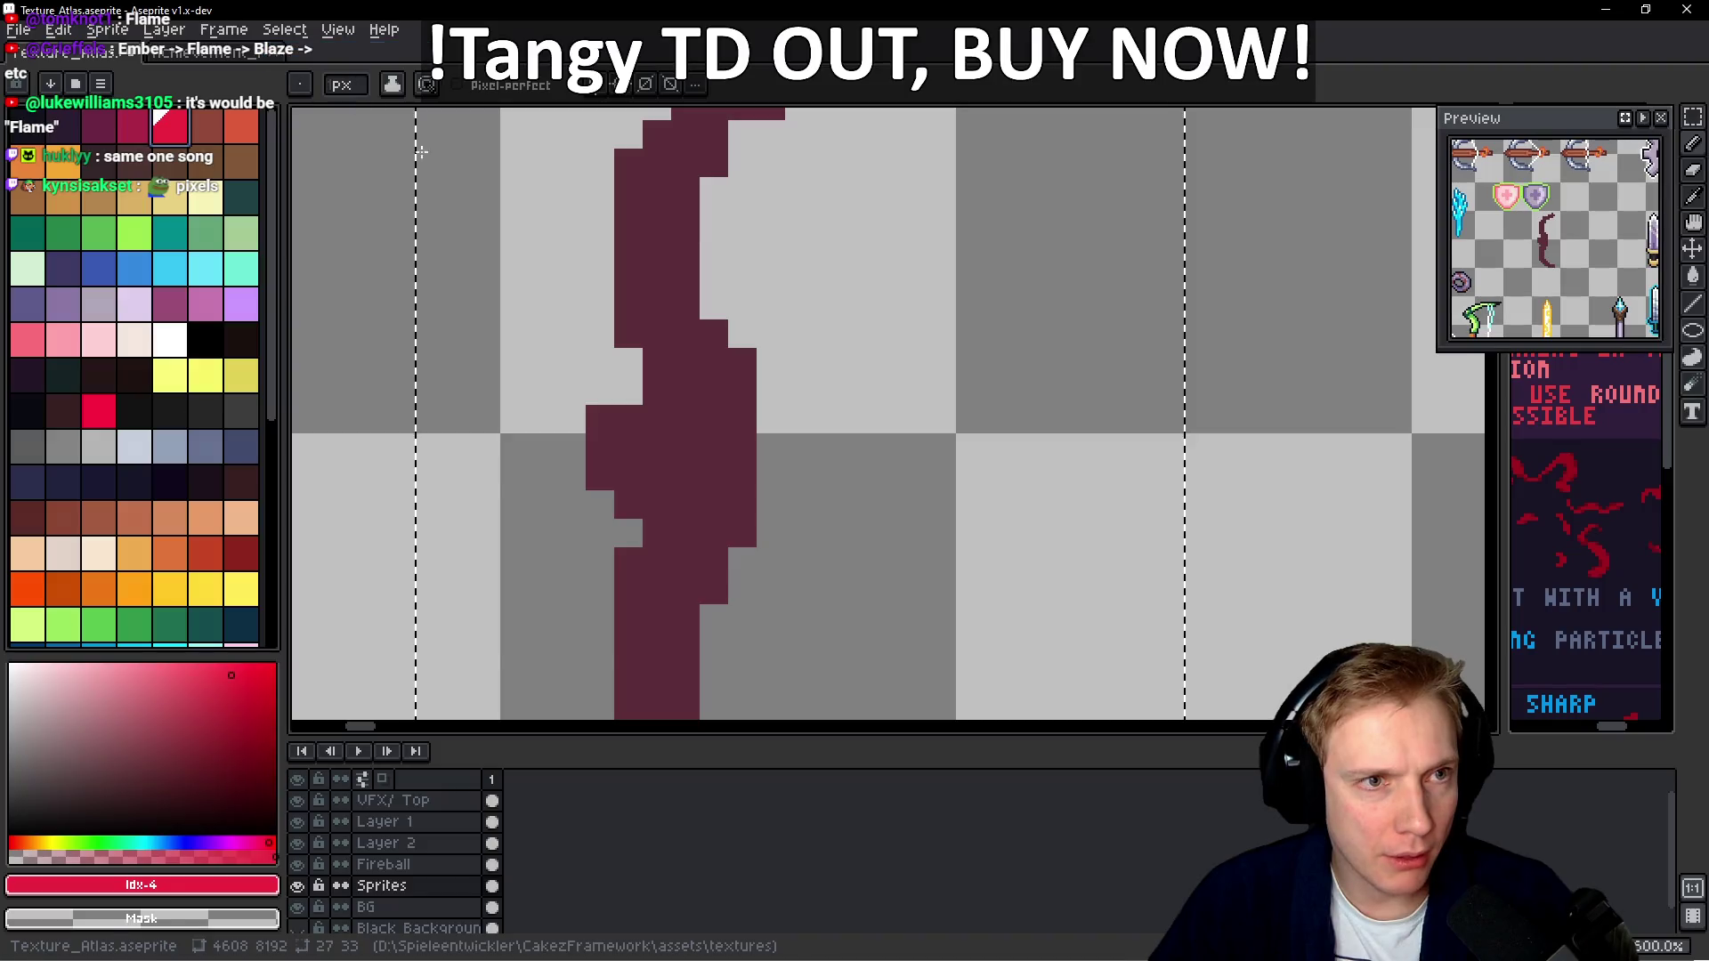
Paint a red gem block on the bow's middle and a red accent near its upper bend
{"action": "mouse_move", "coordinate": [620, 405]}
{"action": "left_mouse_down"}
{"action": "mouse_move", "coordinate": [599, 476]}
{"action": "mouse_move", "coordinate": [629, 405]}
{"action": "mouse_move", "coordinate": [657, 476]}
{"action": "left_mouse_up"}
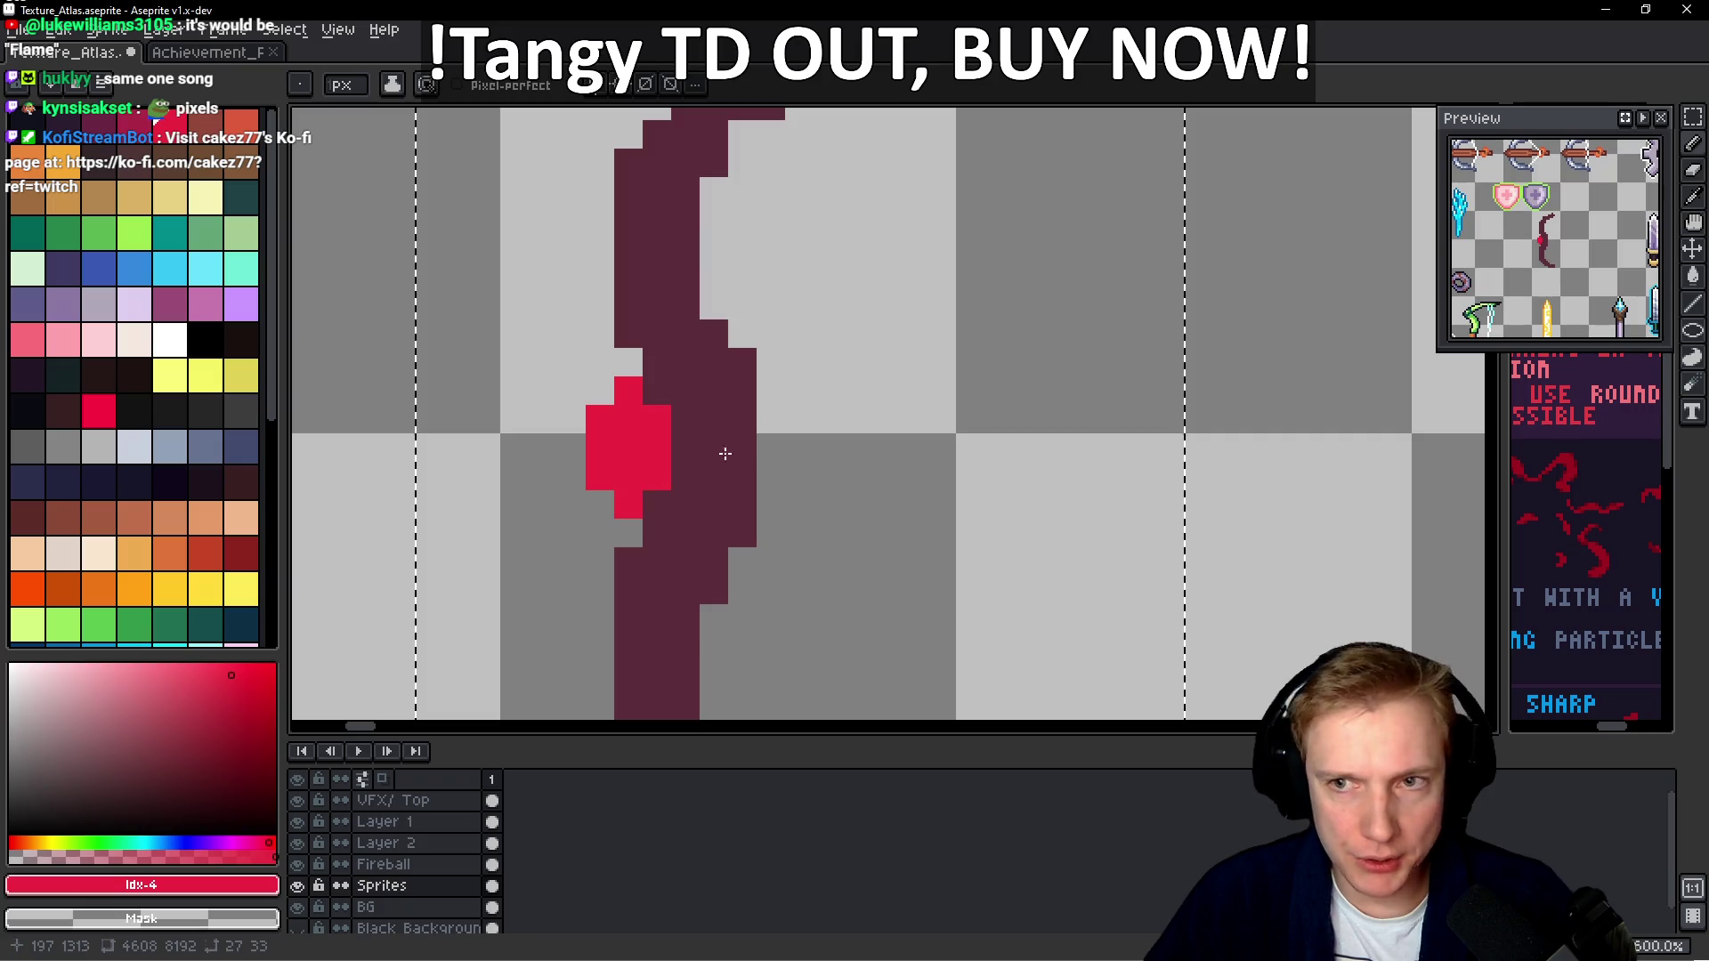
{"action": "left_click_drag", "start_coordinate": [691, 320], "coordinate": [713, 489]}
{"action": "mouse_move", "coordinate": [735, 332]}
{"action": "left_mouse_down"}
{"action": "mouse_move", "coordinate": [764, 302]}
{"action": "mouse_move", "coordinate": [736, 303]}
{"action": "left_mouse_up"}
{"action": "key", "text": "ctrl+z"}
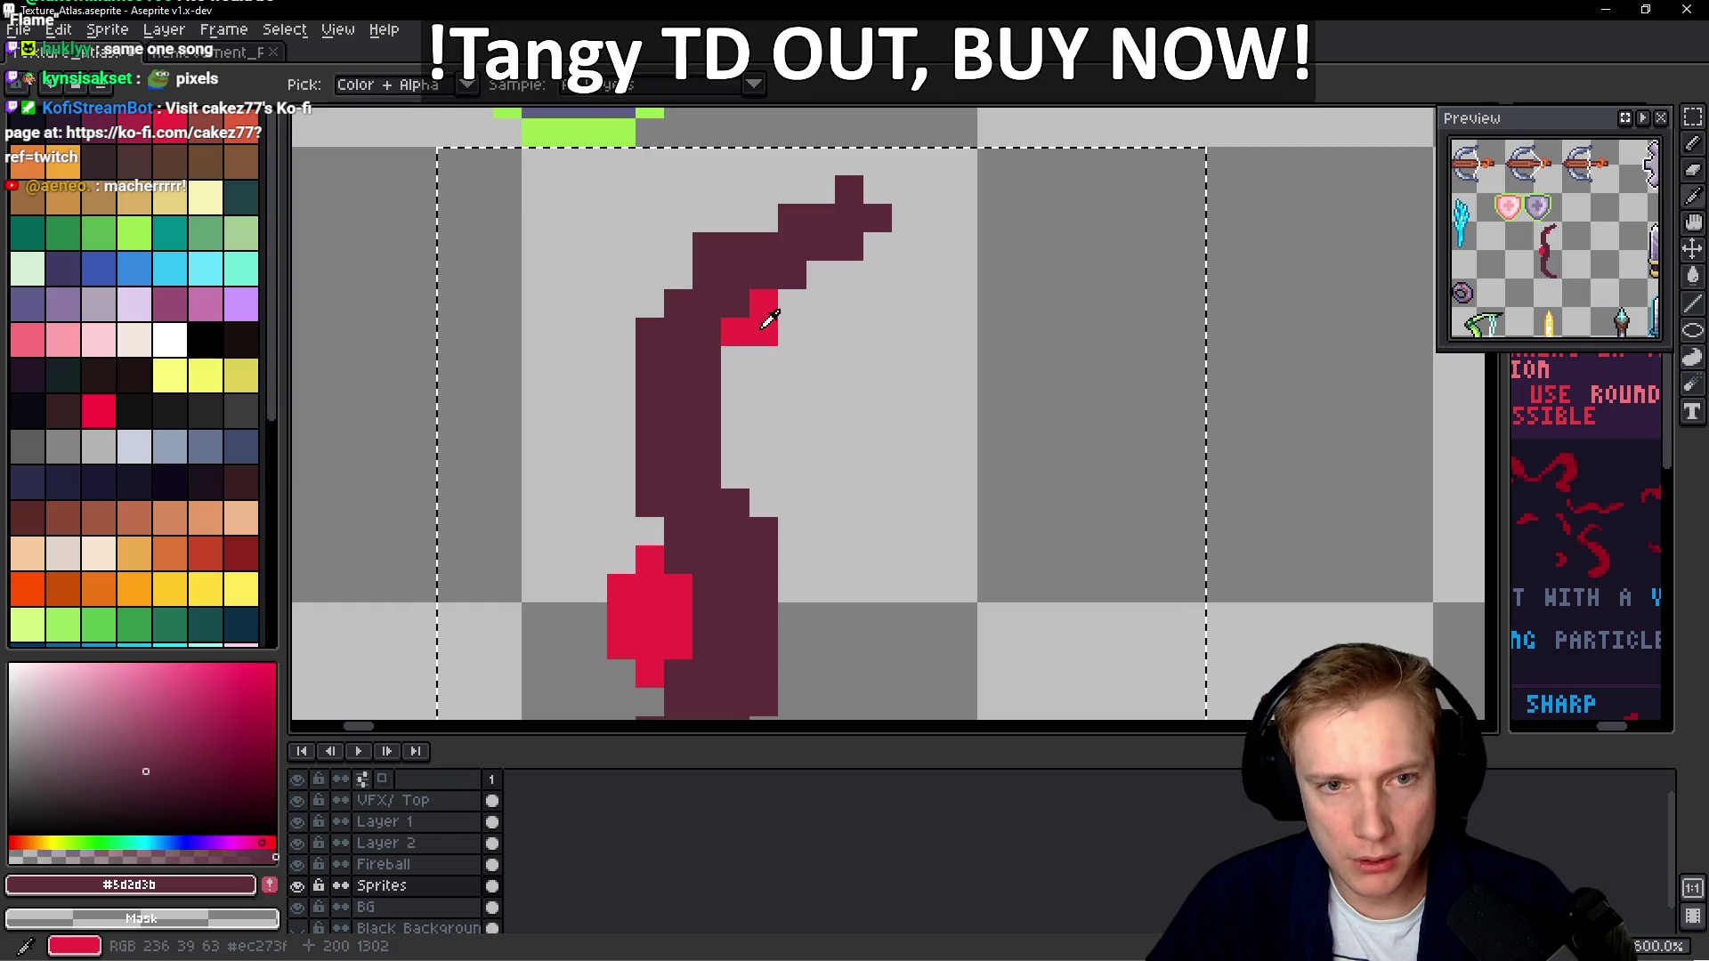
Add red accent pixels at the bow's upper inner bend and clear the selection
{"action": "scroll", "coordinate": [829, 224], "scroll_direction": "down", "scroll_amount": 3}
{"action": "scroll", "coordinate": [847, 427], "scroll_direction": "down", "scroll_amount": 1}
{"action": "left_click", "coordinate": [798, 601]}
{"action": "left_click", "coordinate": [798, 572]}
{"action": "left_click", "coordinate": [817, 594]}
{"action": "scroll", "coordinate": [911, 446], "scroll_direction": "down", "scroll_amount": 4}
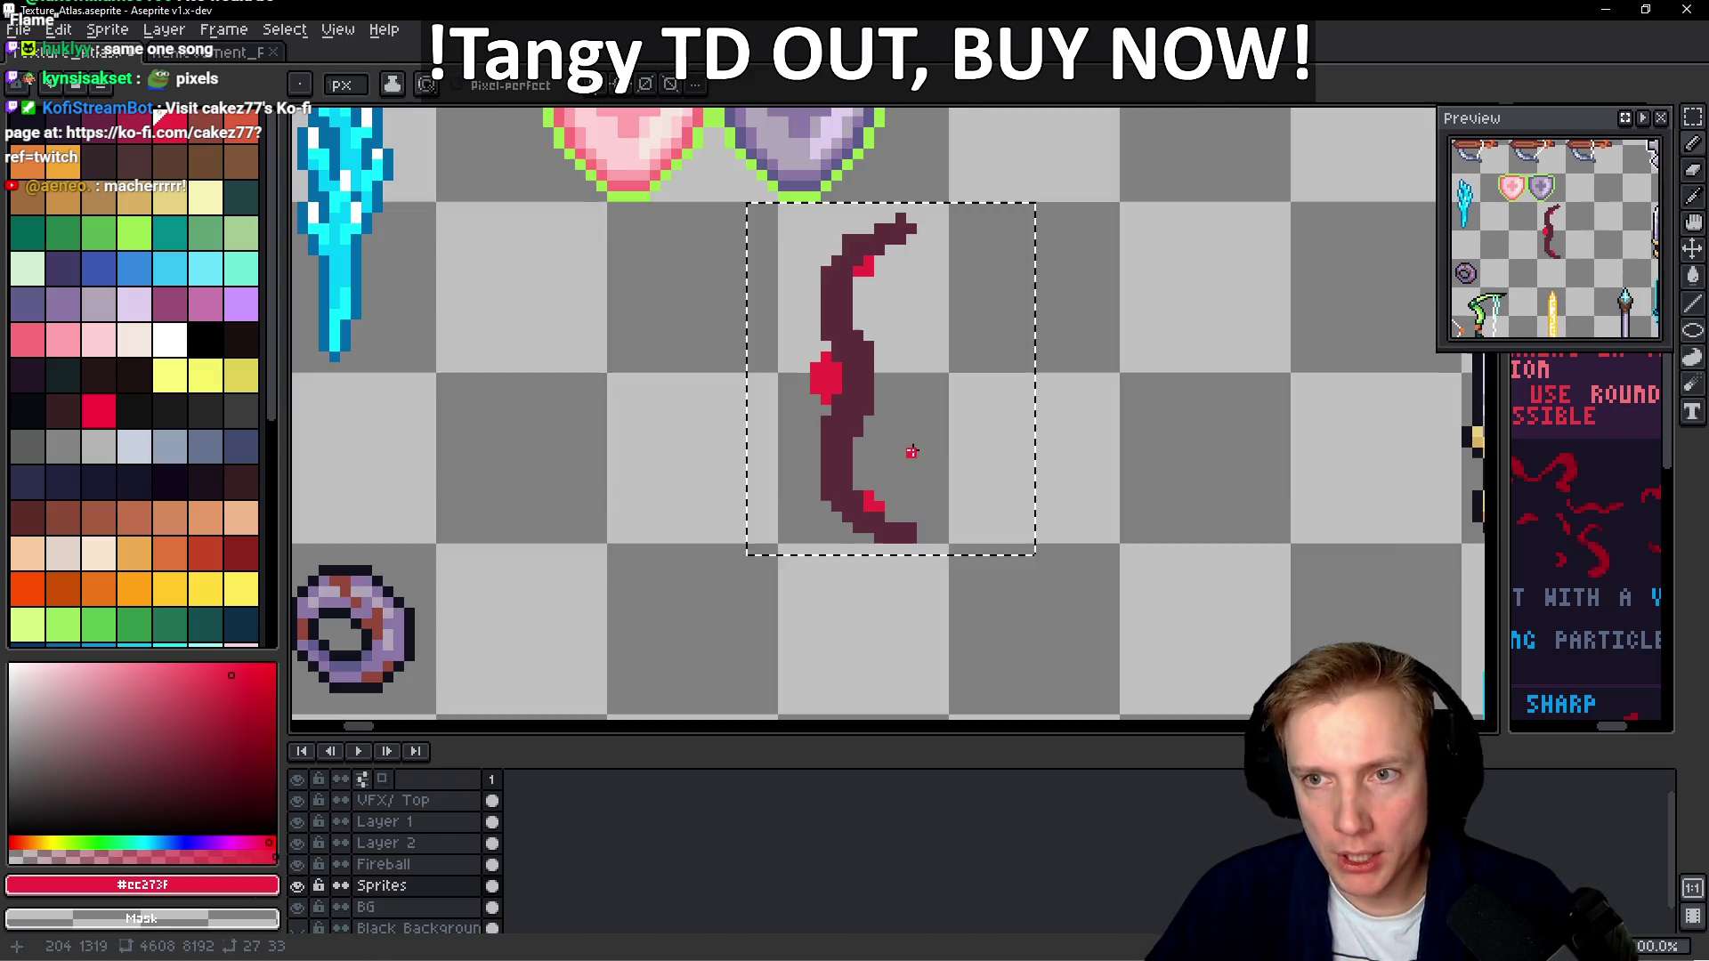
{"action": "scroll", "coordinate": [920, 440], "scroll_direction": "up", "scroll_amount": 4}
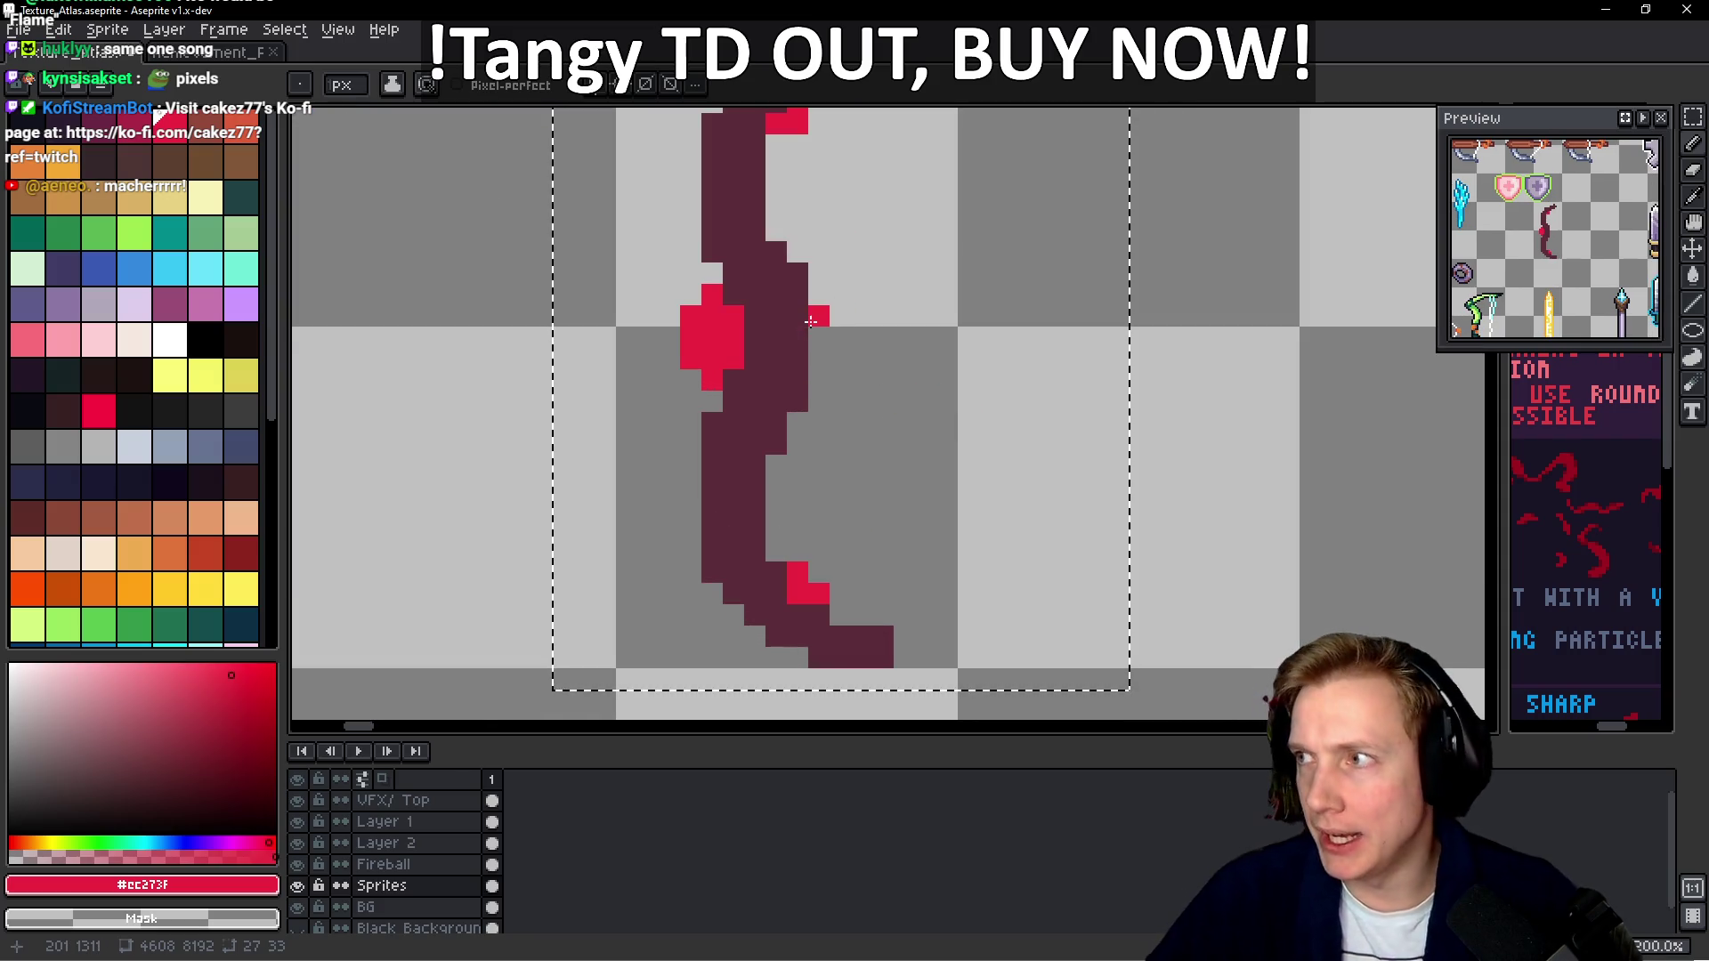
{"action": "scroll", "coordinate": [815, 325], "scroll_direction": "down", "scroll_amount": 1}
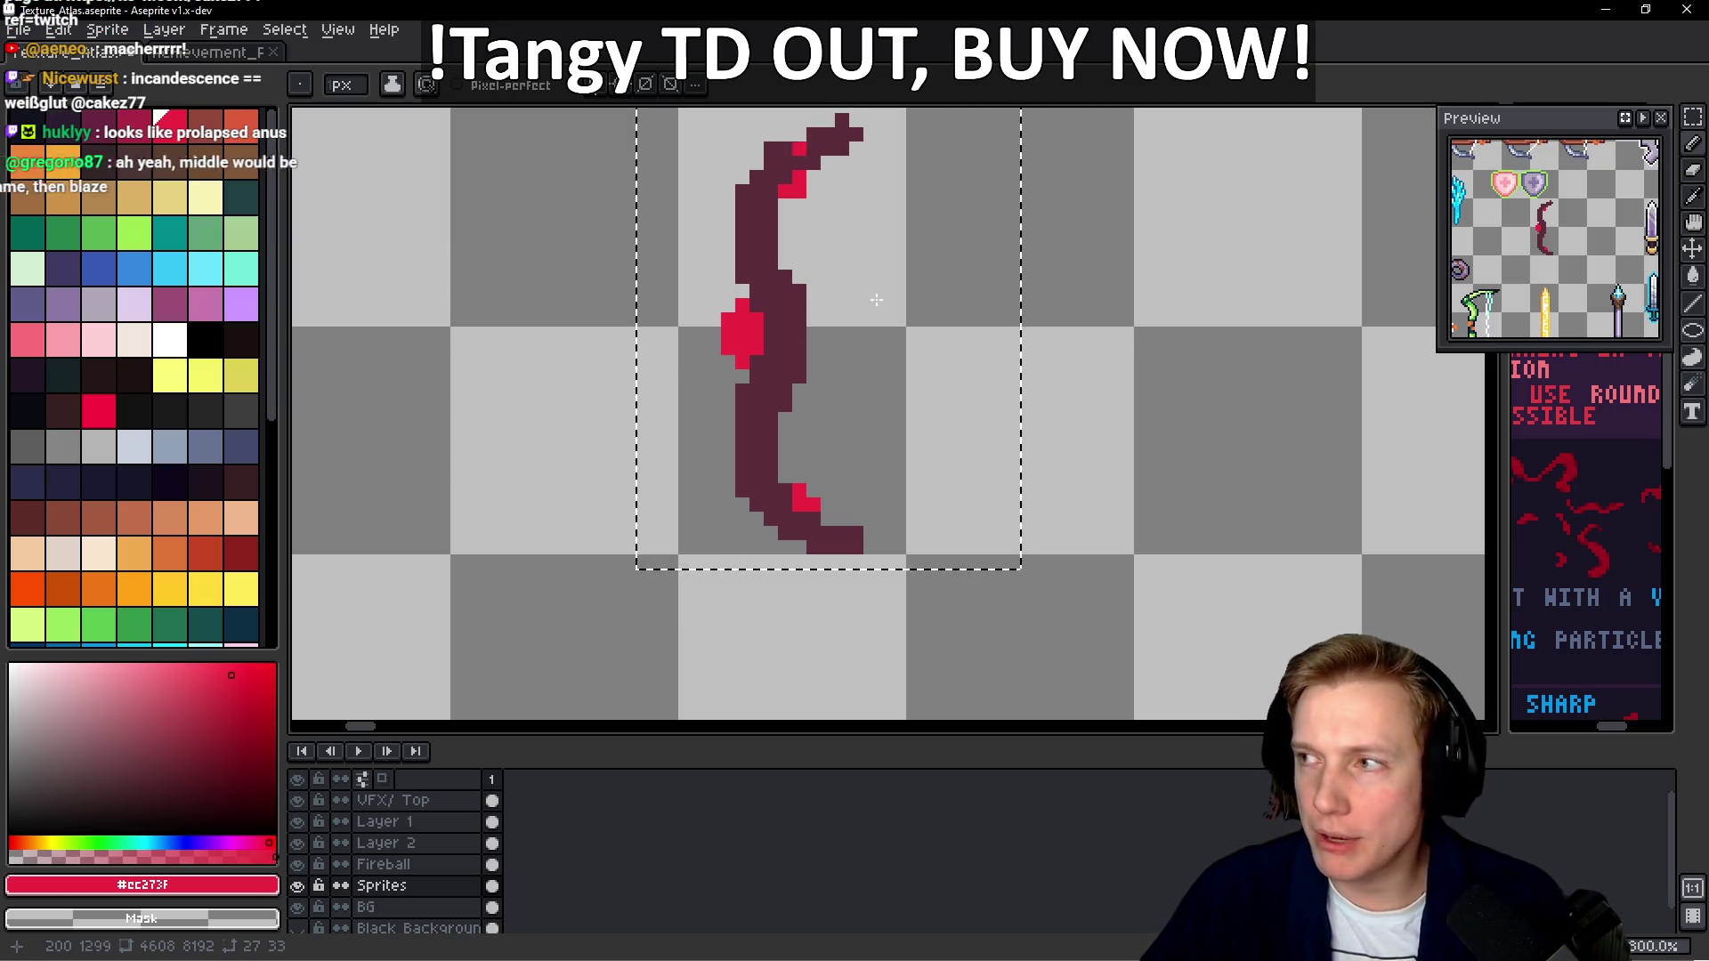
{"action": "scroll", "coordinate": [854, 312], "scroll_direction": "right", "scroll_amount": 3}
{"action": "scroll", "coordinate": [854, 311], "scroll_direction": "up", "scroll_amount": 2}
{"action": "key", "text": "ctrl+d"}
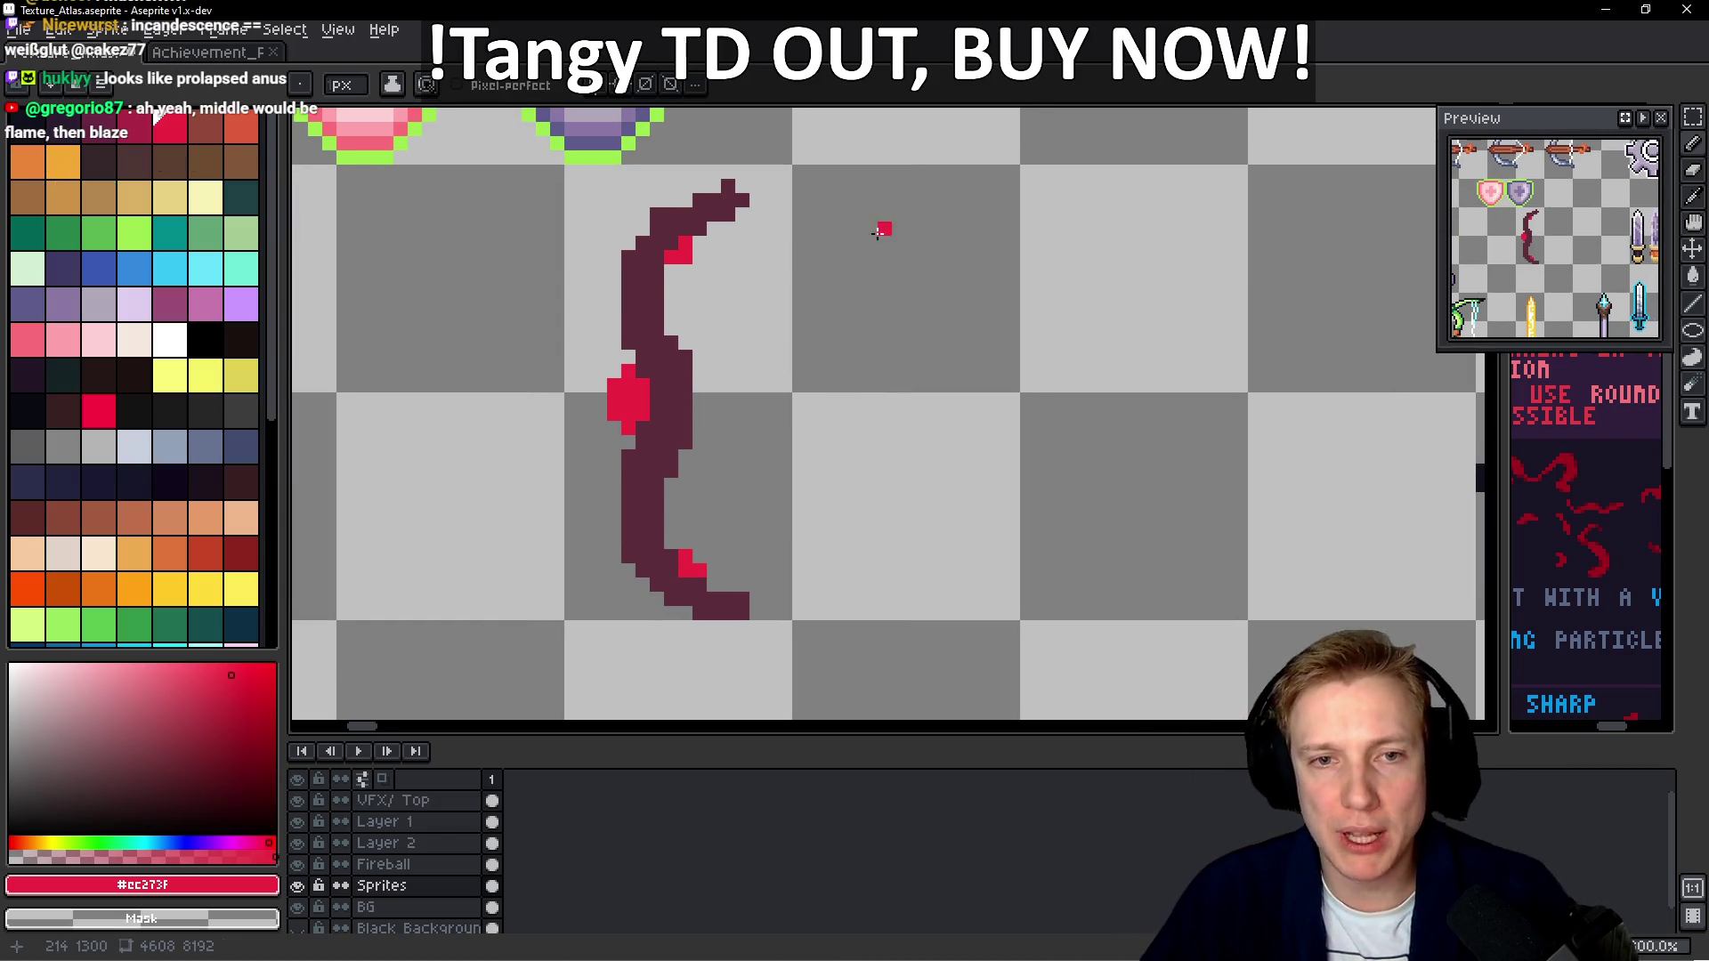
Sketch a red '+10' label beside the bow with a hooked red line beneath it
{"action": "left_click_drag", "start_coordinate": [884, 229], "coordinate": [884, 300]}
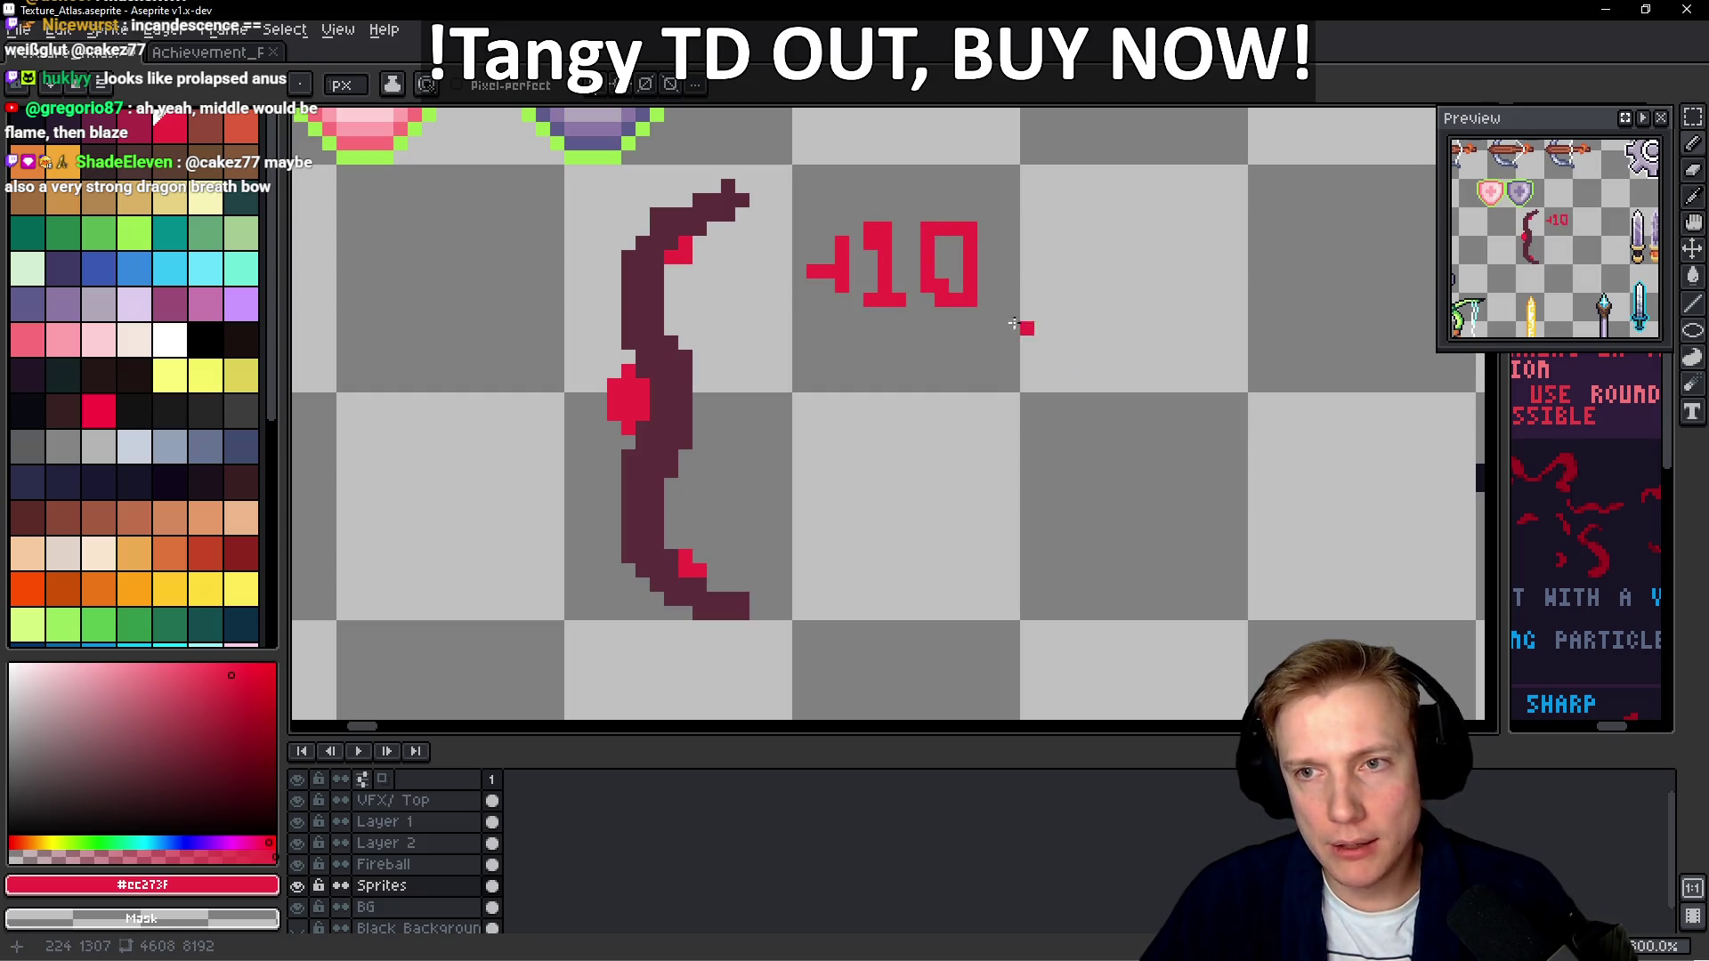
{"action": "left_click_drag", "start_coordinate": [828, 413], "coordinate": [906, 410]}
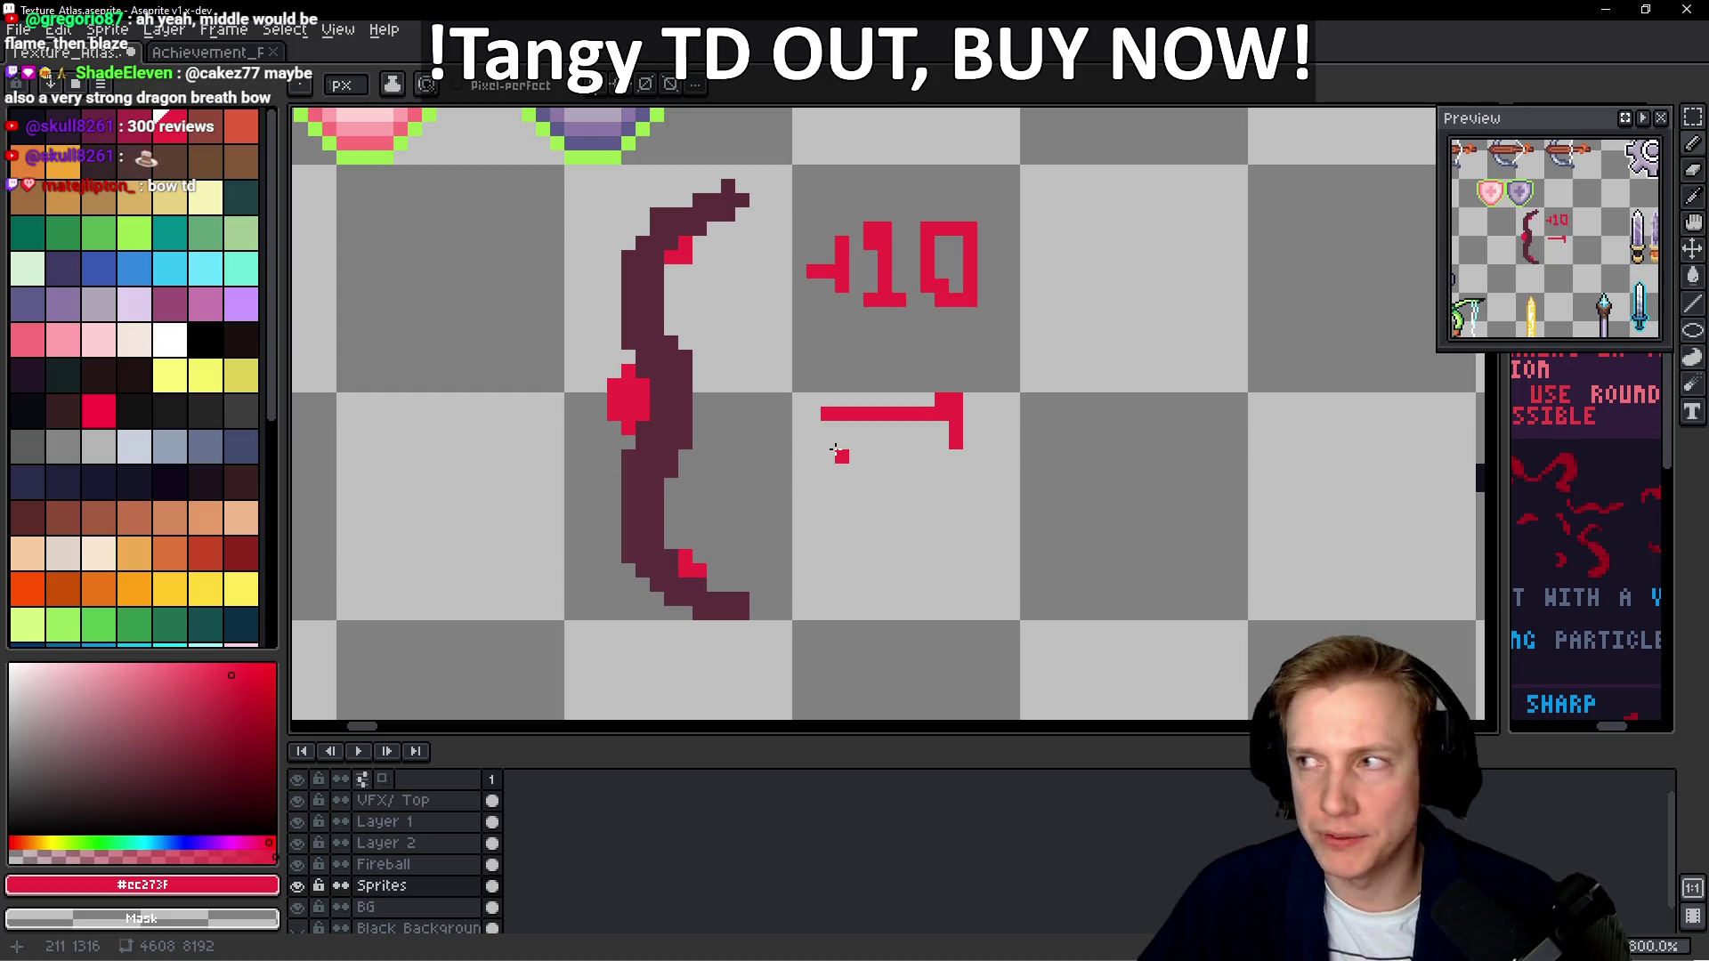
{"action": "mouse_move", "coordinate": [741, 341]}
{"action": "left_mouse_down"}
{"action": "mouse_move", "coordinate": [805, 306]}
{"action": "mouse_move", "coordinate": [768, 395]}
{"action": "left_mouse_up"}
{"action": "scroll", "coordinate": [746, 442], "scroll_direction": "left", "scroll_amount": 2}
{"action": "scroll", "coordinate": [784, 355], "scroll_direction": "up", "scroll_amount": 2}
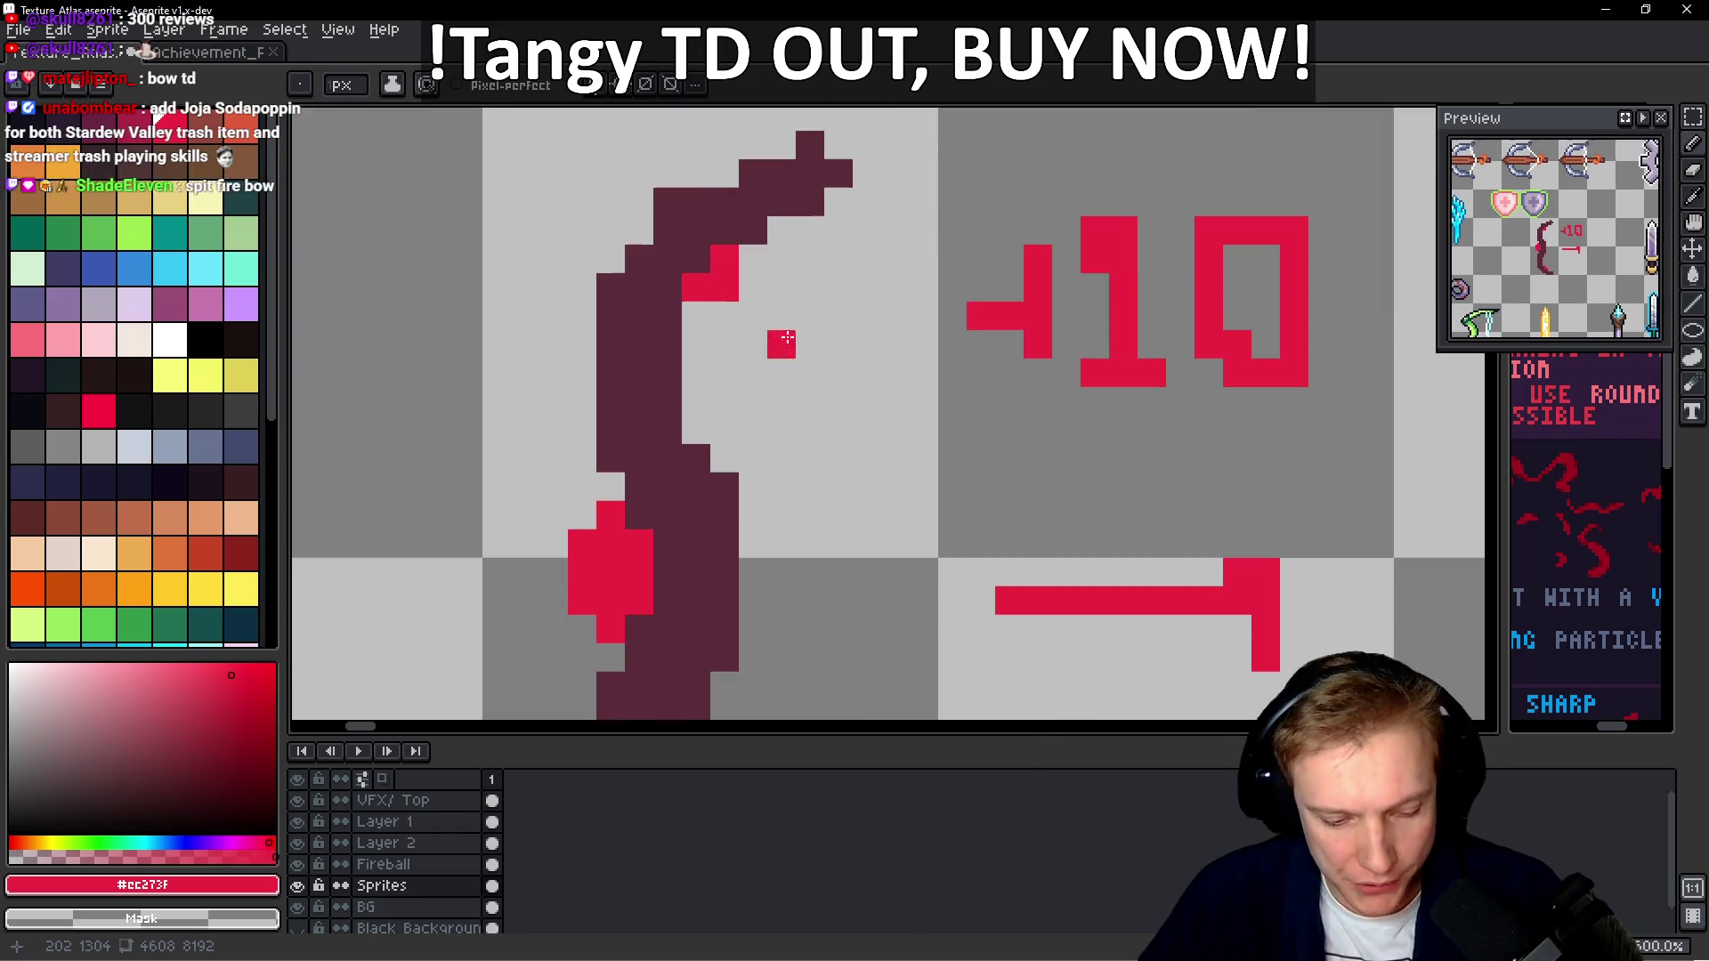
{"action": "scroll", "coordinate": [863, 164], "scroll_direction": "down", "scroll_amount": 3}
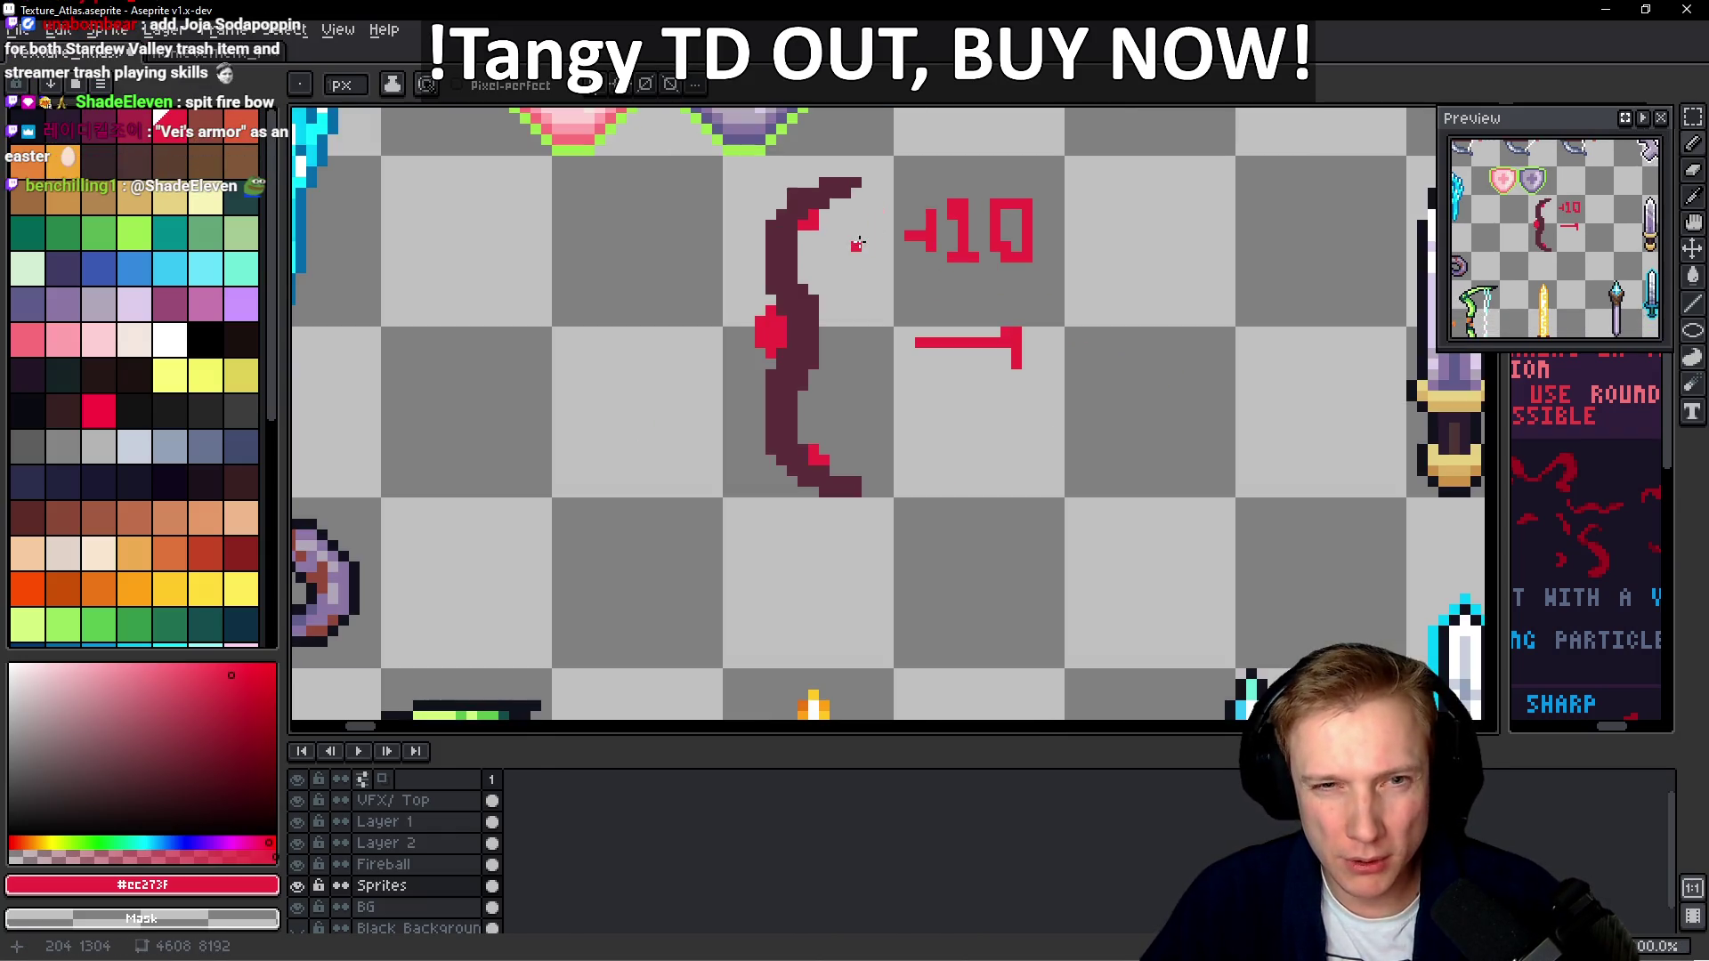
Sample the bow's dark maroon and add a dark pixel to its right edge
{"action": "scroll", "coordinate": [805, 242], "scroll_direction": "up", "scroll_amount": 2}
{"action": "scroll", "coordinate": [804, 242], "scroll_direction": "up", "scroll_amount": 2}
{"action": "left_click", "coordinate": [805, 242], "text": "alt"}
{"action": "left_click", "coordinate": [793, 244]}
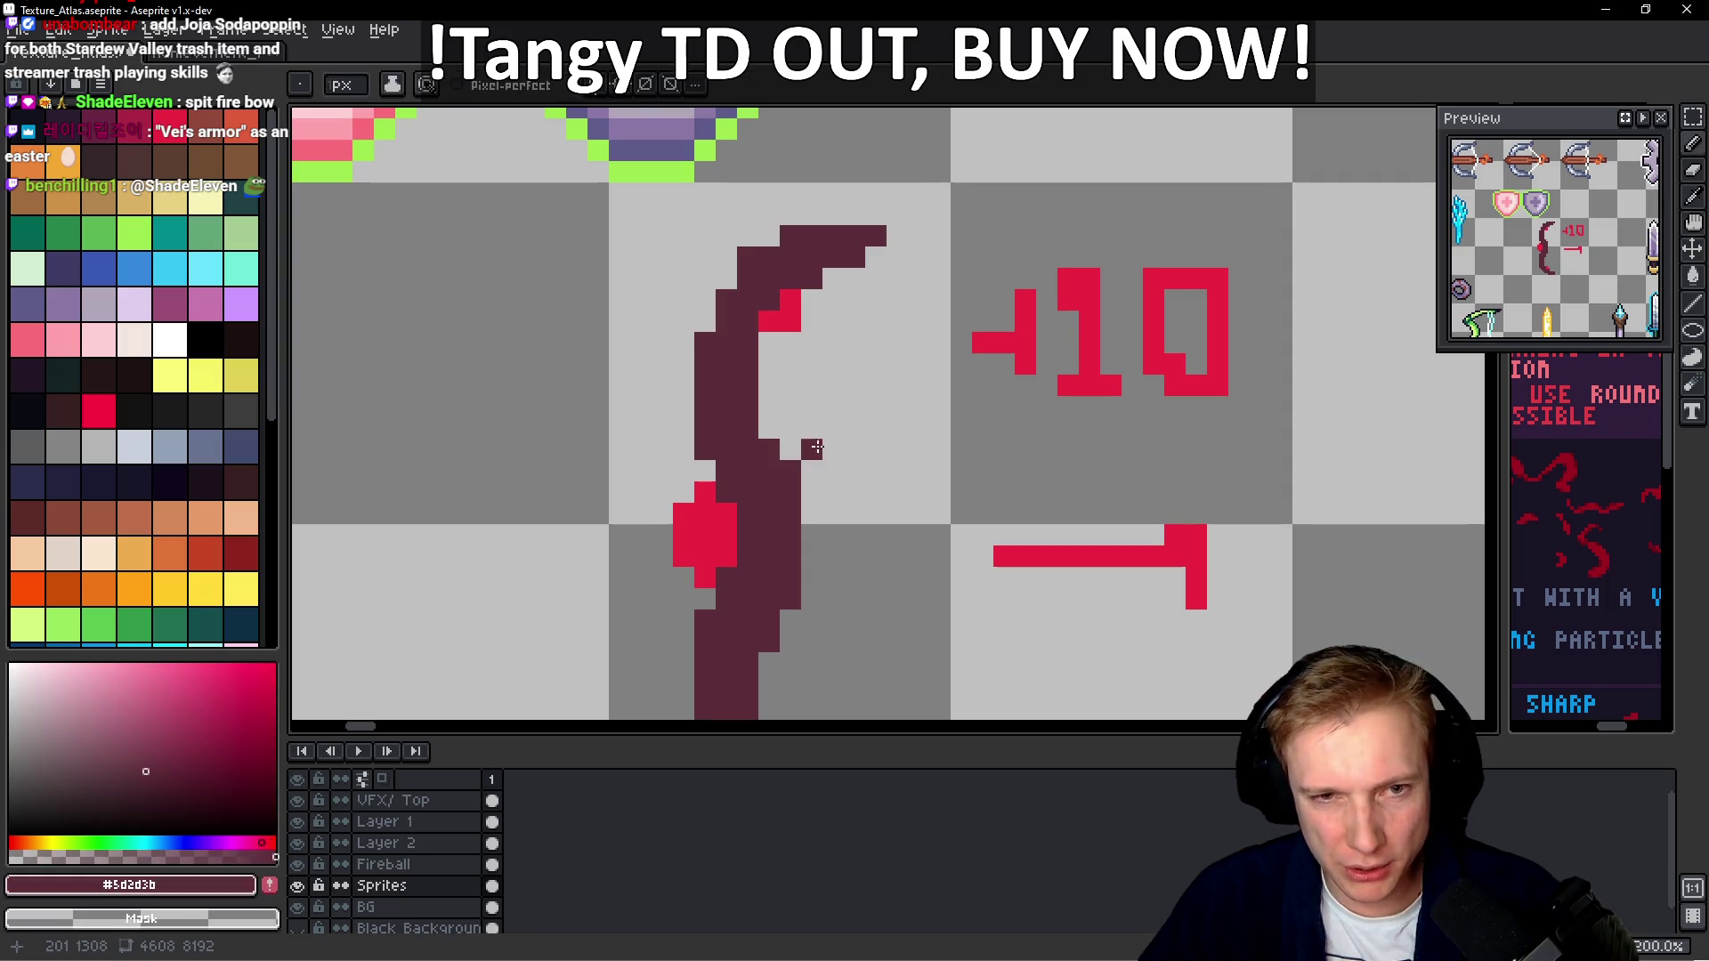
{"action": "key", "text": "ctrl+z"}
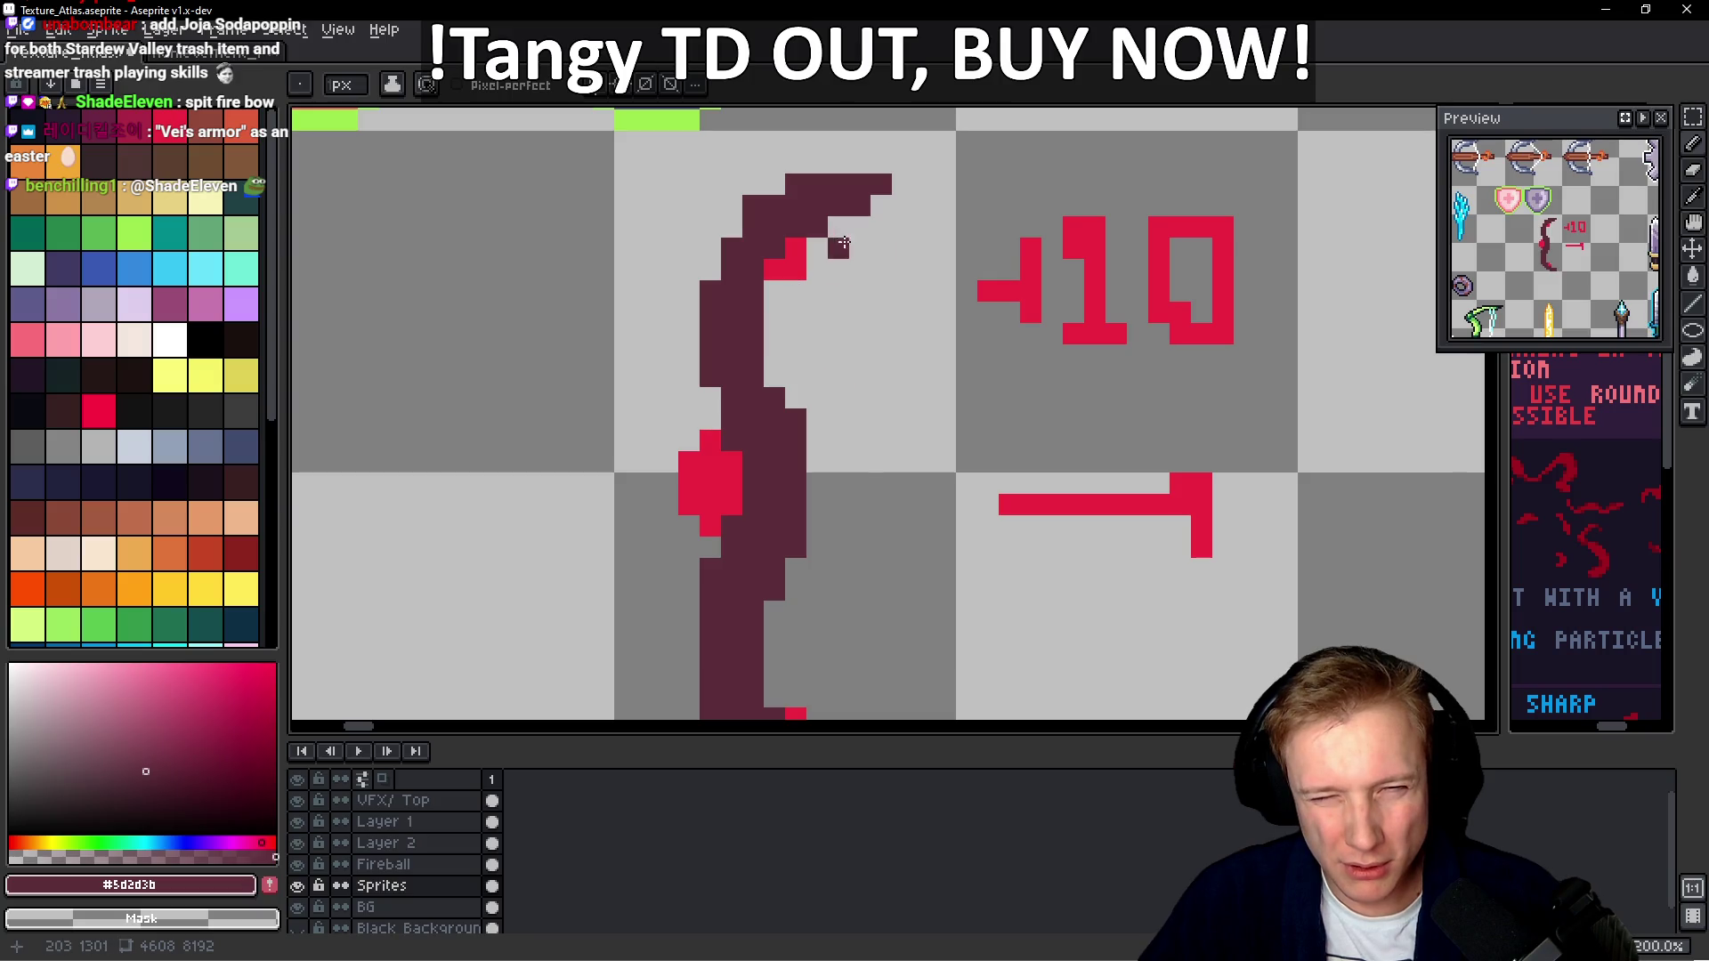
{"action": "scroll", "coordinate": [818, 226], "scroll_direction": "down", "scroll_amount": 2}
{"action": "scroll", "coordinate": [794, 373], "scroll_direction": "up", "scroll_amount": 2}
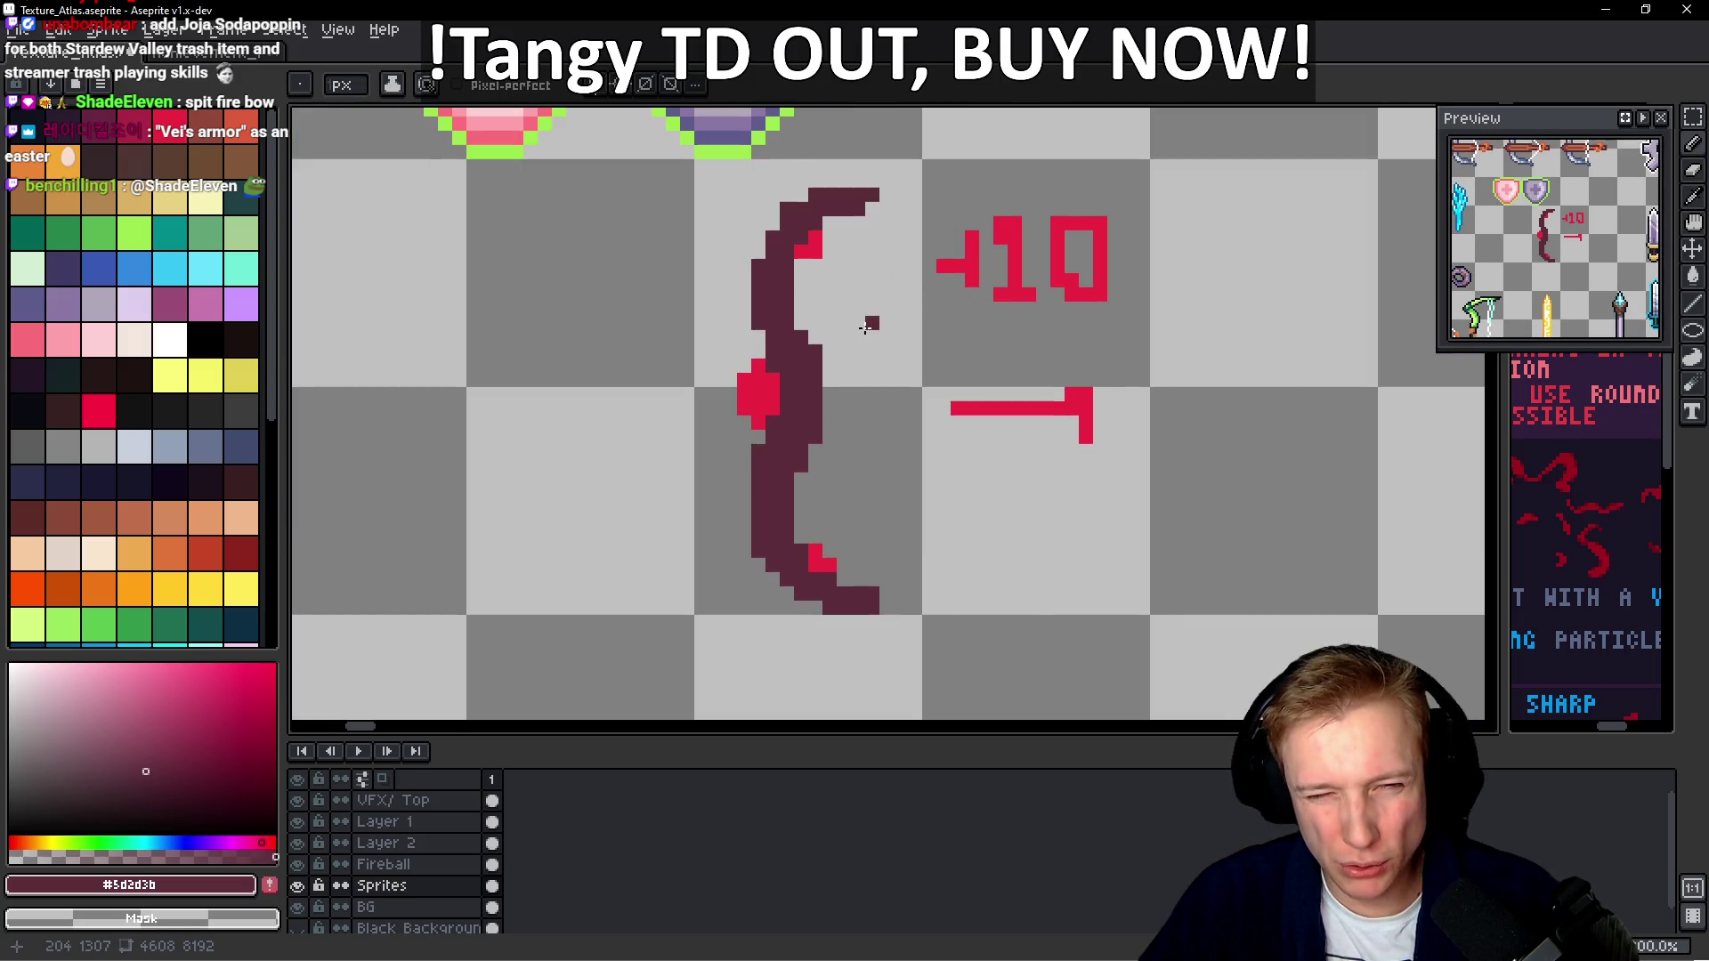
{"action": "left_click", "coordinate": [811, 362]}
{"action": "scroll", "coordinate": [794, 373], "scroll_direction": "up", "scroll_amount": 1}
{"action": "scroll", "coordinate": [753, 303], "scroll_direction": "down", "scroll_amount": 3}
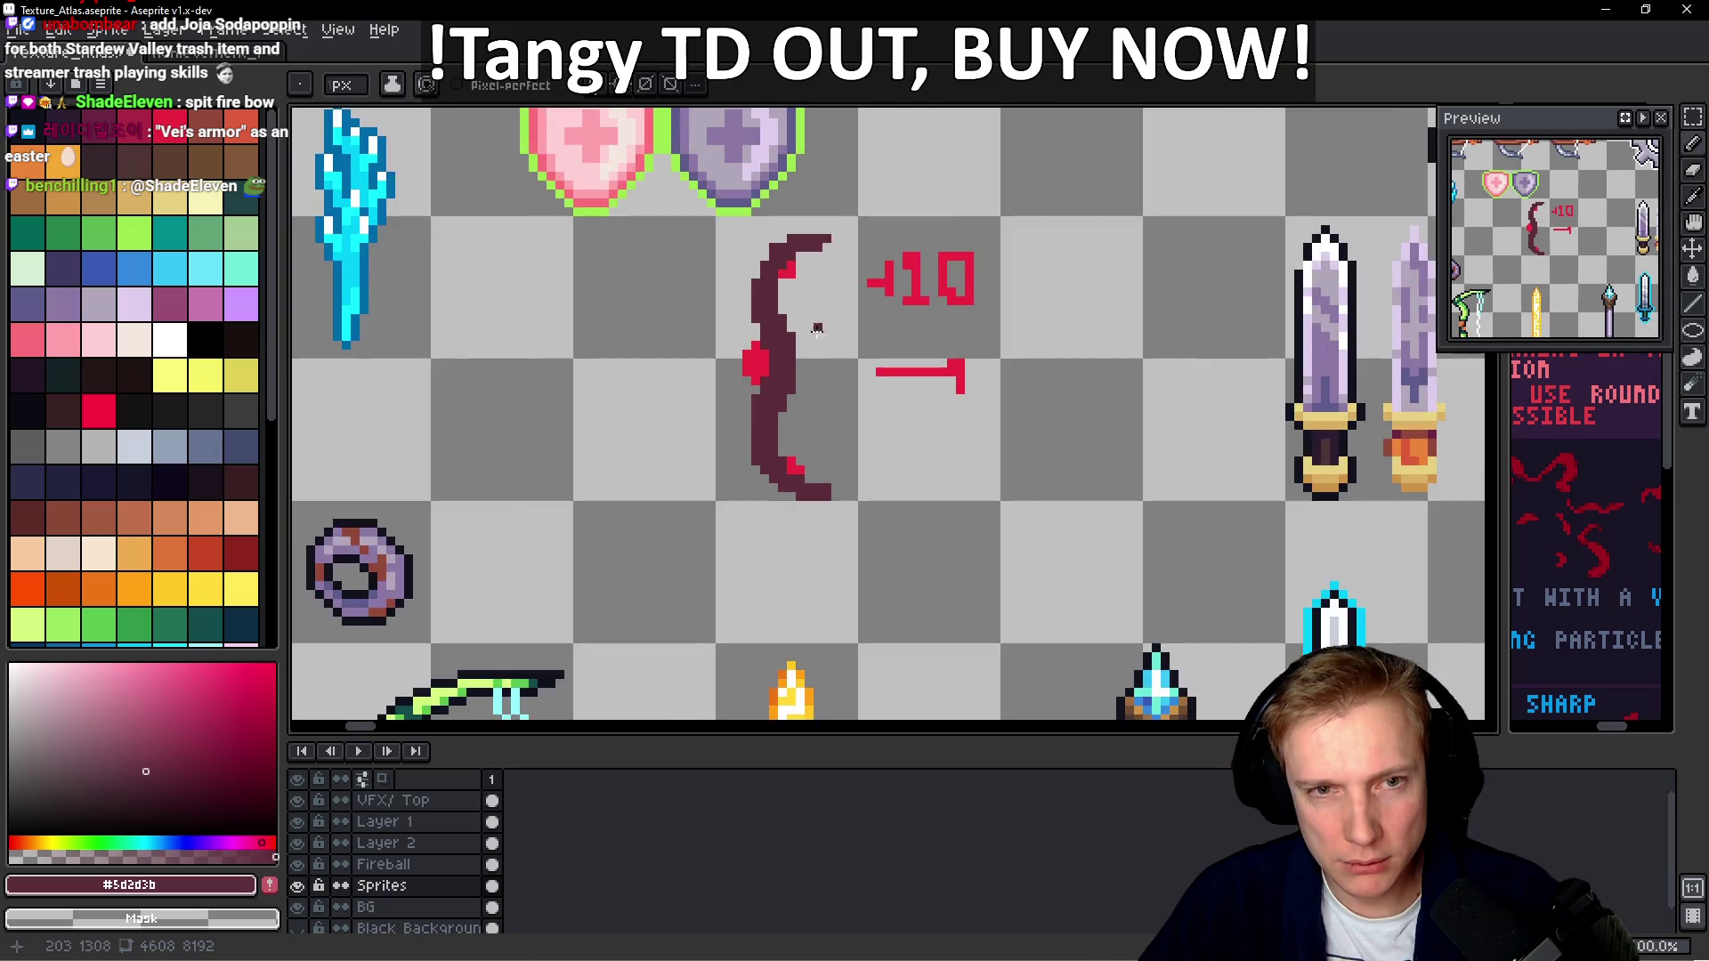
{"action": "scroll", "coordinate": [801, 352], "scroll_direction": "up", "scroll_amount": 3}
{"action": "scroll", "coordinate": [779, 351], "scroll_direction": "down", "scroll_amount": 1}
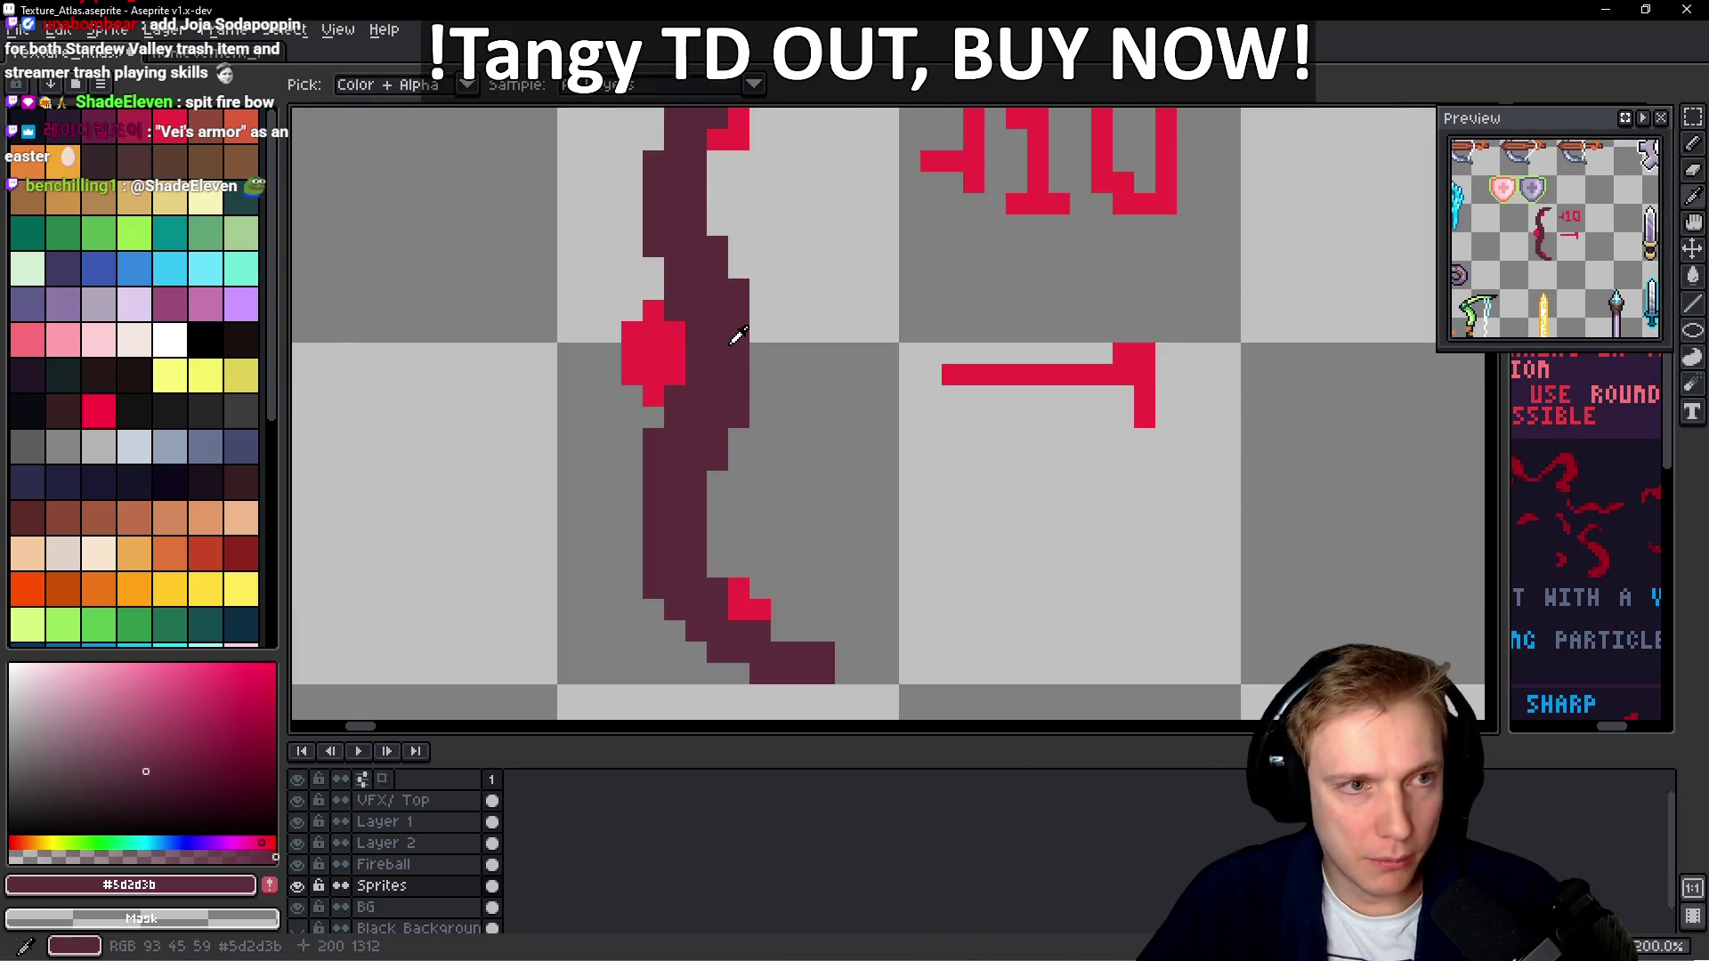
Darken the maroon slightly, save it to the palette, and select the new shade
{"action": "left_click_drag", "start_coordinate": [153, 767], "coordinate": [136, 790]}
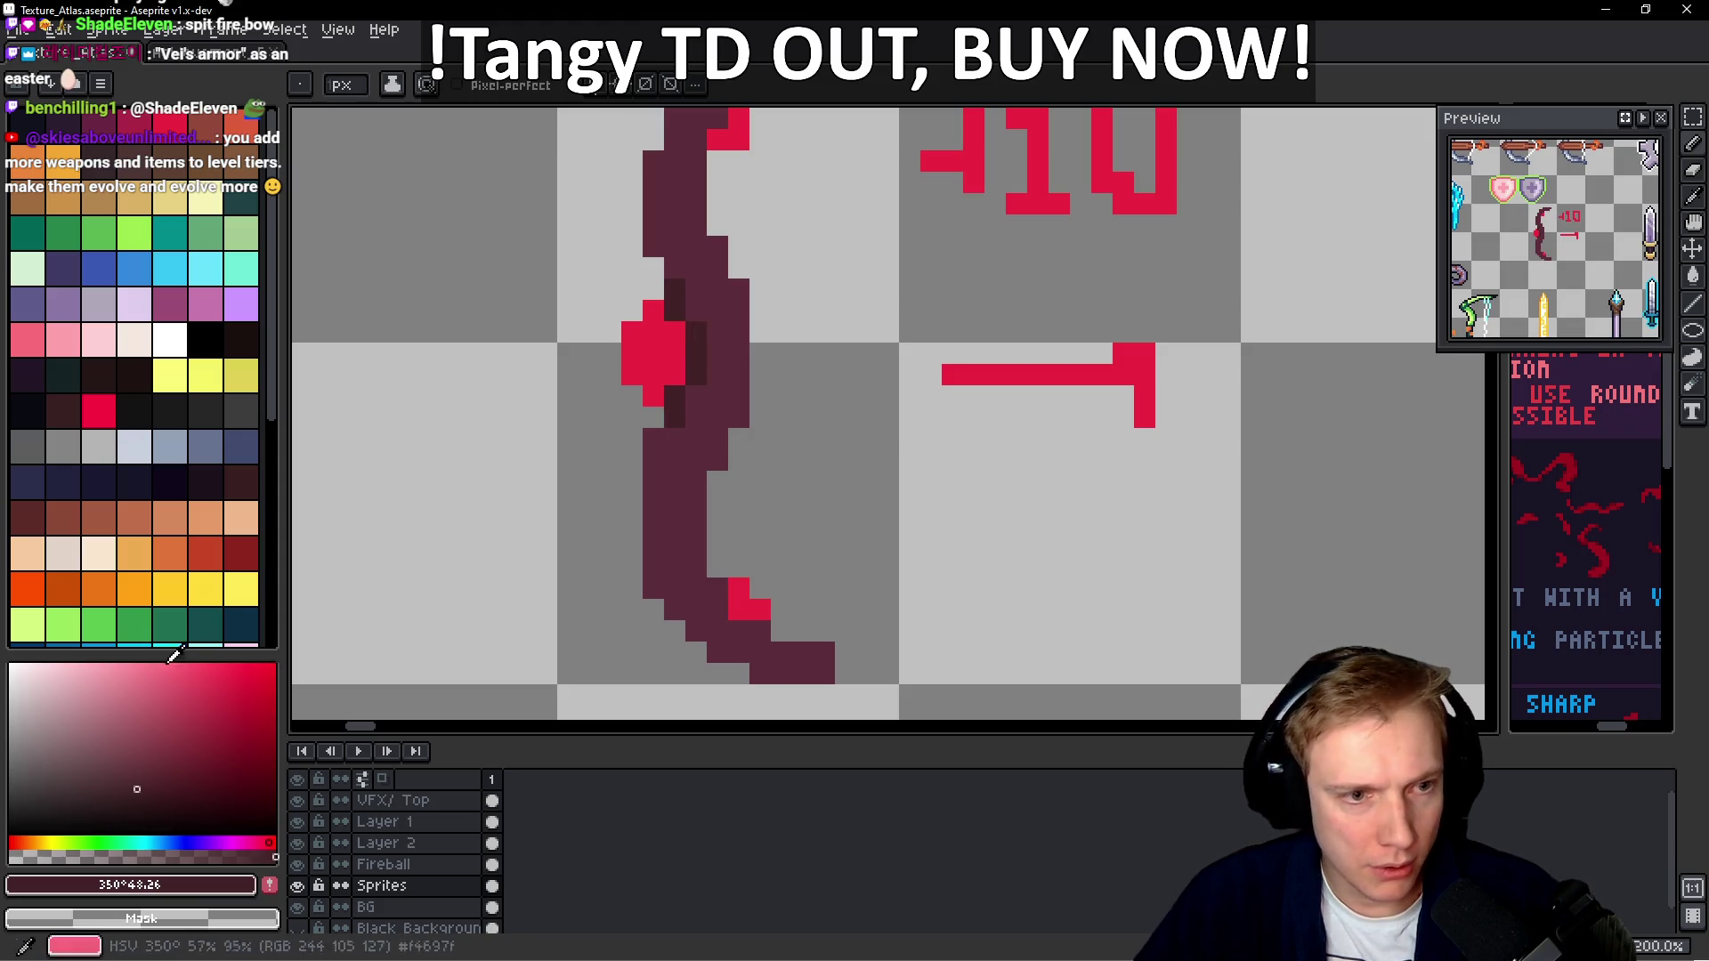
{"action": "scroll", "coordinate": [199, 572], "scroll_direction": "down", "scroll_amount": 5}
{"action": "left_click", "coordinate": [270, 885]}
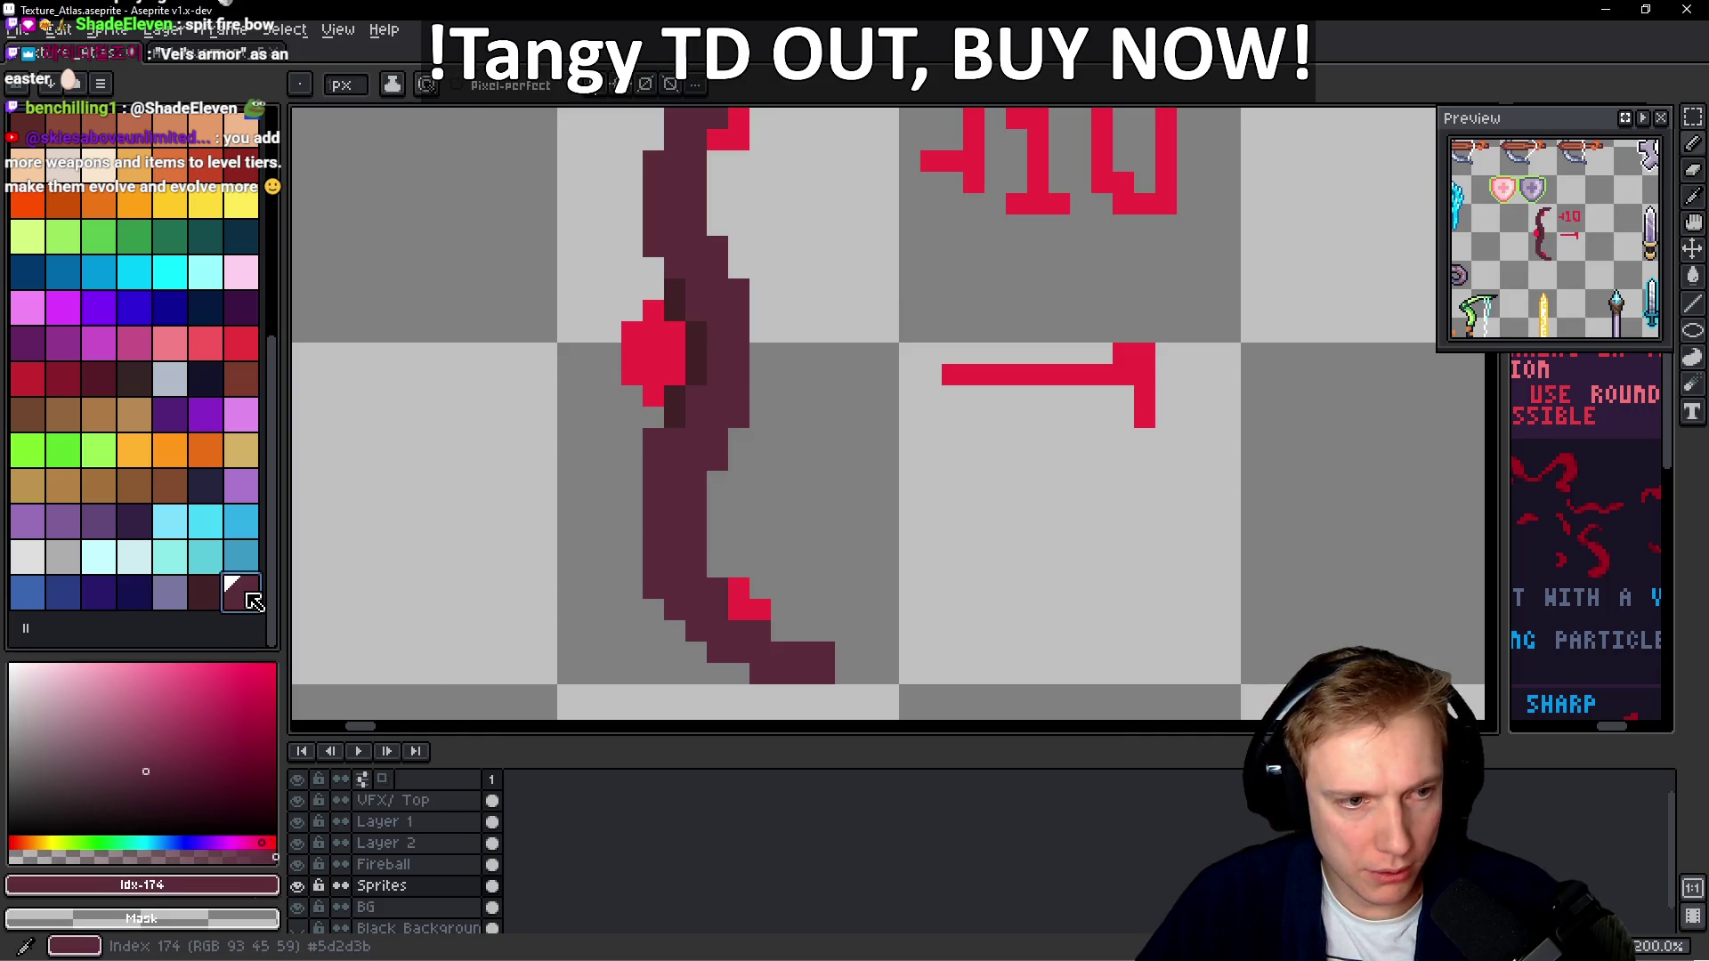
{"action": "left_click_drag", "start_coordinate": [240, 592], "coordinate": [204, 592]}
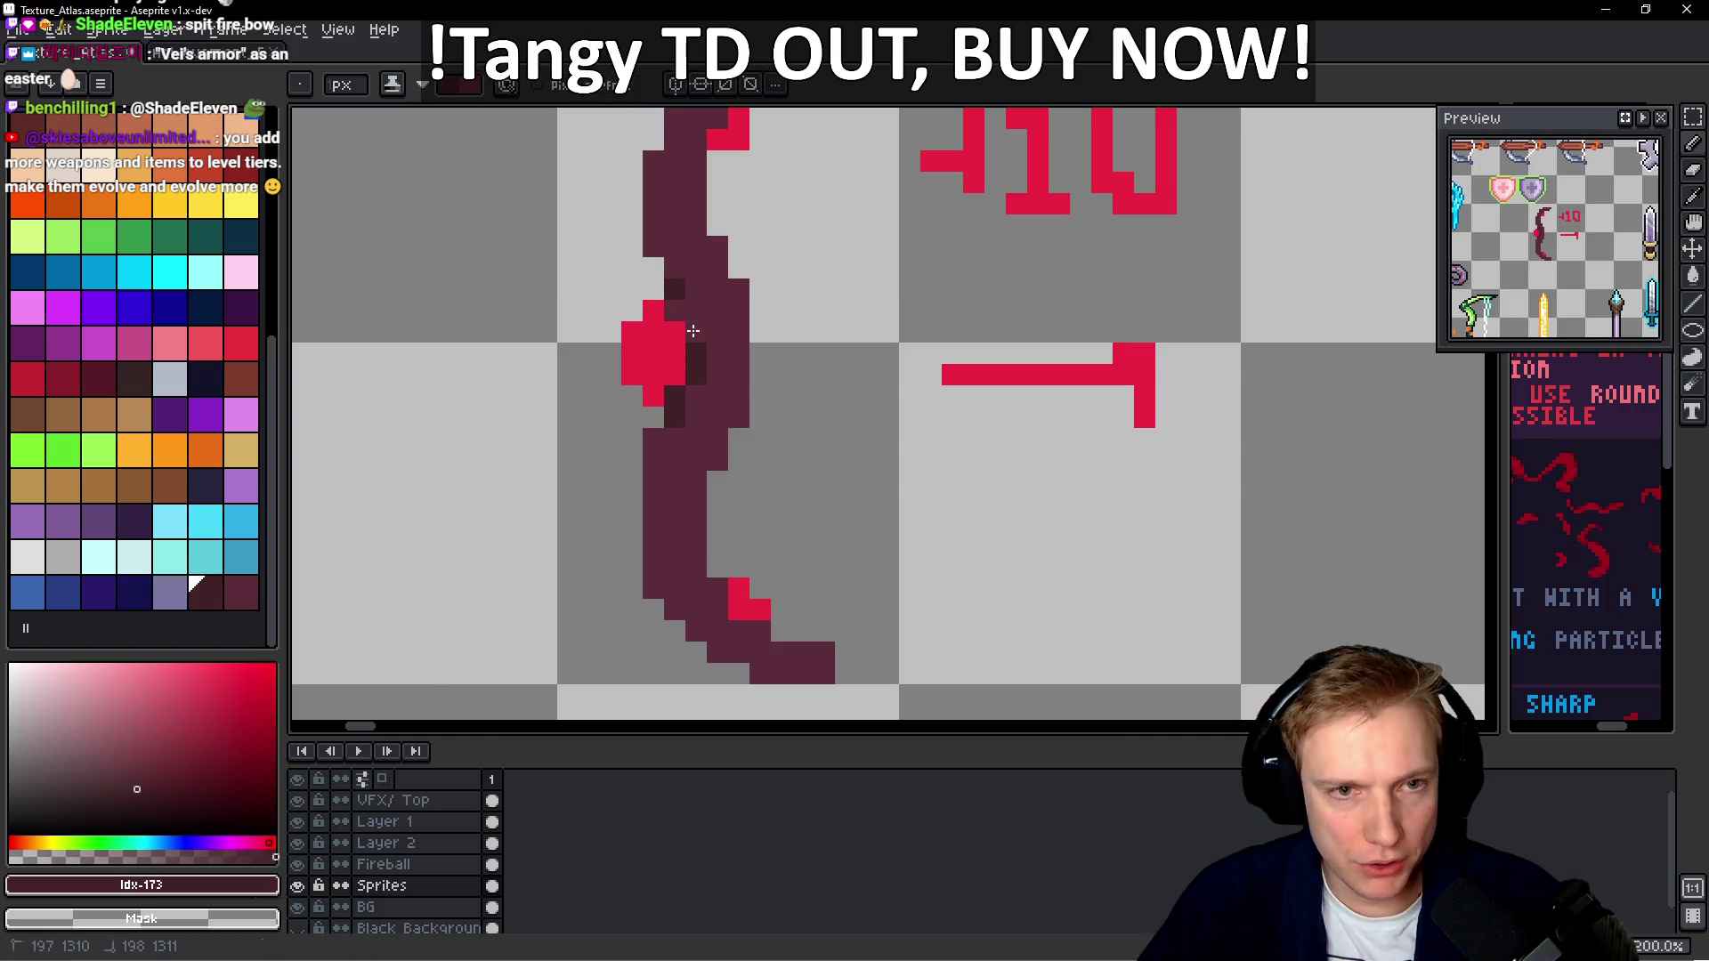
{"action": "scroll", "coordinate": [716, 352], "scroll_direction": "up", "scroll_amount": 2}
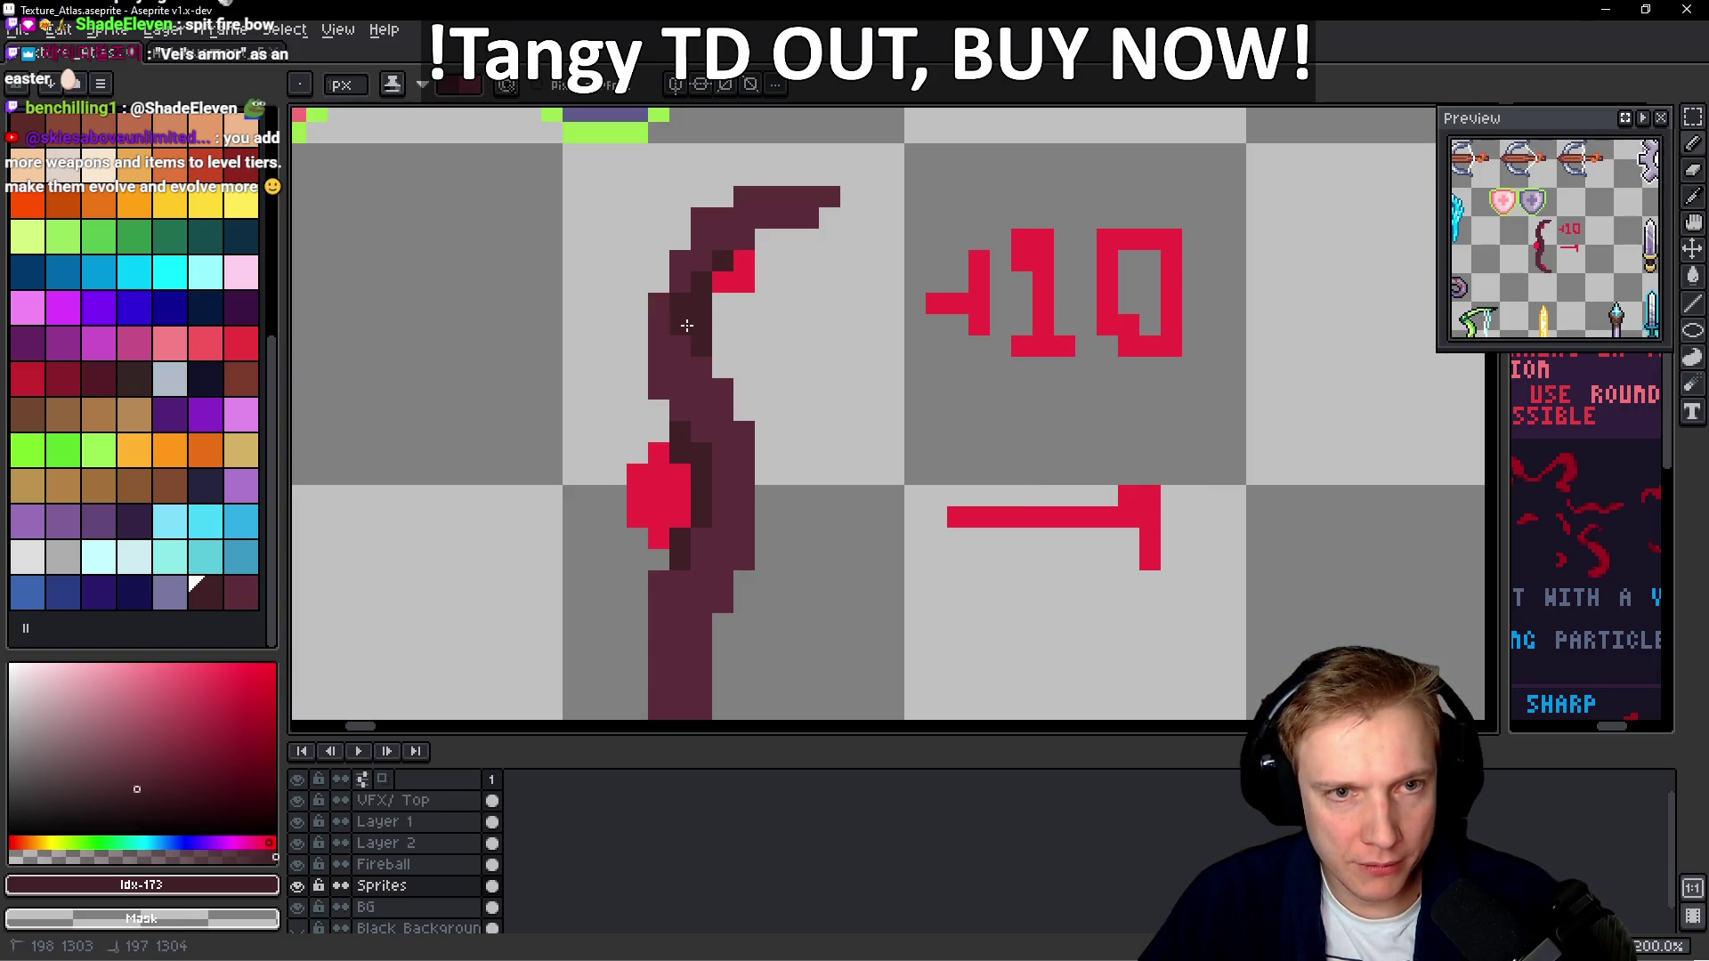
{"action": "scroll", "coordinate": [747, 343], "scroll_direction": "down", "scroll_amount": 3}
{"action": "scroll", "coordinate": [746, 480], "scroll_direction": "up", "scroll_amount": 3}
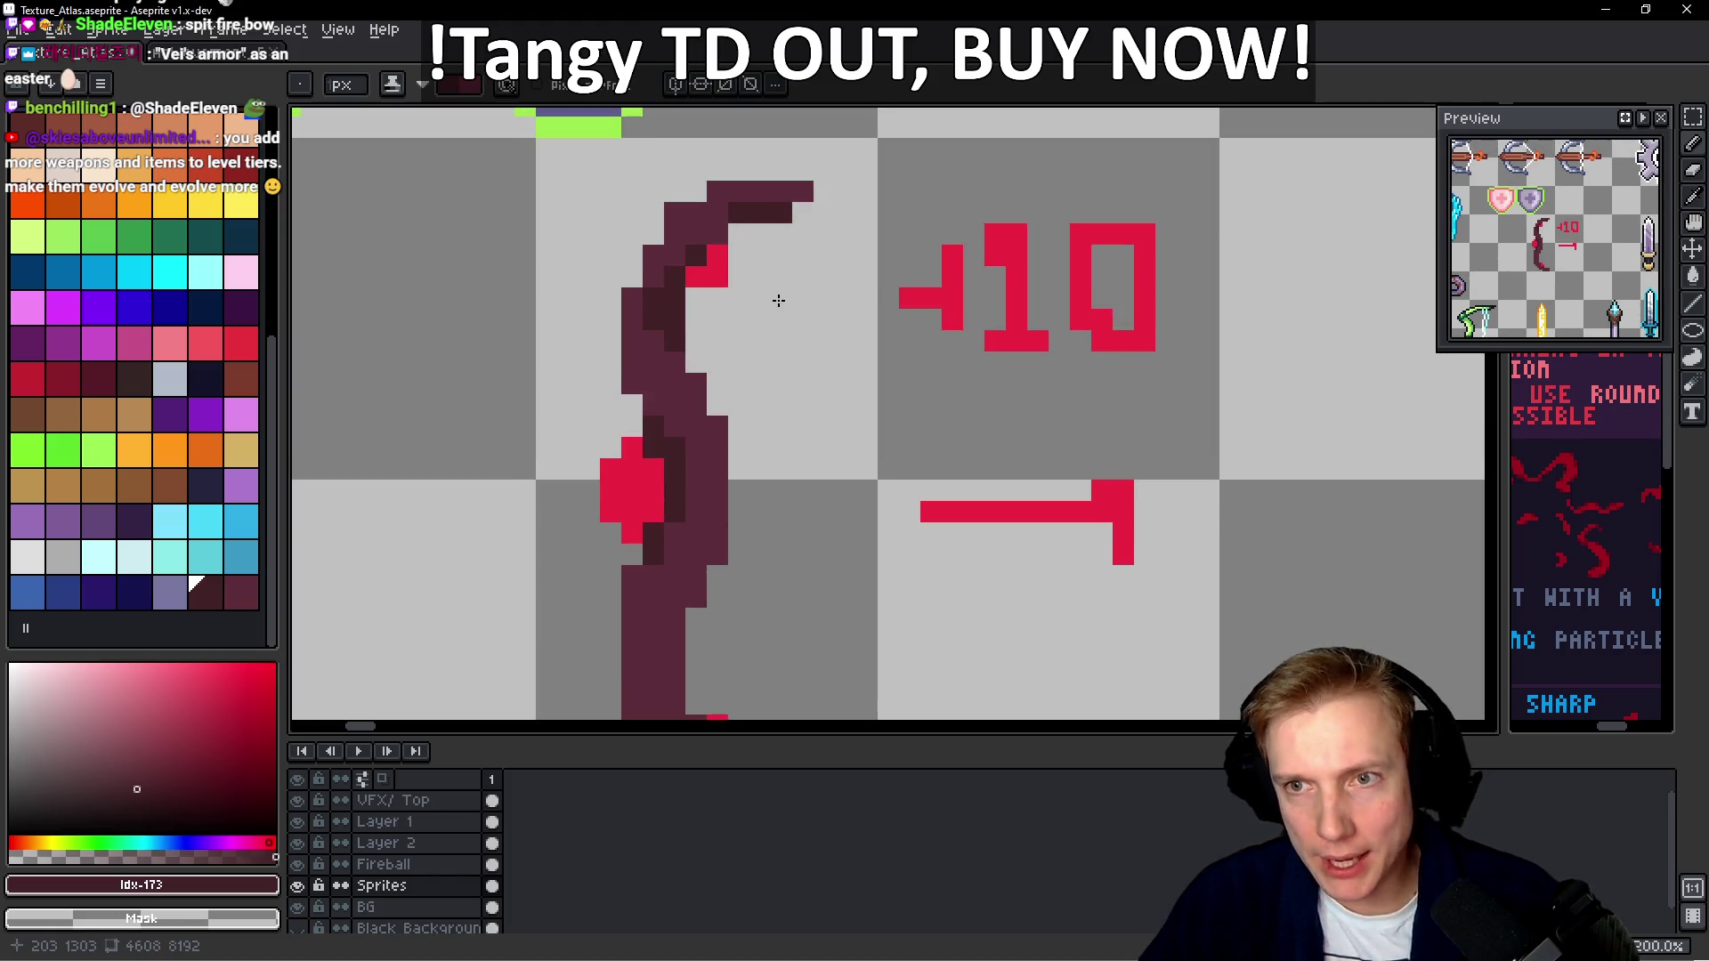
{"action": "scroll", "coordinate": [779, 301], "scroll_direction": "down", "scroll_amount": 2}
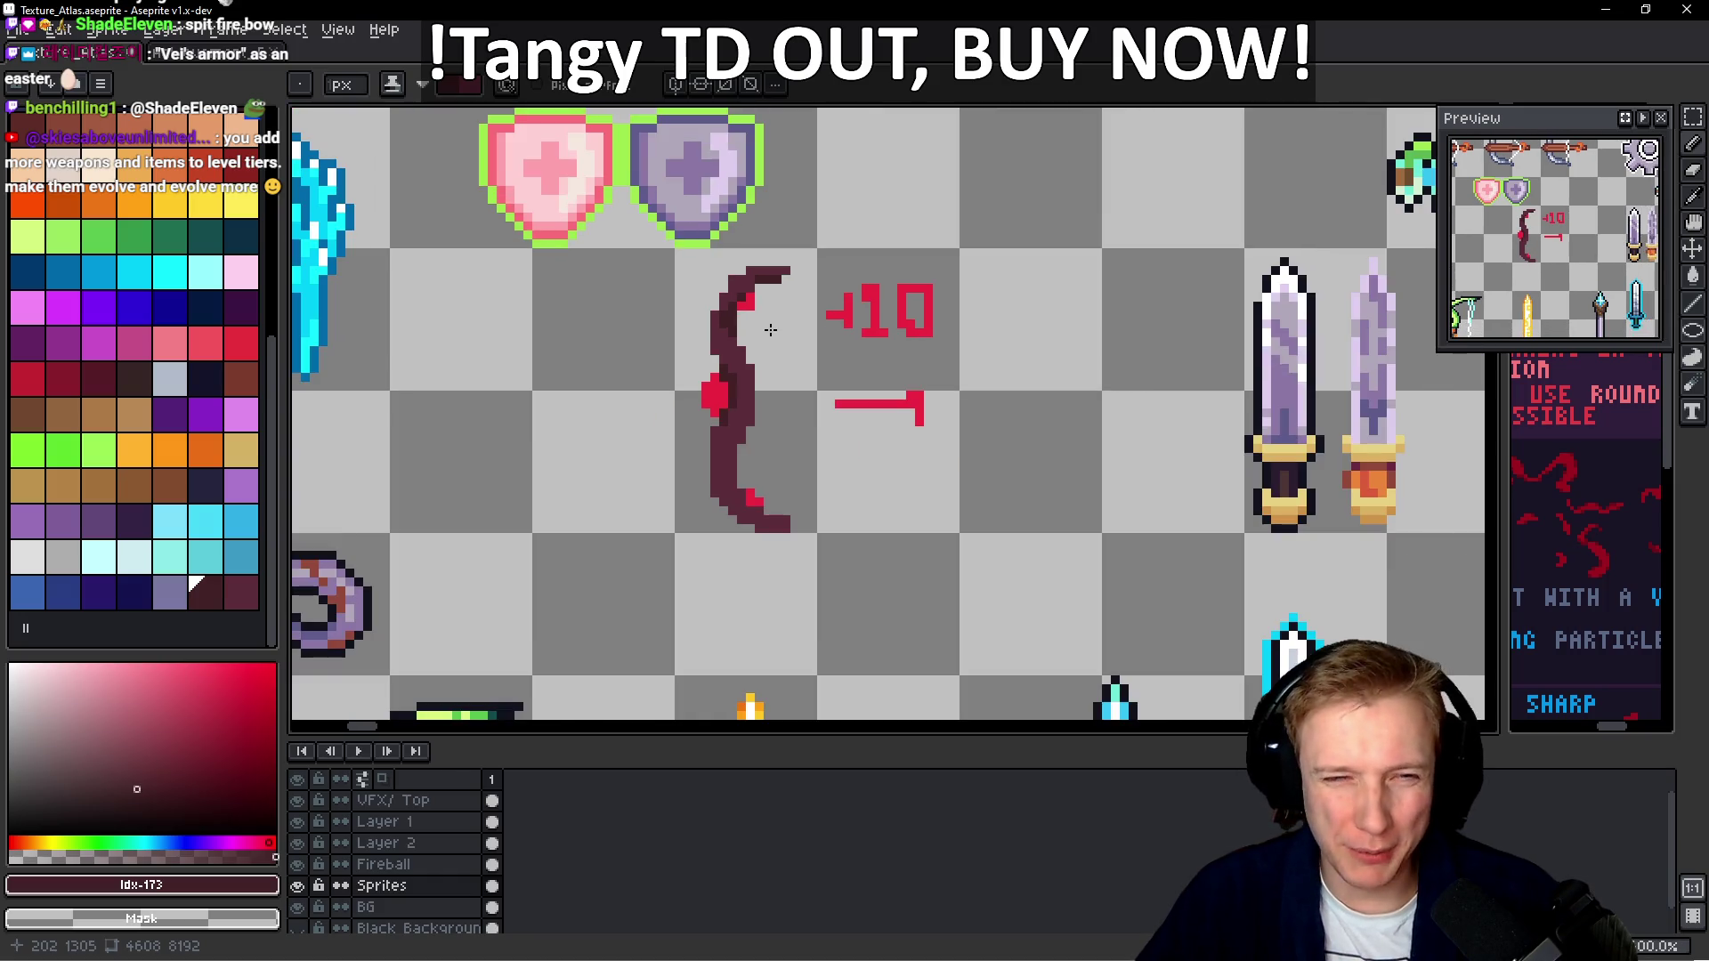
{"action": "scroll", "coordinate": [767, 355], "scroll_direction": "up", "scroll_amount": 1}
{"action": "scroll", "coordinate": [774, 367], "scroll_direction": "up", "scroll_amount": 1}
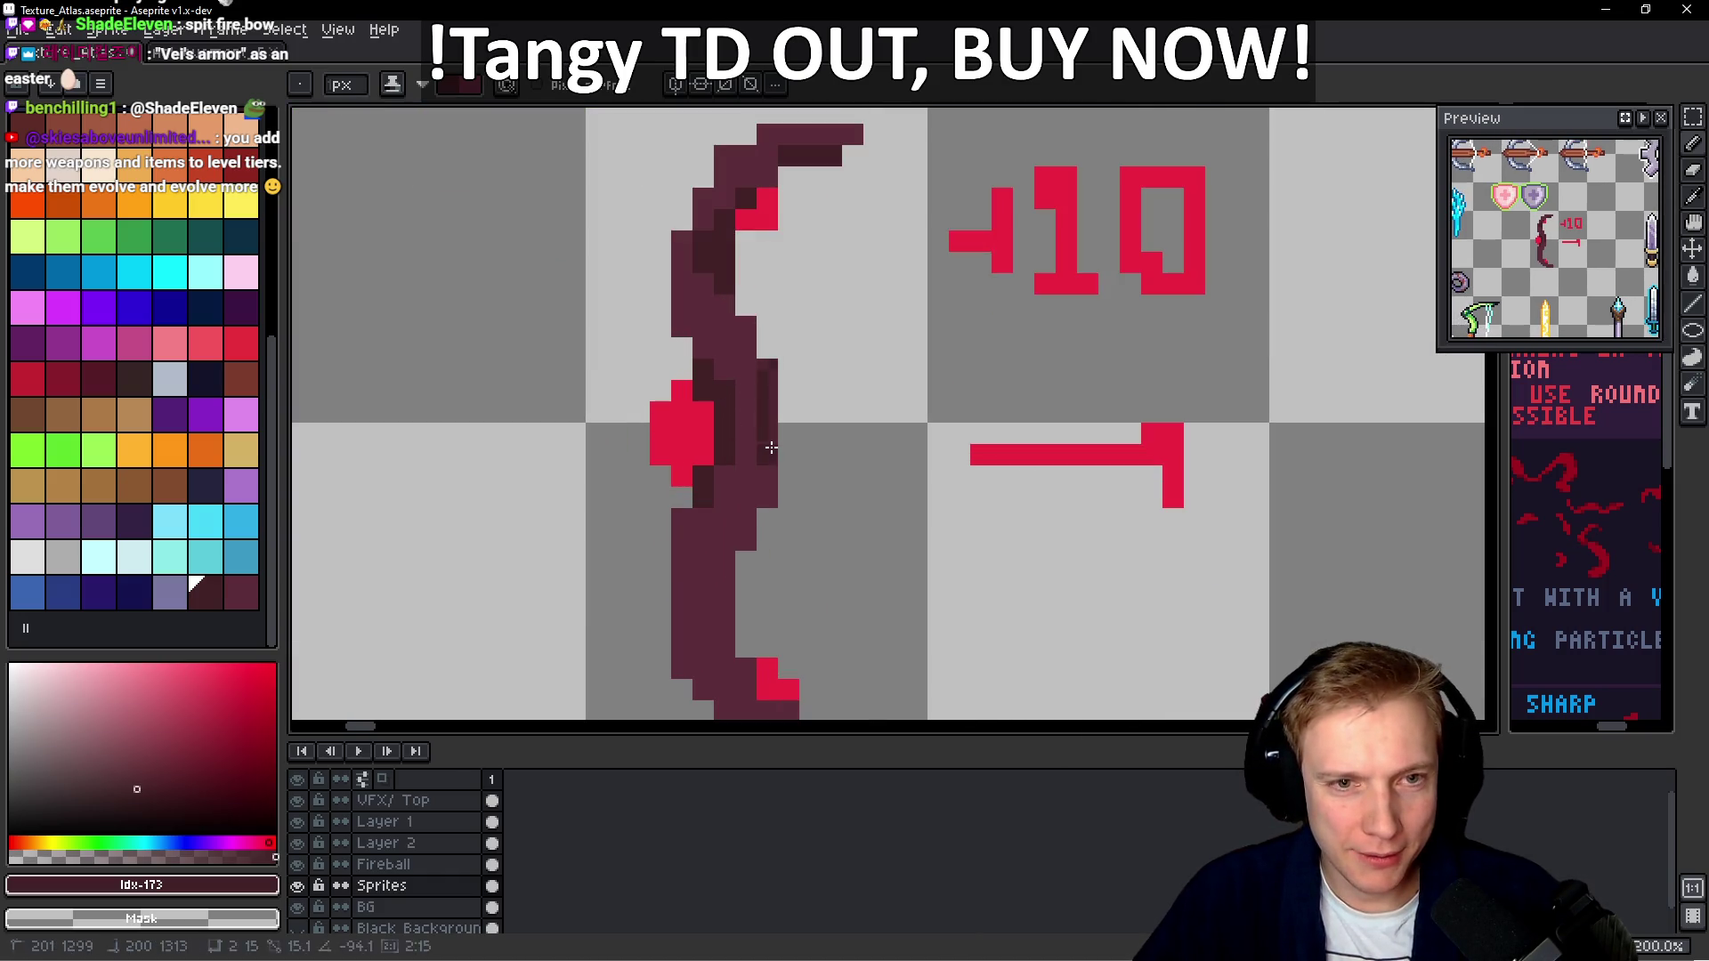
{"action": "scroll", "coordinate": [766, 436], "scroll_direction": "down", "scroll_amount": 1}
{"action": "scroll", "coordinate": [747, 431], "scroll_direction": "down", "scroll_amount": 1}
{"action": "scroll", "coordinate": [777, 426], "scroll_direction": "up", "scroll_amount": 1}
{"action": "scroll", "coordinate": [777, 427], "scroll_direction": "down", "scroll_amount": 1}
{"action": "scroll", "coordinate": [743, 517], "scroll_direction": "up", "scroll_amount": 1}
Marquee-select the bow's lower half and delete it
{"action": "key", "text": "m"}
{"action": "mouse_move", "coordinate": [674, 594]}
{"action": "left_mouse_down"}
{"action": "mouse_move", "coordinate": [853, 356]}
{"action": "mouse_move", "coordinate": [878, 356]}
{"action": "left_mouse_up"}
{"action": "scroll", "coordinate": [878, 357], "scroll_direction": "down", "scroll_amount": 1}
{"action": "scroll", "coordinate": [860, 362], "scroll_direction": "up", "scroll_amount": 1}
{"action": "key", "text": "Delete"}
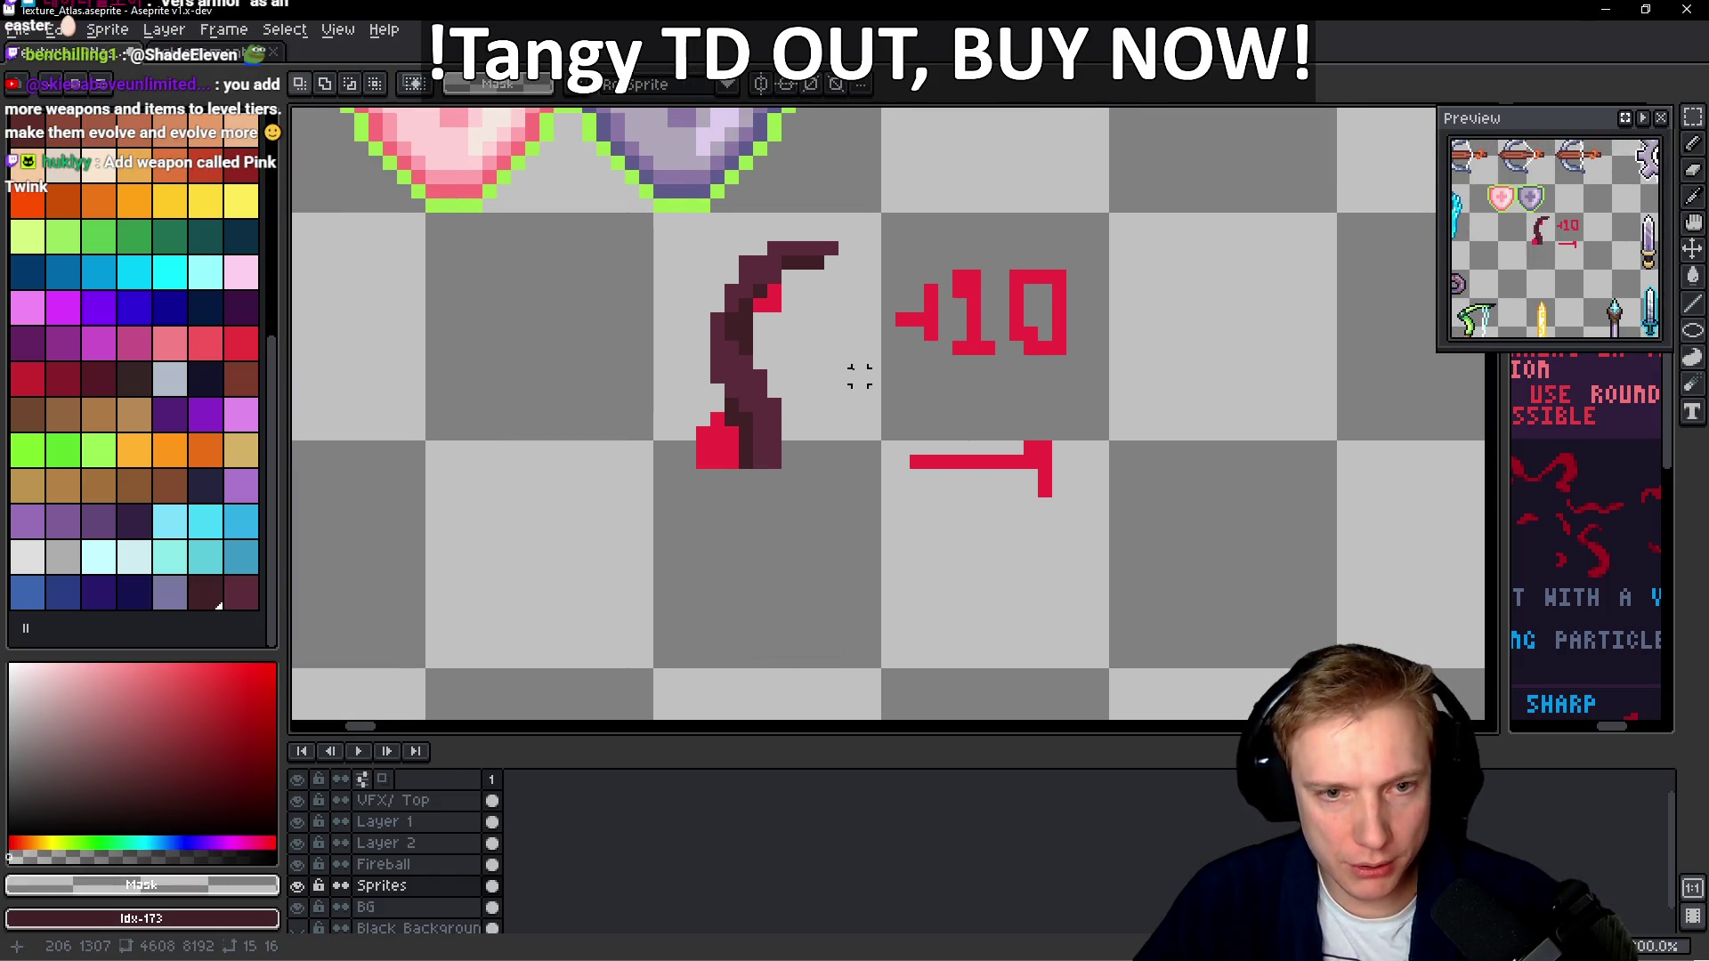
Copy the upper half, flip the pasted copy vertically, and place it as the lower half
{"action": "mouse_move", "coordinate": [632, 233]}
{"action": "left_mouse_down"}
{"action": "mouse_move", "coordinate": [828, 446]}
{"action": "mouse_move", "coordinate": [778, 546]}
{"action": "mouse_move", "coordinate": [771, 436]}
{"action": "left_mouse_up"}
{"action": "key", "text": "ctrl+c"}
{"action": "key", "text": "ctrl+v"}
{"action": "key", "text": "Down"}
{"action": "key", "text": "Down"}
{"action": "key", "text": "Down"}
{"action": "key", "text": "Right"}
{"action": "key", "text": "shift+v"}
{"action": "key", "text": "Return"}
{"action": "scroll", "coordinate": [782, 443], "scroll_direction": "down", "scroll_amount": 1}
{"action": "key", "text": "ctrl+d"}
Paint dark maroon pixels over the red gem's right edge
{"action": "key", "text": "b"}
{"action": "scroll", "coordinate": [710, 485], "scroll_direction": "up", "scroll_amount": 3}
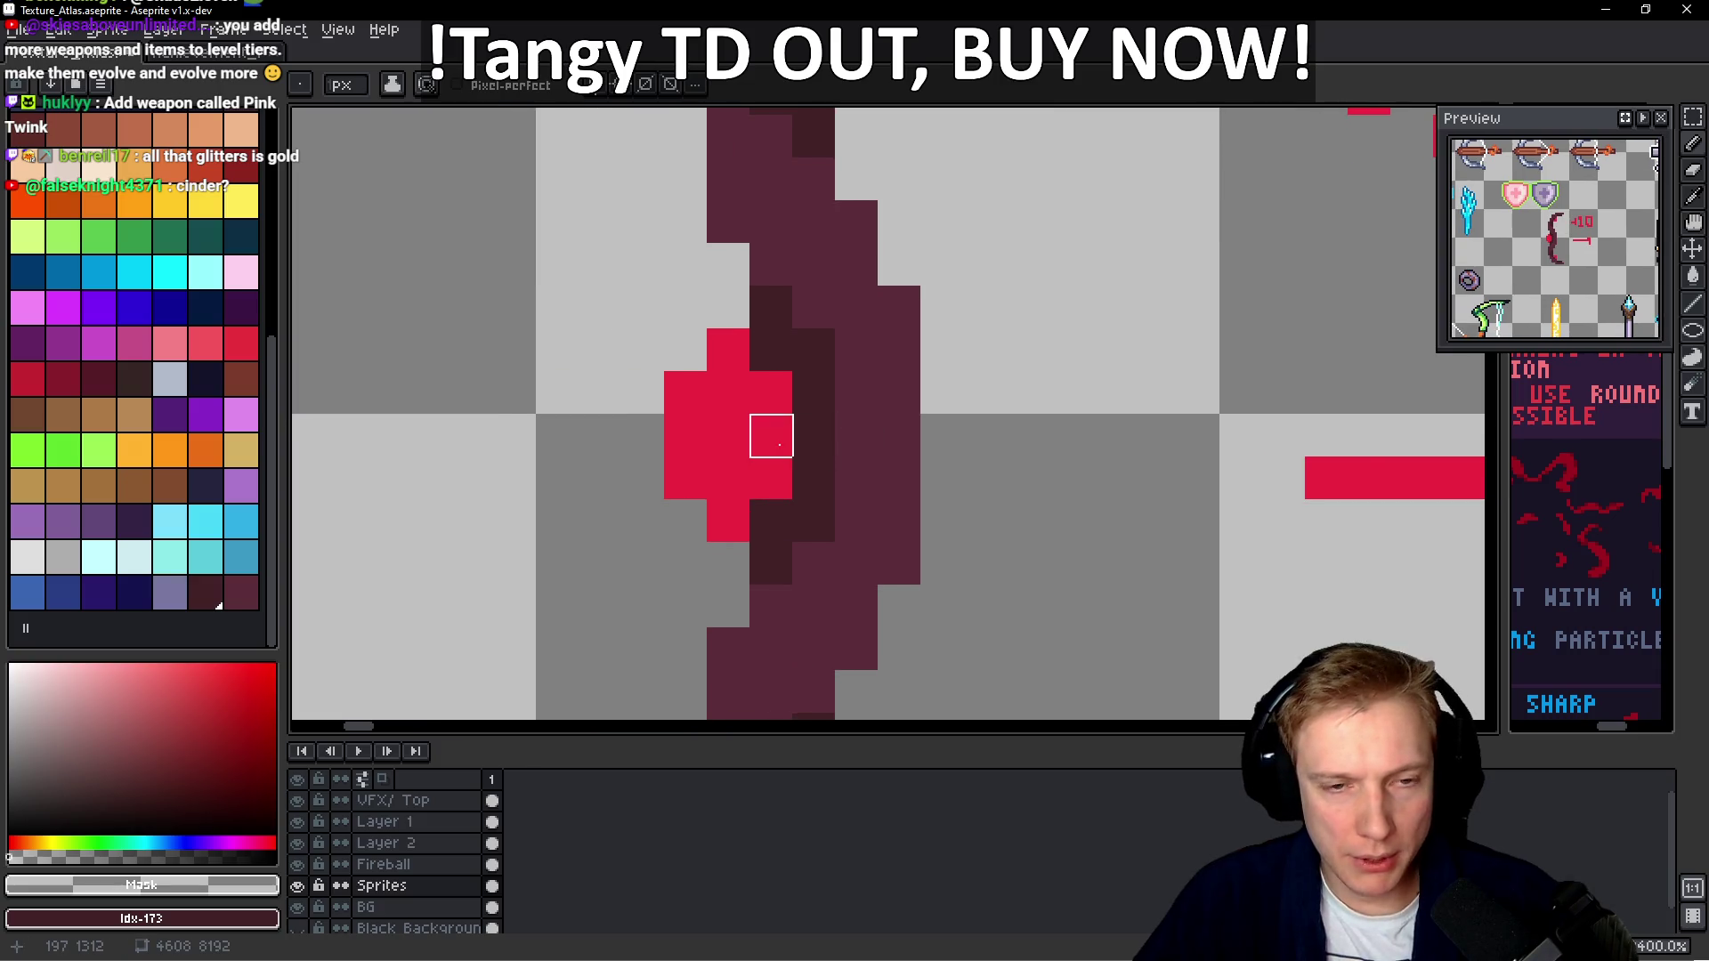
{"action": "key", "text": "b"}
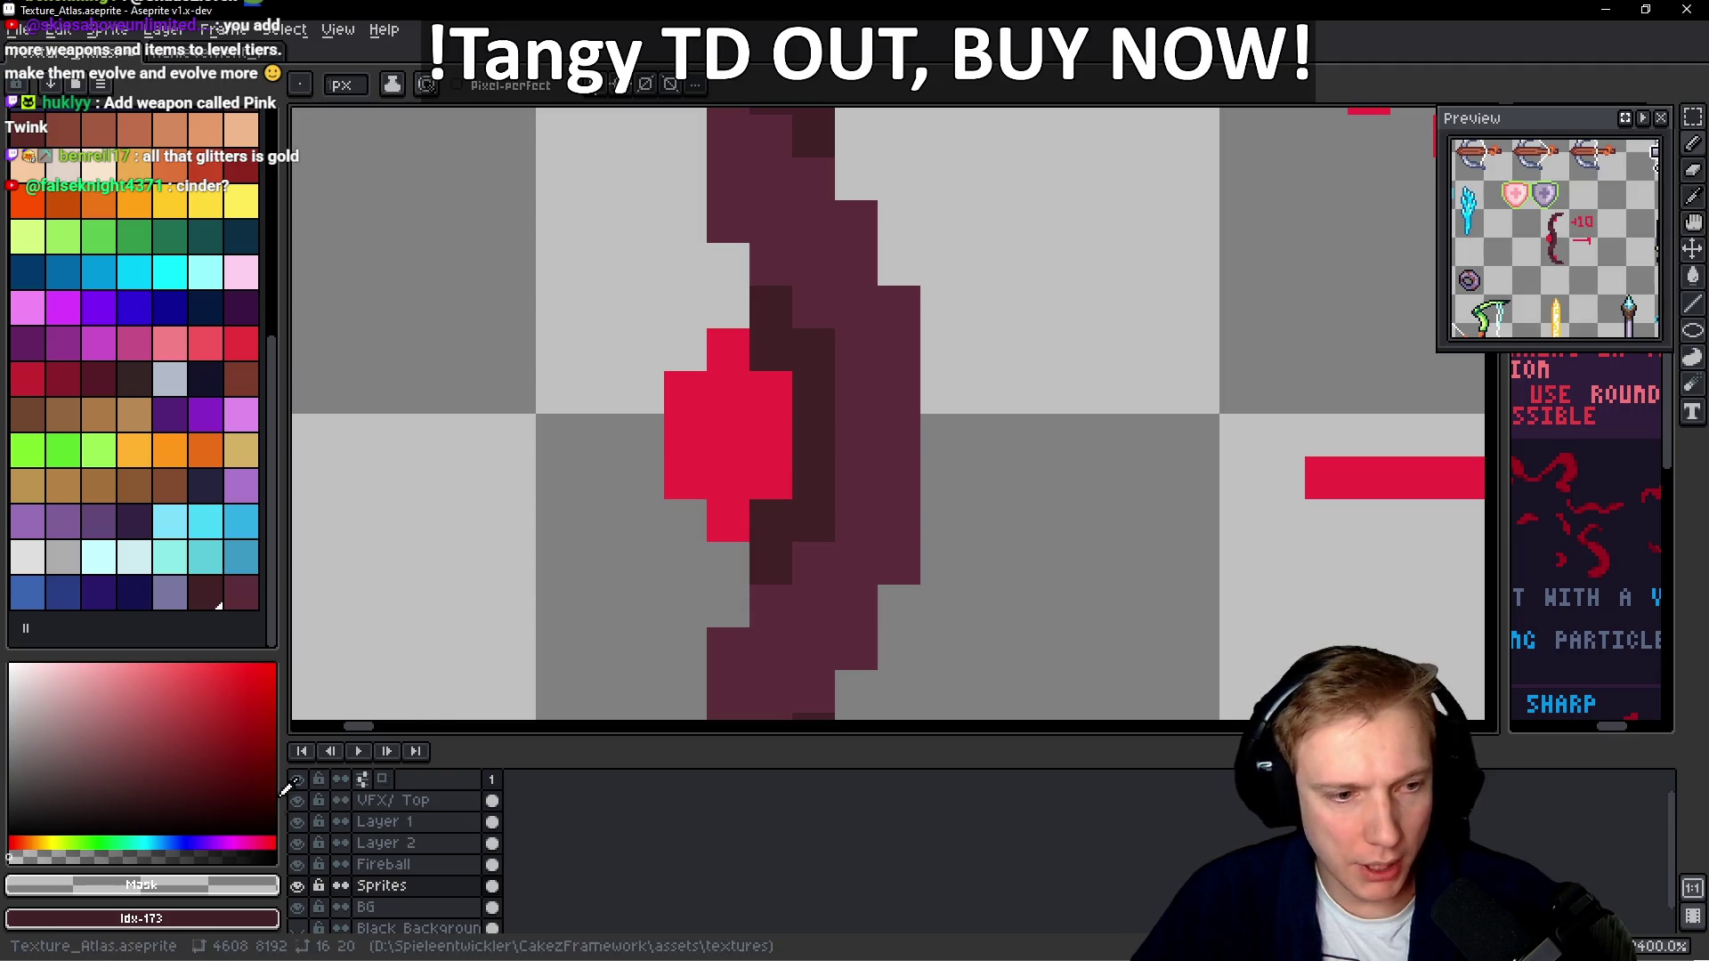
{"action": "left_click", "coordinate": [916, 412], "text": "alt"}
{"action": "left_click", "coordinate": [771, 392]}
{"action": "left_click", "coordinate": [771, 456]}
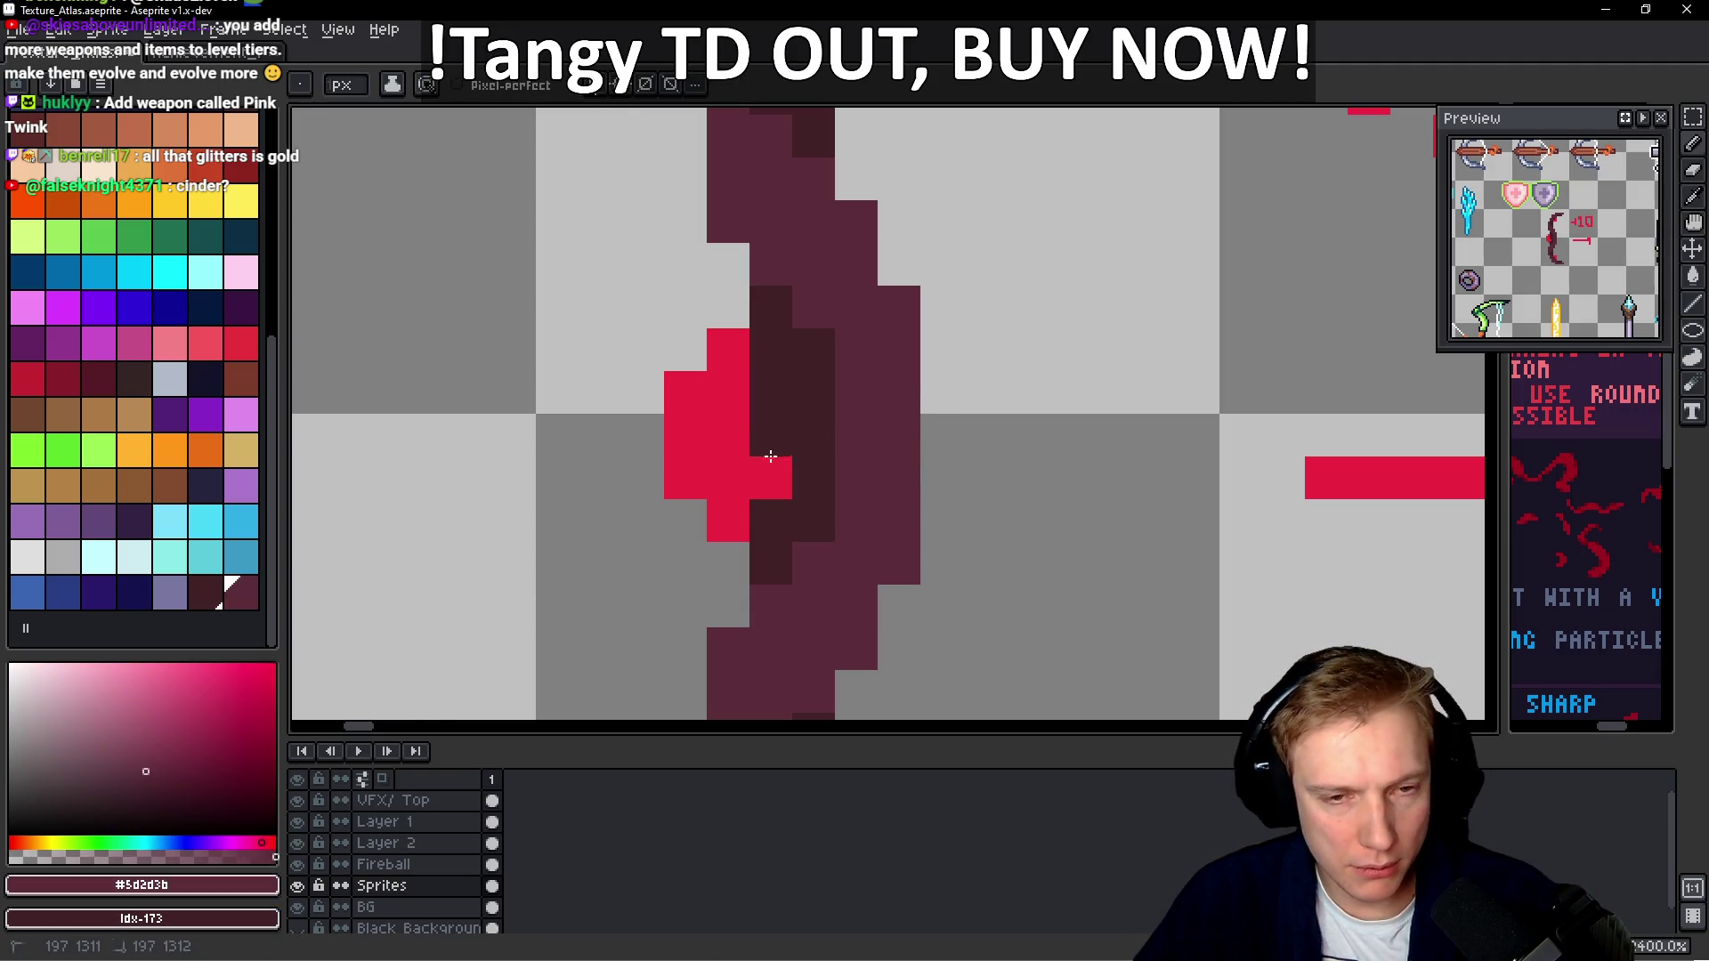
{"action": "left_click", "coordinate": [169, 919]}
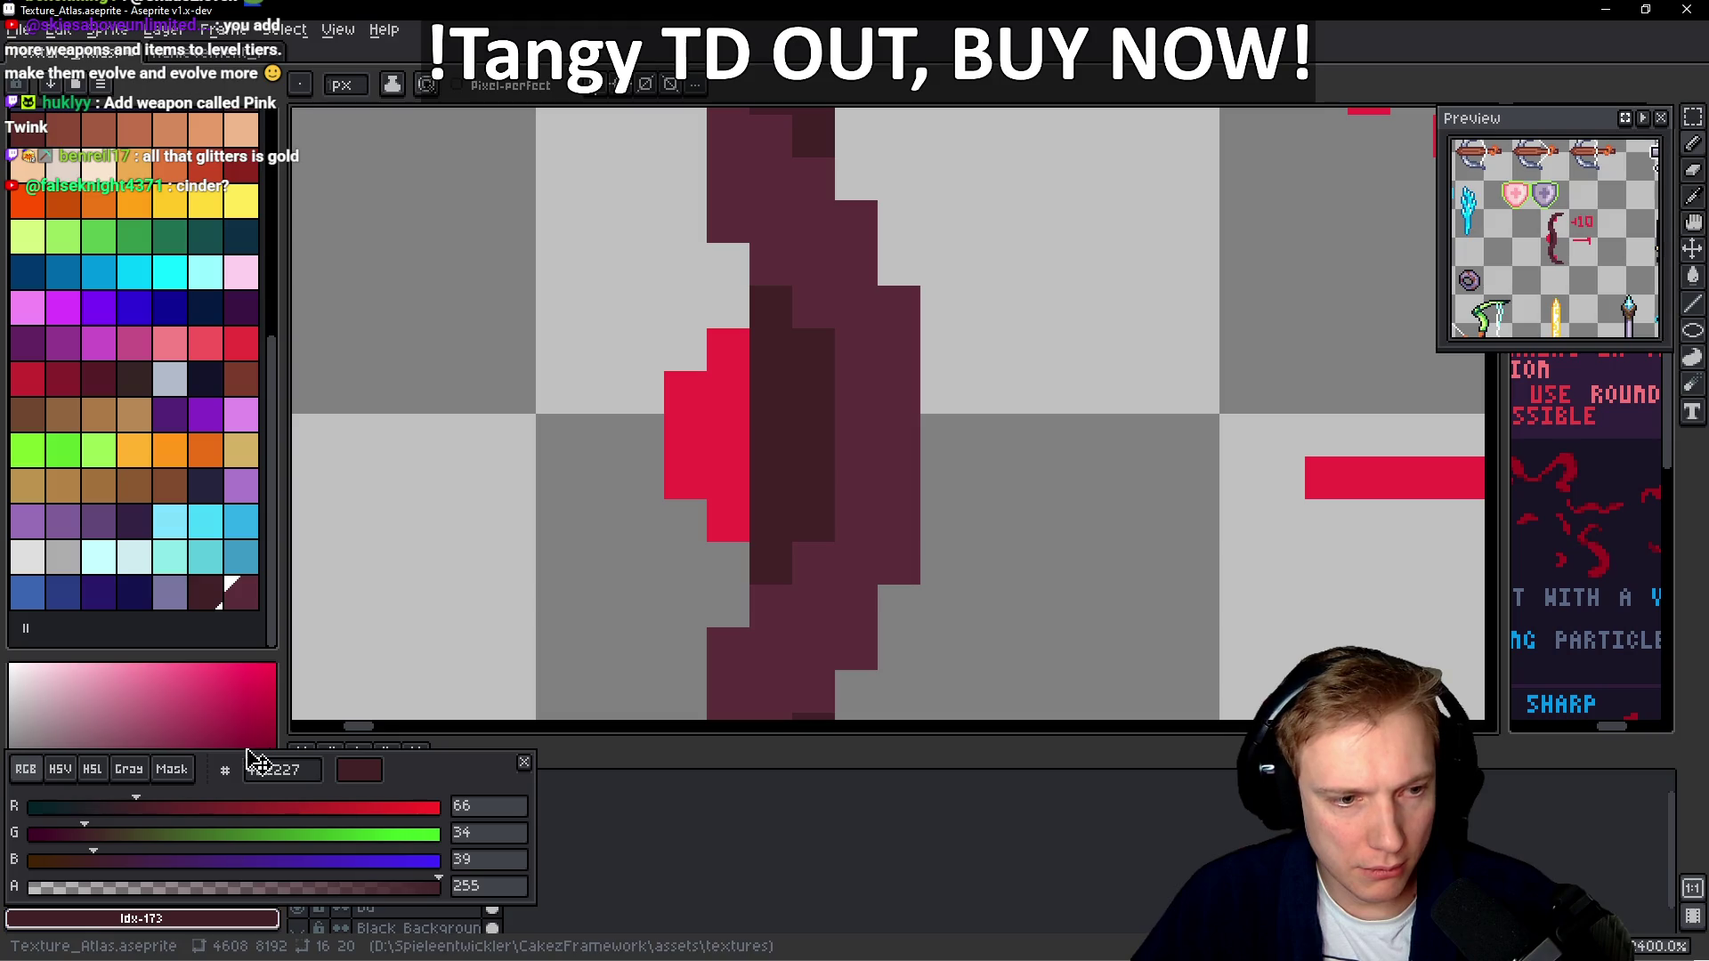
Set the background colour to transparent and erase the dark pixels beside the gem
{"action": "left_click", "coordinate": [175, 771]}
{"action": "right_click", "coordinate": [771, 392]}
{"action": "right_click", "coordinate": [771, 435]}
{"action": "right_click", "coordinate": [771, 478]}
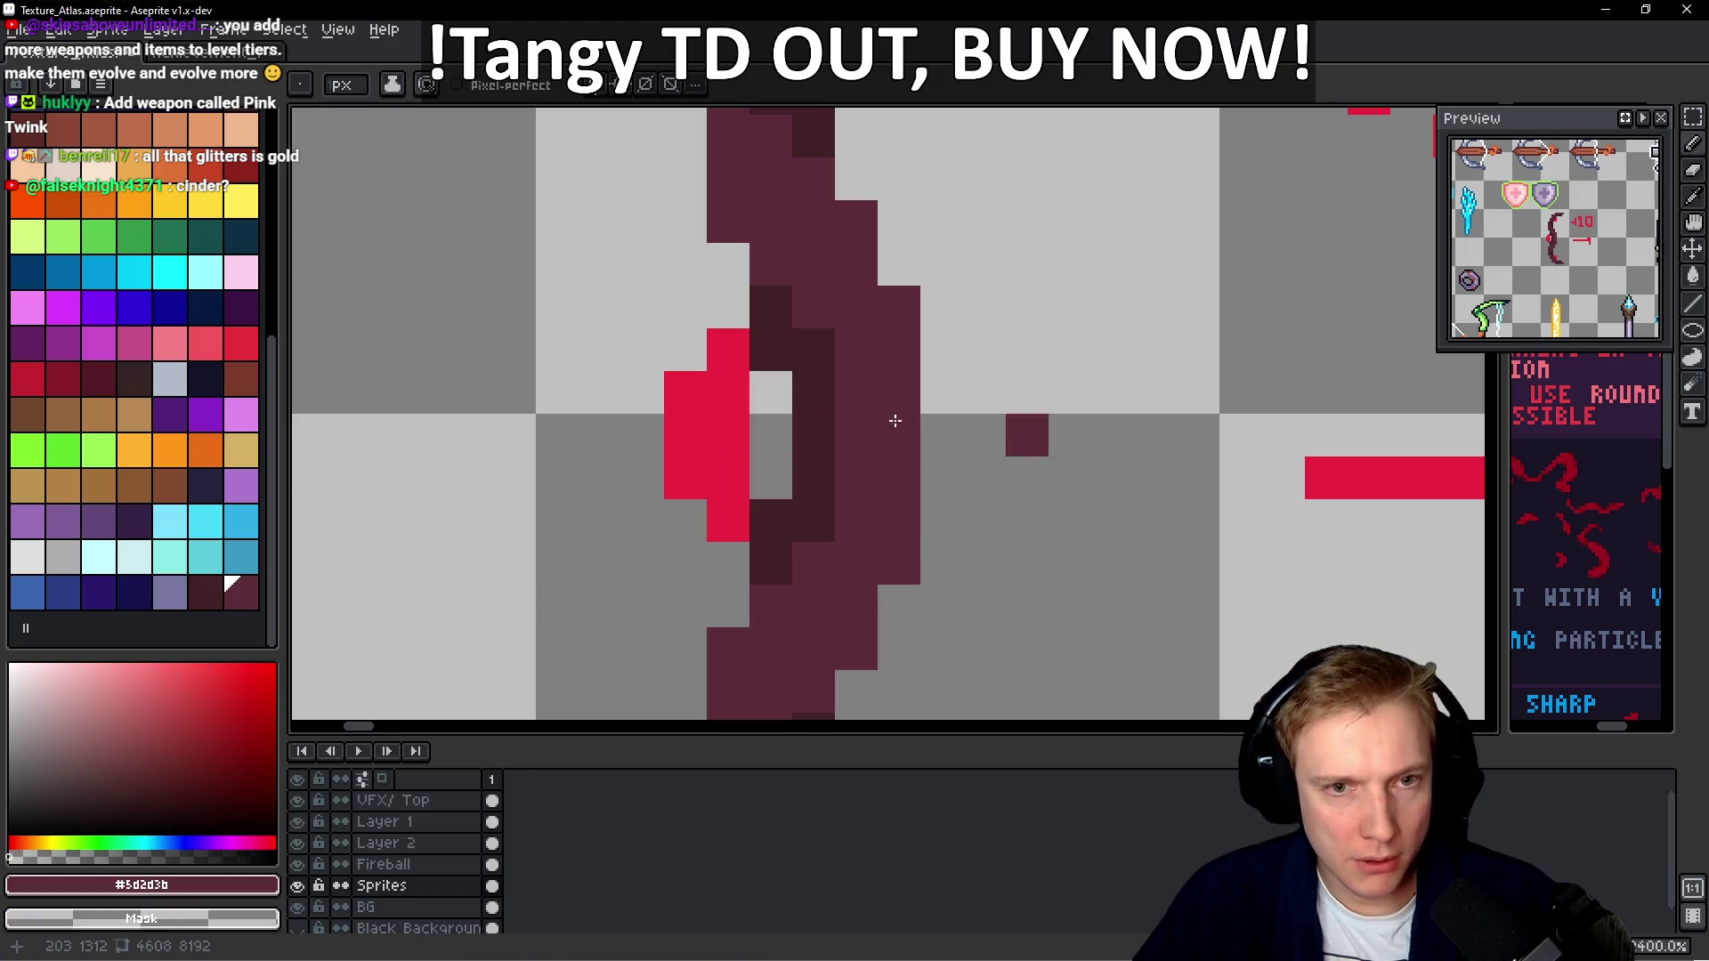
{"action": "right_click", "coordinate": [932, 477]}
Paint red pixels on the gem's left side and crimson #cc273f pixels on the grip
{"action": "left_click", "coordinate": [730, 421], "text": "alt"}
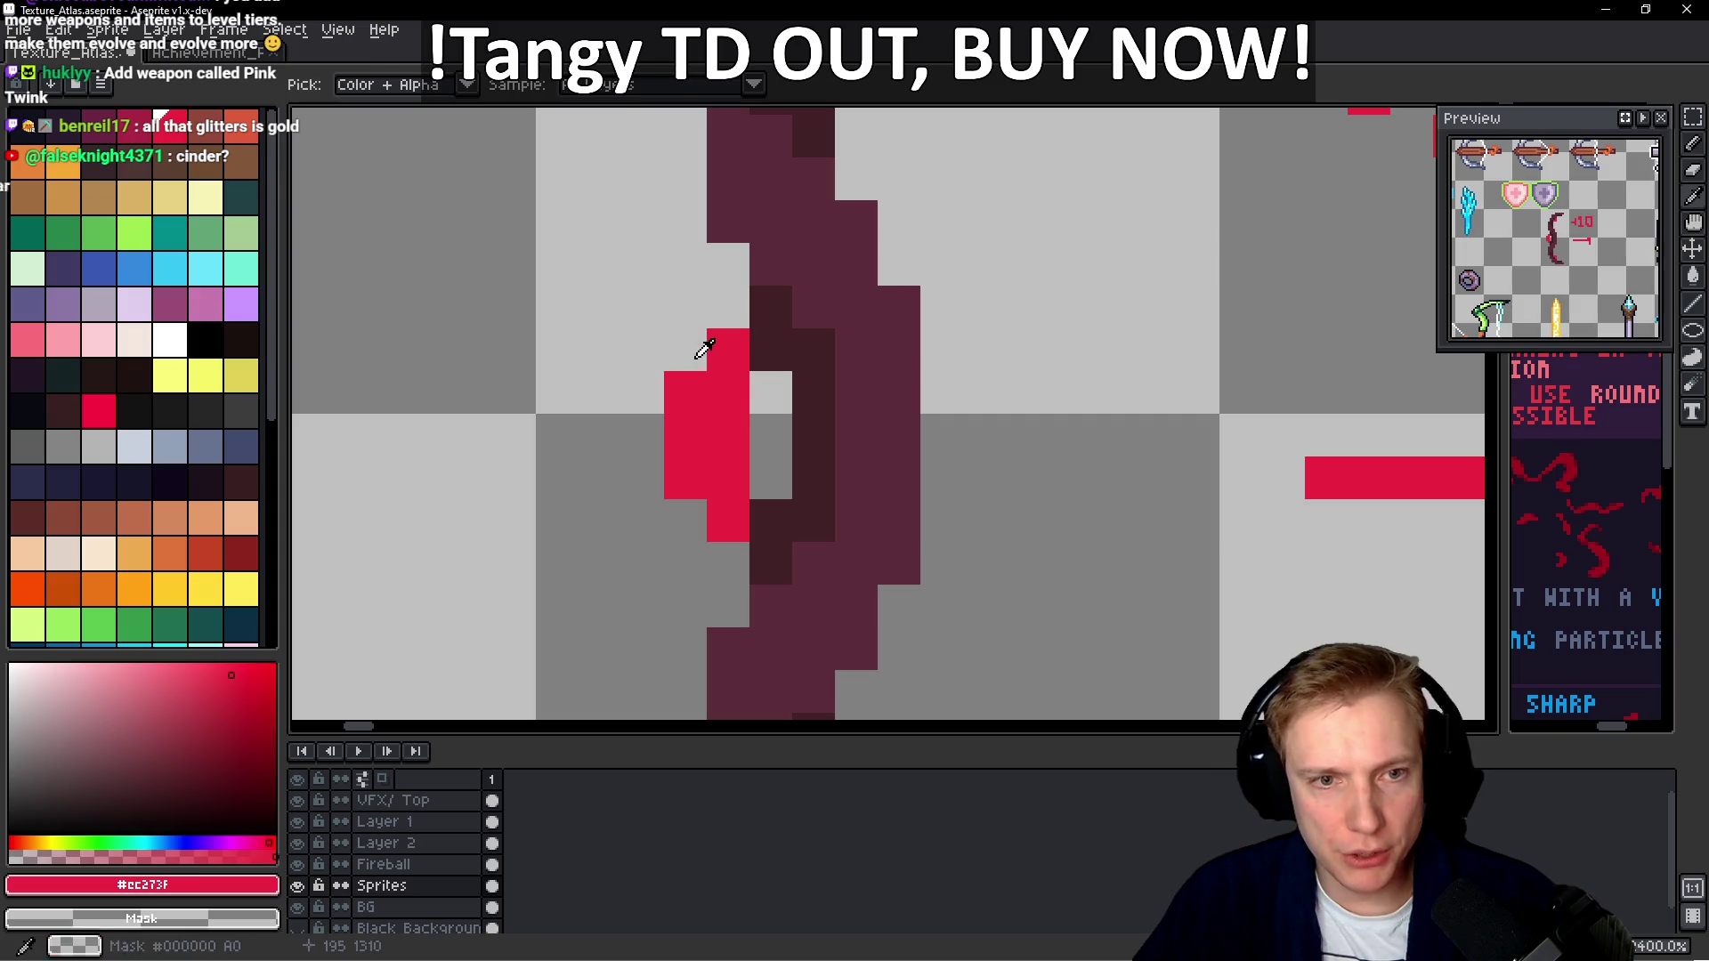
{"action": "left_click", "coordinate": [696, 352]}
{"action": "left_click", "coordinate": [743, 316]}
{"action": "left_click", "coordinate": [762, 309]}
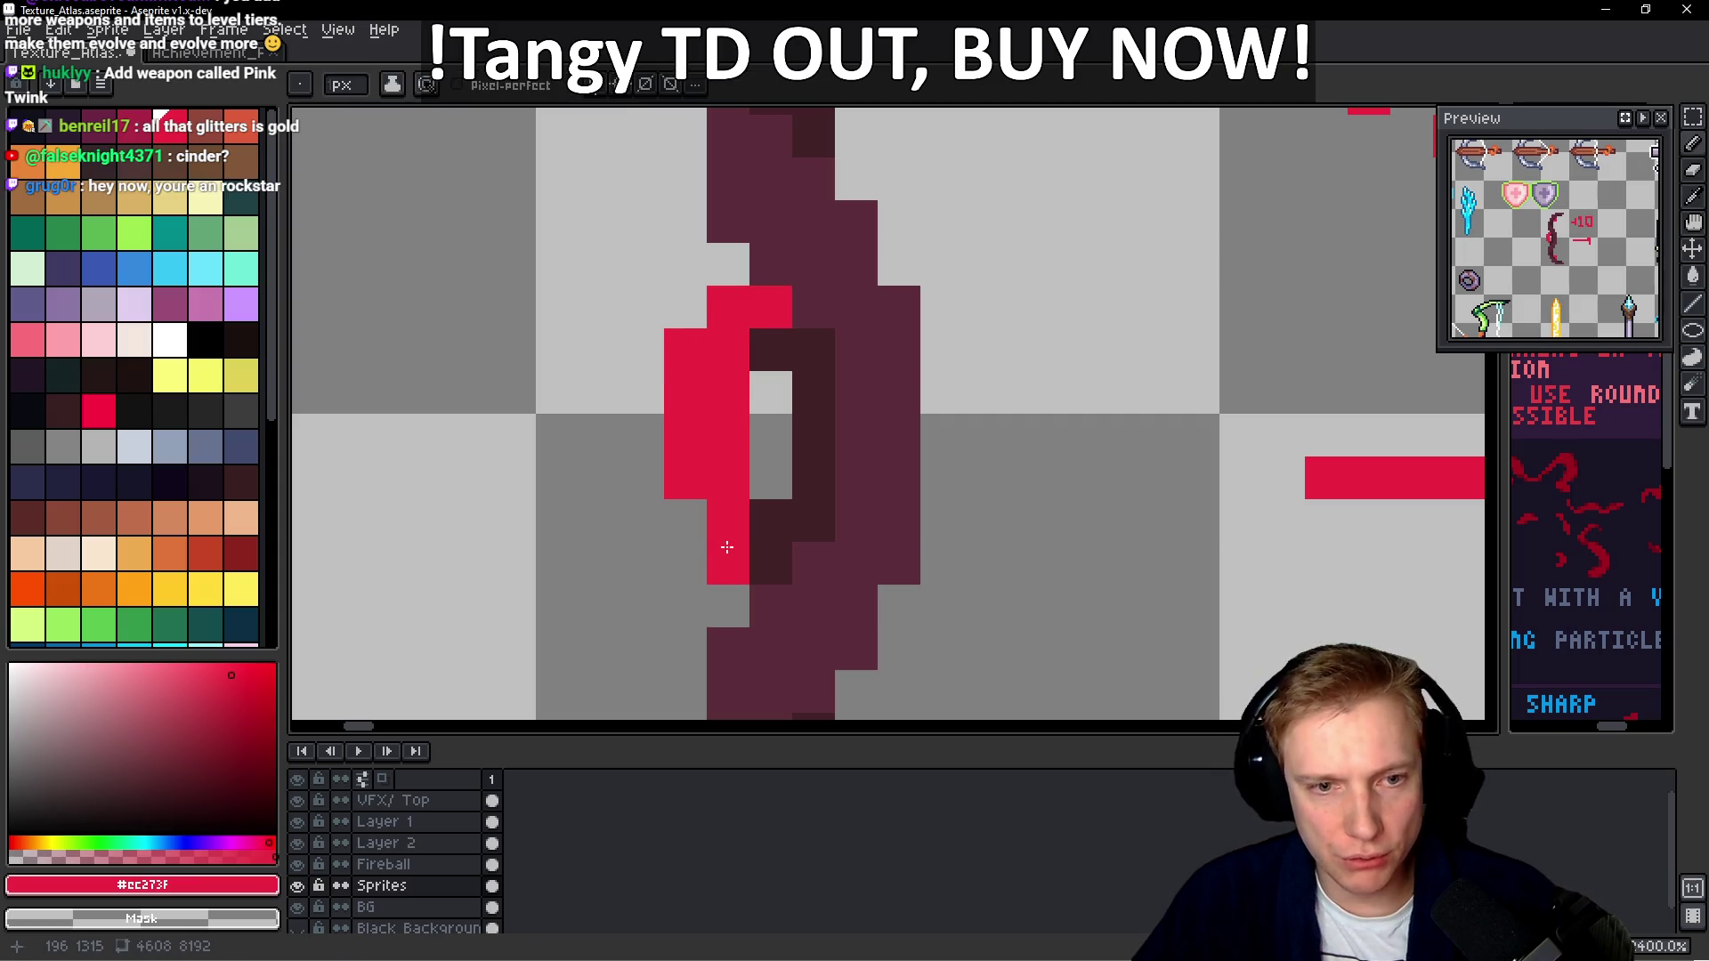
{"action": "left_click", "coordinate": [774, 533]}
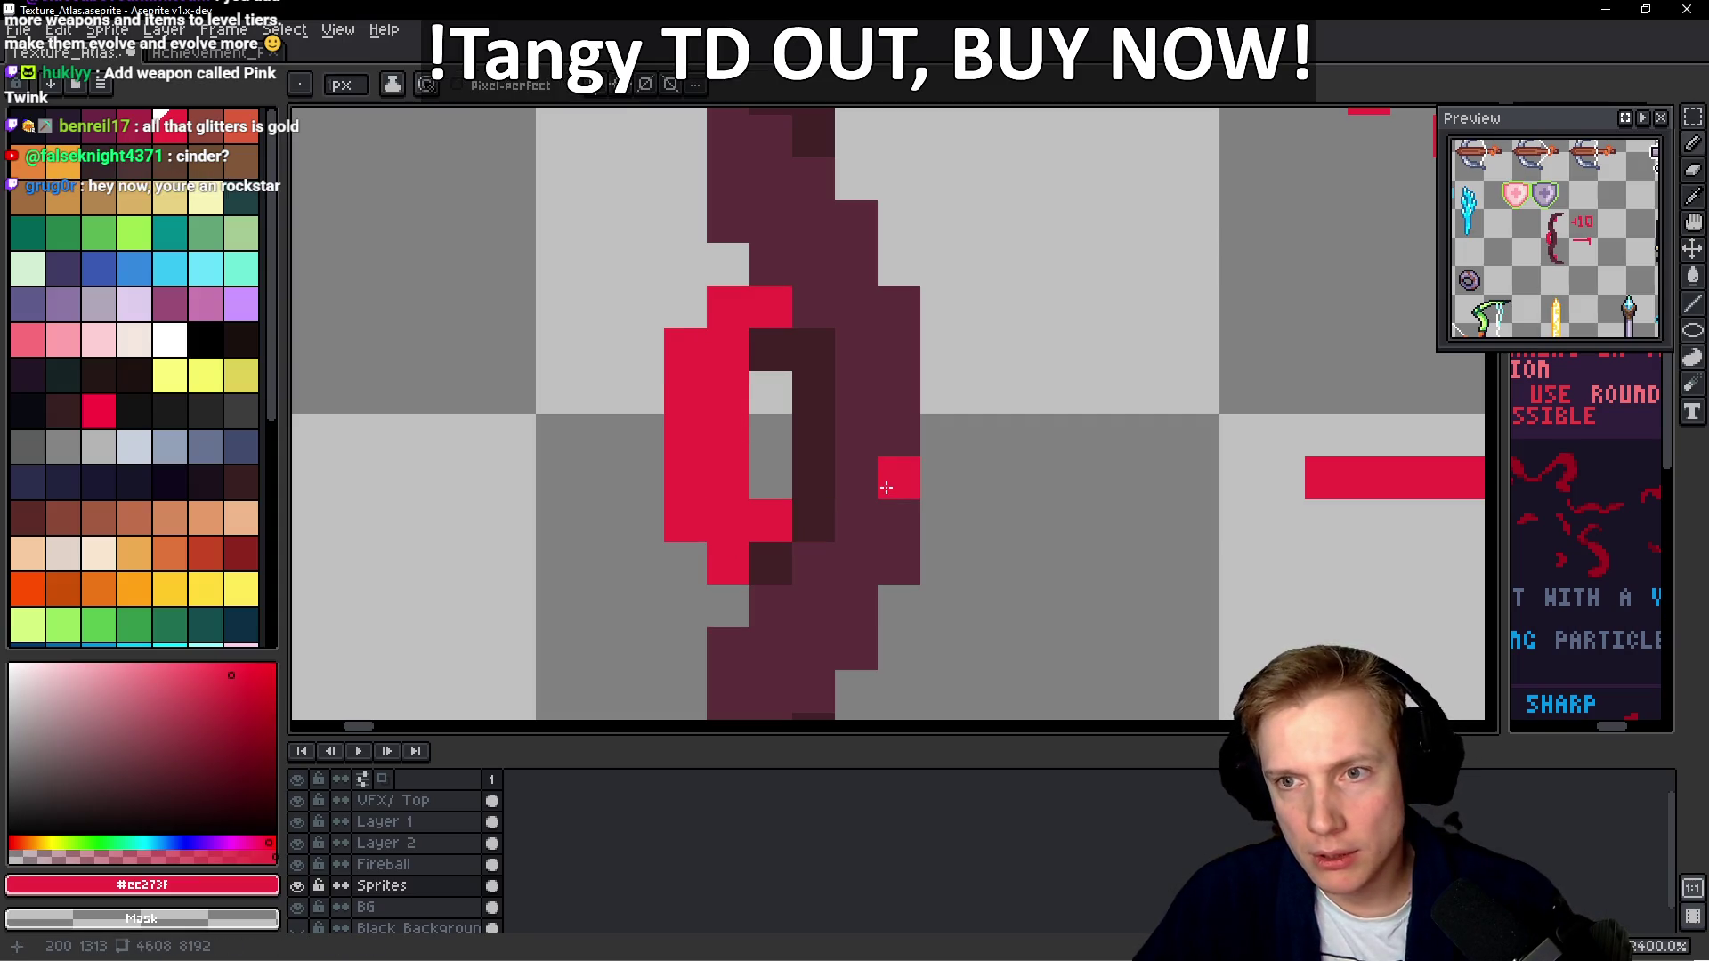
{"action": "scroll", "coordinate": [897, 433], "scroll_direction": "down", "scroll_amount": 4}
{"action": "scroll", "coordinate": [893, 419], "scroll_direction": "up", "scroll_amount": 4}
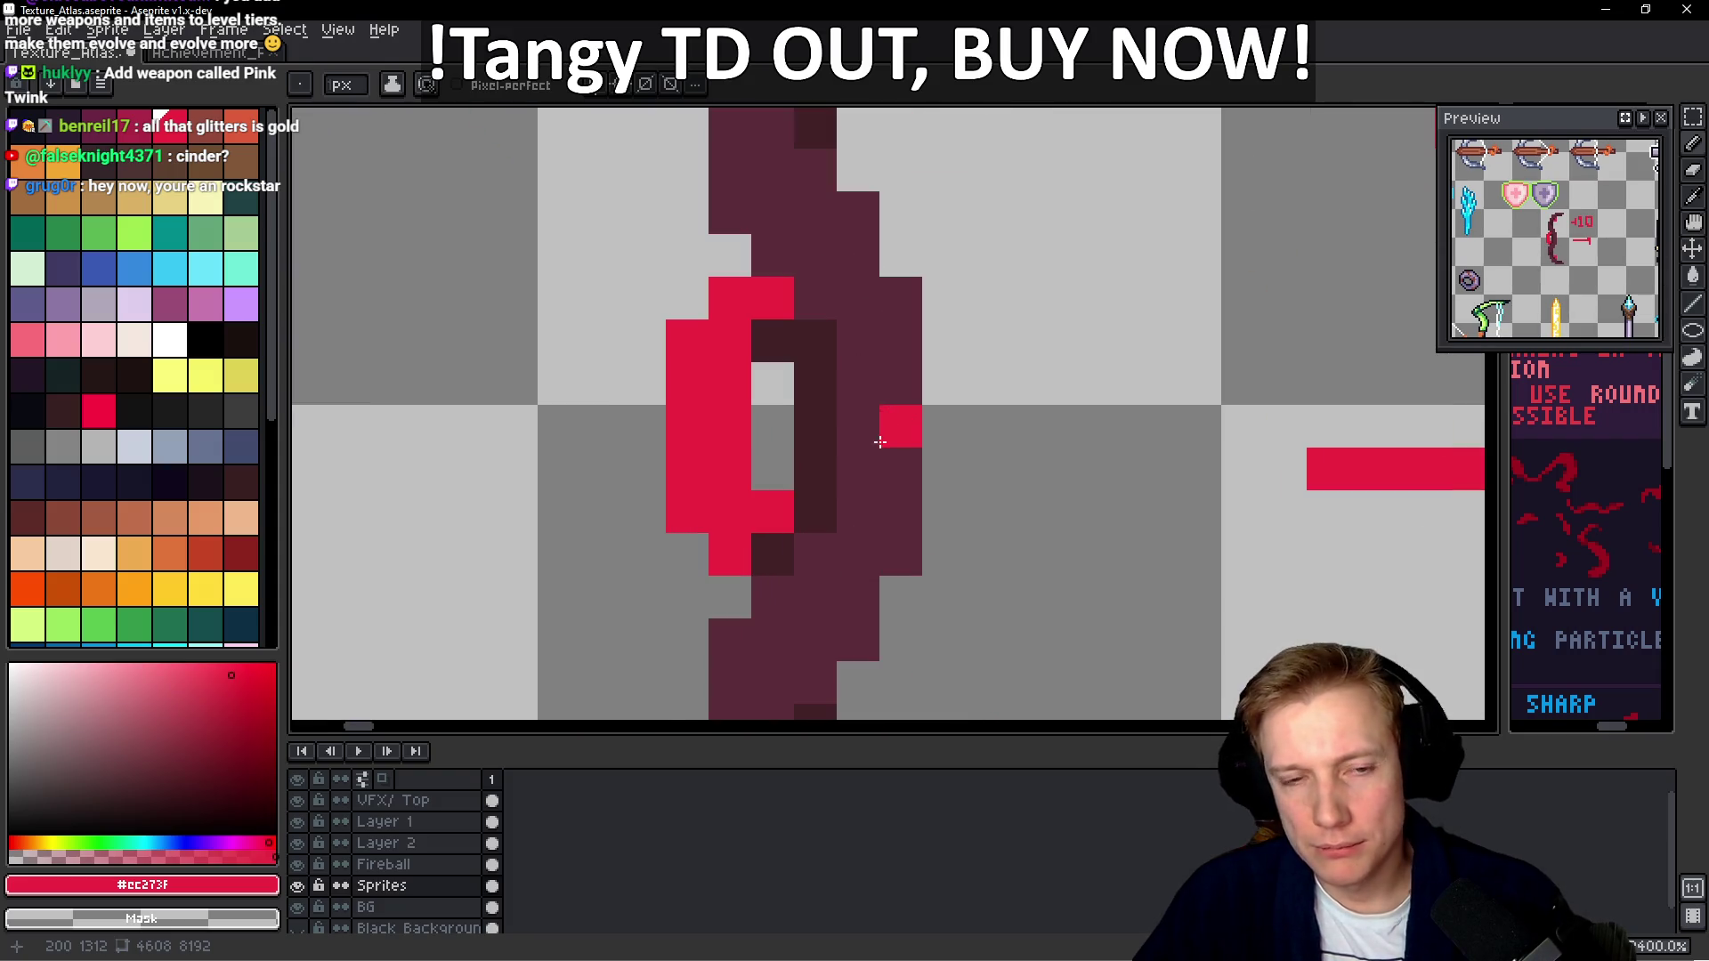
Add light pink (palette index 43) highlight pixels along the grip and top
{"action": "left_click", "coordinate": [63, 339]}
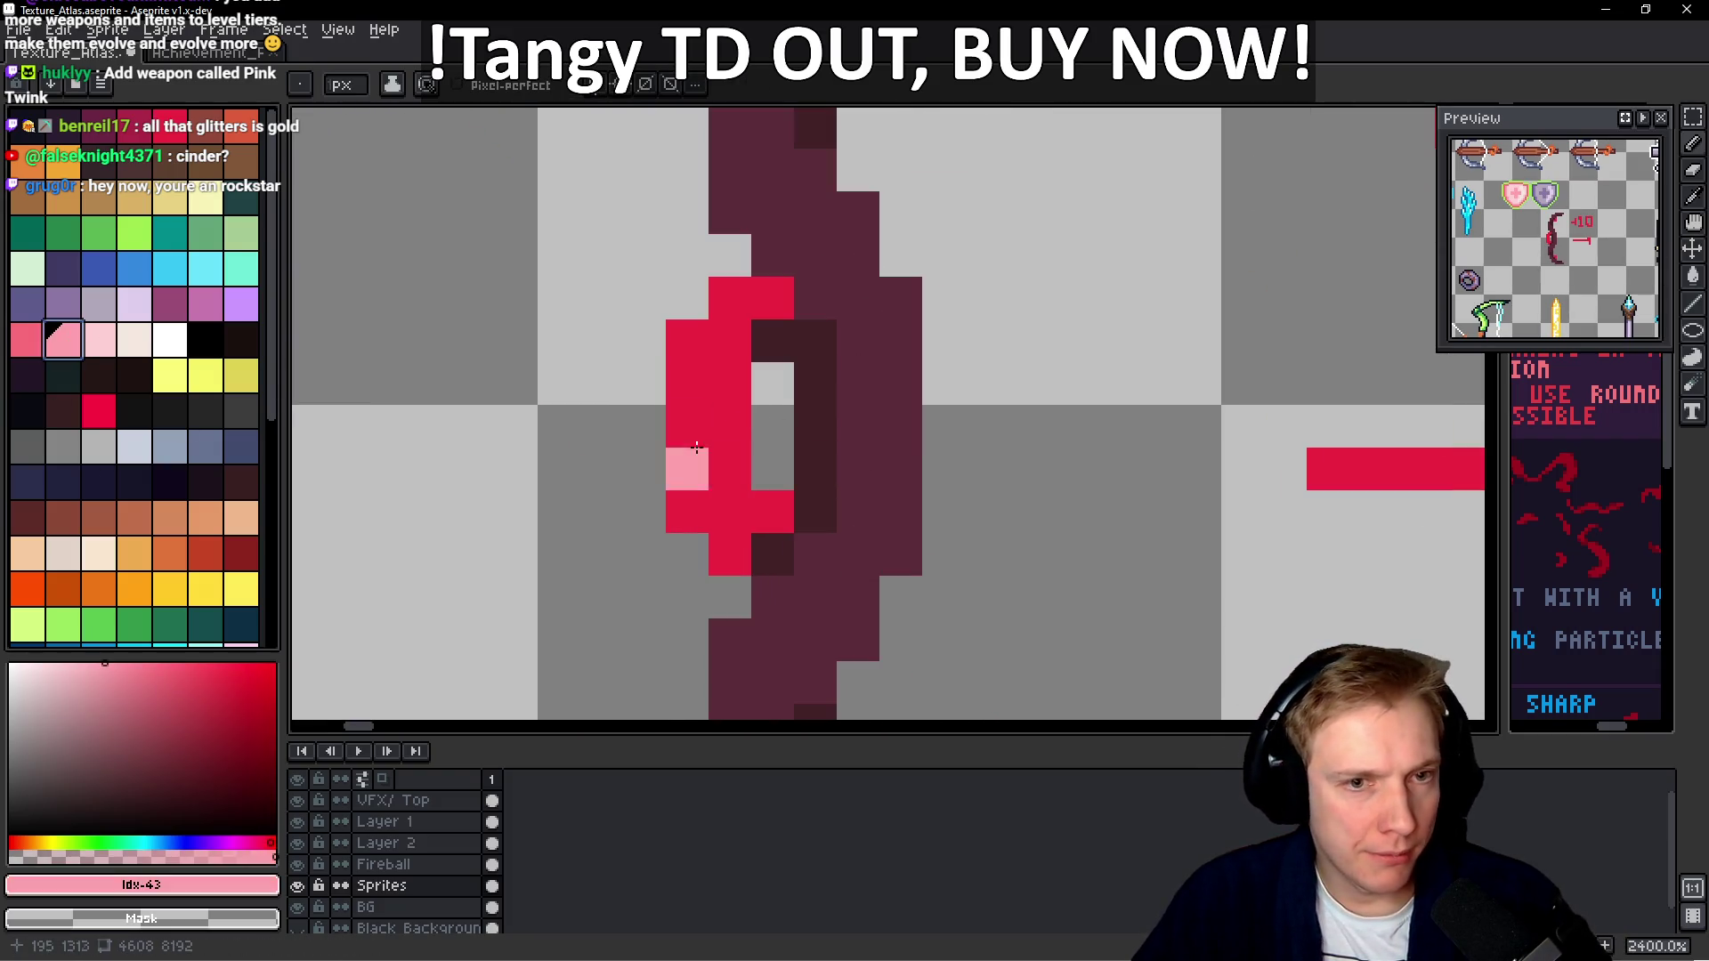
{"action": "left_click_drag", "start_coordinate": [687, 427], "coordinate": [690, 378]}
{"action": "left_click", "coordinate": [688, 341]}
{"action": "left_click", "coordinate": [730, 298]}
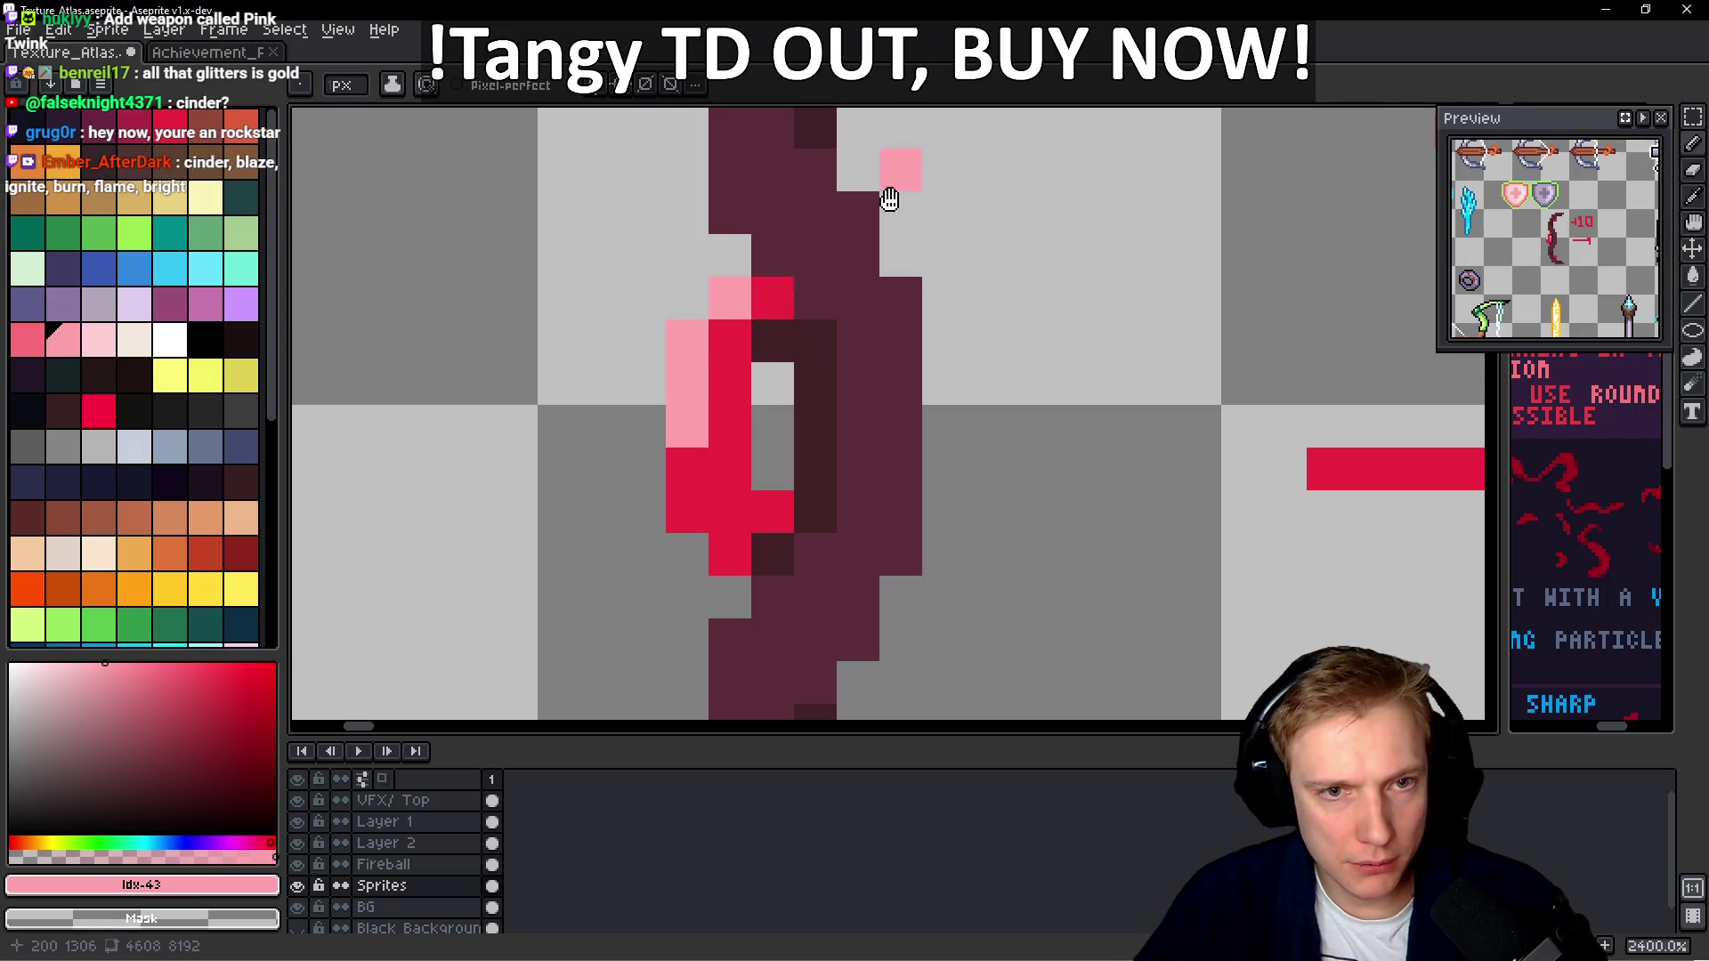
{"action": "left_click_drag", "start_coordinate": [900, 170], "coordinate": [846, 538]}
{"action": "scroll", "coordinate": [876, 474], "scroll_direction": "down", "scroll_amount": 5}
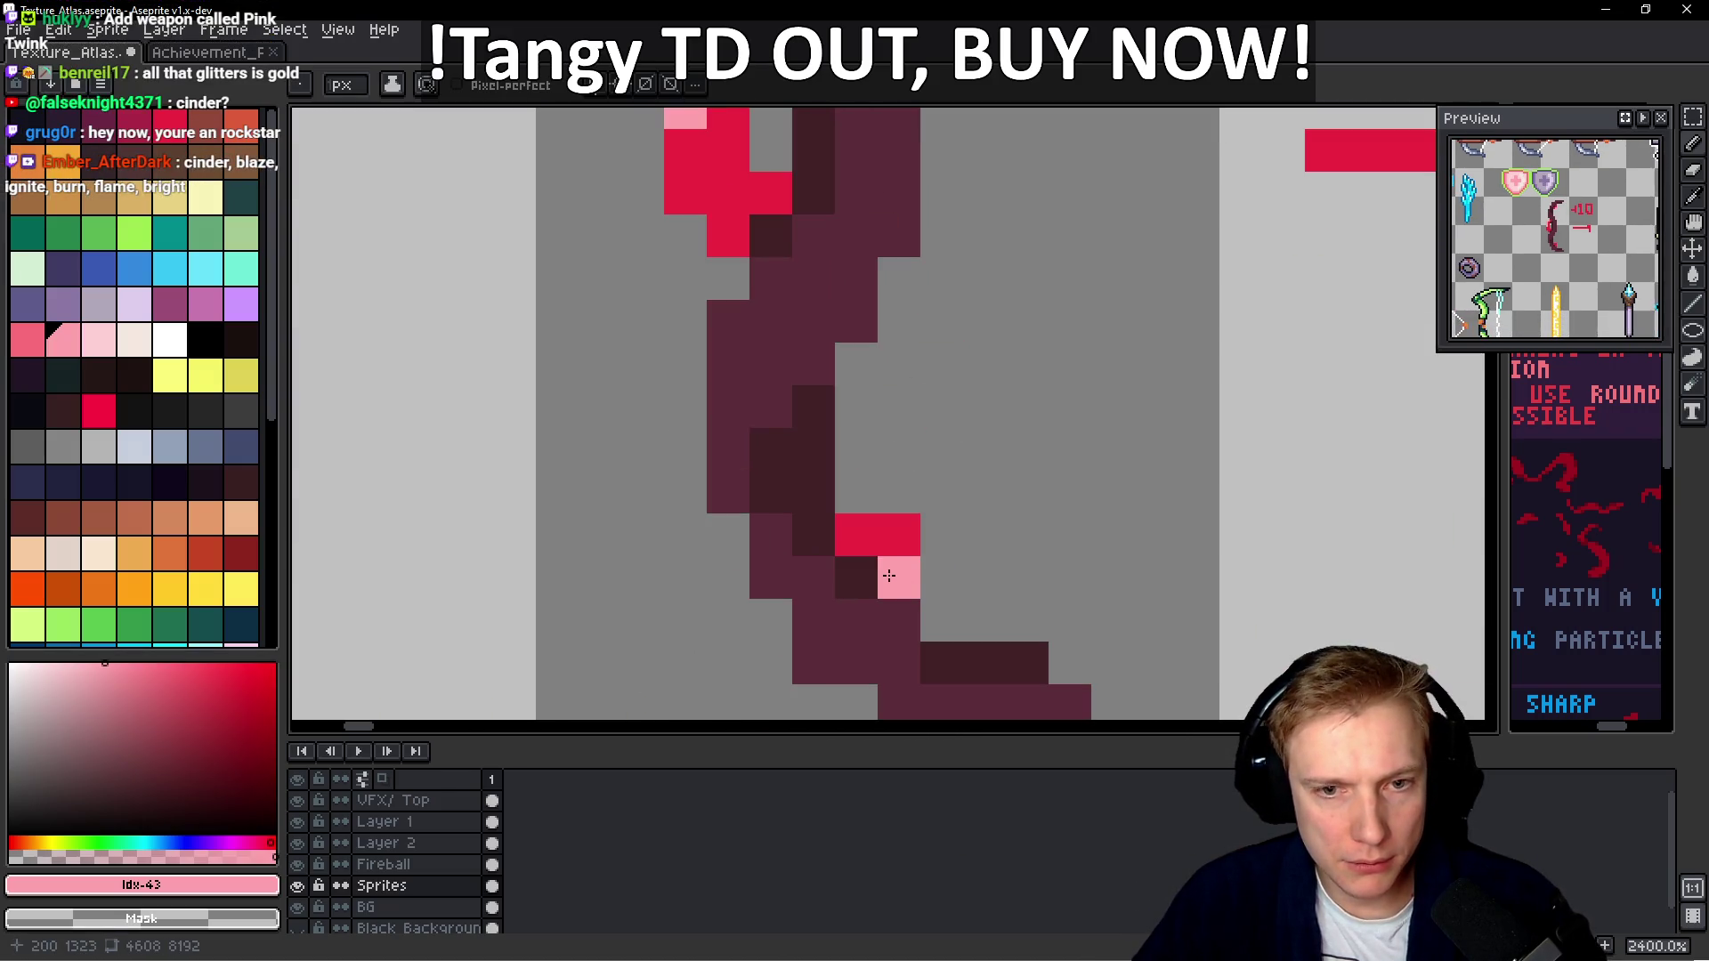
{"action": "scroll", "coordinate": [941, 418], "scroll_direction": "up", "scroll_amount": 3}
{"action": "left_click", "coordinate": [835, 340], "text": "alt"}
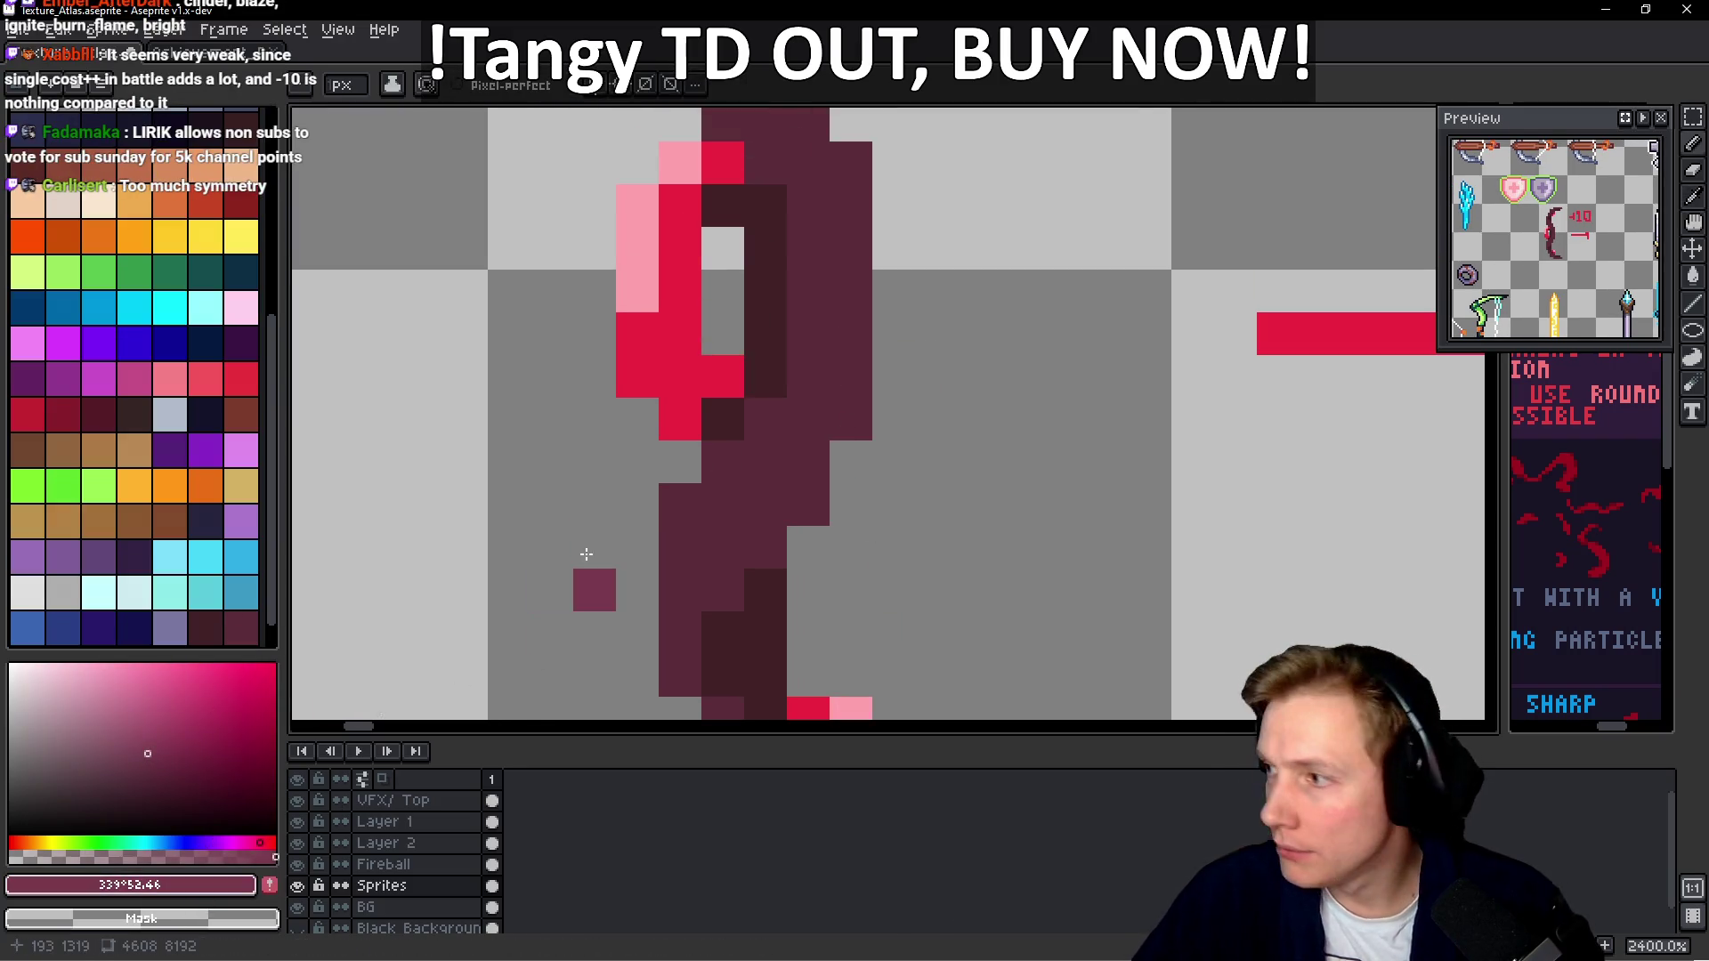
Paint lighter maroon highlight pixels along the outer edges of both bow limbs
{"action": "scroll", "coordinate": [686, 508], "scroll_direction": "up", "scroll_amount": 1}
{"action": "left_click", "coordinate": [703, 495]}
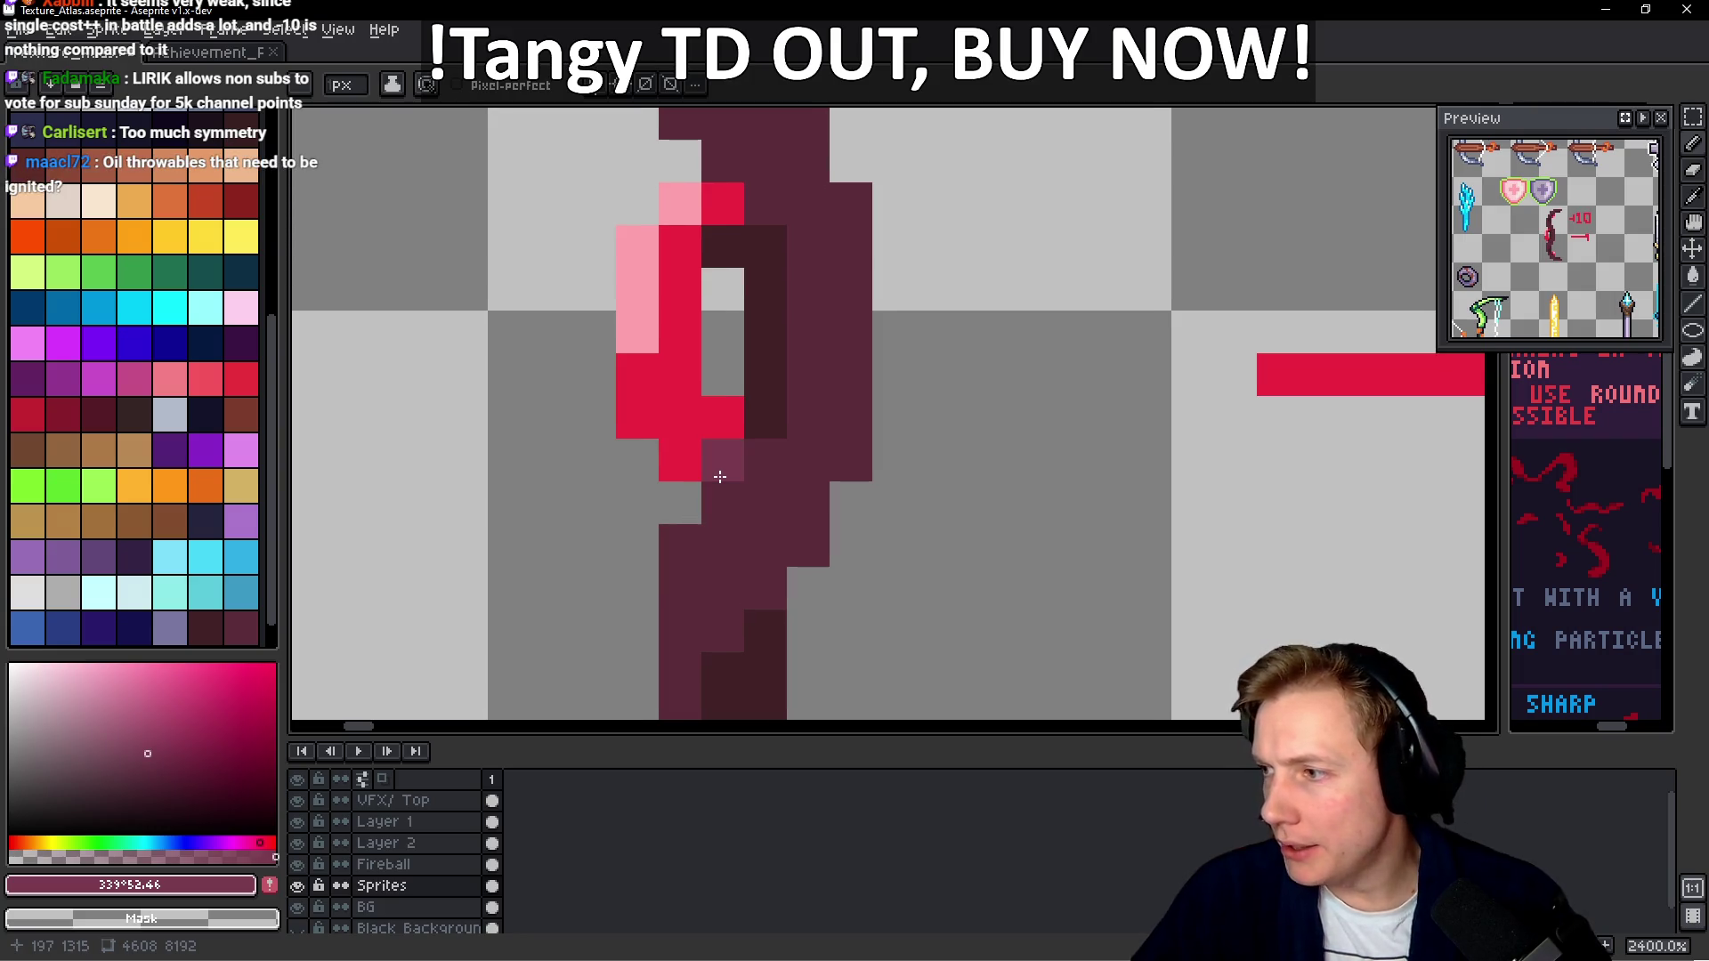
{"action": "scroll", "coordinate": [728, 464], "scroll_direction": "up", "scroll_amount": 2}
{"action": "mouse_move", "coordinate": [670, 325]}
{"action": "left_mouse_down"}
{"action": "mouse_move", "coordinate": [703, 392]}
{"action": "mouse_move", "coordinate": [668, 294]}
{"action": "left_mouse_up"}
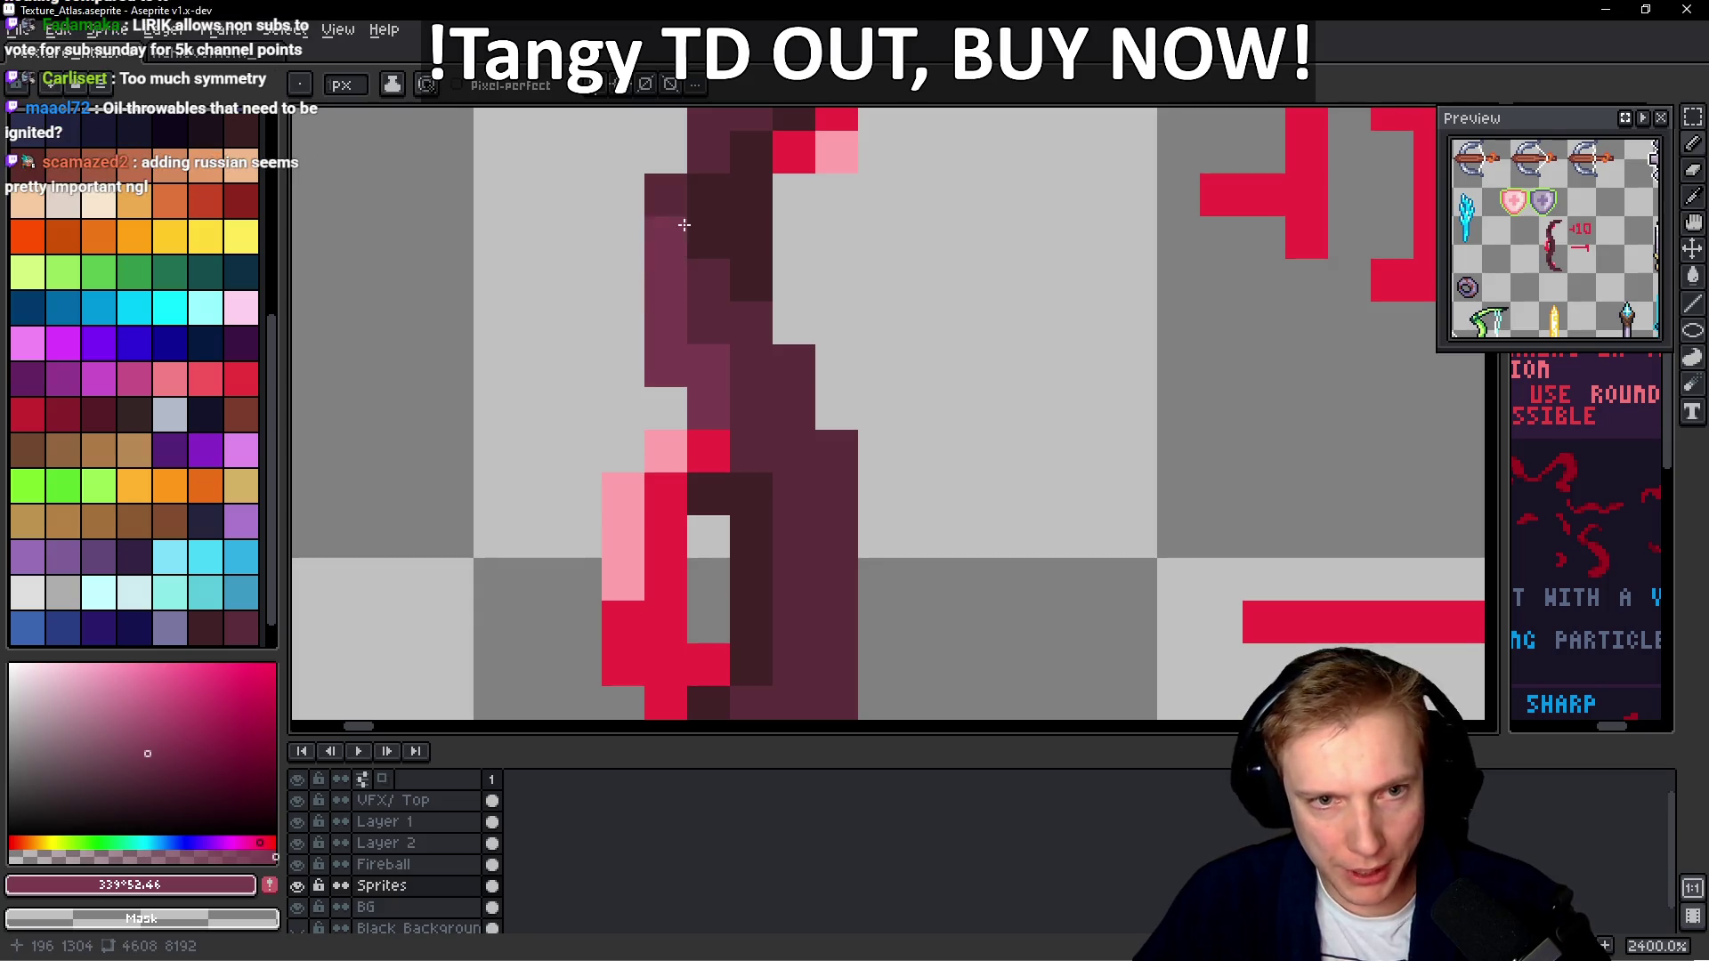
{"action": "scroll", "coordinate": [683, 225], "scroll_direction": "up", "scroll_amount": 2}
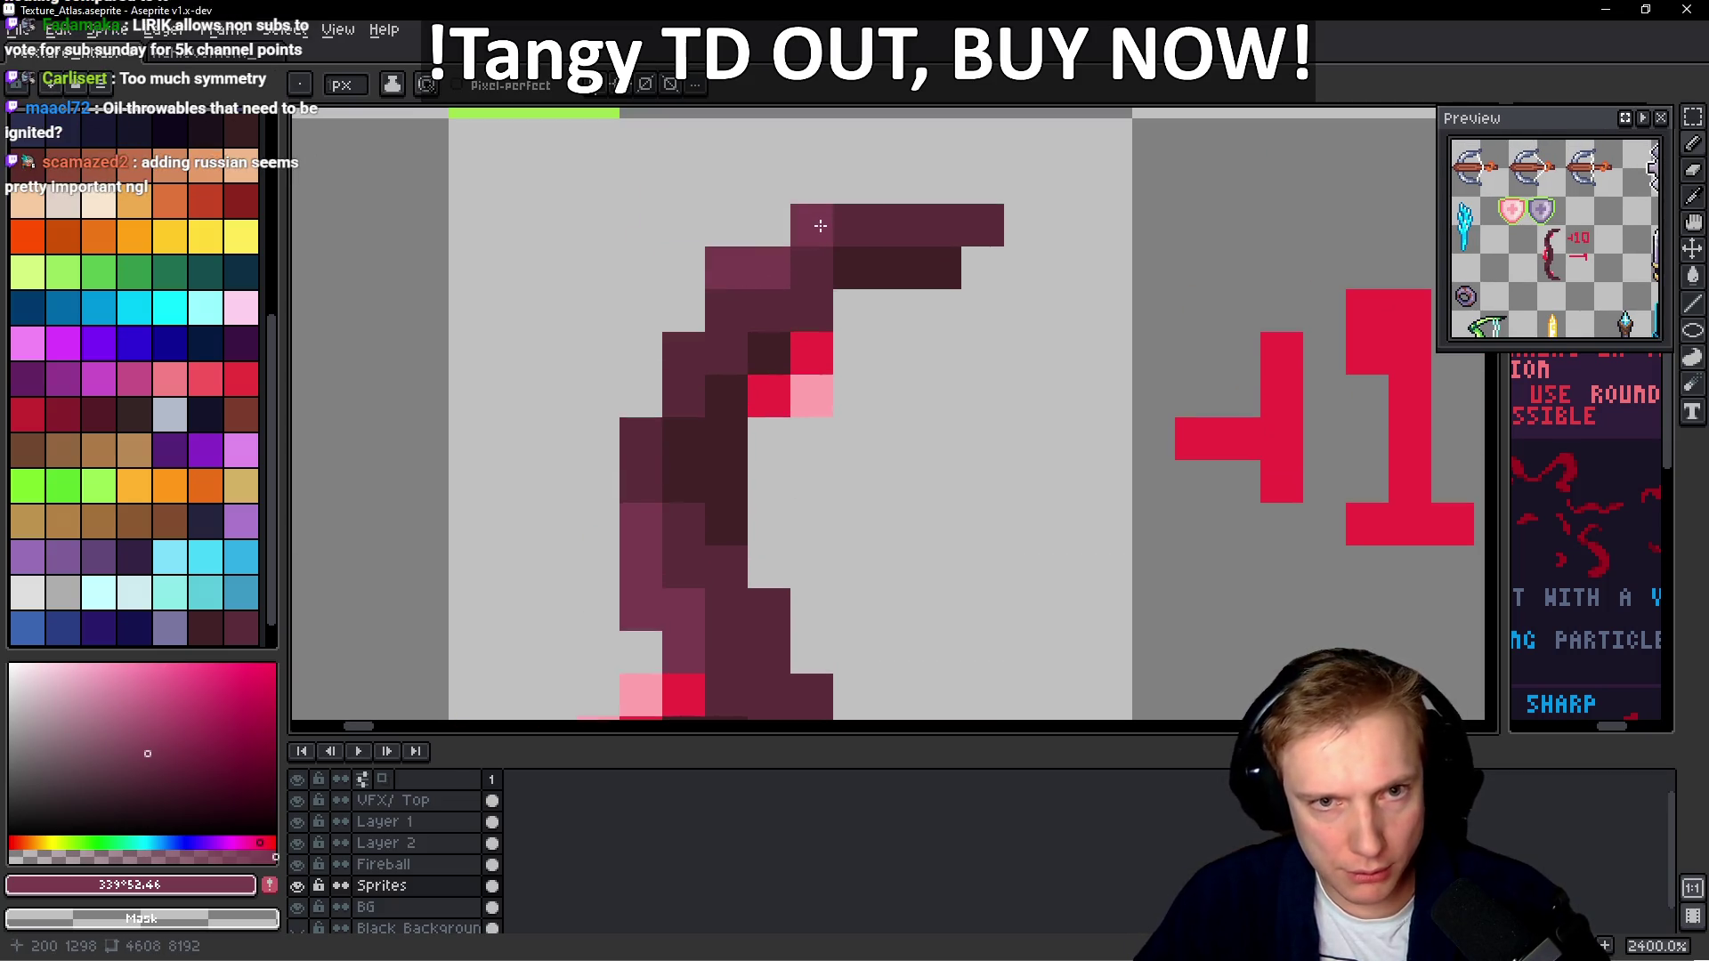
{"action": "left_click_drag", "start_coordinate": [897, 477], "coordinate": [925, 111]}
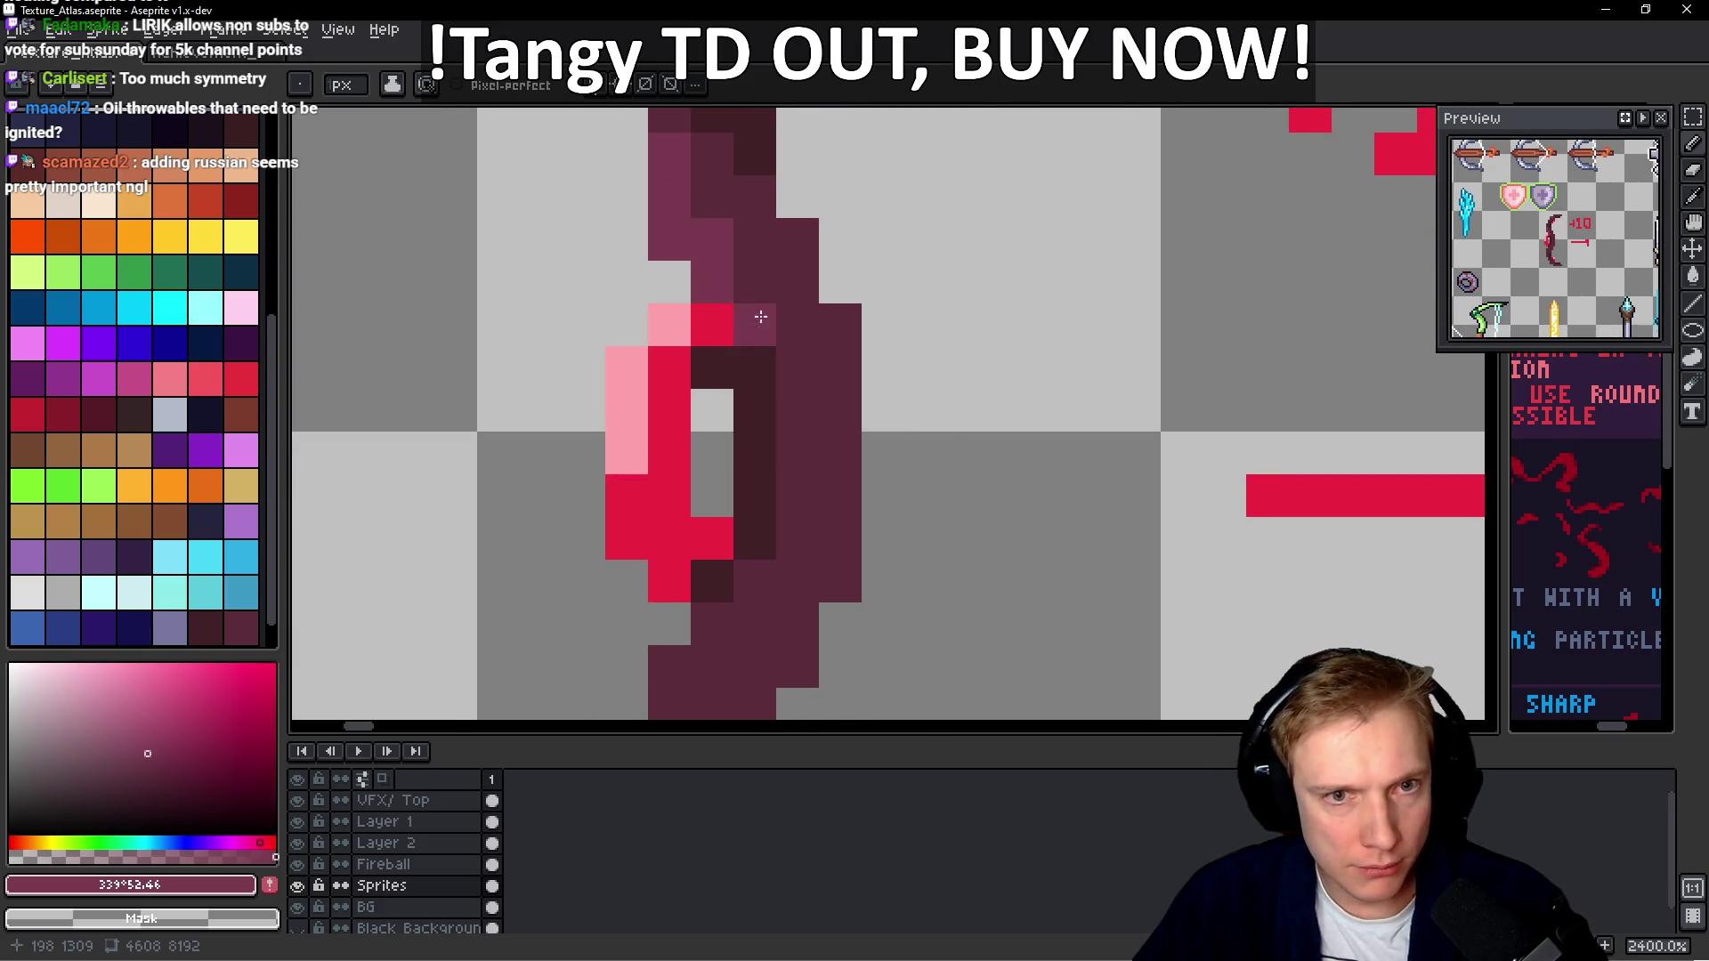
{"action": "scroll", "coordinate": [761, 317], "scroll_direction": "down", "scroll_amount": 2}
{"action": "scroll", "coordinate": [747, 374], "scroll_direction": "down", "scroll_amount": 2}
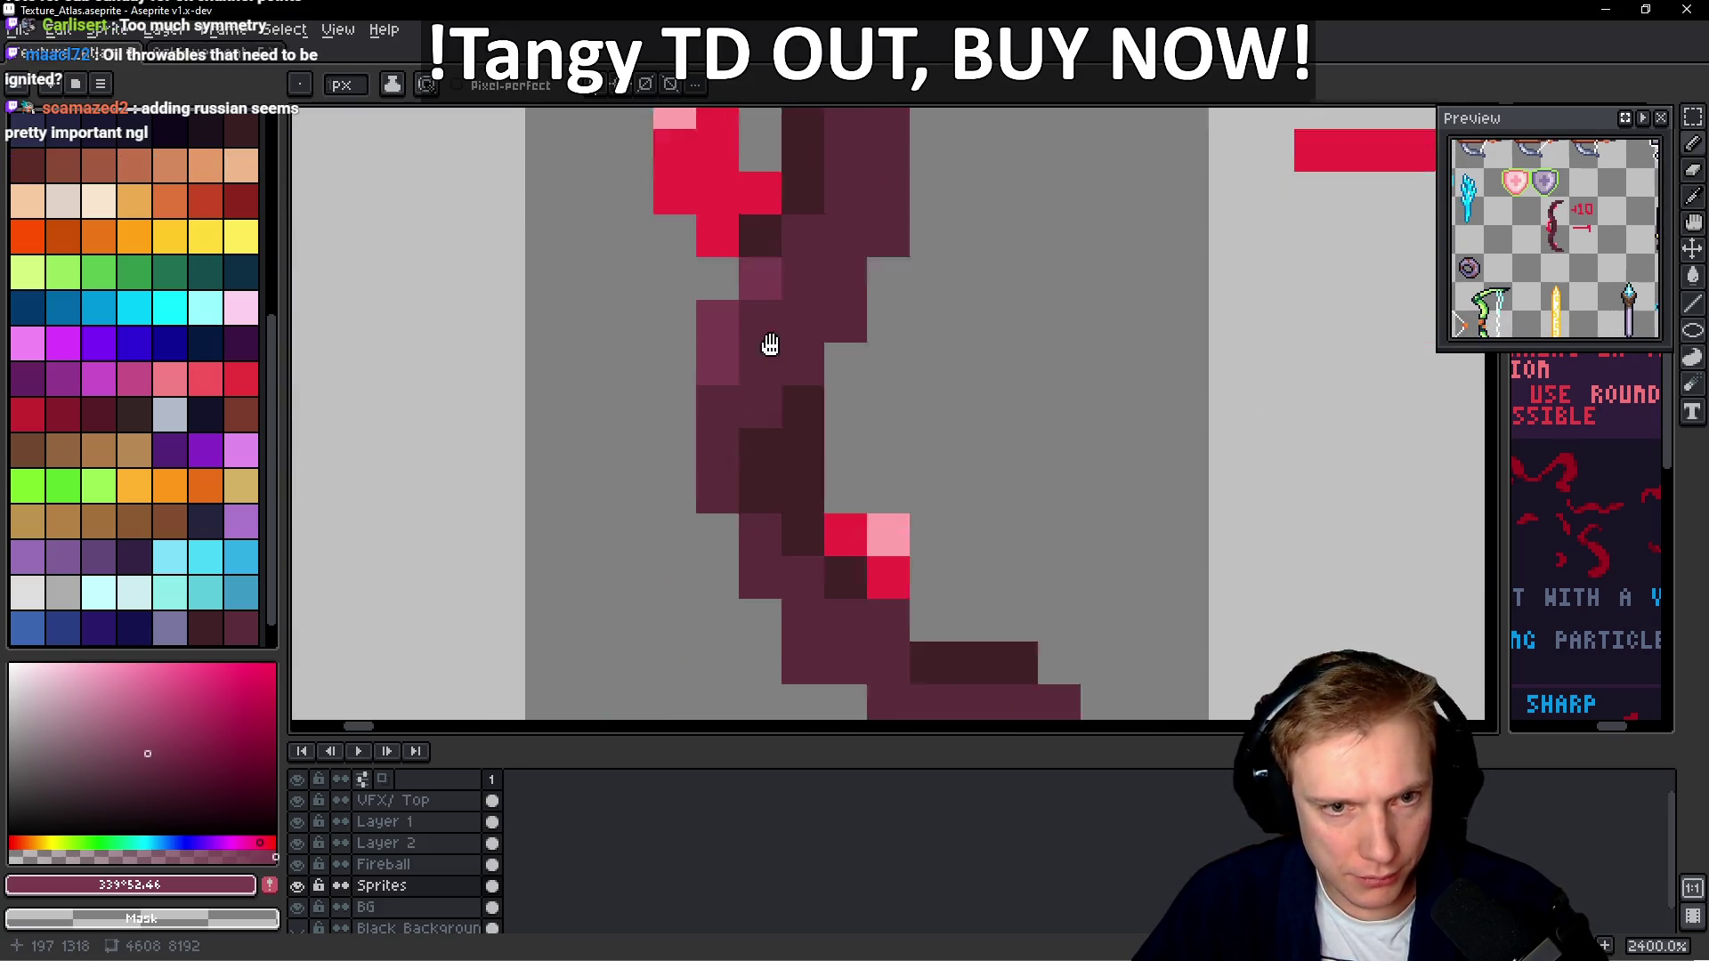
{"action": "left_click", "coordinate": [810, 556]}
{"action": "left_click", "coordinate": [853, 557]}
{"action": "scroll", "coordinate": [885, 589], "scroll_direction": "down", "scroll_amount": 5}
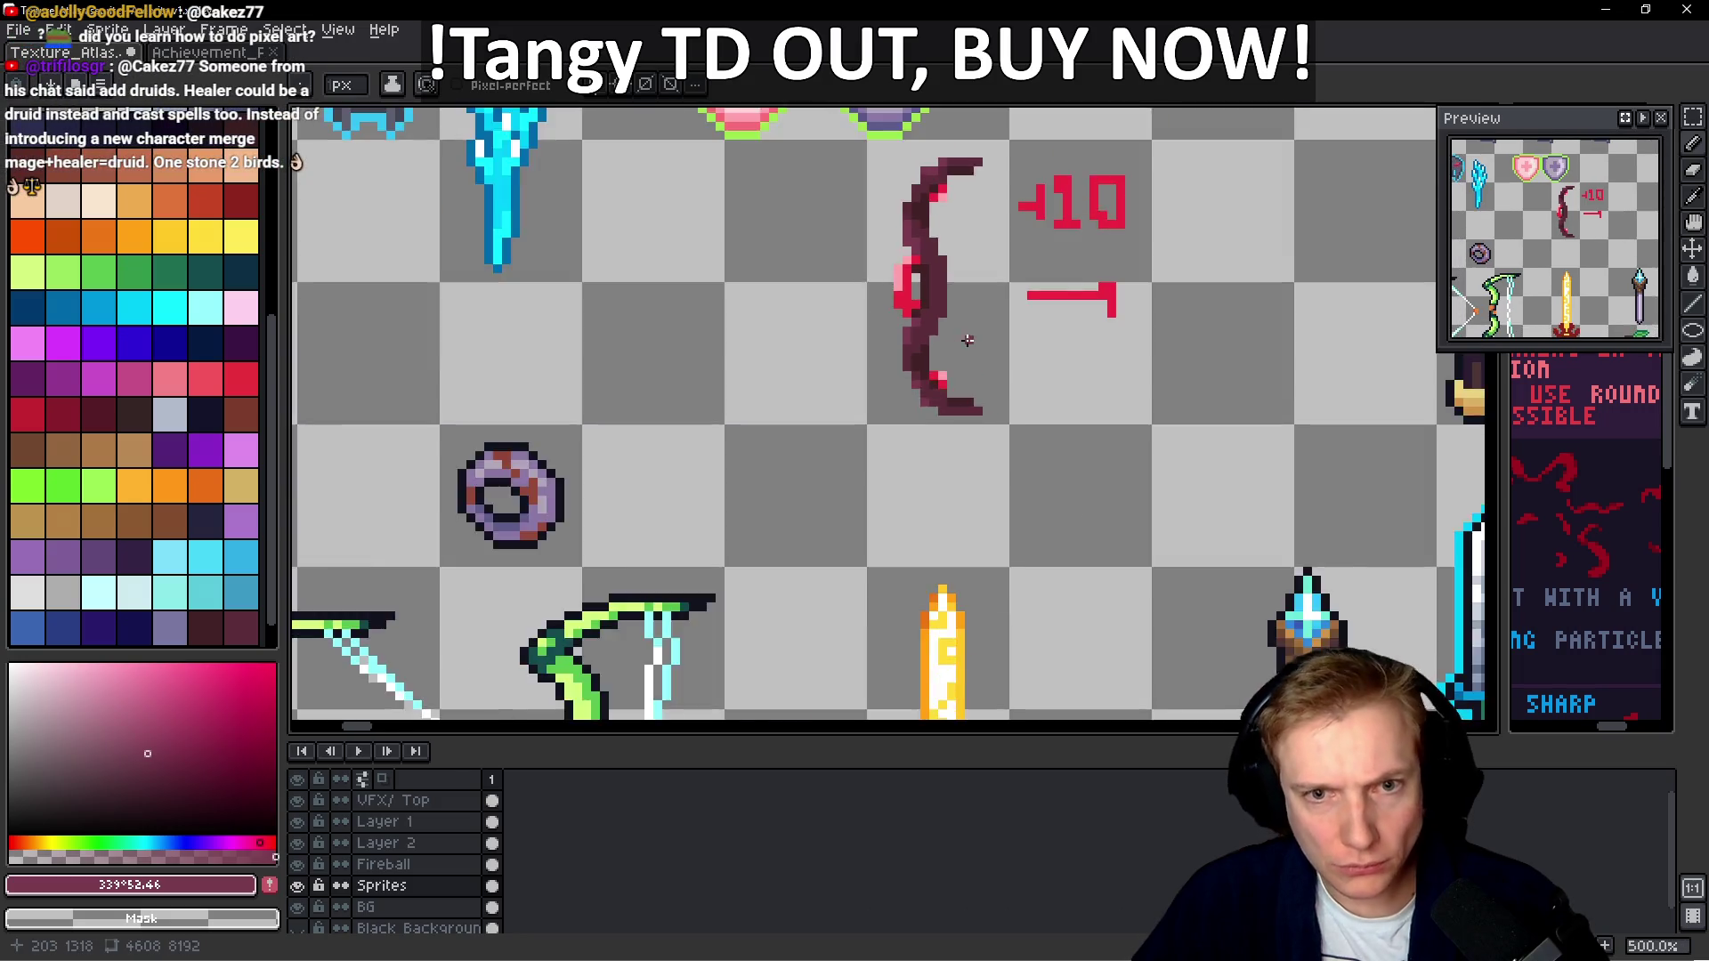
{"action": "scroll", "coordinate": [926, 401], "scroll_direction": "down", "scroll_amount": 2}
{"action": "scroll", "coordinate": [972, 336], "scroll_direction": "up", "scroll_amount": 2}
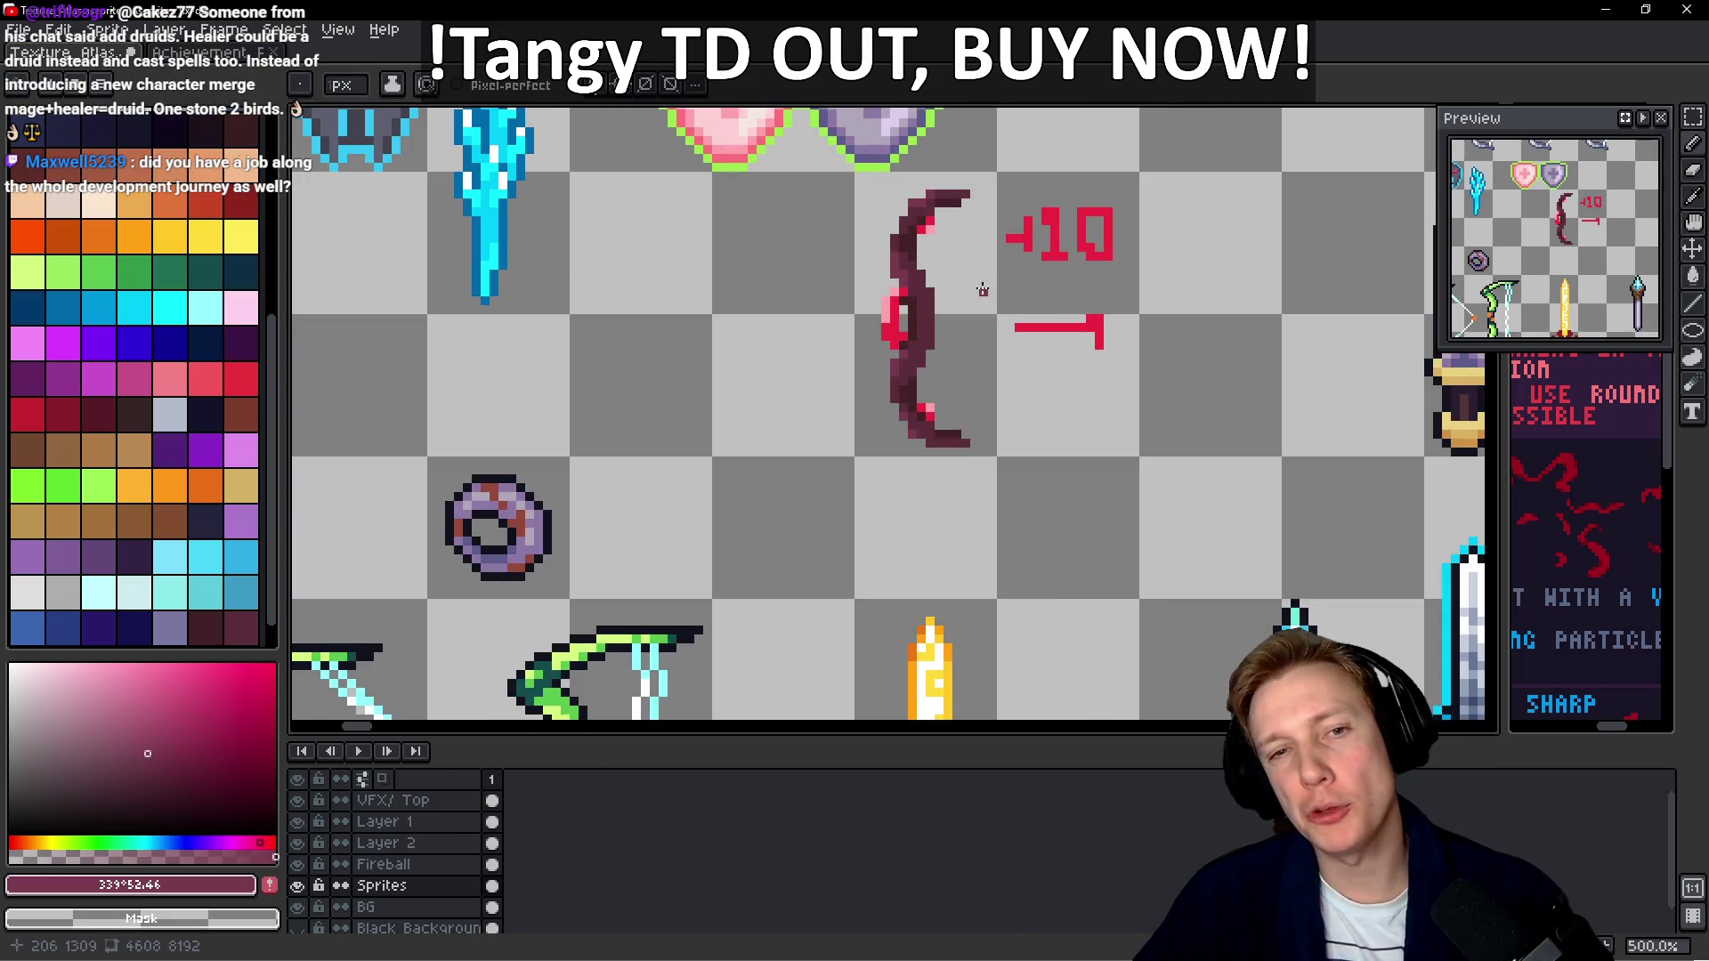
Draw a cyan (palette index 109) bowstring from the bow's top to bottom
{"action": "scroll", "coordinate": [941, 294], "scroll_direction": "up", "scroll_amount": 1}
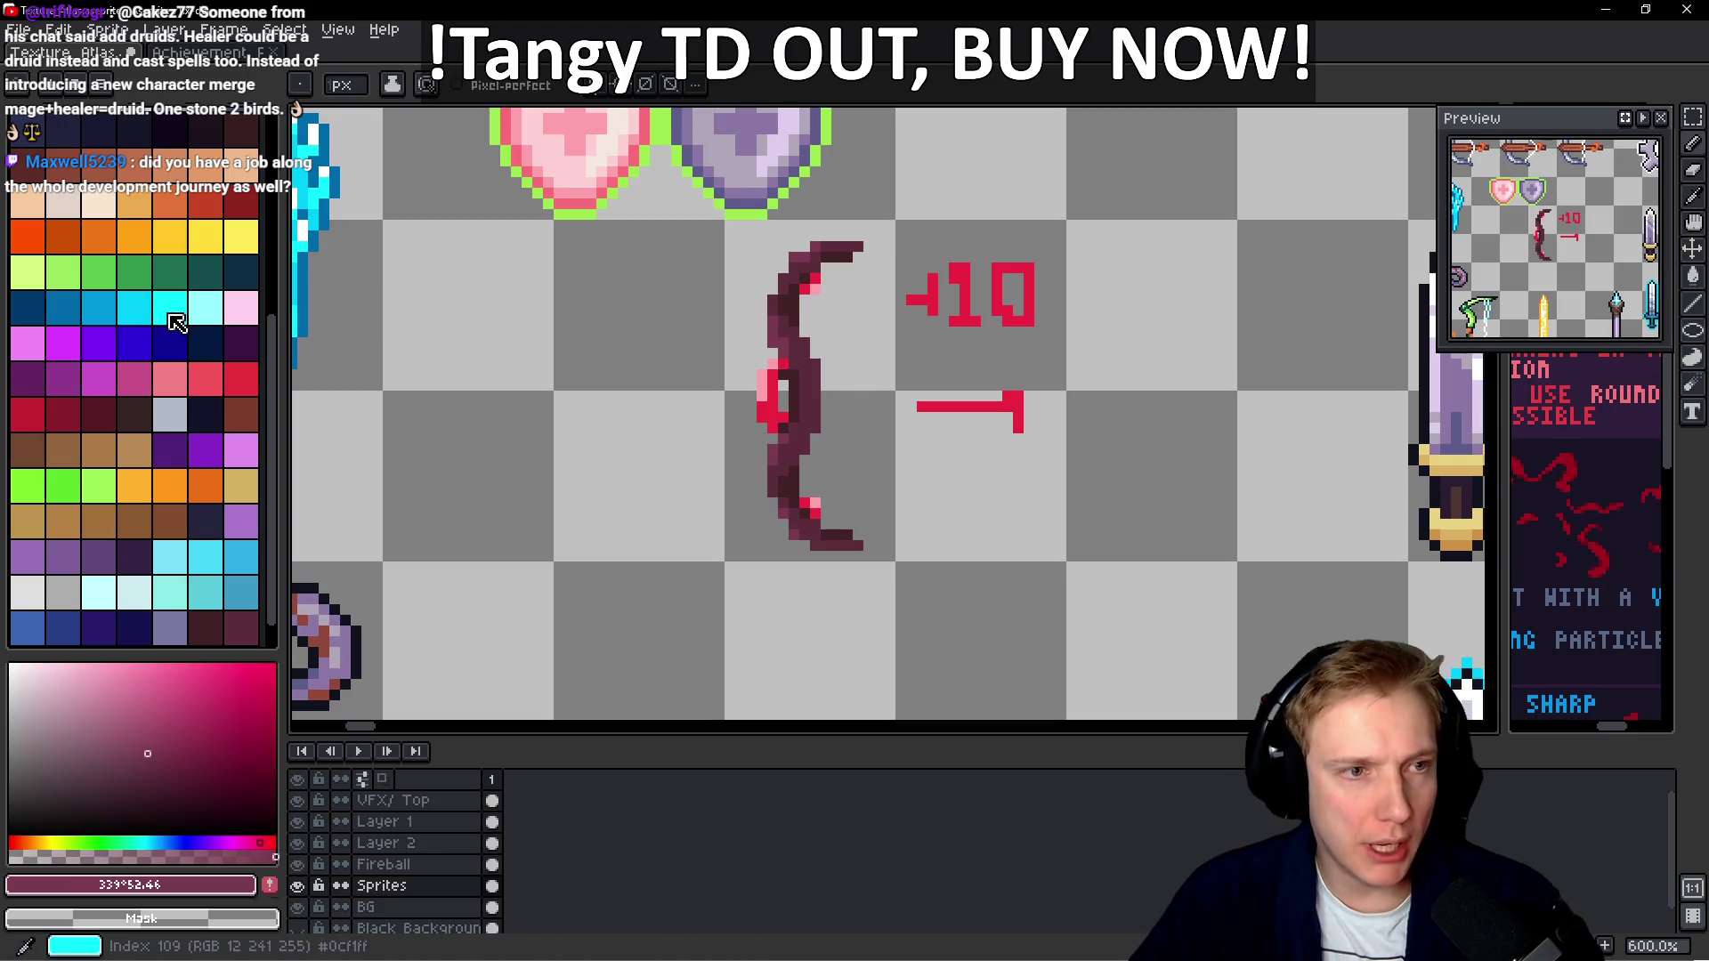
{"action": "left_click", "coordinate": [172, 315]}
{"action": "left_click_drag", "start_coordinate": [848, 259], "coordinate": [848, 537]}
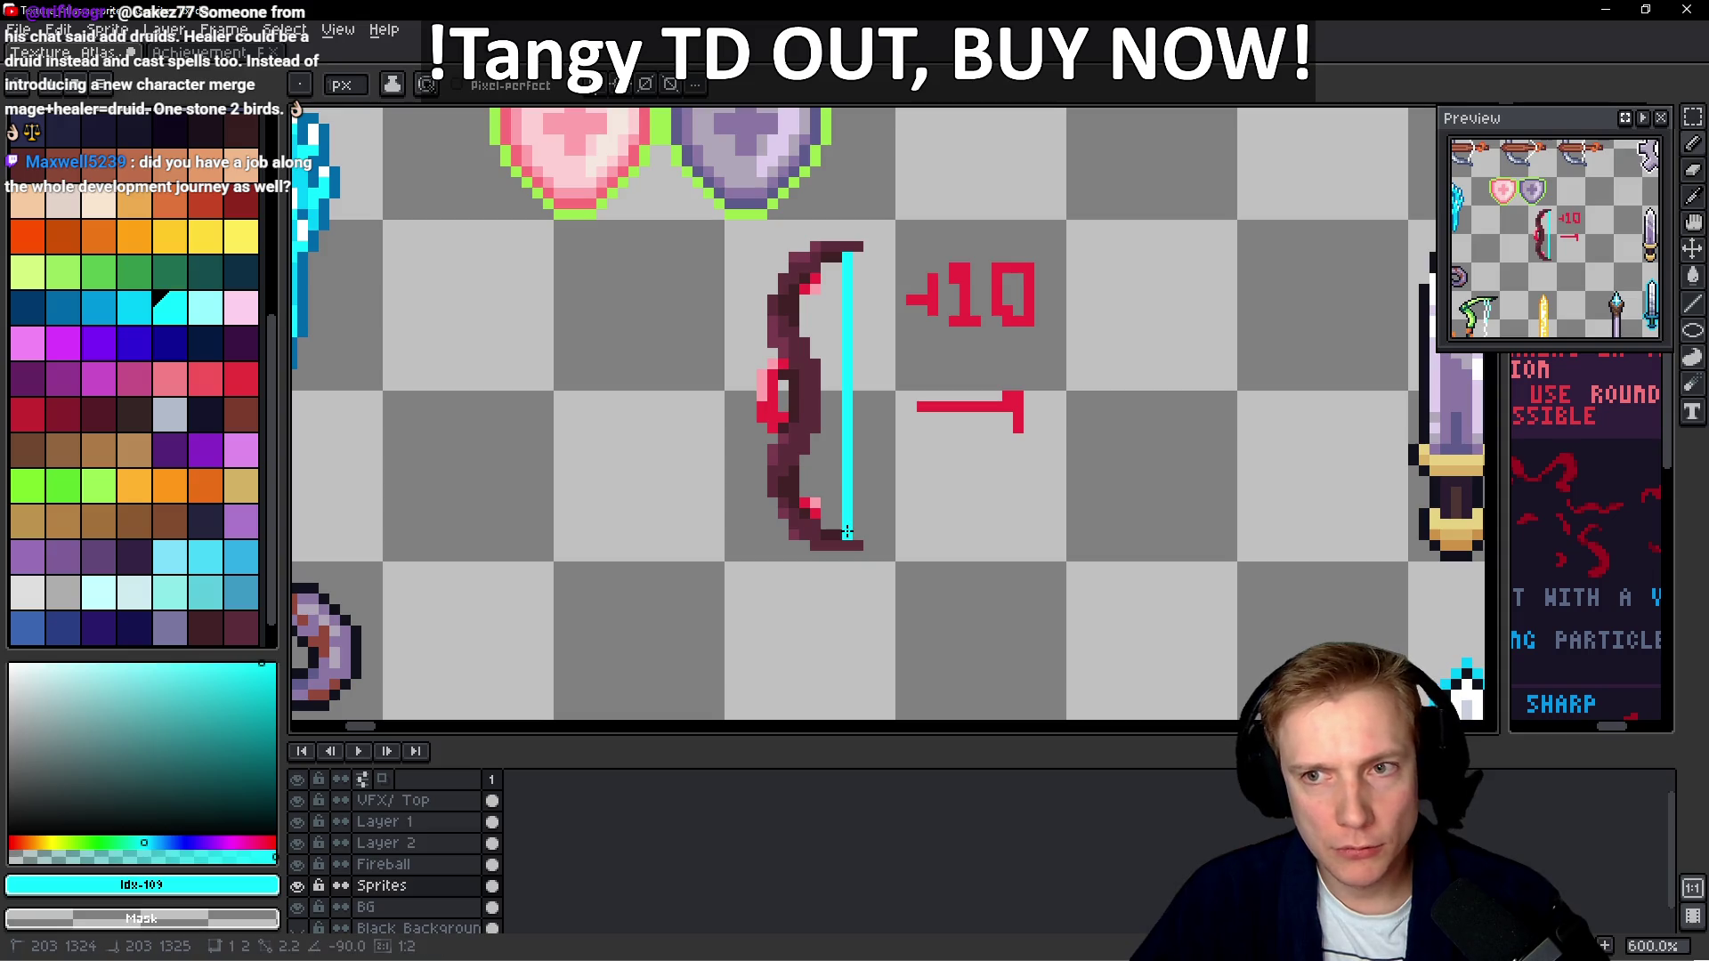
{"action": "scroll", "coordinate": [966, 405], "scroll_direction": "down", "scroll_amount": 4}
{"action": "scroll", "coordinate": [801, 512], "scroll_direction": "up", "scroll_amount": 5}
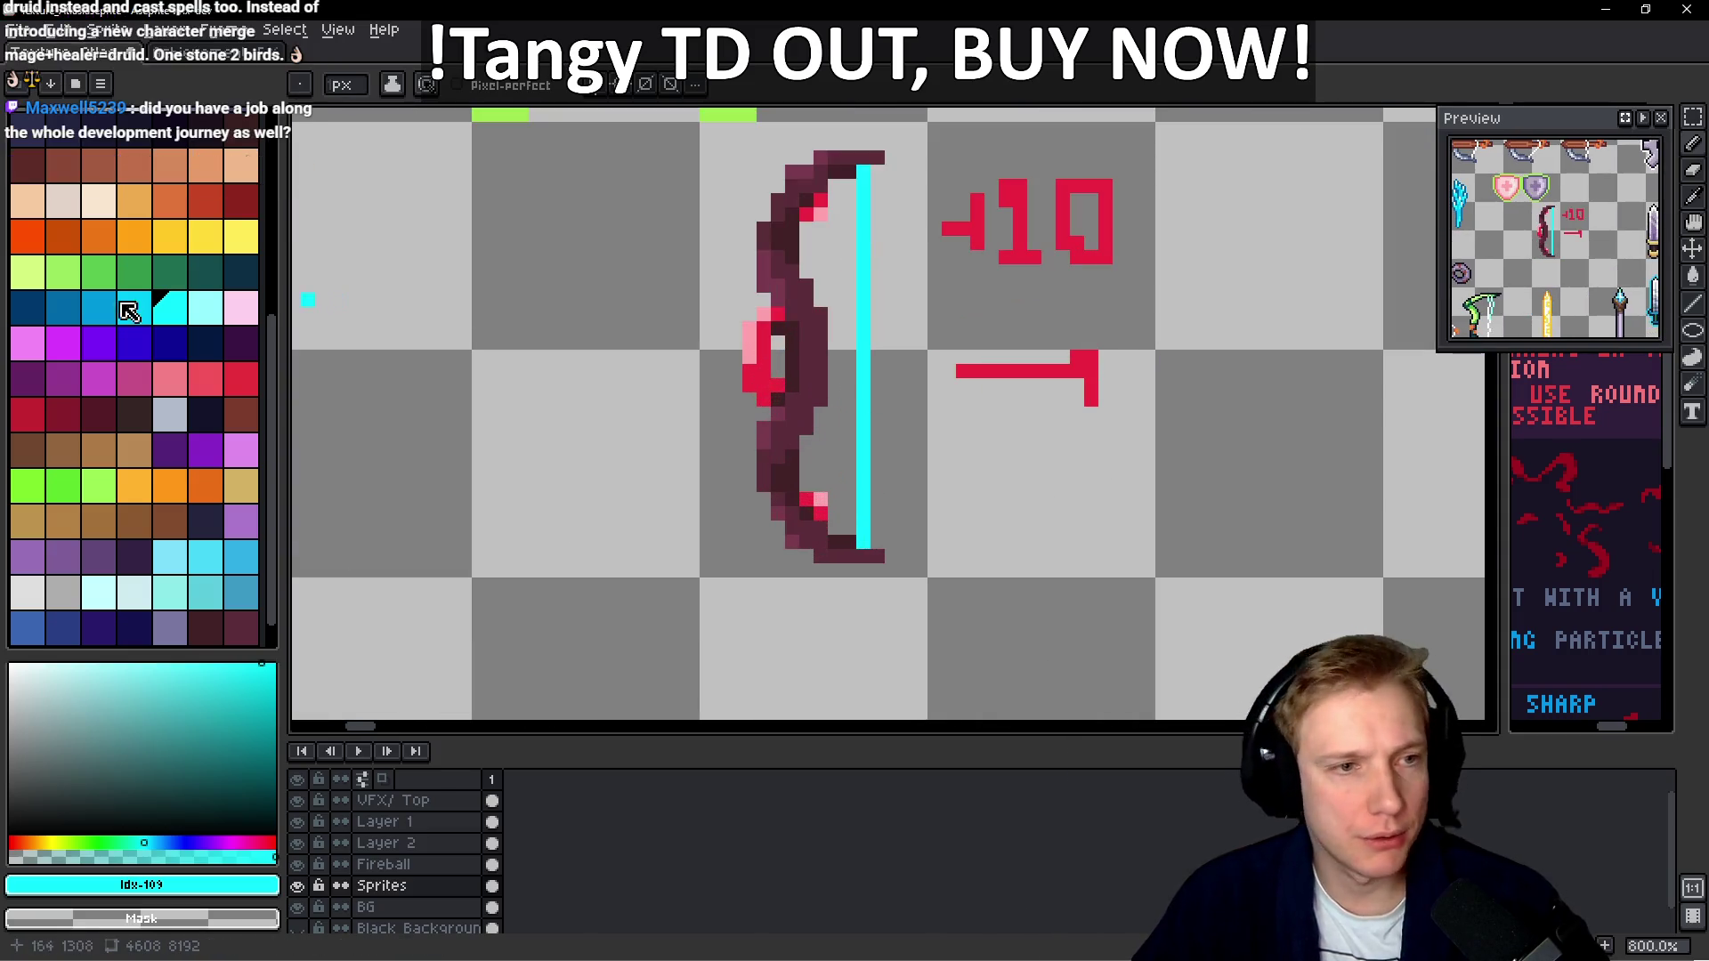
Add lighter cyan (index 110) streaks on the upper and lower string
{"action": "left_click", "coordinate": [202, 313]}
{"action": "left_click_drag", "start_coordinate": [865, 175], "coordinate": [866, 231]}
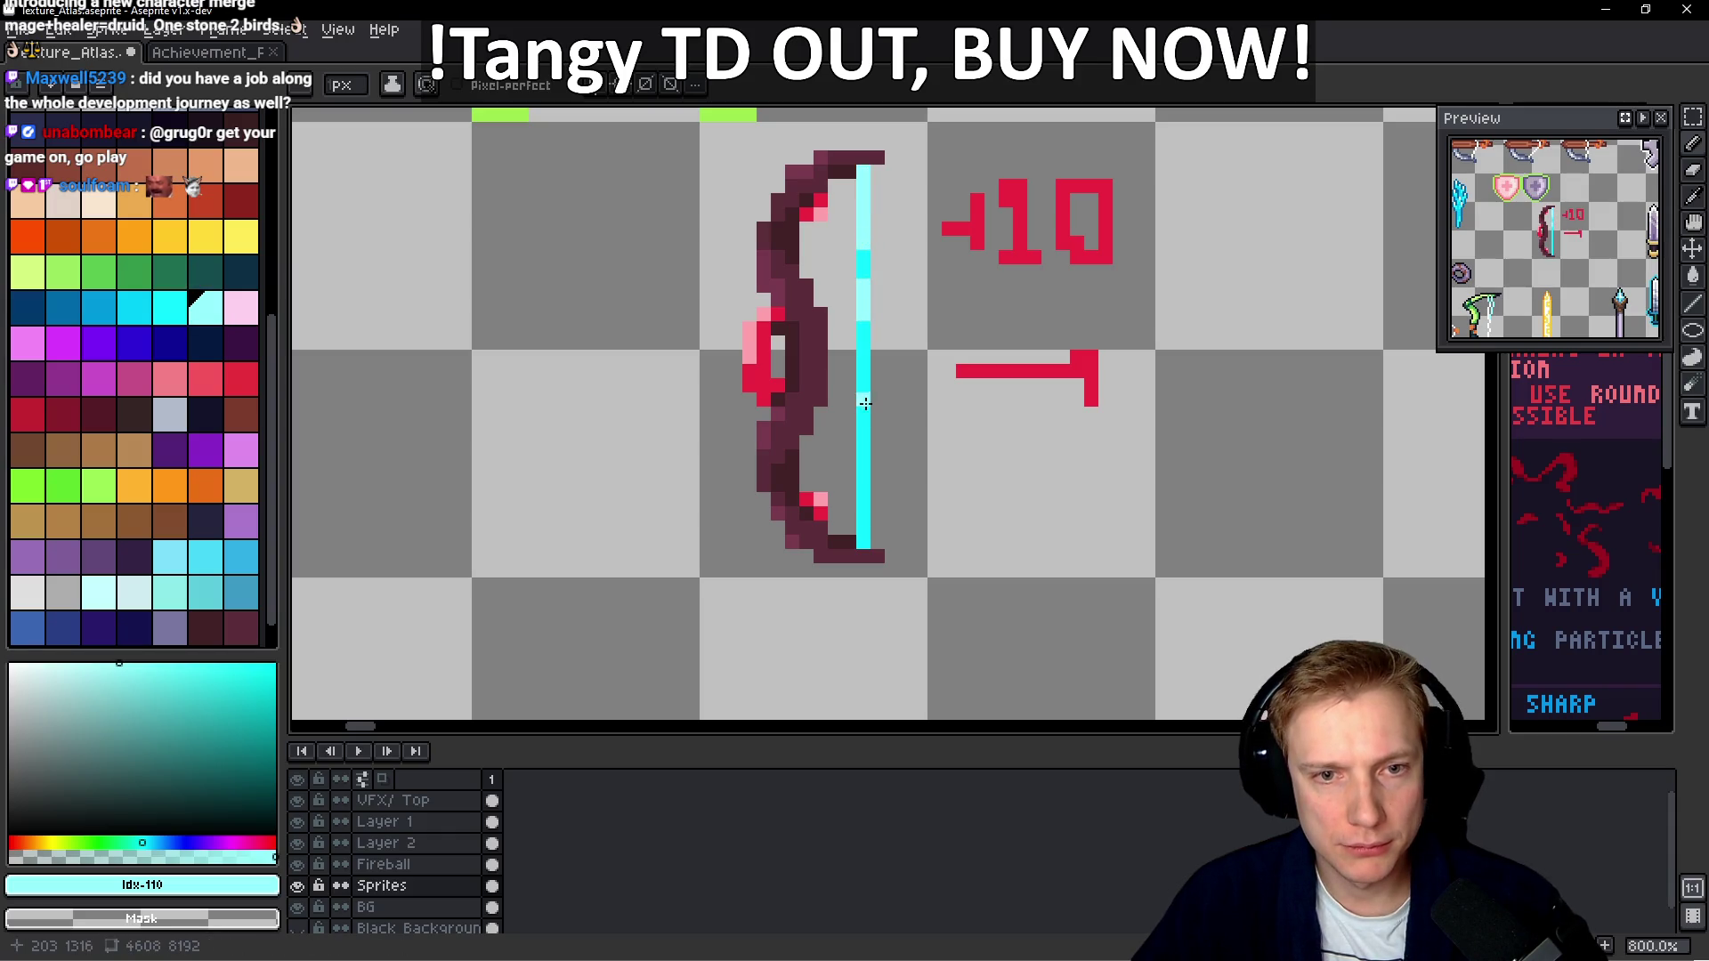
{"action": "left_click_drag", "start_coordinate": [864, 511], "coordinate": [864, 515]}
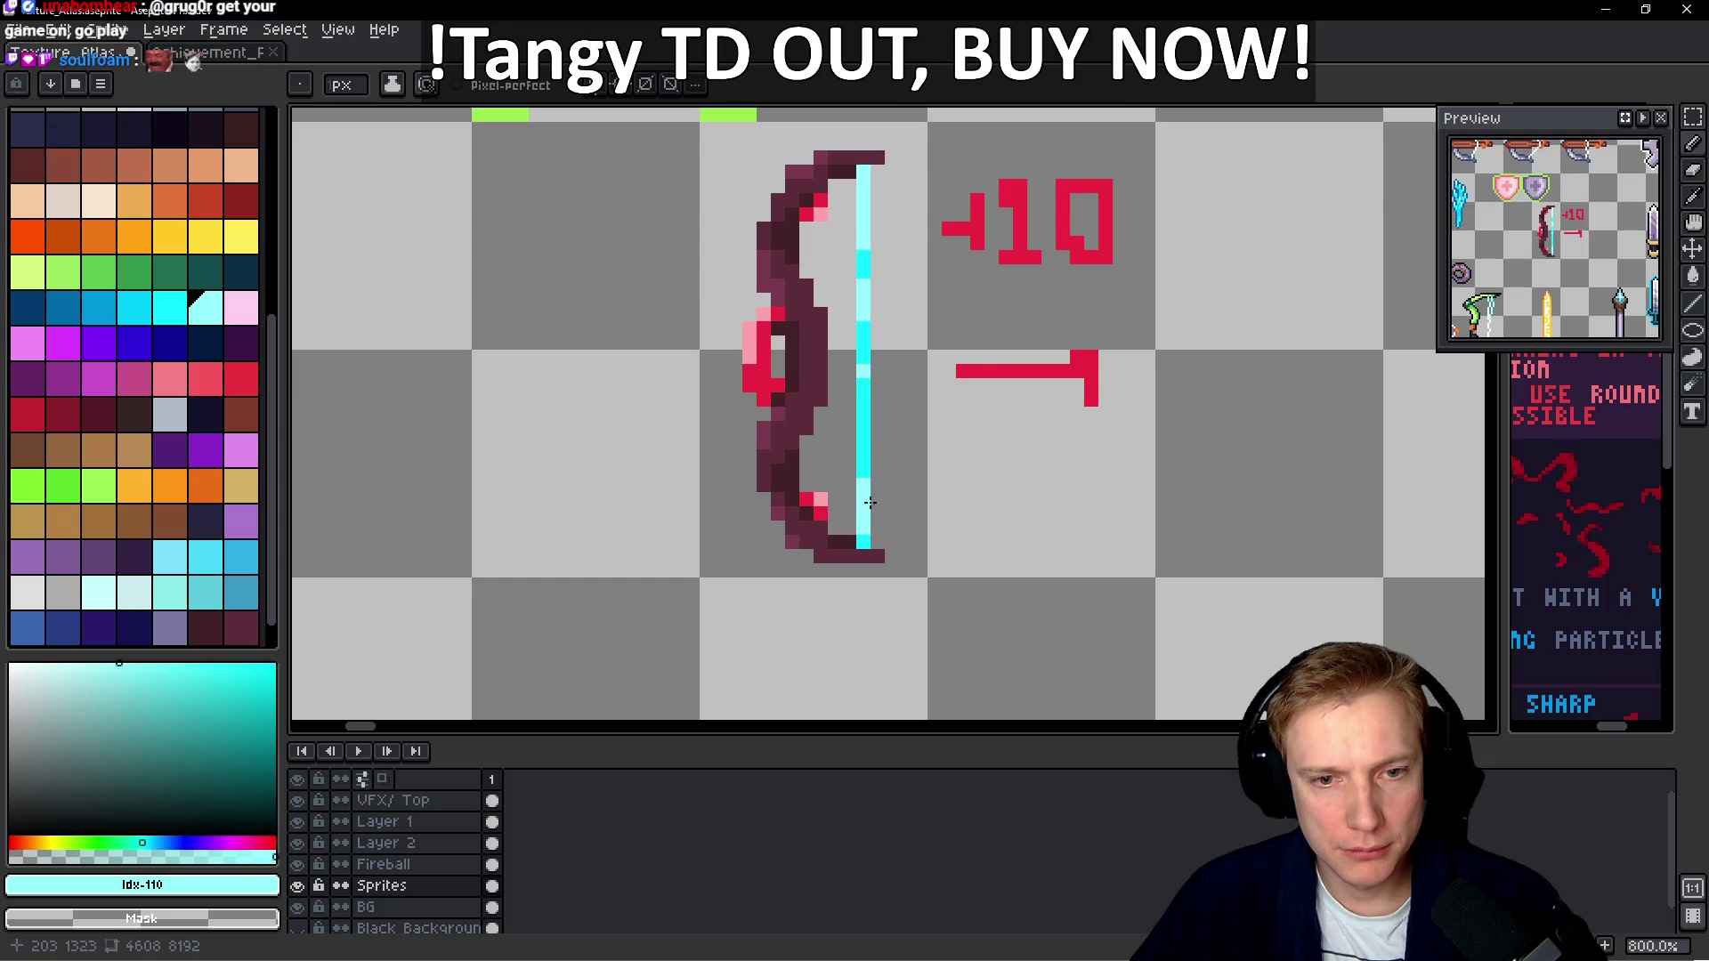
{"action": "scroll", "coordinate": [924, 373], "scroll_direction": "down", "scroll_amount": 1}
{"action": "left_click_drag", "start_coordinate": [743, 207], "coordinate": [662, 236]}
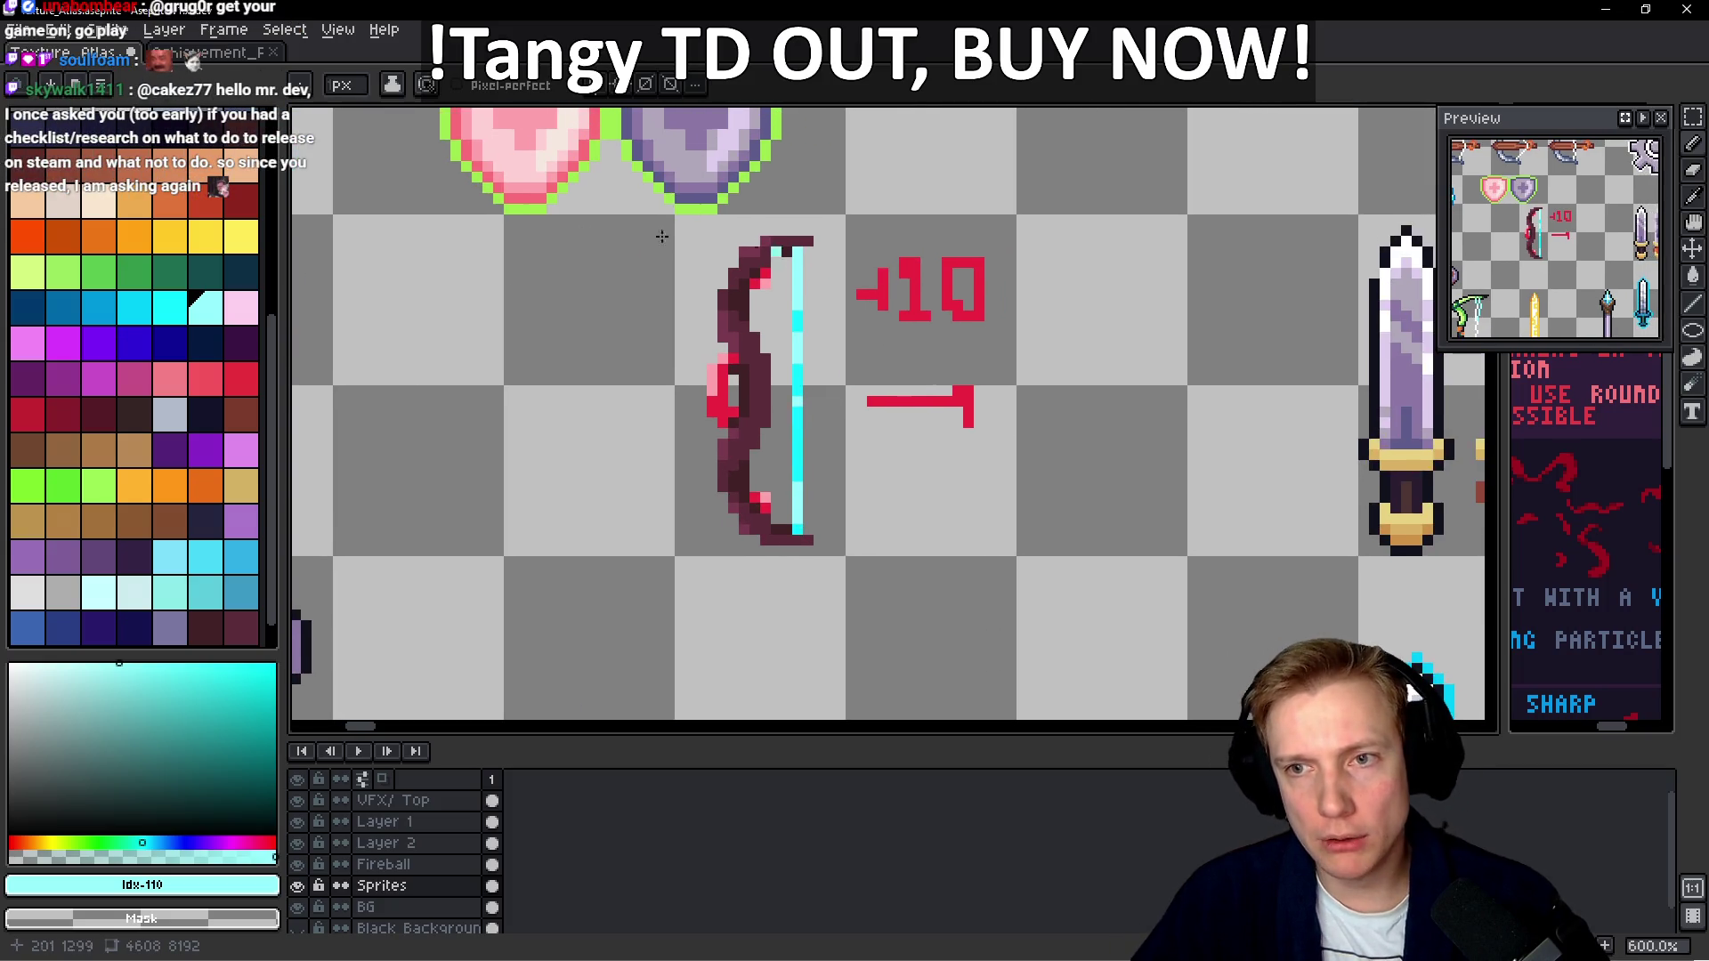
{"action": "scroll", "coordinate": [841, 420], "scroll_direction": "down", "scroll_amount": 4}
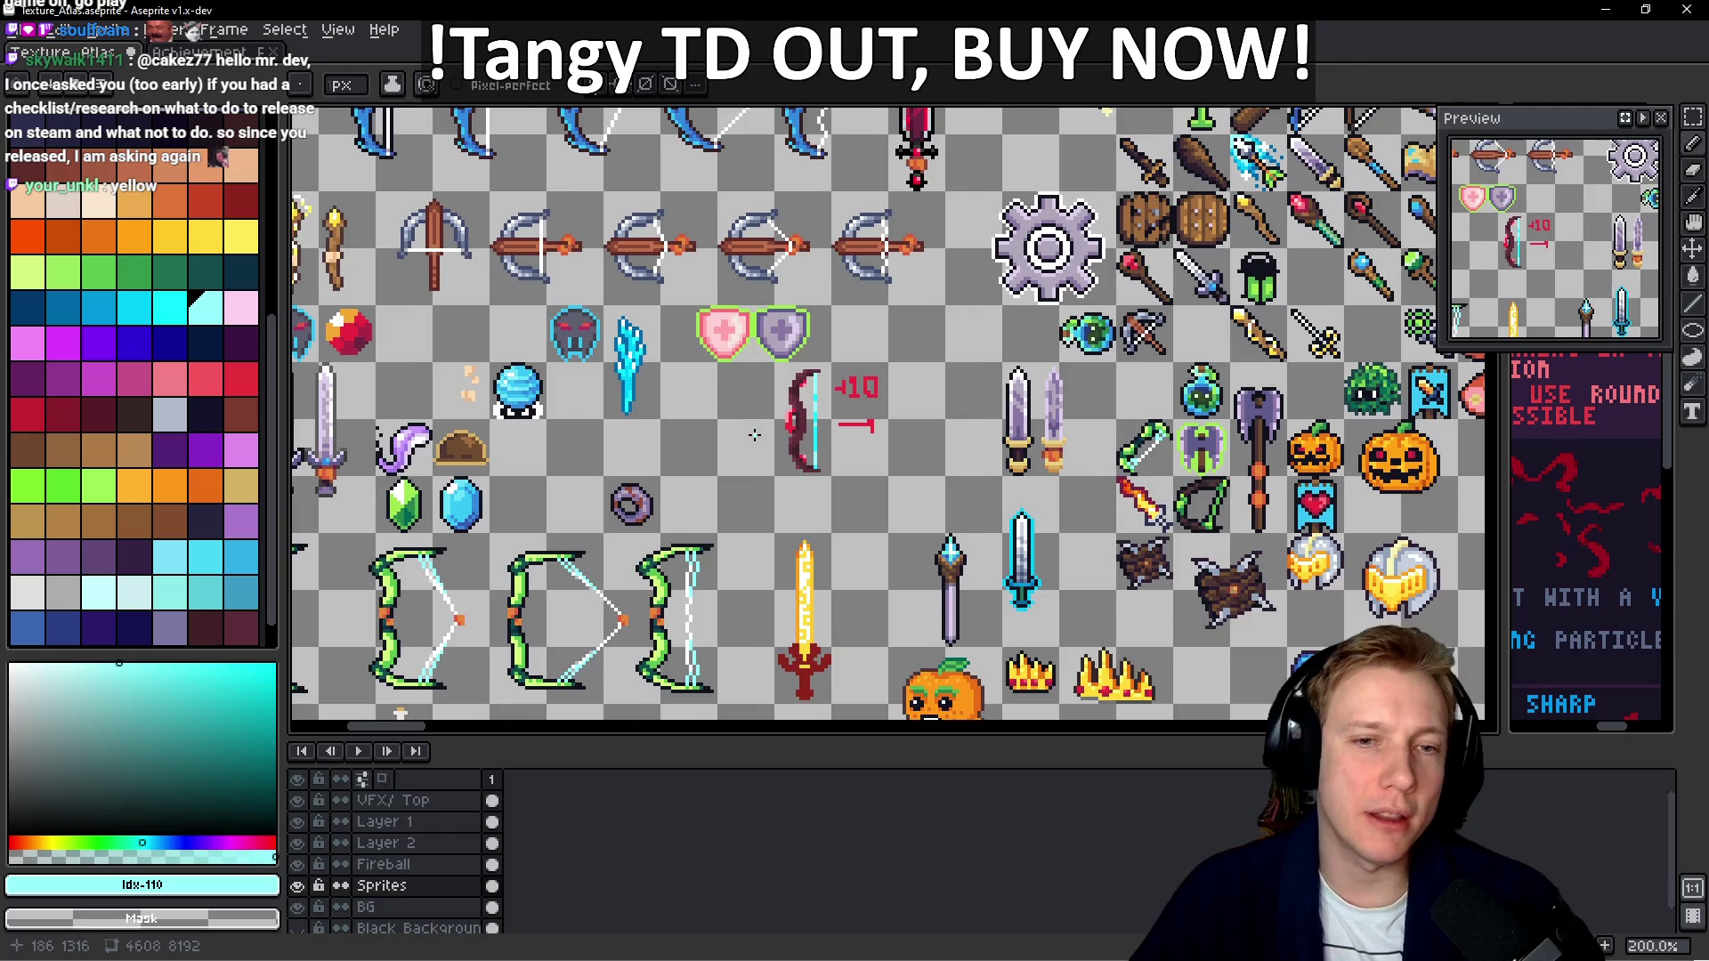
Navigate to the blue orb and lasso the tan fist pixels beside it
{"action": "scroll", "coordinate": [754, 434], "scroll_direction": "up", "scroll_amount": 2}
{"action": "scroll", "coordinate": [789, 423], "scroll_direction": "left", "scroll_amount": 5}
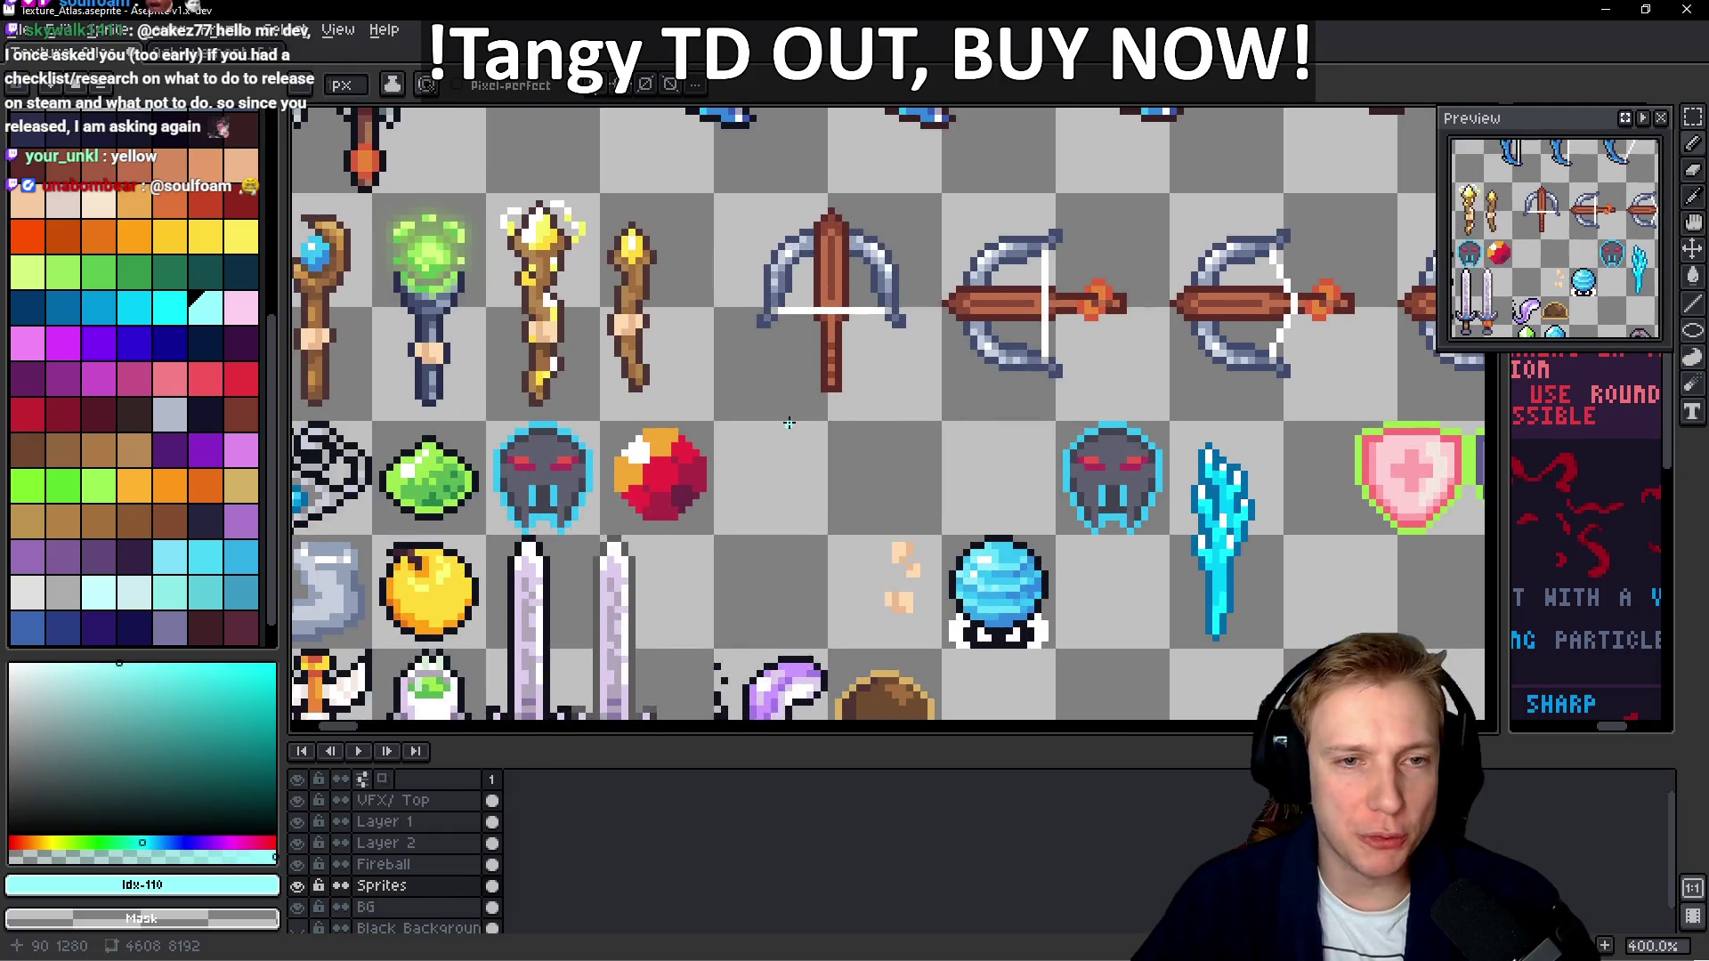
{"action": "scroll", "coordinate": [788, 423], "scroll_direction": "down", "scroll_amount": 2}
{"action": "scroll", "coordinate": [748, 356], "scroll_direction": "up", "scroll_amount": 3}
{"action": "scroll", "coordinate": [739, 341], "scroll_direction": "right", "scroll_amount": 2}
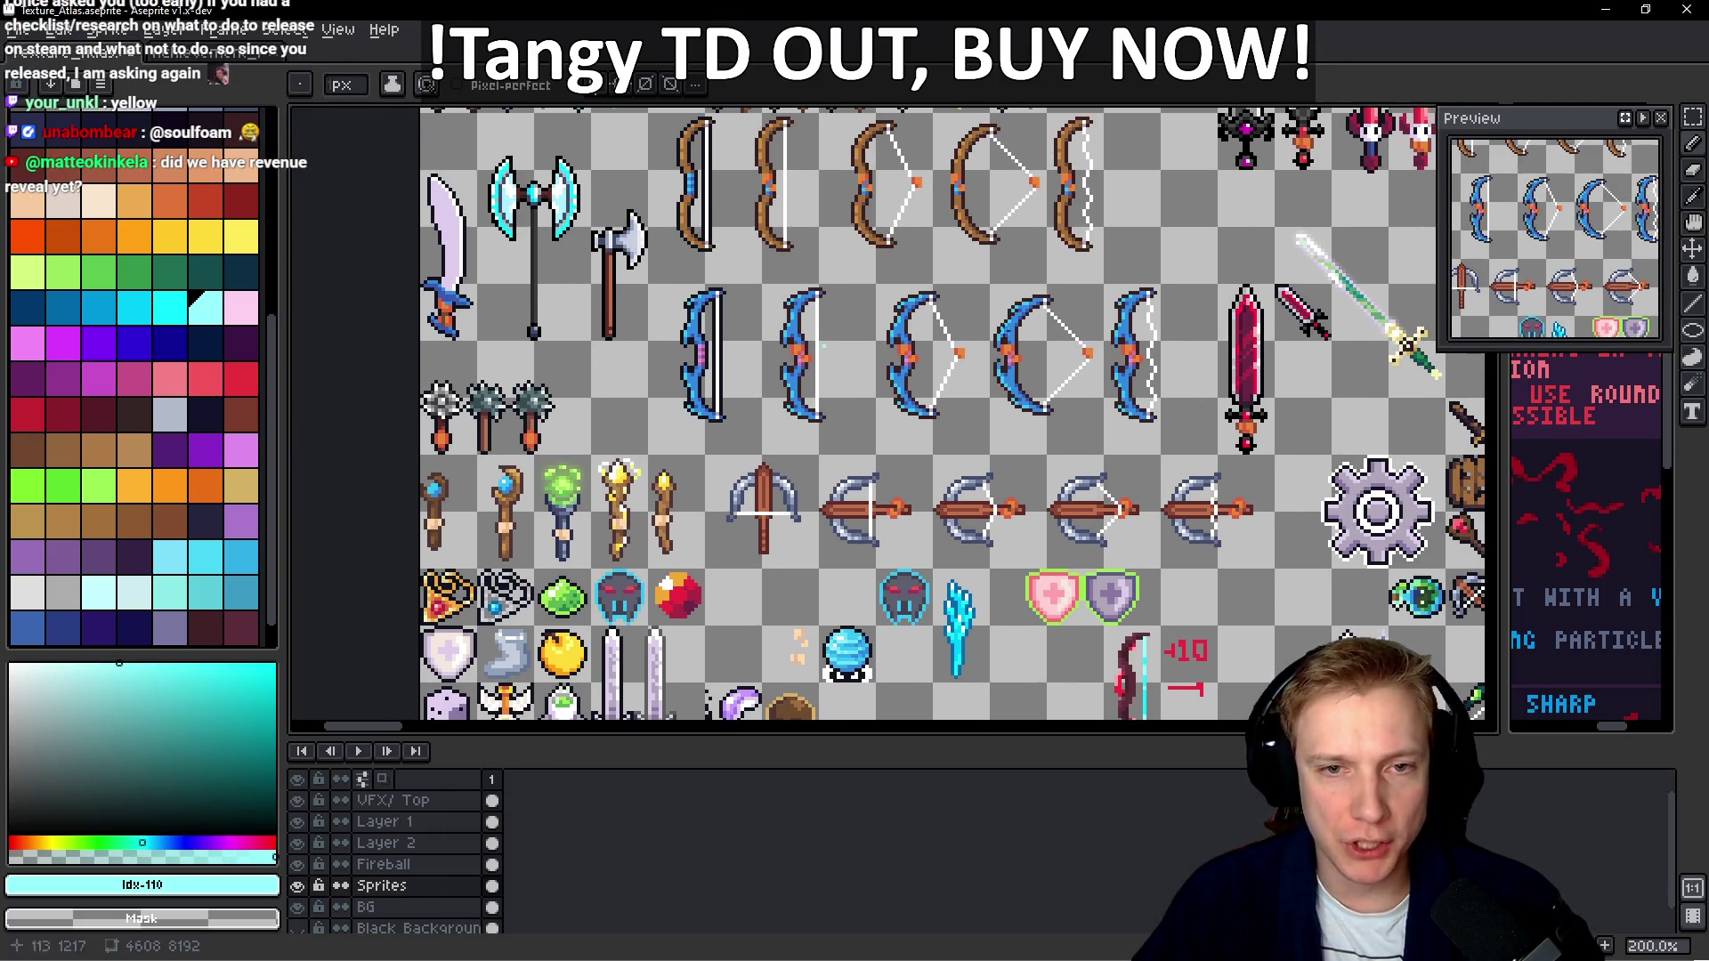
{"action": "scroll", "coordinate": [1003, 355], "scroll_direction": "down", "scroll_amount": 5}
{"action": "scroll", "coordinate": [1003, 355], "scroll_direction": "left", "scroll_amount": 1}
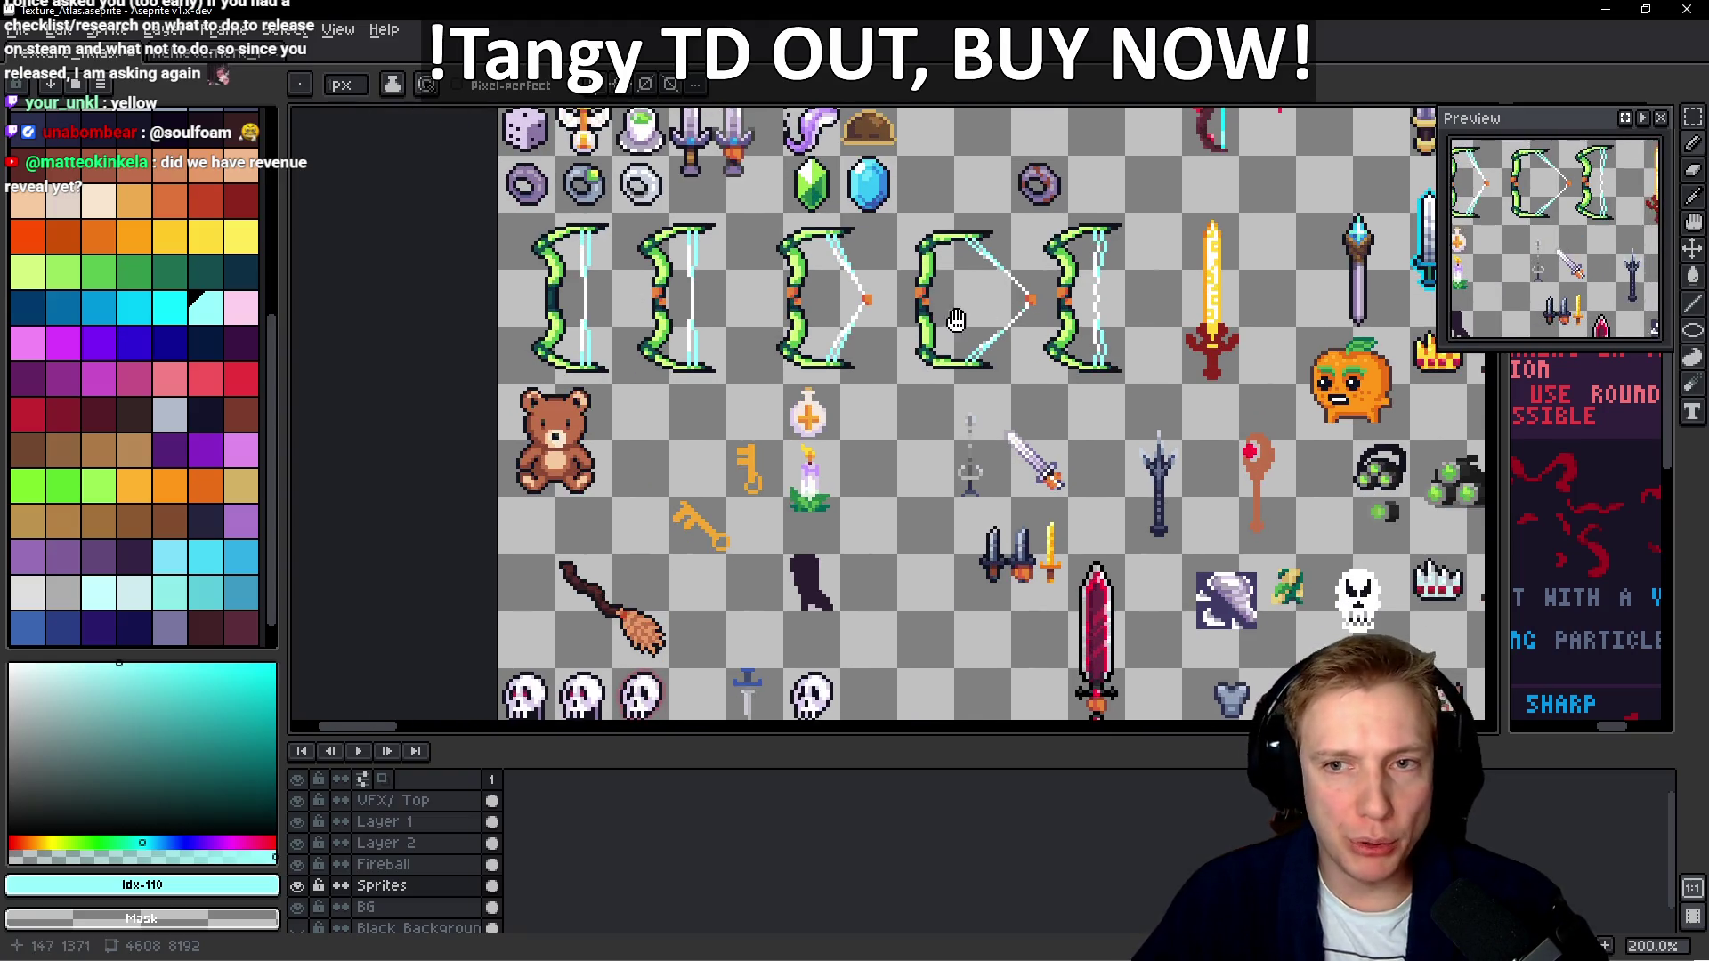
{"action": "scroll", "coordinate": [695, 400], "scroll_direction": "right", "scroll_amount": 4}
{"action": "scroll", "coordinate": [696, 401], "scroll_direction": "up", "scroll_amount": 1}
{"action": "scroll", "coordinate": [965, 383], "scroll_direction": "up", "scroll_amount": 2}
{"action": "scroll", "coordinate": [966, 382], "scroll_direction": "up", "scroll_amount": 1}
{"action": "scroll", "coordinate": [966, 383], "scroll_direction": "left", "scroll_amount": 3}
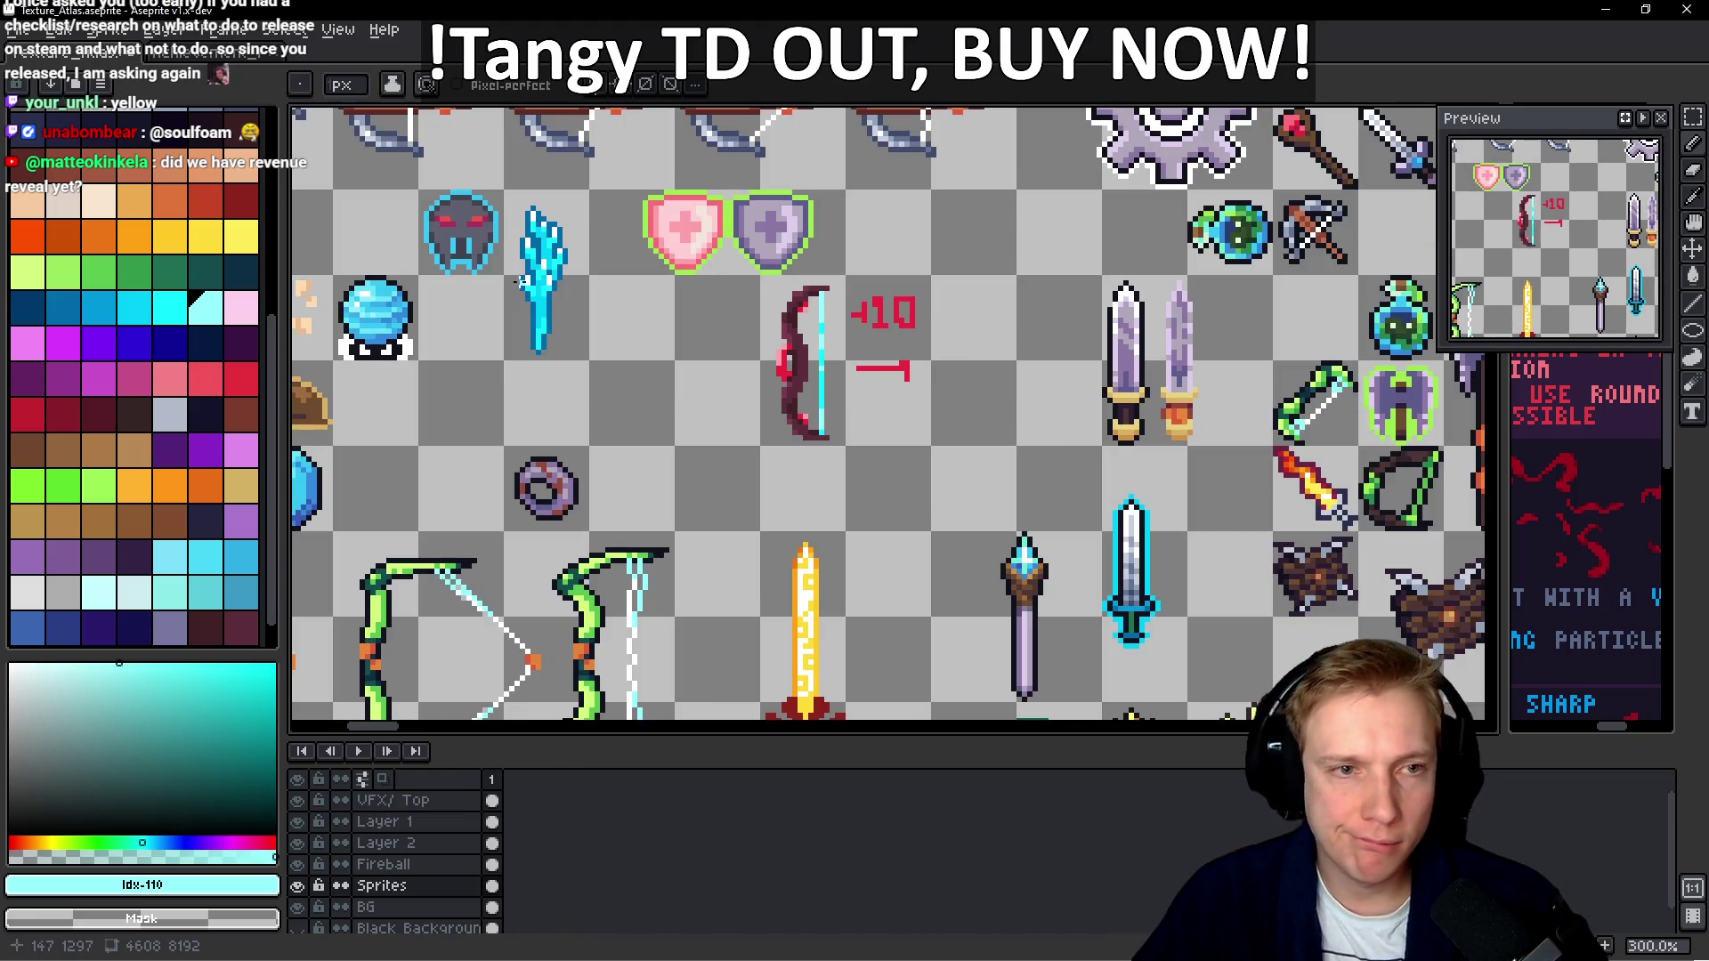
{"action": "scroll", "coordinate": [787, 385], "scroll_direction": "up", "scroll_amount": 3}
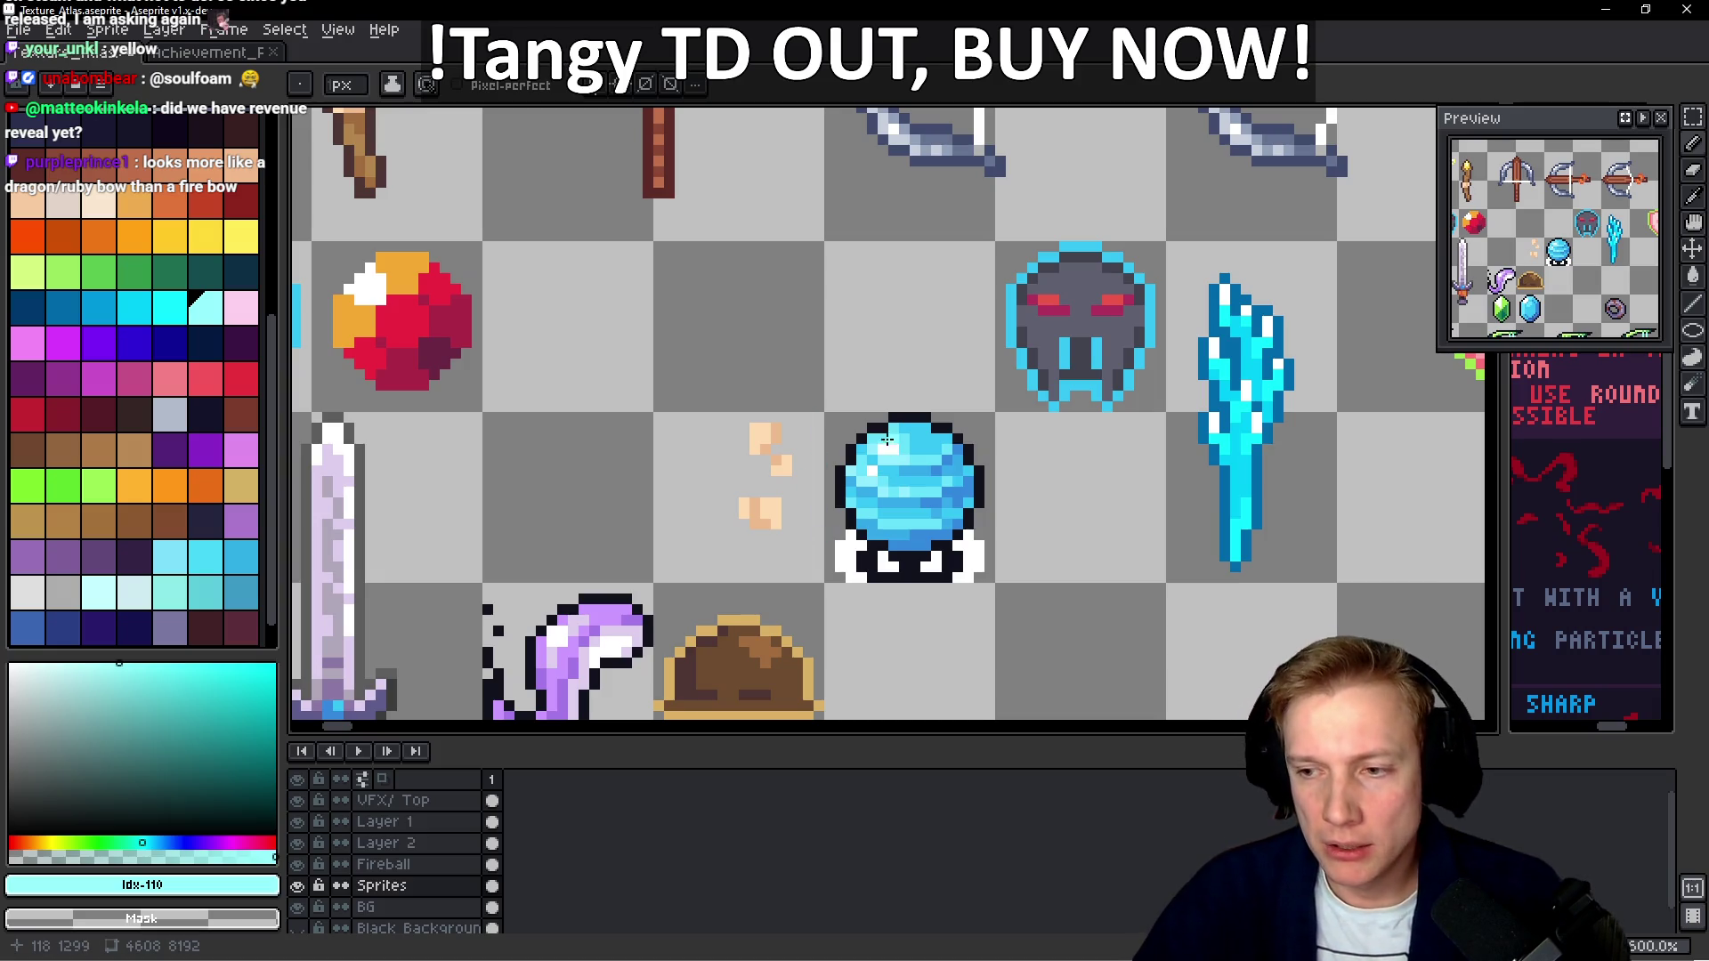
{"action": "scroll", "coordinate": [887, 440], "scroll_direction": "up", "scroll_amount": 2}
{"action": "mouse_move", "coordinate": [771, 325]}
{"action": "left_mouse_down"}
{"action": "mouse_move", "coordinate": [642, 398]}
{"action": "mouse_move", "coordinate": [791, 343]}
{"action": "left_mouse_up"}
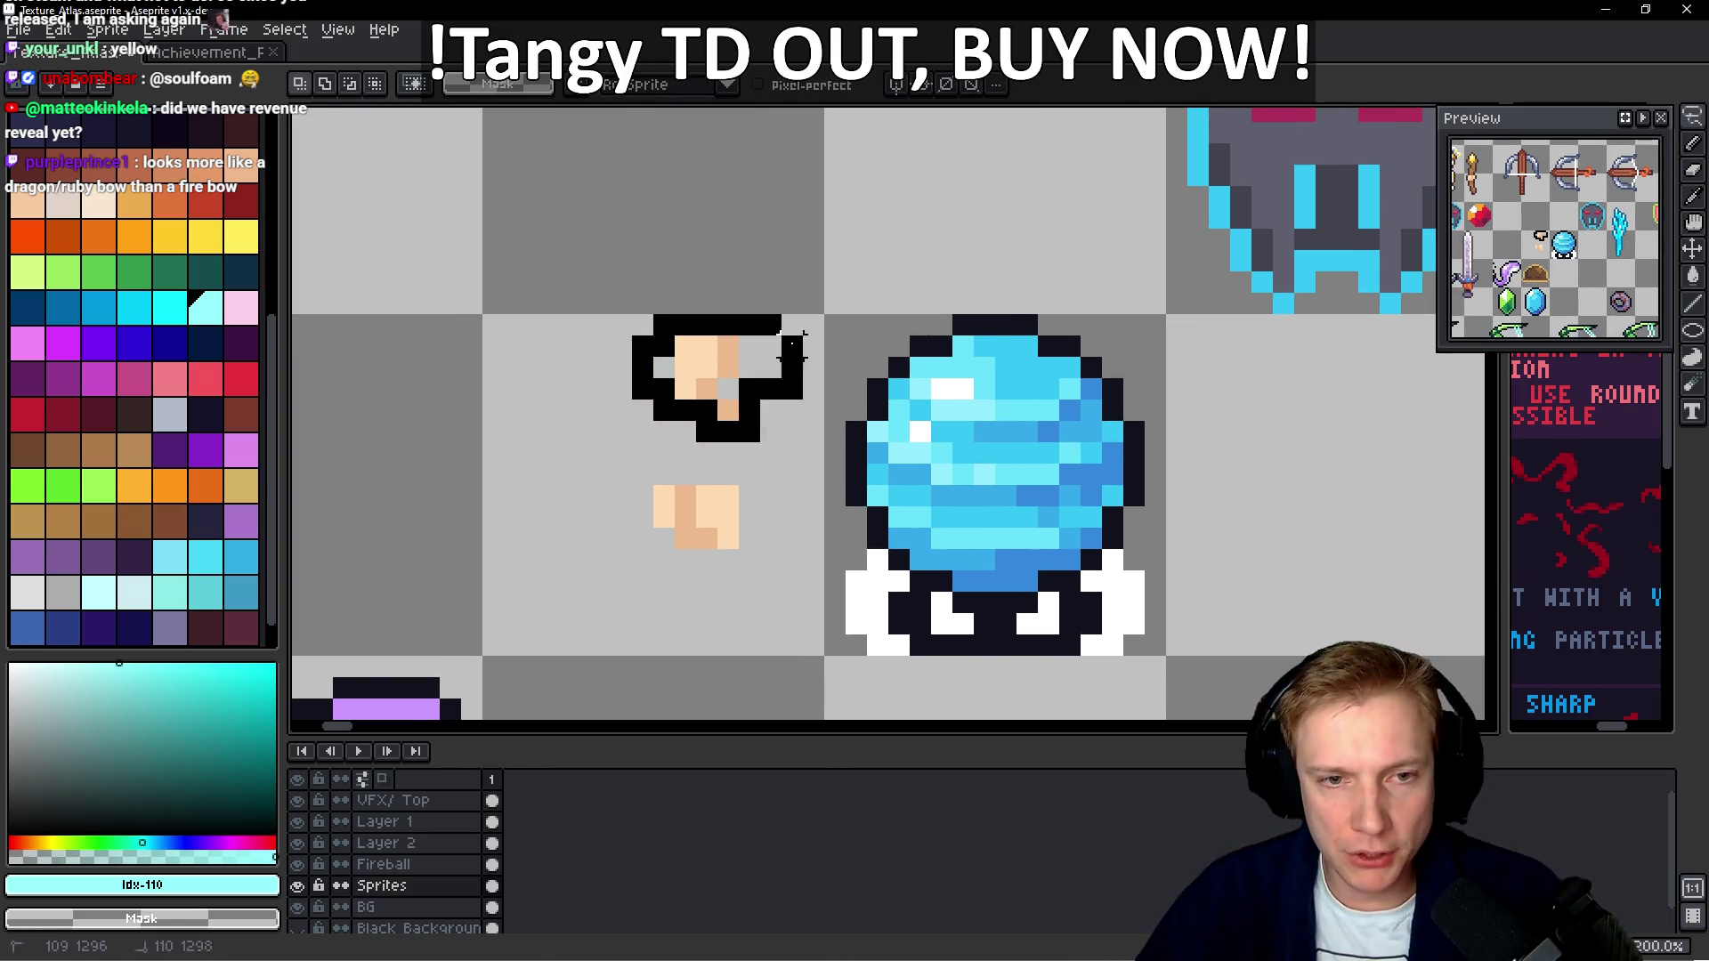
Move the tan fist pixels into the empty atlas cell left of the bow and commit
{"action": "key", "text": "ctrl+z"}
{"action": "mouse_move", "coordinate": [832, 400]}
{"action": "left_mouse_down"}
{"action": "mouse_move", "coordinate": [1481, 725]}
{"action": "mouse_move", "coordinate": [298, 412]}
{"action": "mouse_move", "coordinate": [701, 118]}
{"action": "mouse_move", "coordinate": [970, 370]}
{"action": "mouse_move", "coordinate": [783, 361]}
{"action": "mouse_move", "coordinate": [489, 389]}
{"action": "mouse_move", "coordinate": [477, 458]}
{"action": "left_mouse_up"}
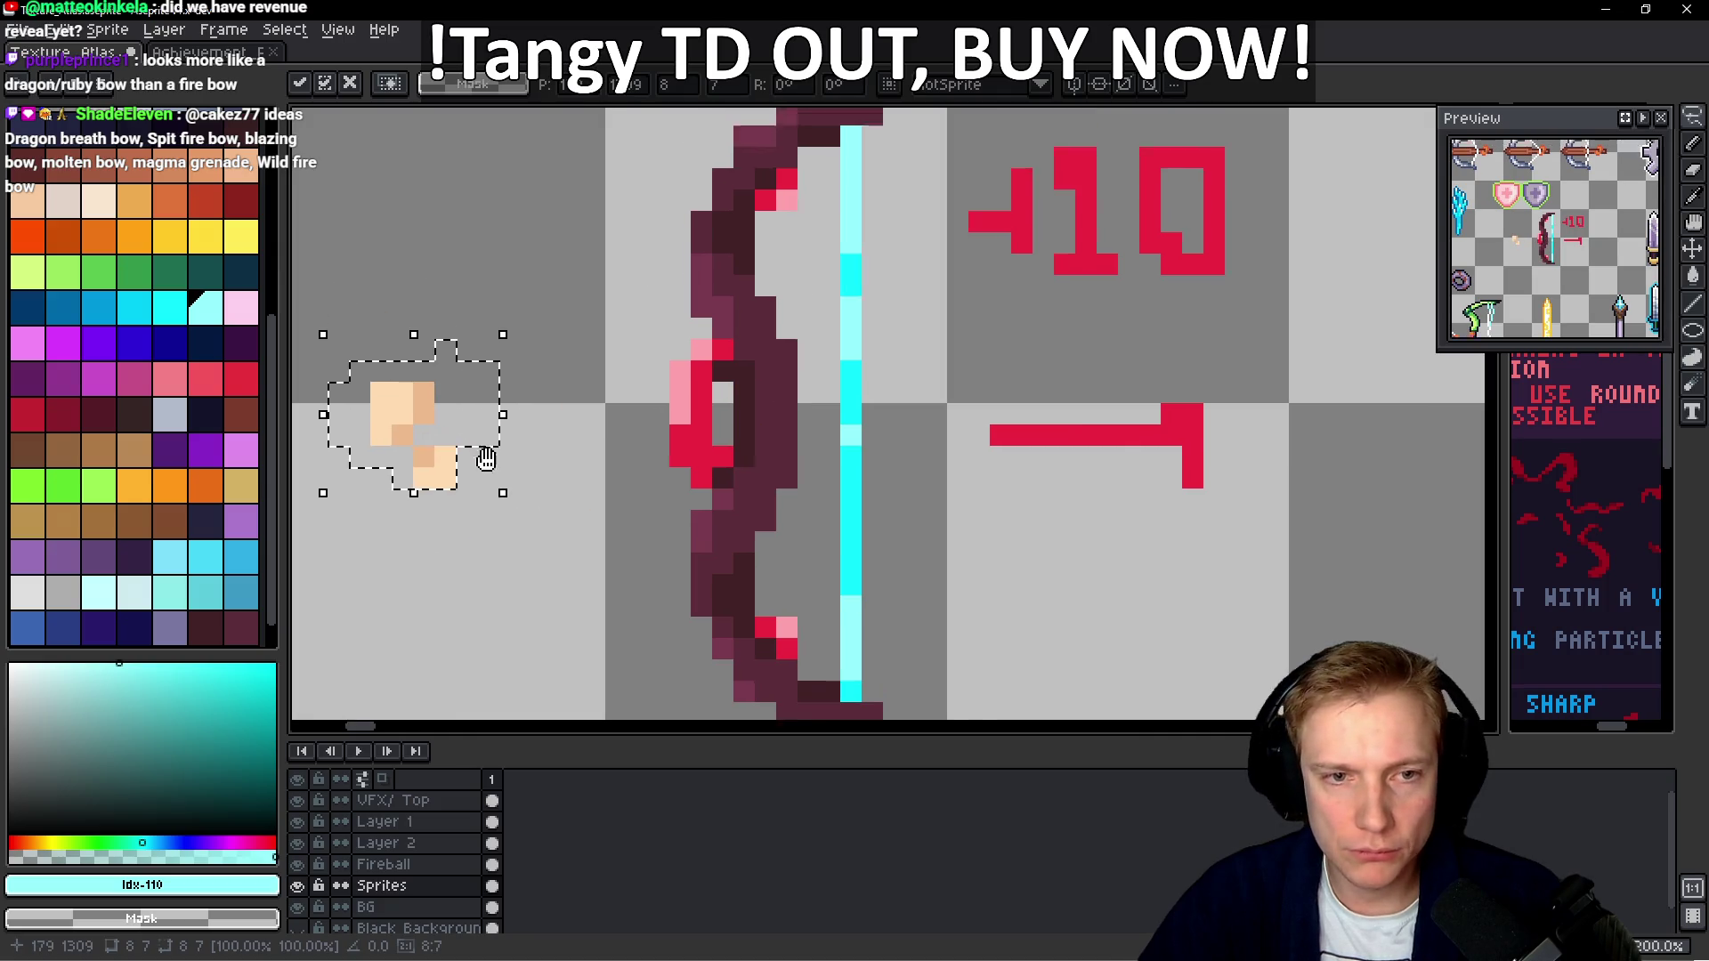
{"action": "scroll", "coordinate": [686, 489], "scroll_direction": "down", "scroll_amount": 3}
{"action": "key", "text": "Return"}
{"action": "scroll", "coordinate": [623, 414], "scroll_direction": "down", "scroll_amount": 3}
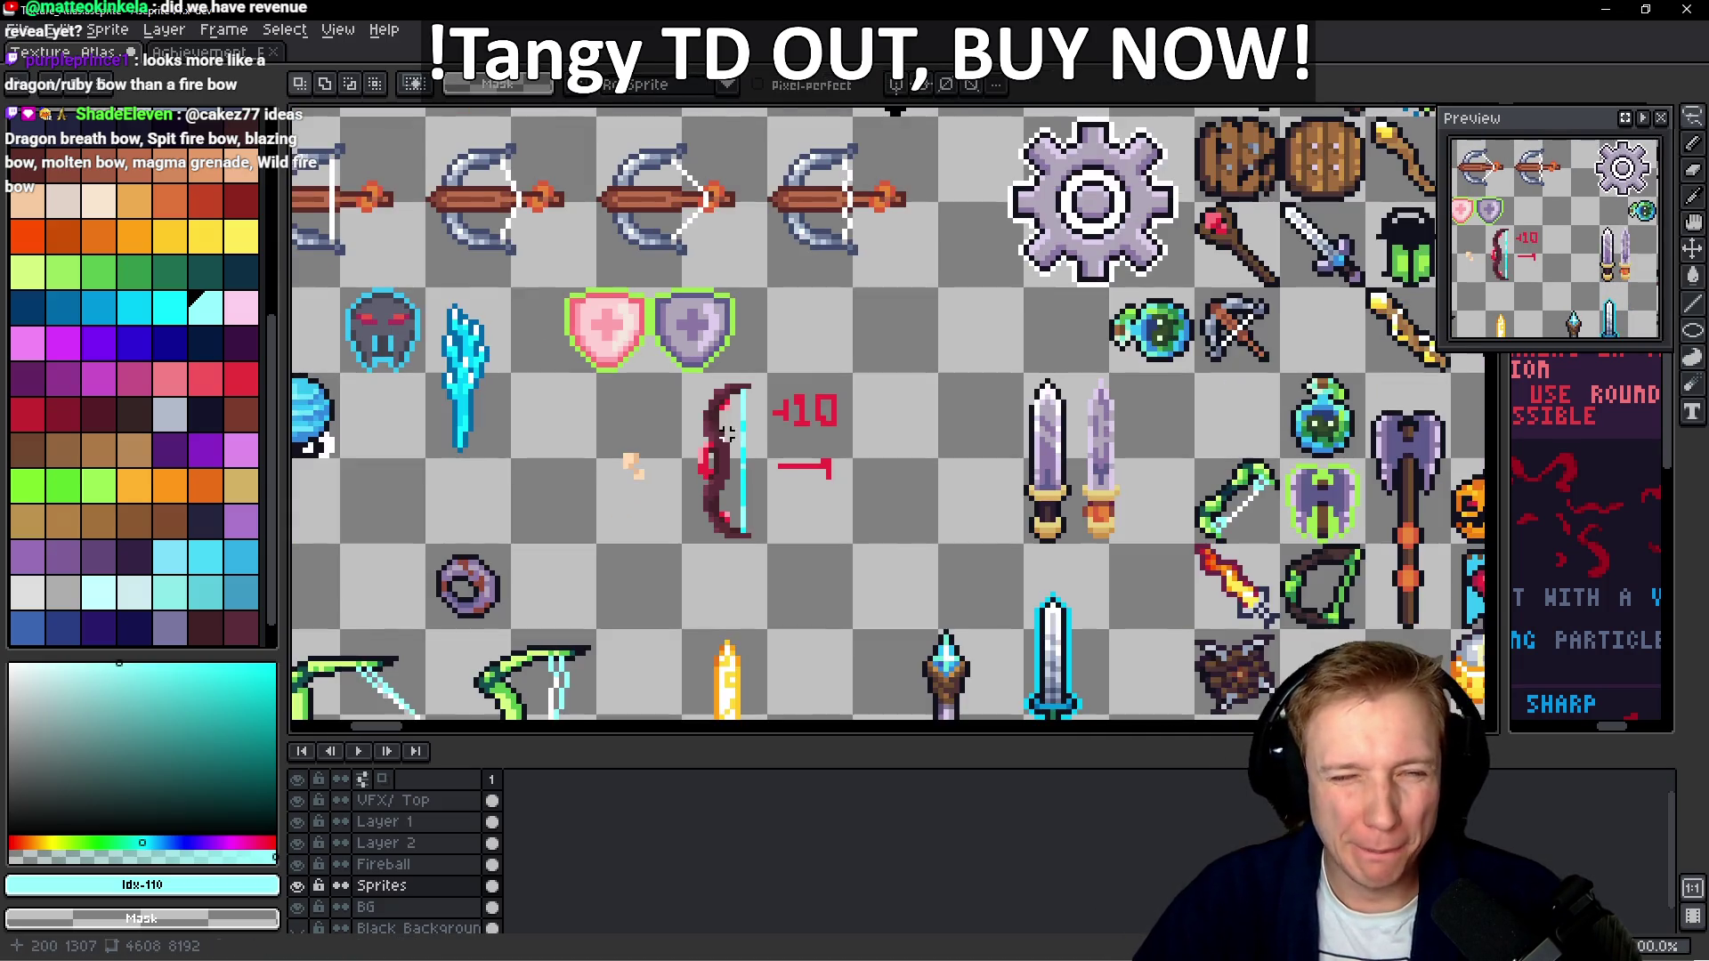
{"action": "scroll", "coordinate": [615, 402], "scroll_direction": "up", "scroll_amount": 1}
{"action": "scroll", "coordinate": [967, 443], "scroll_direction": "down", "scroll_amount": 2}
{"action": "scroll", "coordinate": [1193, 463], "scroll_direction": "up", "scroll_amount": 5}
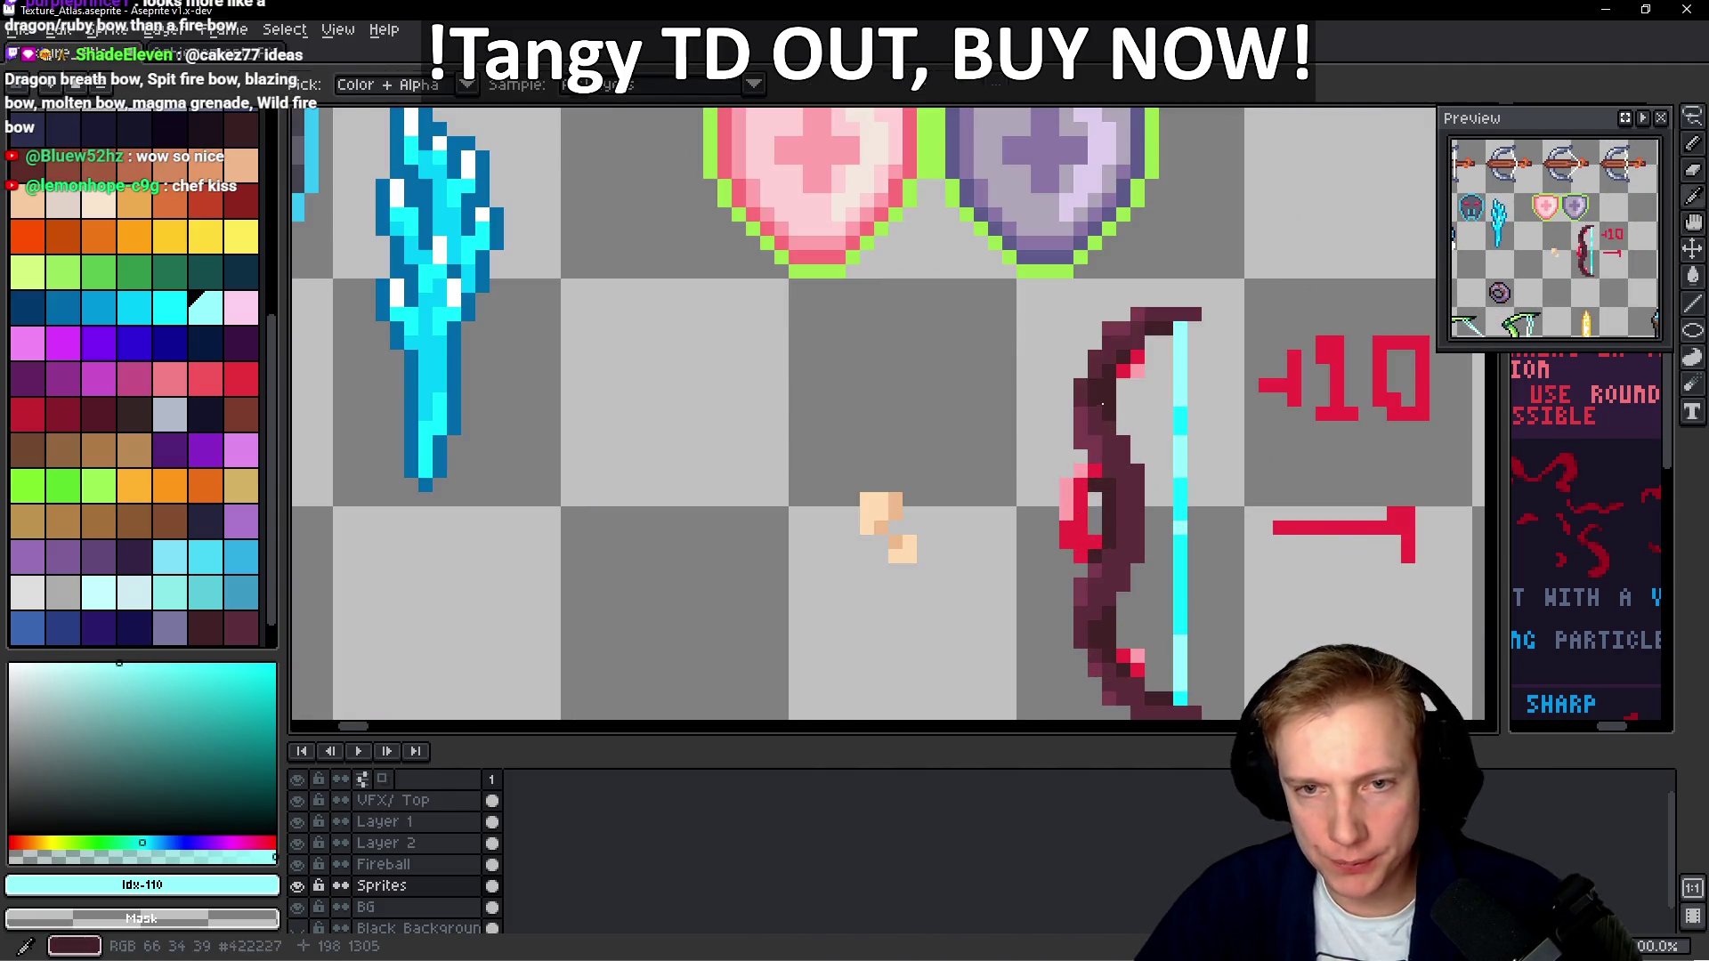
{"action": "left_click", "coordinate": [1102, 404], "text": "alt"}
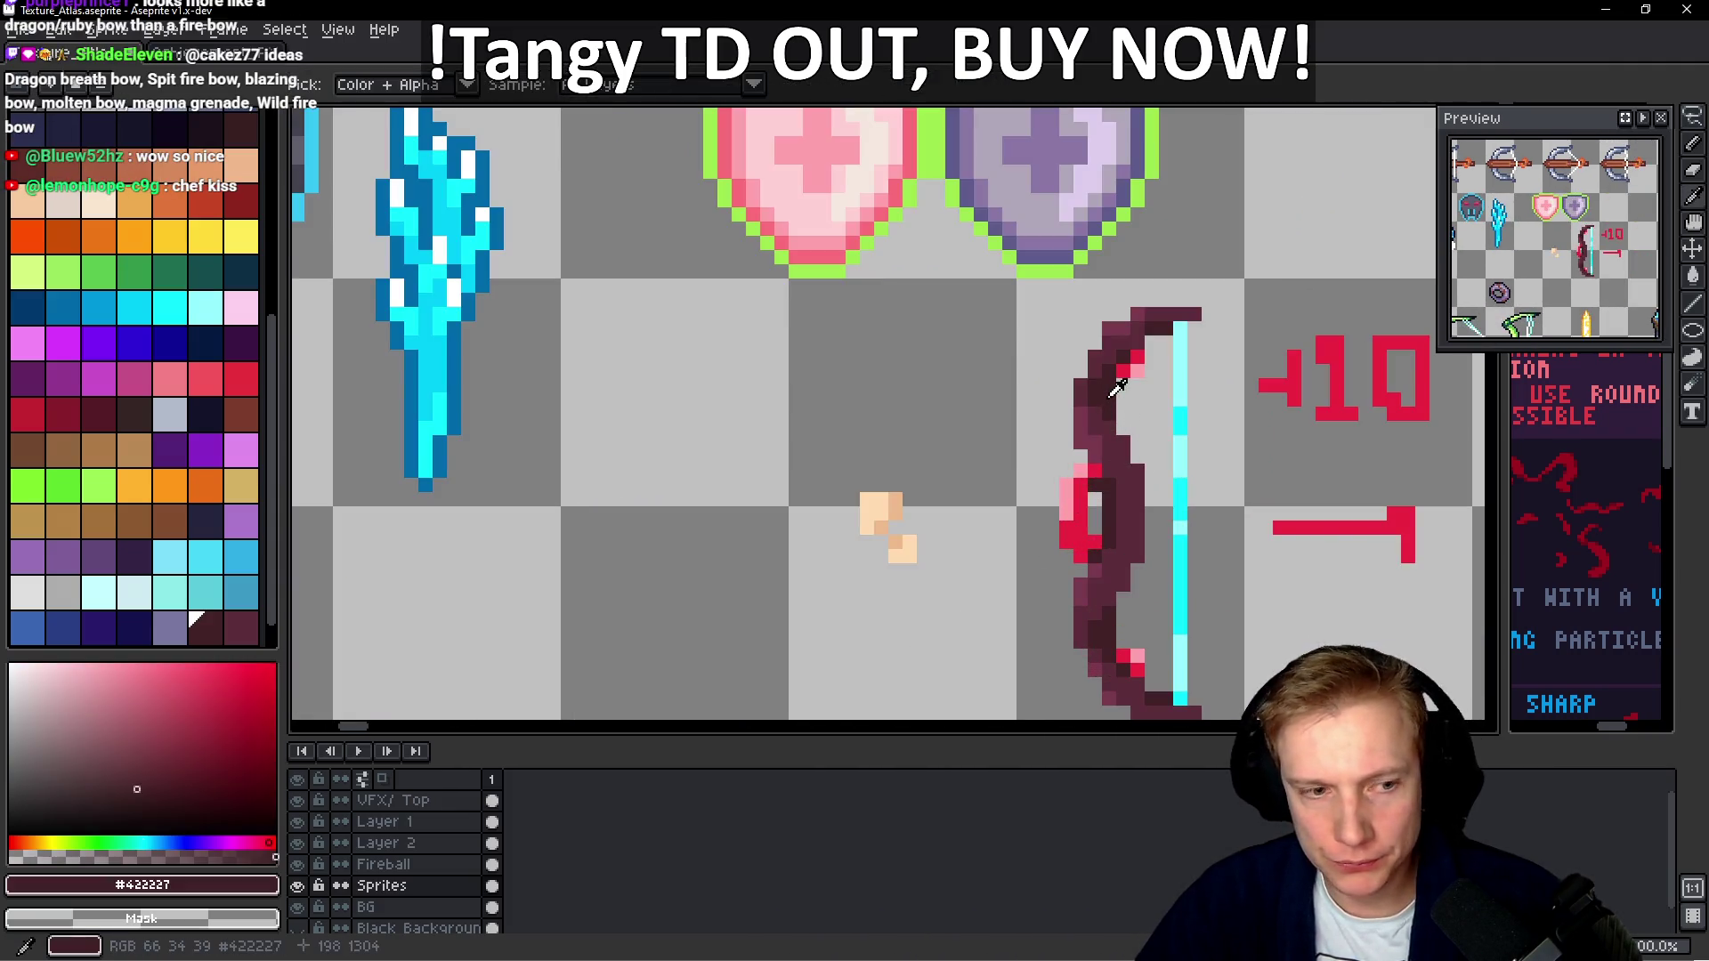
Darken the maroon drawing colour, pencil dark pixels down the bow, and erase a stray column
{"action": "left_click", "coordinate": [139, 806]}
{"action": "left_click_drag", "start_coordinate": [140, 806], "coordinate": [147, 808]}
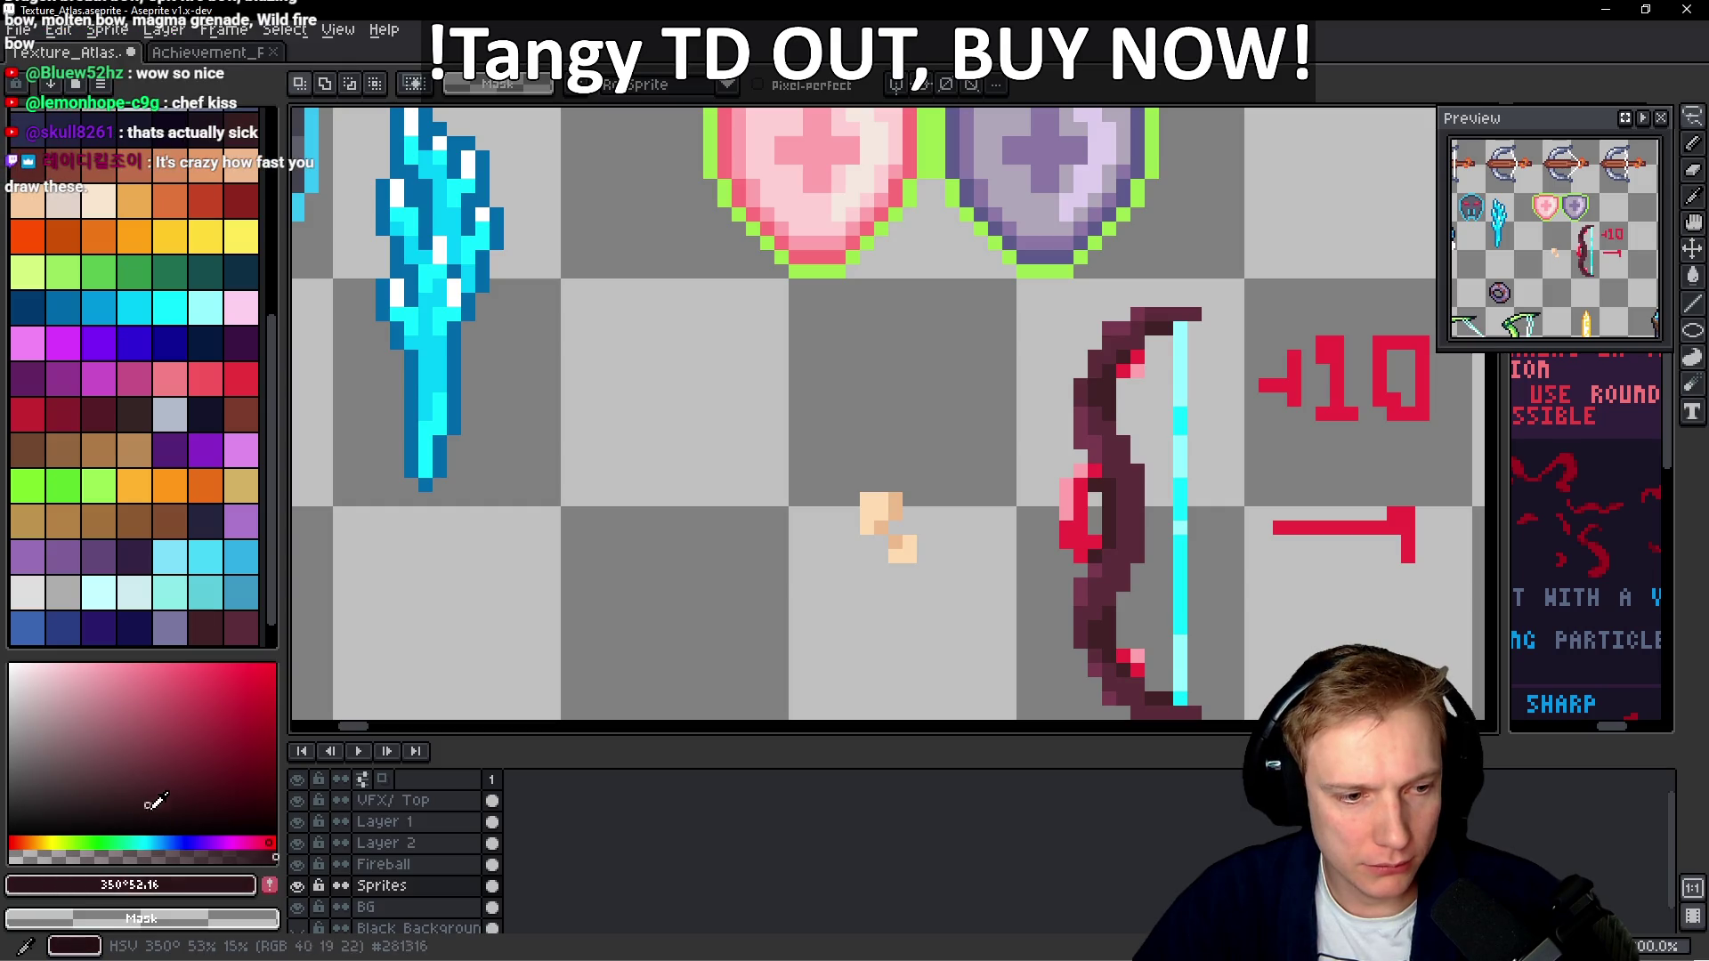
{"action": "scroll", "coordinate": [801, 427], "scroll_direction": "up", "scroll_amount": 2}
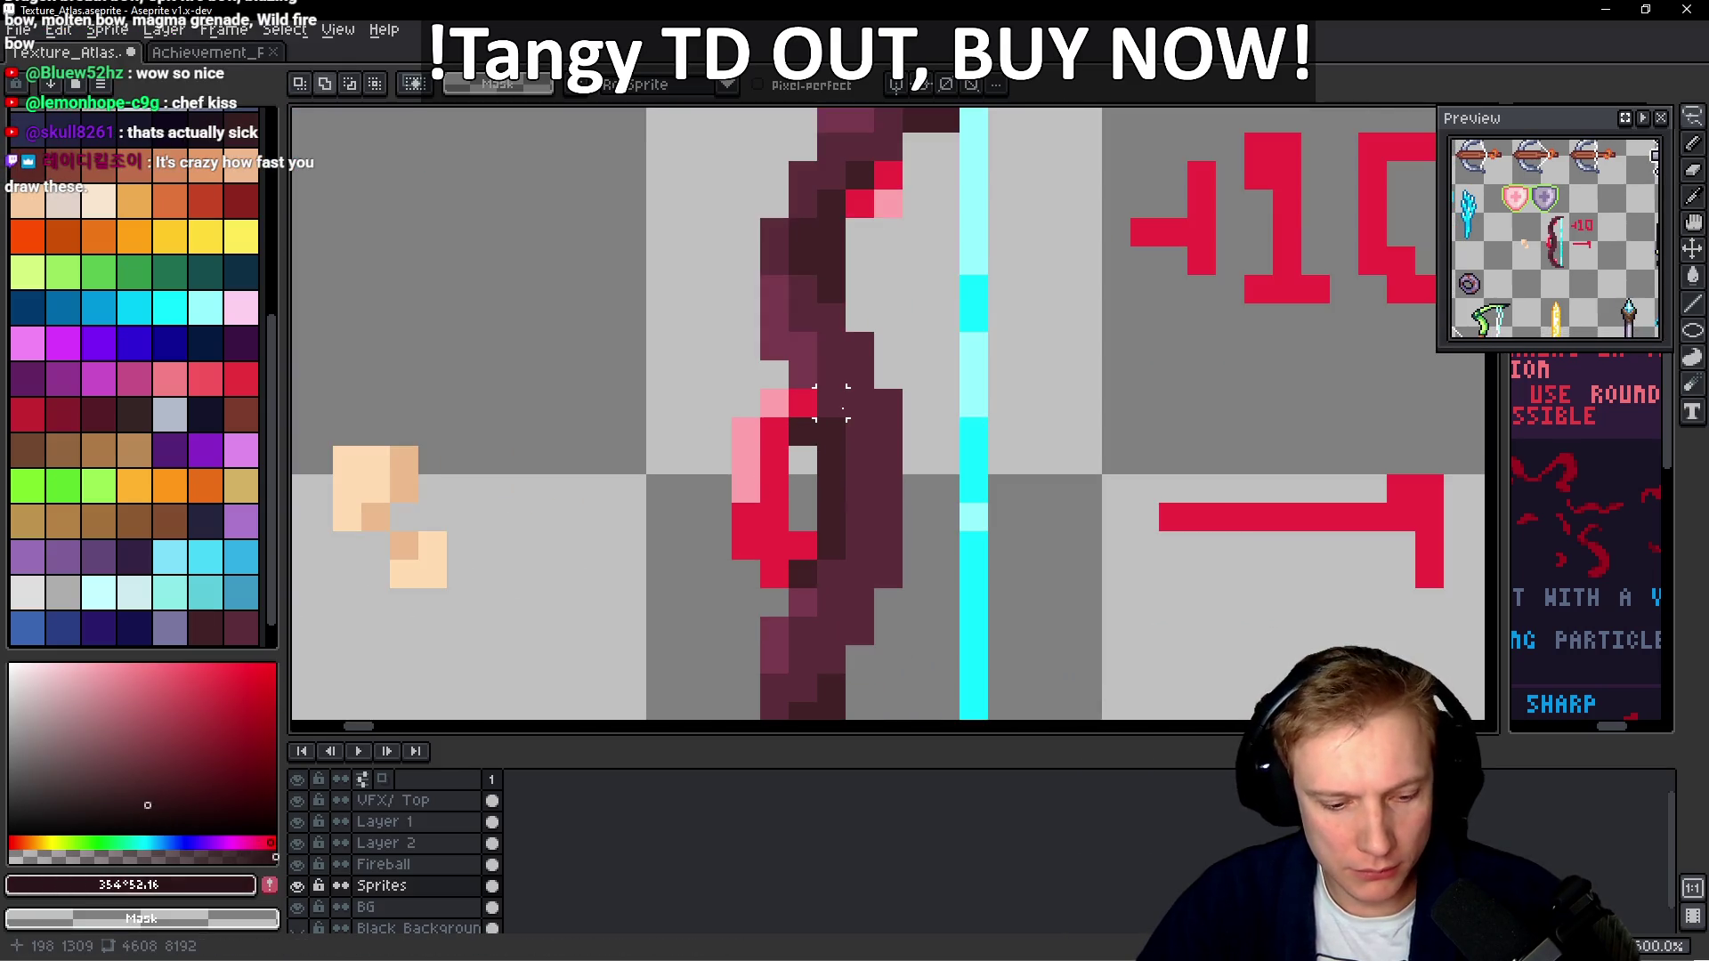
{"action": "key", "text": "b"}
{"action": "scroll", "coordinate": [884, 314], "scroll_direction": "up", "scroll_amount": 3}
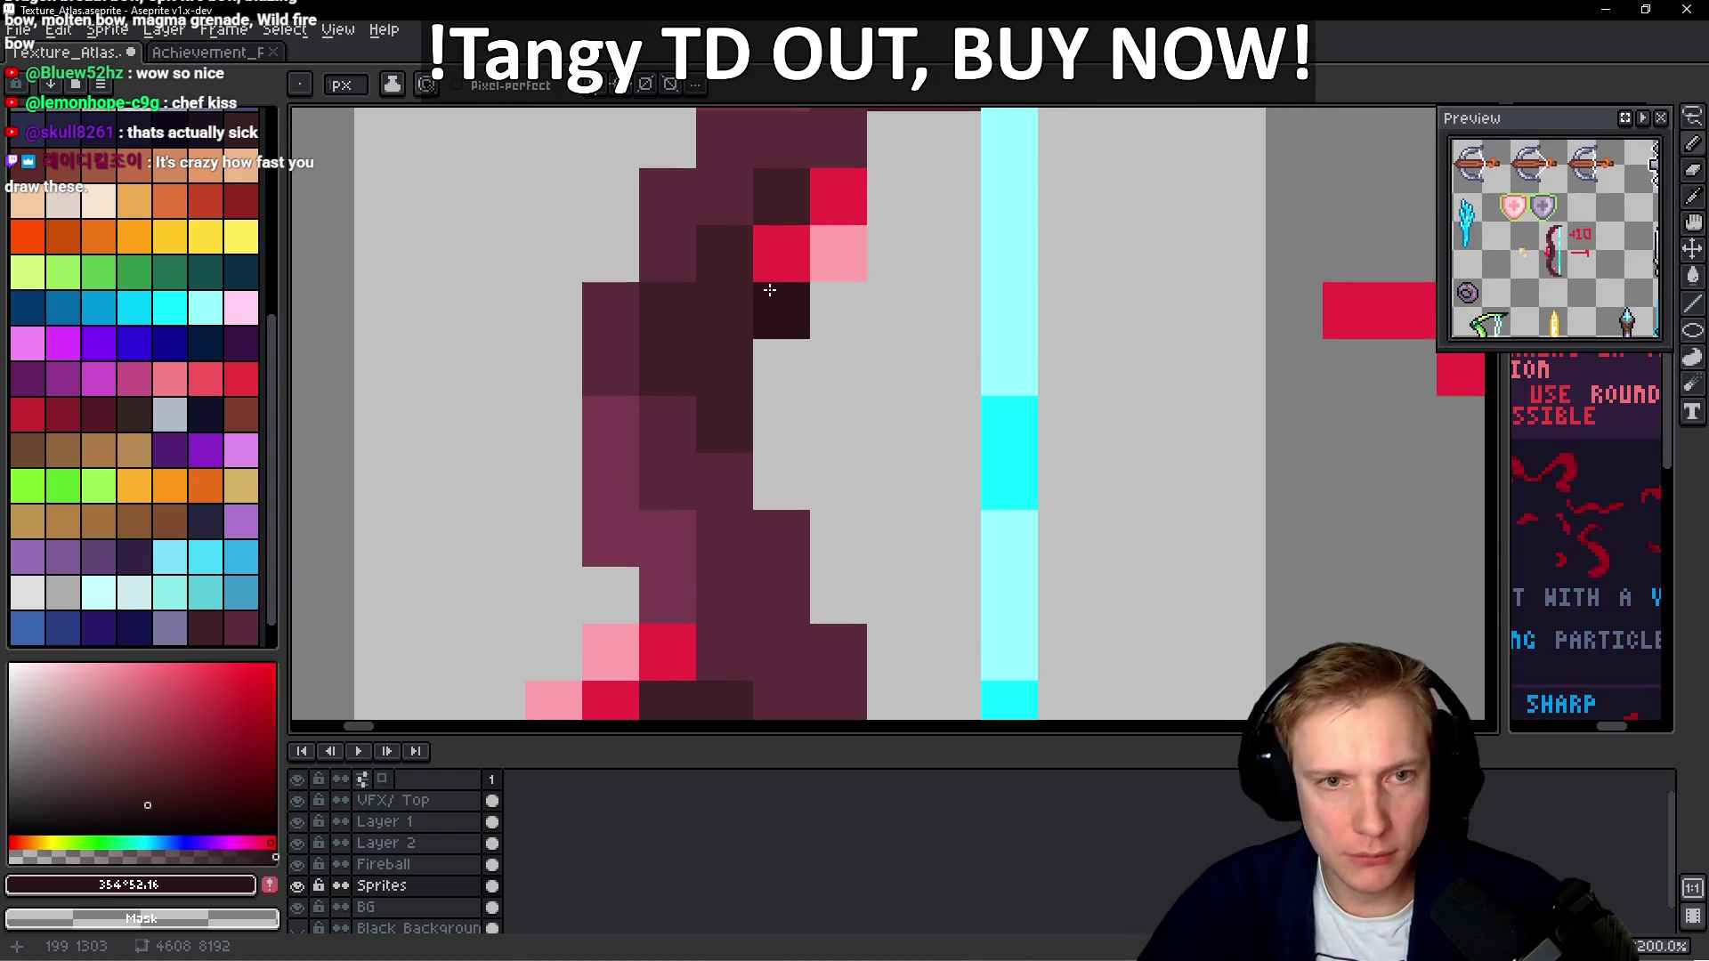
{"action": "scroll", "coordinate": [770, 290], "scroll_direction": "down", "scroll_amount": 1}
{"action": "mouse_move", "coordinate": [778, 342]}
{"action": "left_mouse_down"}
{"action": "mouse_move", "coordinate": [763, 419]}
{"action": "mouse_move", "coordinate": [808, 488]}
{"action": "left_mouse_up"}
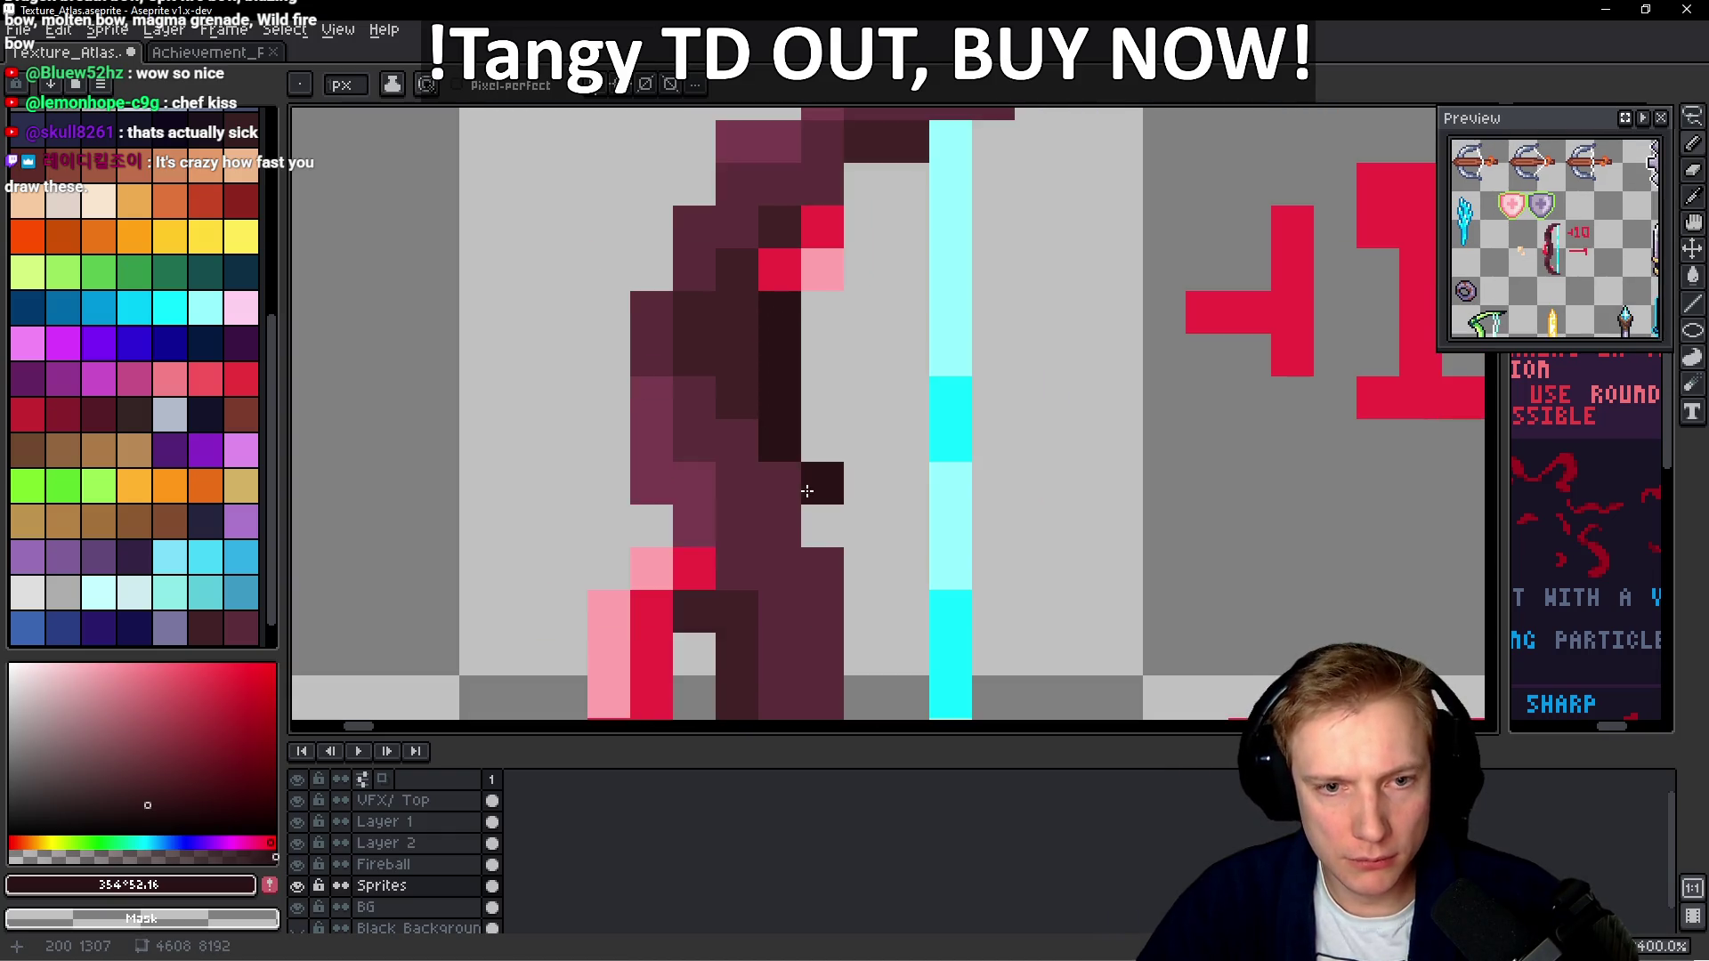
{"action": "scroll", "coordinate": [832, 388], "scroll_direction": "down", "scroll_amount": 2}
{"action": "left_click", "coordinate": [833, 388]}
{"action": "key", "text": "e"}
{"action": "left_click_drag", "start_coordinate": [805, 419], "coordinate": [795, 381]}
{"action": "key", "text": "b"}
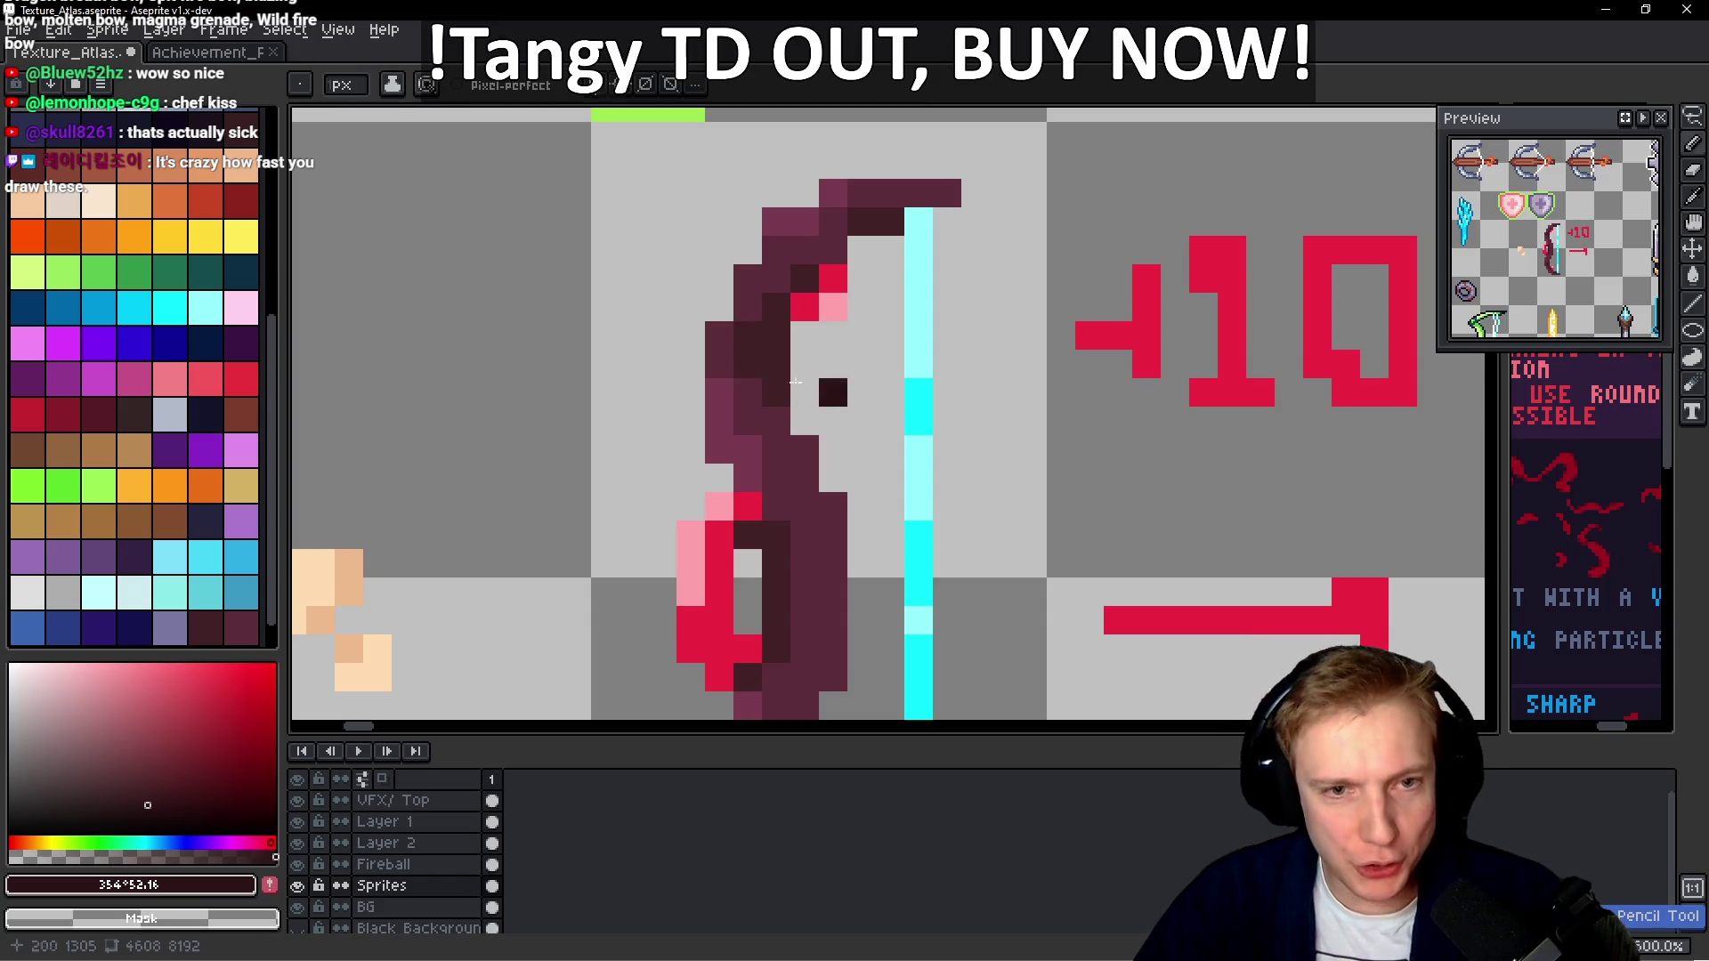
Extend the bow's dark top row and outline its inner and left edges in dark maroon
{"action": "scroll", "coordinate": [748, 332], "scroll_direction": "up", "scroll_amount": 2}
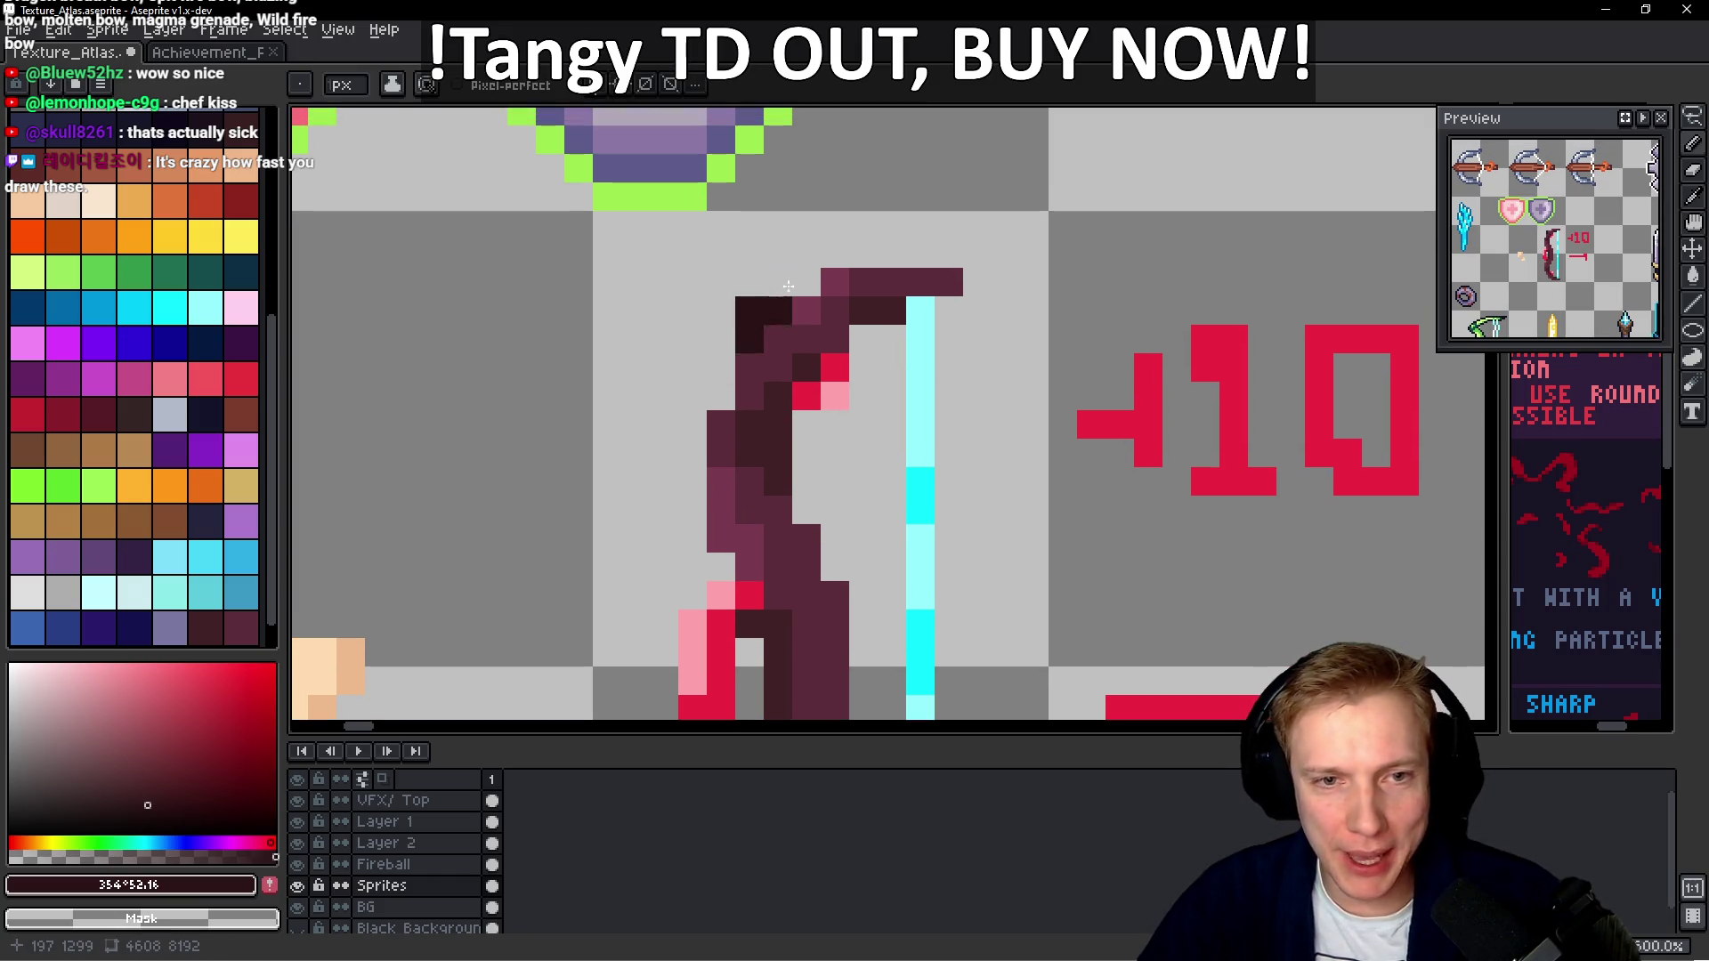
{"action": "left_click_drag", "start_coordinate": [976, 260], "coordinate": [991, 264]}
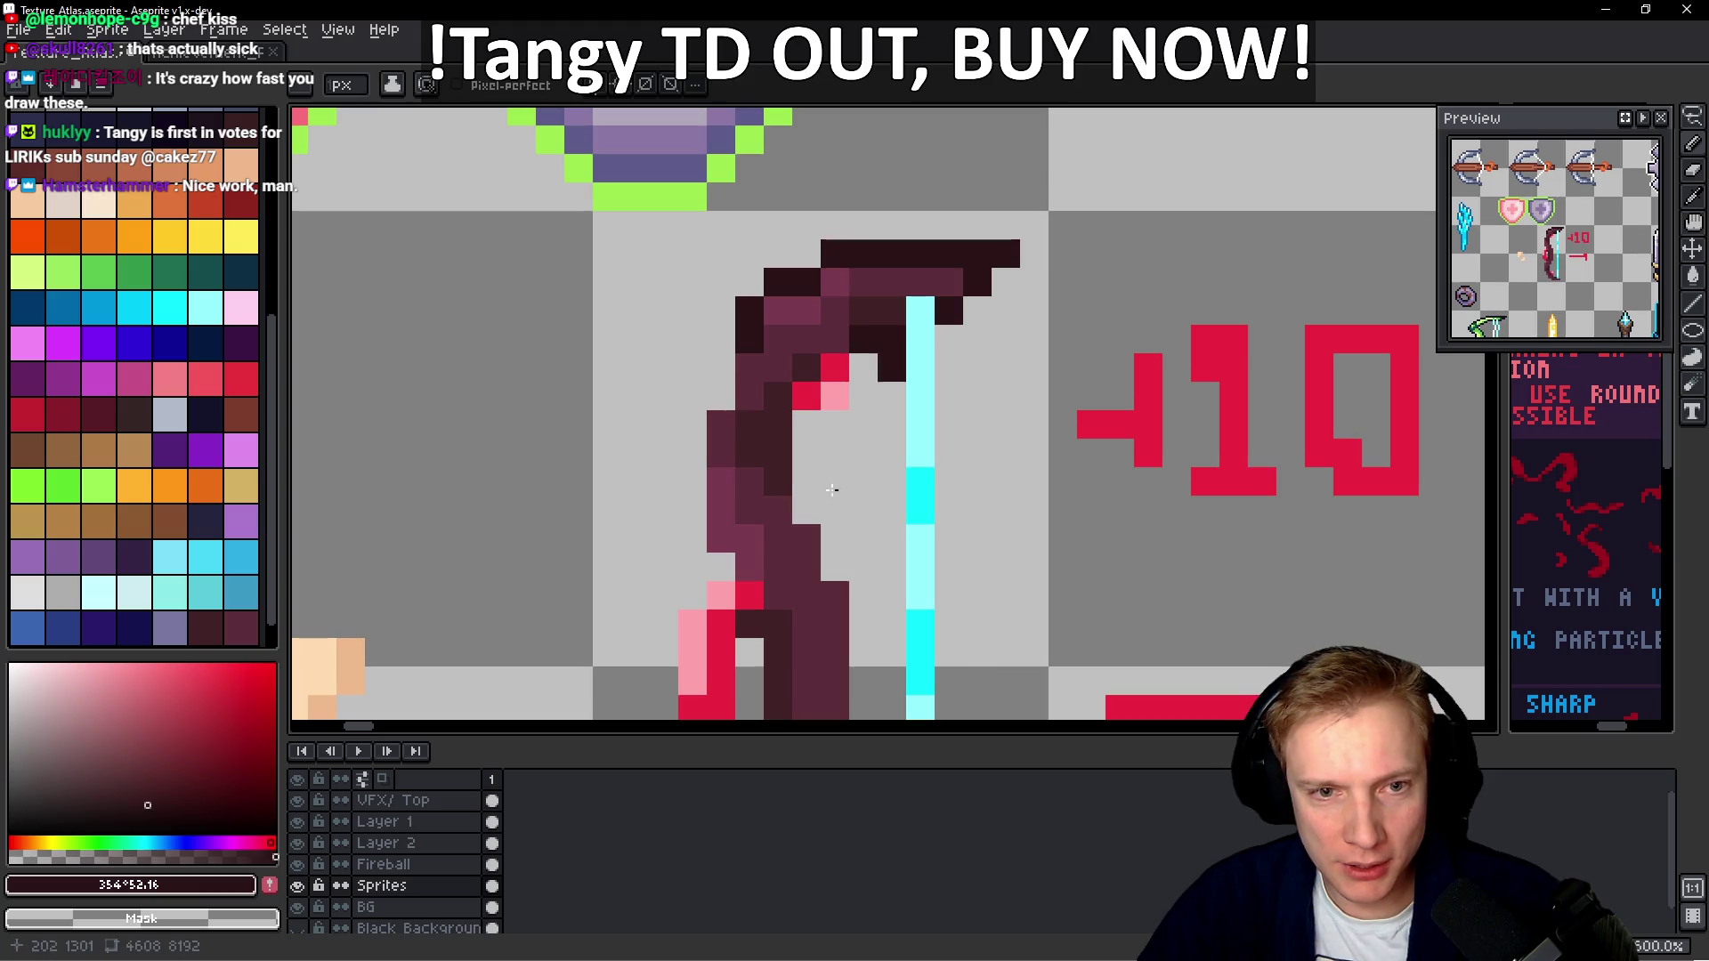
{"action": "left_click_drag", "start_coordinate": [806, 436], "coordinate": [810, 506]}
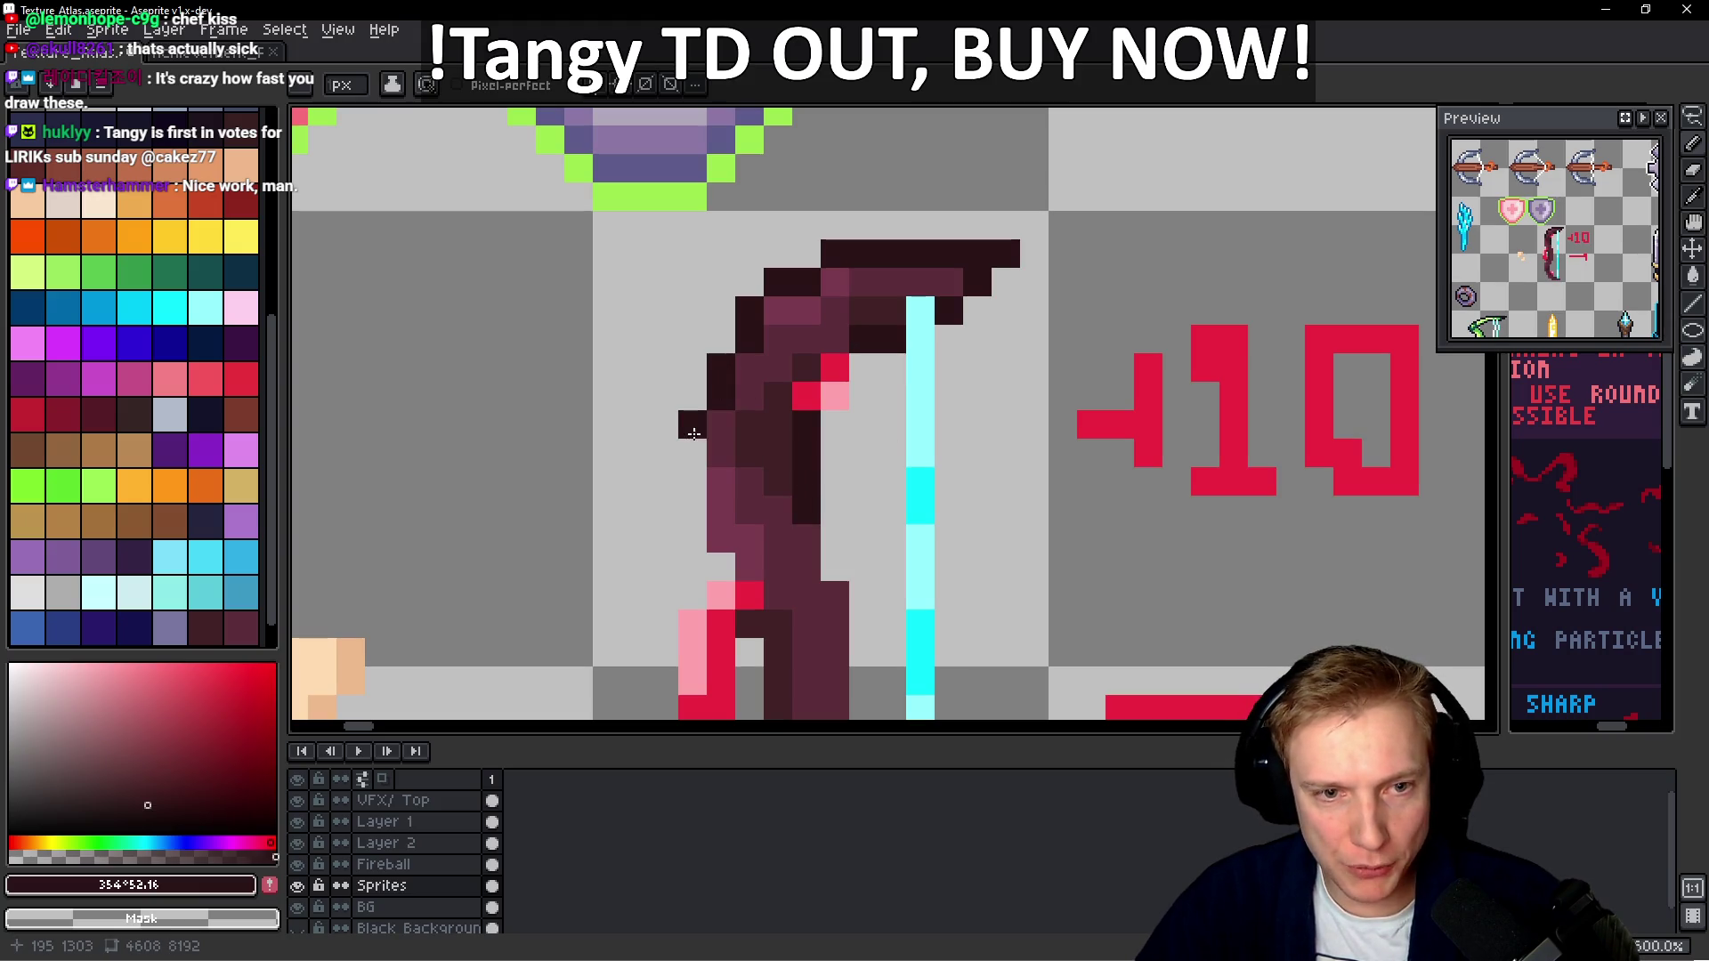
{"action": "left_click_drag", "start_coordinate": [709, 415], "coordinate": [713, 551]}
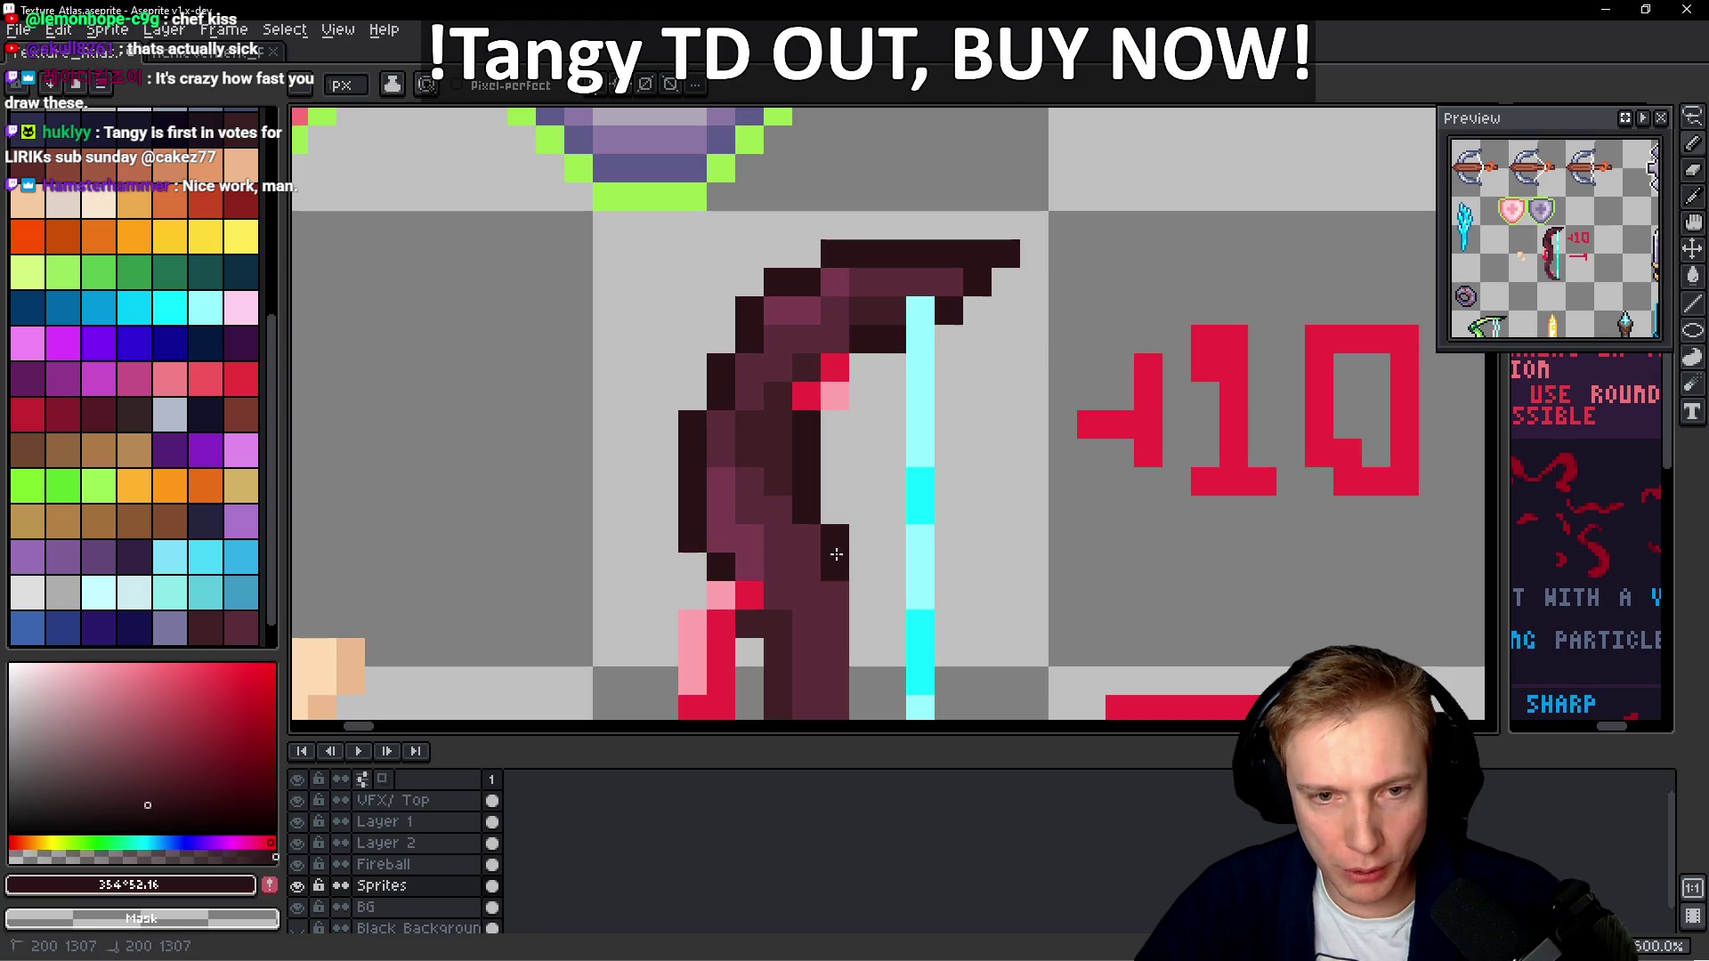
{"action": "scroll", "coordinate": [837, 534], "scroll_direction": "down", "scroll_amount": 3}
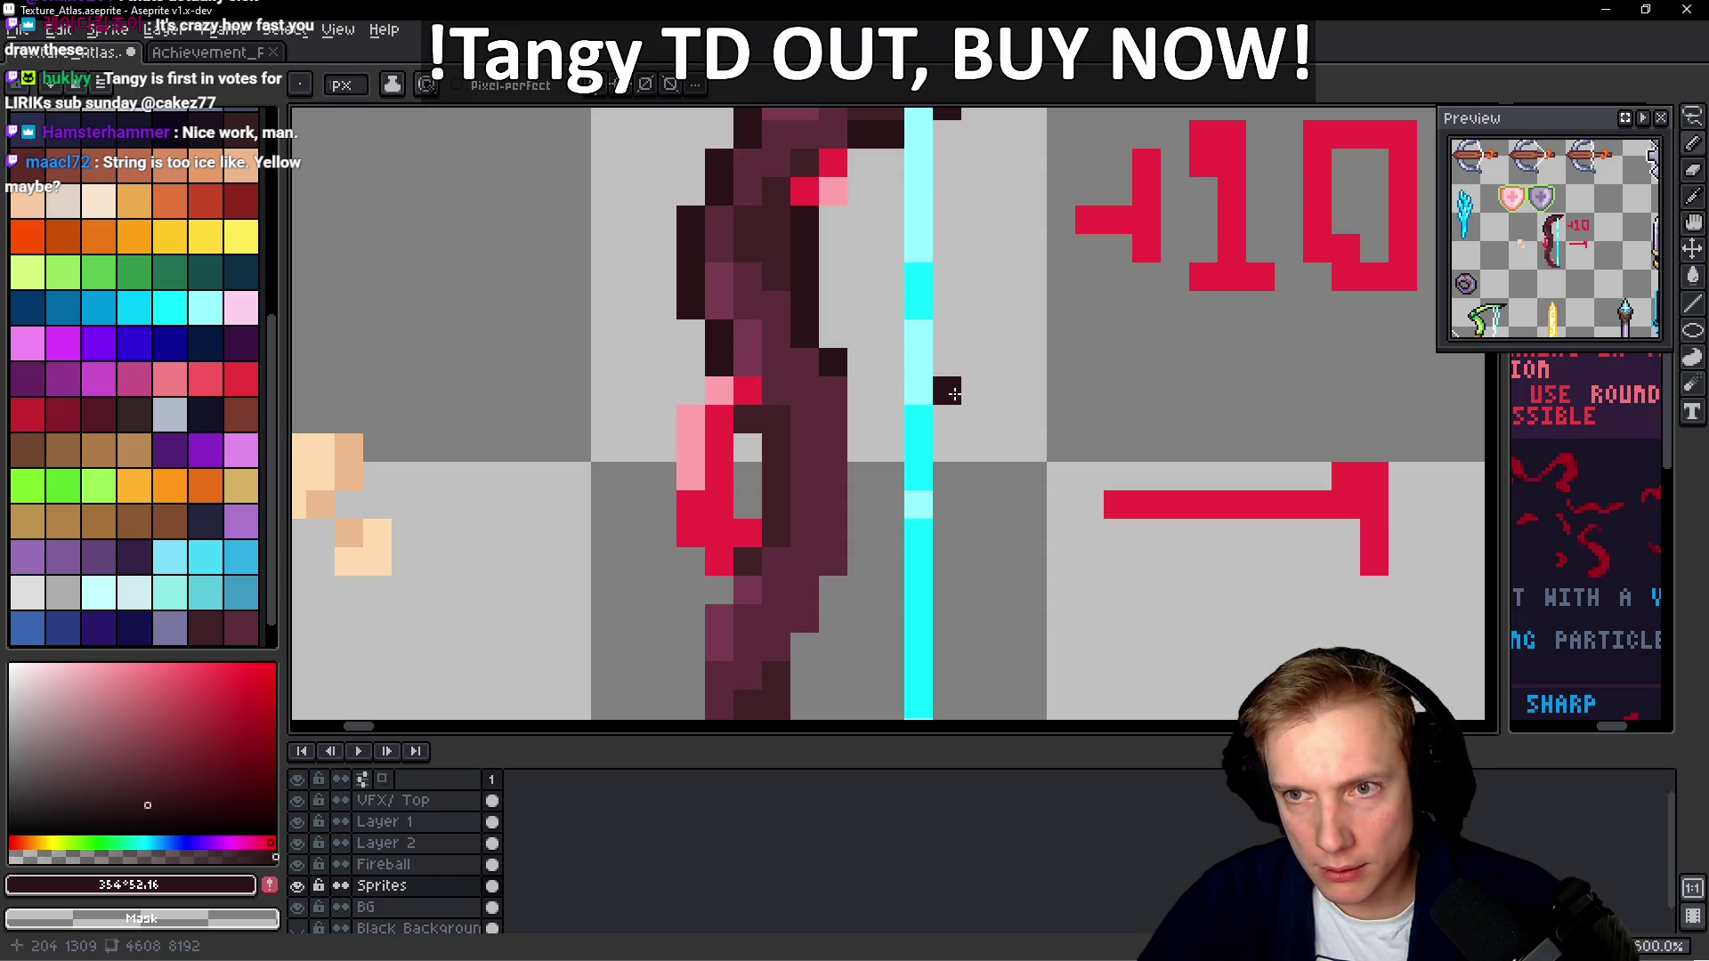
{"action": "scroll", "coordinate": [955, 393], "scroll_direction": "down", "scroll_amount": 3}
{"action": "scroll", "coordinate": [954, 393], "scroll_direction": "up", "scroll_amount": 3}
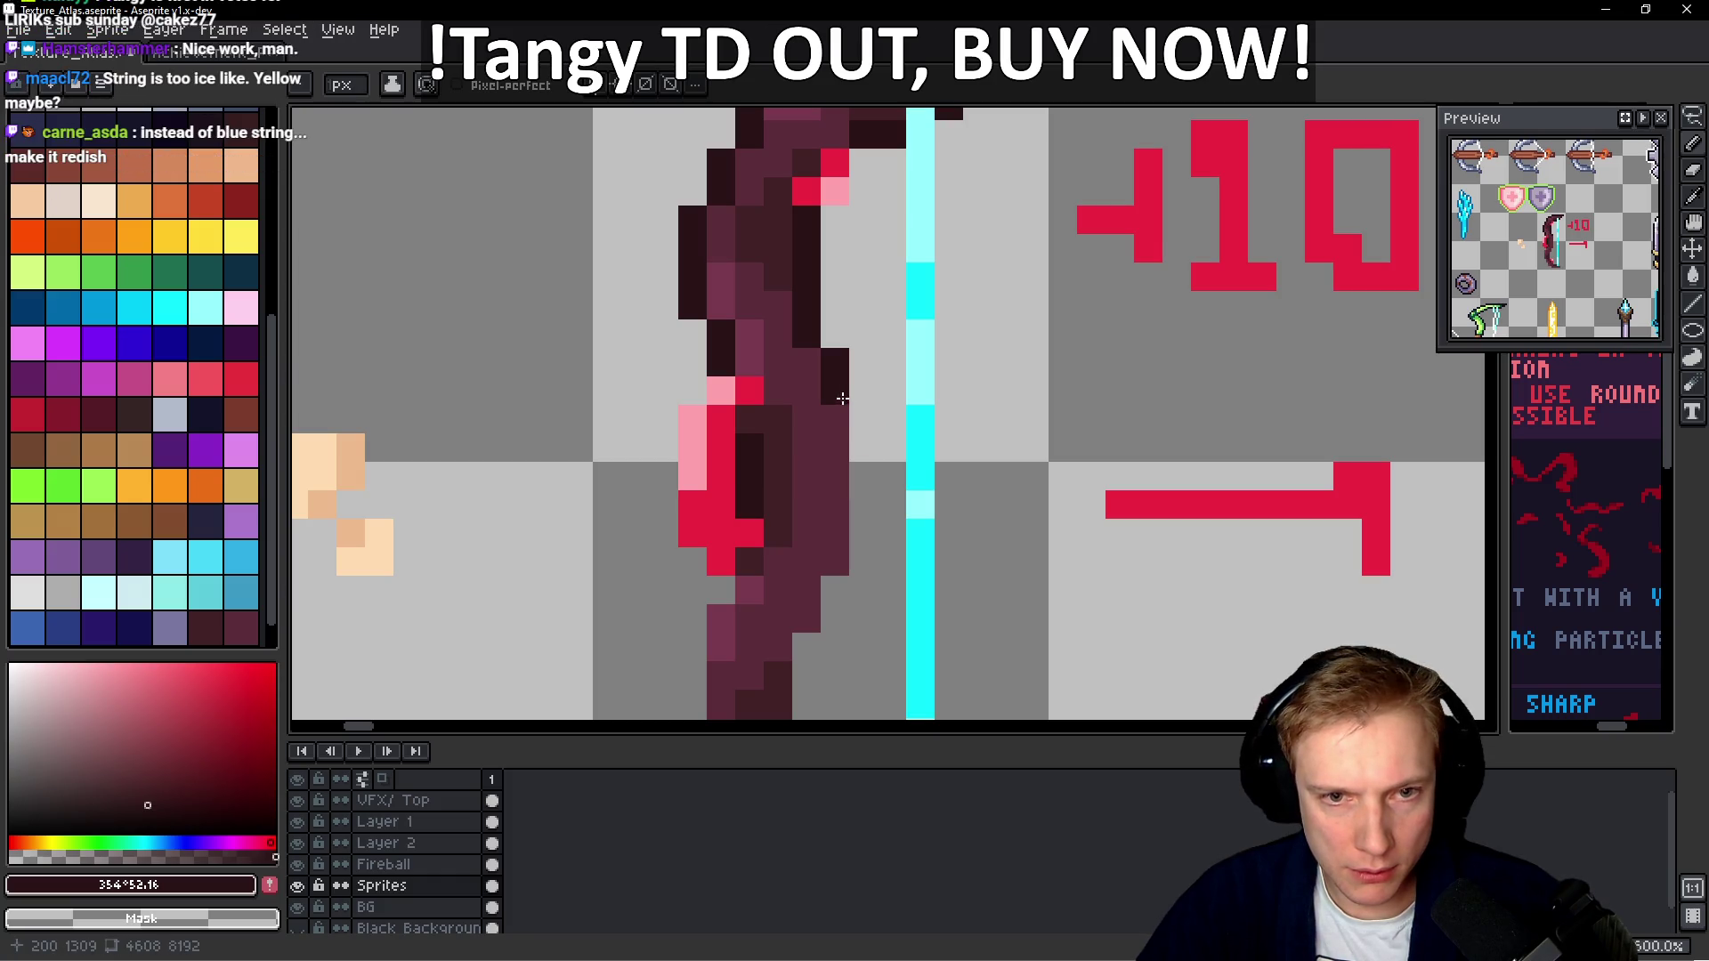
{"action": "left_click_drag", "start_coordinate": [854, 417], "coordinate": [857, 550]}
{"action": "scroll", "coordinate": [858, 557], "scroll_direction": "down", "scroll_amount": 5}
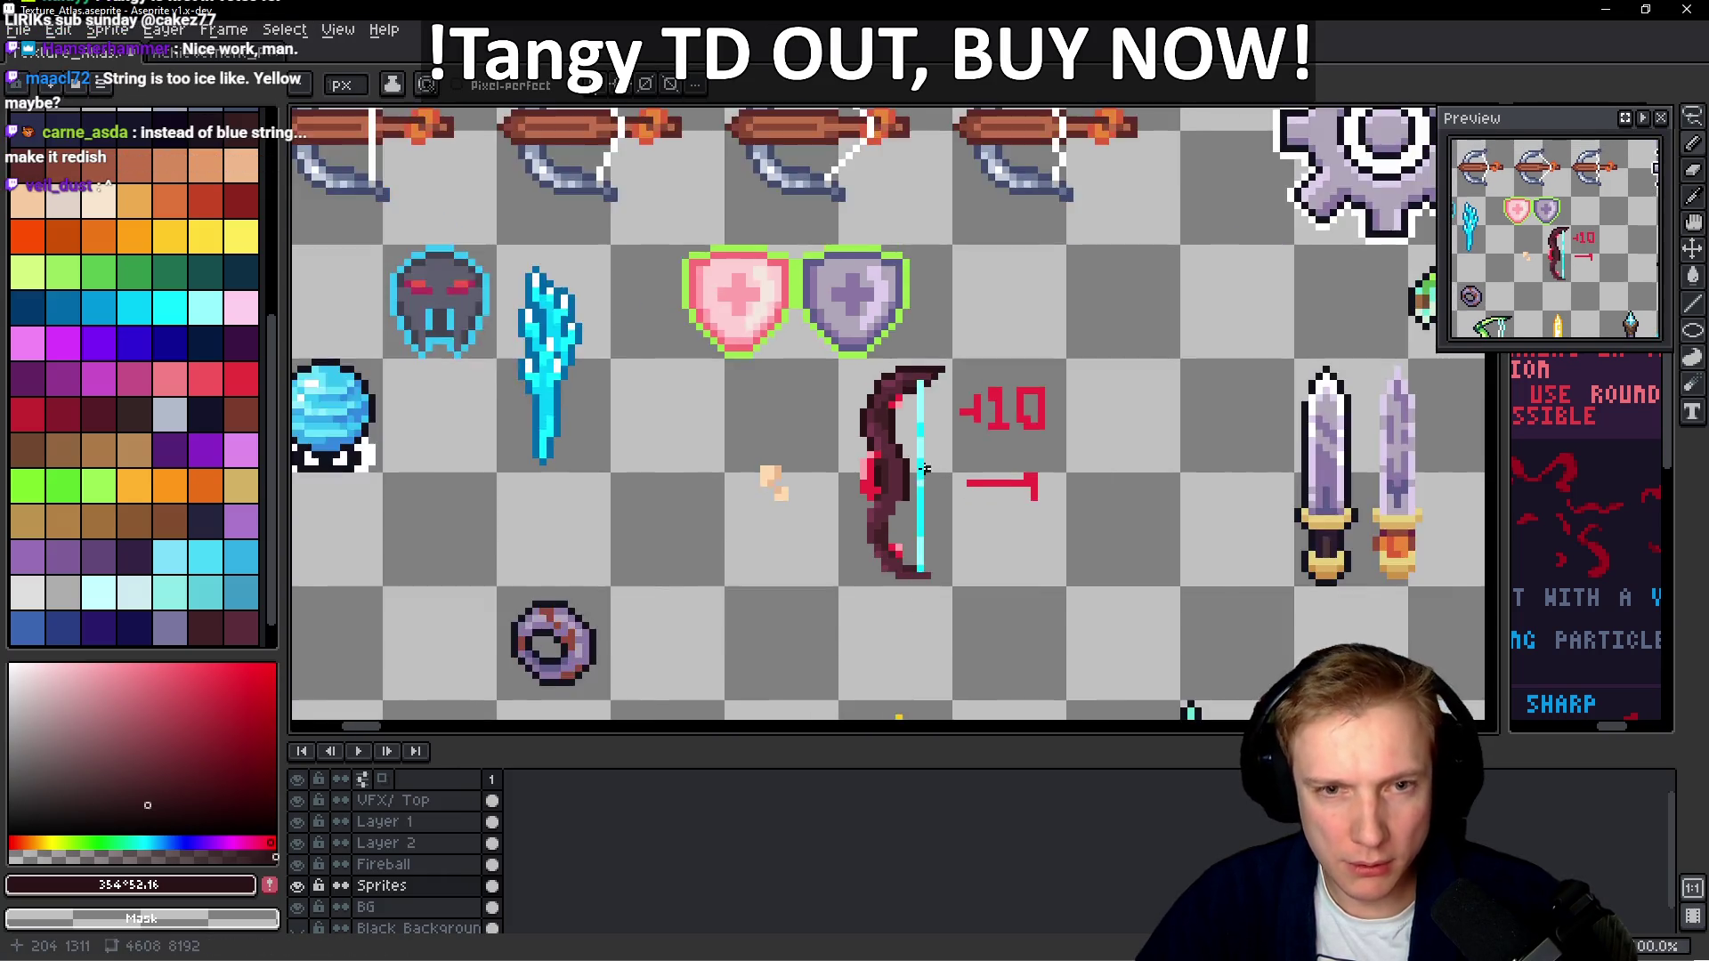
Try dark pixels below the bow tip and at its top, then undo those edits
{"action": "scroll", "coordinate": [921, 469], "scroll_direction": "up", "scroll_amount": 1}
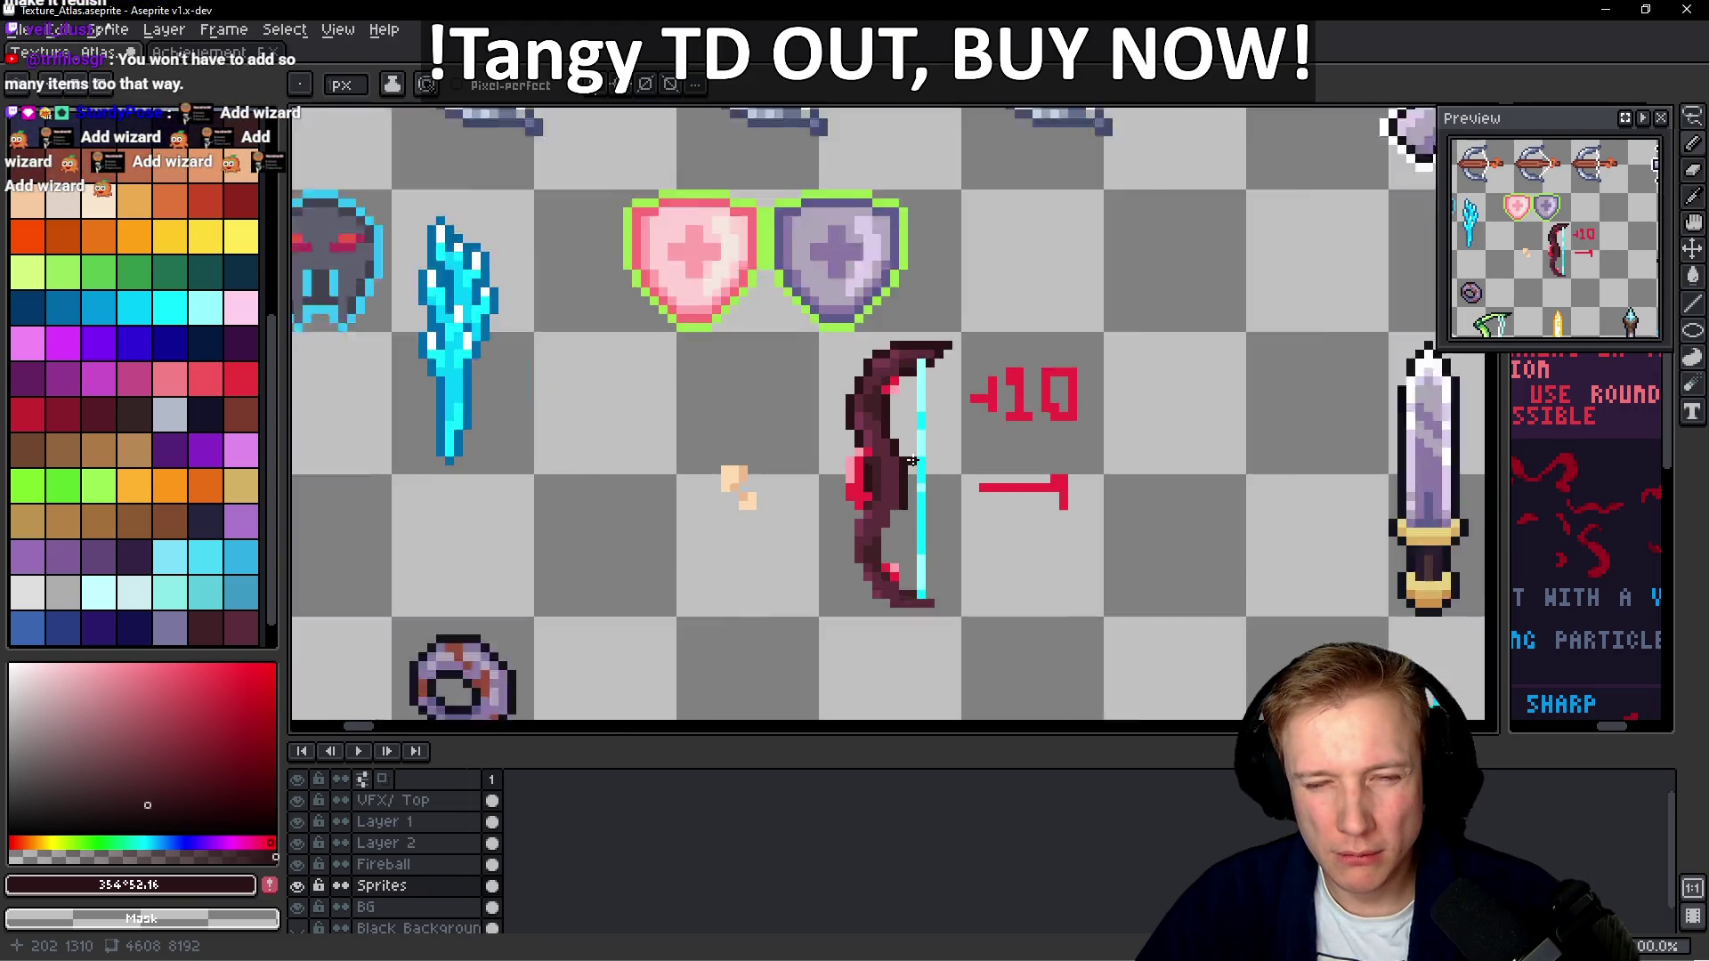
{"action": "scroll", "coordinate": [921, 469], "scroll_direction": "up", "scroll_amount": 1}
{"action": "left_click", "coordinate": [870, 264], "text": "alt"}
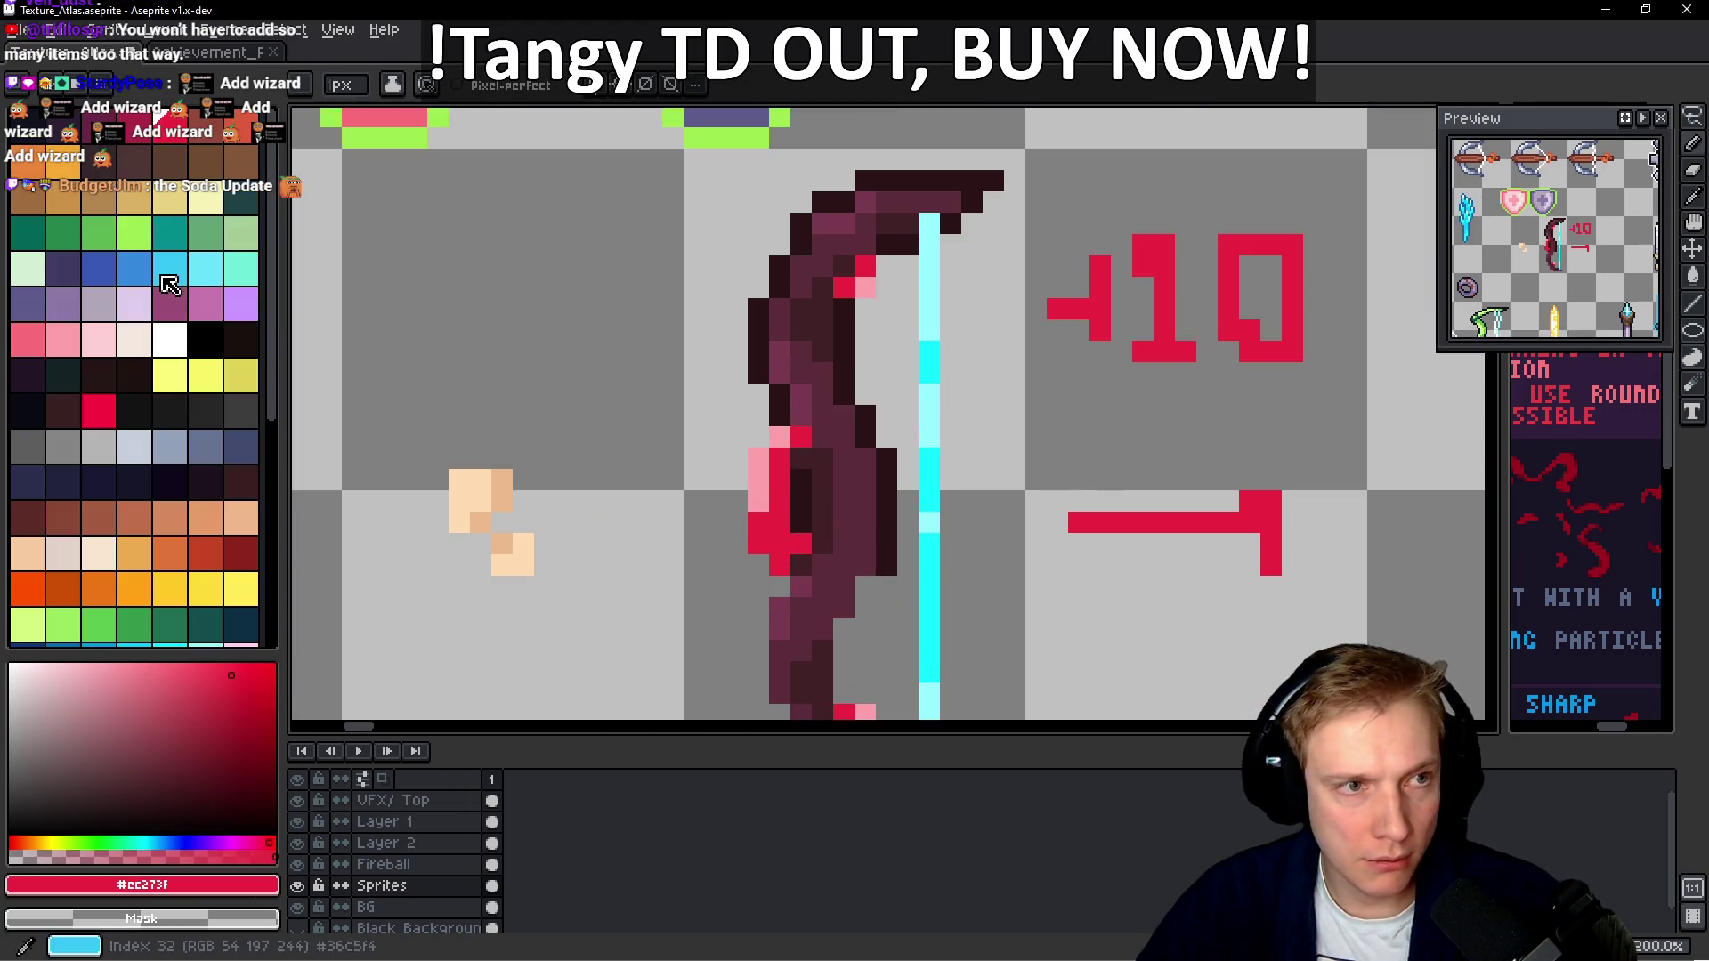
{"action": "left_click", "coordinate": [837, 312], "text": "alt"}
{"action": "left_click_drag", "start_coordinate": [880, 271], "coordinate": [868, 311]}
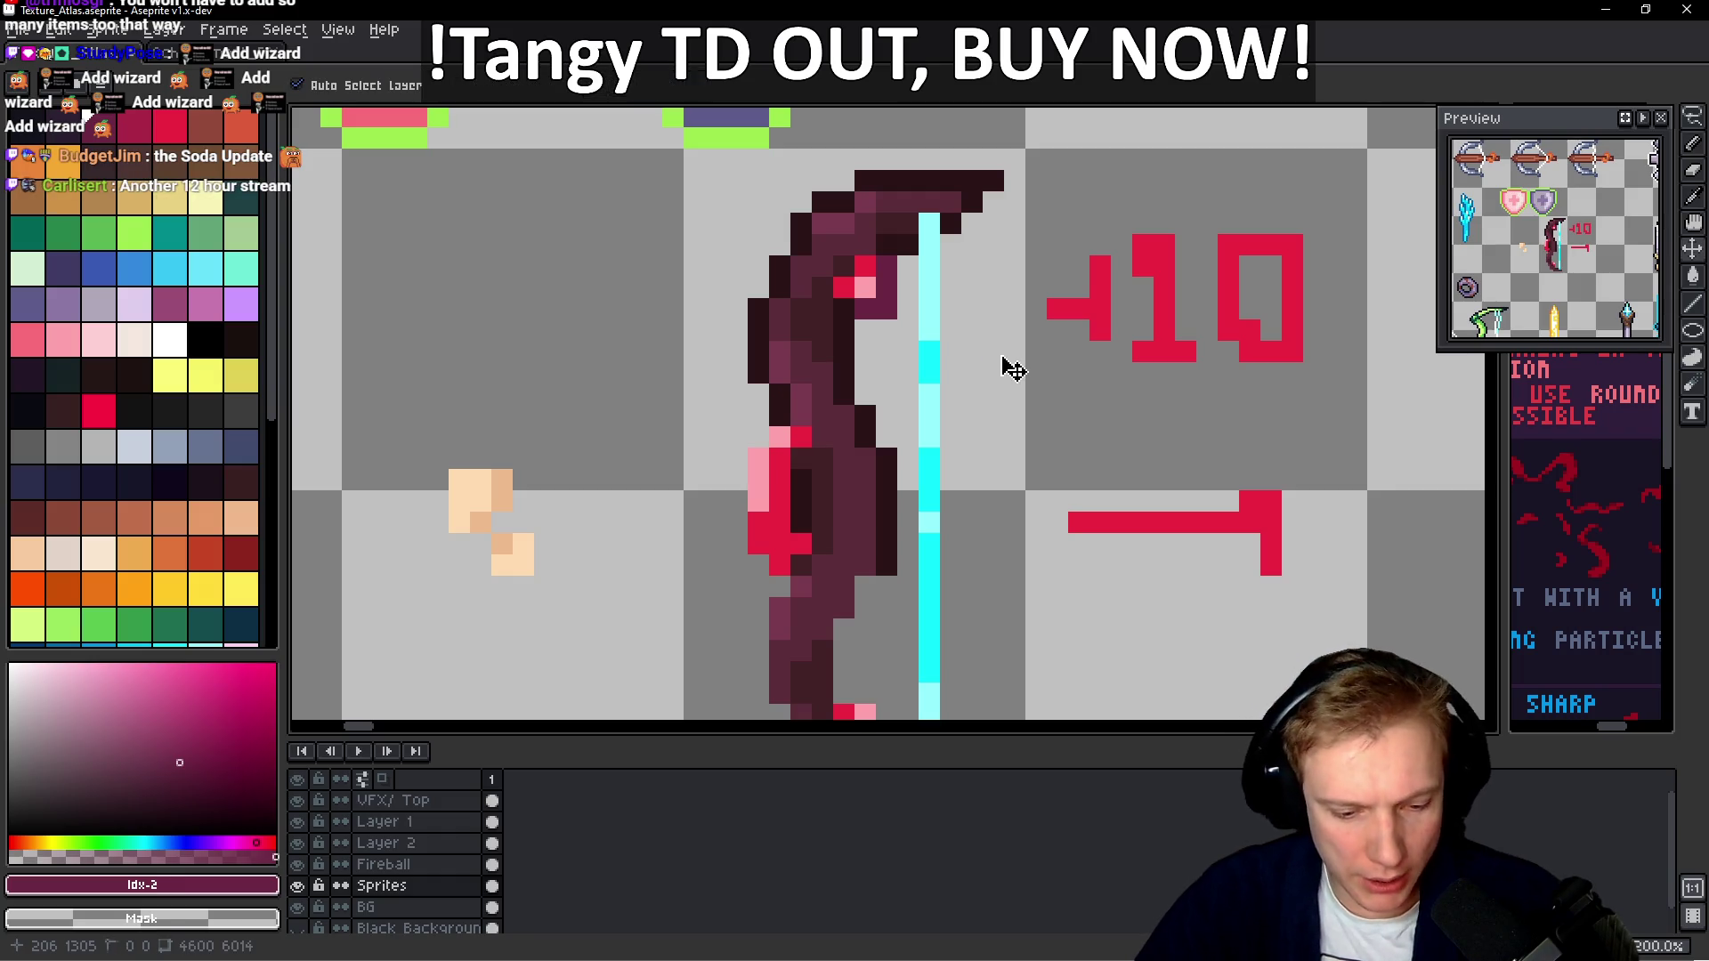
{"action": "key", "text": "ctrl+z"}
{"action": "scroll", "coordinate": [817, 271], "scroll_direction": "up", "scroll_amount": 1}
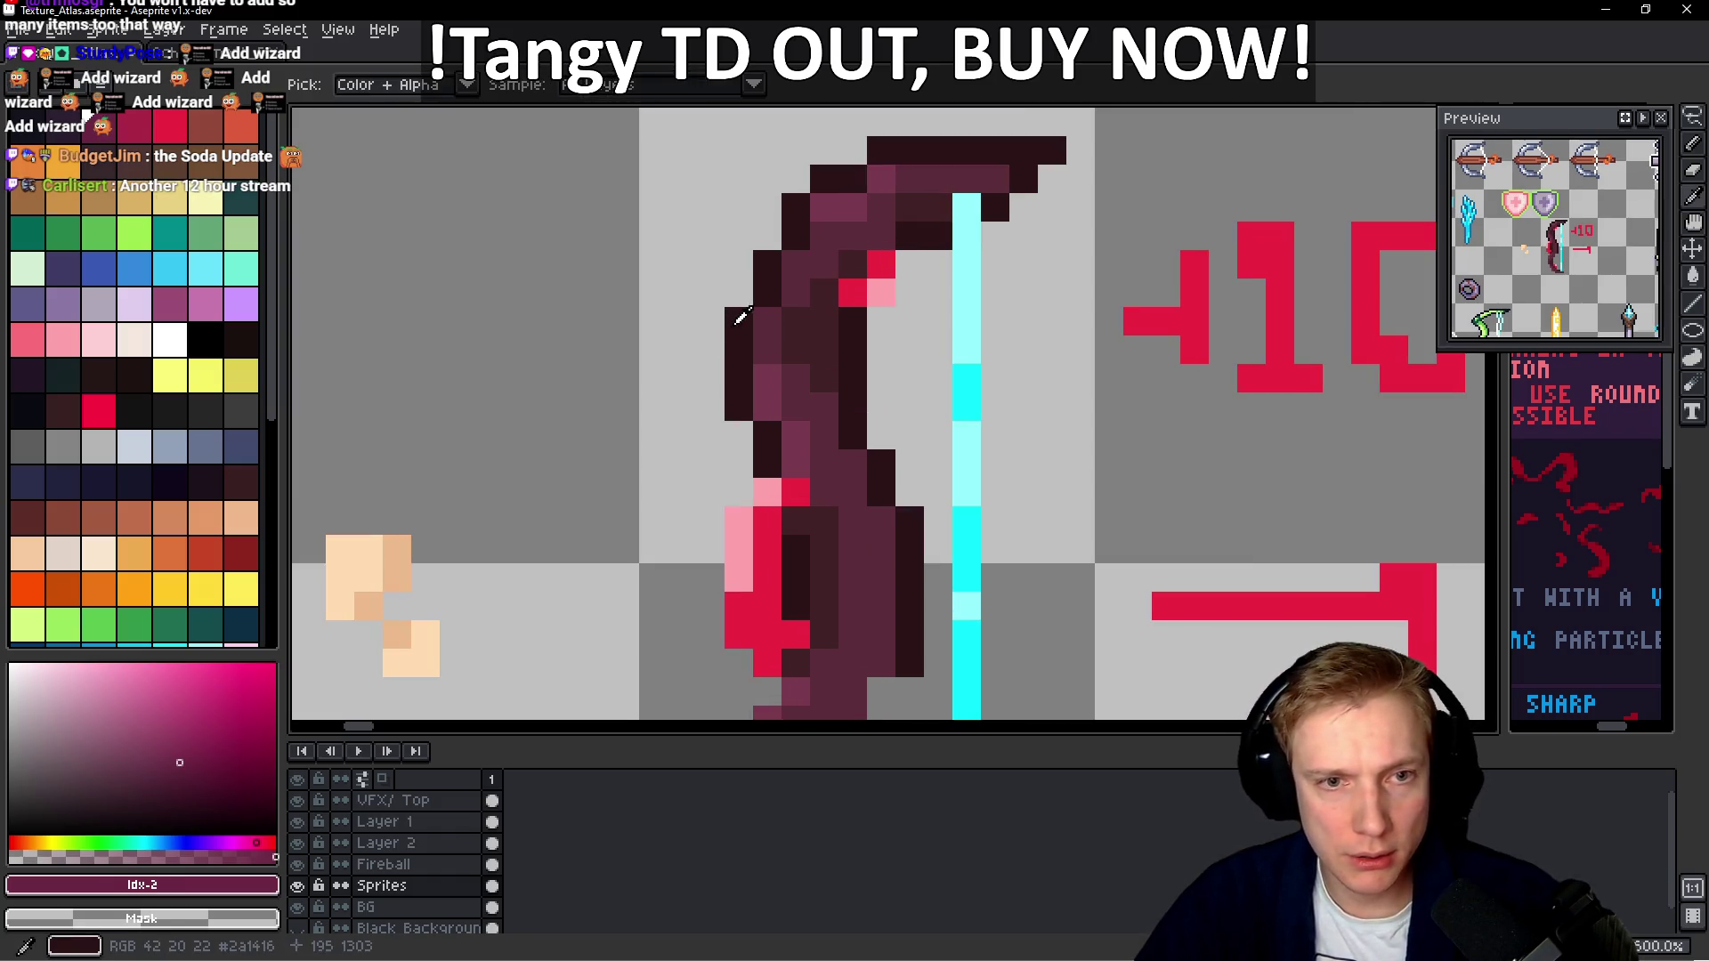
{"action": "left_click", "coordinate": [760, 318], "text": "alt"}
{"action": "key", "text": "ctrl+z"}
{"action": "left_click", "coordinate": [893, 169]}
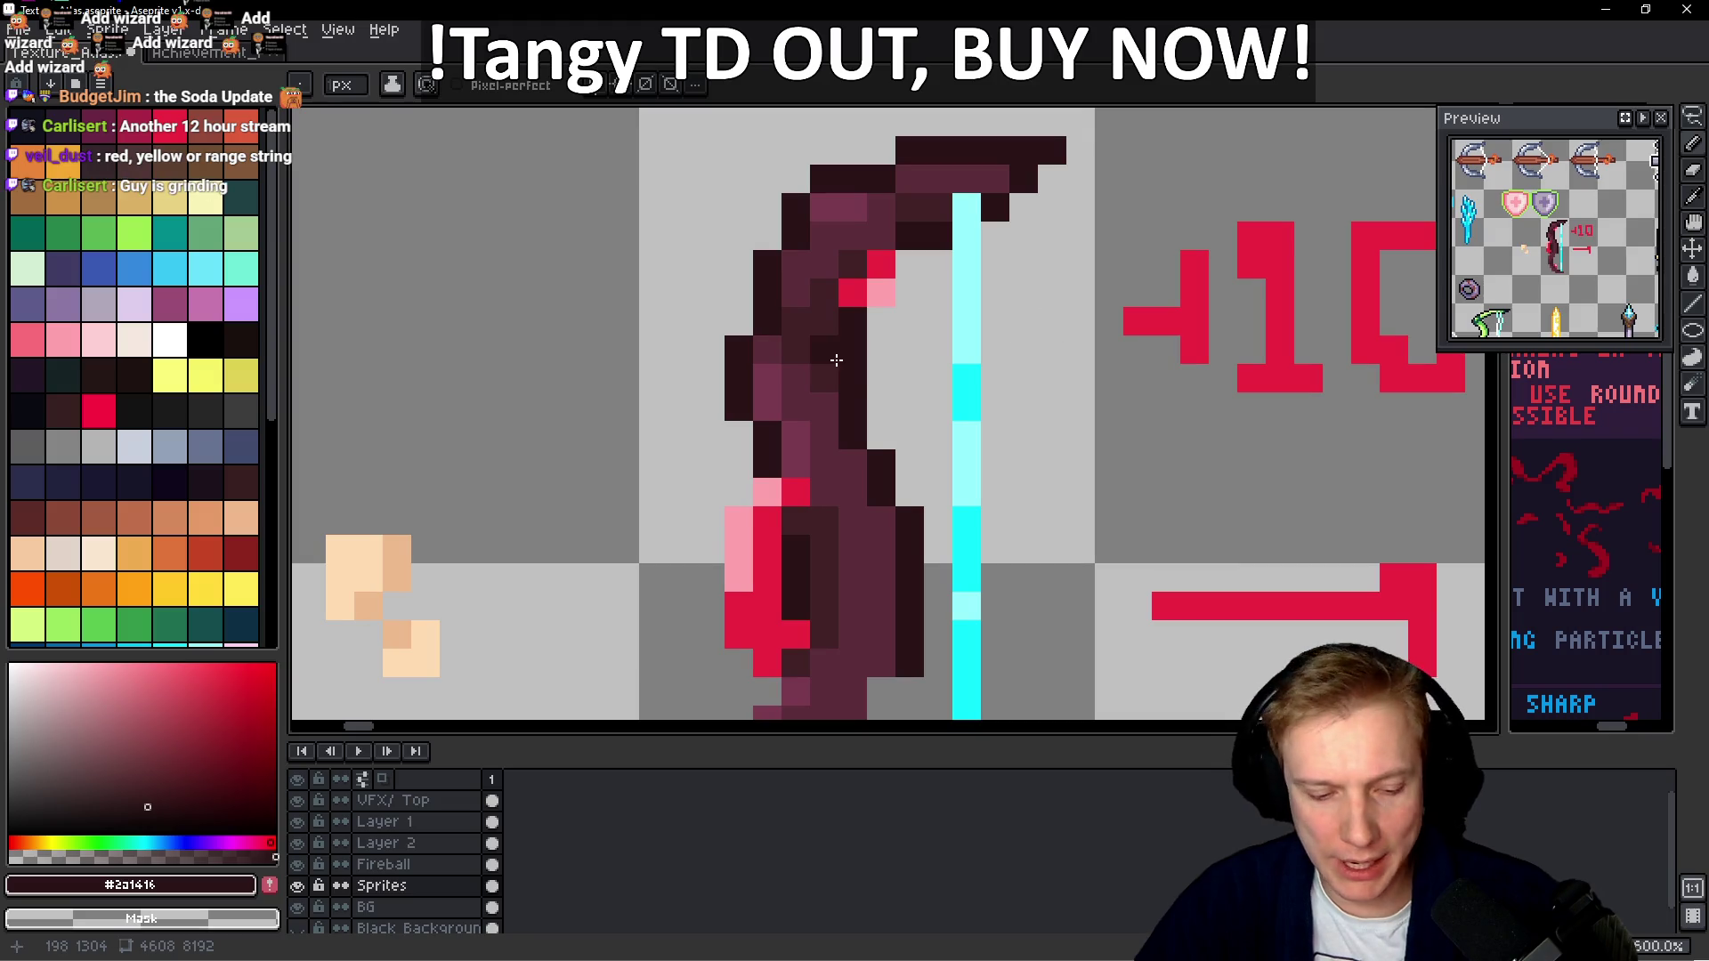
{"action": "key", "text": "ctrl+z"}
{"action": "key", "text": "ctrl+z"}
{"action": "key", "text": "ctrl+z"}
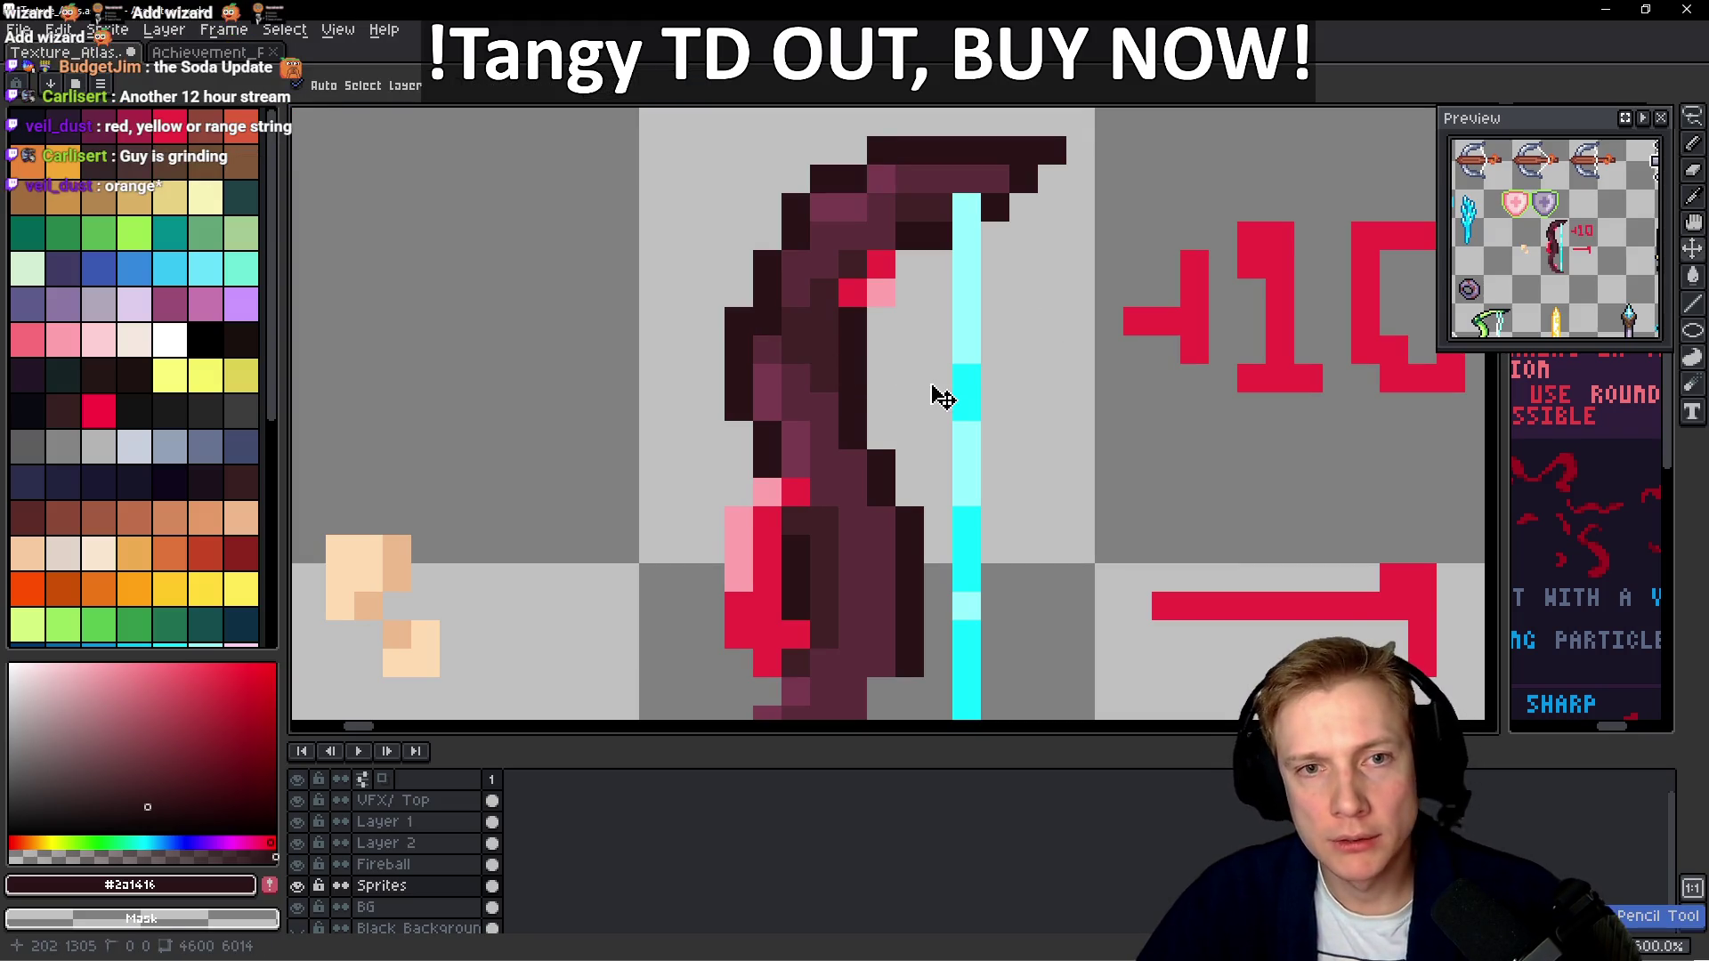
Eyedrop the maroon #422227 and the darker #2a1416 from the bow
{"action": "scroll", "coordinate": [937, 375], "scroll_direction": "down", "scroll_amount": 2}
{"action": "scroll", "coordinate": [881, 365], "scroll_direction": "up", "scroll_amount": 2}
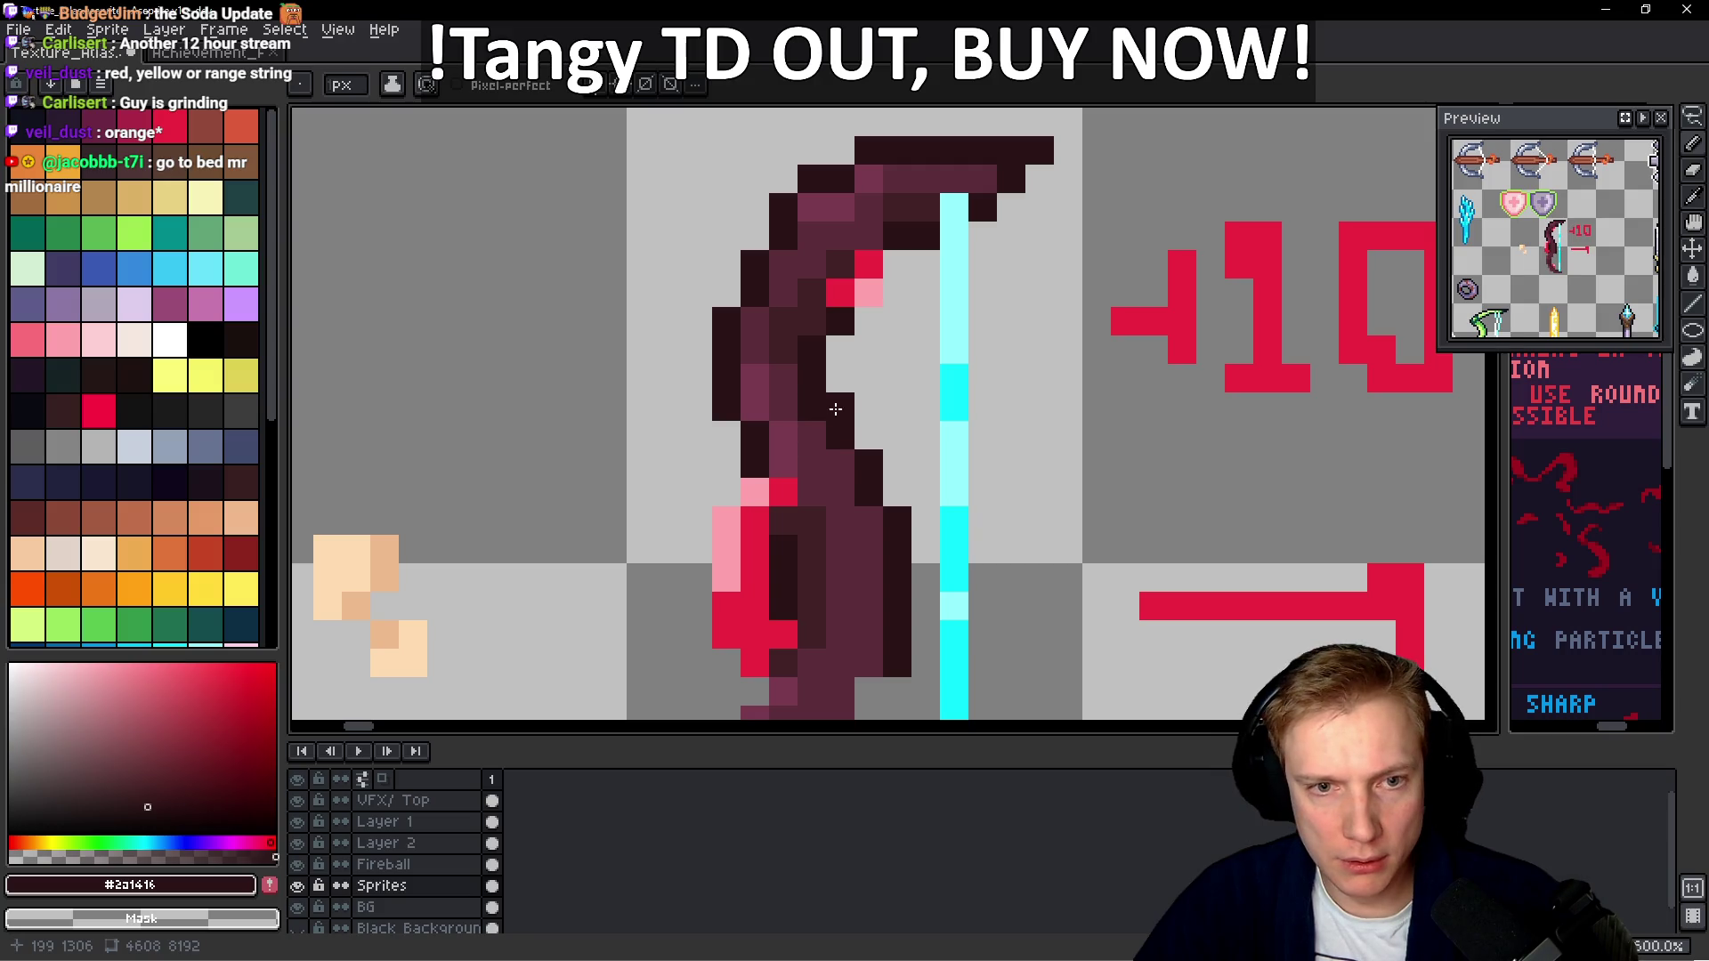
{"action": "scroll", "coordinate": [835, 409], "scroll_direction": "down", "scroll_amount": 2}
{"action": "scroll", "coordinate": [812, 333], "scroll_direction": "up", "scroll_amount": 2}
{"action": "key", "text": "alt"}
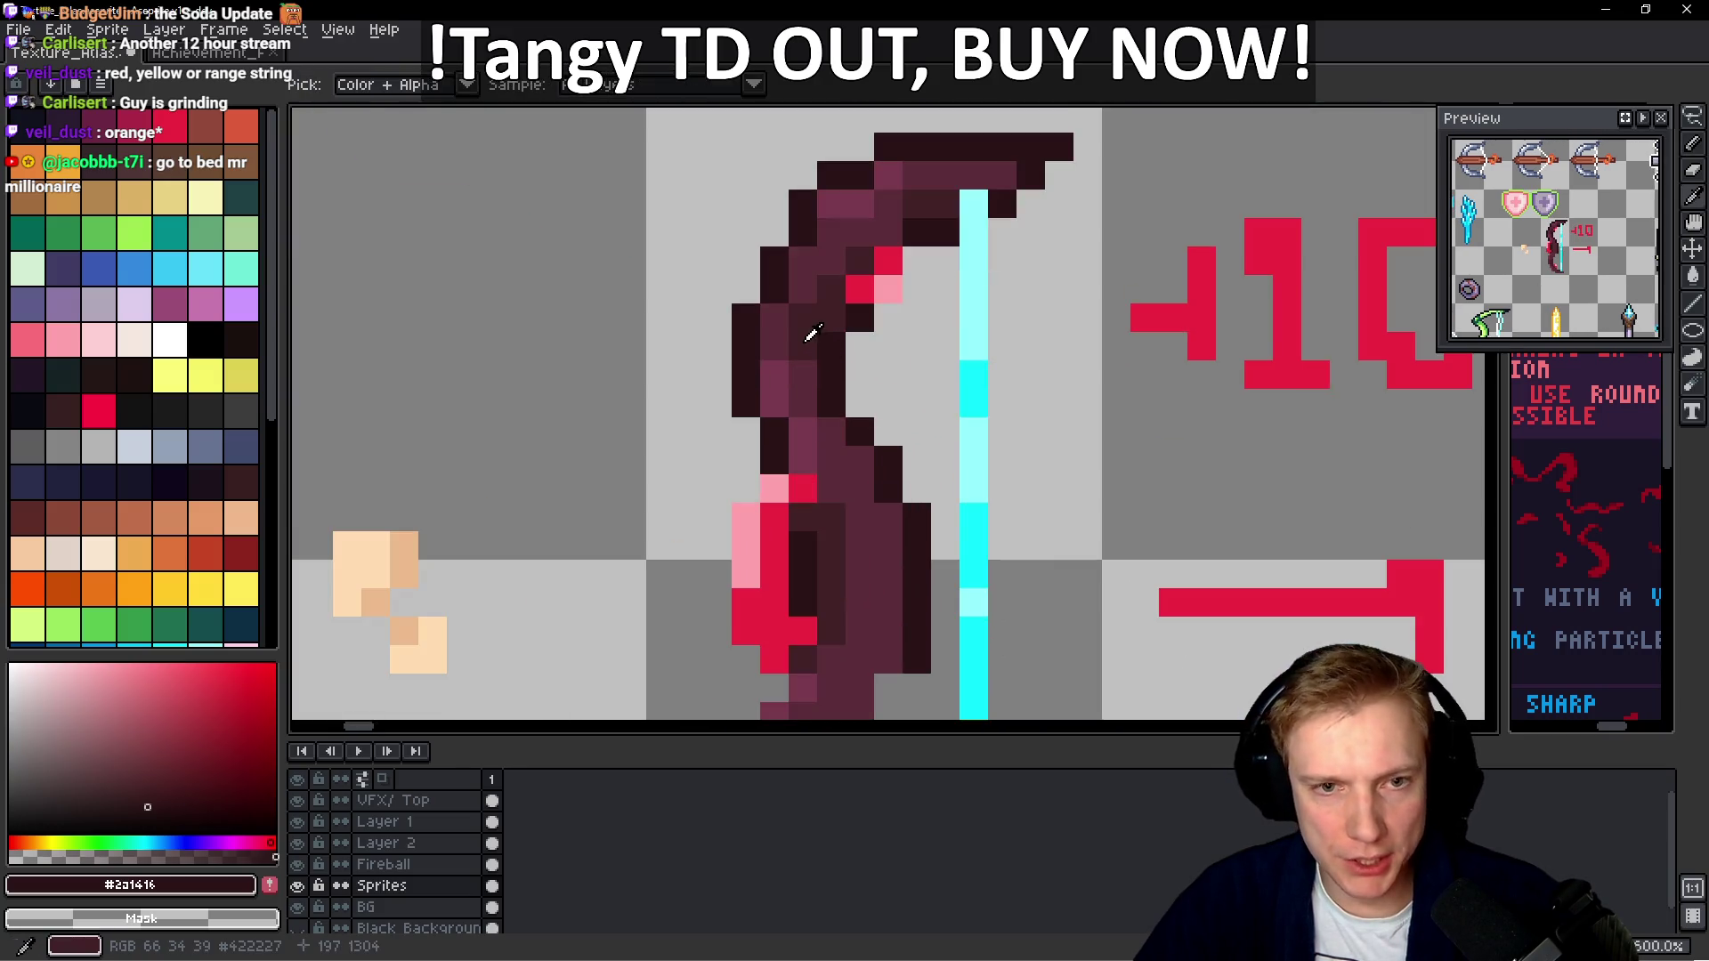
{"action": "left_click", "coordinate": [812, 333], "text": "alt"}
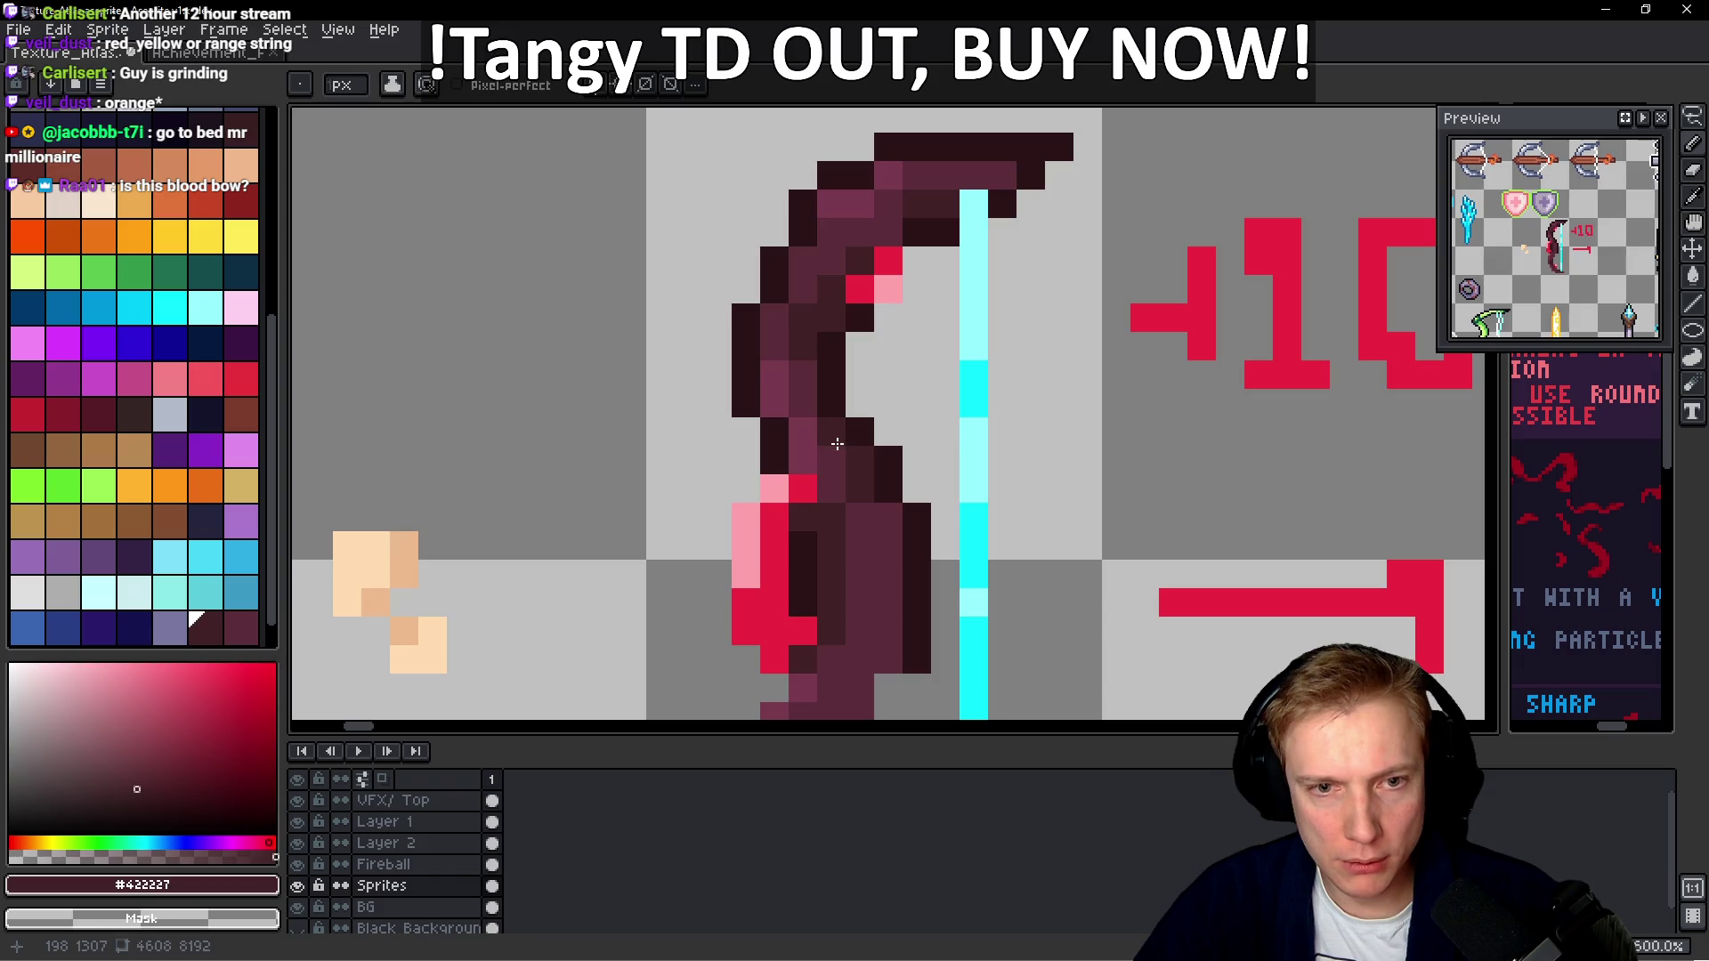
{"action": "scroll", "coordinate": [861, 446], "scroll_direction": "down", "scroll_amount": 4}
{"action": "scroll", "coordinate": [891, 497], "scroll_direction": "up", "scroll_amount": 3}
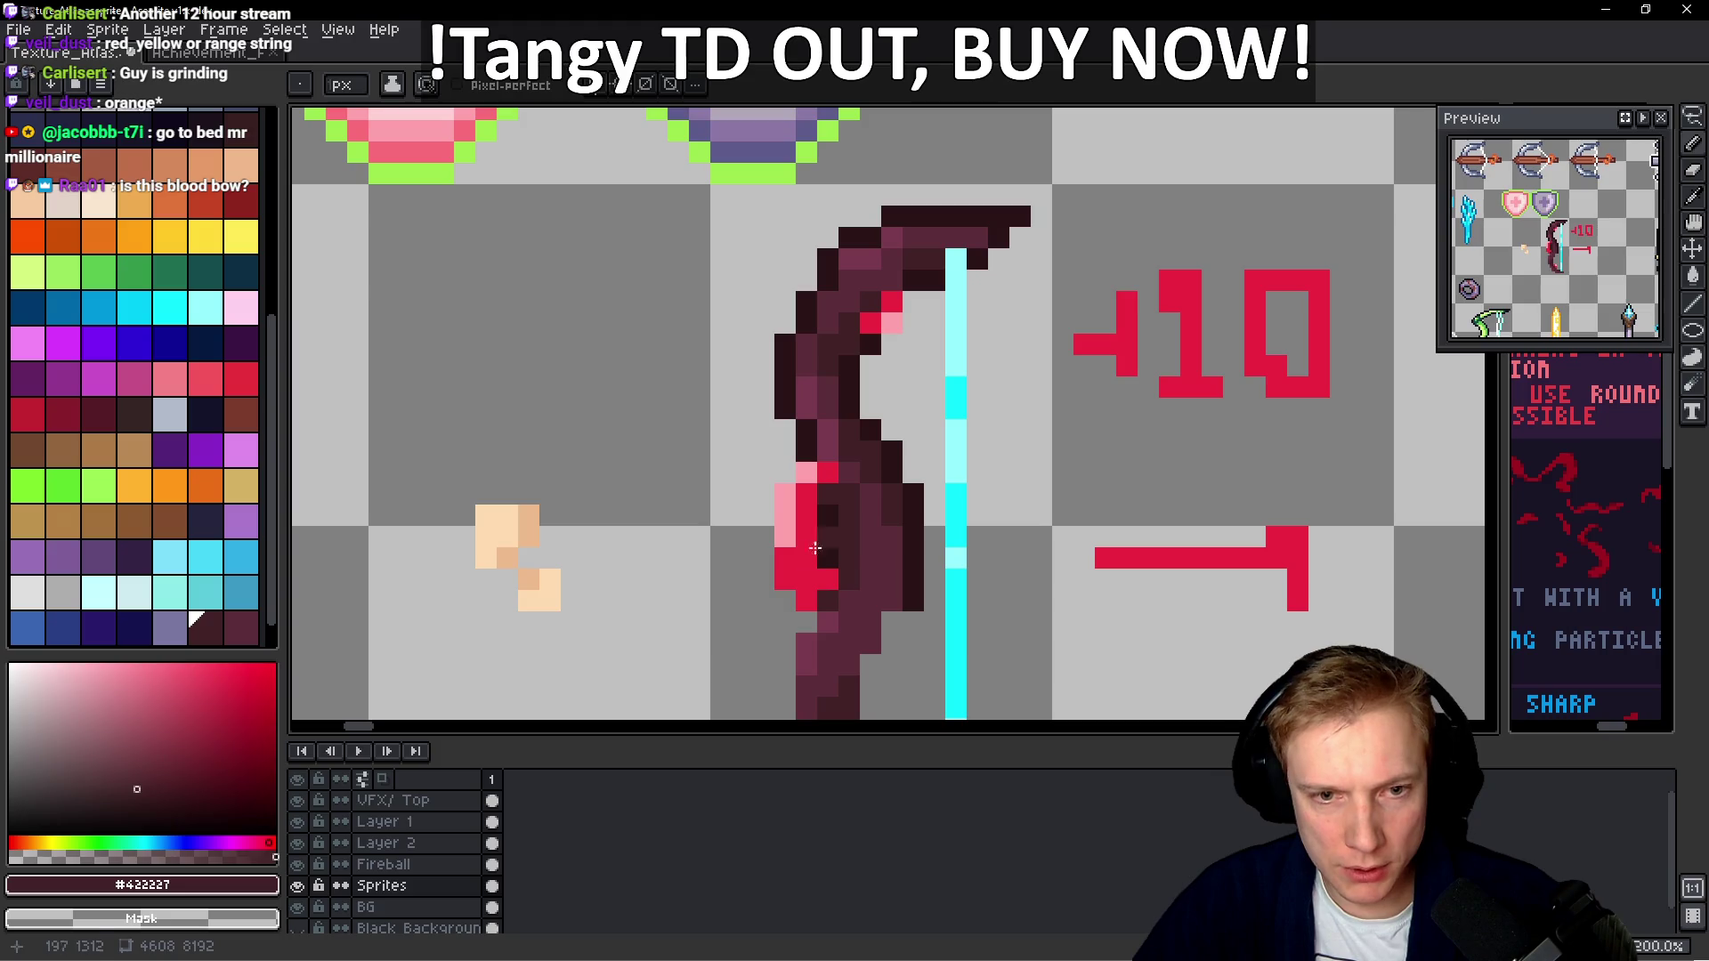
{"action": "left_click", "coordinate": [844, 494], "text": "alt"}
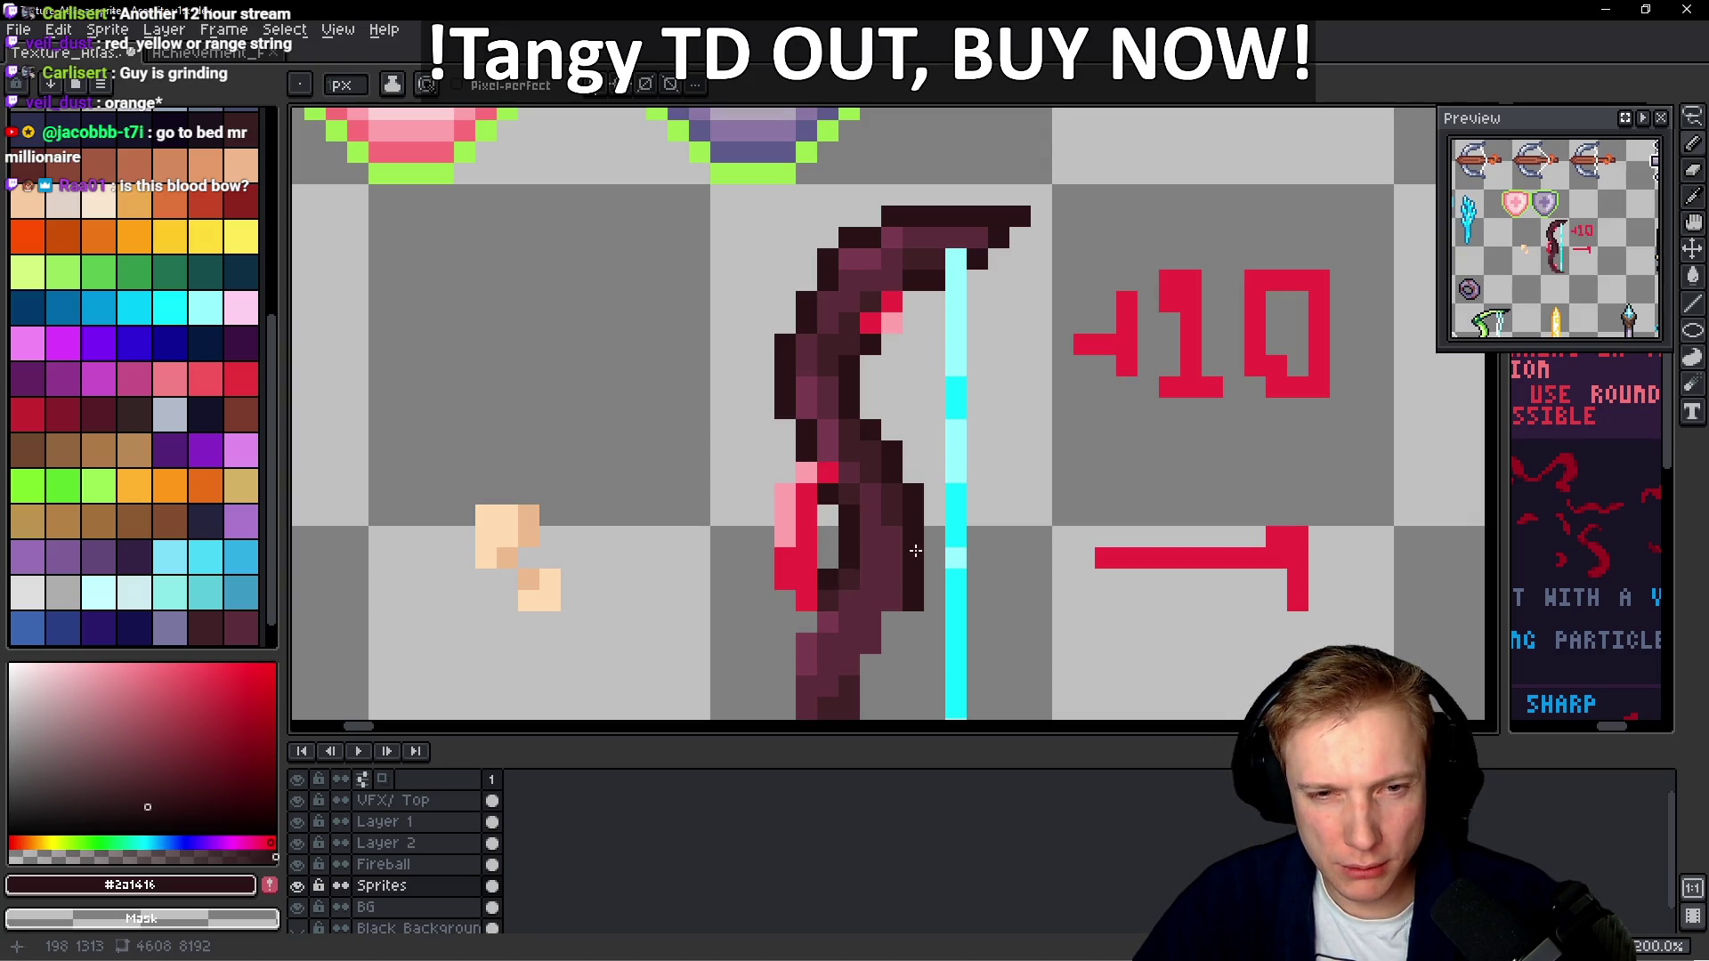
{"action": "scroll", "coordinate": [916, 551], "scroll_direction": "down", "scroll_amount": 6}
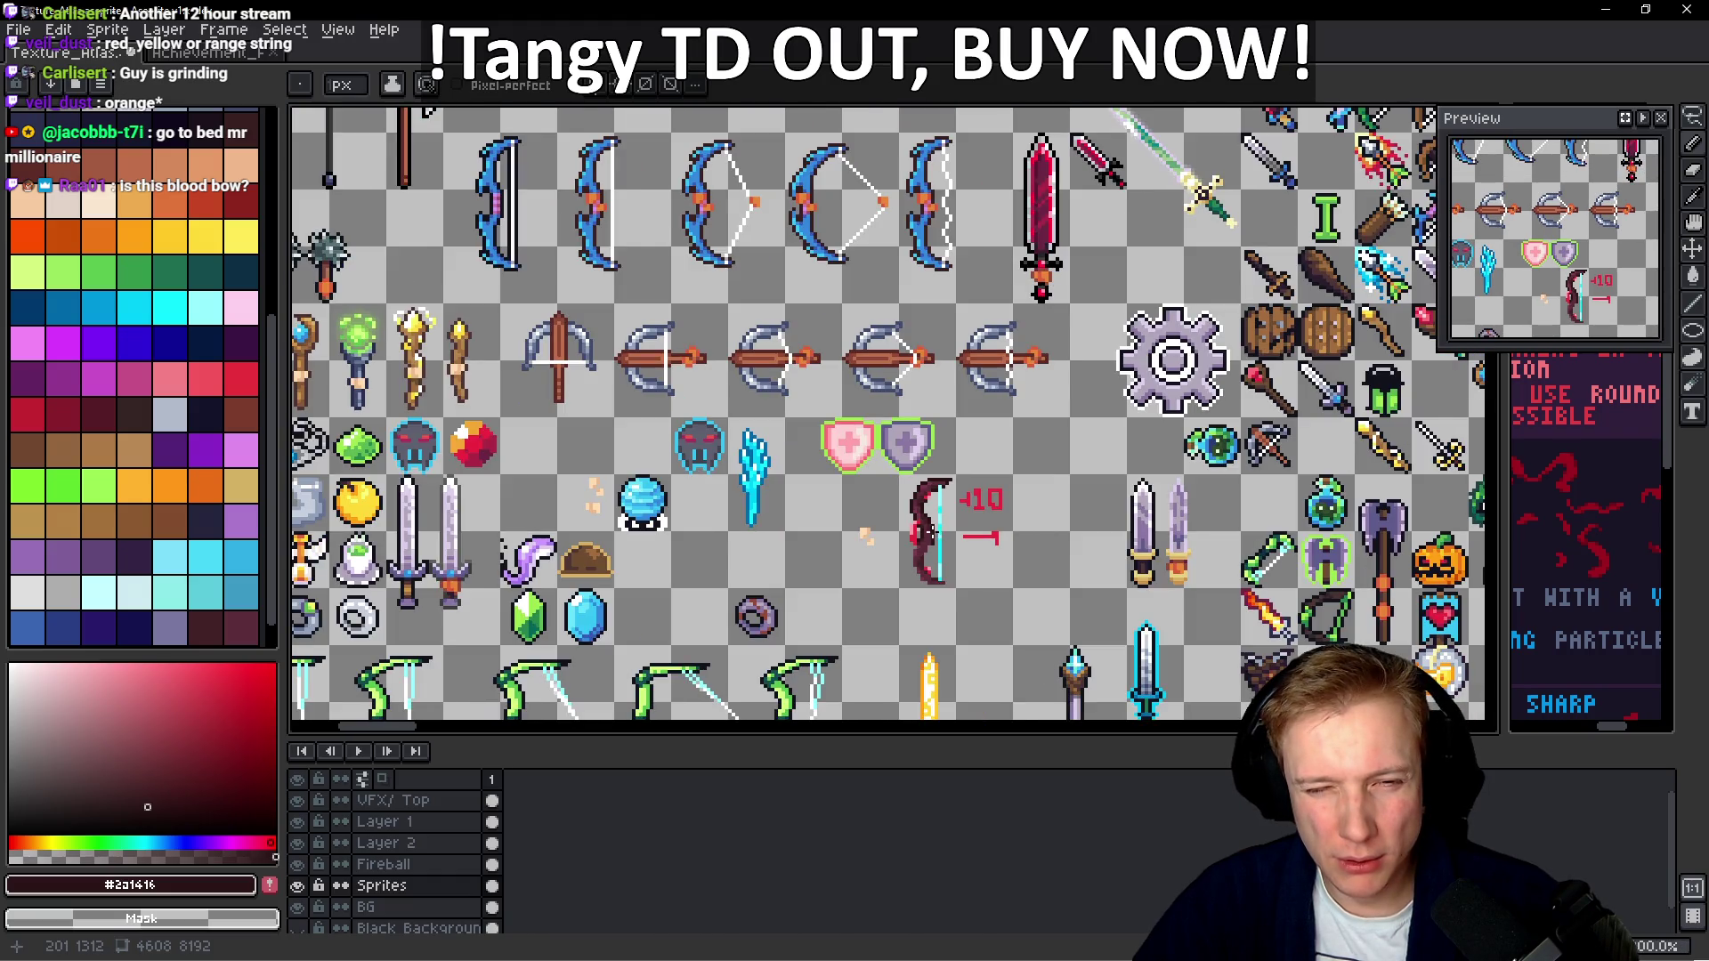
{"action": "scroll", "coordinate": [934, 534], "scroll_direction": "up", "scroll_amount": 5}
Delete the bow's lower half and replace it with a flipped copy of the upper limb
{"action": "key", "text": "m"}
{"action": "left_click_drag", "start_coordinate": [790, 633], "coordinate": [980, 454]}
{"action": "key", "text": "Delete"}
{"action": "scroll", "coordinate": [804, 342], "scroll_direction": "up", "scroll_amount": 1}
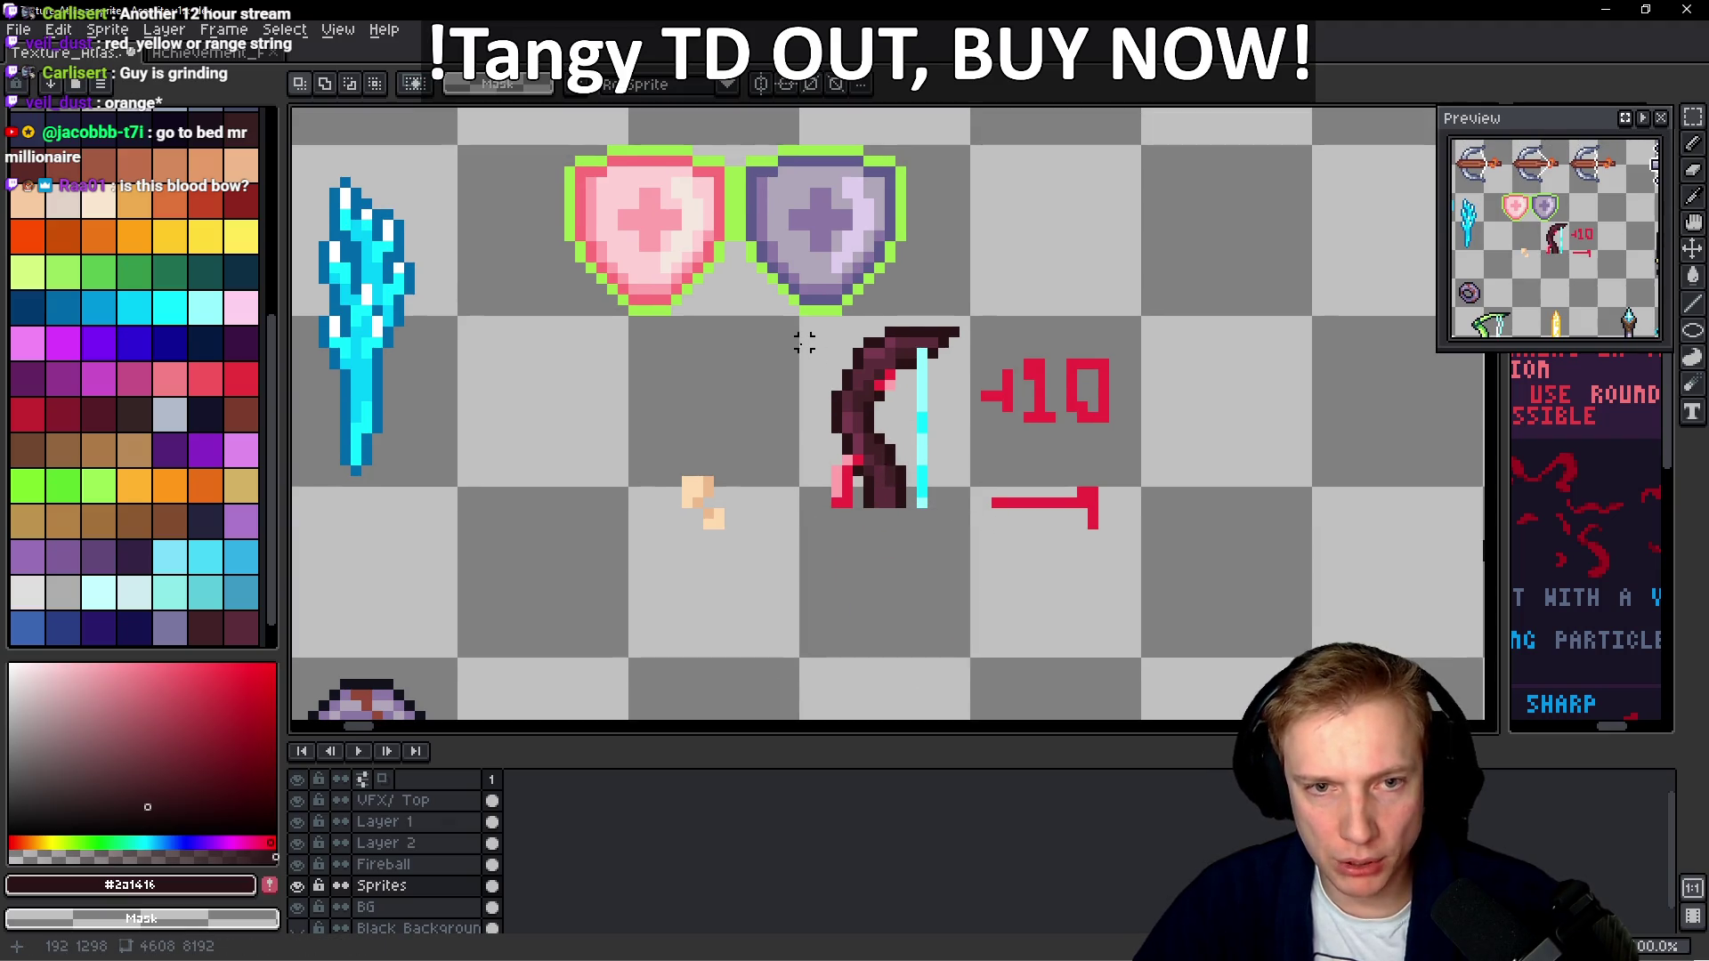
{"action": "mouse_move", "coordinate": [804, 331]}
{"action": "left_mouse_down"}
{"action": "mouse_move", "coordinate": [881, 401]}
{"action": "mouse_move", "coordinate": [972, 536]}
{"action": "left_mouse_up"}
{"action": "mouse_move", "coordinate": [916, 469]}
{"action": "left_mouse_down"}
{"action": "mouse_move", "coordinate": [889, 584]}
{"action": "mouse_move", "coordinate": [891, 566]}
{"action": "left_mouse_up"}
{"action": "key", "text": "shift+v"}
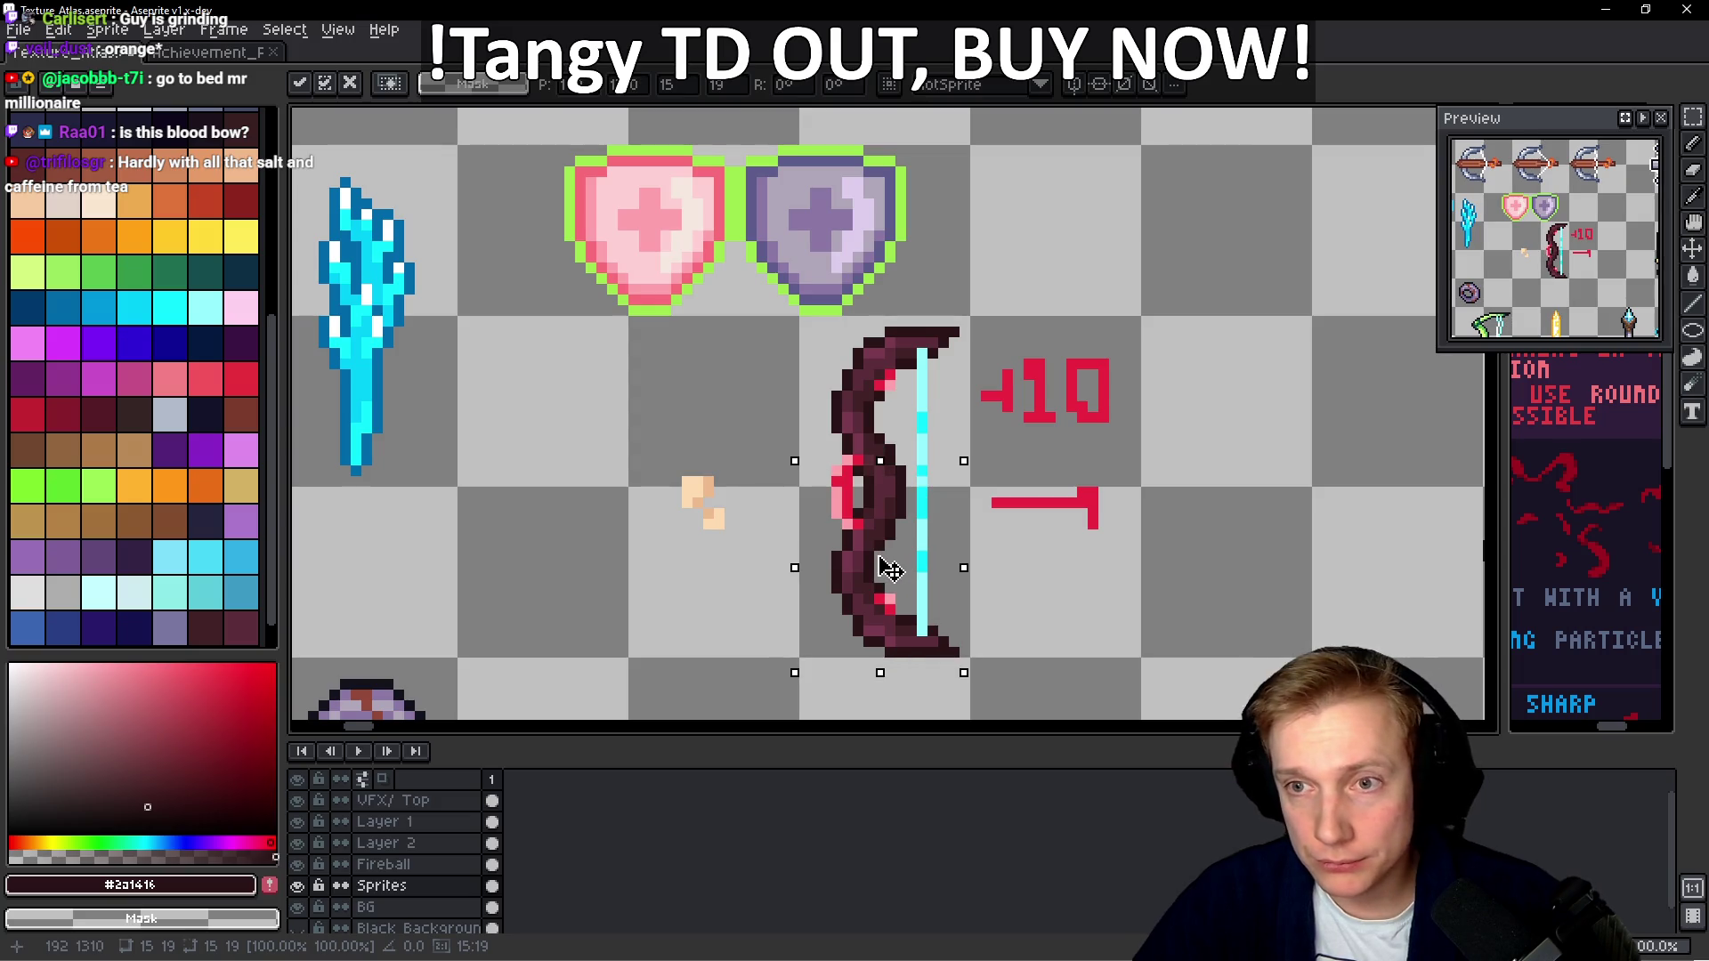
Commit the mirrored lower limb and pick red #cc273f as the pencil colour
{"action": "key", "text": "Return"}
{"action": "scroll", "coordinate": [857, 514], "scroll_direction": "up", "scroll_amount": 3}
{"action": "key", "text": "b"}
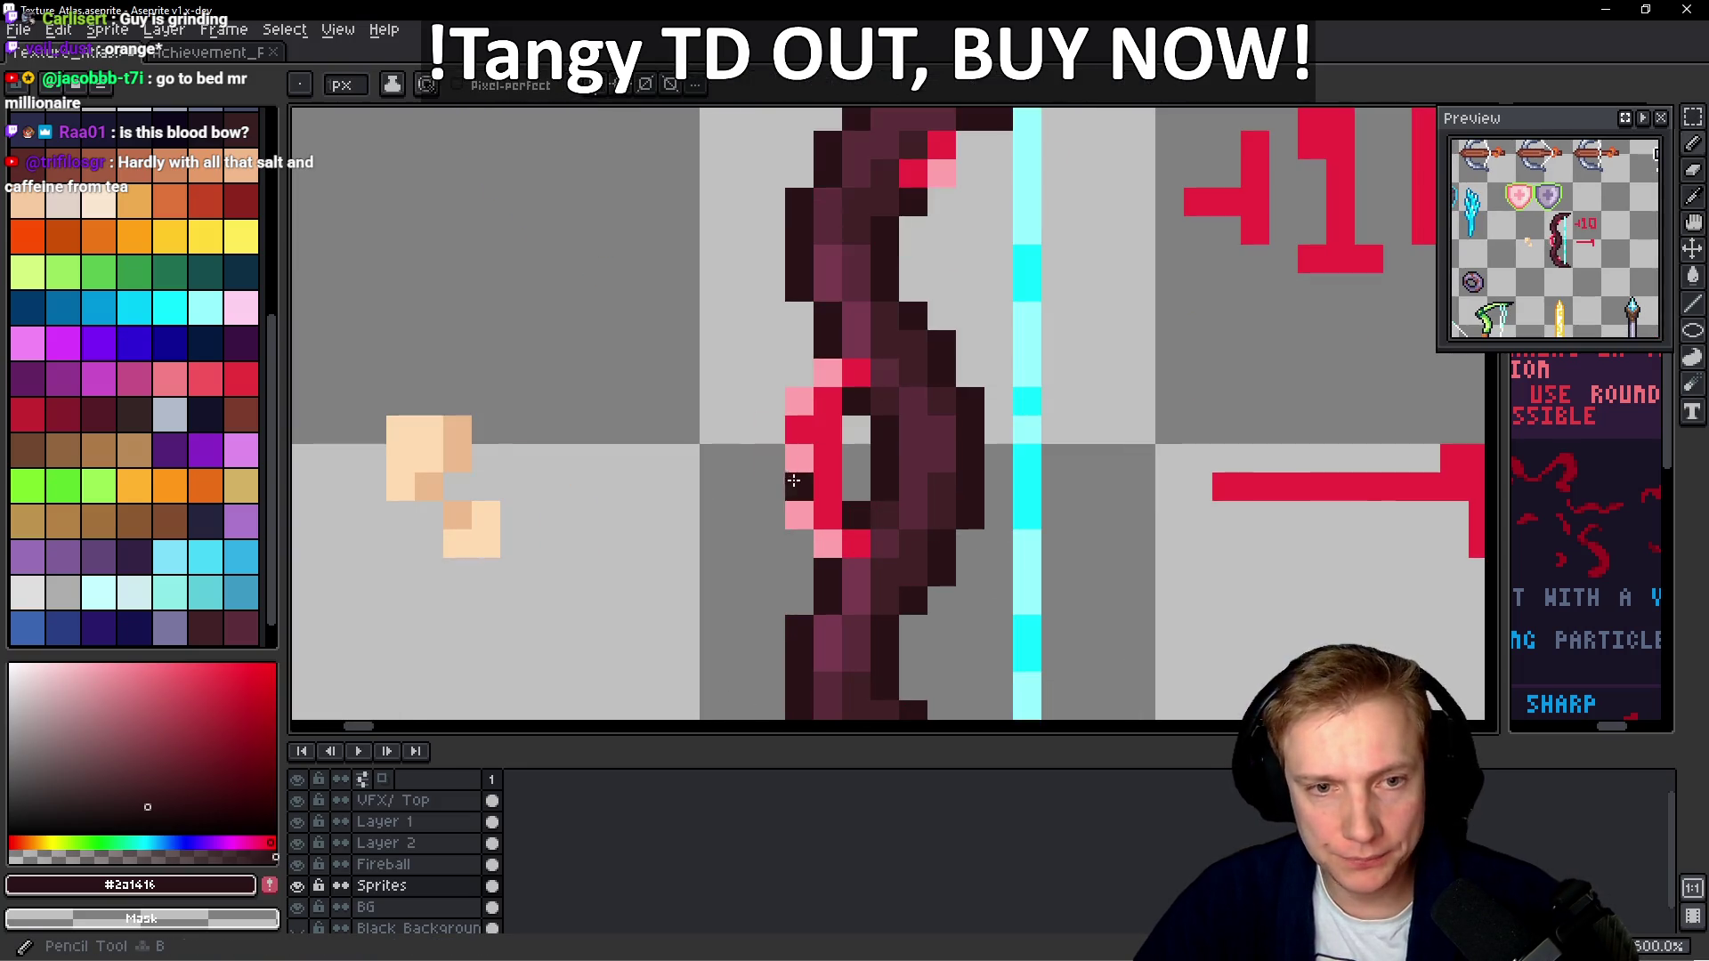
{"action": "left_click", "coordinate": [794, 442], "text": "alt"}
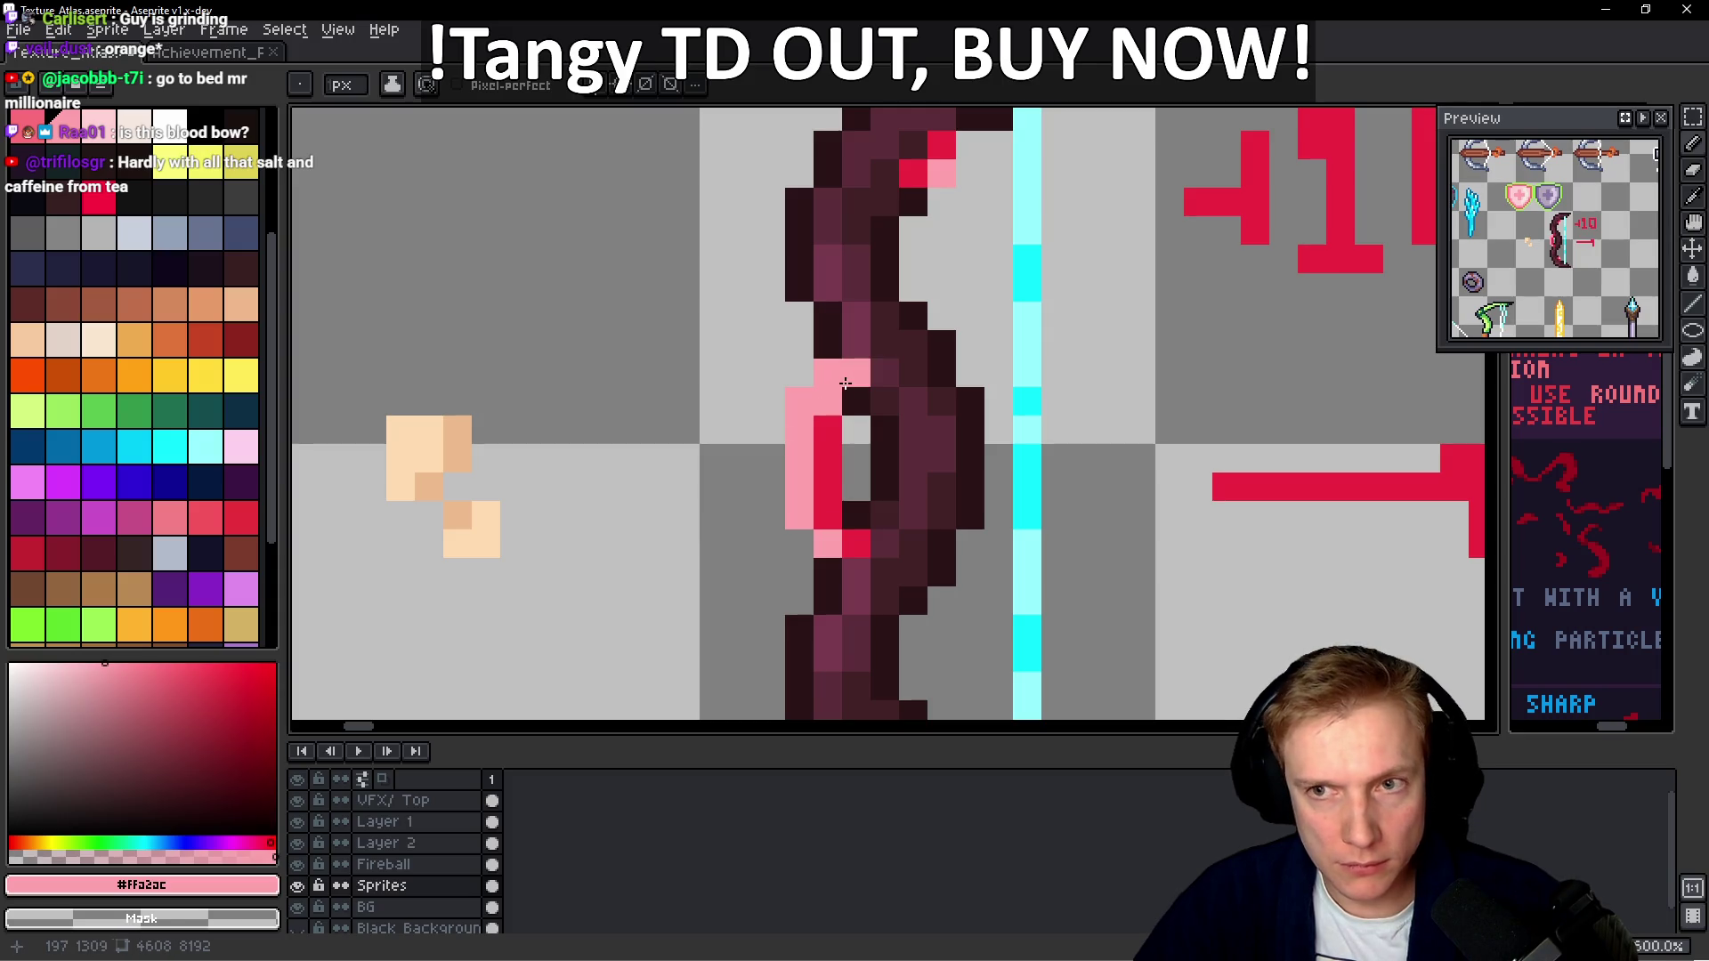
{"action": "left_click", "coordinate": [850, 539], "text": "alt"}
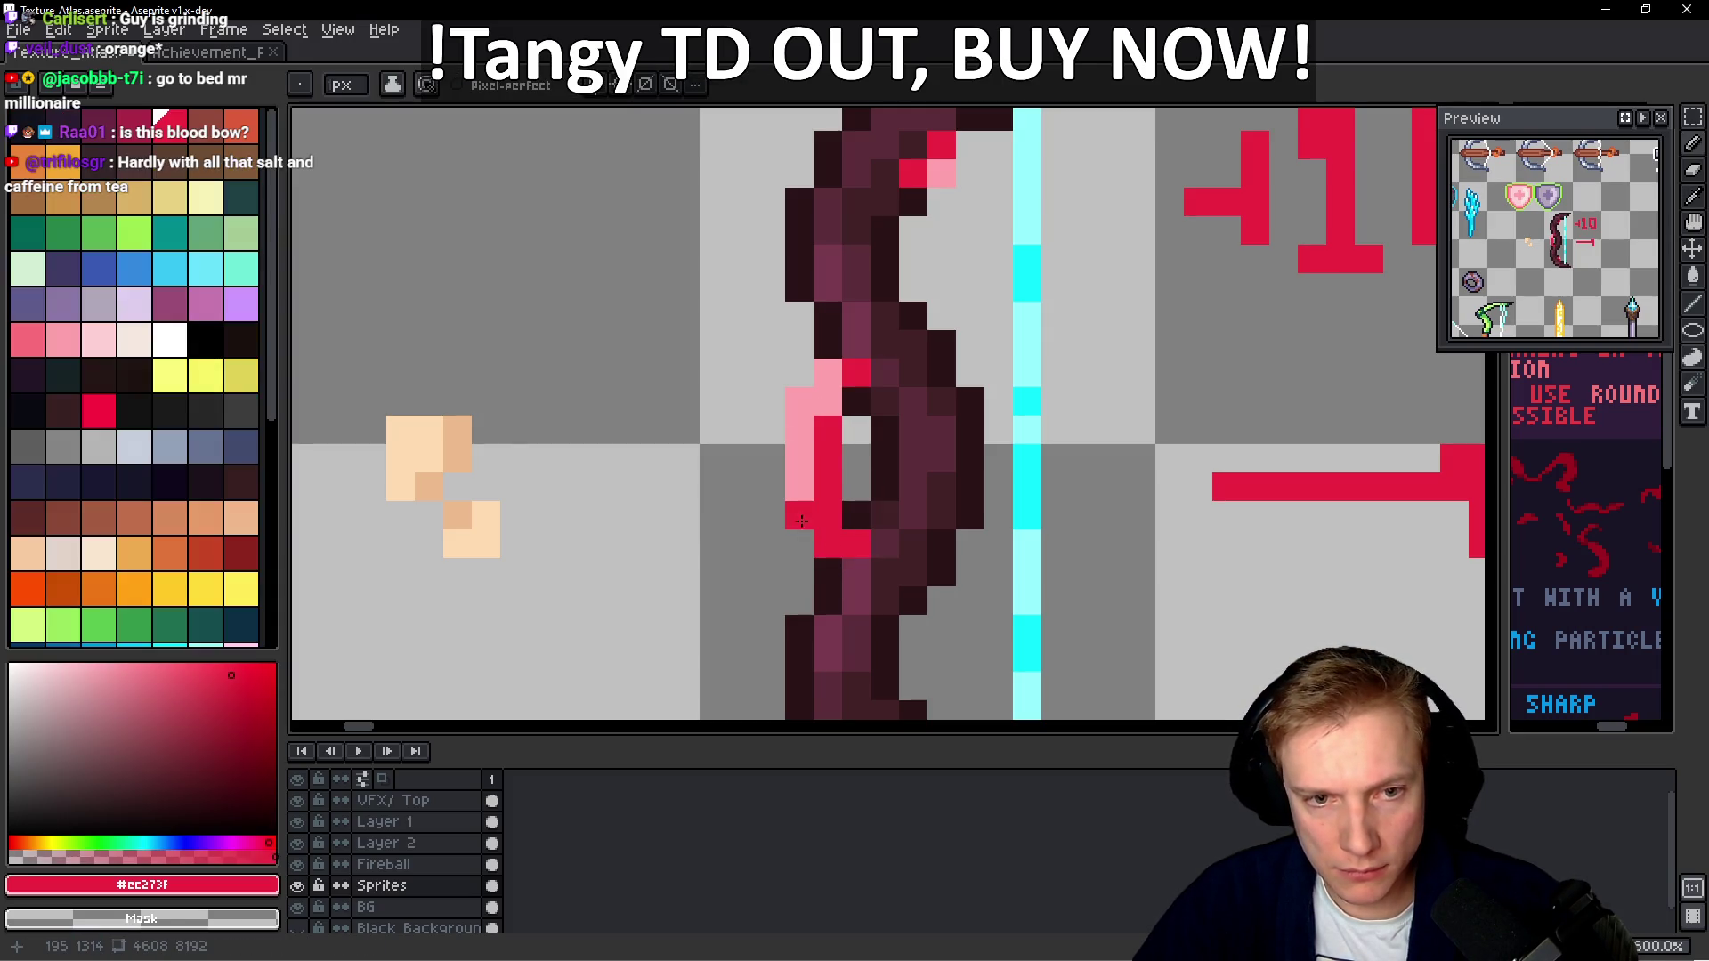
{"action": "scroll", "coordinate": [923, 406], "scroll_direction": "down", "scroll_amount": 4}
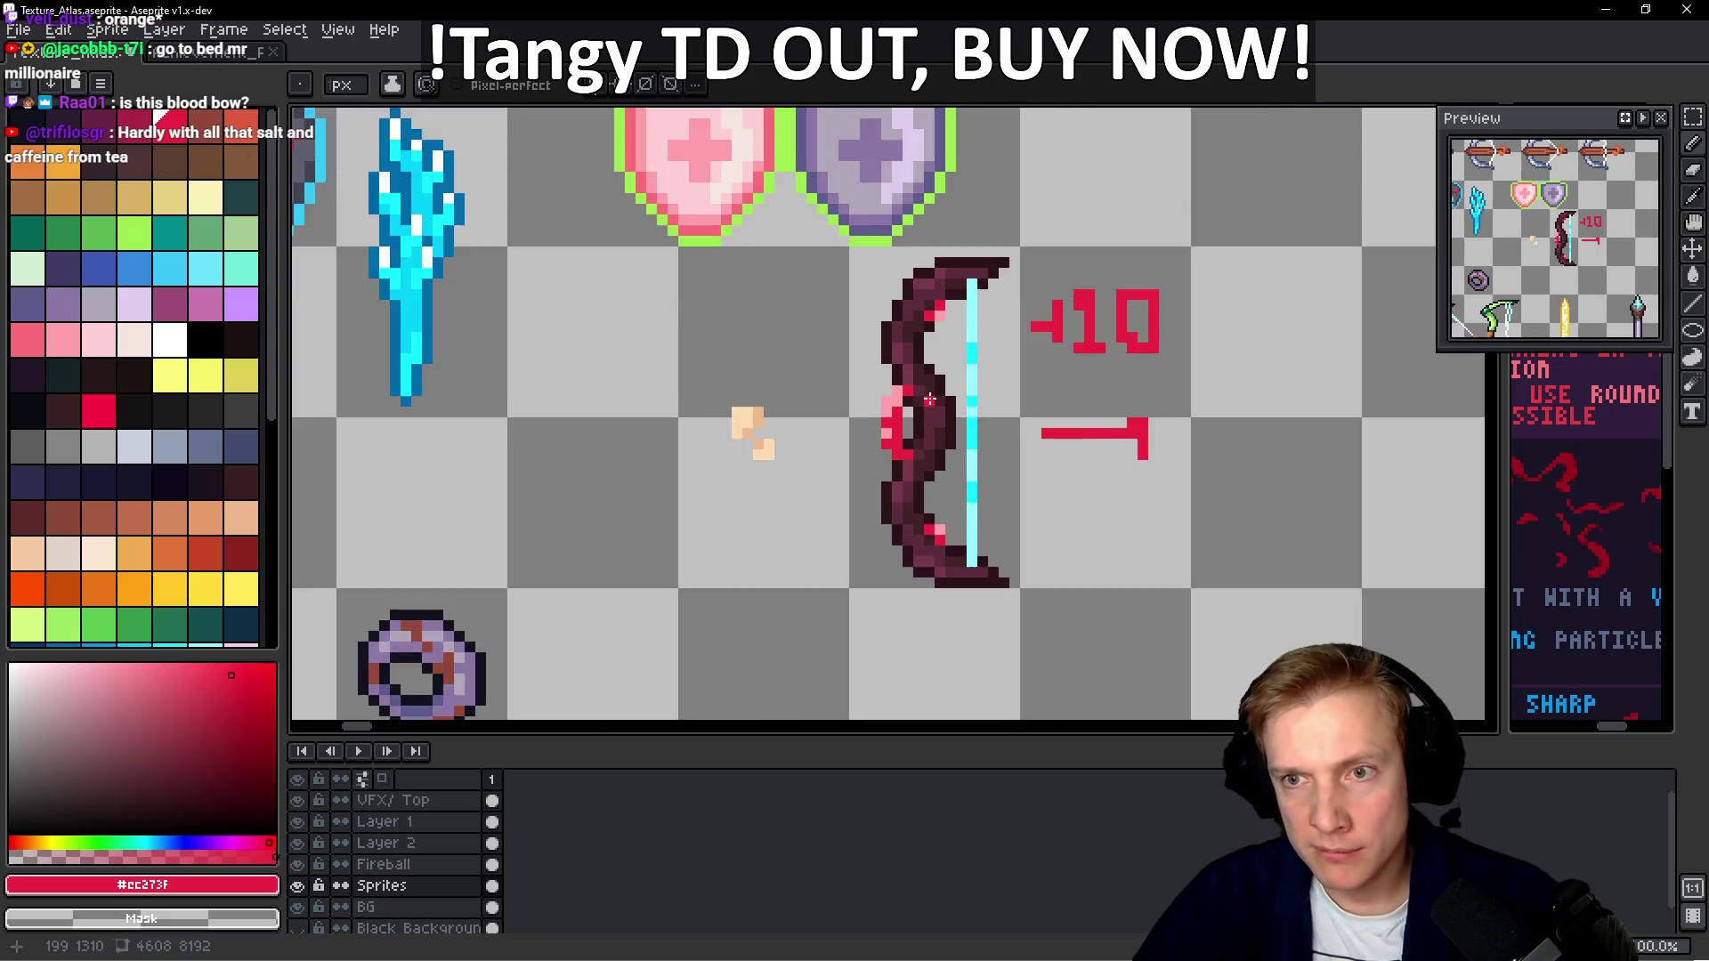
{"action": "scroll", "coordinate": [877, 503], "scroll_direction": "up", "scroll_amount": 4}
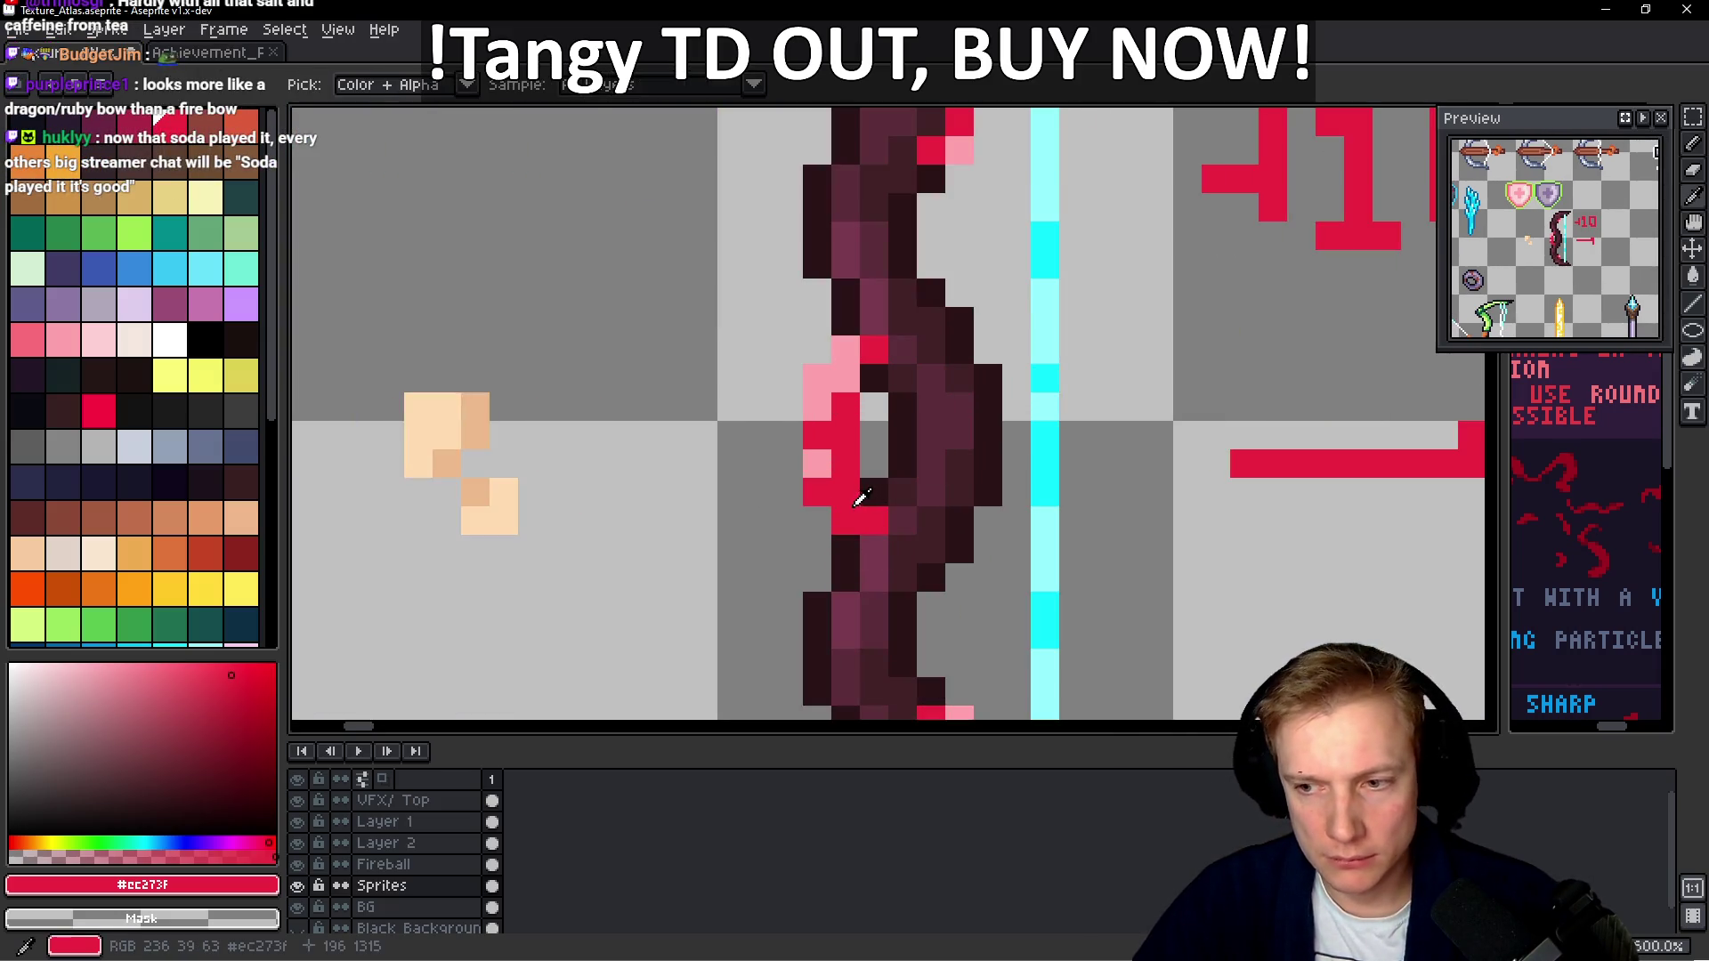
Paint one dark grip pixel of the bow red #cc273f
{"action": "left_click", "coordinate": [874, 496]}
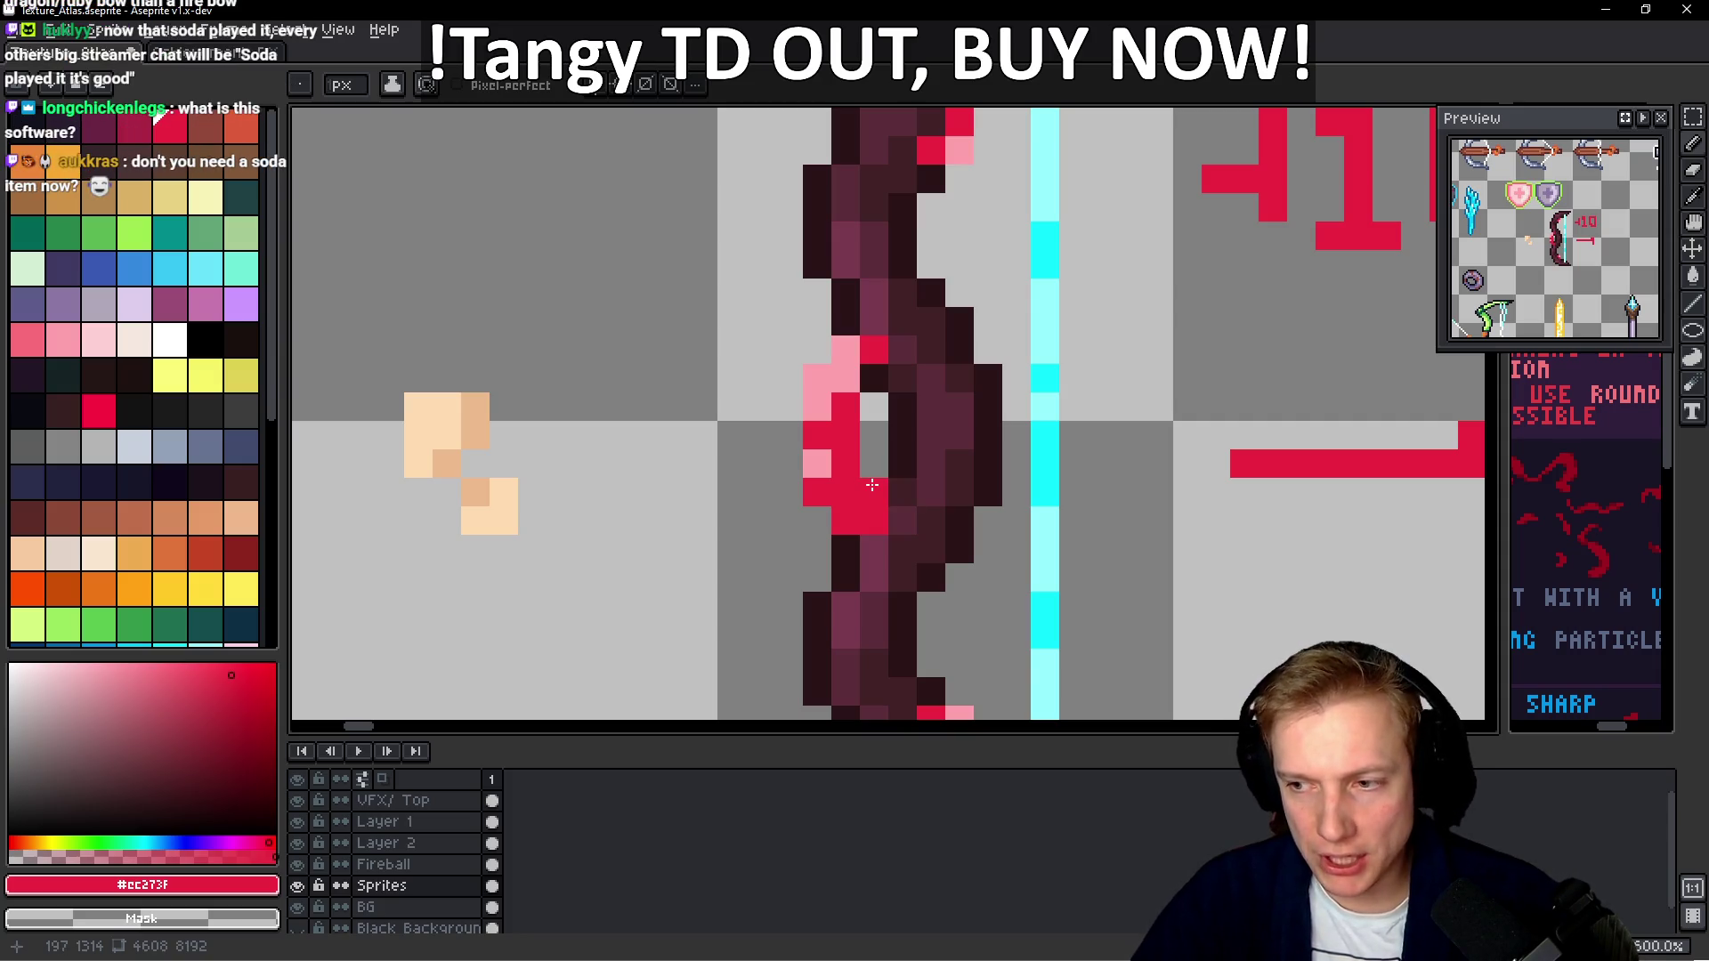
{"action": "scroll", "coordinate": [872, 485], "scroll_direction": "down", "scroll_amount": 5}
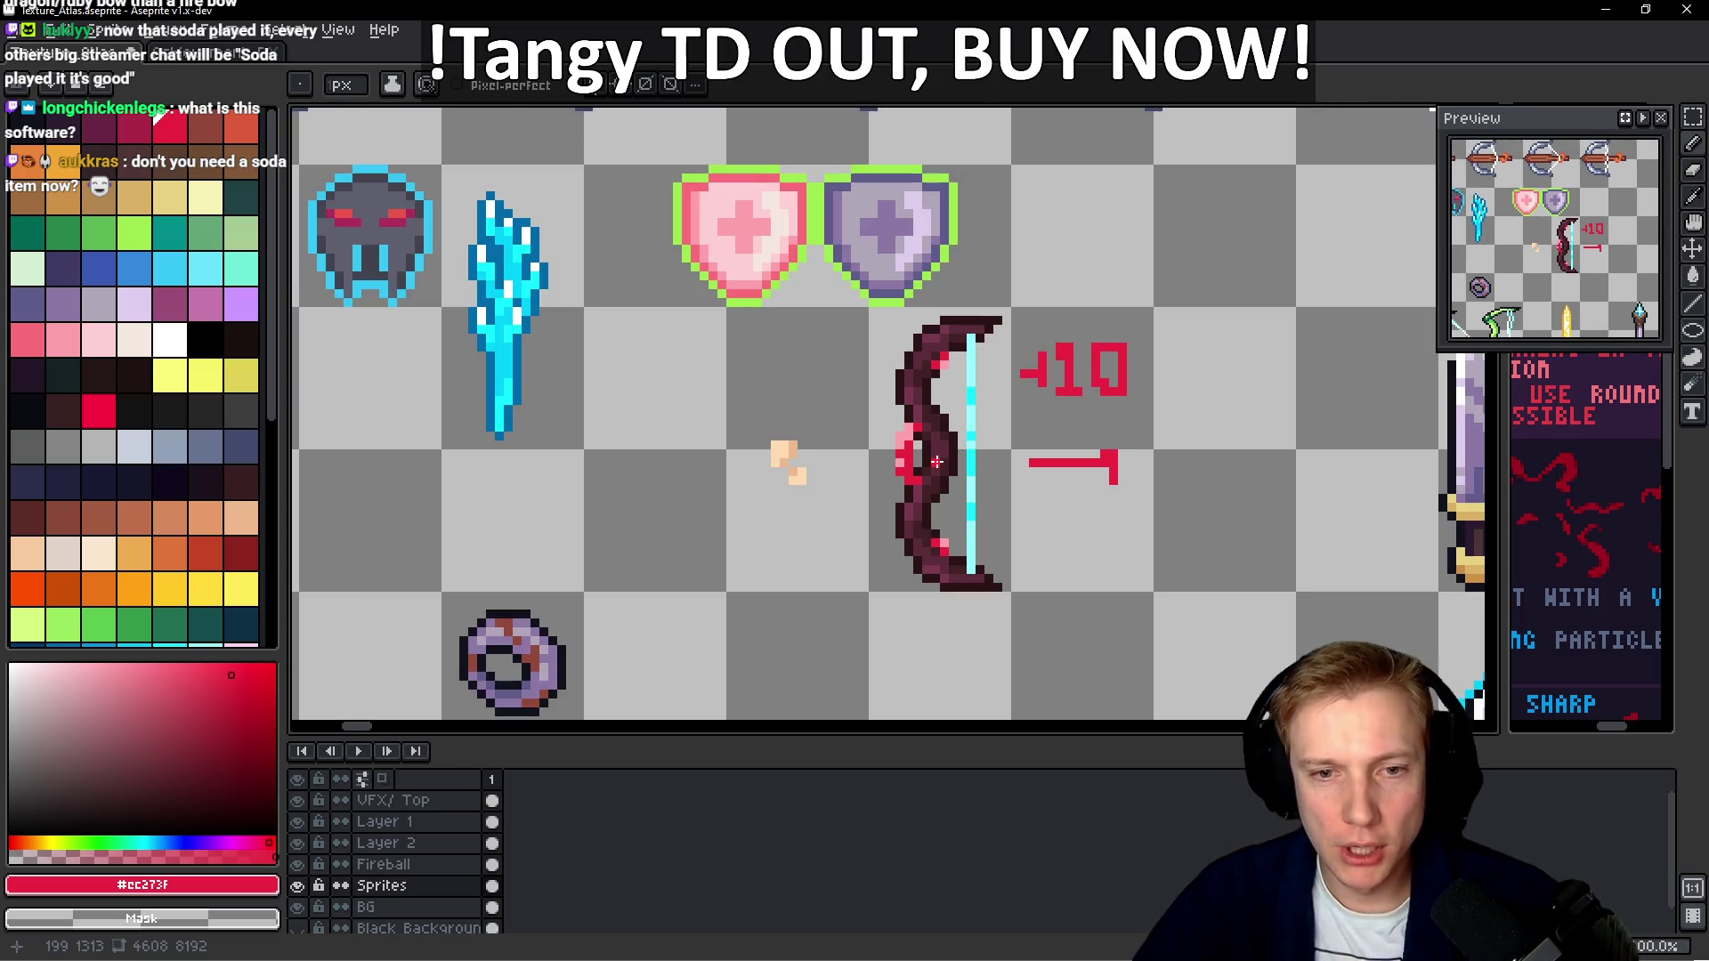
{"action": "scroll", "coordinate": [937, 460], "scroll_direction": "up", "scroll_amount": 1}
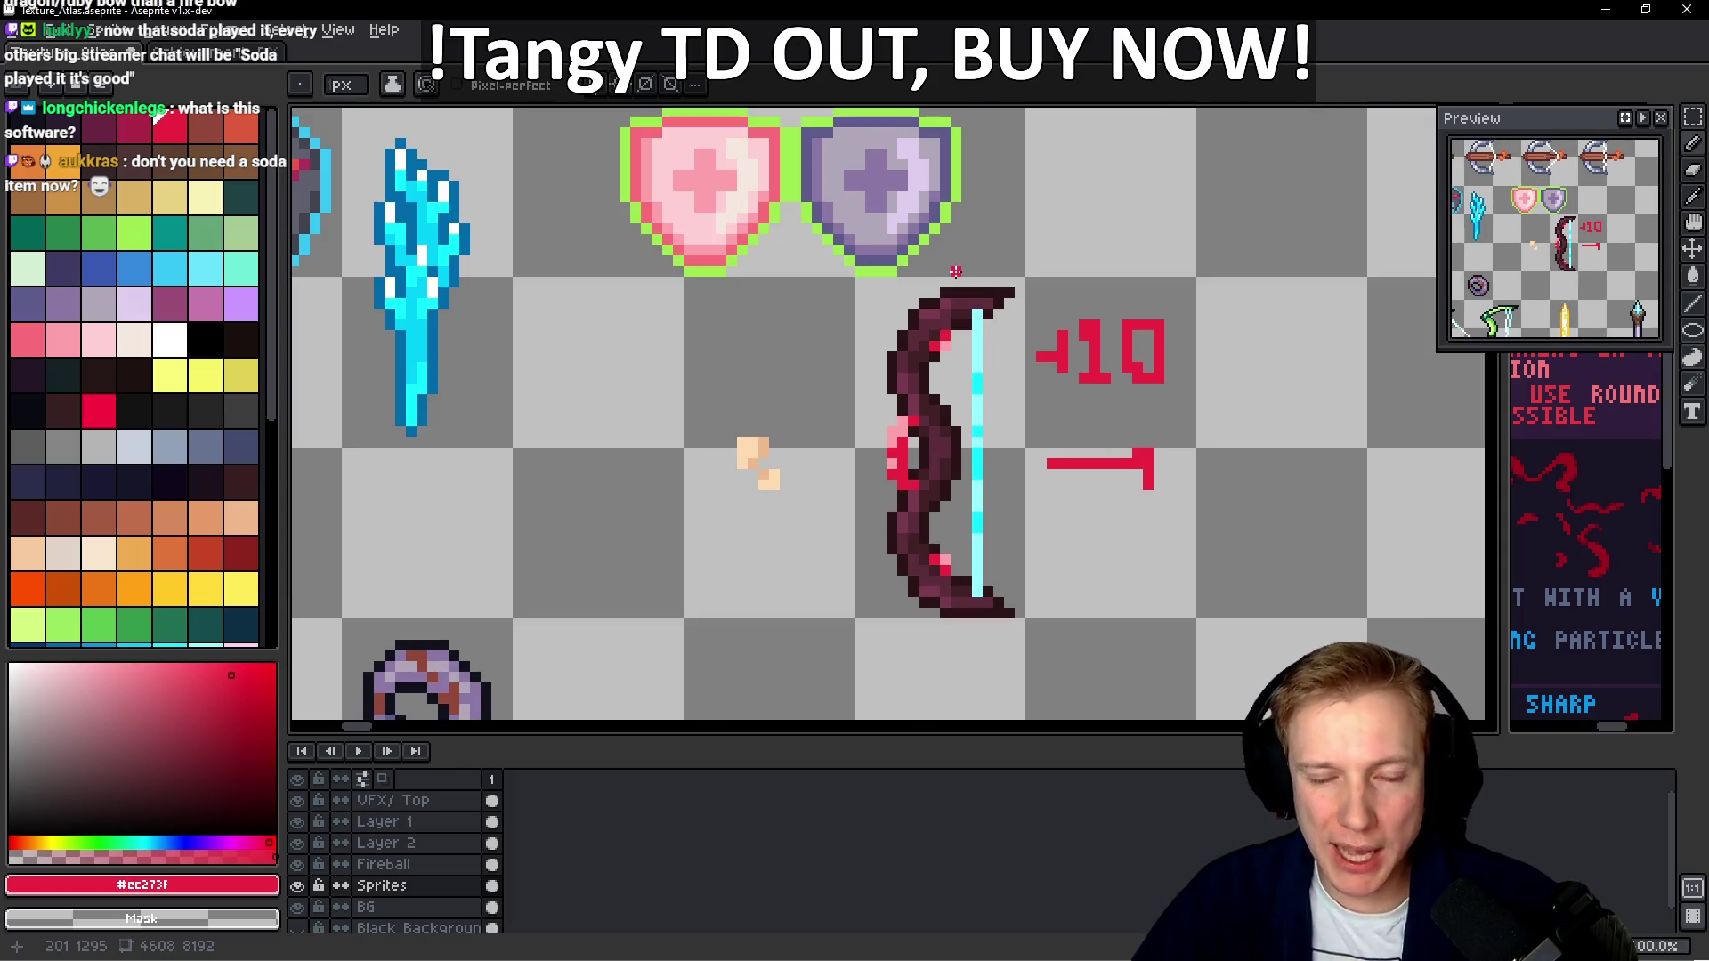
{"action": "scroll", "coordinate": [966, 324], "scroll_direction": "down", "scroll_amount": 1}
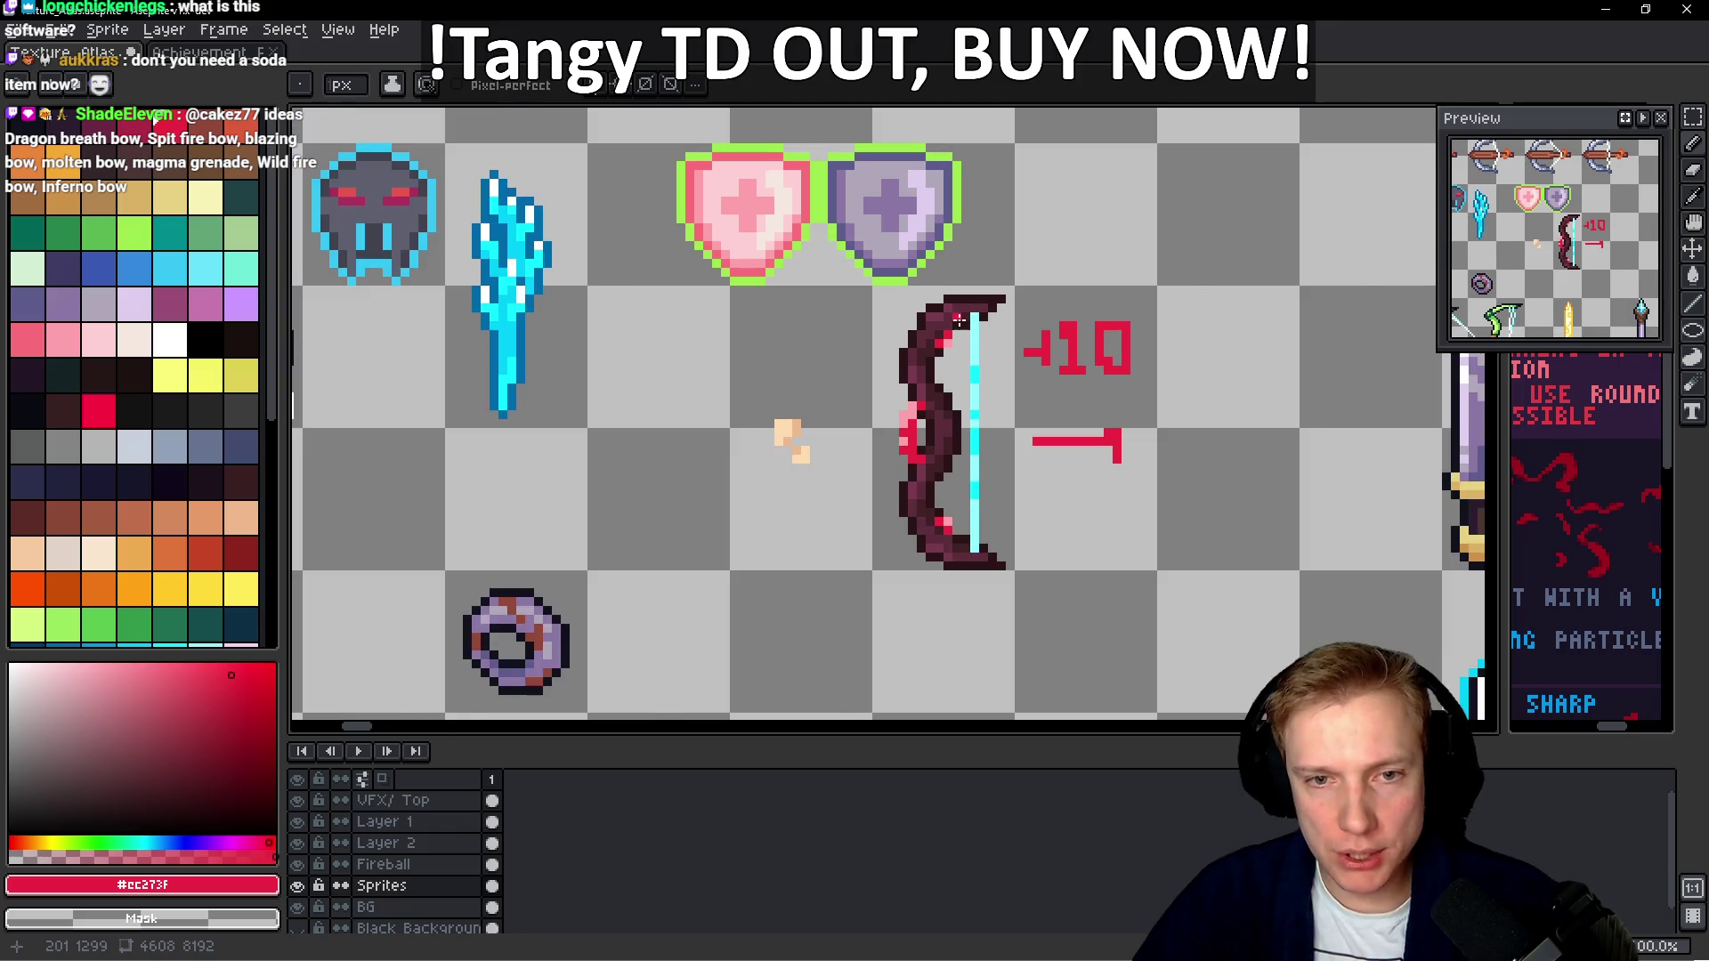
{"action": "scroll", "coordinate": [955, 597], "scroll_direction": "up", "scroll_amount": 4}
{"action": "scroll", "coordinate": [886, 521], "scroll_direction": "down", "scroll_amount": 2}
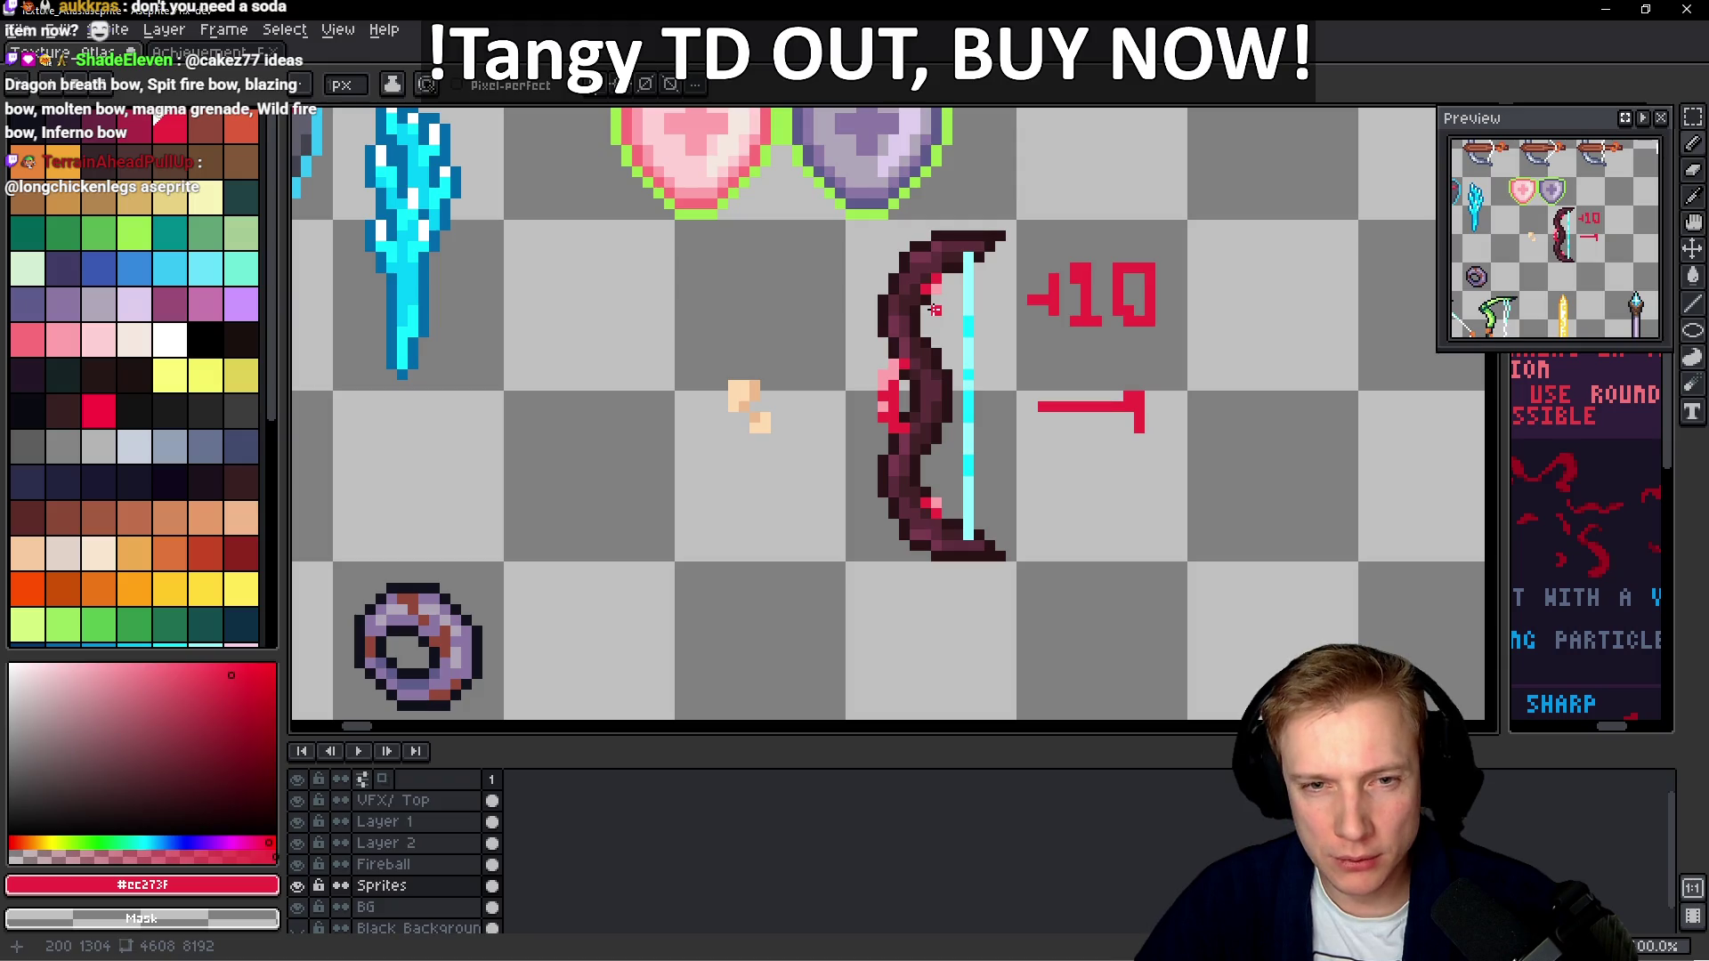
{"action": "scroll", "coordinate": [930, 383], "scroll_direction": "up", "scroll_amount": 3}
{"action": "scroll", "coordinate": [921, 450], "scroll_direction": "down", "scroll_amount": 1}
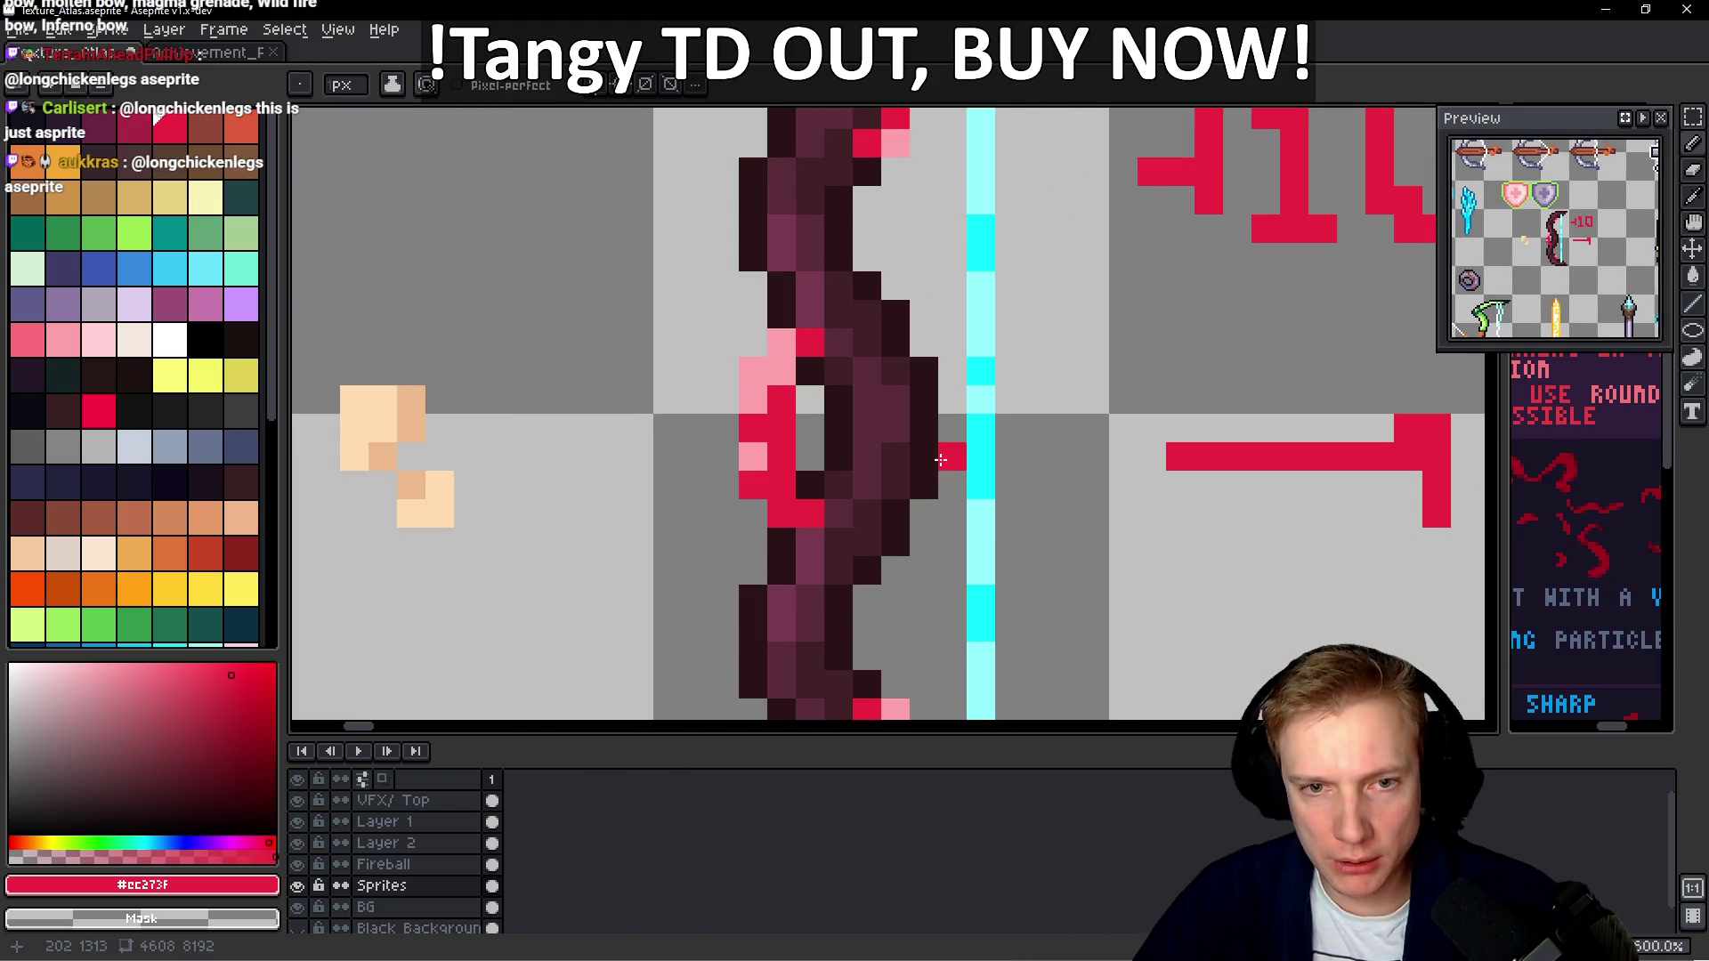
{"action": "scroll", "coordinate": [957, 428], "scroll_direction": "down", "scroll_amount": 3}
Eyedrop the bow's dark purple and fill its middle pixels with it
{"action": "key", "text": "m"}
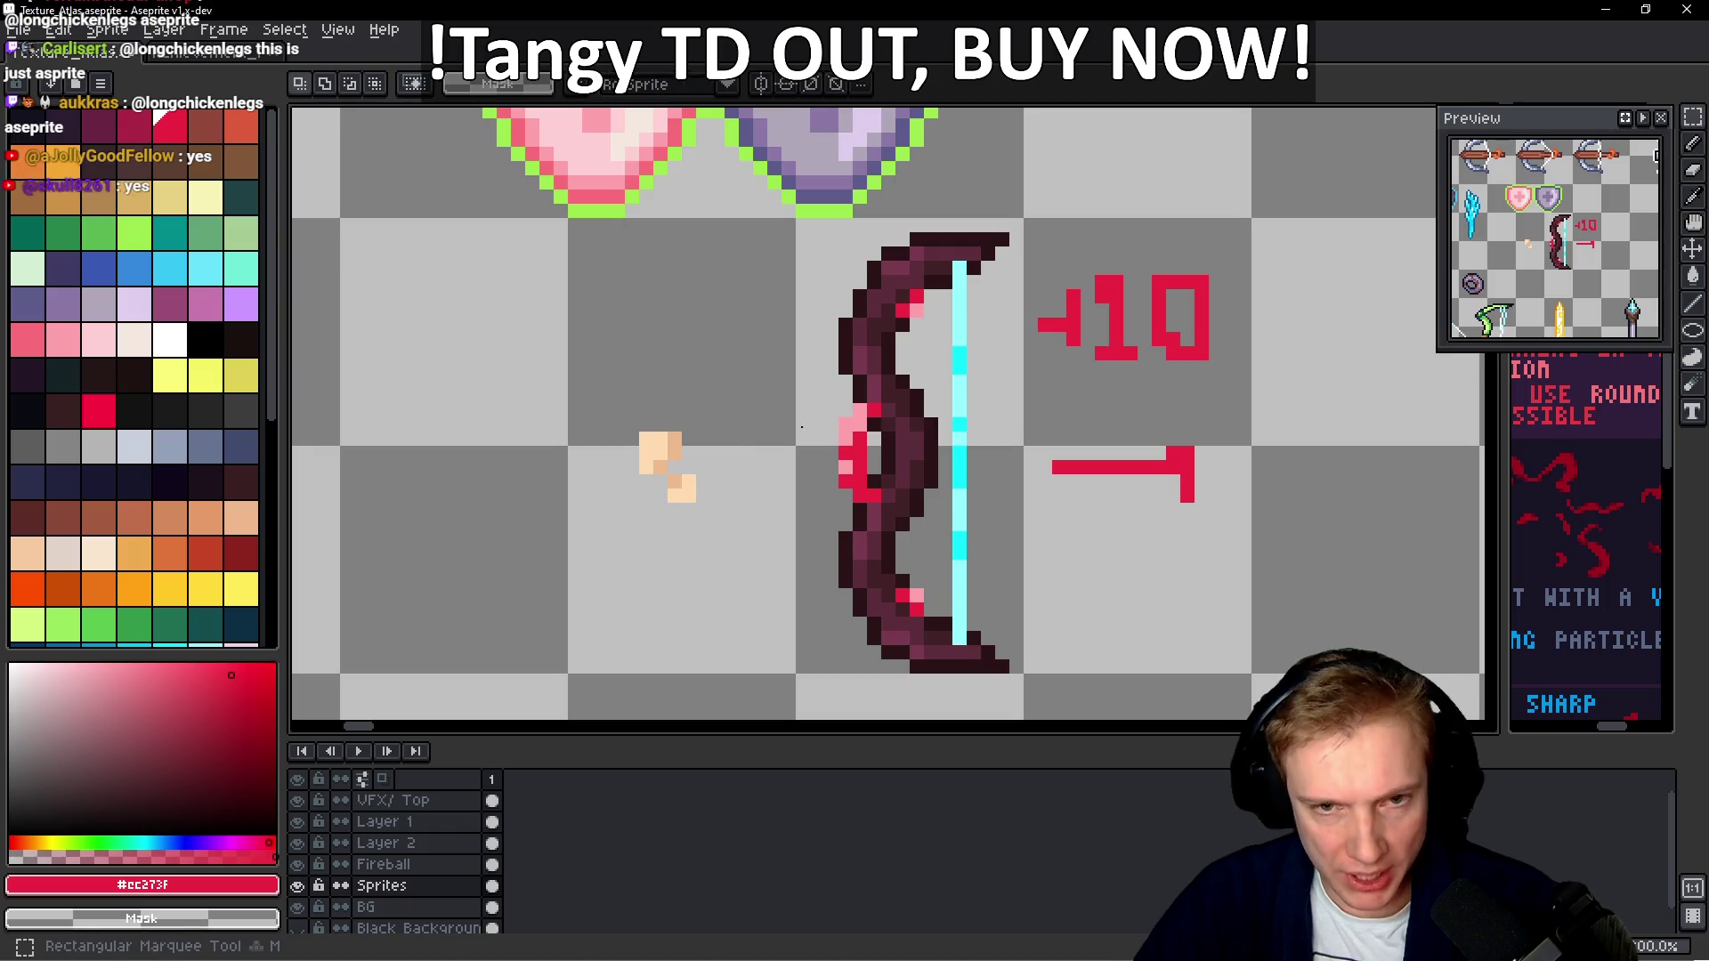
{"action": "left_click_drag", "start_coordinate": [773, 438], "coordinate": [1028, 215]}
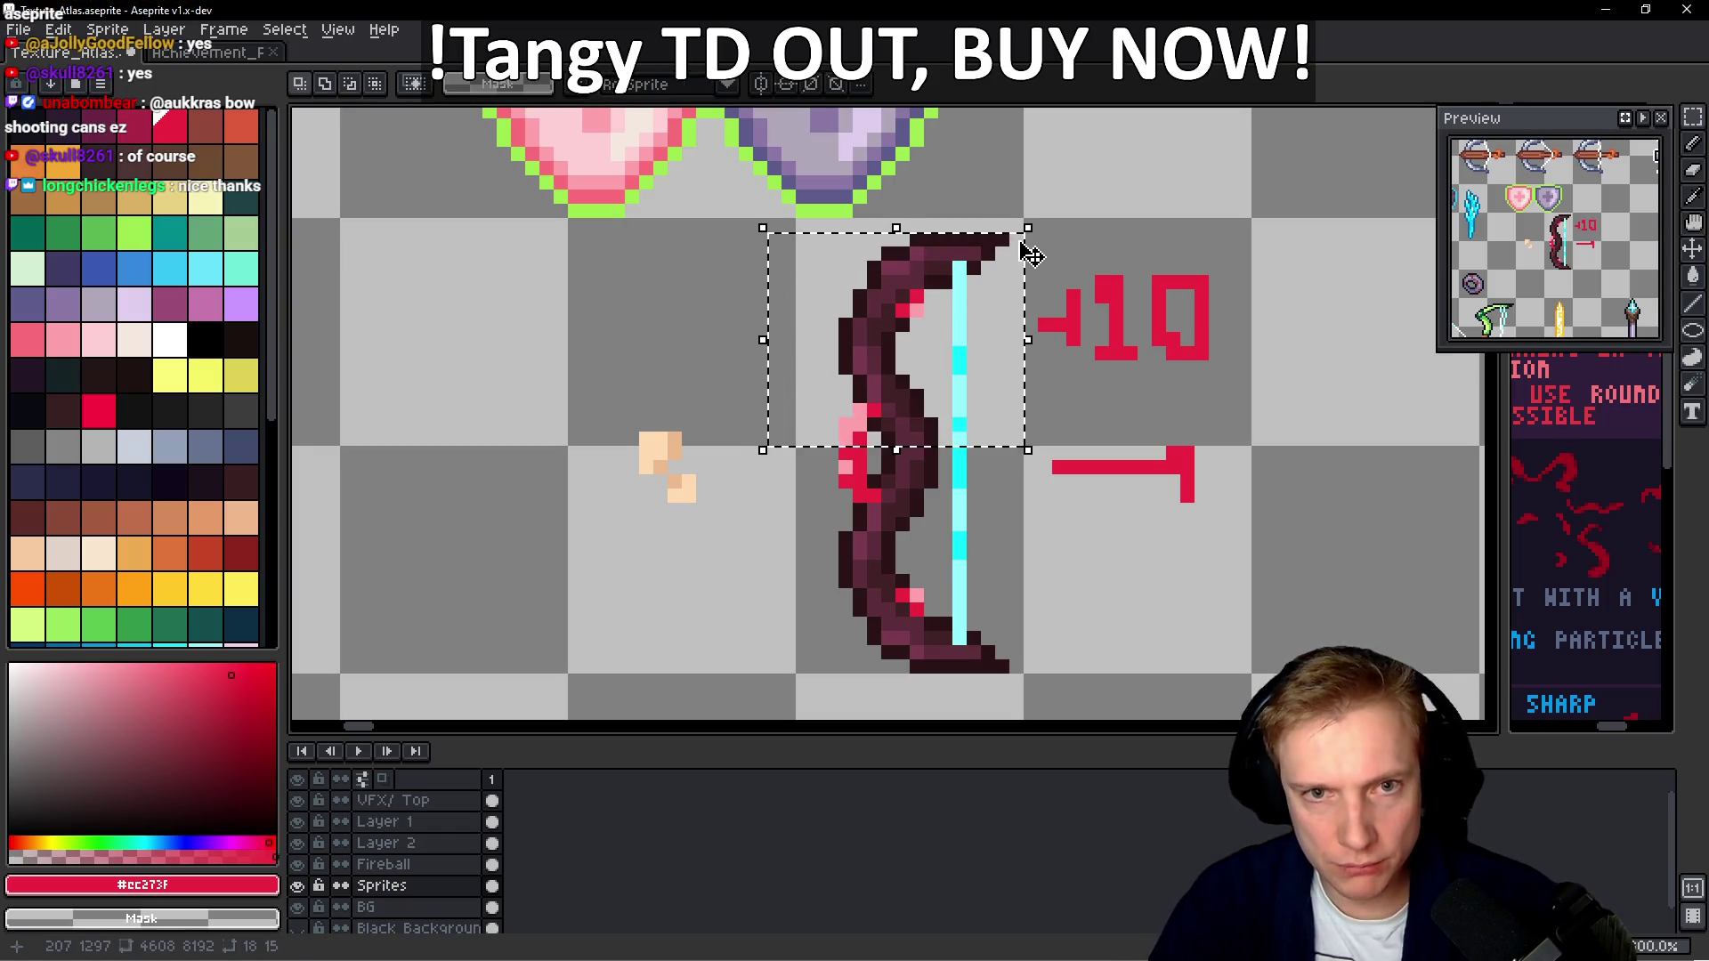
{"action": "key", "text": "ctrl+d"}
{"action": "key", "text": "b"}
{"action": "scroll", "coordinate": [881, 430], "scroll_direction": "up", "scroll_amount": 3}
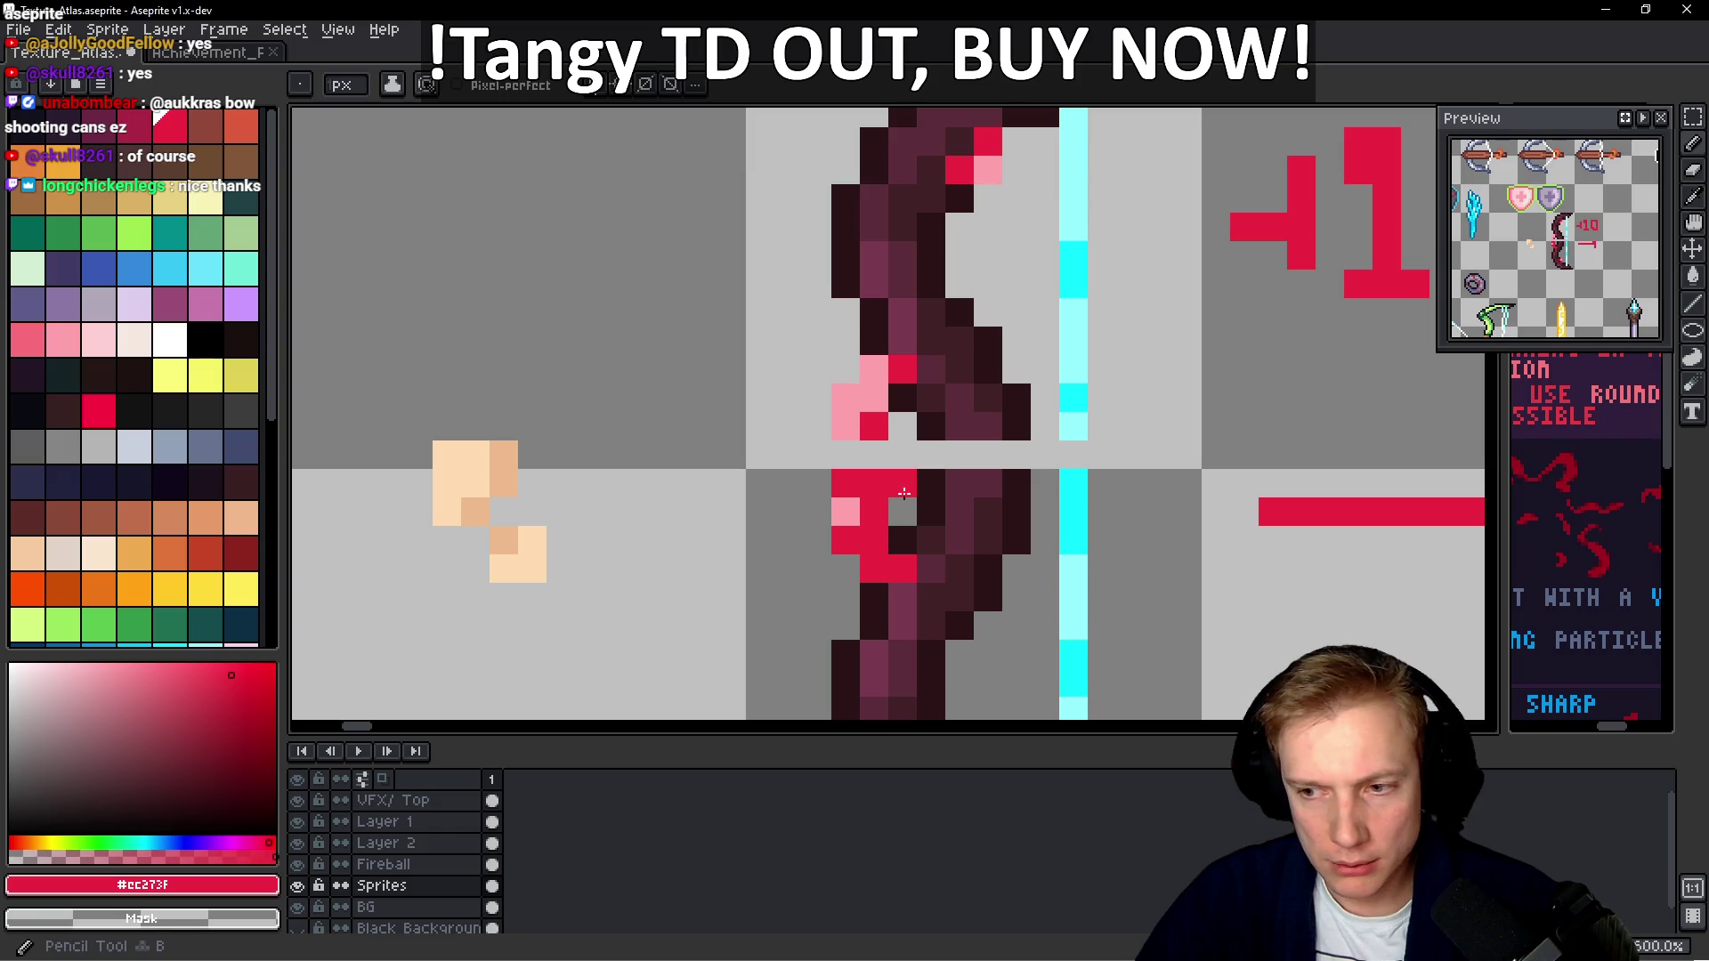
{"action": "left_click", "coordinate": [931, 485], "text": "alt"}
{"action": "left_click", "coordinate": [931, 455]}
{"action": "left_click", "coordinate": [960, 428], "text": "alt"}
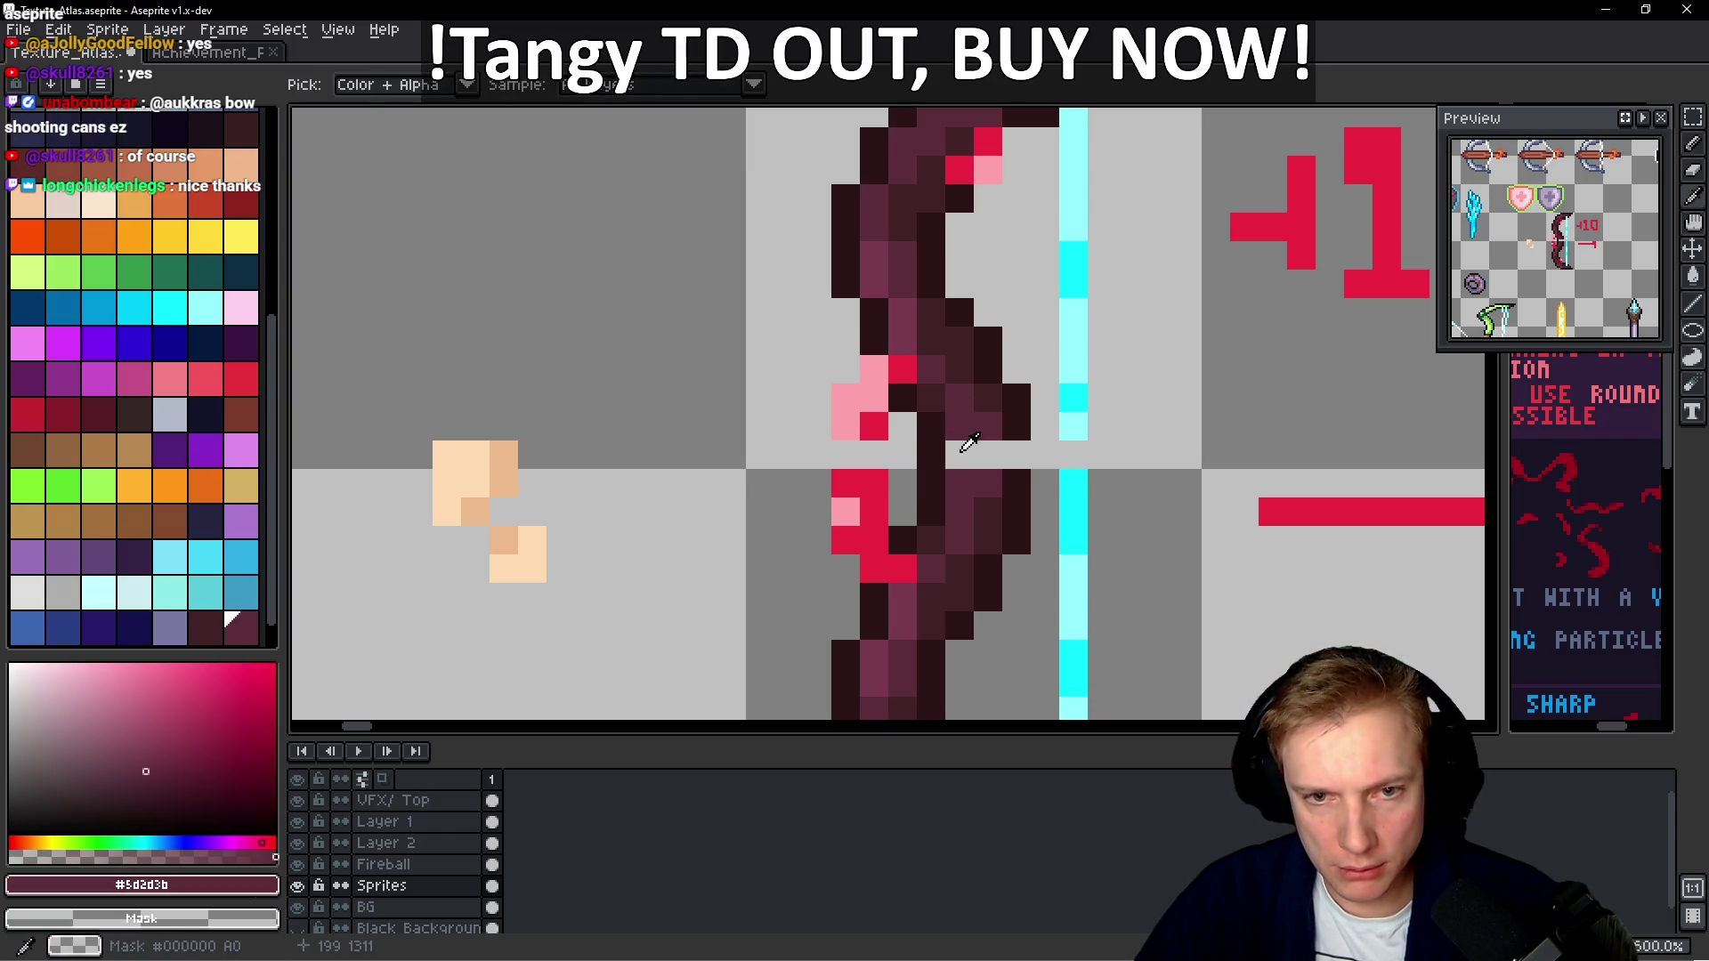
{"action": "left_click_drag", "start_coordinate": [960, 455], "coordinate": [1017, 454]}
Eyedrop the pink highlight and add pink pixels along the left edge of the grip
{"action": "left_click", "coordinate": [1077, 420], "text": "alt"}
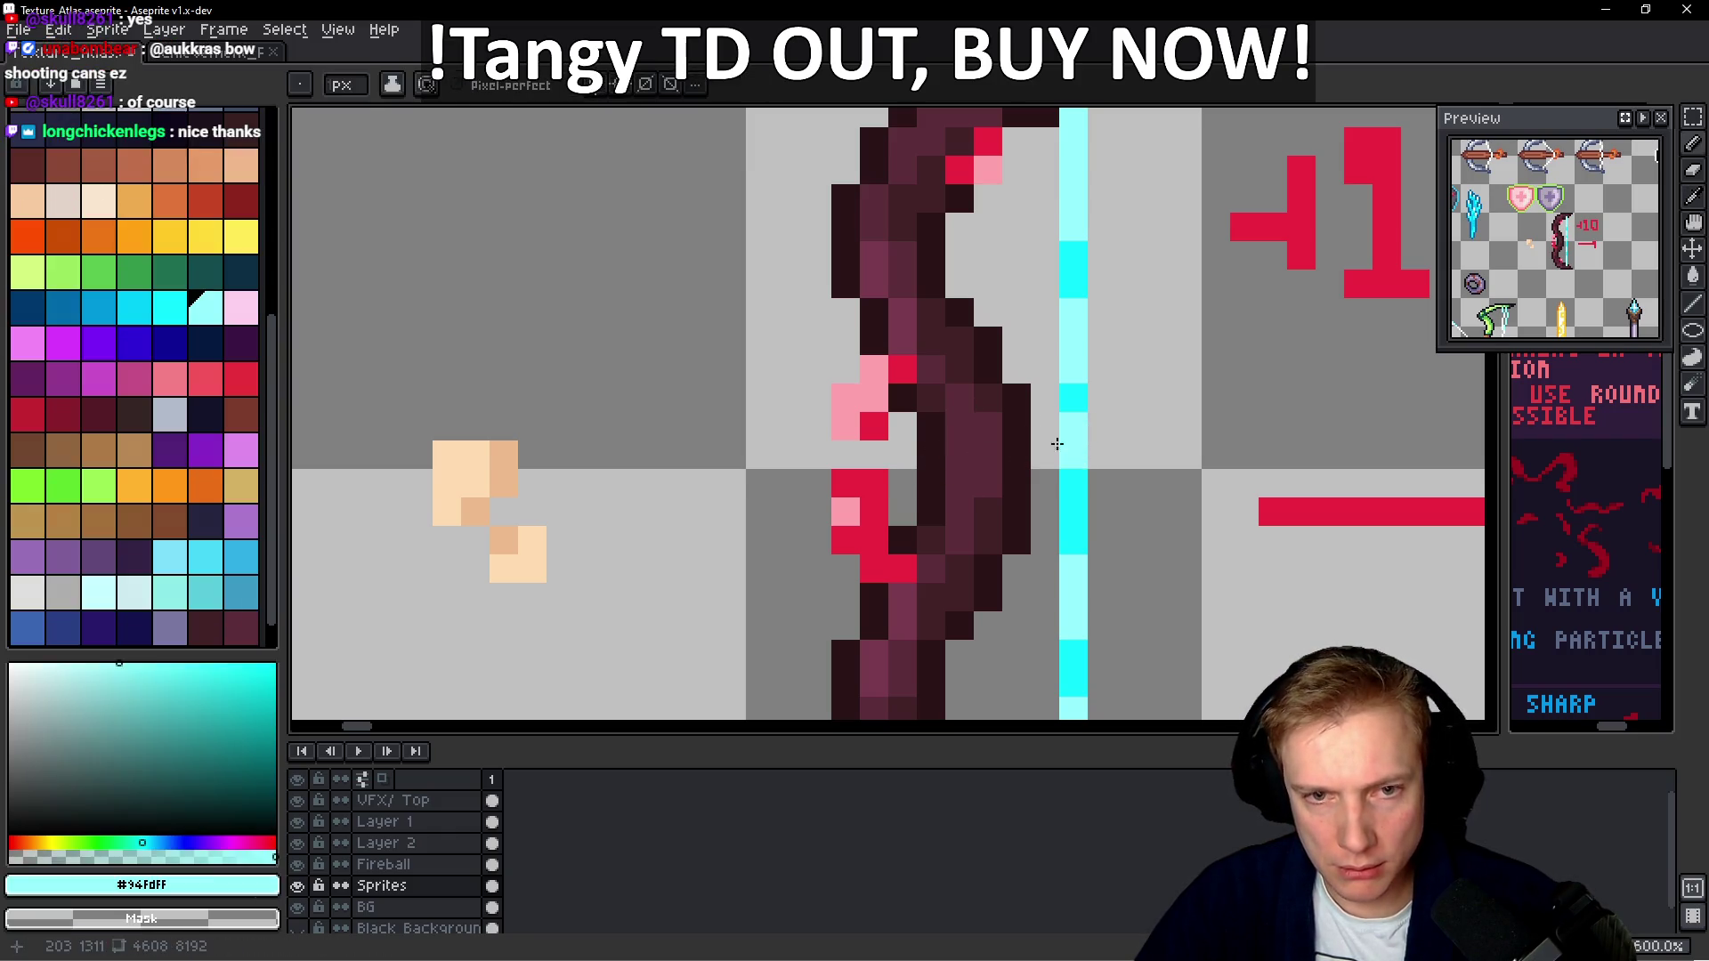
{"action": "left_click", "coordinate": [881, 426], "text": "alt"}
{"action": "left_click", "coordinate": [845, 455]}
{"action": "left_click", "coordinate": [845, 401], "text": "alt"}
{"action": "left_click", "coordinate": [845, 455]}
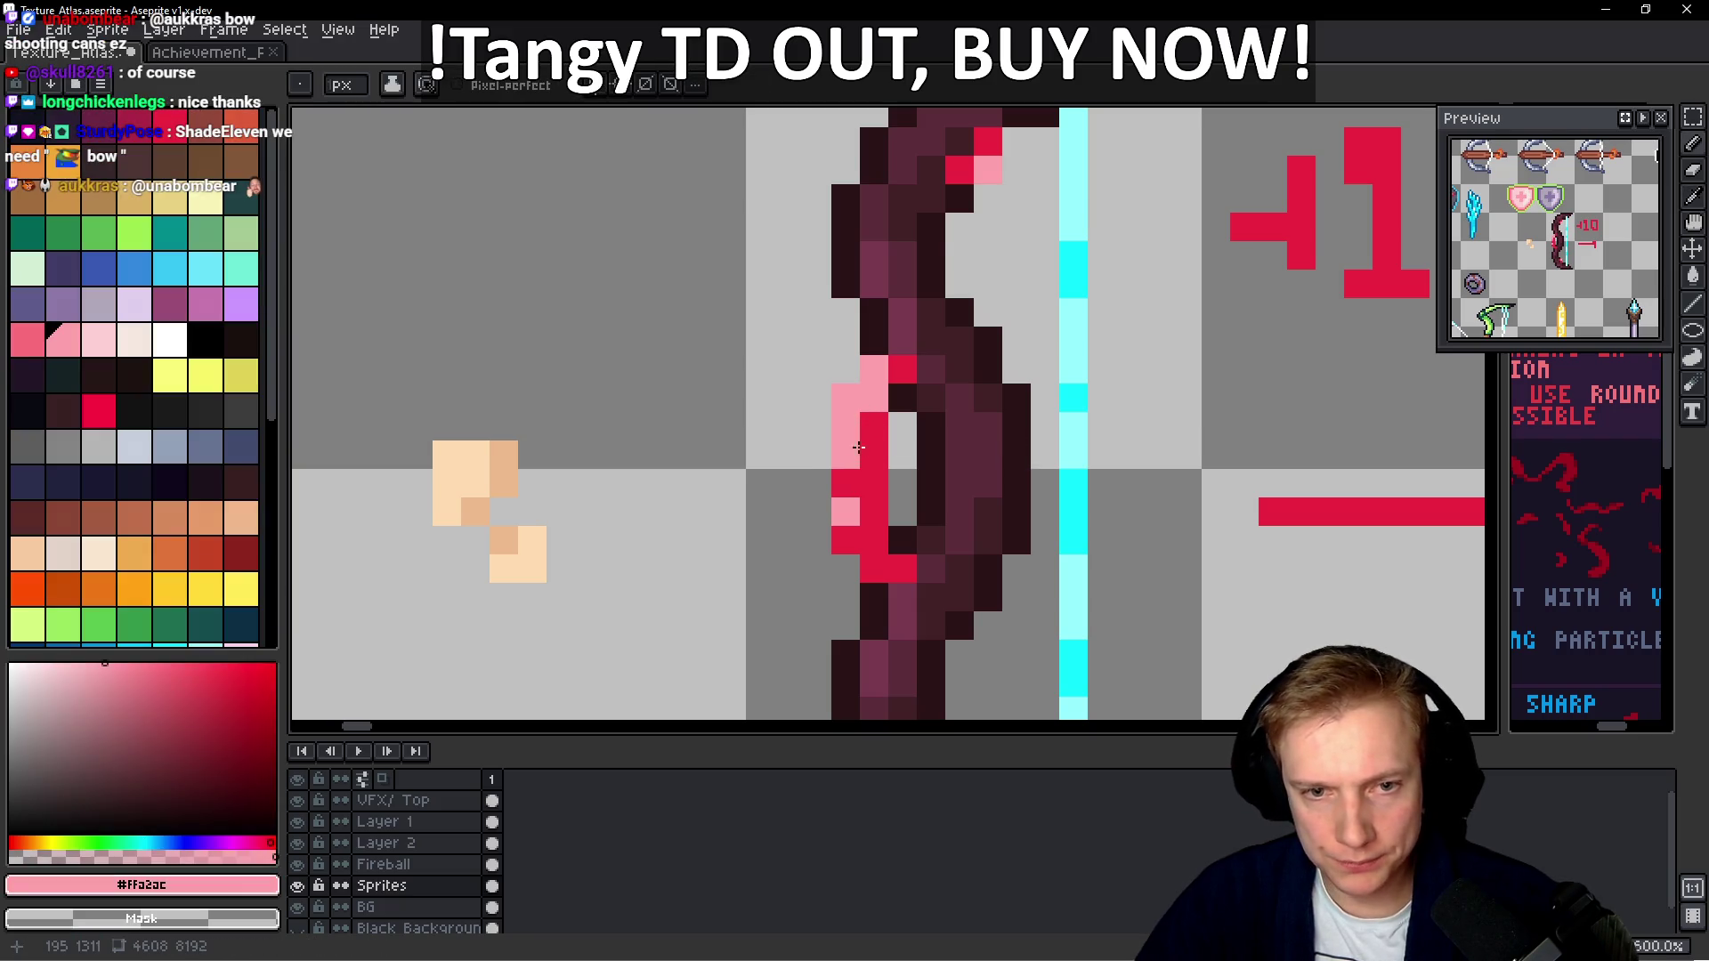
{"action": "scroll", "coordinate": [935, 476], "scroll_direction": "down", "scroll_amount": 3}
{"action": "scroll", "coordinate": [934, 476], "scroll_direction": "down", "scroll_amount": 3}
{"action": "scroll", "coordinate": [909, 467], "scroll_direction": "up", "scroll_amount": 2}
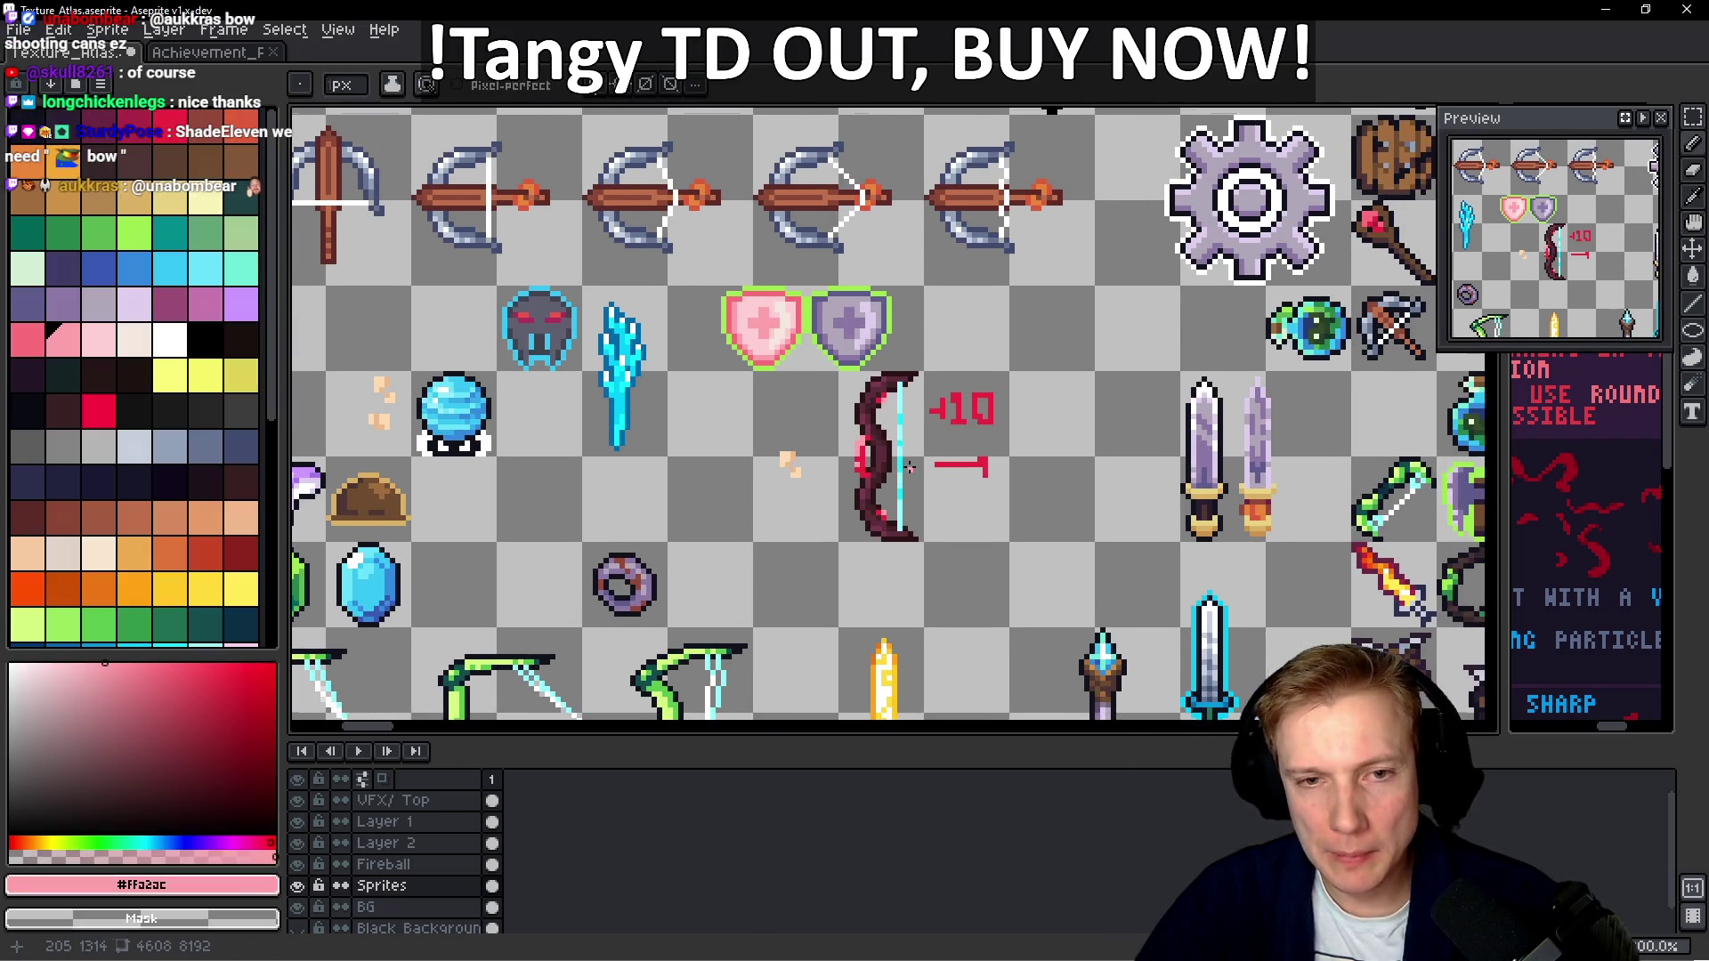
Move the peach pixels onto the bow's grip and erase the leftover peach pixels
{"action": "scroll", "coordinate": [909, 468], "scroll_direction": "up", "scroll_amount": 1}
{"action": "key", "text": "e"}
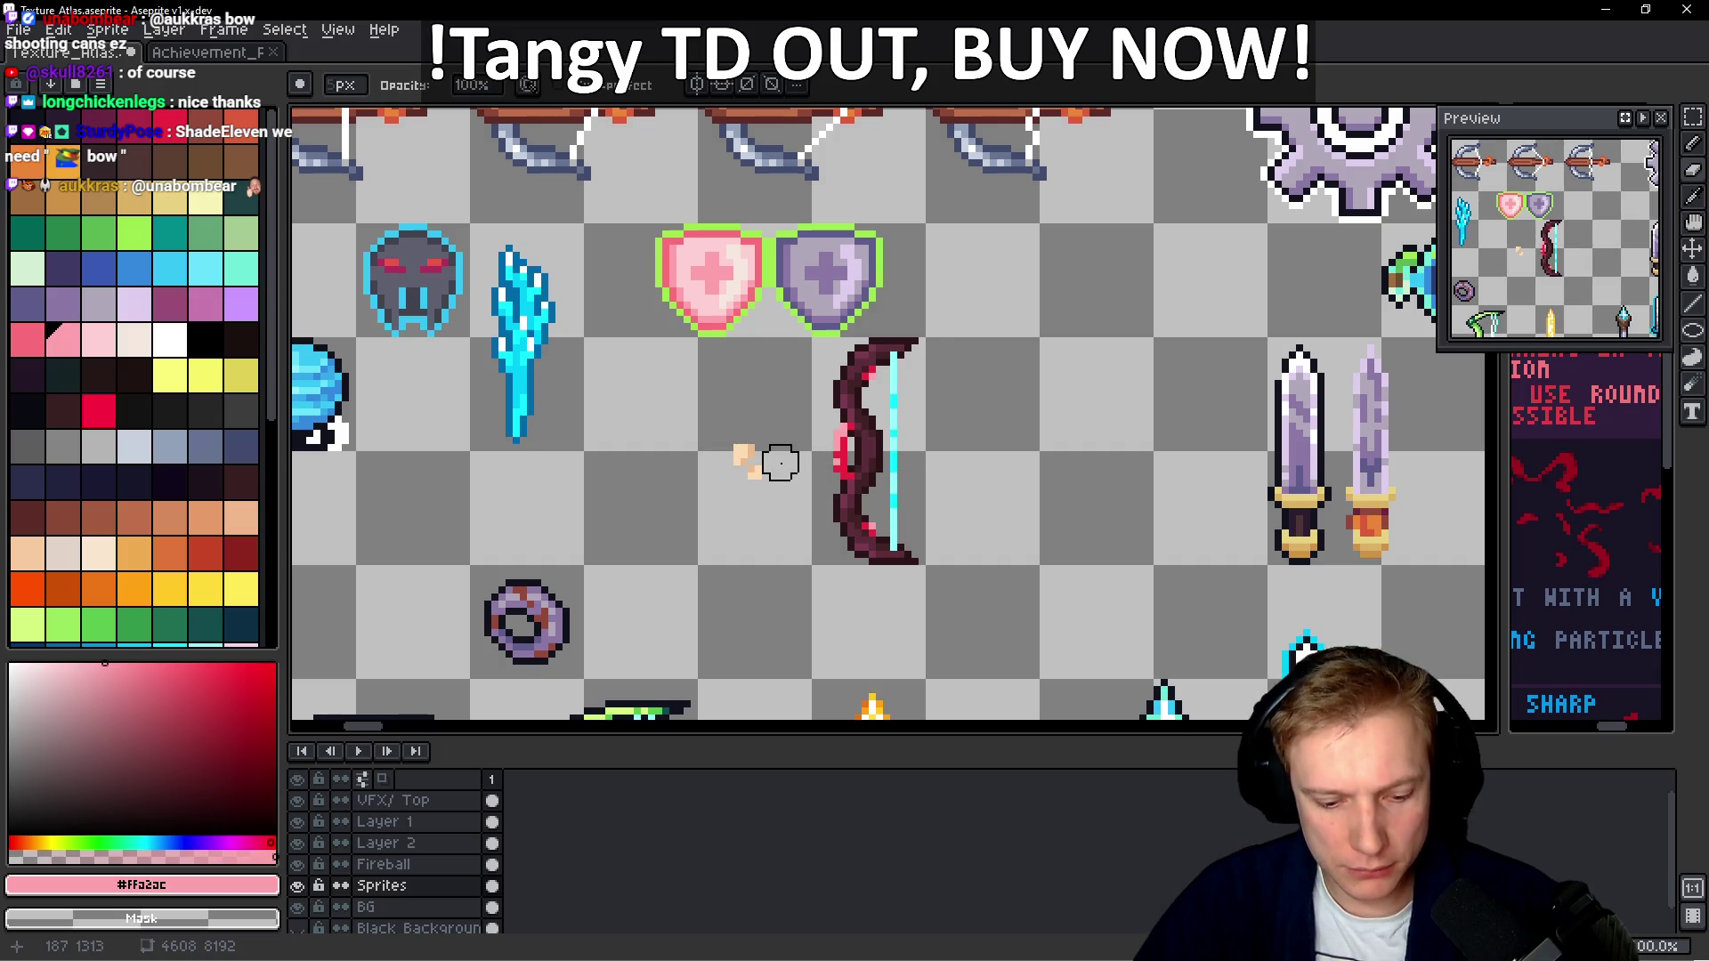
{"action": "key", "text": "m"}
{"action": "mouse_move", "coordinate": [700, 415]}
{"action": "left_mouse_down"}
{"action": "mouse_move", "coordinate": [787, 507]}
{"action": "mouse_move", "coordinate": [793, 469]}
{"action": "mouse_move", "coordinate": [873, 465]}
{"action": "left_mouse_up"}
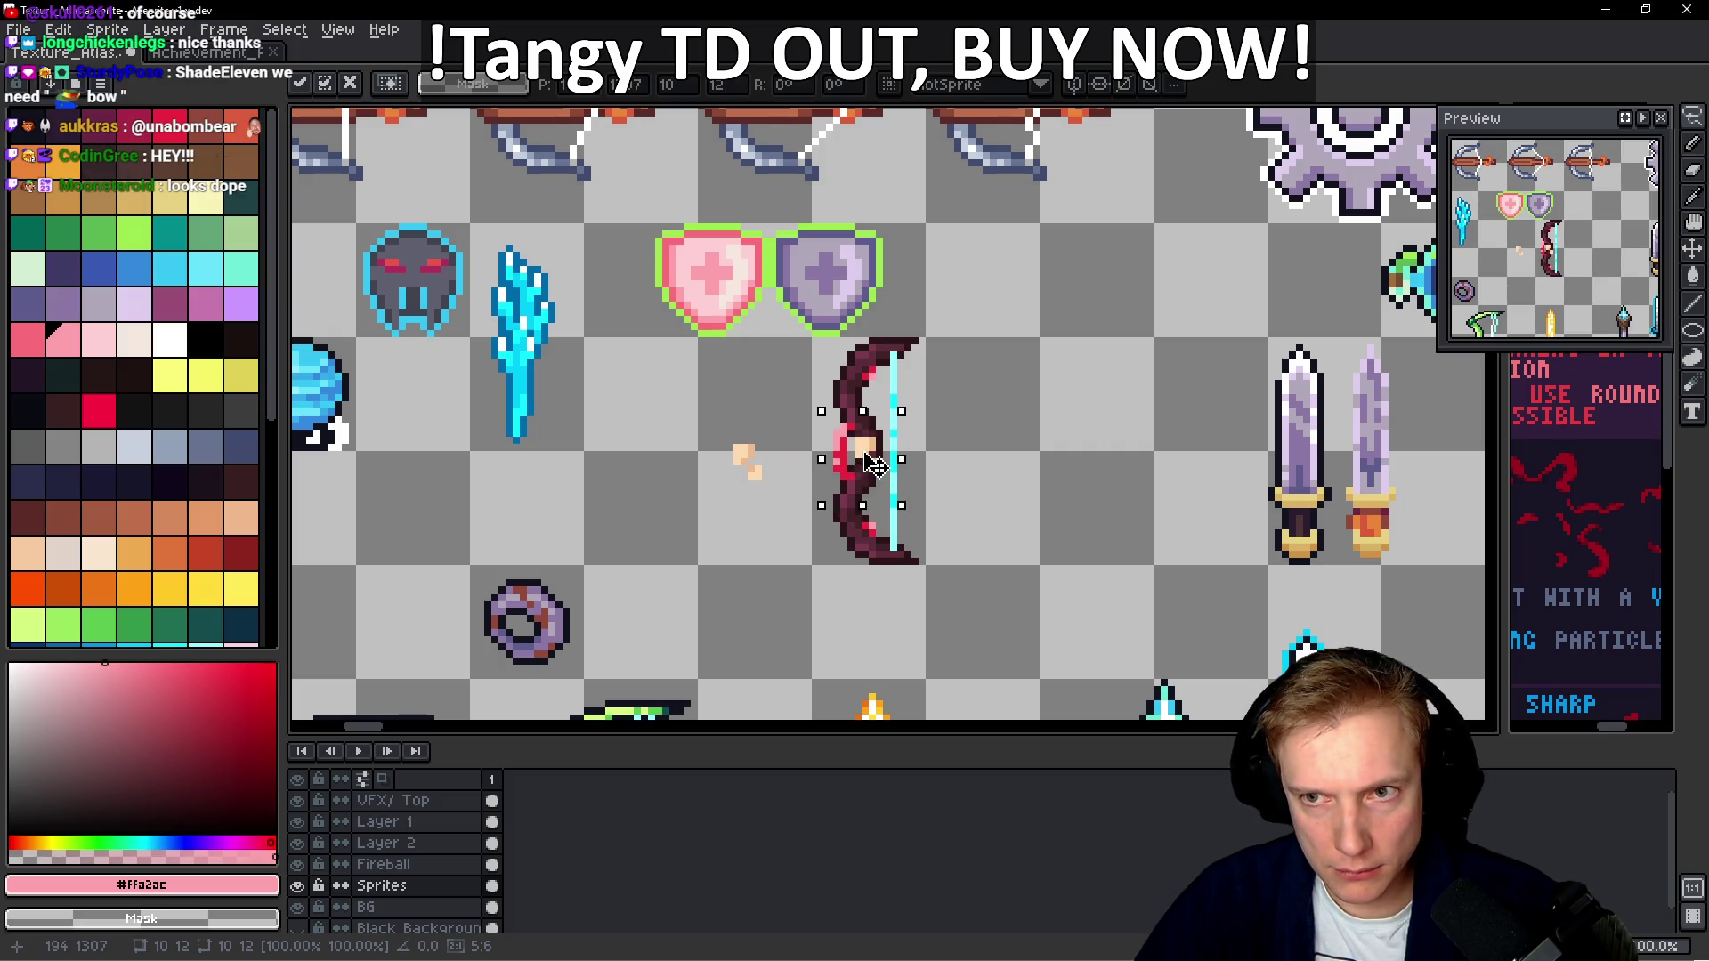
{"action": "key", "text": "Return"}
{"action": "key", "text": "e"}
{"action": "left_click", "coordinate": [744, 462]}
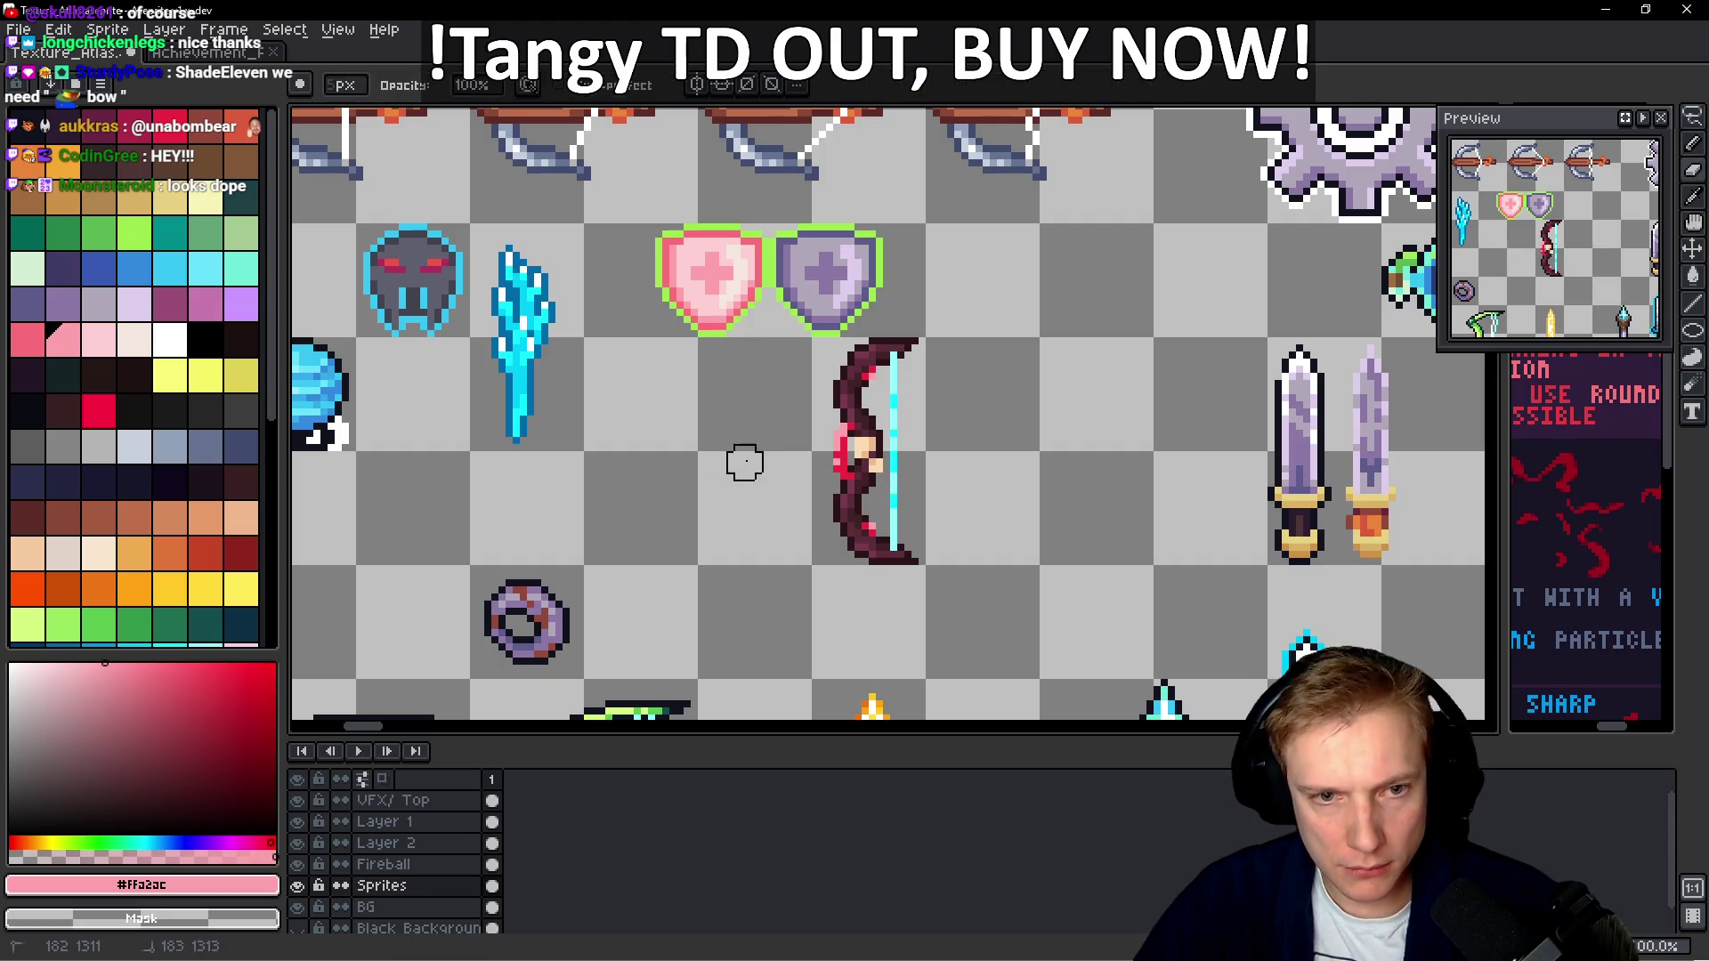
Move the finished bow sprite into the empty atlas slot beside the red orb
{"action": "key", "text": "m"}
{"action": "mouse_move", "coordinate": [815, 561]}
{"action": "left_mouse_down"}
{"action": "mouse_move", "coordinate": [936, 334]}
{"action": "mouse_move", "coordinate": [915, 340]}
{"action": "left_mouse_up"}
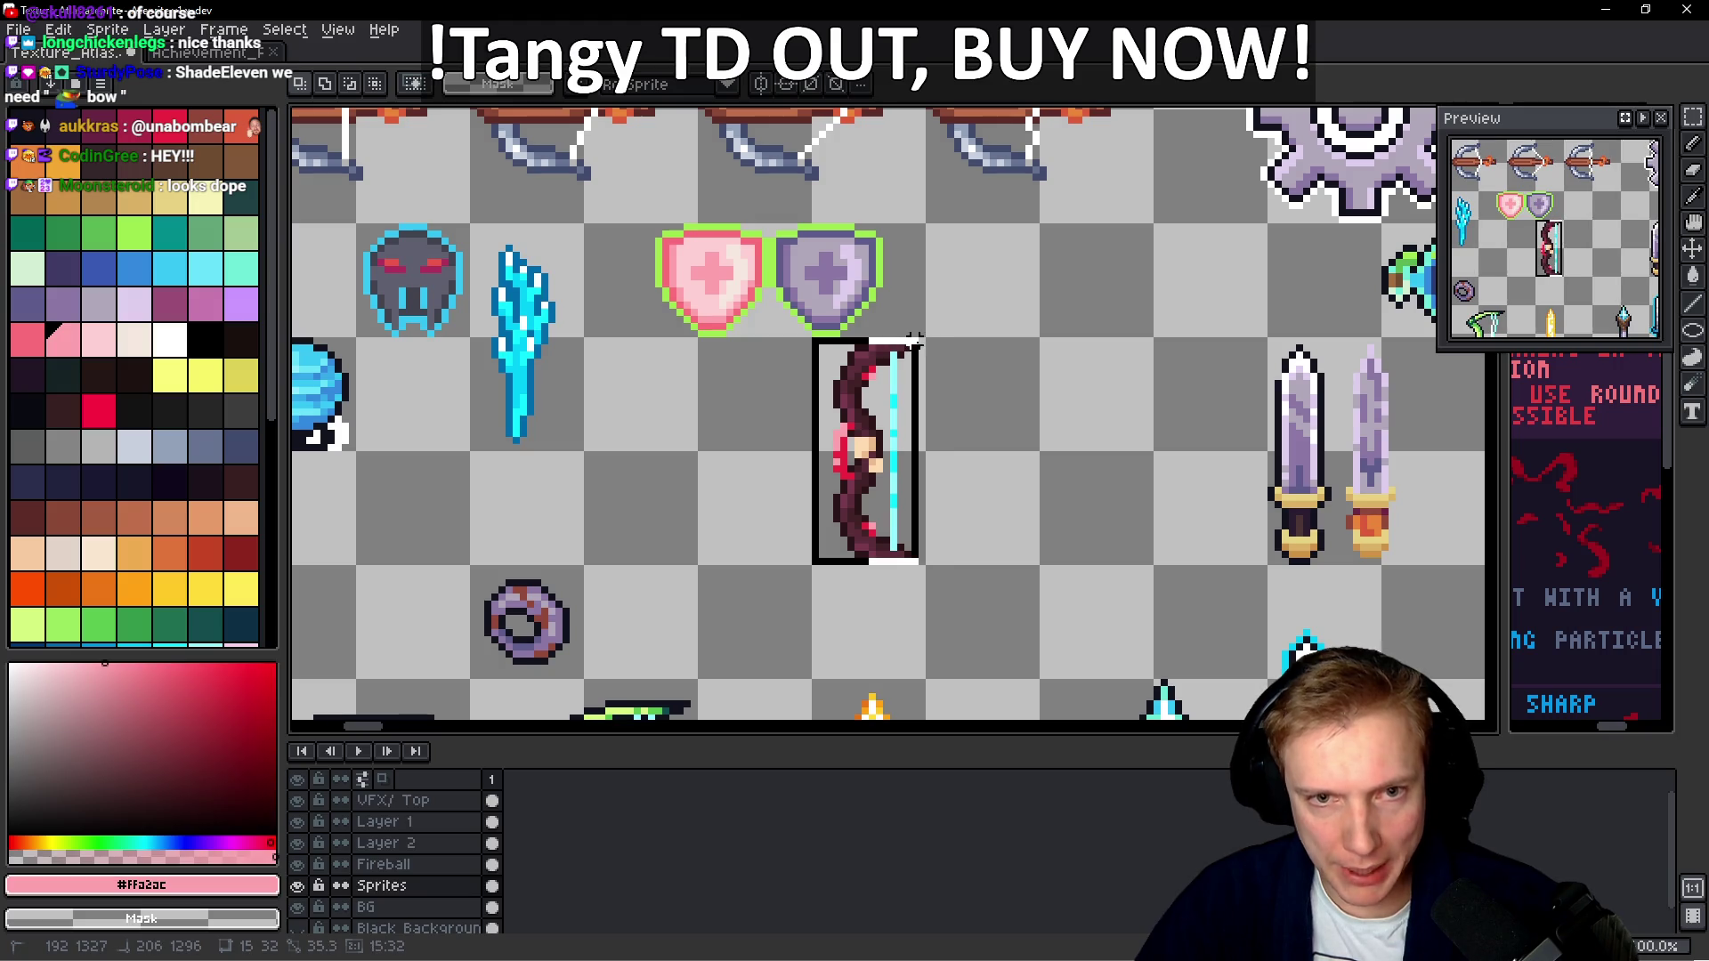
{"action": "scroll", "coordinate": [917, 356], "scroll_direction": "left", "scroll_amount": 3}
{"action": "mouse_move", "coordinate": [1024, 418]}
{"action": "left_mouse_down"}
{"action": "mouse_move", "coordinate": [748, 499]}
{"action": "mouse_move", "coordinate": [1491, 489]}
{"action": "mouse_move", "coordinate": [1375, 490]}
{"action": "mouse_move", "coordinate": [1310, 458]}
{"action": "mouse_move", "coordinate": [1264, 367]}
{"action": "mouse_move", "coordinate": [890, 329]}
{"action": "mouse_move", "coordinate": [931, 314]}
{"action": "left_mouse_up"}
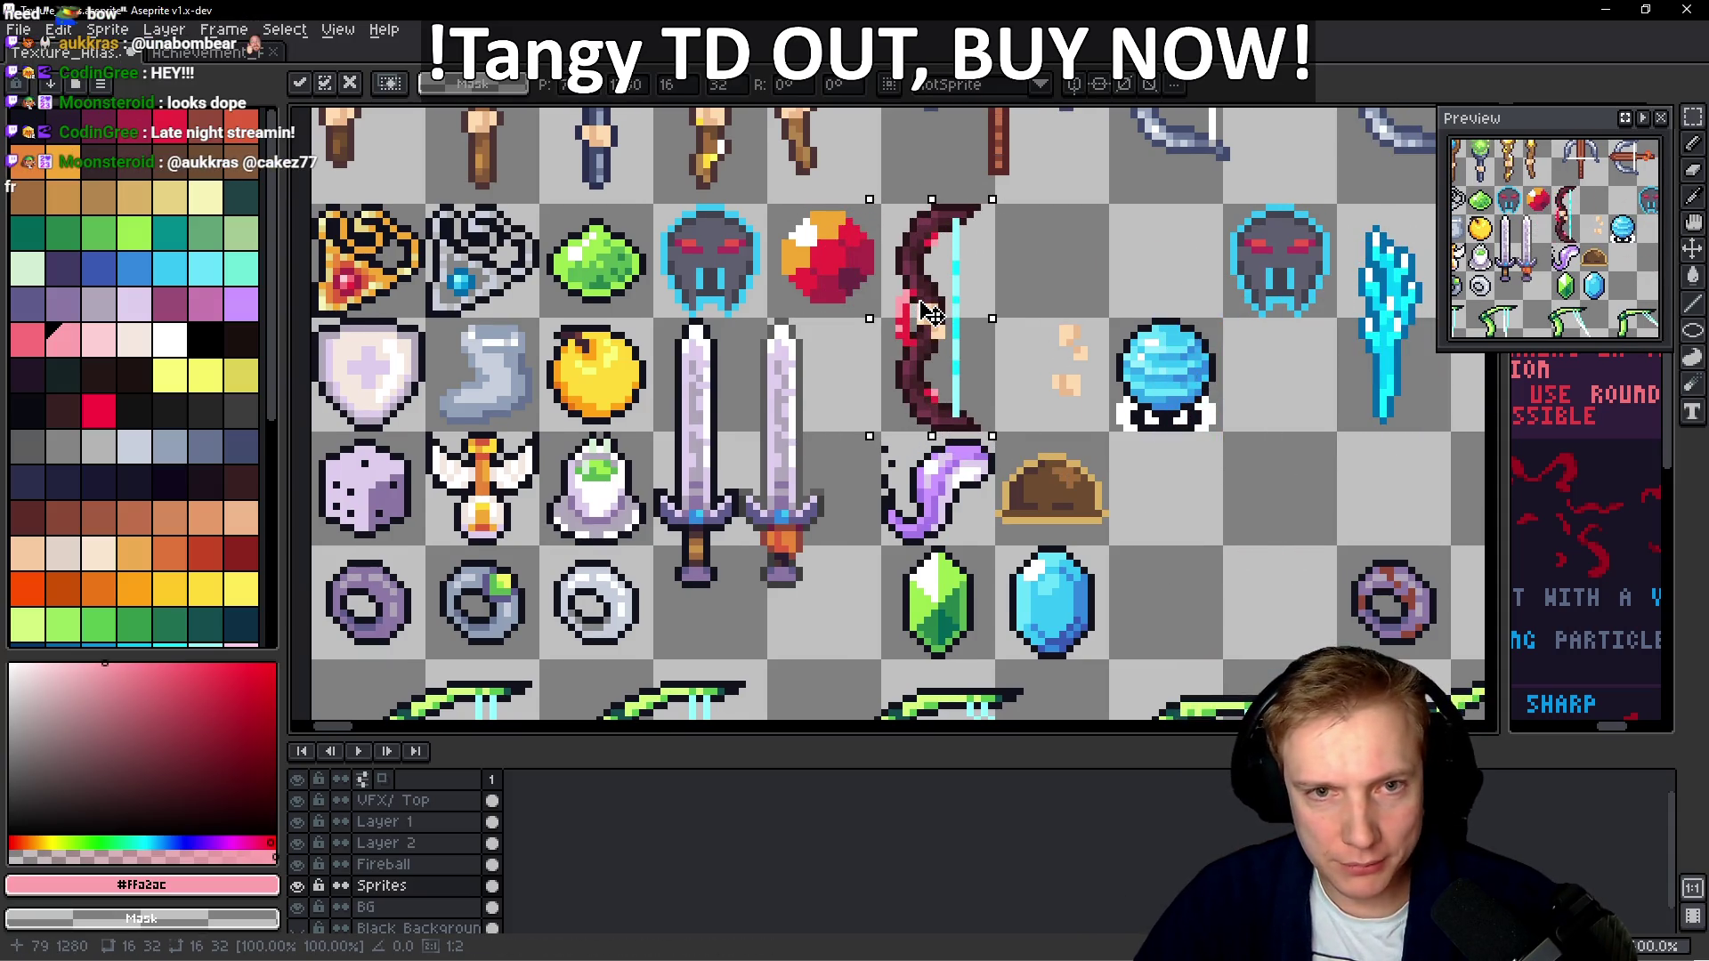
{"action": "key", "text": "Return"}
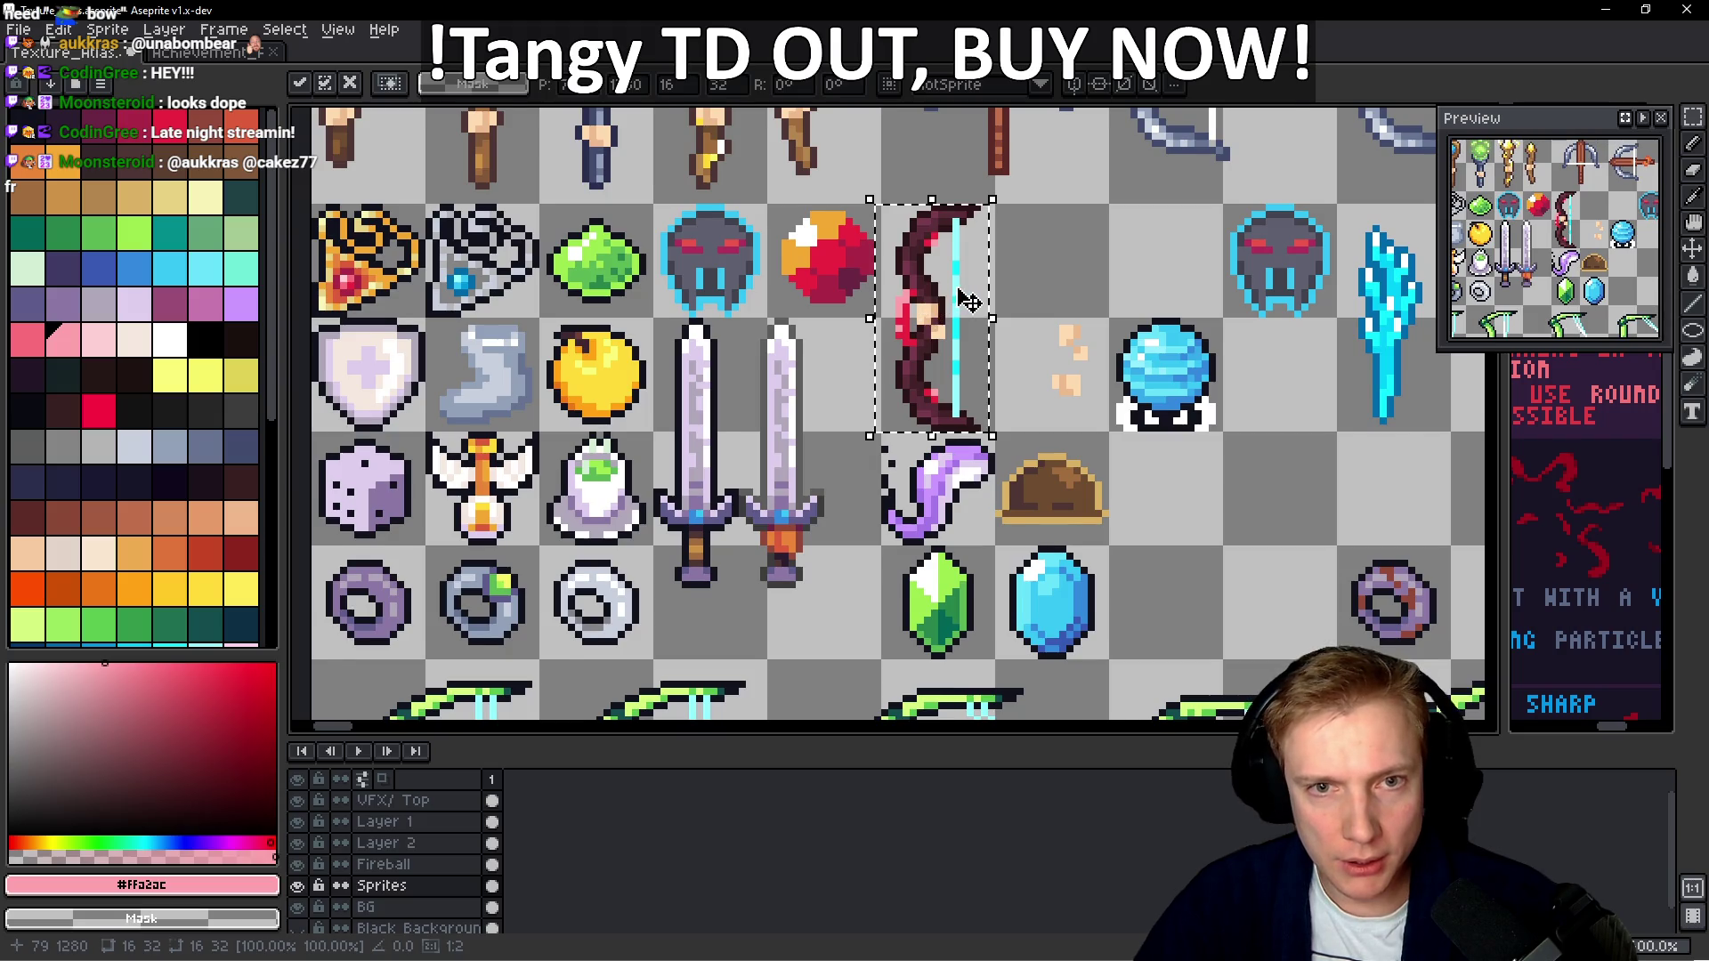
Save the texture atlas and export the sprite sheet as Texture_Atlas.png
{"action": "scroll", "coordinate": [970, 300], "scroll_direction": "up", "scroll_amount": 1}
{"action": "key", "text": "ctrl+s"}
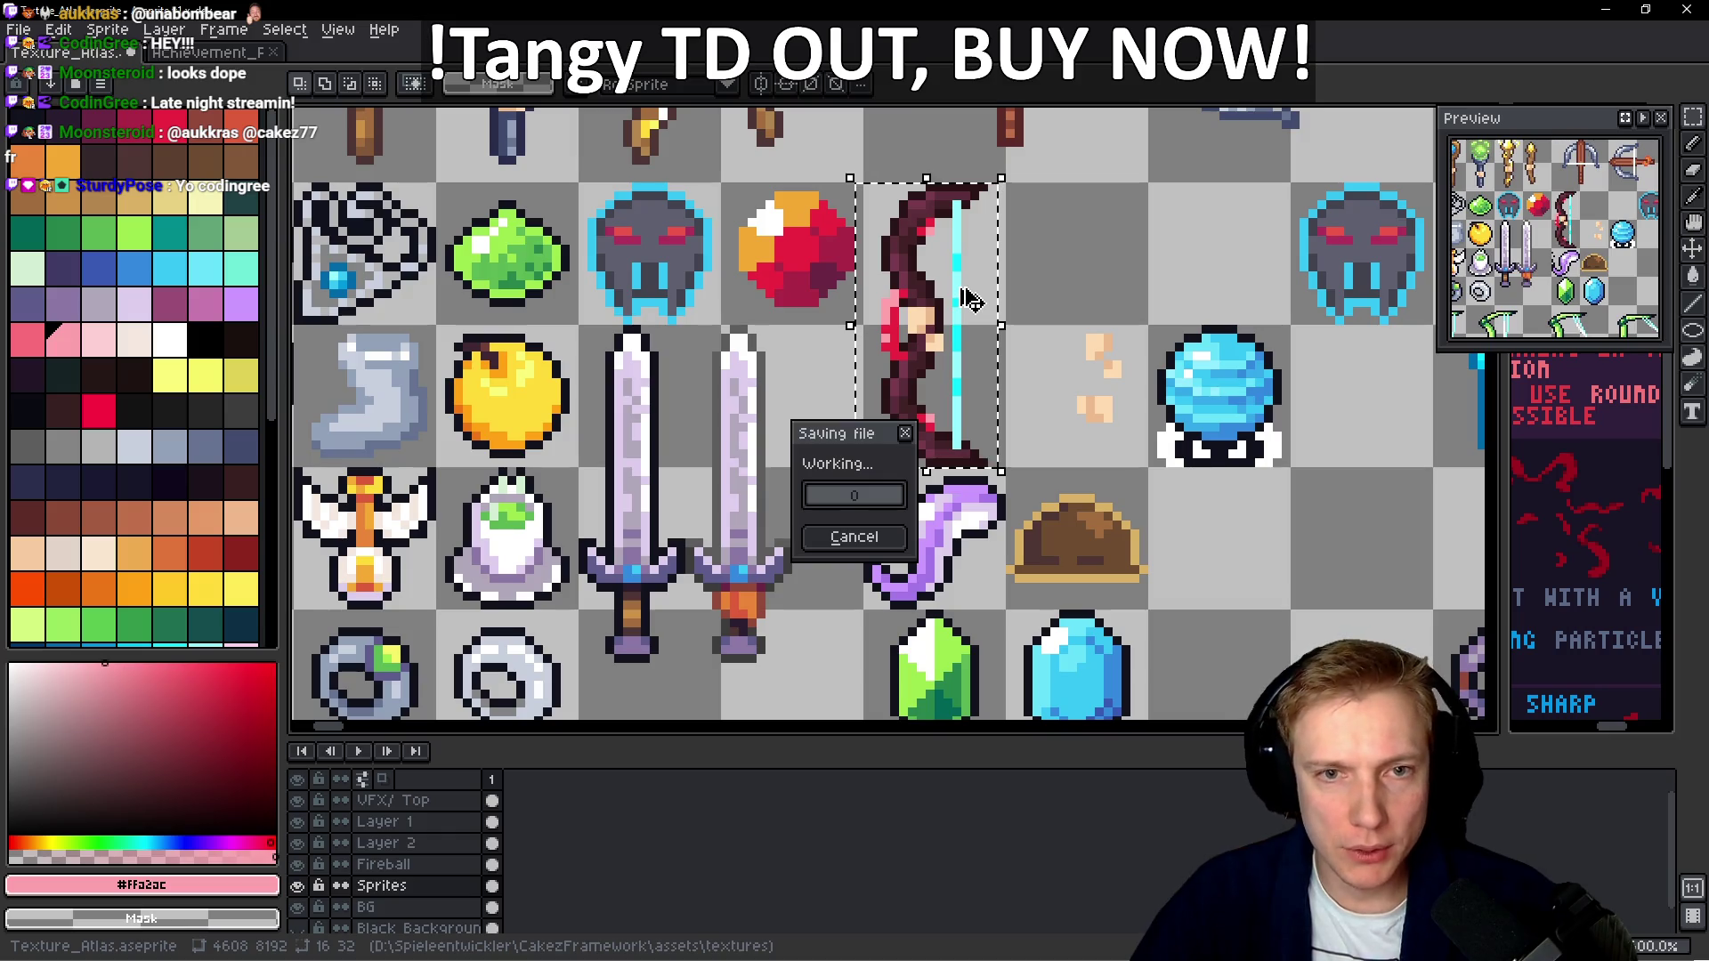
{"action": "key", "text": "ctrl+e"}
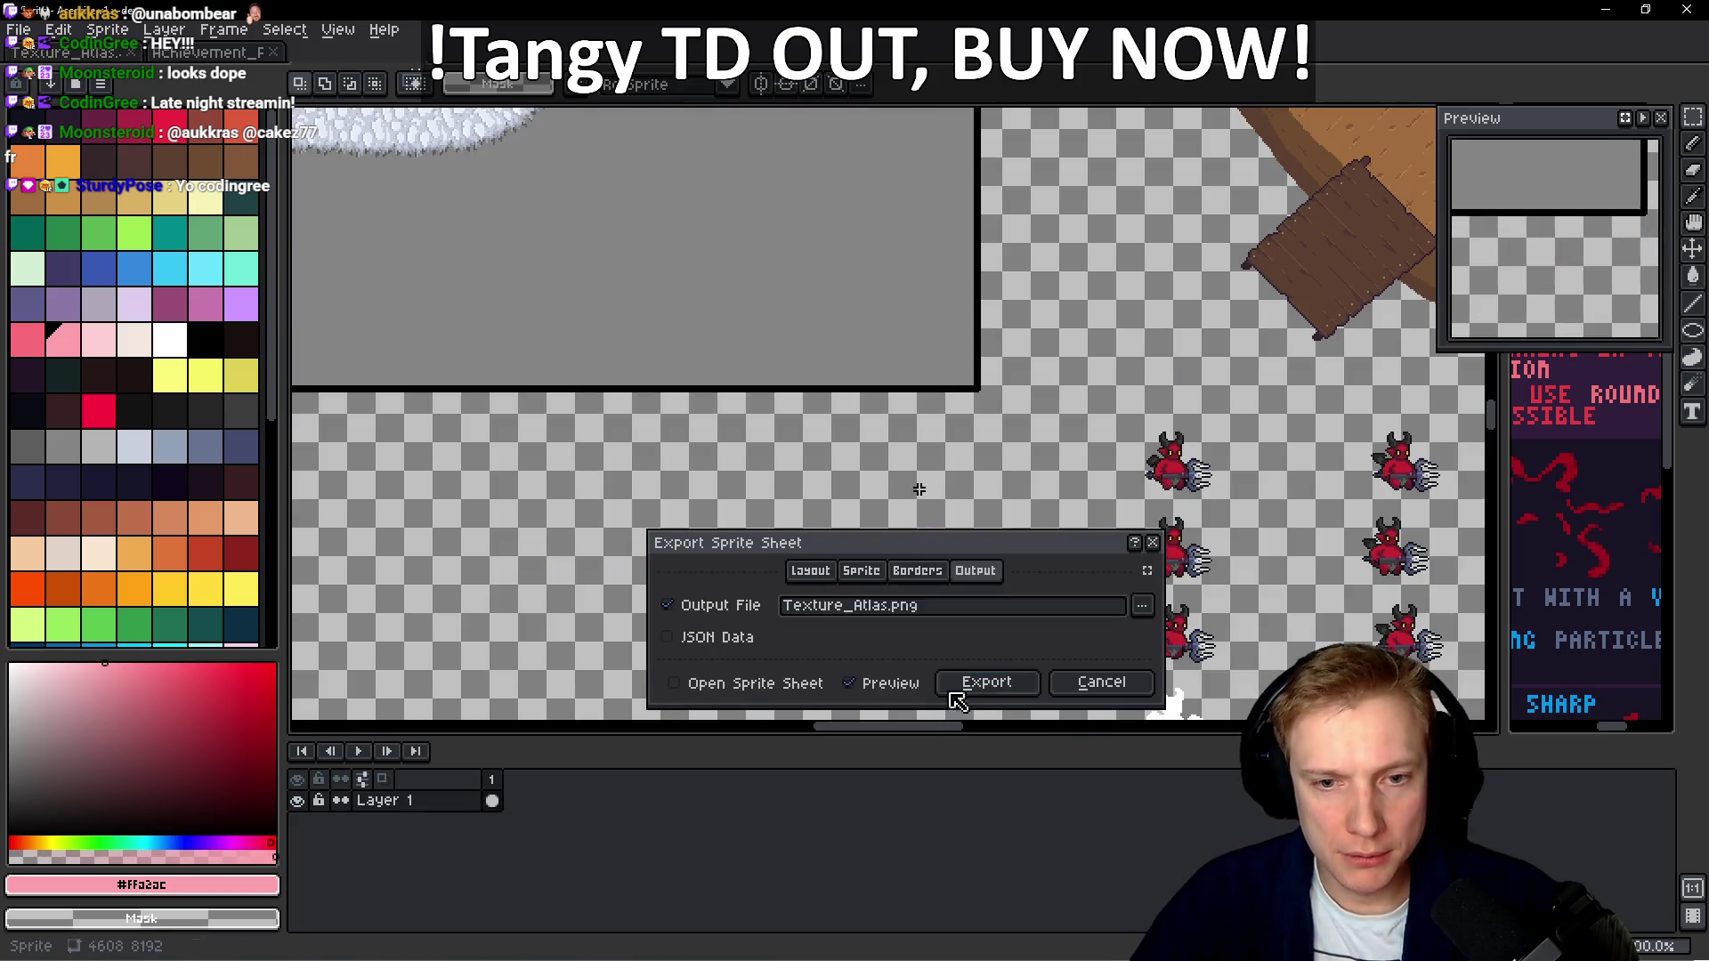
{"action": "left_click", "coordinate": [1001, 690]}
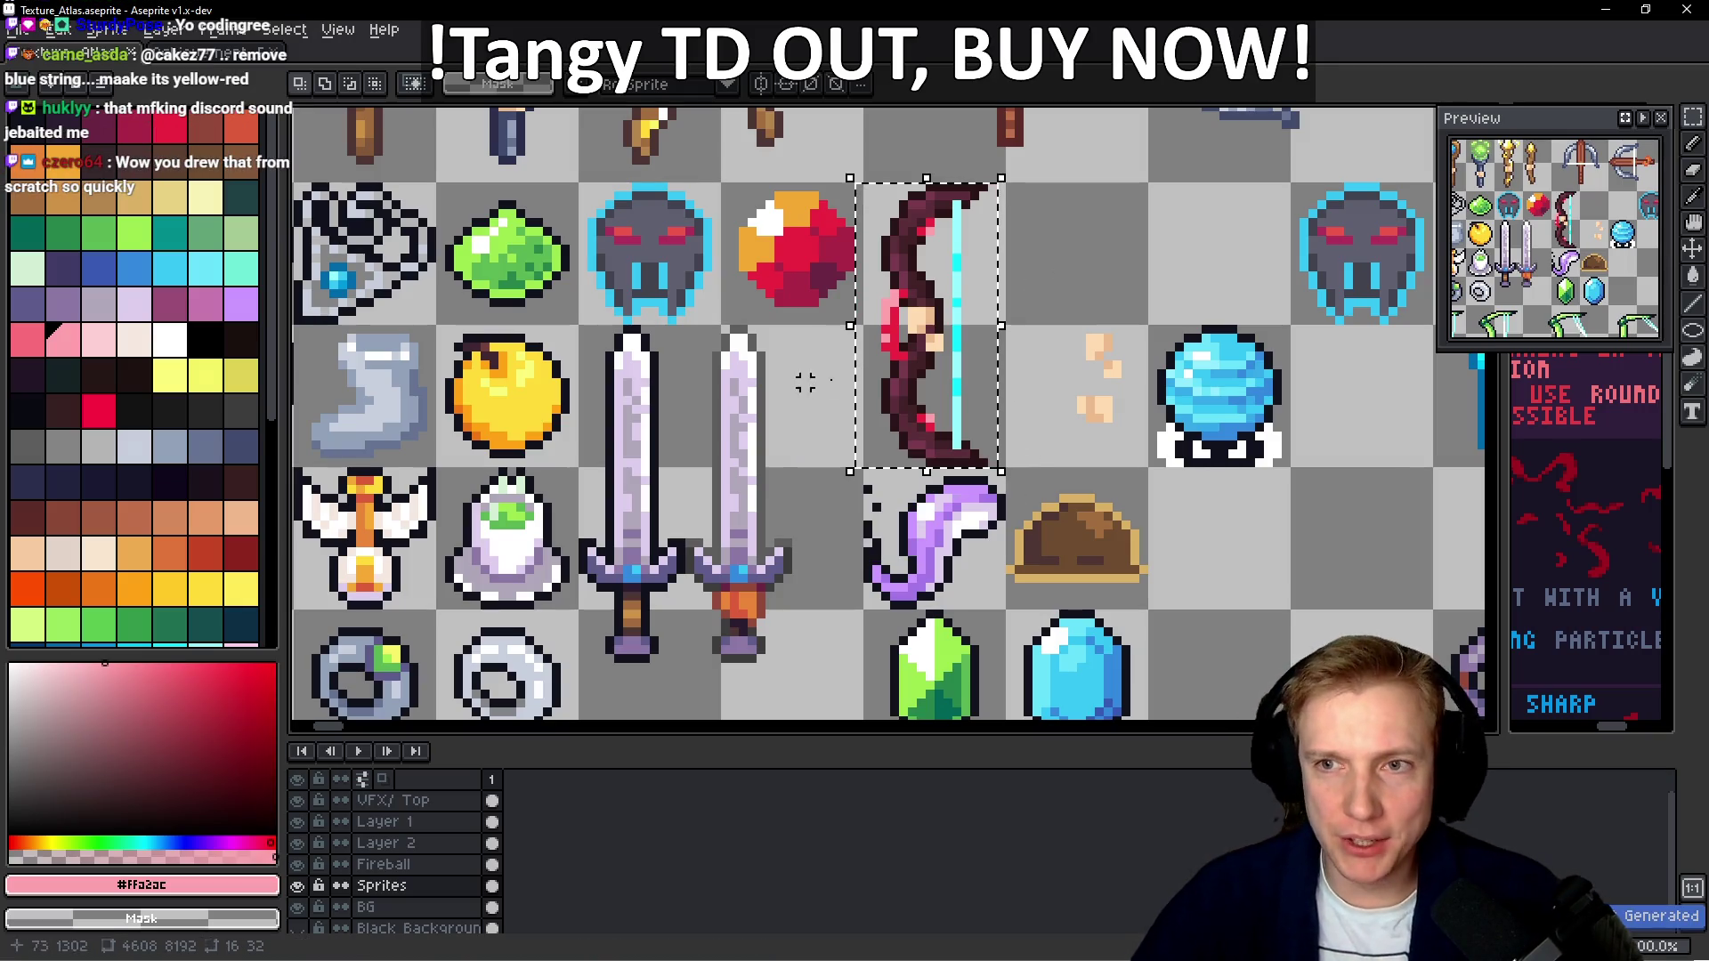
{"action": "left_click_drag", "start_coordinate": [806, 382], "coordinate": [481, 472]}
{"action": "key", "text": "alt+Tab"}
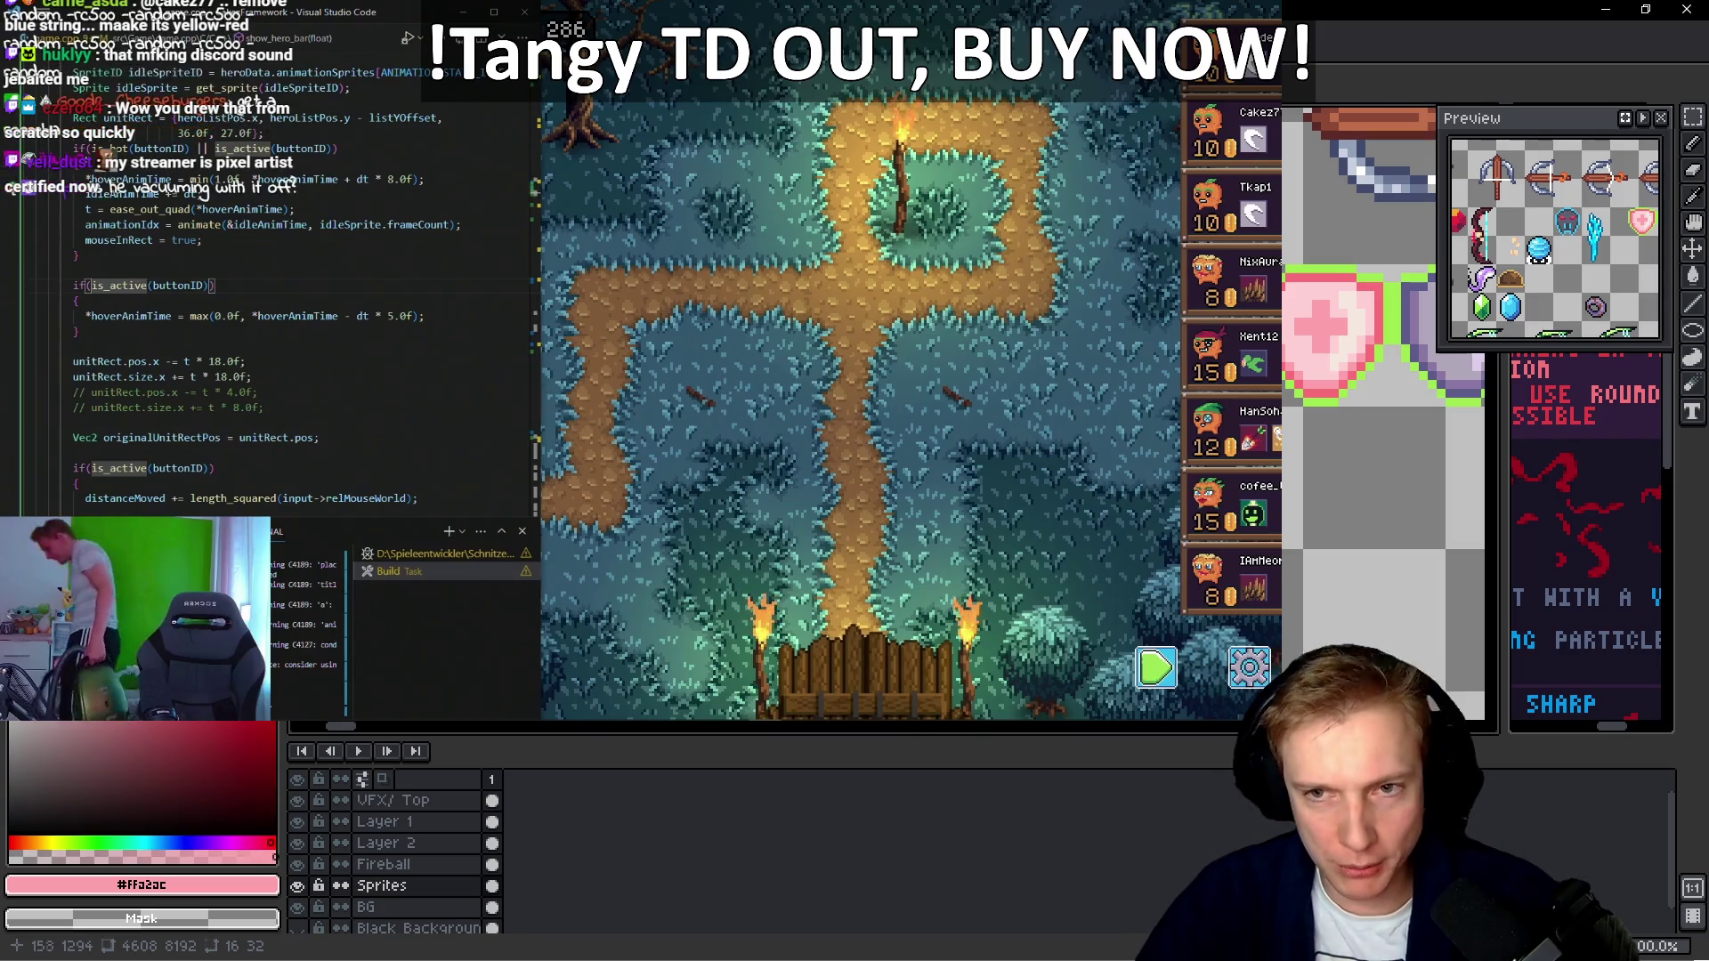
Scroll over the running Tangy TD forest map to check the game
{"action": "scroll", "coordinate": [1384, 356], "scroll_direction": "down", "scroll_amount": 5}
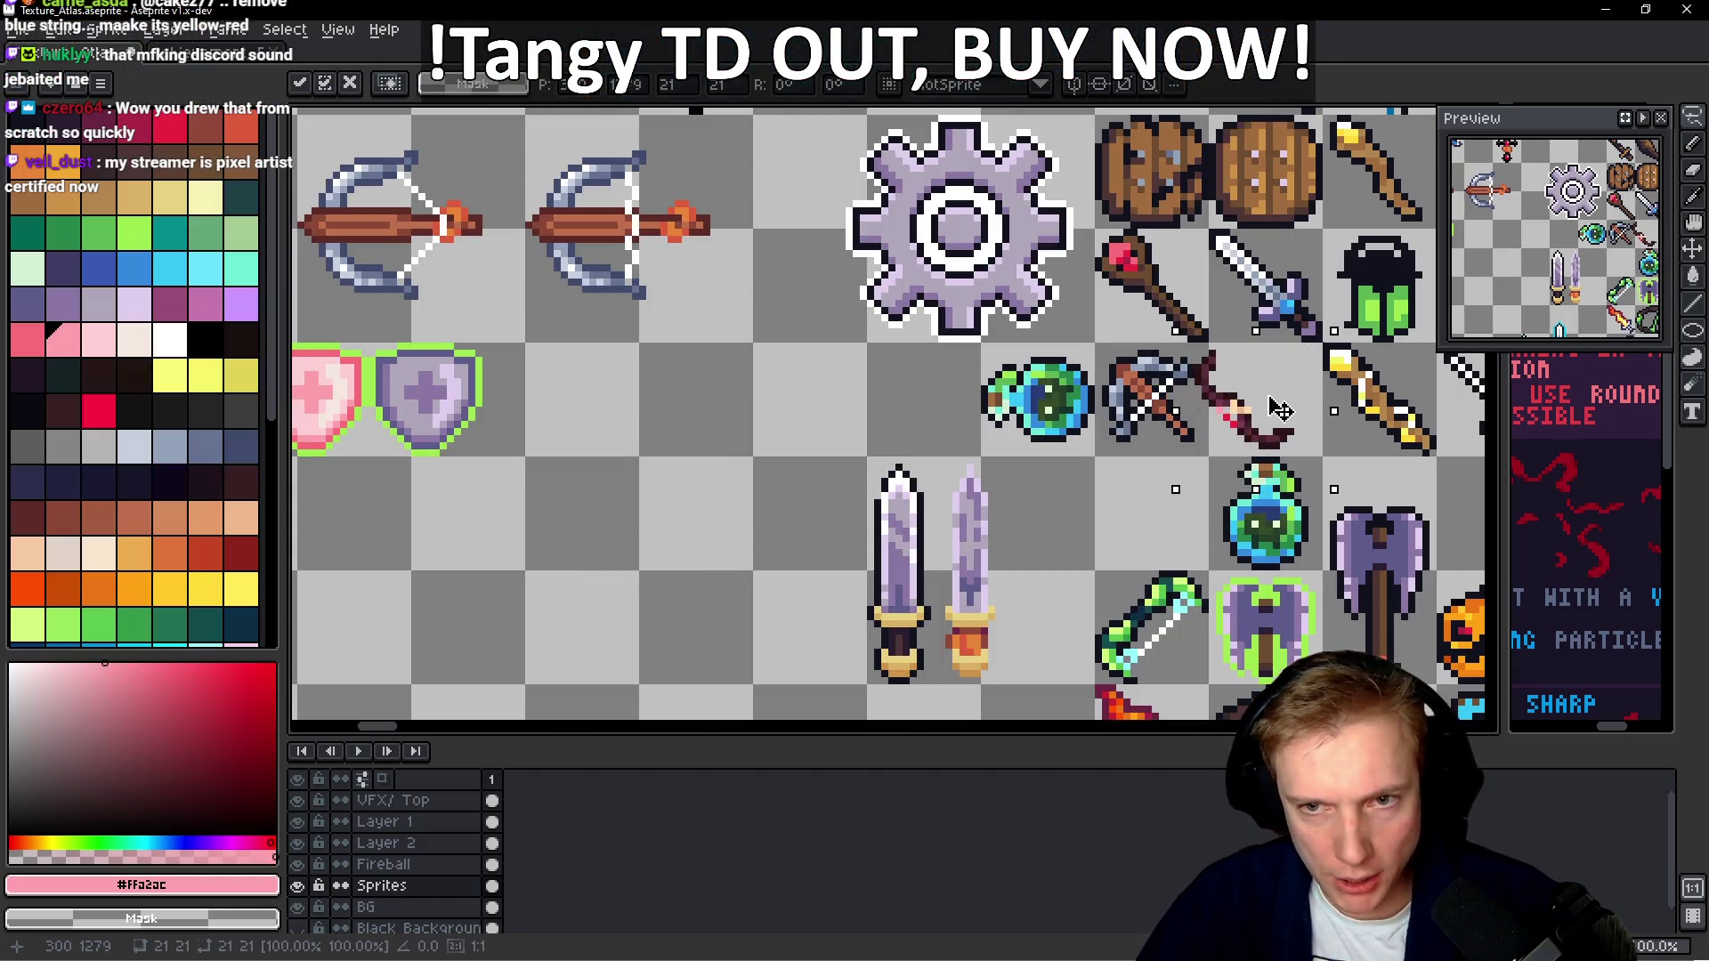
Eyedrop the bow icon's red and extend the red accent pixels on the small bow
{"action": "mouse_move", "coordinate": [1280, 409]}
{"action": "left_mouse_down"}
{"action": "mouse_move", "coordinate": [705, 392]}
{"action": "mouse_move", "coordinate": [697, 483]}
{"action": "mouse_move", "coordinate": [850, 507]}
{"action": "mouse_move", "coordinate": [1494, 120]}
{"action": "mouse_move", "coordinate": [1028, 430]}
{"action": "mouse_move", "coordinate": [338, 294]}
{"action": "mouse_move", "coordinate": [458, 275]}
{"action": "mouse_move", "coordinate": [463, 259]}
{"action": "left_mouse_up"}
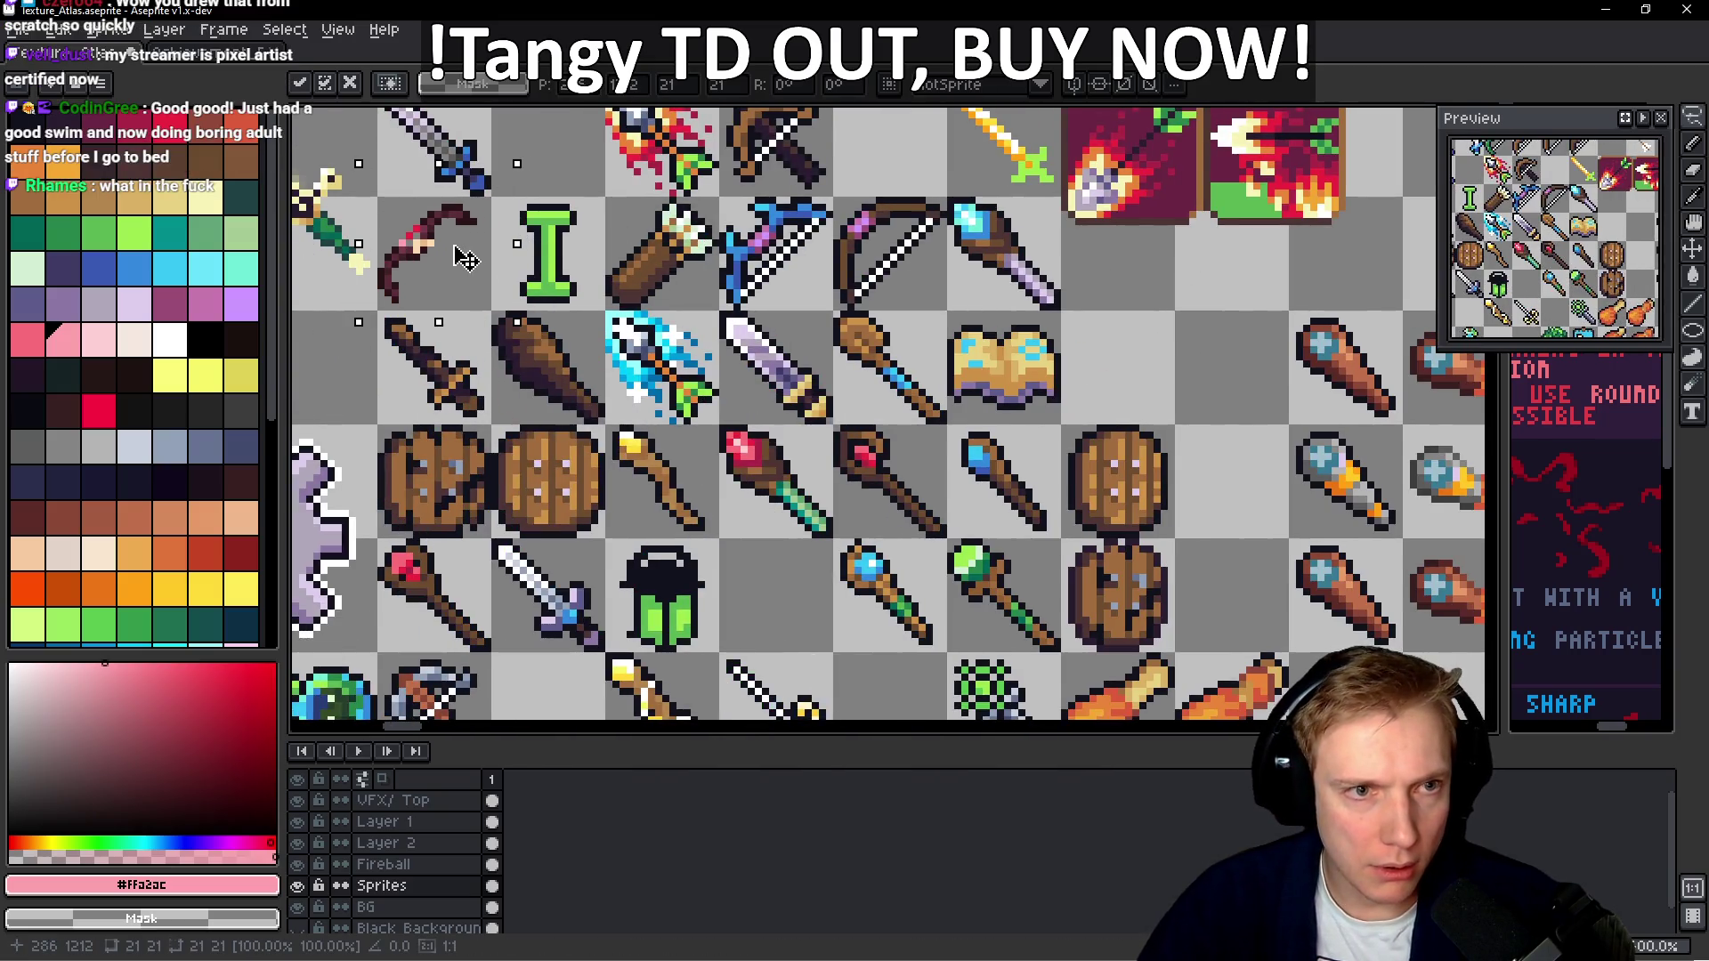
{"action": "scroll", "coordinate": [457, 249], "scroll_direction": "up", "scroll_amount": 2}
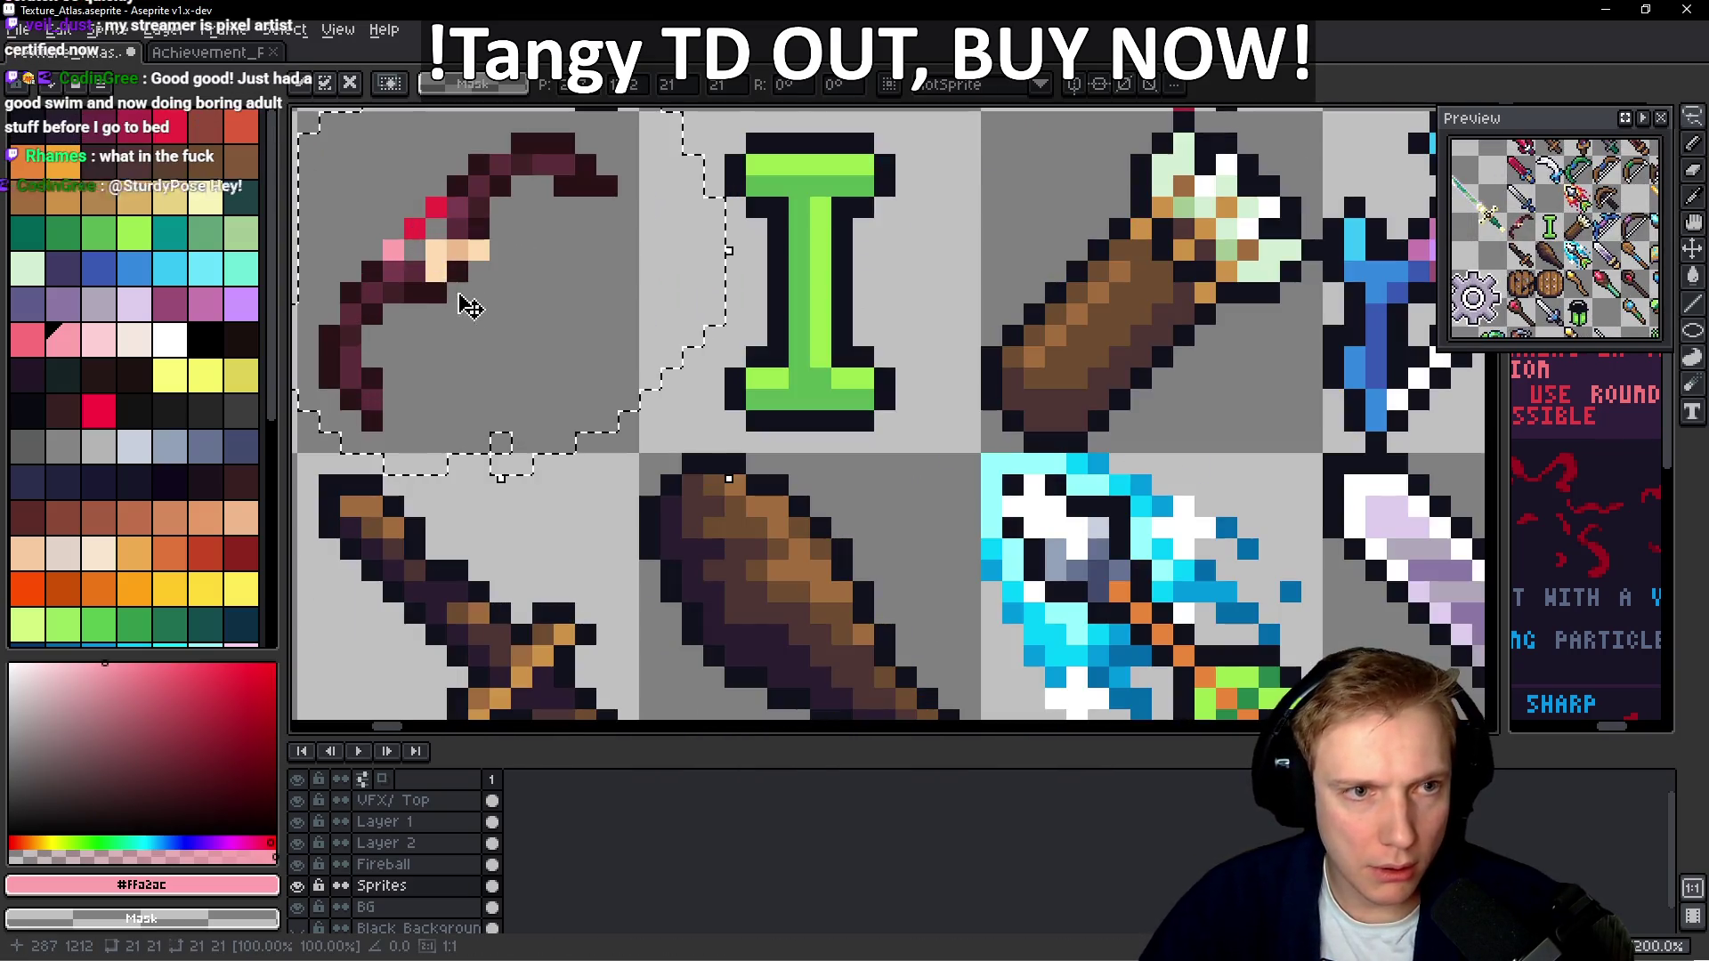
{"action": "key", "text": "b"}
{"action": "scroll", "coordinate": [432, 242], "scroll_direction": "up", "scroll_amount": 3}
{"action": "left_click", "coordinate": [419, 383], "text": "alt"}
{"action": "left_click", "coordinate": [471, 392]}
{"action": "left_click", "coordinate": [417, 335]}
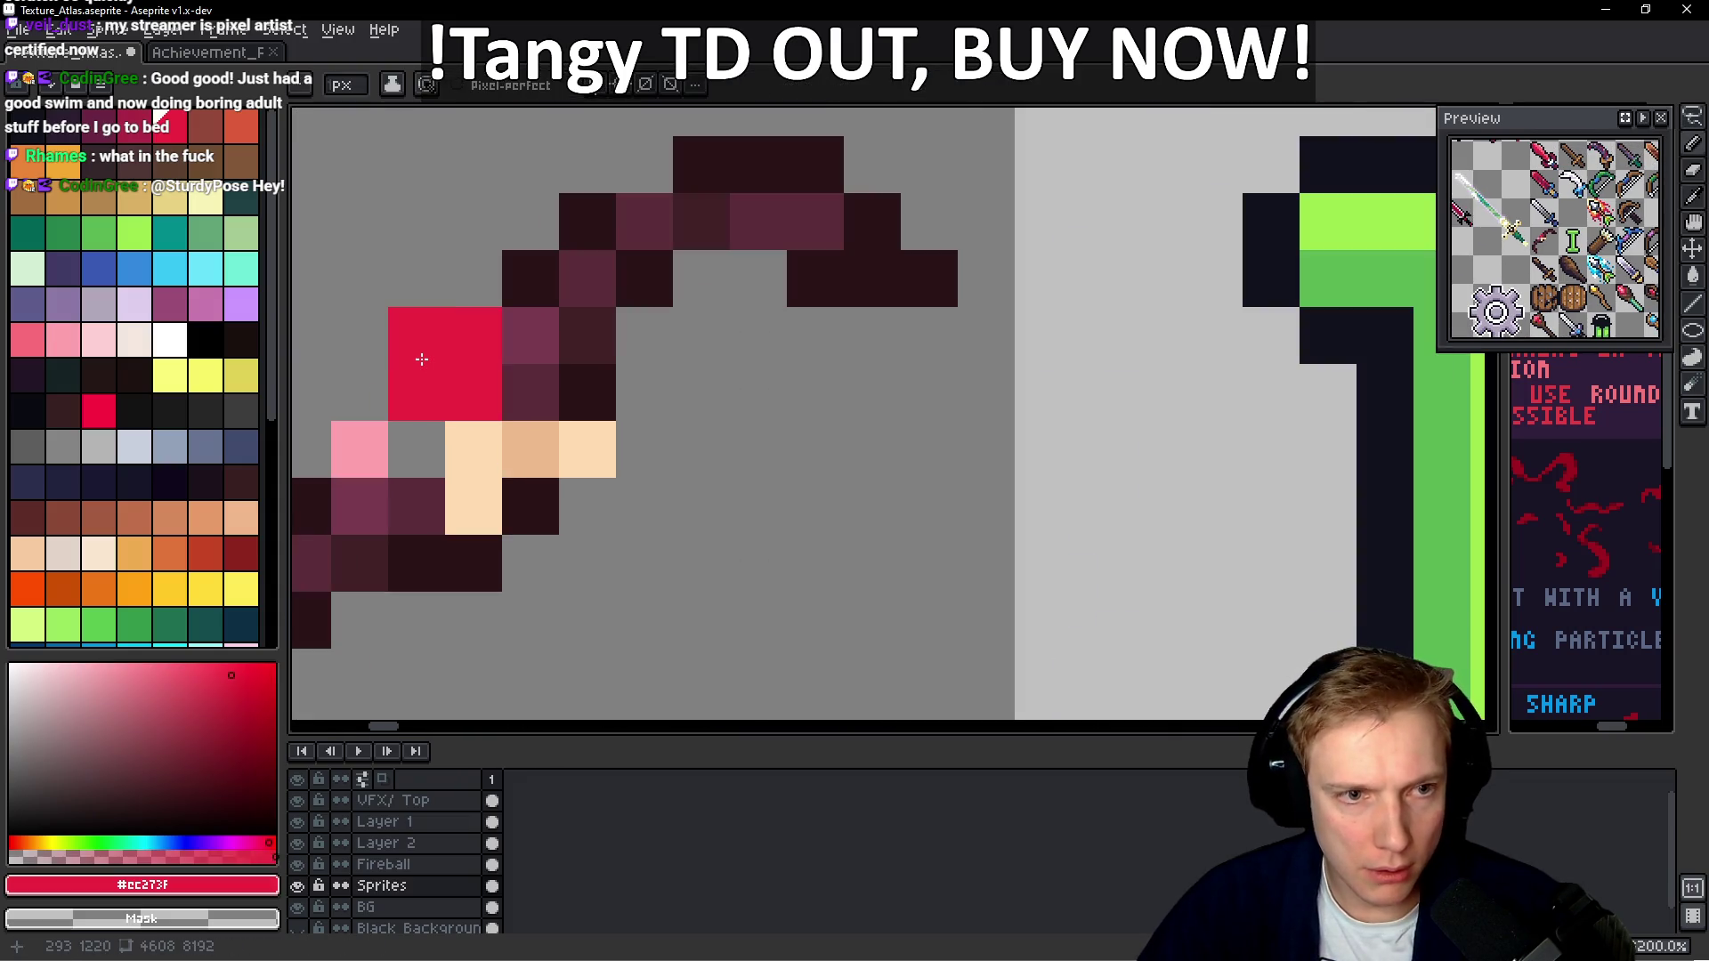
{"action": "left_click", "coordinate": [368, 401]}
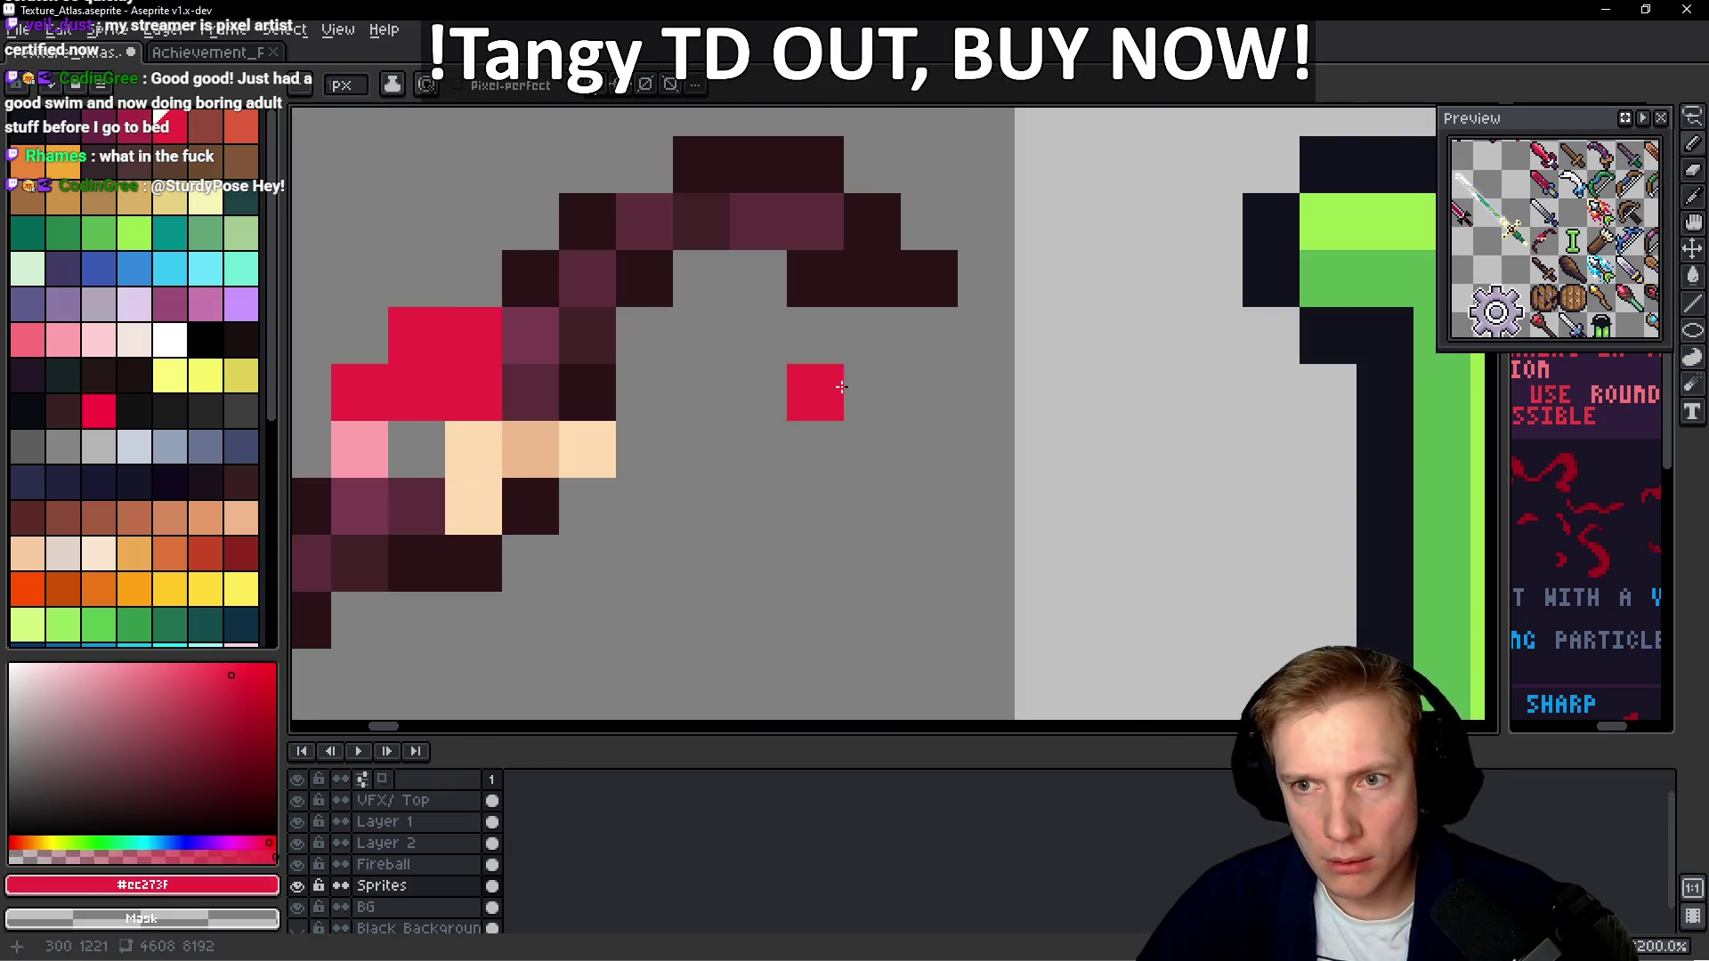
Fill the gap in the bow outline with red pixels
{"action": "left_click", "coordinate": [707, 276]}
{"action": "left_click", "coordinate": [758, 279]}
{"action": "left_click", "coordinate": [702, 335]}
{"action": "left_click_drag", "start_coordinate": [530, 677], "coordinate": [798, 494]}
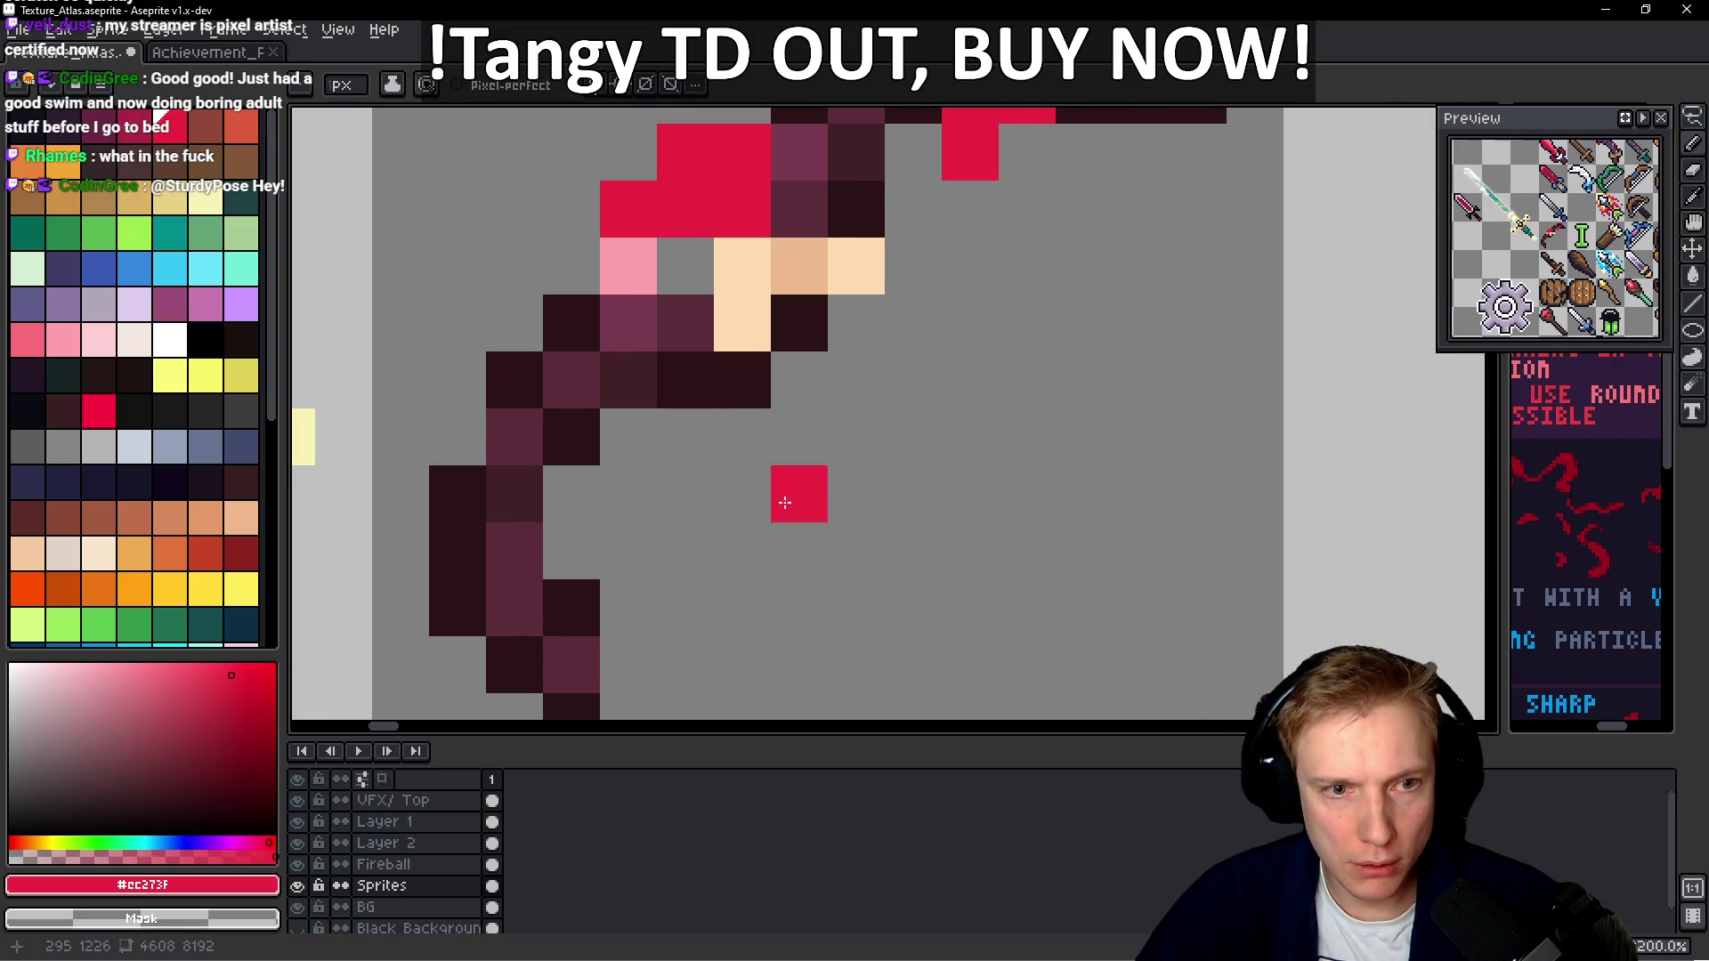
{"action": "left_click", "coordinate": [628, 550]}
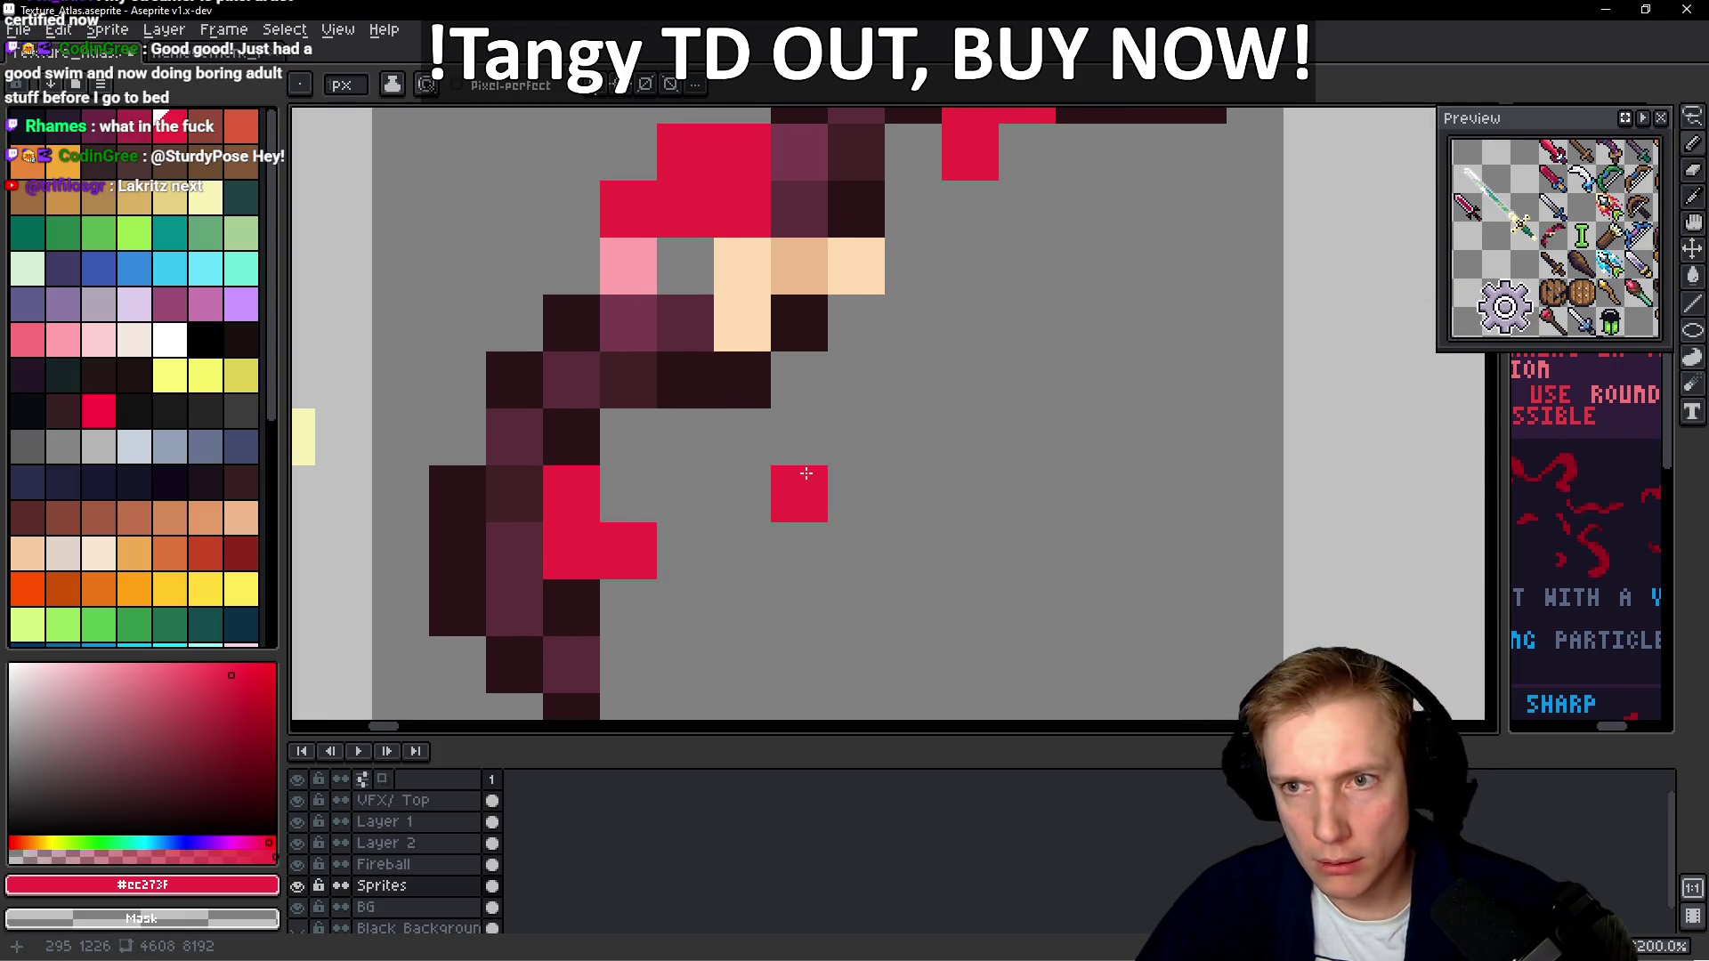
{"action": "scroll", "coordinate": [818, 454], "scroll_direction": "down", "scroll_amount": 3}
{"action": "scroll", "coordinate": [817, 455], "scroll_direction": "down", "scroll_amount": 3}
Eyedrop white and draw a diagonal white bowstring across the bow
{"action": "left_click_drag", "start_coordinate": [817, 454], "coordinate": [492, 321]}
{"action": "scroll", "coordinate": [1130, 300], "scroll_direction": "up", "scroll_amount": 2}
{"action": "key", "text": "alt"}
{"action": "left_click", "coordinate": [1131, 300], "text": "alt"}
{"action": "scroll", "coordinate": [1131, 300], "scroll_direction": "down", "scroll_amount": 2}
{"action": "scroll", "coordinate": [820, 290], "scroll_direction": "up", "scroll_amount": 3}
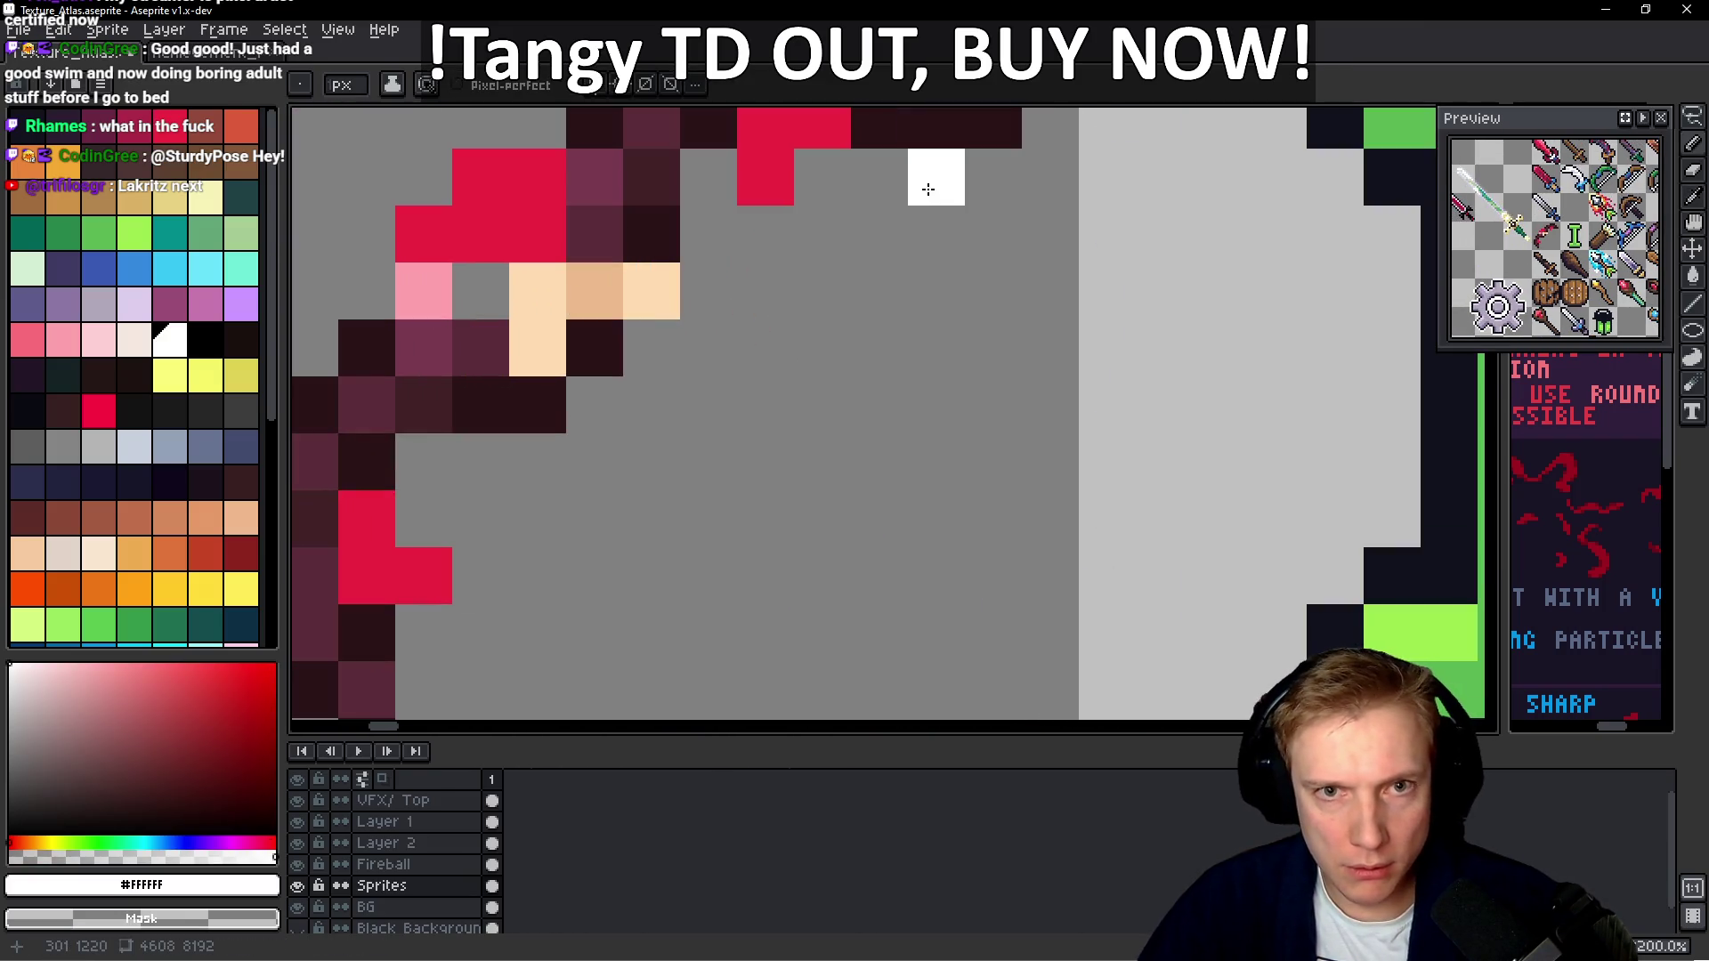
{"action": "left_click", "coordinate": [879, 235]}
{"action": "scroll", "coordinate": [831, 344], "scroll_direction": "down", "scroll_amount": 1}
{"action": "left_click", "coordinate": [596, 527], "text": "shift"}
{"action": "scroll", "coordinate": [595, 539], "scroll_direction": "down", "scroll_amount": 3}
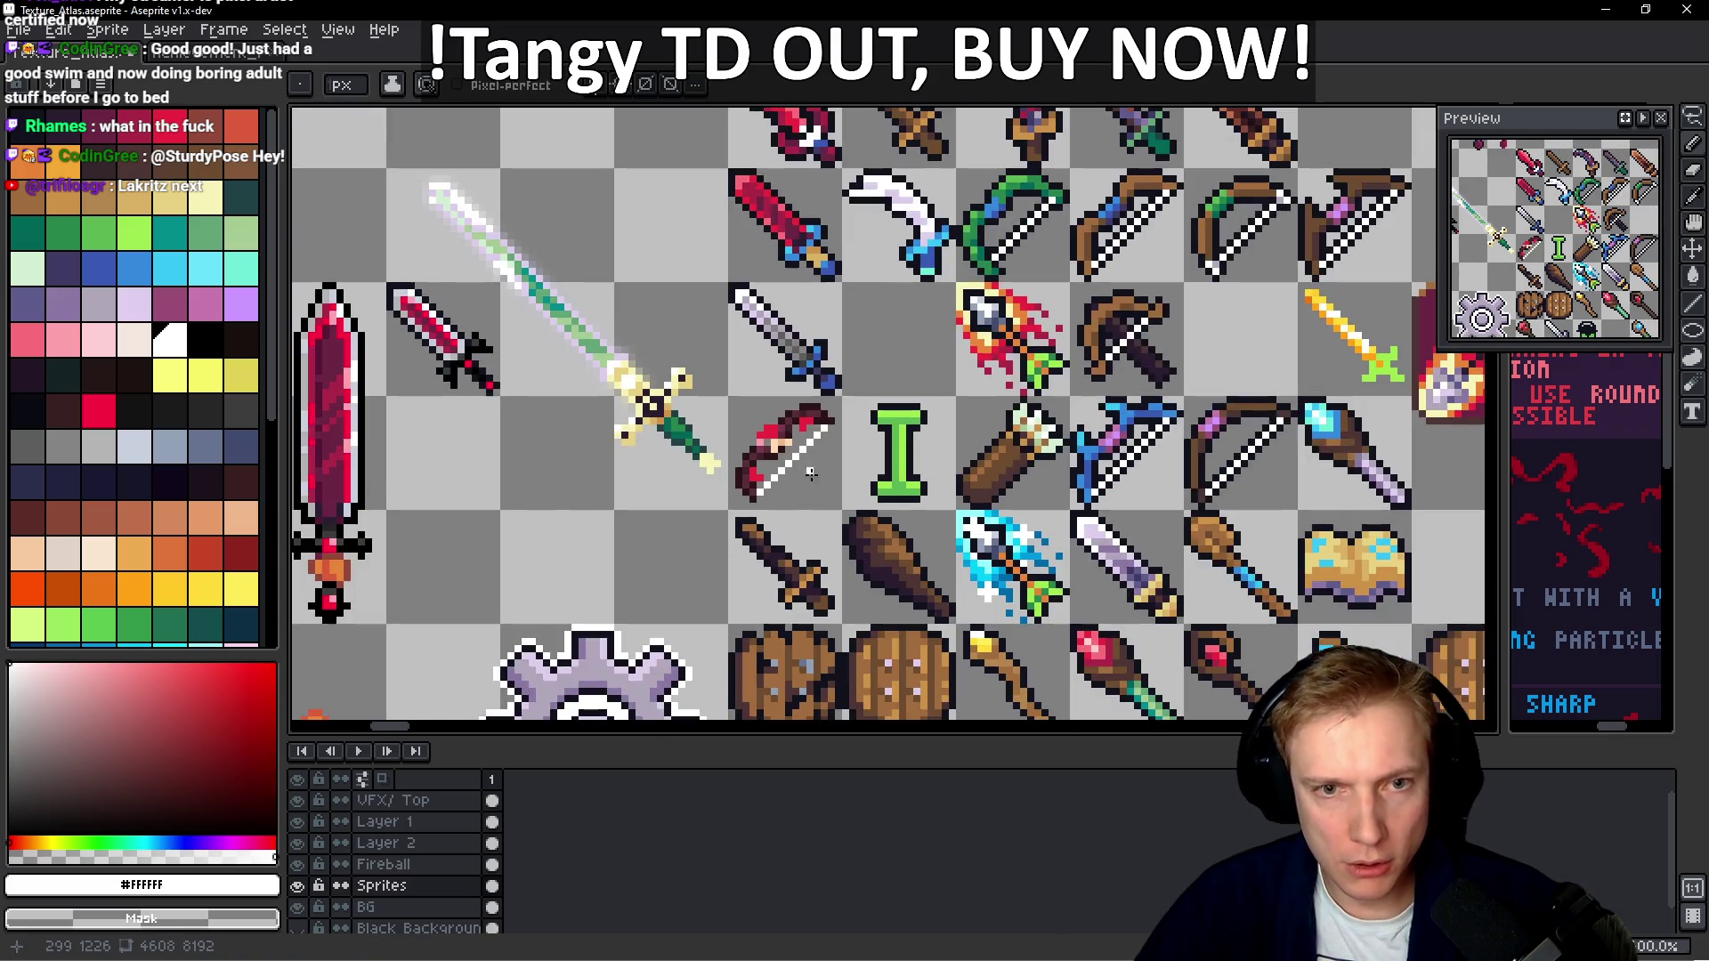
Pan the atlas to a reference bow and eyedrop its cyan string colour #94FDFF
{"action": "scroll", "coordinate": [735, 534], "scroll_direction": "down", "scroll_amount": 2}
{"action": "left_click_drag", "start_coordinate": [709, 591], "coordinate": [922, 393]}
{"action": "left_click_drag", "start_coordinate": [612, 596], "coordinate": [692, 451]}
{"action": "mouse_move", "coordinate": [472, 586]}
{"action": "left_mouse_down"}
{"action": "mouse_move", "coordinate": [730, 425]}
{"action": "mouse_move", "coordinate": [730, 656]}
{"action": "mouse_move", "coordinate": [614, 254]}
{"action": "mouse_move", "coordinate": [852, 376]}
{"action": "left_mouse_up"}
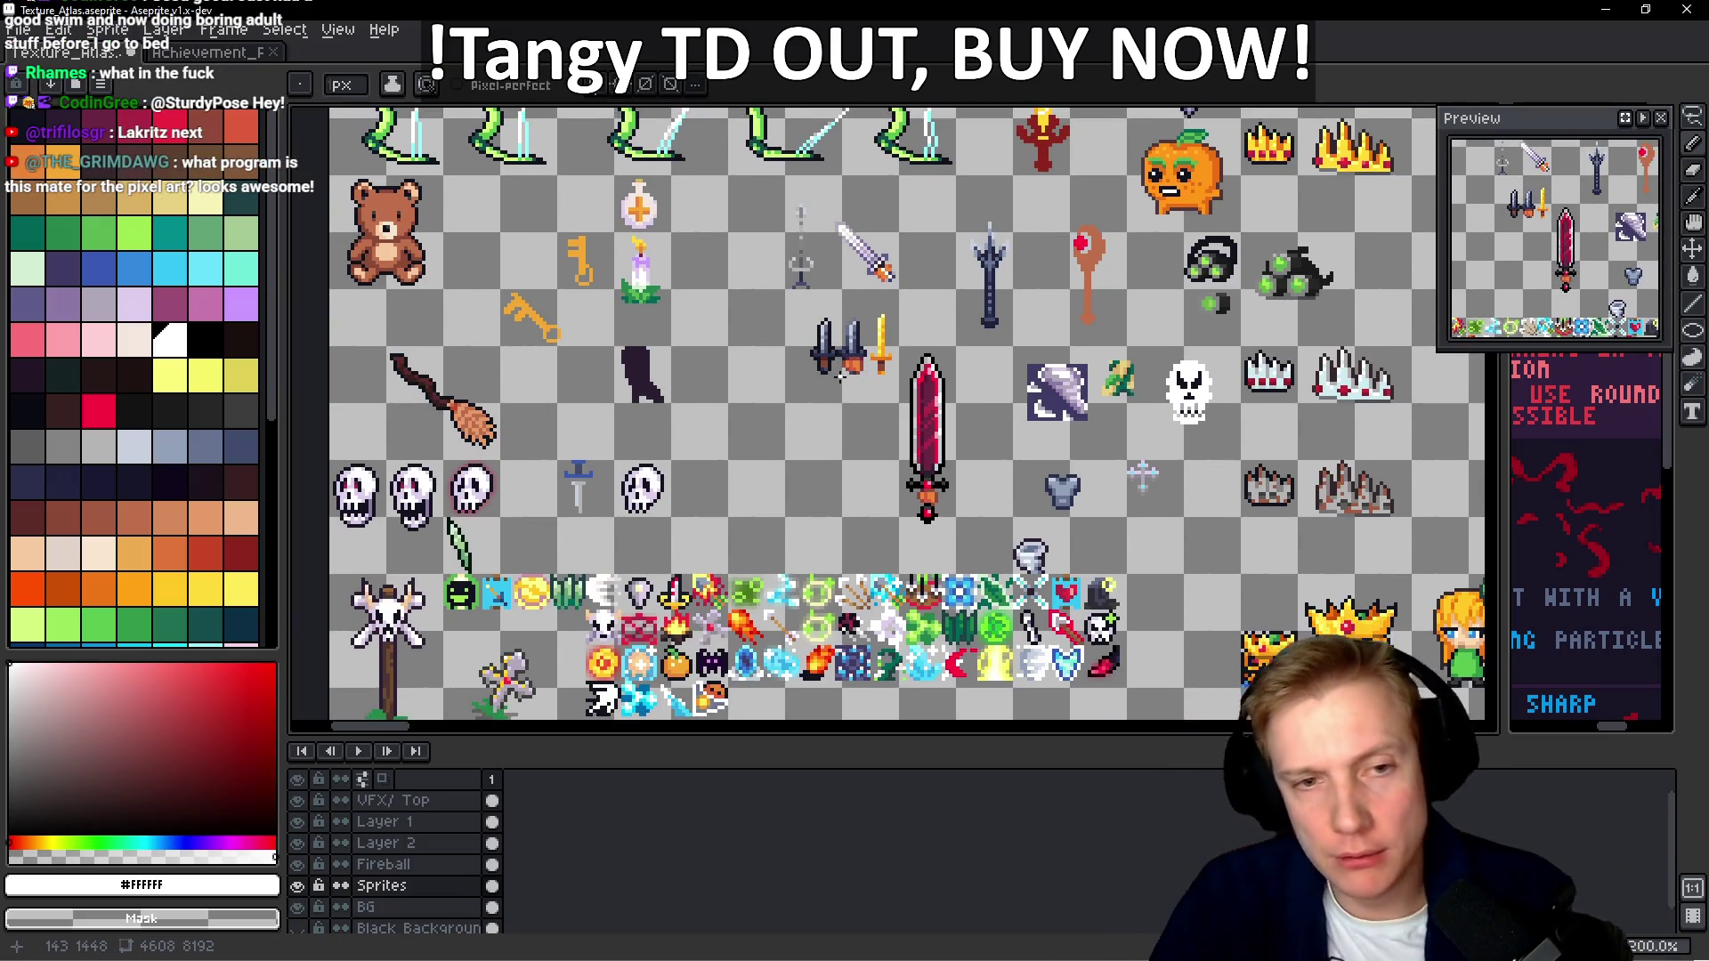
{"action": "left_click_drag", "start_coordinate": [868, 419], "coordinate": [871, 247]}
{"action": "scroll", "coordinate": [884, 424], "scroll_direction": "up", "scroll_amount": 10}
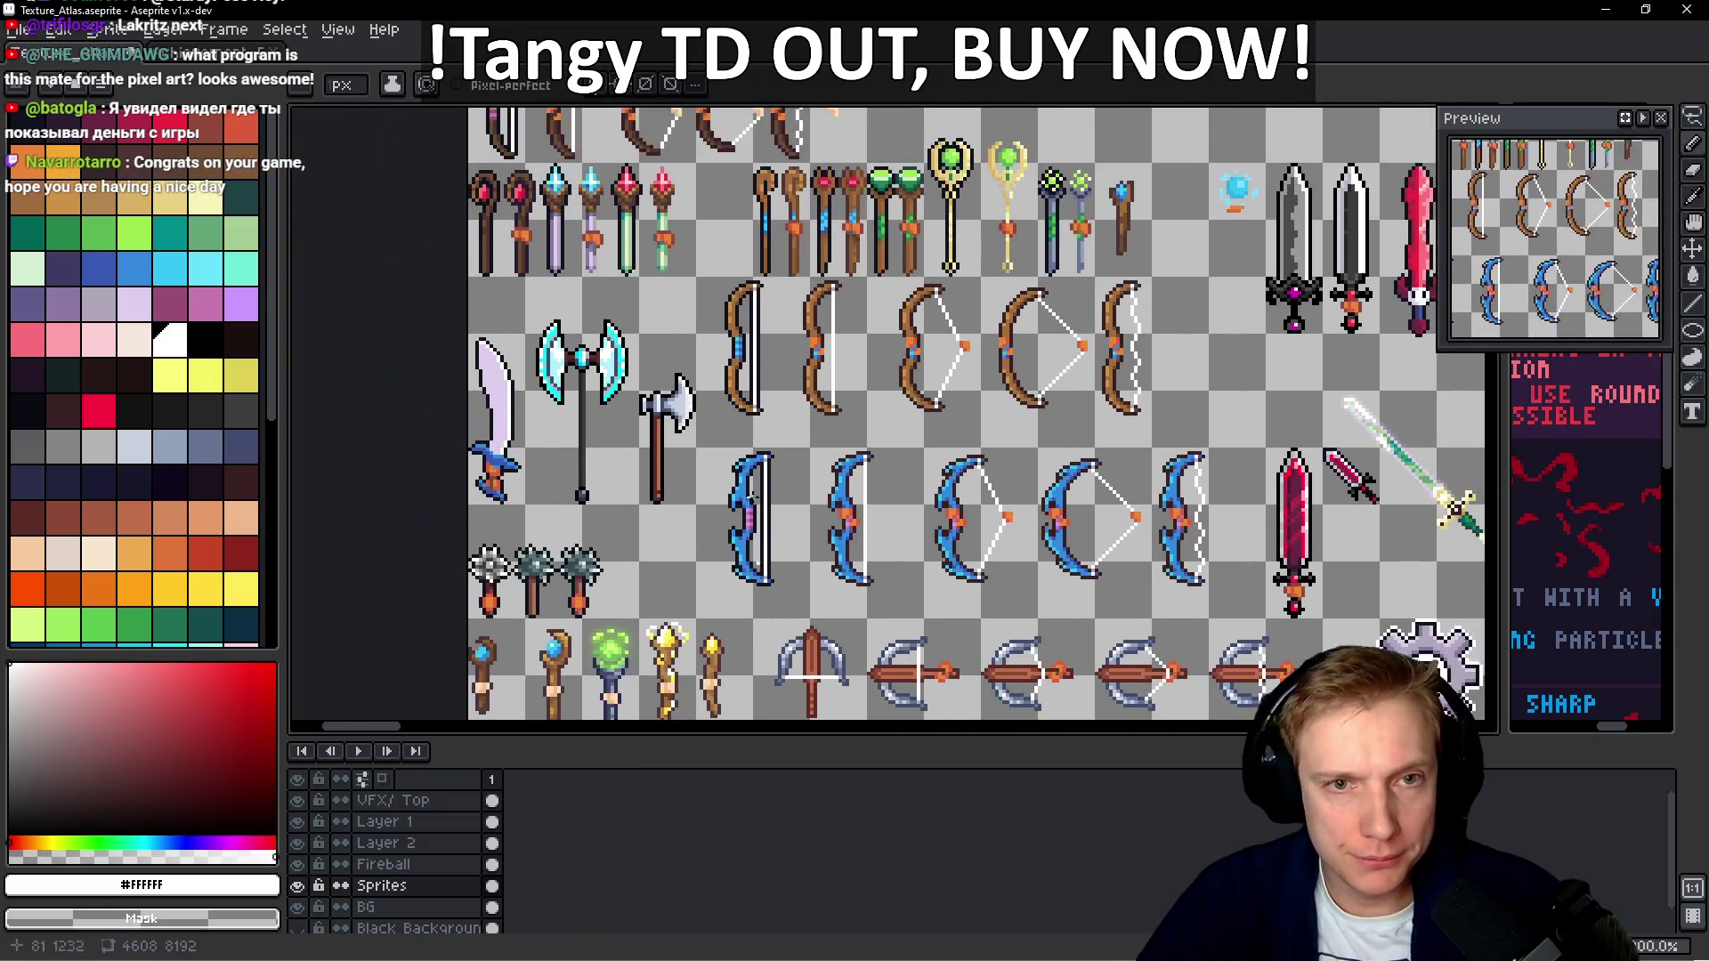
{"action": "mouse_move", "coordinate": [1167, 507]}
{"action": "left_mouse_down"}
{"action": "mouse_move", "coordinate": [1300, 676]}
{"action": "mouse_move", "coordinate": [769, 507]}
{"action": "mouse_move", "coordinate": [897, 348]}
{"action": "left_mouse_up"}
{"action": "scroll", "coordinate": [897, 347], "scroll_direction": "down", "scroll_amount": 5}
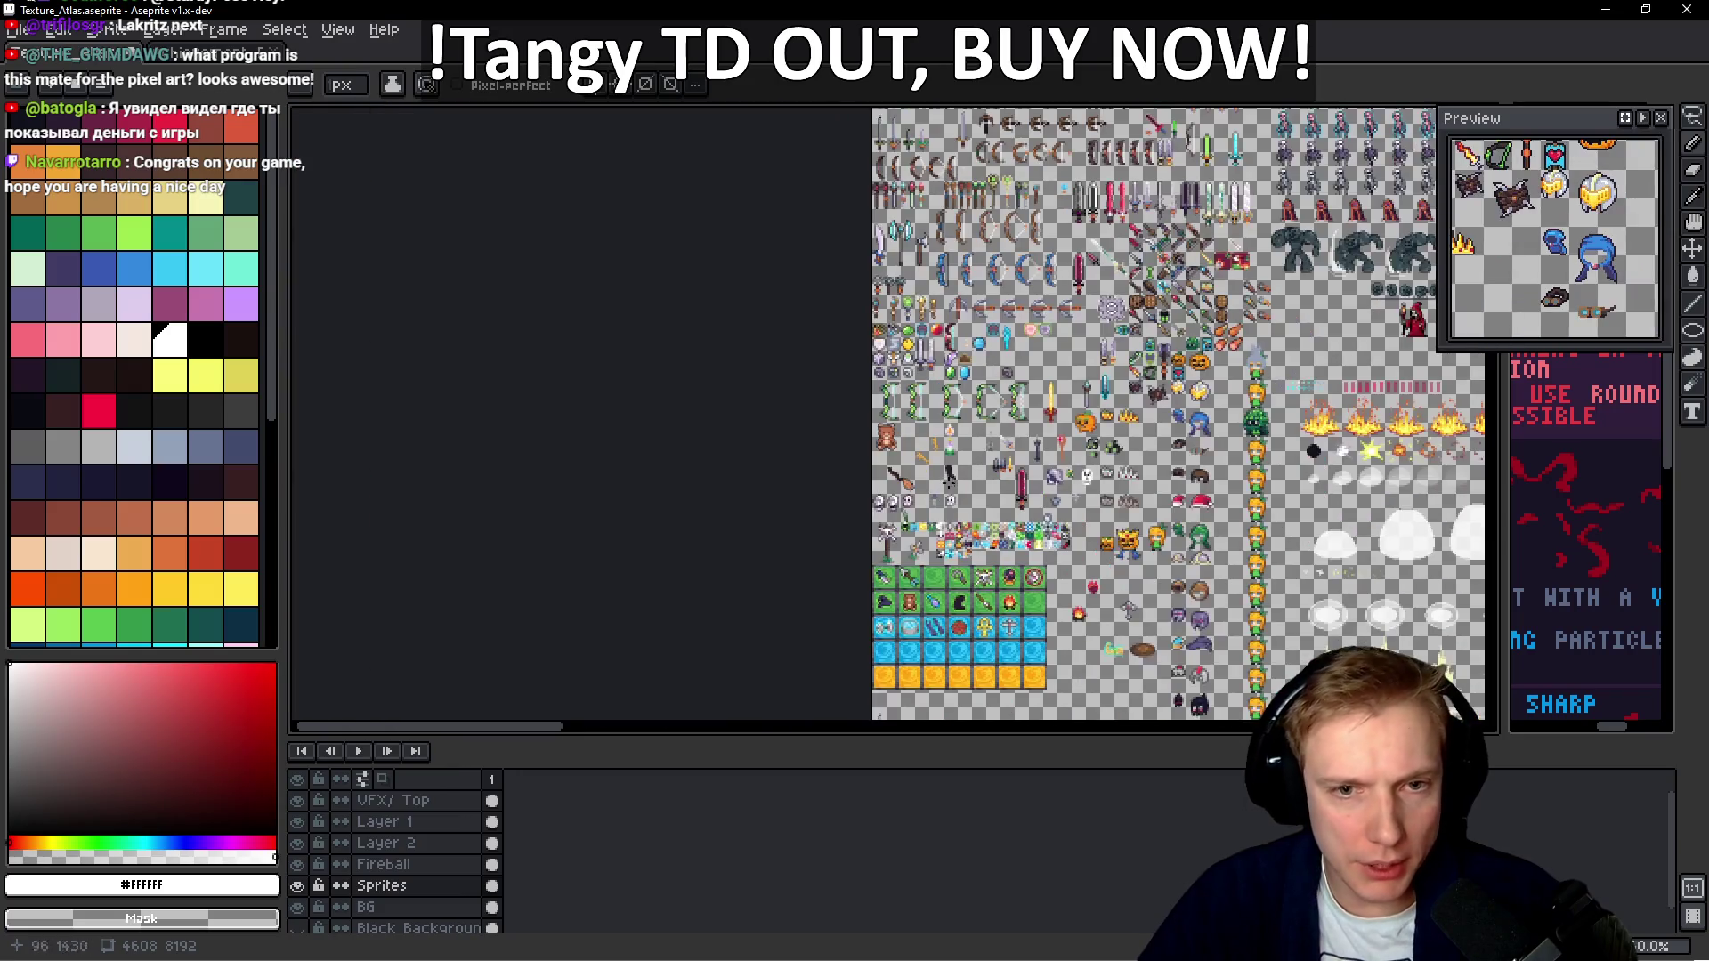
{"action": "scroll", "coordinate": [923, 440], "scroll_direction": "up", "scroll_amount": 10}
{"action": "scroll", "coordinate": [923, 440], "scroll_direction": "up", "scroll_amount": 2}
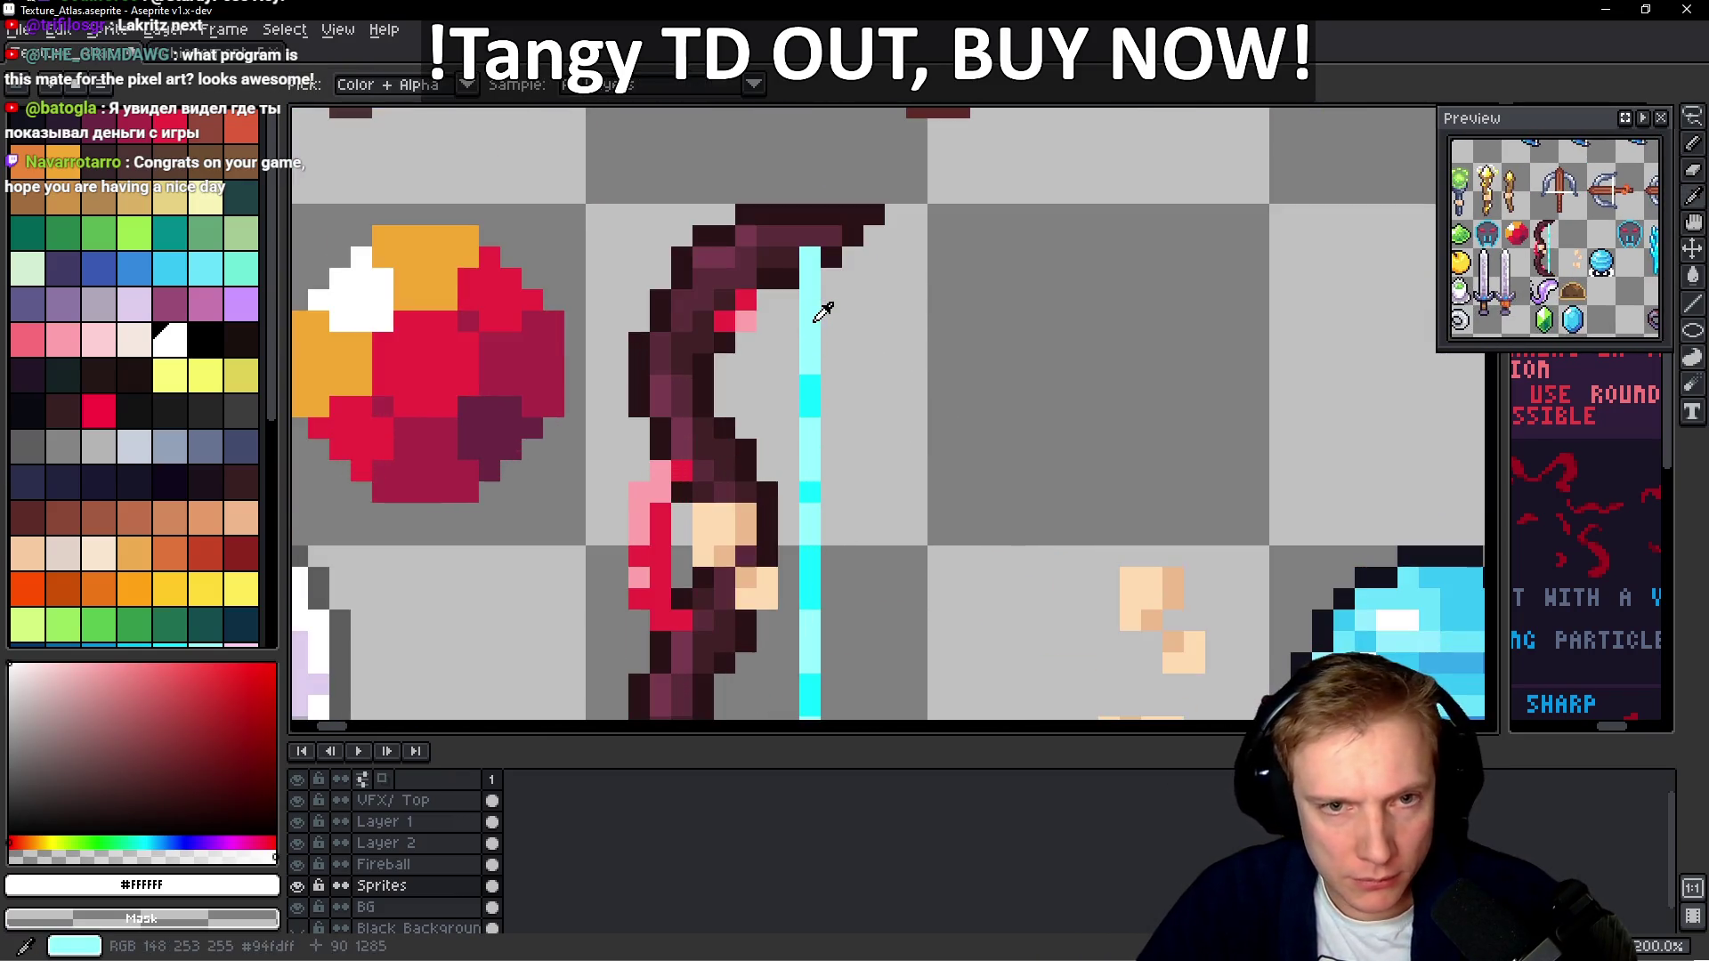
{"action": "left_click", "coordinate": [812, 532], "text": "alt"}
Paint the red ember bow's white bowstring pixels light cyan
{"action": "scroll", "coordinate": [812, 532], "scroll_direction": "down", "scroll_amount": 5}
{"action": "scroll", "coordinate": [812, 533], "scroll_direction": "up", "scroll_amount": 5}
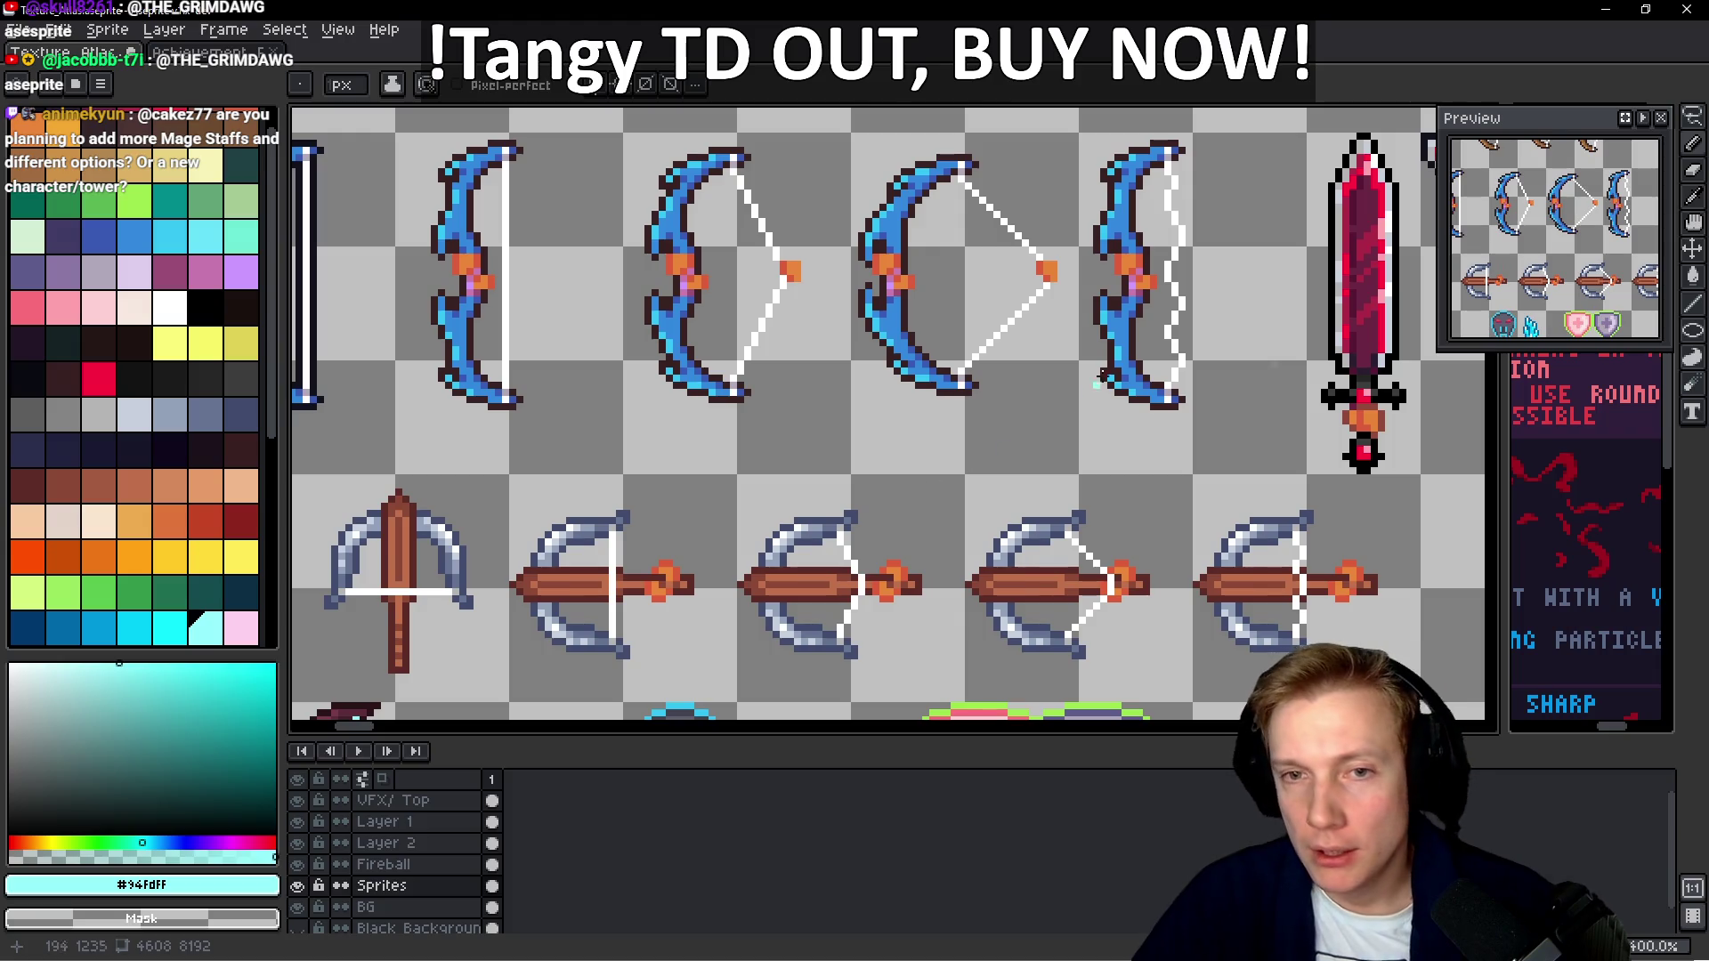
{"action": "scroll", "coordinate": [1102, 373], "scroll_direction": "down", "scroll_amount": 3}
{"action": "scroll", "coordinate": [998, 473], "scroll_direction": "up", "scroll_amount": 5}
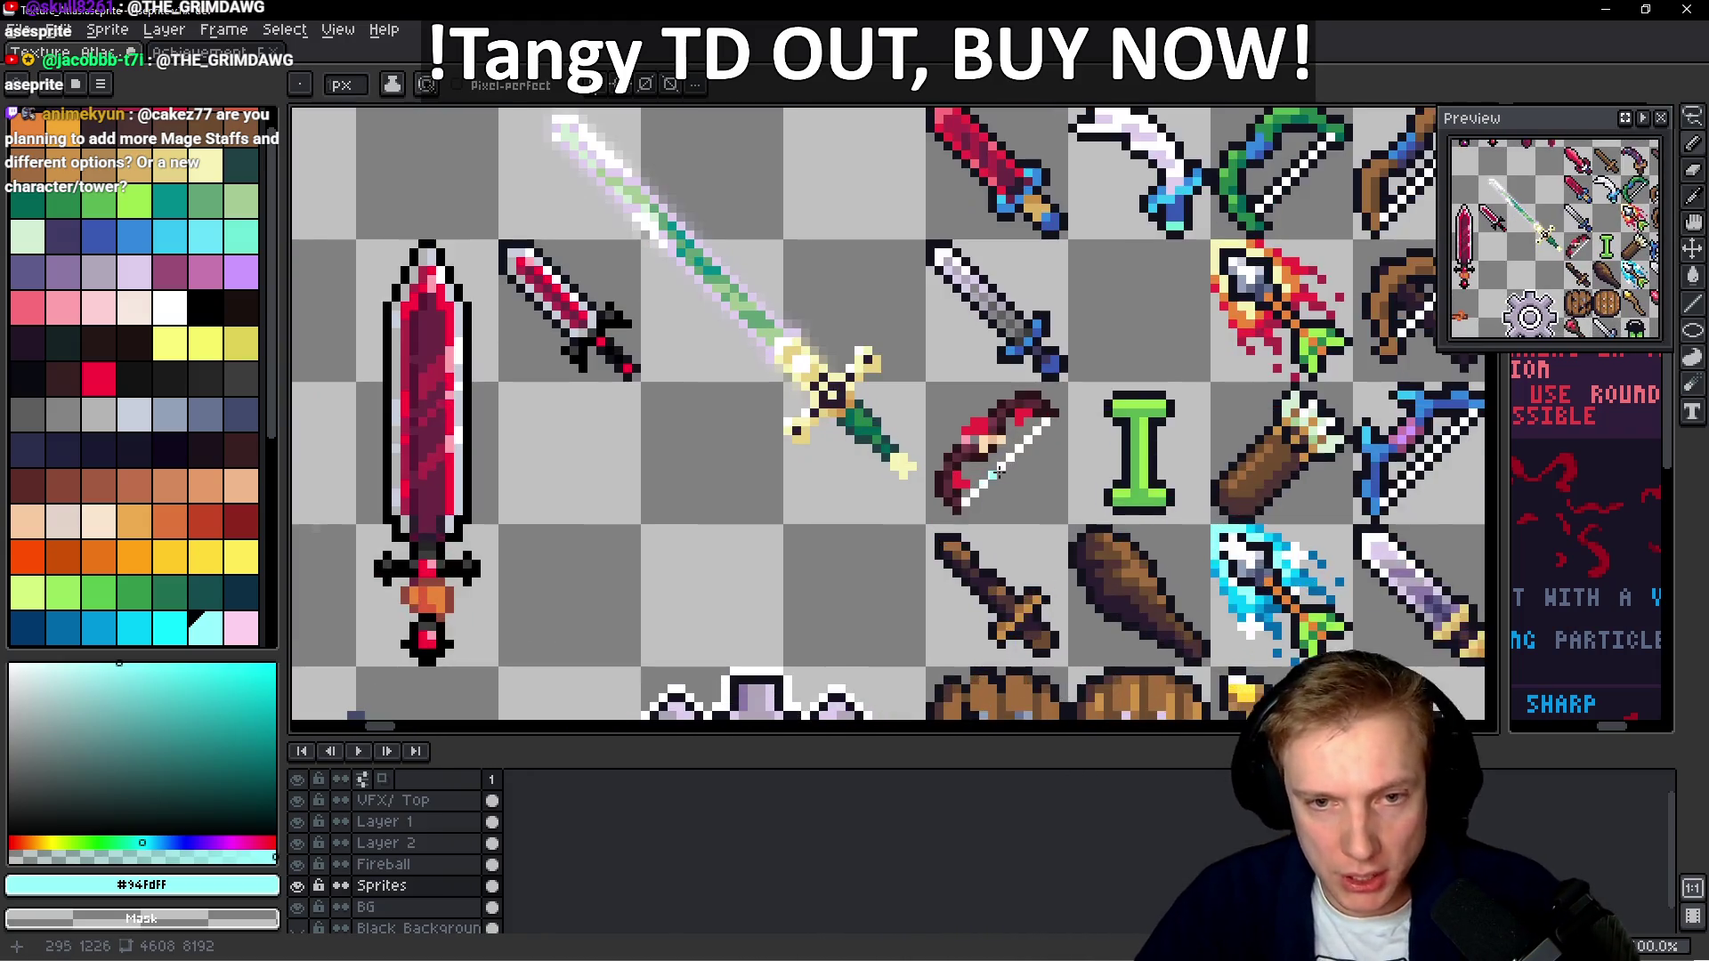
{"action": "scroll", "coordinate": [1001, 472], "scroll_direction": "up", "scroll_amount": 1}
{"action": "left_click_drag", "start_coordinate": [878, 584], "coordinate": [819, 623]}
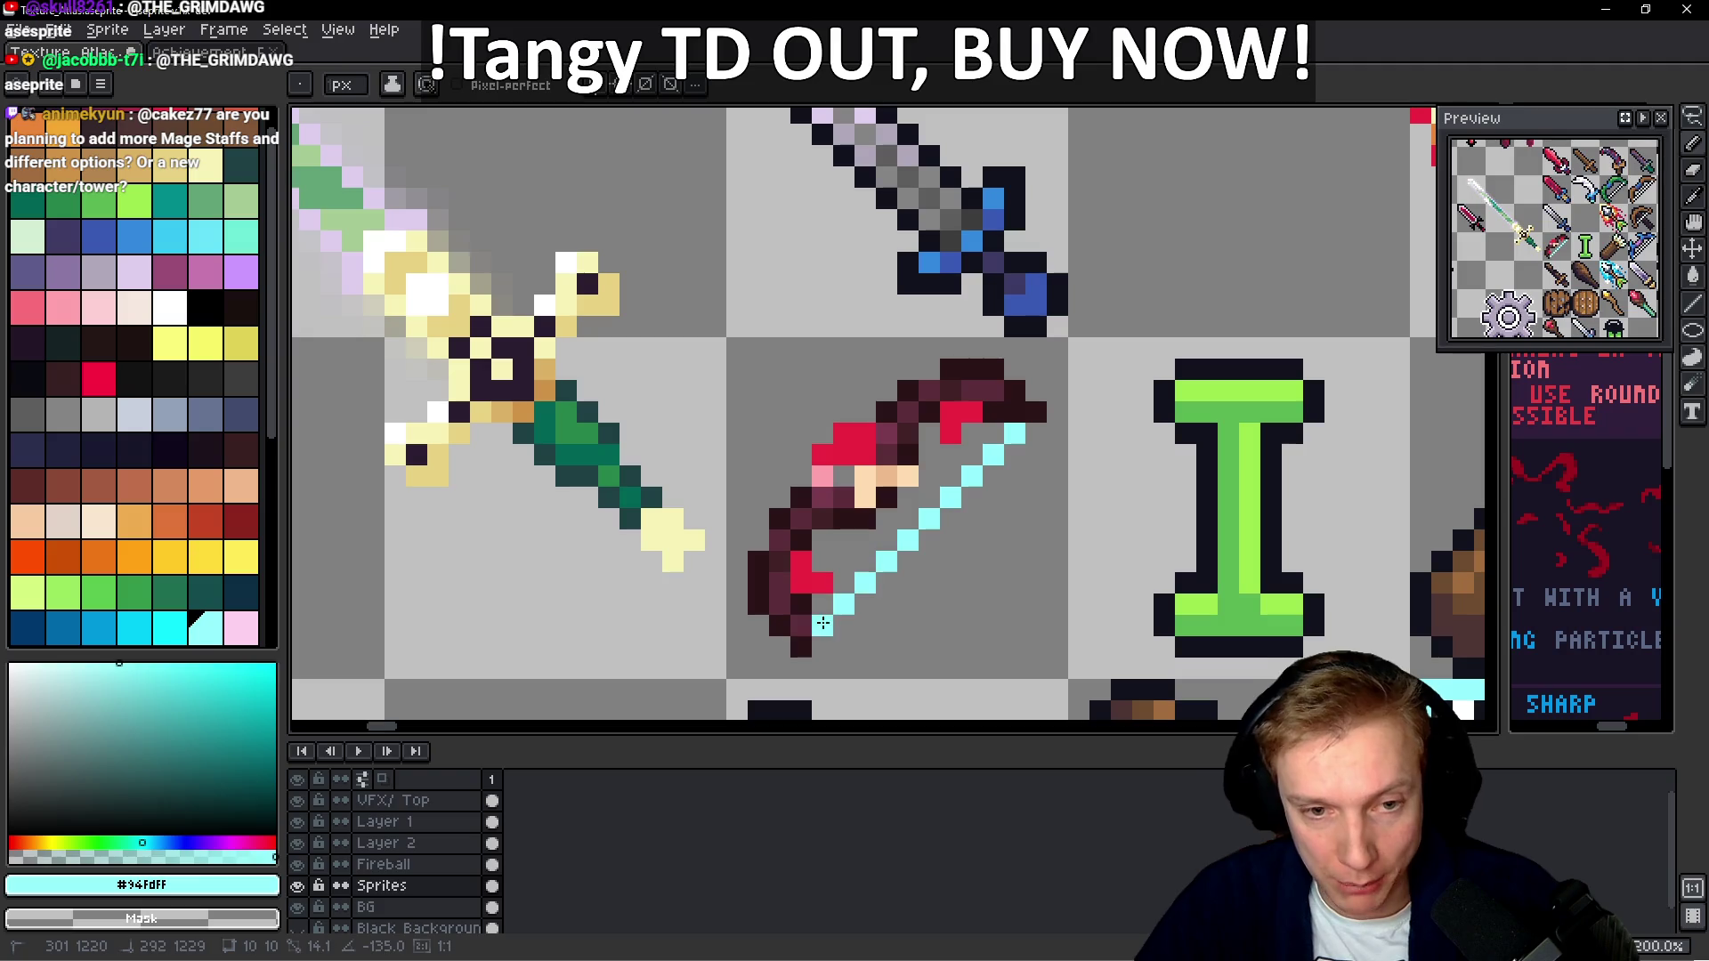
{"action": "left_click", "coordinate": [185, 638]}
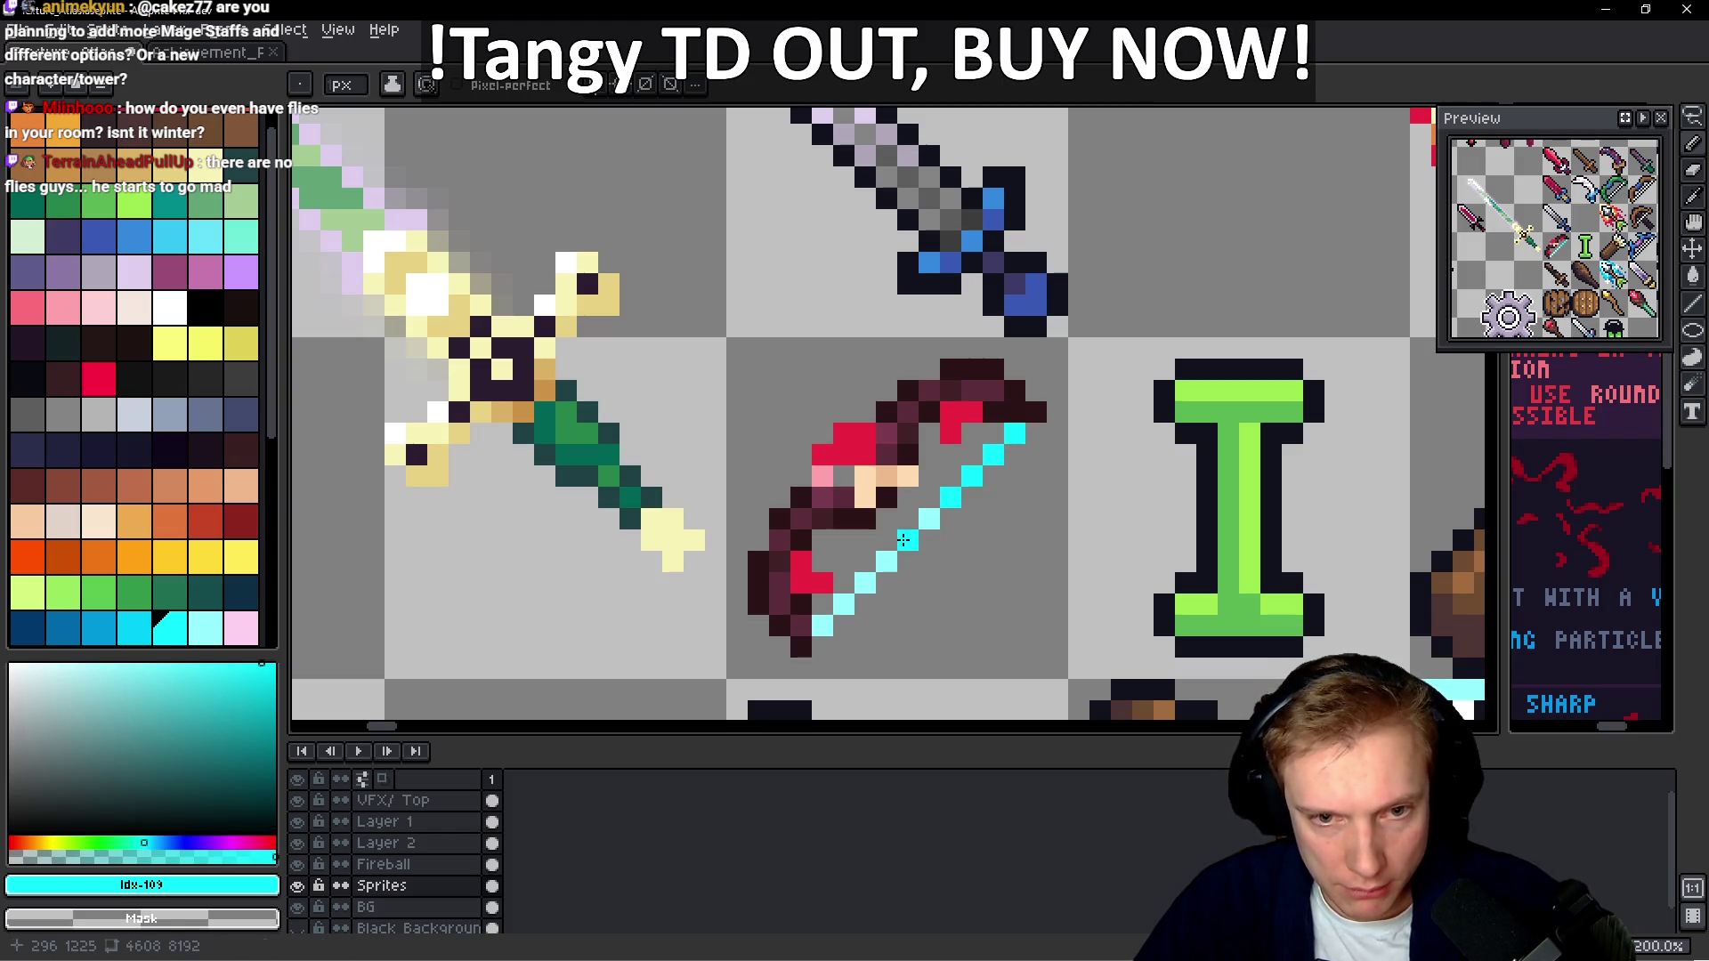
Pick the dark outline colour #2a1416 and add a dark pixel to the bow's top row
{"action": "scroll", "coordinate": [1031, 548], "scroll_direction": "down", "scroll_amount": 2}
{"action": "scroll", "coordinate": [1031, 548], "scroll_direction": "down", "scroll_amount": 1}
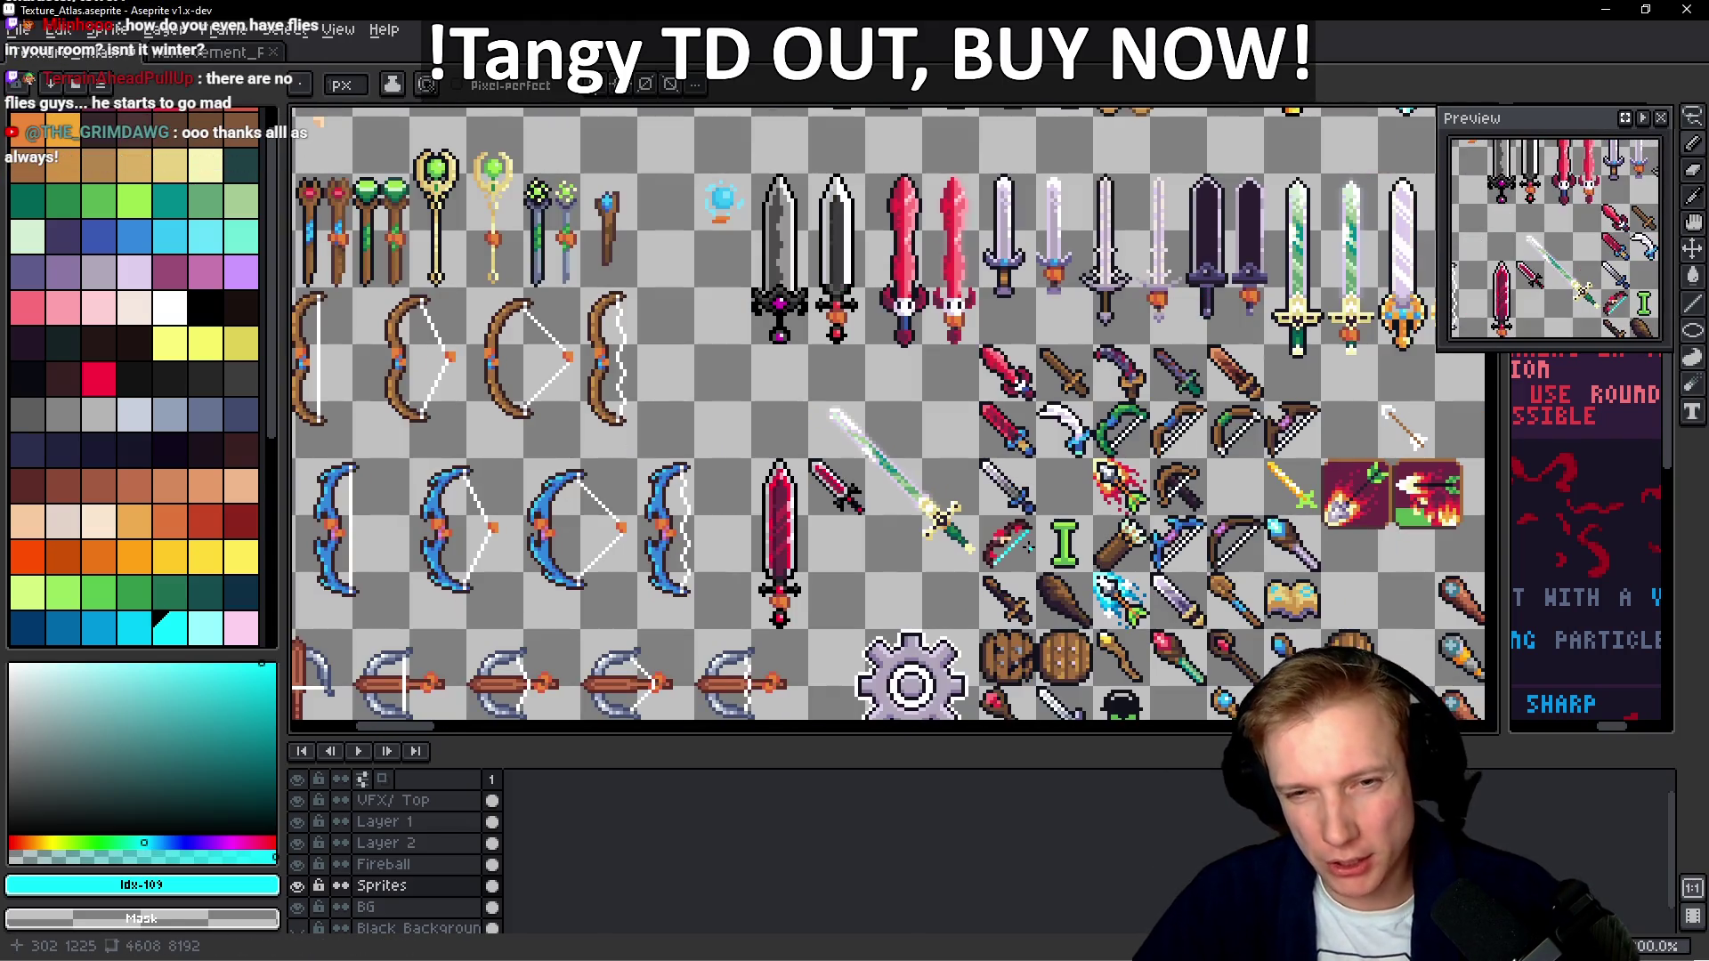
{"action": "mouse_move", "coordinate": [676, 712]}
{"action": "left_mouse_down"}
{"action": "mouse_move", "coordinate": [903, 721]}
{"action": "mouse_move", "coordinate": [828, 528]}
{"action": "left_mouse_up"}
{"action": "scroll", "coordinate": [828, 528], "scroll_direction": "down", "scroll_amount": 5}
{"action": "scroll", "coordinate": [828, 445], "scroll_direction": "right", "scroll_amount": 2}
{"action": "scroll", "coordinate": [839, 298], "scroll_direction": "up", "scroll_amount": 3}
{"action": "scroll", "coordinate": [839, 298], "scroll_direction": "up", "scroll_amount": 5}
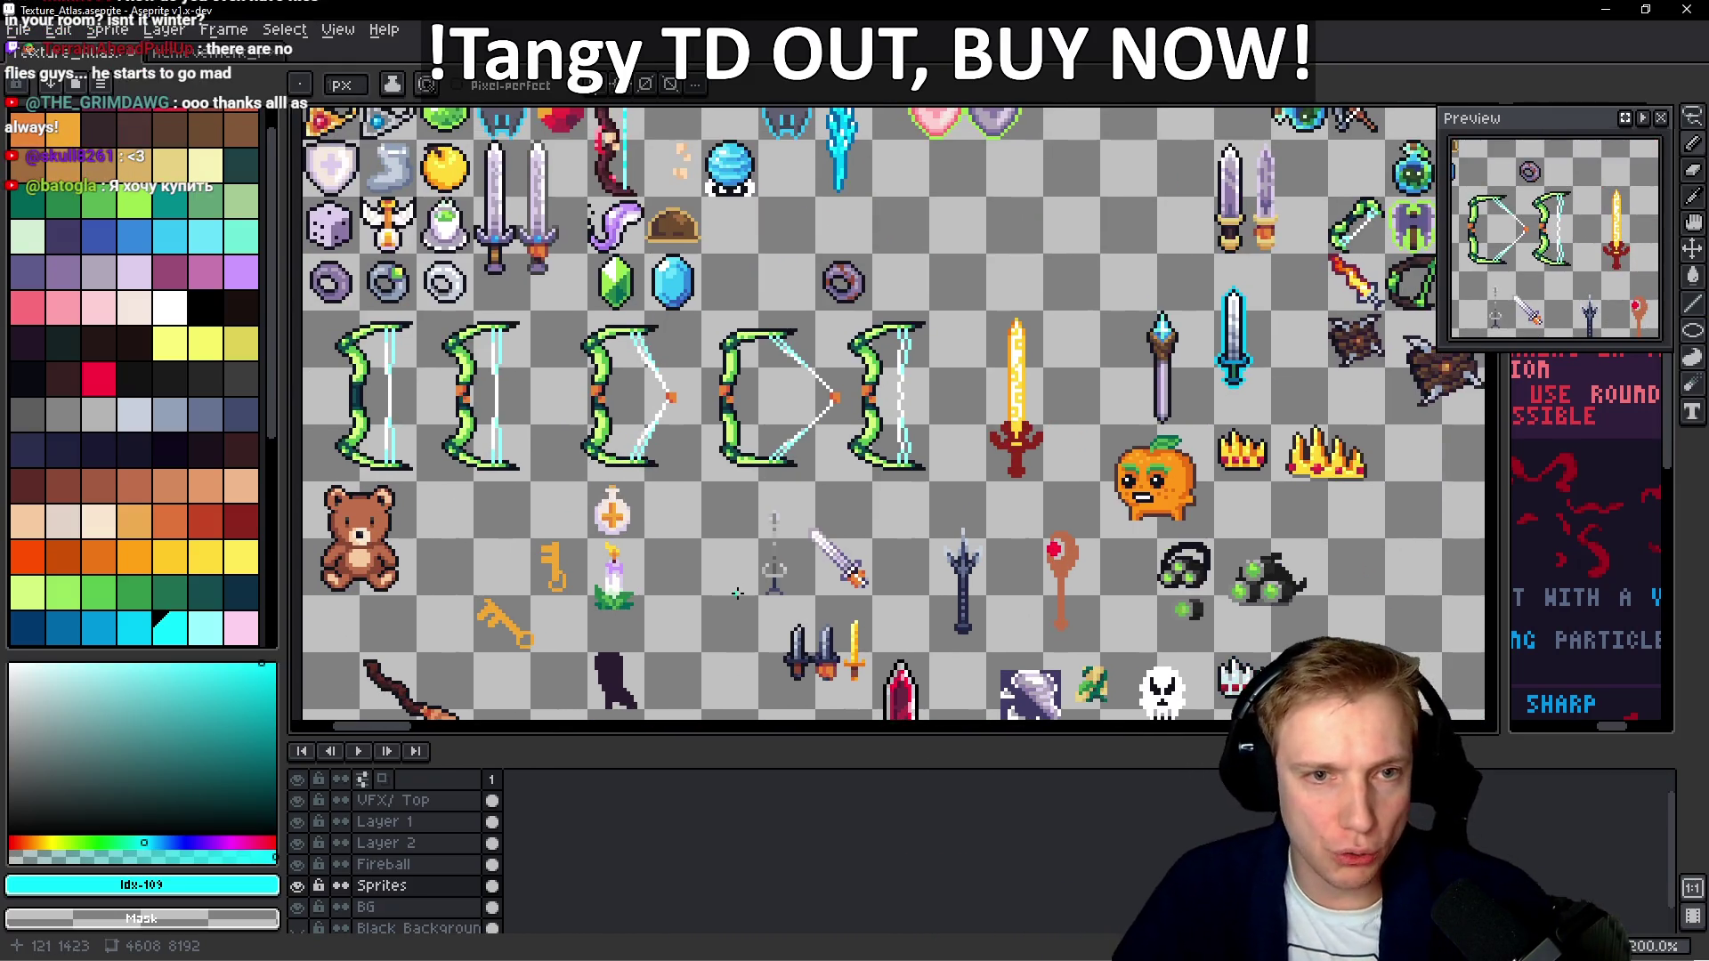
{"action": "scroll", "coordinate": [732, 248], "scroll_direction": "up", "scroll_amount": 6}
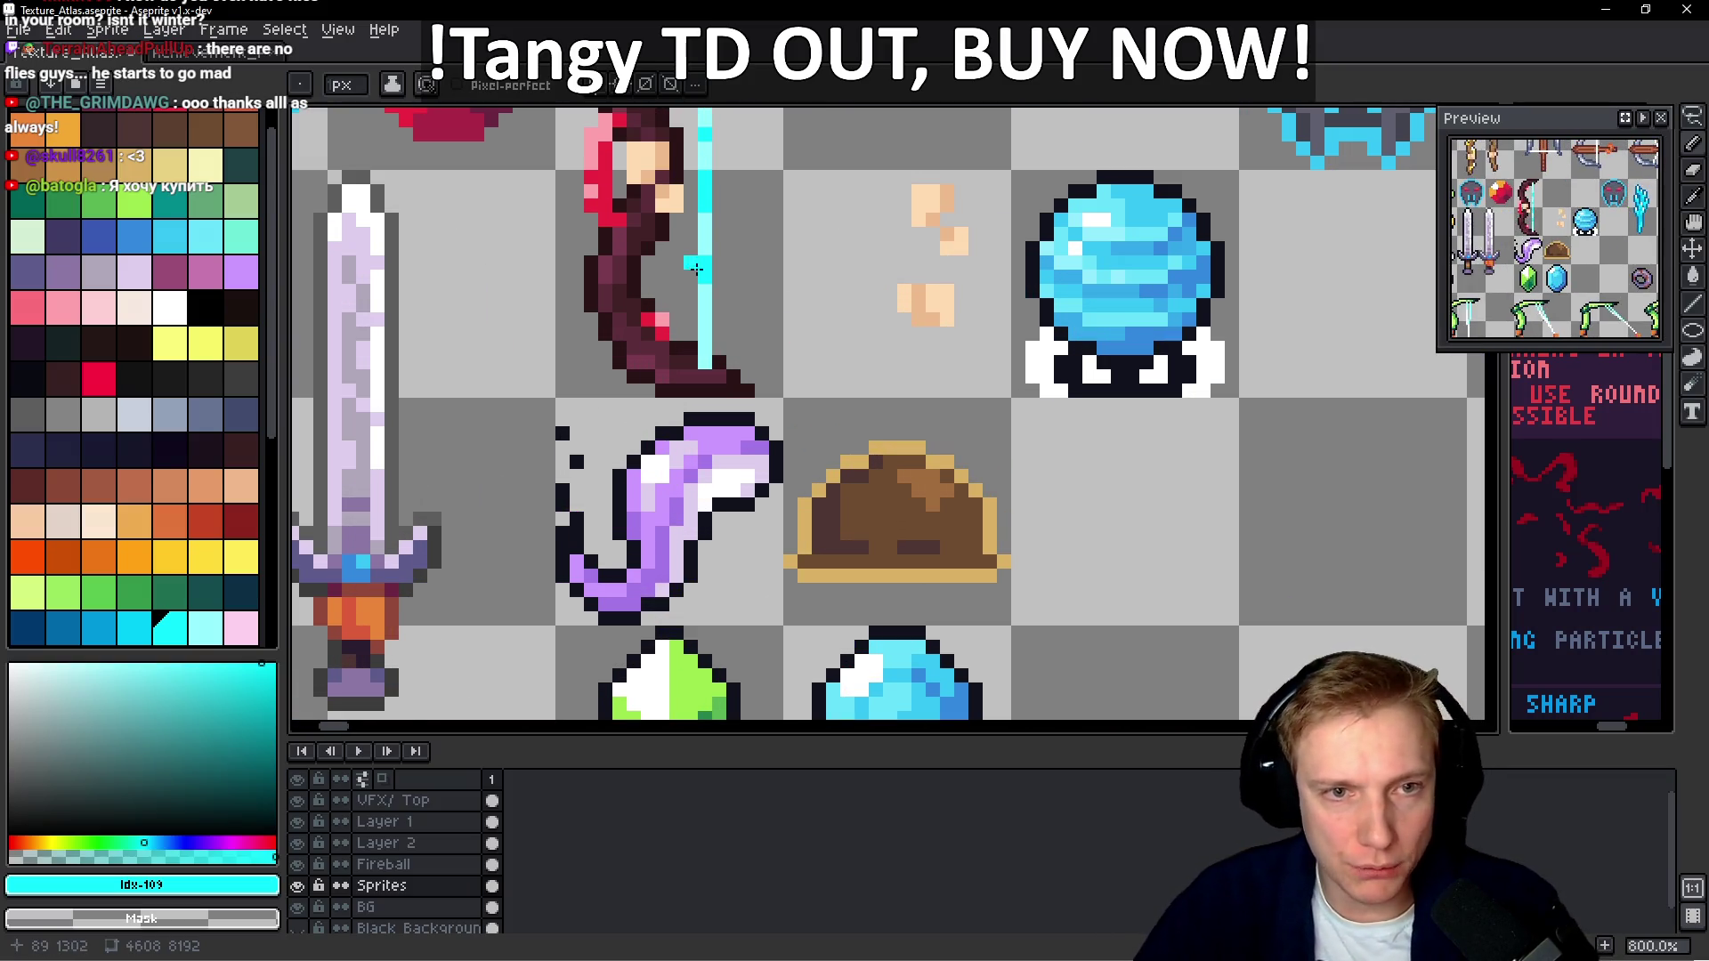
{"action": "scroll", "coordinate": [732, 247], "scroll_direction": "down", "scroll_amount": 4}
{"action": "scroll", "coordinate": [723, 597], "scroll_direction": "up", "scroll_amount": 1}
{"action": "scroll", "coordinate": [723, 596], "scroll_direction": "up", "scroll_amount": 3}
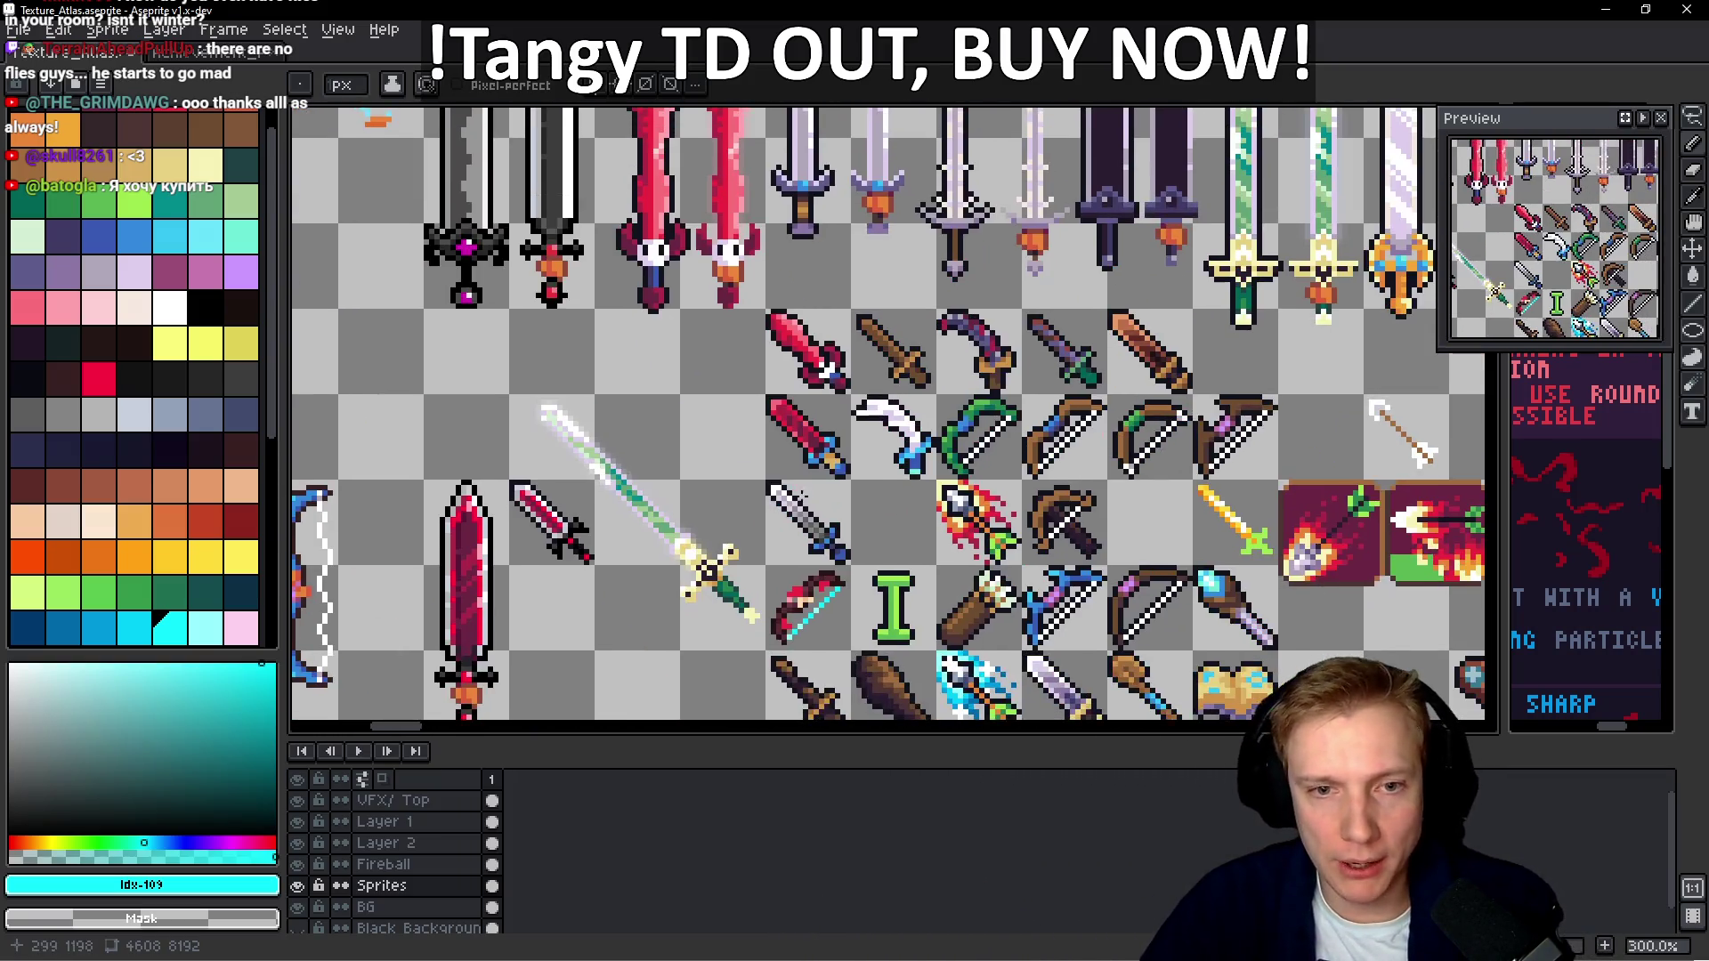
{"action": "scroll", "coordinate": [757, 458], "scroll_direction": "up", "scroll_amount": 6}
{"action": "key", "text": "alt"}
{"action": "left_click", "coordinate": [757, 458], "text": "alt"}
{"action": "left_click", "coordinate": [801, 430]}
Extend the bow's upper-right tip with extra dark #2a1416 outline pixels
{"action": "left_click_drag", "start_coordinate": [807, 554], "coordinate": [926, 367]}
{"action": "scroll", "coordinate": [1151, 374], "scroll_direction": "down", "scroll_amount": 5}
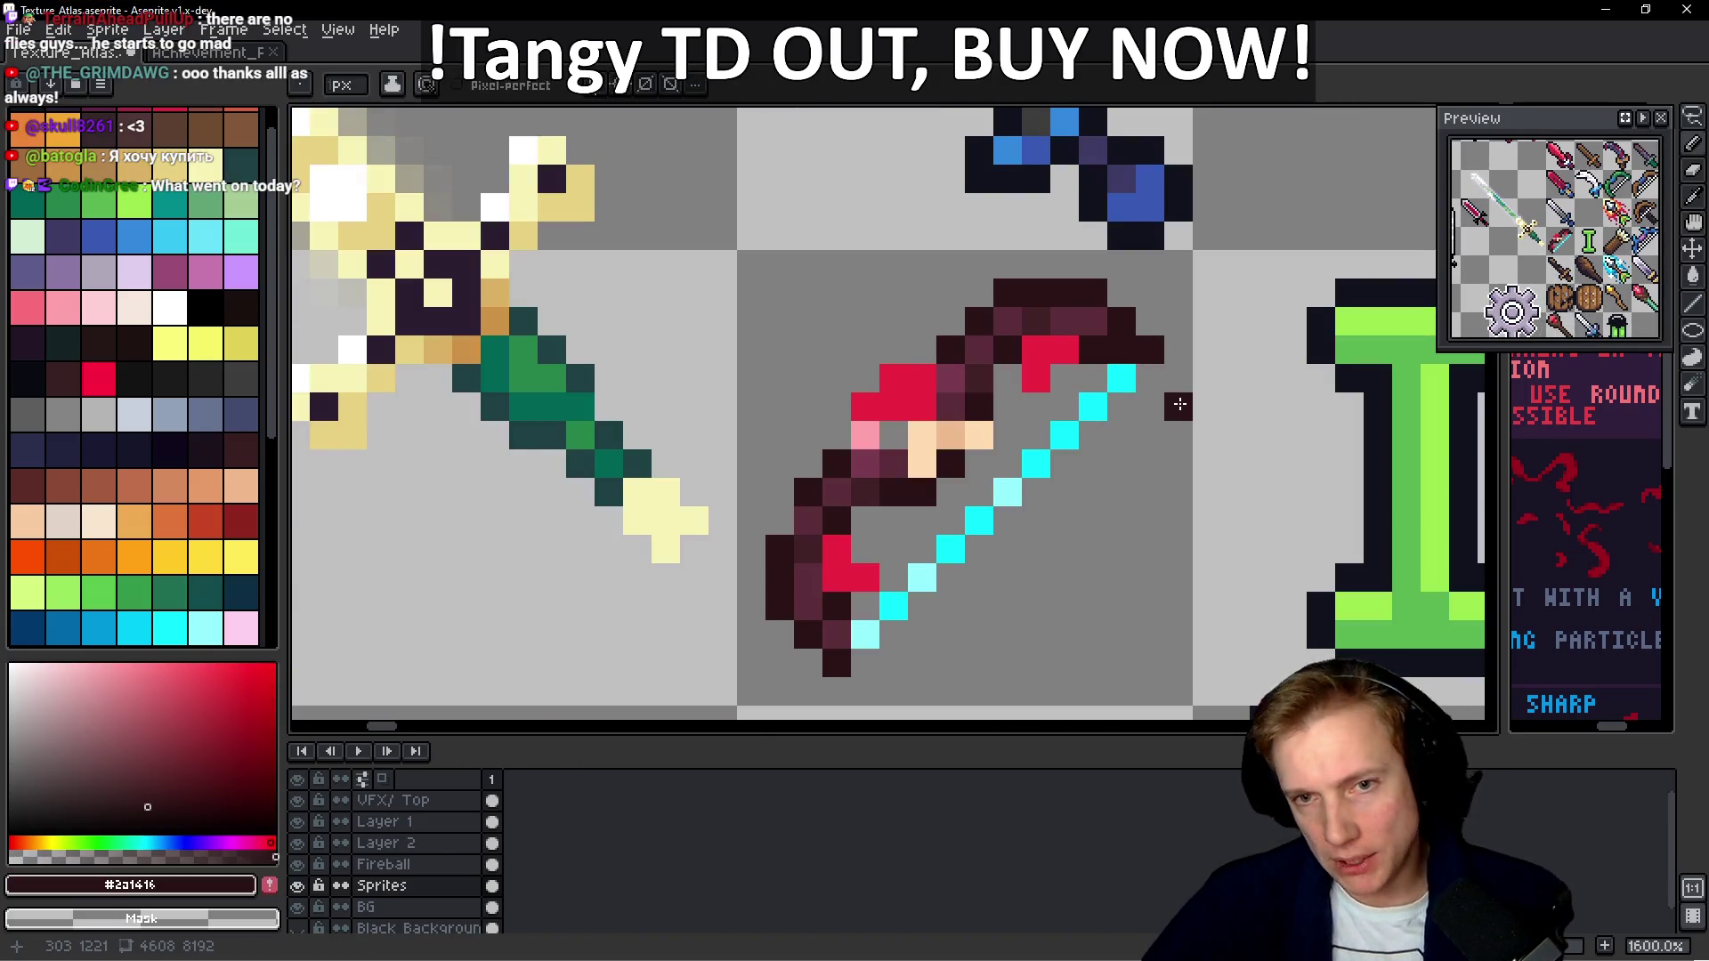
{"action": "scroll", "coordinate": [1179, 407], "scroll_direction": "up", "scroll_amount": 8}
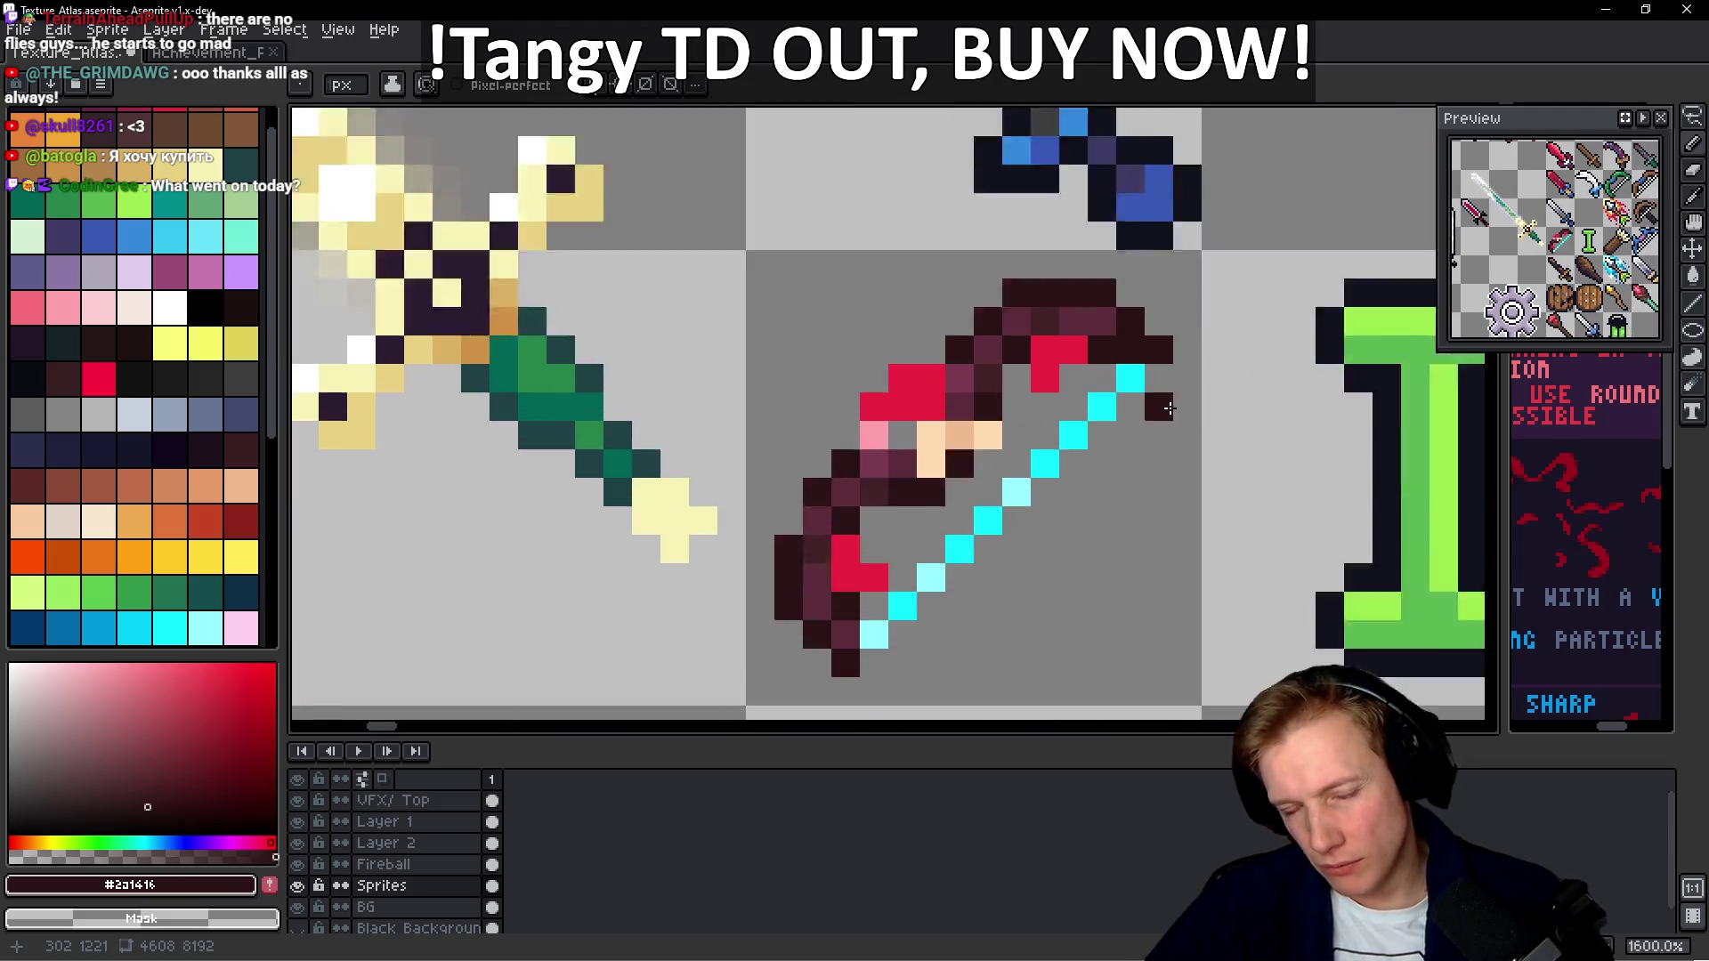
{"action": "scroll", "coordinate": [1190, 336], "scroll_direction": "down", "scroll_amount": 2}
{"action": "left_click", "coordinate": [1245, 305]}
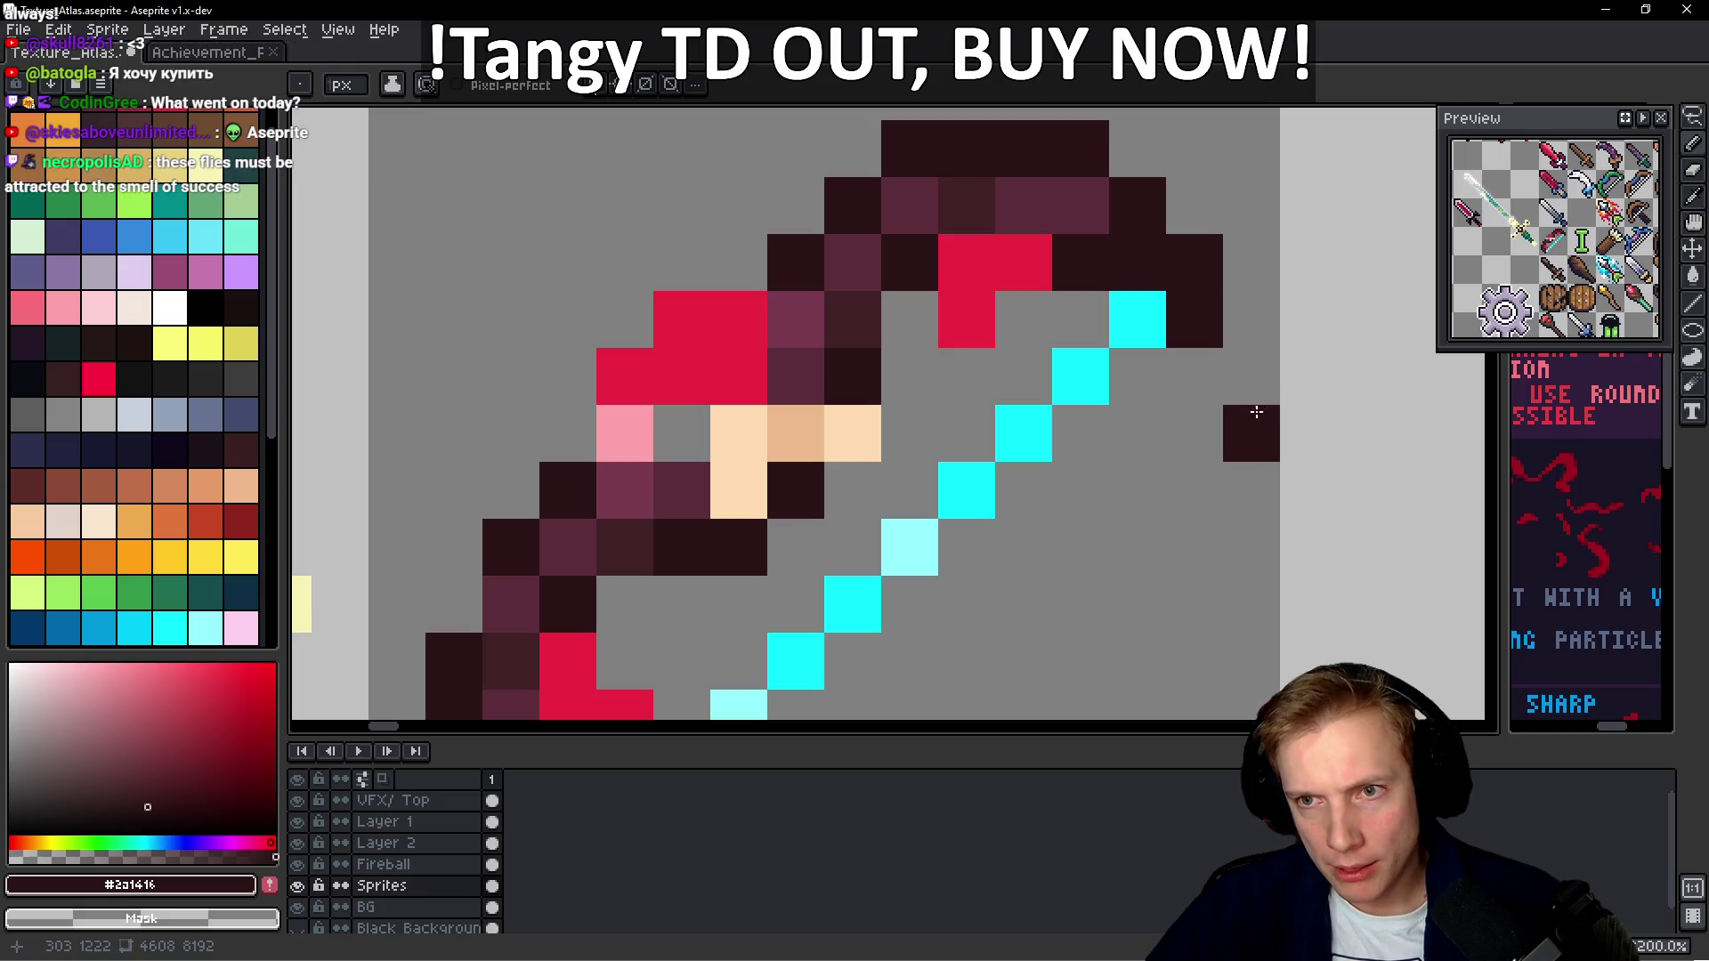
{"action": "scroll", "coordinate": [1169, 350], "scroll_direction": "down", "scroll_amount": 6}
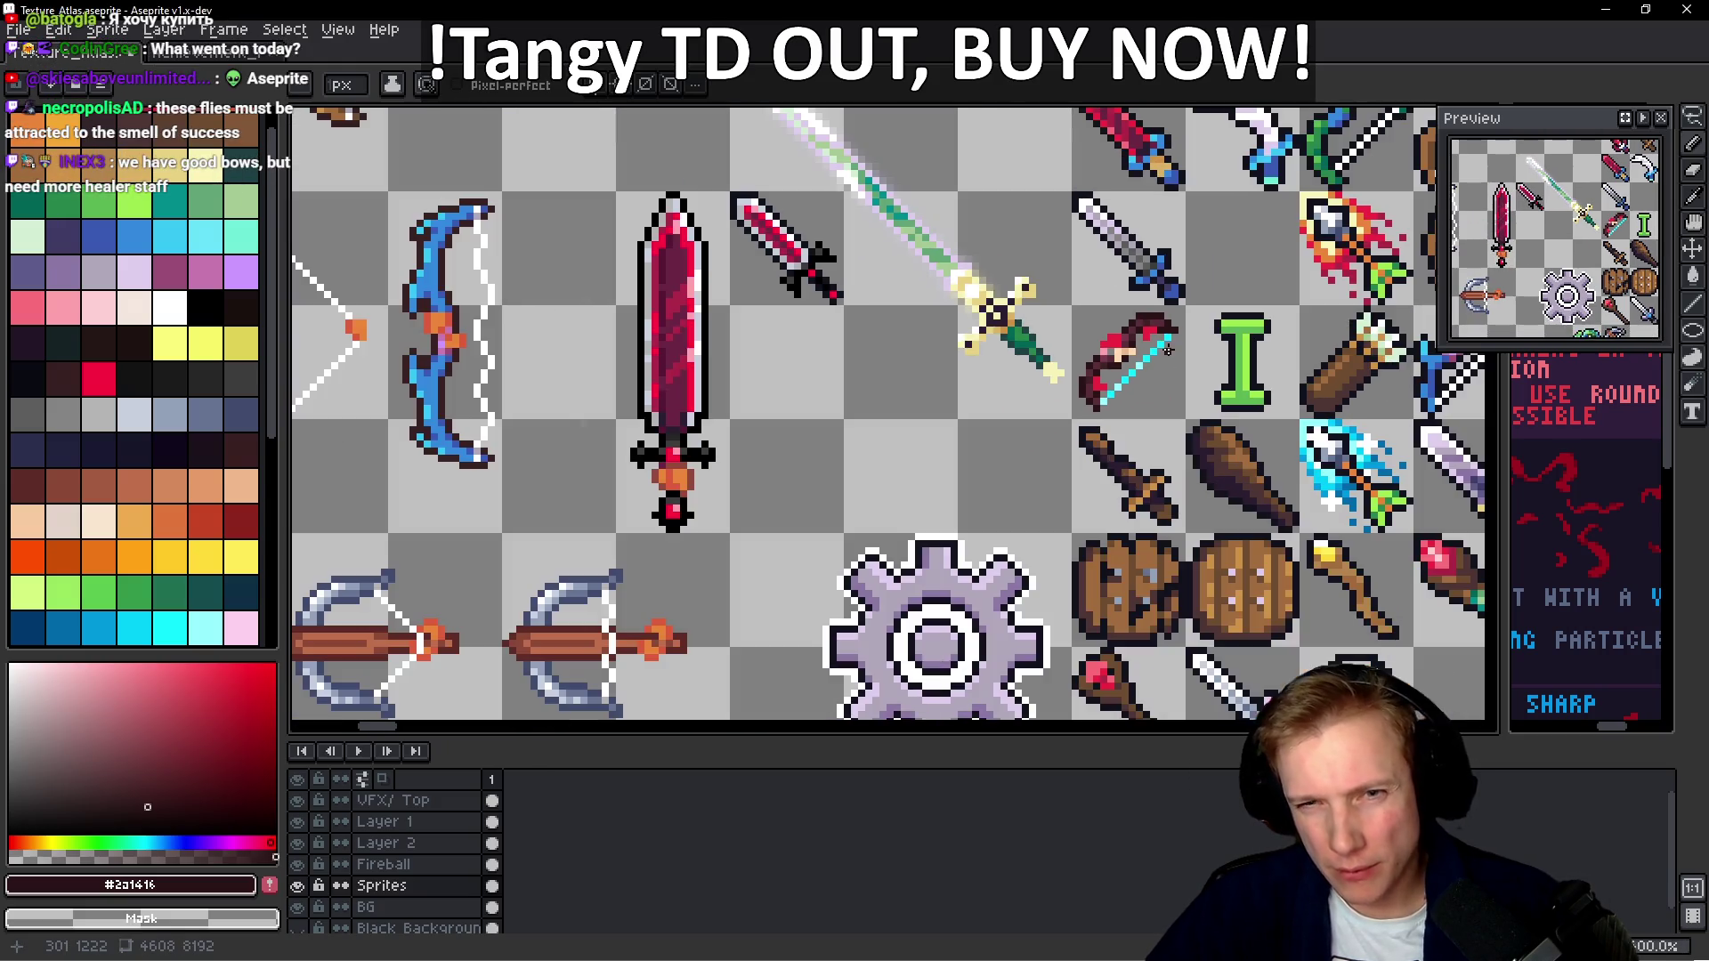
{"action": "scroll", "coordinate": [1168, 353], "scroll_direction": "up", "scroll_amount": 8}
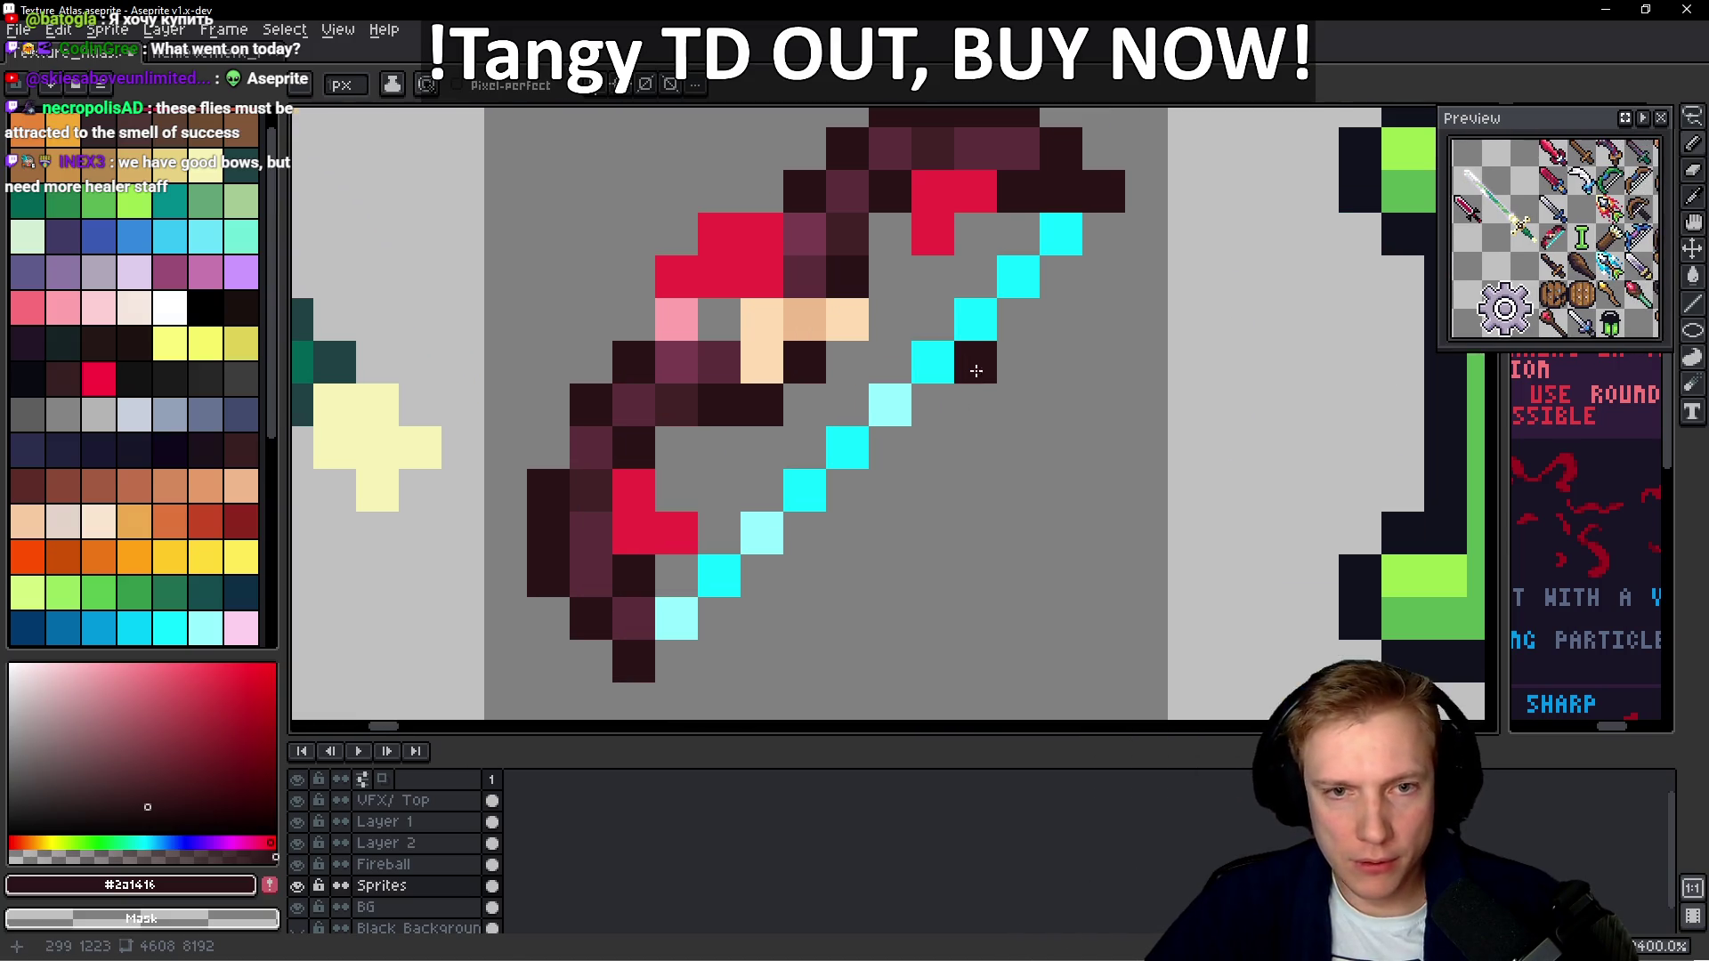
{"action": "key", "text": "alt"}
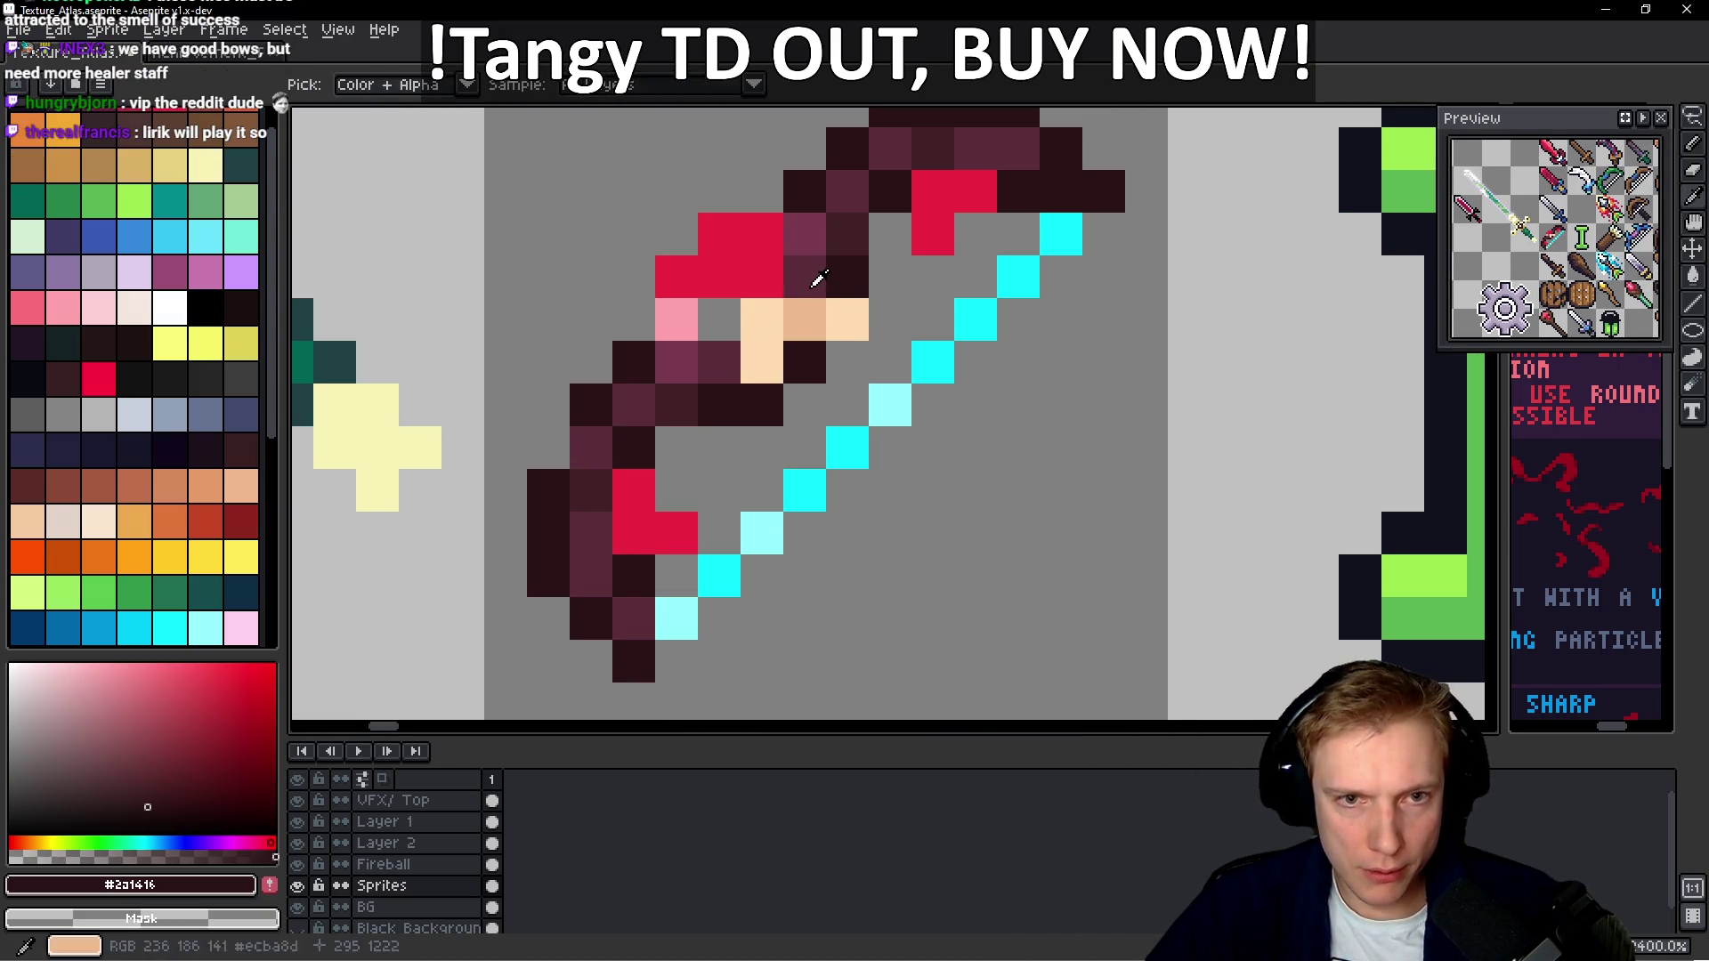
Repaint the bow's peach pixels in maroon #5d2d3b and dark #2a1416 shades
{"action": "left_click", "coordinate": [813, 279], "text": "alt"}
{"action": "left_click_drag", "start_coordinate": [761, 320], "coordinate": [761, 363]}
{"action": "left_click", "coordinate": [846, 319]}
{"action": "key", "text": "ctrl+z"}
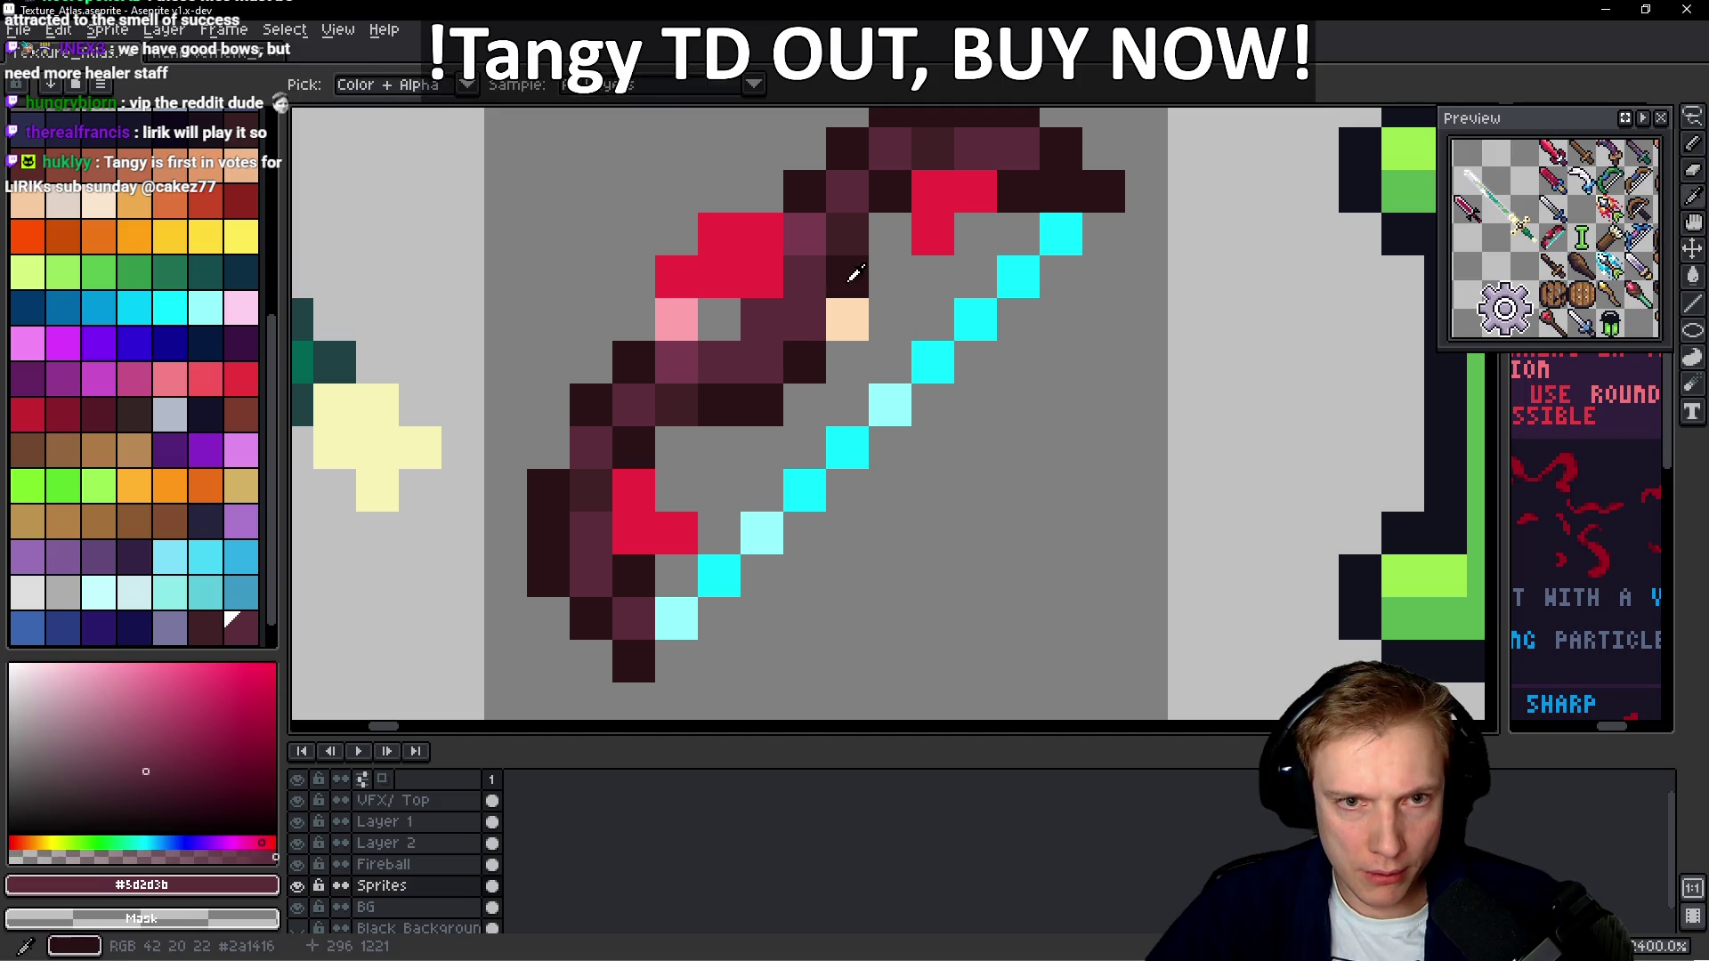
{"action": "left_click", "coordinate": [846, 272], "text": "alt"}
{"action": "left_click", "coordinate": [846, 320]}
Darken the stray grey pixels around the bow and save Texture_Atlas.aseprite
{"action": "left_click", "coordinate": [718, 319]}
{"action": "scroll", "coordinate": [842, 321], "scroll_direction": "down", "scroll_amount": 6}
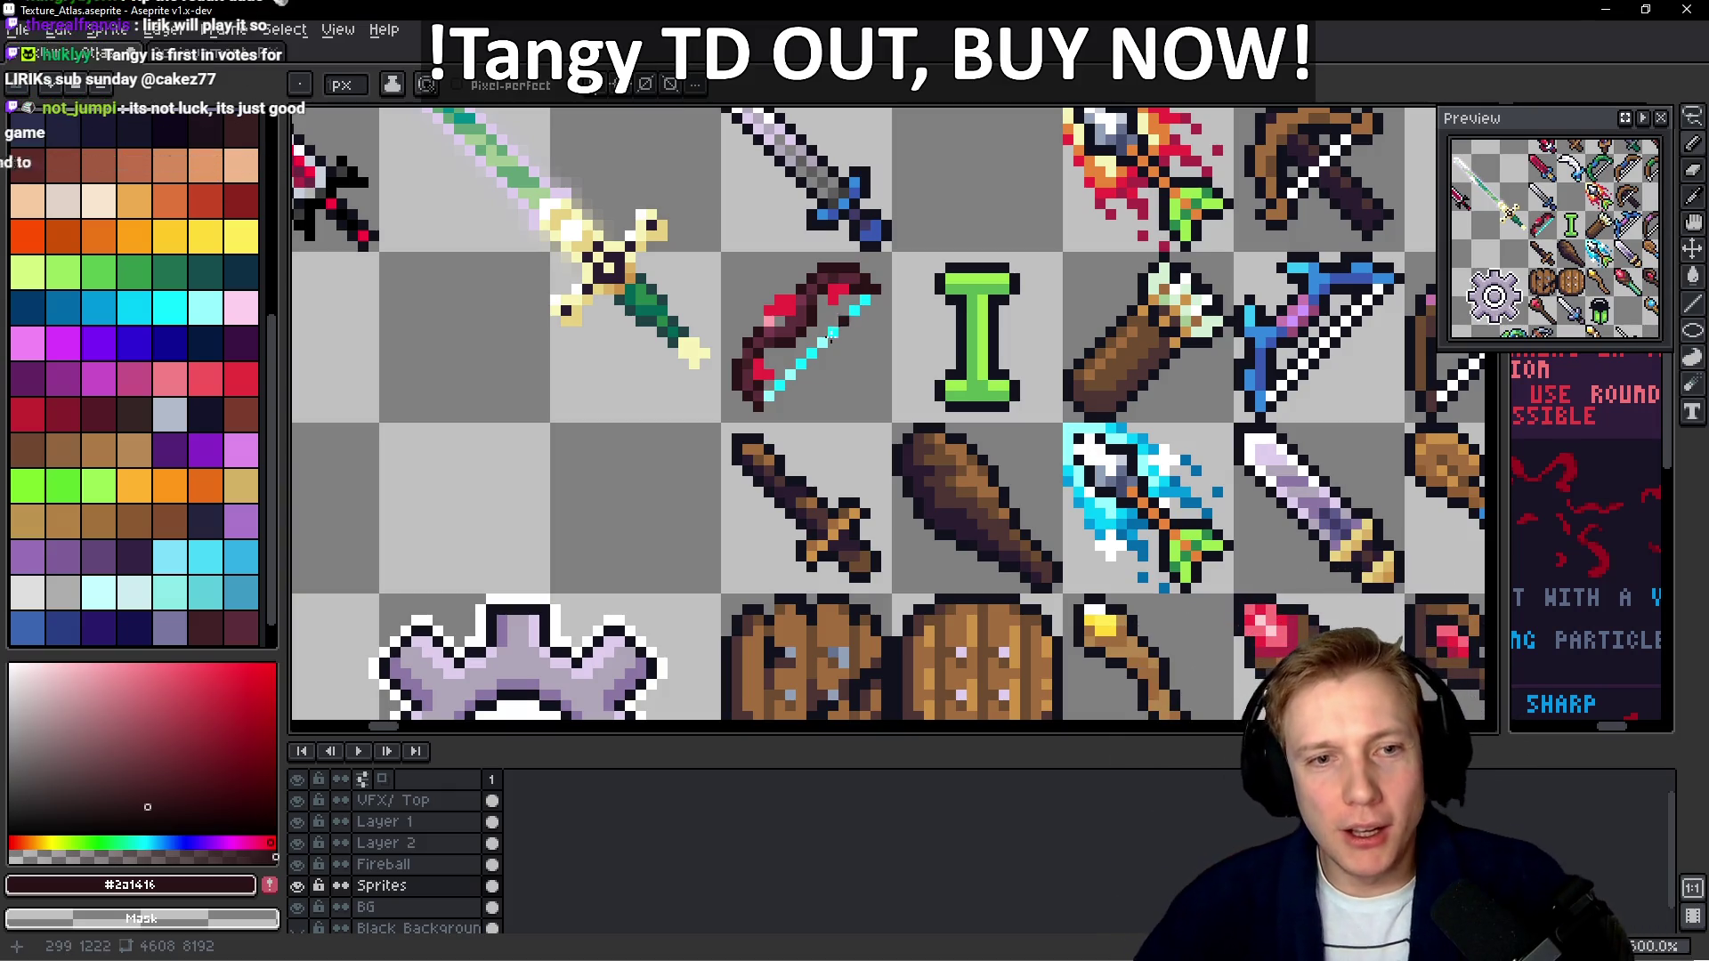
{"action": "scroll", "coordinate": [754, 345], "scroll_direction": "up", "scroll_amount": 6}
{"action": "left_click", "coordinate": [680, 376]}
{"action": "scroll", "coordinate": [969, 349], "scroll_direction": "down", "scroll_amount": 6}
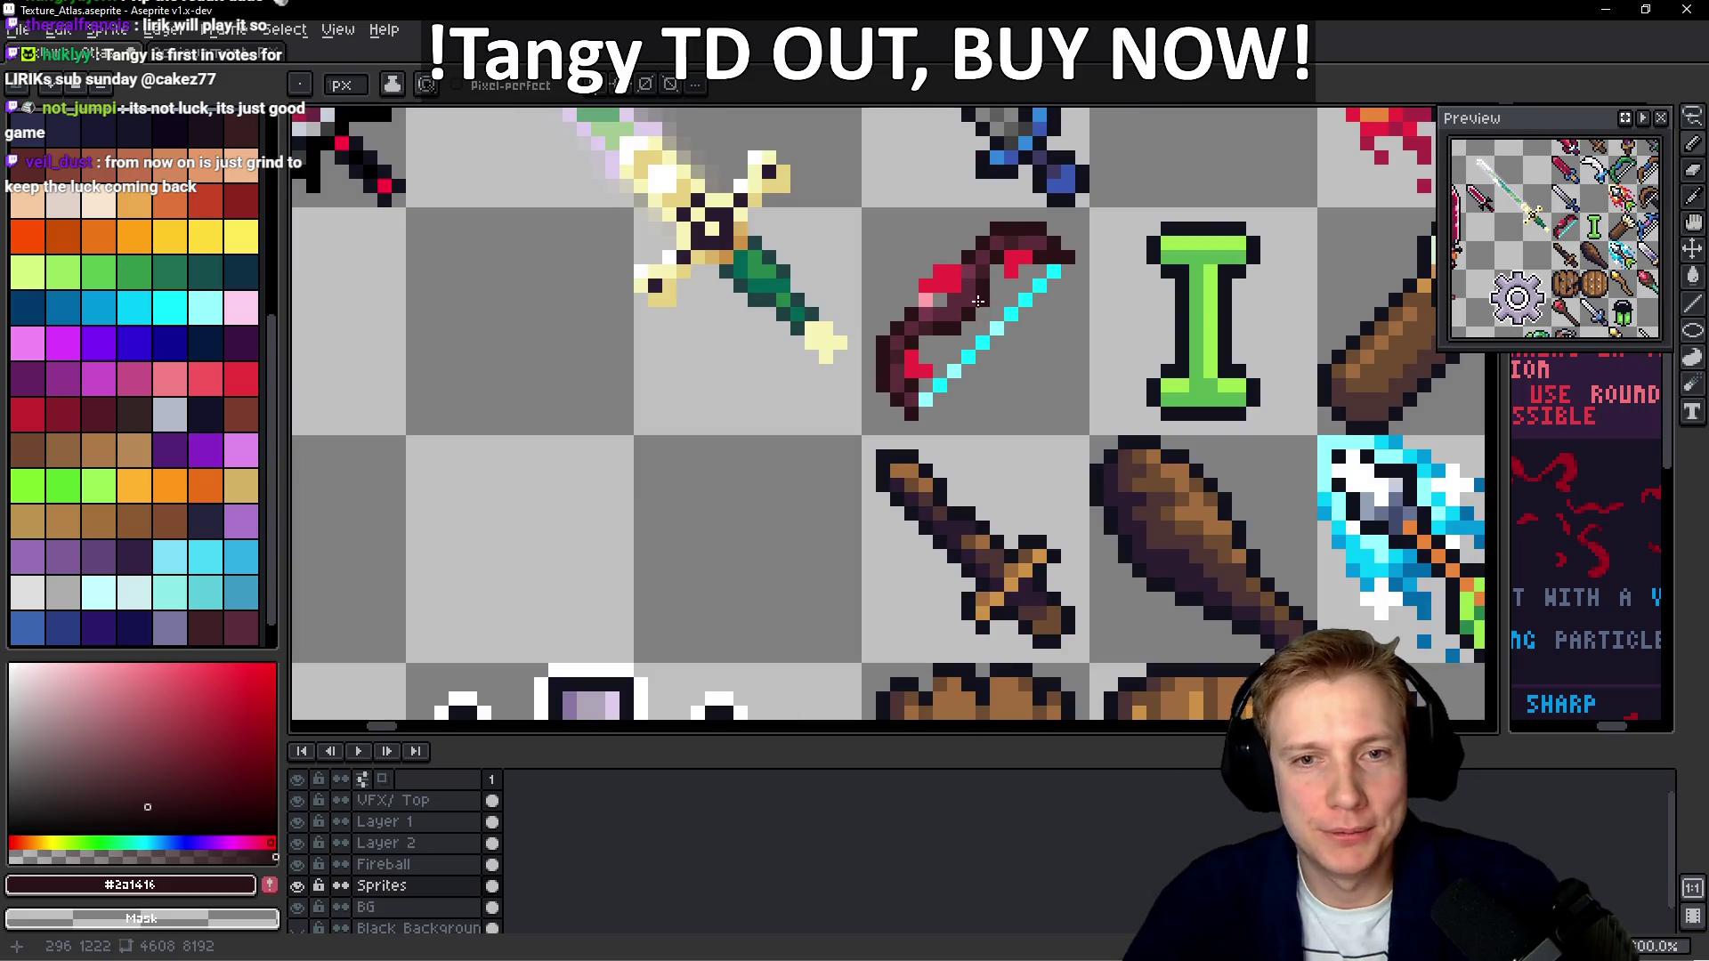
{"action": "left_click_drag", "start_coordinate": [1013, 299], "coordinate": [1001, 267]}
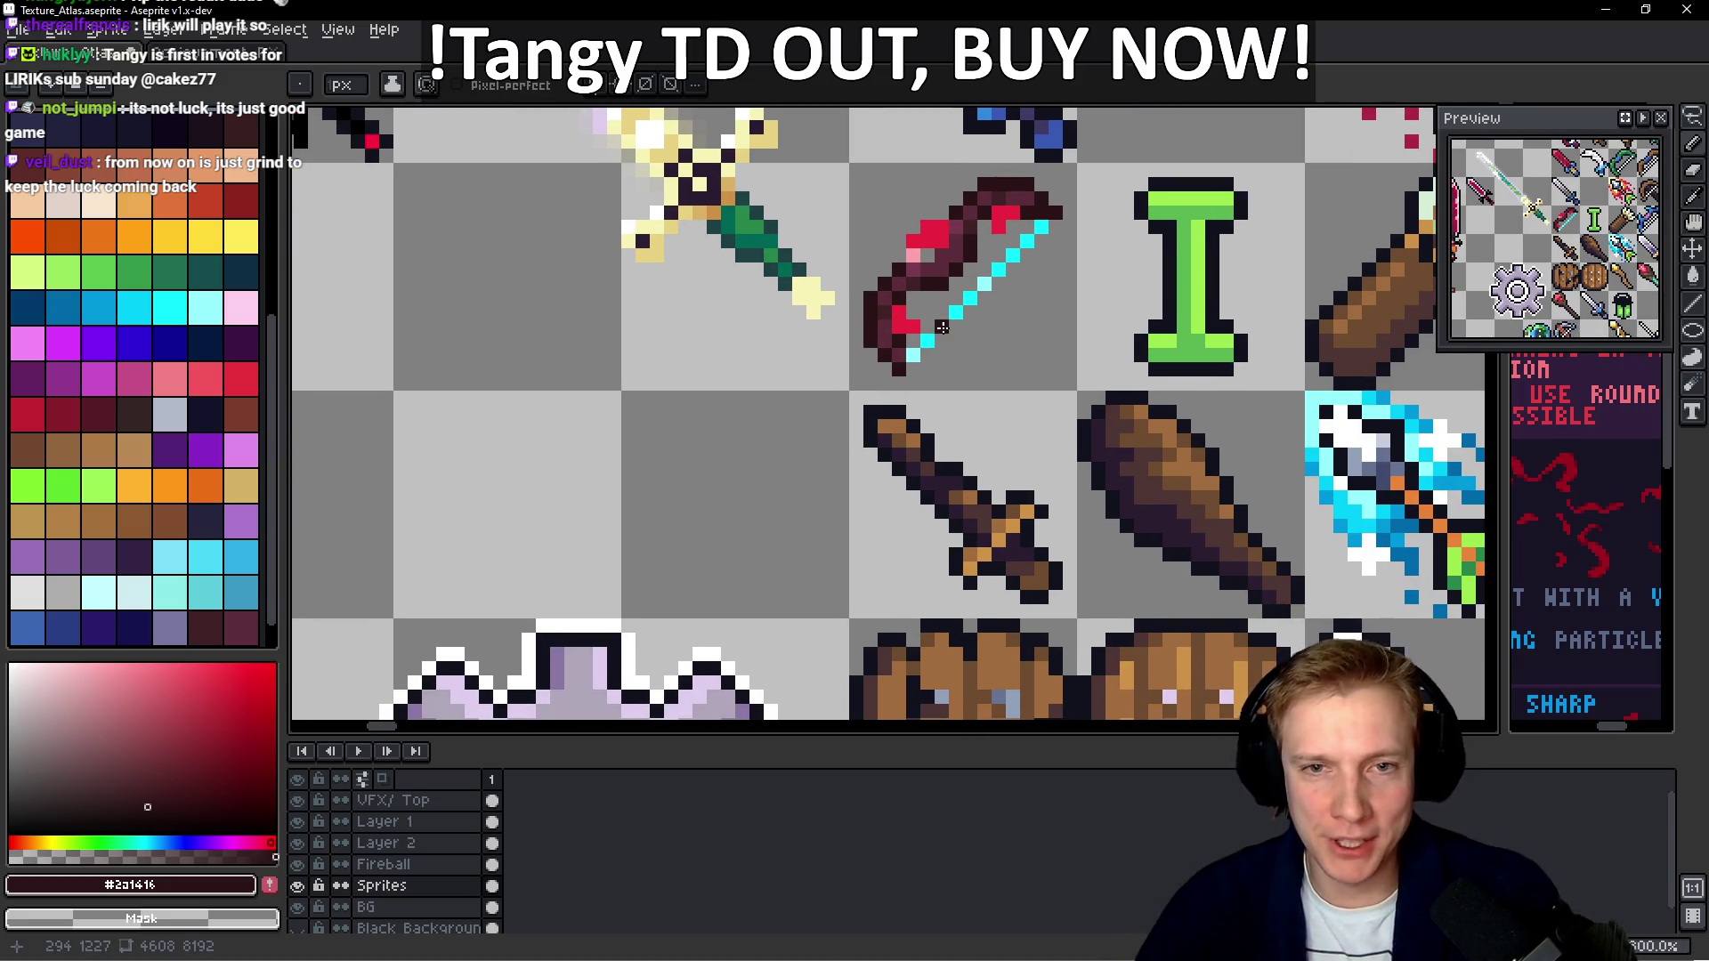
{"action": "key", "text": "v"}
{"action": "key", "text": "ctrl+s"}
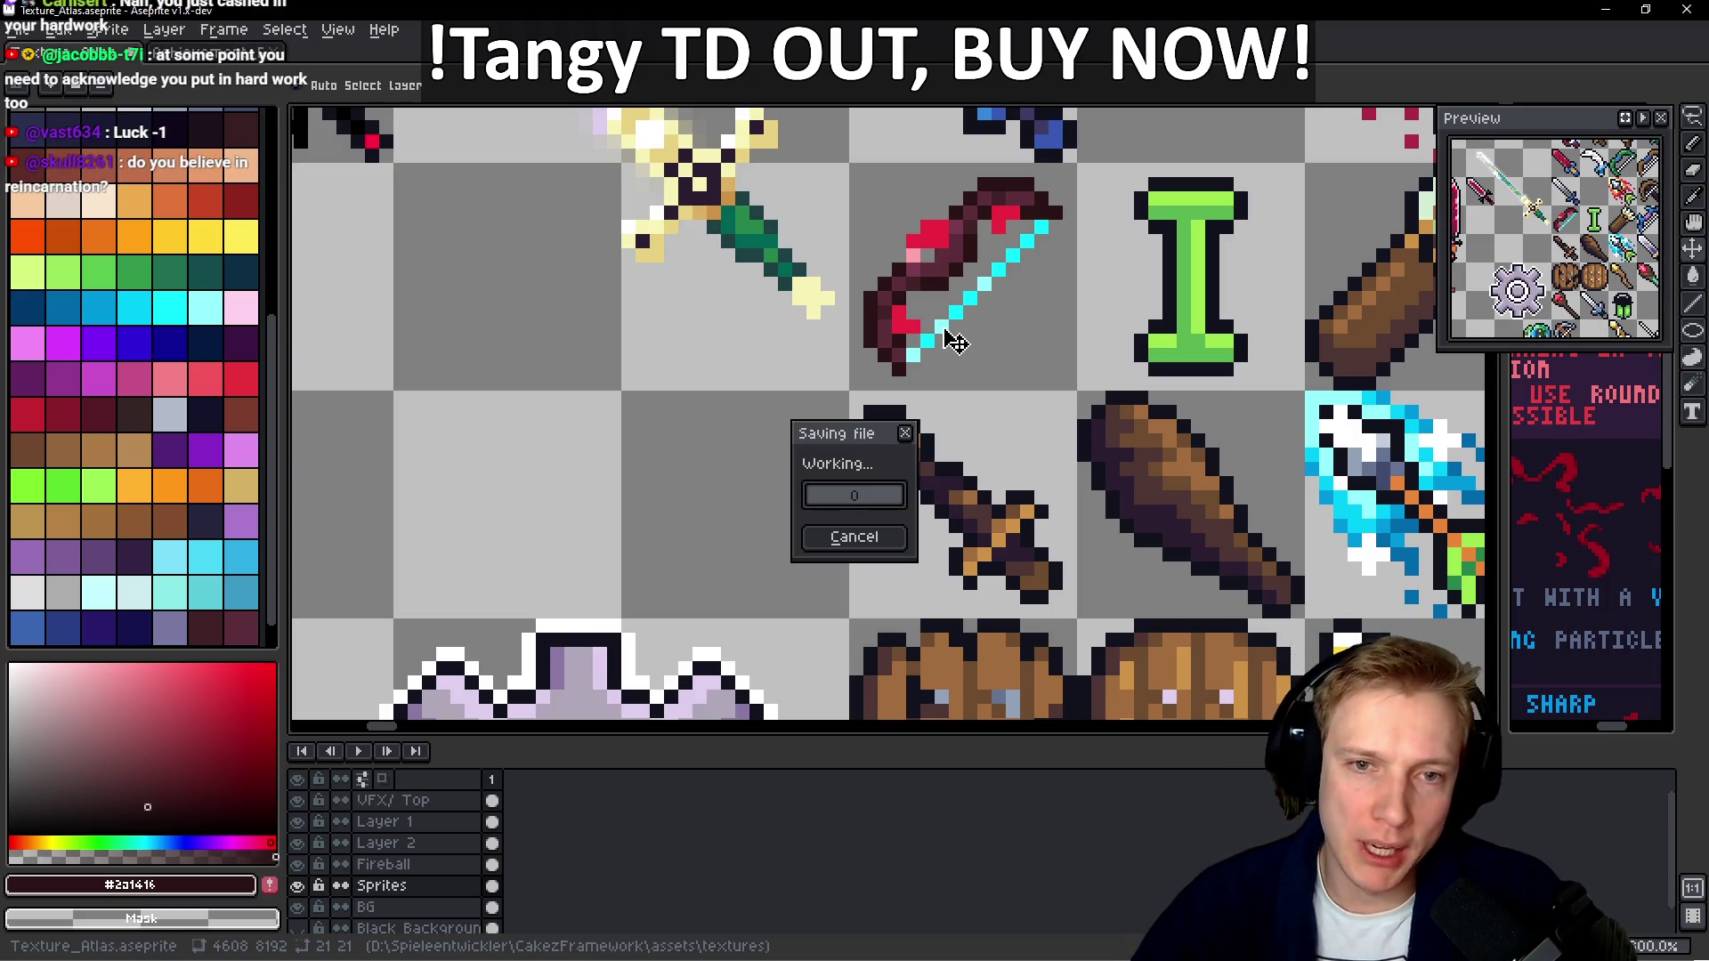
Export the atlas sprite sheet to Texture_Atlas.png, running the export twice
{"action": "key", "text": "ctrl+e"}
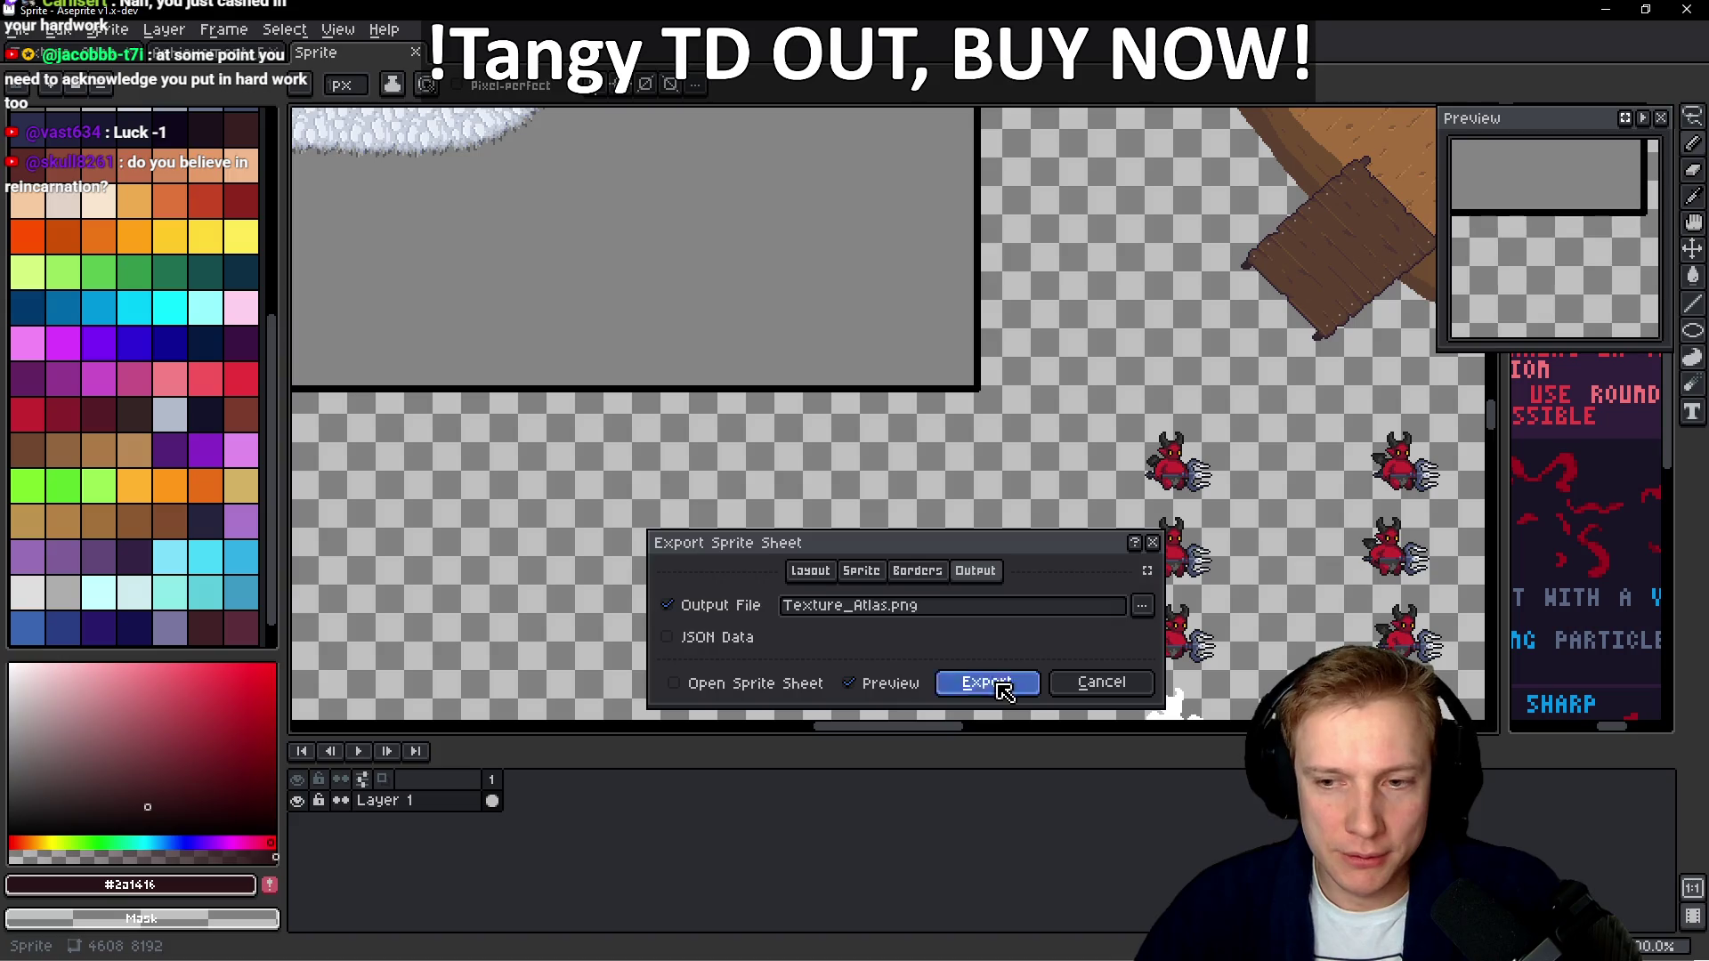
{"action": "left_click", "coordinate": [987, 682]}
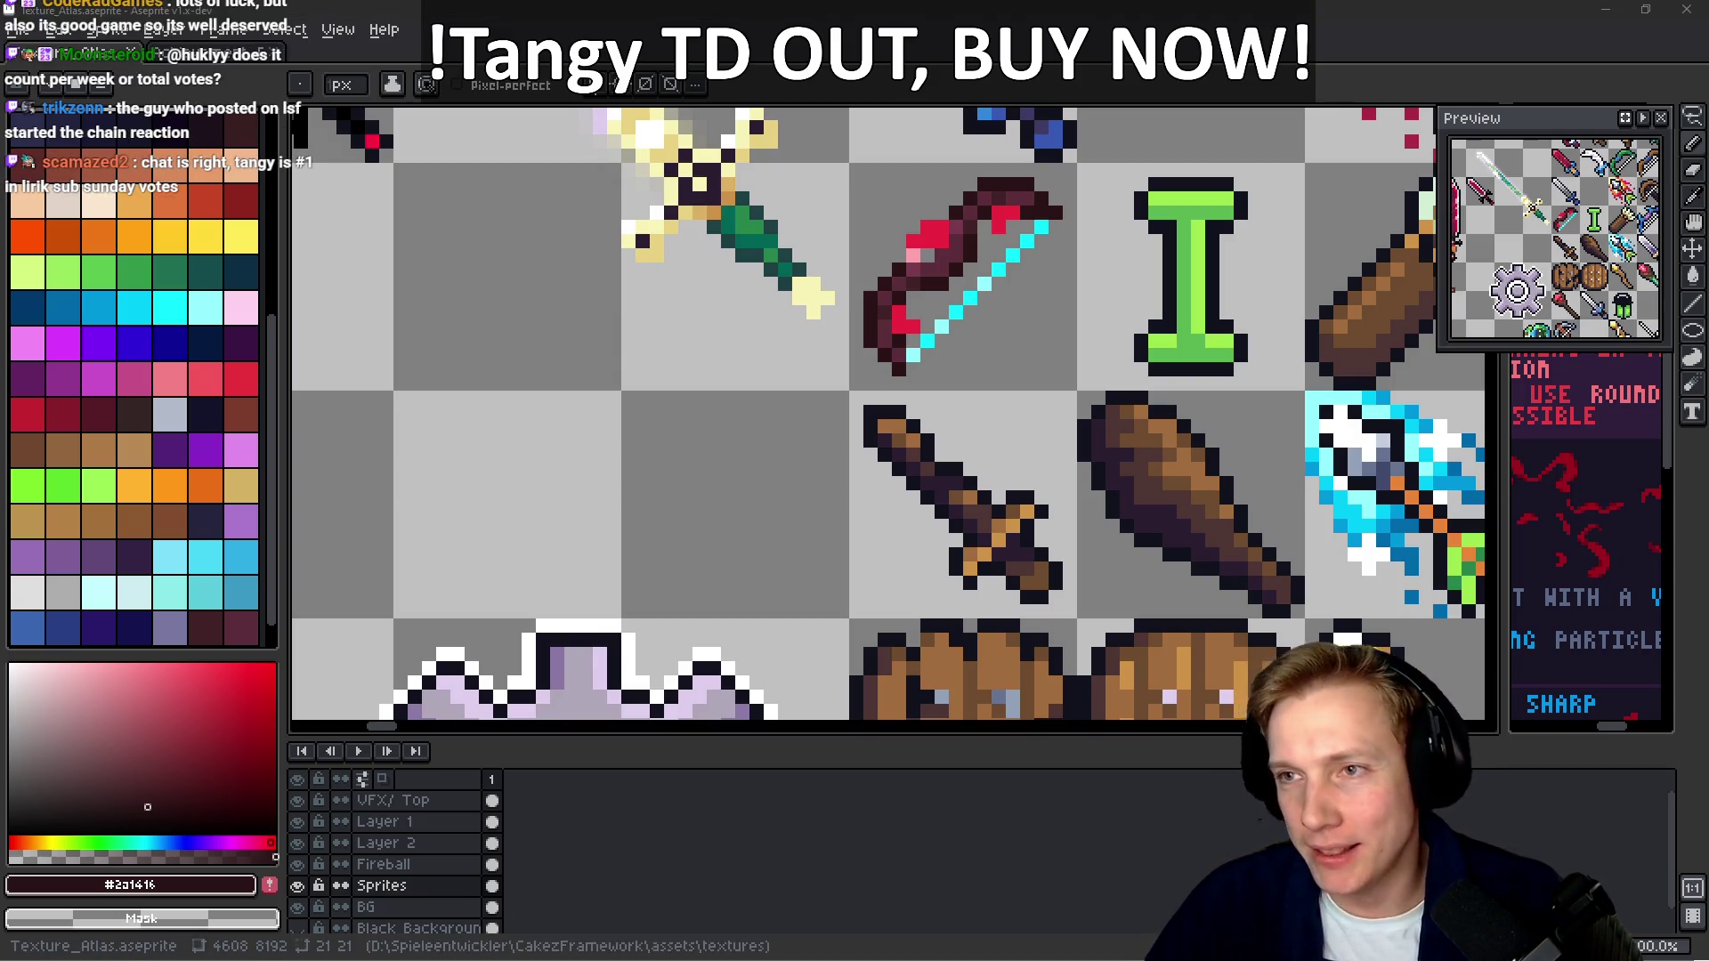
{"action": "left_click_drag", "start_coordinate": [1097, 384], "coordinate": [1037, 424]}
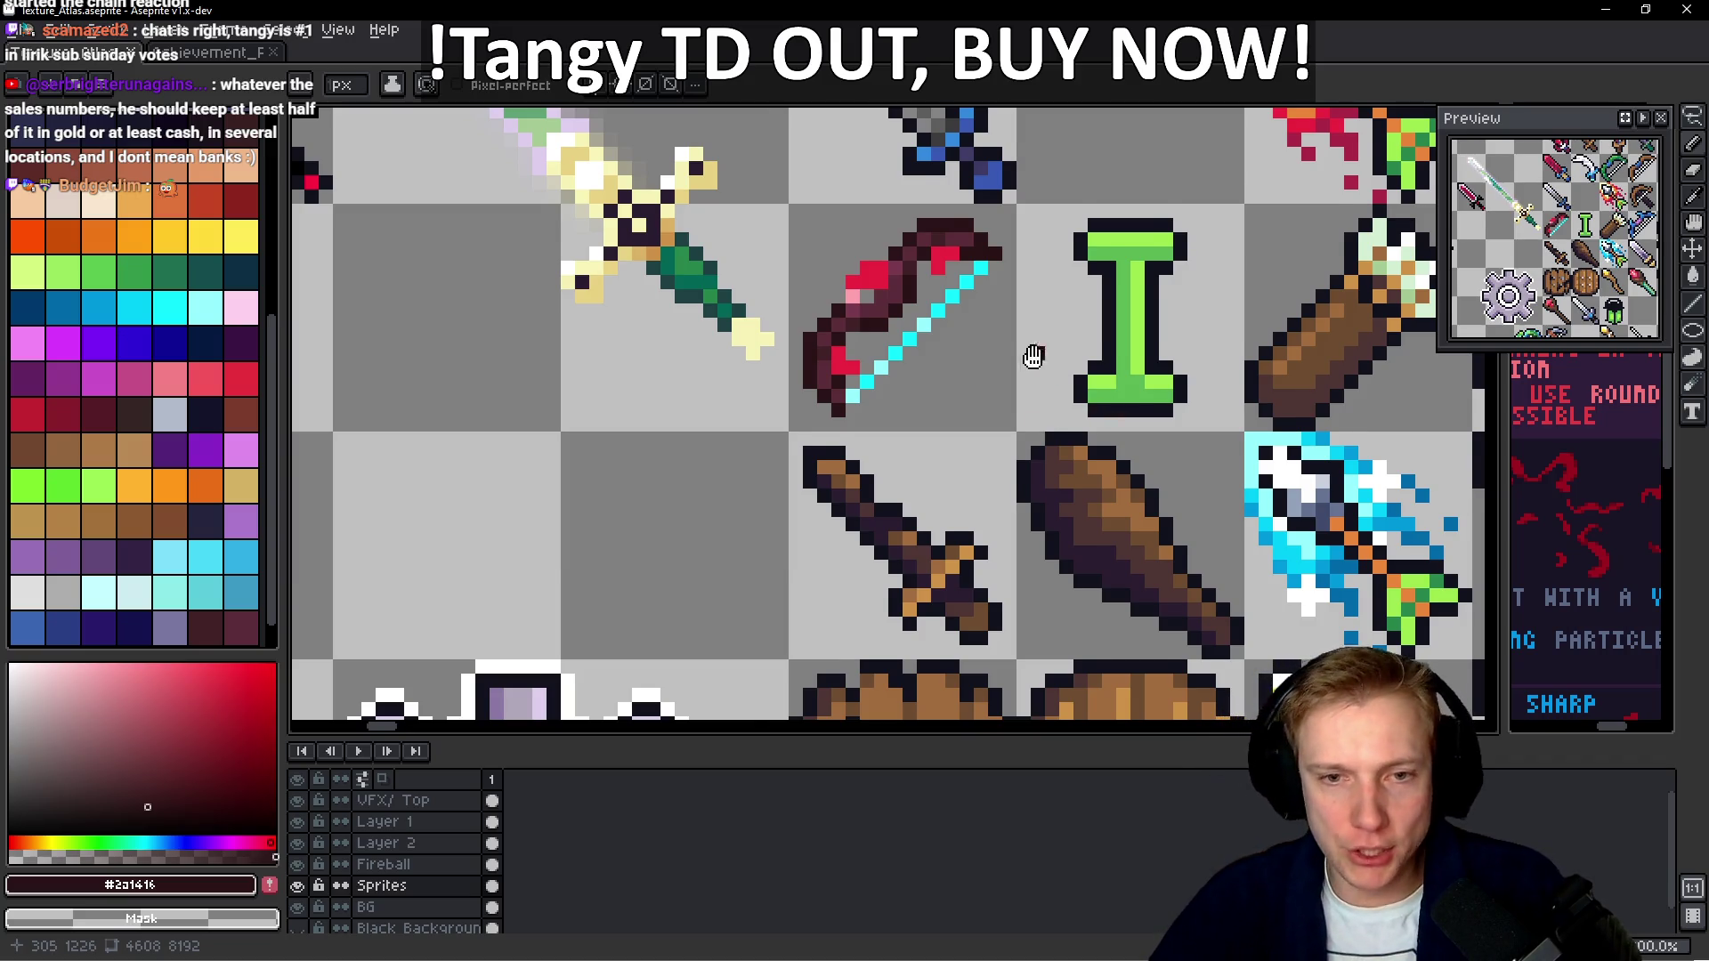
{"action": "left_click_drag", "start_coordinate": [1030, 355], "coordinate": [1003, 411]}
{"action": "key", "text": "ctrl+e"}
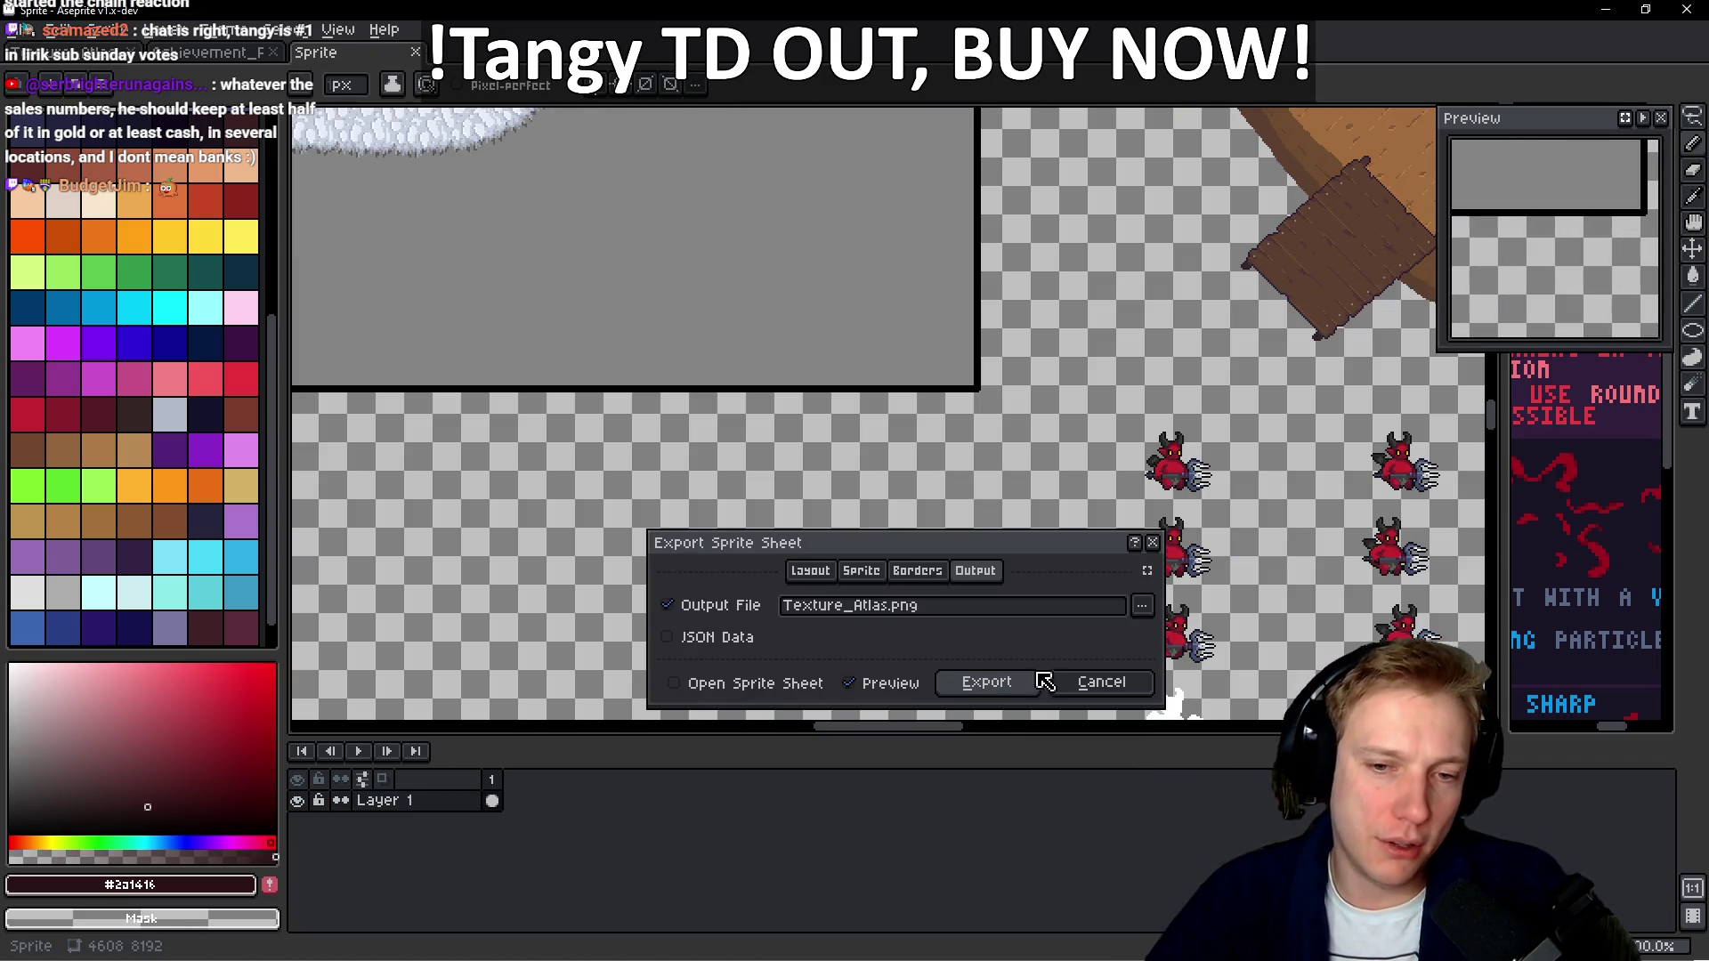
{"action": "left_click", "coordinate": [1004, 684]}
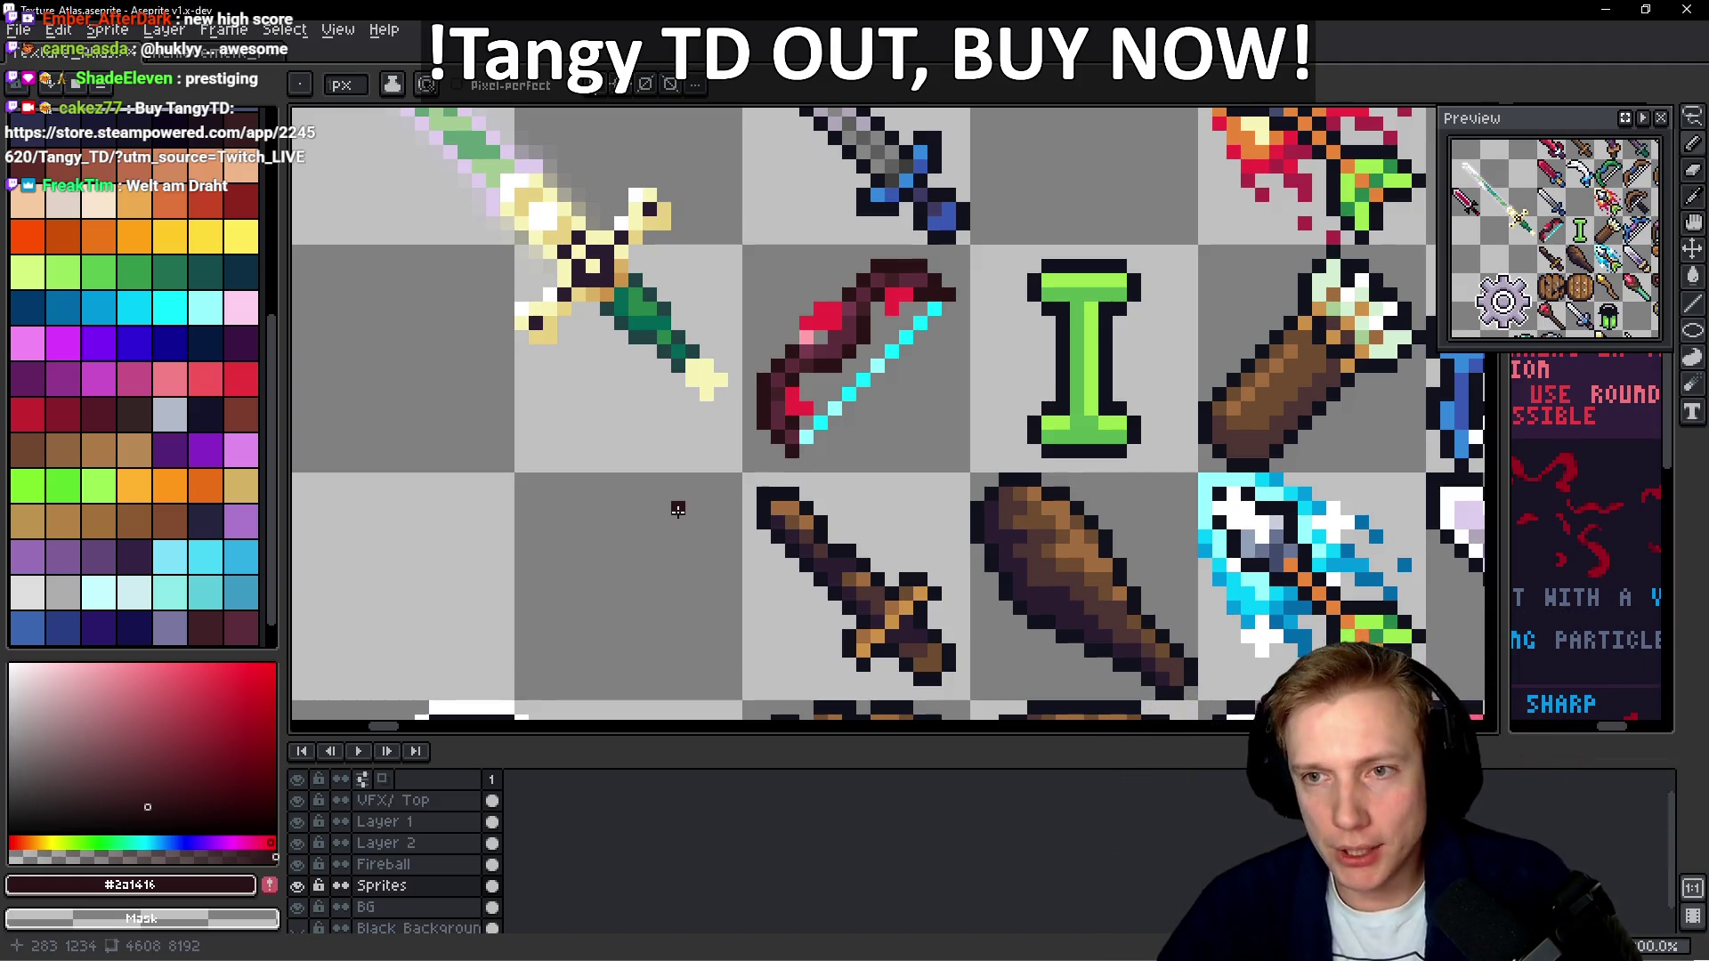
Save Texture_Atlas.aseprite with the reshaped bow
{"action": "scroll", "coordinate": [1011, 378], "scroll_direction": "down", "scroll_amount": 2}
{"action": "scroll", "coordinate": [988, 401], "scroll_direction": "up", "scroll_amount": 2}
{"action": "key", "text": "v"}
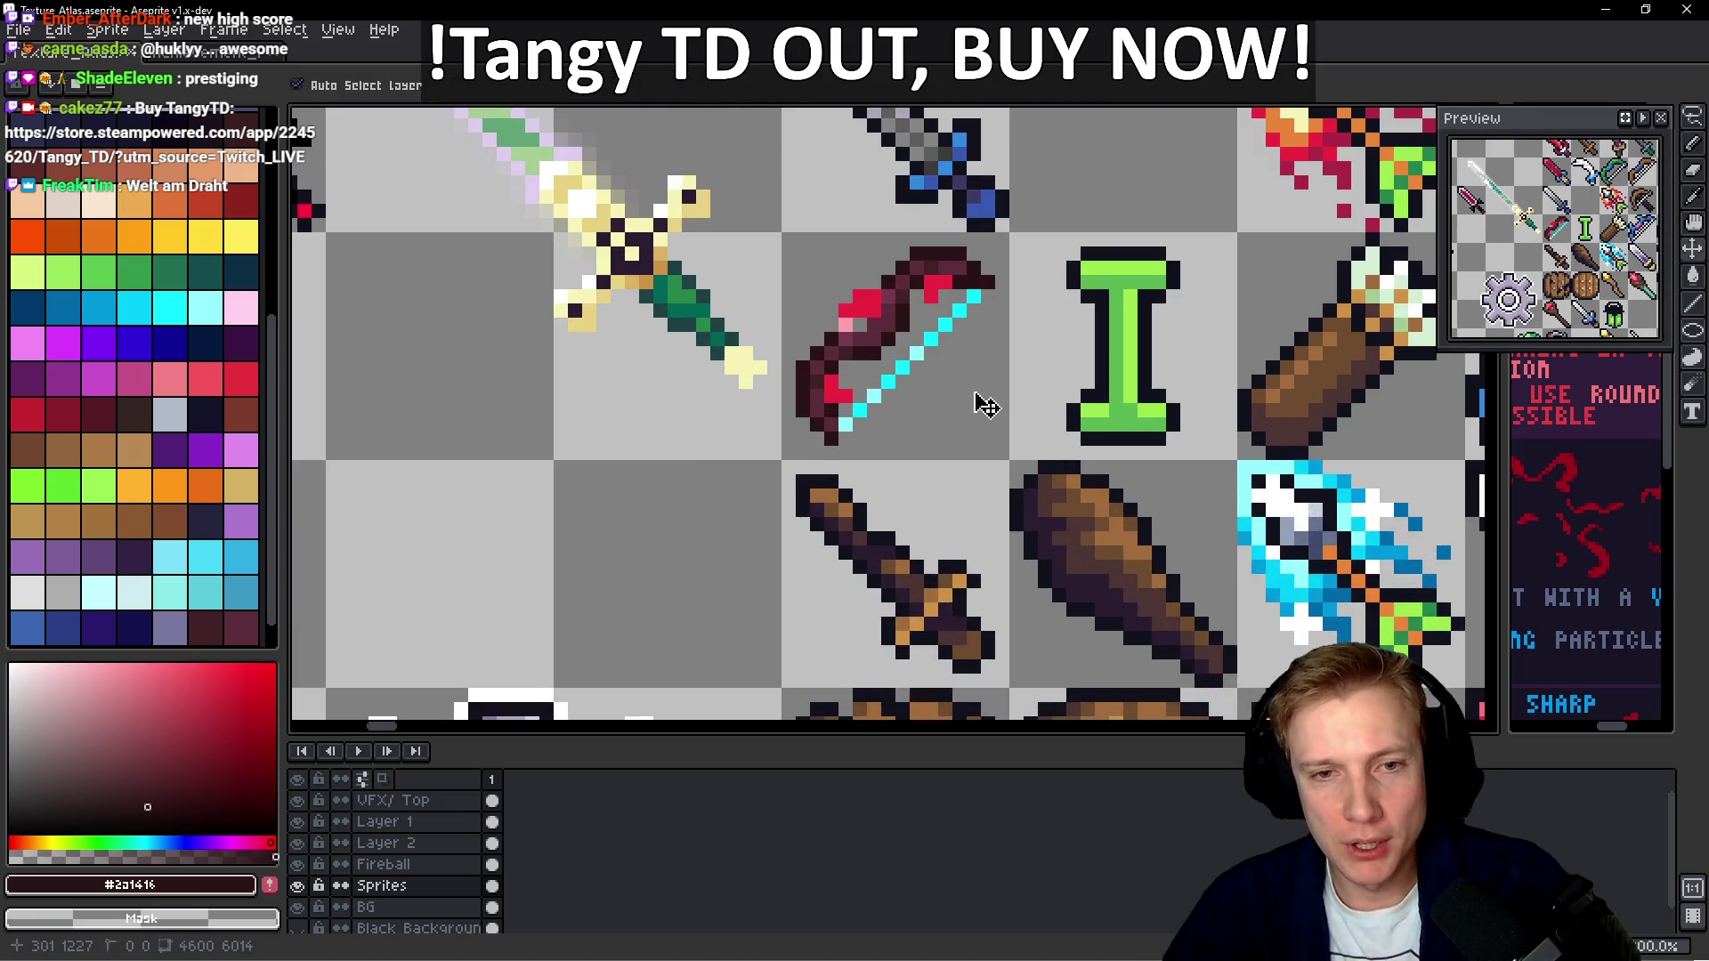
{"action": "key", "text": "ctrl+s"}
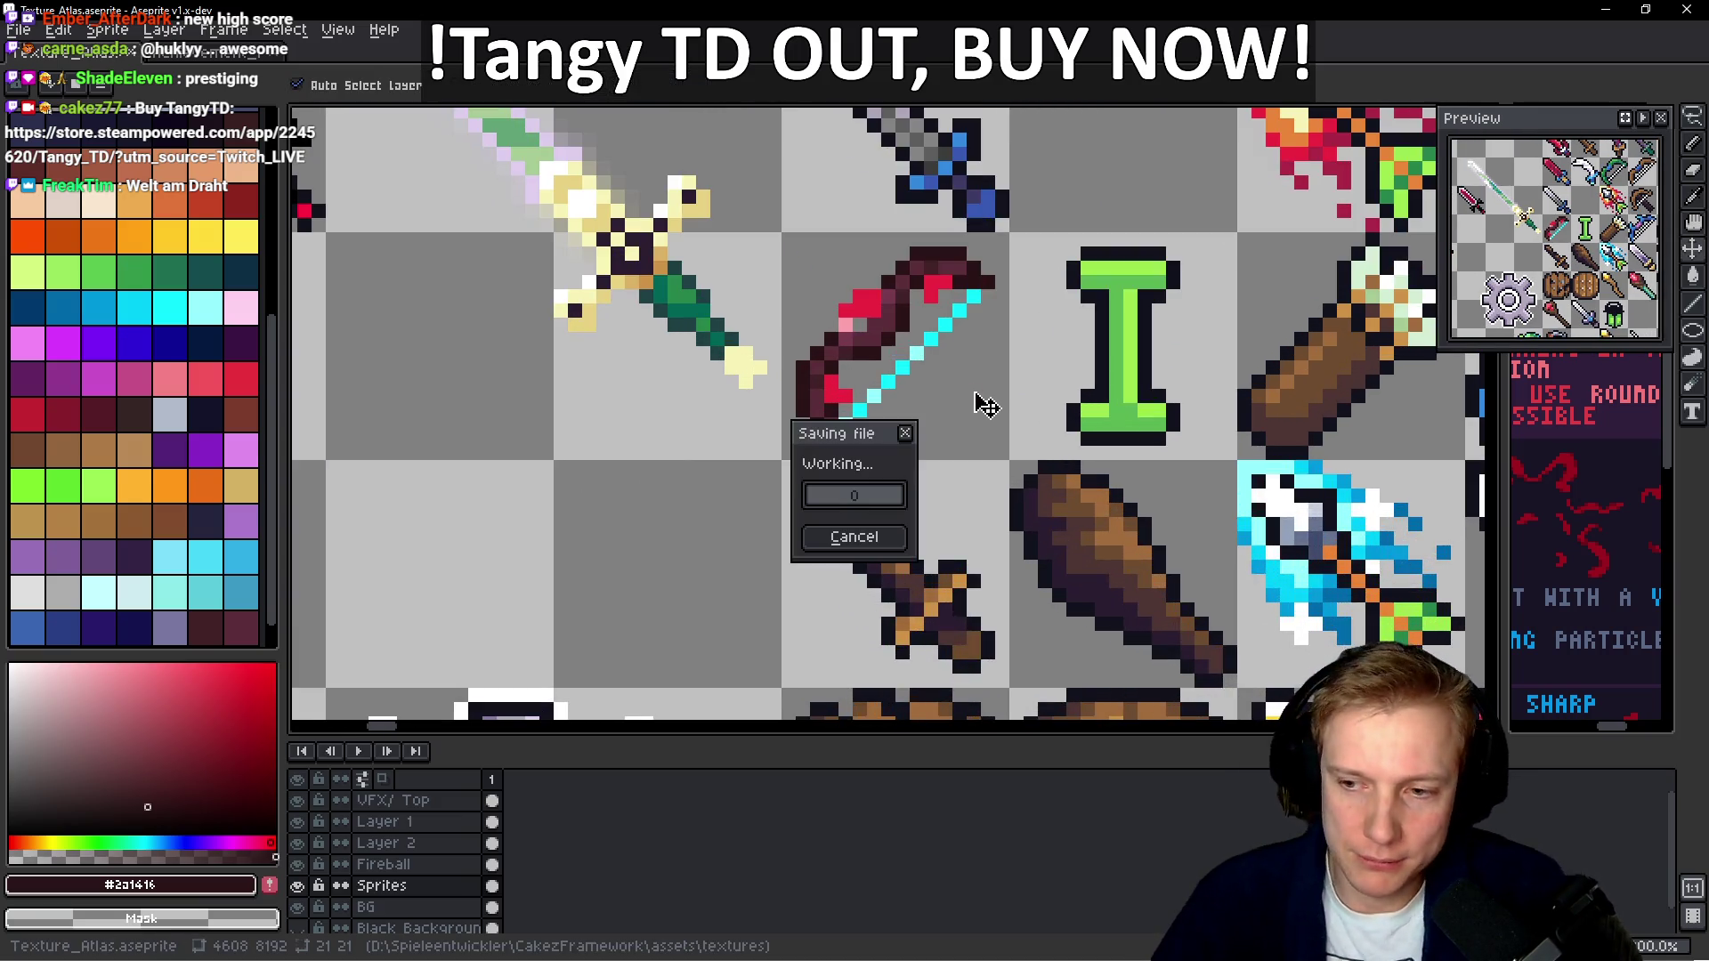
Re-export the sprite sheet so it includes the updated bow
{"action": "key", "text": "b"}
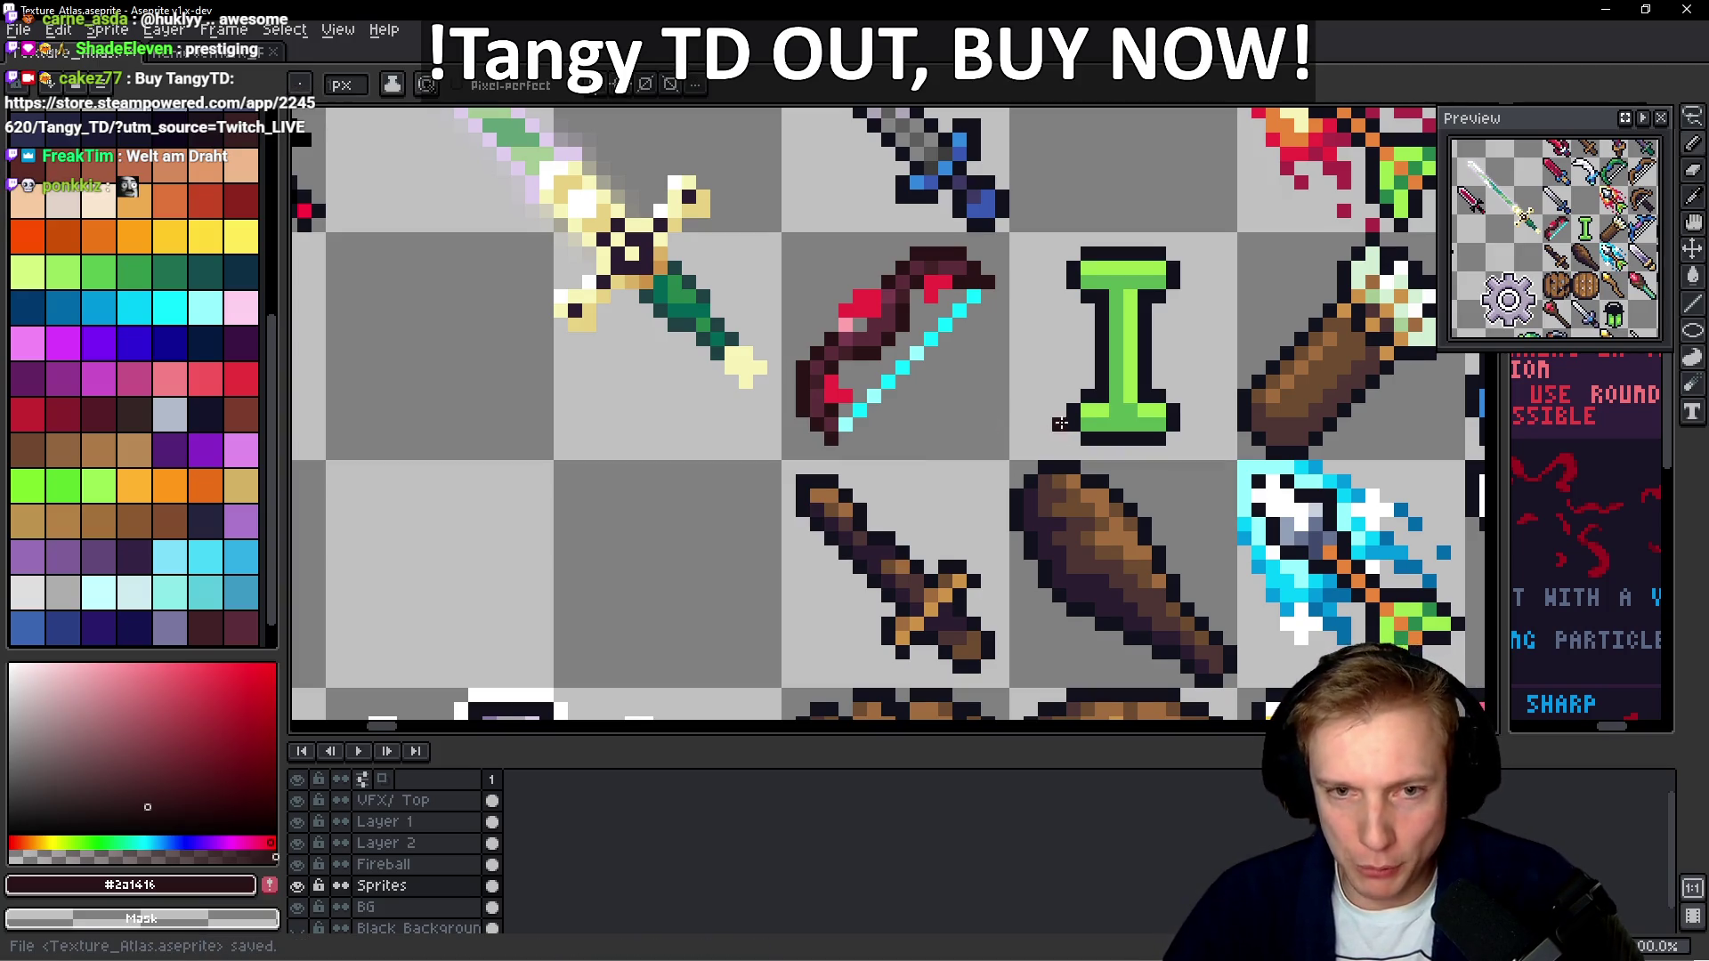
{"action": "key", "text": "ctrl+e"}
{"action": "left_click", "coordinate": [992, 683]}
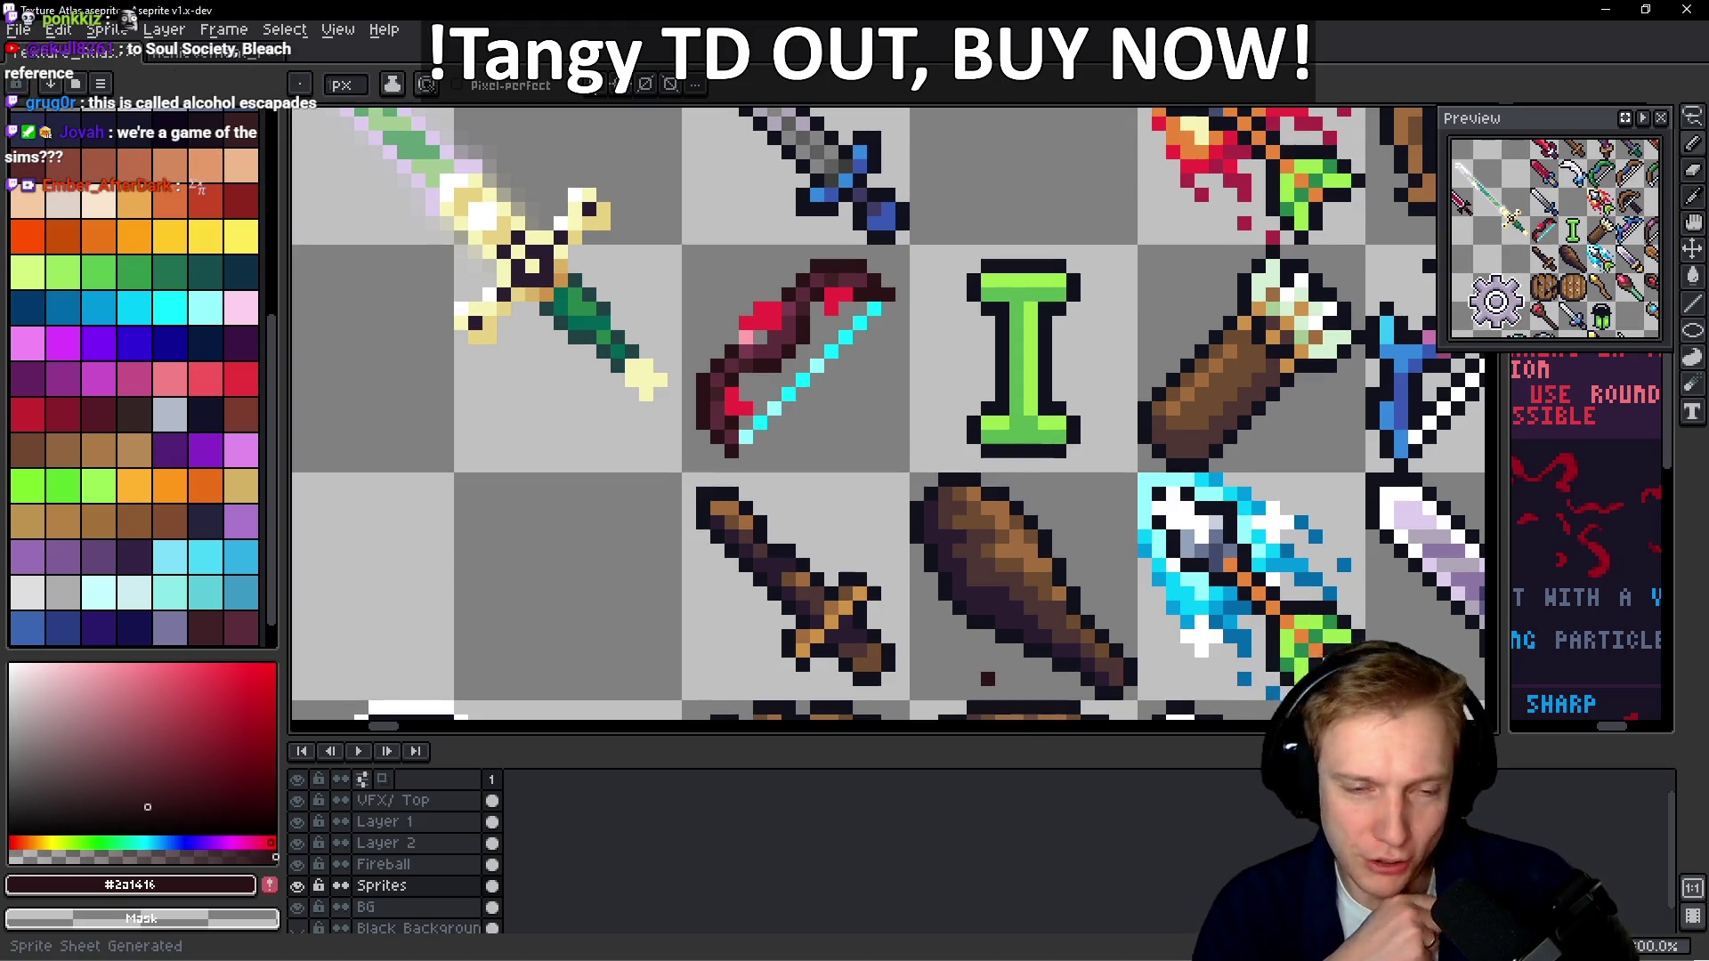
{"action": "key", "text": "i"}
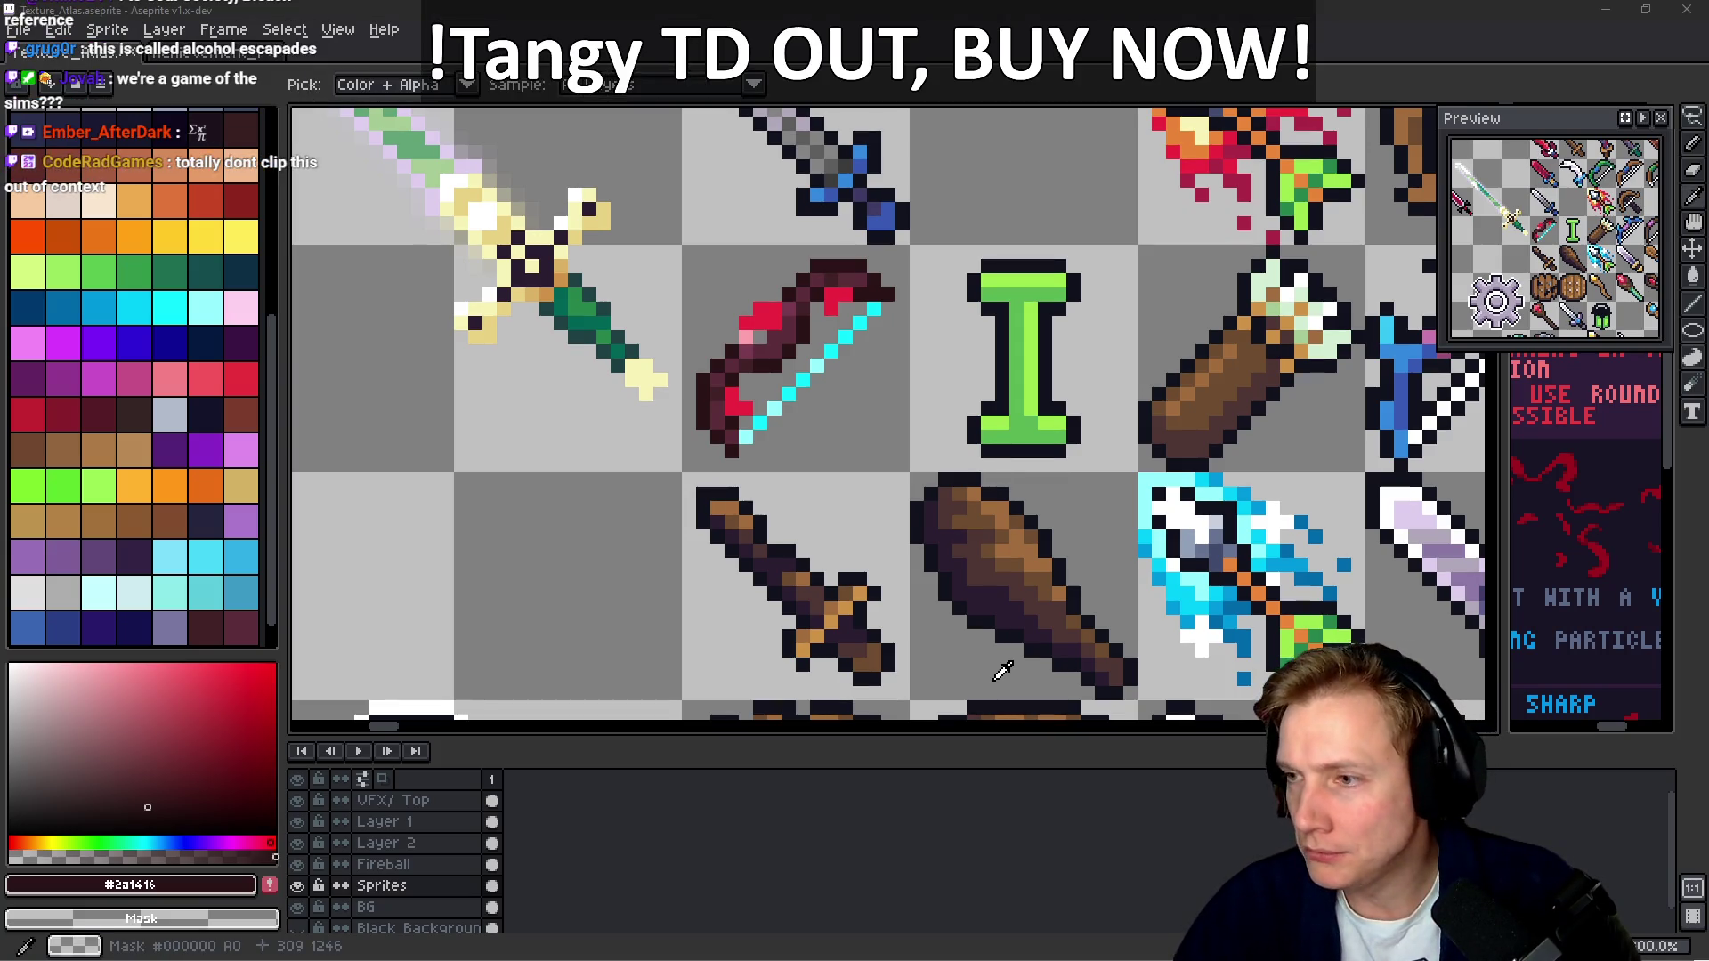
{"action": "key", "text": "alt+Tab"}
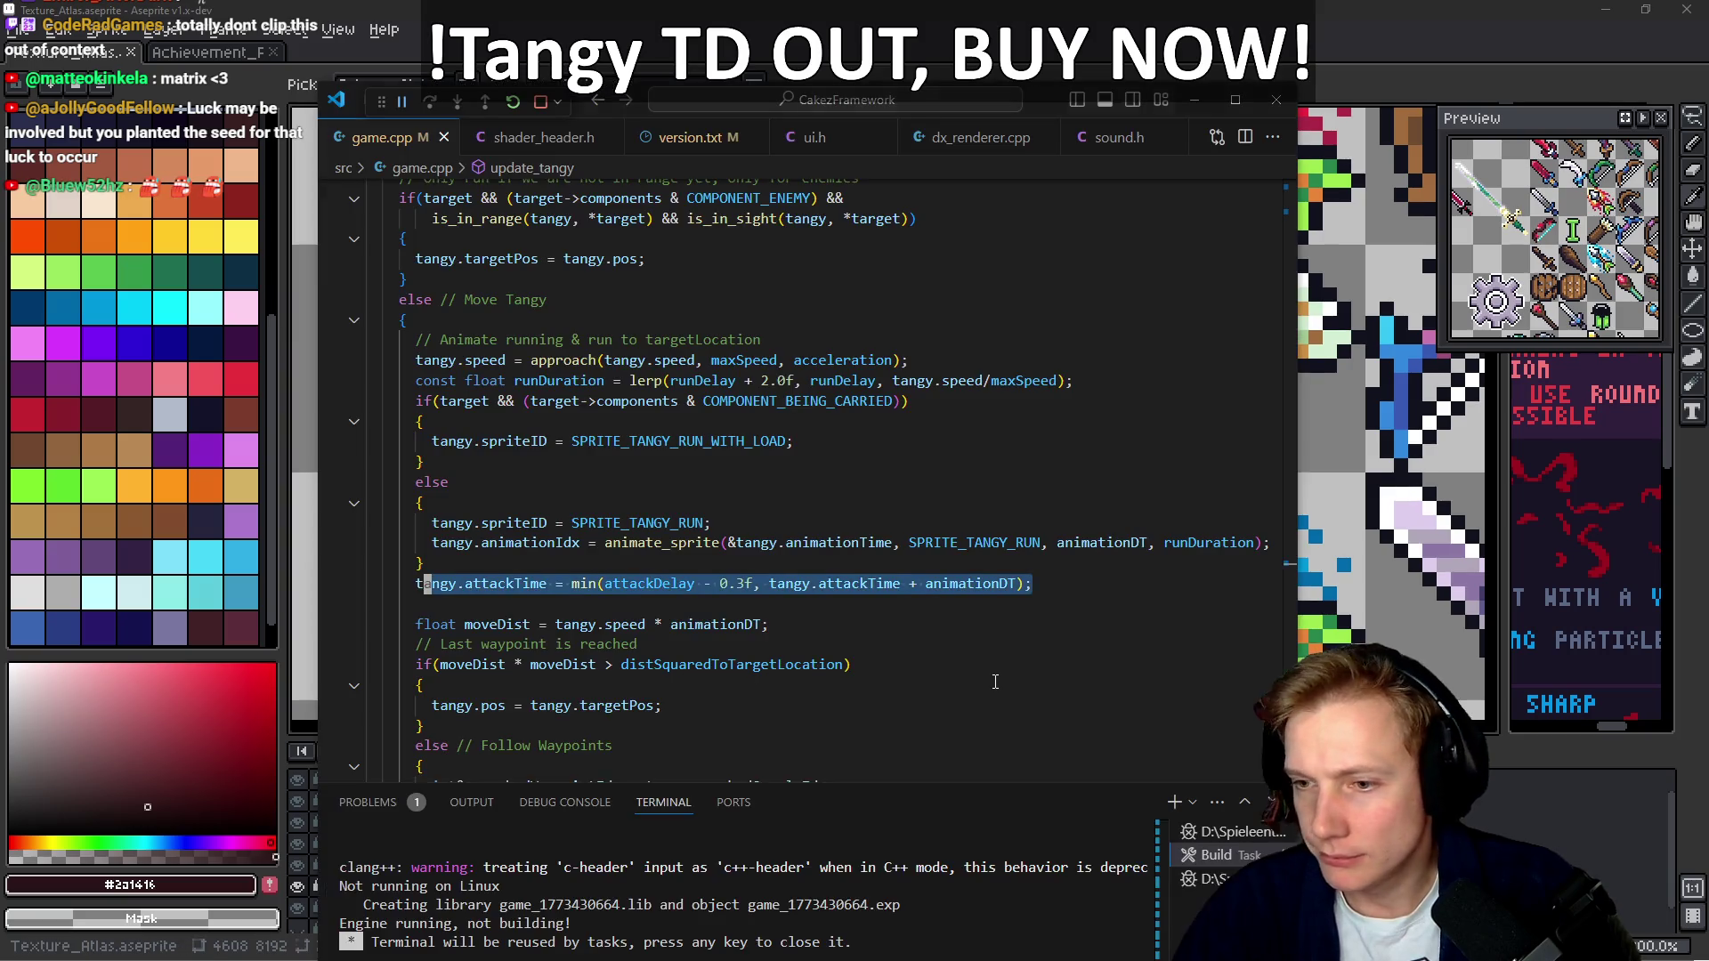
Snap VS Code showing game.cpp to the right half, beside Aseprite's atlas
{"action": "key", "text": "alt+Tab"}
{"action": "key", "text": "alt+Tab"}
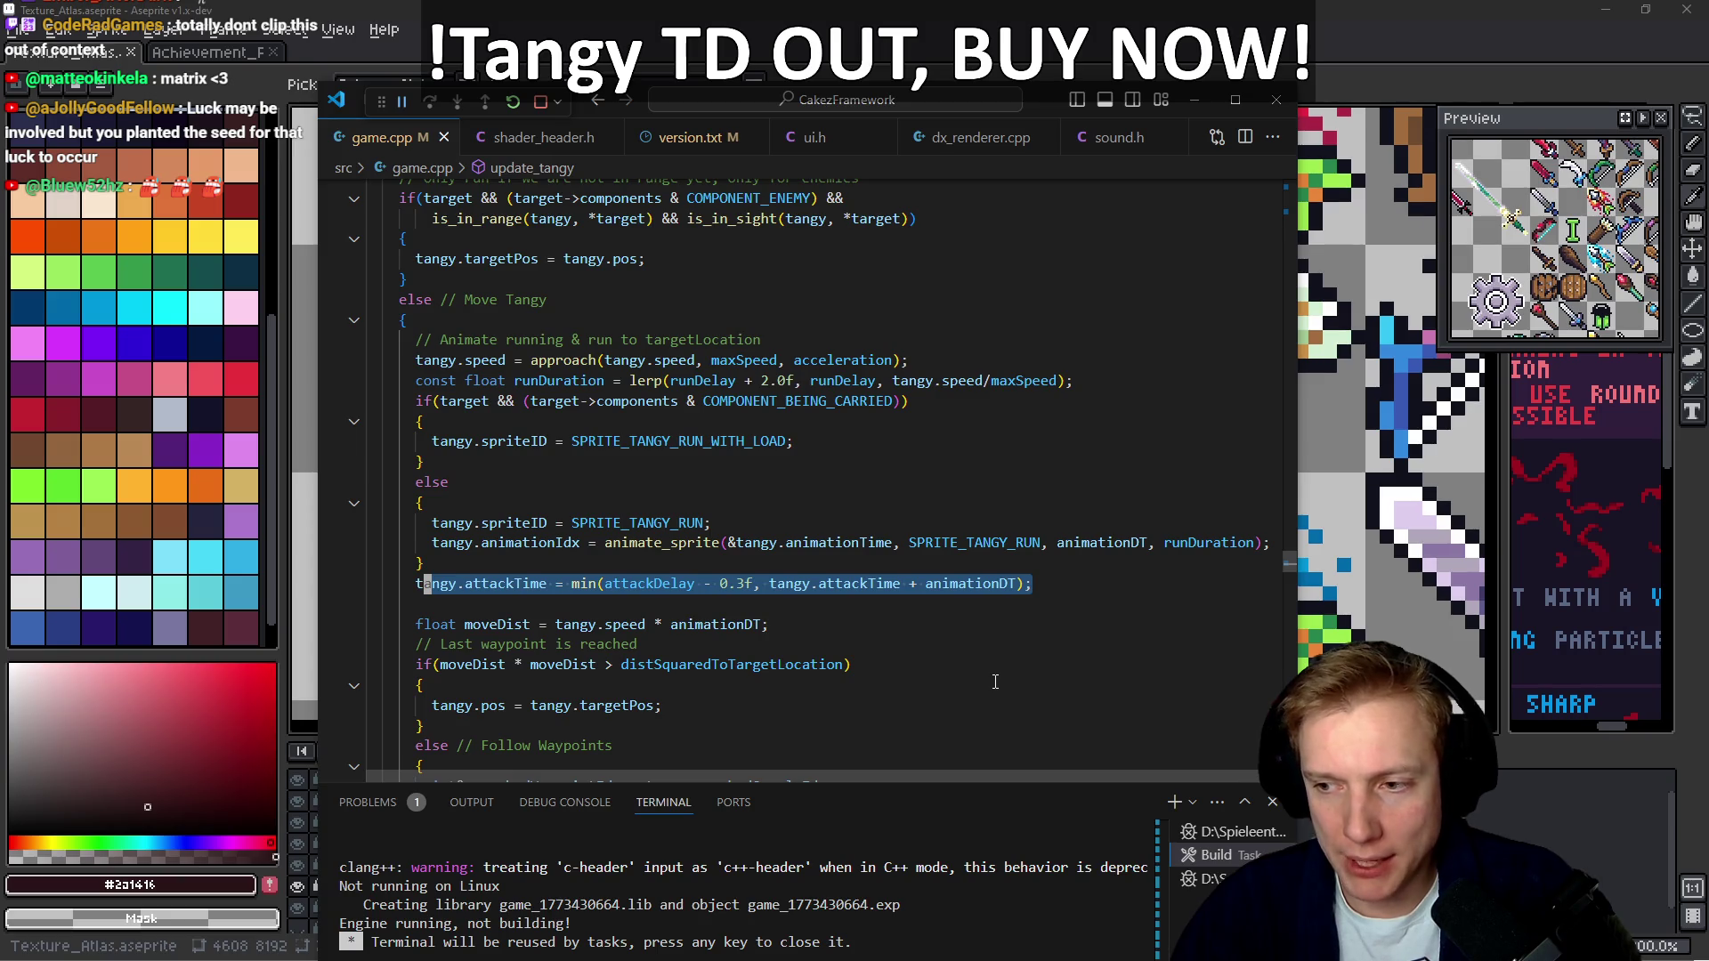
{"action": "key", "text": "super+Right"}
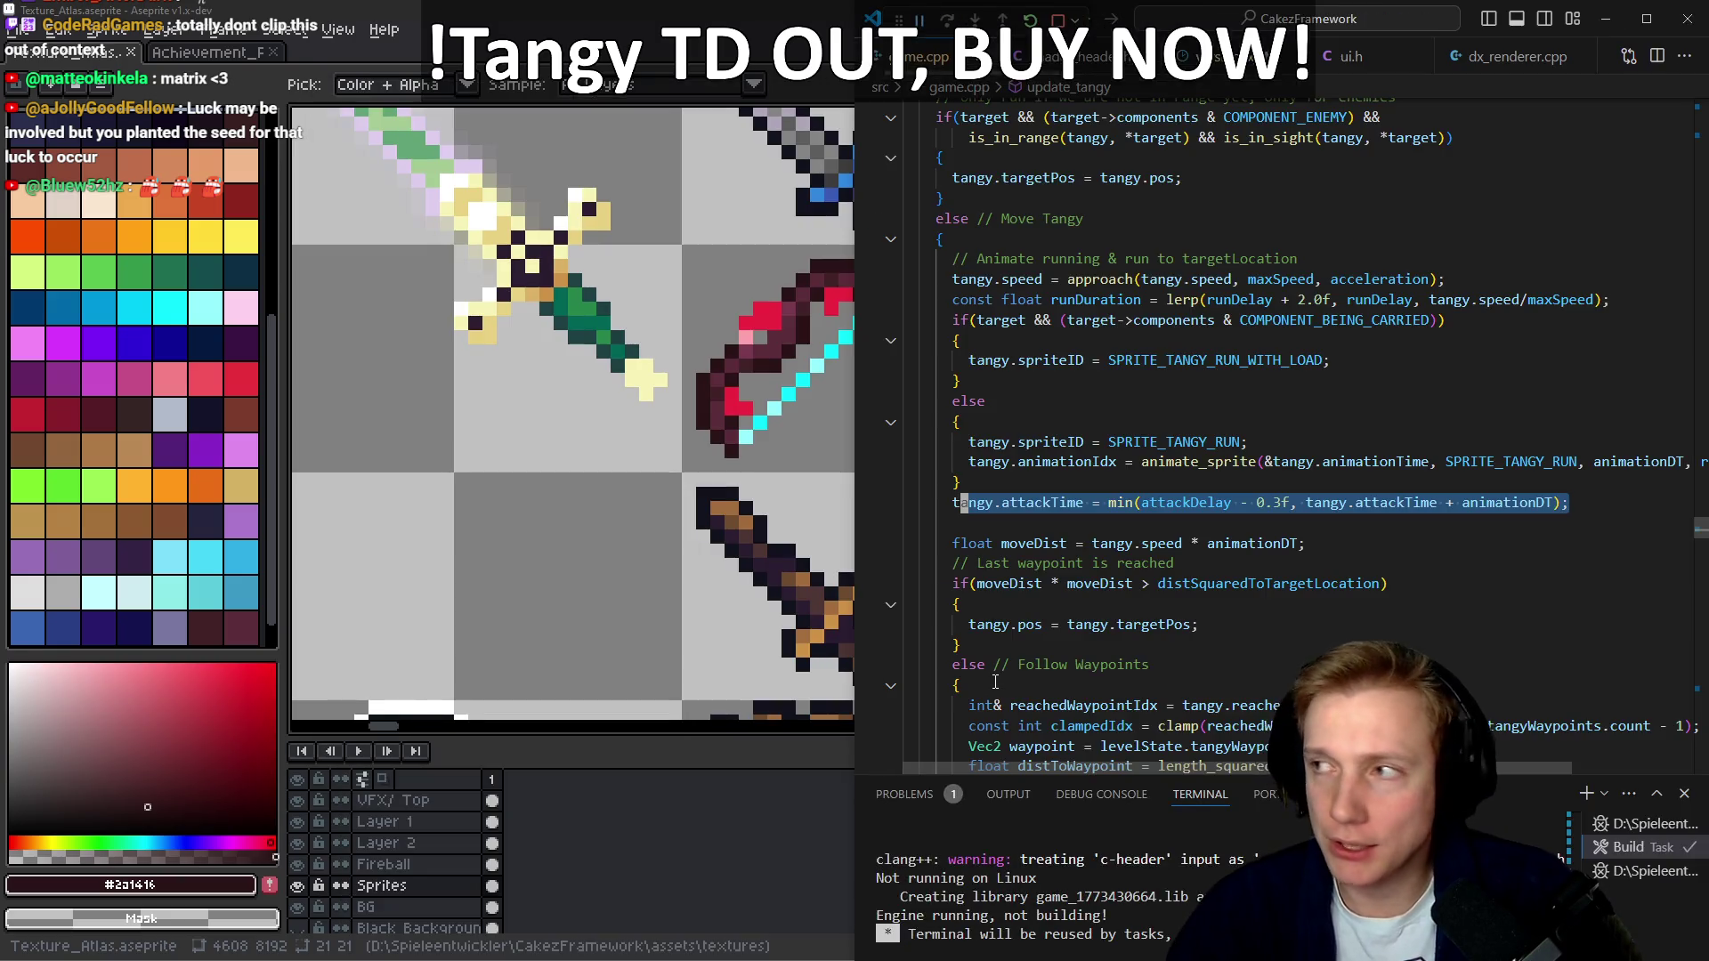
{"action": "key", "text": "super+Right"}
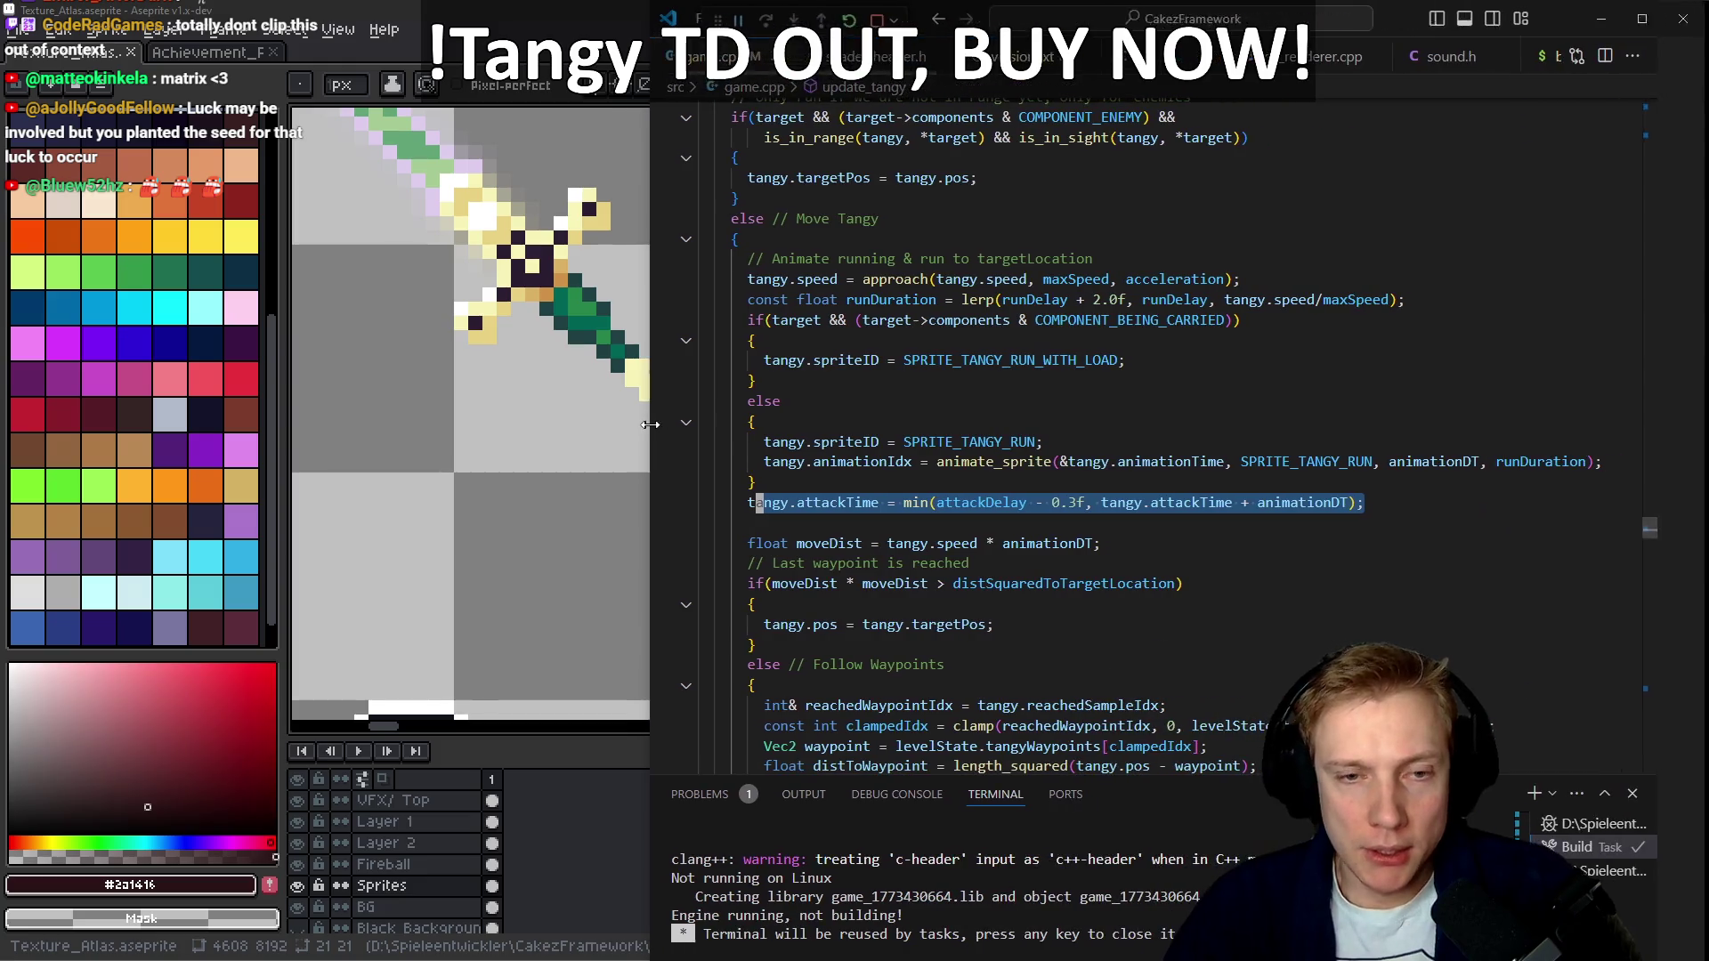
{"action": "left_click", "coordinate": [876, 484]}
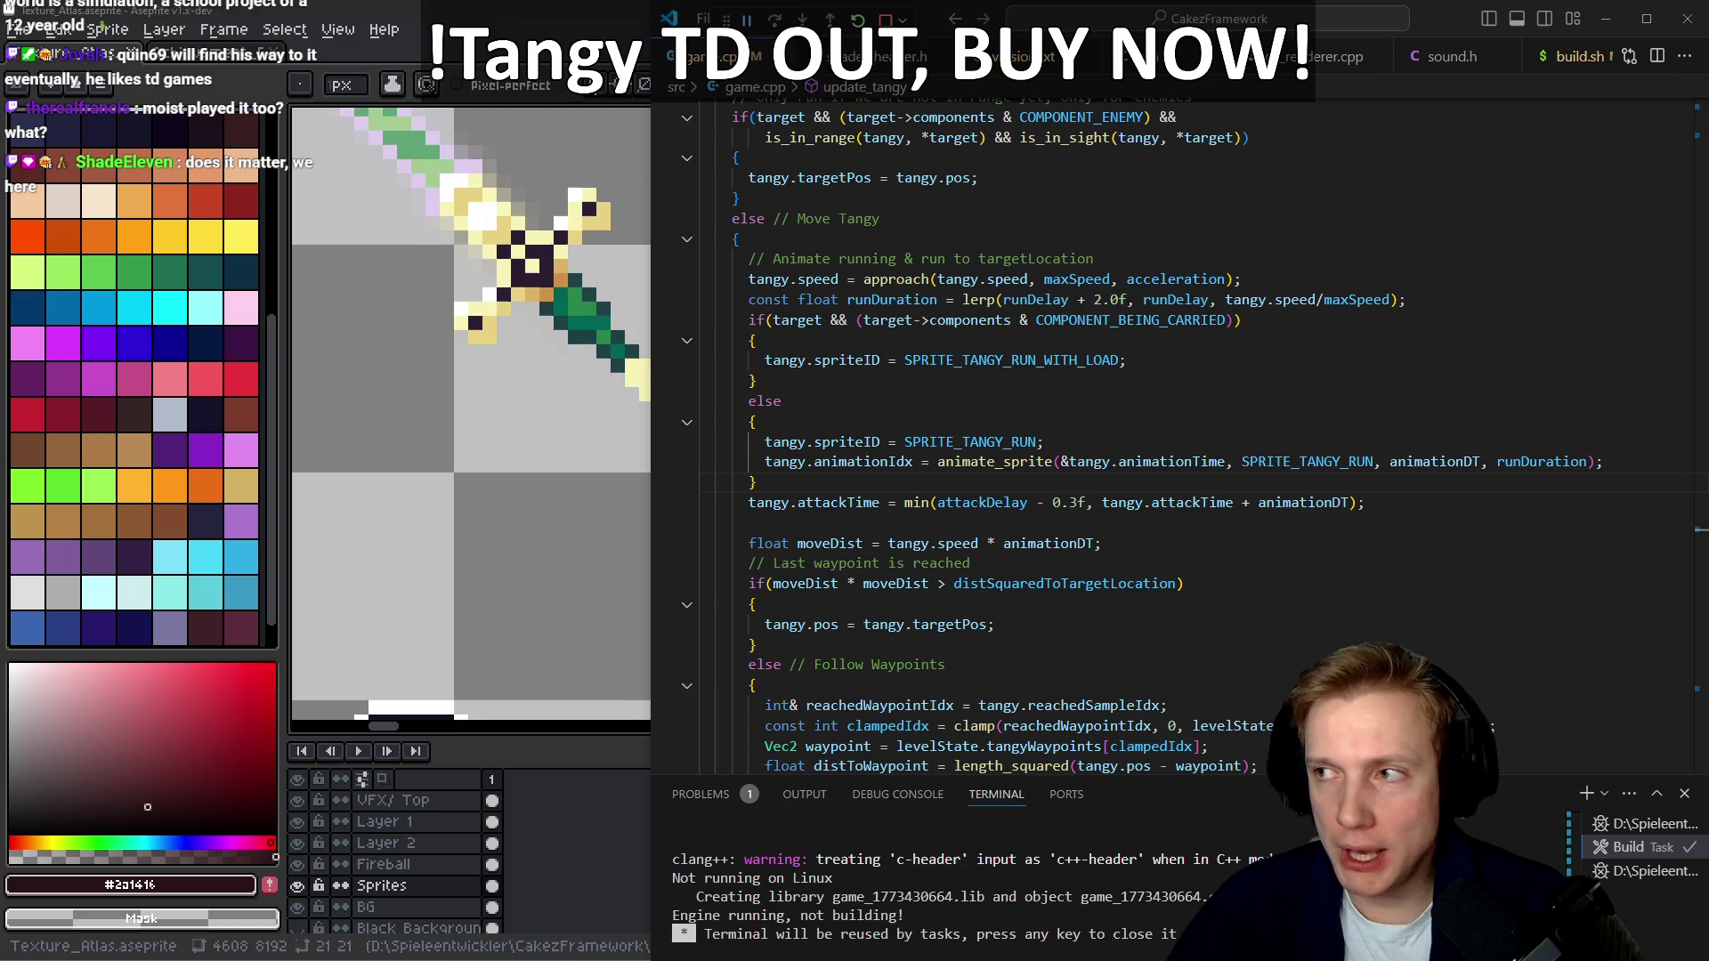
{"action": "left_click", "coordinate": [905, 414]}
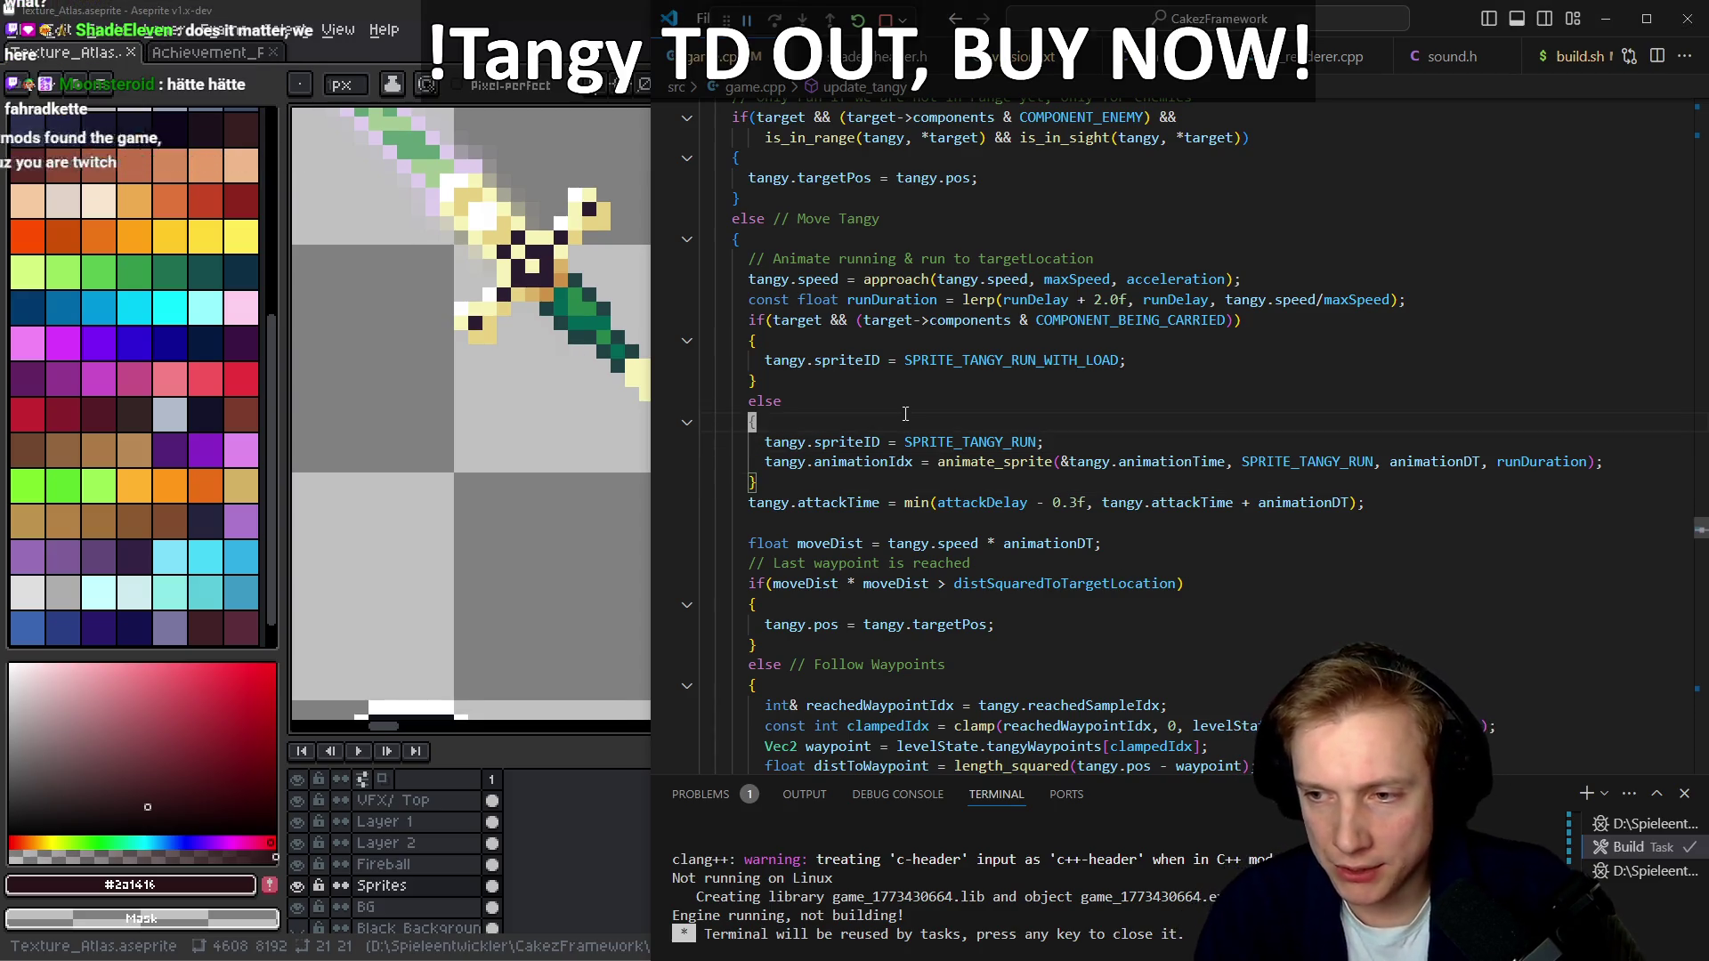
Rebuild the game by running the build task (build.sh)
{"action": "key", "text": "ctrl+shift+b"}
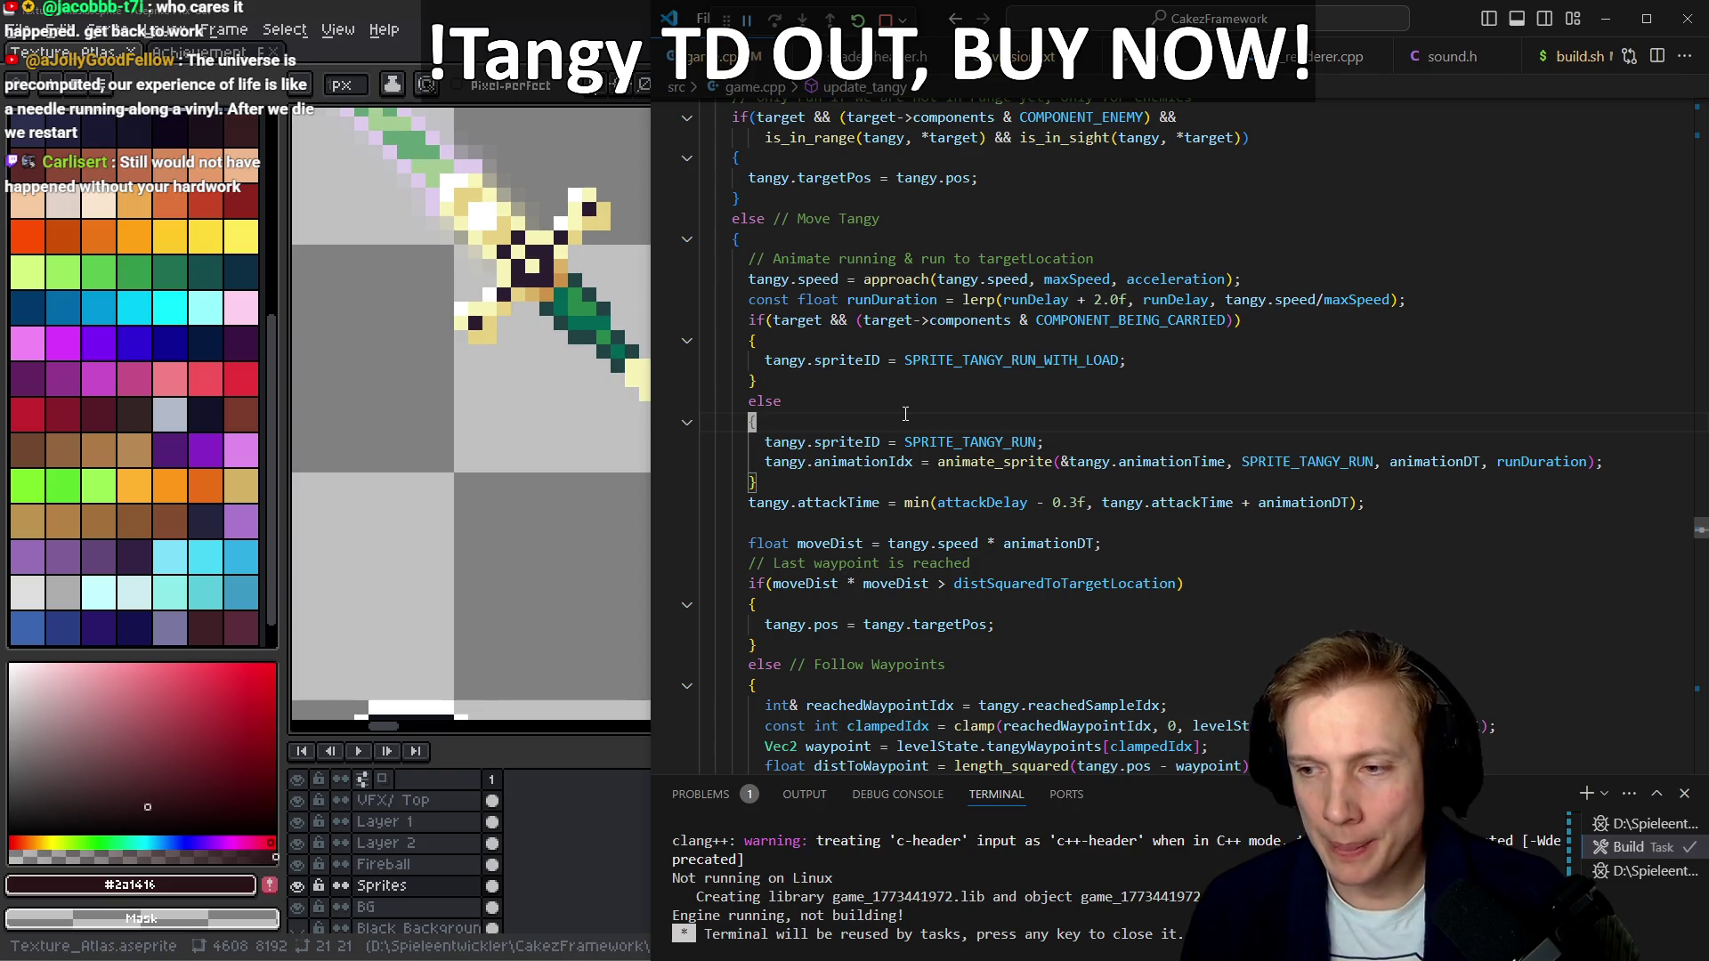
{"action": "left_click", "coordinate": [871, 396]}
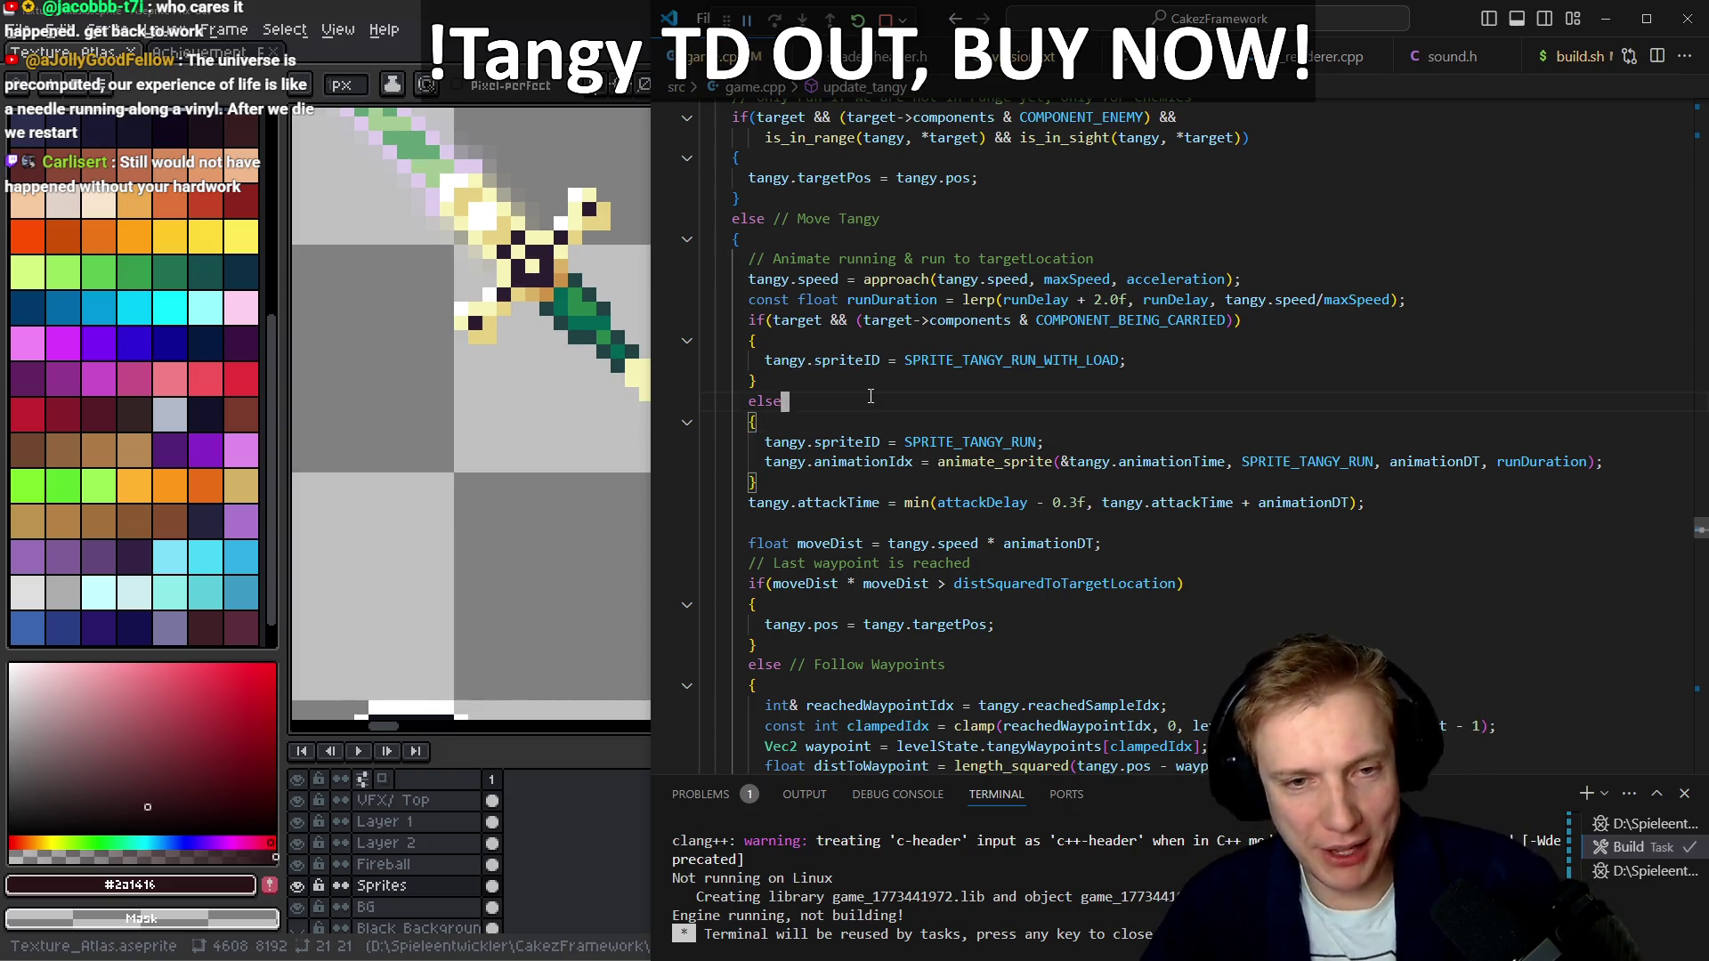
Open game.h through the quick file search
{"action": "key", "text": "Left"}
{"action": "key", "text": "ctrl+Tab"}
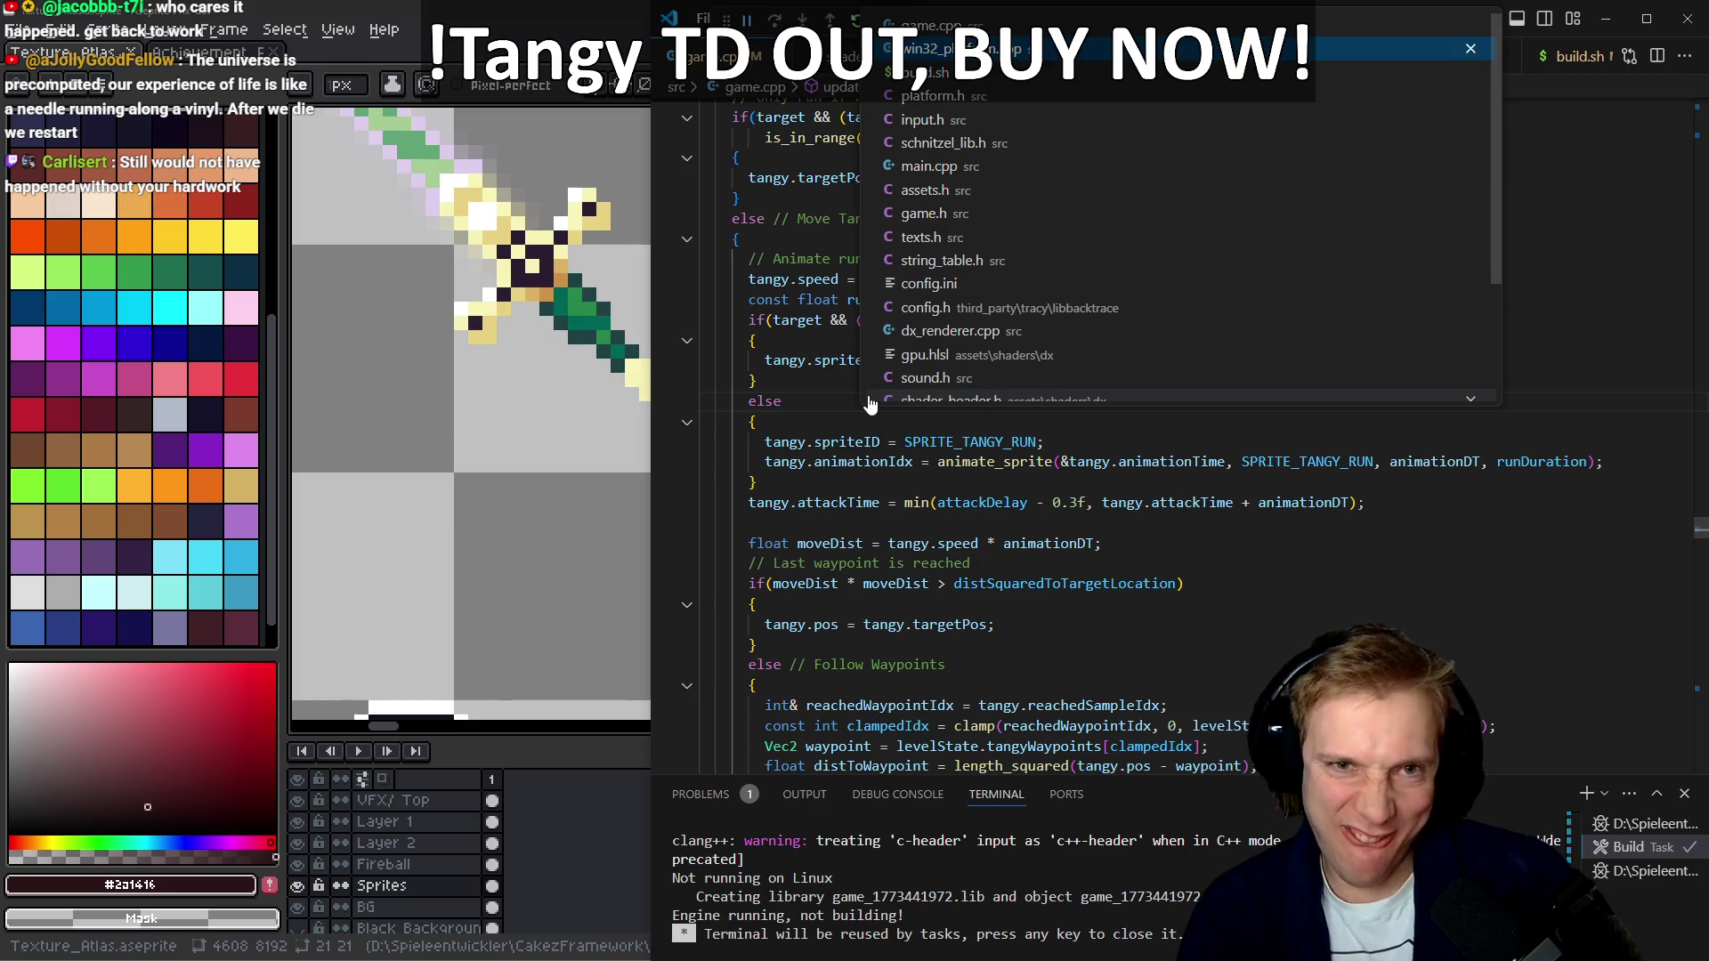
{"action": "key", "text": "ctrl+p"}
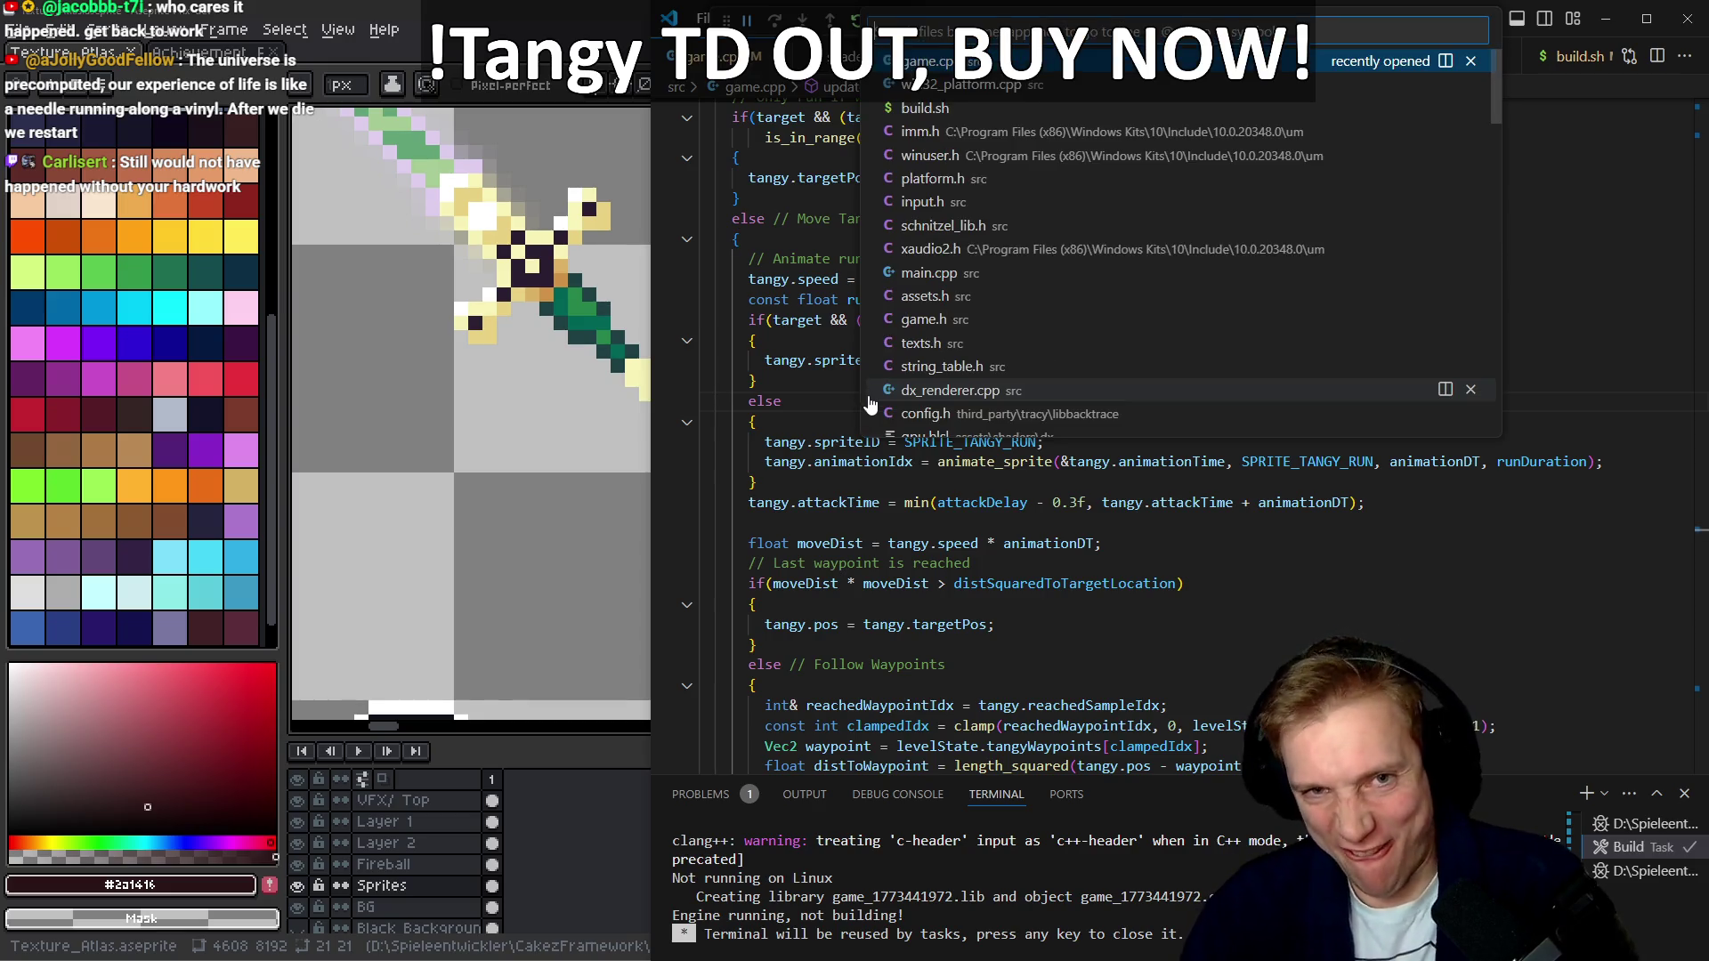
{"action": "type", "text": "game.h"}
{"action": "key", "text": "Return"}
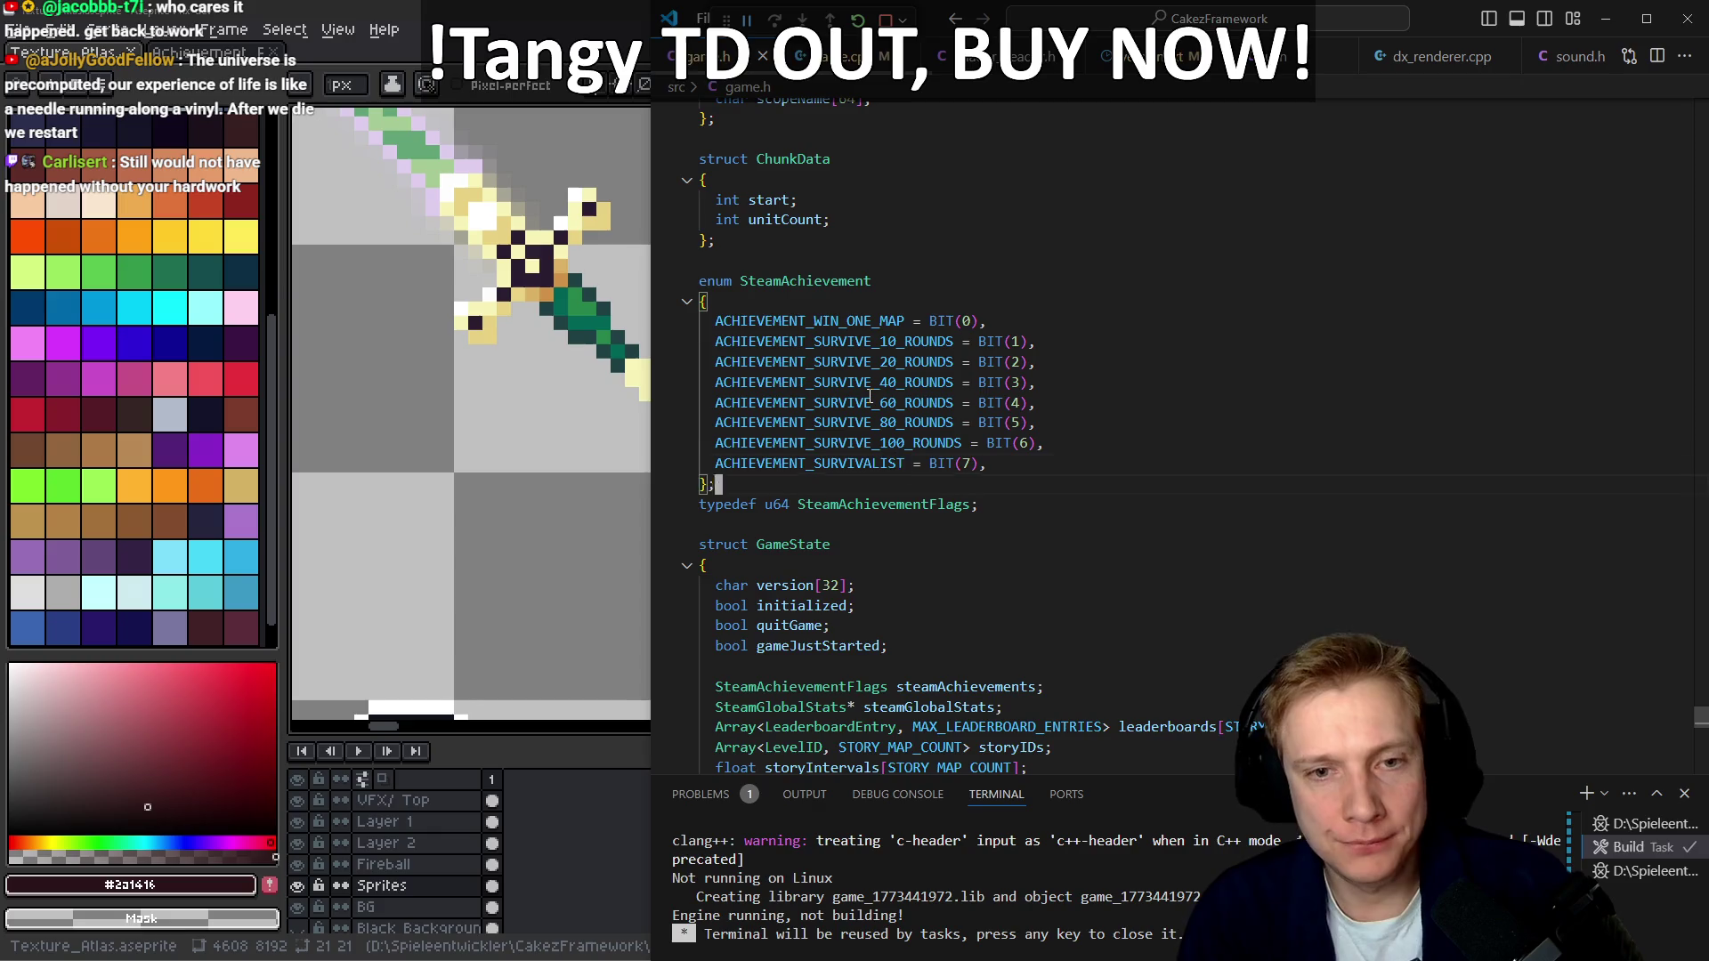
Add ITEM_EMBER_BOW, on a new line after ITEM_CROSSBOW in the ItemID enum
{"action": "scroll", "coordinate": [869, 396], "scroll_direction": "up", "scroll_amount": 15}
{"action": "left_click", "coordinate": [870, 396]}
{"action": "key", "text": "Up"}
{"action": "key", "text": "Up"}
{"action": "key", "text": "Up"}
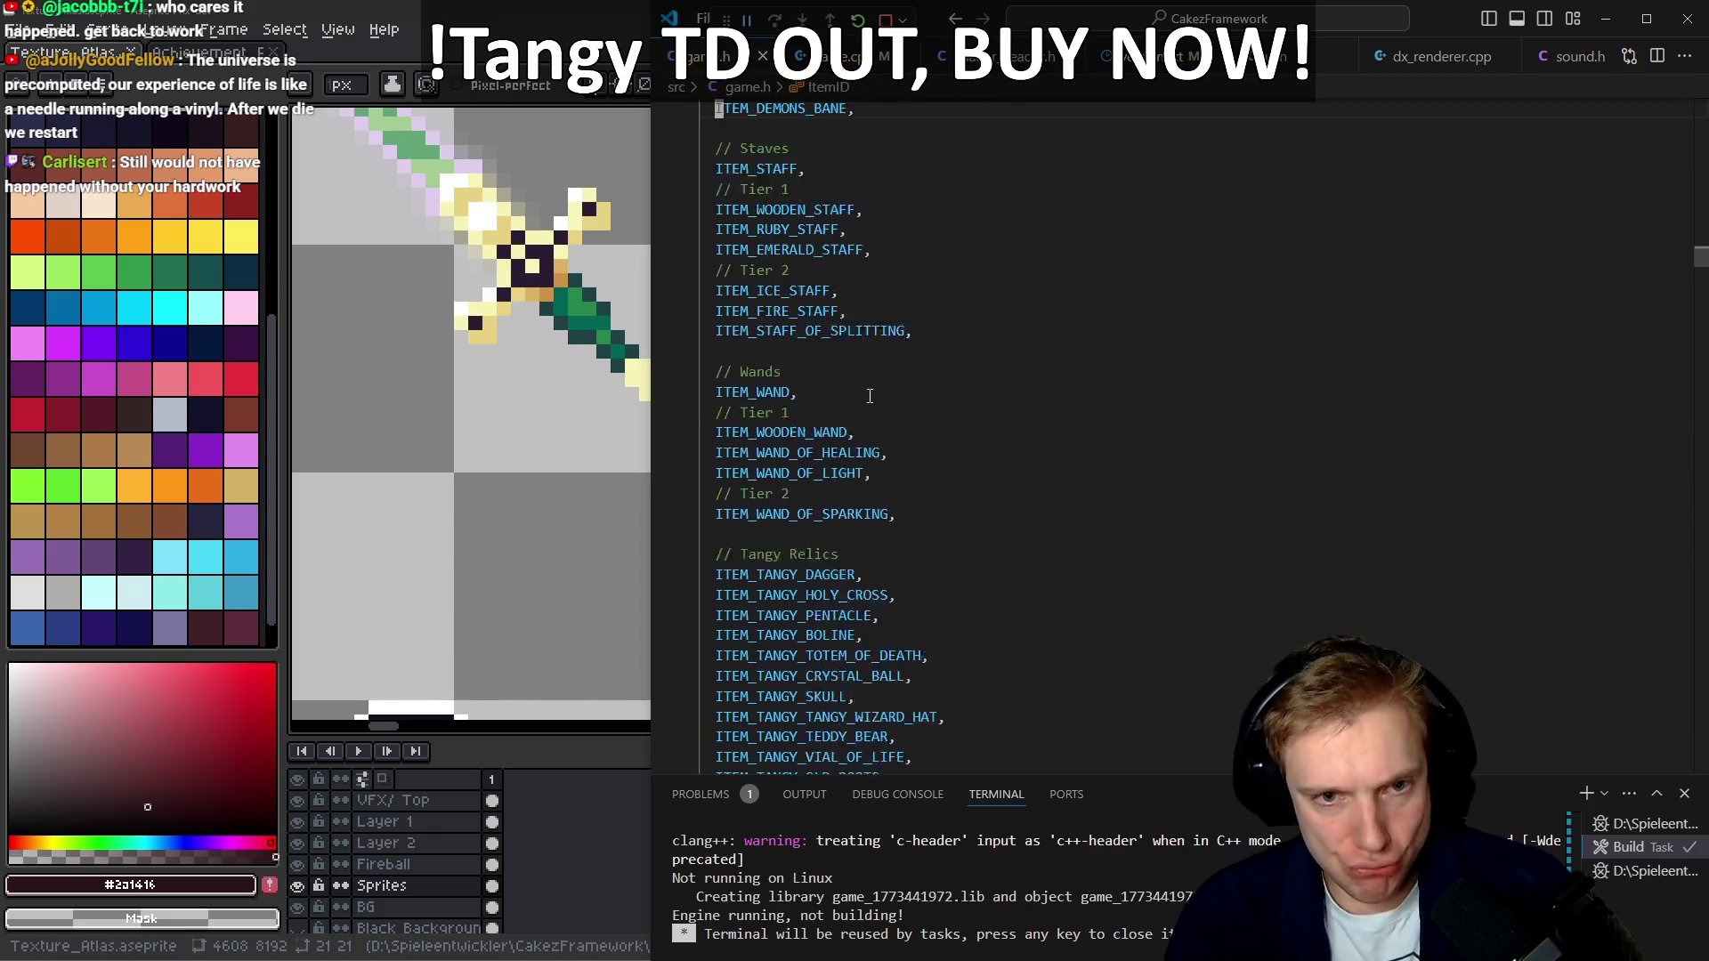
{"action": "key", "text": "Up"}
{"action": "key", "text": "Up"}
{"action": "key", "text": "Up"}
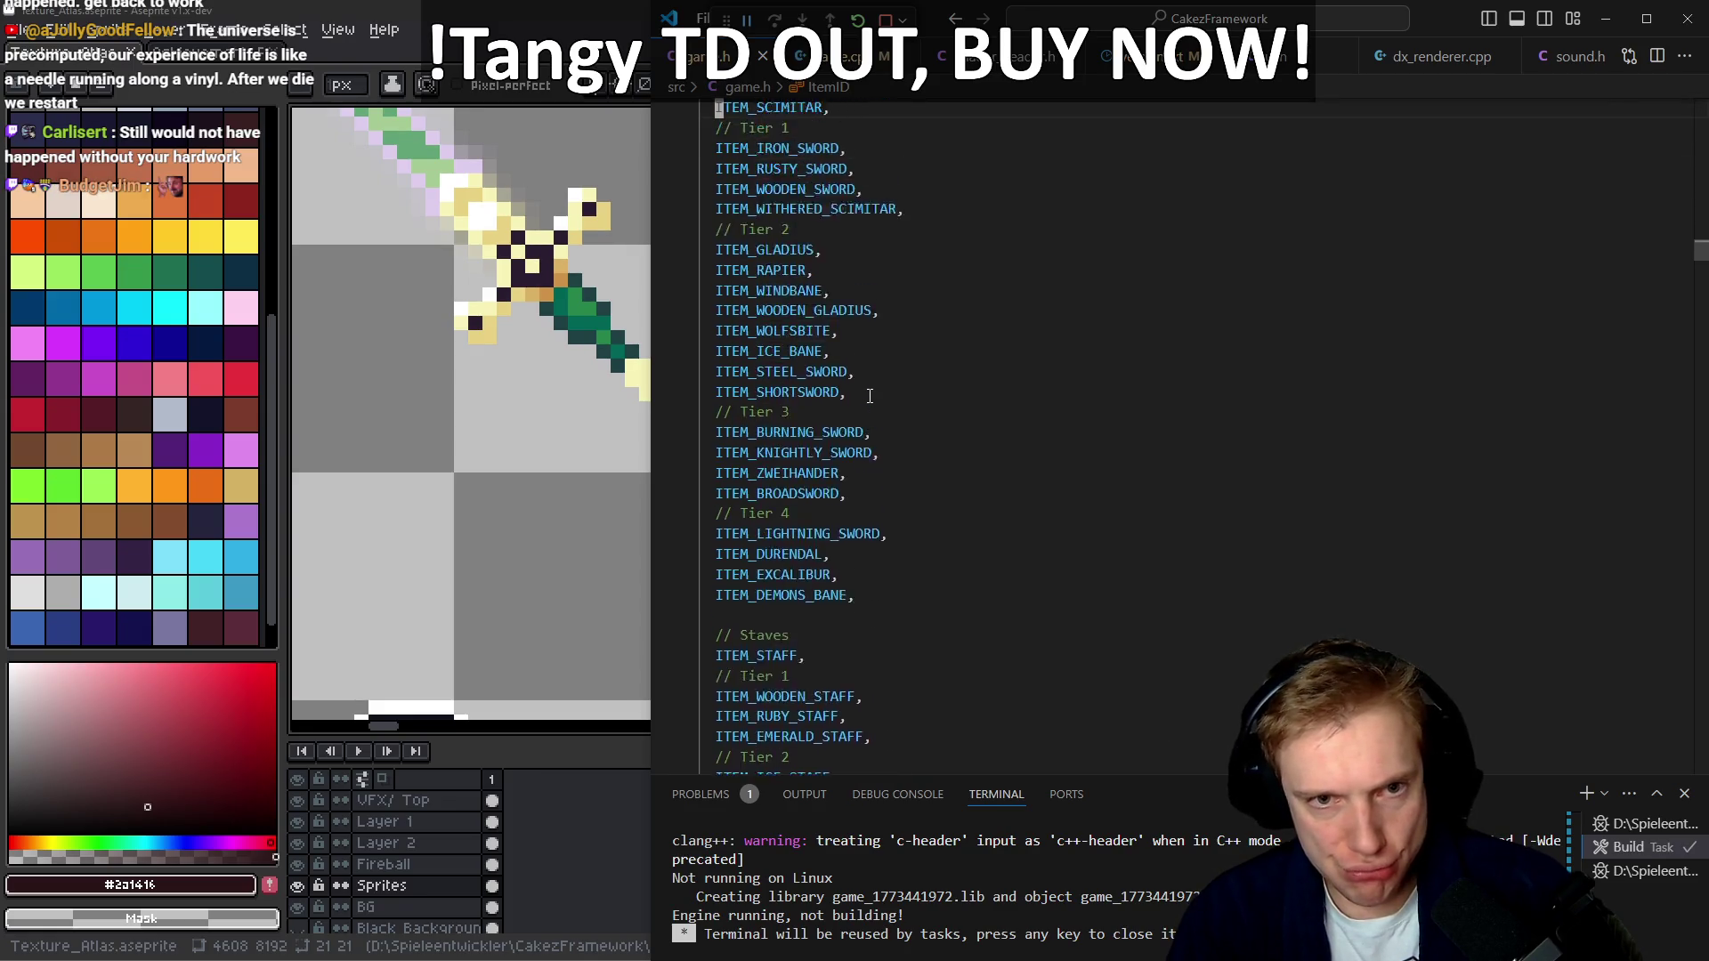
{"action": "key", "text": "Up"}
{"action": "key", "text": "Up"}
{"action": "key", "text": "Up"}
{"action": "key", "text": "Down"}
{"action": "key", "text": "Down"}
{"action": "key", "text": "Down"}
{"action": "key", "text": "Down"}
{"action": "key", "text": "Down"}
{"action": "key", "text": "End"}
{"action": "key", "text": "Return"}
{"action": "type", "text": "IT"}
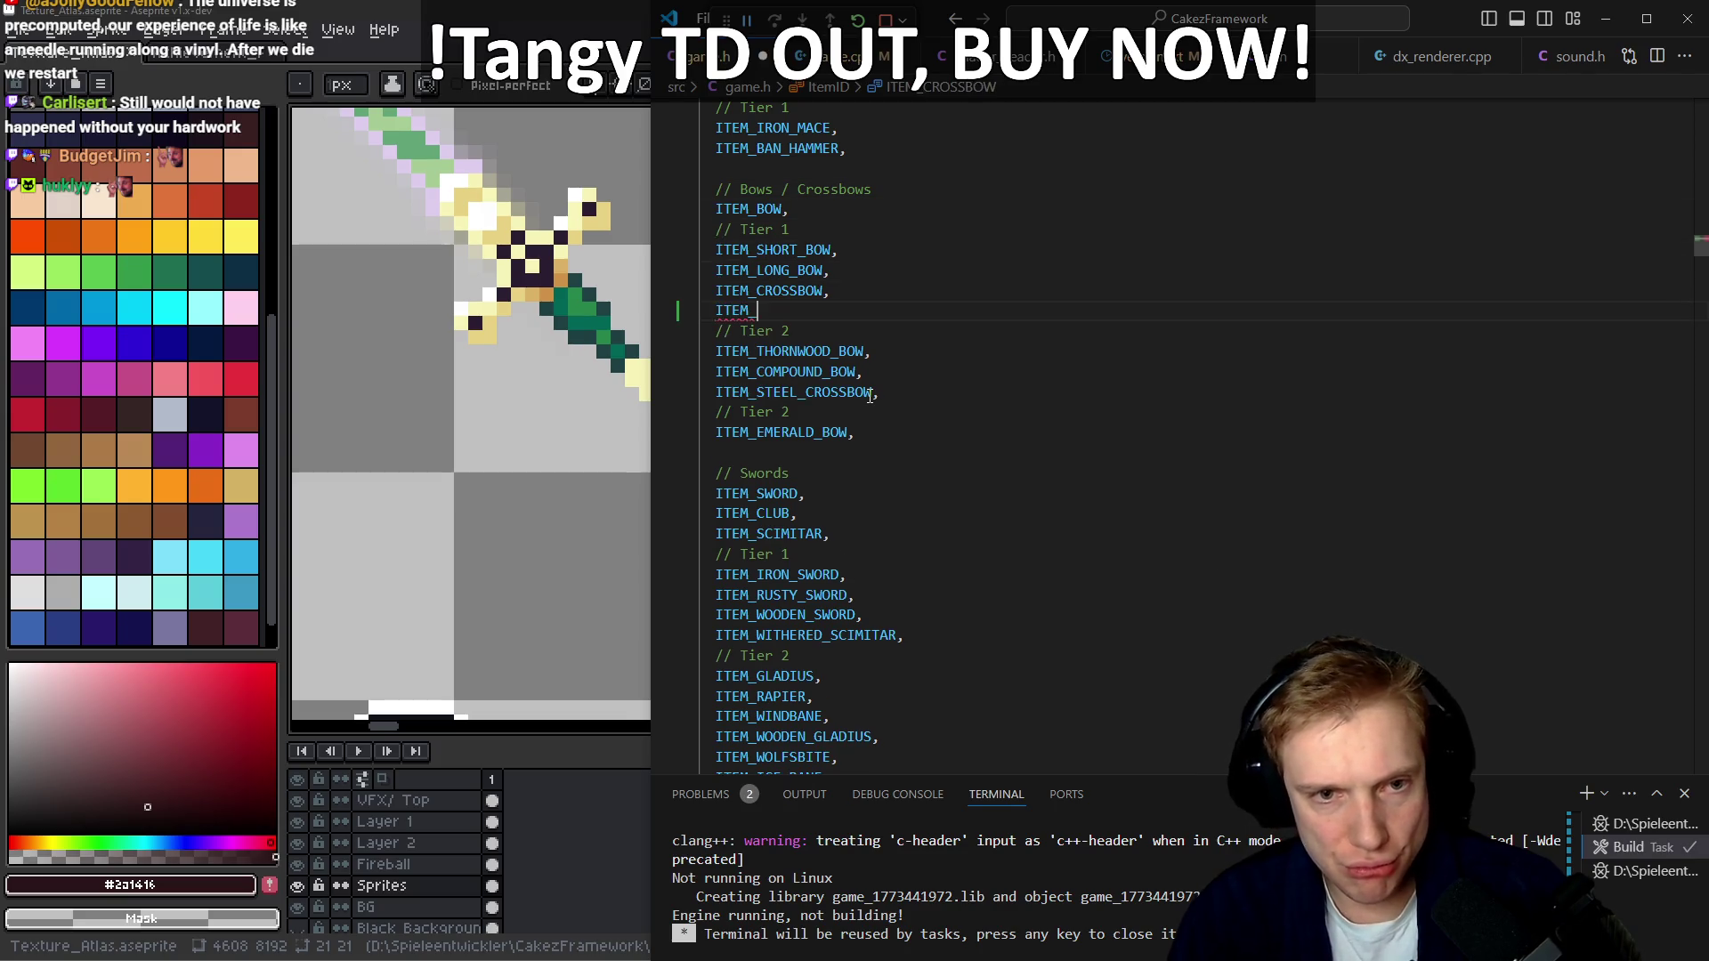
{"action": "type", "text": "EM_EMBER_BOW"}
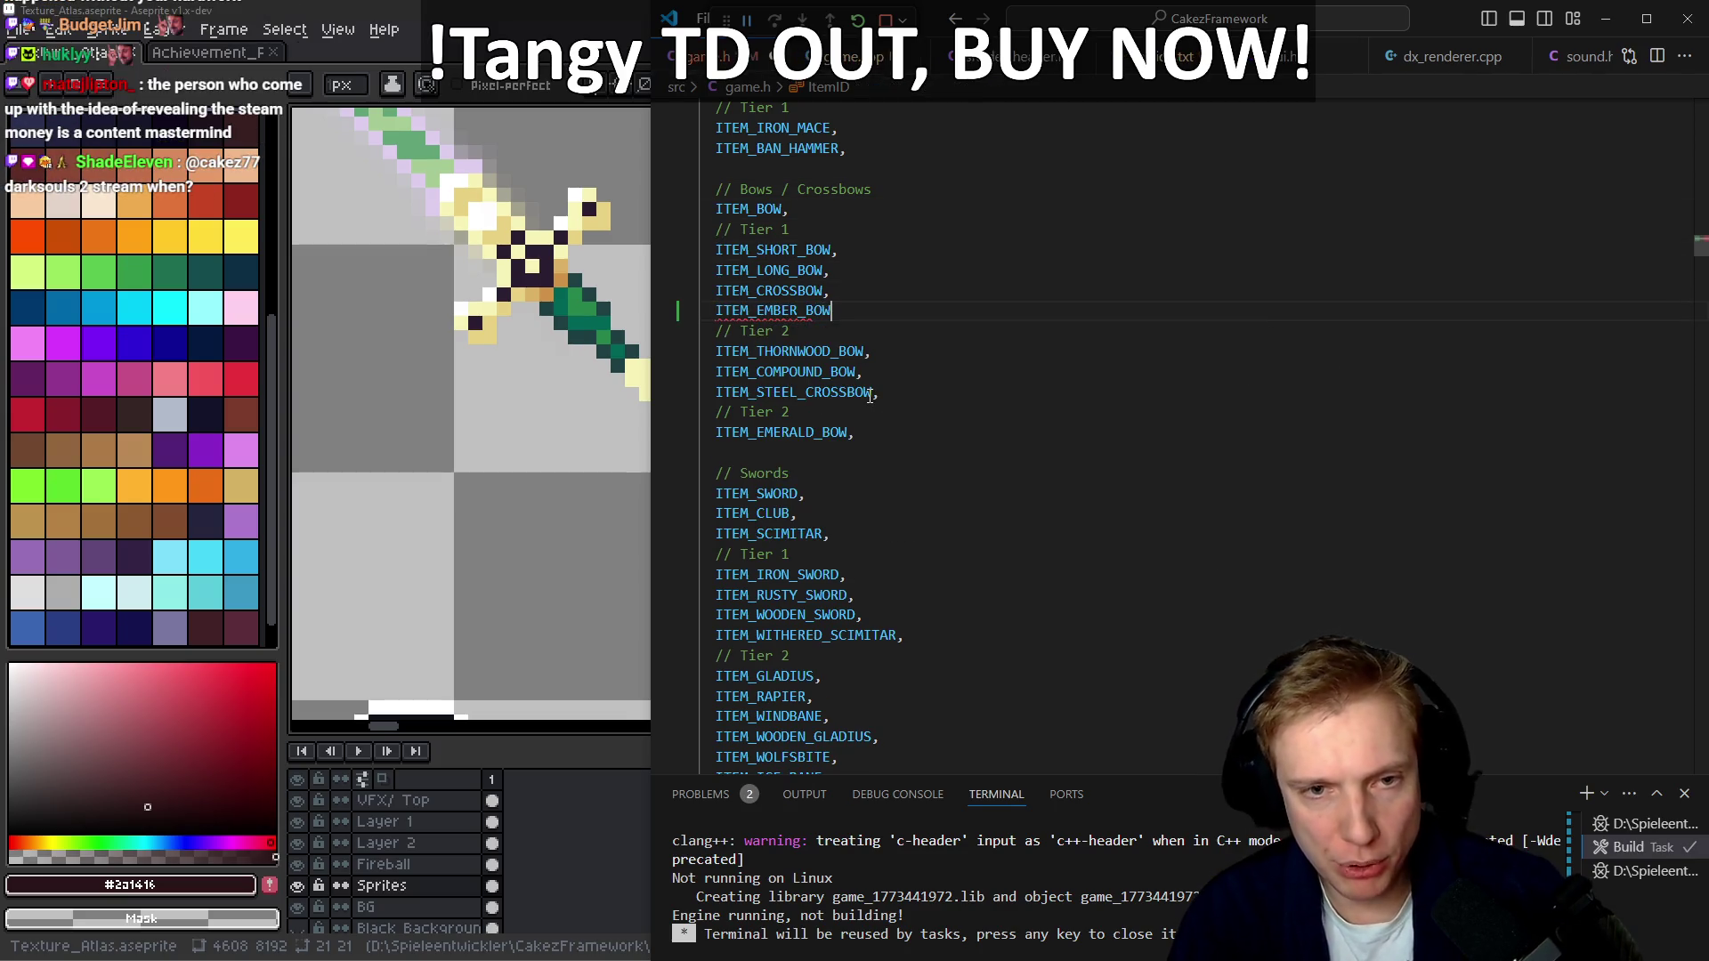
{"action": "type", "text": ","}
{"action": "key", "text": "ctrl+p"}
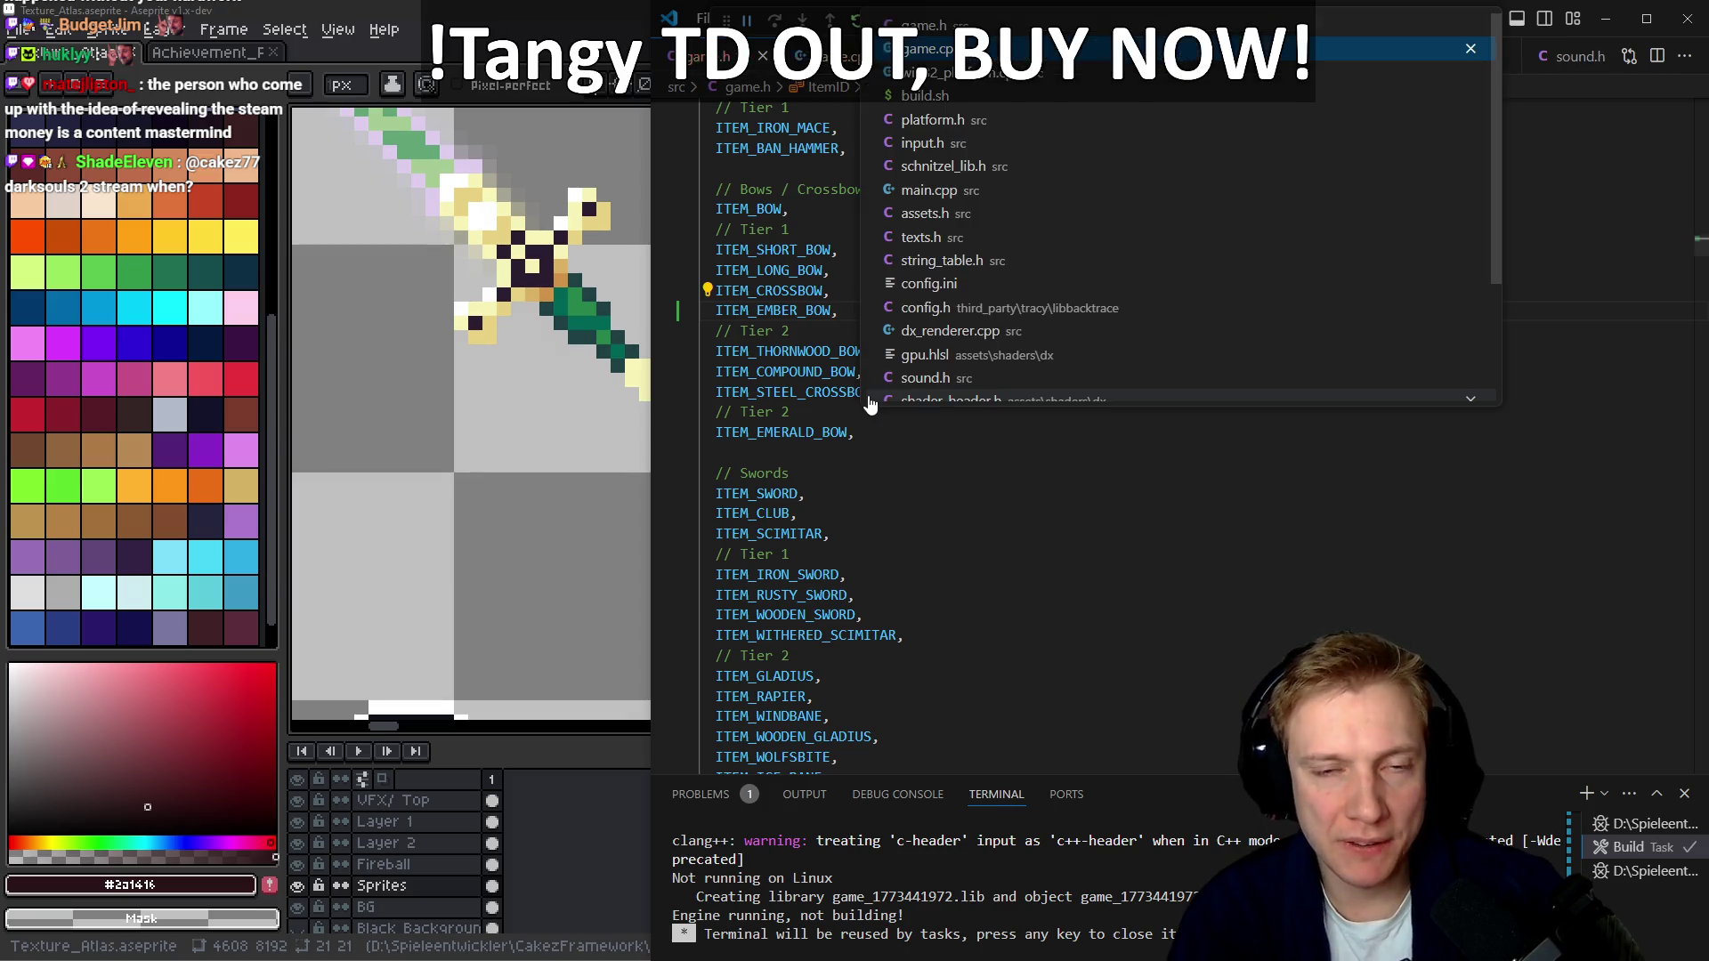
Return to game.cpp and navigate to ITEM_CROSSBOW's definition in the Tier 1 item table
{"action": "key", "text": "Return"}
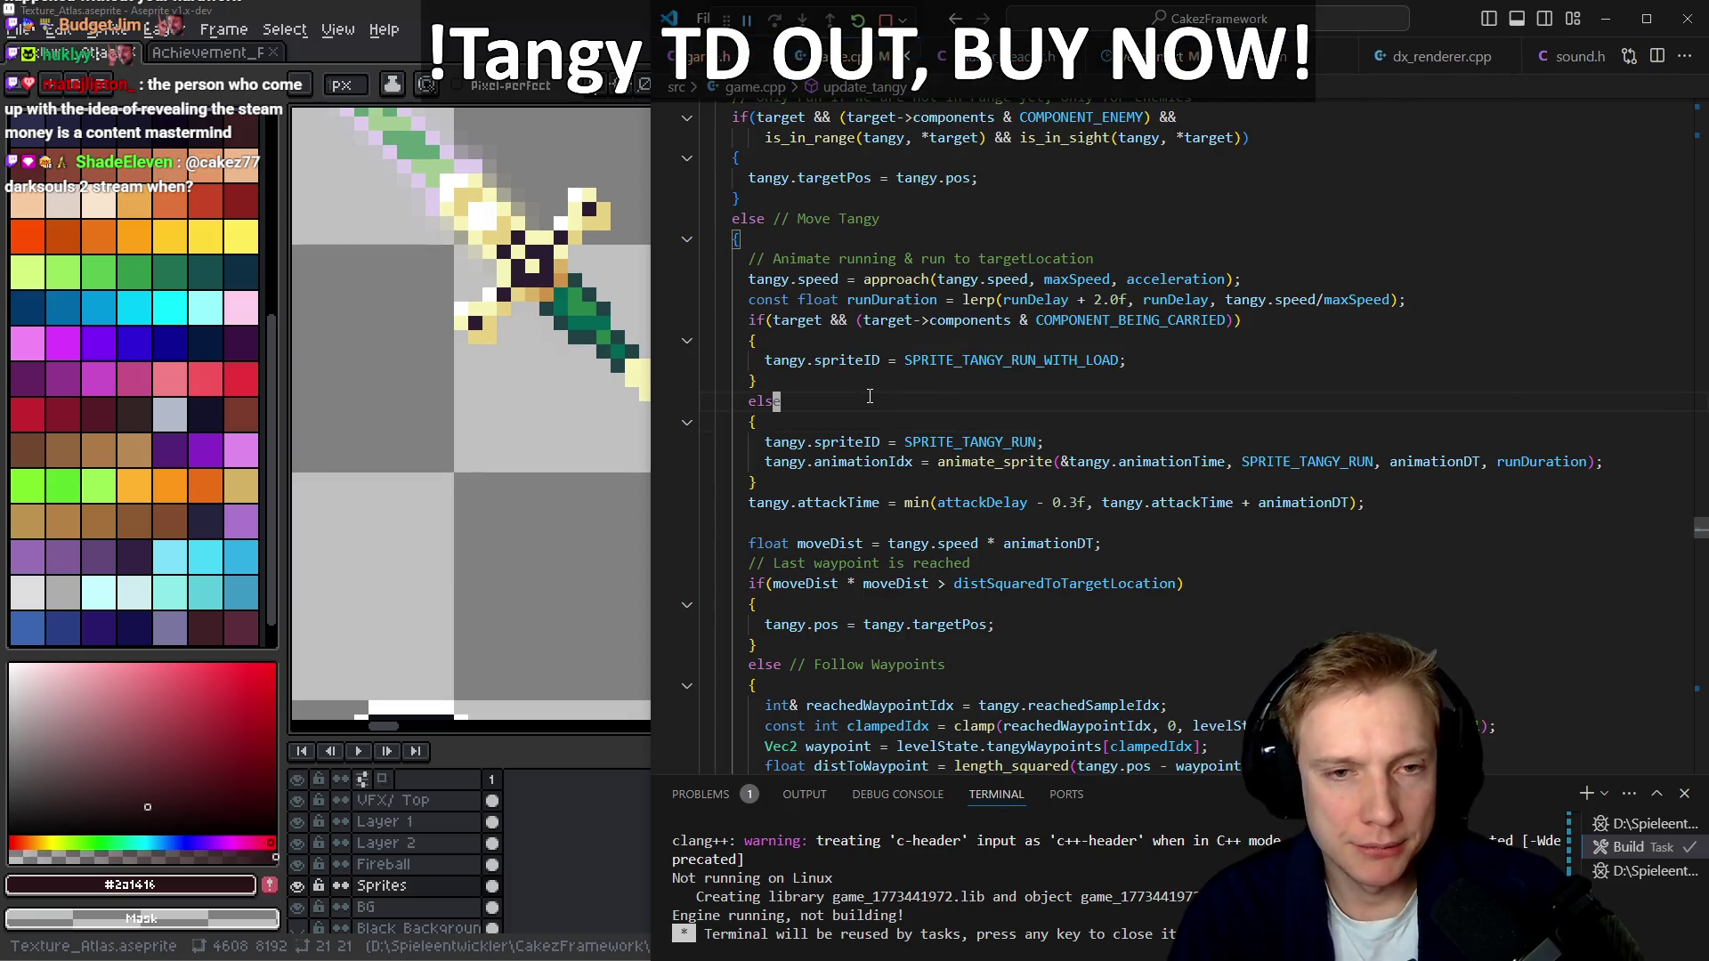
{"action": "key", "text": "ctrl+Tab"}
{"action": "key", "text": "ctrl+Tab"}
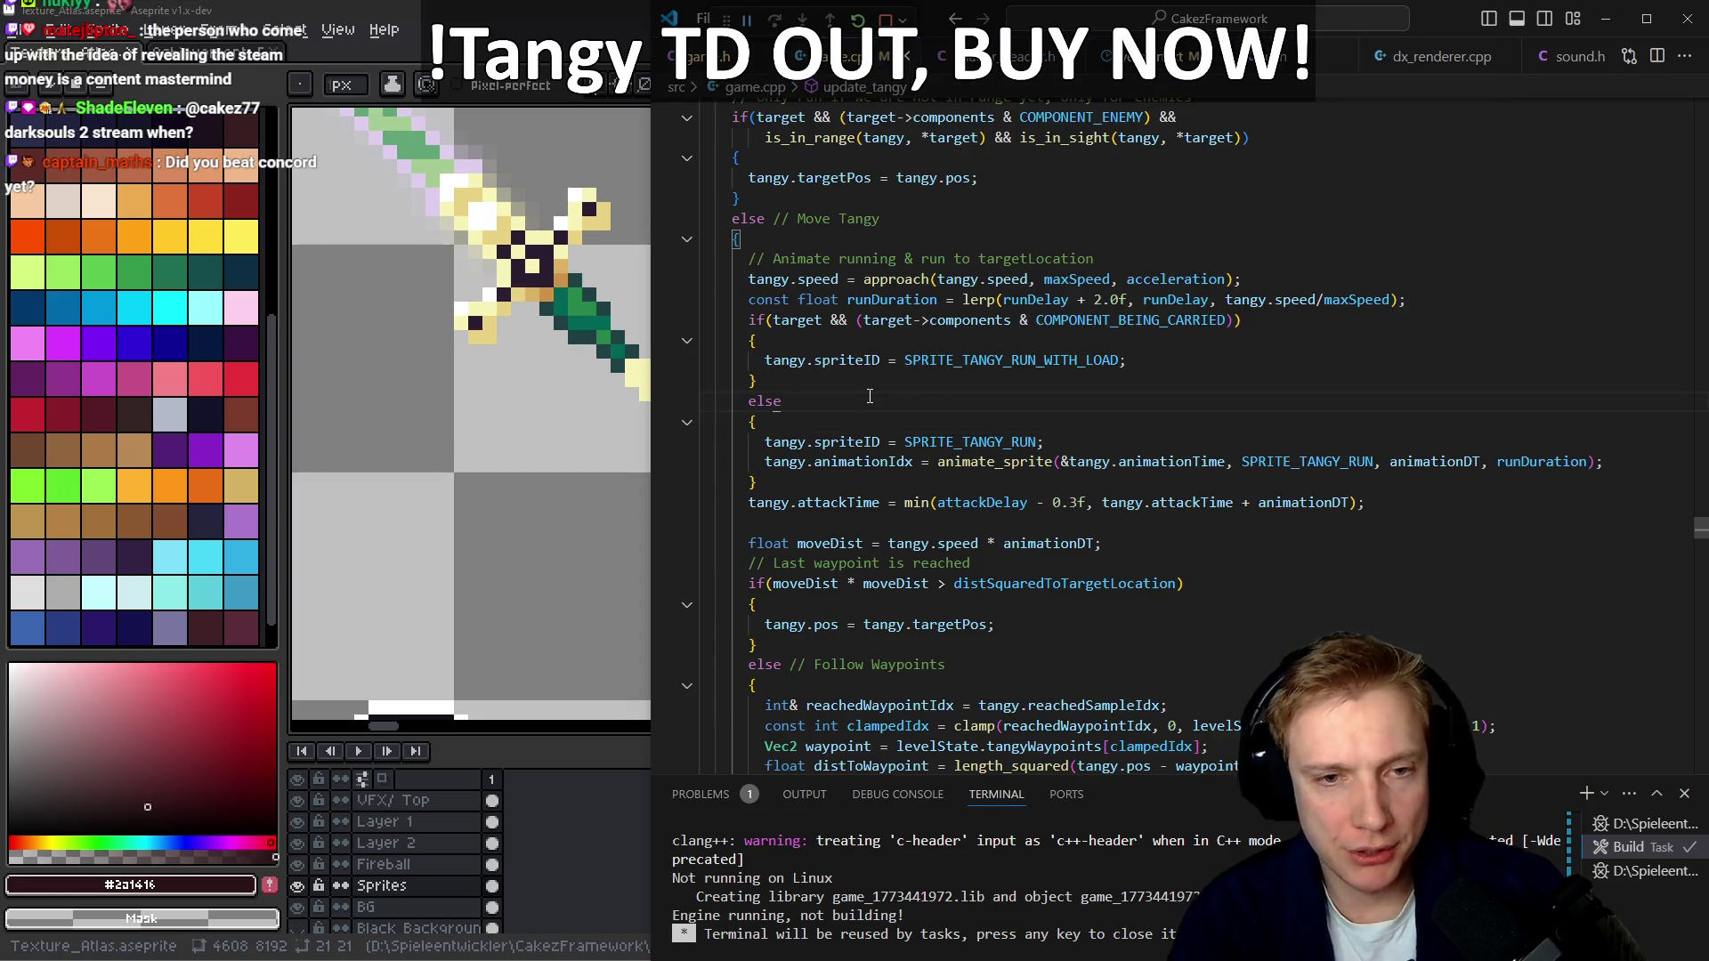
{"action": "scroll", "coordinate": [870, 395], "scroll_direction": "down", "scroll_amount": 1}
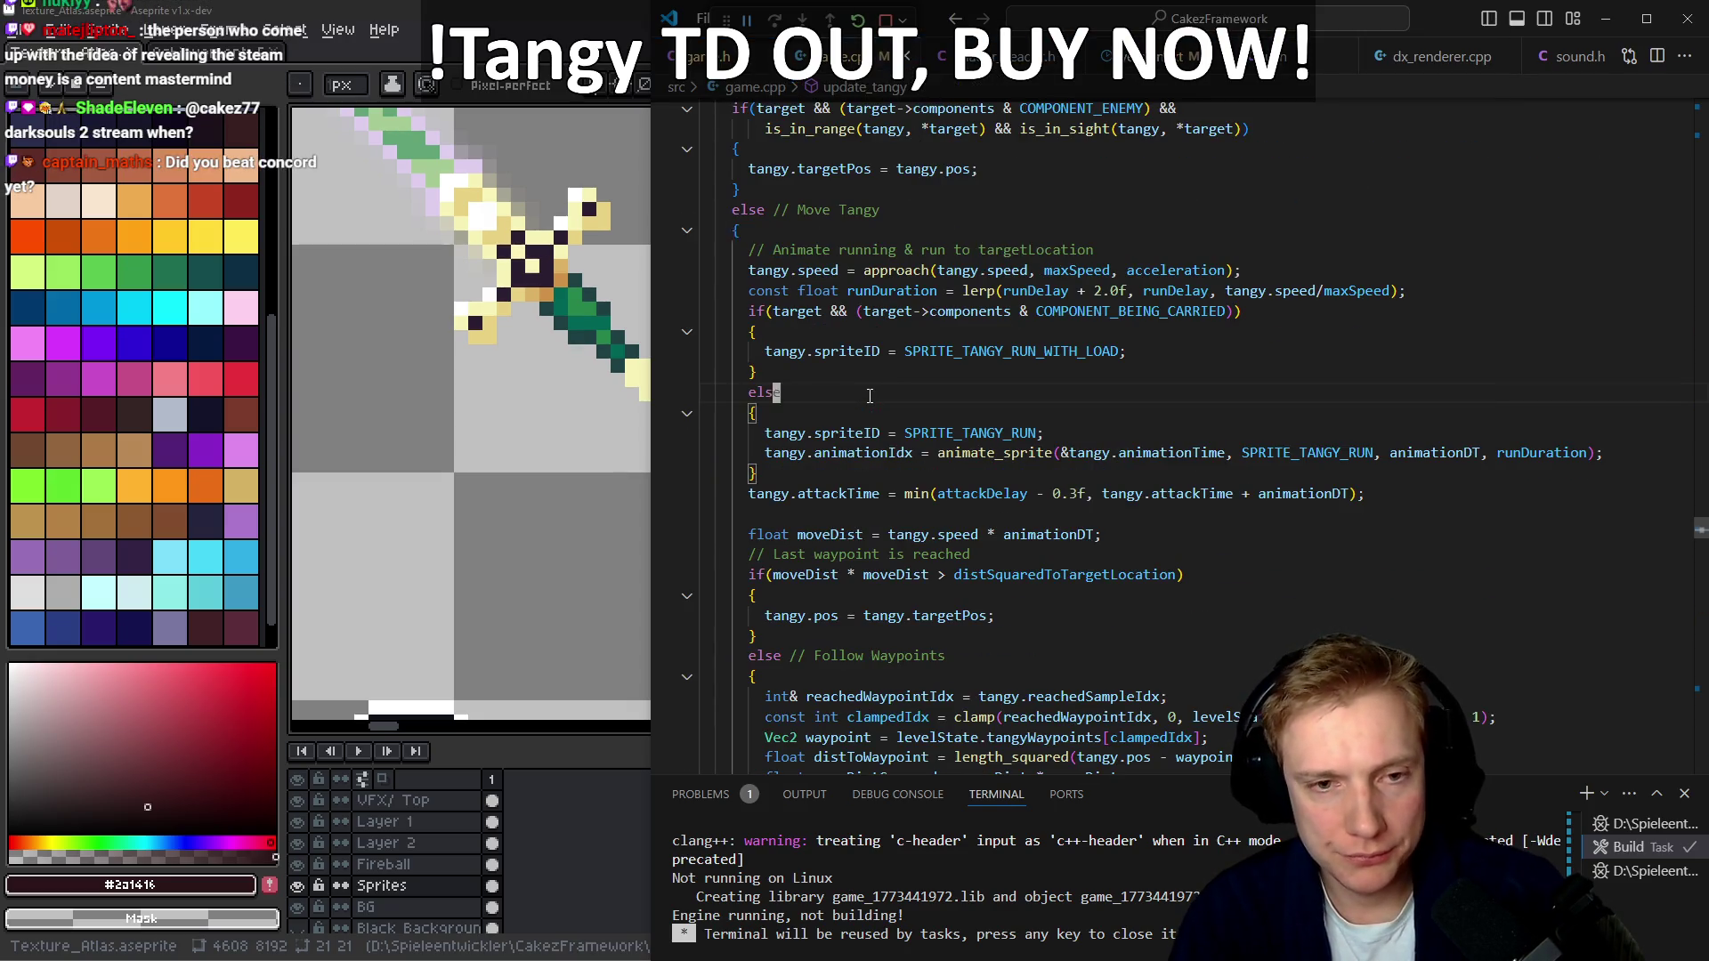
{"action": "key", "text": "alt+Left"}
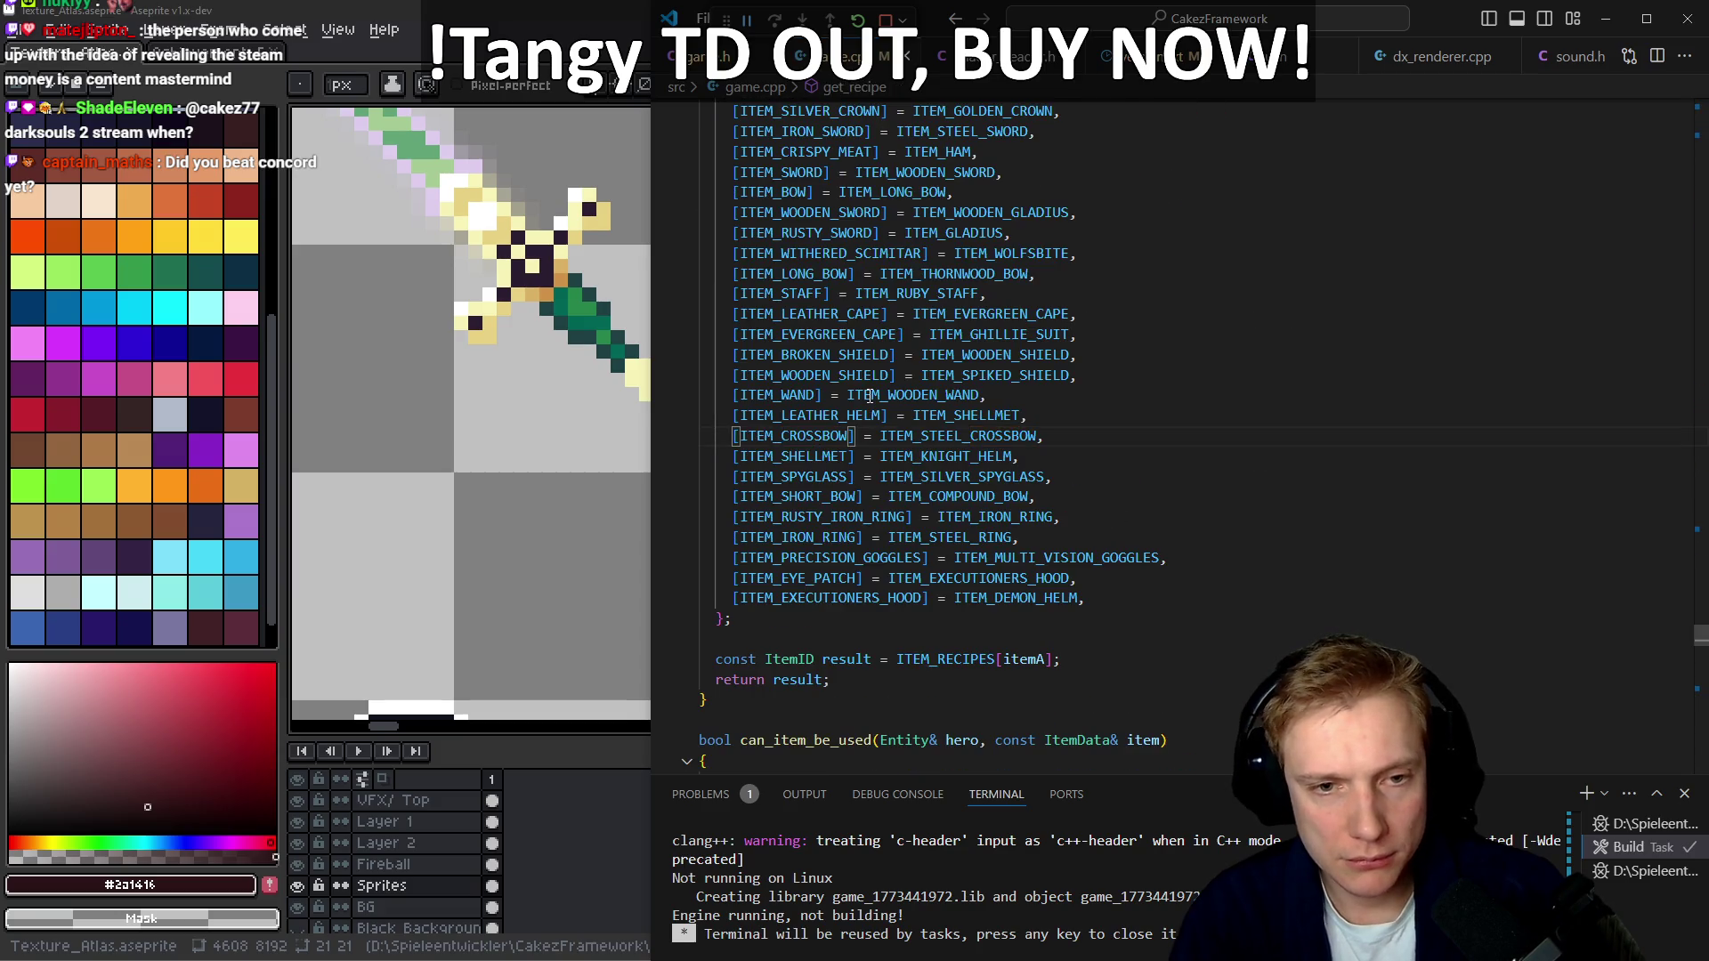
{"action": "key", "text": "alt+Left"}
{"action": "key", "text": "alt+Left"}
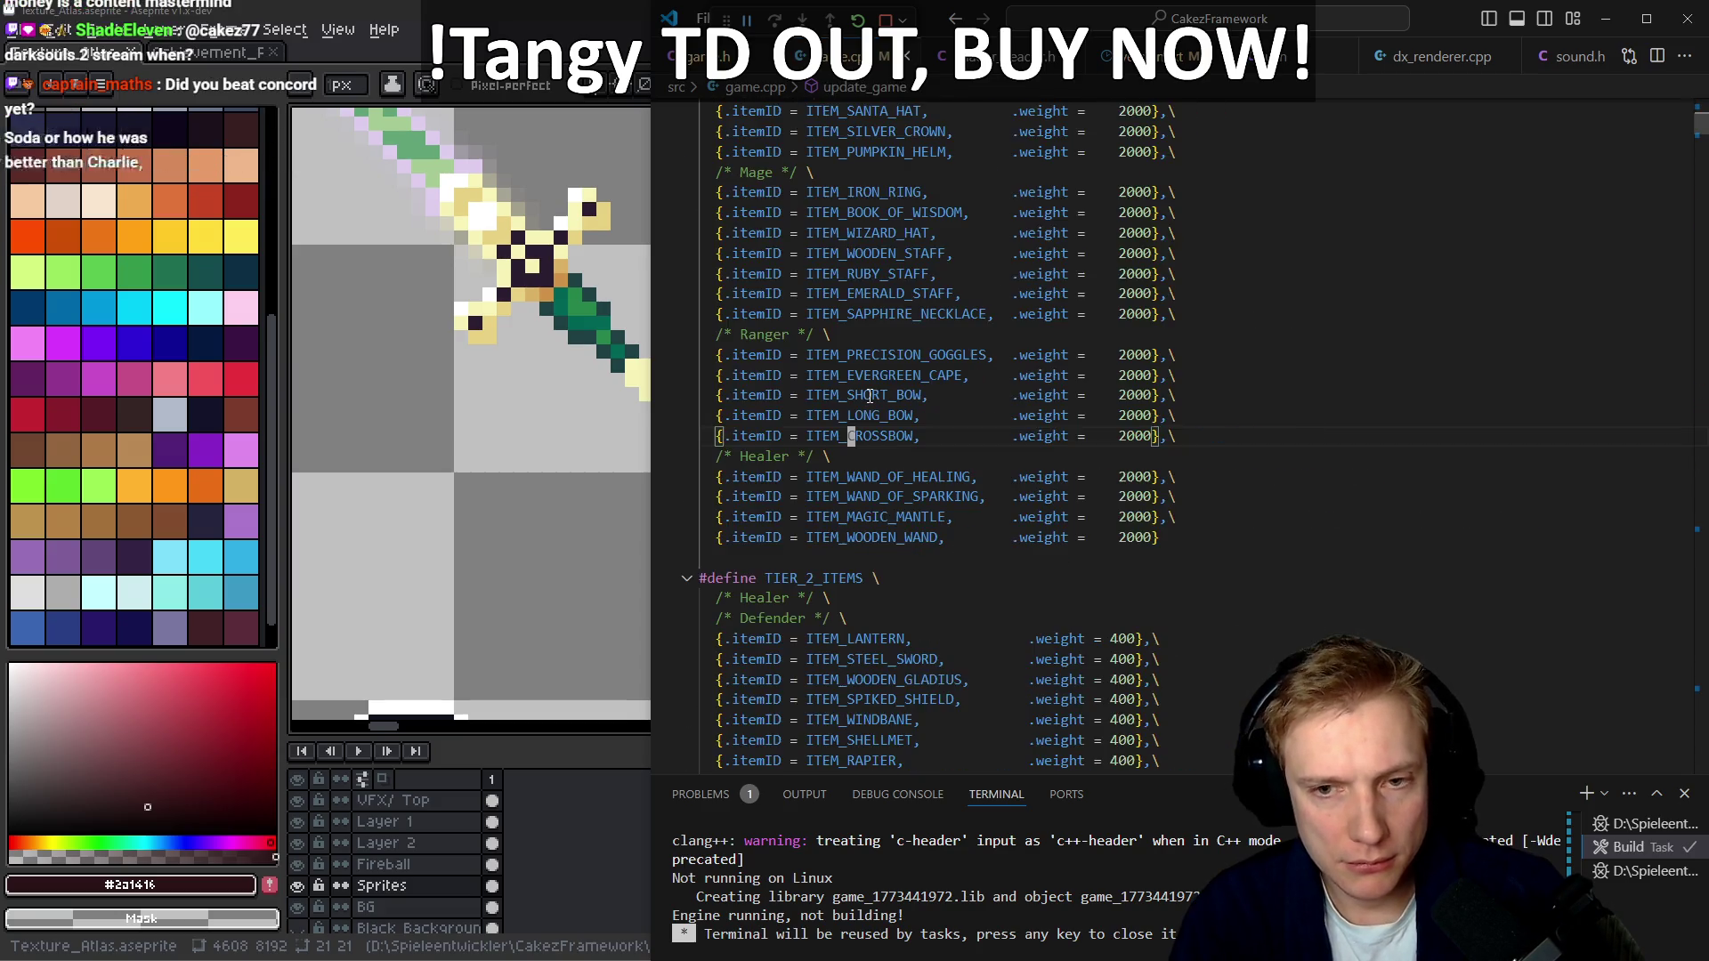
{"action": "key", "text": "alt+Left"}
{"action": "key", "text": "alt+Right"}
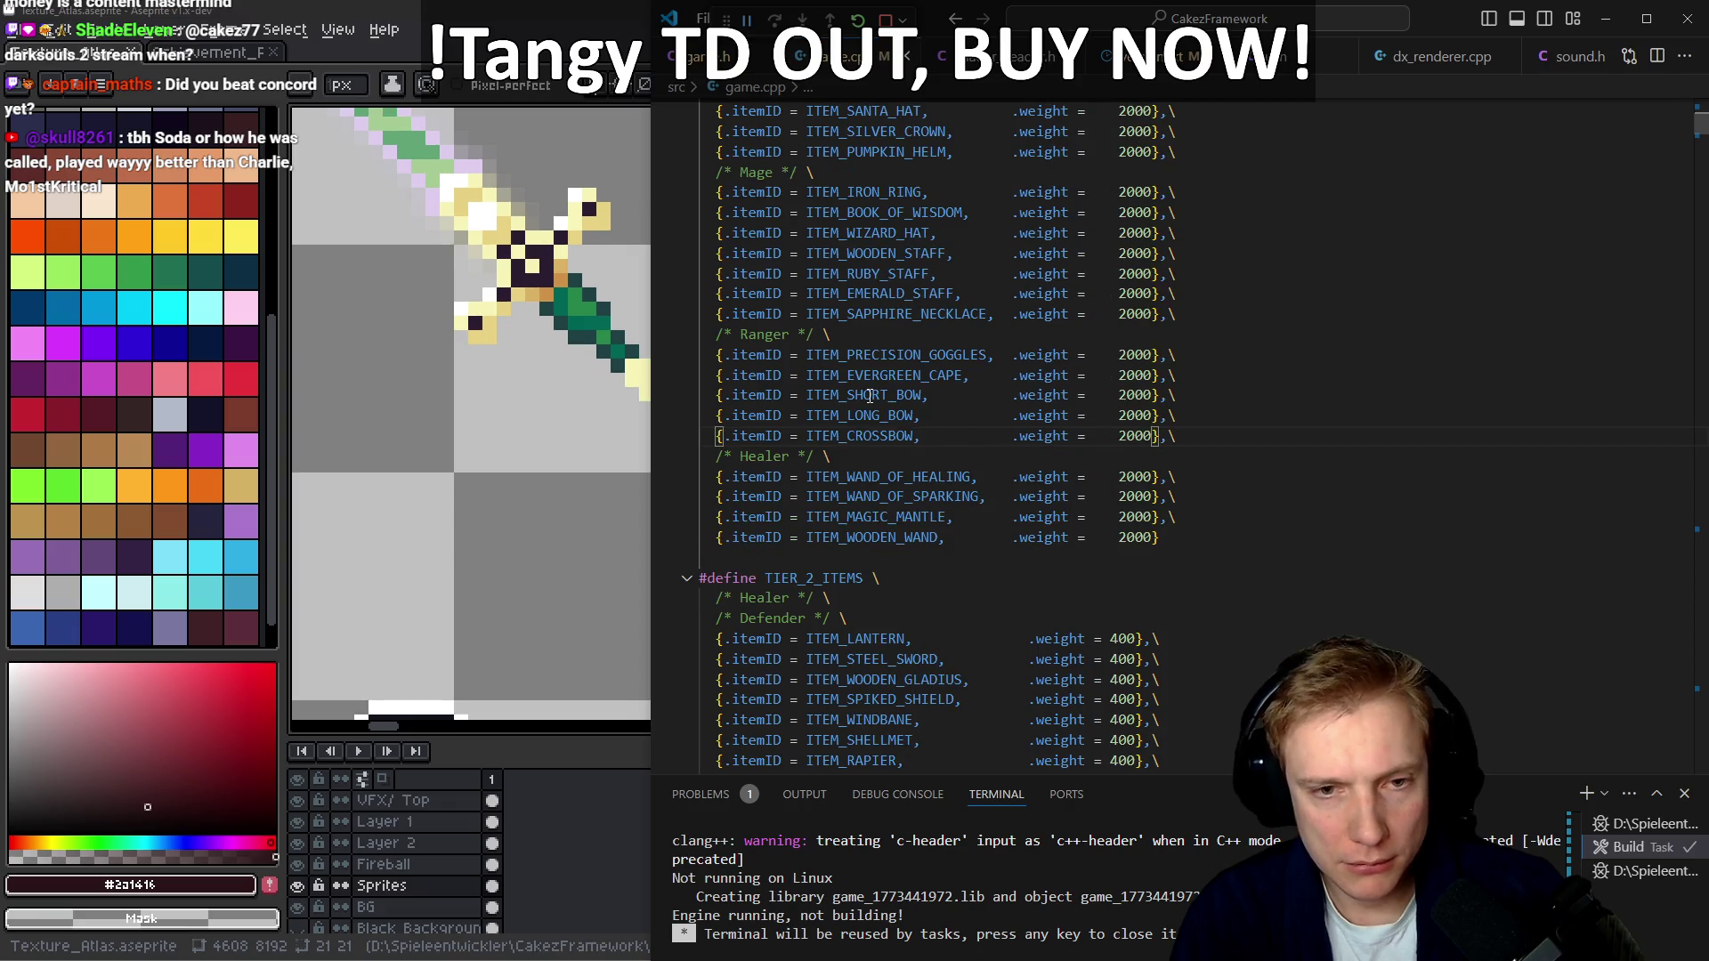
{"action": "key", "text": "alt+Left"}
{"action": "key", "text": "alt+Left"}
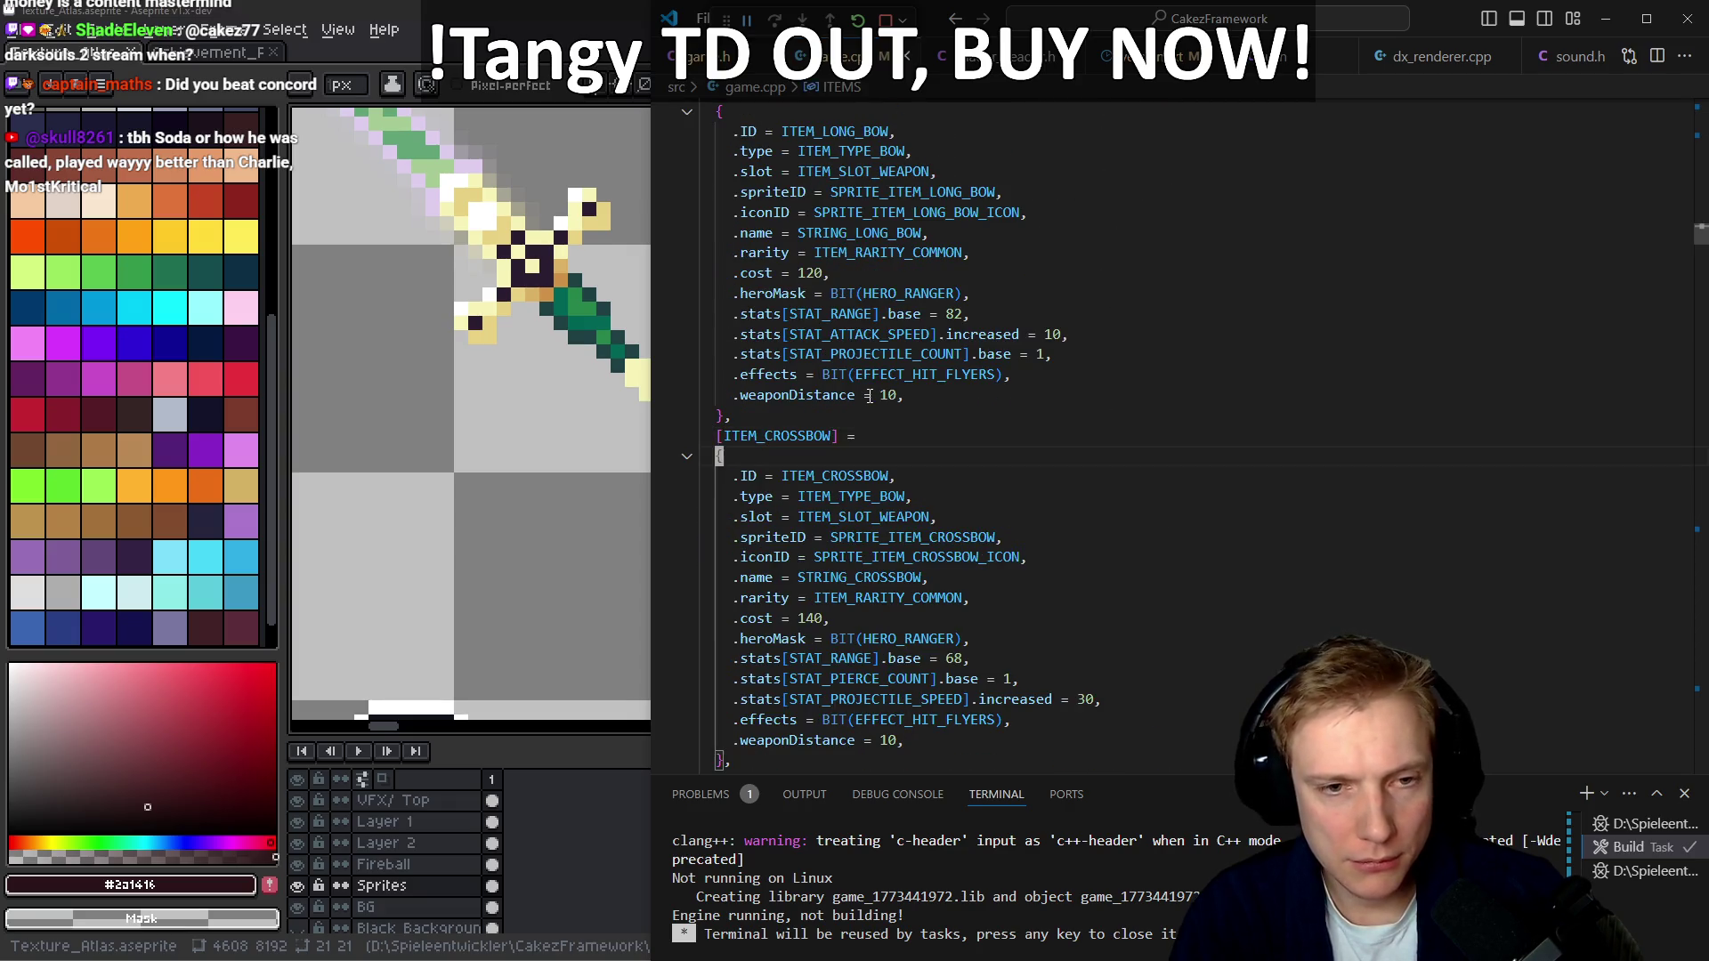
Duplicate the ITEM_CROSSBOW block and rename its key and ID to ITEM_EMBER_BOW
{"action": "key", "text": "alt+Left"}
{"action": "key", "text": "alt+Left"}
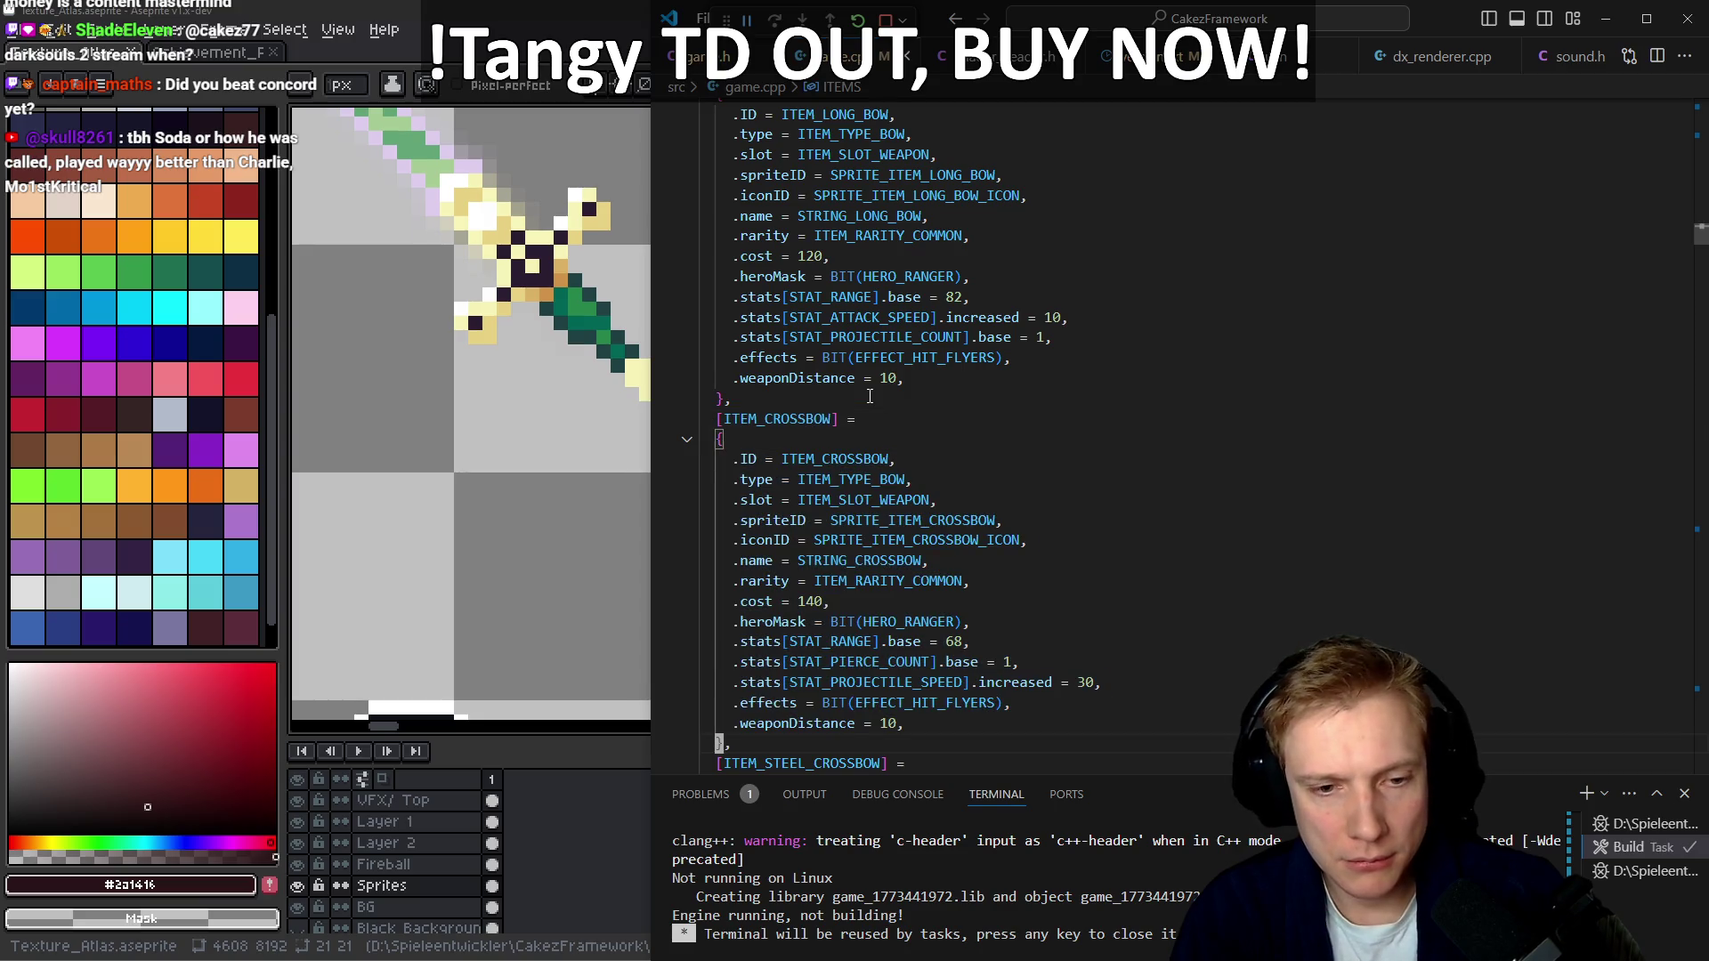
{"action": "key", "text": "ctrl+v"}
{"action": "key", "text": "ctrl+Right"}
{"action": "key", "text": "BackSpace"}
{"action": "key", "text": "BackSpace"}
{"action": "key", "text": "BackSpace"}
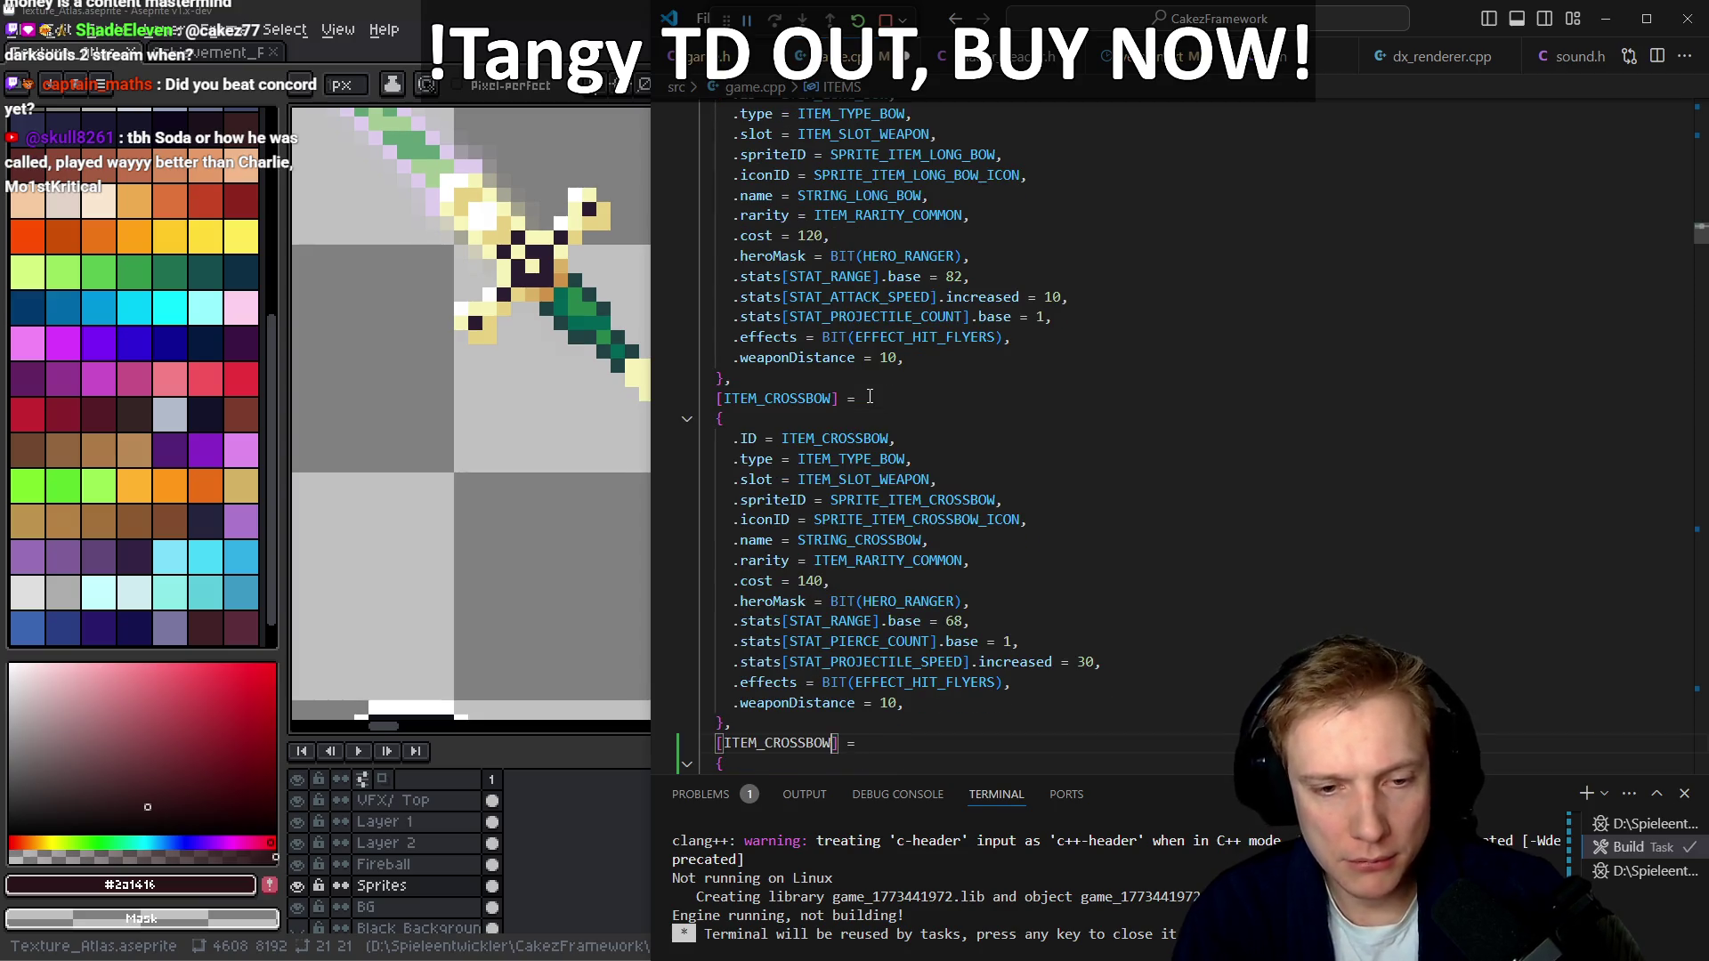
{"action": "key", "text": "BackSpace"}
{"action": "type", "text": "EMBER_B"}
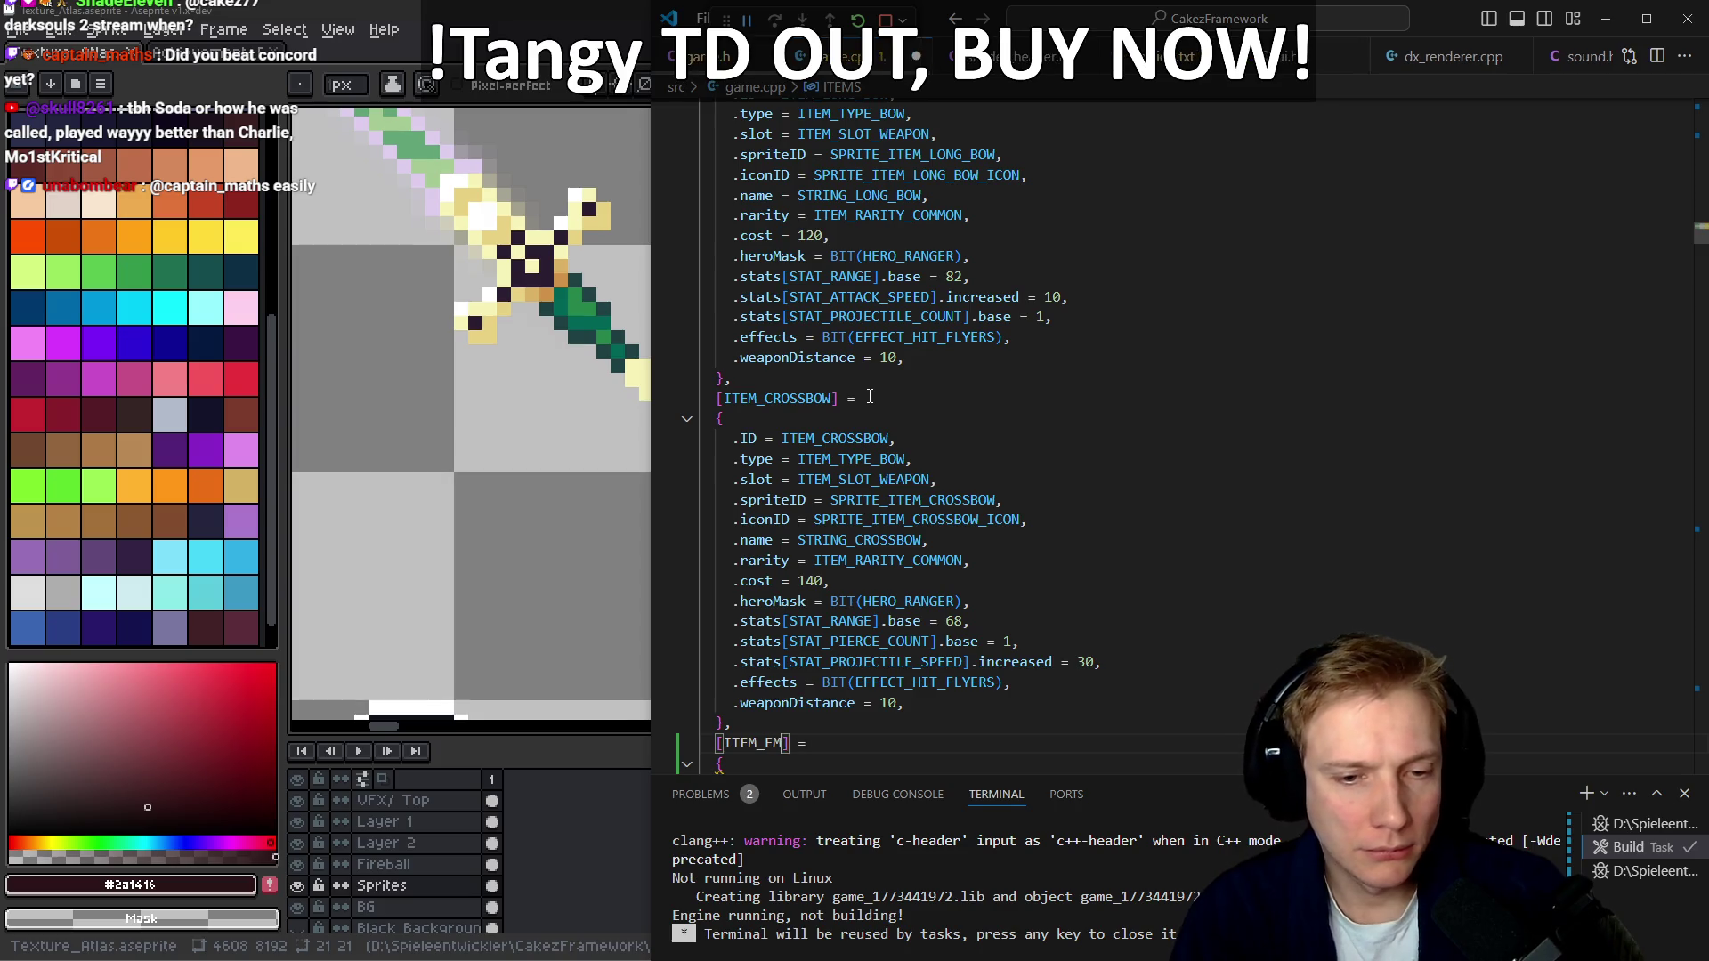
{"action": "type", "text": "OW"}
{"action": "key", "text": "Down"}
{"action": "key", "text": "Down"}
{"action": "key", "text": "Down"}
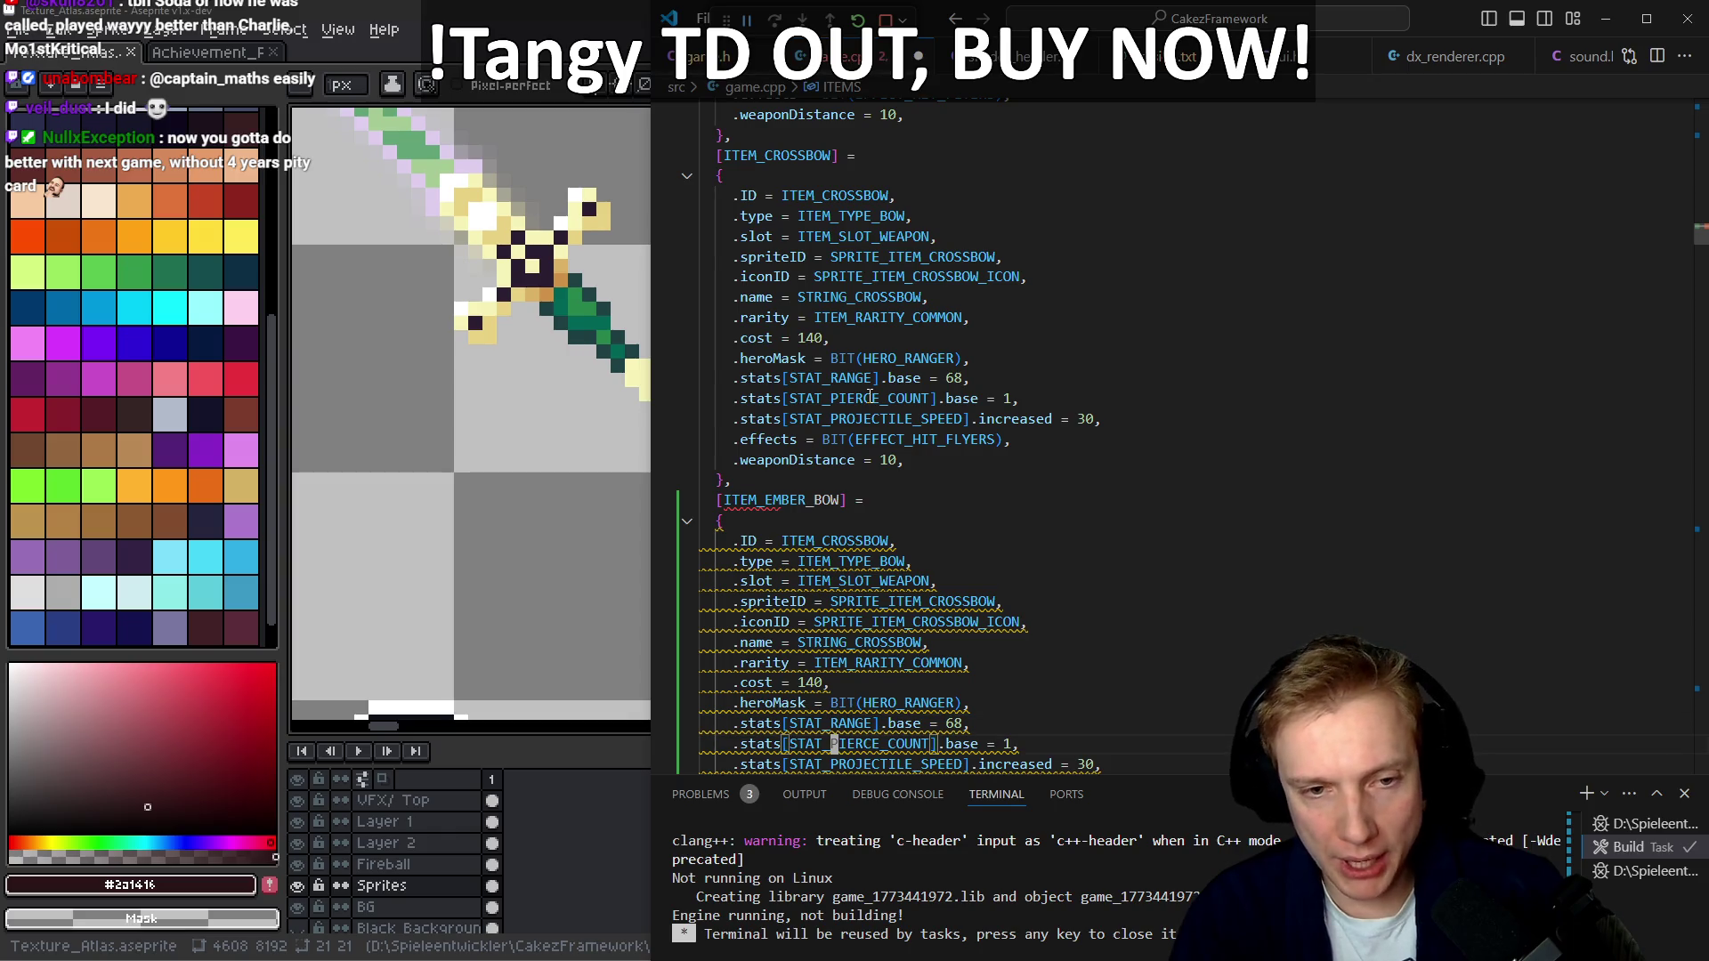
{"action": "scroll", "coordinate": [870, 395], "scroll_direction": "down", "scroll_amount": 2}
{"action": "key", "text": "Up"}
{"action": "key", "text": "Up"}
{"action": "key", "text": "Up"}
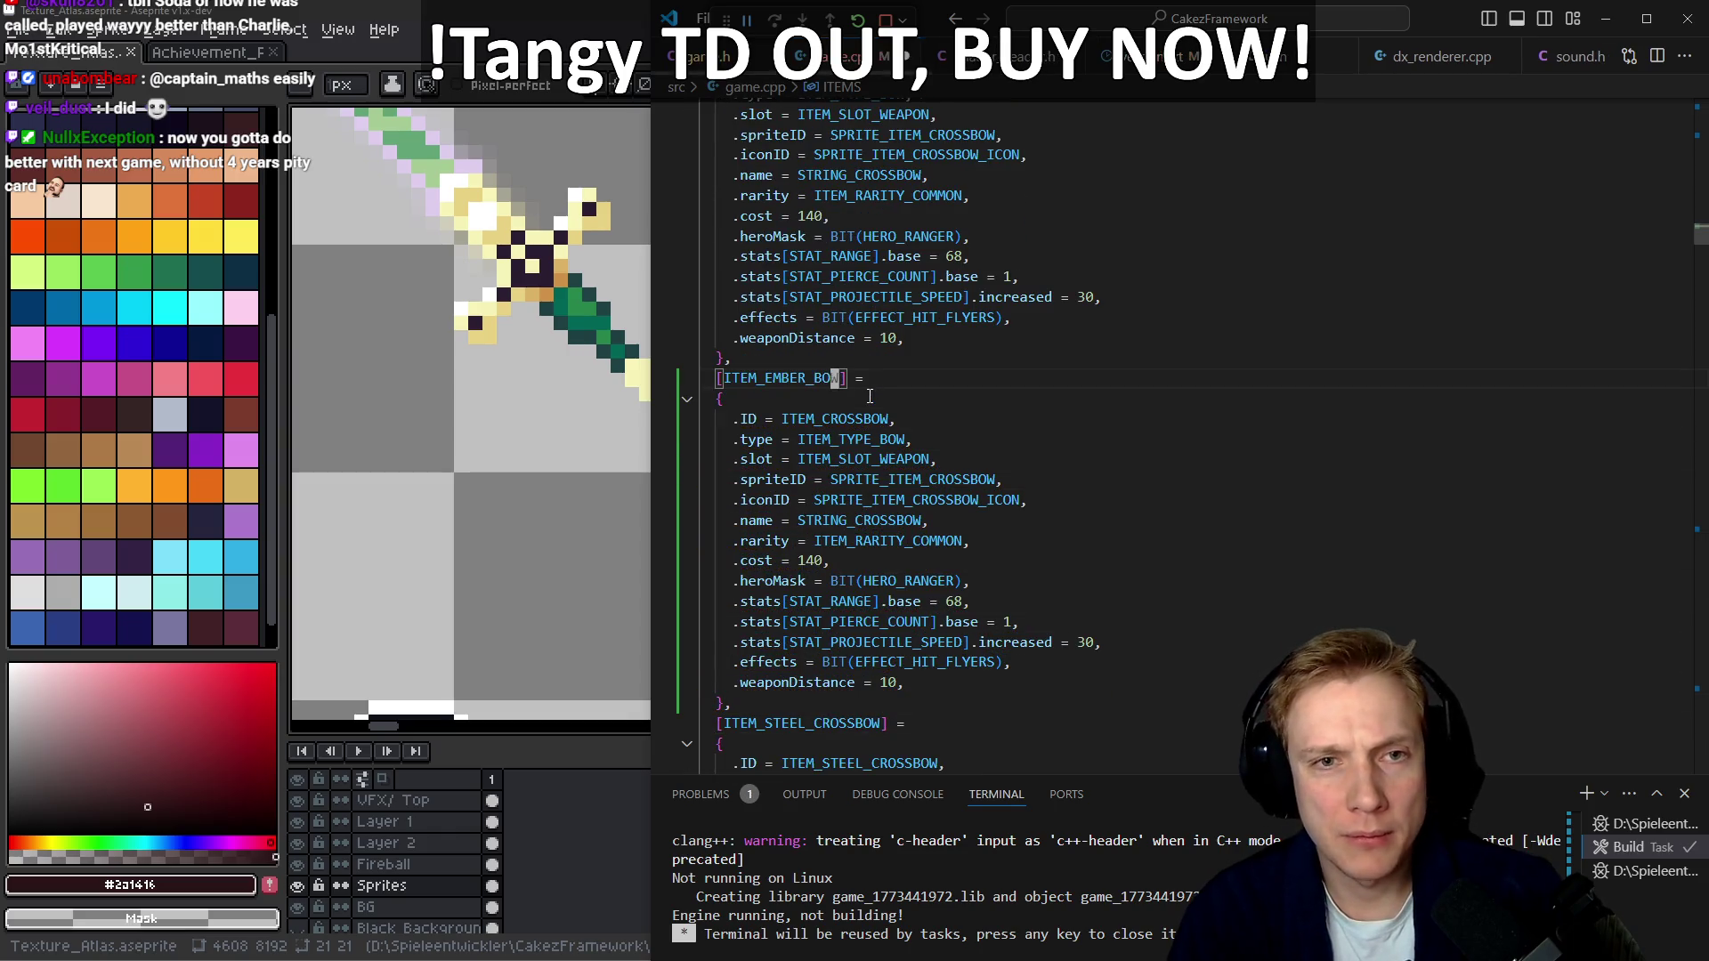
{"action": "key", "text": "ctrl+shift+Right"}
{"action": "key", "text": "ctrl+c"}
{"action": "key", "text": "Down"}
{"action": "key", "text": "Down"}
{"action": "key", "text": "ctrl+shift+Right"}
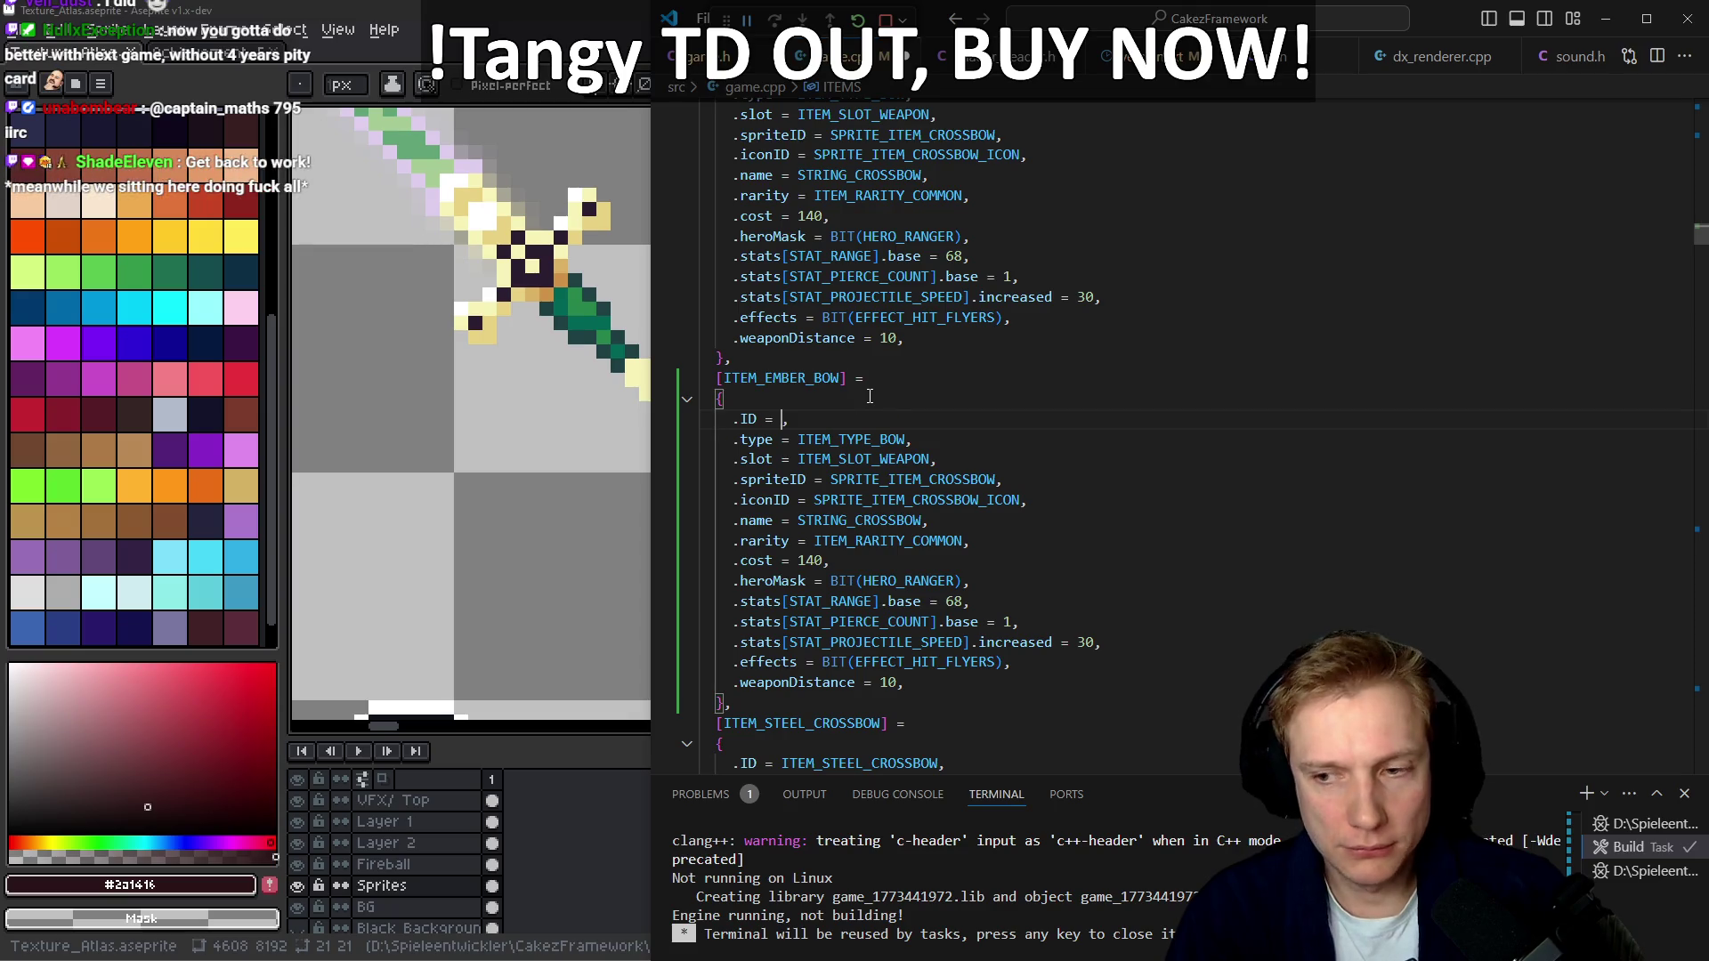
{"action": "key", "text": "ctrl+v"}
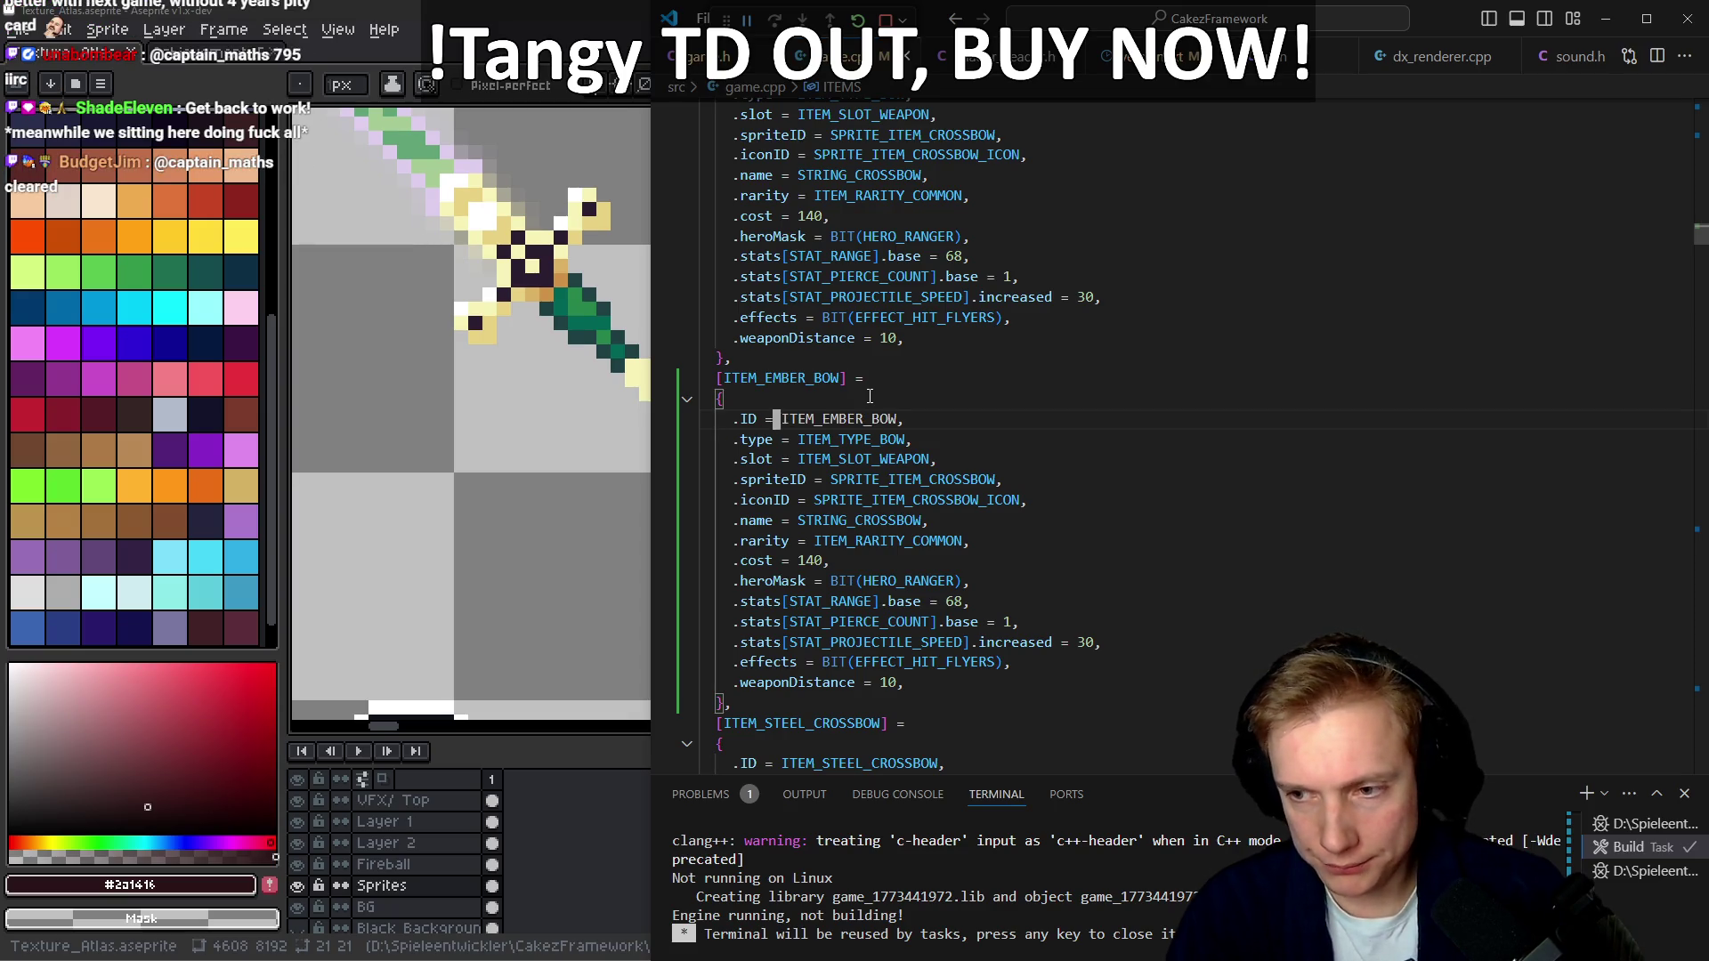
Set the Ember bow's cost to 160 and its range to 72
{"action": "key", "text": "ctrl+Left"}
{"action": "key", "text": "Down"}
{"action": "key", "text": "Down"}
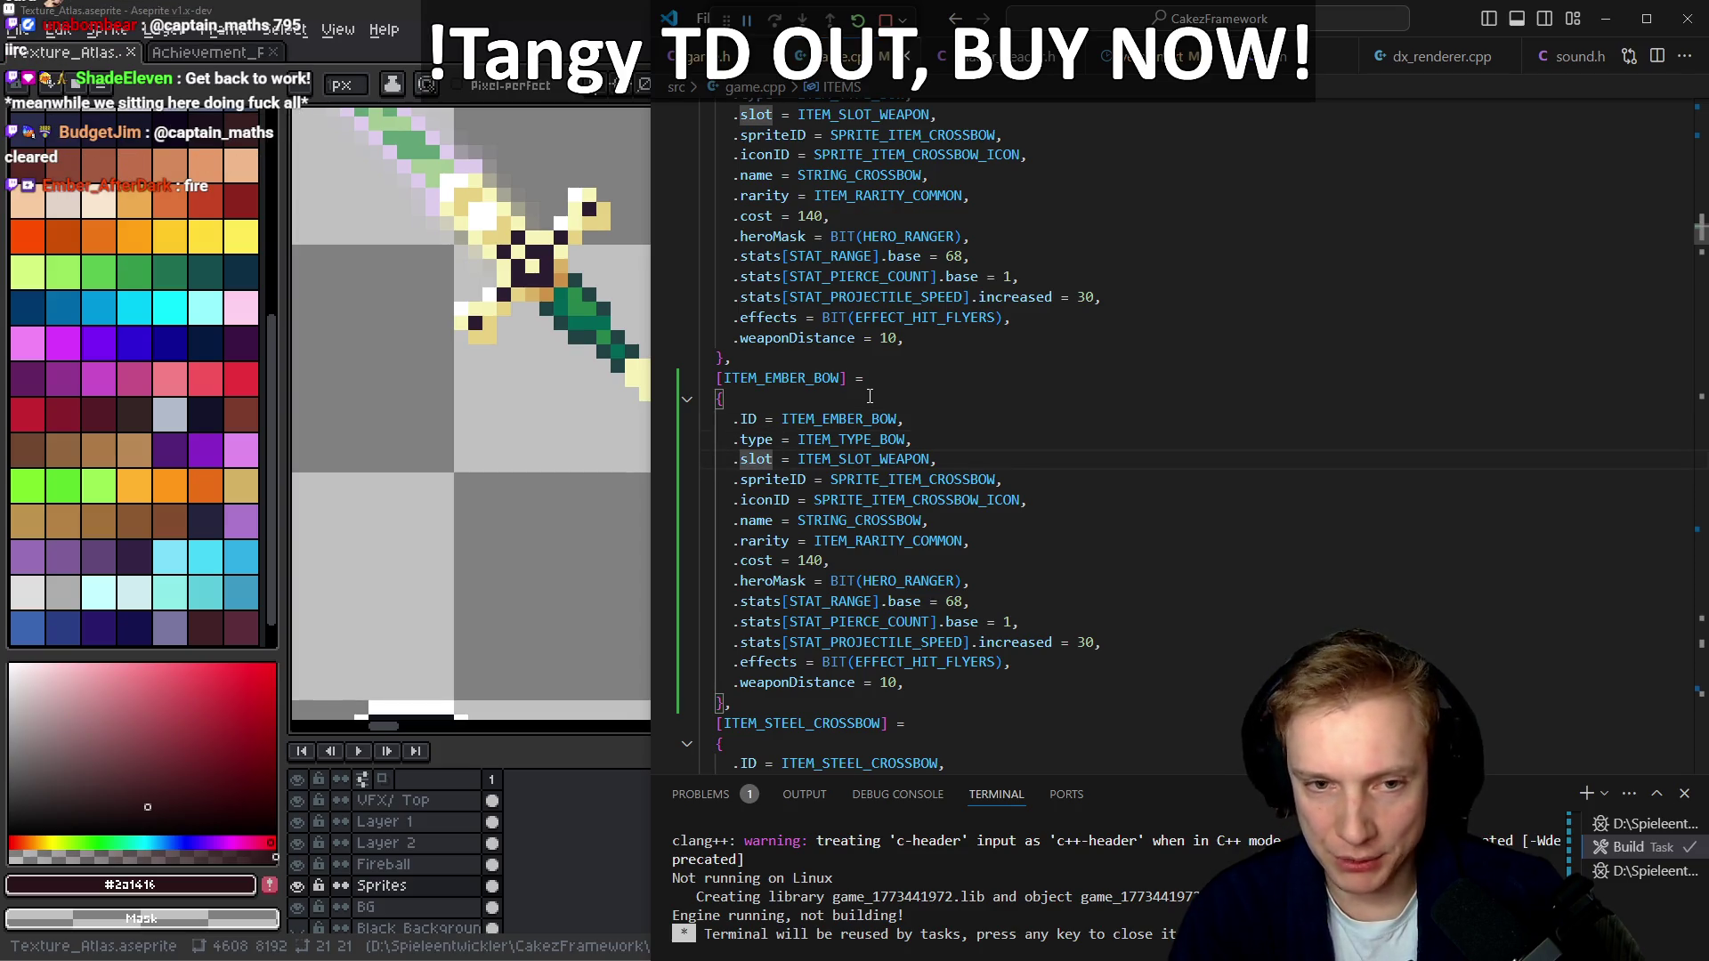
{"action": "key", "text": "Down"}
{"action": "key", "text": "Down"}
{"action": "key", "text": "Down"}
{"action": "key", "text": "End"}
{"action": "key", "text": "Left"}
{"action": "key", "text": "Down"}
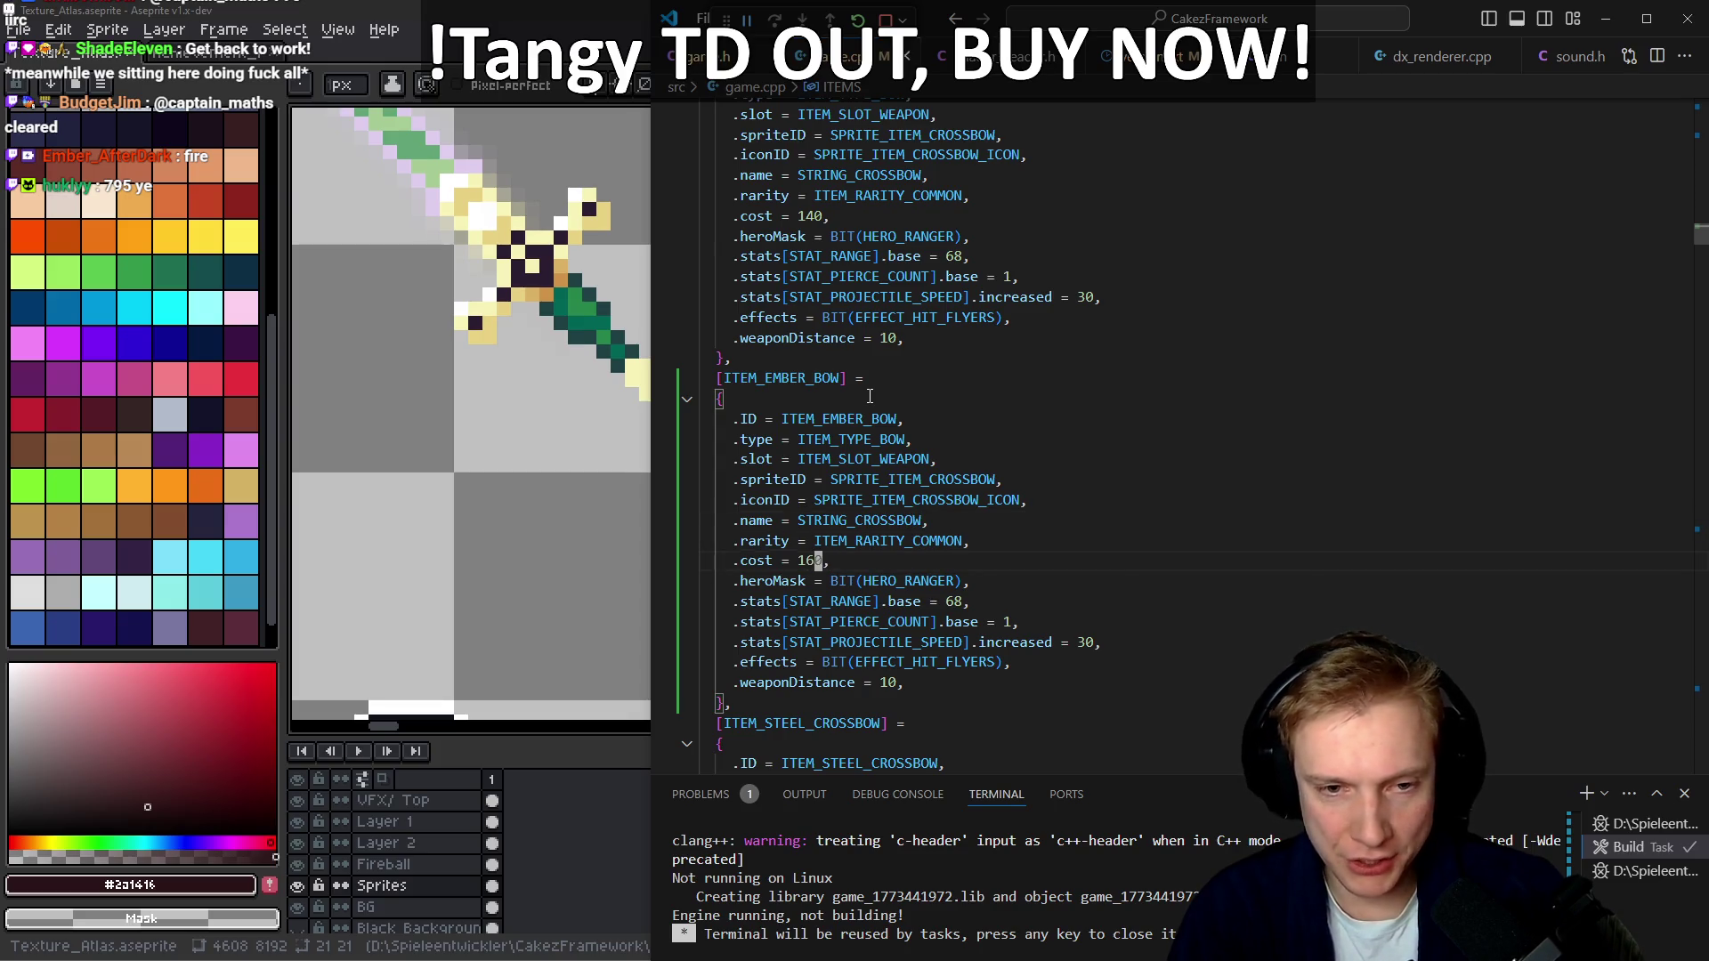
{"action": "key", "text": "Down"}
{"action": "key", "text": "Down"}
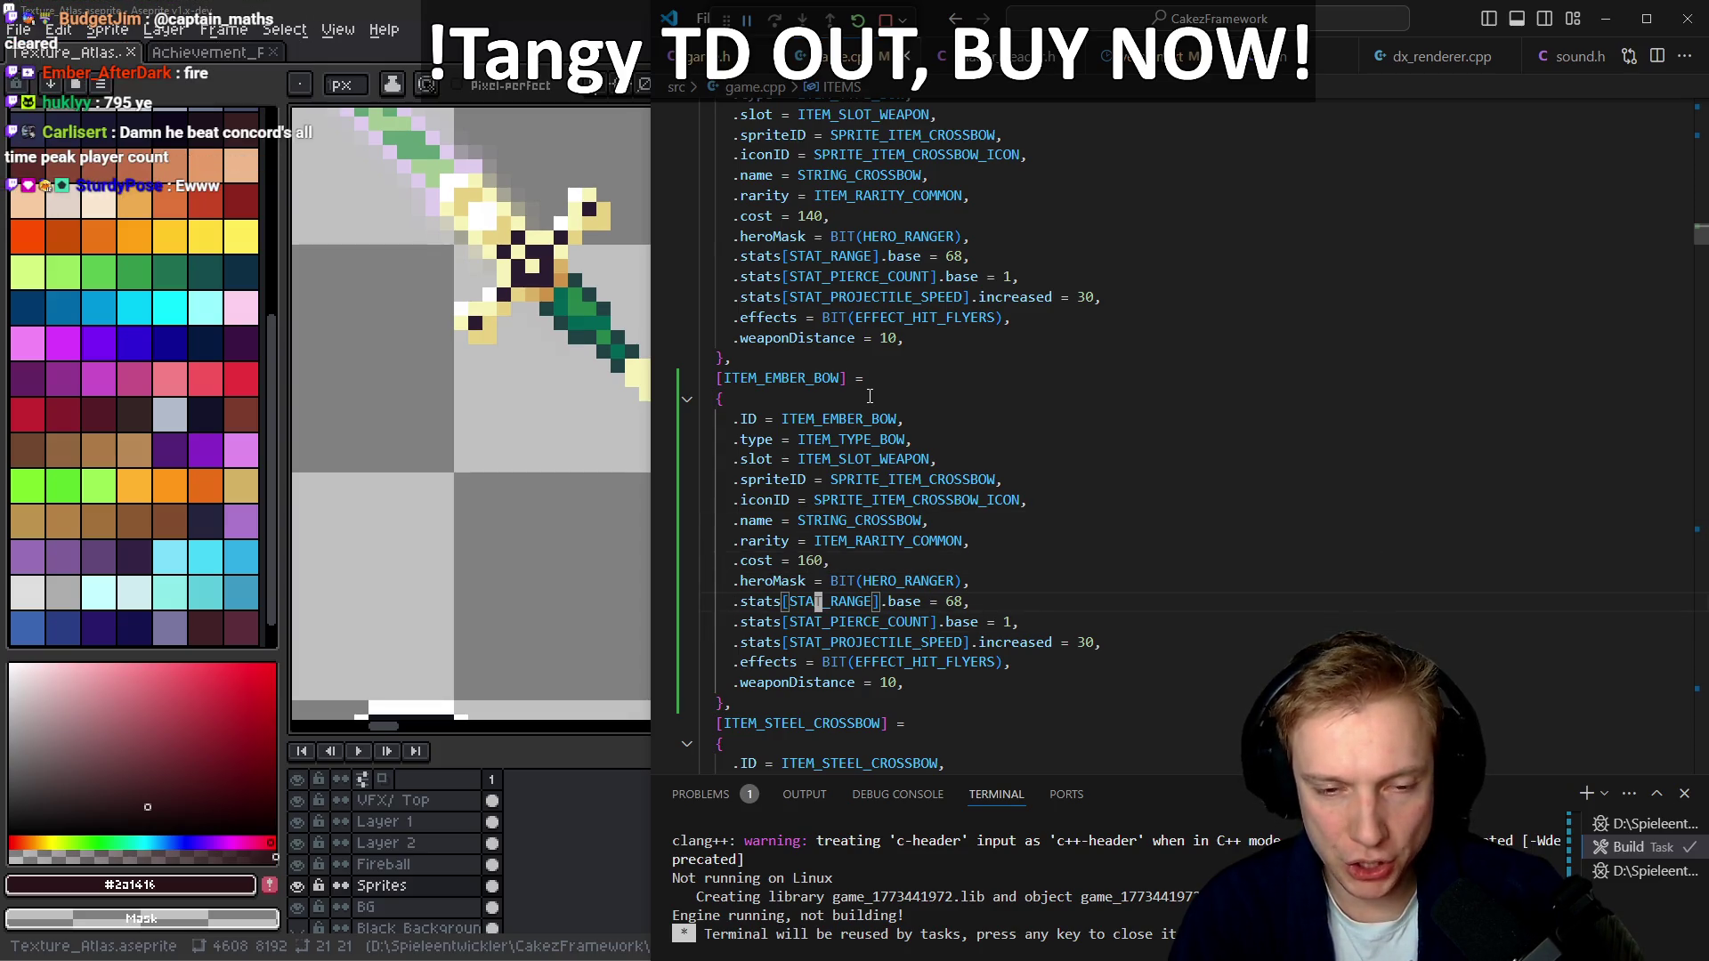
{"action": "key", "text": "End"}
{"action": "key", "text": "Left"}
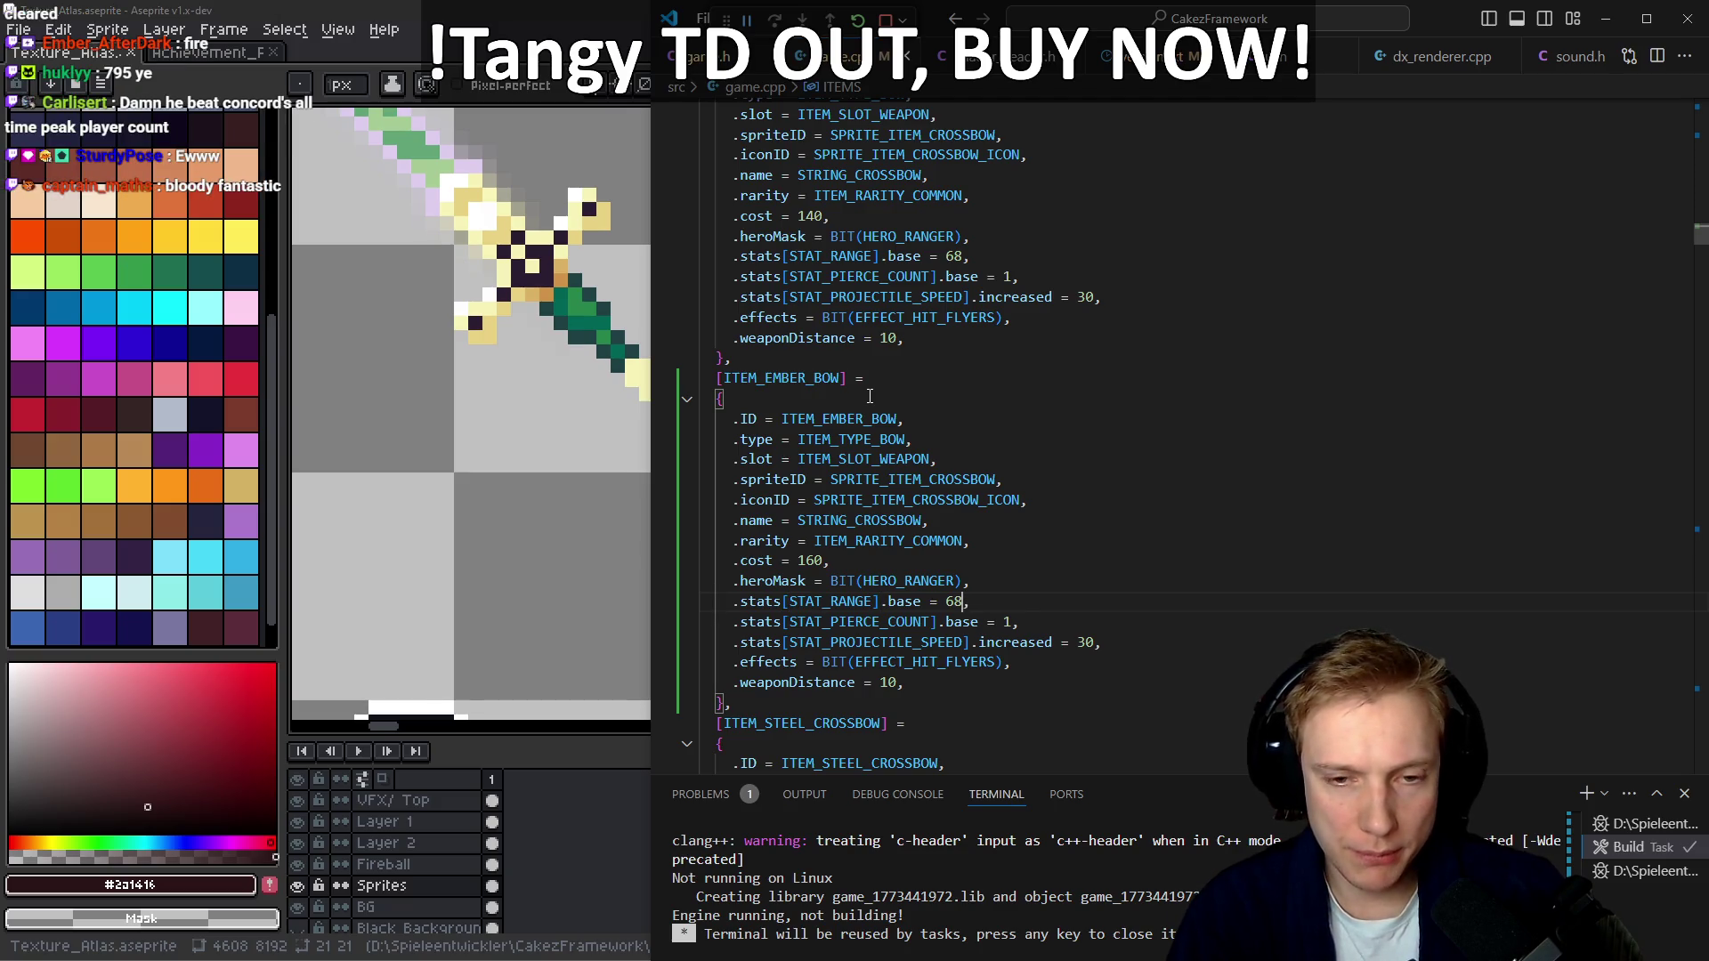
Replace the pierce count stat with STAT_FIRE_DMG at a value of 10
{"action": "key", "text": "Down"}
{"action": "key", "text": "Left"}
{"action": "key", "text": "Left"}
{"action": "key", "text": "Left"}
{"action": "key", "text": "ctrl+BackSpace"}
{"action": "type", "text": "stat_fire_d"}
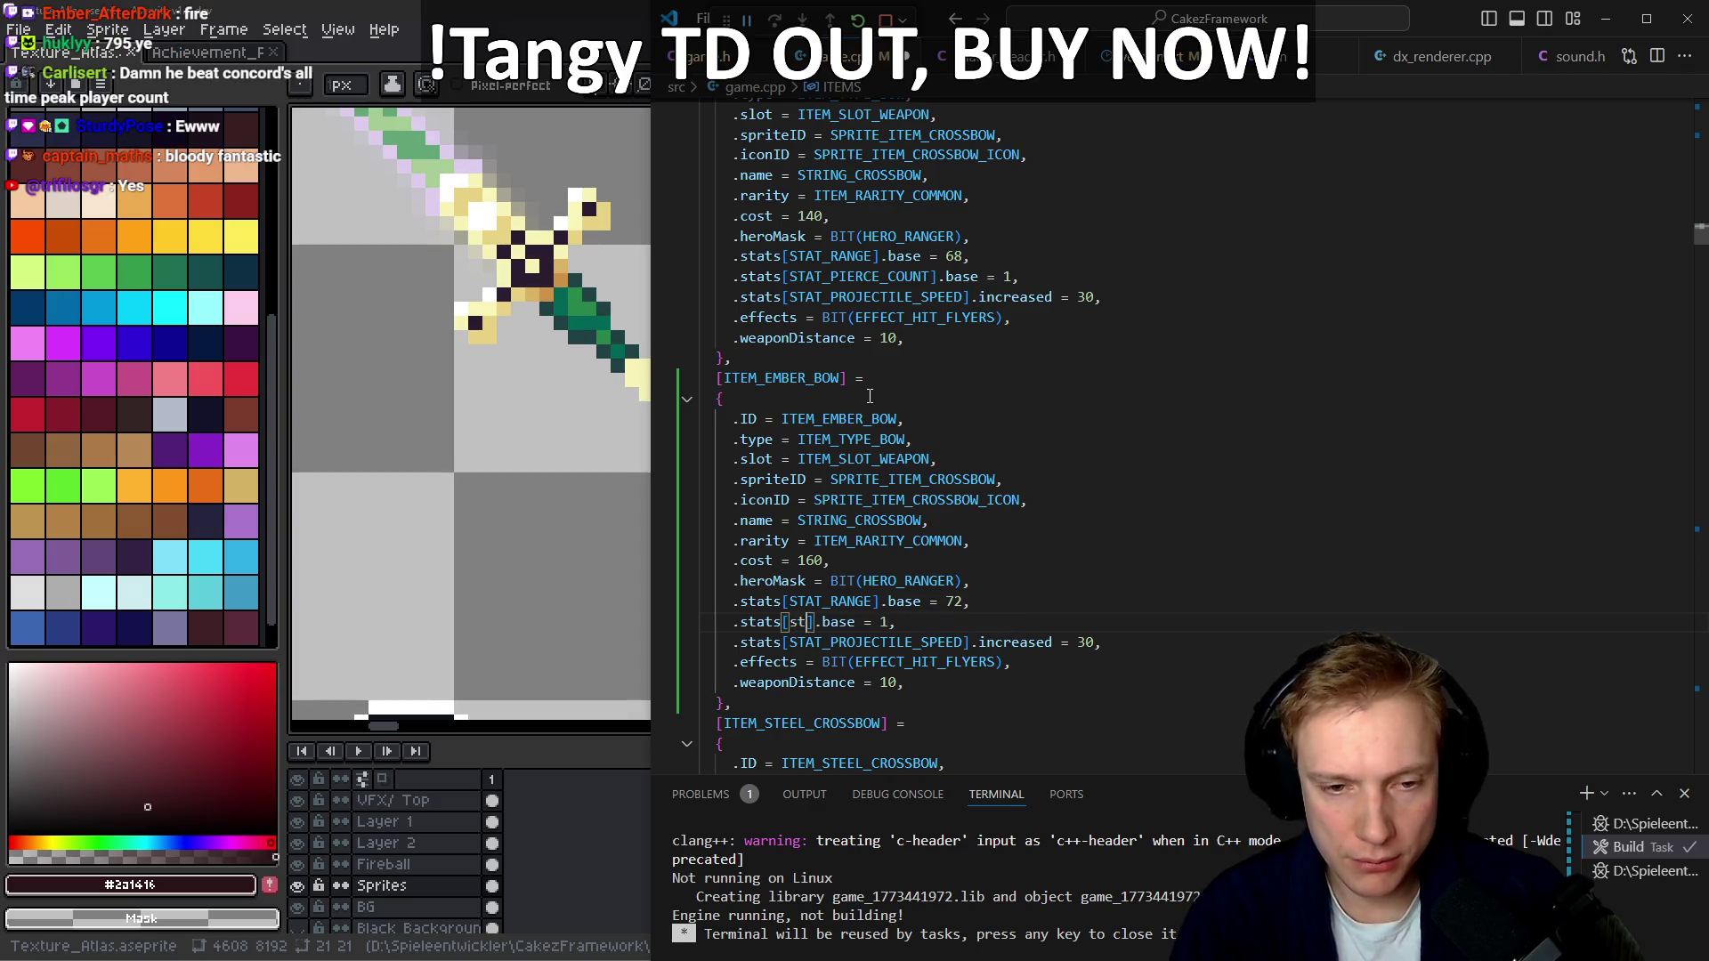
{"action": "type", "text": "mg"}
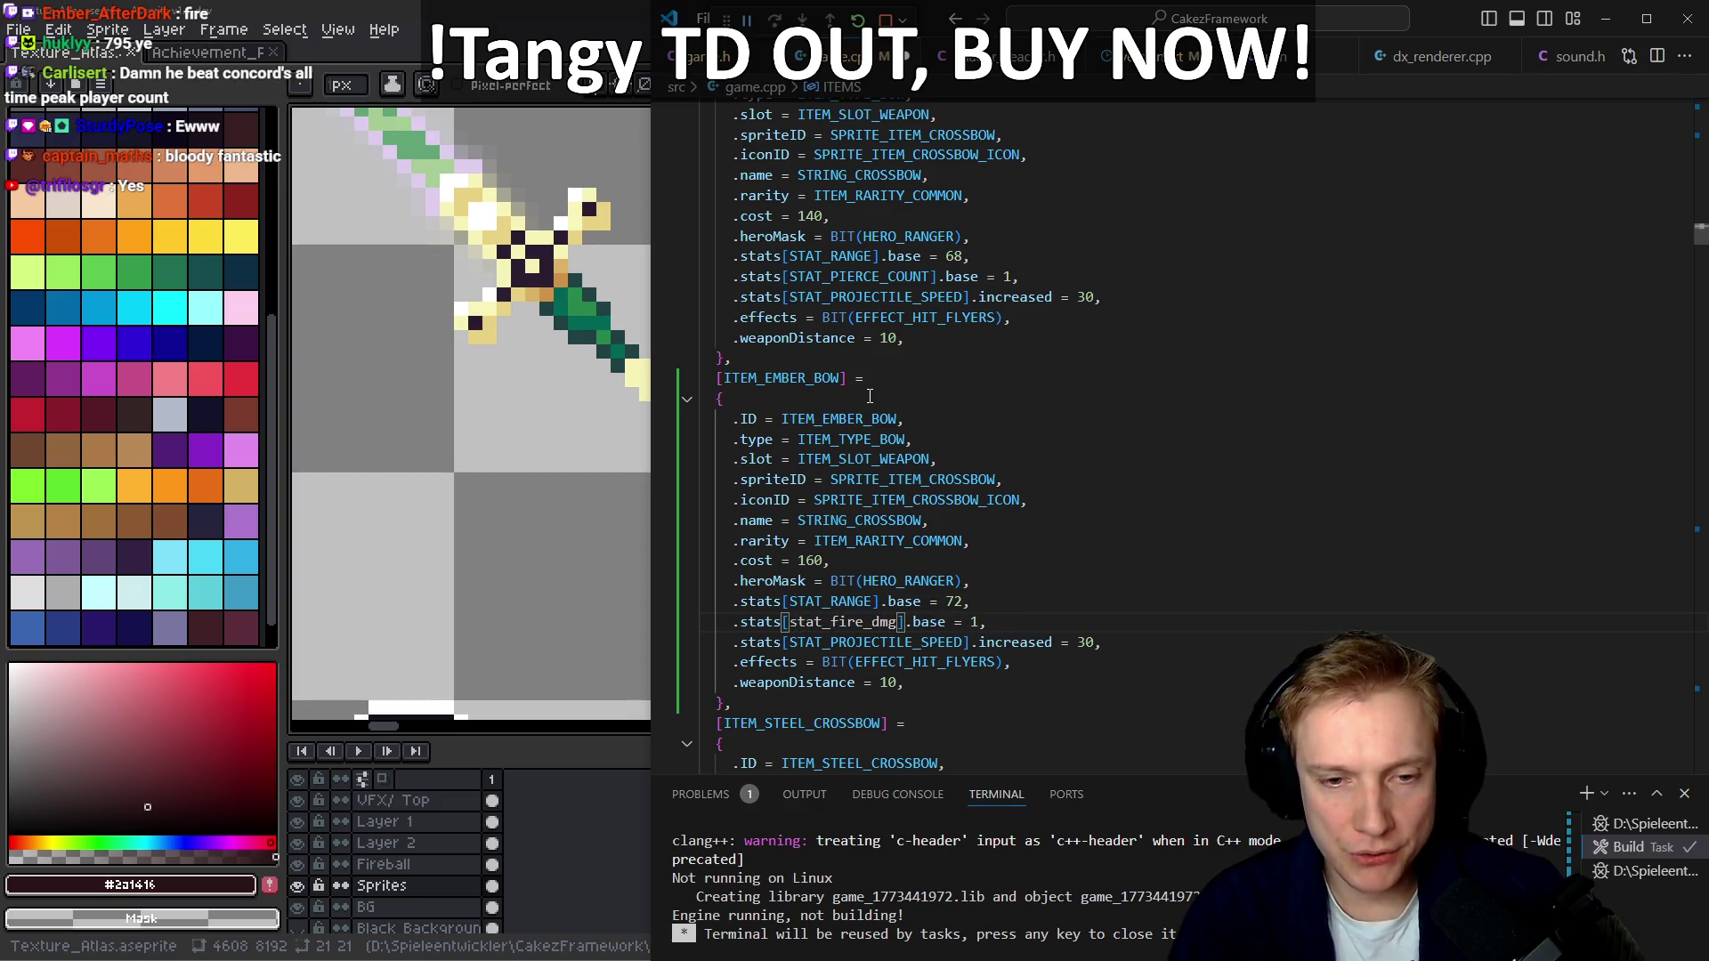
{"action": "key", "text": "Tab"}
{"action": "key", "text": "End"}
{"action": "key", "text": "Left"}
{"action": "type", "text": "0"}
Replace the projectile speed stat with a base STAT_BURN_CHANCE of 20
{"action": "key", "text": "Left"}
{"action": "key", "text": "ctrl+shift+Left"}
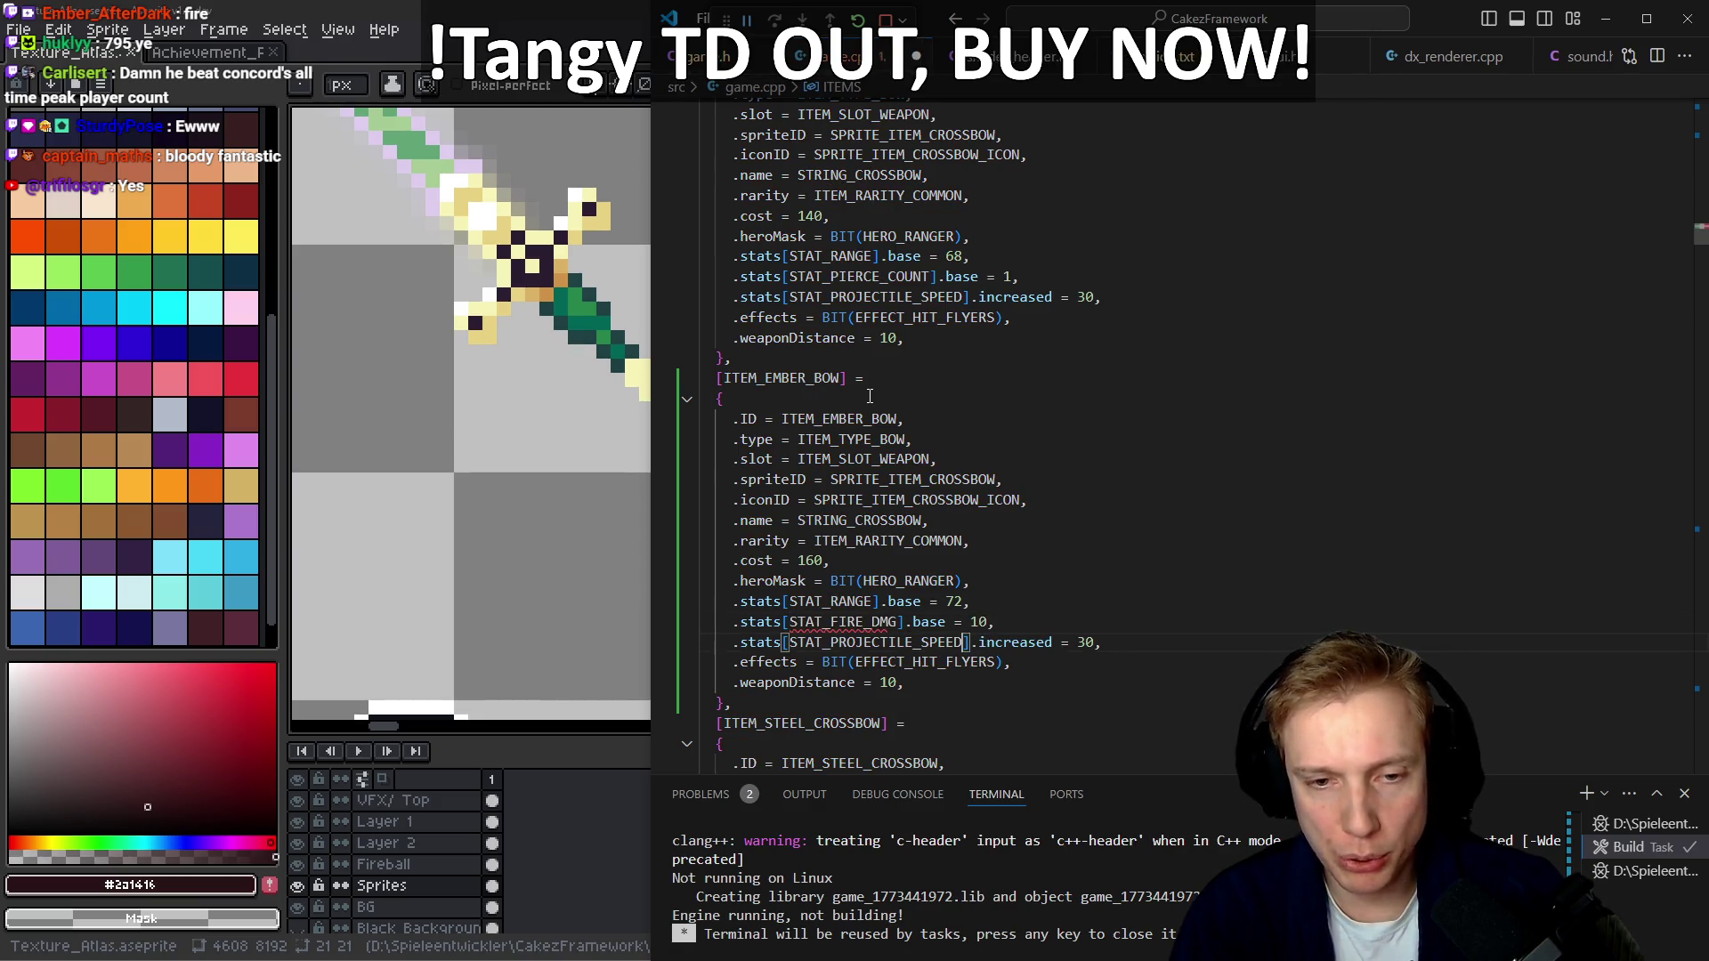
{"action": "type", "text": "stat"}
{"action": "type", "text": "_burn_ch"}
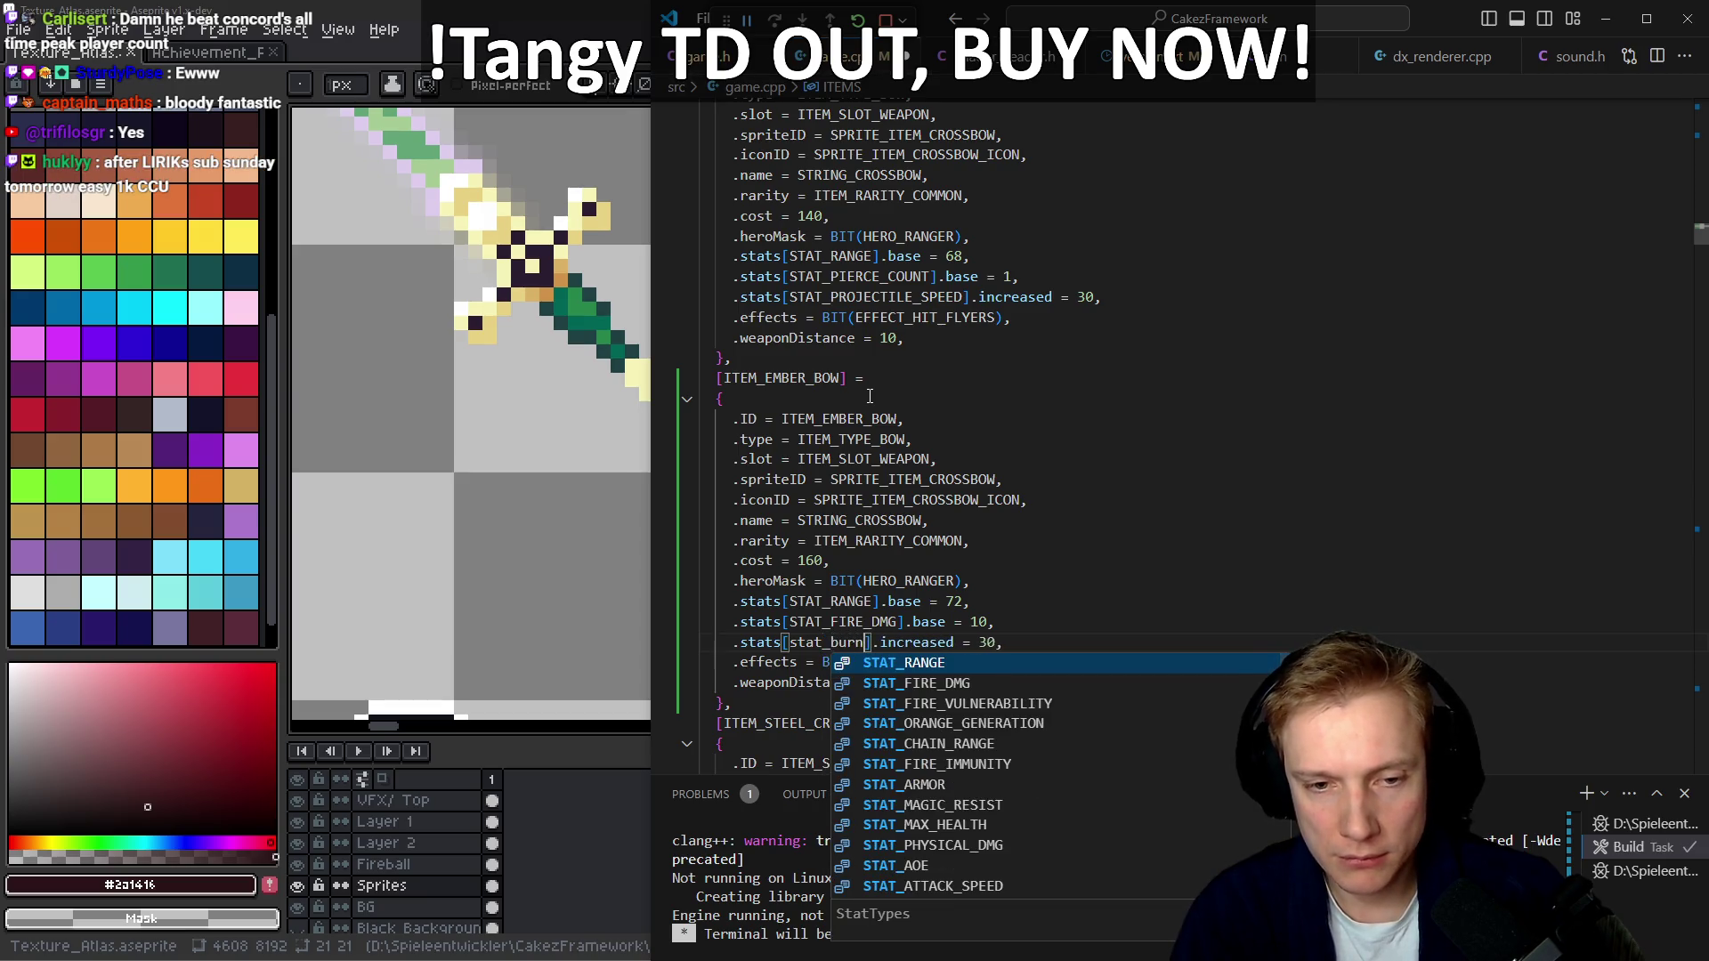
{"action": "key", "text": "Tab"}
{"action": "key", "text": "End"}
{"action": "key", "text": "Left"}
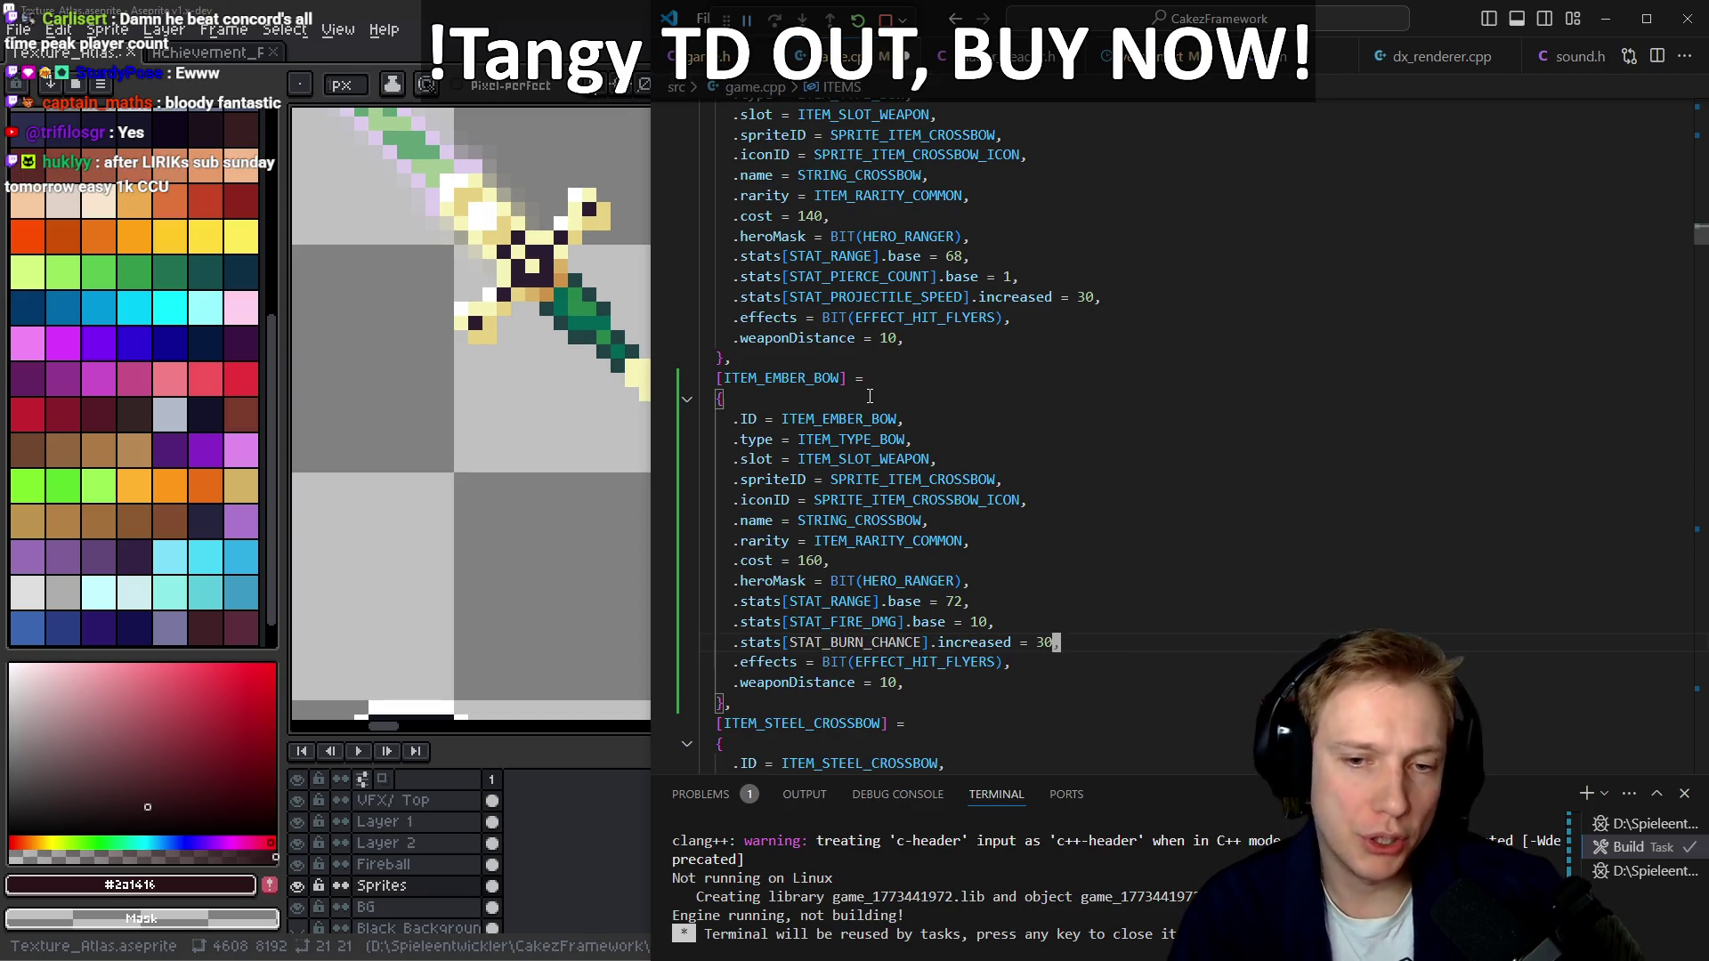
{"action": "key", "text": "ctrl+Left"}
{"action": "key", "text": "ctrl+Left"}
{"action": "key", "text": "ctrl+Left"}
{"action": "key", "text": "ctrl+shift+Right"}
{"action": "type", "text": "base"}
{"action": "key", "text": "End"}
{"action": "key", "text": "Left"}
Save game.cpp and go to the SPRITE_ITEM_CROSSBOW definition in assets.h
{"action": "key", "text": "ctrl+s"}
{"action": "key", "text": "shift+Left"}
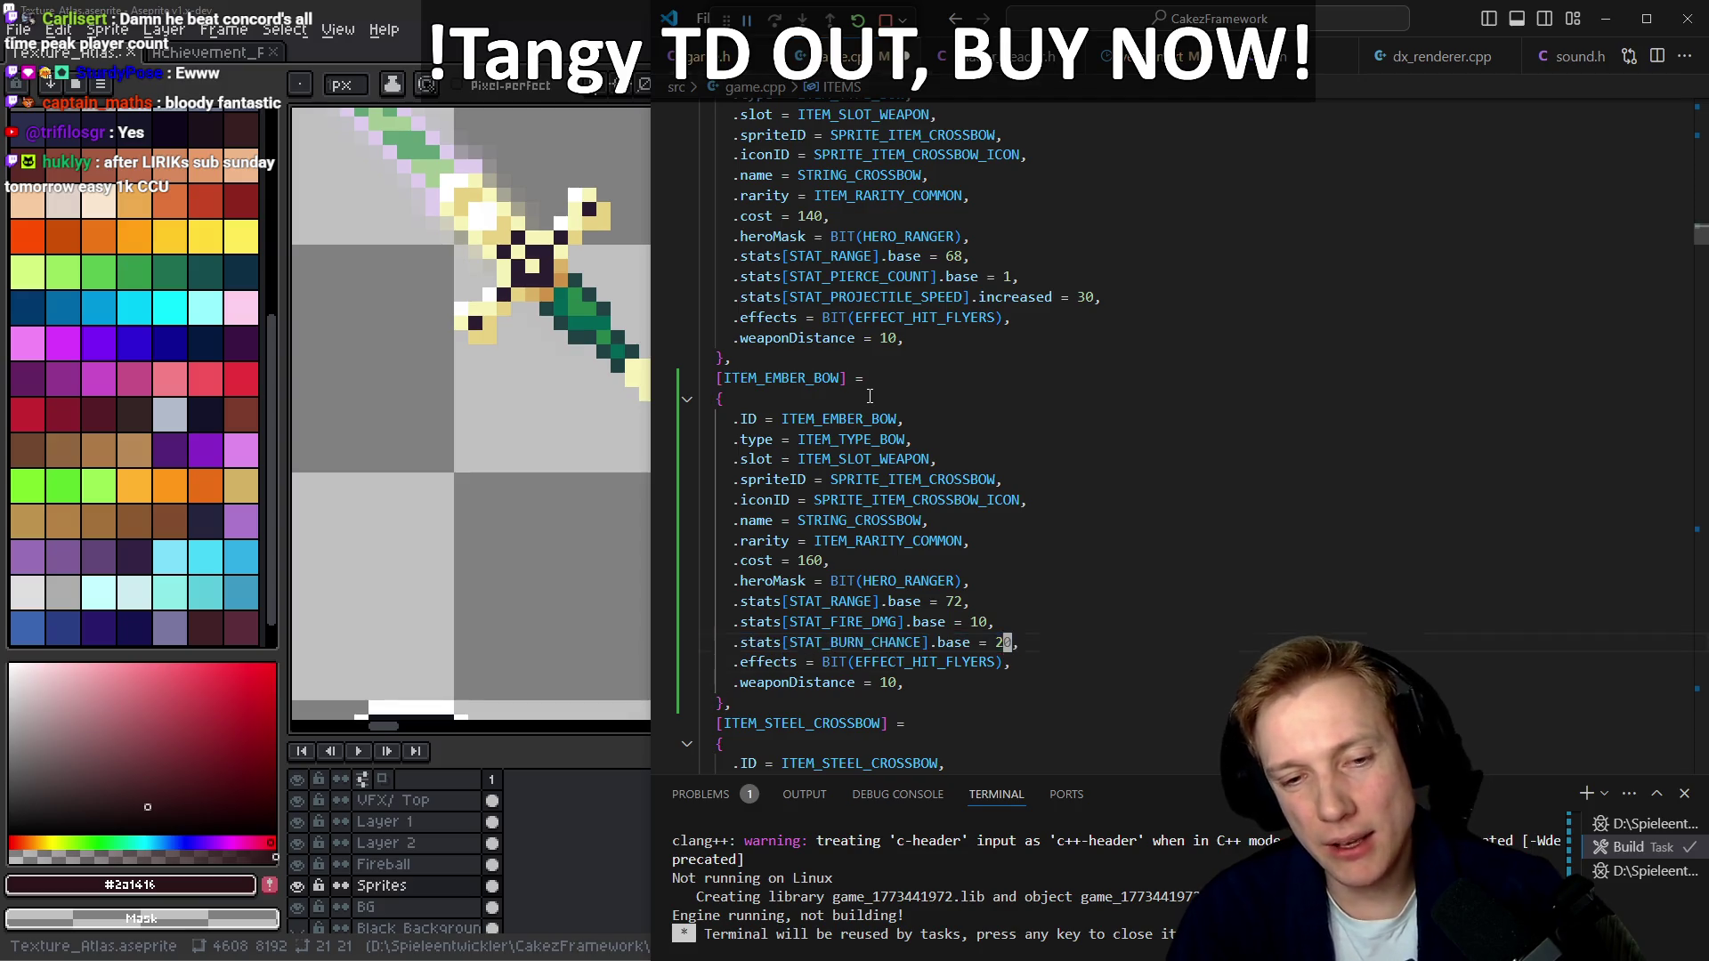
{"action": "key", "text": "shift+Home"}
{"action": "key", "text": "shift+Home"}
{"action": "key", "text": "ctrl+l"}
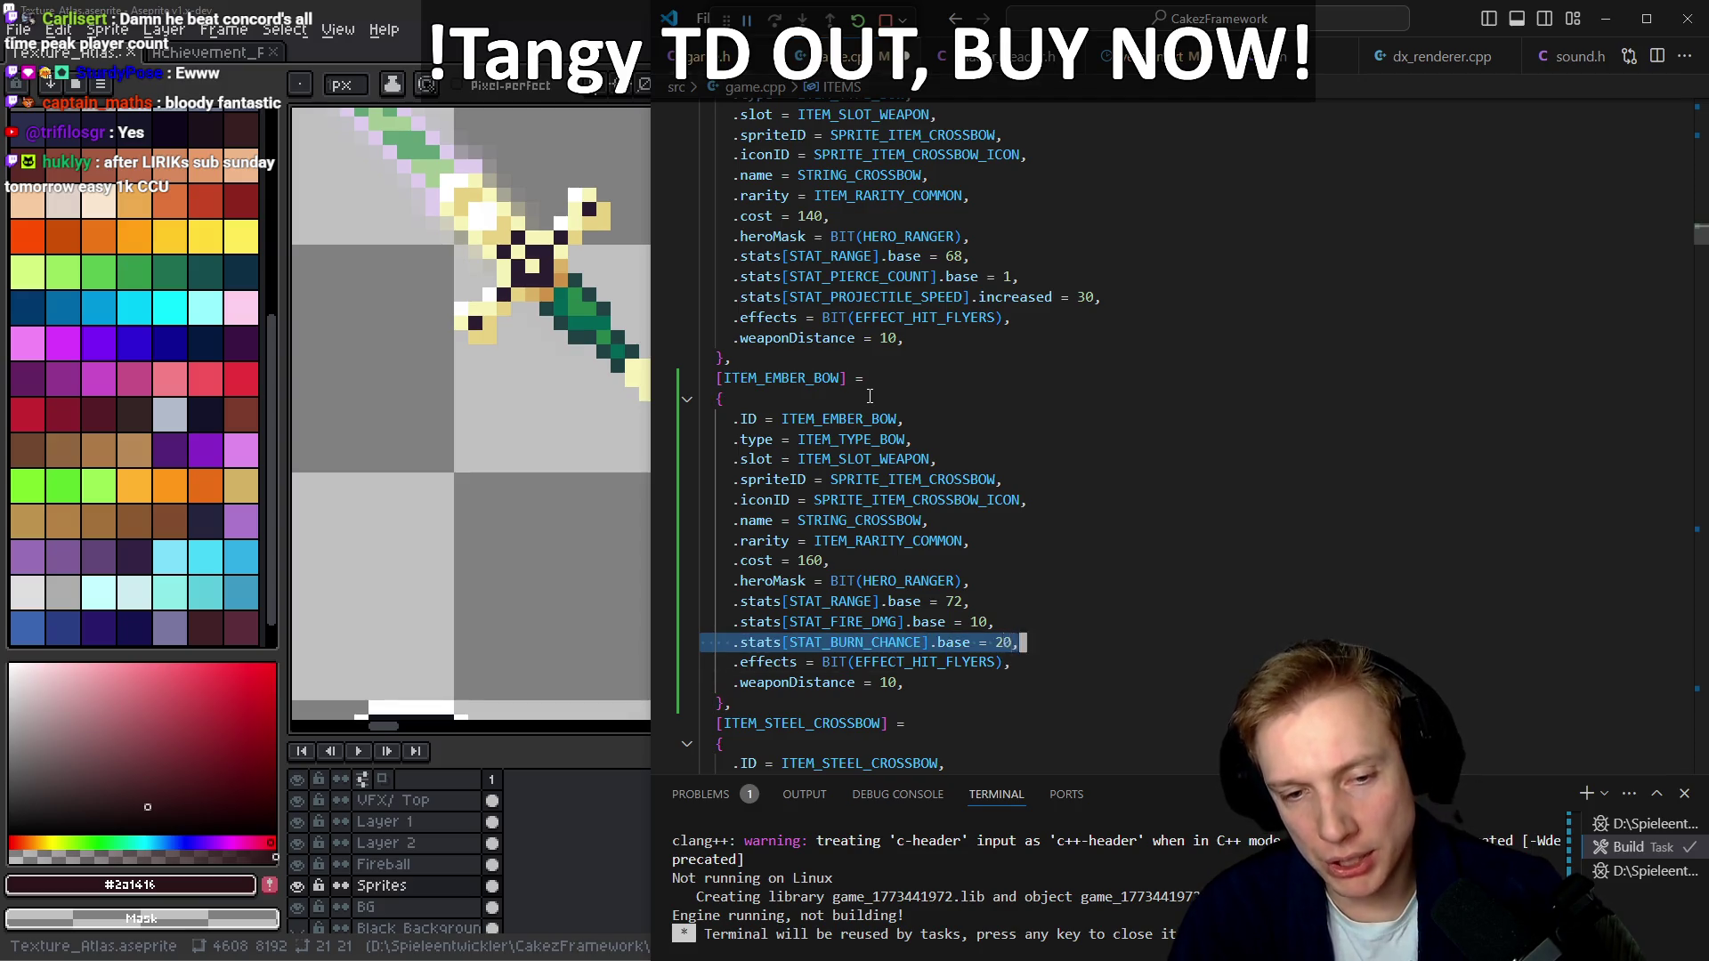
{"action": "key", "text": "Down"}
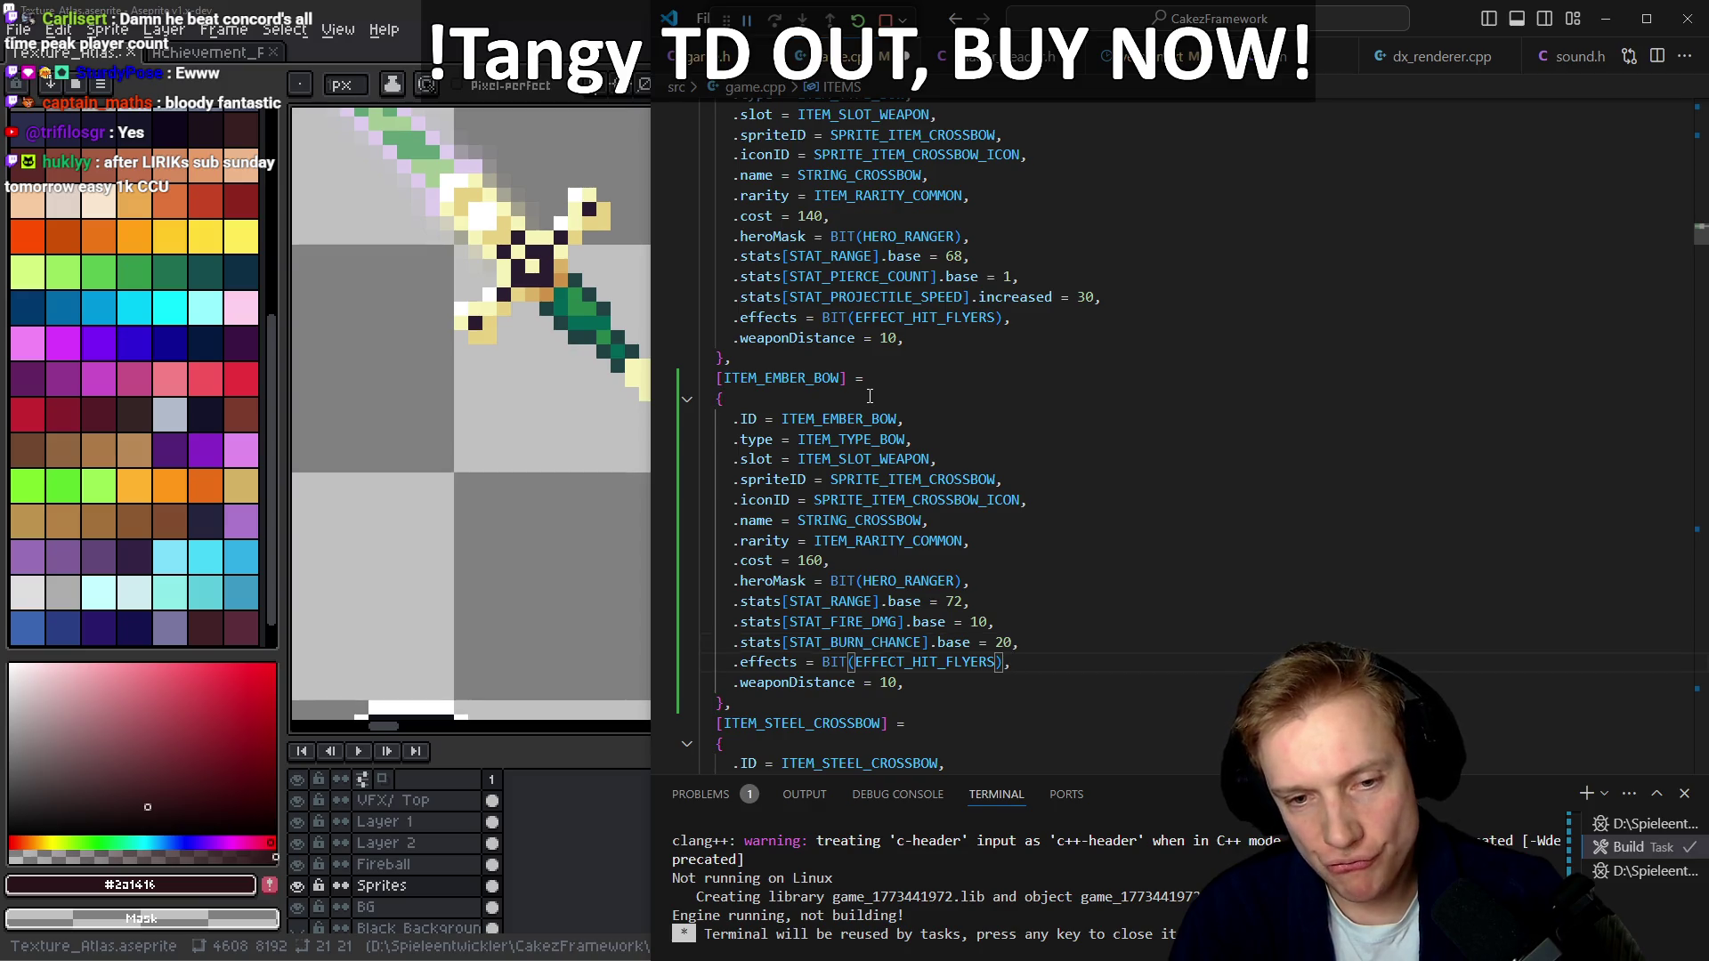
{"action": "key", "text": "Down"}
{"action": "key", "text": "Up"}
{"action": "key", "text": "Up"}
{"action": "key", "text": "Up"}
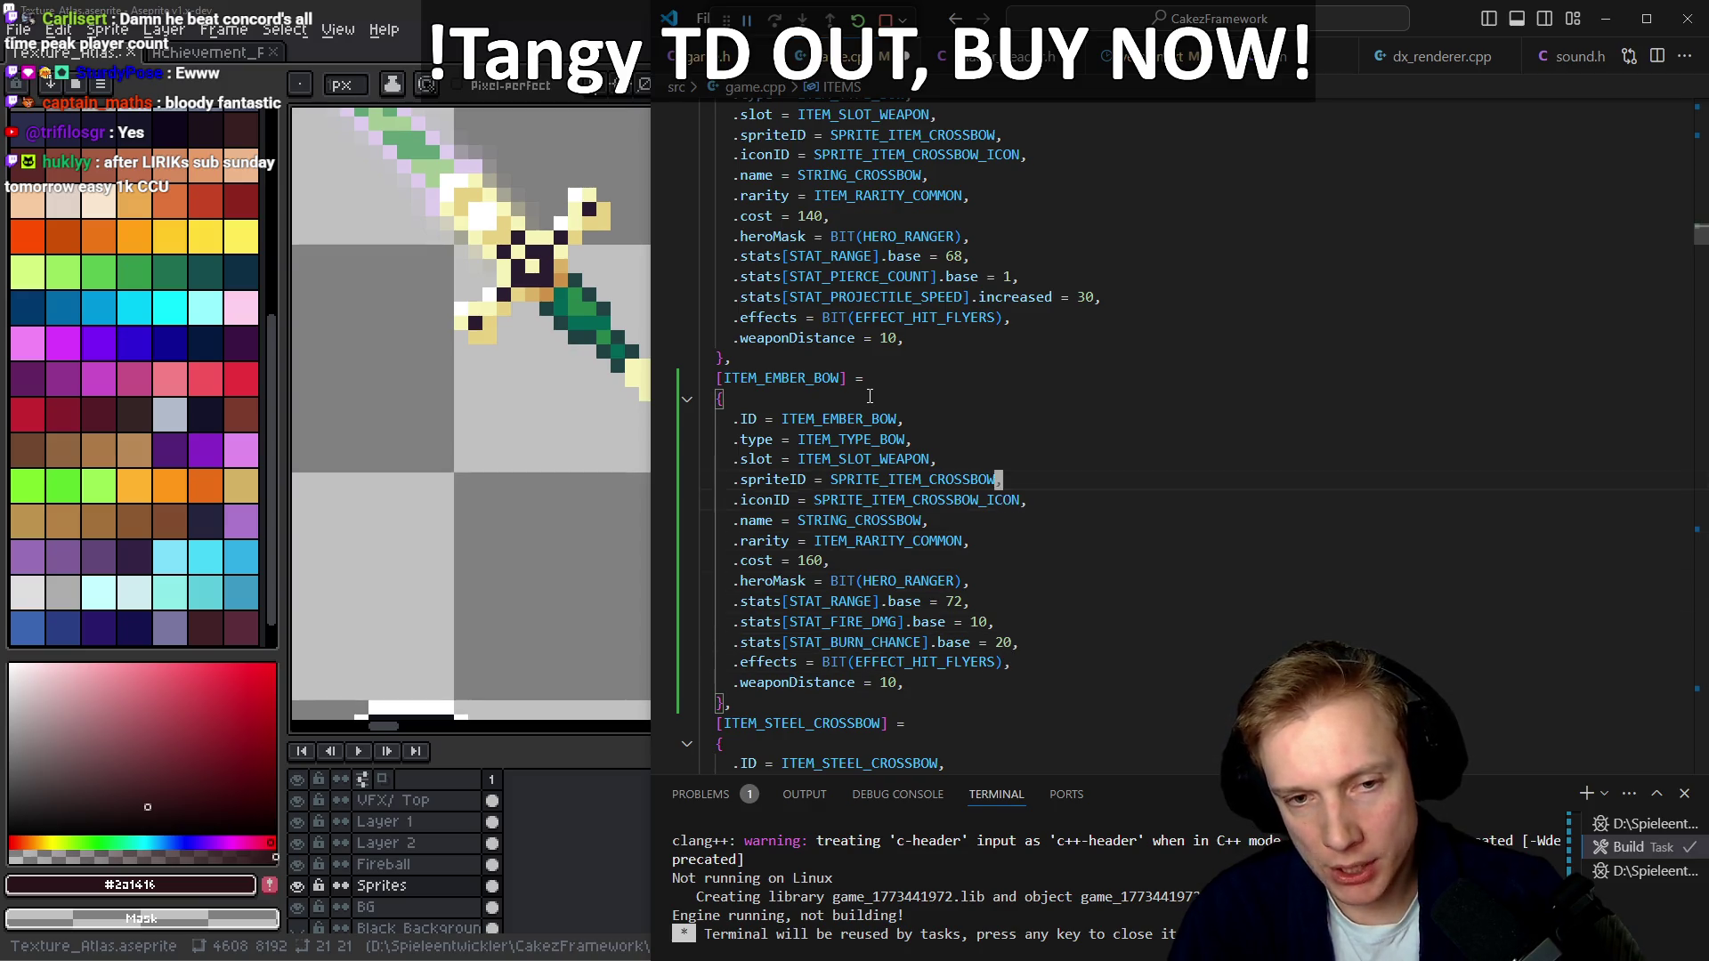
{"action": "key", "text": "Left"}
{"action": "key", "text": "F12"}
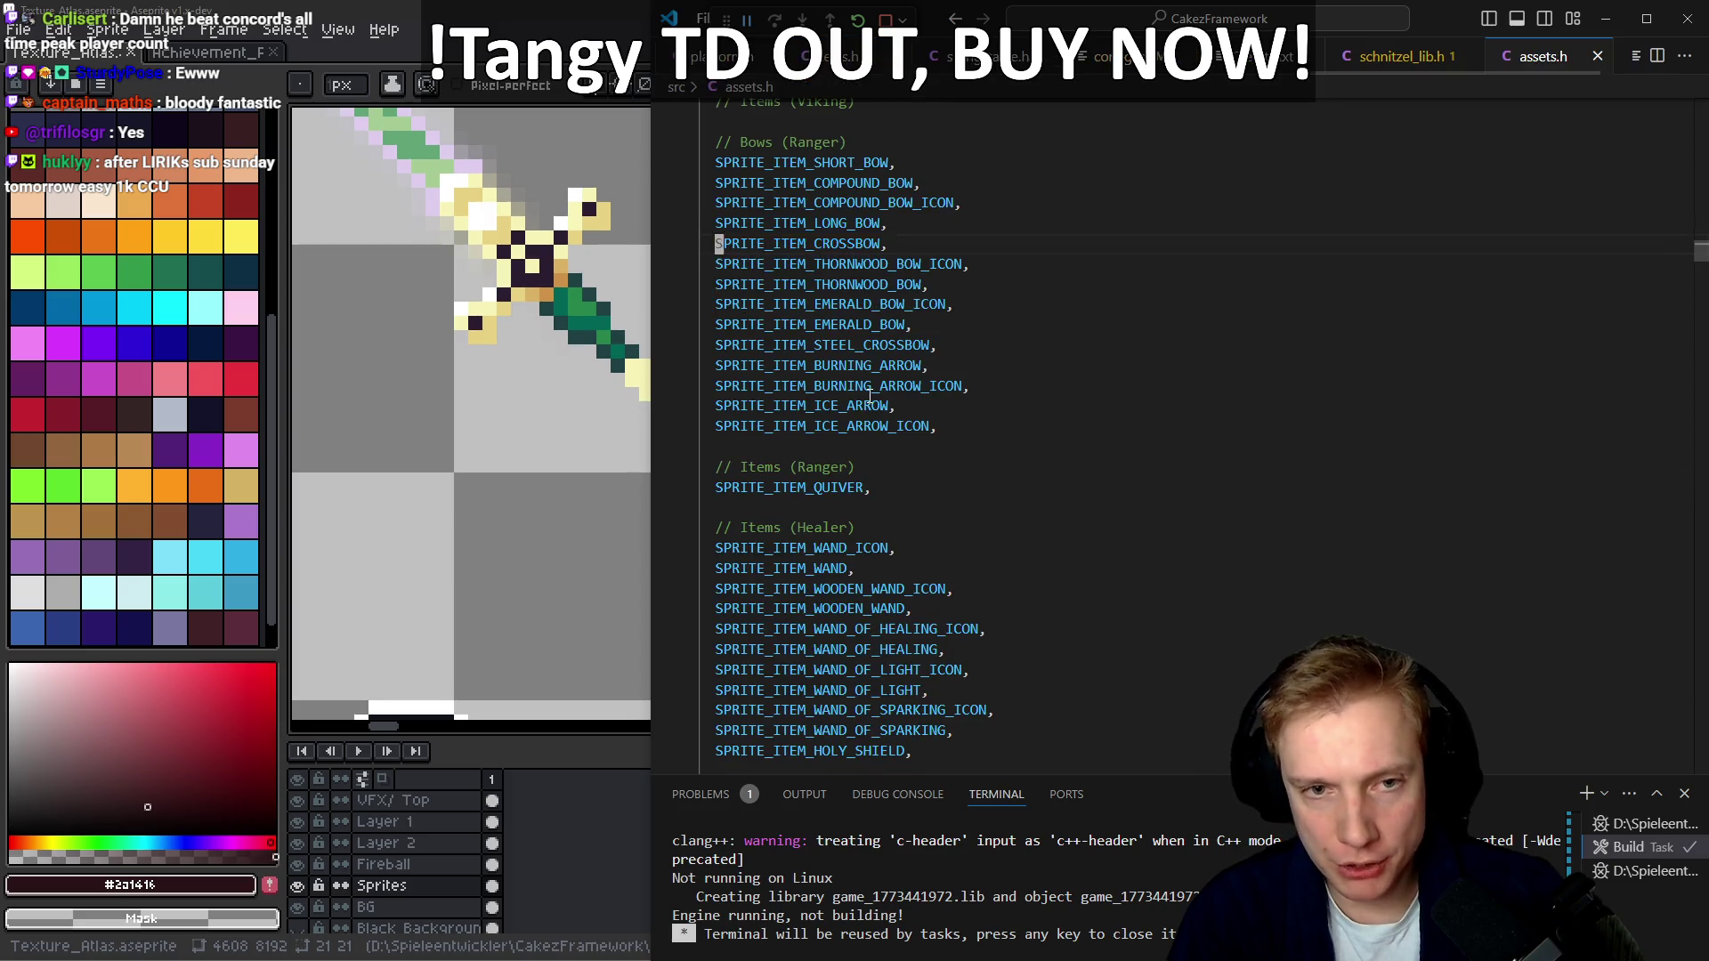
Duplicate the SPRITE_ITEM_CROSSBOW line twice and rename both copies SPRITE_ITEM_EMBER_BOW
{"action": "key", "text": "alt+Left"}
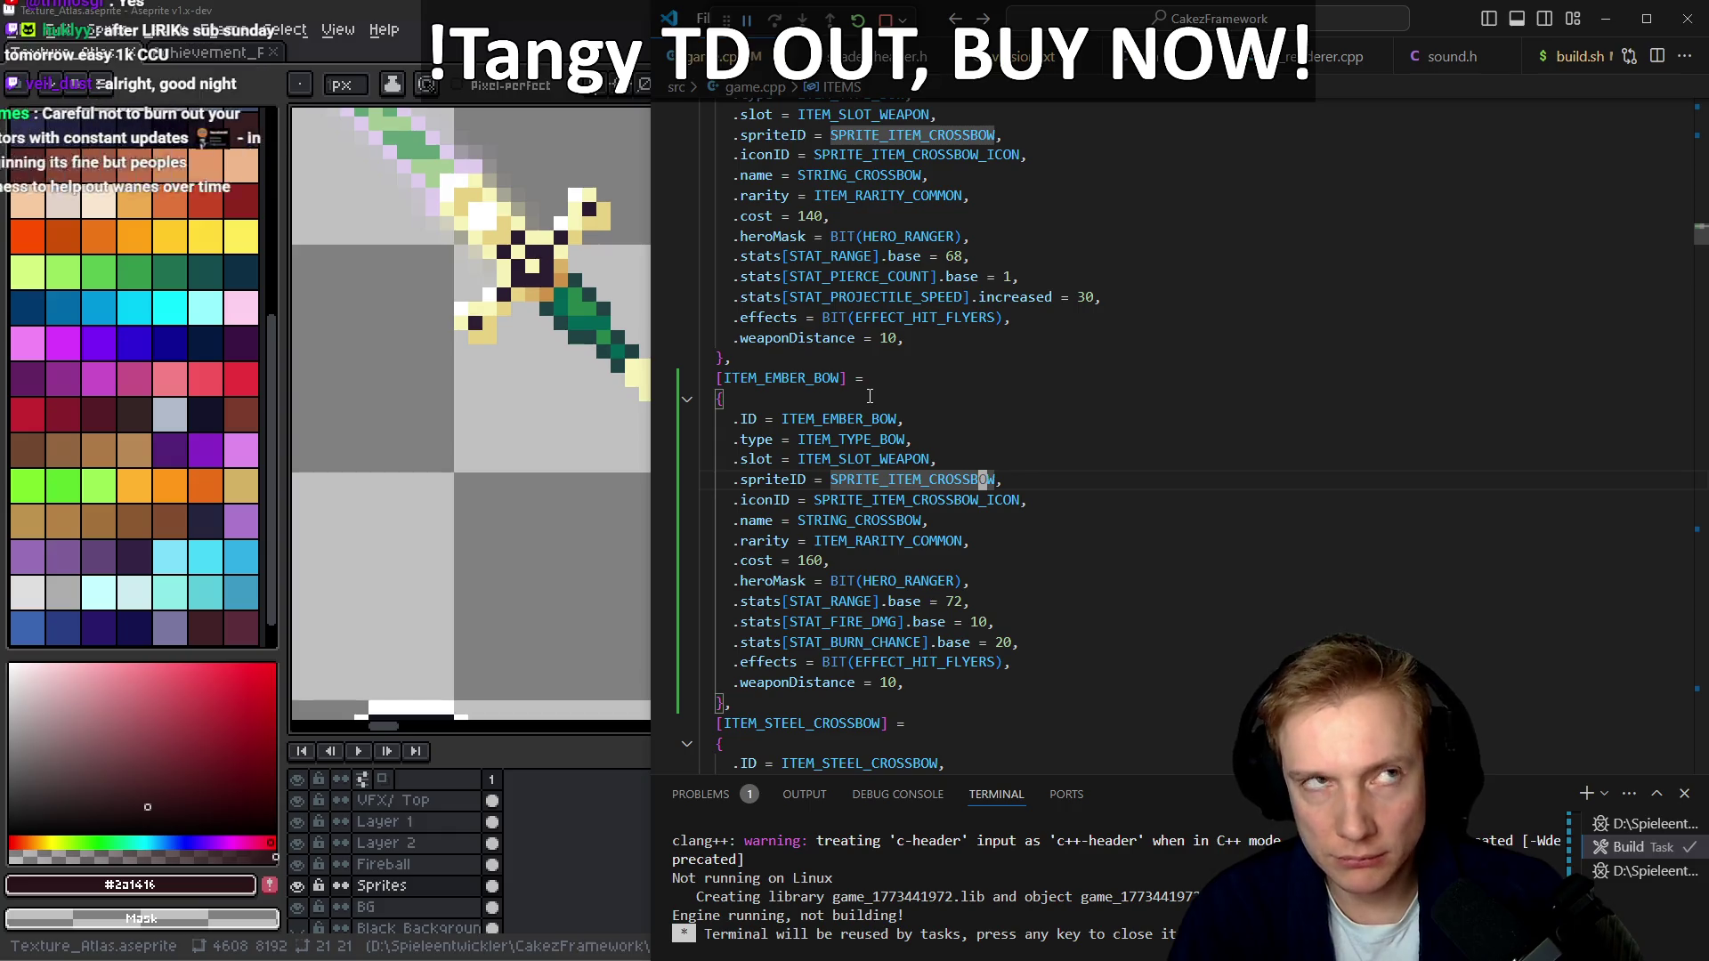
{"action": "key", "text": "F12"}
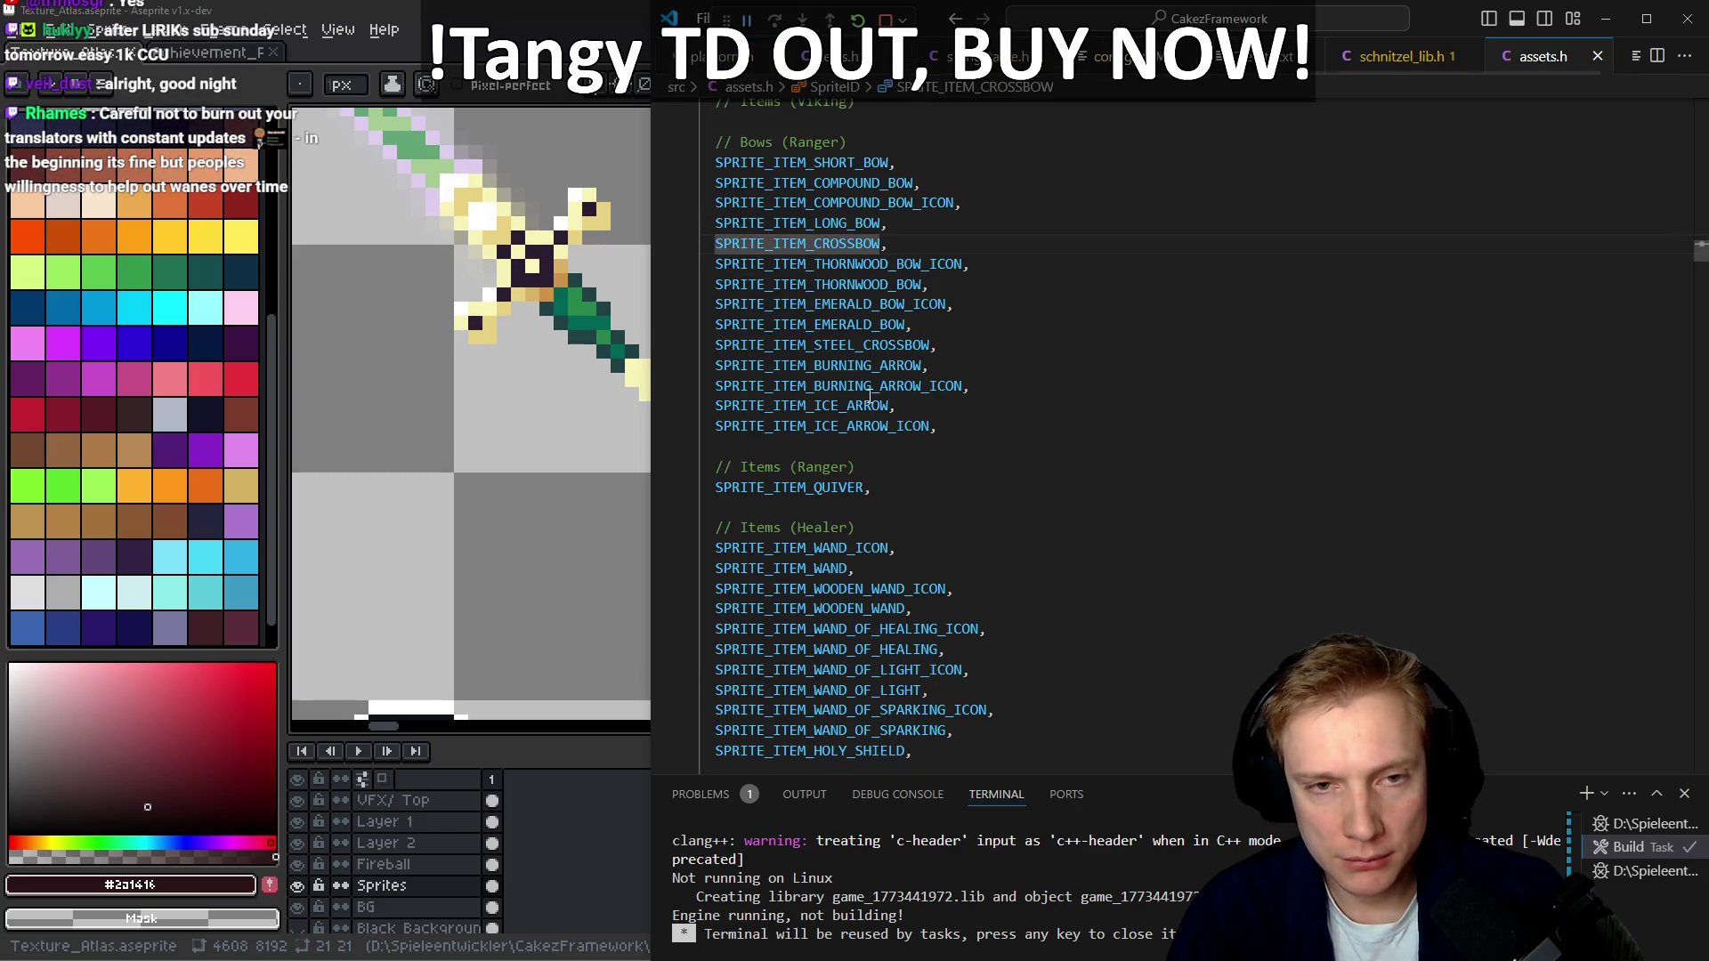
{"action": "key", "text": "shift+alt+Down"}
{"action": "key", "text": "shift+alt+Down"}
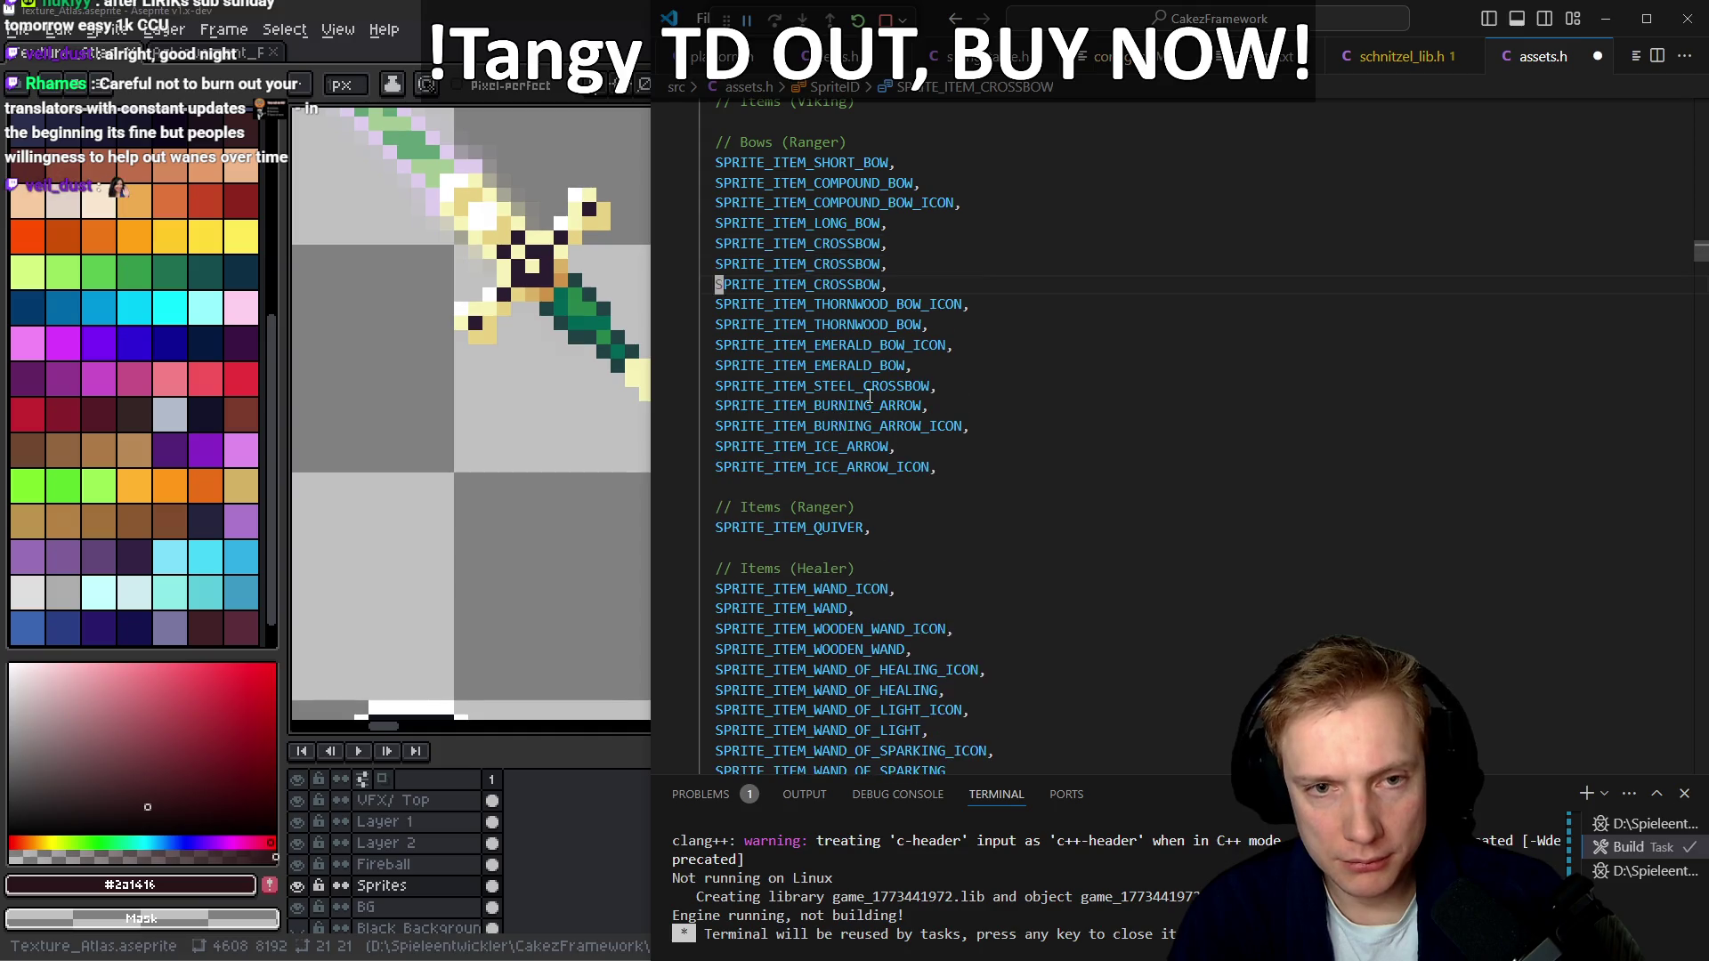
{"action": "key", "text": "Up"}
{"action": "key", "text": "BackSpace"}
{"action": "key", "text": "BackSpace"}
{"action": "key", "text": "BackSpace"}
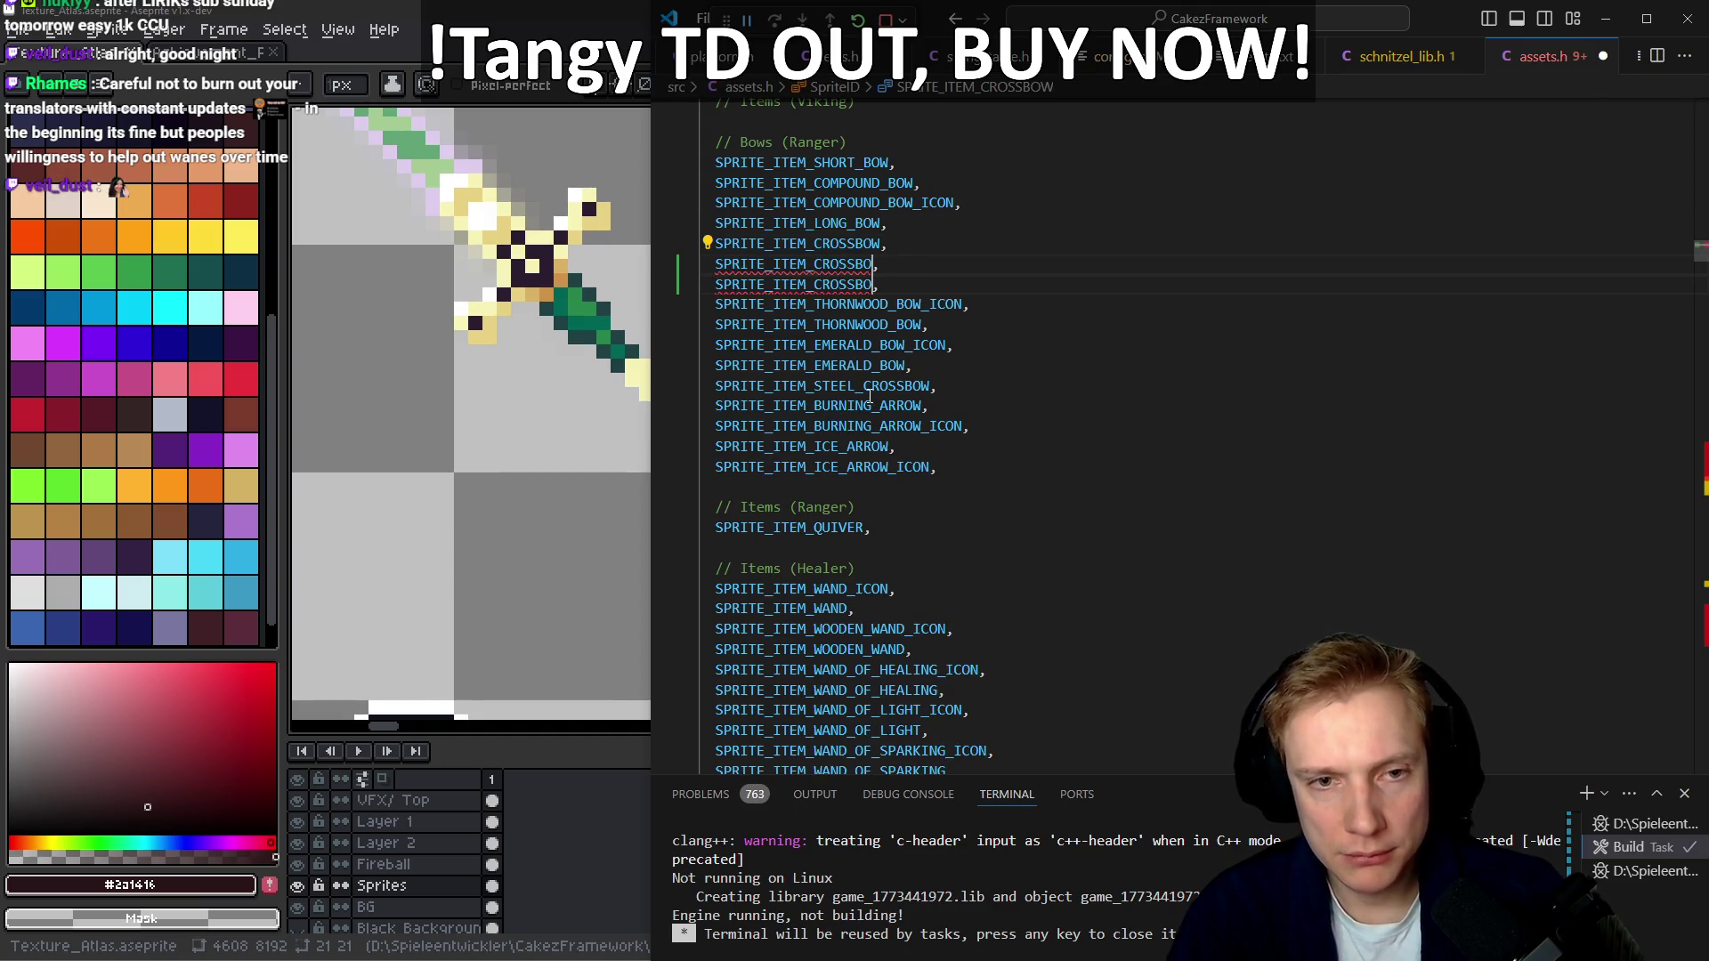
{"action": "key", "text": "BackSpace"}
{"action": "type", "text": "EMBER_"}
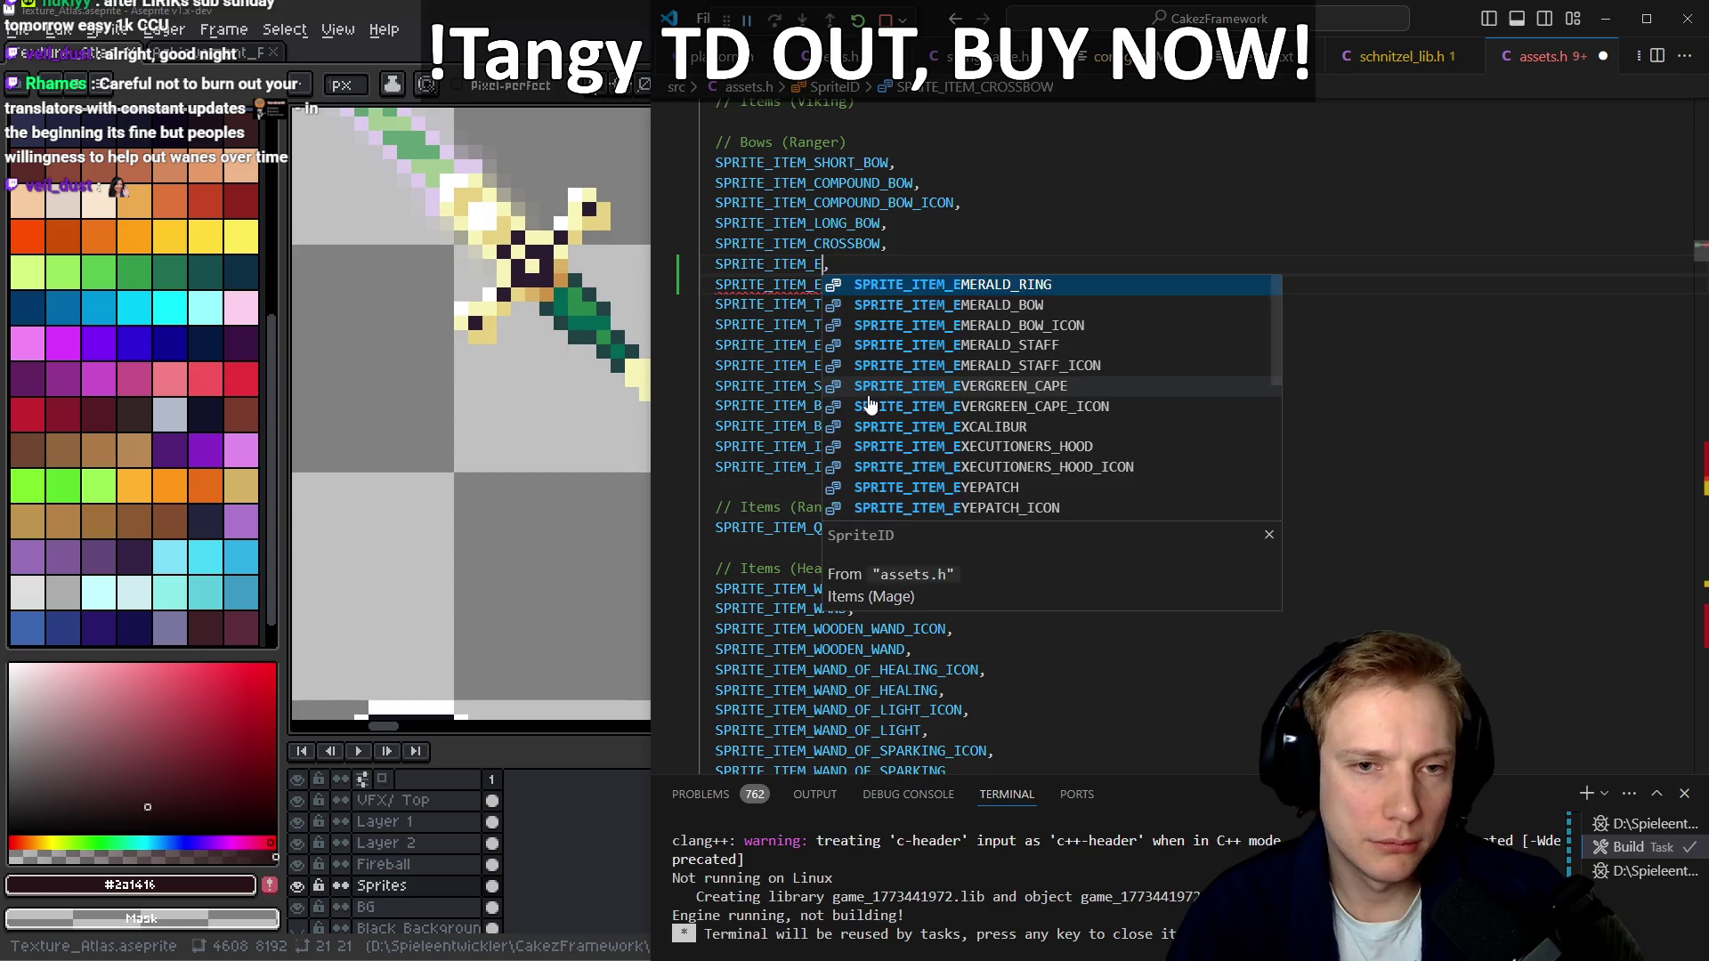
{"action": "type", "text": "BOW"}
{"action": "key", "text": "Escape"}
Make the first copy SPRITE_ITEM_EMBER_BOW_ICON and tidy the indentation of both entries
{"action": "type", "text": "_ICON"}
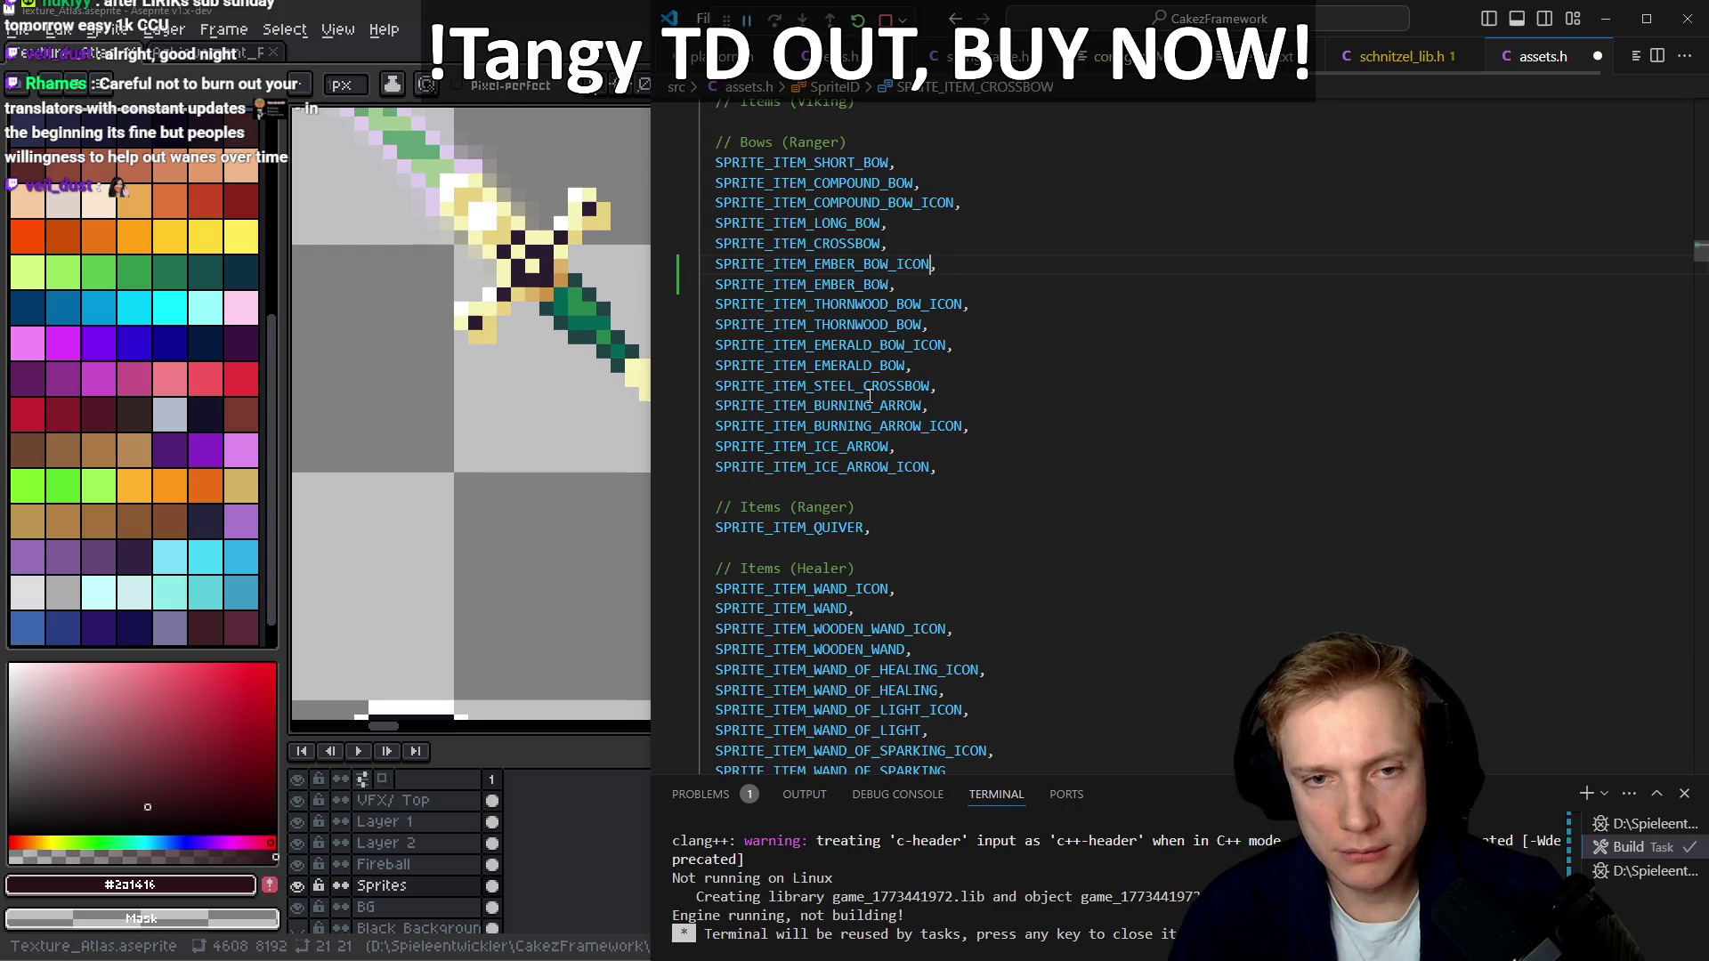
{"action": "key", "text": "Home"}
{"action": "key", "text": "shift+Down"}
{"action": "key", "text": "shift+End"}
{"action": "key", "text": "ctrl+c"}
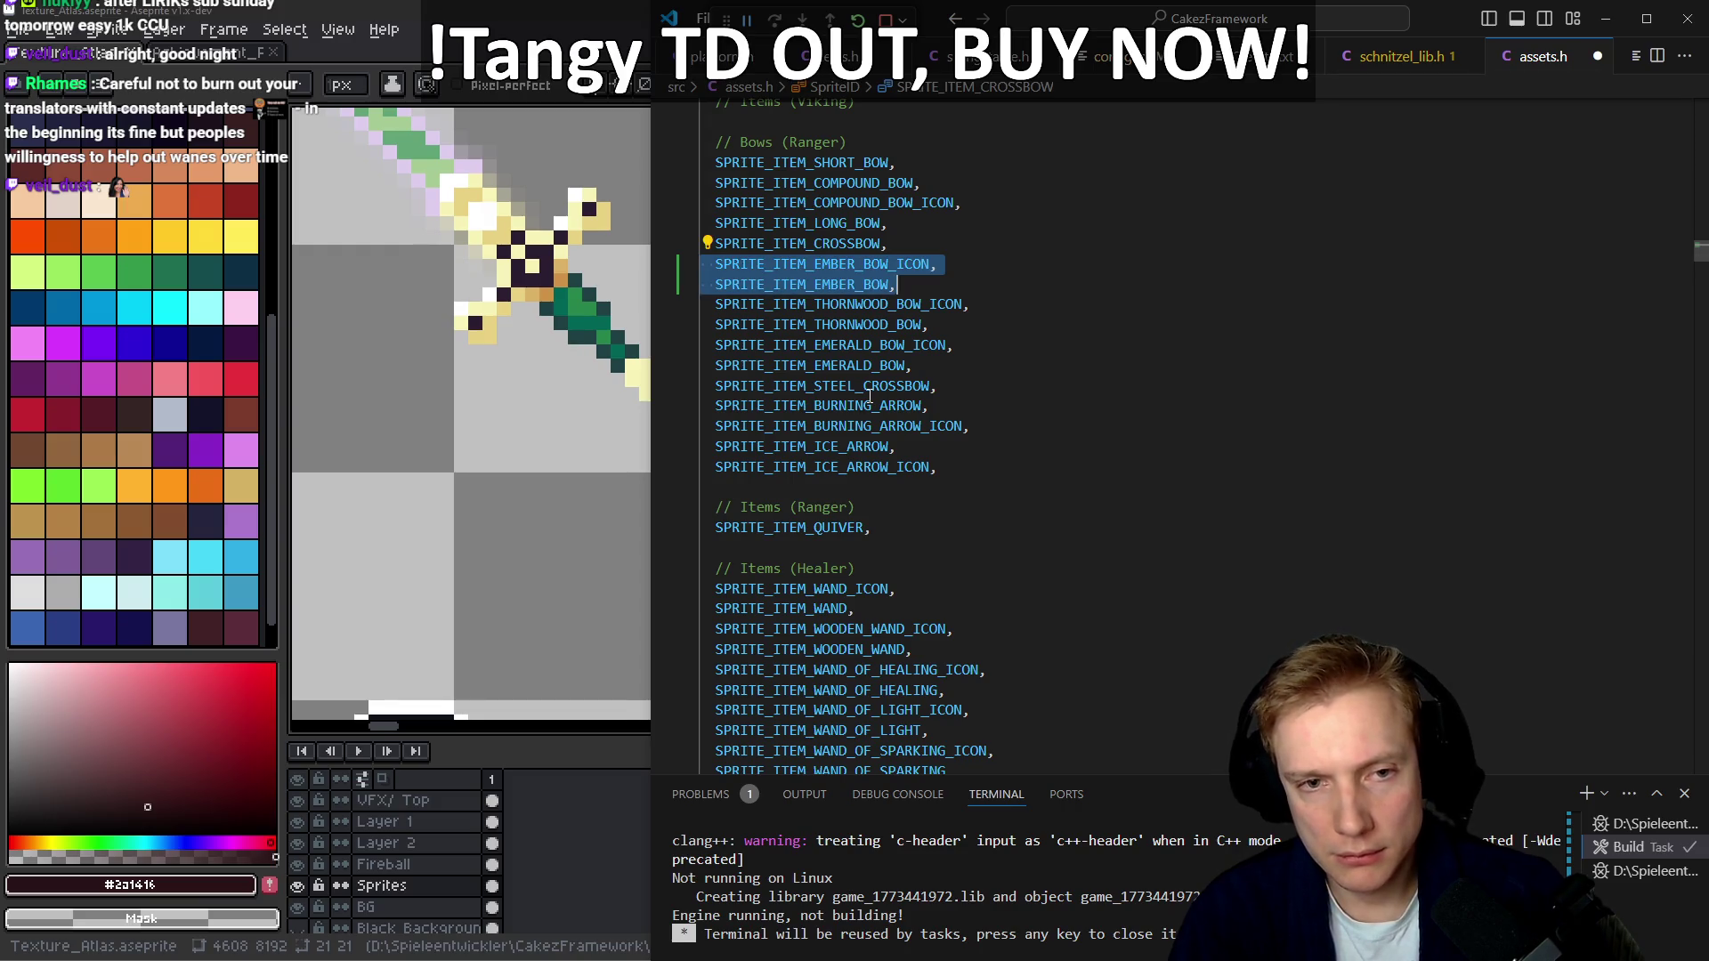
{"action": "key", "text": "shift+Tab"}
{"action": "key", "text": "Tab"}
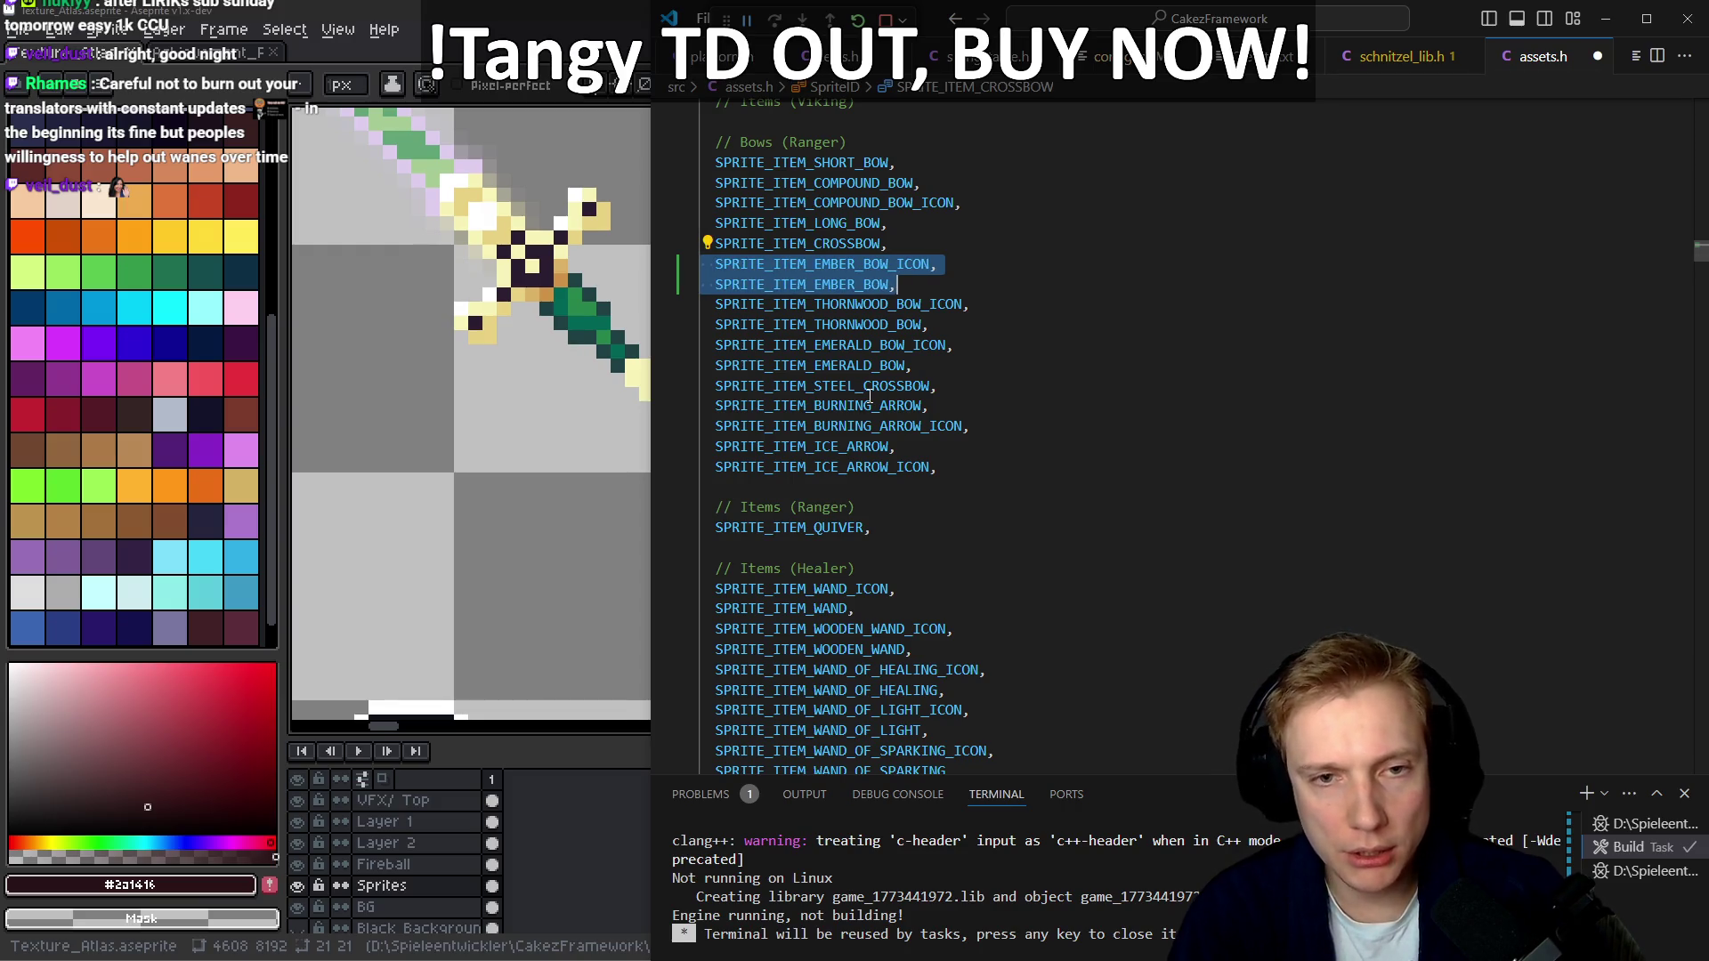
{"action": "key", "text": "Left"}
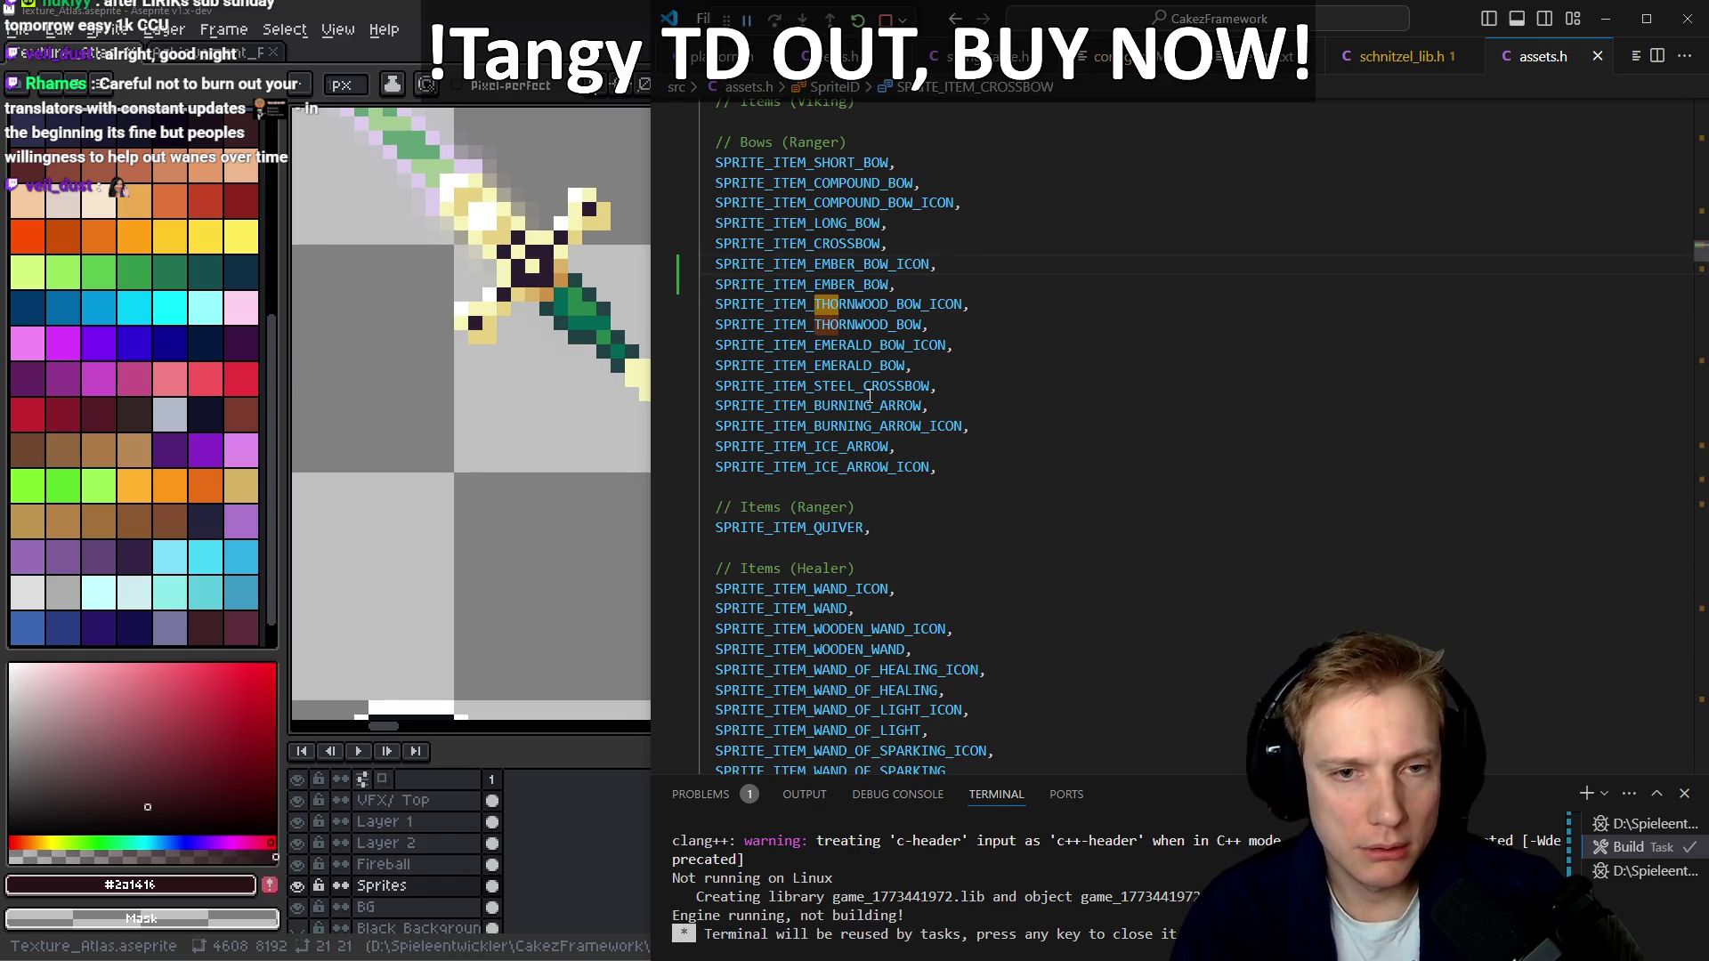
{"action": "key", "text": "Tab"}
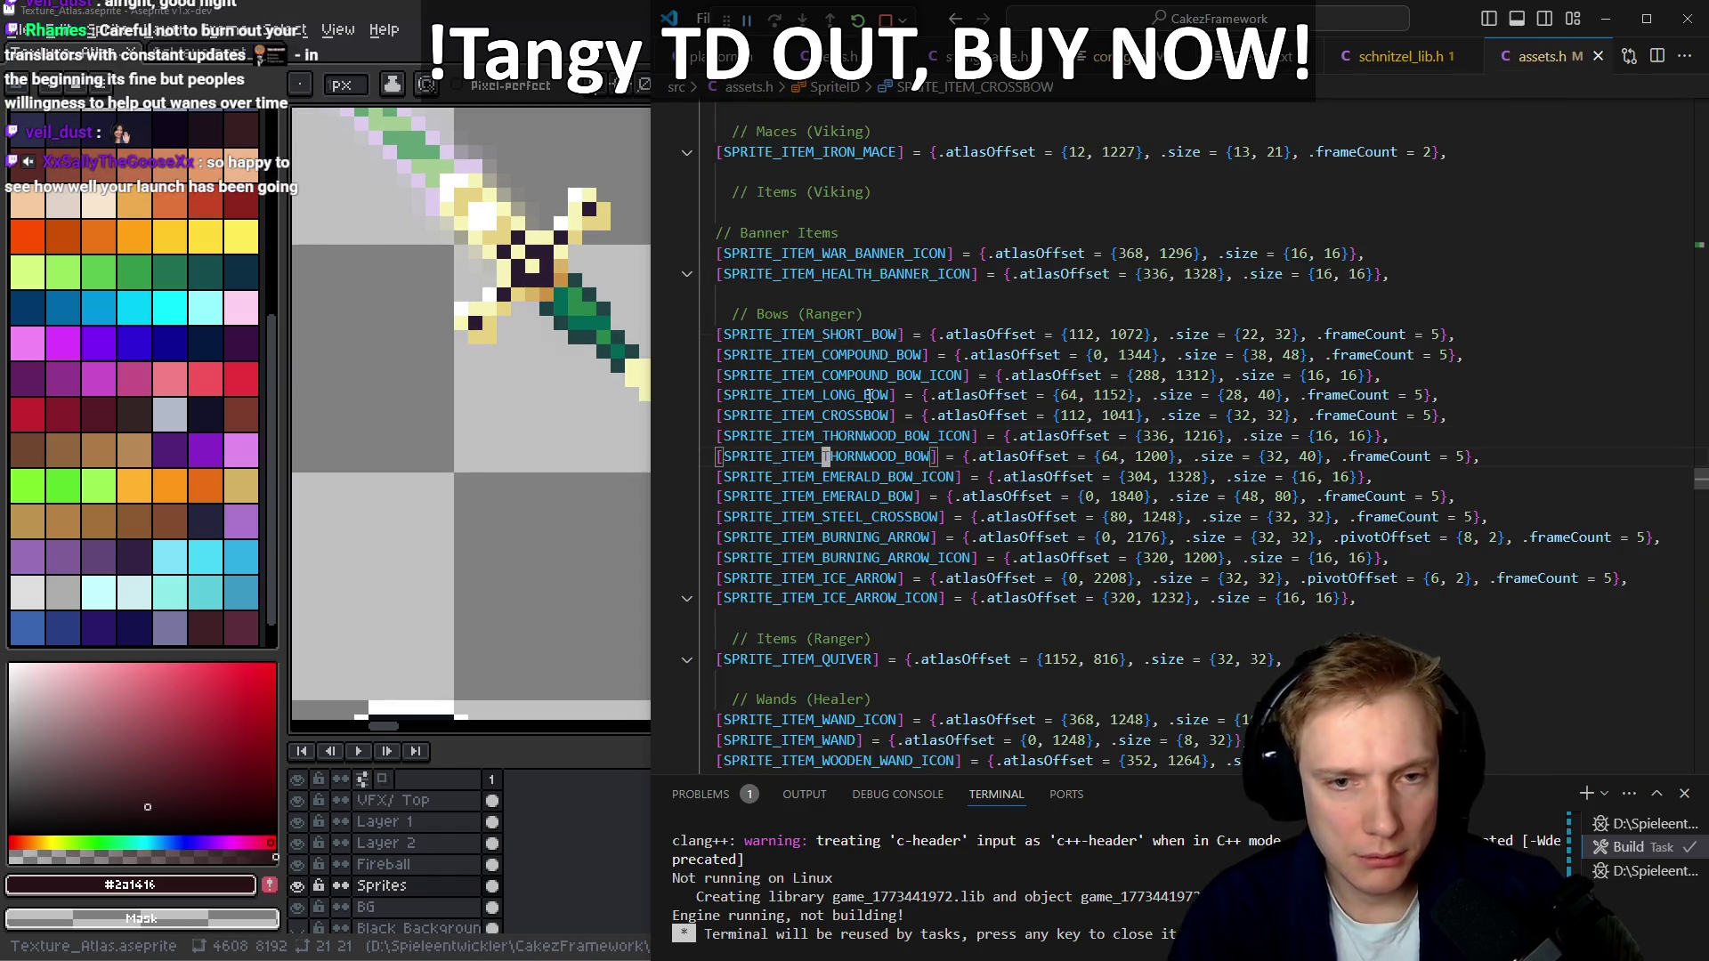
Add [SPRITE_ITEM_EMBER_BOW_ICON] and [SPRITE_ITEM_EMBER_BOW] atlas entries with .atlasOffset and .size = {16, 16}
{"action": "key", "text": "Home"}
{"action": "key", "text": "ctrl+v"}
{"action": "type", "text": "["}
{"action": "key", "text": "End"}
{"action": "key", "text": "BackSpace"}
{"action": "type", "text": "] = {},"}
{"action": "key", "text": "Left"}
{"action": "key", "text": "Left"}
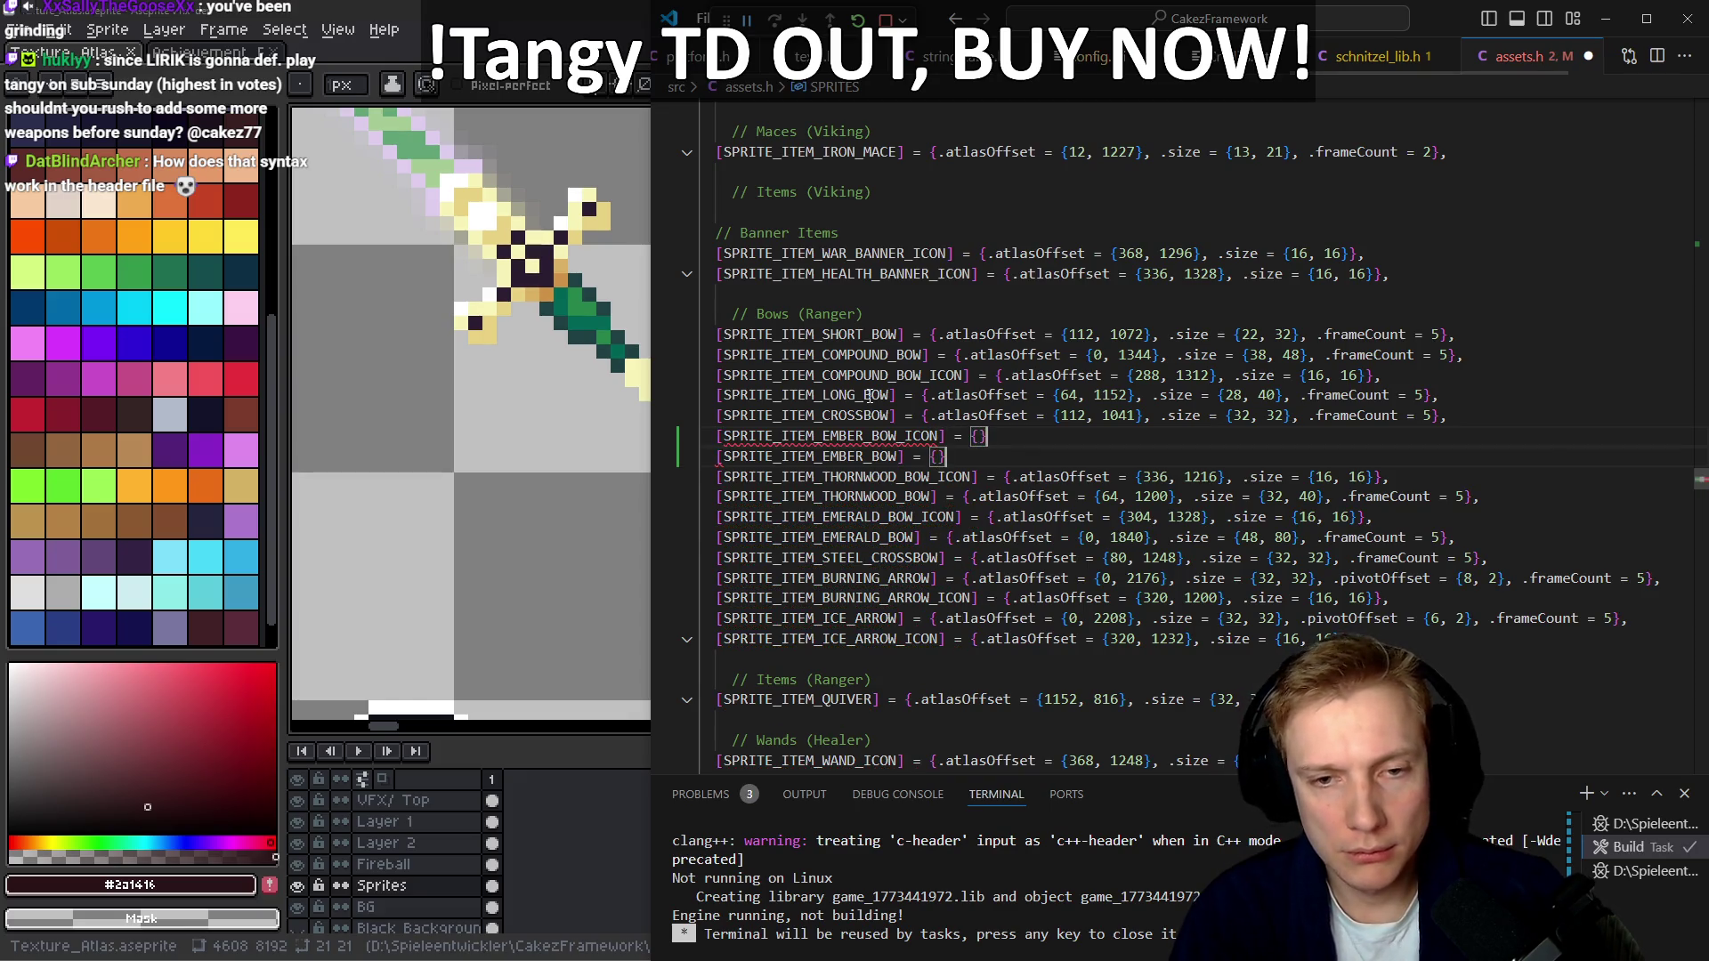
{"action": "type", "text": ".at"}
{"action": "key", "text": "Tab"}
{"action": "type", "text": "= {}, .siz"}
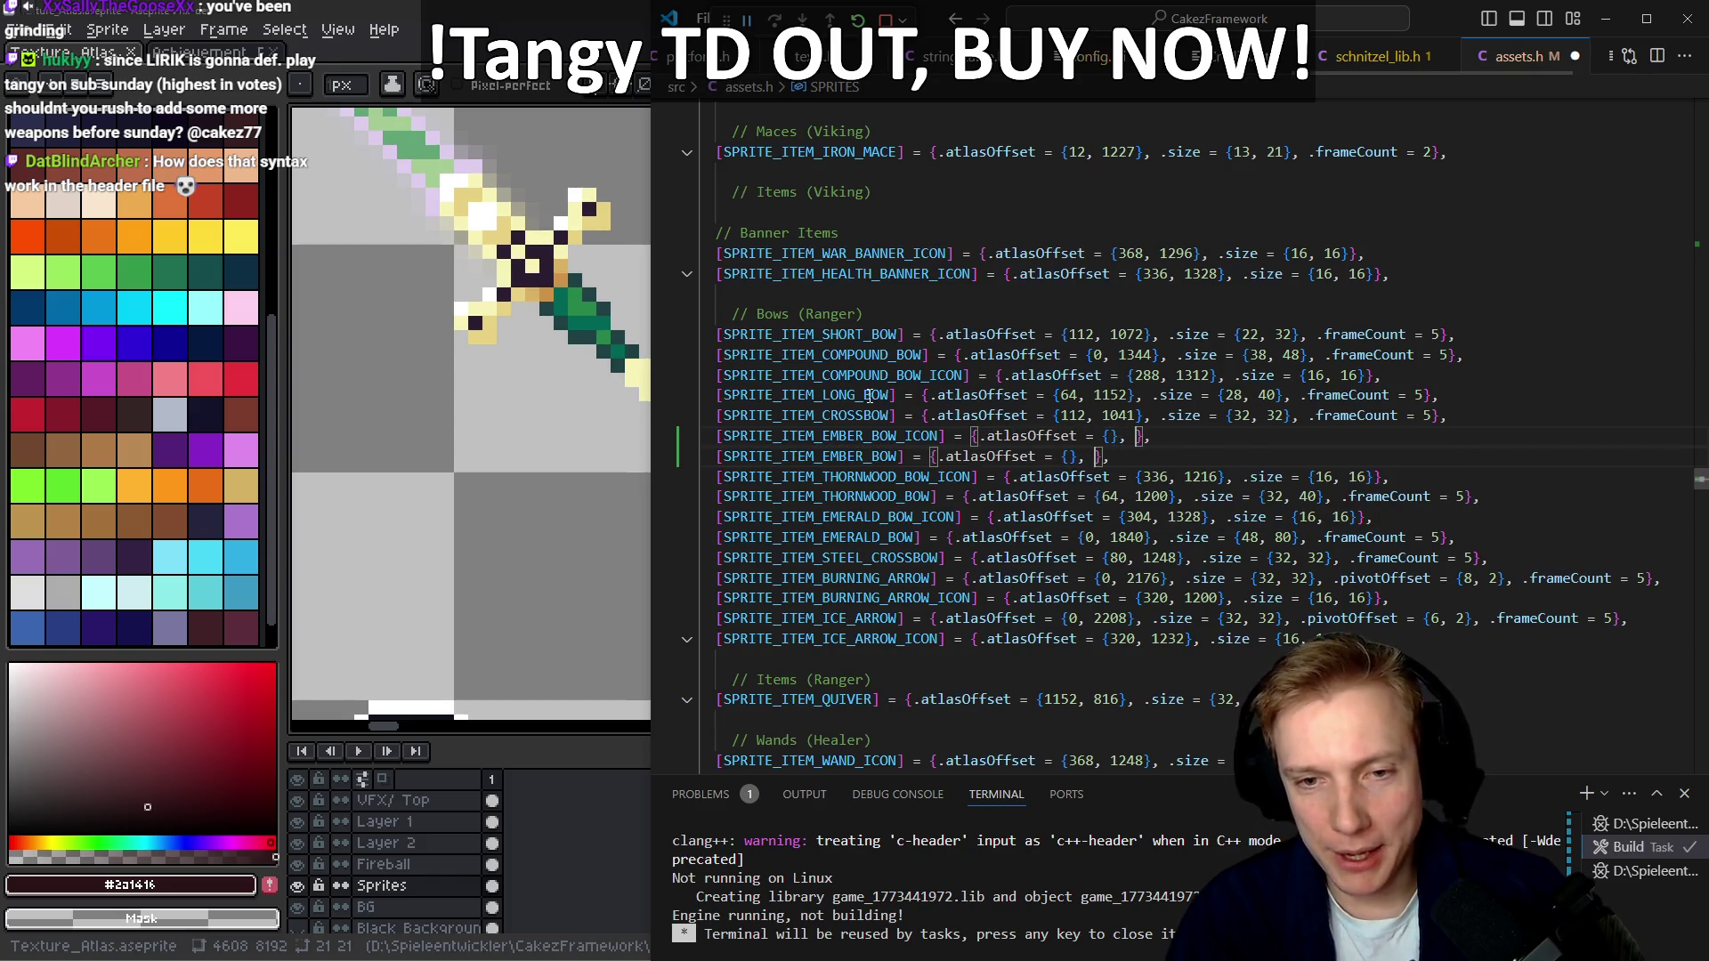
{"action": "key", "text": "Tab"}
{"action": "type", "text": "= {1"}
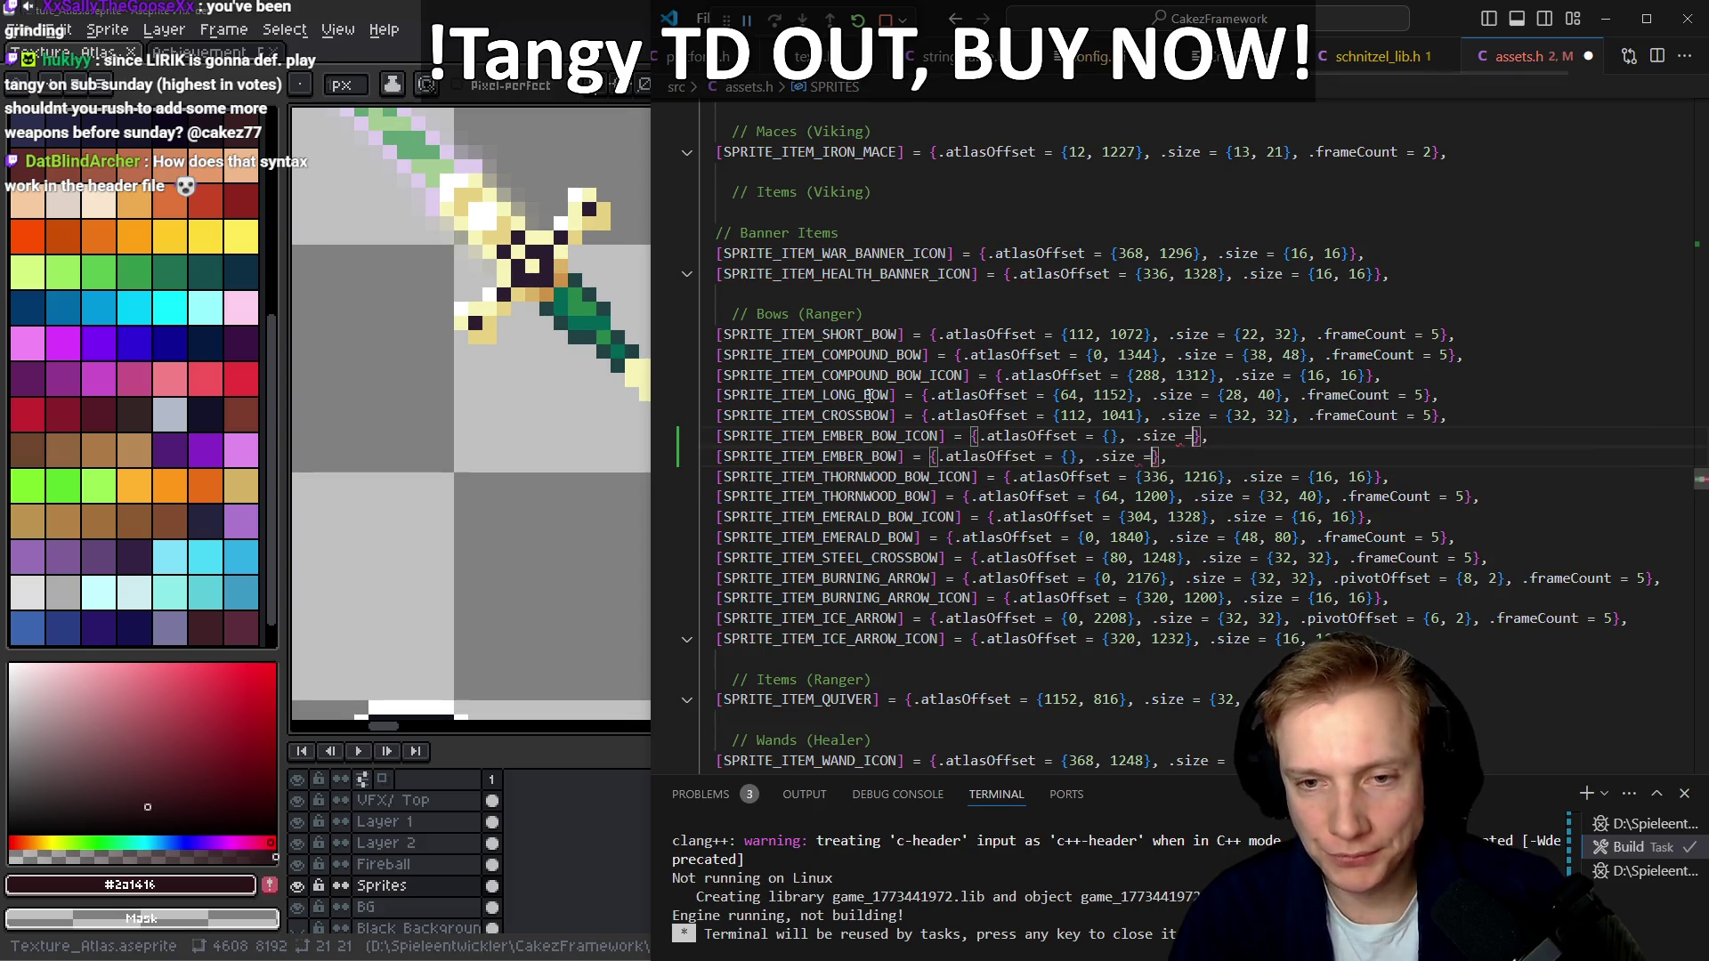
{"action": "type", "text": "6, 16"}
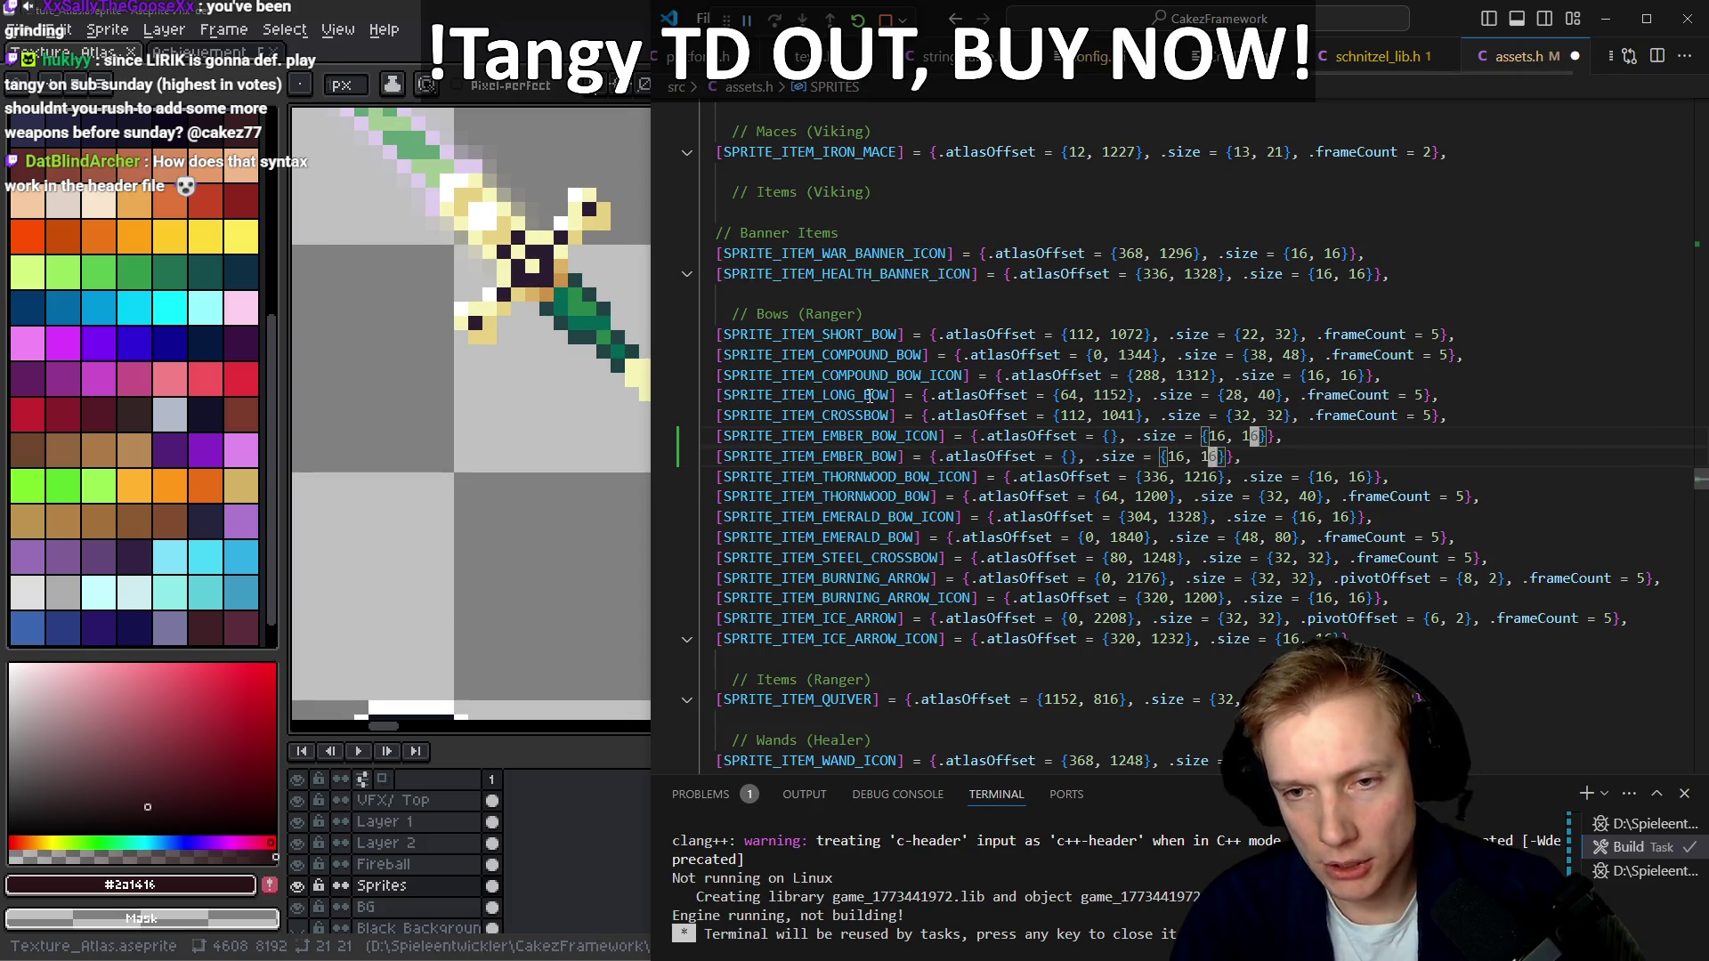
Check the atlas and set the Ember bow icon's offset to {288, 1216}
{"action": "key", "text": "ctrl+Left"}
{"action": "key", "text": "ctrl+Left"}
{"action": "key", "text": "ctrl+Left"}
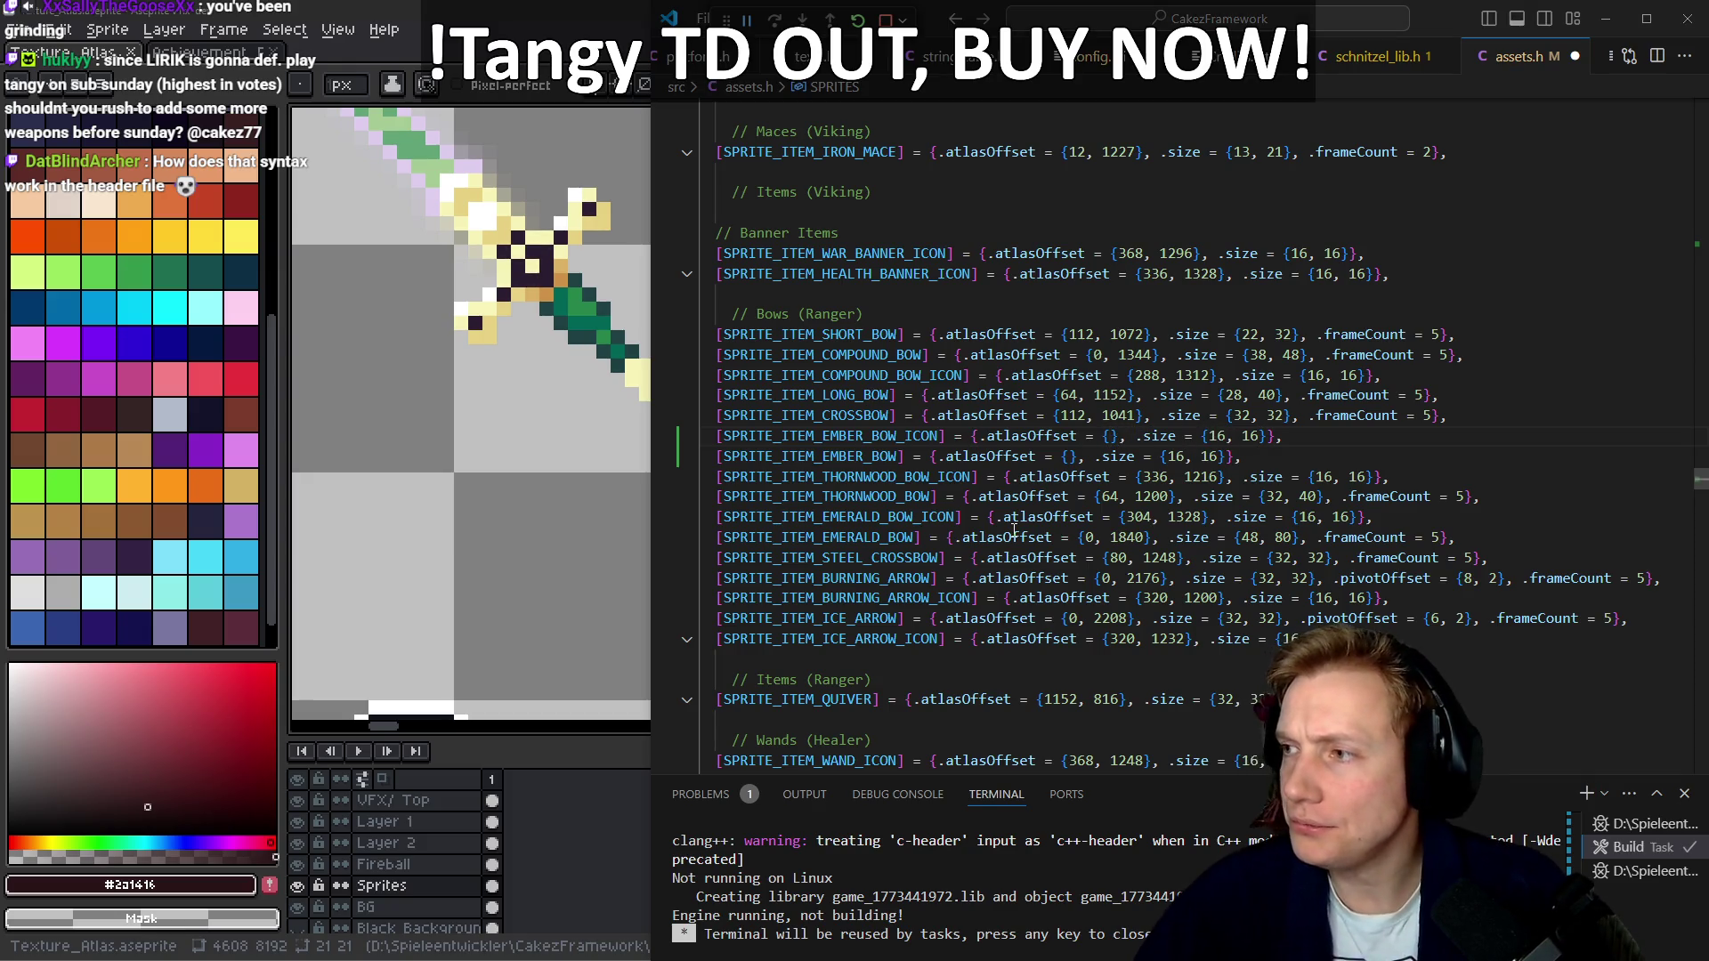
{"action": "key", "text": "alt+Tab"}
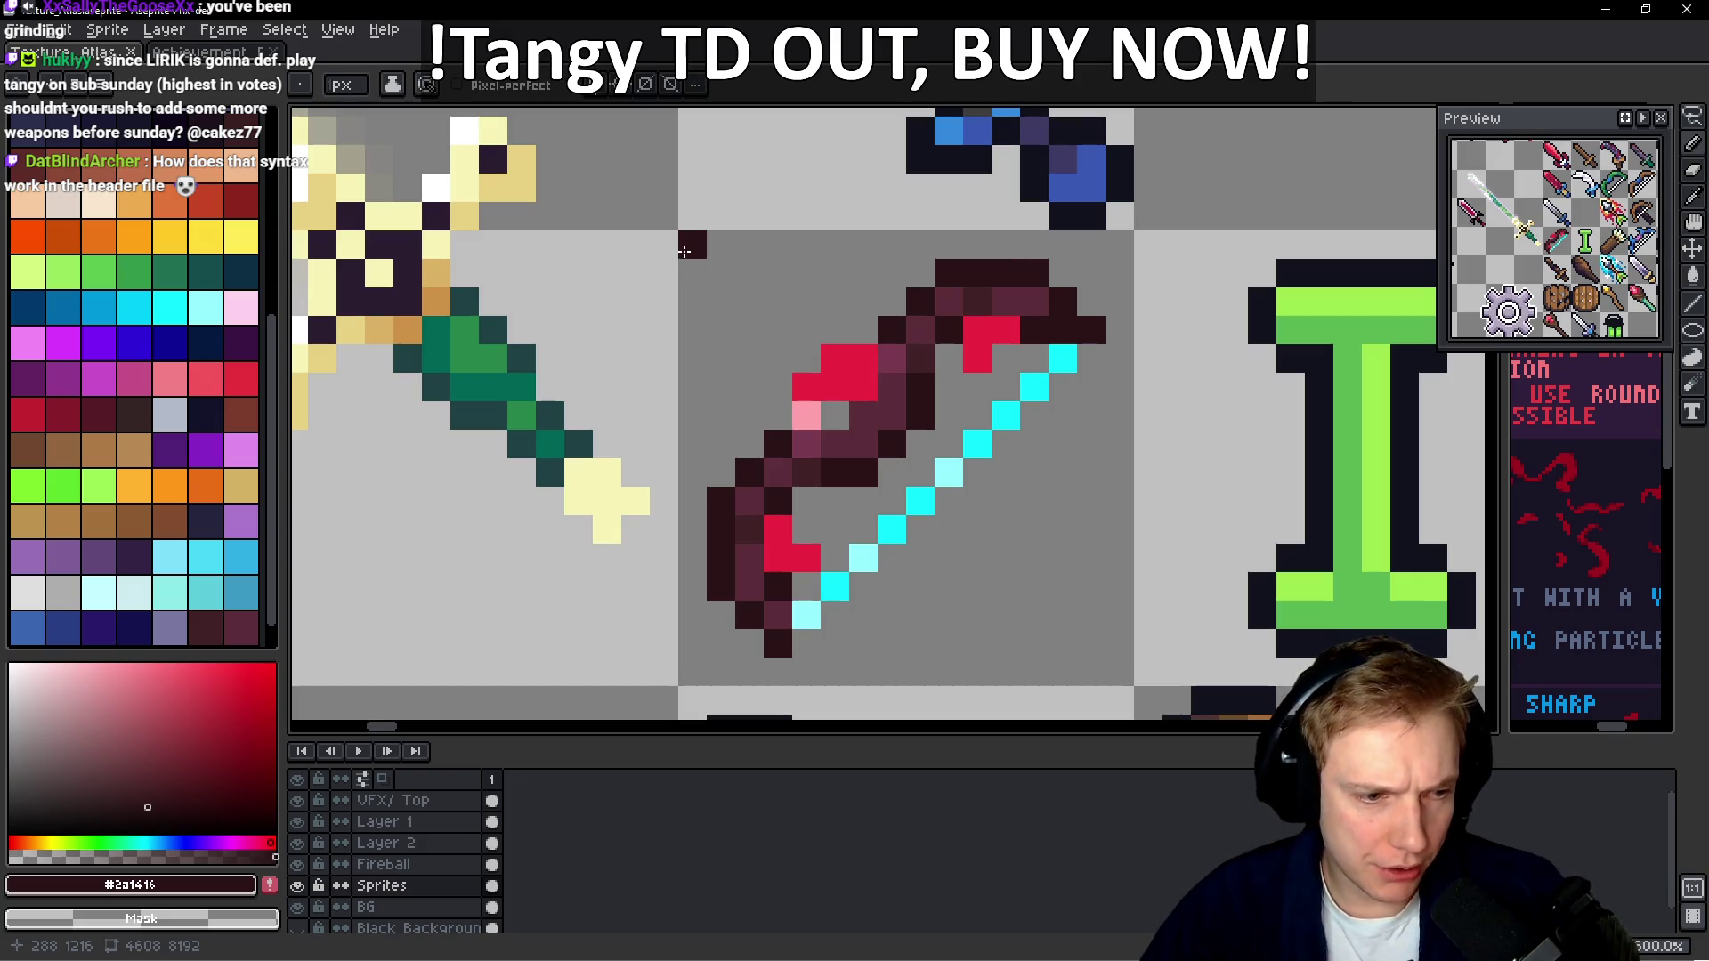
{"action": "key", "text": "alt+Tab"}
{"action": "type", "text": "288"}
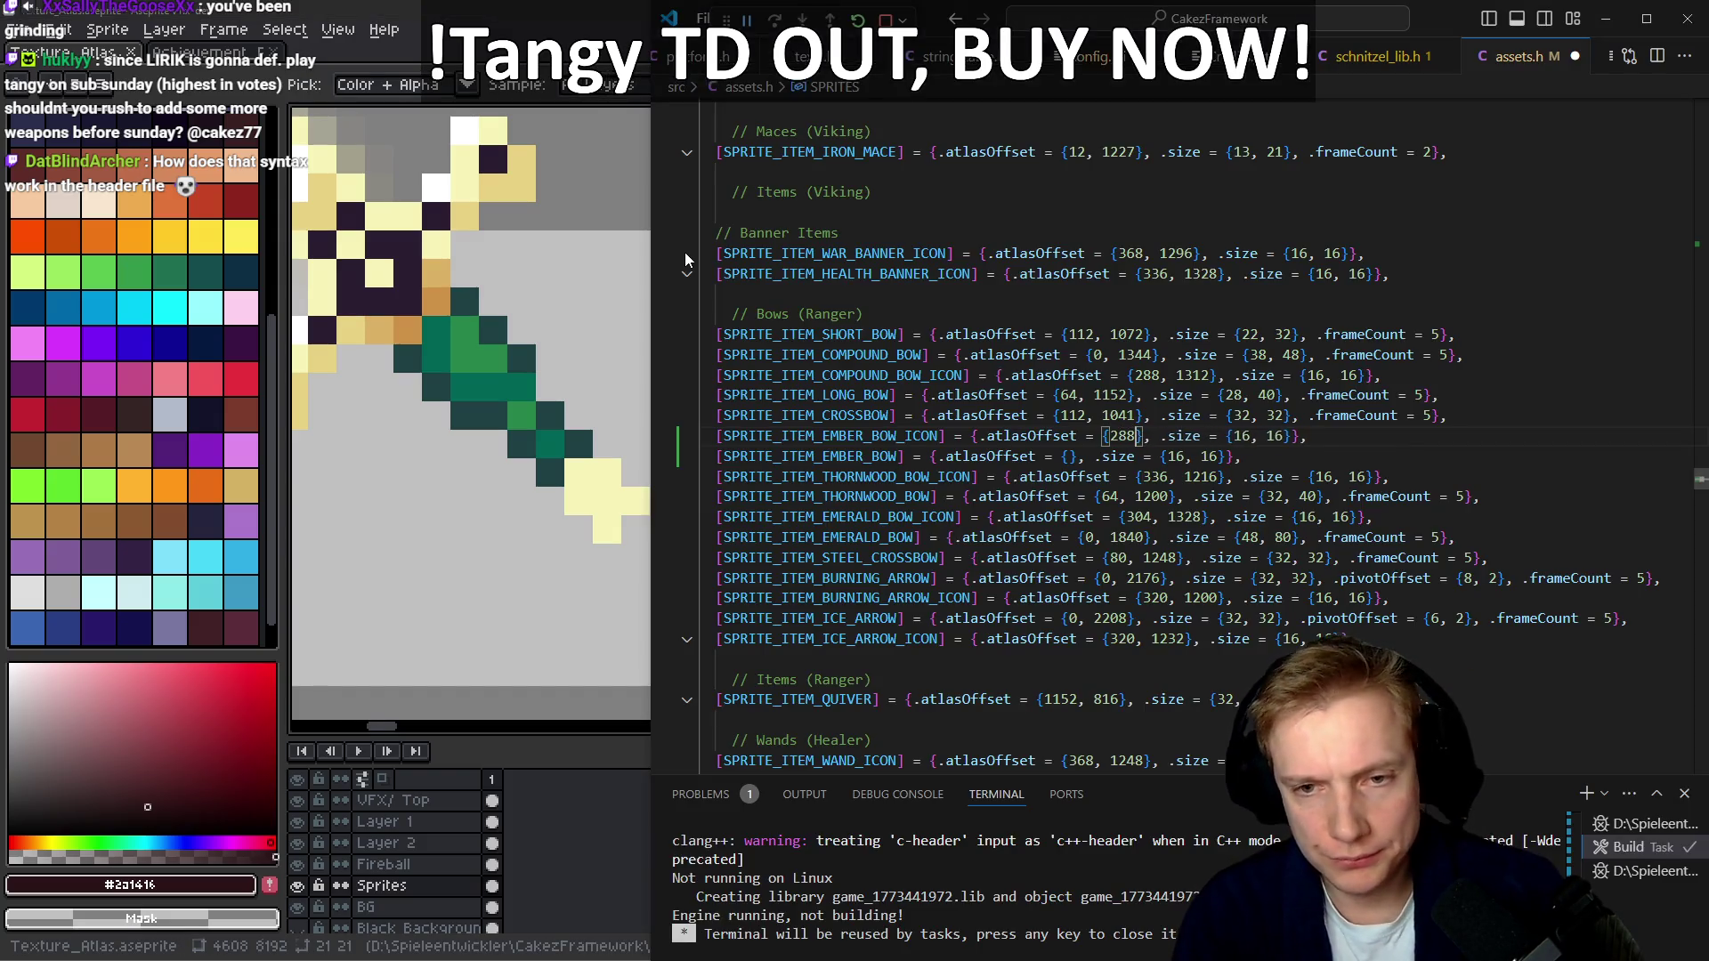
{"action": "type", "text": ", 1216"}
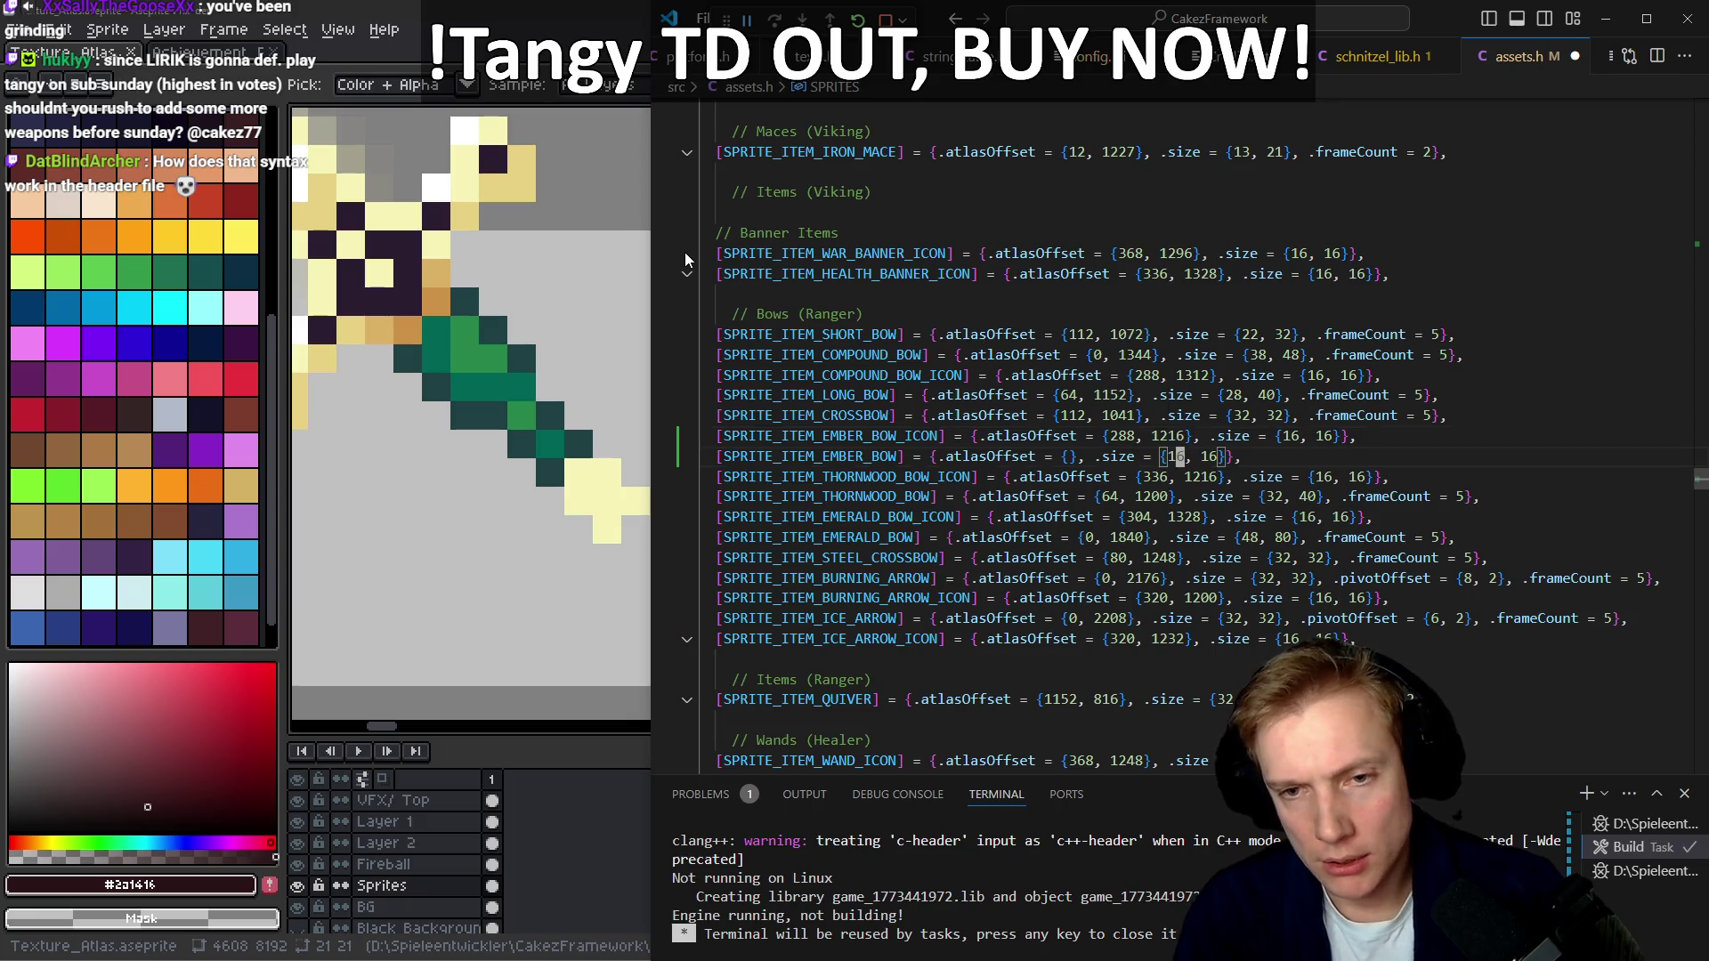
{"action": "key", "text": "Left"}
{"action": "key", "text": "Left"}
{"action": "key", "text": "Left"}
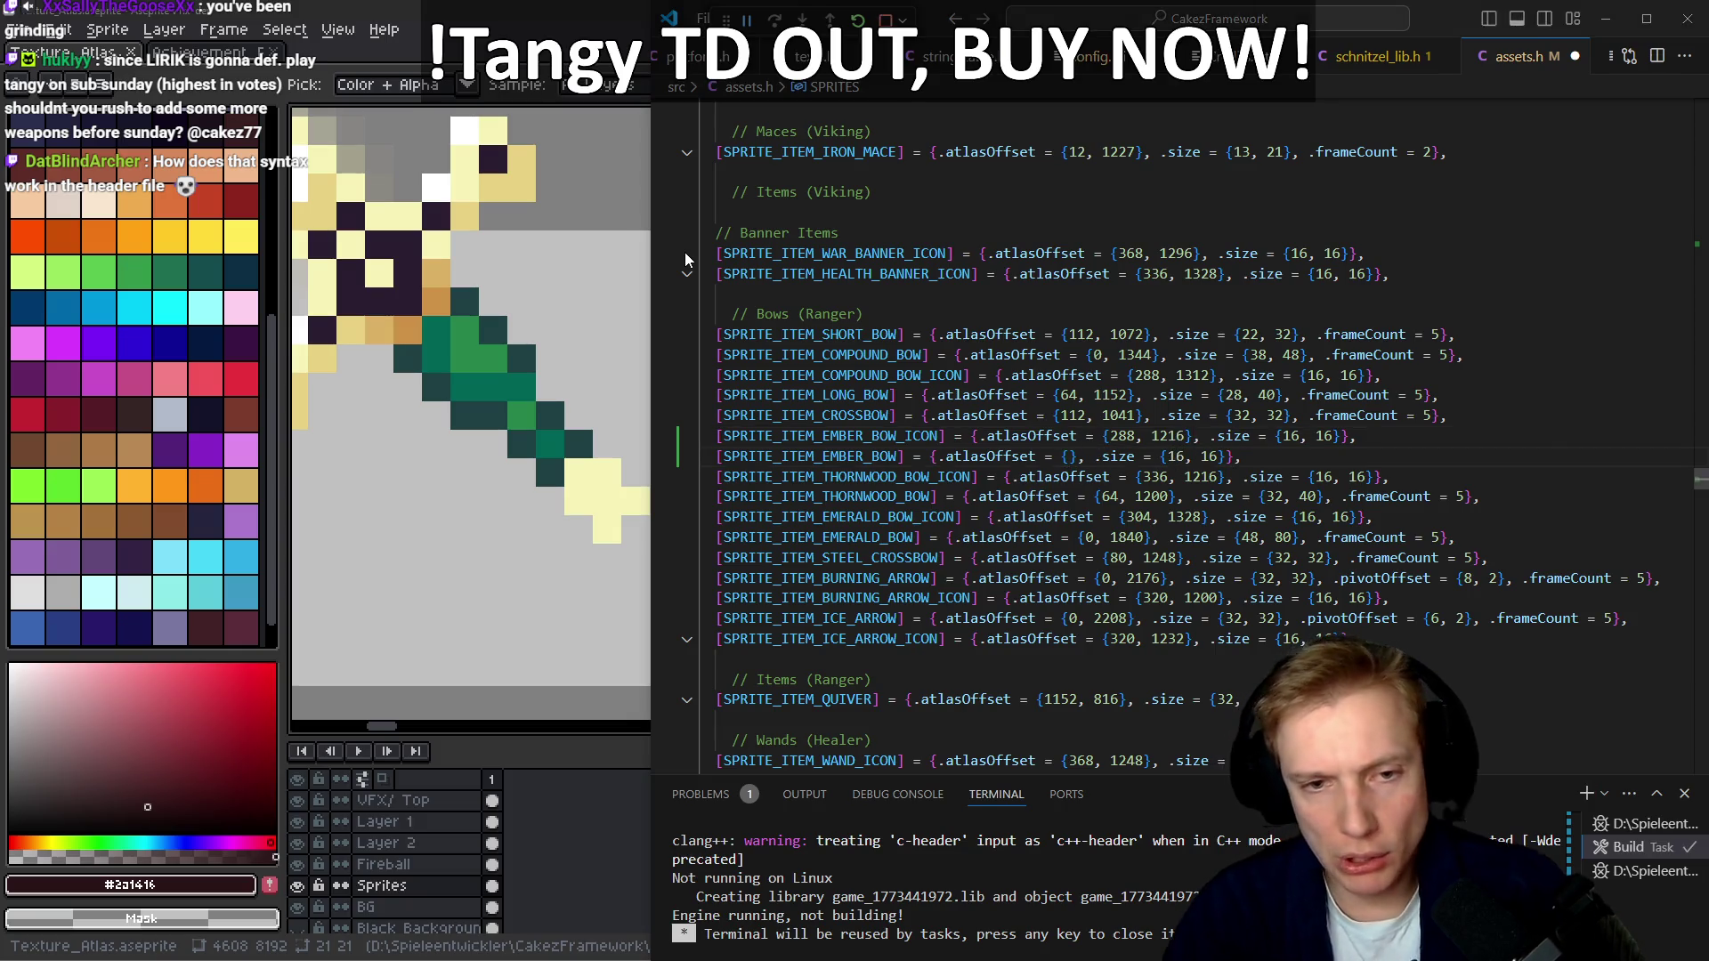
{"action": "key", "text": "alt+Tab"}
{"action": "scroll", "coordinate": [945, 461], "scroll_direction": "down", "scroll_amount": 2}
Marquee-select the Ember bow sprite and paste a copy below the first brown bow
{"action": "scroll", "coordinate": [946, 460], "scroll_direction": "left", "scroll_amount": 5}
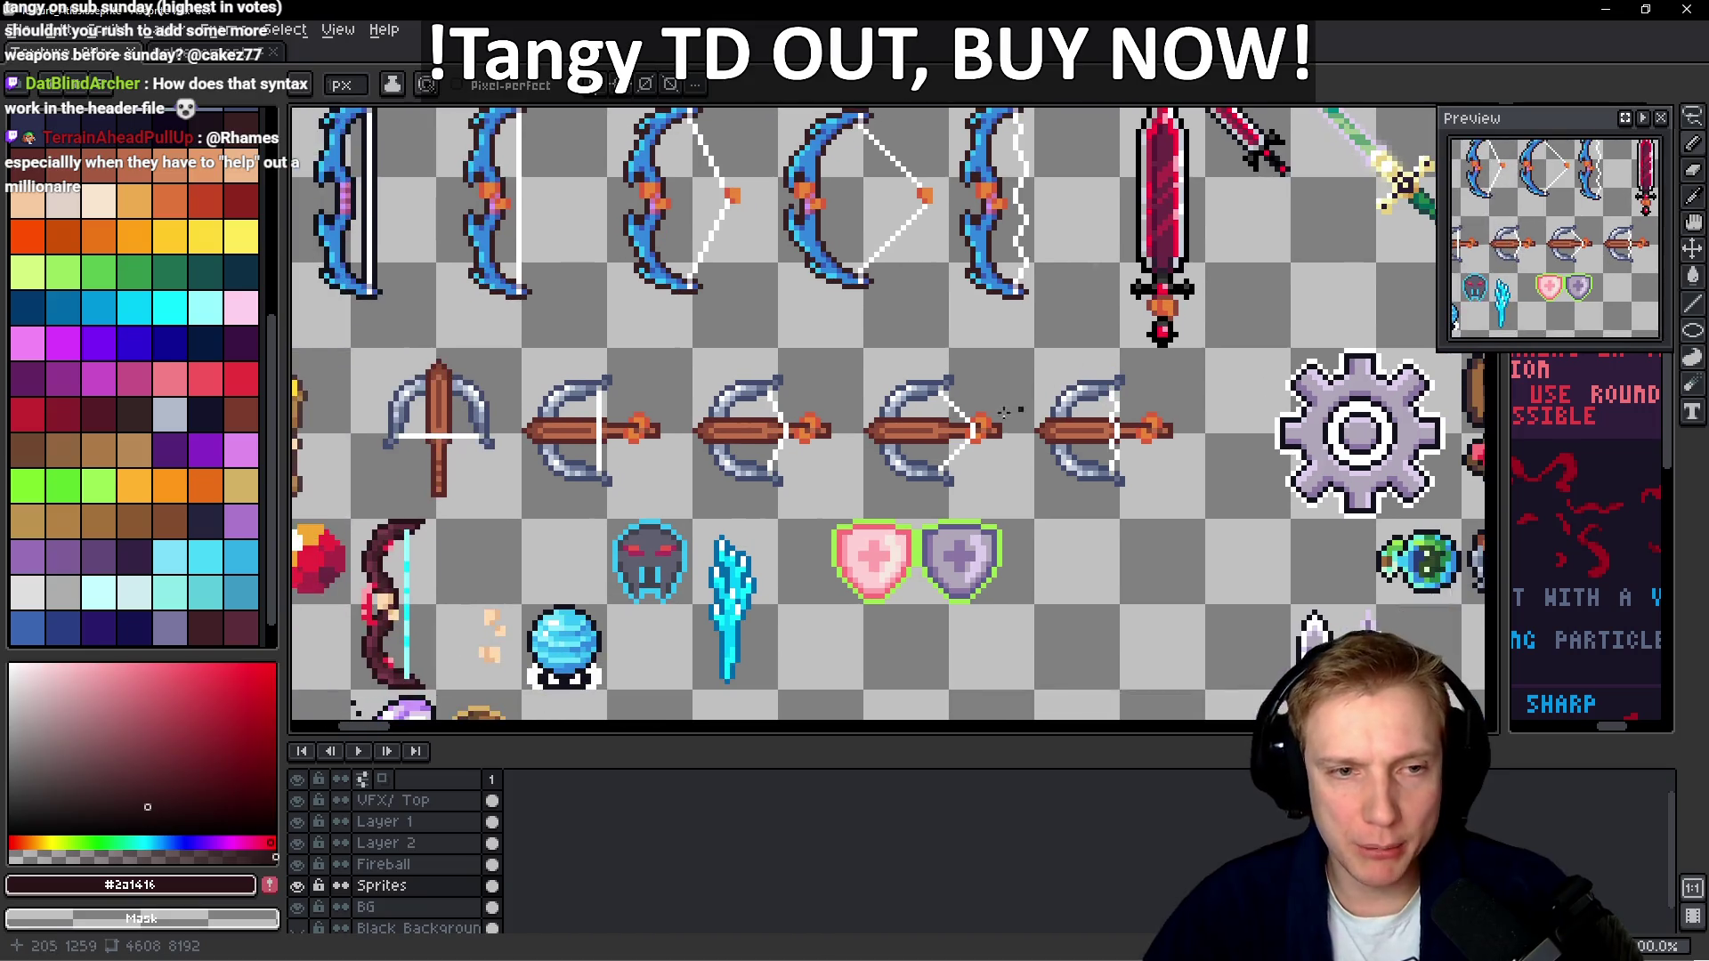
{"action": "scroll", "coordinate": [719, 474], "scroll_direction": "up", "scroll_amount": 2}
{"action": "scroll", "coordinate": [720, 475], "scroll_direction": "down", "scroll_amount": 3}
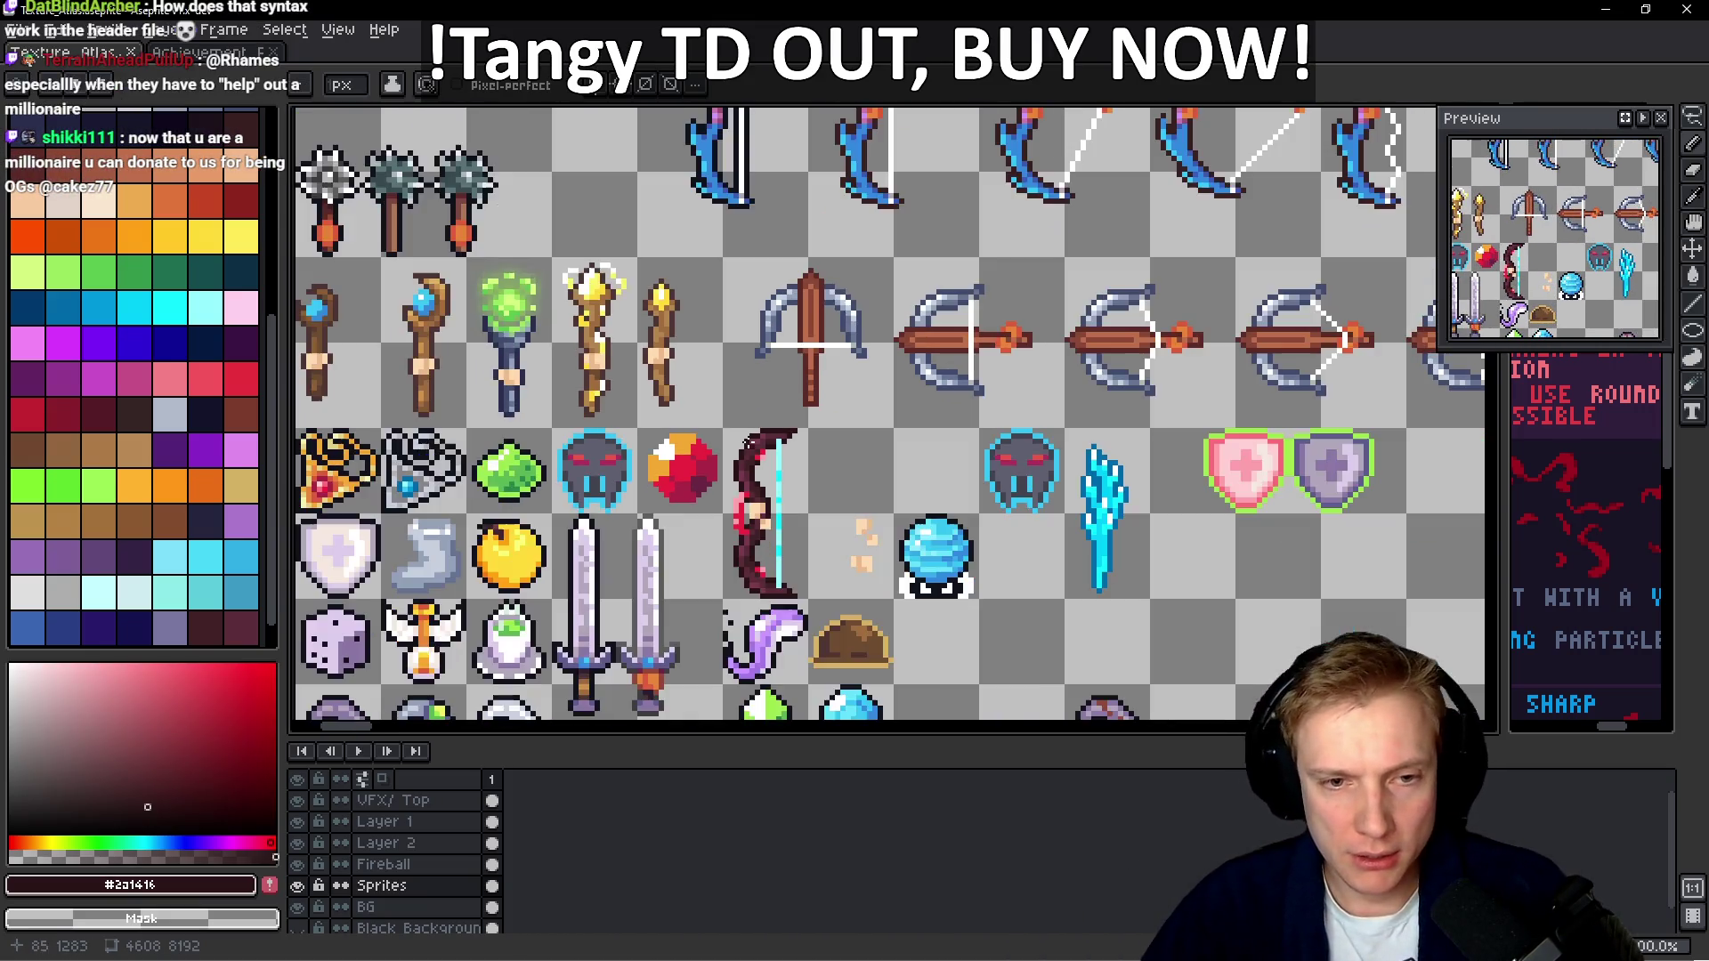
{"action": "scroll", "coordinate": [759, 405], "scroll_direction": "up", "scroll_amount": 2}
{"action": "key", "text": "m"}
{"action": "left_click_drag", "start_coordinate": [743, 610], "coordinate": [886, 336]}
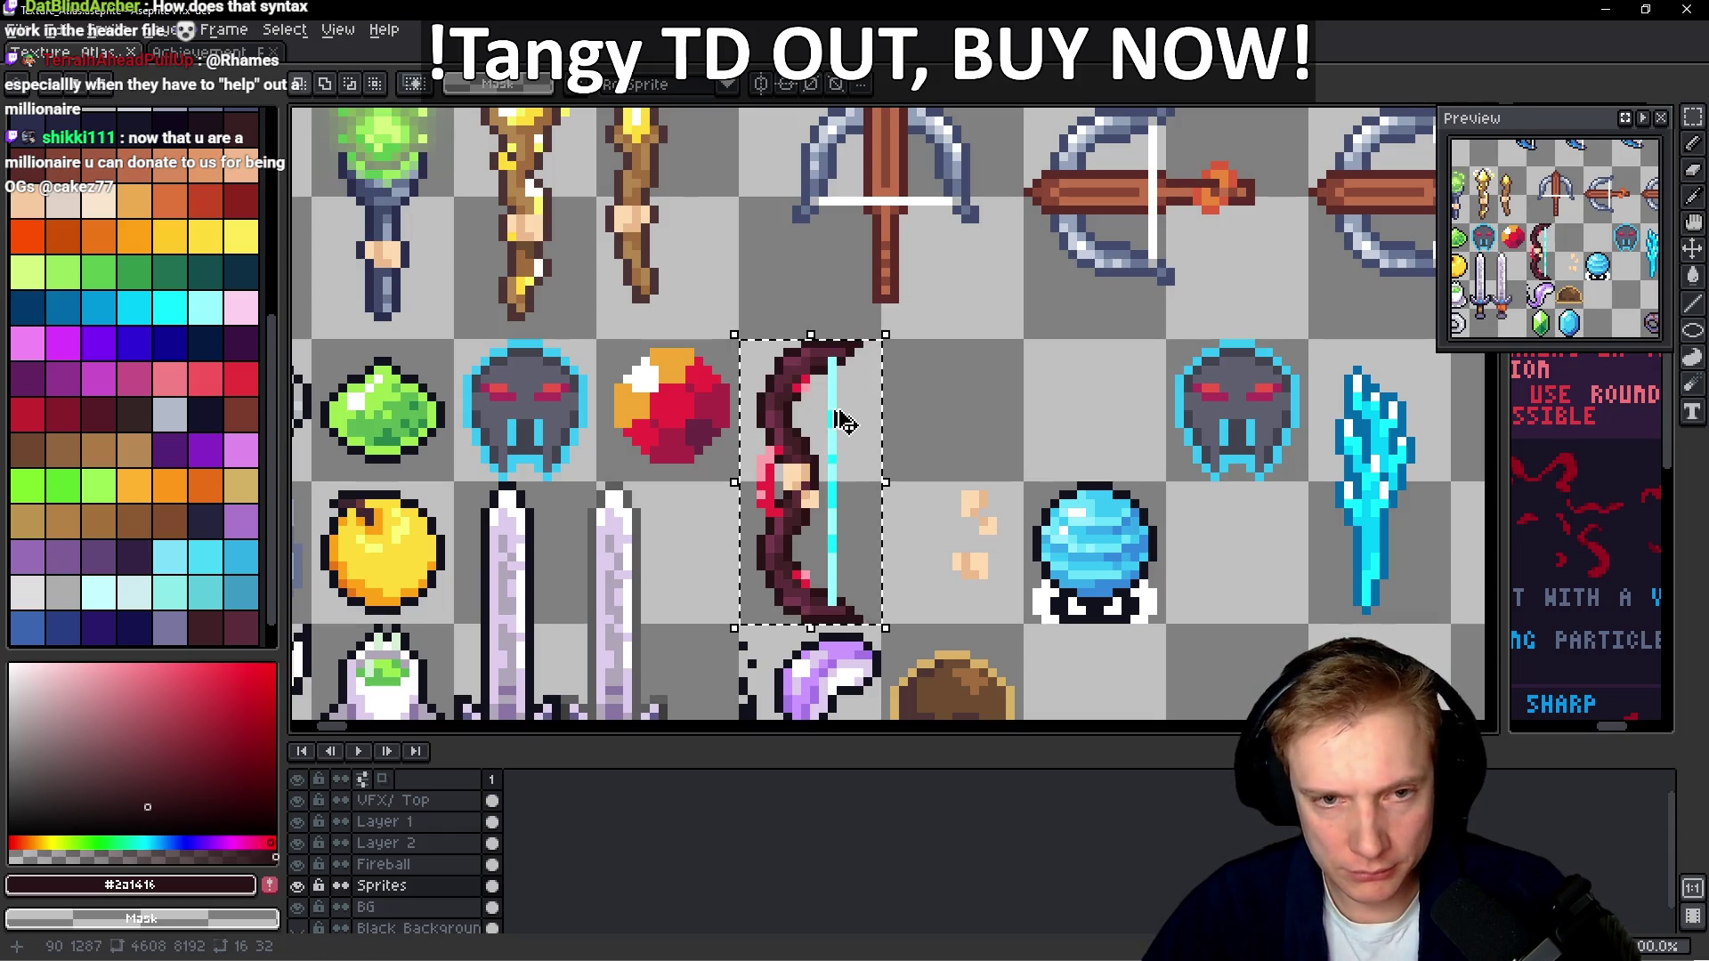
{"action": "scroll", "coordinate": [917, 416], "scroll_direction": "down", "scroll_amount": 5}
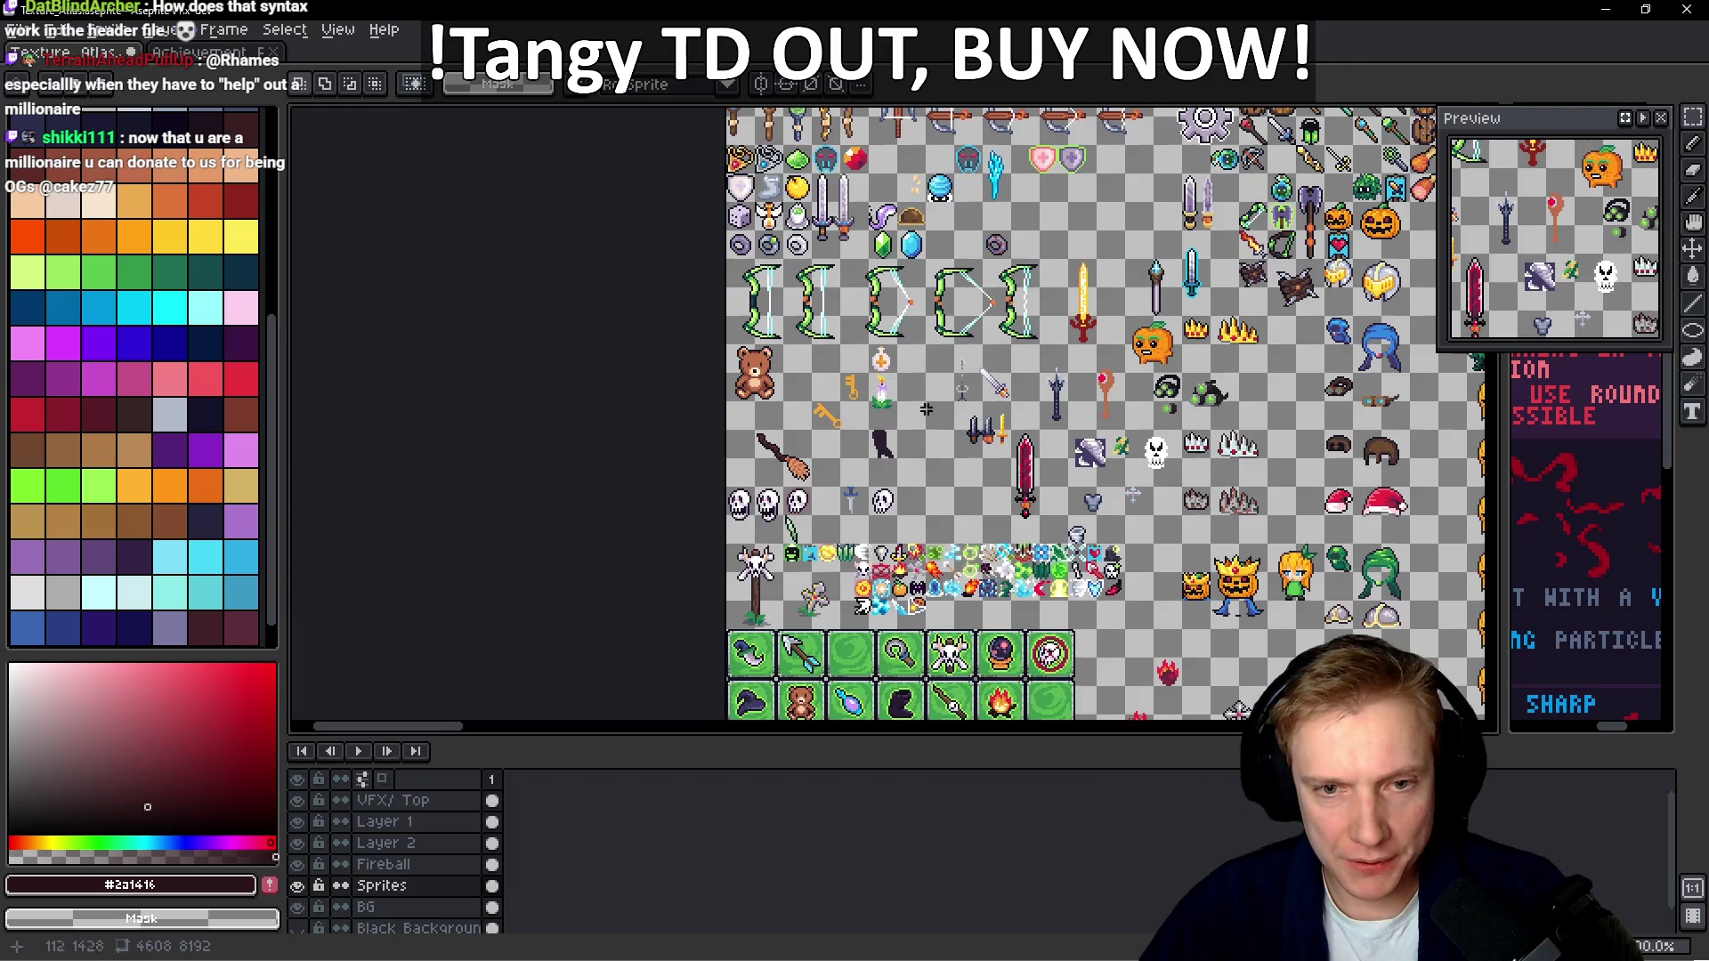
{"action": "scroll", "coordinate": [812, 459], "scroll_direction": "down", "scroll_amount": 10}
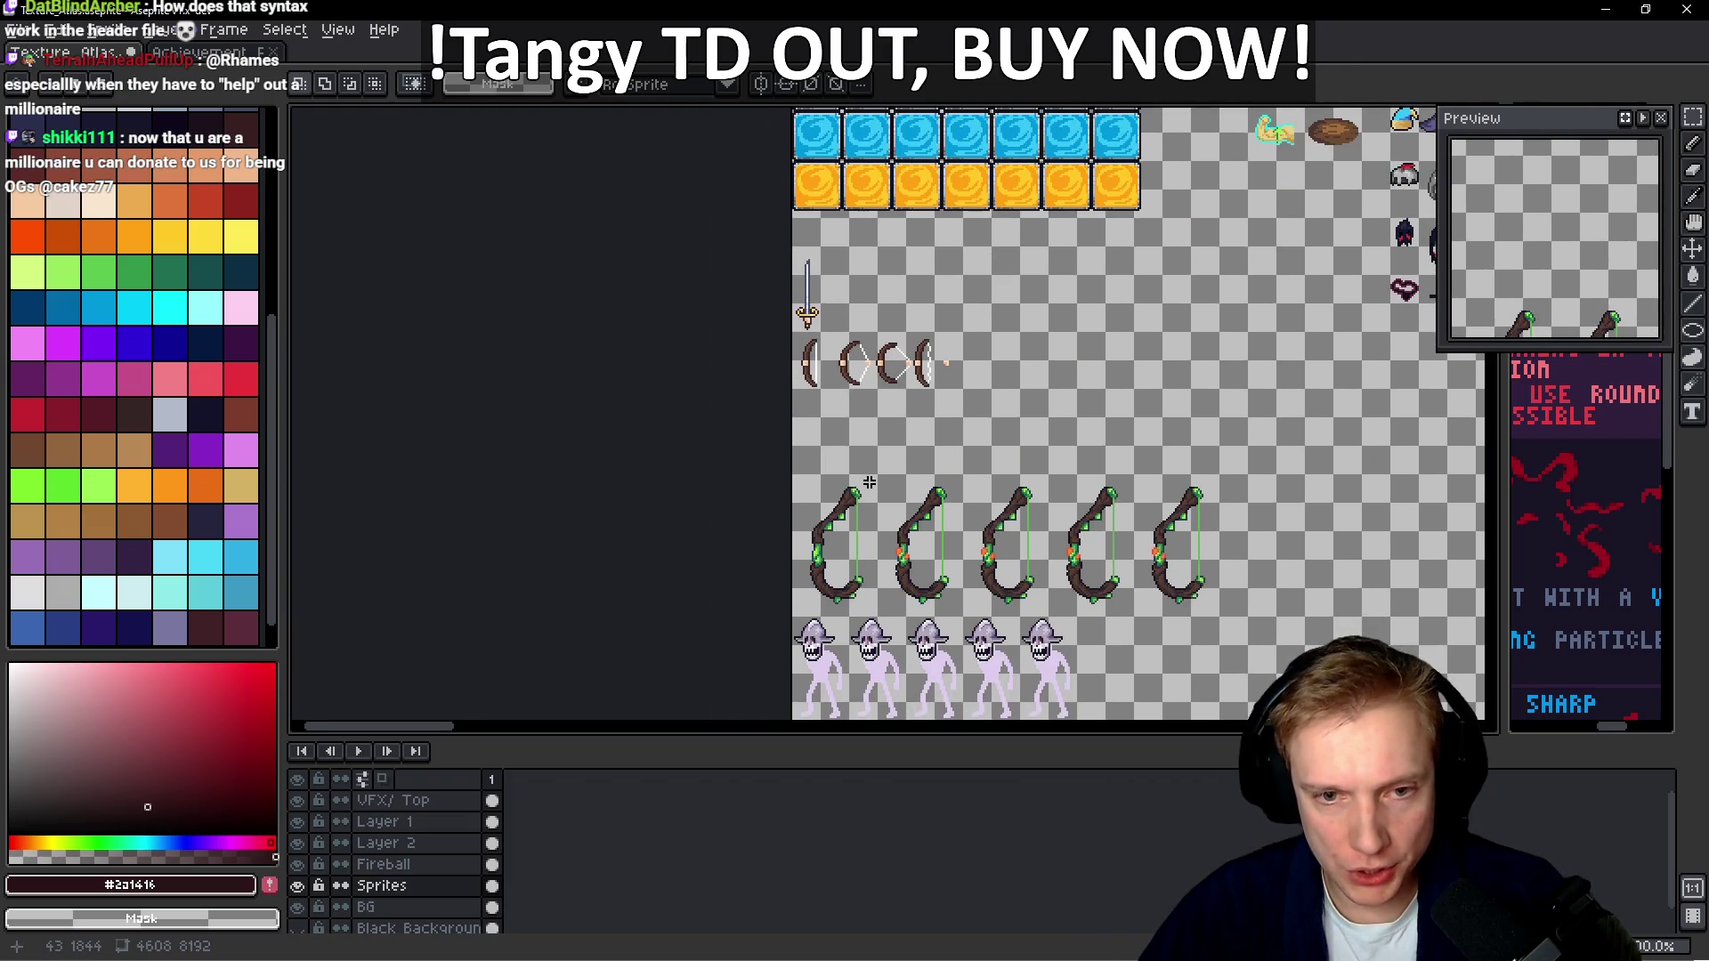
{"action": "scroll", "coordinate": [837, 419], "scroll_direction": "up", "scroll_amount": 4}
{"action": "key", "text": "ctrl+v"}
{"action": "mouse_move", "coordinate": [1292, 425]}
{"action": "left_mouse_down"}
{"action": "mouse_move", "coordinate": [741, 481]}
{"action": "mouse_move", "coordinate": [723, 447]}
{"action": "left_mouse_up"}
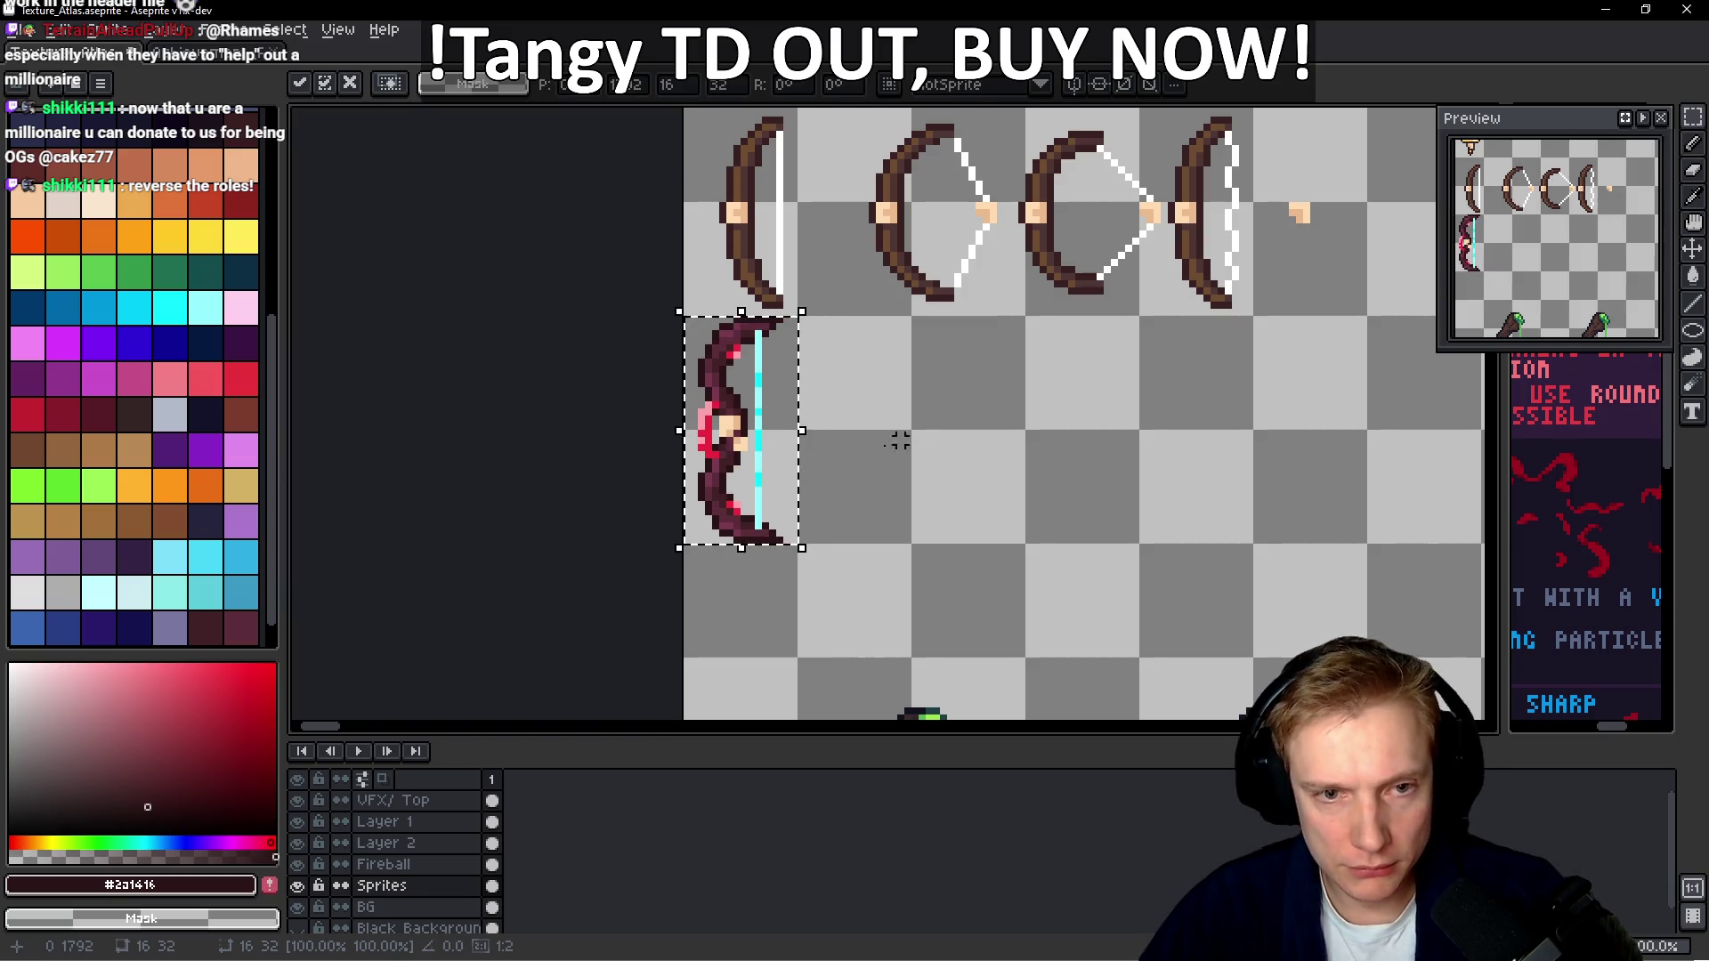
Fill the rest of the row with Ember bow copies, save the atlas, and open Export Sprite Sheet
{"action": "key", "text": "ctrl+v"}
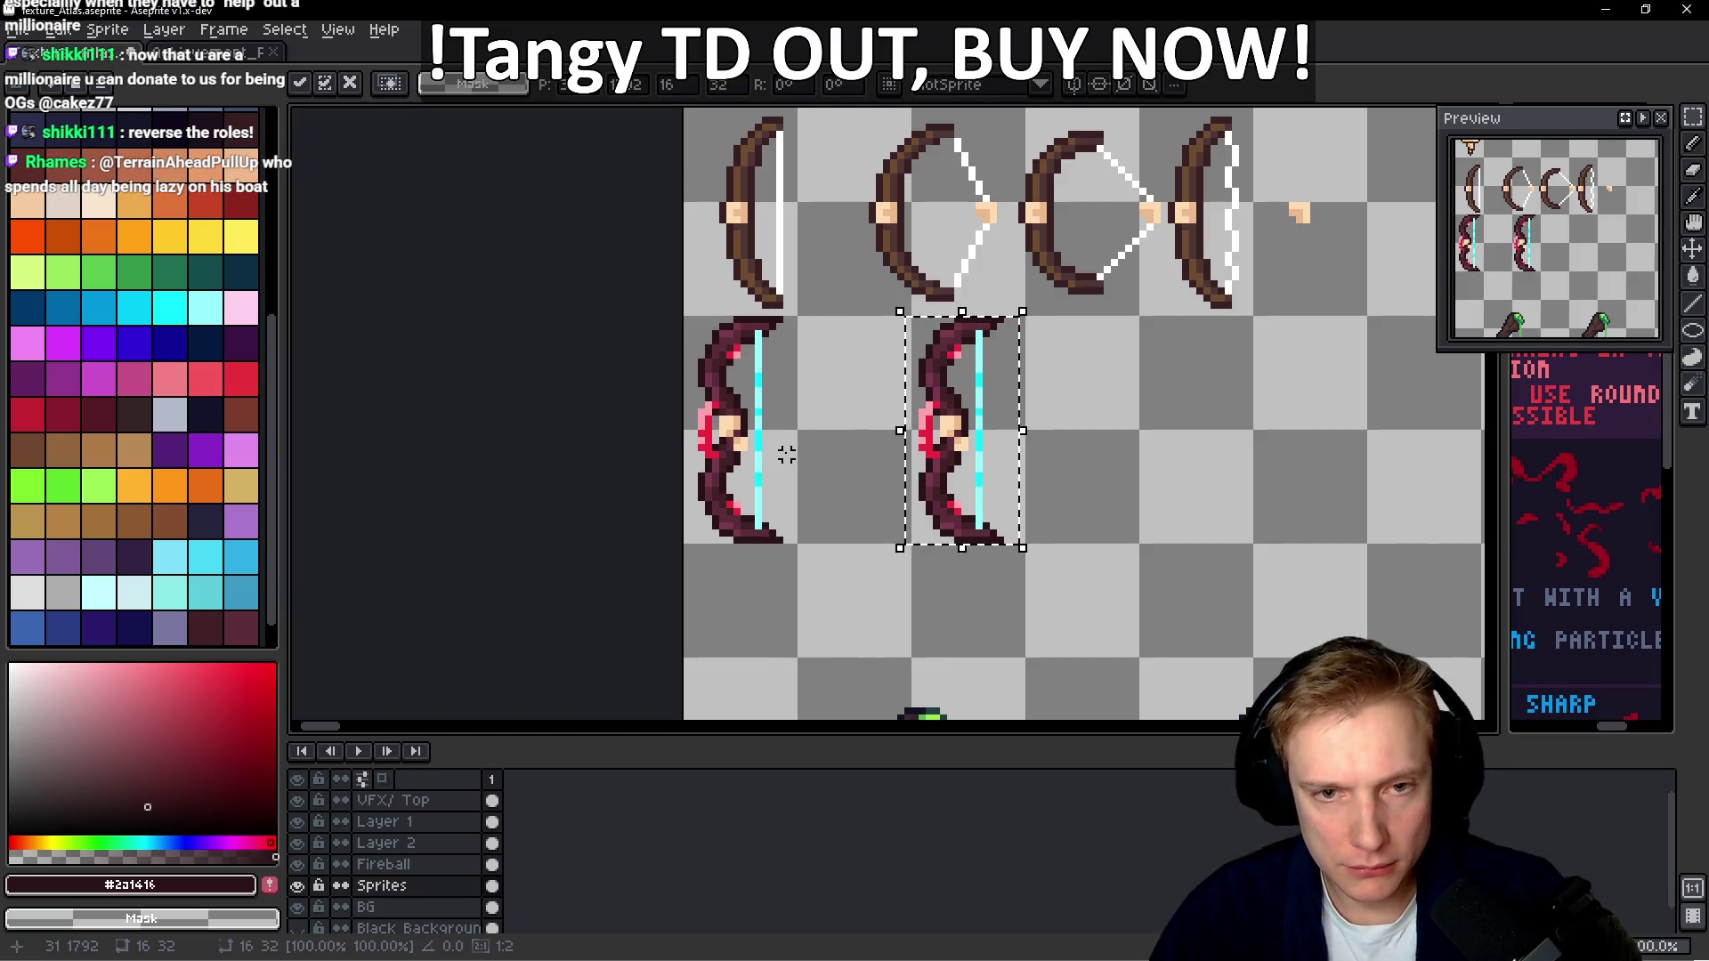
{"action": "key", "text": "Left"}
{"action": "key", "text": "Left"}
{"action": "key", "text": "Left"}
{"action": "key", "text": "Return"}
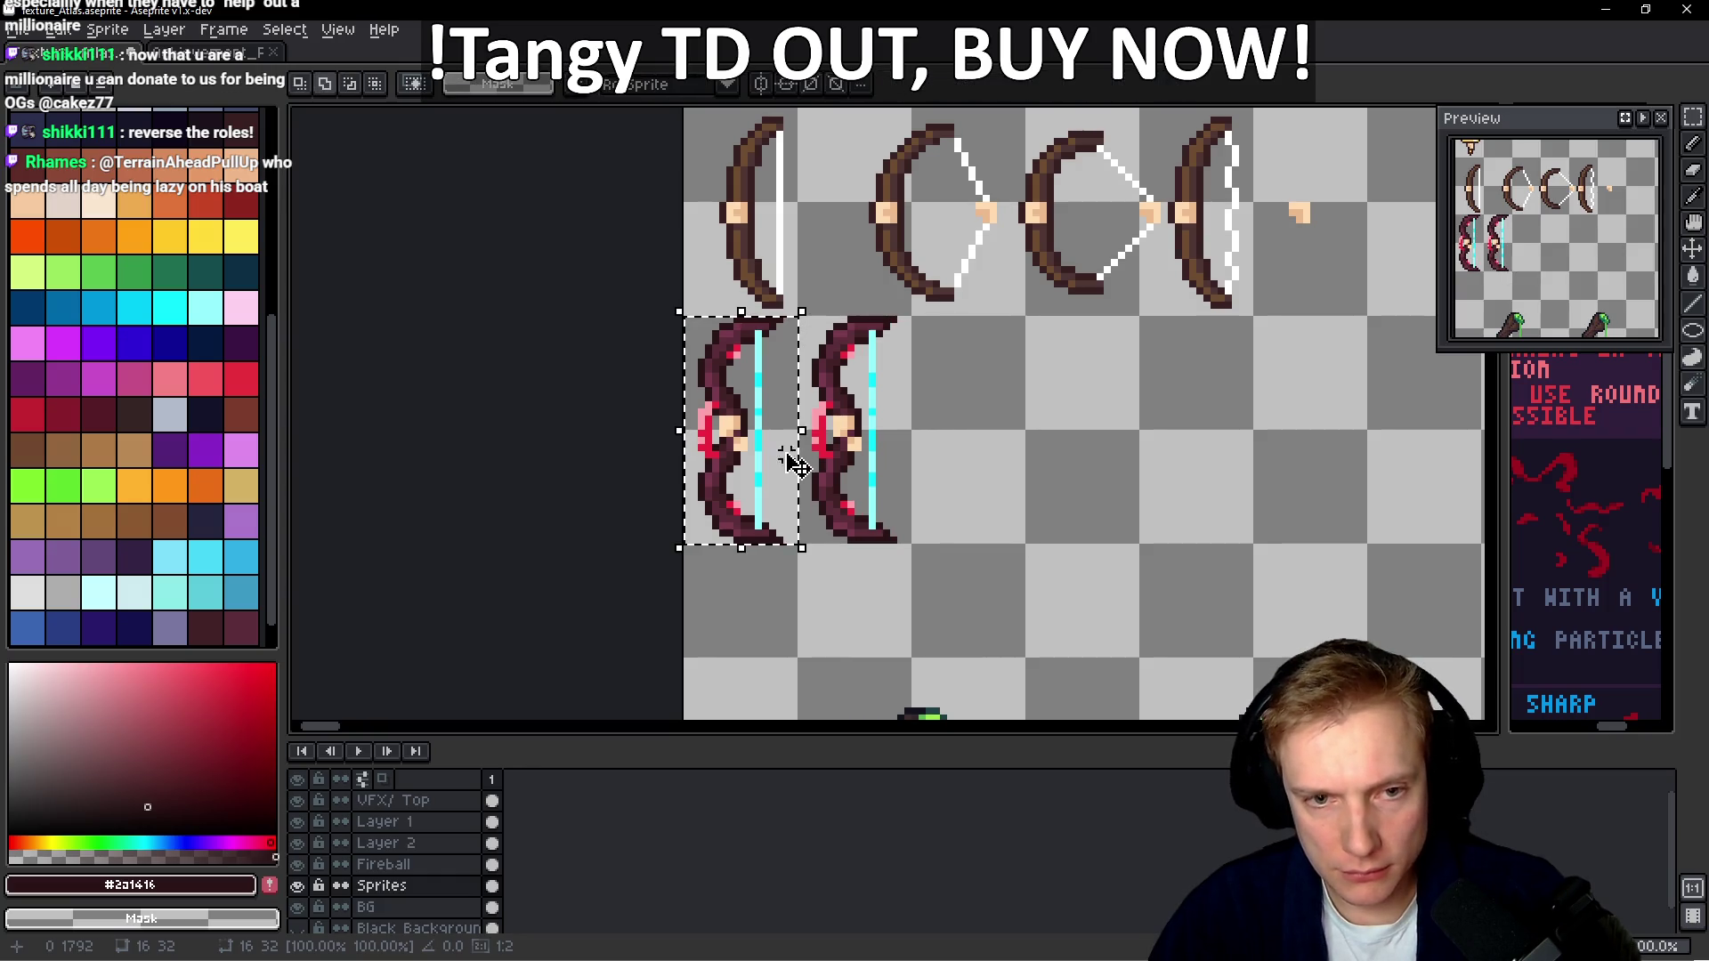
{"action": "key", "text": "ctrl+v"}
{"action": "key", "text": "Return"}
{"action": "key", "text": "ctrl+v"}
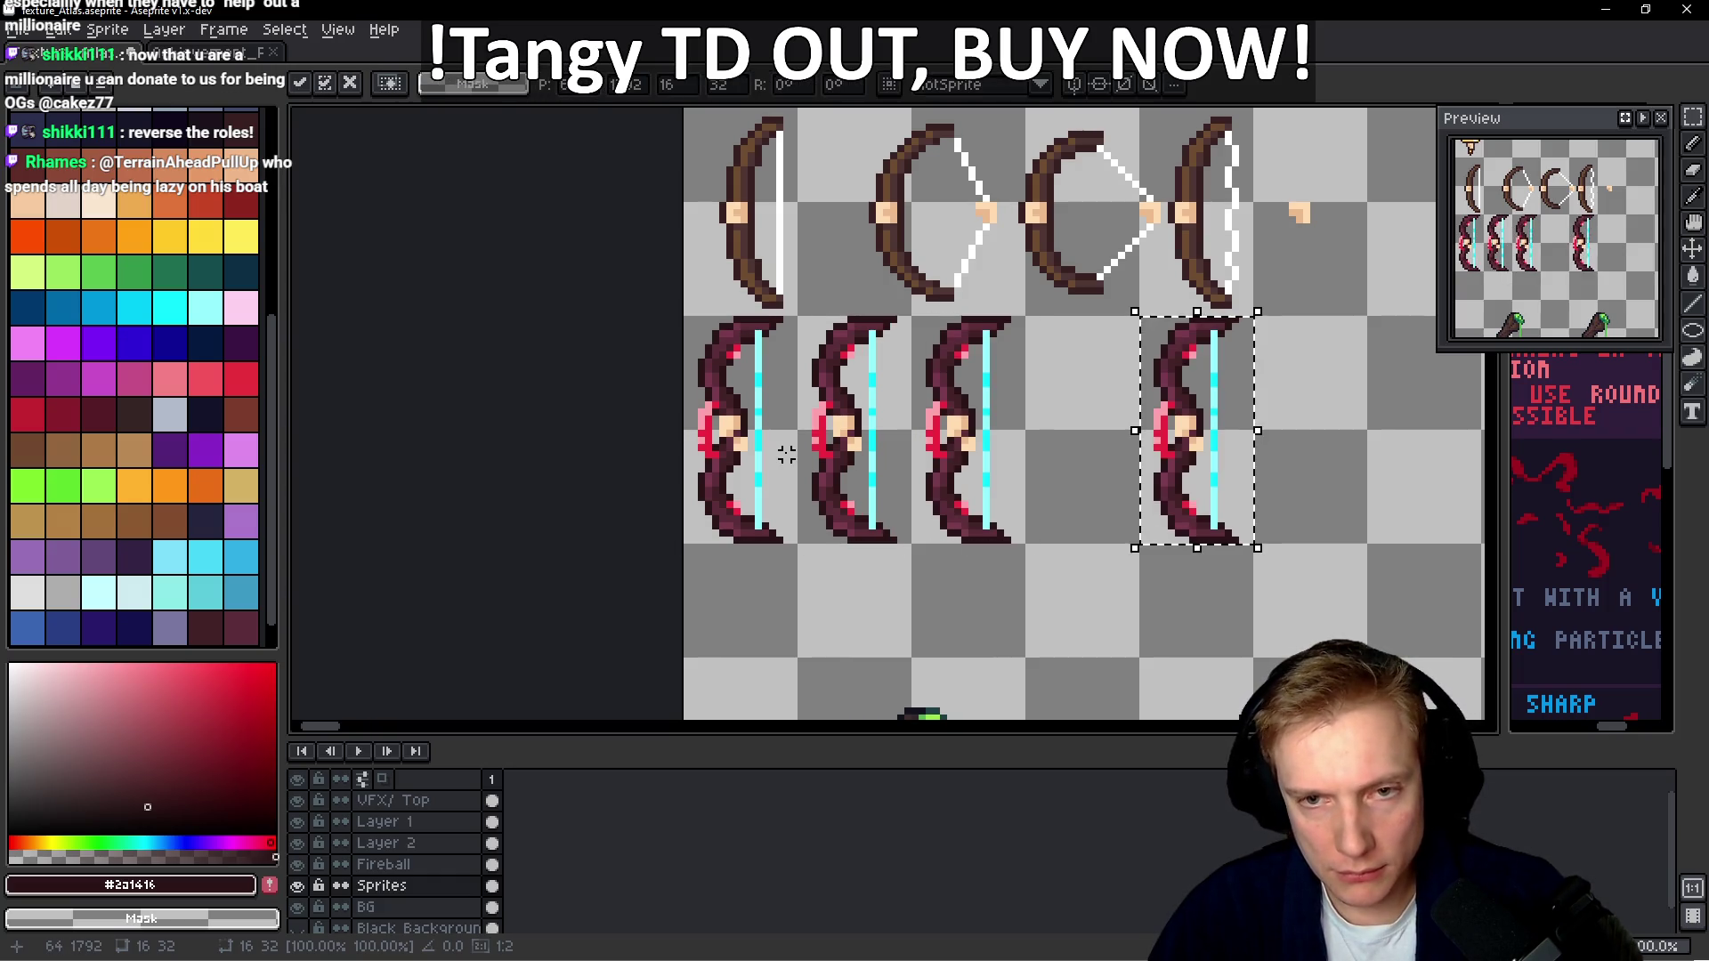
{"action": "key", "text": "Return"}
{"action": "key", "text": "ctrl+v"}
{"action": "key", "text": "Return"}
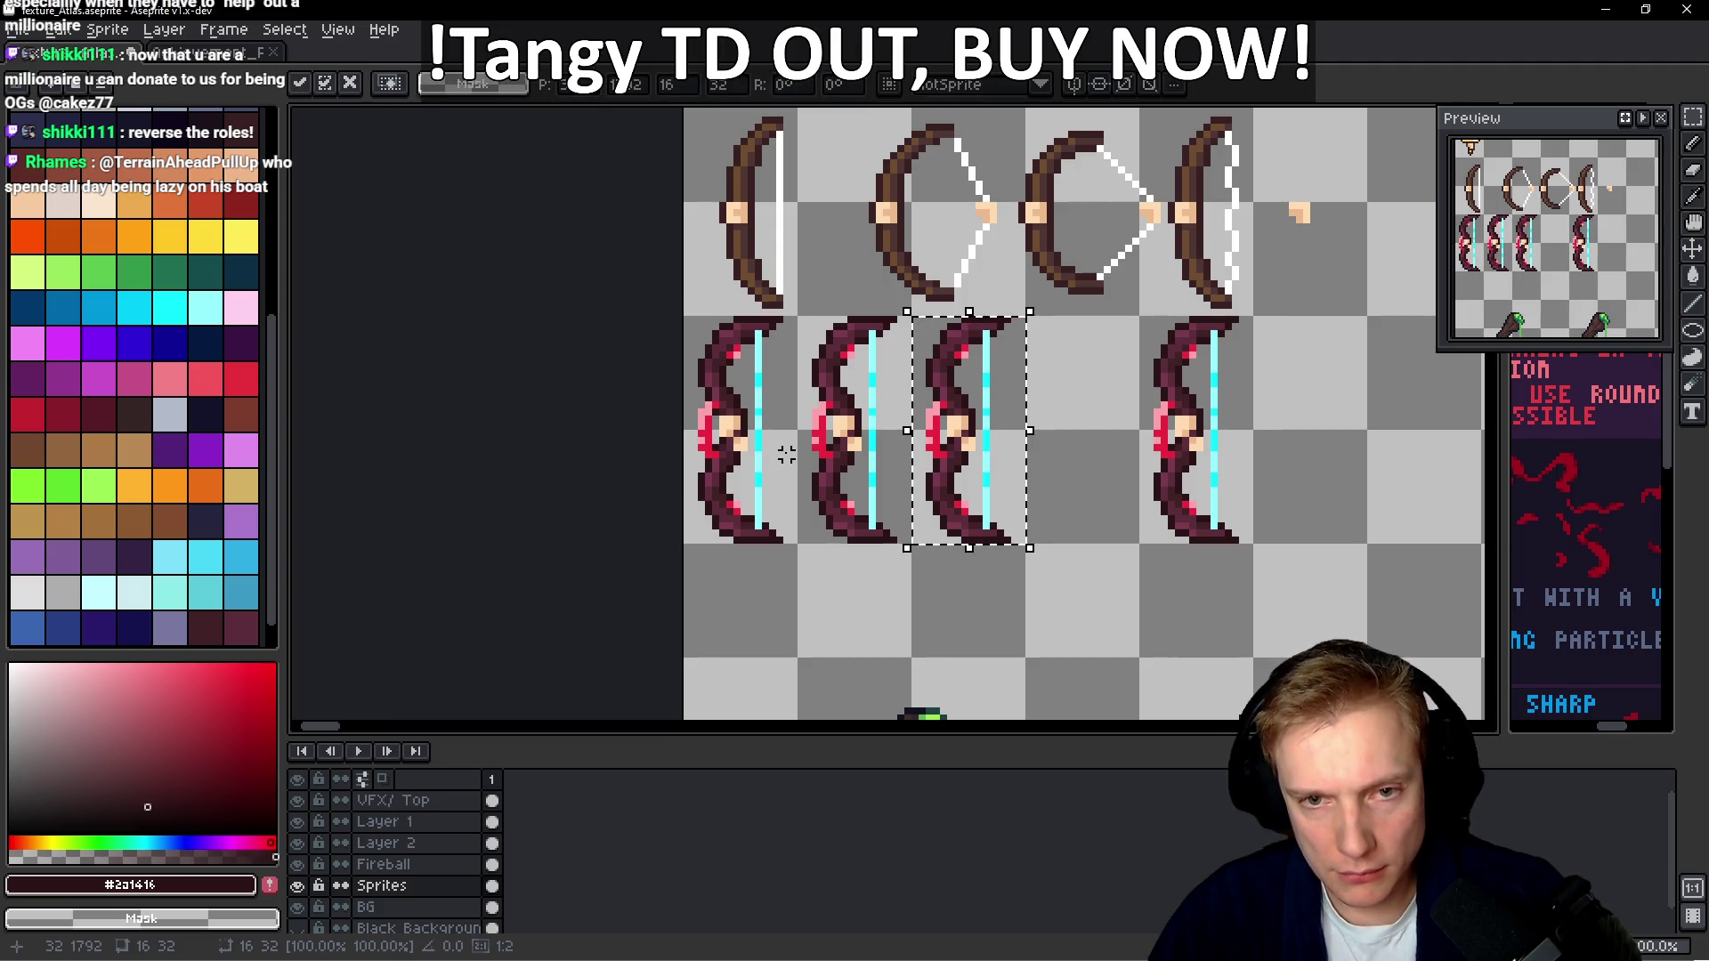
{"action": "key", "text": "ctrl+v"}
{"action": "key", "text": "Right"}
{"action": "key", "text": "Right"}
{"action": "key", "text": "Right"}
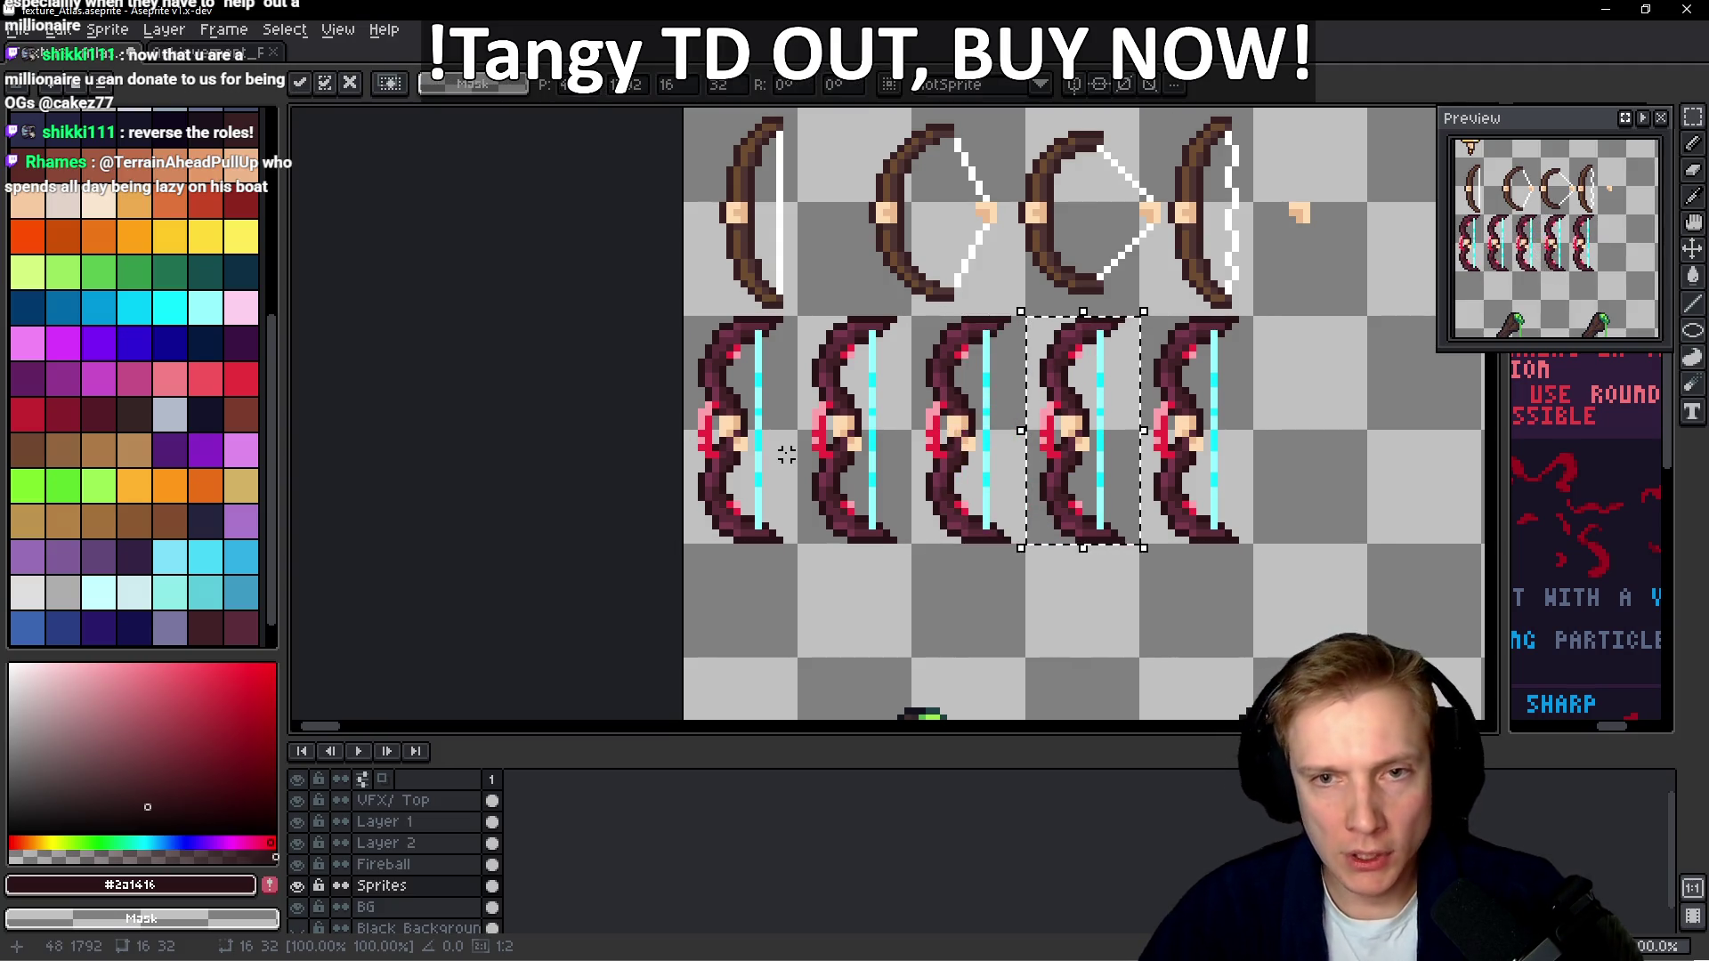
{"action": "scroll", "coordinate": [979, 458], "scroll_direction": "right", "scroll_amount": 1}
{"action": "key", "text": "ctrl+s"}
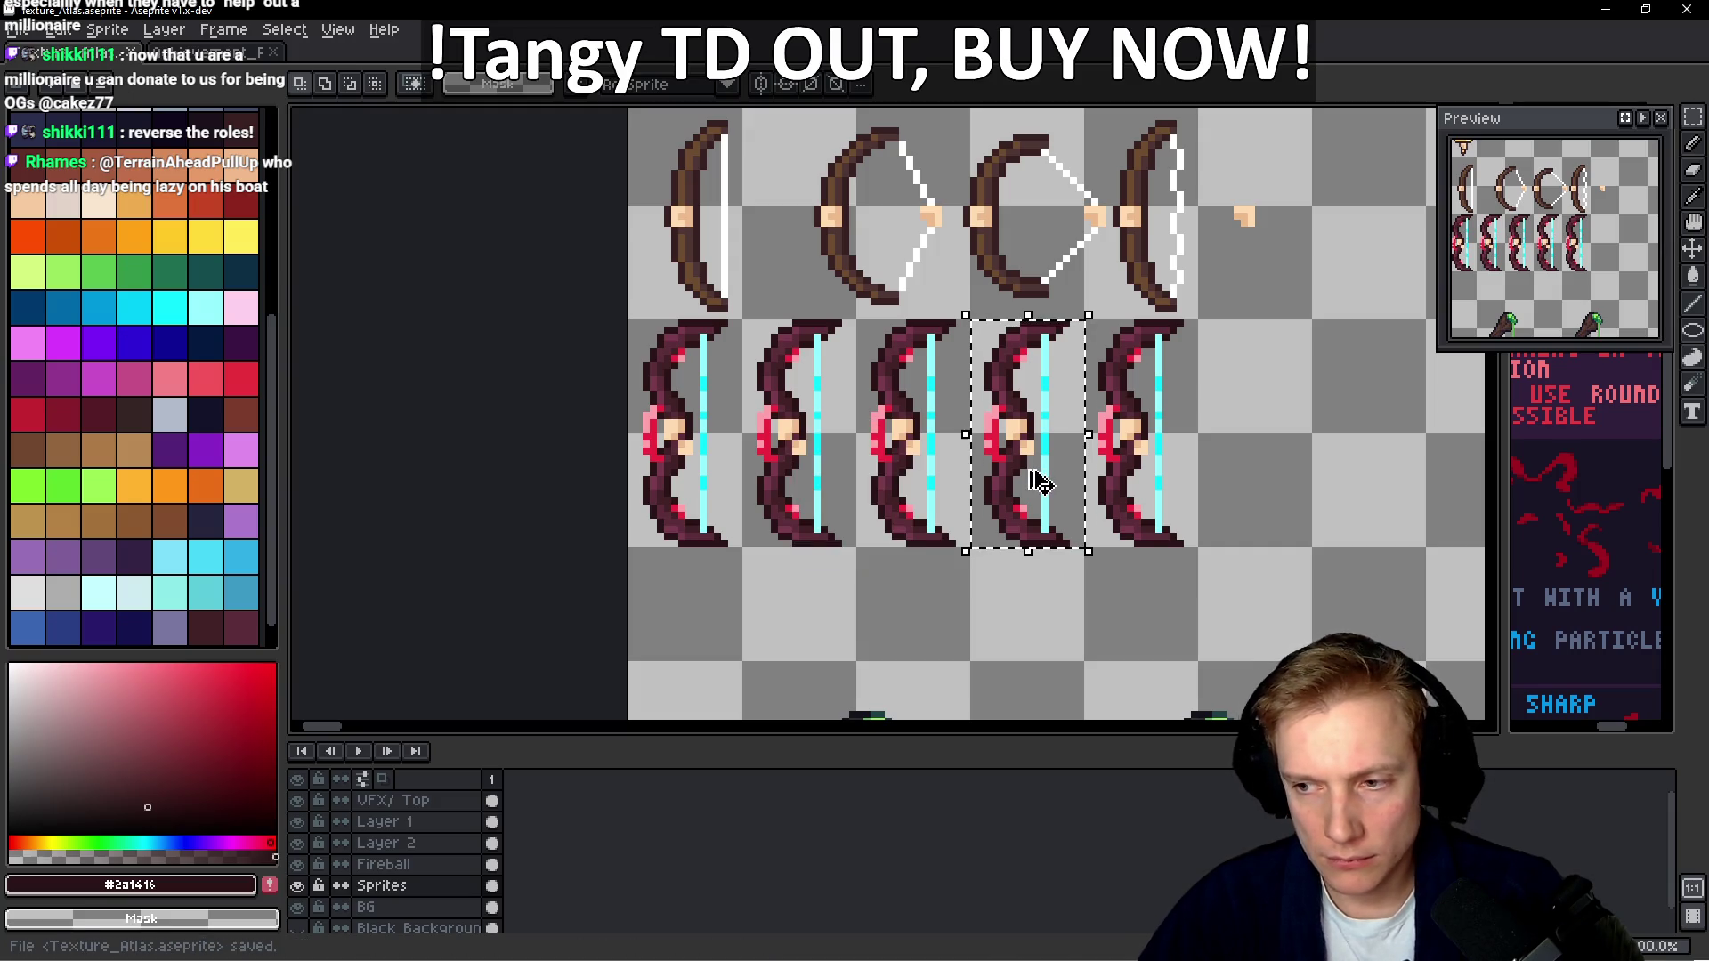
{"action": "key", "text": "ctrl+e"}
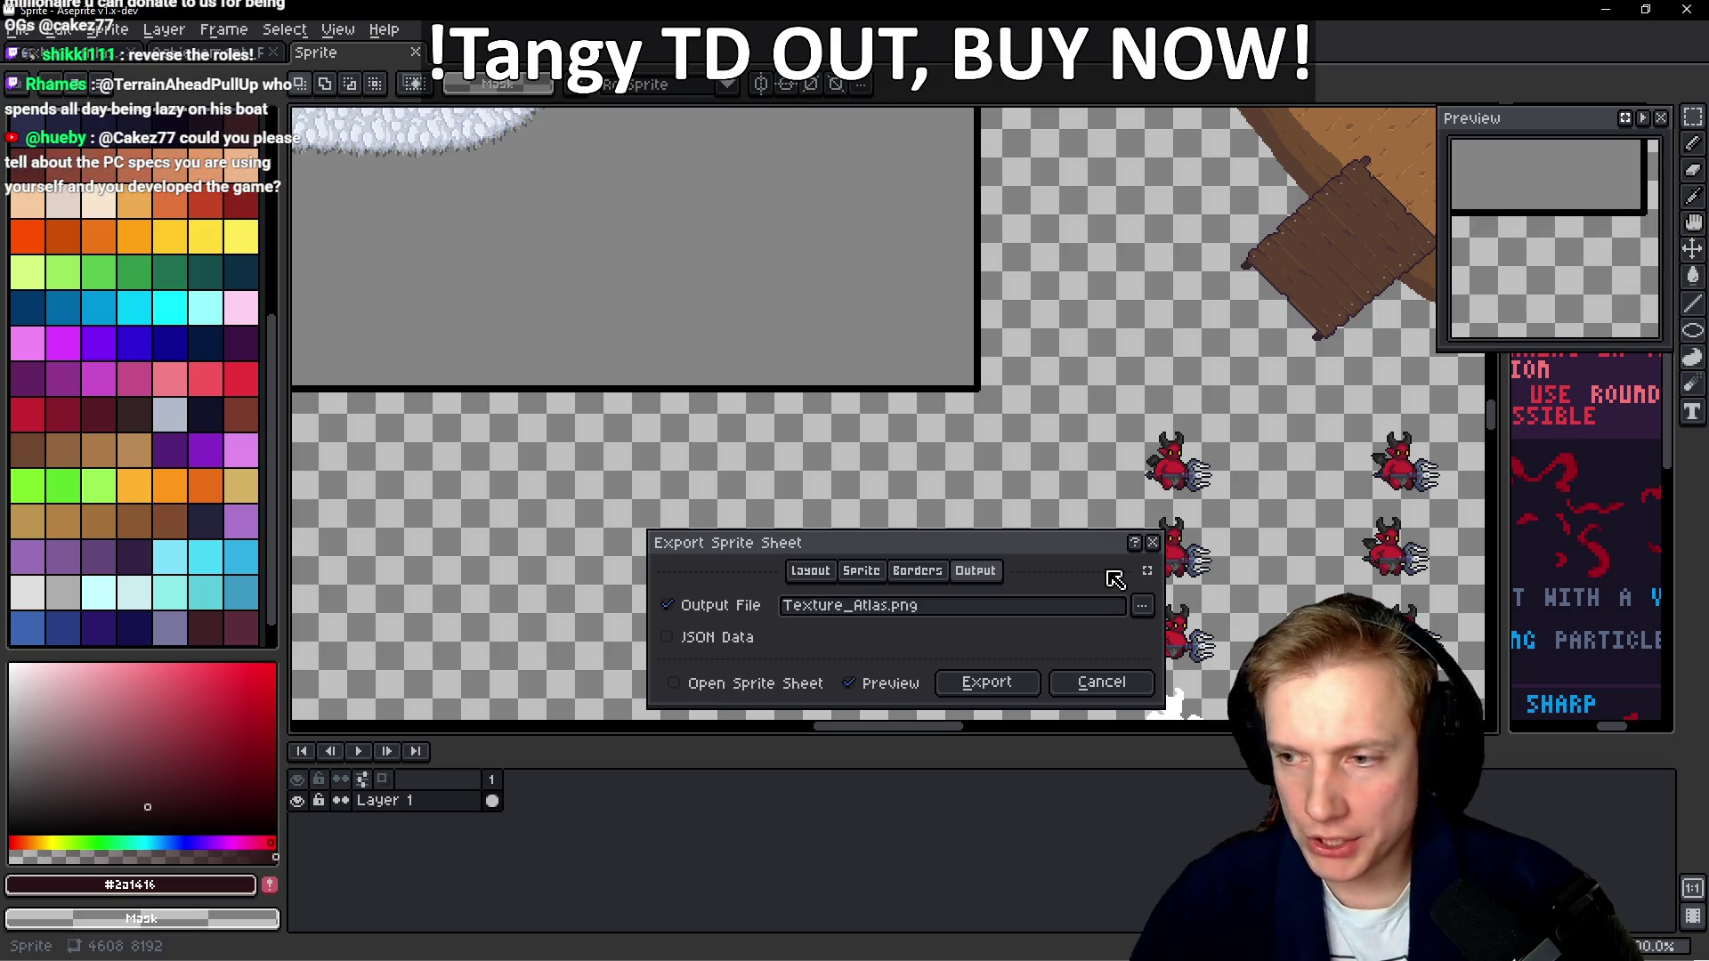
Export Texture_Atlas.png, clear the selection, save the atlas, and export the sprite sheet again
{"action": "left_click", "coordinate": [1000, 690]}
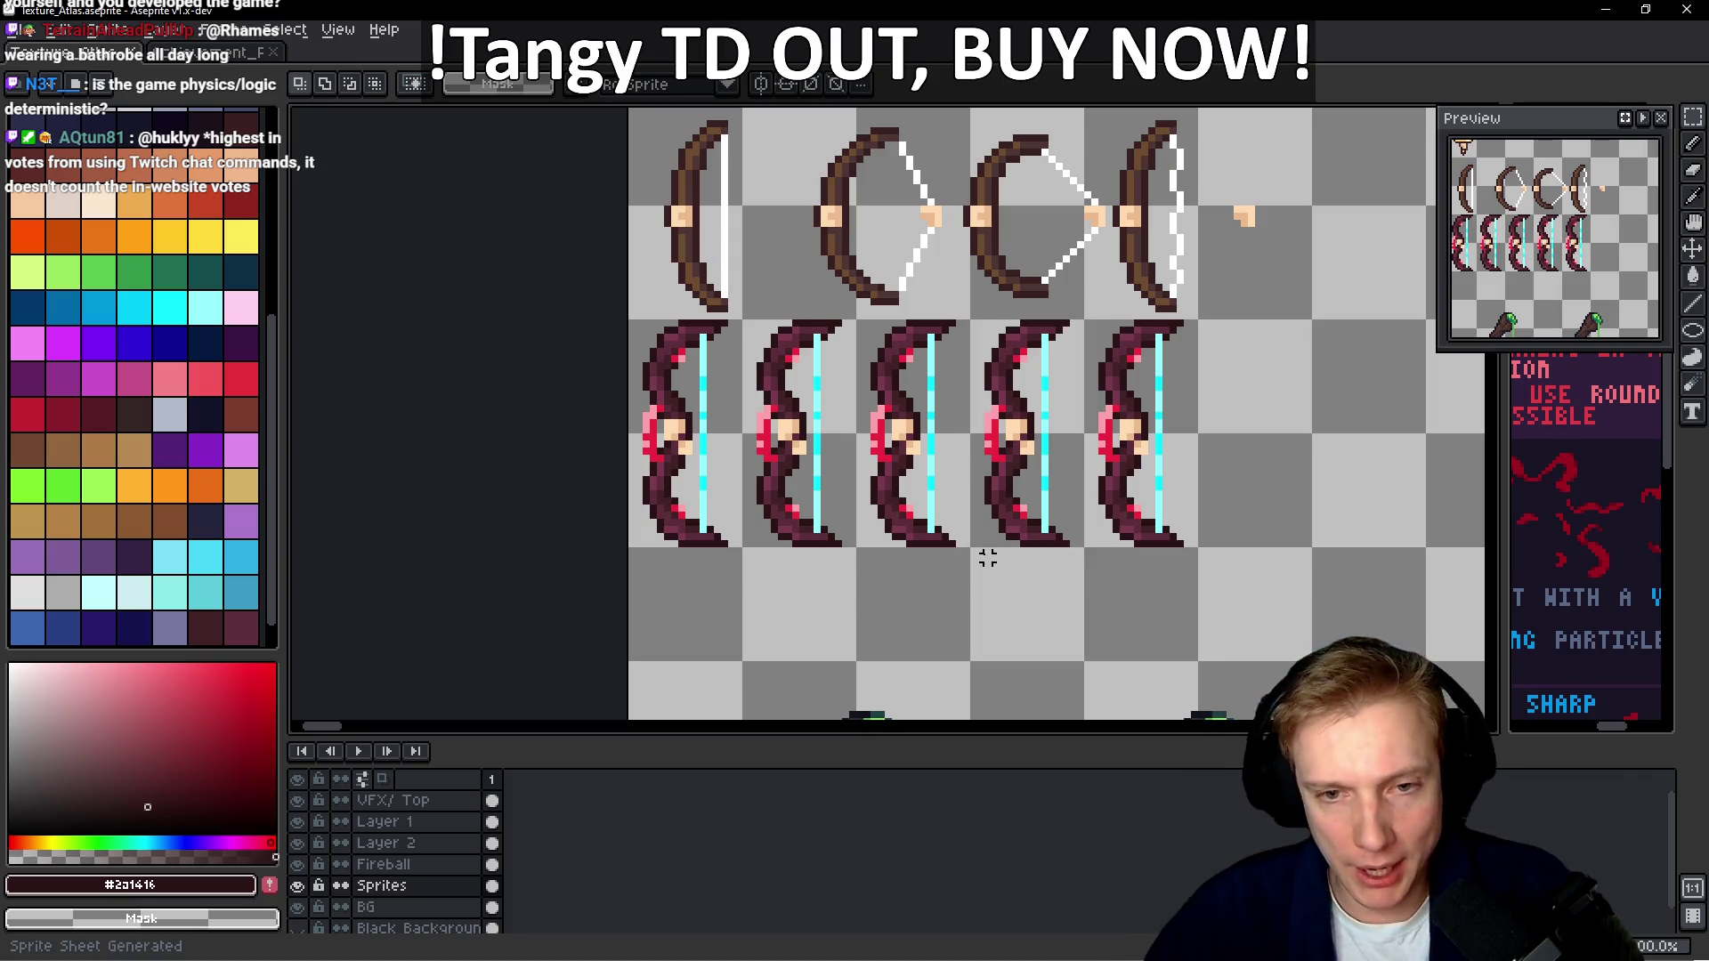
{"action": "key", "text": "ctrl+d"}
{"action": "key", "text": "ctrl+s"}
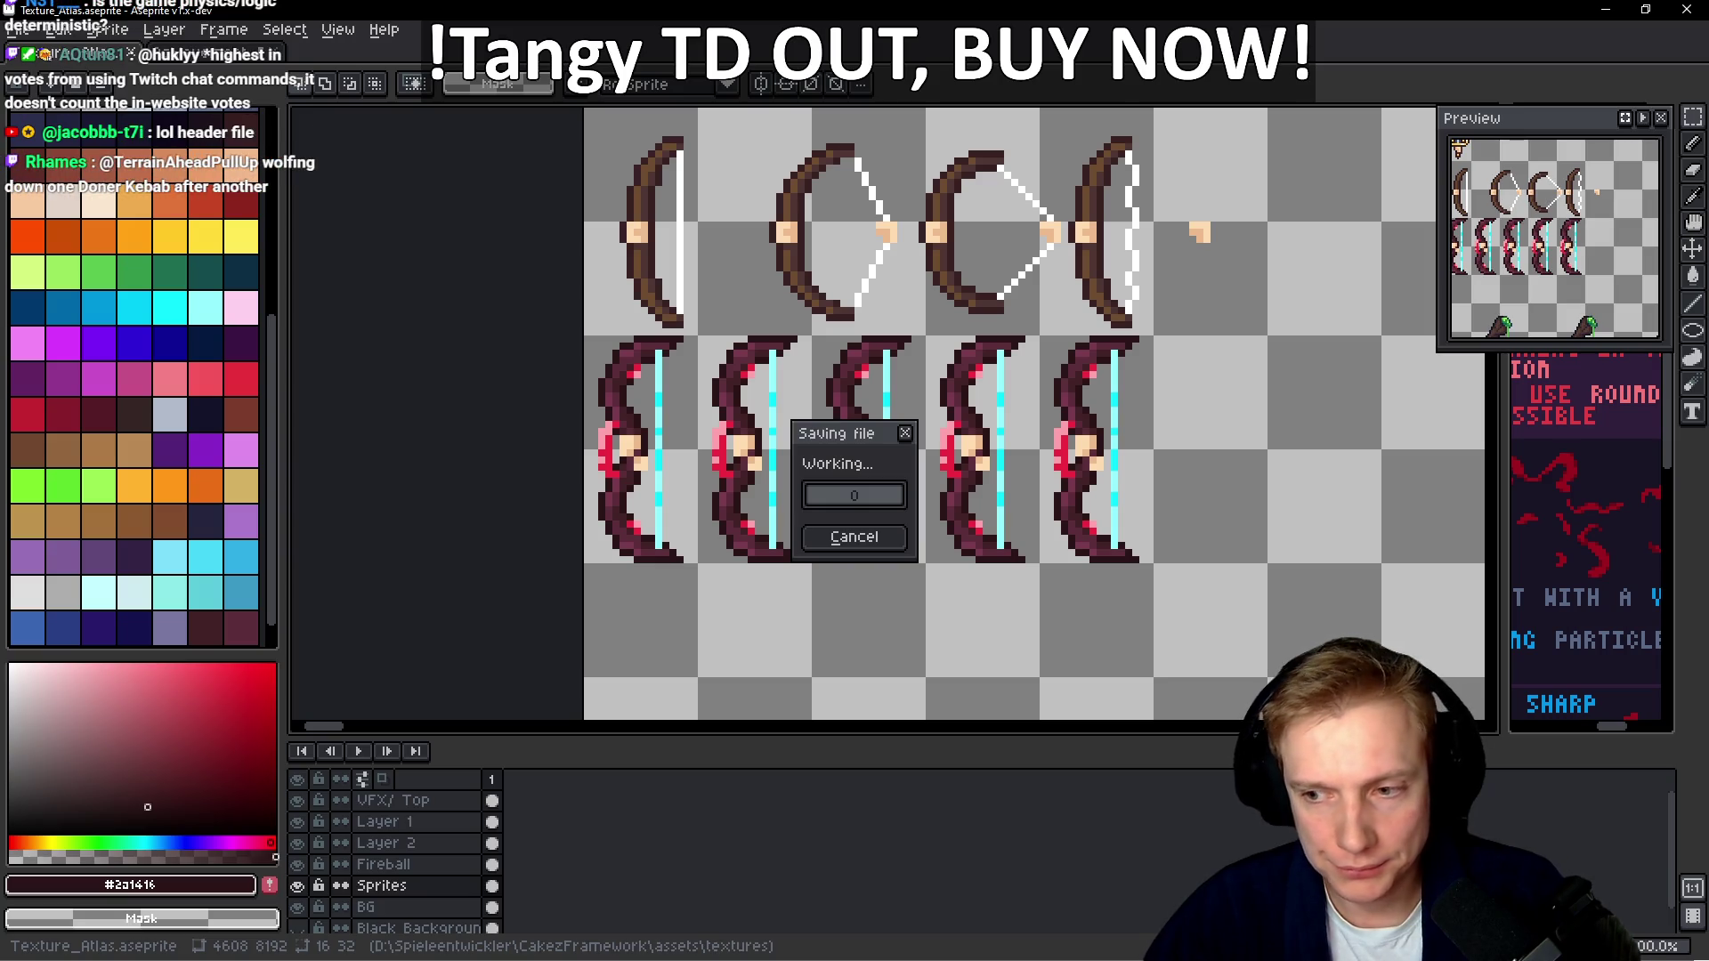
{"action": "key", "text": "ctrl+e"}
{"action": "left_click", "coordinate": [979, 678]}
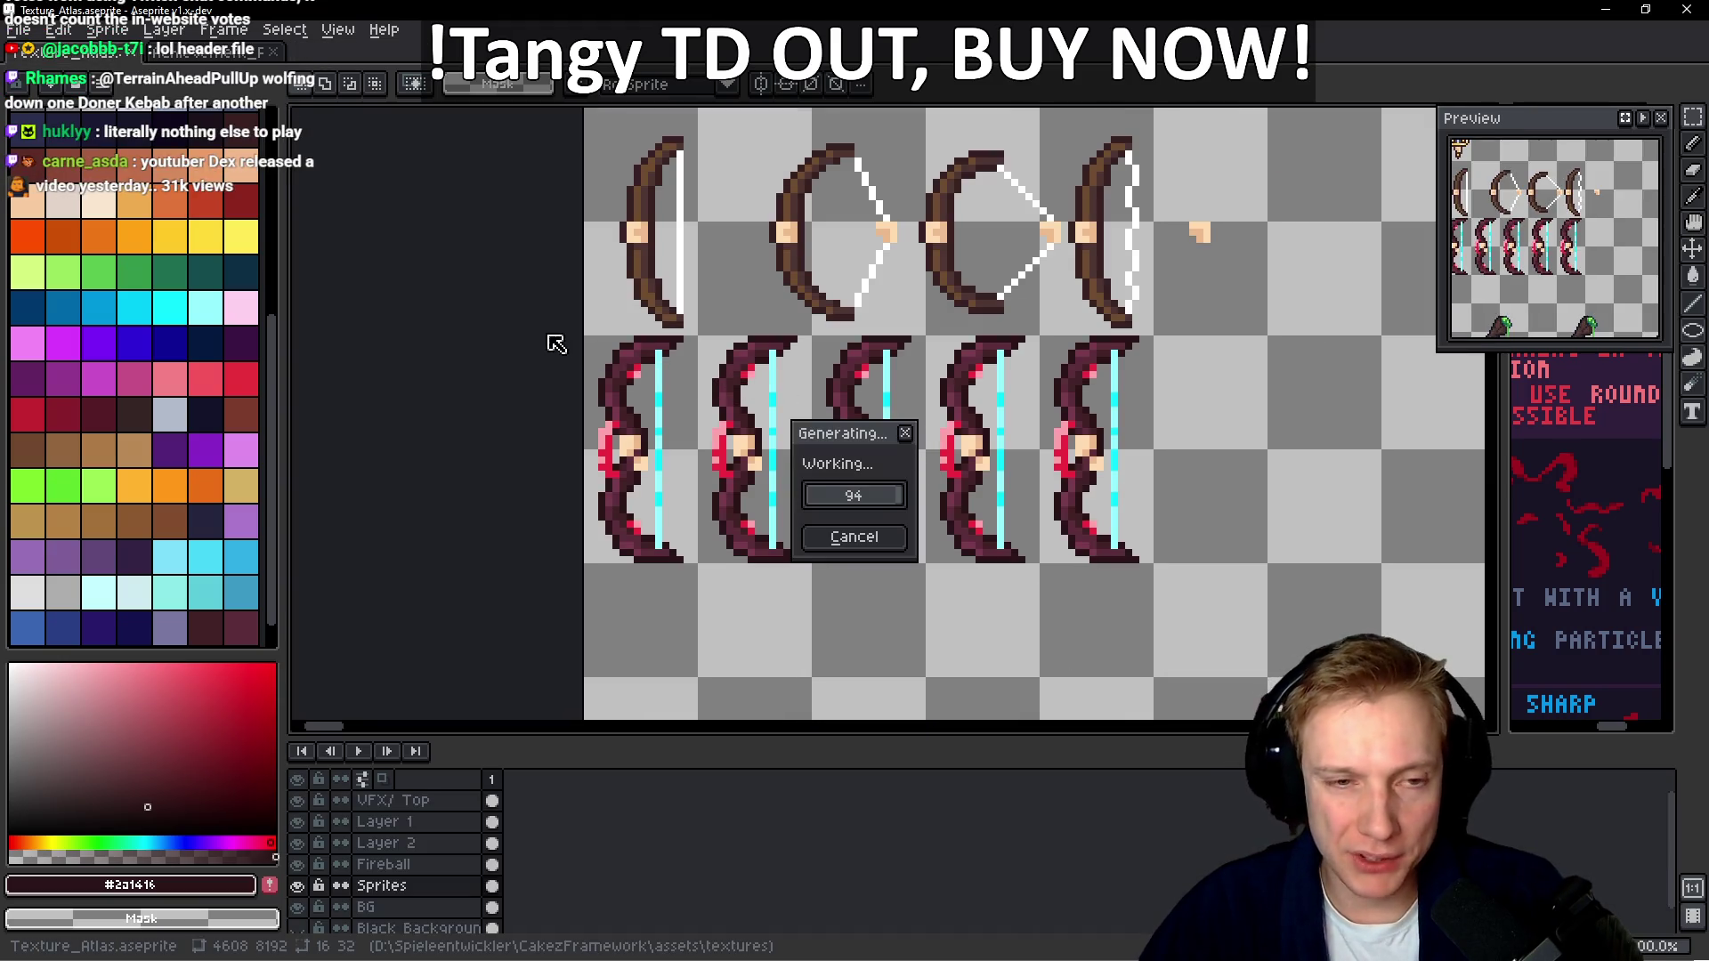
{"action": "scroll", "coordinate": [597, 347], "scroll_direction": "up", "scroll_amount": 3}
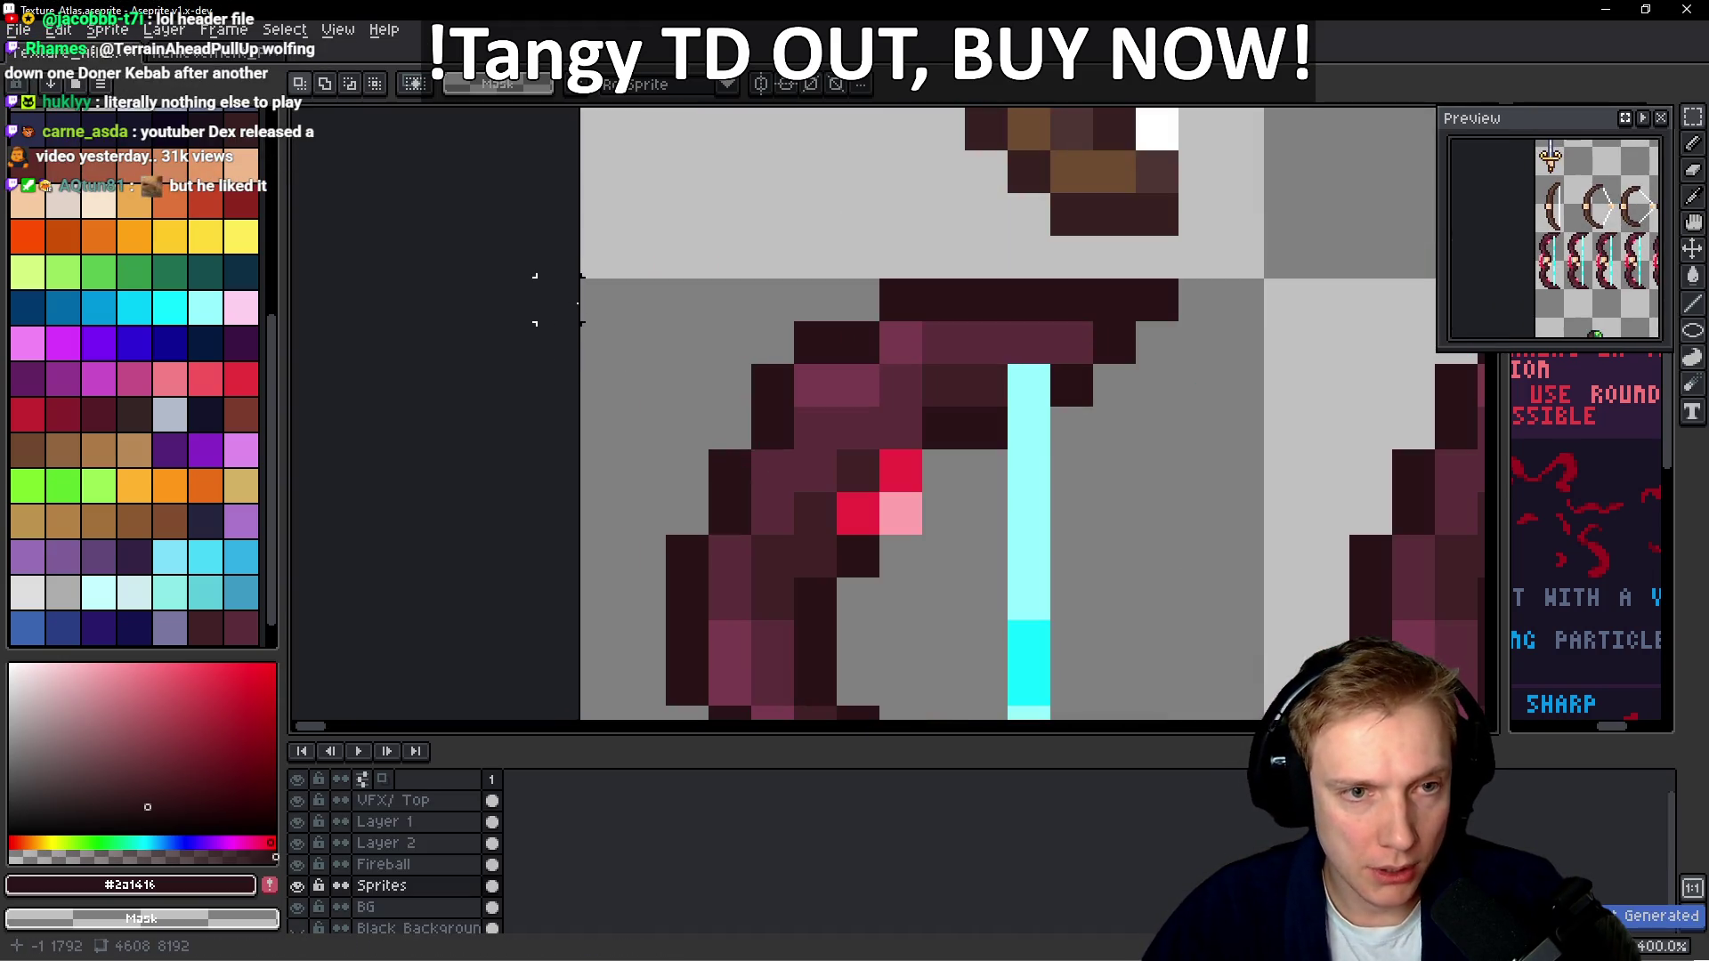
Give SPRITE_ITEM_EMBER_BOW atlasOffset {0, 1792} and frameCount 5, save, and jump to its enum declaration
{"action": "key", "text": "i"}
{"action": "key", "text": "alt+Tab"}
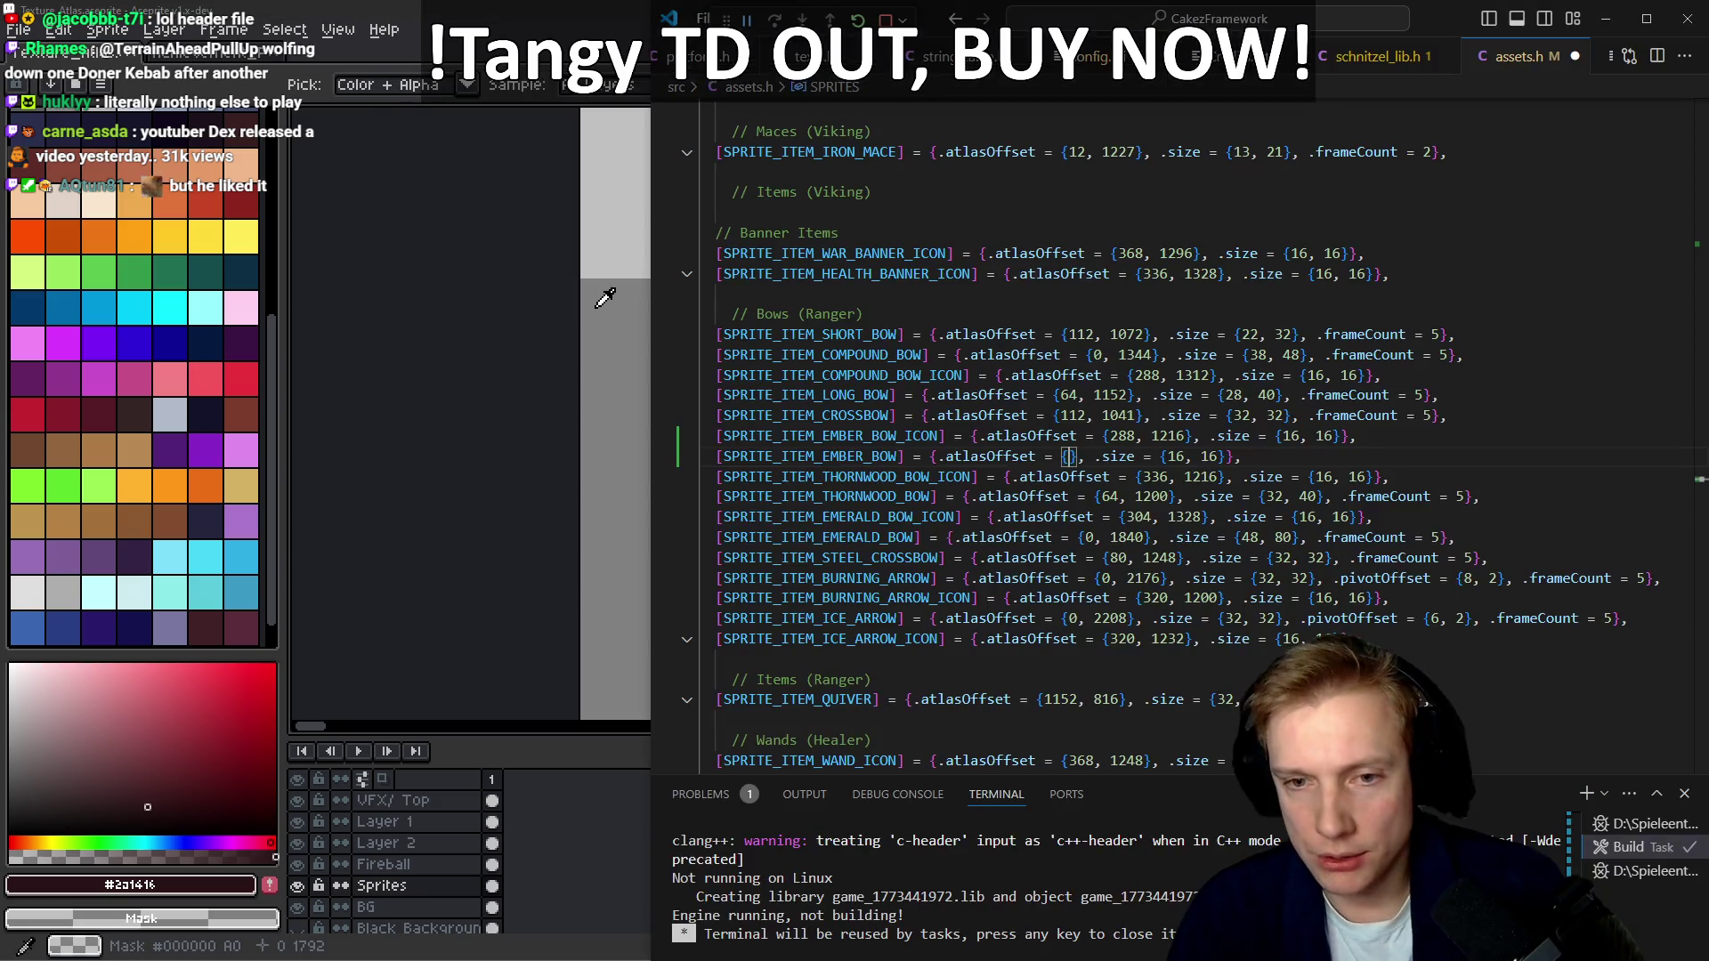
{"action": "type", "text": "0, 1792"}
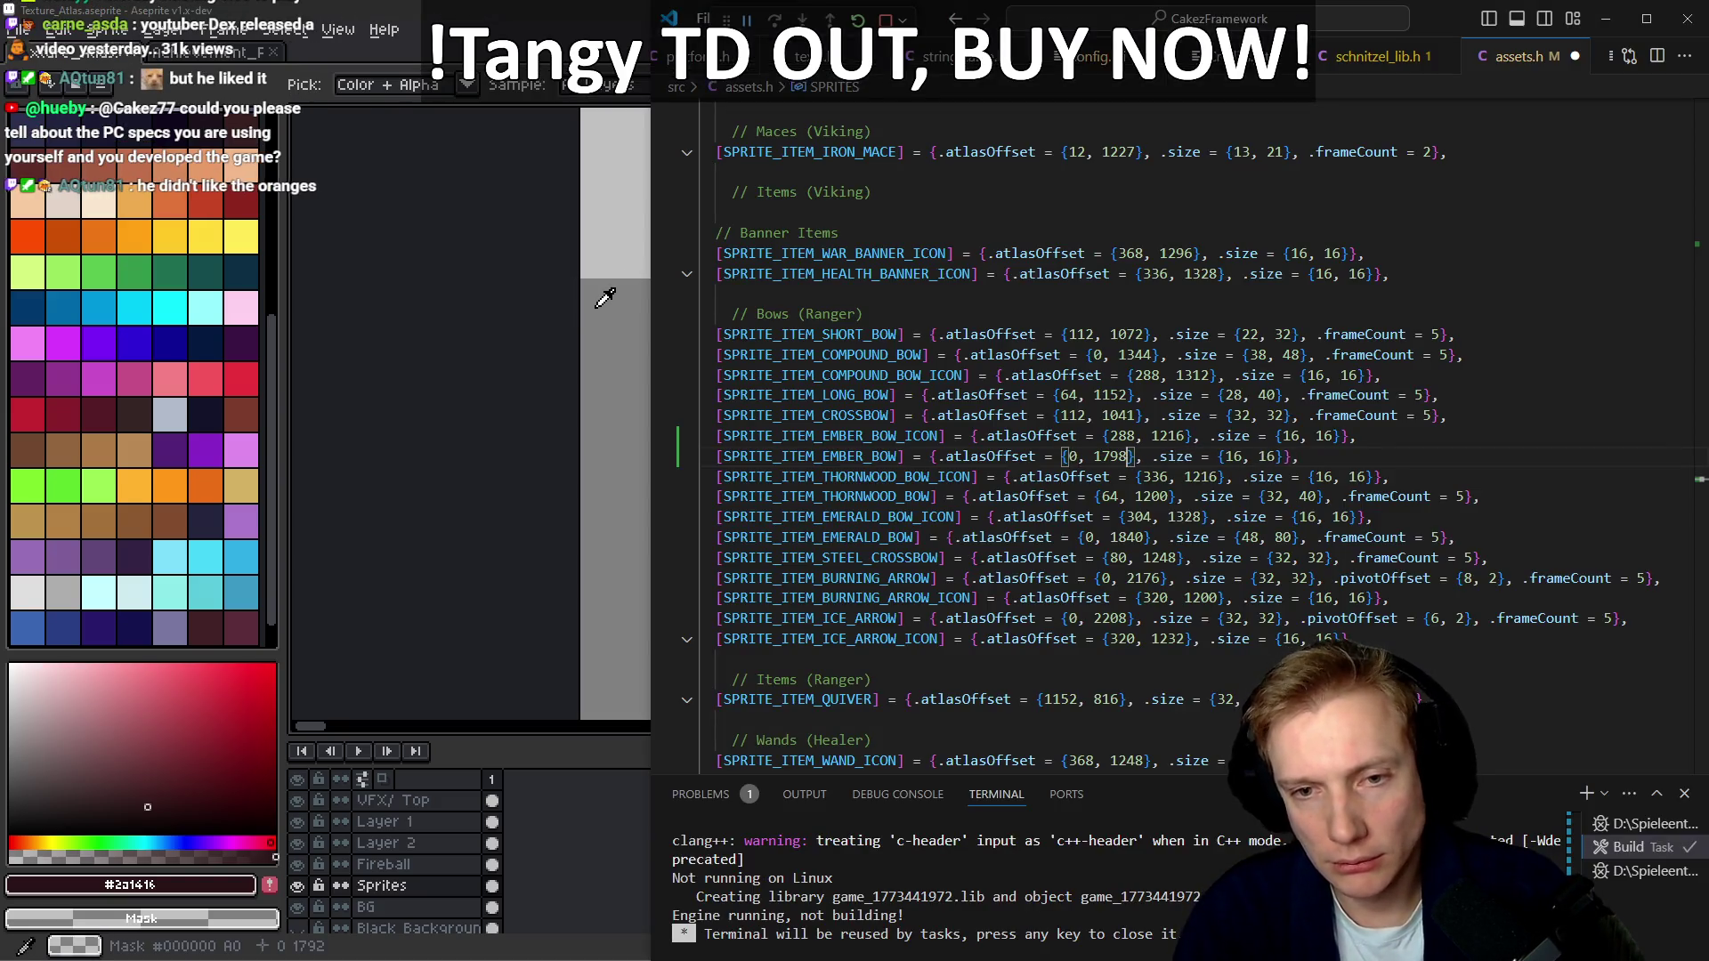
{"action": "key", "text": "End"}
{"action": "key", "text": "Left"}
{"action": "key", "text": "Left"}
{"action": "type", "text": ", ."}
{"action": "key", "text": "Escape"}
{"action": "type", "text": "frameCount =6"}
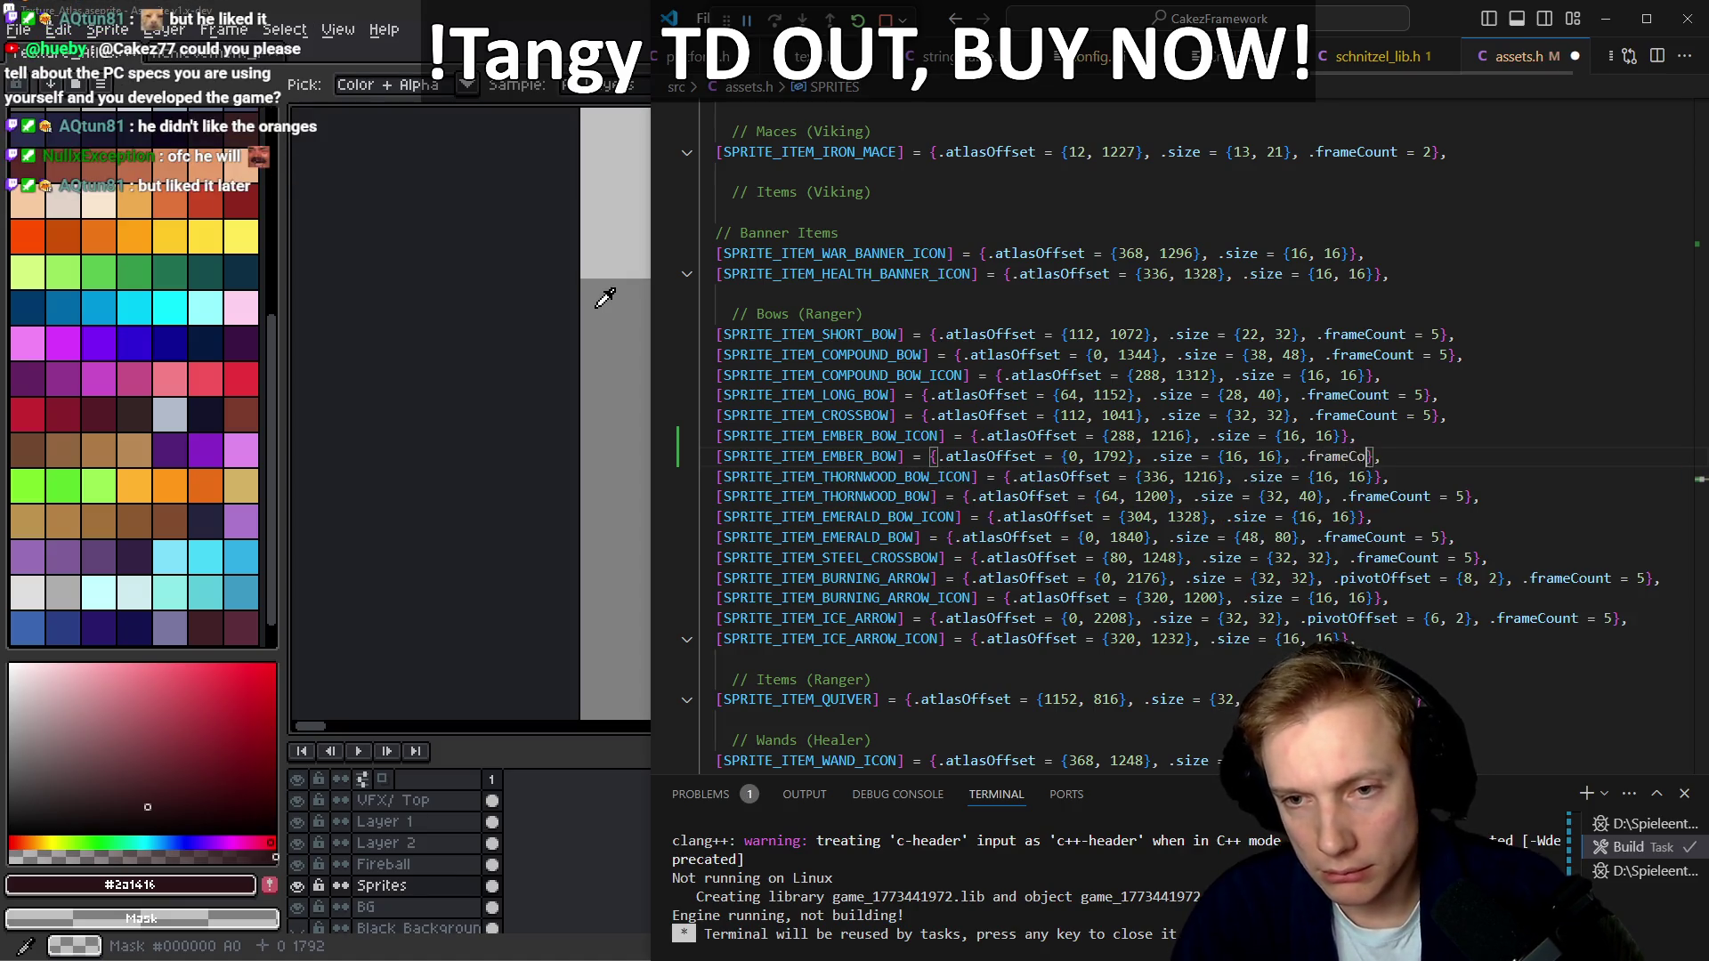
{"action": "key", "text": "ctrl+s"}
{"action": "key", "text": "BackSpace"}
{"action": "type", "text": "5"}
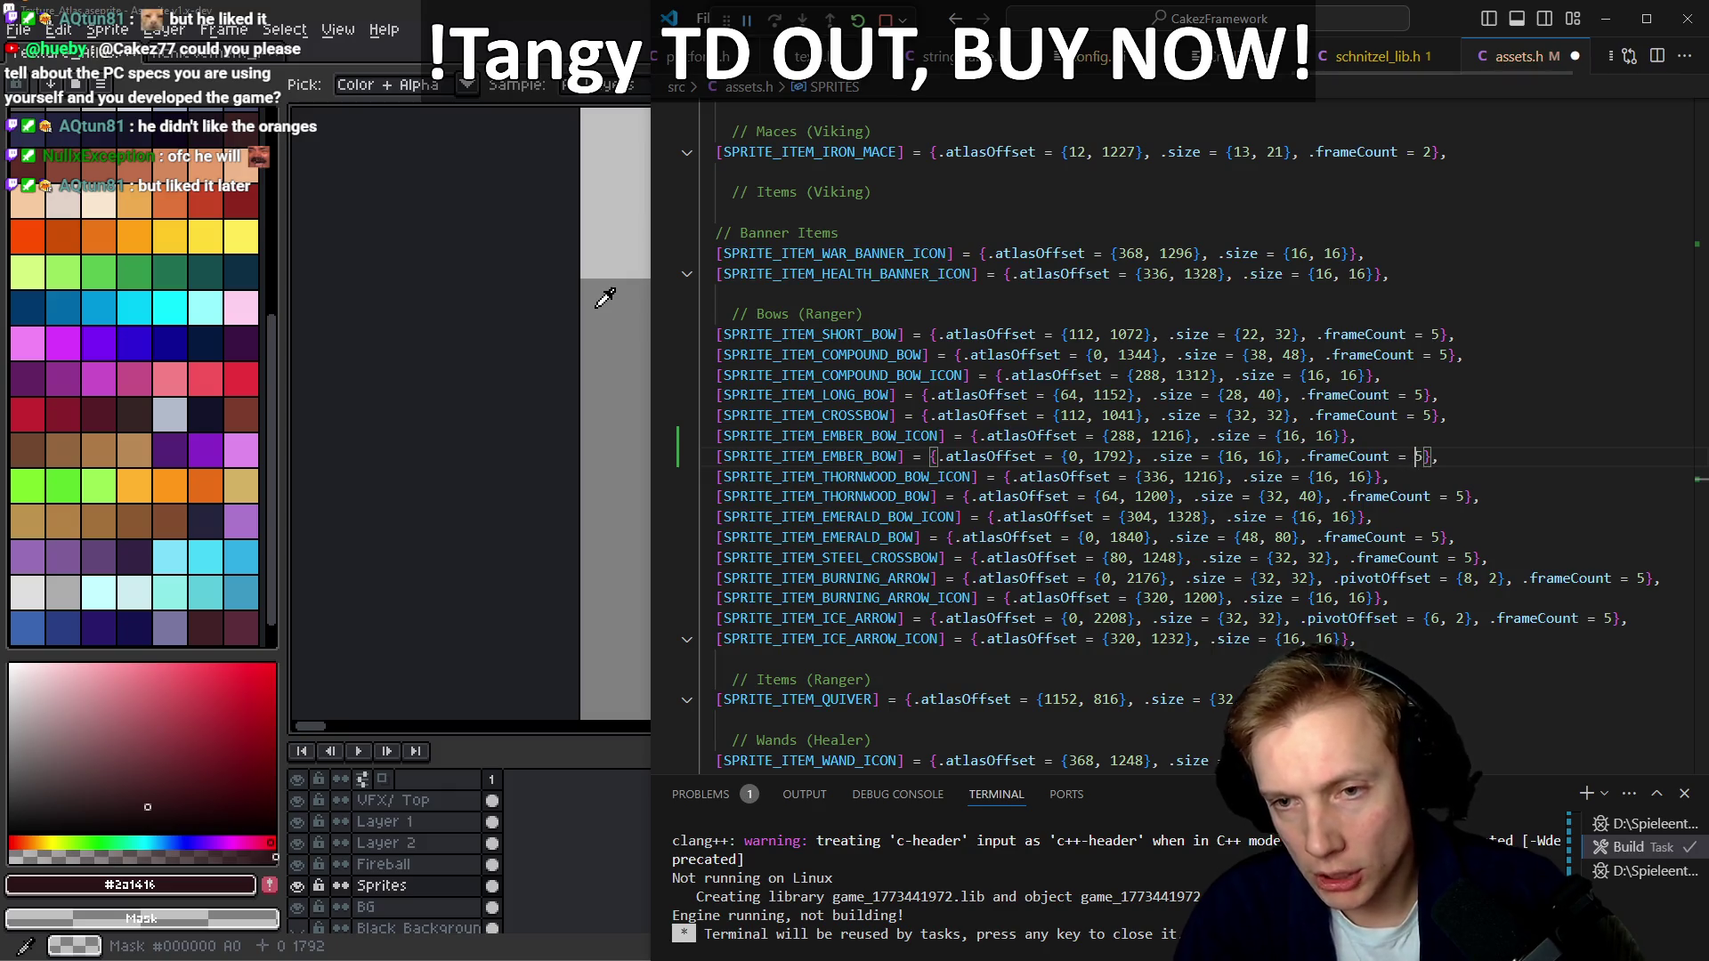
{"action": "key", "text": "ctrl+s"}
{"action": "key", "text": "Home"}
{"action": "key", "text": "F12"}
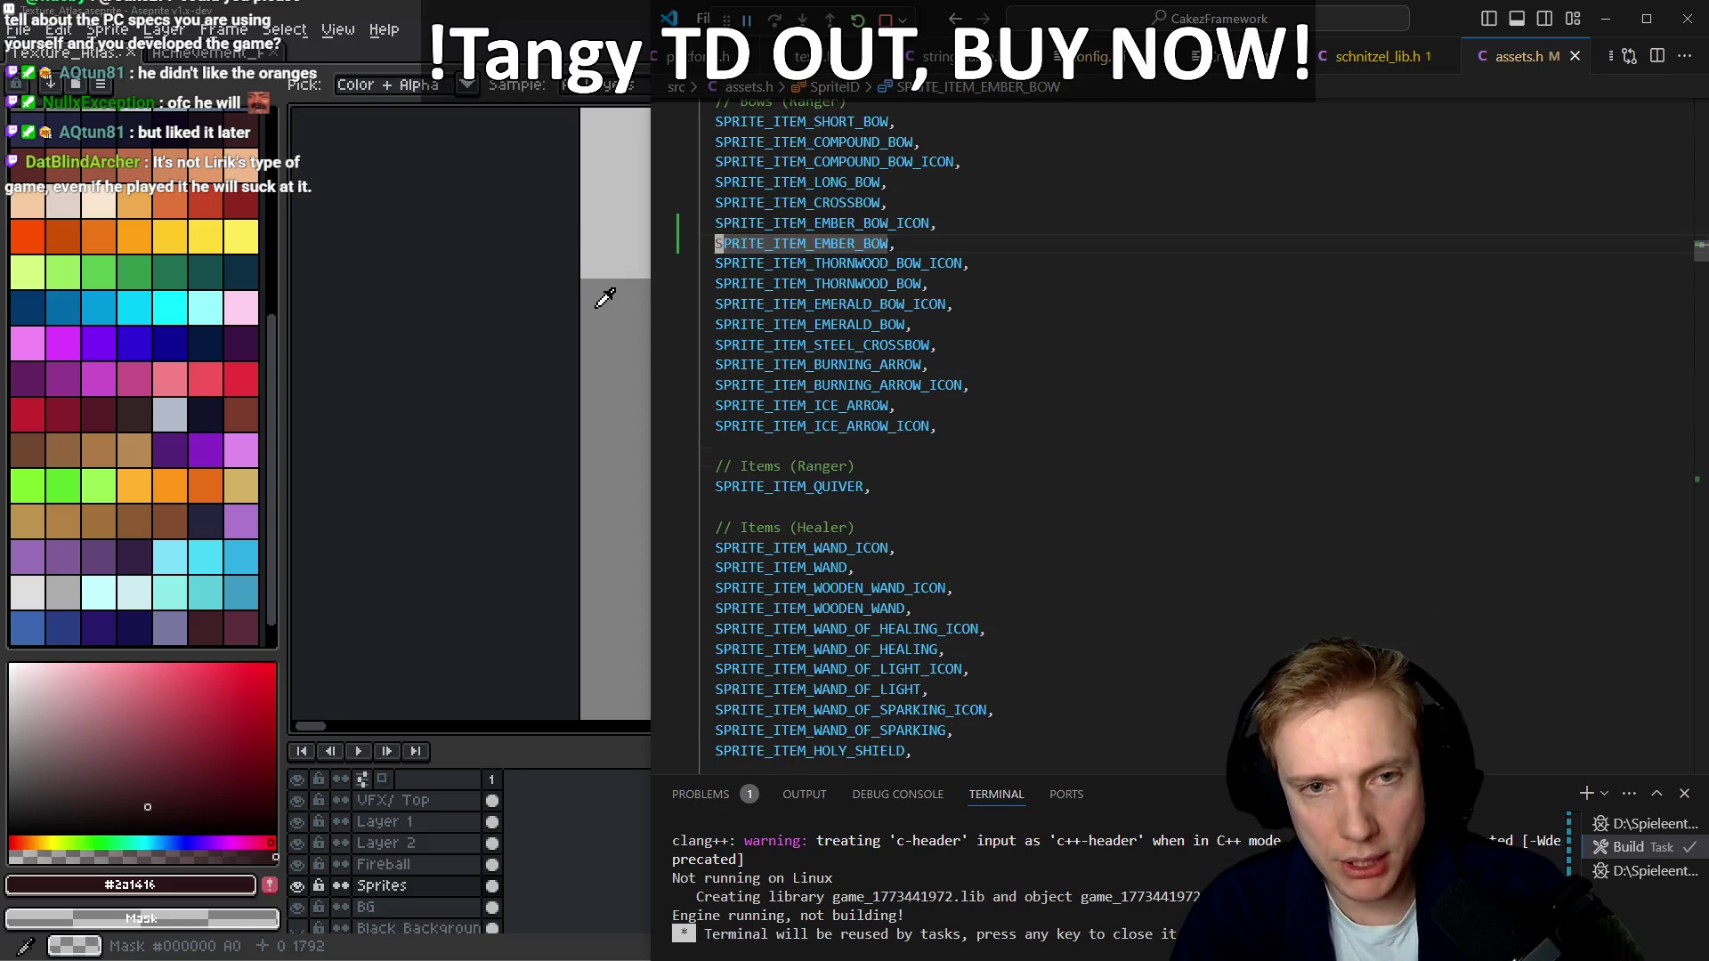
In game.cpp, replace the crossbow iconID with SPRITE_ITEM_EMBER_BOW_ICON
{"action": "key", "text": "ctrl+Tab"}
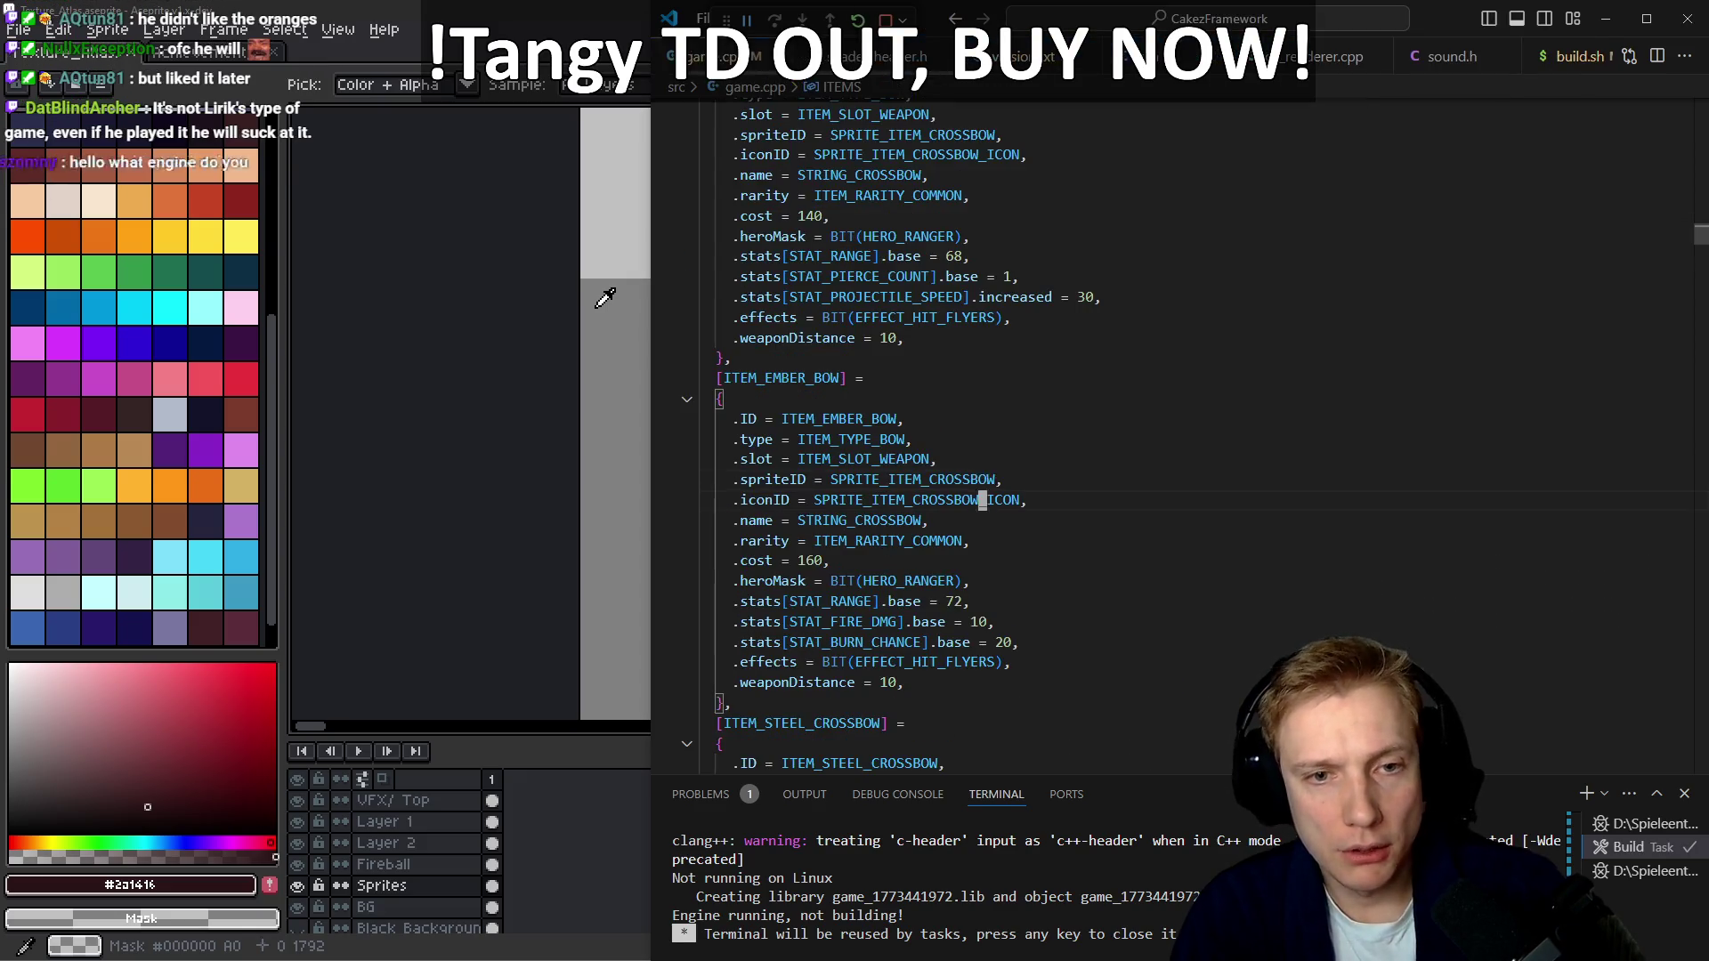
{"action": "key", "text": "ctrl+v"}
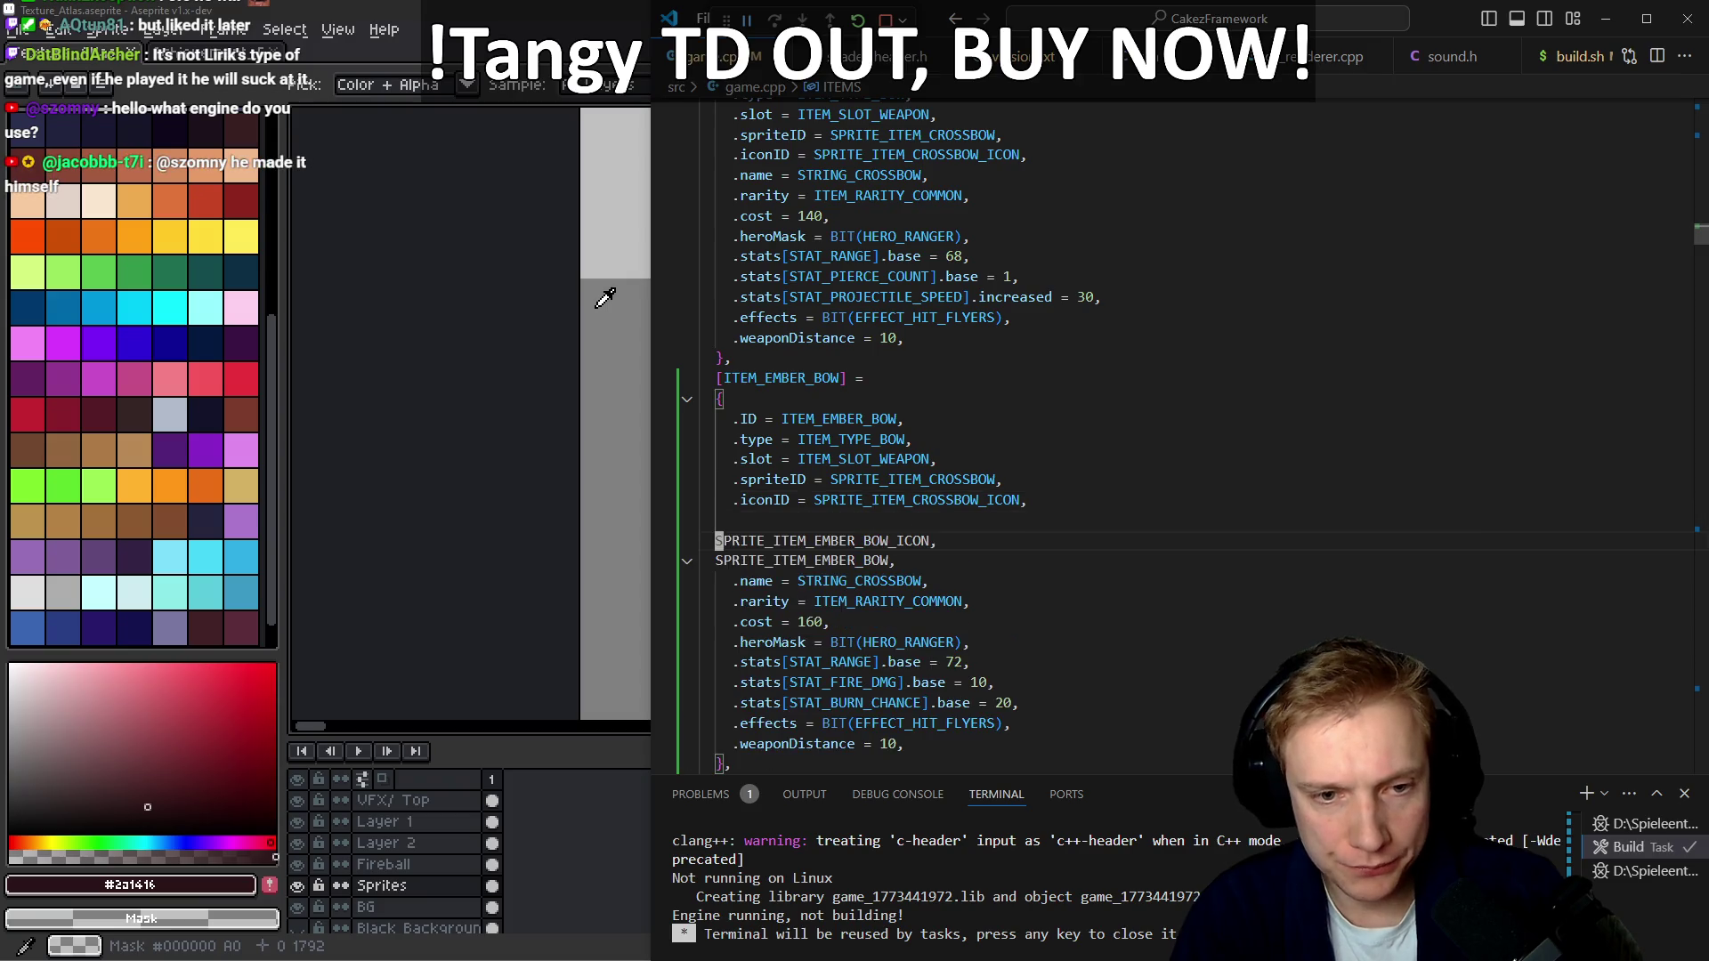
{"action": "key", "text": "ctrl+shift+Left"}
{"action": "key", "text": "ctrl+x"}
{"action": "key", "text": "Up"}
{"action": "key", "text": "Up"}
{"action": "key", "text": "End"}
{"action": "key", "text": "Left"}
{"action": "key", "text": "ctrl+BackSpace"}
{"action": "key", "text": "ctrl+v"}
Replace the crossbow spriteID value with SPRITE_ITEM_EMBER_BOW
{"action": "key", "text": "Down"}
{"action": "key", "text": "Down"}
{"action": "key", "text": "Down"}
{"action": "key", "text": "End"}
{"action": "key", "text": "Left"}
{"action": "key", "text": "ctrl+shift+Left"}
{"action": "key", "text": "ctrl+x"}
{"action": "key", "text": "Up"}
{"action": "key", "text": "End"}
{"action": "key", "text": "Left"}
{"action": "key", "text": "ctrl+BackSpace"}
{"action": "key", "text": "ctrl+v"}
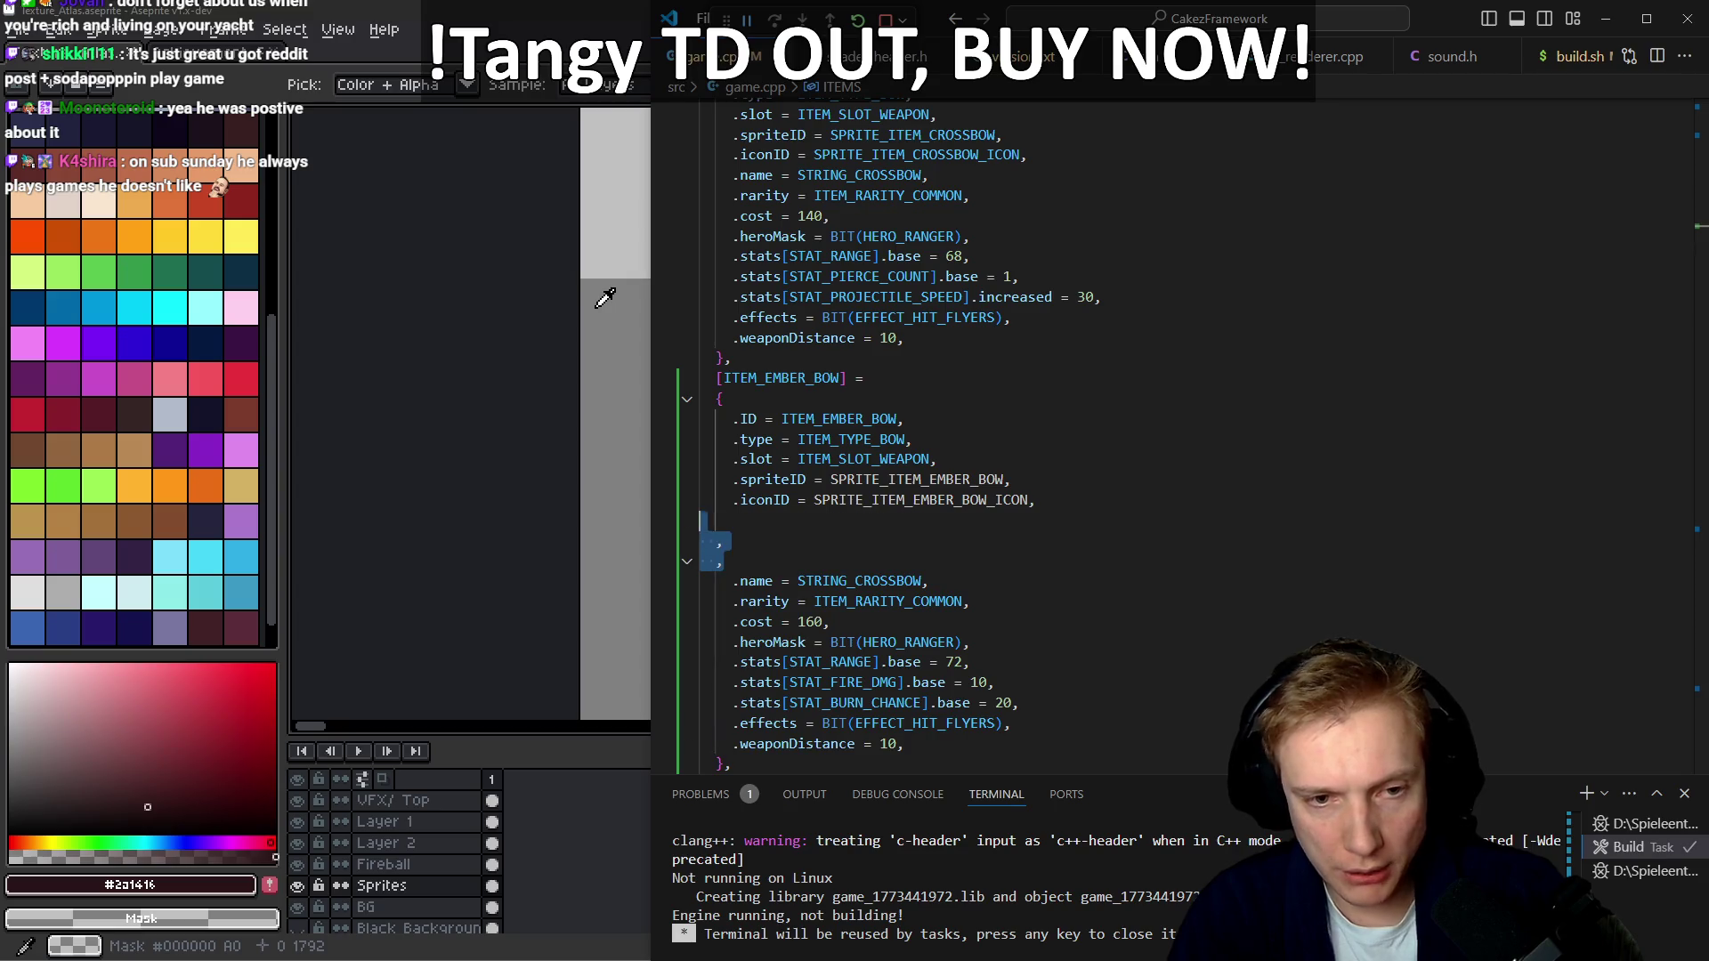
Delete the leftover blank and comma lines from the Ember bow definition
{"action": "key", "text": "ctrl+shift+k"}
{"action": "key", "text": "ctrl+shift+k"}
{"action": "key", "text": "End"}
{"action": "key", "text": "Left"}
{"action": "key", "text": "Left"}
{"action": "key", "text": "Left"}
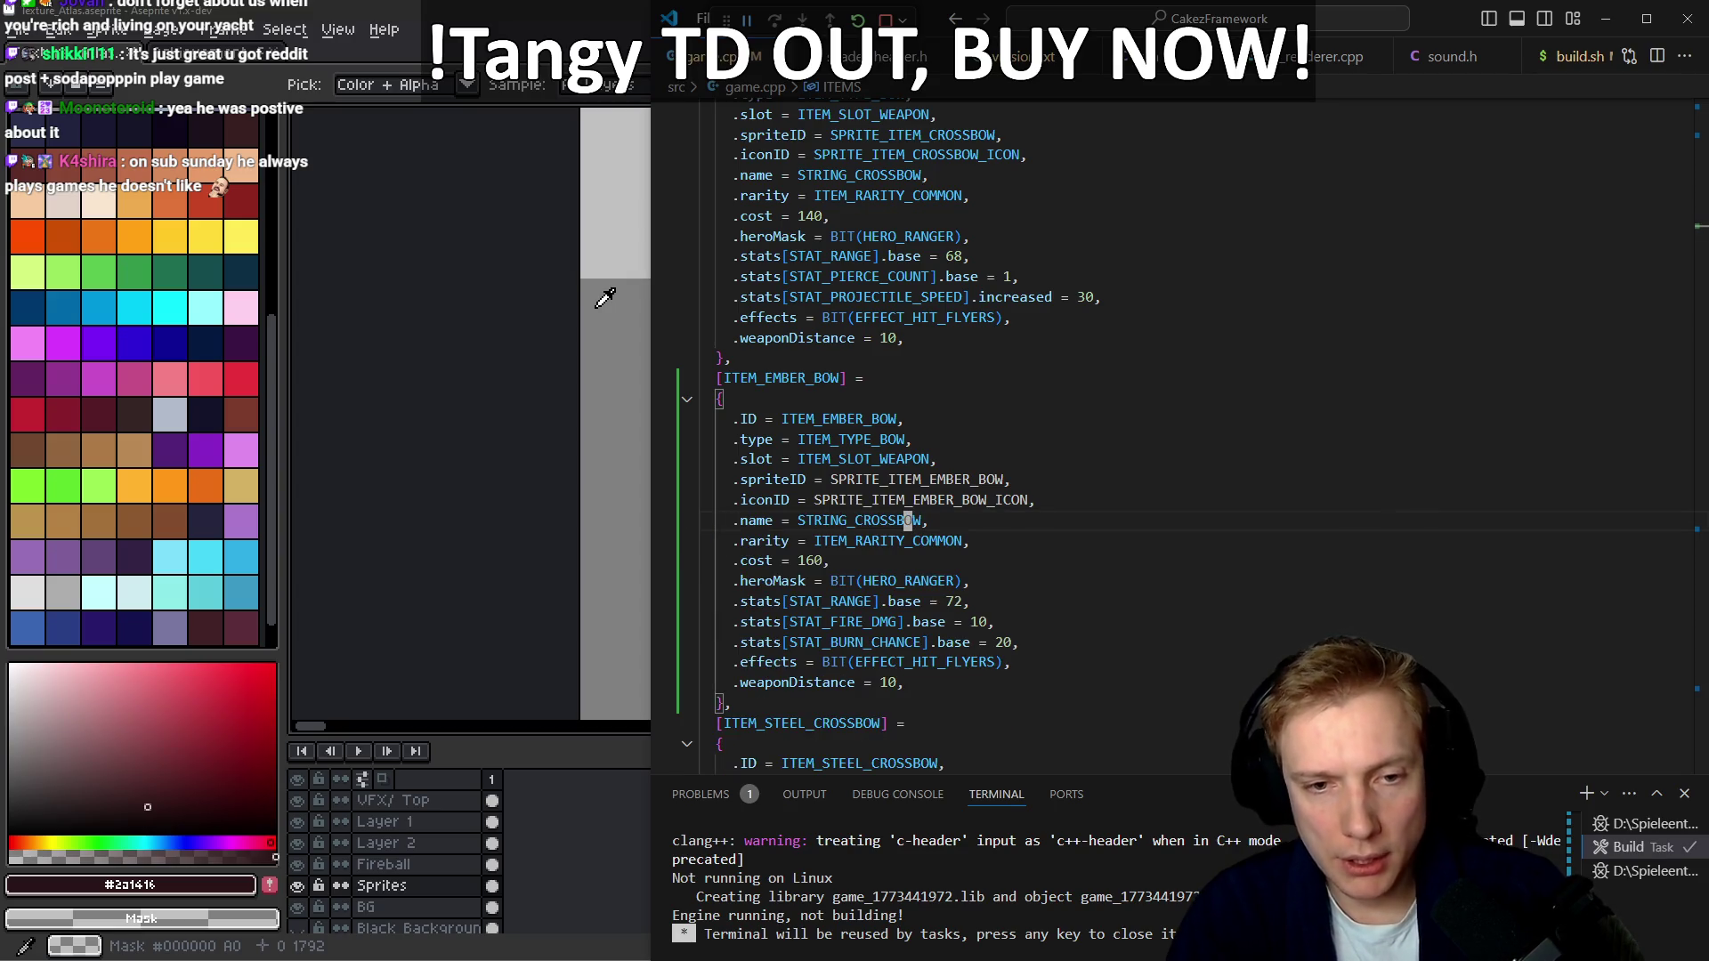
{"action": "key", "text": "ctrl+p"}
{"action": "key", "text": "Down"}
{"action": "key", "text": "Down"}
{"action": "key", "text": "Down"}
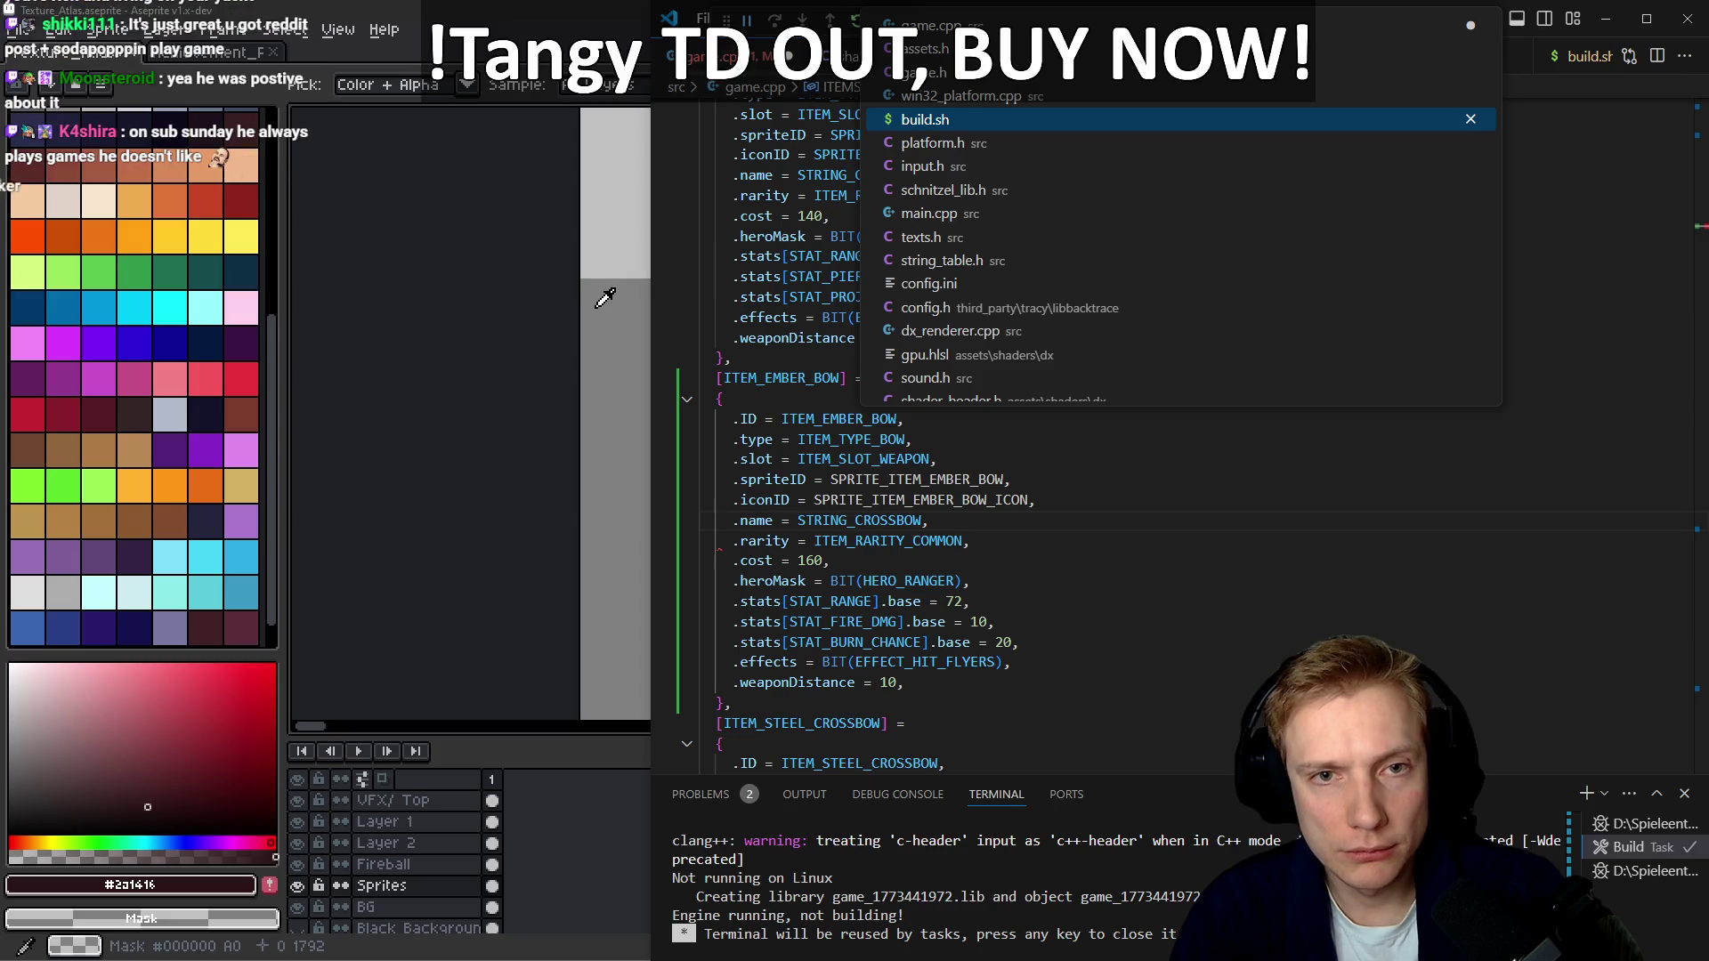
Add STRING_EMBER_BOW to the StringID enum in texts.h after STRING_CLOSE
{"action": "type", "text": "texts"}
{"action": "key", "text": "Return"}
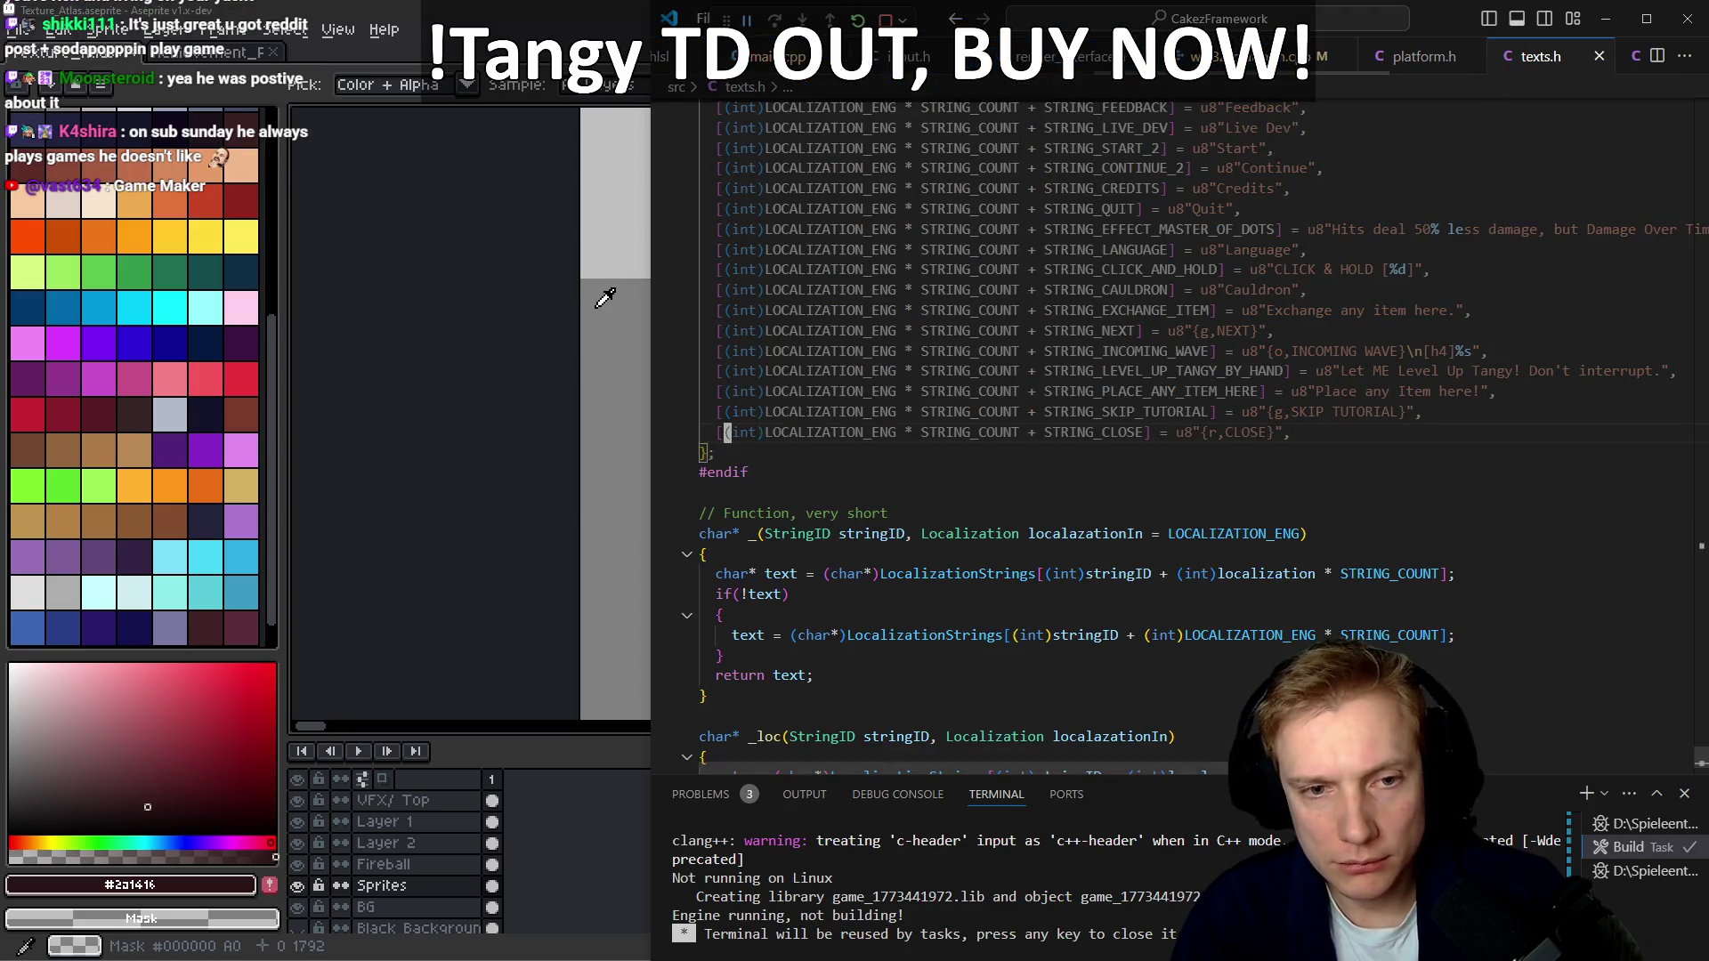
{"action": "key", "text": "ctrl+Home"}
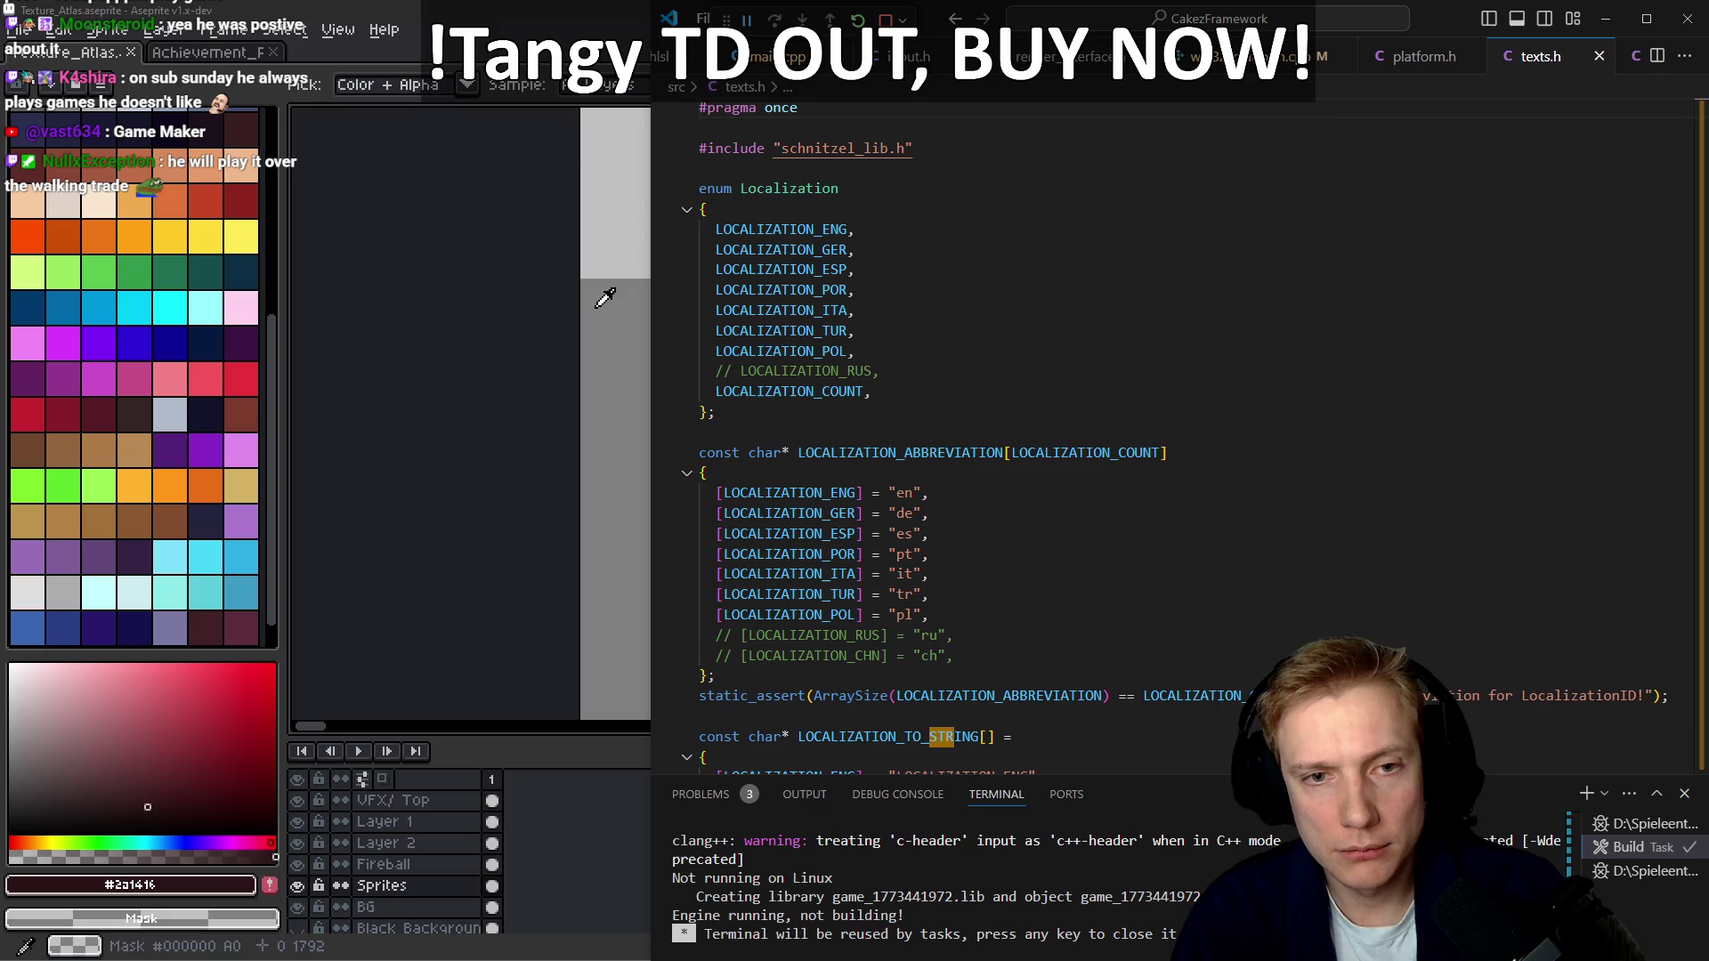
{"action": "type", "text": "STRING_CLOSE"}
{"action": "key", "text": "ctrl+v"}
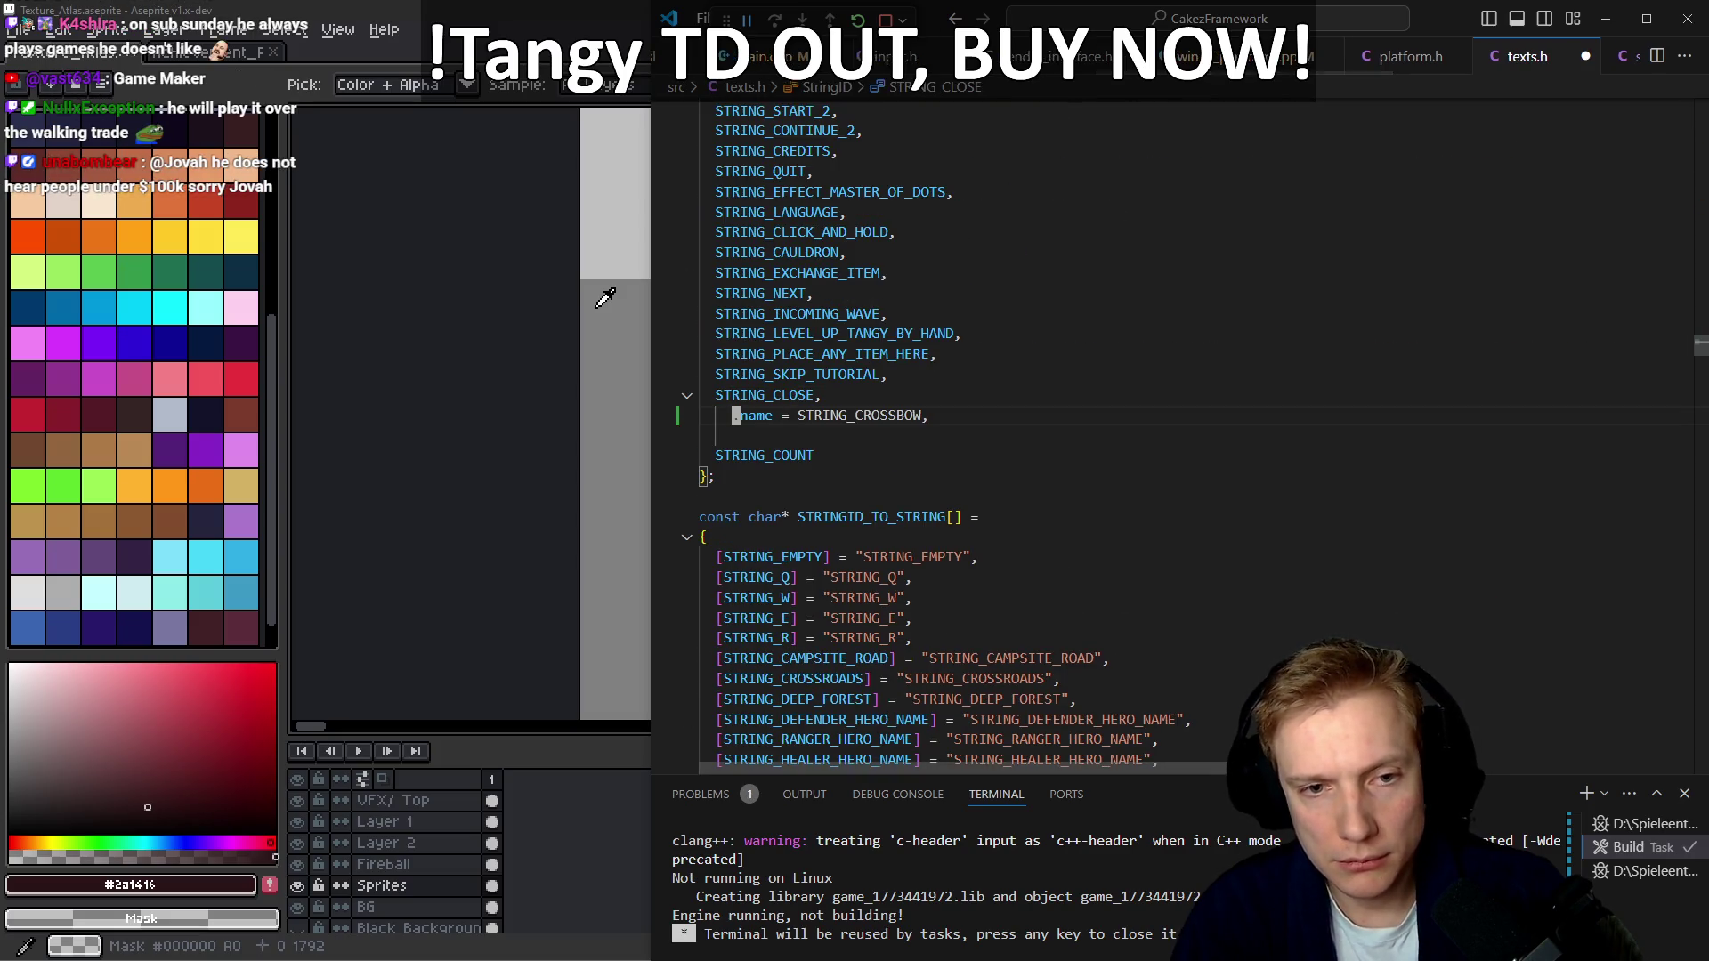
{"action": "key", "text": "Right"}
{"action": "key", "text": "Delete"}
{"action": "key", "text": "Delete"}
{"action": "key", "text": "Delete"}
{"action": "key", "text": "BackSpace"}
{"action": "key", "text": "BackSpace"}
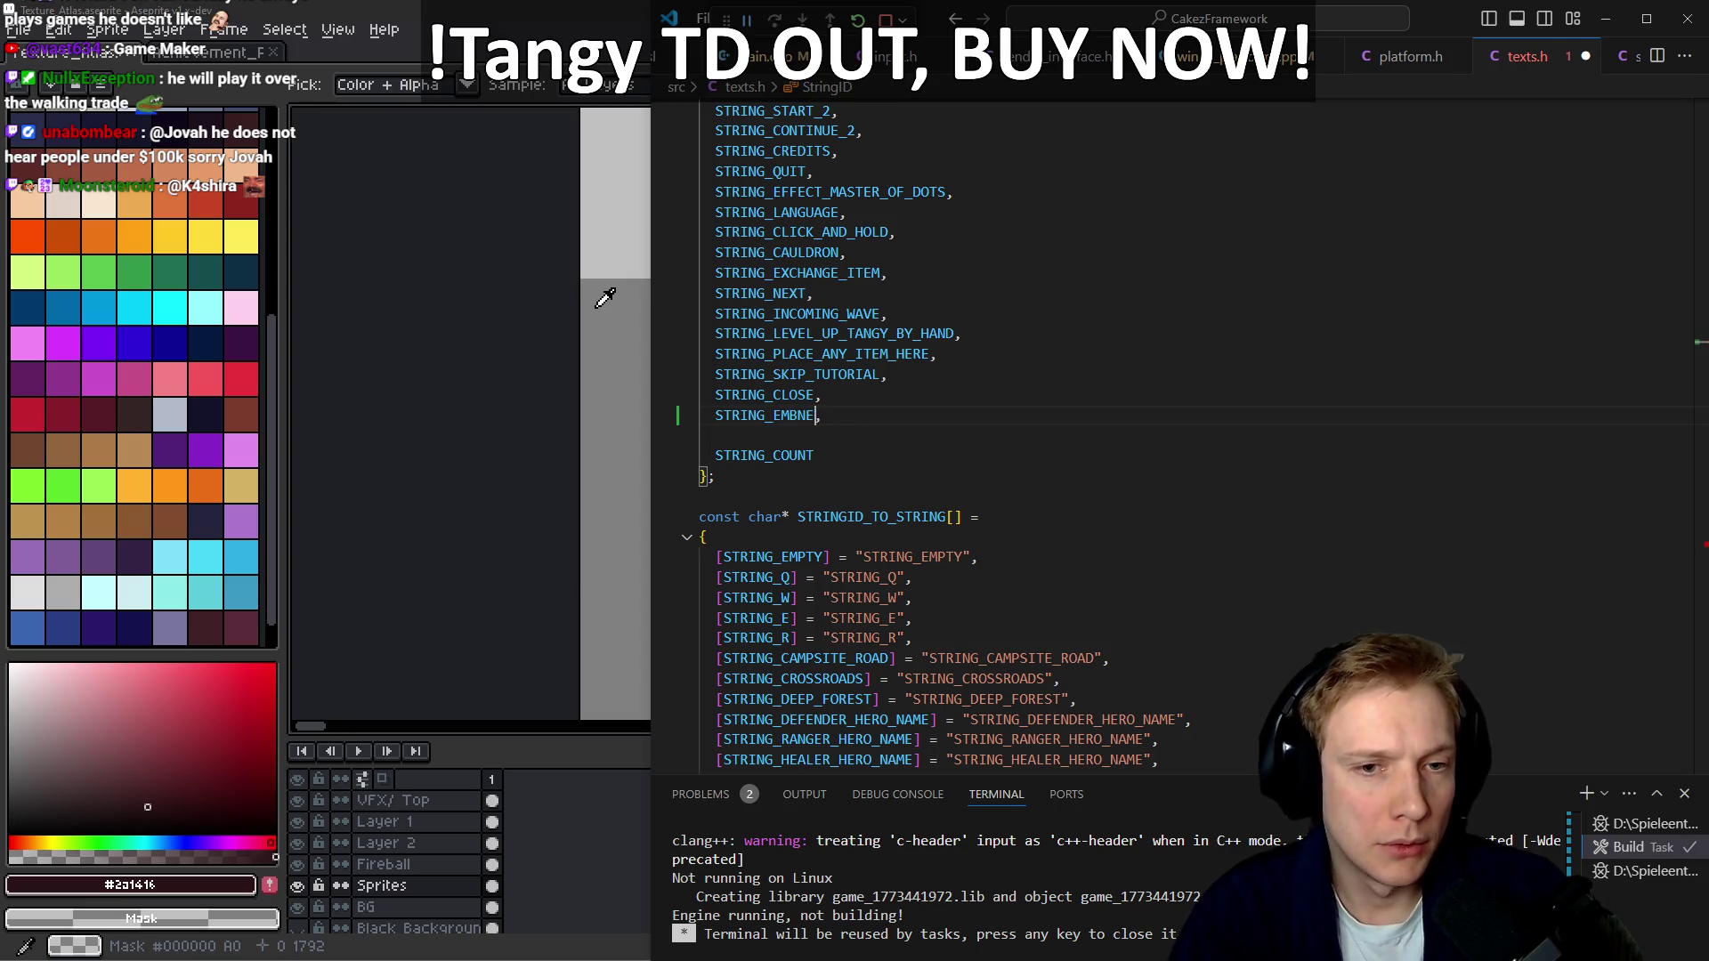
{"action": "type", "text": "BER_B"}
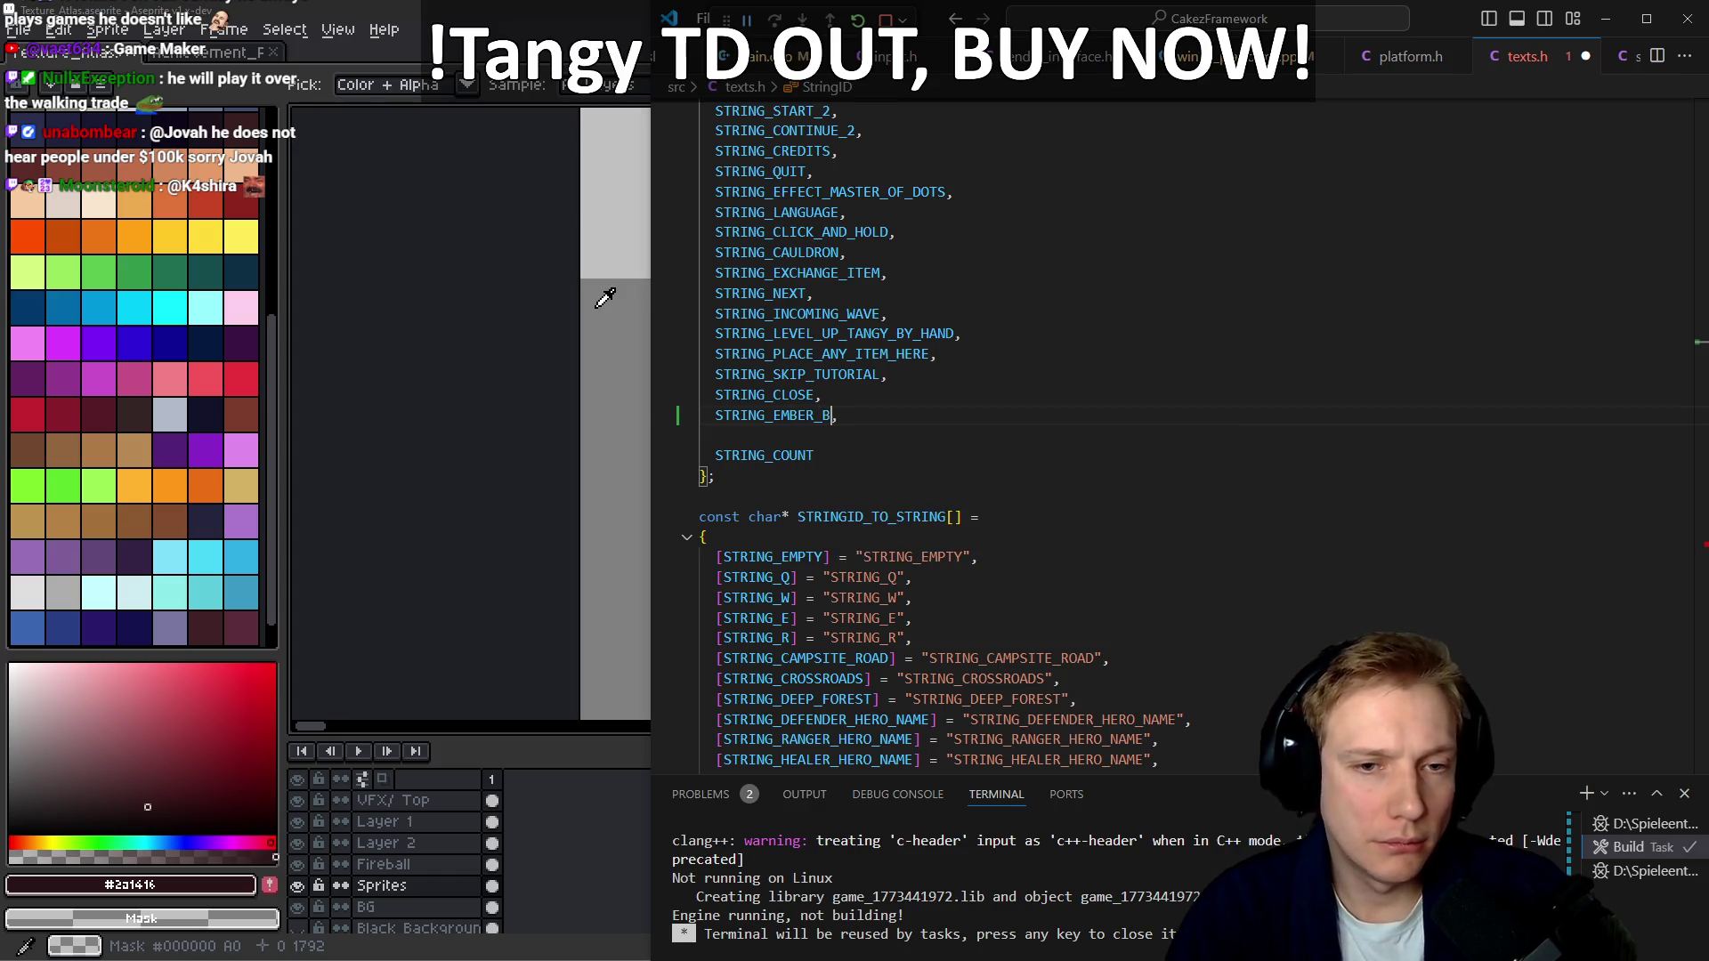
Add a [STRING_EMBER_BOW] entry to the STRINGID_TO_STRING table and save texts.h
{"action": "key", "text": "Down"}
{"action": "key", "text": "Down"}
{"action": "key", "text": "Down"}
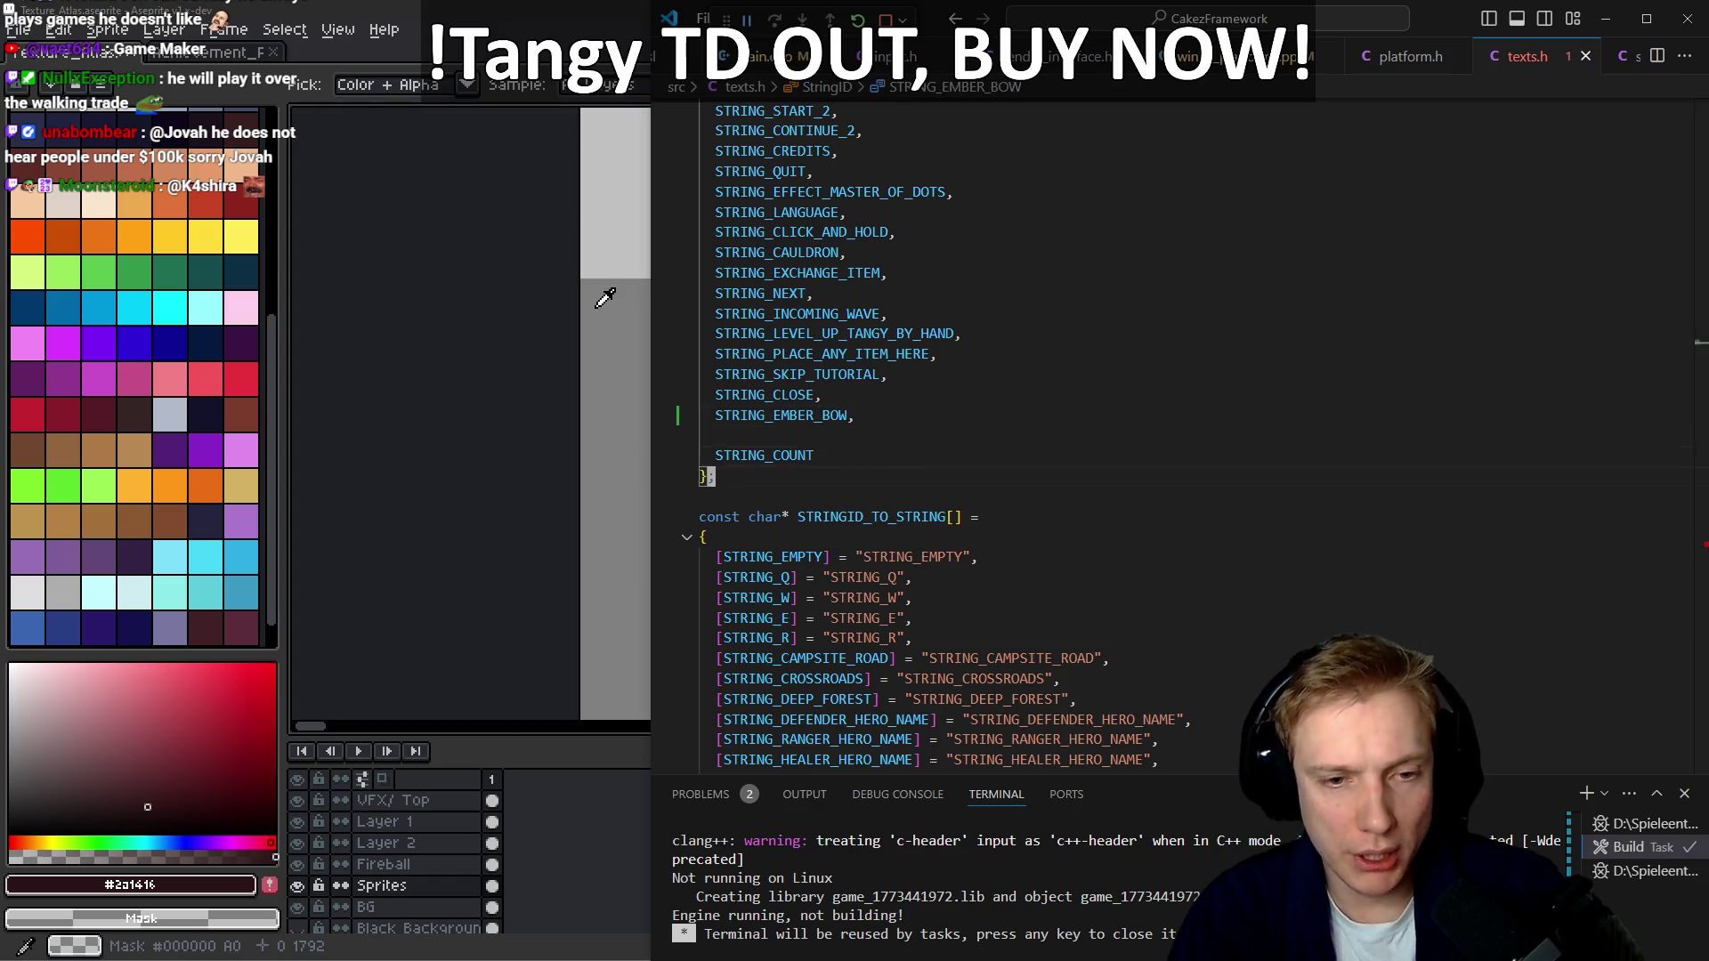
{"action": "key", "text": "ctrl+shift+backslash"}
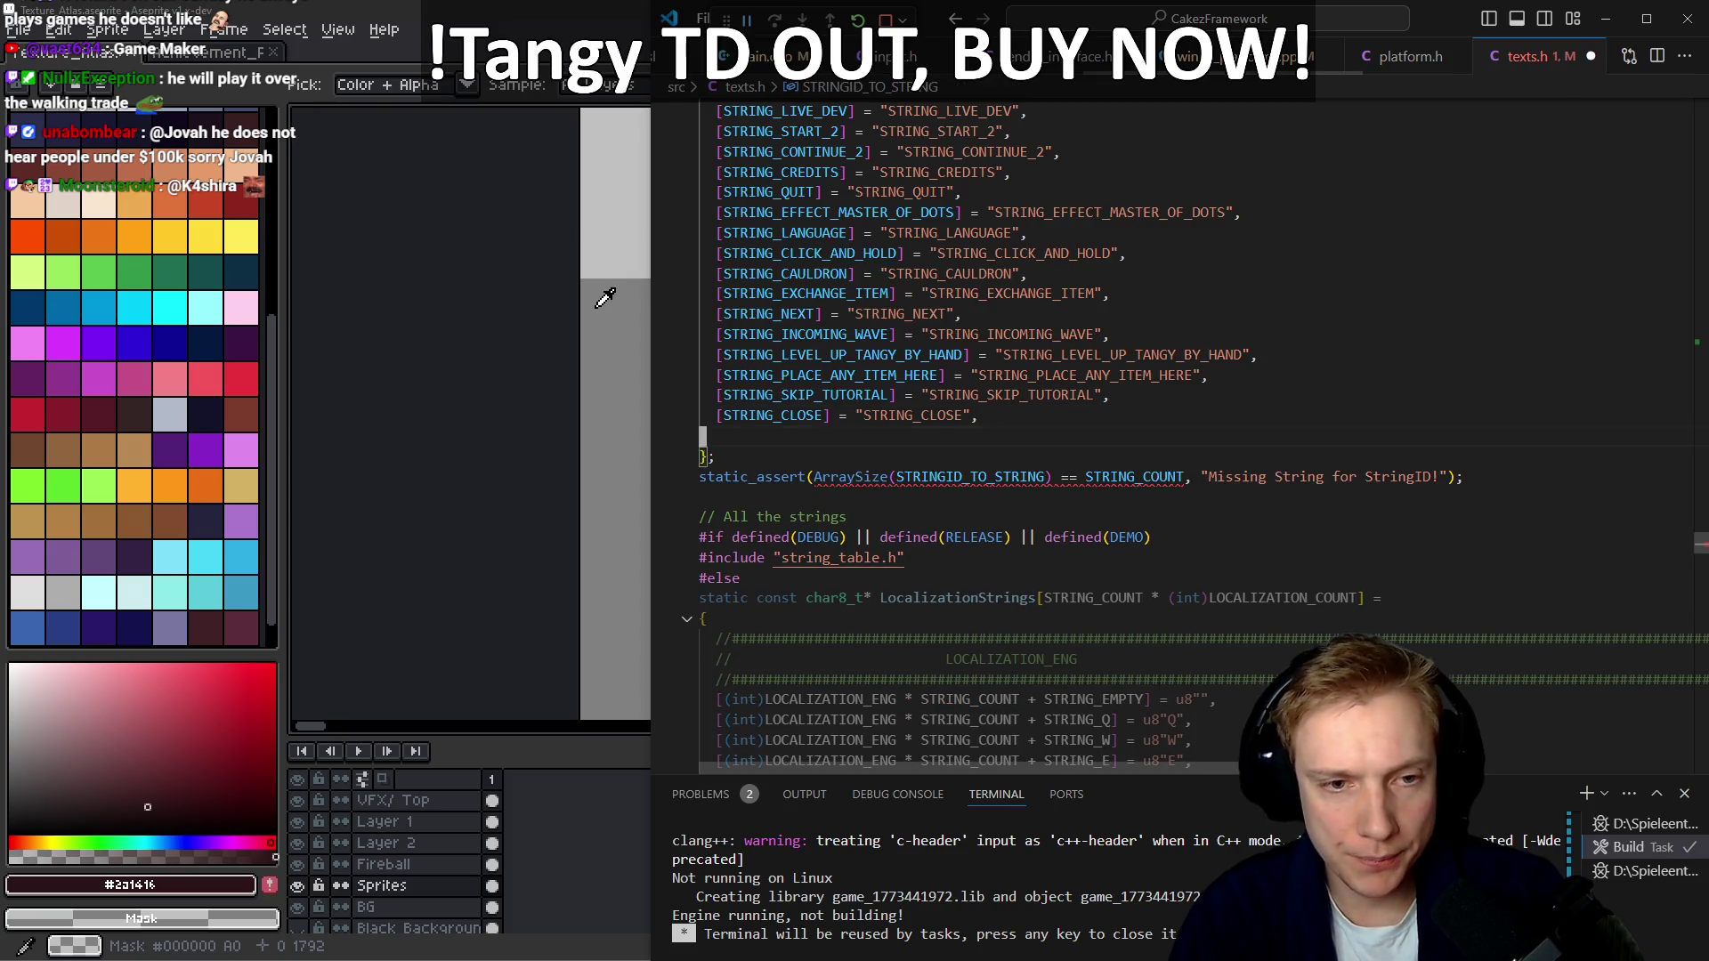
{"action": "type", "text": "STRING_EMBER_BOW,"}
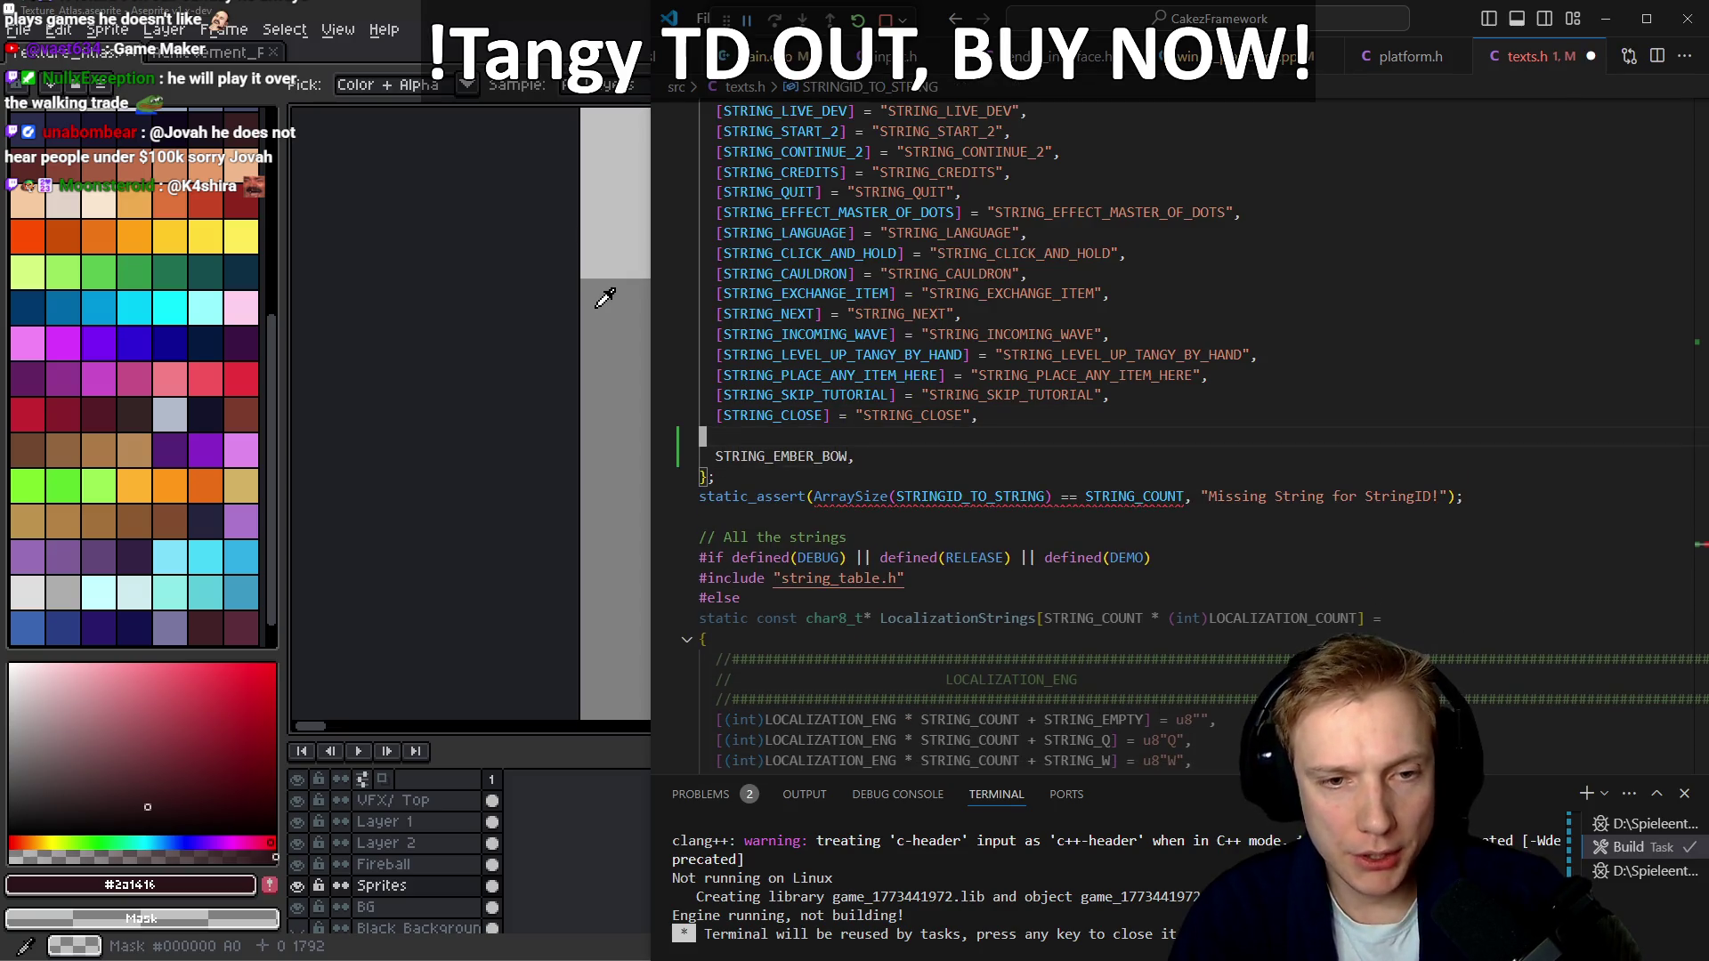
{"action": "type", "text": "["}
{"action": "key", "text": "ctrl+Right"}
{"action": "type", "text": "]"}
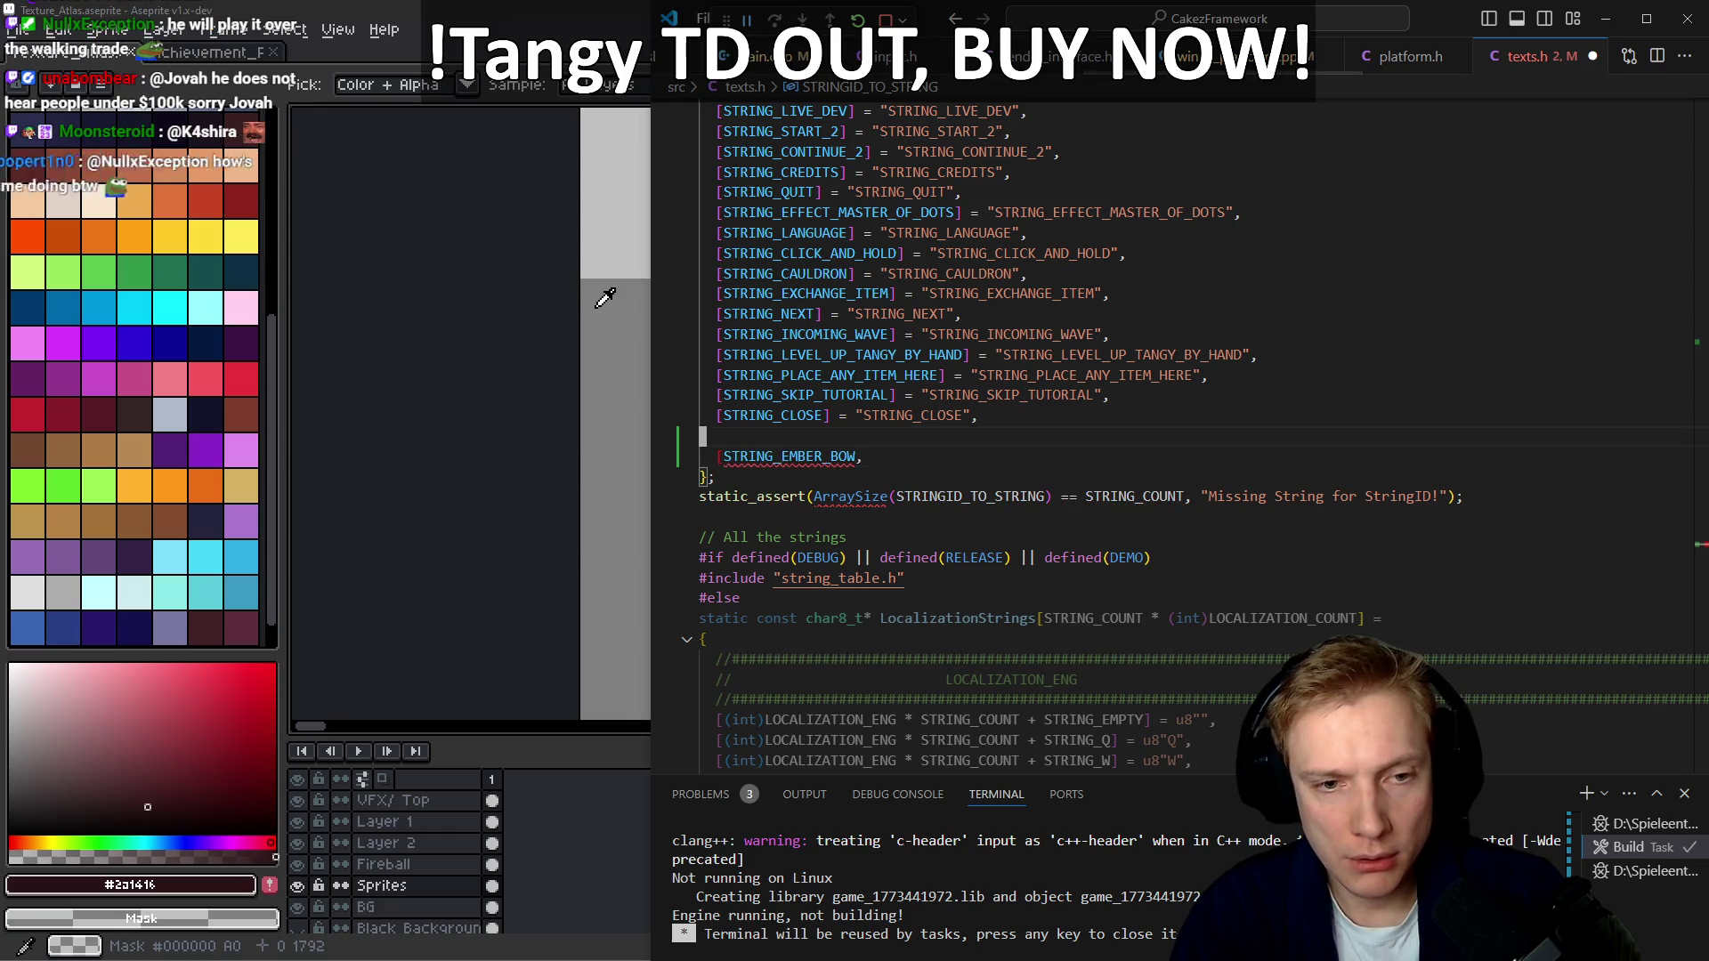
{"action": "key", "text": "alt+Up"}
{"action": "type", "text": "="}
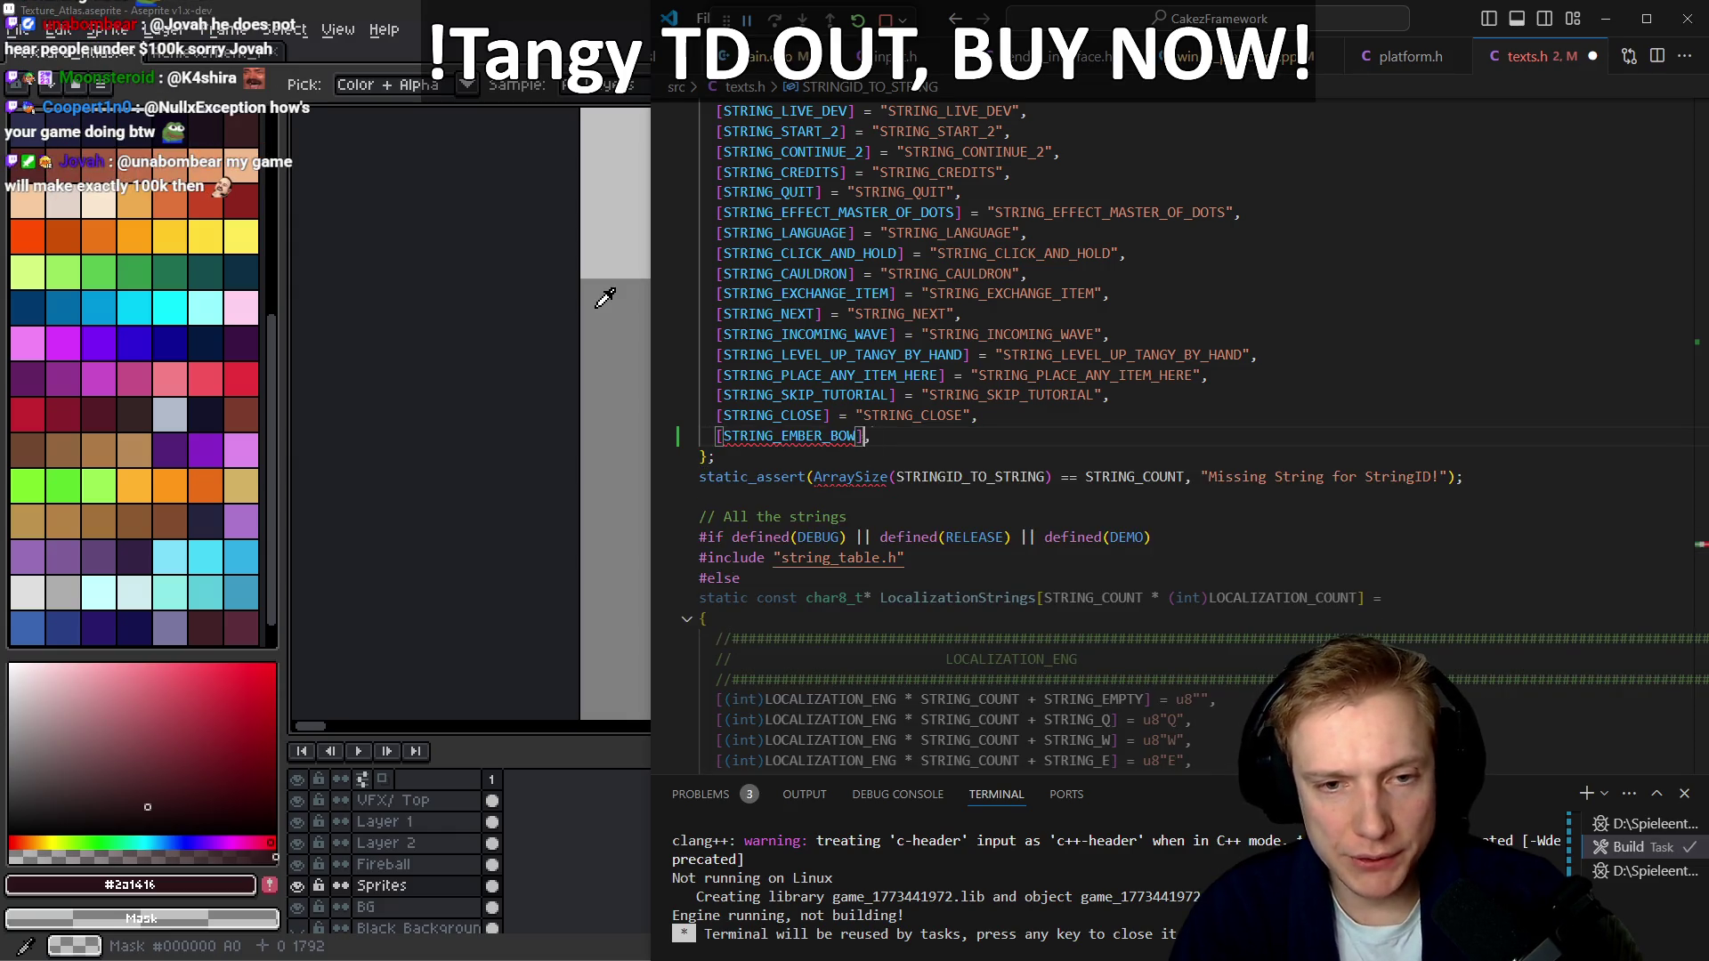
{"action": "type", "text": " = \"\""}
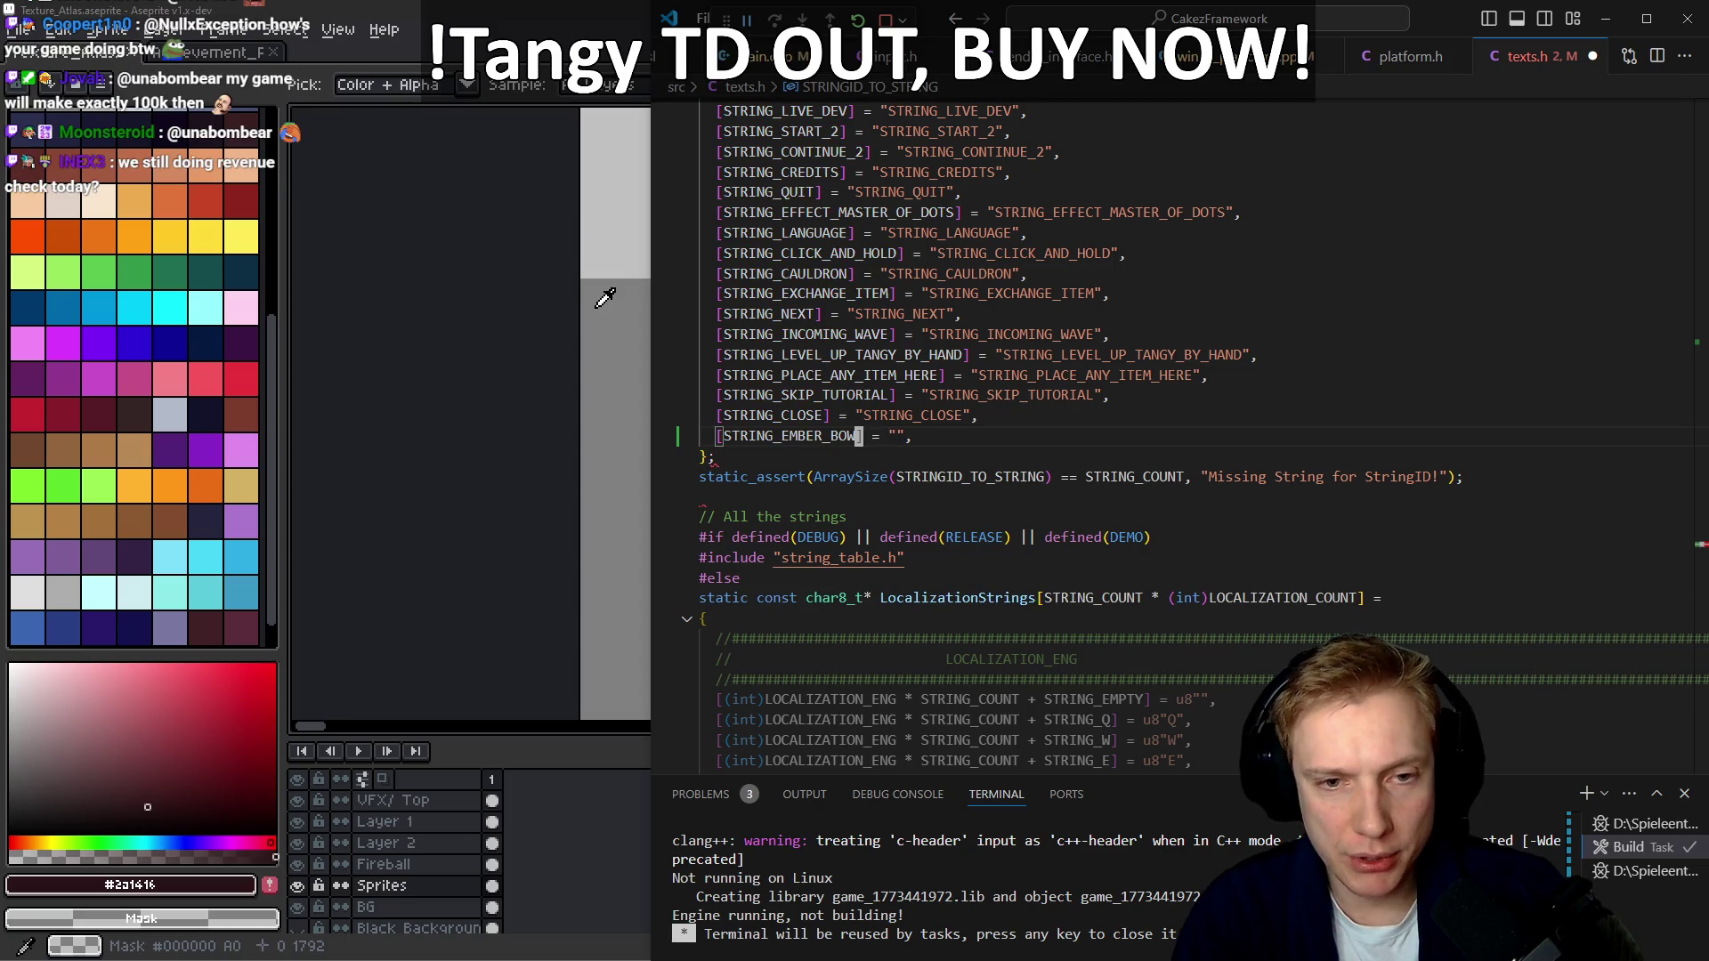
{"action": "type", "text": "STRING_EMBER_BOW"}
{"action": "key", "text": "ctrl+s"}
Review the static_assert and the bounds of the STRINGID_TO_STRING table
{"action": "key", "text": "Down"}
{"action": "key", "text": "Down"}
{"action": "key", "text": "Down"}
{"action": "key", "text": "Down"}
{"action": "key", "text": "Down"}
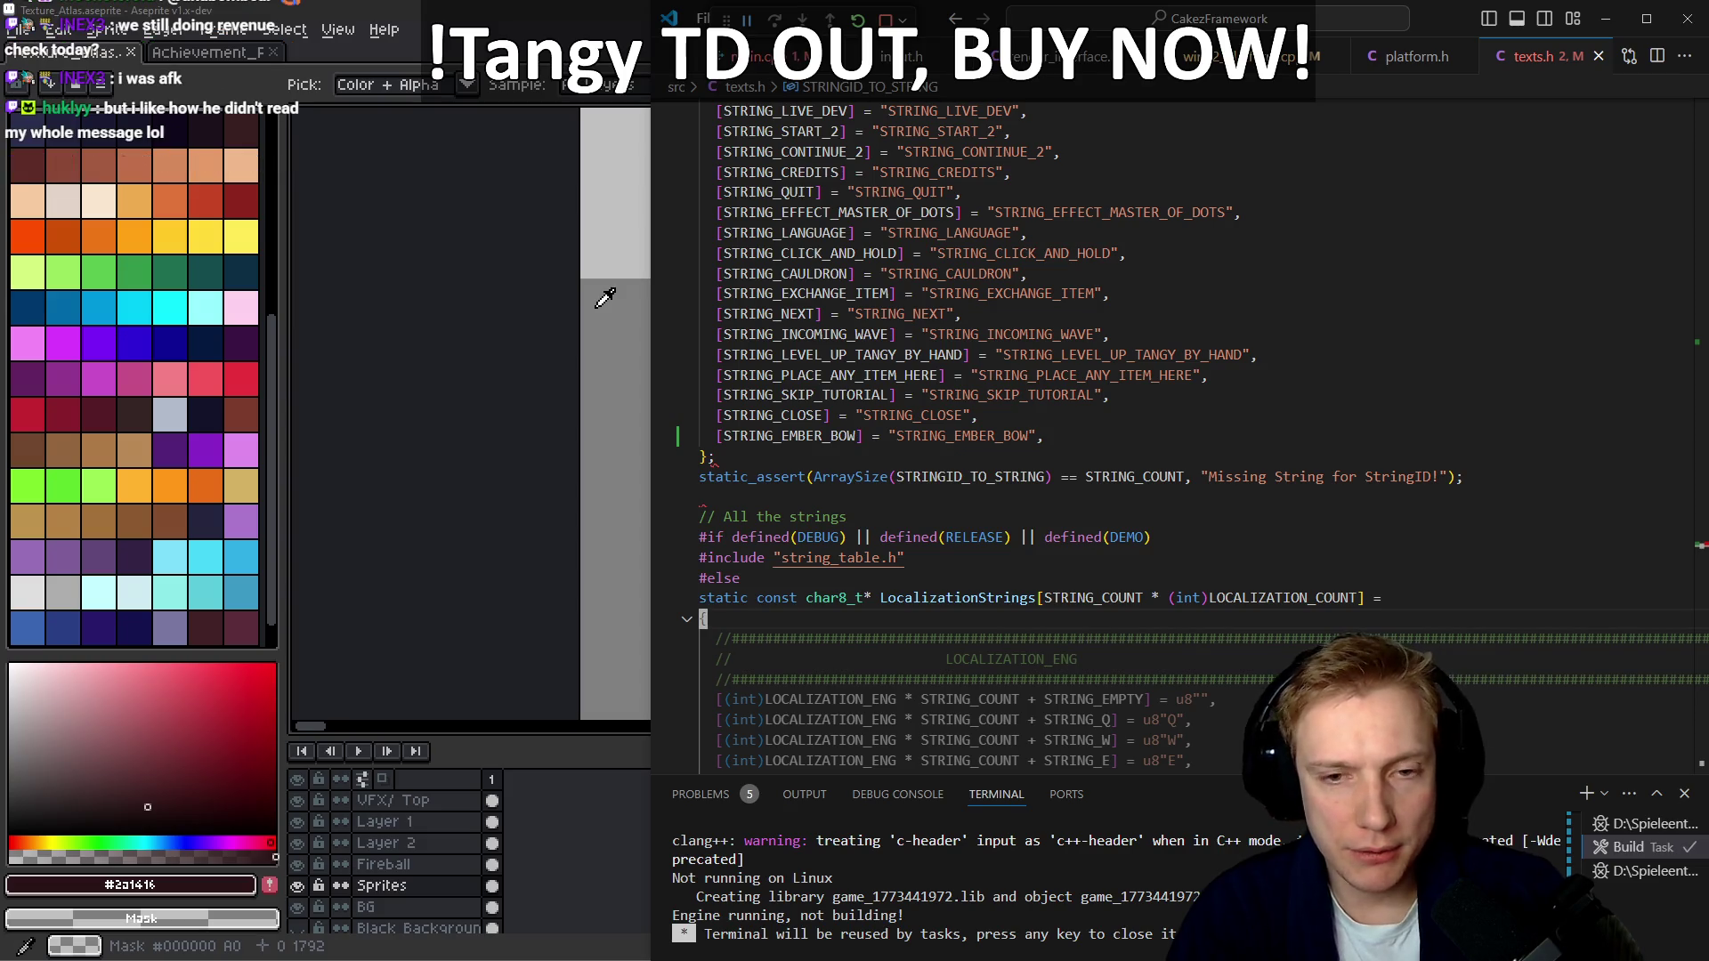
{"action": "key", "text": "Up"}
{"action": "key", "text": "Up"}
{"action": "key", "text": "Up"}
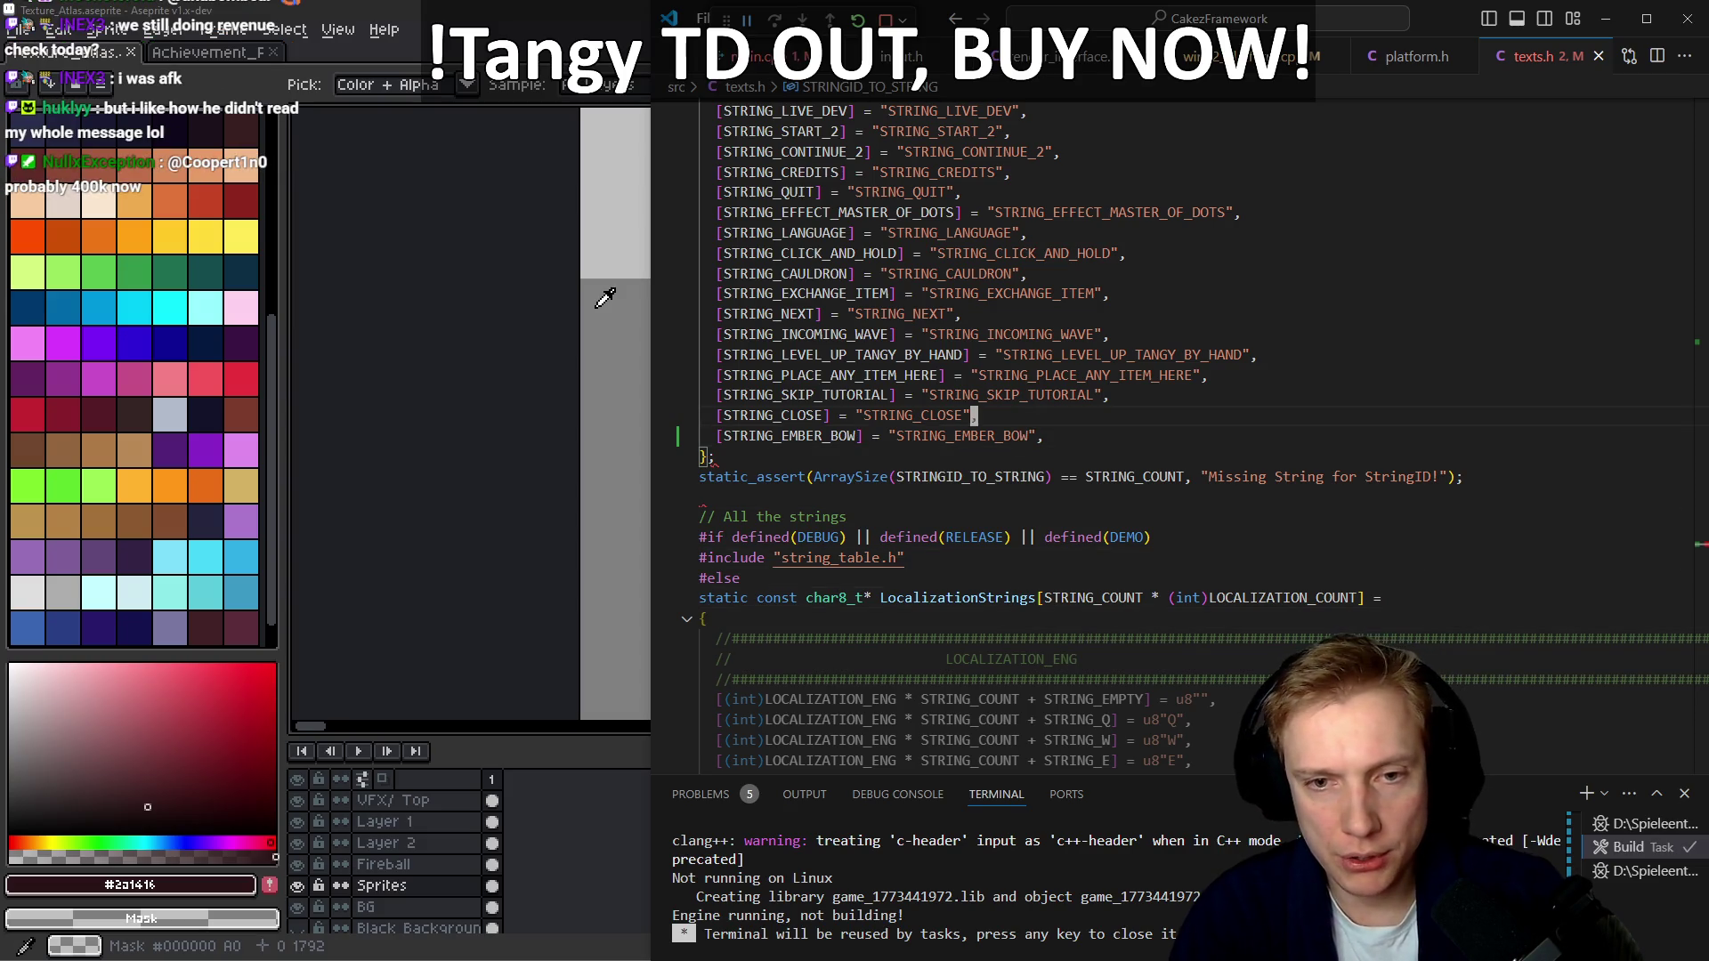
{"action": "key", "text": "ctrl+shift+backslash"}
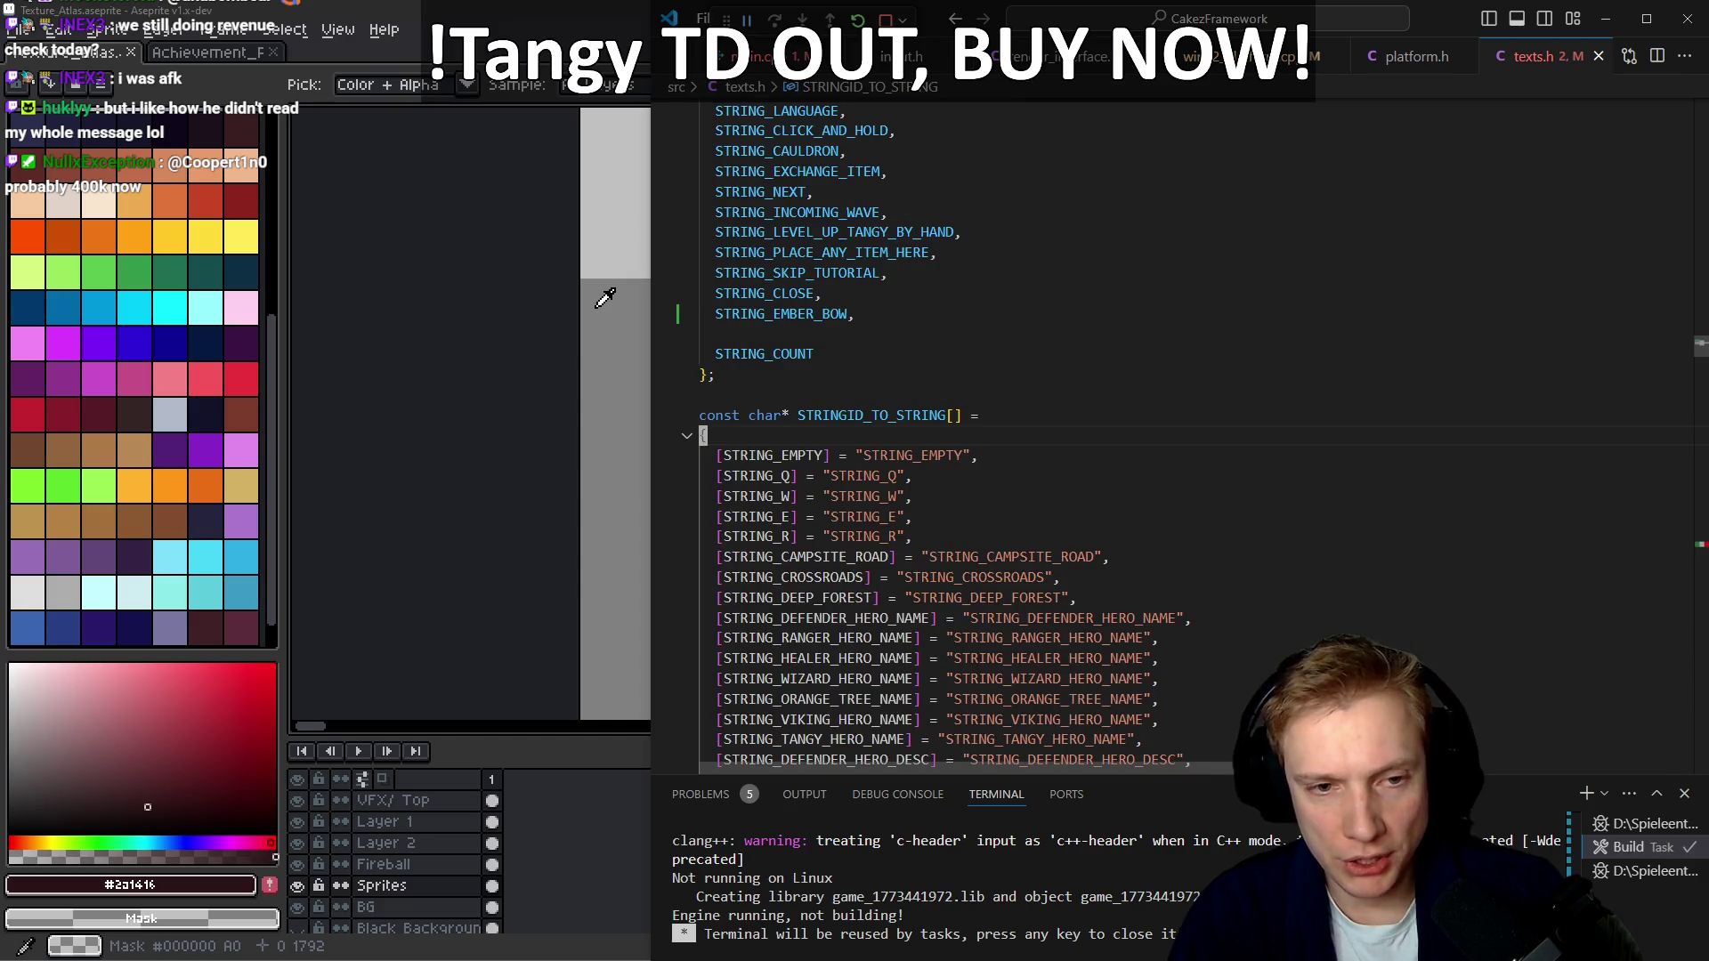
{"action": "key", "text": "ctrl+shift+backslash"}
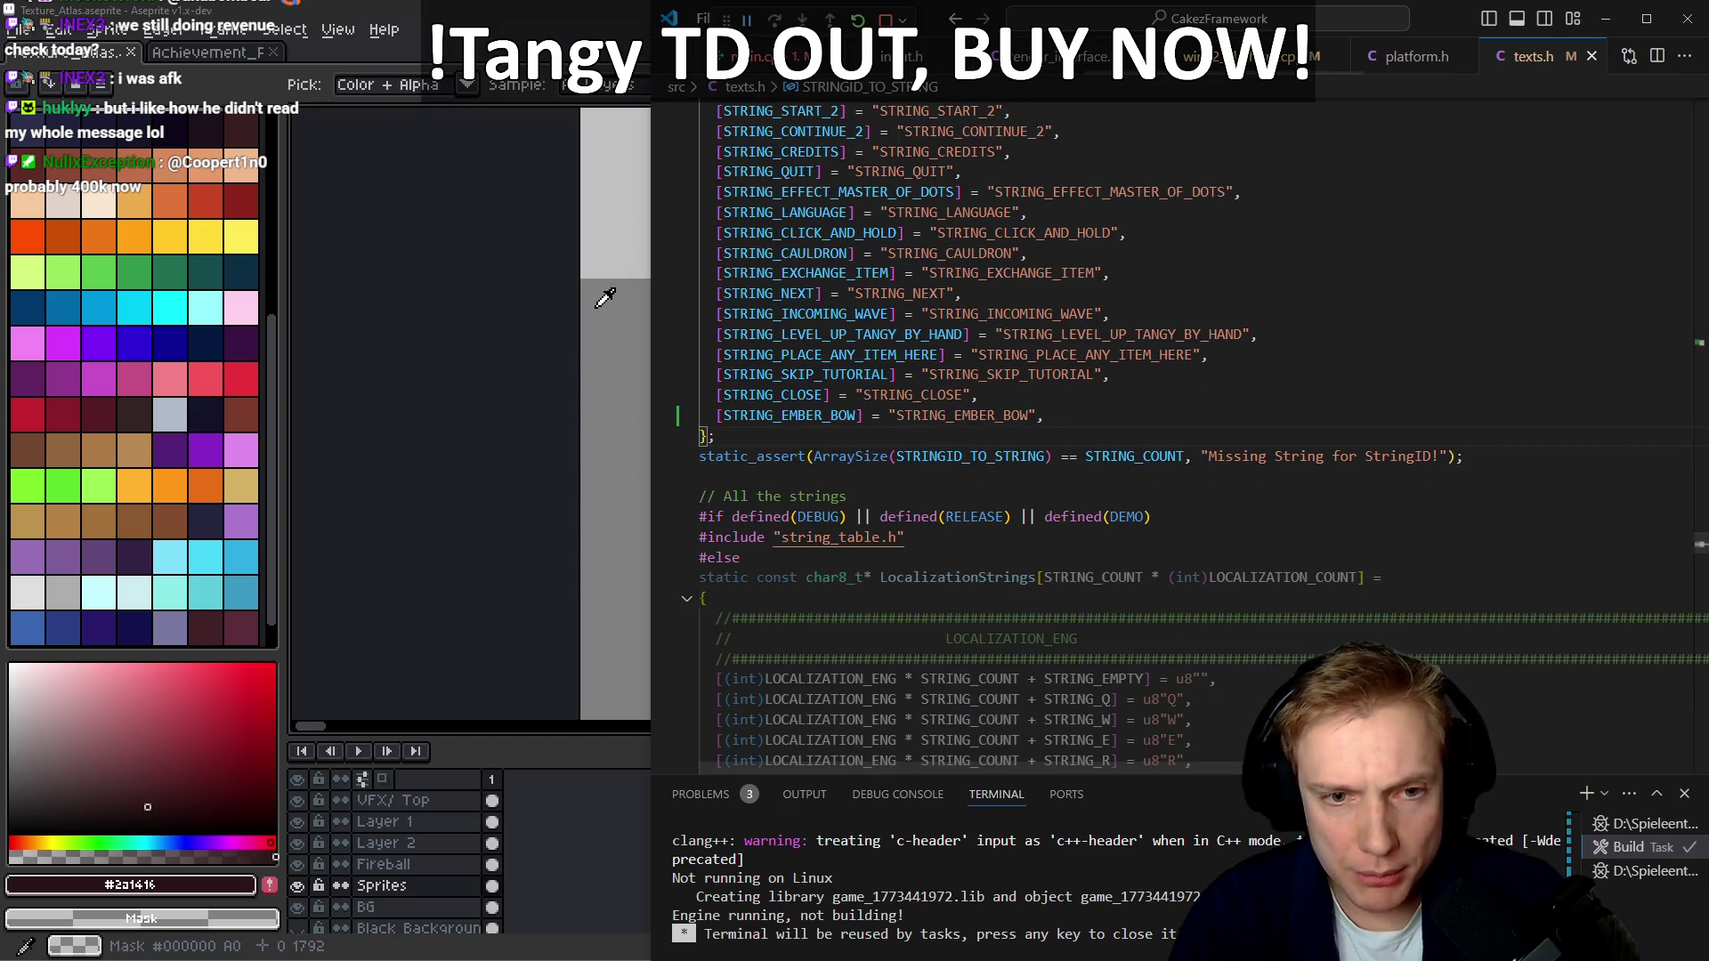
{"action": "key", "text": "ctrl+Tab"}
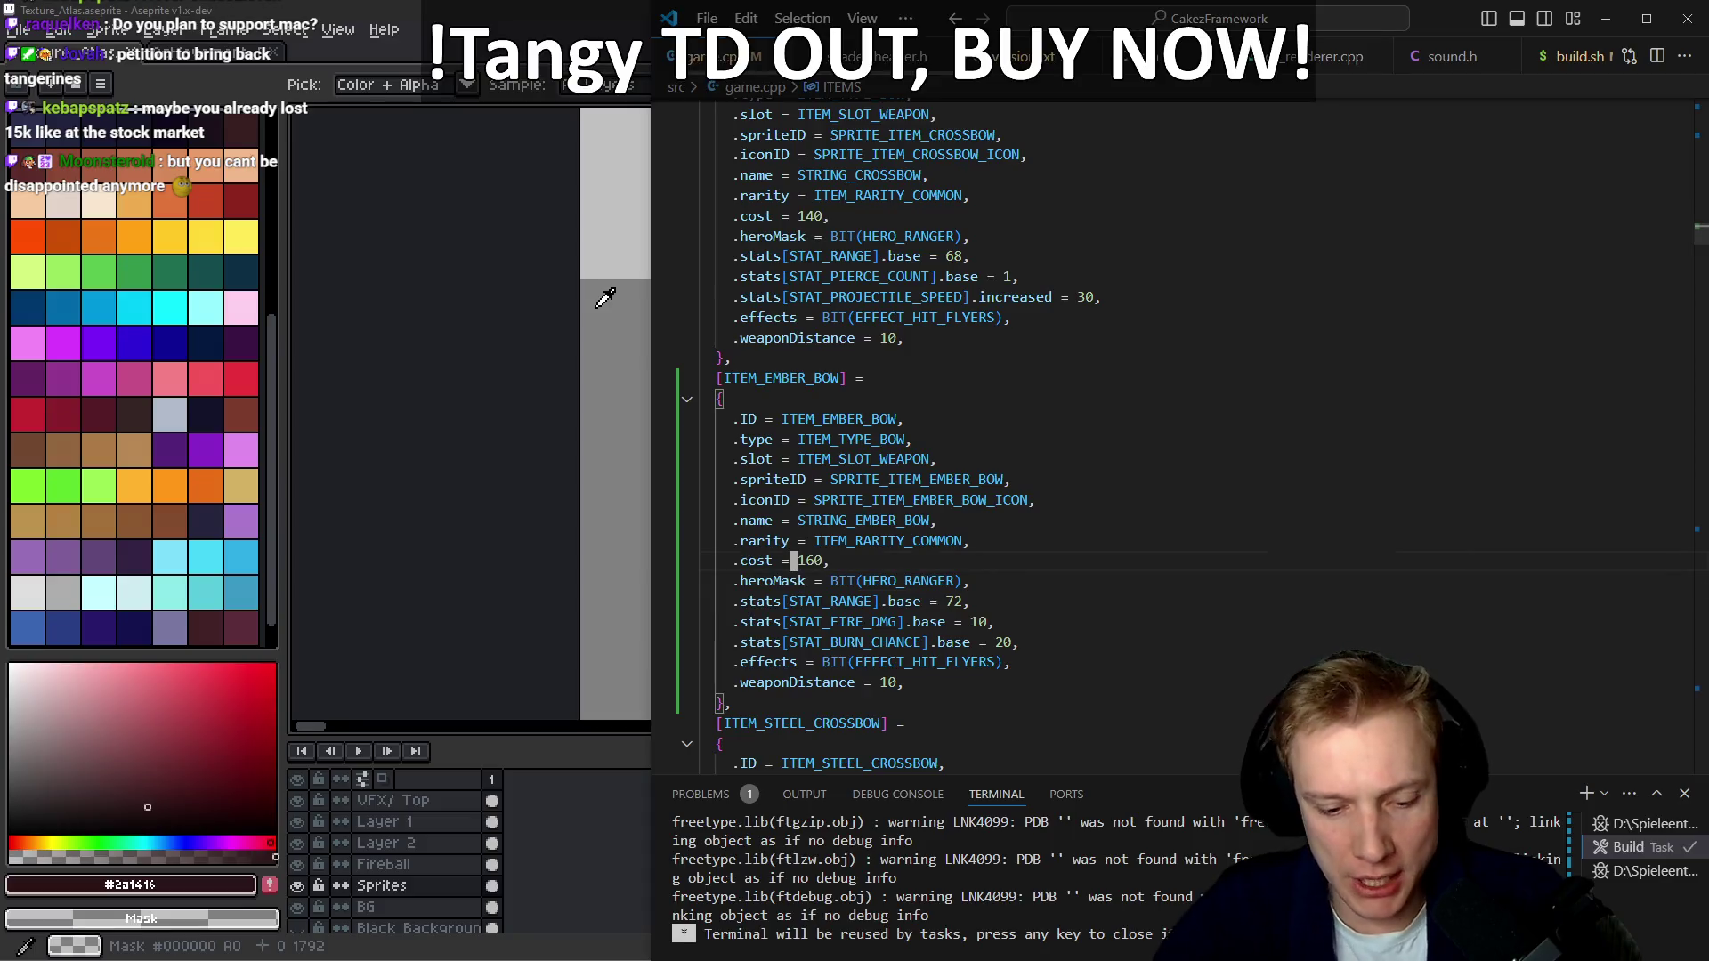
Start a mission from the game's map to test the Ember bow, hitting the item-ID assert
{"action": "left_click", "coordinate": [941, 541]}
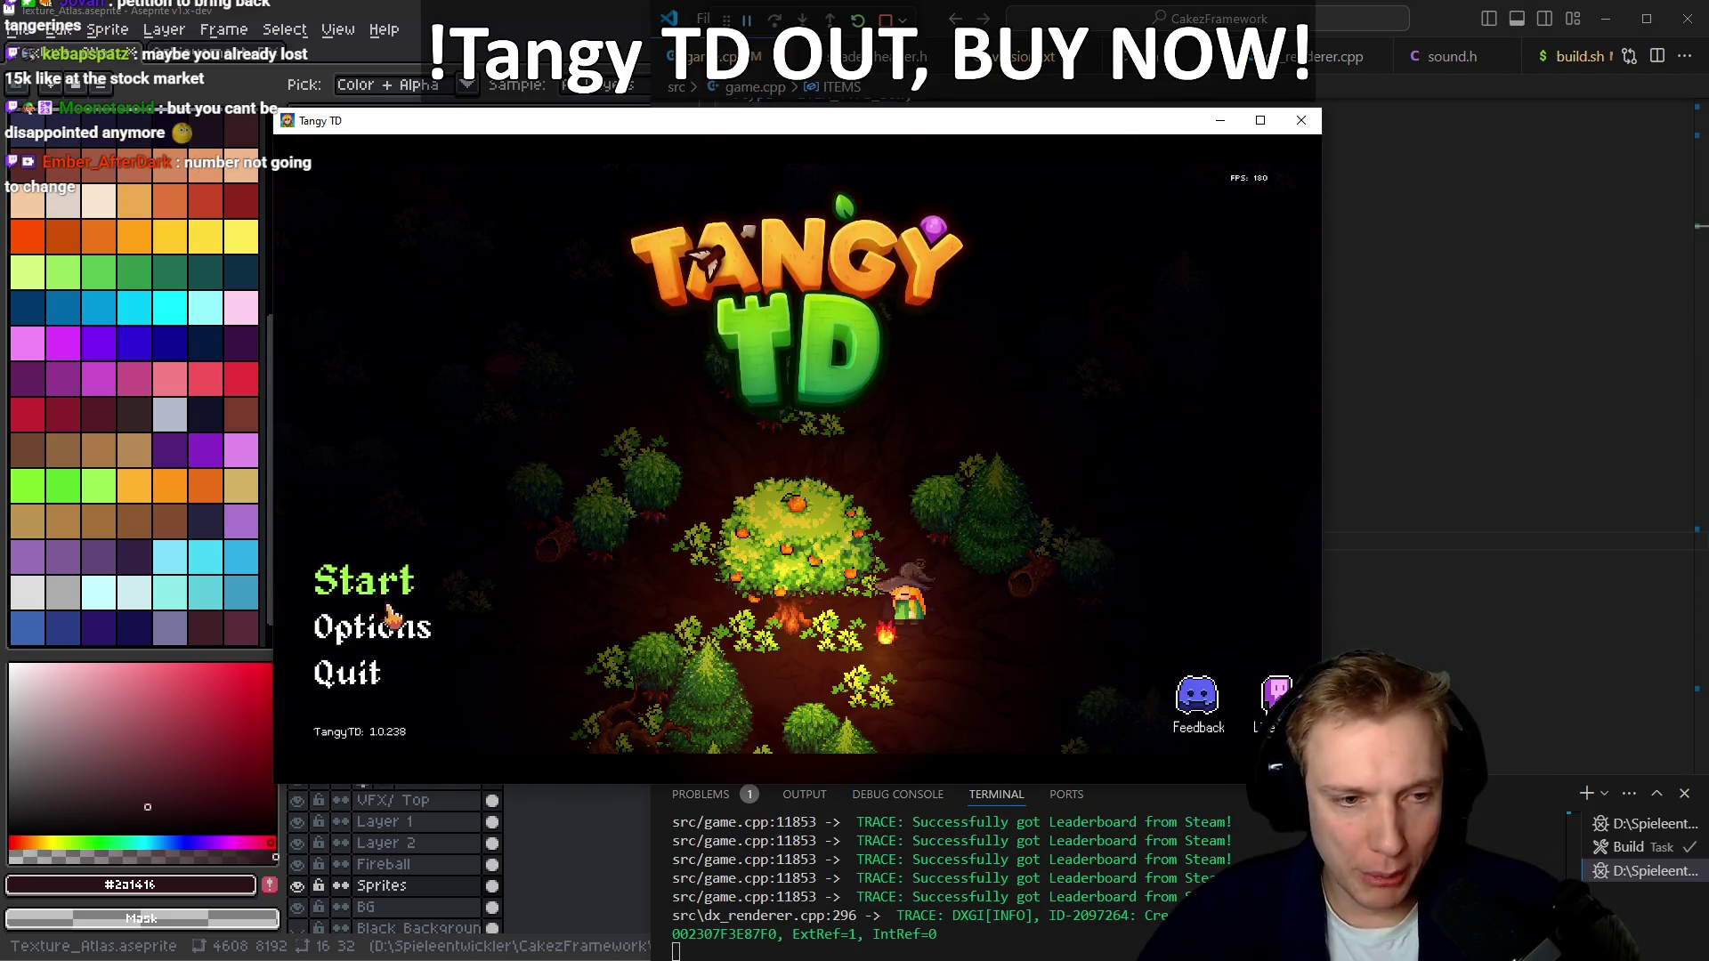
{"action": "left_click", "coordinate": [389, 604]}
{"action": "left_click", "coordinate": [801, 716]}
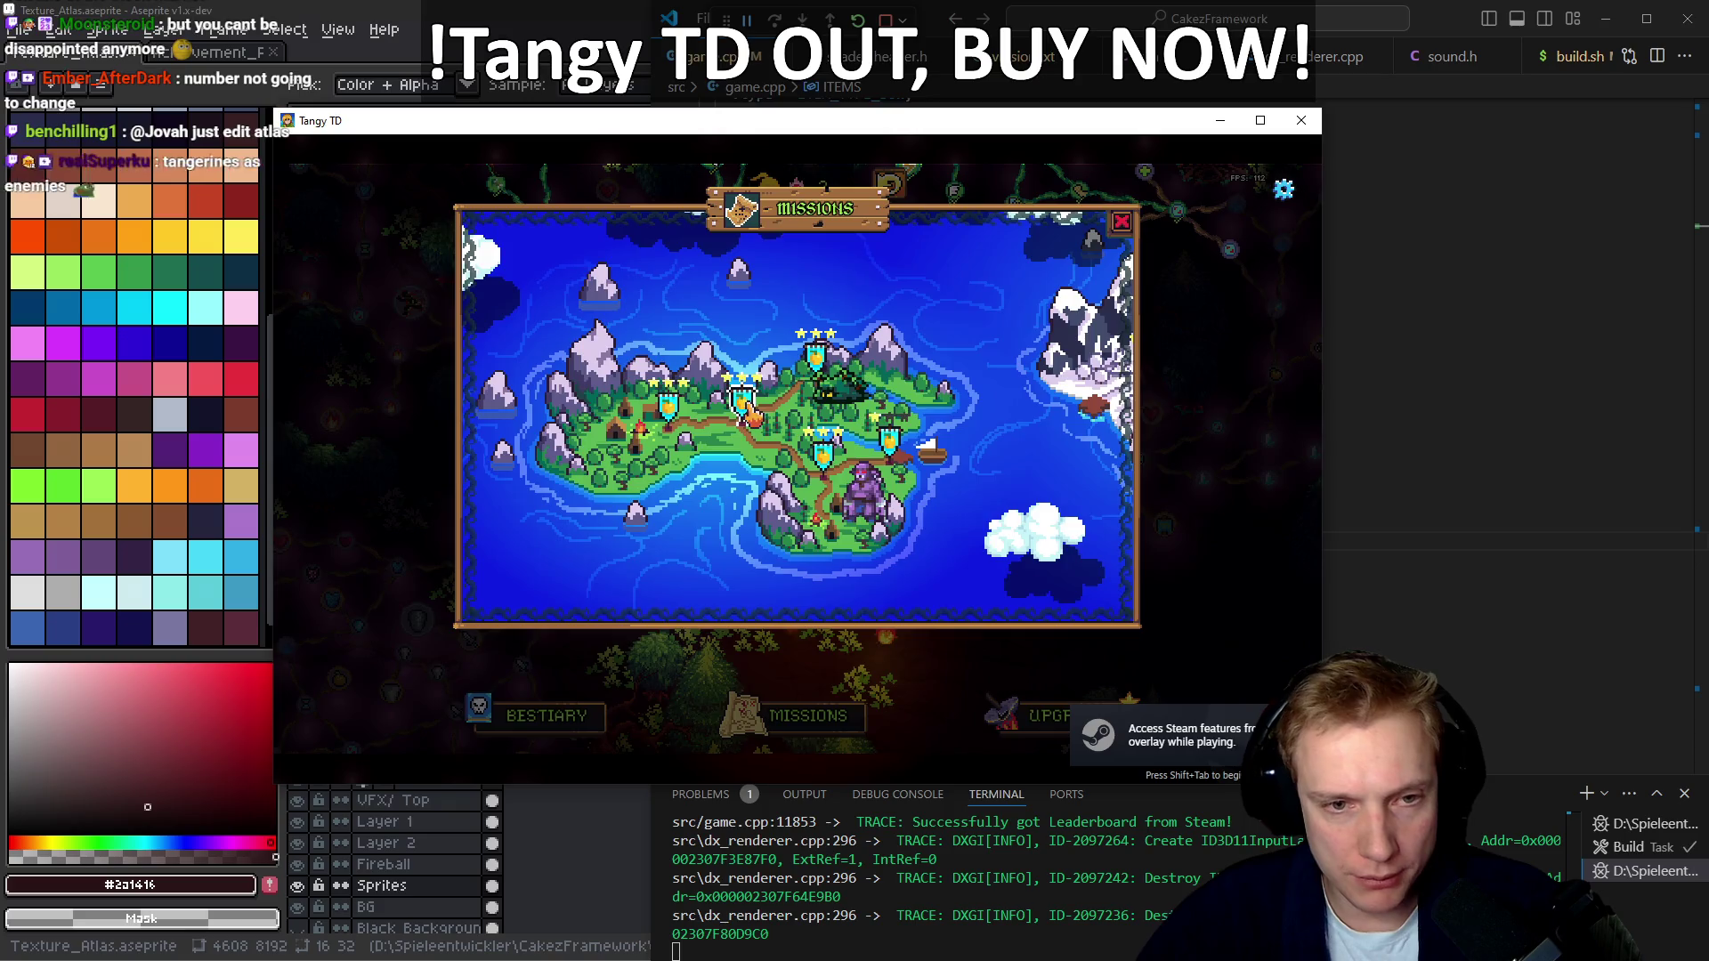
{"action": "left_click", "coordinate": [750, 410]}
{"action": "left_click", "coordinate": [805, 574]}
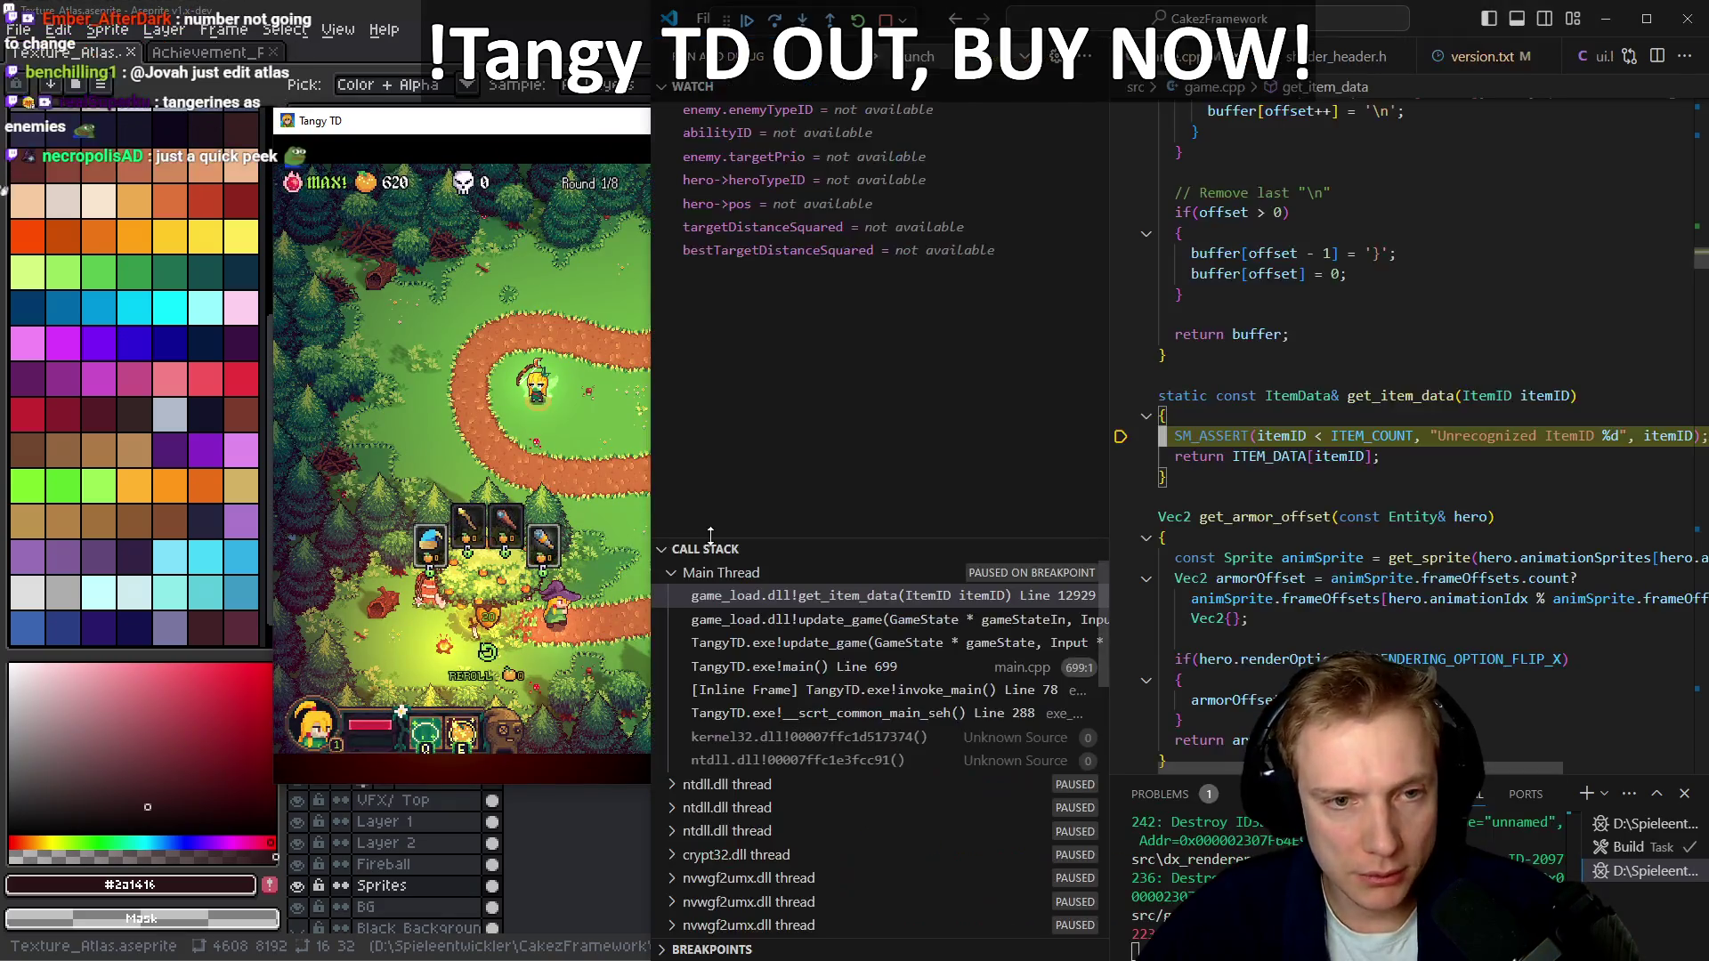
Stop the debug session and start a fresh build of the game
{"action": "left_click", "coordinate": [1215, 436]}
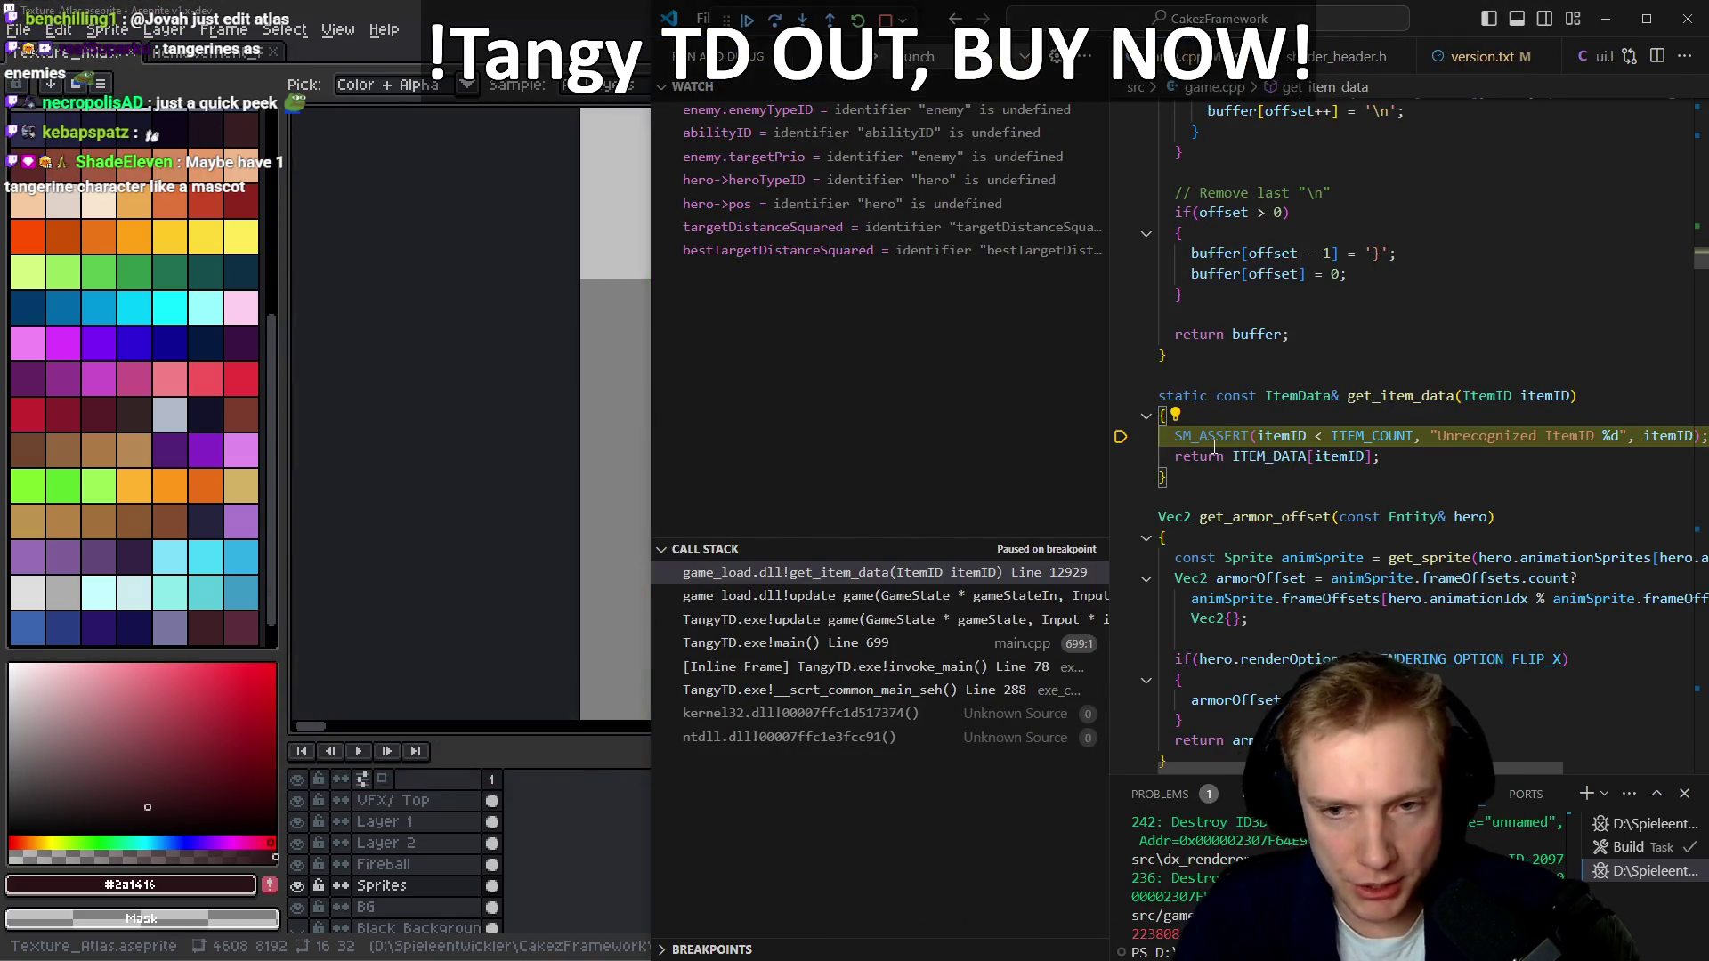
{"action": "key", "text": "F5"}
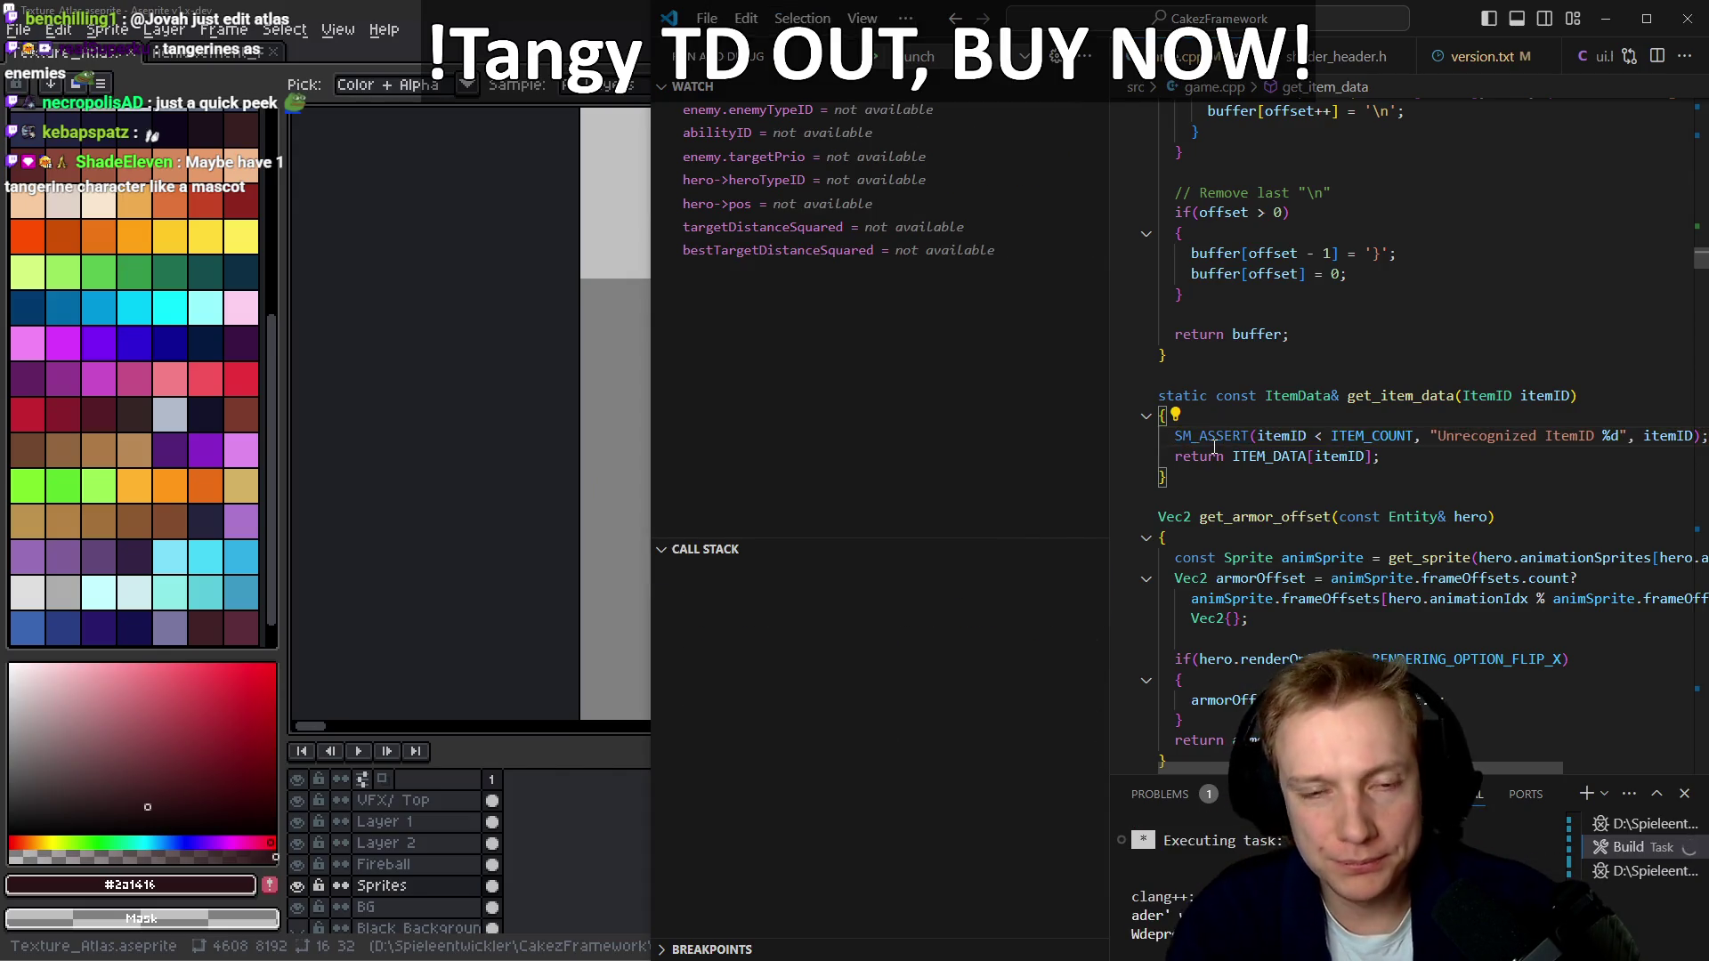
{"action": "key", "text": "ctrl+b"}
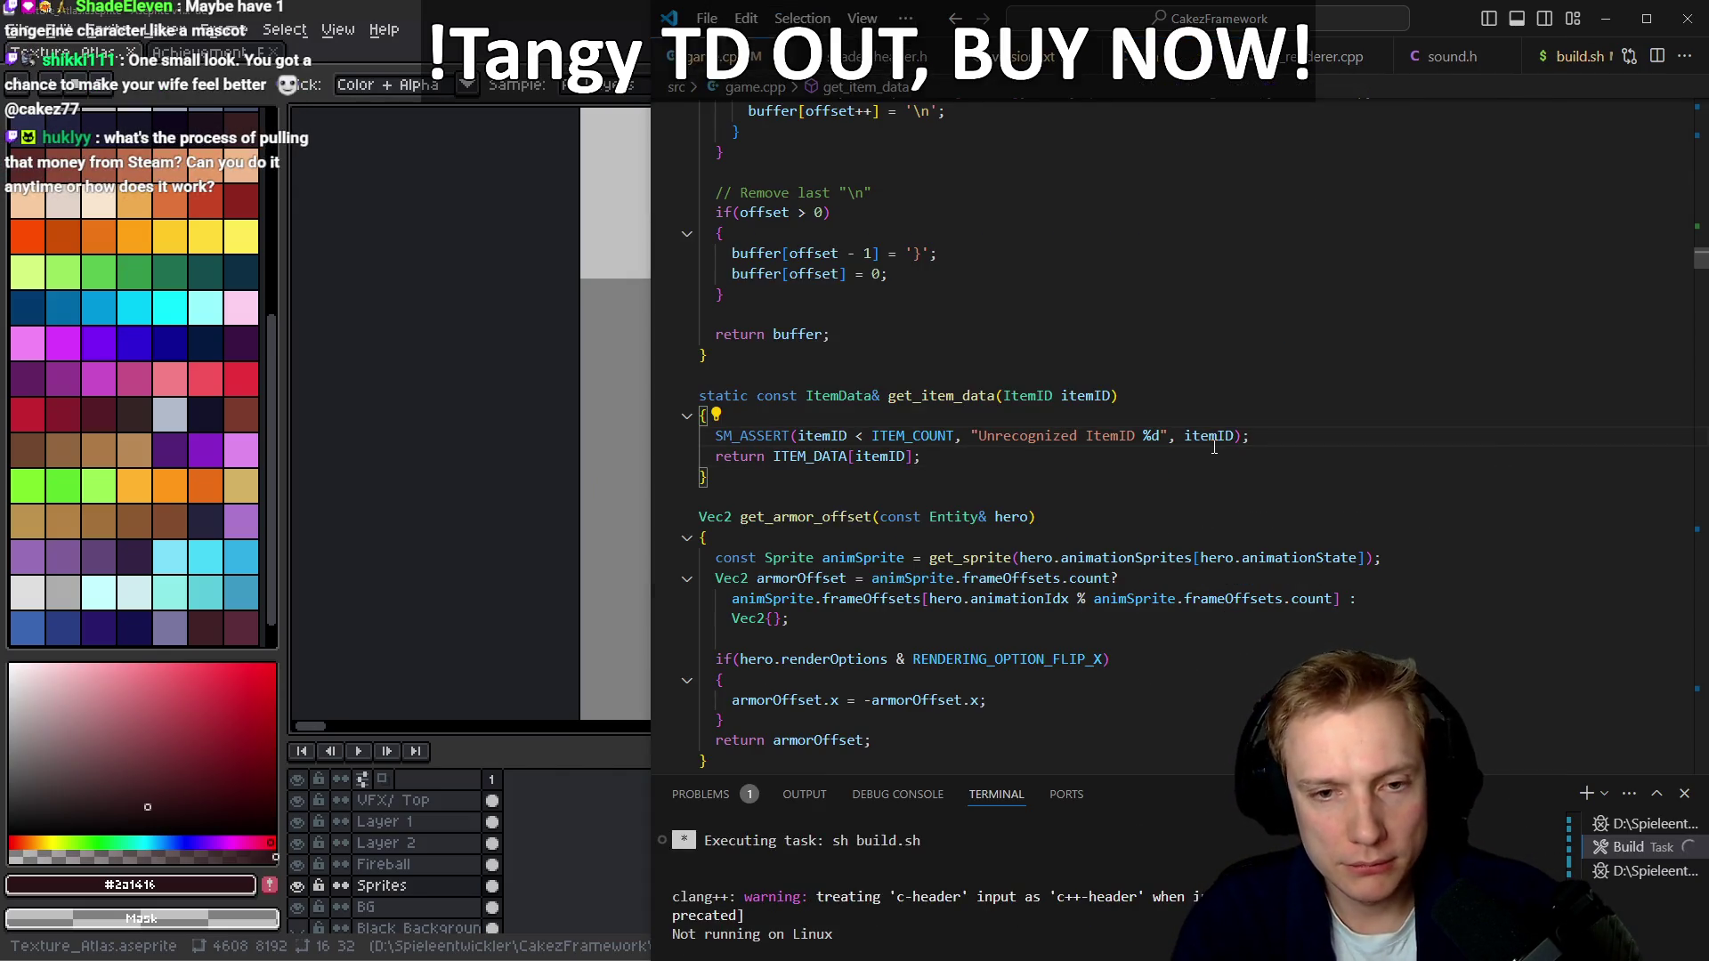
Find ITEM_SHORT_BOW among the tier-1 Ranger drops and duplicate its line
{"action": "key", "text": "alt+Left"}
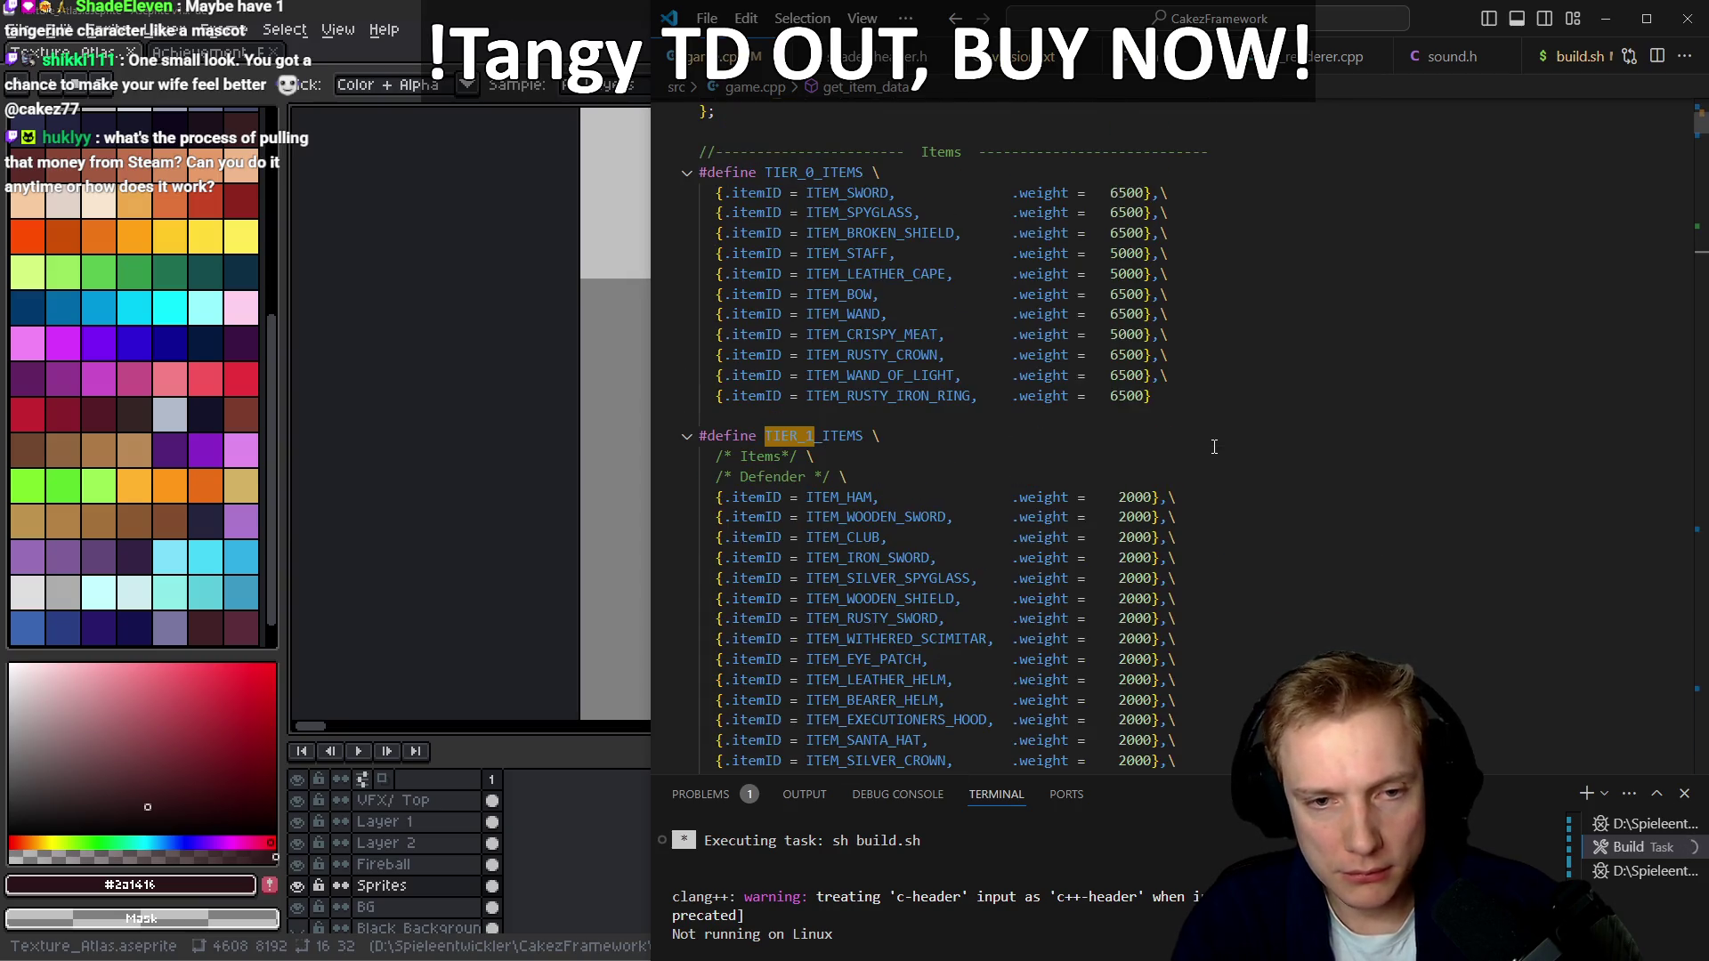
{"action": "key", "text": "Down"}
{"action": "key", "text": "Down"}
{"action": "key", "text": "Down"}
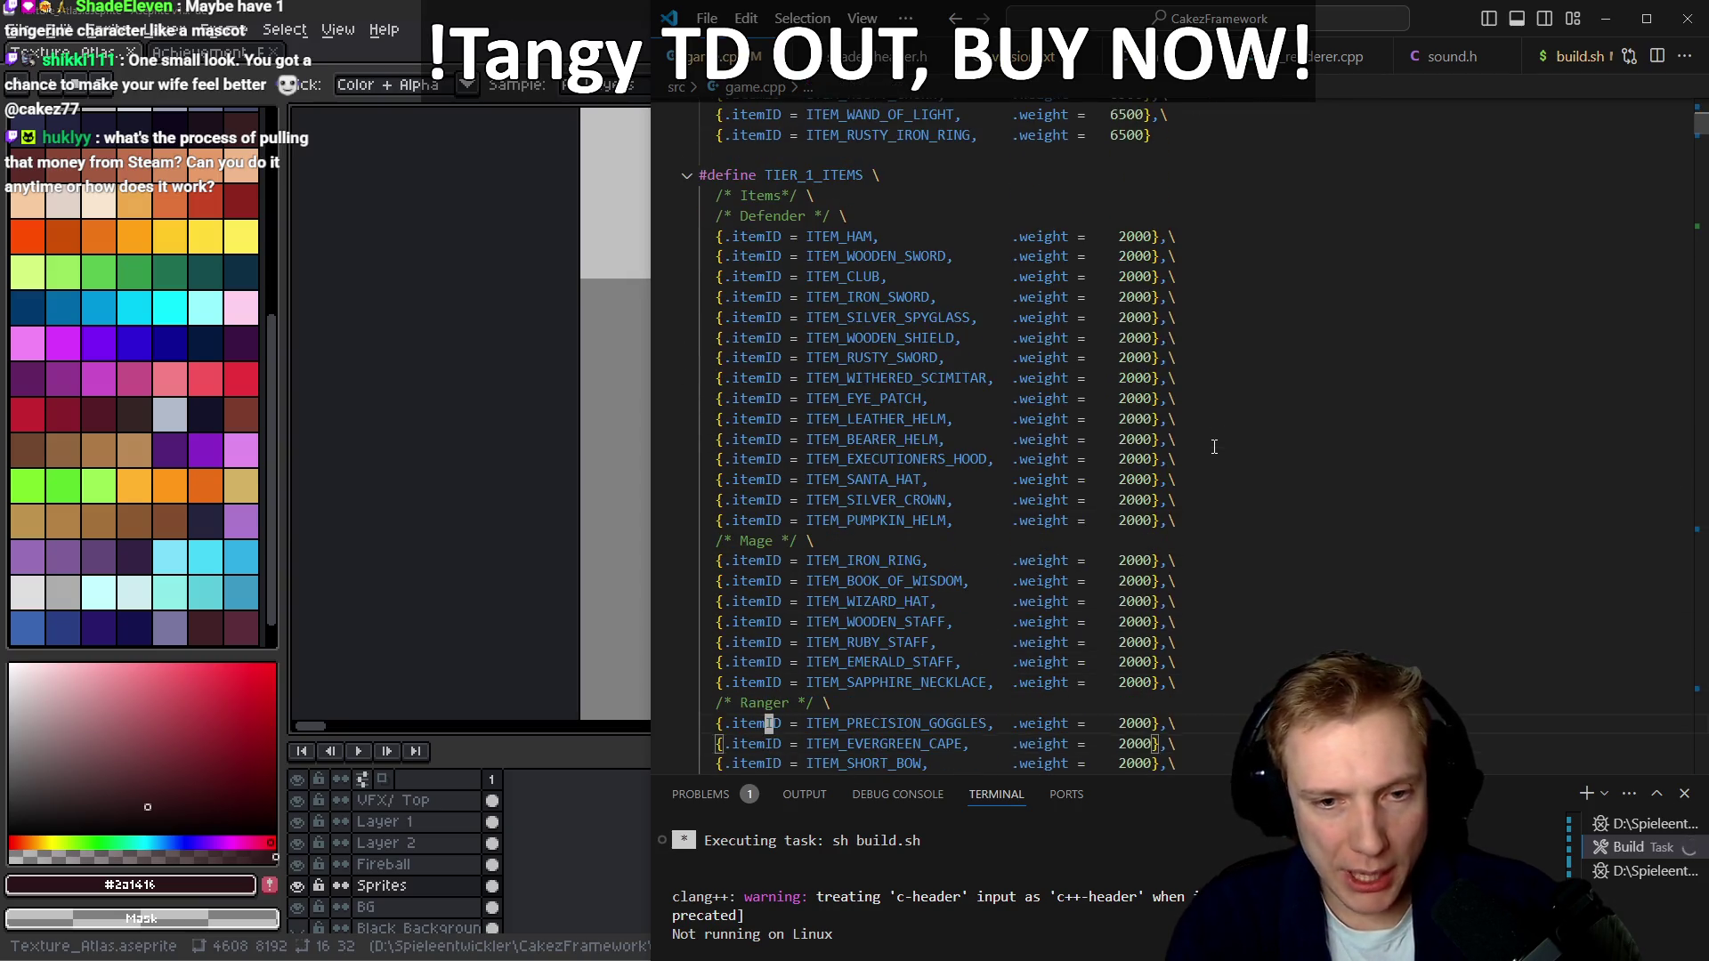
{"action": "key", "text": "Up"}
{"action": "key", "text": "Up"}
{"action": "key", "text": "Up"}
{"action": "key", "text": "Down"}
{"action": "key", "text": "Down"}
{"action": "key", "text": "Down"}
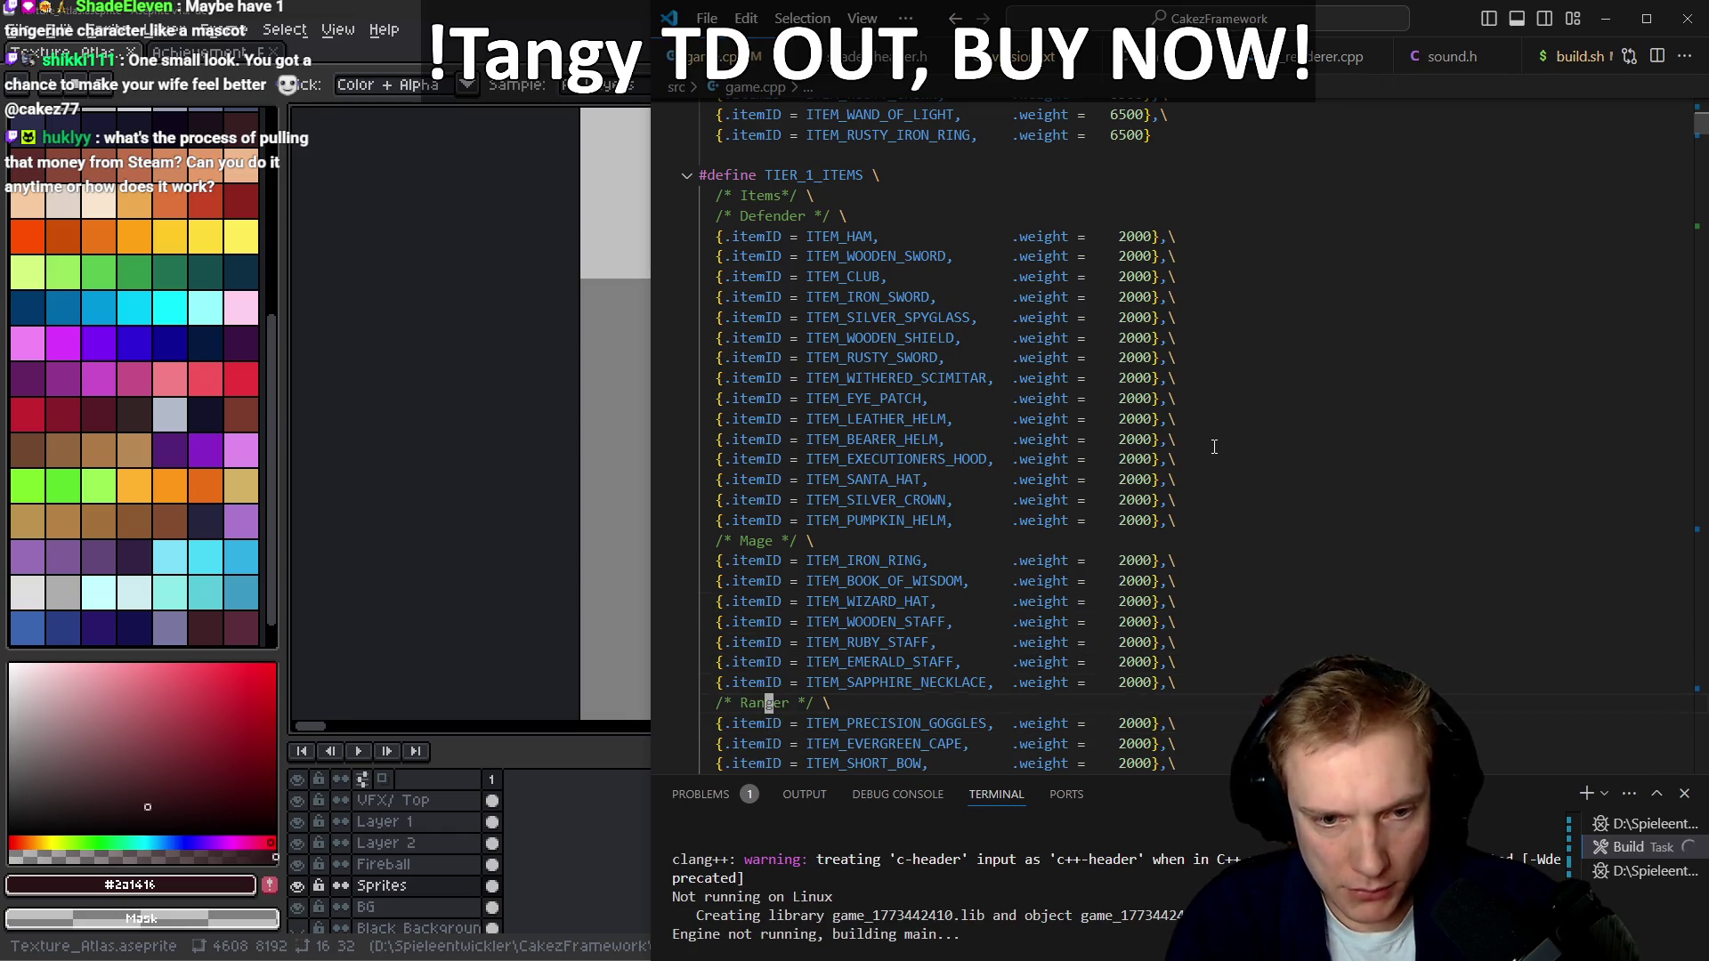
{"action": "key", "text": "Down"}
{"action": "key", "text": "Down"}
{"action": "key", "text": "Up"}
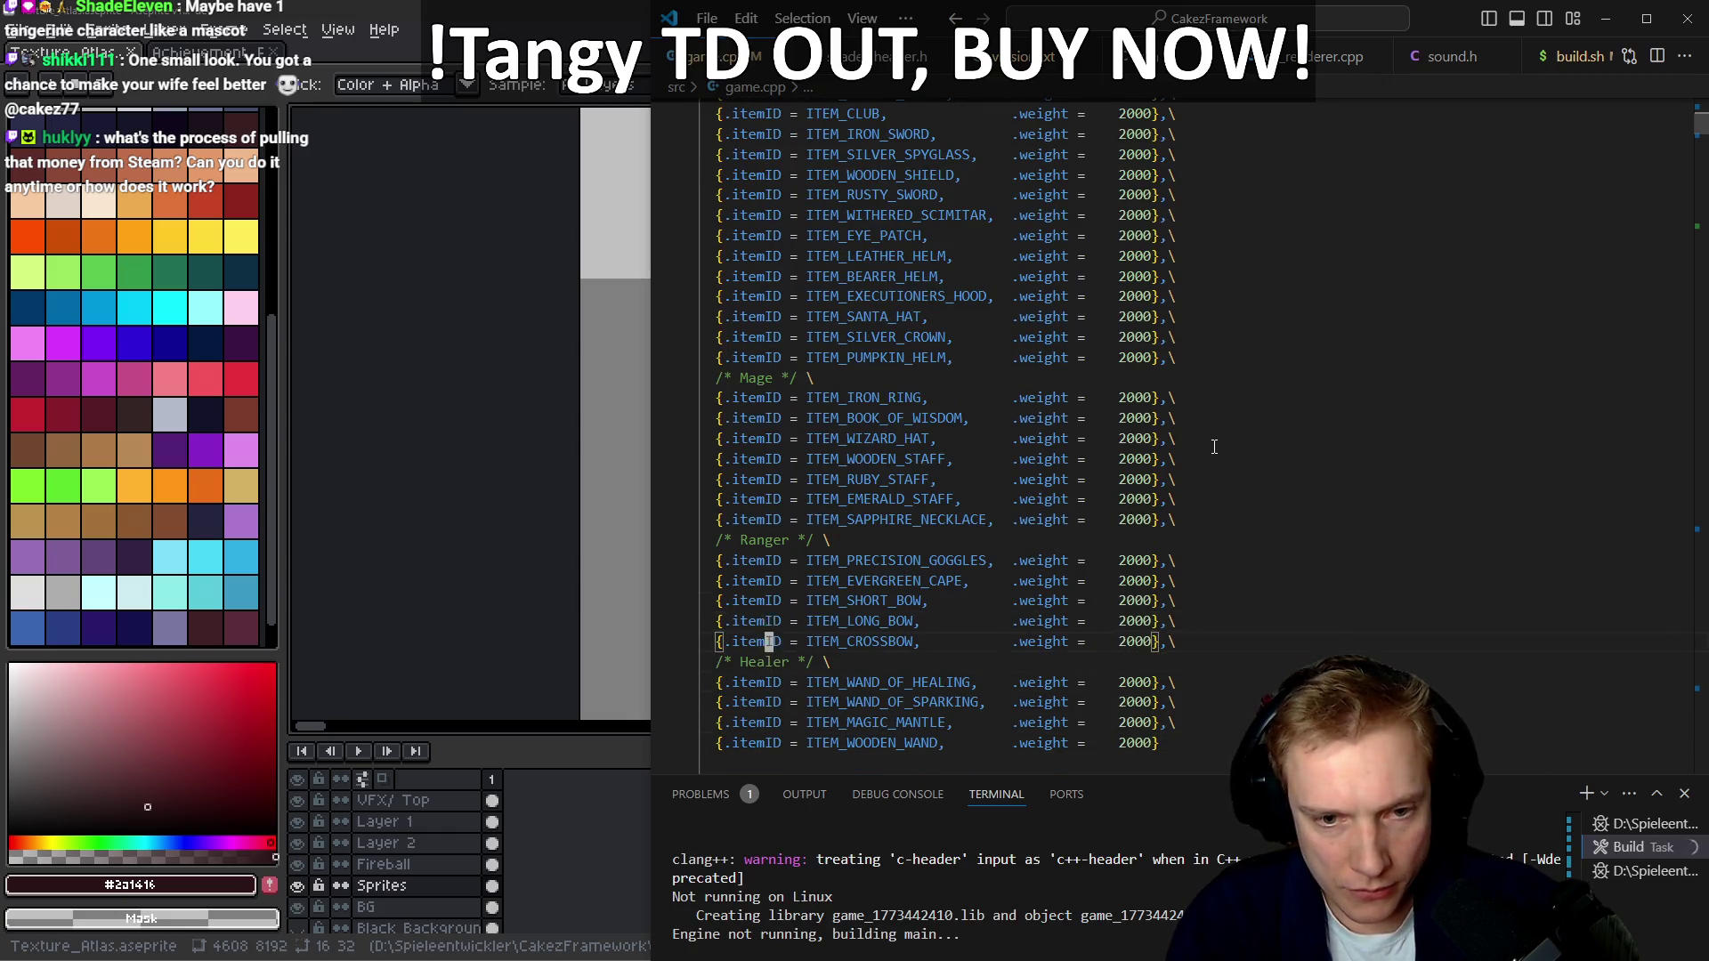
{"action": "key", "text": "Up"}
{"action": "key", "text": "Up"}
{"action": "key", "text": "shift+alt+Down"}
Rename the copy to ITEM_EMBER_BOW, keeping weight 2000, and rebuild the game
{"action": "key", "text": "ctrl+Right"}
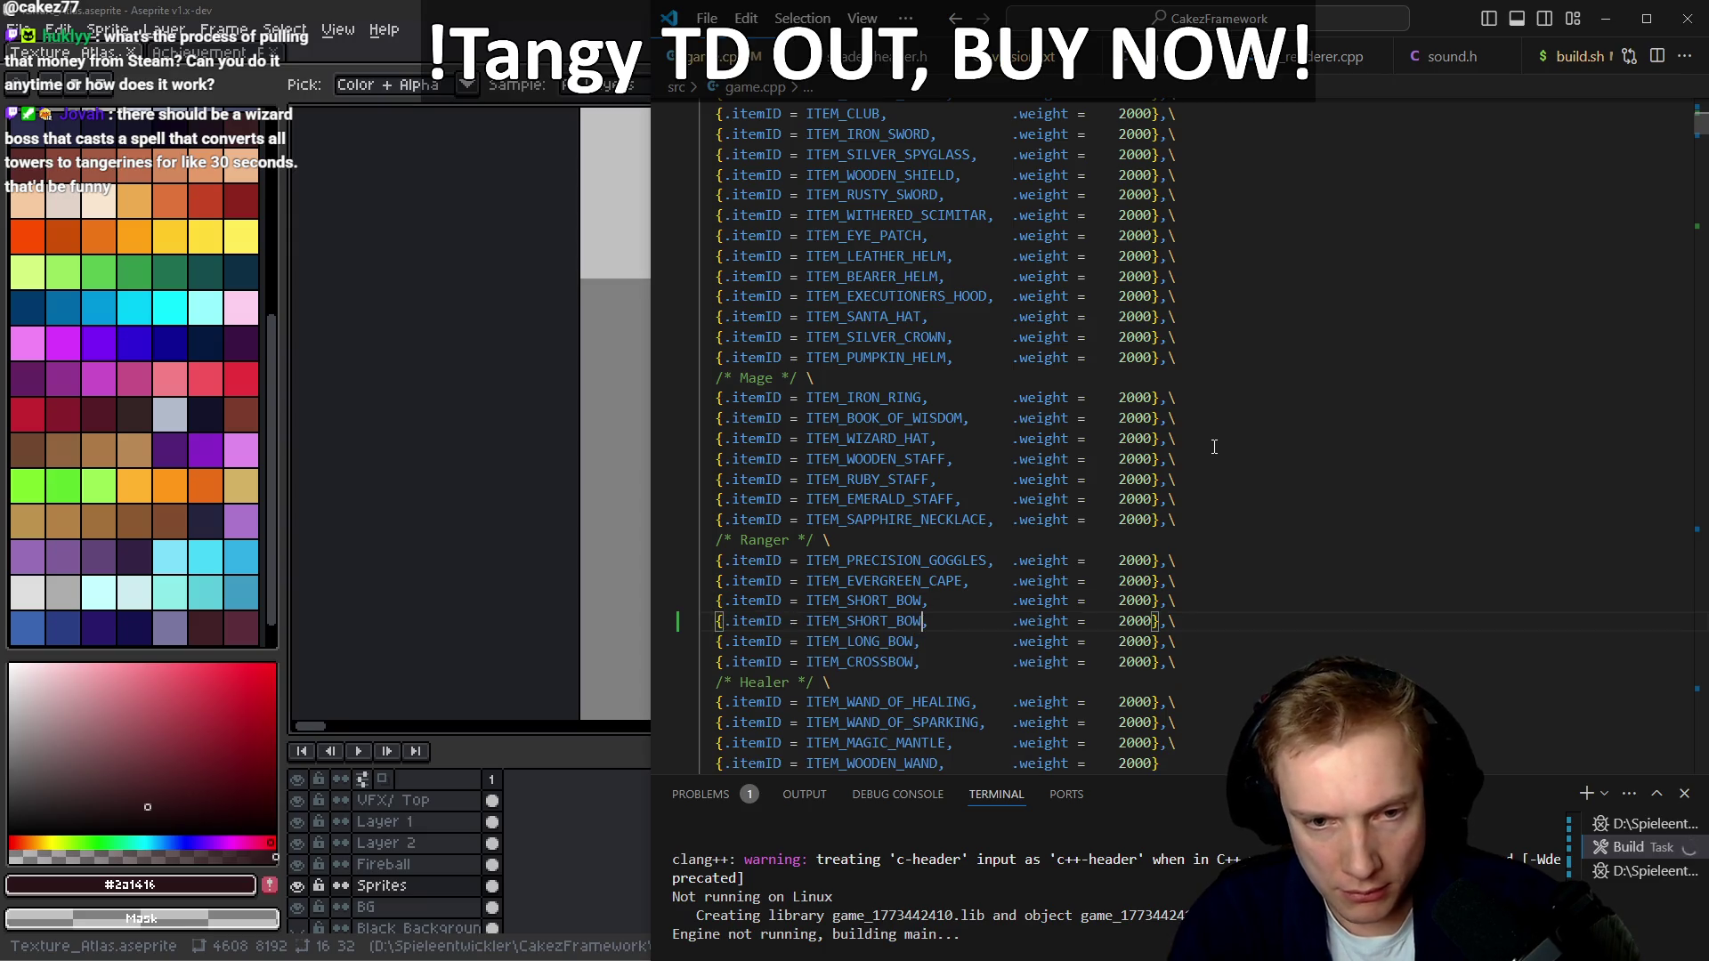
{"action": "key", "text": "ctrl+BackSpace"}
{"action": "type", "text": "ITEM_EMBER_B"}
{"action": "key", "text": "Return"}
{"action": "key", "text": "Down"}
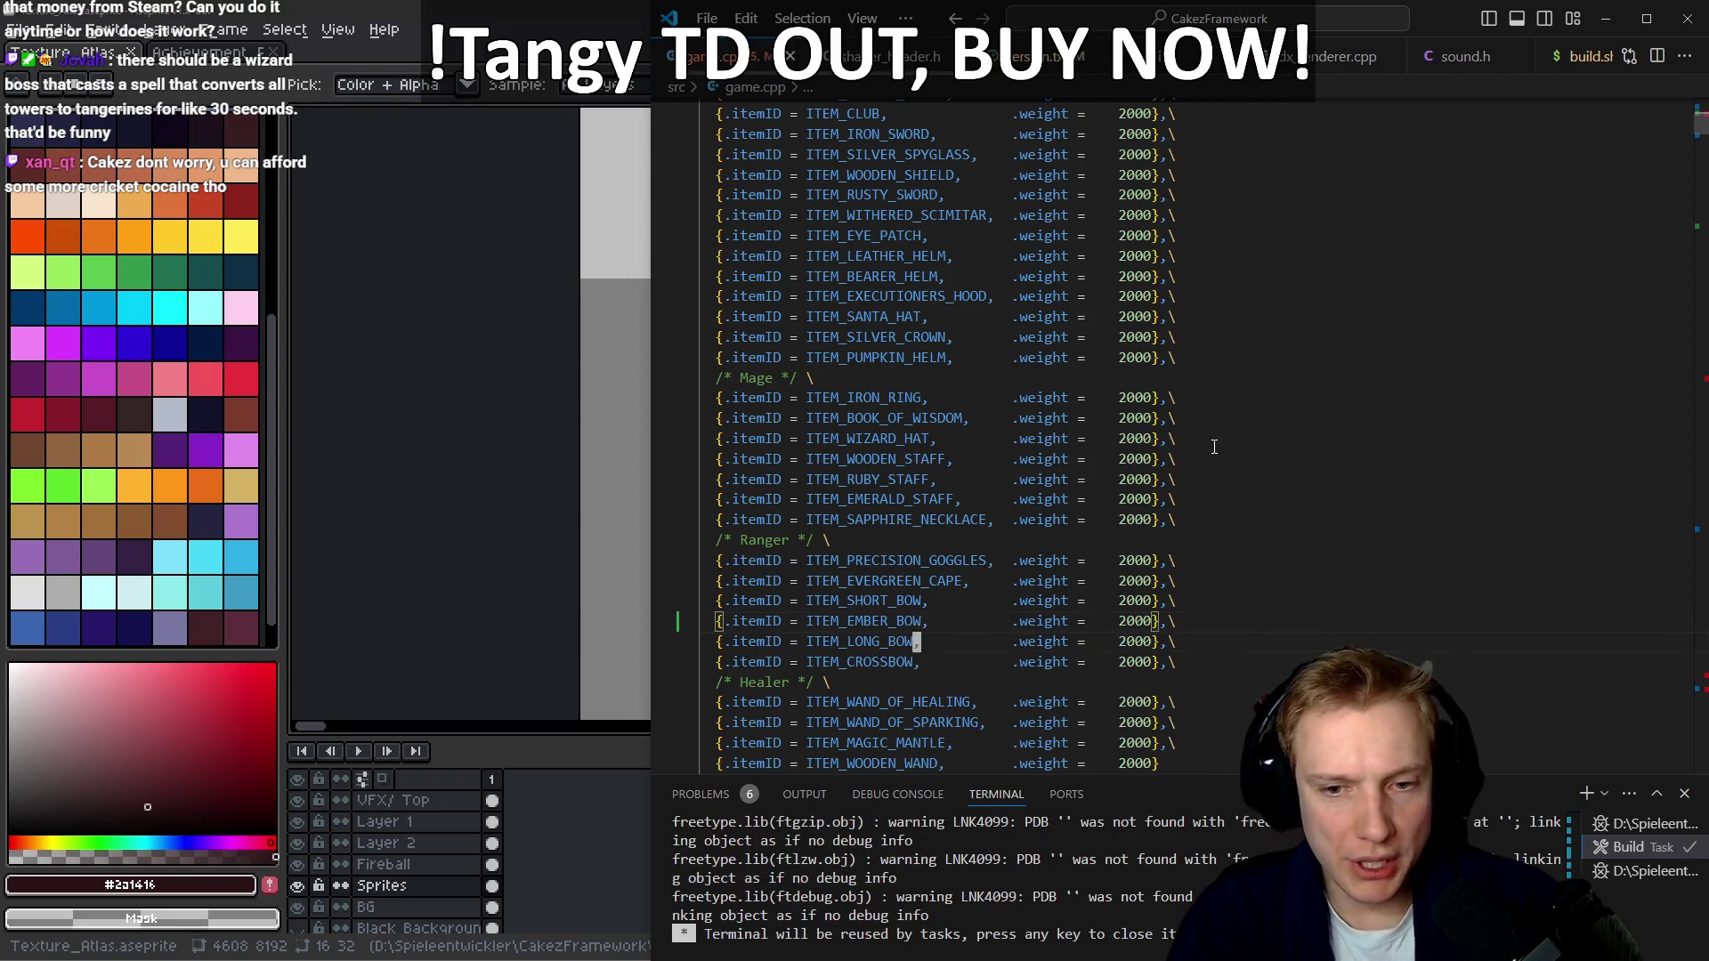
{"action": "key", "text": "ctrl+shift+b"}
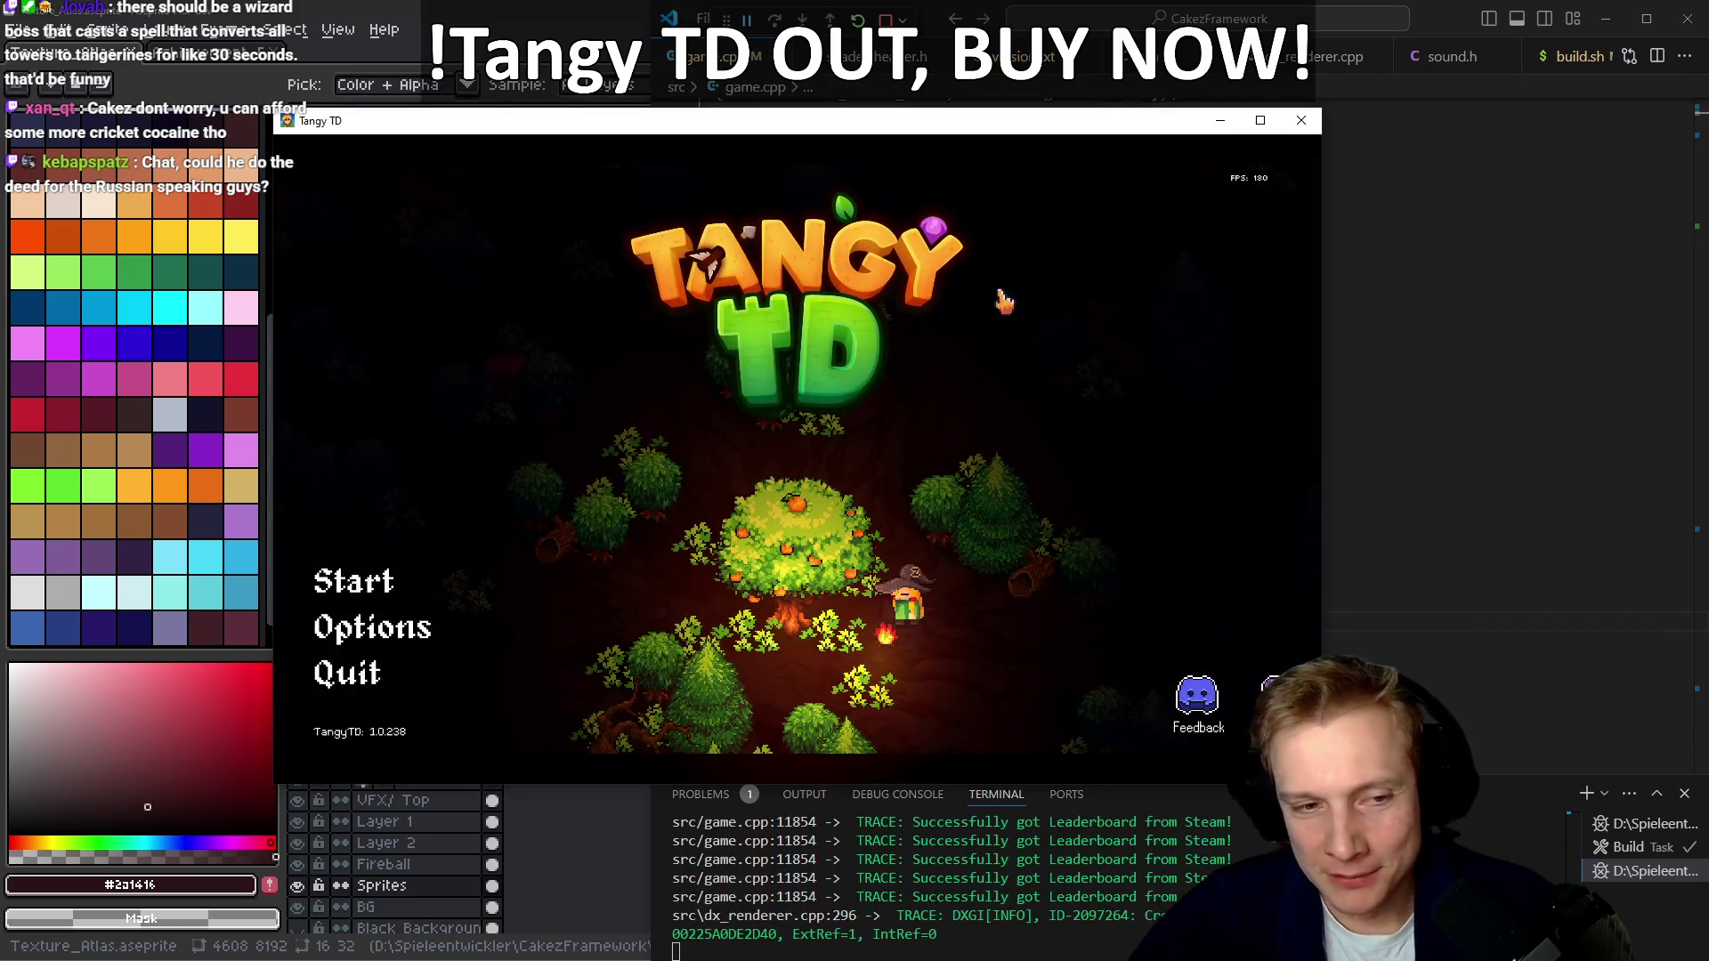
Set the game's Fullscreen Mode to Borderless in Options
{"action": "left_click", "coordinate": [399, 639]}
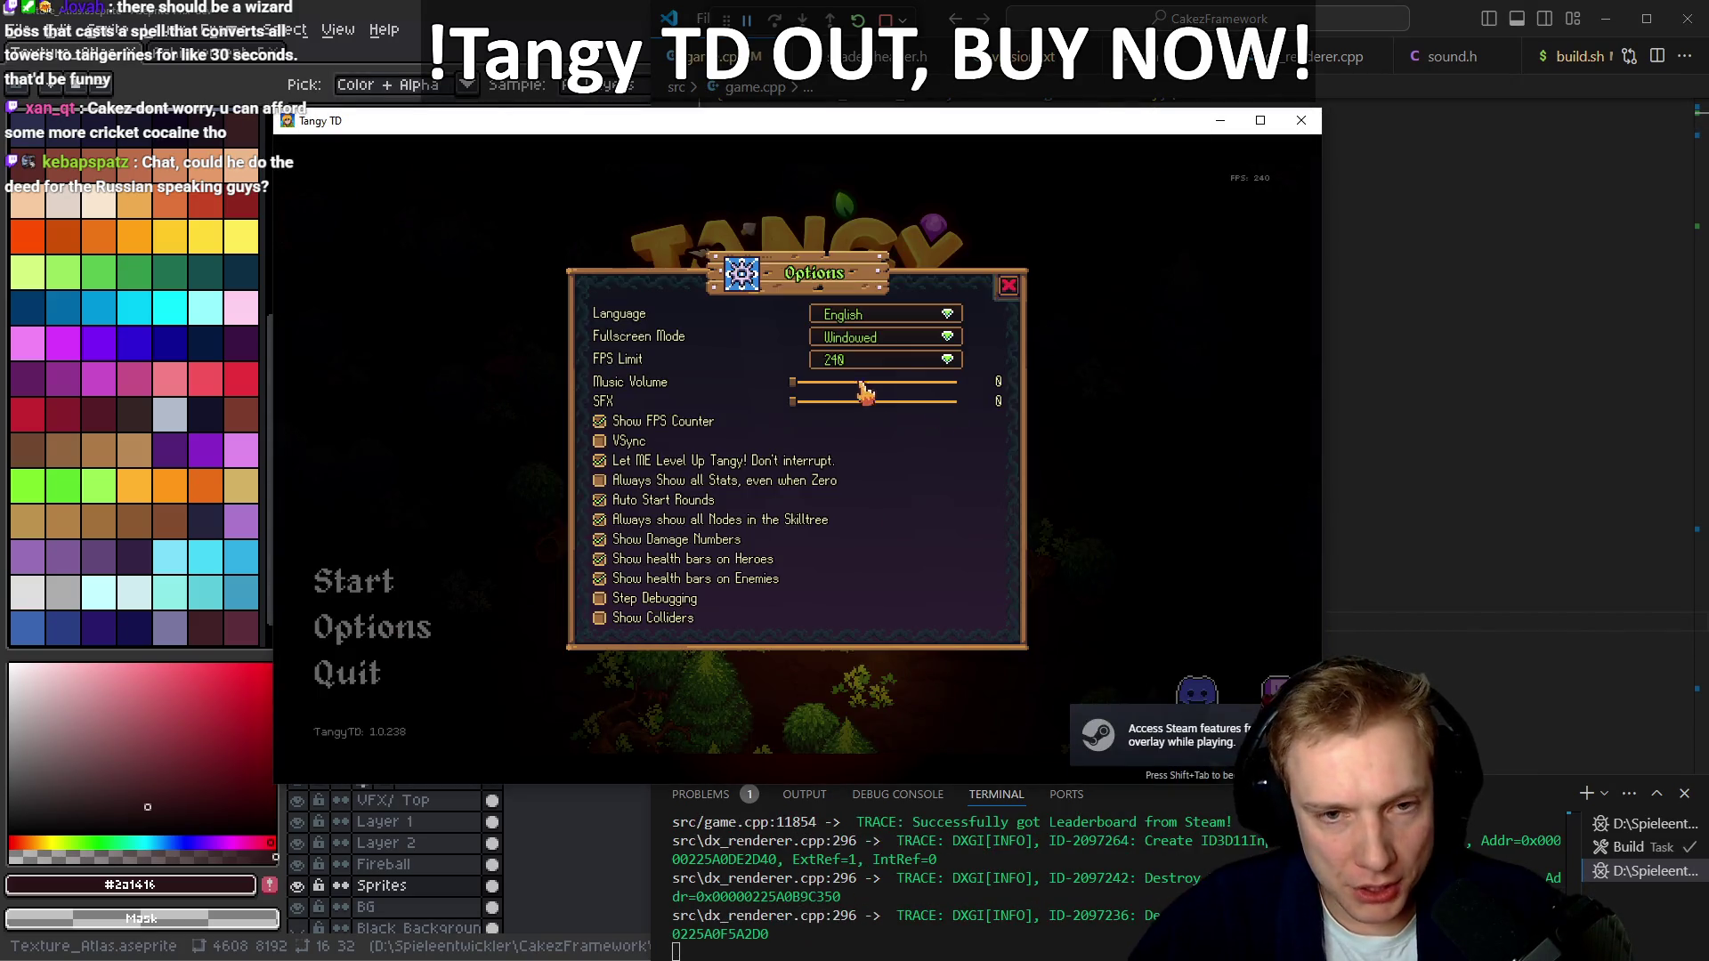
{"action": "left_click", "coordinate": [949, 343]}
{"action": "left_click", "coordinate": [943, 382]}
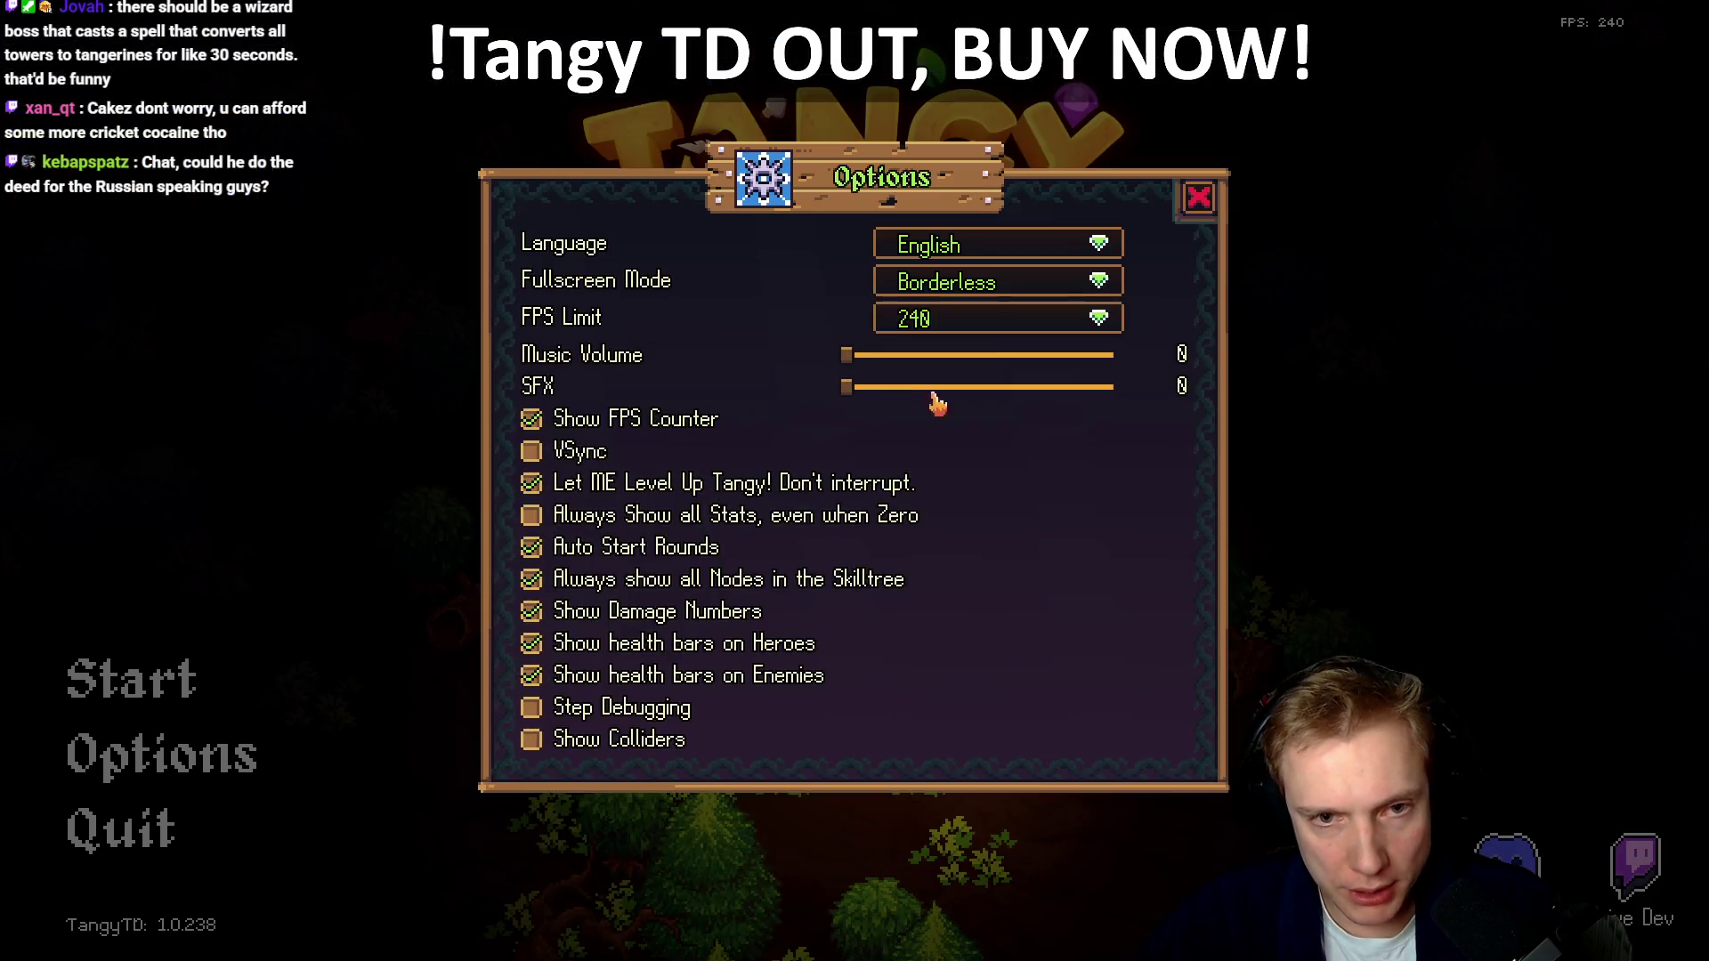
{"action": "left_click", "coordinate": [1200, 199]}
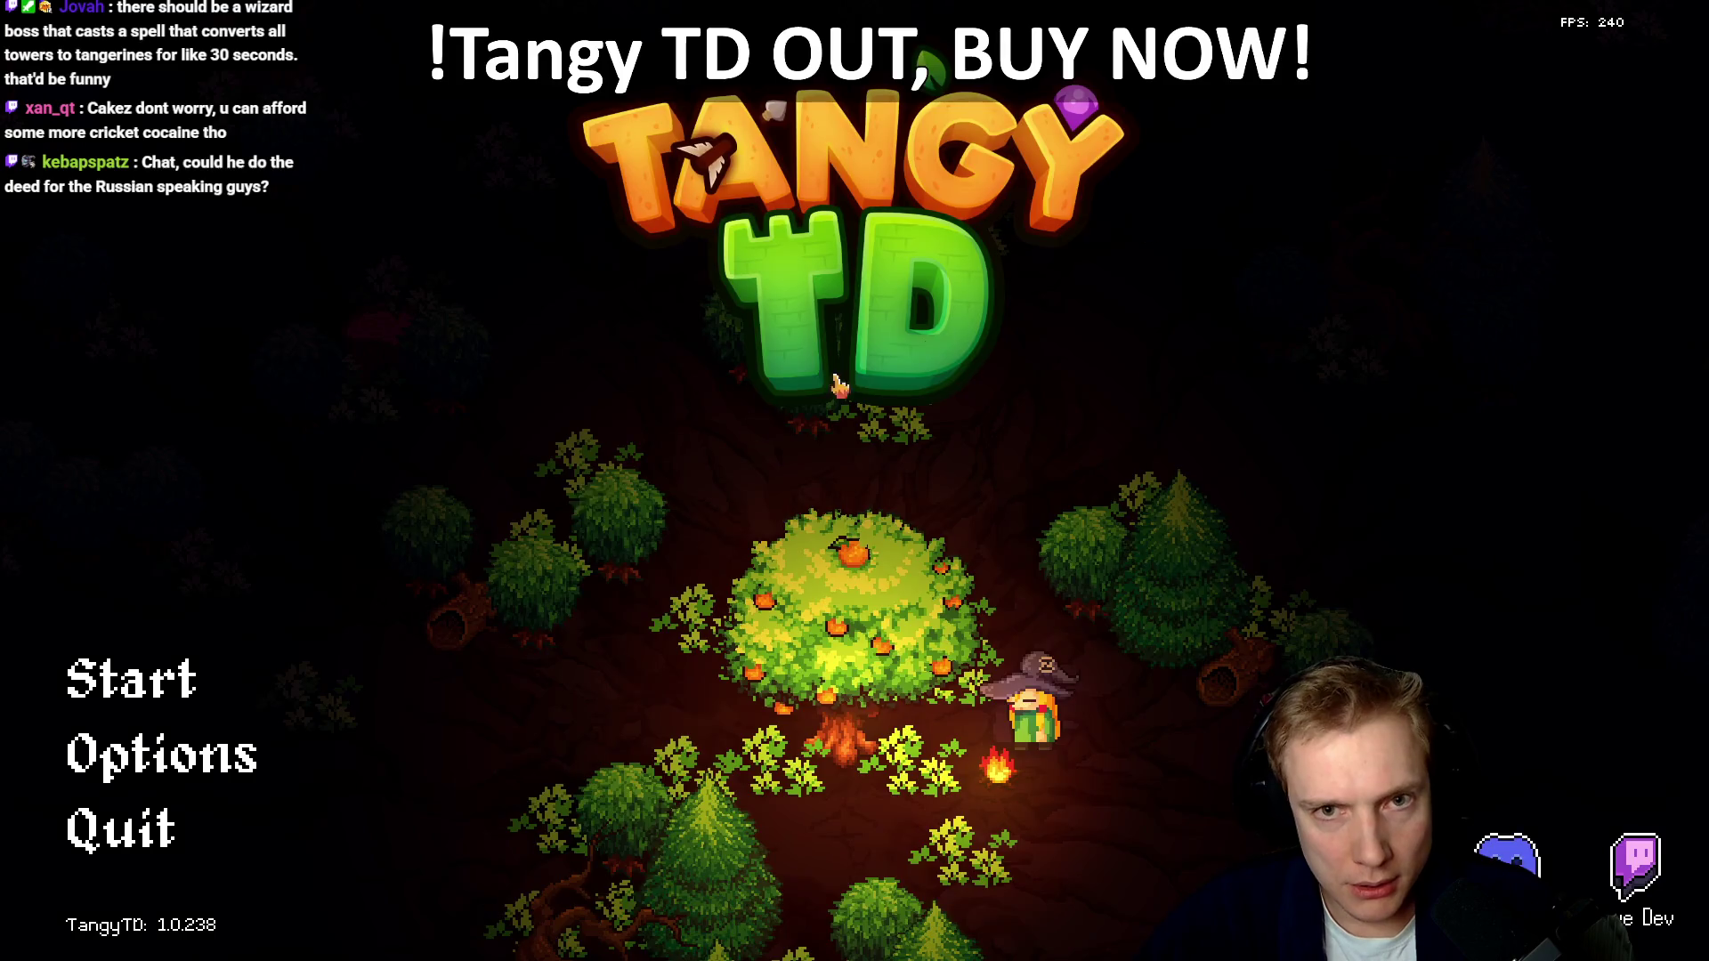
Start the Crossroads level and buy the fire-damage bow from the shop
{"action": "left_click", "coordinate": [134, 678]}
{"action": "left_click", "coordinate": [792, 566]}
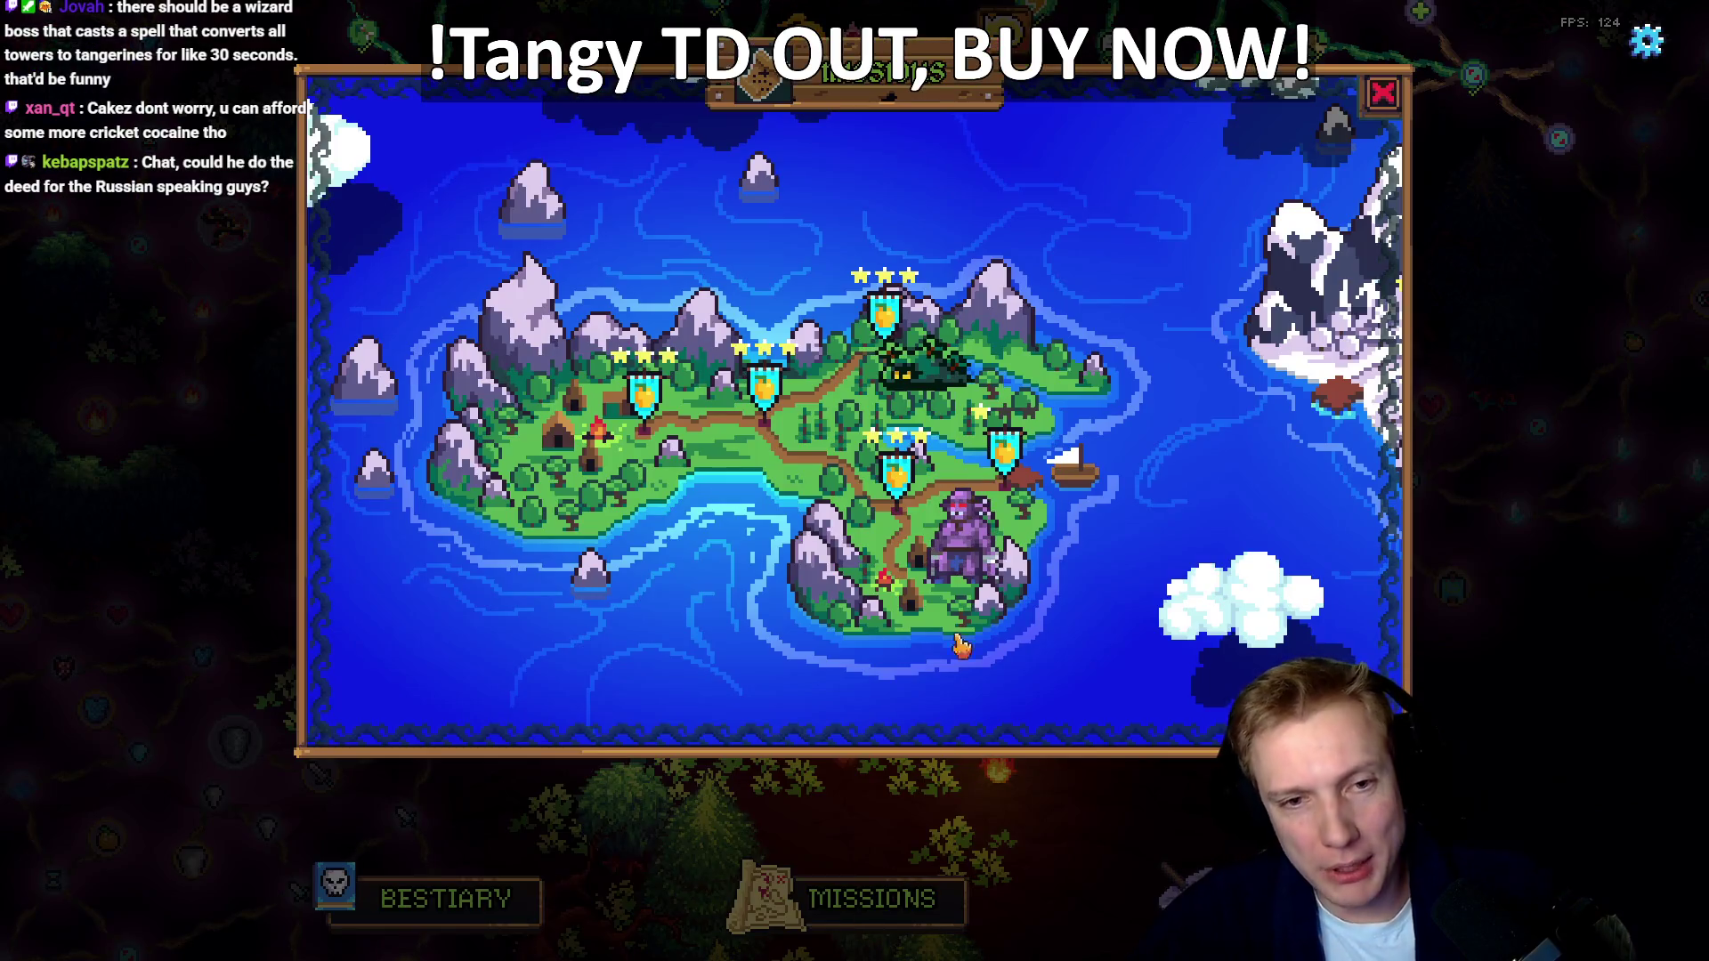
{"action": "left_click", "coordinate": [872, 672]}
{"action": "left_click", "coordinate": [872, 672]}
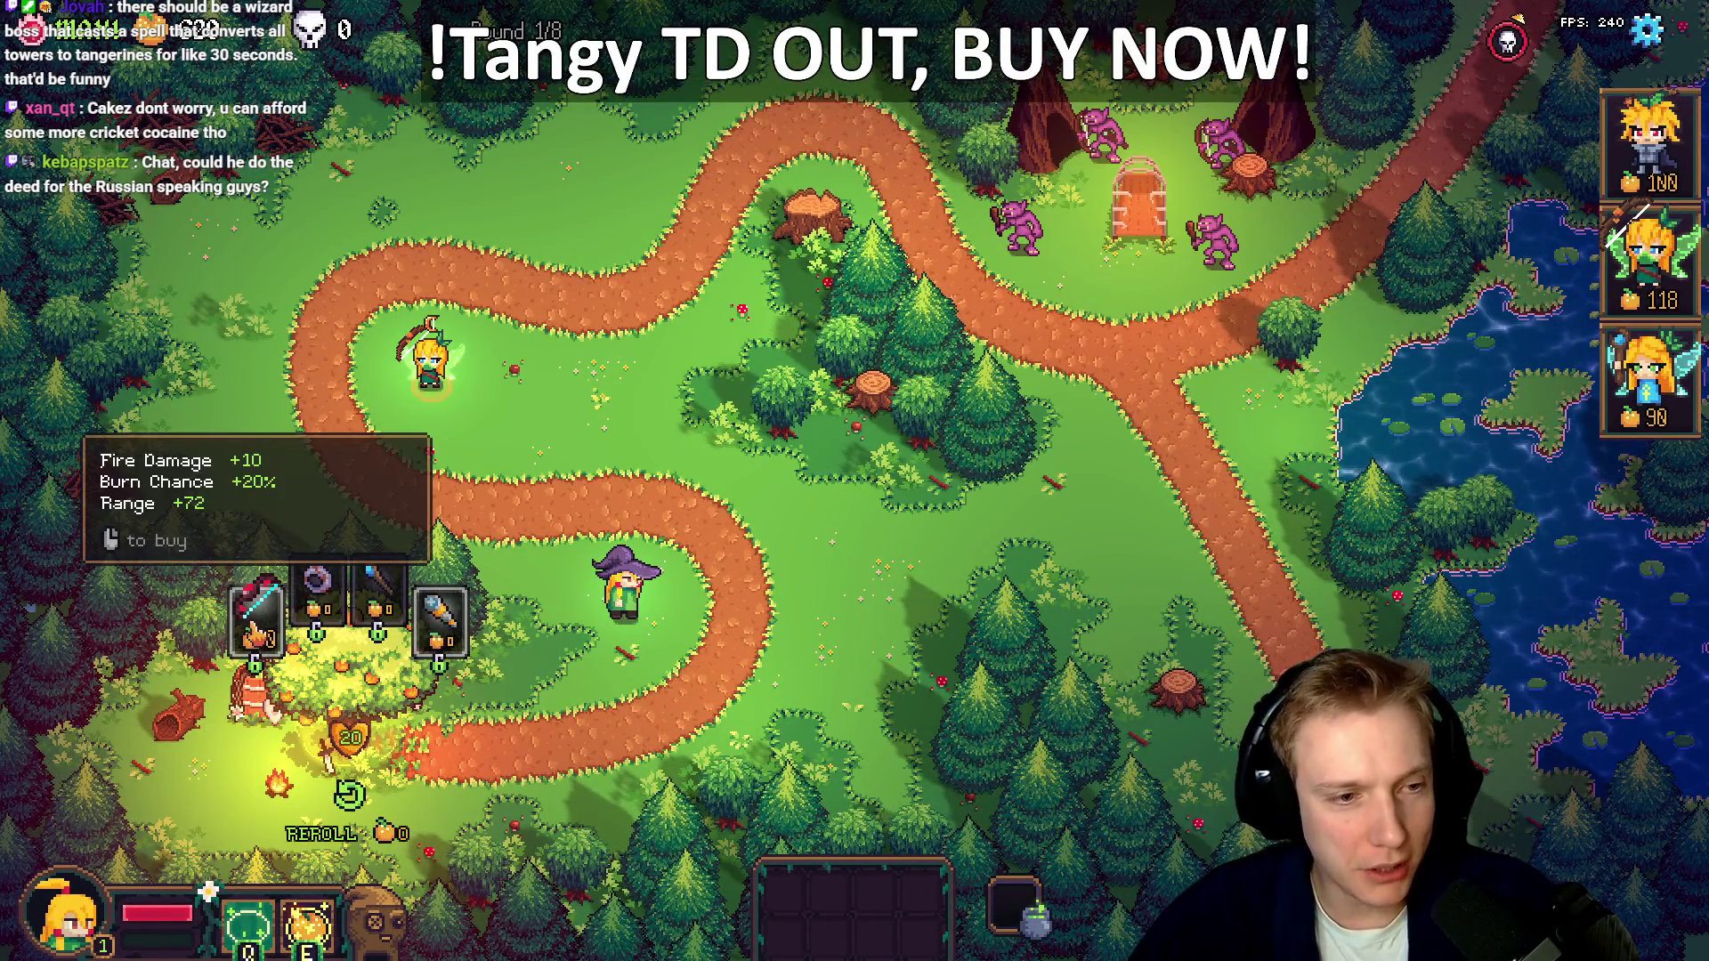
{"action": "left_click", "coordinate": [255, 635]}
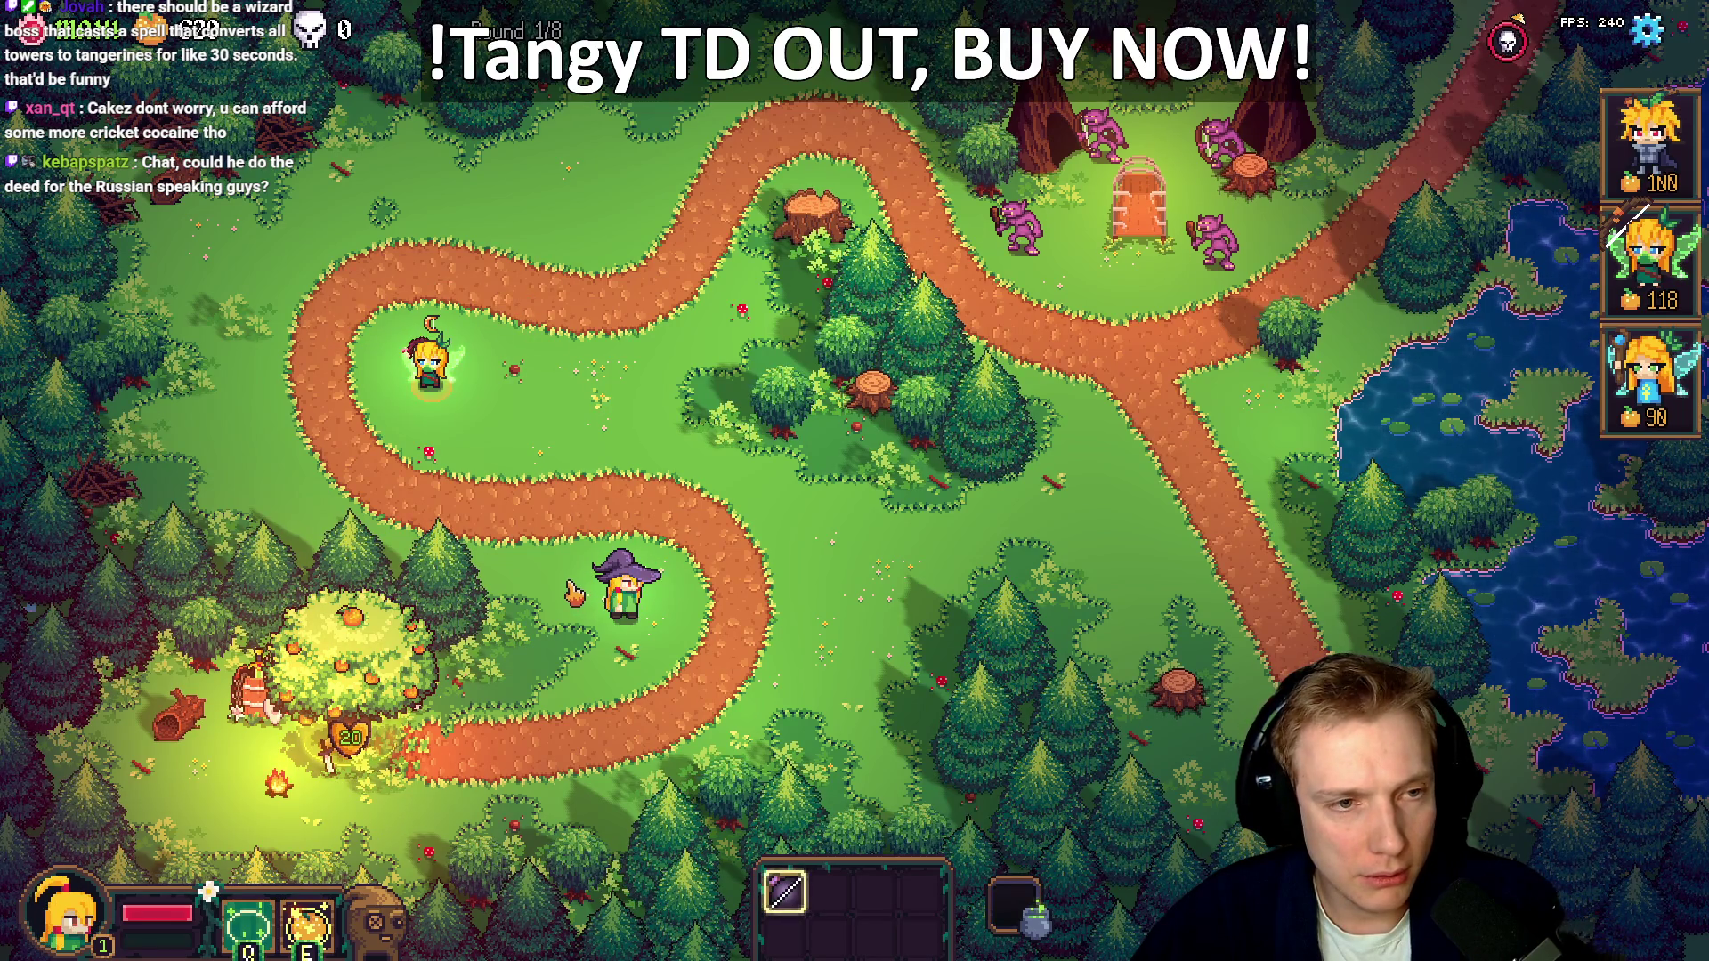
{"action": "key", "text": "alt+Tab"}
{"action": "key", "text": "ctrl+p"}
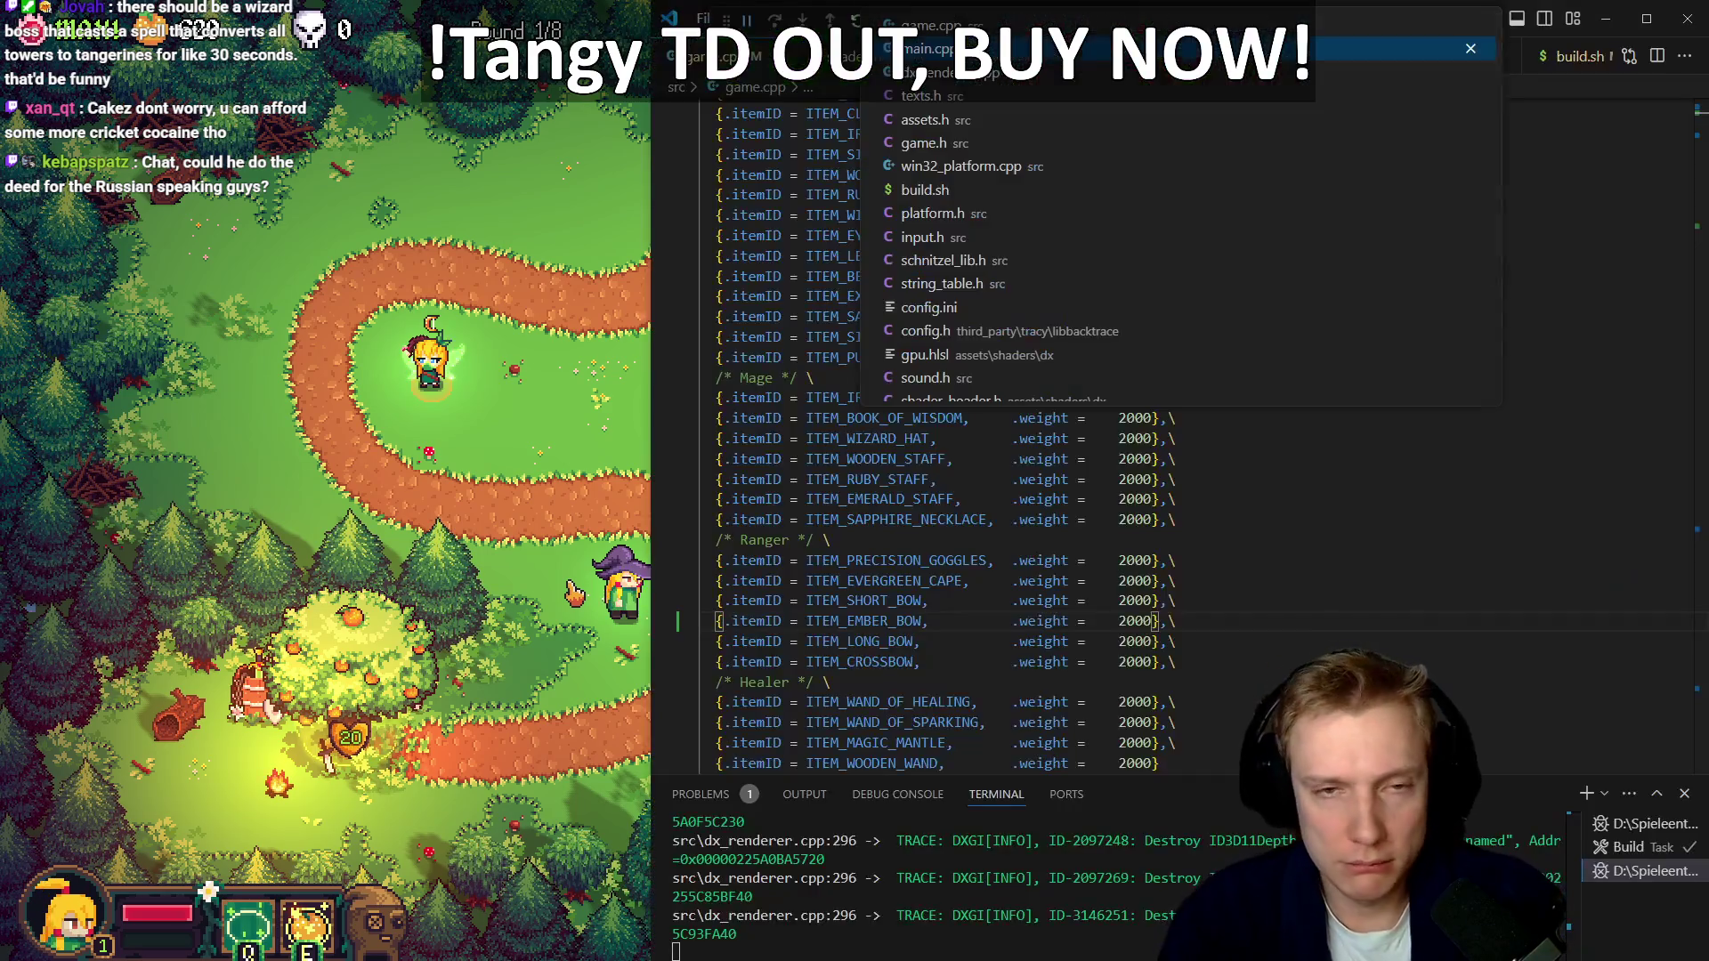
In assets.h, change the SPRITE_ITEM_EMBER_BOW size to {16, 32} and rebuild
{"action": "key", "text": "Down"}
{"action": "key", "text": "Down"}
{"action": "key", "text": "Return"}
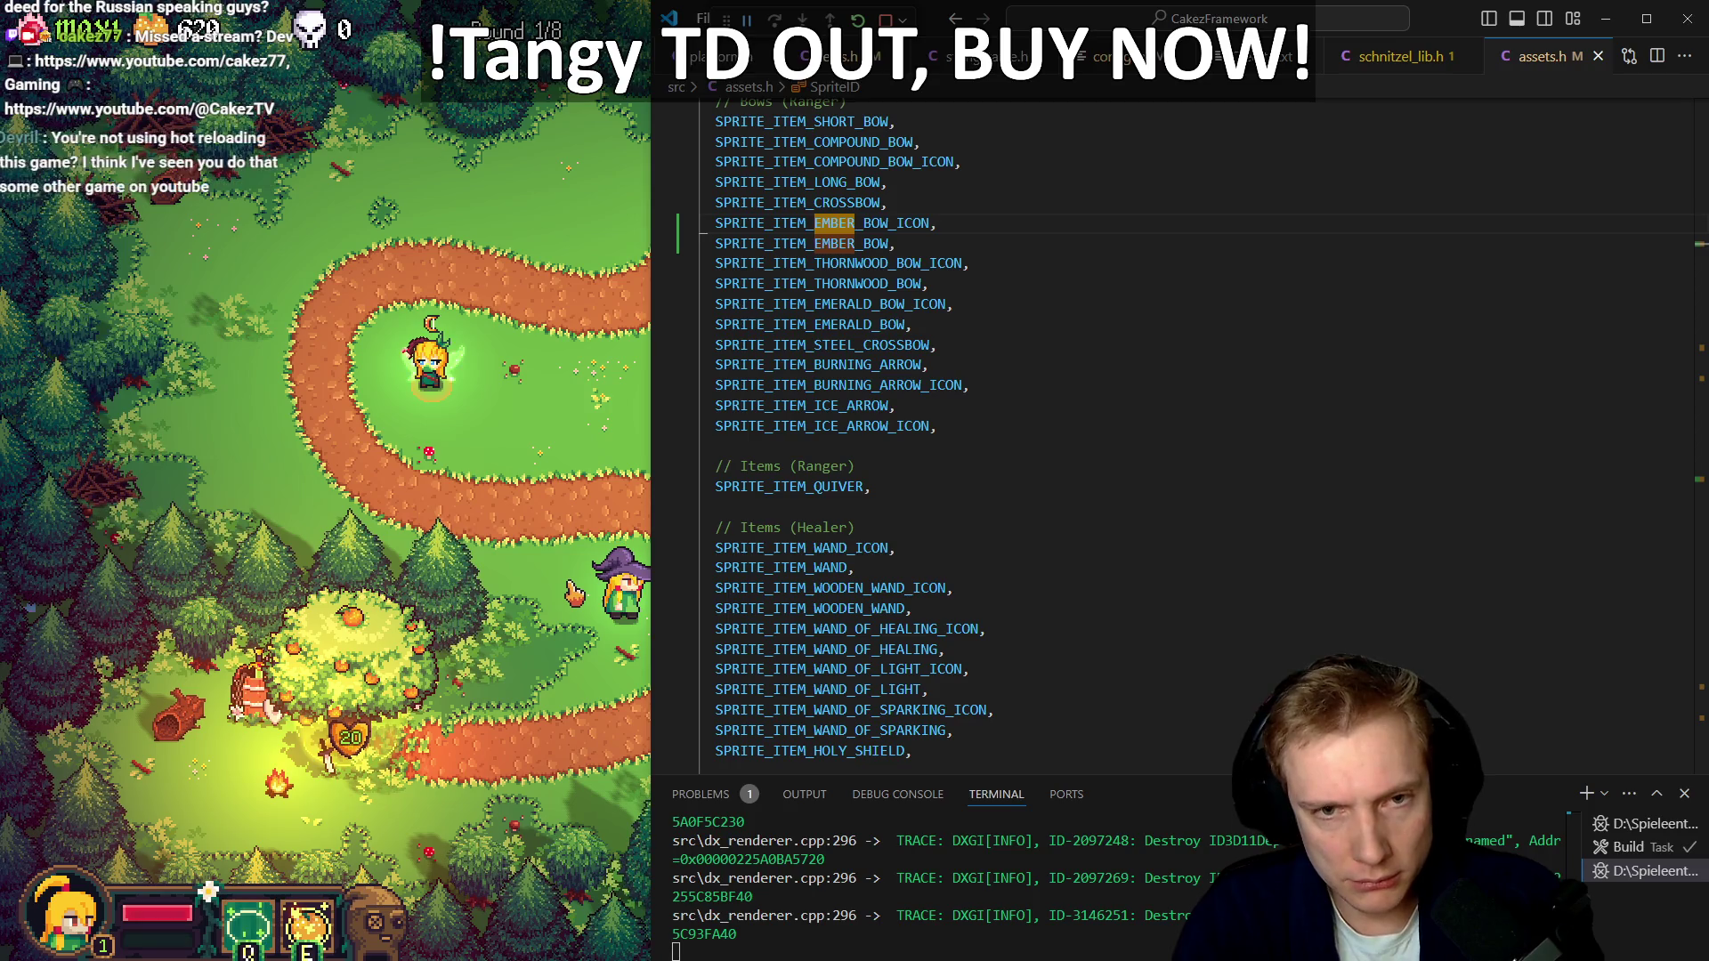
{"action": "left_click", "coordinate": [817, 243]}
{"action": "key", "text": "F12"}
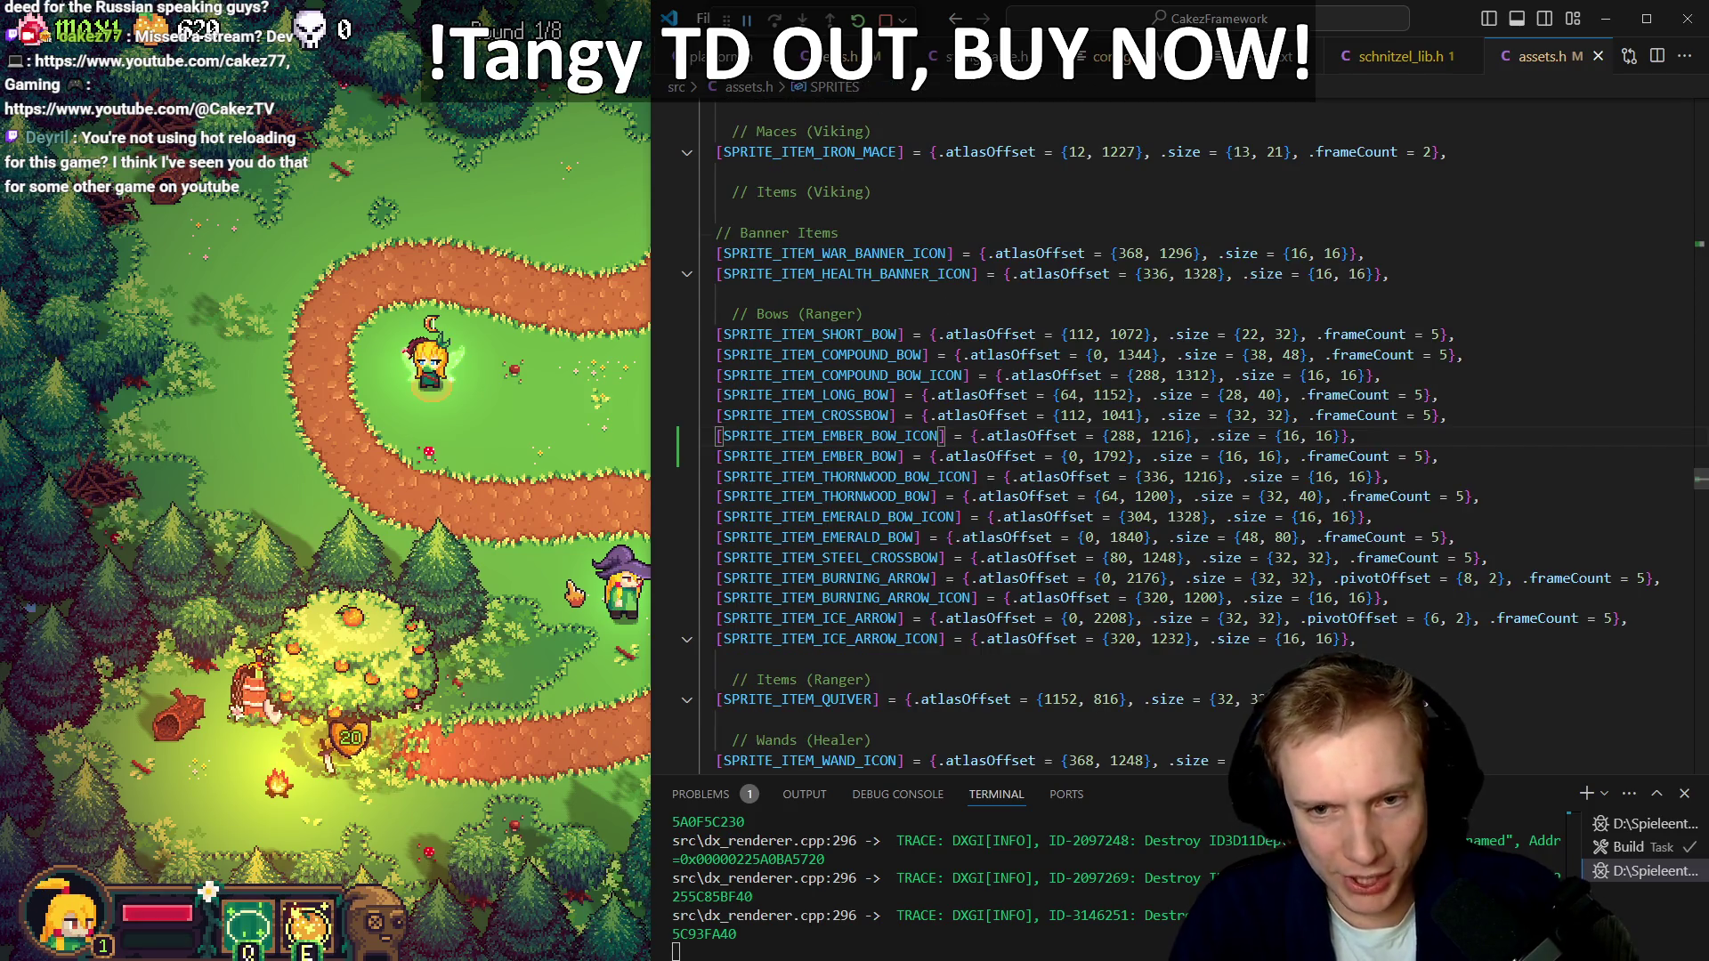
{"action": "left_click", "coordinate": [1353, 436]}
{"action": "left_click", "coordinate": [1301, 456]}
{"action": "key", "text": "BackSpace"}
{"action": "key", "text": "BackSpace"}
{"action": "type", "text": "32"}
{"action": "key", "text": "ctrl+shift+b"}
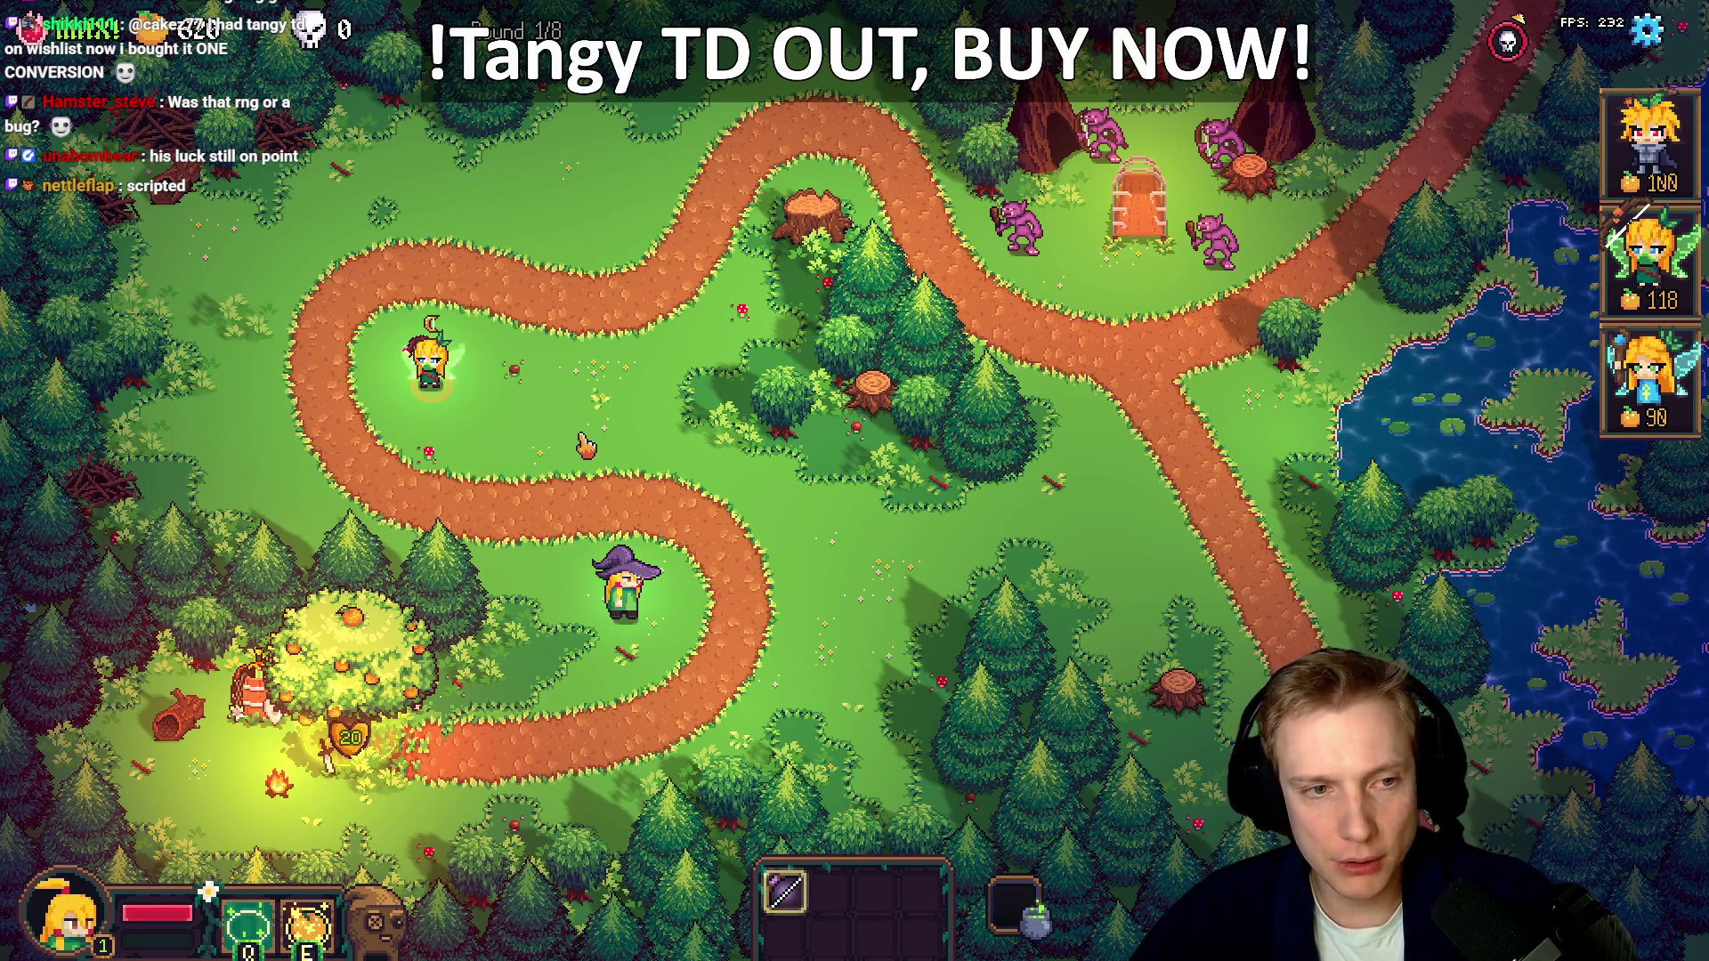
Check the bow tower in-game, then revisit the Ember bow sprite and icon atlas entries
{"action": "key", "text": "alt+Tab"}
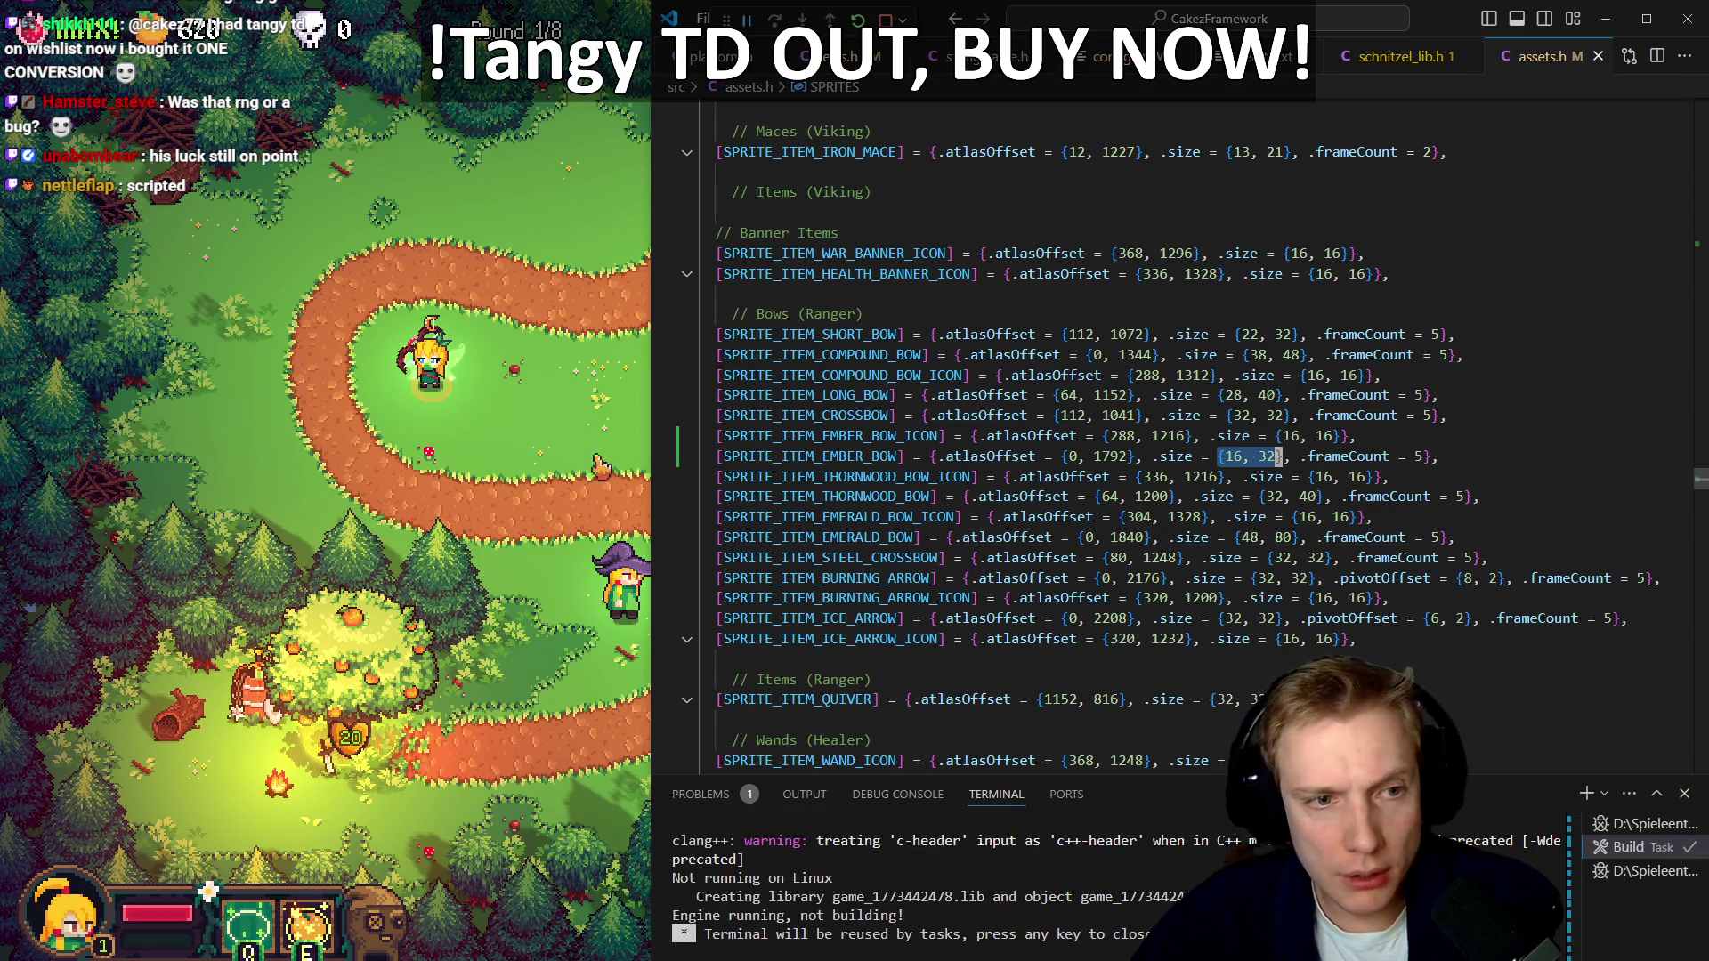
{"action": "left_click", "coordinate": [570, 381]}
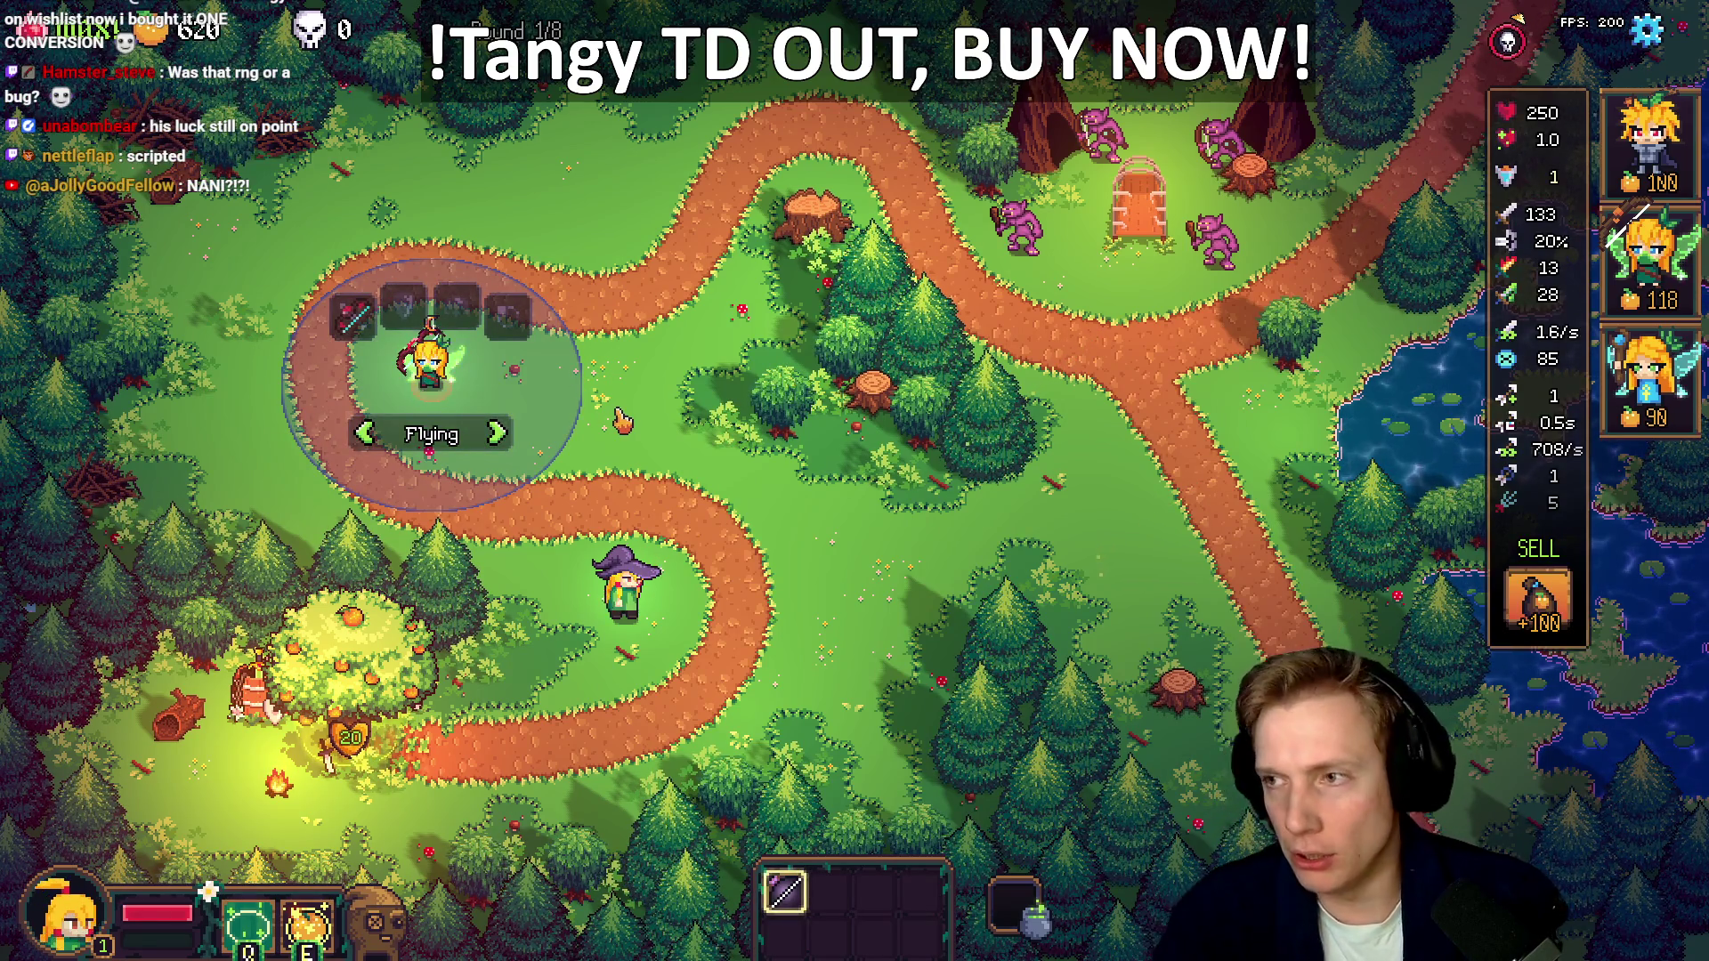
{"action": "key", "text": "alt+Tab"}
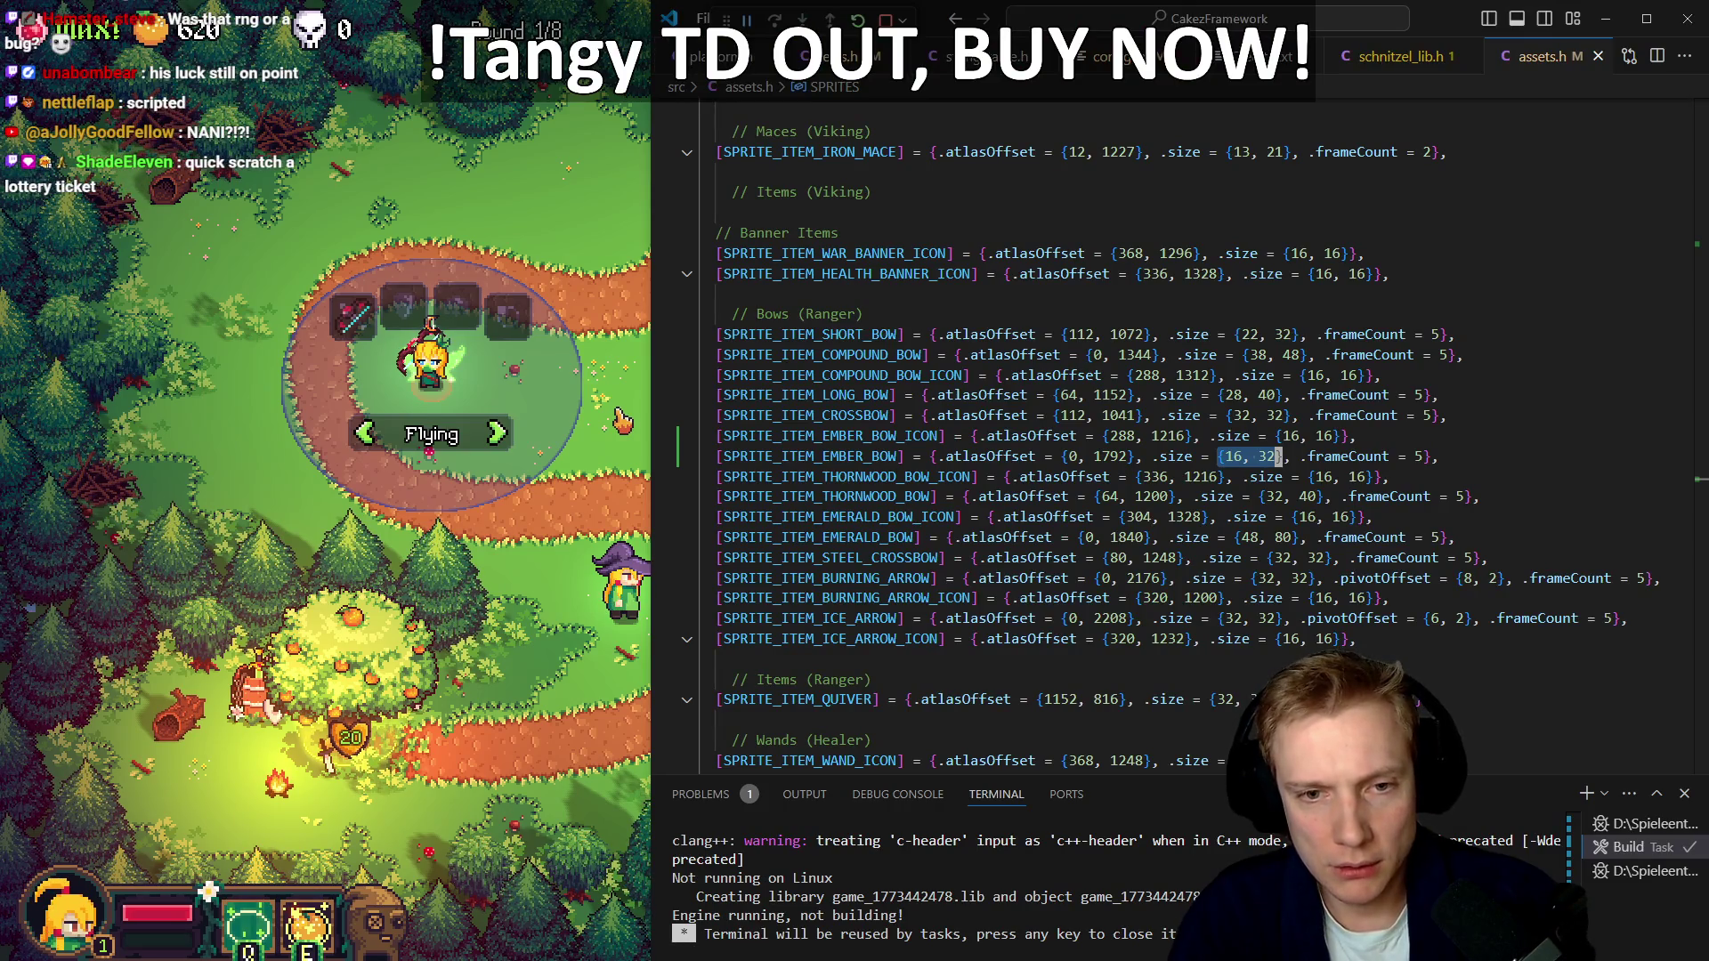
{"action": "key", "text": "Right"}
{"action": "key", "text": "F12"}
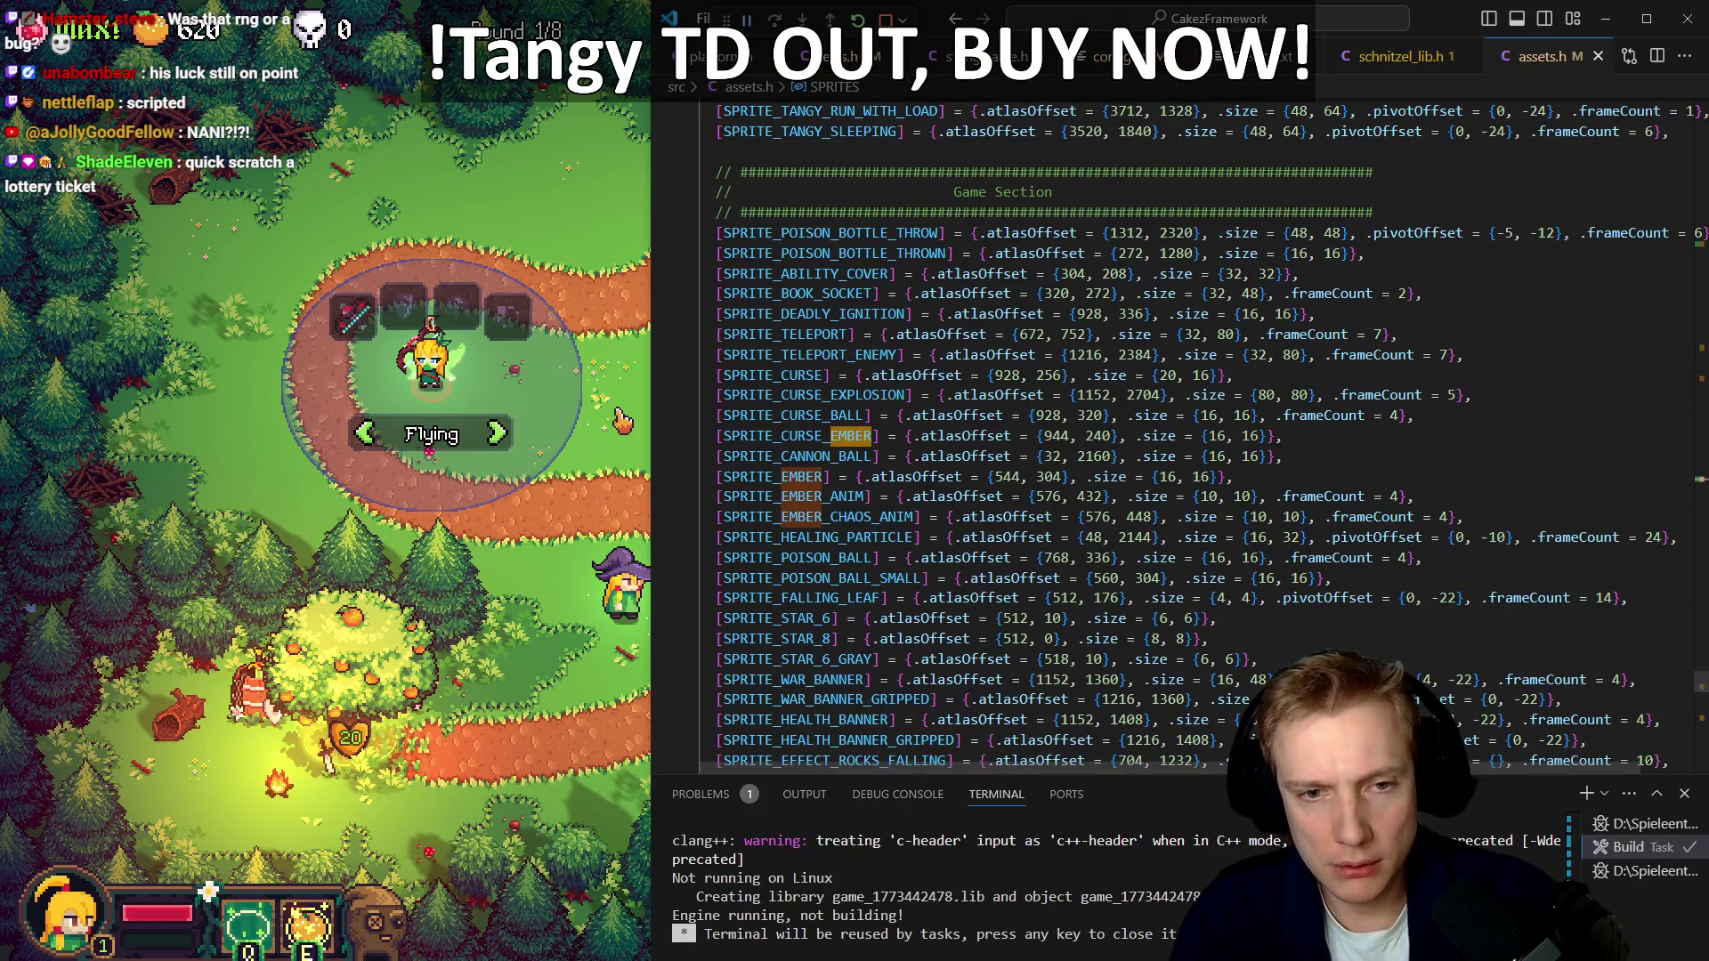
{"action": "key", "text": "Up"}
{"action": "key", "text": "F12"}
{"action": "key", "text": "F12"}
{"action": "key", "text": "F12"}
{"action": "key", "text": "Up"}
{"action": "key", "text": "F12"}
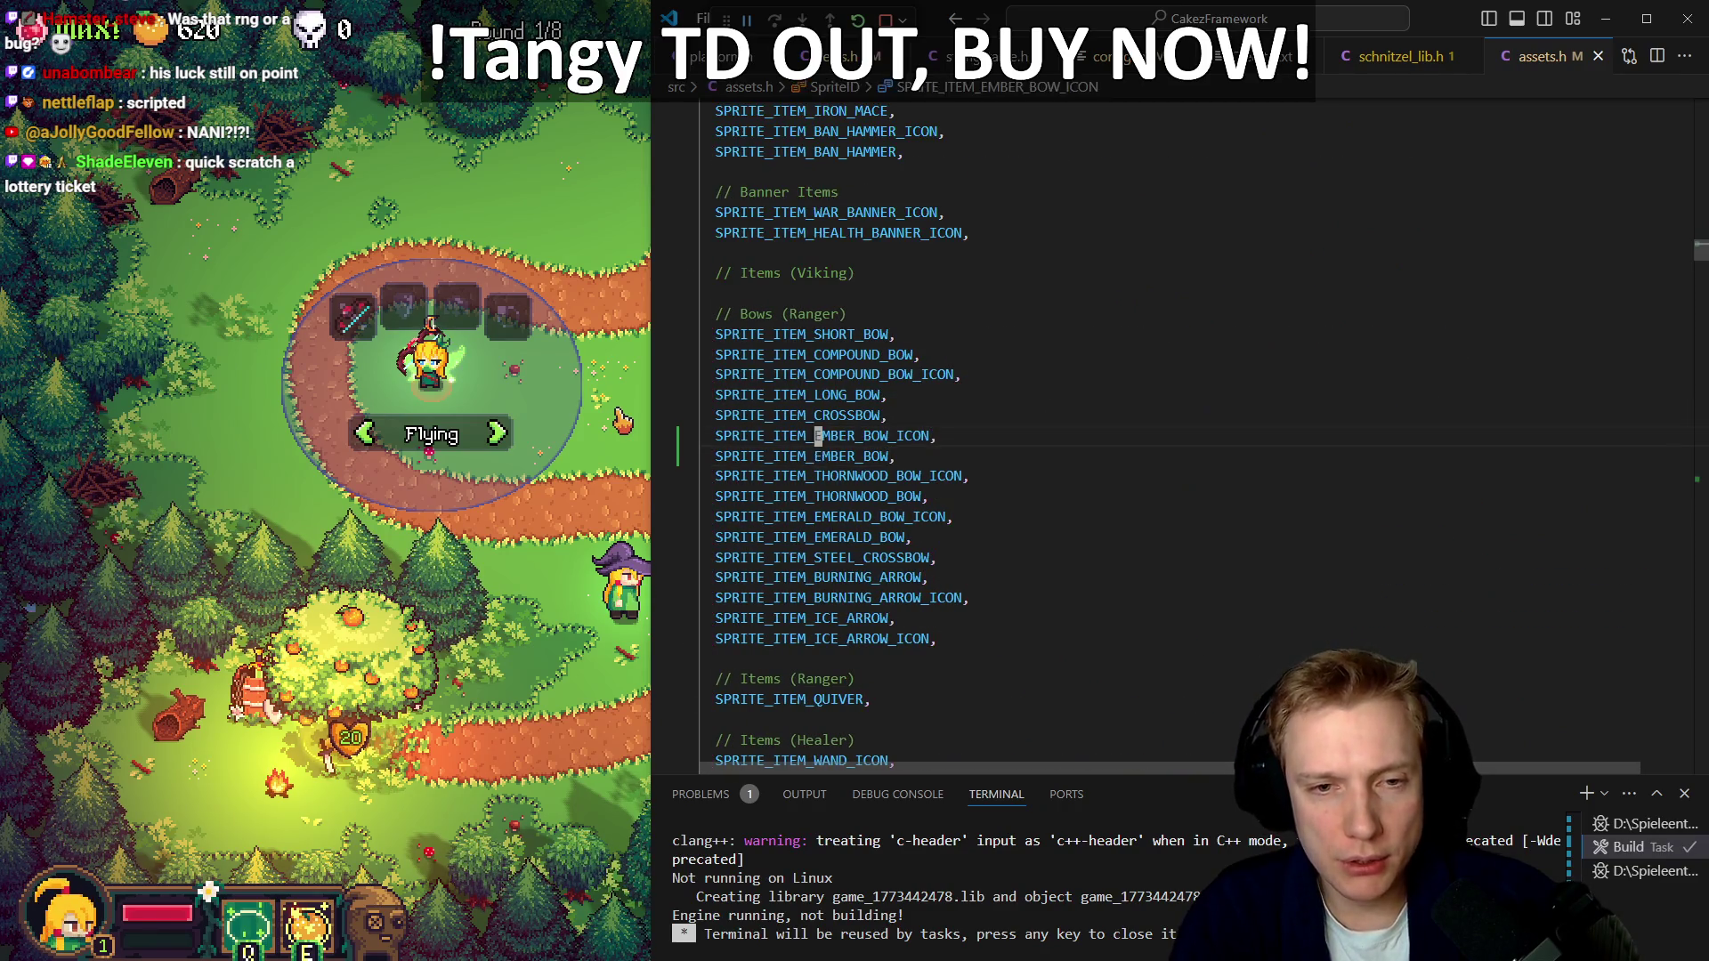
{"action": "key", "text": "ctrl+Tab"}
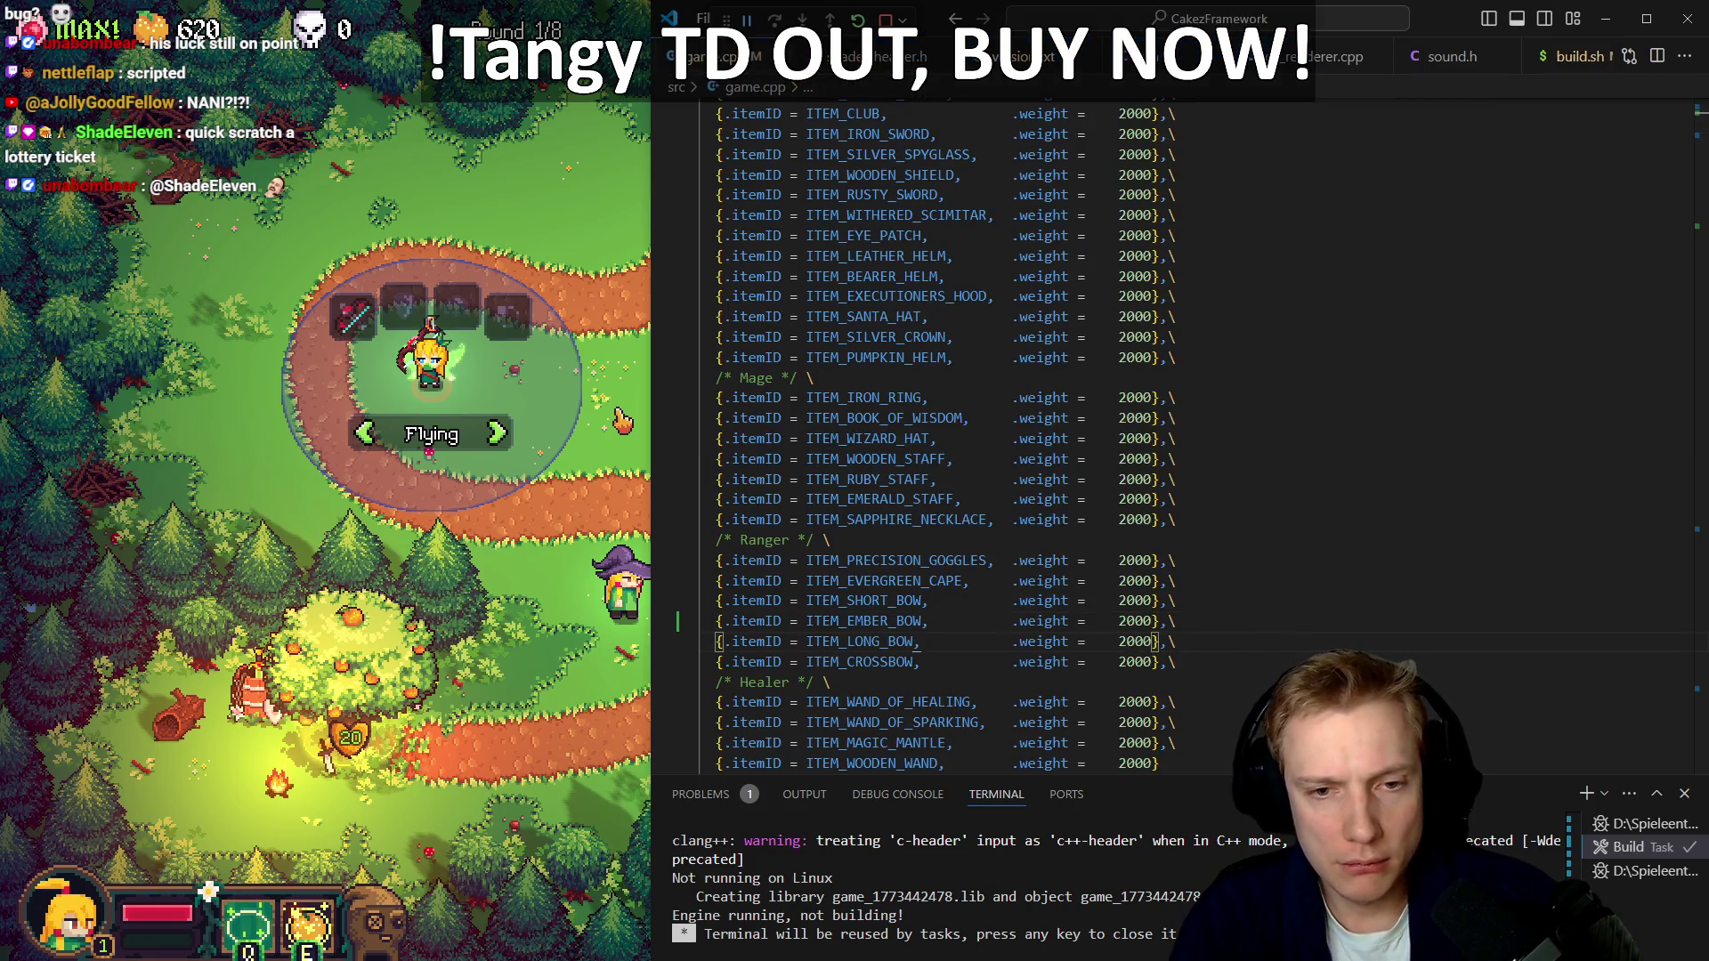
Delete the .weaponDistance line from ITEM_EMBER_BOW and rebuild the game
{"action": "key", "text": "F12"}
{"action": "key", "text": "Down"}
{"action": "key", "text": "Down"}
{"action": "key", "text": "Down"}
{"action": "key", "text": "Down"}
{"action": "key", "text": "Down"}
{"action": "key", "text": "Down"}
{"action": "key", "text": "ctrl+shift+k"}
{"action": "key", "text": "ctrl+shift+b"}
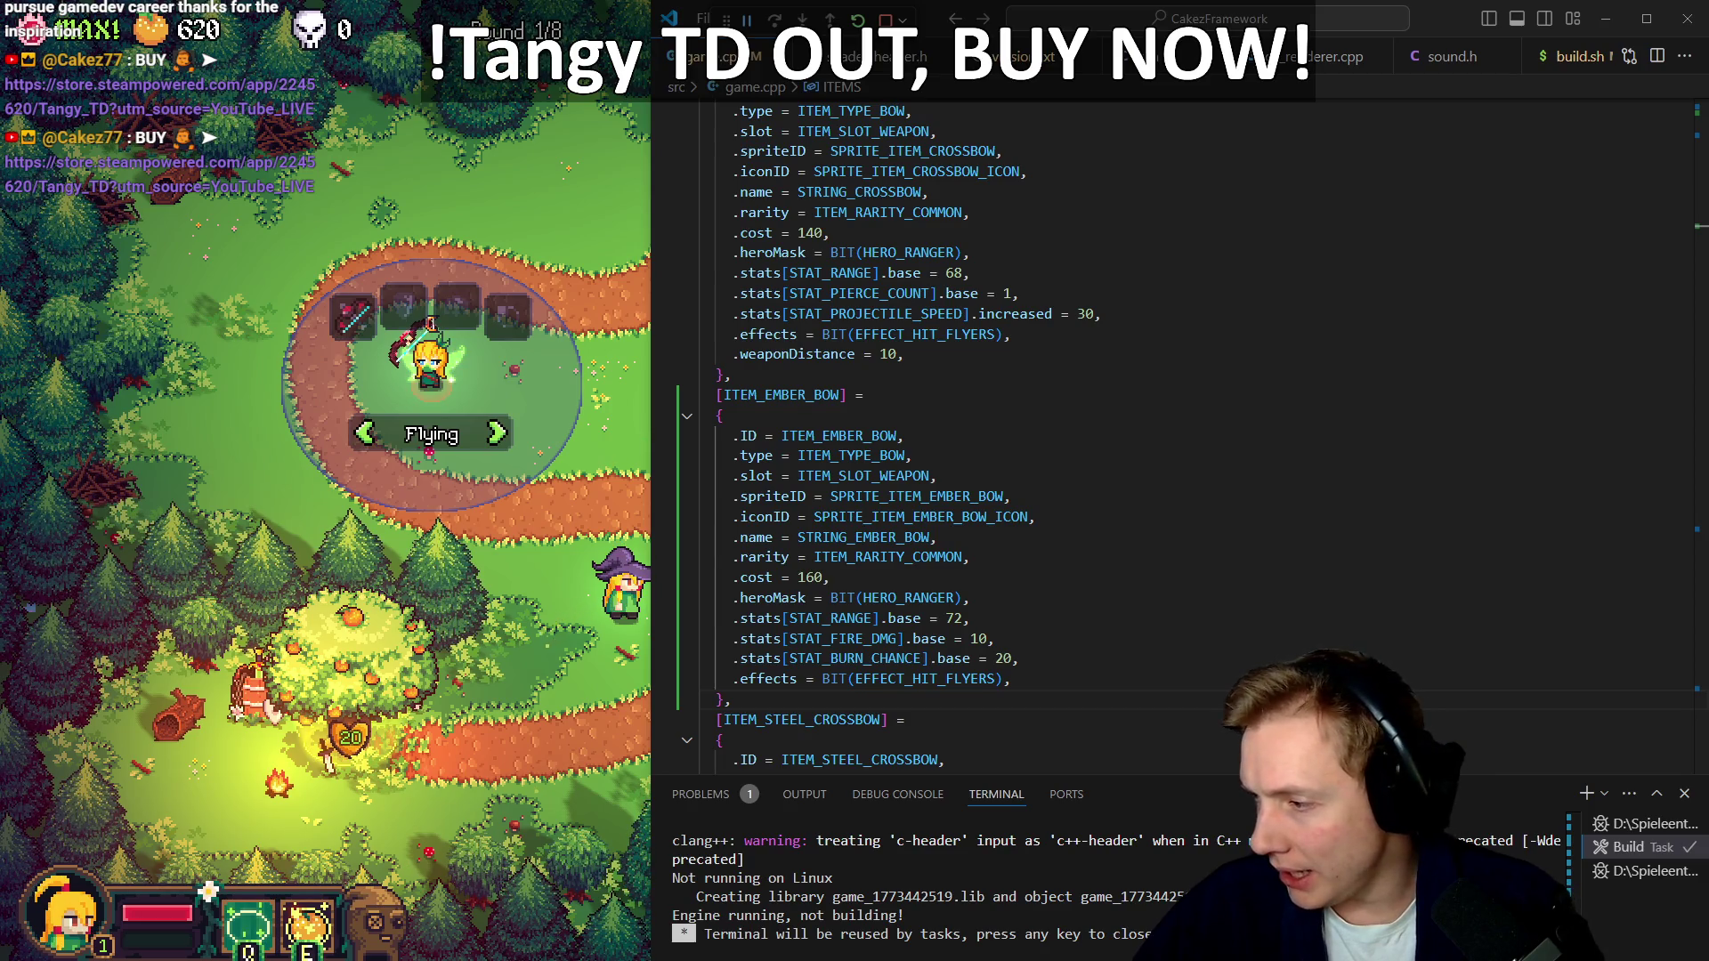
Close the calculator and the keyboard settings window
{"action": "key", "text": "alt+Tab"}
{"action": "left_click", "coordinate": [1434, 323]}
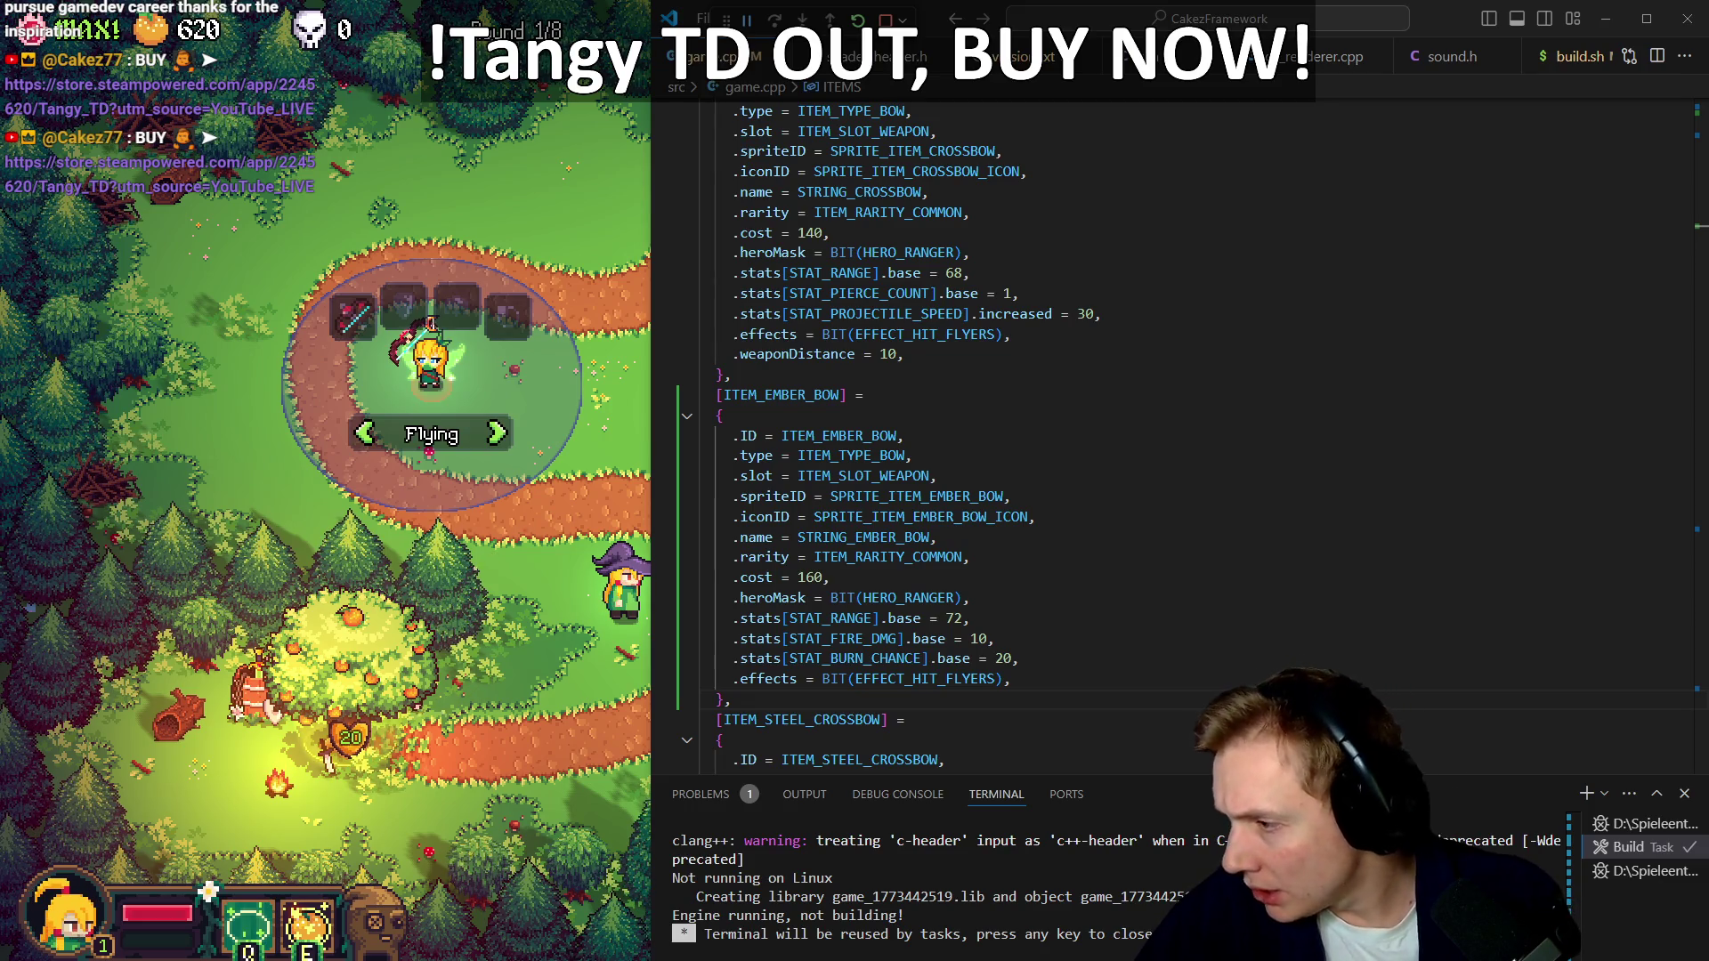
{"action": "key", "text": "alt+Tab"}
{"action": "left_click", "coordinate": [1225, 64]}
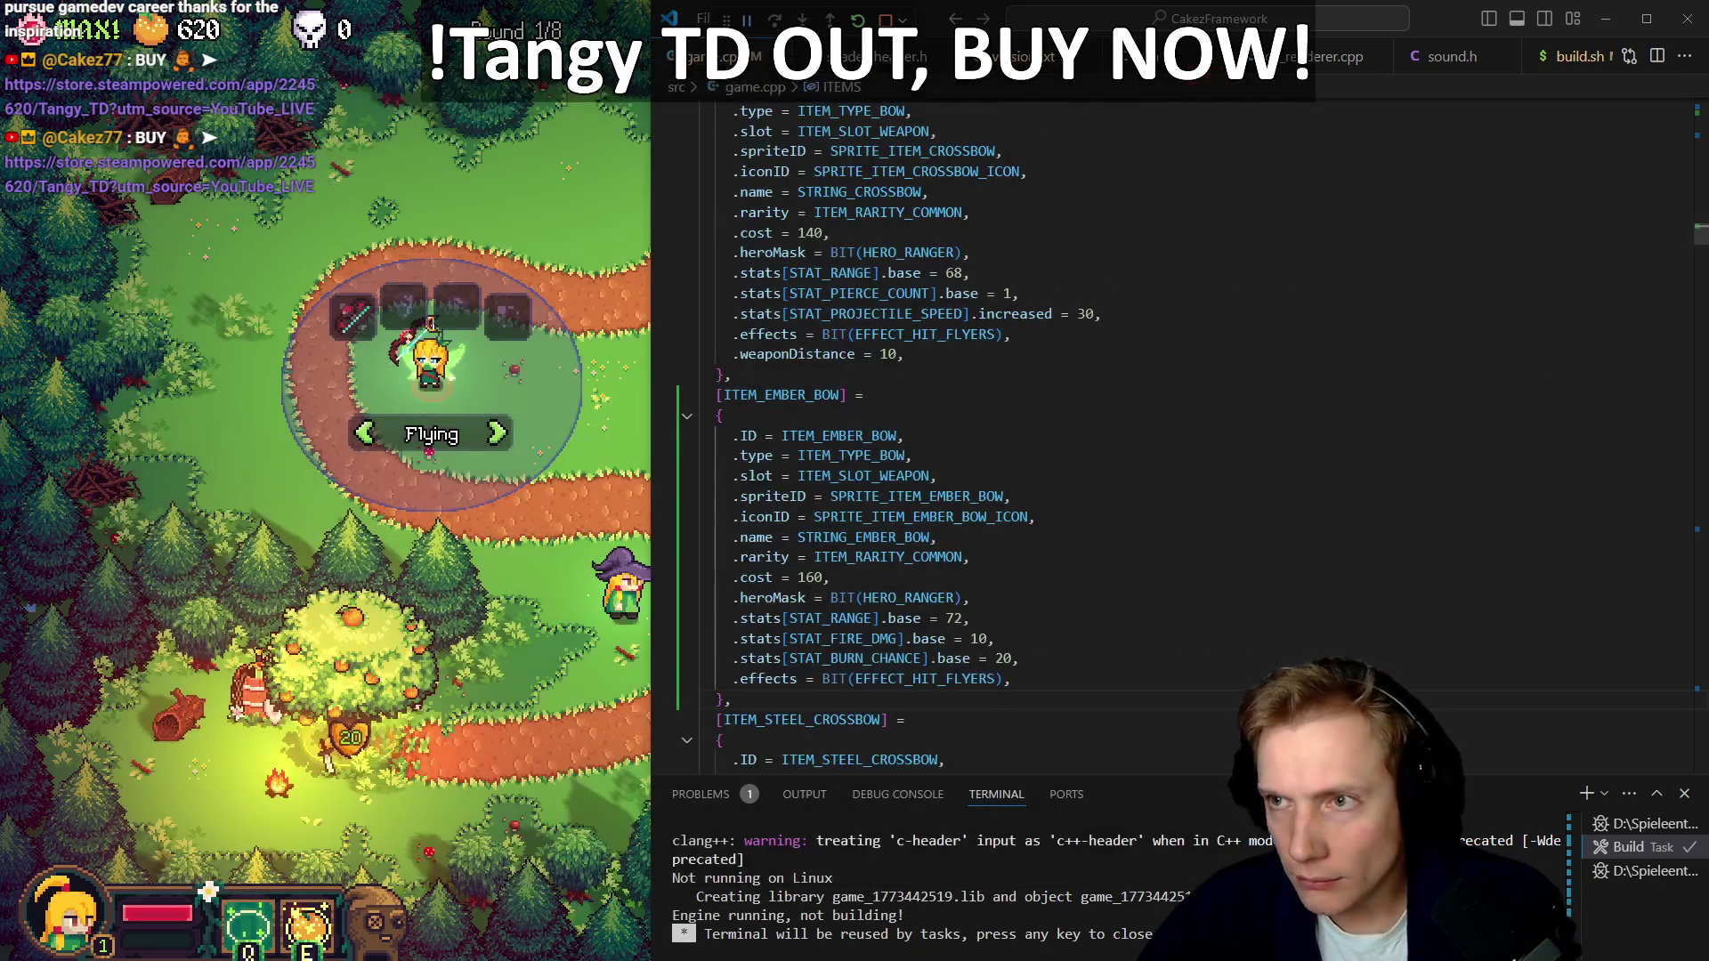
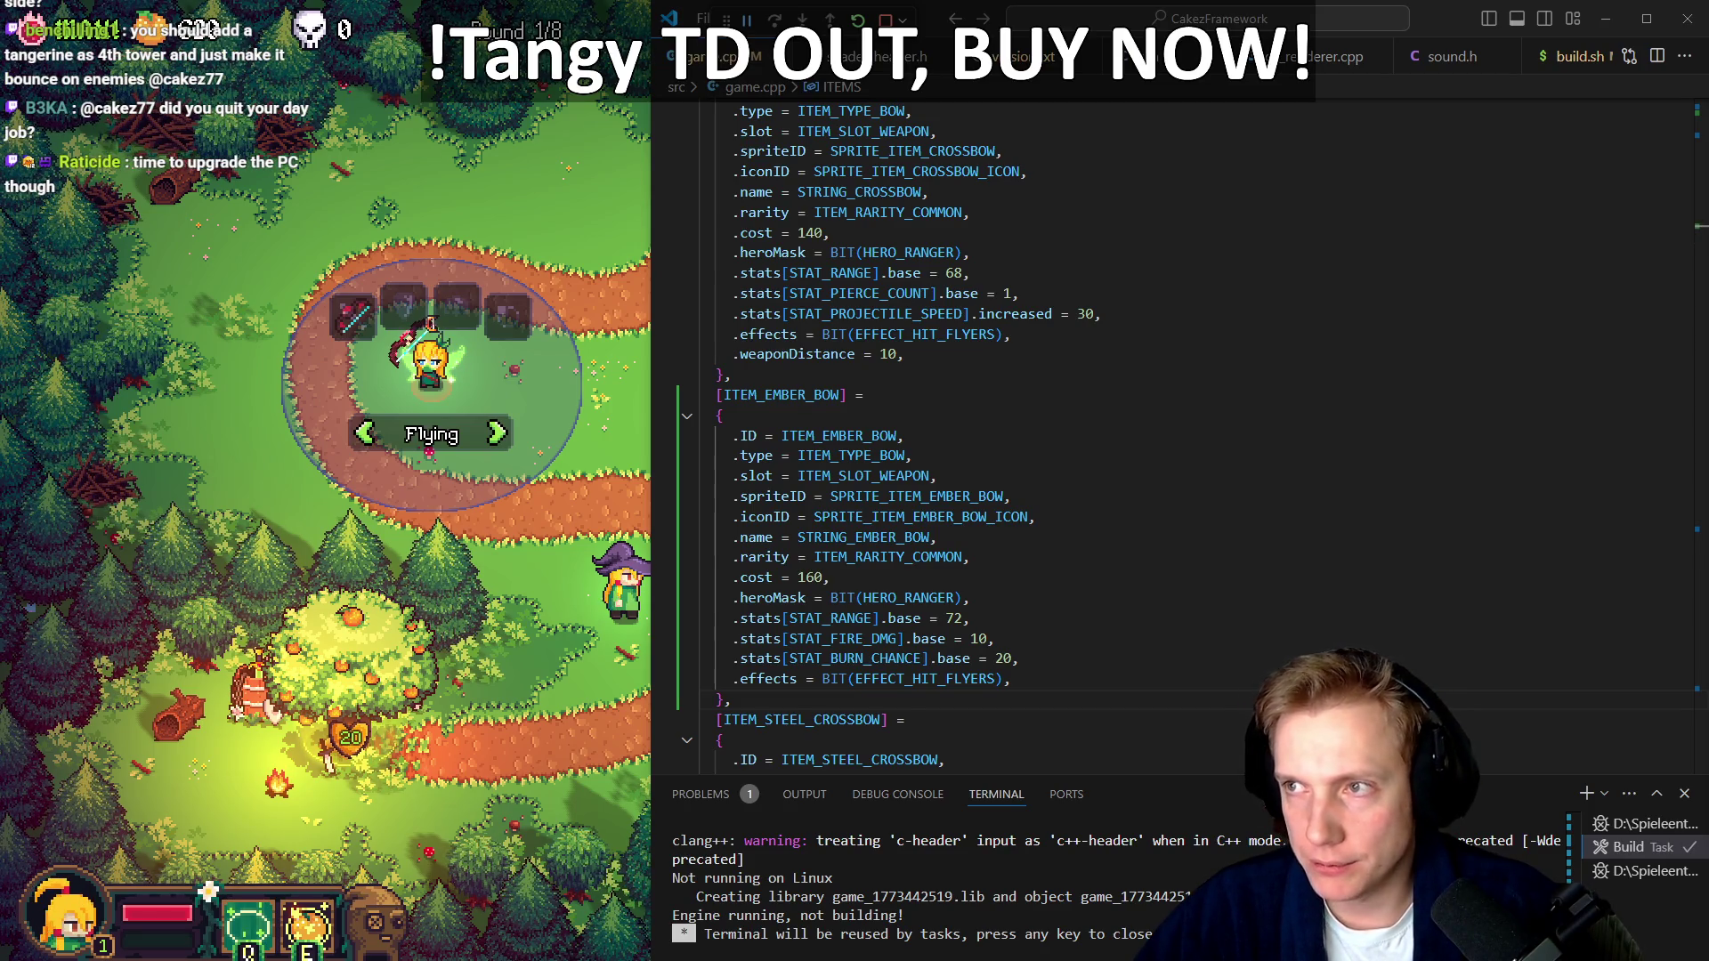
Check GPU and CPU usage in Task Manager, then close it
{"action": "key", "text": "ctrl+shift+Escape"}
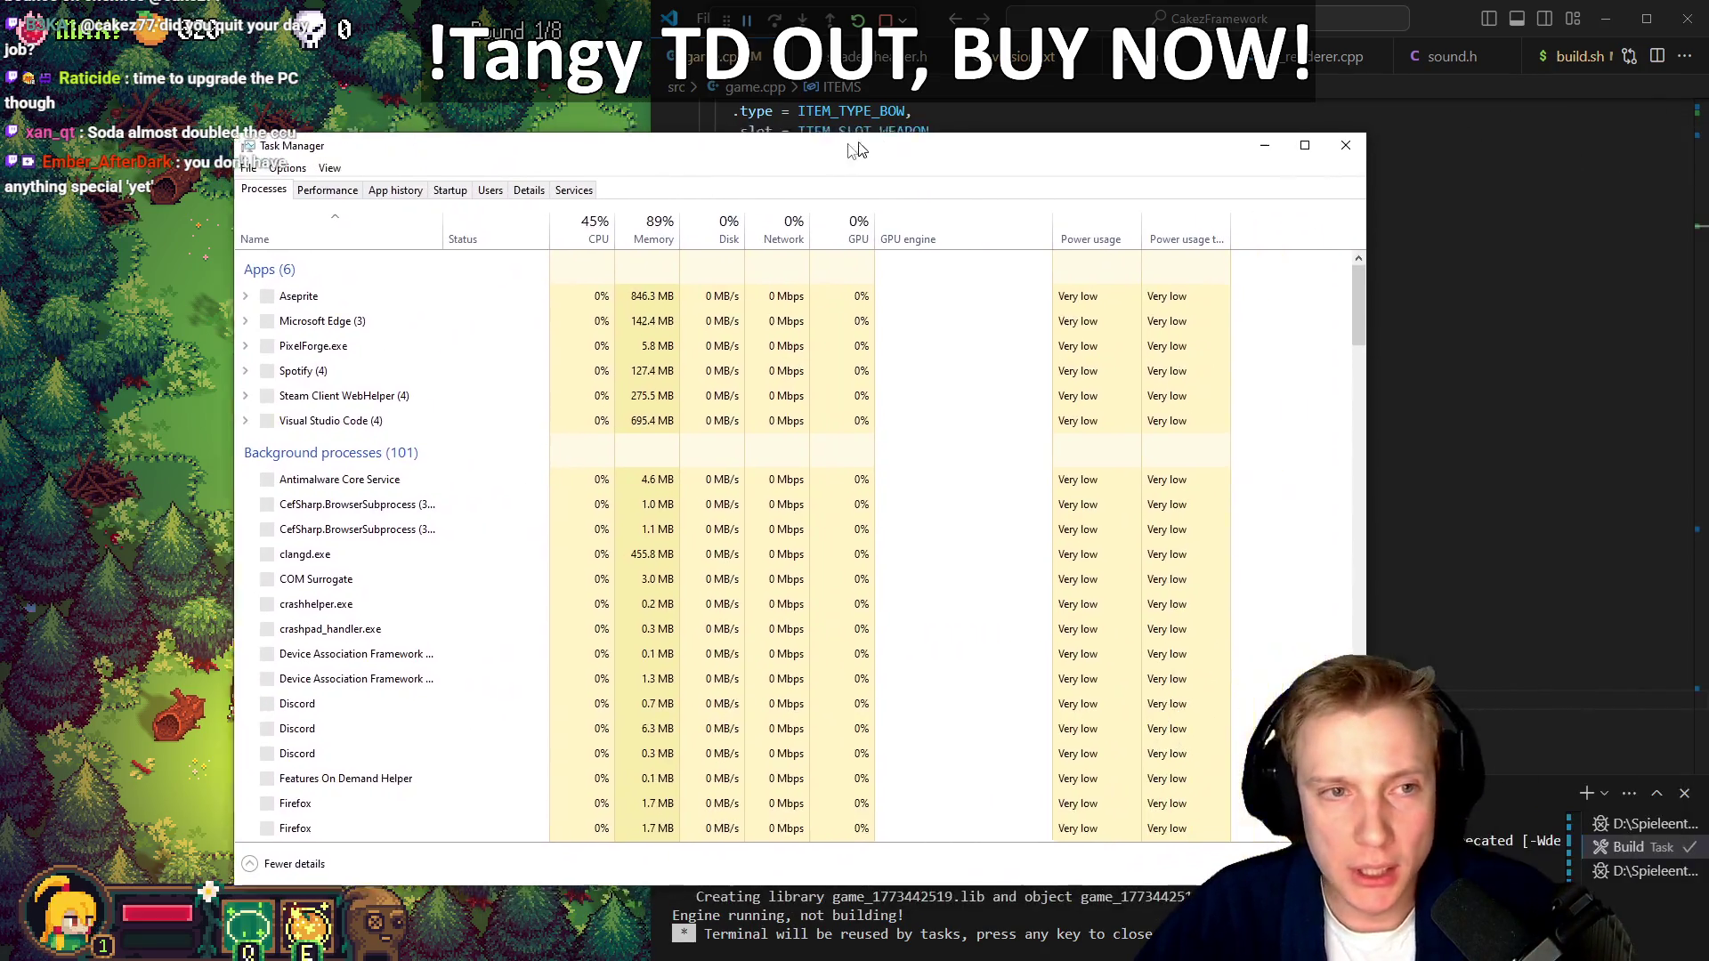
{"action": "left_click", "coordinate": [313, 197]}
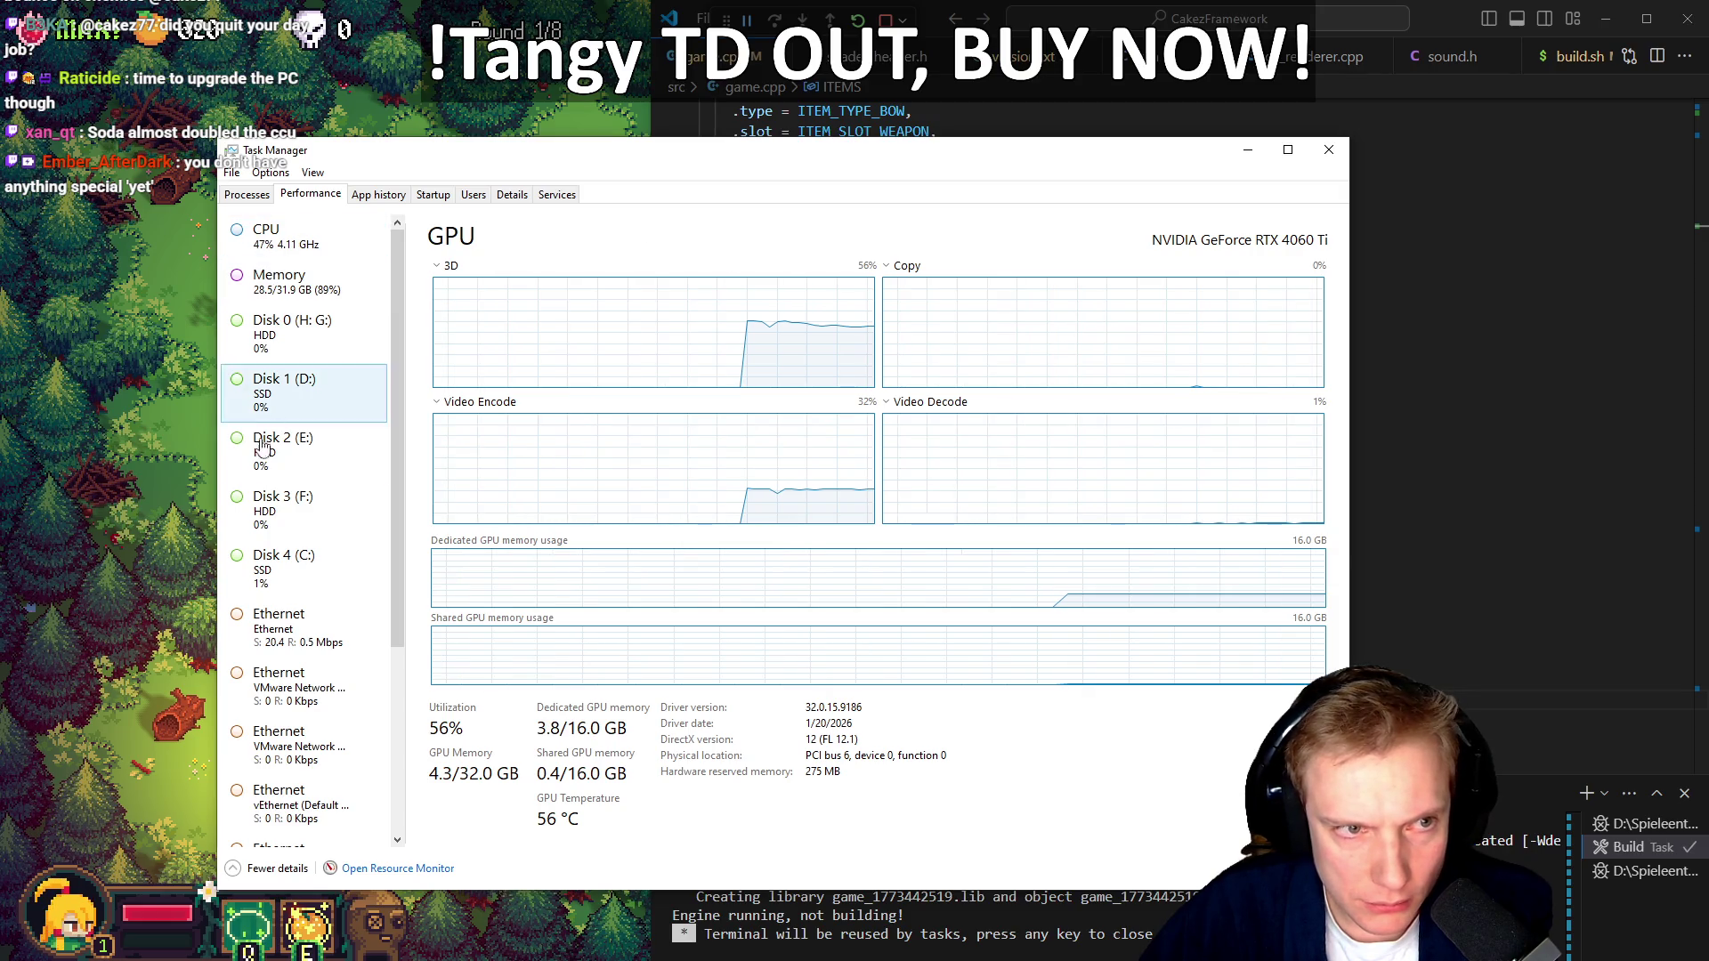
{"action": "left_click", "coordinate": [316, 244]}
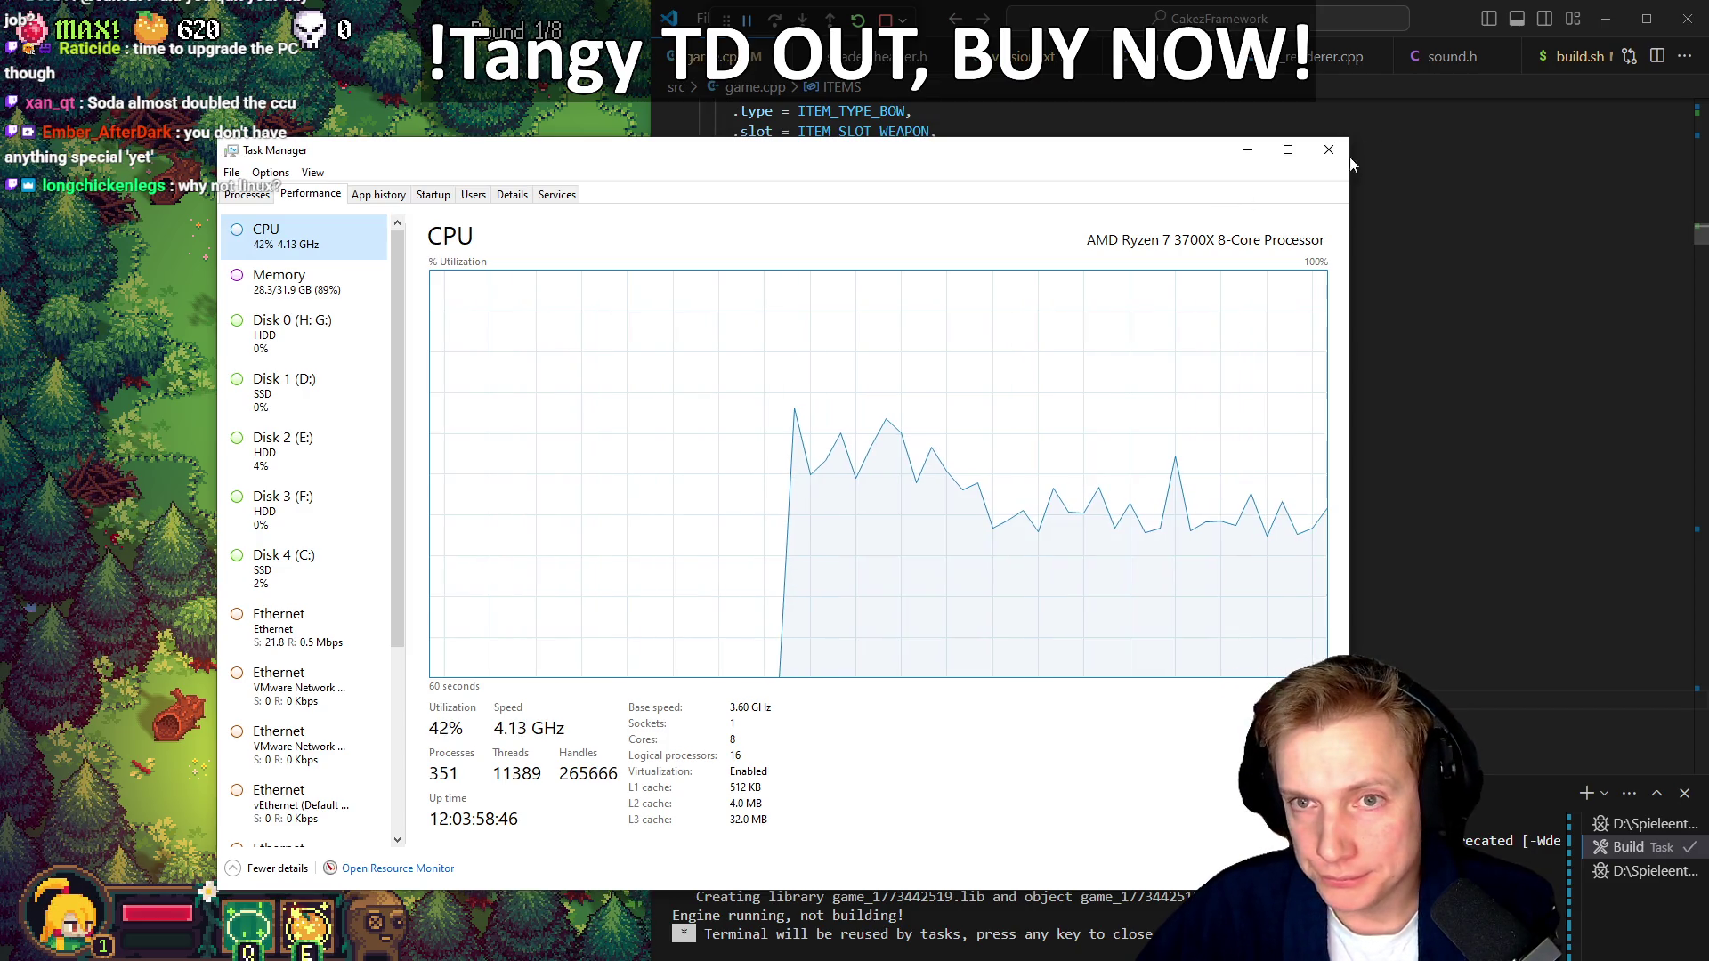
{"action": "left_click", "coordinate": [1328, 150]}
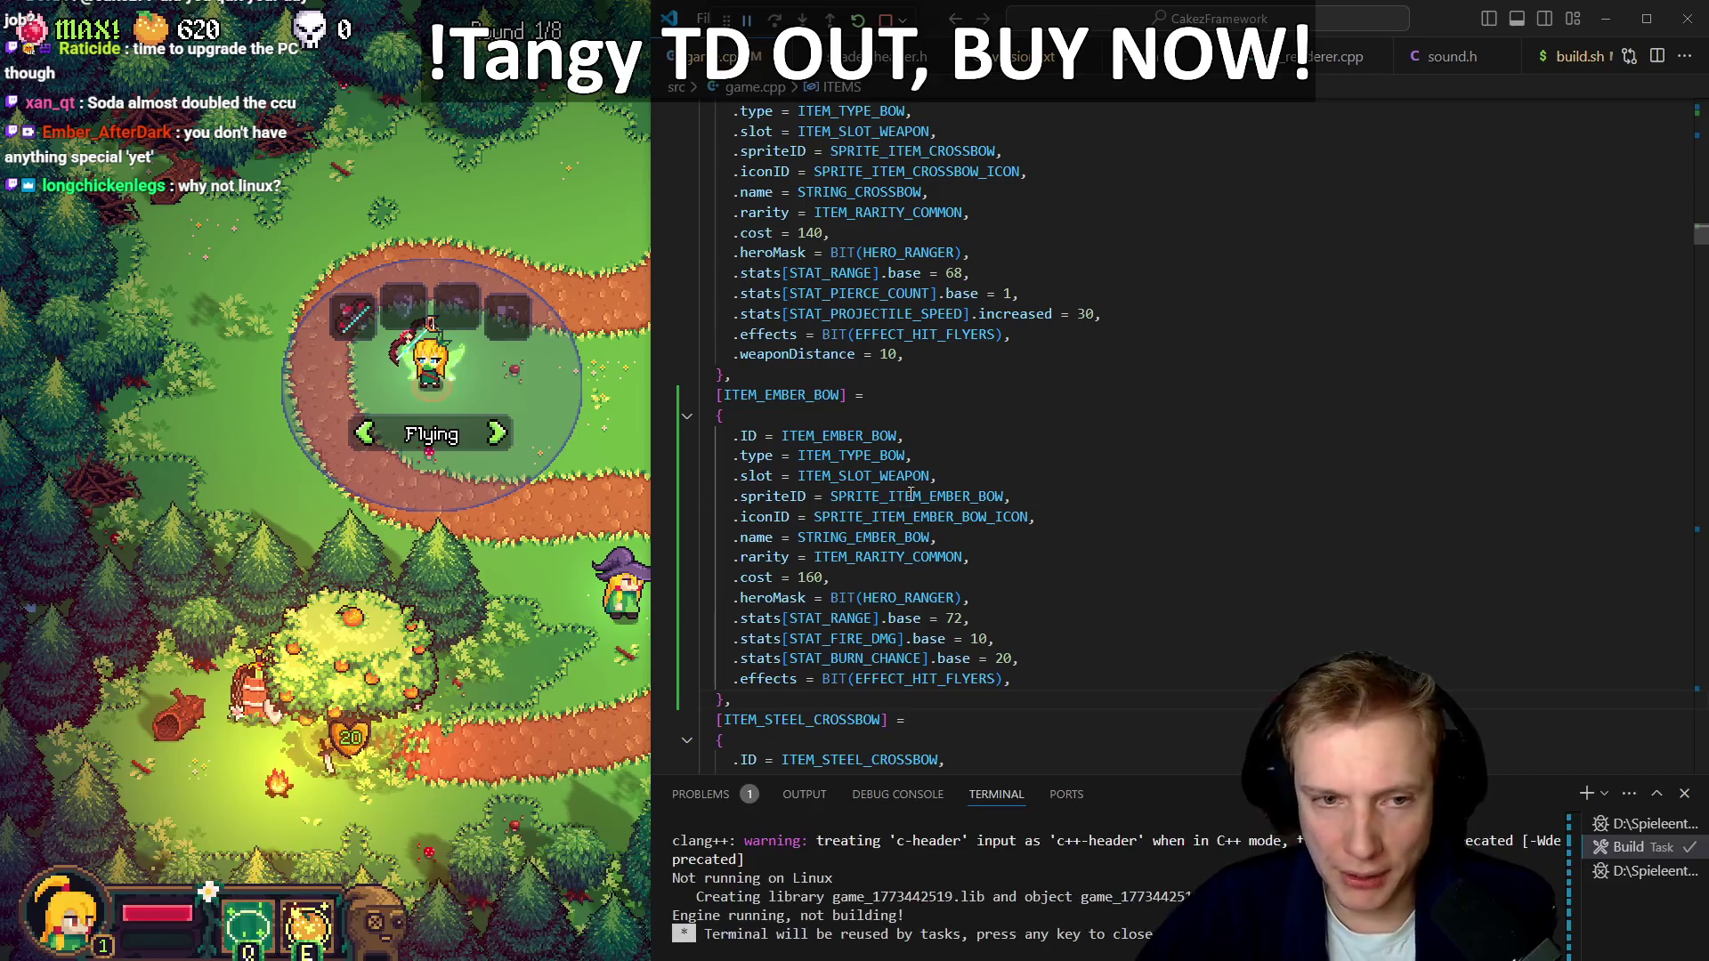
Bring Tangy TD to the front and inspect the archer tower at the path bend
{"action": "key", "text": "alt+Tab"}
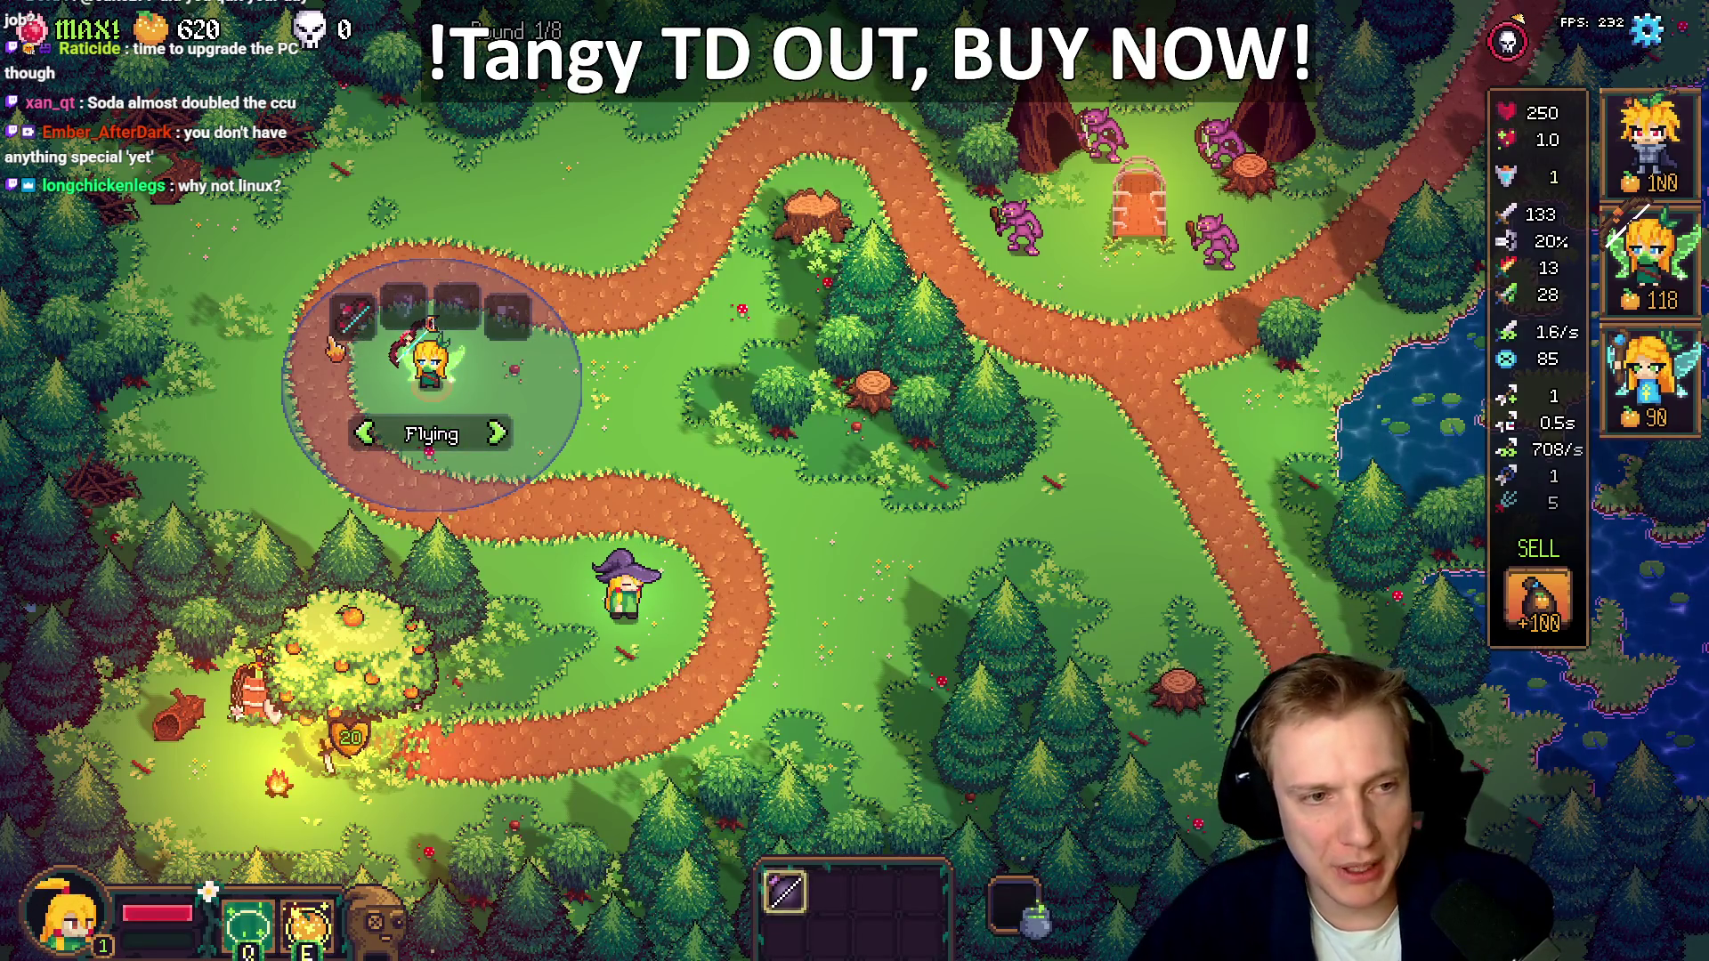
{"action": "mouse_move", "coordinate": [1569, 293]}
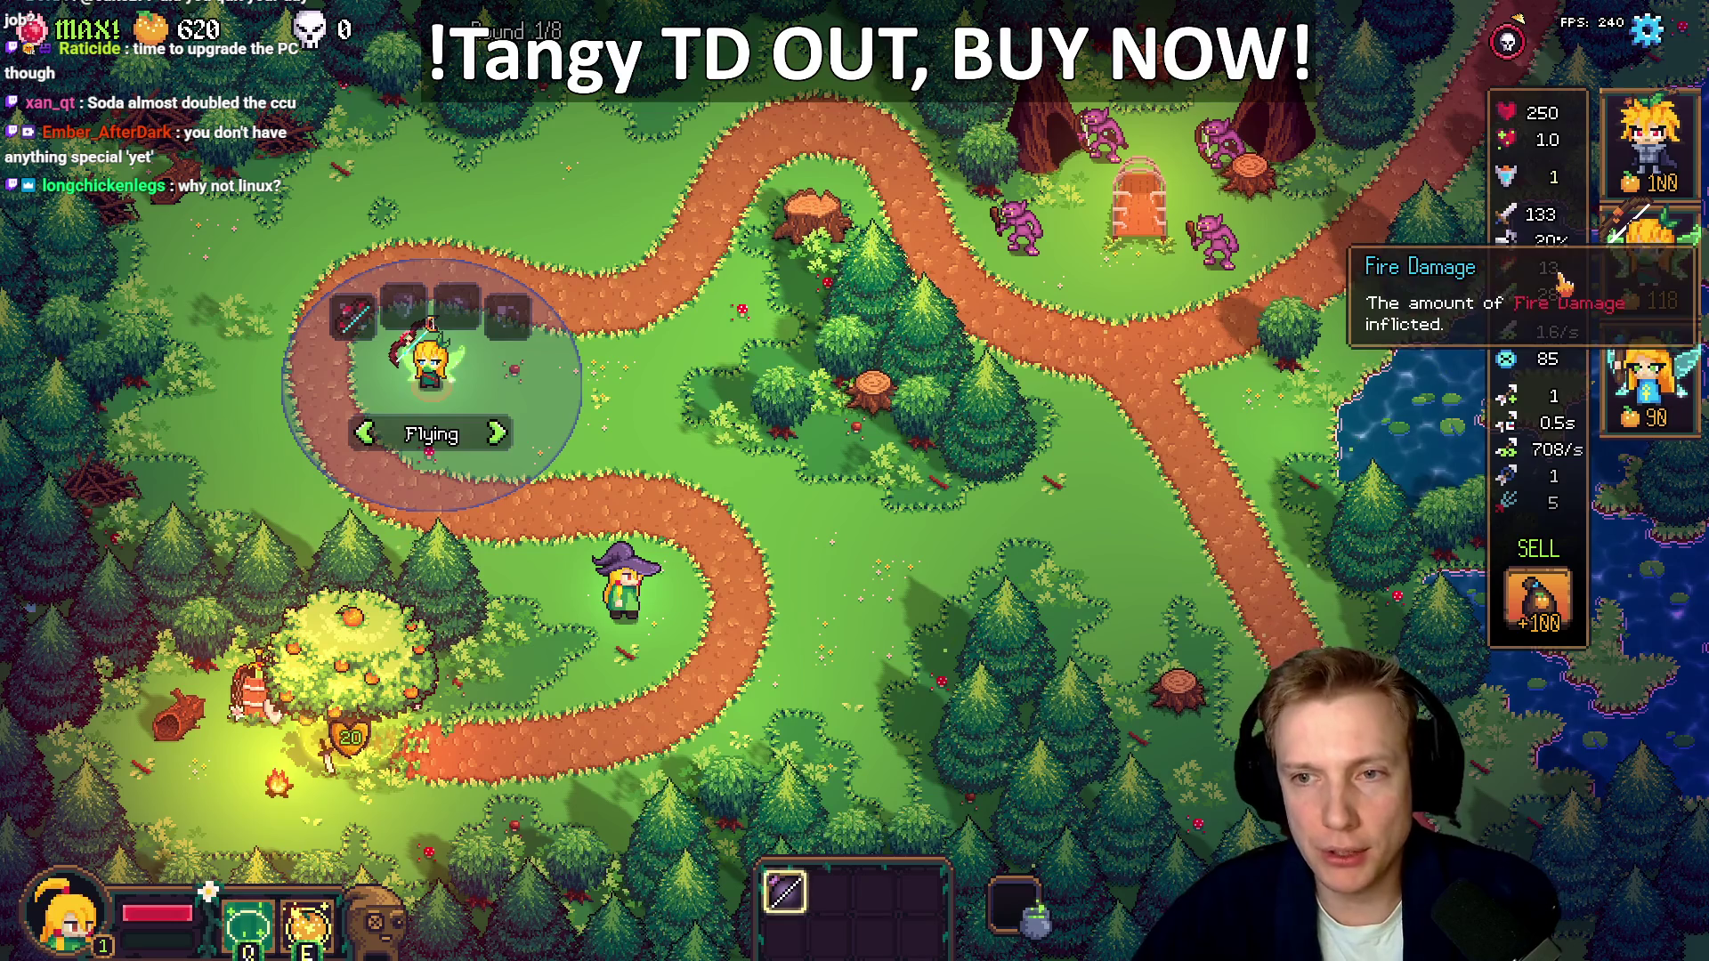
{"action": "scroll", "coordinate": [1553, 356], "scroll_direction": "down", "scroll_amount": 3}
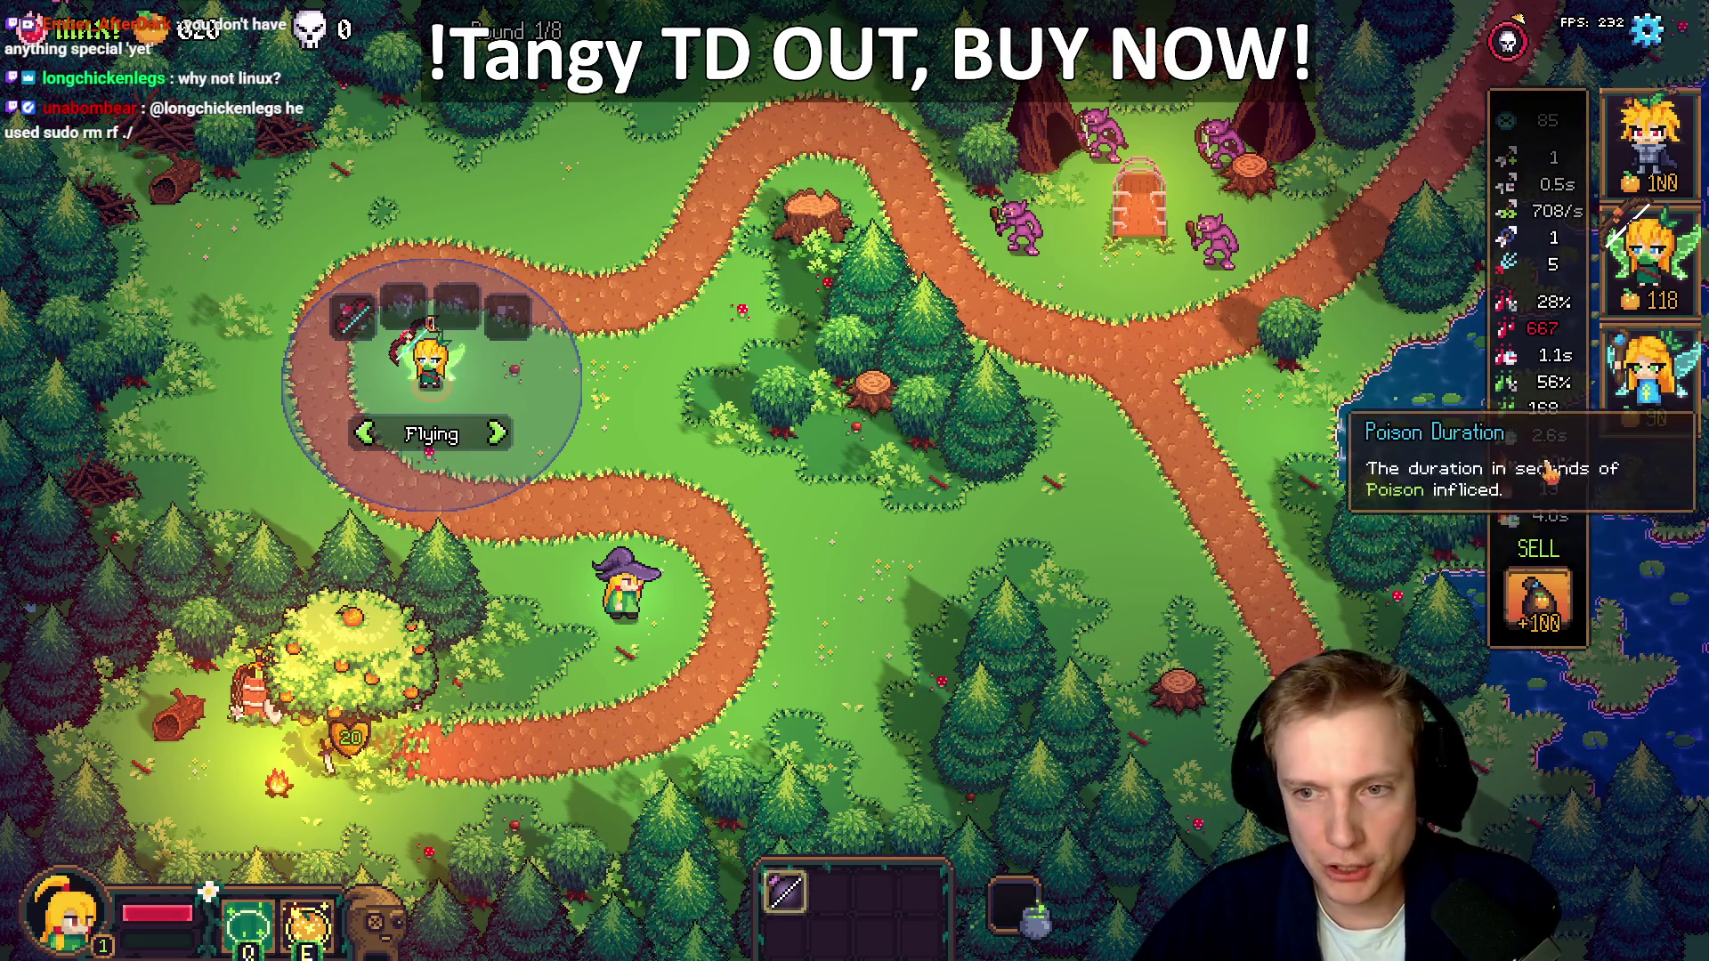
{"action": "scroll", "coordinate": [1532, 471], "scroll_direction": "down", "scroll_amount": 3}
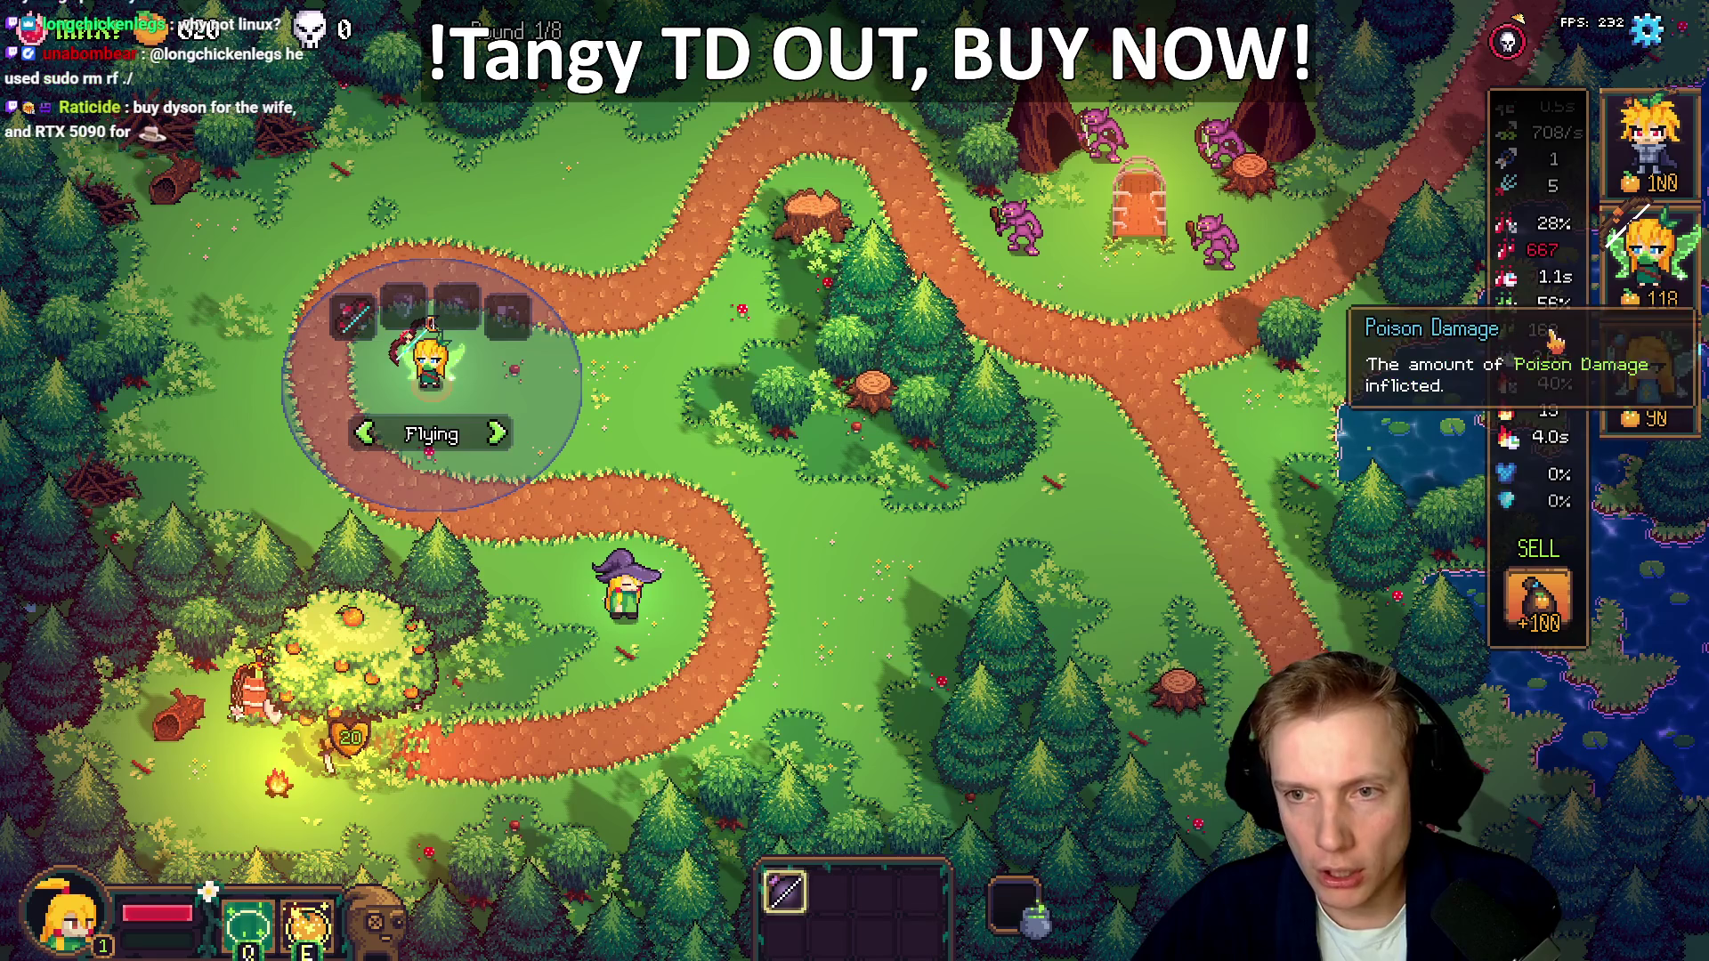
{"action": "left_click", "coordinate": [882, 636]}
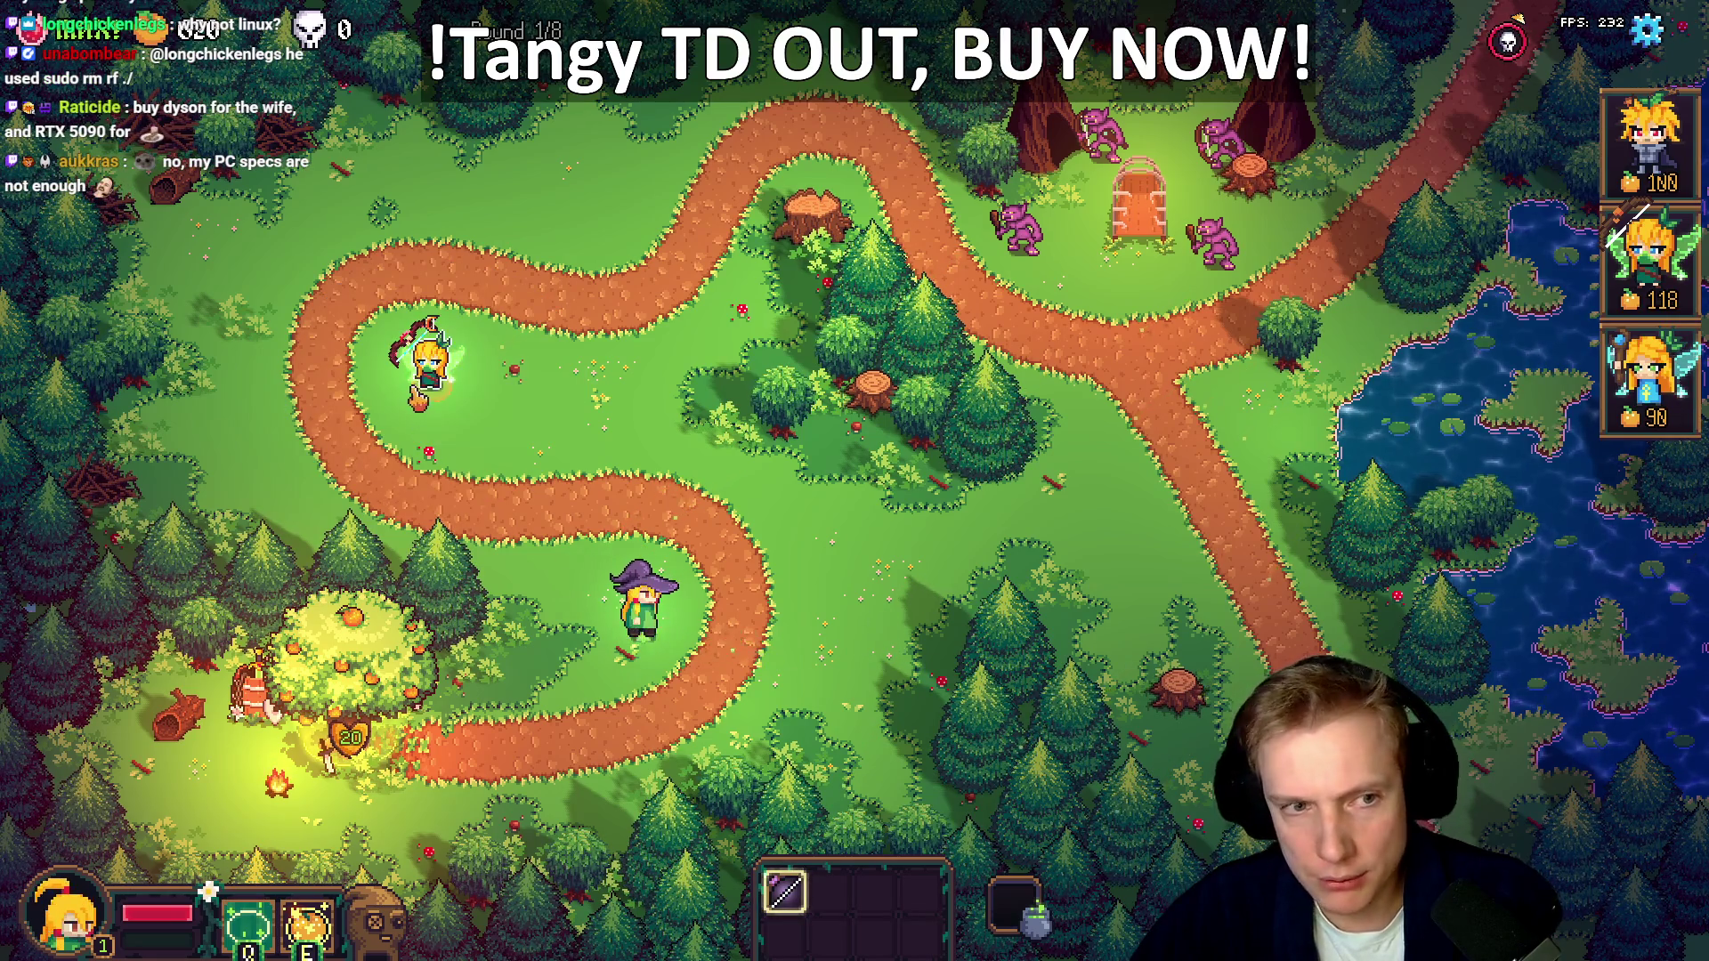
{"action": "left_click", "coordinate": [429, 356]}
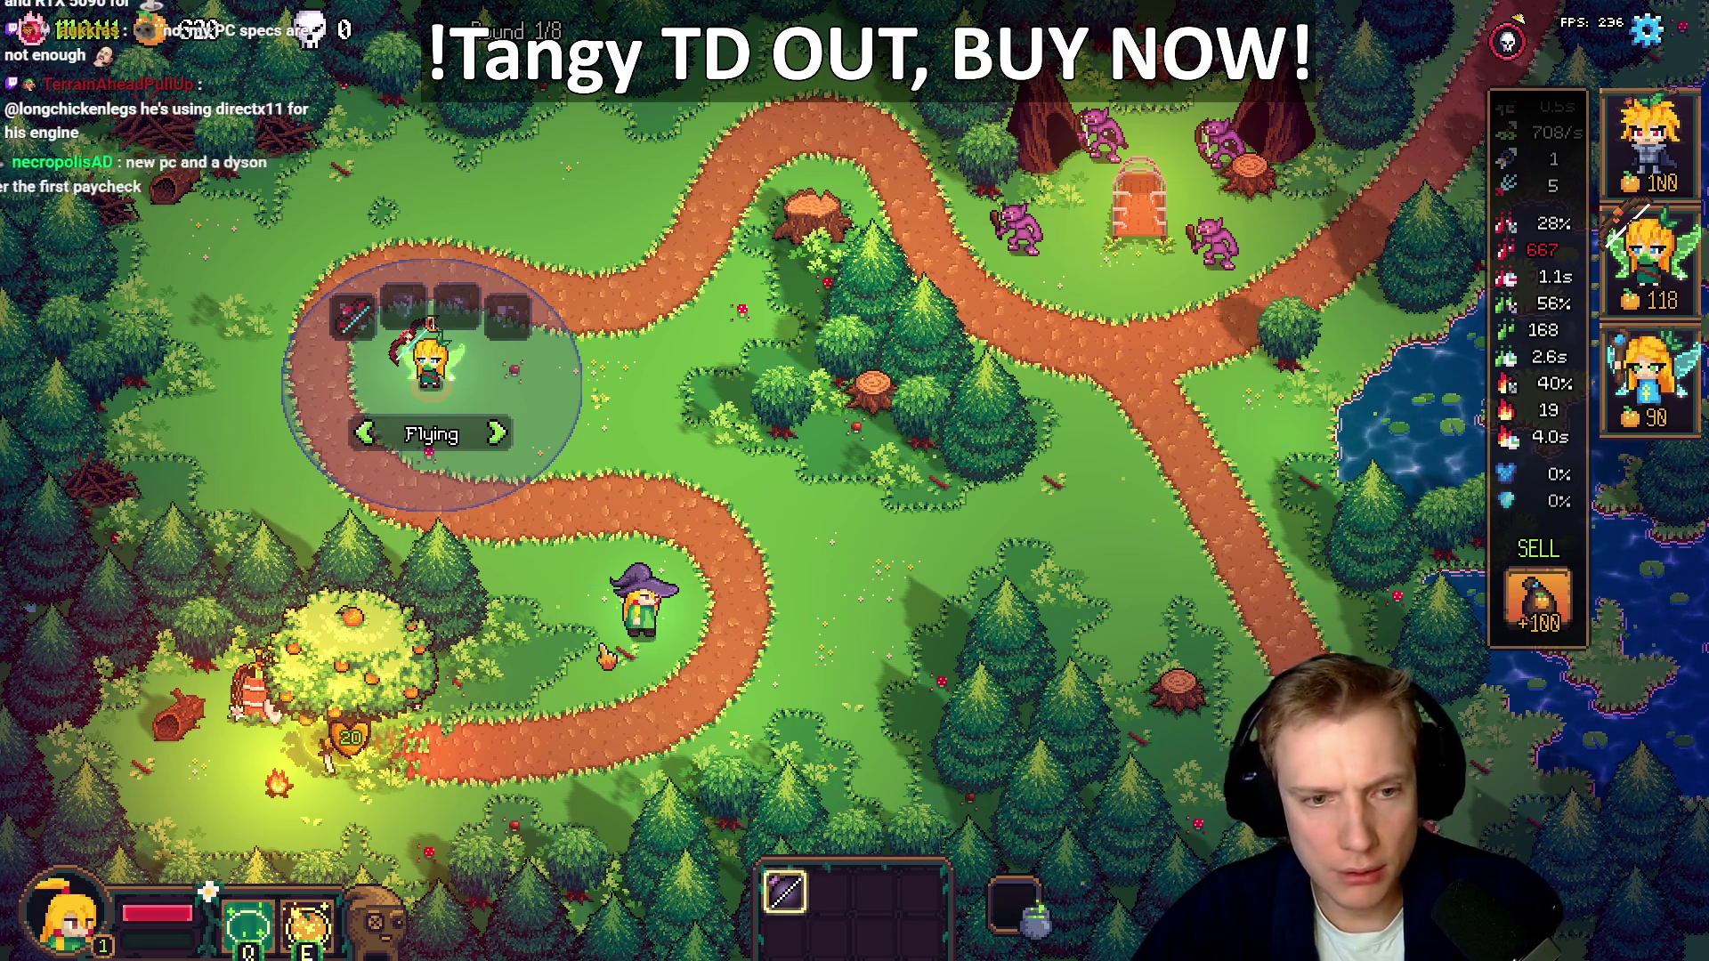
{"action": "left_click", "coordinate": [766, 561]}
{"action": "left_click", "coordinate": [351, 659]}
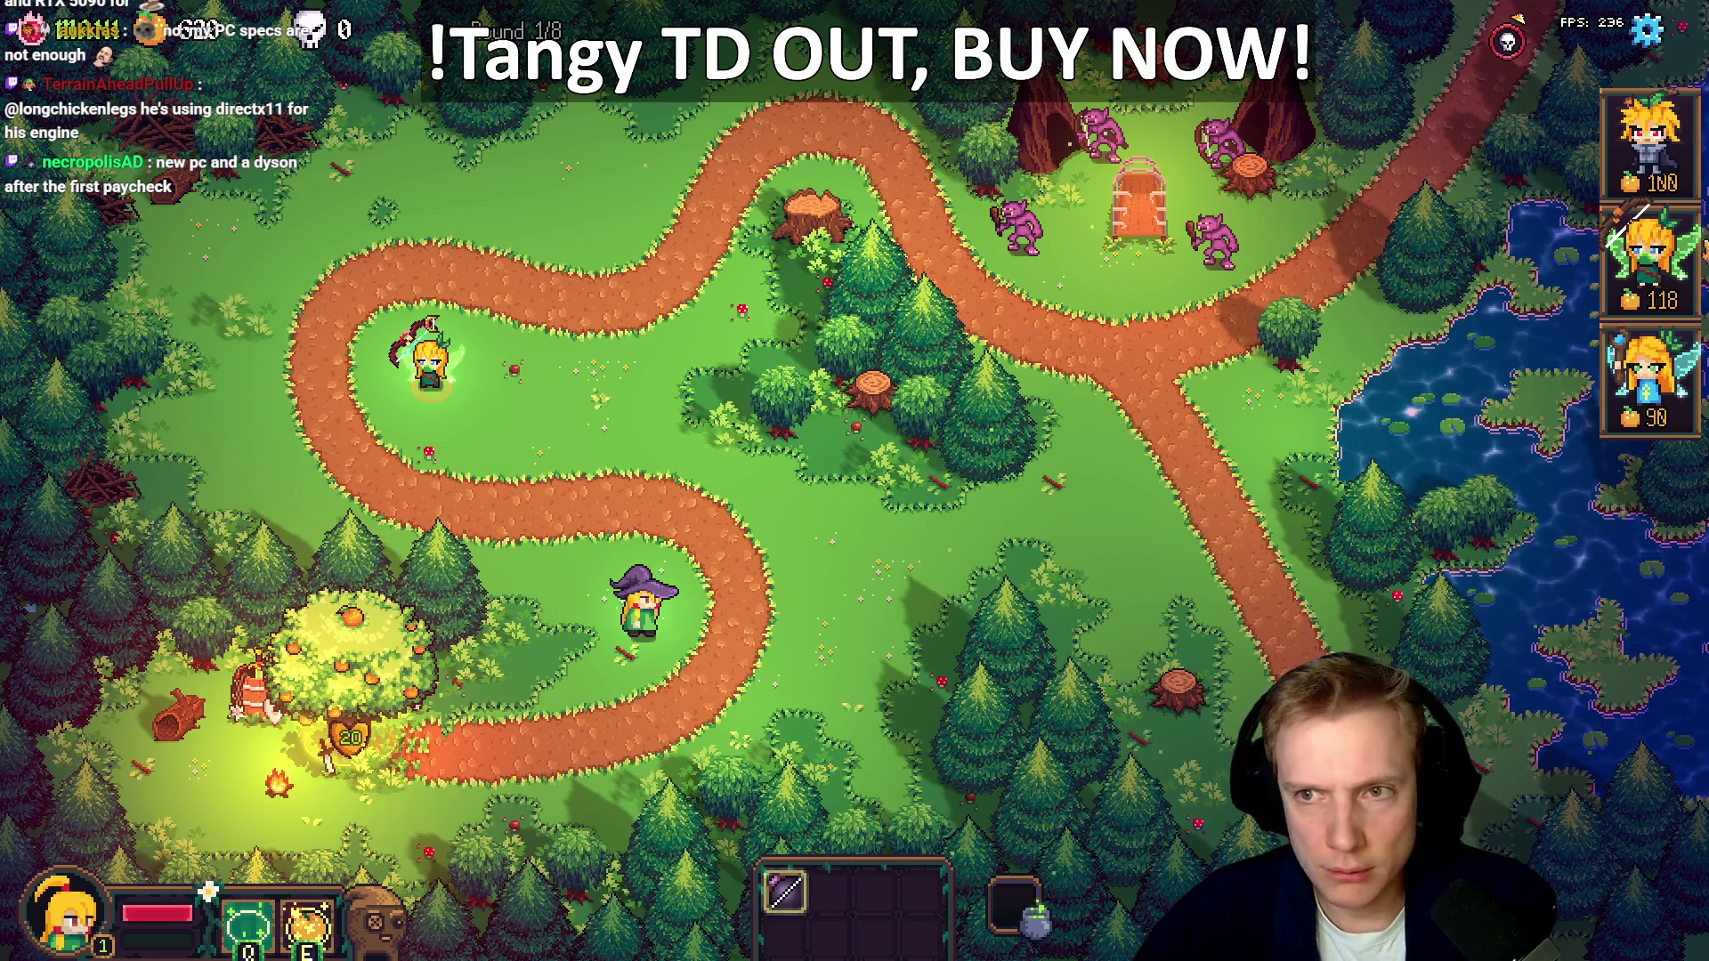
{"action": "left_click", "coordinate": [430, 356]}
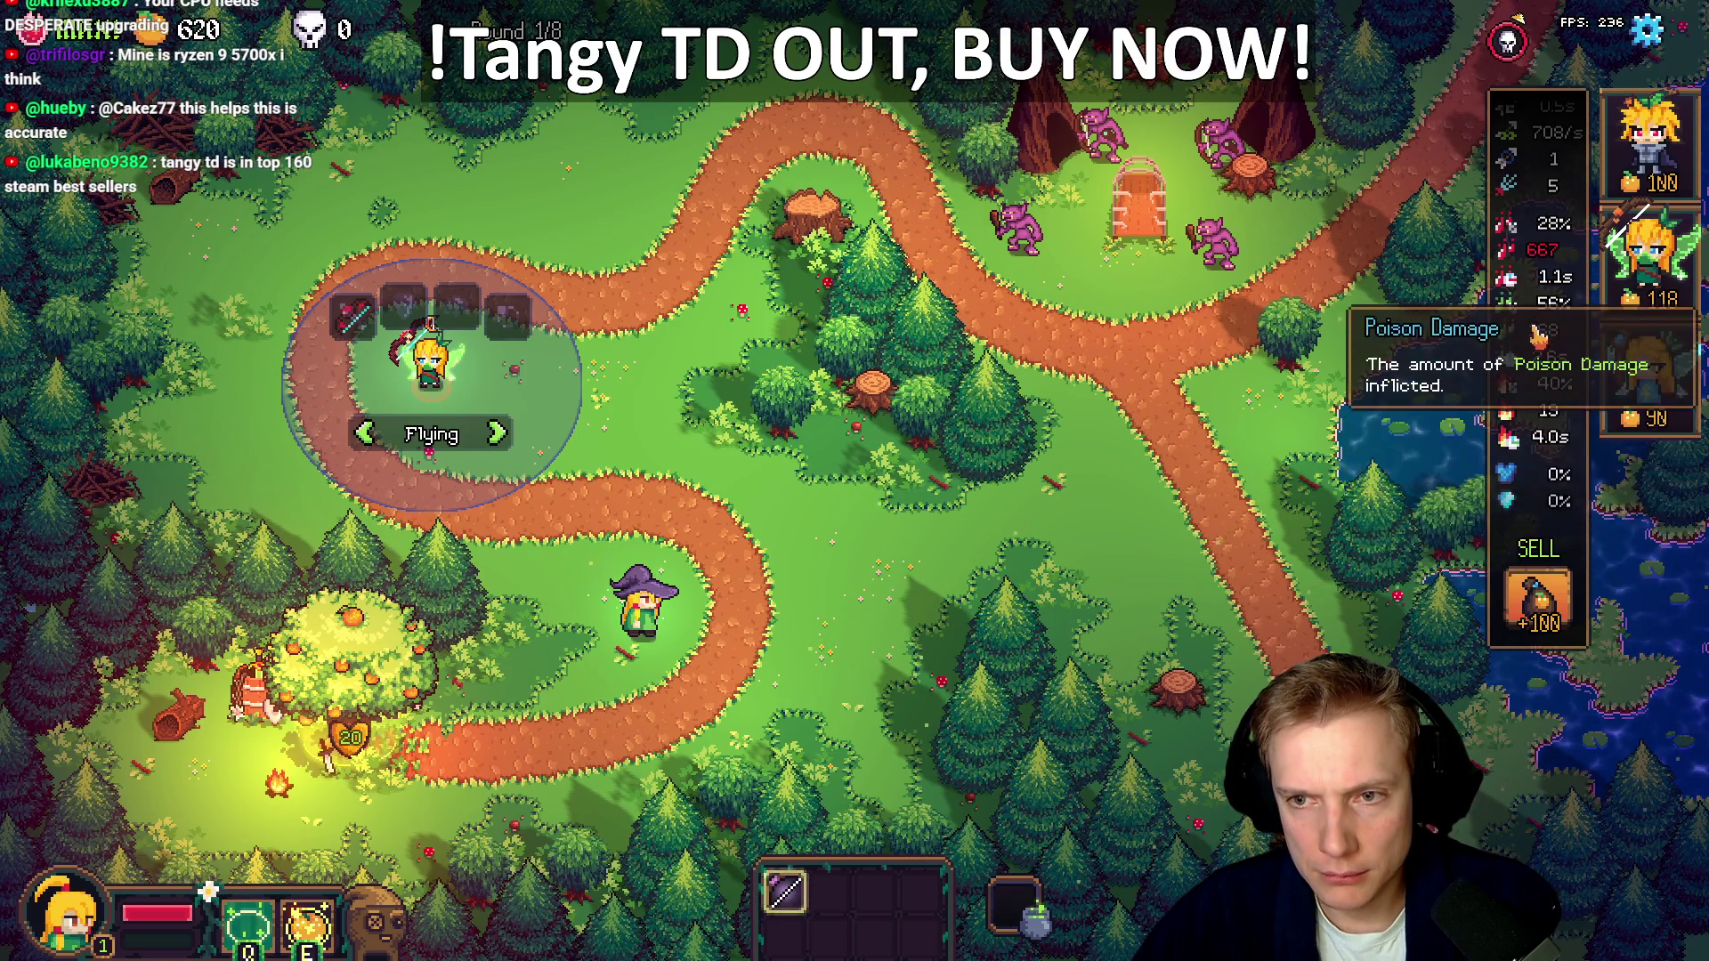
Compare the witch's stats with the archer's stats panel
{"action": "left_click", "coordinate": [615, 628]}
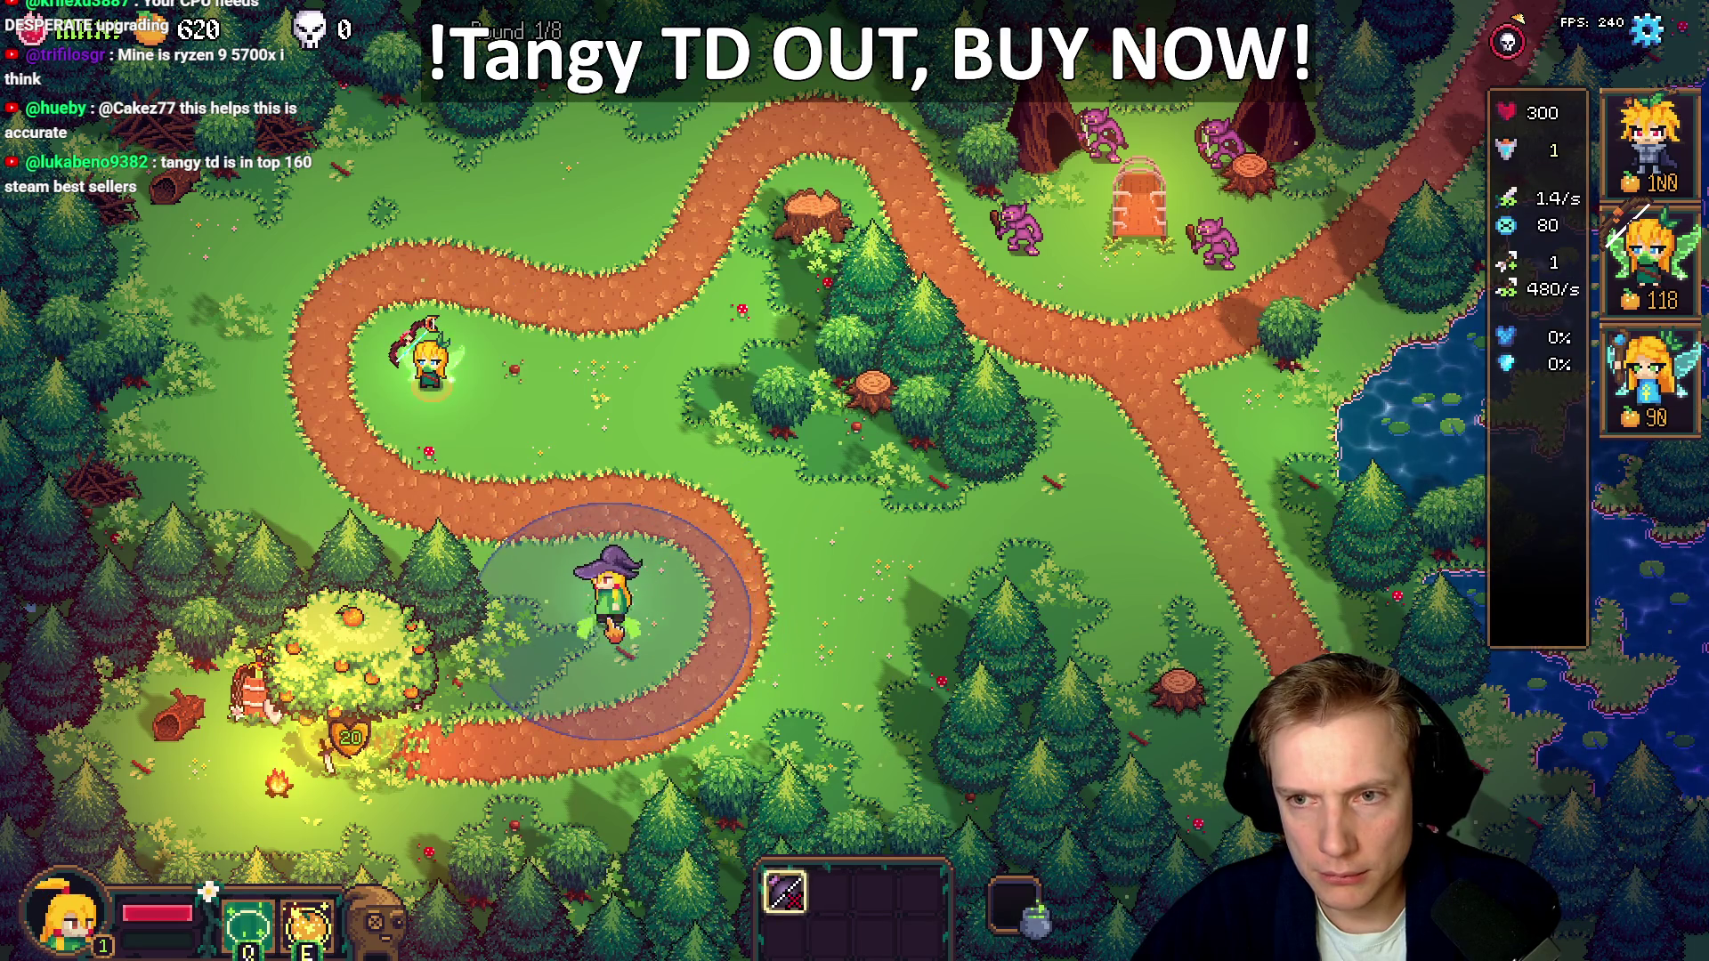
{"action": "left_click", "coordinate": [432, 384]}
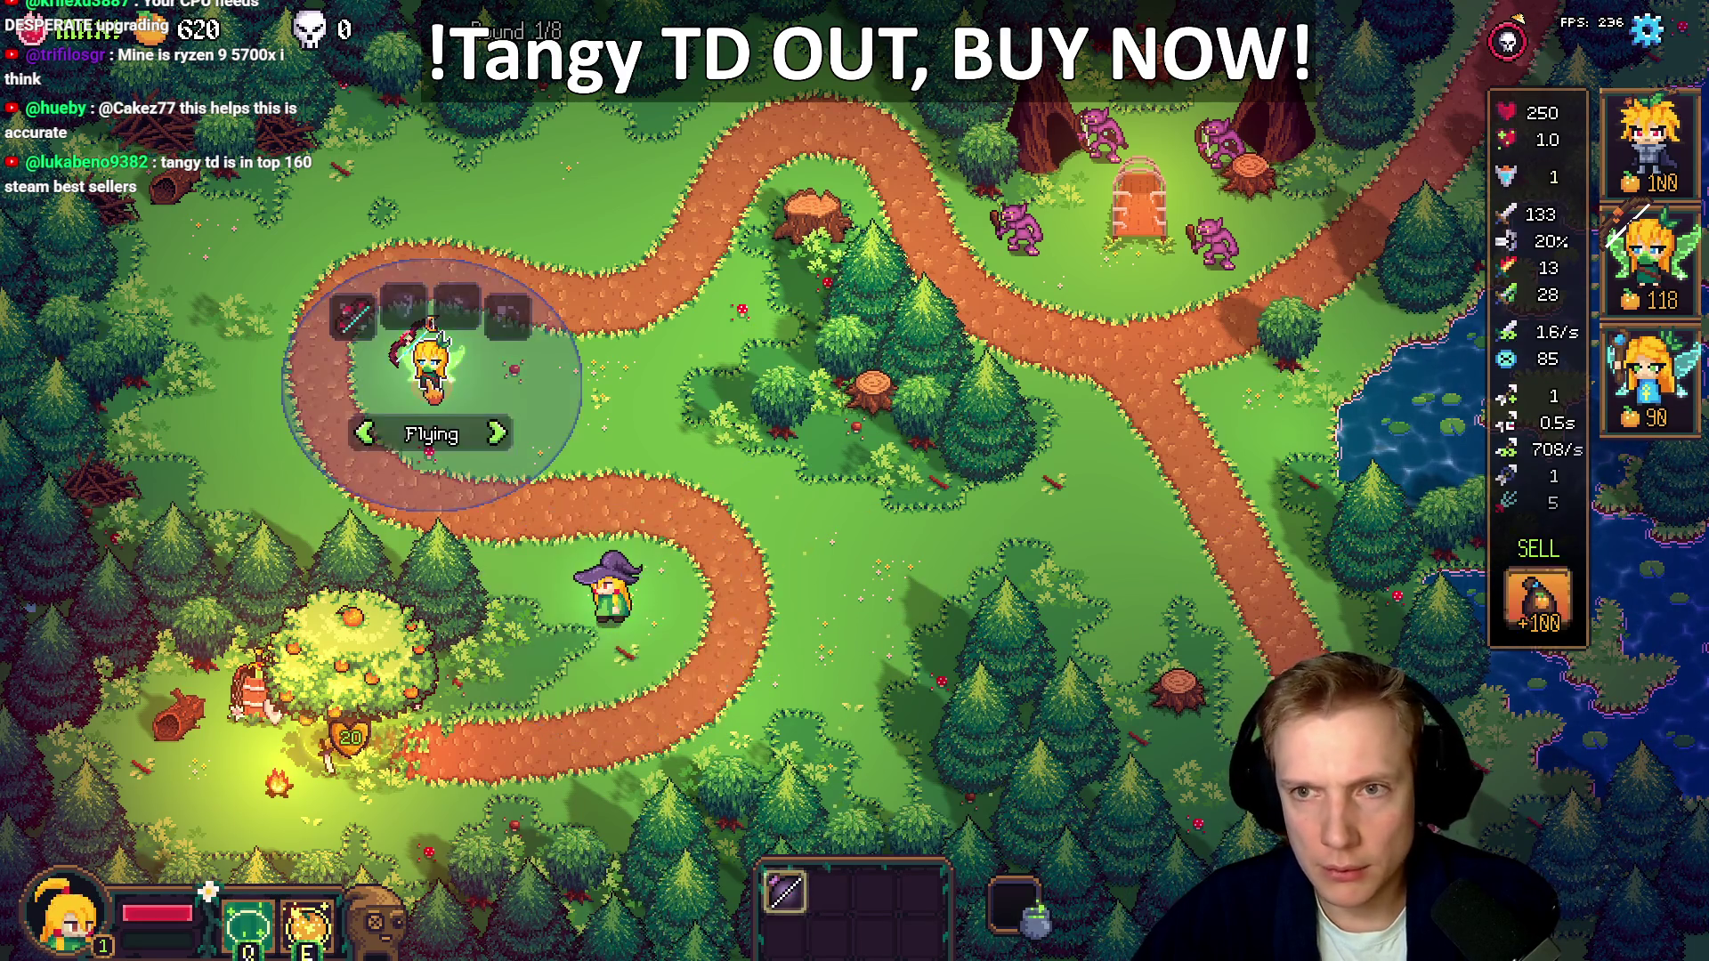
{"action": "scroll", "coordinate": [1536, 459], "scroll_direction": "down", "scroll_amount": 2}
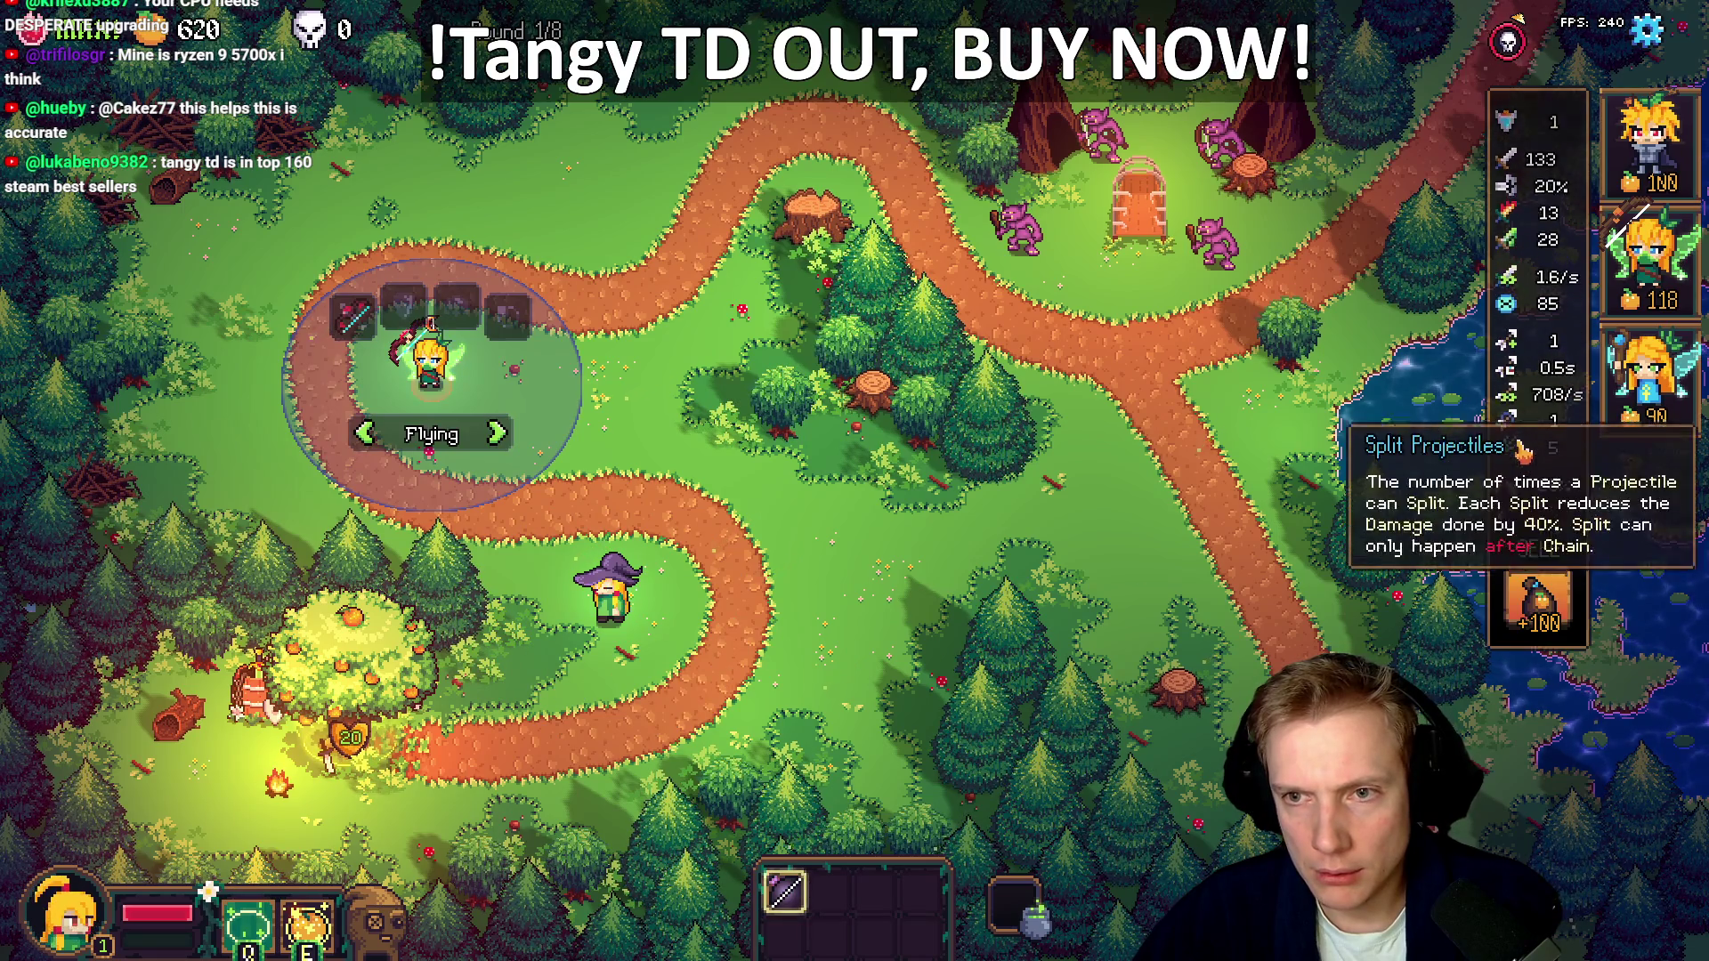
{"action": "scroll", "coordinate": [1544, 445], "scroll_direction": "down", "scroll_amount": 5}
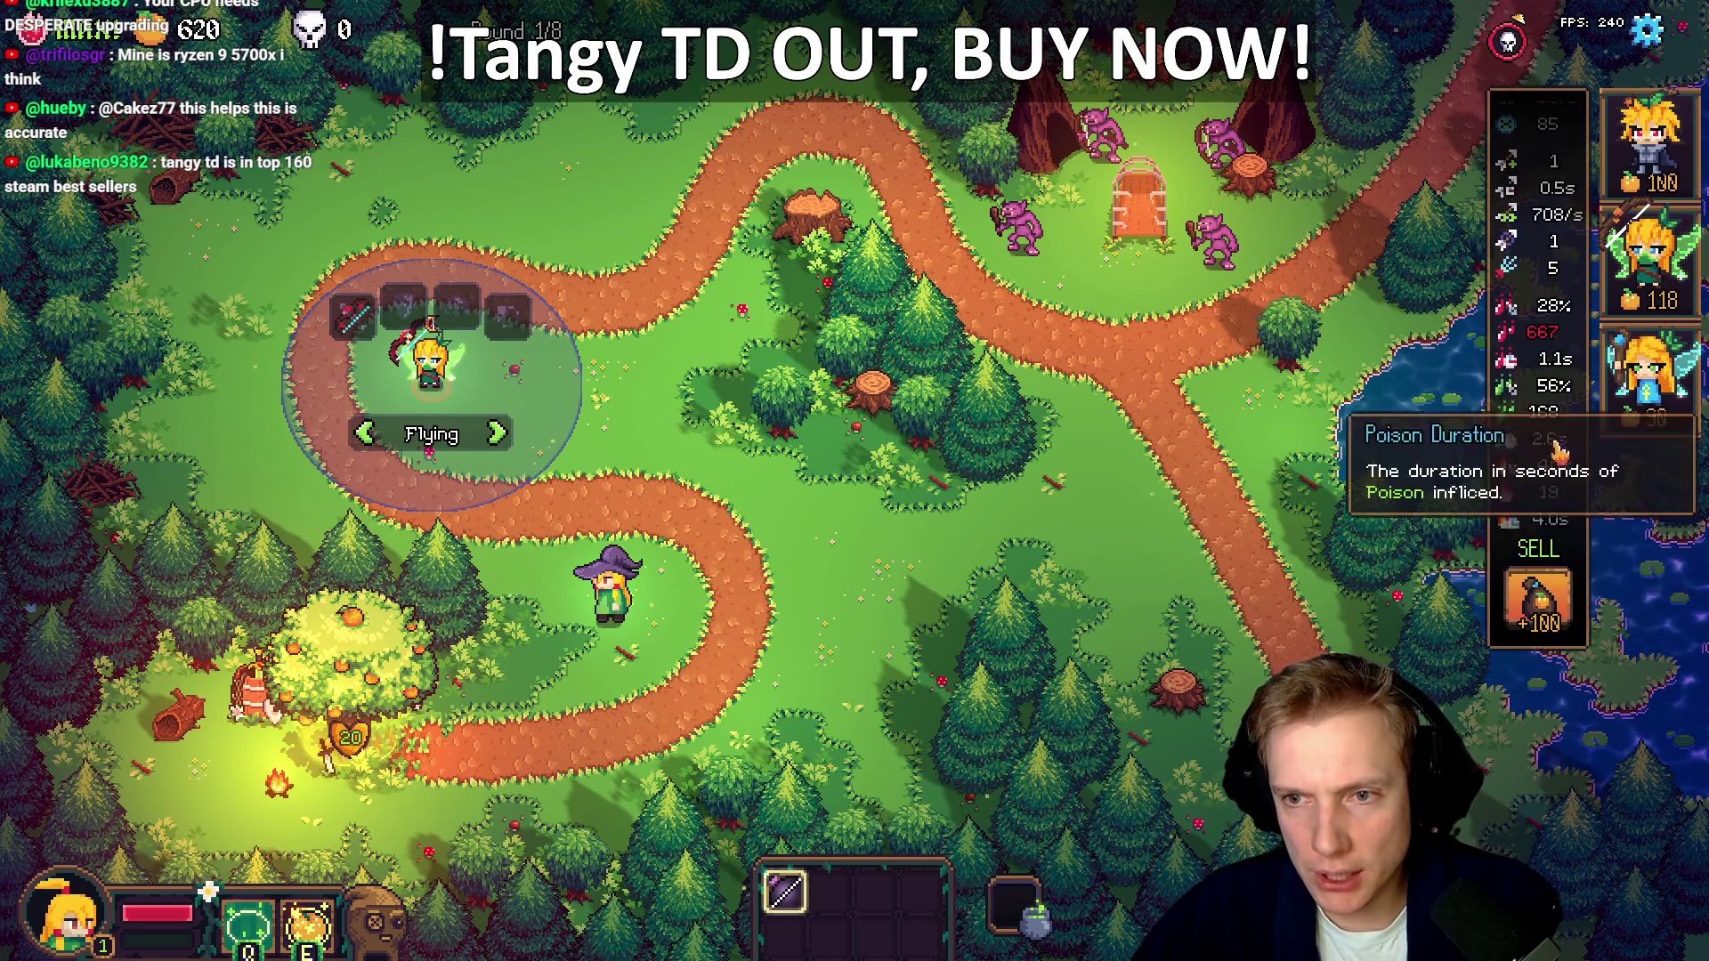
{"action": "scroll", "coordinate": [1549, 401], "scroll_direction": "up", "scroll_amount": 5}
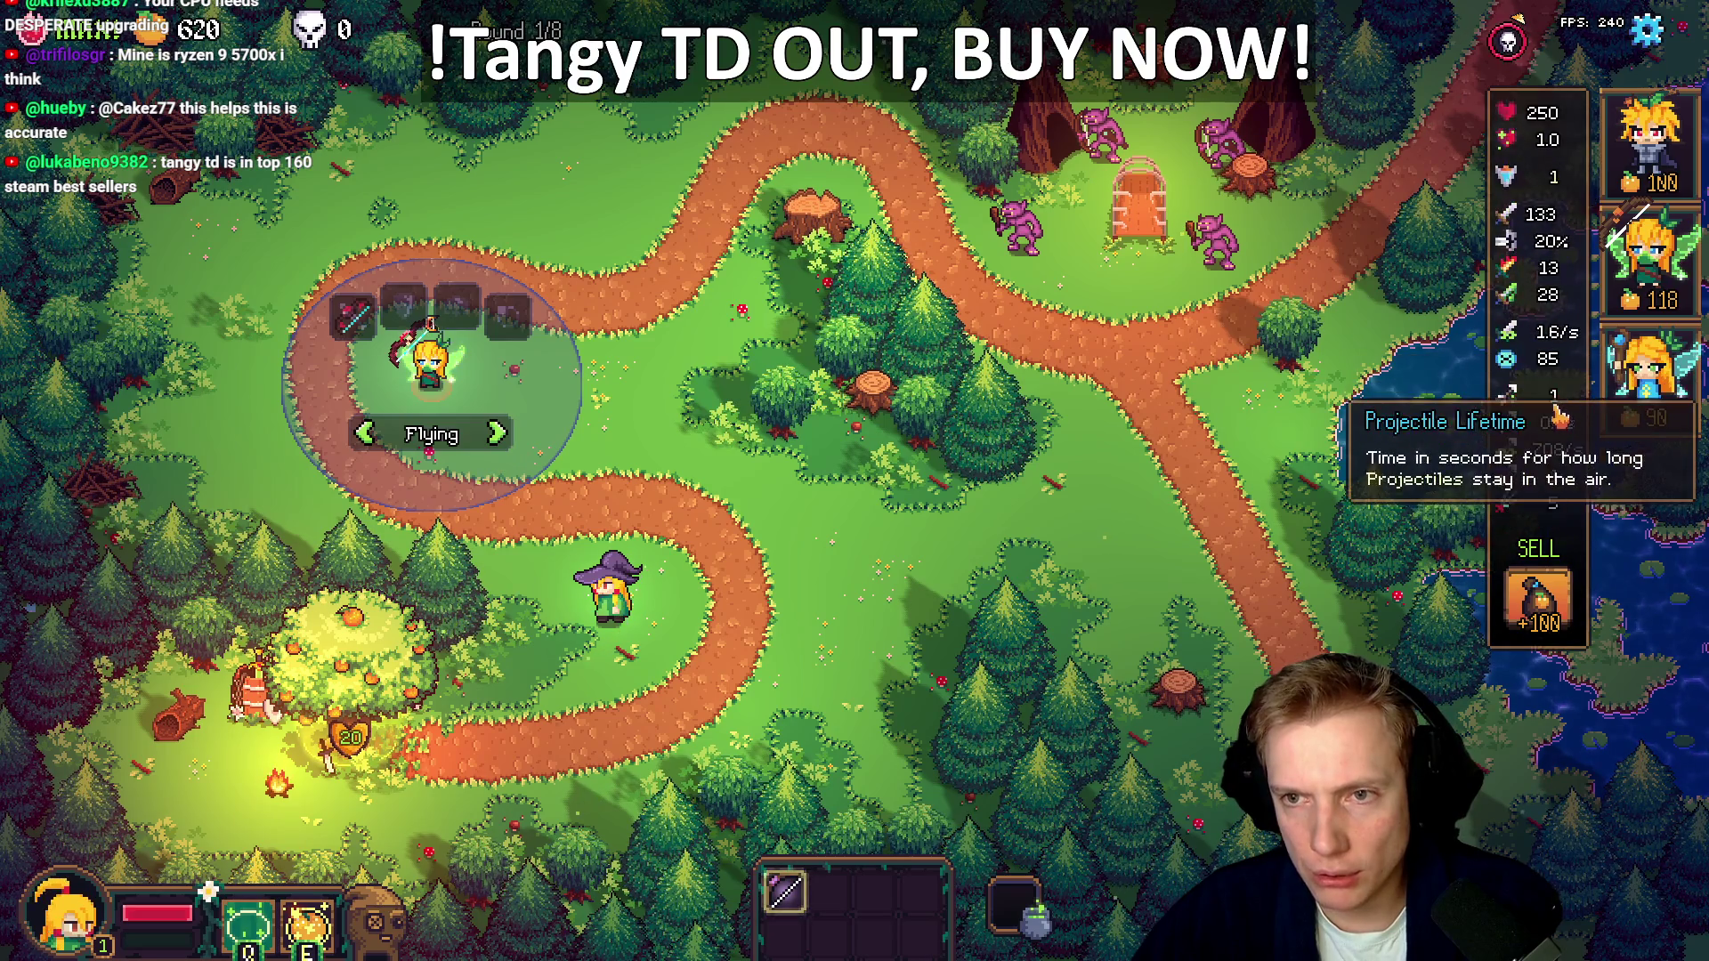
{"action": "scroll", "coordinate": [1522, 418], "scroll_direction": "down", "scroll_amount": 4}
{"action": "scroll", "coordinate": [1520, 418], "scroll_direction": "up", "scroll_amount": 6}
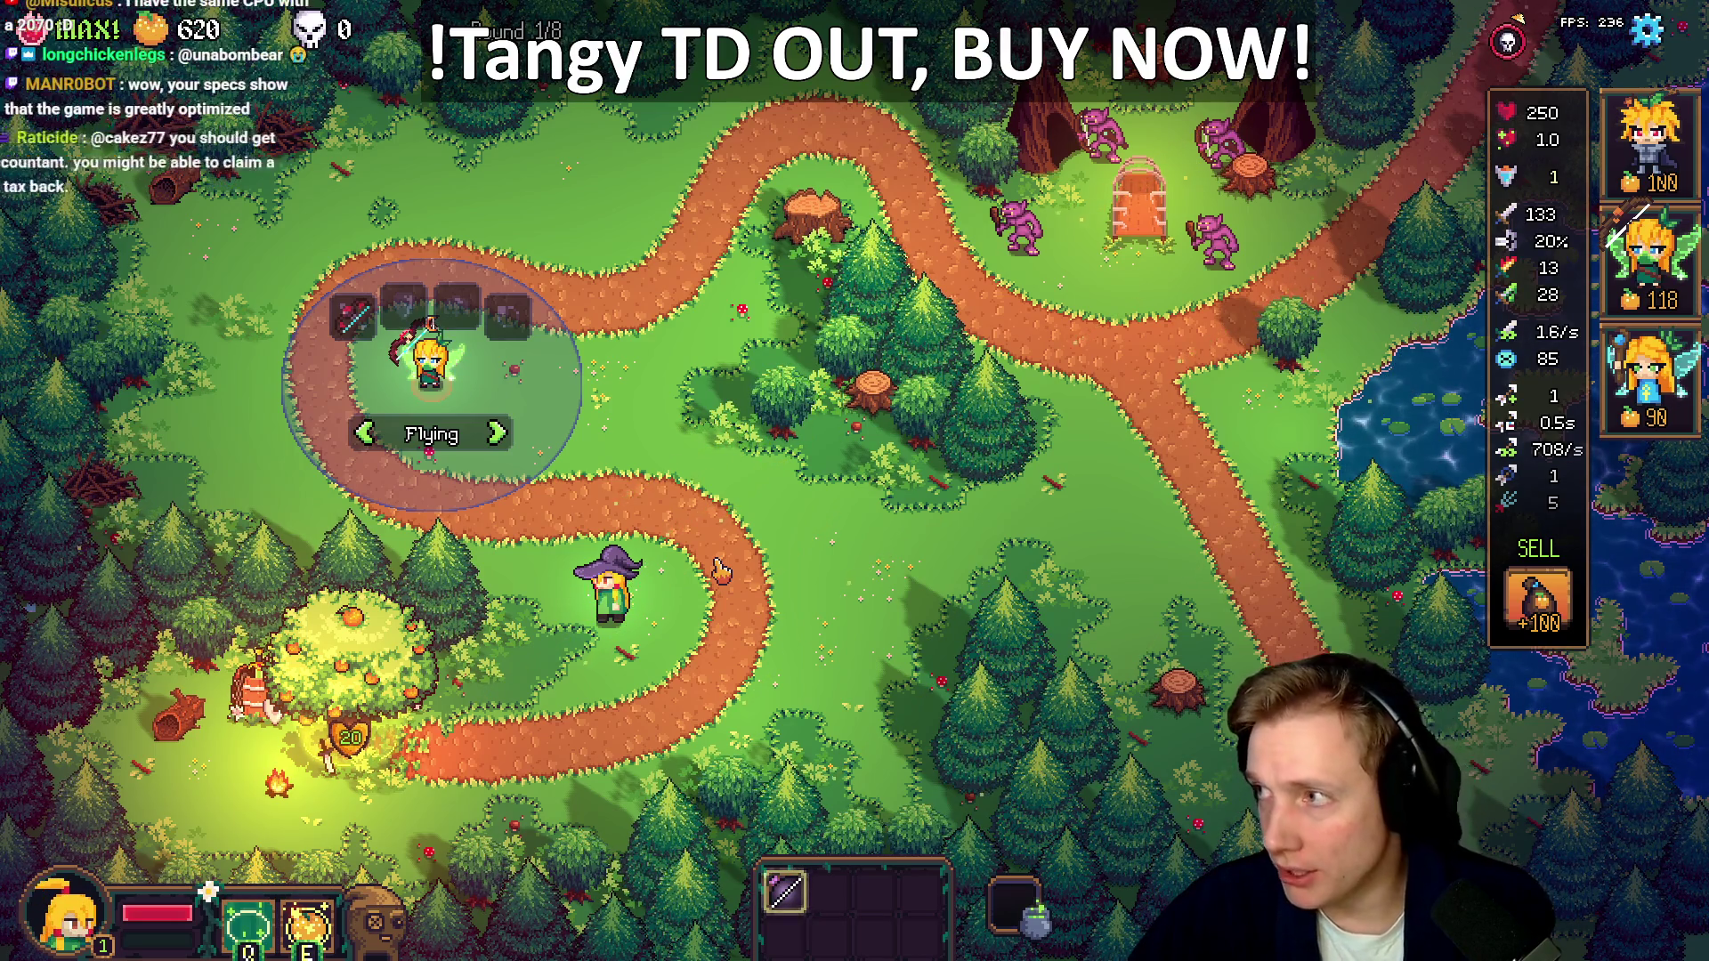
Move the witch slightly to the right and reselect the archer tower
{"action": "left_click", "coordinate": [667, 635]}
{"action": "right_click", "coordinate": [667, 635]}
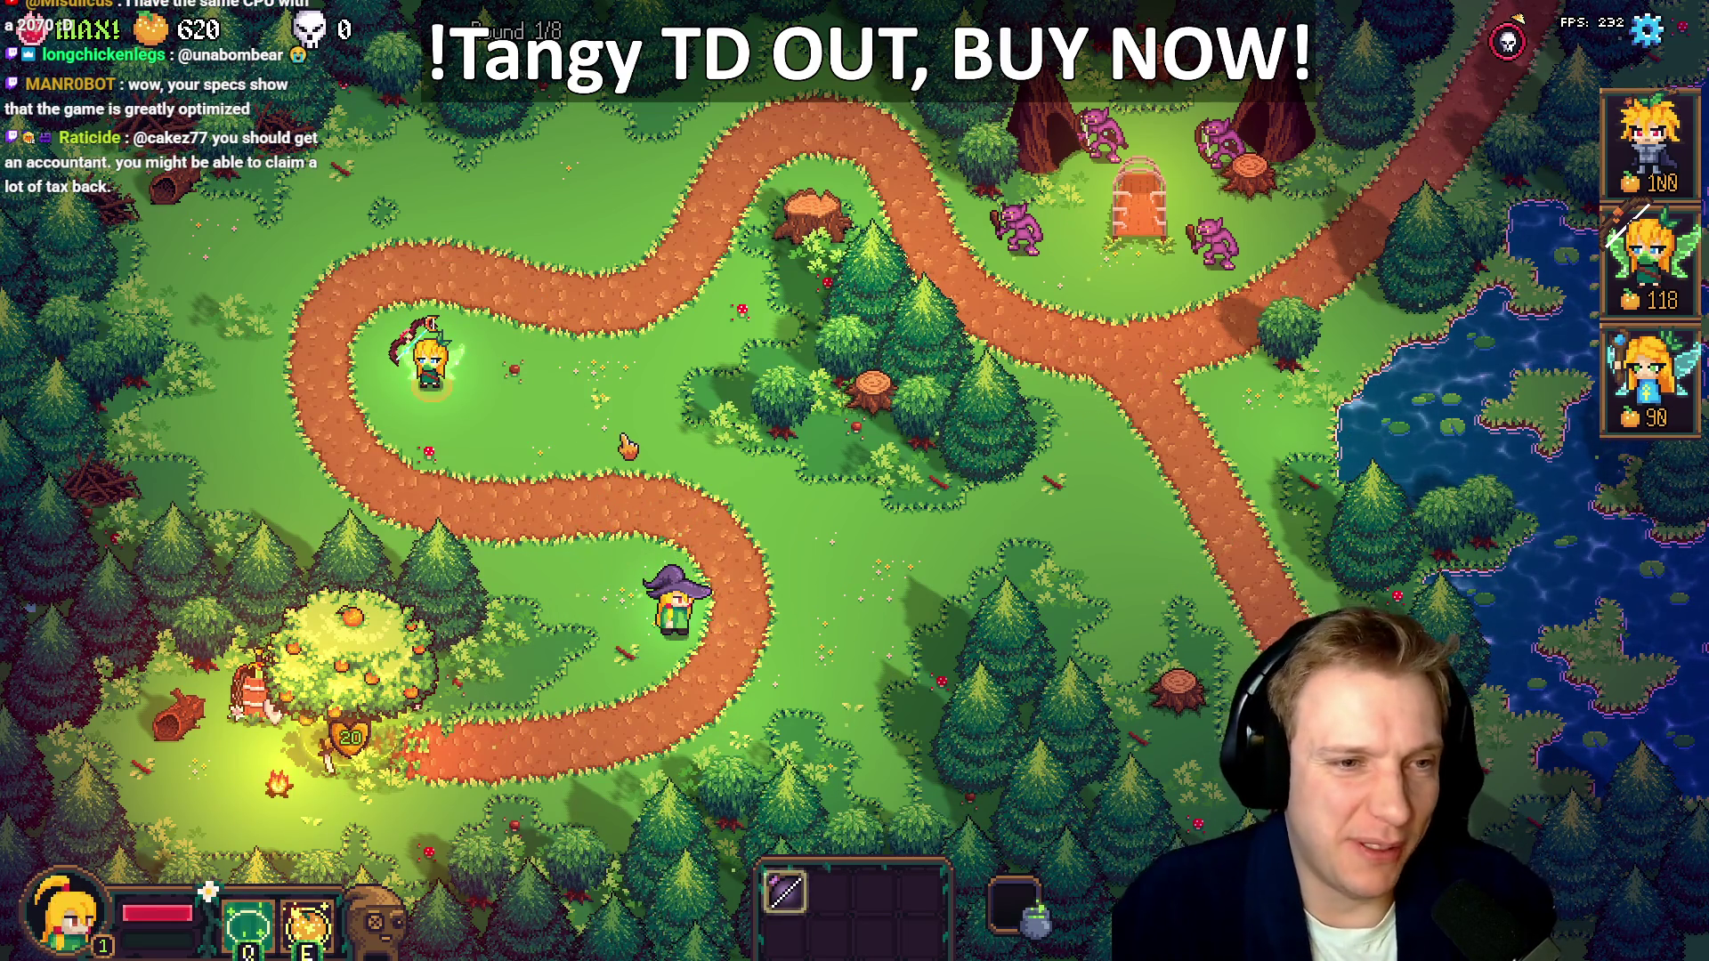
{"action": "left_click", "coordinate": [439, 343]}
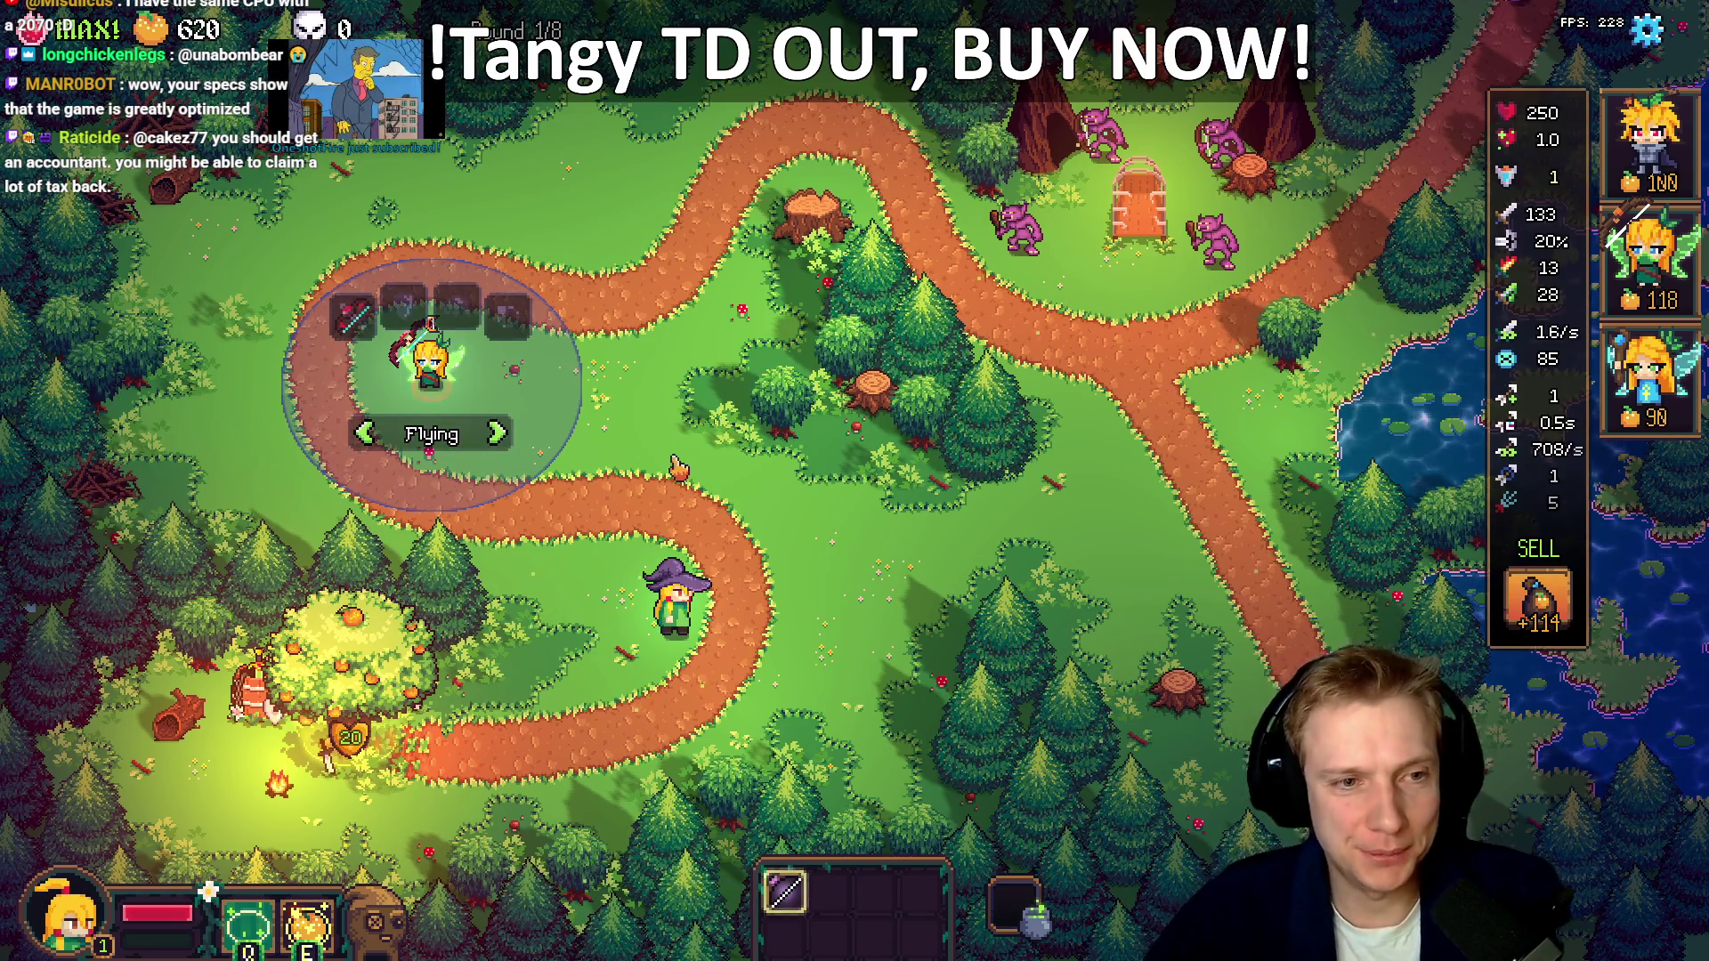
Place a second archer hero on the path beside the witch
{"action": "left_click", "coordinate": [670, 449]}
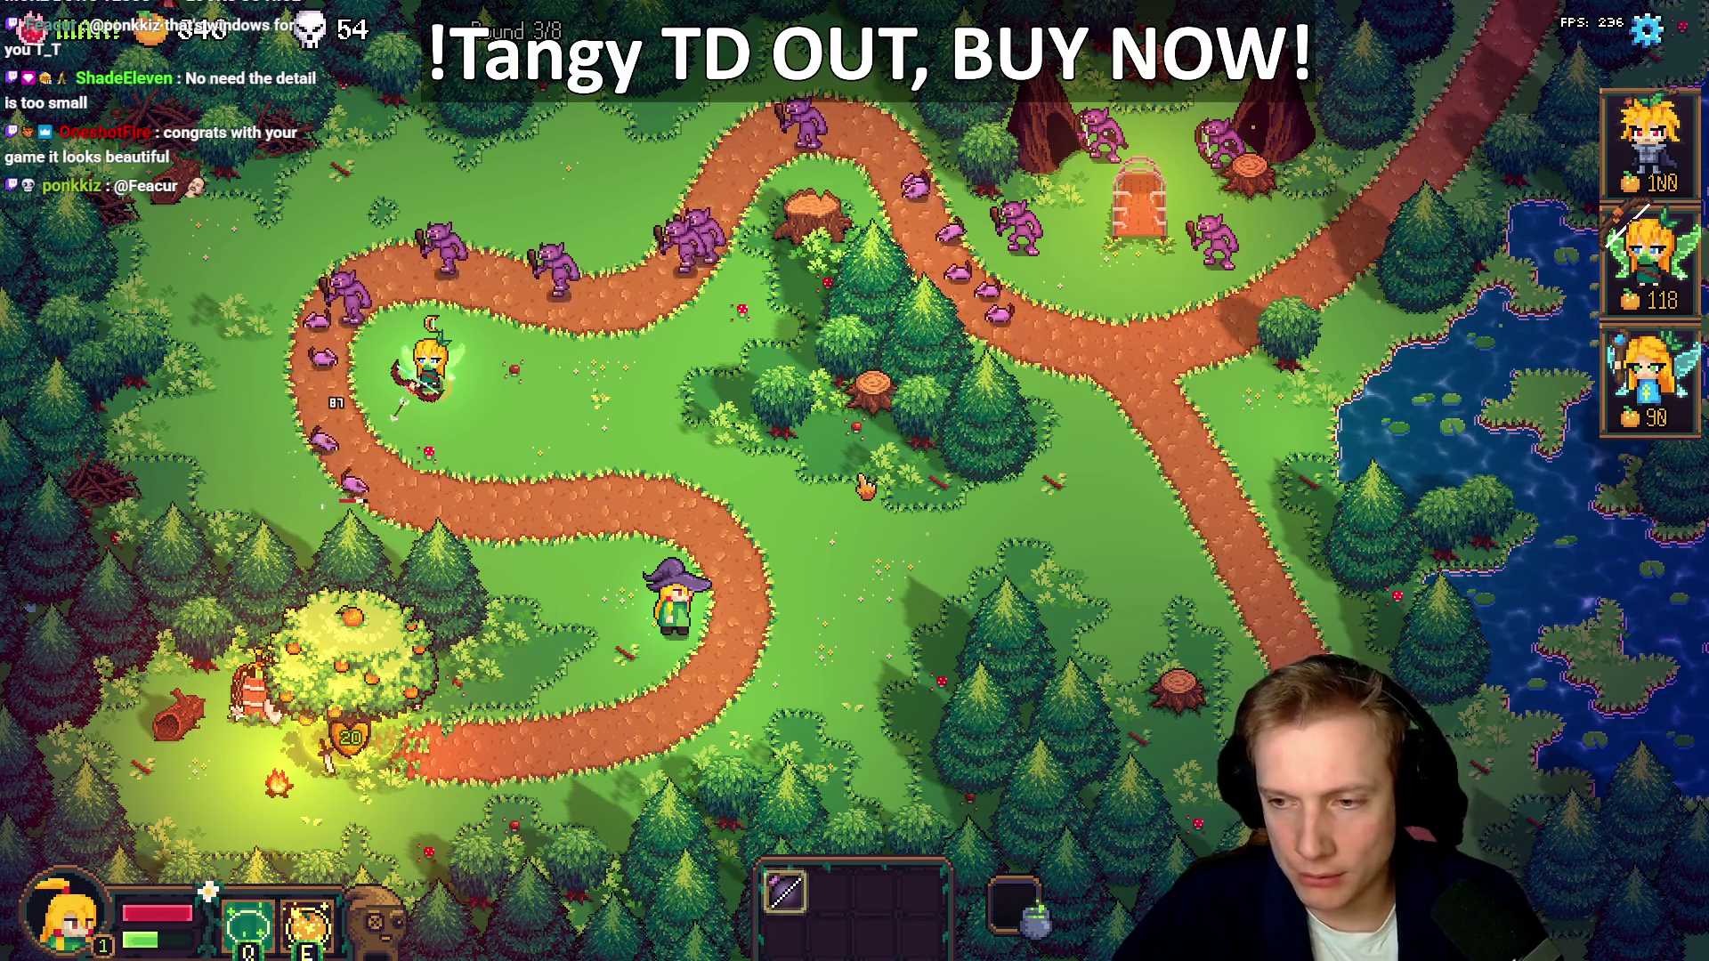
{"action": "left_click_drag", "start_coordinate": [1652, 258], "coordinate": [583, 556]}
{"action": "left_click", "coordinate": [349, 649]}
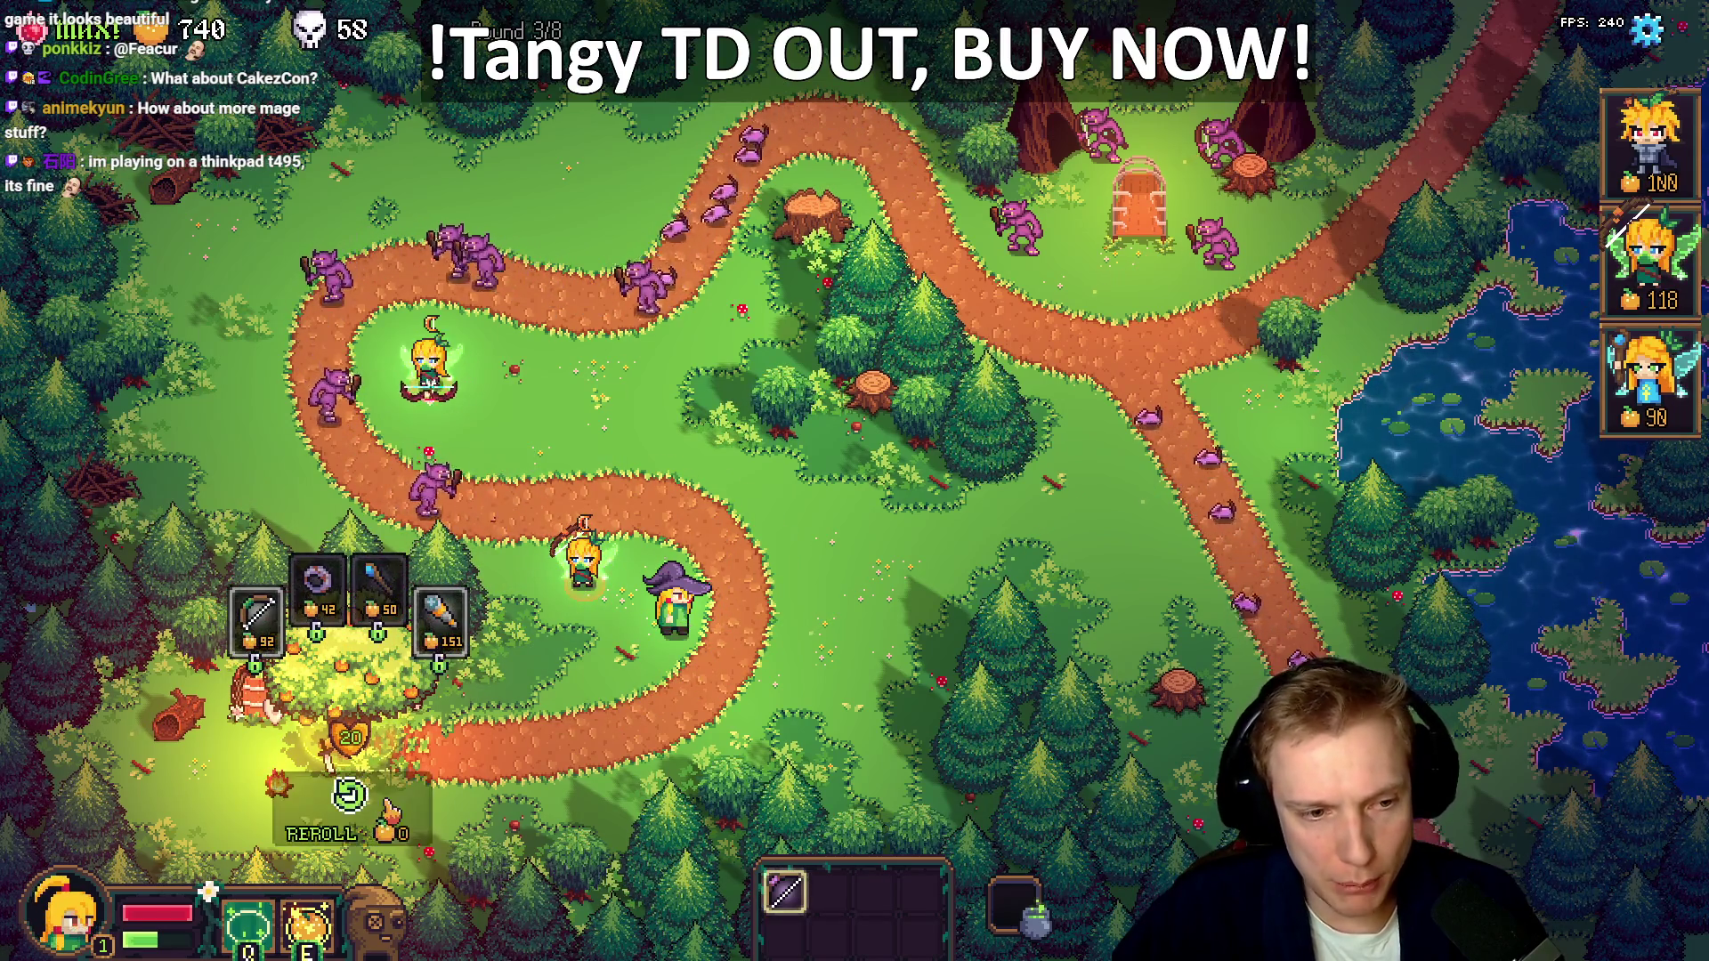
Reroll the shop, trade at the cauldron for the Ember Bow, and find SPRITE_ITEM_EMBER_BOW in VS Code
{"action": "left_click", "coordinate": [349, 795]}
{"action": "left_click_drag", "start_coordinate": [318, 588], "coordinate": [1002, 899]}
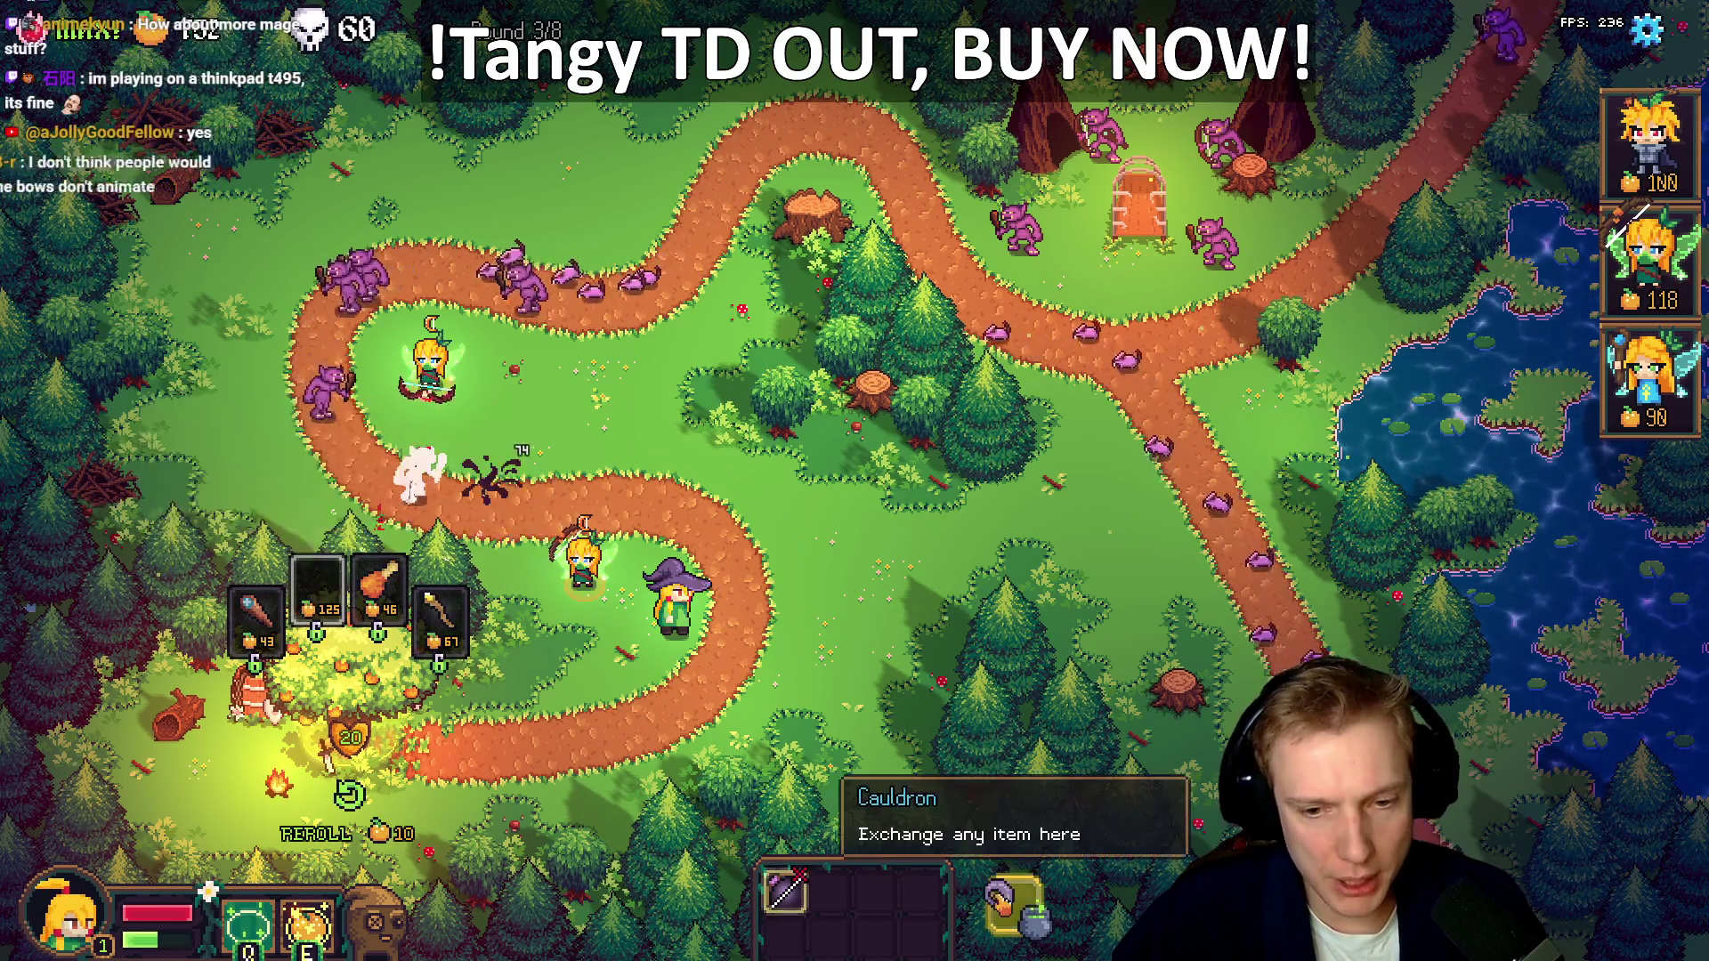
{"action": "left_click", "coordinate": [1011, 901]}
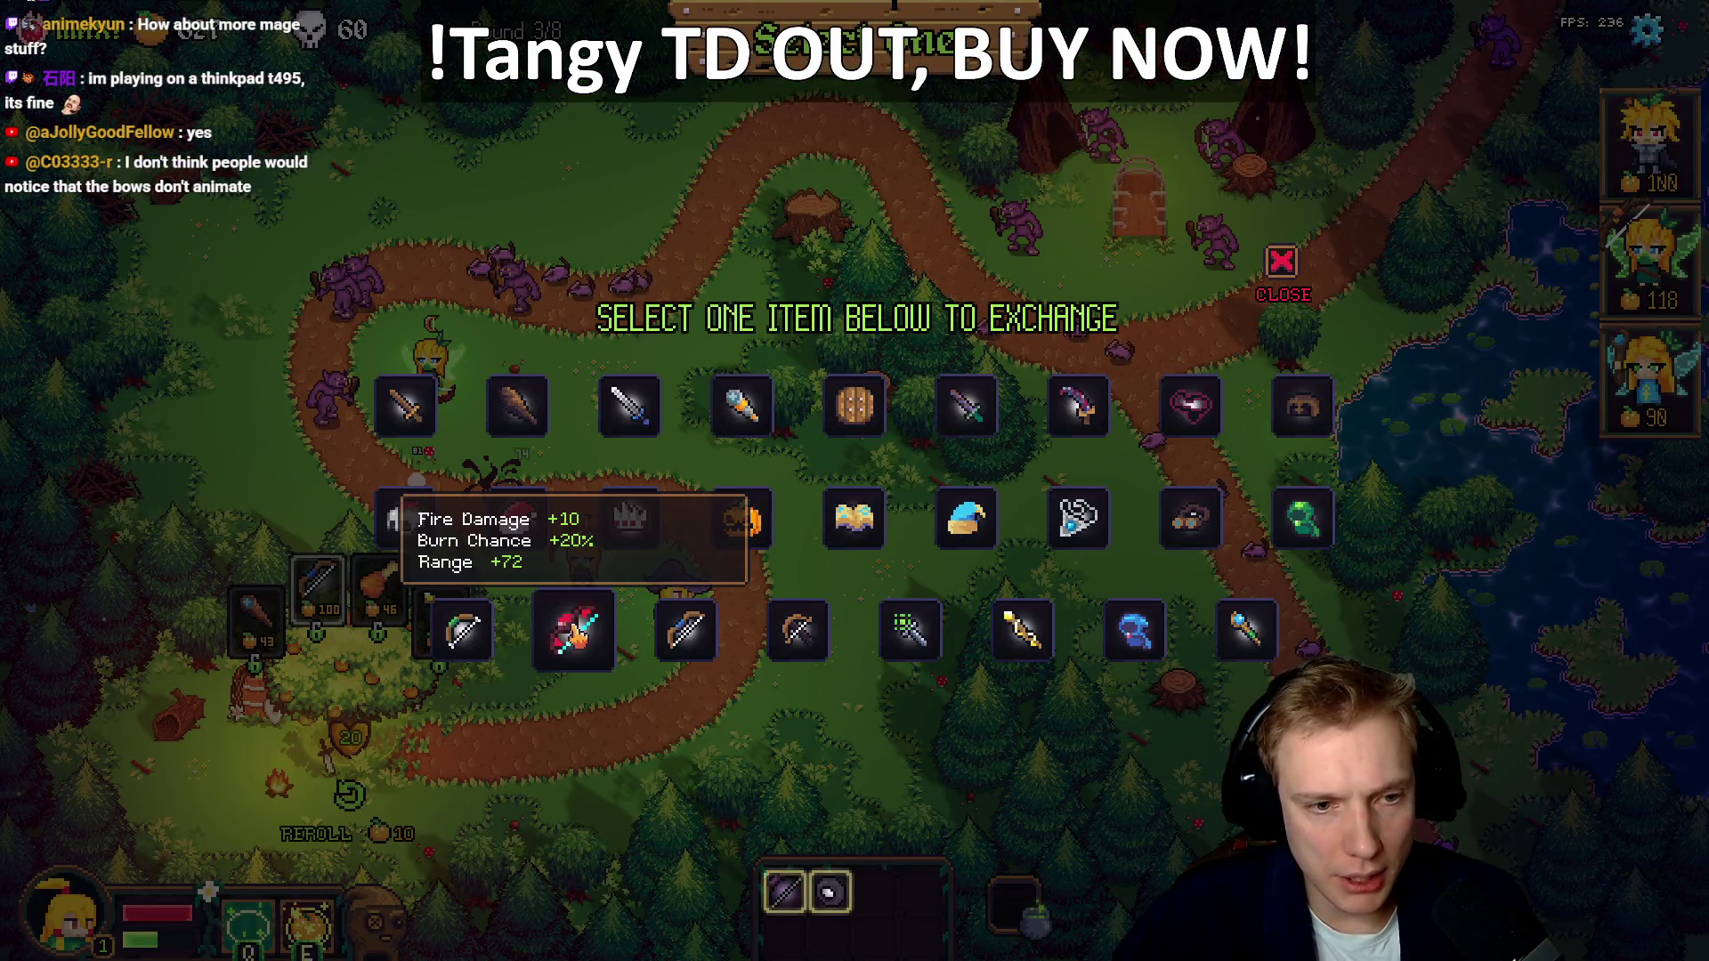
{"action": "left_click", "coordinate": [574, 632]}
{"action": "mouse_move", "coordinate": [830, 890]}
{"action": "left_mouse_down"}
{"action": "mouse_move", "coordinate": [374, 312]}
{"action": "mouse_move", "coordinate": [354, 316]}
{"action": "left_mouse_up"}
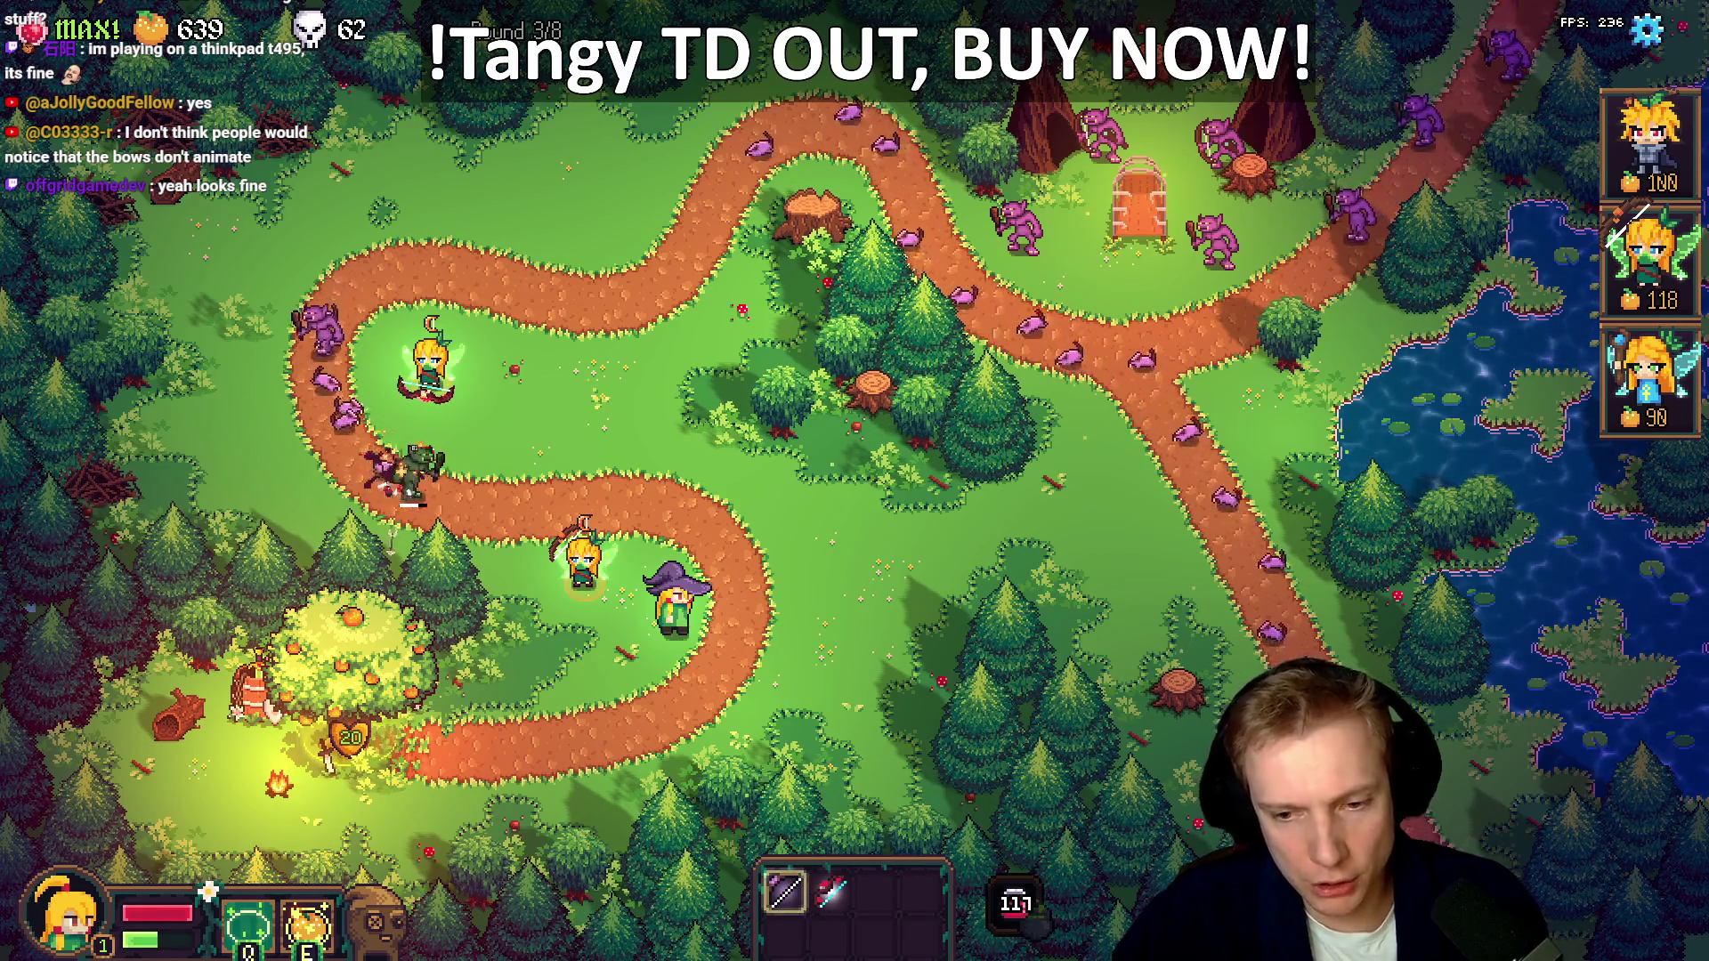
{"action": "left_click_drag", "start_coordinate": [832, 890], "coordinate": [355, 316]}
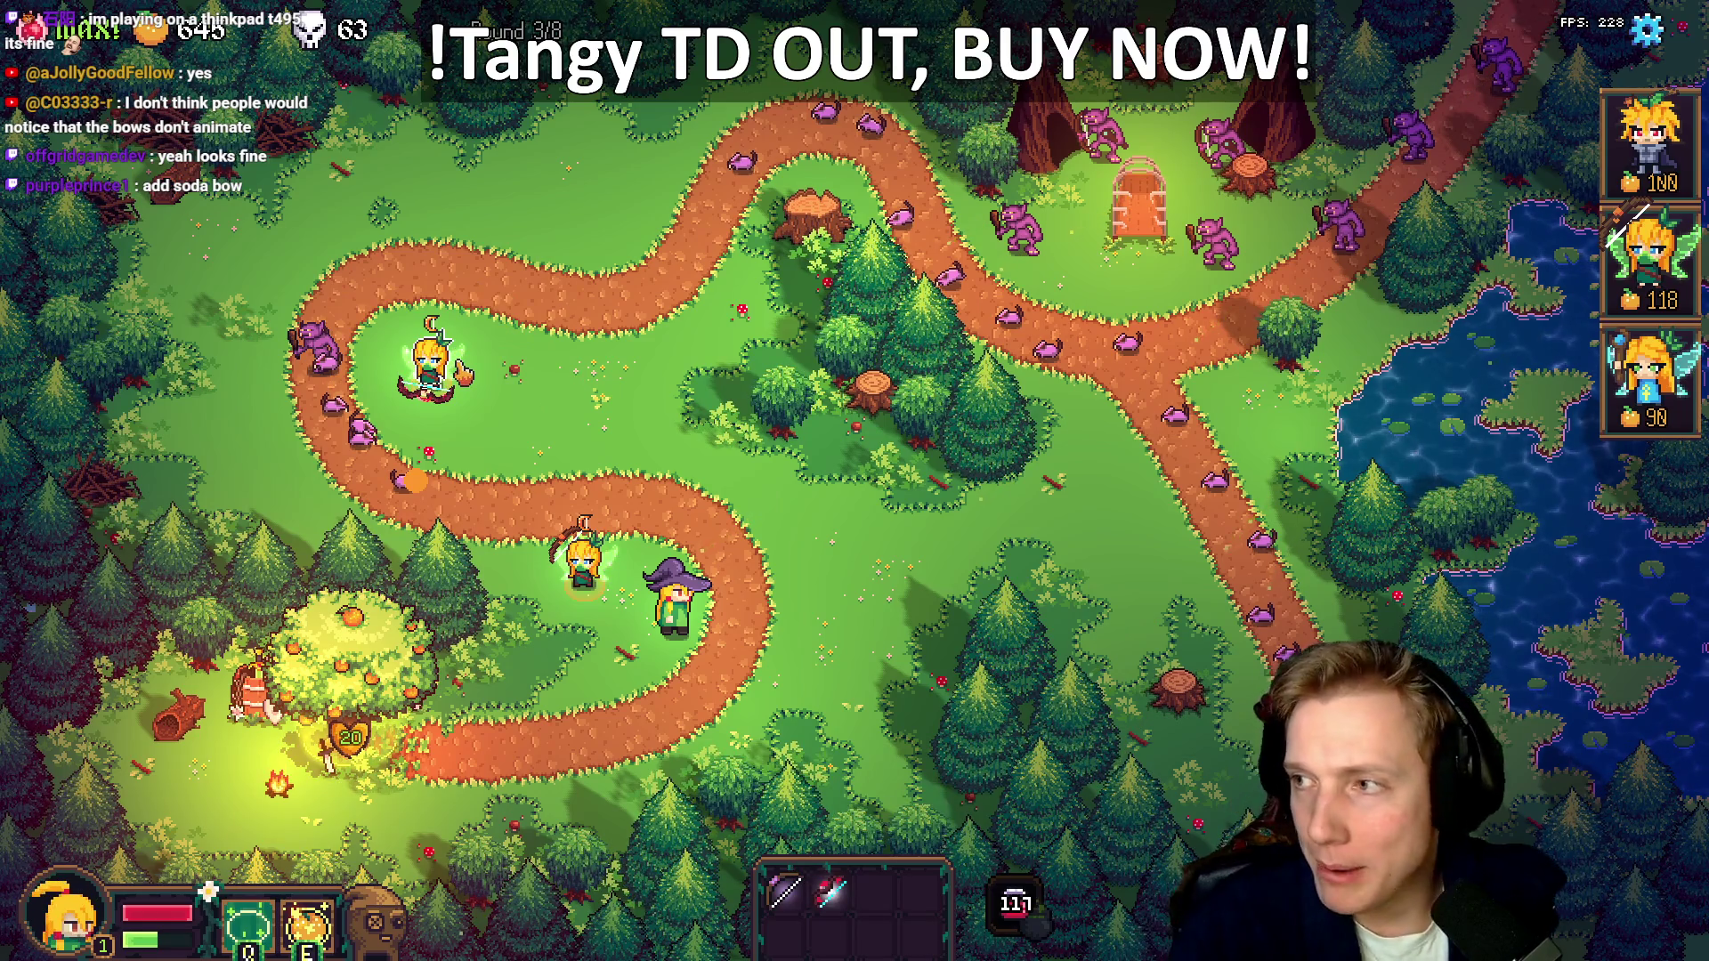
{"action": "key", "text": "alt+Tab"}
{"action": "double_click", "coordinate": [917, 496]}
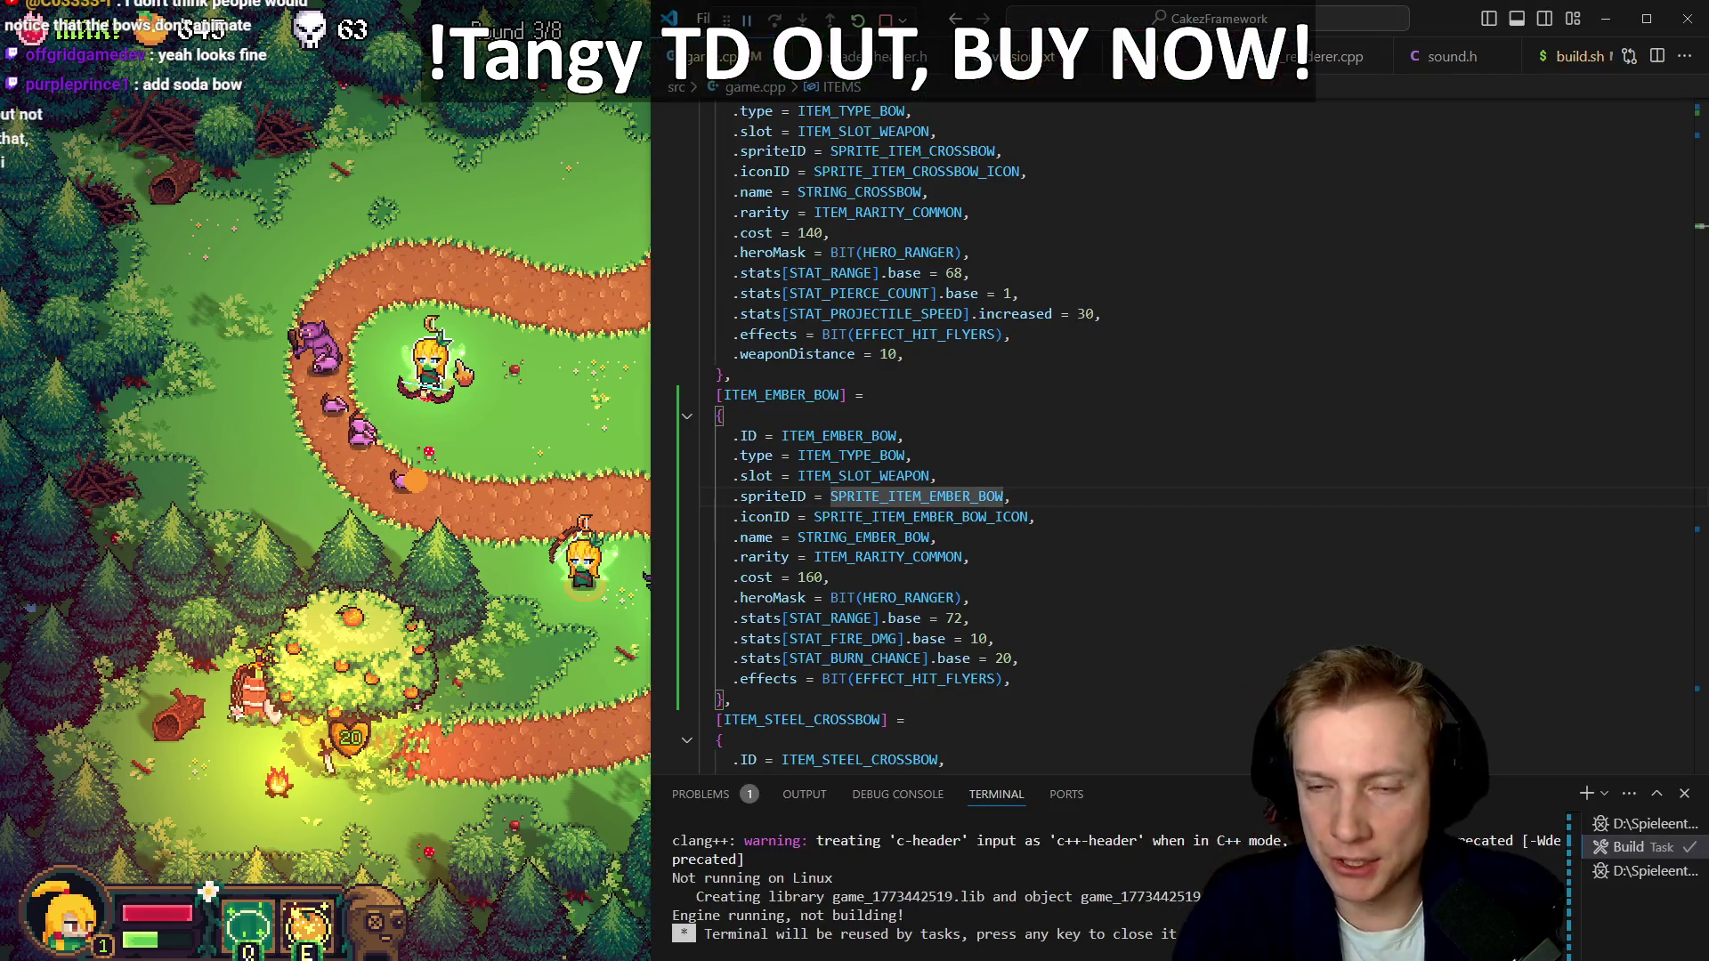
{"action": "left_click", "coordinate": [917, 496]}
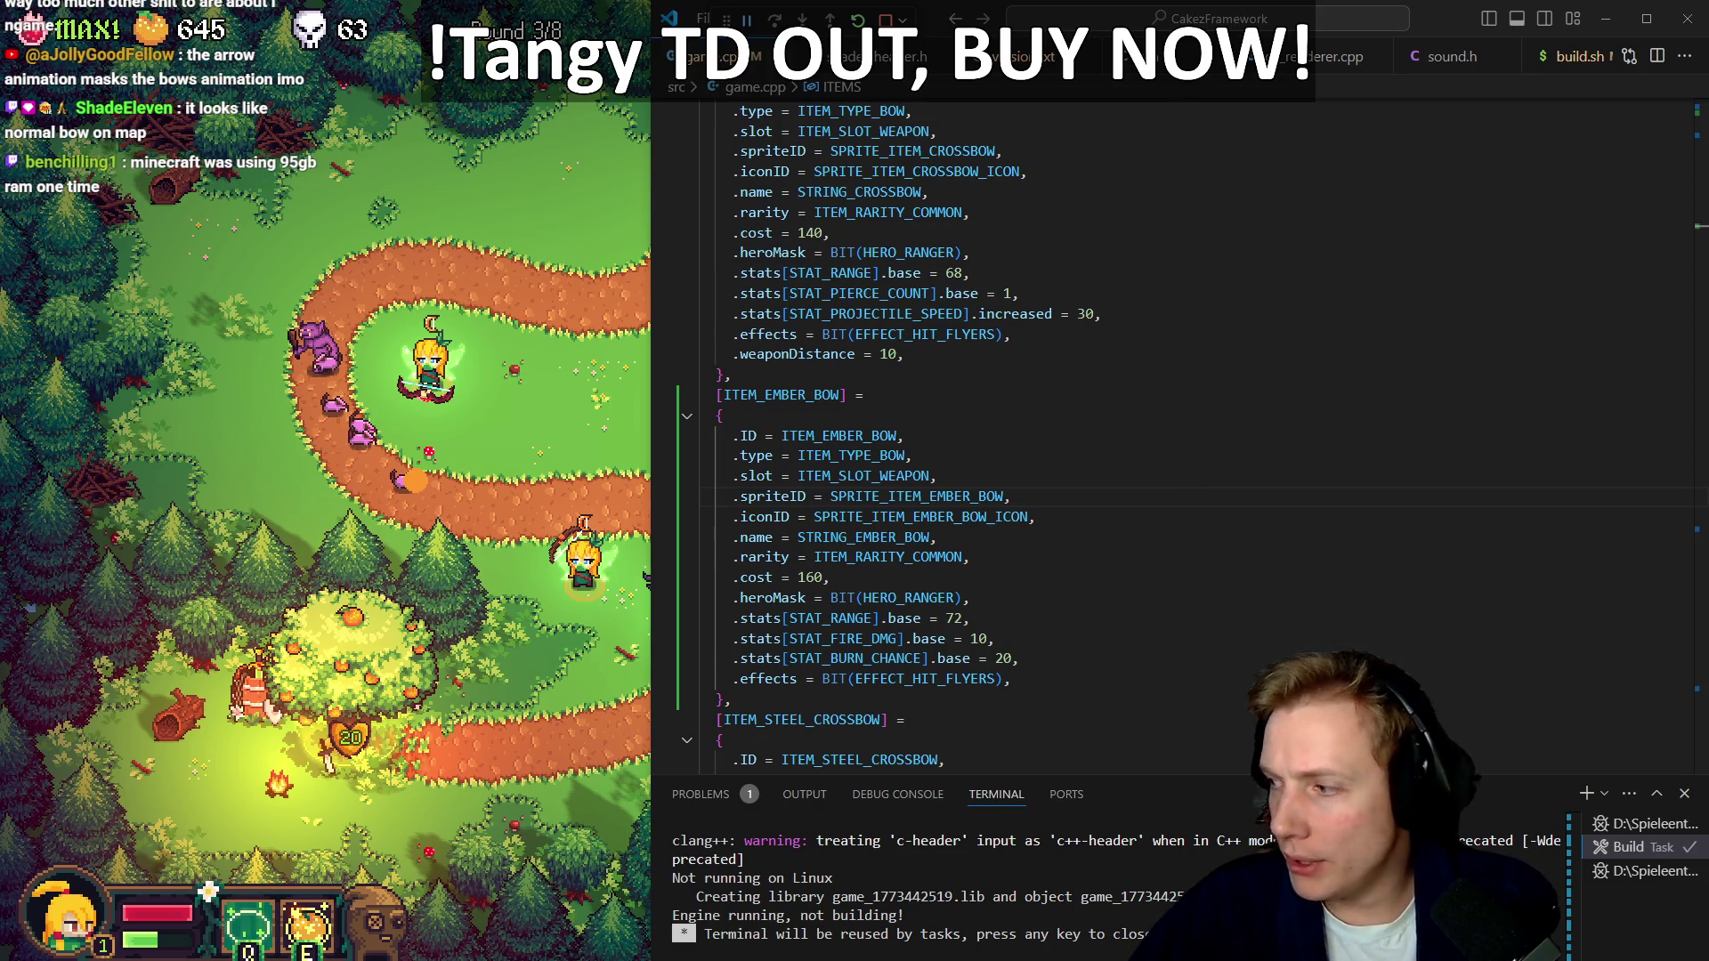
{"action": "left_click", "coordinate": [907, 455]}
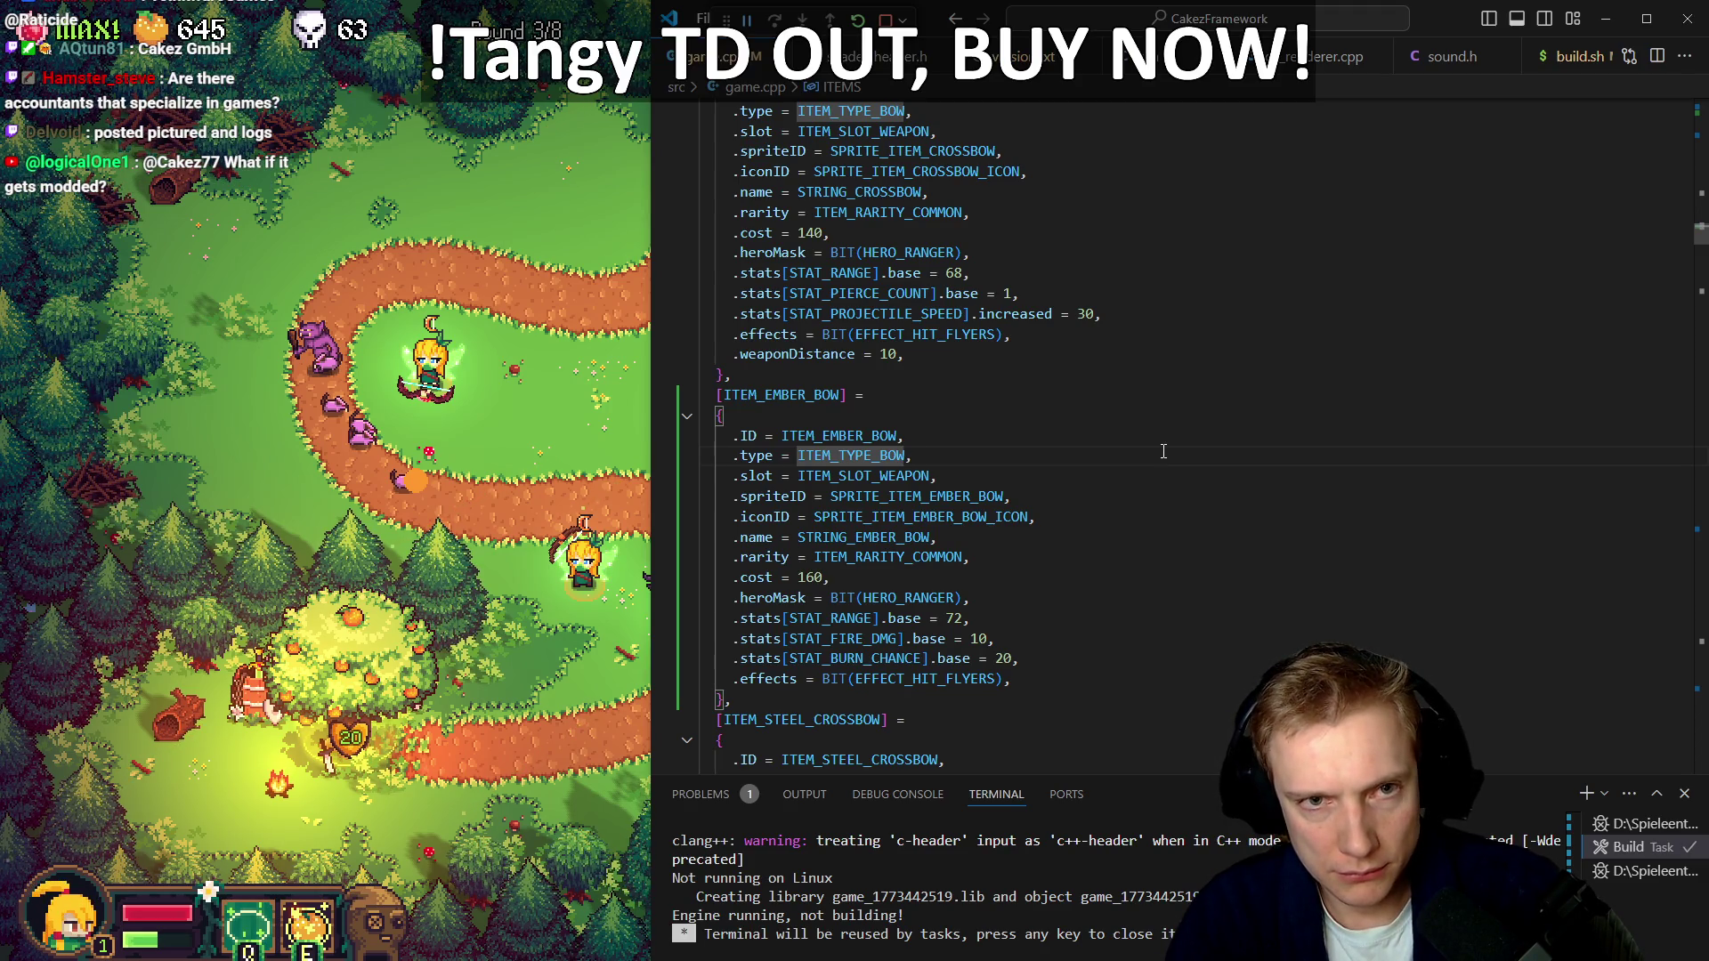
Search for _item_on and jump to the can_item_be_used definition
{"action": "scroll", "coordinate": [1164, 451], "scroll_direction": "down", "scroll_amount": 15}
{"action": "type", "text": "_item_on"}
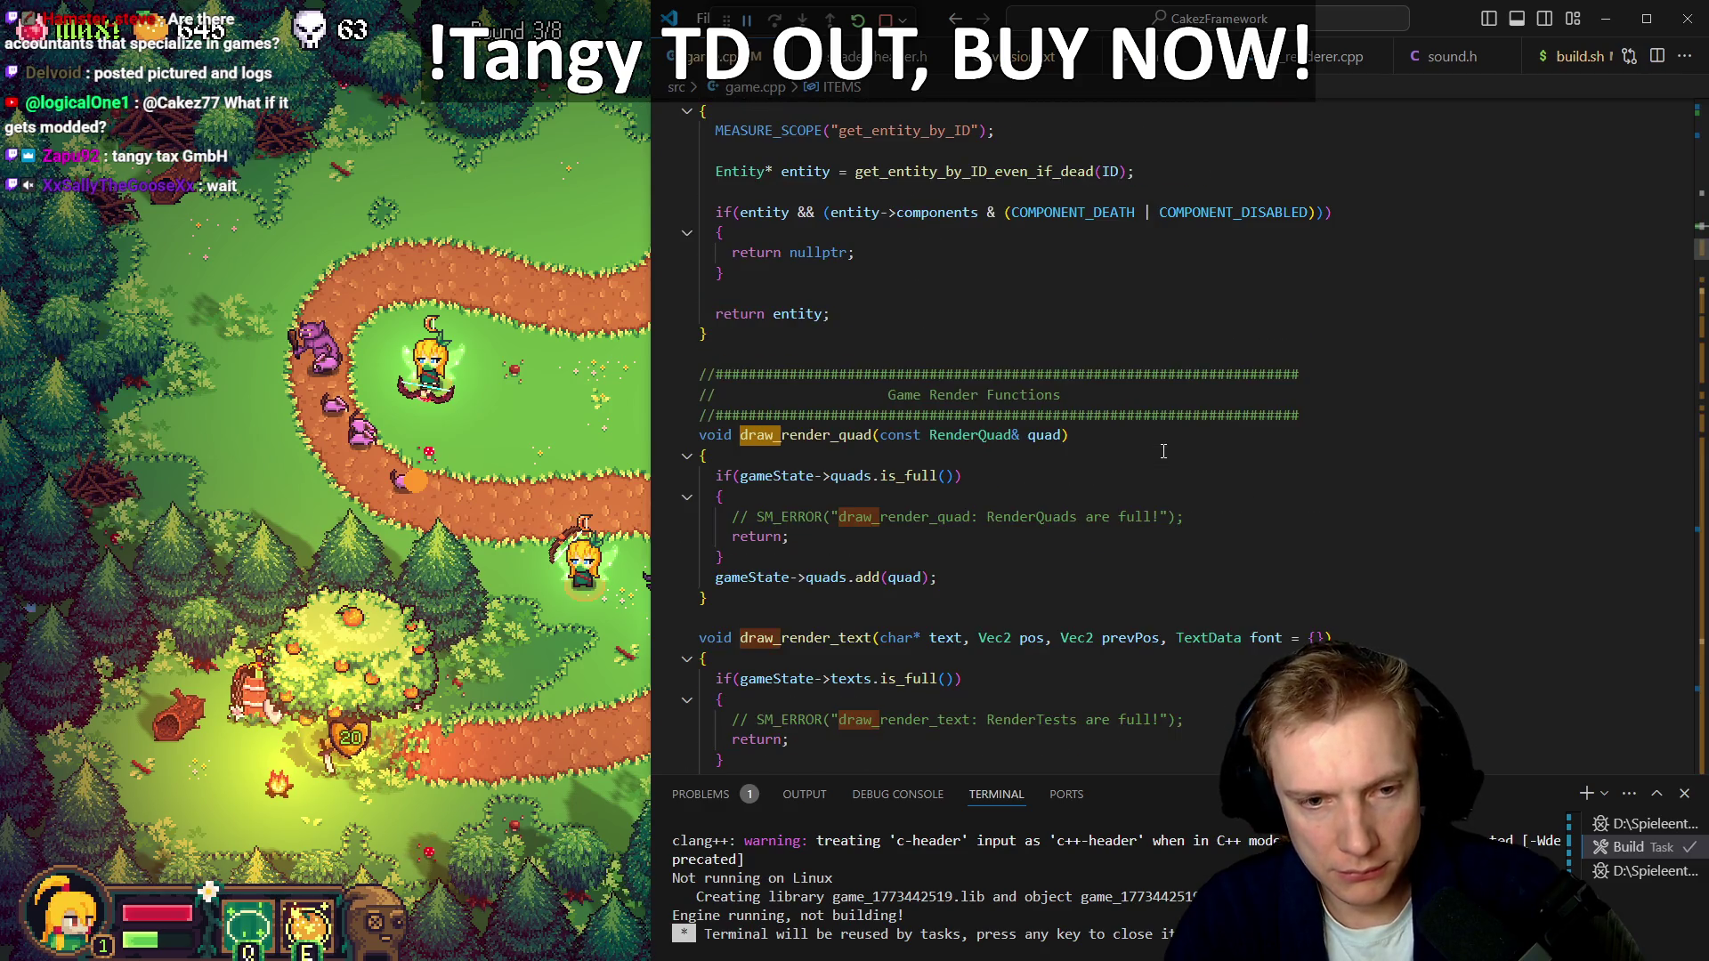
{"action": "key", "text": "Escape"}
{"action": "key", "text": "Down"}
{"action": "key", "text": "Down"}
{"action": "key", "text": "Down"}
{"action": "key", "text": "Up"}
{"action": "key", "text": "ctrl+Right"}
{"action": "key", "text": "F12"}
{"action": "key", "text": "Down"}
{"action": "key", "text": "Down"}
{"action": "key", "text": "Down"}
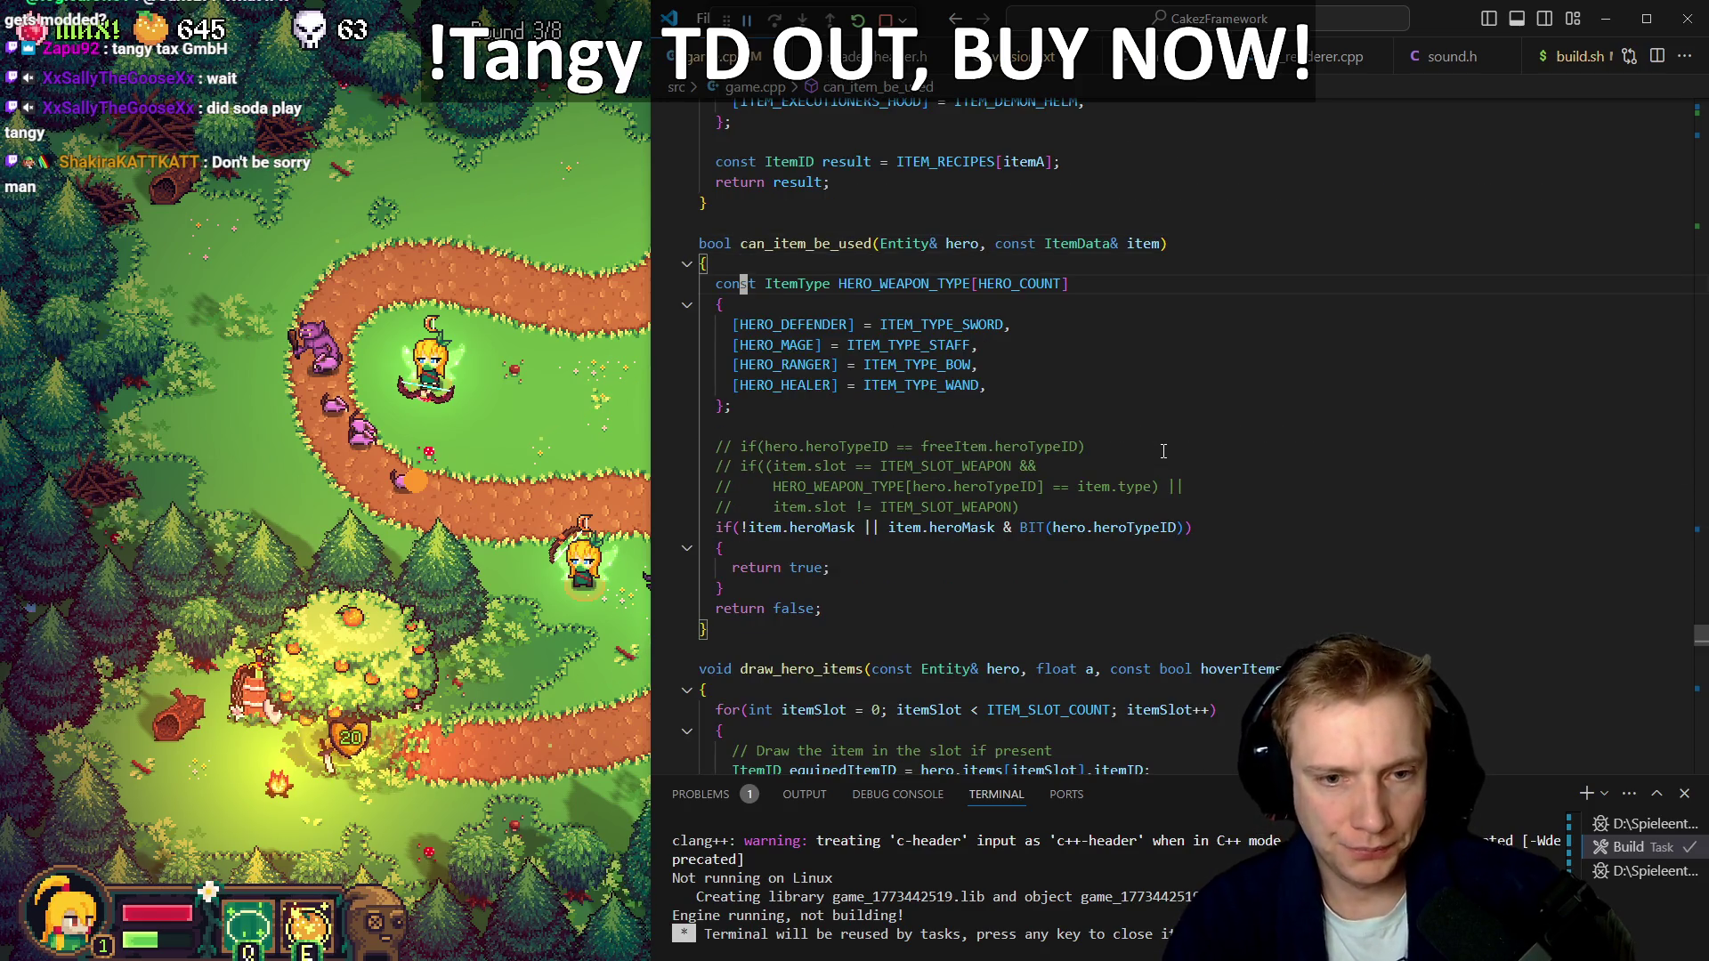
Return to draw_item_on_hero, fold the if(item.slot == itemSlot) block, and reach the if(!recipe…) line
{"action": "key", "text": "alt+Left"}
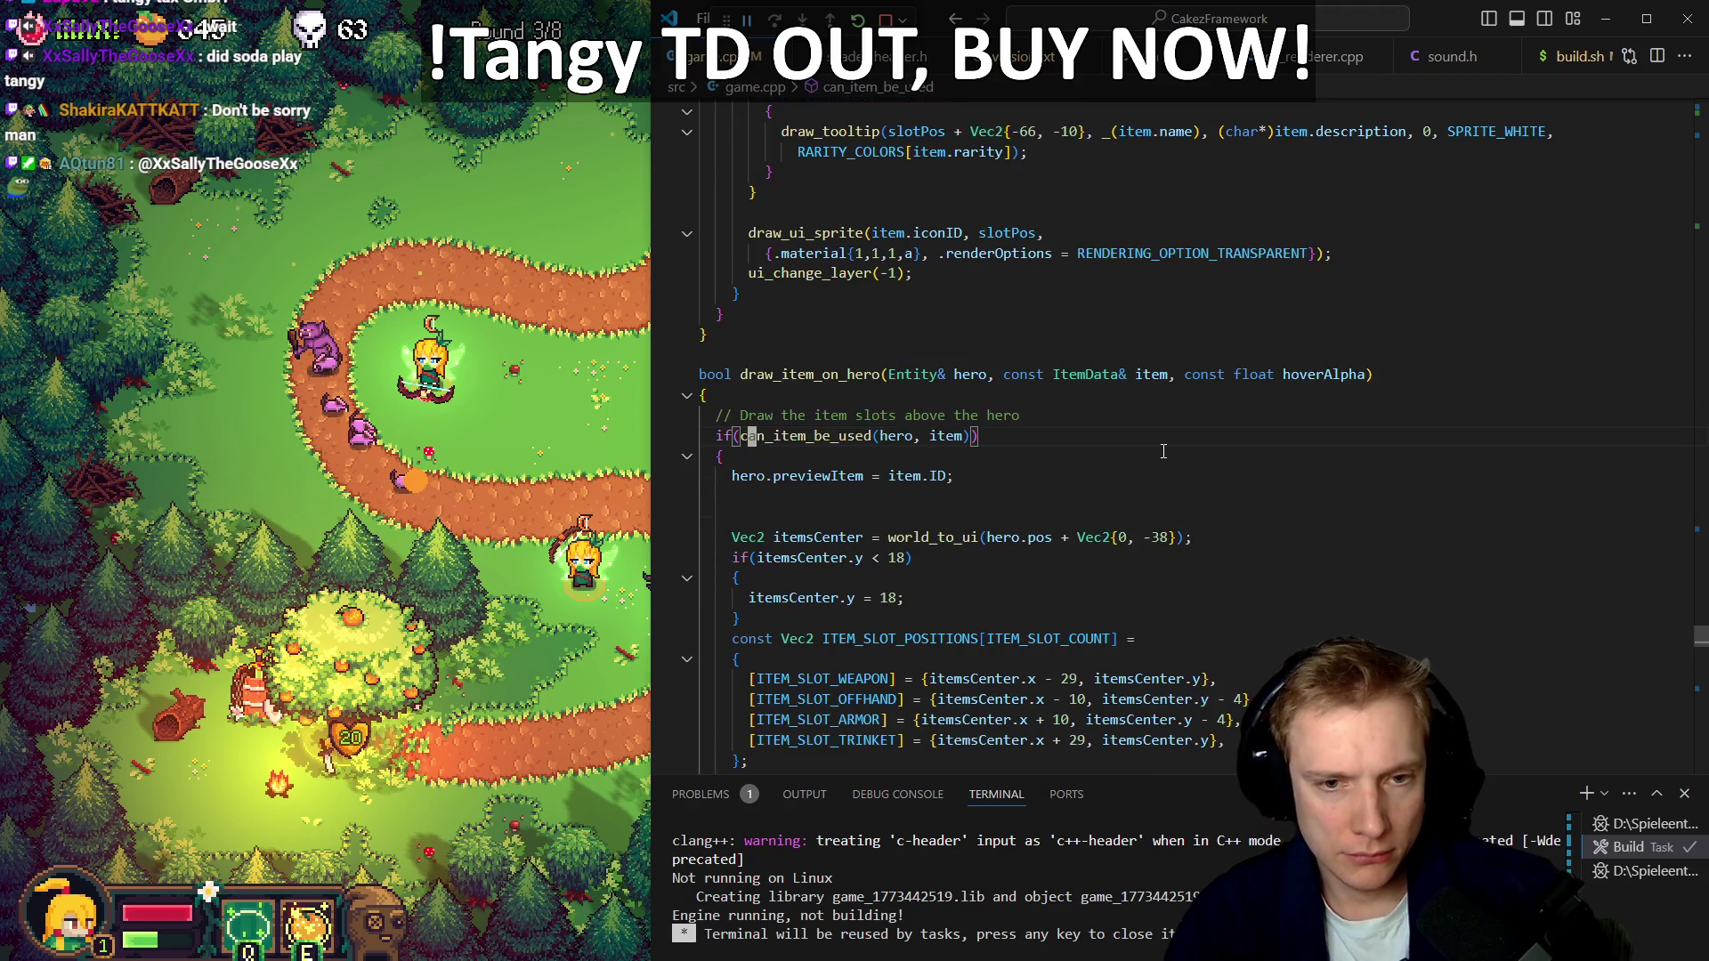
{"action": "key", "text": "Down"}
{"action": "key", "text": "Down"}
{"action": "key", "text": "Down"}
{"action": "key", "text": "Down"}
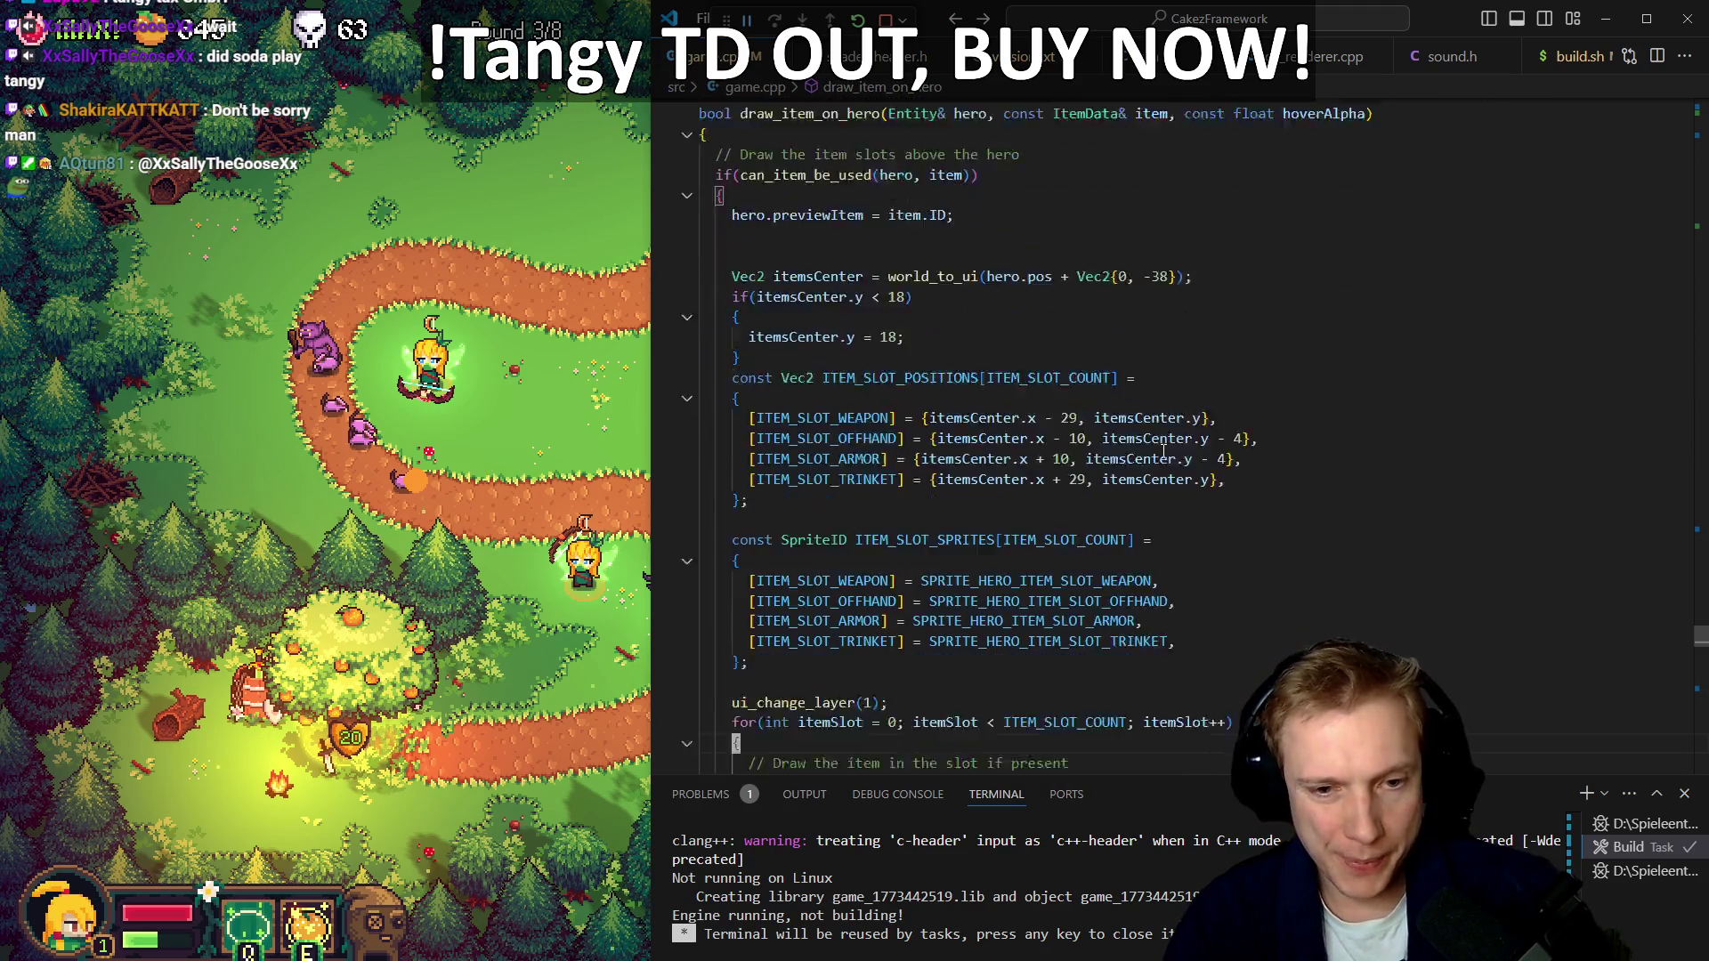
{"action": "scroll", "coordinate": [1163, 451], "scroll_direction": "down", "scroll_amount": 3}
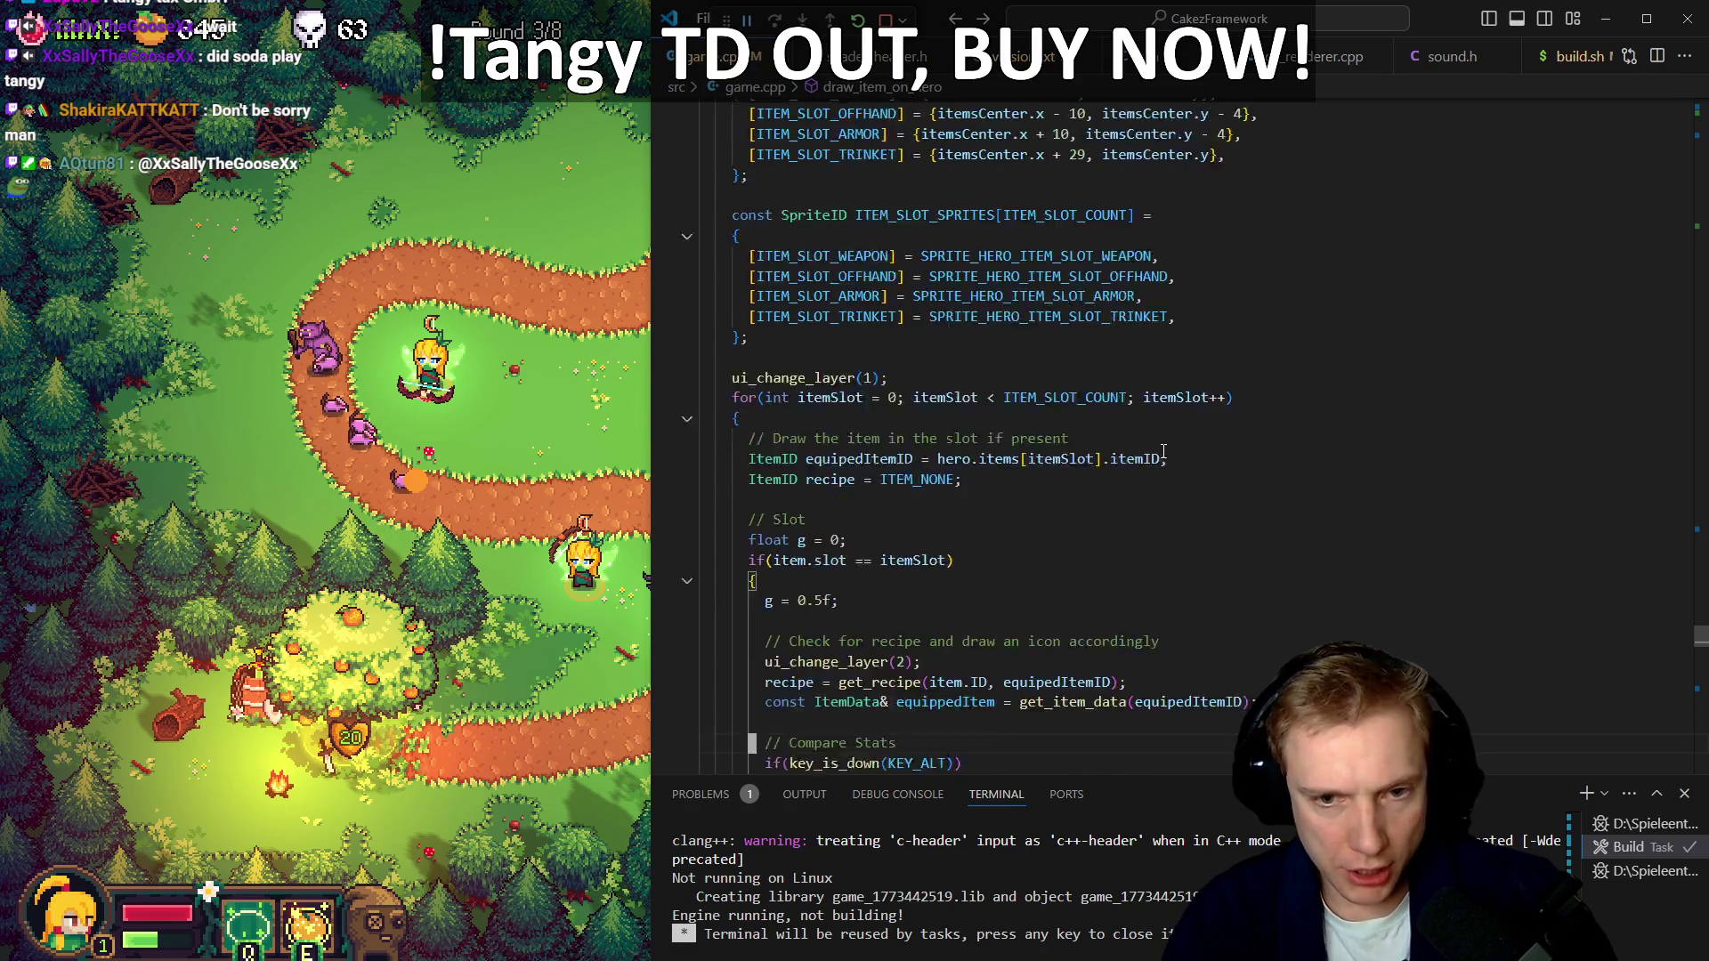
{"action": "key", "text": "Up"}
{"action": "key", "text": "Up"}
{"action": "key", "text": "Up"}
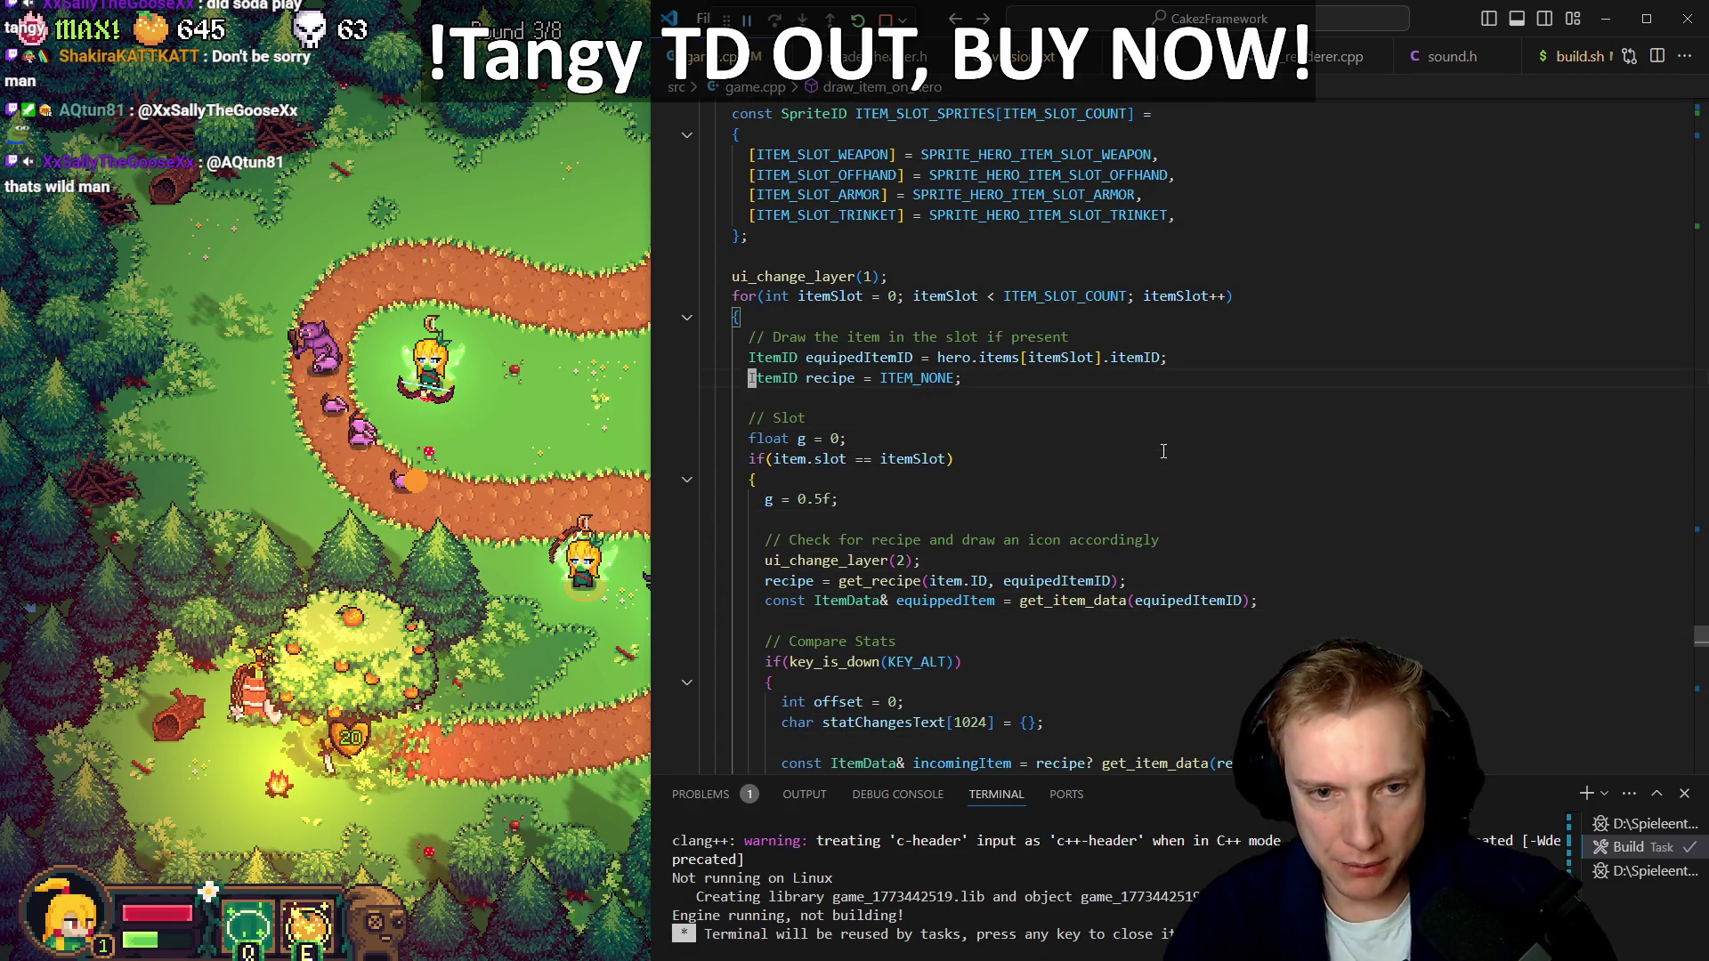
{"action": "key", "text": "Down"}
{"action": "key", "text": "Down"}
{"action": "key", "text": "Down"}
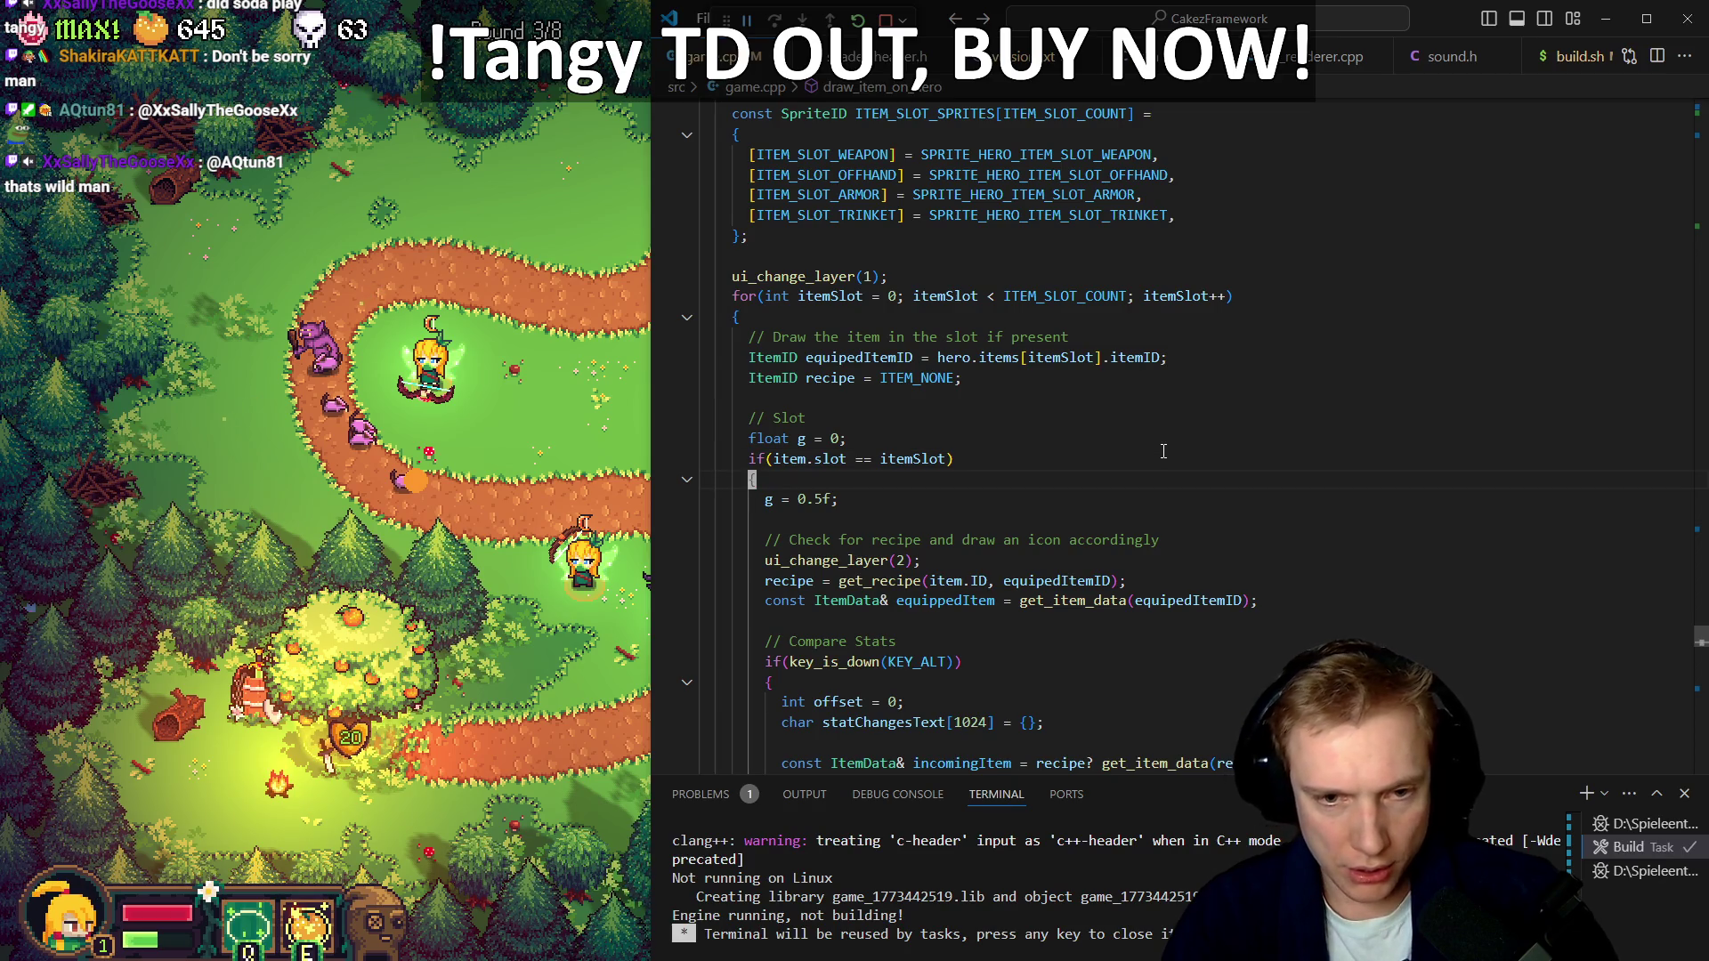
{"action": "key", "text": "ctrl+shift+bracketleft"}
{"action": "key", "text": "Down"}
{"action": "key", "text": "Down"}
{"action": "key", "text": "Down"}
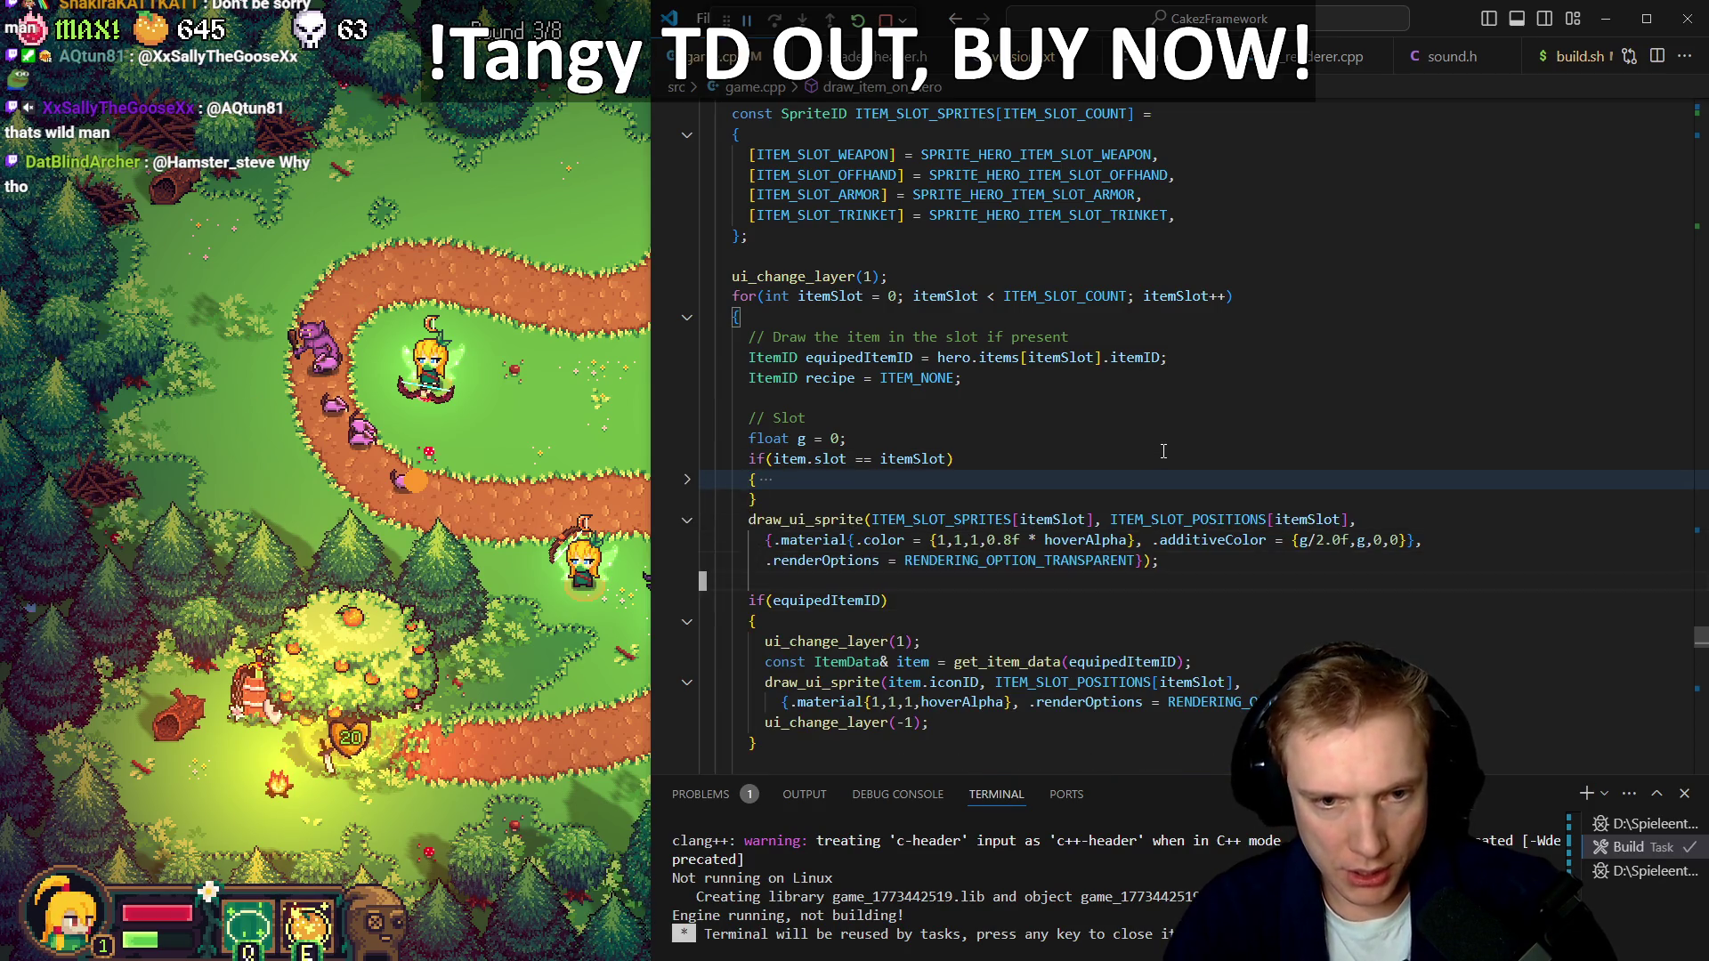
{"action": "scroll", "coordinate": [1163, 451], "scroll_direction": "down", "scroll_amount": 3}
{"action": "key", "text": "Down"}
{"action": "key", "text": "Down"}
{"action": "key", "text": "Down"}
{"action": "key", "text": "Up"}
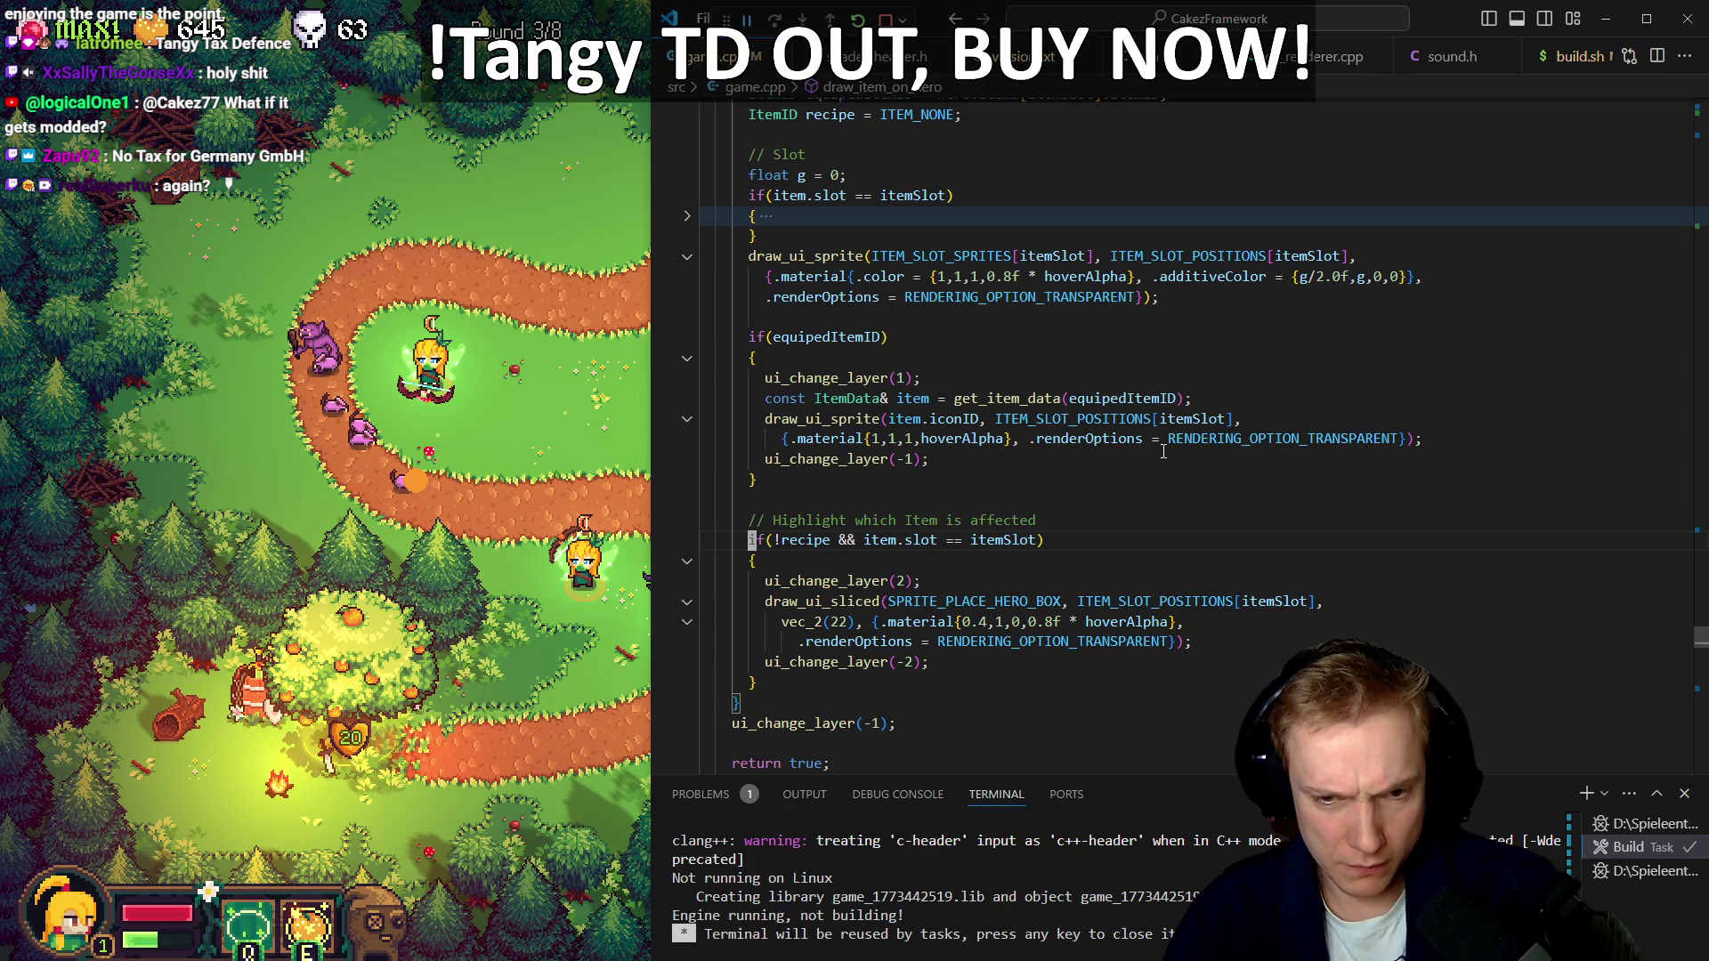
Start a new line in the highlight block with if(item.ID ==
{"action": "key", "text": "Down"}
{"action": "key", "text": "Down"}
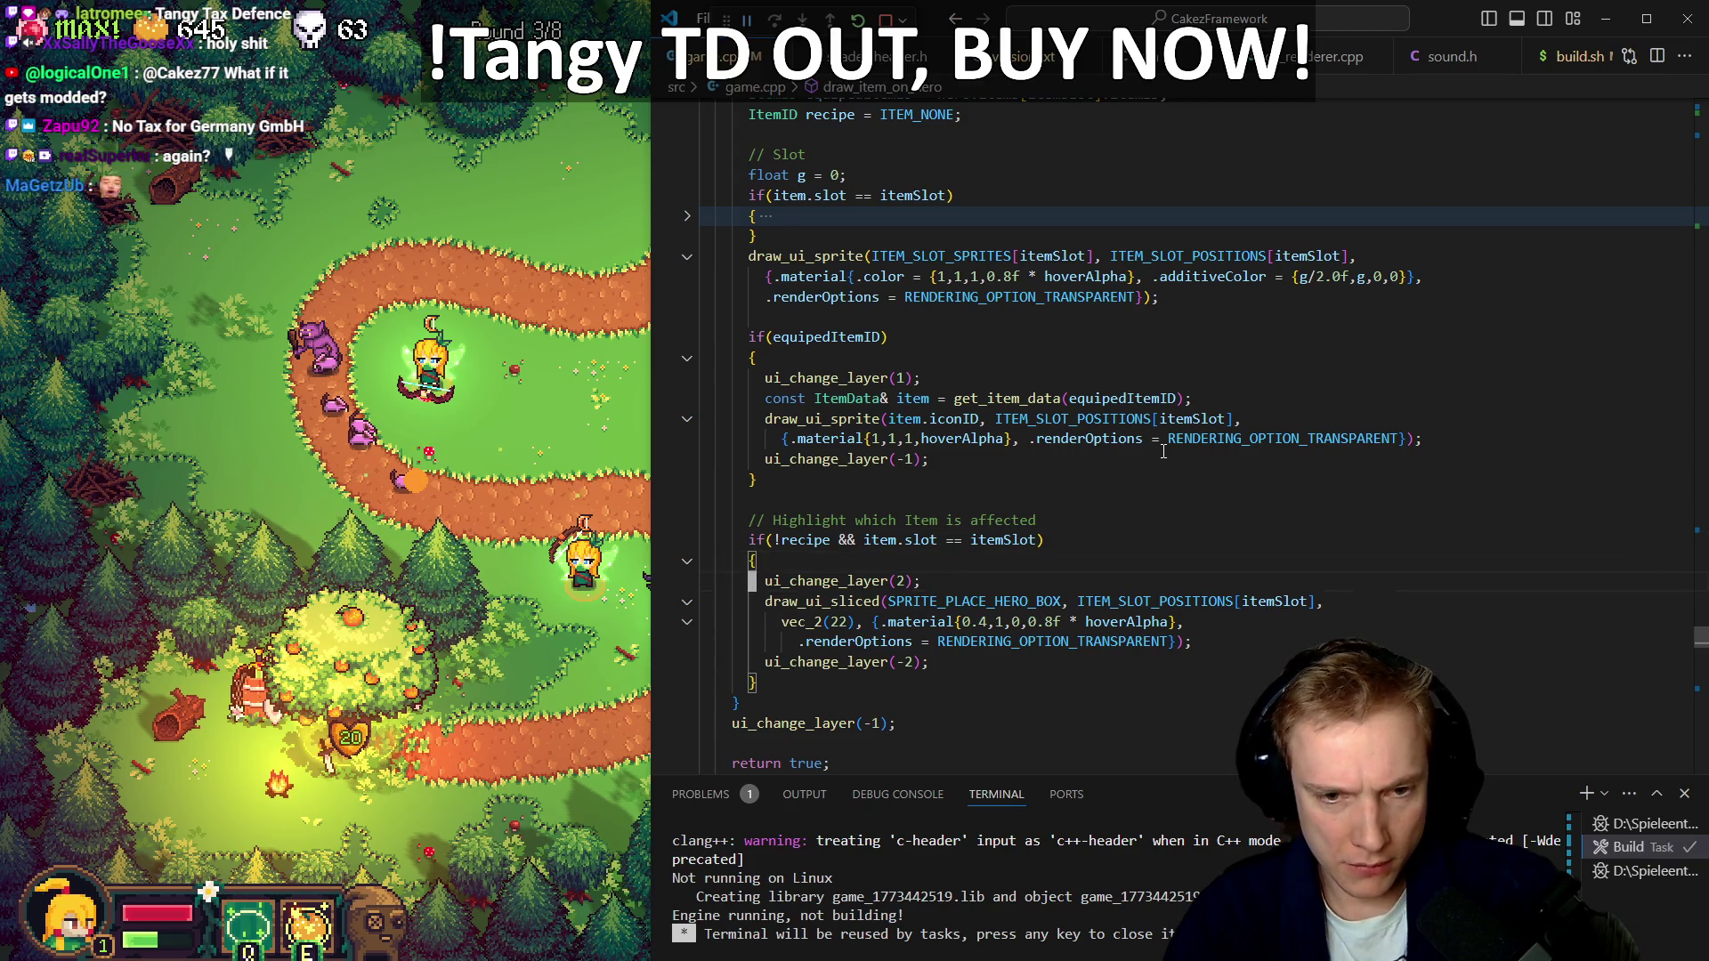
{"action": "key", "text": "End"}
{"action": "key", "text": "Return"}
{"action": "key", "text": "Return"}
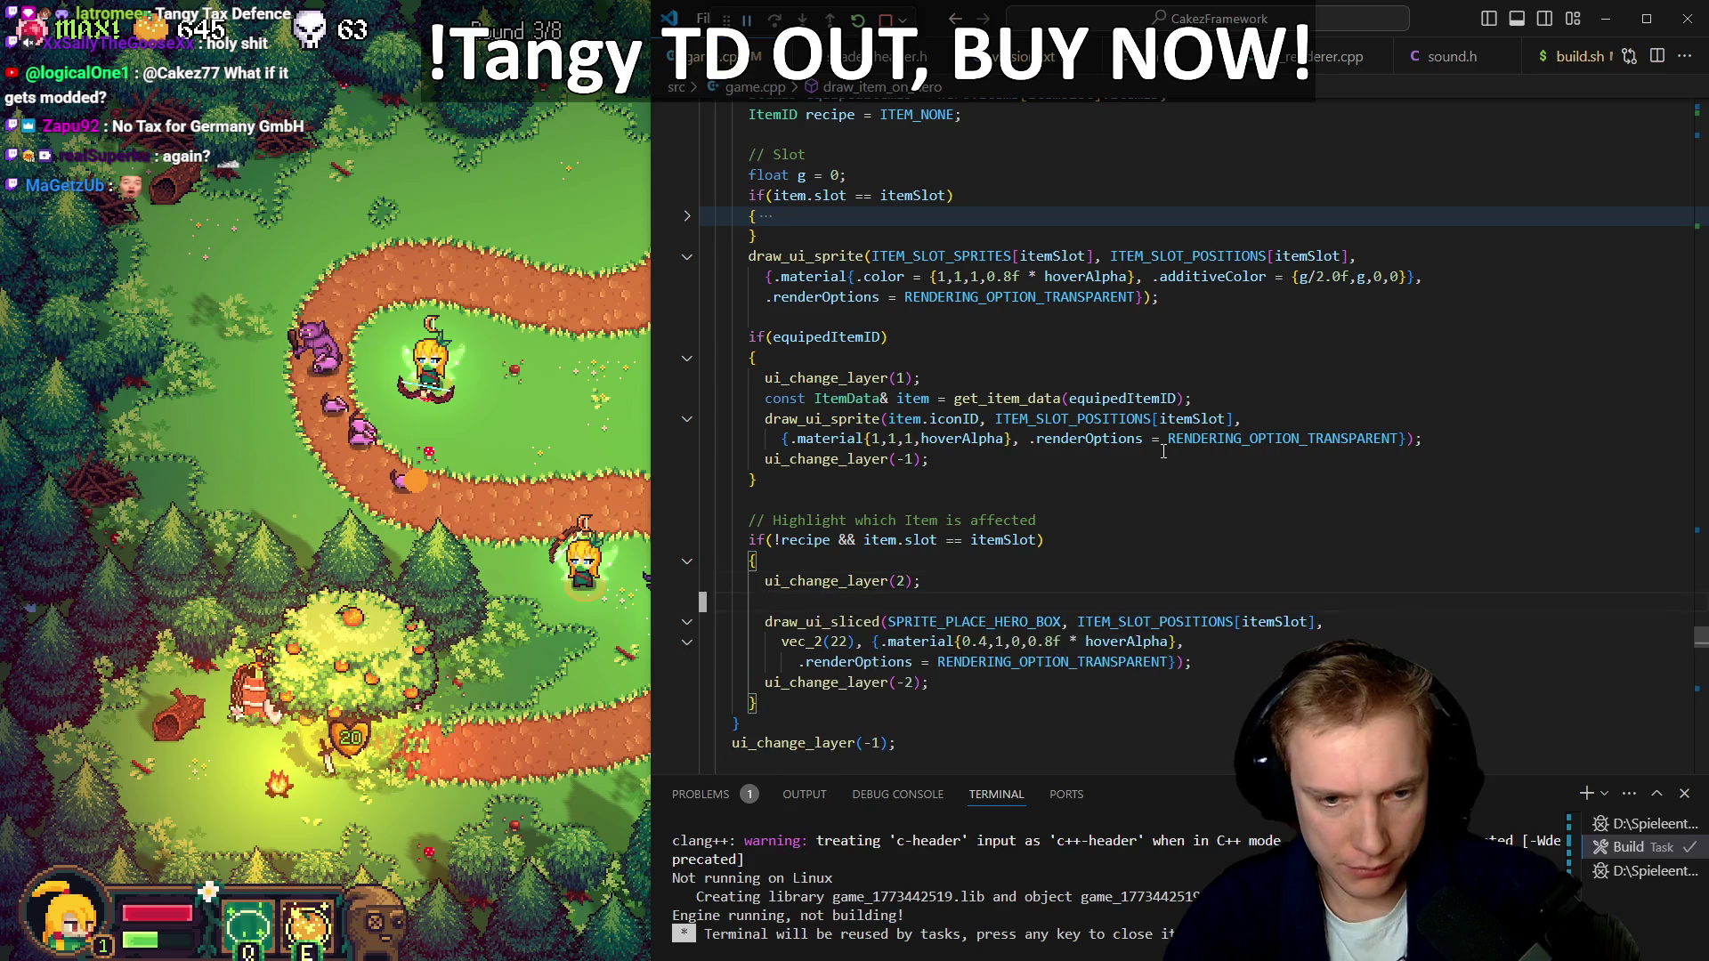
{"action": "key", "text": "Up"}
{"action": "type", "text": "if("}
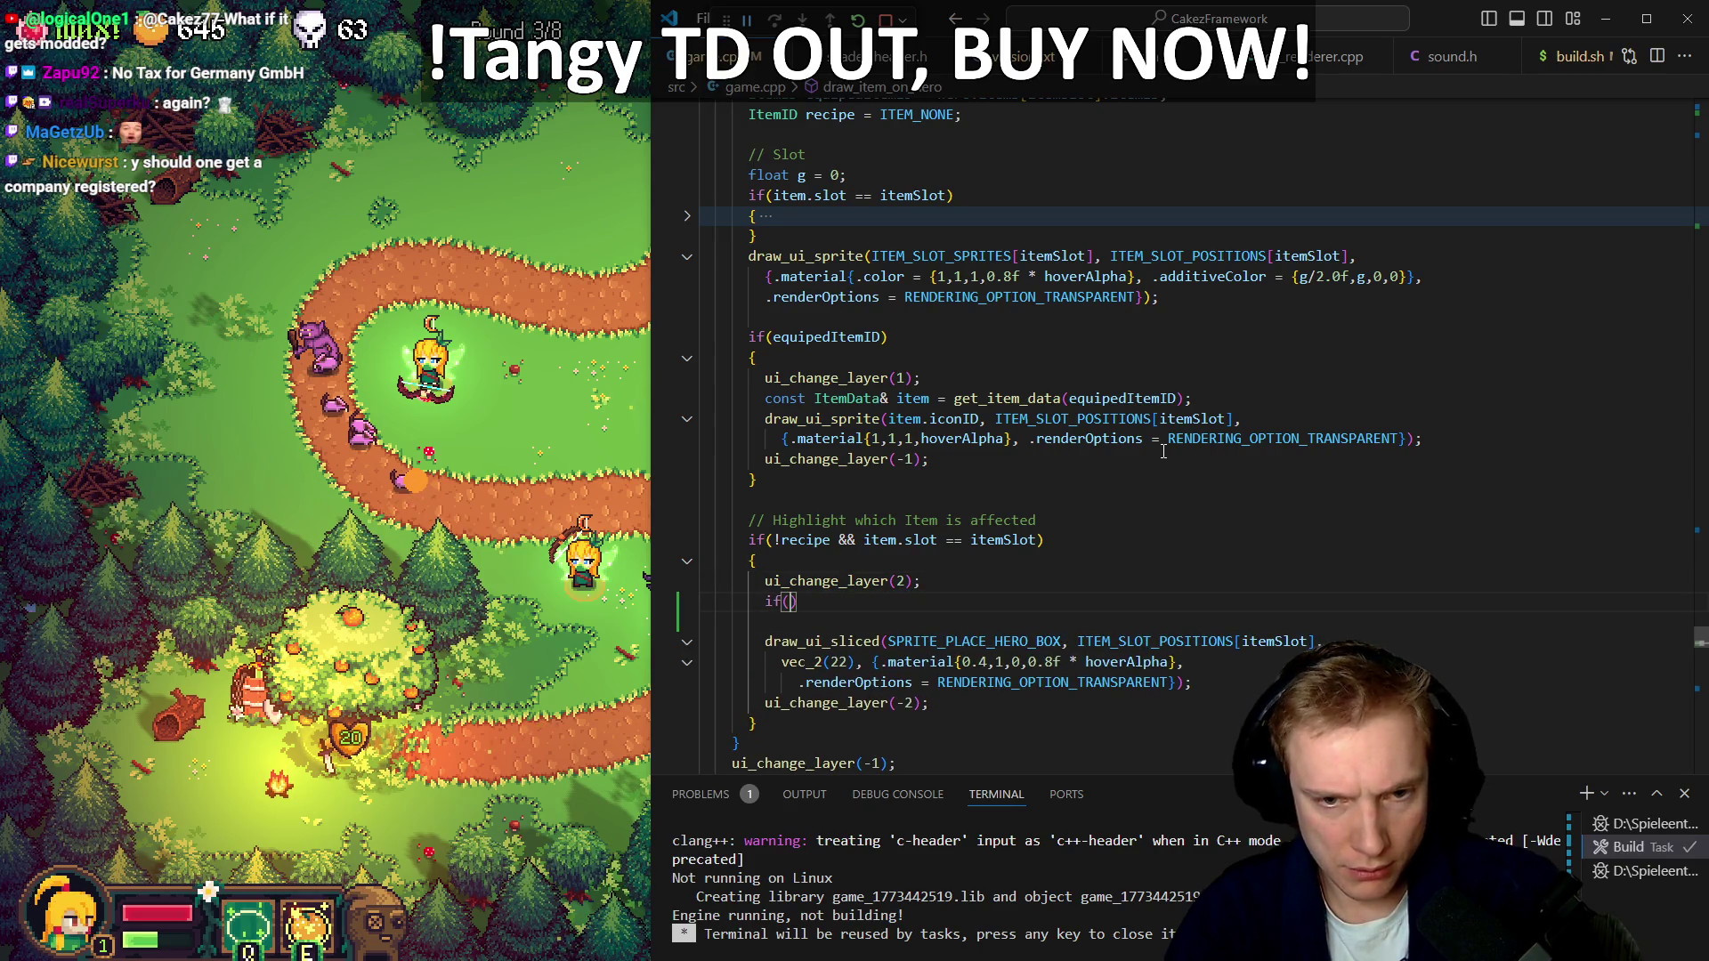
{"action": "type", "text": "item."}
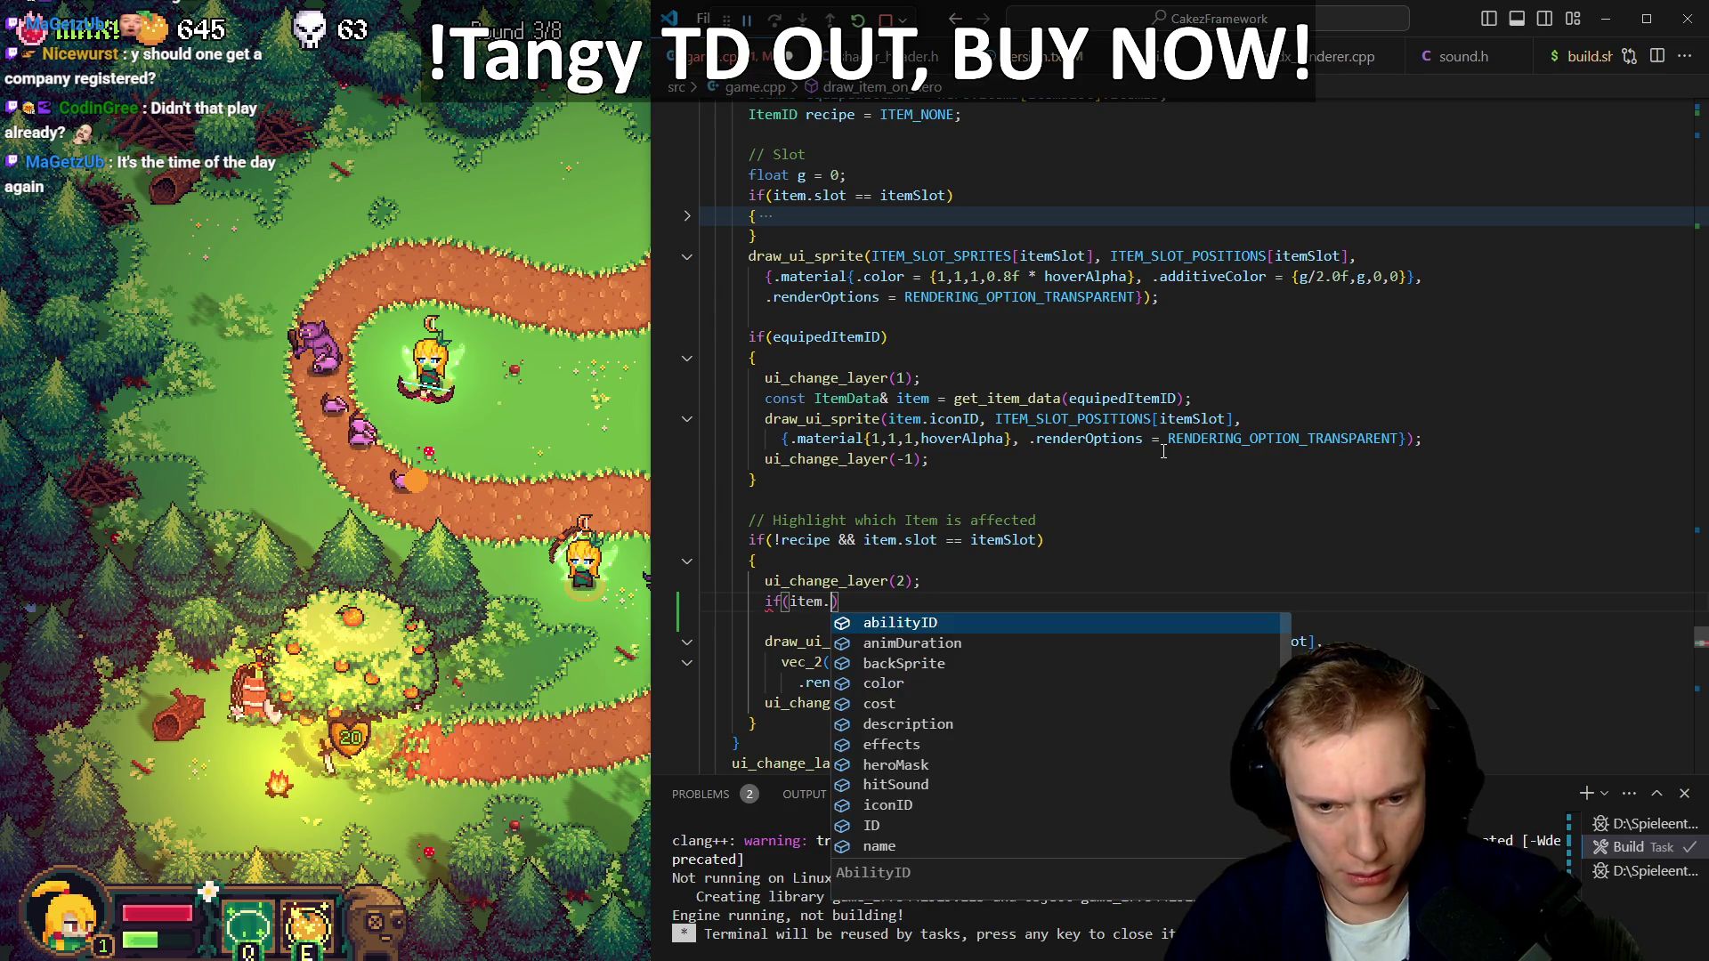
{"action": "type", "text": "ID =="}
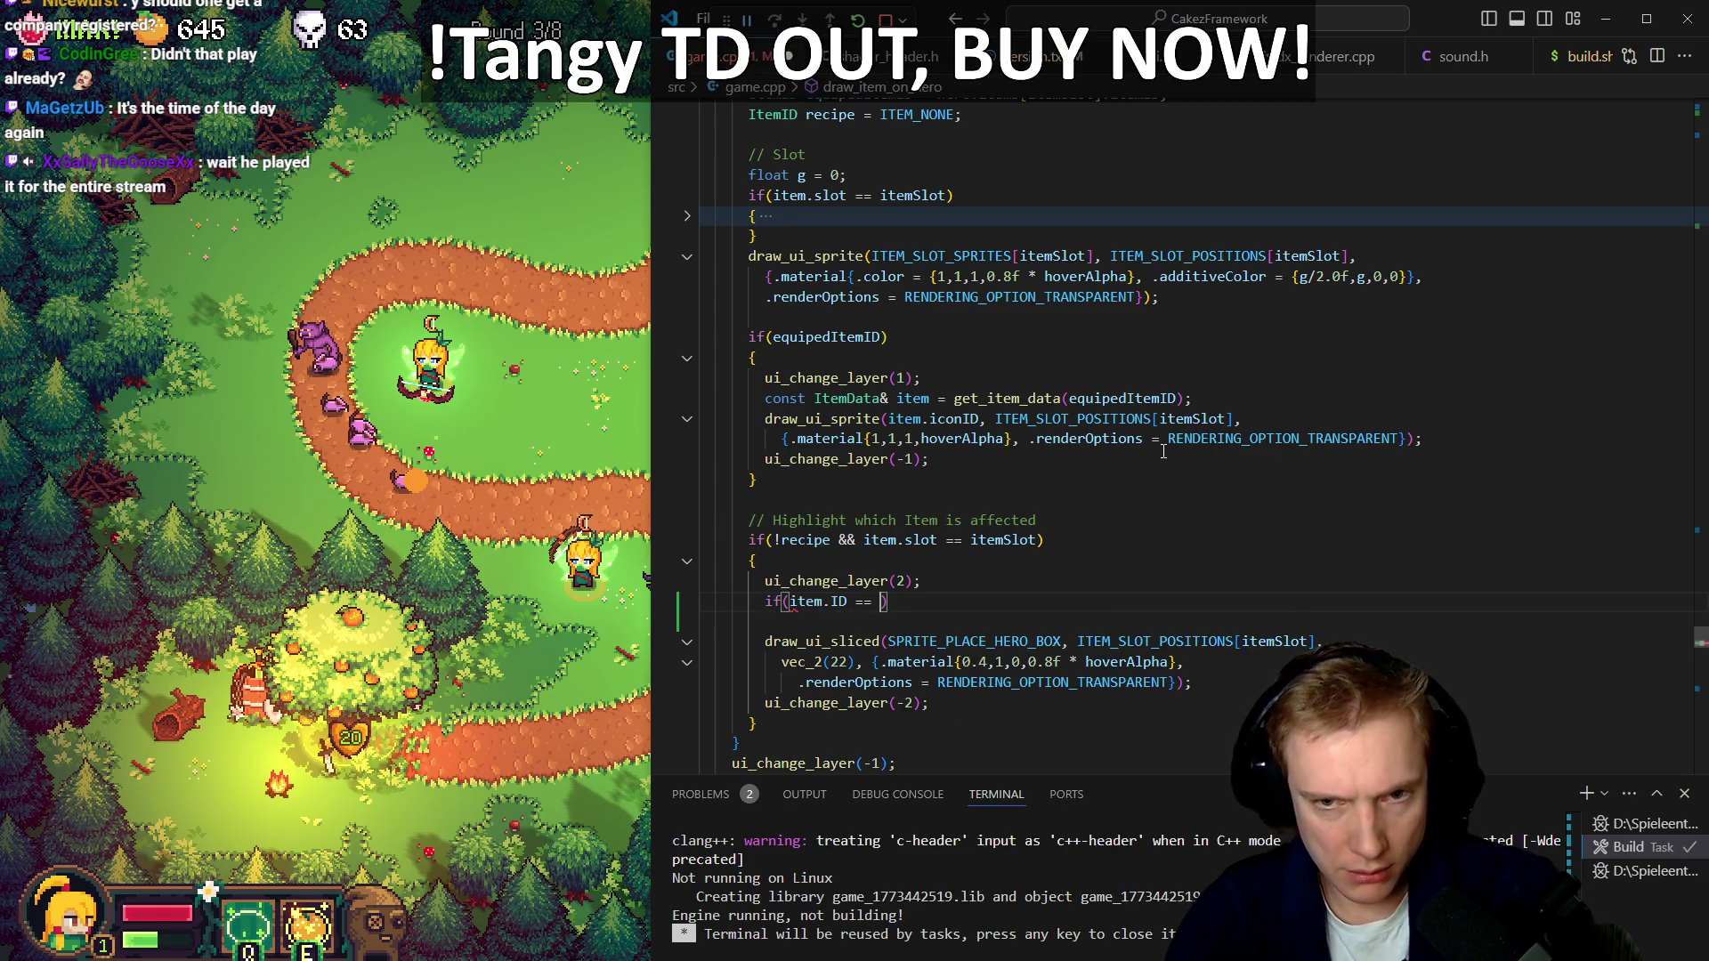
Try completing the condition with equipedItemID, undoing the stray edit and clearing the partial name
{"action": "double_click", "coordinate": [880, 541]}
{"action": "scroll", "coordinate": [1097, 462], "scroll_direction": "up", "scroll_amount": 15}
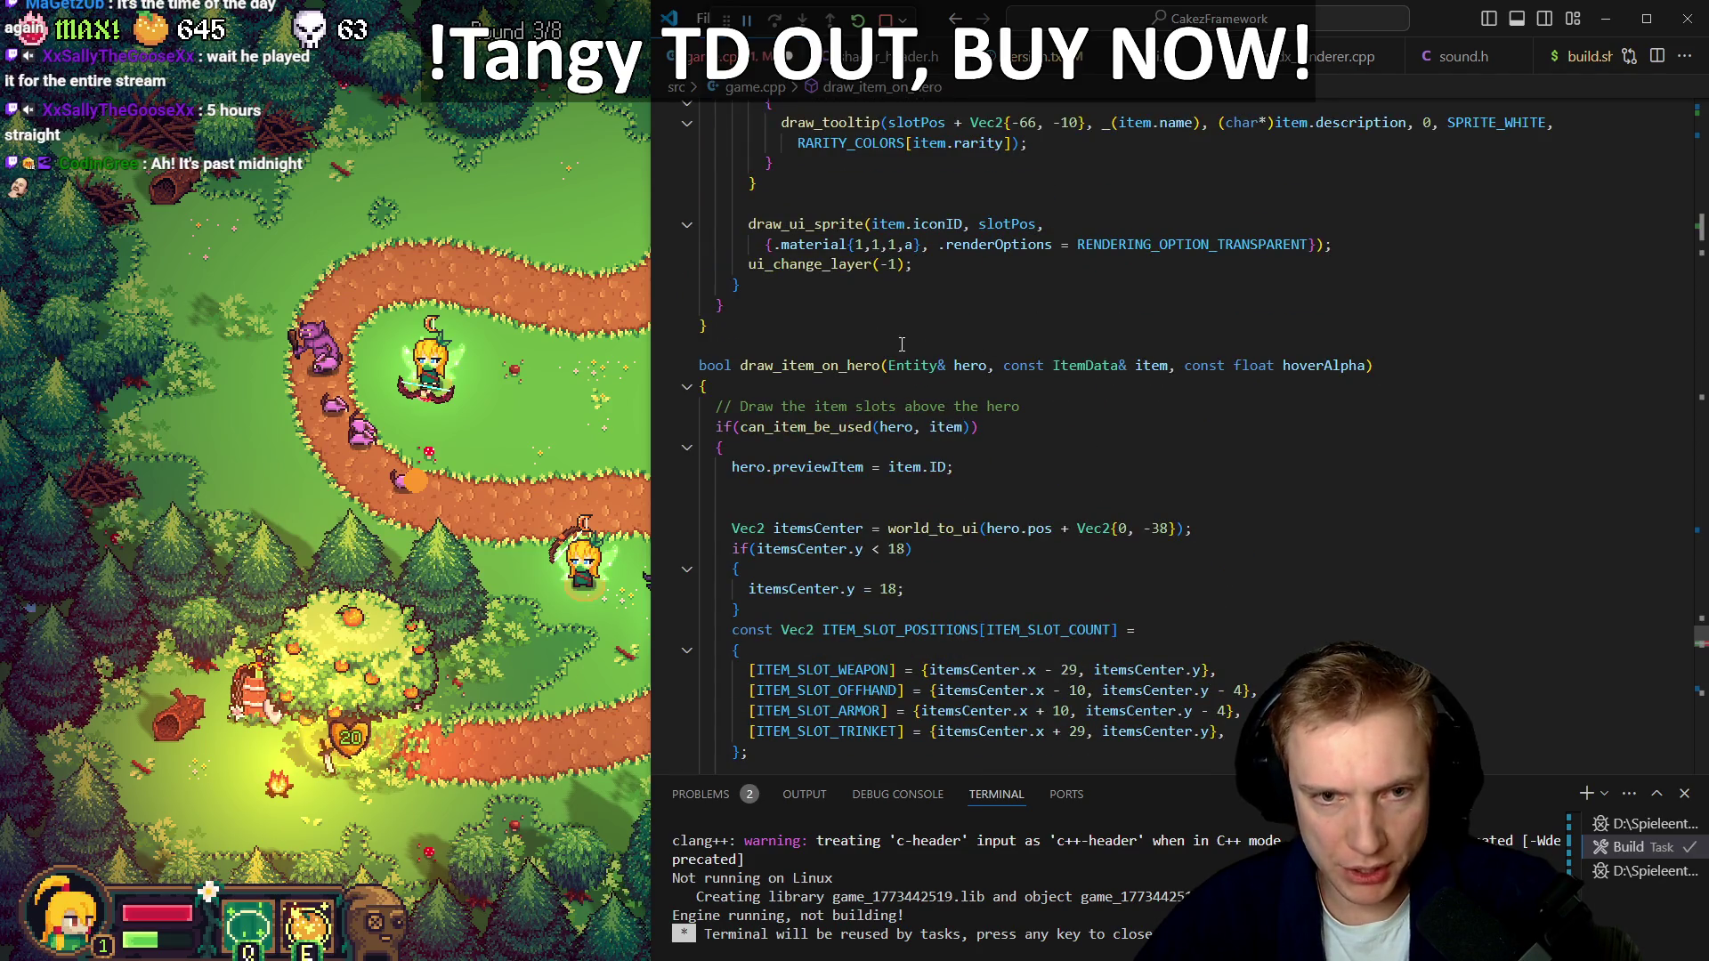
{"action": "scroll", "coordinate": [1276, 365], "scroll_direction": "down", "scroll_amount": 9}
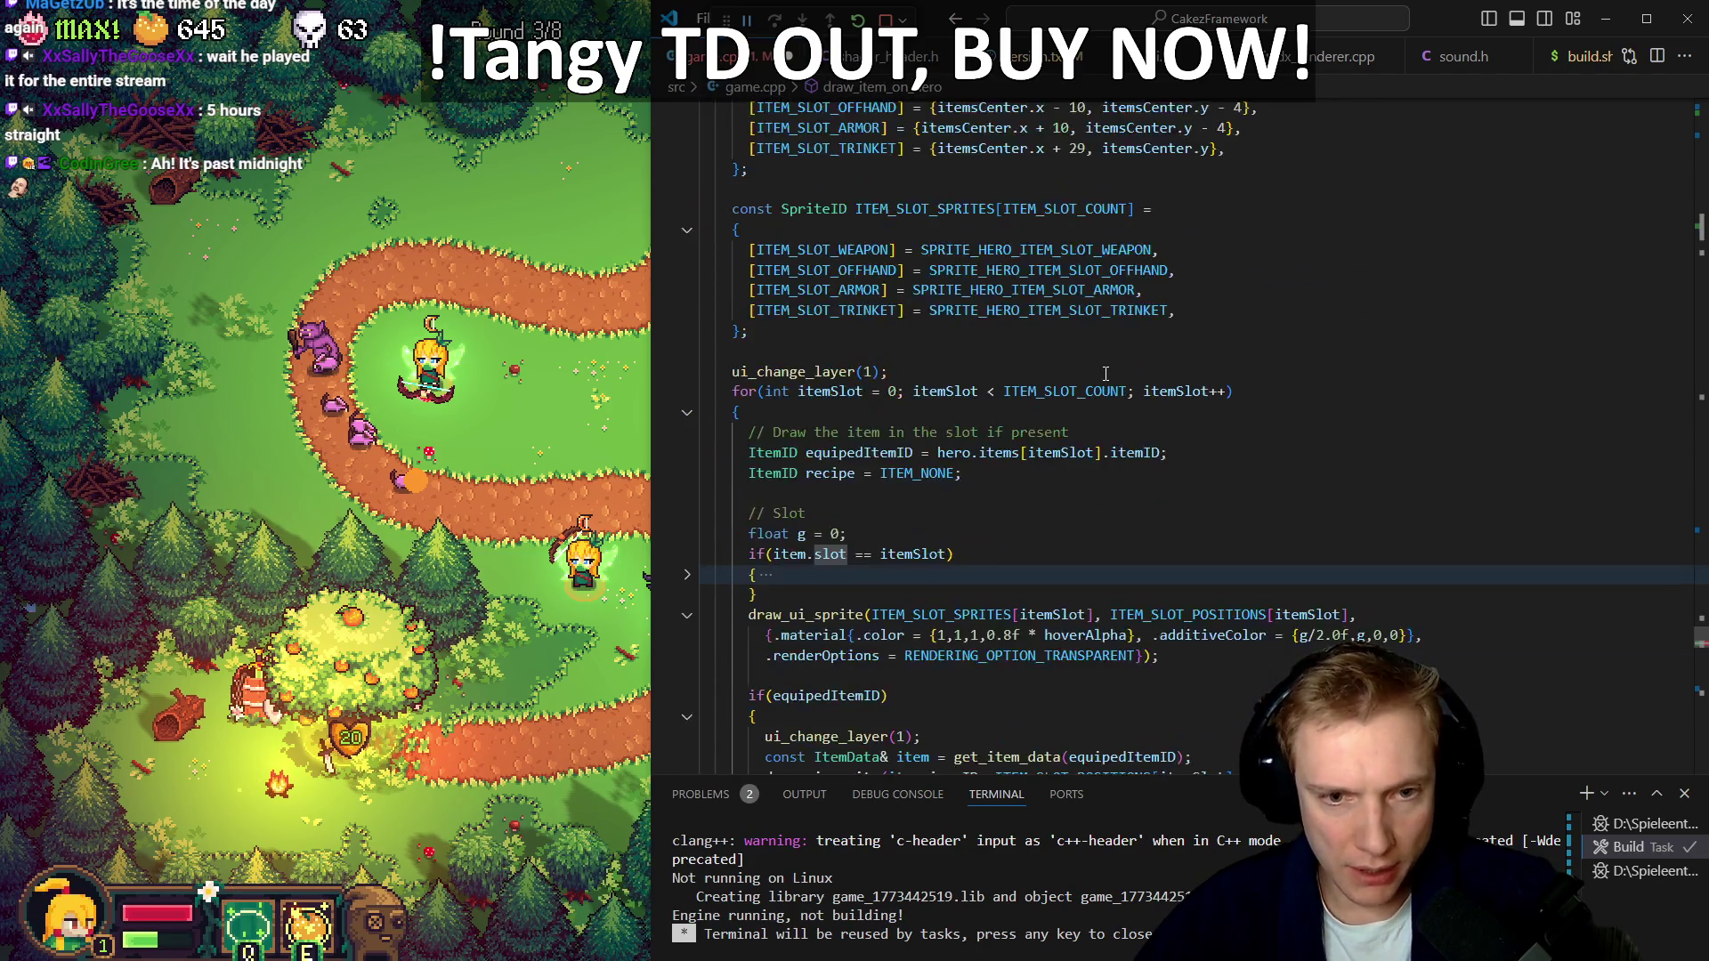
{"action": "scroll", "coordinate": [868, 608], "scroll_direction": "down", "scroll_amount": 4}
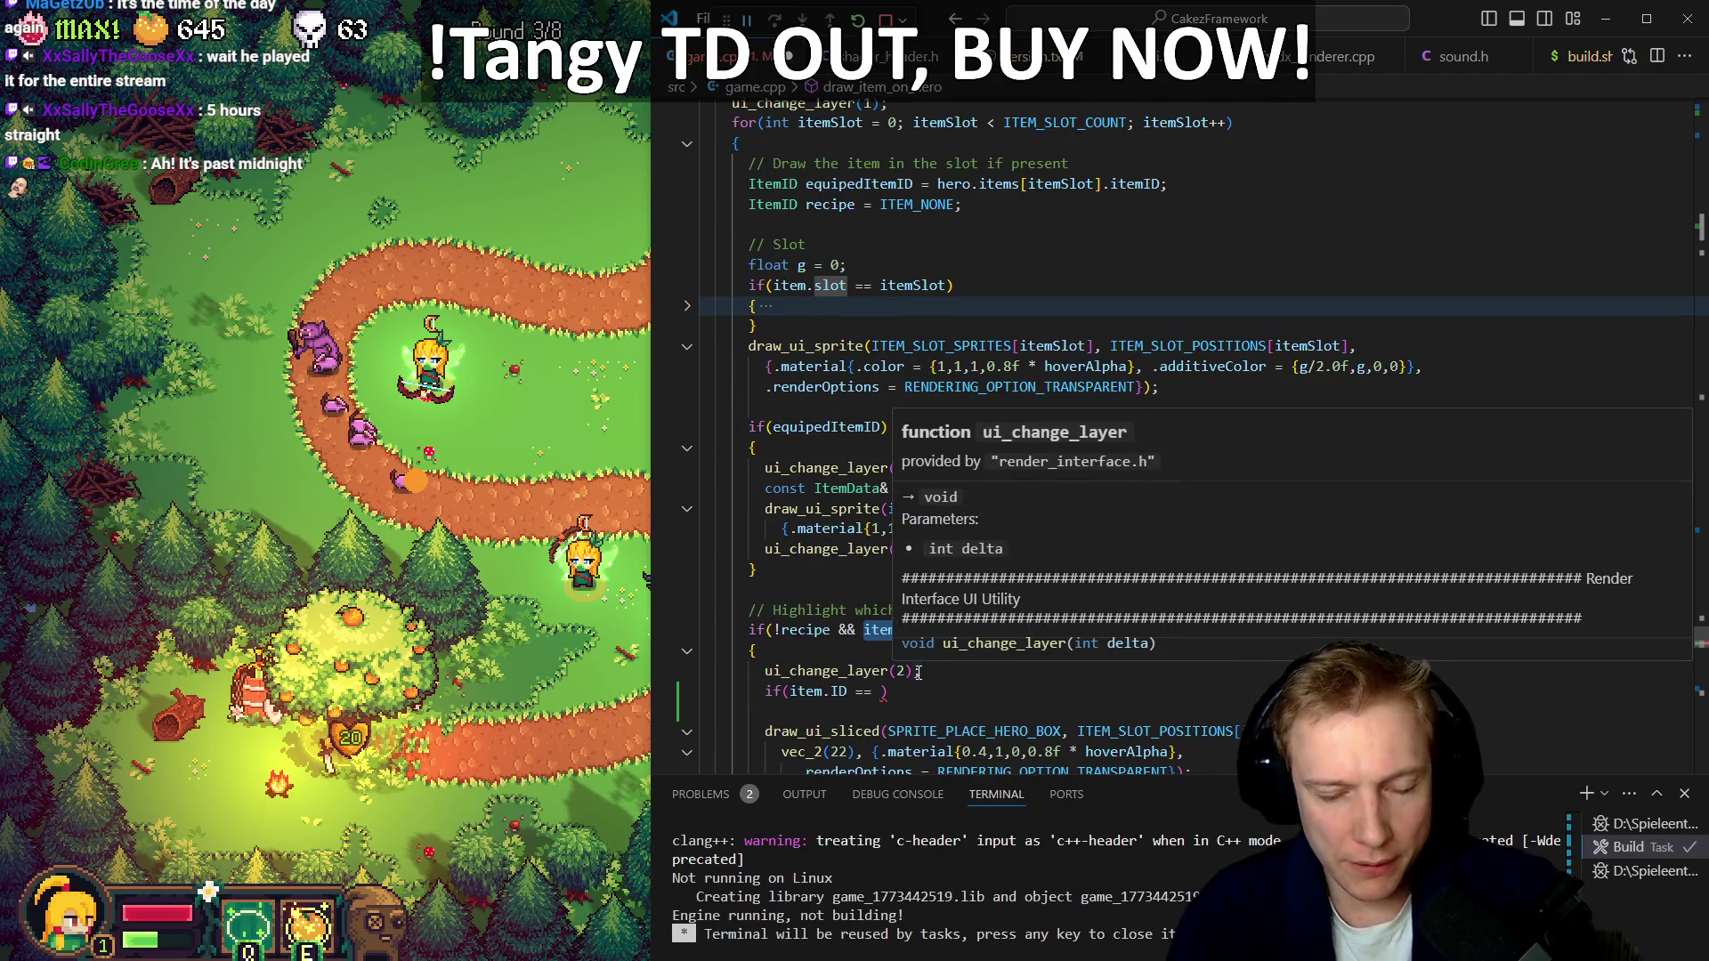
{"action": "key", "text": "Up"}
{"action": "key", "text": "Up"}
{"action": "key", "text": "Up"}
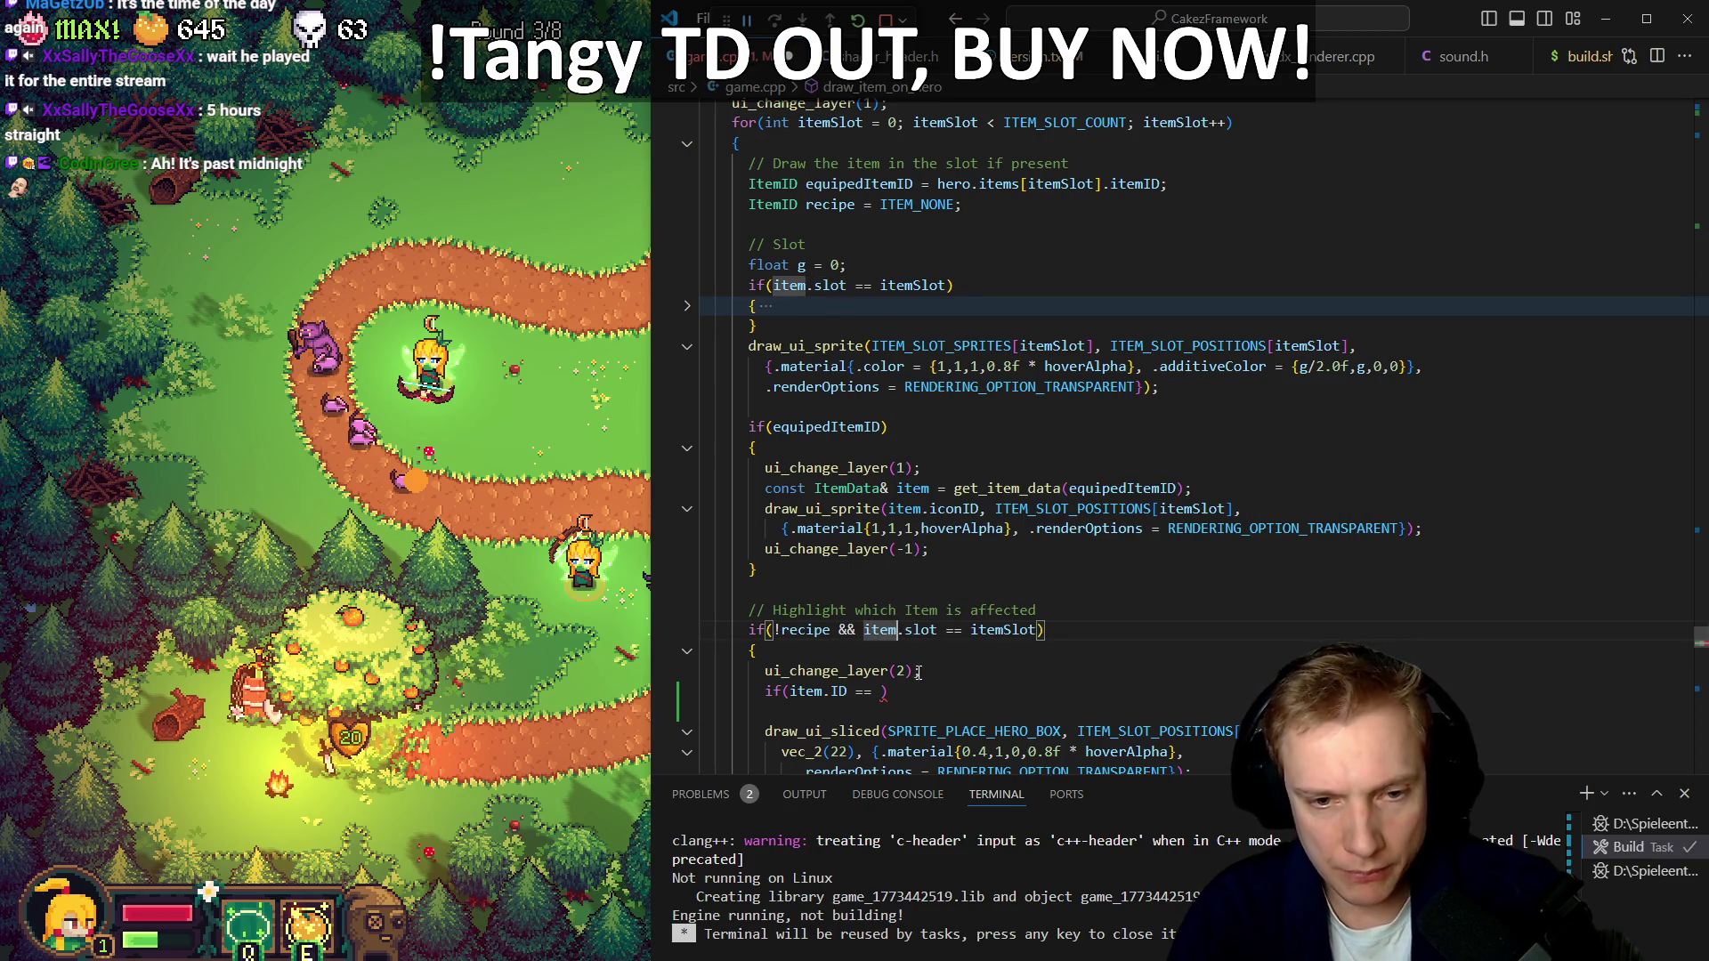
{"action": "type", "text": ".ID == e"}
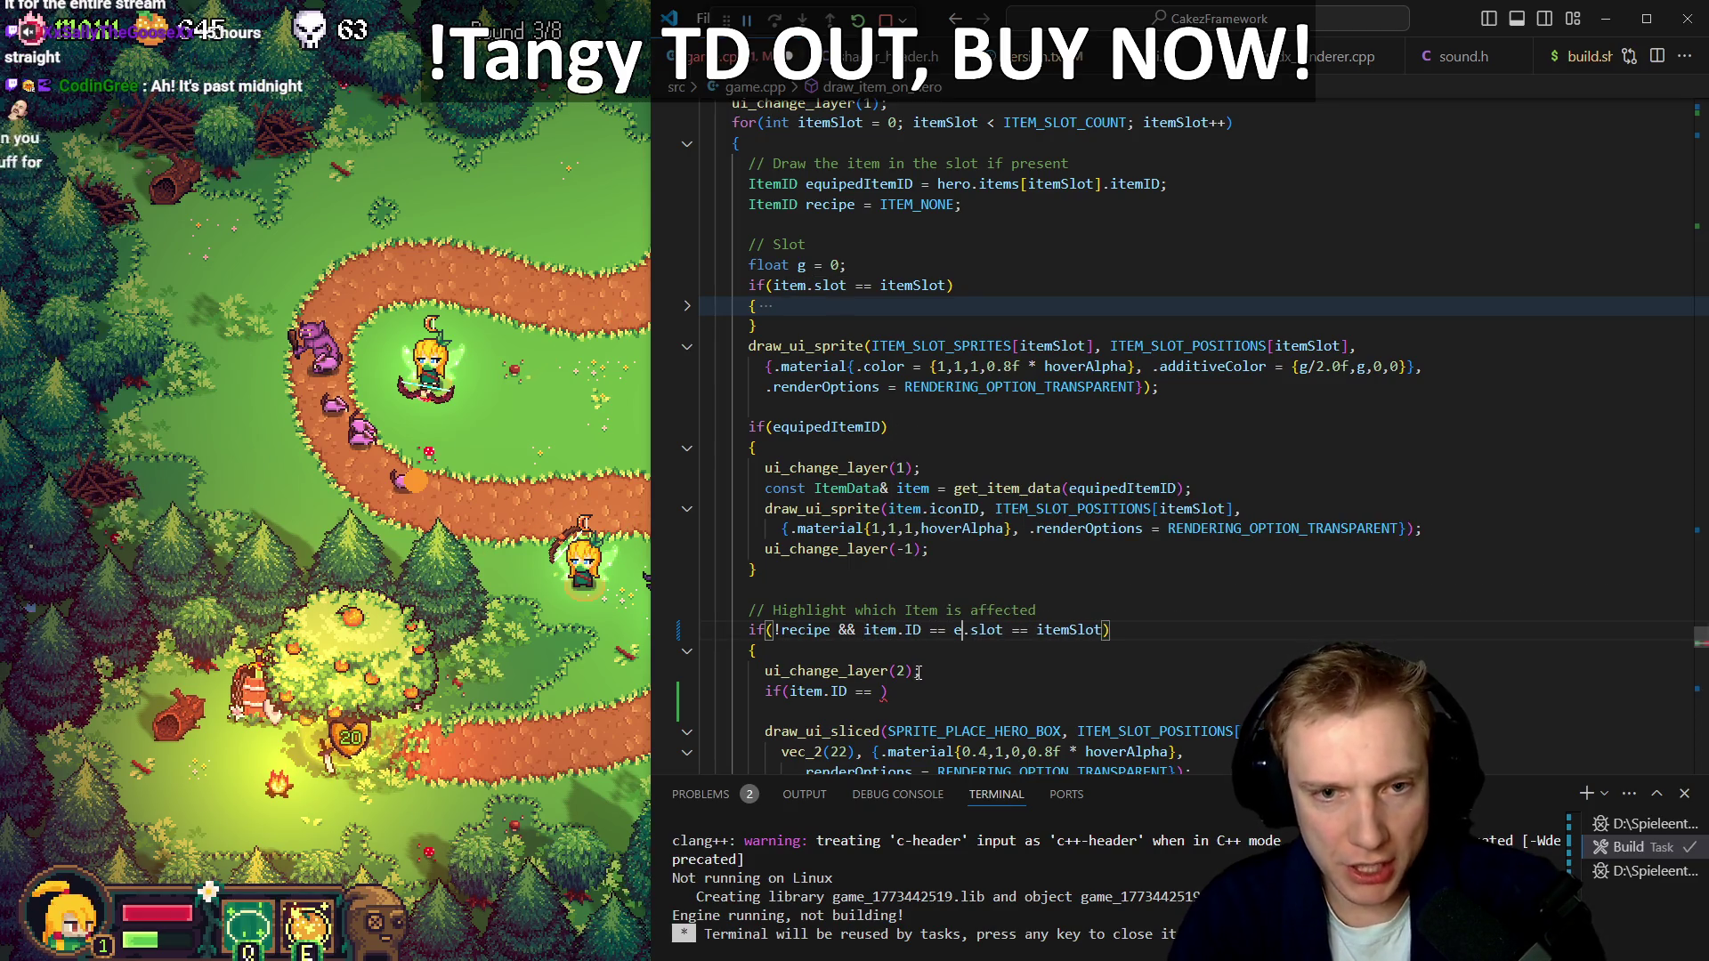
{"action": "type", "text": "qu"}
{"action": "key", "text": "Tab"}
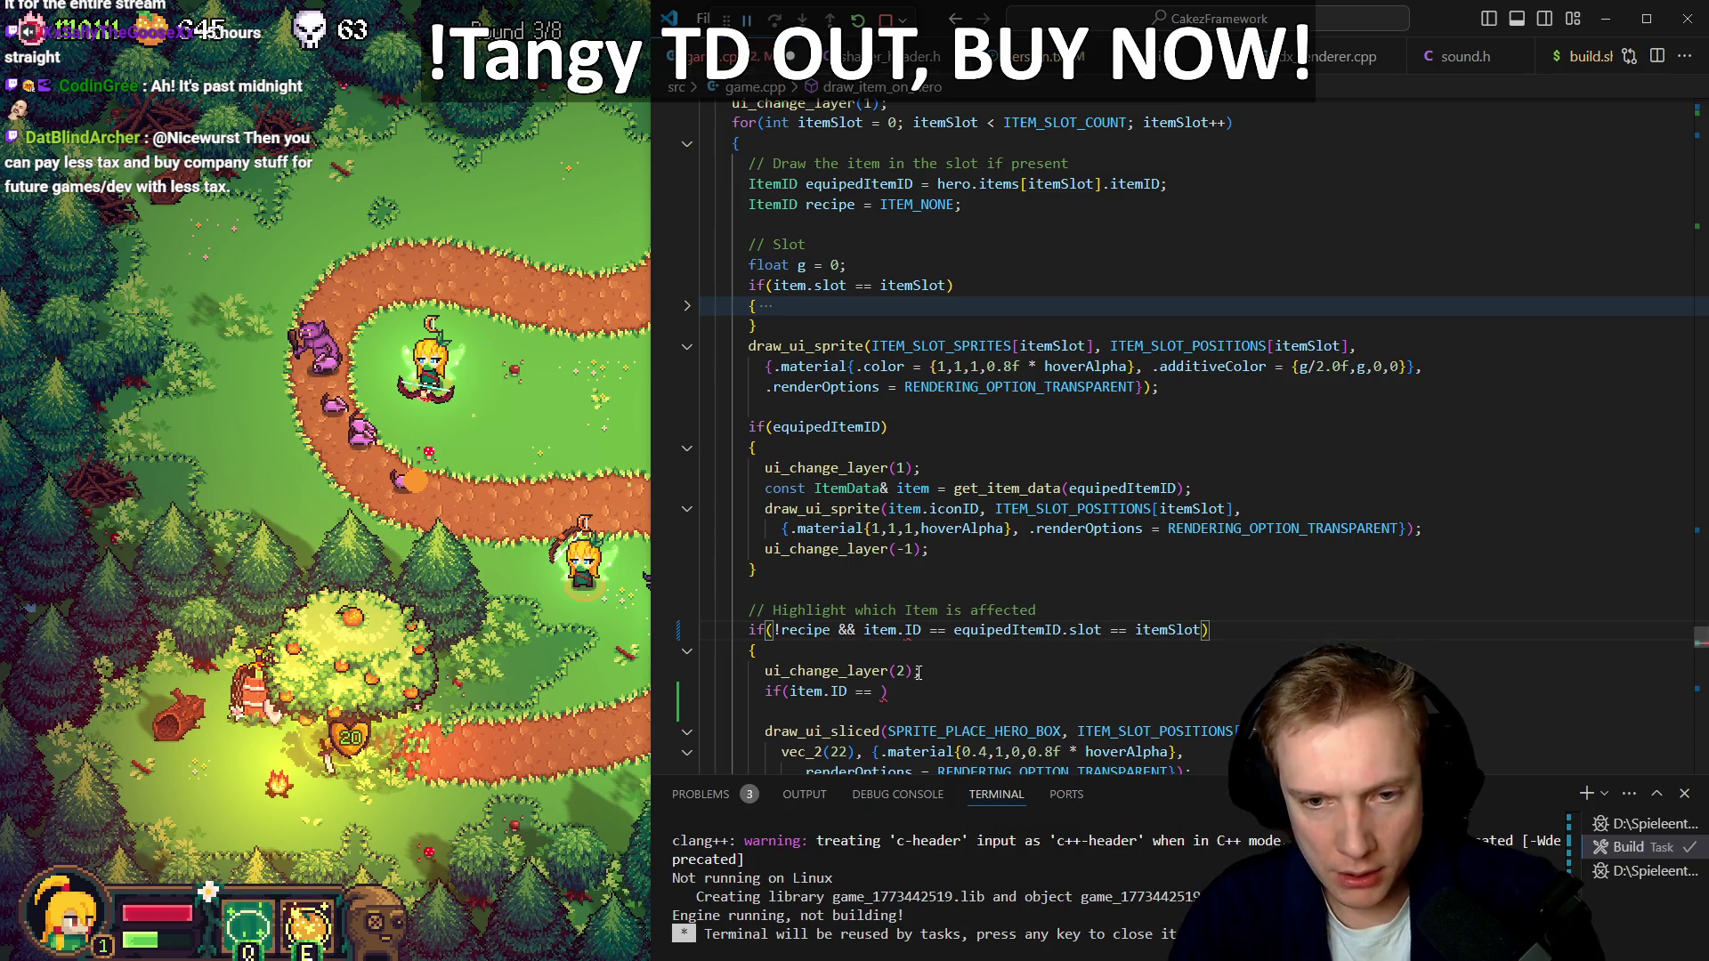
{"action": "key", "text": "ctrl+z"}
{"action": "key", "text": "ctrl+z"}
{"action": "key", "text": "ctrl+z"}
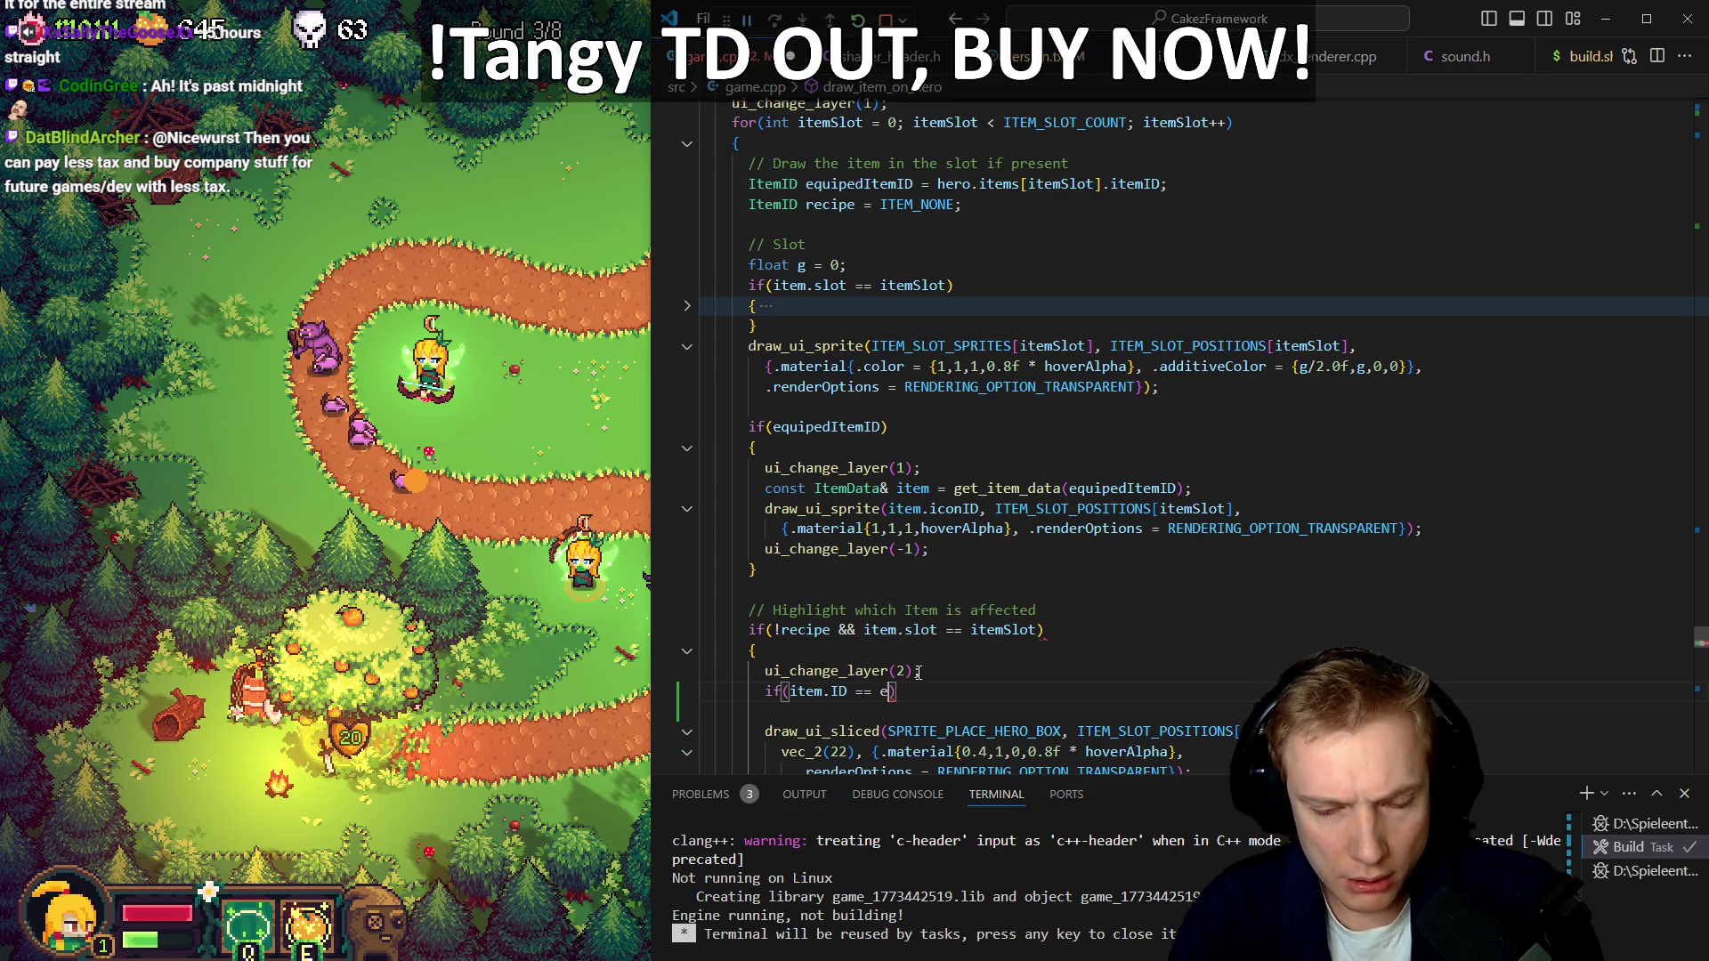
{"action": "type", "text": "quippe"}
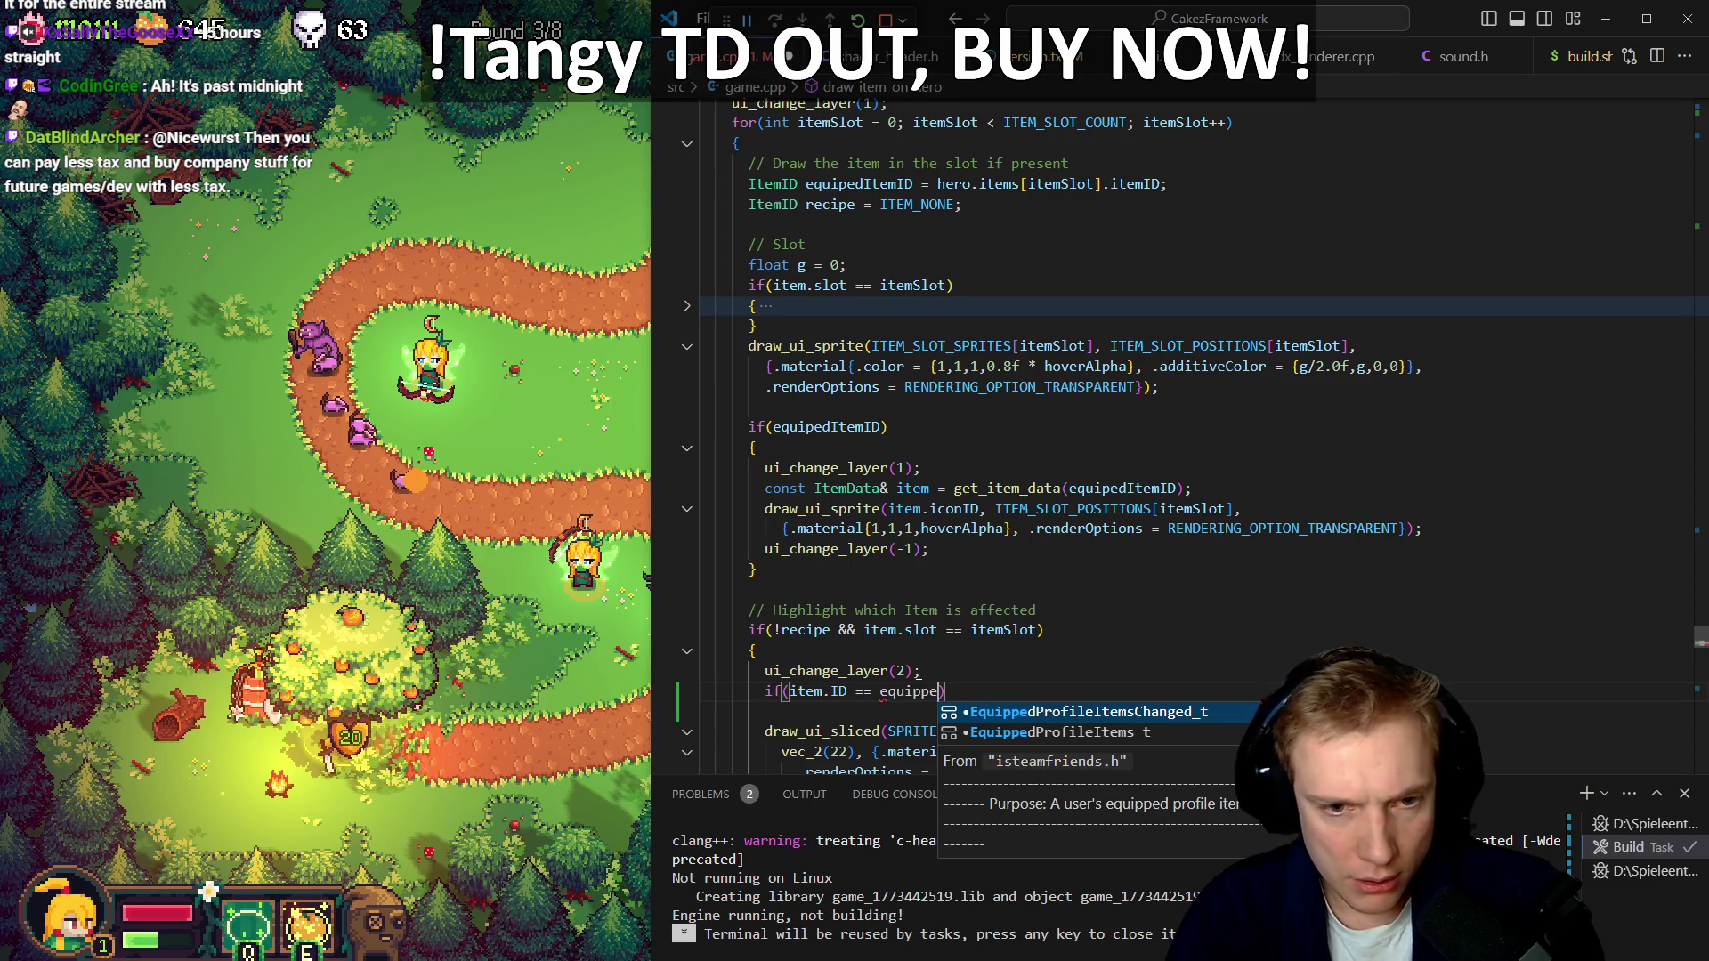
{"action": "key", "text": "Escape"}
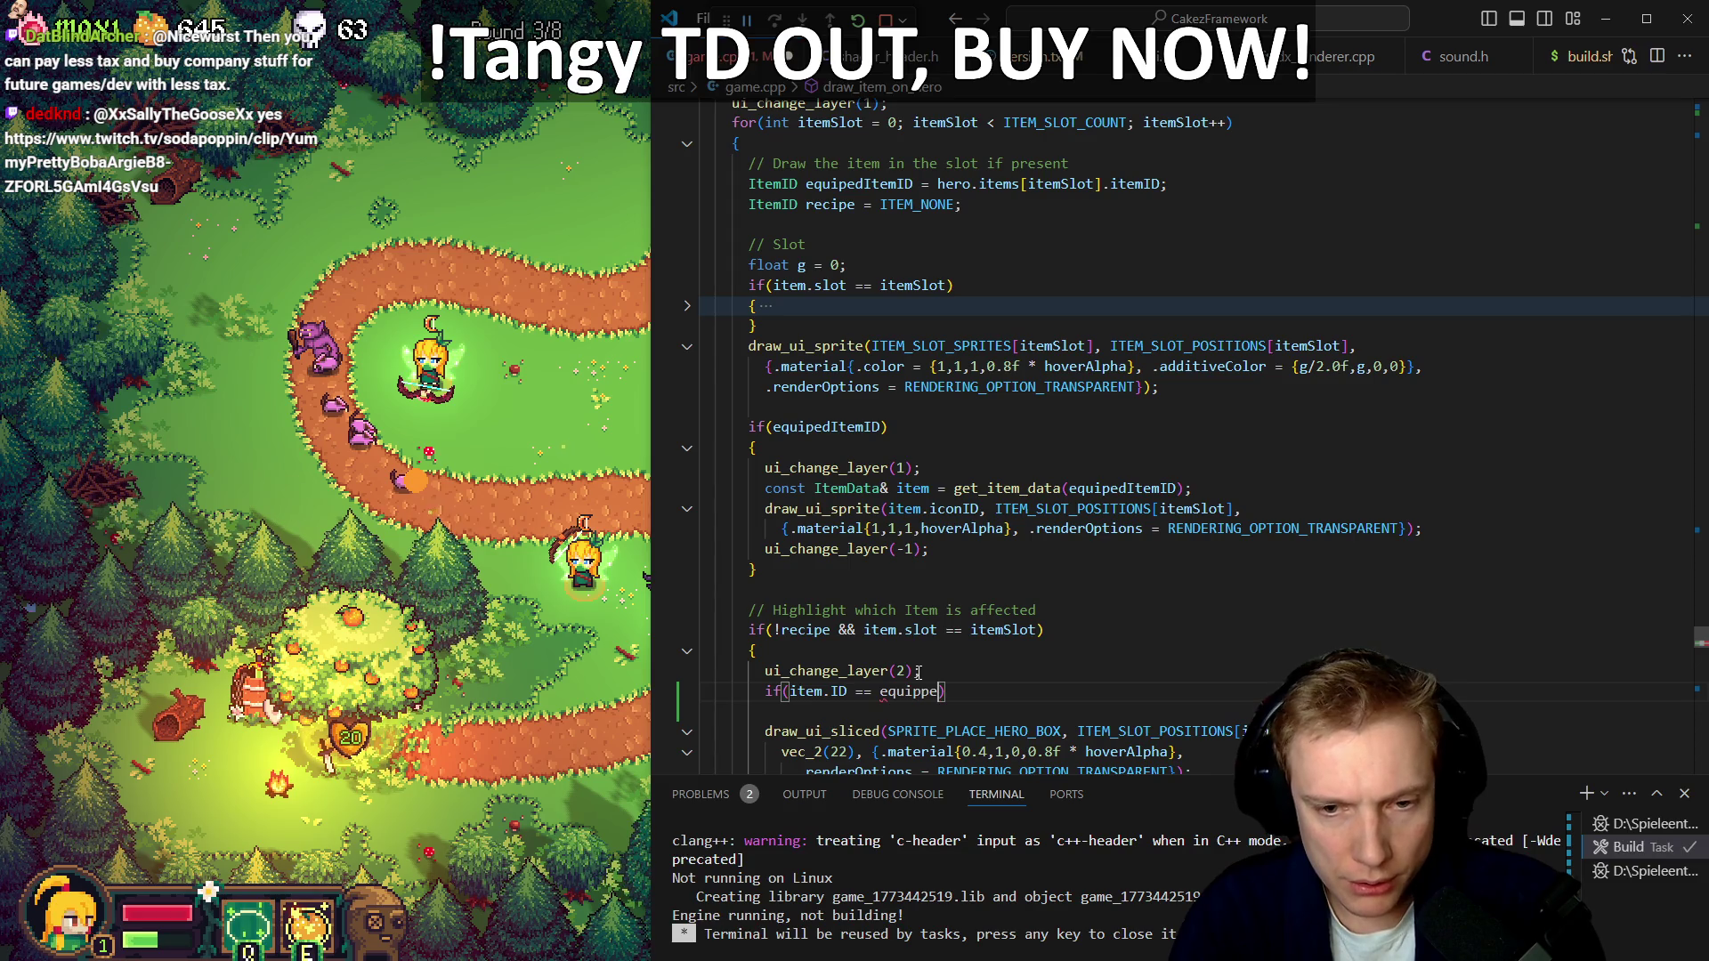
{"action": "key", "text": "ctrl+space"}
{"action": "key", "text": "Escape"}
{"action": "key", "text": "ctrl+BackSpace"}
{"action": "key", "text": "Up"}
{"action": "key", "text": "Up"}
{"action": "key", "text": "Up"}
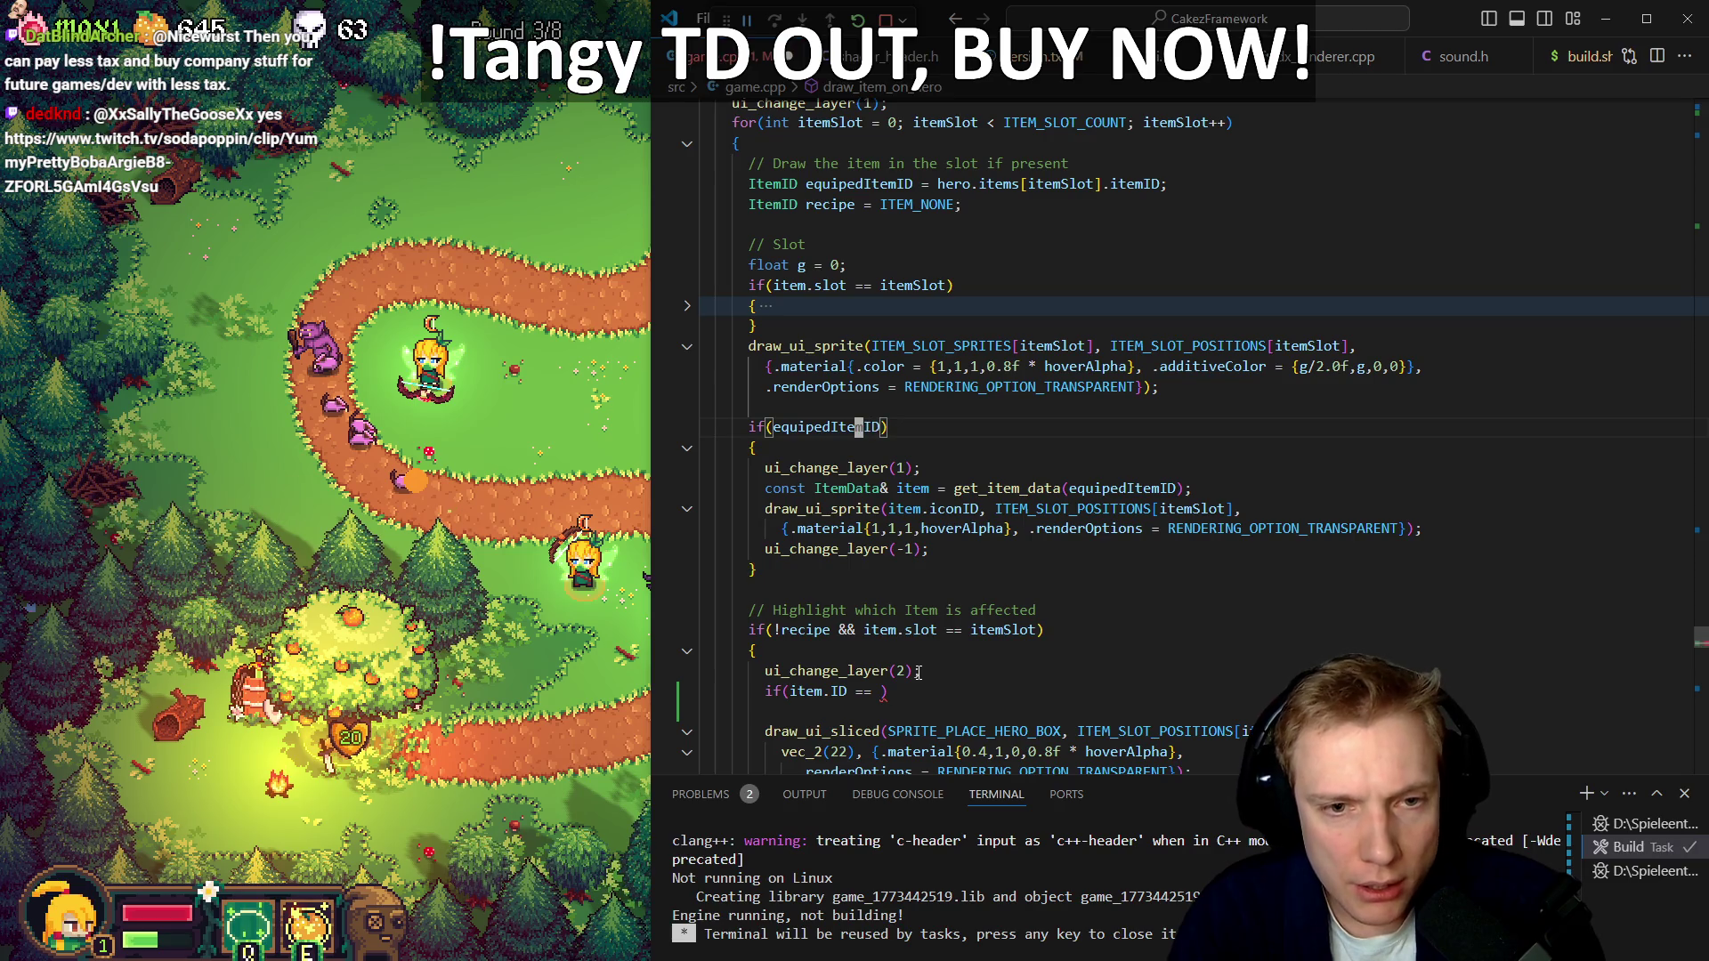
Rename equipedItemID to equippedItemID everywhere with F2
{"action": "key", "text": "ctrl+Left"}
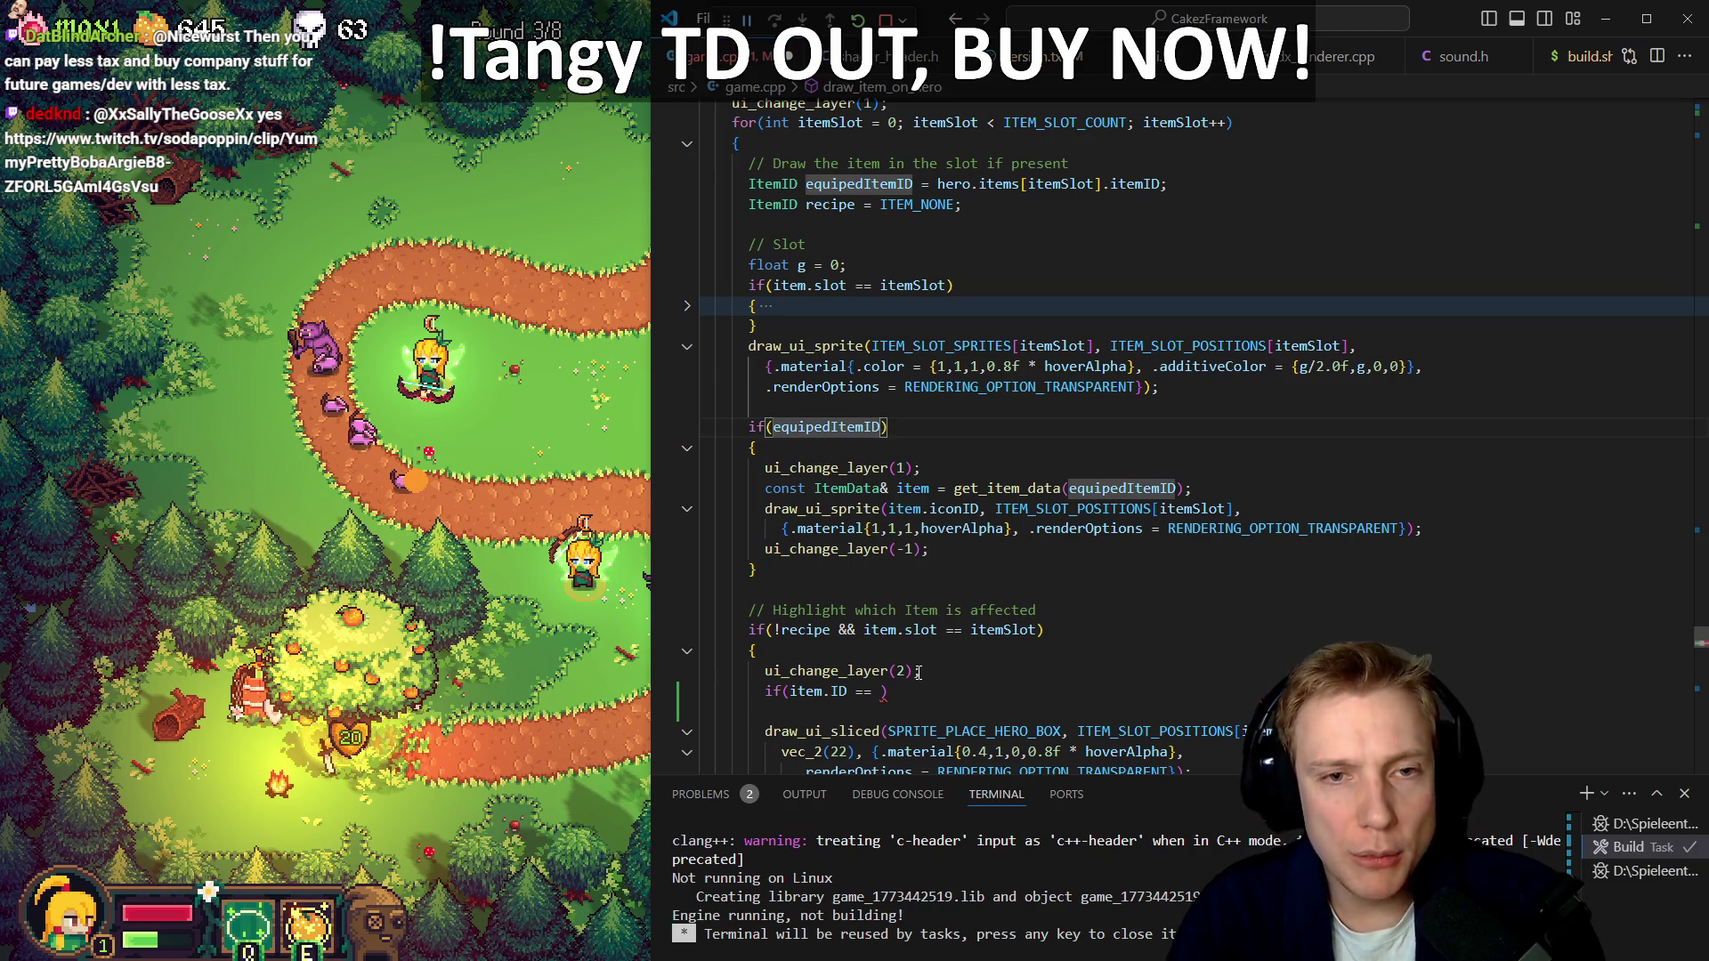
{"action": "key", "text": "F2"}
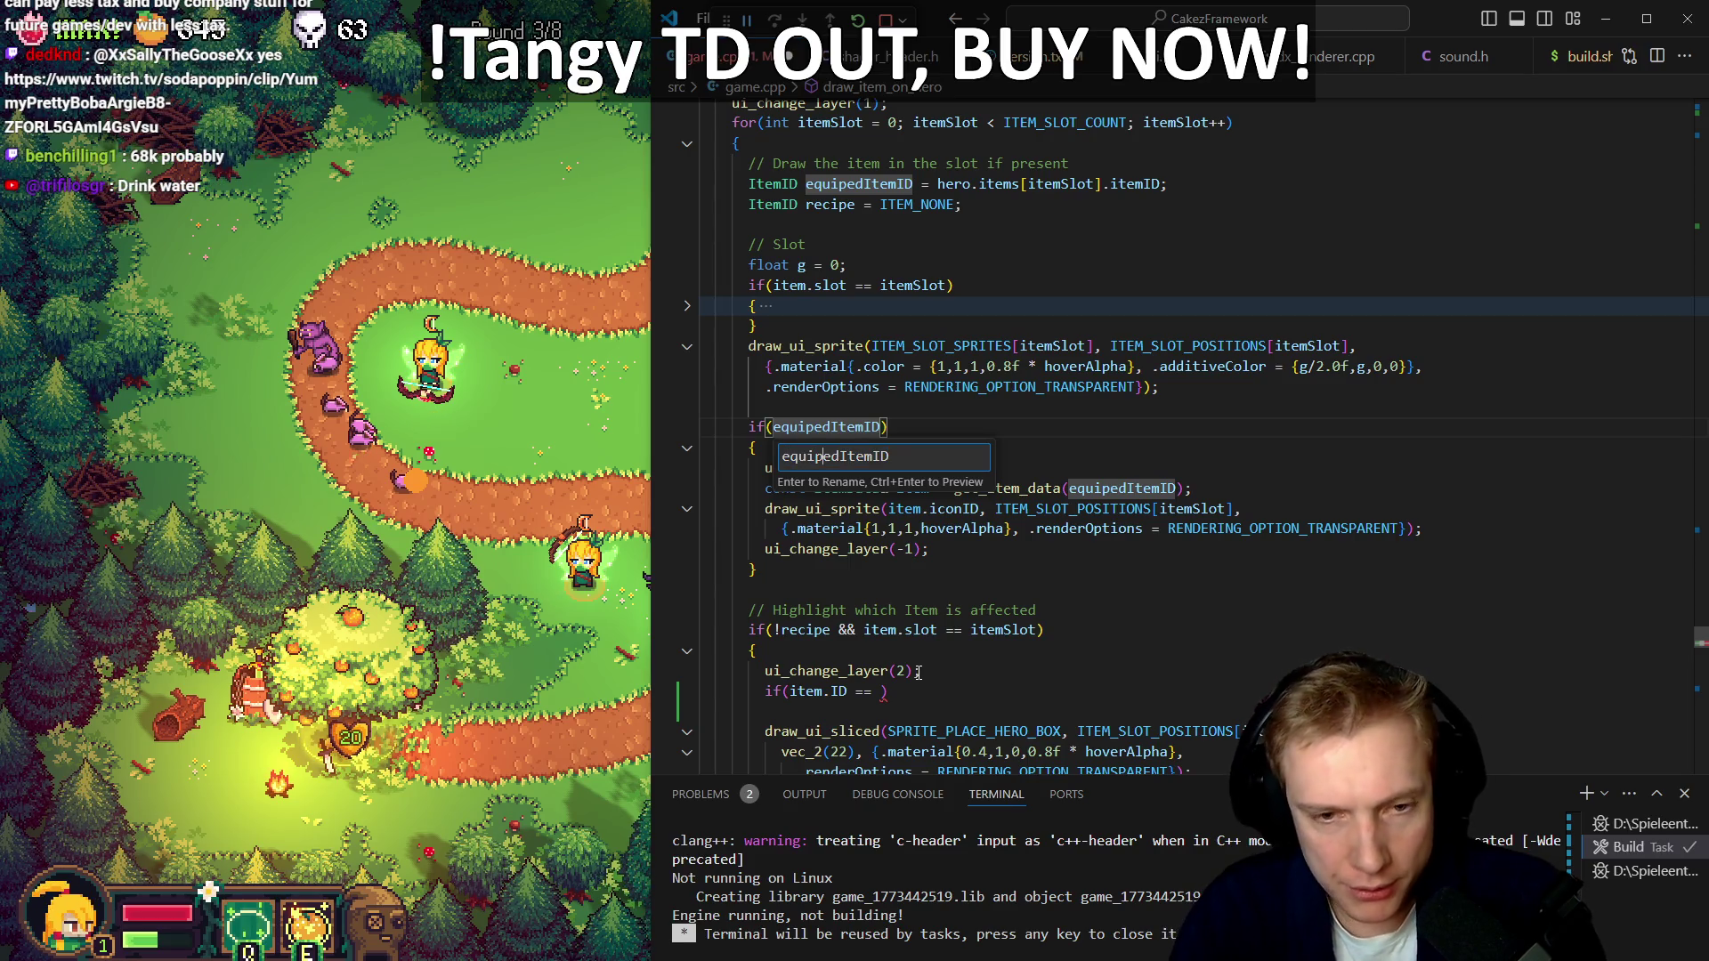
{"action": "key", "text": "Right"}
{"action": "key", "text": "Right"}
{"action": "key", "text": "Right"}
{"action": "type", "text": "p"}
{"action": "key", "text": "Return"}
Finish the condition as if(item.ID == equippedItemID) and add an empty brace block
{"action": "key", "text": "Down"}
{"action": "key", "text": "Down"}
{"action": "key", "text": "Down"}
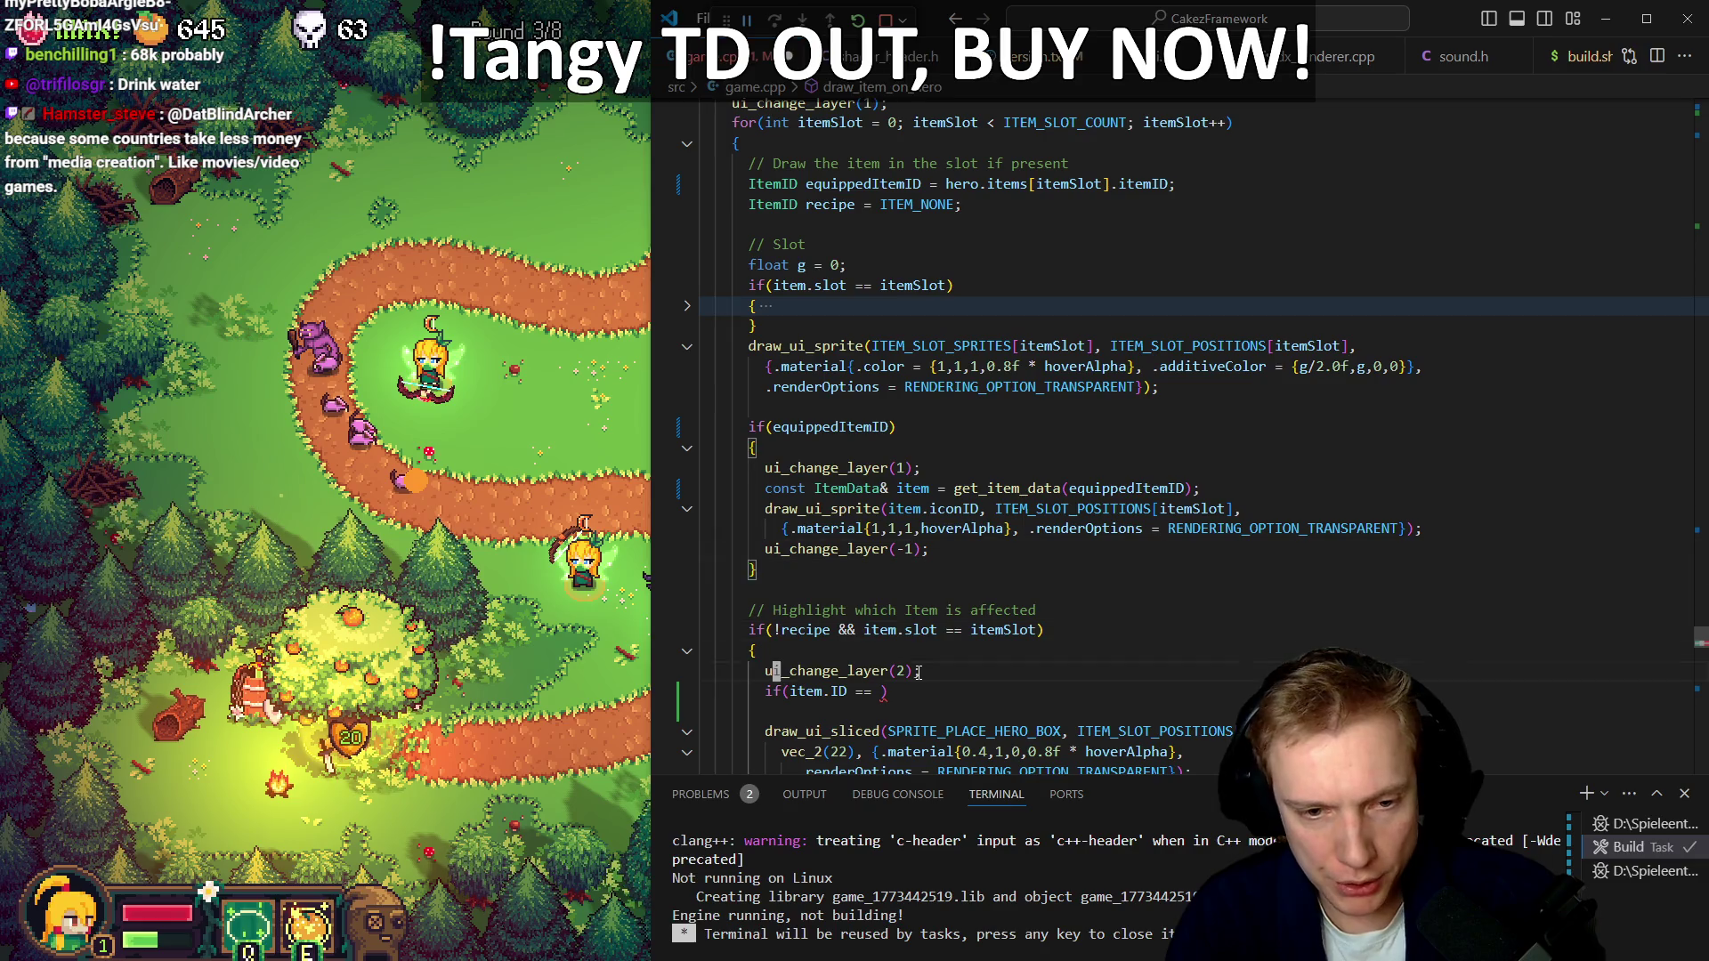
{"action": "key", "text": "Up"}
{"action": "type", "text": "quippp"}
{"action": "key", "text": "BackSpace"}
{"action": "type", "text": "edItemID)"}
{"action": "key", "text": "Return"}
{"action": "type", "text": "{"}
{"action": "key", "text": "Return"}
{"action": "scroll", "coordinate": [918, 672], "scroll_direction": "down", "scroll_amount": 4}
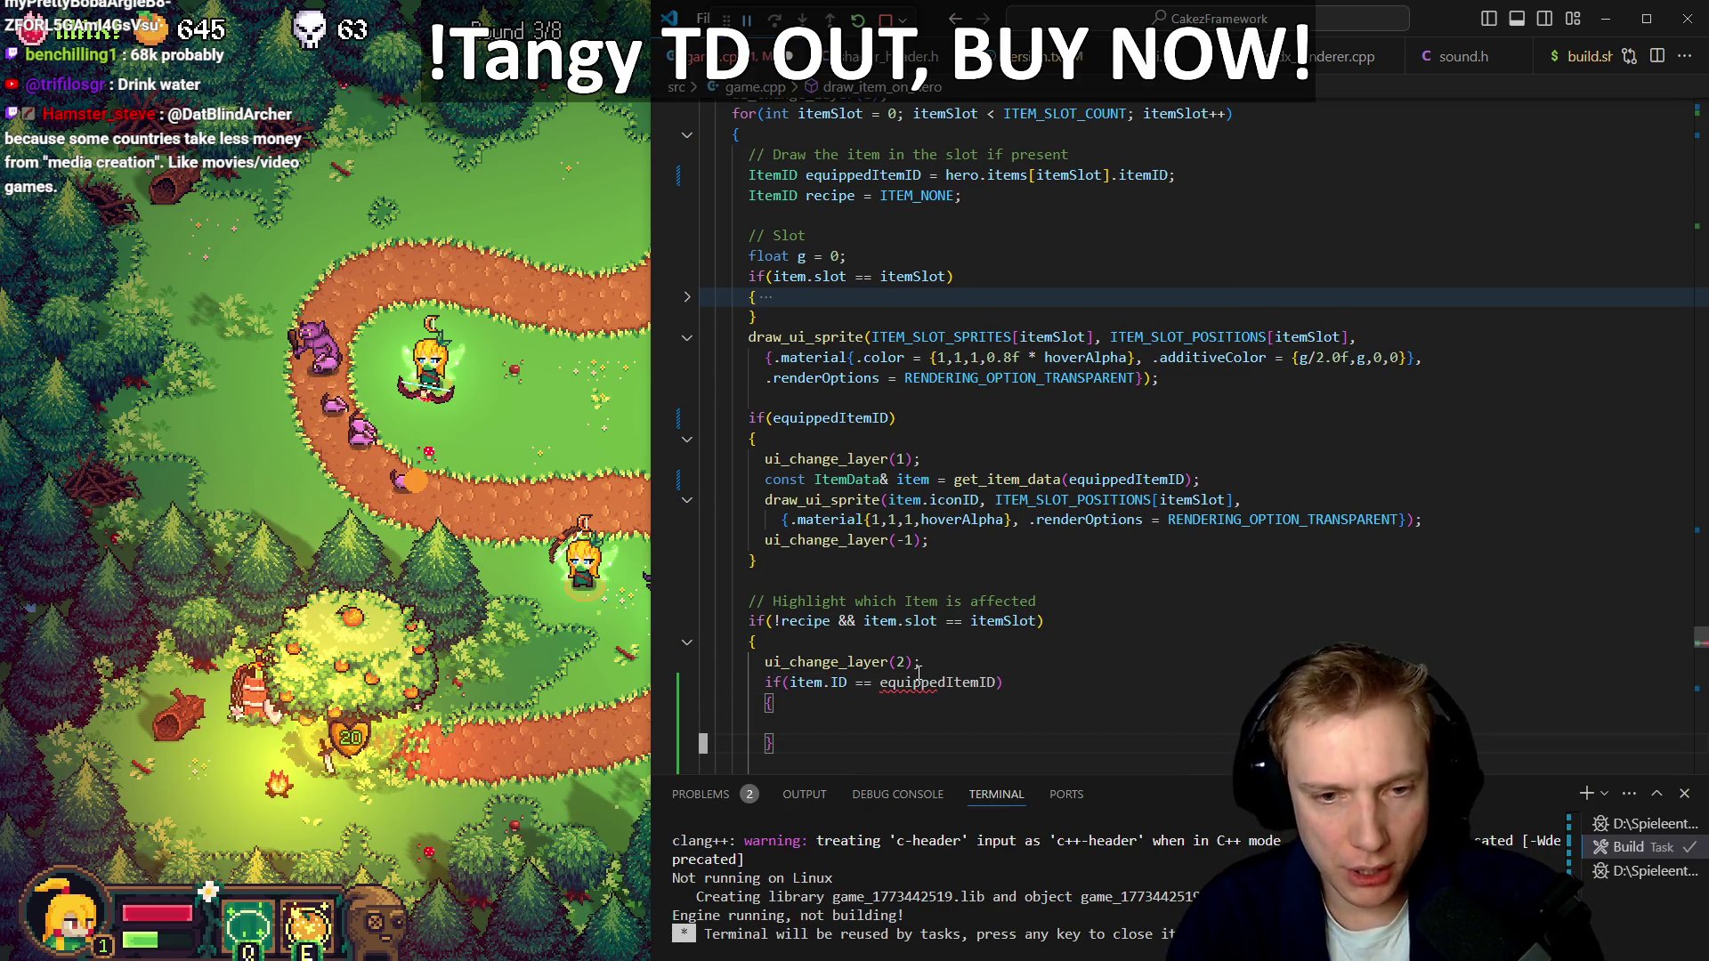
Add darw_ui_text(_(STRING_MAX), ) inside the new if block
{"action": "key", "text": "Up"}
{"action": "key", "text": "Up"}
{"action": "type", "text": "ST"}
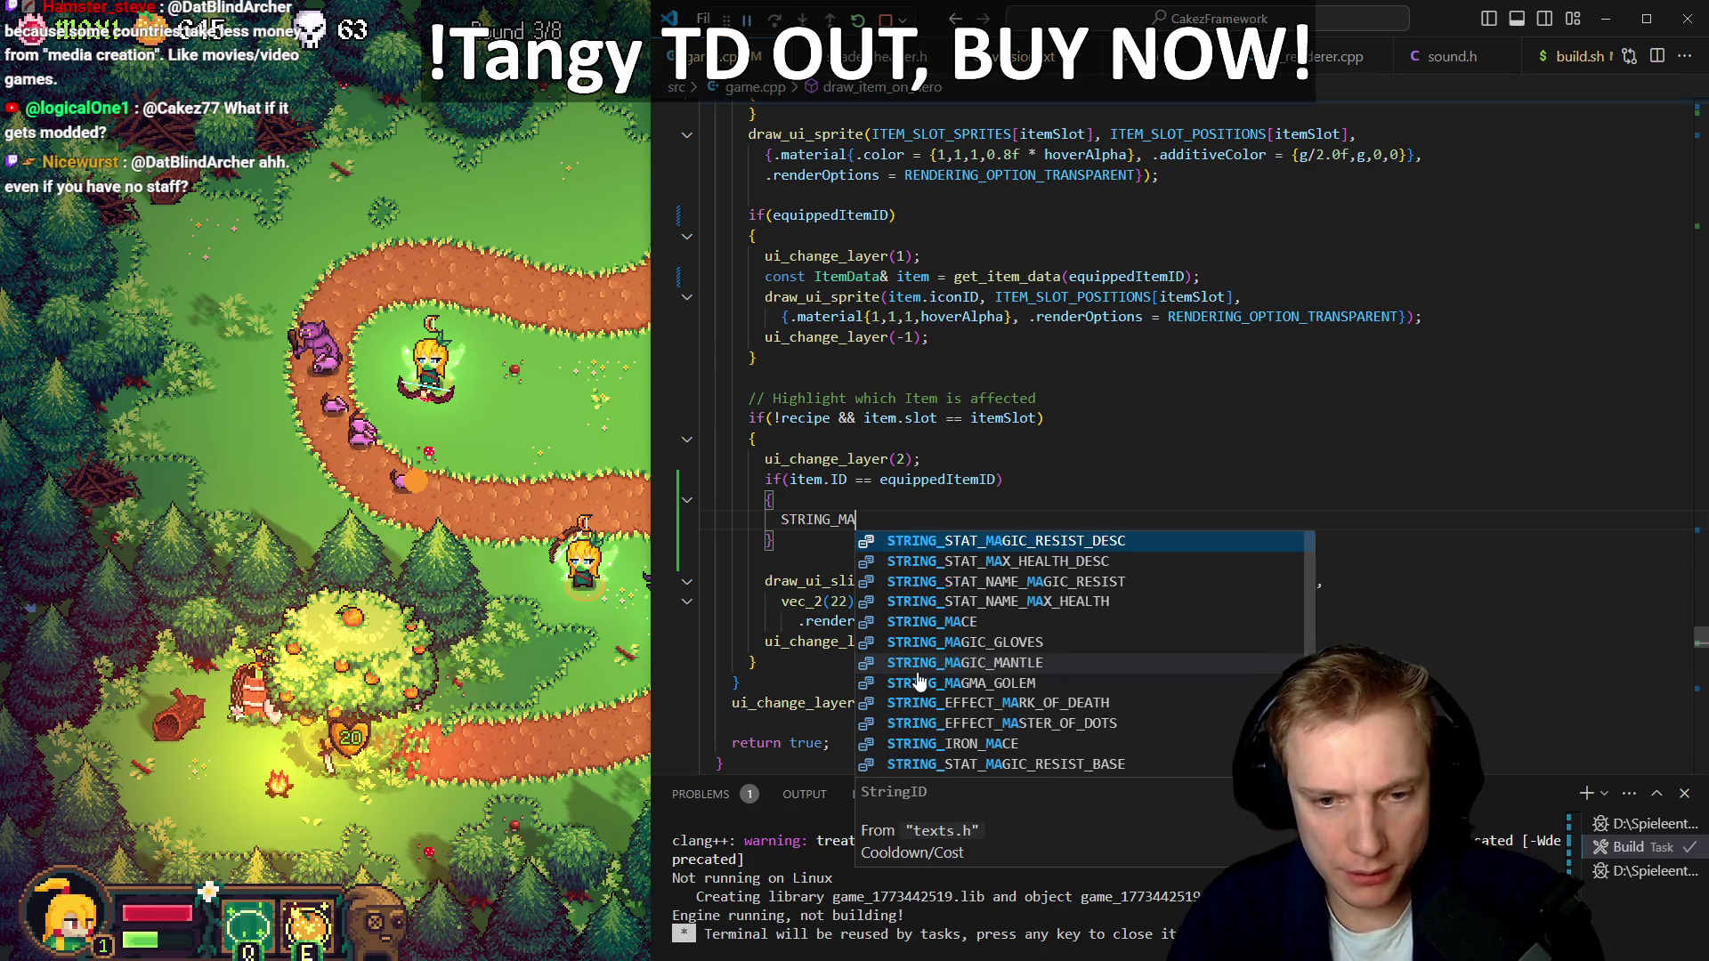
{"action": "key", "text": "Down"}
{"action": "key", "text": "Down"}
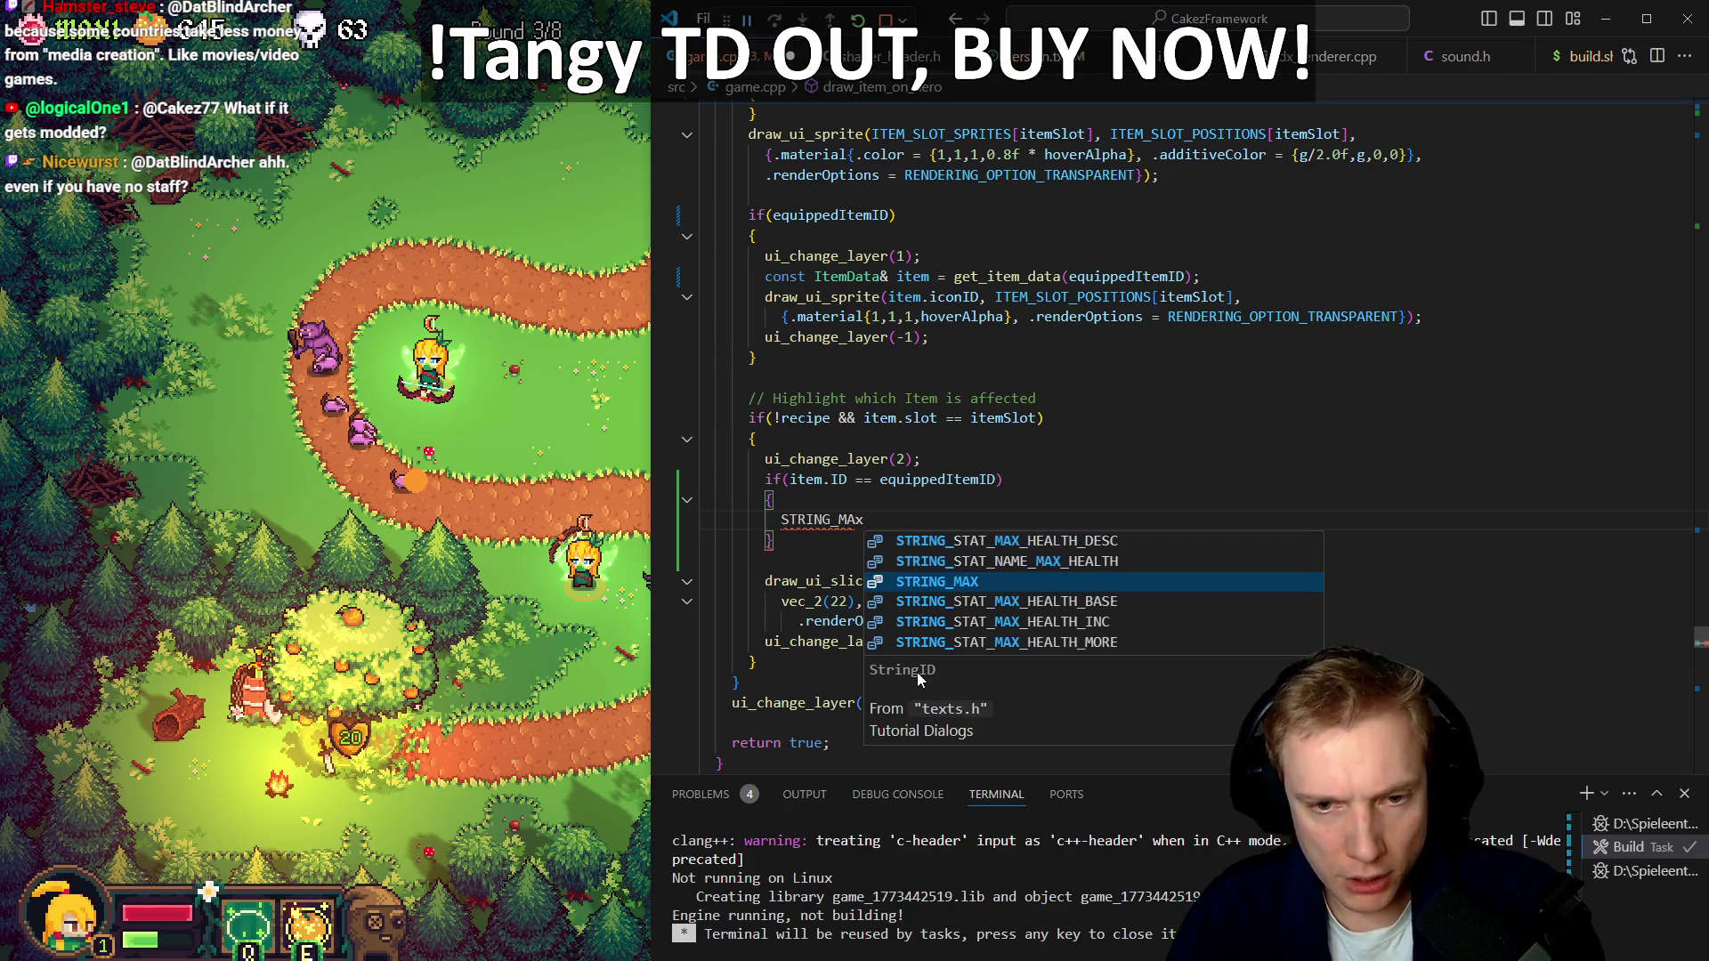
{"action": "key", "text": "Tab"}
{"action": "key", "text": "Home"}
{"action": "type", "text": "darw_ui_text"}
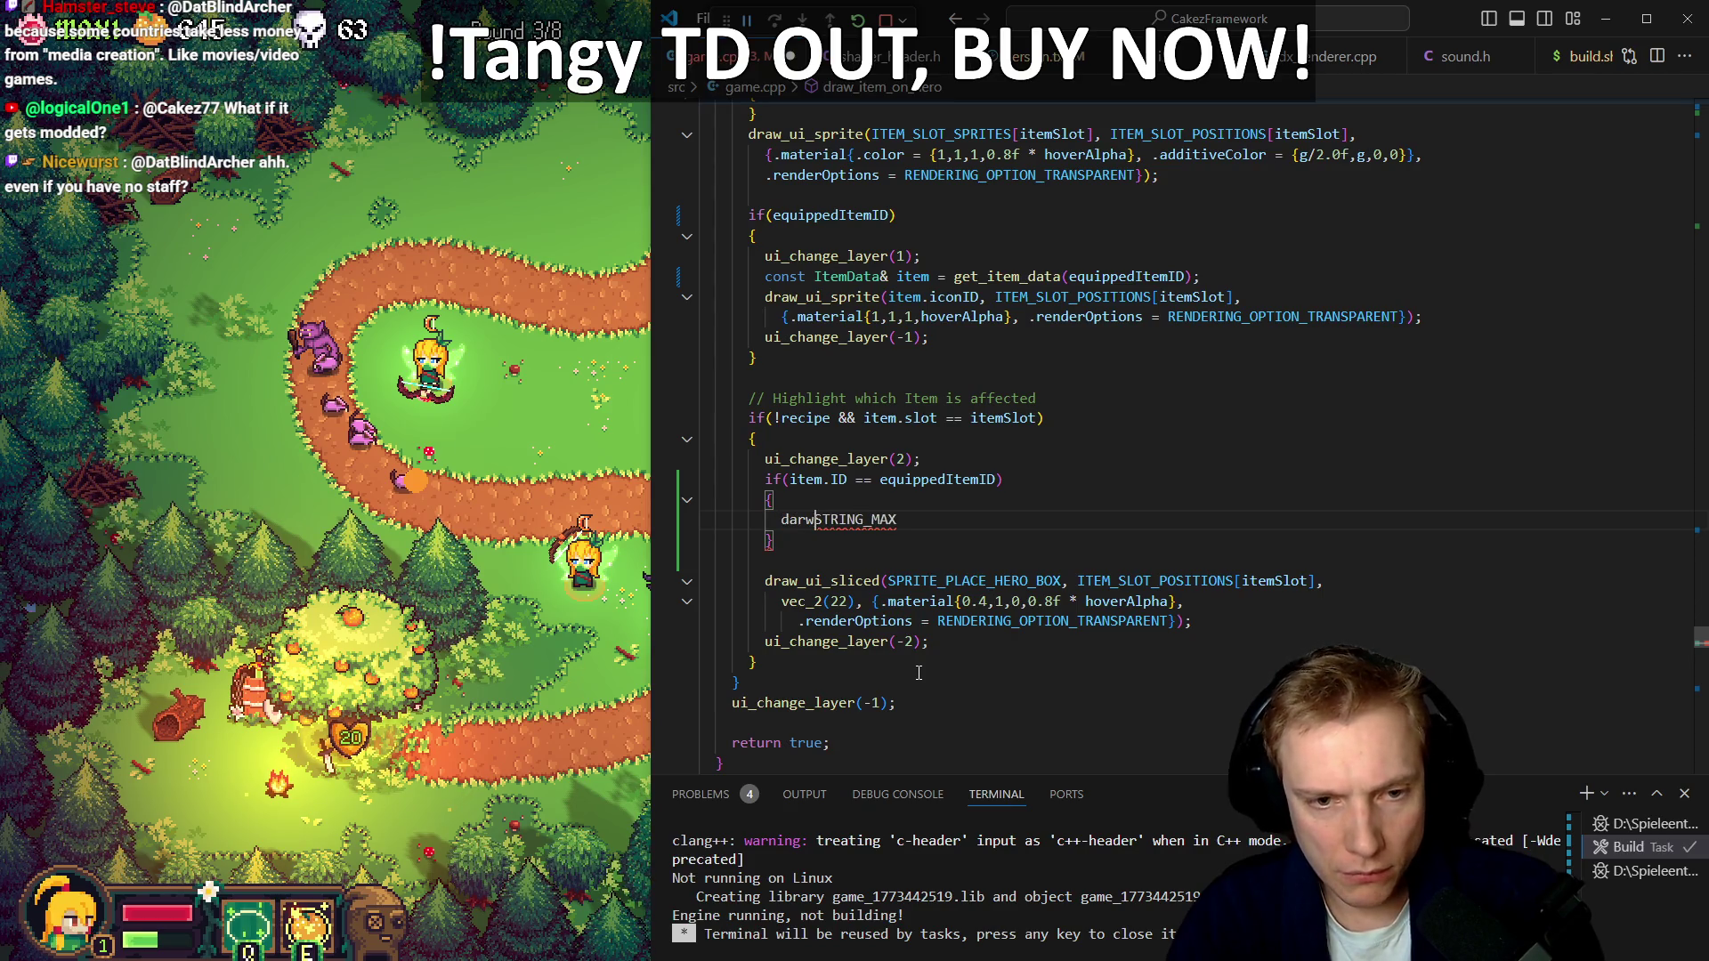
{"action": "type", "text": "(_("}
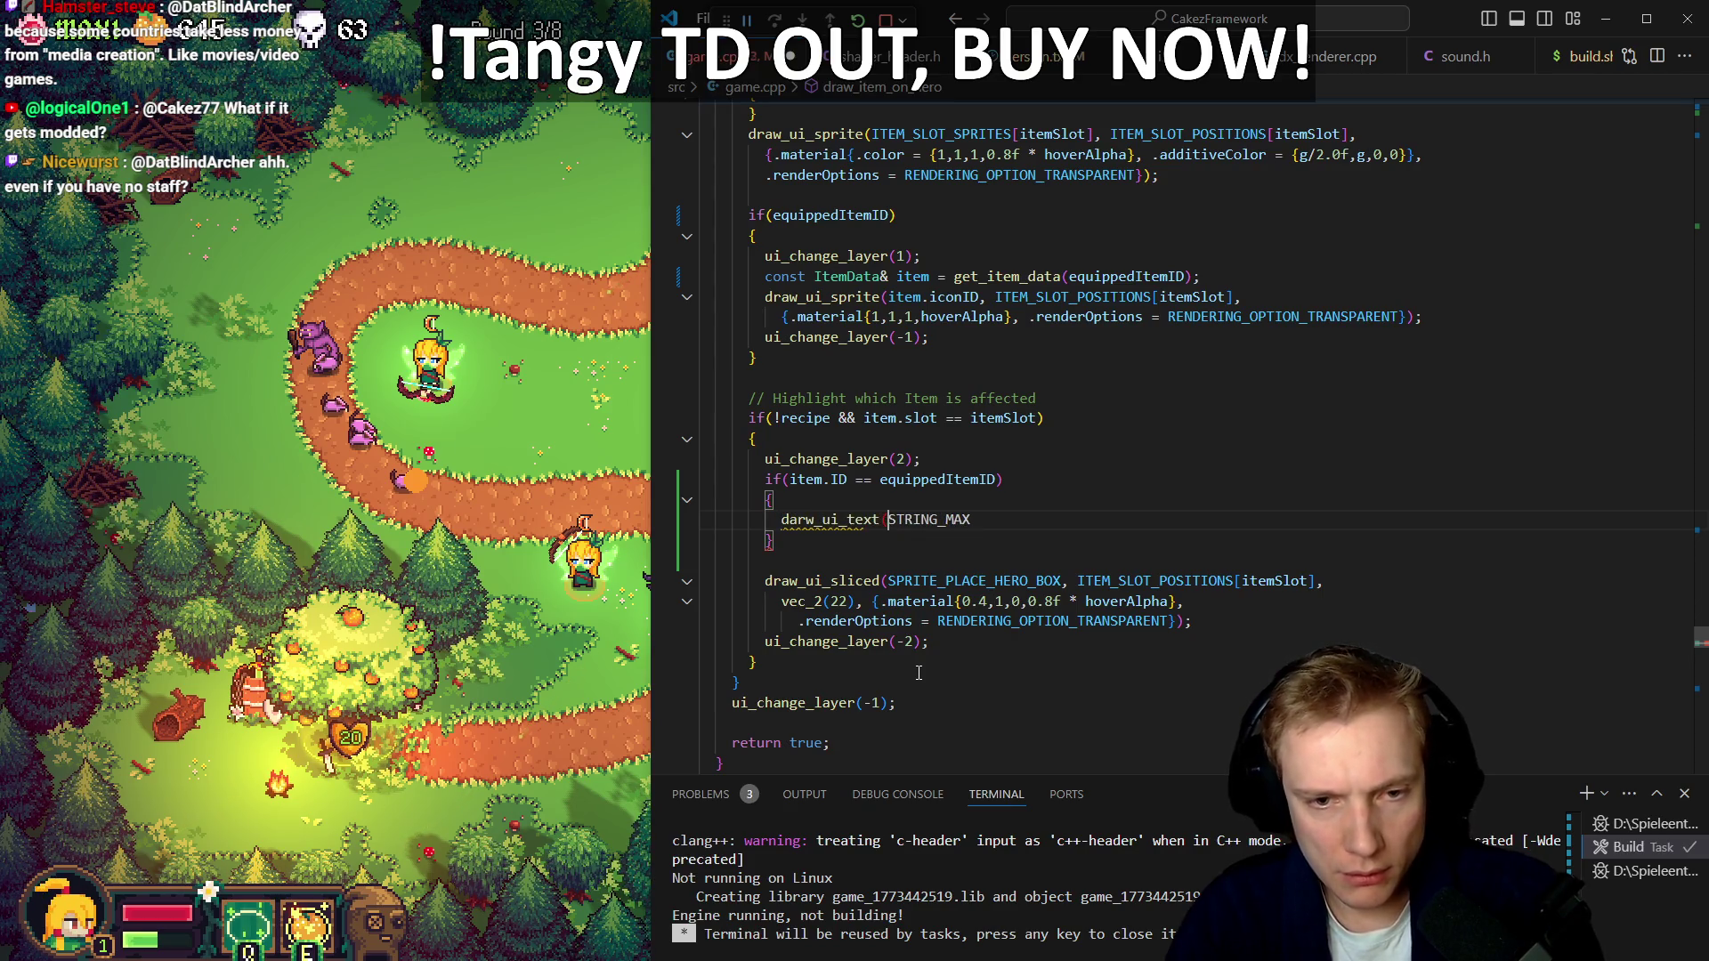
{"action": "key", "text": "End"}
{"action": "type", "text": "),"}
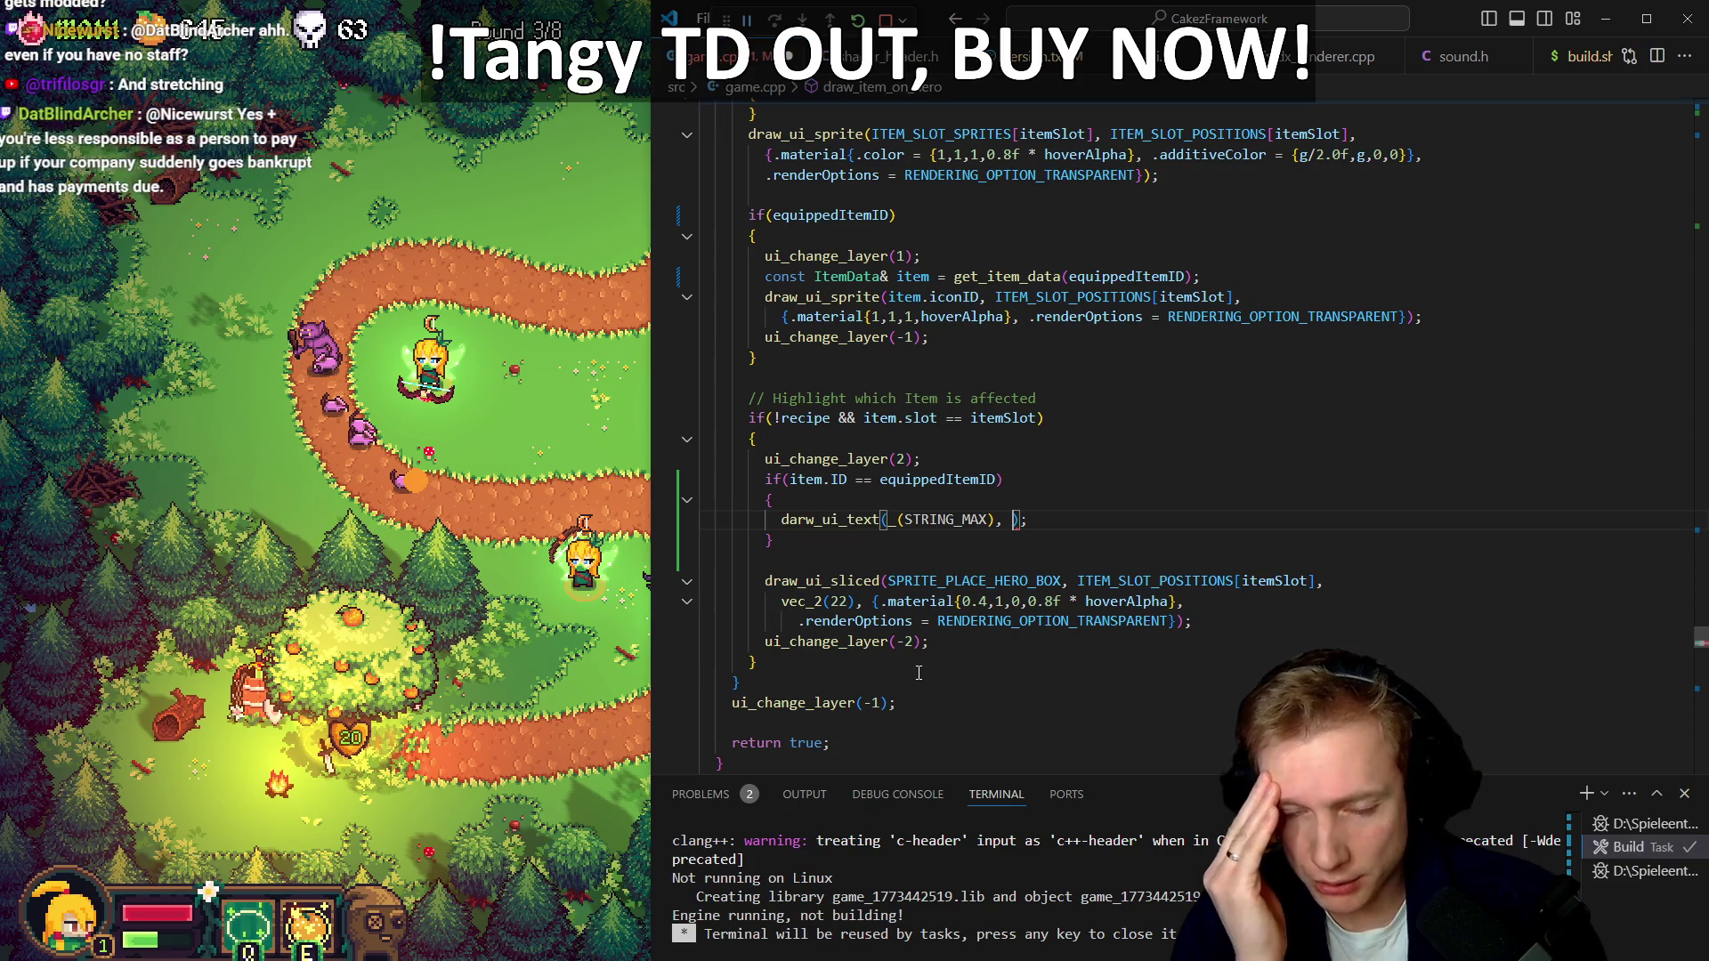
Begin a const Vec2 slotPos line below ui_change_layer(2);
{"action": "key", "text": "Up"}
{"action": "key", "text": "Up"}
{"action": "key", "text": "Up"}
{"action": "key", "text": "Home"}
{"action": "key", "text": "End"}
{"action": "key", "text": "Return"}
{"action": "type", "text": "const Vec2 "}
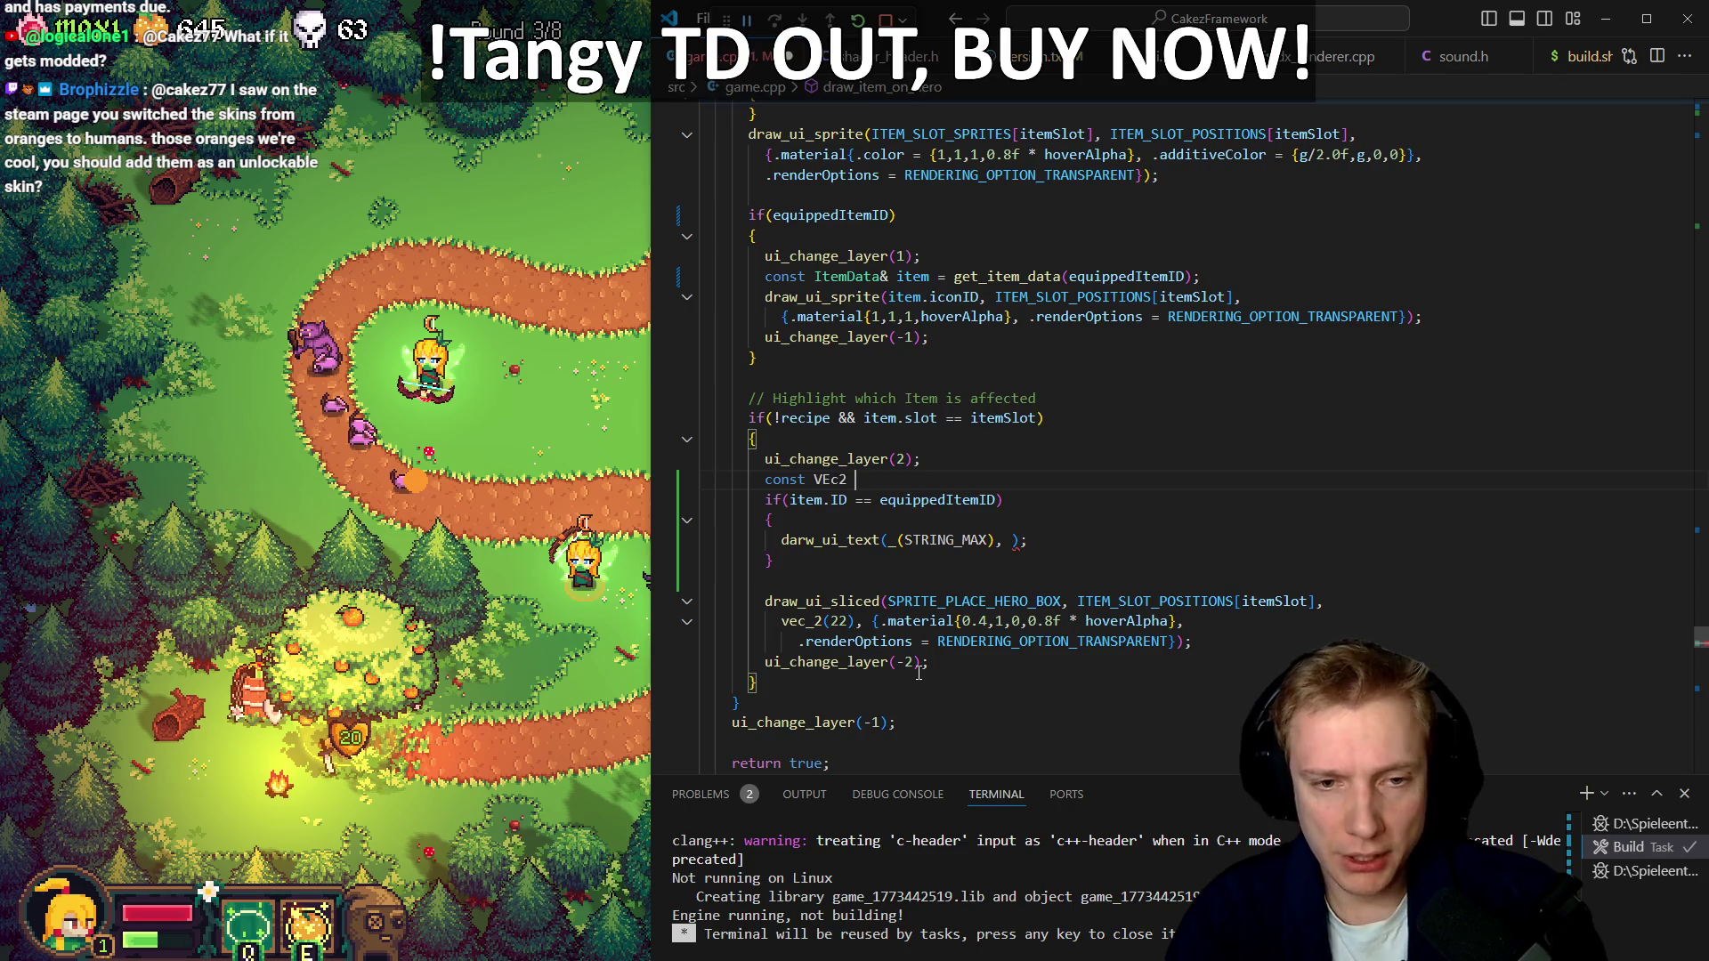
{"action": "type", "text": "sl"}
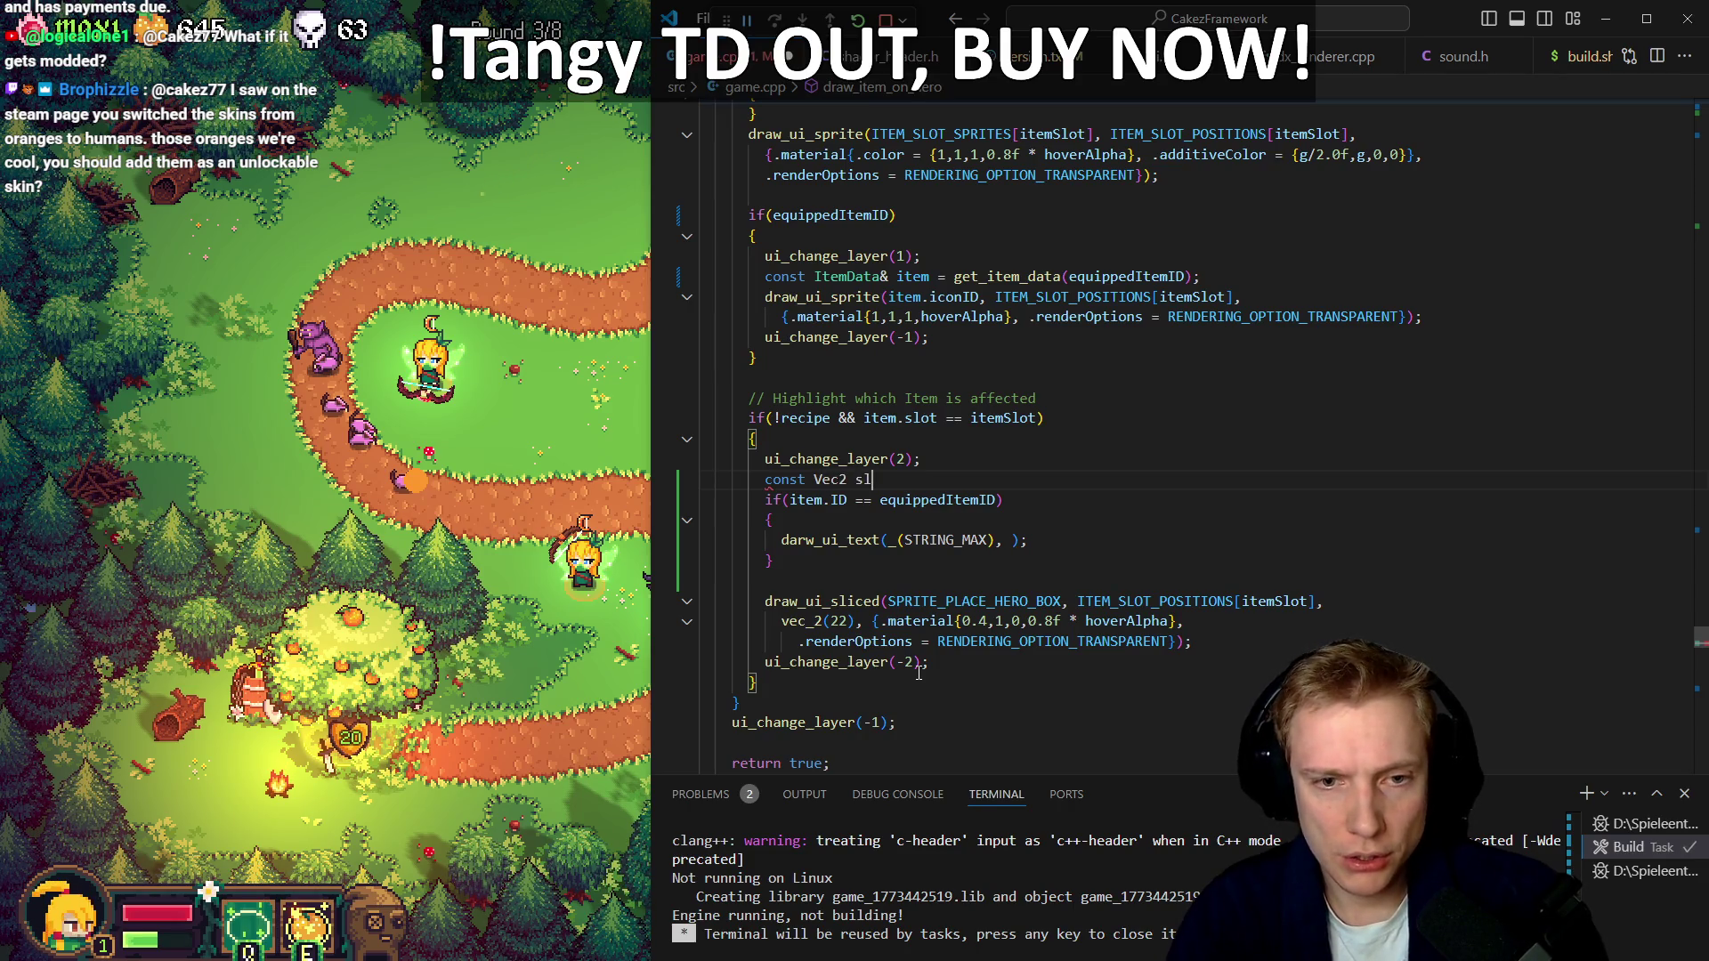
{"action": "type", "text": "otPos"}
Move ITEM_SLOT_POSITIONS[itemSlot] out of draw_ui_sliced into the slotPos declaration
{"action": "key", "text": "Down"}
{"action": "key", "text": "Down"}
{"action": "key", "text": "Down"}
{"action": "key", "text": "Up"}
{"action": "key", "text": "End"}
{"action": "key", "text": "Left"}
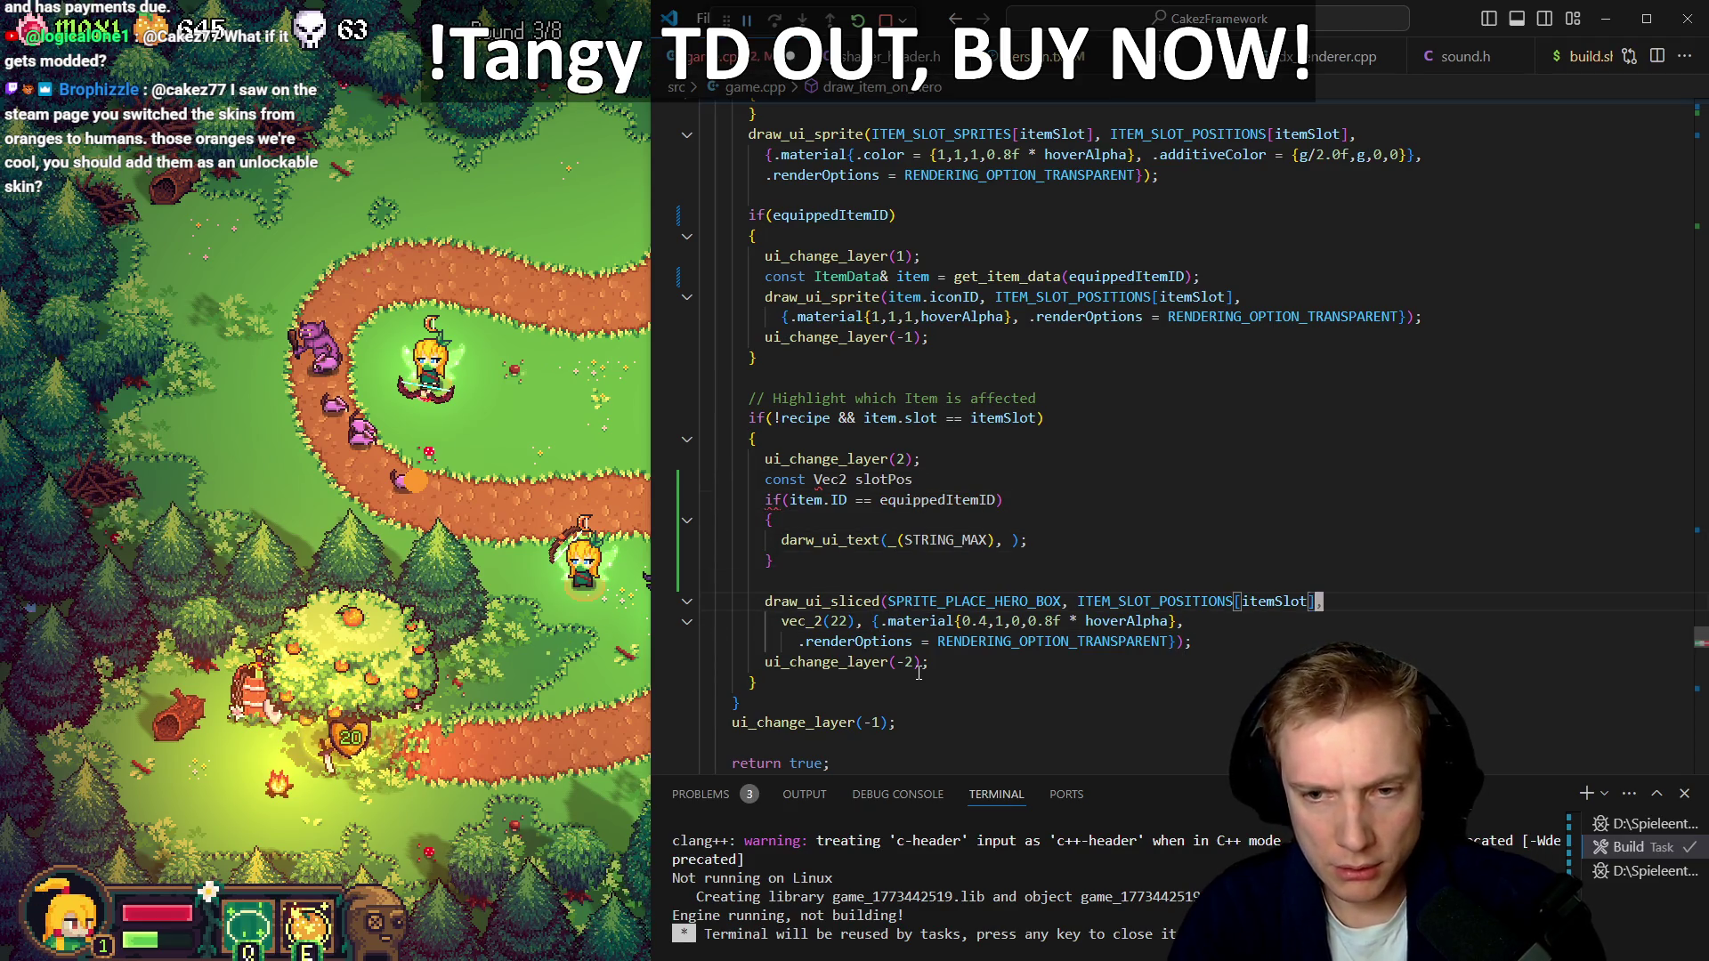
{"action": "key", "text": "shift+alt+Right"}
{"action": "key", "text": "shift+alt+Right"}
{"action": "key", "text": "shift+alt+Right"}
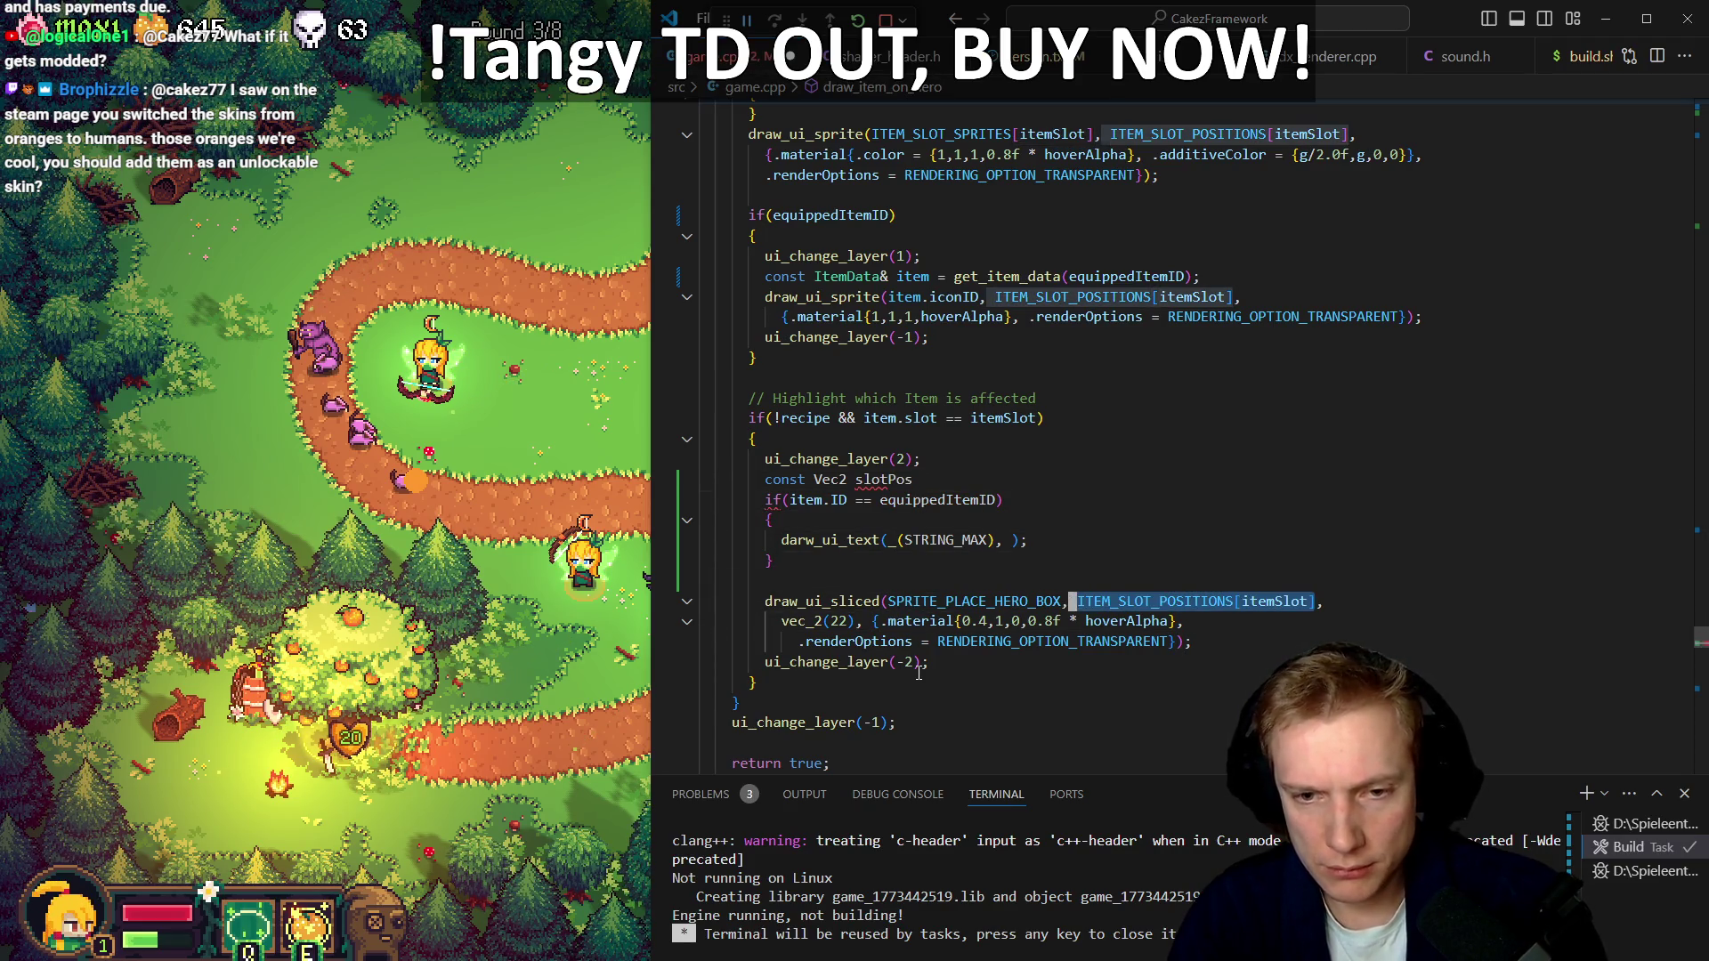
{"action": "key", "text": "BackSpace"}
{"action": "key", "text": "Up"}
{"action": "key", "text": "Up"}
{"action": "key", "text": "Up"}
{"action": "key", "text": "Up"}
{"action": "key", "text": "End"}
Pass slotPos to darw_ui_text and clean up draw_ui_sliced's emptied argument
{"action": "key", "text": "Up"}
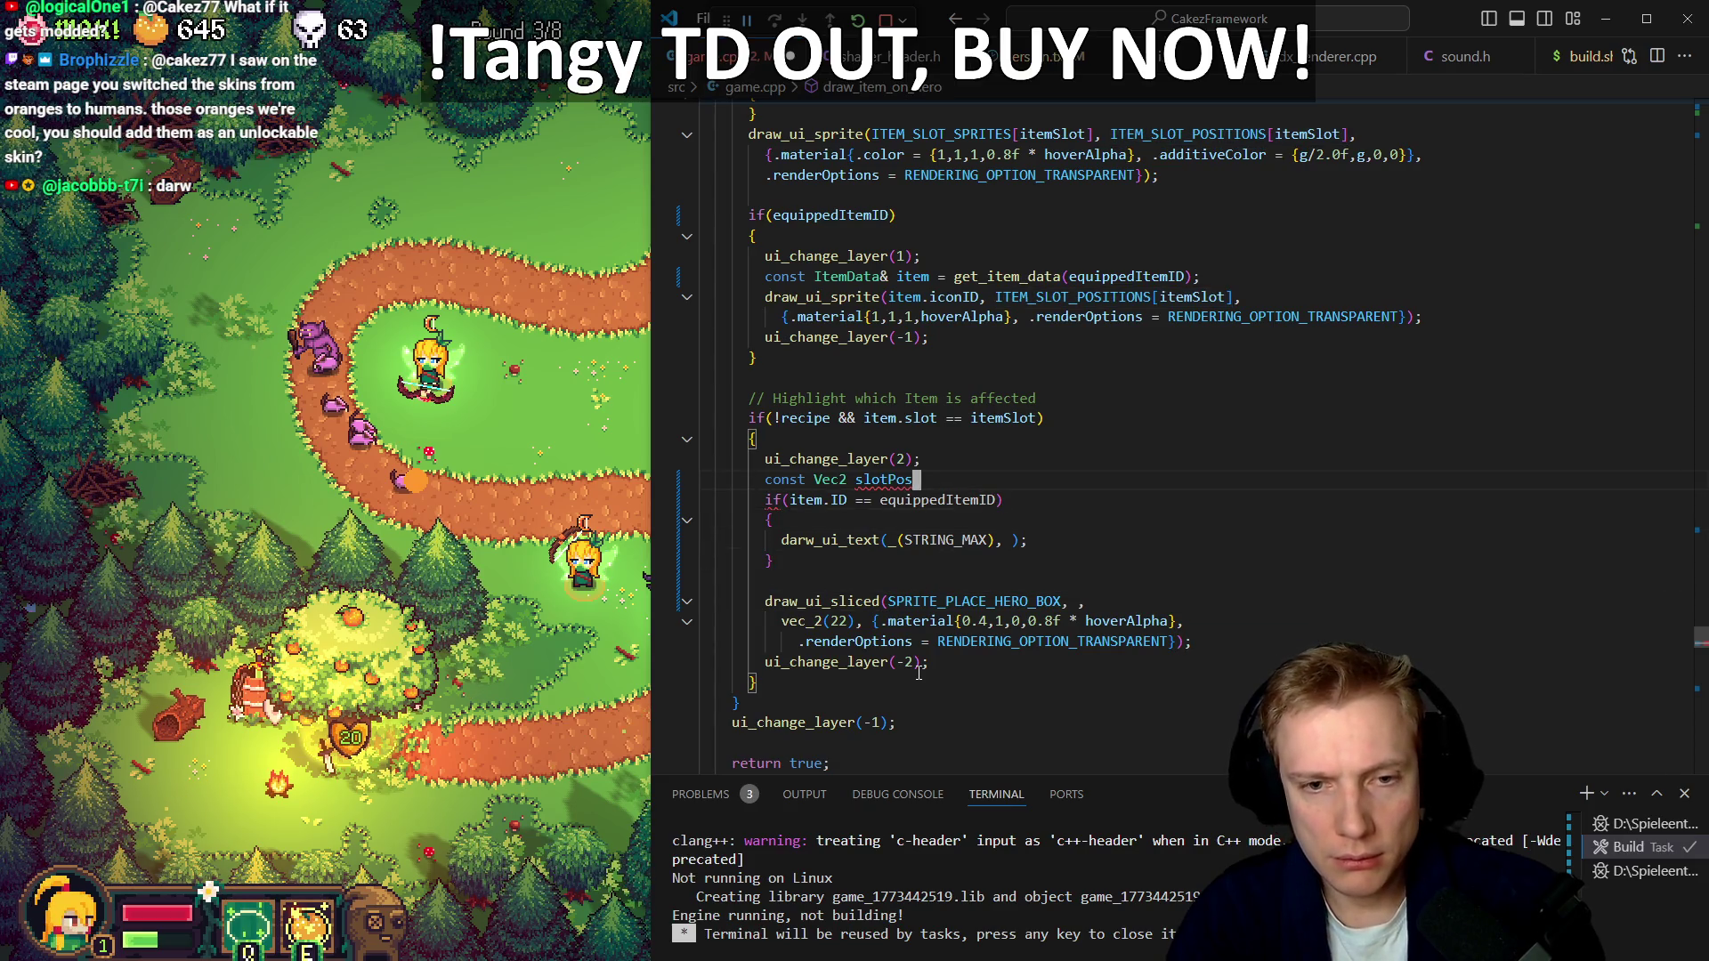
{"action": "type", "text": "ITEM_SLOT_POSITIONS[itemSlot]"}
{"action": "type", "text": ";"}
{"action": "key", "text": "Down"}
{"action": "key", "text": "Down"}
{"action": "key", "text": "Down"}
{"action": "key", "text": "Up"}
{"action": "key", "text": "End"}
{"action": "key", "text": "Left"}
{"action": "key", "text": "Left"}
{"action": "type", "text": "slotPOos"}
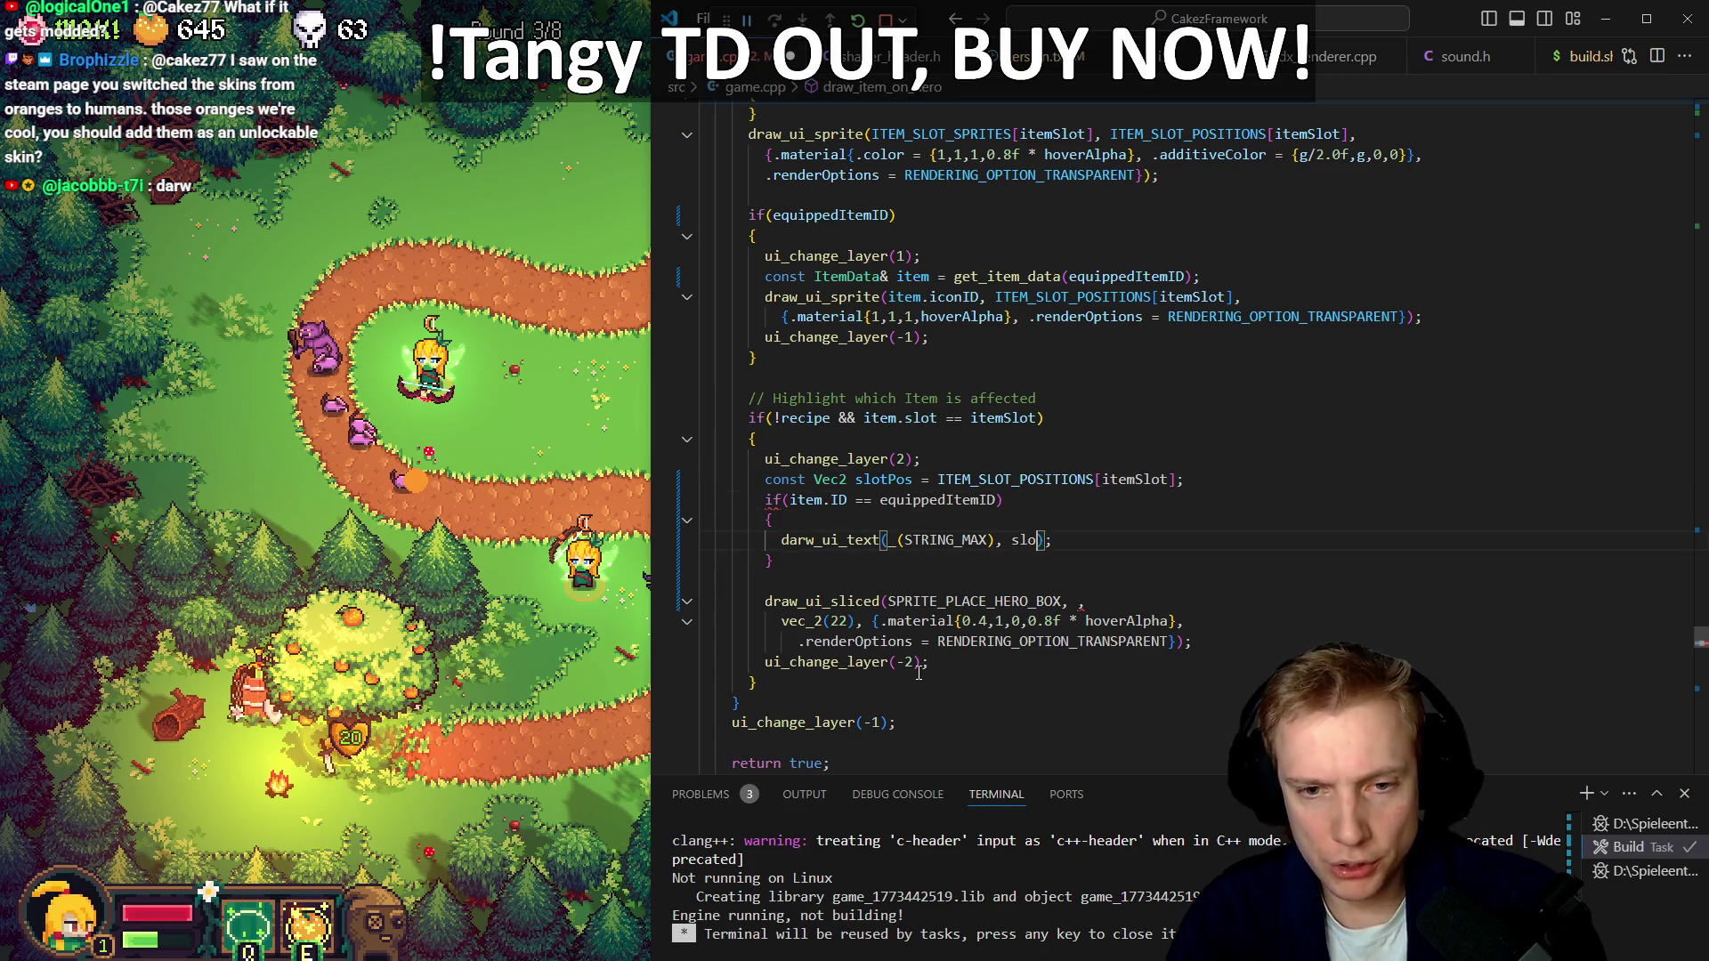
{"action": "key", "text": "Down"}
{"action": "key", "text": "Down"}
{"action": "key", "text": "Down"}
{"action": "key", "text": "End"}
{"action": "key", "text": "Left"}
{"action": "key", "text": "BackSpace"}
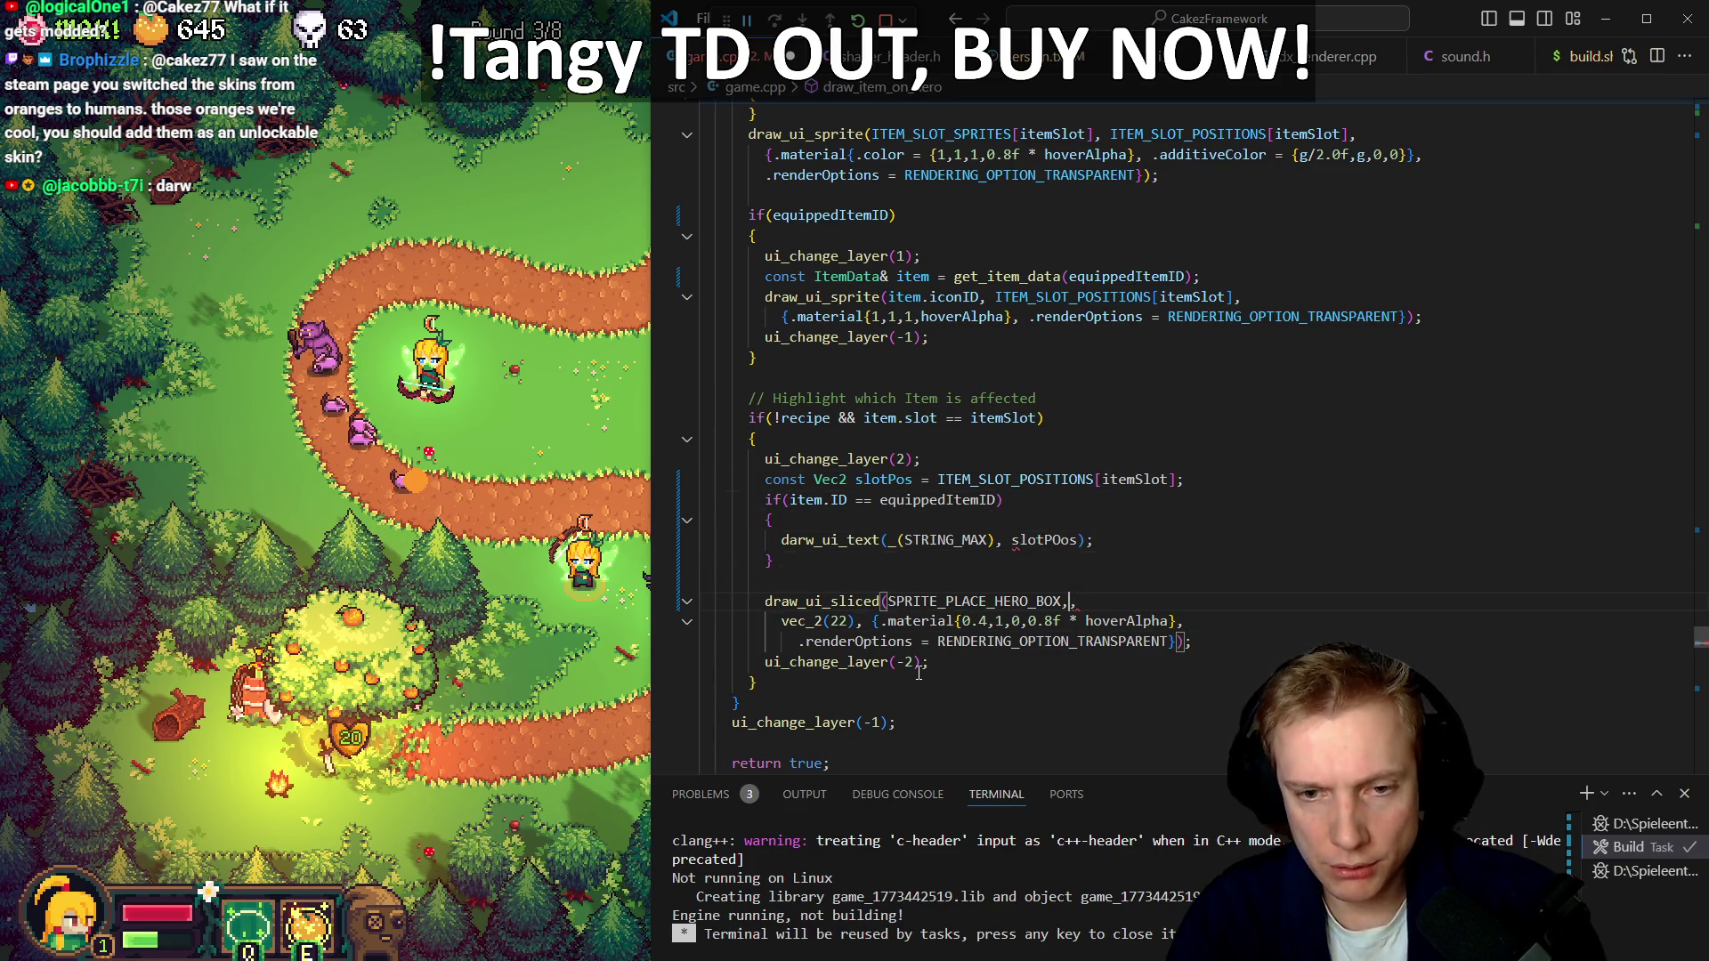
Fix the slotPOos typo, add {.renderOptions = outline_tex} to darw_ui_text, and stop debugging
{"action": "key", "text": "Up"}
{"action": "key", "text": "Up"}
{"action": "key", "text": "Up"}
{"action": "key", "text": "Left"}
{"action": "key", "text": "Left"}
{"action": "key", "text": "ctrl+BackSpace"}
{"action": "type", "text": "slotPos"}
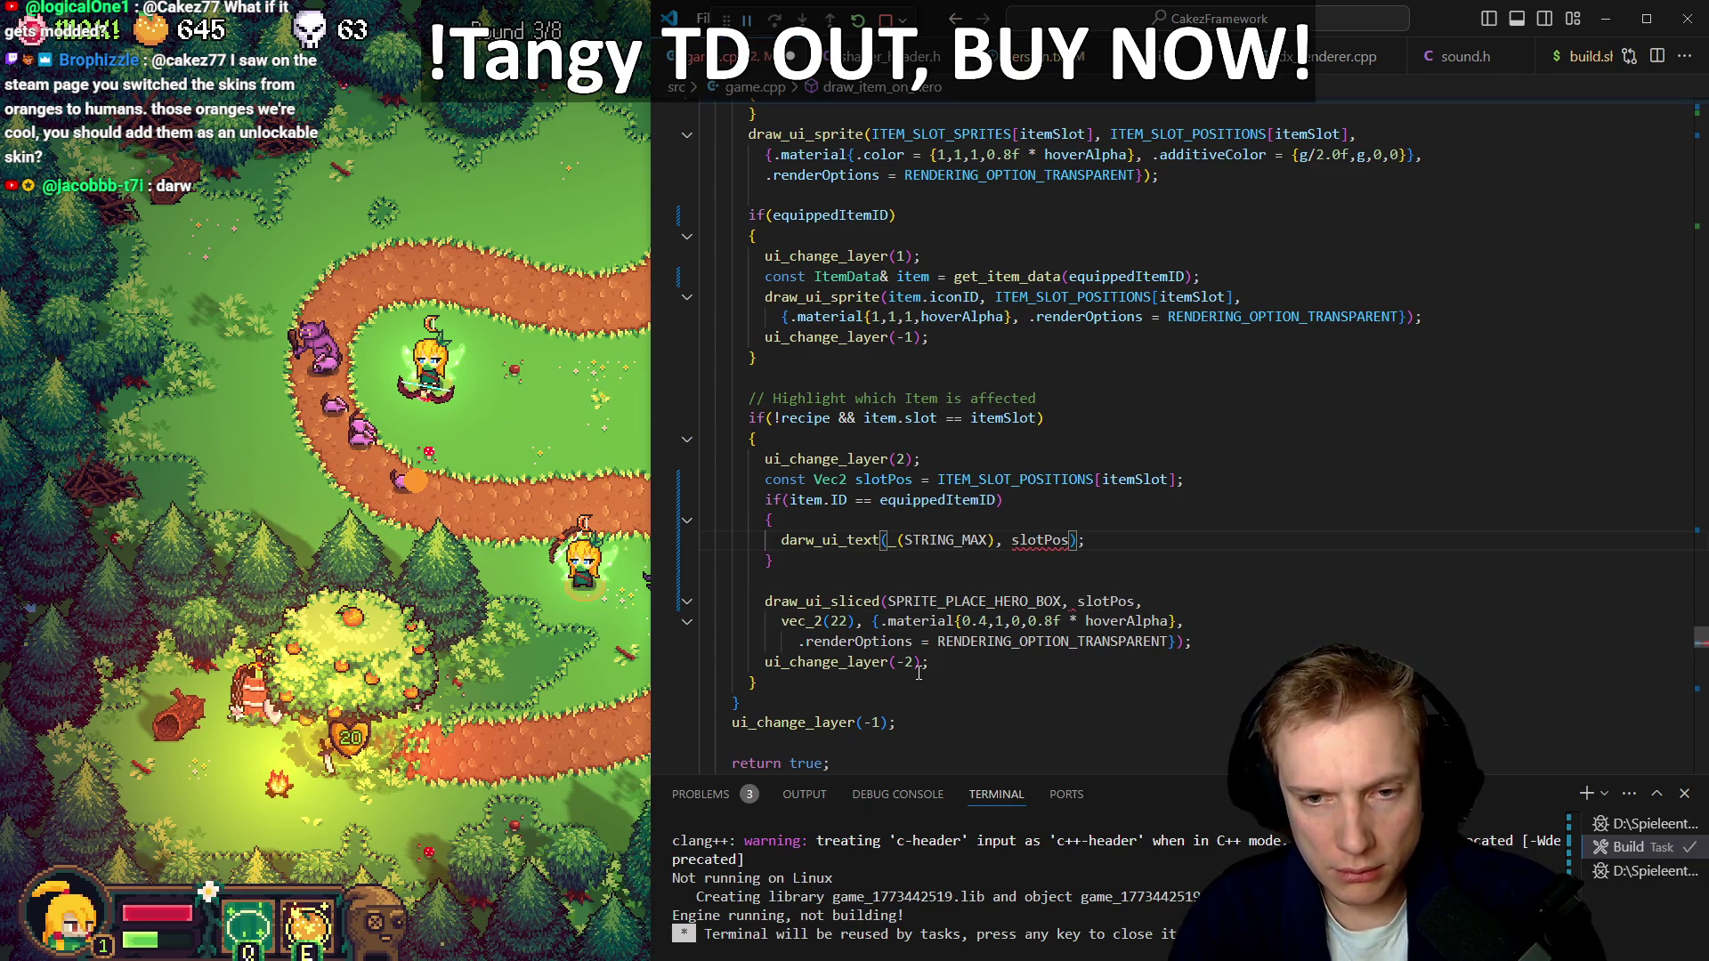
{"action": "key", "text": "End"}
{"action": "type", "text": ", "}
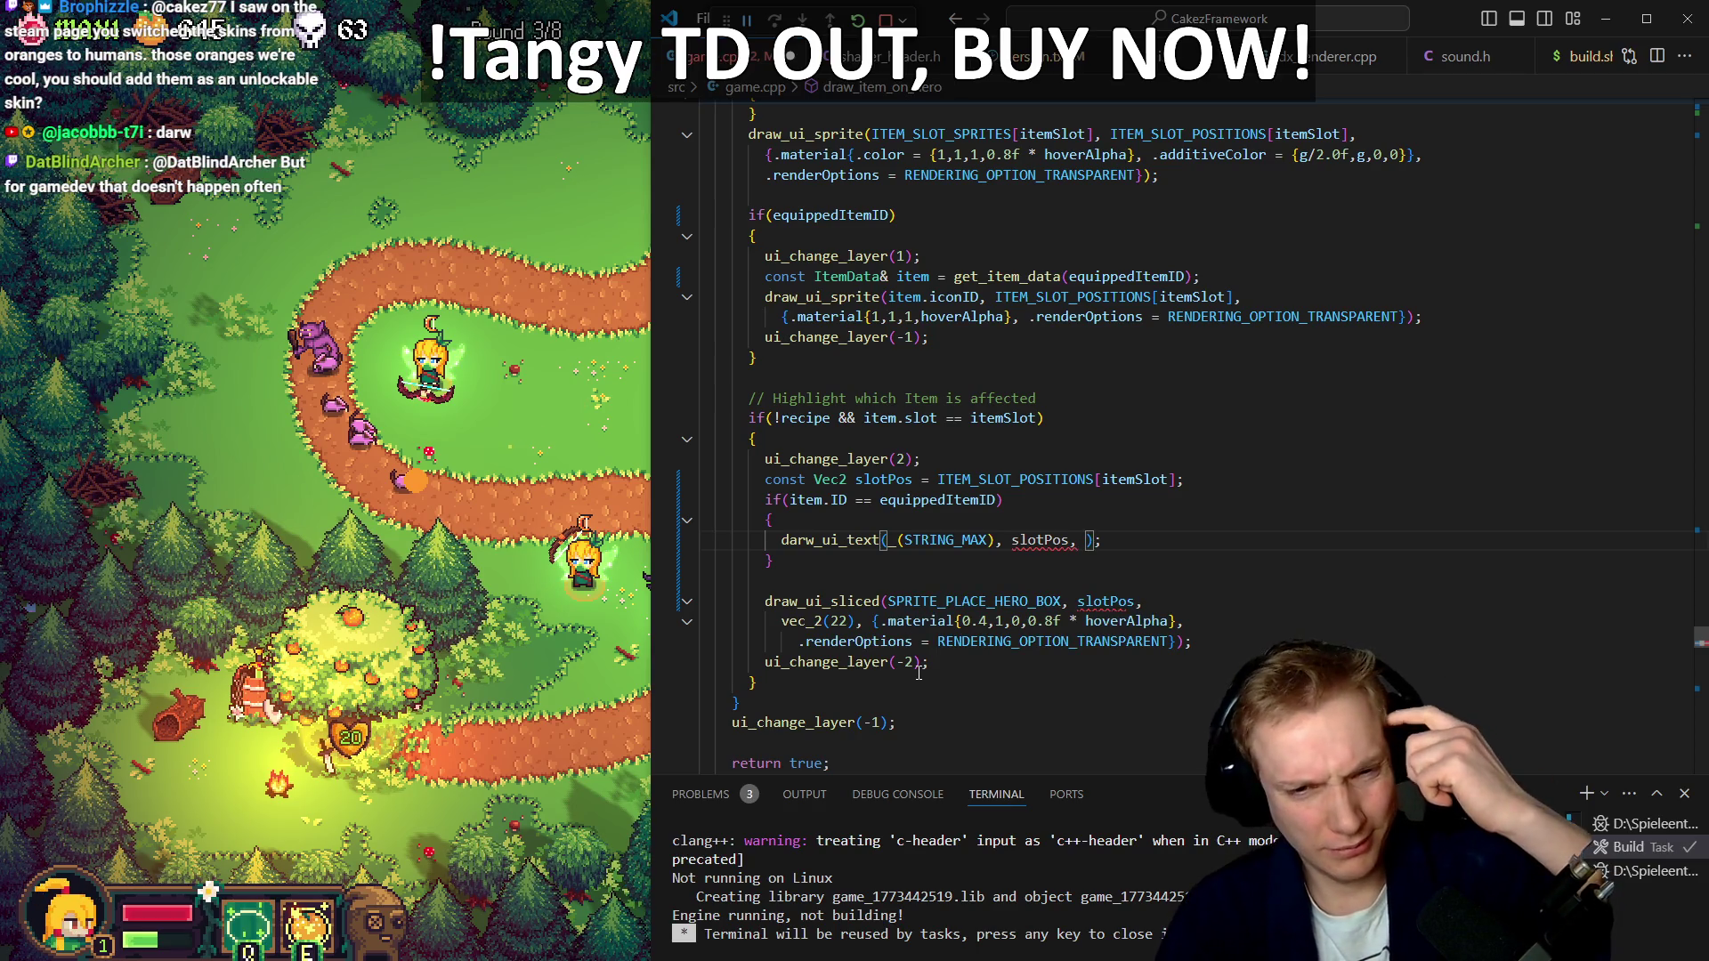
{"action": "type", "text": "{.render"}
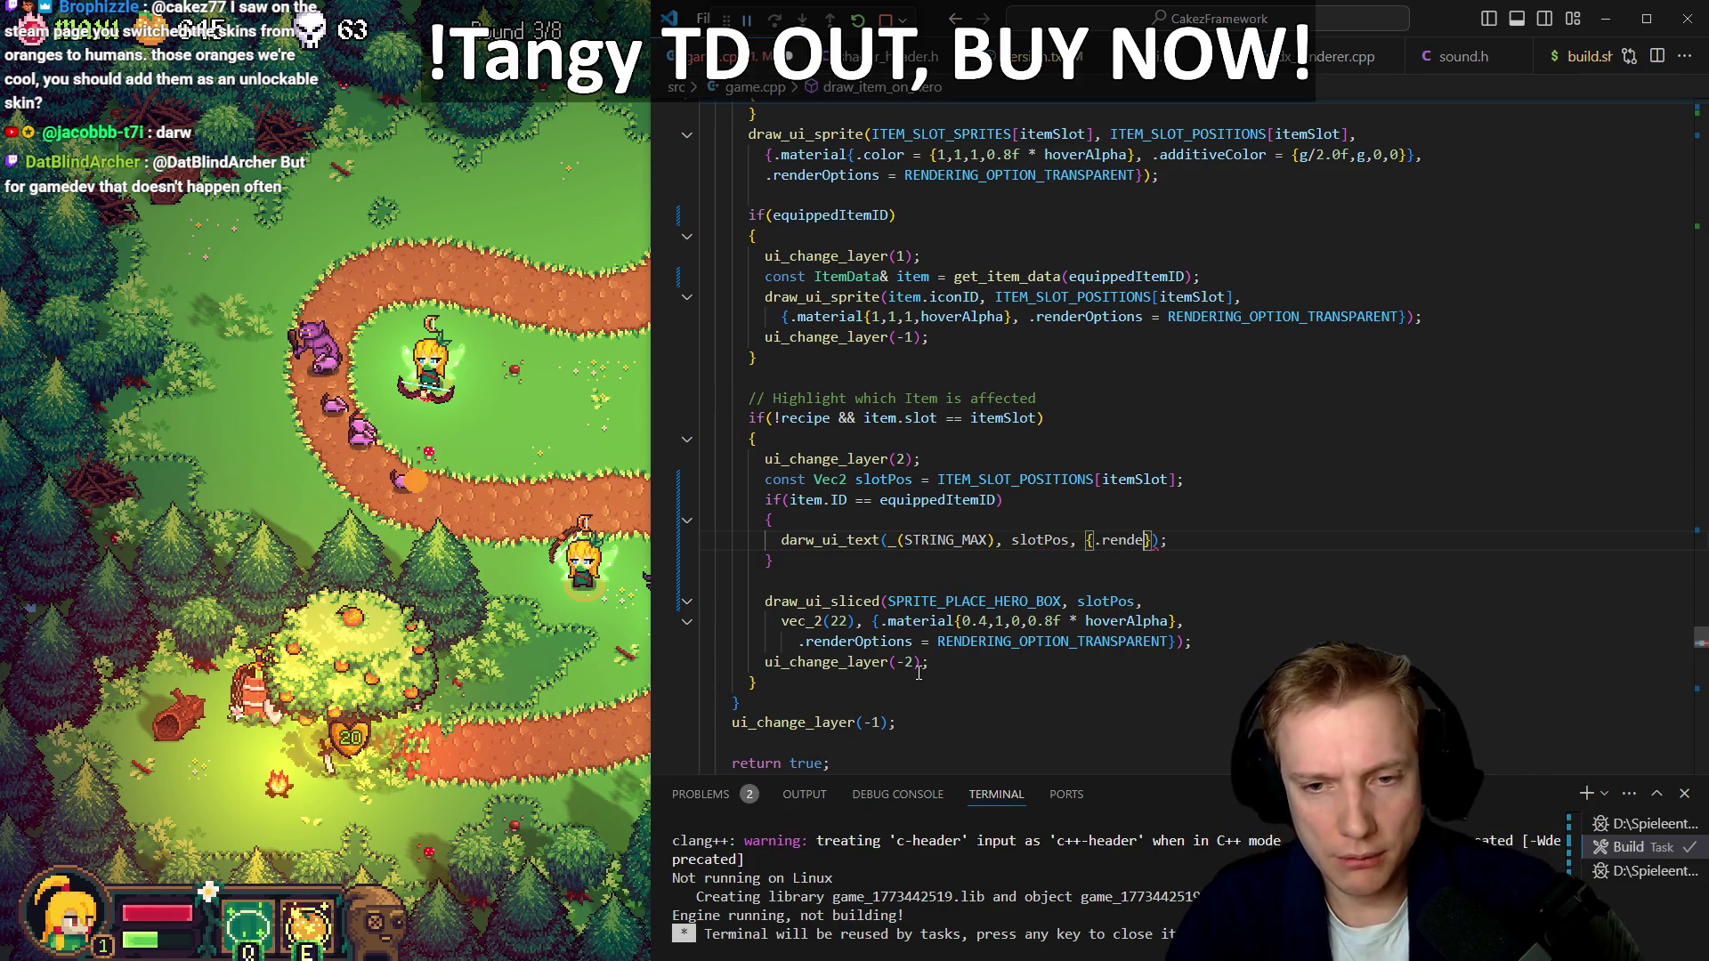
{"action": "type", "text": "Options = out"}
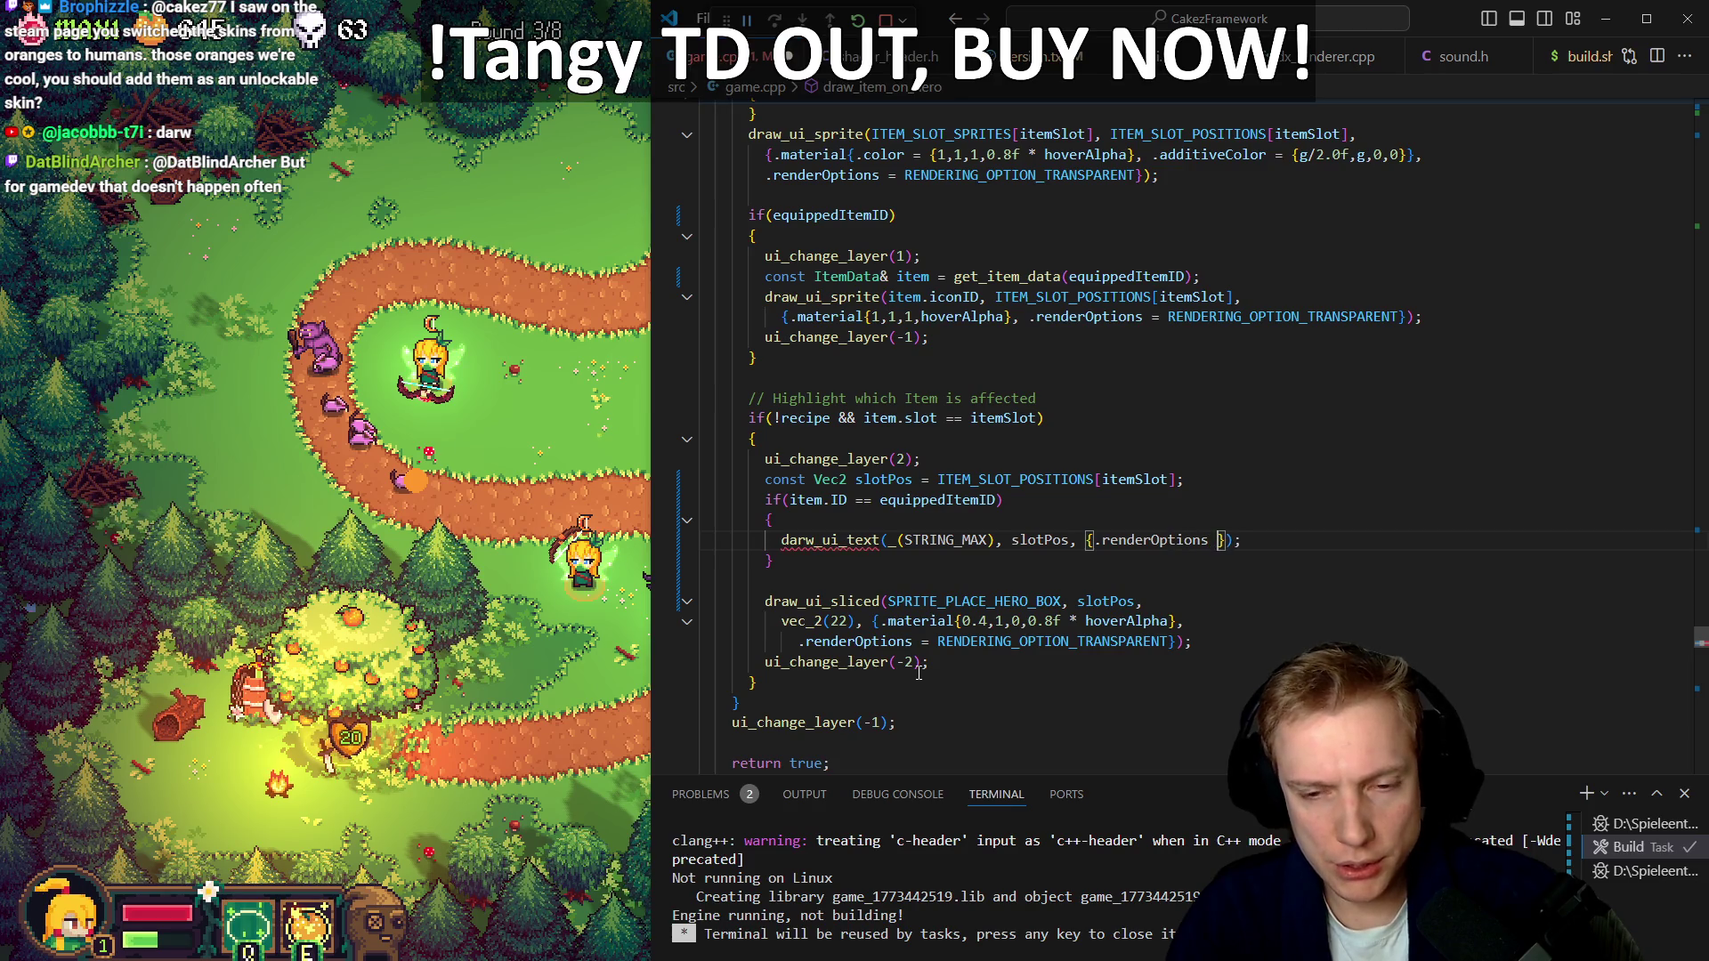
{"action": "type", "text": "line_tex"}
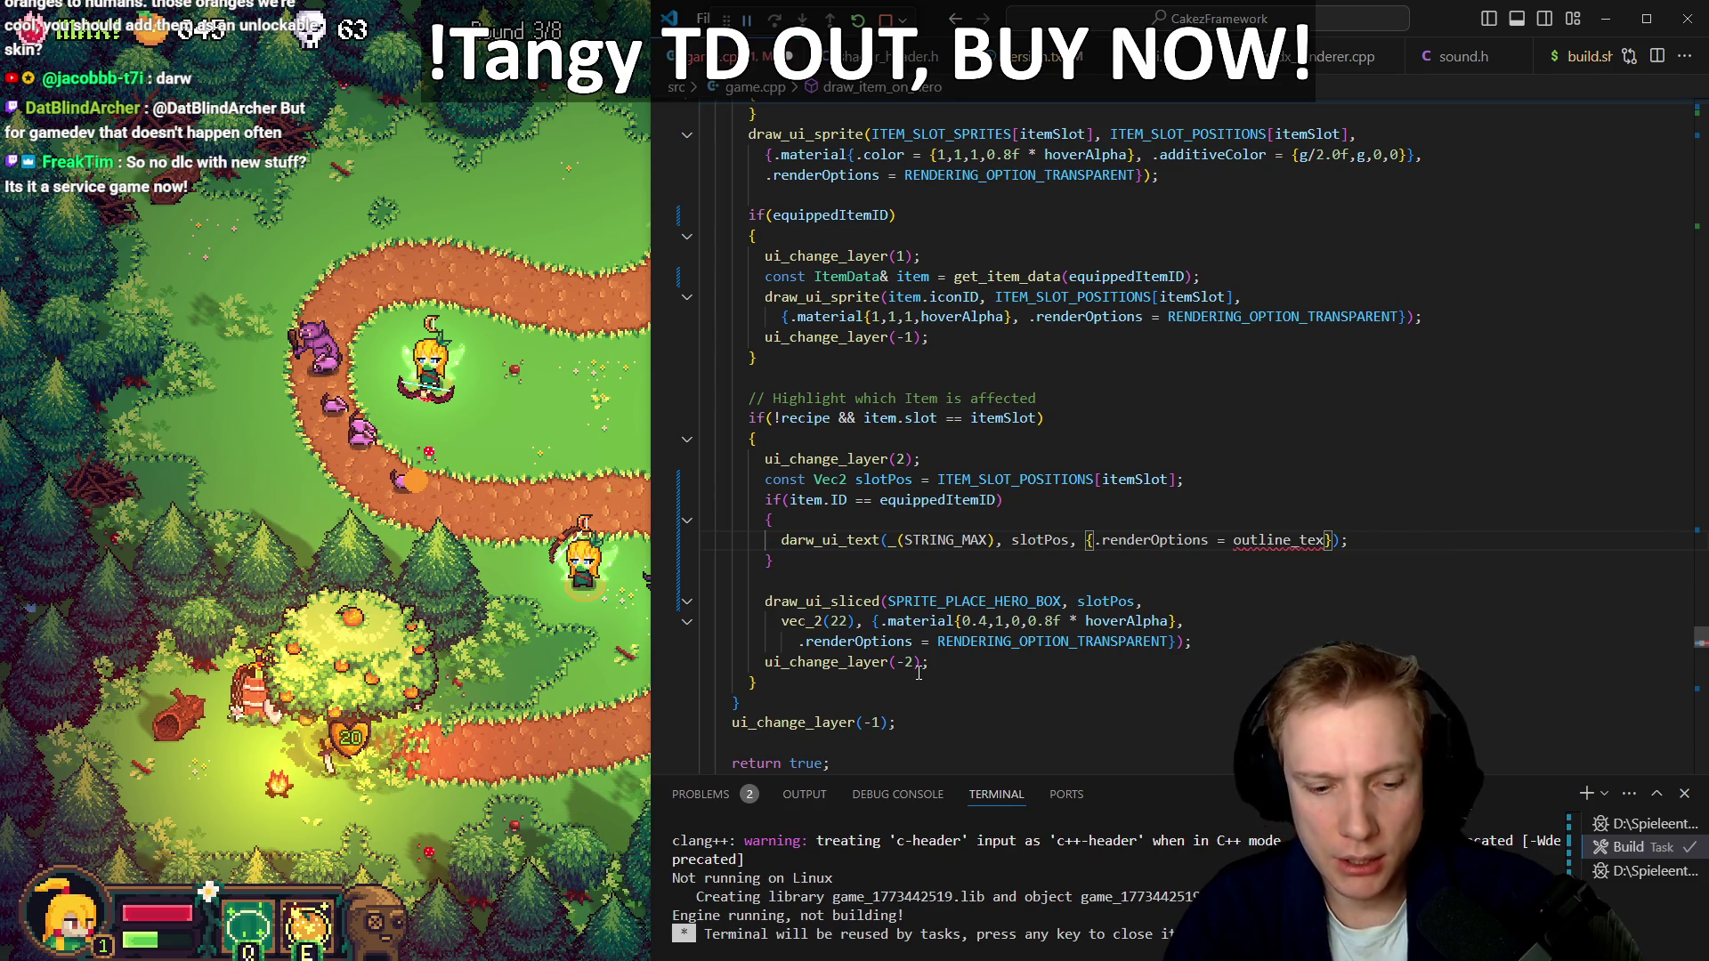
{"action": "key", "text": "shift+F5"}
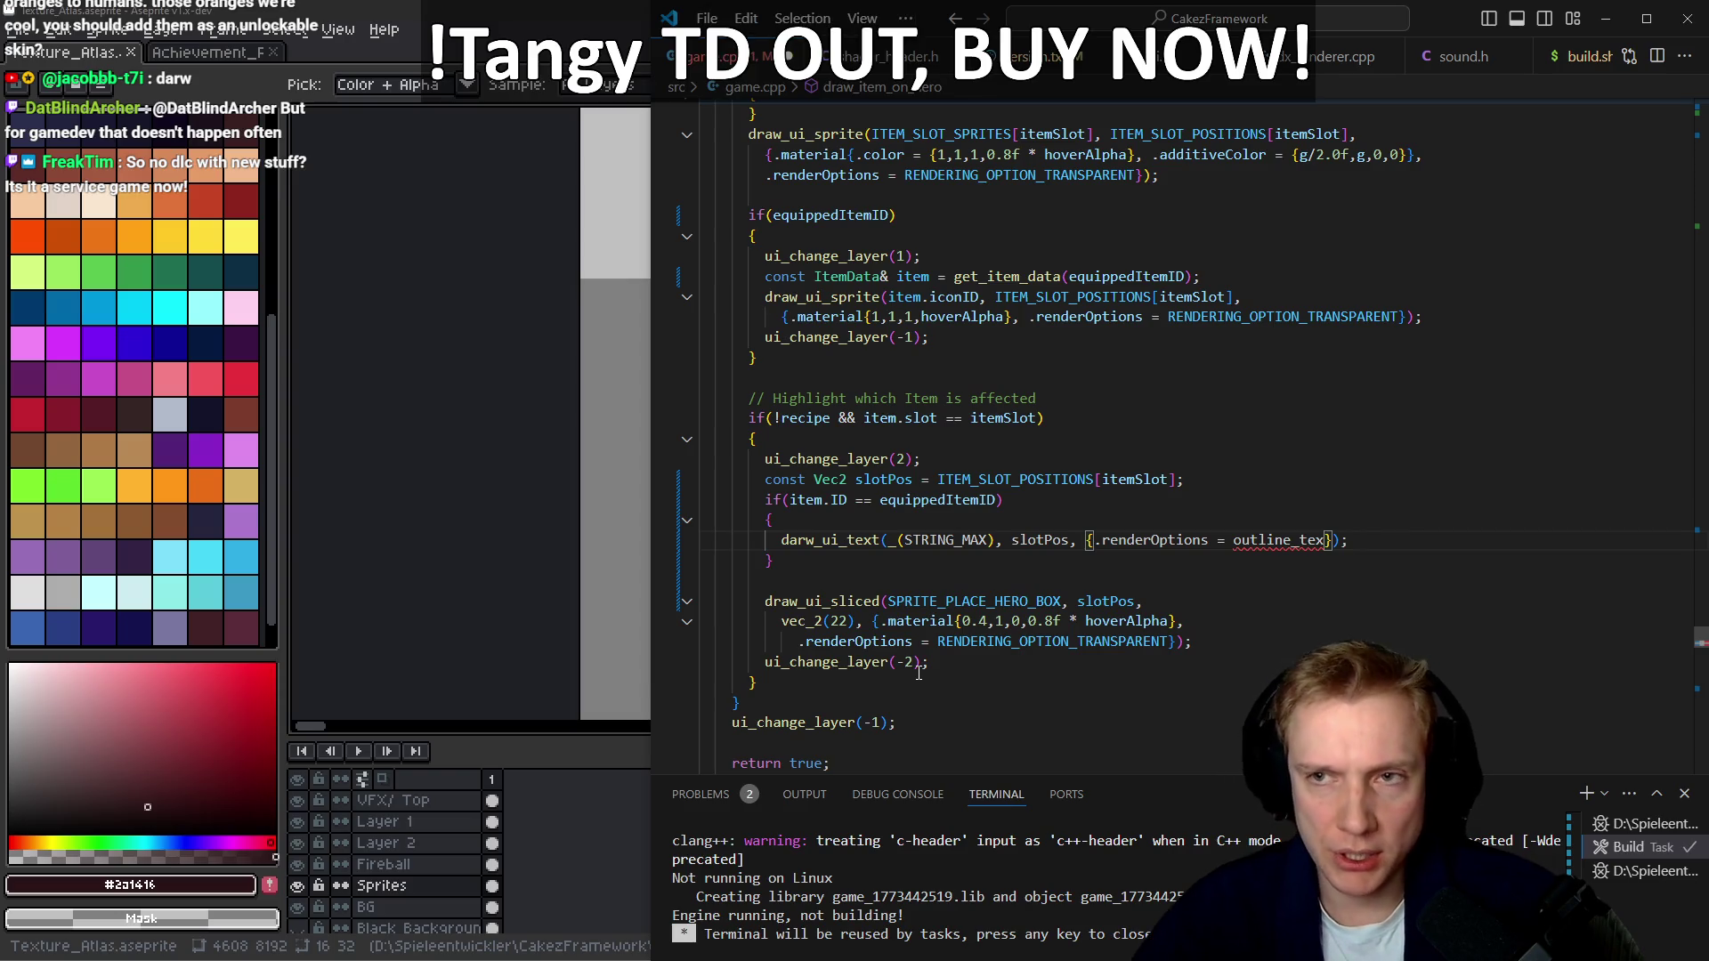
Close VS Code and the sprite preview, then close Chrome's old tabs and window
{"action": "left_click", "coordinate": [1688, 18]}
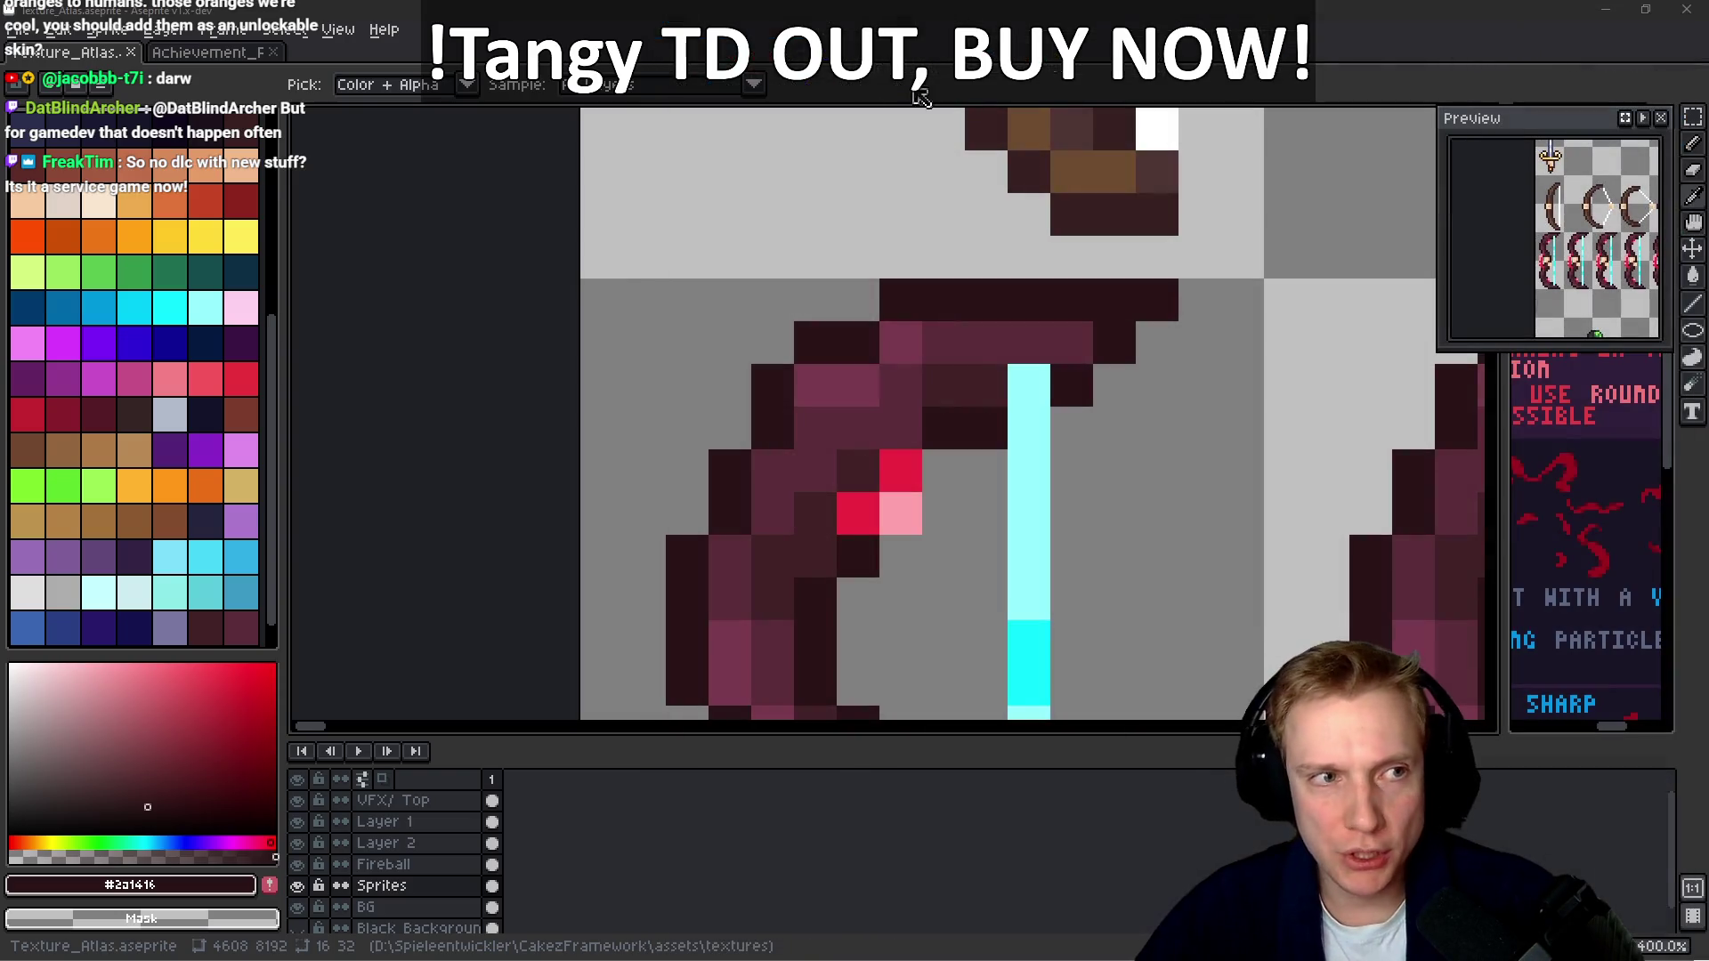
{"action": "key", "text": "F7"}
{"action": "key", "text": "alt+Tab"}
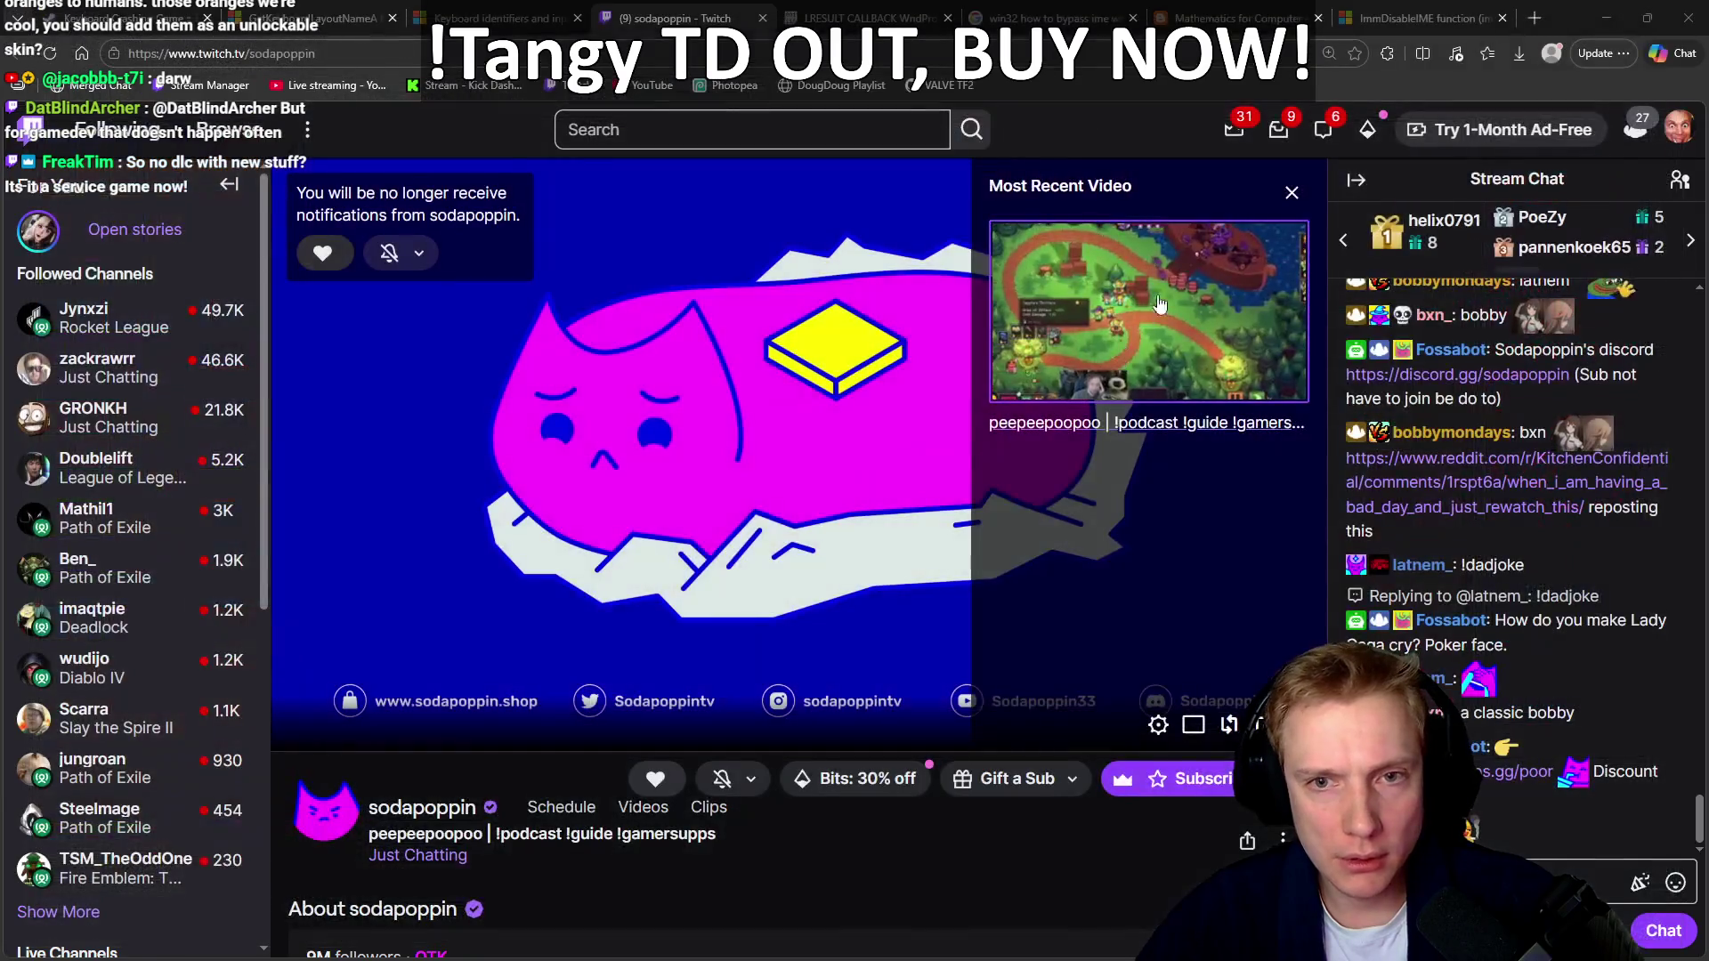
{"action": "key", "text": "ctrl+1"}
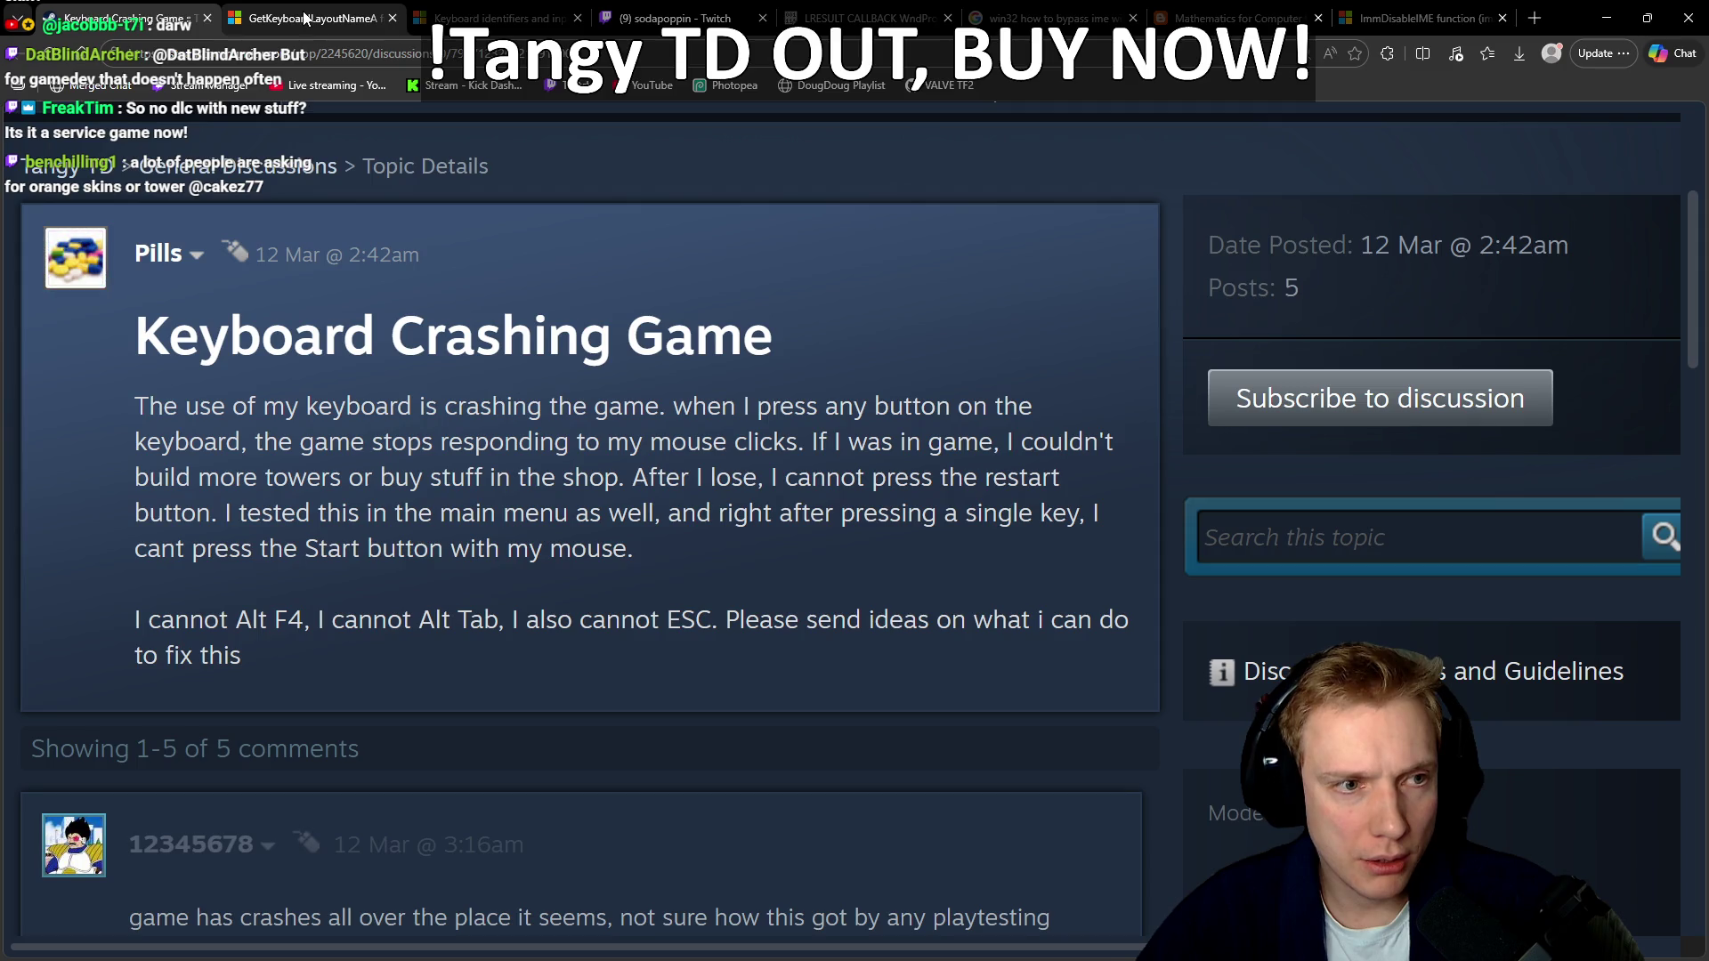
{"action": "left_click", "coordinate": [672, 55]}
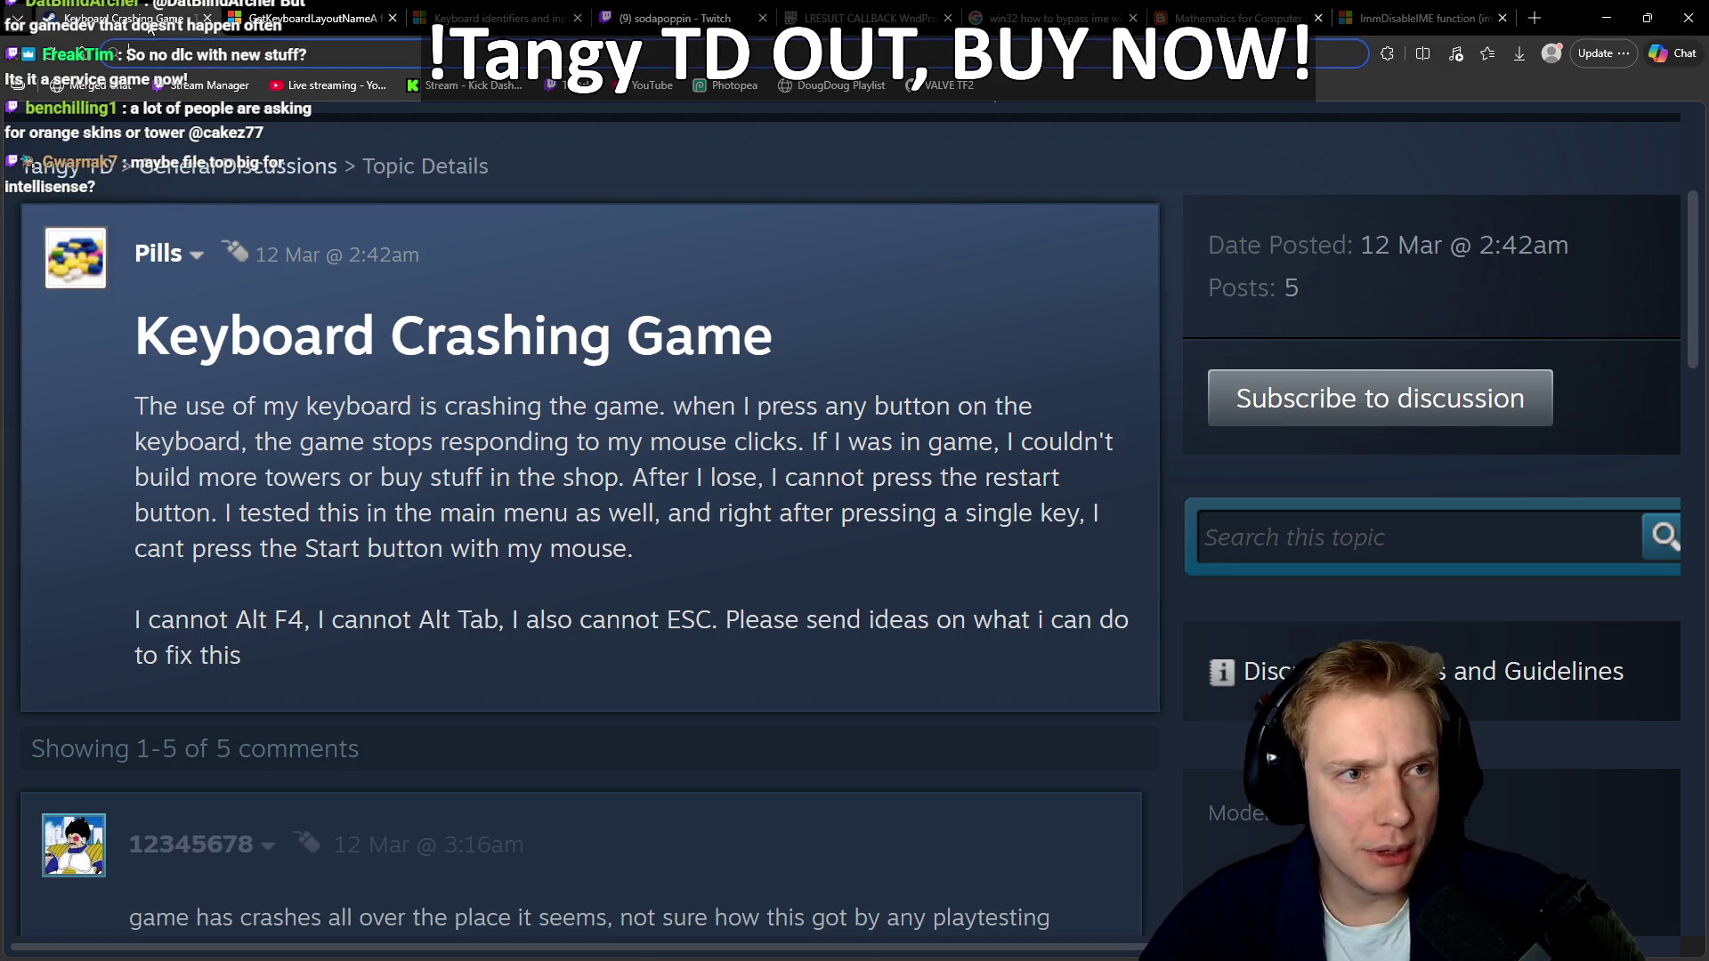
{"action": "key", "text": "ctrl+w"}
{"action": "key", "text": "ctrl+w"}
{"action": "key", "text": "ctrl+w"}
{"action": "key", "text": "ctrl+w"}
{"action": "key", "text": "ctrl+w"}
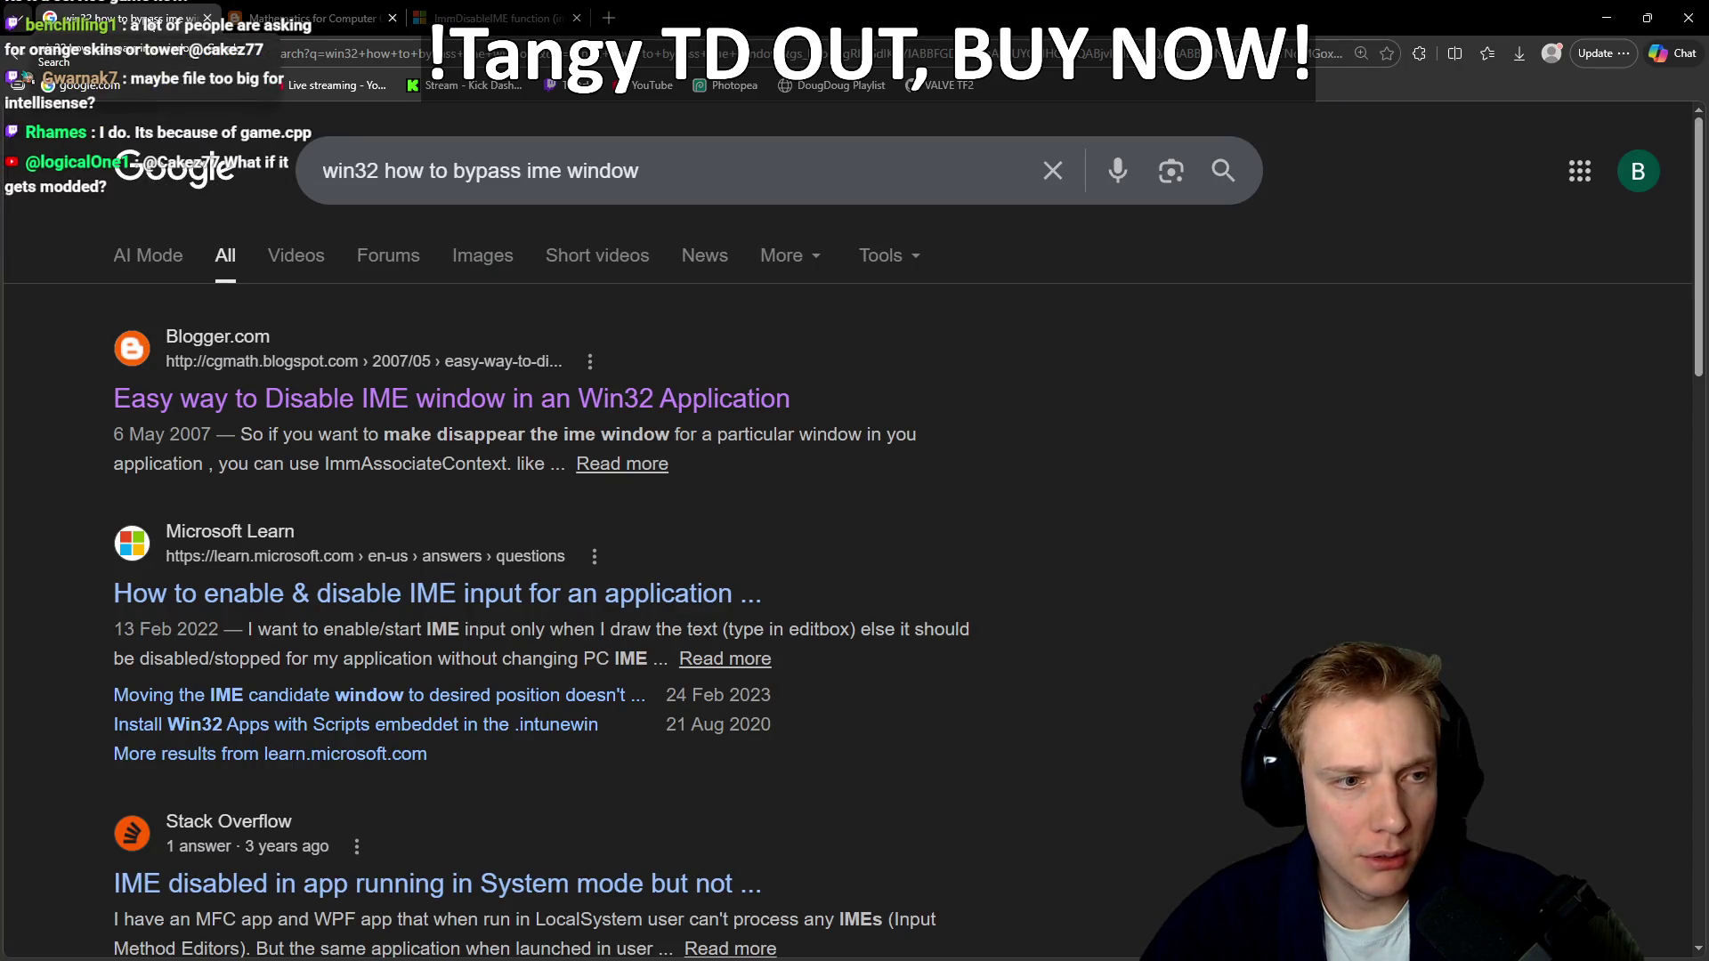
{"action": "key", "text": "ctrl+w"}
{"action": "key", "text": "ctrl+w"}
{"action": "key", "text": "ctrl+w"}
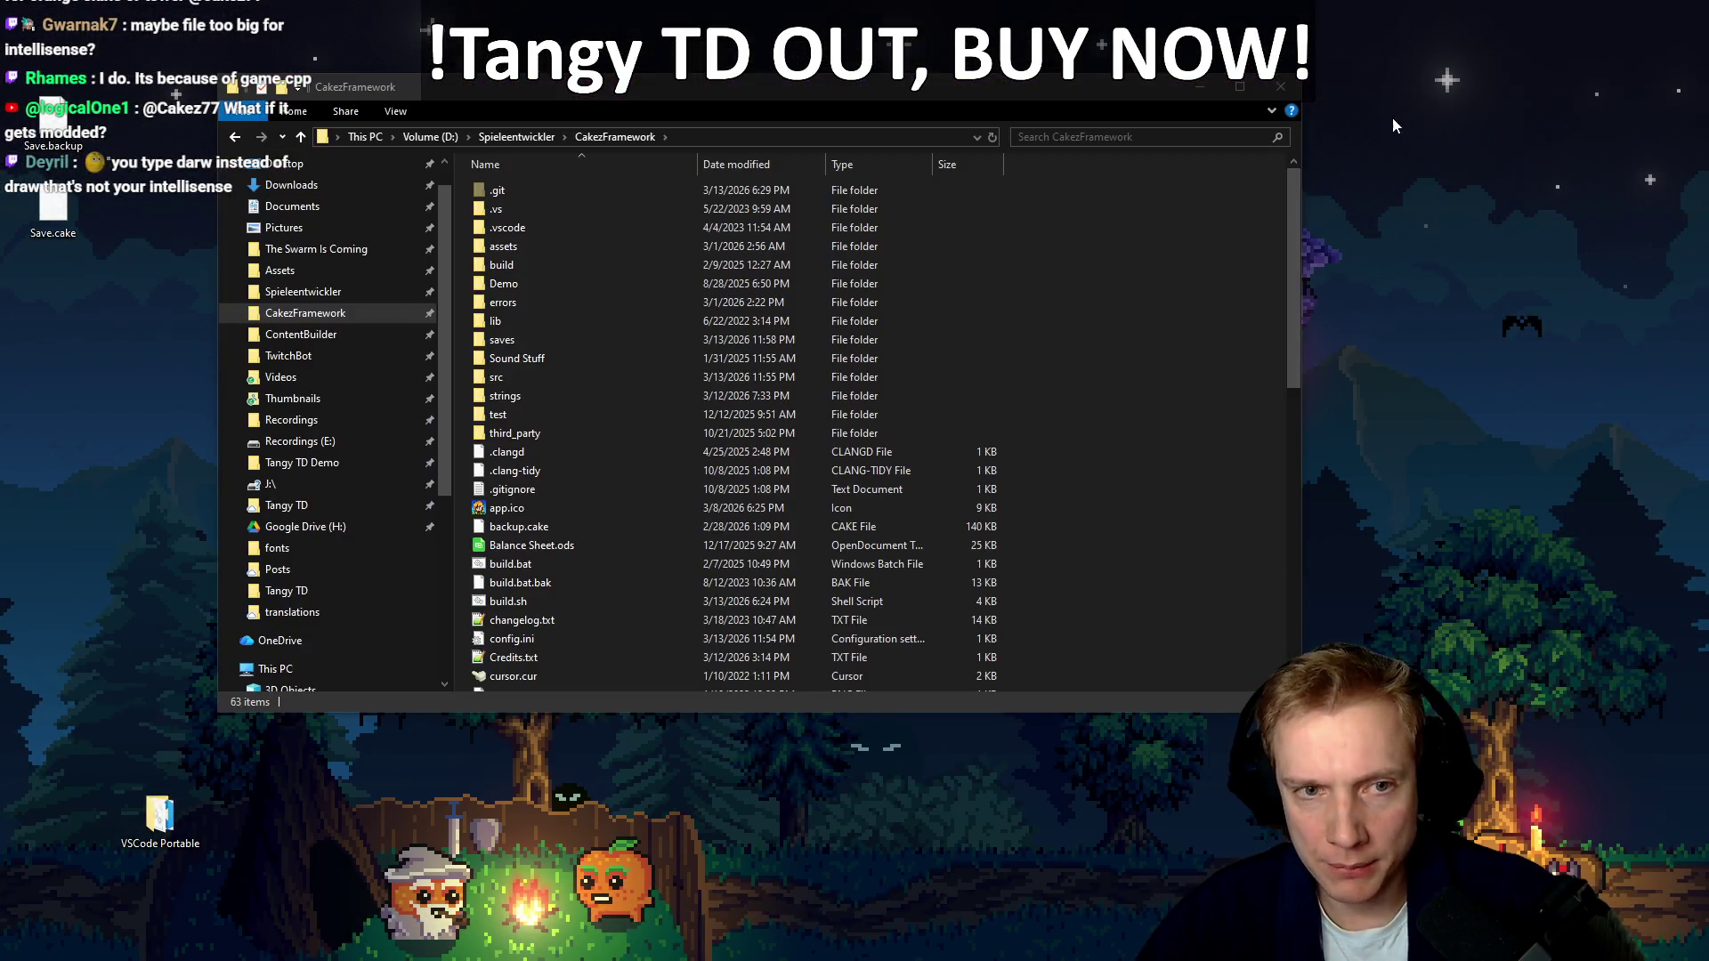
Close the CakezFramework Explorer window and return to the outline_tex edit in game.cpp
{"action": "left_click", "coordinate": [1286, 88]}
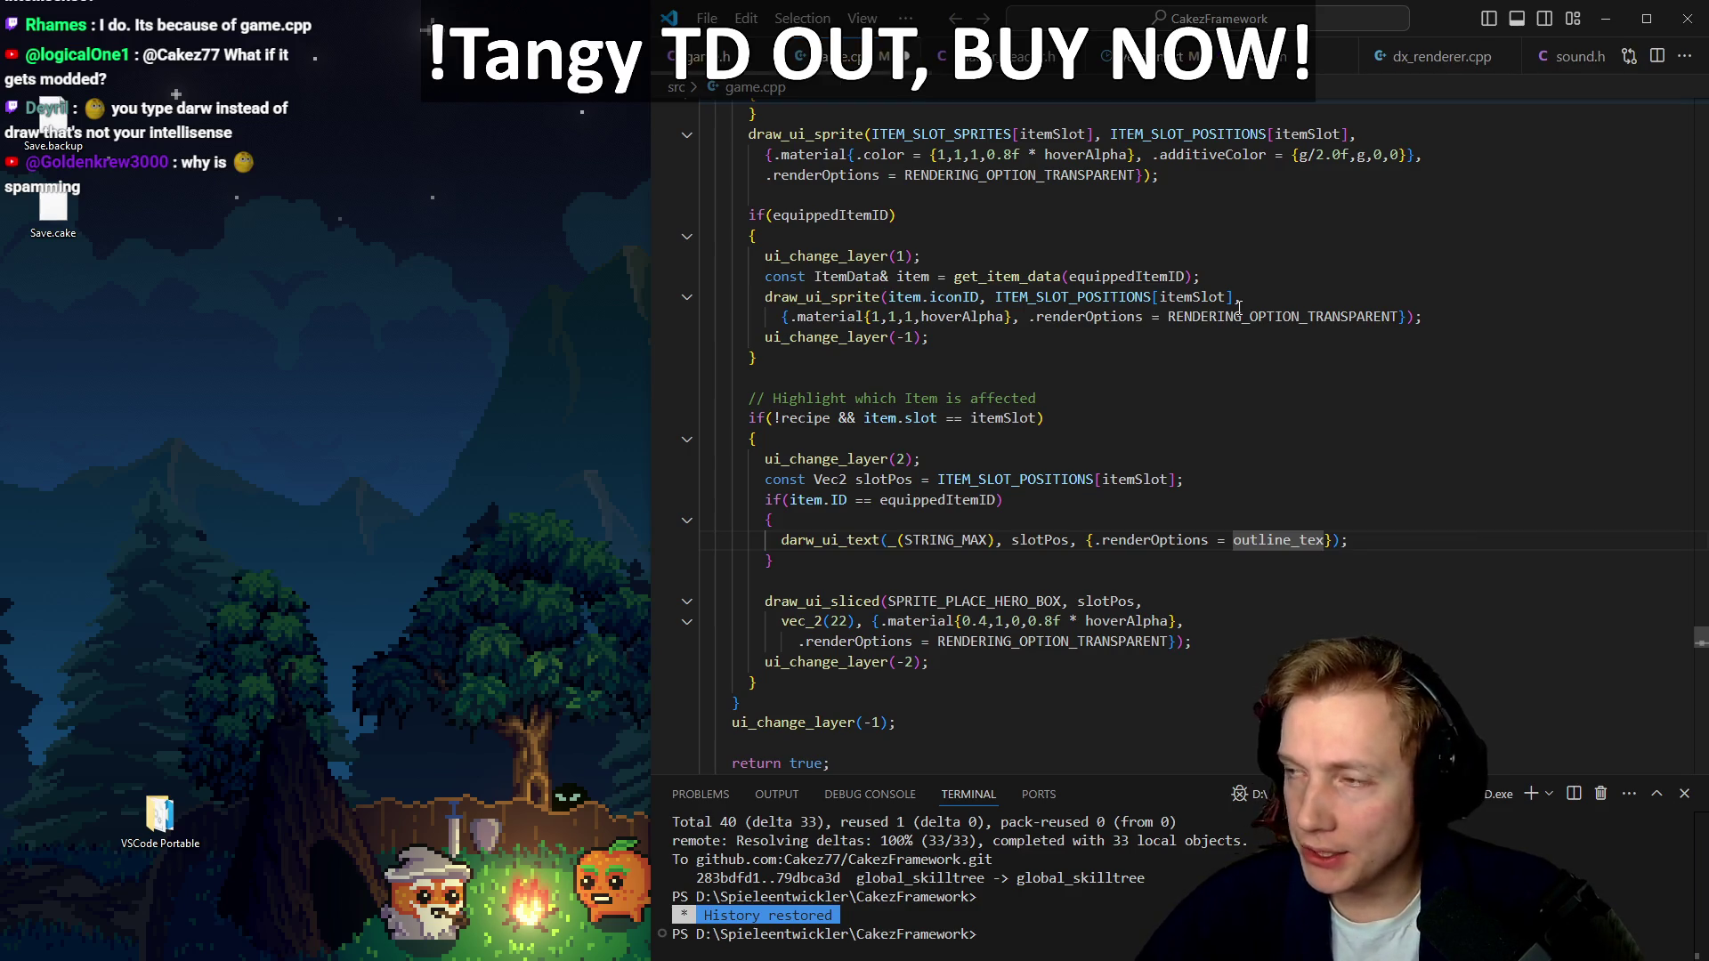
{"action": "key", "text": "Right"}
{"action": "left_click", "coordinate": [1324, 543]}
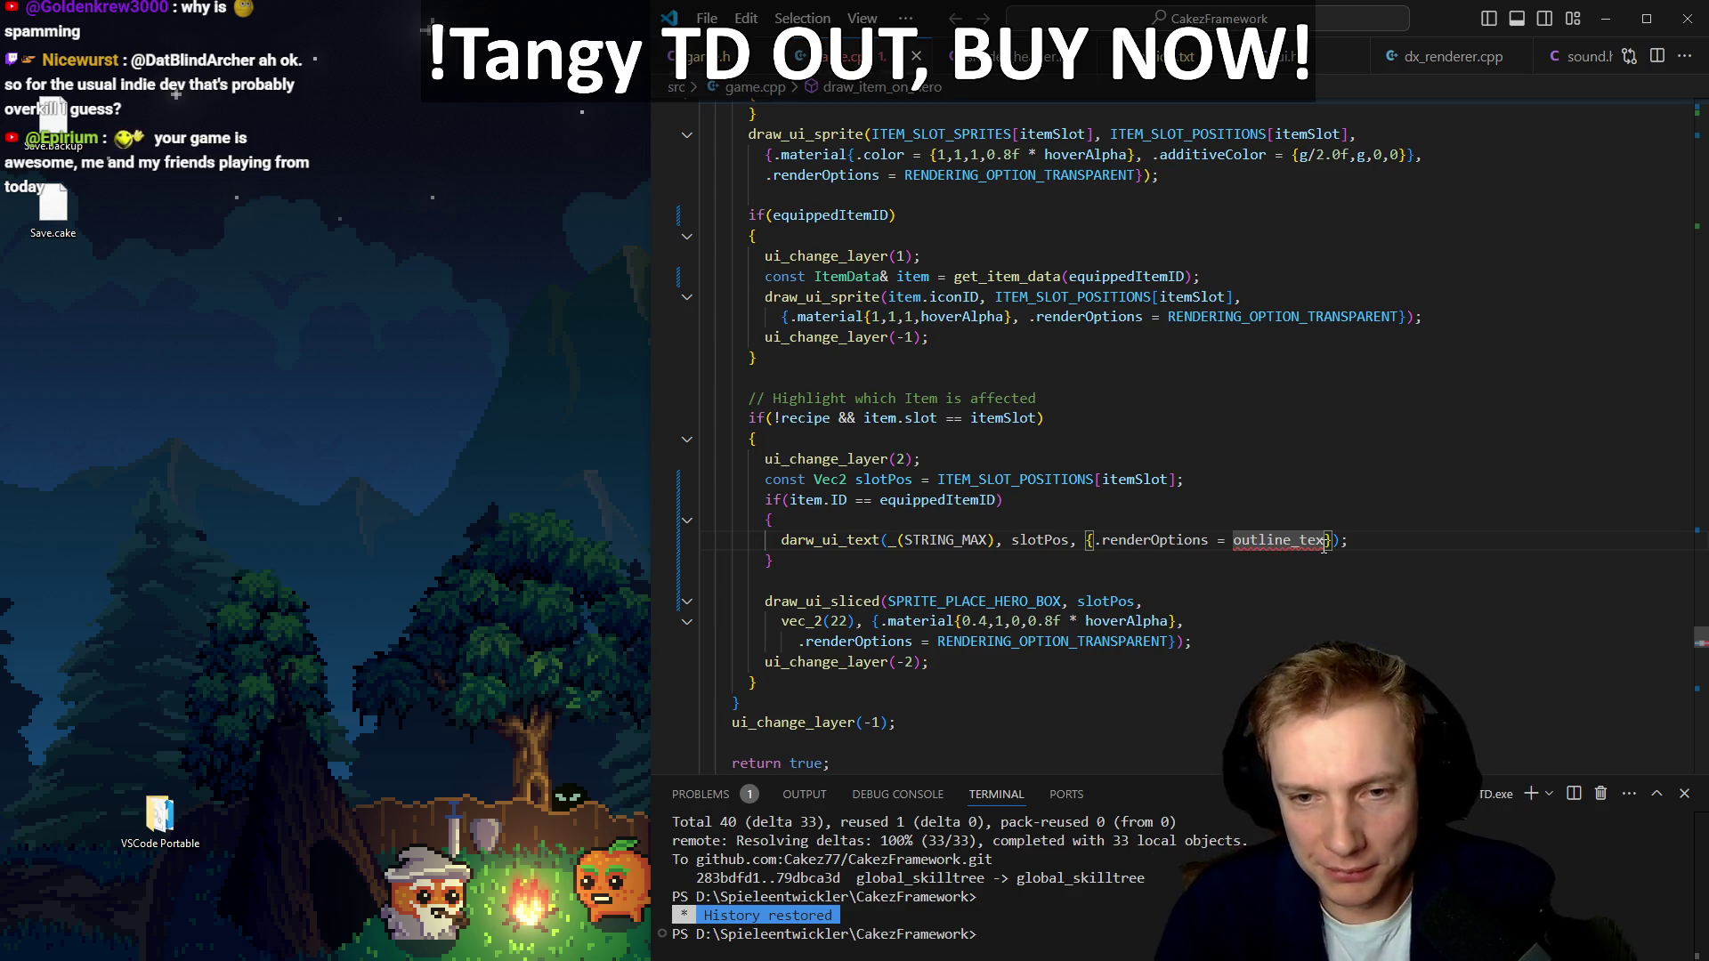
{"action": "key", "text": "Up"}
{"action": "key", "text": "Down"}
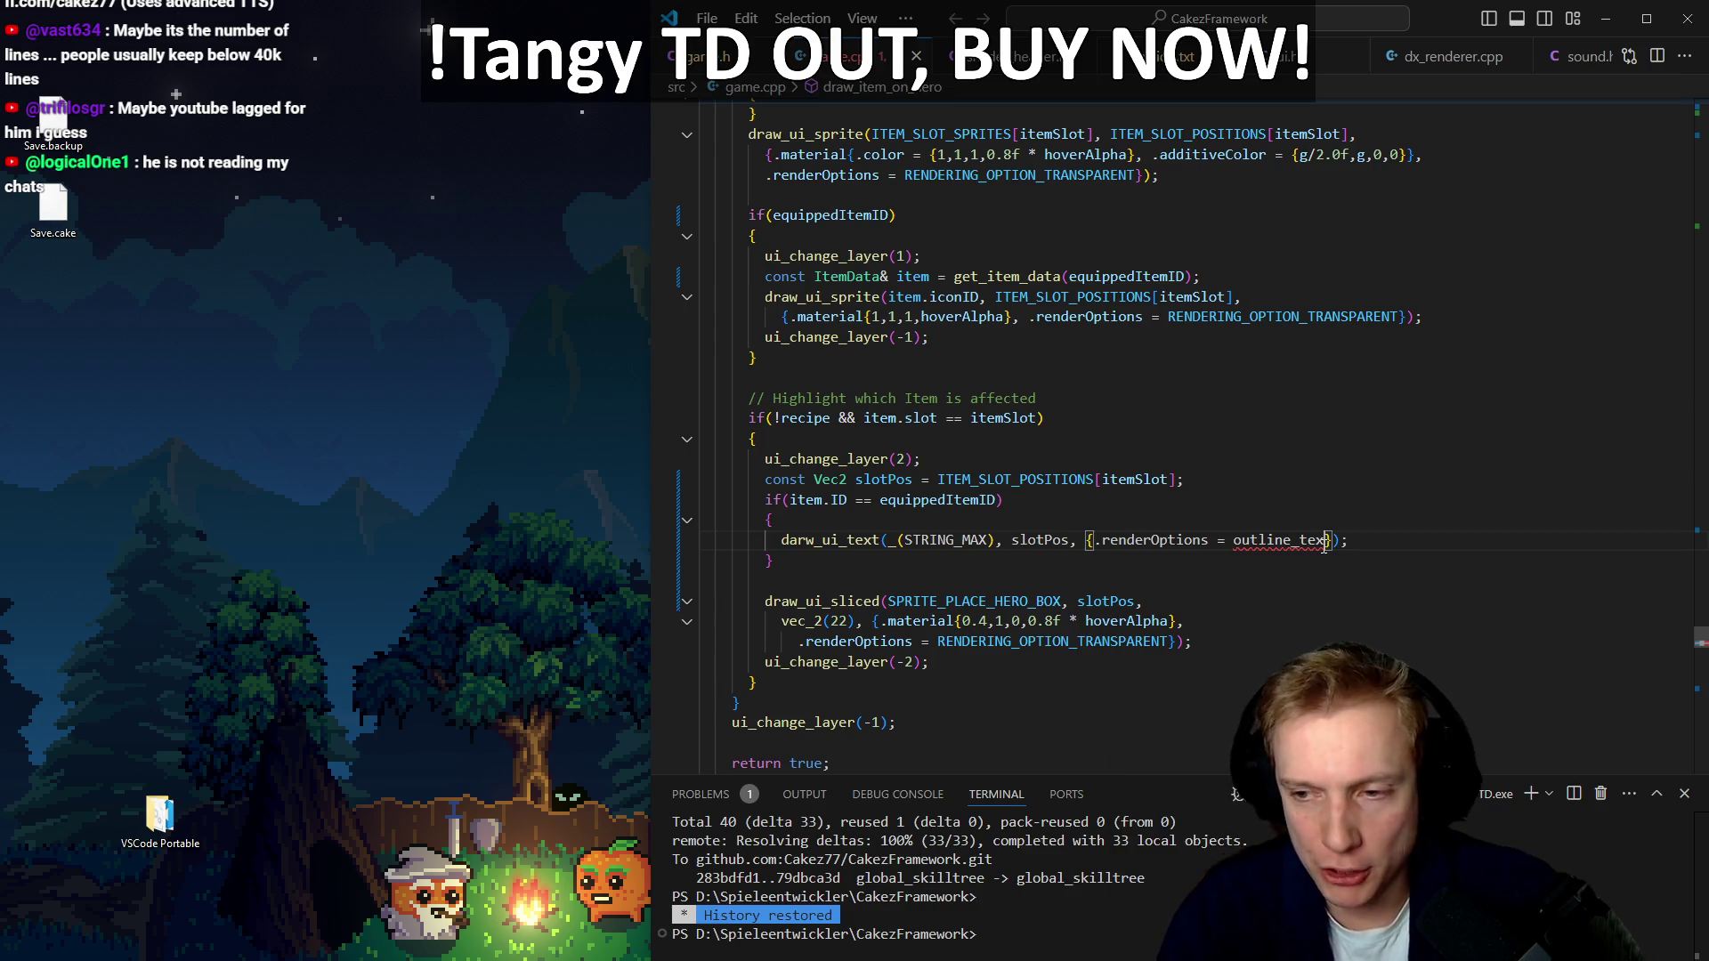
{"action": "key", "text": "ctrl+BackSpace"}
Replace the outline_tex value with RENDERING_OPTION_TEXT_ALIGN_CENTER as the render option, on its own line
{"action": "type", "text": "outline_tex"}
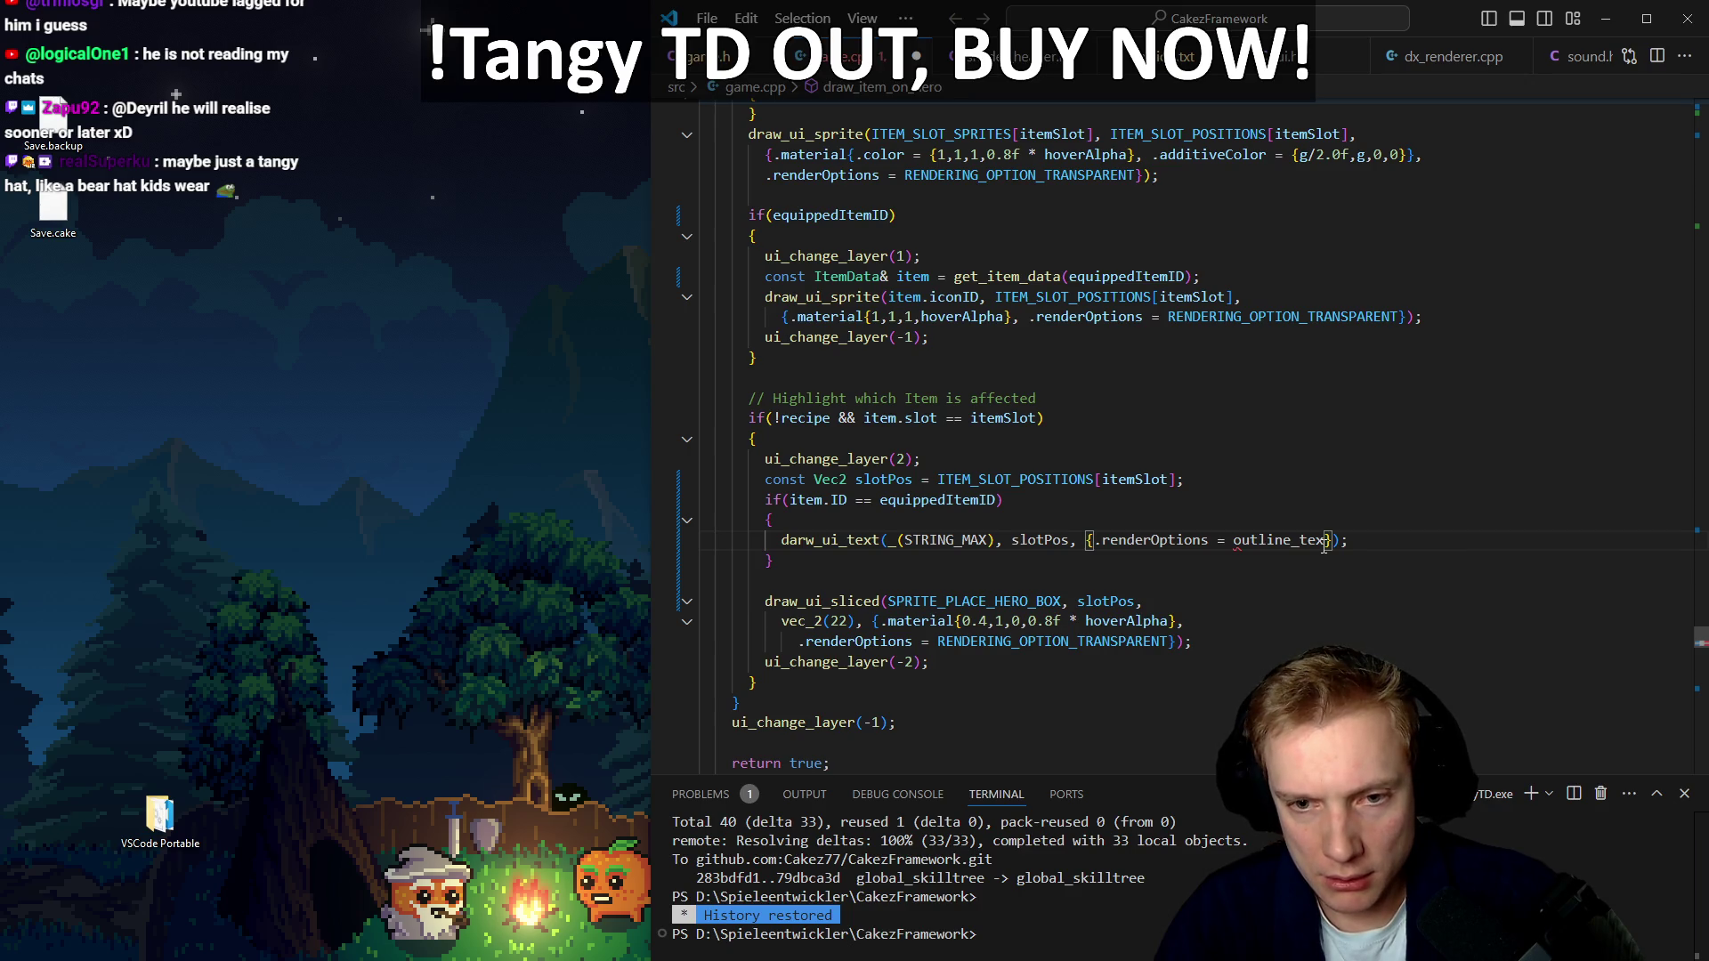
{"action": "key", "text": "ctrl+BackSpace"}
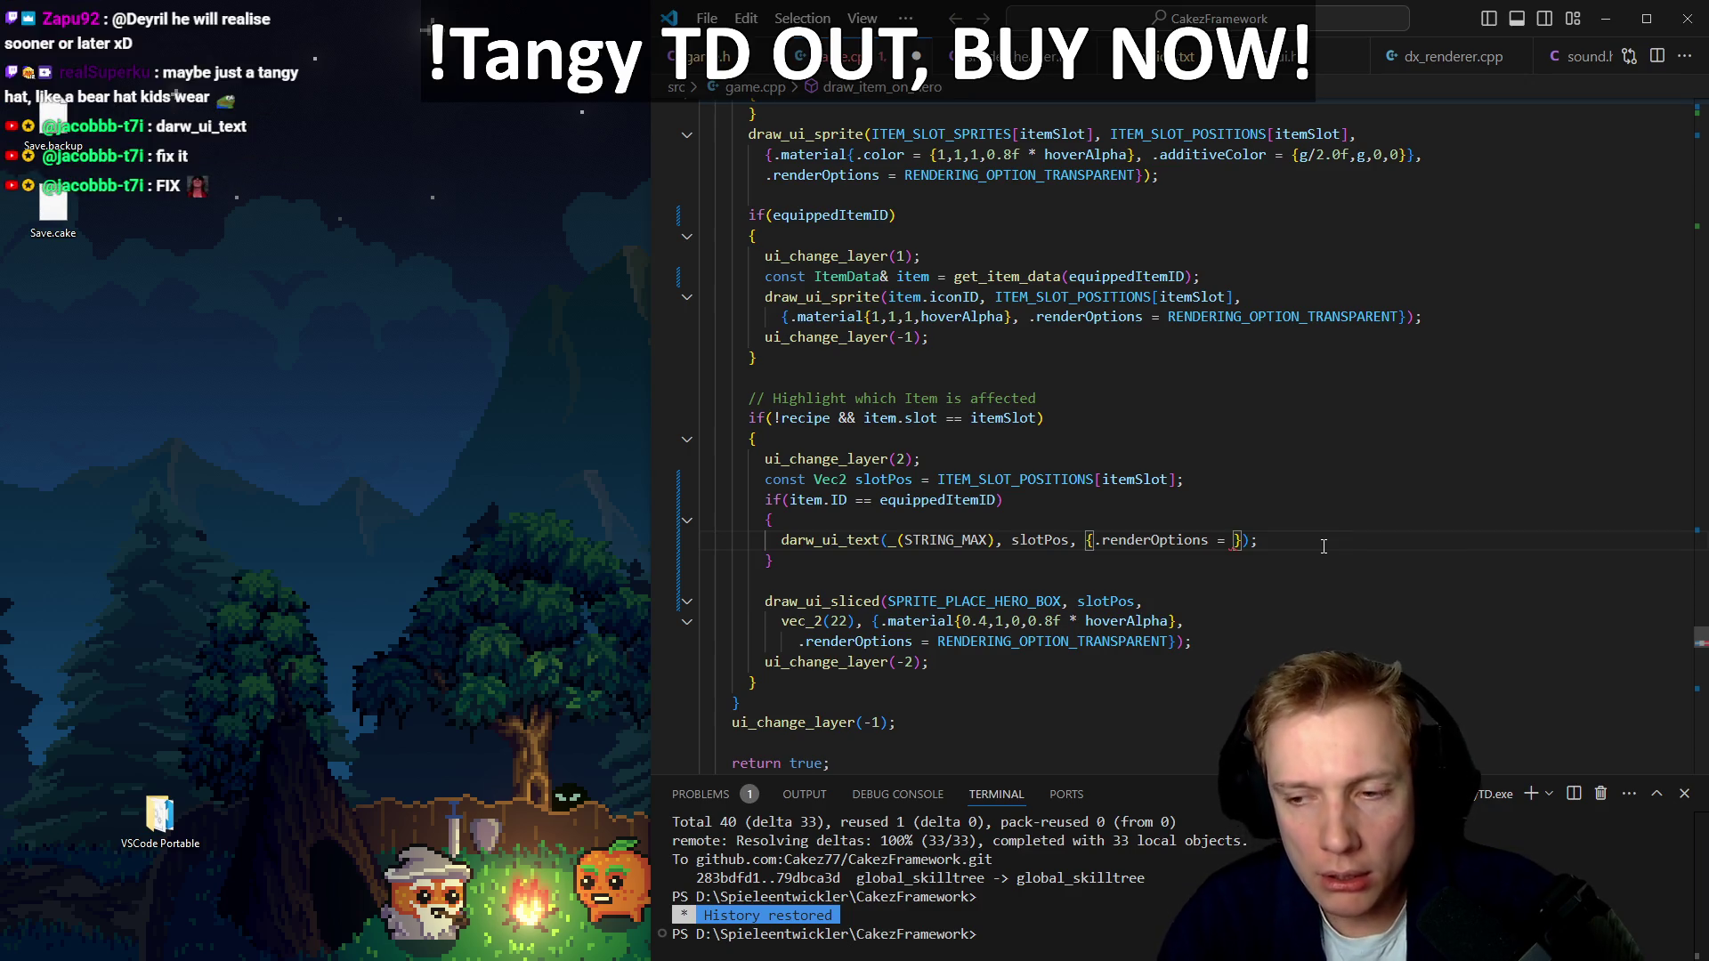
{"action": "type", "text": "Render"}
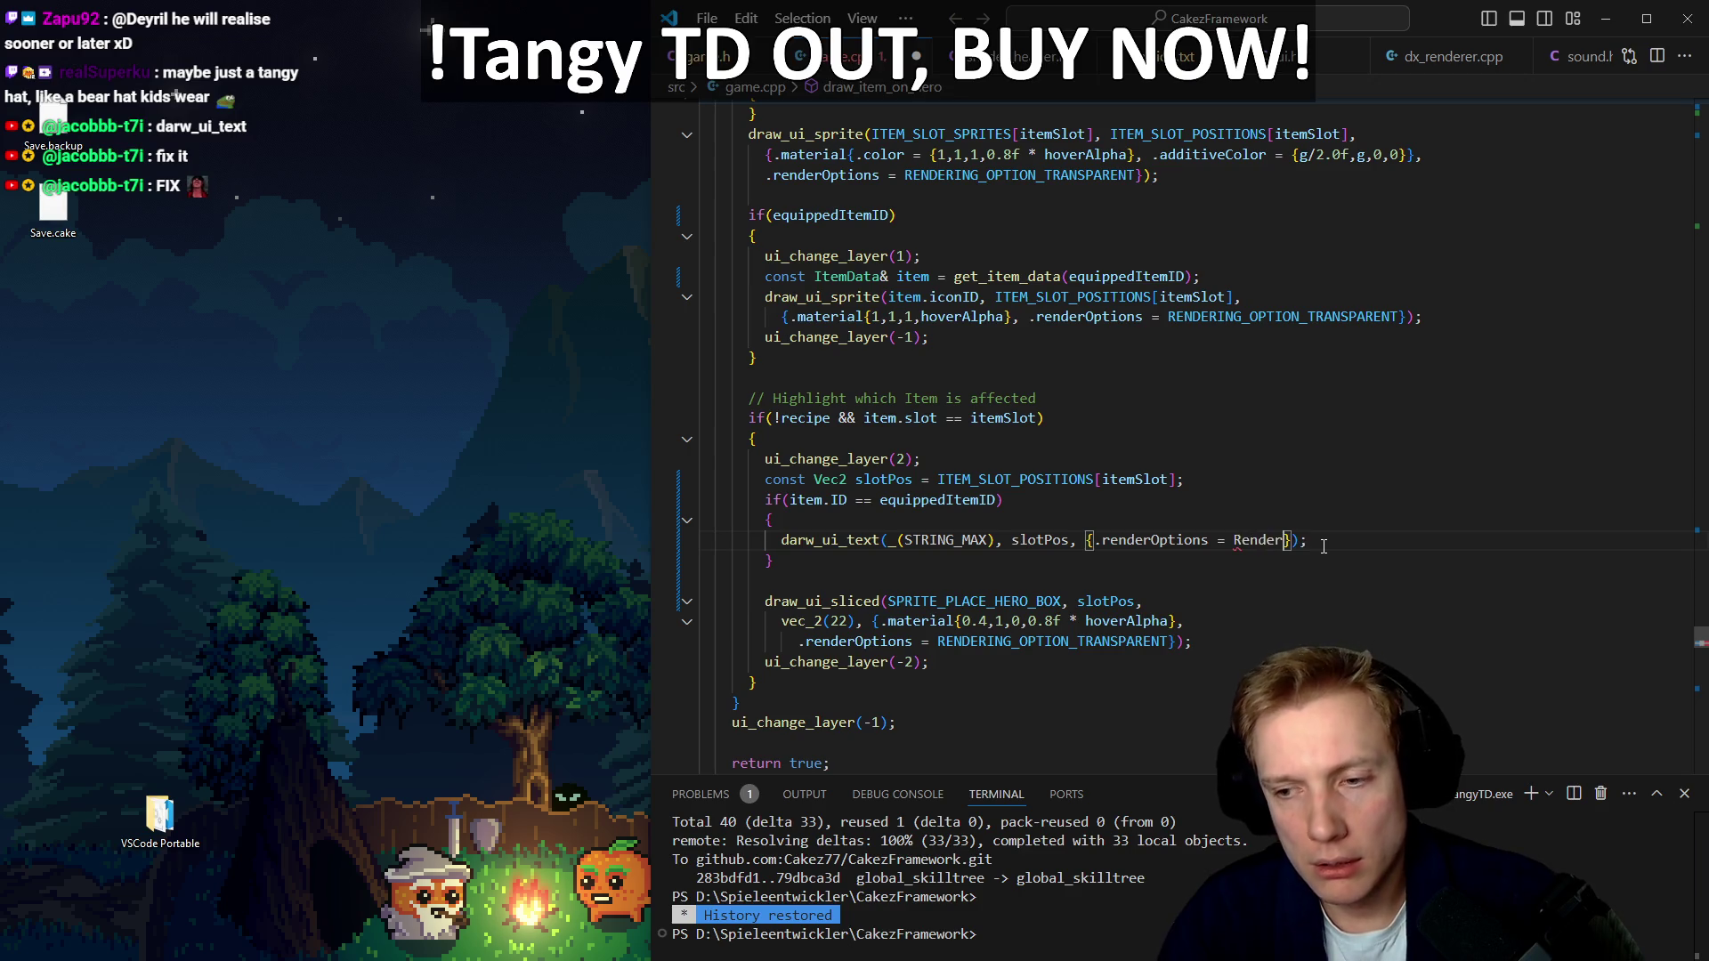
{"action": "key", "text": "ctrl+space"}
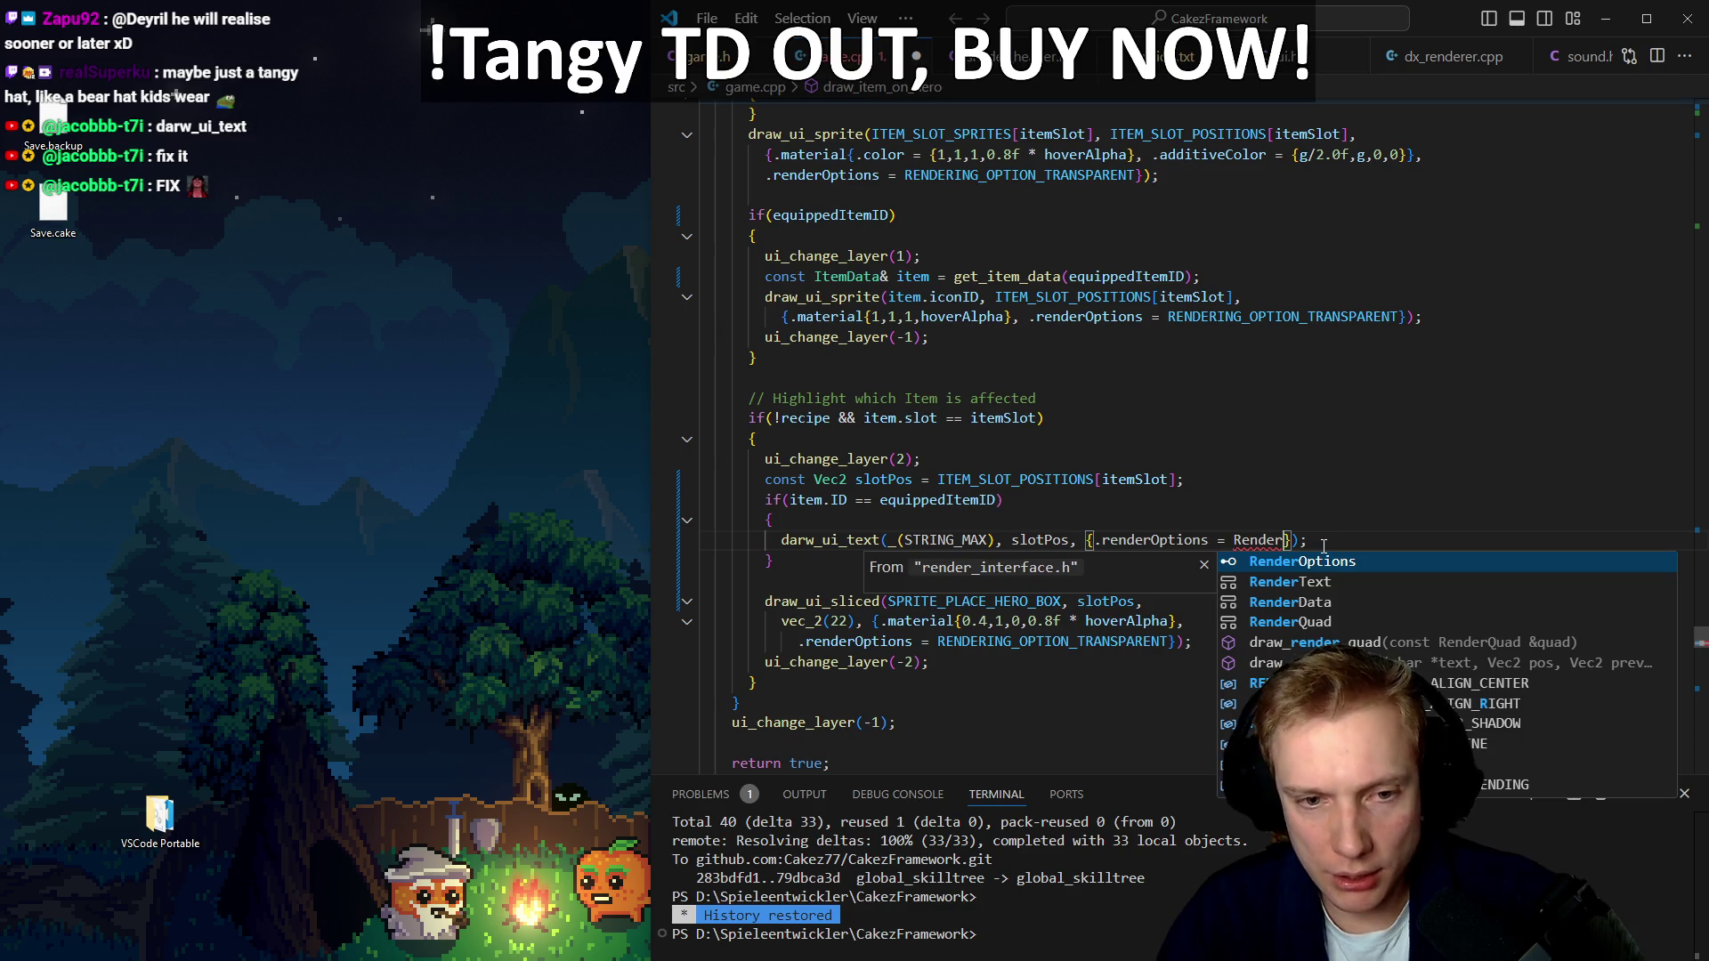
{"action": "key", "text": "Down"}
{"action": "key", "text": "Down"}
{"action": "key", "text": "Down"}
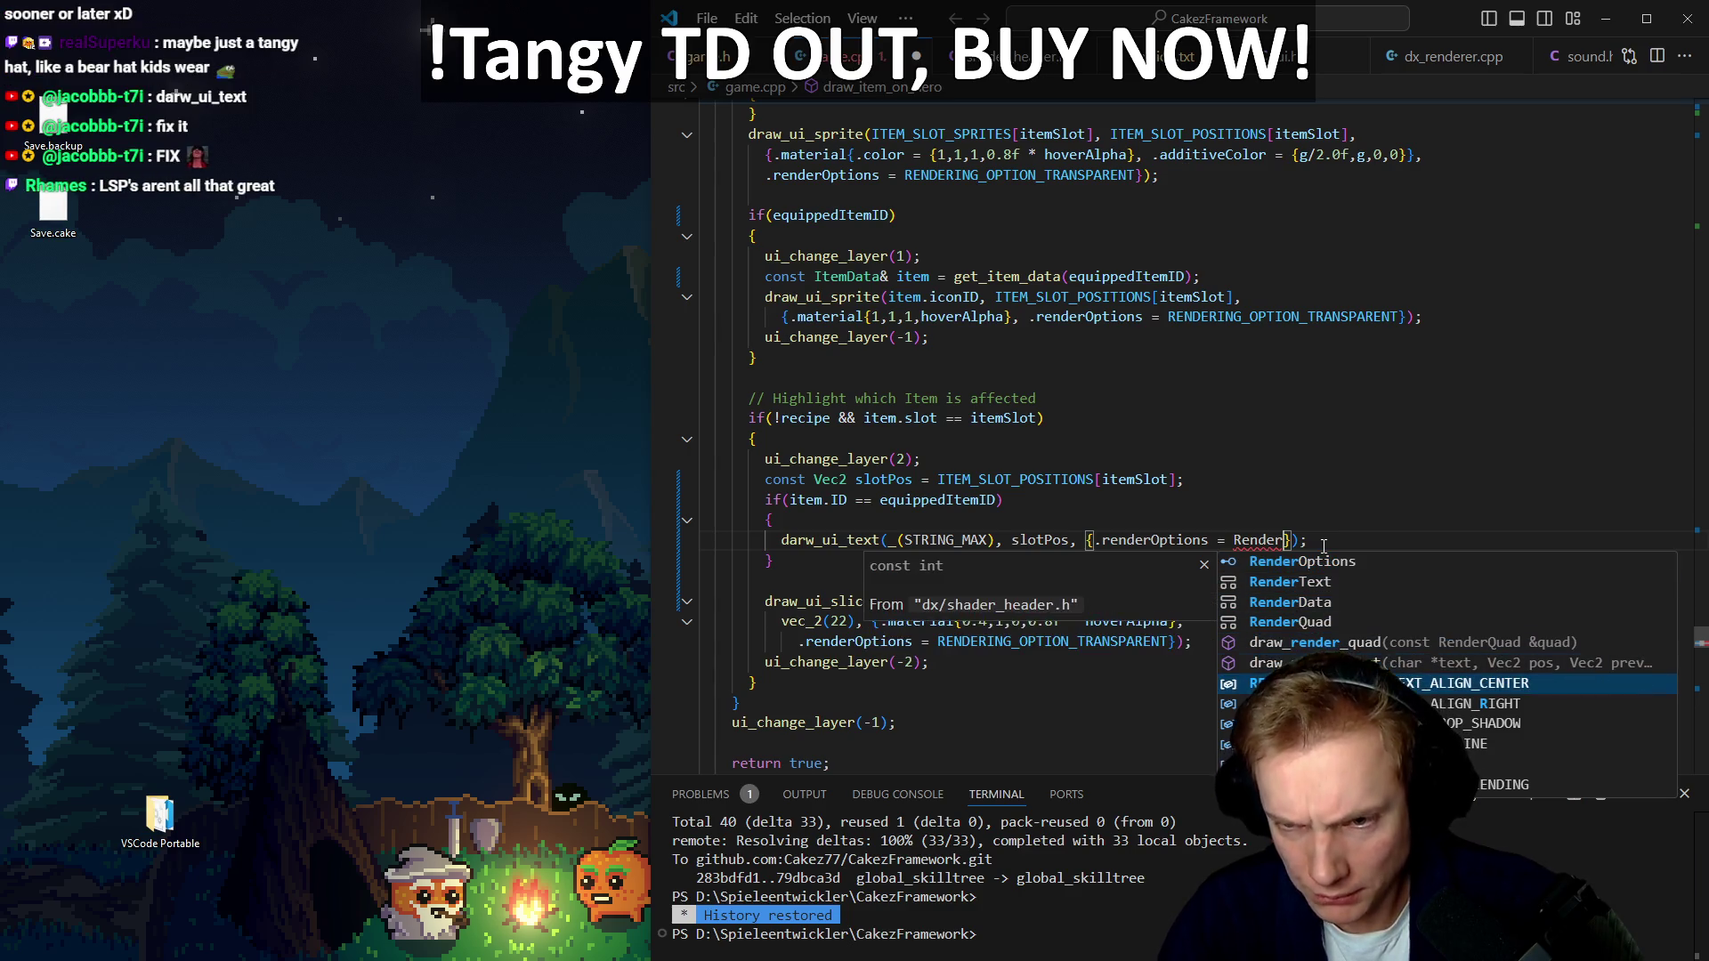
{"action": "key", "text": "Return"}
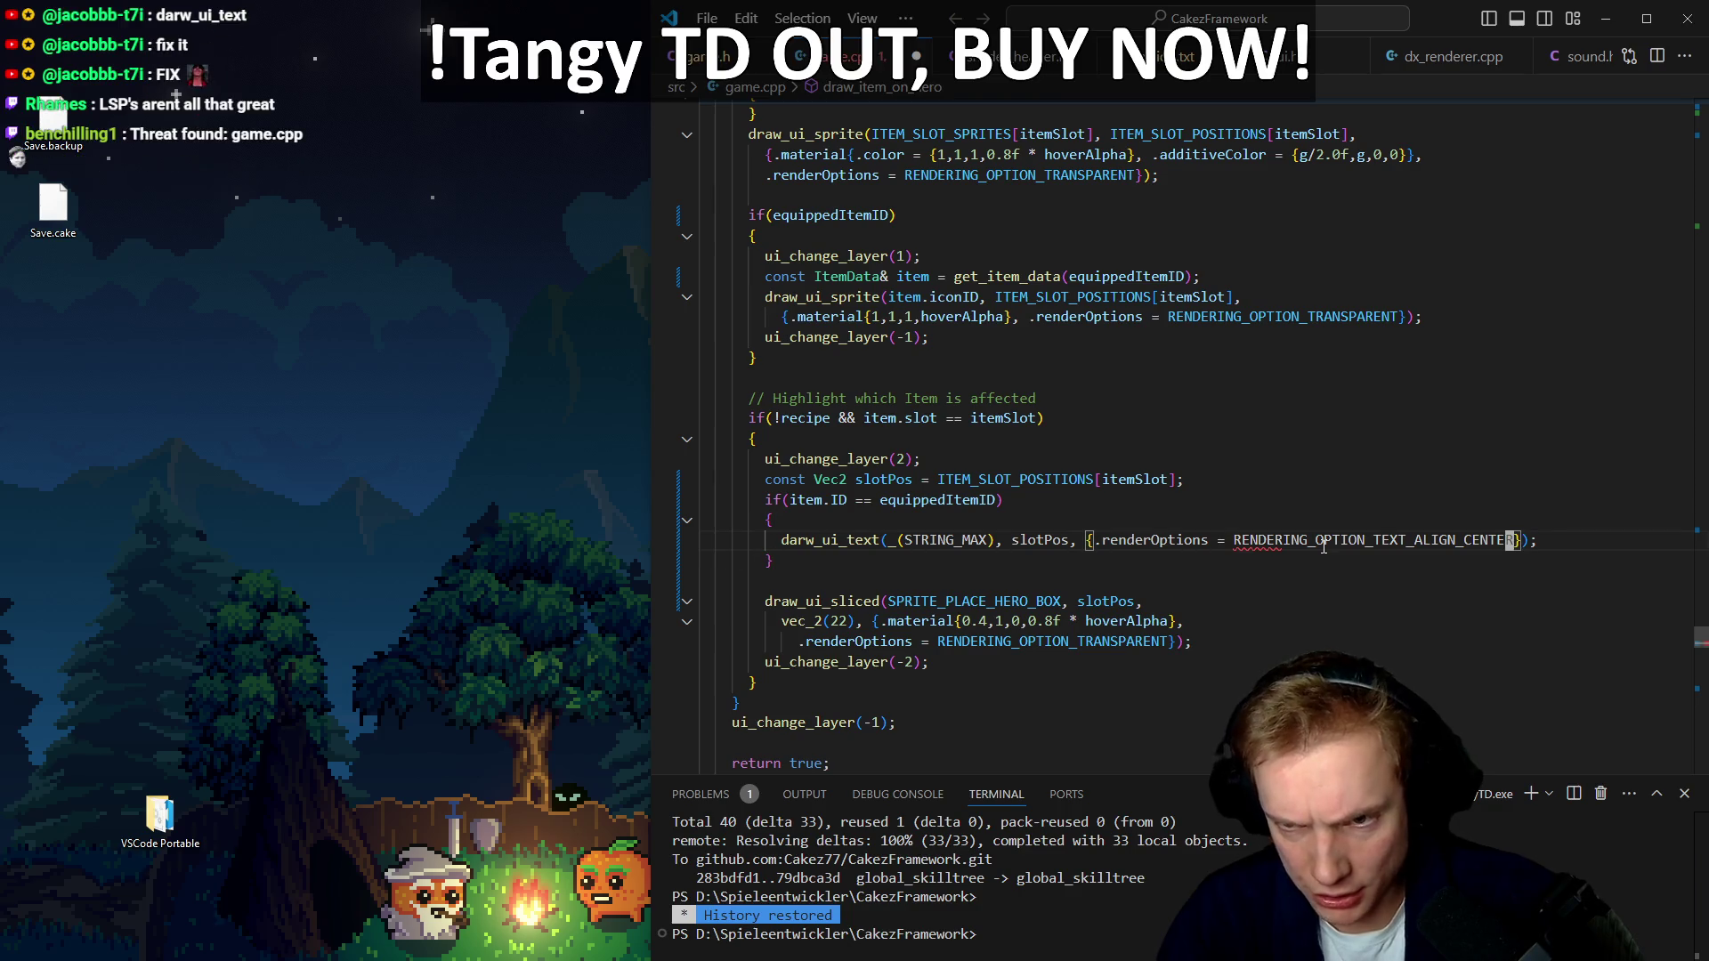
{"action": "key", "text": "ctrl+Left"}
{"action": "key", "text": "Left"}
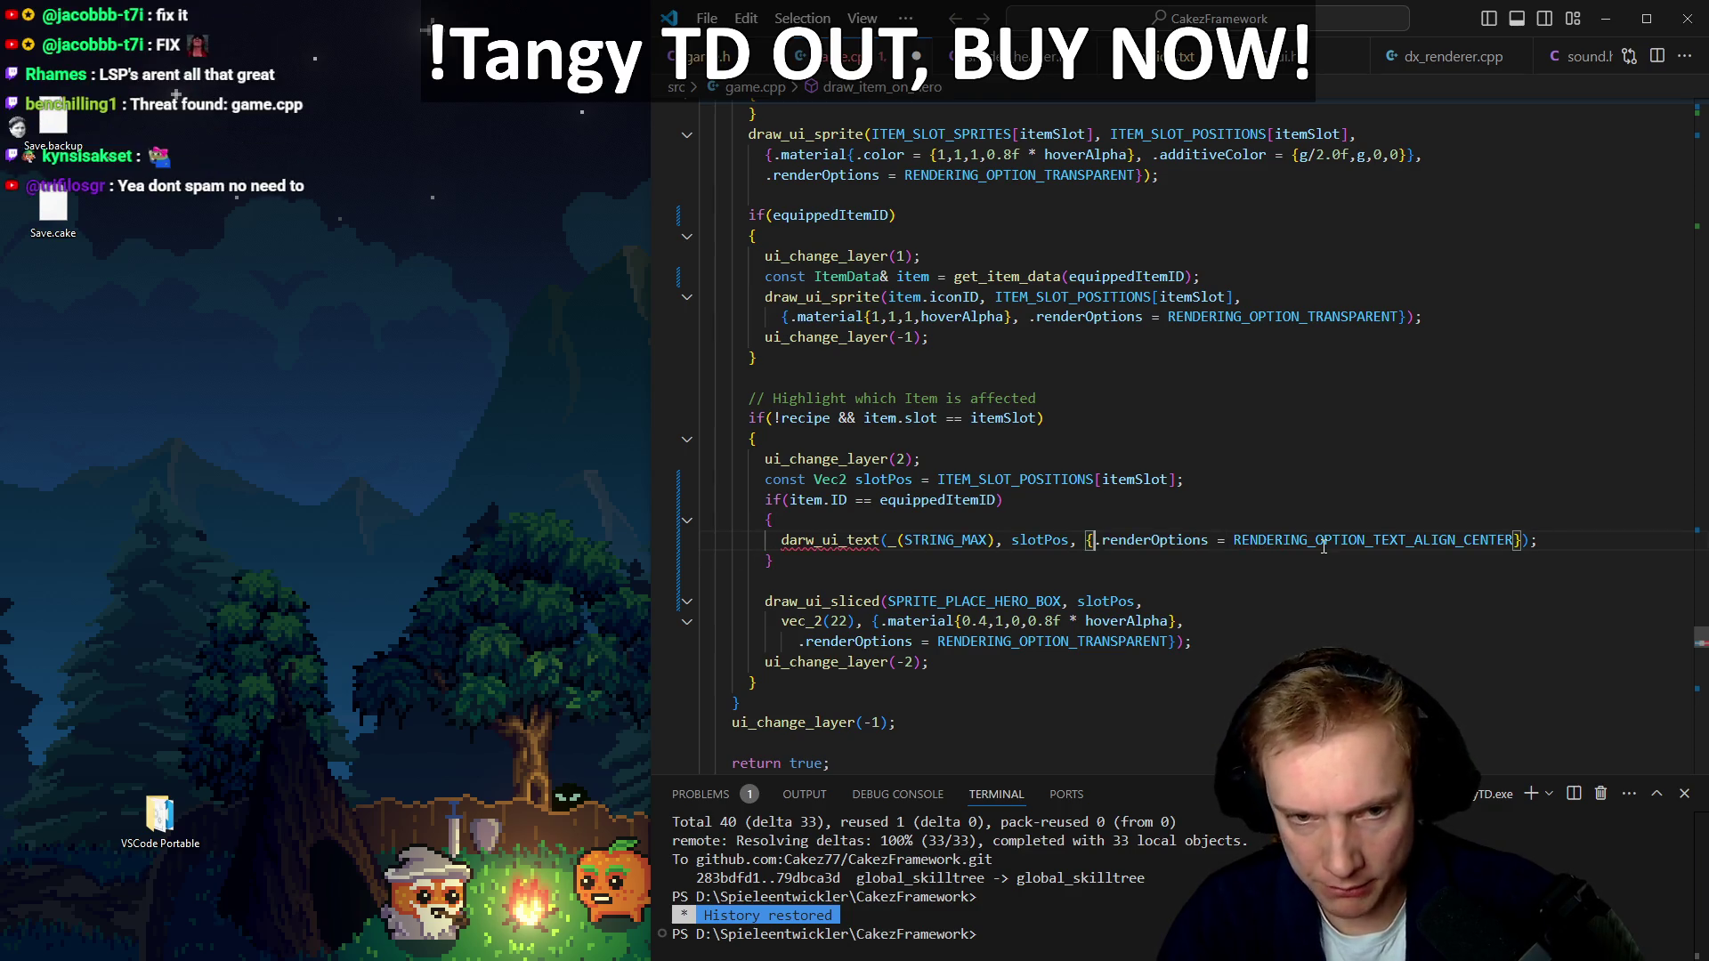
{"action": "key", "text": "Return"}
Fix the indentation and correct the darw_ui_text typo to draw_ui_text
{"action": "key", "text": "BackSpace"}
{"action": "key", "text": "Up"}
{"action": "key", "text": "BackSpace"}
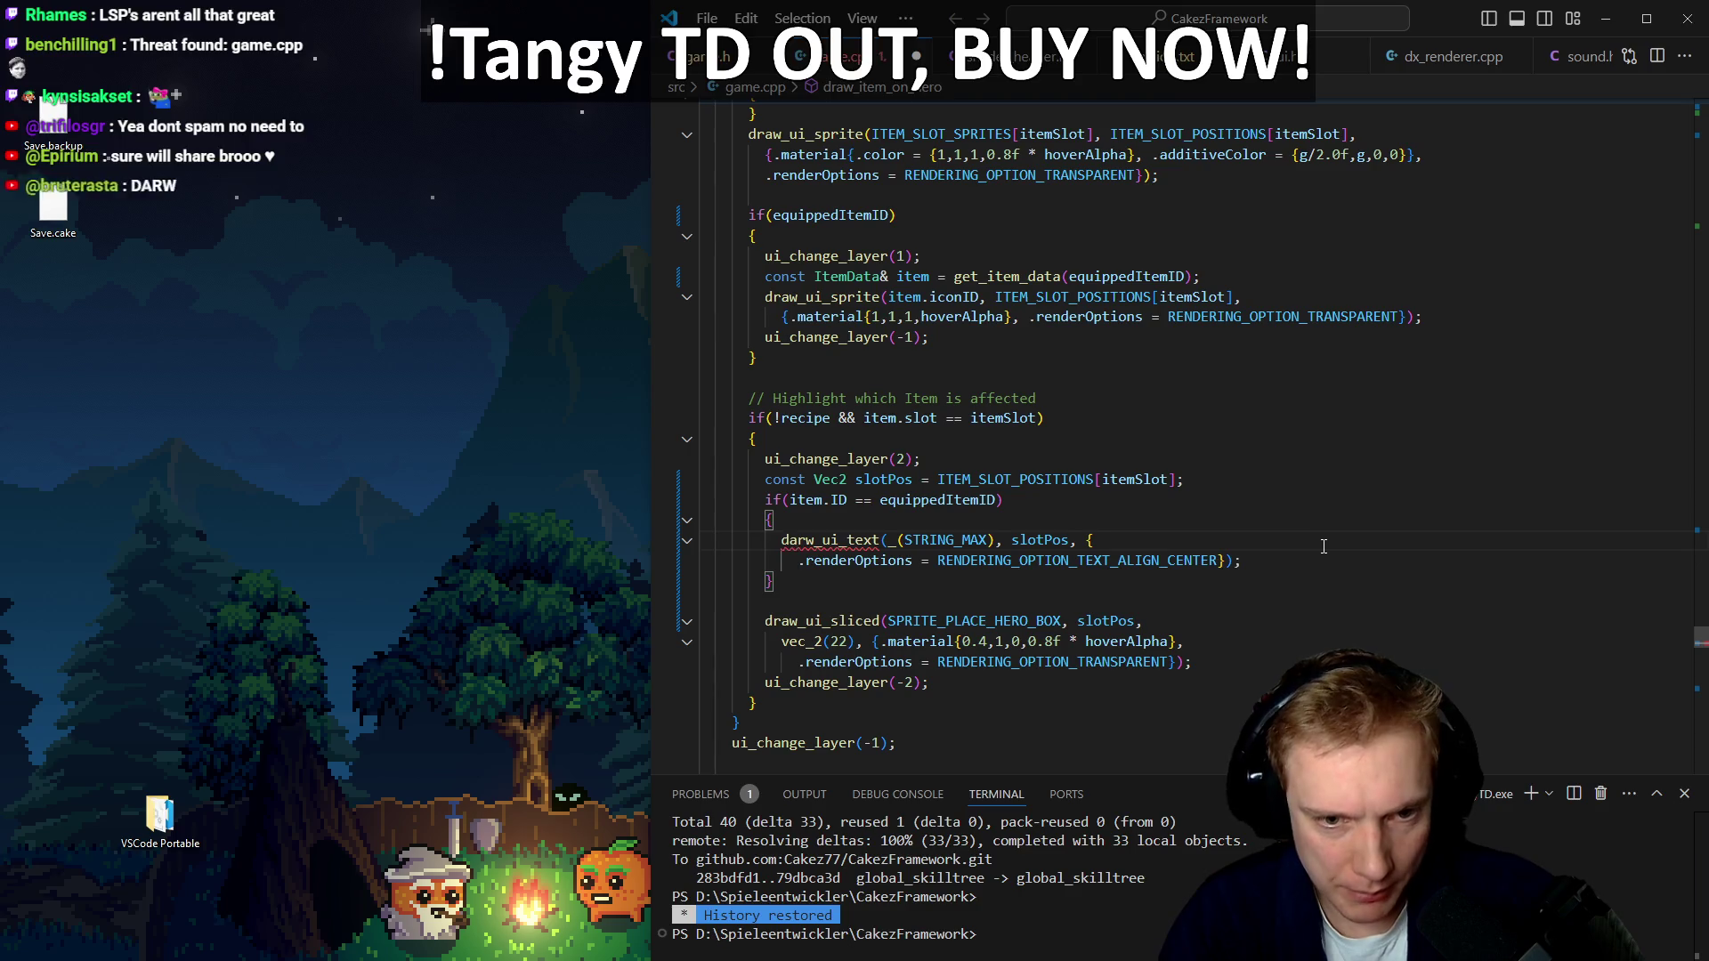
{"action": "key", "text": "Right"}
{"action": "type", "text": "a"}
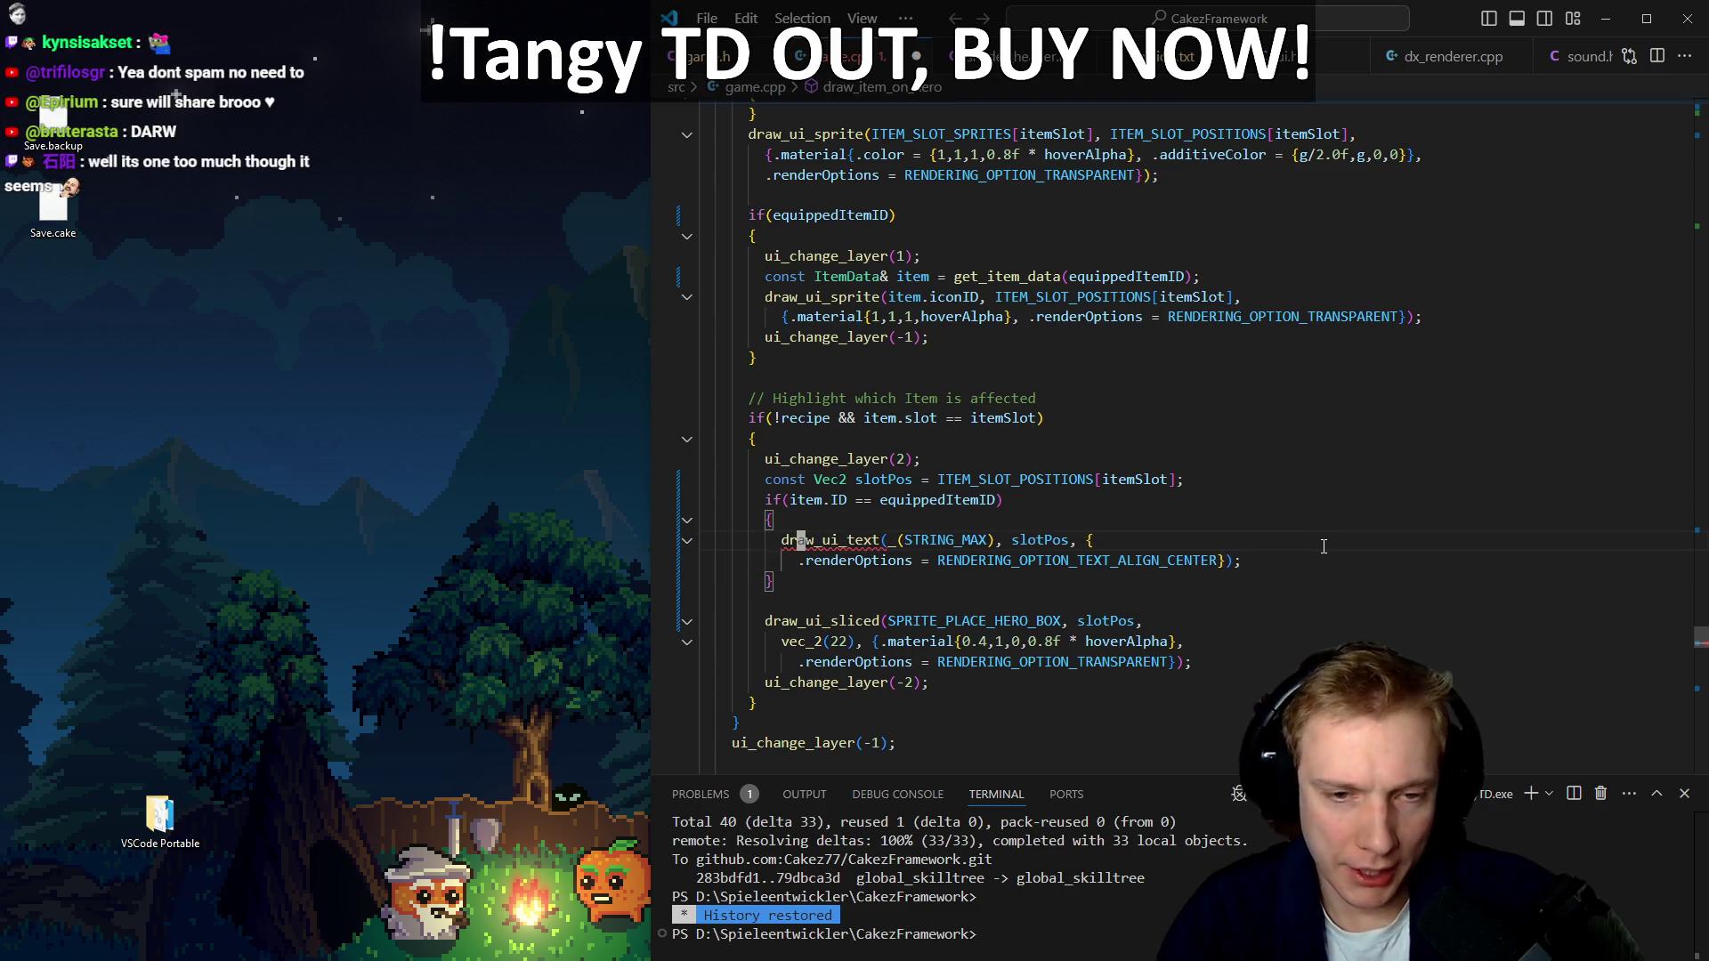
Add a .fontSize = FONT_SCALE_2, line inside the draw_ui_text options
{"action": "key", "text": "End"}
{"action": "key", "text": "Return"}
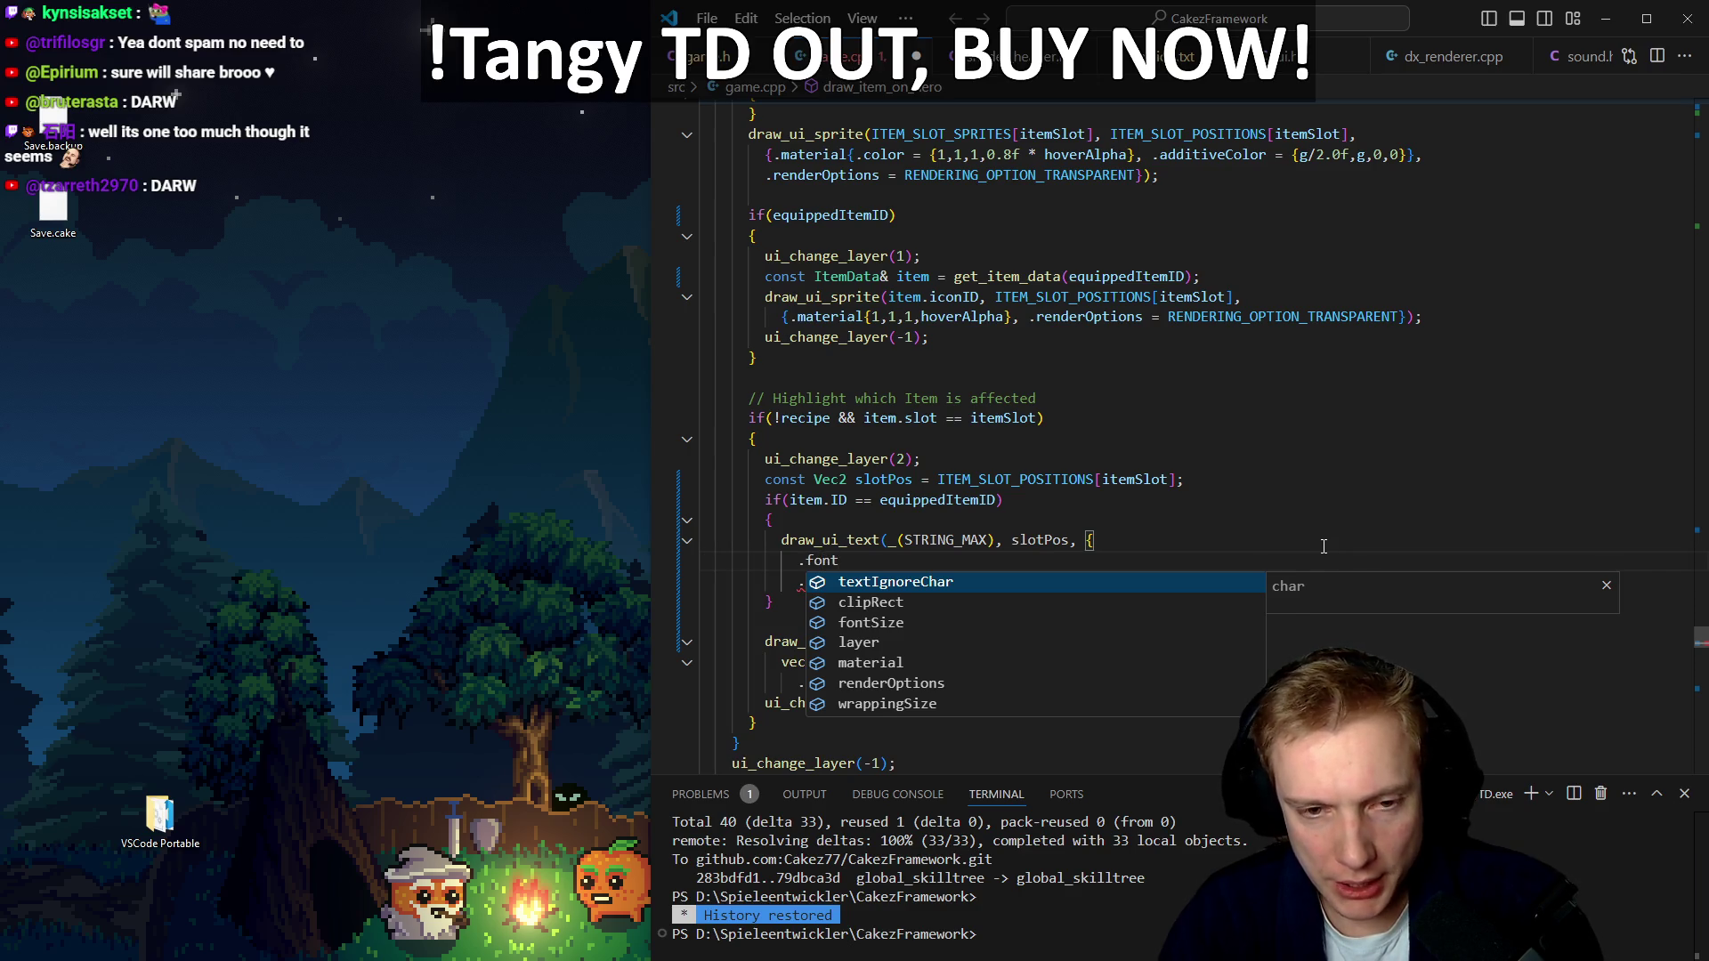
{"action": "type", "text": "Size = font_"}
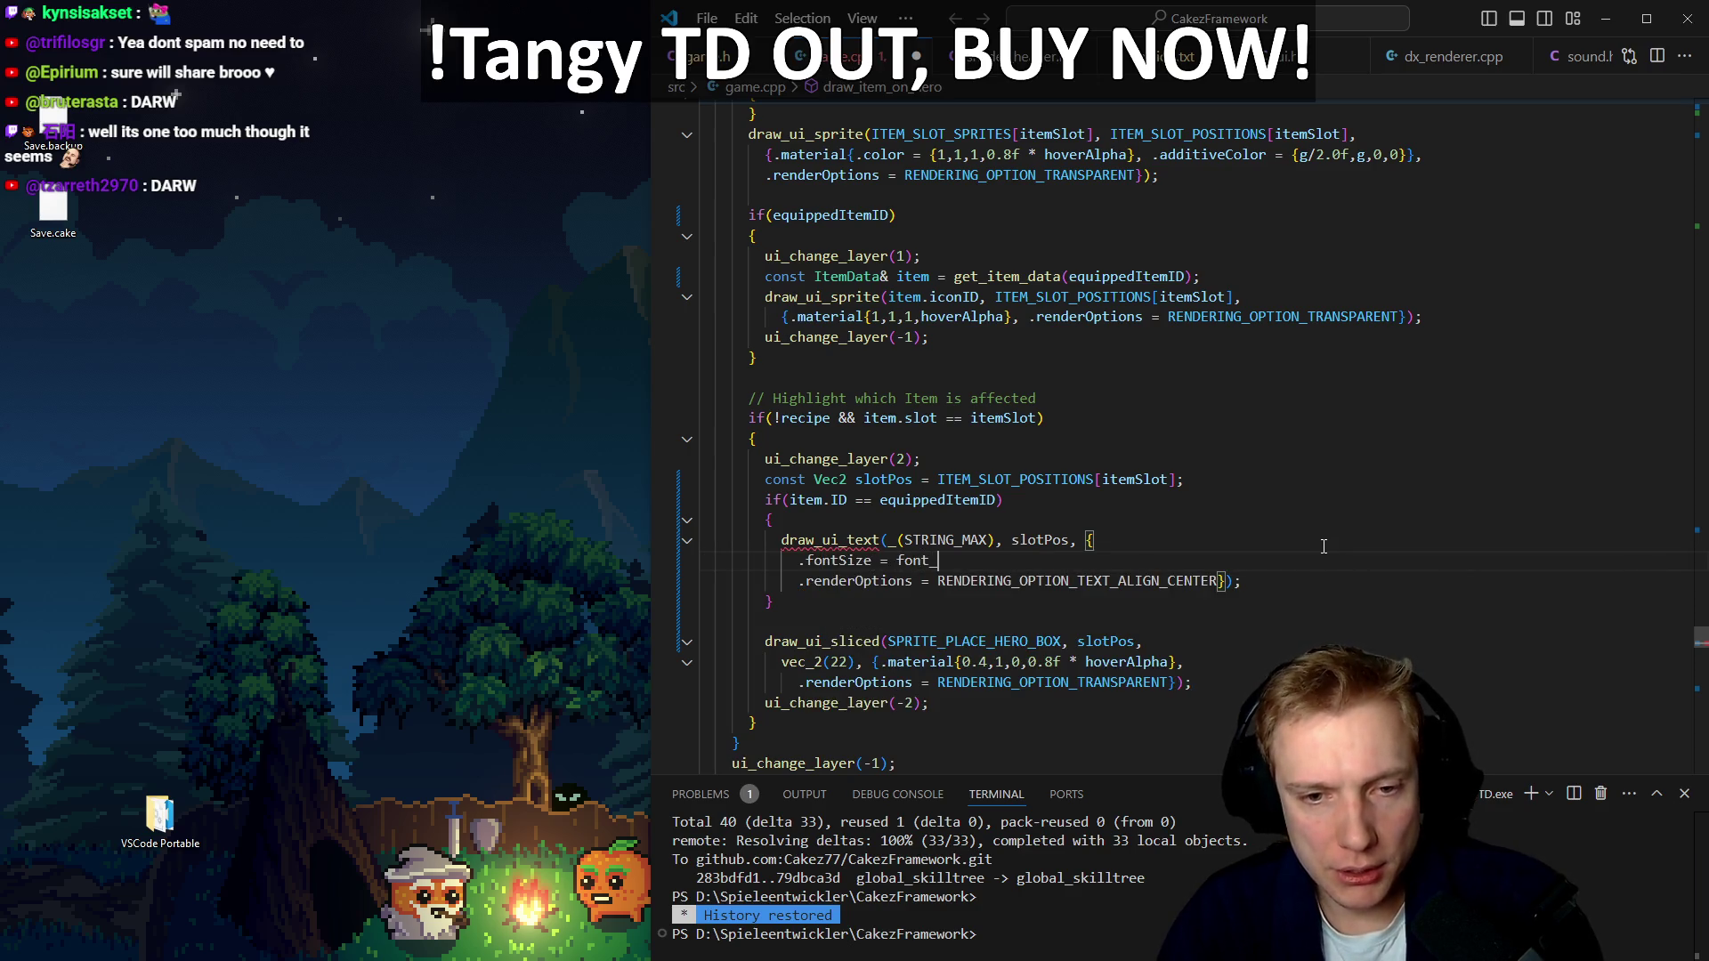
{"action": "type", "text": "scale_2"}
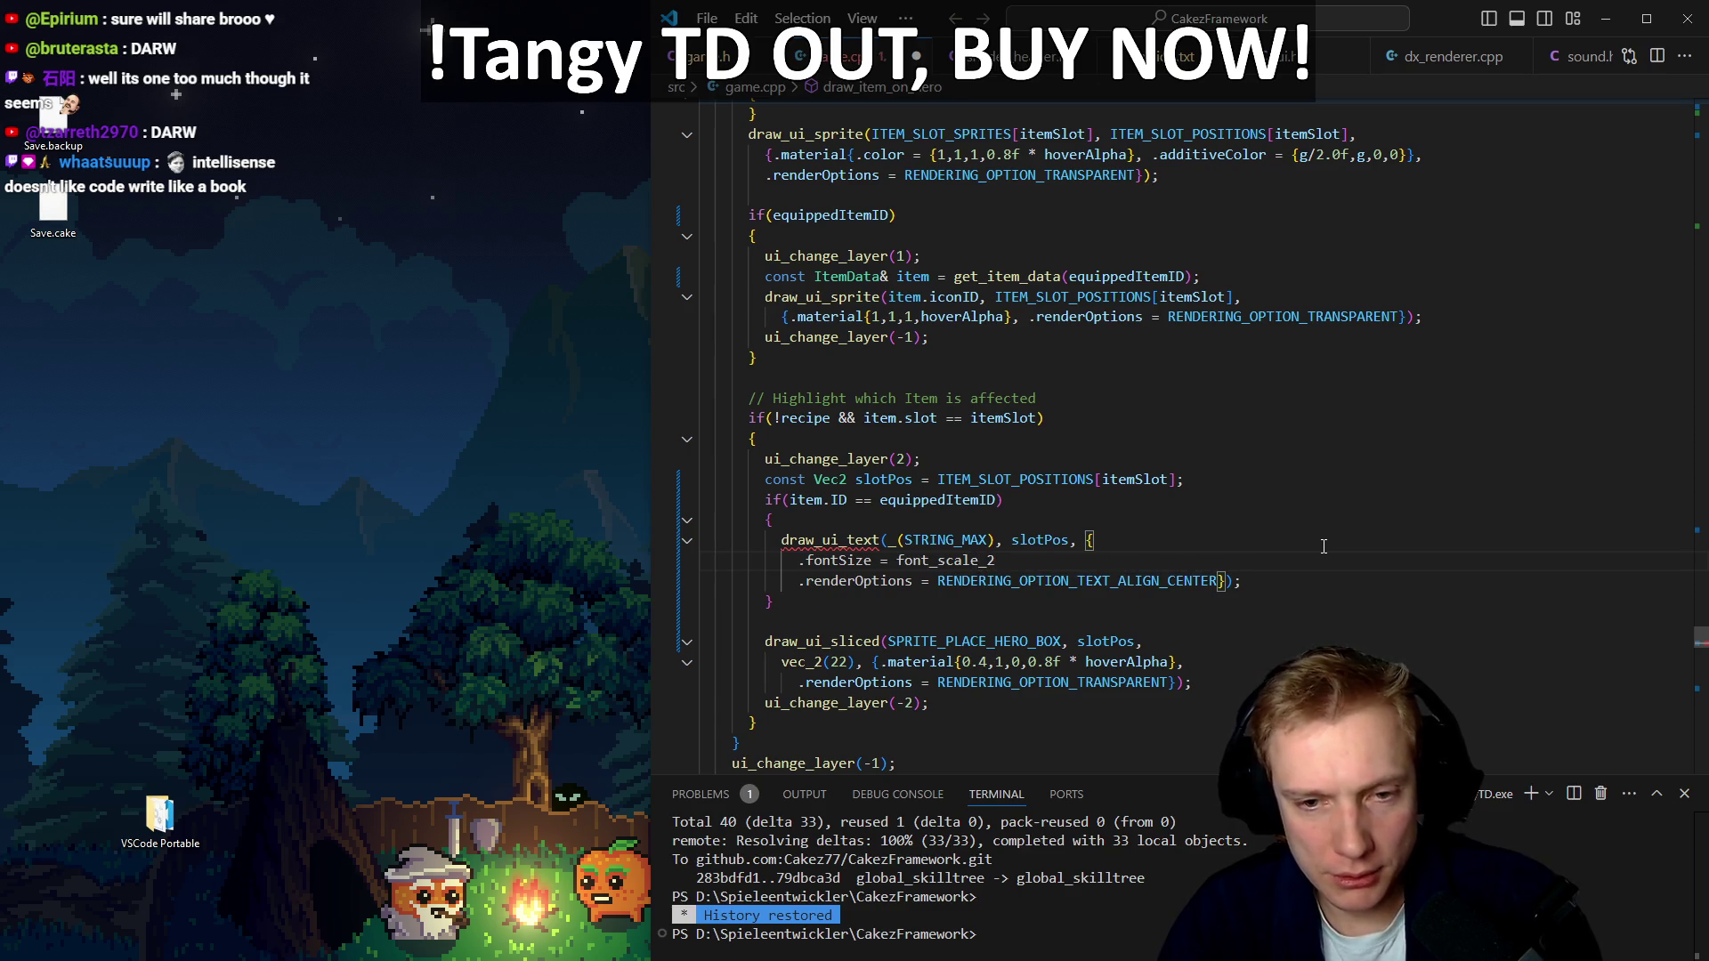
{"action": "key", "text": "Tab"}
{"action": "type", "text": ","}
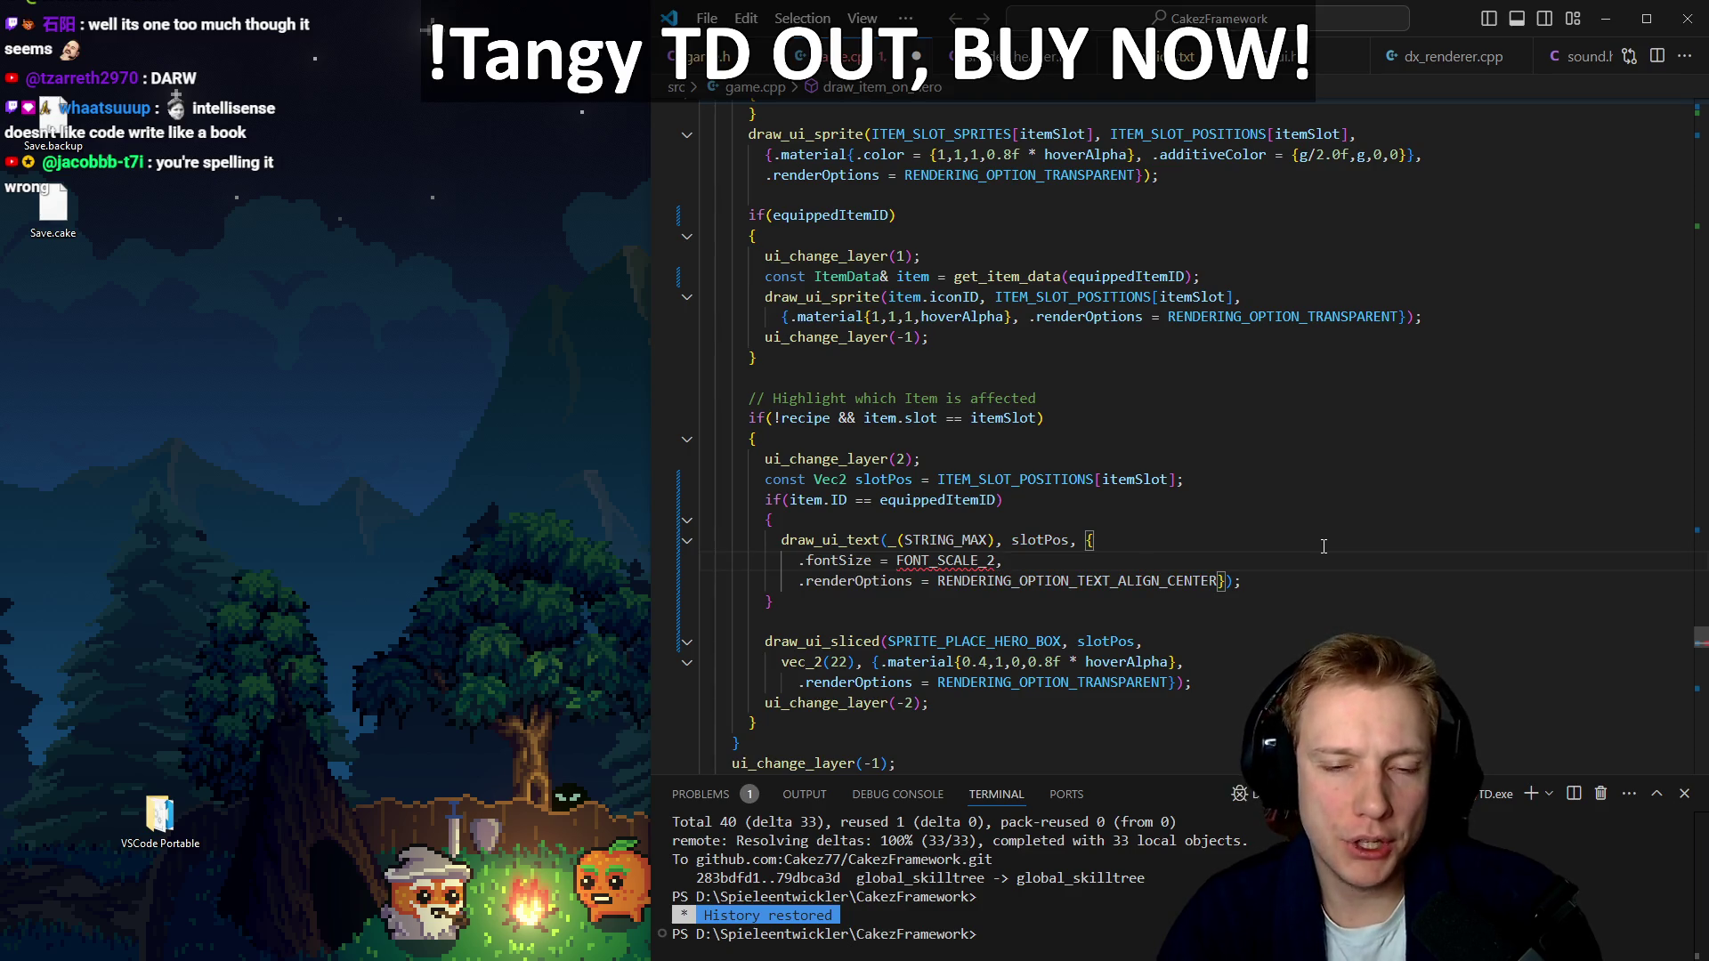
{"action": "key", "text": "Up"}
{"action": "key", "text": "ctrl+l"}
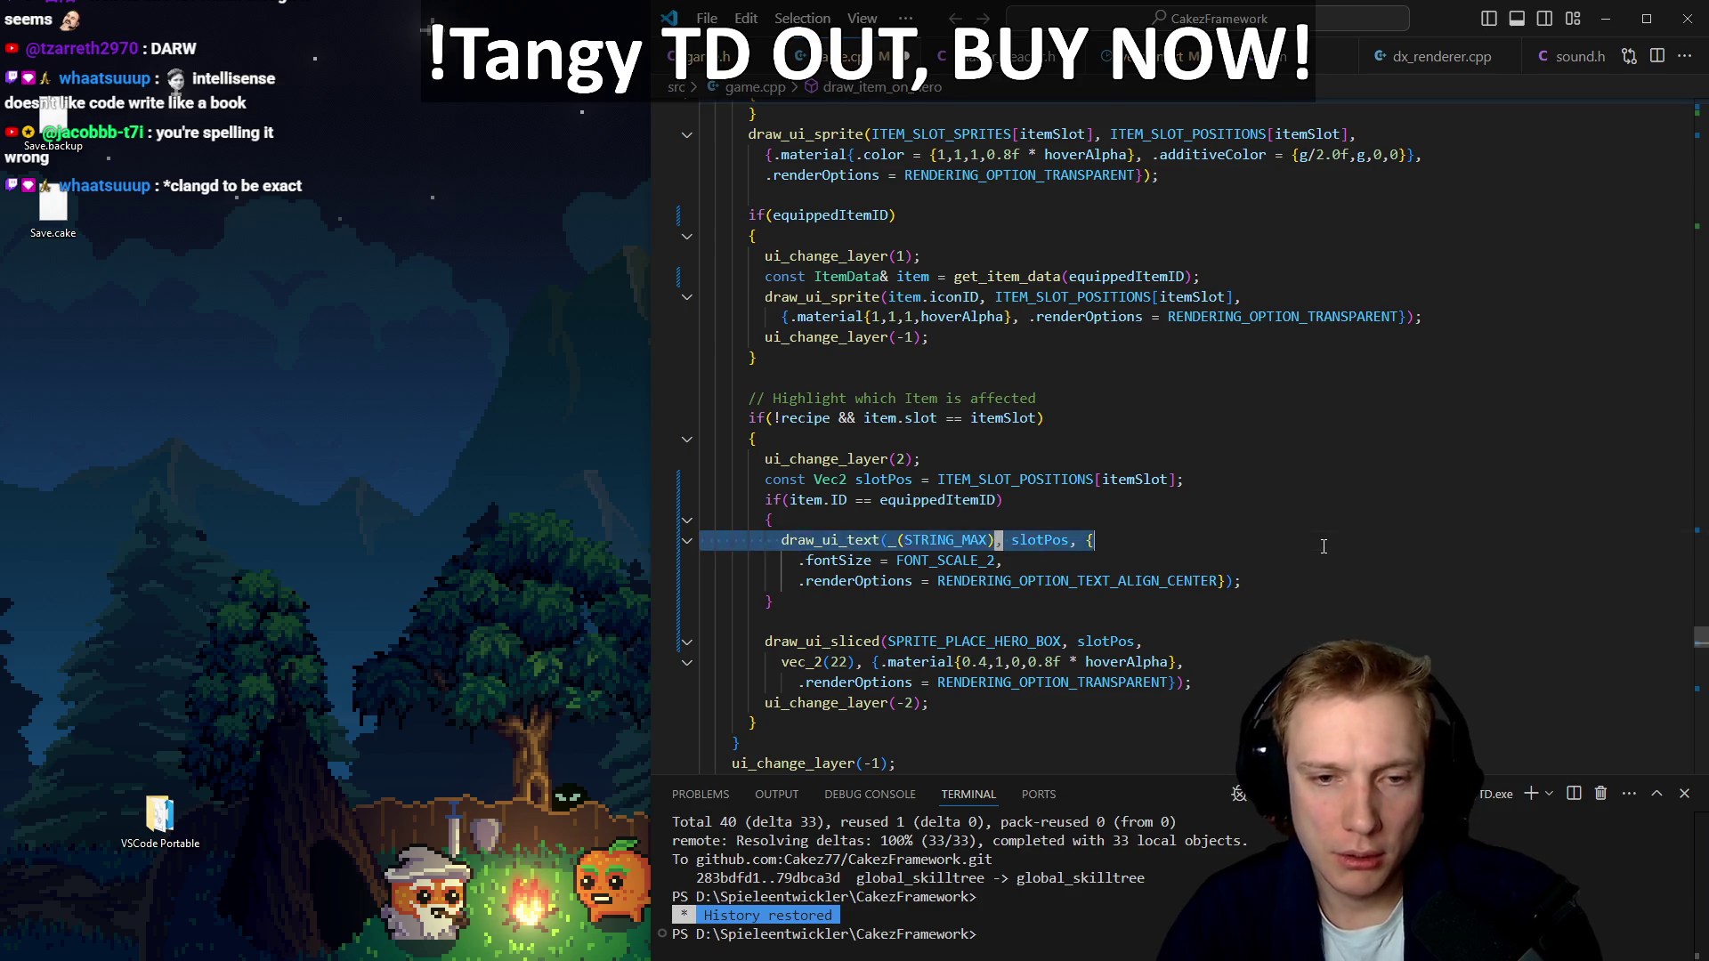
{"action": "key", "text": "Escape"}
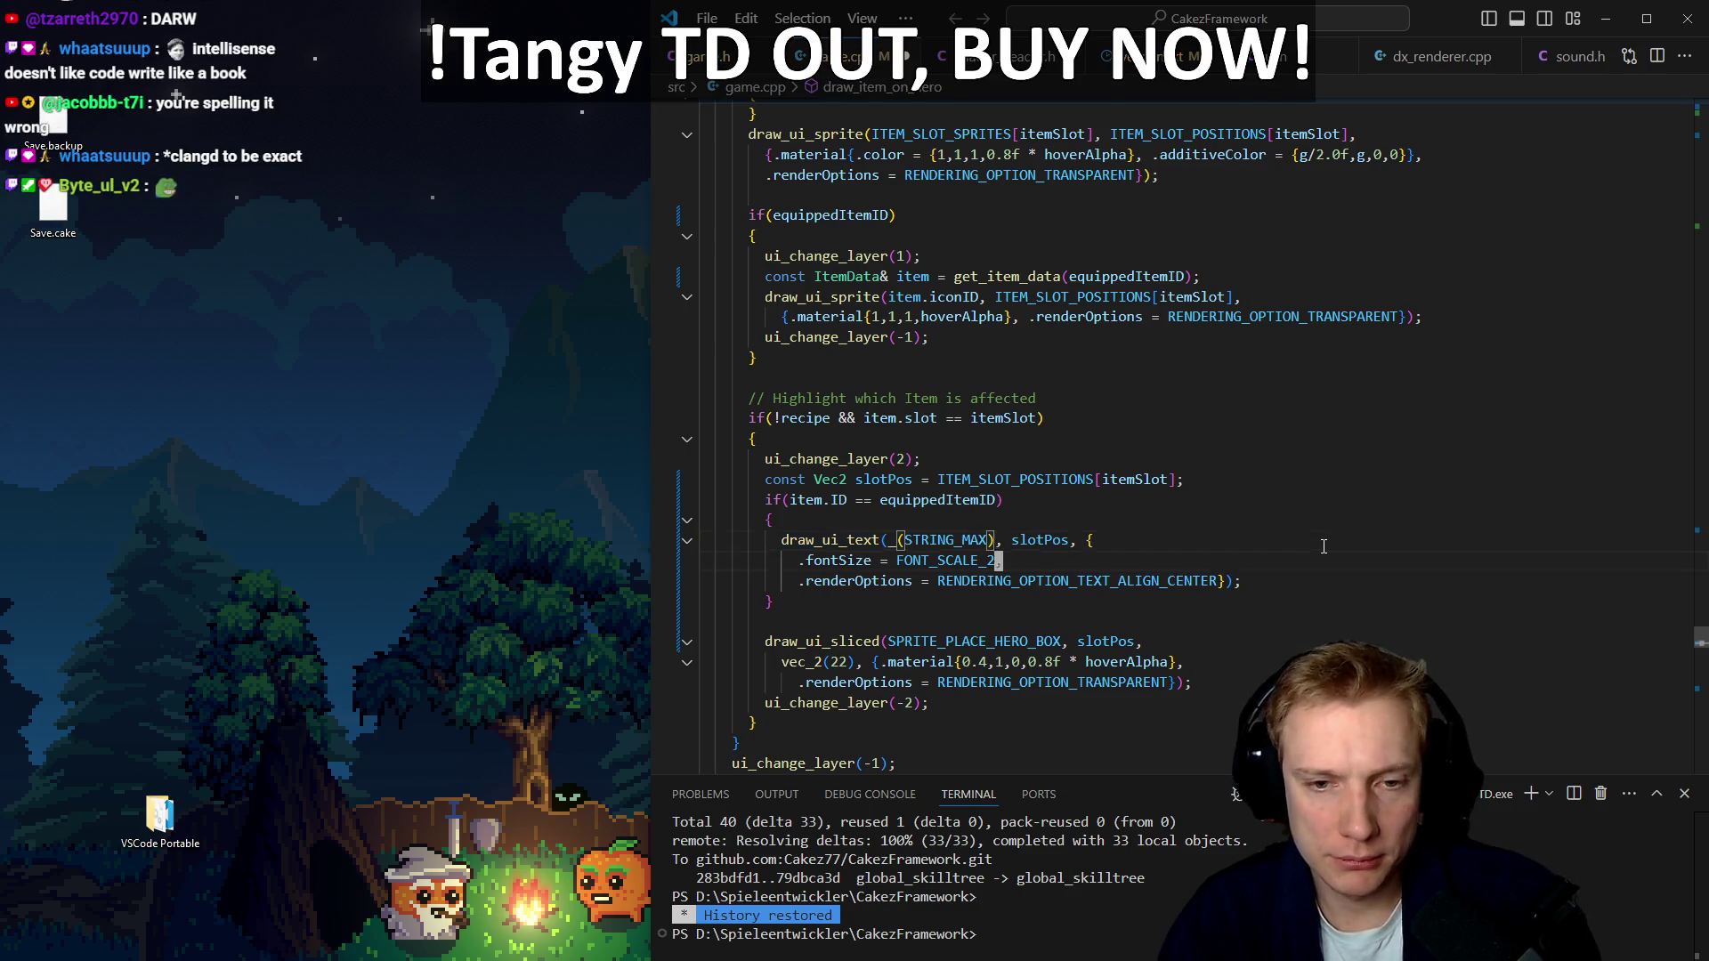
{"action": "key", "text": "alt+Left"}
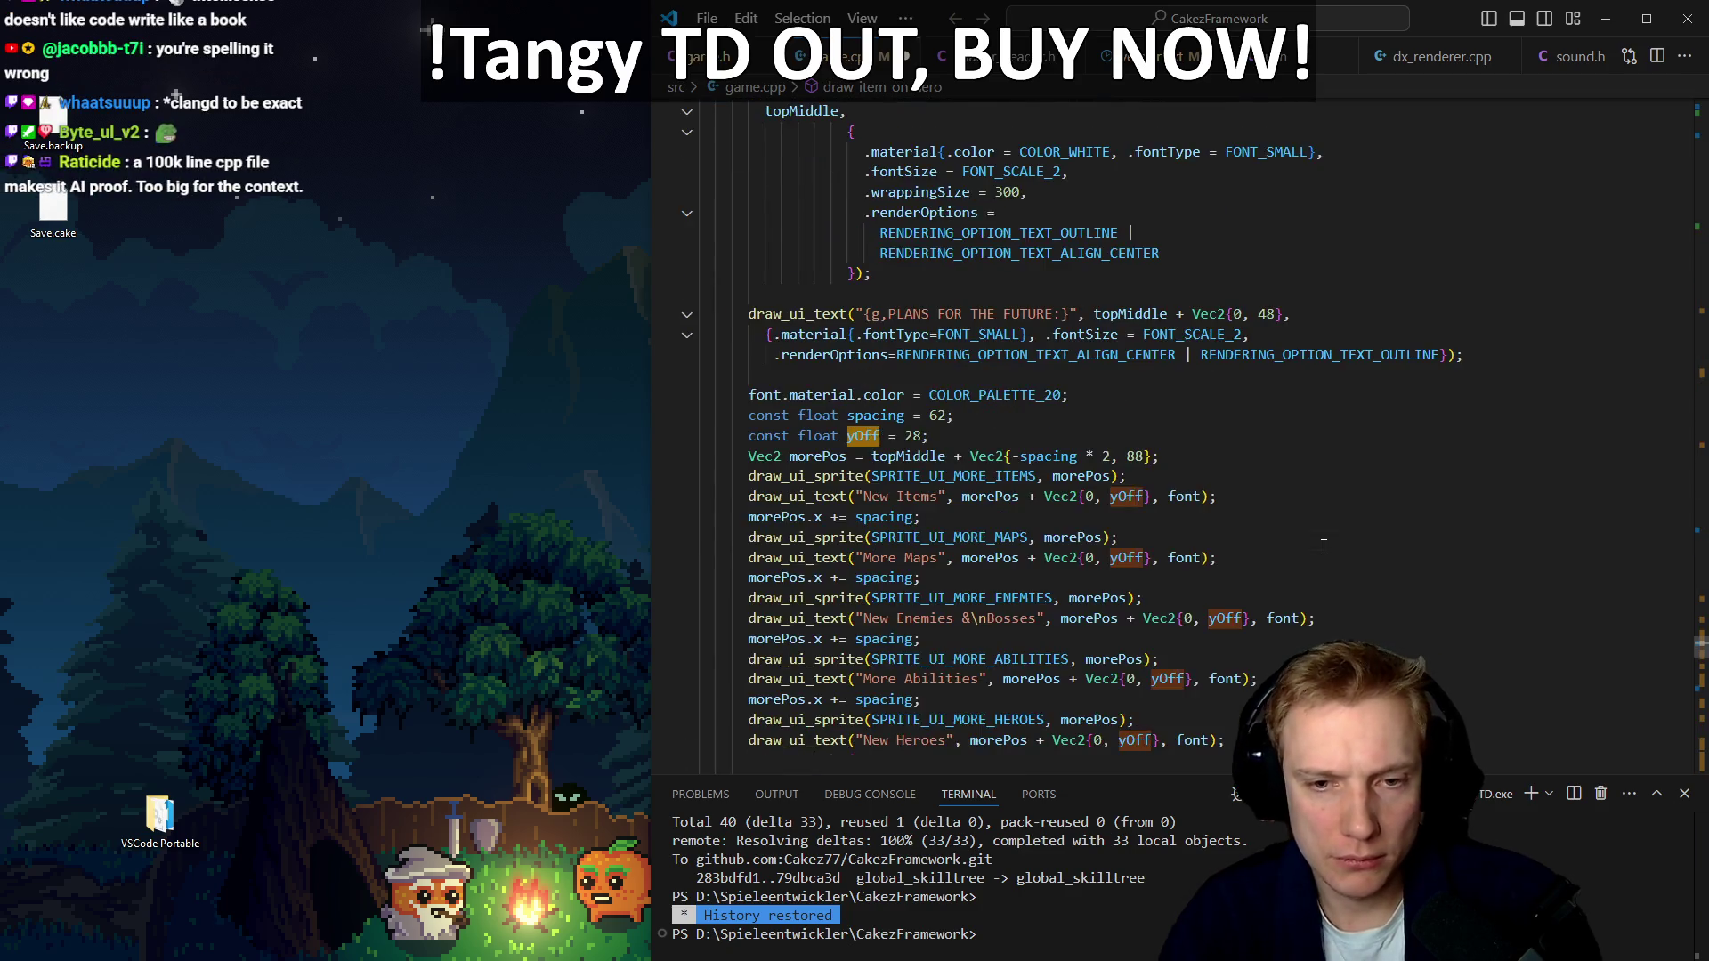
Browse back through other yOffset usages: list, leaderboard, item list and enemy scroll code
{"action": "key", "text": "alt+Left"}
{"action": "key", "text": "alt+Left"}
{"action": "key", "text": "alt+Left"}
{"action": "key", "text": "alt+Left"}
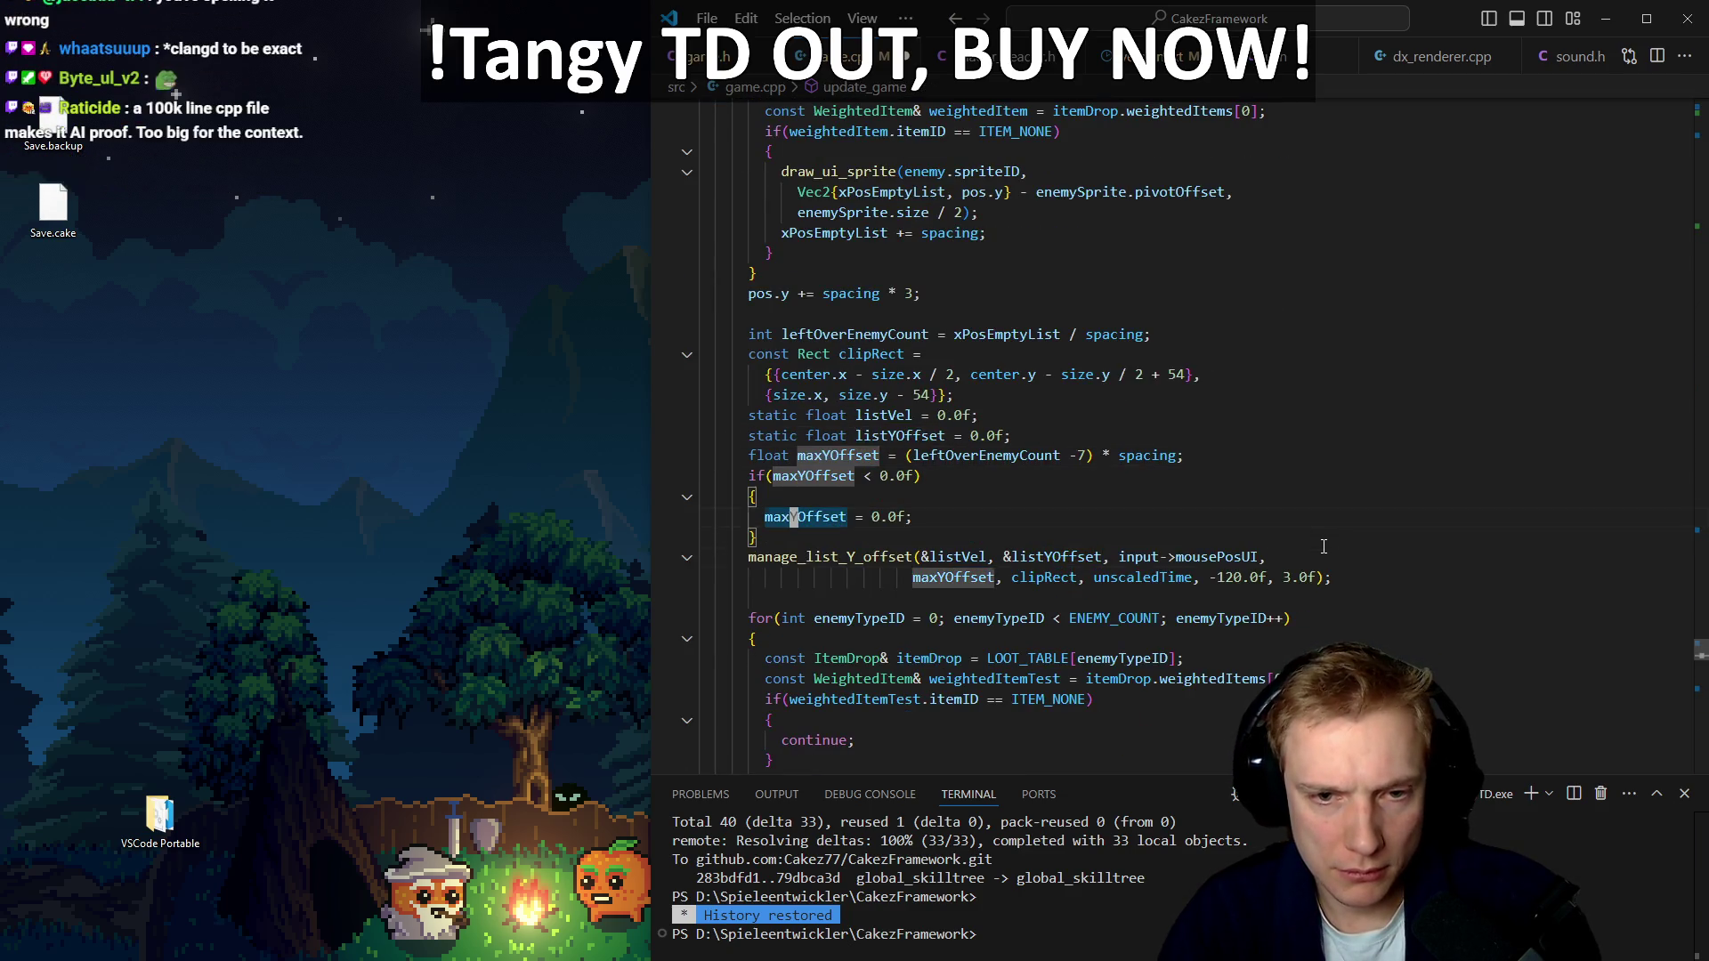
{"action": "key", "text": "alt+Left"}
{"action": "key", "text": "alt+Left"}
{"action": "key", "text": "alt+Left"}
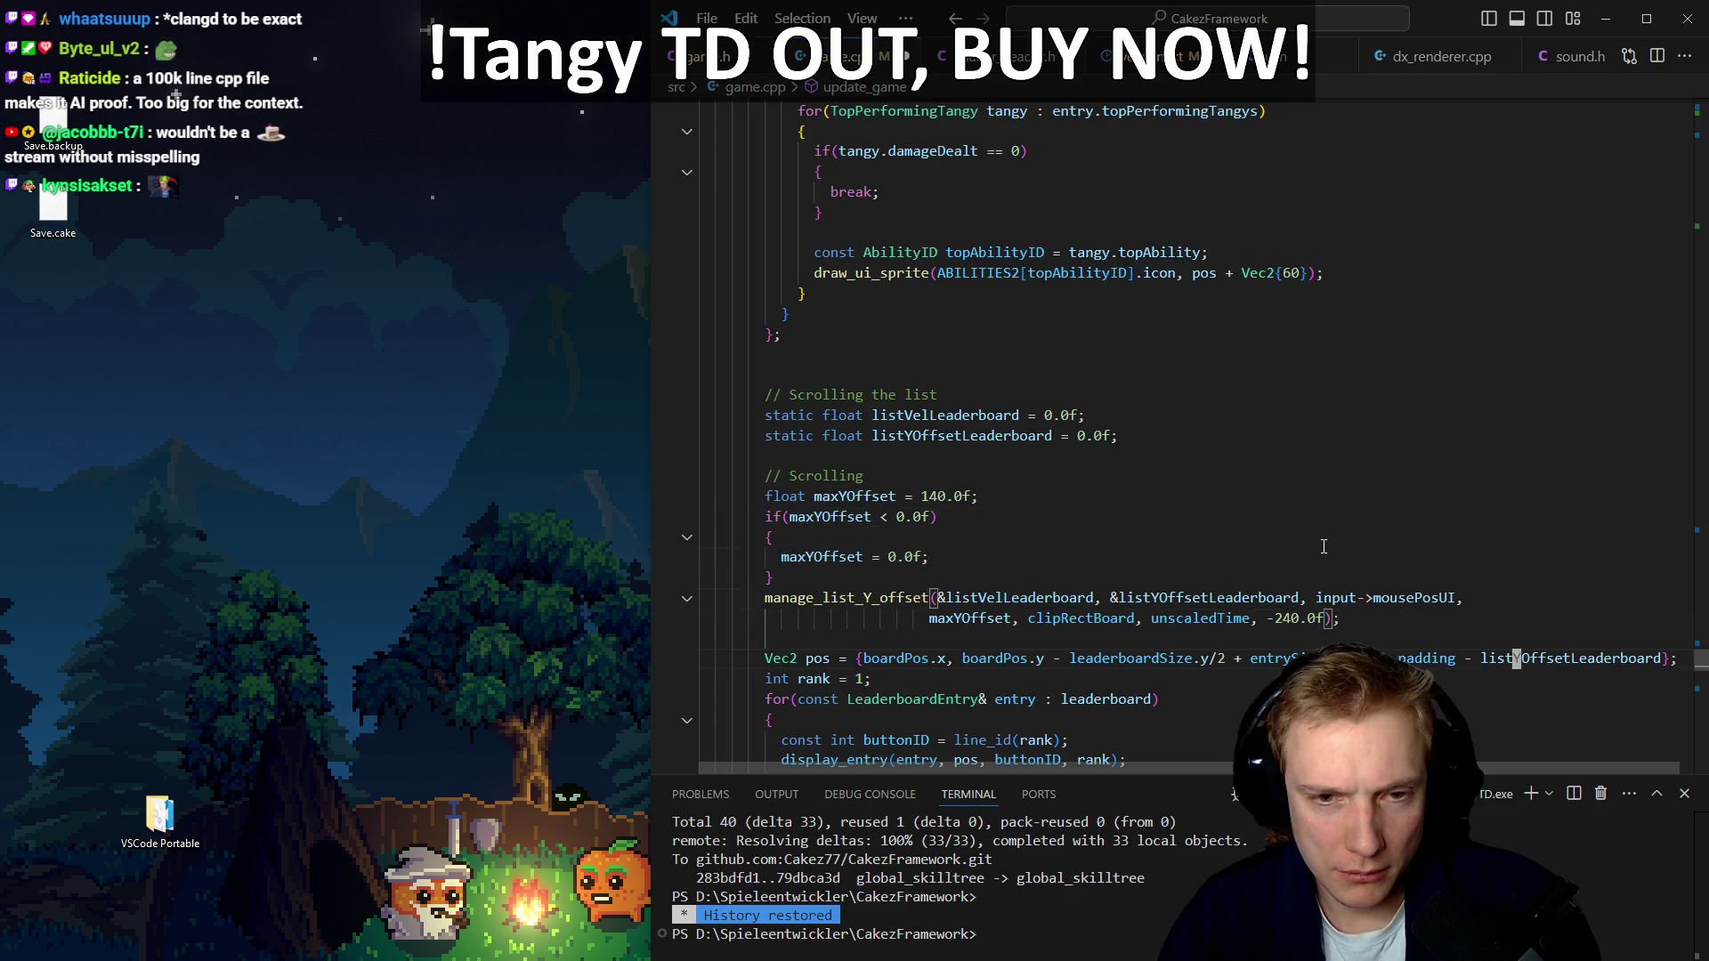
{"action": "key", "text": "alt+Left"}
{"action": "key", "text": "alt+Left"}
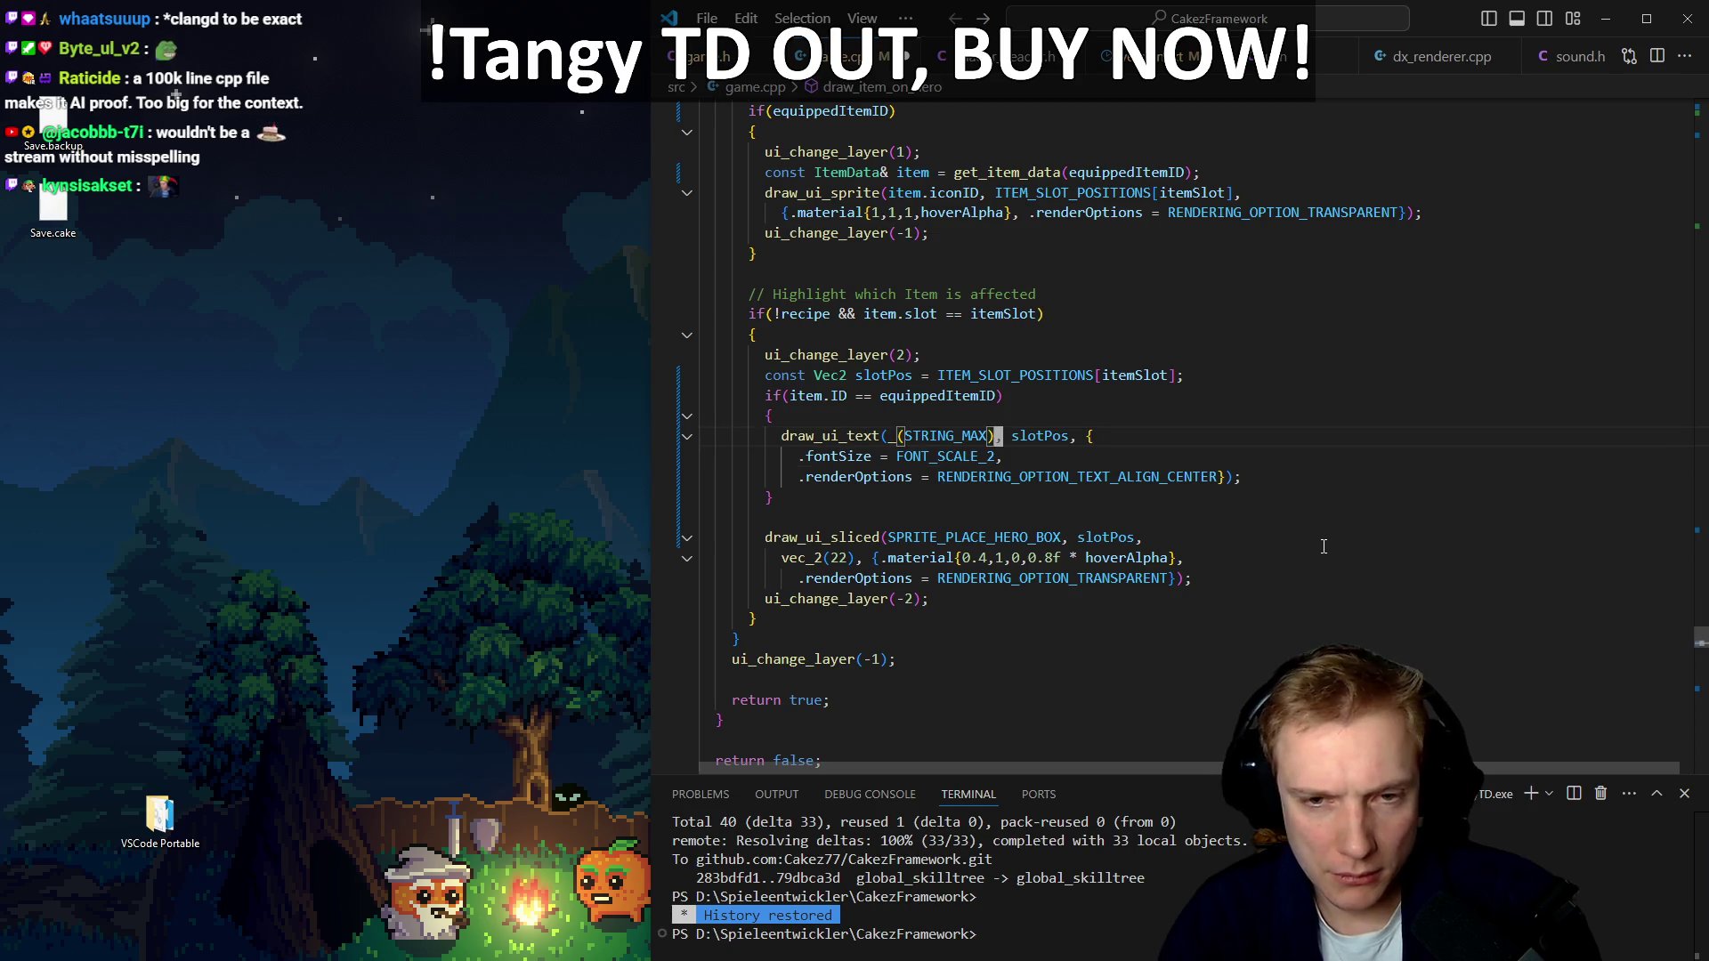
{"action": "key", "text": "alt+Left"}
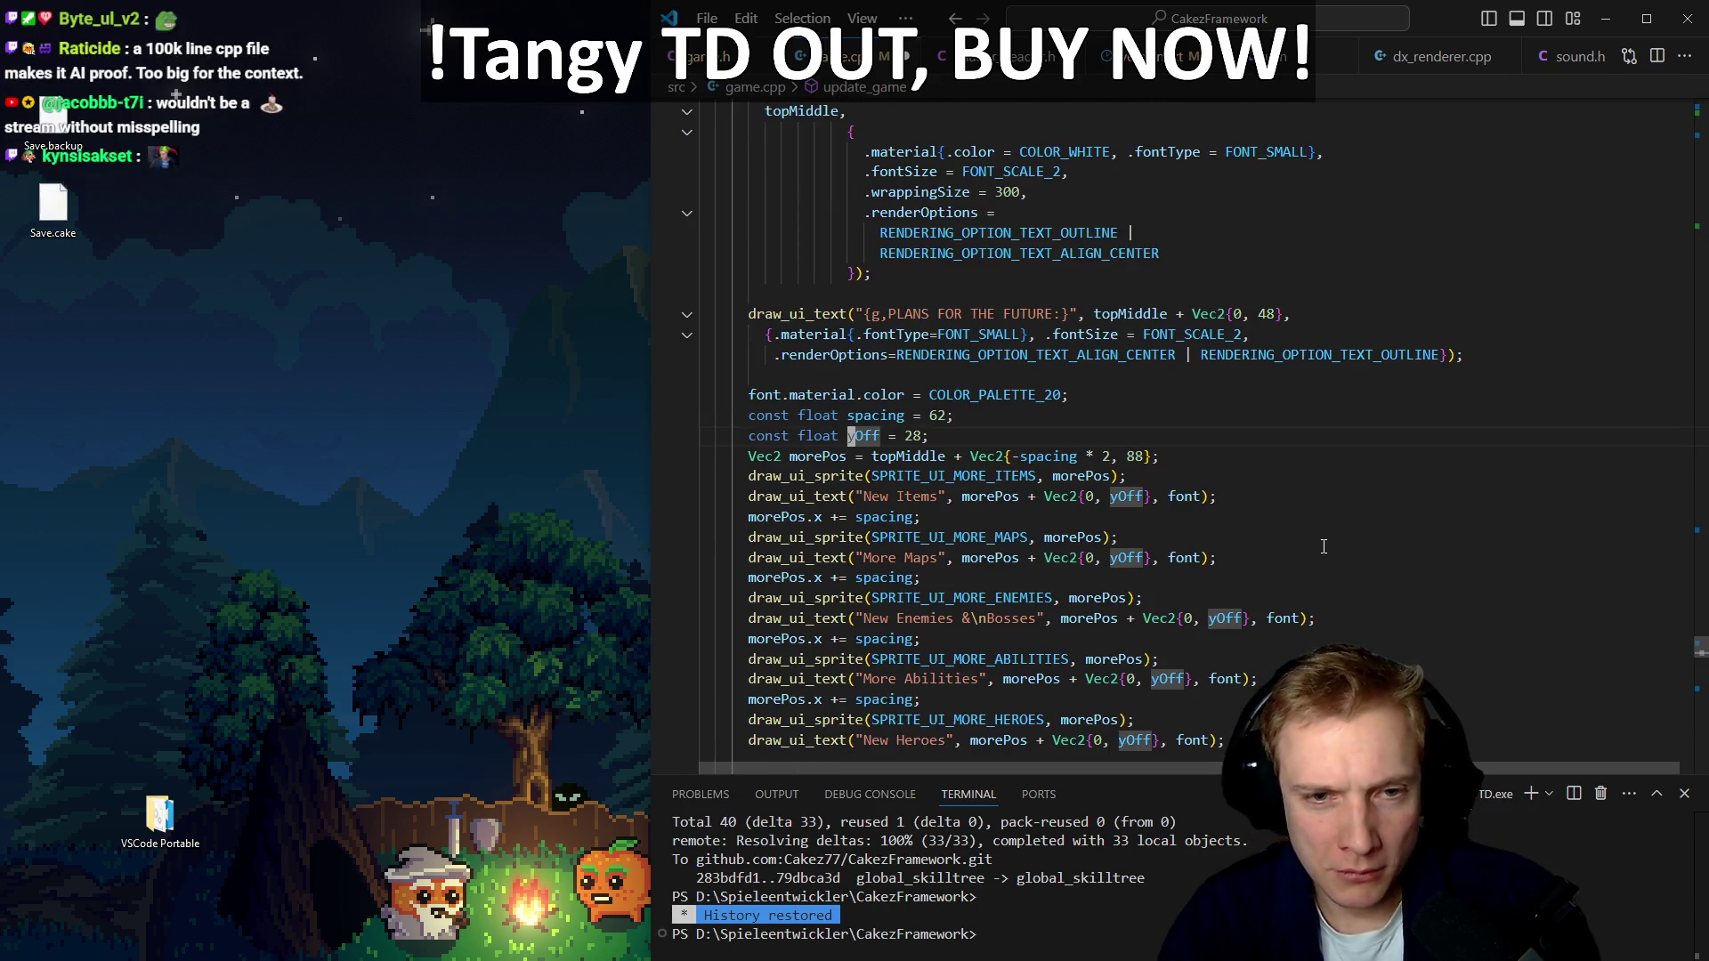
{"action": "key", "text": "alt+Left"}
{"action": "key", "text": "alt+Left"}
{"action": "key", "text": "alt+Left"}
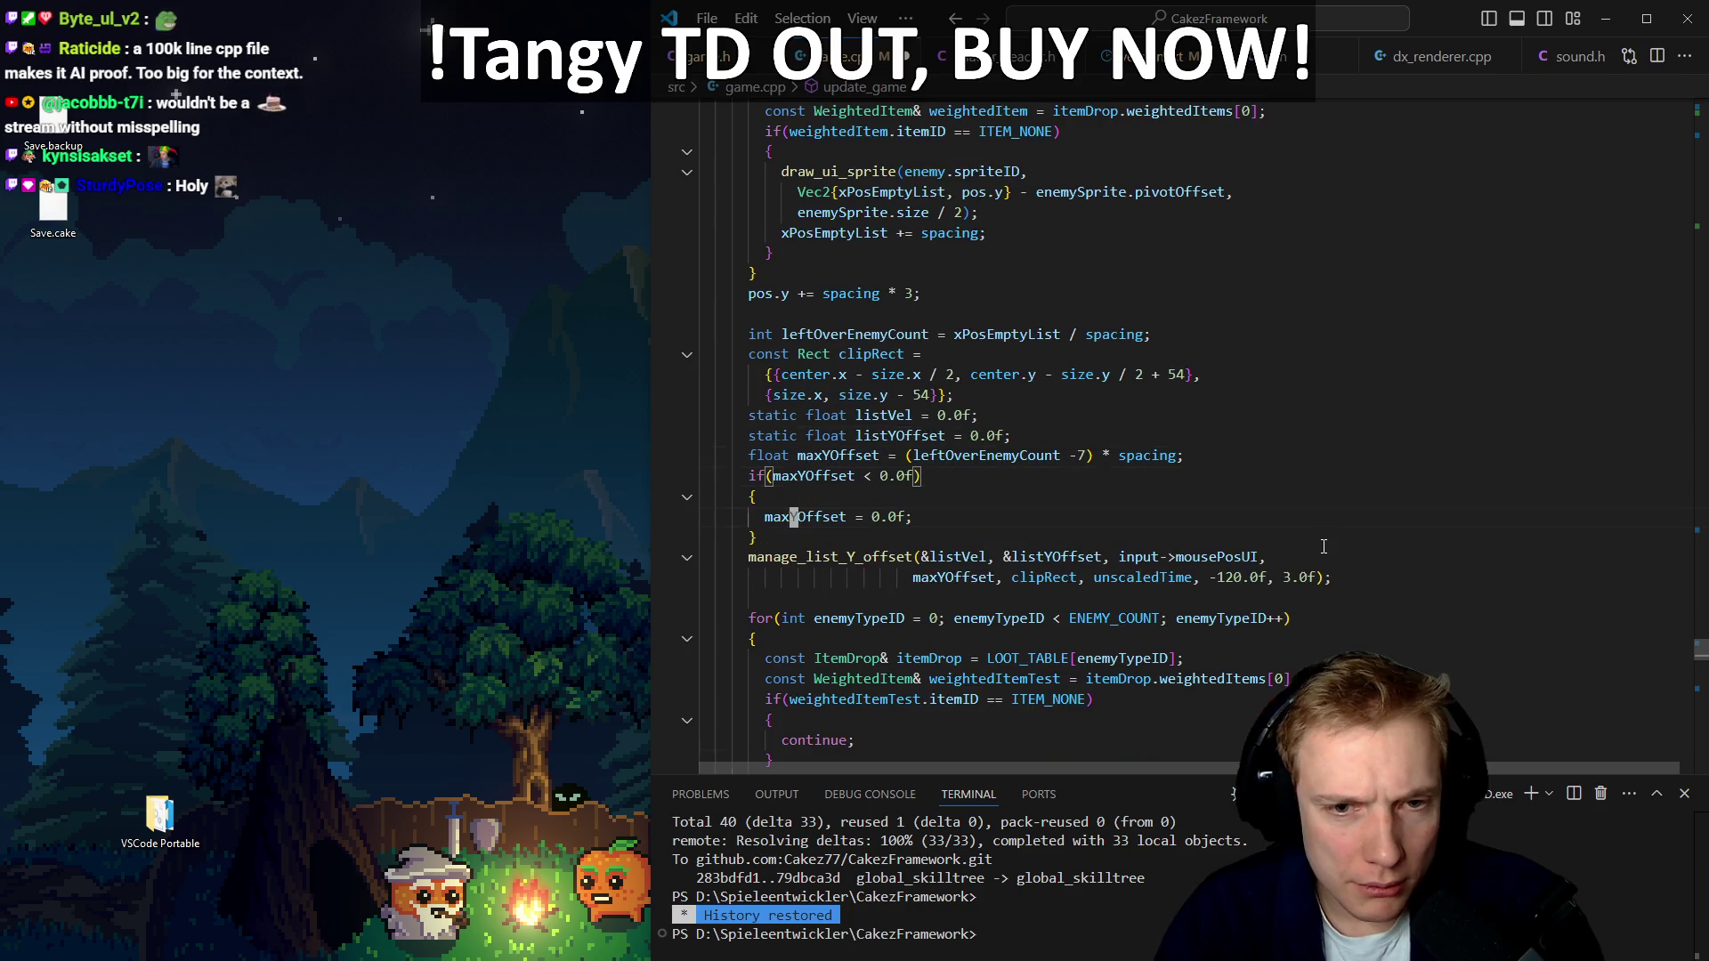
{"action": "key", "text": "alt+Left"}
{"action": "key", "text": "alt+Left"}
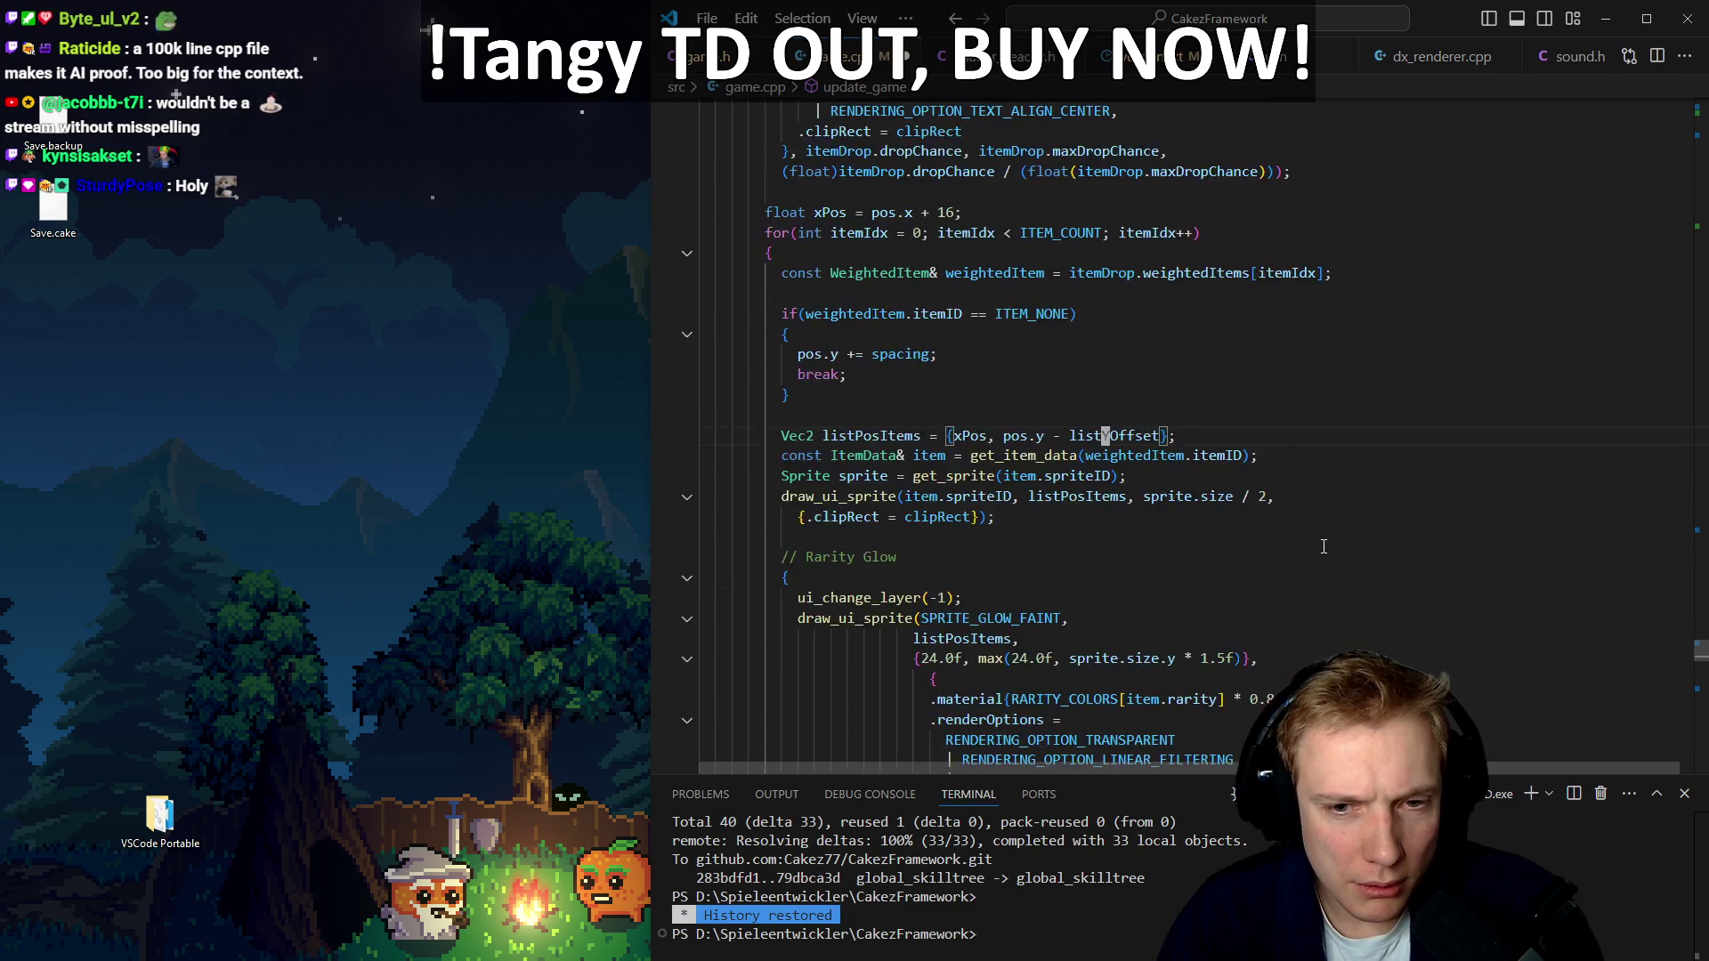
{"action": "key", "text": "alt+Left"}
{"action": "key", "text": "alt+Left"}
{"action": "key", "text": "alt+Left"}
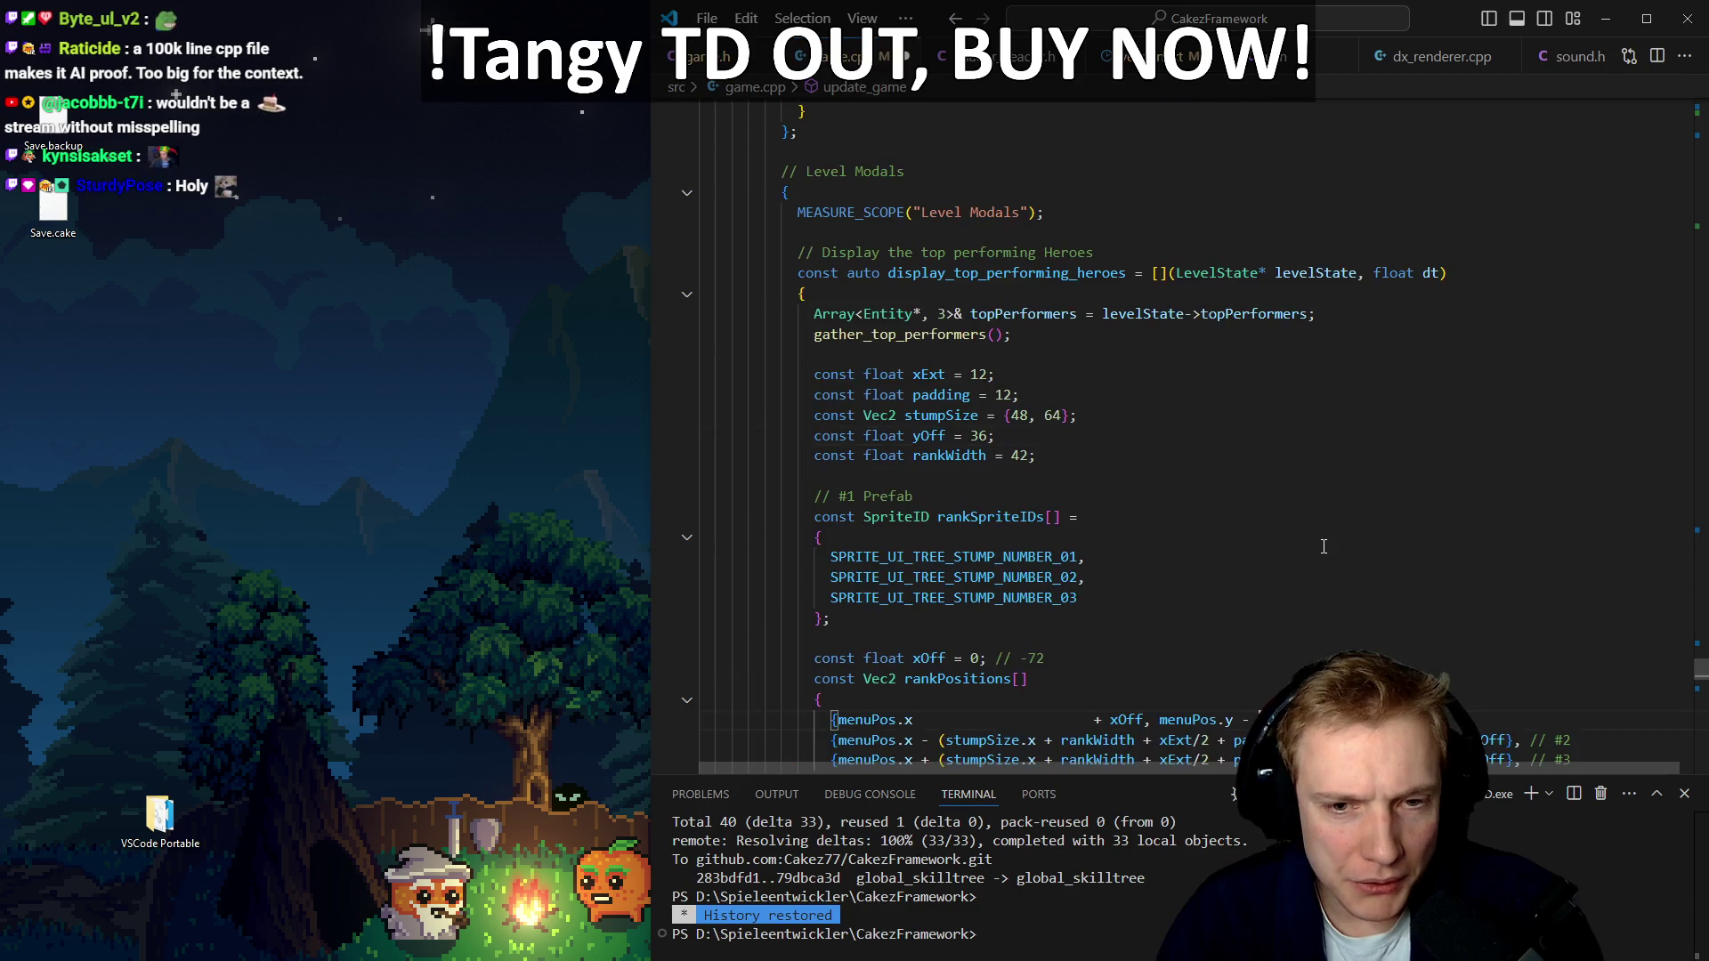
Reach the Unlock Button code and copy its sine-based bobbing yOffset line
{"action": "key", "text": "alt+Left"}
{"action": "key", "text": "alt+Left"}
{"action": "key", "text": "alt+Left"}
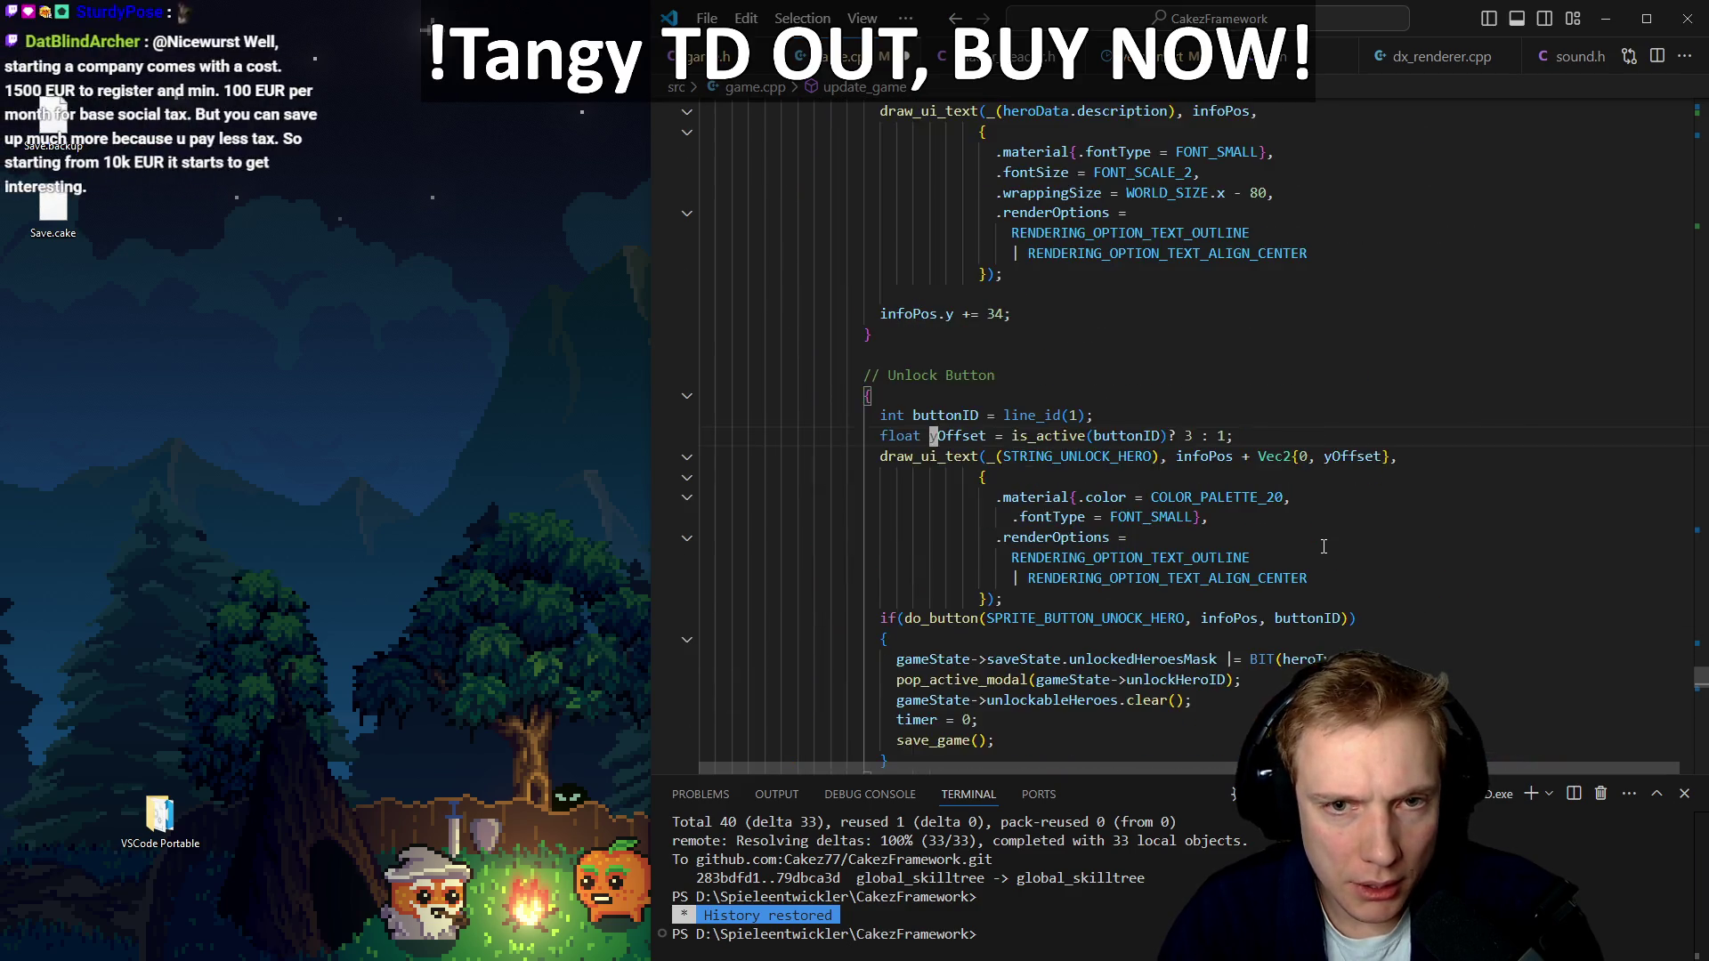
{"action": "key", "text": "alt+Left"}
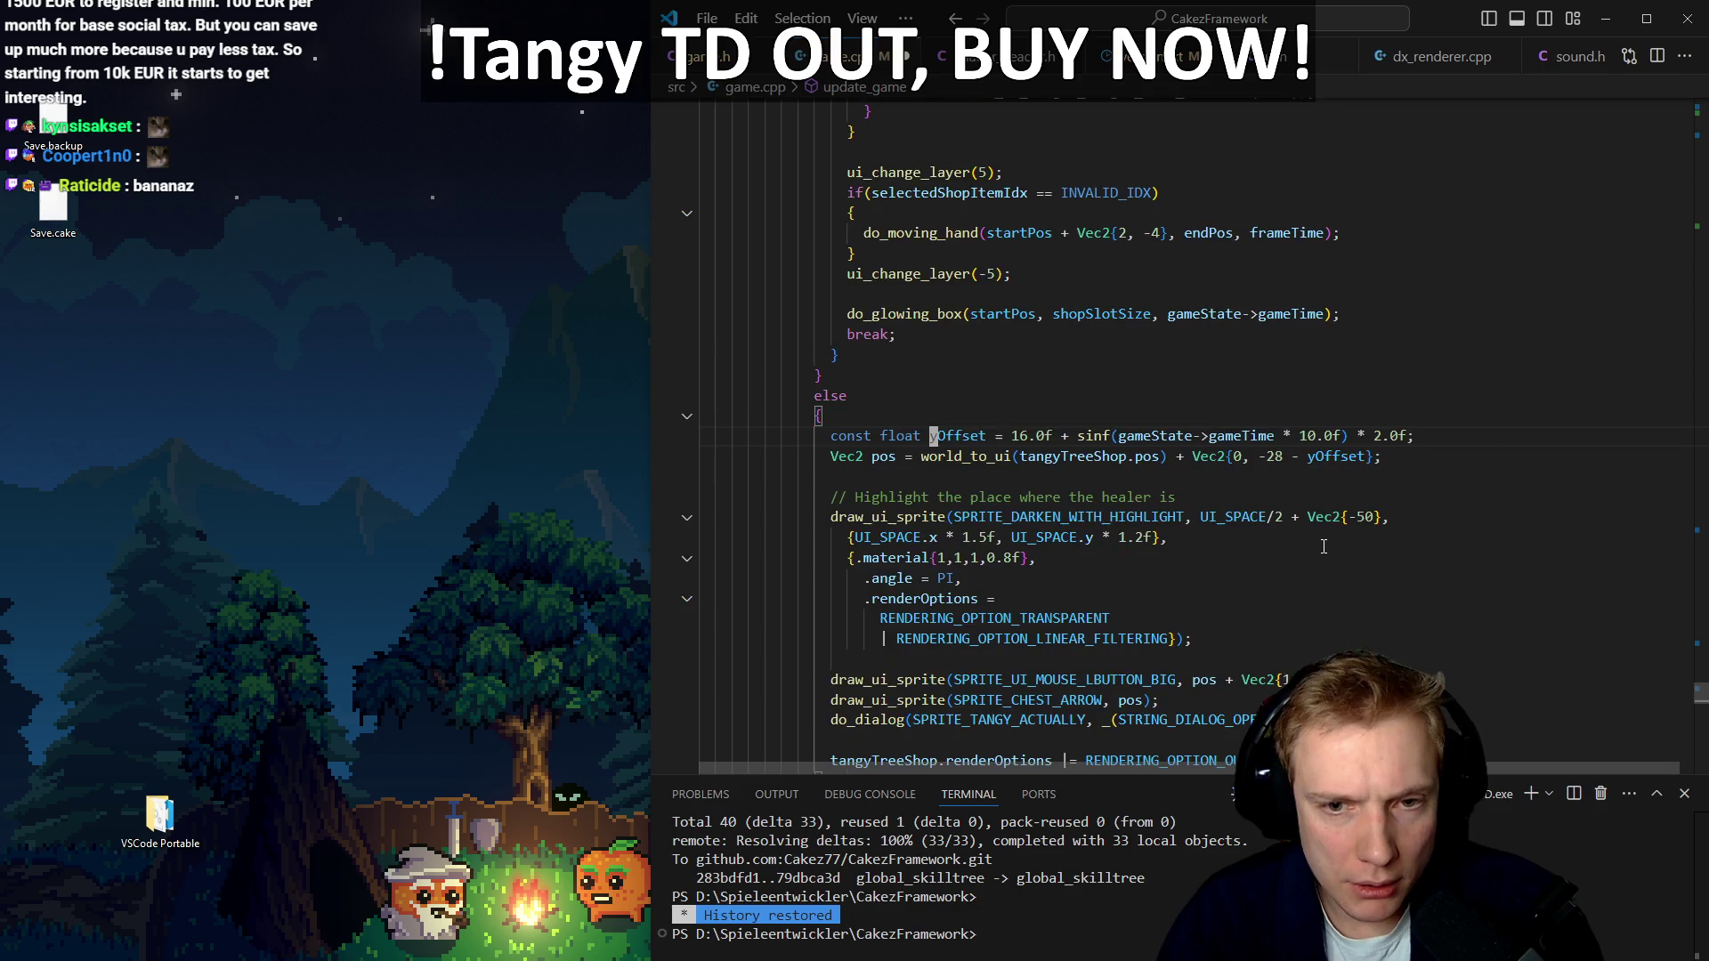
{"action": "key", "text": "alt+Left"}
{"action": "key", "text": "alt+Left"}
{"action": "key", "text": "alt+Left"}
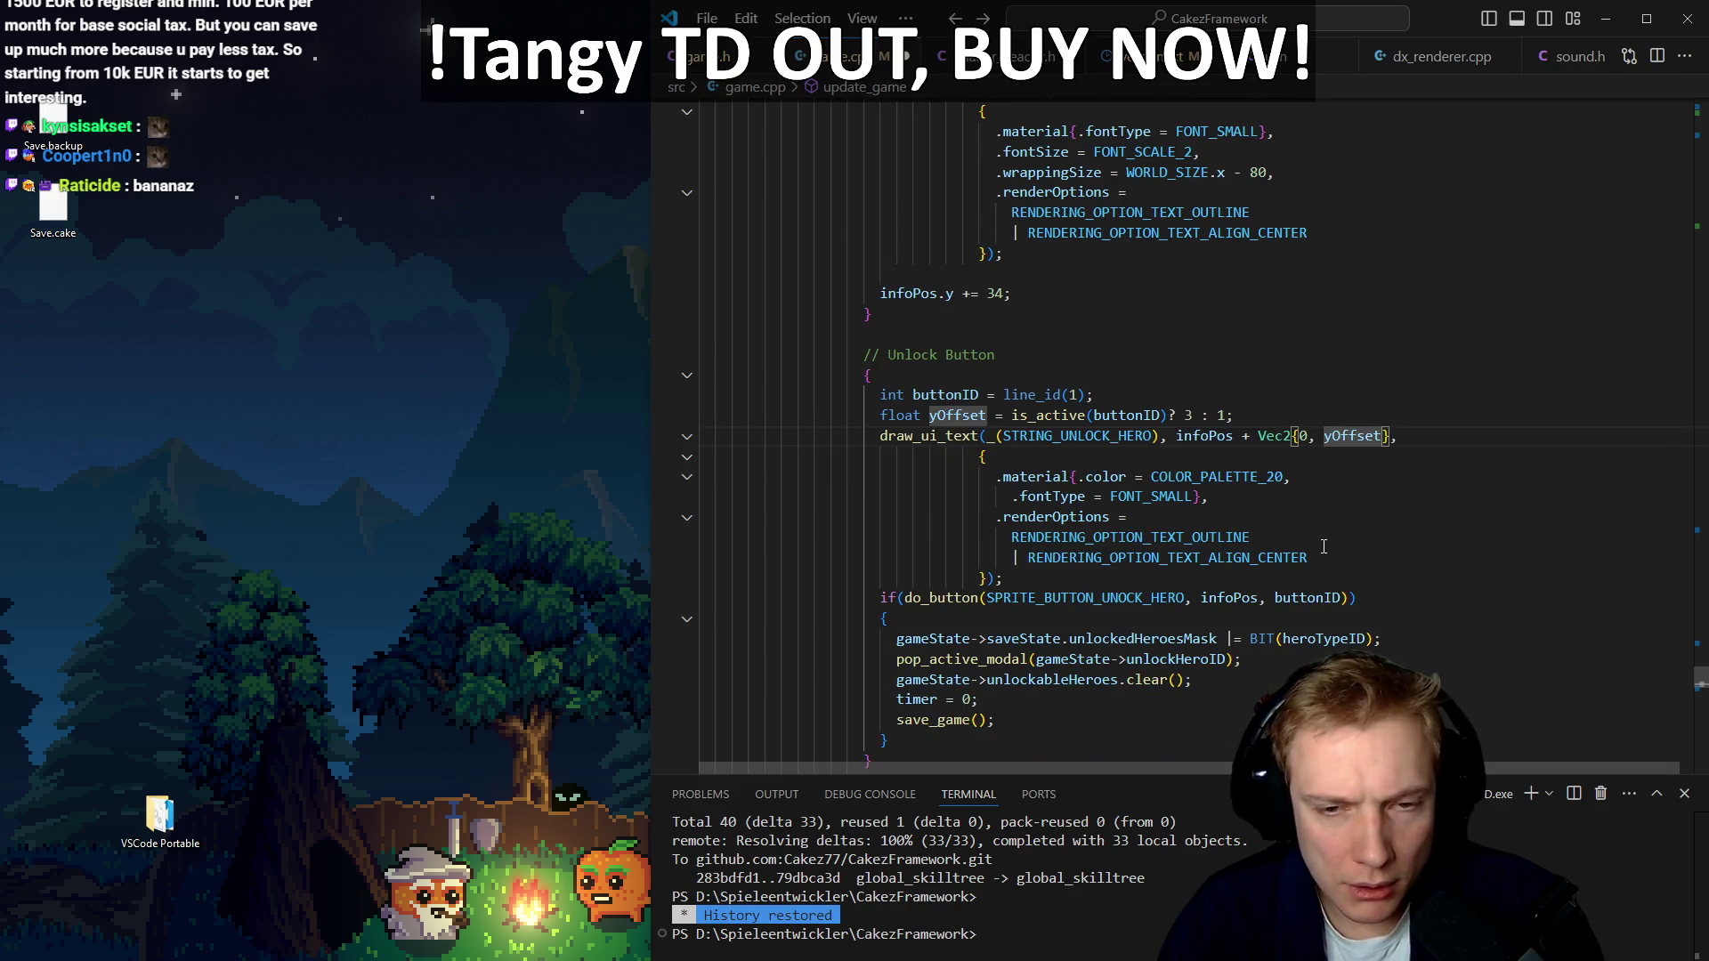
{"action": "key", "text": "Return"}
{"action": "type", "text": "const float yOffset = 16.0f + sinf(gameState->gameTime * 10.0f) * 2.0f;"}
Paste the yOffset sinf line above the text call and change its speed to 4.0f
{"action": "key", "text": "shift+Tab"}
{"action": "key", "text": "ctrl+shift+k"}
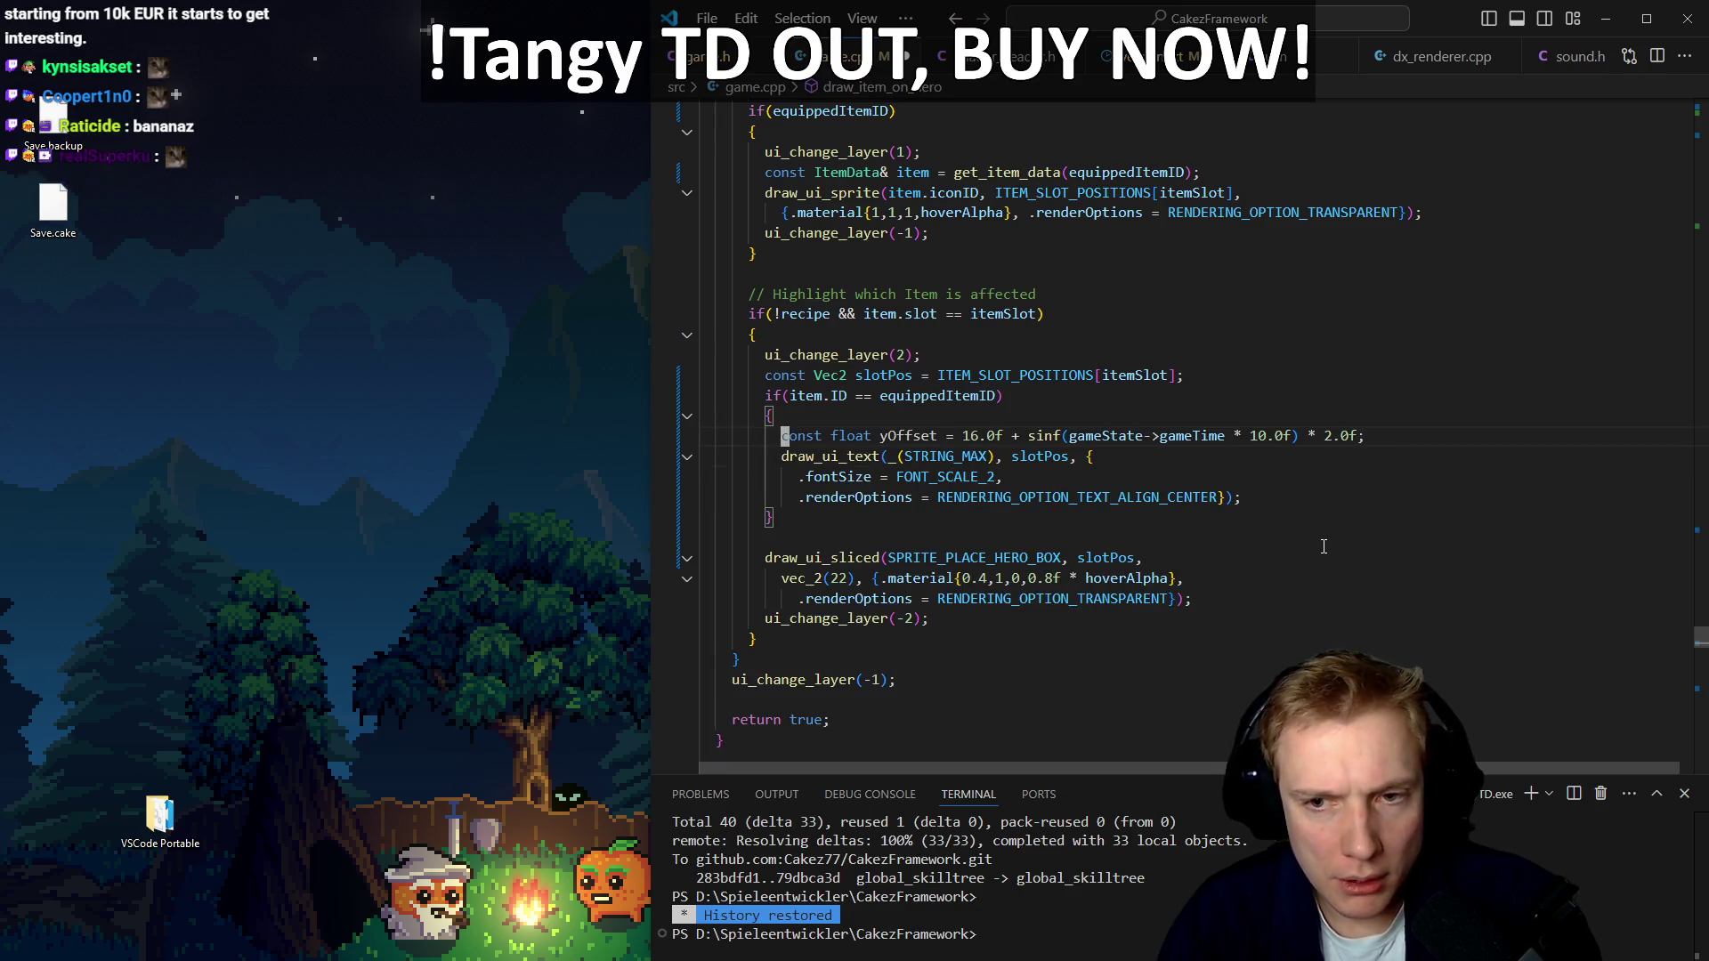
{"action": "key", "text": "BackSpace"}
{"action": "key", "text": "Delete"}
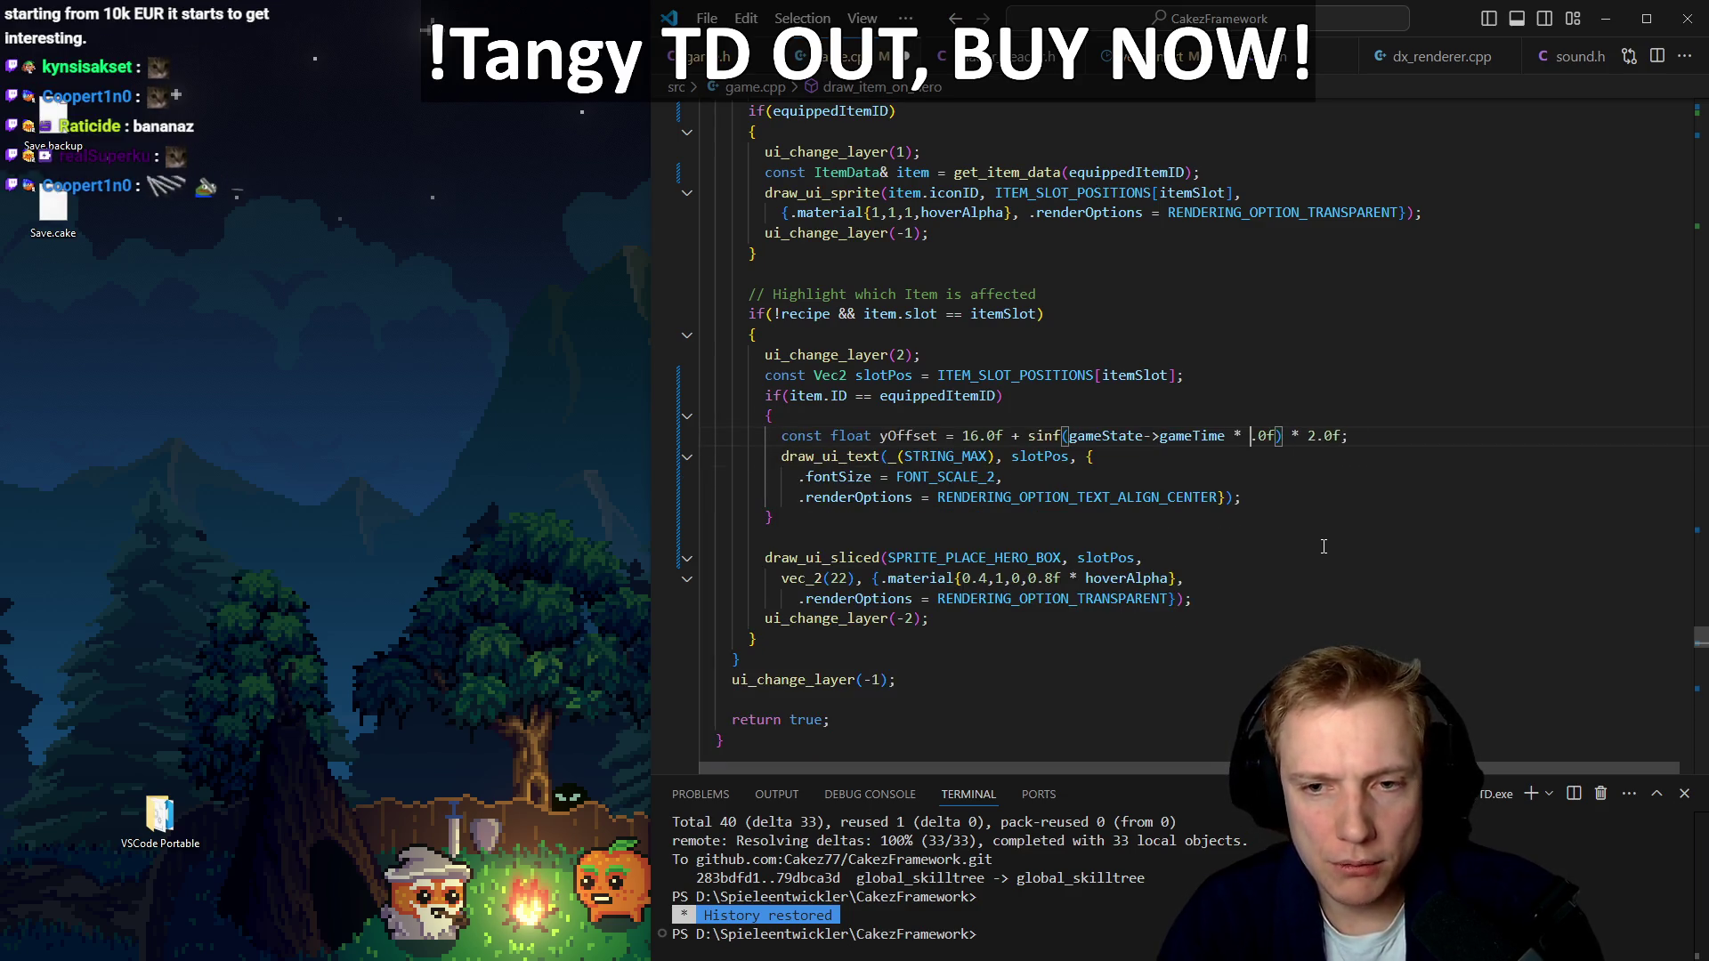
{"action": "type", "text": "3"}
{"action": "key", "text": "BackSpace"}
{"action": "type", "text": "4"}
Add + Vec2{0, yOffset} to slotPos in the text call and start a build
{"action": "key", "text": "Down"}
{"action": "key", "text": "Left"}
{"action": "key", "text": "Left"}
{"action": "key", "text": "Left"}
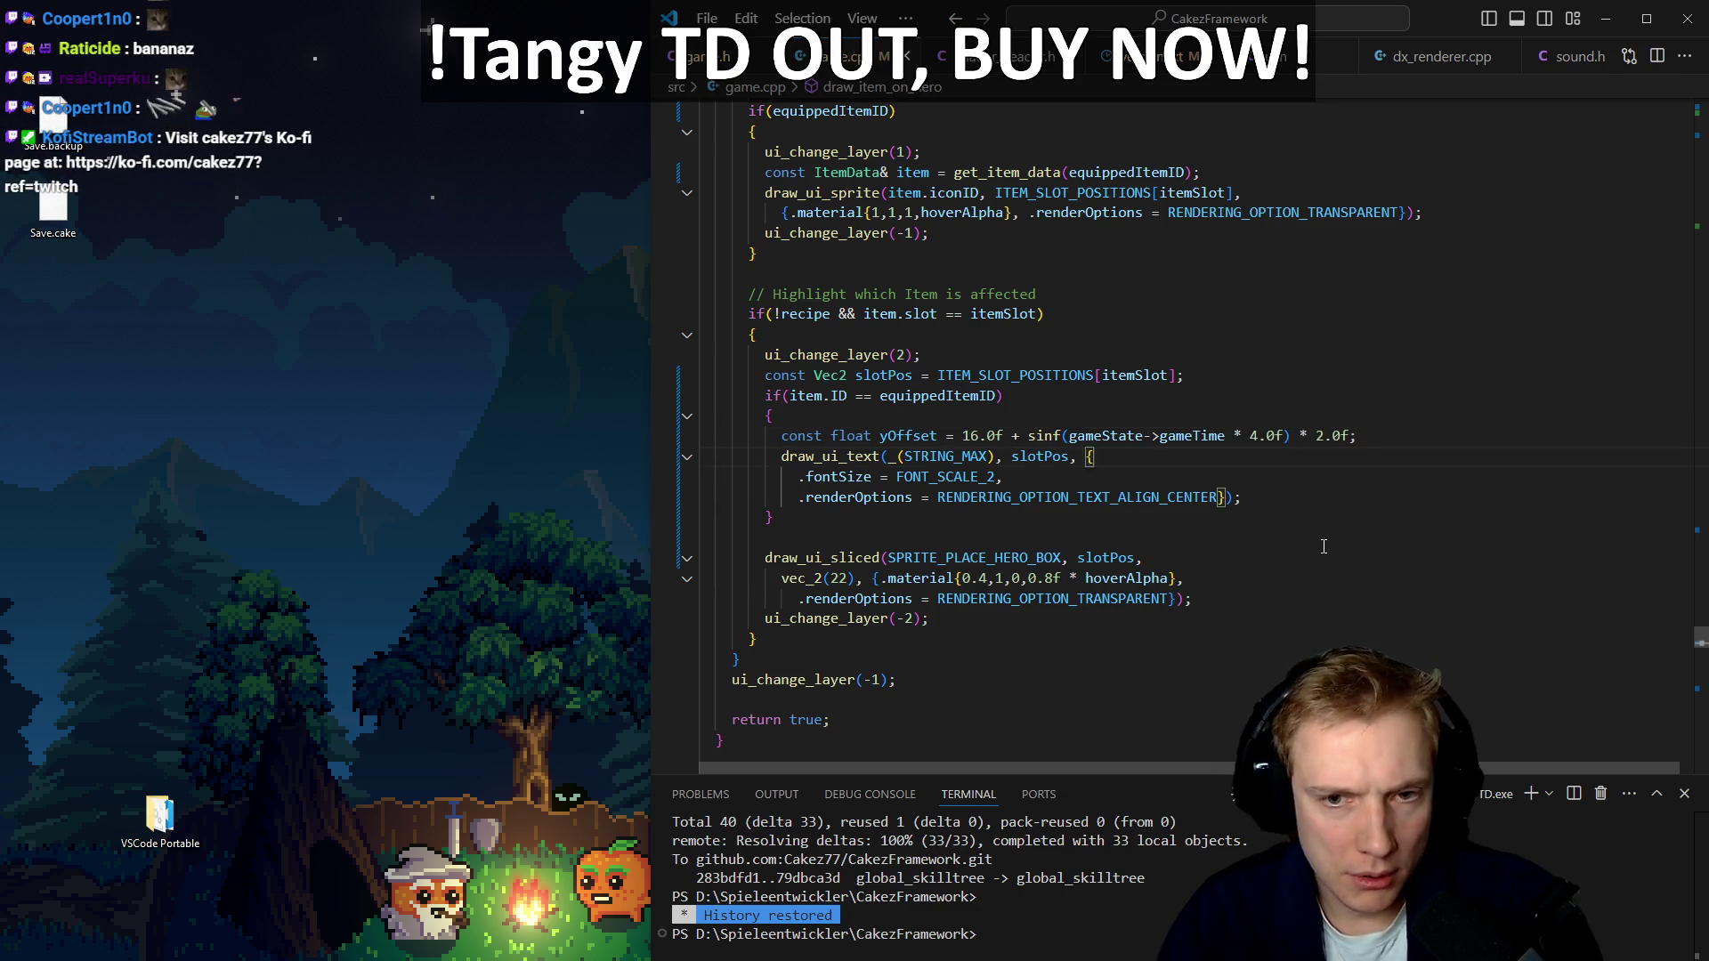
{"action": "type", "text": "+ Vec2{"}
{"action": "type", "text": "0, yOffs"}
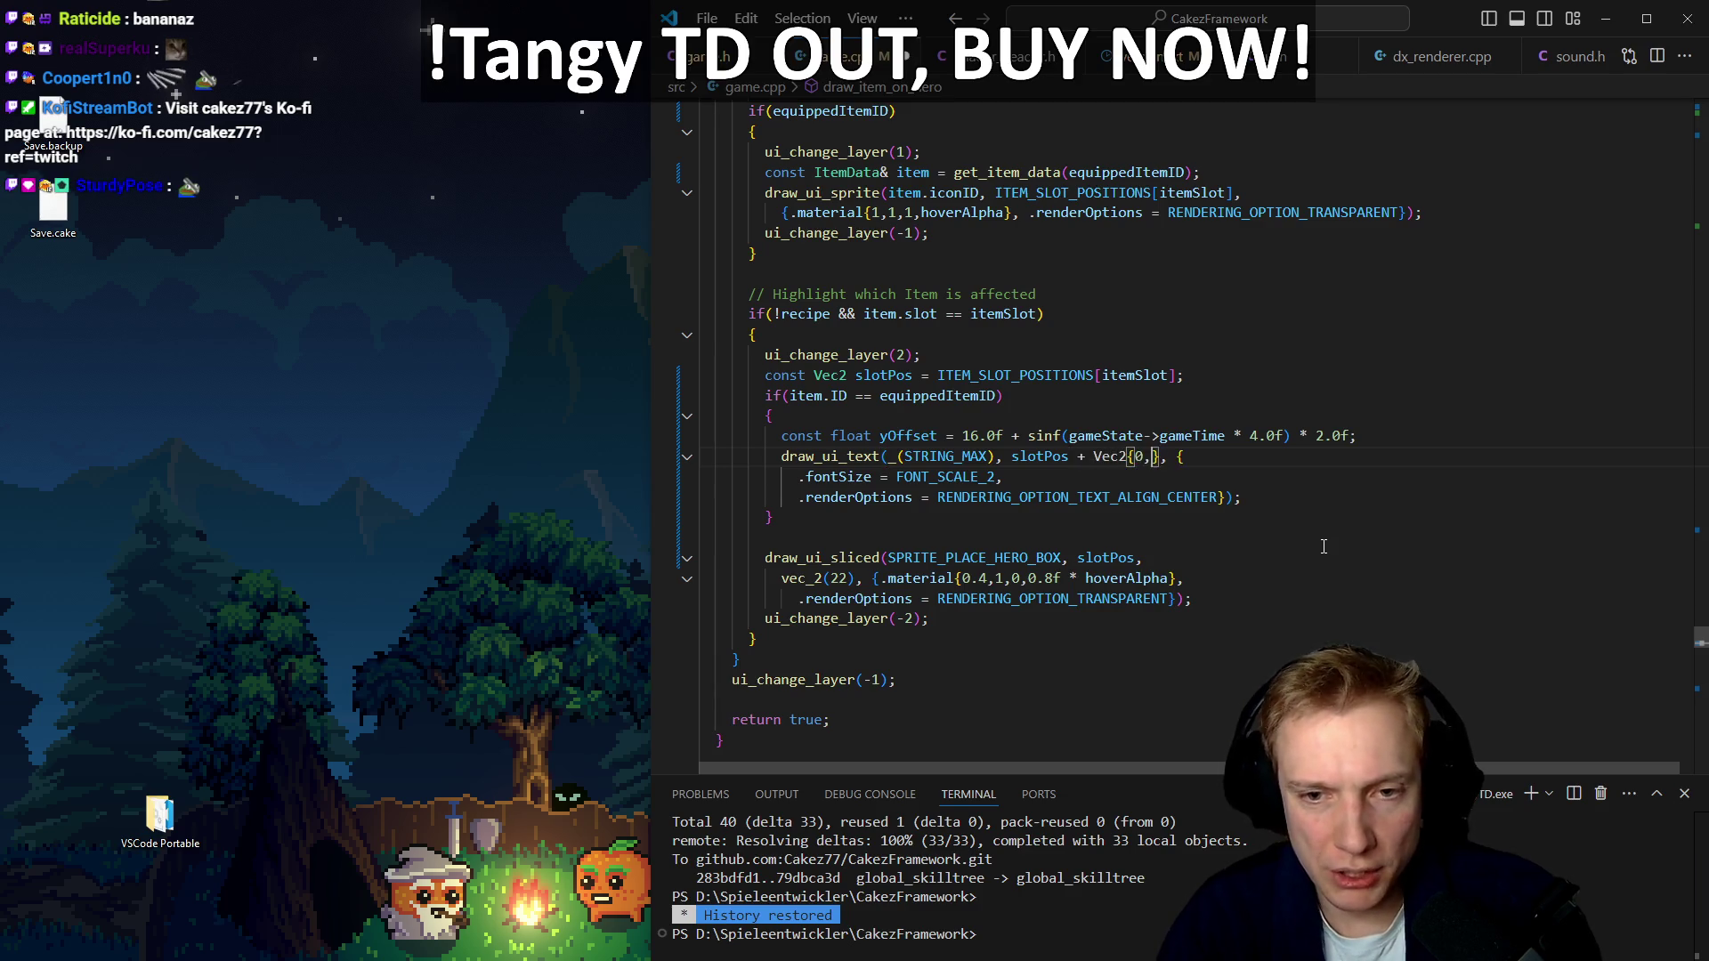
{"action": "type", "text": "et"}
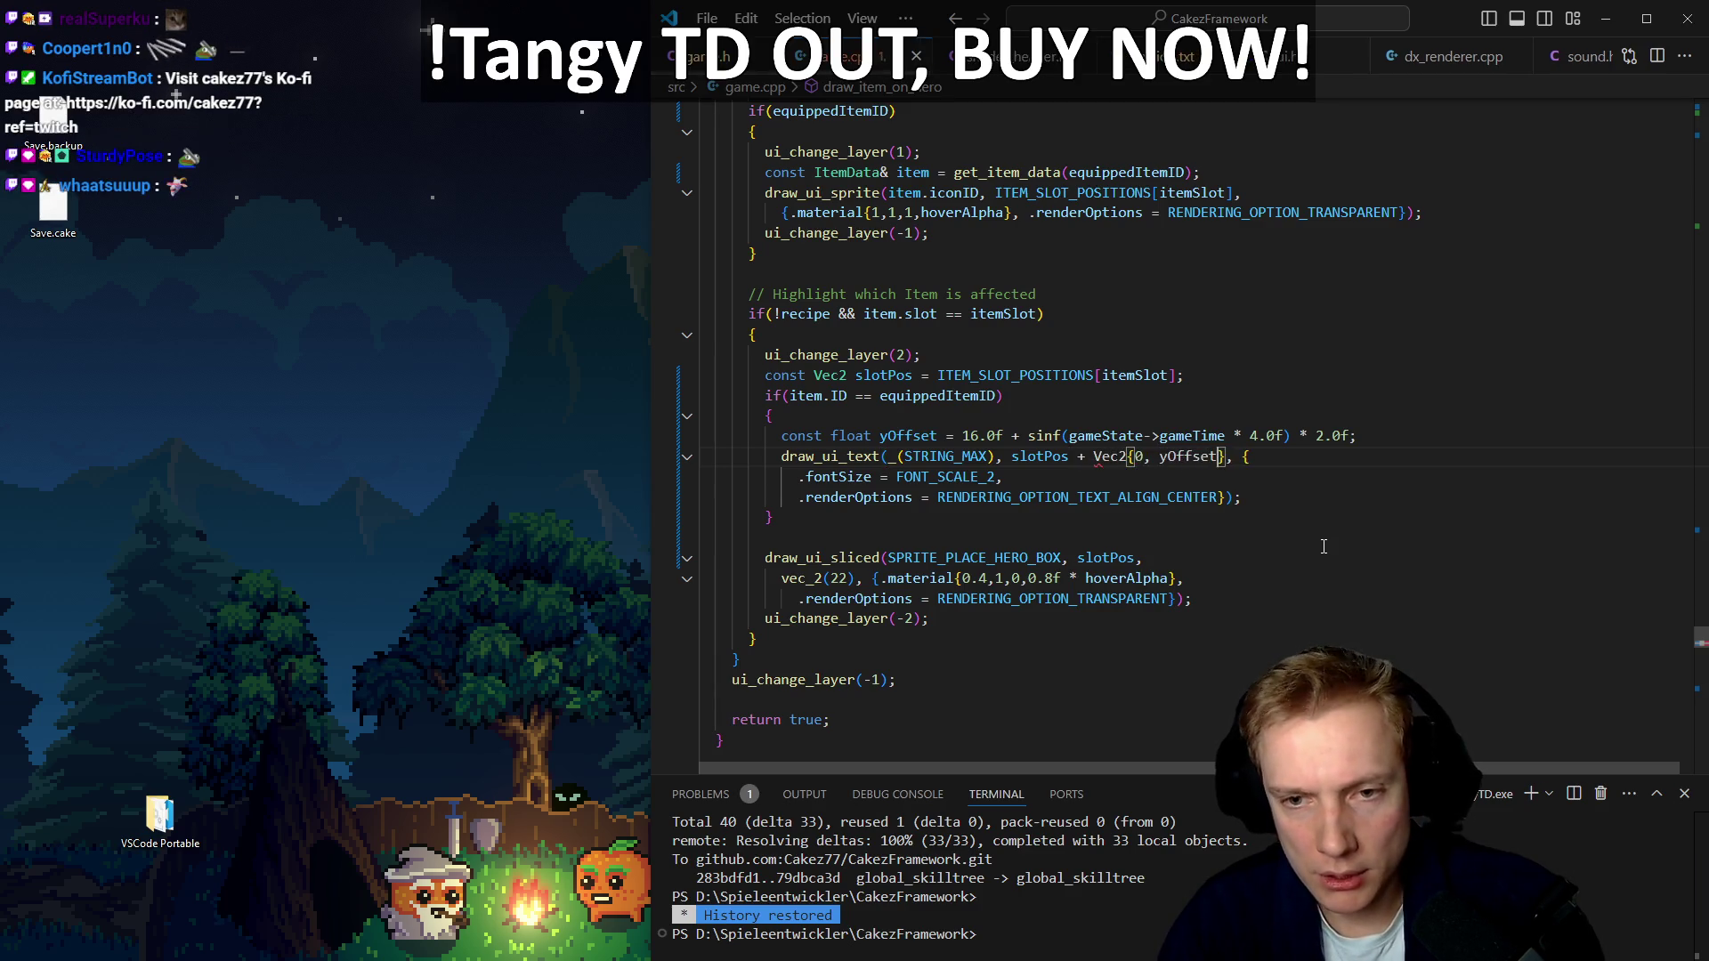
{"action": "key", "text": "ctrl+shift+b"}
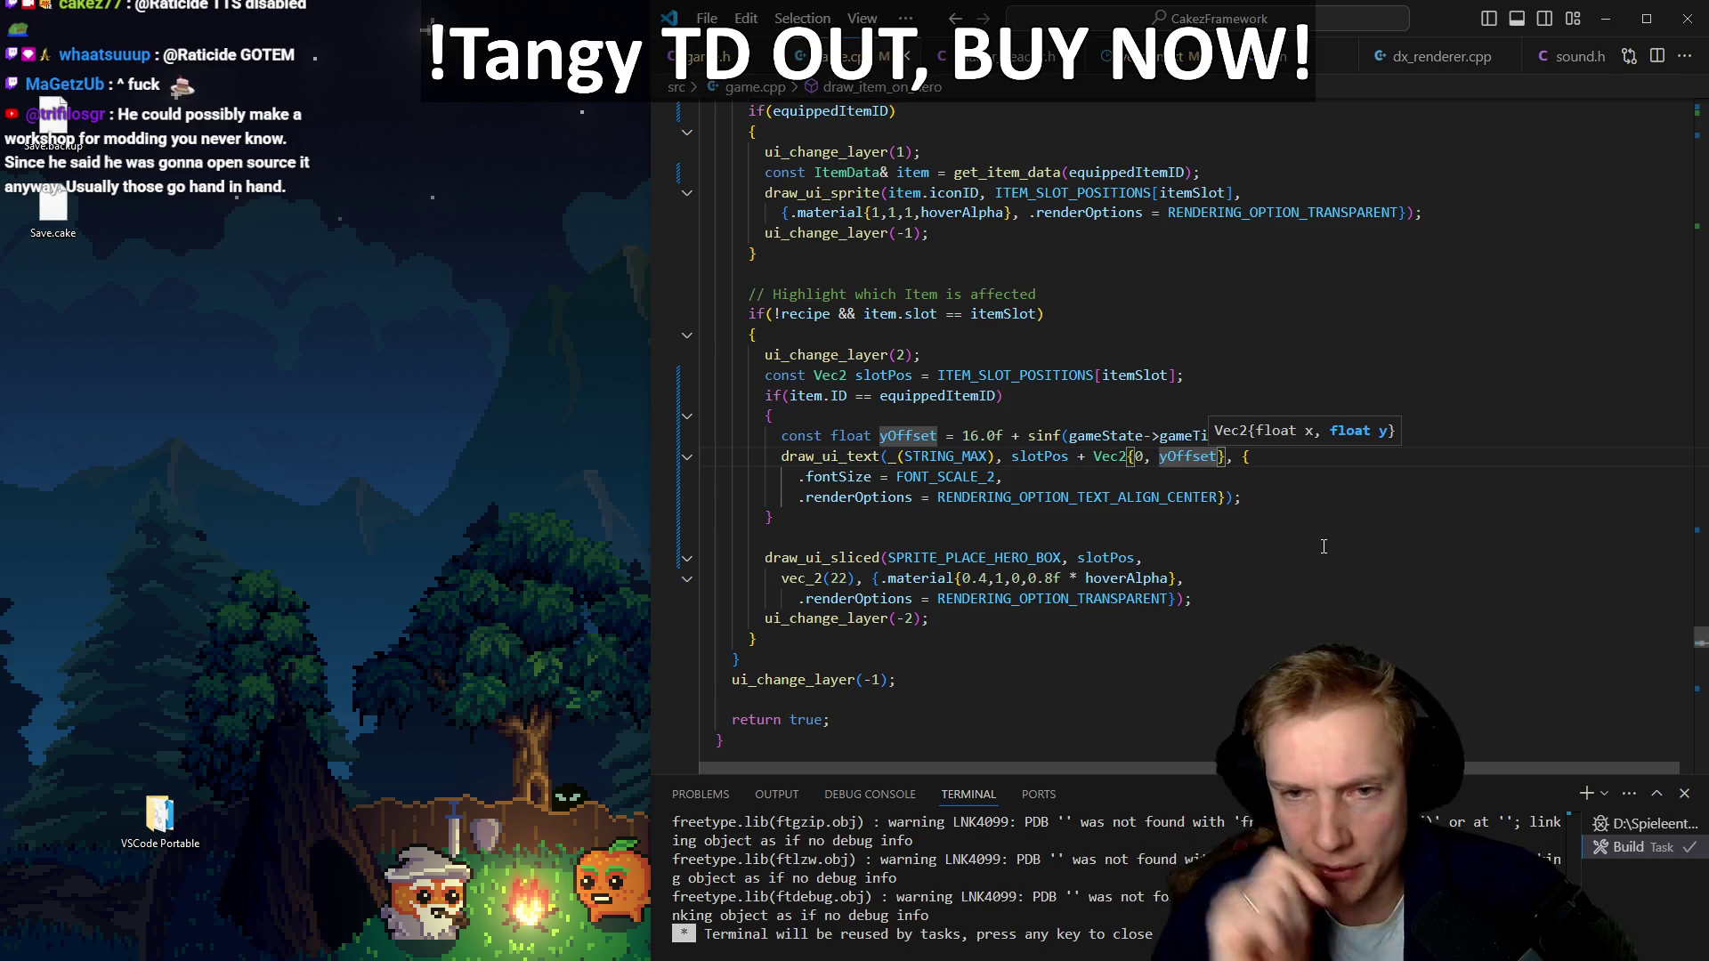
Launch the game under the debugger with F5 and widen the editor
{"action": "key", "text": "Up"}
{"action": "key", "text": "Left"}
{"action": "key", "text": "Left"}
{"action": "key", "text": "Left"}
{"action": "left_click", "coordinate": [1257, 461]}
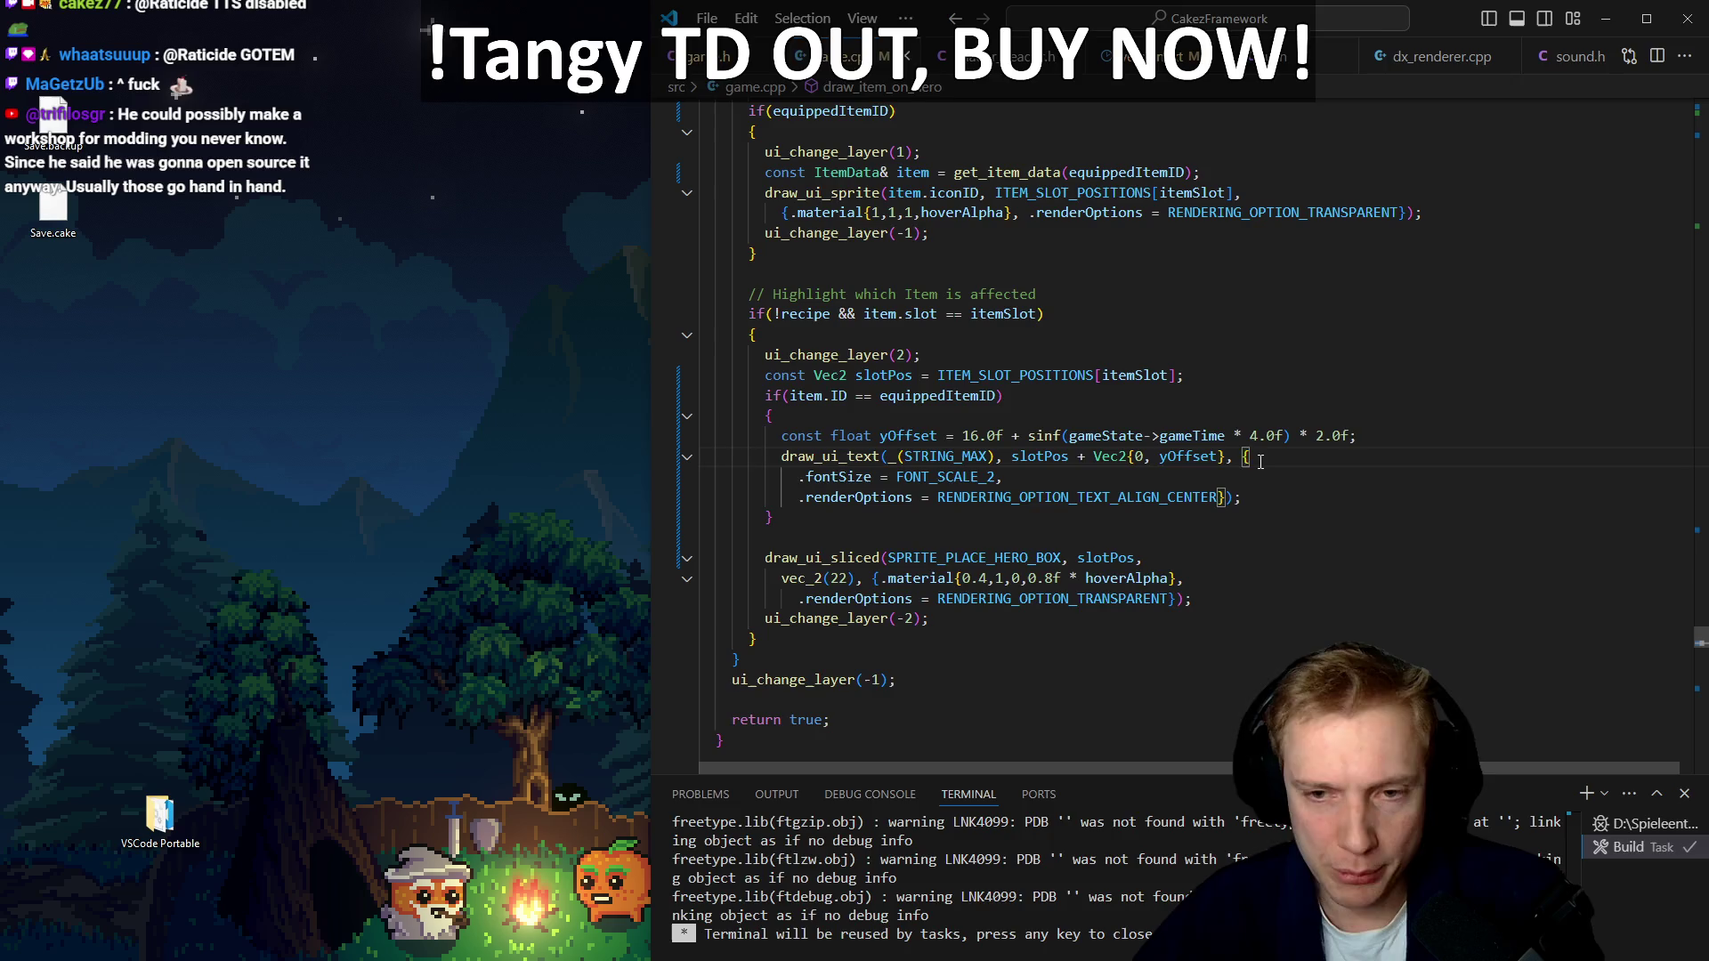
{"action": "key", "text": "F5"}
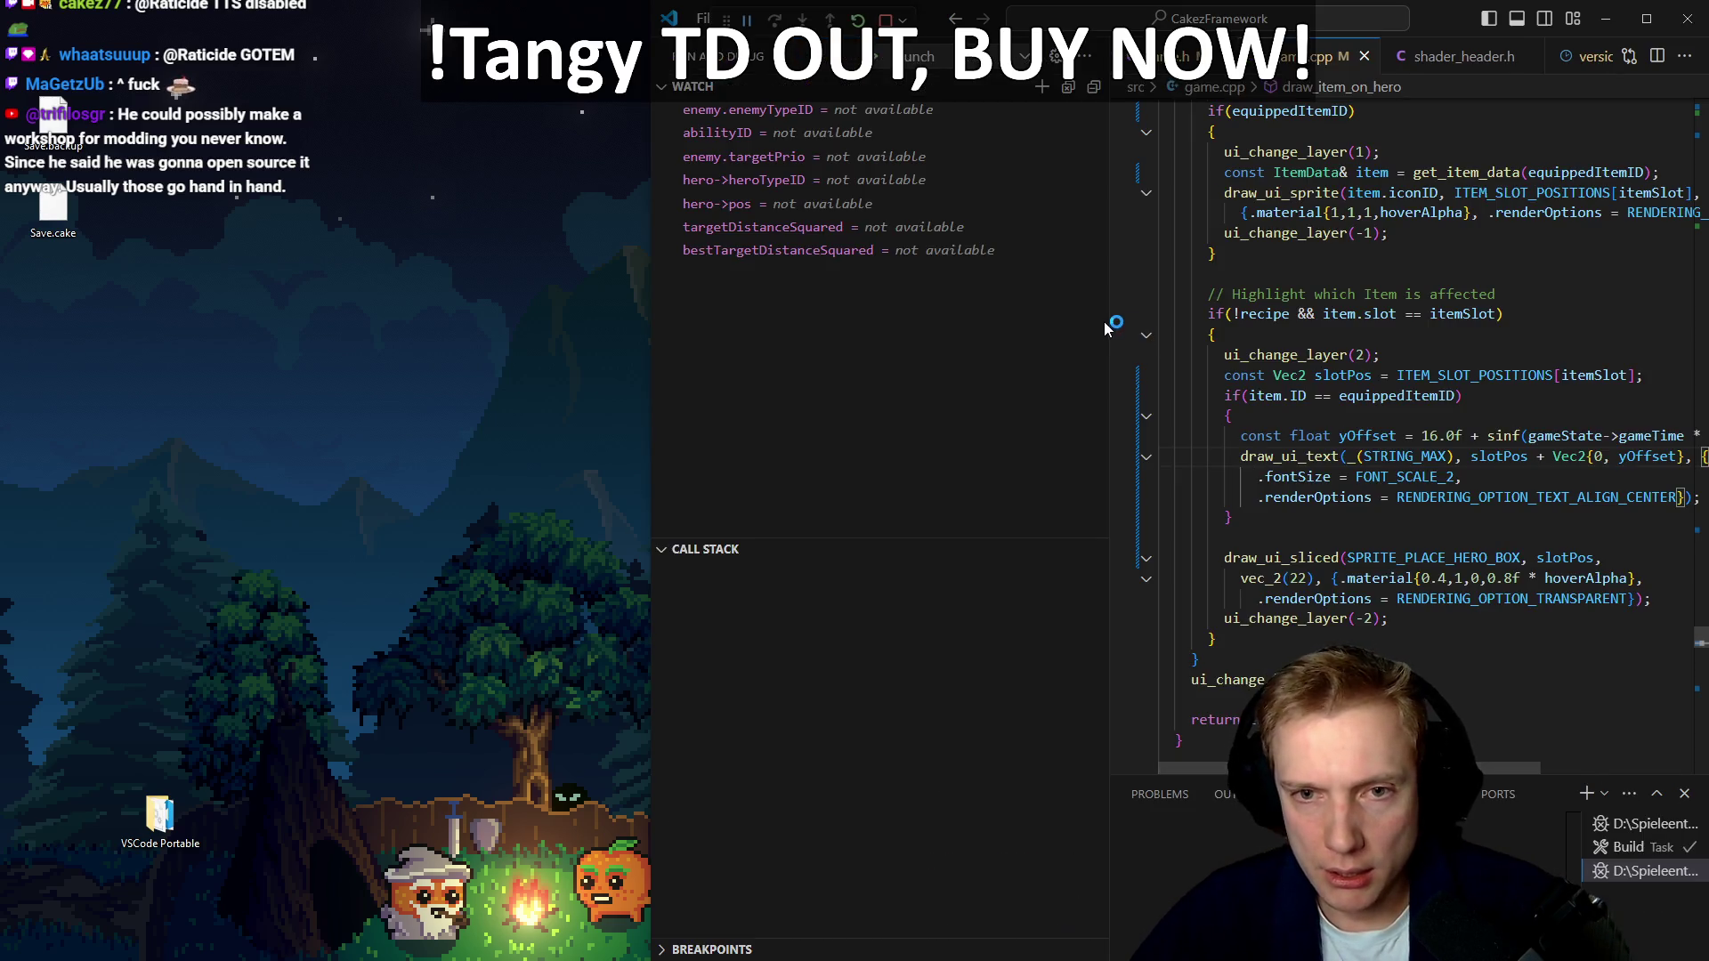
{"action": "left_click_drag", "start_coordinate": [1109, 329], "coordinate": [647, 394]}
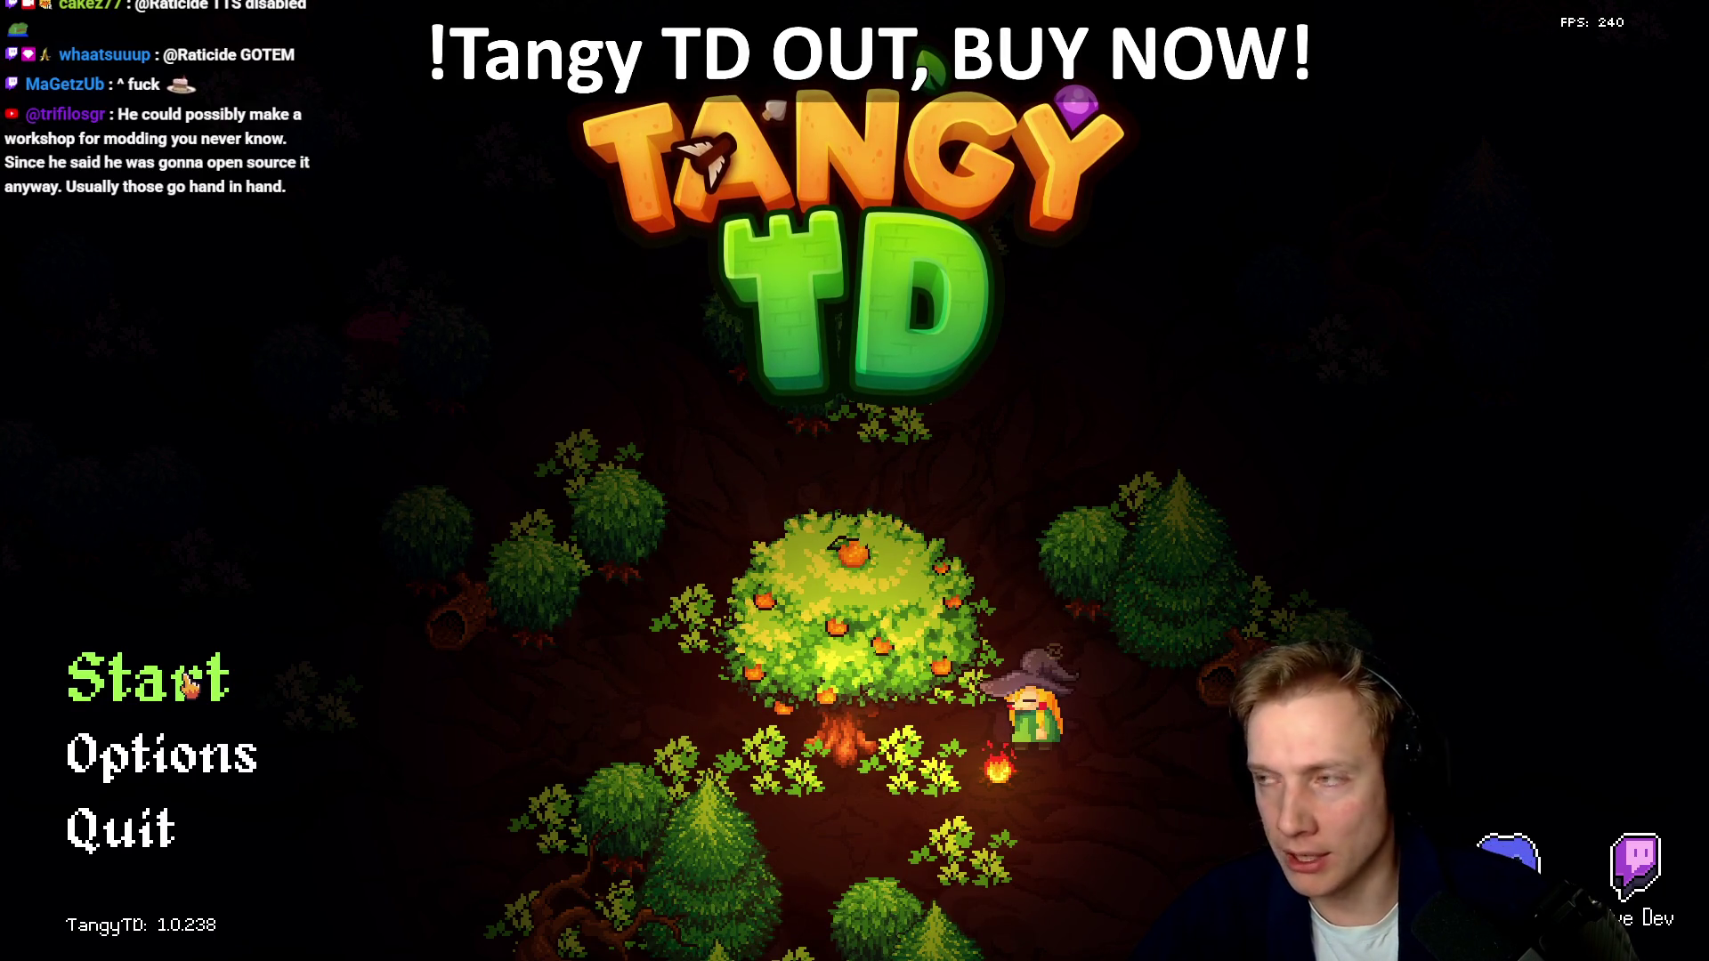
Start the game, open the Missions world map and begin the Crossroads level
{"action": "left_click", "coordinate": [189, 686]}
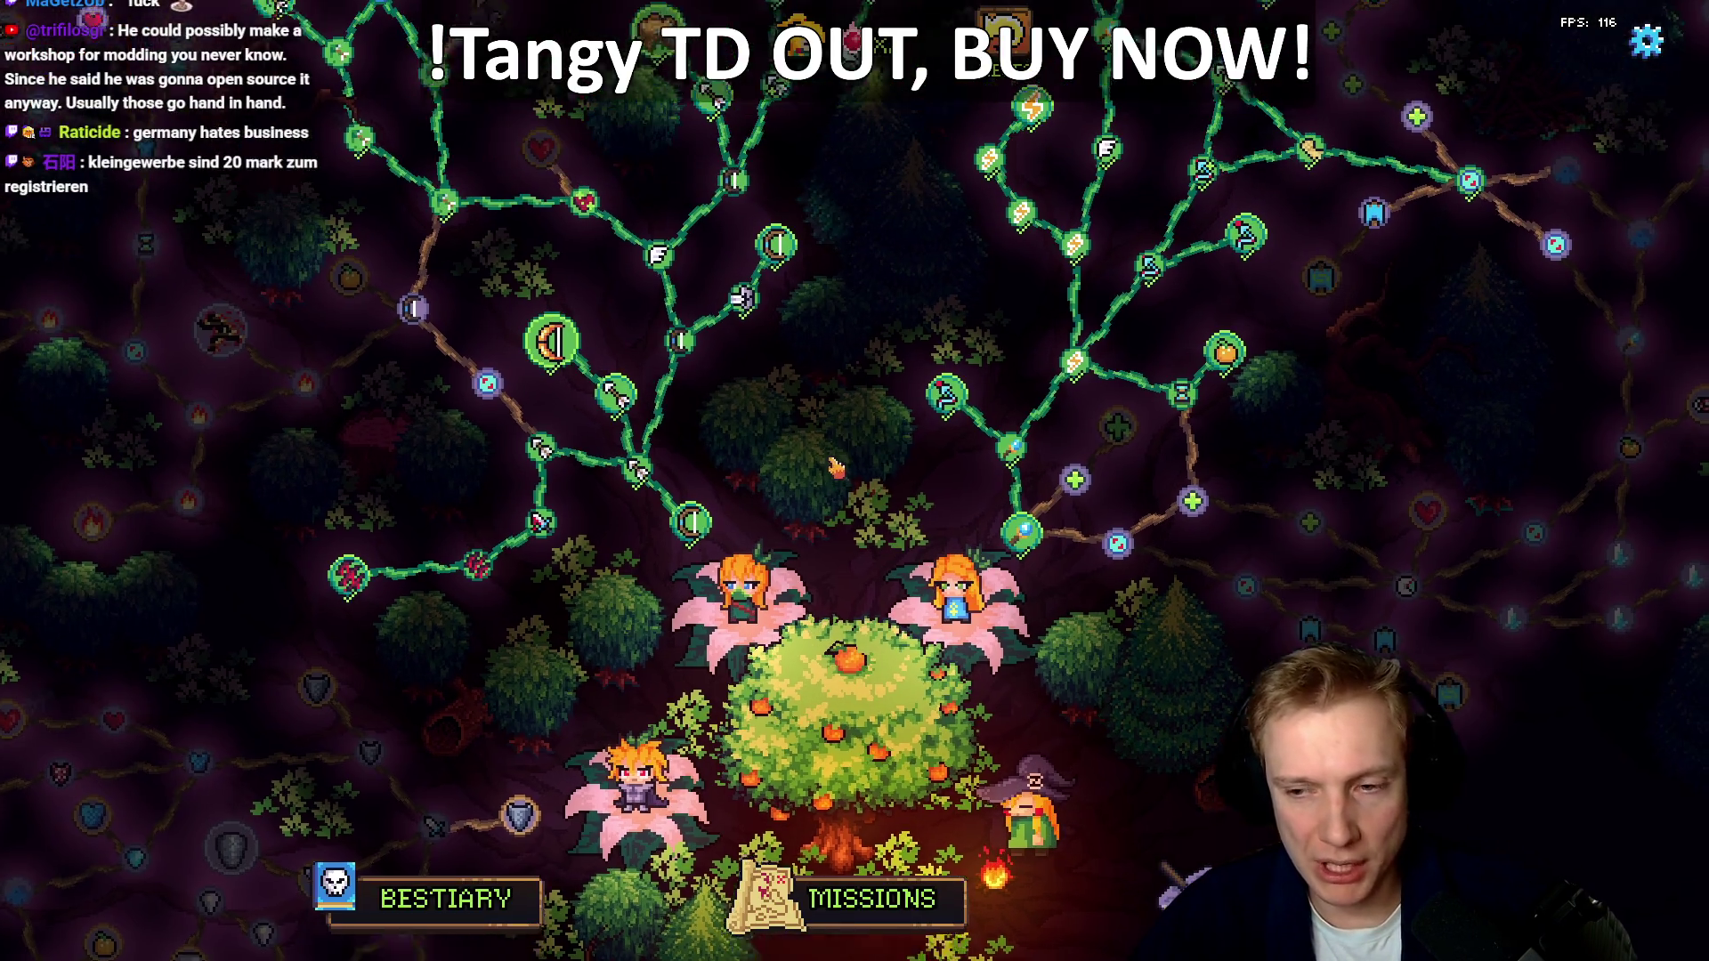
{"action": "scroll", "coordinate": [855, 445], "scroll_direction": "down", "scroll_amount": 3}
{"action": "scroll", "coordinate": [908, 498], "scroll_direction": "up", "scroll_amount": 3}
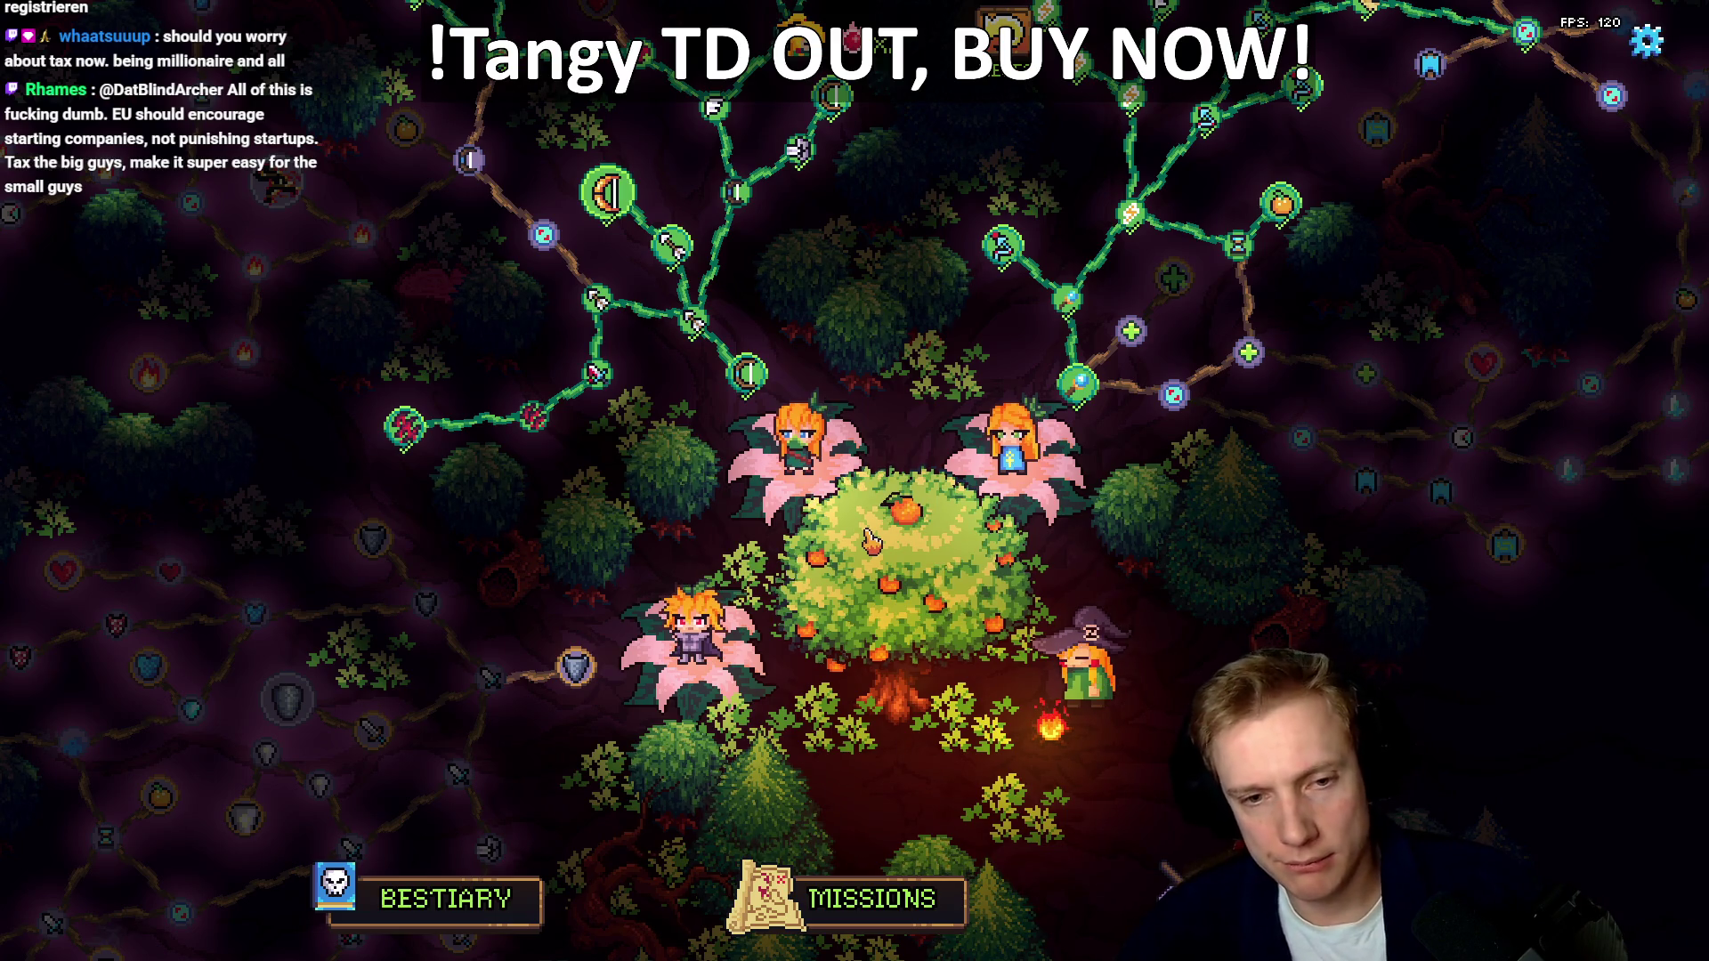
{"action": "scroll", "coordinate": [881, 542], "scroll_direction": "up", "scroll_amount": 3}
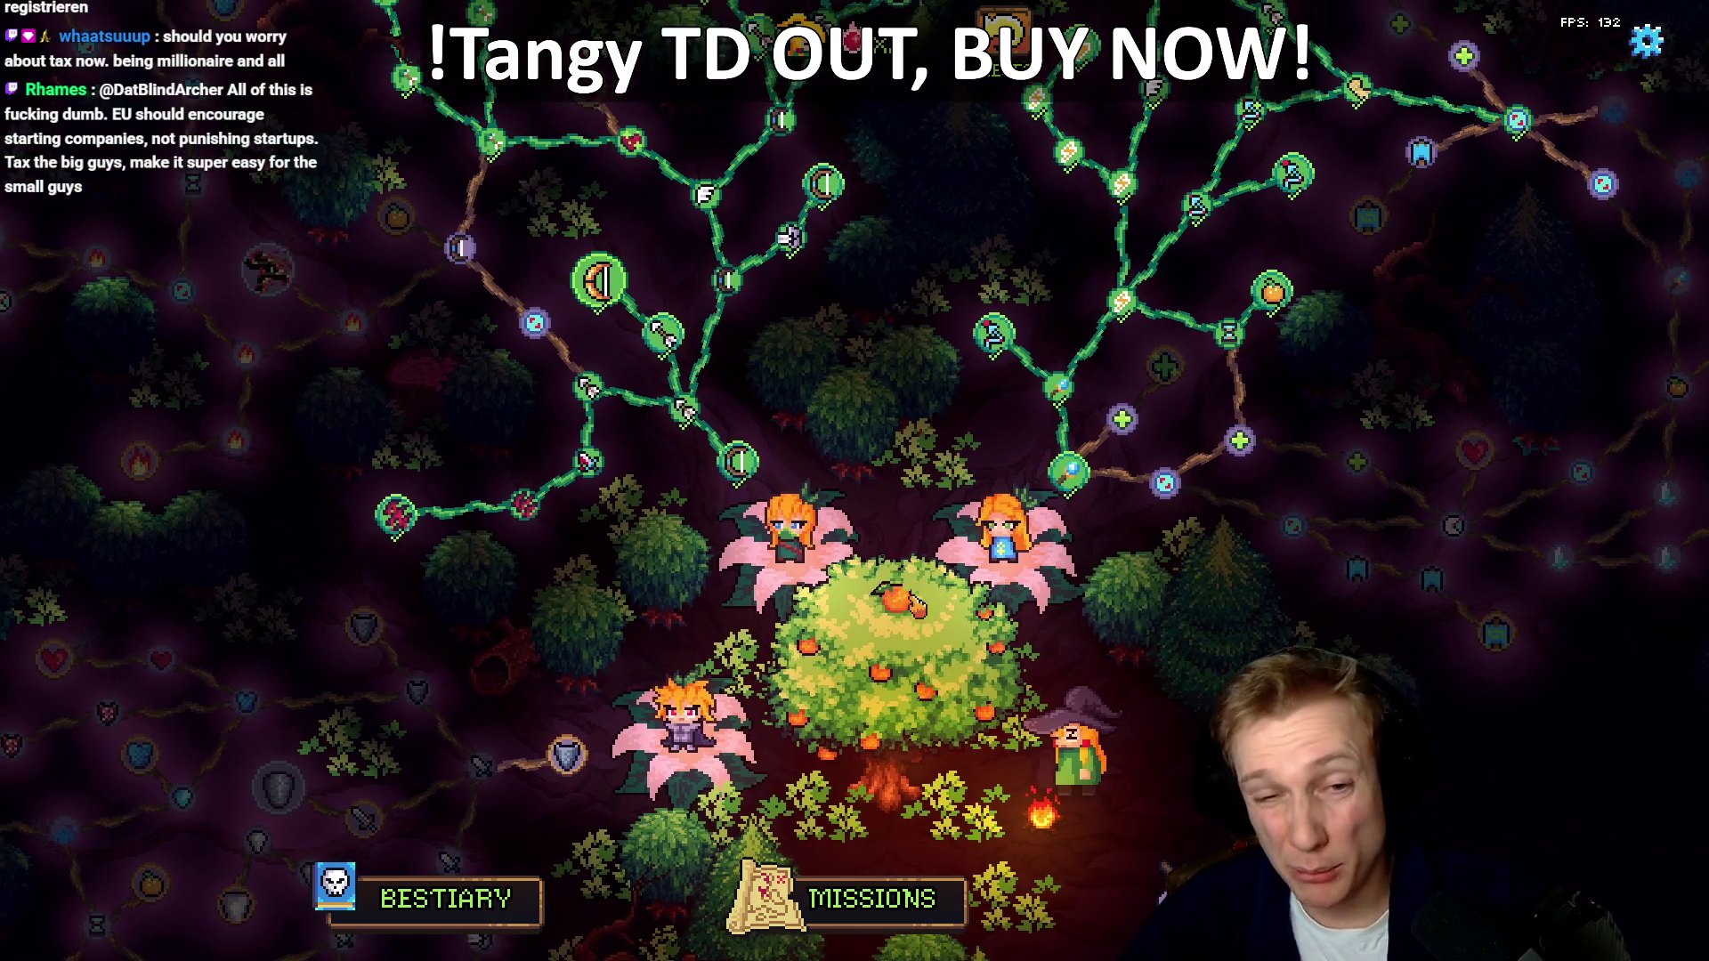
{"action": "scroll", "coordinate": [906, 546], "scroll_direction": "down", "scroll_amount": 3}
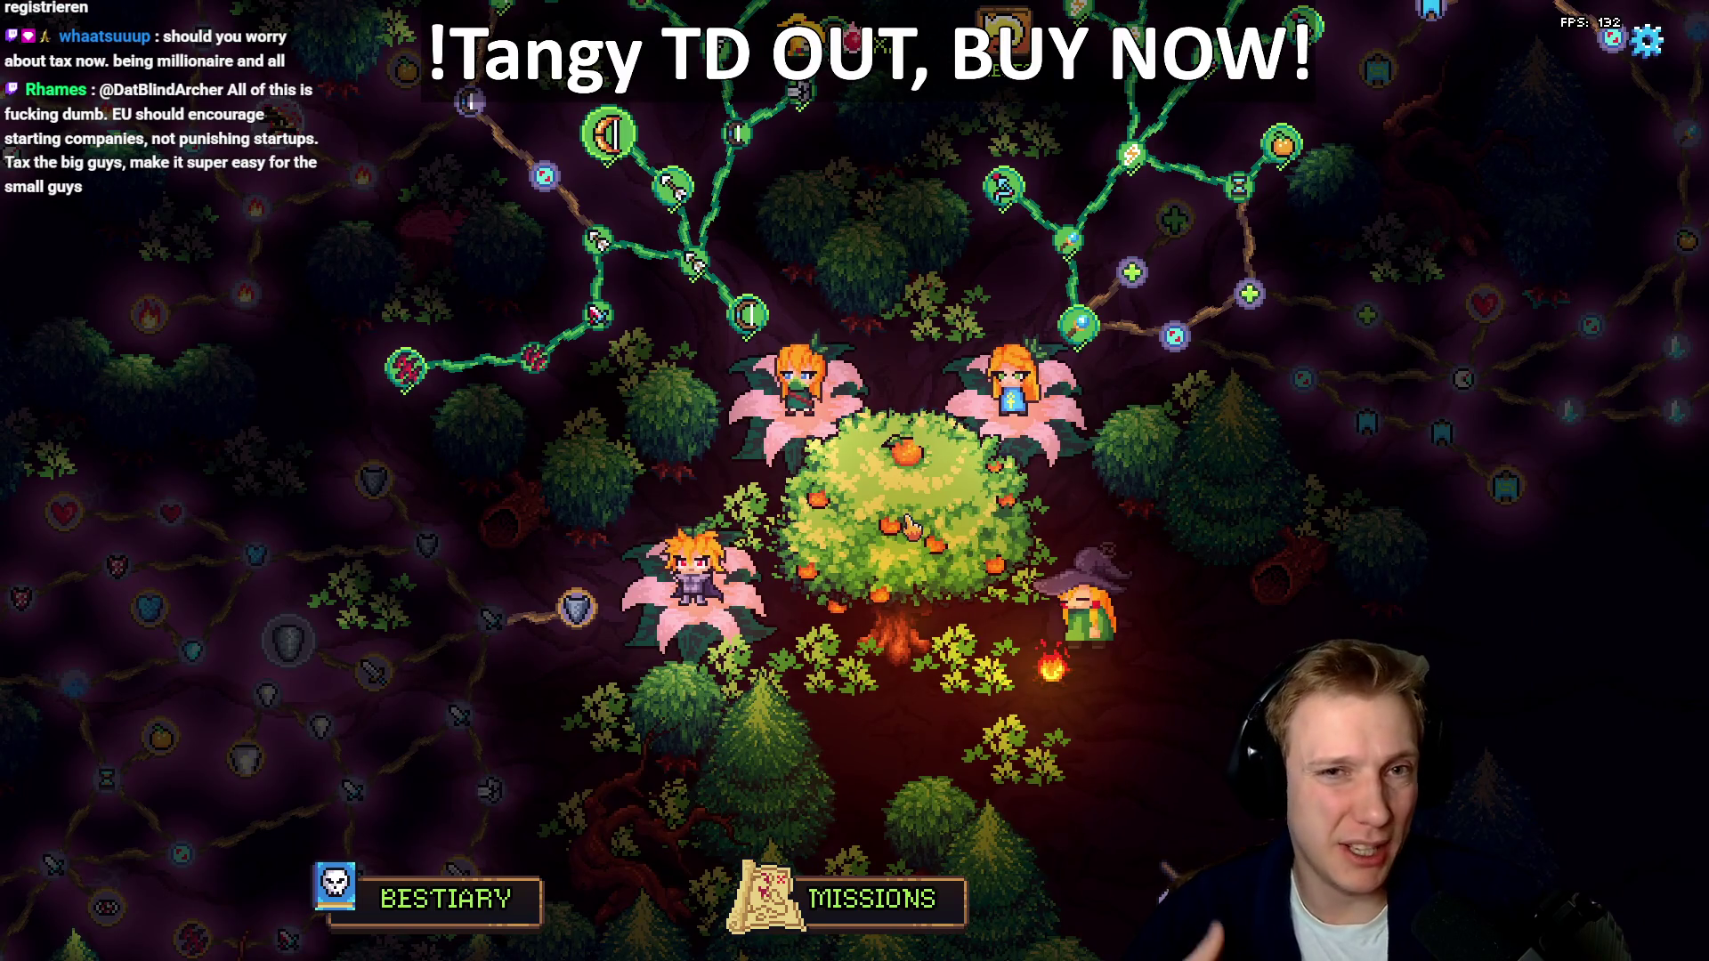
{"action": "left_click", "coordinate": [868, 901]}
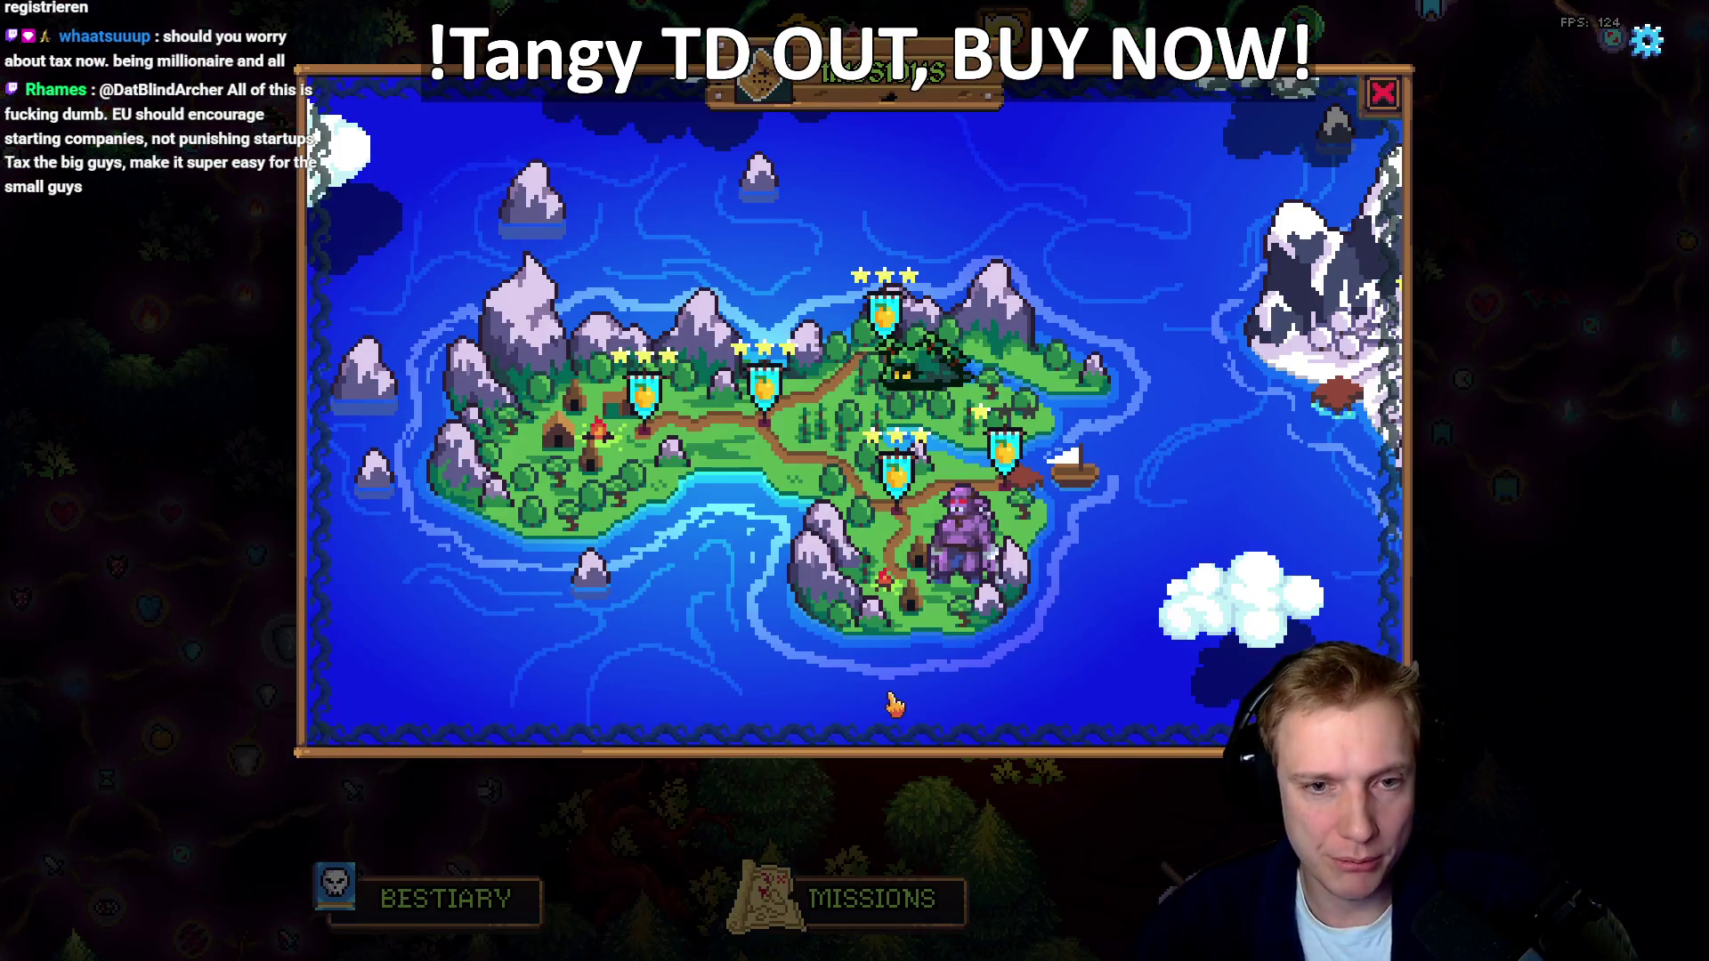
{"action": "left_click", "coordinate": [793, 387]}
{"action": "left_click", "coordinate": [877, 656]}
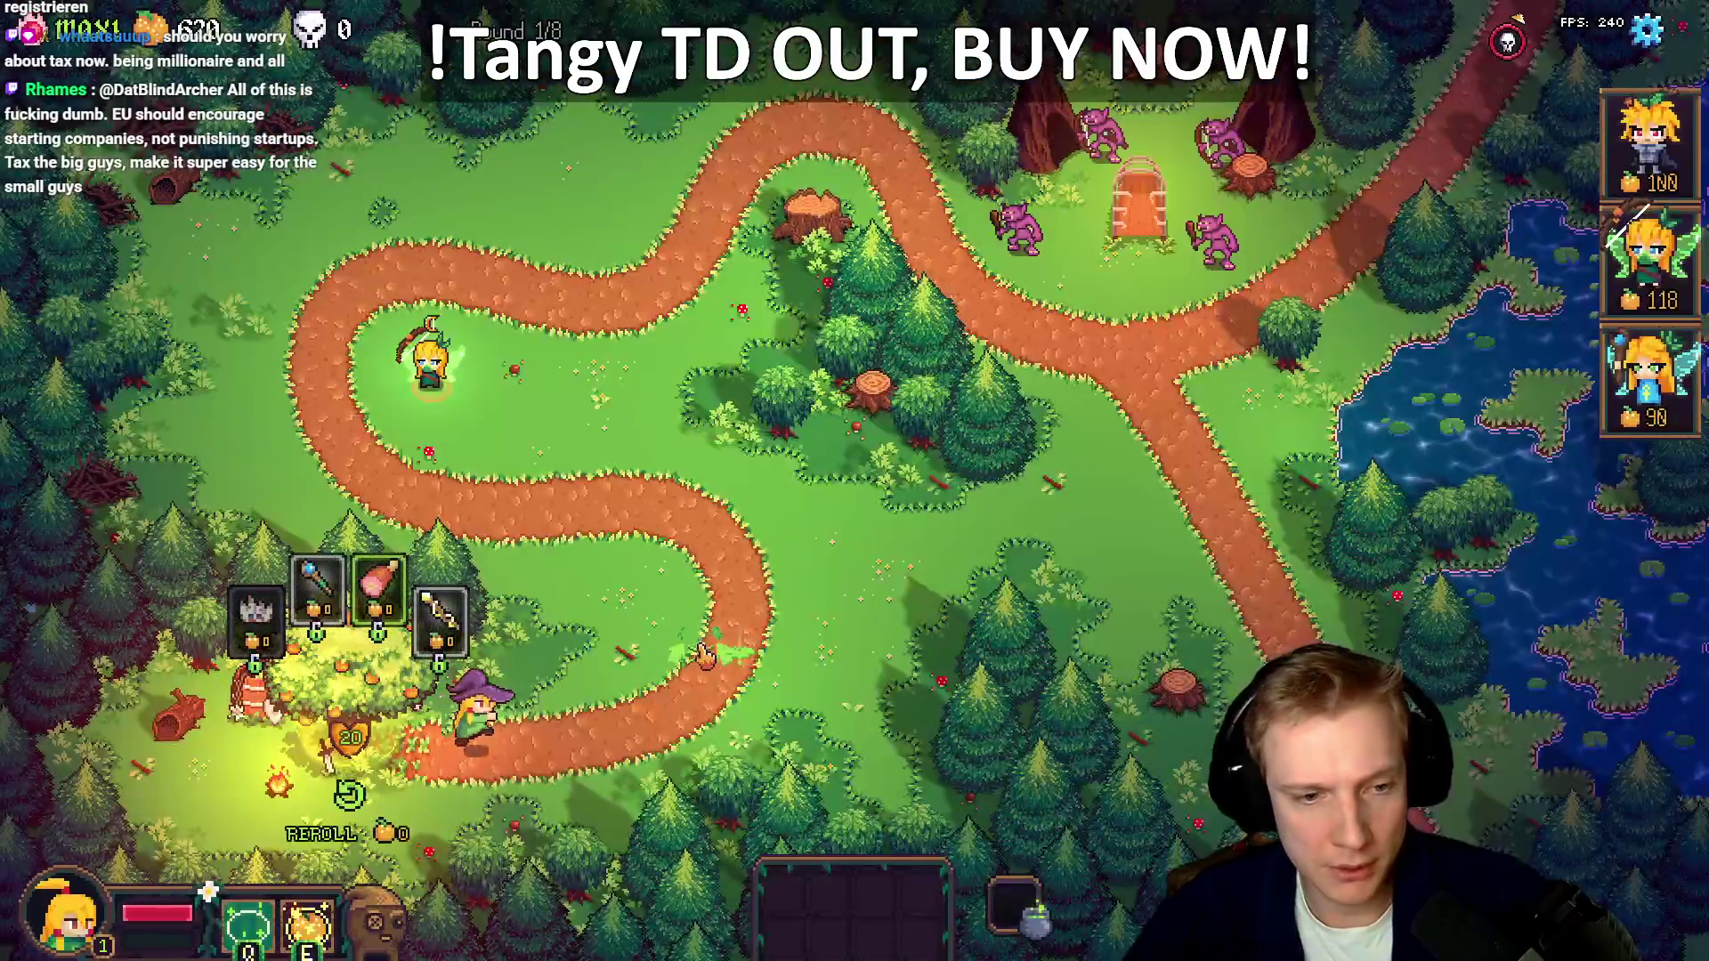
Move the witch hero along the path, buy the Ham and reroll the shop
{"action": "left_click", "coordinate": [703, 657]}
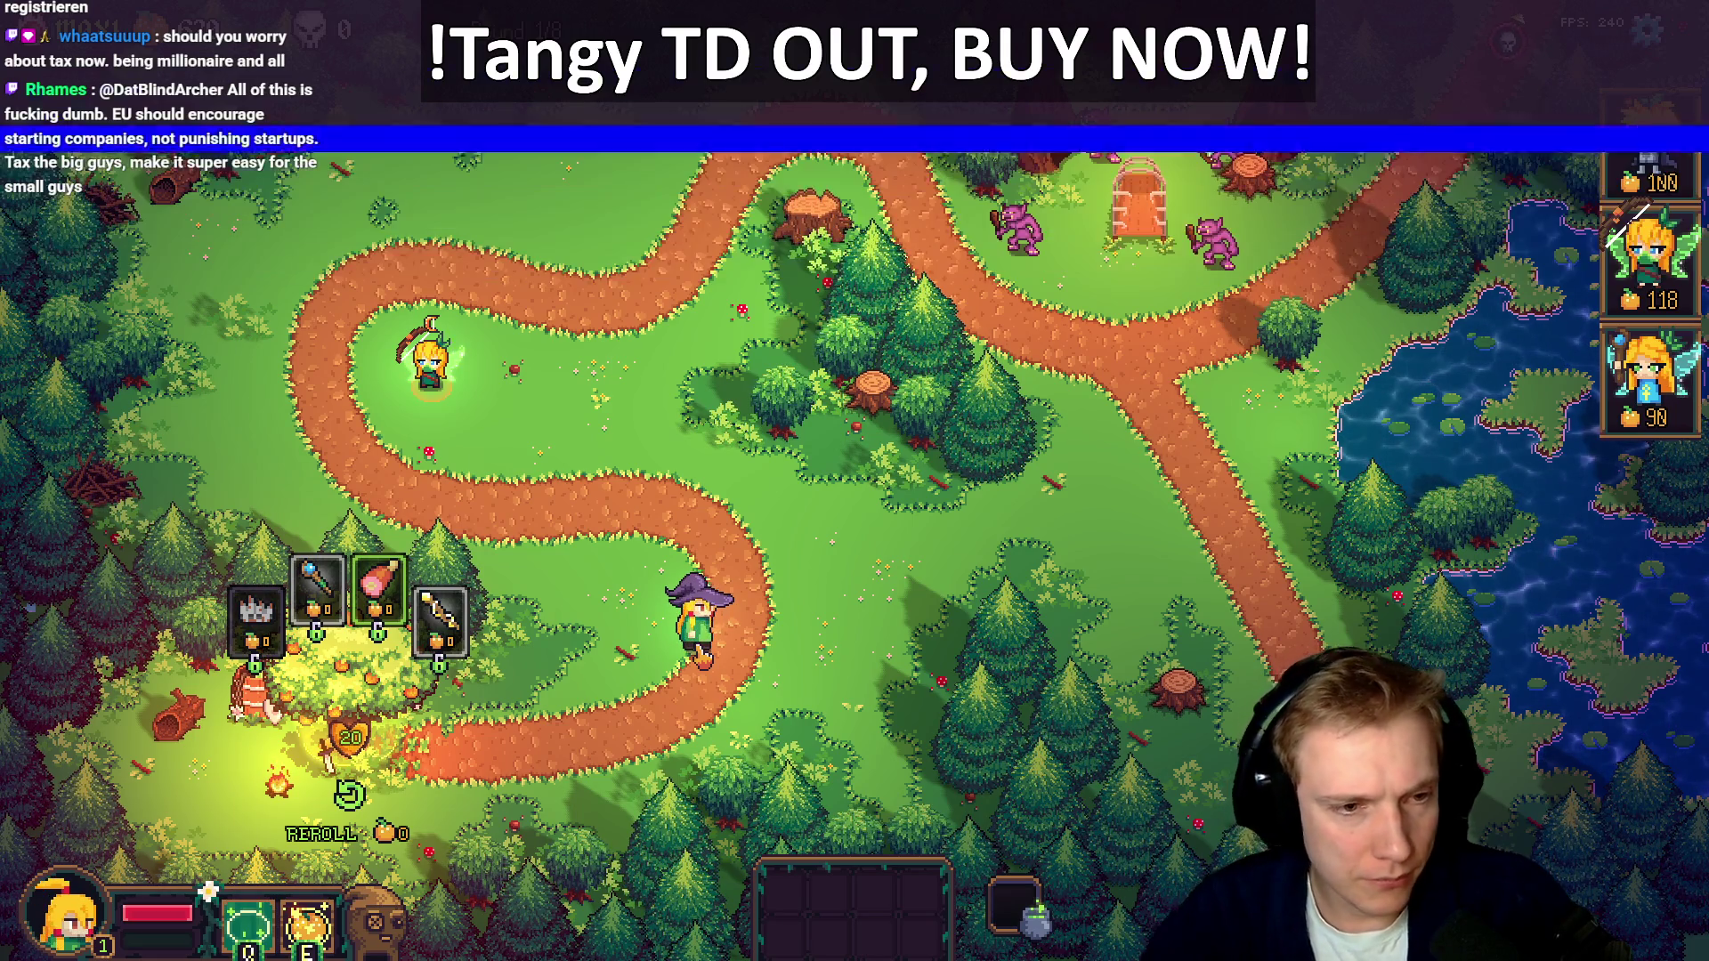
{"action": "left_click", "coordinate": [408, 598]}
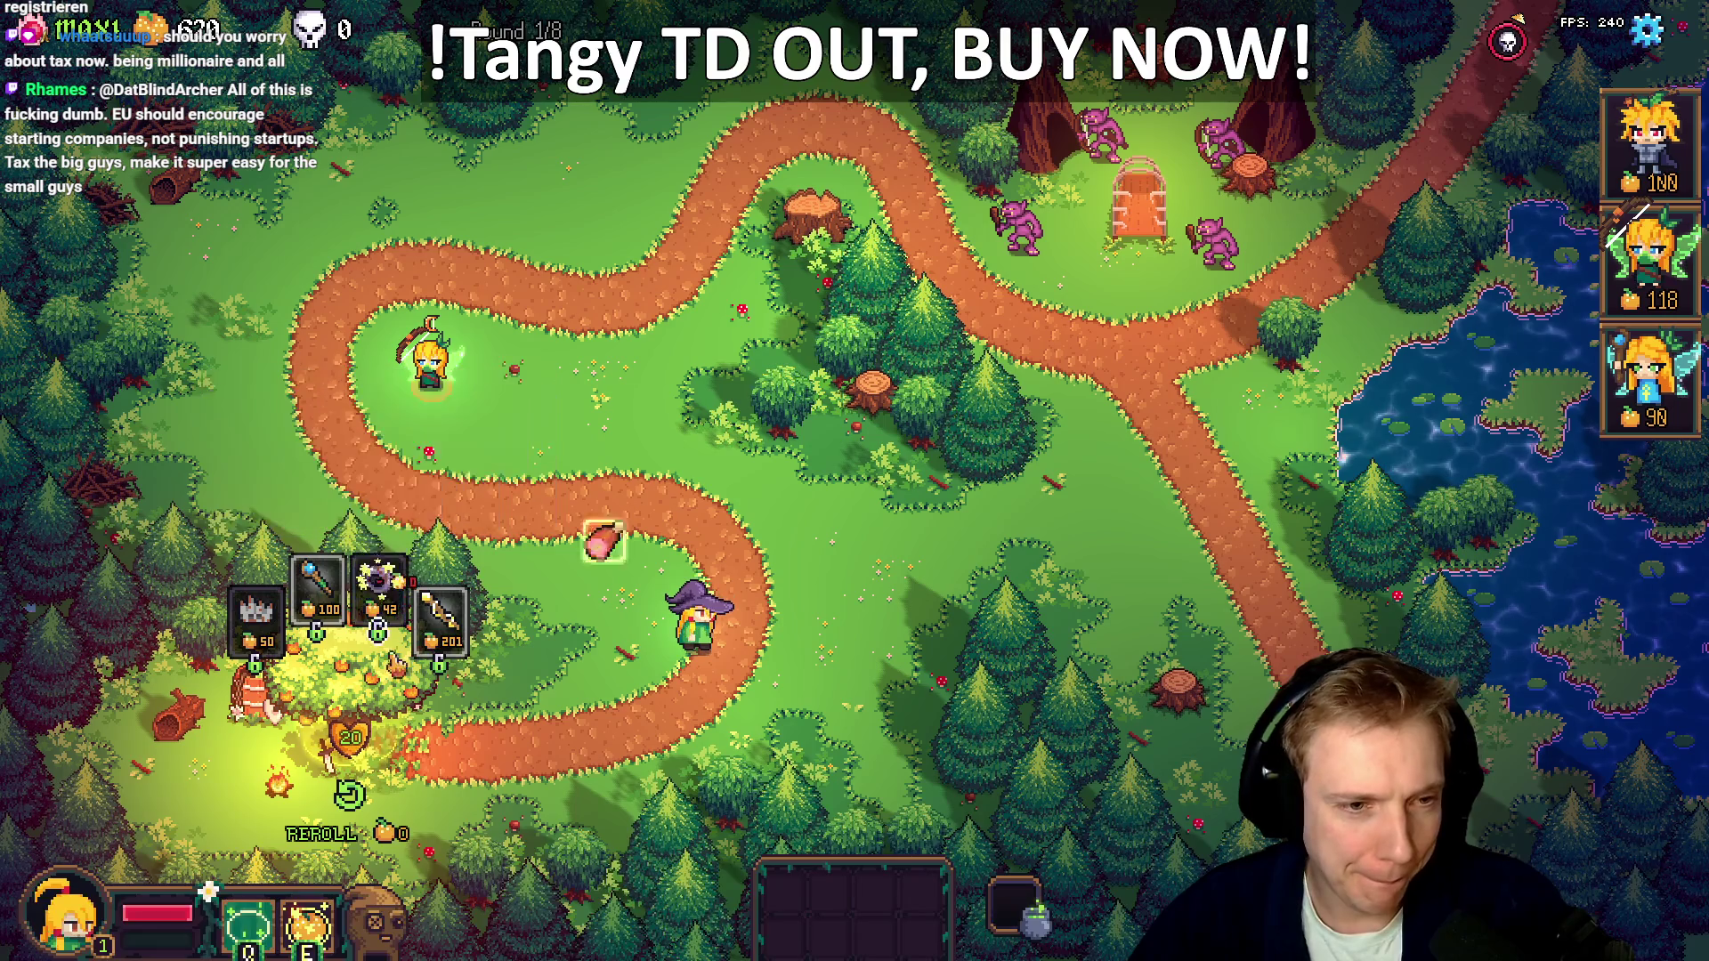
{"action": "left_click", "coordinate": [349, 795]}
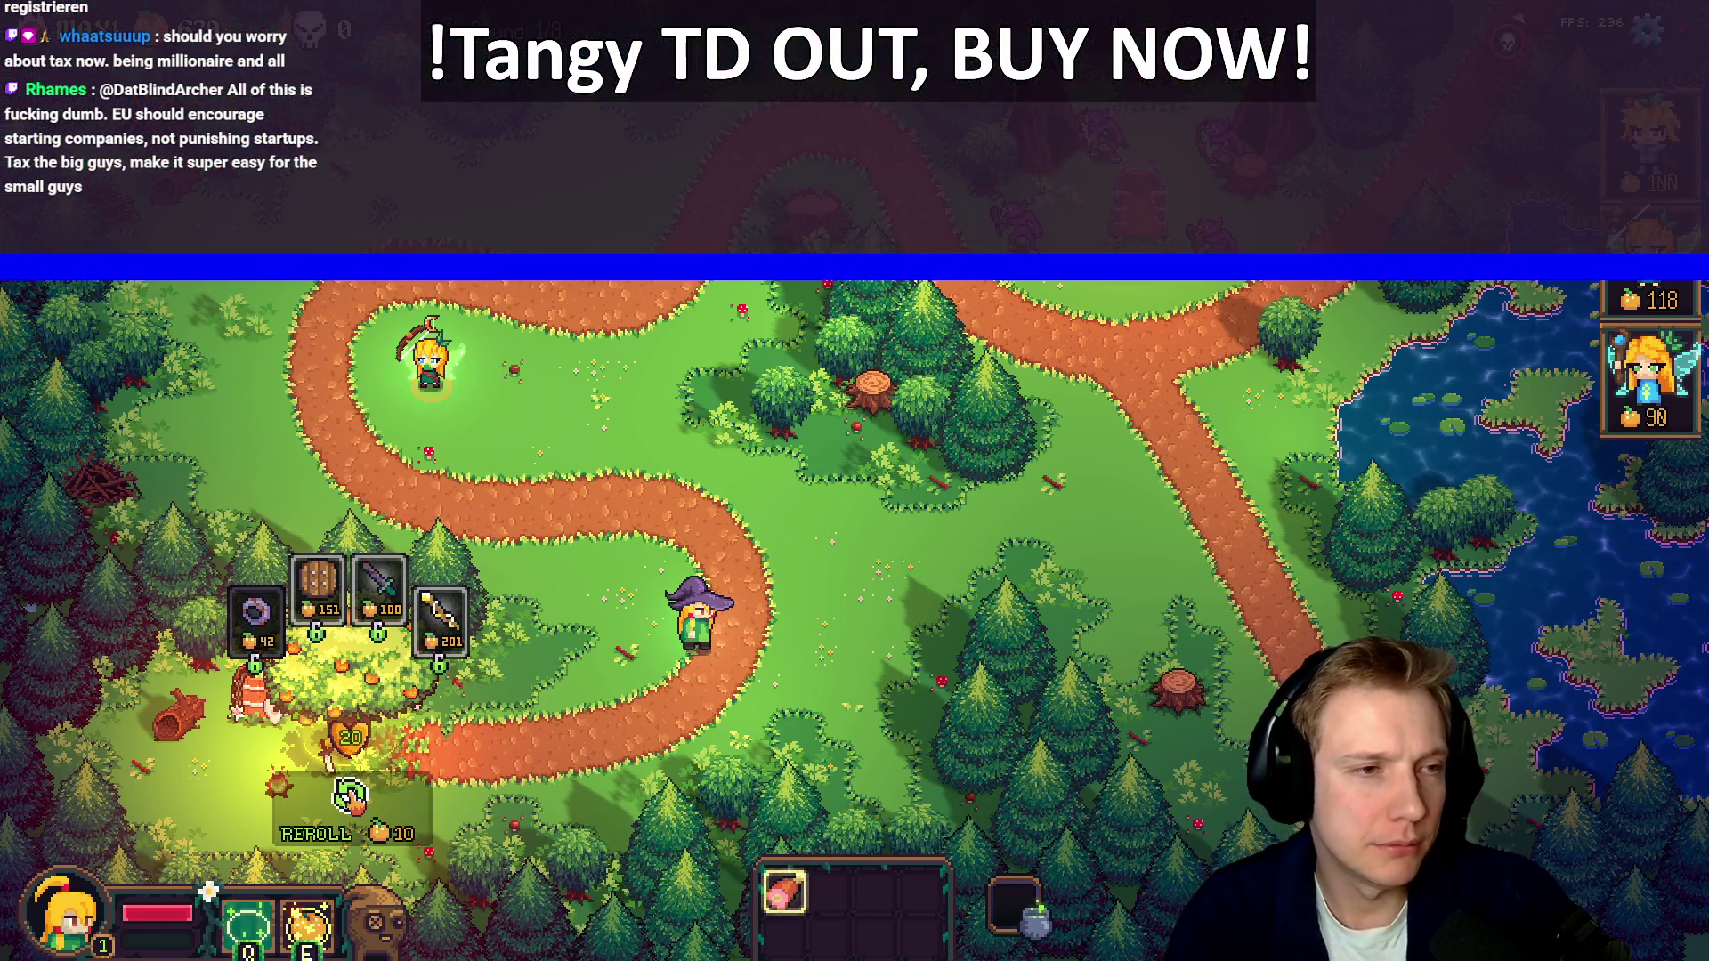
Toggle the debug item list with toggle_item_list, close it, and equip the Ham on the archer tower
{"action": "type", "text": "toggle_item_list"}
{"action": "key", "text": "Return"}
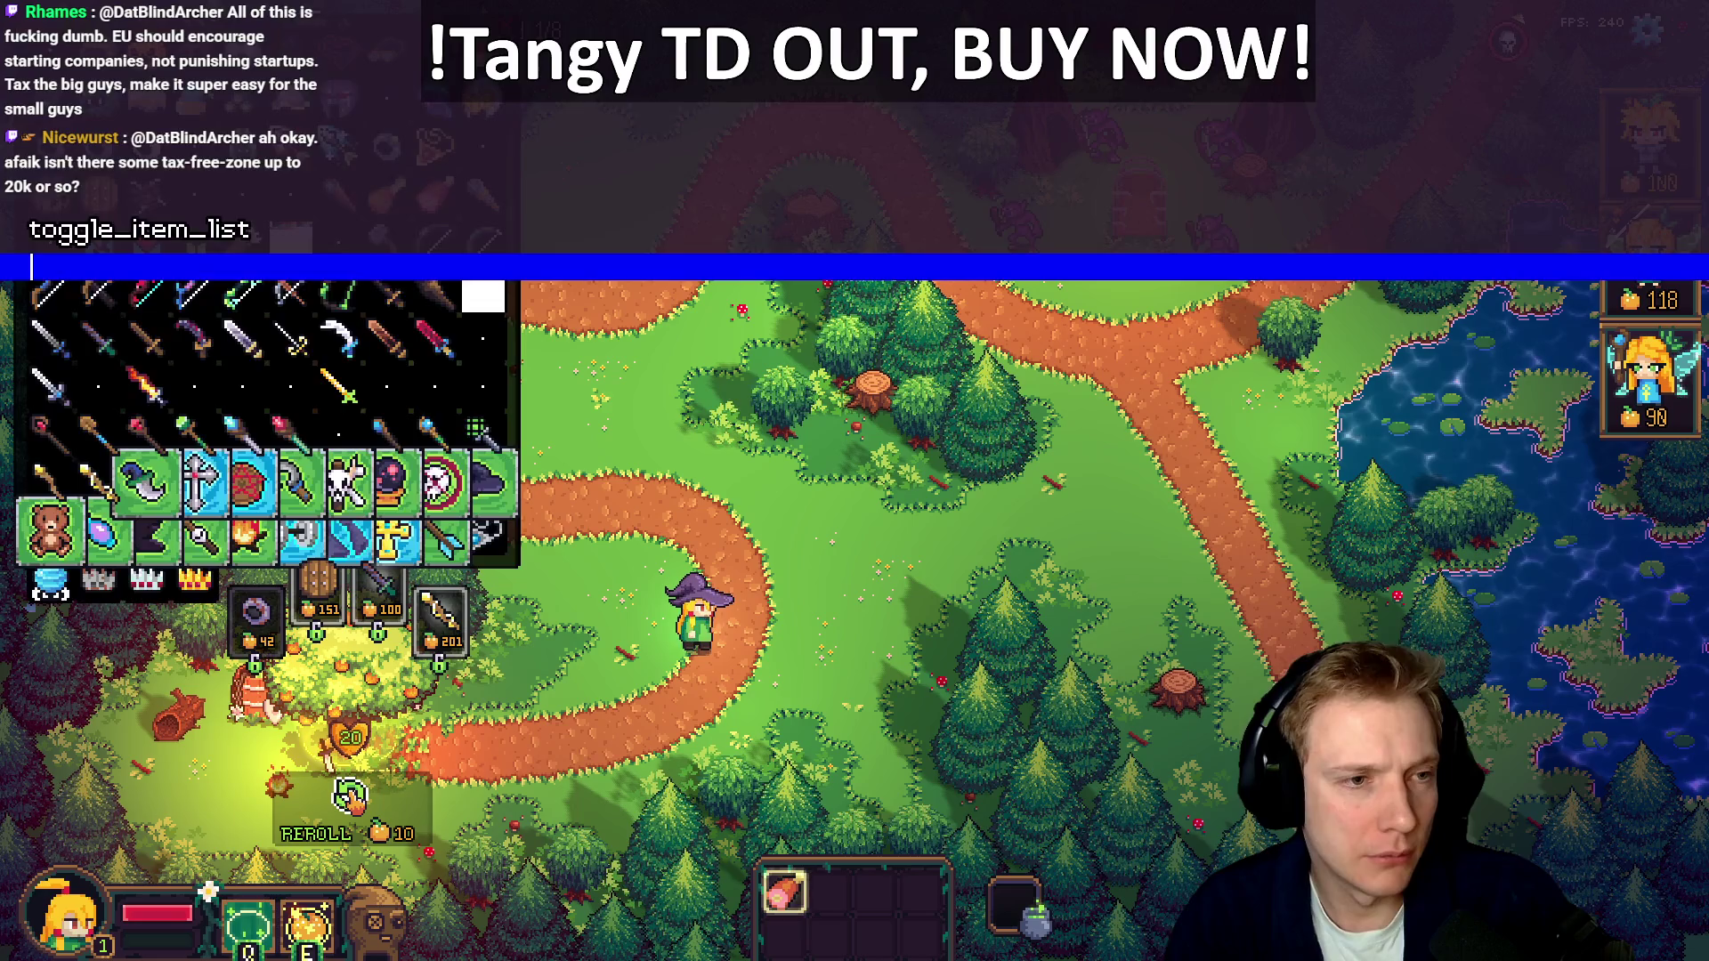
{"action": "key", "text": "Escape"}
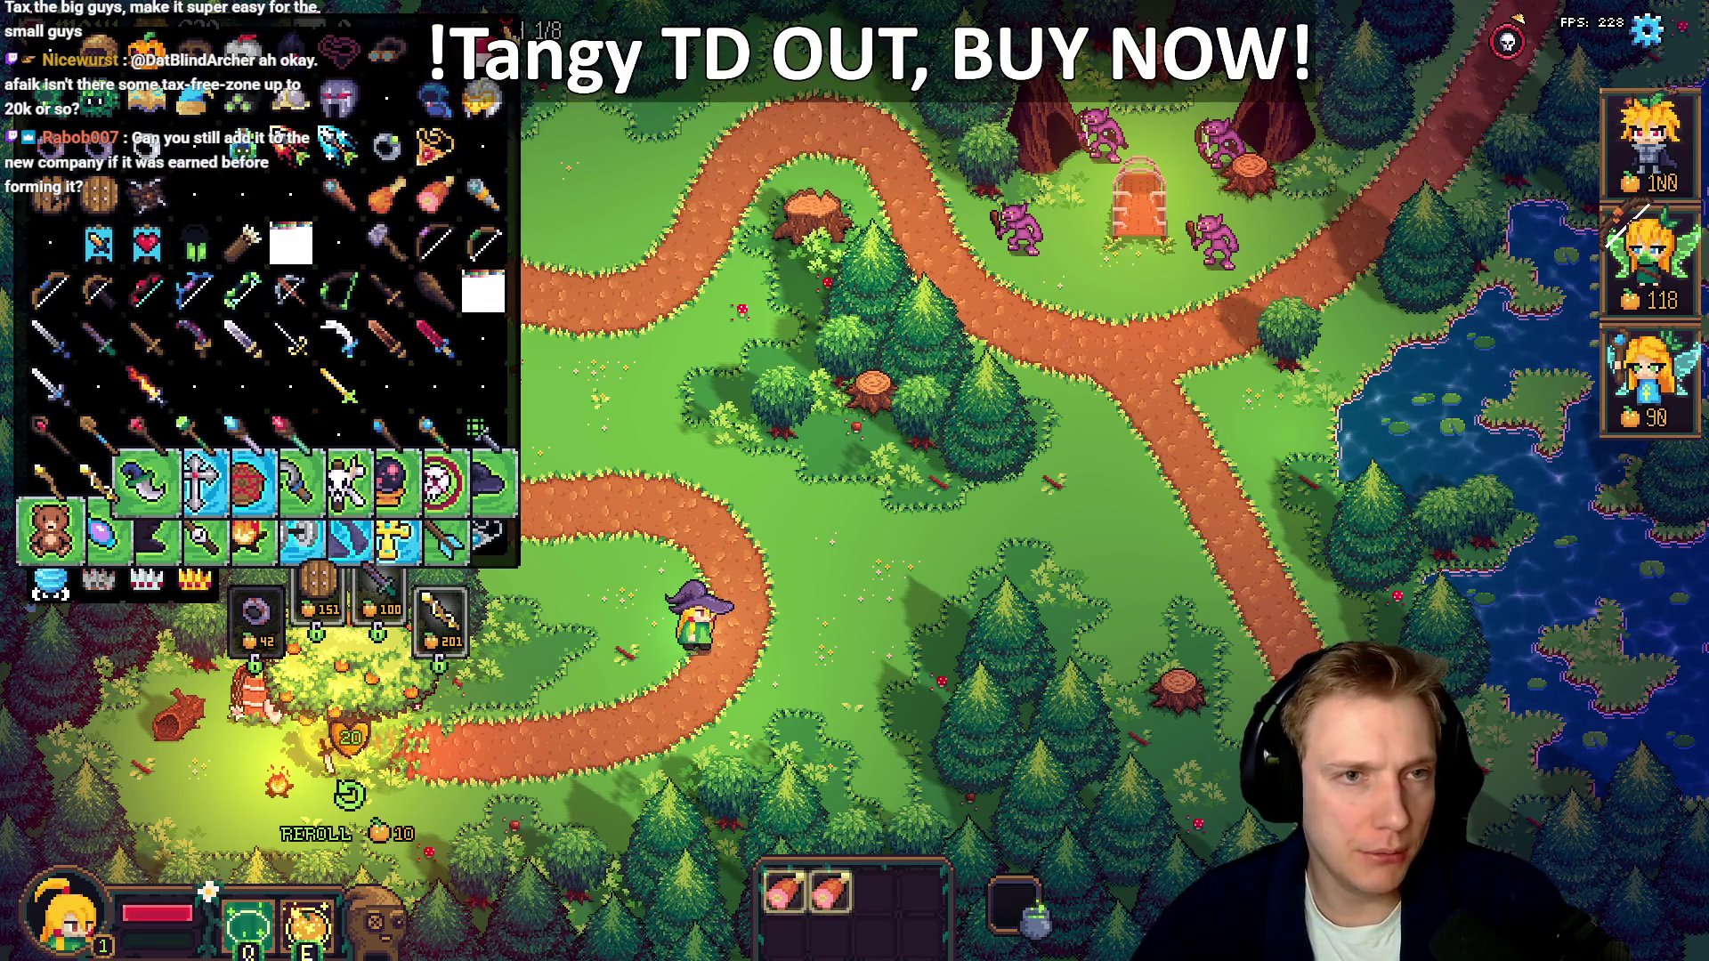
{"action": "key", "text": "Escape"}
{"action": "mouse_move", "coordinate": [830, 891]}
{"action": "left_mouse_down"}
{"action": "mouse_move", "coordinate": [641, 534]}
{"action": "mouse_move", "coordinate": [432, 383]}
{"action": "left_mouse_up"}
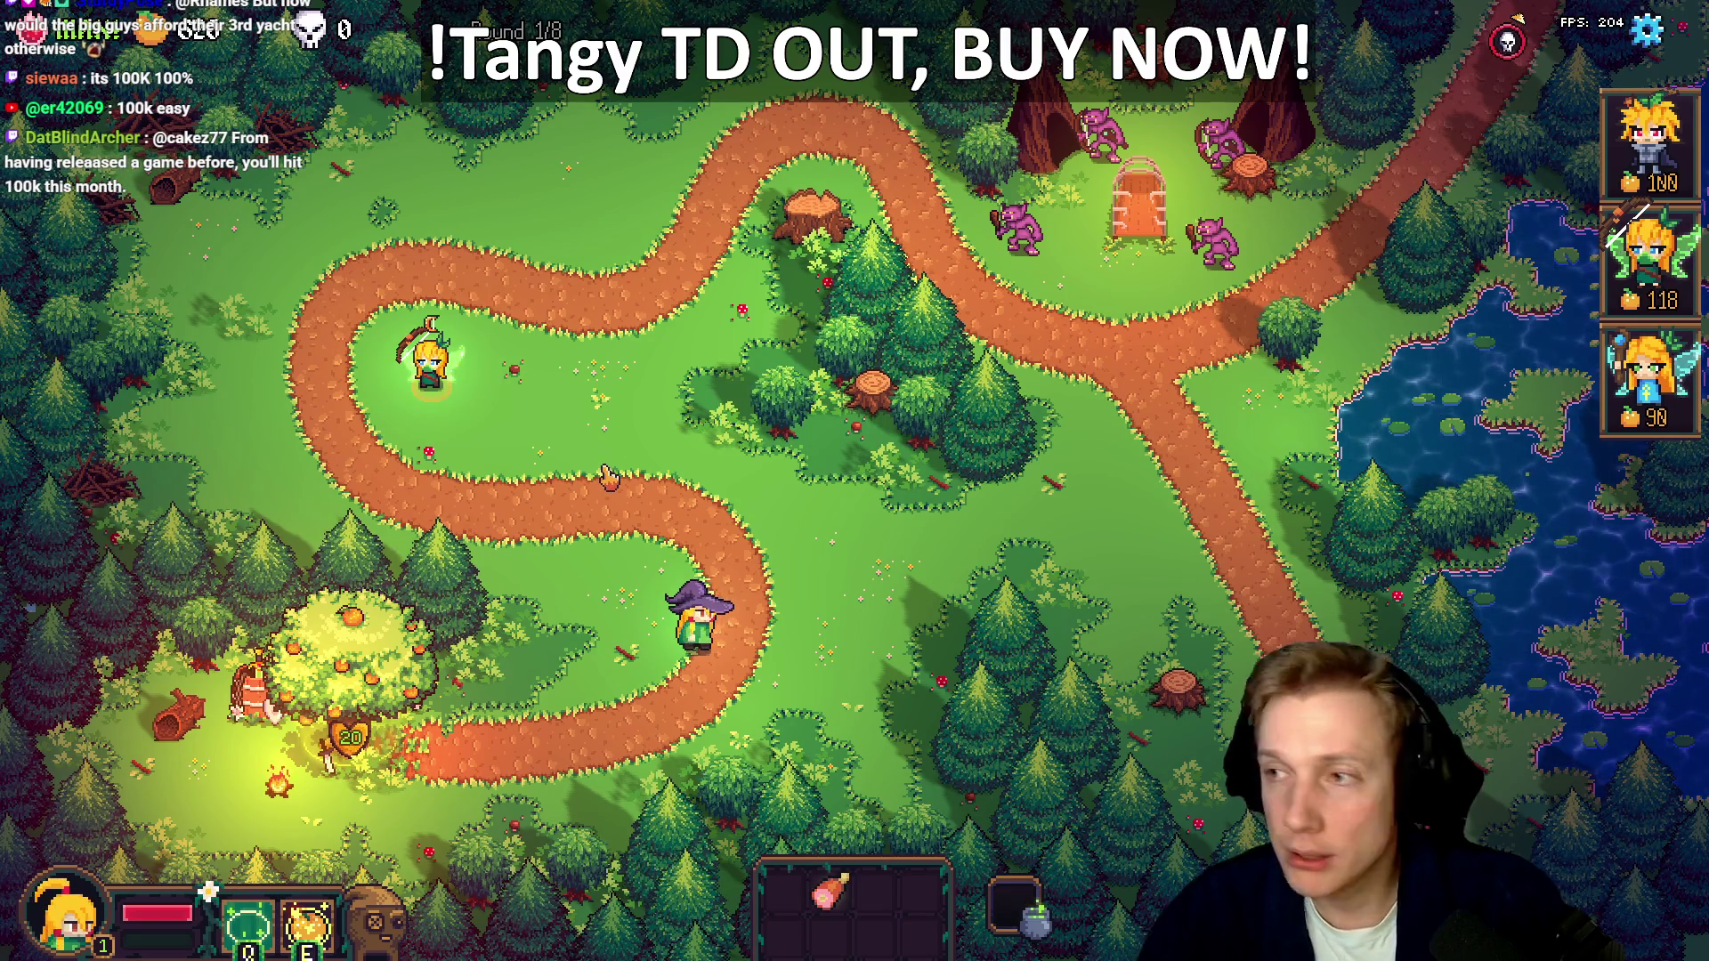
{"action": "key", "text": "alt+Tab"}
Delete the '16.0f + ' base offset from the yOffset line
{"action": "key", "text": "Up"}
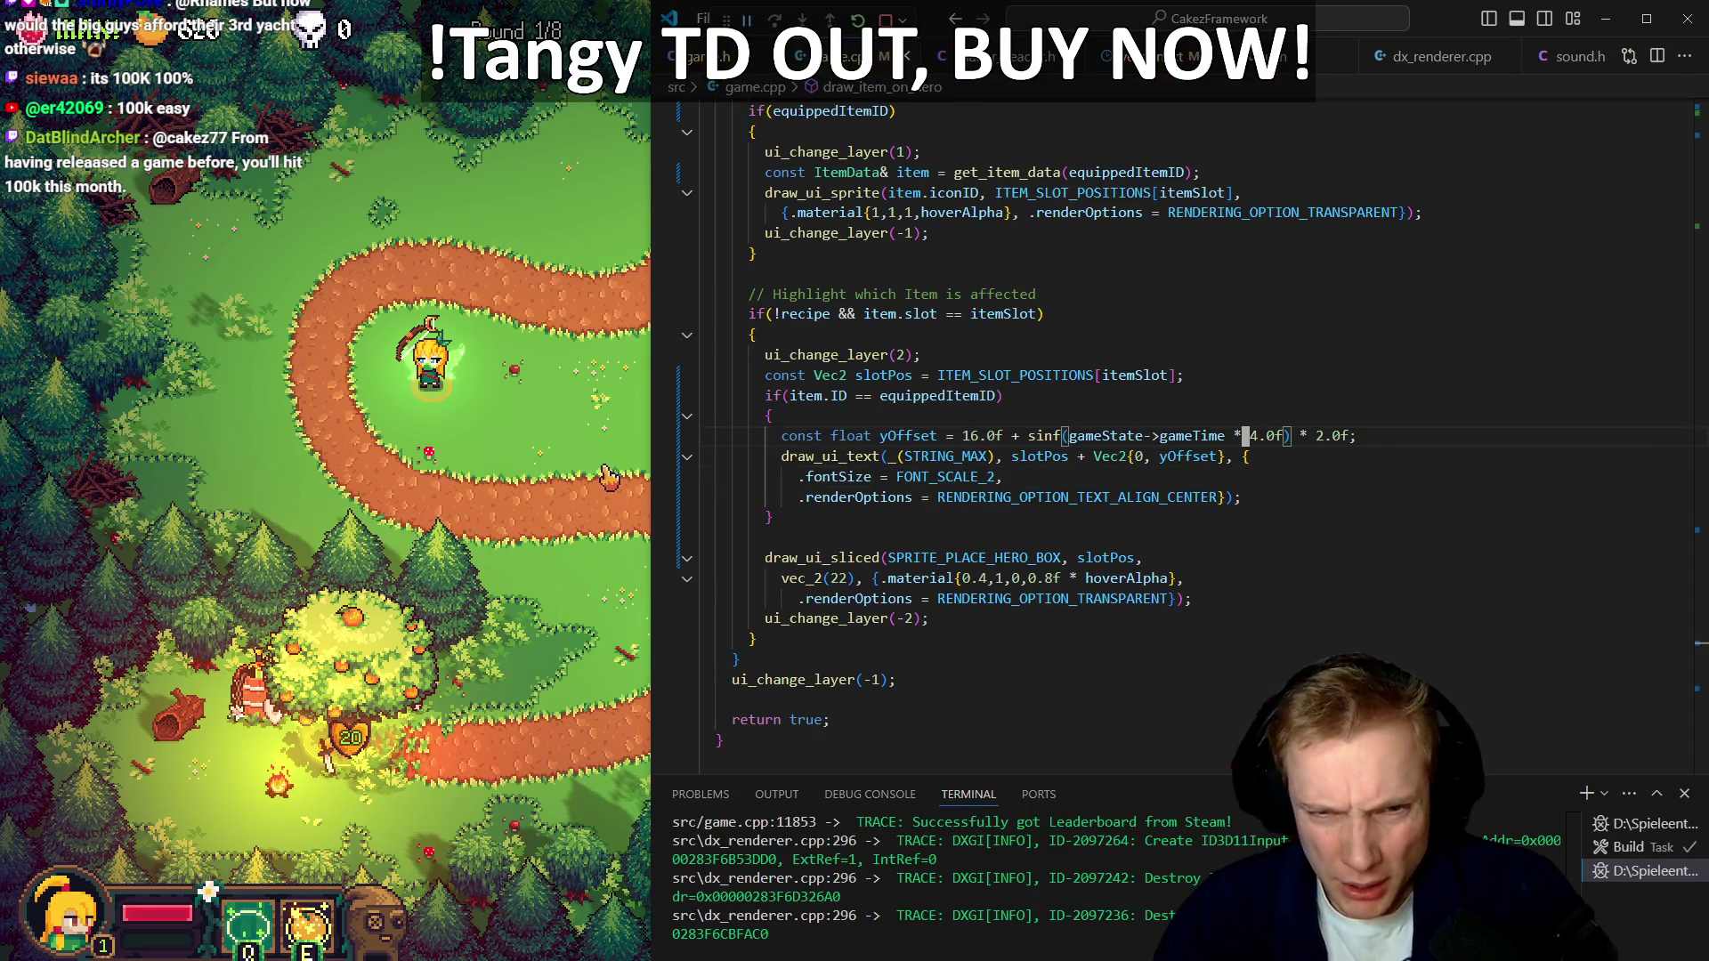
{"action": "key", "text": "ctrl+Left"}
{"action": "key", "text": "ctrl+Left"}
{"action": "key", "text": "ctrl+Left"}
{"action": "key", "text": "ctrl+Left"}
{"action": "key", "text": "ctrl+Left"}
{"action": "key", "text": "Left"}
{"action": "key", "text": "Right"}
{"action": "key", "text": "Right"}
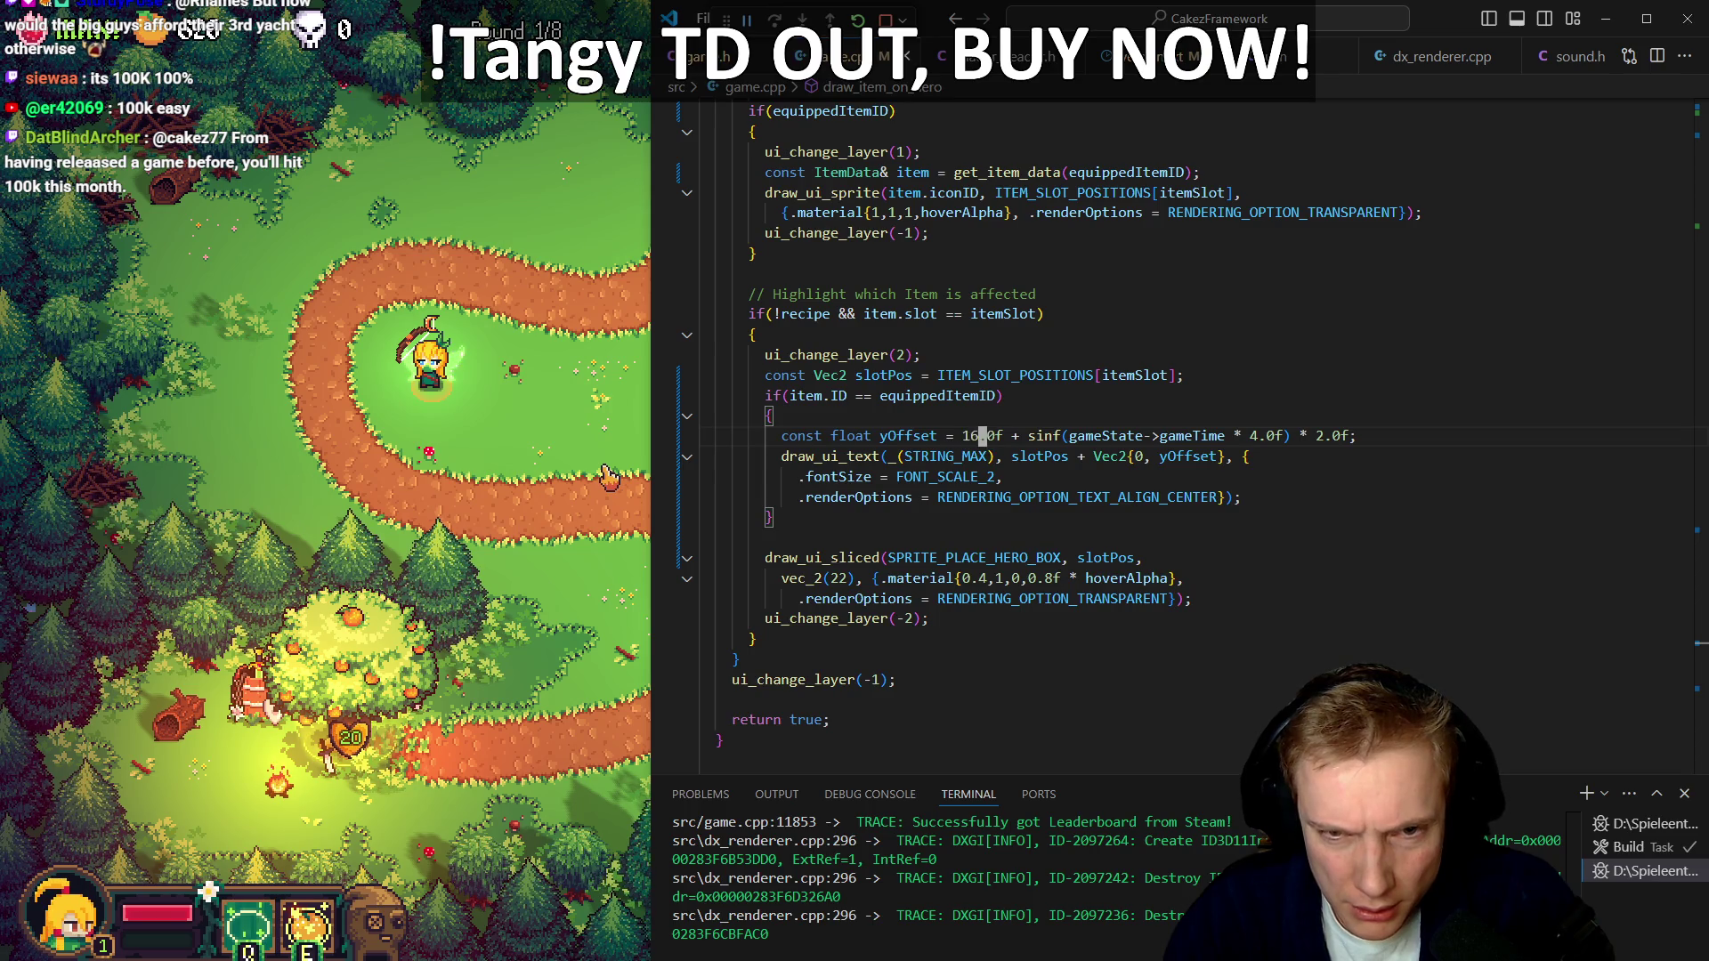
{"action": "key", "text": "ctrl+Left"}
{"action": "key", "text": "BackSpace"}
{"action": "key", "text": "BackSpace"}
{"action": "key", "text": "BackSpace"}
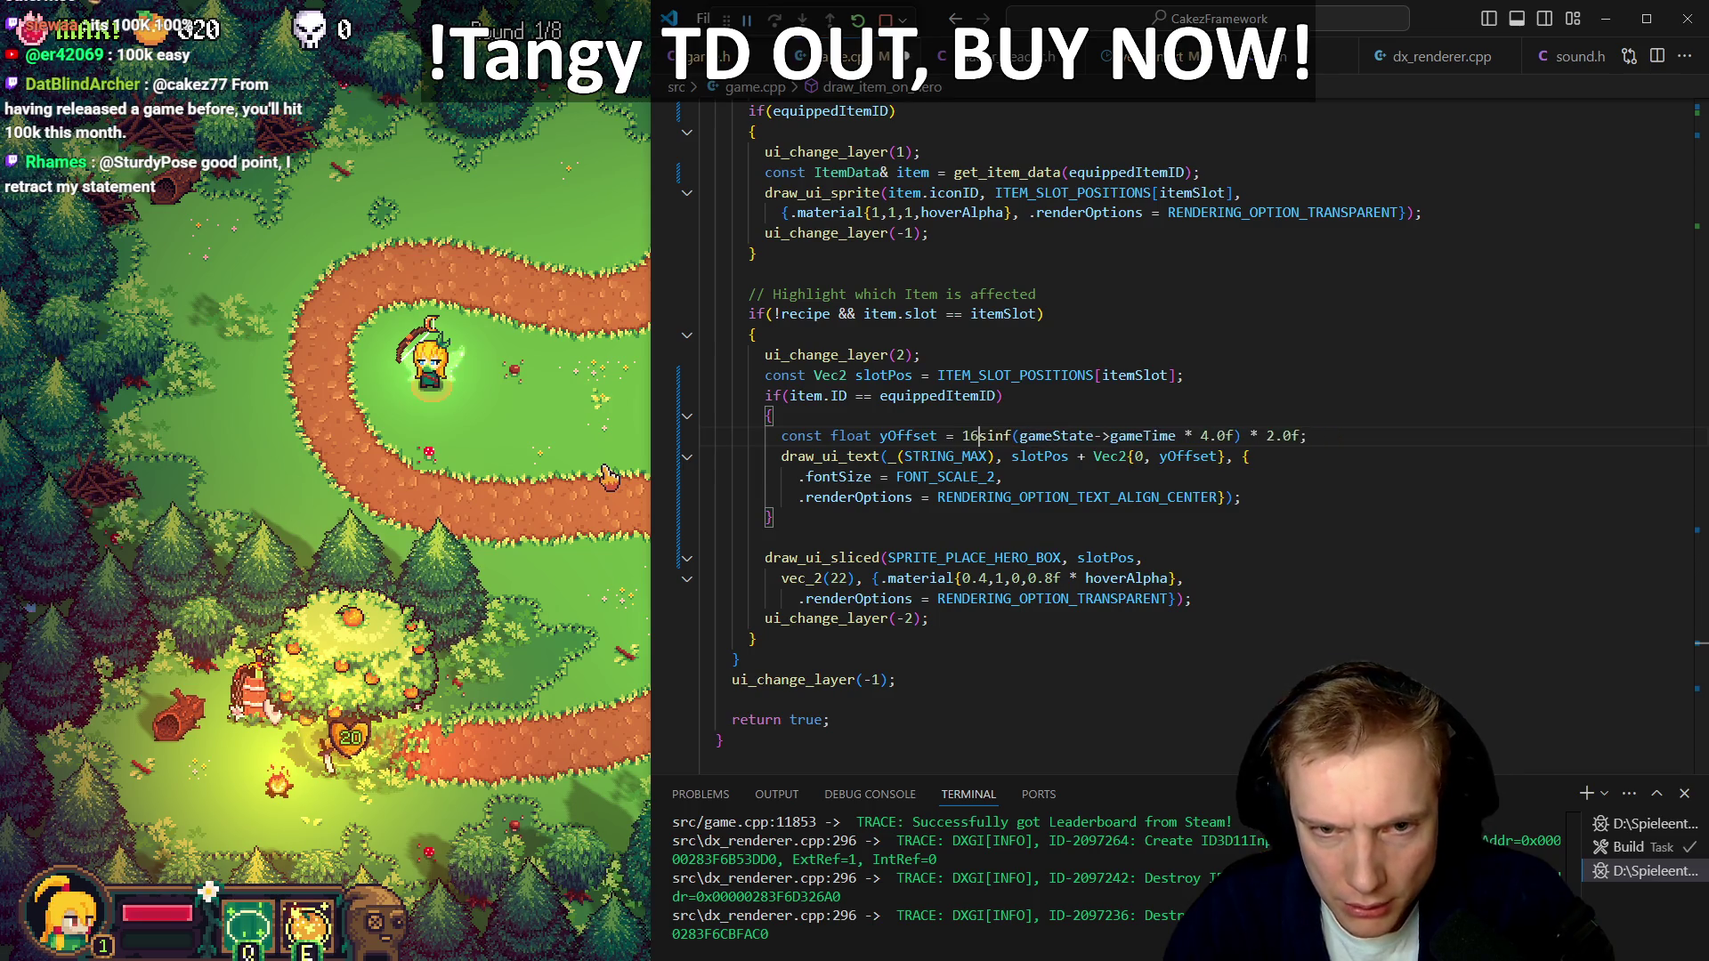
Add RENDERING_OPTION_TEXT_OUTLINE to the label's renderOptions via autocomplete
{"action": "key", "text": "Down"}
{"action": "key", "text": "Down"}
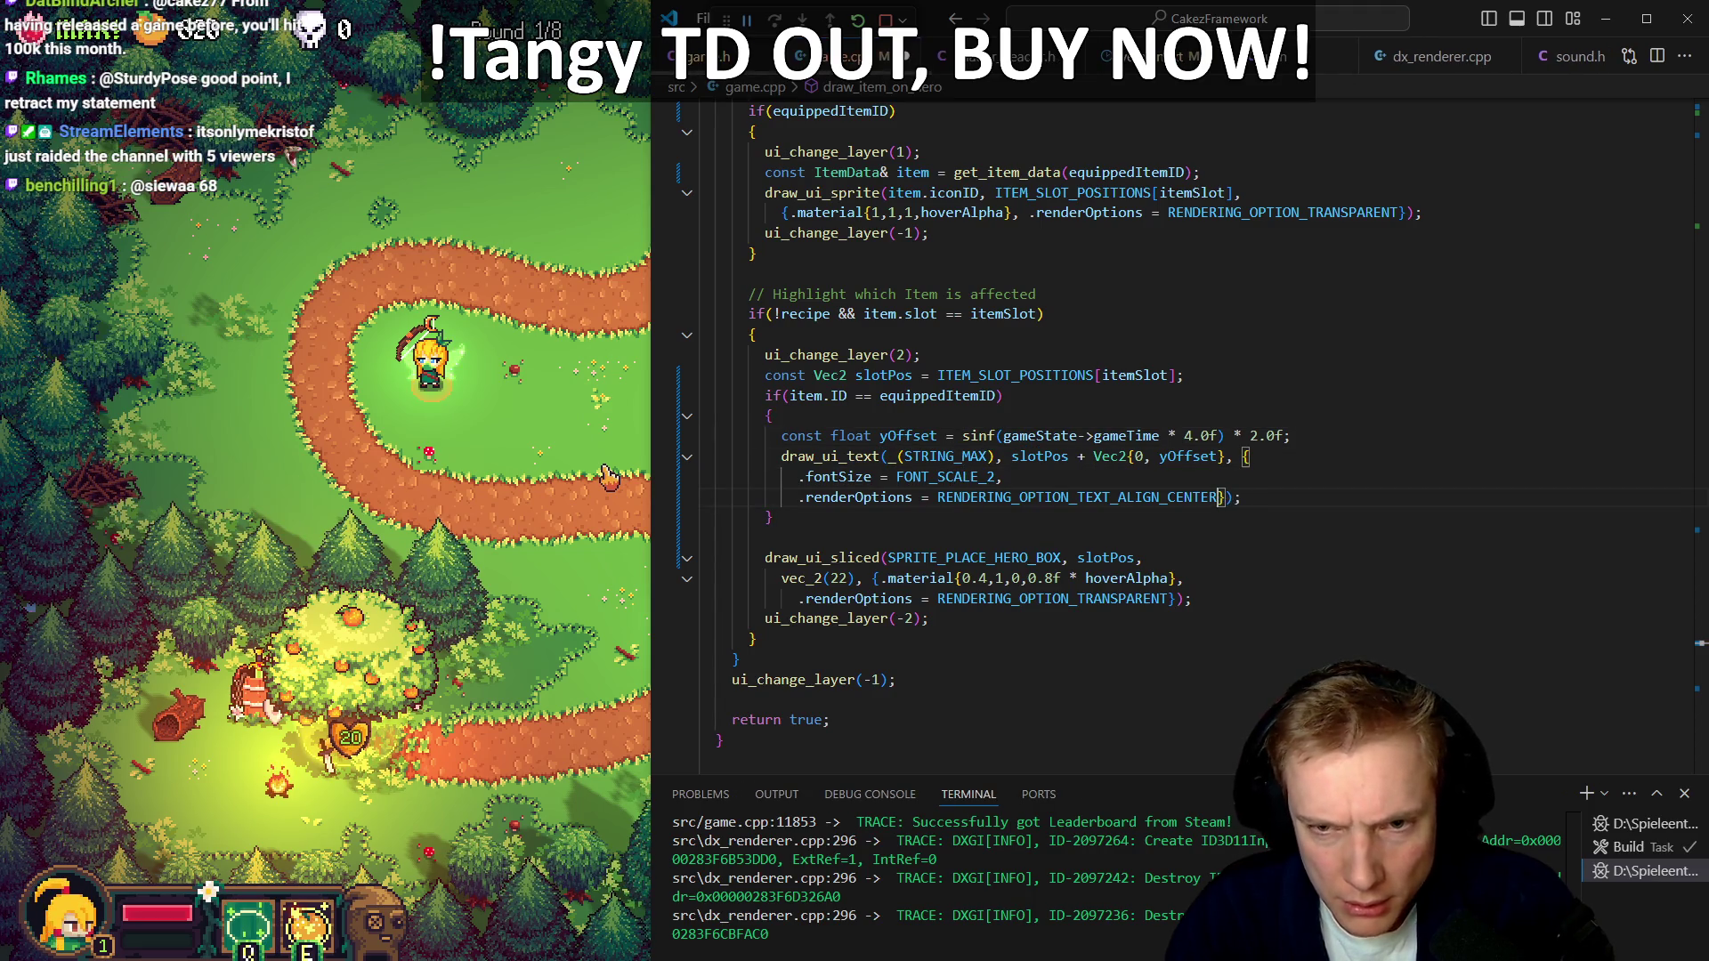
{"action": "key", "text": "Return"}
{"action": "key", "text": "Tab"}
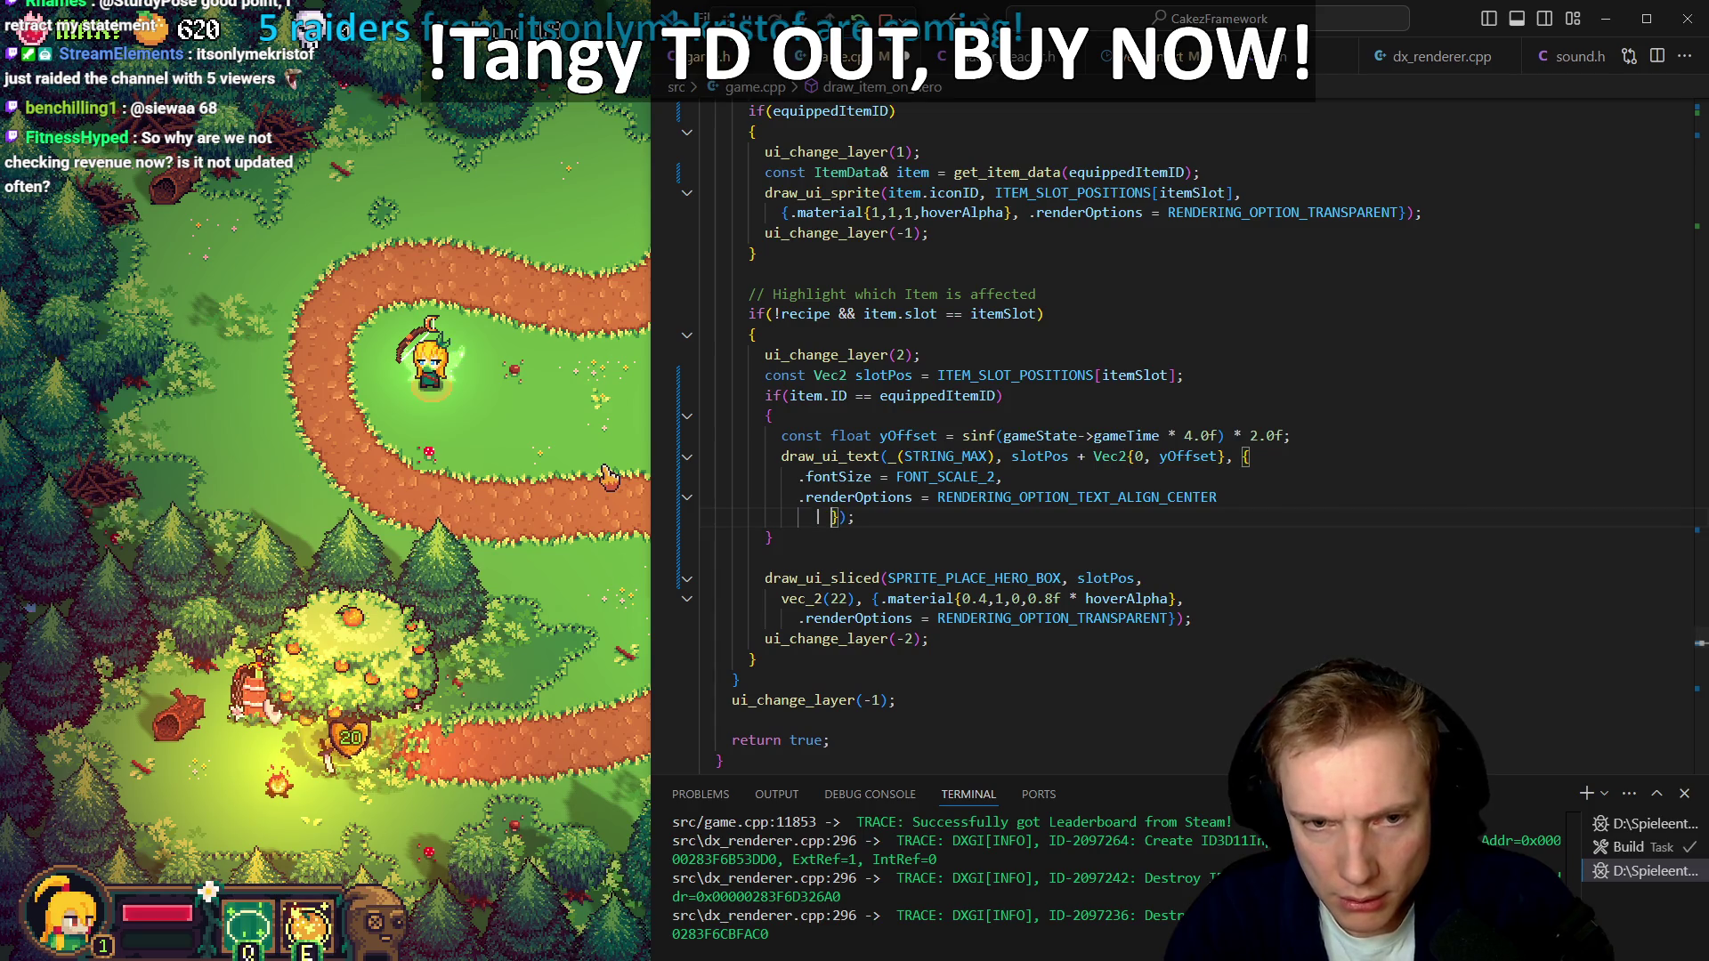
{"action": "type", "text": "outline_text"}
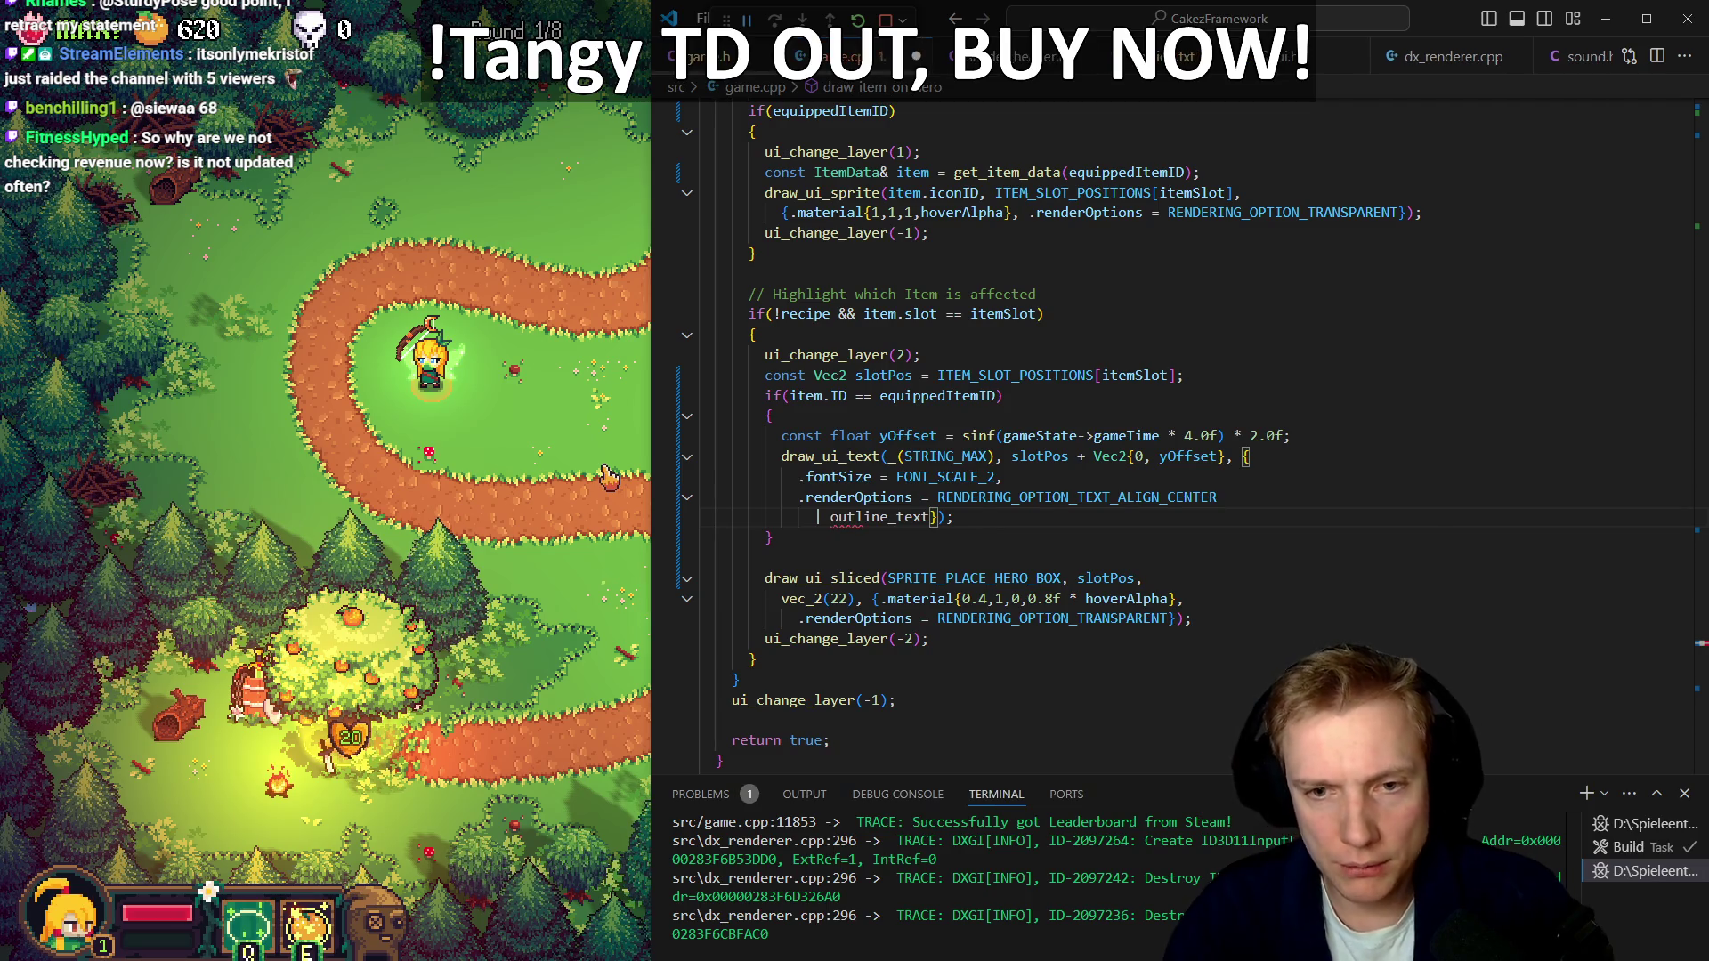
{"action": "key", "text": "BackSpace"}
{"action": "key", "text": "BackSpace"}
{"action": "key", "text": "BackSpace"}
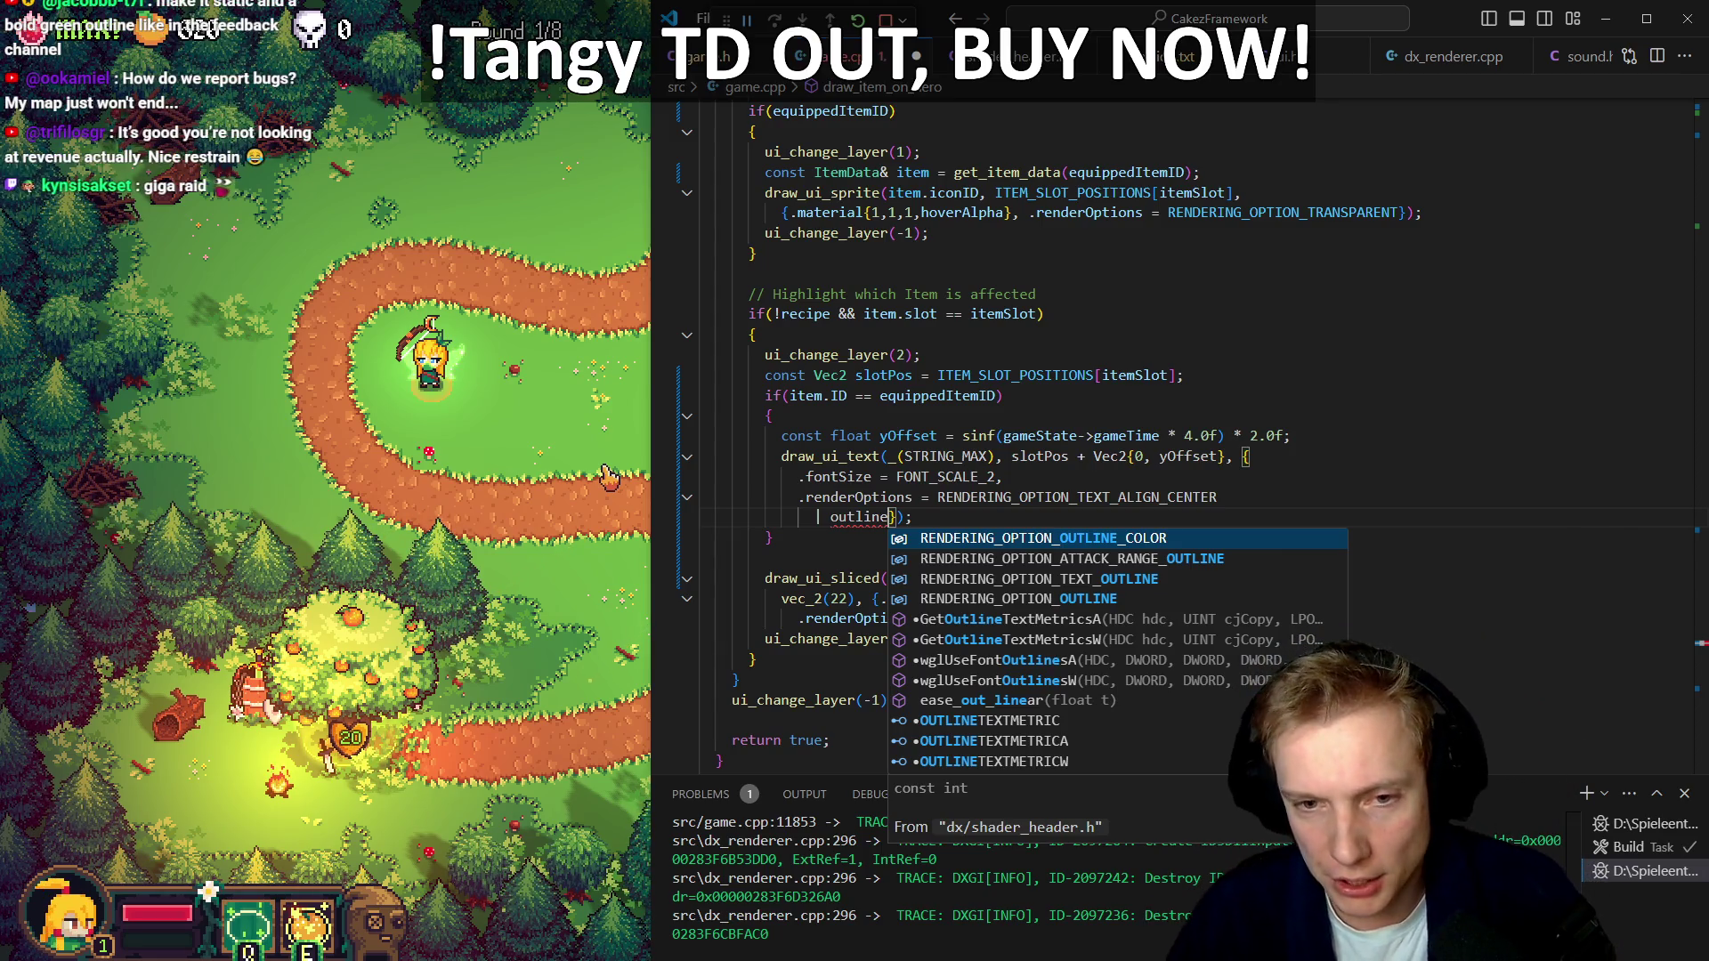
{"action": "key", "text": "Down"}
{"action": "key", "text": "Down"}
{"action": "key", "text": "Return"}
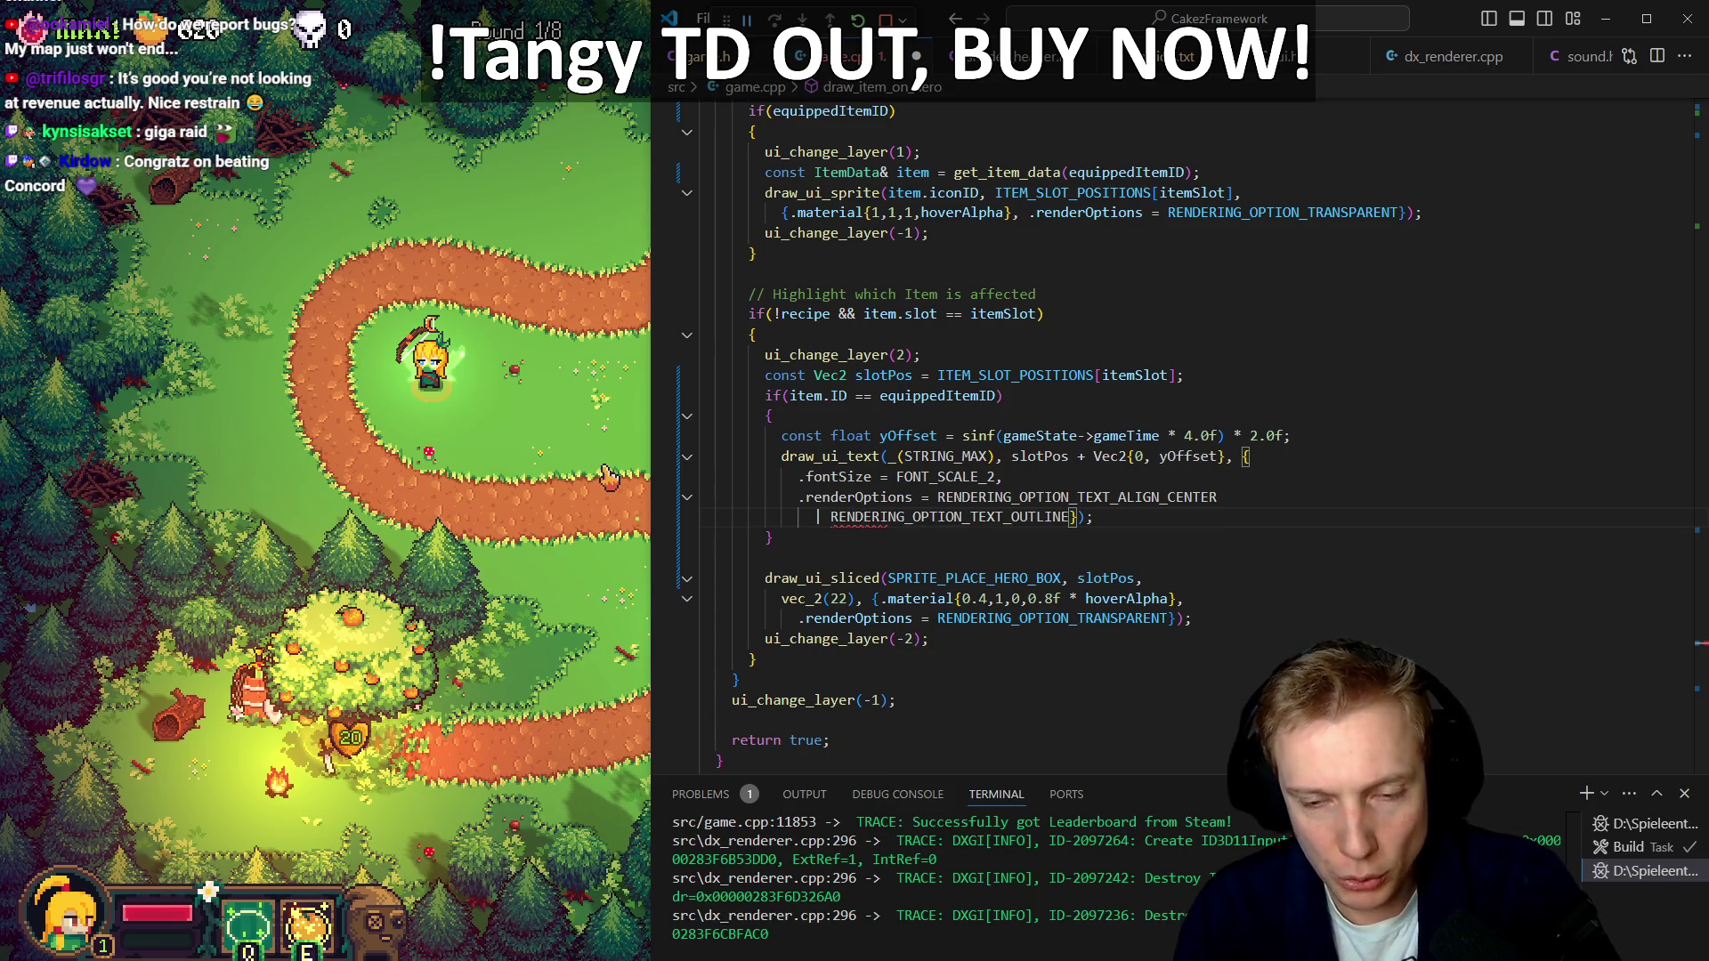
Put the outline option on its own indented line and run the build task
{"action": "key", "text": "Home"}
{"action": "key", "text": "BackSpace"}
{"action": "key", "text": "BackSpace"}
{"action": "key", "text": "BackSpace"}
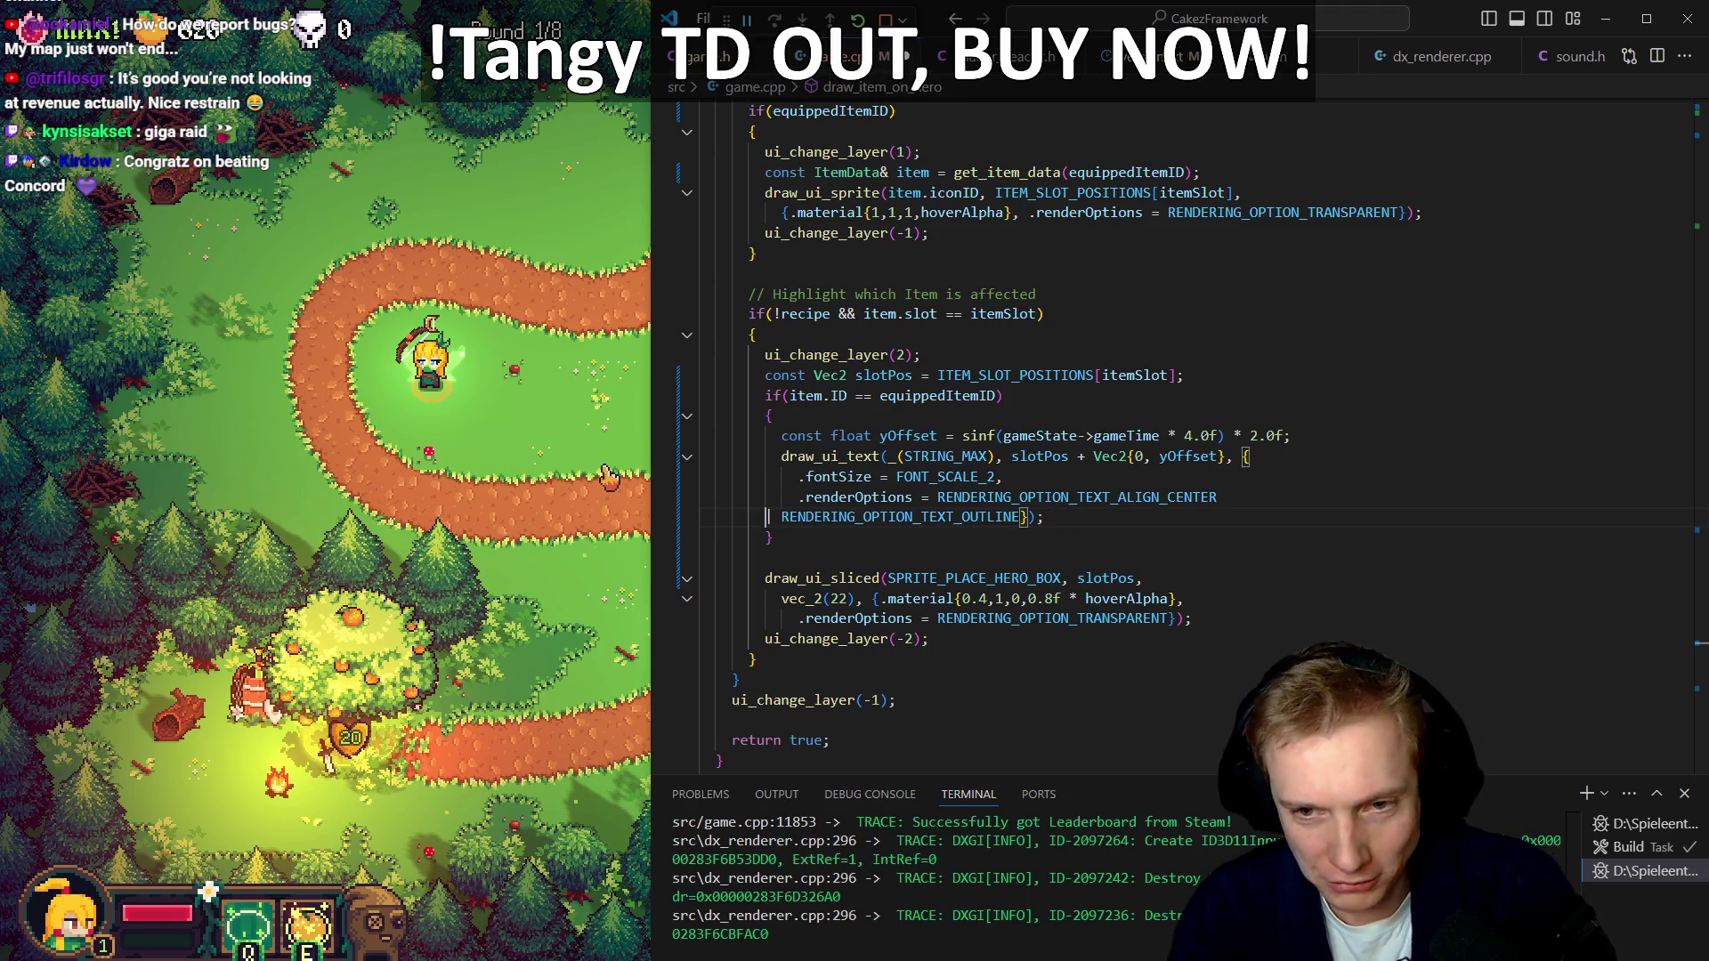
{"action": "key", "text": "BackSpace"}
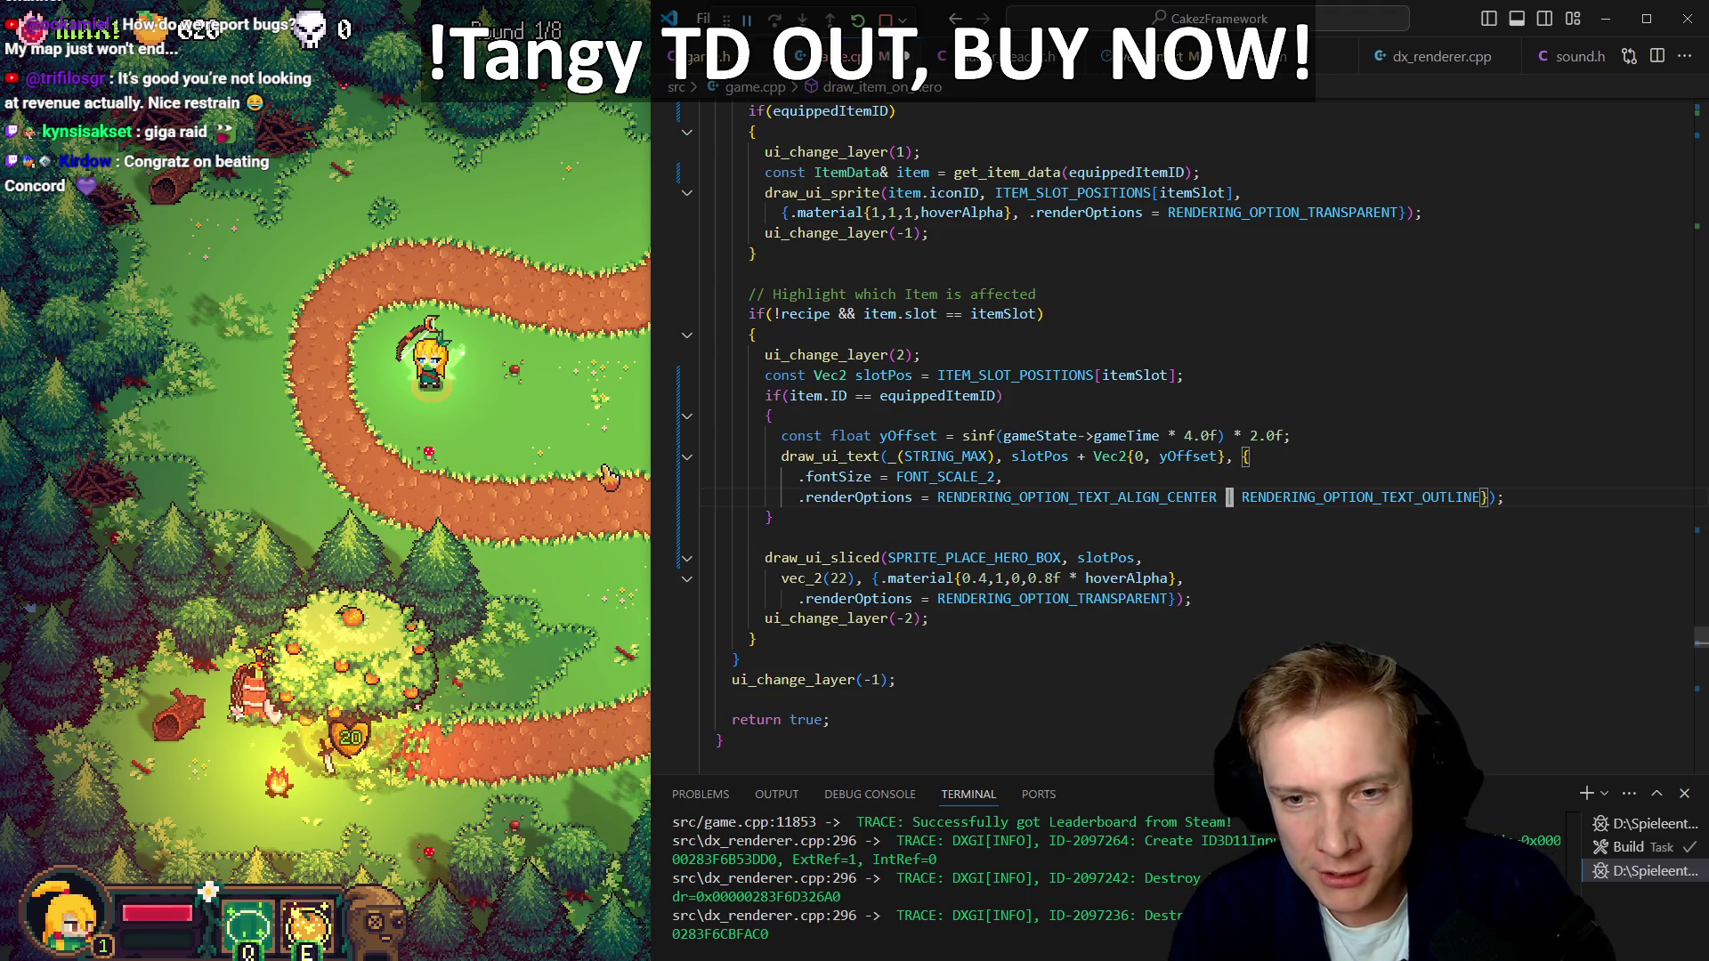
{"action": "key", "text": "Return"}
{"action": "key", "text": "Tab"}
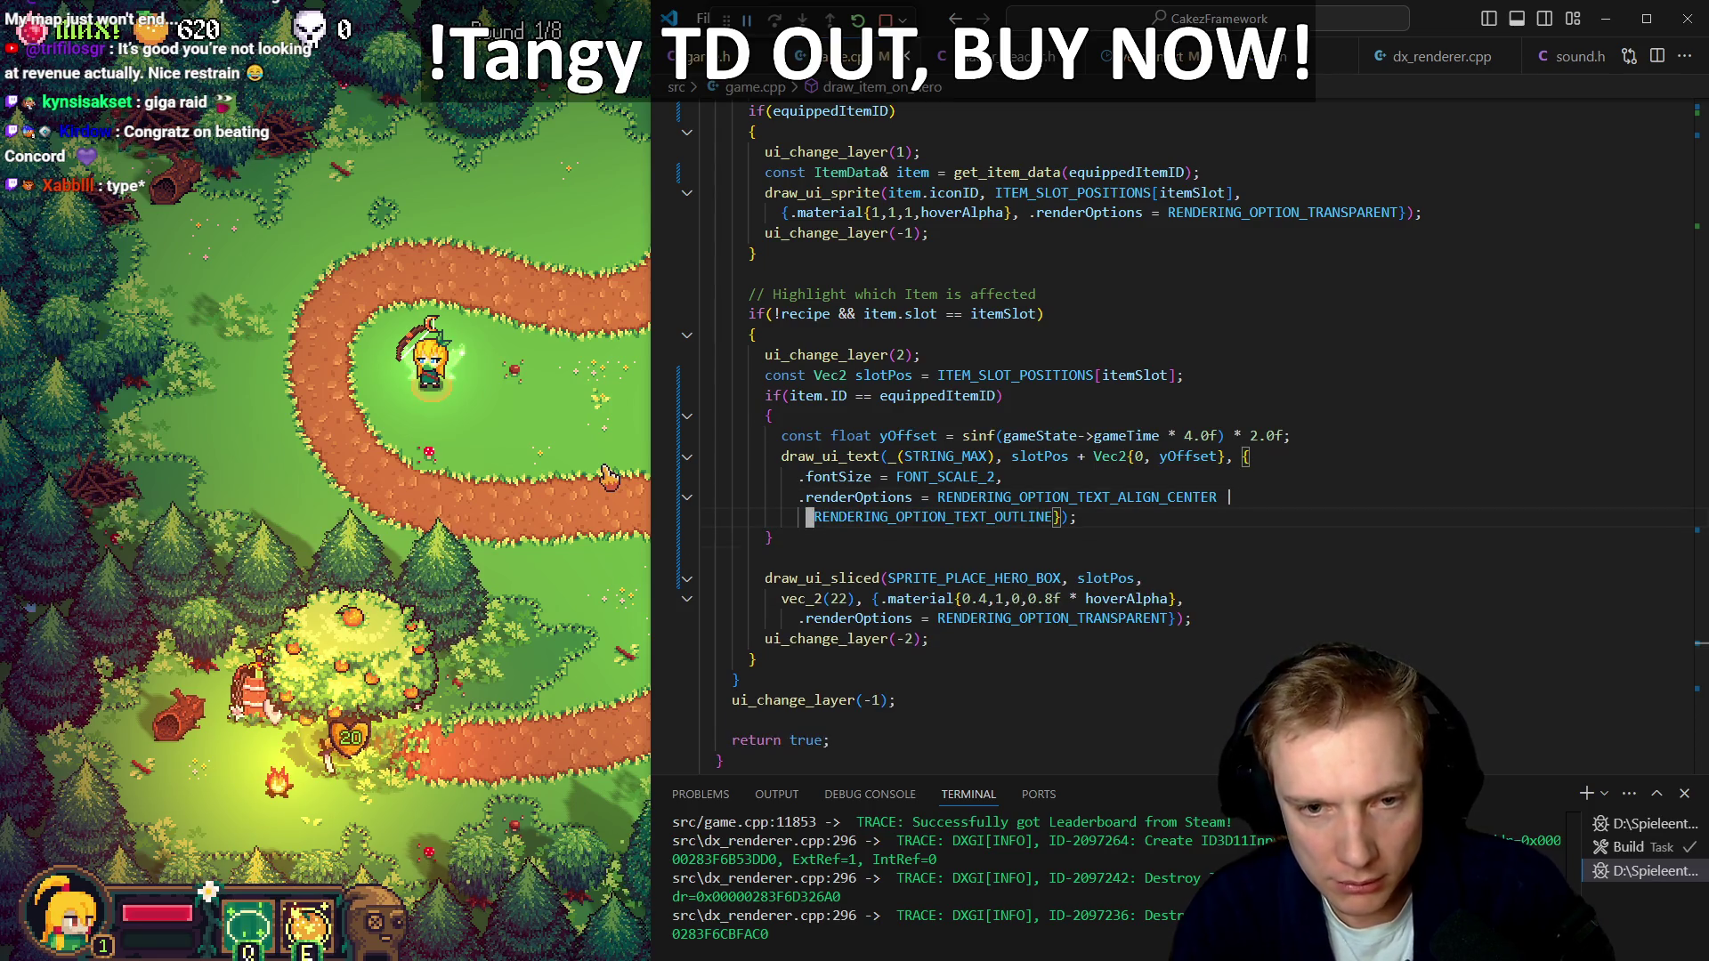
{"action": "key", "text": "ctrl+shift+b"}
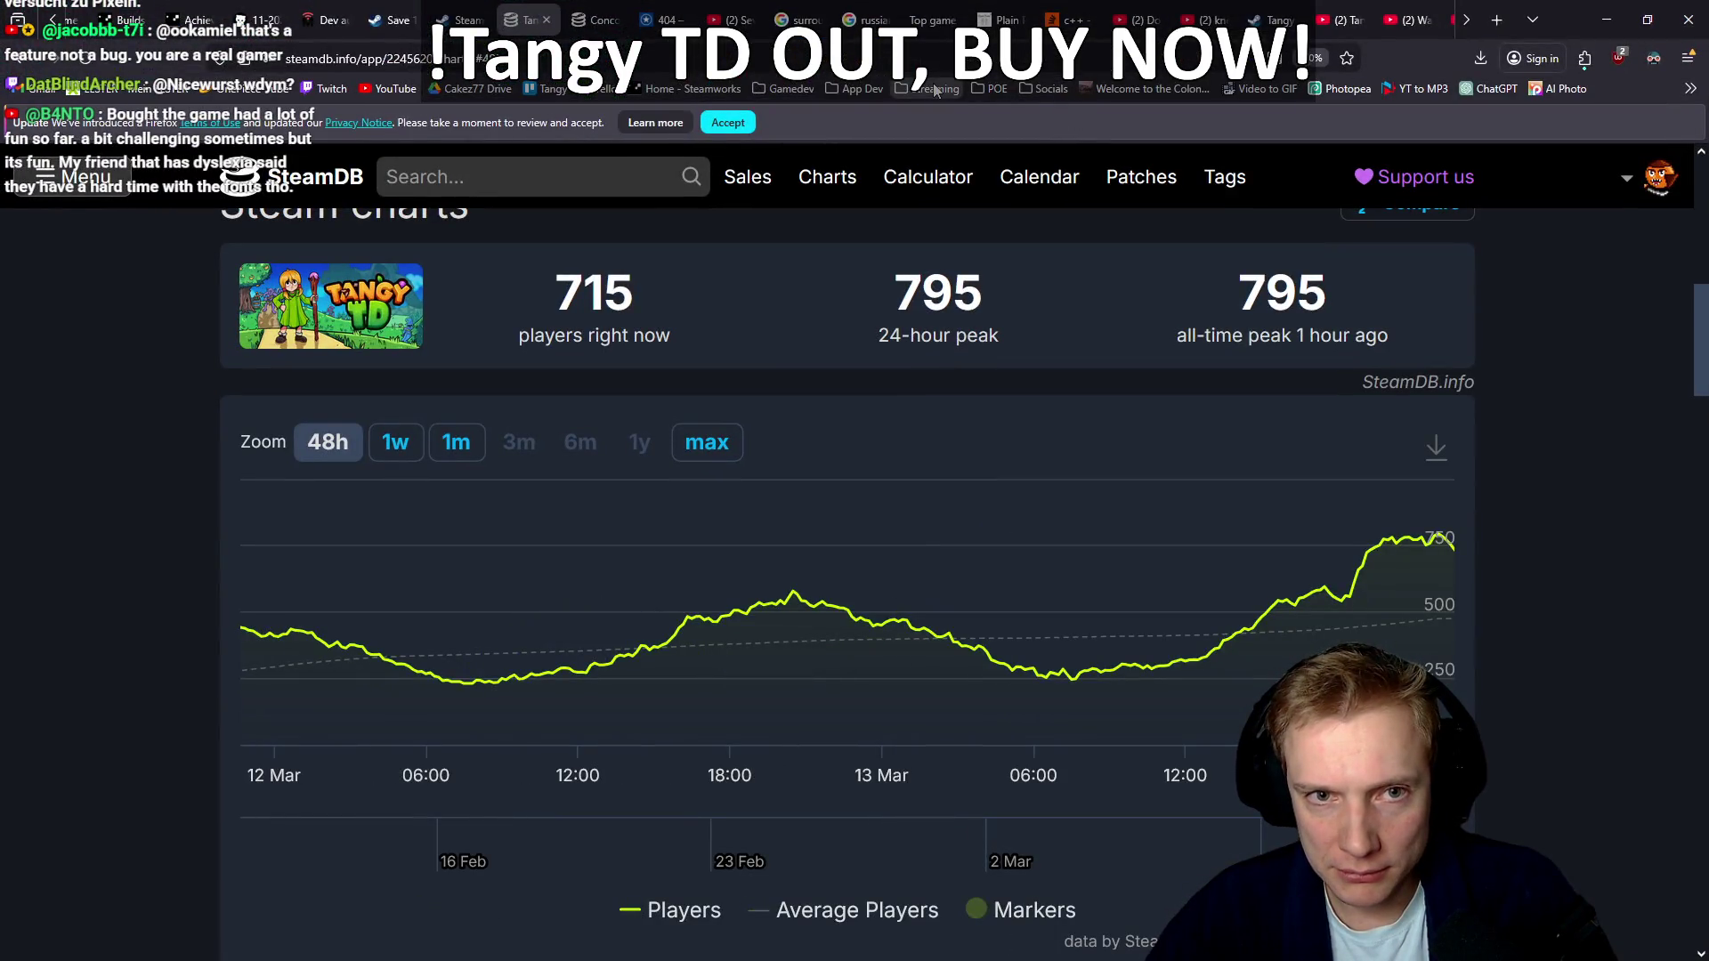
Open the Pixel Art Tutorials - Saint11 bookmark from the Gamedev folder, then minimize Firefox
{"action": "left_click", "coordinate": [804, 94]}
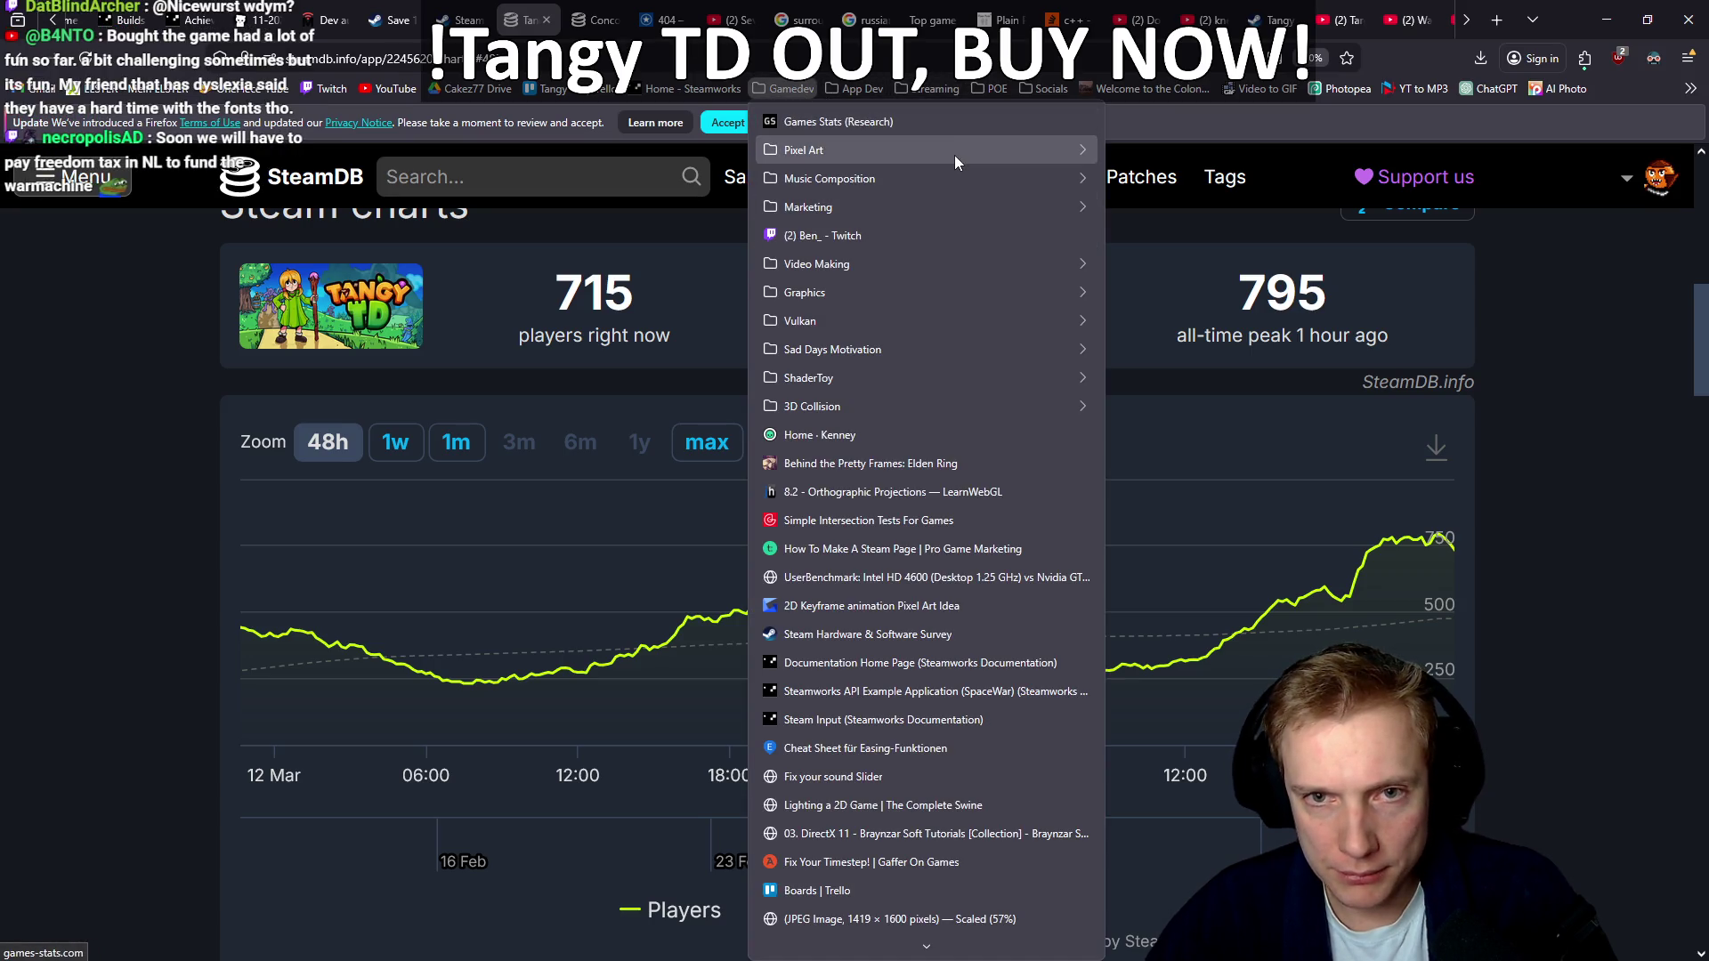
{"action": "mouse_move", "coordinate": [960, 154]}
{"action": "left_click", "coordinate": [1188, 264]}
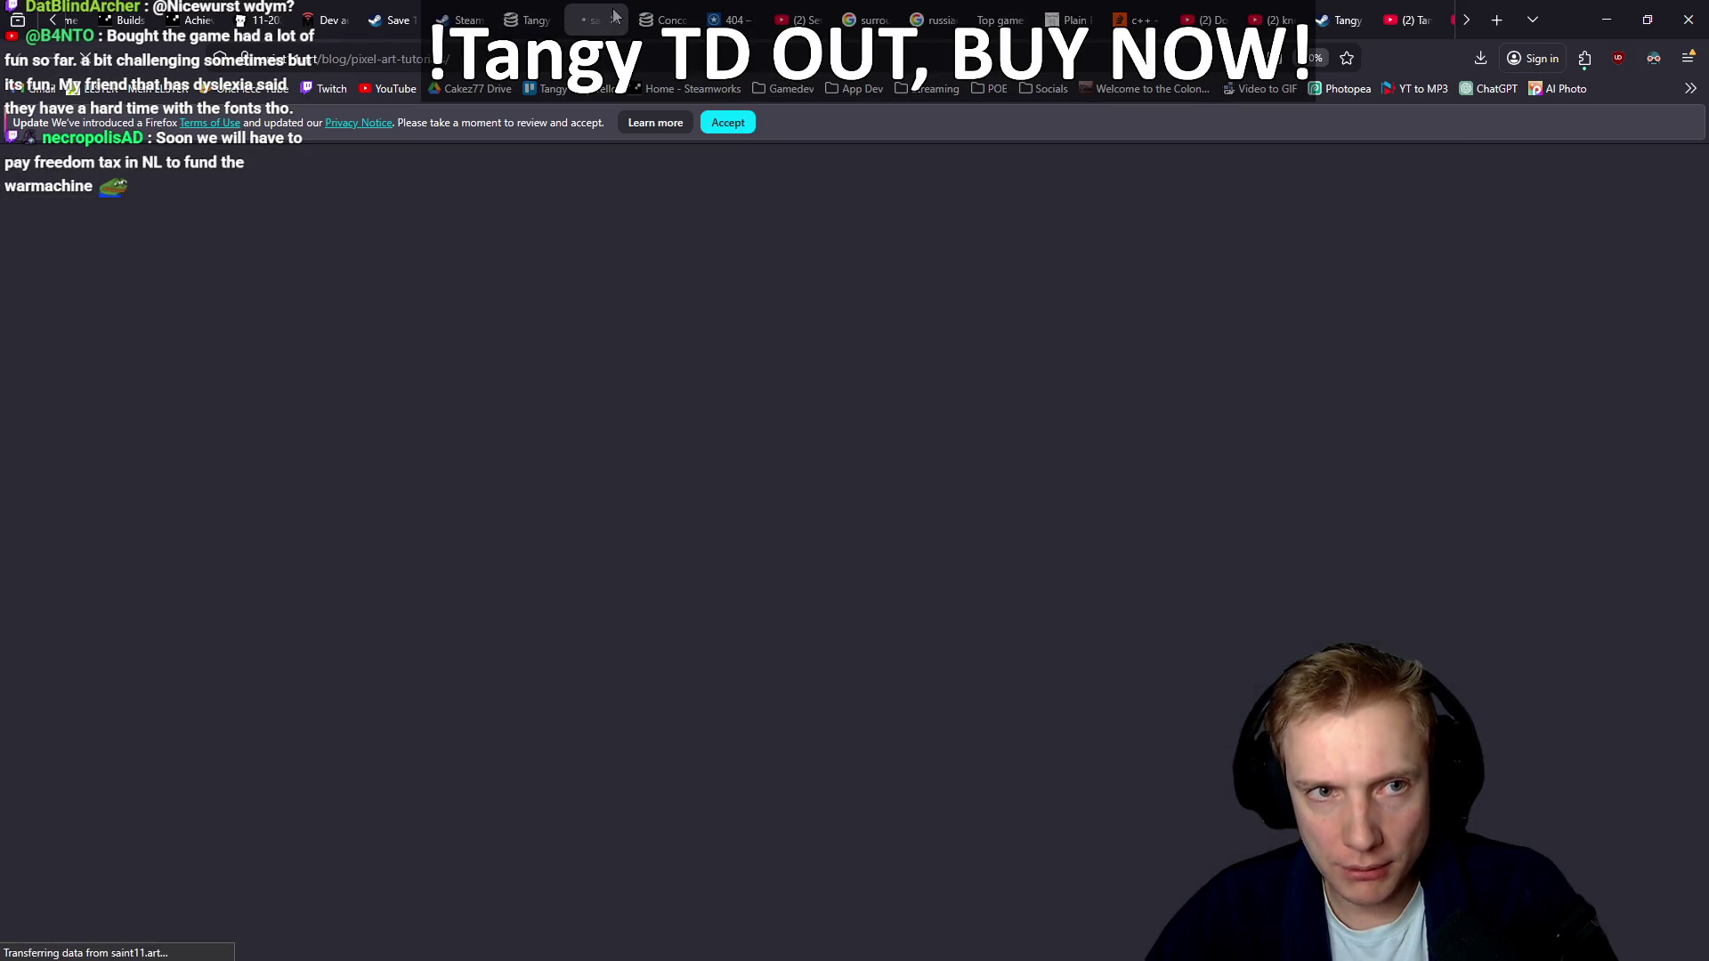
{"action": "left_click", "coordinate": [495, 59]}
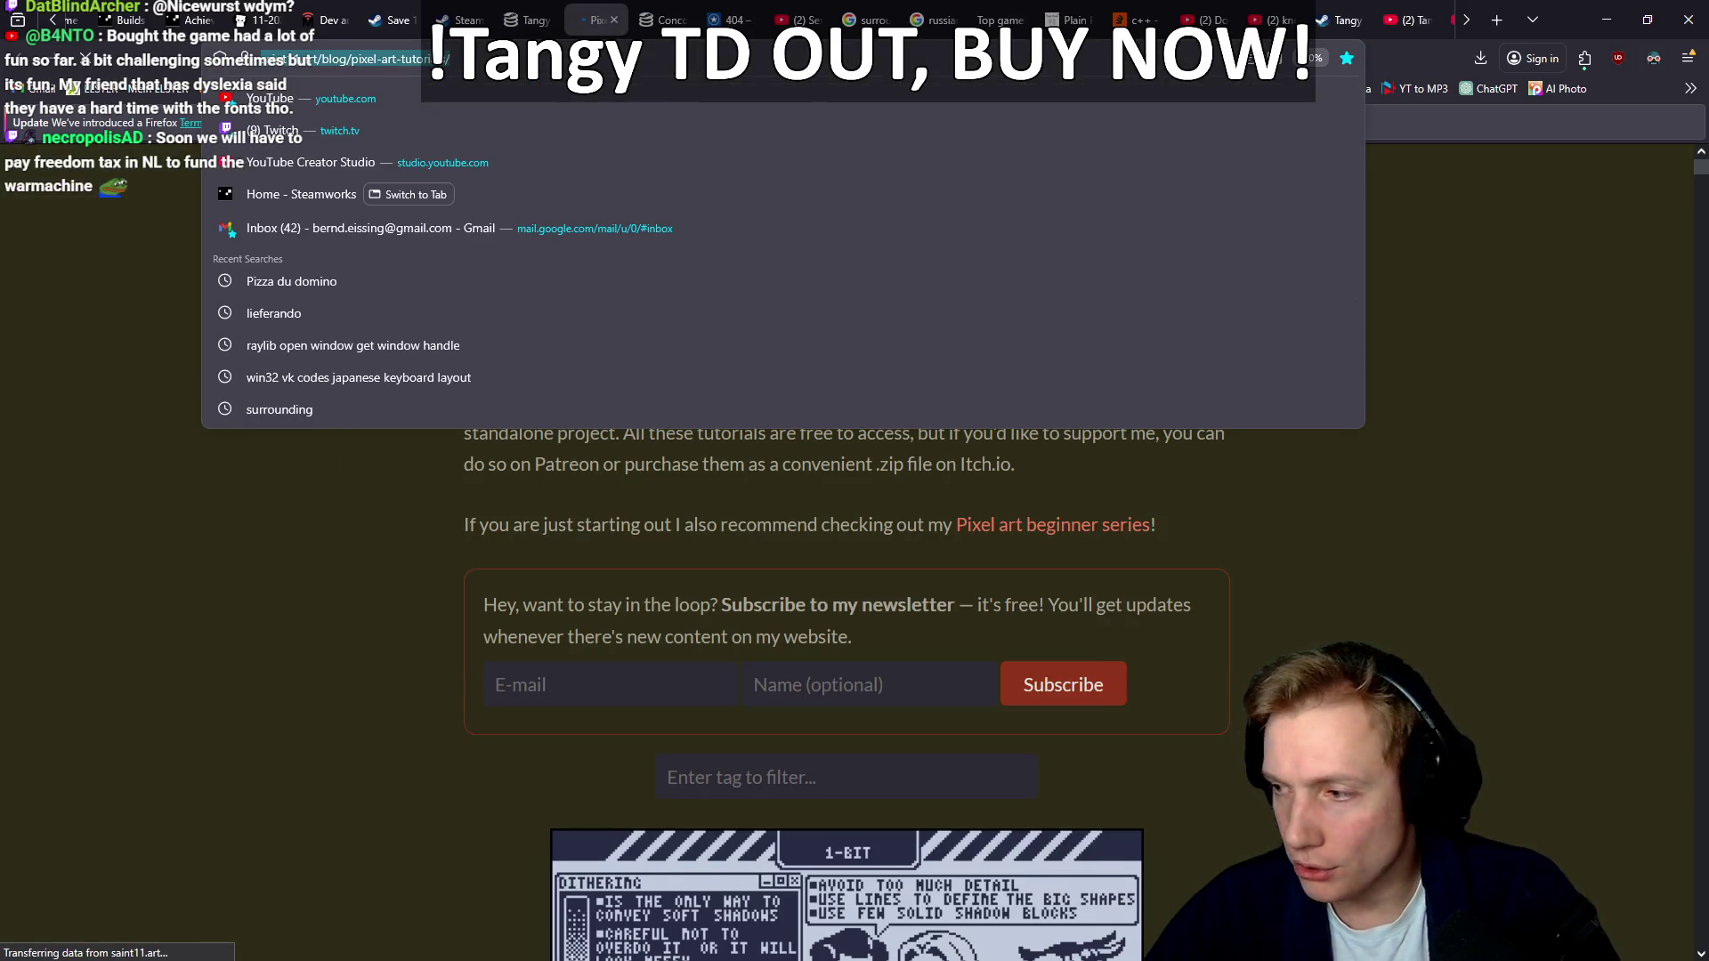
{"action": "key", "text": "Escape"}
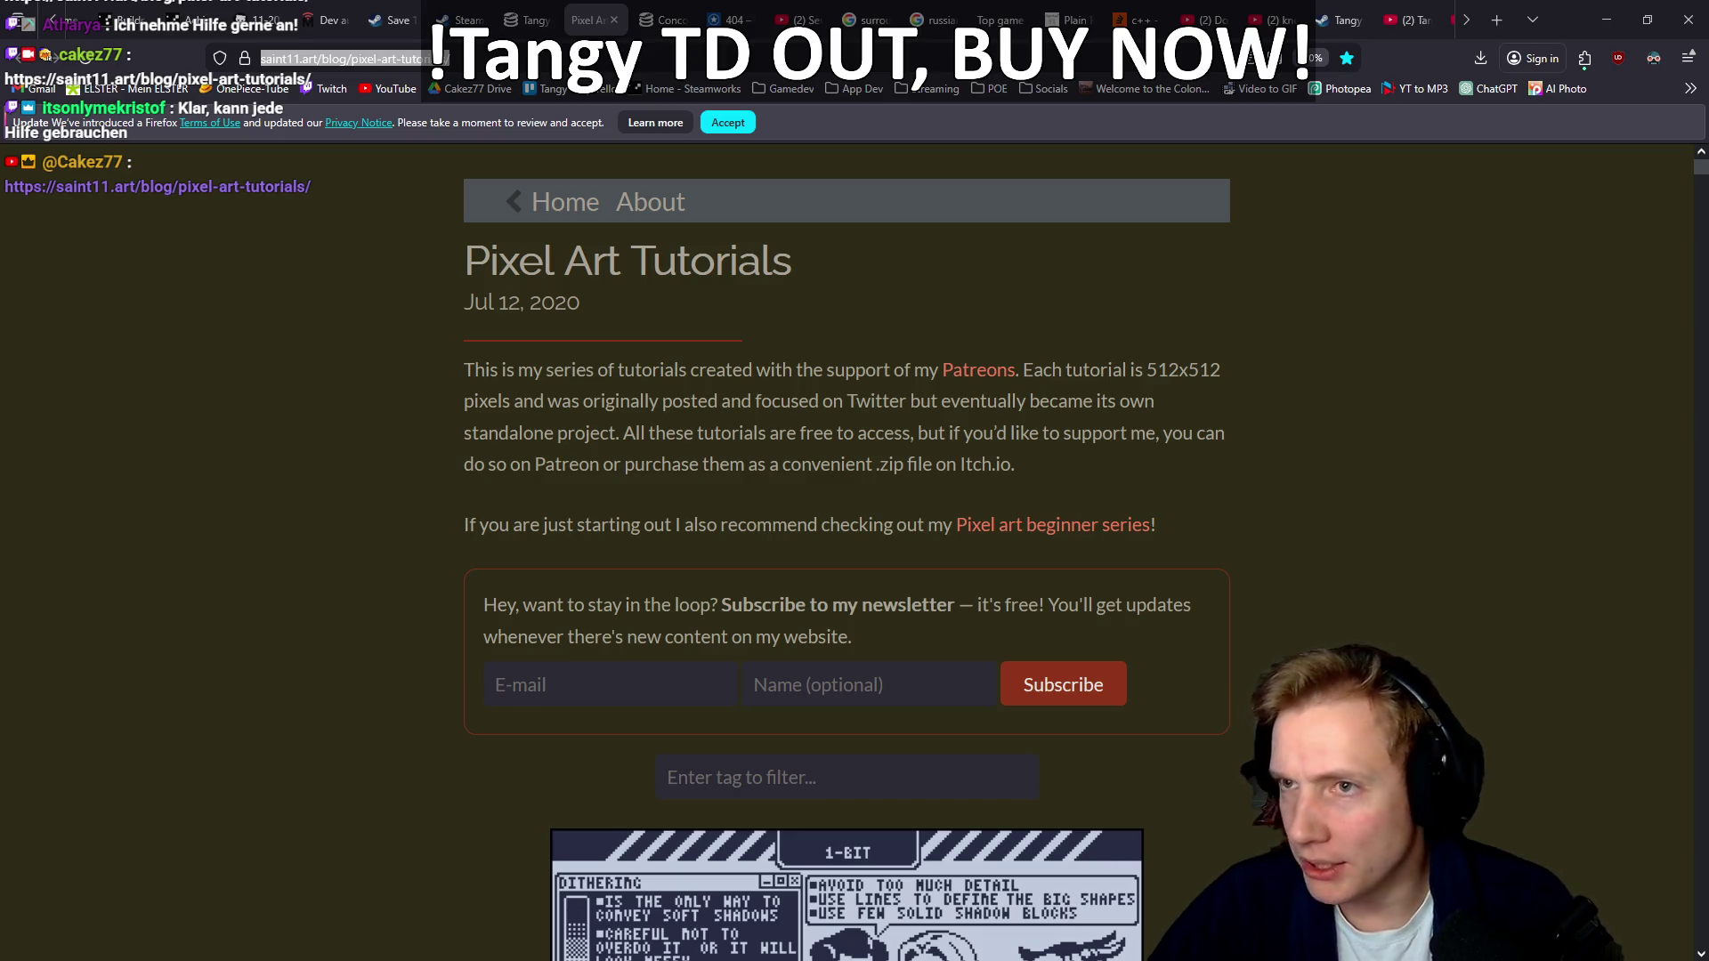
{"action": "left_click", "coordinate": [1607, 19]}
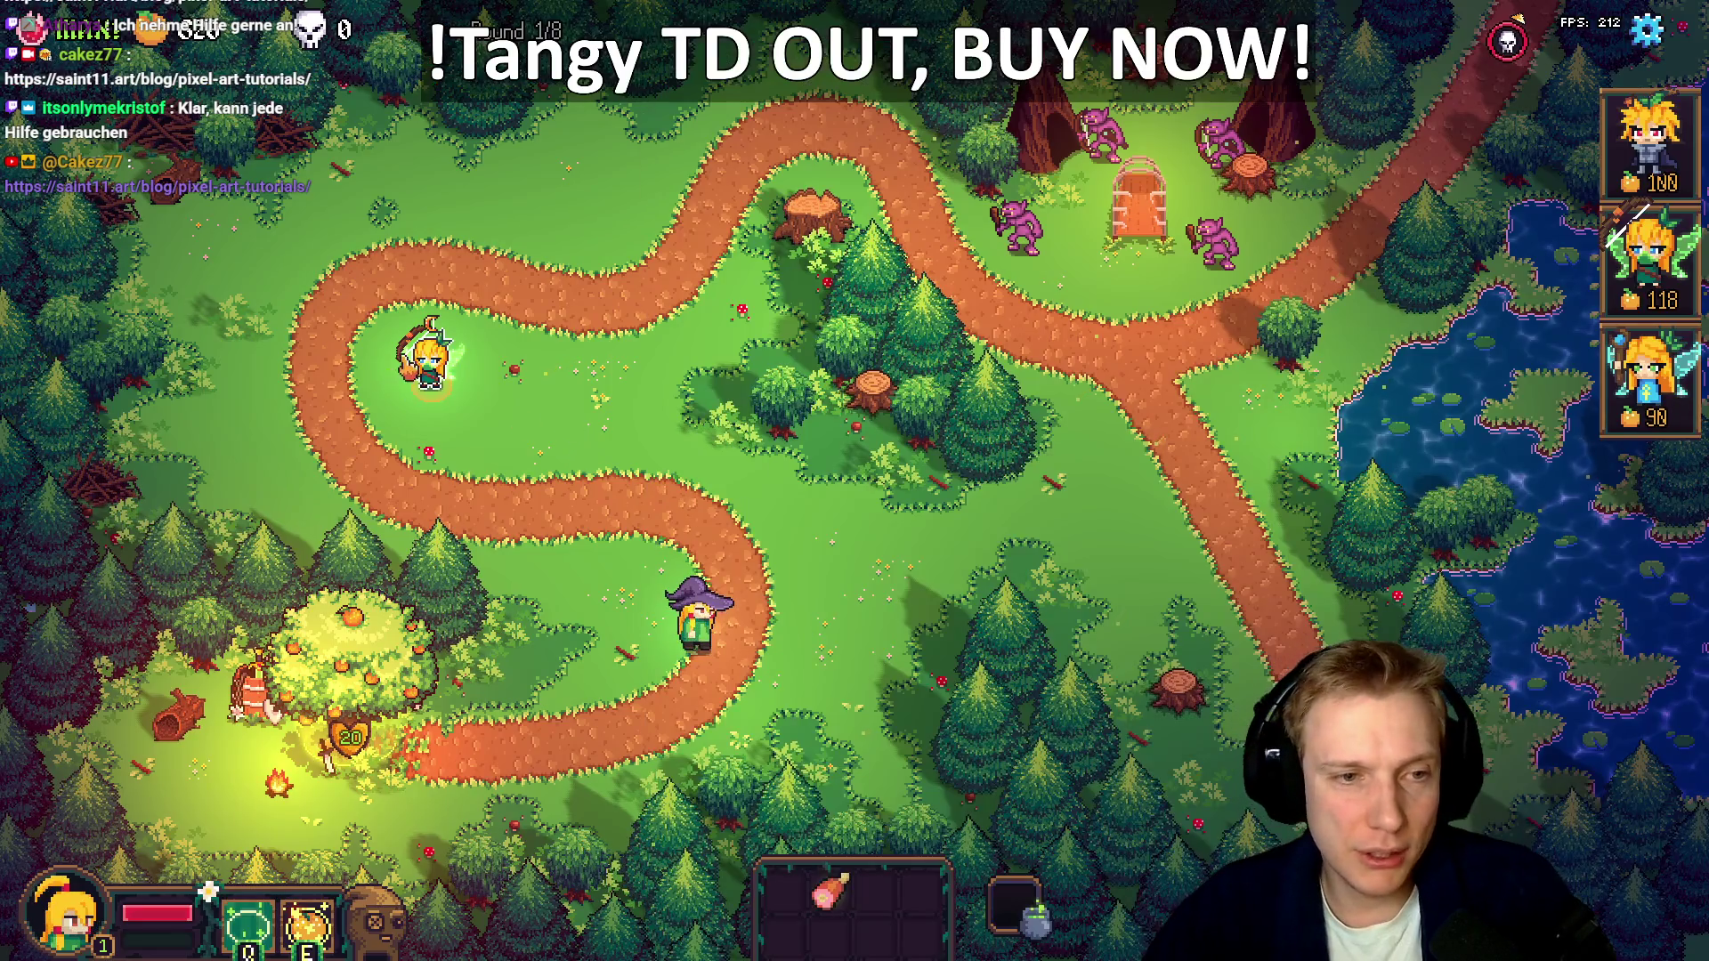
Select the hero tower and scroll through its stats panel tooltips
{"action": "left_click", "coordinate": [429, 360]}
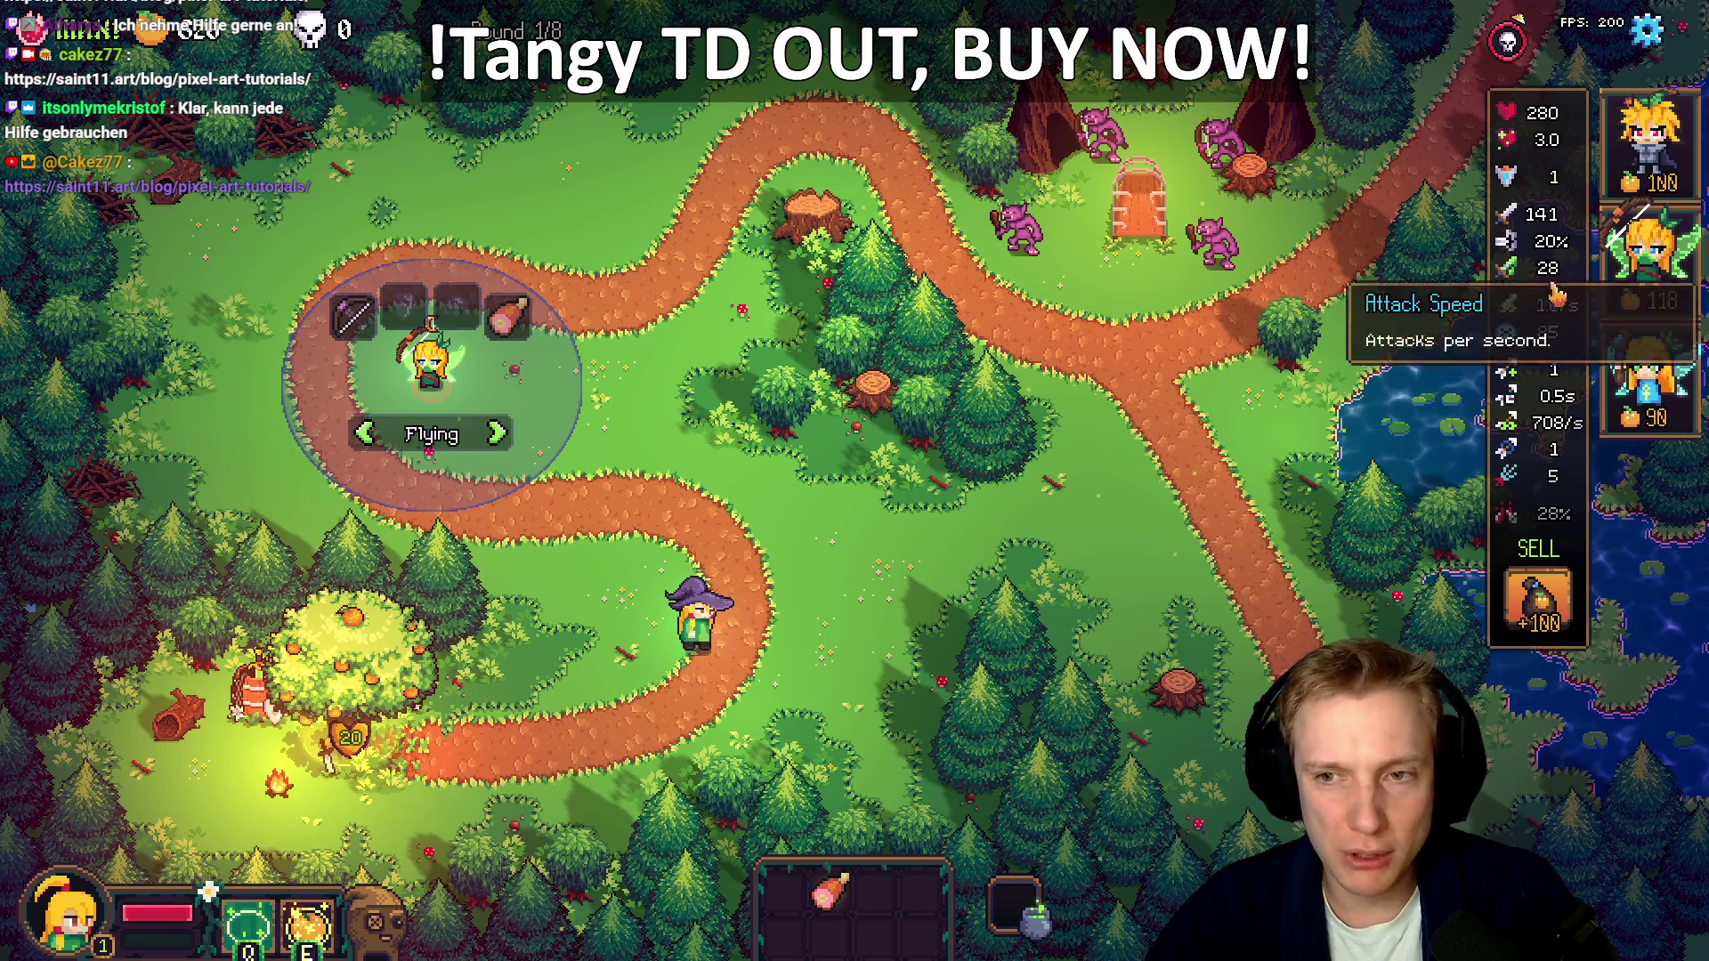
{"action": "mouse_move", "coordinate": [1524, 285]}
{"action": "scroll", "coordinate": [1522, 303], "scroll_direction": "down", "scroll_amount": 3}
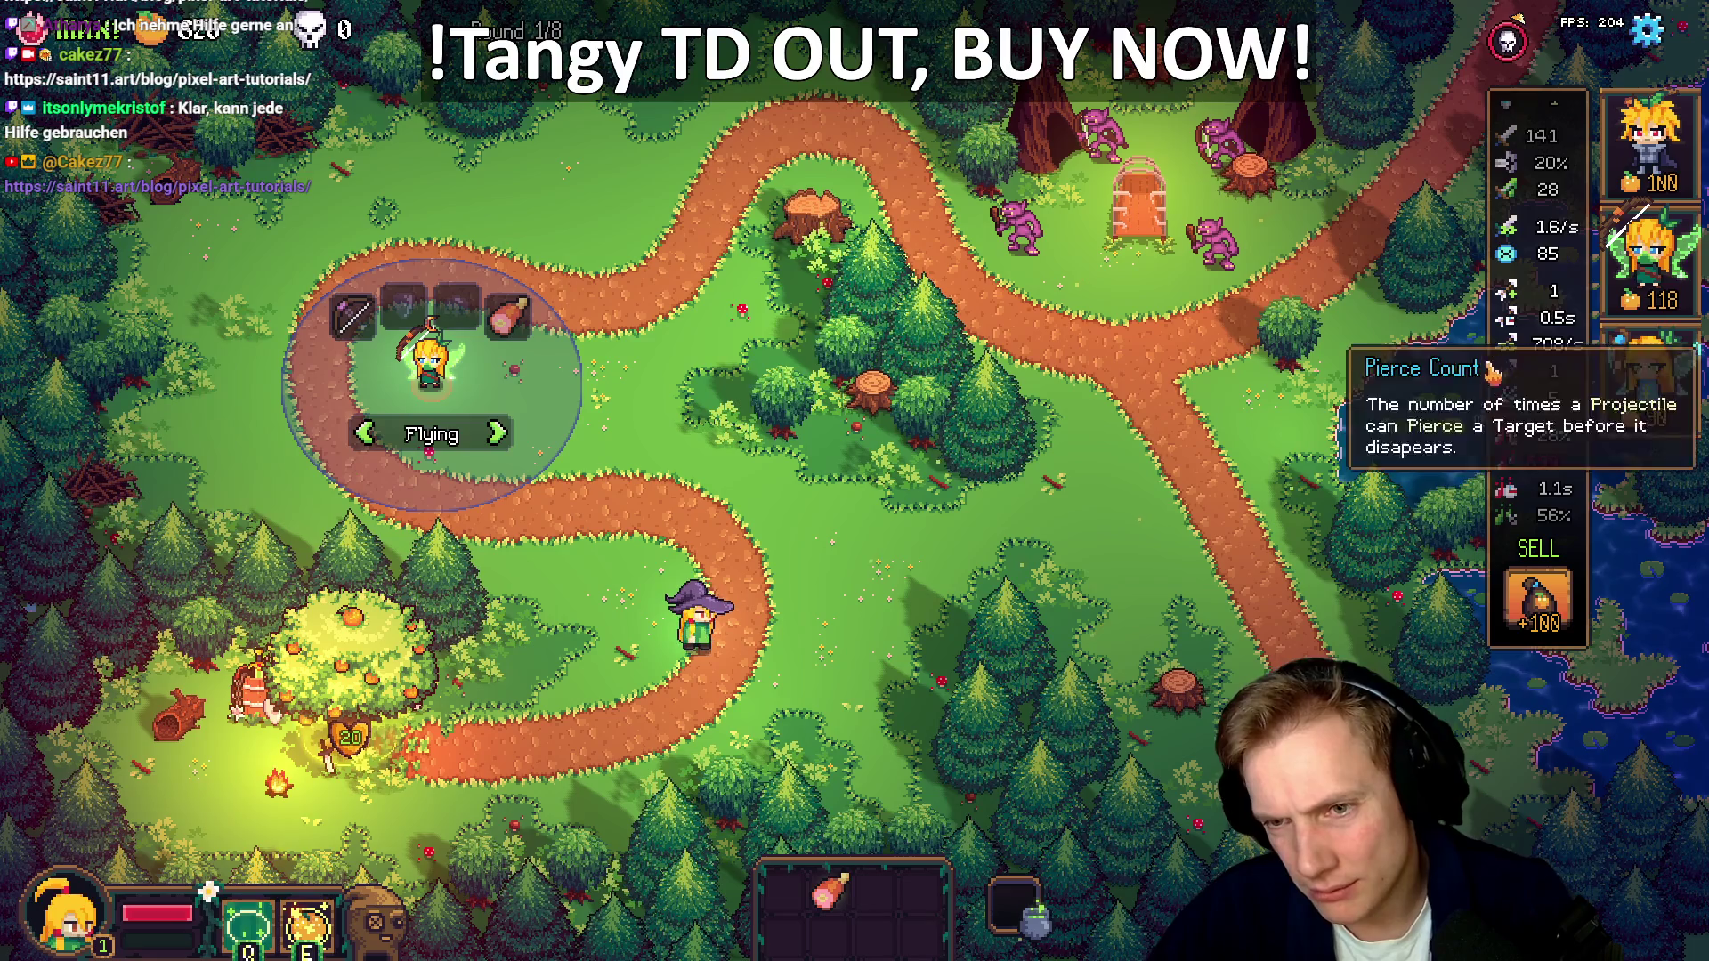
{"action": "scroll", "coordinate": [1521, 532], "scroll_direction": "down", "scroll_amount": 3}
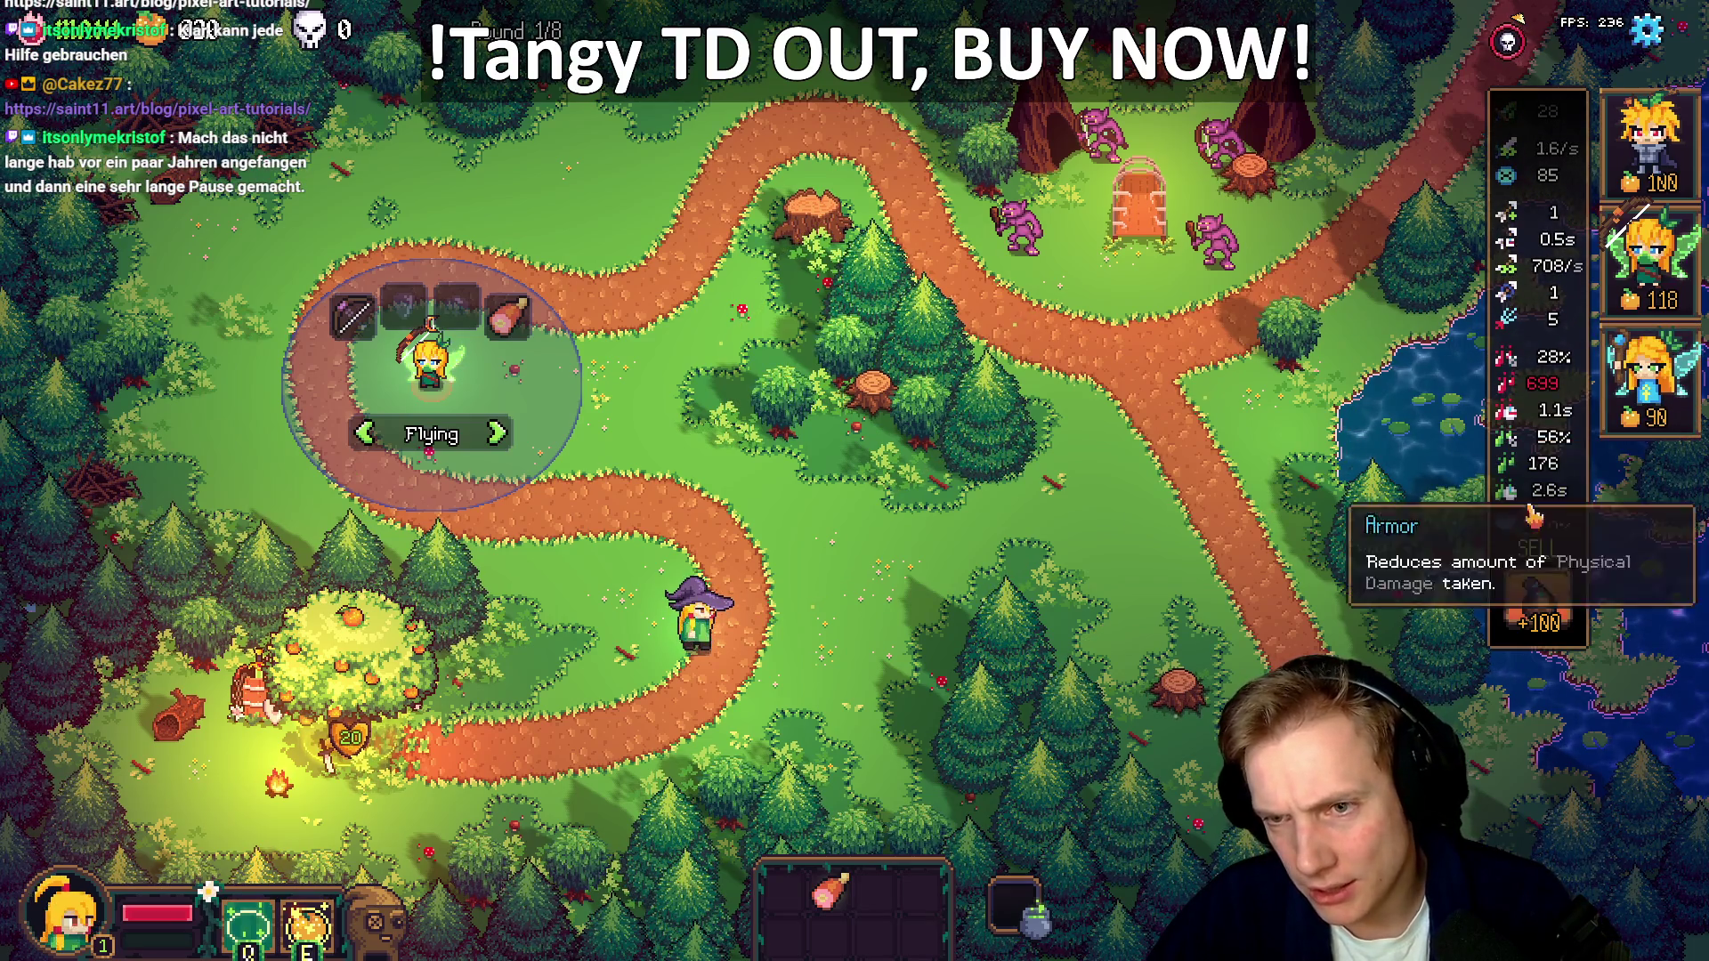
{"action": "mouse_move", "coordinate": [1560, 311]}
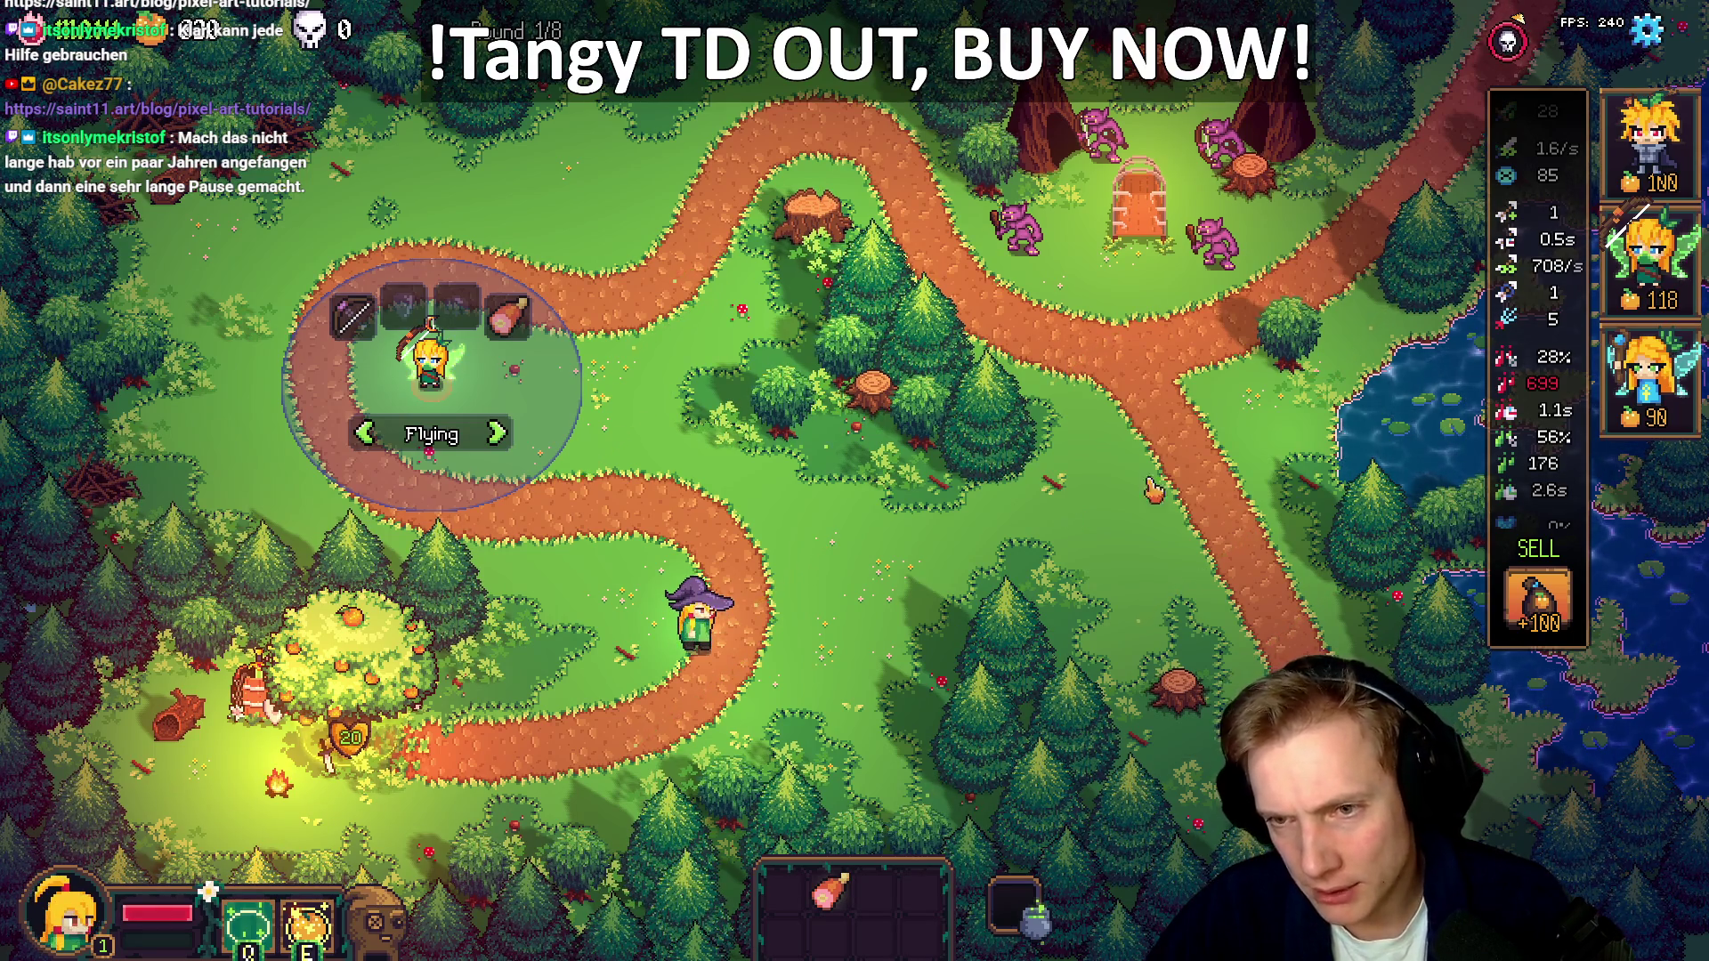
{"action": "scroll", "coordinate": [1527, 389], "scroll_direction": "up", "scroll_amount": 3}
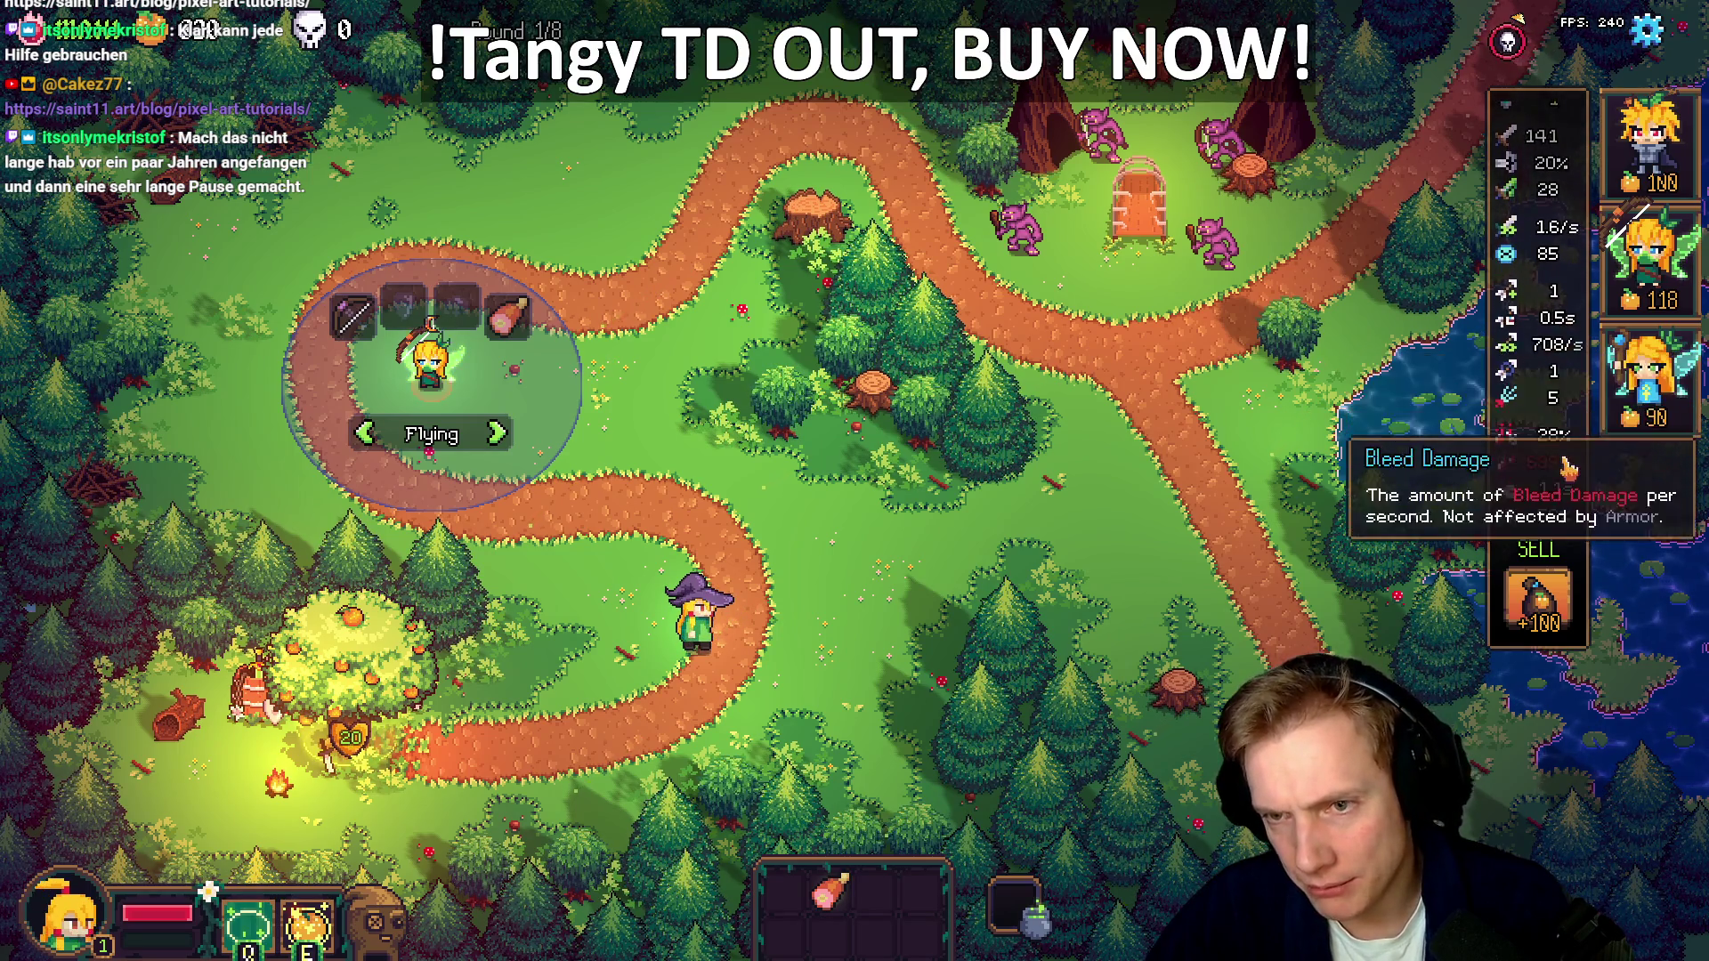
{"action": "scroll", "coordinate": [1541, 499], "scroll_direction": "up", "scroll_amount": 1}
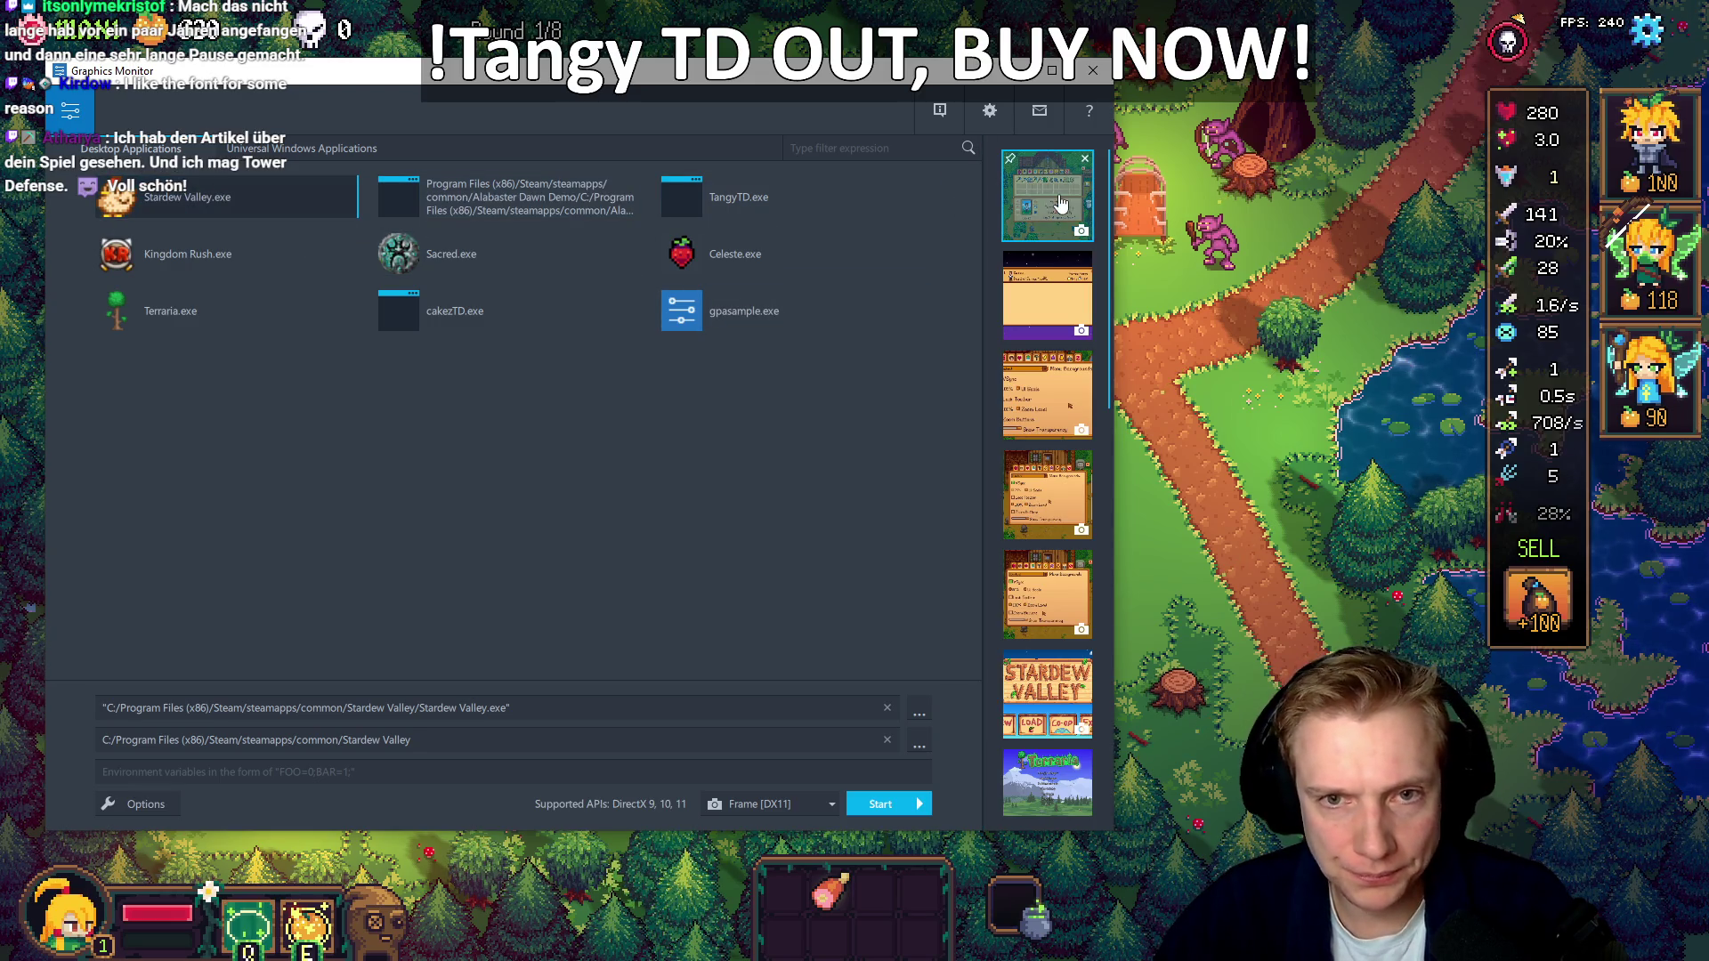
Close Graphics Monitor and move the tower's MAX item back to the bottom inventory slot
{"action": "scroll", "coordinate": [1048, 315], "scroll_direction": "down", "scroll_amount": 2}
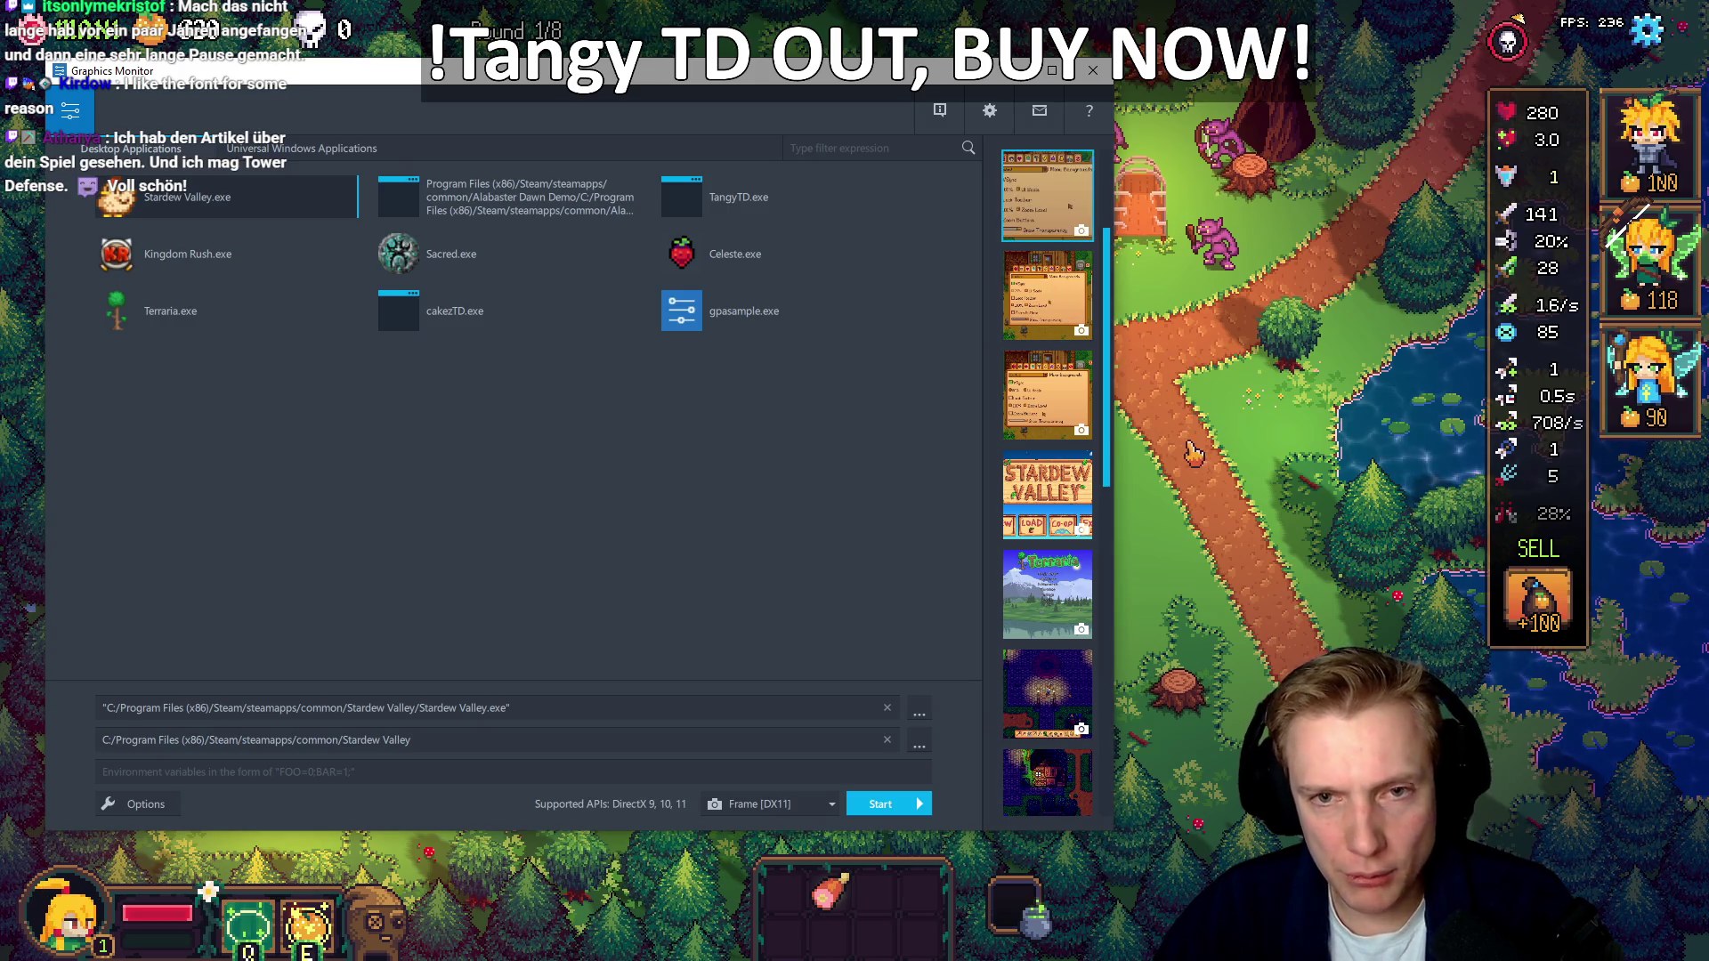
{"action": "left_click", "coordinate": [1148, 316]}
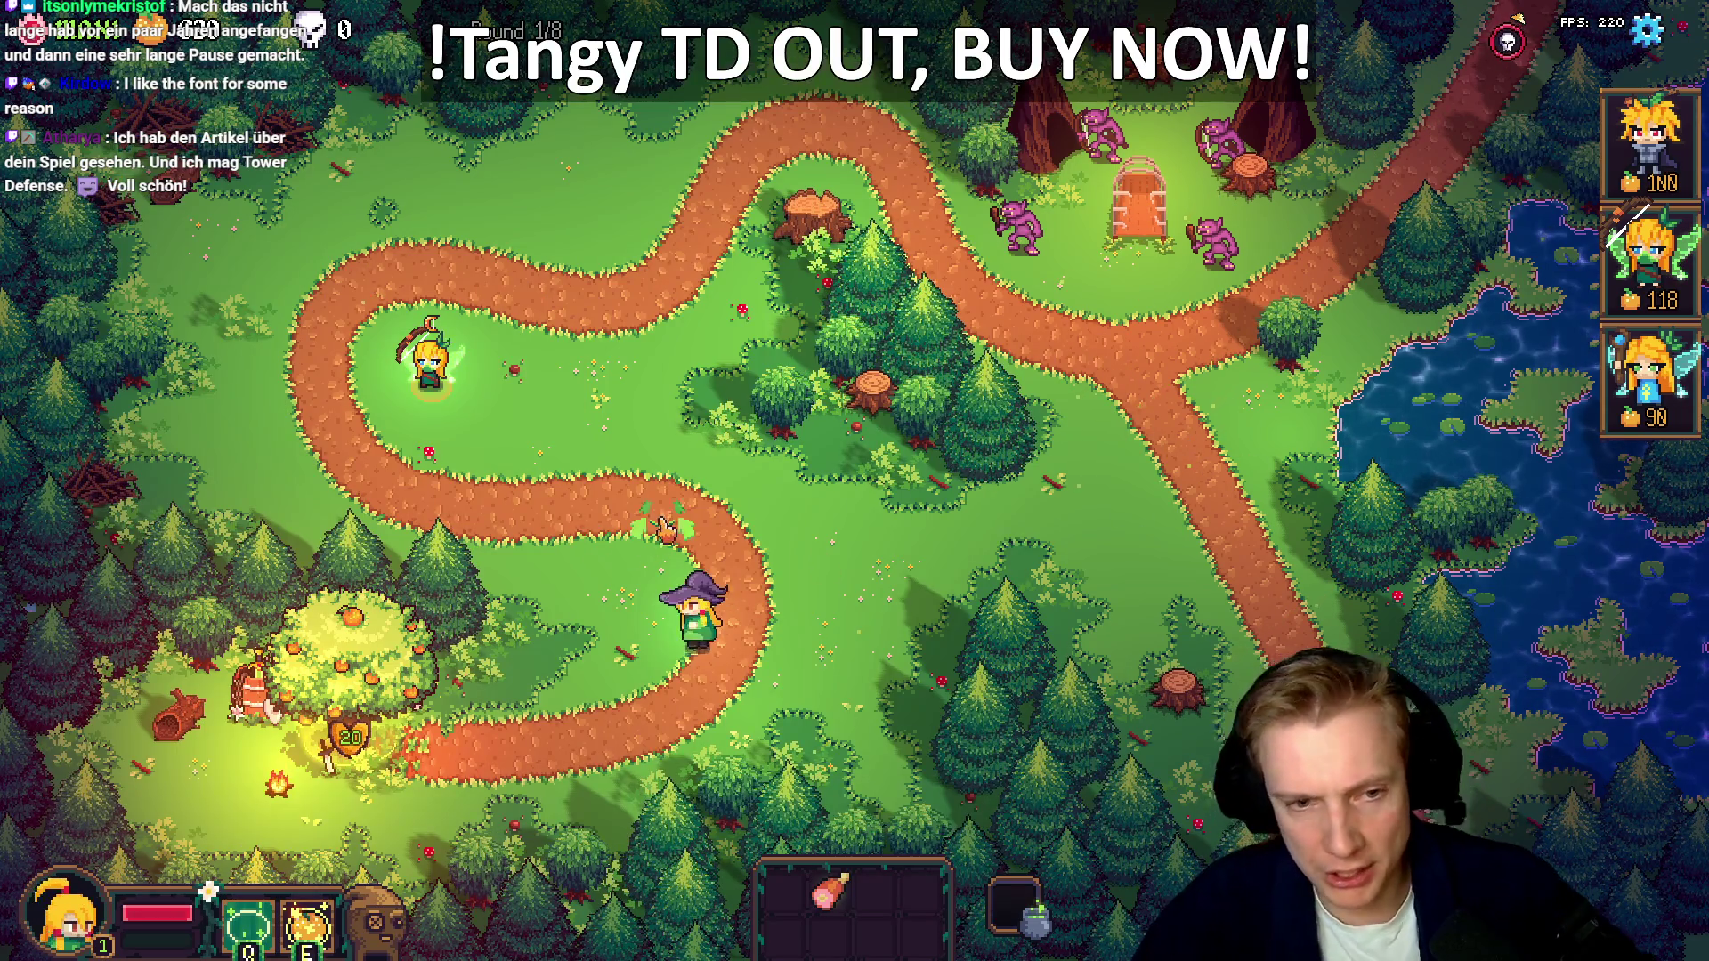
{"action": "left_click", "coordinate": [430, 361]}
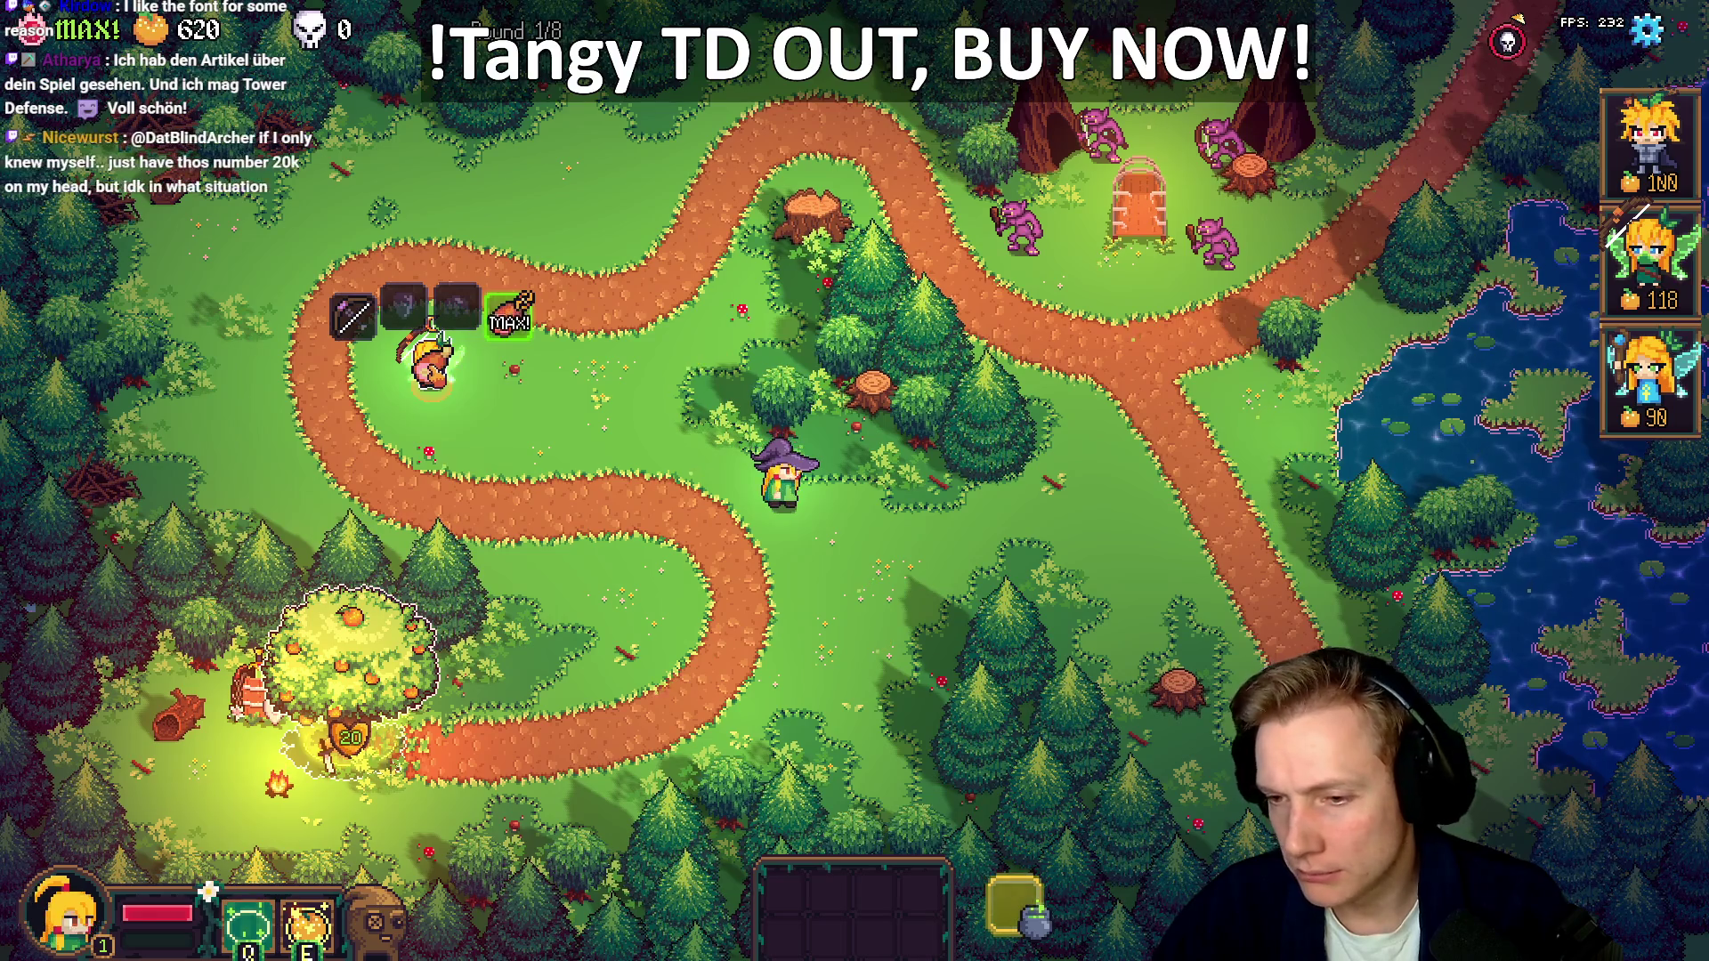
{"action": "left_click", "coordinate": [511, 313]}
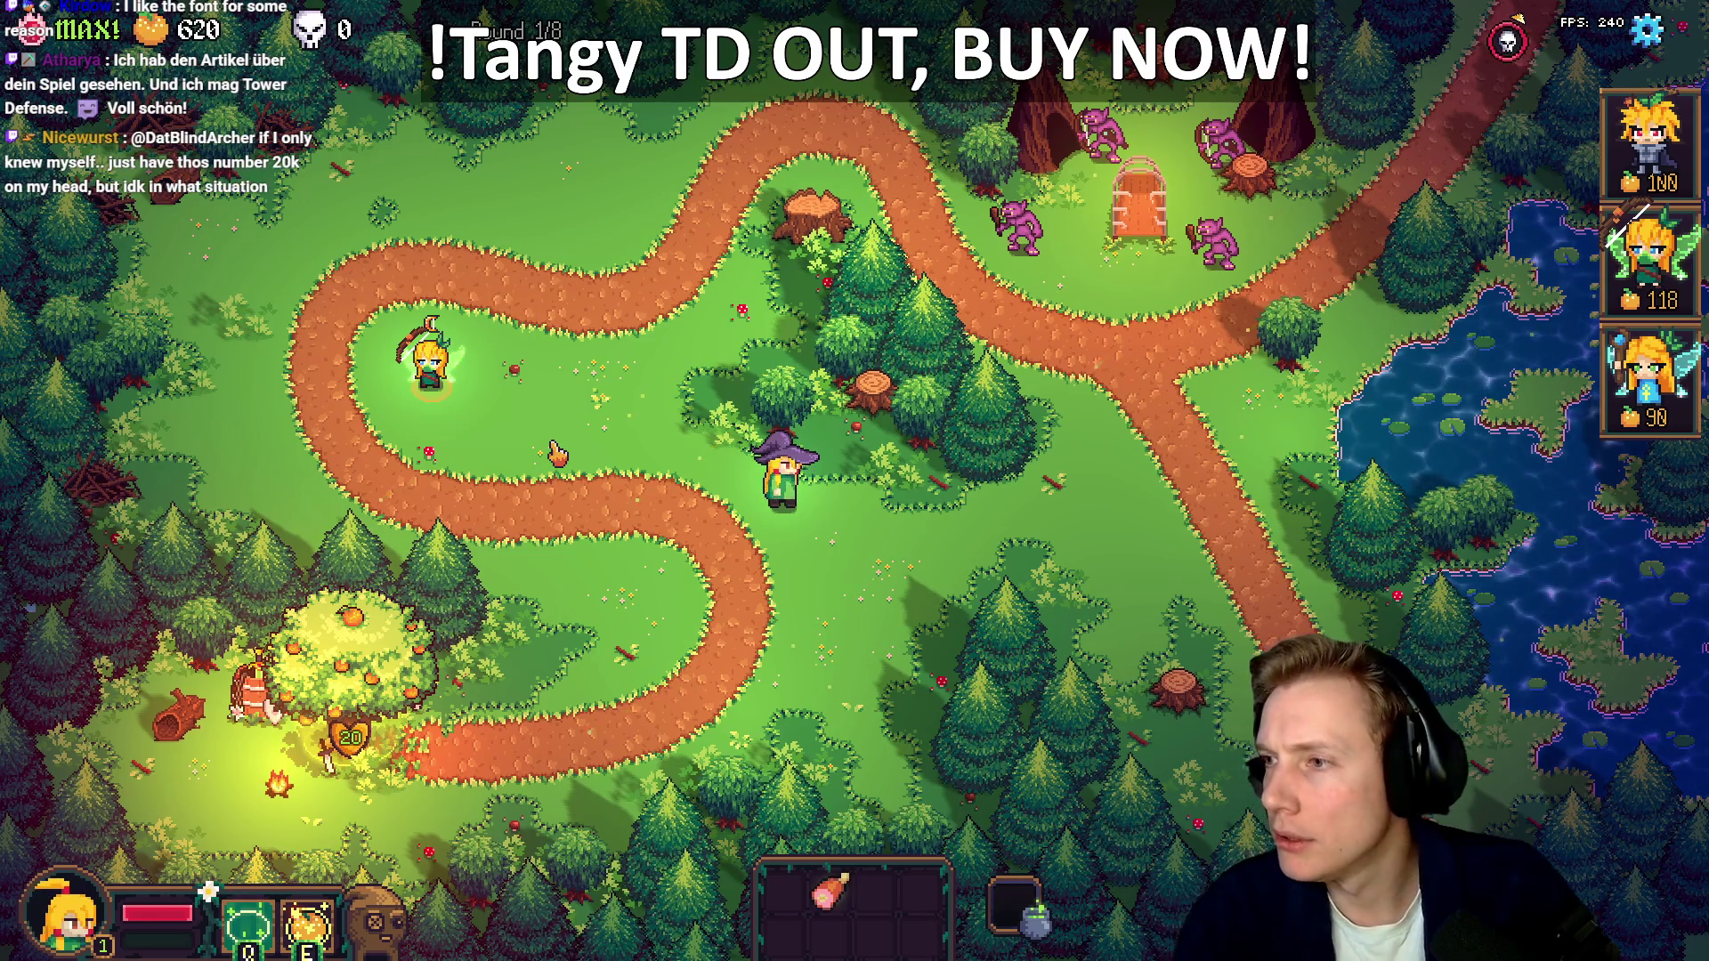
{"action": "key", "text": "alt+Tab"}
Insert .material.color = COLOR_PALETTE_20, into the STRING_MAX draw_ui_text call, then save and rebuild
{"action": "key", "text": "Up"}
{"action": "key", "text": "Up"}
{"action": "key", "text": "Up"}
{"action": "key", "text": "End"}
{"action": "key", "text": "Return"}
{"action": "type", "text": ".mateiralm"}
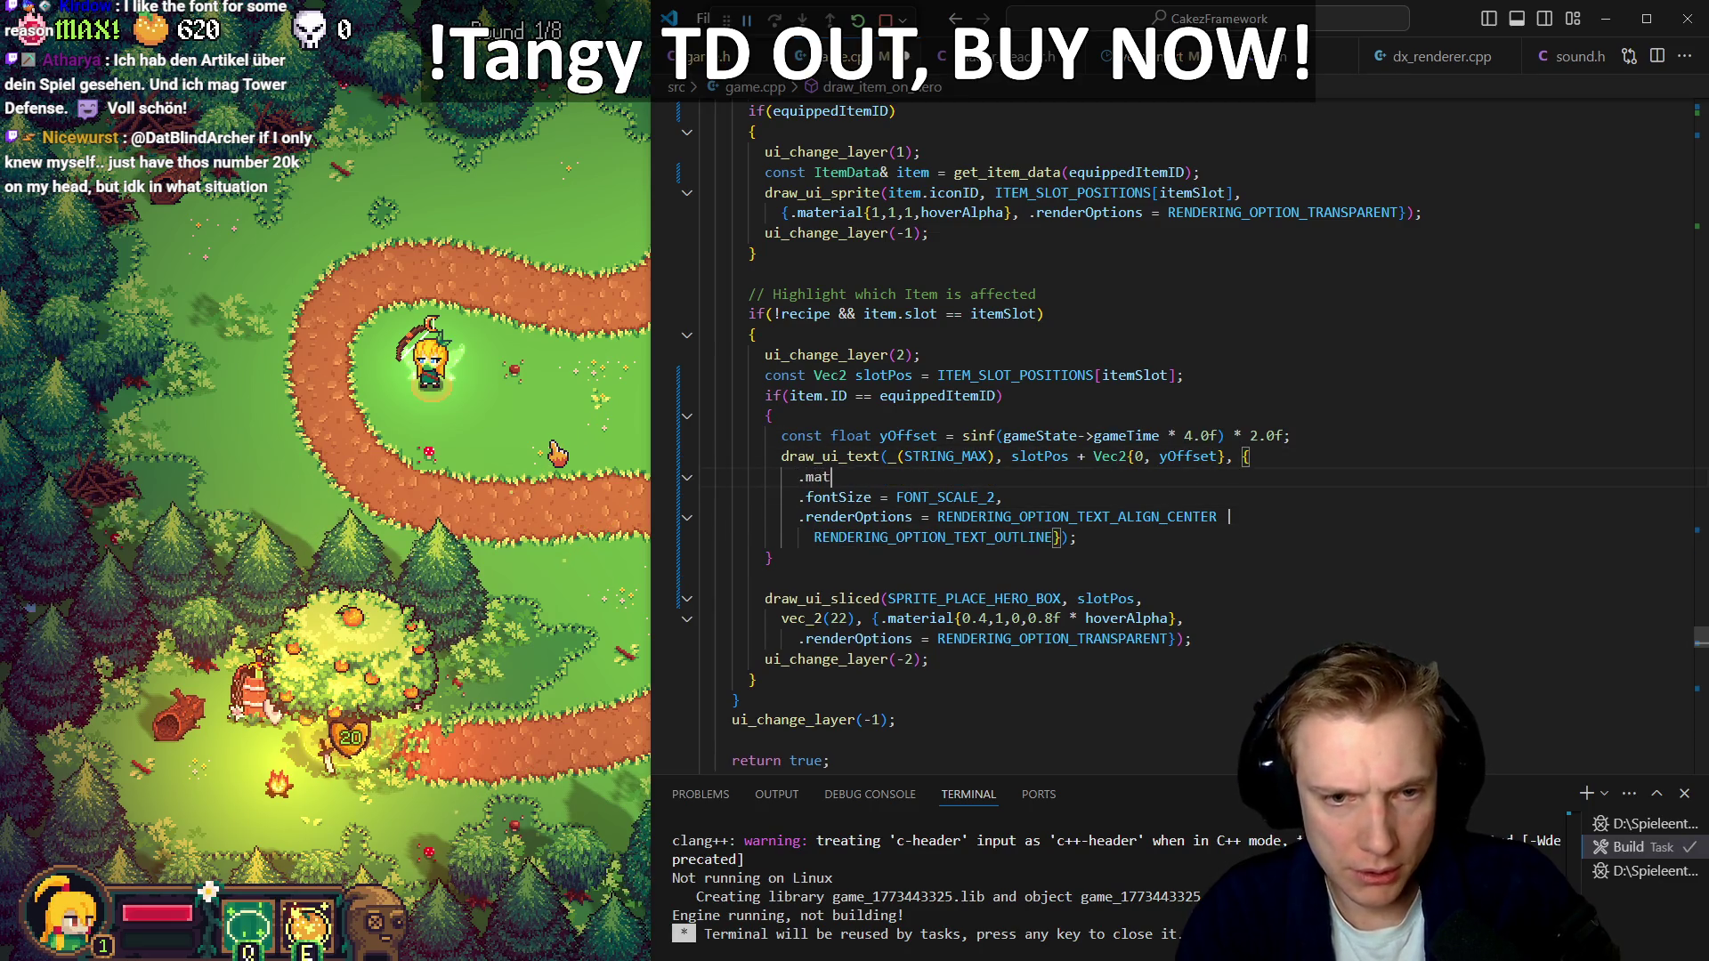
{"action": "key", "text": "ctrl+BackSpace"}
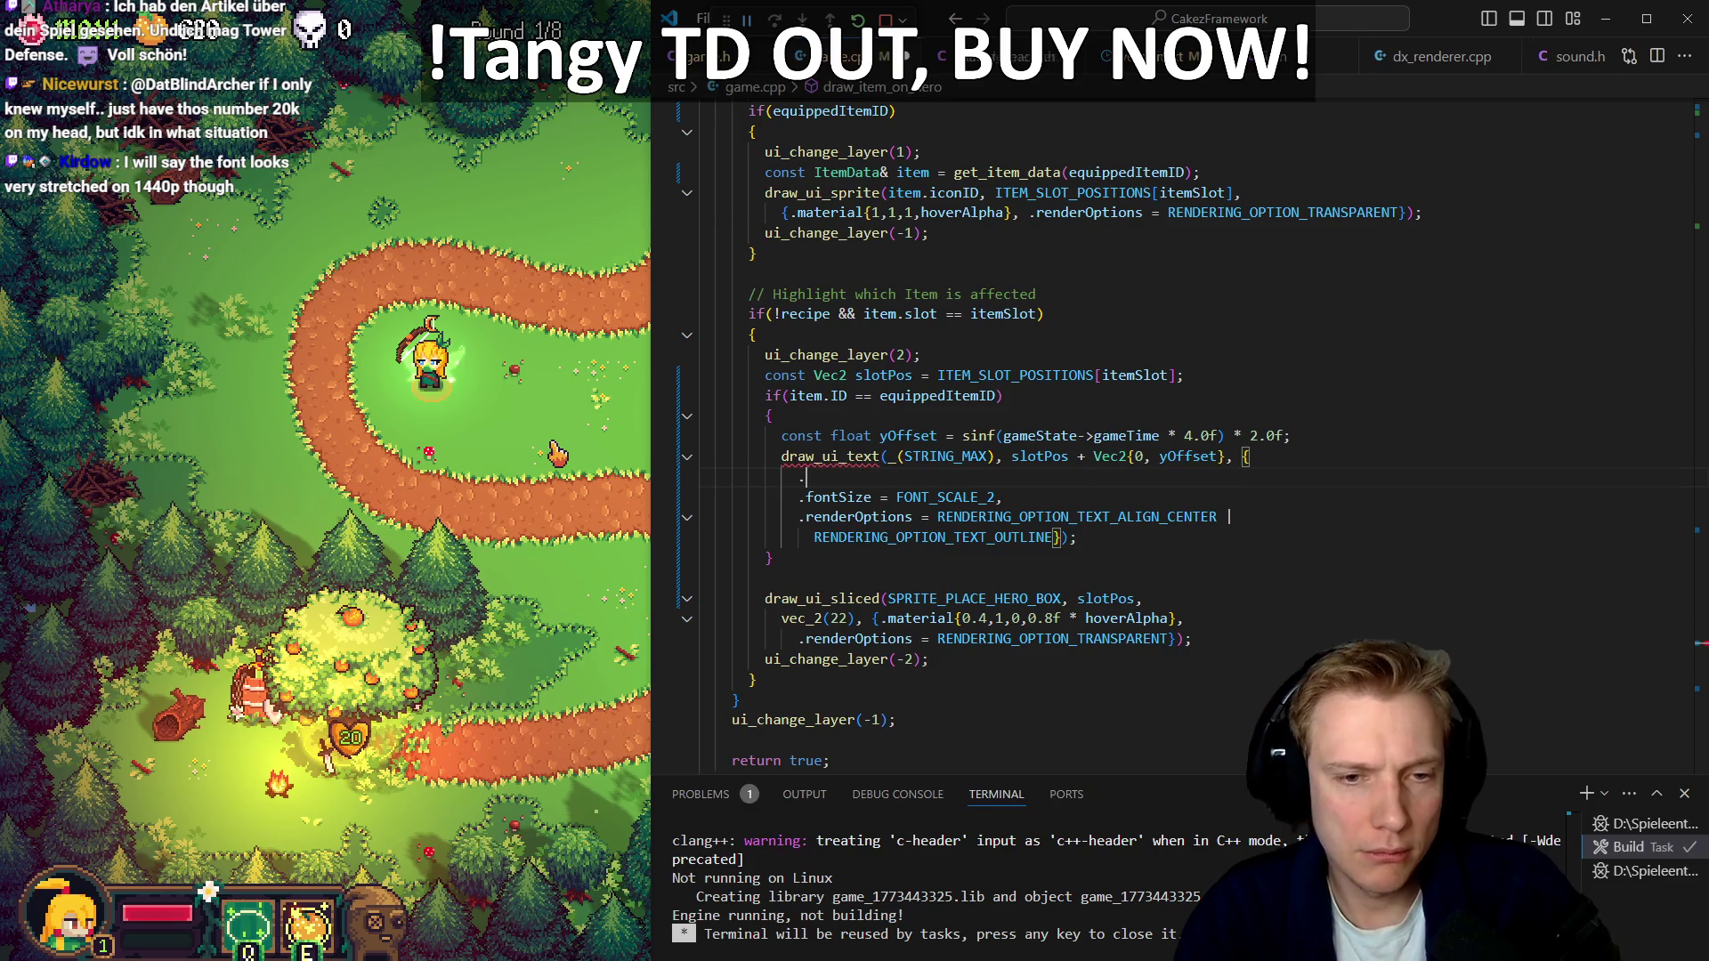
{"action": "type", "text": "material"}
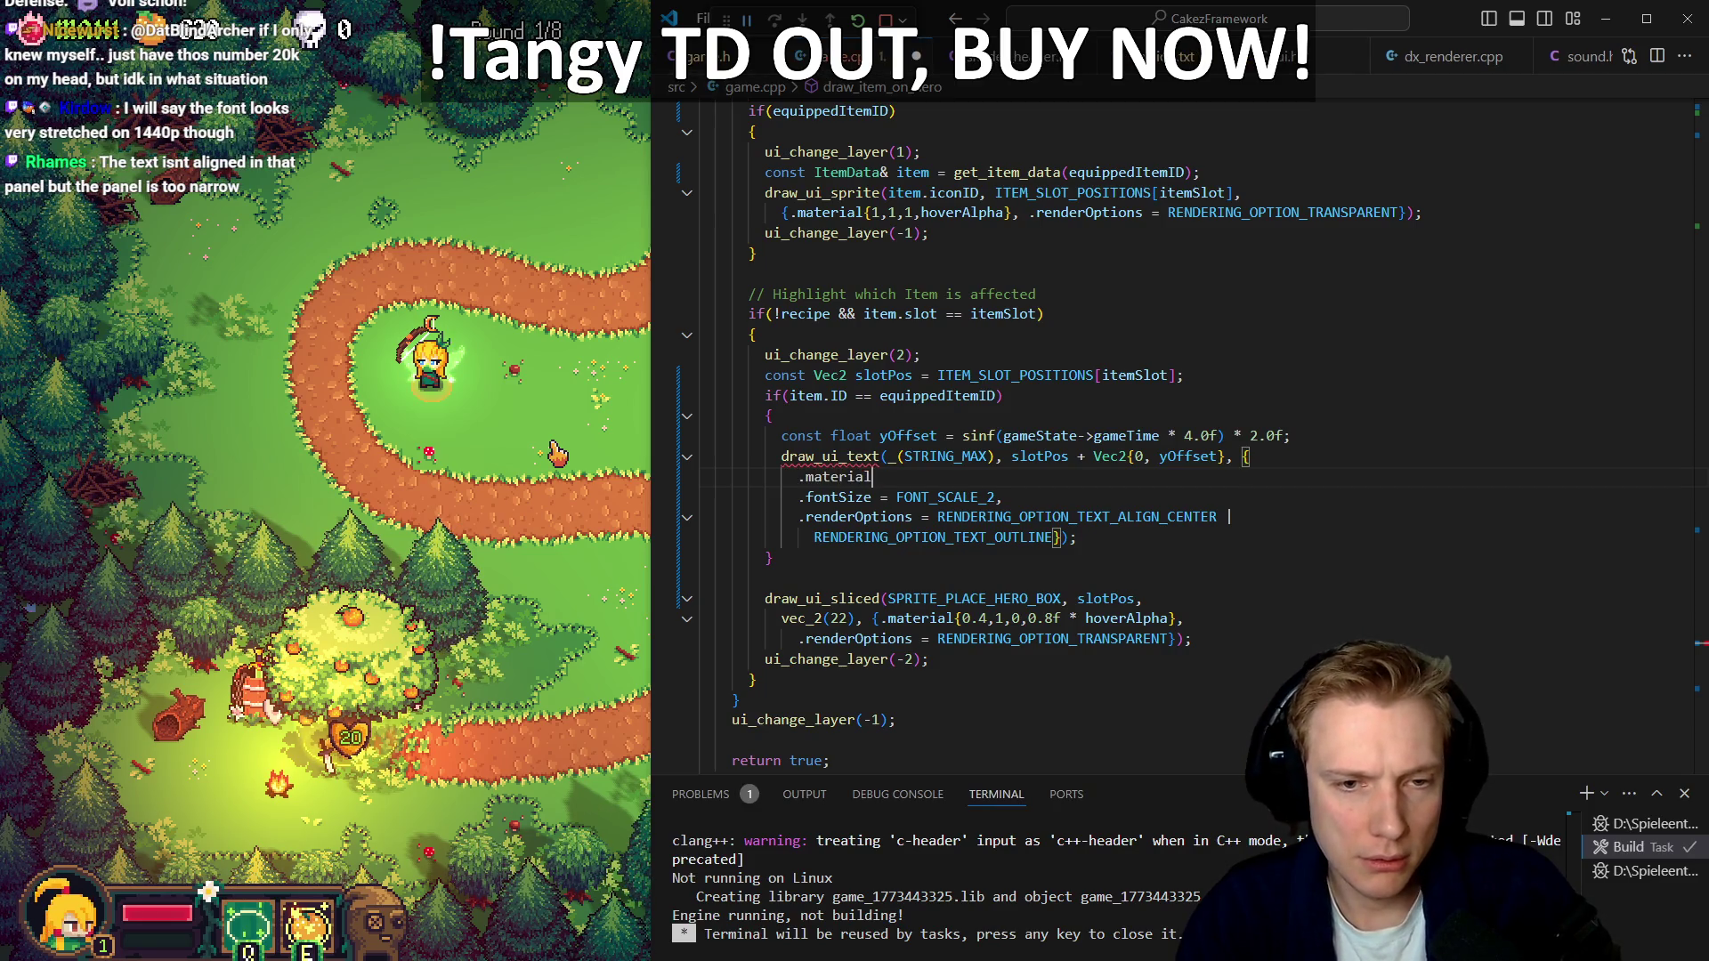
{"action": "type", "text": ".color = color_20"}
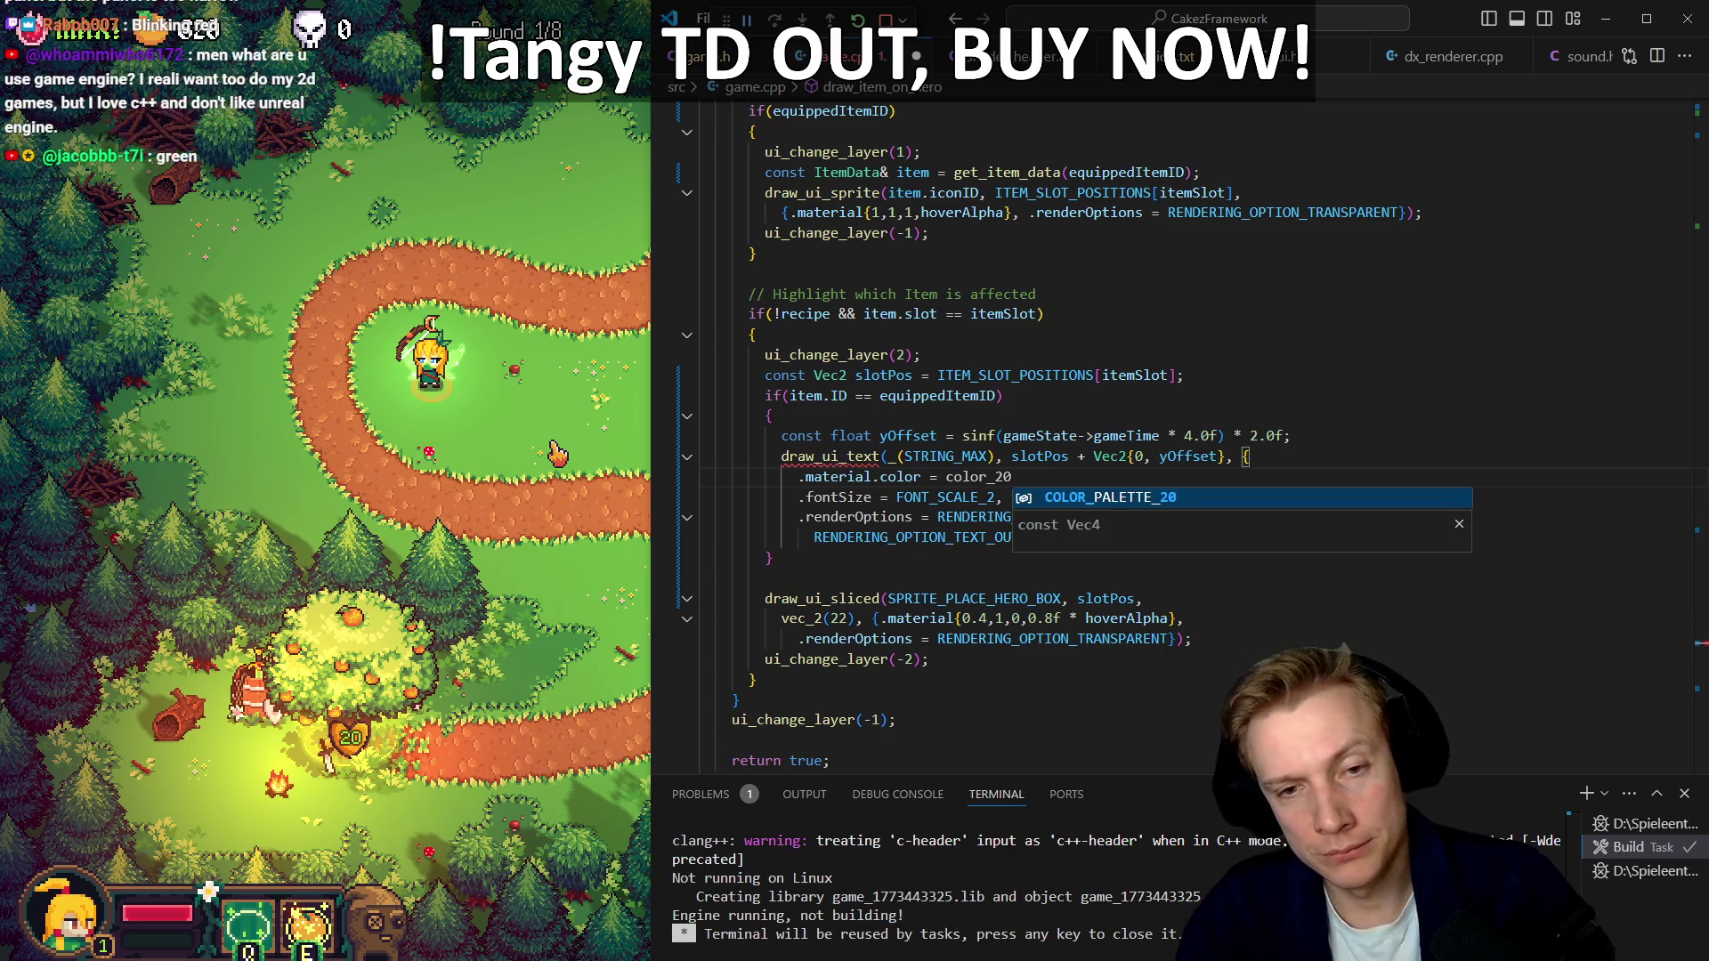
{"action": "key", "text": "Return"}
{"action": "type", "text": ","}
{"action": "key", "text": "ctrl+s"}
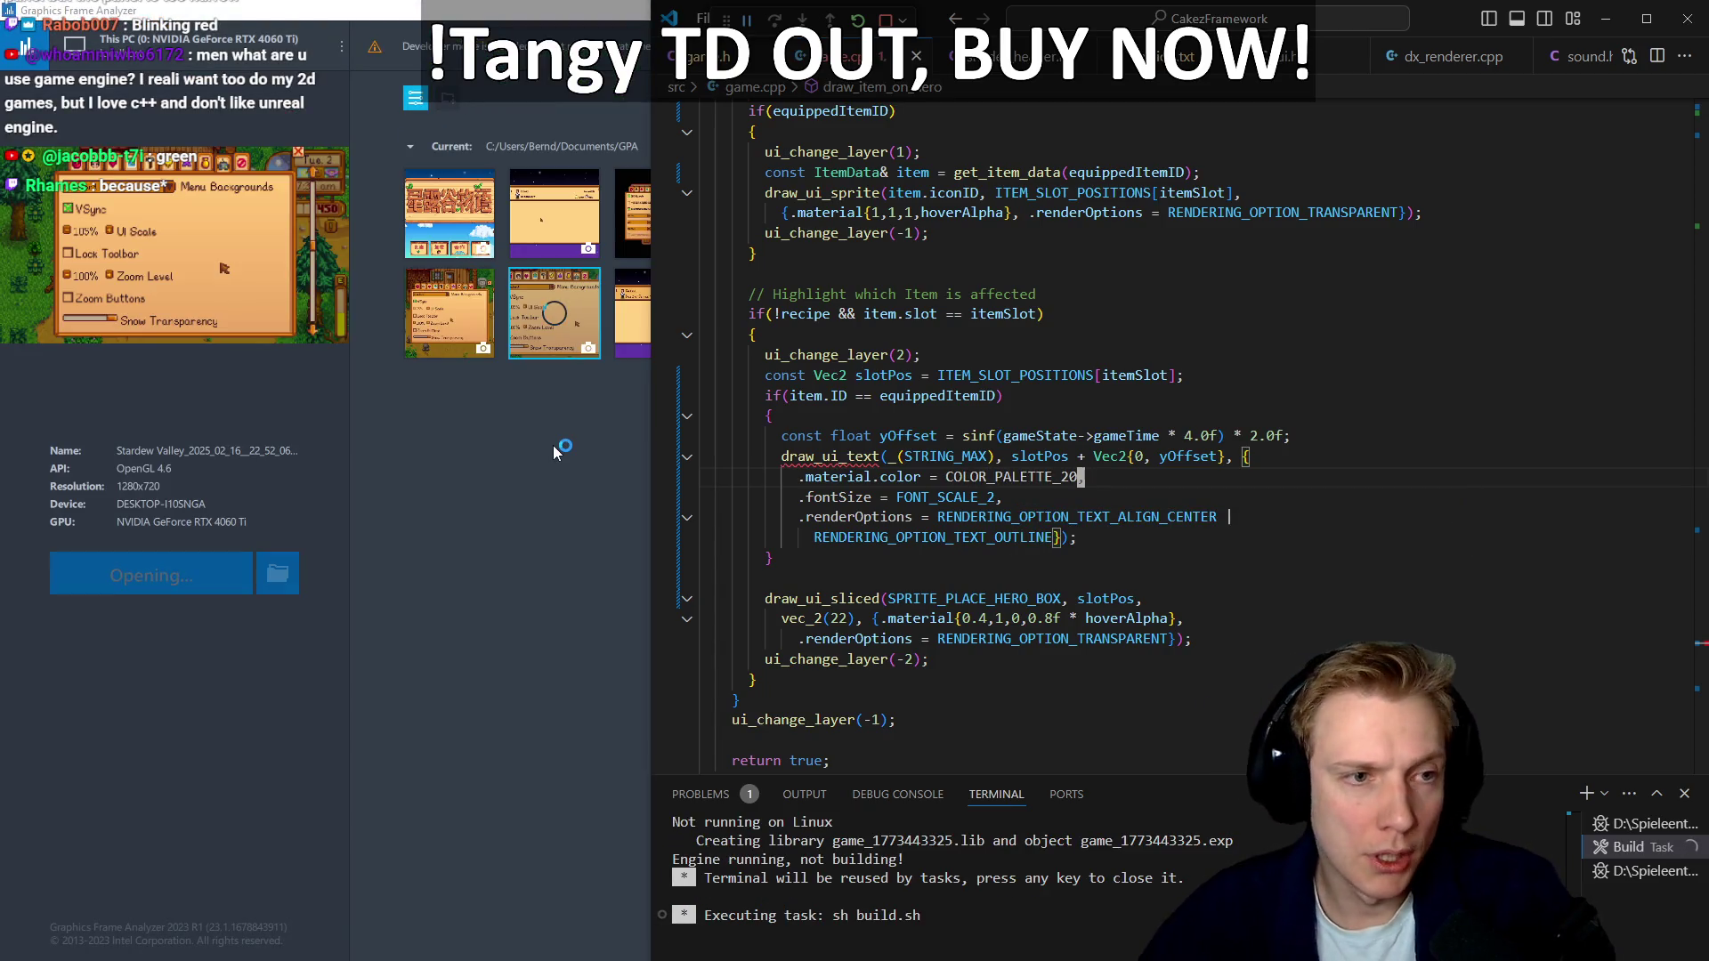
{"action": "left_click", "coordinate": [202, 191]}
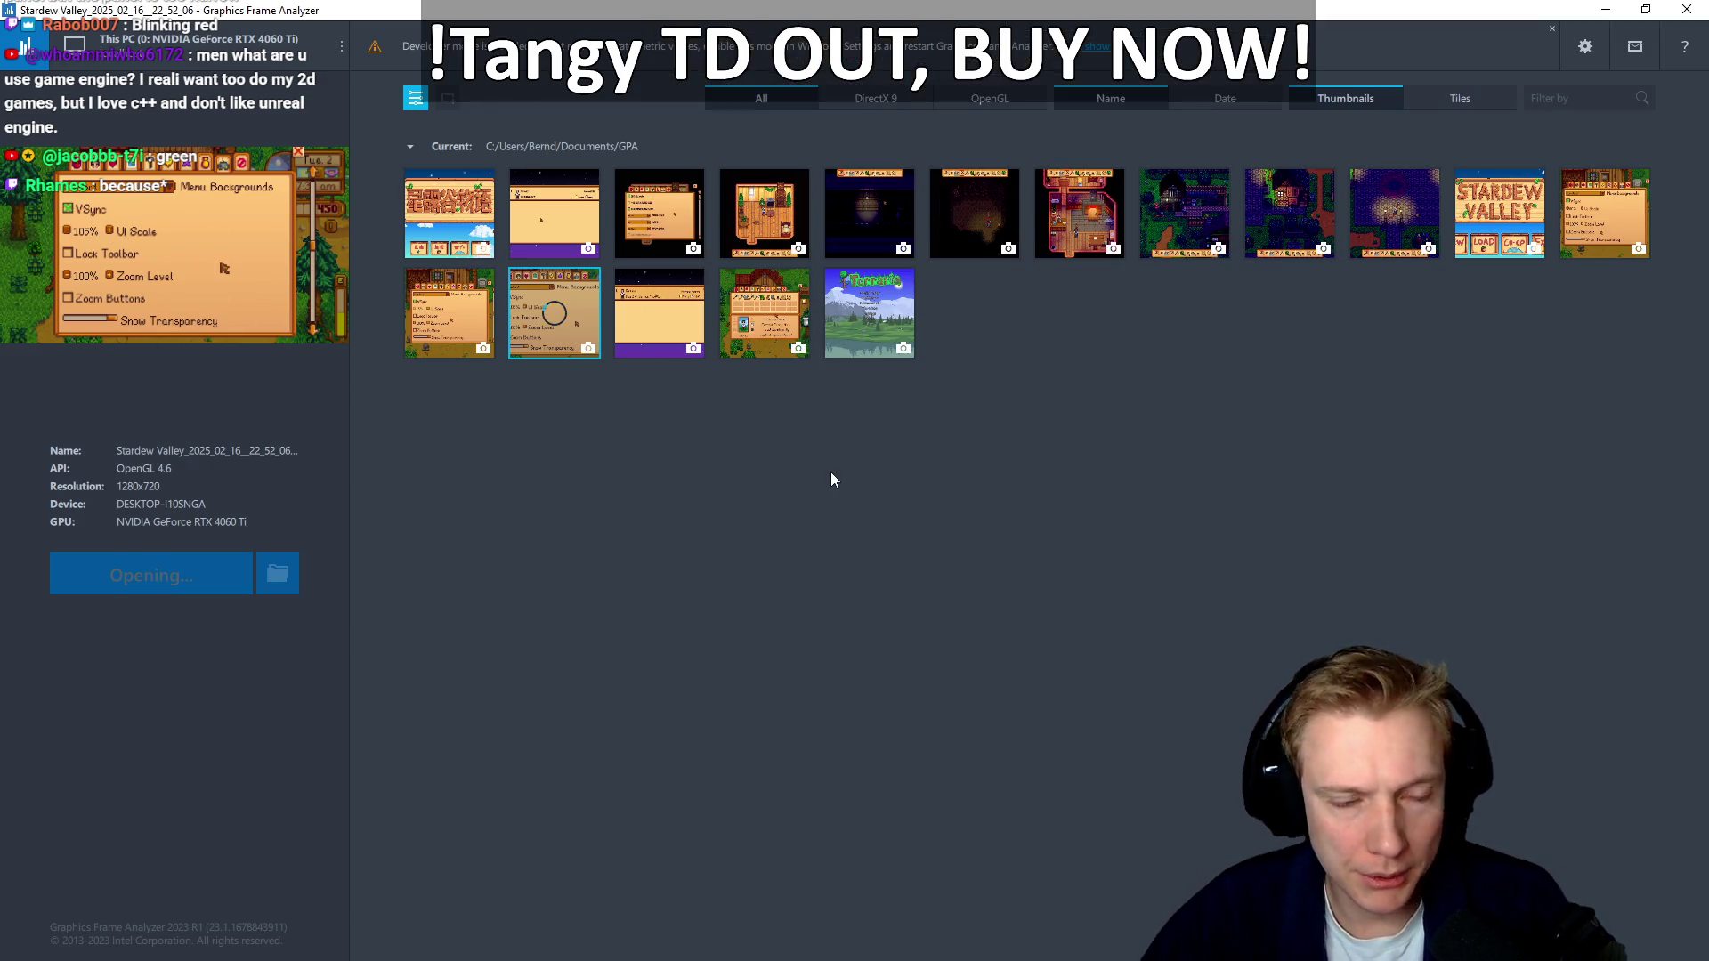
Zoom into the Stardew Valley capture's 105% menu text to inspect its pixels
{"action": "scroll", "coordinate": [910, 523], "scroll_direction": "up", "scroll_amount": 2}
{"action": "scroll", "coordinate": [911, 523], "scroll_direction": "down", "scroll_amount": 2}
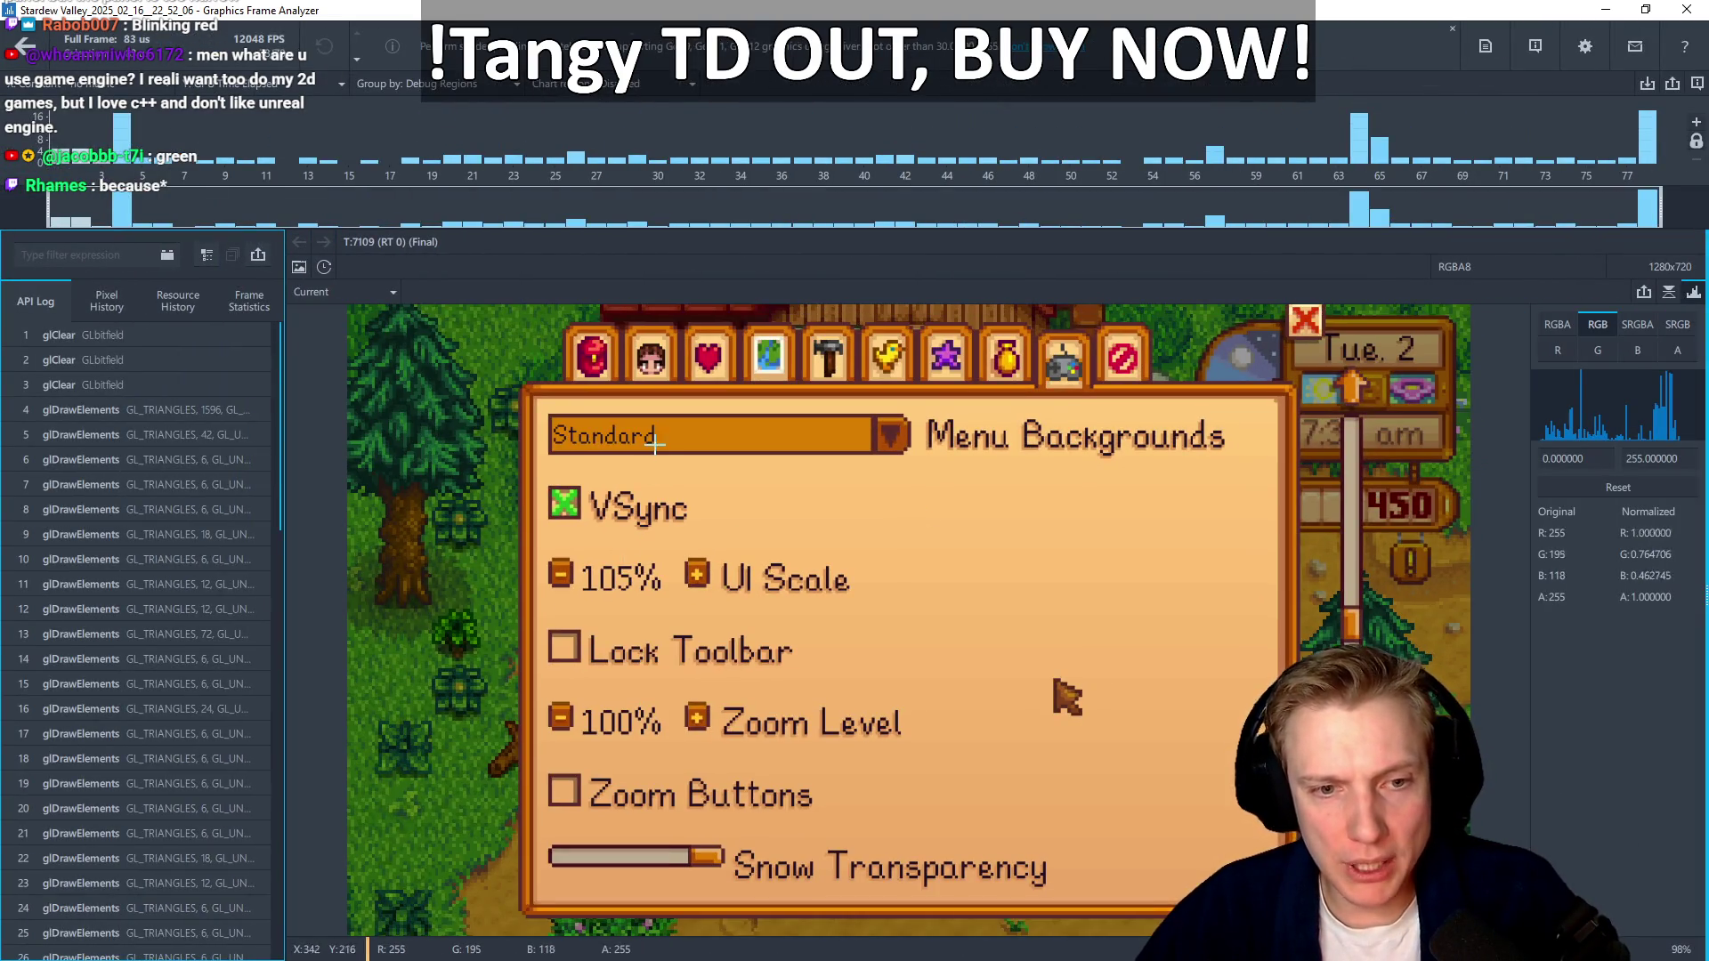
{"action": "scroll", "coordinate": [661, 676], "scroll_direction": "up", "scroll_amount": 10}
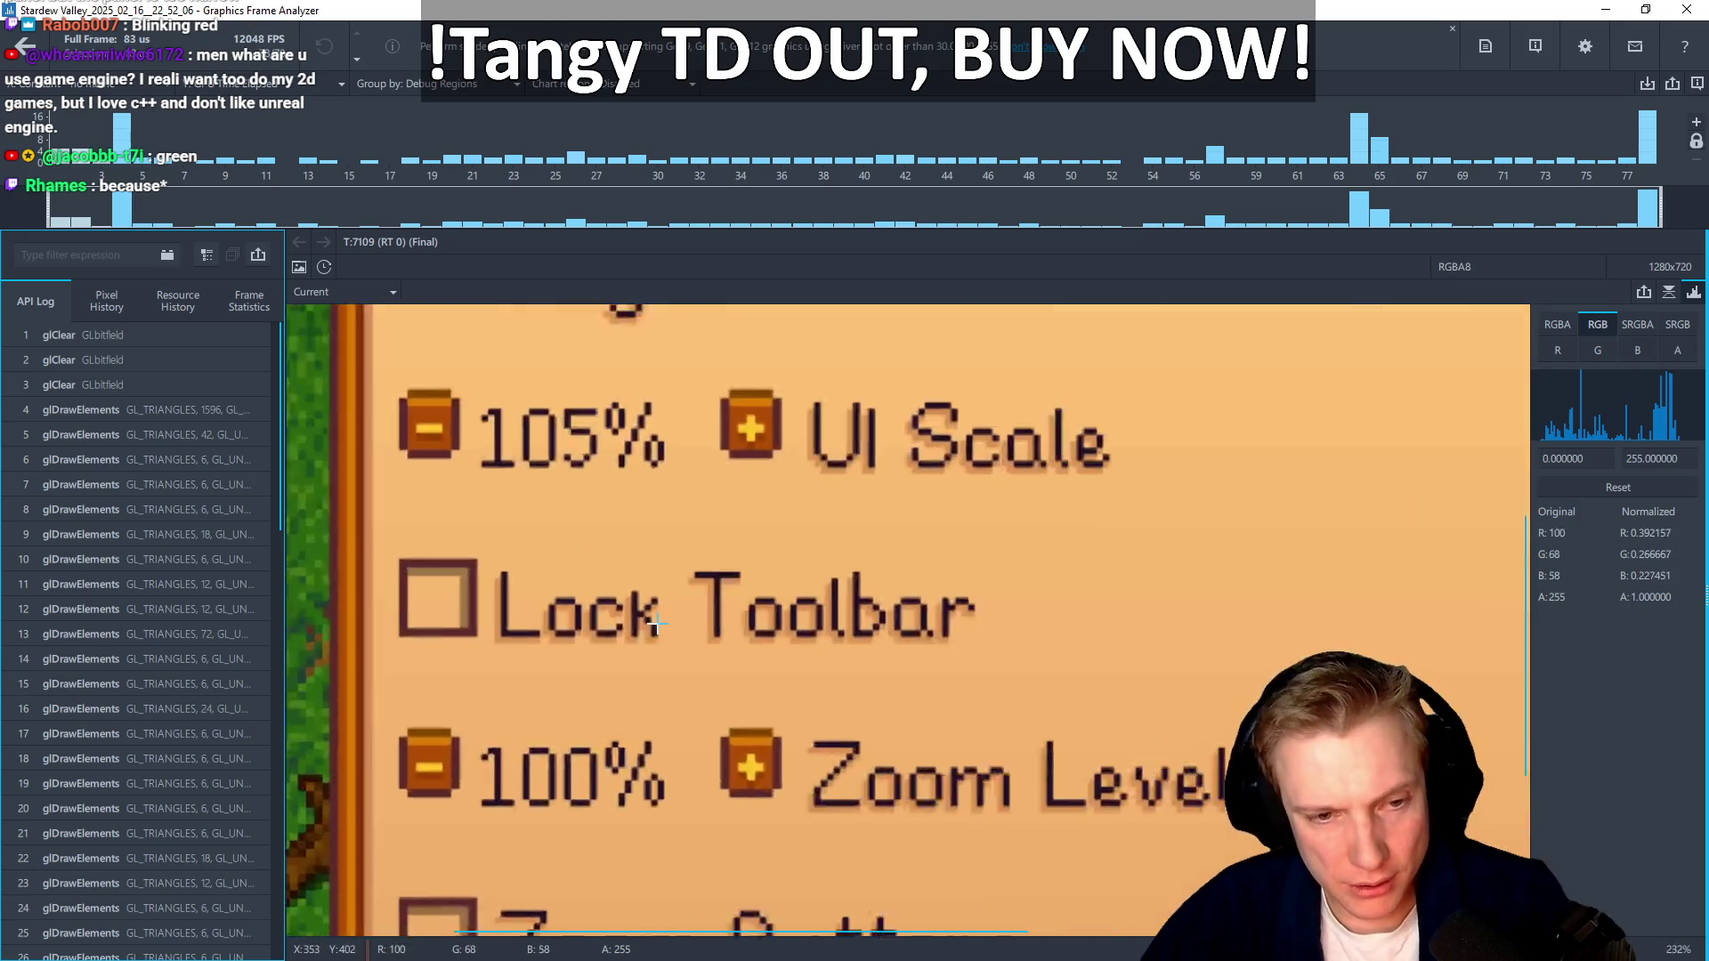
{"action": "scroll", "coordinate": [660, 507], "scroll_direction": "down", "scroll_amount": 10}
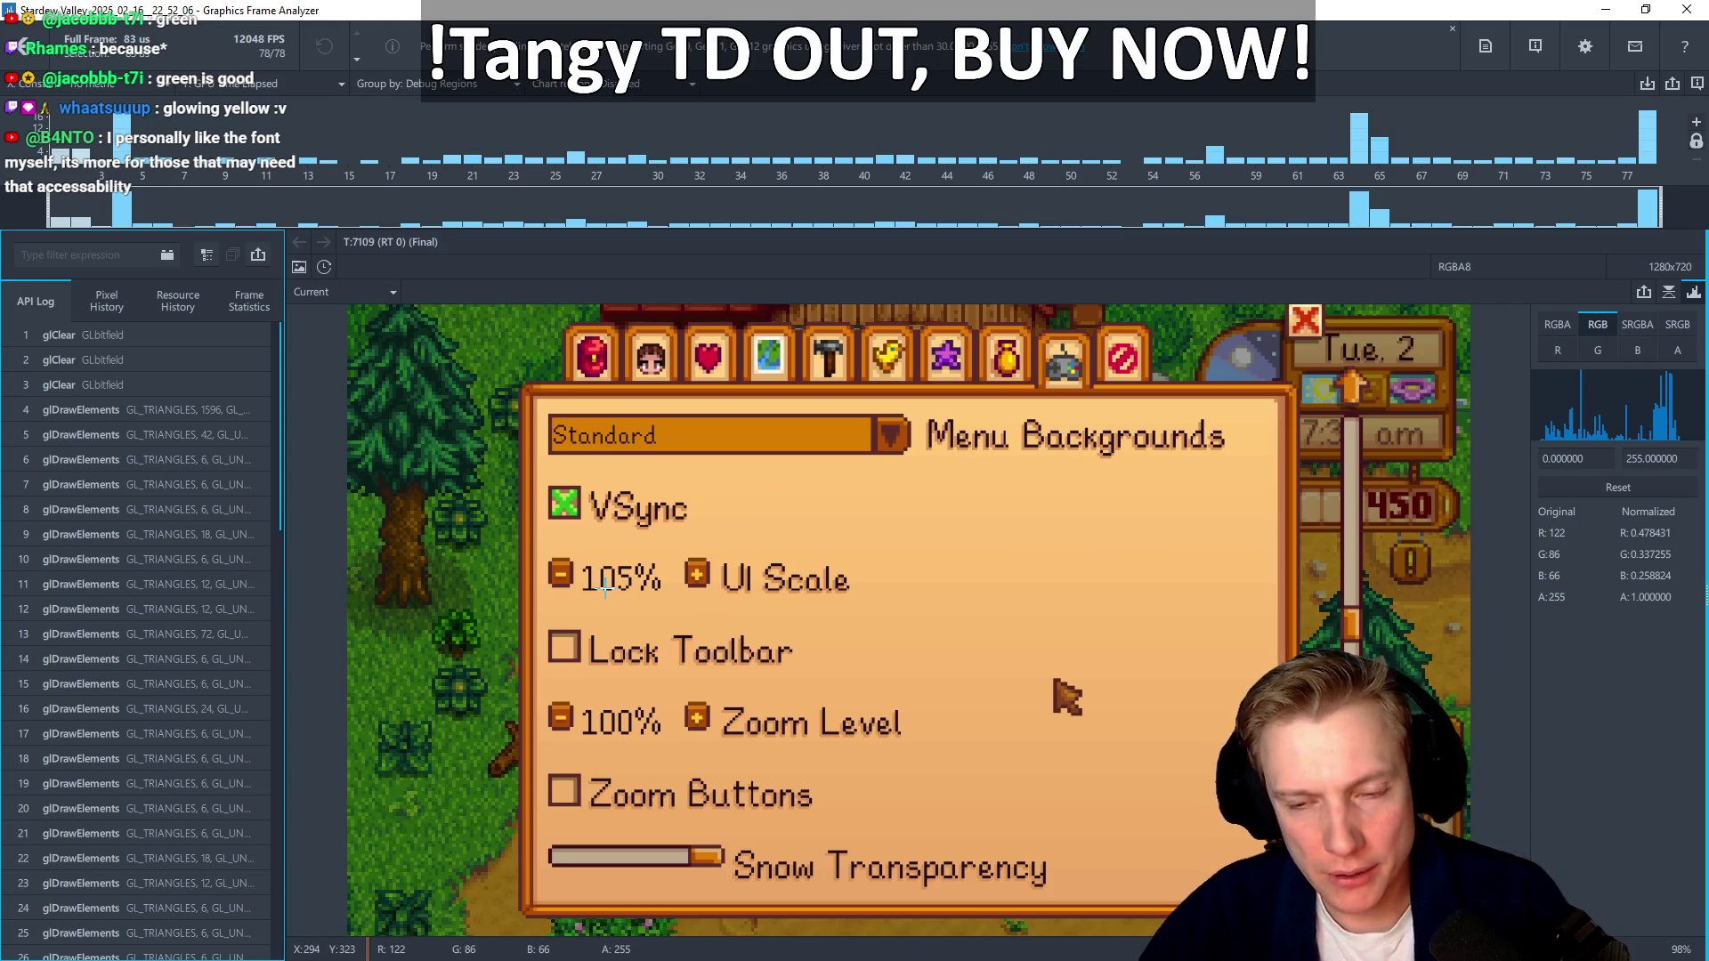
{"action": "scroll", "coordinate": [605, 588], "scroll_direction": "up", "scroll_amount": 14}
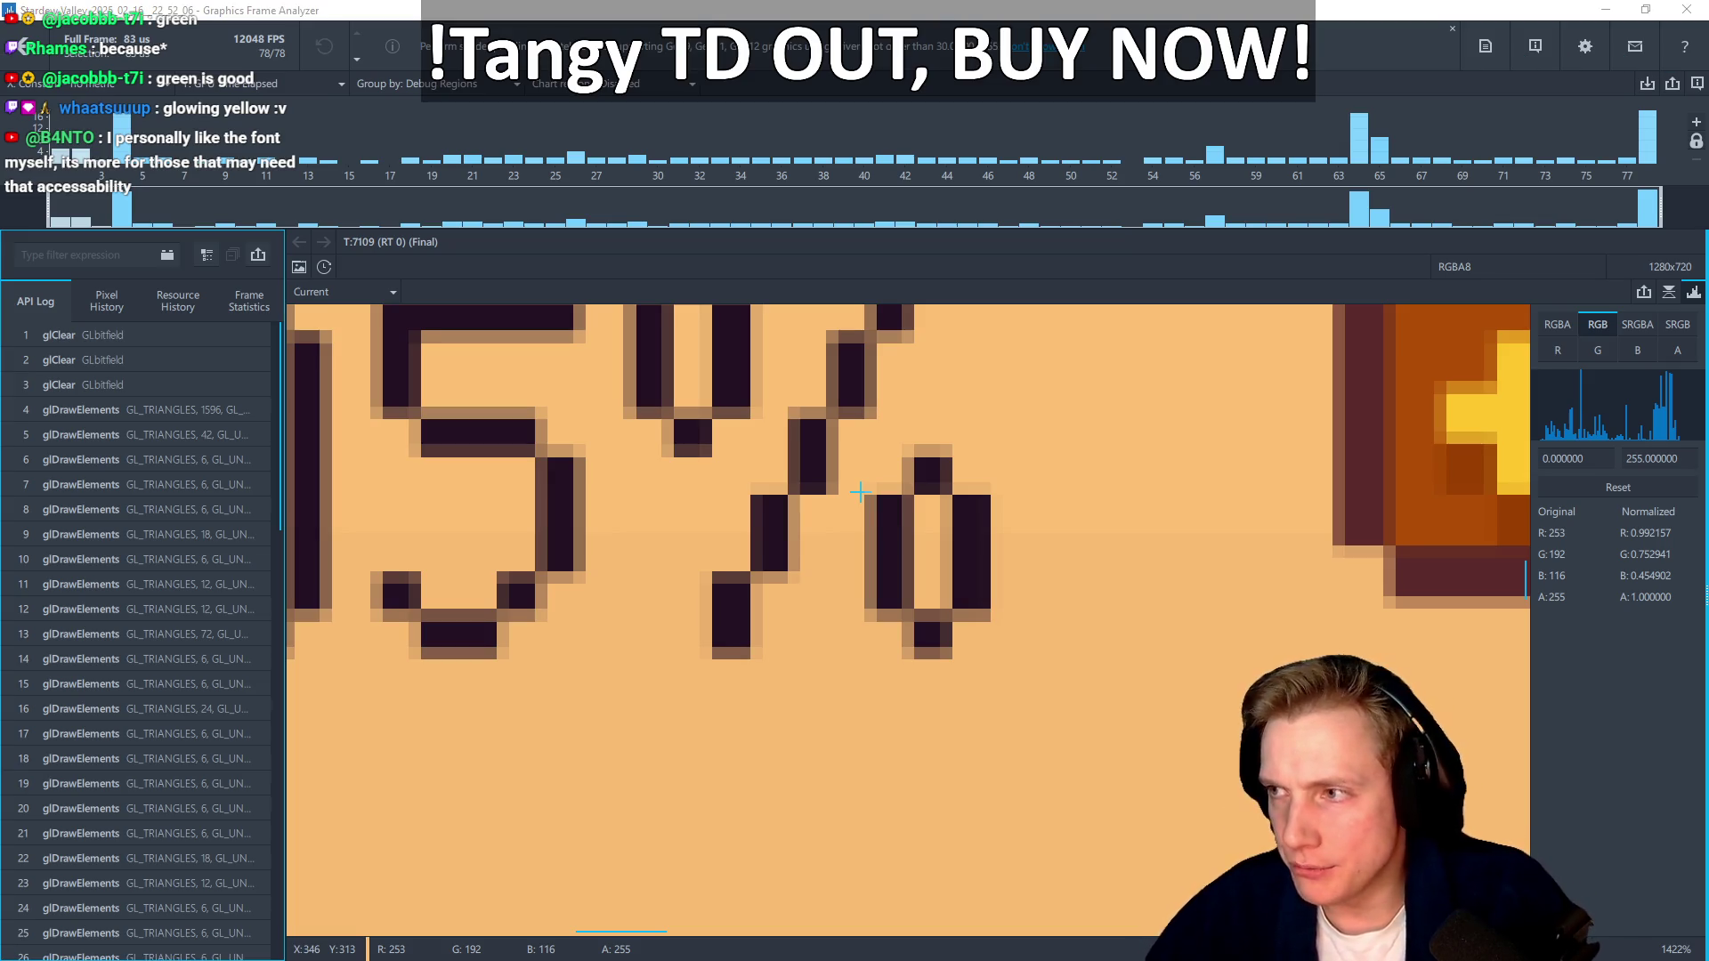
{"action": "key", "text": "alt+Tab"}
Select the tower to show its range circle and scroll through its stats panel's bleed figures
{"action": "left_click", "coordinate": [430, 357]}
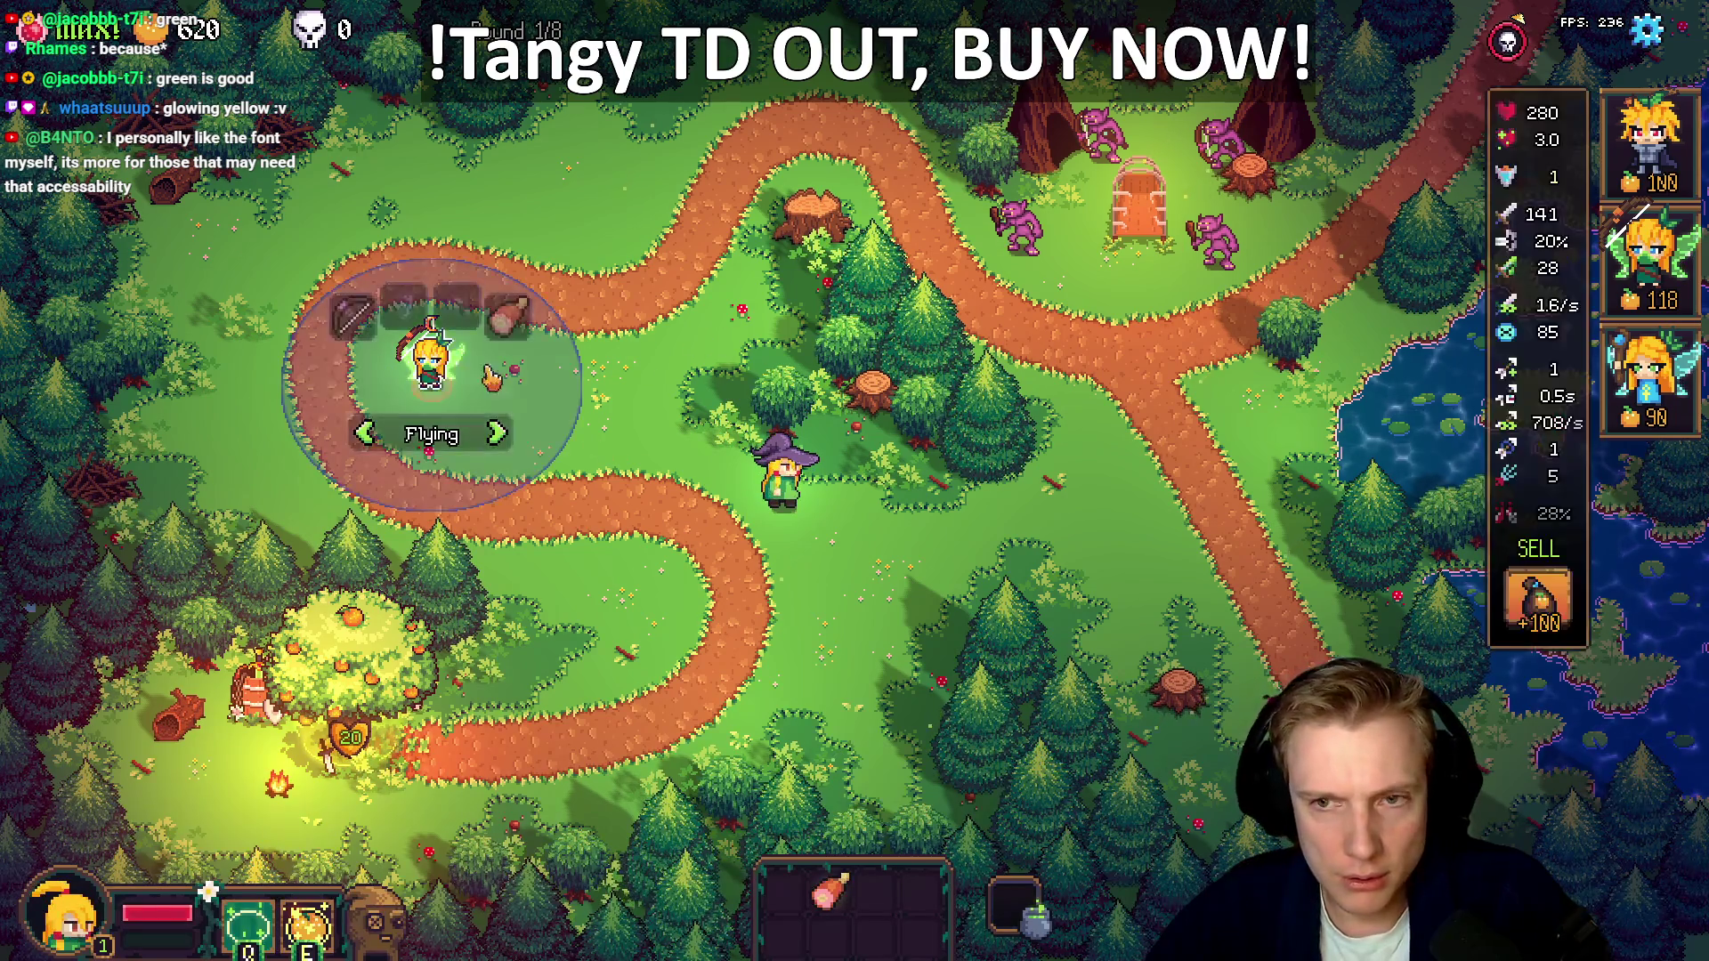
{"action": "mouse_move", "coordinate": [1571, 370]}
{"action": "scroll", "coordinate": [1558, 392], "scroll_direction": "down", "scroll_amount": 4}
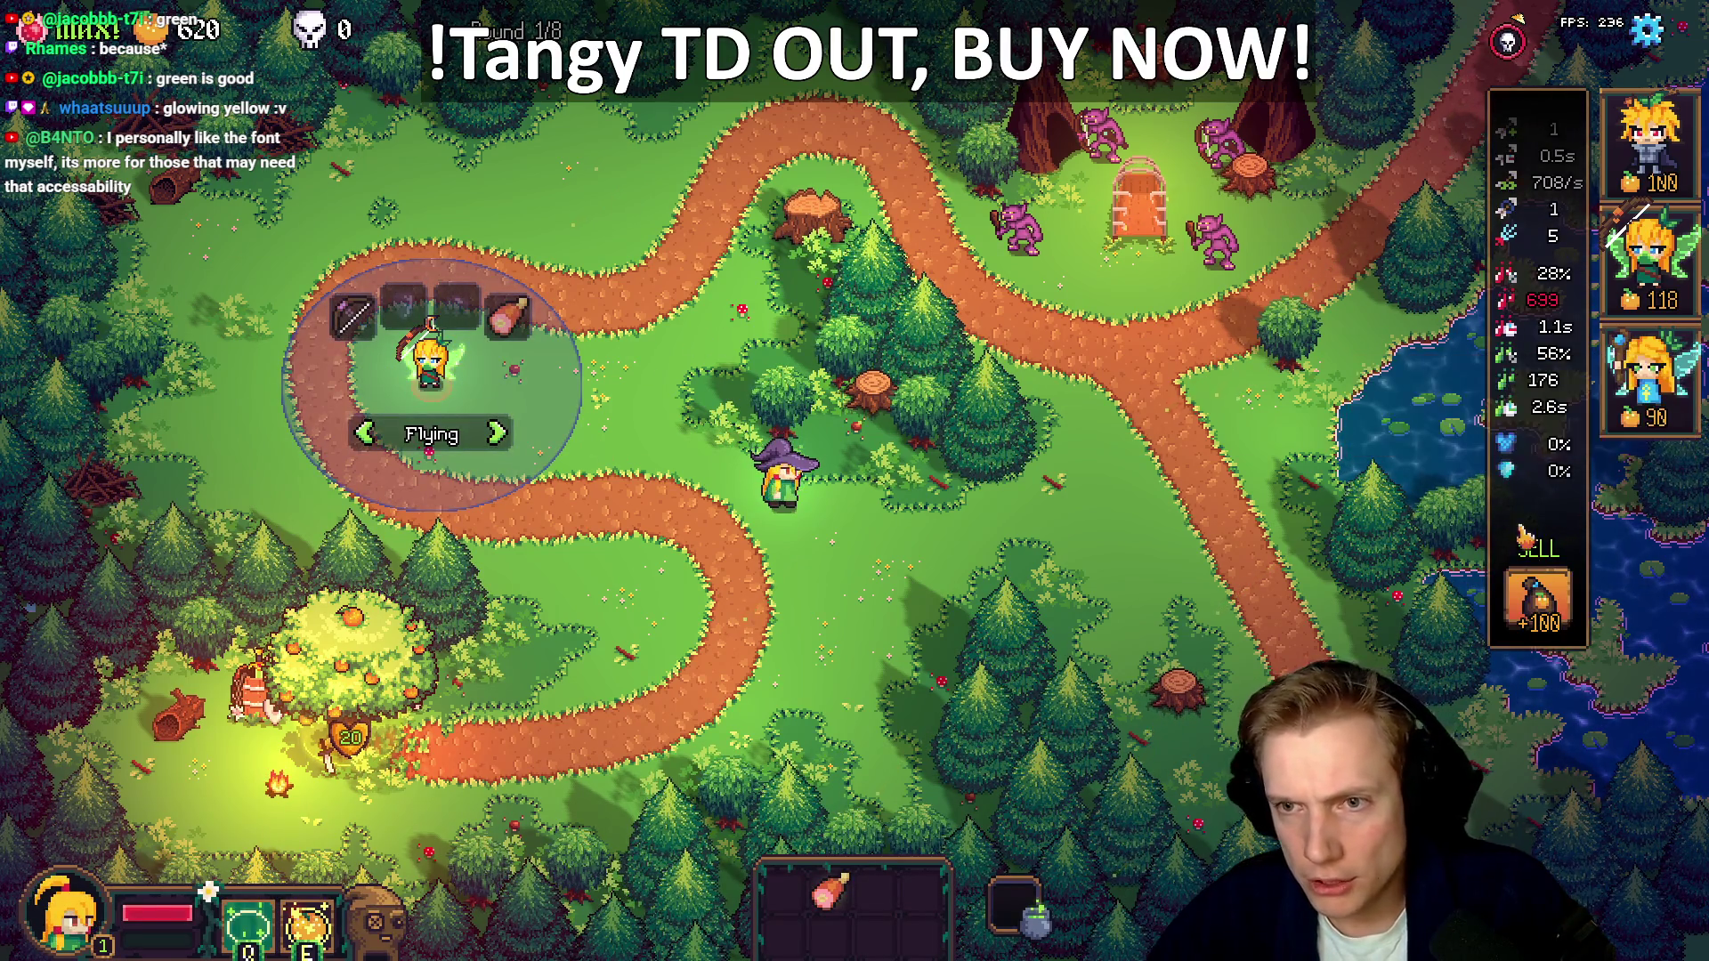
{"action": "scroll", "coordinate": [1540, 417], "scroll_direction": "up", "scroll_amount": 1}
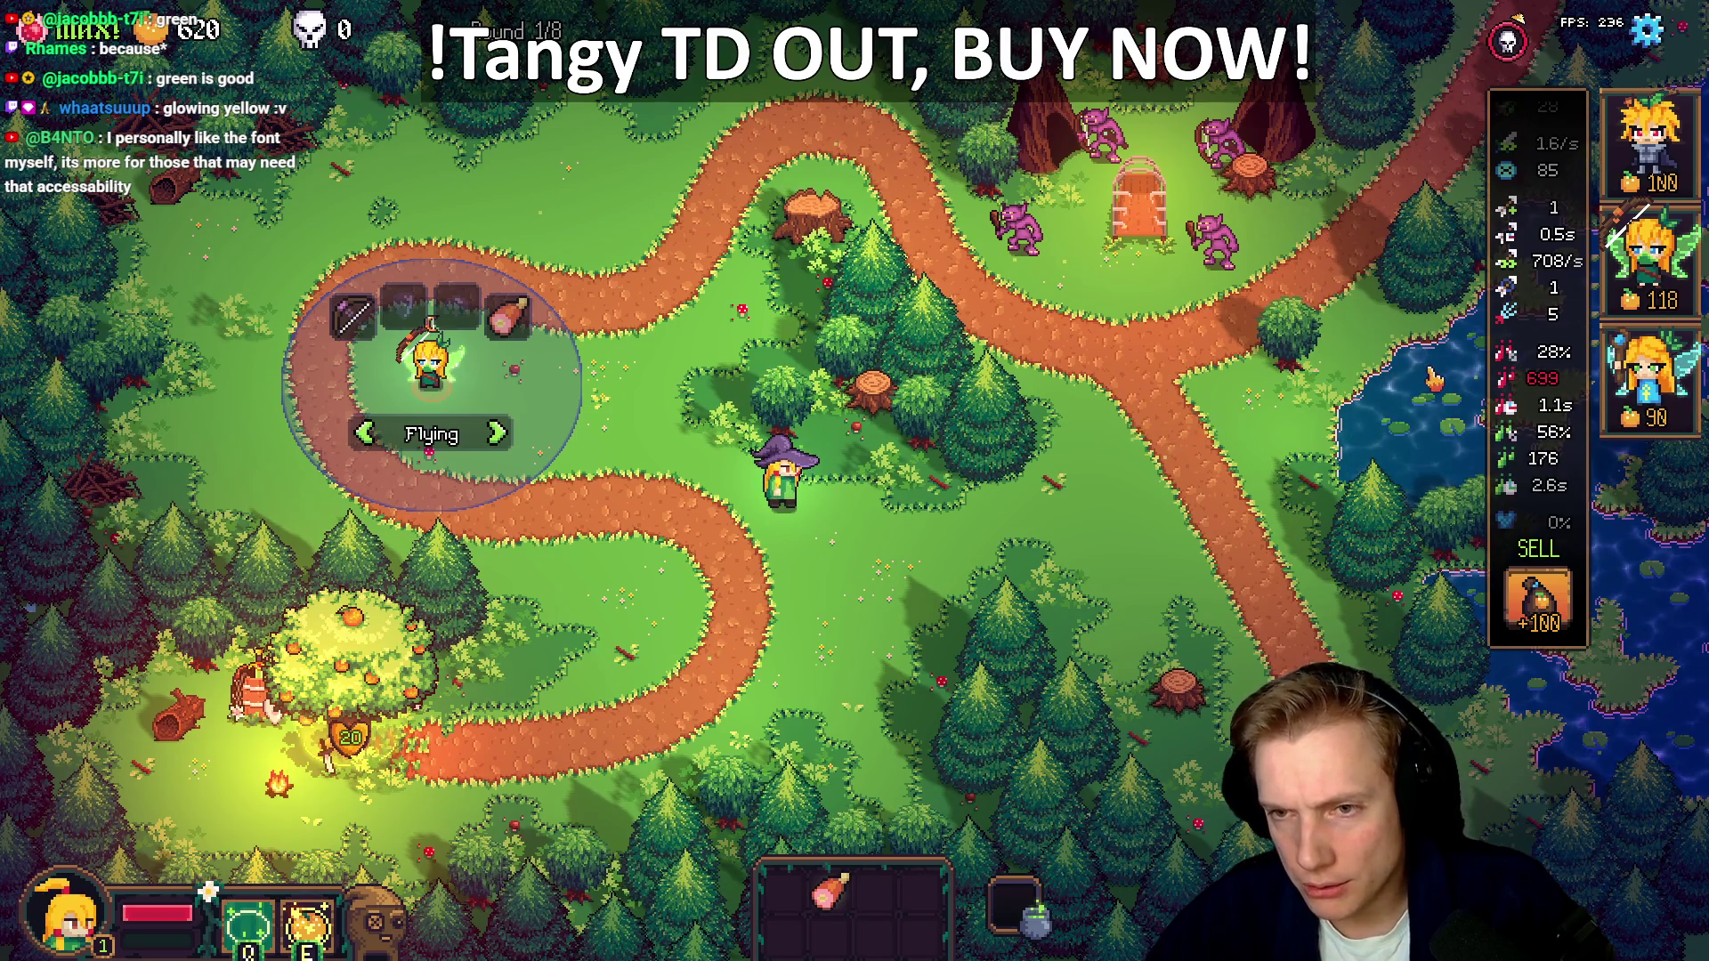
{"action": "scroll", "coordinate": [1523, 448], "scroll_direction": "down", "scroll_amount": 2}
{"action": "scroll", "coordinate": [1531, 463], "scroll_direction": "up", "scroll_amount": 2}
{"action": "scroll", "coordinate": [1540, 471], "scroll_direction": "down", "scroll_amount": 1}
{"action": "scroll", "coordinate": [1547, 487], "scroll_direction": "up", "scroll_amount": 1}
{"action": "scroll", "coordinate": [1547, 488], "scroll_direction": "up", "scroll_amount": 2}
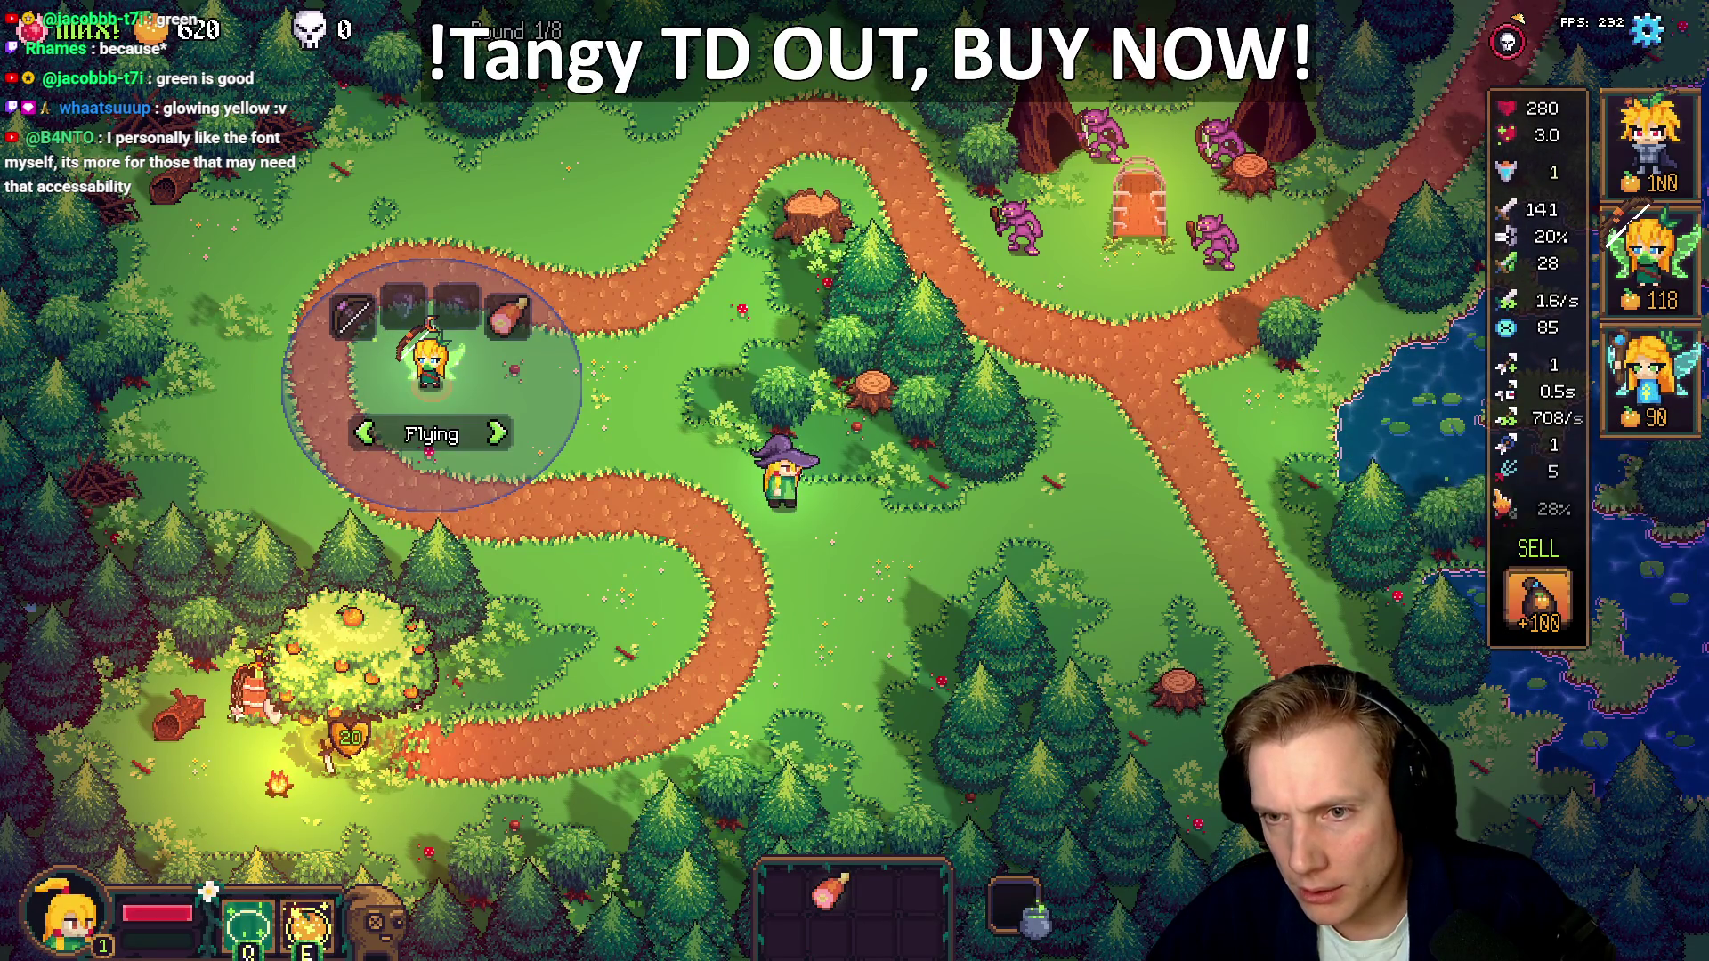
{"action": "scroll", "coordinate": [1513, 481], "scroll_direction": "down", "scroll_amount": 2}
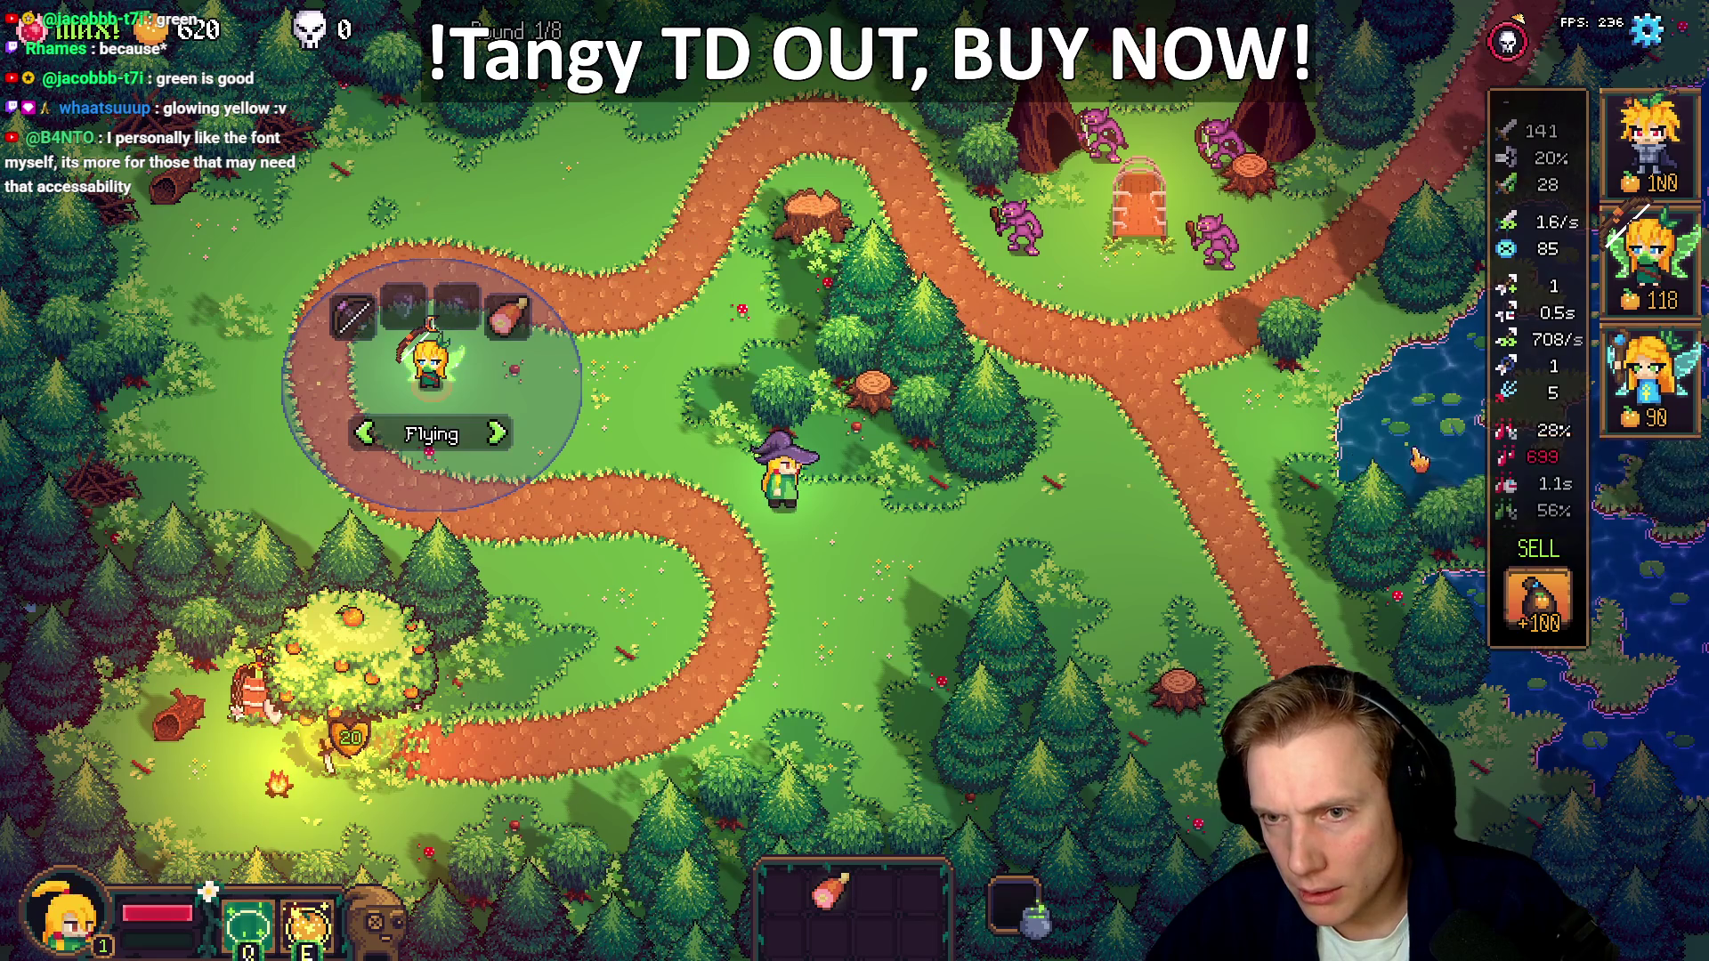
{"action": "mouse_move", "coordinate": [1473, 294]}
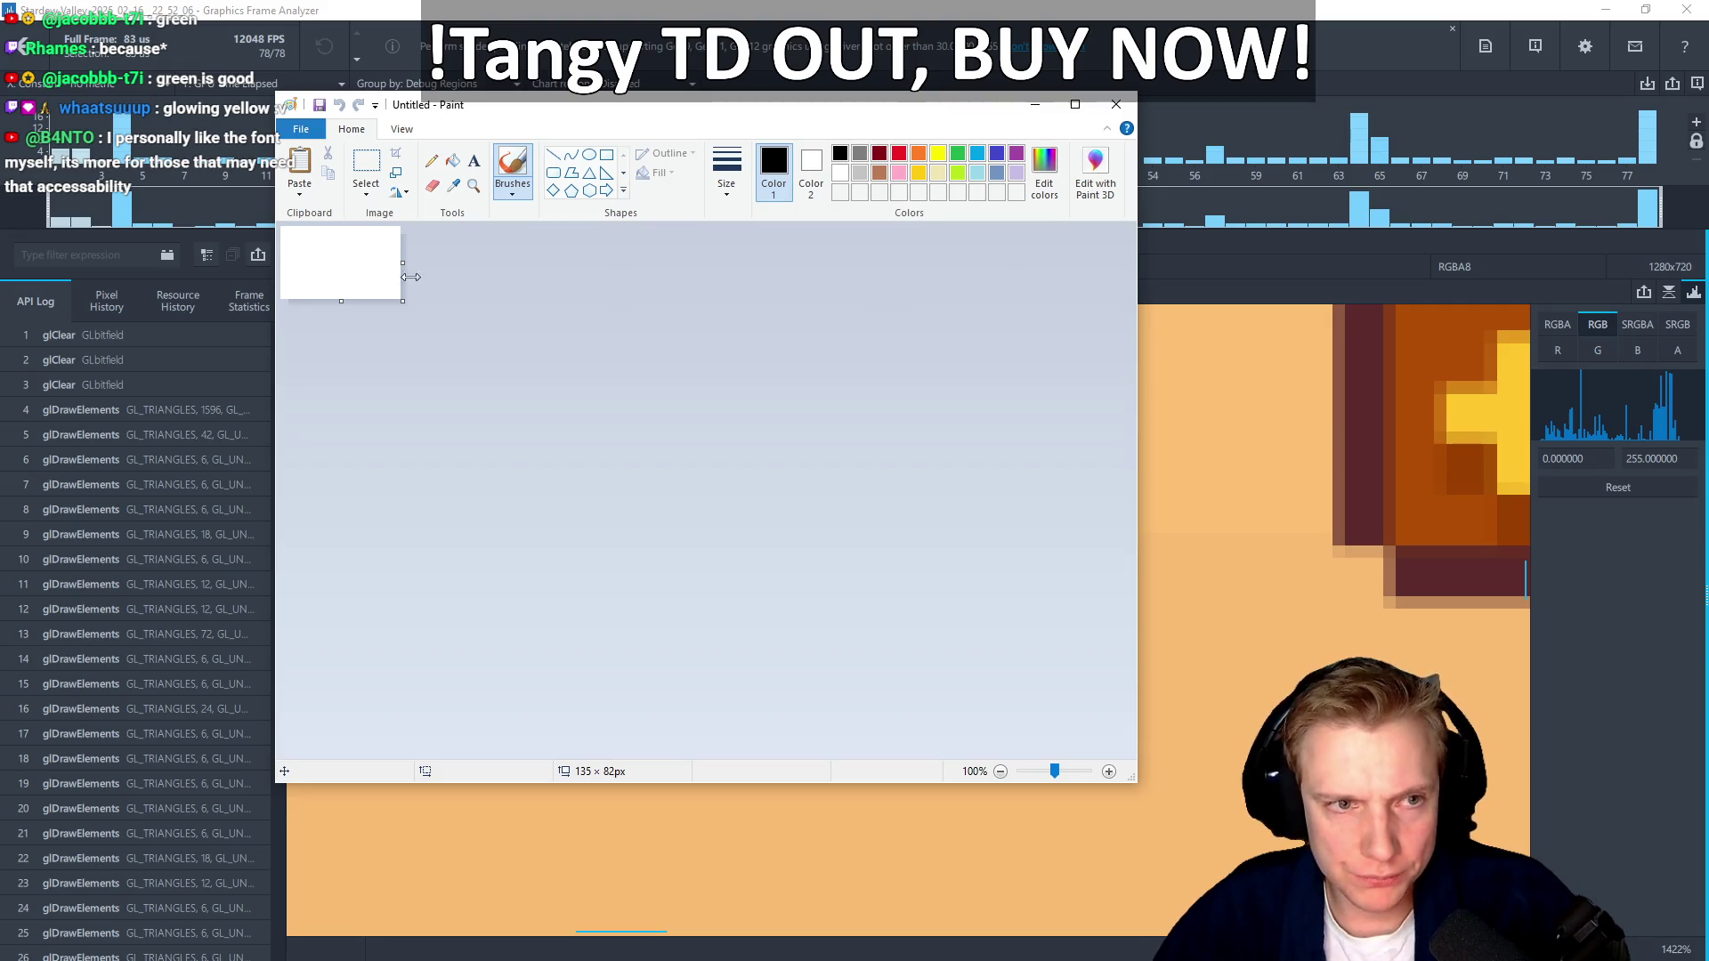
Paste the tower stats screenshot into Paint and enlarge the canvas to 872×518
{"action": "key", "text": "ctrl+v"}
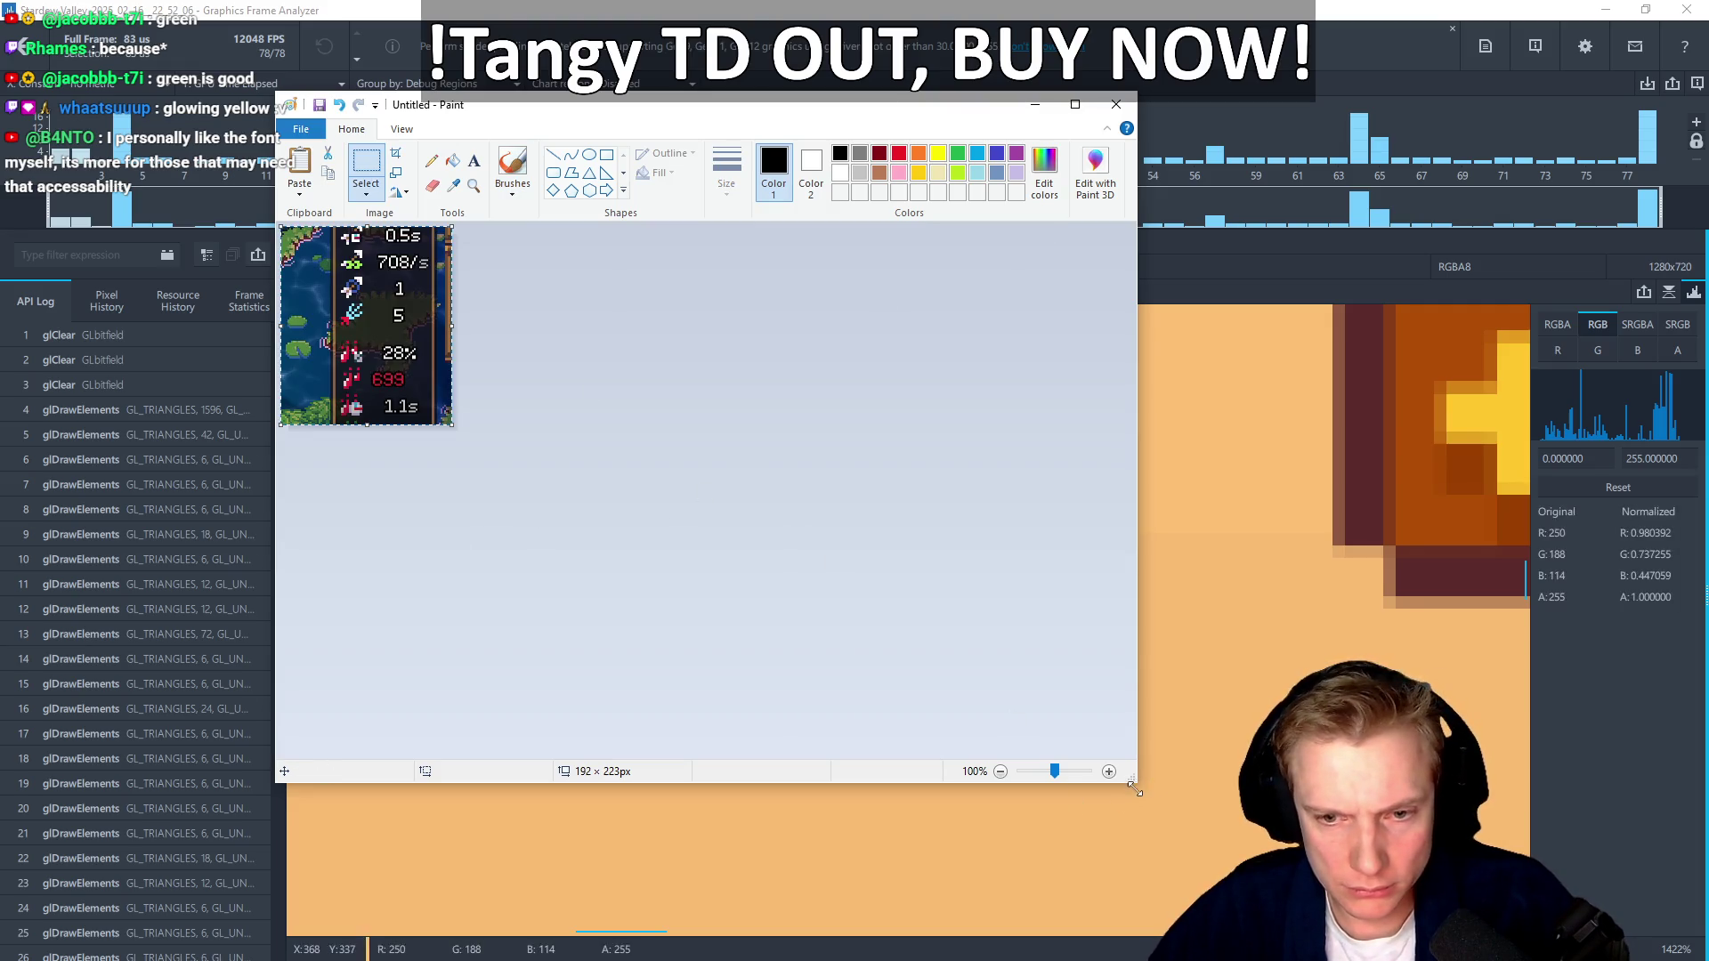
{"action": "left_click_drag", "start_coordinate": [1136, 781], "coordinate": [1564, 941]}
{"action": "mouse_move", "coordinate": [451, 424]}
{"action": "left_mouse_down"}
{"action": "mouse_move", "coordinate": [637, 526]}
{"action": "mouse_move", "coordinate": [935, 538]}
{"action": "left_mouse_up"}
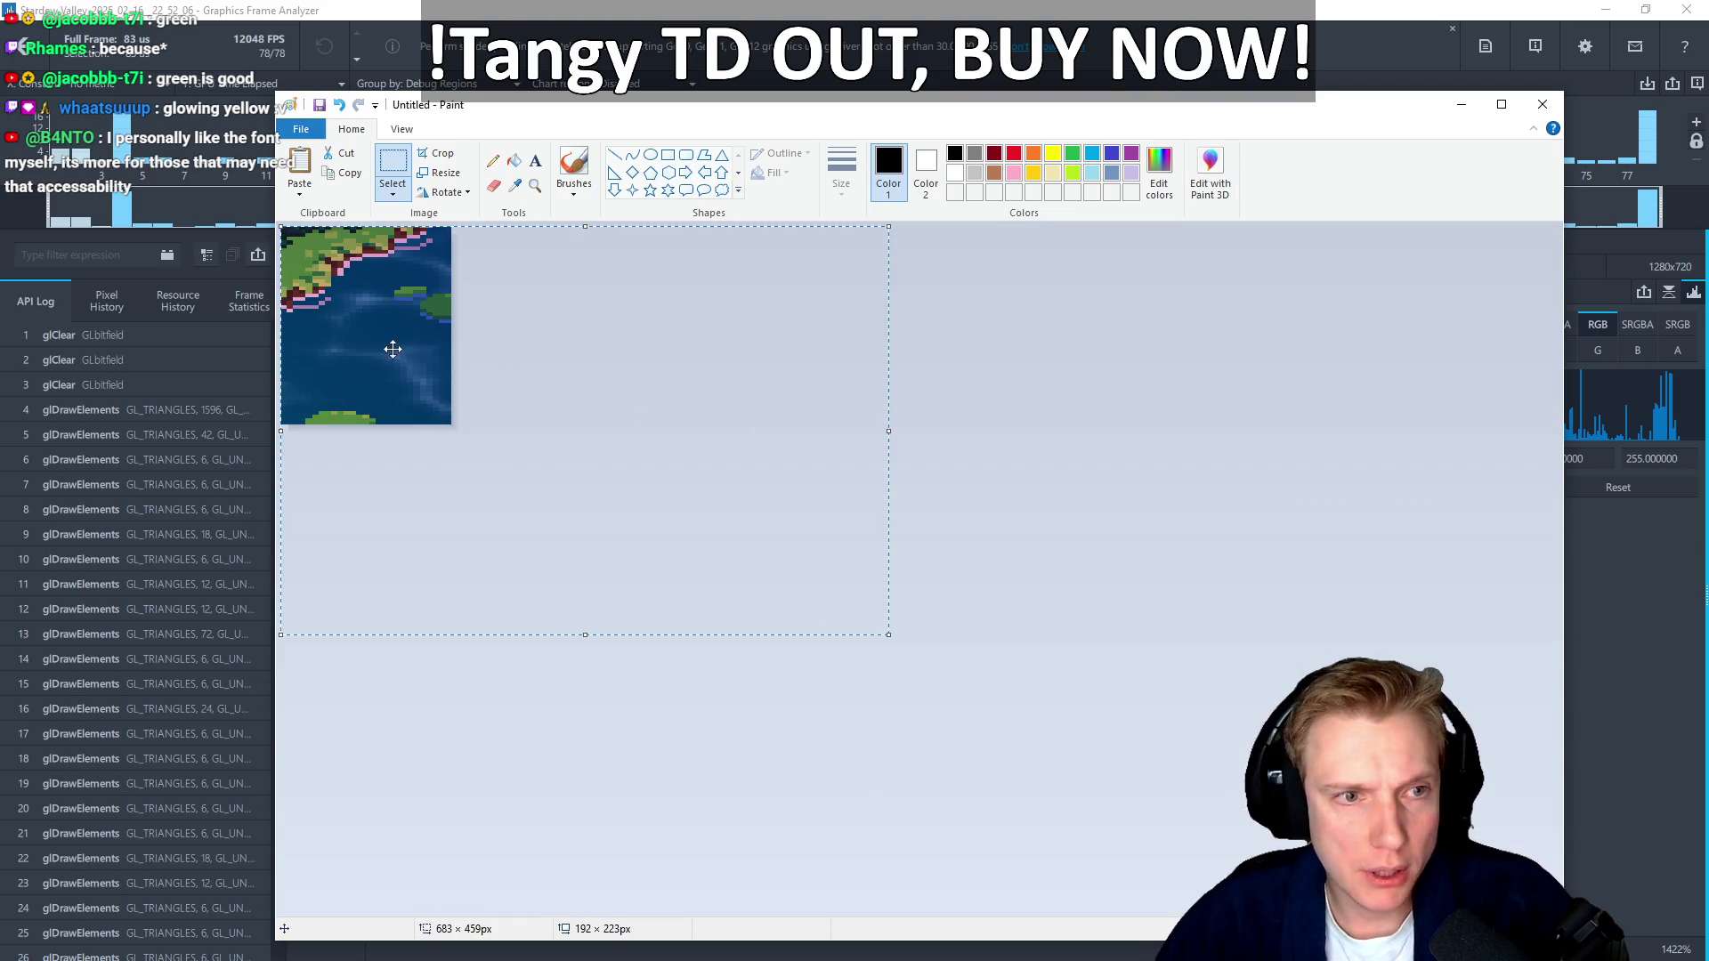
{"action": "key", "text": "ctrl+z"}
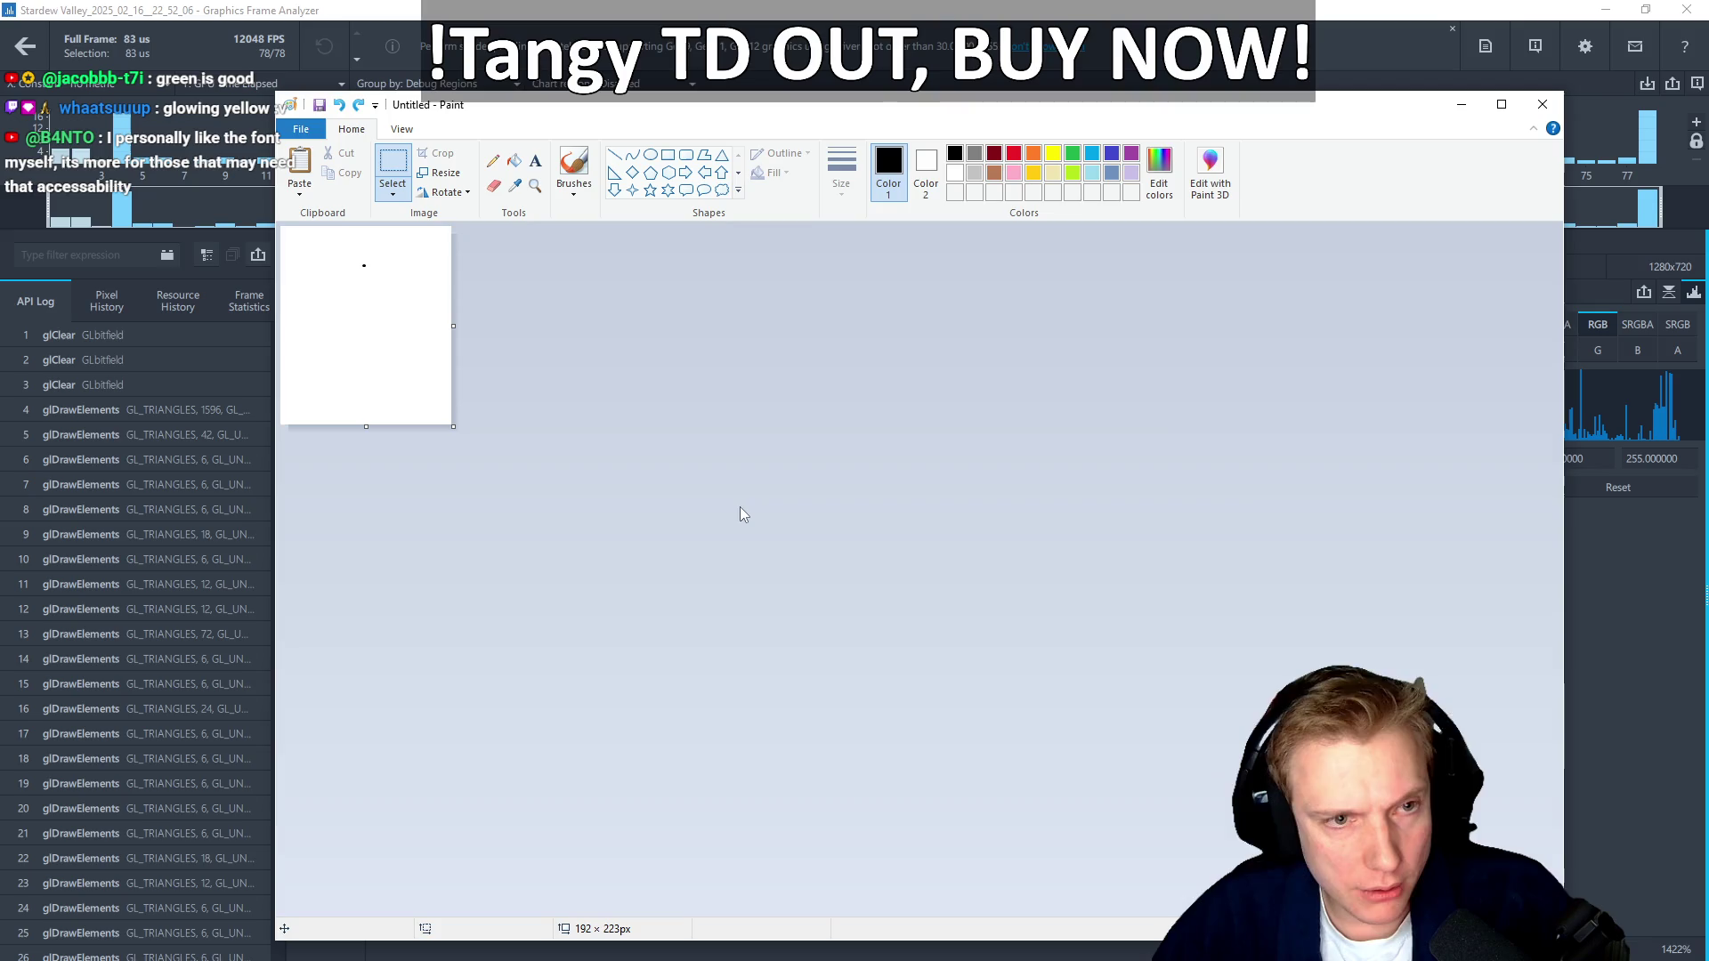
{"action": "left_click_drag", "start_coordinate": [454, 427], "coordinate": [1056, 688]}
{"action": "key", "text": "ctrl+v"}
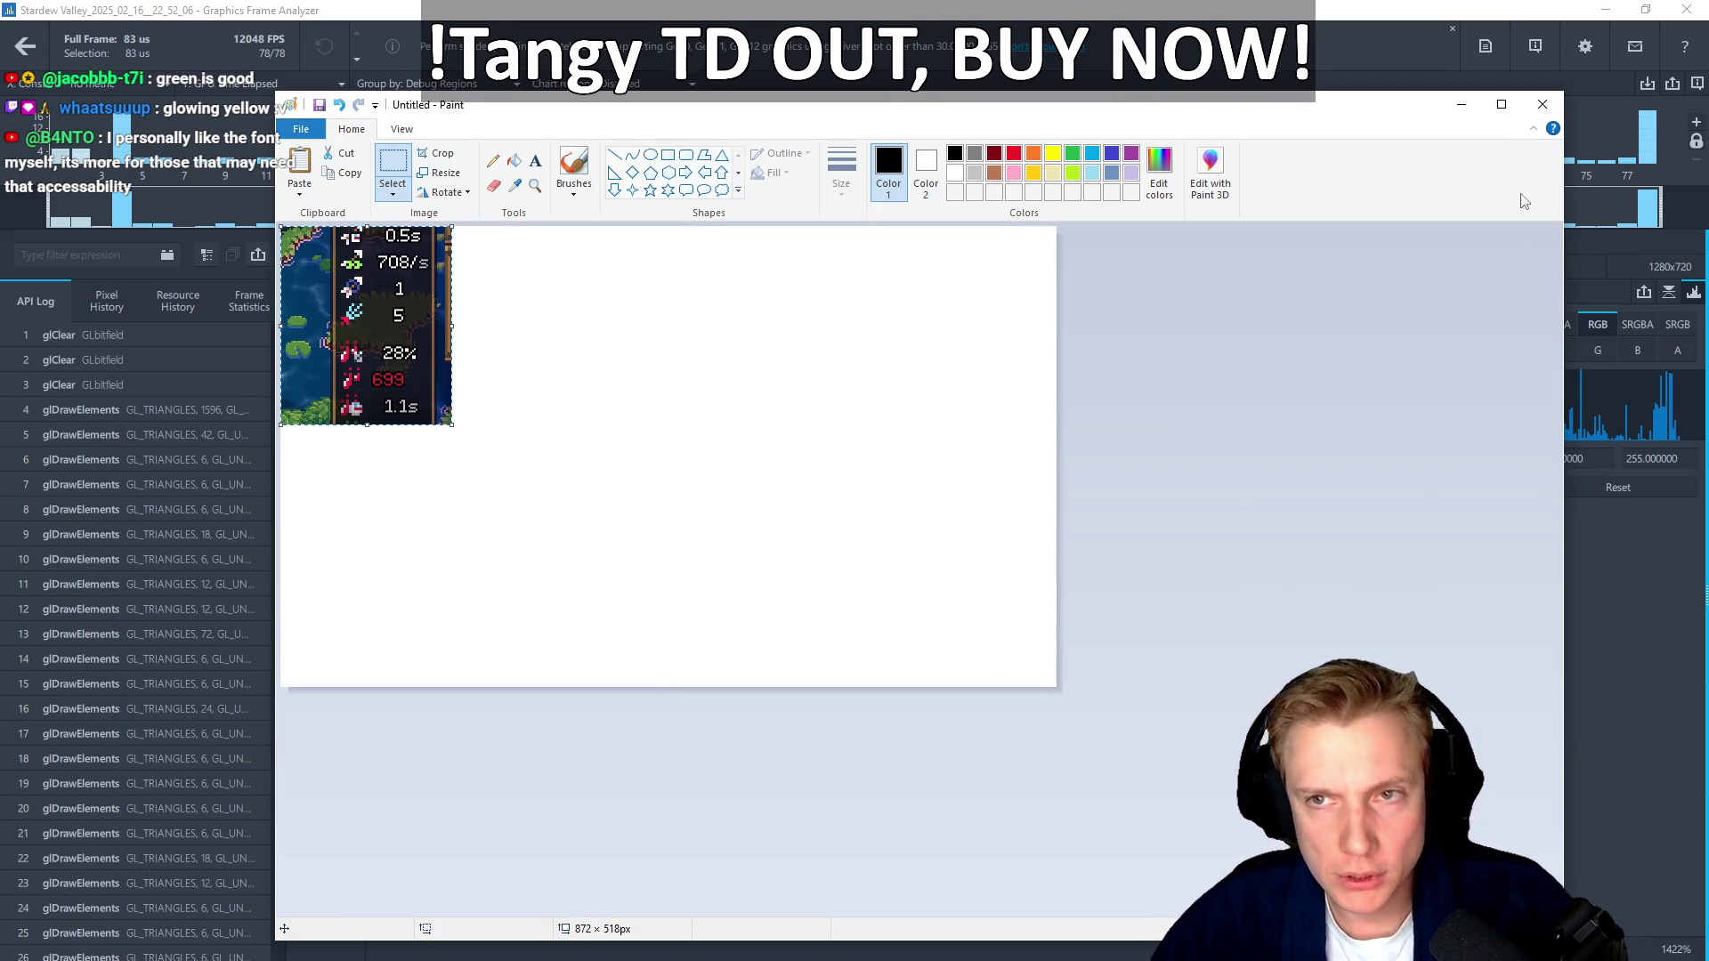
Snip the VSync and UI Scale area of the Stardew Valley options menu
{"action": "left_click", "coordinate": [1478, 17]}
{"action": "scroll", "coordinate": [919, 472], "scroll_direction": "down", "scroll_amount": 5}
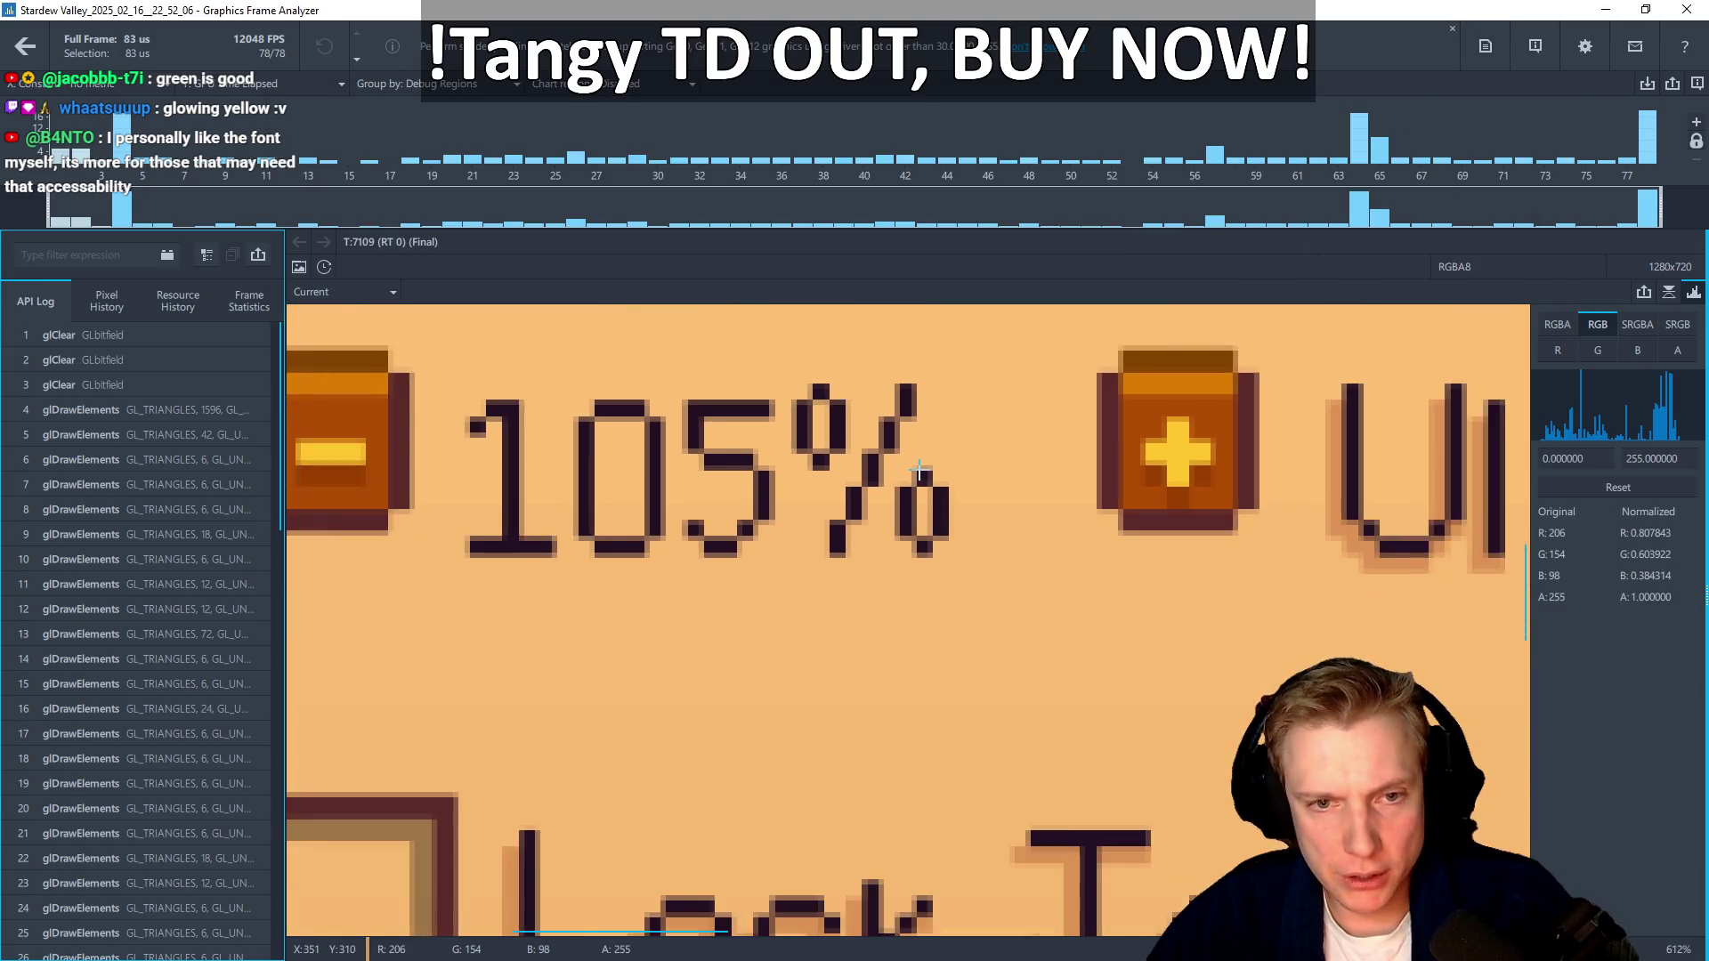
{"action": "scroll", "coordinate": [920, 471], "scroll_direction": "down", "scroll_amount": 8}
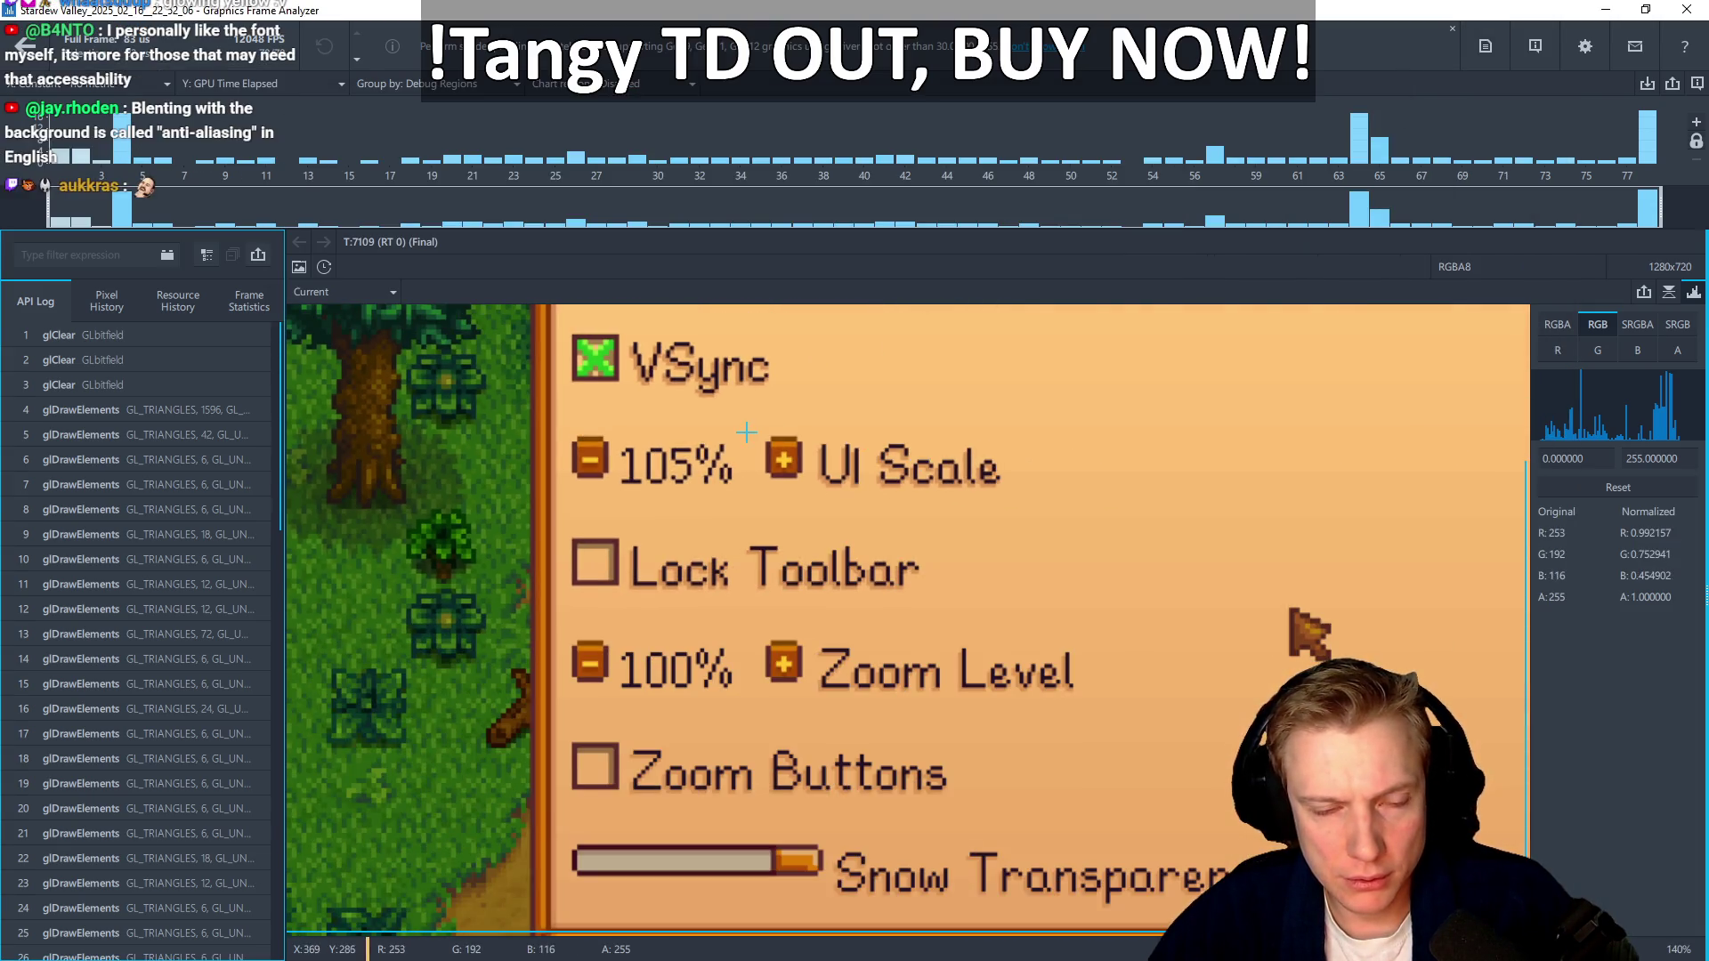
{"action": "scroll", "coordinate": [746, 433], "scroll_direction": "down", "scroll_amount": 2}
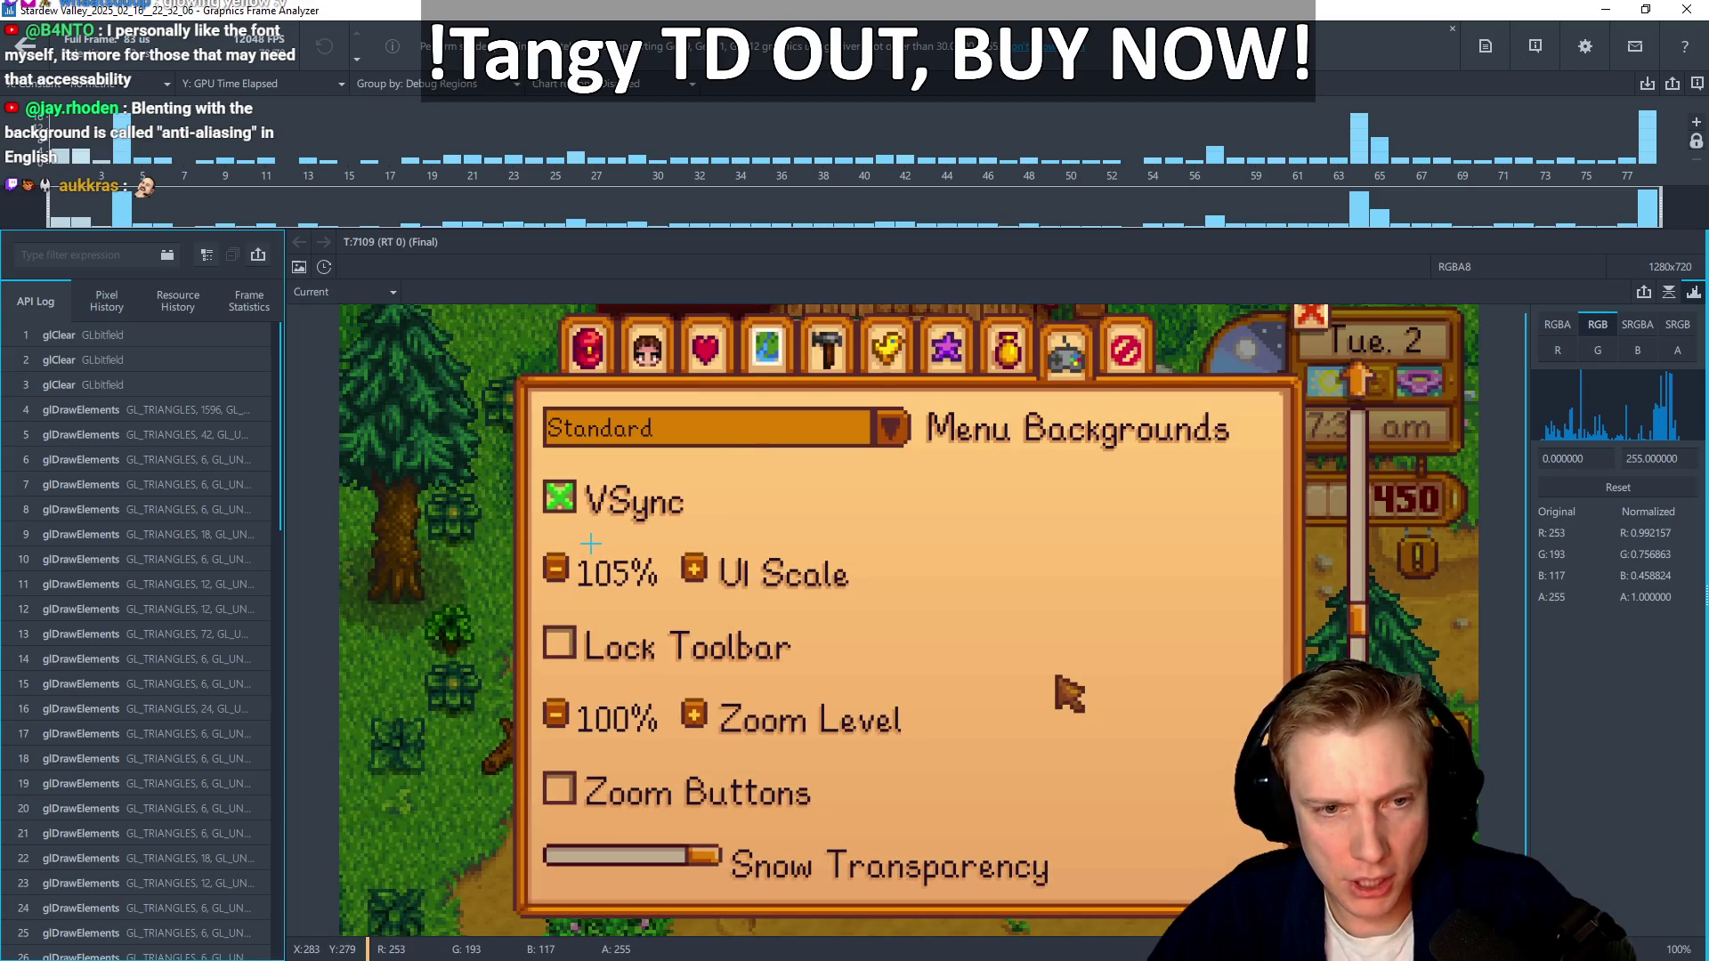
{"action": "key", "text": "shift+super+s"}
{"action": "left_click_drag", "start_coordinate": [476, 430], "coordinate": [921, 692]}
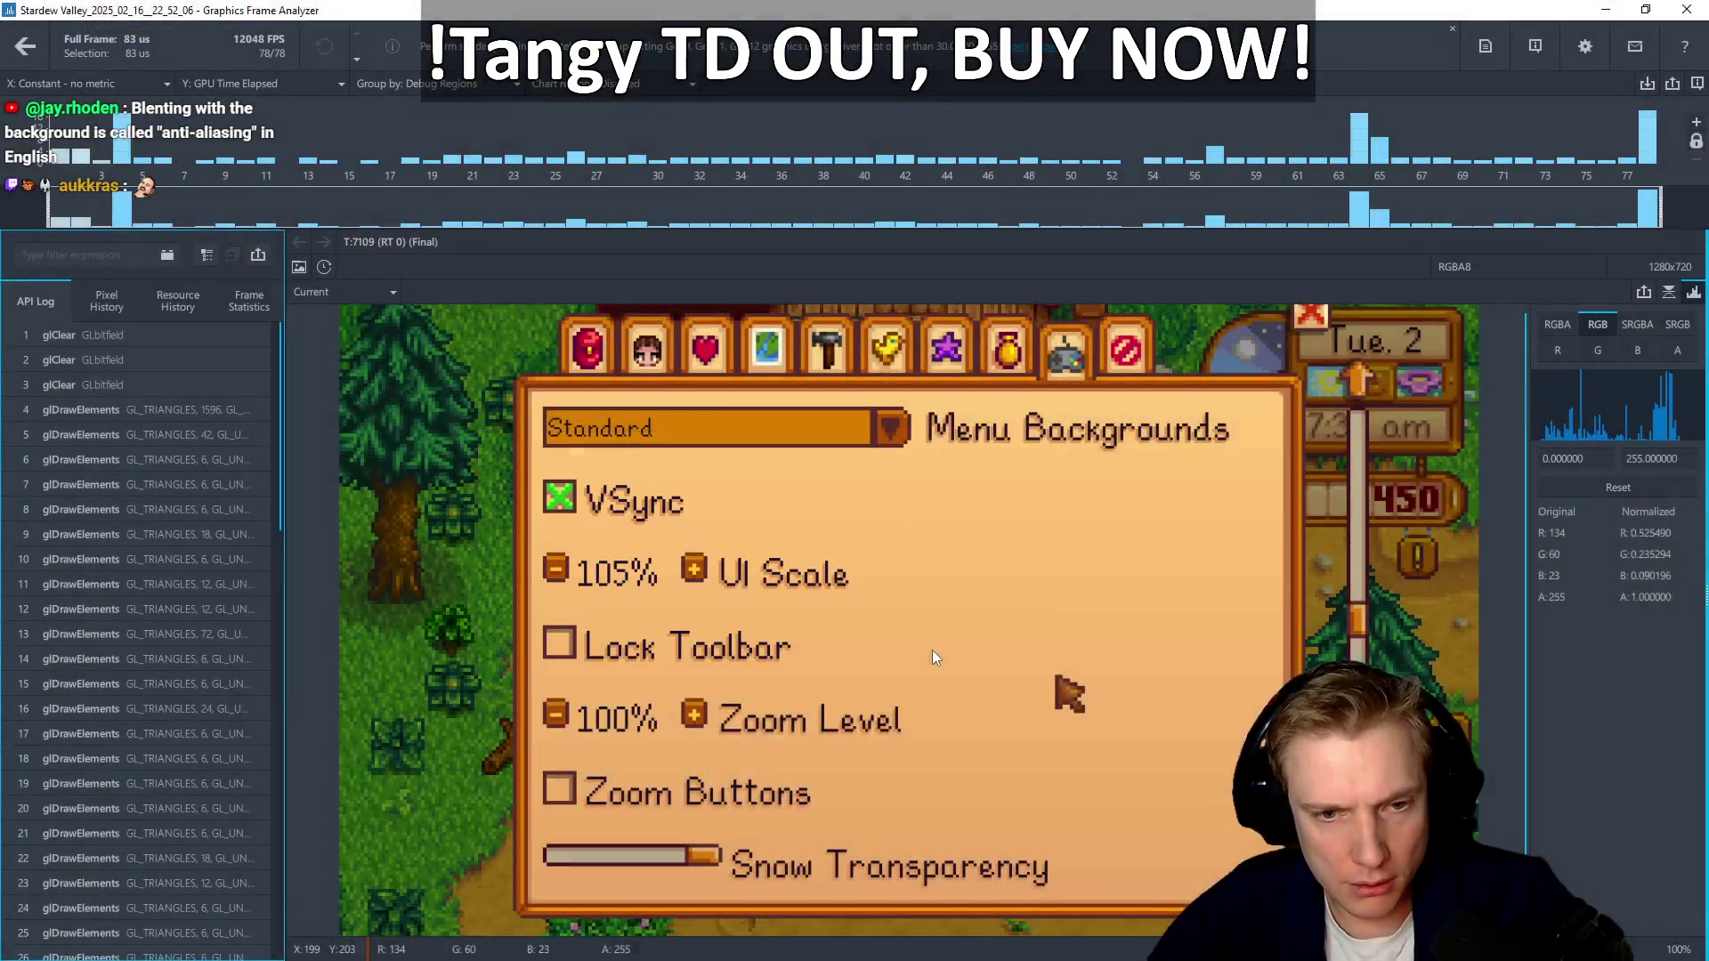
Paste the Stardew snip onto the canvas and erase its left strip to white
{"action": "key", "text": "alt+Tab"}
{"action": "key", "text": "ctrl+v"}
{"action": "mouse_move", "coordinate": [544, 355]}
{"action": "left_mouse_down"}
{"action": "mouse_move", "coordinate": [691, 393]}
{"action": "mouse_move", "coordinate": [720, 465]}
{"action": "mouse_move", "coordinate": [741, 464]}
{"action": "left_mouse_up"}
{"action": "left_click", "coordinate": [465, 410]}
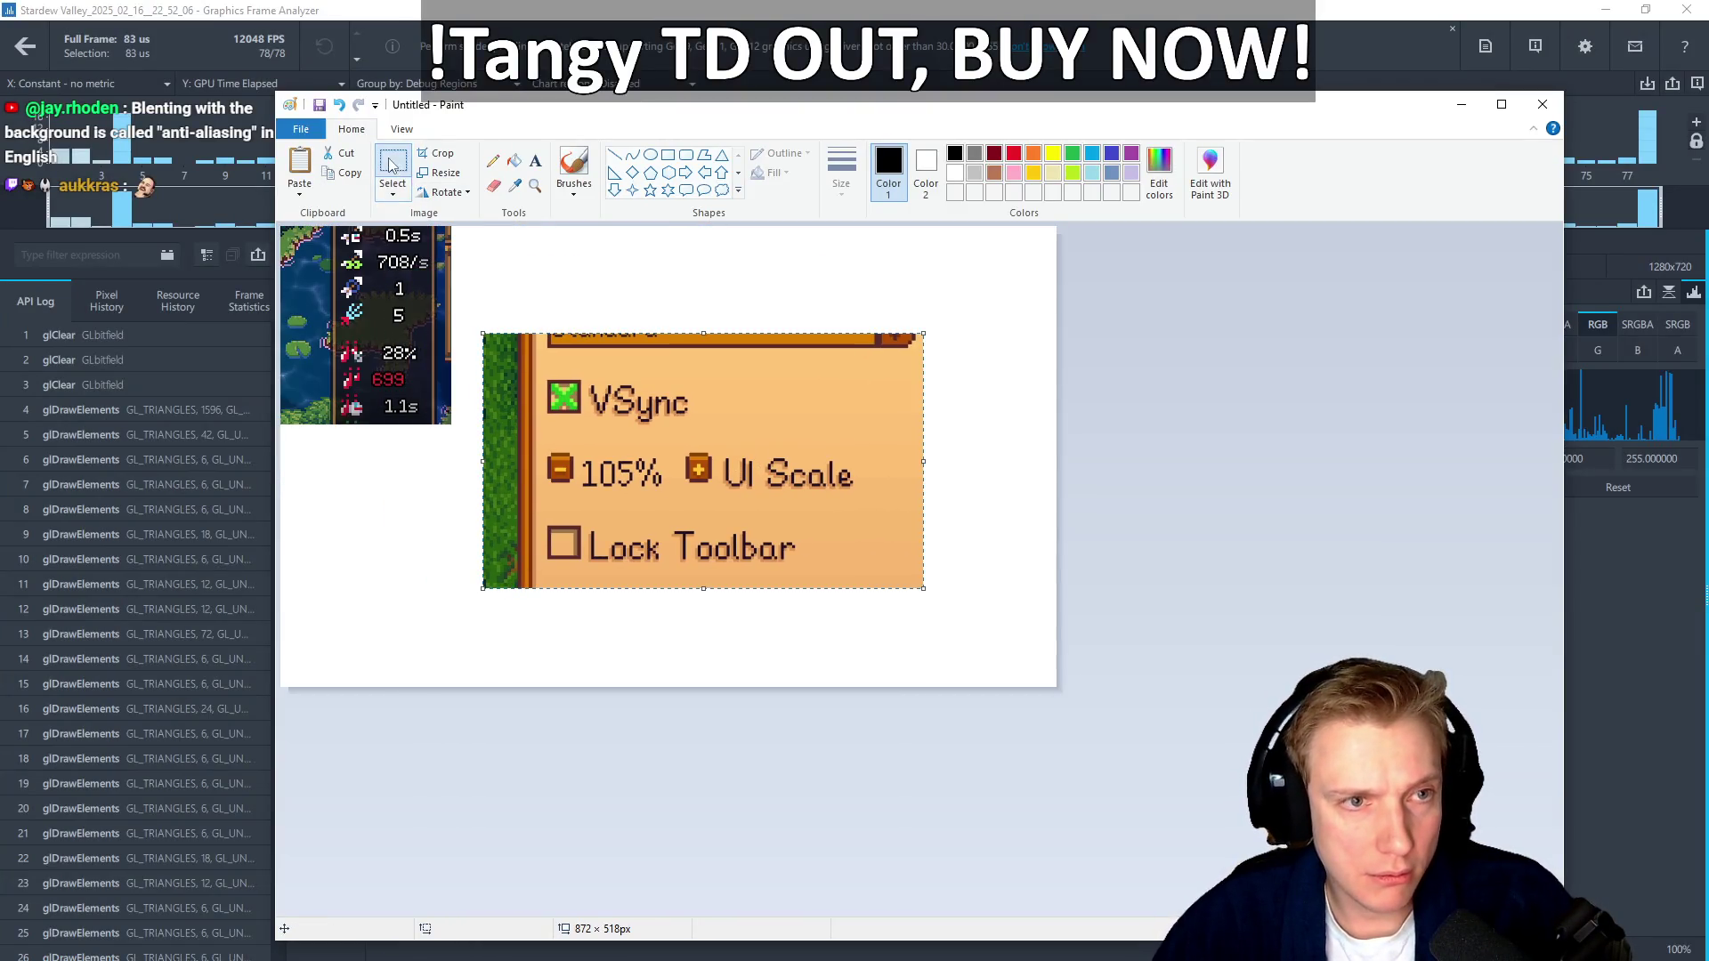
{"action": "left_click_drag", "start_coordinate": [579, 608], "coordinate": [609, 620]}
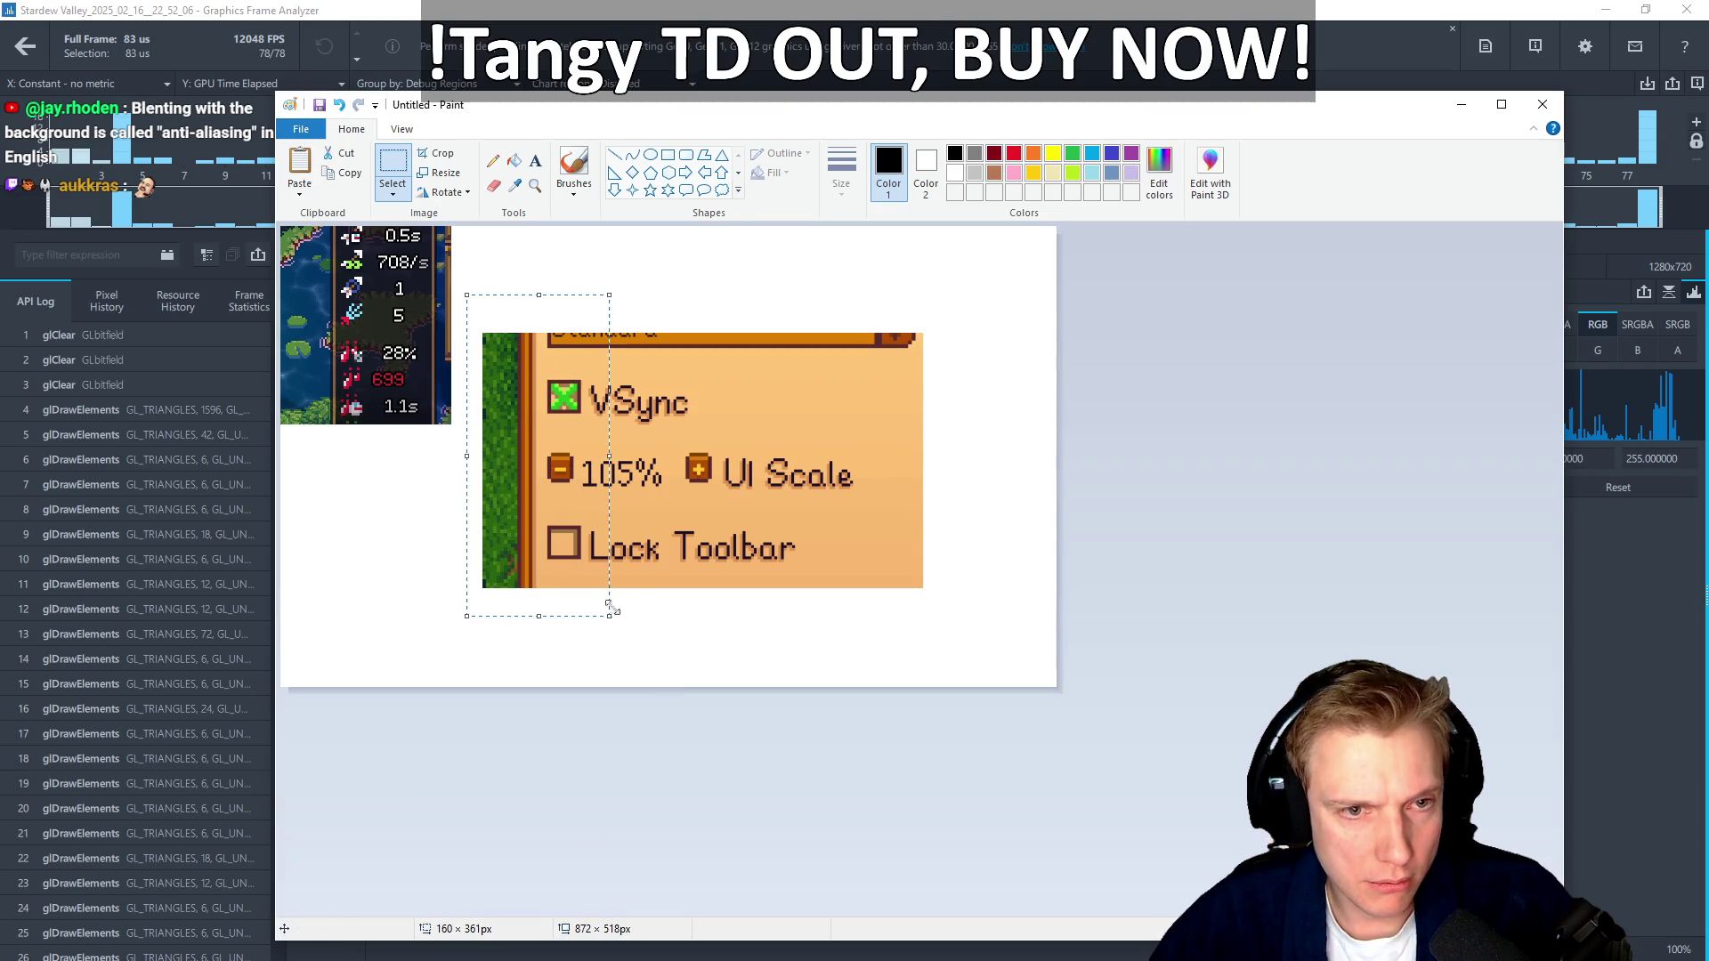
{"action": "key", "text": "Delete"}
Use transparent selection to place the Stardew snip beside the tower stats screenshot
{"action": "left_click_drag", "start_coordinate": [827, 537], "coordinate": [908, 616]}
{"action": "mouse_move", "coordinate": [756, 495]}
{"action": "left_mouse_down"}
{"action": "mouse_move", "coordinate": [626, 377]}
{"action": "mouse_move", "coordinate": [599, 400]}
{"action": "mouse_move", "coordinate": [722, 442]}
{"action": "mouse_move", "coordinate": [711, 453]}
{"action": "left_mouse_up"}
{"action": "left_click", "coordinate": [392, 193]}
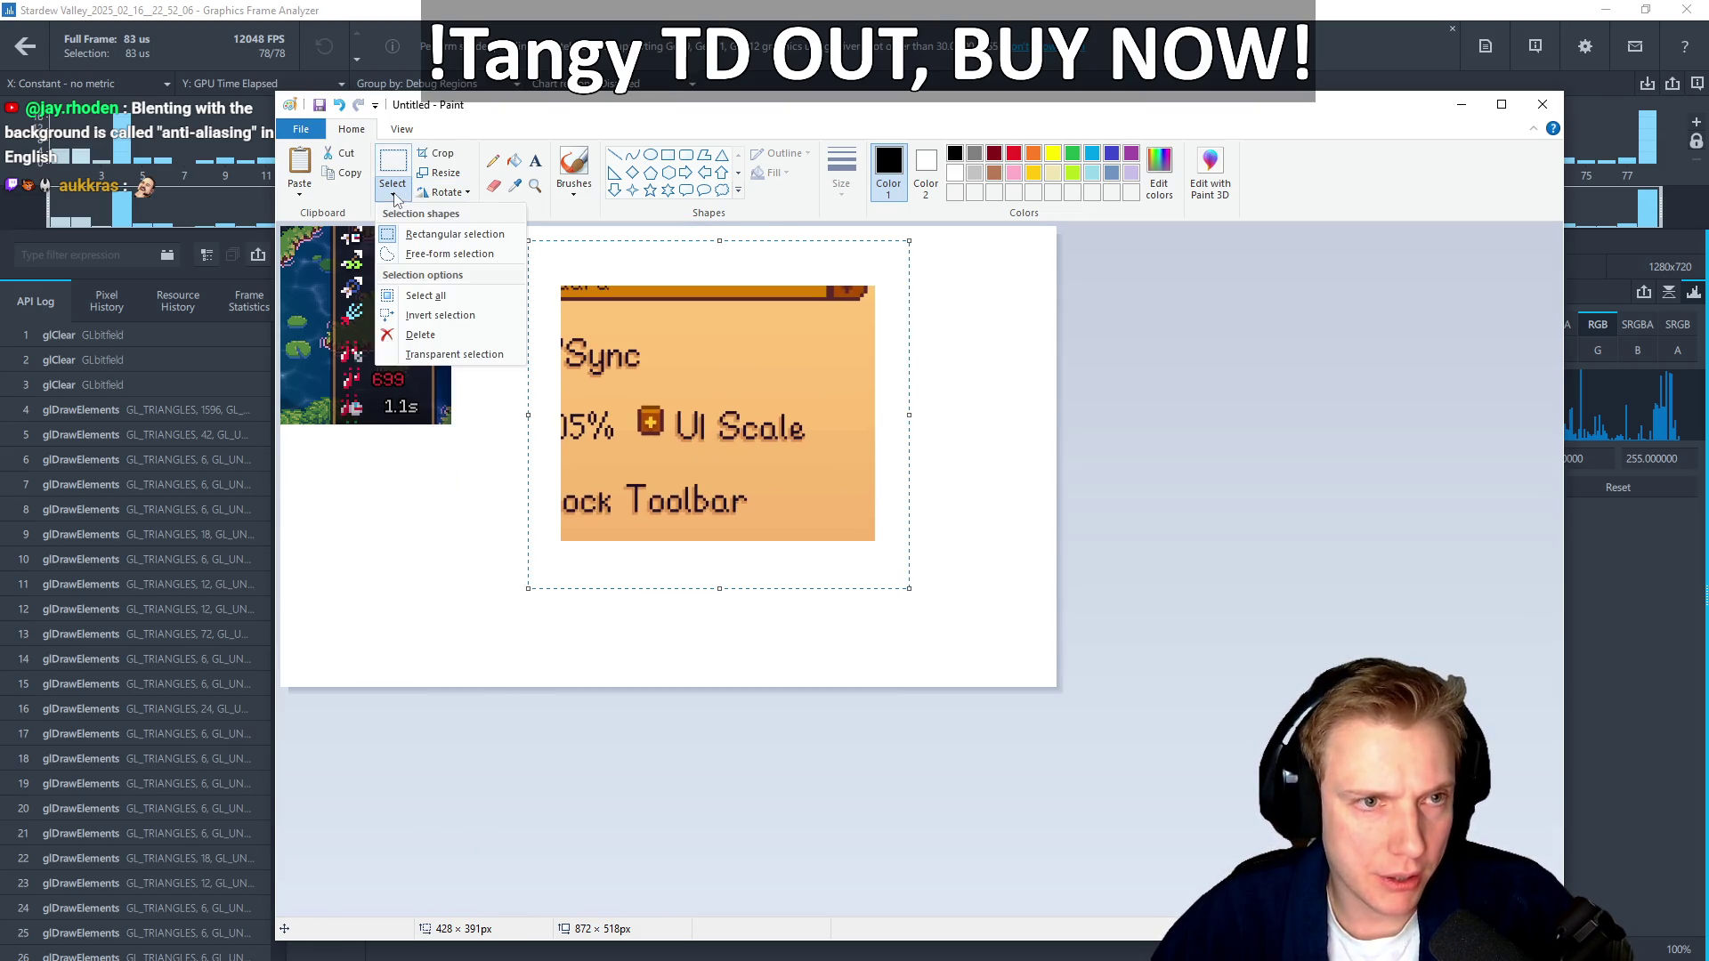
{"action": "left_click", "coordinate": [454, 355]}
{"action": "mouse_move", "coordinate": [751, 401]}
{"action": "left_mouse_down"}
{"action": "mouse_move", "coordinate": [625, 338]}
{"action": "mouse_move", "coordinate": [623, 308]}
{"action": "left_mouse_up"}
{"action": "scroll", "coordinate": [623, 308], "scroll_direction": "up", "scroll_amount": 5}
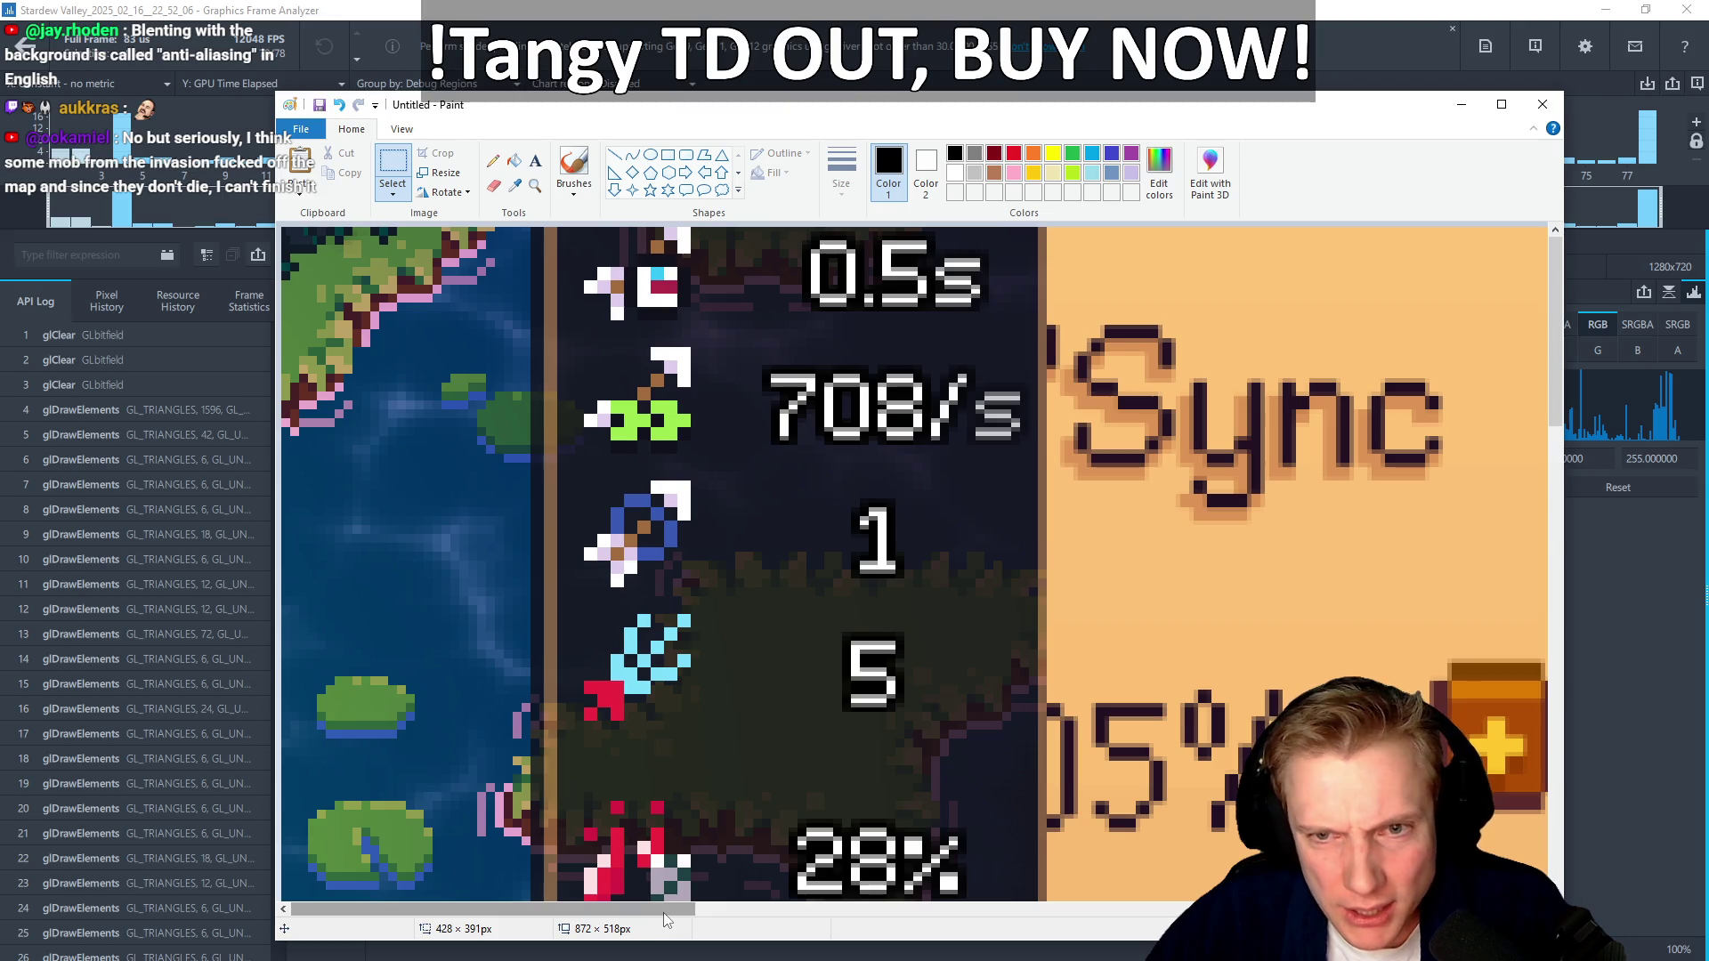
Magnify the Paint canvas to inspect the pixels of the 28%, 699 and 1.1s stat digits
{"action": "left_click_drag", "start_coordinate": [547, 912], "coordinate": [643, 909]}
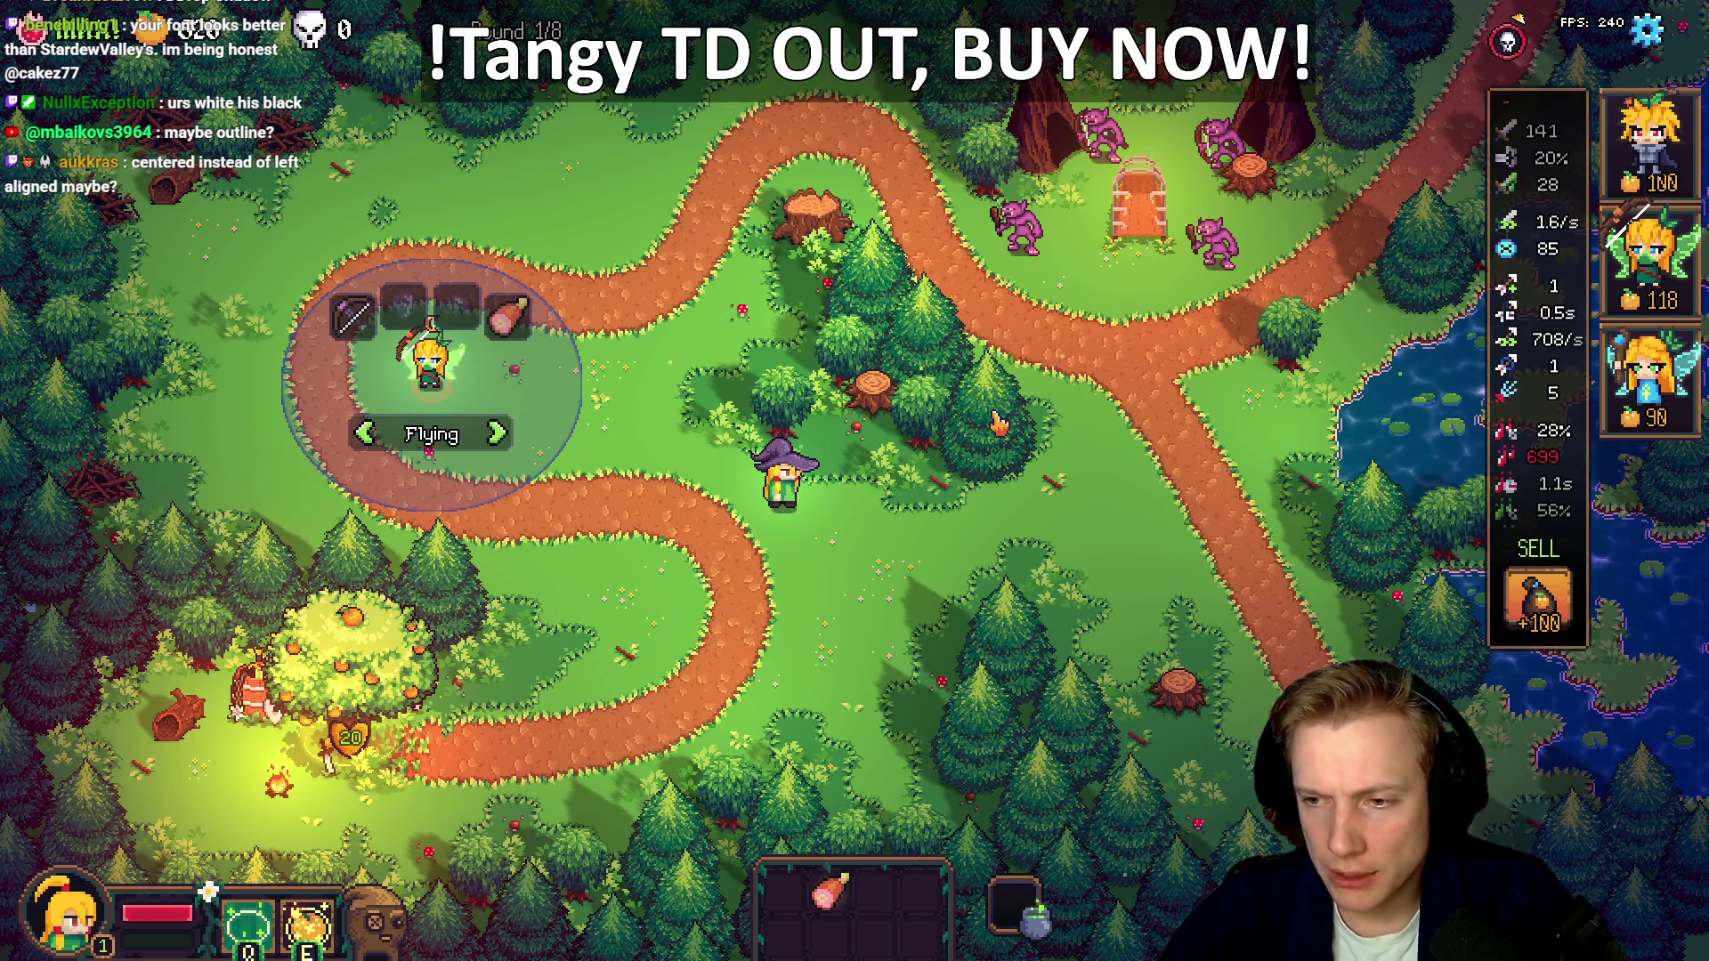
{"action": "key", "text": "alt+Tab"}
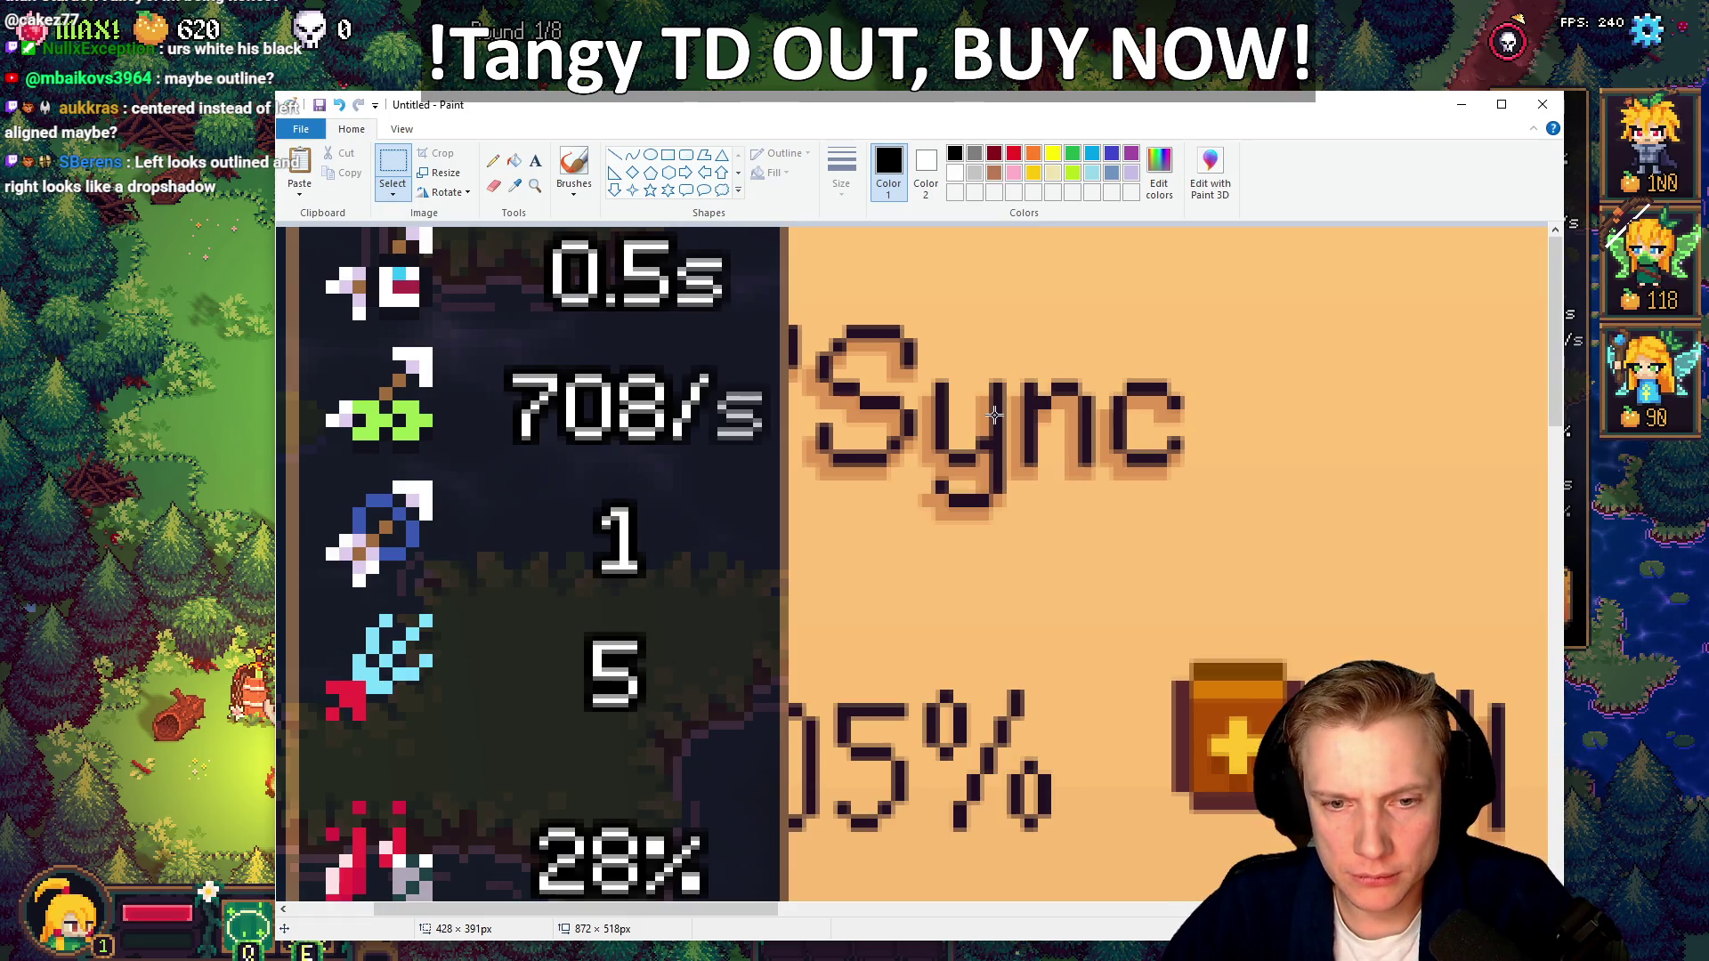
{"action": "scroll", "coordinate": [1017, 622], "scroll_direction": "down", "scroll_amount": 2}
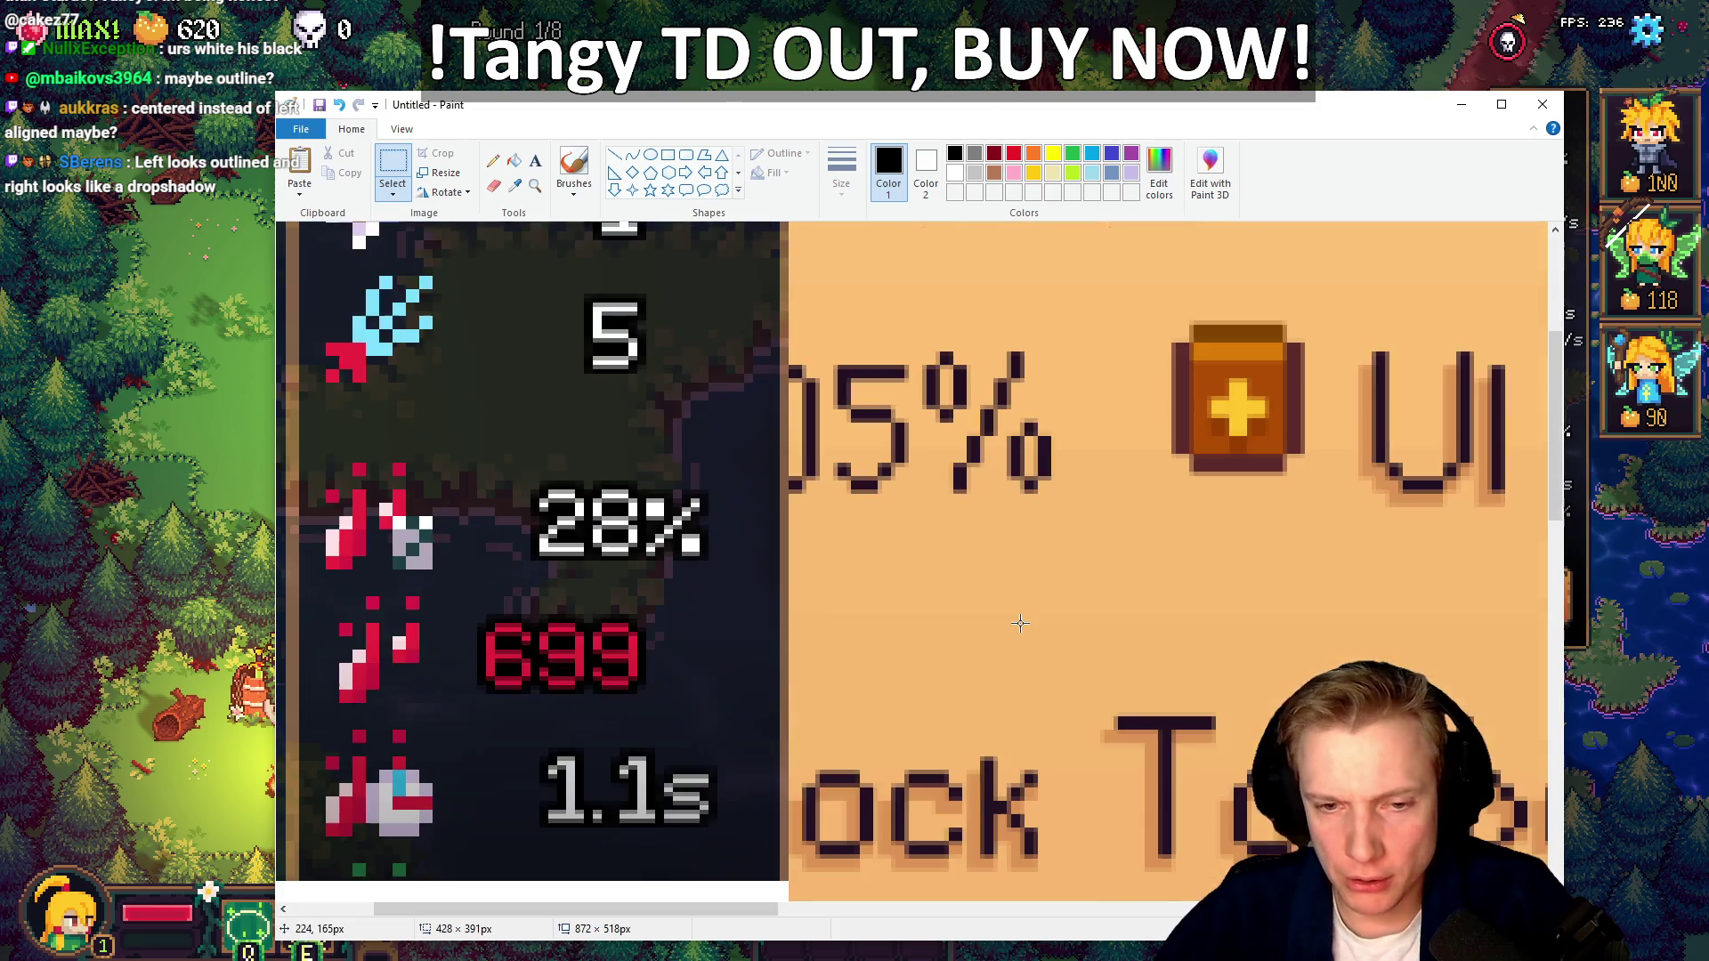
{"action": "scroll", "coordinate": [1018, 621], "scroll_direction": "up", "scroll_amount": 1}
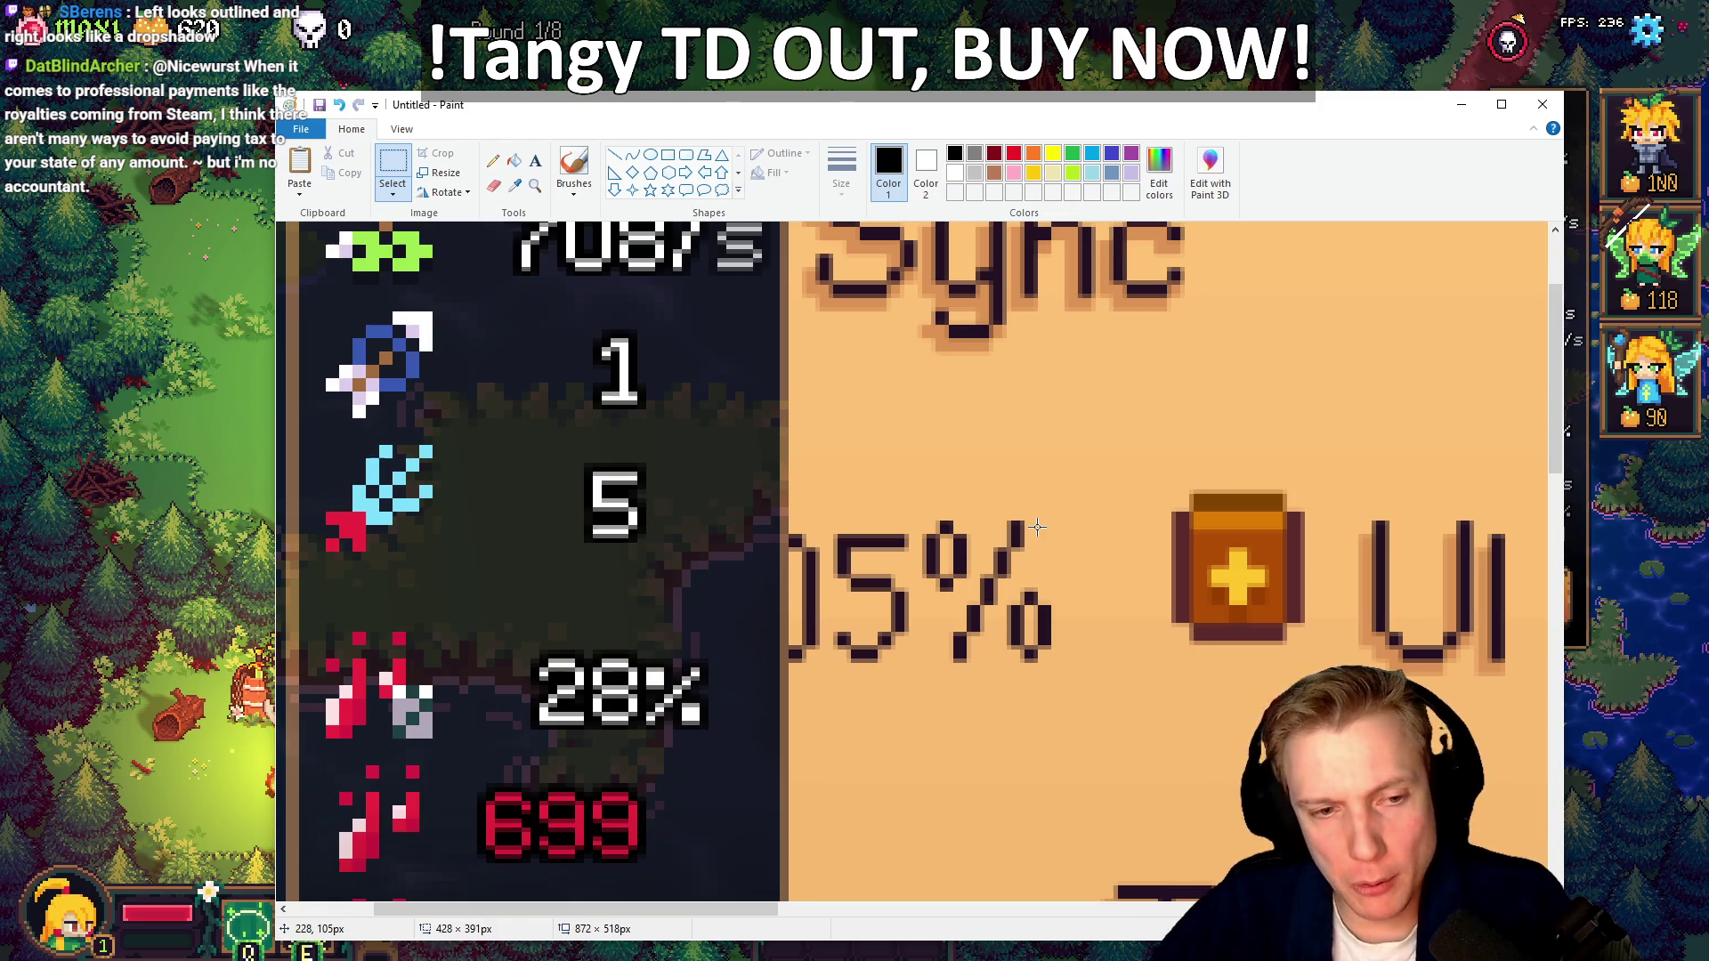
{"action": "scroll", "coordinate": [569, 641], "scroll_direction": "down", "scroll_amount": 2}
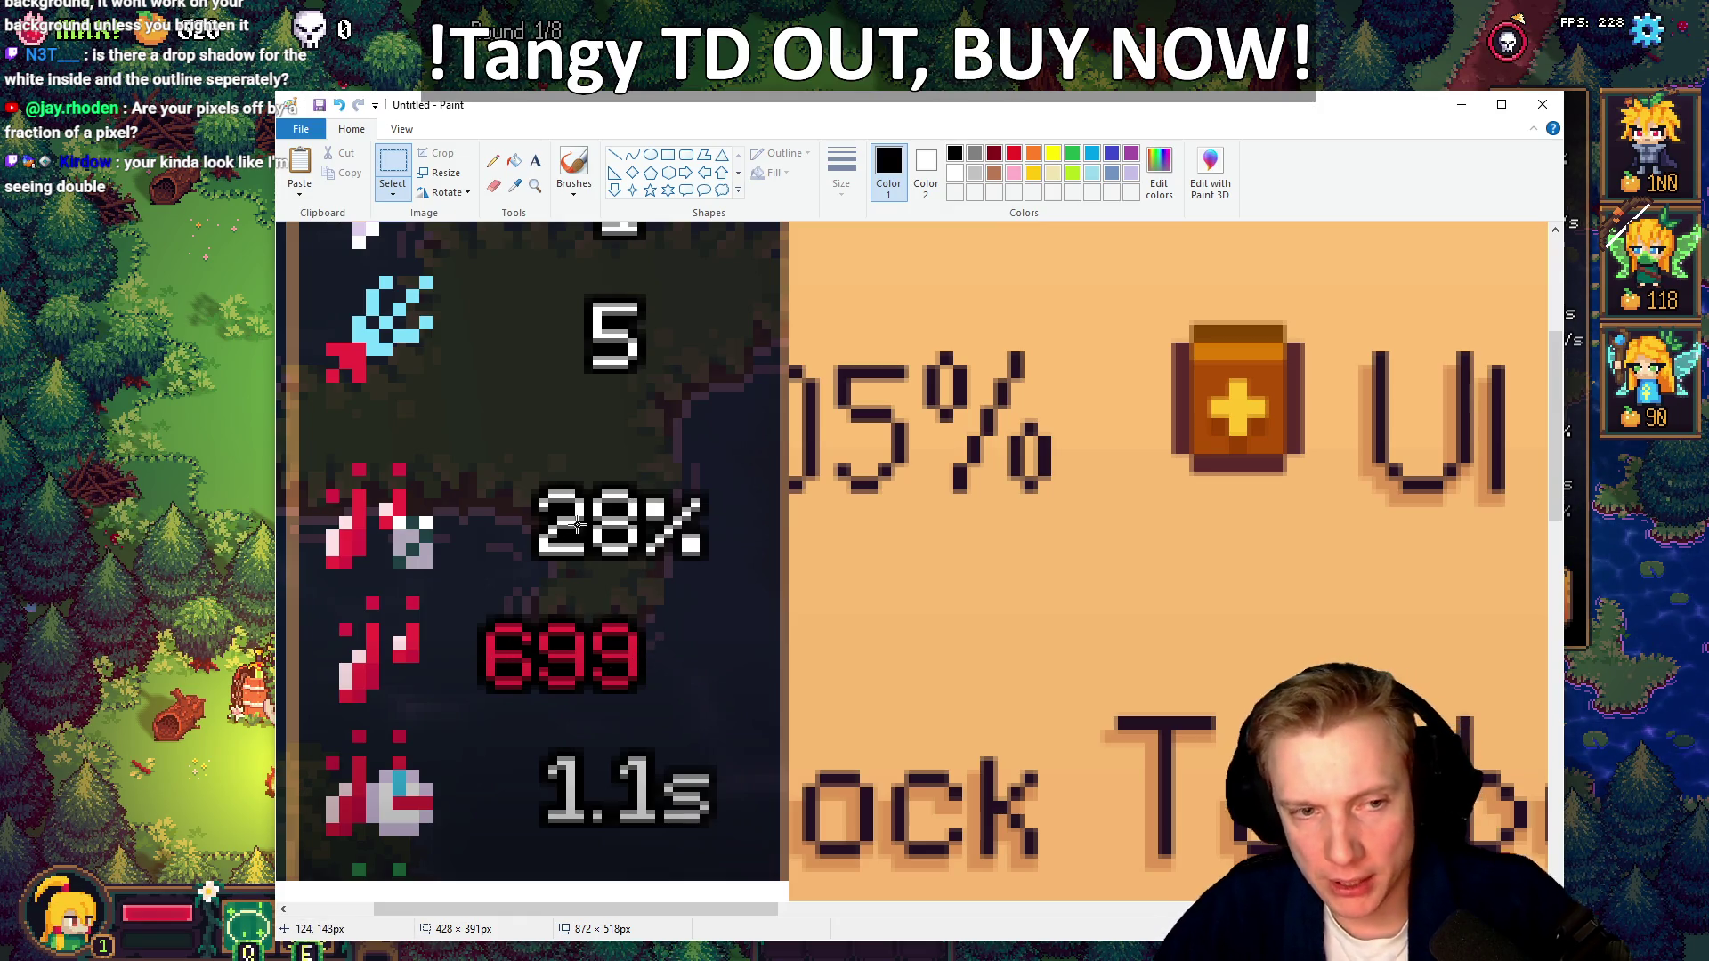
{"action": "scroll", "coordinate": [628, 559], "scroll_direction": "up", "scroll_amount": 4, "text": "ctrl"}
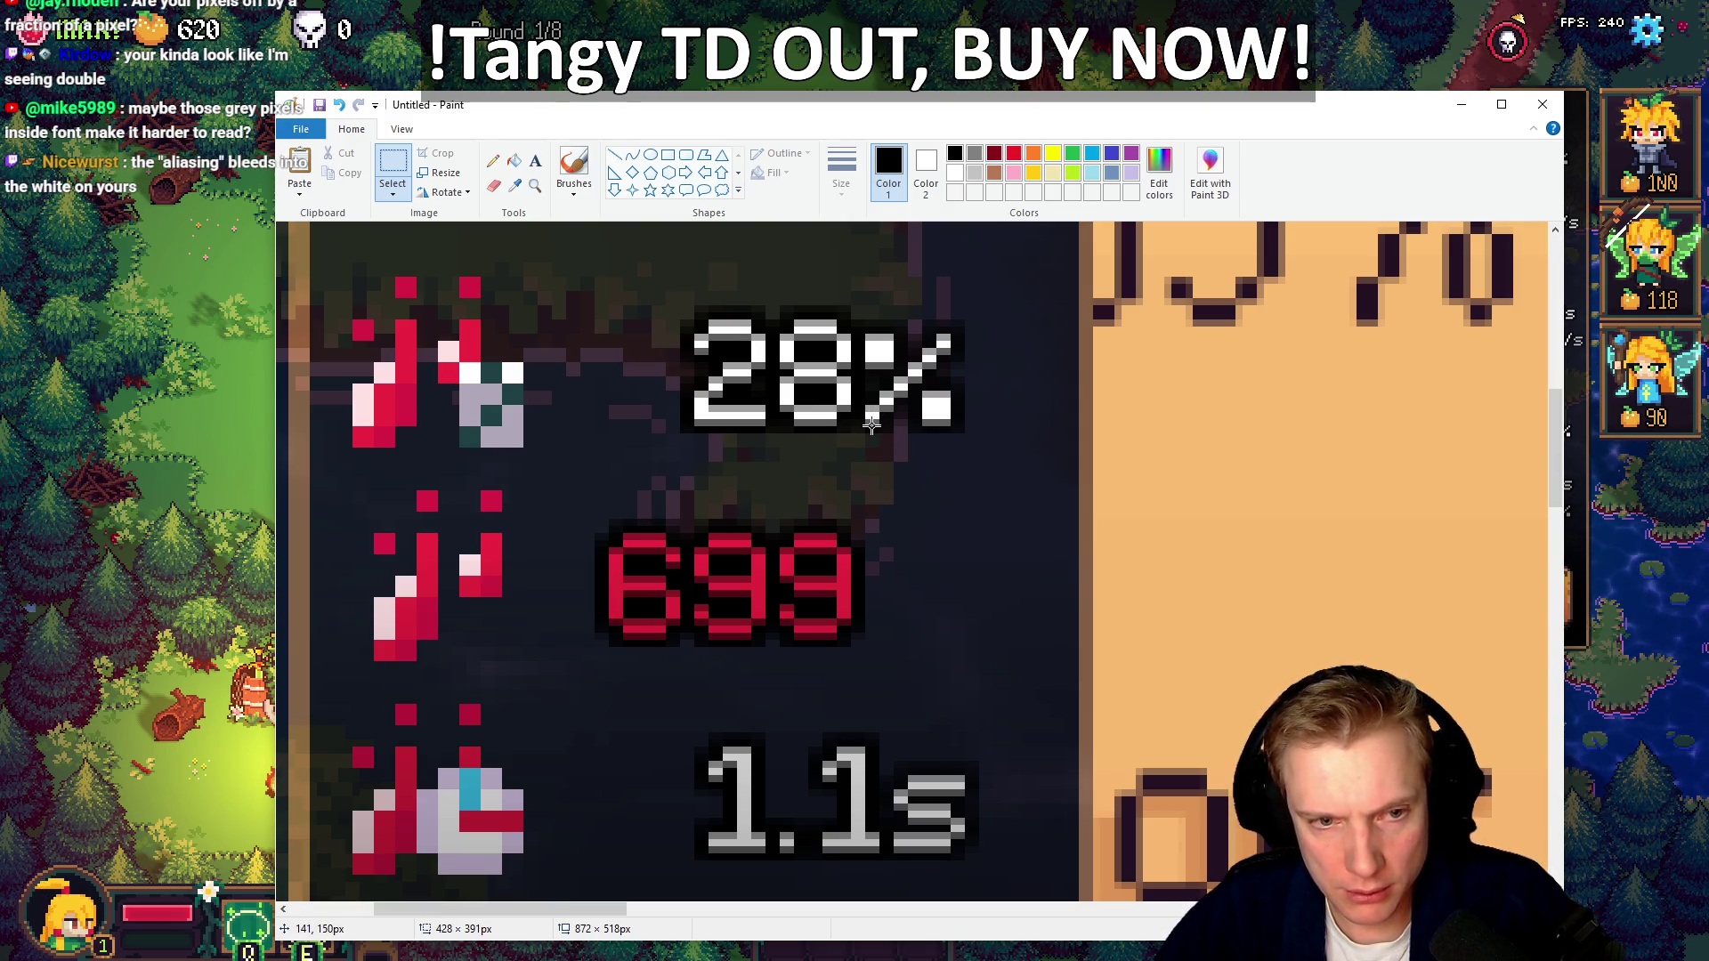
Compare Tangy TD's 28% and 699 digits with Stardew's 105% text, then return to the game
{"action": "scroll", "coordinate": [871, 425], "scroll_direction": "up", "scroll_amount": 3}
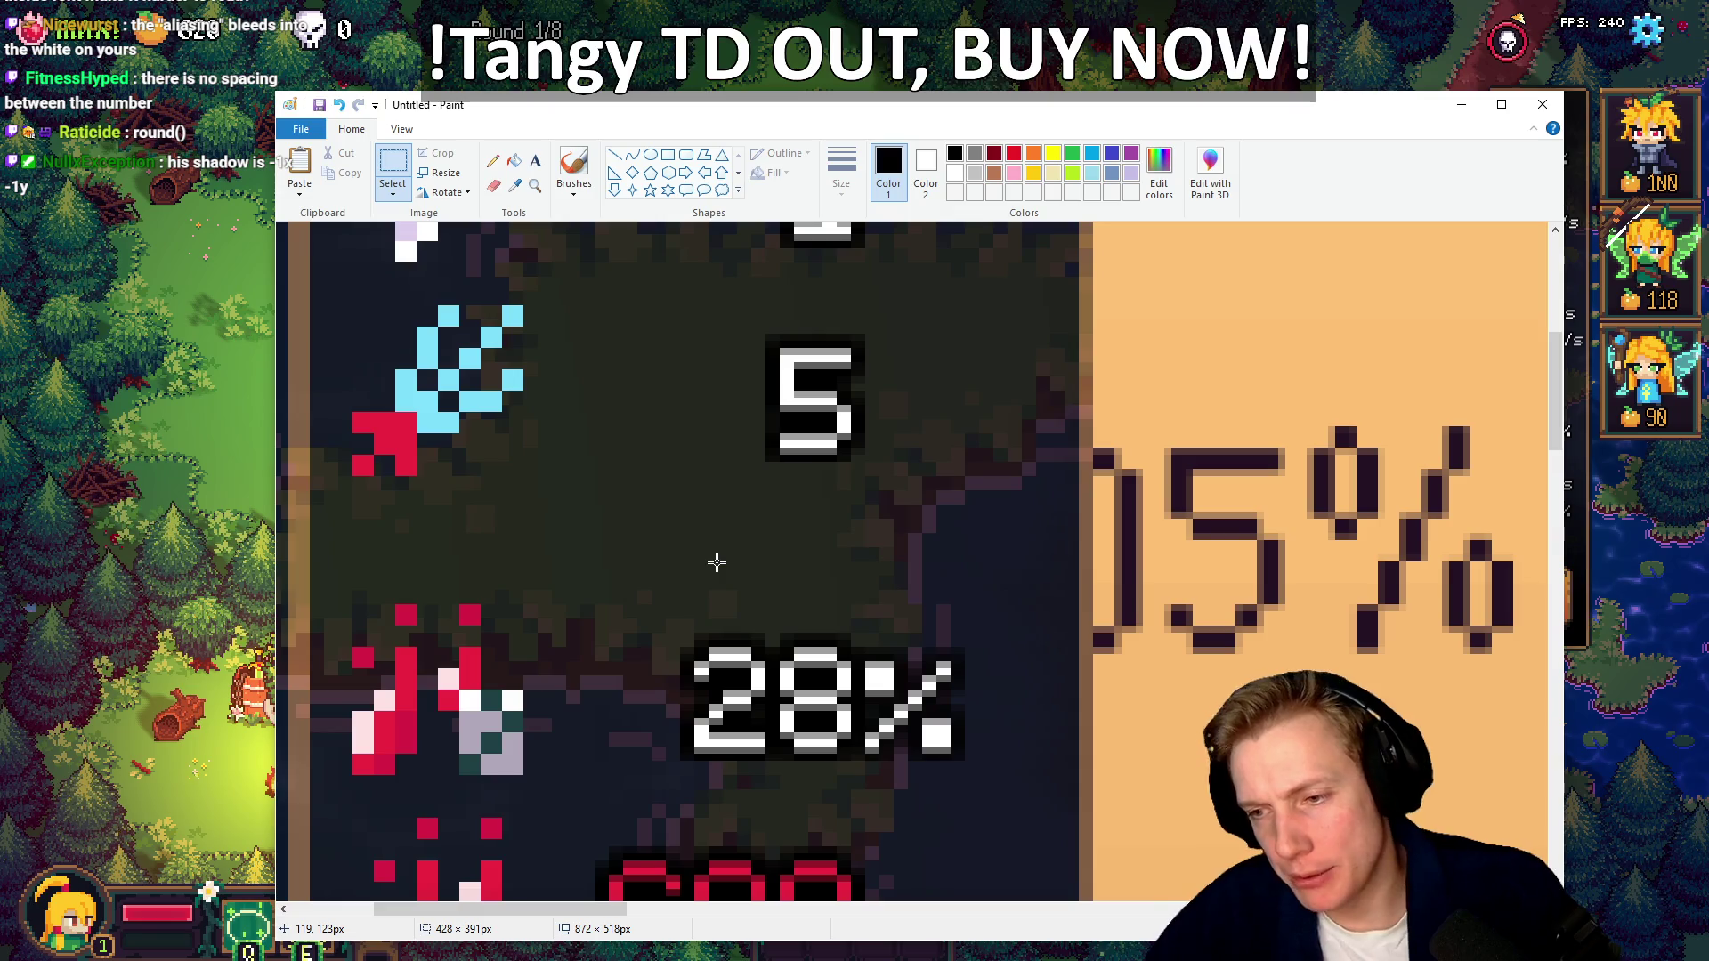
{"action": "scroll", "coordinate": [1184, 505], "scroll_direction": "up", "scroll_amount": 5}
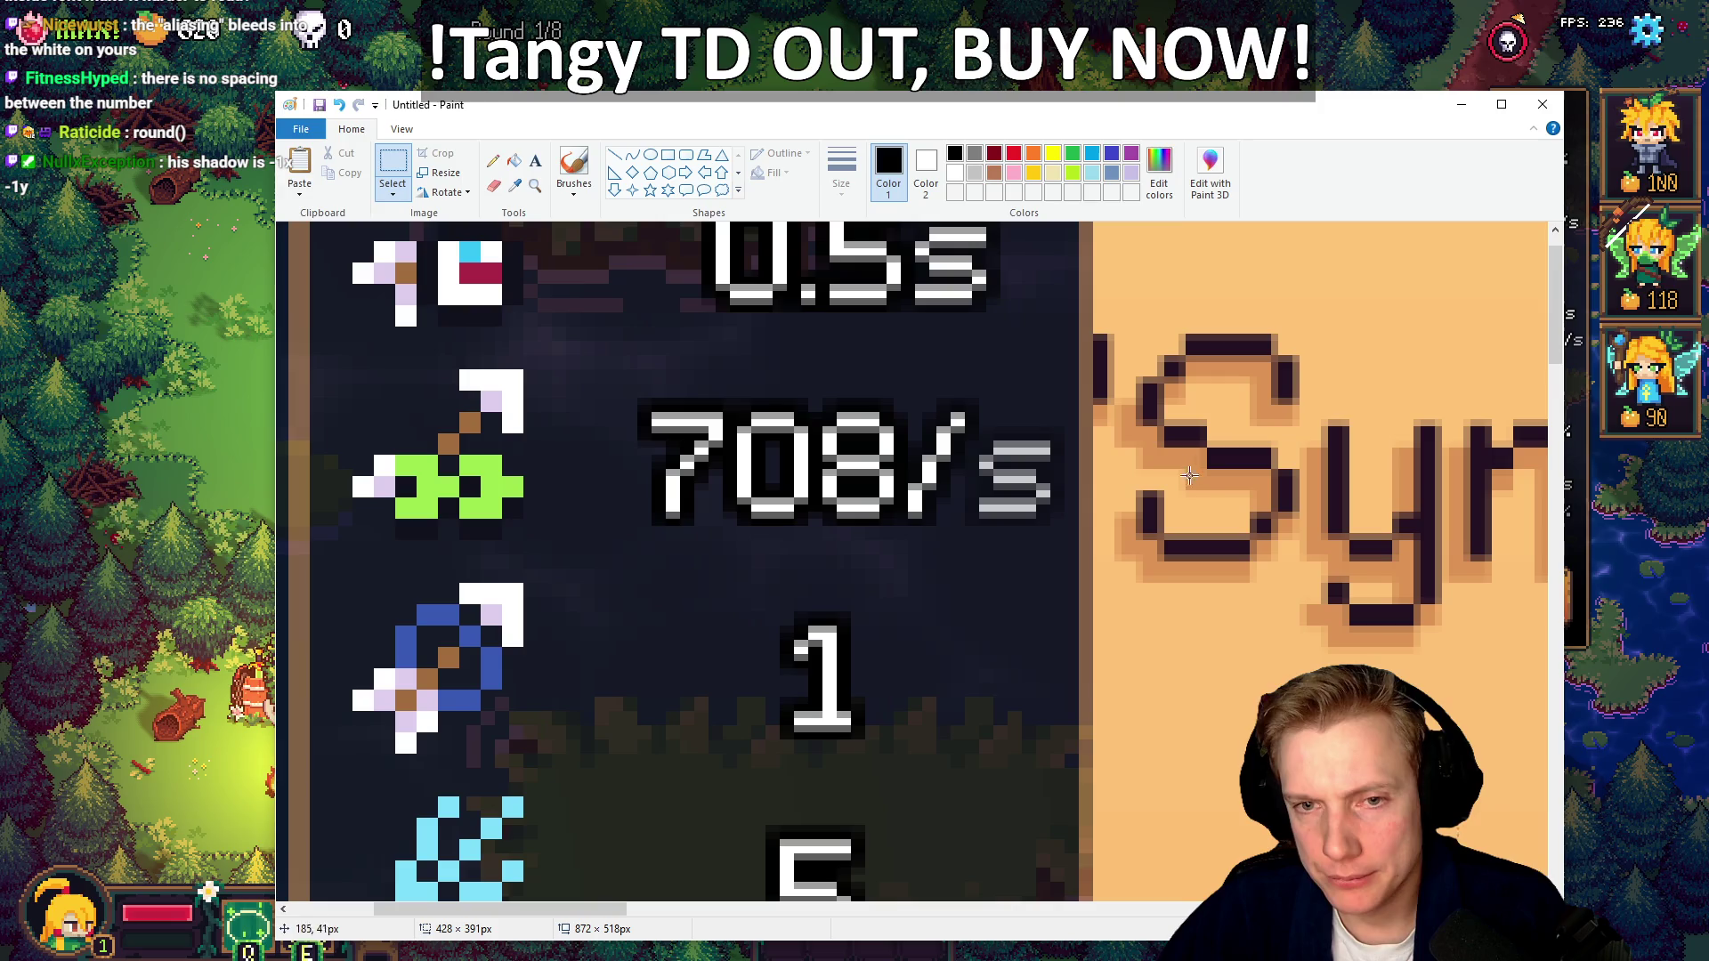
{"action": "scroll", "coordinate": [1250, 491], "scroll_direction": "down", "scroll_amount": 5}
{"action": "scroll", "coordinate": [1250, 491], "scroll_direction": "down", "scroll_amount": 7}
{"action": "scroll", "coordinate": [1250, 491], "scroll_direction": "up", "scroll_amount": 7}
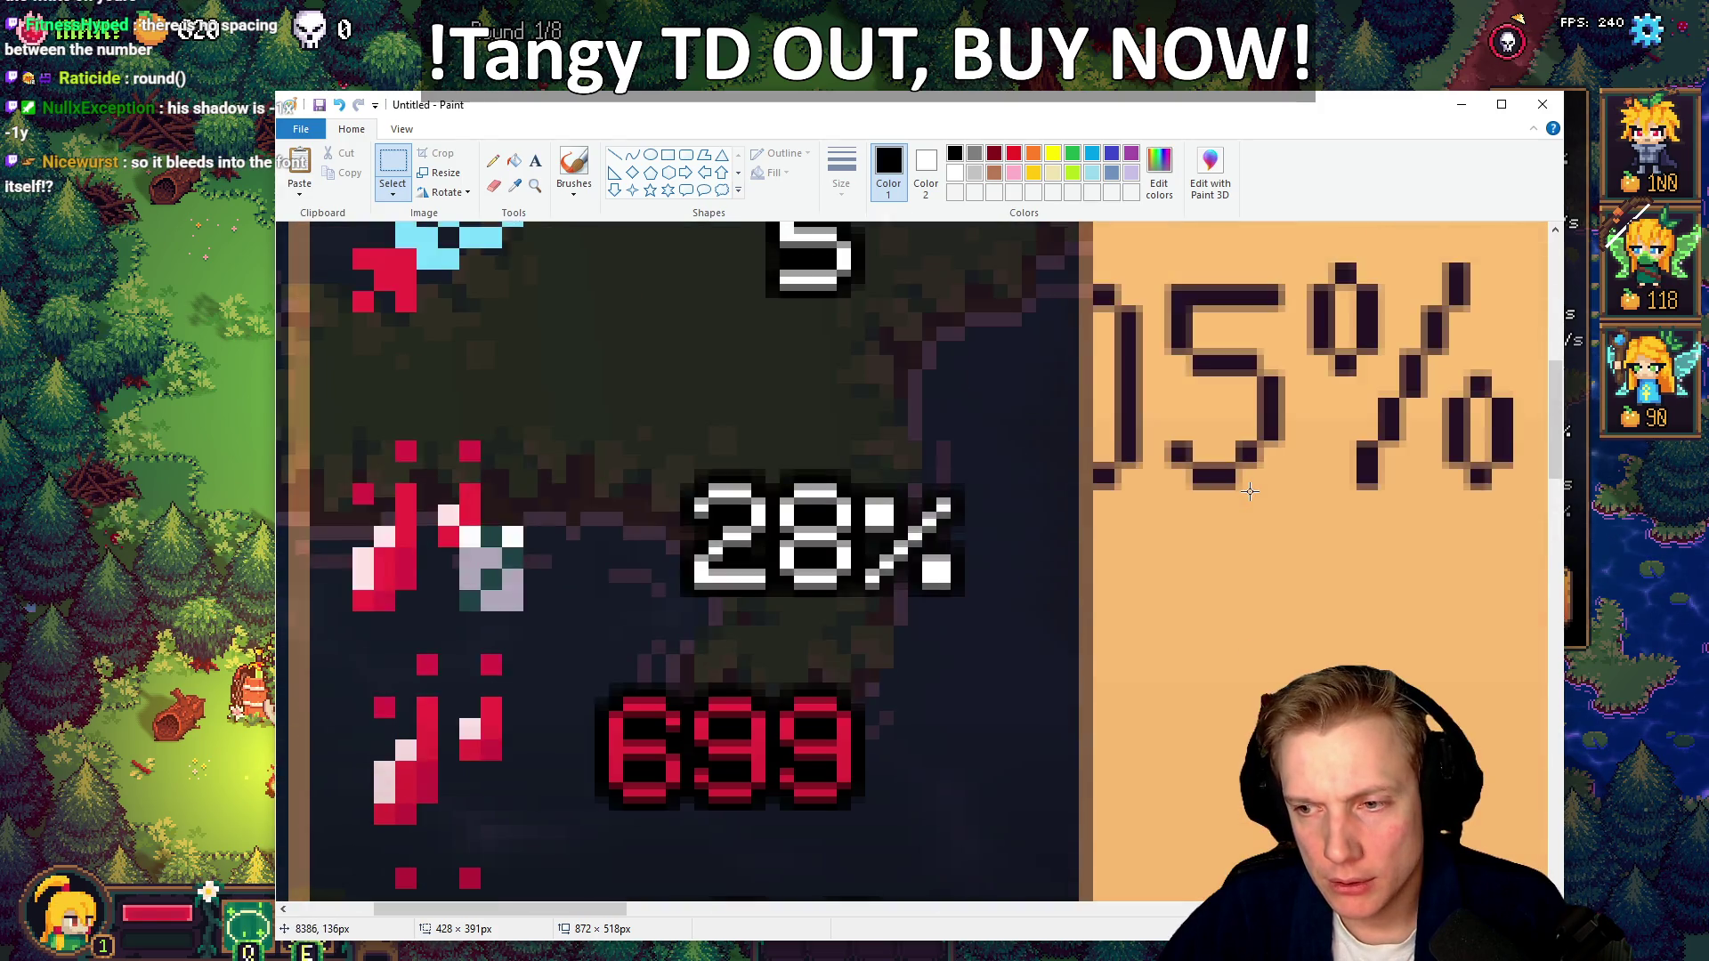
{"action": "scroll", "coordinate": [1250, 491], "scroll_direction": "down", "scroll_amount": 2}
{"action": "scroll", "coordinate": [1250, 491], "scroll_direction": "up", "scroll_amount": 2}
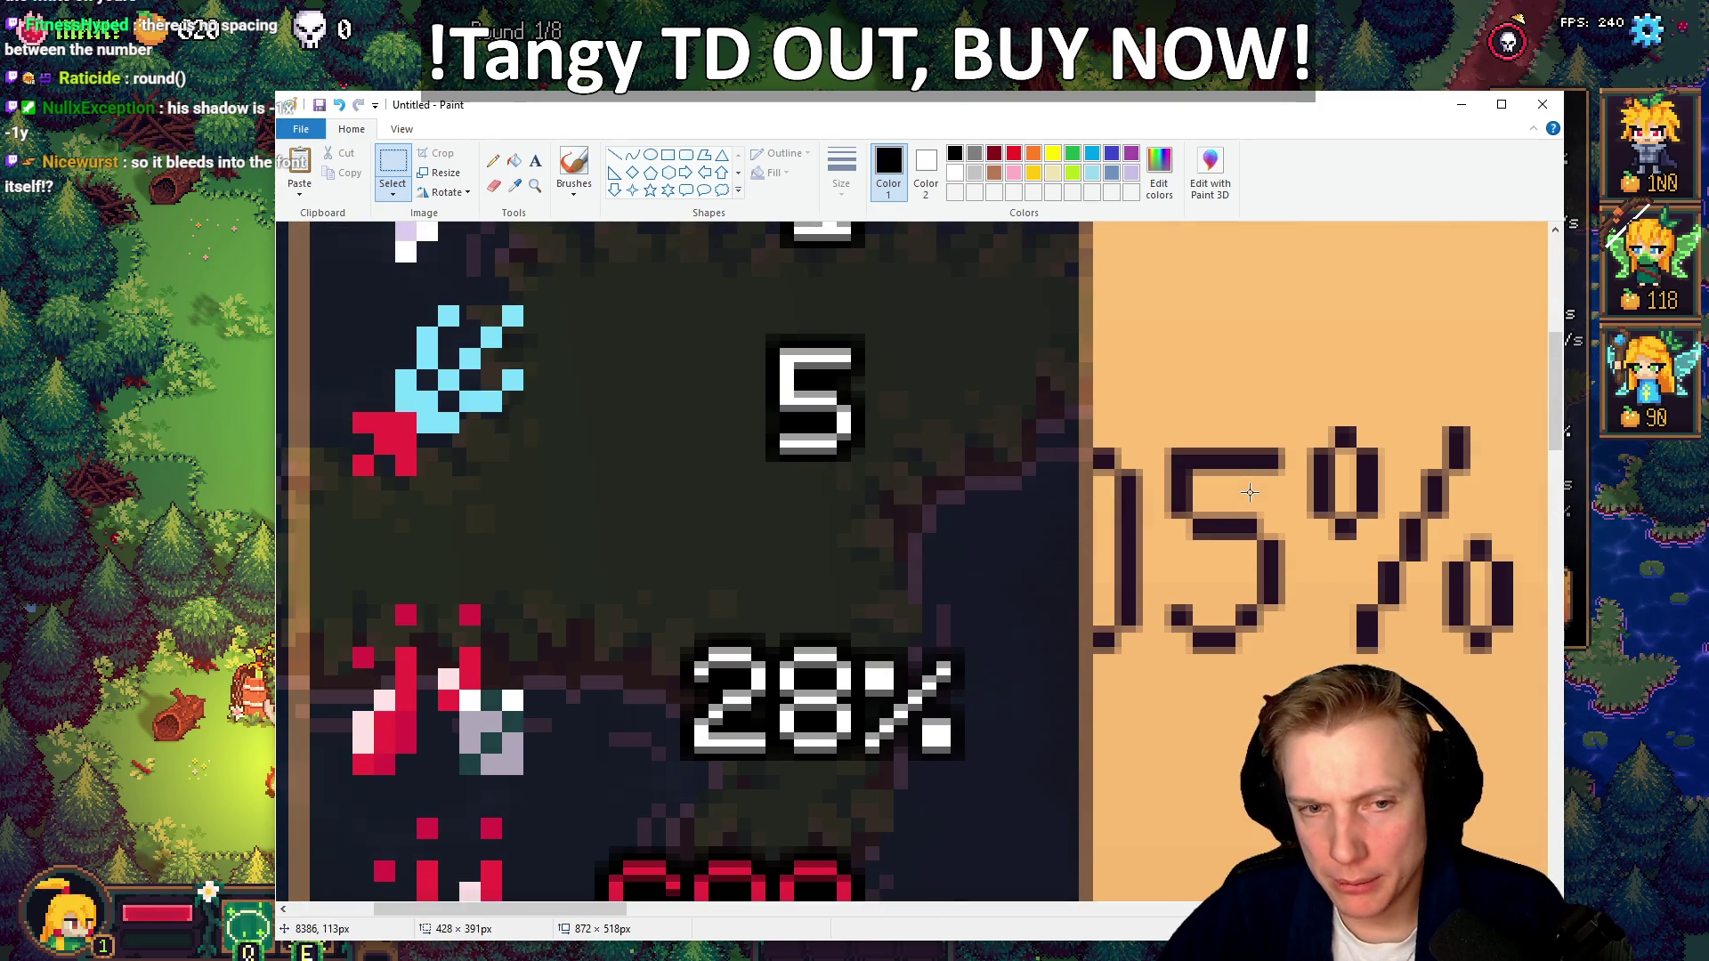
{"action": "scroll", "coordinate": [824, 645], "scroll_direction": "down", "scroll_amount": 2}
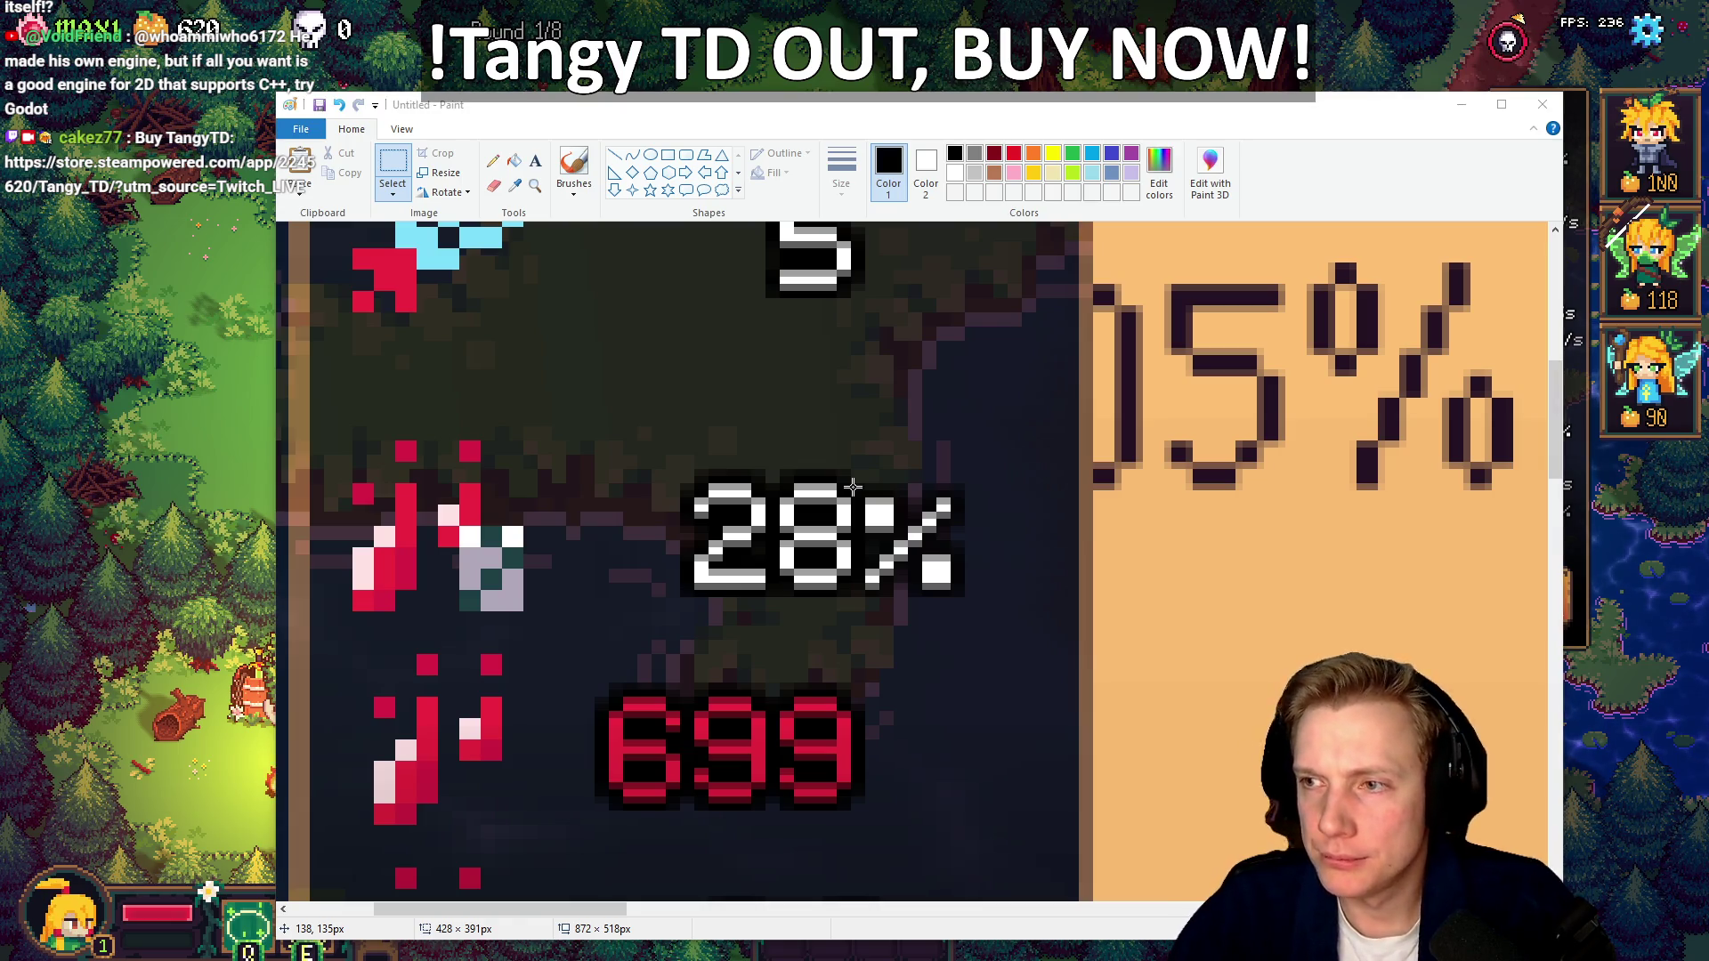
{"action": "key", "text": "alt+Tab"}
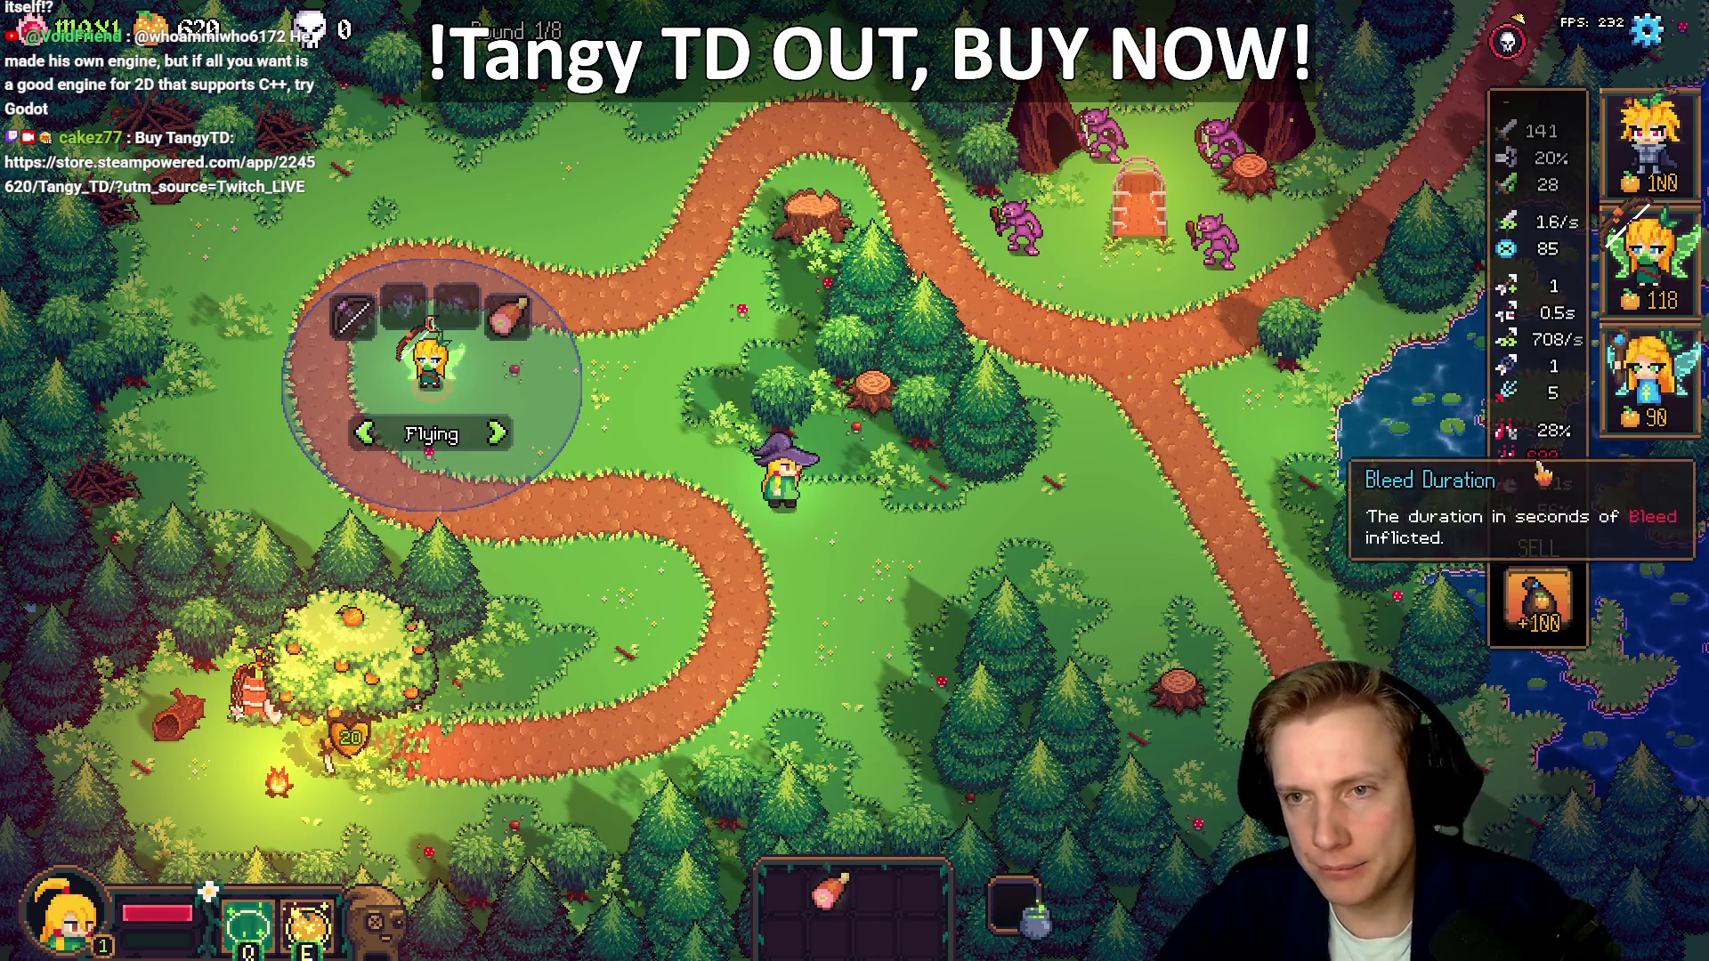
Deselect the tower and walk the witch down the path to pick up meat and a sword
{"action": "scroll", "coordinate": [1567, 365], "scroll_direction": "down", "scroll_amount": 2}
{"action": "scroll", "coordinate": [1567, 365], "scroll_direction": "up", "scroll_amount": 3}
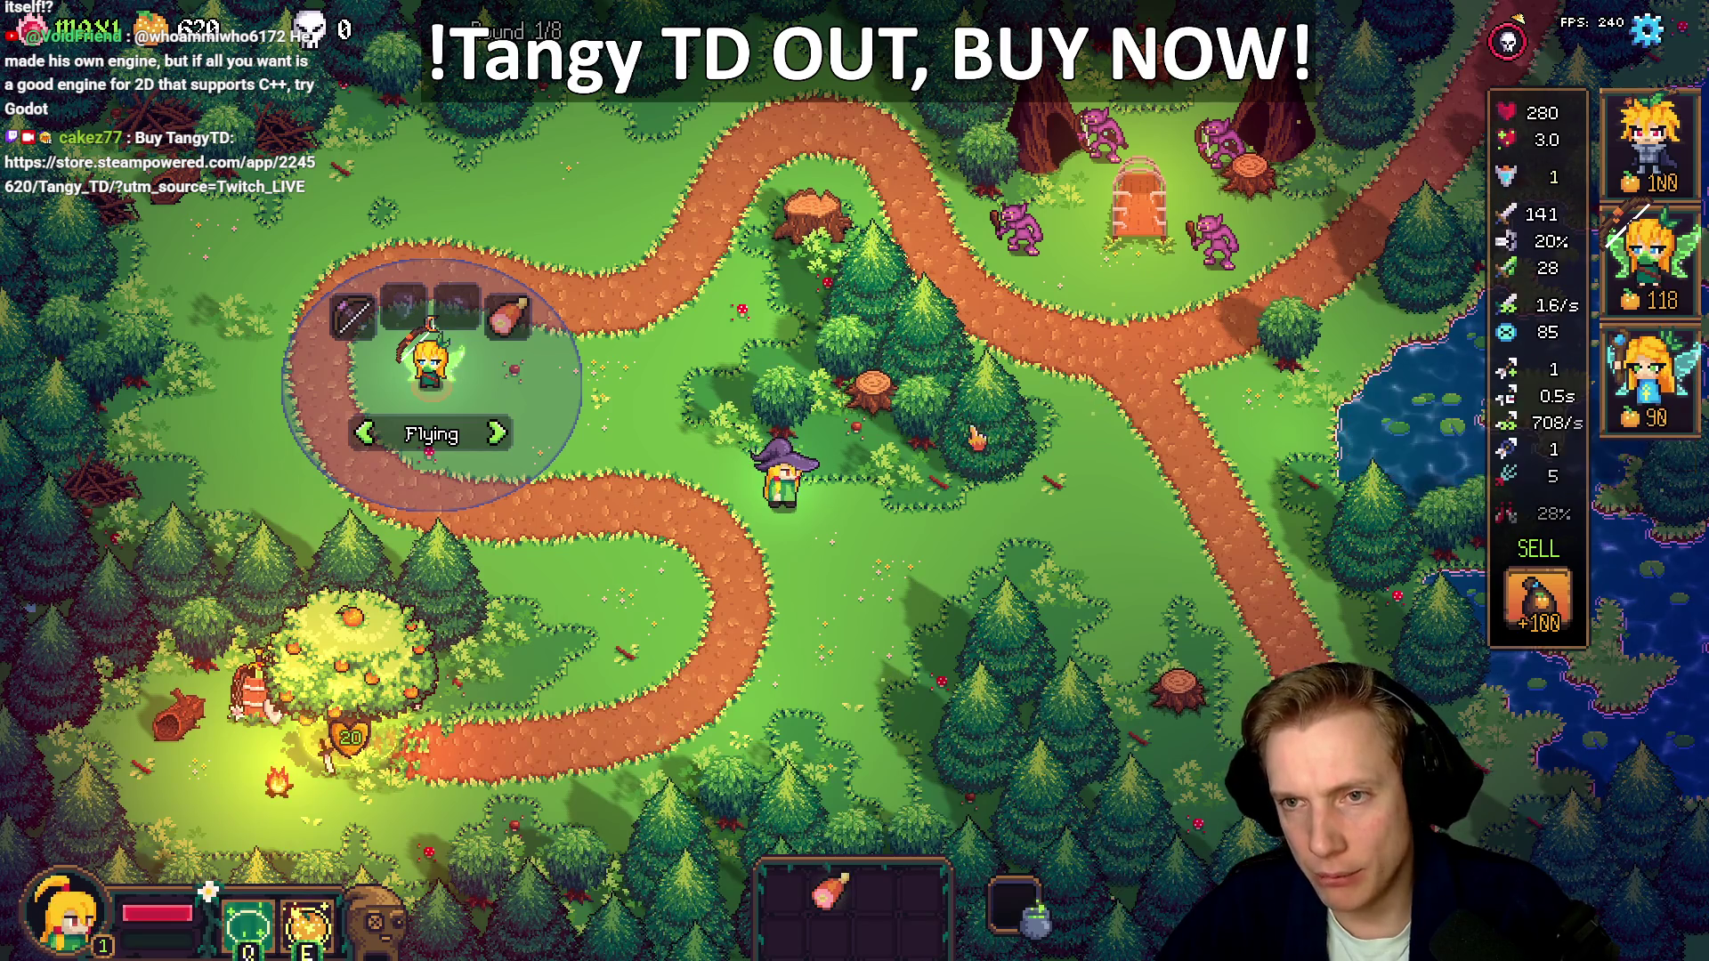
{"action": "left_click", "coordinate": [708, 481]}
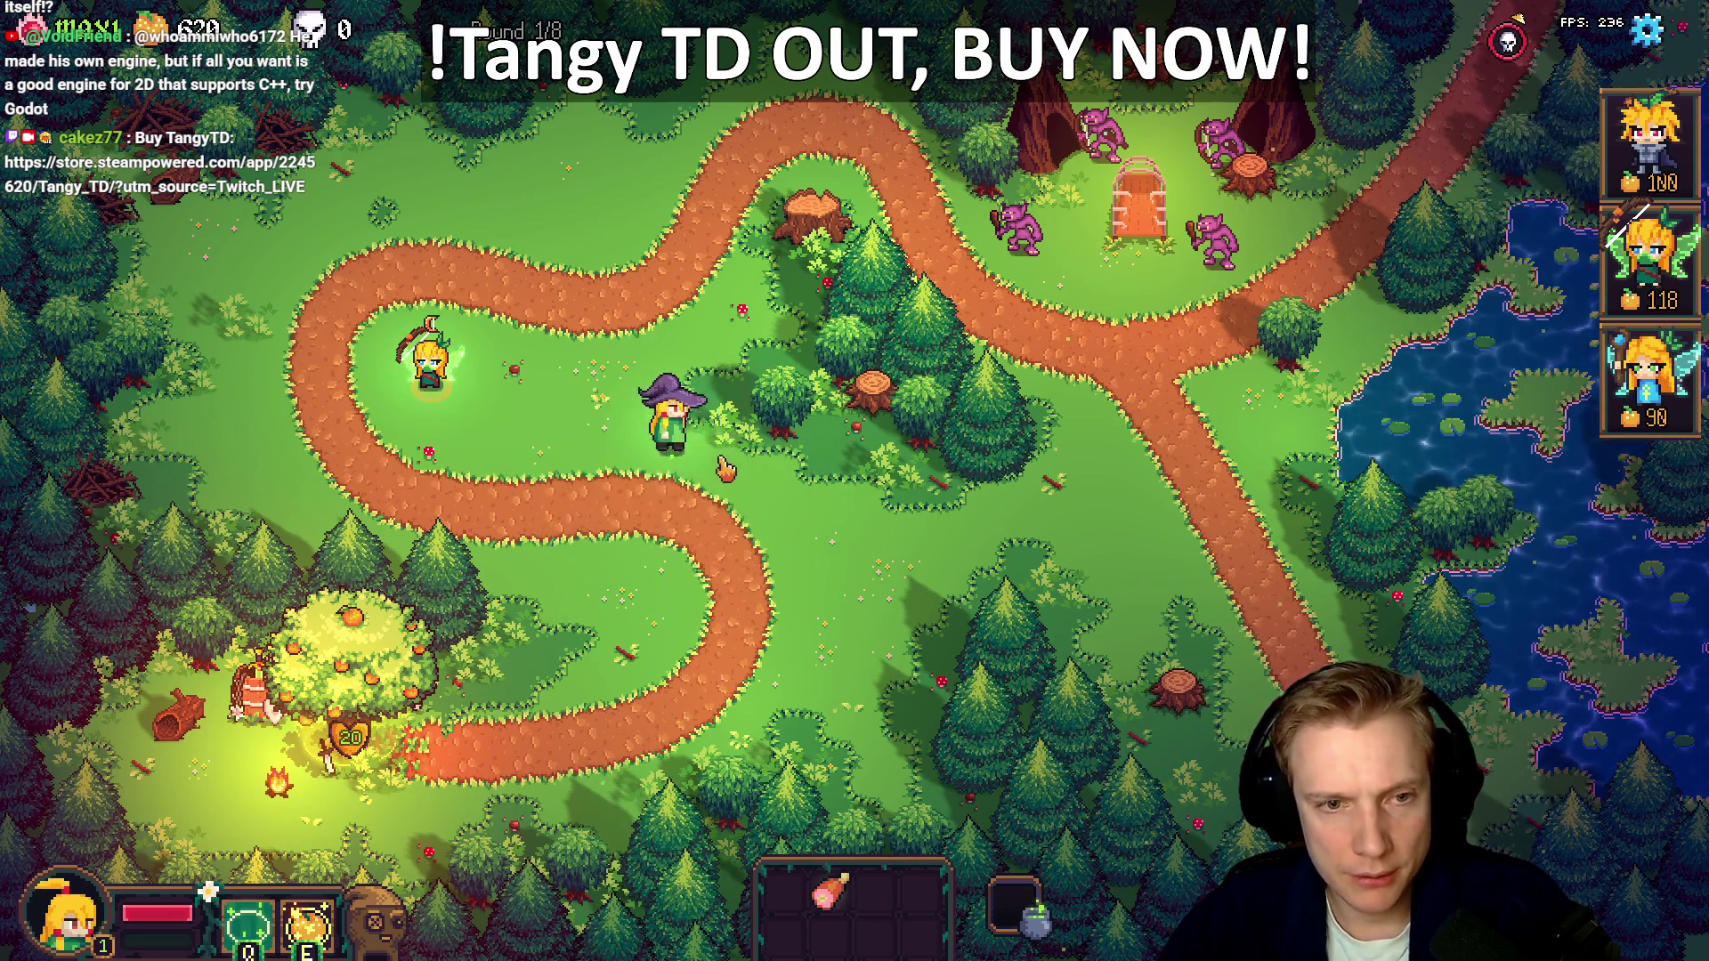
{"action": "left_click", "coordinate": [743, 525]}
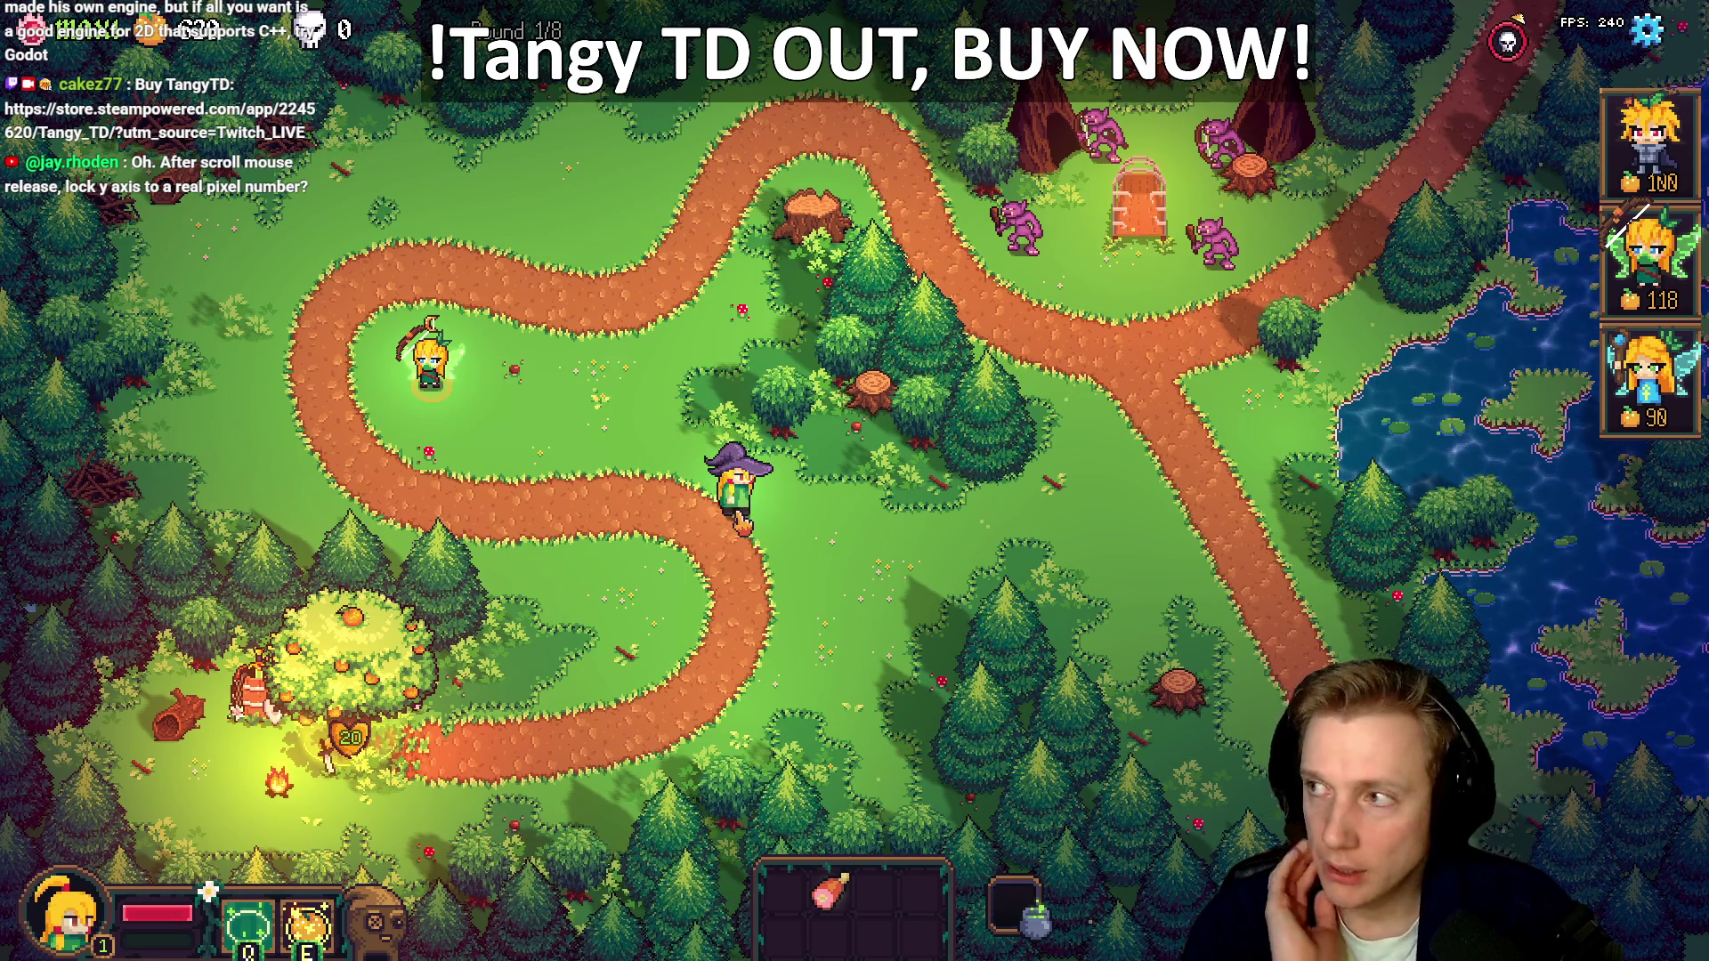
{"action": "left_click", "coordinate": [641, 570]}
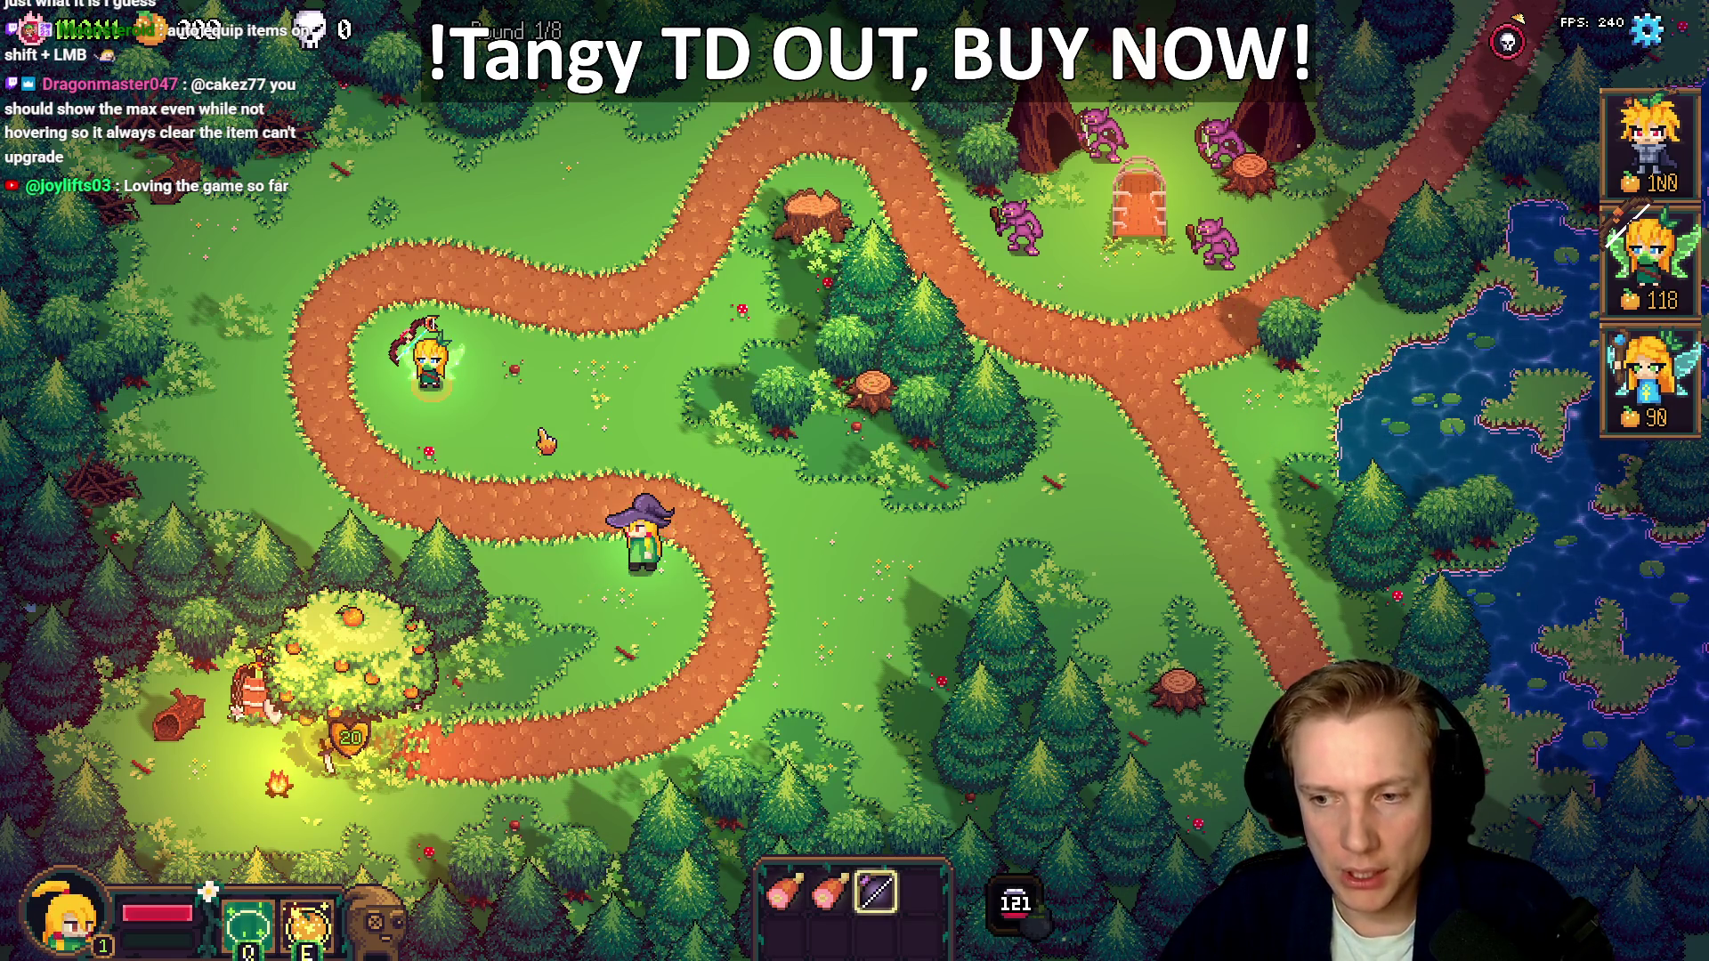
{"action": "key", "text": "alt+Tab"}
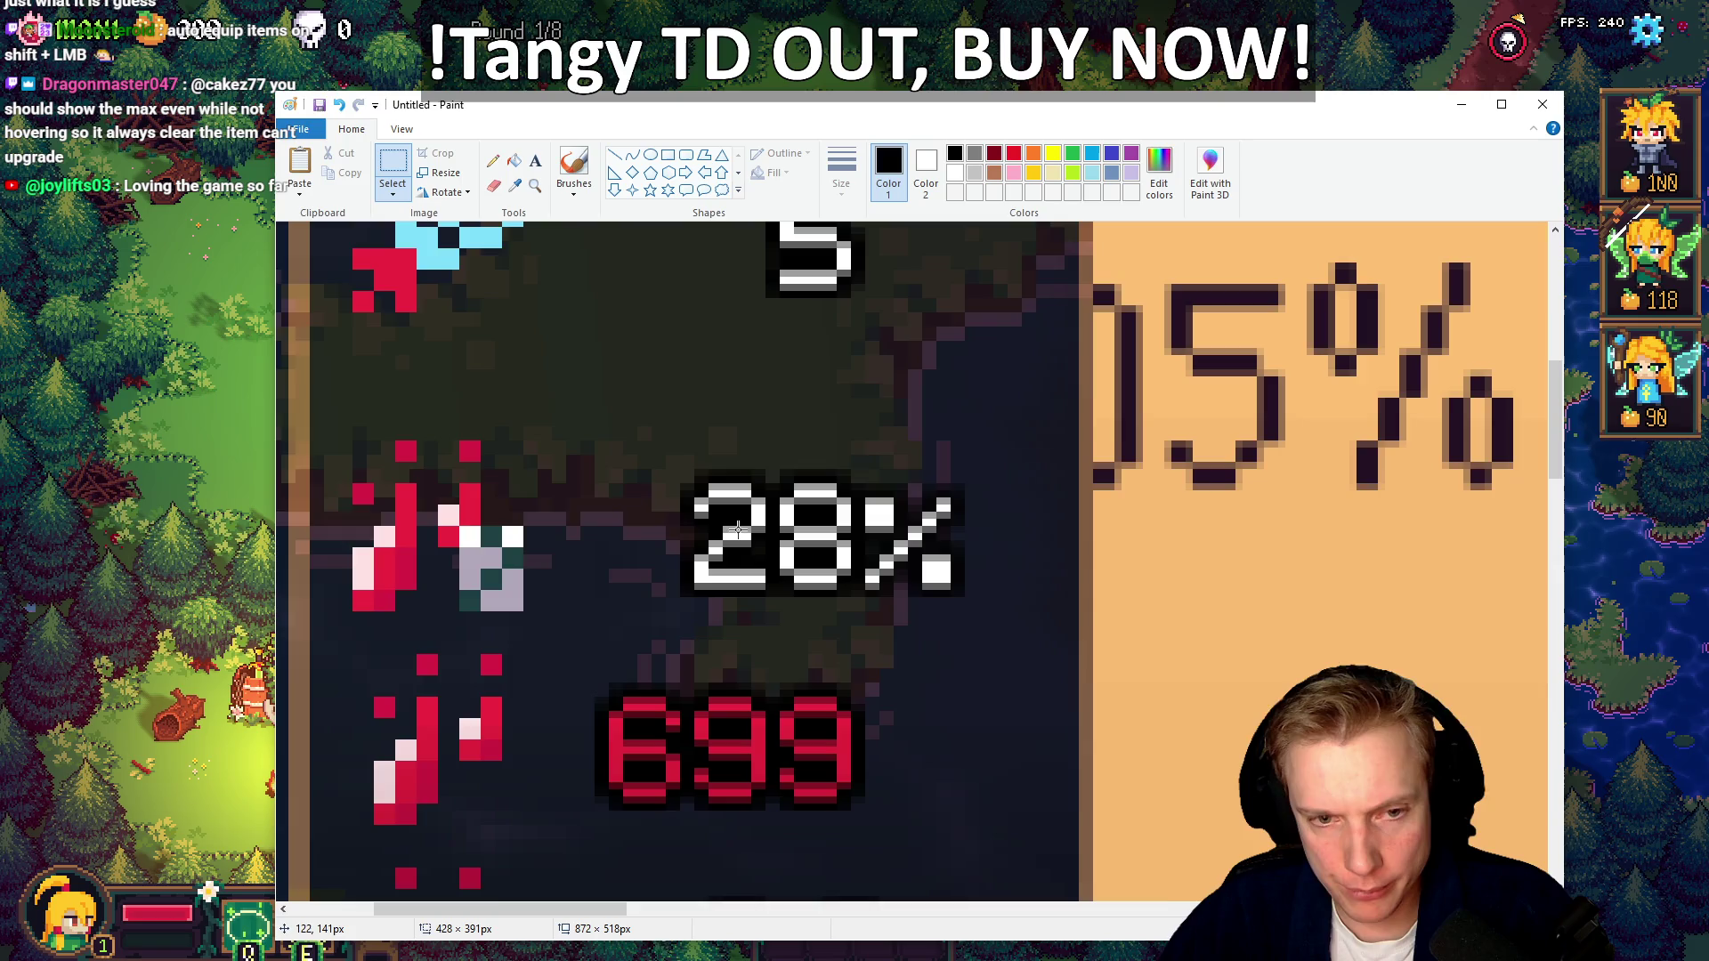
Glance over the zoomed comparison, then minimize Paint to reveal the Tangy TD map
{"action": "scroll", "coordinate": [747, 534], "scroll_direction": "up", "scroll_amount": 5}
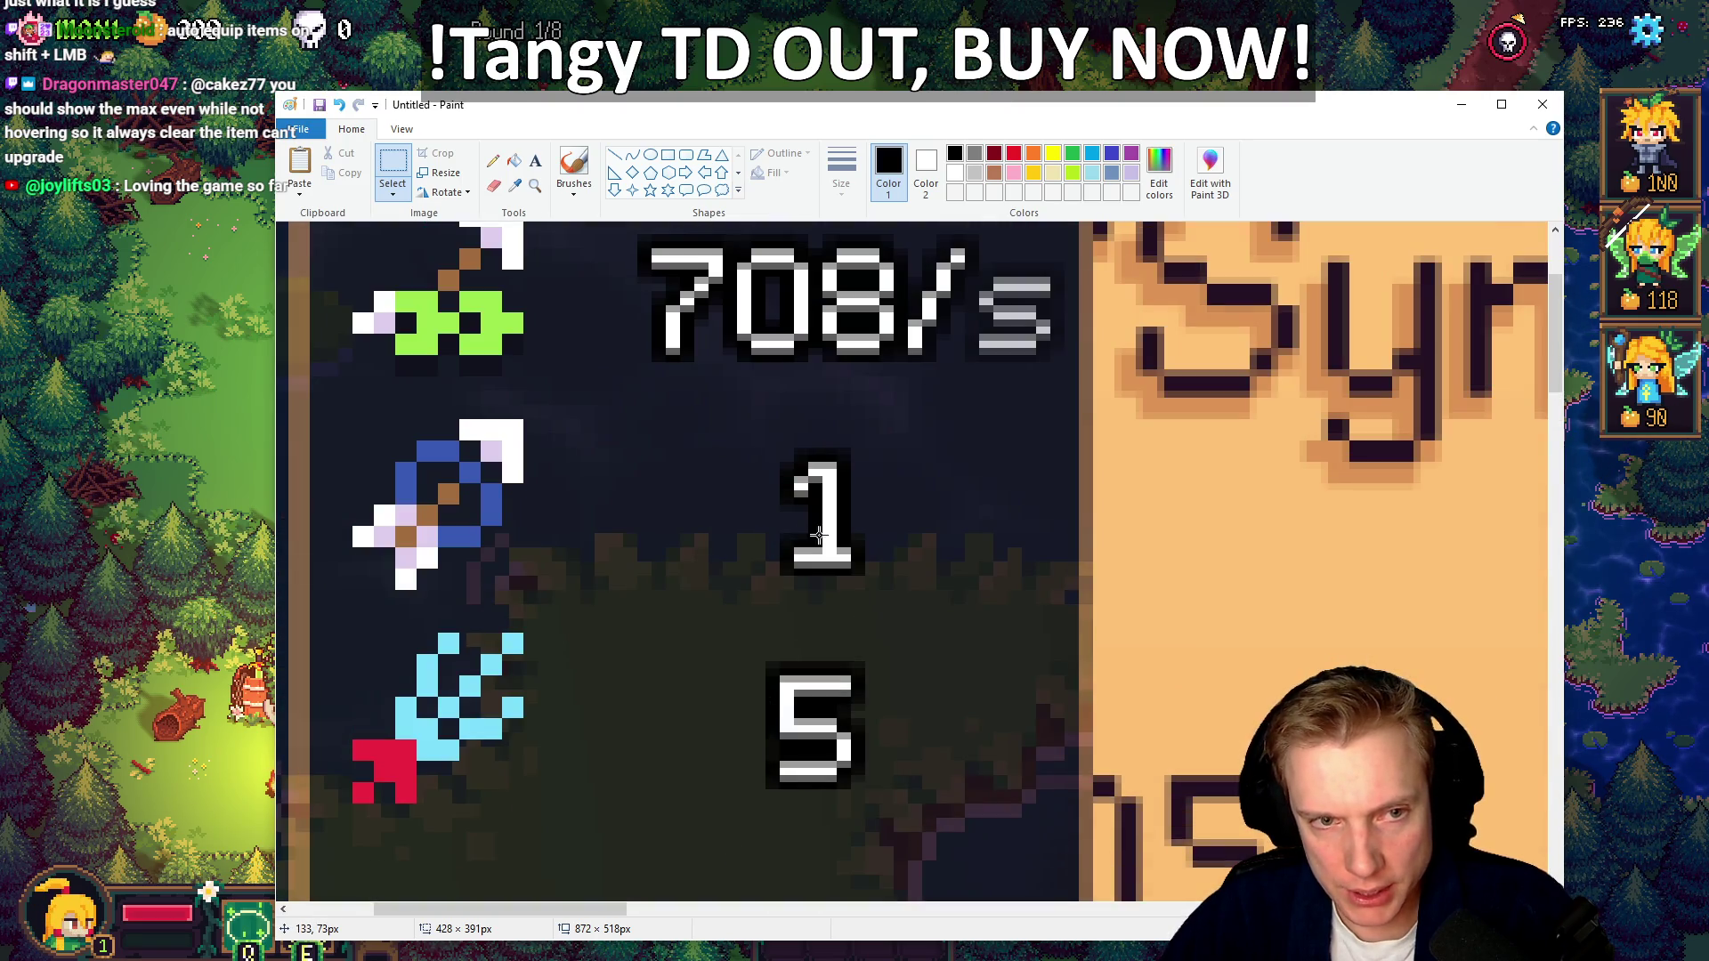
{"action": "scroll", "coordinate": [827, 534], "scroll_direction": "down", "scroll_amount": 3}
{"action": "scroll", "coordinate": [833, 543], "scroll_direction": "up", "scroll_amount": 1}
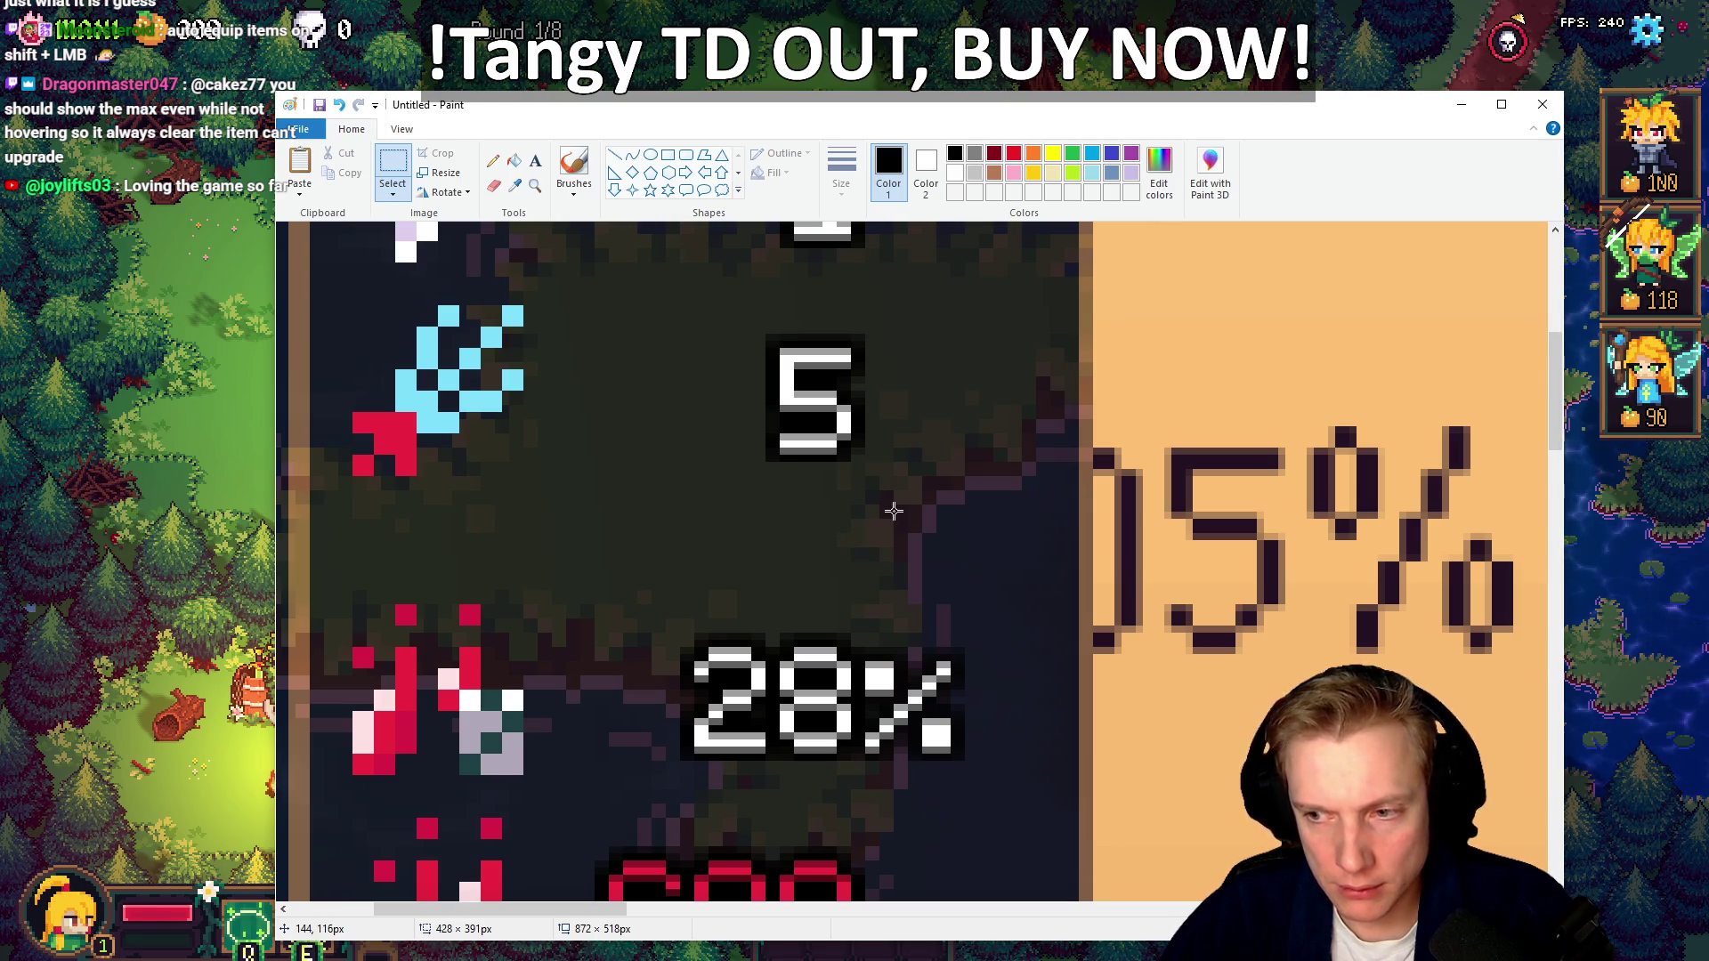
{"action": "left_click", "coordinate": [1461, 104]}
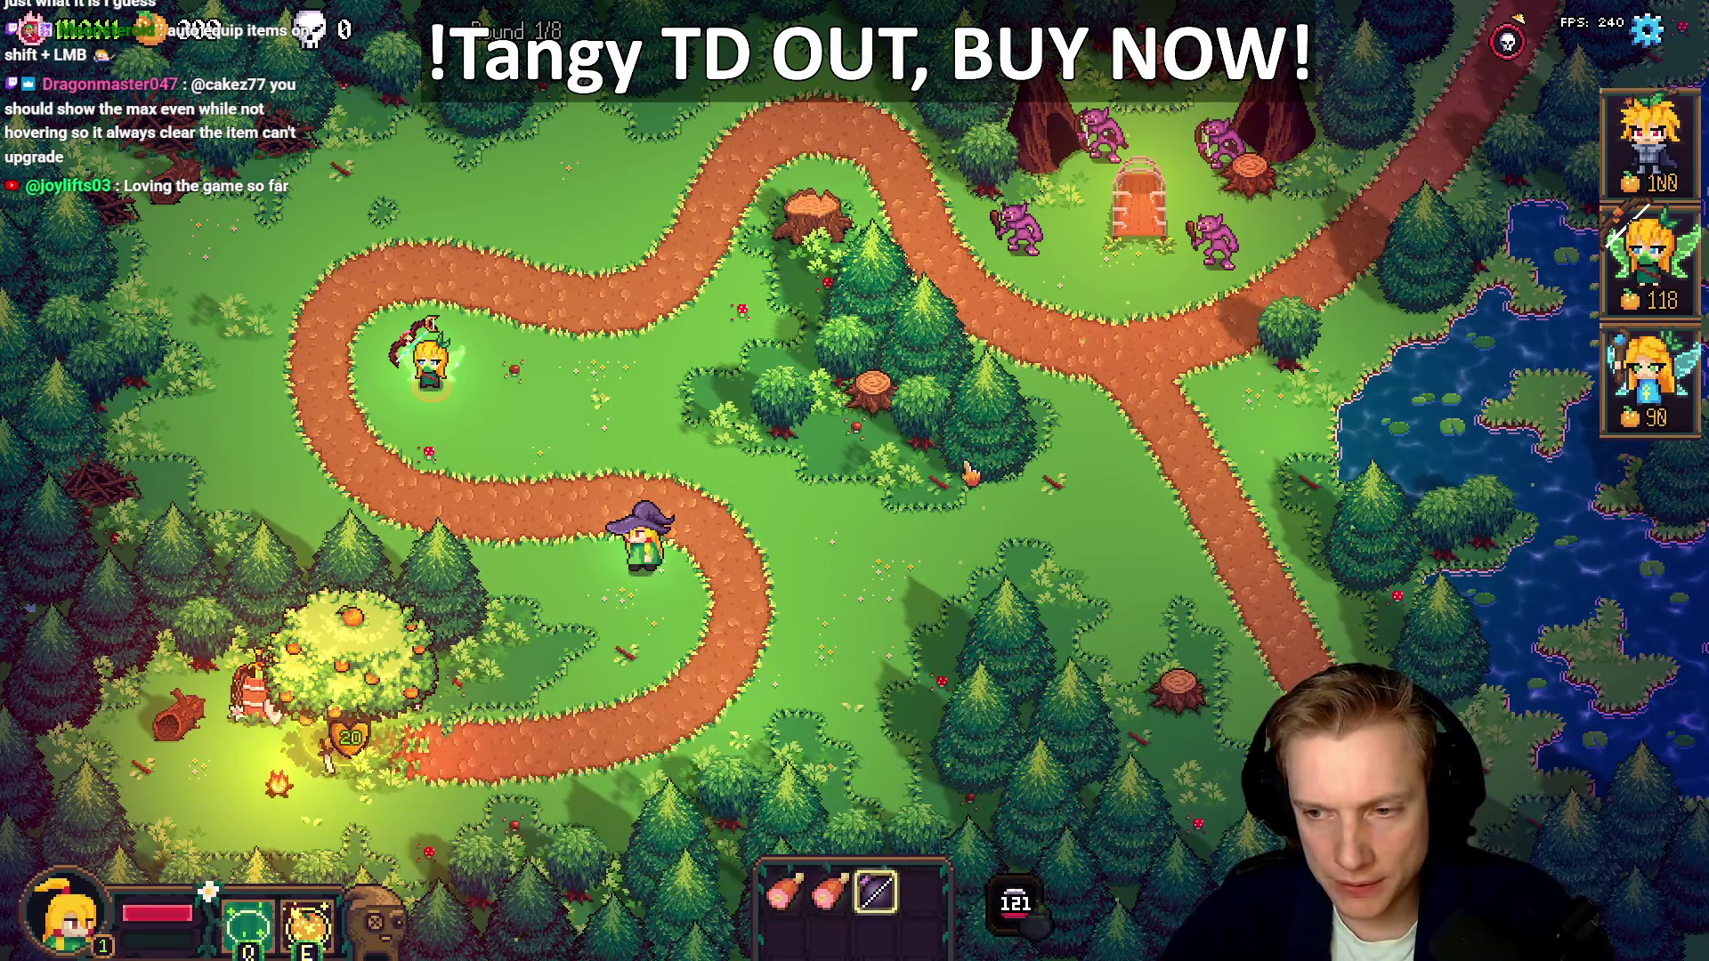
Open the orange tree shop, view the Pumpkin Helm, and close the shop cards
{"action": "left_click", "coordinate": [429, 360]}
{"action": "left_click", "coordinate": [398, 666]}
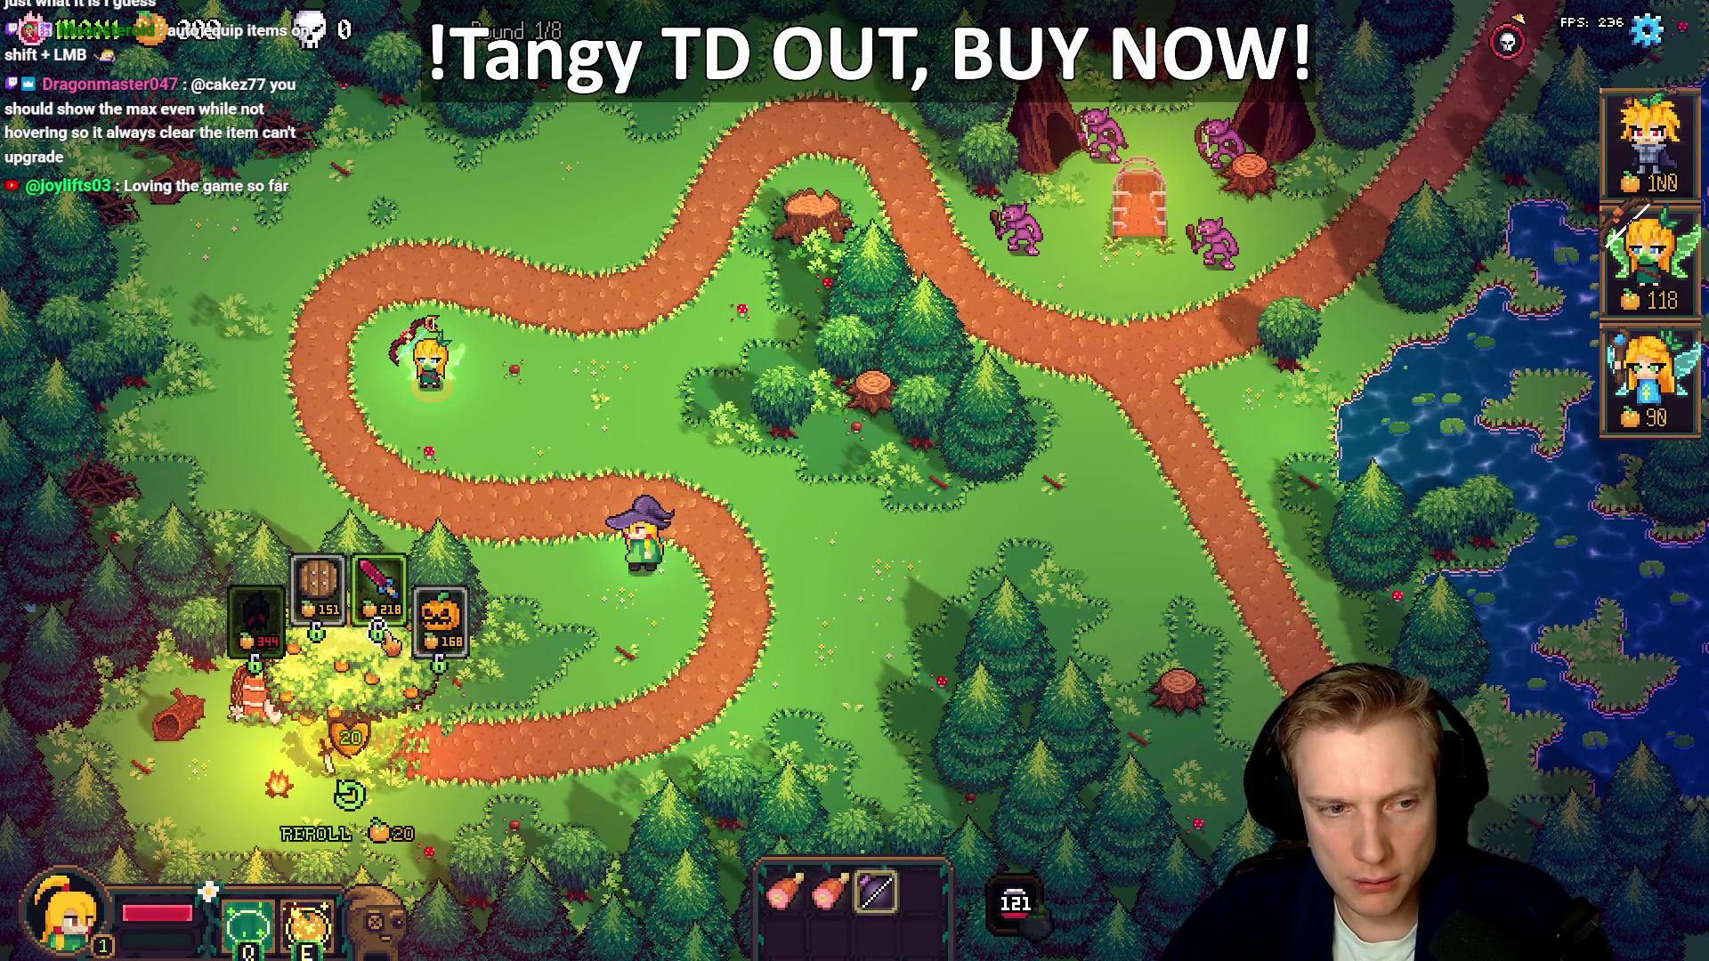
{"action": "mouse_move", "coordinate": [457, 616]}
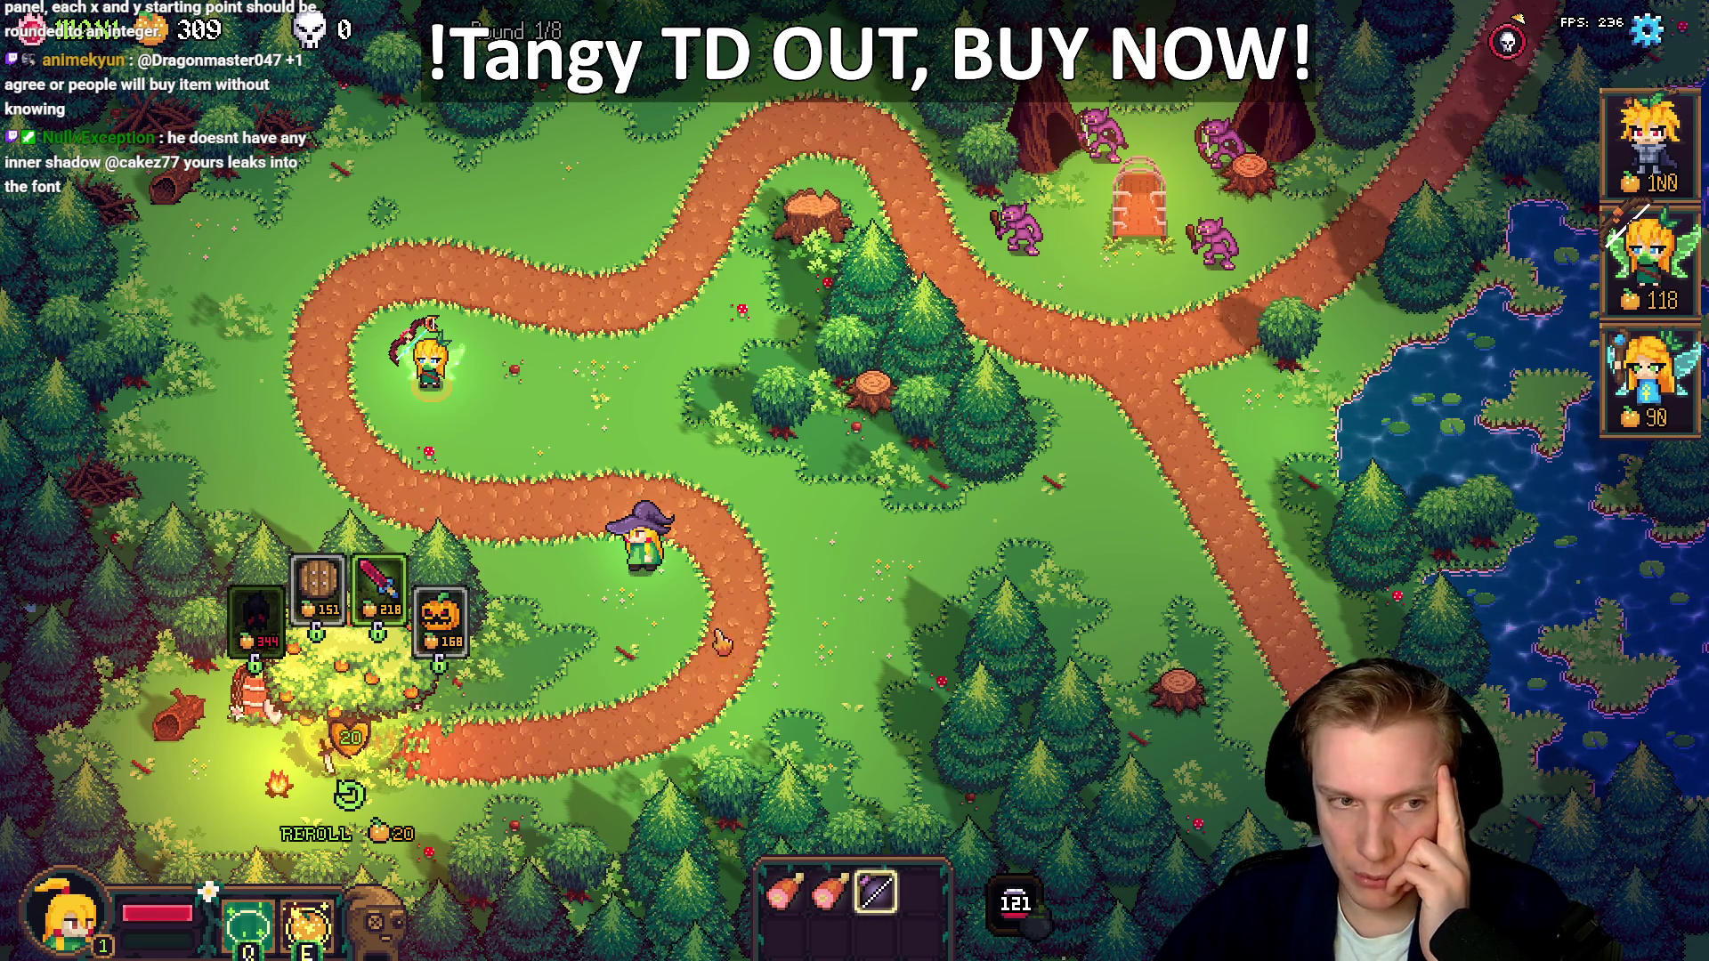
{"action": "left_click", "coordinate": [429, 360]}
{"action": "left_click", "coordinate": [836, 855]}
Drag a meat item onto the orange tree and bring the Paint comparison back up
{"action": "mouse_move", "coordinate": [839, 857]}
{"action": "left_mouse_down"}
{"action": "mouse_move", "coordinate": [799, 680]}
{"action": "mouse_move", "coordinate": [854, 484]}
{"action": "mouse_move", "coordinate": [841, 575]}
{"action": "mouse_move", "coordinate": [430, 365]}
{"action": "mouse_move", "coordinate": [729, 552]}
{"action": "mouse_move", "coordinate": [845, 534]}
{"action": "mouse_move", "coordinate": [677, 481]}
{"action": "mouse_move", "coordinate": [428, 356]}
{"action": "mouse_move", "coordinate": [623, 579]}
{"action": "mouse_move", "coordinate": [783, 881]}
{"action": "mouse_move", "coordinate": [703, 436]}
{"action": "mouse_move", "coordinate": [427, 360]}
{"action": "mouse_move", "coordinate": [334, 361]}
{"action": "mouse_move", "coordinate": [592, 385]}
{"action": "mouse_move", "coordinate": [469, 367]}
{"action": "mouse_move", "coordinate": [503, 374]}
{"action": "mouse_move", "coordinate": [498, 436]}
{"action": "mouse_move", "coordinate": [610, 534]}
{"action": "mouse_move", "coordinate": [828, 574]}
{"action": "left_mouse_up"}
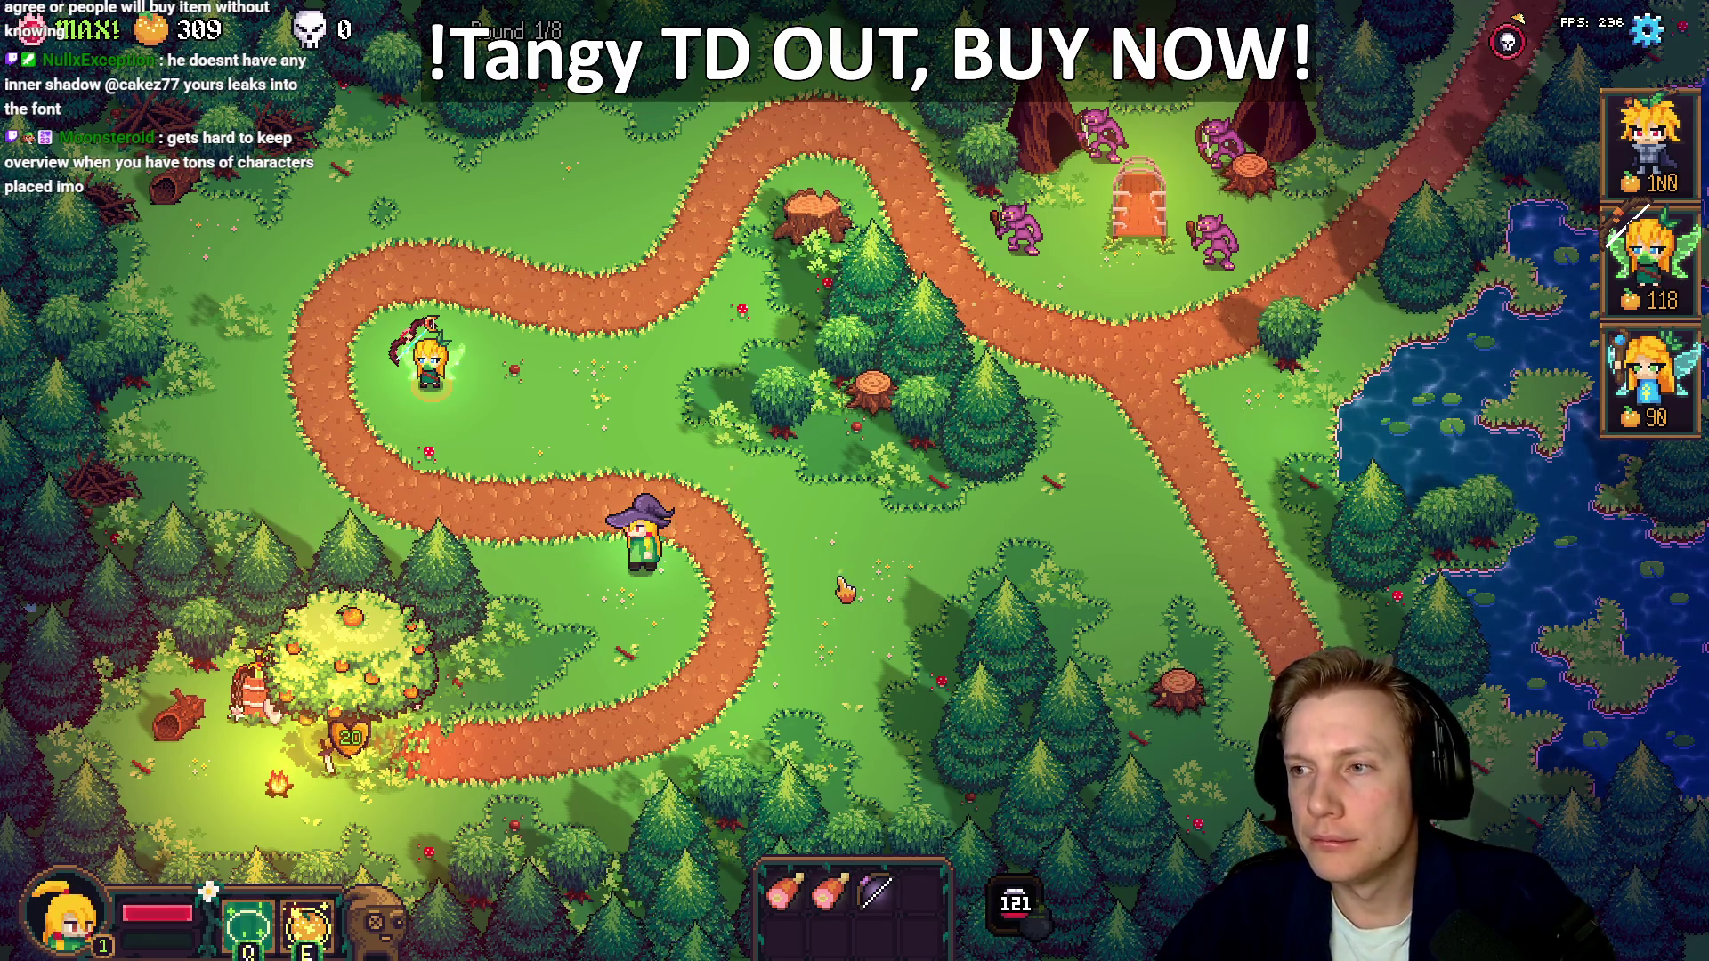
{"action": "key", "text": "alt+Tab"}
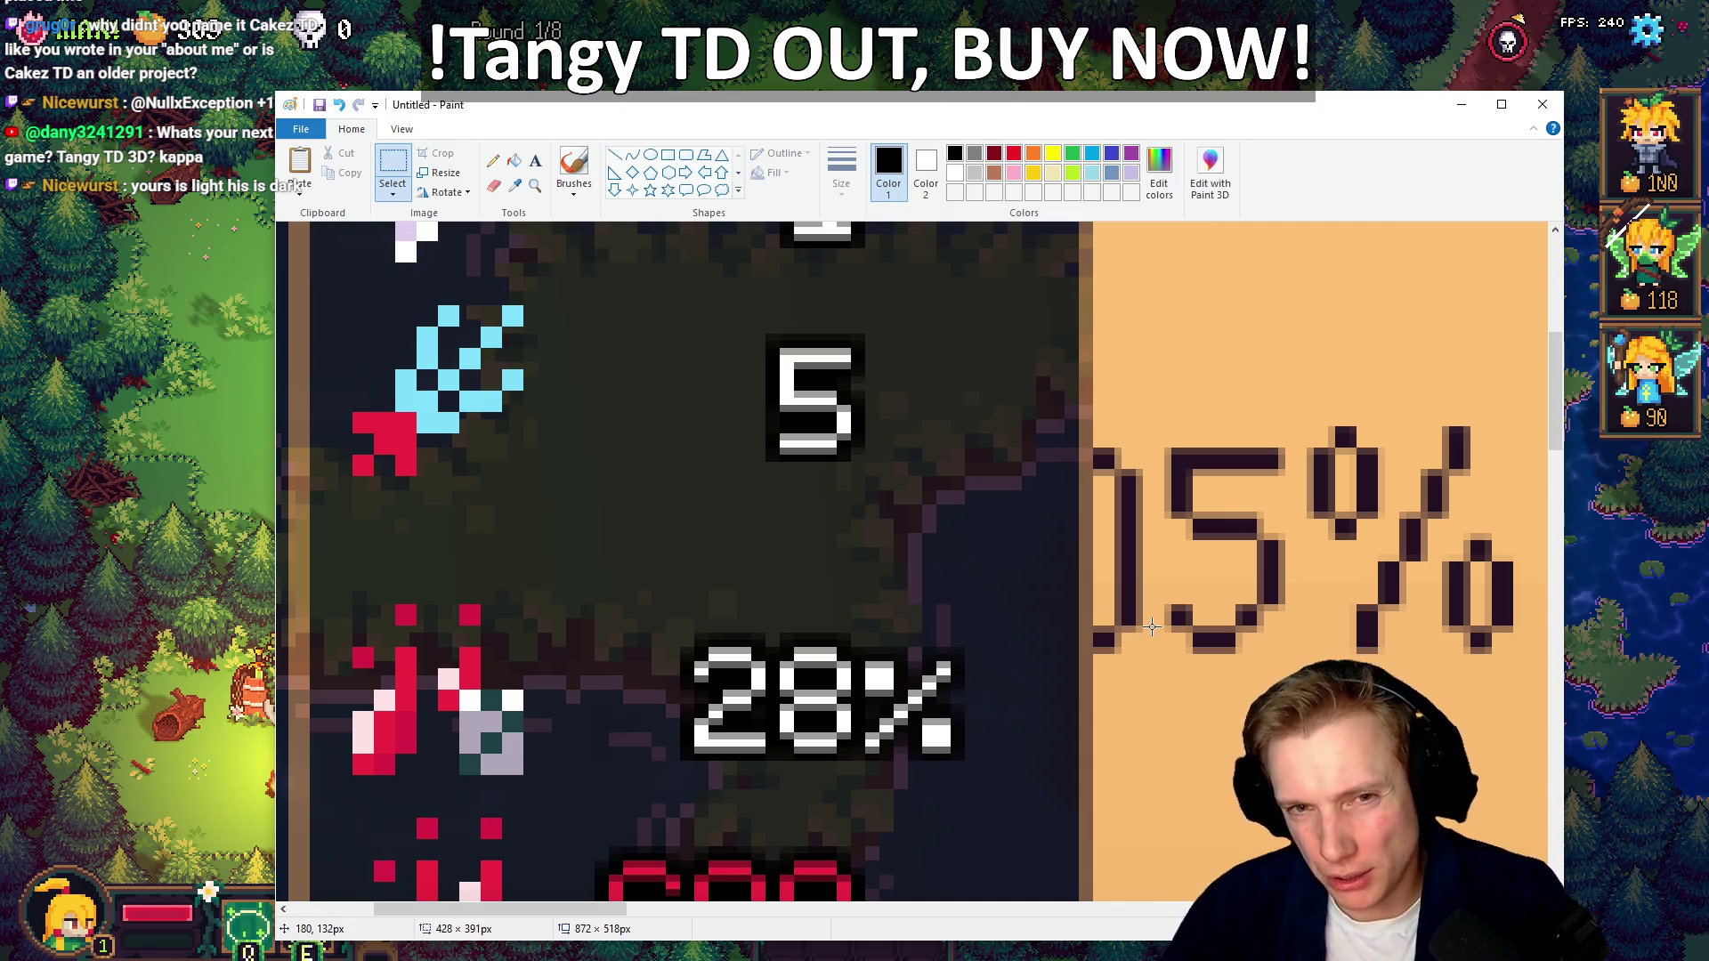
{"action": "key", "text": "alt+Tab"}
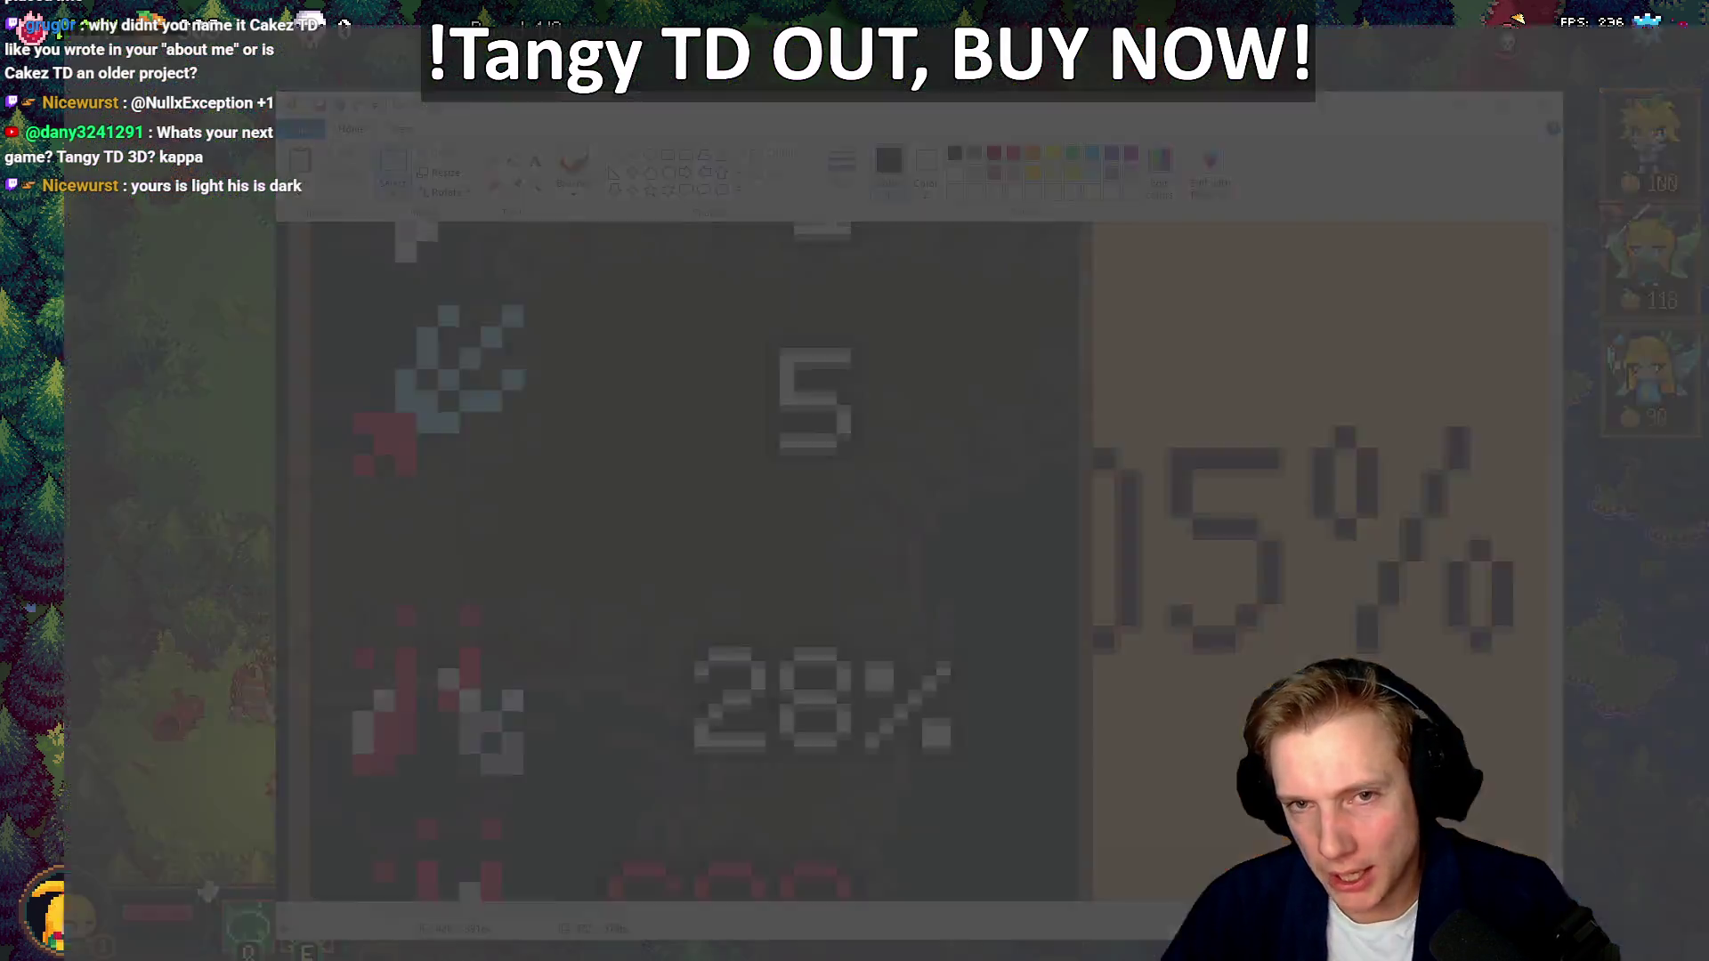
Load itch.io in a new tab and go to the cakez77 profile page
{"action": "key", "text": "ctrl+t"}
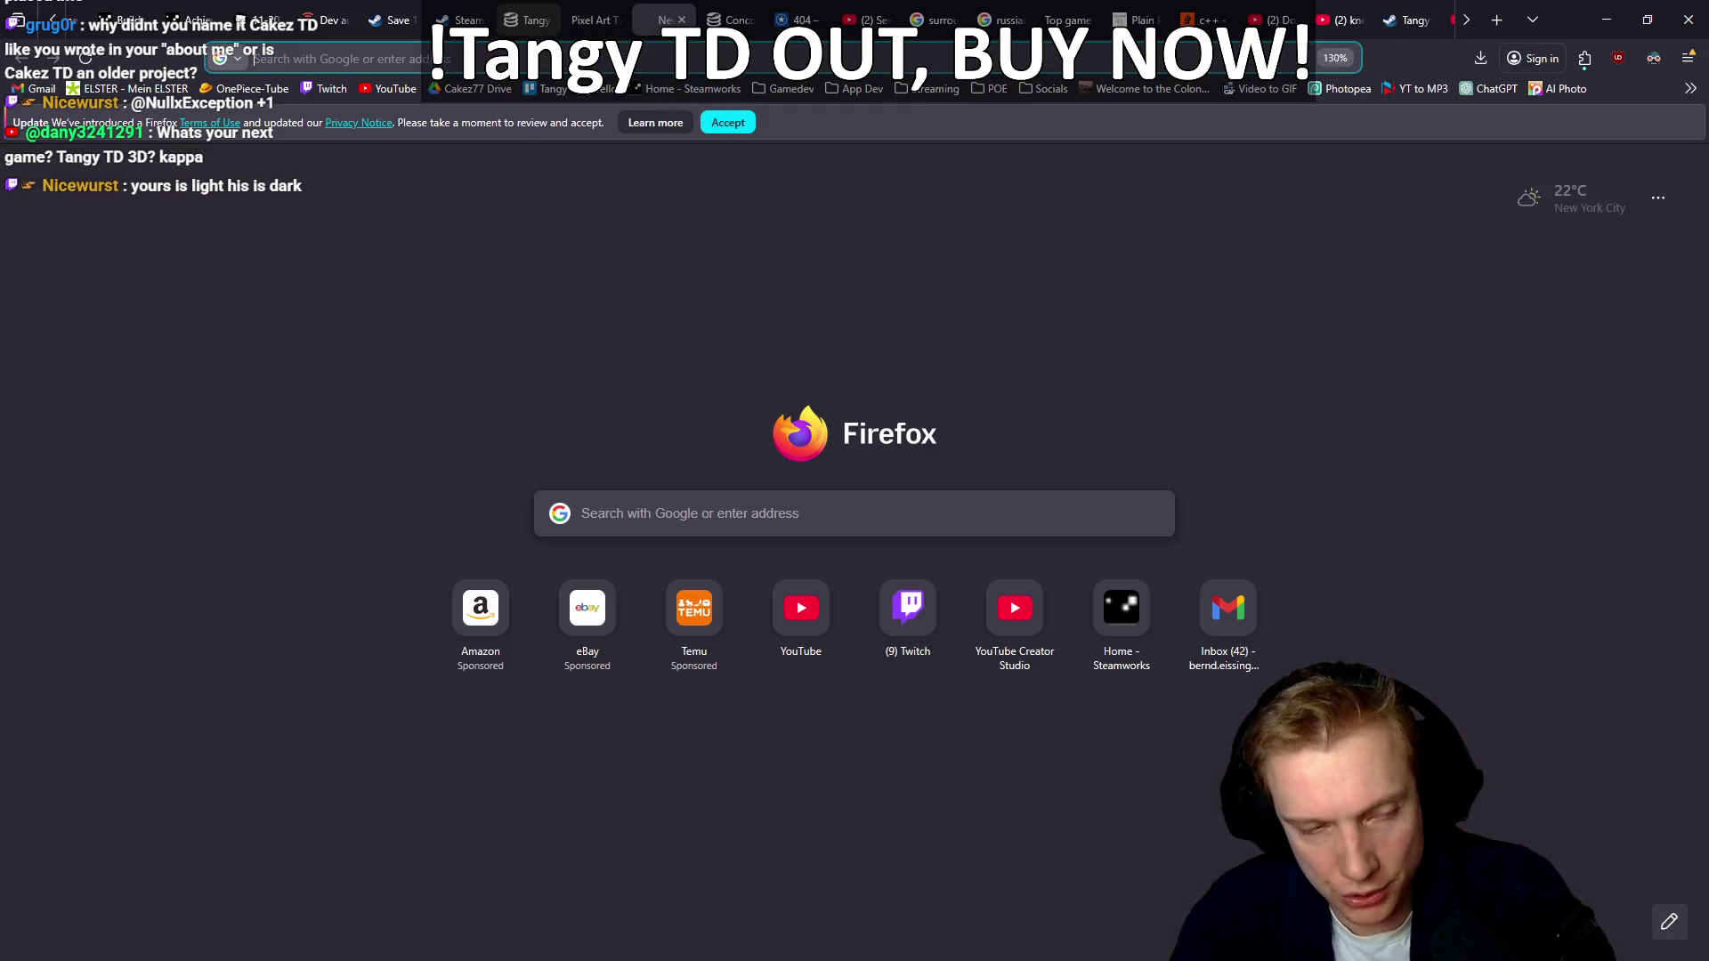
{"action": "type", "text": "itch.io/"}
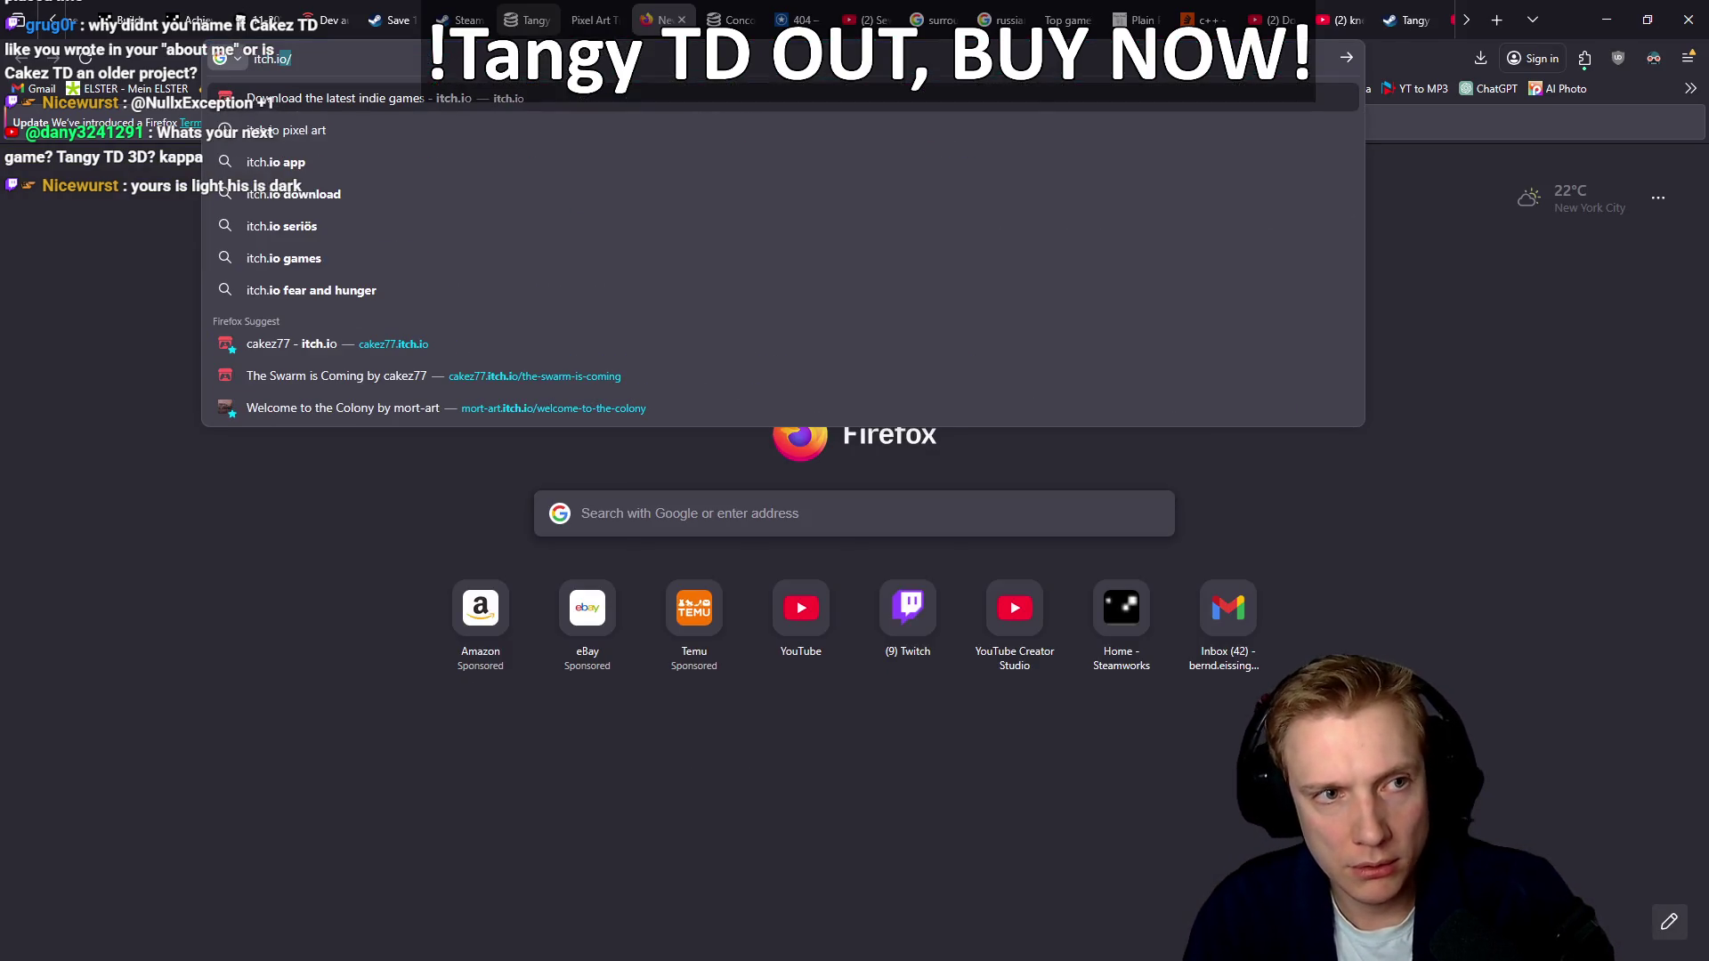
{"action": "key", "text": "Return"}
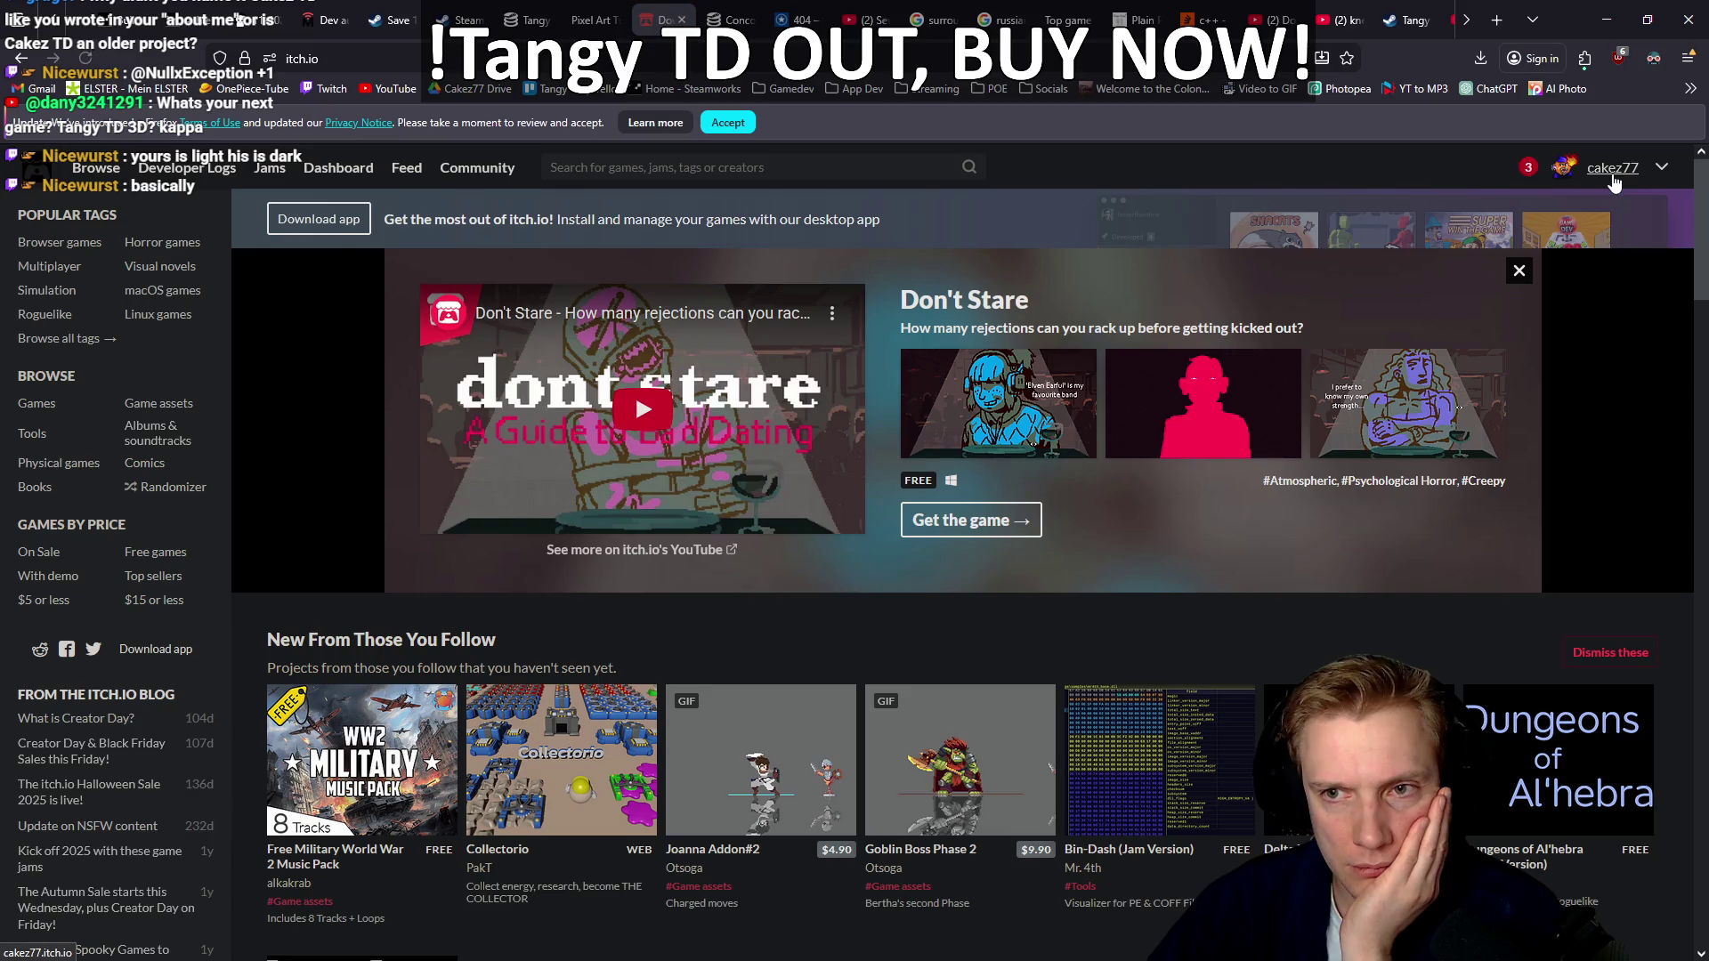
{"action": "left_click", "coordinate": [1612, 169]}
{"action": "scroll", "coordinate": [1317, 458], "scroll_direction": "down", "scroll_amount": 15}
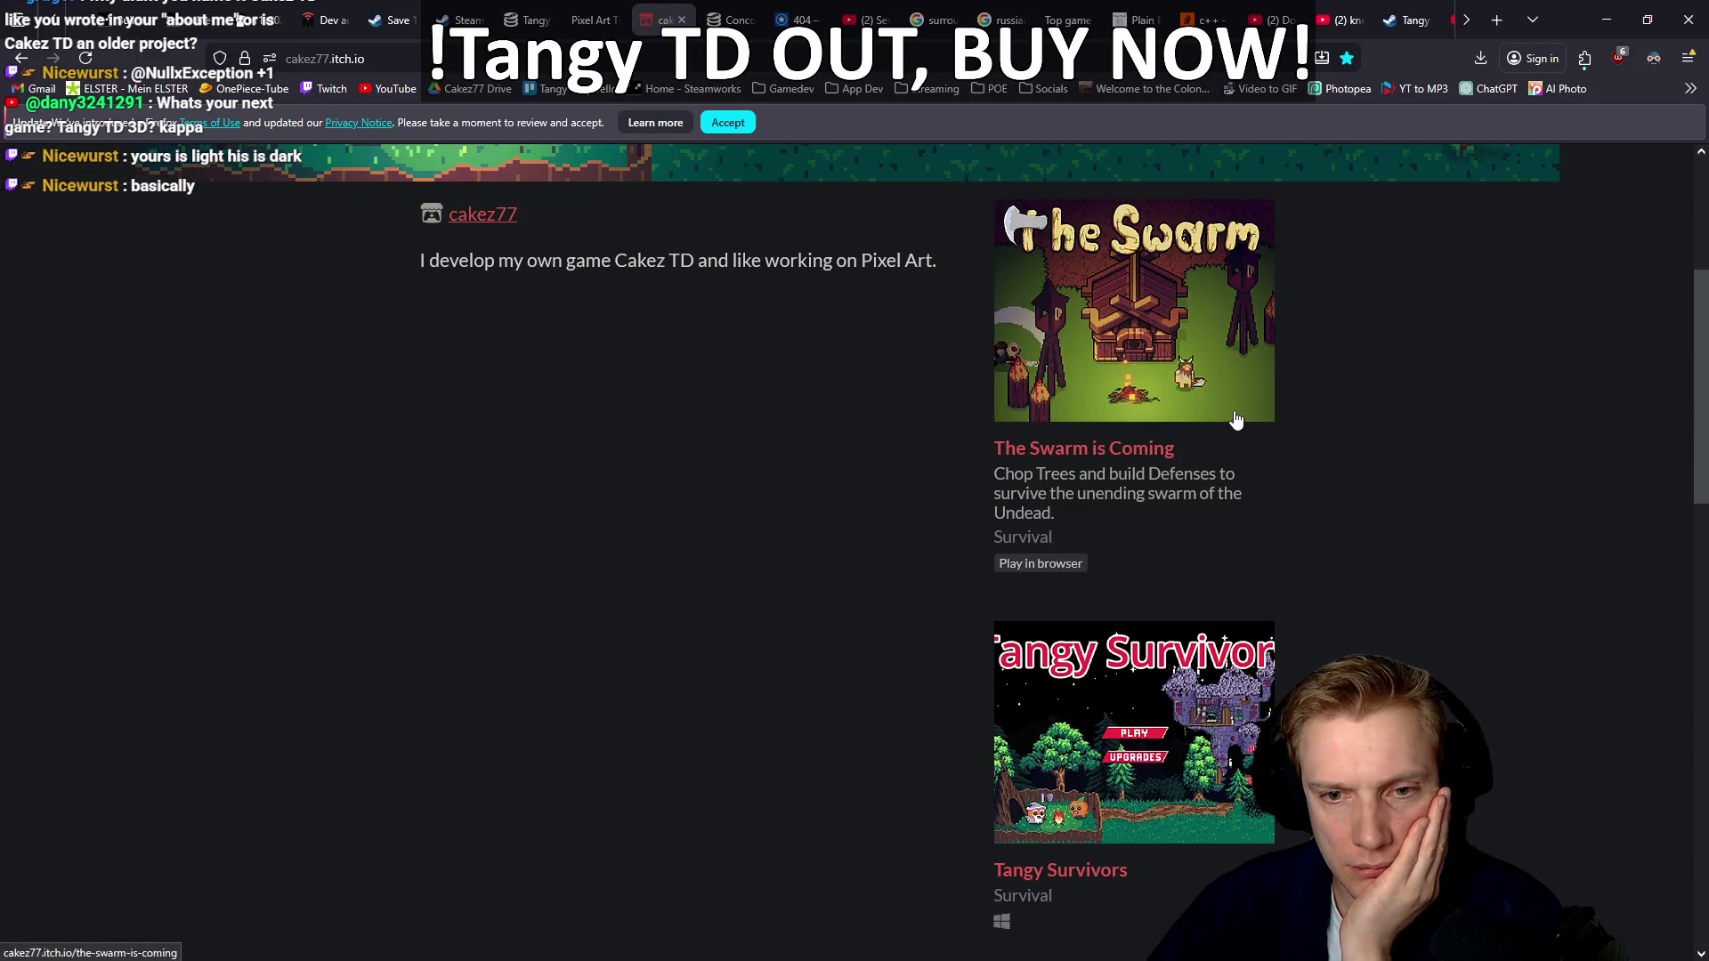
{"action": "scroll", "coordinate": [1270, 381], "scroll_direction": "down", "scroll_amount": 2}
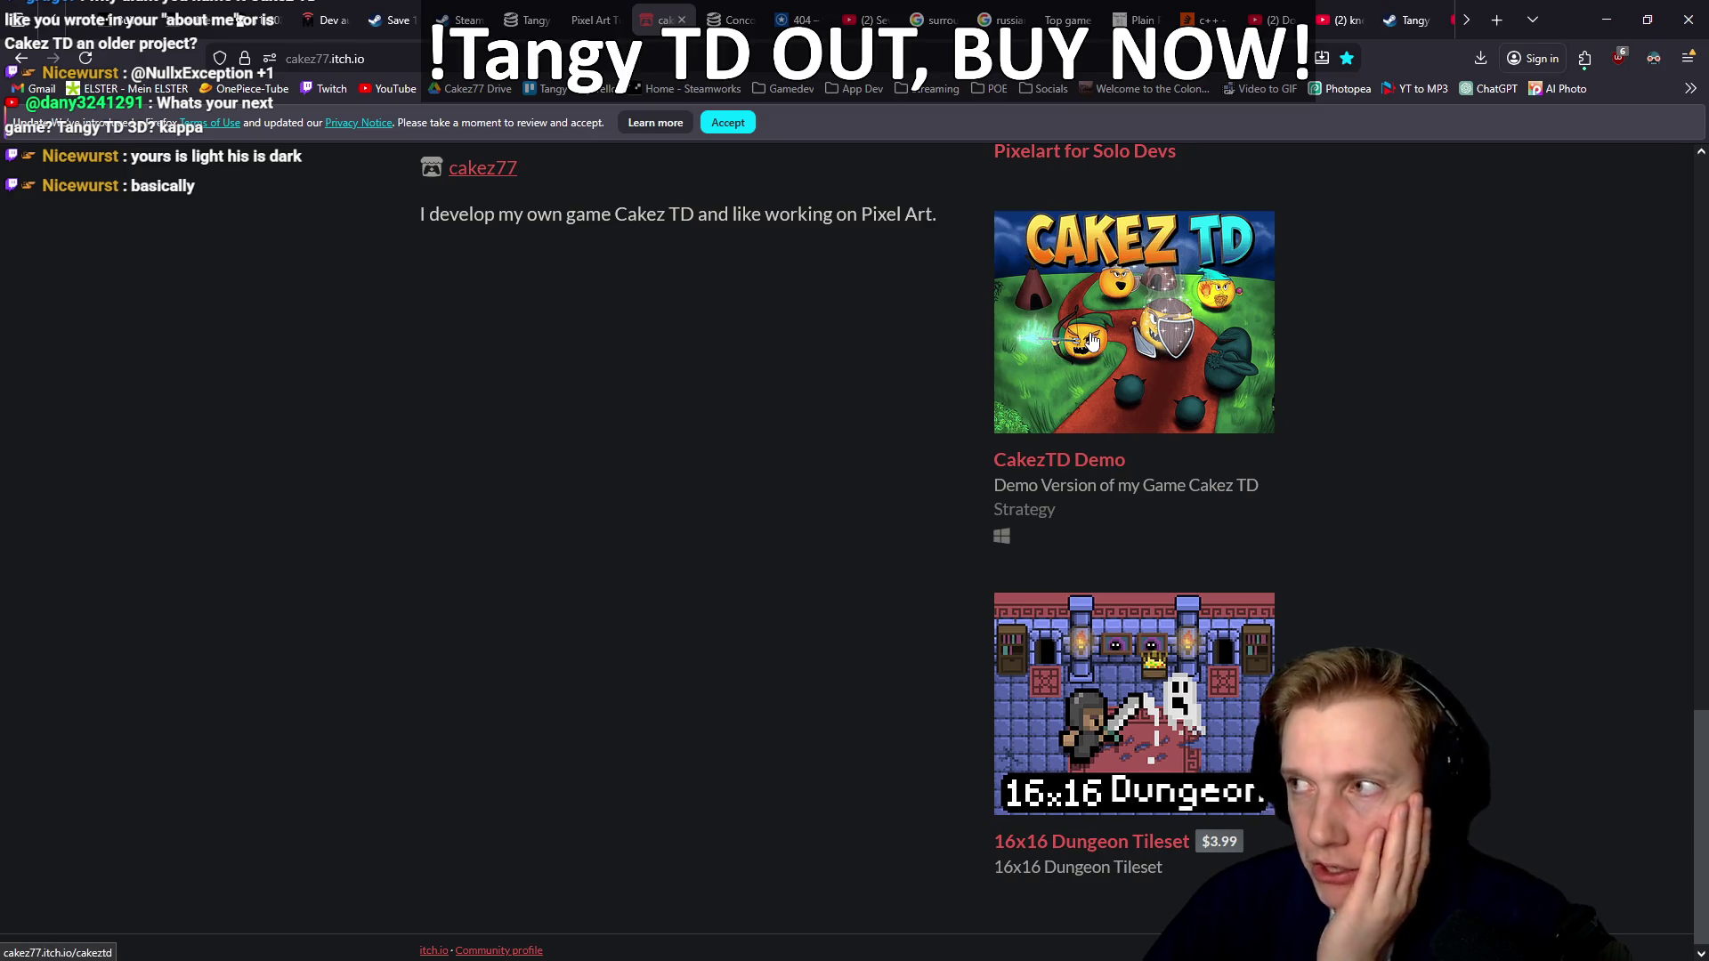
Open the CakezTD Demo page and enlarge one of its gameplay screenshots
{"action": "left_click", "coordinate": [1092, 342]}
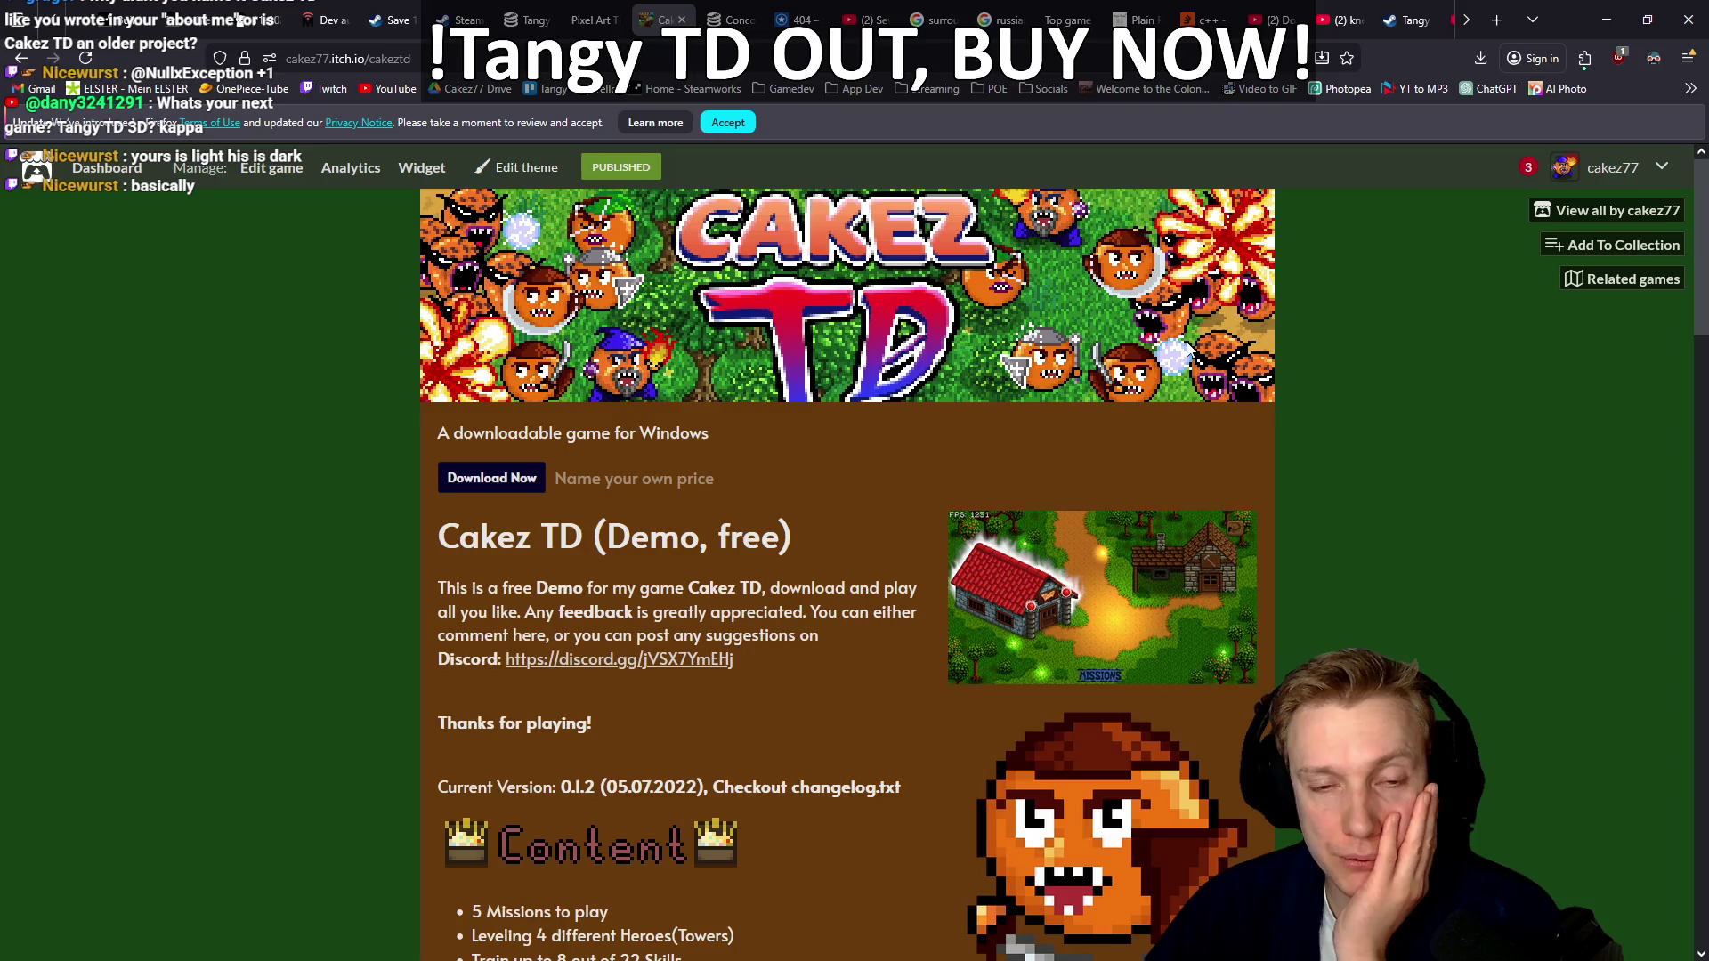
{"action": "scroll", "coordinate": [1389, 434], "scroll_direction": "down", "scroll_amount": 4}
{"action": "scroll", "coordinate": [1376, 439], "scroll_direction": "down", "scroll_amount": 1}
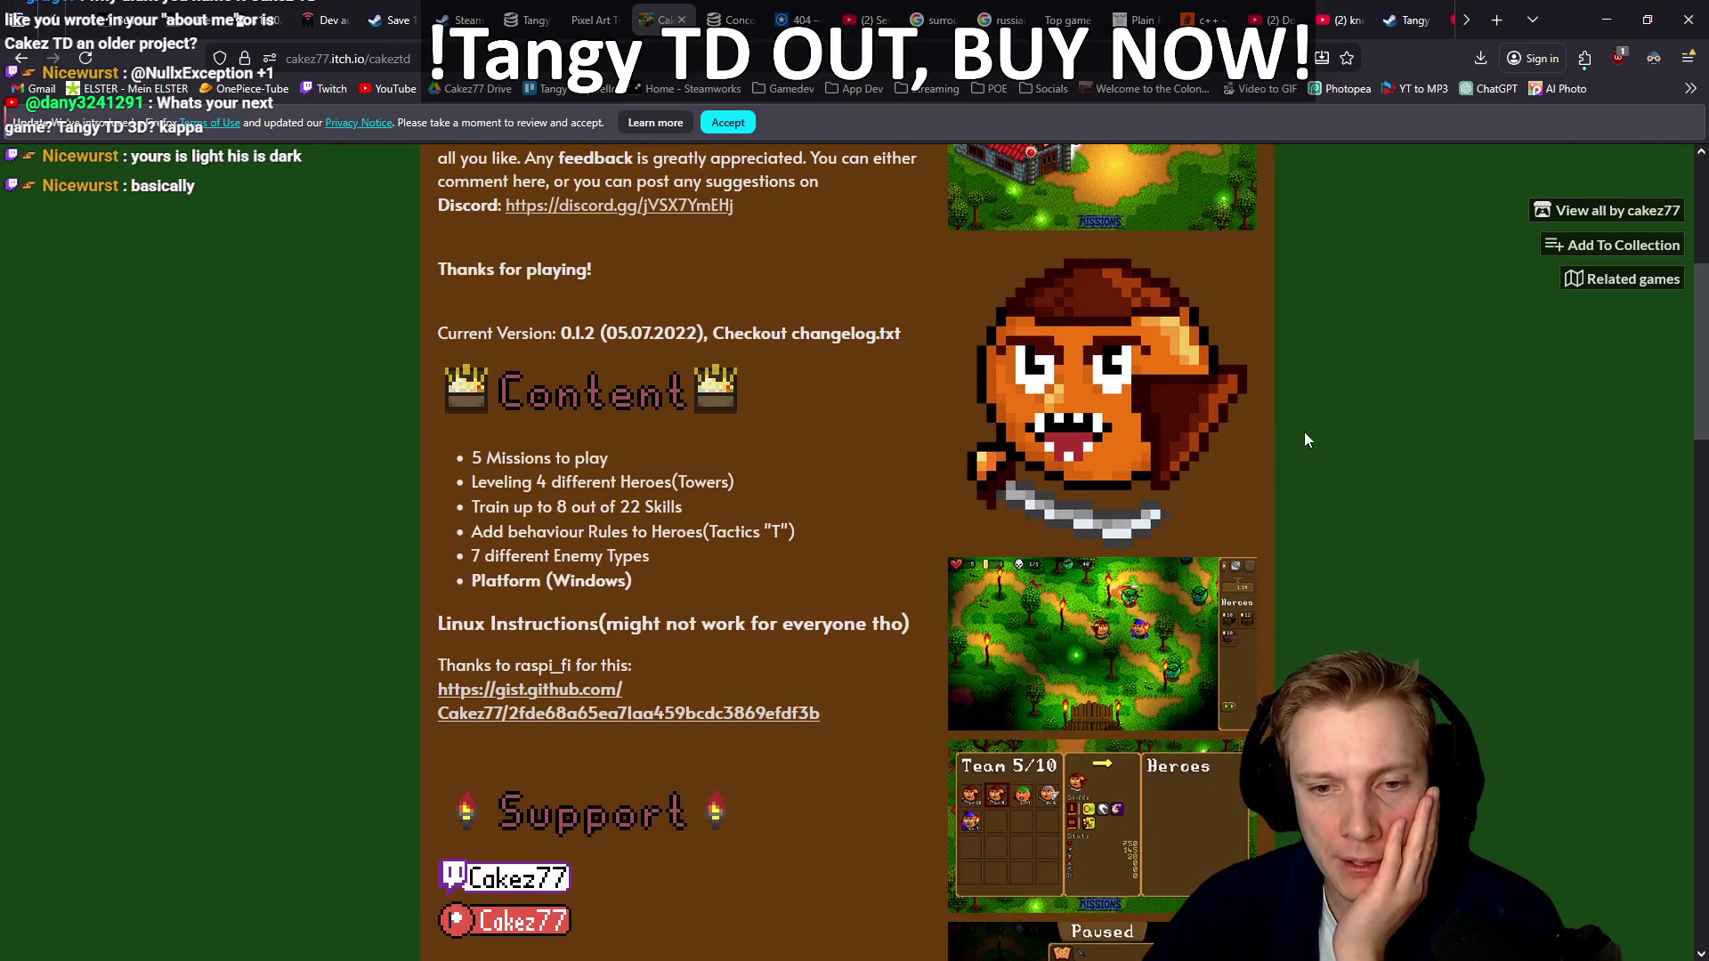
{"action": "left_click", "coordinate": [1086, 623]}
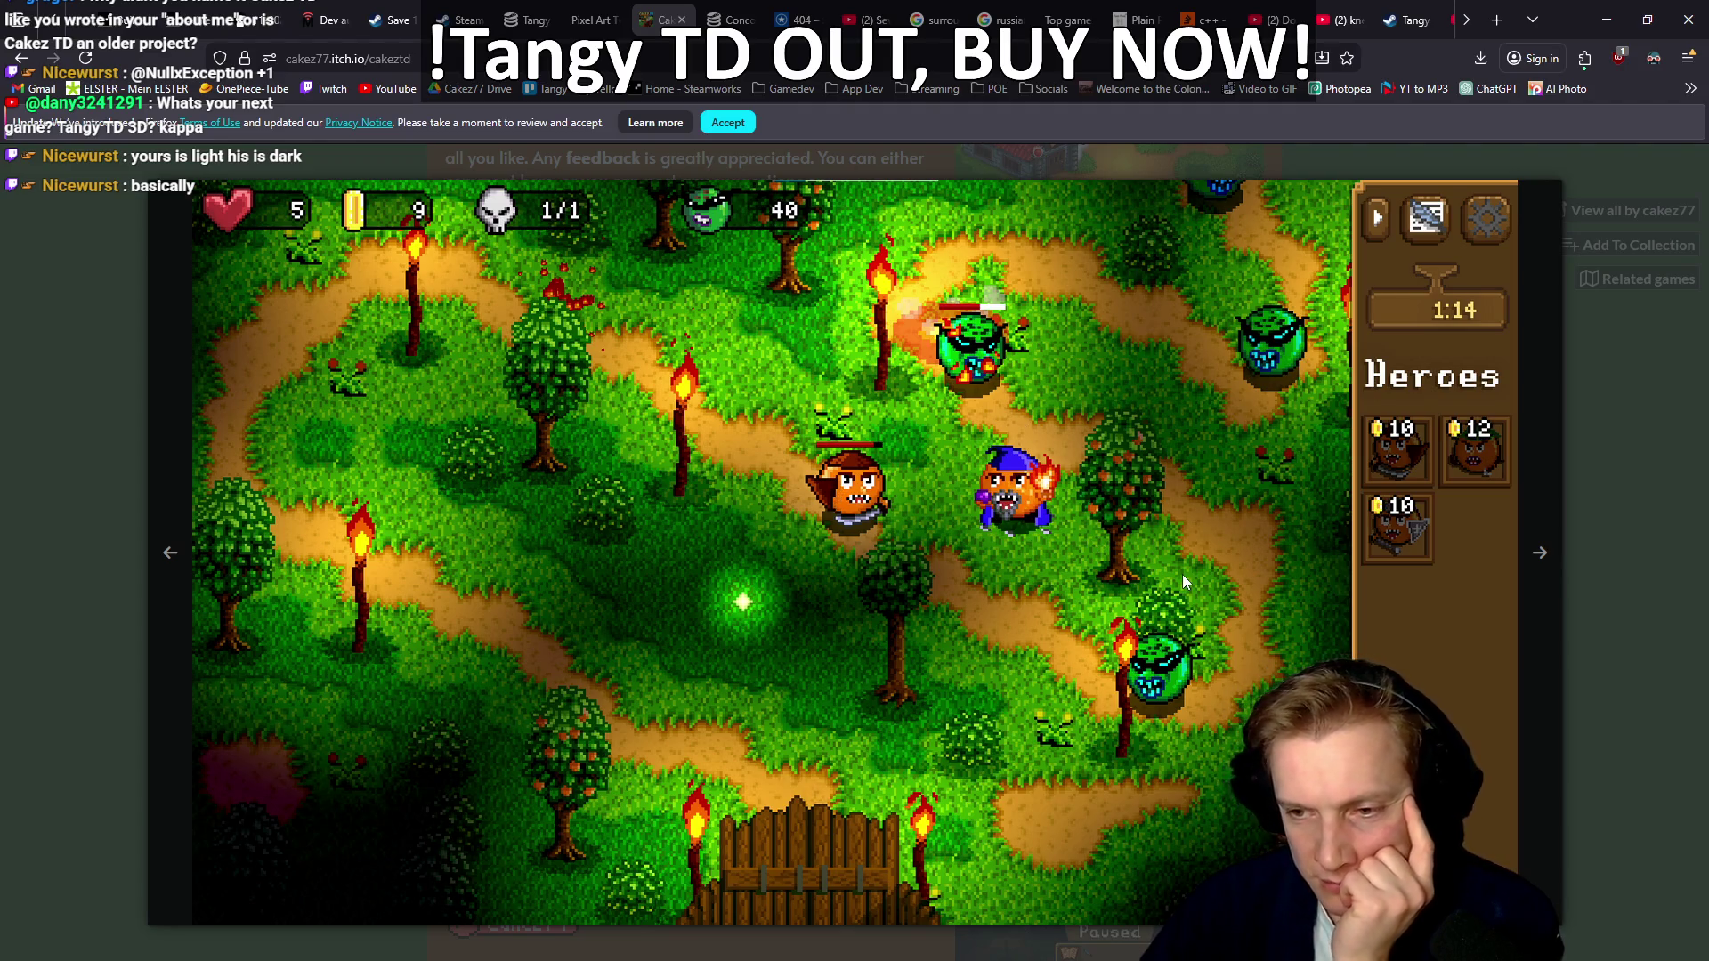
Flip through the Cakez TD gallery past the Team and Rejuvenation screens to the Tactics screenshot
{"action": "left_click", "coordinate": [1544, 556]}
{"action": "left_click", "coordinate": [1544, 555]}
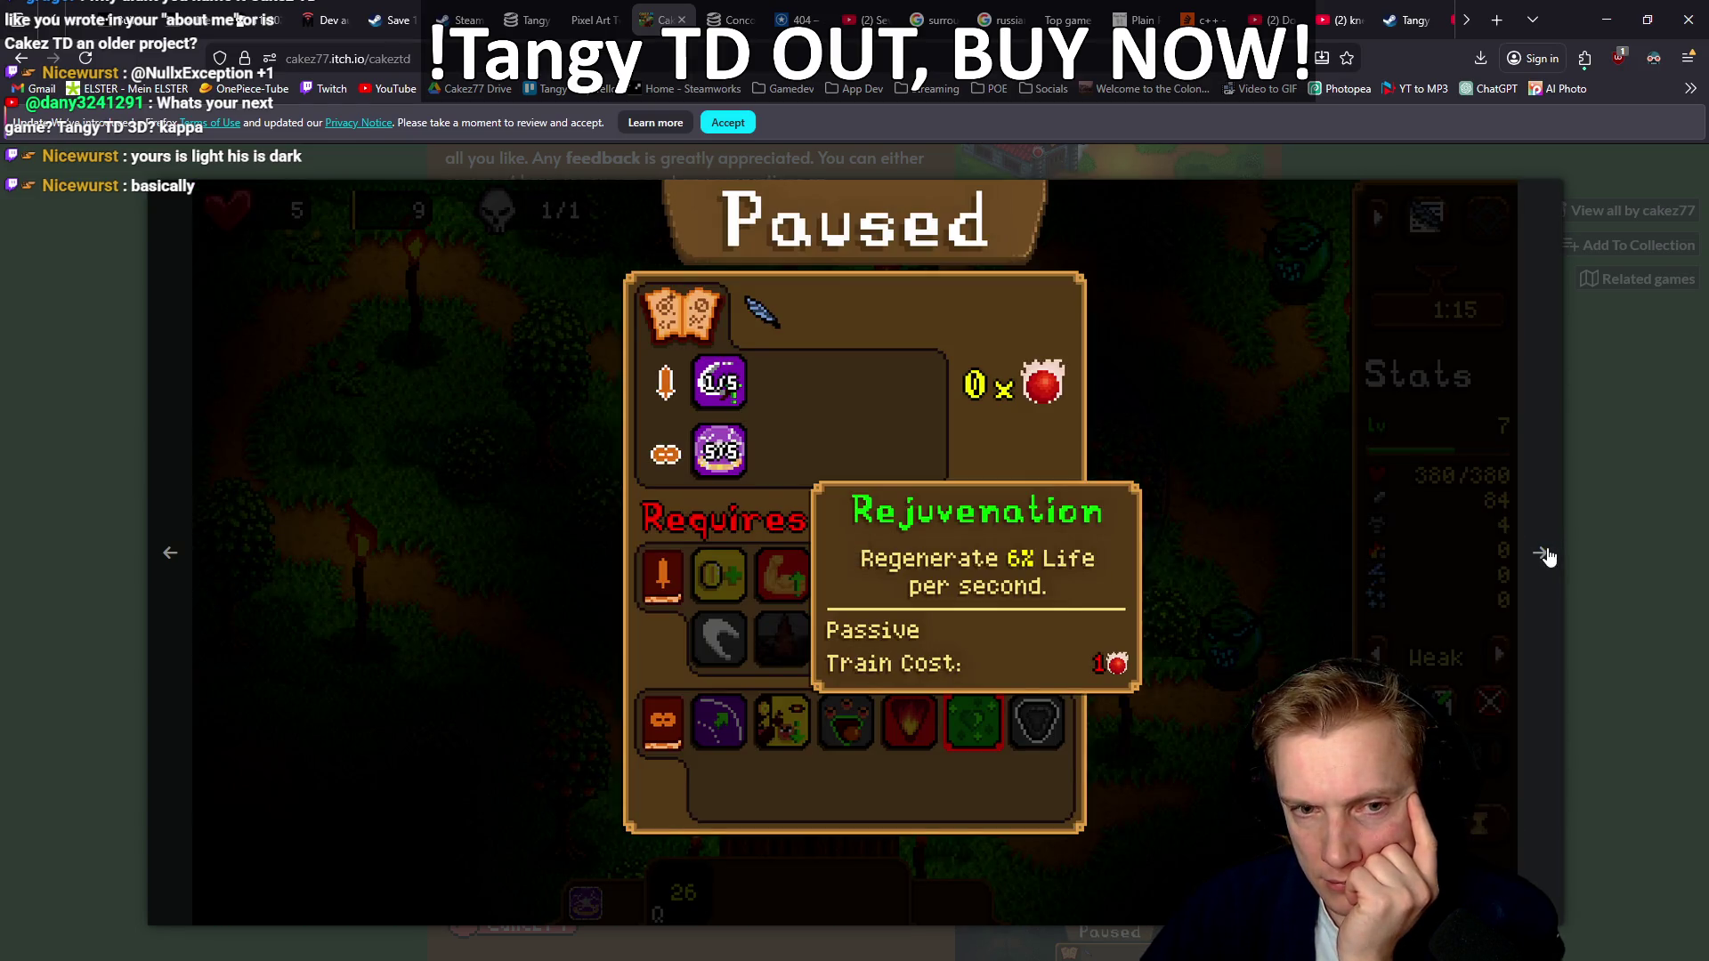
{"action": "left_click", "coordinate": [1546, 556]}
{"action": "left_click", "coordinate": [1546, 555]}
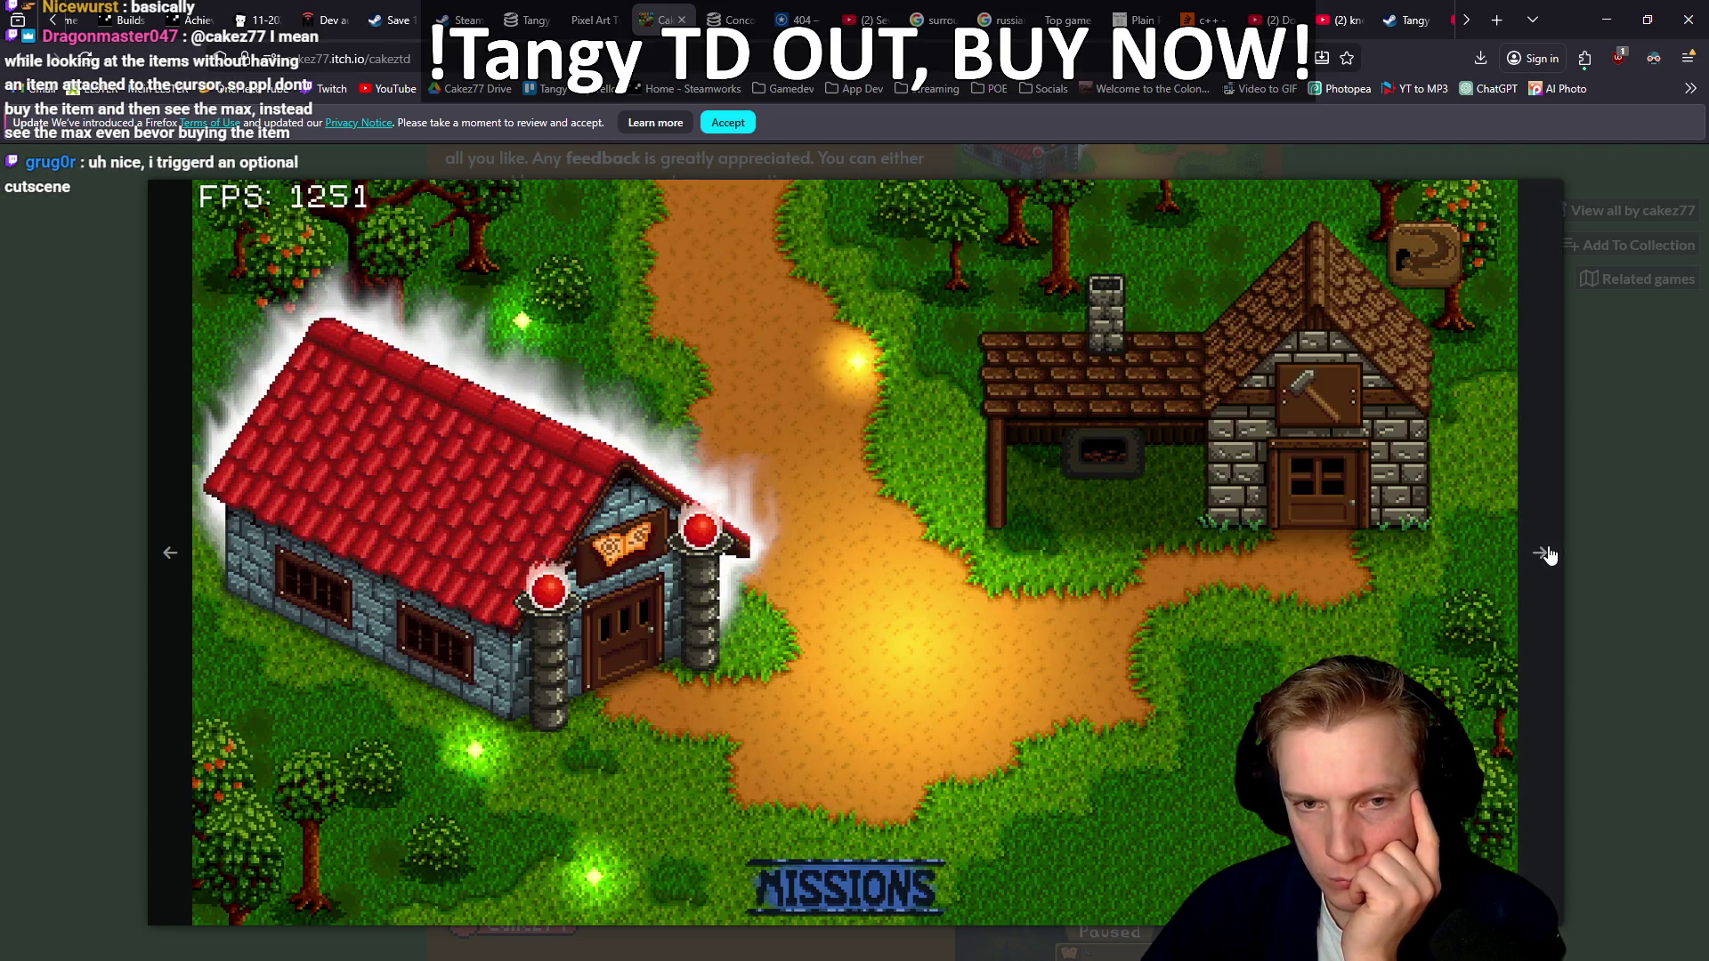
{"action": "left_click", "coordinate": [1549, 553]}
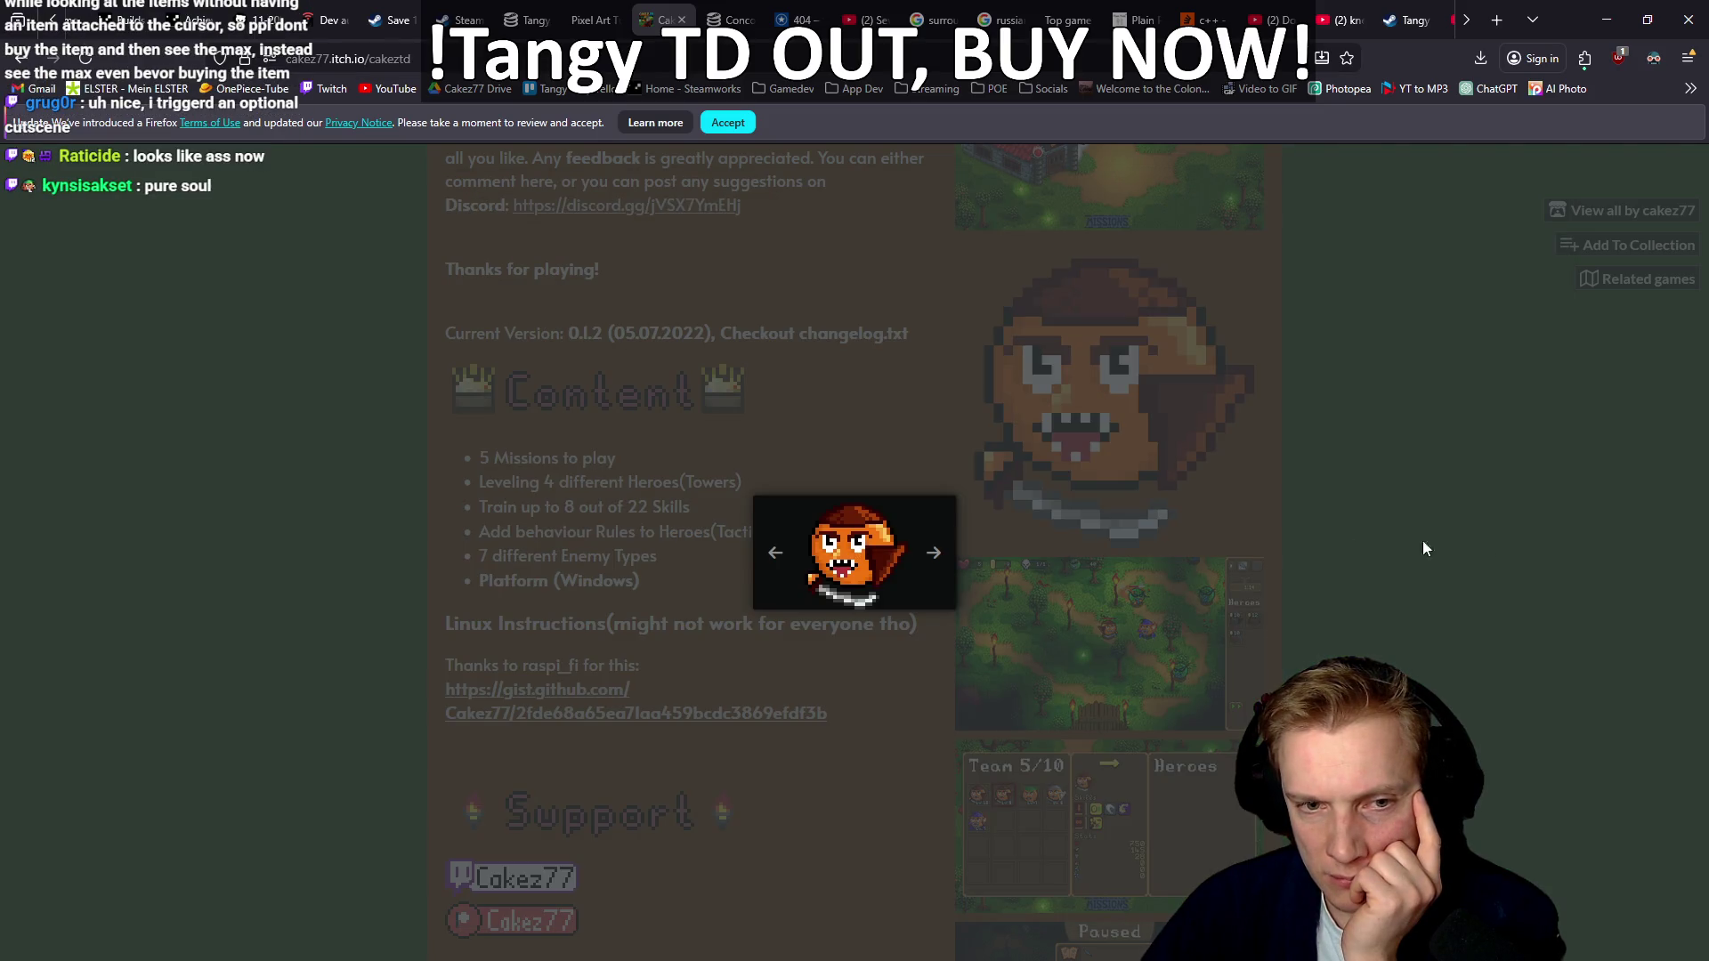
{"action": "left_click", "coordinate": [930, 553]}
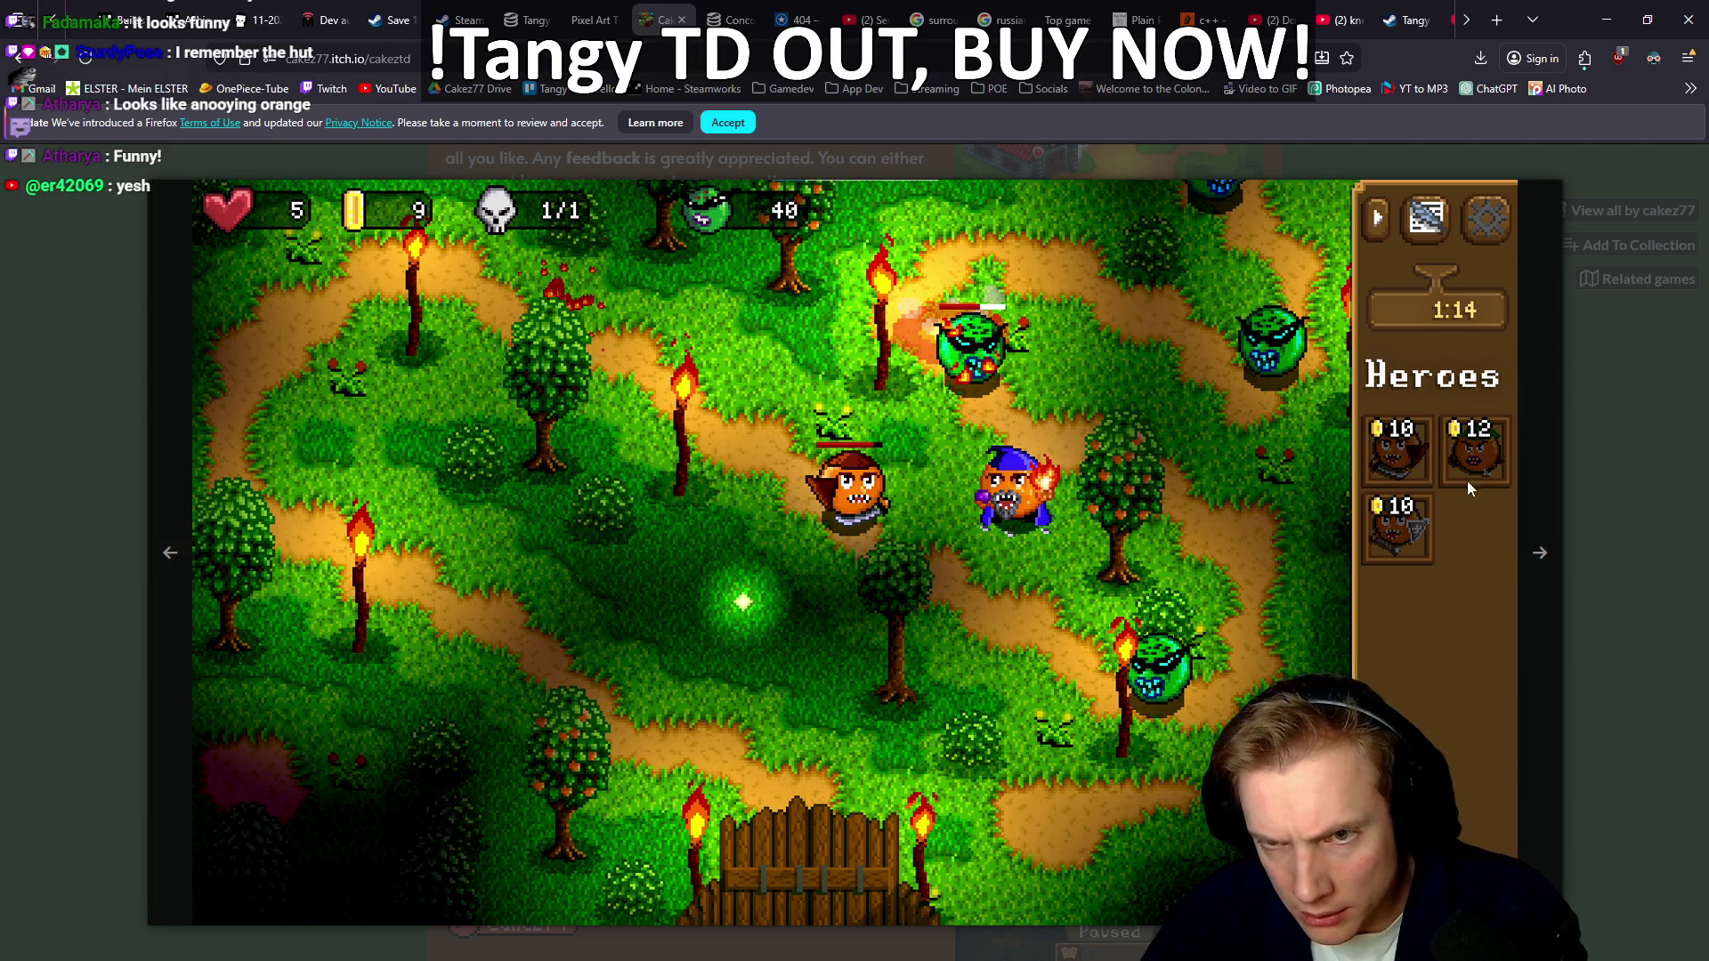
{"action": "left_click", "coordinate": [1537, 559]}
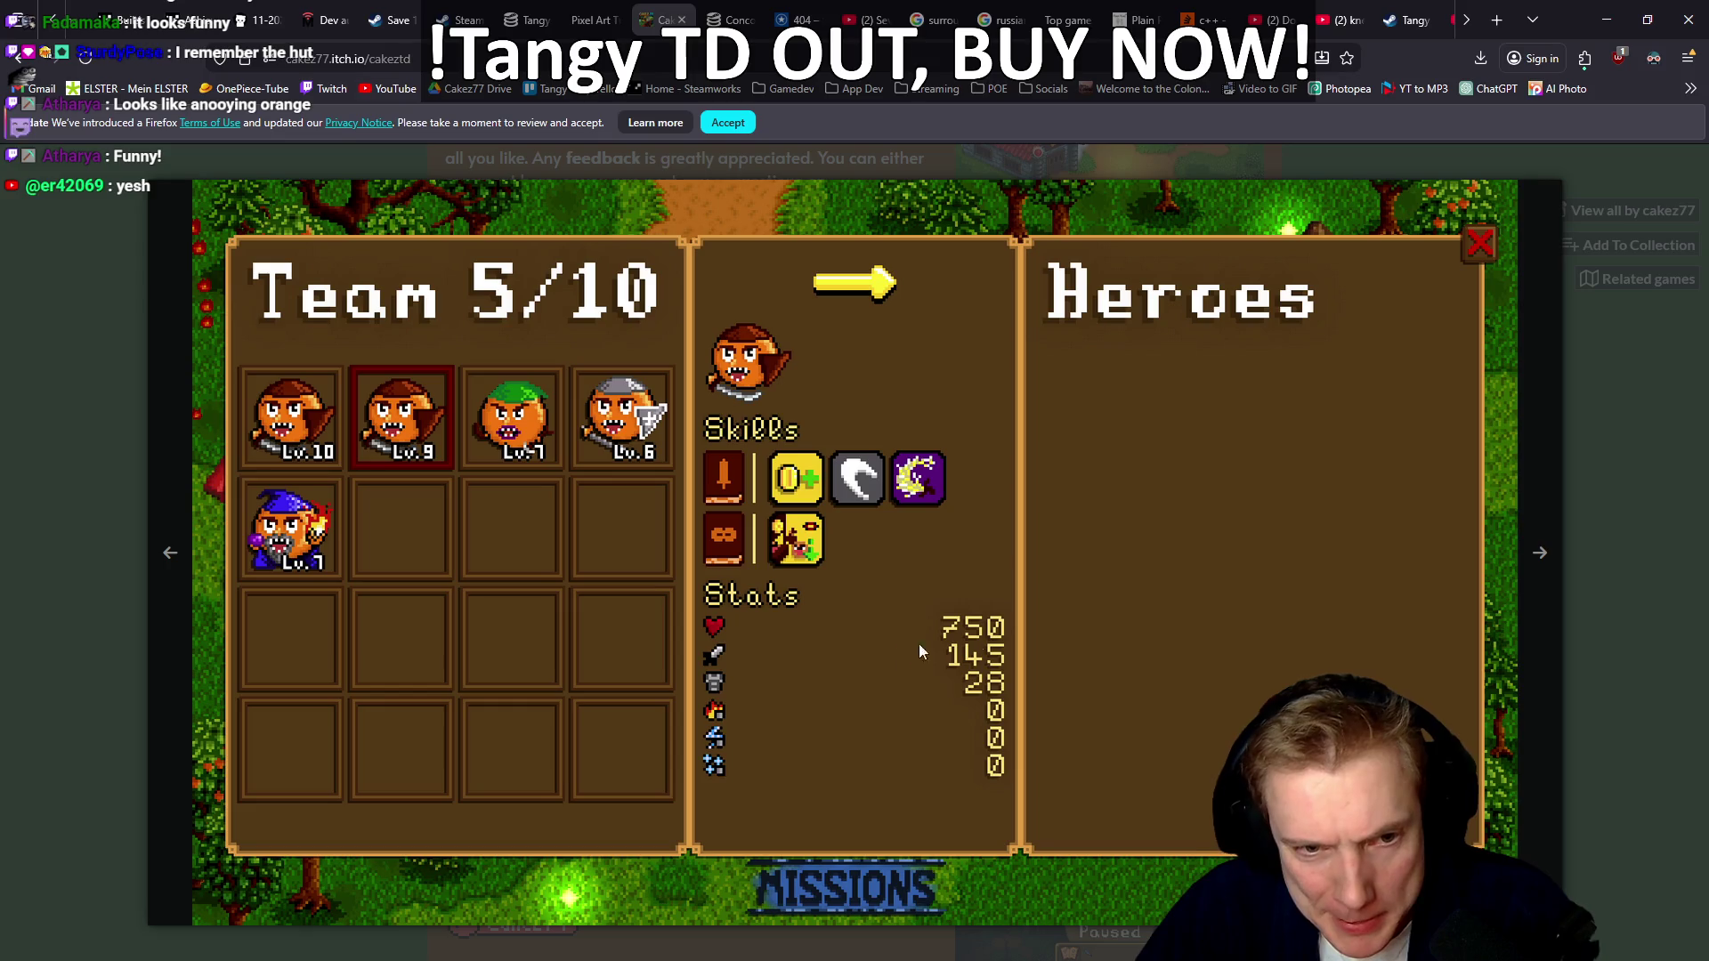
{"action": "left_click", "coordinate": [1541, 559]}
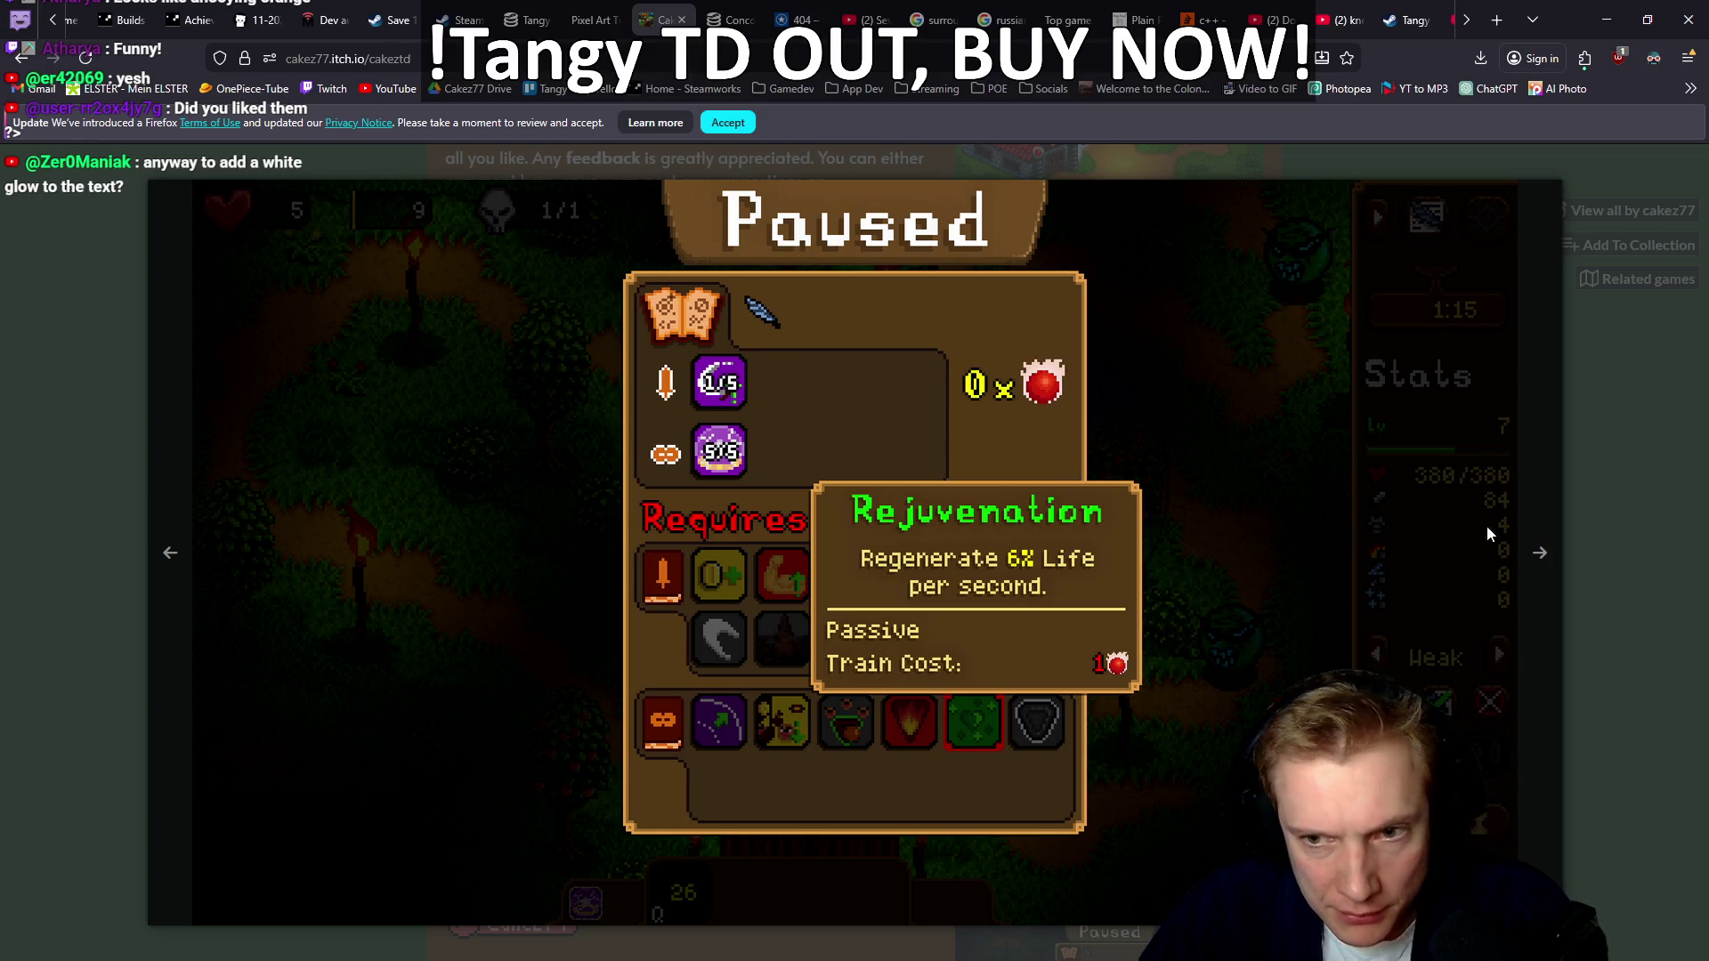
{"action": "left_click", "coordinate": [1541, 559]}
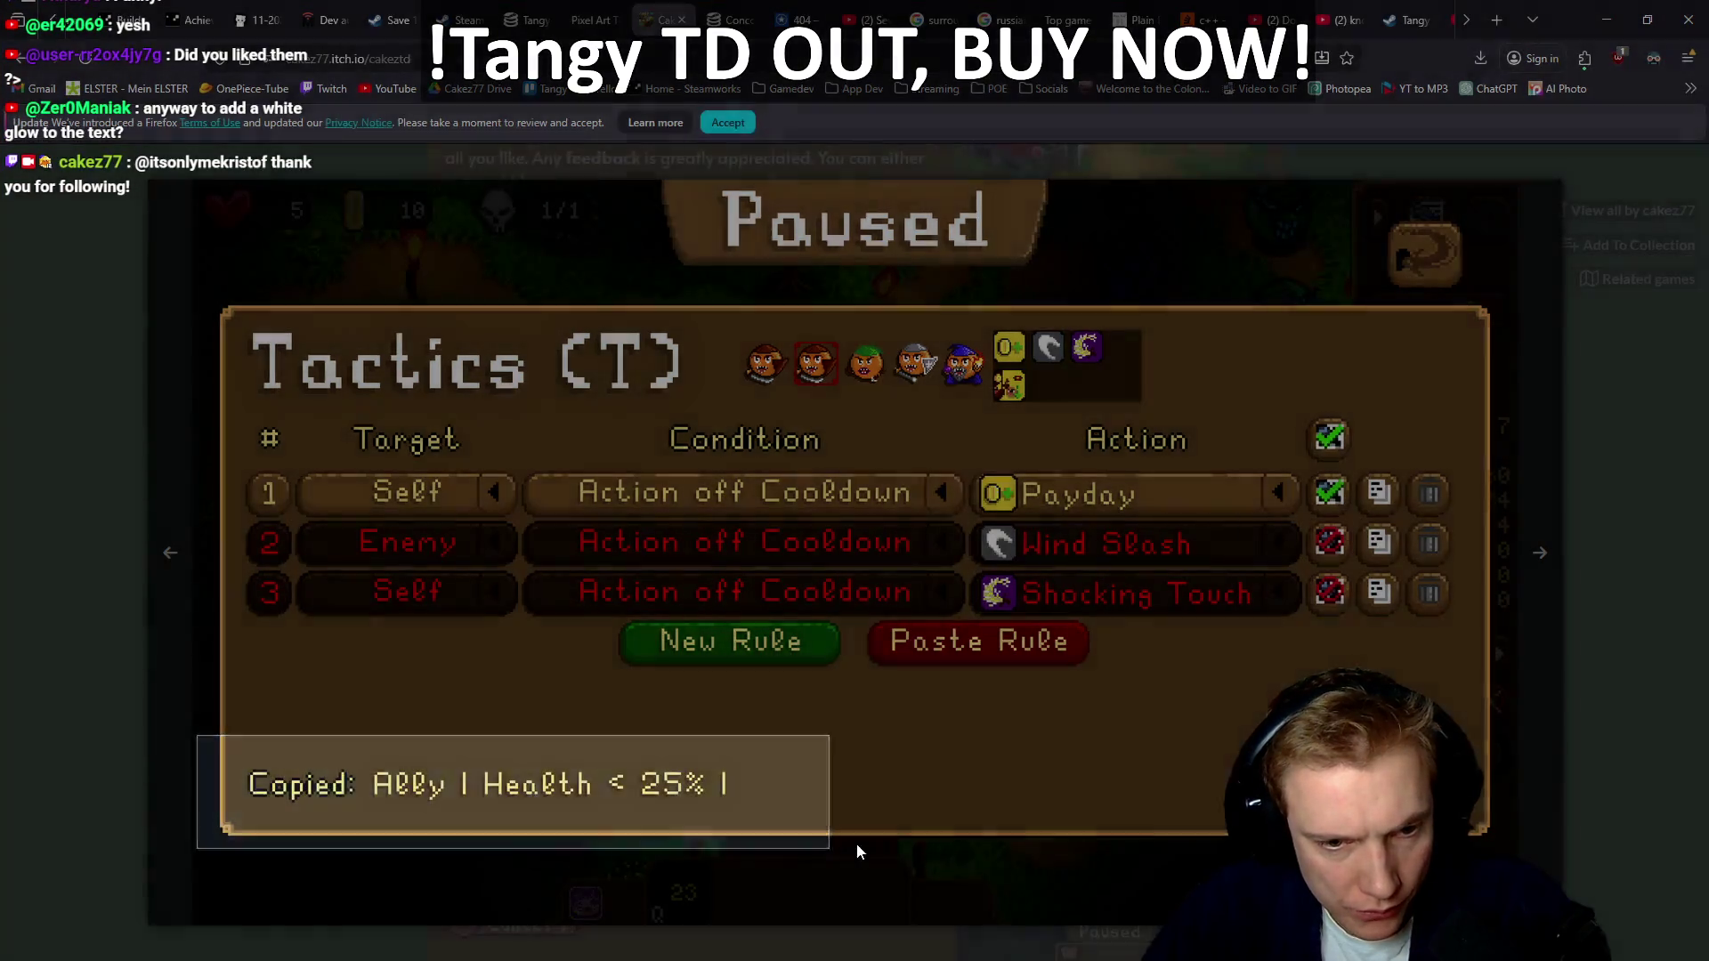
{"action": "key", "text": "alt+Tab"}
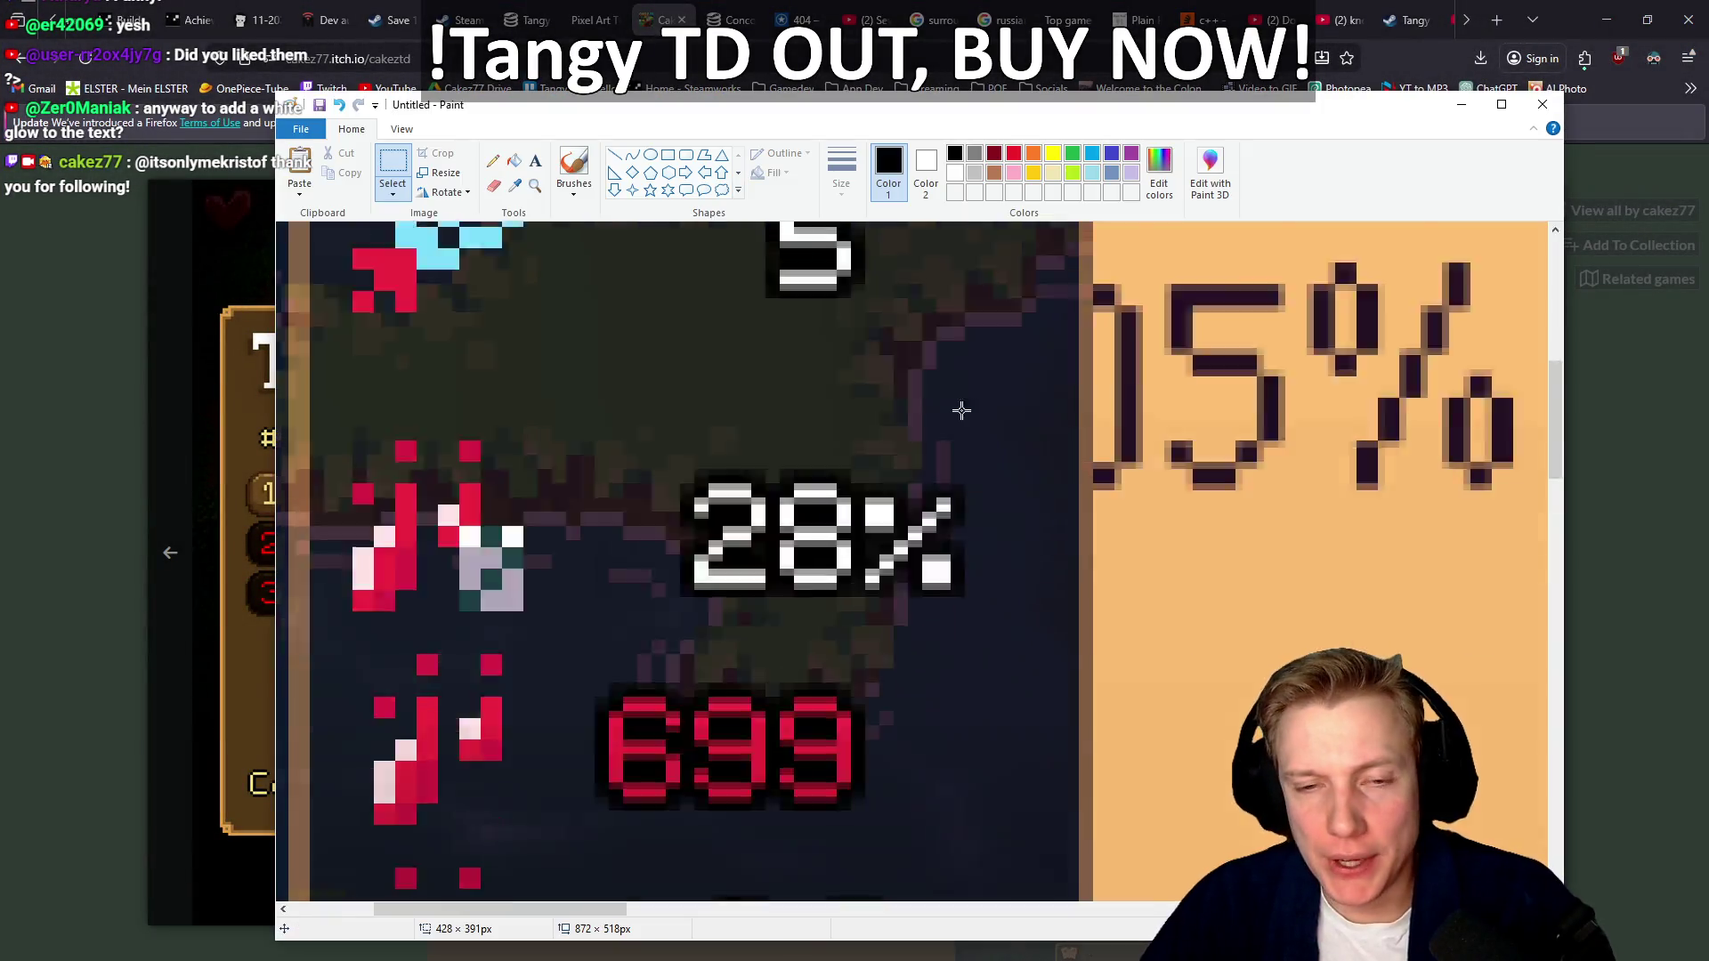
Paste the Cakez TD 'Copied:' snip and nudge it up beneath the Tangy TD 28% digits
{"action": "key", "text": "ctrl+v"}
{"action": "scroll", "coordinate": [1060, 508], "scroll_direction": "down", "scroll_amount": 3}
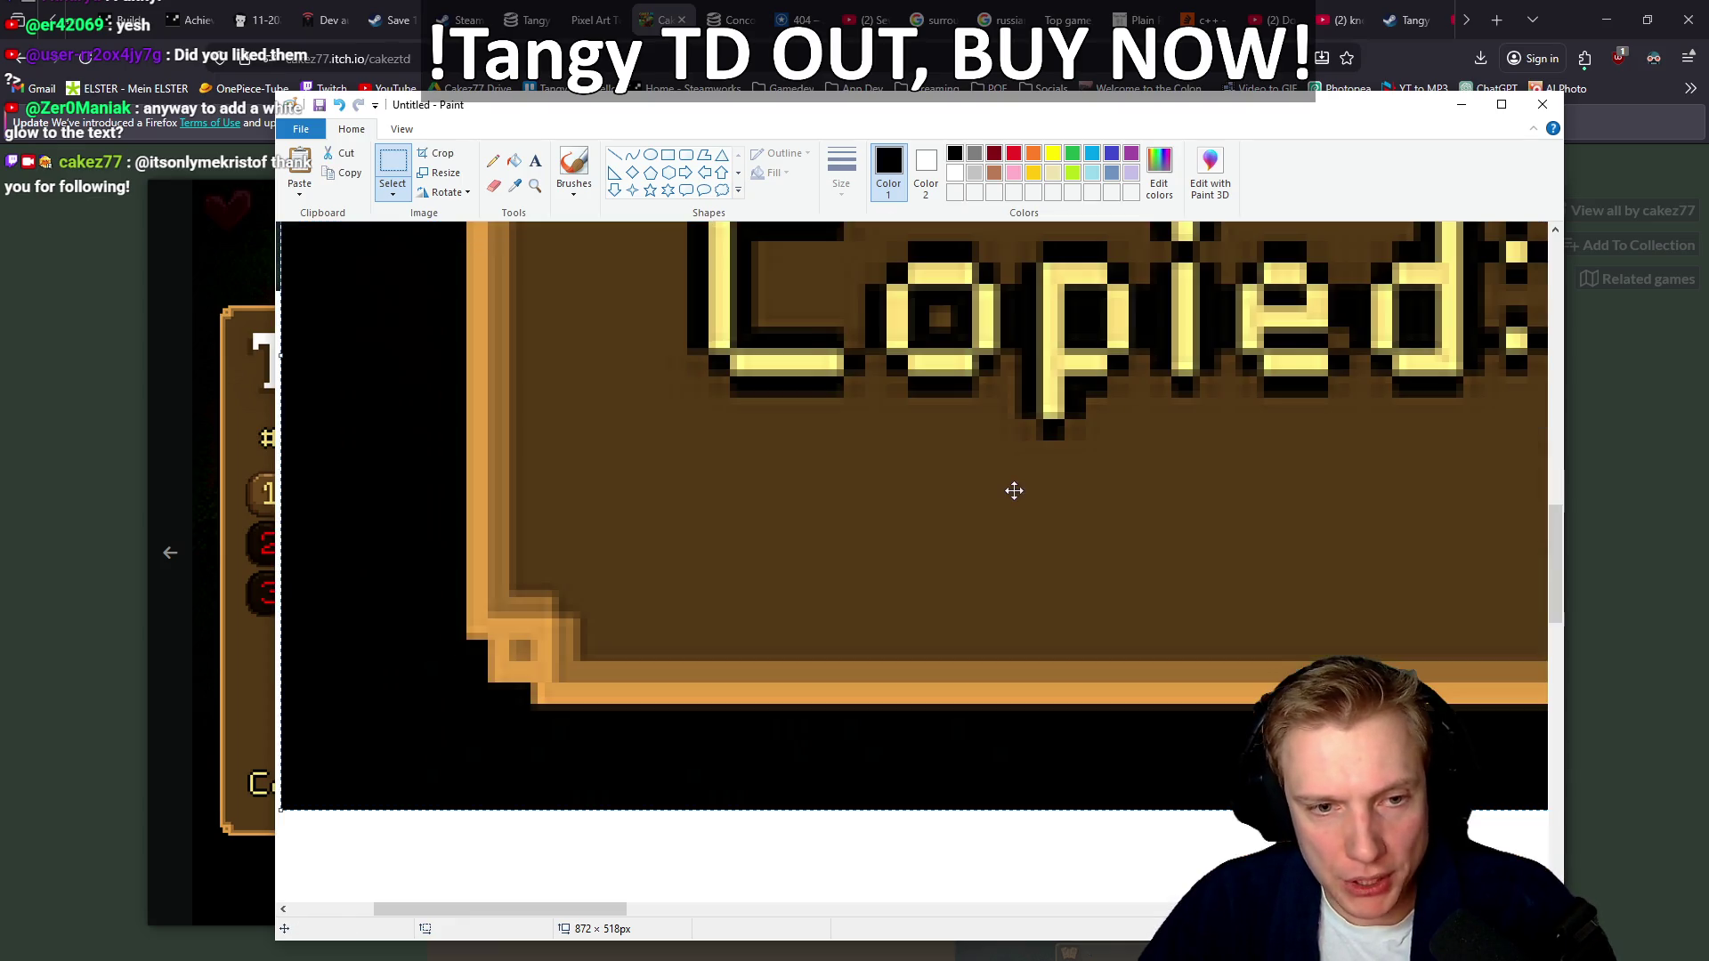
{"action": "scroll", "coordinate": [948, 373], "scroll_direction": "up", "scroll_amount": 2}
{"action": "scroll", "coordinate": [942, 585], "scroll_direction": "up", "scroll_amount": 2}
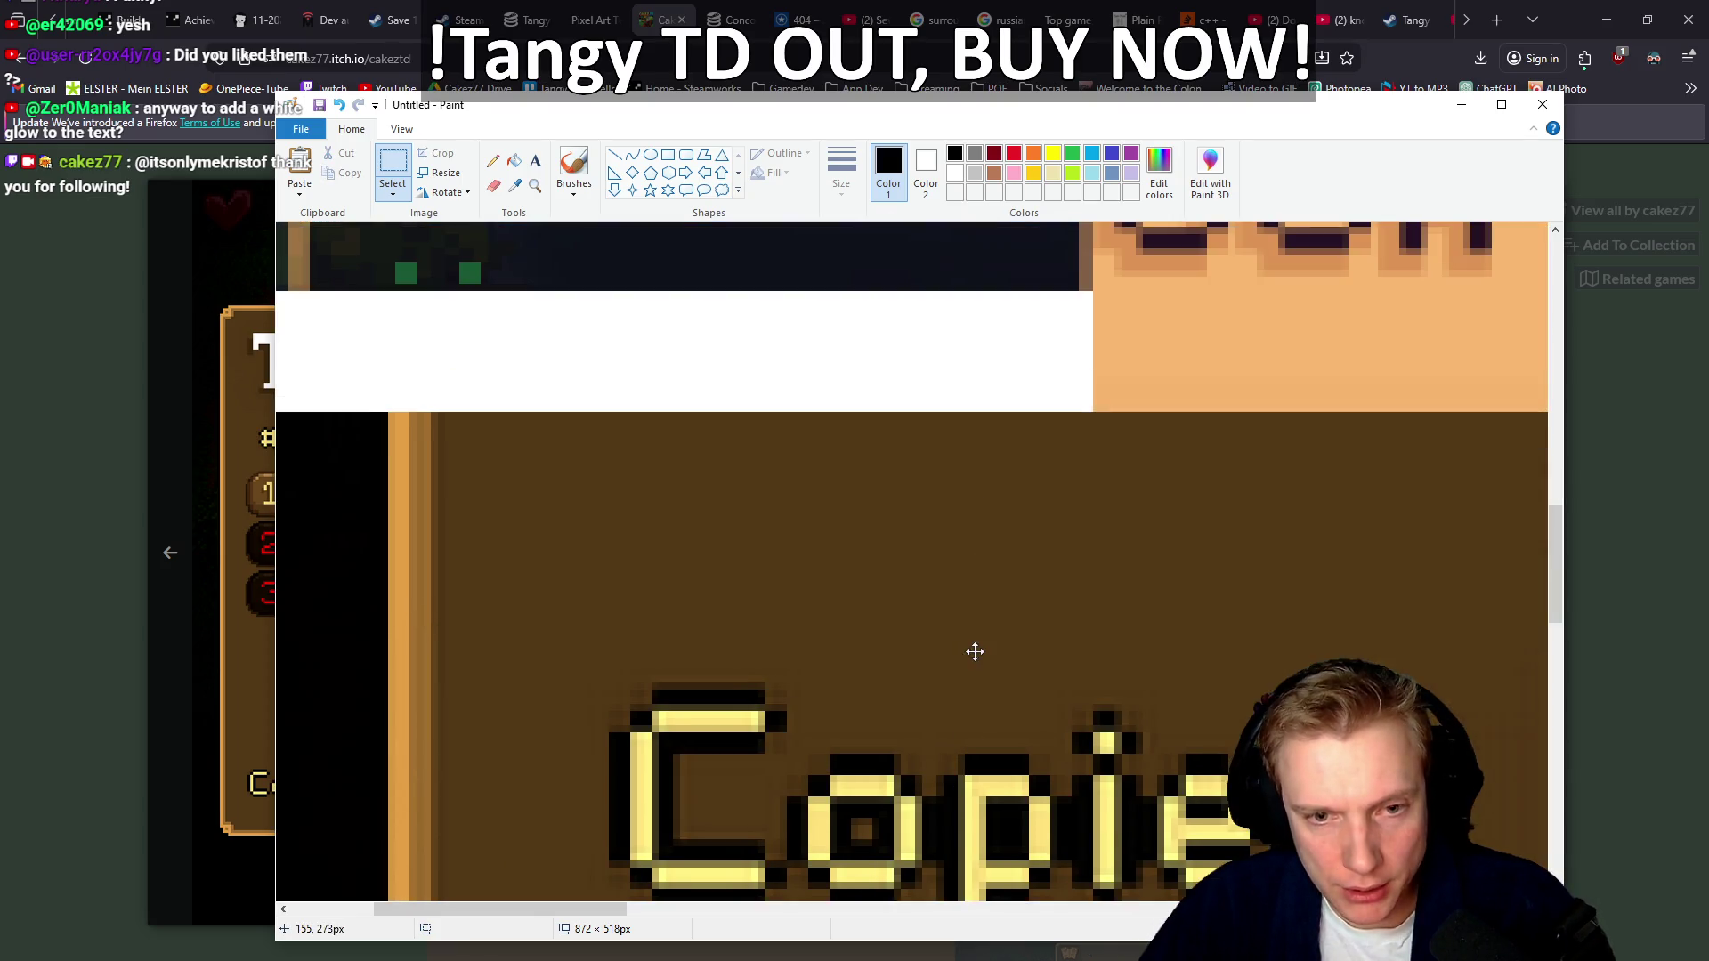
{"action": "left_click_drag", "start_coordinate": [942, 585], "coordinate": [943, 577]}
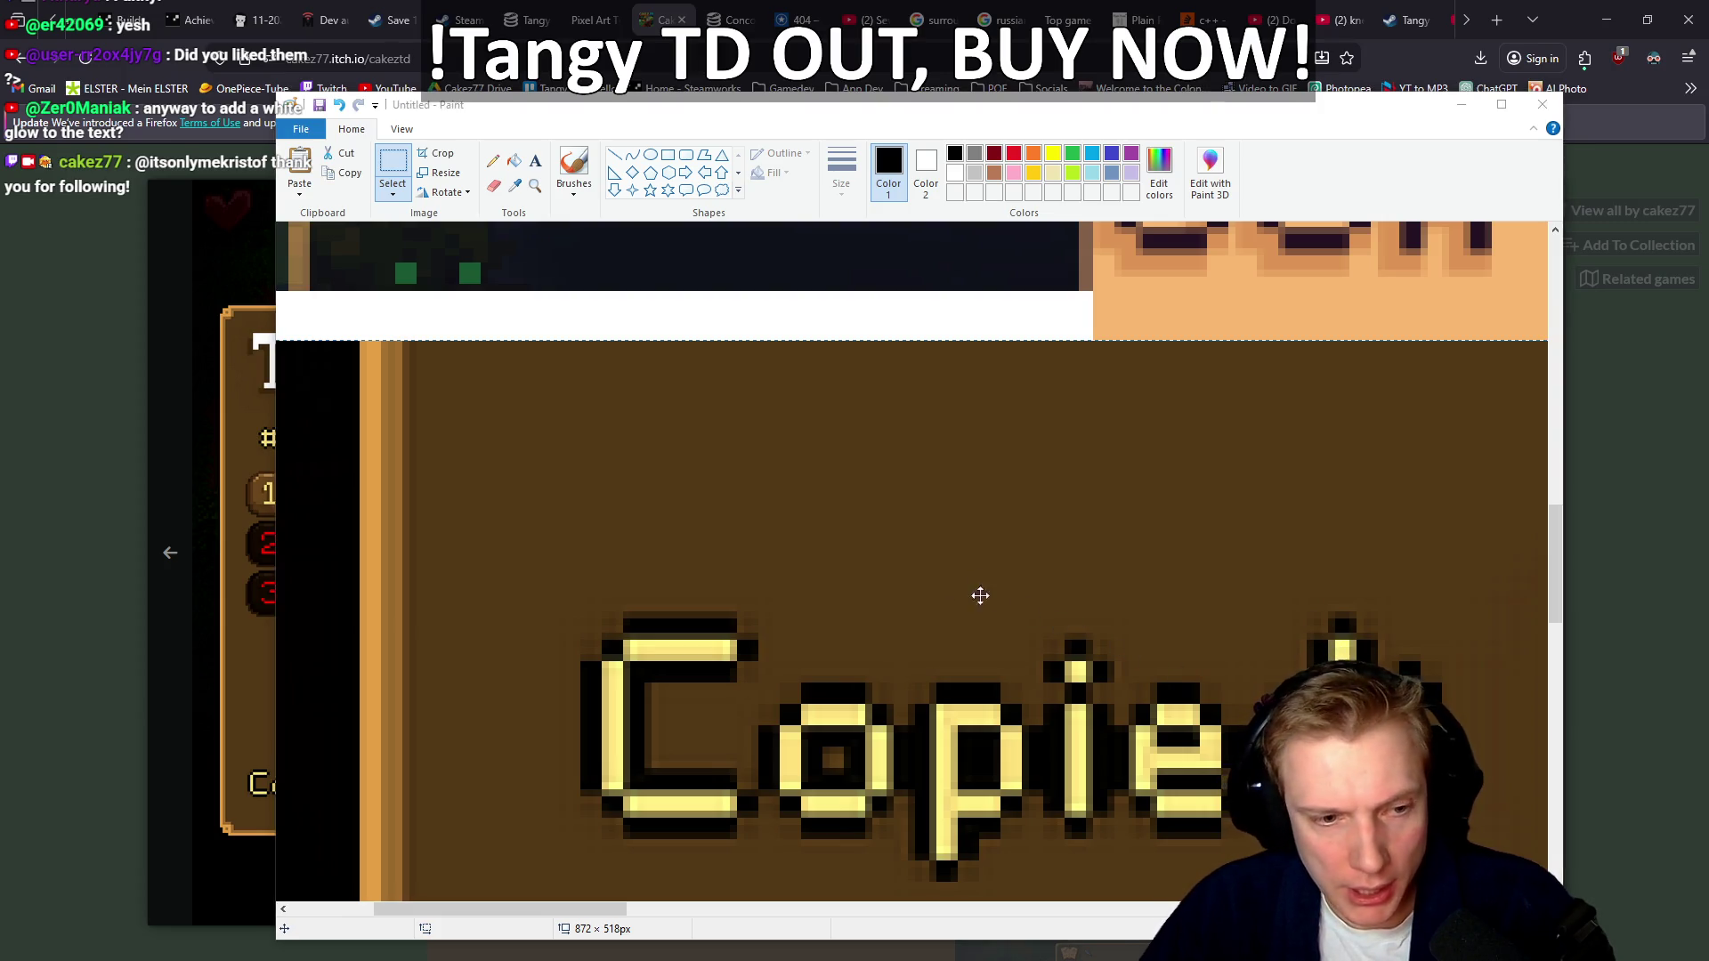
{"action": "key", "text": "alt+Tab"}
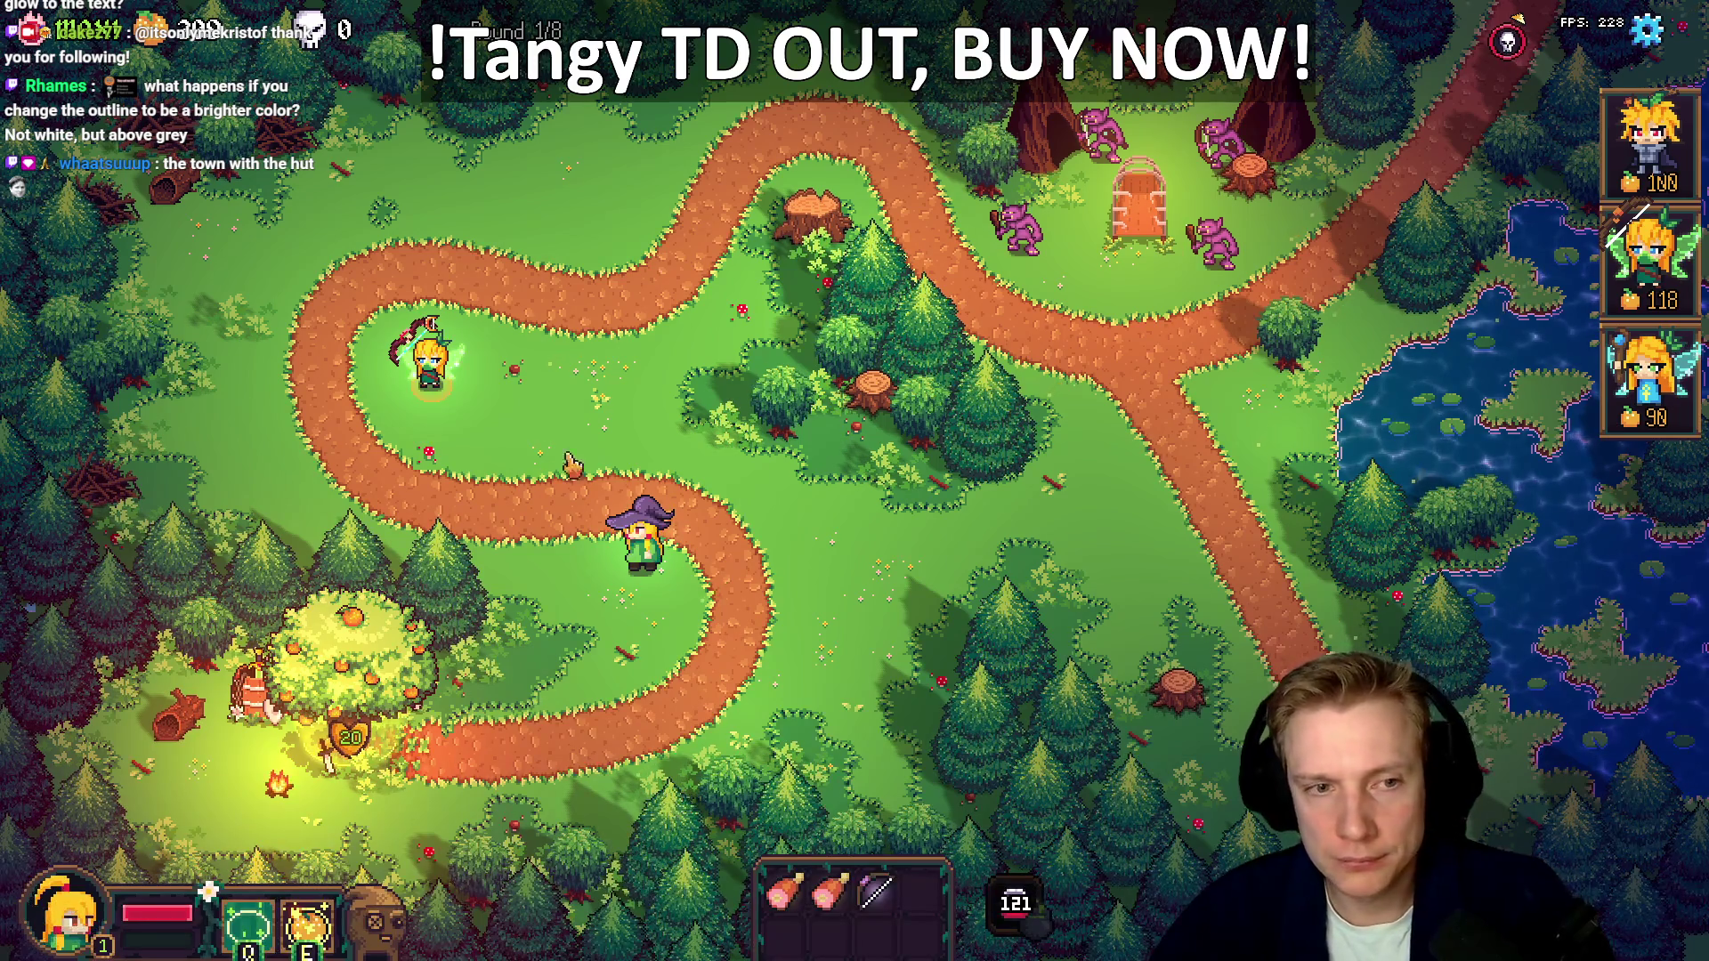
Select the blonde fairy hero to show its range and stats (28%, 699, 56%), then return to VS Code
{"action": "left_click", "coordinate": [431, 365]}
{"action": "scroll", "coordinate": [1546, 394], "scroll_direction": "down", "scroll_amount": 5}
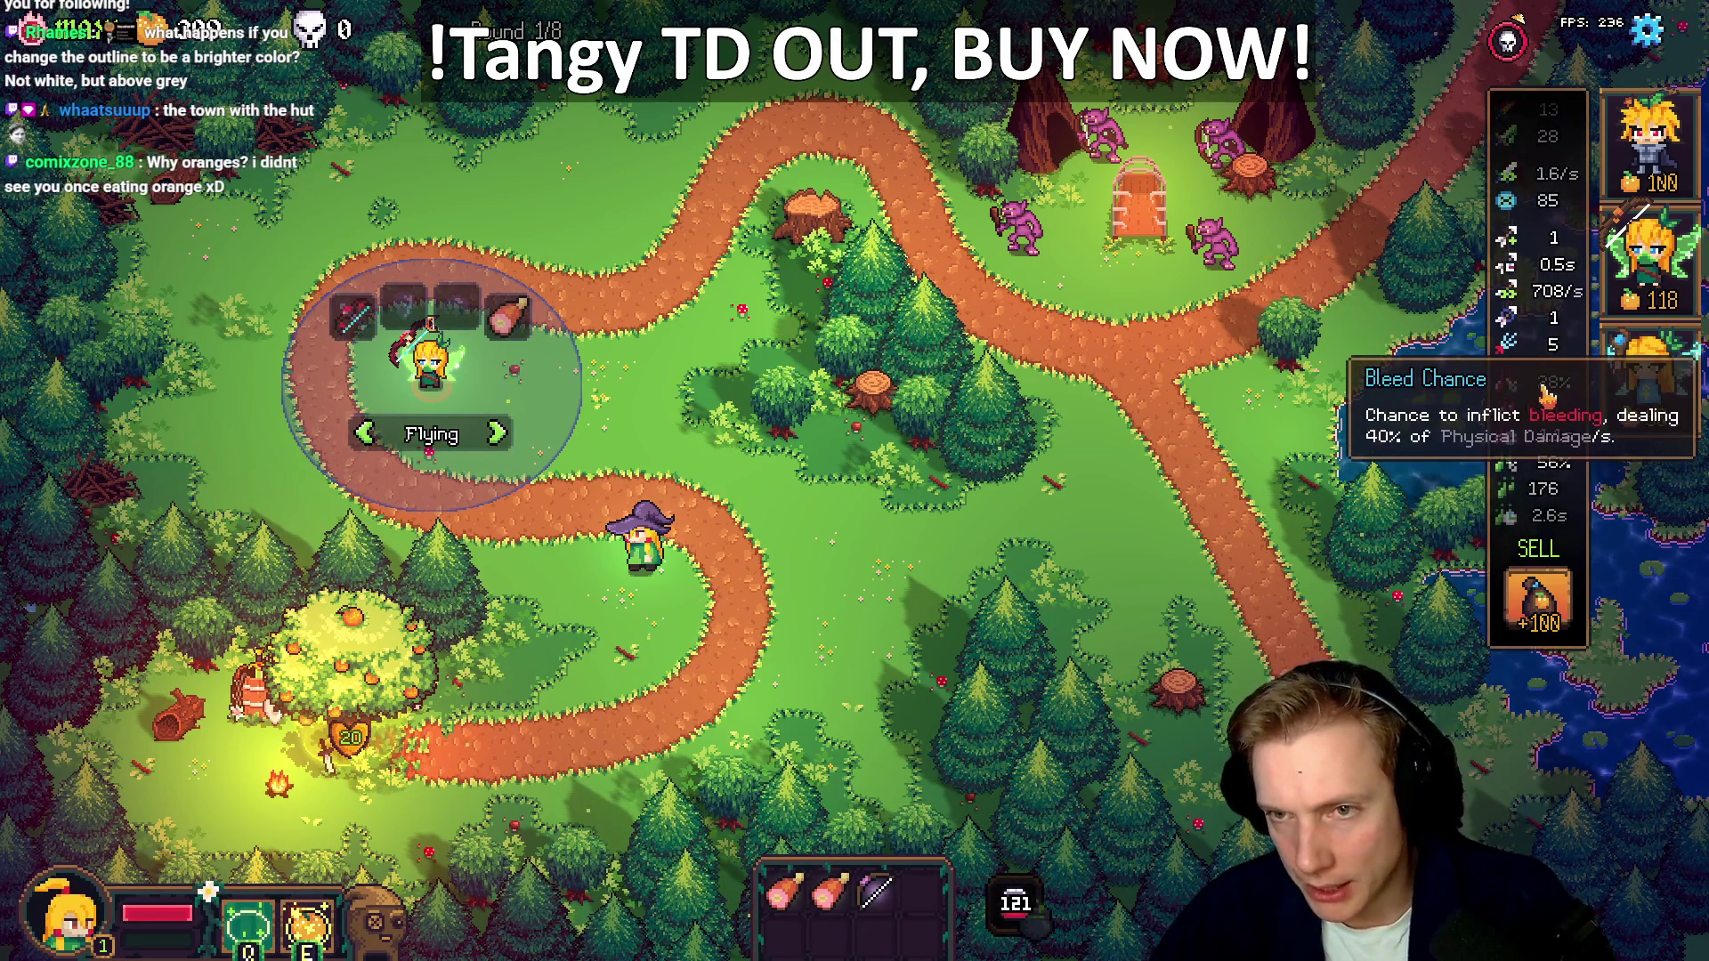
{"action": "scroll", "coordinate": [1546, 394], "scroll_direction": "down", "scroll_amount": 2}
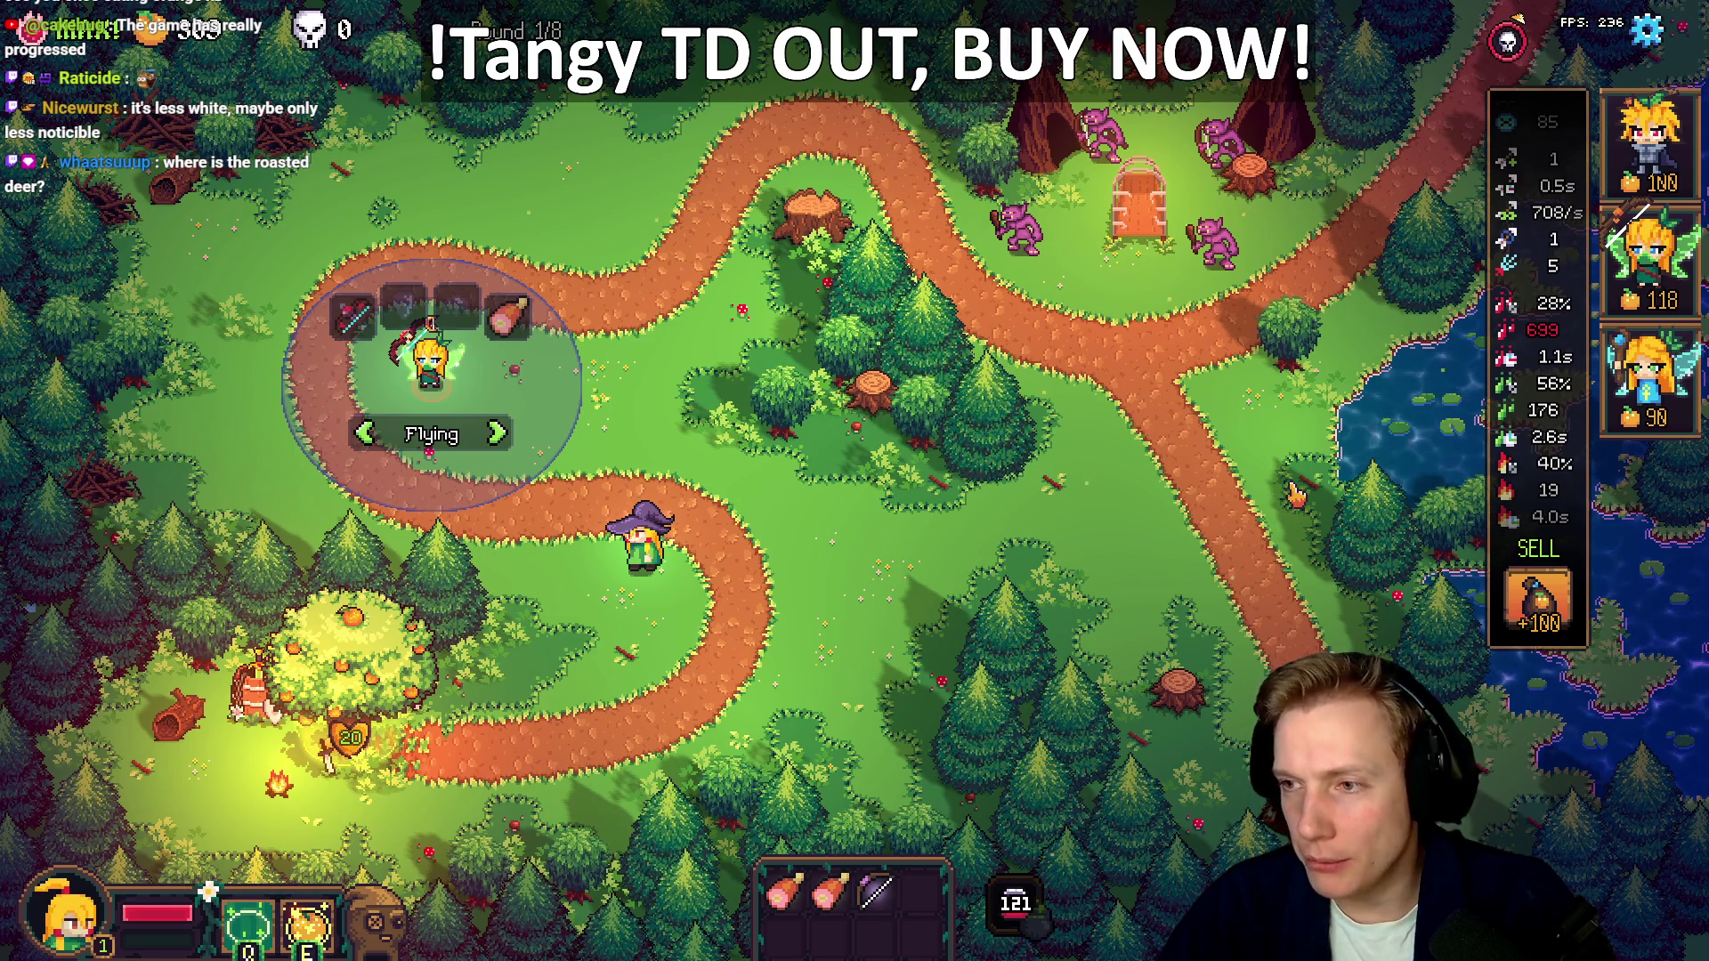
{"action": "key", "text": "alt+Tab"}
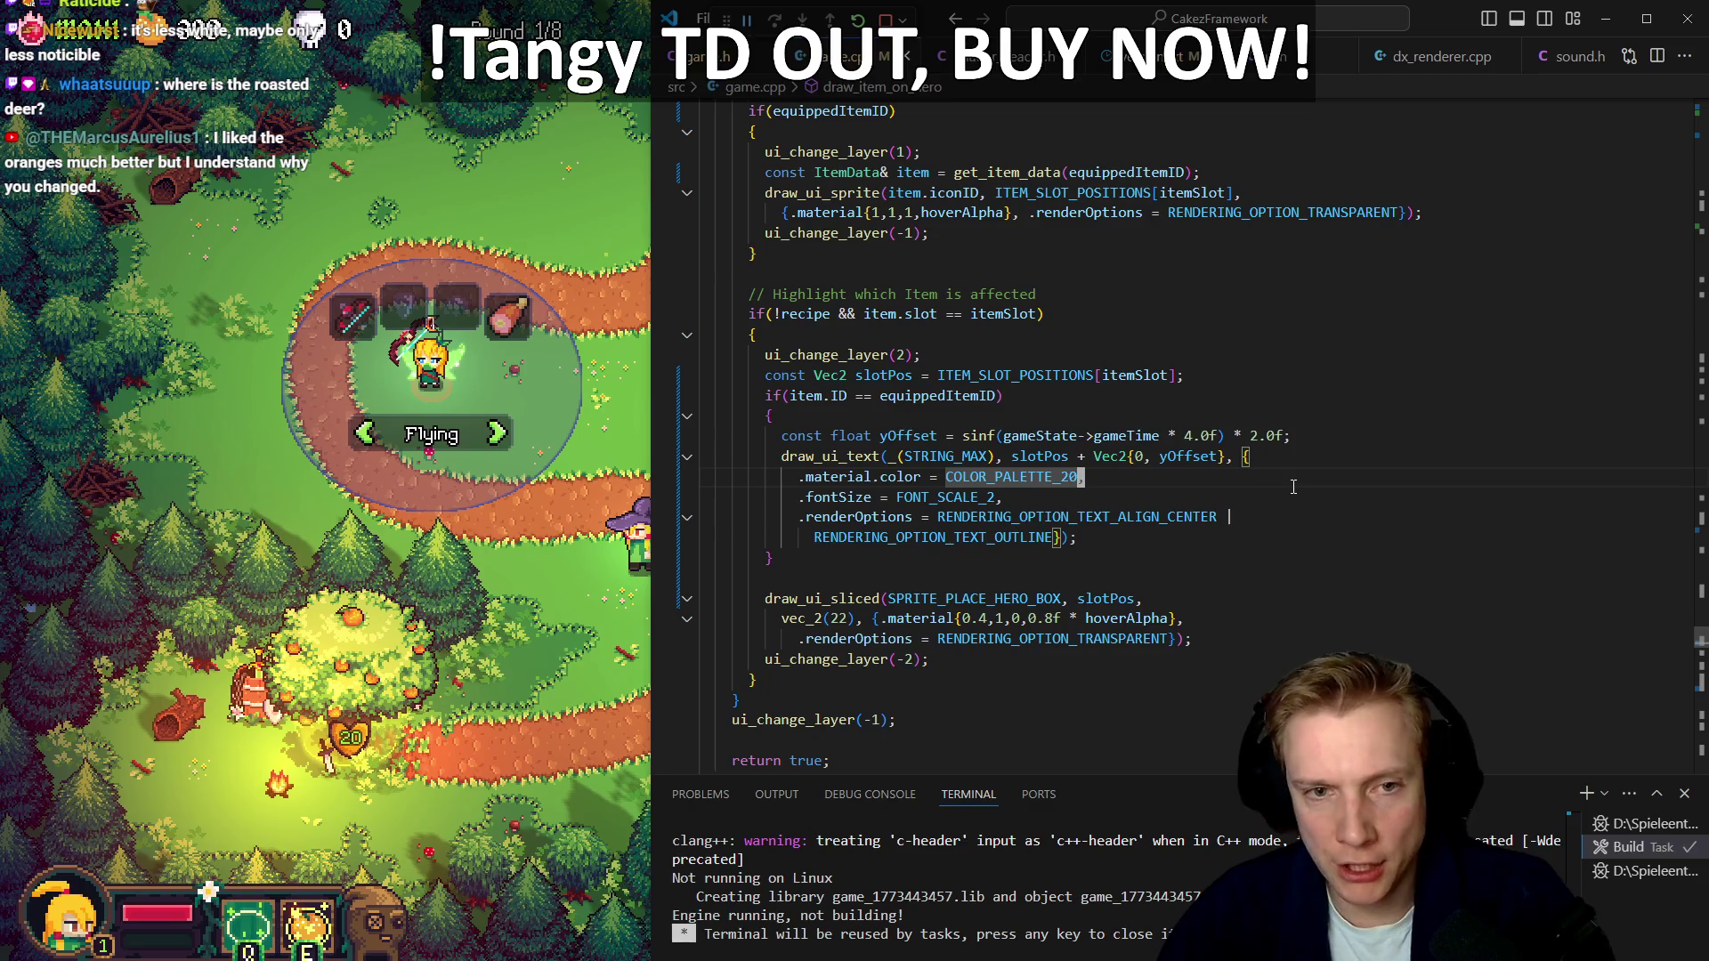
Snap VS Code beside the game and open gpu.hlsl
{"action": "key", "text": "super+Down"}
{"action": "key", "text": "super+Down"}
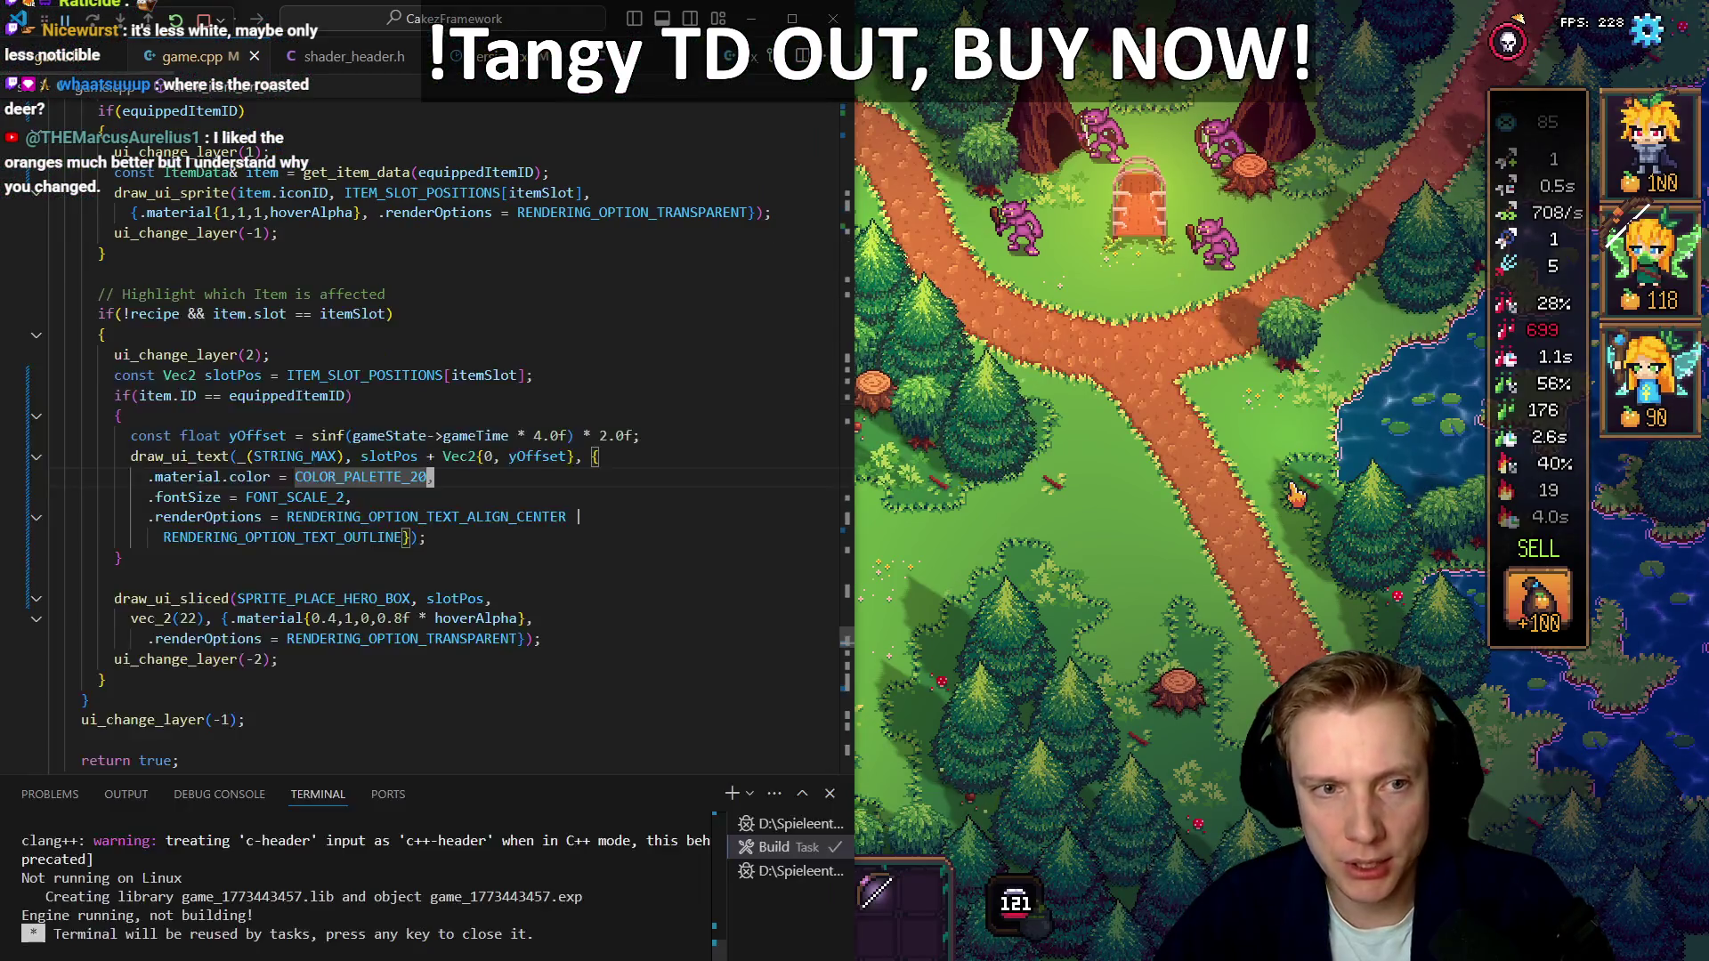
{"action": "key", "text": "ctrl+p"}
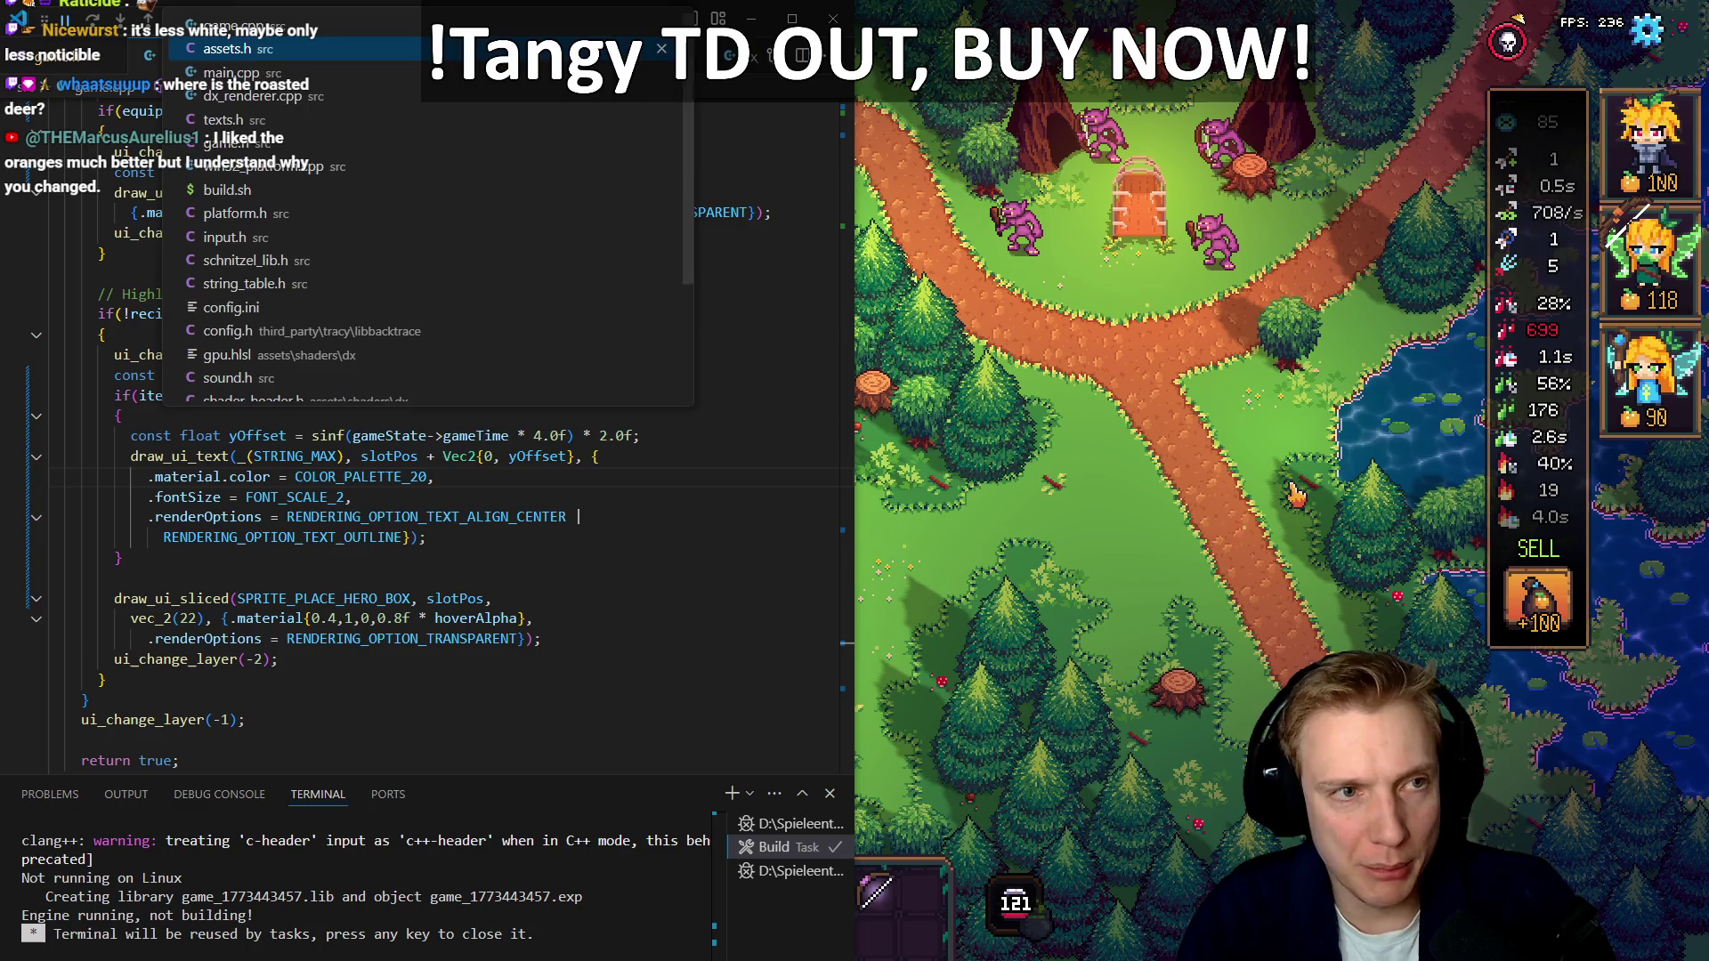
{"action": "type", "text": "gpu"}
{"action": "key", "text": "Return"}
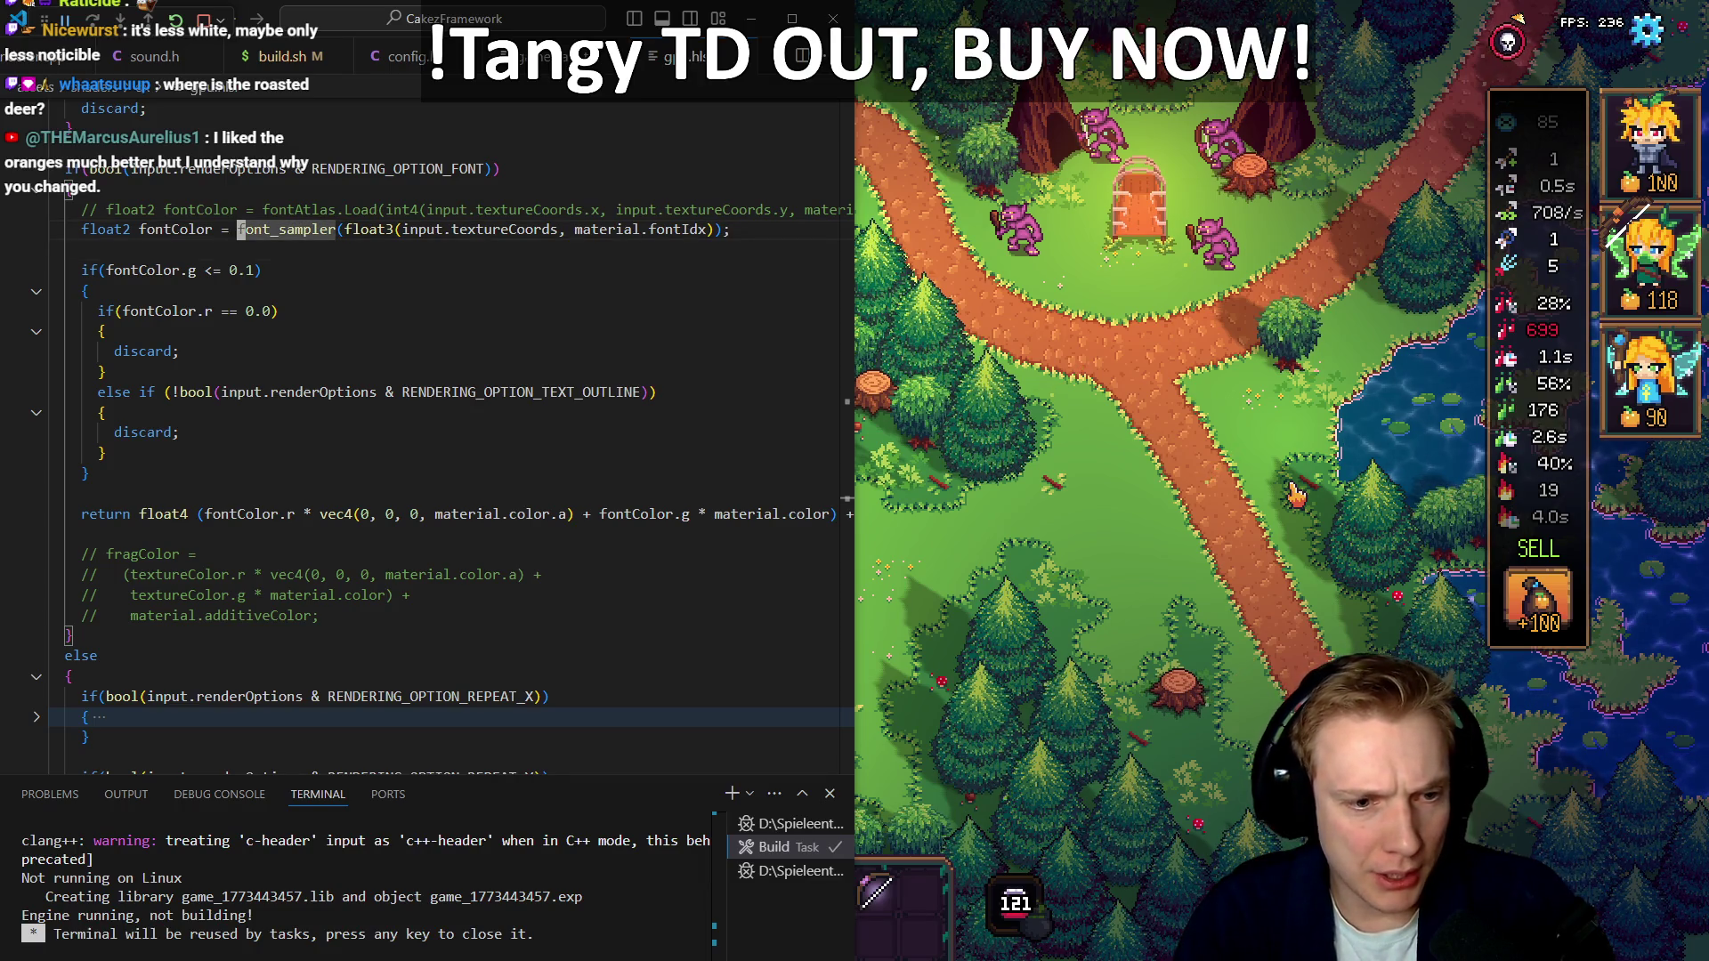
Find OUTLINE_COLOR in gpu.hlsl and inspect its folded outline code block
{"action": "key", "text": "ctrl+shift+Return"}
{"action": "type", "text": "U"}
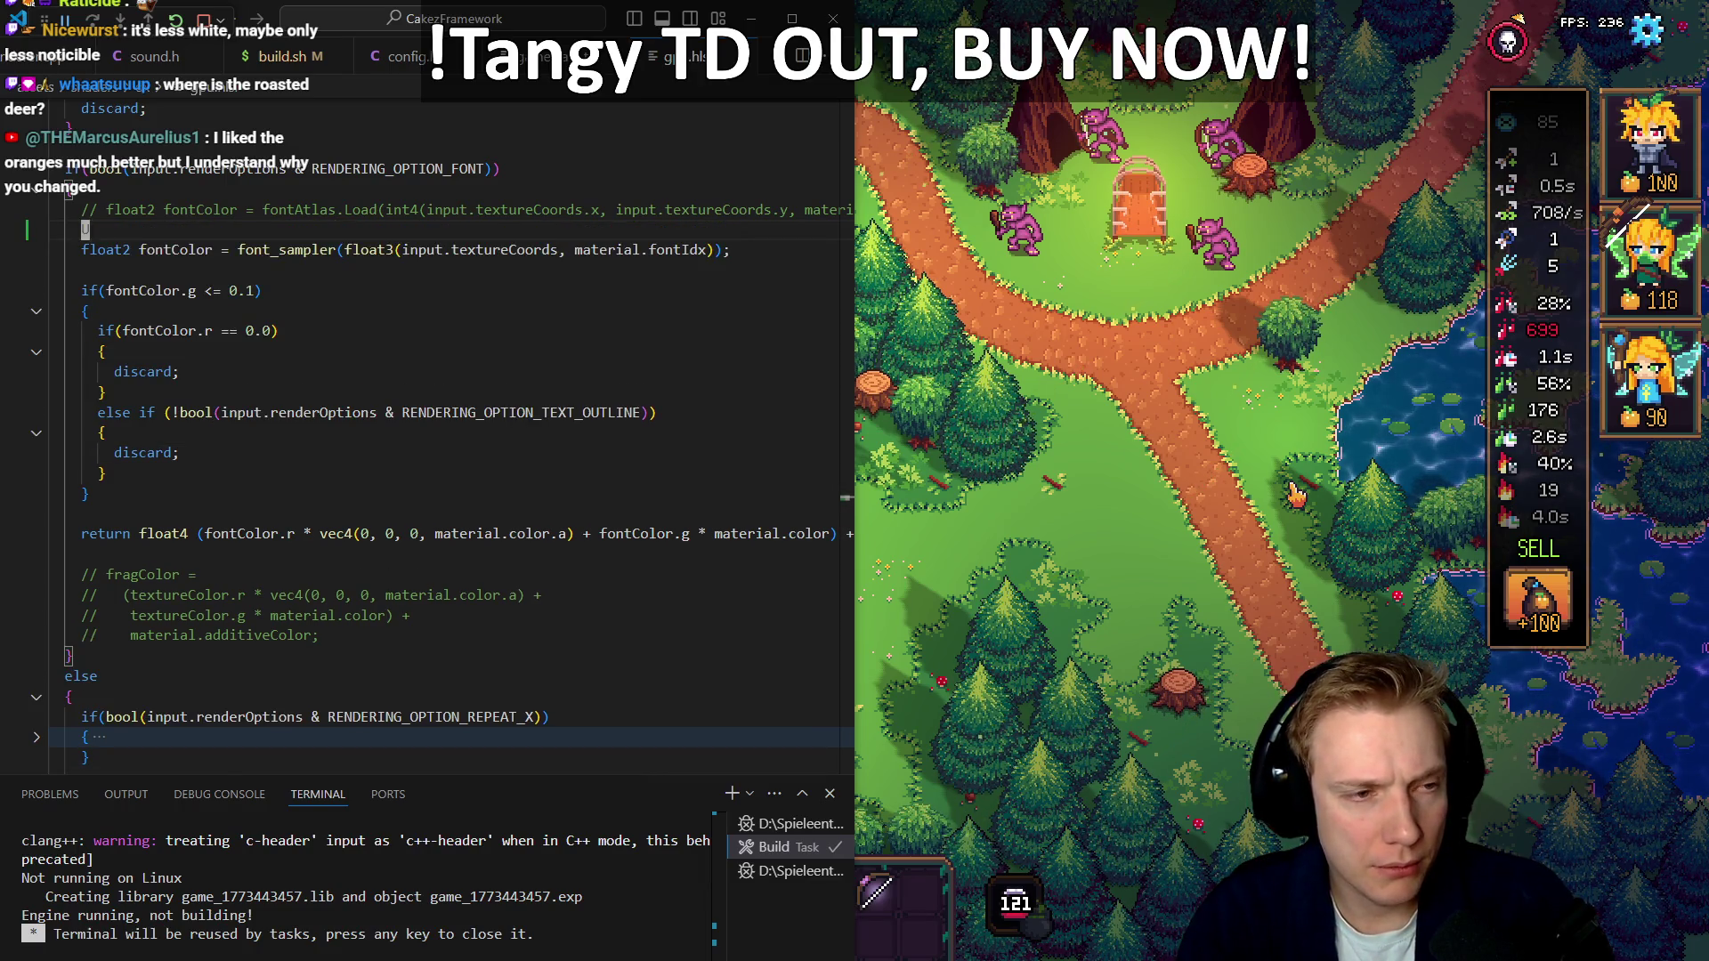
{"action": "key", "text": "ctrl+z"}
{"action": "type", "text": "LINE_COLOR))"}
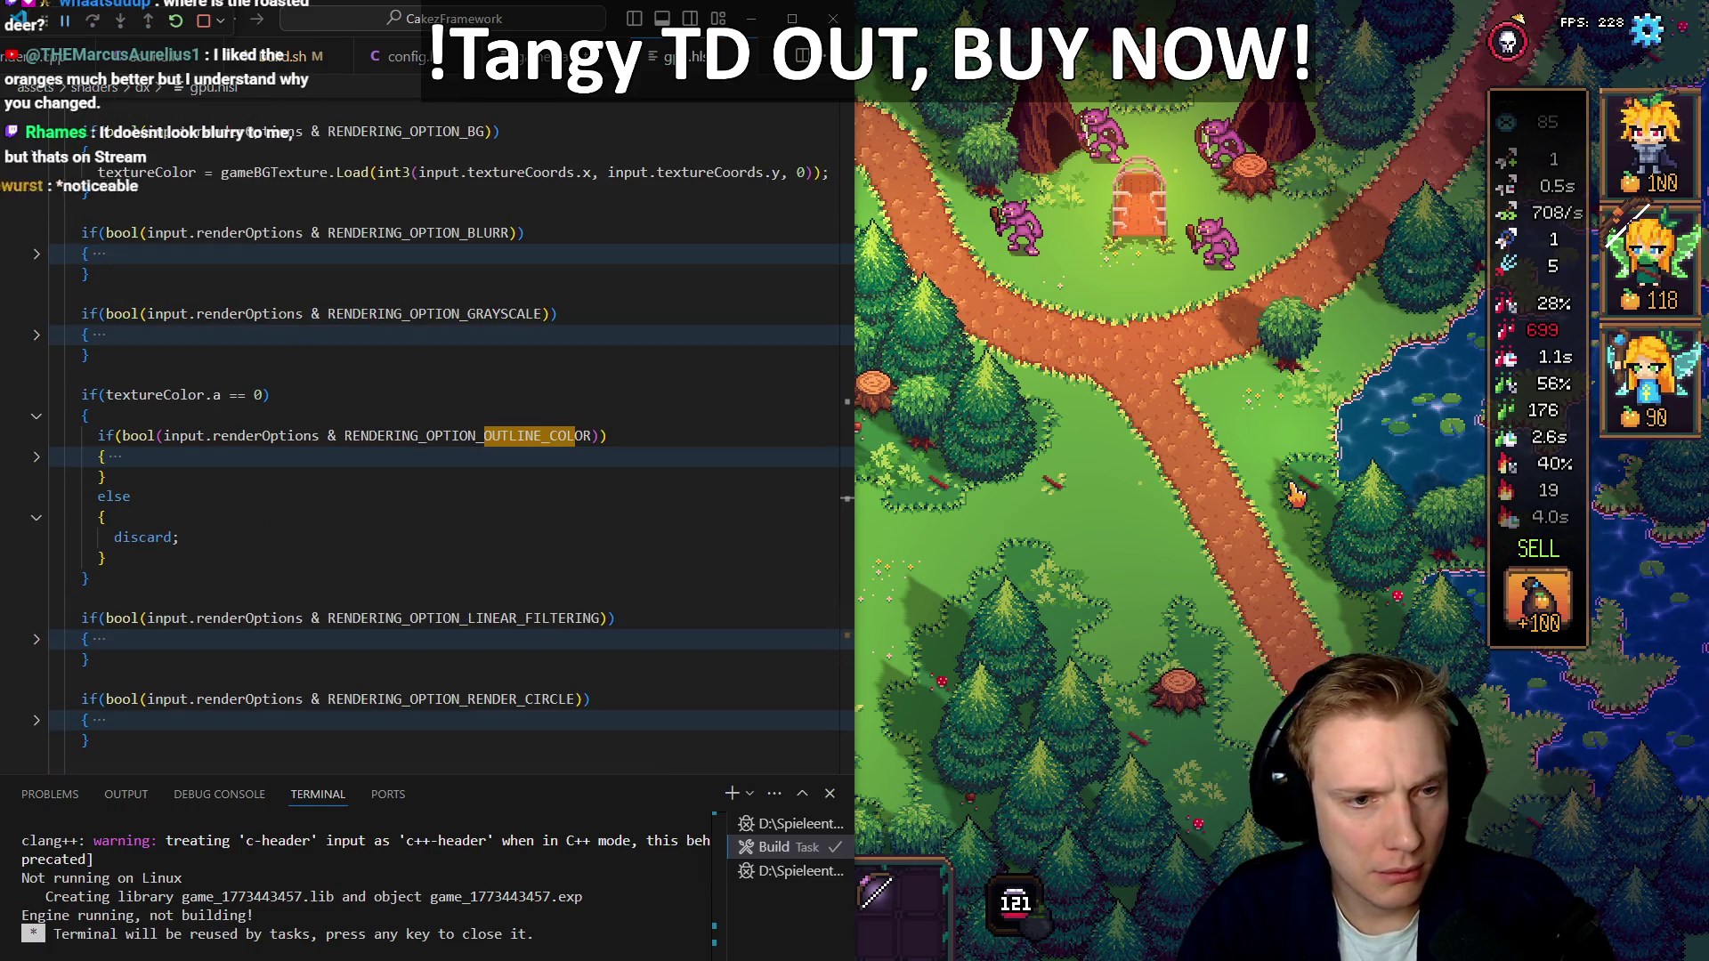
{"action": "key", "text": "Escape"}
{"action": "key", "text": "Down"}
{"action": "key", "text": "ctrl+shift+bracketright"}
{"action": "key", "text": "Down"}
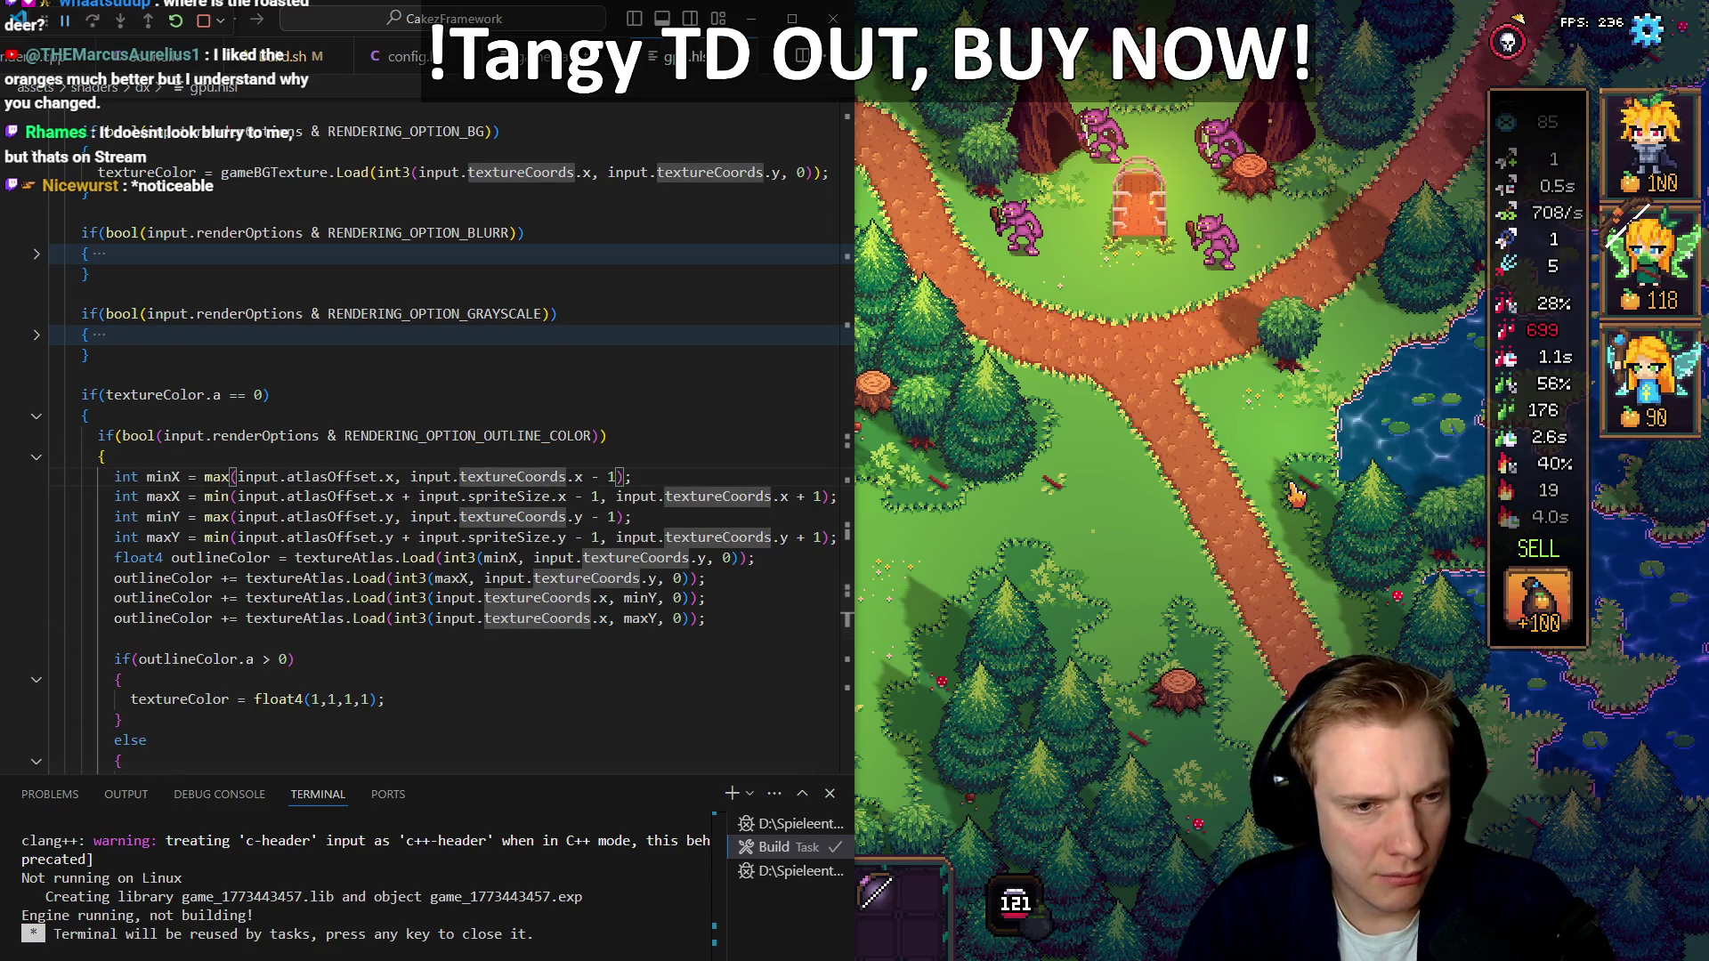
{"action": "key", "text": "ctrl+shift+bracketleft"}
{"action": "key", "text": "Up"}
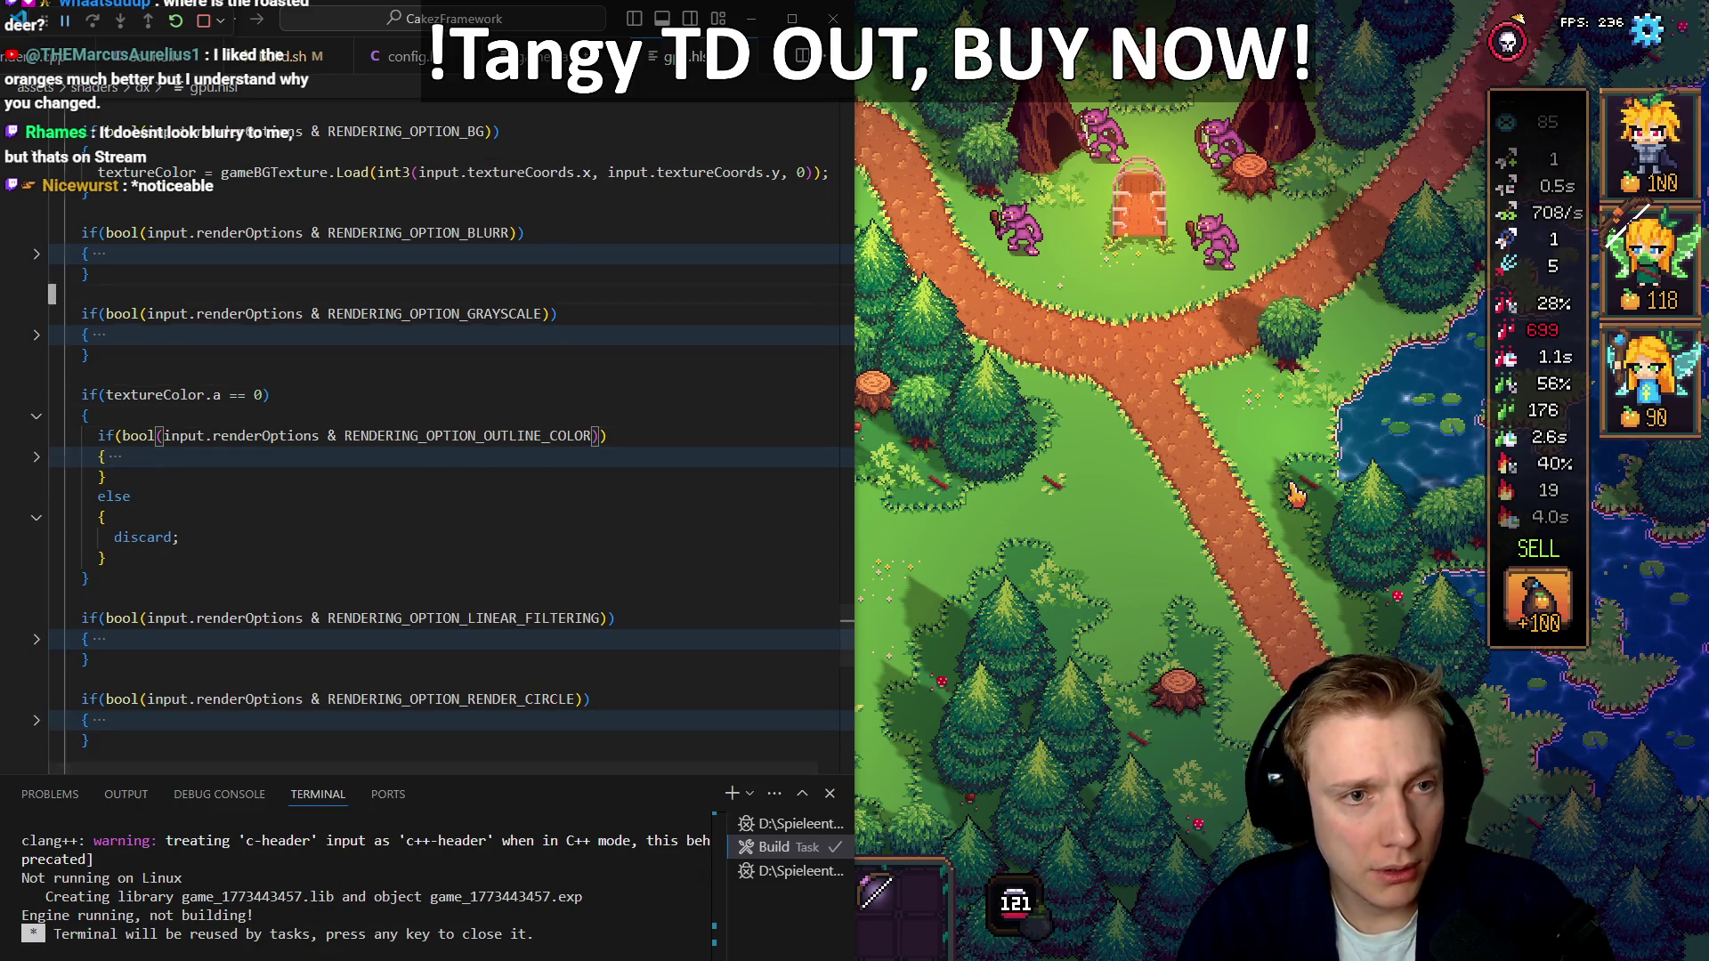
Check where RENDERING_OPTION_TEXT_OUTLINE and material.color are used in the shader
{"action": "scroll", "coordinate": [445, 427], "scroll_direction": "up", "scroll_amount": 14}
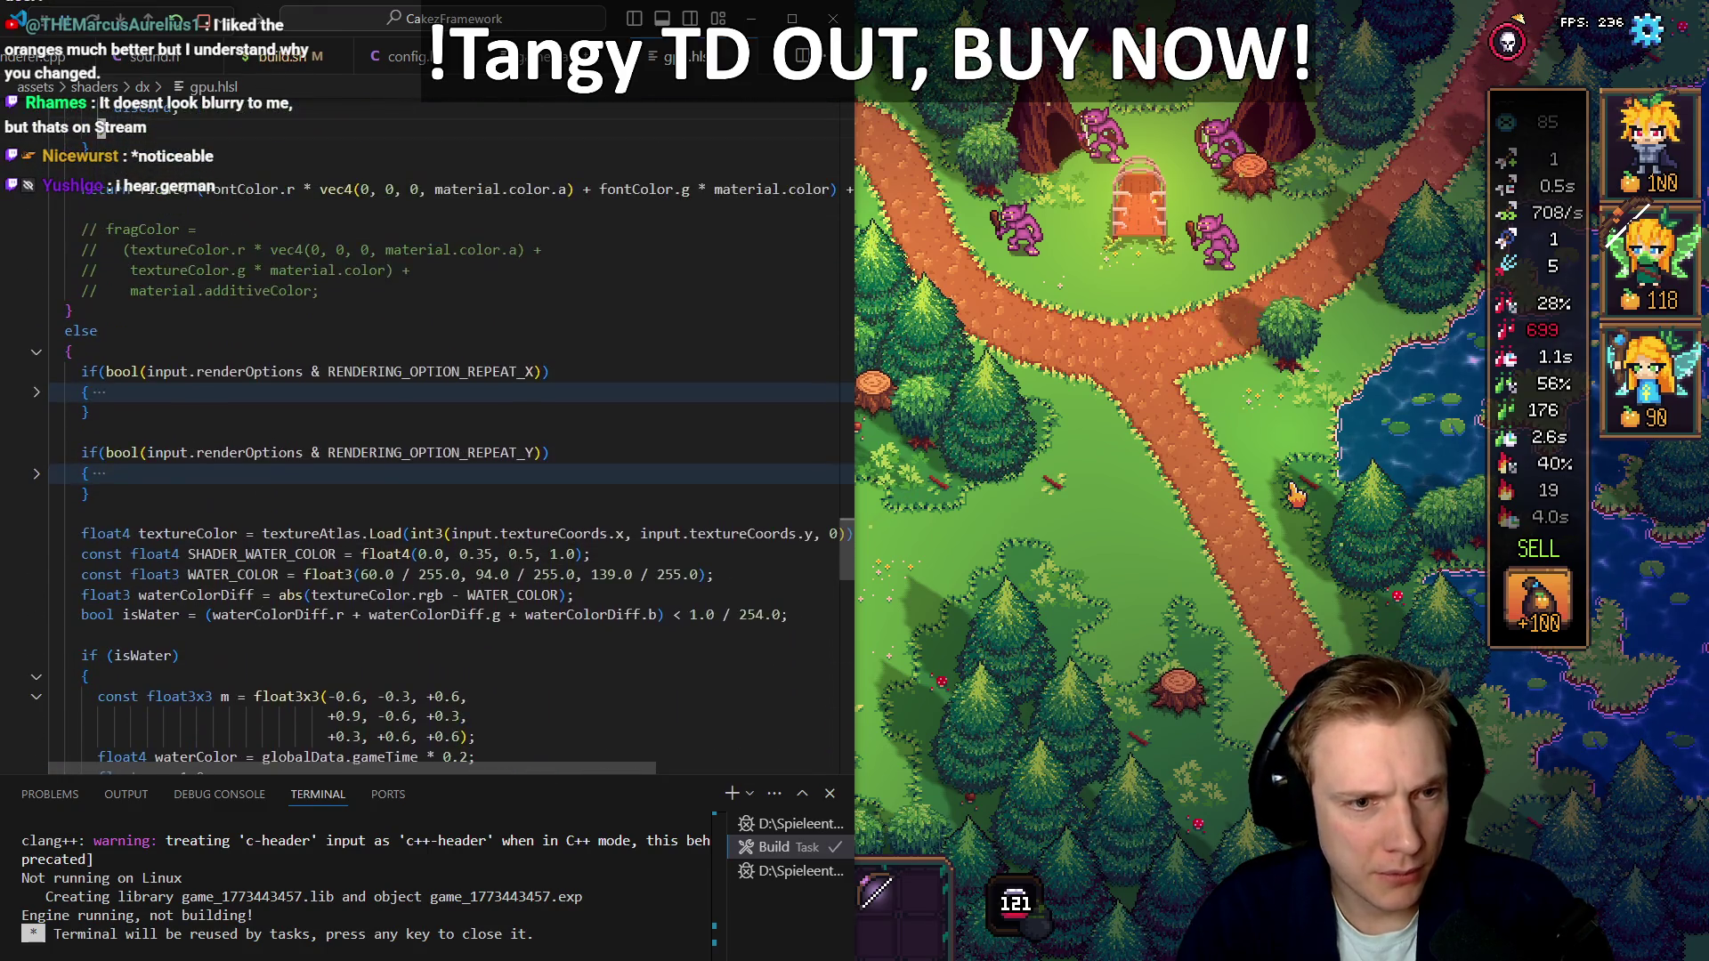
{"action": "scroll", "coordinate": [445, 428], "scroll_direction": "up", "scroll_amount": 1}
{"action": "left_click", "coordinate": [546, 108]}
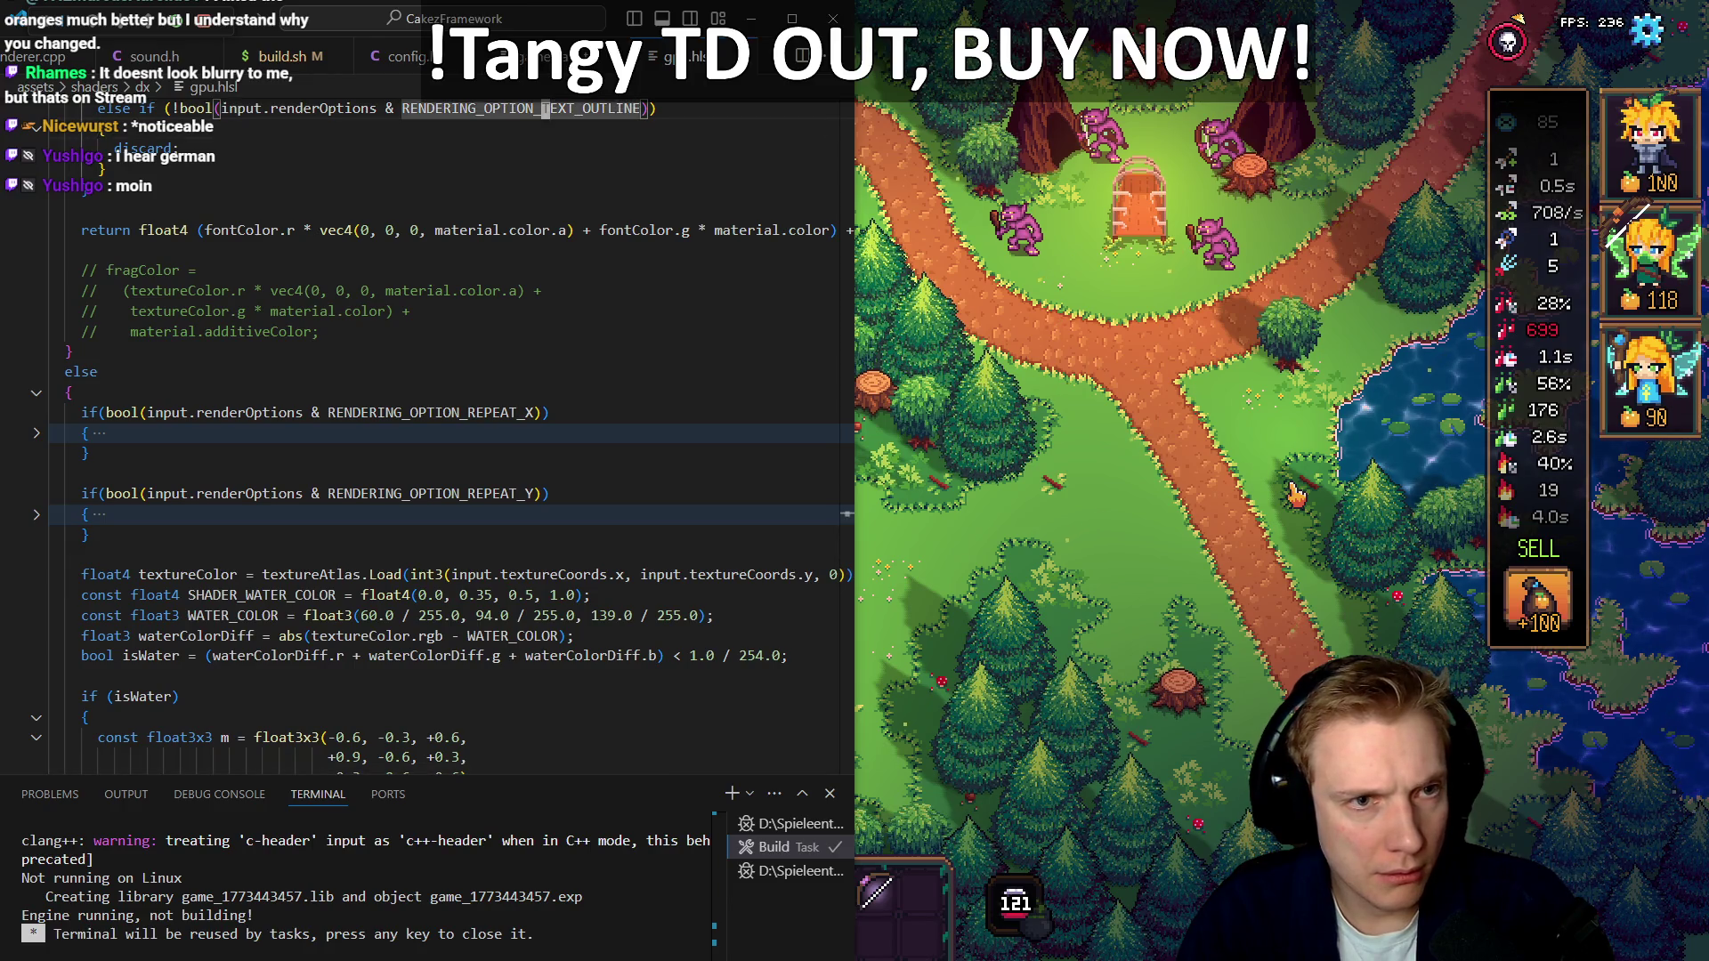
{"action": "scroll", "coordinate": [445, 427], "scroll_direction": "up", "scroll_amount": 6}
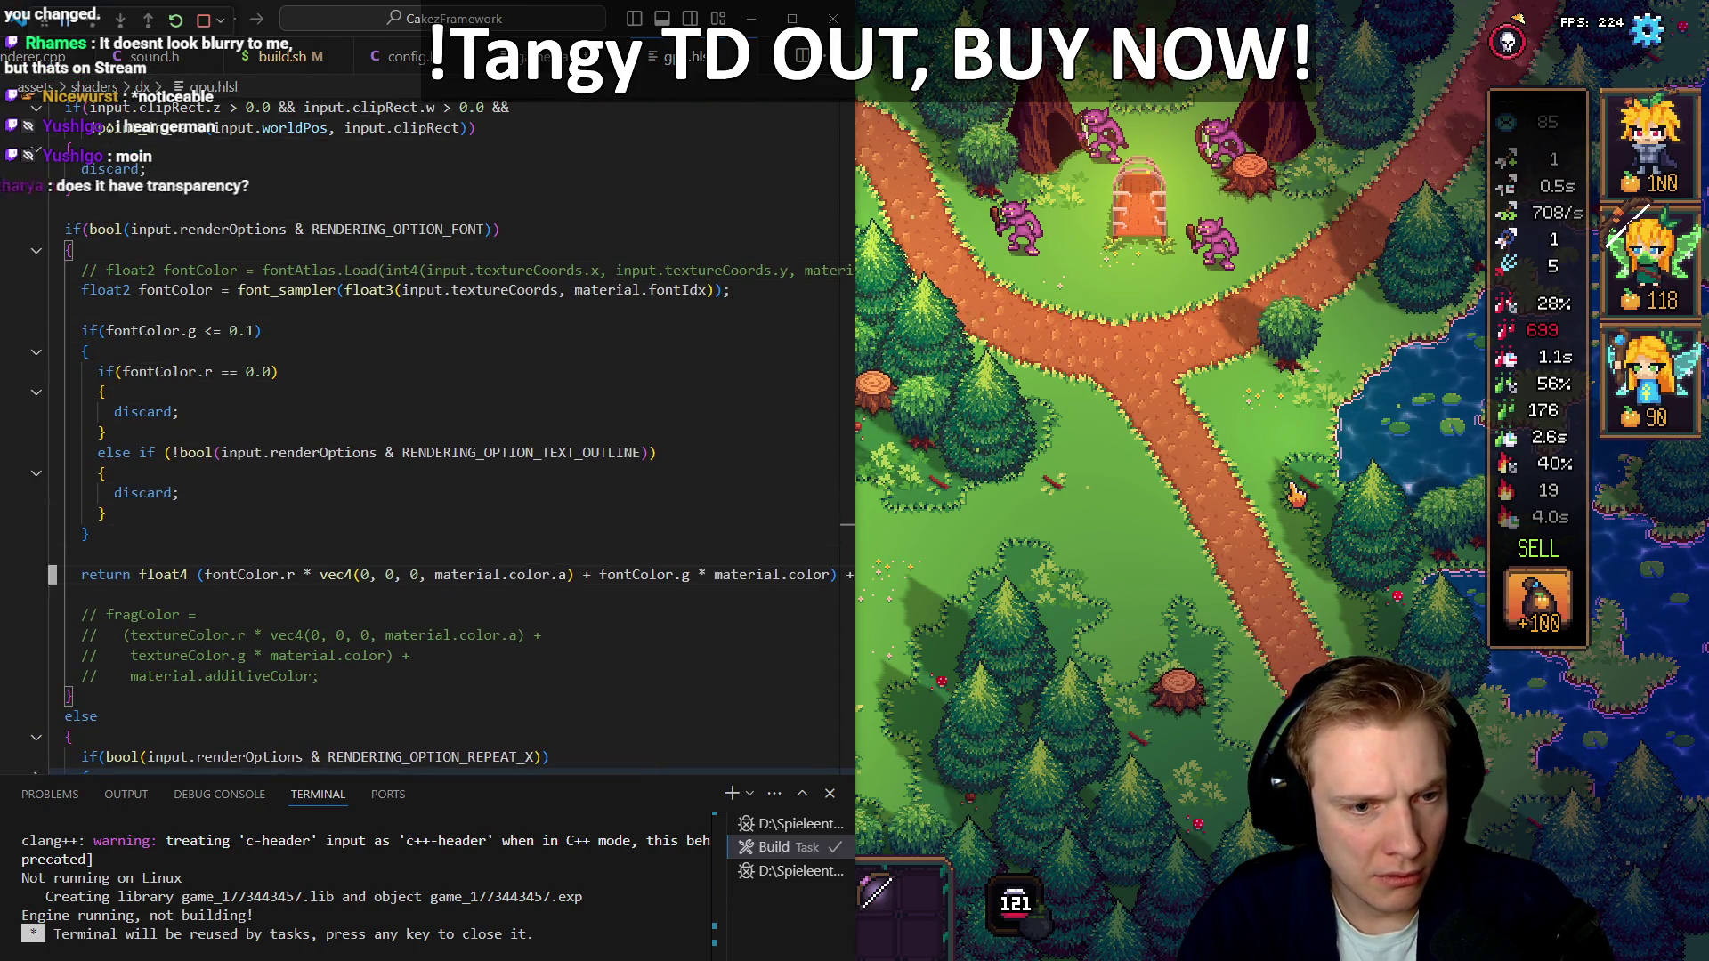
{"action": "left_click", "coordinate": [538, 574]}
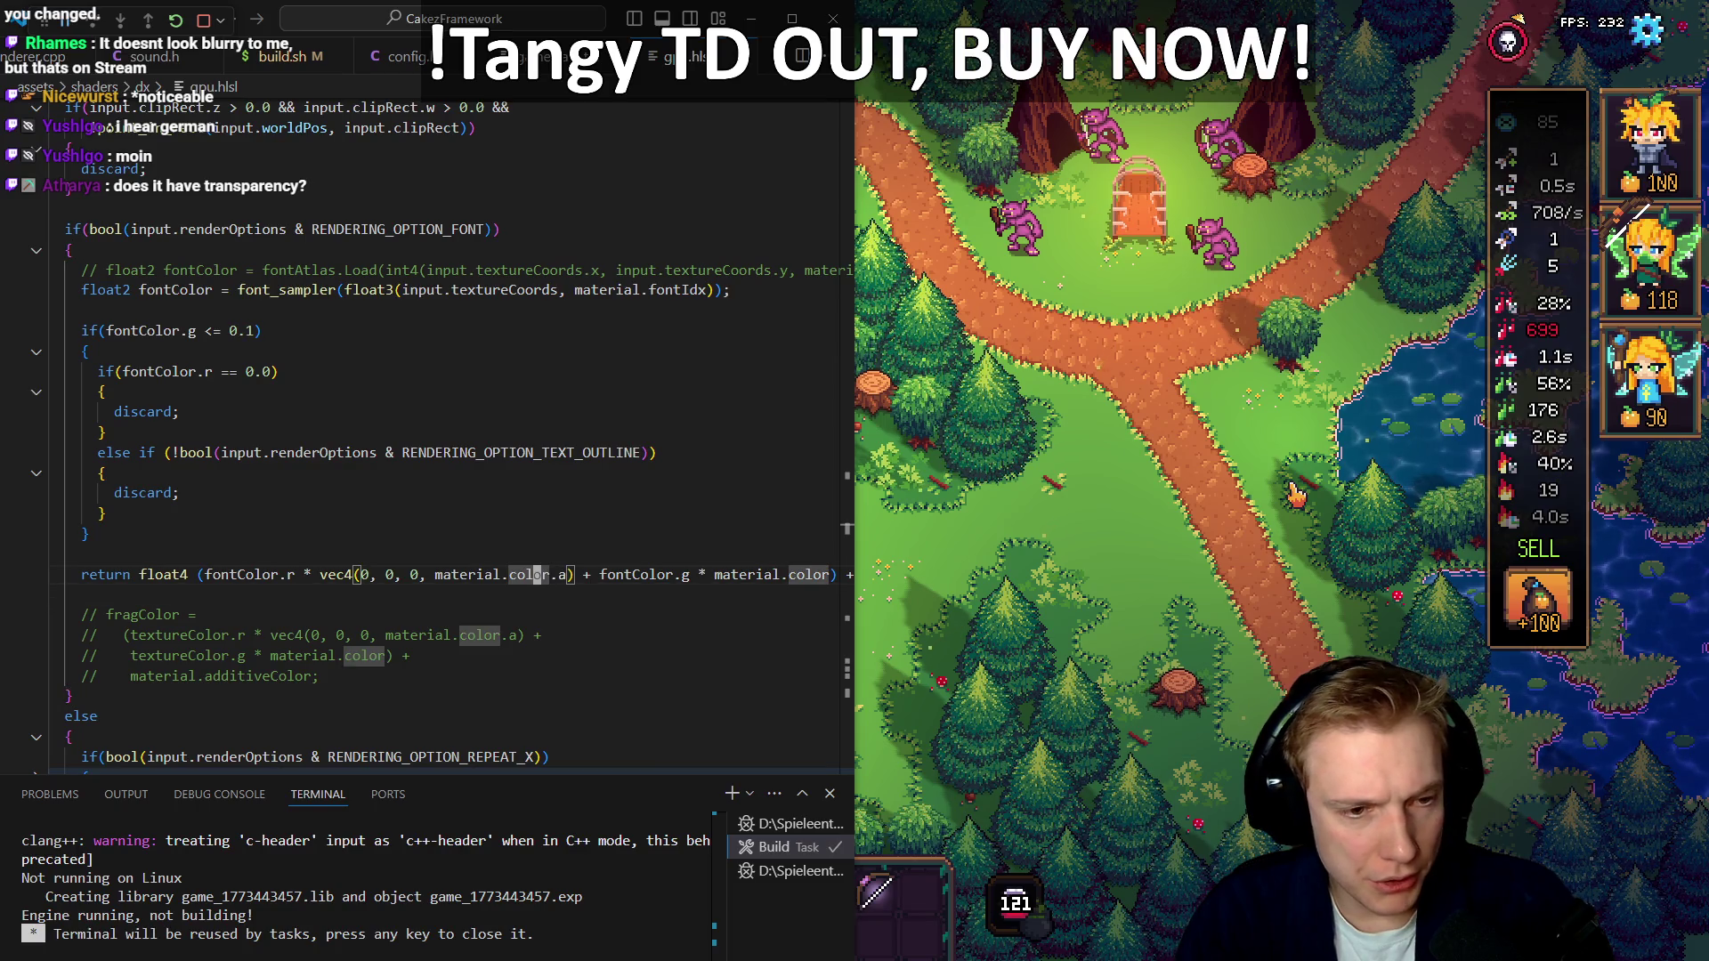
Add a new line 'float d = 0.5;' above the font branch's return statement
{"action": "left_click", "coordinate": [53, 553]}
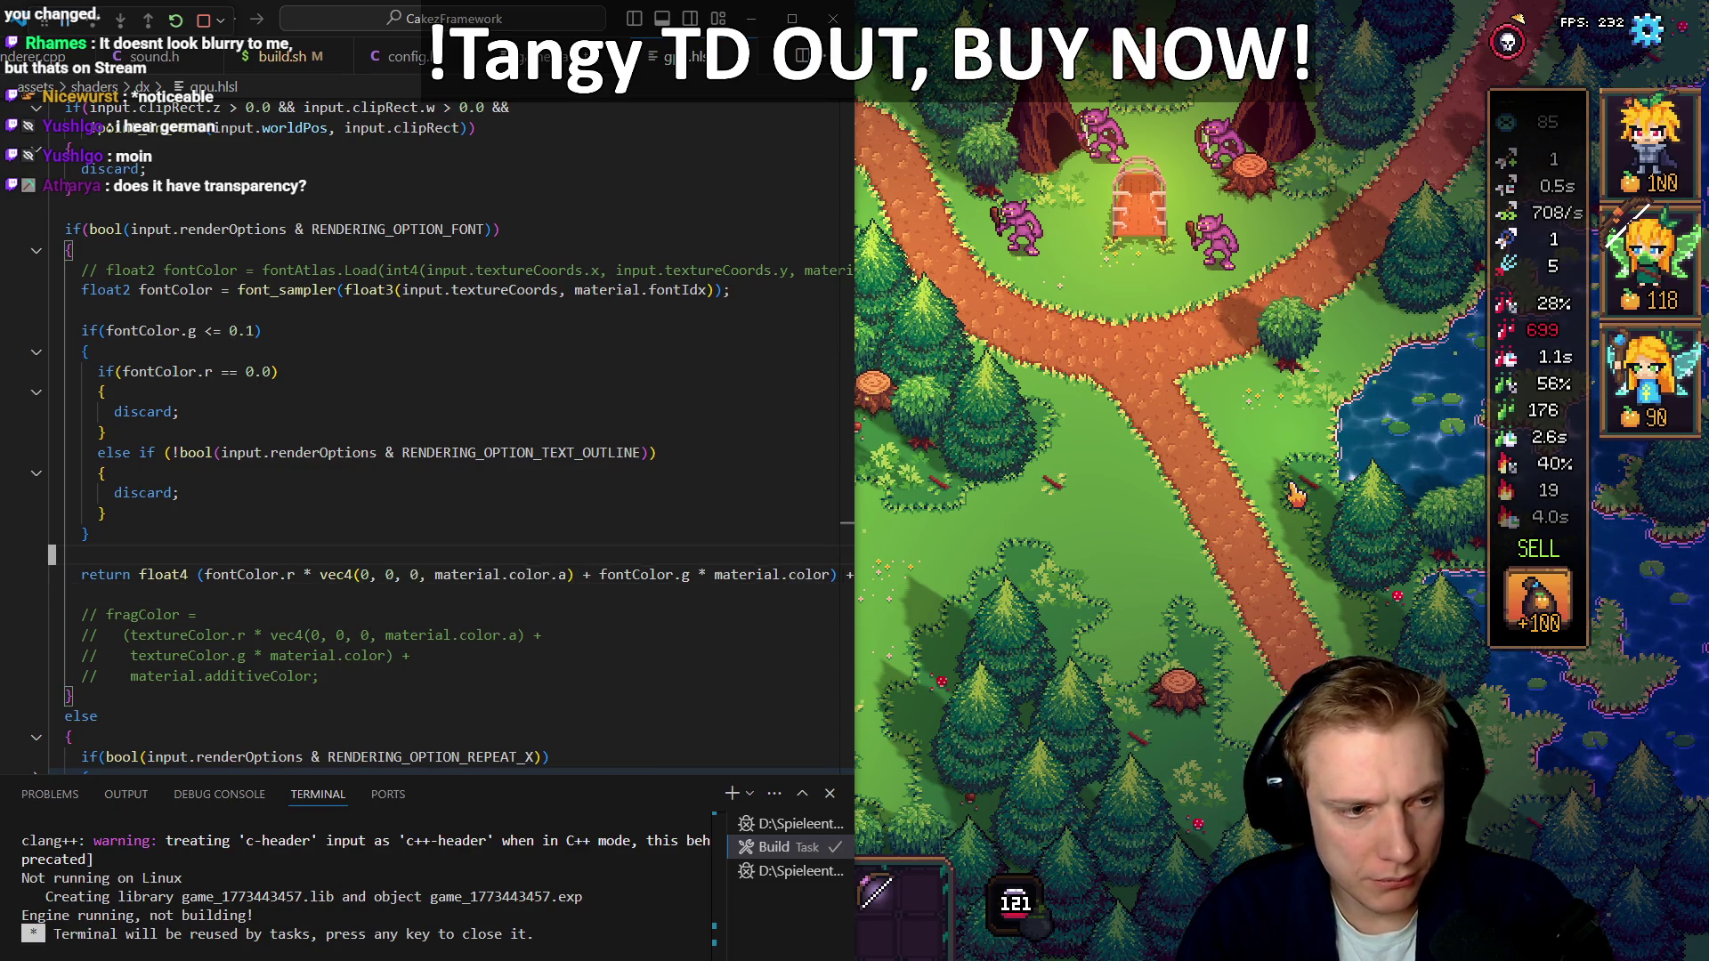
{"action": "key", "text": "Return"}
{"action": "type", "text": "float d ="}
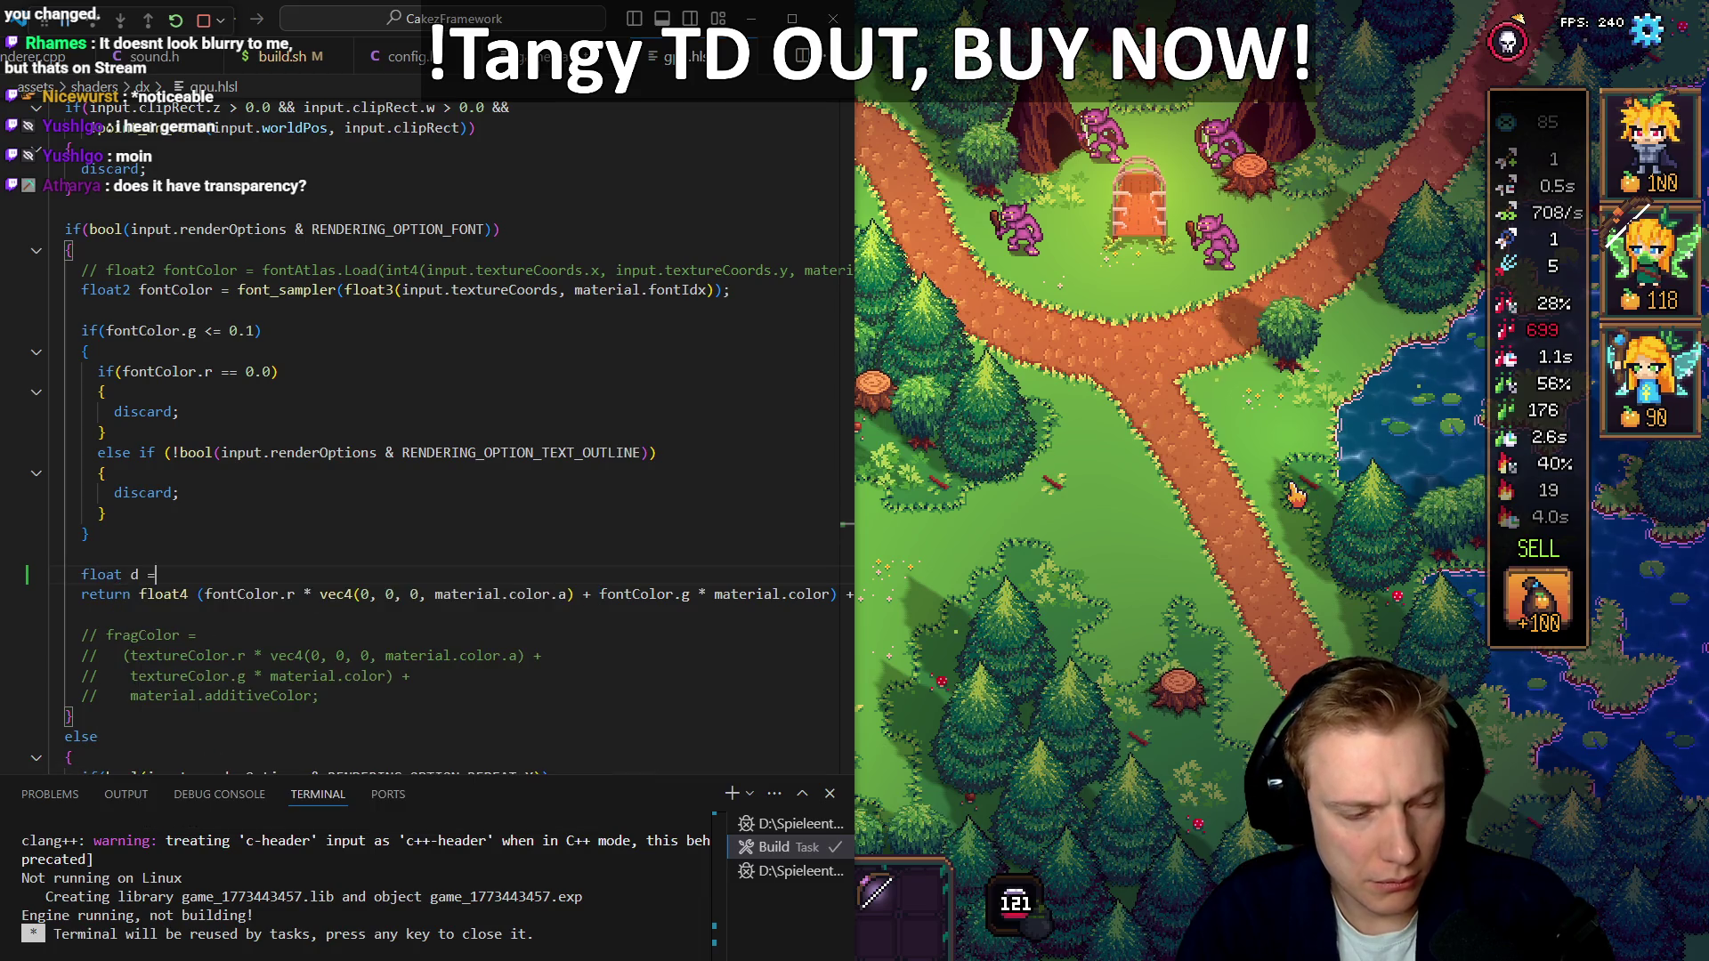
{"action": "type", "text": " 0.5;"}
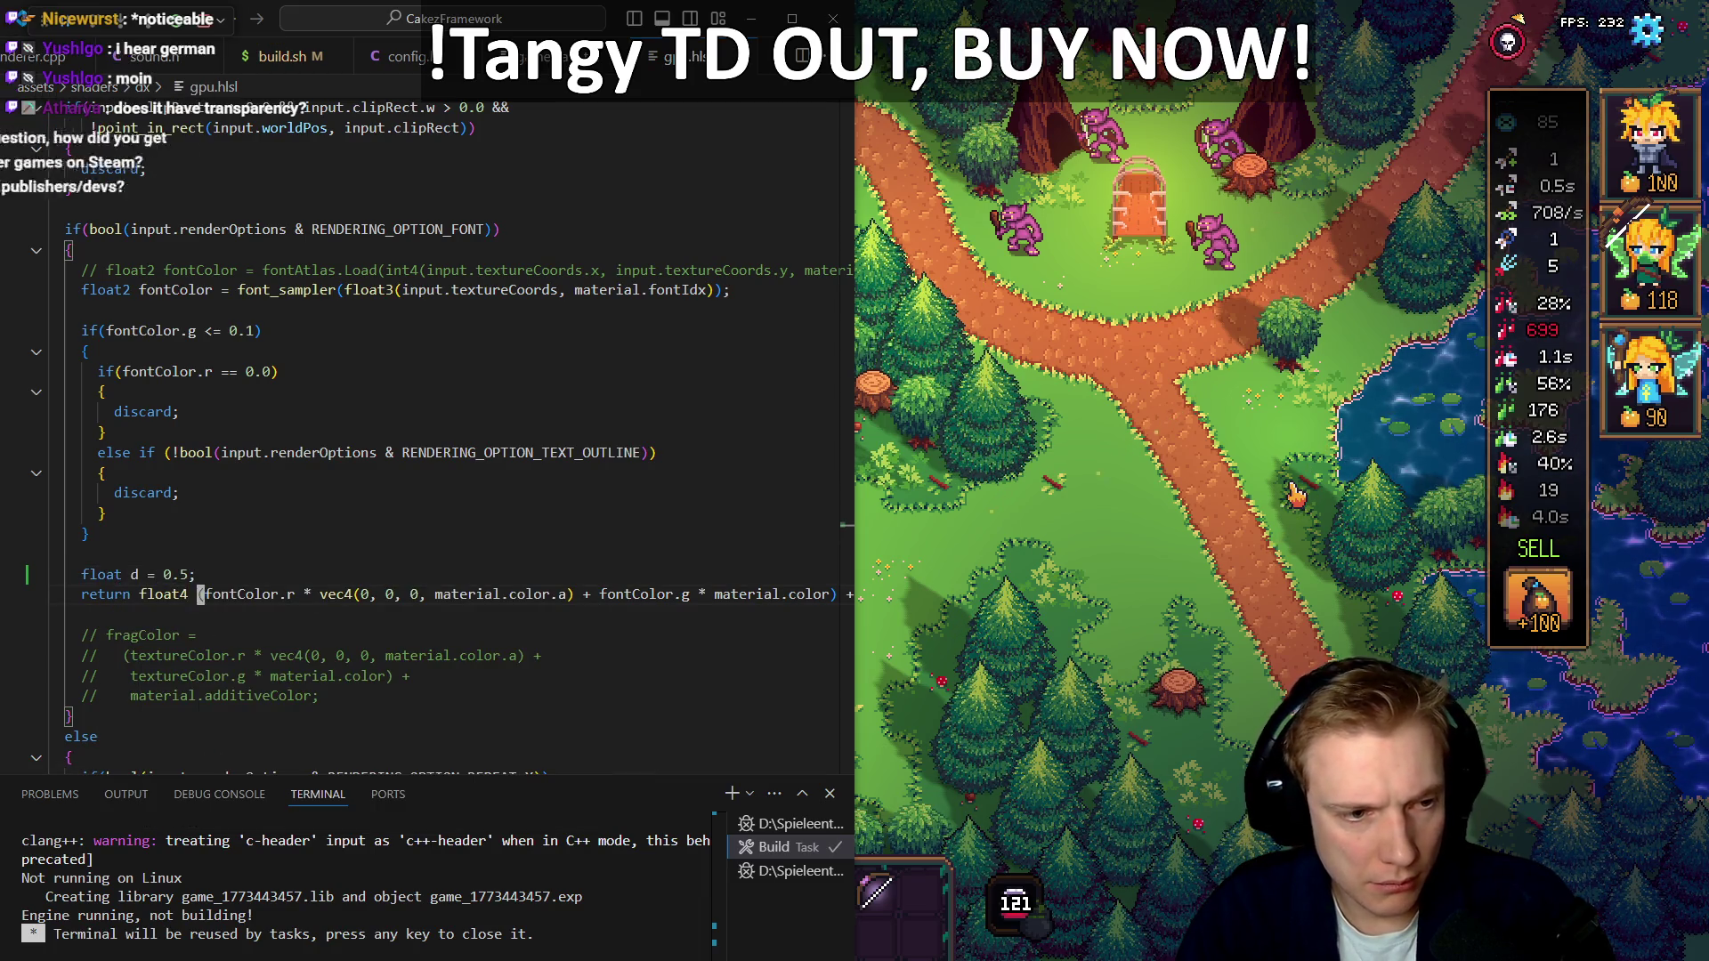
Replace the return line's vec4 zero colour arguments with d, d, d
{"action": "key", "text": "Down"}
{"action": "key", "text": "ctrl+Right"}
{"action": "key", "text": "ctrl+Right"}
{"action": "key", "text": "ctrl+Right"}
{"action": "key", "text": "shift+Right"}
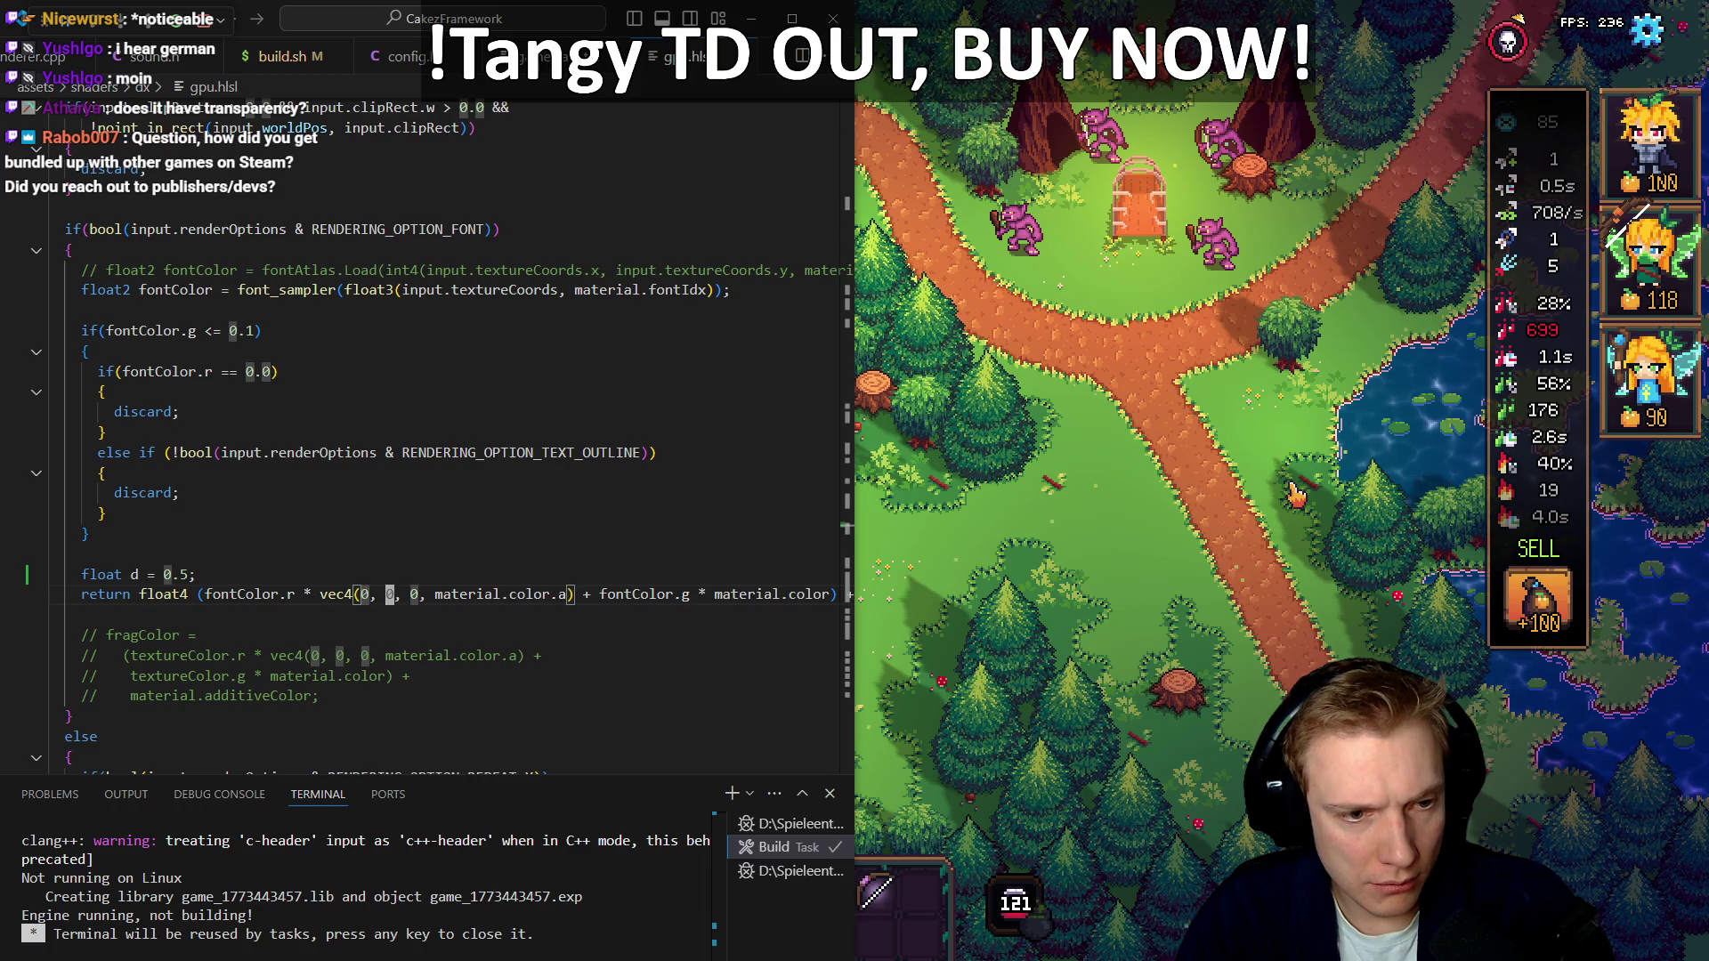
{"action": "key", "text": "BackSpace"}
{"action": "key", "text": "BackSpace"}
{"action": "key", "text": "BackSpace"}
{"action": "type", "text": "d, d"}
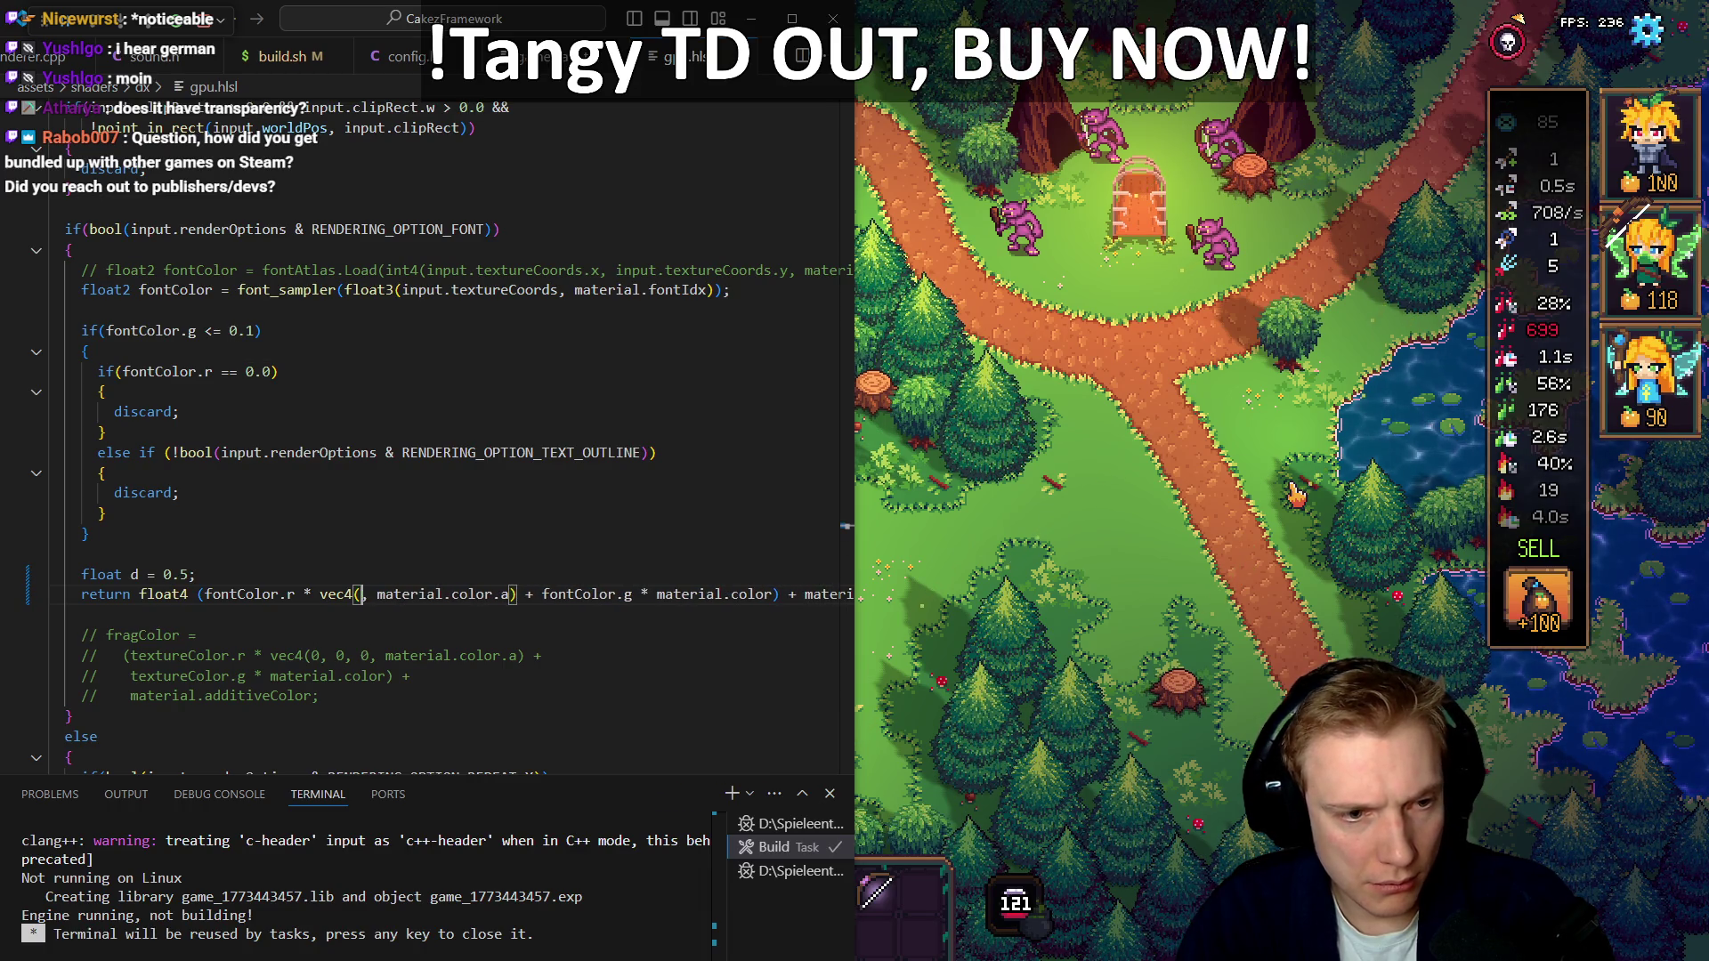
{"action": "type", "text": ","}
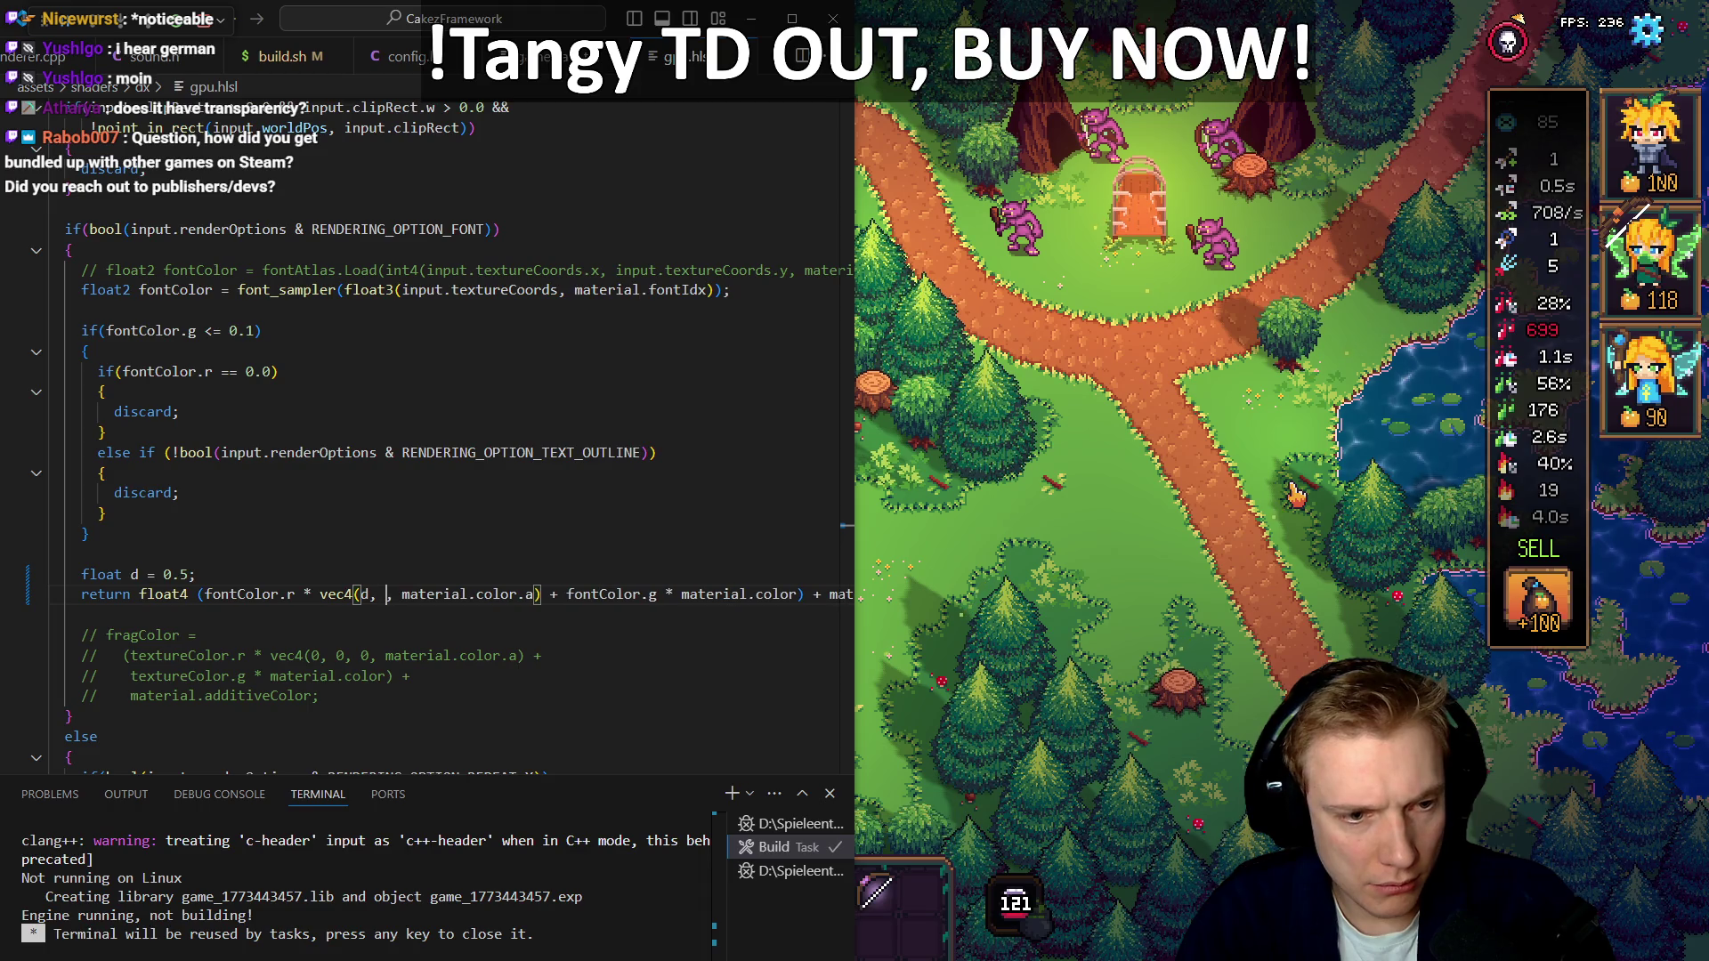
{"action": "type", "text": " d"}
{"action": "key", "text": "Left"}
{"action": "key", "text": "Left"}
{"action": "key", "text": "Left"}
{"action": "type", "text": "d"}
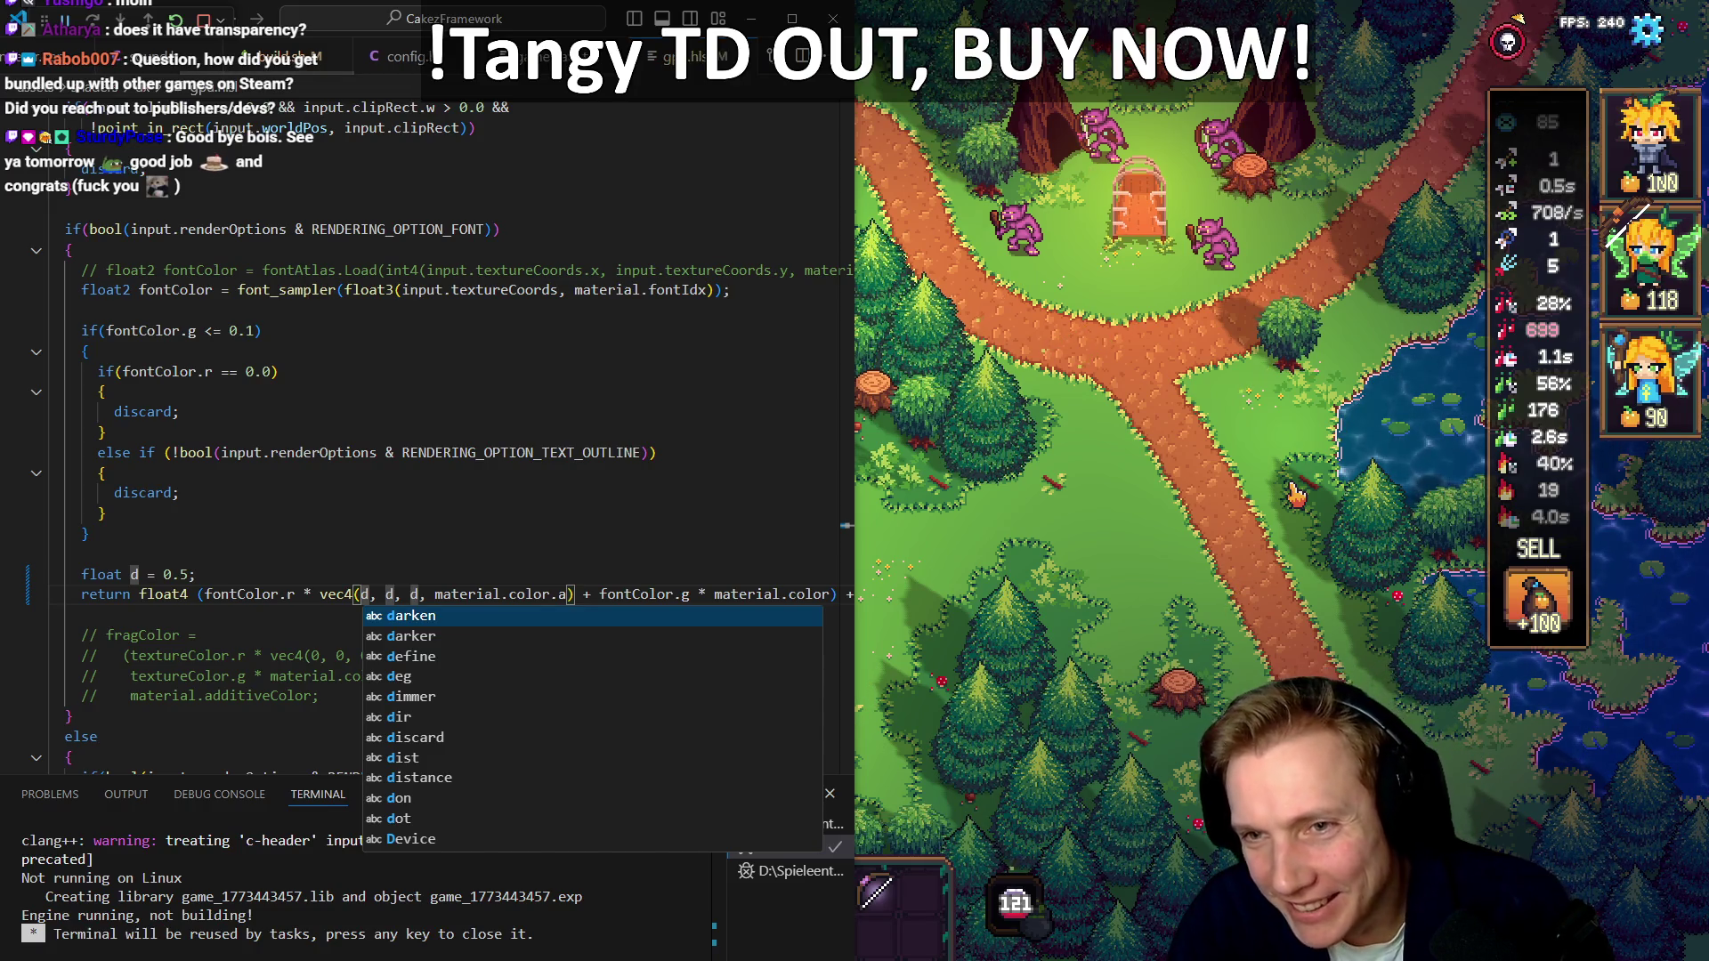
{"action": "key", "text": "Escape"}
{"action": "key", "text": "shift+Left"}
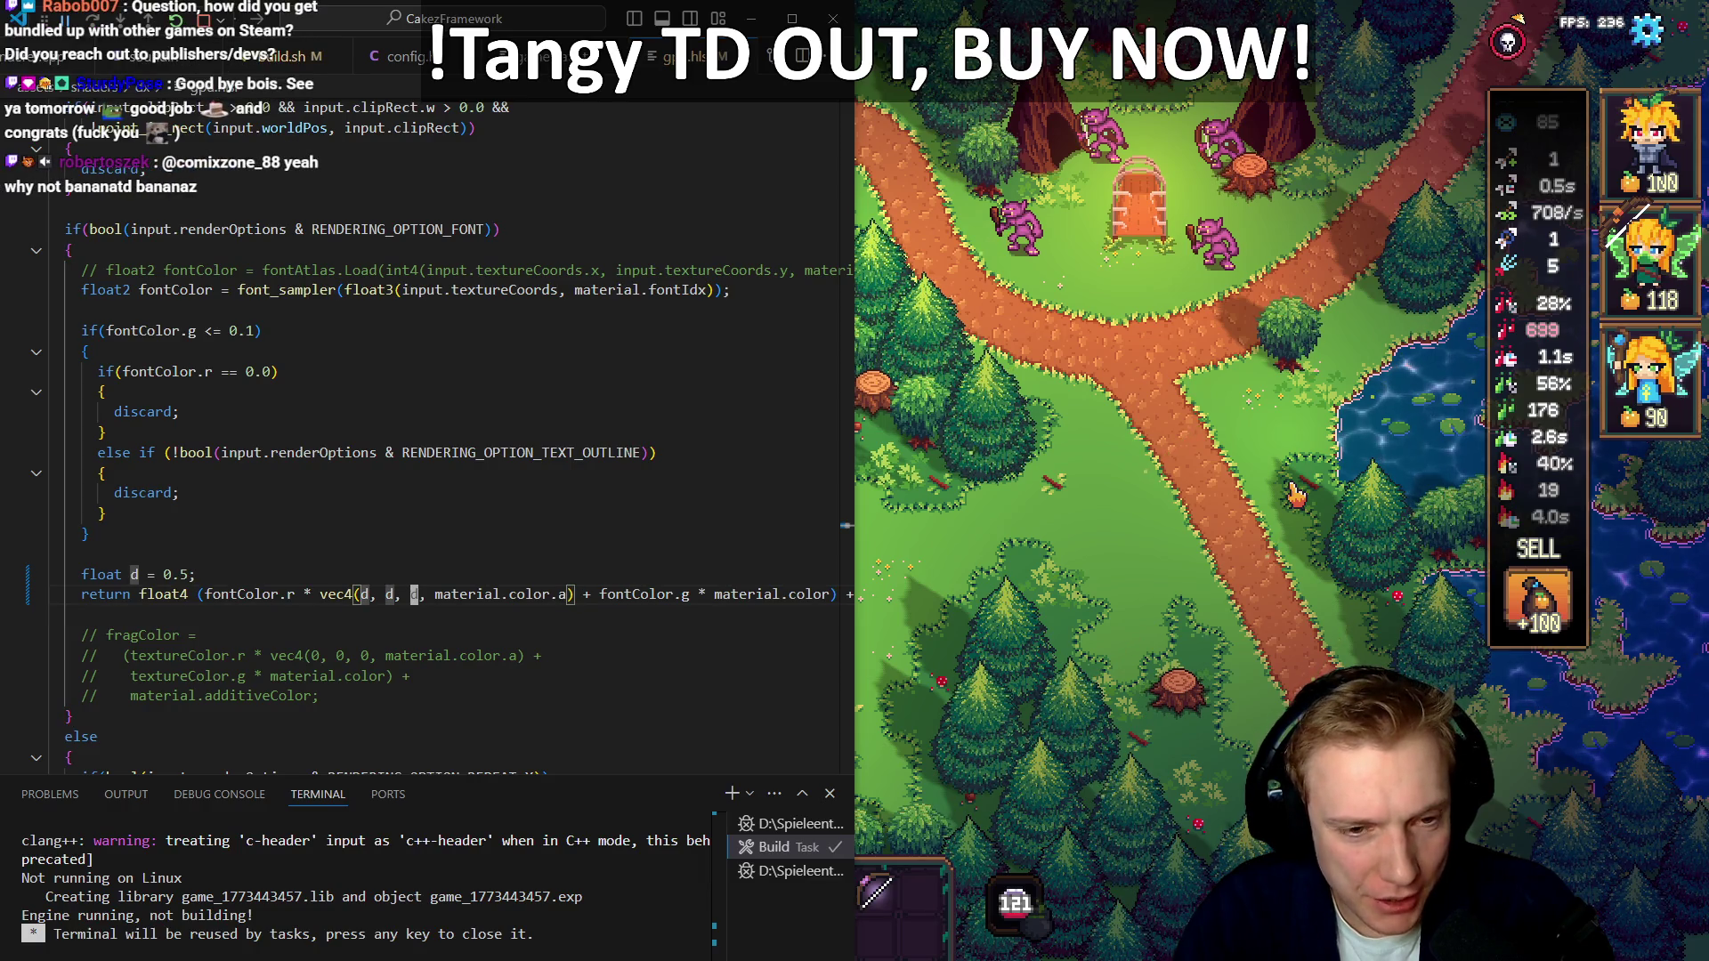
Try * instead of + before the outline term, save, then restore + and save again
{"action": "key", "text": "ctrl+Right"}
{"action": "key", "text": "ctrl+Right"}
{"action": "key", "text": "ctrl+Right"}
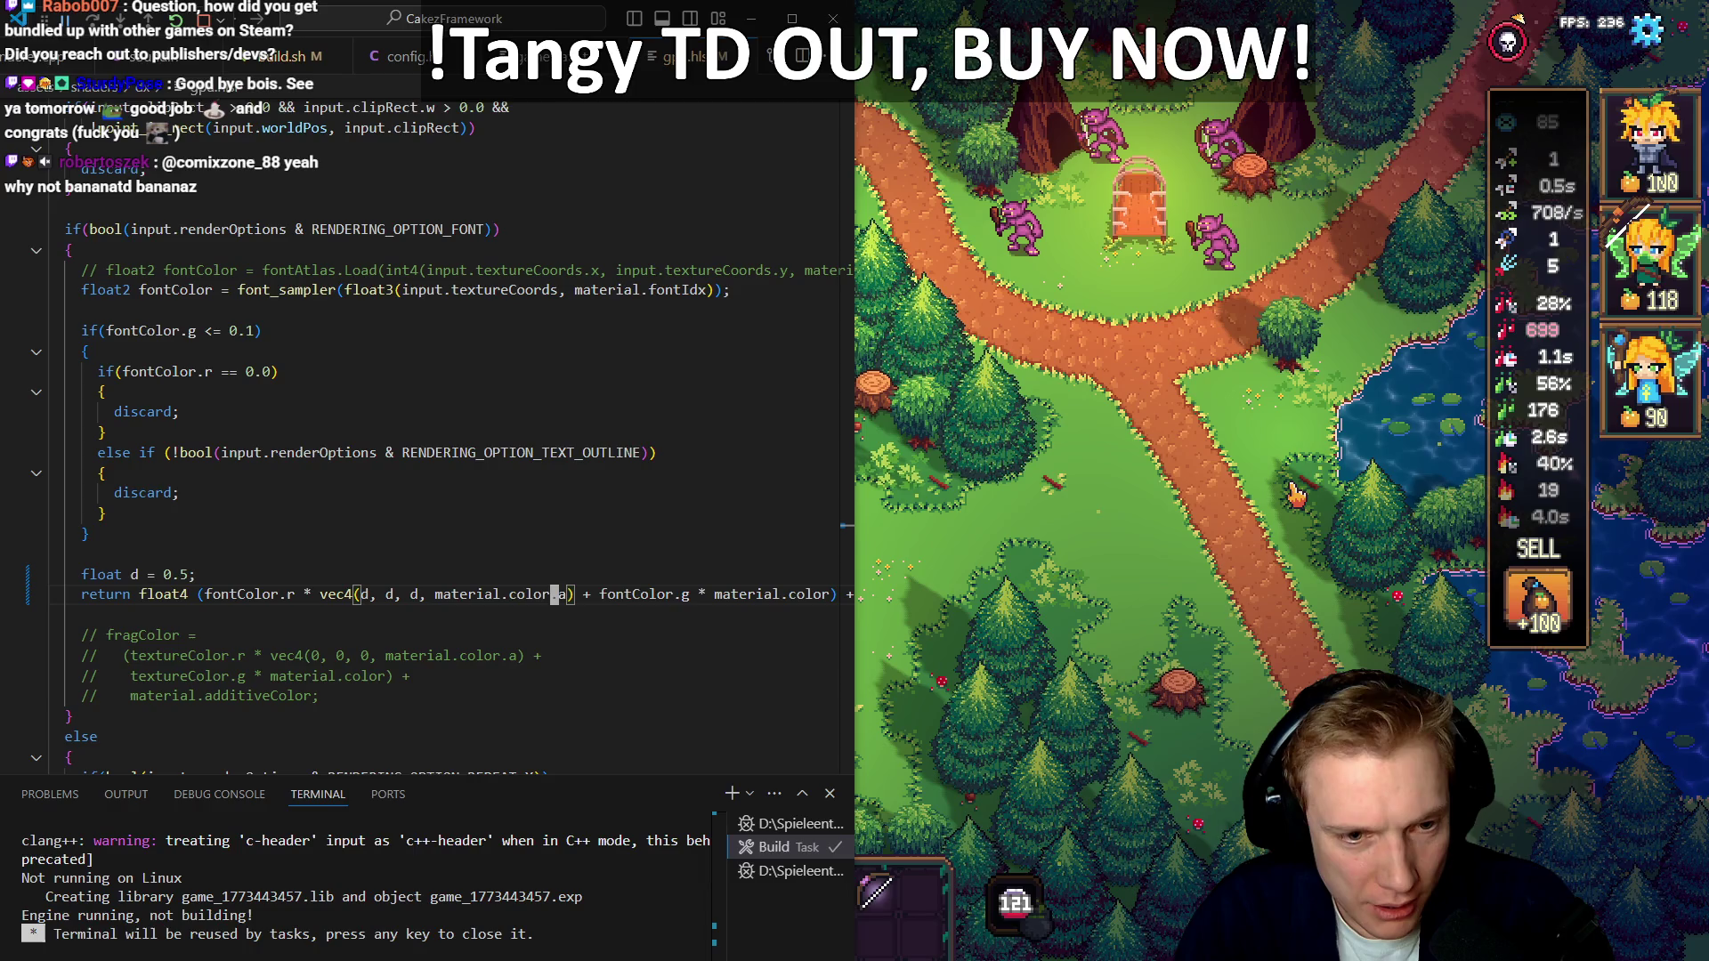
{"action": "key", "text": "Right"}
{"action": "key", "text": "Delete"}
{"action": "type", "text": "*"}
{"action": "key", "text": "ctrl+s"}
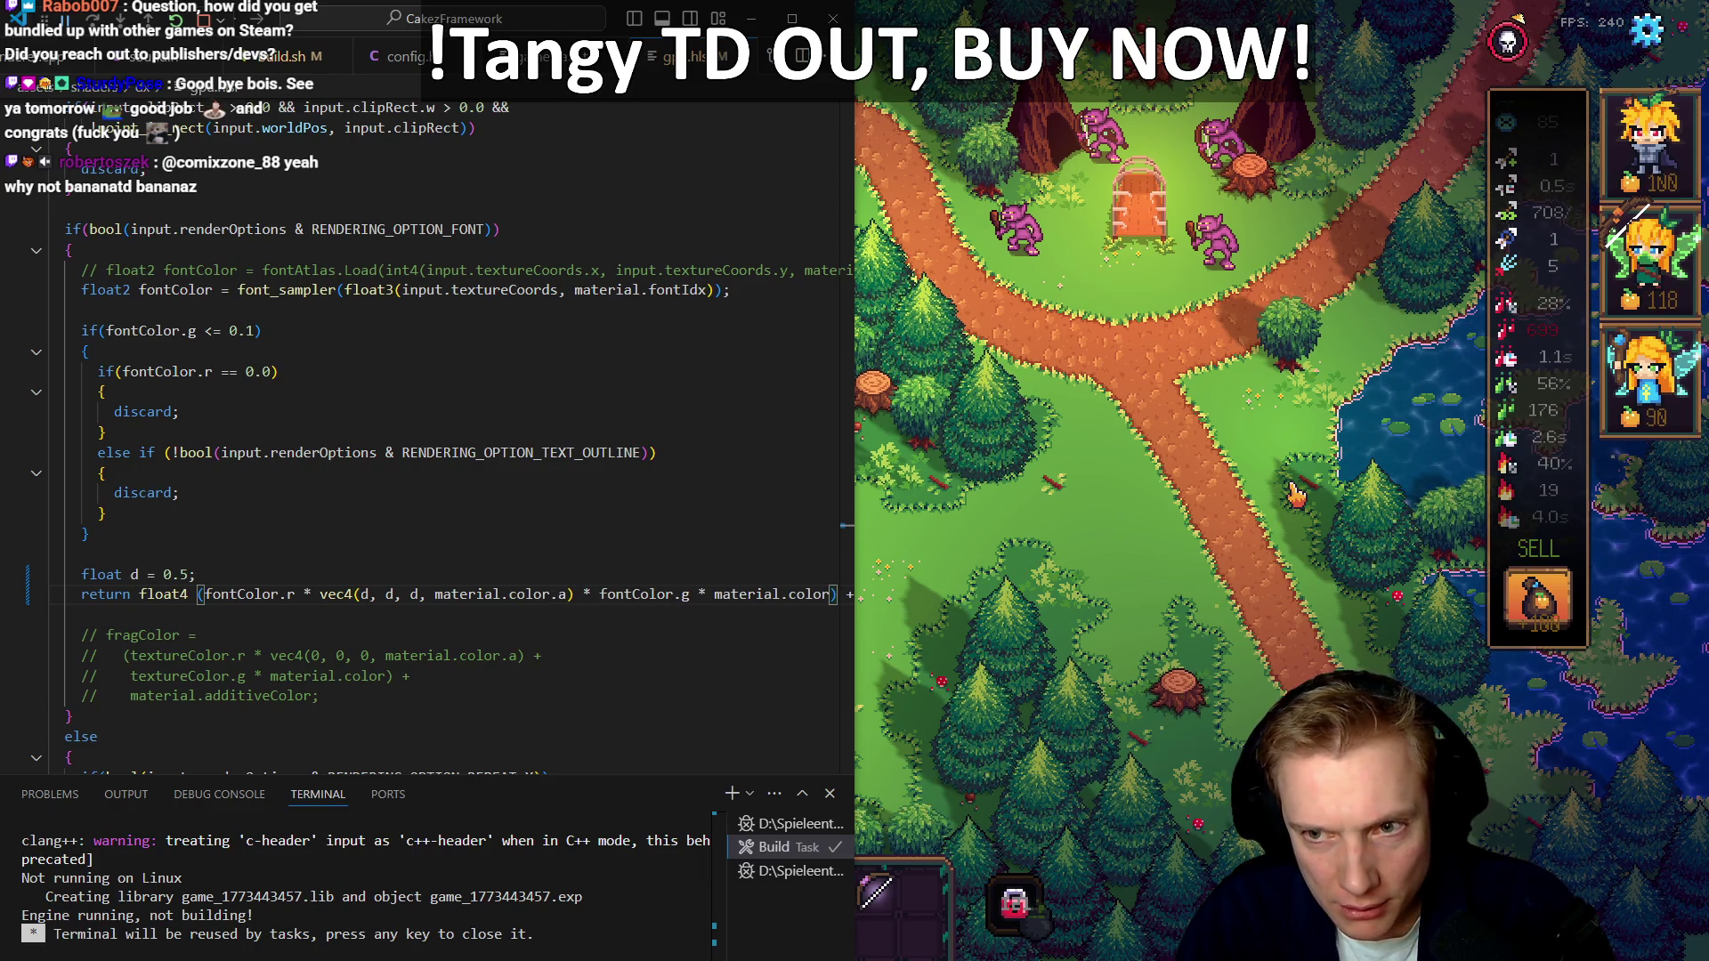
{"action": "key", "text": "BackSpace"}
{"action": "type", "text": "+"}
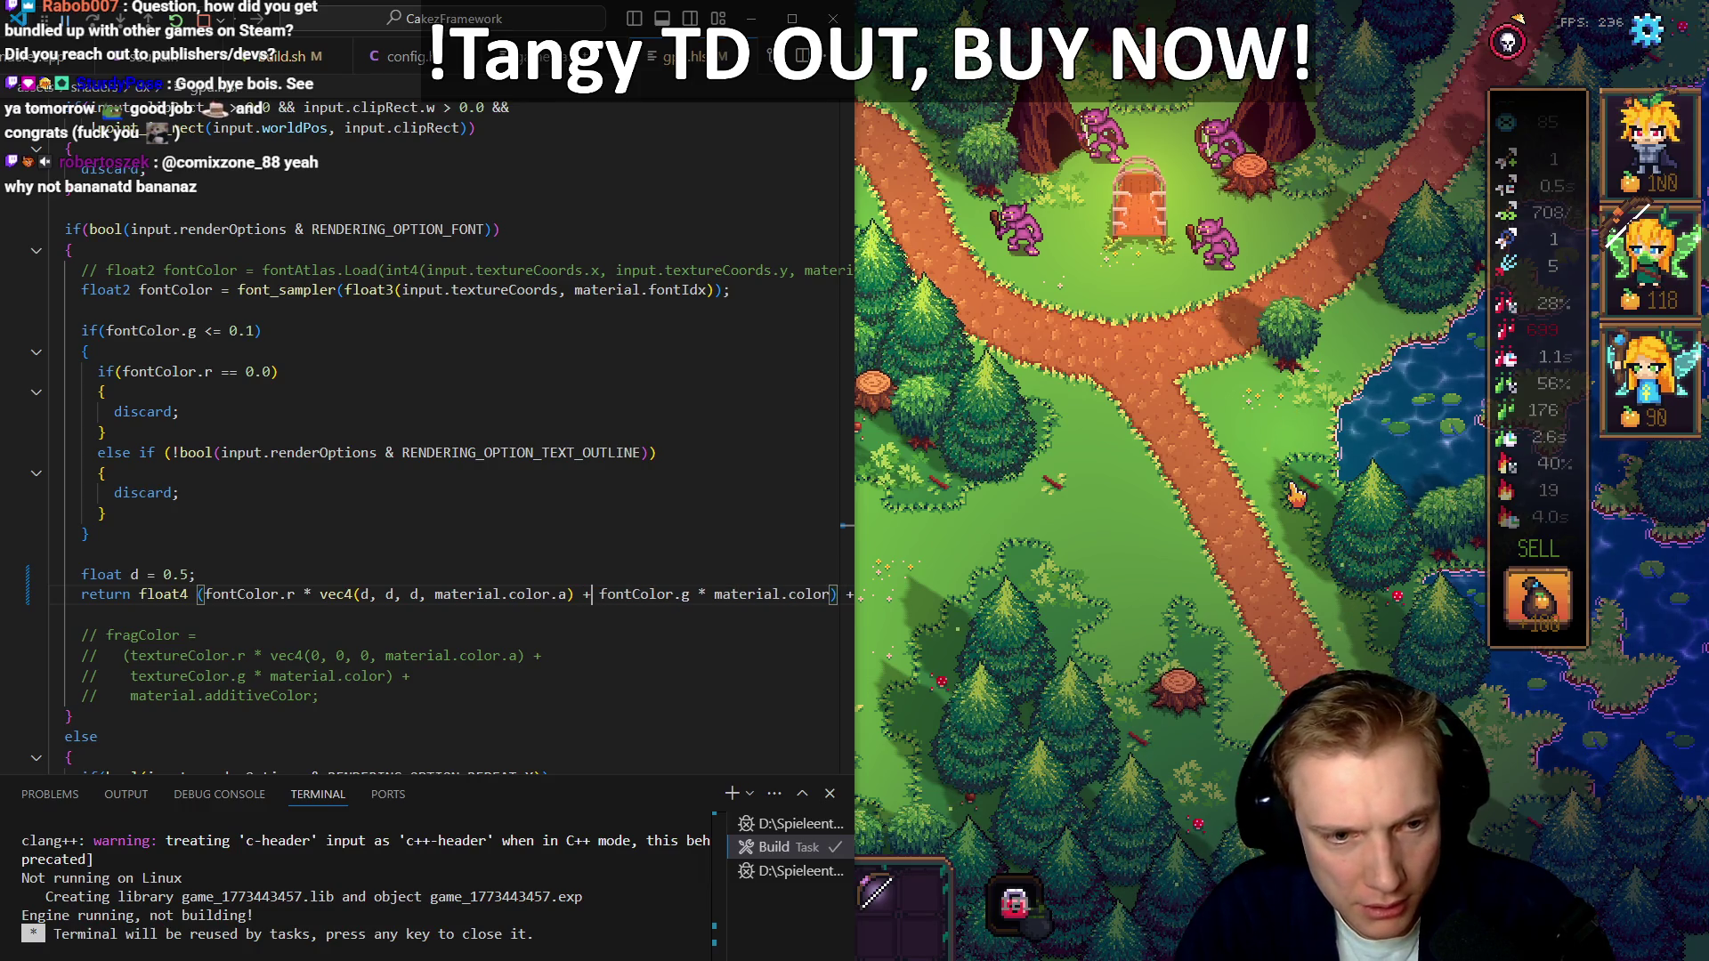
{"action": "key", "text": "ctrl+s"}
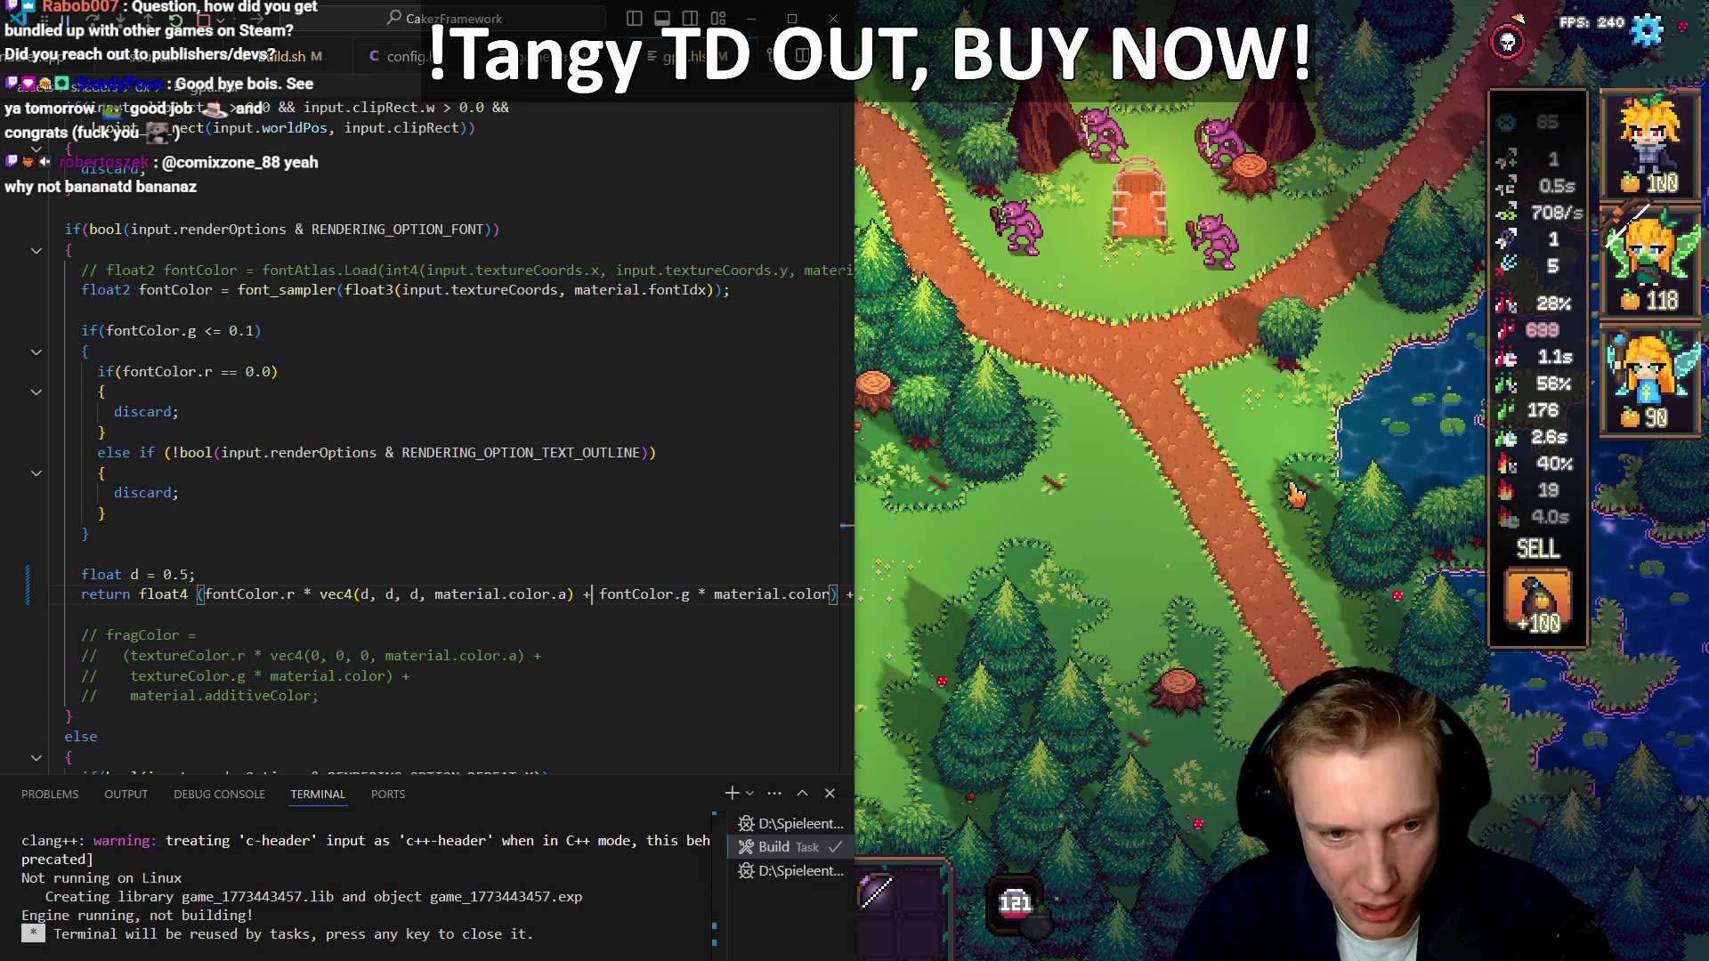
Change the vec4 colour arguments back from d, d, d to 0, 0, 0
{"action": "left_click", "coordinate": [574, 595]}
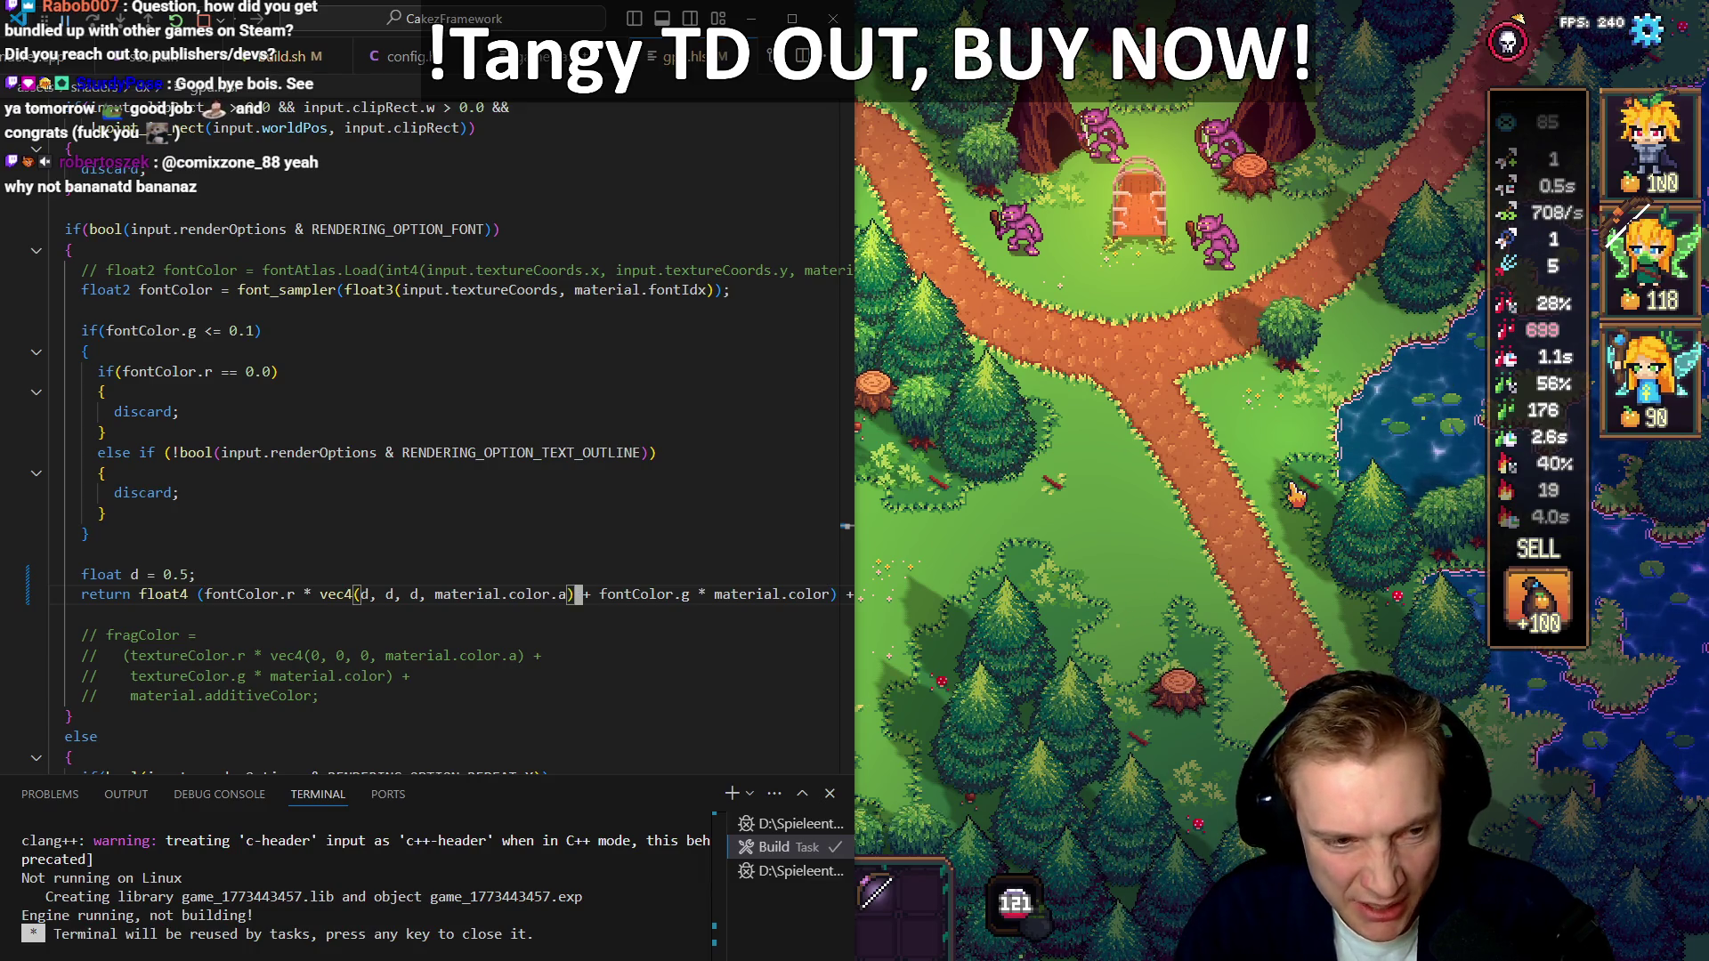
{"action": "key", "text": "ctrl+Left"}
{"action": "key", "text": "ctrl+Left"}
{"action": "key", "text": "ctrl+Left"}
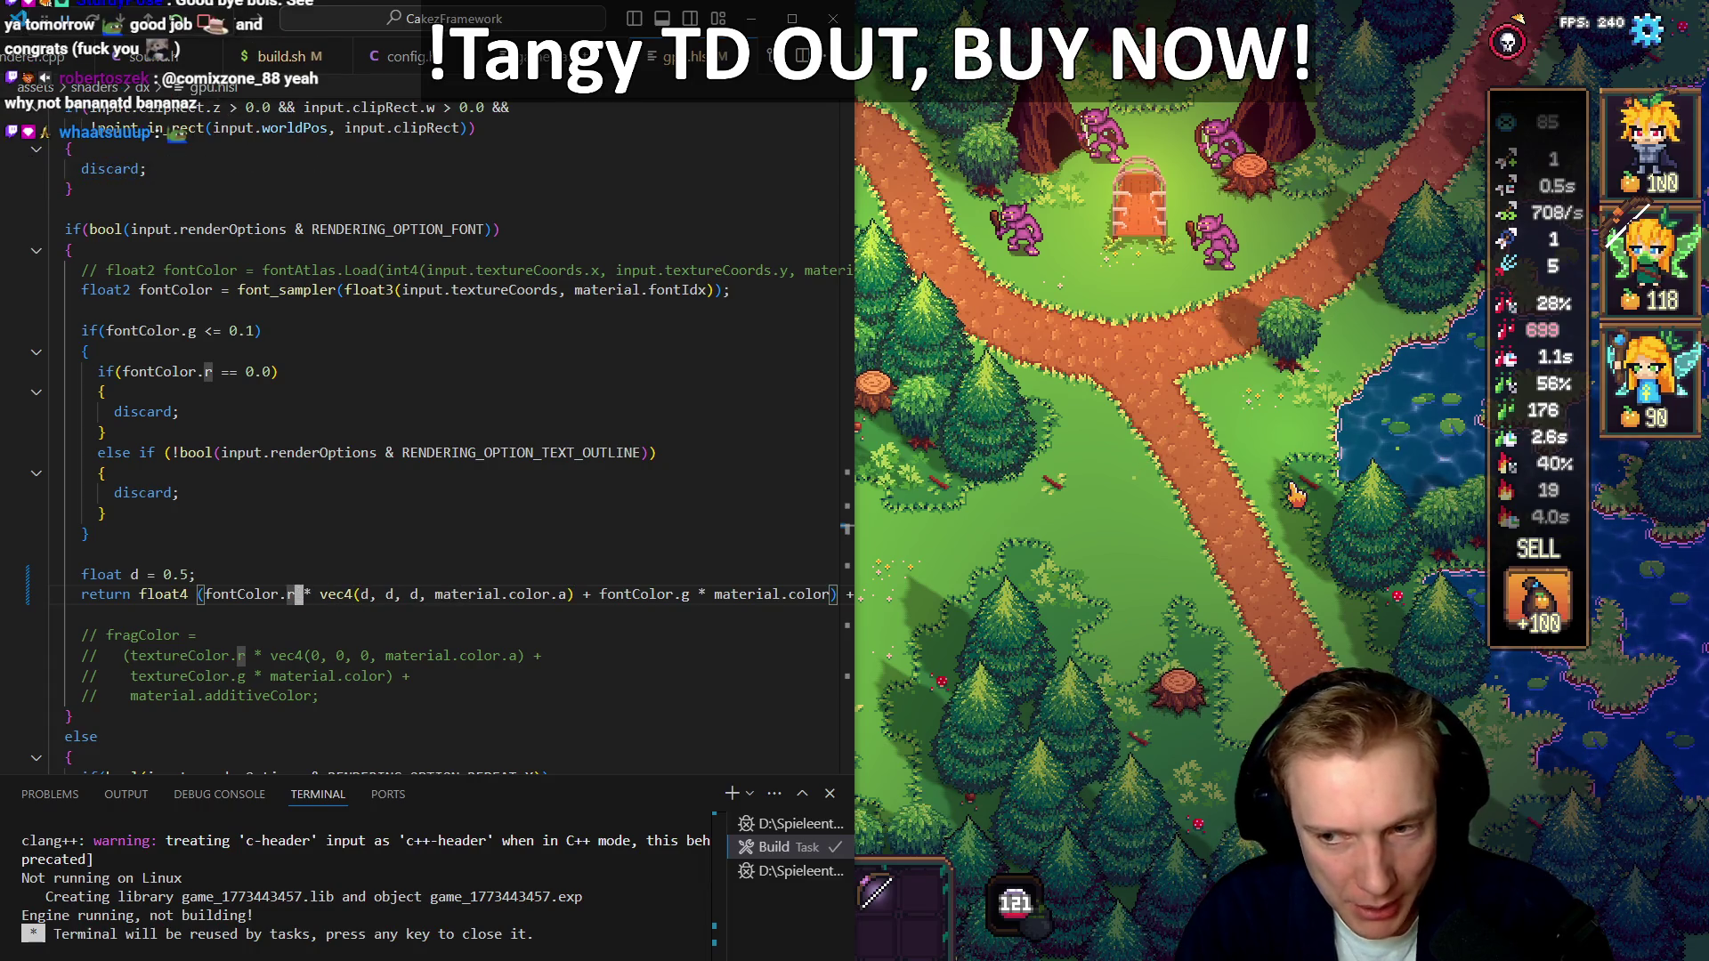
{"action": "key", "text": "Right"}
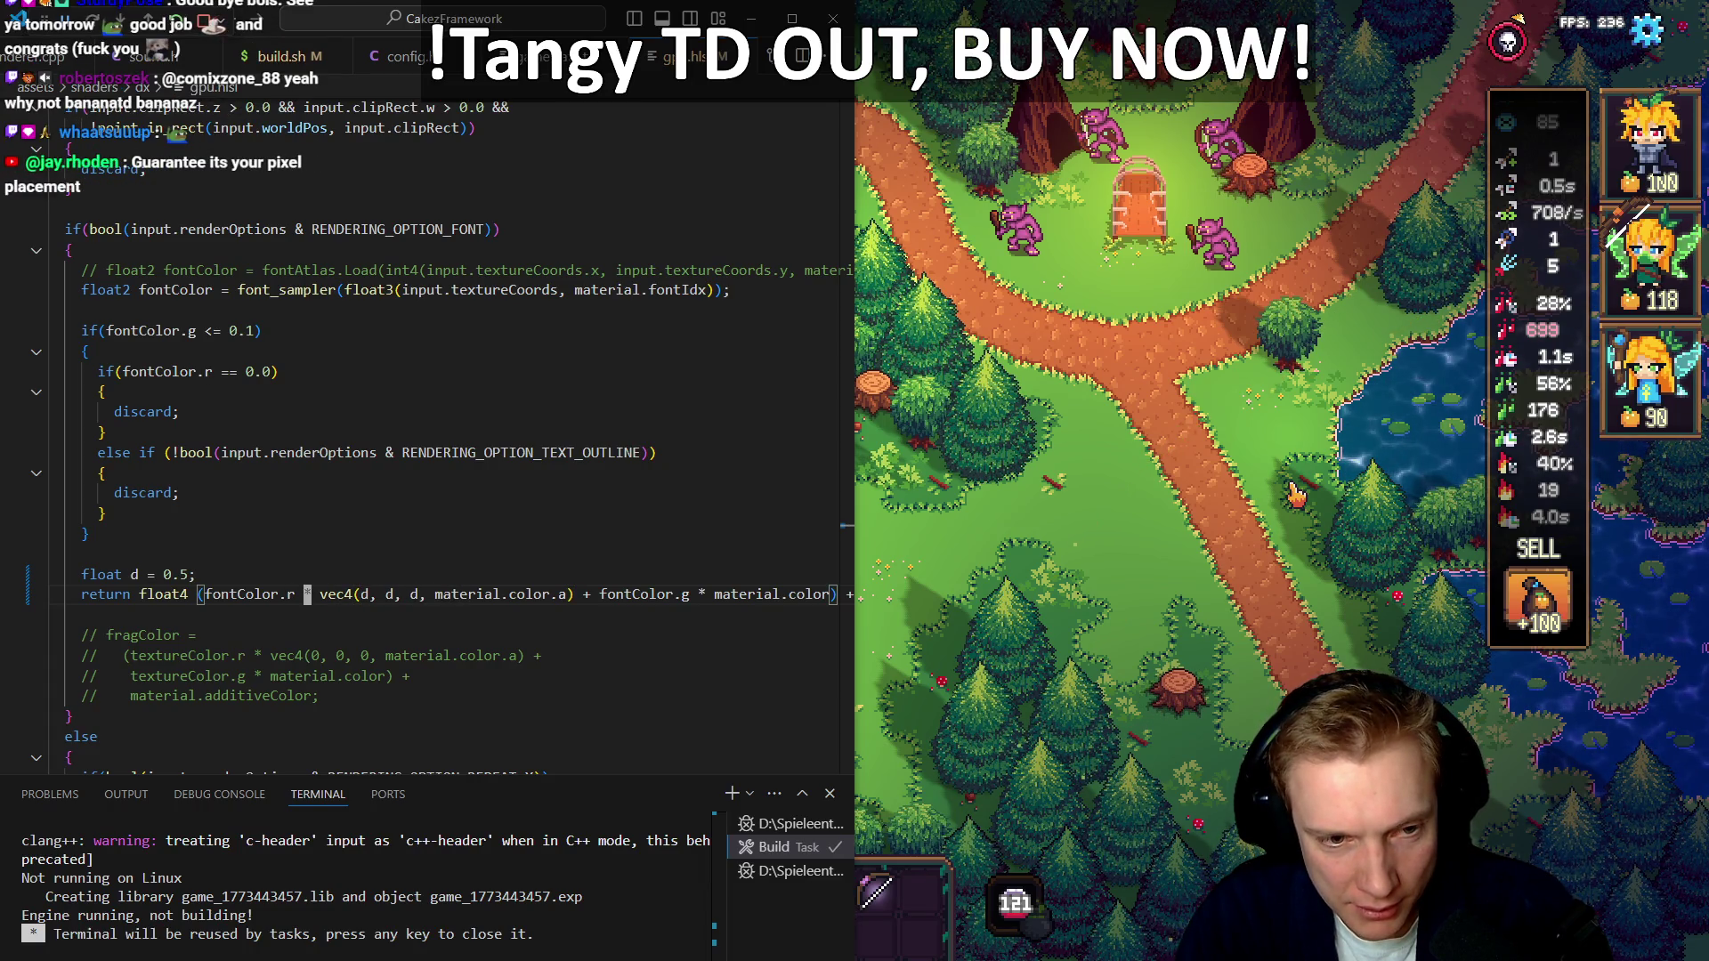
{"action": "key", "text": "ctrl+Right"}
{"action": "key", "text": "ctrl+Right"}
{"action": "key", "text": "ctrl+Right"}
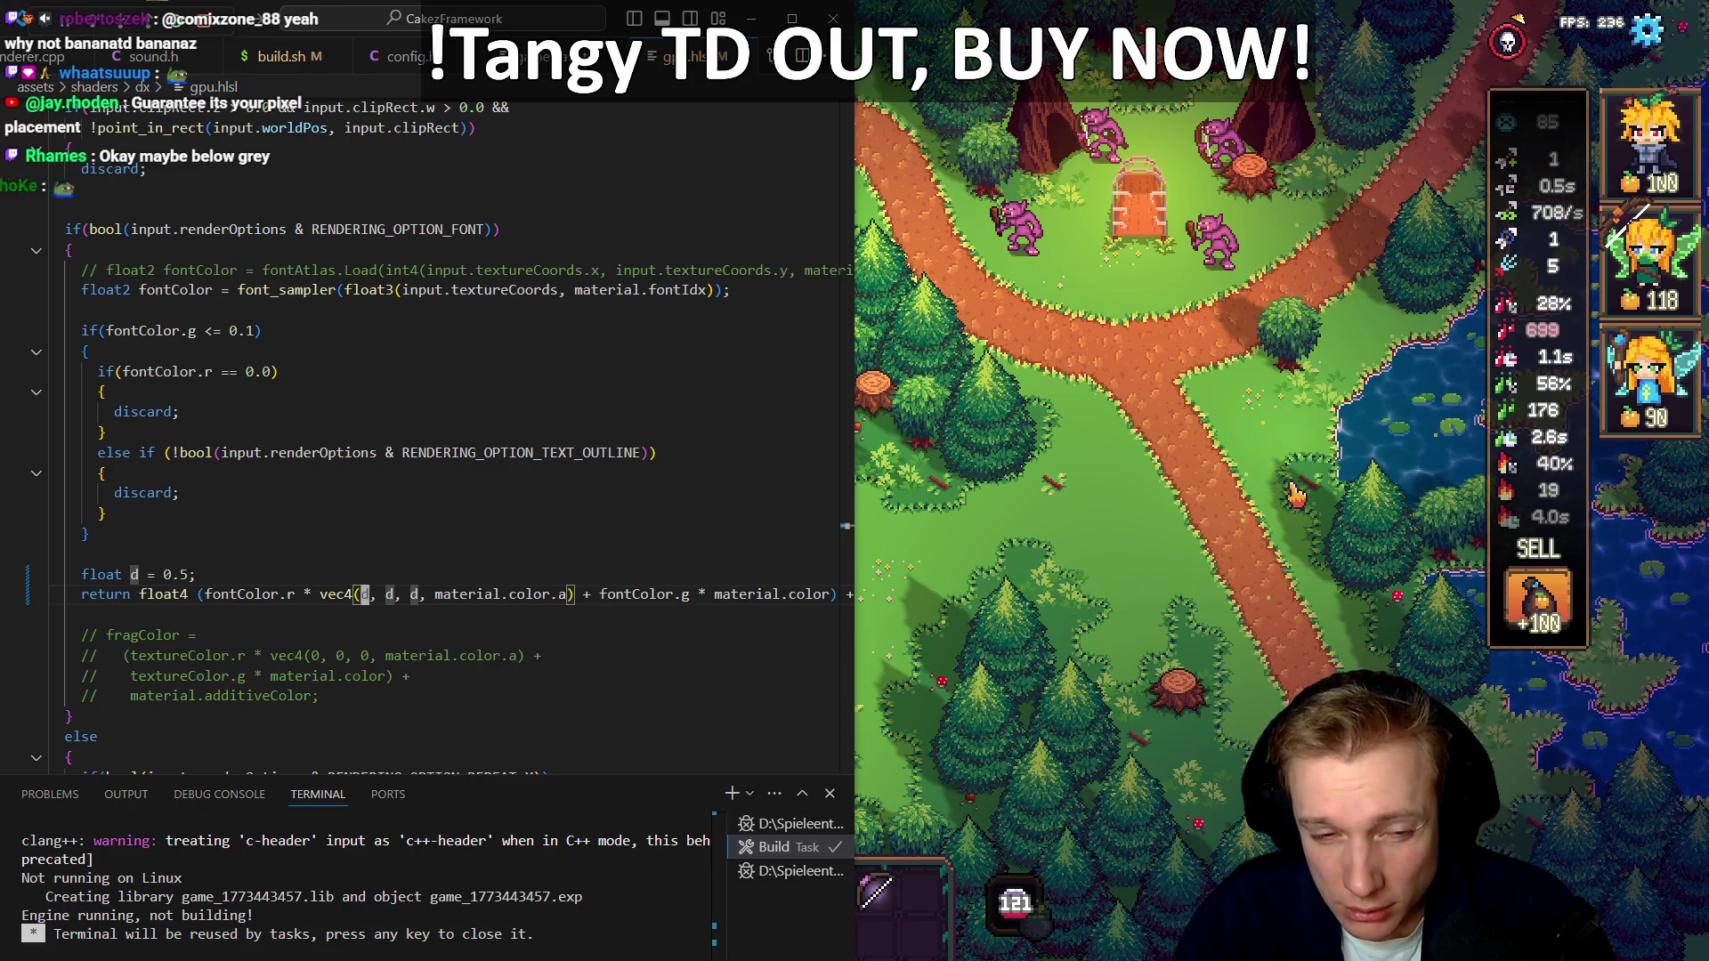
{"action": "key", "text": "Delete"}
{"action": "type", "text": "0"}
{"action": "key", "text": "Right"}
{"action": "key", "text": "Right"}
{"action": "key", "text": "Delete"}
{"action": "type", "text": "0"}
{"action": "key", "text": "Right"}
{"action": "key", "text": "Right"}
{"action": "key", "text": "Delete"}
{"action": "type", "text": "0"}
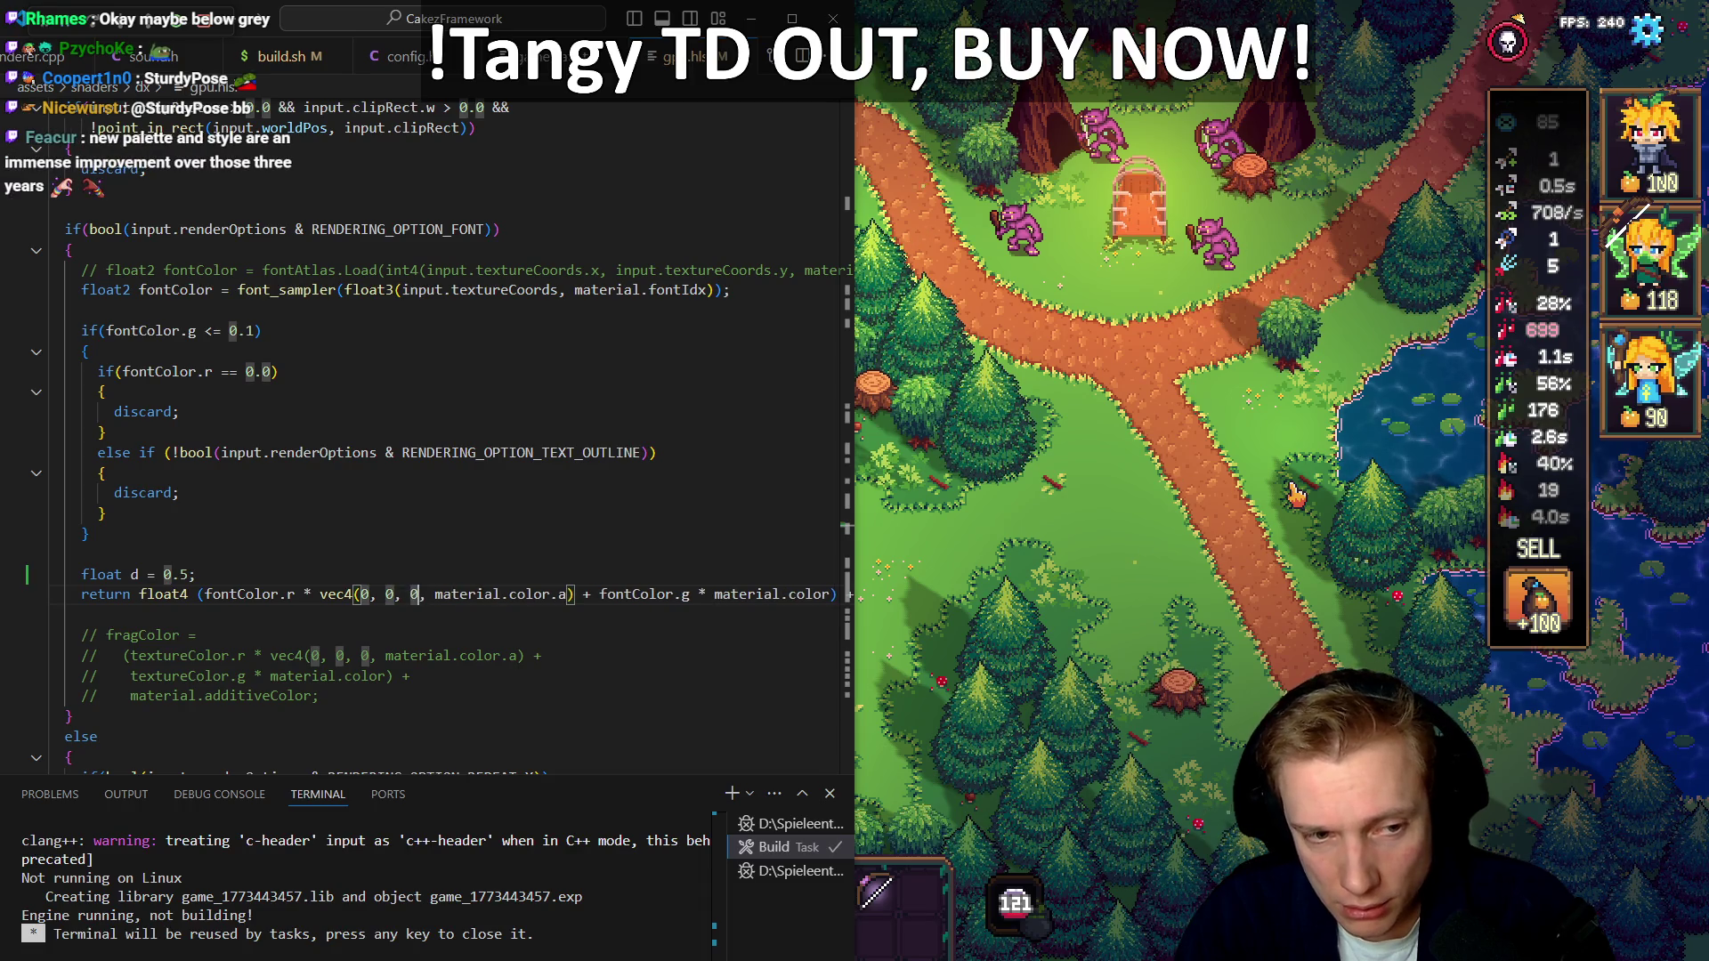
{"action": "key", "text": "ctrl+Right"}
{"action": "key", "text": "ctrl+Right"}
{"action": "key", "text": "ctrl+Right"}
{"action": "key", "text": "shift+Right"}
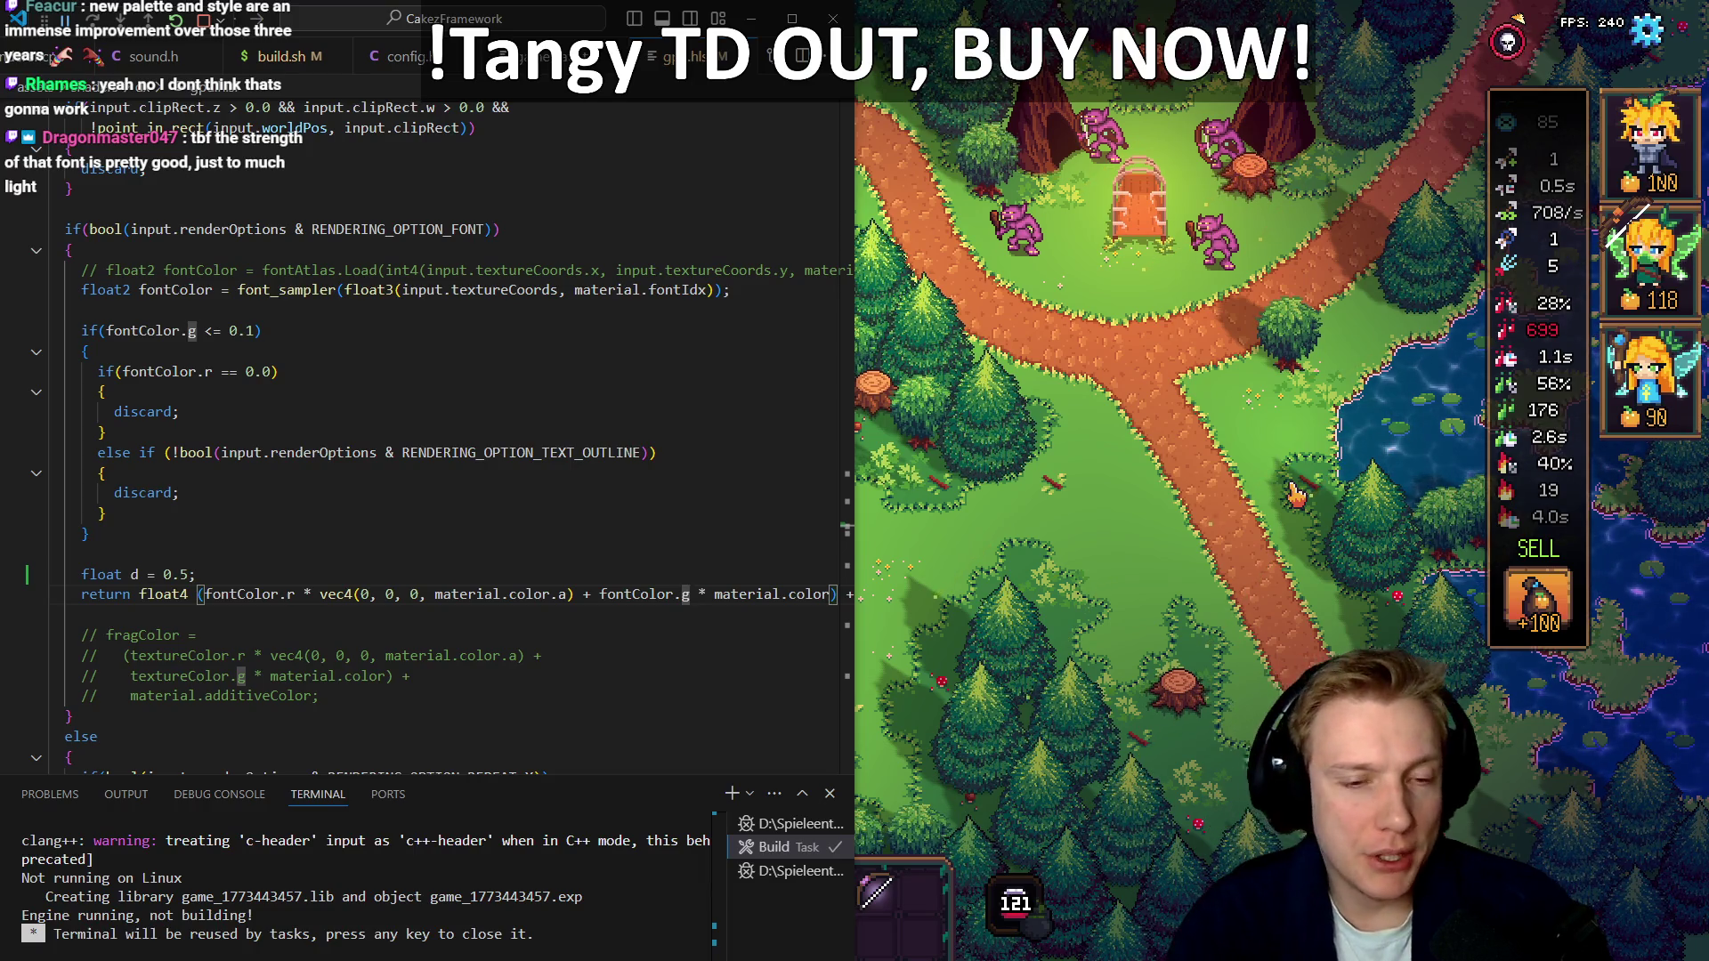
Delete the unused 'float d = 0.5;' line and switch back to Tangy TD
{"action": "key", "text": "Up"}
{"action": "key", "text": "ctrl+shift+k"}
{"action": "key", "text": "Home"}
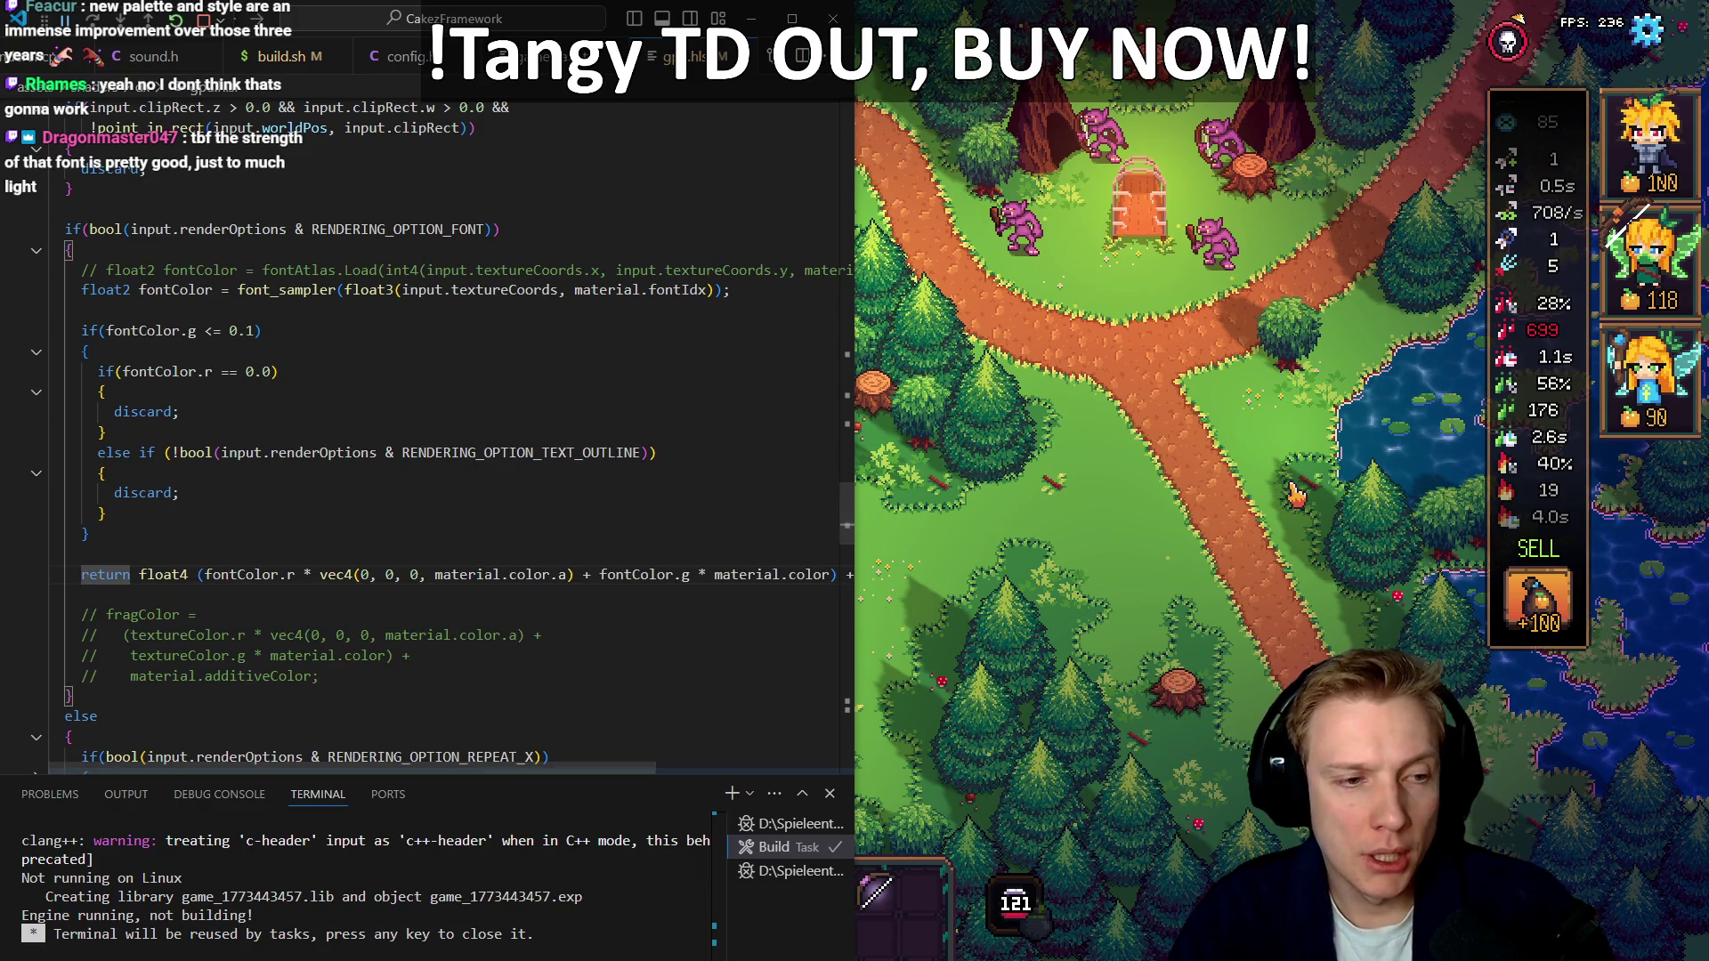
{"action": "key", "text": "alt+Tab"}
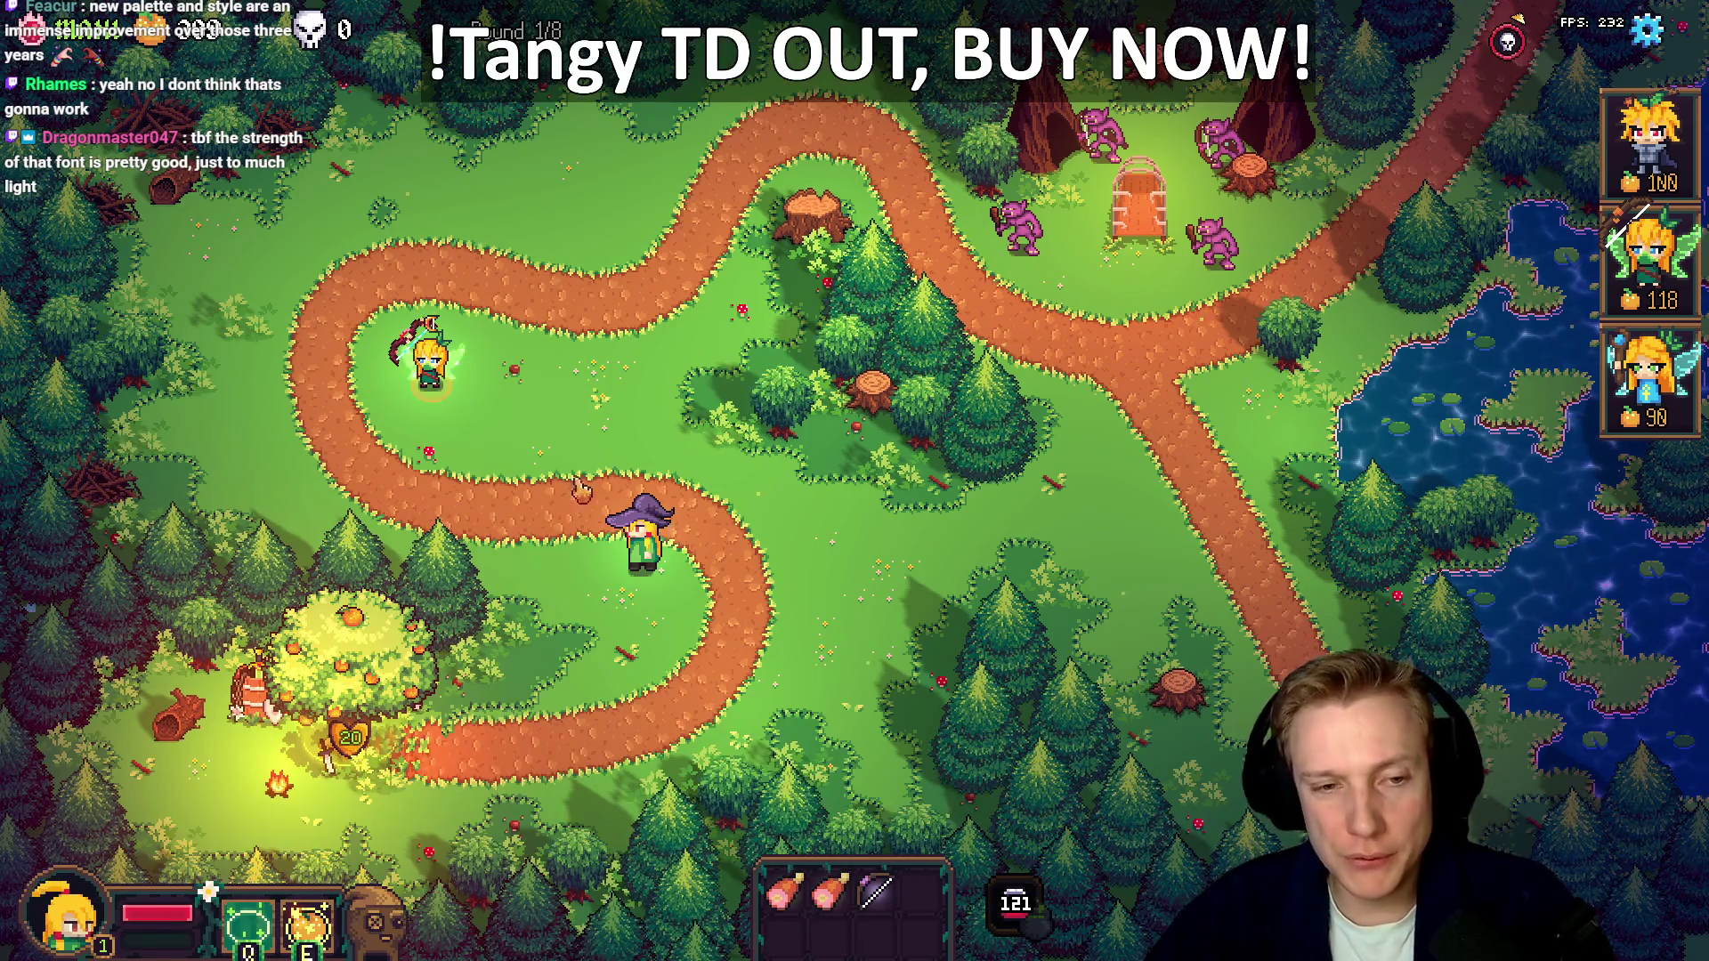
Drag a ham from the inventory onto the hero, then bring up Demo TODO List.txt in Notepad++
{"action": "mouse_move", "coordinate": [816, 901]}
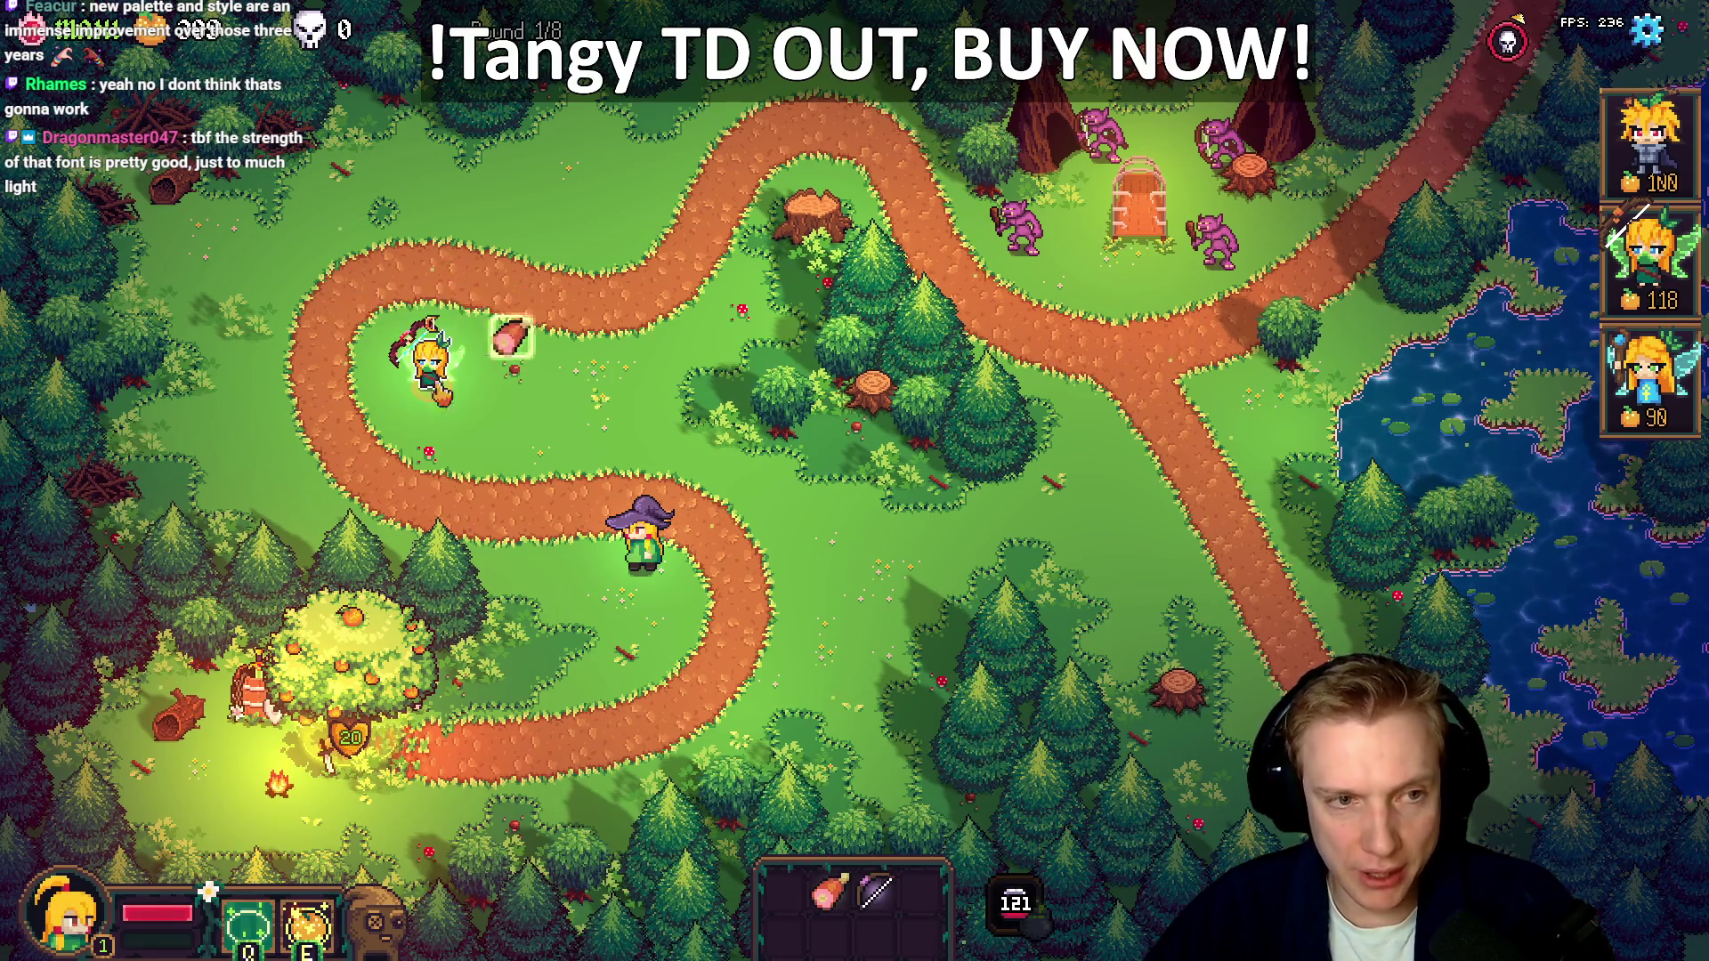
{"action": "left_click_drag", "start_coordinate": [826, 890], "coordinate": [427, 364]}
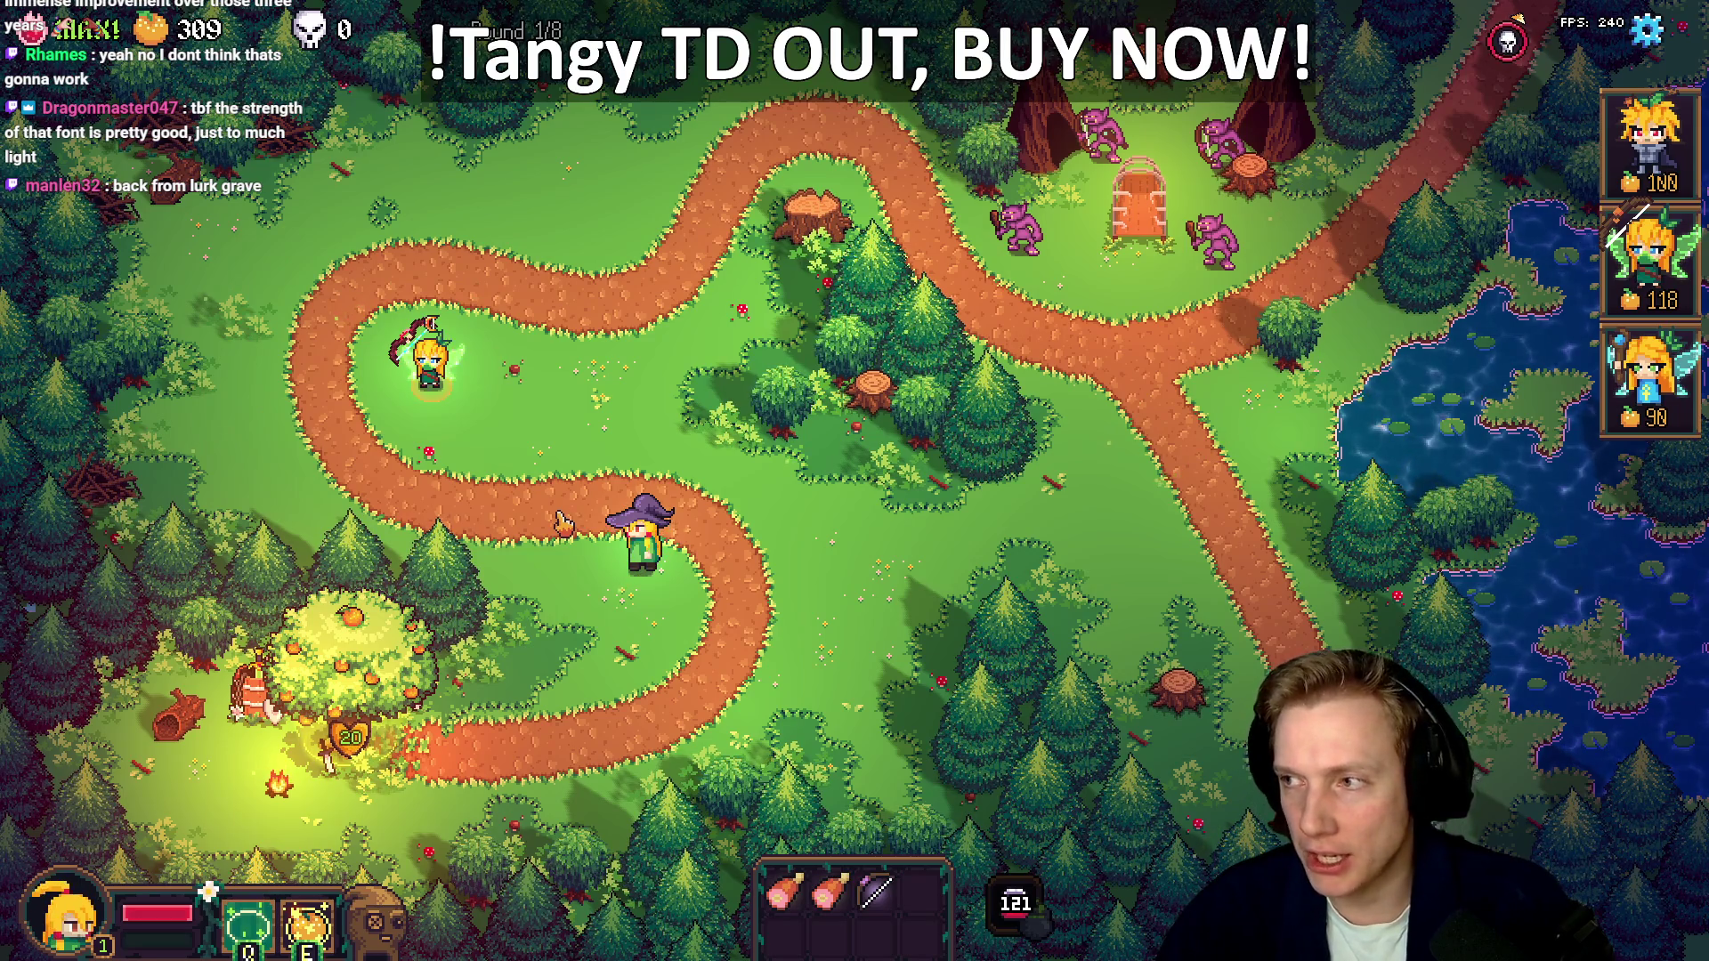
{"action": "key", "text": "alt+Tab"}
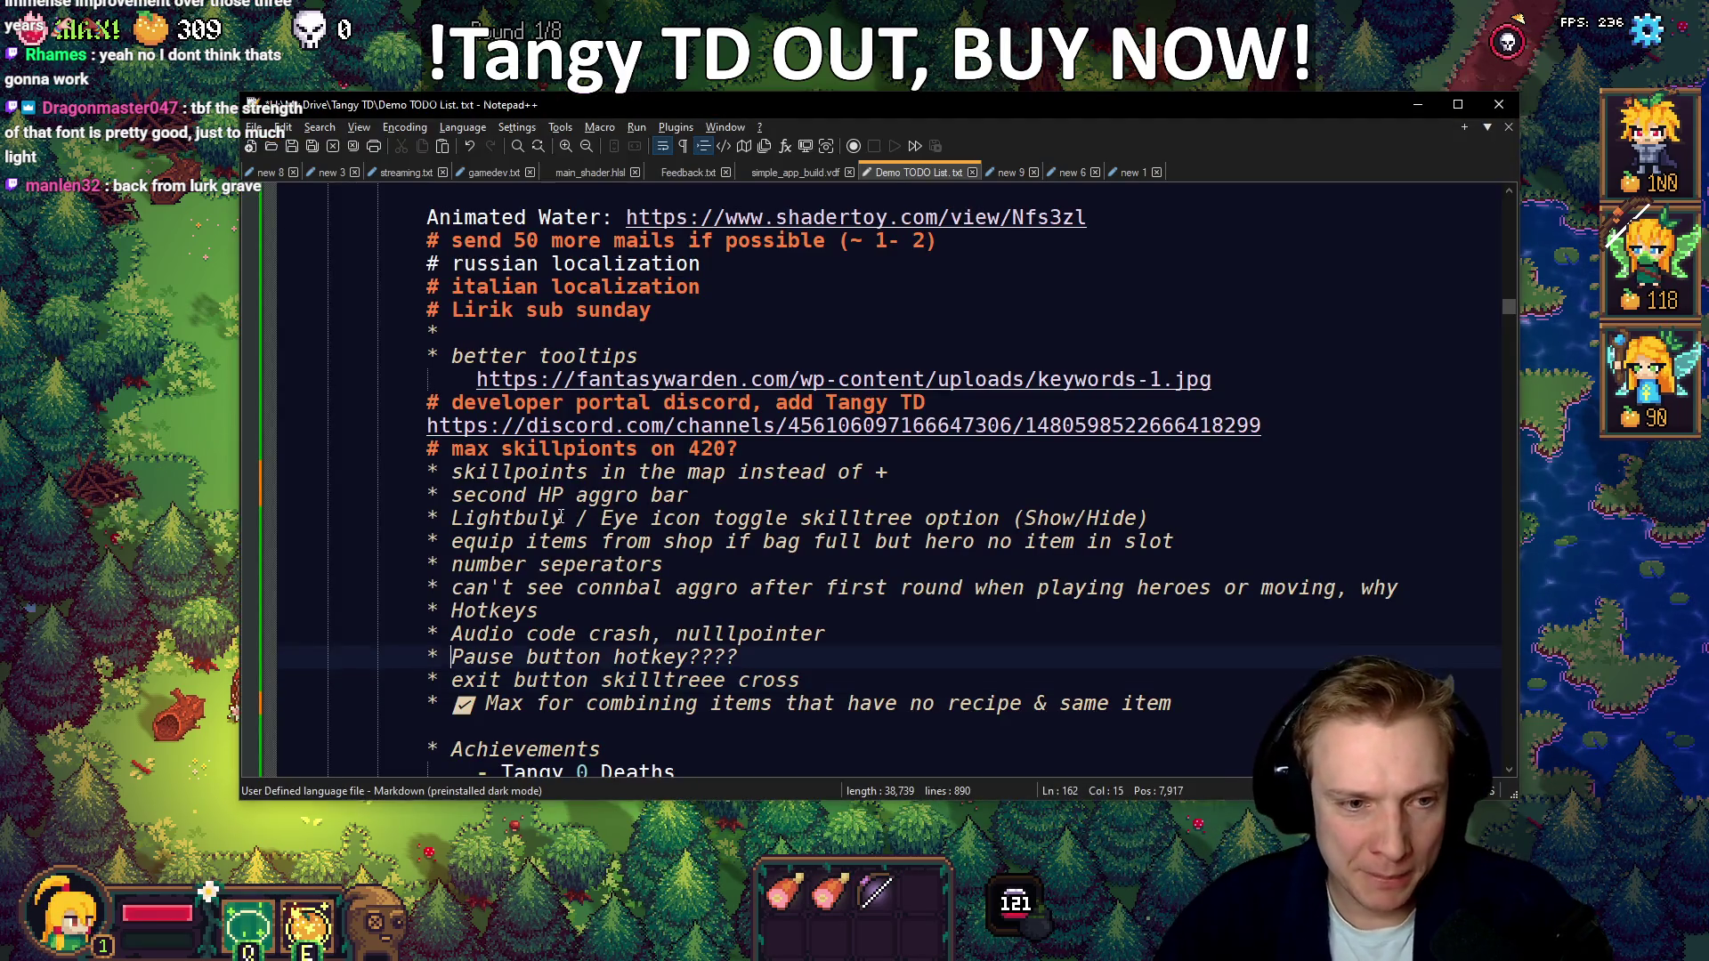
Move down the TODO list to the Pause button hotkey entry, then open the game's Options menu
{"action": "key", "text": "Down"}
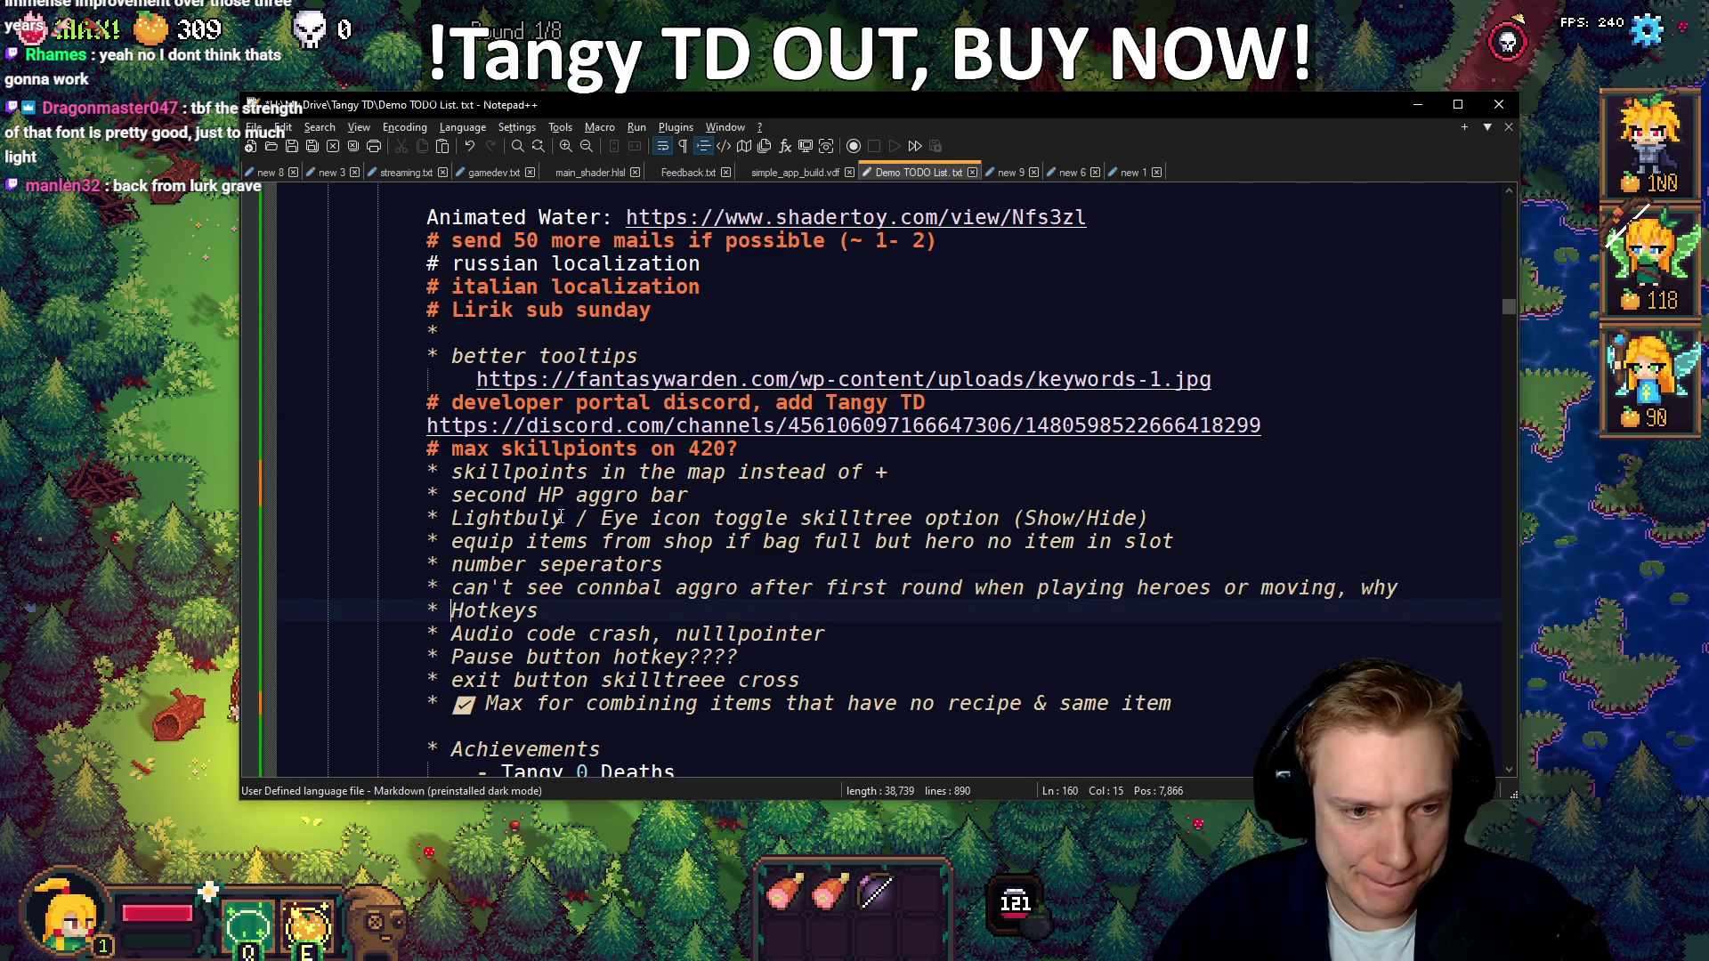
{"action": "key", "text": "Down"}
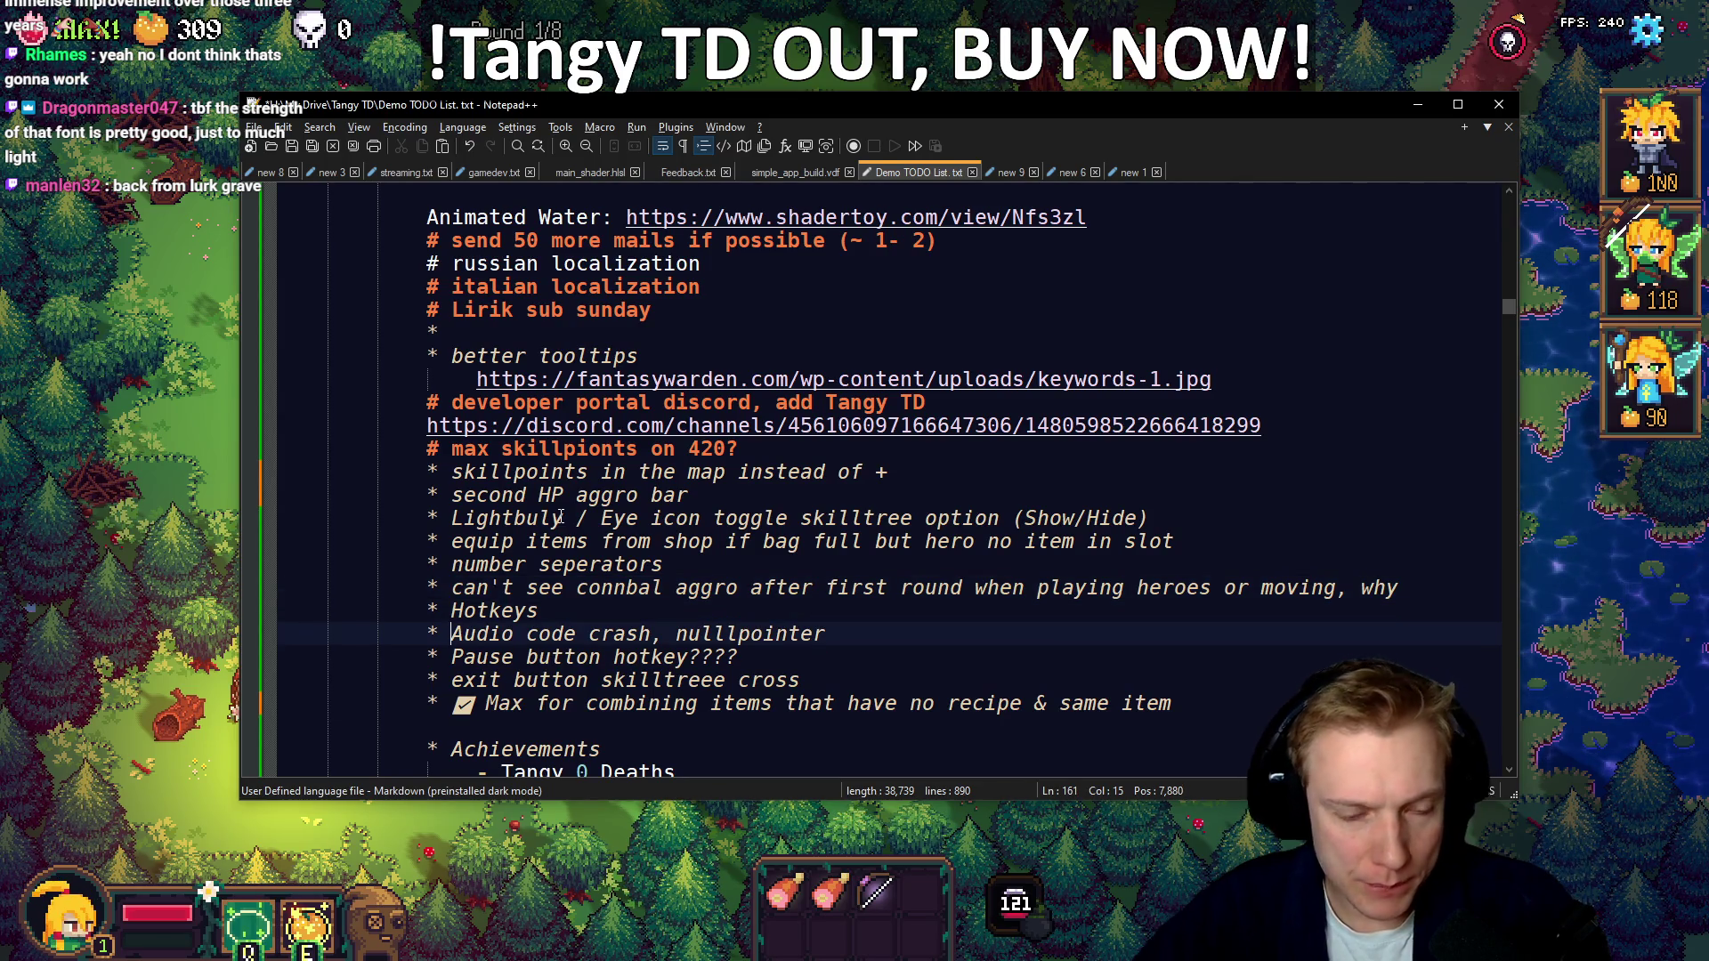
{"action": "key", "text": "Down"}
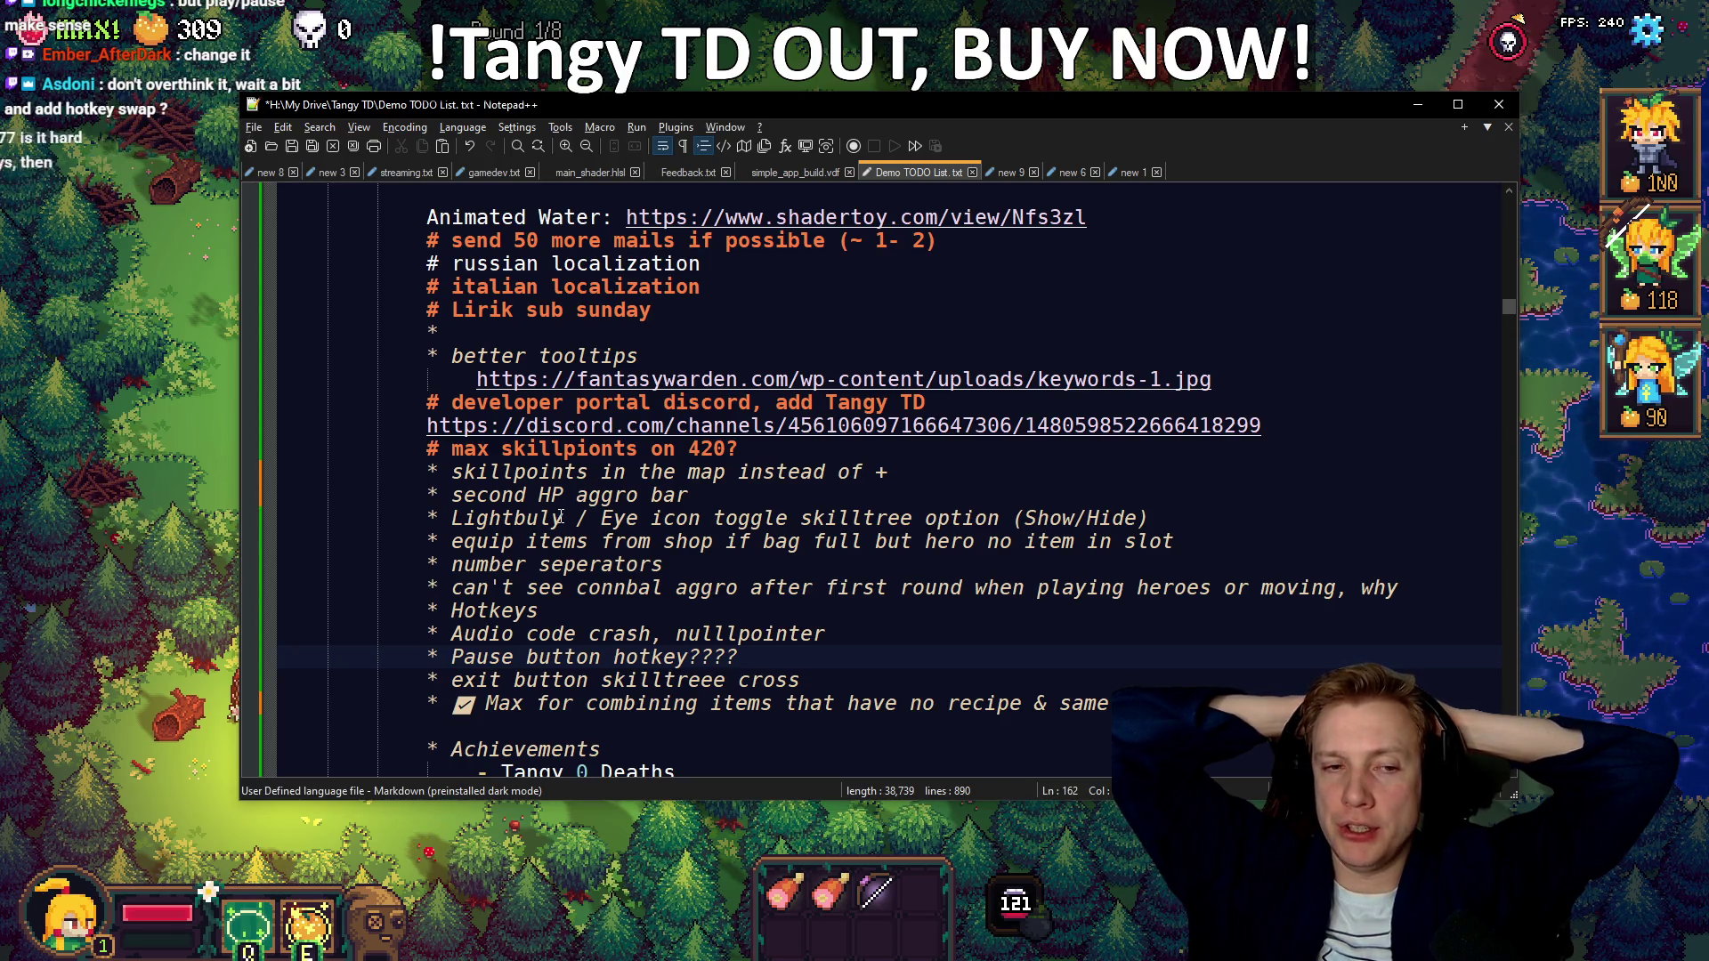
{"action": "key", "text": "alt+Tab"}
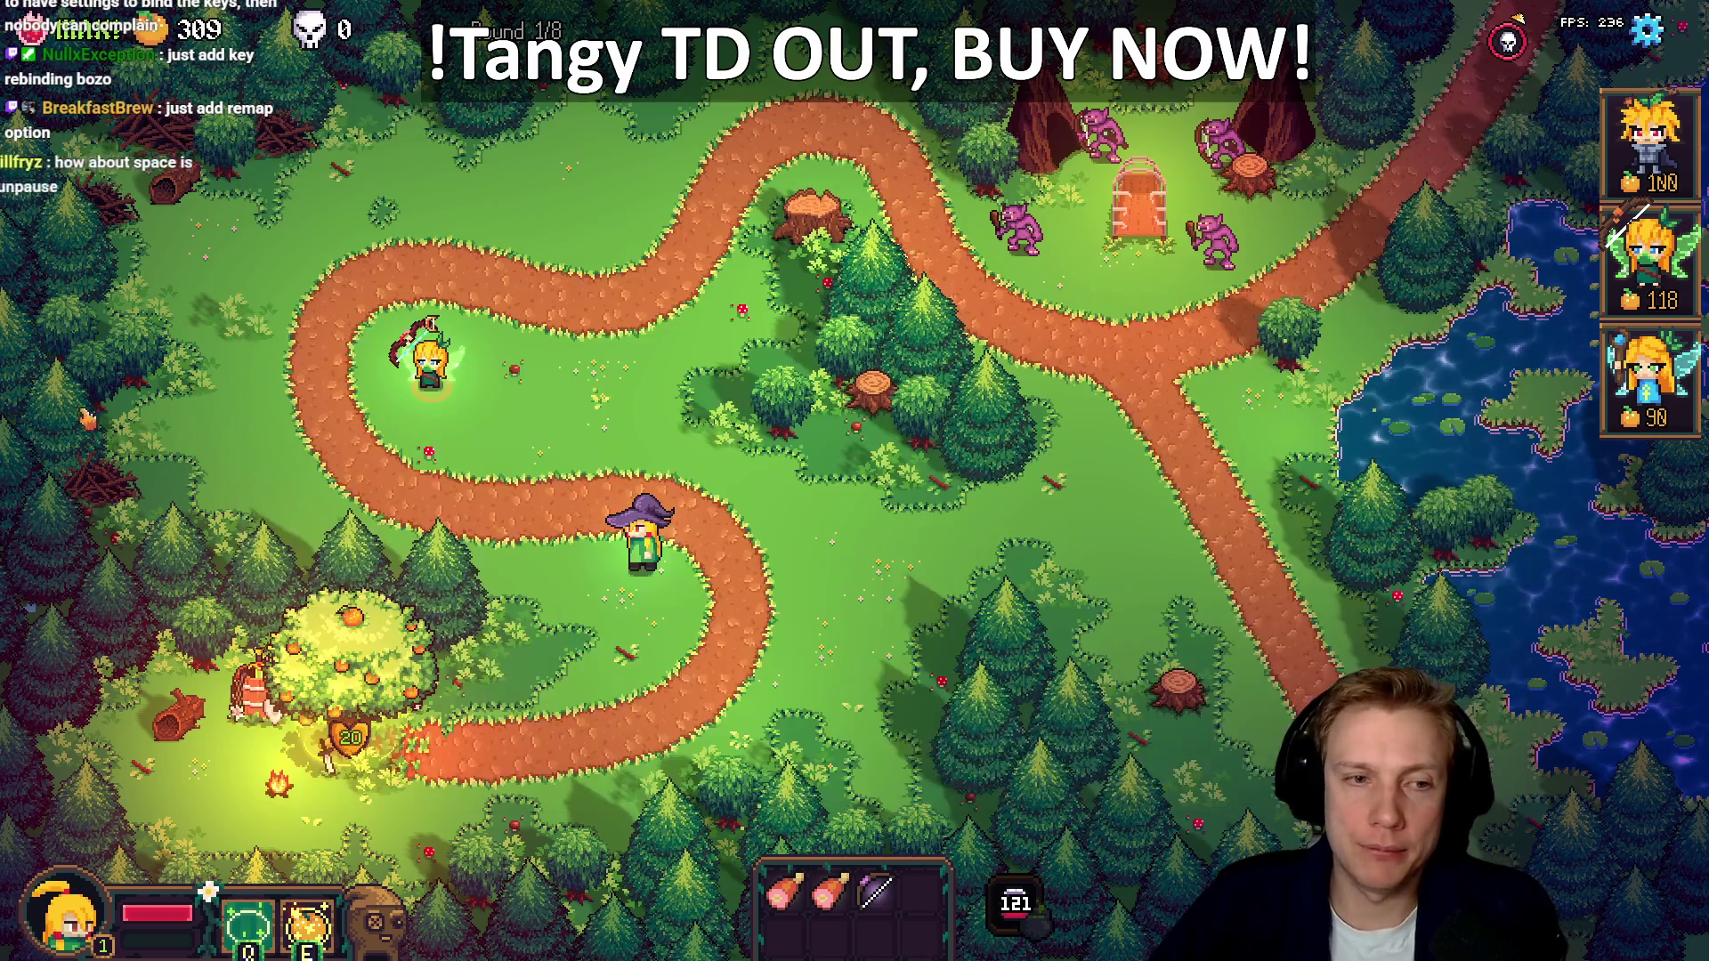
{"action": "key", "text": "Escape"}
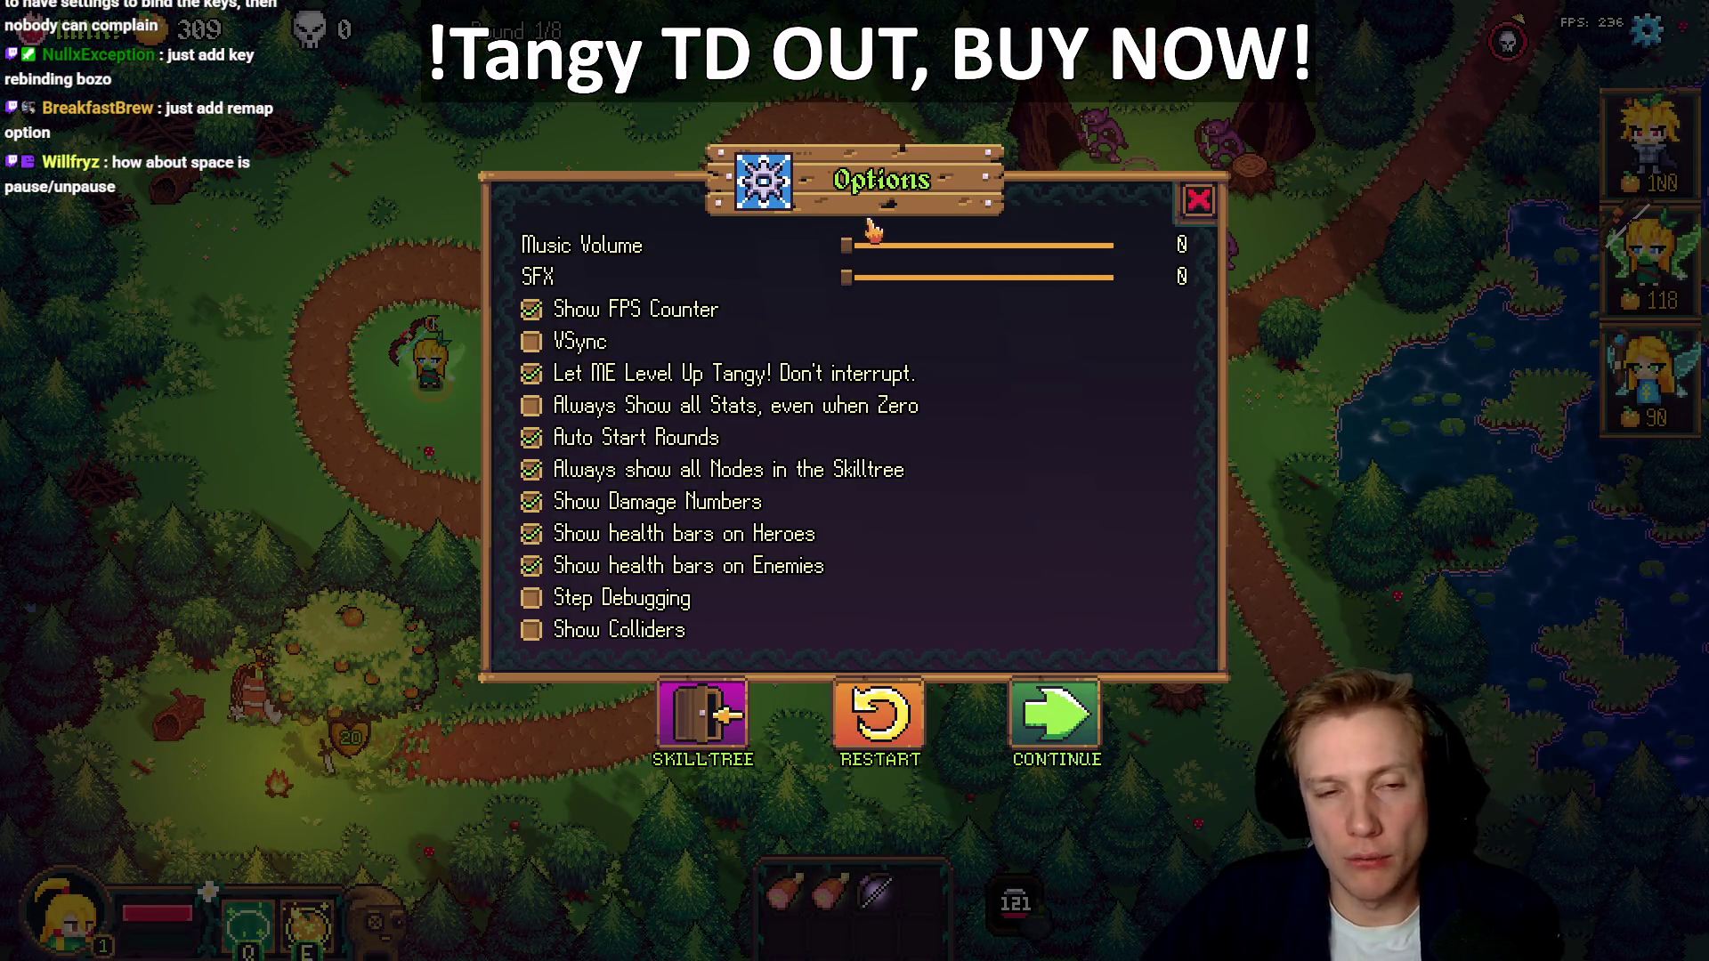
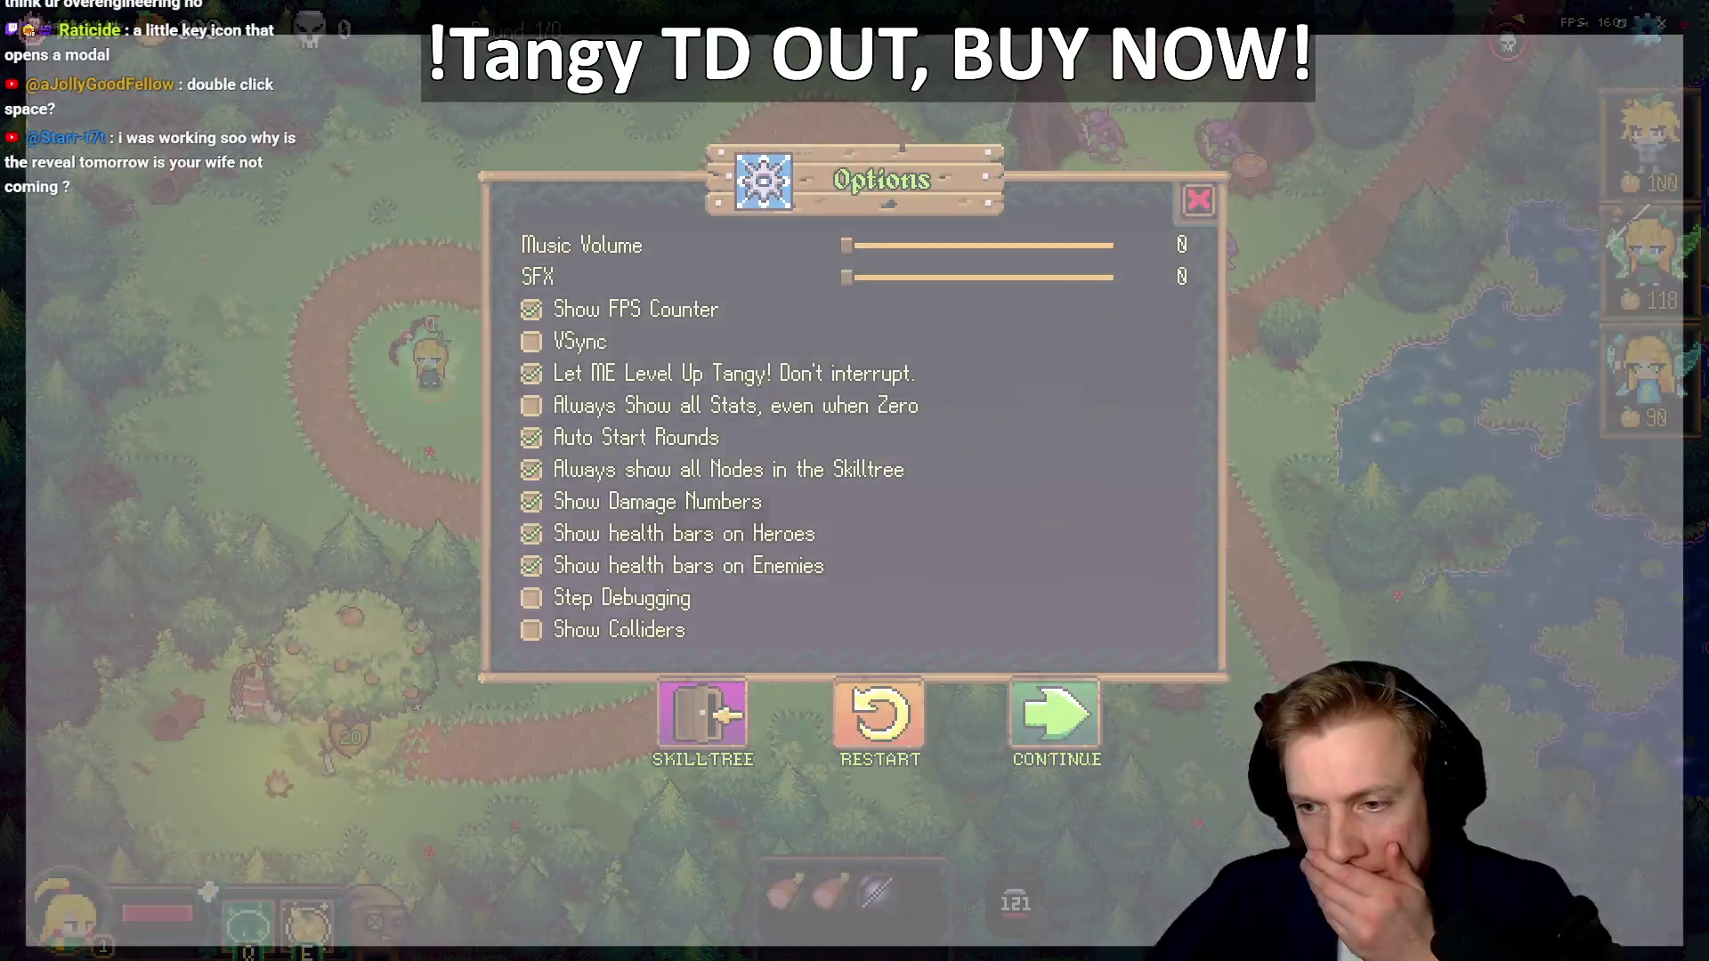
Switch from Tangy TD's options screen to Aseprite's Home tab
{"action": "key", "text": "alt+Tab"}
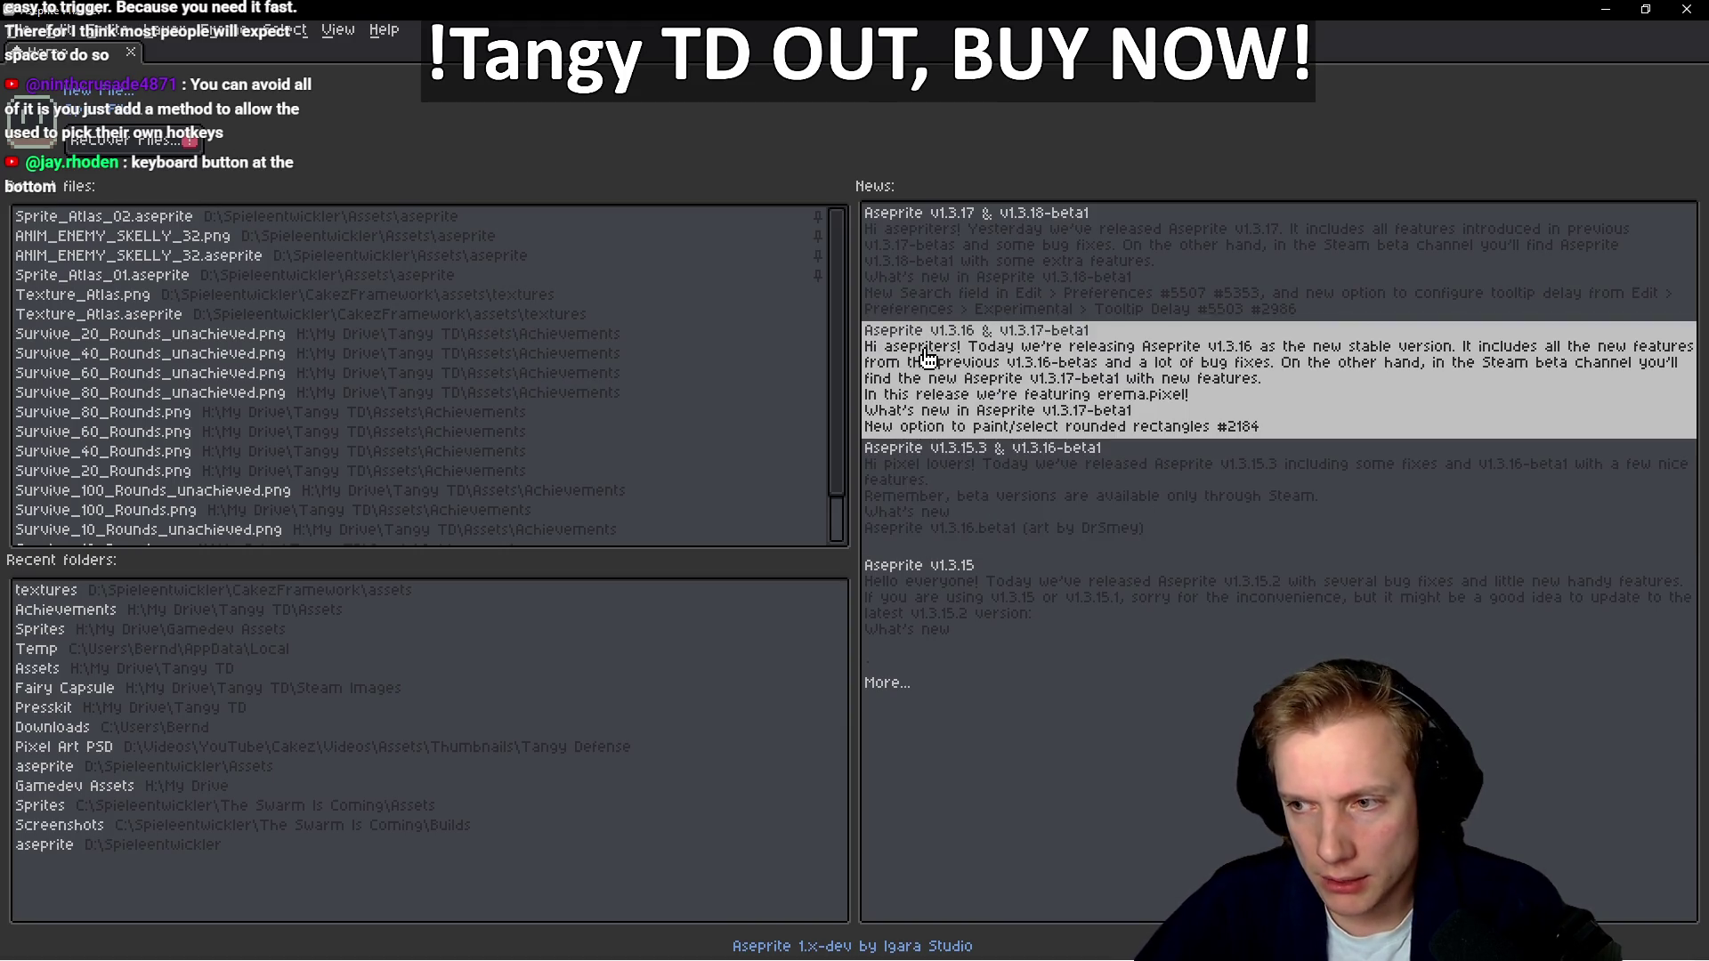
Open Texture_Atlas.aseprite from Recent files and pan across the atlas sprites
{"action": "left_click", "coordinate": [98, 316]}
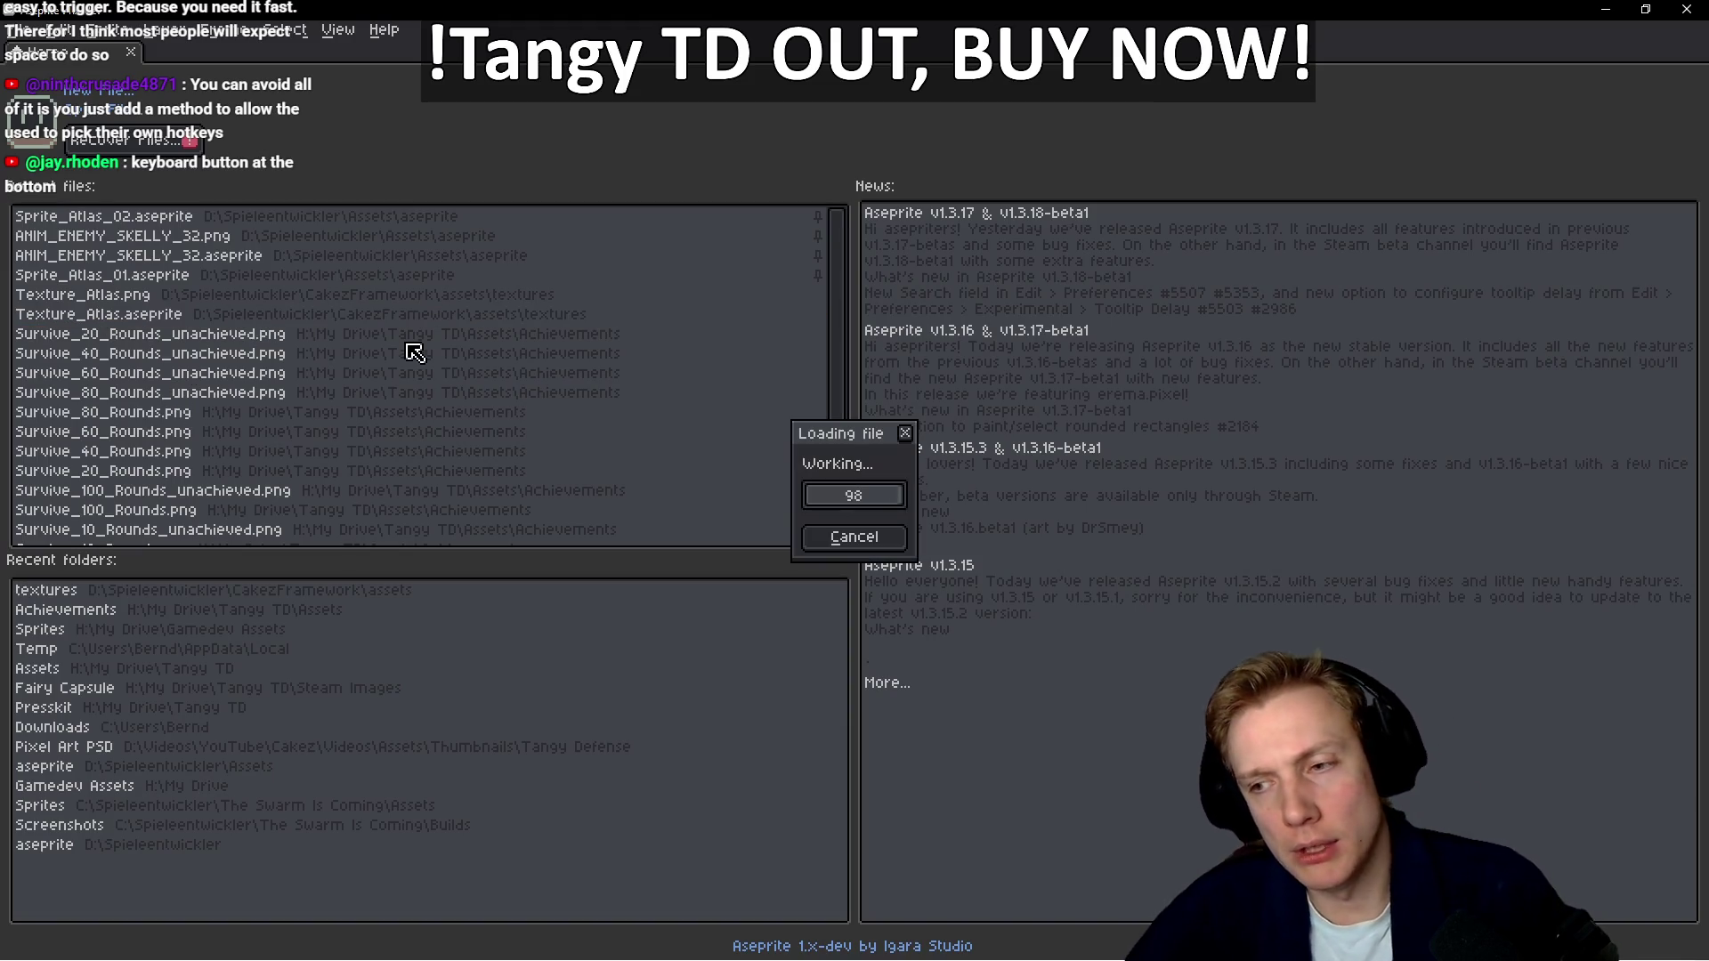
{"action": "scroll", "coordinate": [706, 363], "scroll_direction": "down", "scroll_amount": 2}
{"action": "scroll", "coordinate": [1029, 386], "scroll_direction": "left", "scroll_amount": 3}
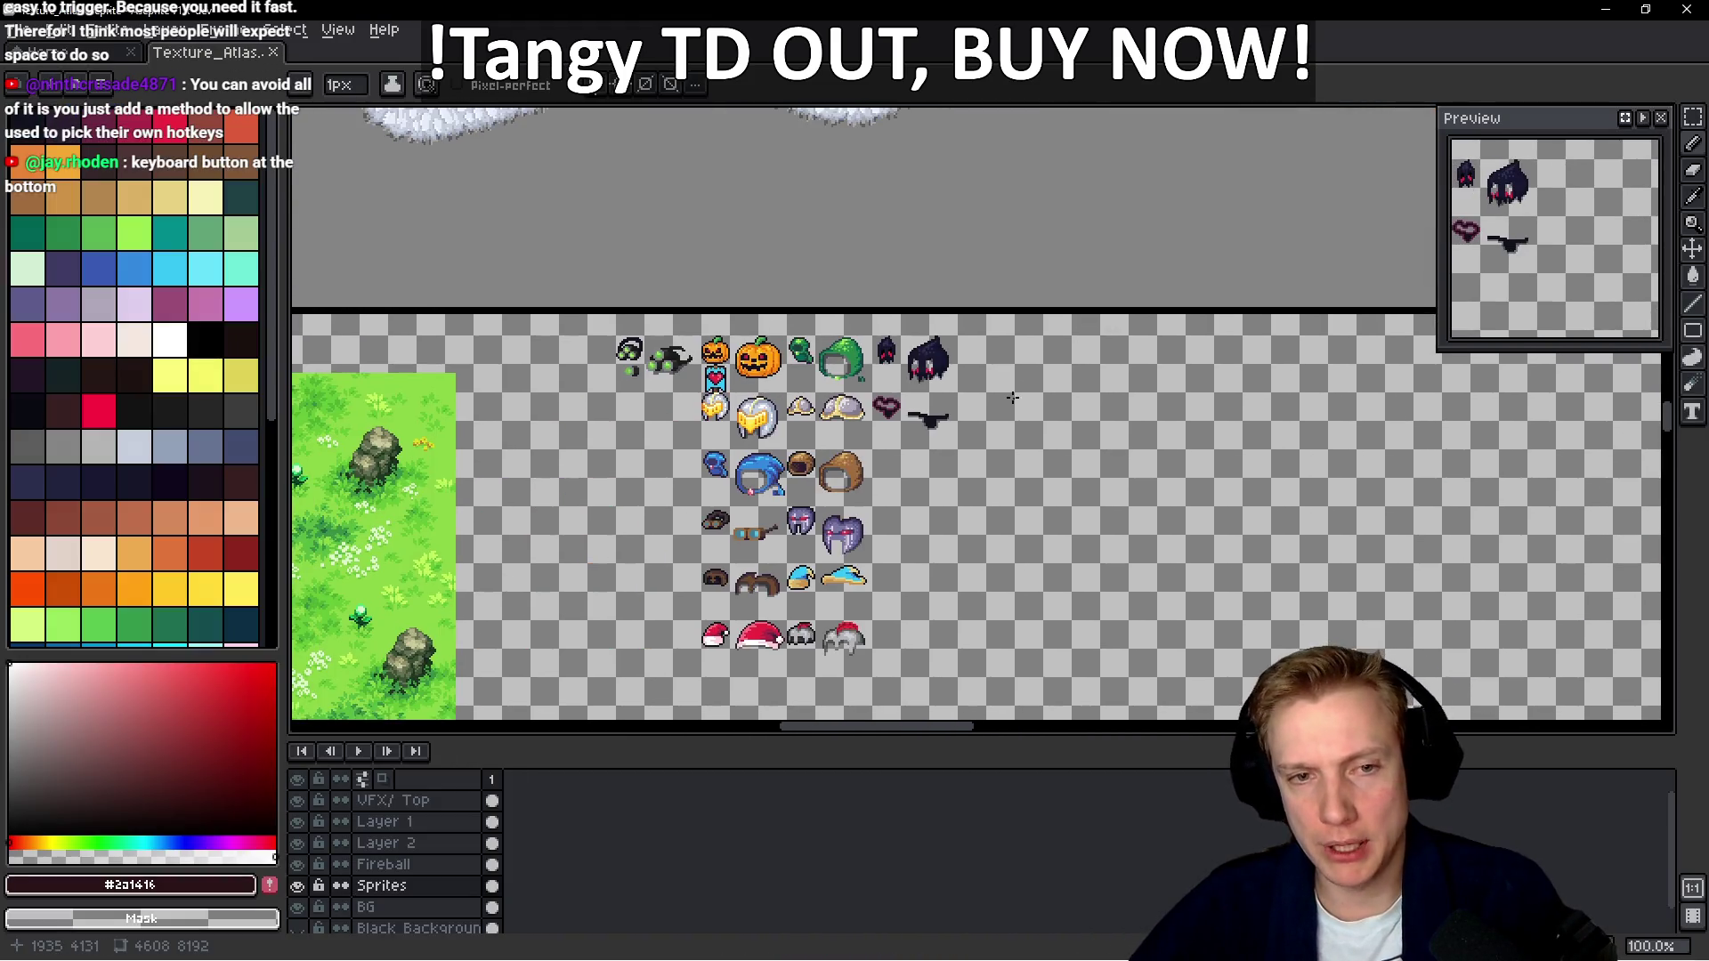
{"action": "scroll", "coordinate": [1029, 386], "scroll_direction": "down", "scroll_amount": 1}
{"action": "left_click_drag", "start_coordinate": [534, 267], "coordinate": [885, 496]}
{"action": "mouse_move", "coordinate": [445, 223]}
{"action": "left_mouse_down"}
{"action": "mouse_move", "coordinate": [843, 375]}
{"action": "mouse_move", "coordinate": [946, 184]}
{"action": "mouse_move", "coordinate": [676, 294]}
{"action": "mouse_move", "coordinate": [801, 401]}
{"action": "mouse_move", "coordinate": [917, 430]}
{"action": "left_mouse_up"}
{"action": "mouse_move", "coordinate": [677, 428]}
{"action": "left_mouse_down"}
{"action": "mouse_move", "coordinate": [641, 606]}
{"action": "mouse_move", "coordinate": [697, 251]}
{"action": "left_mouse_up"}
Zoom in on the icons near the wooden plank and select the Fireball layer
{"action": "scroll", "coordinate": [697, 251], "scroll_direction": "up", "scroll_amount": 6}
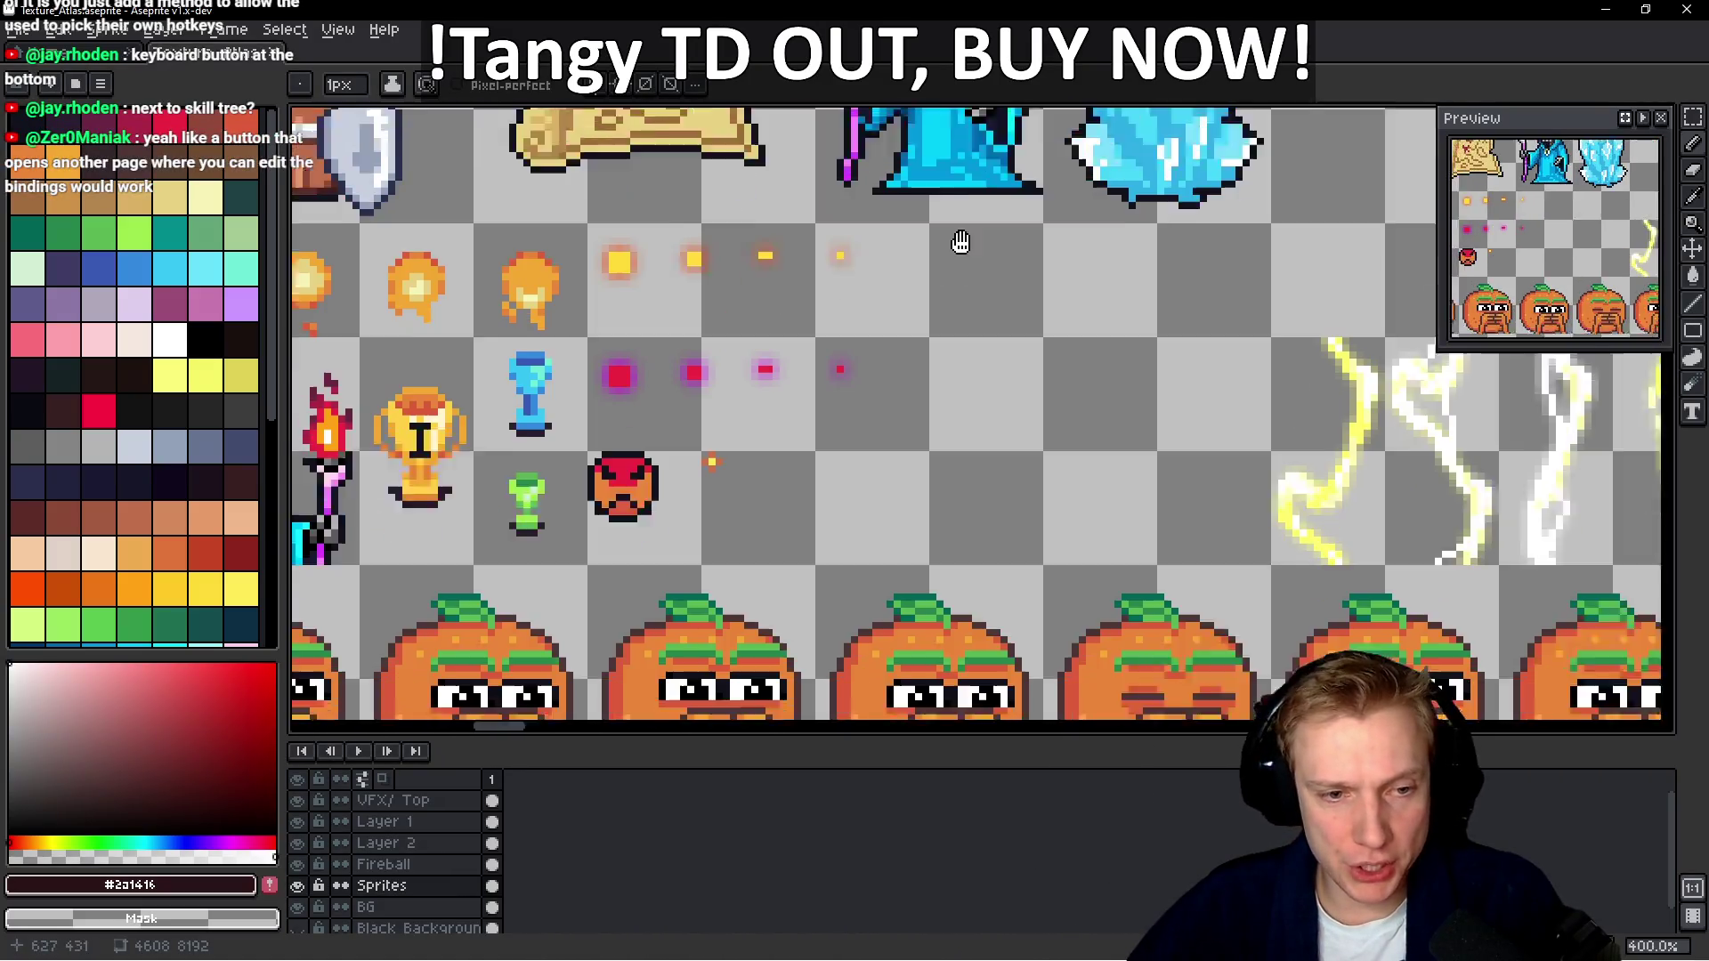
{"action": "scroll", "coordinate": [887, 380], "scroll_direction": "up", "scroll_amount": 3}
{"action": "scroll", "coordinate": [860, 337], "scroll_direction": "down", "scroll_amount": 6}
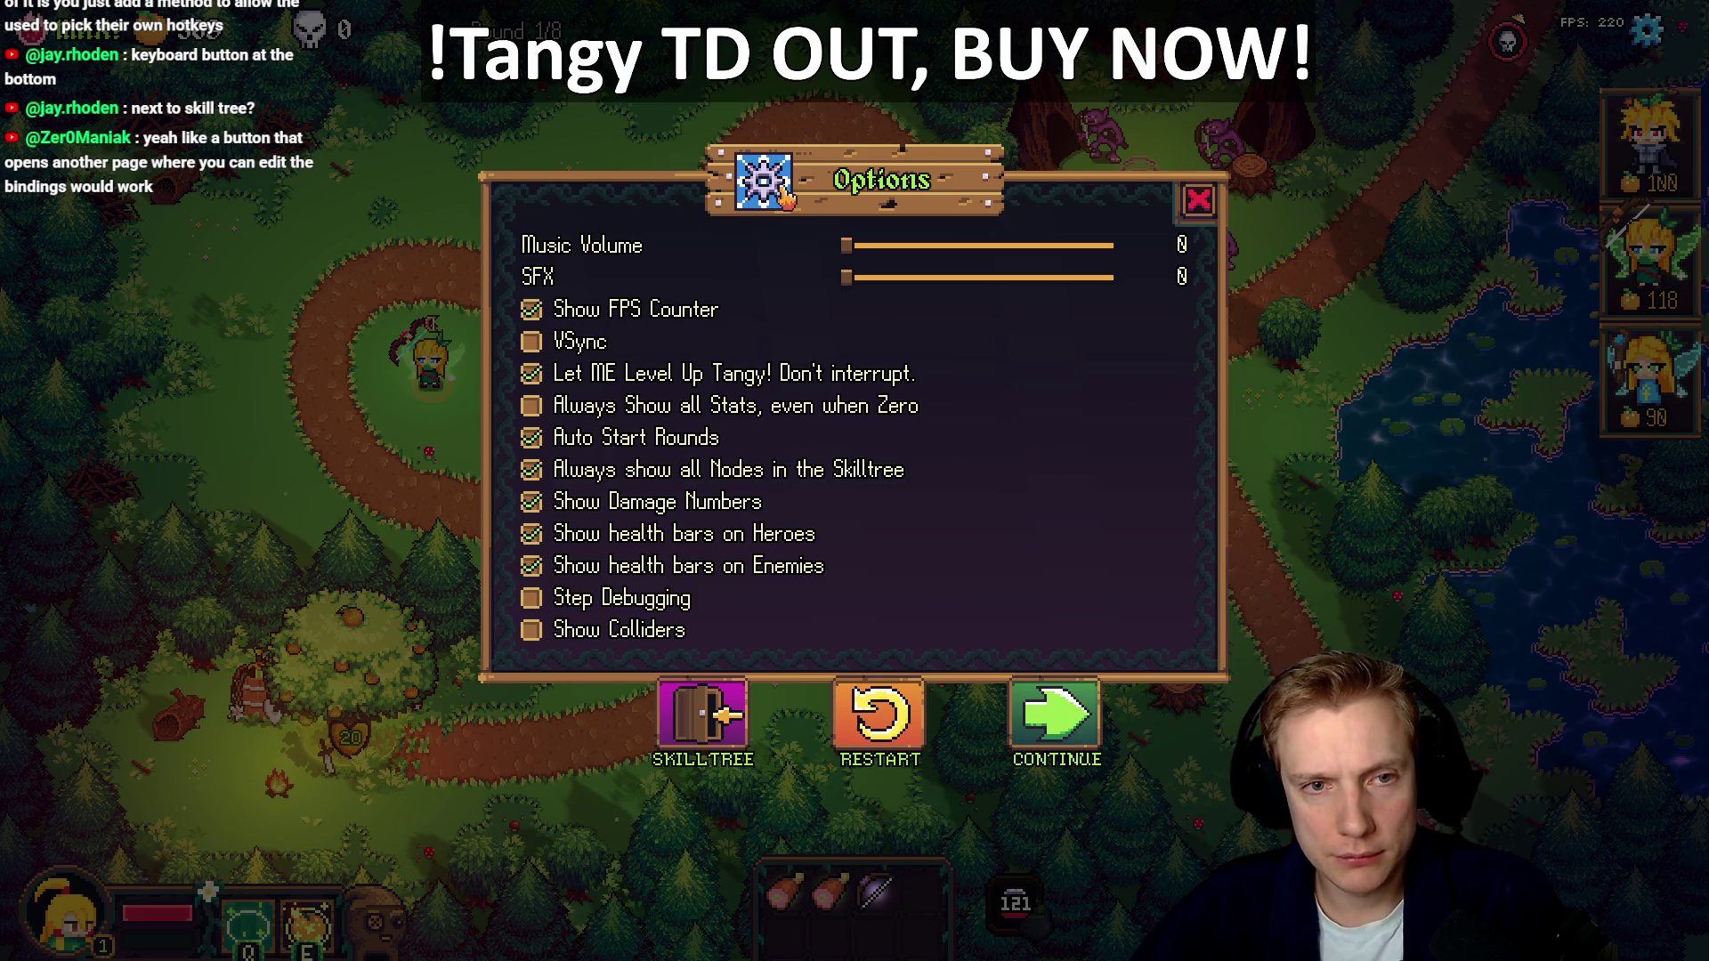
{"action": "scroll", "coordinate": [817, 336], "scroll_direction": "down", "scroll_amount": 4}
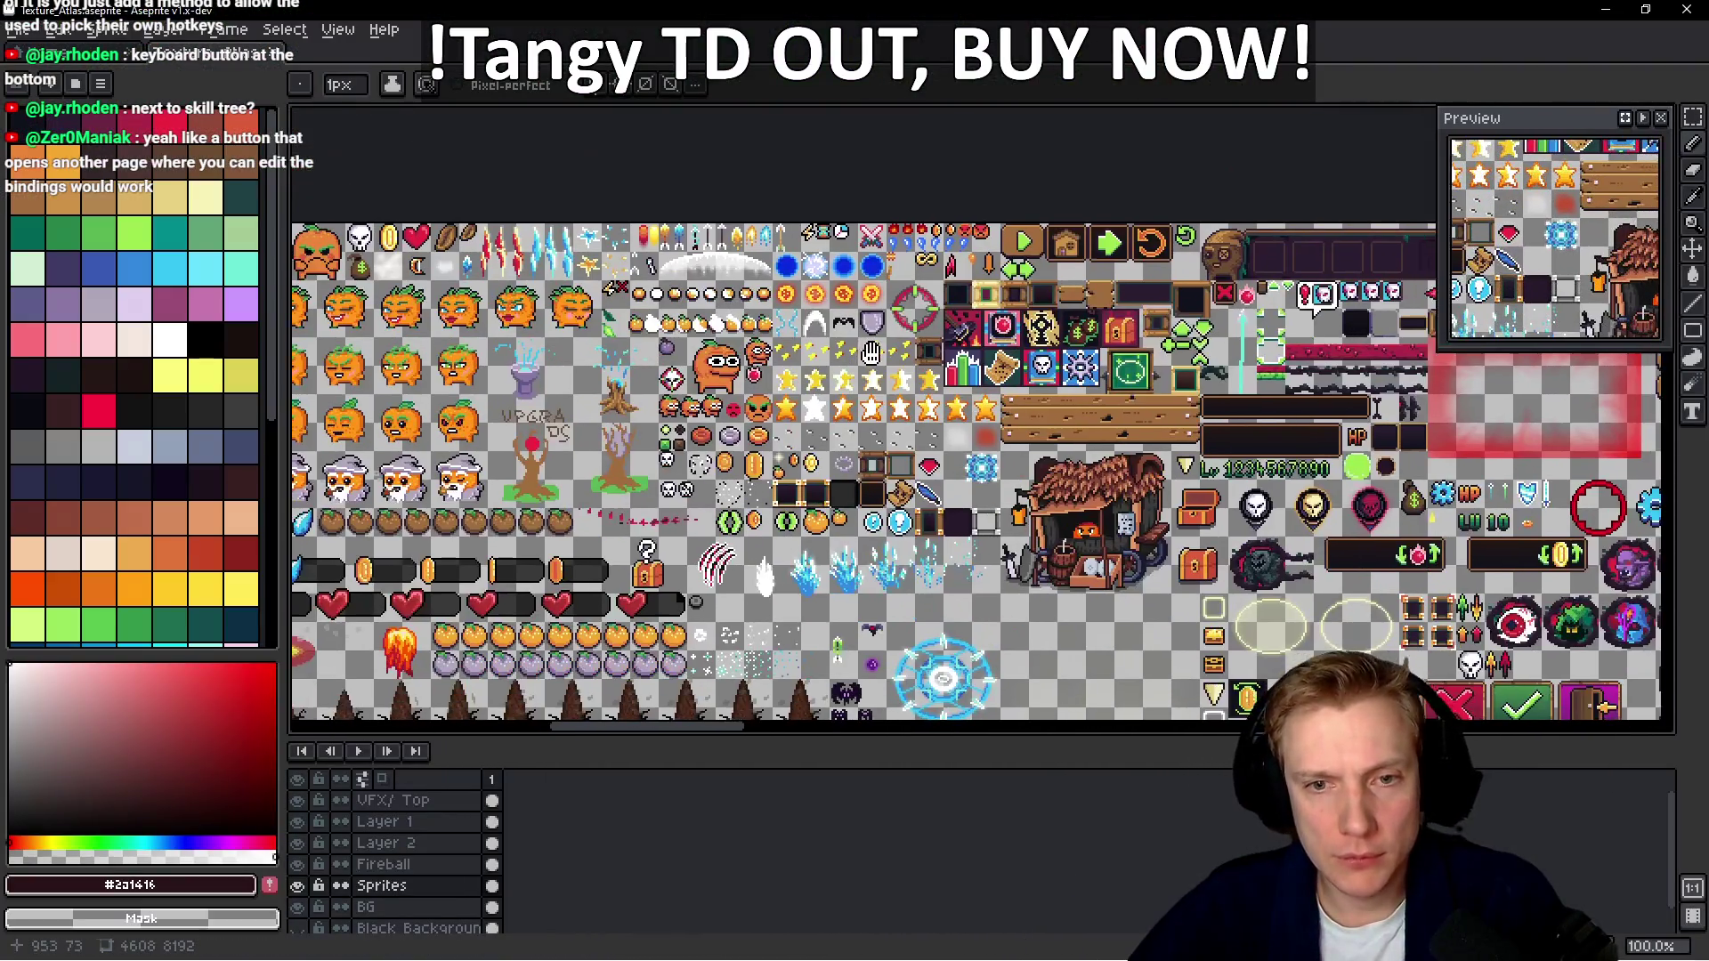
{"action": "scroll", "coordinate": [1005, 355], "scroll_direction": "up", "scroll_amount": 3}
{"action": "mouse_move", "coordinate": [919, 389]}
{"action": "left_mouse_down"}
{"action": "mouse_move", "coordinate": [1057, 219]}
{"action": "mouse_move", "coordinate": [1350, 208]}
{"action": "mouse_move", "coordinate": [1014, 327]}
{"action": "left_mouse_up"}
{"action": "left_click", "coordinate": [982, 507], "text": "ctrl"}
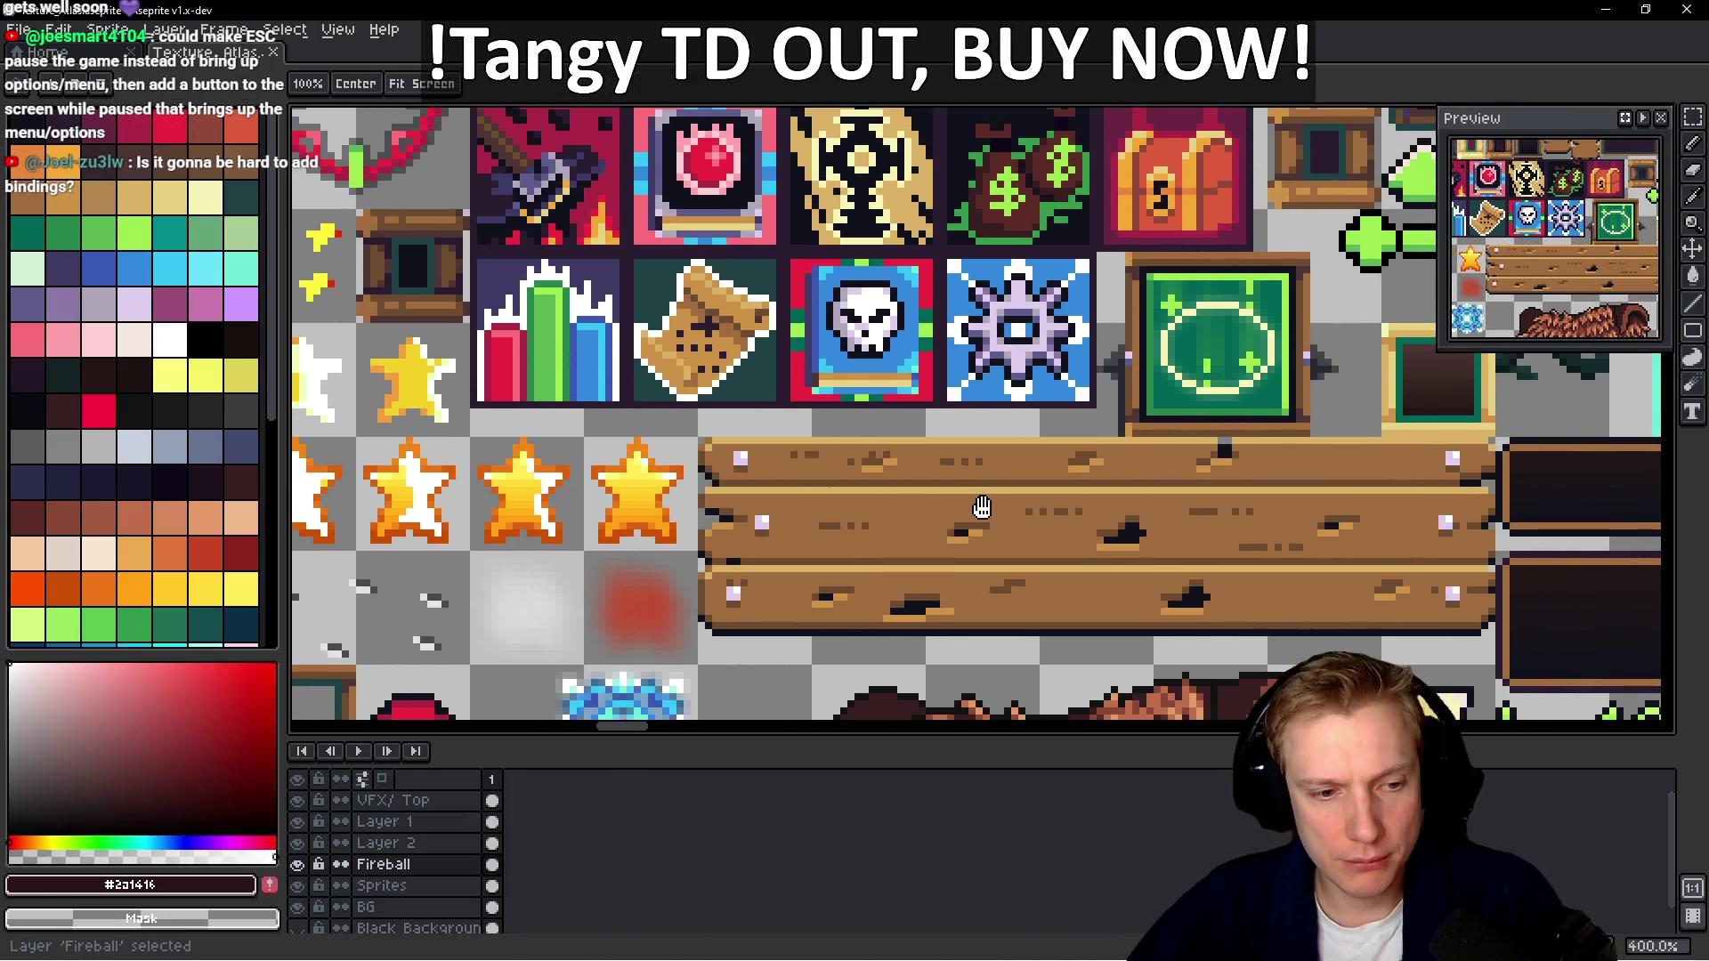
Paint a large near-black area over the wooden plank with an enlarged pencil brush
{"action": "key", "text": "b"}
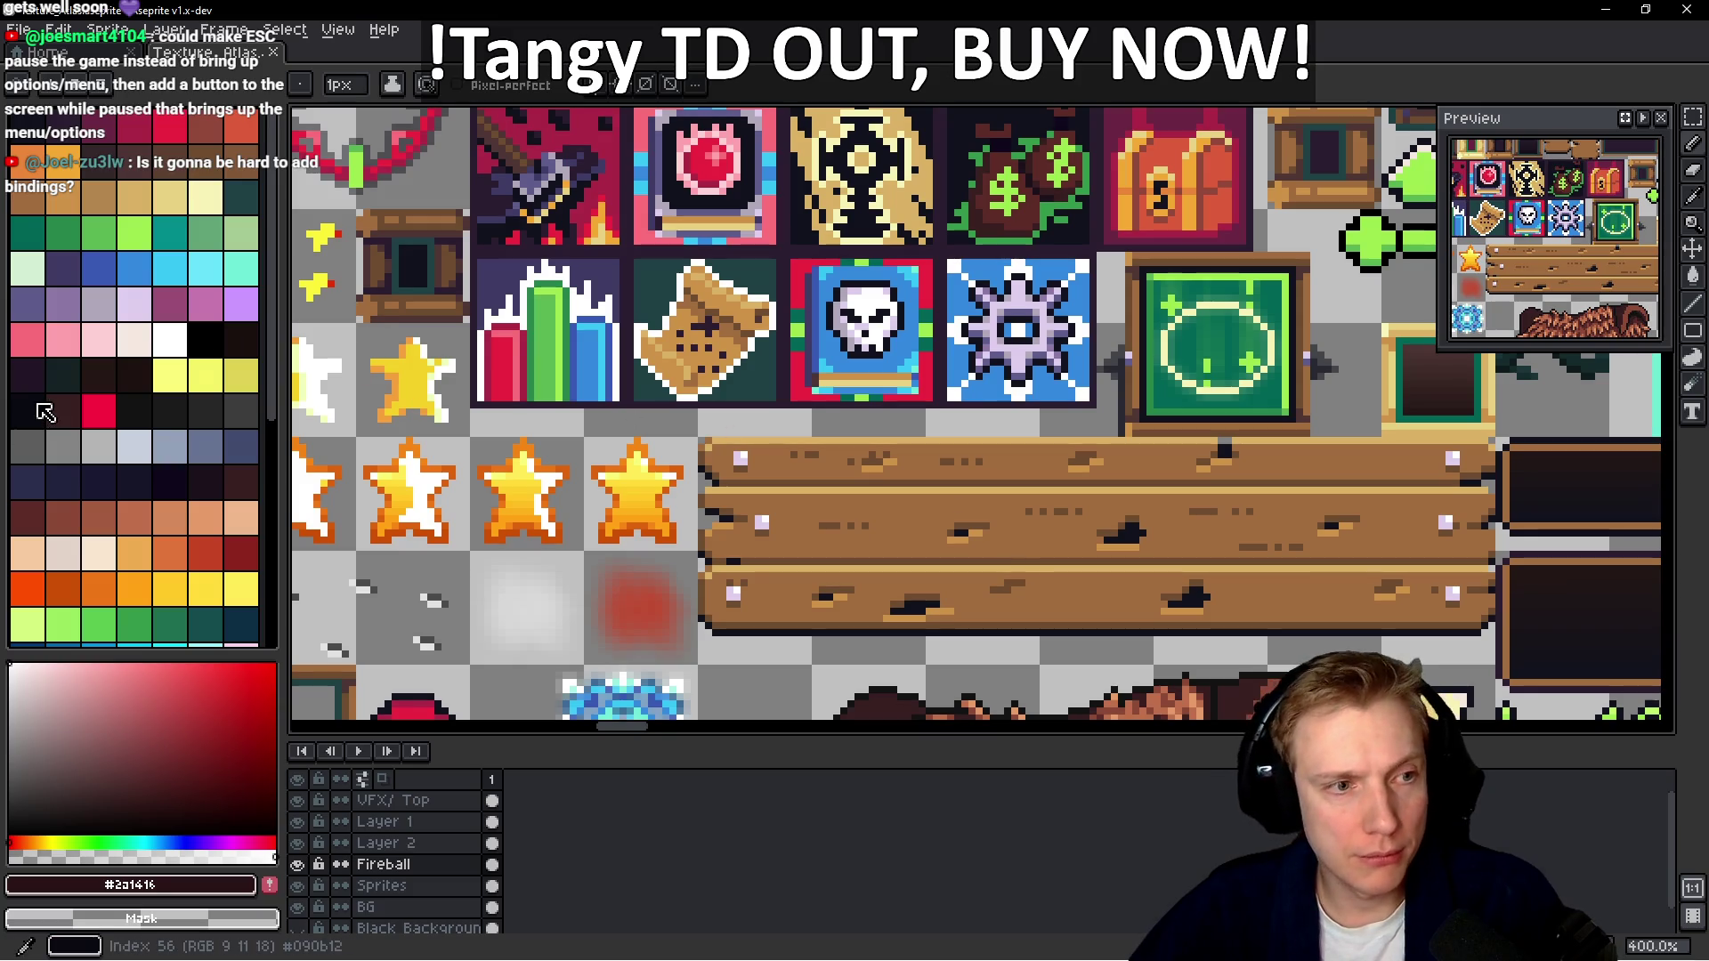
{"action": "left_click", "coordinate": [39, 407]}
{"action": "left_click_drag", "start_coordinate": [343, 85], "coordinate": [374, 87]}
{"action": "mouse_move", "coordinate": [652, 483]}
{"action": "left_mouse_down"}
{"action": "mouse_move", "coordinate": [1237, 401]}
{"action": "mouse_move", "coordinate": [1246, 517]}
{"action": "mouse_move", "coordinate": [1327, 570]}
{"action": "mouse_move", "coordinate": [841, 648]}
{"action": "mouse_move", "coordinate": [935, 675]}
{"action": "left_mouse_up"}
Lasso an oval around the blackened area and fill it dark, undoing then redoing the fill
{"action": "left_click", "coordinate": [99, 303]}
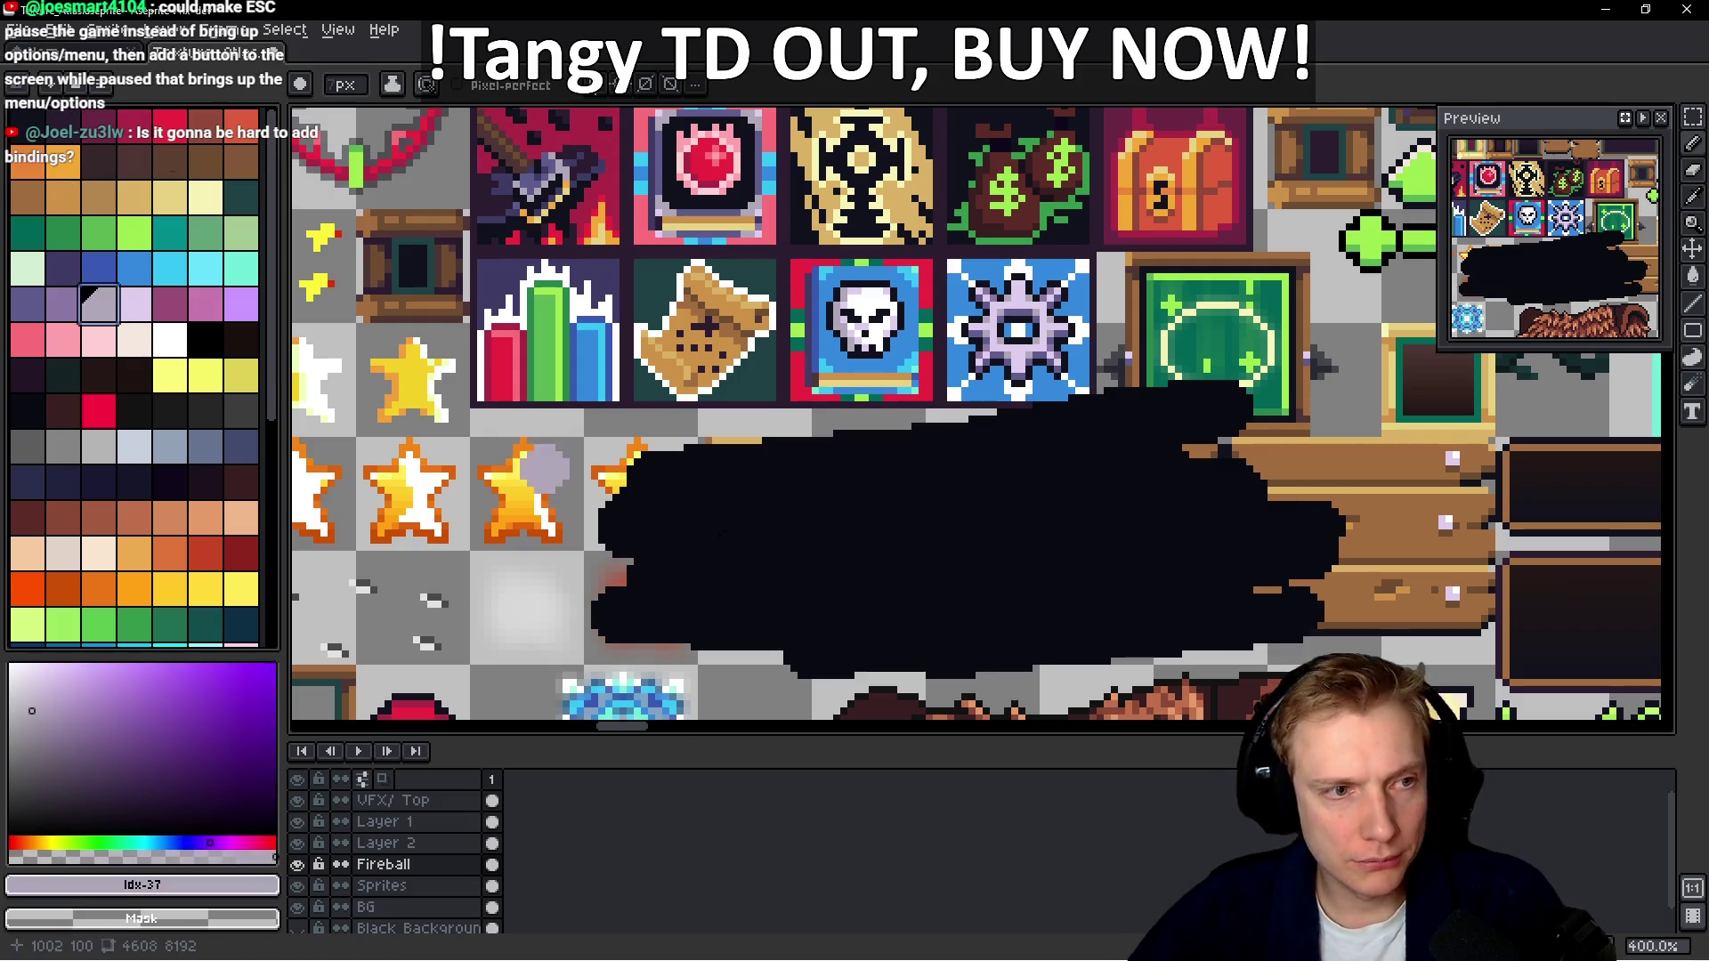
{"action": "scroll", "coordinate": [934, 522], "scroll_direction": "up", "scroll_amount": 2}
{"action": "scroll", "coordinate": [354, 93], "scroll_direction": "down", "scroll_amount": 3}
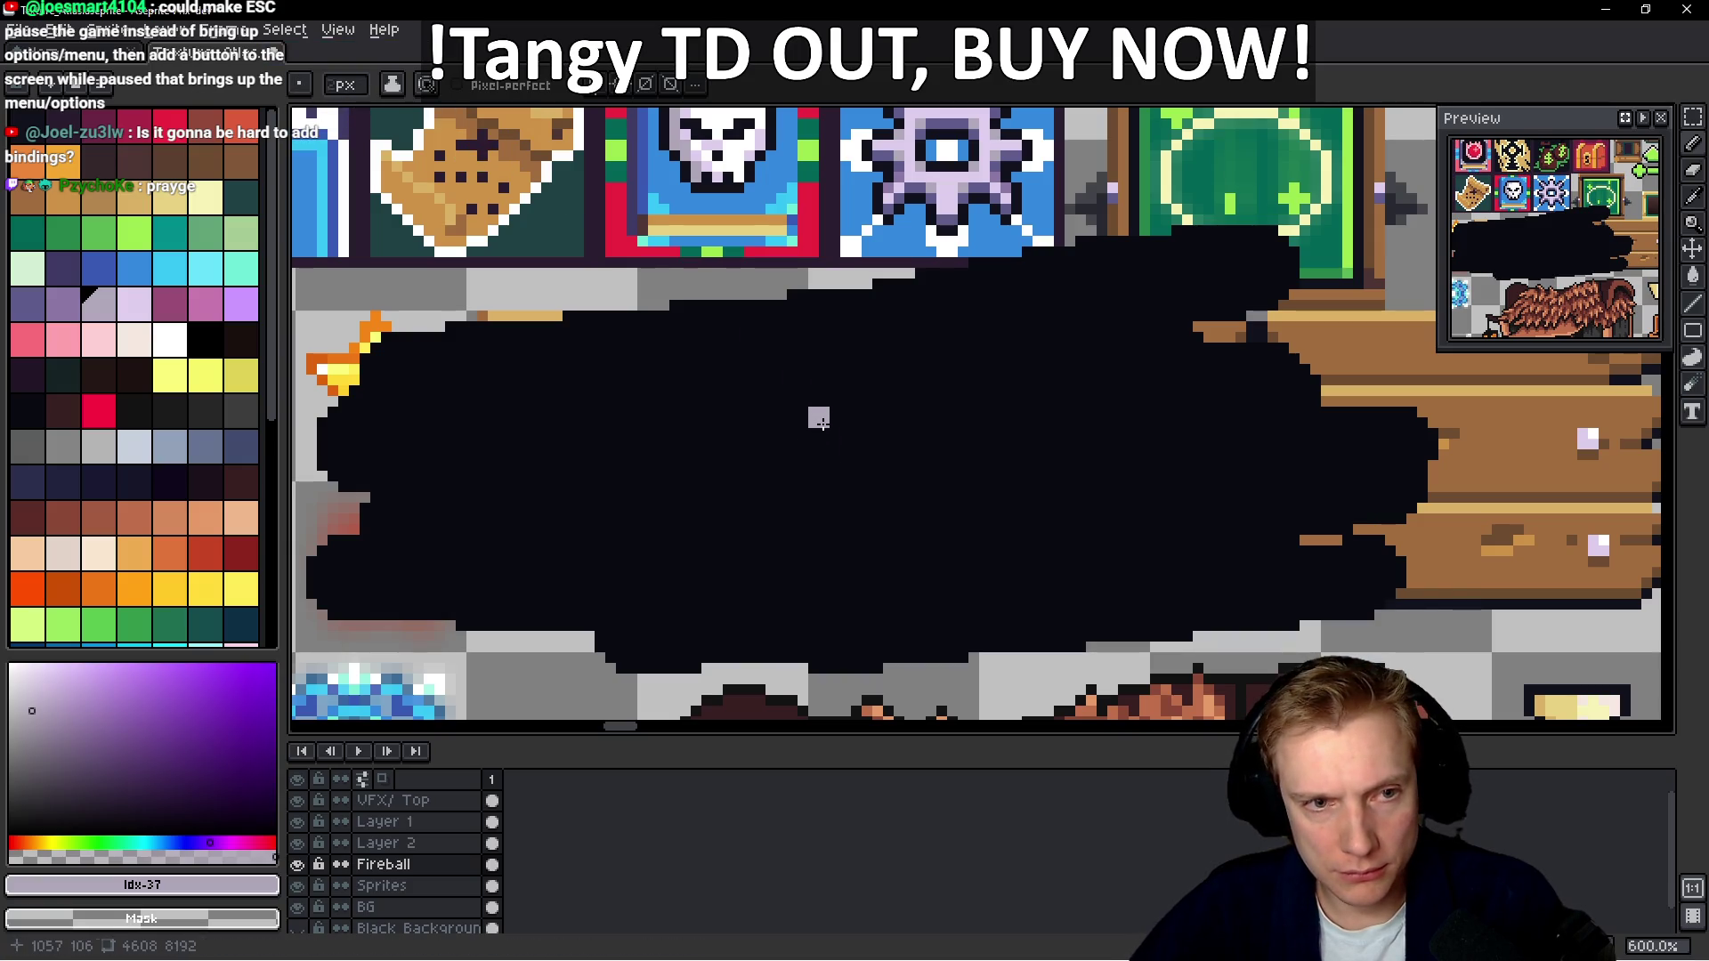
{"action": "scroll", "coordinate": [819, 418], "scroll_direction": "down", "scroll_amount": 1}
{"action": "mouse_move", "coordinate": [1256, 236]}
{"action": "left_mouse_down"}
{"action": "mouse_move", "coordinate": [427, 212]}
{"action": "mouse_move", "coordinate": [348, 455]}
{"action": "mouse_move", "coordinate": [623, 623]}
{"action": "mouse_move", "coordinate": [1415, 525]}
{"action": "mouse_move", "coordinate": [703, 156]}
{"action": "mouse_move", "coordinate": [864, 291]}
{"action": "left_mouse_up"}
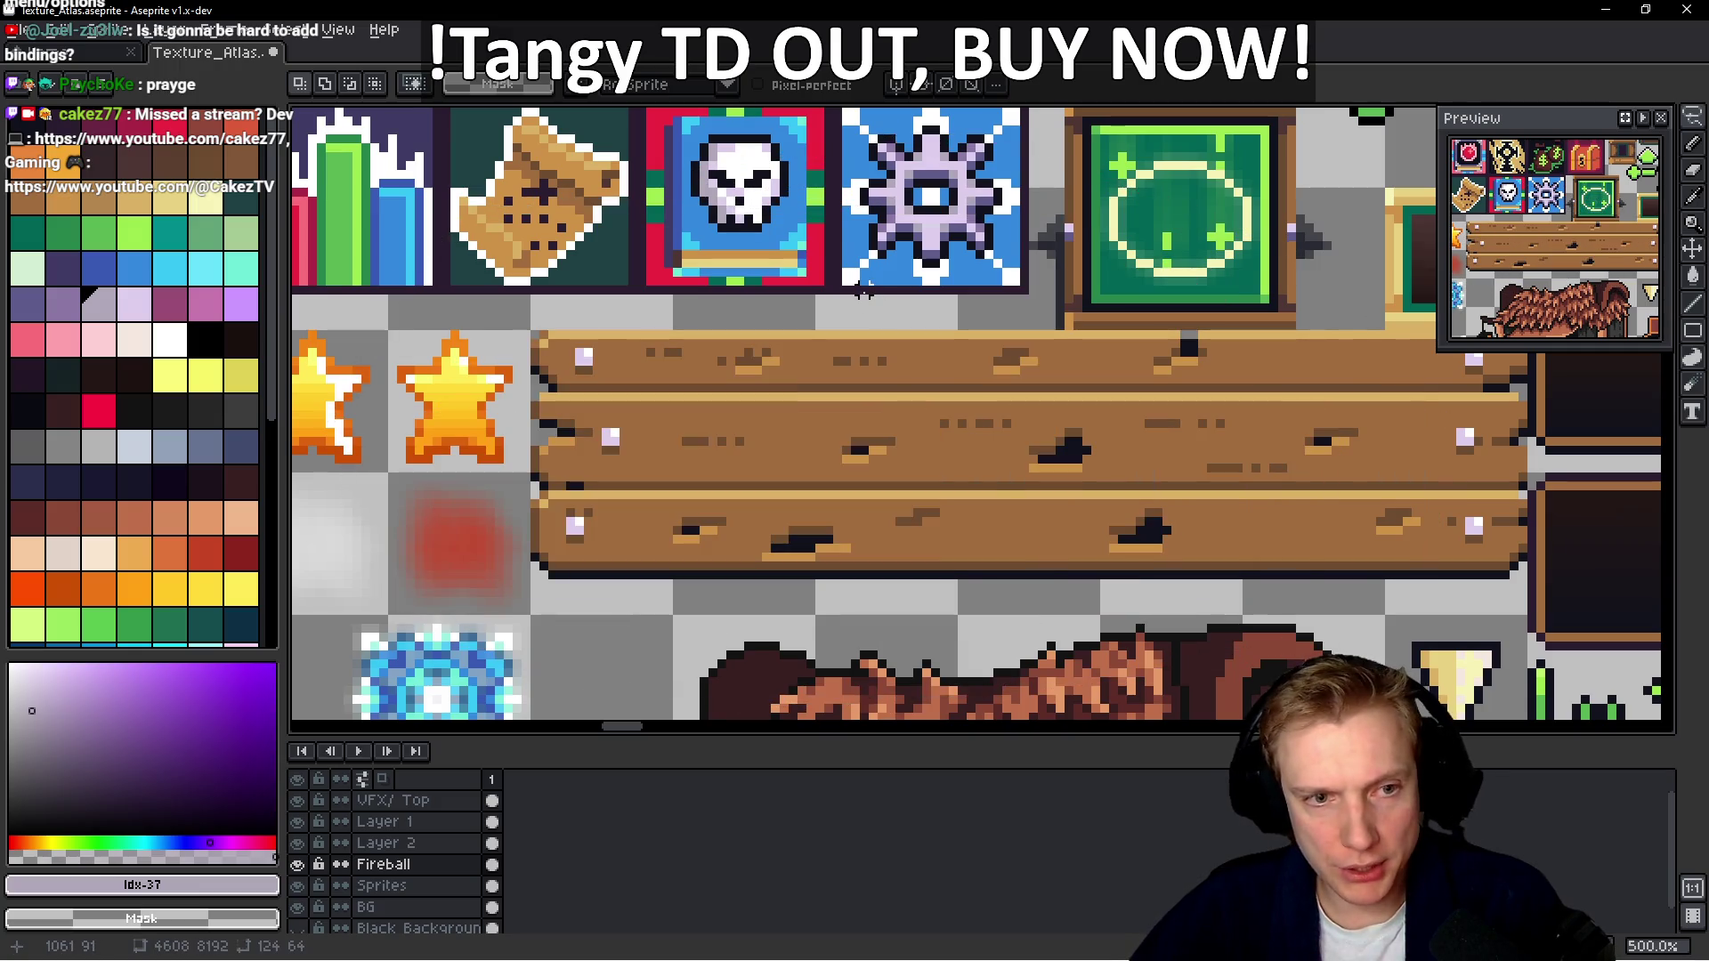
{"action": "left_click", "coordinate": [881, 325]}
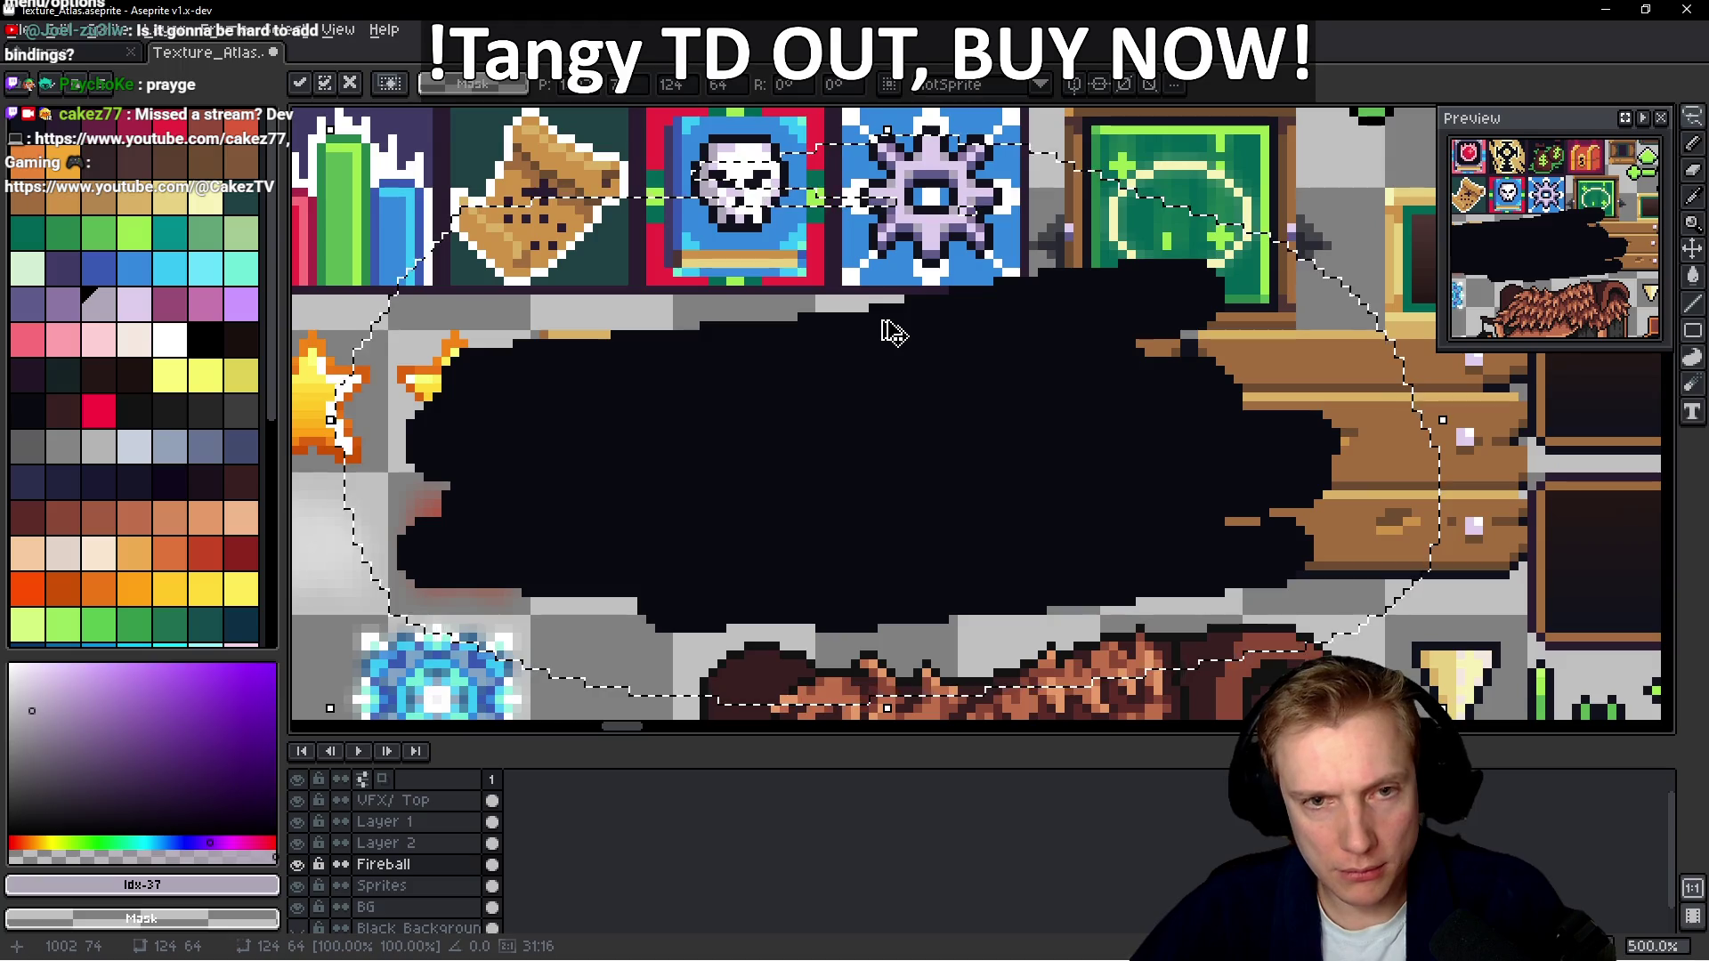
{"action": "key", "text": "ctrl+d"}
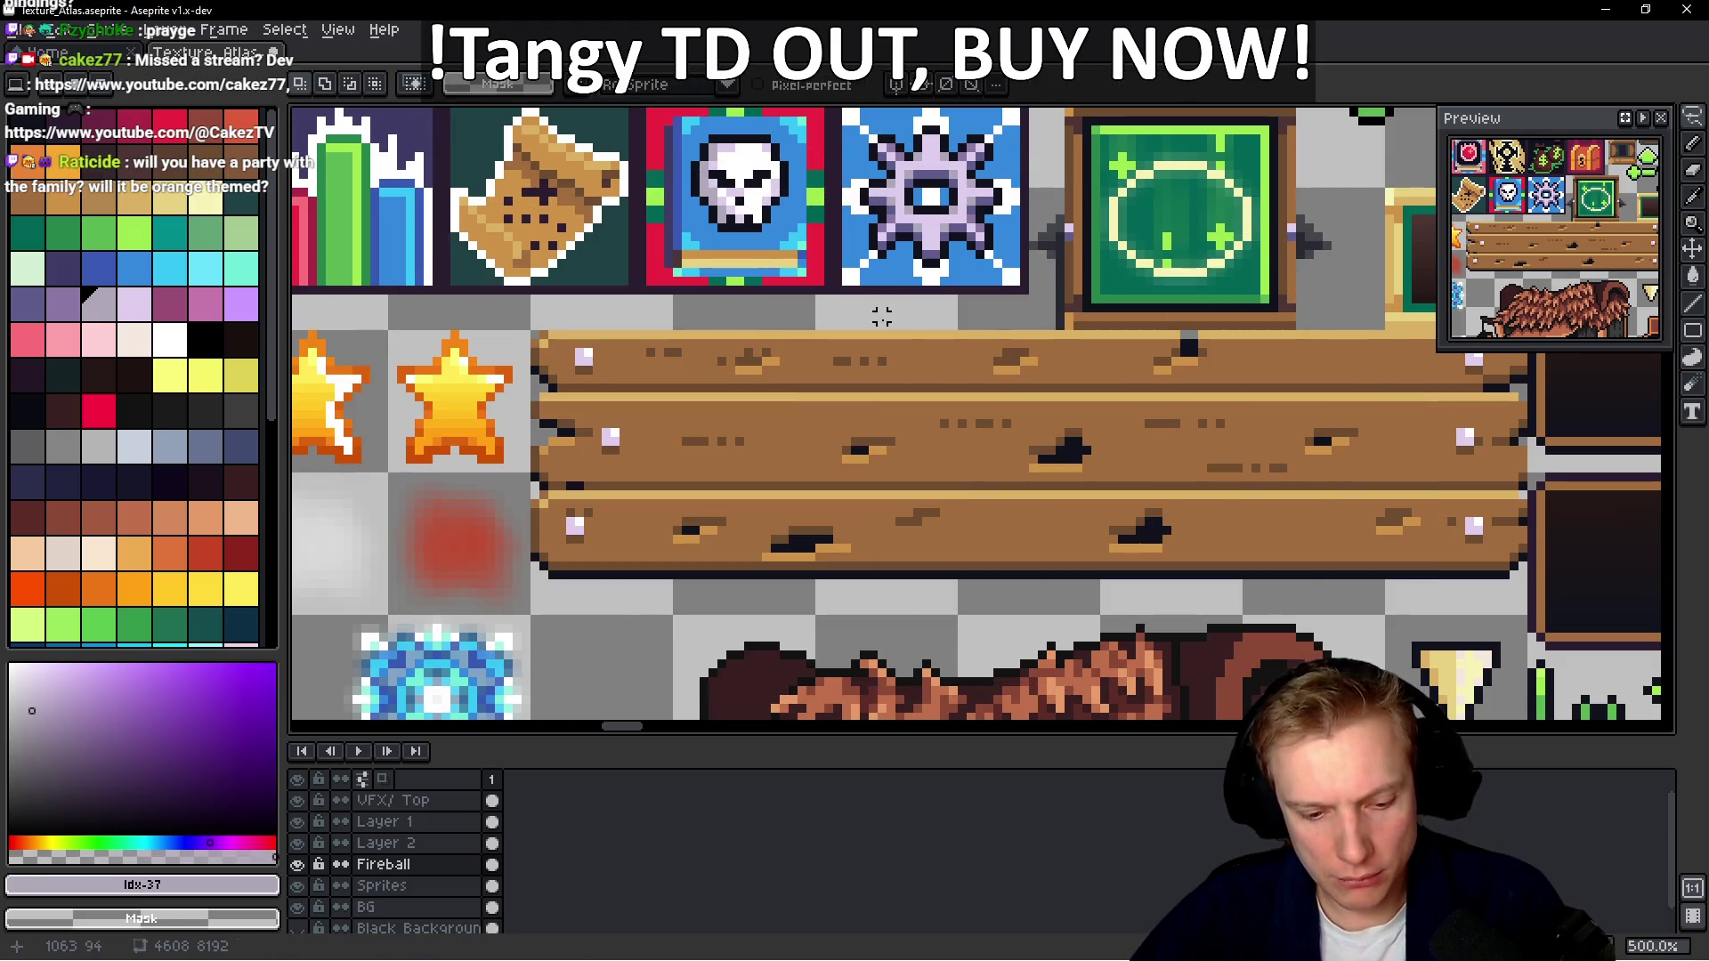
{"action": "key", "text": "ctrl+y"}
{"action": "key", "text": "b"}
{"action": "scroll", "coordinate": [846, 439], "scroll_direction": "up", "scroll_amount": 1}
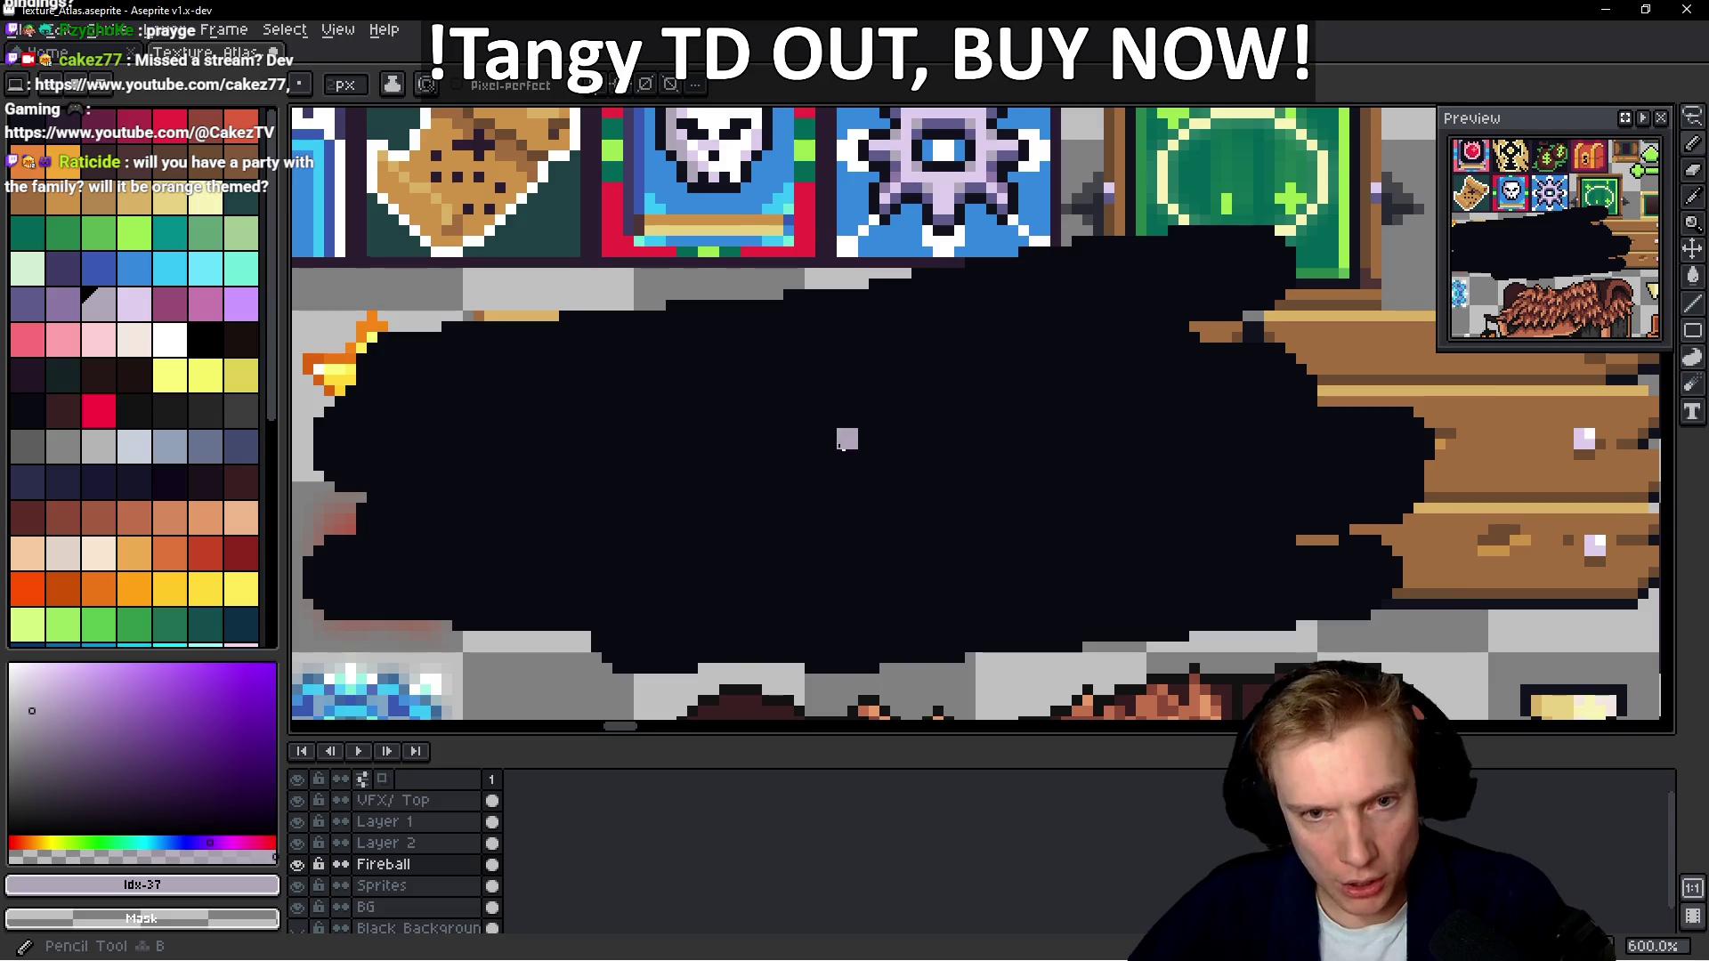
Draw, thicken and widen the lavender gamepad outline on the dark blob
{"action": "scroll", "coordinate": [782, 423], "scroll_direction": "up", "scroll_amount": 3}
{"action": "scroll", "coordinate": [782, 424], "scroll_direction": "down", "scroll_amount": 3}
{"action": "mouse_move", "coordinate": [769, 388]}
{"action": "left_mouse_down"}
{"action": "mouse_move", "coordinate": [715, 394]}
{"action": "mouse_move", "coordinate": [723, 500]}
{"action": "left_mouse_up"}
{"action": "mouse_move", "coordinate": [745, 400]}
{"action": "left_mouse_down"}
{"action": "mouse_move", "coordinate": [725, 477]}
{"action": "mouse_move", "coordinate": [773, 427]}
{"action": "mouse_move", "coordinate": [851, 434]}
{"action": "mouse_move", "coordinate": [842, 477]}
{"action": "mouse_move", "coordinate": [877, 405]}
{"action": "mouse_move", "coordinate": [757, 389]}
{"action": "mouse_move", "coordinate": [789, 413]}
{"action": "left_mouse_up"}
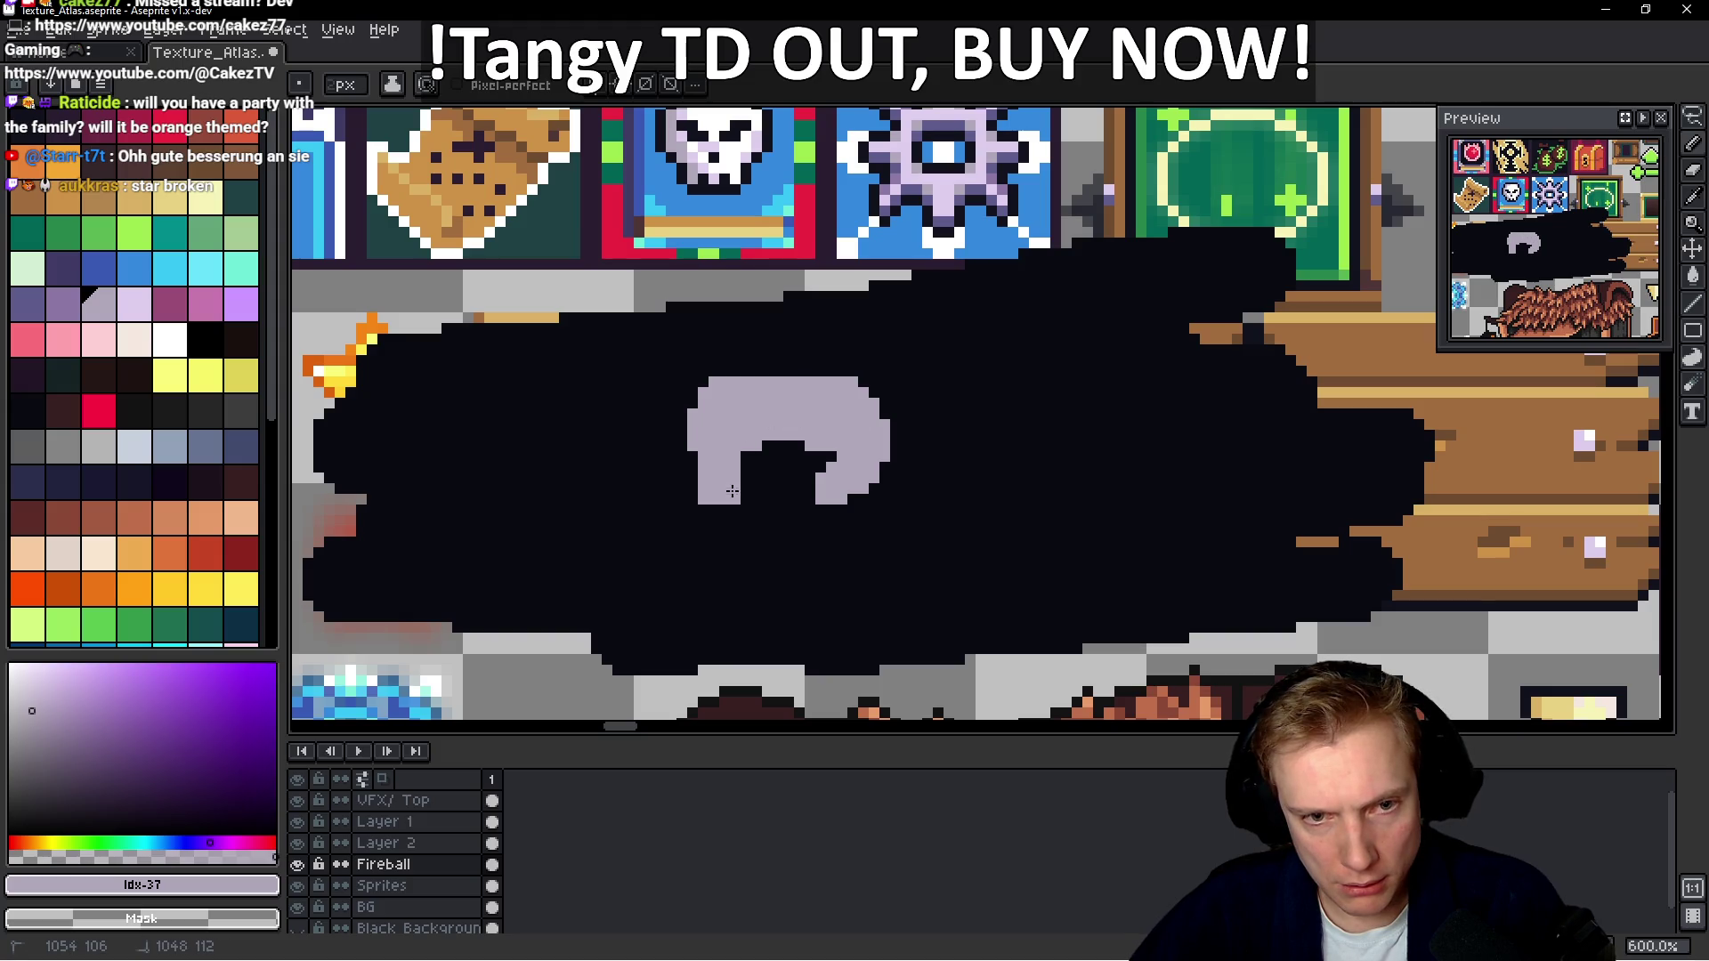
{"action": "mouse_move", "coordinate": [715, 492]}
{"action": "left_mouse_down"}
{"action": "mouse_move", "coordinate": [705, 429]}
{"action": "mouse_move", "coordinate": [832, 351]}
{"action": "mouse_move", "coordinate": [879, 424]}
{"action": "left_mouse_up"}
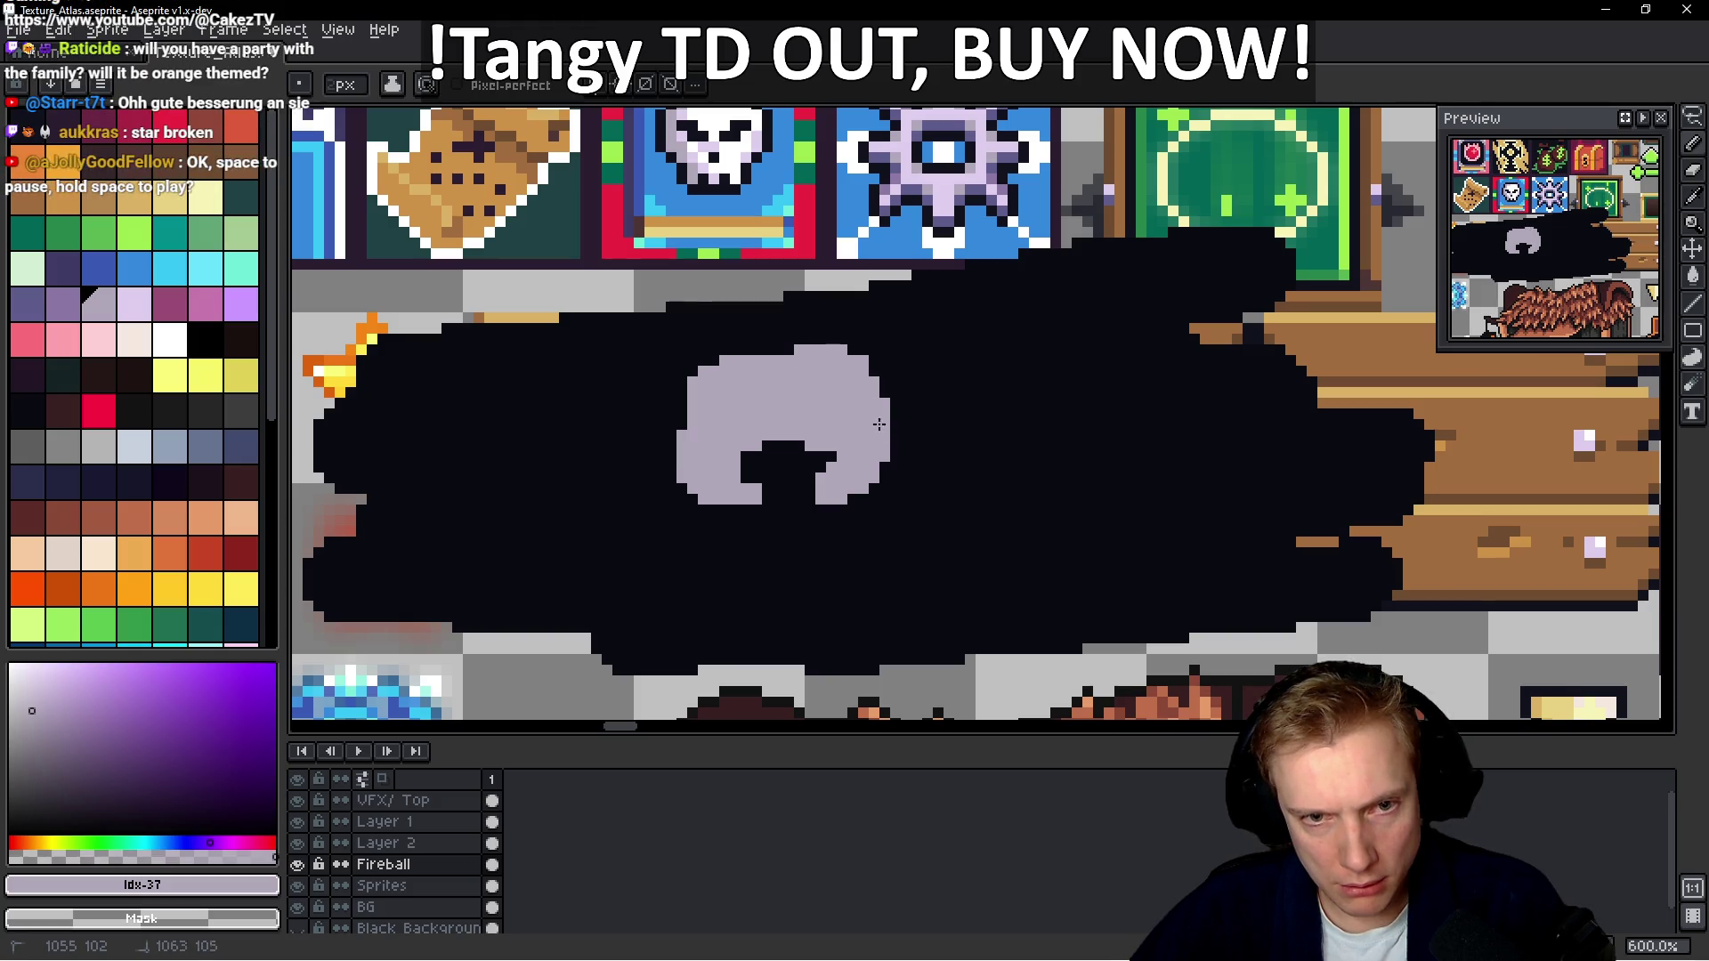
{"action": "mouse_move", "coordinate": [763, 368]}
{"action": "left_mouse_down"}
{"action": "mouse_move", "coordinate": [695, 356]}
{"action": "mouse_move", "coordinate": [677, 432]}
{"action": "mouse_move", "coordinate": [730, 337]}
{"action": "mouse_move", "coordinate": [653, 359]}
{"action": "left_mouse_up"}
Undo the stray brown patch and tidy the shape's top-left corner with a dark pixel
{"action": "key", "text": "ctrl+z"}
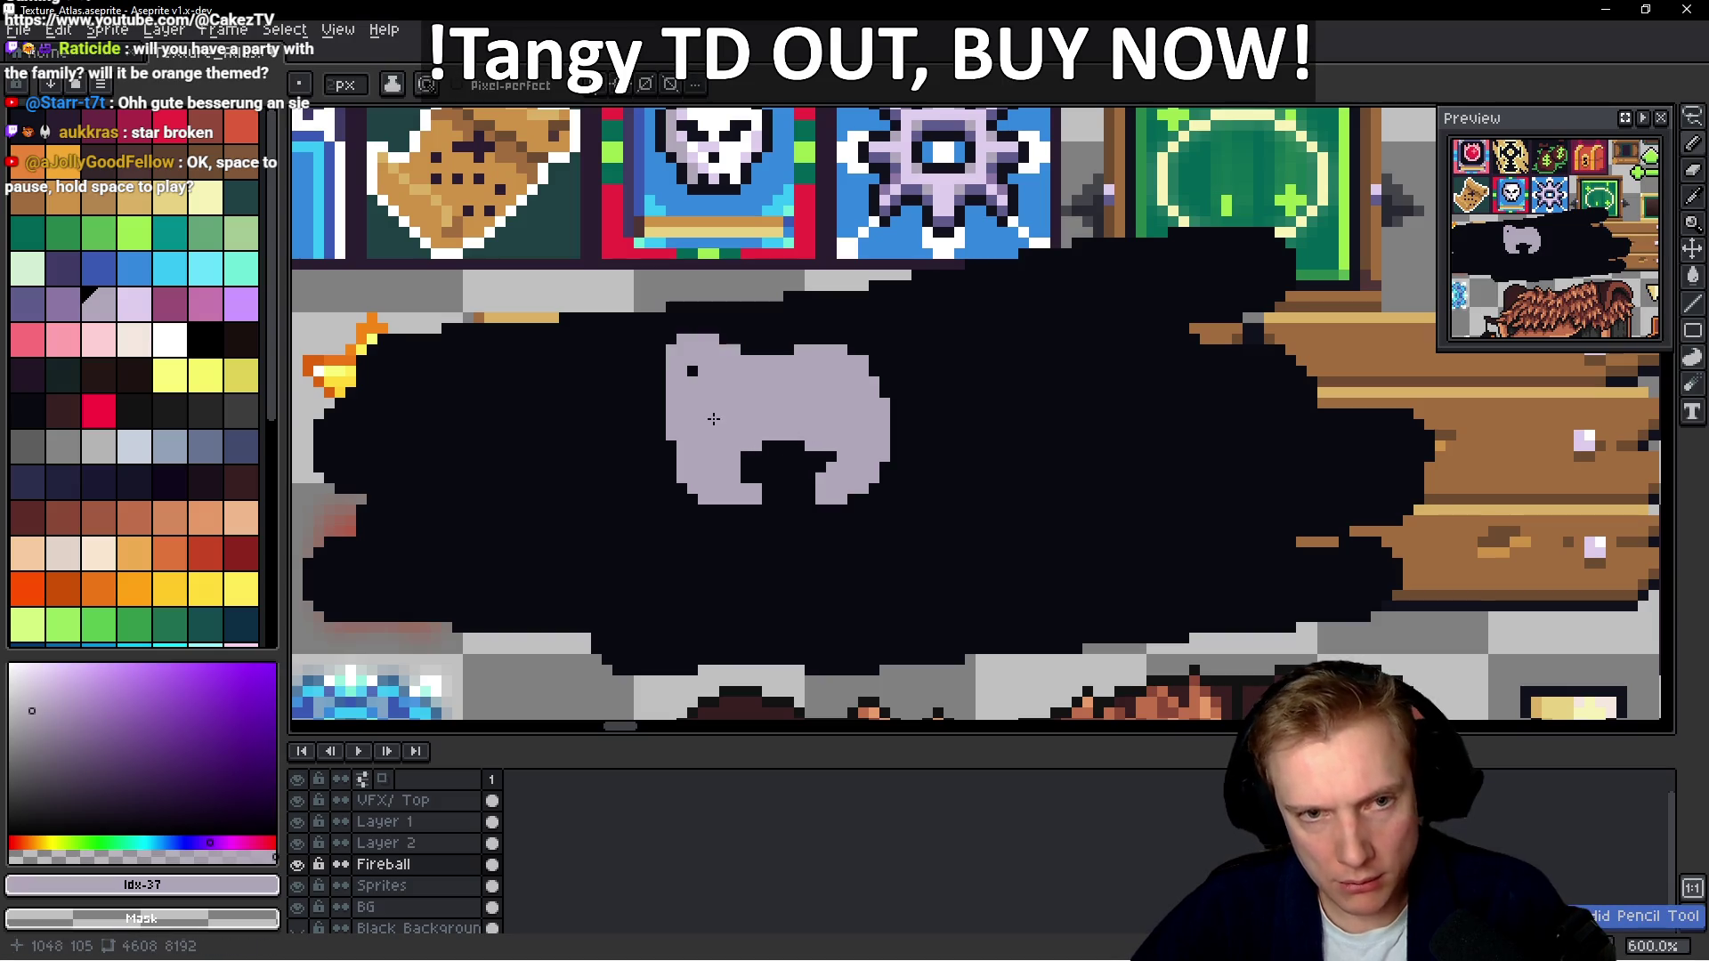
{"action": "left_click", "coordinate": [770, 335], "text": "alt"}
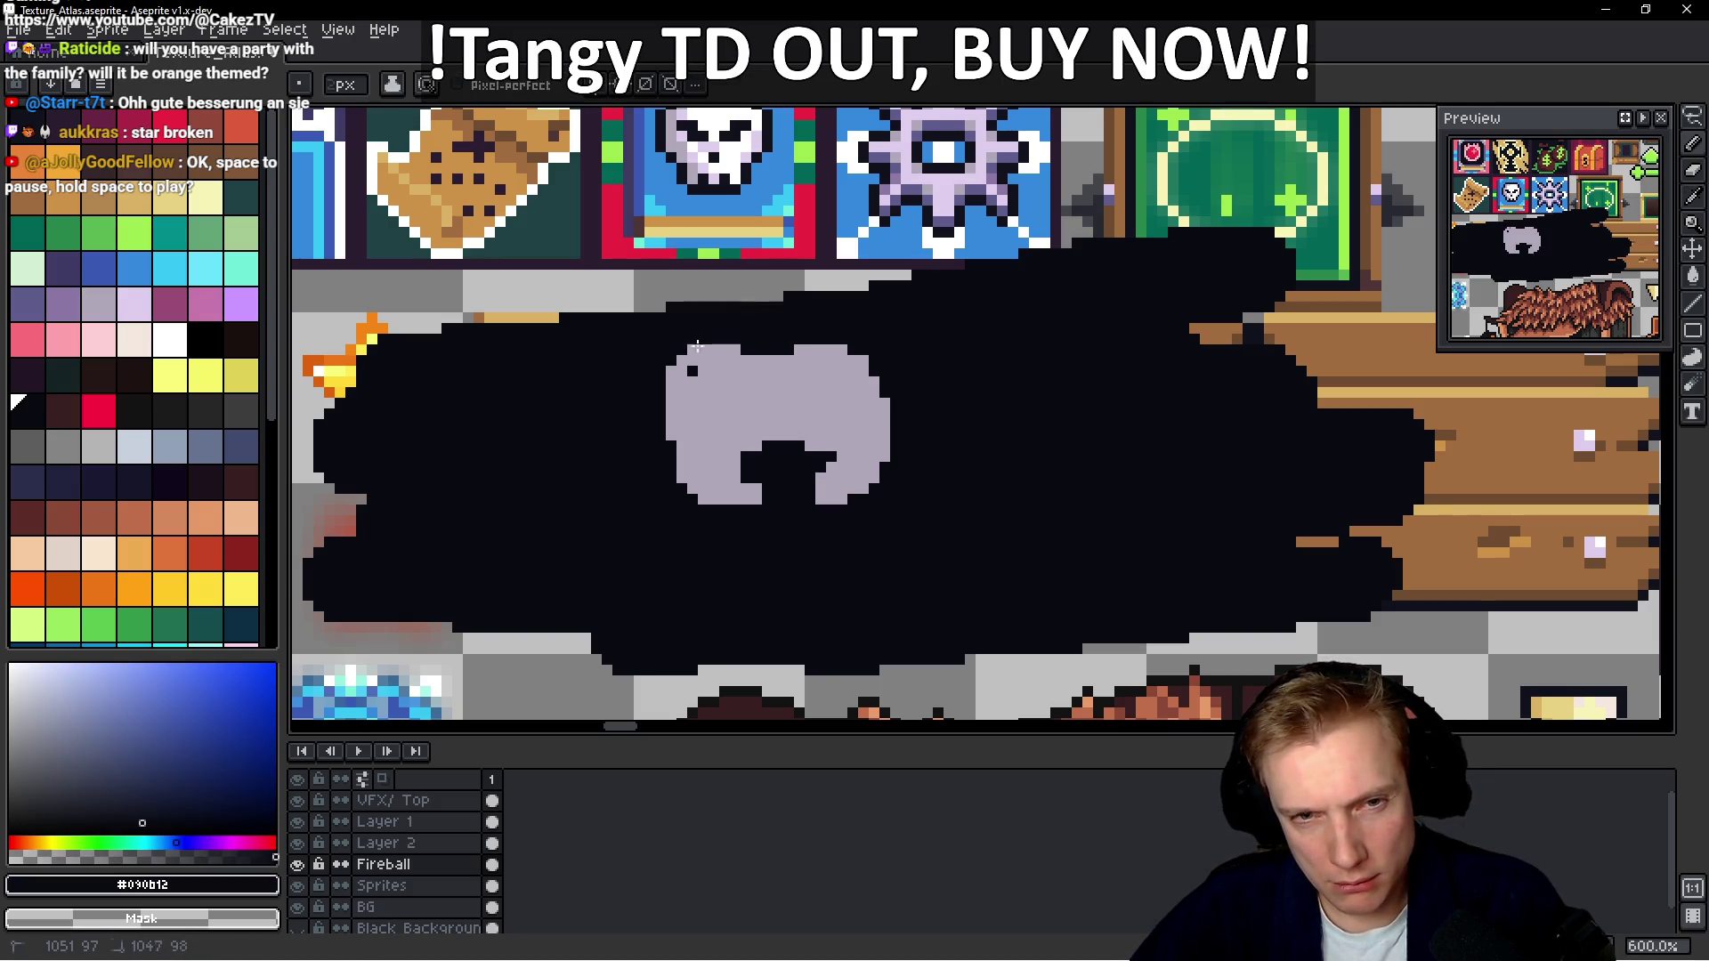
{"action": "scroll", "coordinate": [752, 394], "scroll_direction": "down", "scroll_amount": 3}
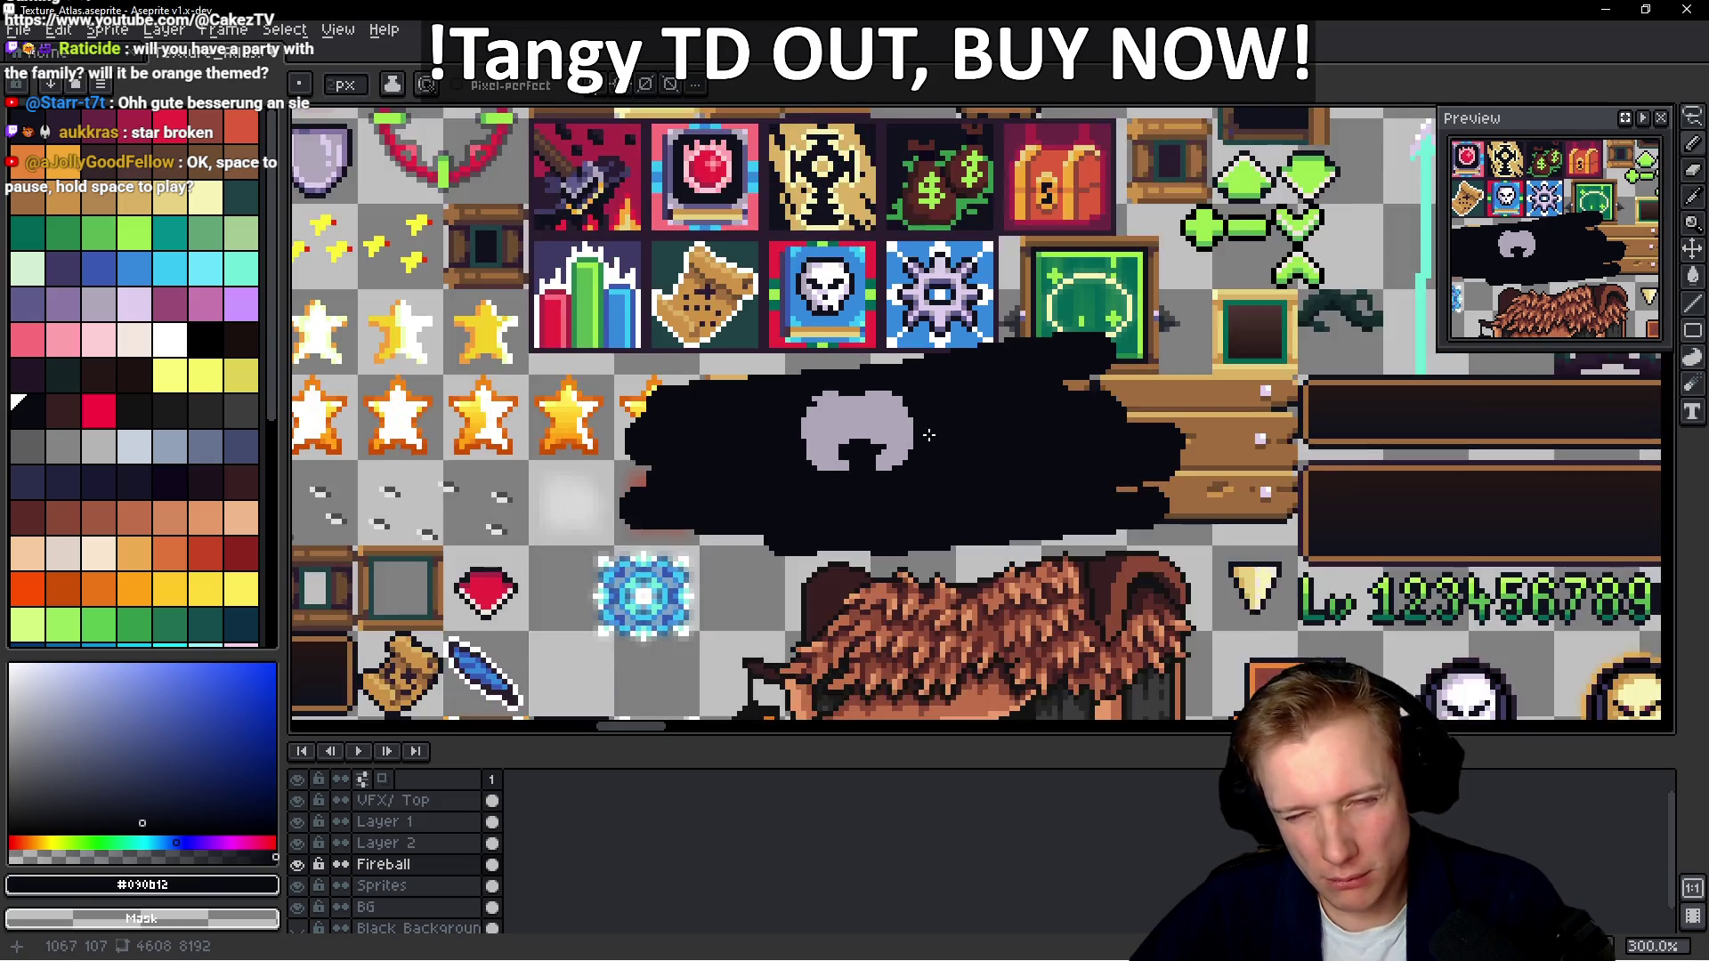
{"action": "scroll", "coordinate": [757, 395], "scroll_direction": "up", "scroll_amount": 6}
{"action": "left_click", "coordinate": [757, 395]}
{"action": "left_click_drag", "start_coordinate": [842, 422], "coordinate": [800, 411]}
{"action": "left_click", "coordinate": [706, 405], "text": "alt"}
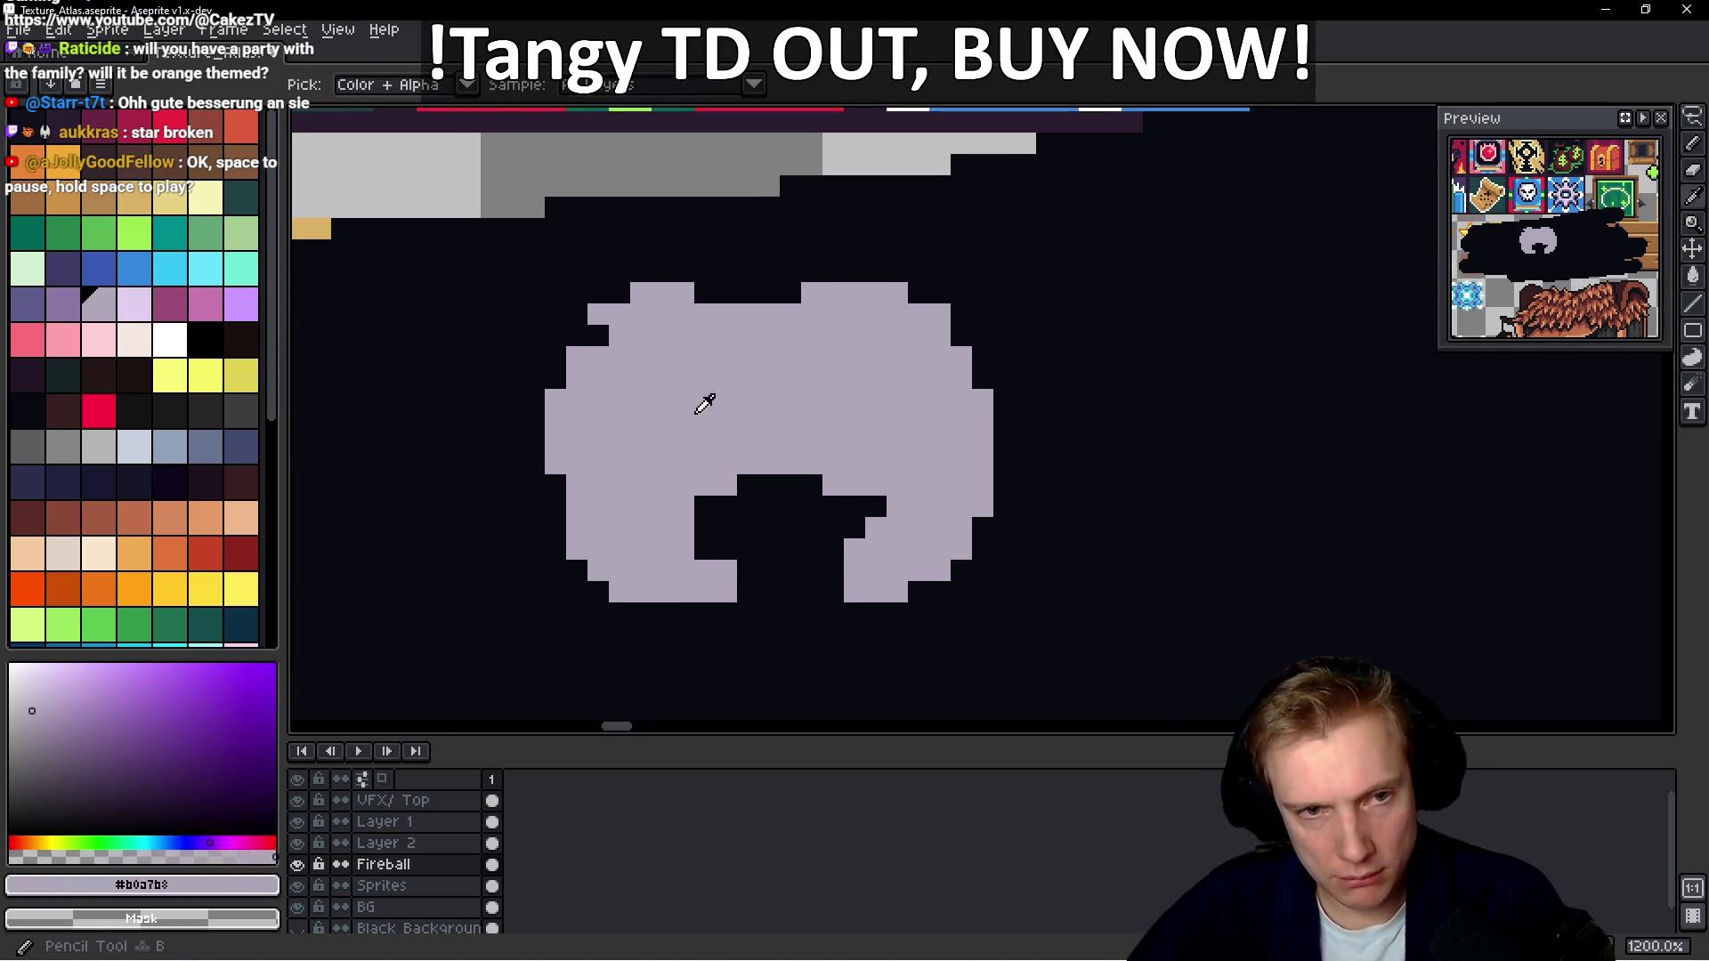
Remove the stray pixel, darken the bump between the handles, and fill the top-right notch lavender
{"action": "key", "text": "ctrl+z"}
{"action": "left_click", "coordinate": [782, 259], "text": "alt"}
{"action": "left_click", "coordinate": [825, 290]}
{"action": "left_click", "coordinate": [924, 342], "text": "alt"}
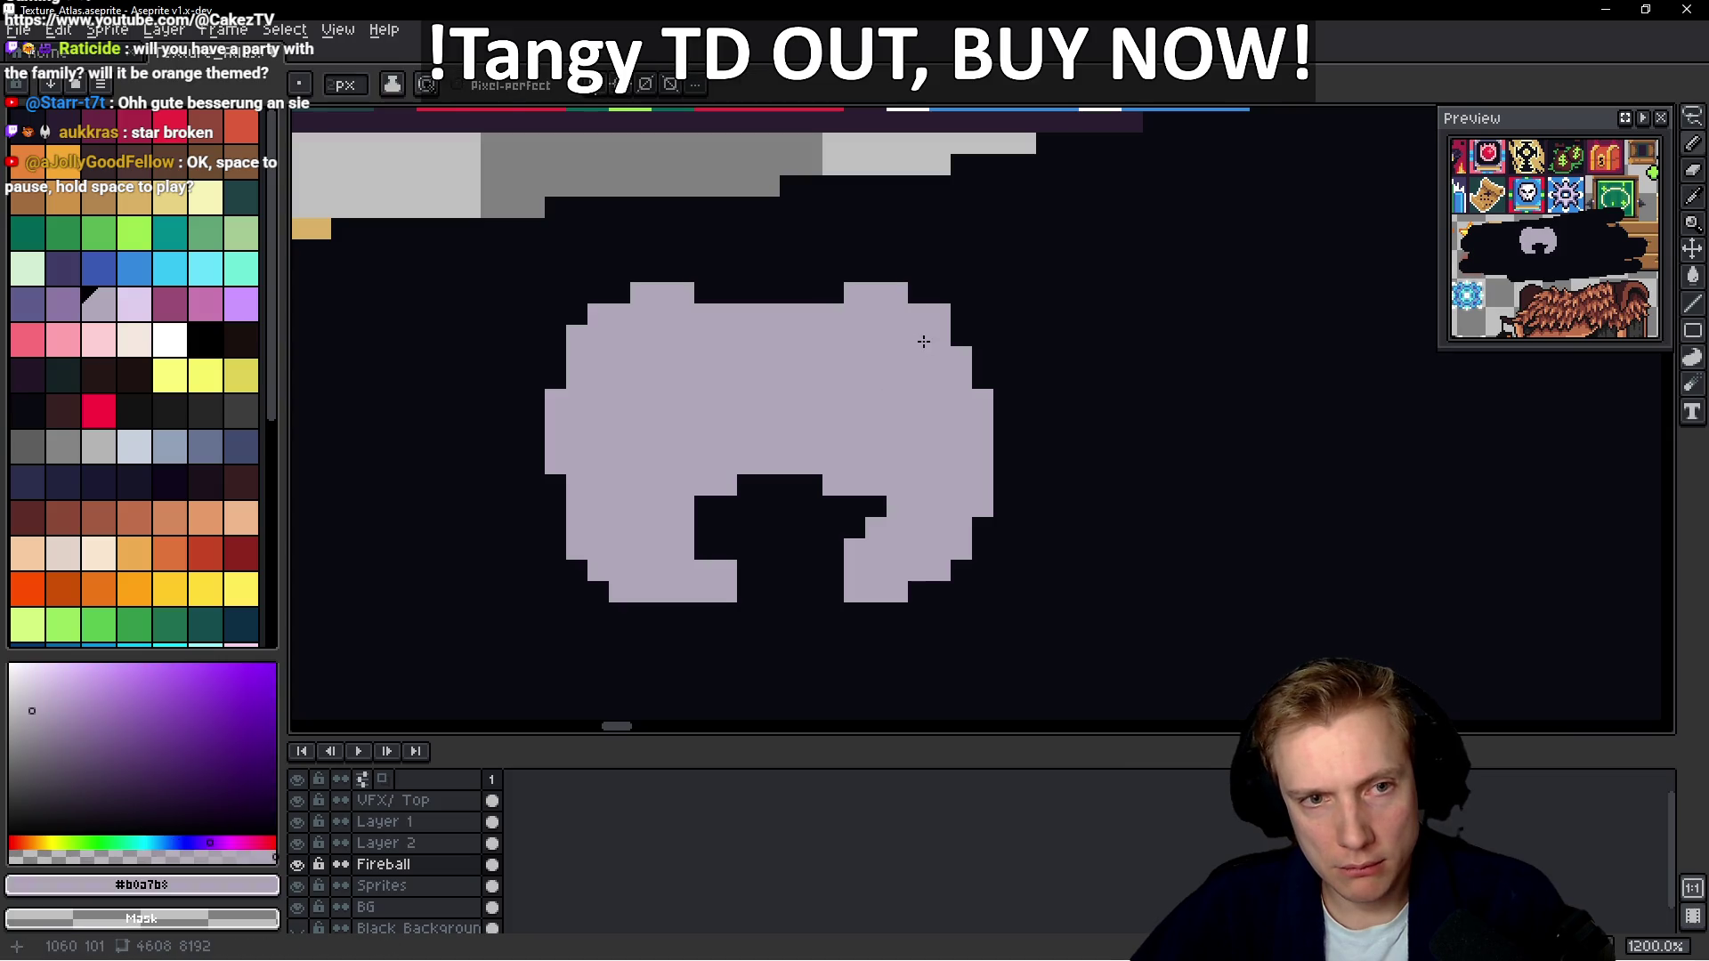
{"action": "left_click_drag", "start_coordinate": [962, 315], "coordinate": [955, 345]}
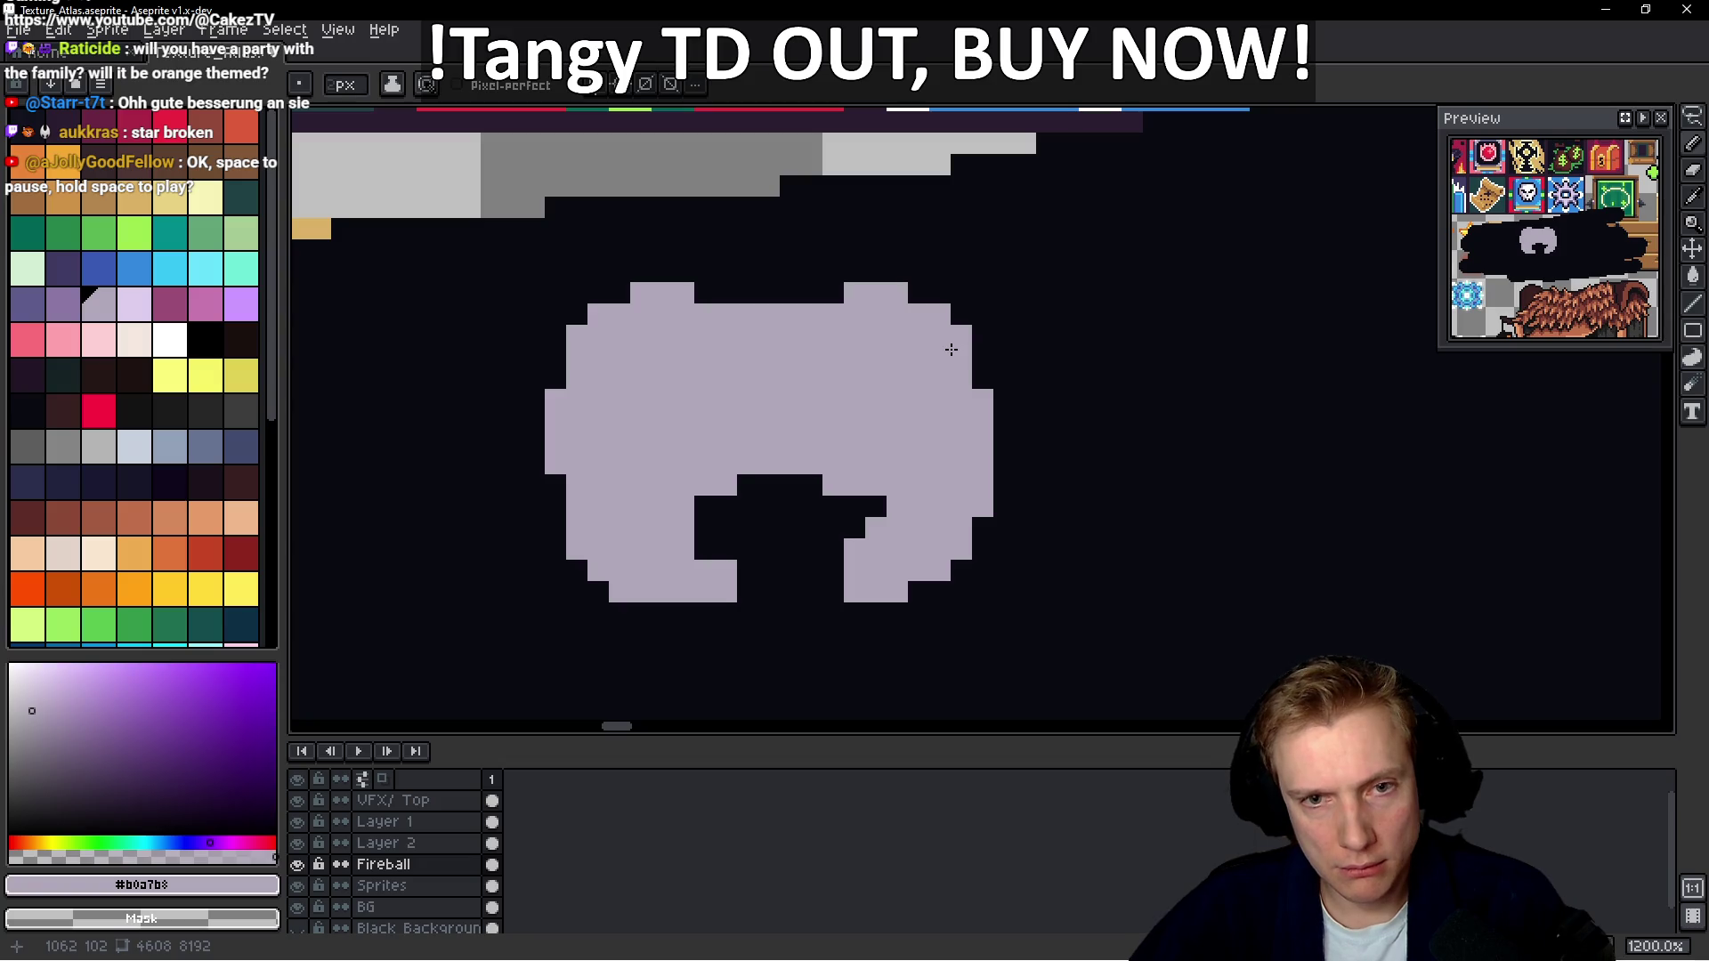
Darken the bottom-right notch, then fill its right column and corner with lavender
{"action": "scroll", "coordinate": [931, 396], "scroll_direction": "down", "scroll_amount": 4}
{"action": "scroll", "coordinate": [902, 416], "scroll_direction": "up", "scroll_amount": 5}
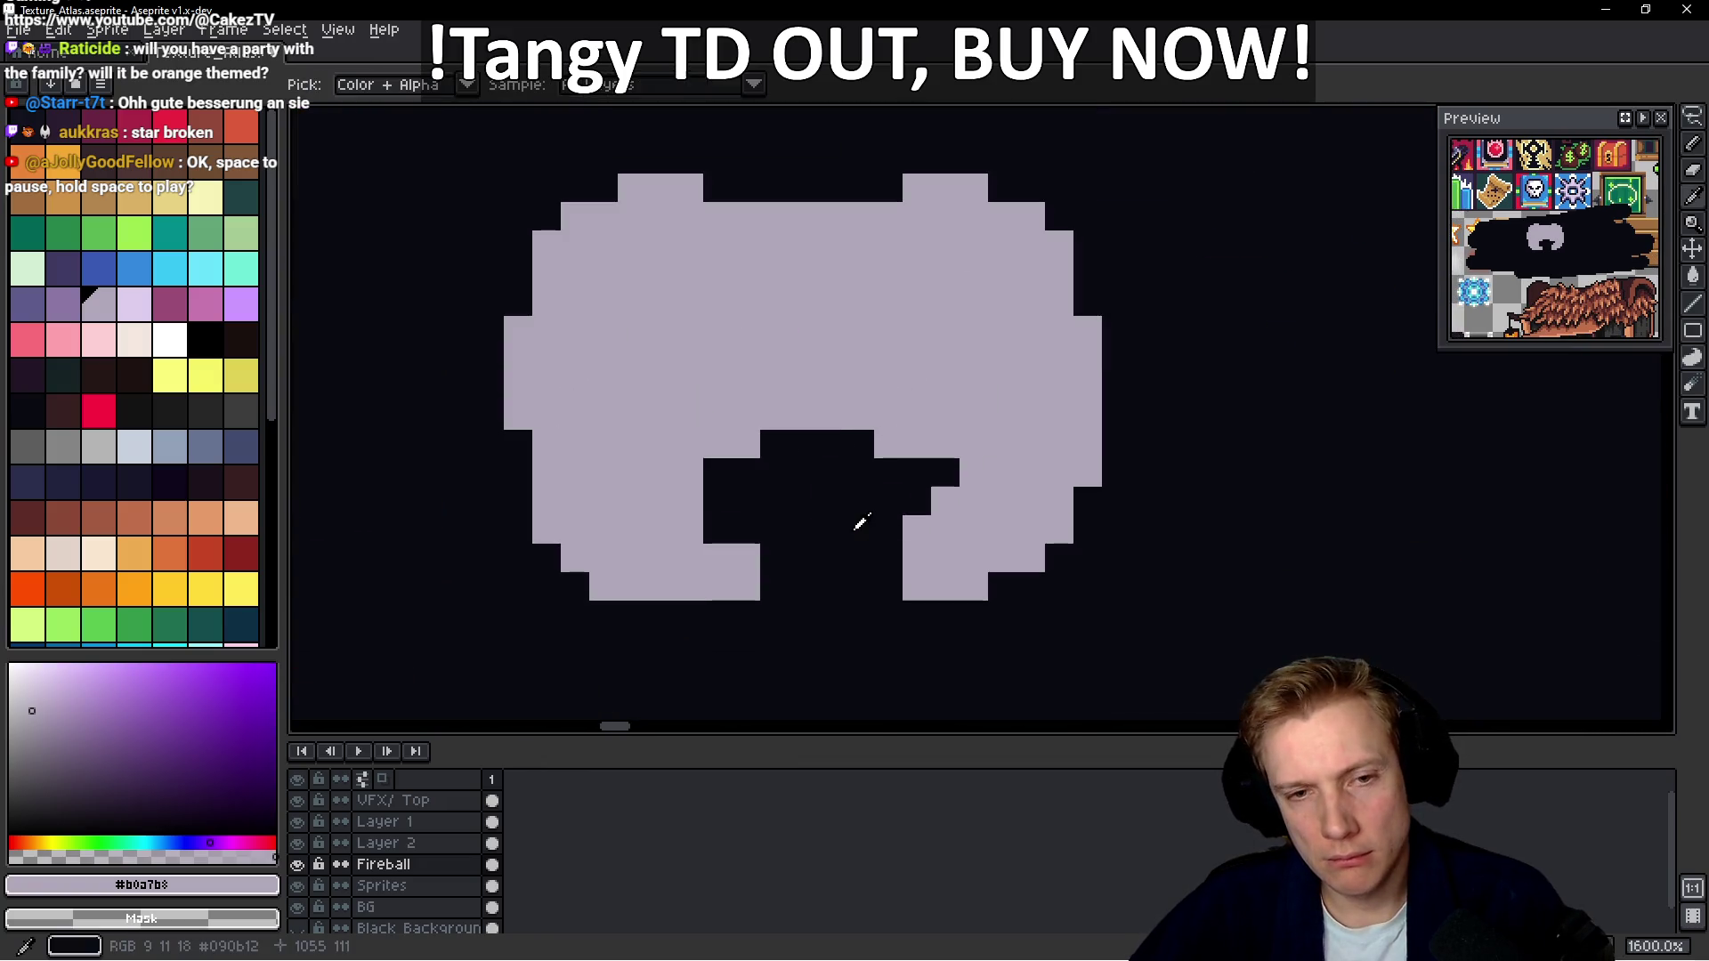
{"action": "left_click", "coordinate": [888, 478], "text": "alt"}
{"action": "left_click", "coordinate": [945, 501]}
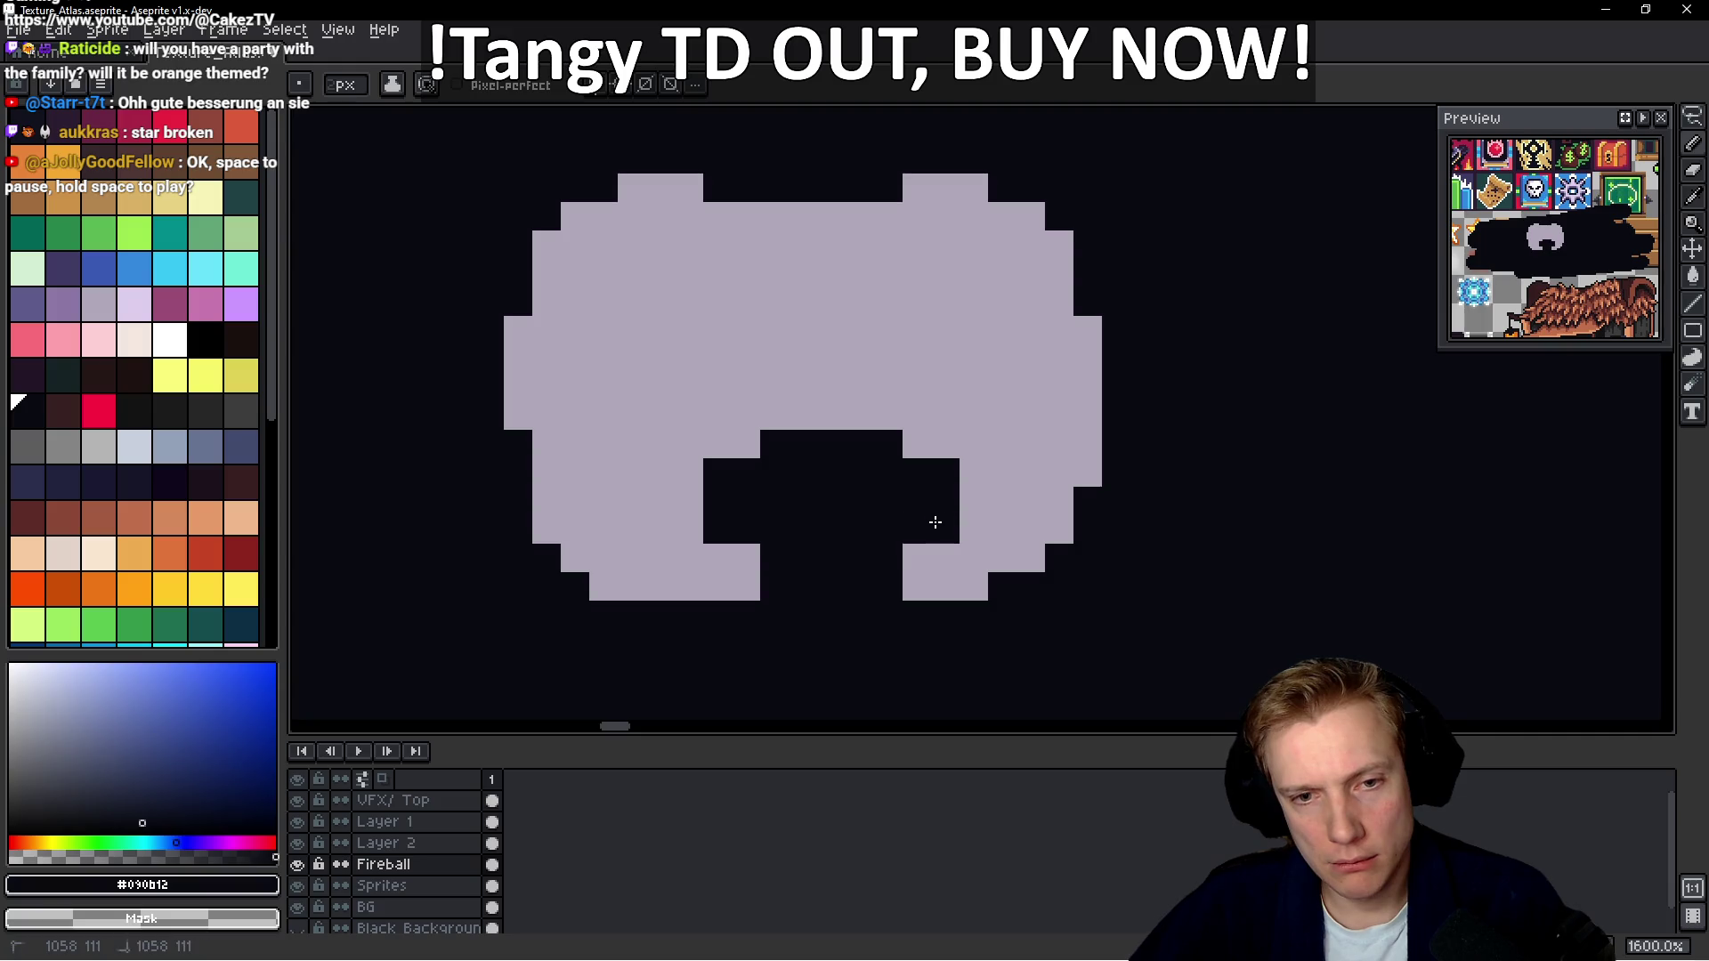
{"action": "left_click_drag", "start_coordinate": [917, 530], "coordinate": [945, 530]}
{"action": "scroll", "coordinate": [1012, 514], "scroll_direction": "down", "scroll_amount": 6}
{"action": "scroll", "coordinate": [1012, 514], "scroll_direction": "up", "scroll_amount": 4}
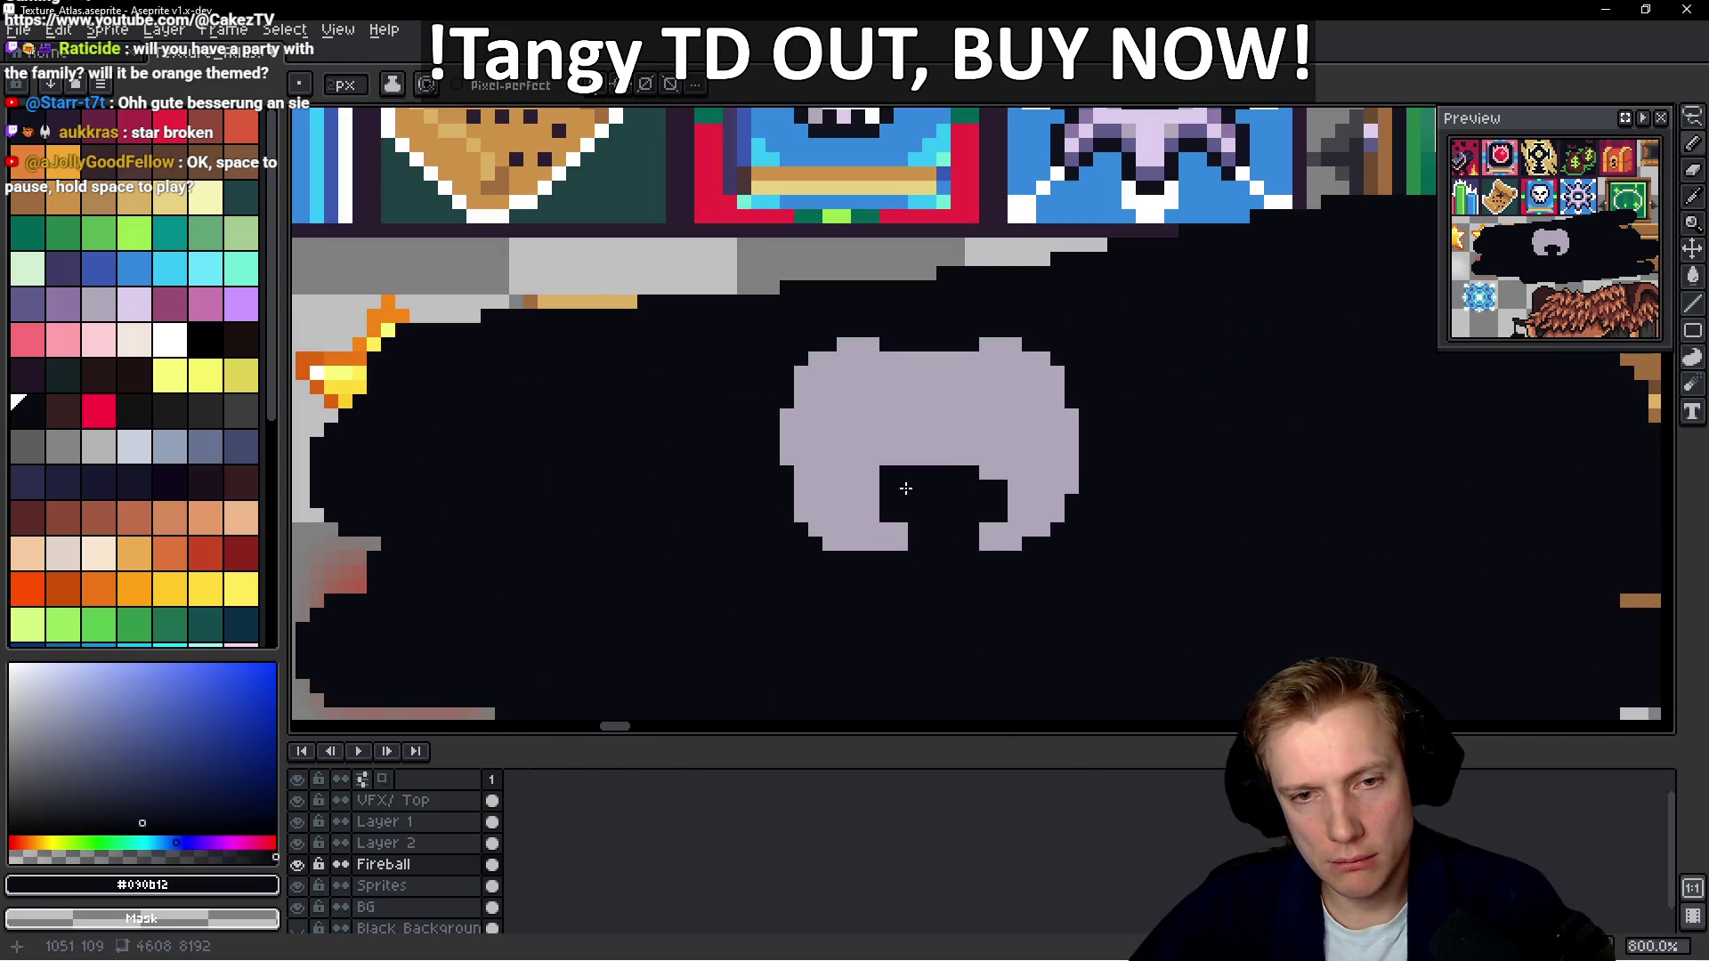
{"action": "scroll", "coordinate": [956, 504], "scroll_direction": "up", "scroll_amount": 3}
{"action": "key", "text": "alt"}
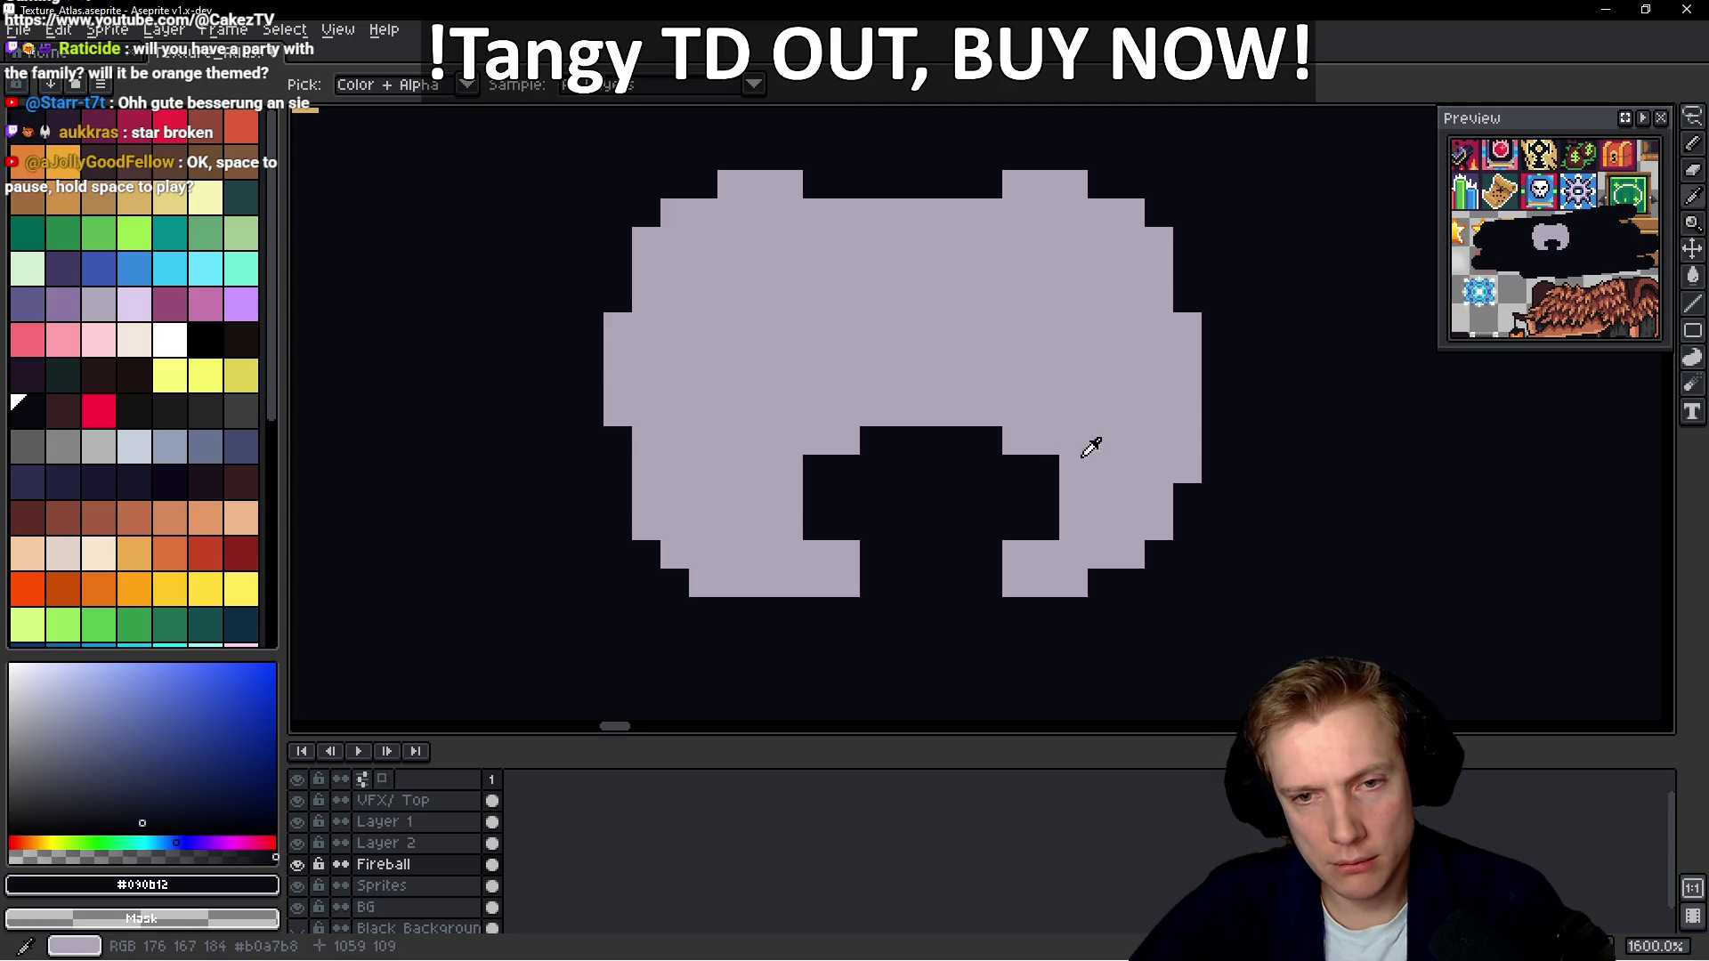
{"action": "left_click", "coordinate": [1084, 455], "text": "alt"}
{"action": "left_click_drag", "start_coordinate": [1046, 469], "coordinate": [1024, 534]}
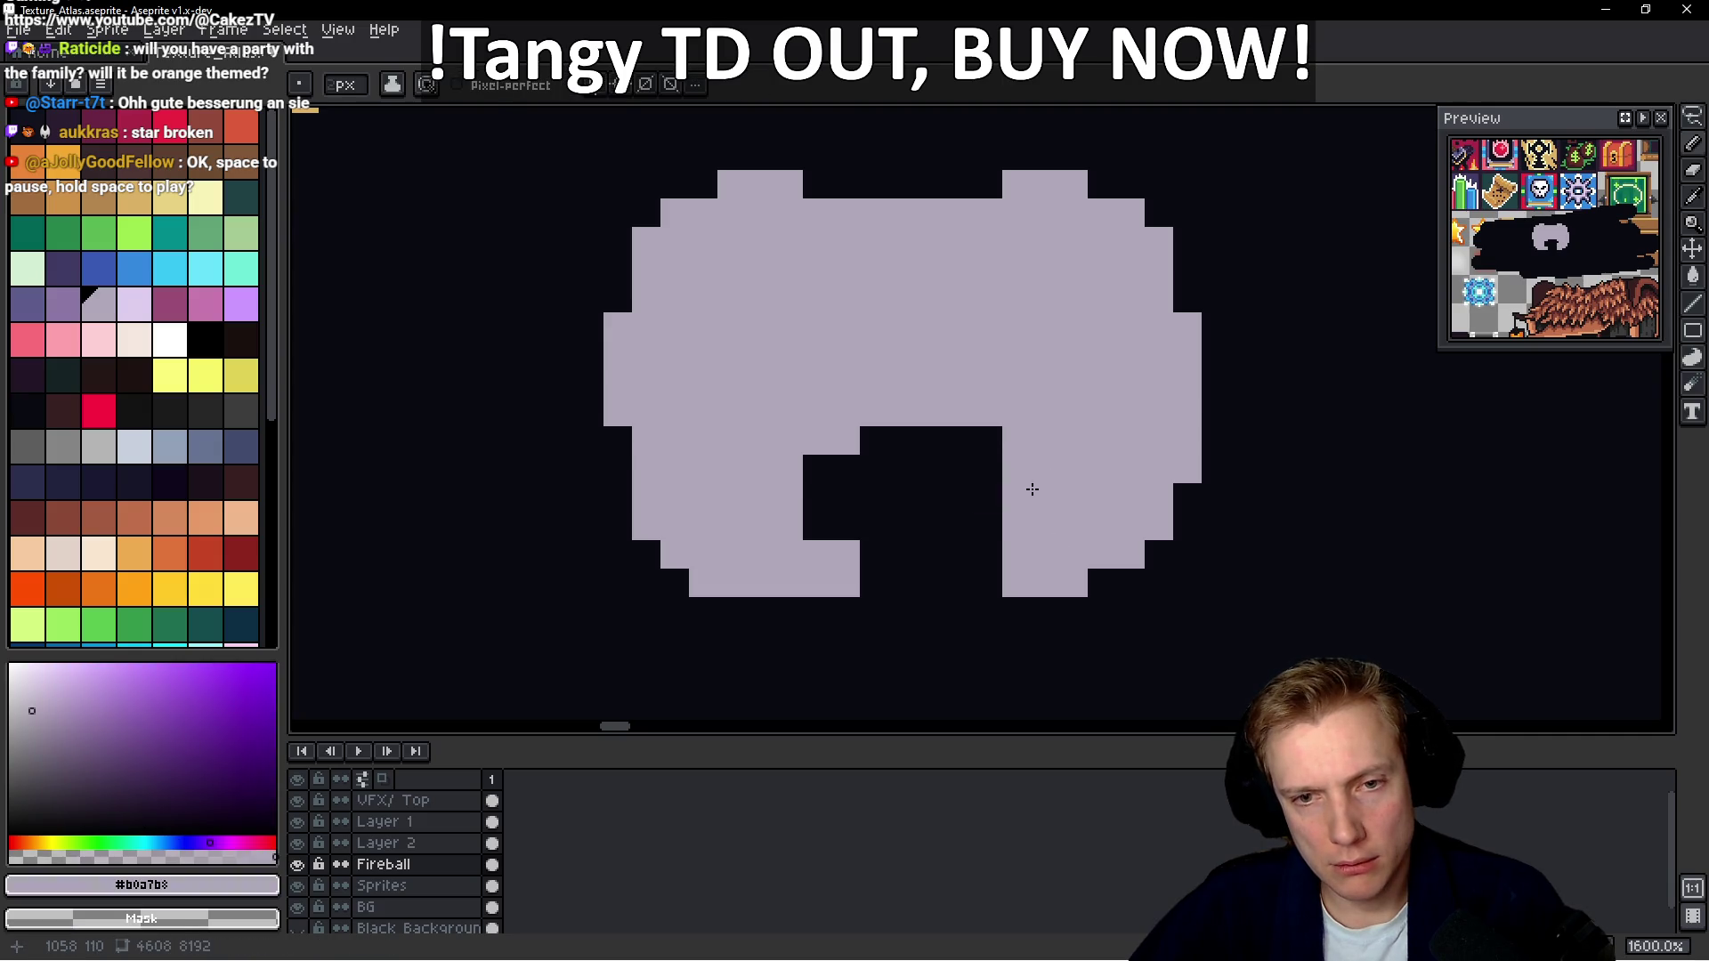
{"action": "left_click", "coordinate": [1009, 432]}
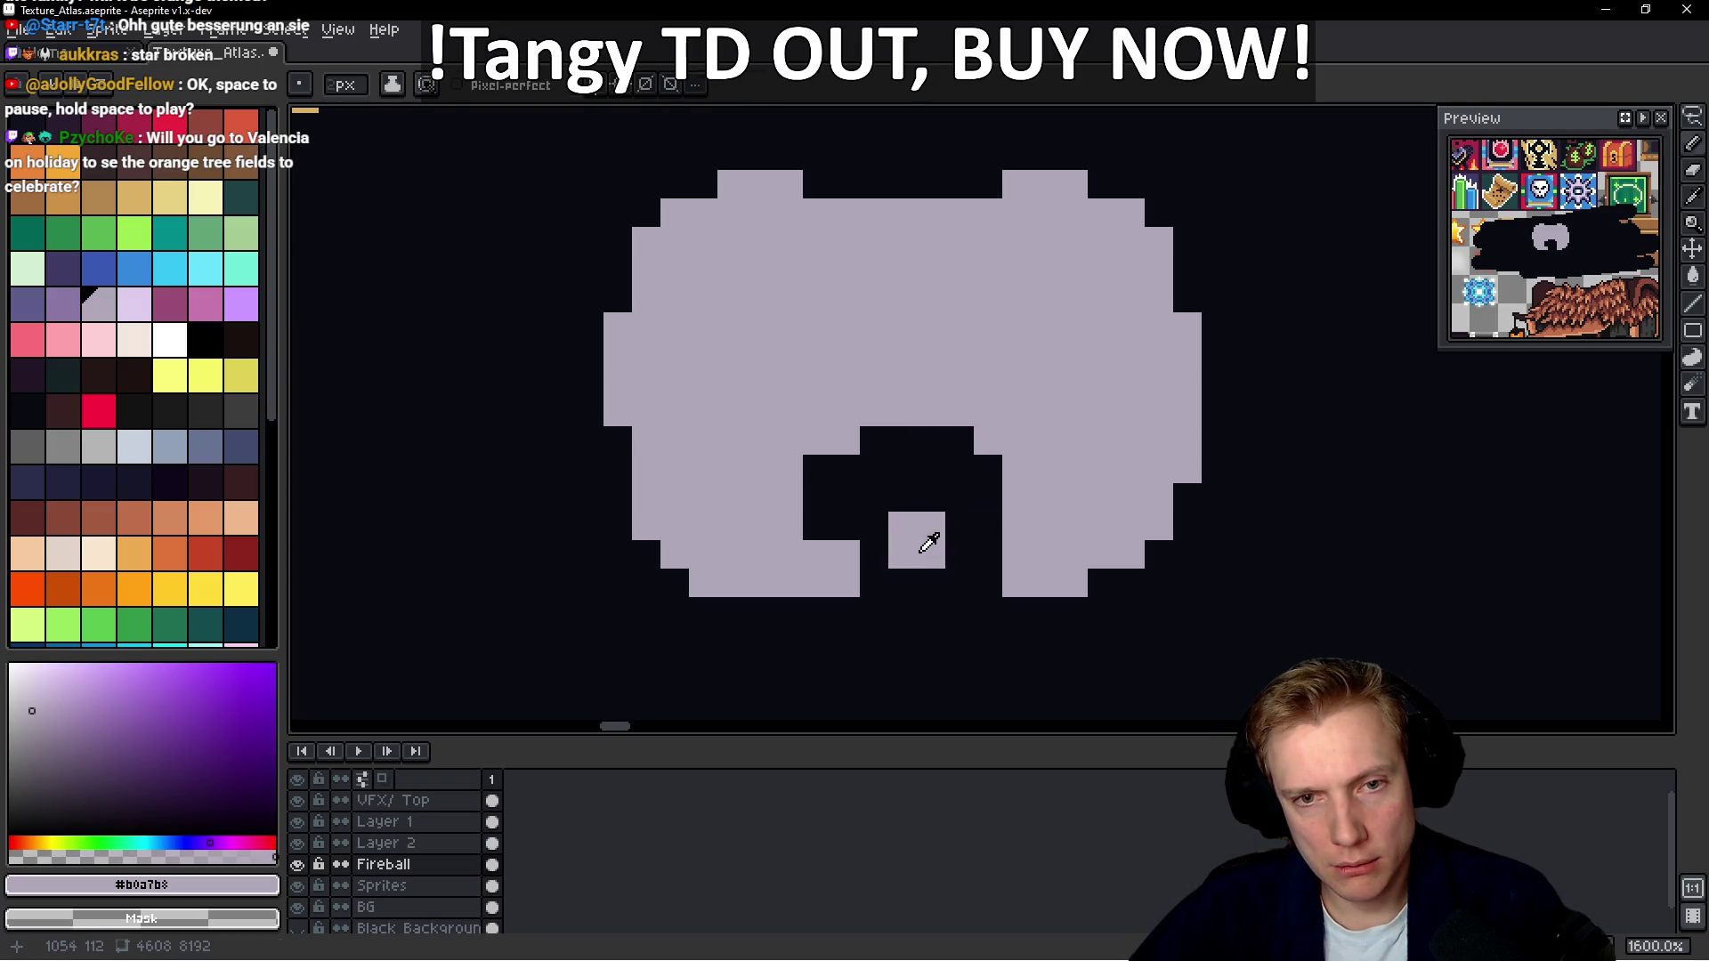
Darken the pixels beside and below the notch and touch up its lower-left corner
{"action": "left_click", "coordinate": [961, 499], "text": "alt"}
{"action": "left_click_drag", "start_coordinate": [1000, 488], "coordinate": [999, 496]}
{"action": "left_click", "coordinate": [1000, 519]}
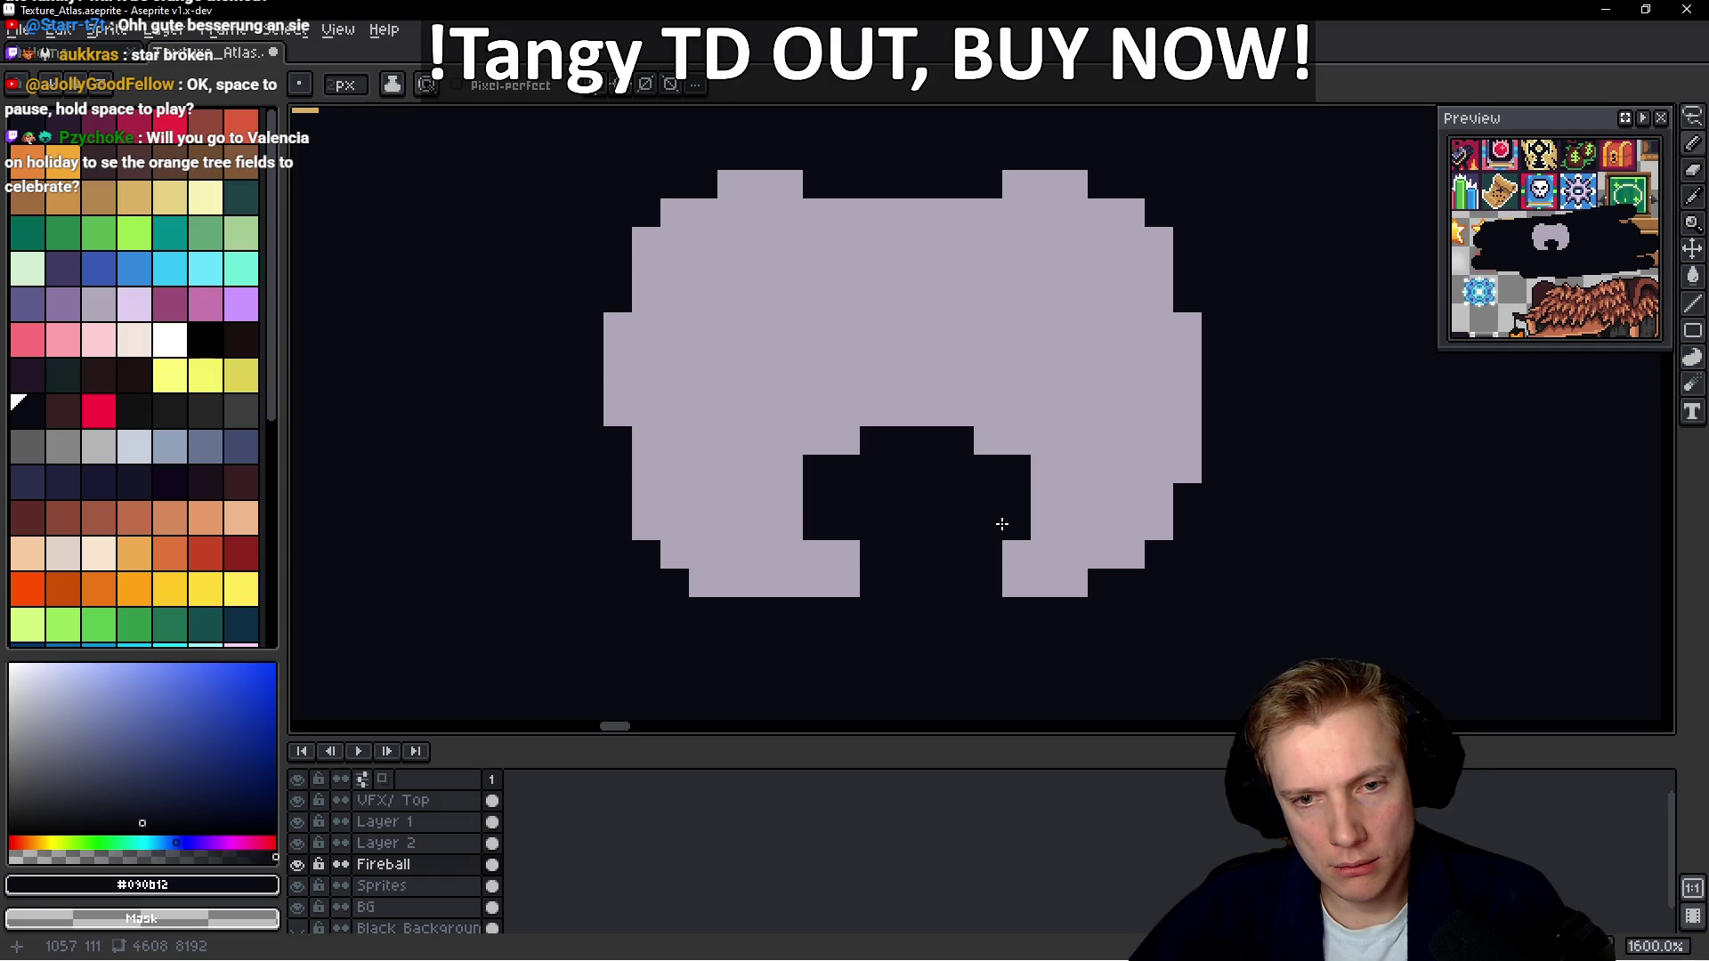
{"action": "left_click", "coordinate": [1001, 554]}
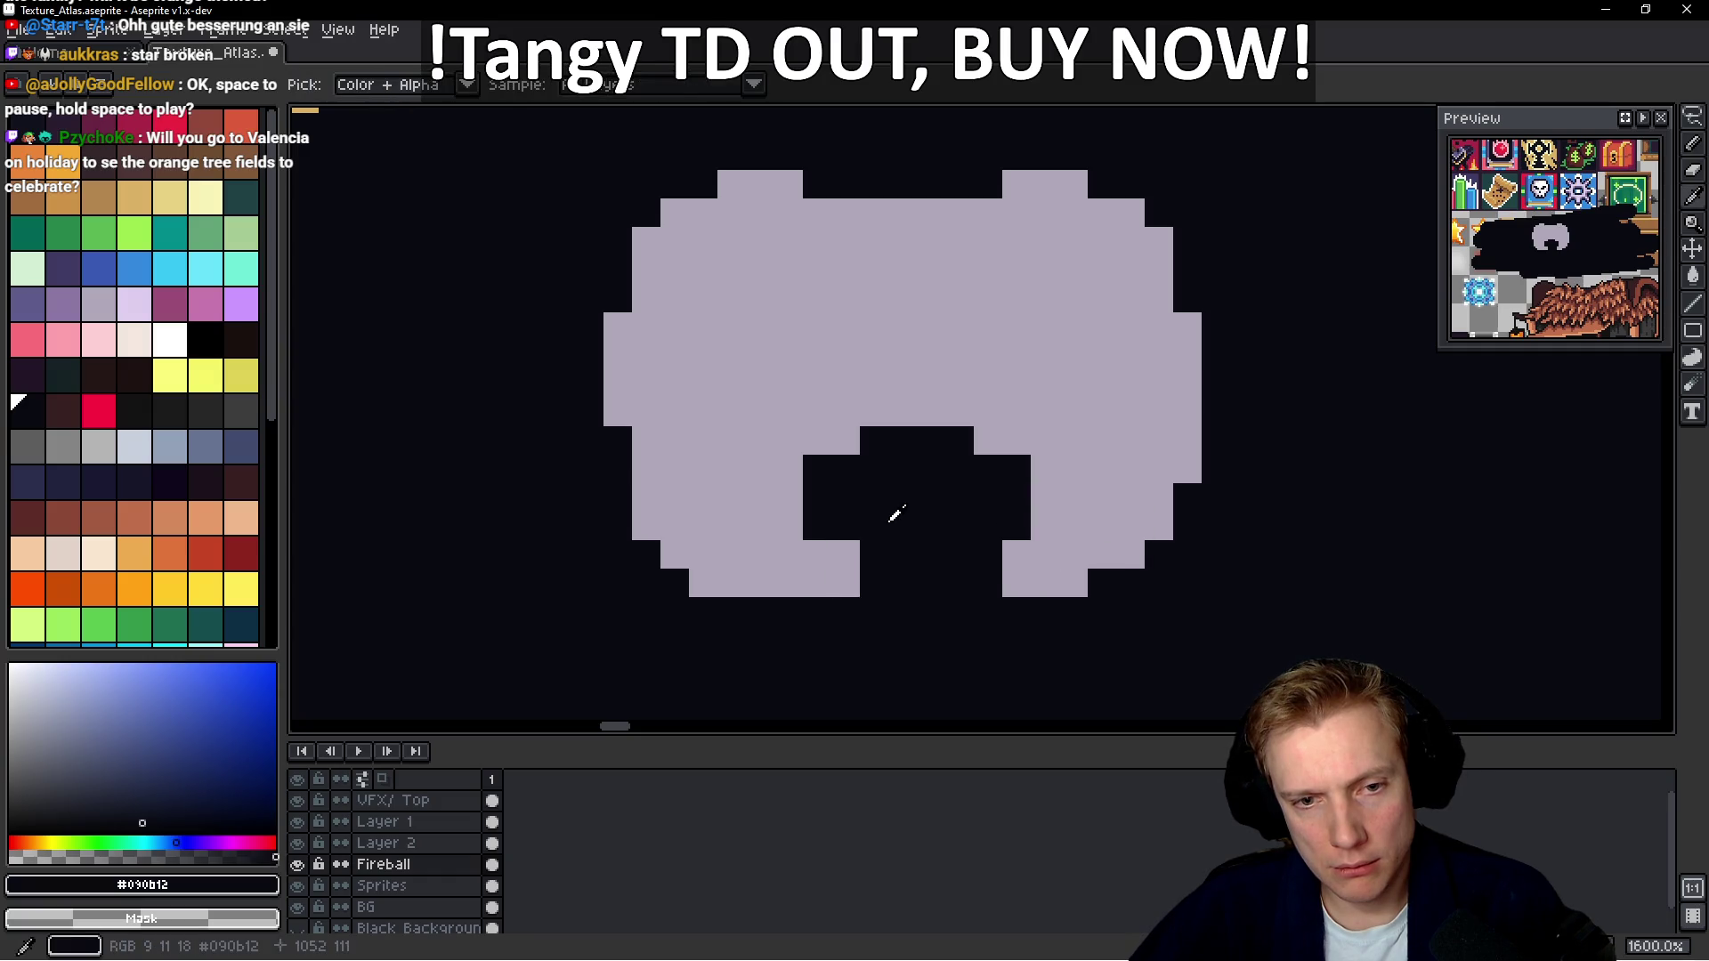
{"action": "left_click", "coordinate": [863, 574]}
{"action": "scroll", "coordinate": [987, 514], "scroll_direction": "down", "scroll_amount": 5}
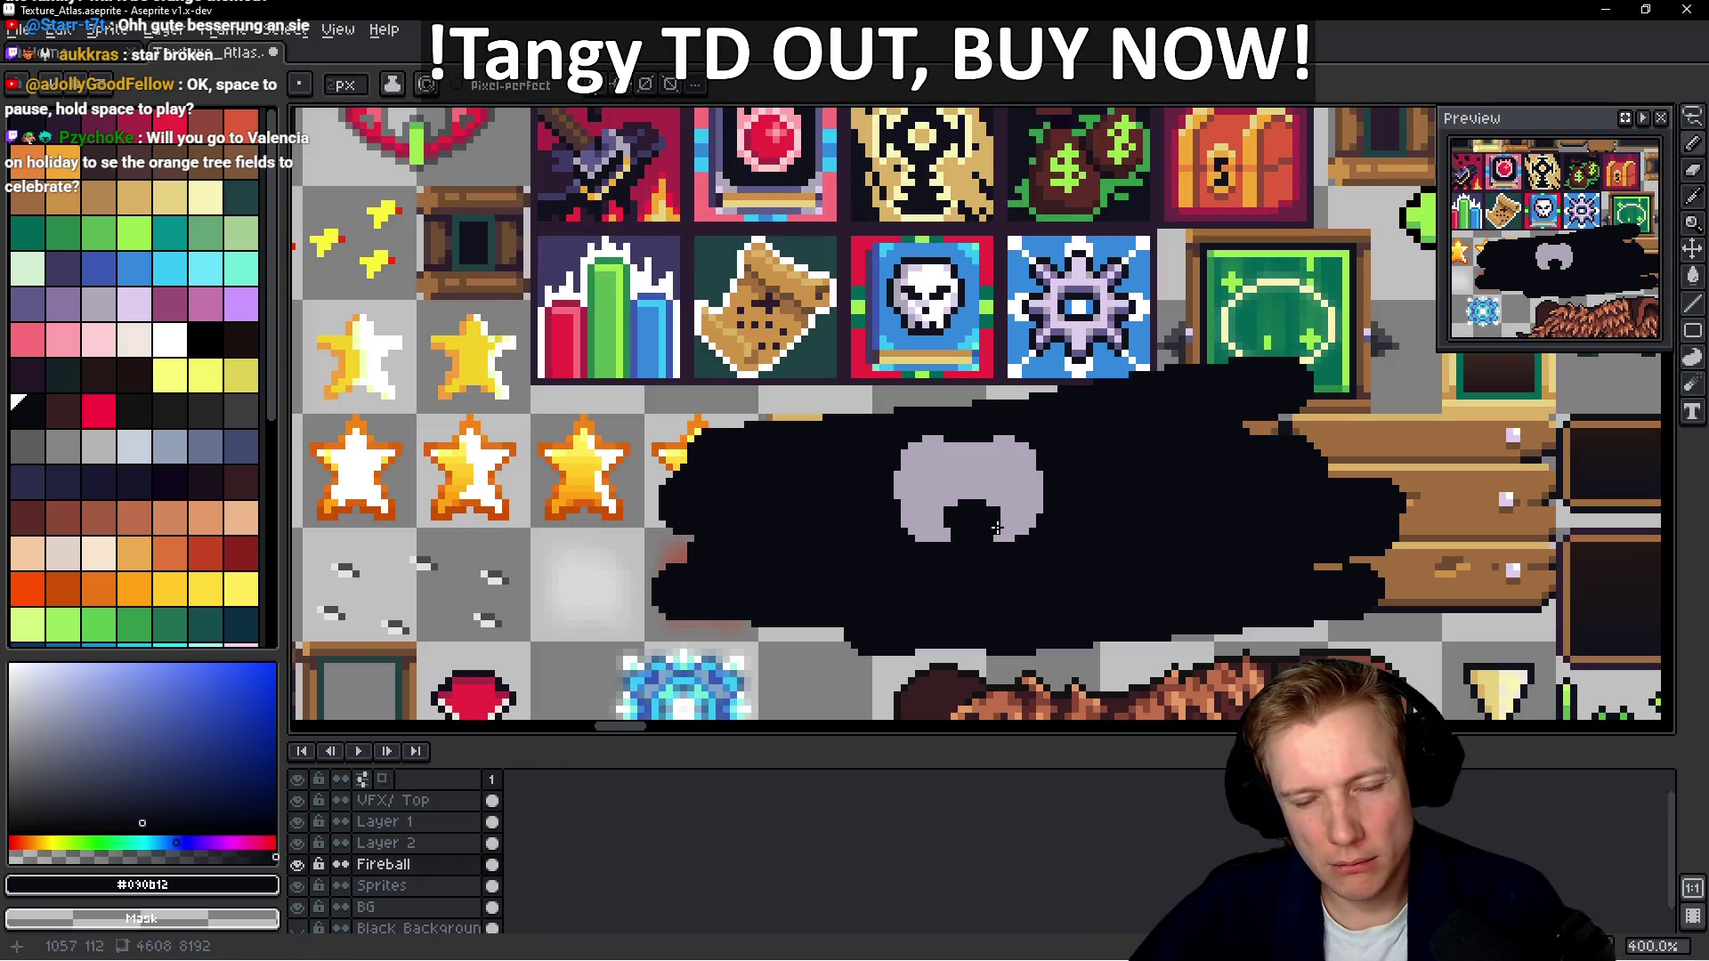
{"action": "scroll", "coordinate": [997, 527], "scroll_direction": "up", "scroll_amount": 5}
Carve a dark column between the grips to form the controller's gap
{"action": "left_click", "coordinate": [885, 366]}
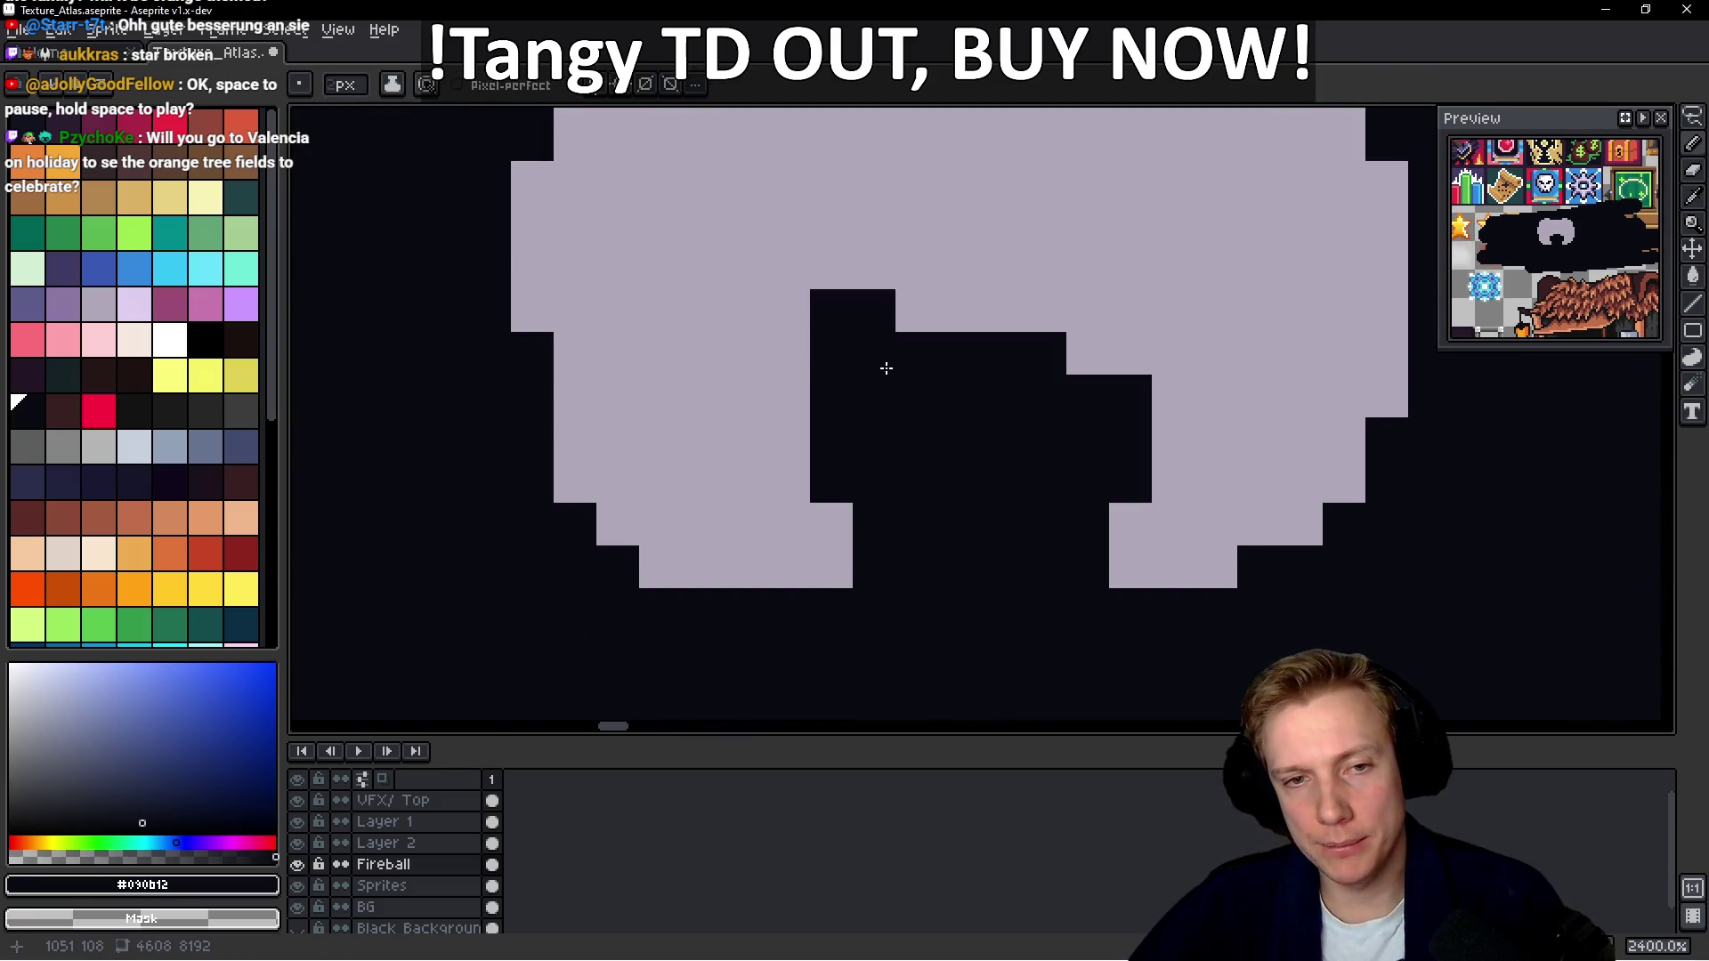
{"action": "left_click_drag", "start_coordinate": [824, 396], "coordinate": [823, 481]}
{"action": "left_click", "coordinate": [832, 525]}
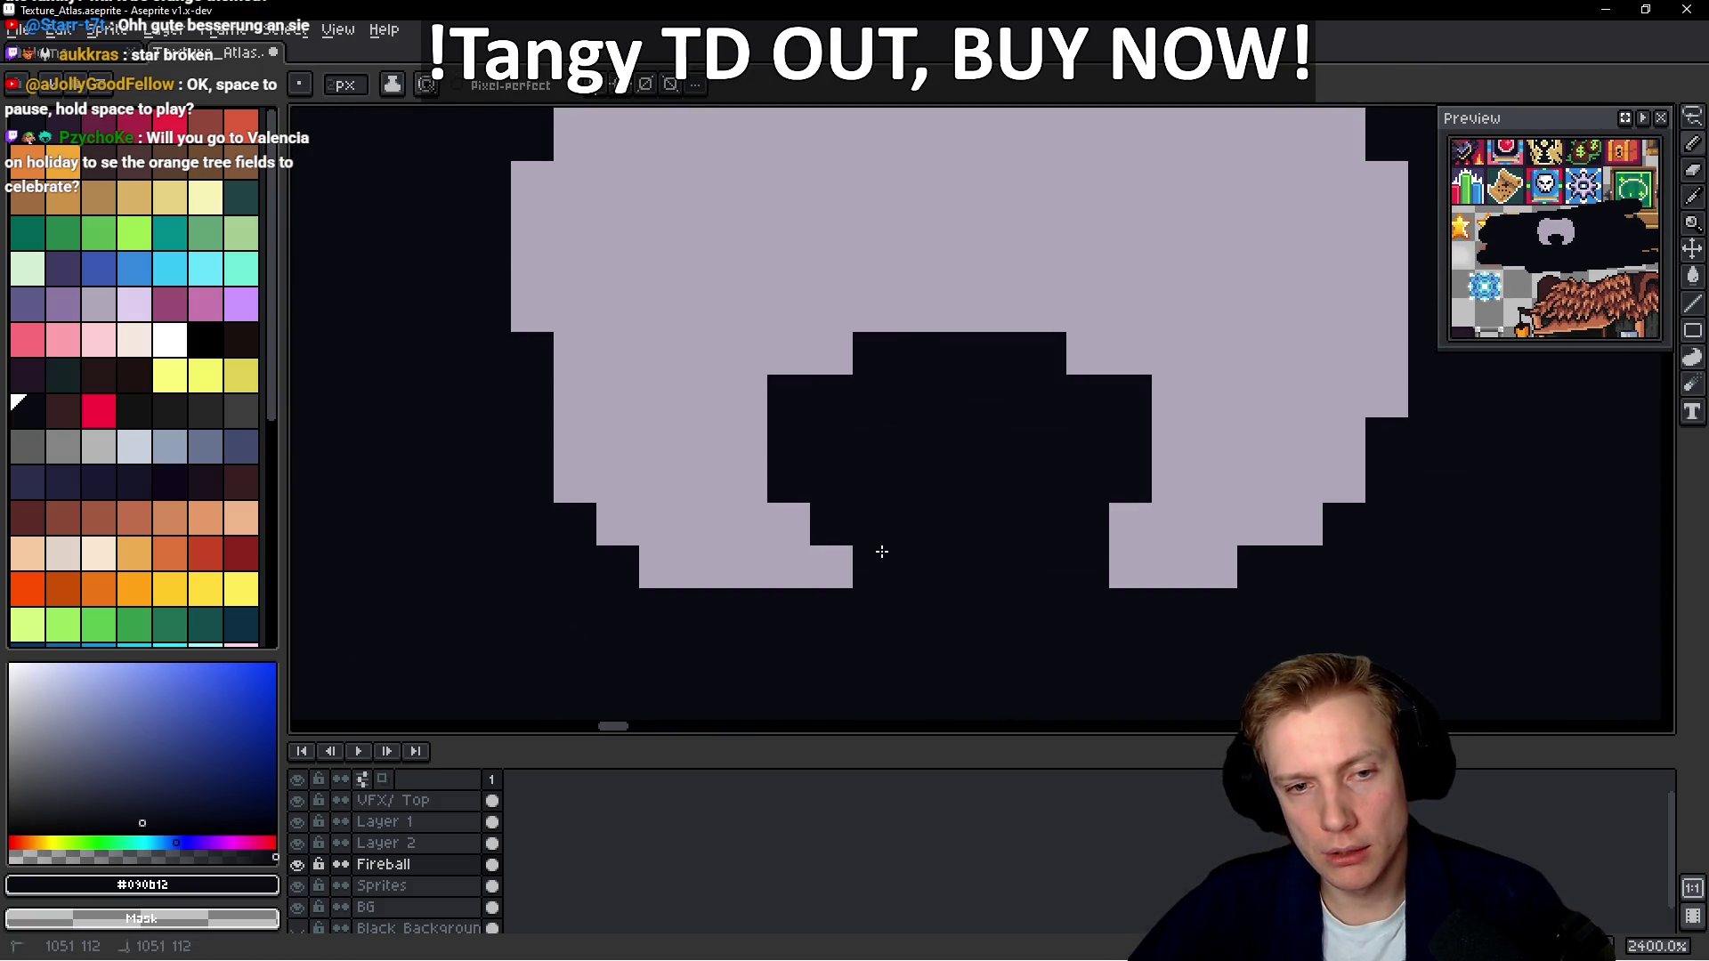
{"action": "left_click", "coordinate": [832, 567]}
{"action": "scroll", "coordinate": [1093, 481], "scroll_direction": "down", "scroll_amount": 8}
{"action": "scroll", "coordinate": [1161, 481], "scroll_direction": "up", "scroll_amount": 7}
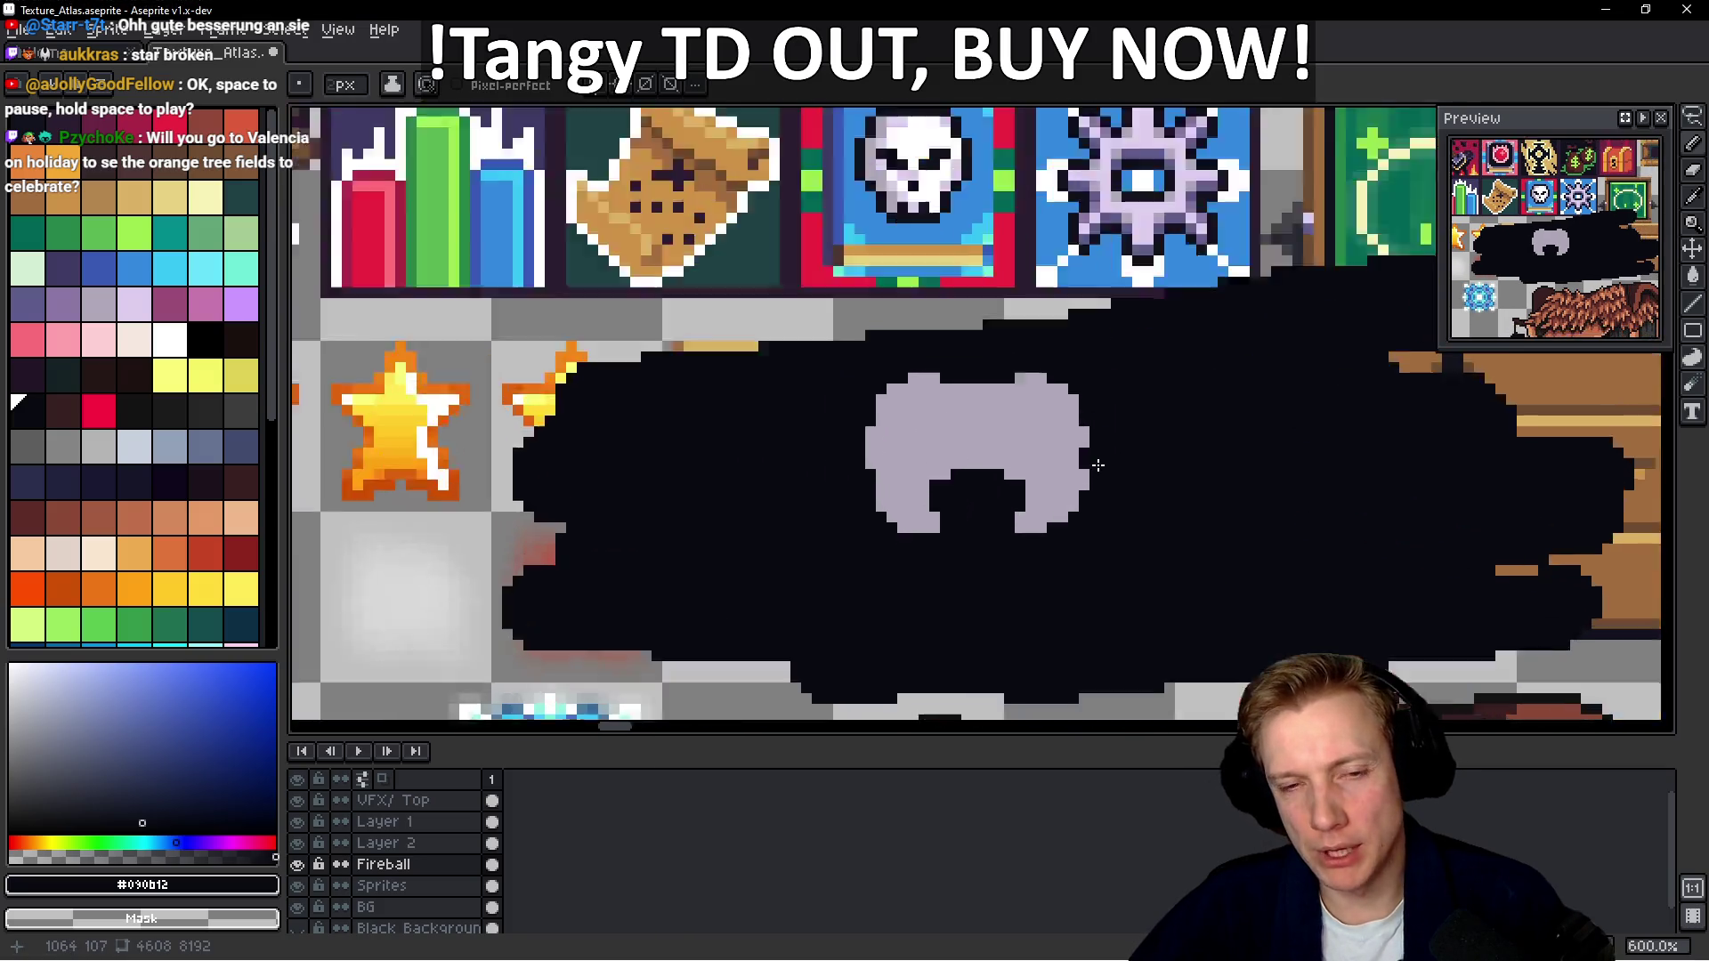
{"action": "left_click", "coordinate": [805, 385], "text": "alt"}
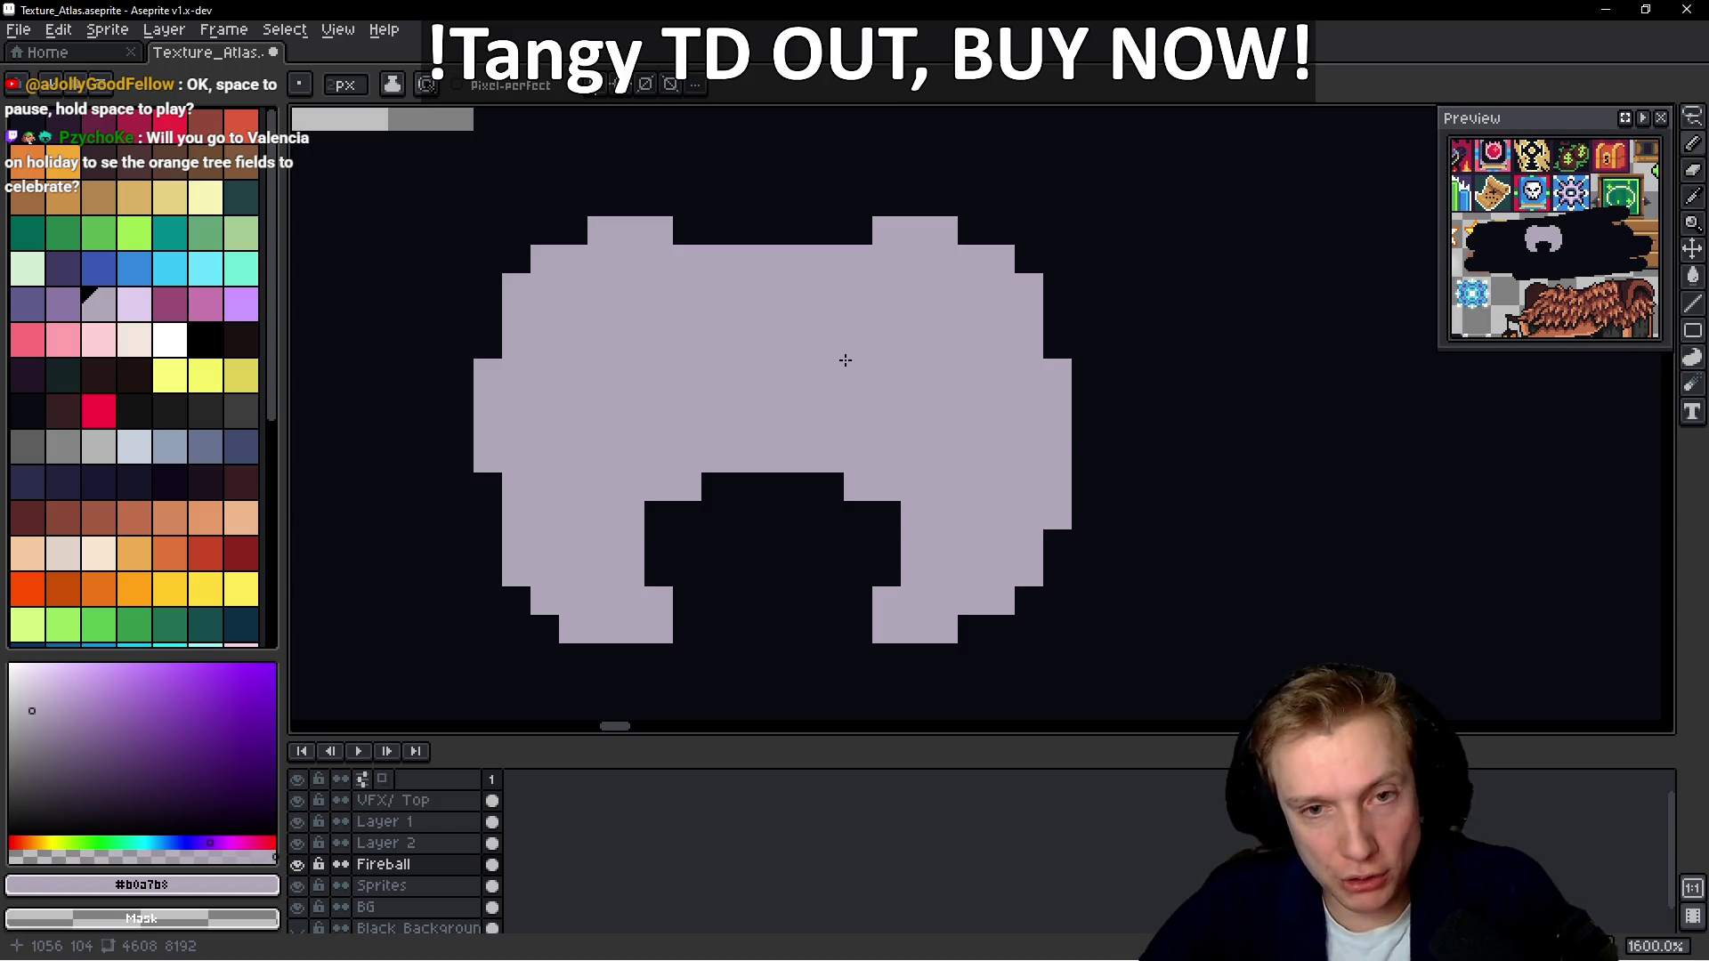
Paint a lime-green button block on the gamepad's right side
{"action": "scroll", "coordinate": [935, 410], "scroll_direction": "up", "scroll_amount": 1}
{"action": "left_click", "coordinate": [134, 234]}
{"action": "left_click", "coordinate": [993, 437]}
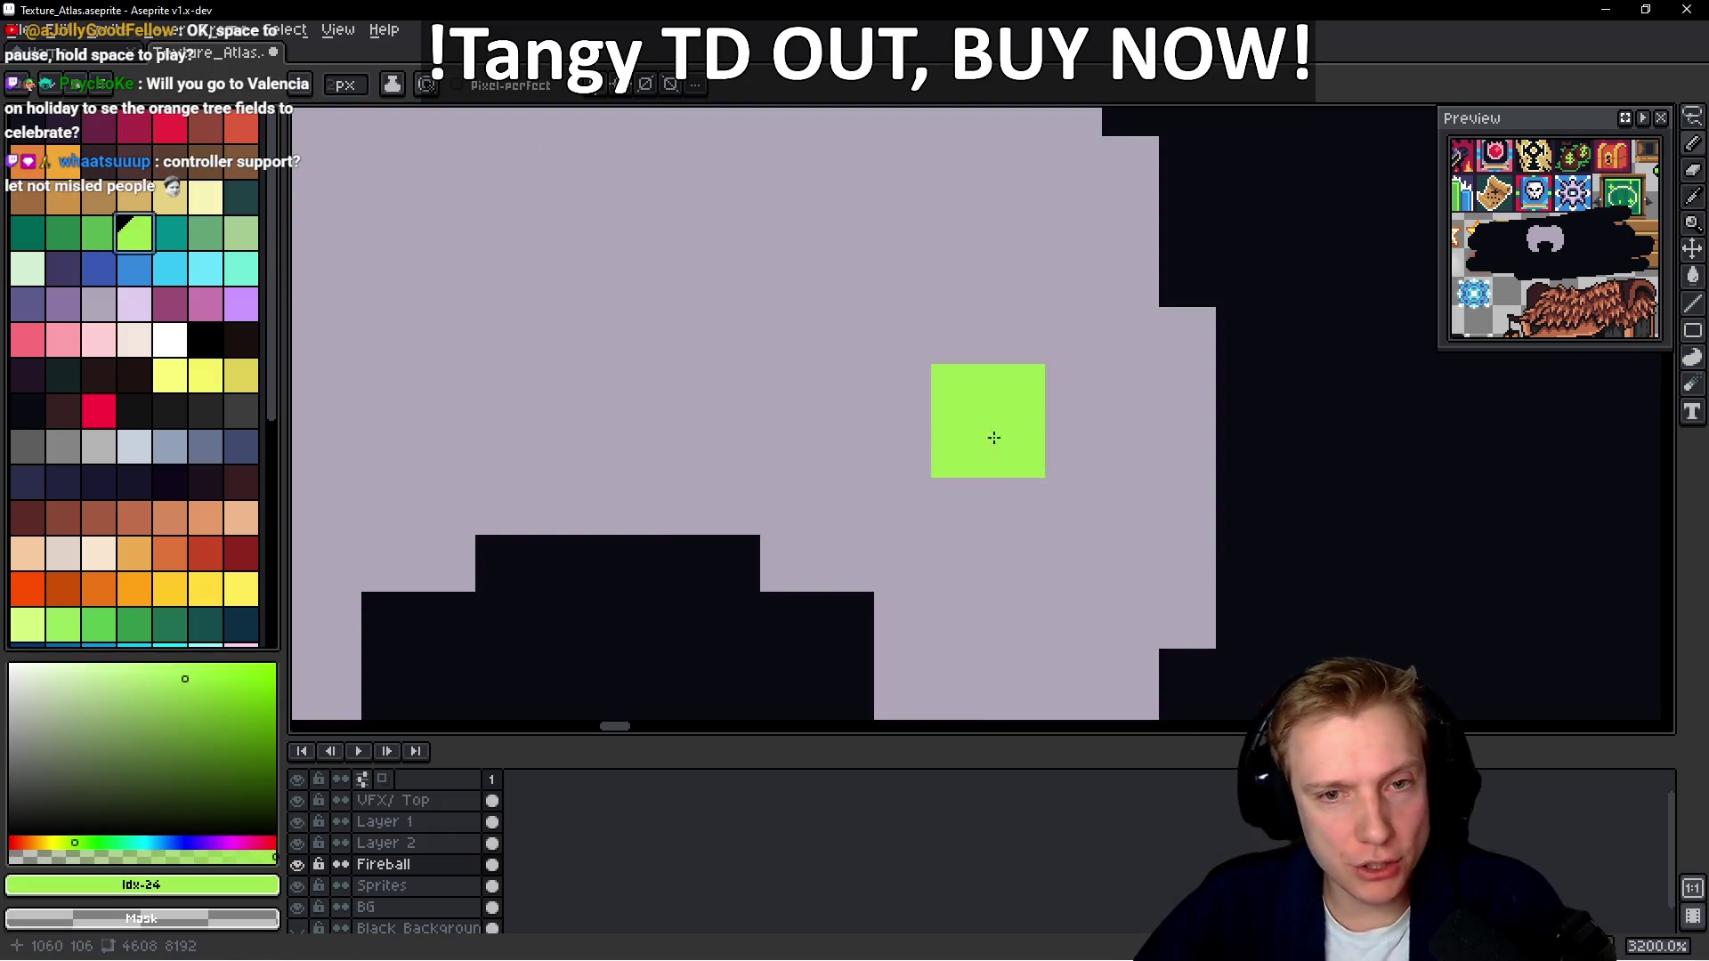
{"action": "left_click", "coordinate": [926, 427]}
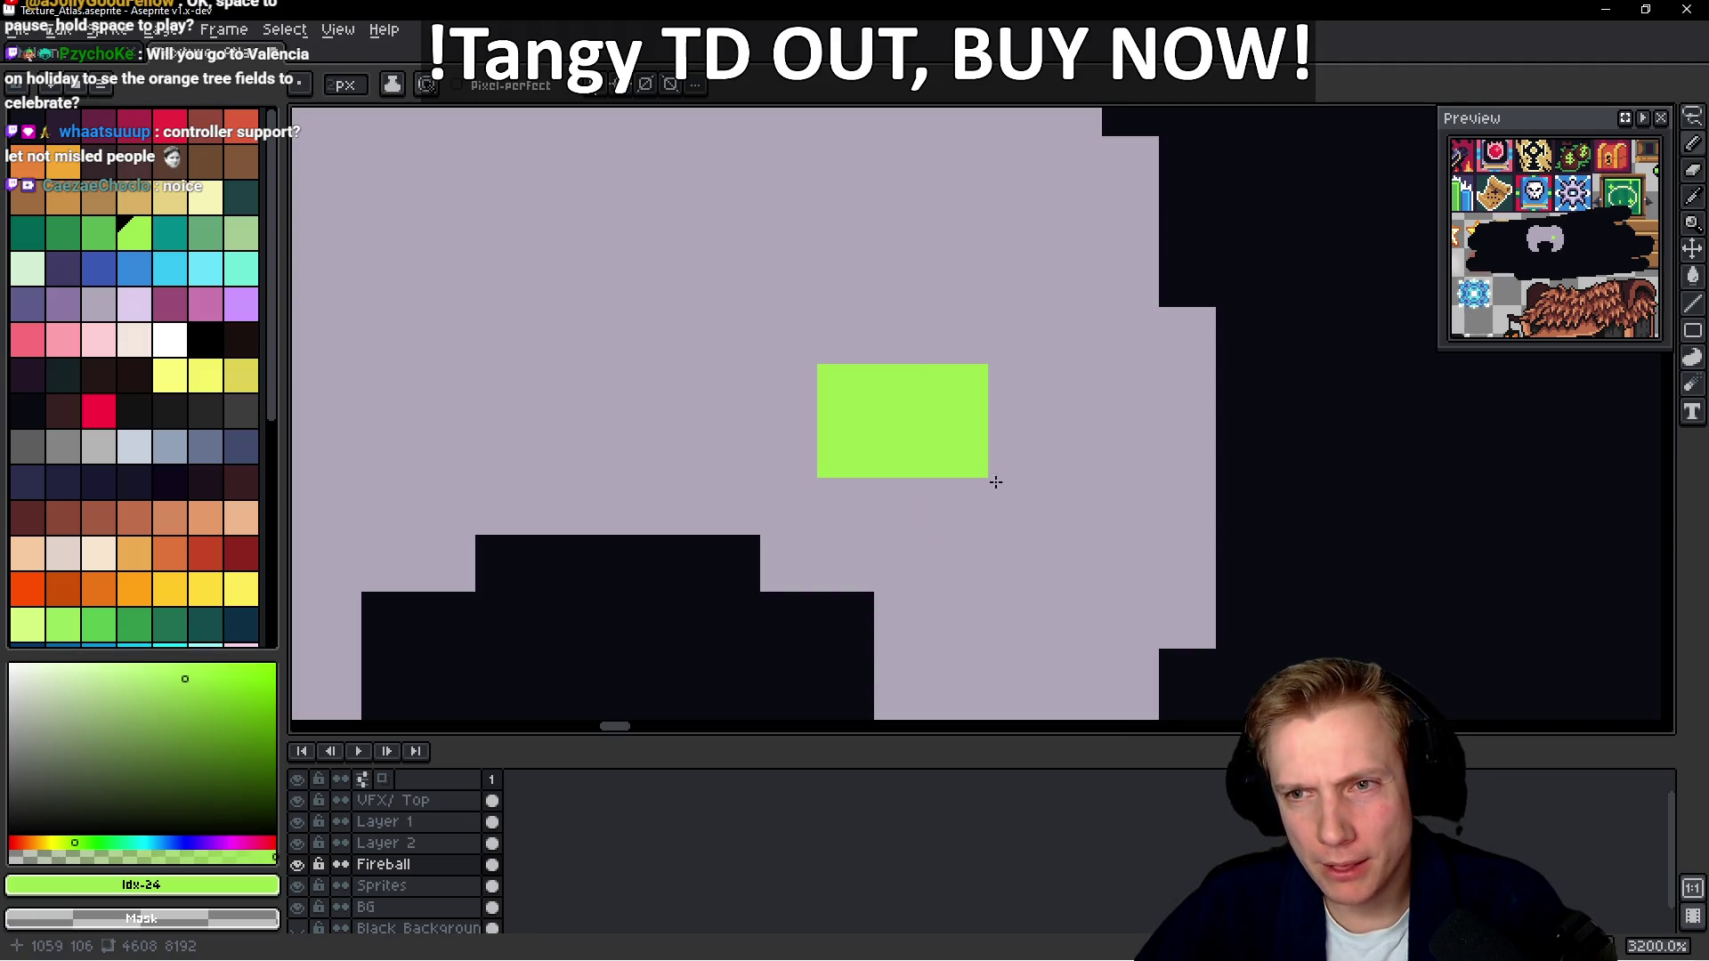
{"action": "scroll", "coordinate": [1006, 476], "scroll_direction": "down", "scroll_amount": 1}
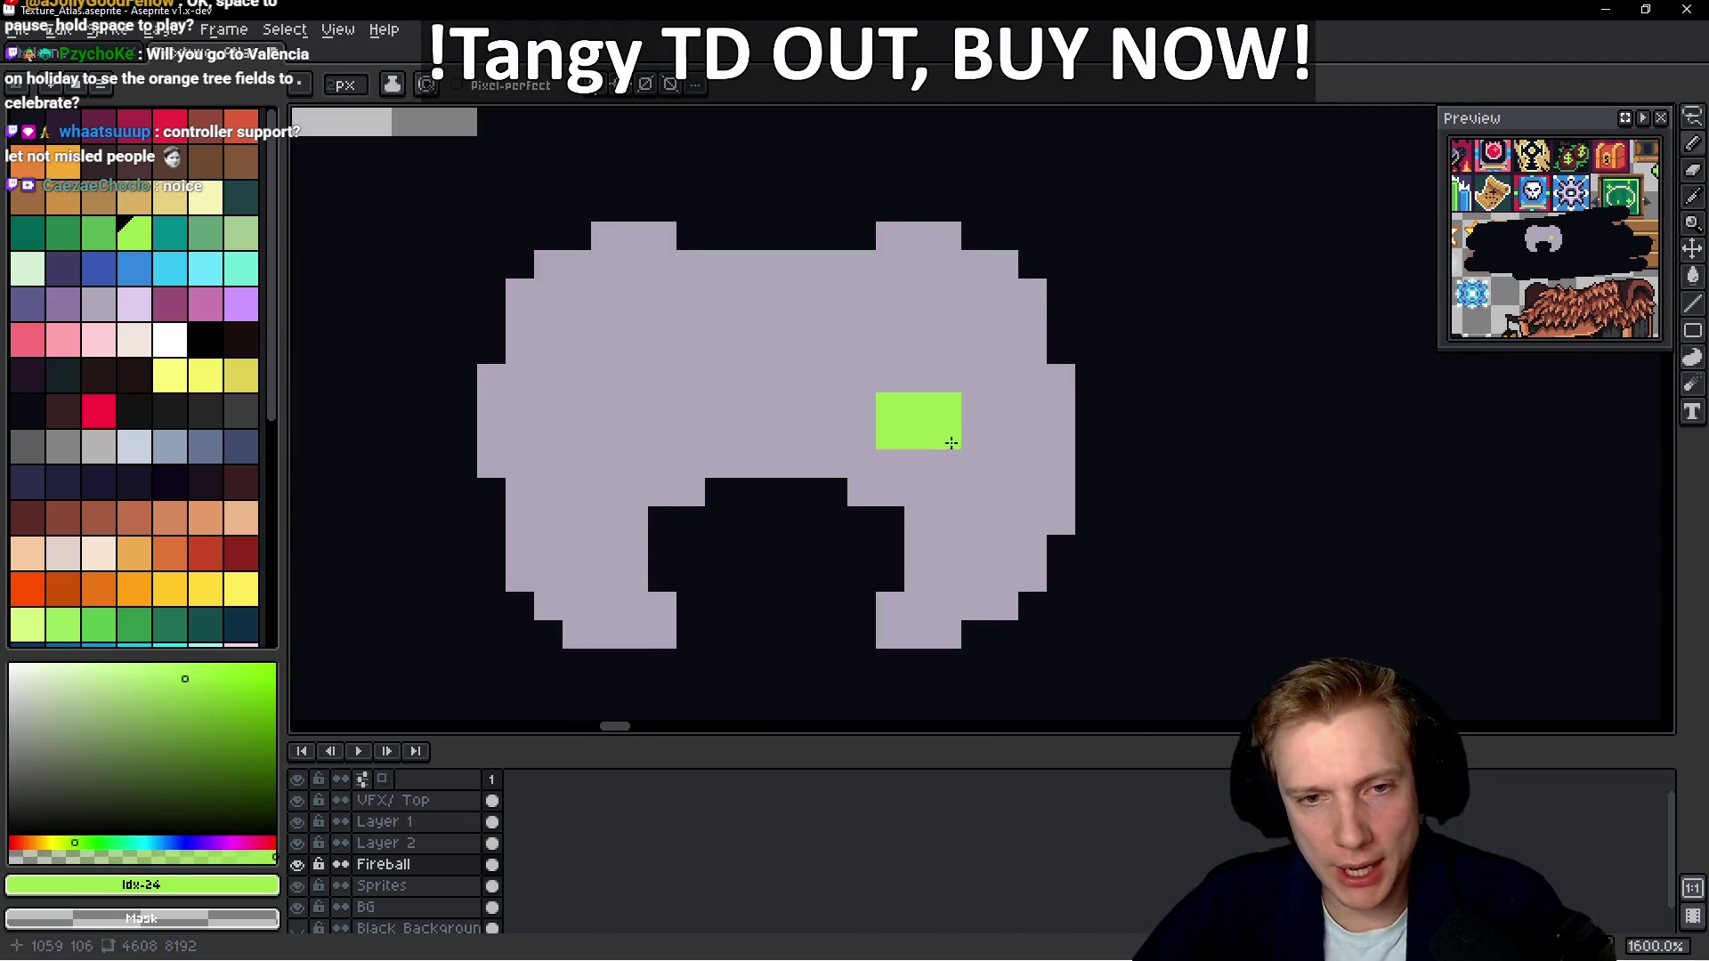
{"action": "left_click", "coordinate": [890, 418], "text": "alt"}
{"action": "left_click_drag", "start_coordinate": [890, 418], "coordinate": [961, 411]}
{"action": "key", "text": "ctrl+z"}
Add lime buttons to the right and top, then cover the oversized ones with lavender
{"action": "left_click", "coordinate": [935, 416], "text": "alt"}
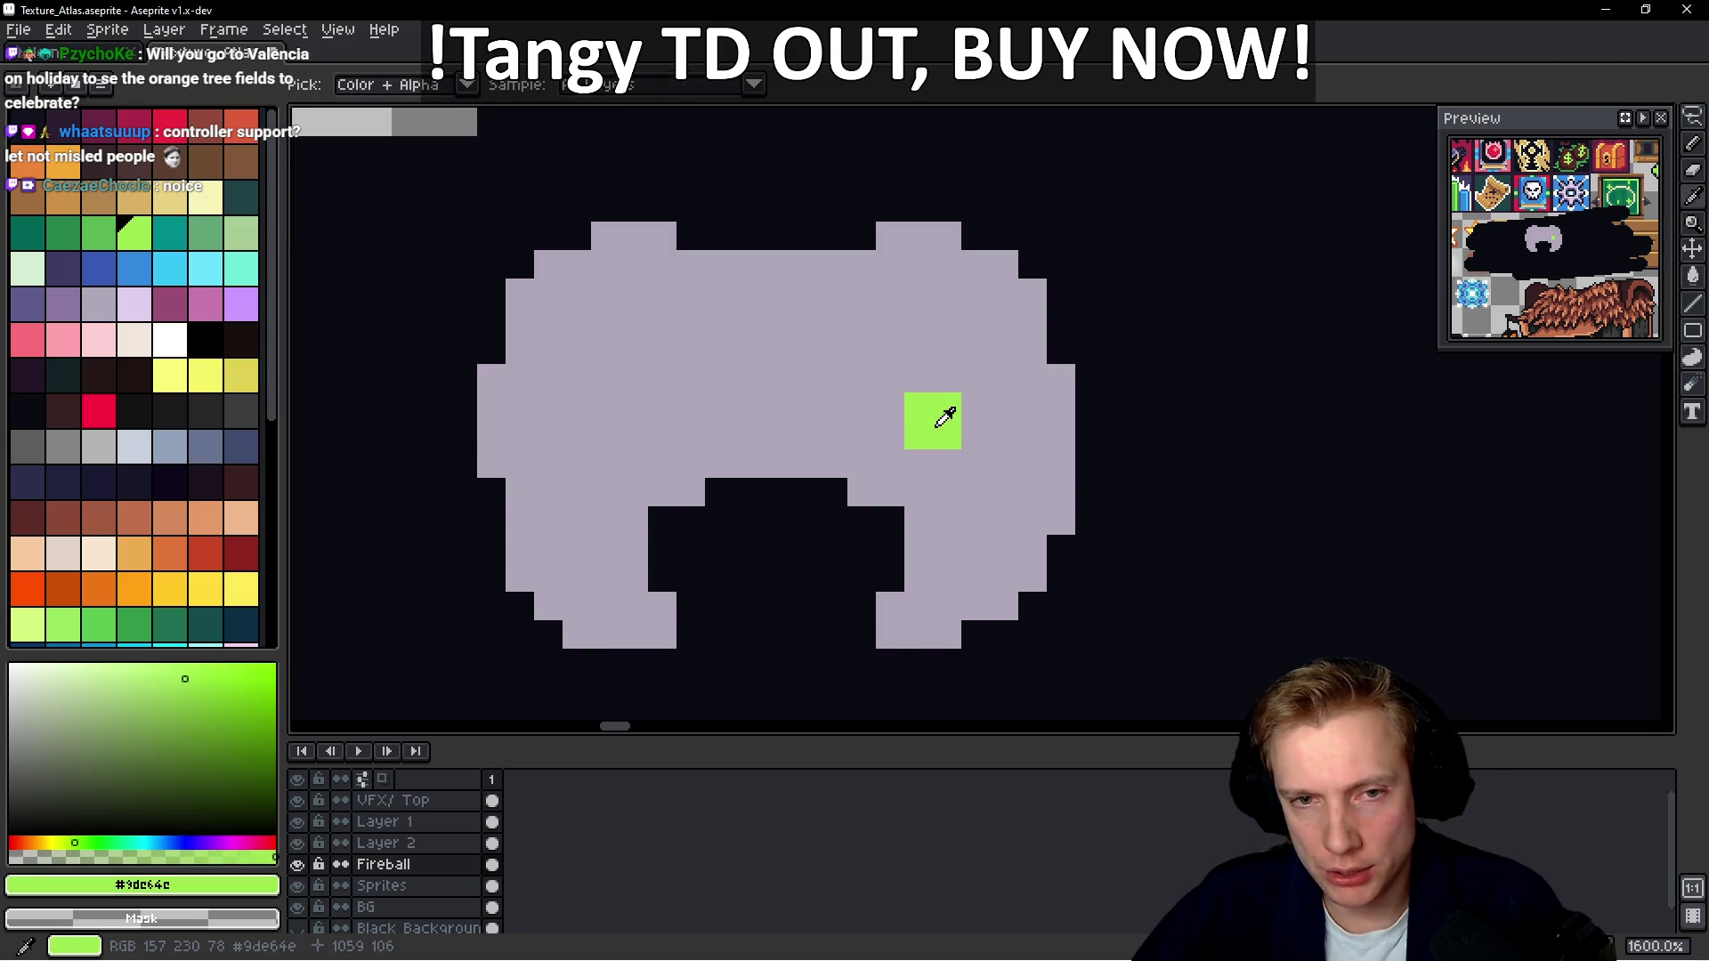
{"action": "left_click", "coordinate": [993, 337]}
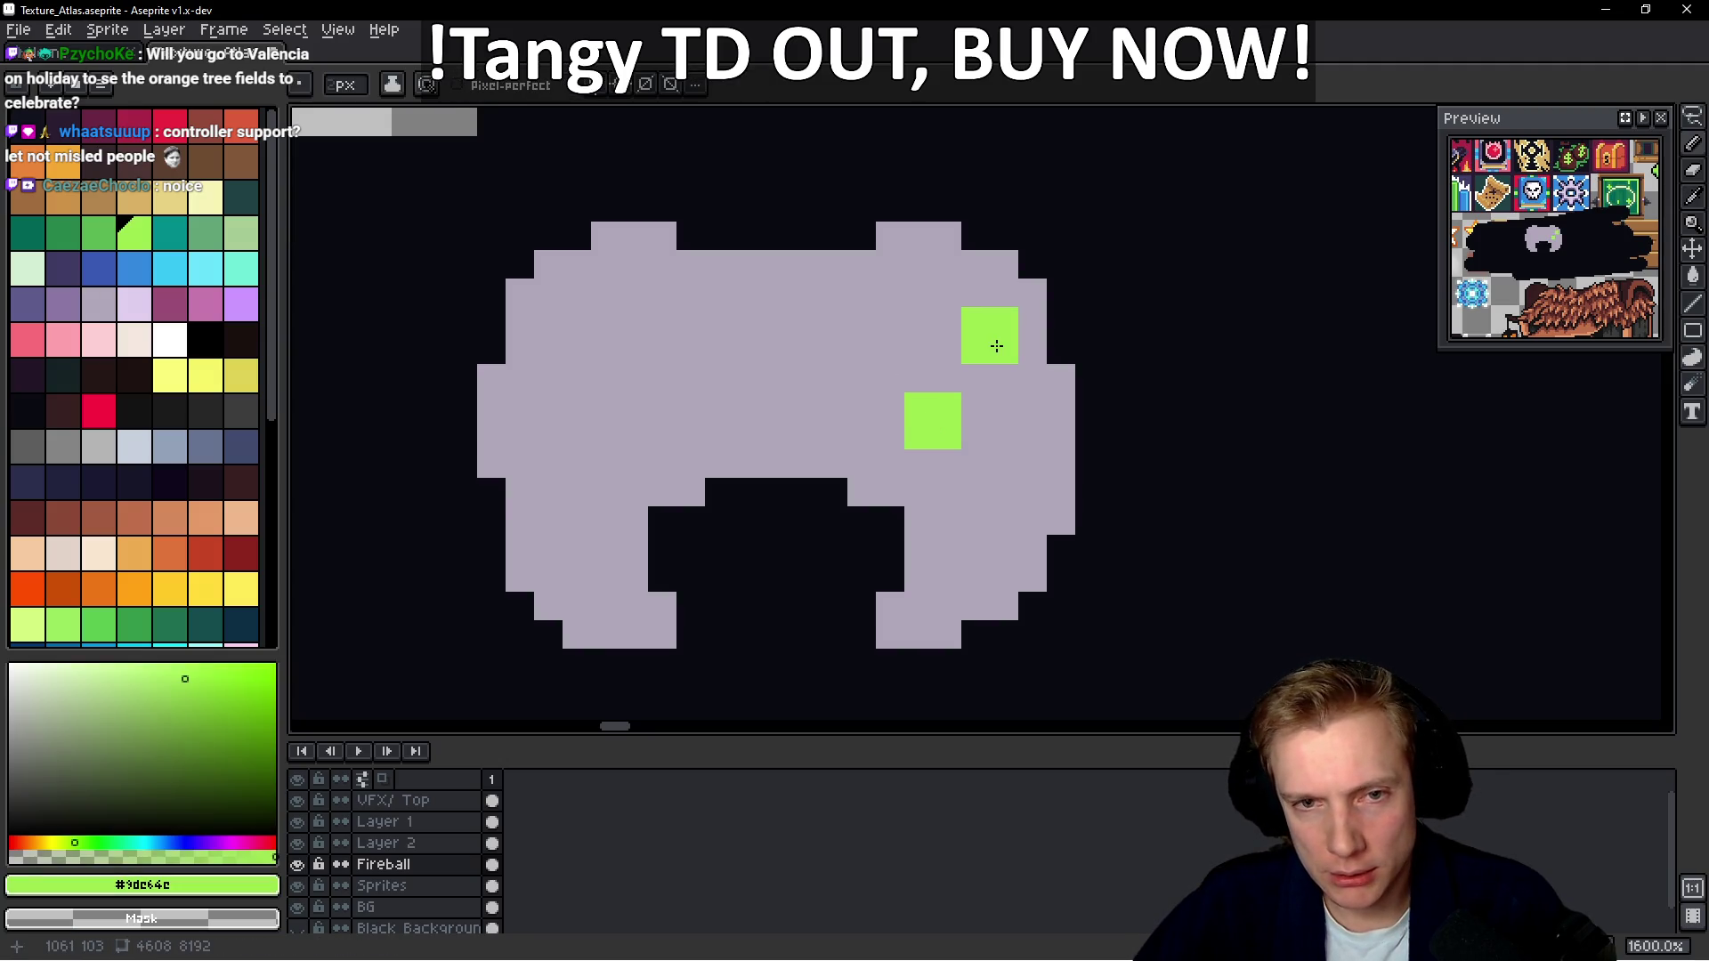
{"action": "left_click", "coordinate": [944, 292]}
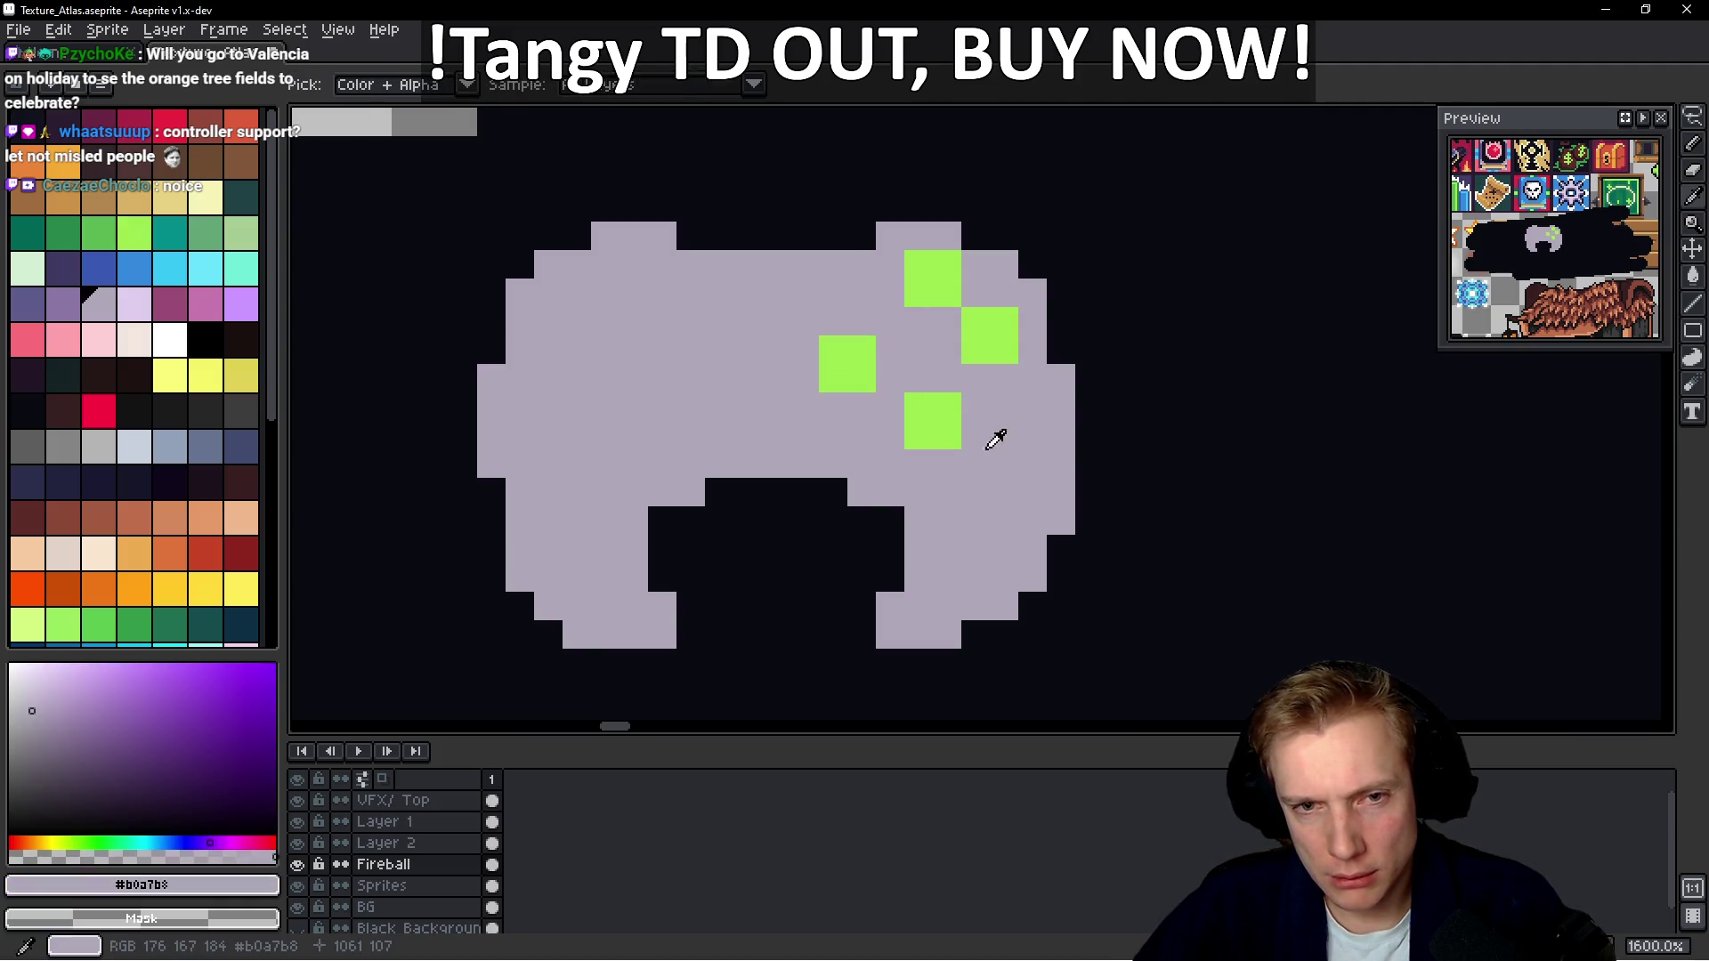
{"action": "left_click", "coordinate": [933, 449]}
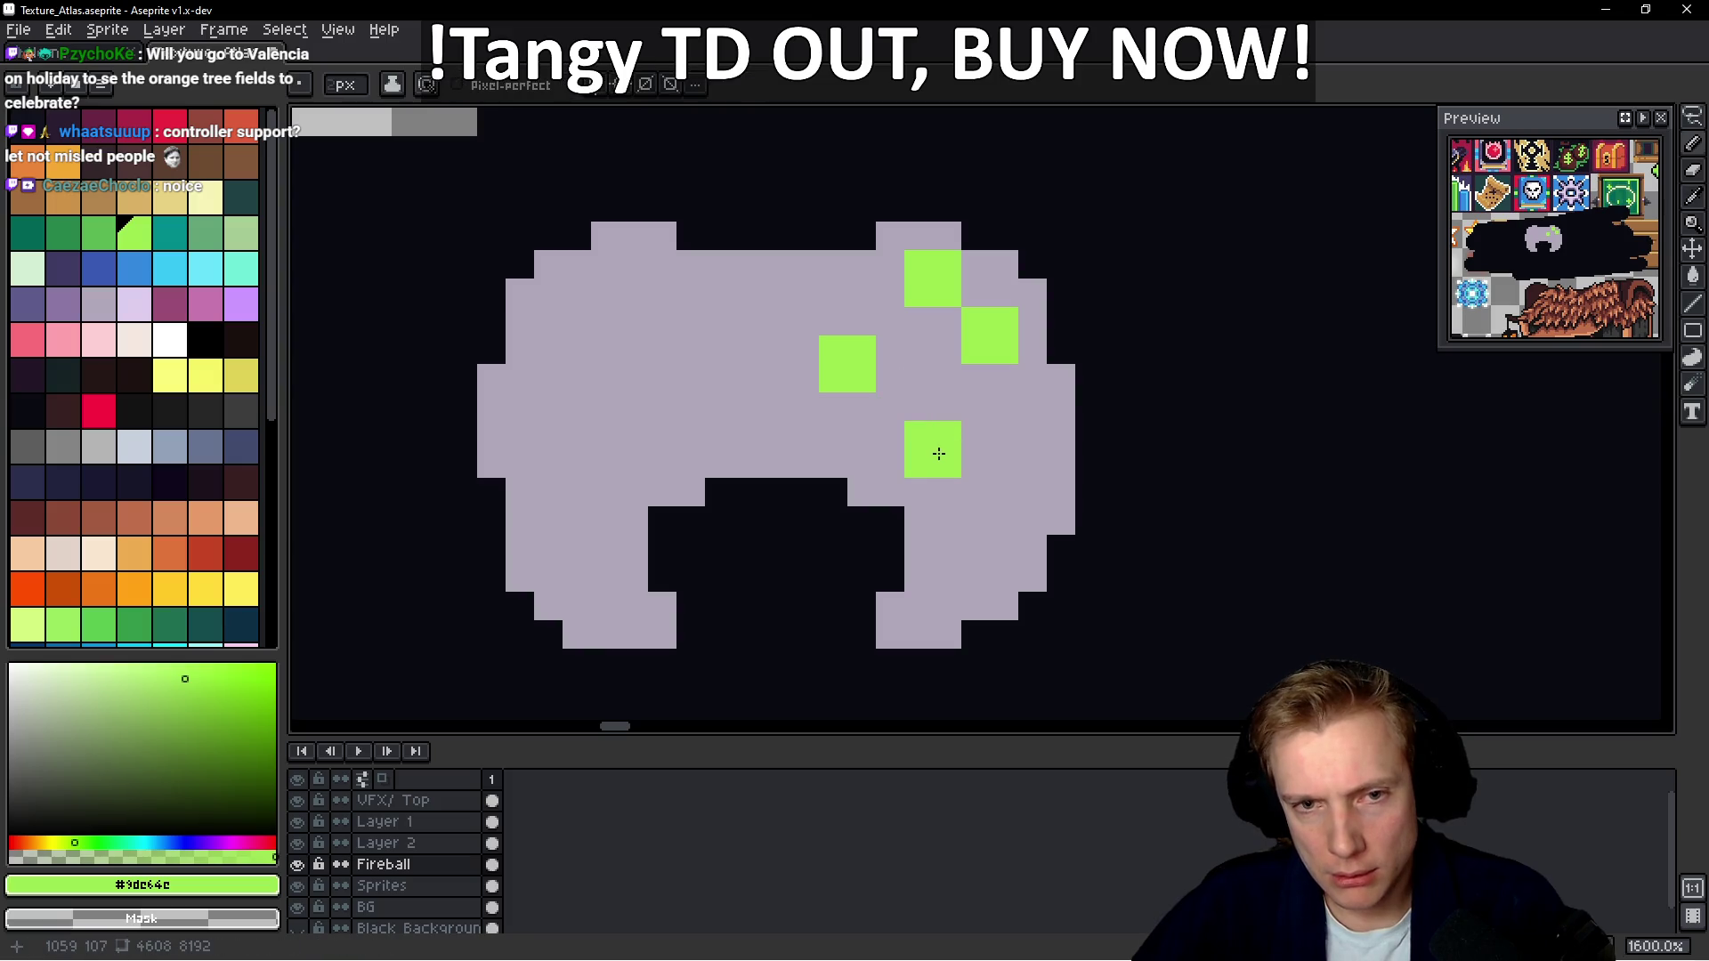
{"action": "left_click", "coordinate": [1003, 419], "text": "alt"}
{"action": "left_click", "coordinate": [992, 339]}
{"action": "left_click", "coordinate": [952, 285], "text": "alt"}
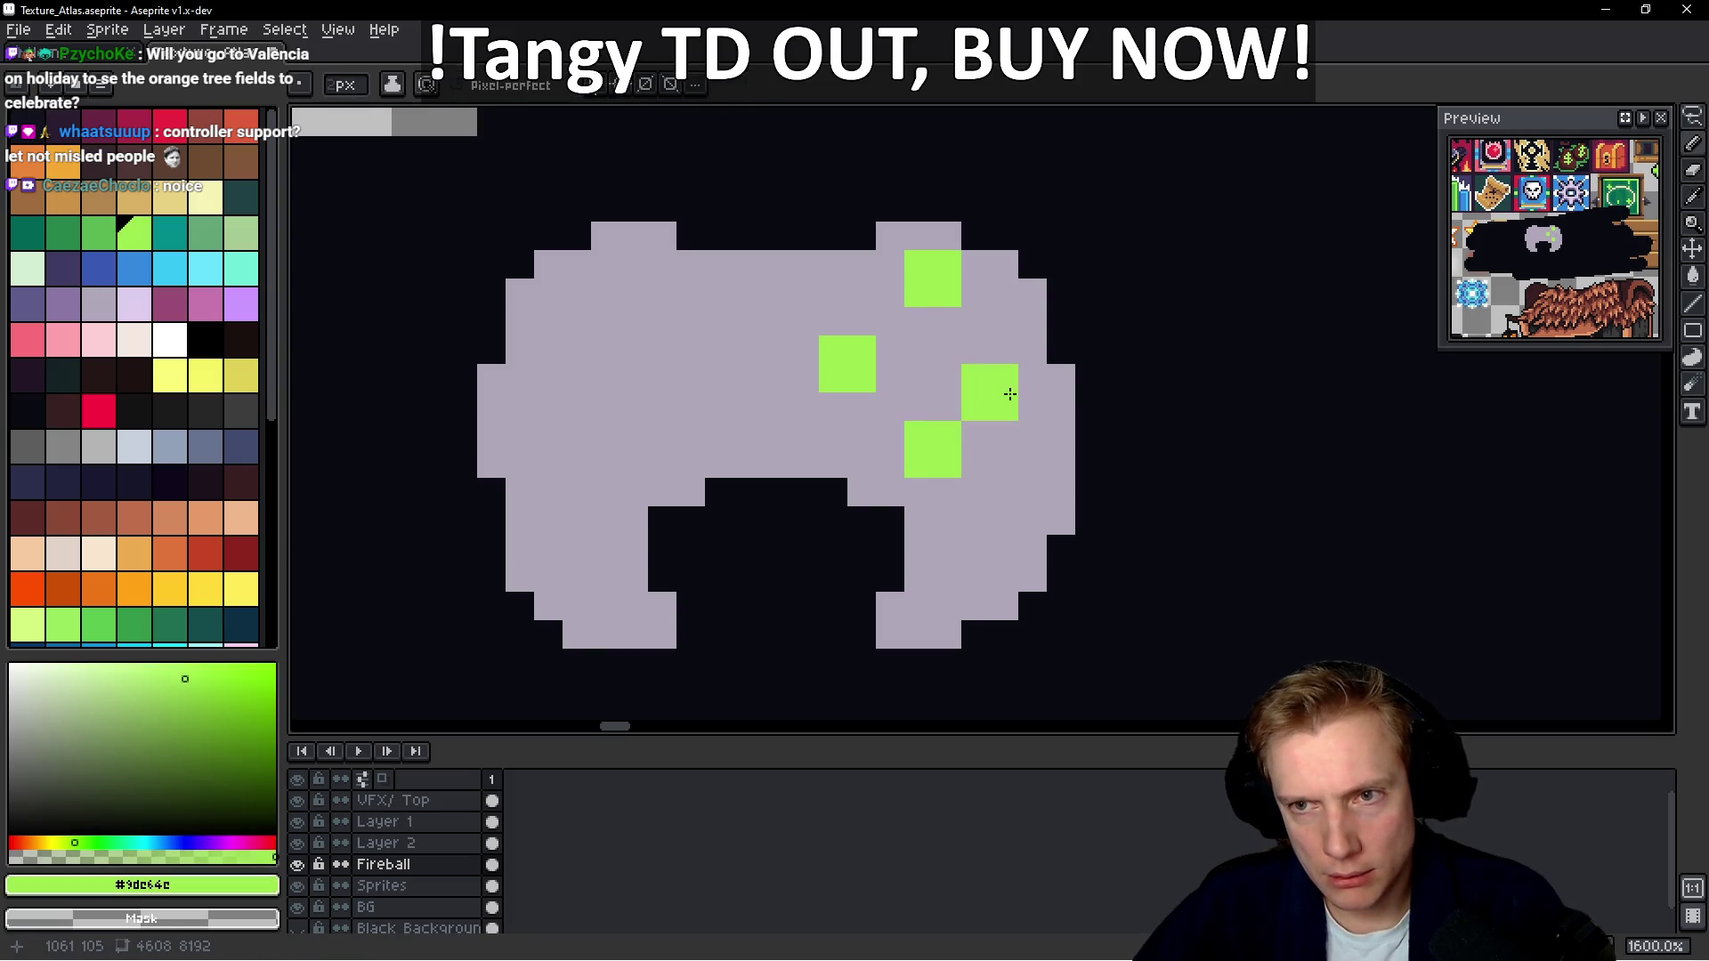
{"action": "left_click", "coordinate": [923, 361], "text": "alt"}
{"action": "mouse_move", "coordinate": [933, 279]}
{"action": "left_mouse_down"}
{"action": "mouse_move", "coordinate": [862, 397]}
{"action": "mouse_move", "coordinate": [873, 416]}
{"action": "left_mouse_up"}
Paint single-pixel lime face buttons, covering two misplaced pixels with lavender
{"action": "left_click", "coordinate": [133, 233]}
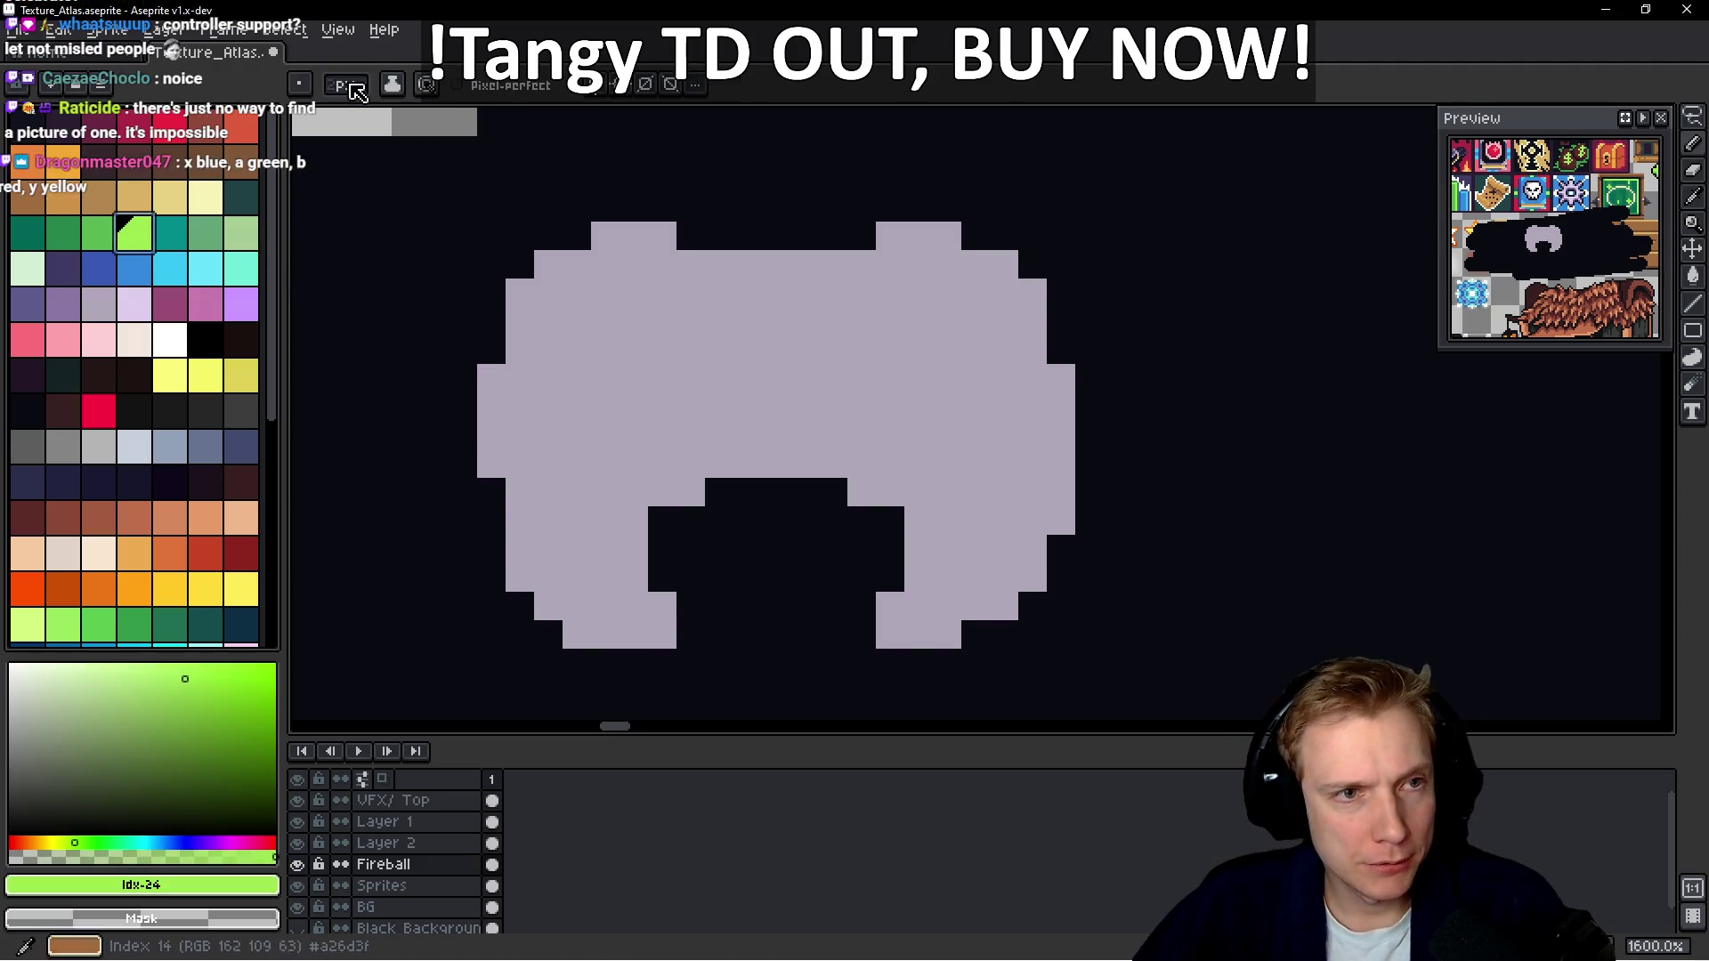
{"action": "left_click", "coordinate": [923, 438]}
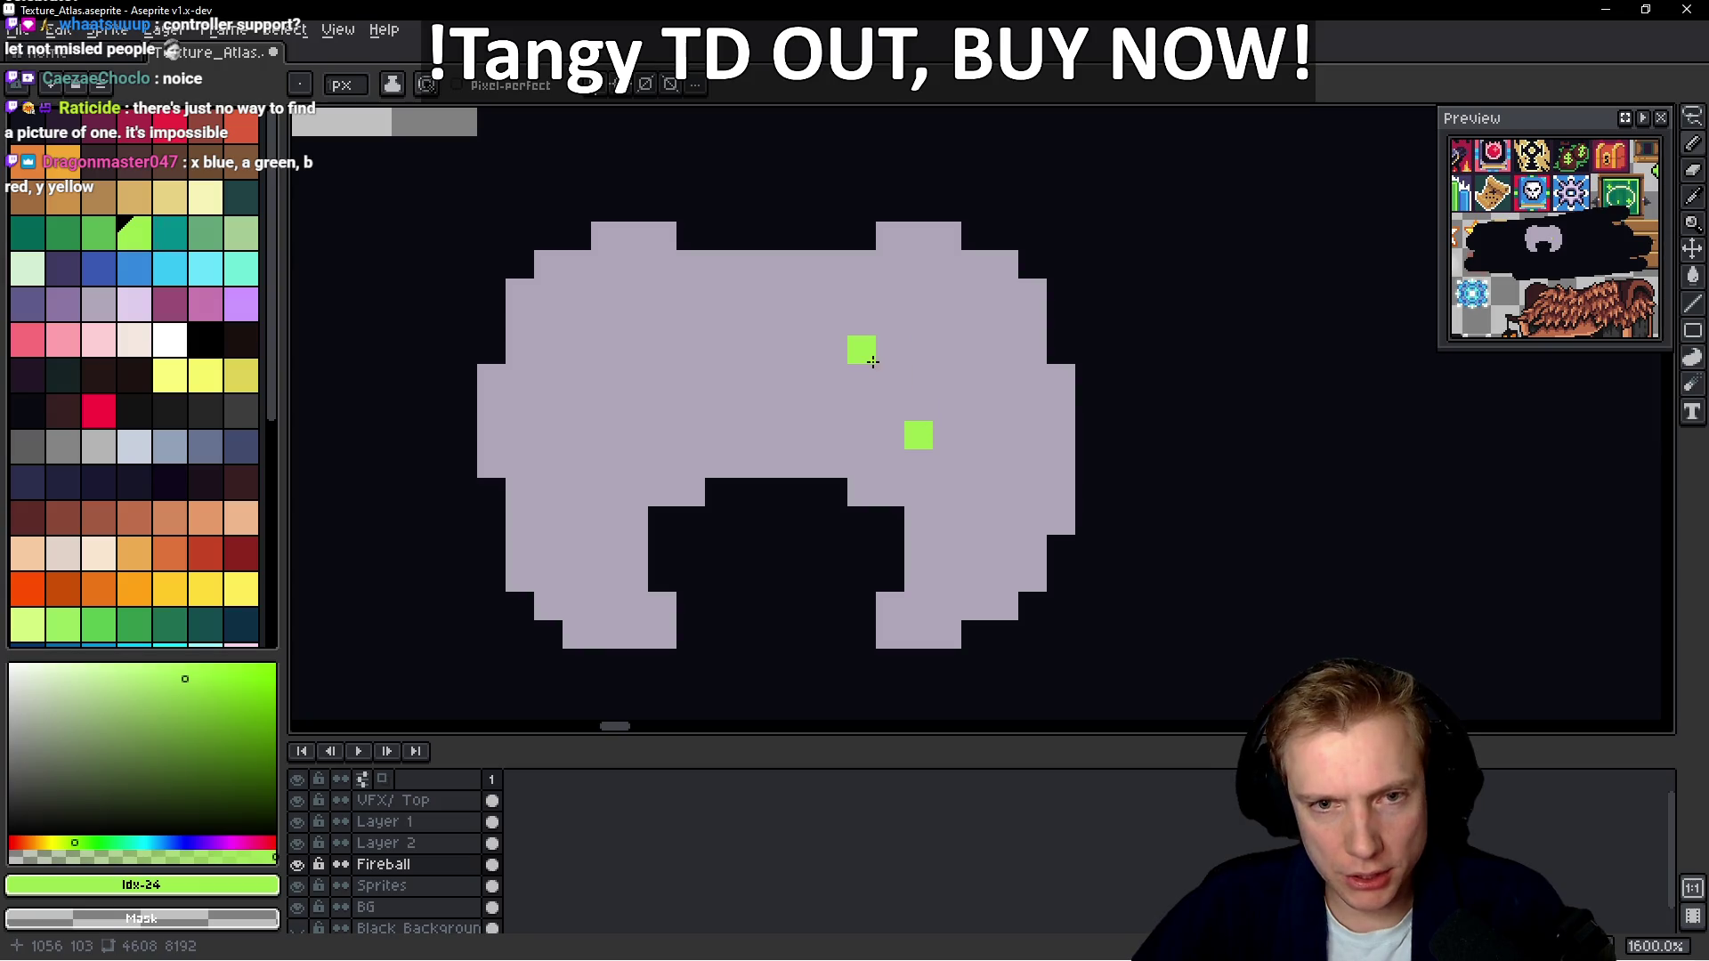
{"action": "left_click", "coordinate": [994, 378], "text": "alt"}
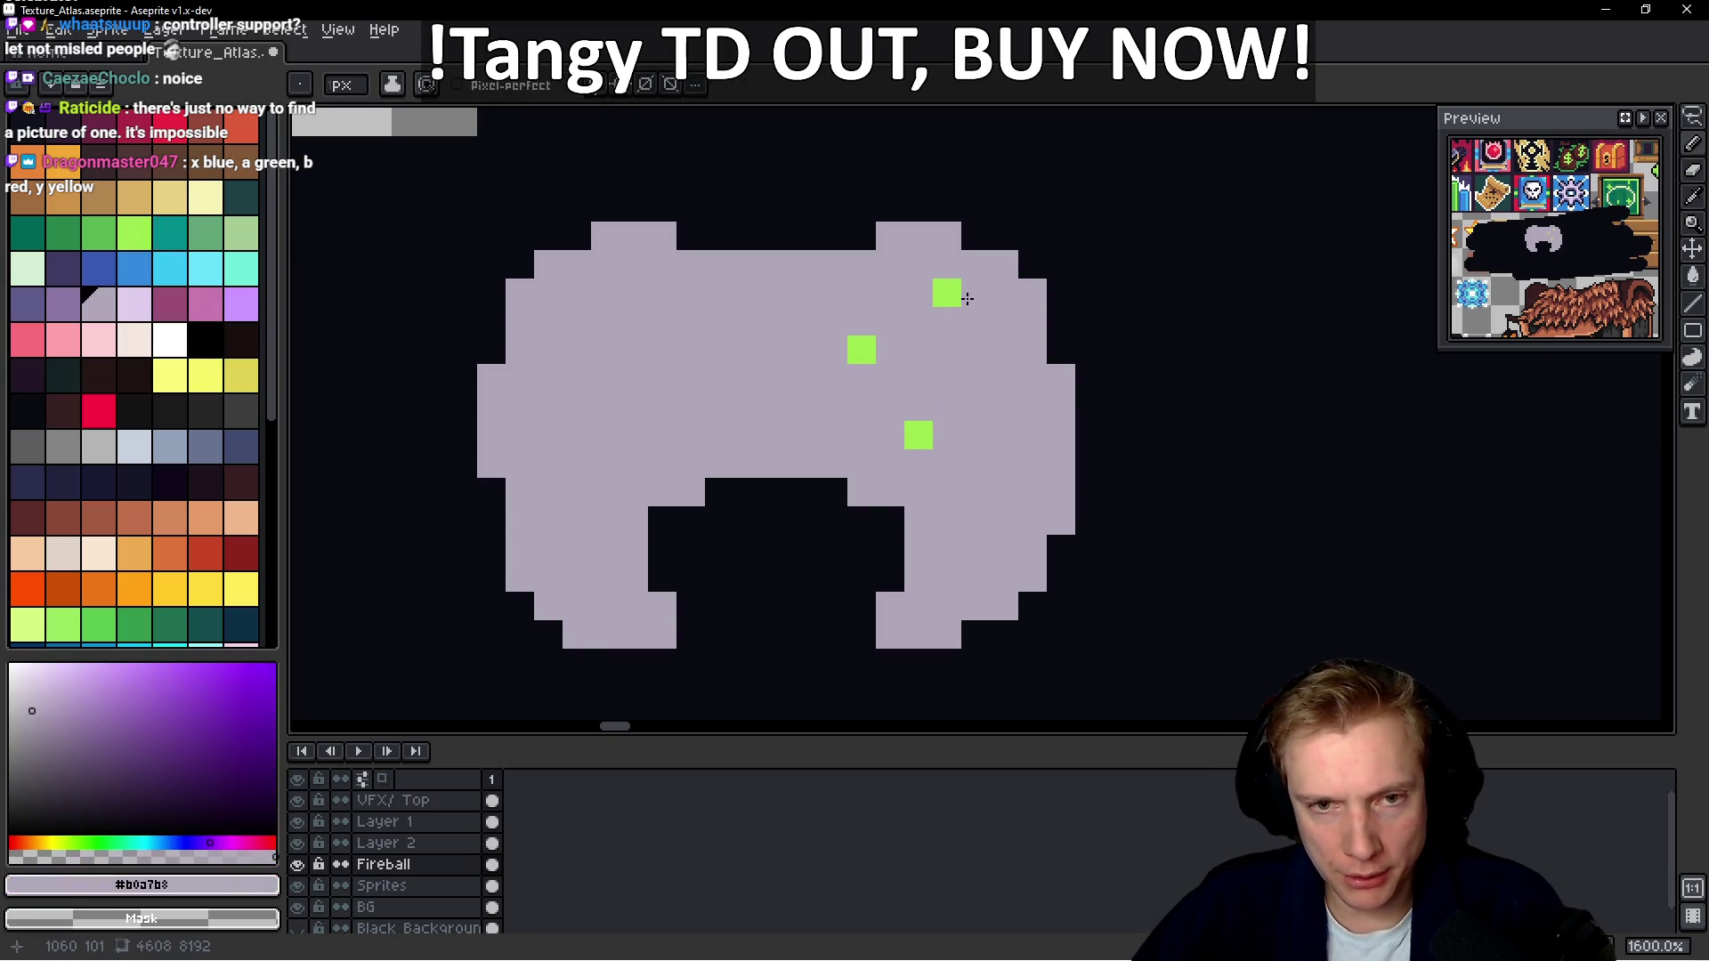
{"action": "left_click", "coordinate": [923, 429], "text": "alt"}
{"action": "left_click", "coordinate": [925, 298]}
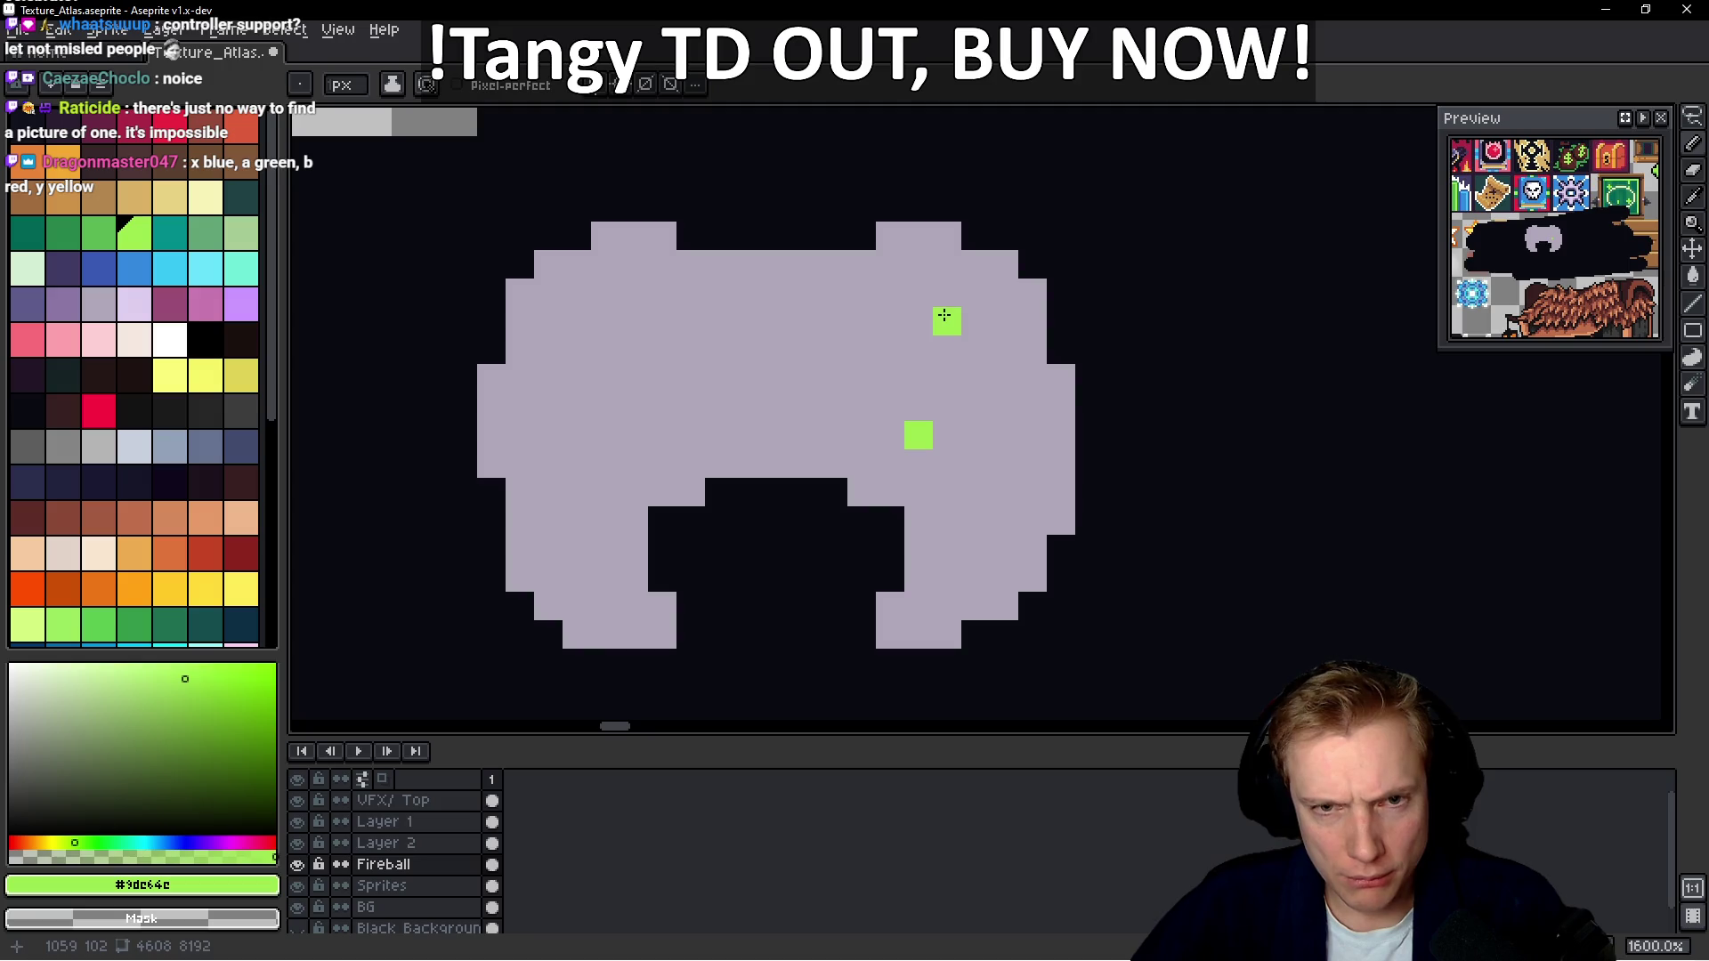
{"action": "left_click", "coordinate": [890, 378]}
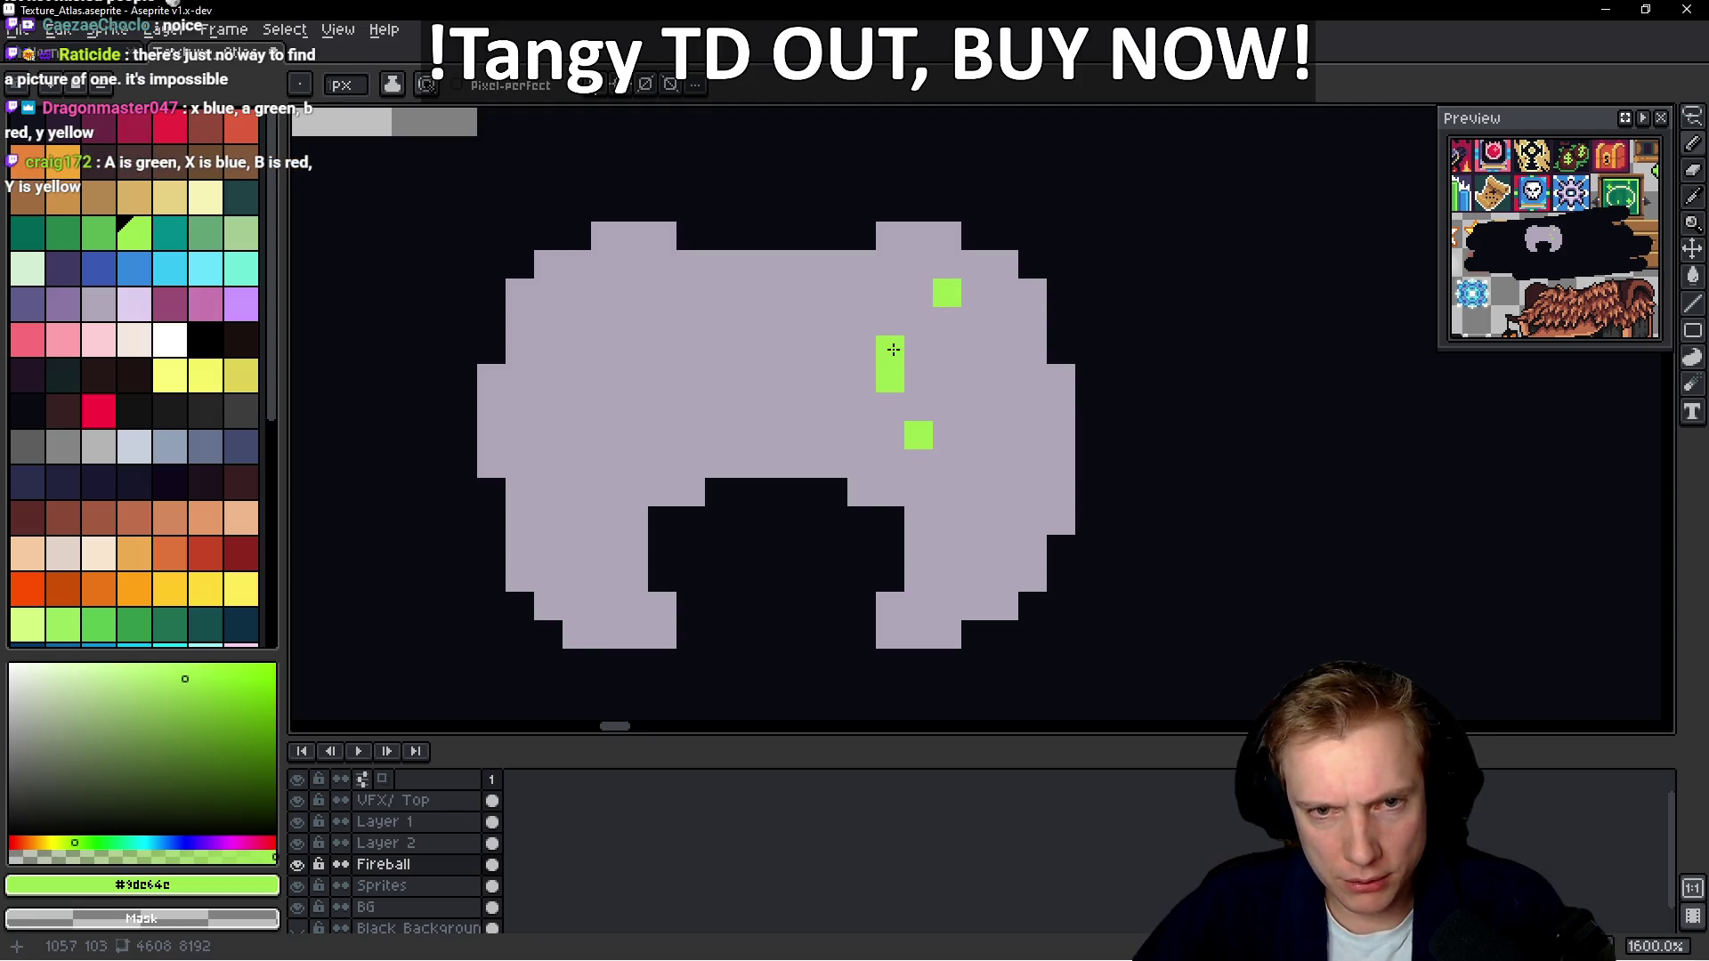
{"action": "left_click", "coordinate": [921, 387], "text": "alt"}
{"action": "left_click_drag", "start_coordinate": [900, 370], "coordinate": [926, 446]}
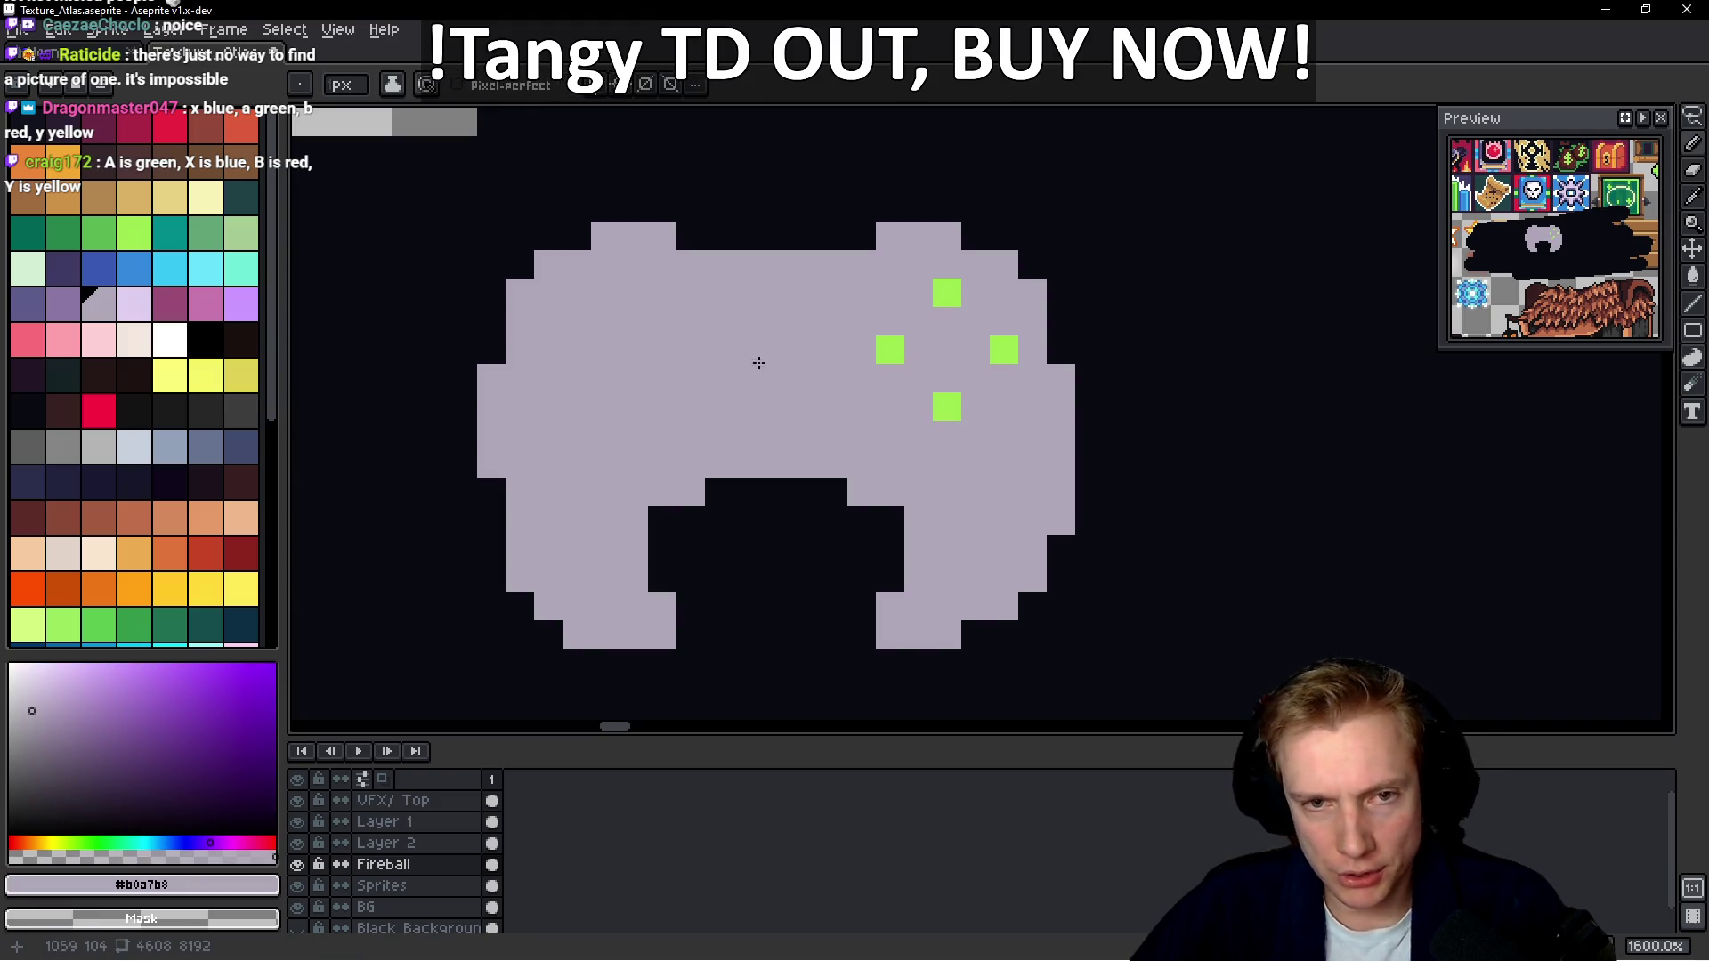
Draw a trial lime cross on the left grip, then paint it over with lavender
{"action": "left_click", "coordinate": [889, 348], "text": "alt"}
{"action": "mouse_move", "coordinate": [614, 306]}
{"action": "left_mouse_down"}
{"action": "mouse_move", "coordinate": [613, 326]}
{"action": "mouse_move", "coordinate": [690, 378]}
{"action": "left_mouse_up"}
{"action": "left_click", "coordinate": [687, 349], "text": "alt"}
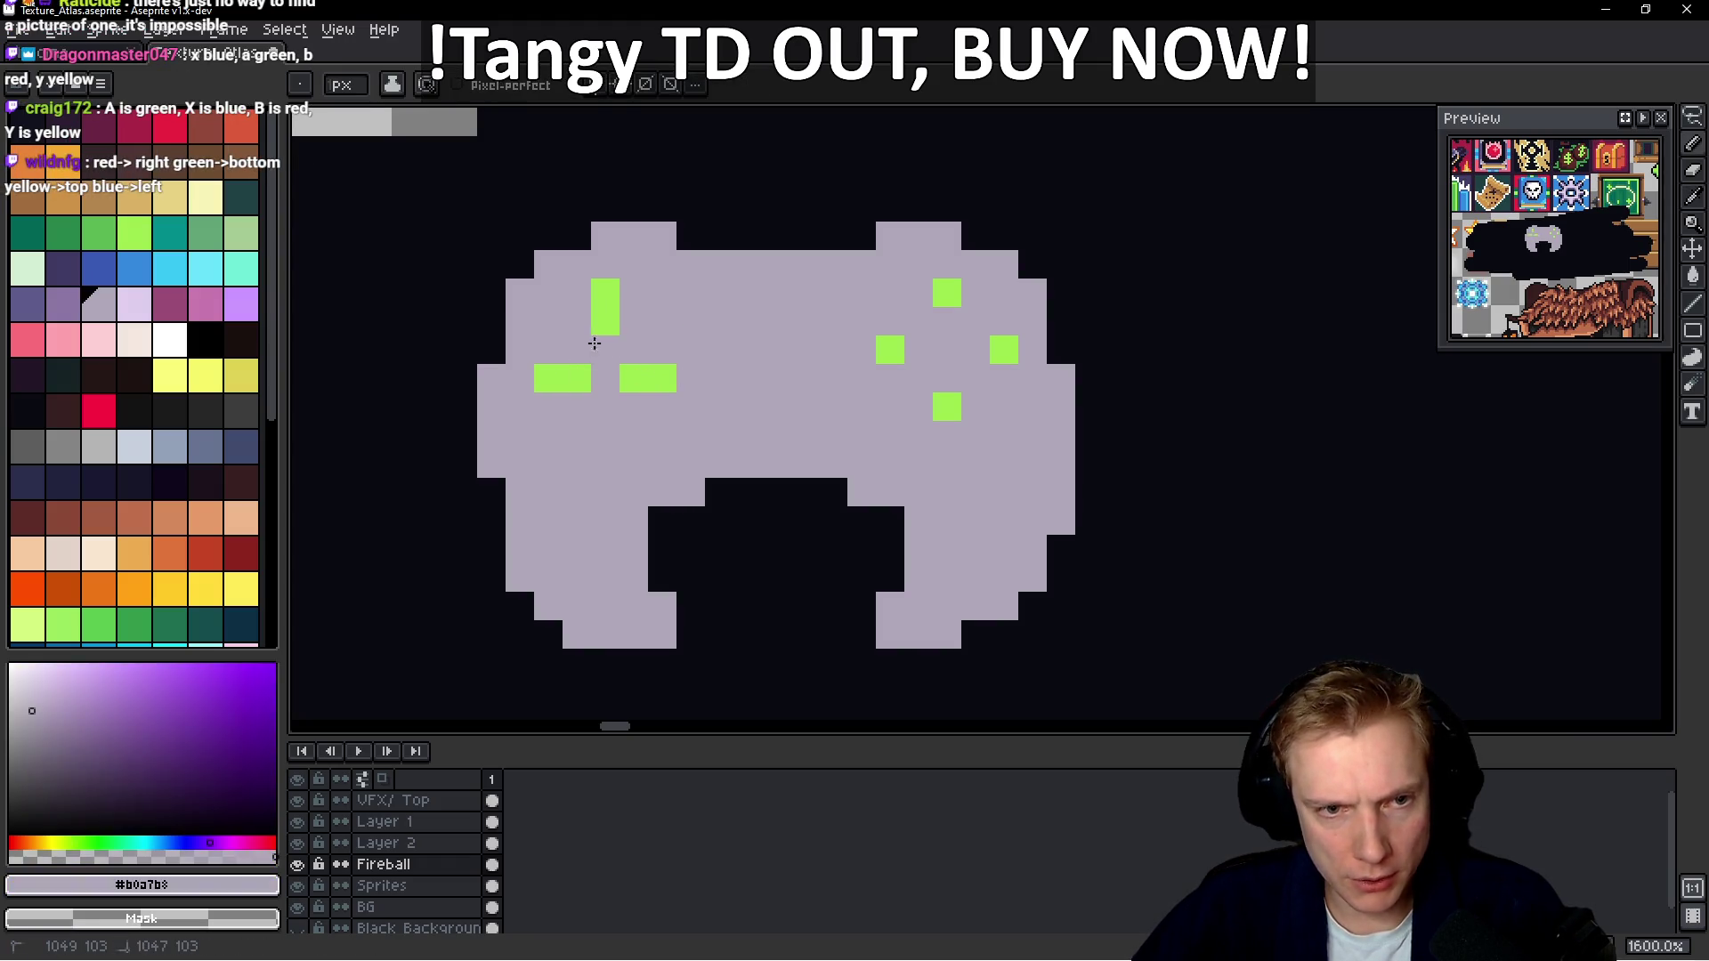
{"action": "left_click_drag", "start_coordinate": [594, 343], "coordinate": [606, 285]}
{"action": "left_click", "coordinate": [649, 374], "text": "alt"}
{"action": "left_click", "coordinate": [604, 339]}
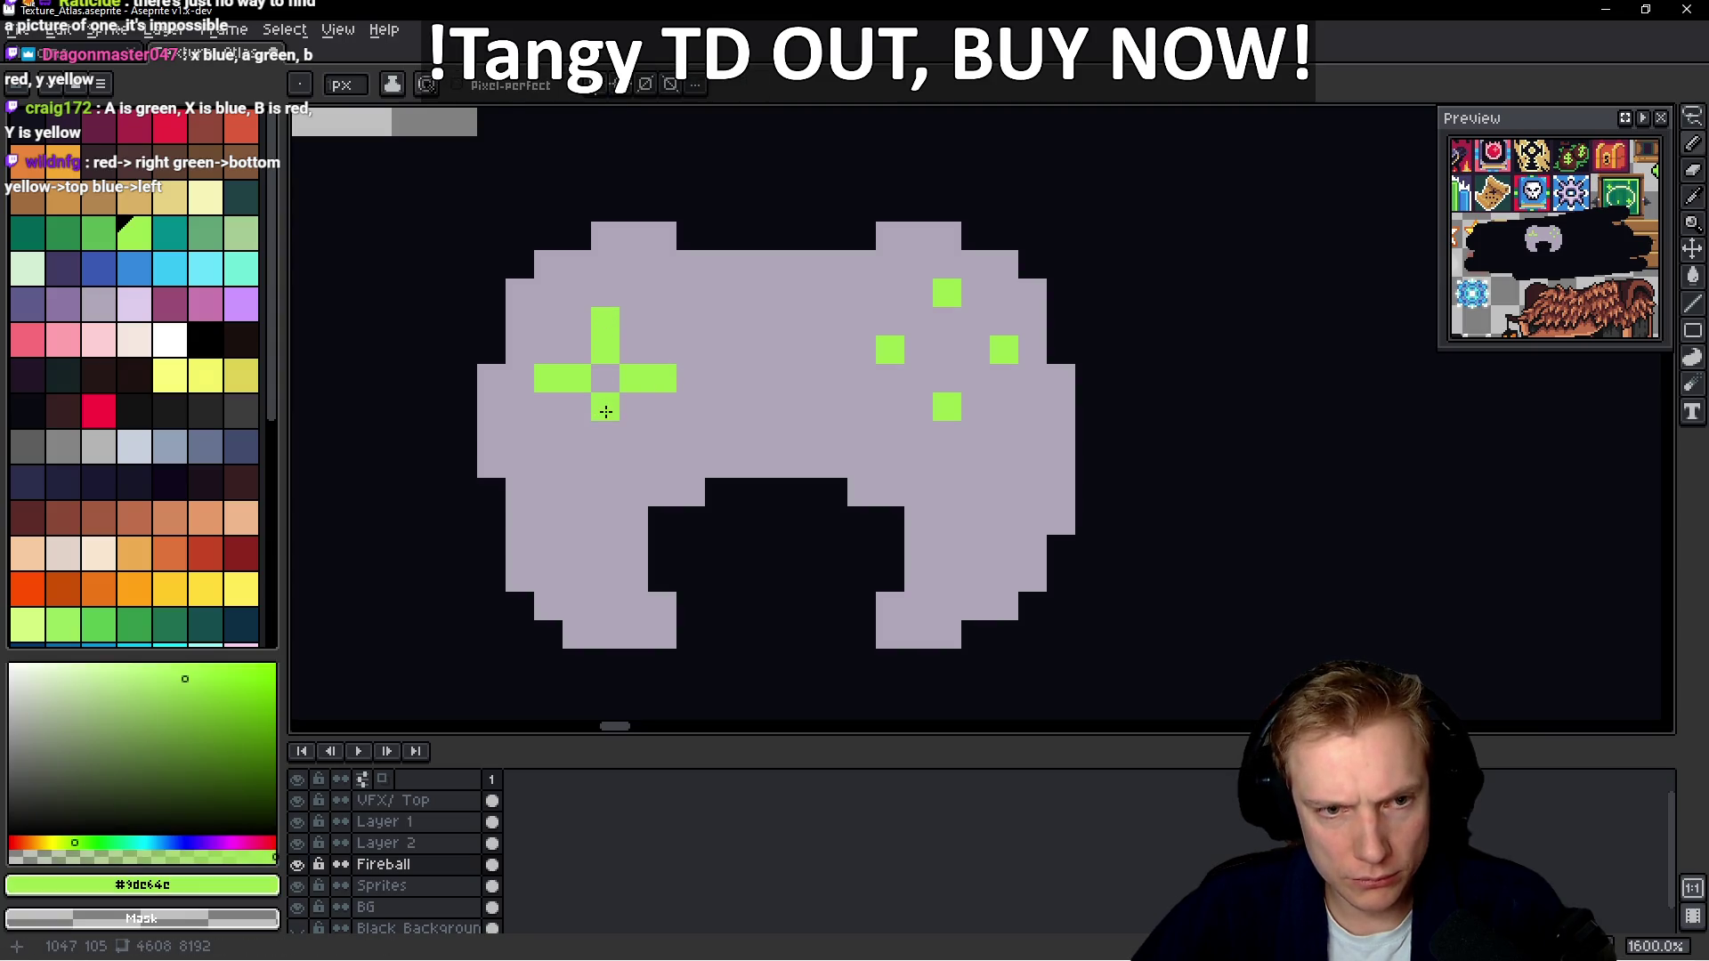
{"action": "left_click_drag", "start_coordinate": [606, 411], "coordinate": [605, 435]}
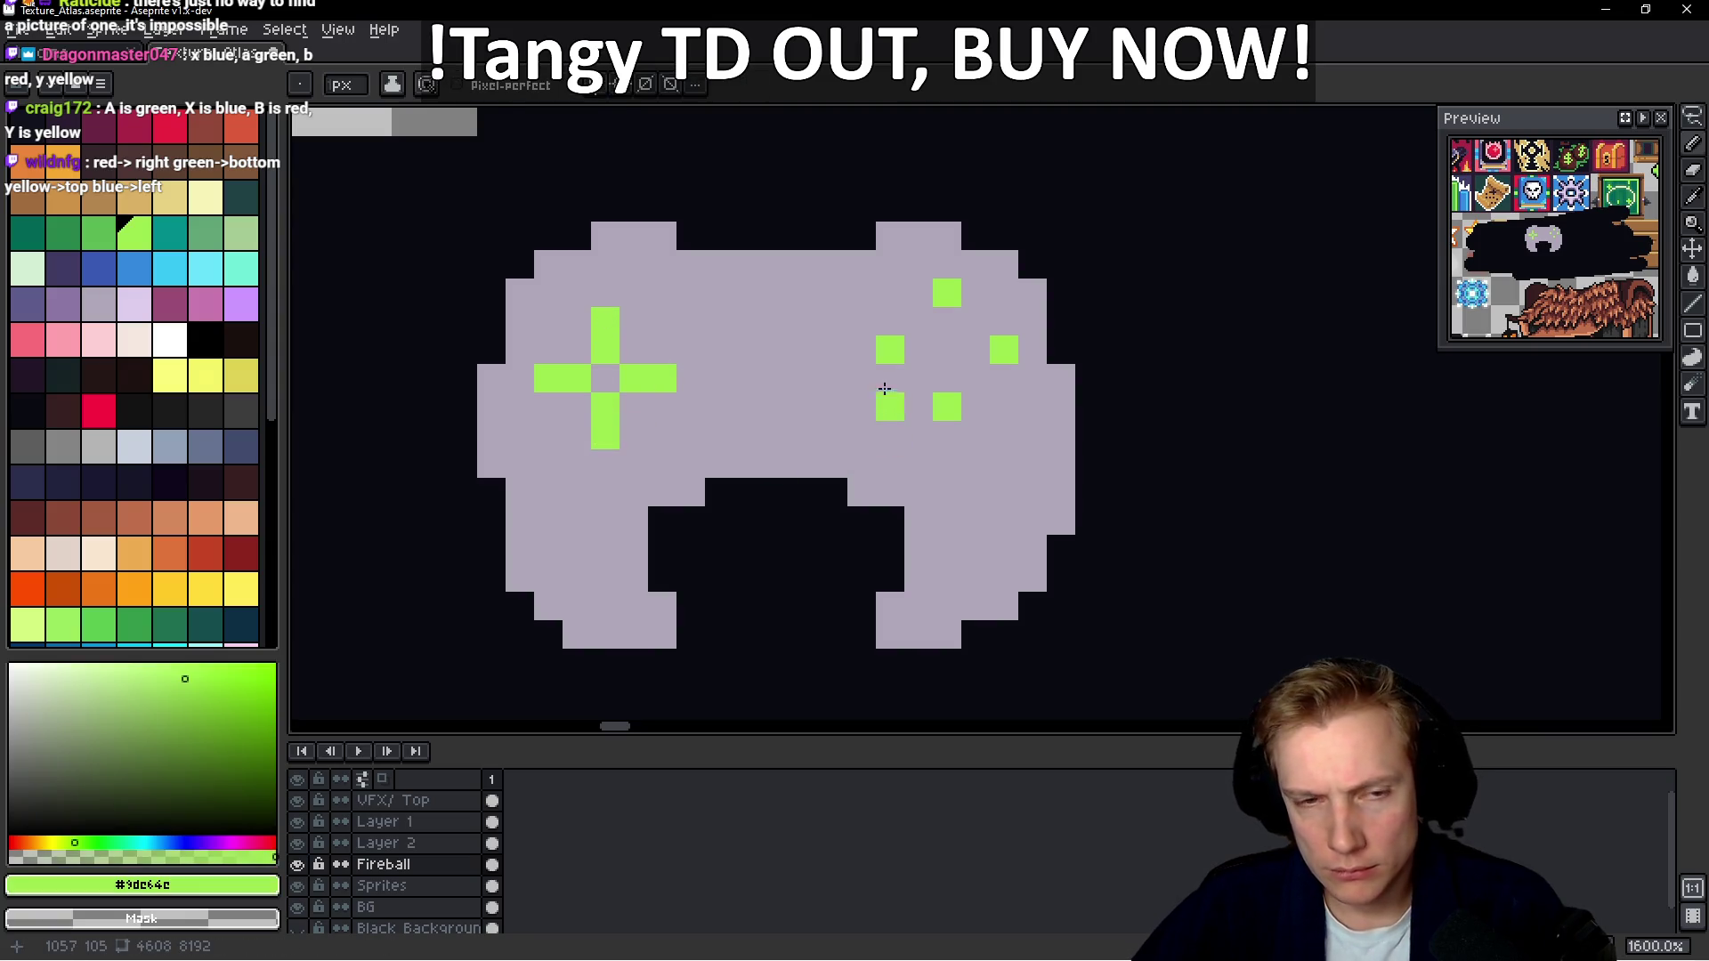
{"action": "left_click", "coordinate": [697, 365], "text": "alt"}
{"action": "mouse_move", "coordinate": [697, 365]}
{"action": "left_mouse_down"}
{"action": "mouse_move", "coordinate": [605, 419]}
{"action": "mouse_move", "coordinate": [641, 370]}
{"action": "left_mouse_up"}
Paint a lime cross of pixels near the centre of the gamepad
{"action": "left_click", "coordinate": [890, 349], "text": "alt"}
{"action": "mouse_move", "coordinate": [844, 422]}
{"action": "left_mouse_down"}
{"action": "mouse_move", "coordinate": [833, 405]}
{"action": "mouse_move", "coordinate": [828, 436]}
{"action": "left_mouse_up"}
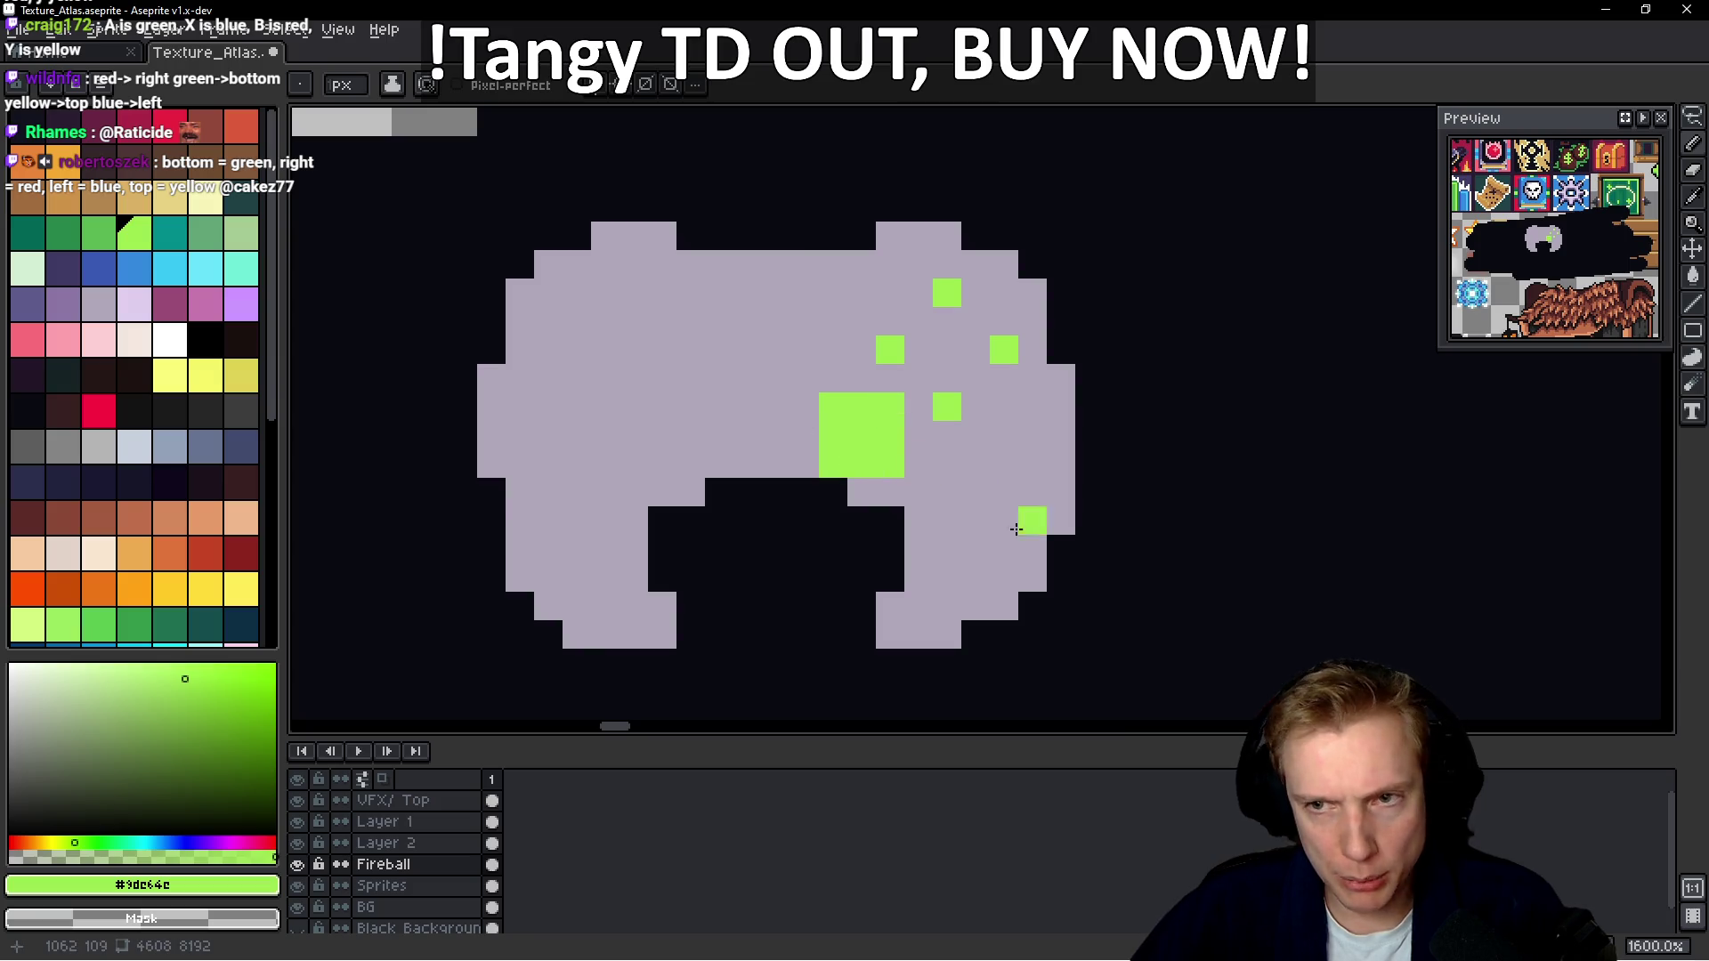
{"action": "left_click", "coordinate": [943, 472], "text": "alt"}
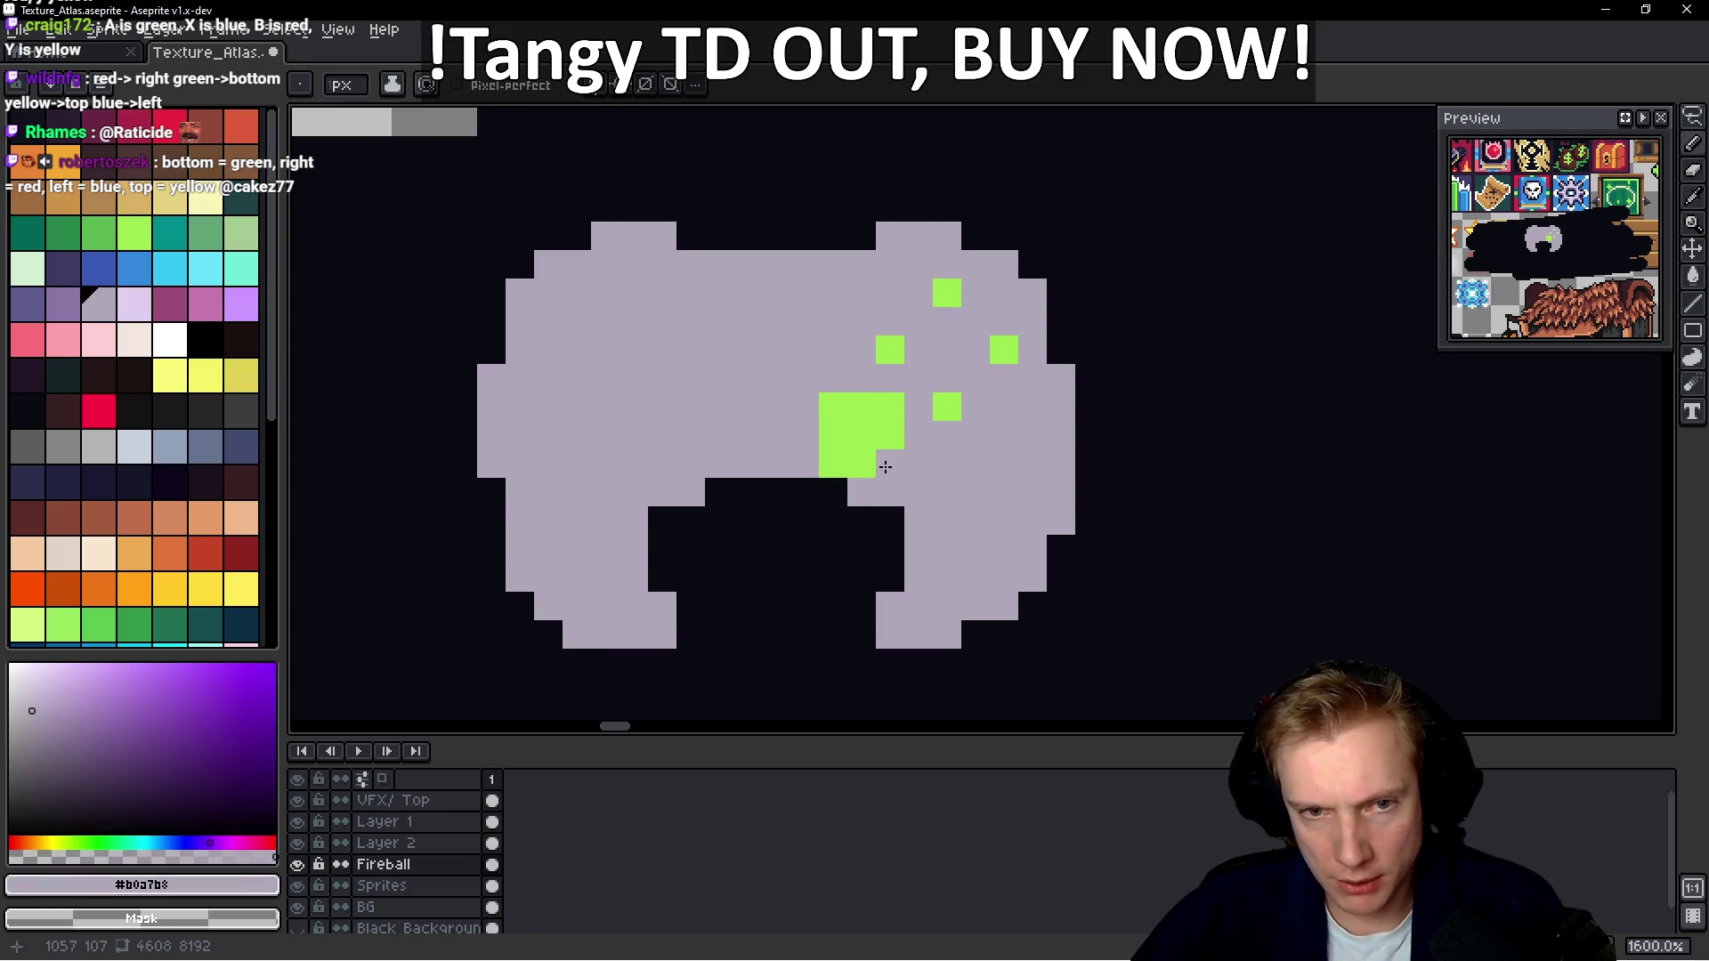
{"action": "left_click", "coordinate": [893, 408], "text": "alt"}
{"action": "left_click", "coordinate": [891, 462]}
{"action": "left_click", "coordinate": [922, 473], "text": "alt"}
{"action": "left_click", "coordinate": [898, 419], "text": "alt"}
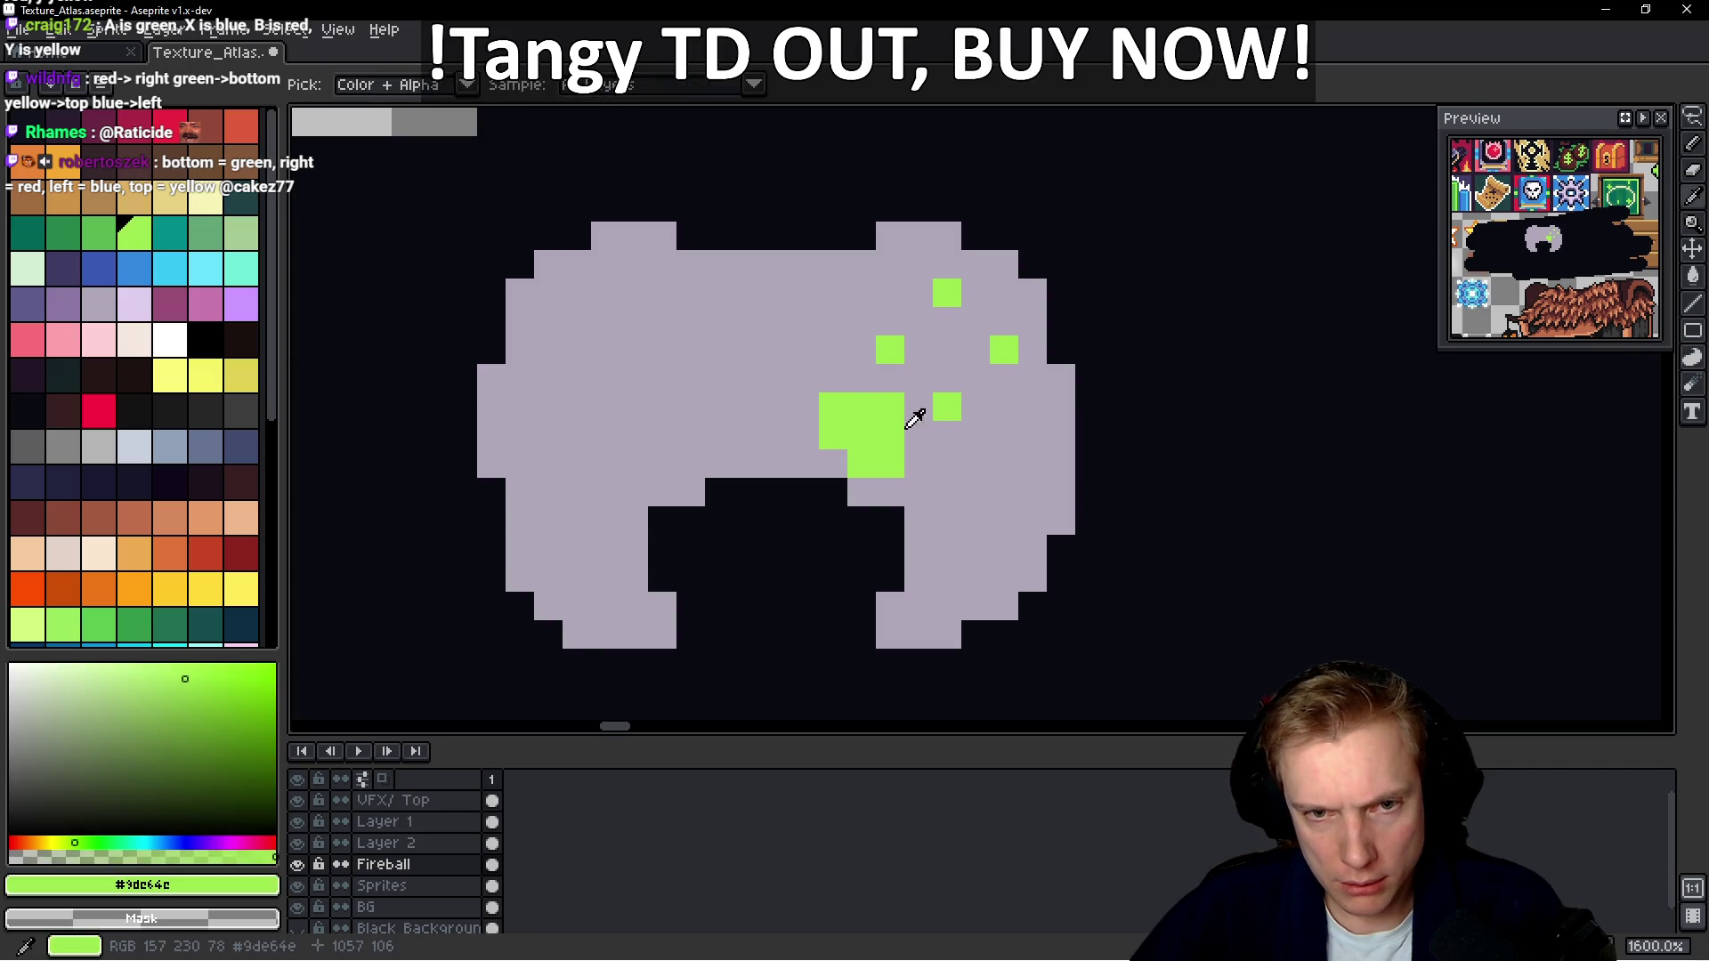
{"action": "left_click", "coordinate": [927, 414]}
{"action": "left_click", "coordinate": [862, 378]}
Trim the cross's arms back to lavender and add a lime button at the top right
{"action": "left_click", "coordinate": [835, 335], "text": "alt"}
{"action": "left_click", "coordinate": [888, 346]}
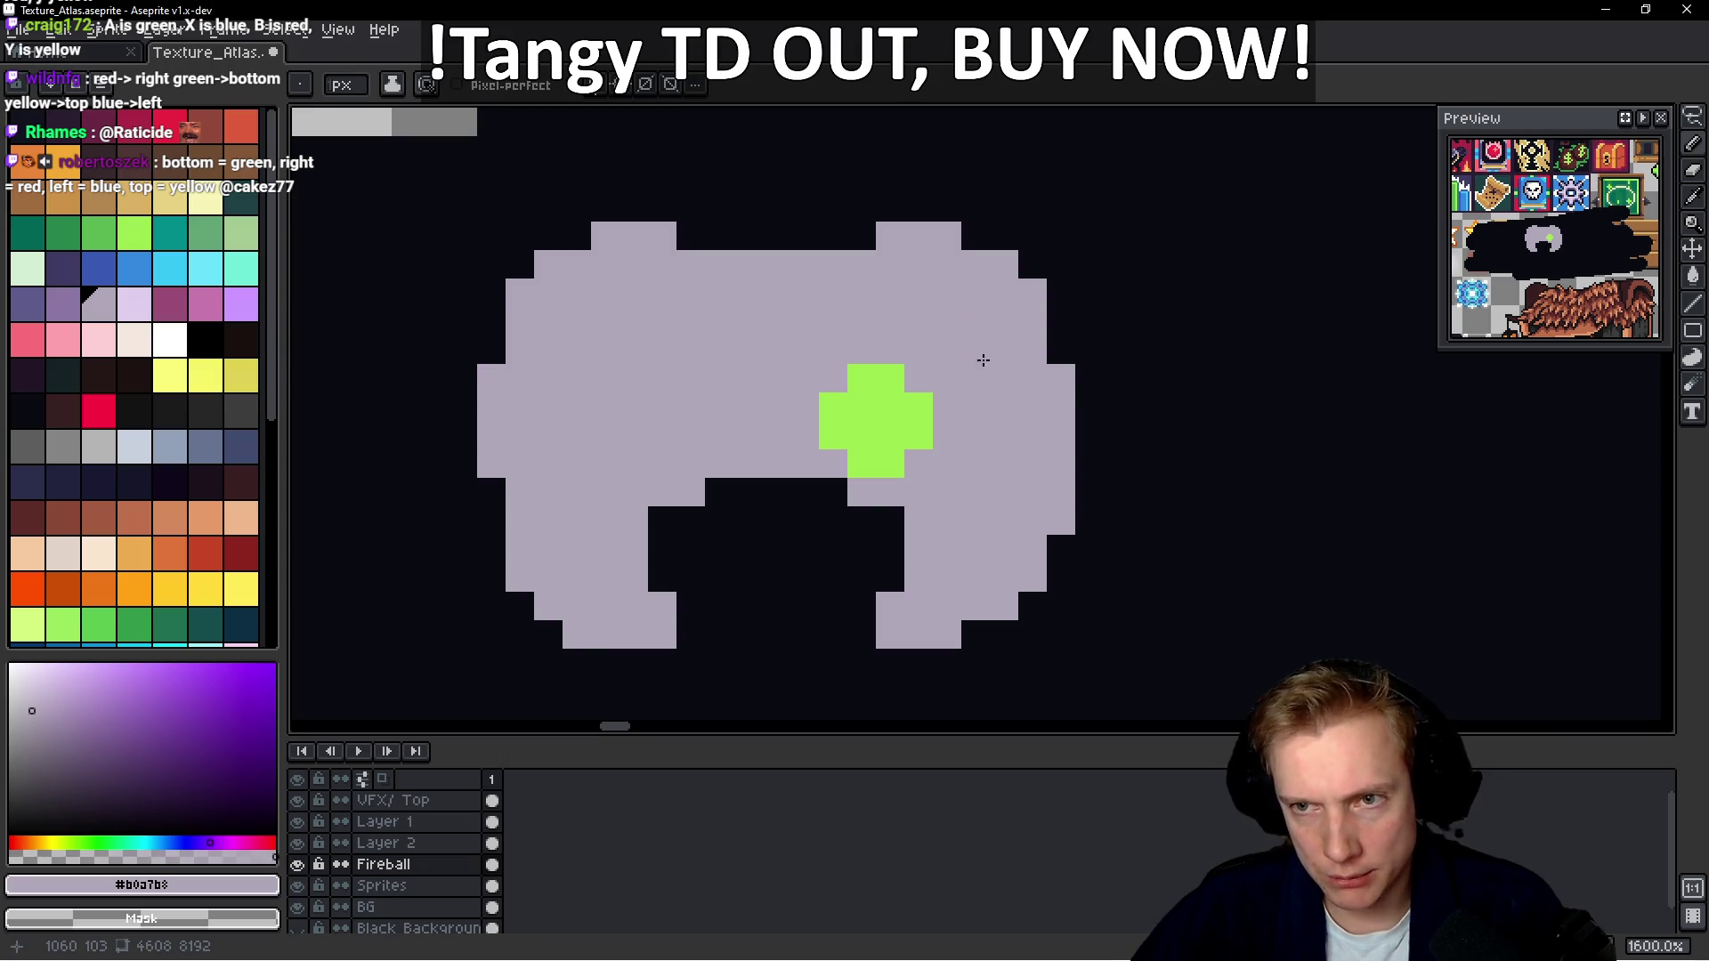
{"action": "left_click", "coordinate": [917, 433]}
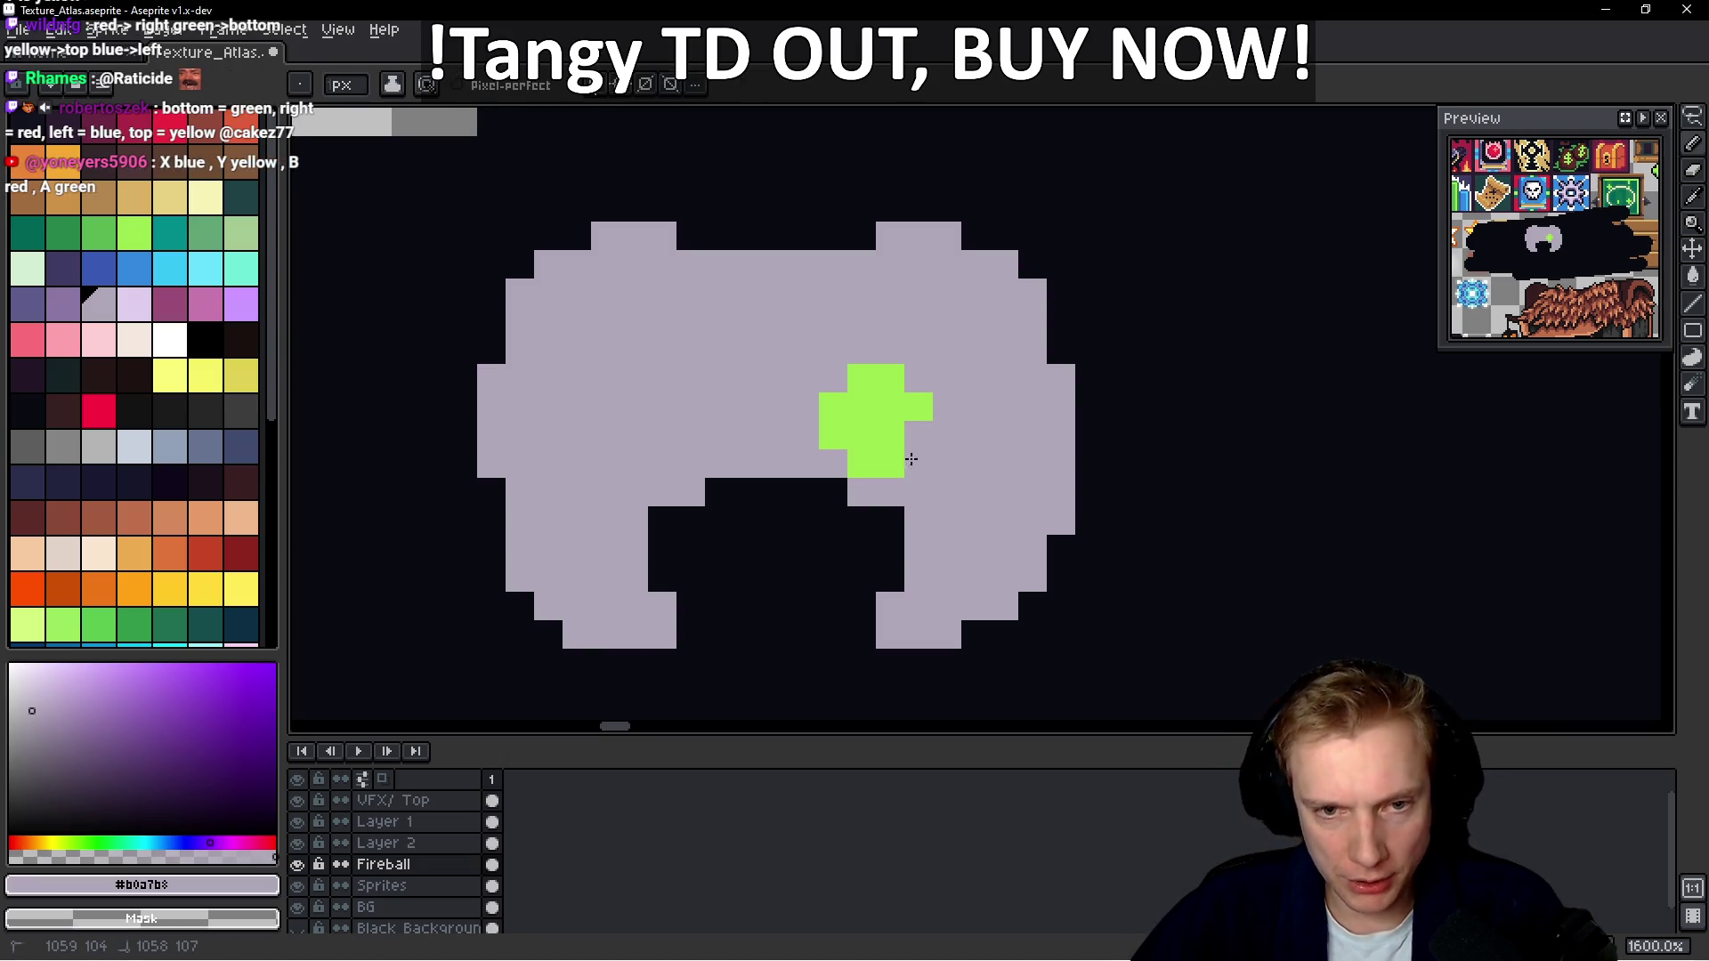
{"action": "left_click_drag", "start_coordinate": [890, 464], "coordinate": [862, 464]}
{"action": "left_click", "coordinate": [919, 407]}
{"action": "mouse_move", "coordinate": [890, 378]}
{"action": "left_mouse_down"}
{"action": "mouse_move", "coordinate": [862, 379]}
{"action": "mouse_move", "coordinate": [833, 435]}
{"action": "left_mouse_up"}
{"action": "left_click", "coordinate": [885, 422], "text": "alt"}
{"action": "left_click", "coordinate": [959, 374]}
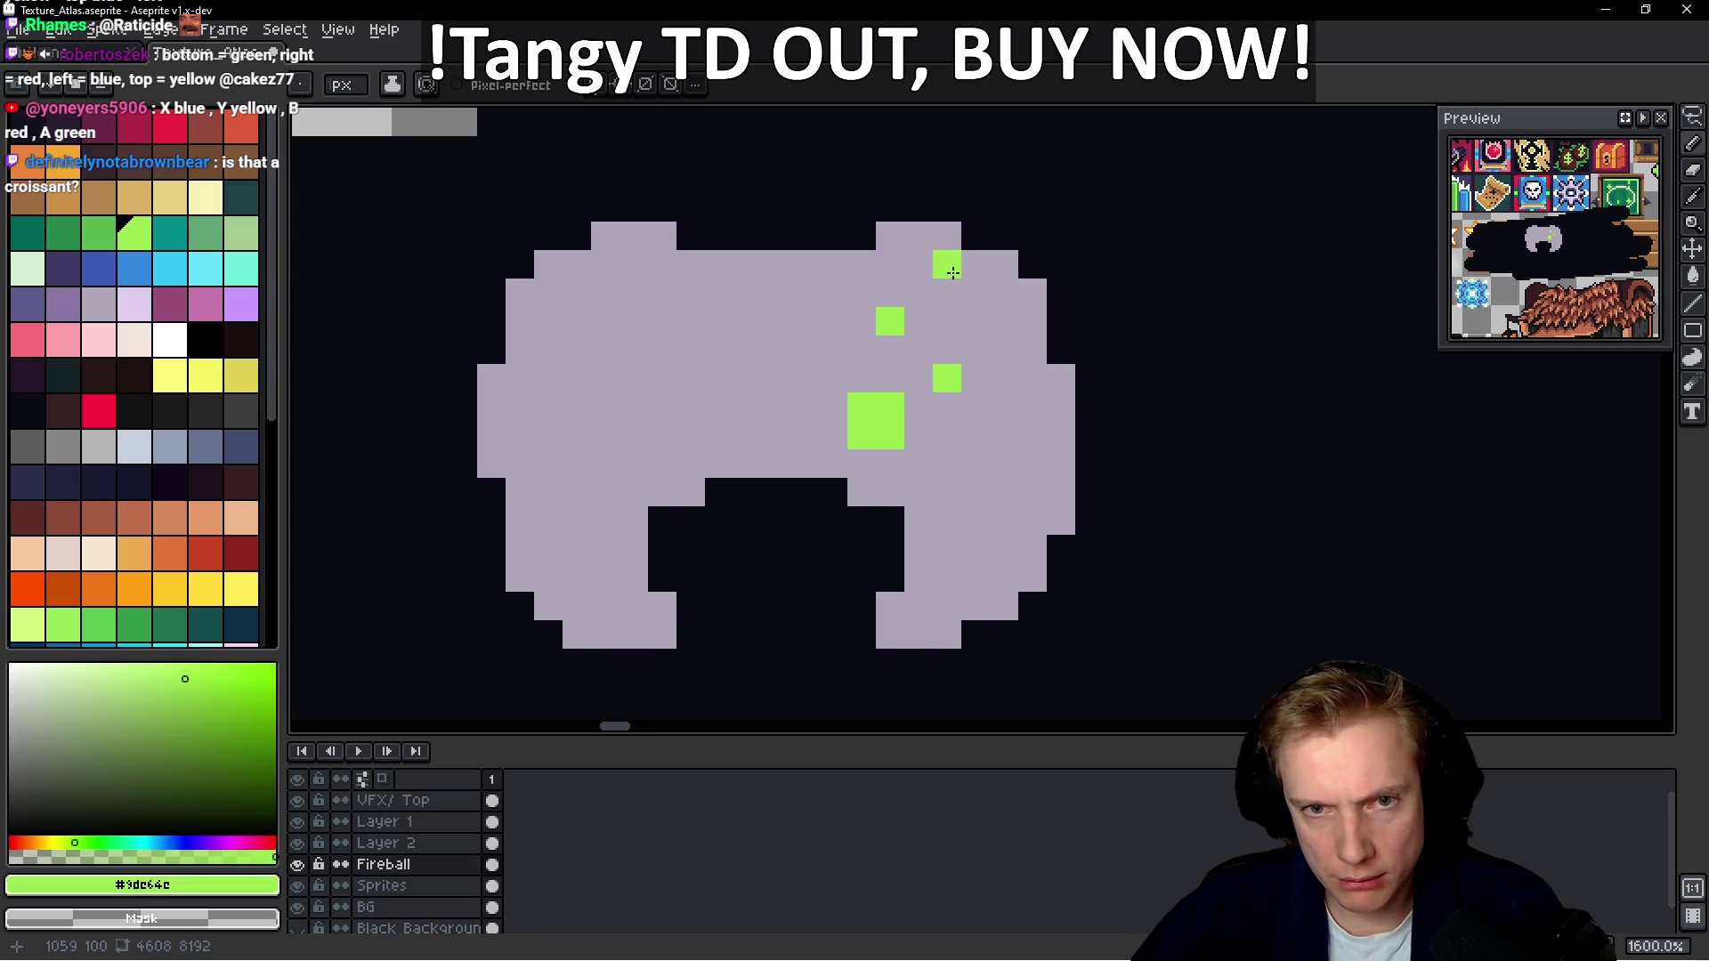
{"action": "scroll", "coordinate": [1050, 449], "scroll_direction": "down", "scroll_amount": 1}
Fill lavender along the top edge, top-right shoulder bump and right-edge notch
{"action": "scroll", "coordinate": [1079, 445], "scroll_direction": "up", "scroll_amount": 1}
{"action": "scroll", "coordinate": [1079, 445], "scroll_direction": "down", "scroll_amount": 3}
{"action": "scroll", "coordinate": [985, 443], "scroll_direction": "up", "scroll_amount": 4}
{"action": "scroll", "coordinate": [986, 442], "scroll_direction": "down", "scroll_amount": 4}
{"action": "scroll", "coordinate": [986, 442], "scroll_direction": "up", "scroll_amount": 4}
{"action": "scroll", "coordinate": [985, 442], "scroll_direction": "down", "scroll_amount": 4}
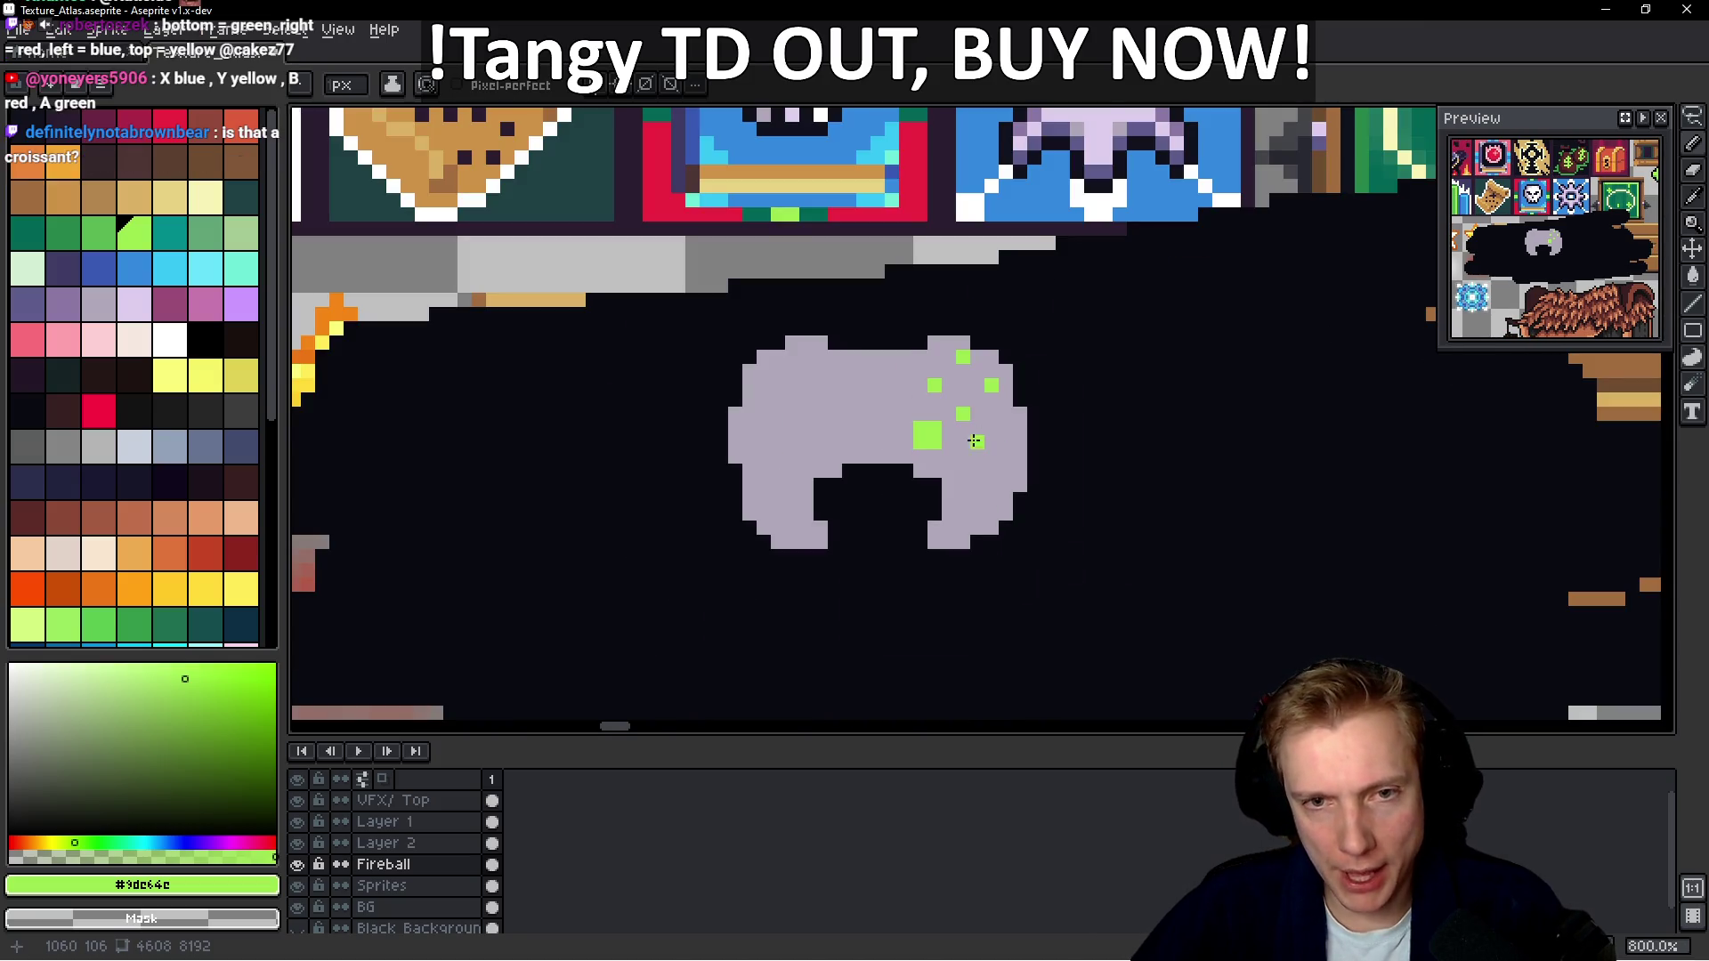
{"action": "scroll", "coordinate": [1028, 409], "scroll_direction": "up", "scroll_amount": 3}
{"action": "left_click", "coordinate": [1028, 409], "text": "alt"}
{"action": "scroll", "coordinate": [1035, 349], "scroll_direction": "down", "scroll_amount": 3}
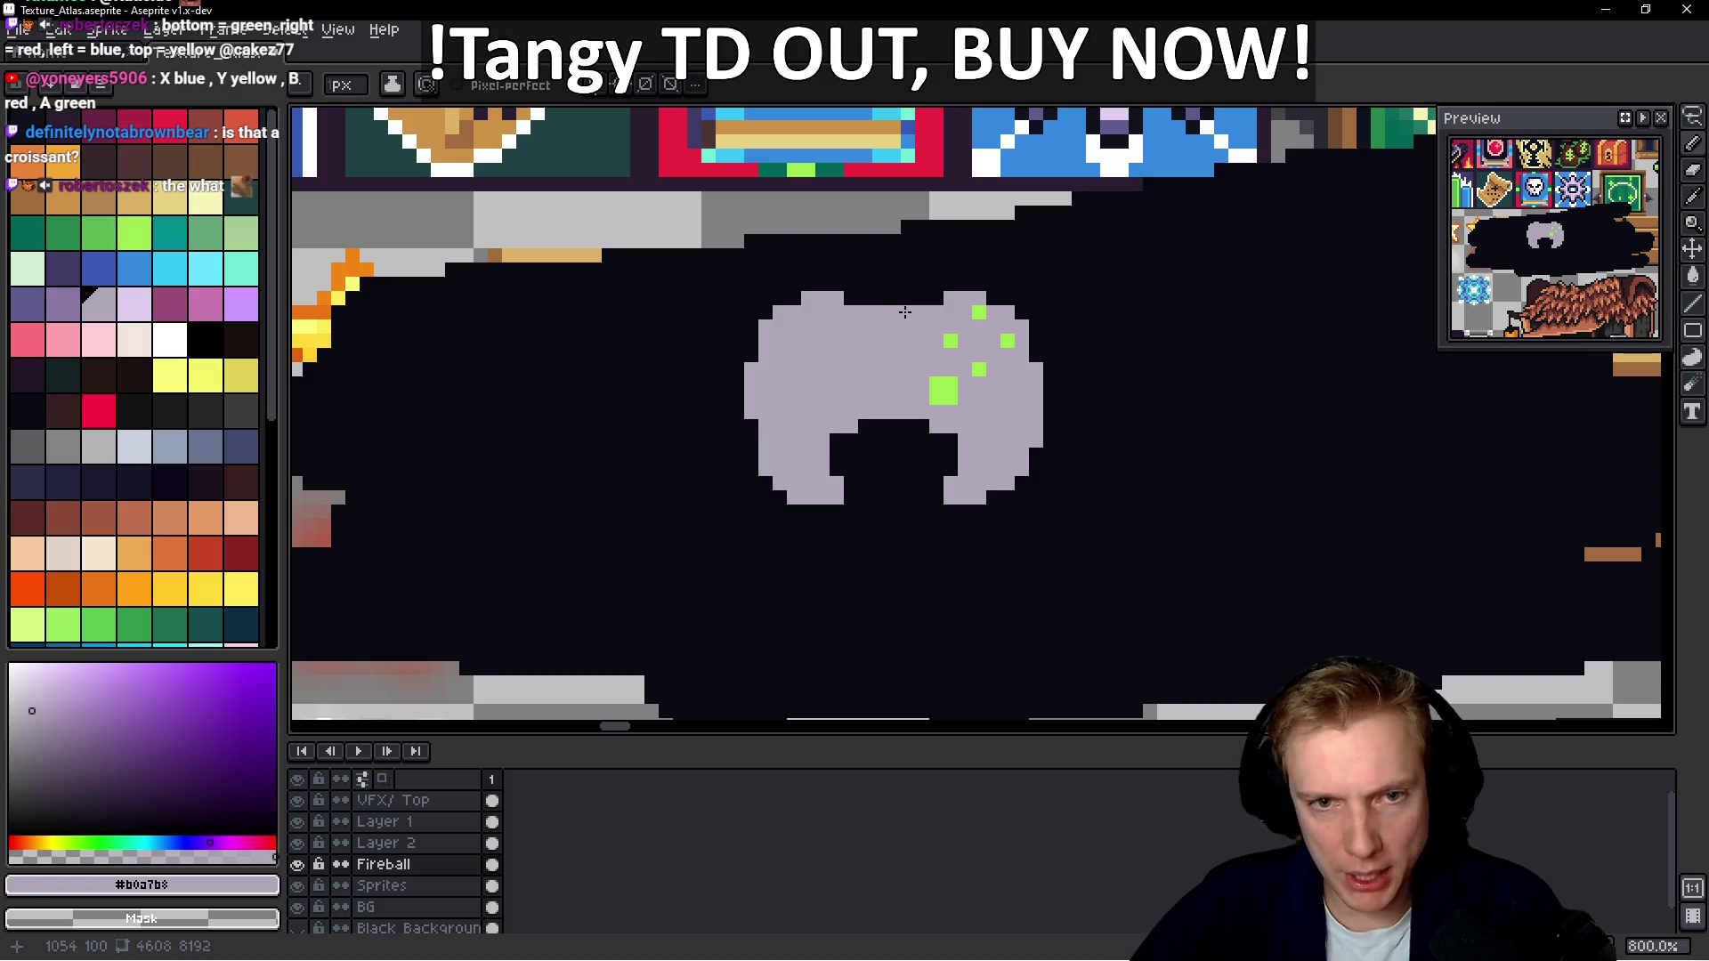
{"action": "scroll", "coordinate": [905, 312], "scroll_direction": "down", "scroll_amount": 1}
{"action": "scroll", "coordinate": [904, 312], "scroll_direction": "up", "scroll_amount": 4}
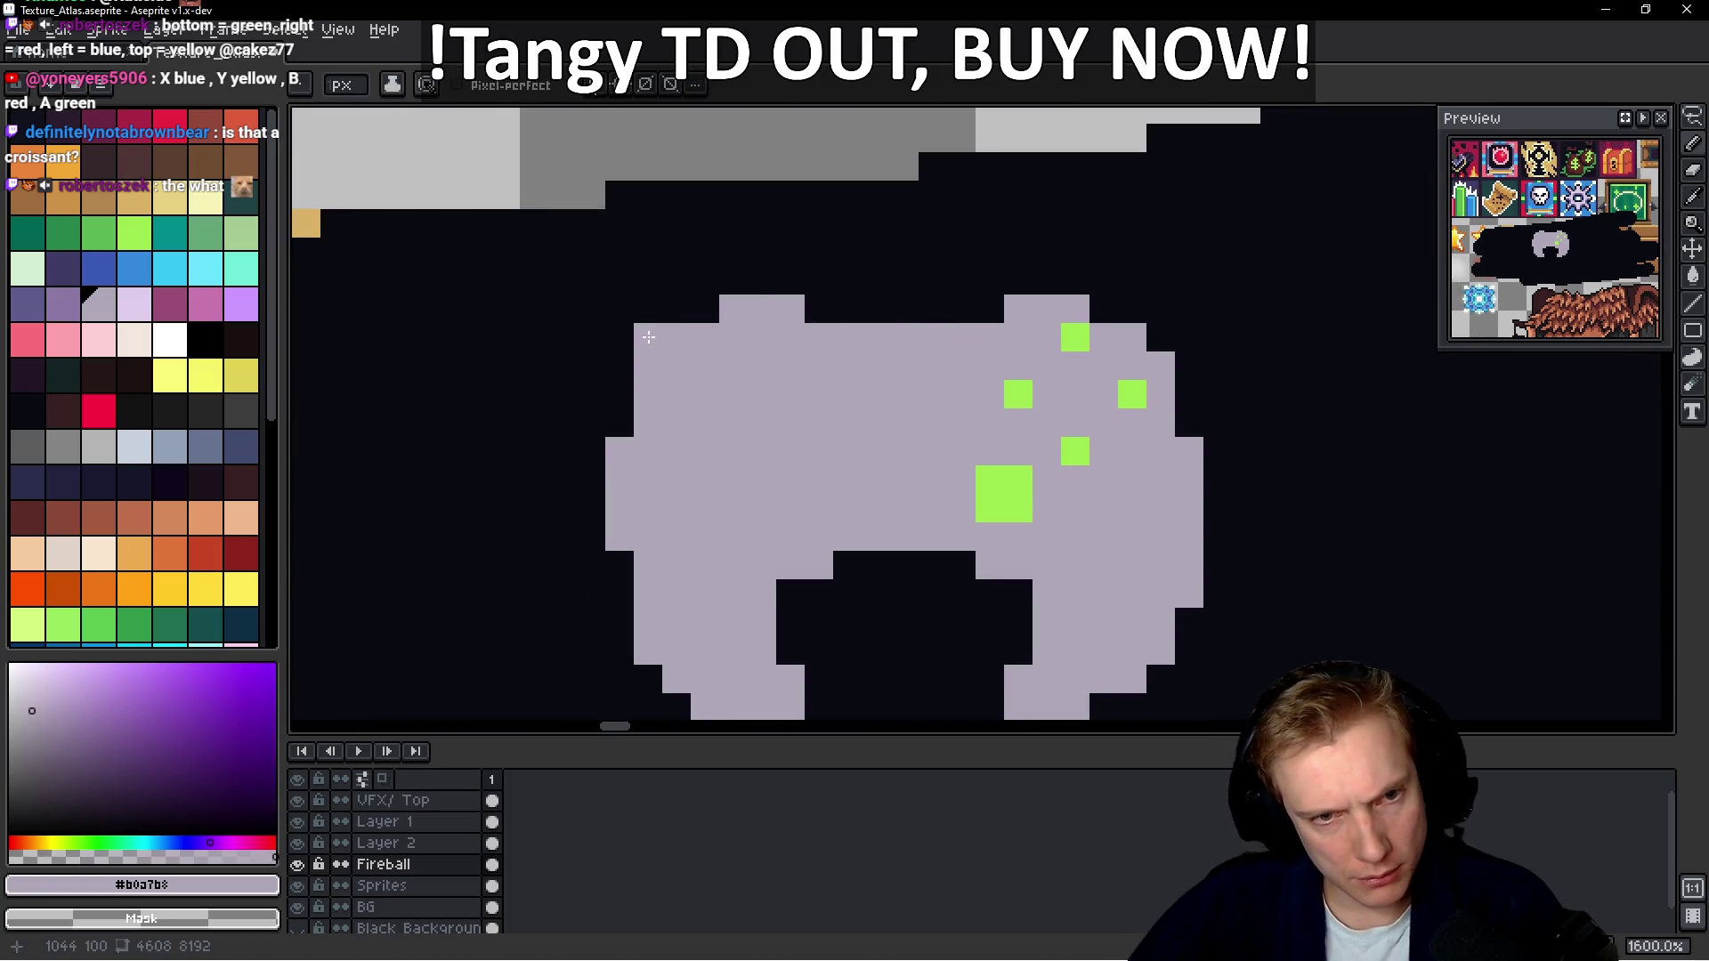
{"action": "mouse_move", "coordinate": [737, 285]}
{"action": "left_mouse_down"}
{"action": "mouse_move", "coordinate": [833, 310]}
{"action": "mouse_move", "coordinate": [988, 313]}
{"action": "mouse_move", "coordinate": [1023, 281]}
{"action": "mouse_move", "coordinate": [1072, 280]}
{"action": "mouse_move", "coordinate": [1128, 312]}
{"action": "left_mouse_up"}
{"action": "right_click", "coordinate": [990, 280]}
{"action": "left_click", "coordinate": [1089, 316]}
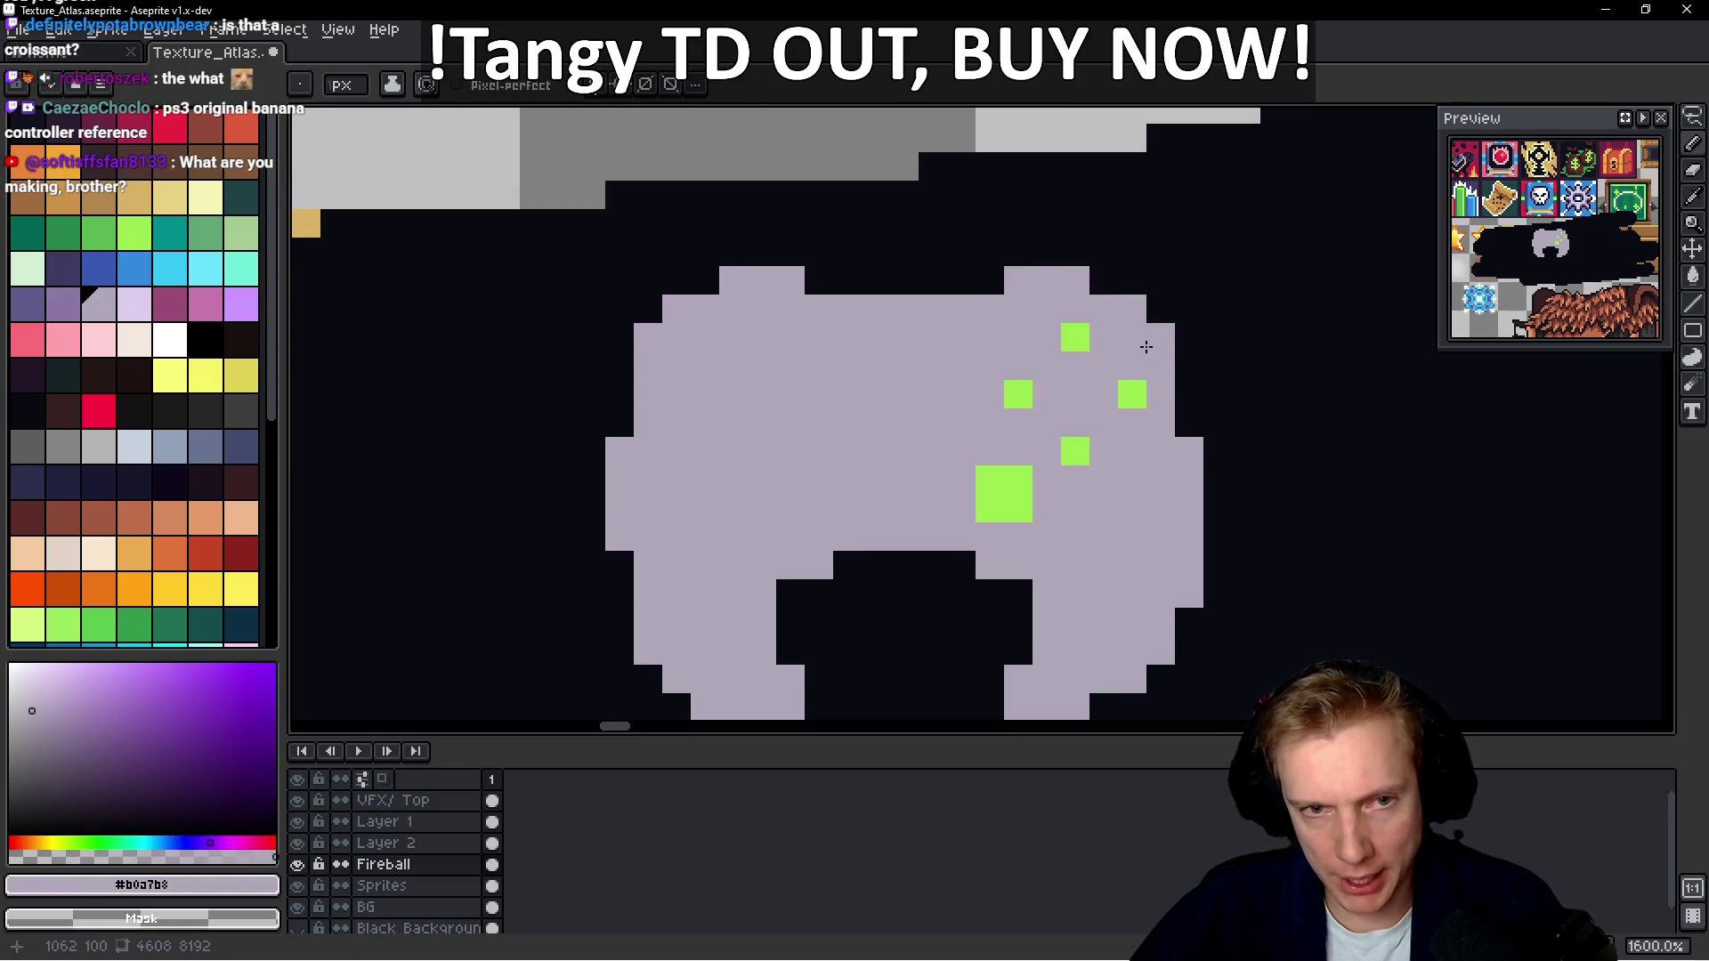
{"action": "left_click", "coordinate": [1197, 434]}
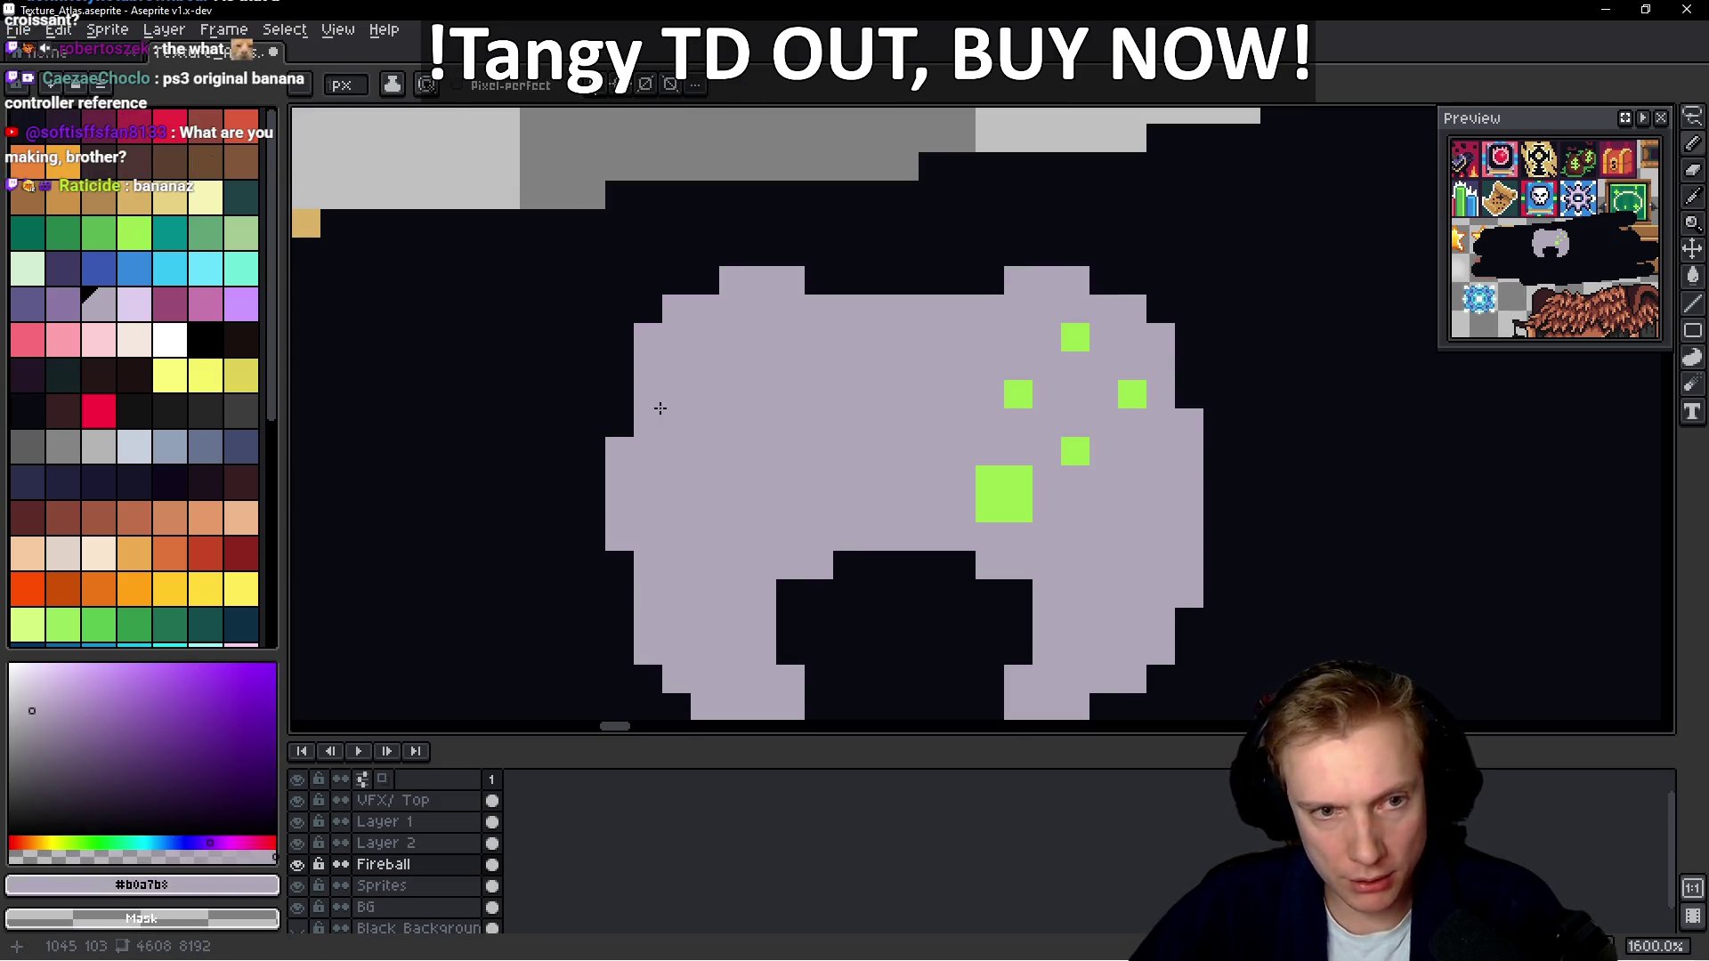
Cover the stray left-side lavender pixels with the dark background colour
{"action": "scroll", "coordinate": [1251, 451], "scroll_direction": "down", "scroll_amount": 5}
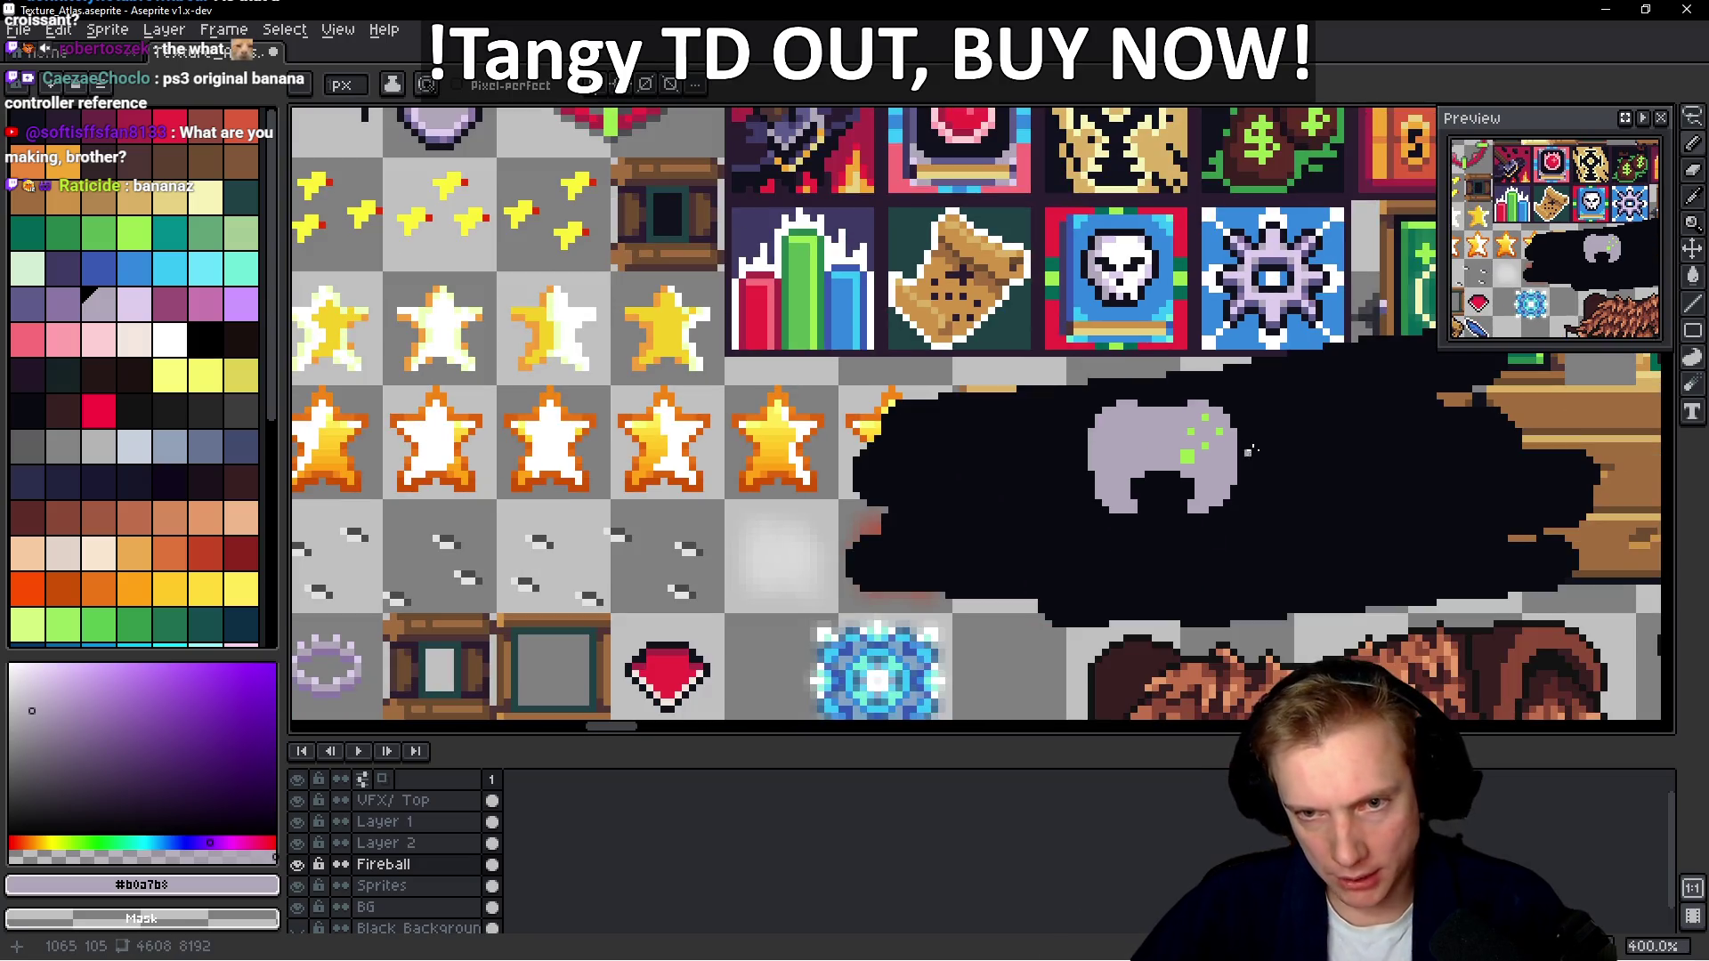
{"action": "scroll", "coordinate": [1184, 462], "scroll_direction": "up", "scroll_amount": 5}
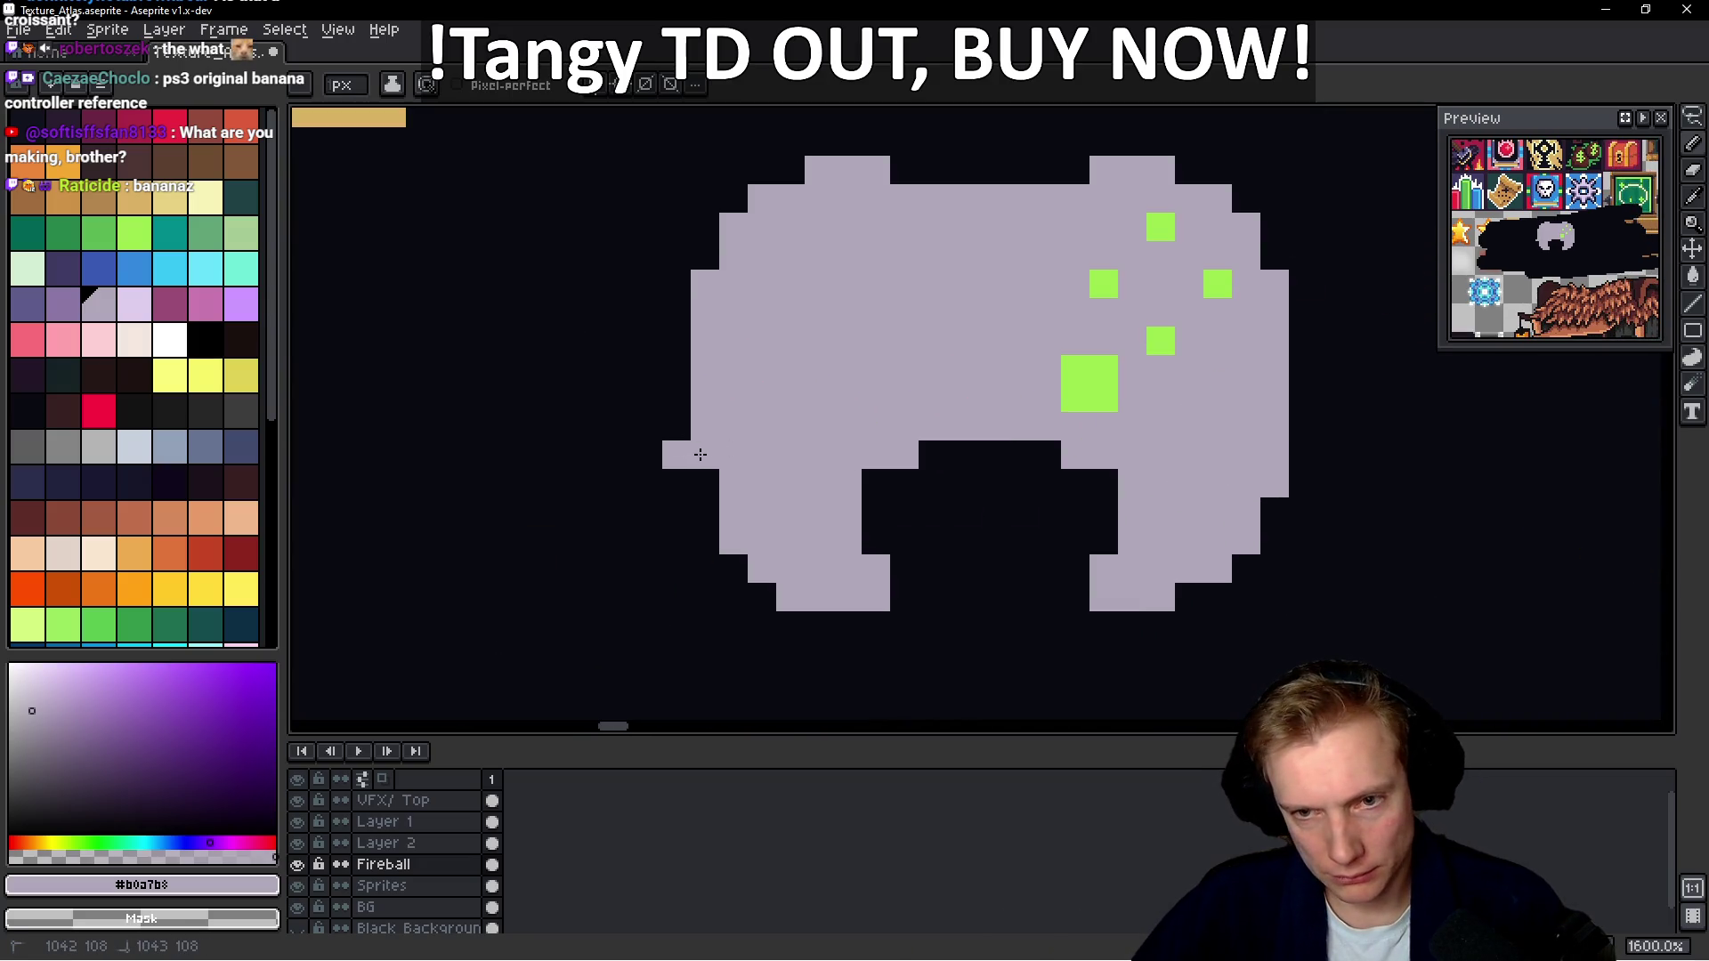
{"action": "left_click", "coordinate": [654, 490], "text": "alt"}
{"action": "left_click", "coordinate": [677, 455]}
{"action": "scroll", "coordinate": [783, 428], "scroll_direction": "down", "scroll_amount": 4}
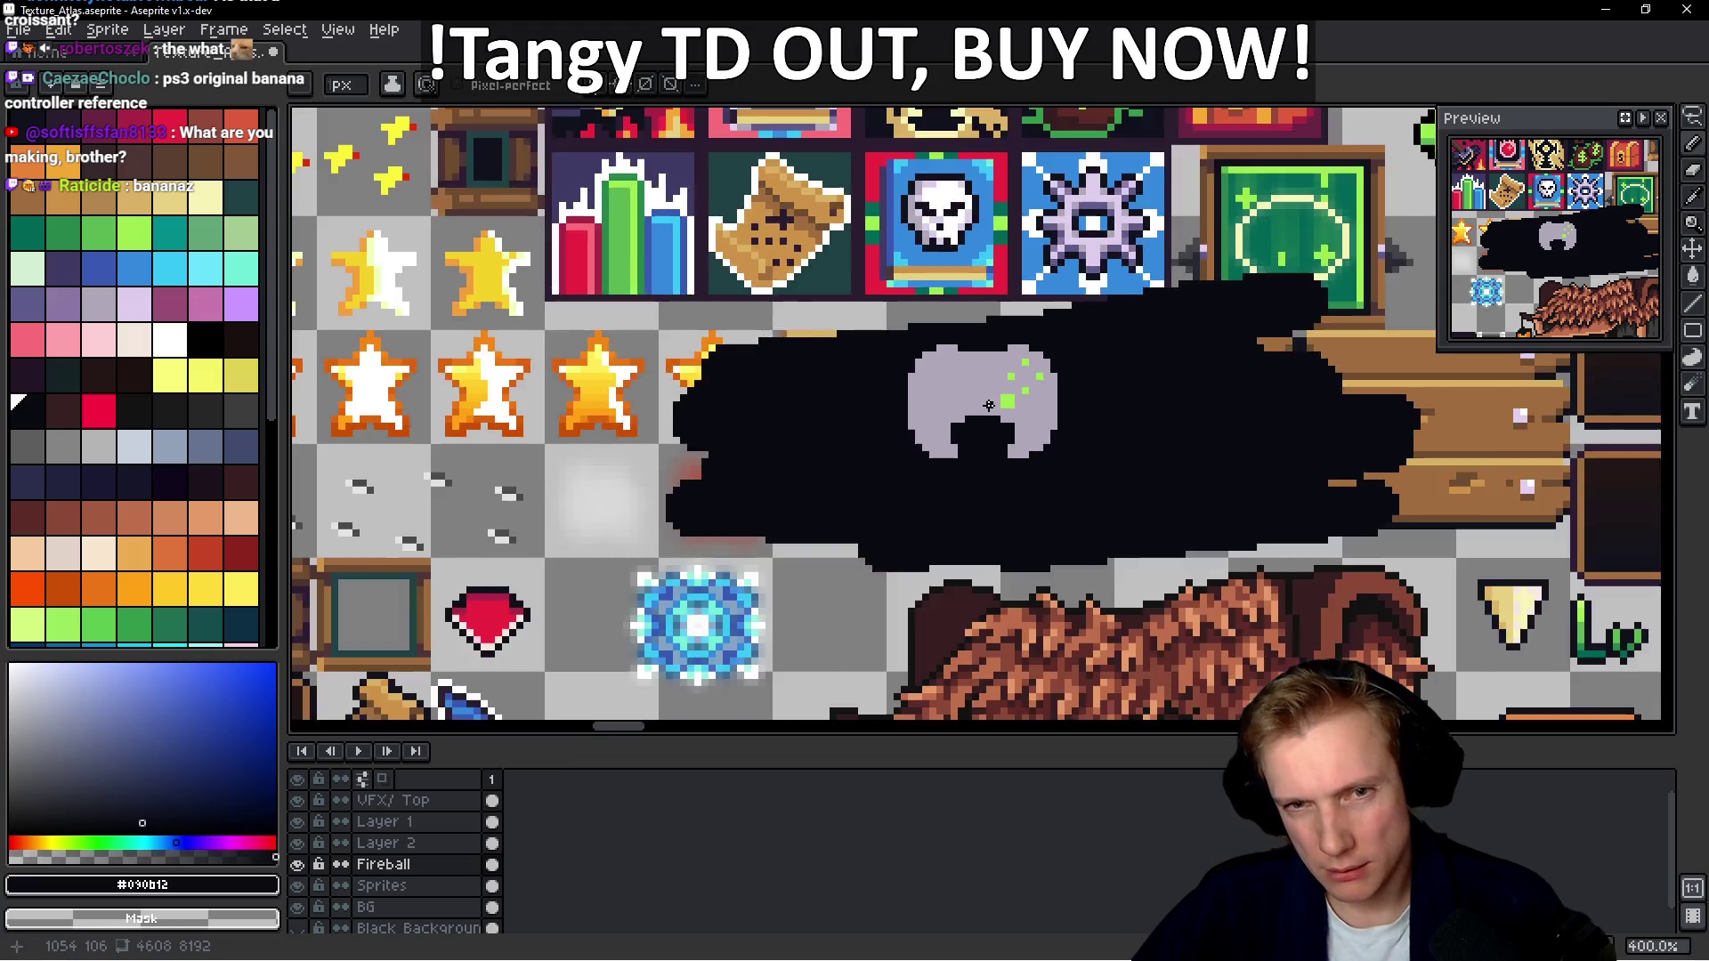
{"action": "scroll", "coordinate": [908, 365], "scroll_direction": "up", "scroll_amount": 4}
{"action": "left_click", "coordinate": [903, 362]}
{"action": "scroll", "coordinate": [1031, 341], "scroll_direction": "down", "scroll_amount": 2}
{"action": "scroll", "coordinate": [962, 339], "scroll_direction": "up", "scroll_amount": 2}
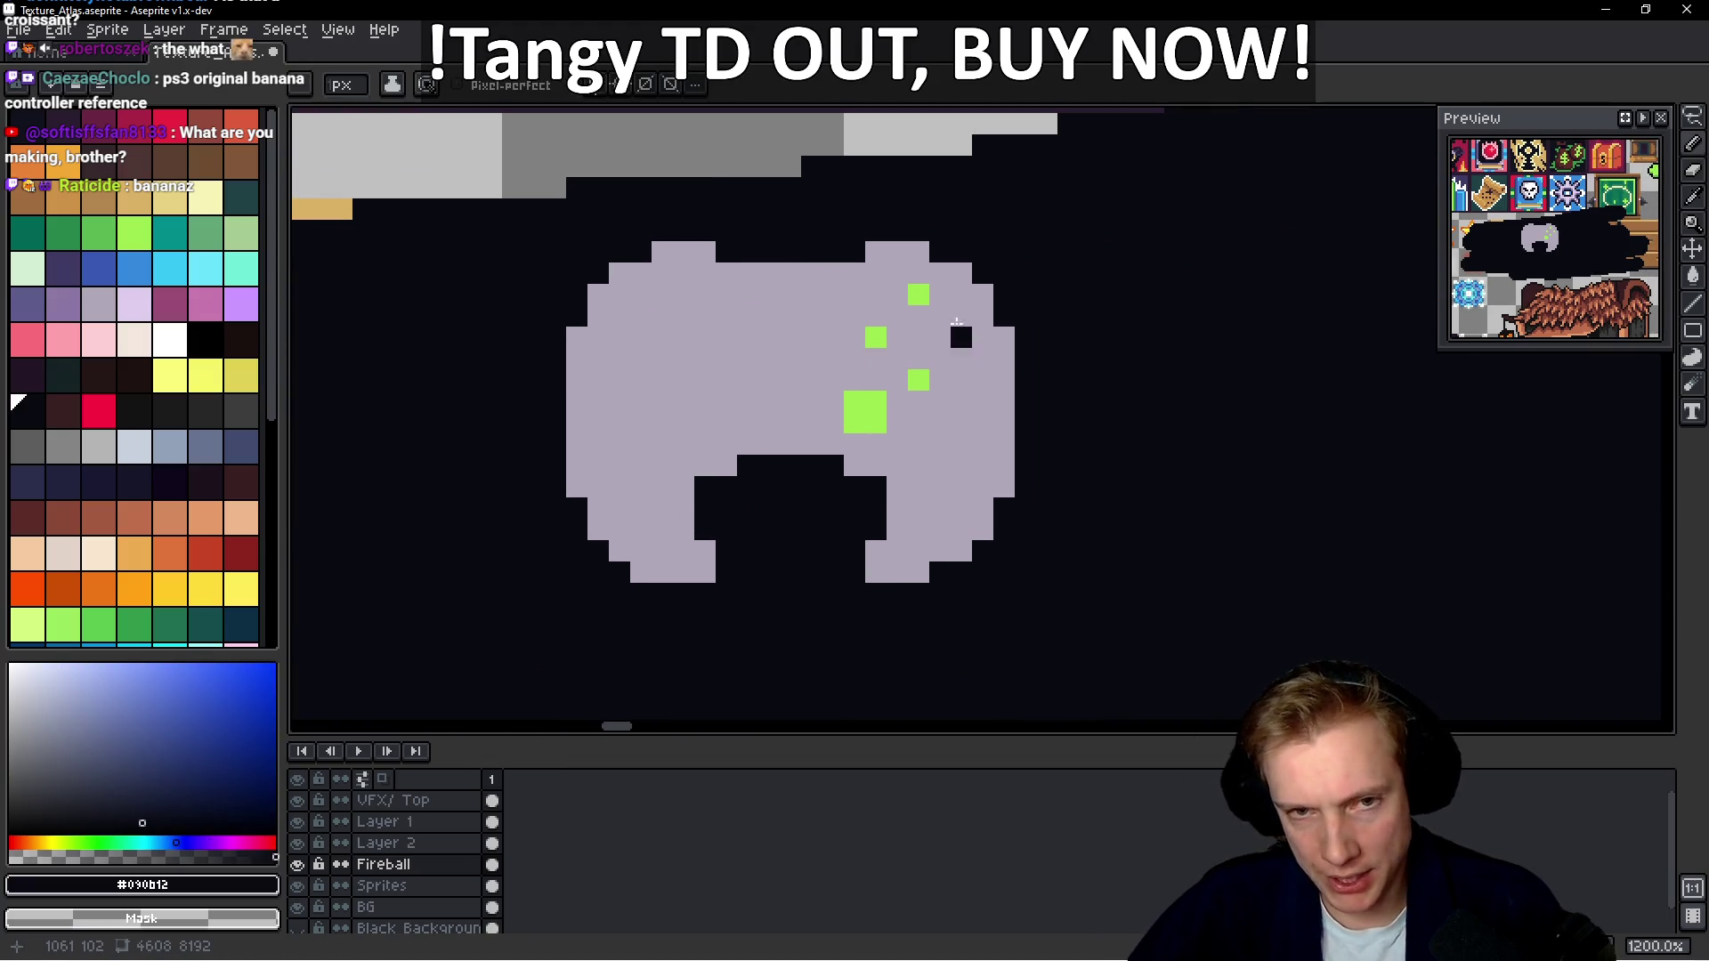
Paint muted purple shading along the top-right shoulder bump
{"action": "left_click", "coordinate": [900, 261], "text": "alt"}
{"action": "left_click", "coordinate": [62, 303]}
{"action": "left_click", "coordinate": [640, 272]}
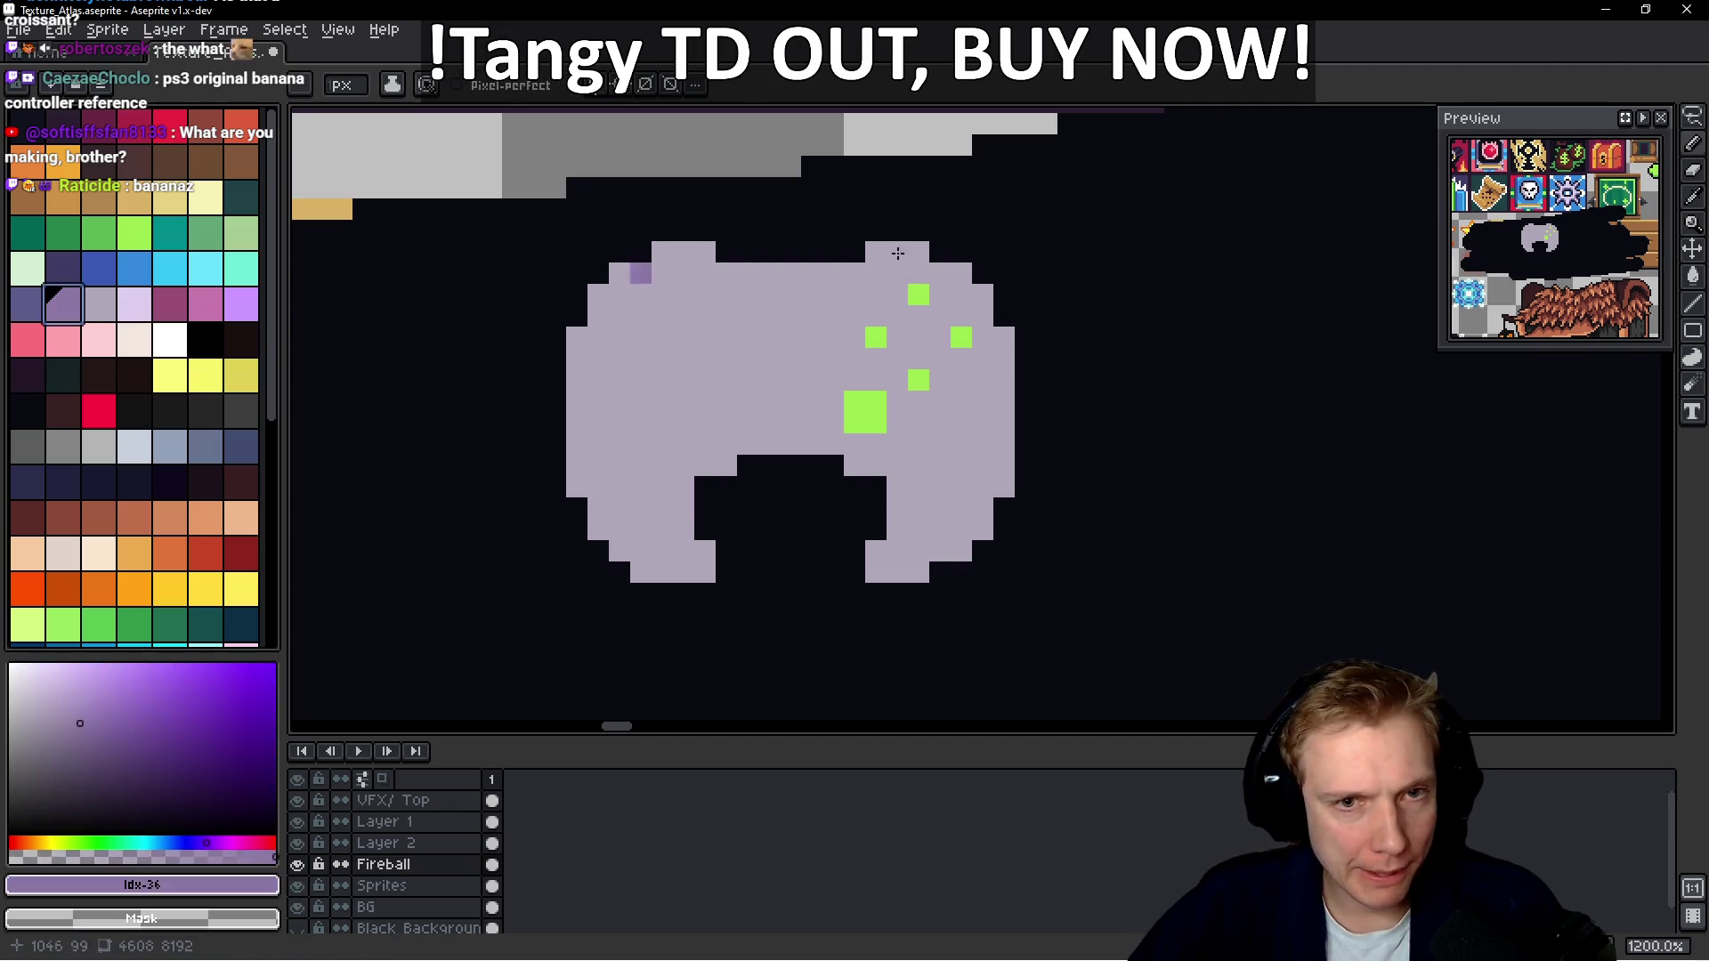
{"action": "mouse_move", "coordinate": [880, 258]}
{"action": "left_mouse_down"}
{"action": "mouse_move", "coordinate": [932, 255]}
{"action": "mouse_move", "coordinate": [920, 230]}
{"action": "mouse_move", "coordinate": [962, 252]}
{"action": "left_mouse_up"}
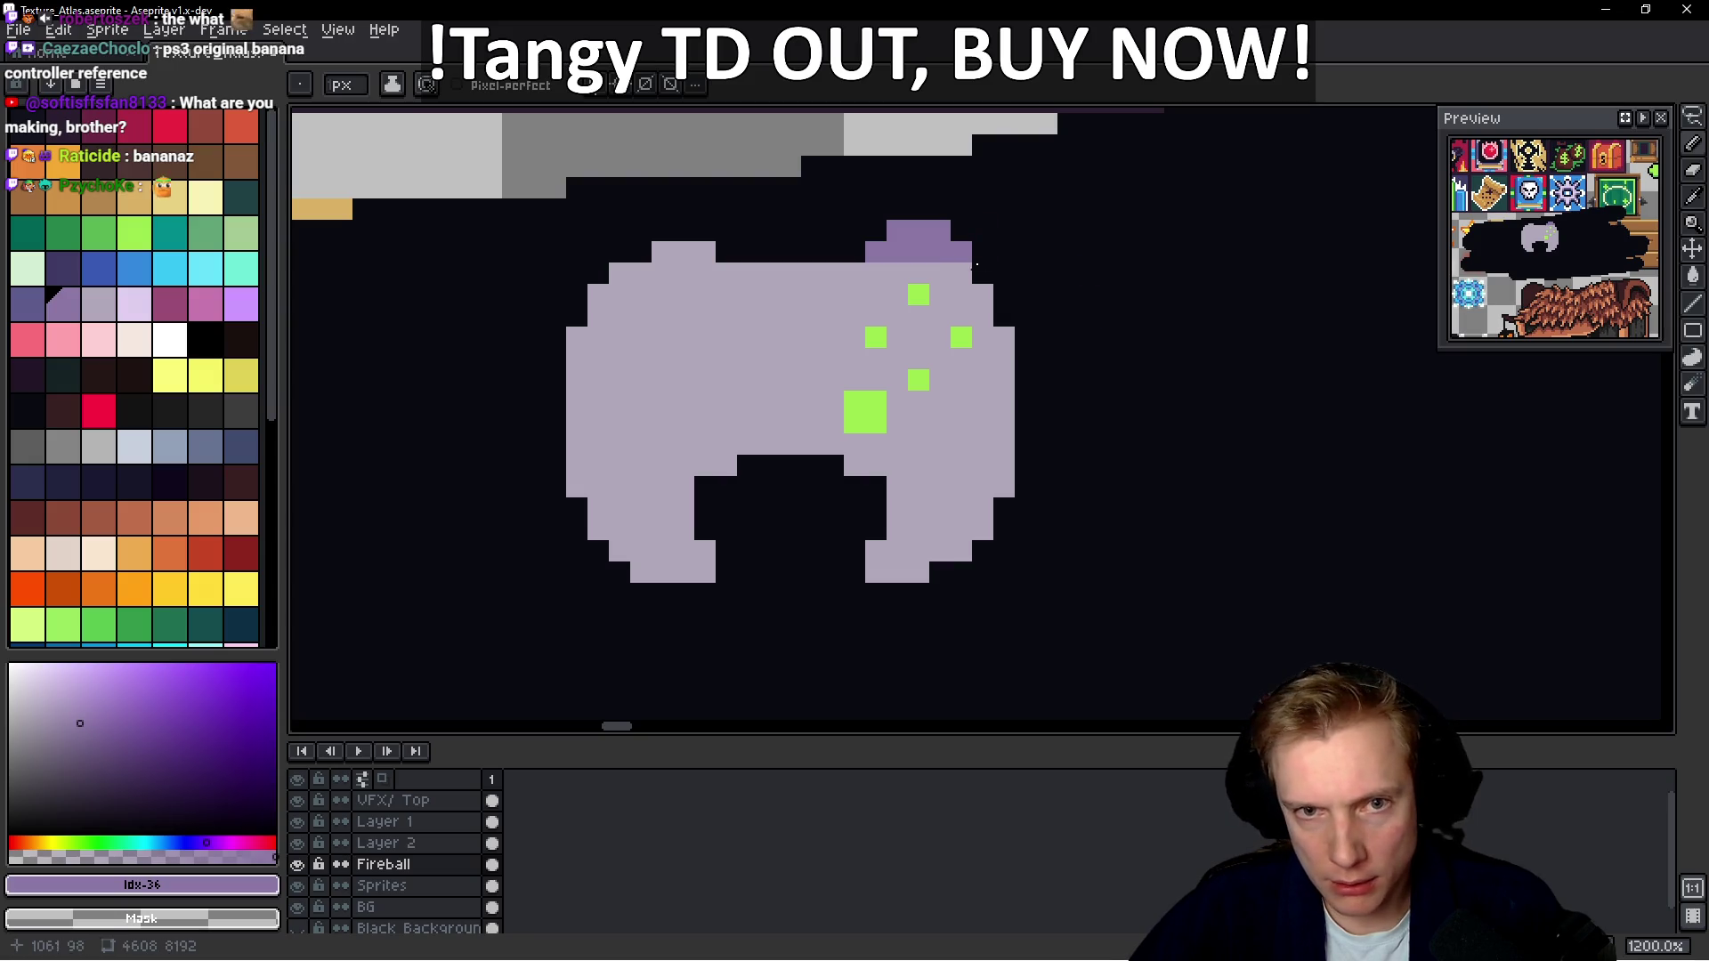
Trim the top purple row back to dark and undo a stray purple pixel
{"action": "left_click", "coordinate": [994, 259], "text": "alt"}
{"action": "left_click_drag", "start_coordinate": [890, 230], "coordinate": [947, 229]}
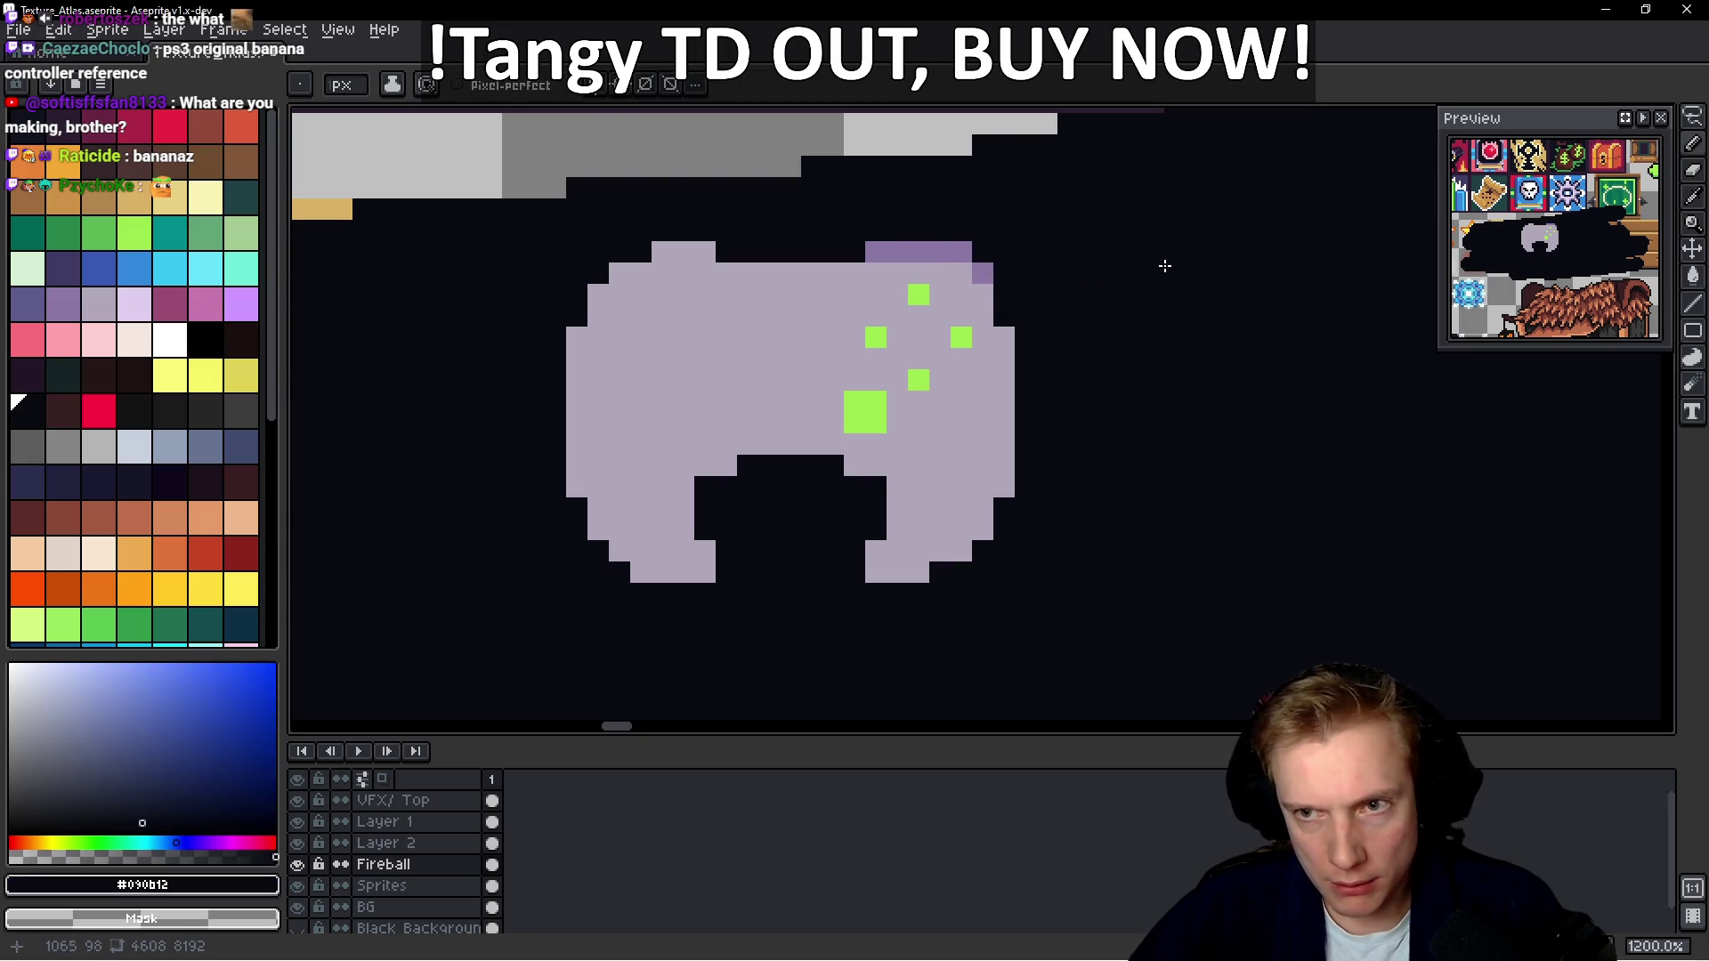
{"action": "scroll", "coordinate": [994, 275], "scroll_direction": "up", "scroll_amount": 1}
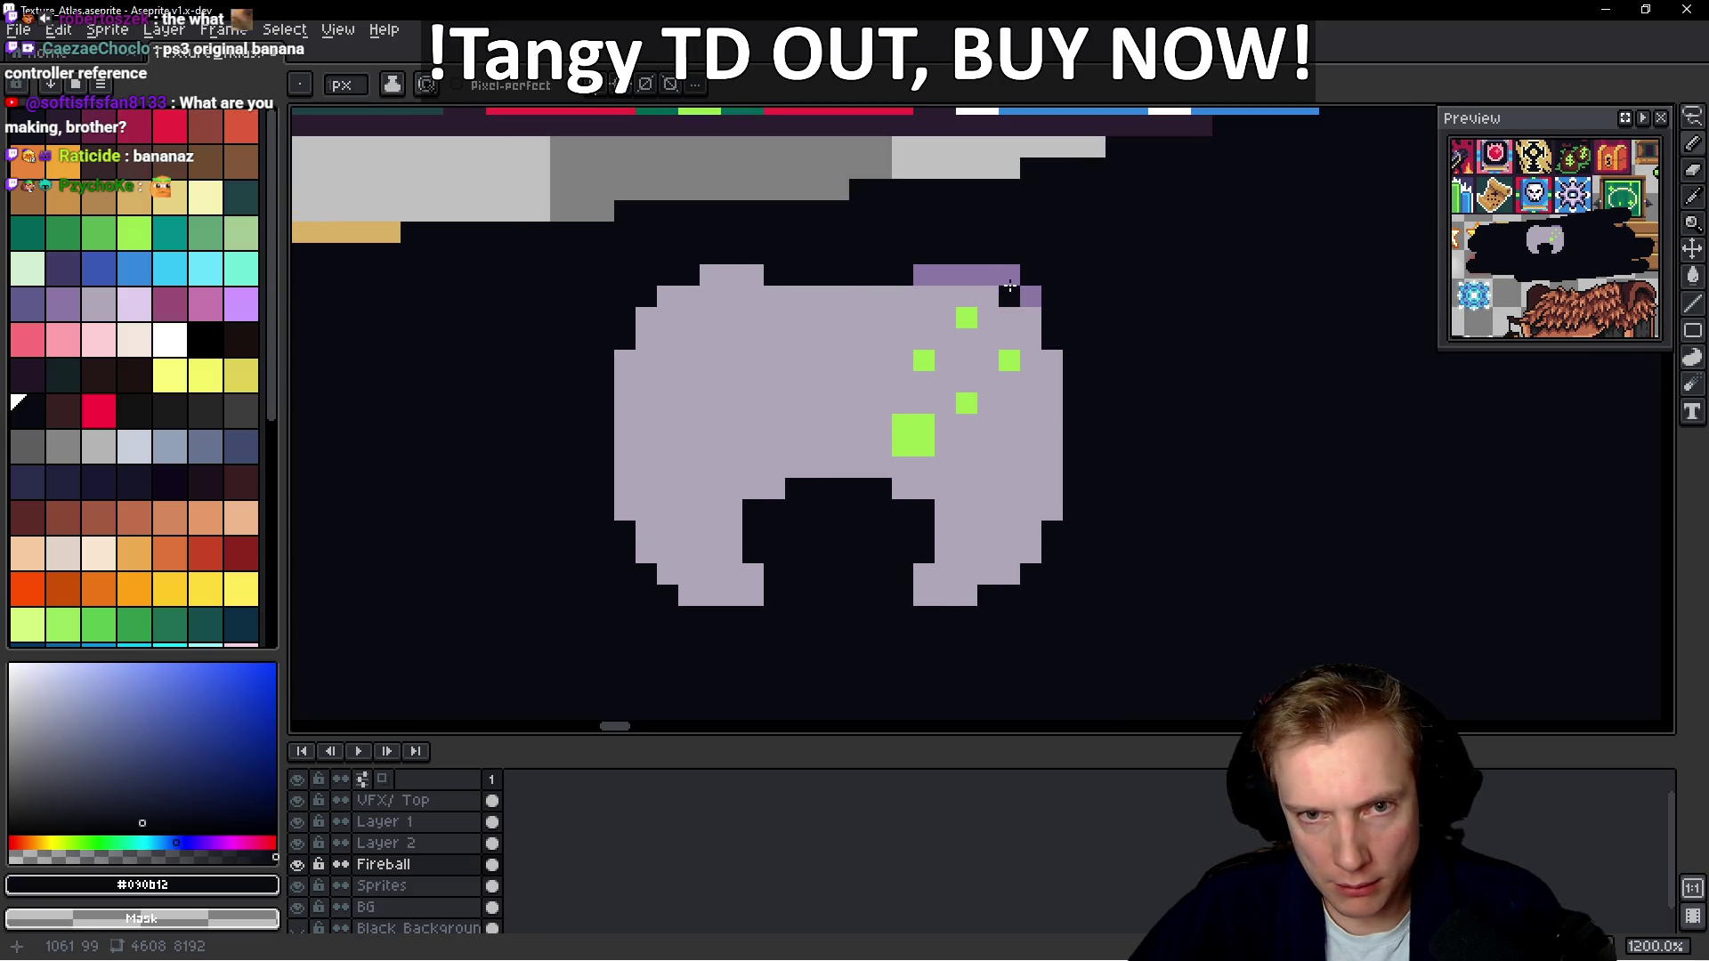
{"action": "left_click", "coordinate": [1007, 284], "text": "alt"}
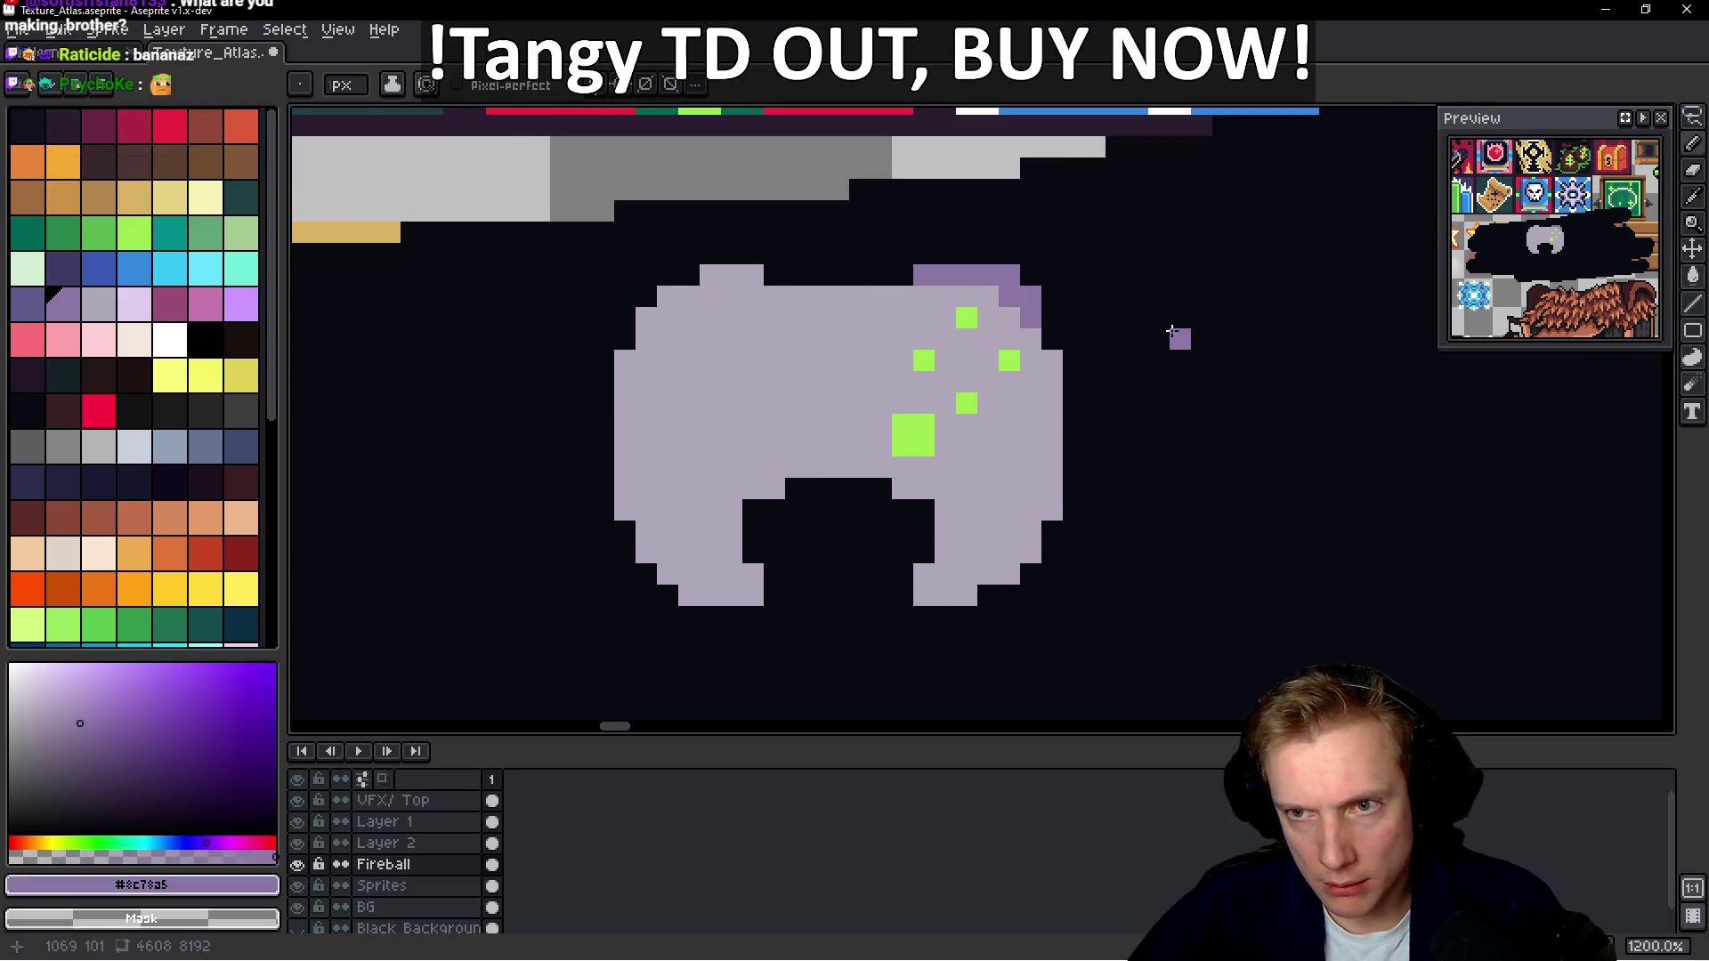
{"action": "key", "text": "ctrl+z"}
{"action": "scroll", "coordinate": [732, 286], "scroll_direction": "up", "scroll_amount": 1}
Shade the left shoulder bump and upper-left edge with purple pixels
{"action": "left_click", "coordinate": [653, 296]}
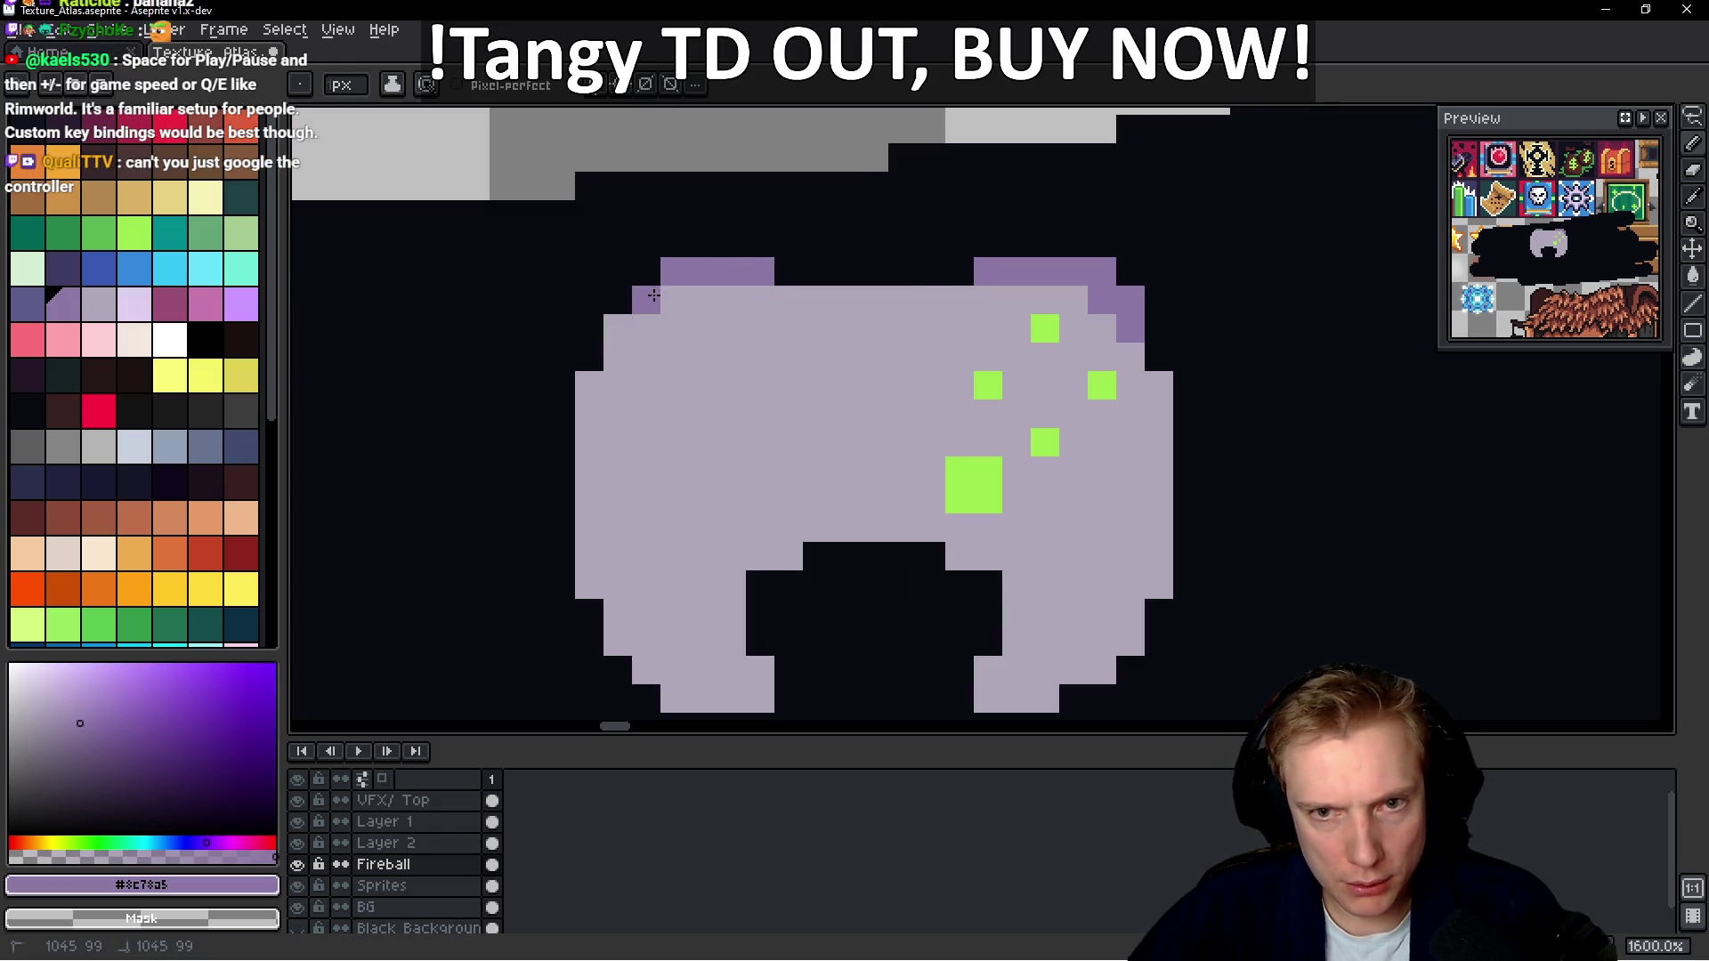
{"action": "left_click", "coordinate": [657, 316]}
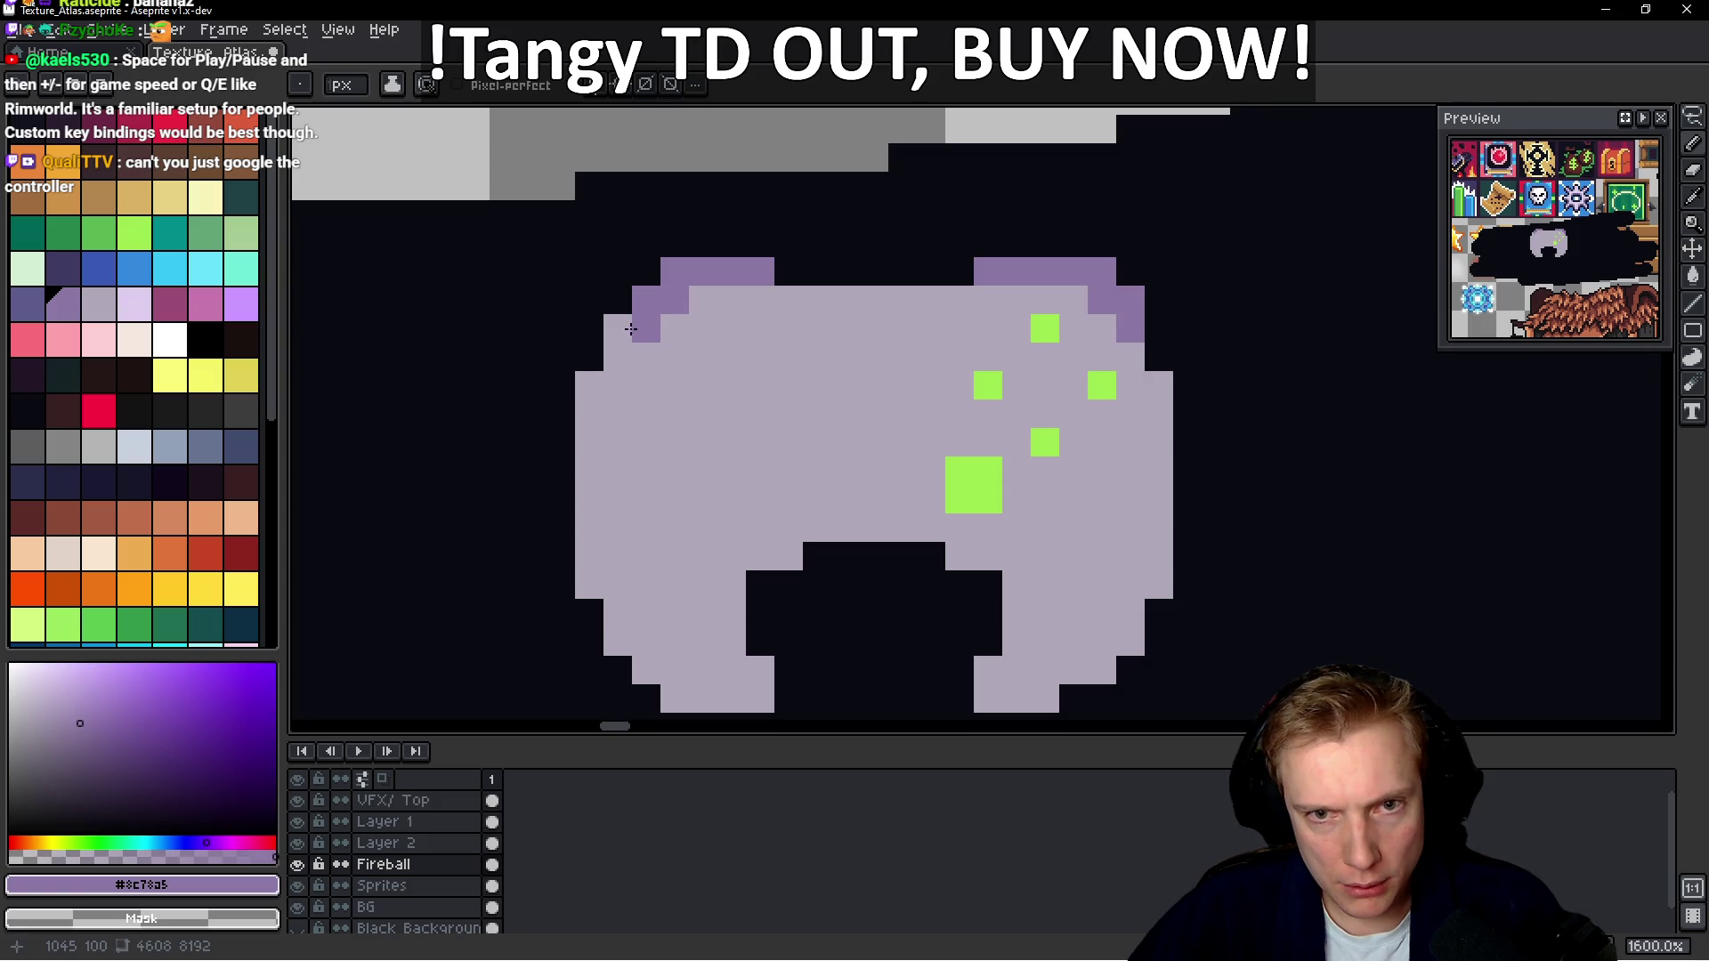
{"action": "left_click", "coordinate": [618, 356]}
{"action": "left_click", "coordinate": [674, 356]}
{"action": "scroll", "coordinate": [853, 350], "scroll_direction": "down", "scroll_amount": 5}
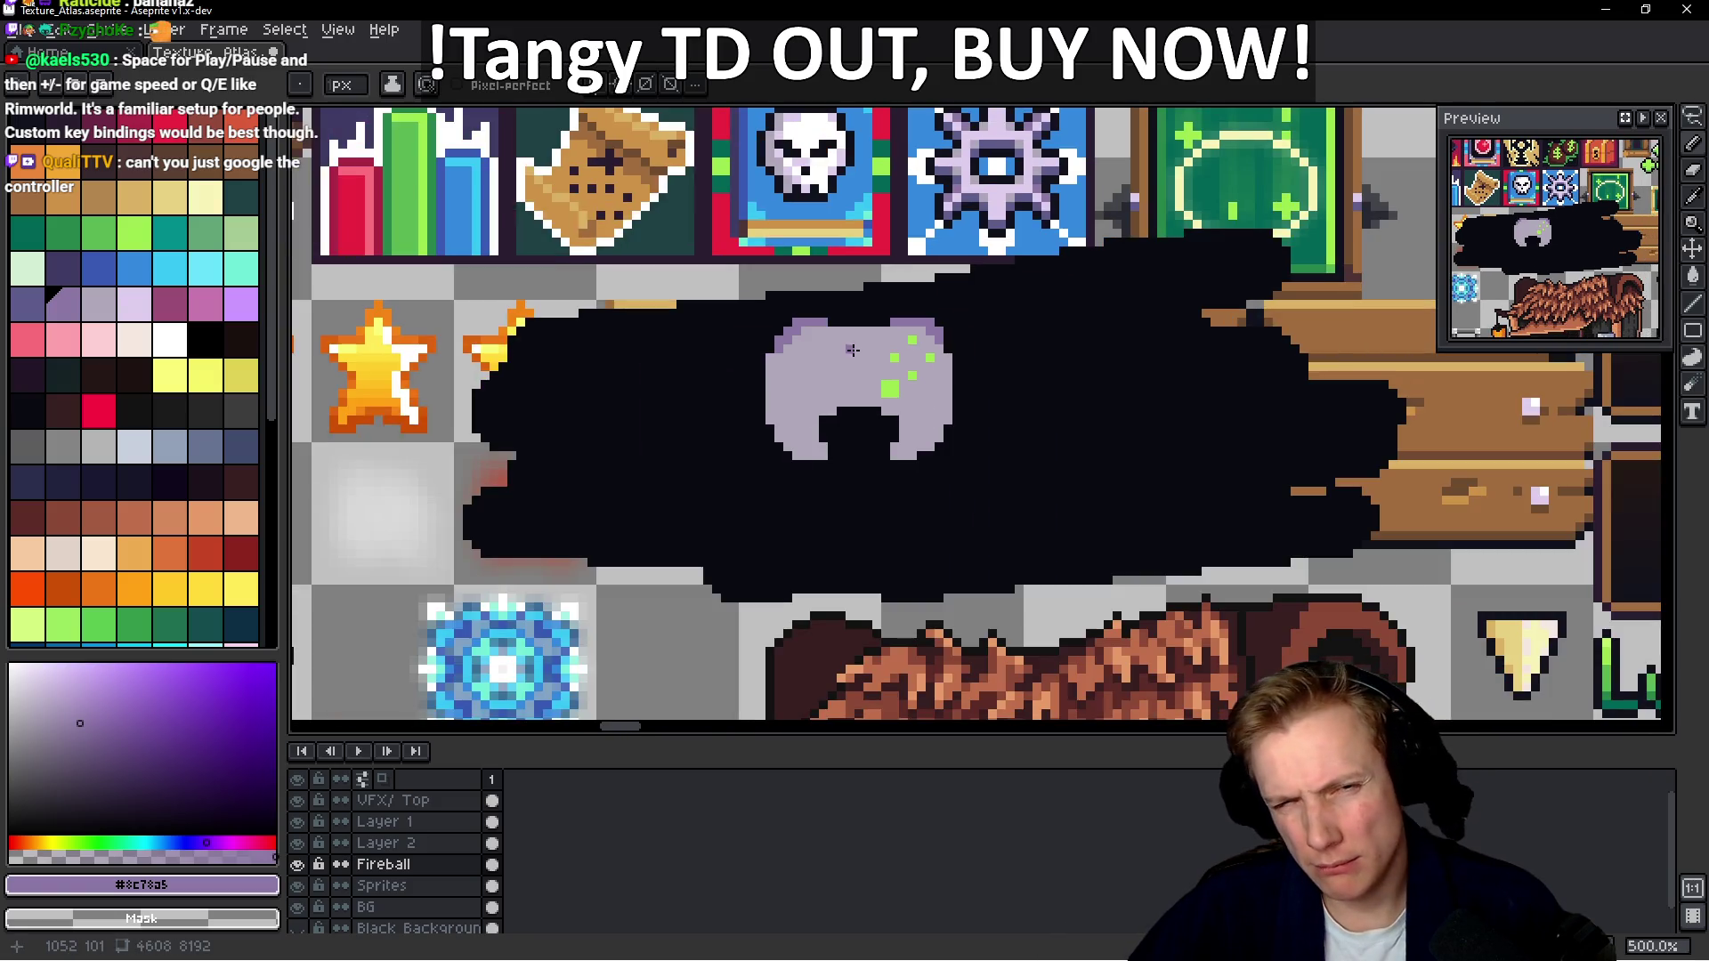
{"action": "scroll", "coordinate": [817, 355], "scroll_direction": "up", "scroll_amount": 5}
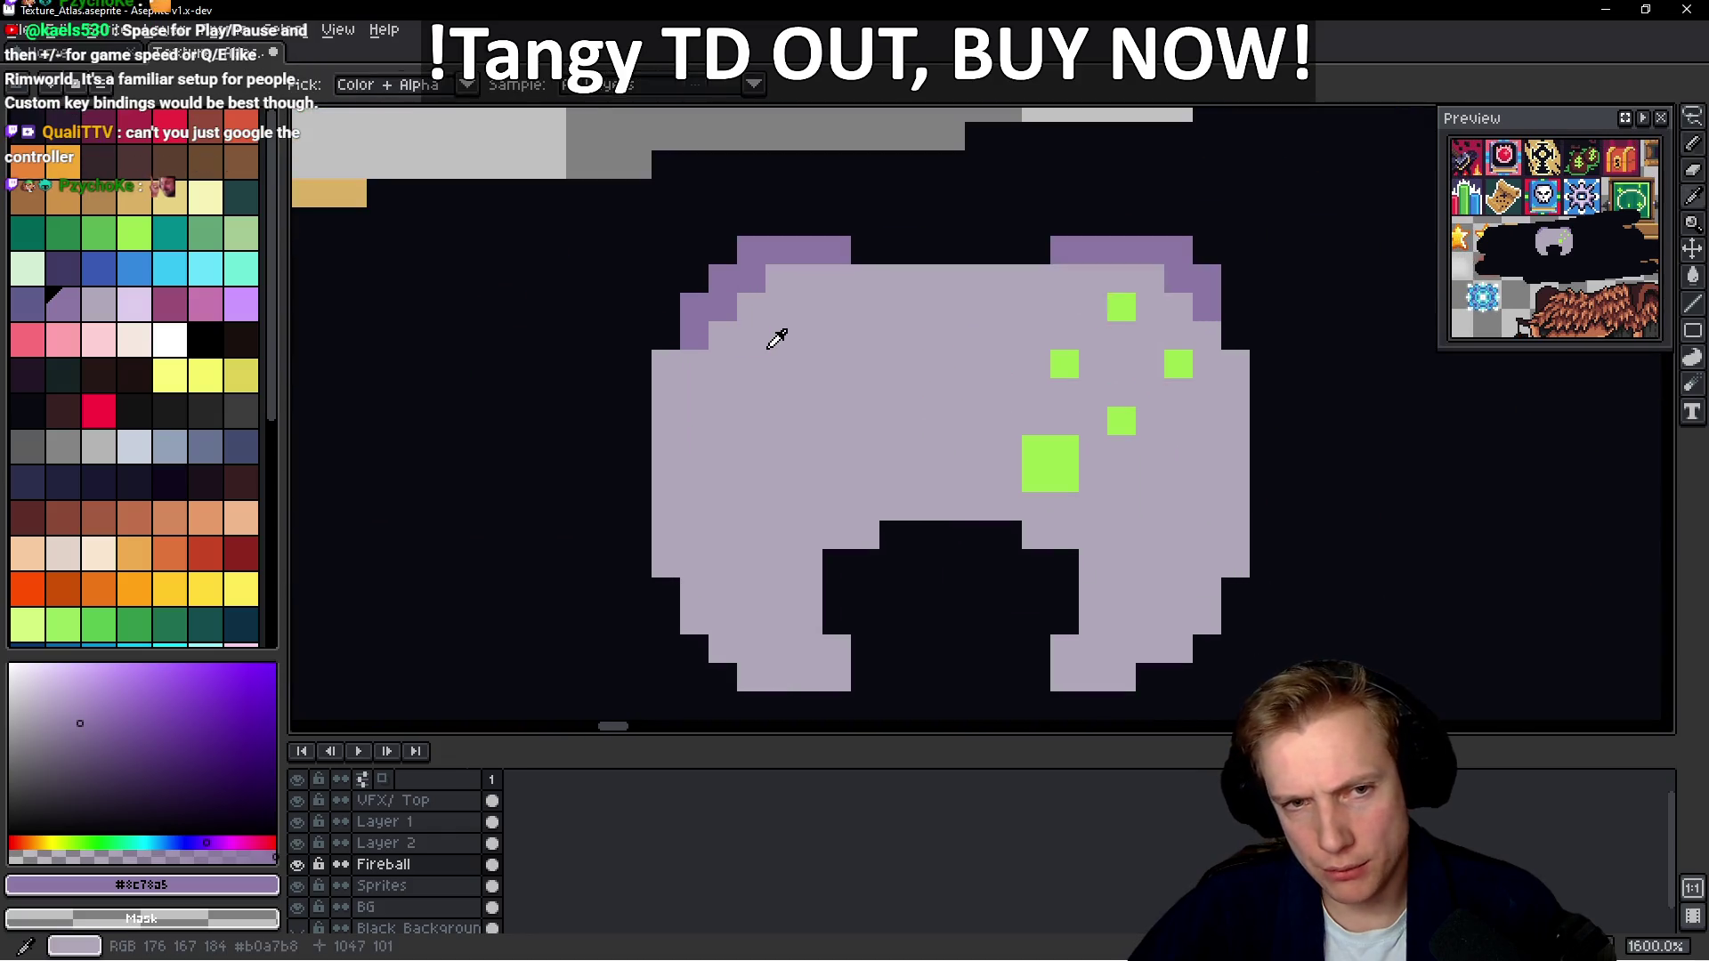
{"action": "left_click", "coordinate": [718, 309]}
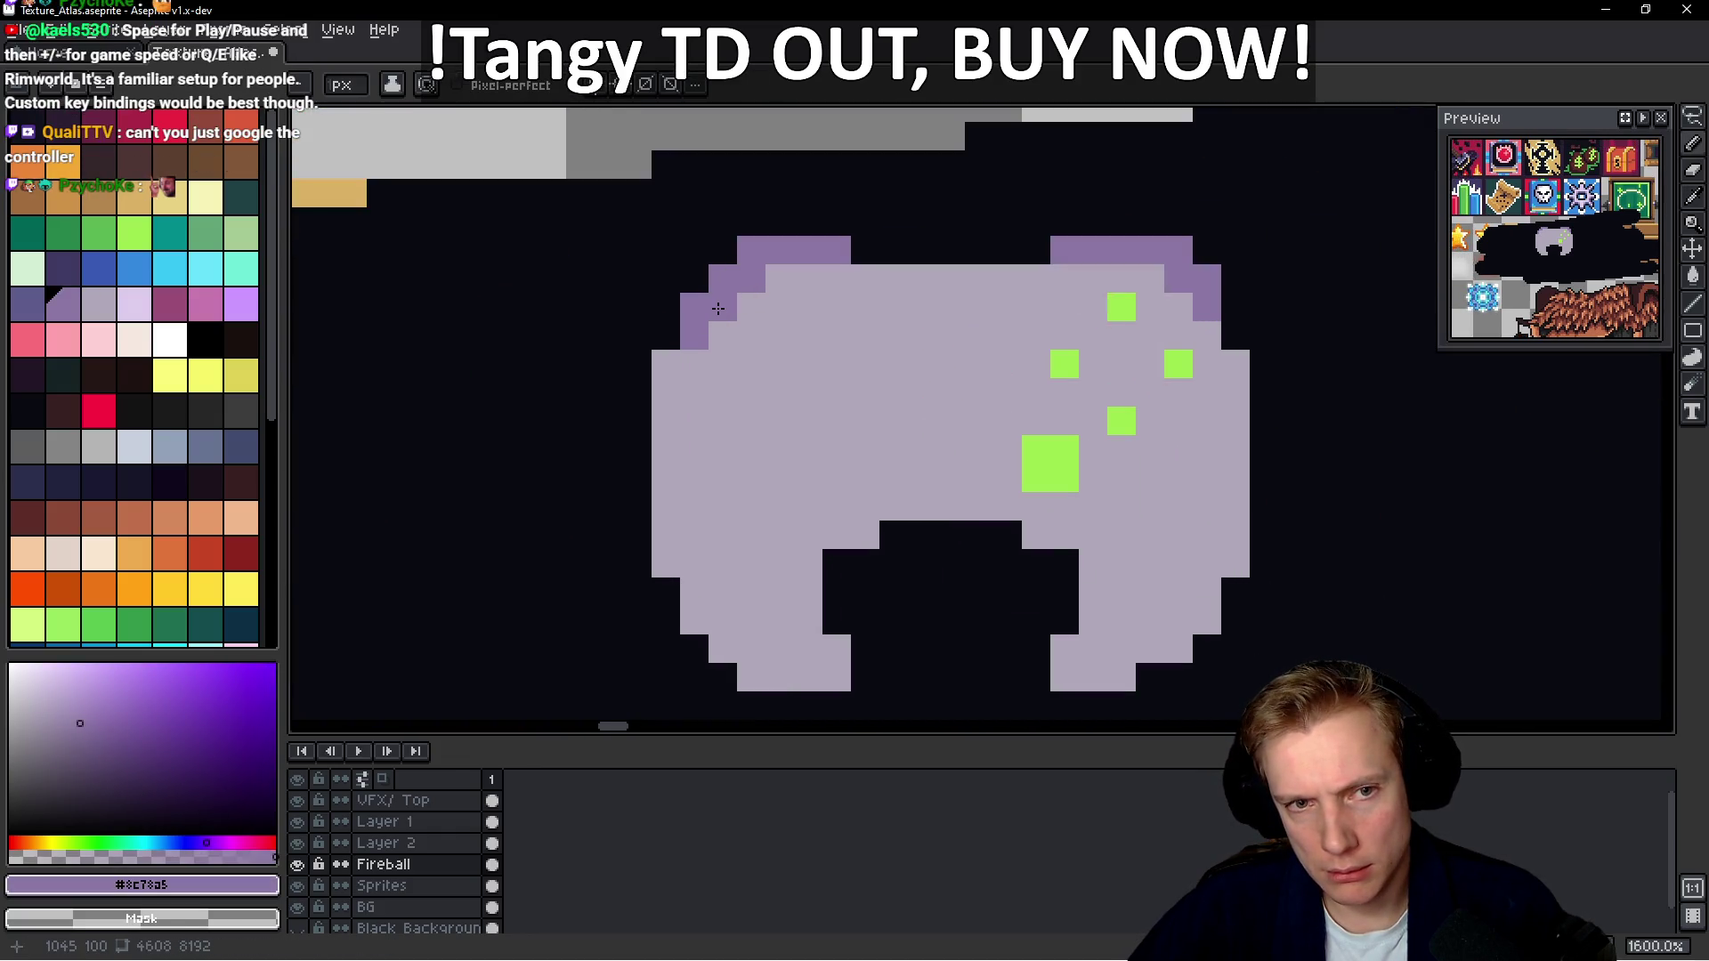
Lasso-select the controller's right half to copy it to the left
{"action": "key", "text": "alt"}
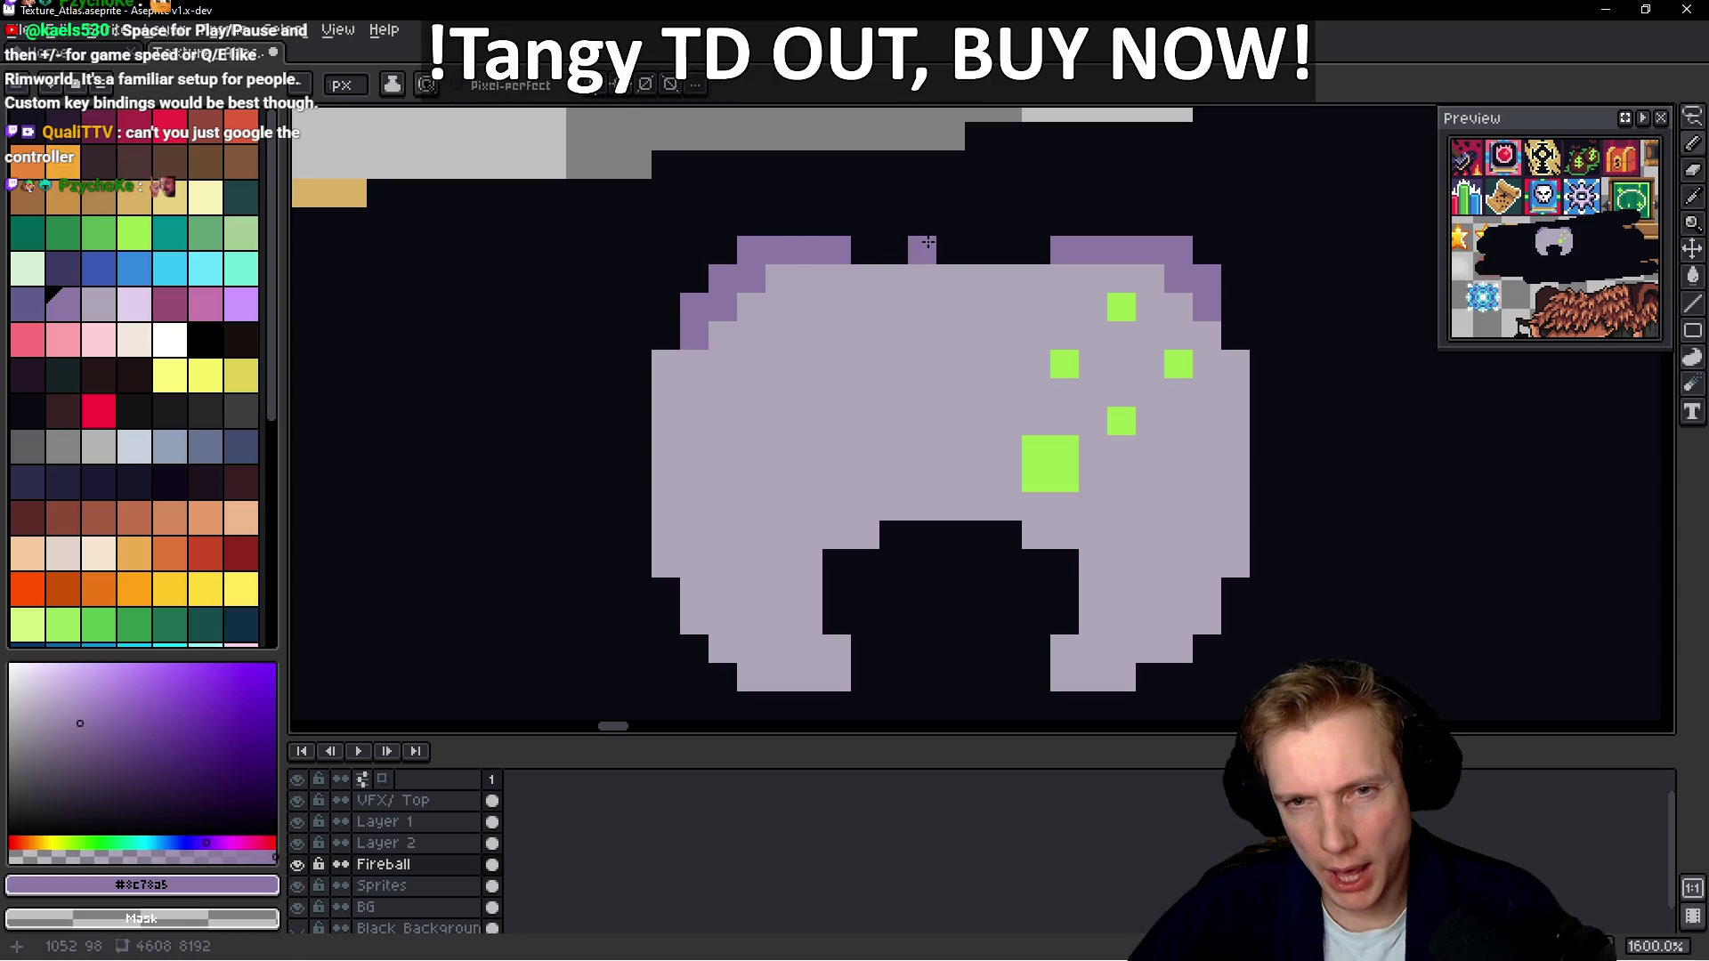
{"action": "scroll", "coordinate": [895, 222], "scroll_direction": "down", "scroll_amount": 3}
{"action": "scroll", "coordinate": [894, 223], "scroll_direction": "up", "scroll_amount": 2}
{"action": "key", "text": "q"}
{"action": "mouse_move", "coordinate": [1050, 213]}
{"action": "left_mouse_down"}
{"action": "mouse_move", "coordinate": [899, 321]}
{"action": "mouse_move", "coordinate": [1129, 314]}
{"action": "mouse_move", "coordinate": [745, 356]}
{"action": "mouse_move", "coordinate": [820, 374]}
{"action": "mouse_move", "coordinate": [880, 332]}
{"action": "left_mouse_up"}
Drop the copied half into place and paint a green D-pad cross on the left
{"action": "key", "text": "Return"}
{"action": "key", "text": "ctrl+d"}
{"action": "key", "text": "b"}
{"action": "scroll", "coordinate": [959, 288], "scroll_direction": "up", "scroll_amount": 3}
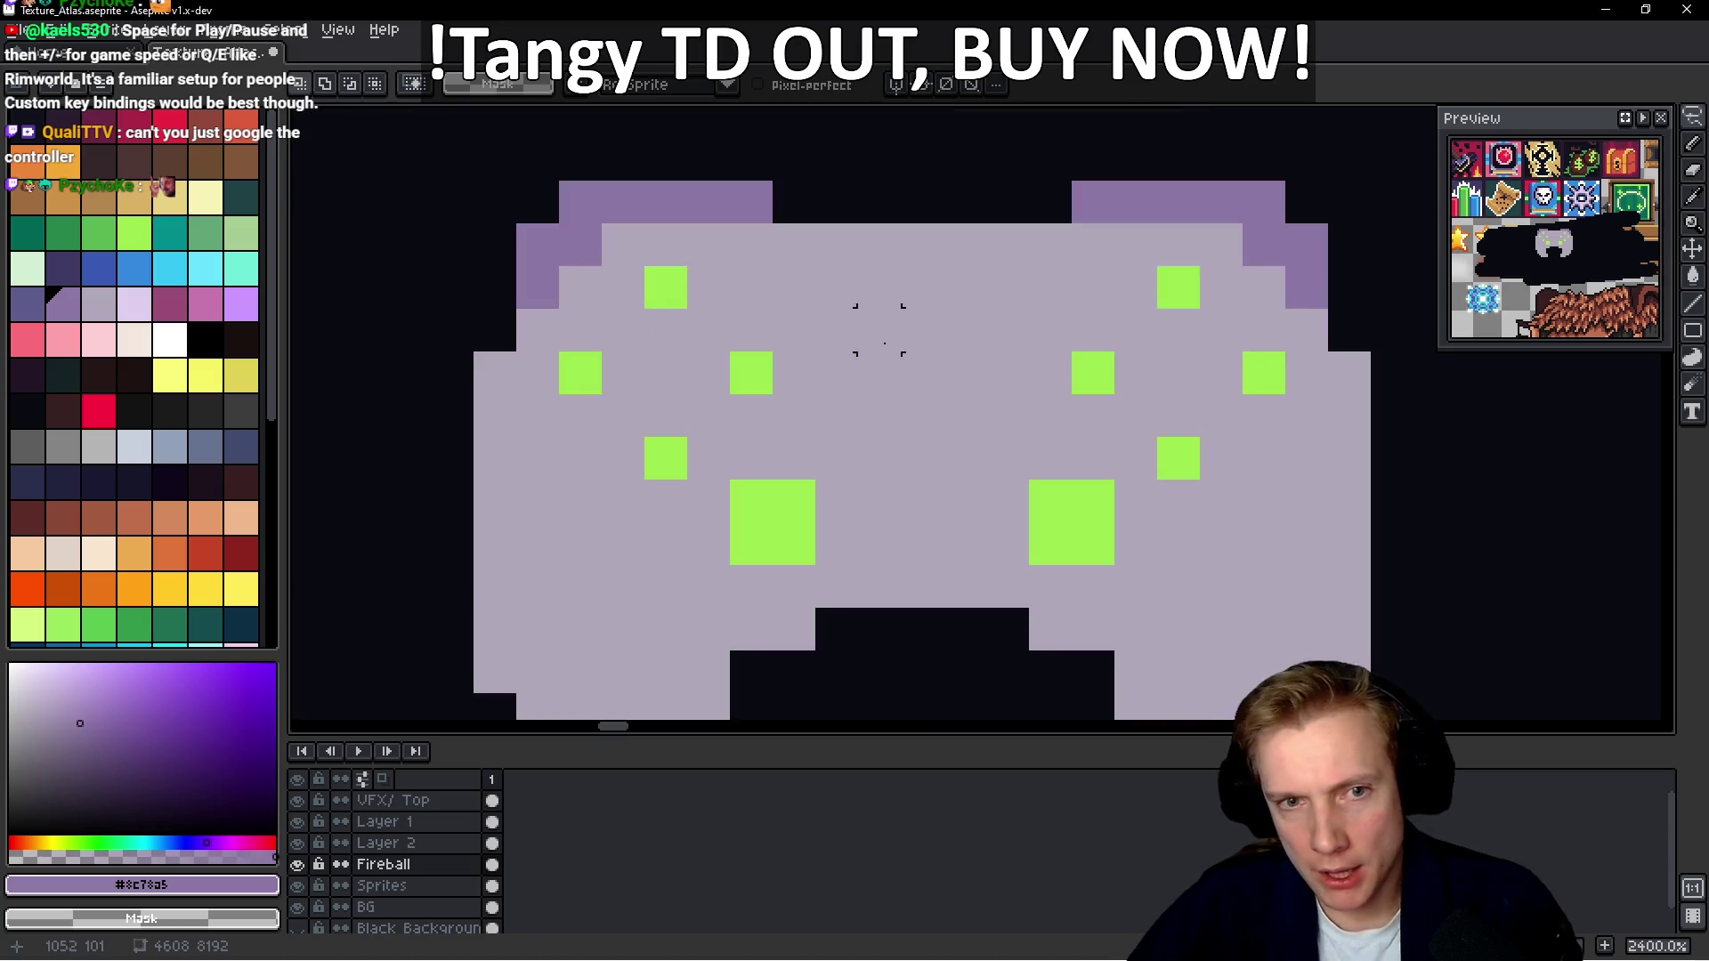
{"action": "left_click", "coordinate": [763, 381], "text": "alt"}
{"action": "left_click", "coordinate": [703, 372]}
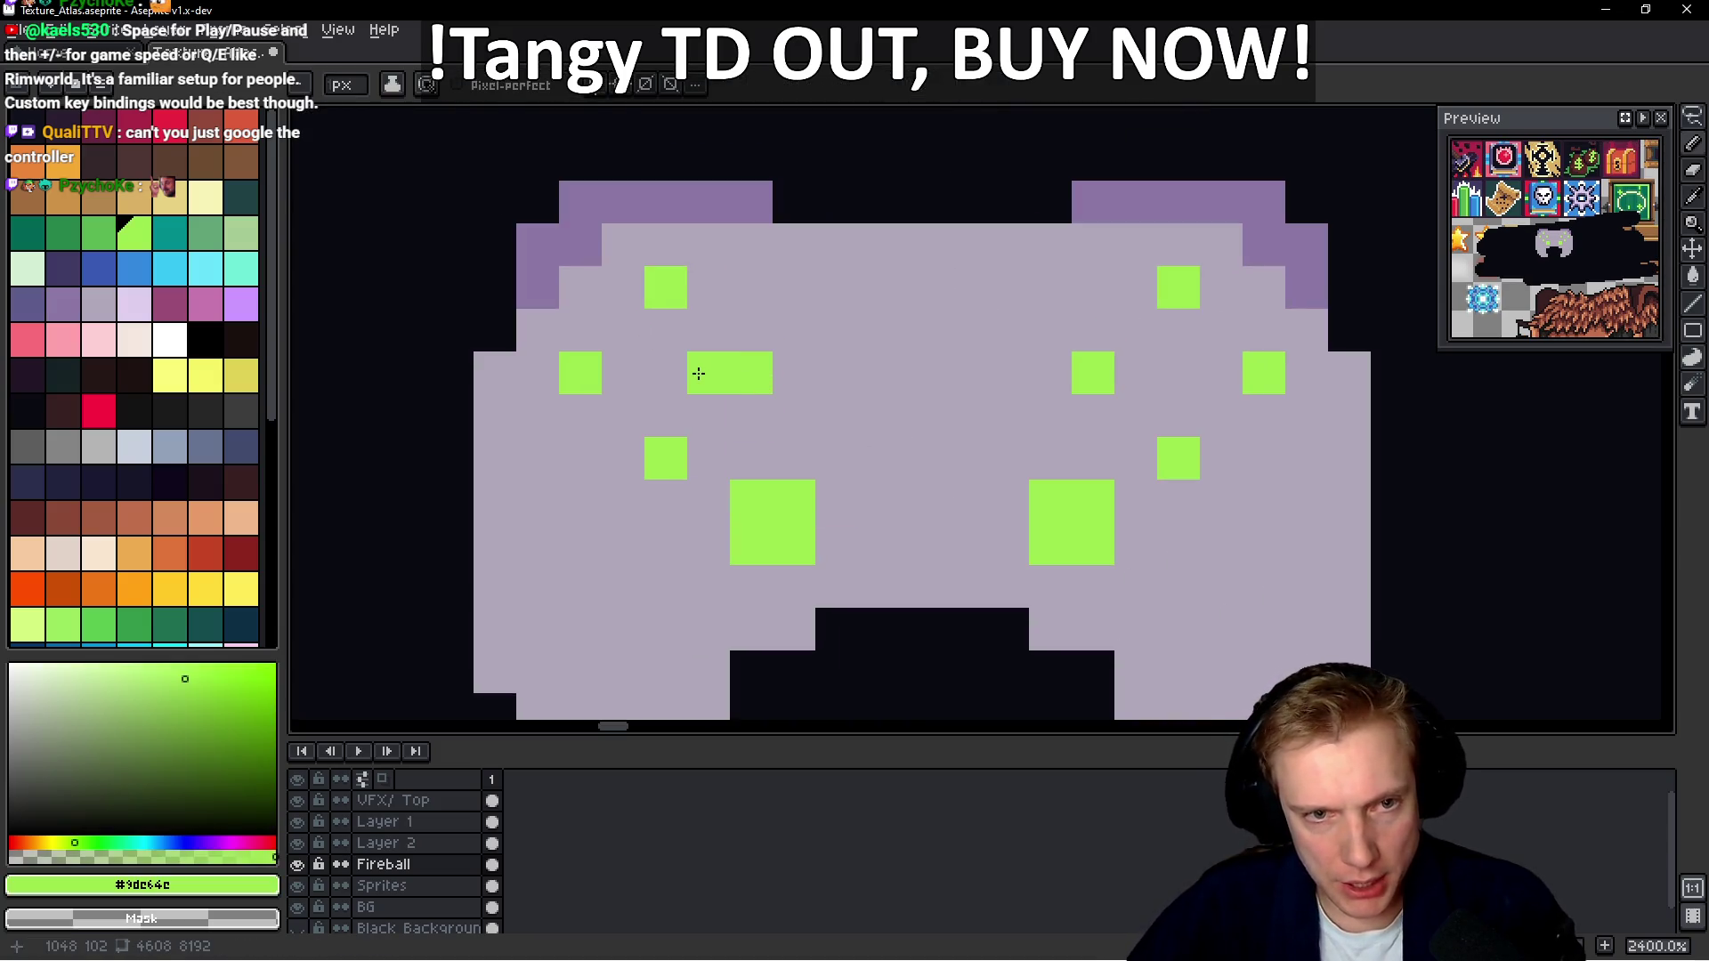
{"action": "left_click", "coordinate": [627, 372]}
{"action": "left_click", "coordinate": [666, 337]}
{"action": "left_click", "coordinate": [666, 415]}
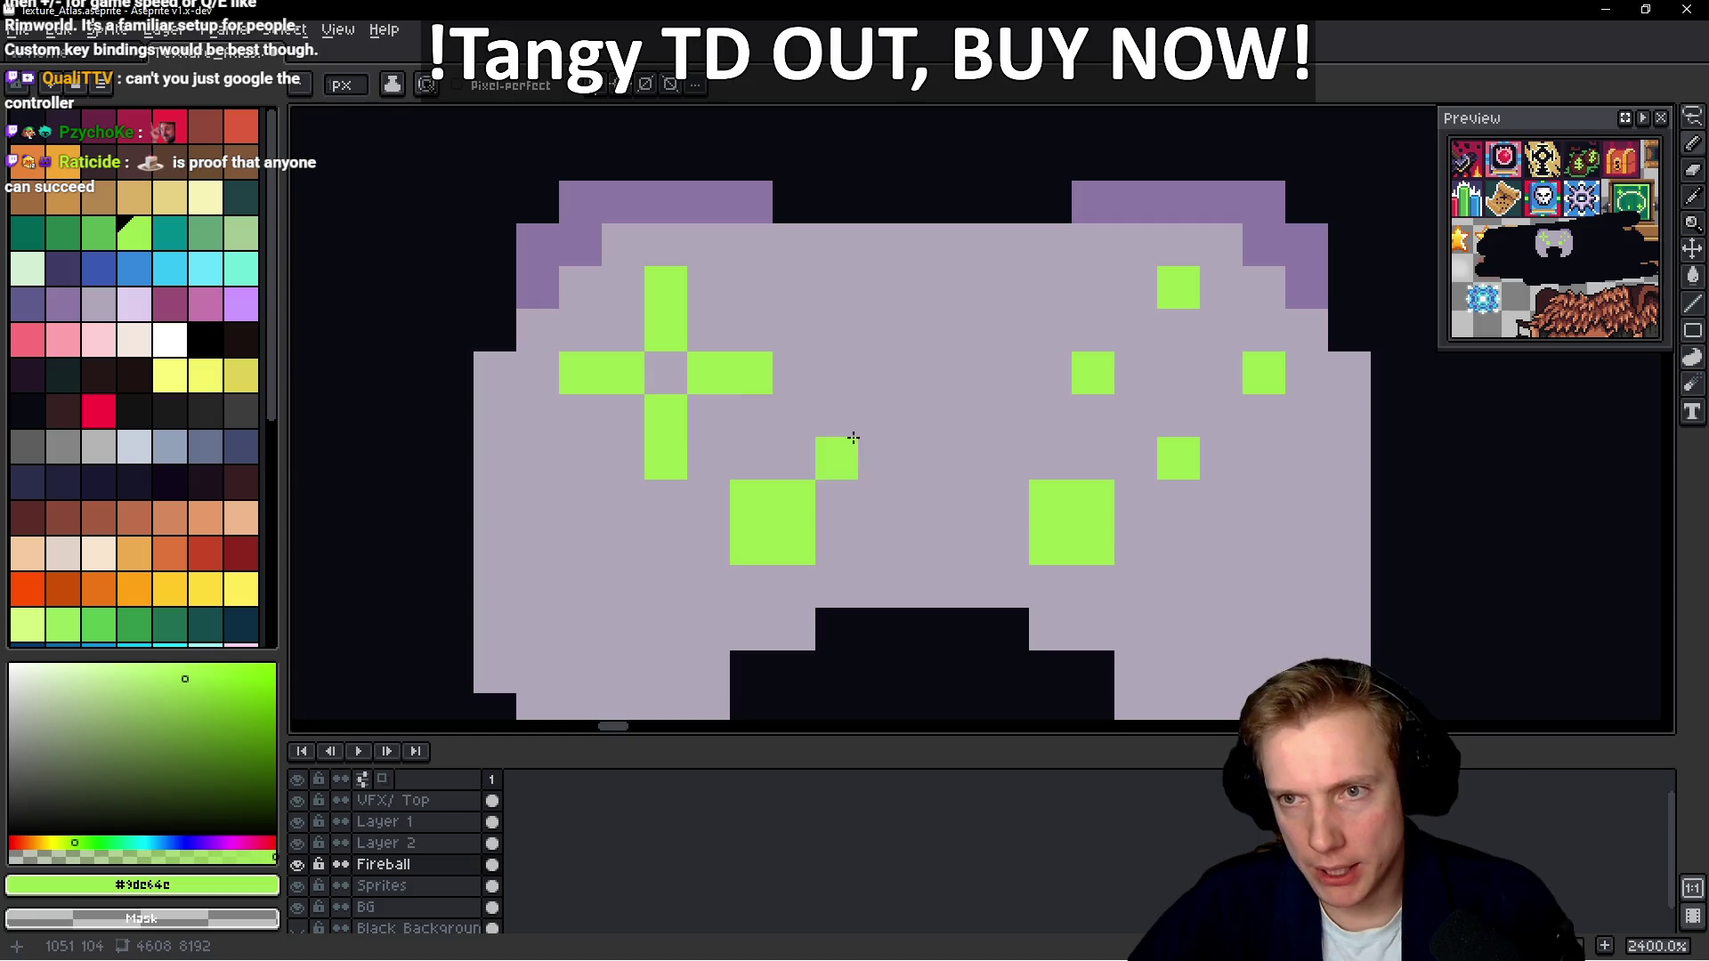
Paint two green centre bars, leaving a gap between them
{"action": "left_click", "coordinate": [837, 416]}
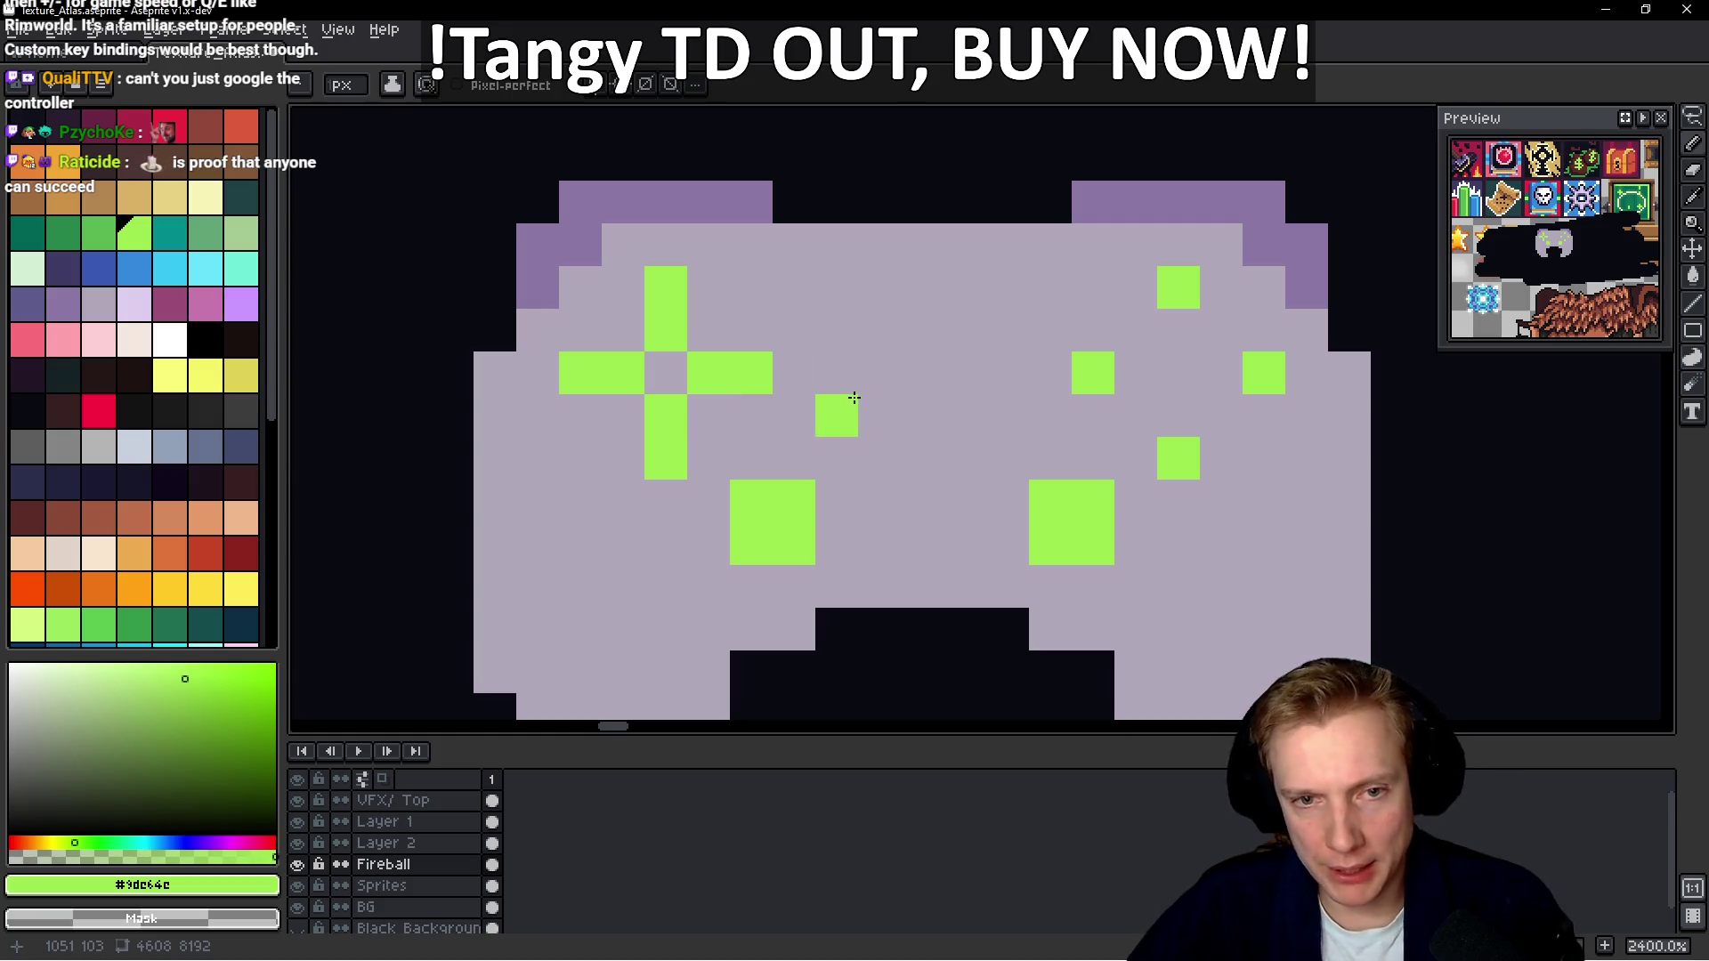
{"action": "left_click", "coordinate": [879, 416]}
{"action": "left_click", "coordinate": [983, 415]}
{"action": "left_click", "coordinate": [1008, 416]}
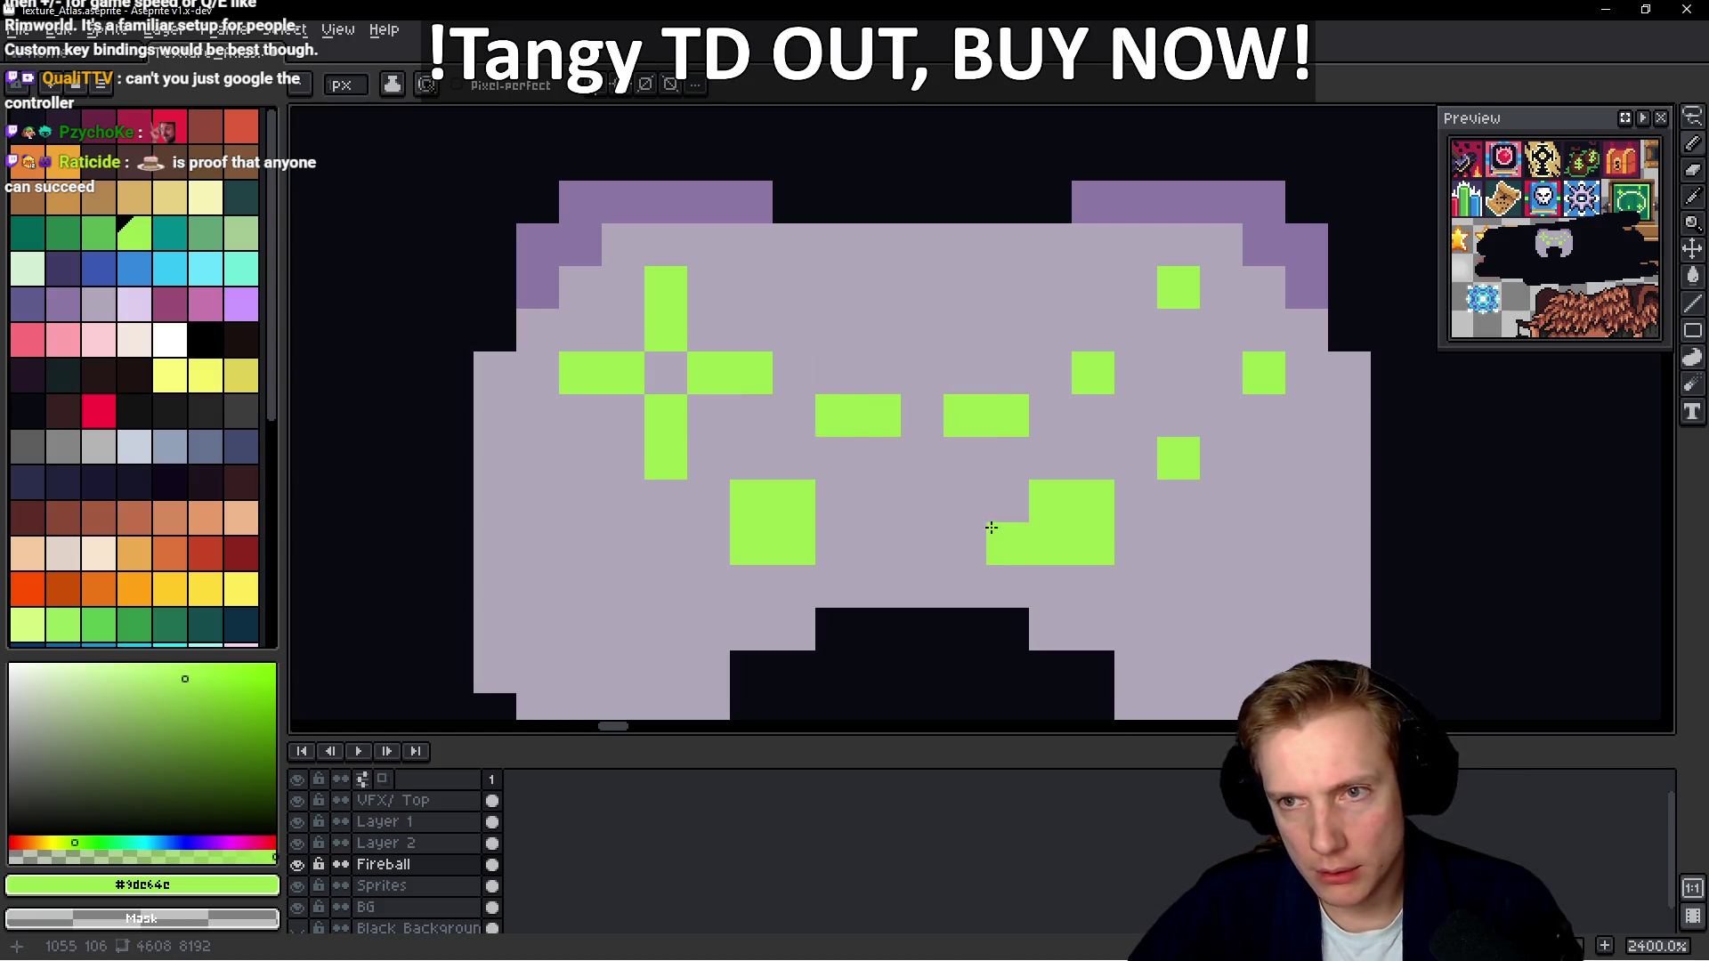
{"action": "left_click", "coordinate": [922, 416]}
{"action": "key", "text": "ctrl+z"}
Cut a dark notch into the top edge between the shoulders
{"action": "left_click", "coordinate": [908, 172], "text": "alt"}
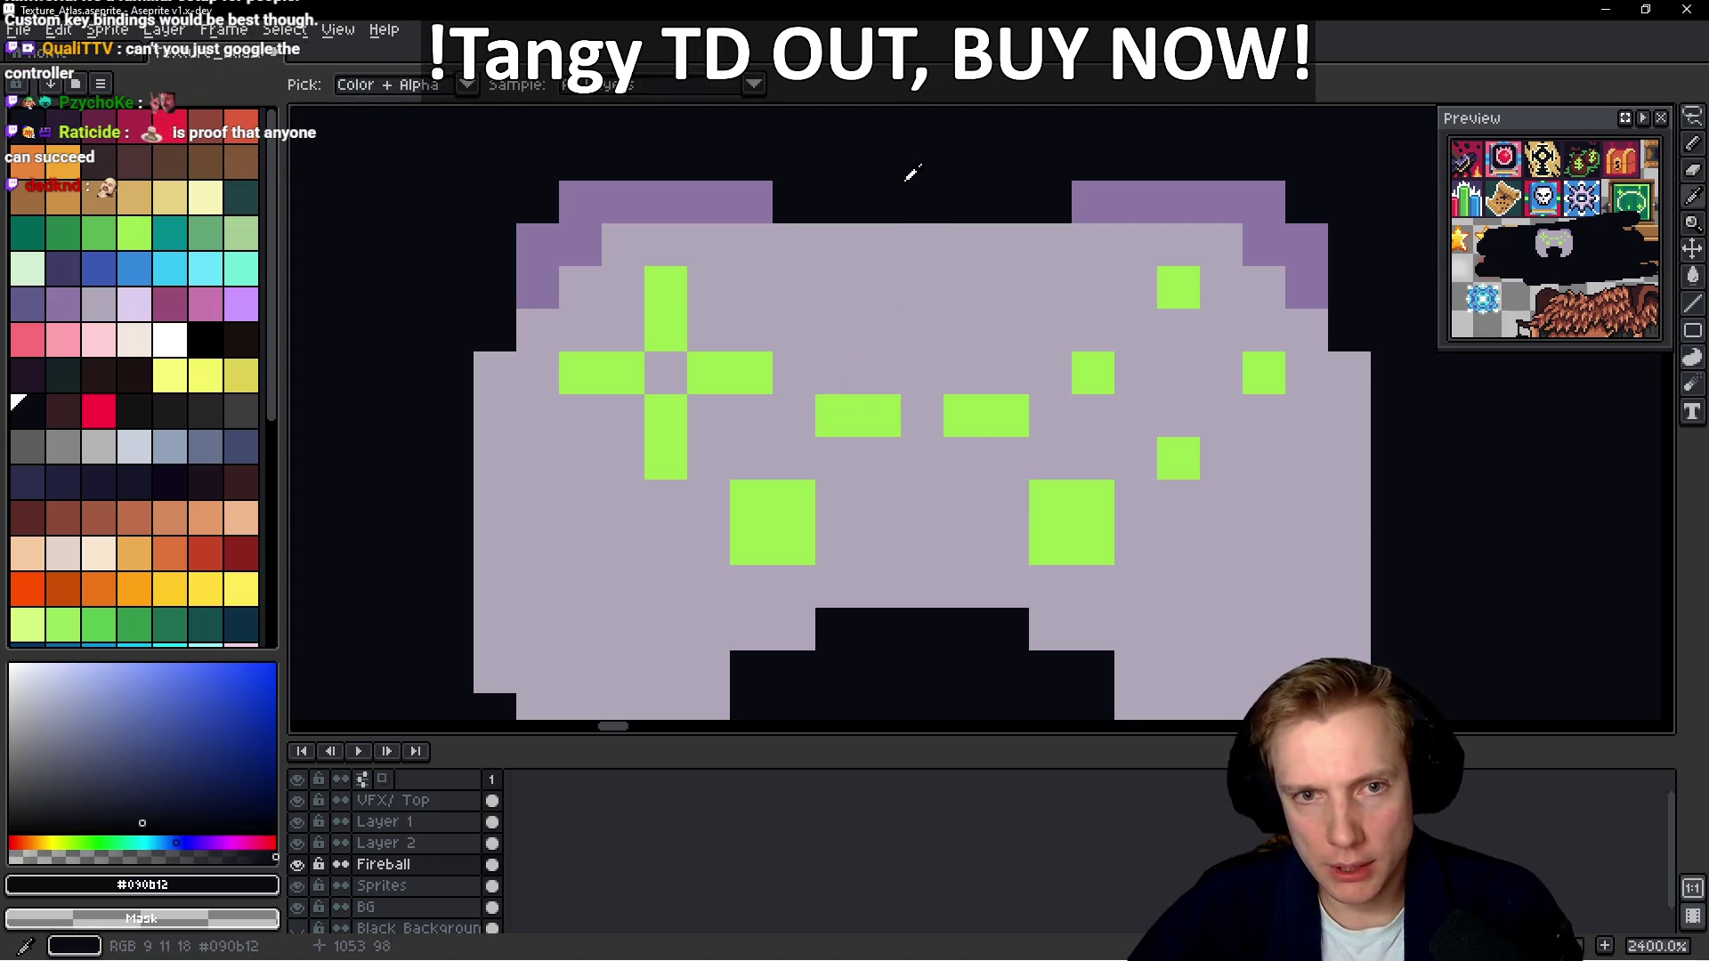
{"action": "left_click_drag", "start_coordinate": [880, 243], "coordinate": [967, 239]}
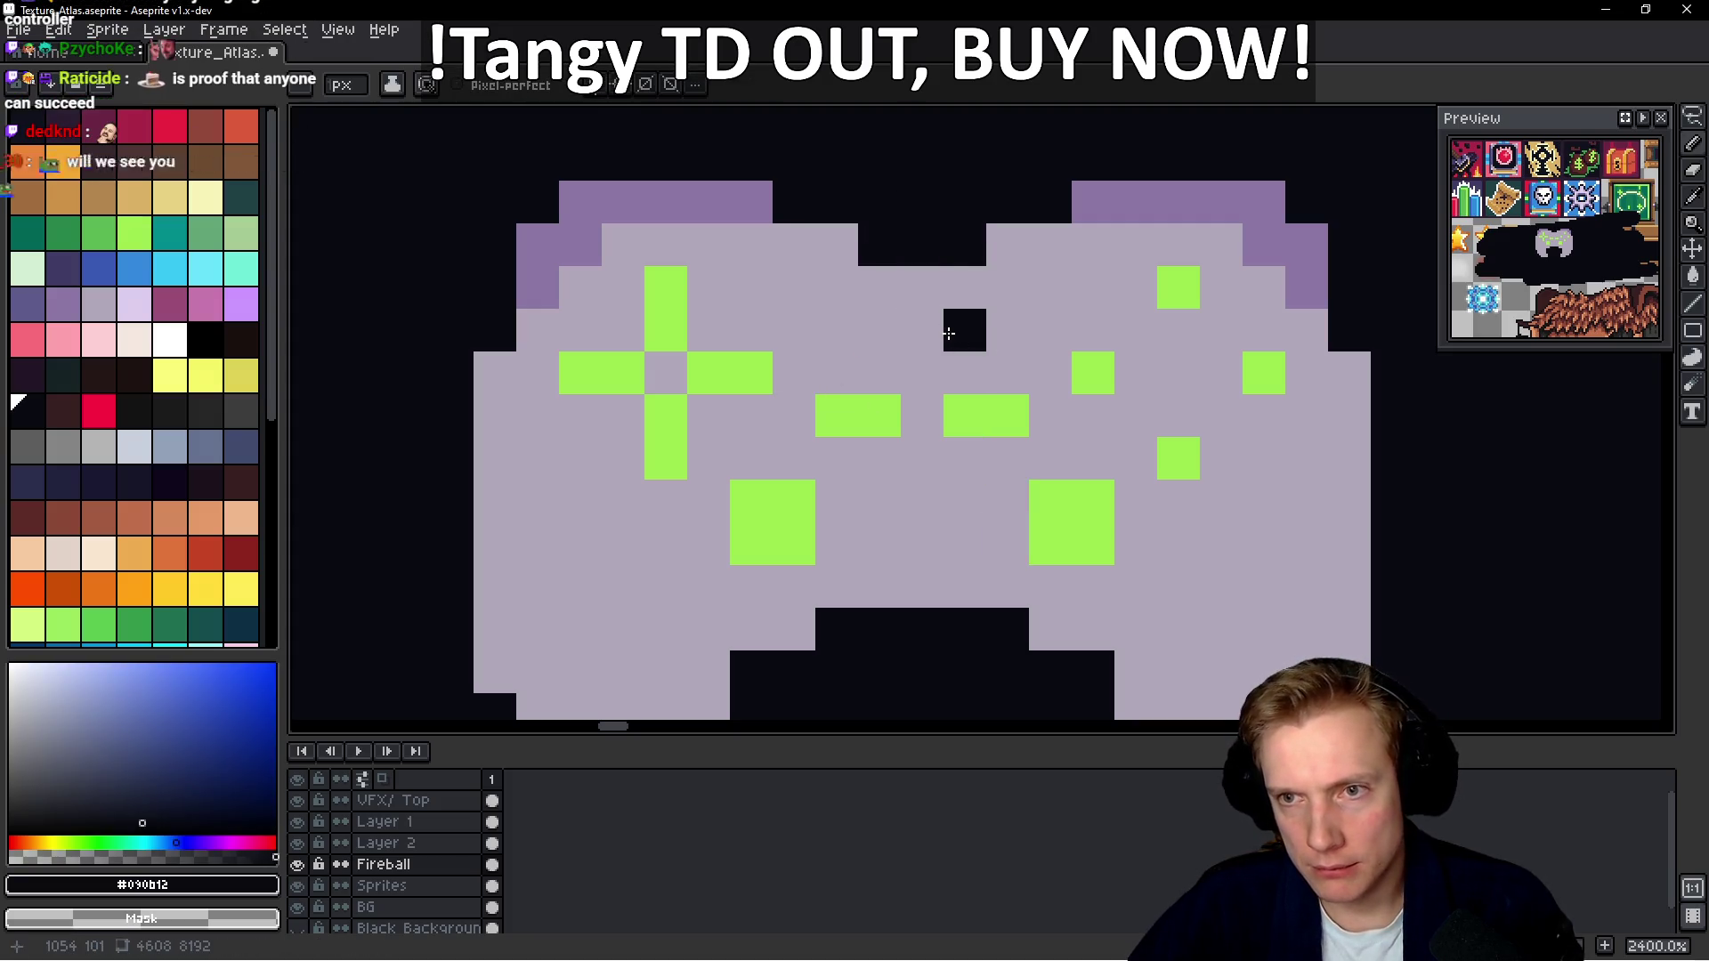
{"action": "mouse_move", "coordinate": [837, 243]}
{"action": "left_mouse_down"}
{"action": "mouse_move", "coordinate": [916, 294]}
{"action": "mouse_move", "coordinate": [966, 289]}
{"action": "mouse_move", "coordinate": [885, 301]}
{"action": "left_mouse_up"}
Paint the face buttons: yellow on the left, red on top, blue on the right
{"action": "left_click", "coordinate": [1010, 335], "text": "alt"}
{"action": "scroll", "coordinate": [1113, 337], "scroll_direction": "down", "scroll_amount": 10}
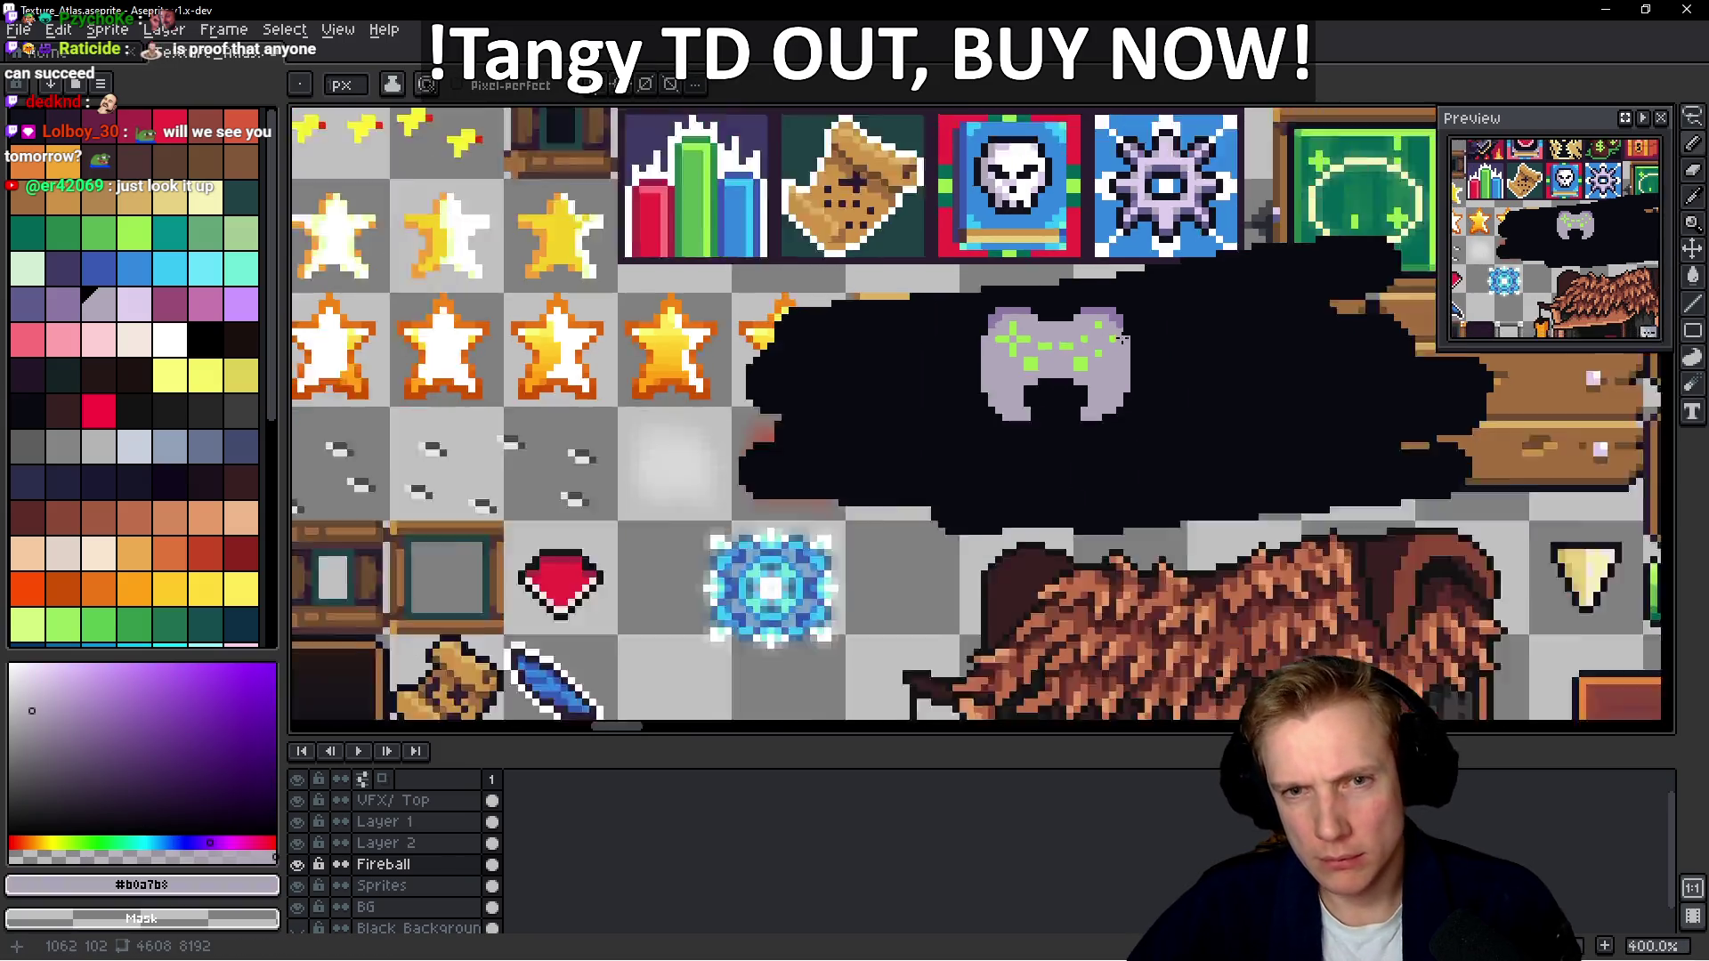
{"action": "scroll", "coordinate": [1141, 357], "scroll_direction": "up", "scroll_amount": 8}
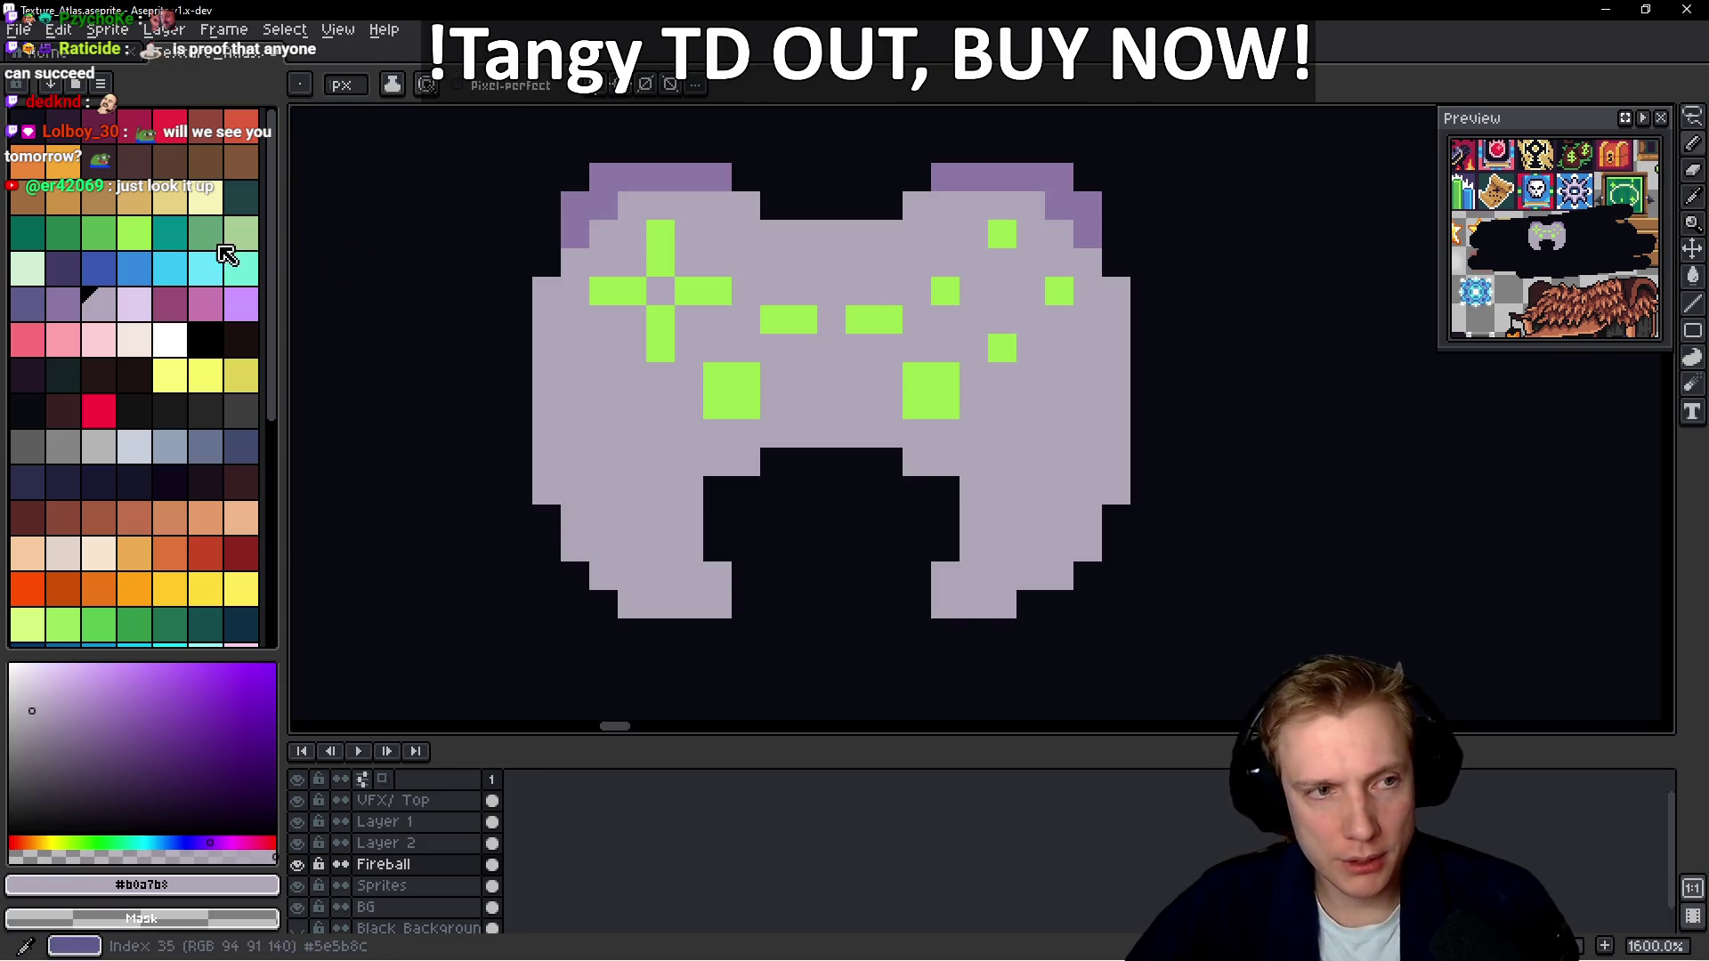
{"action": "left_click", "coordinate": [106, 242]}
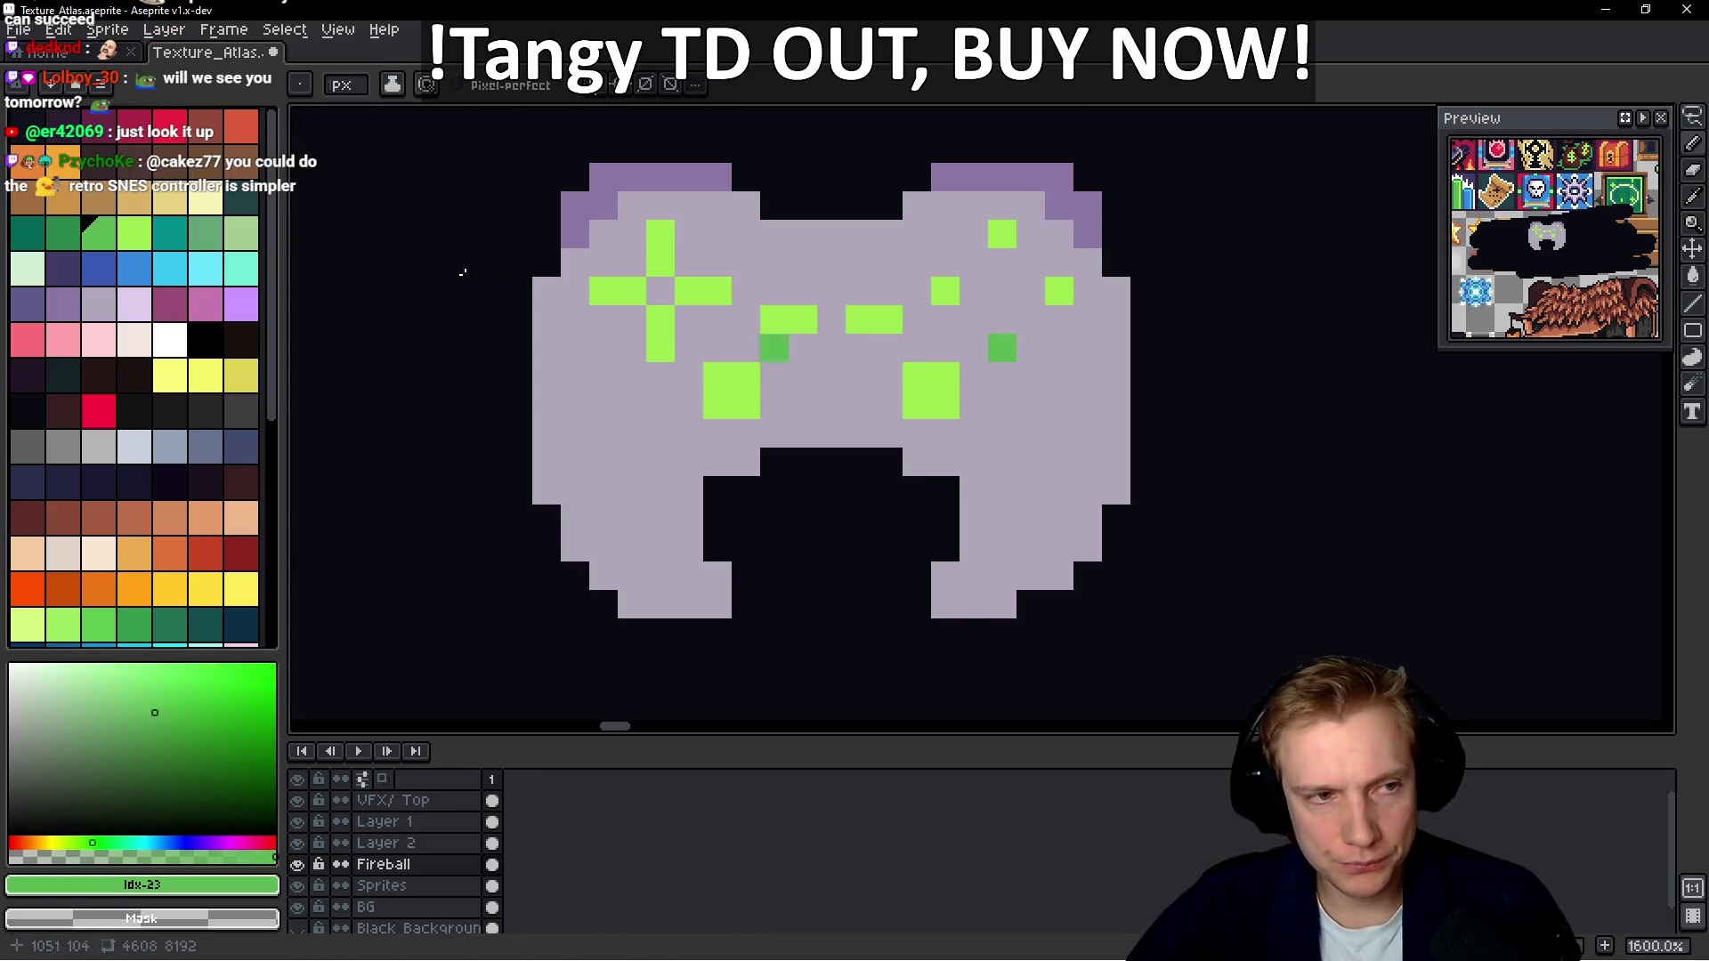
{"action": "left_click", "coordinate": [169, 375]}
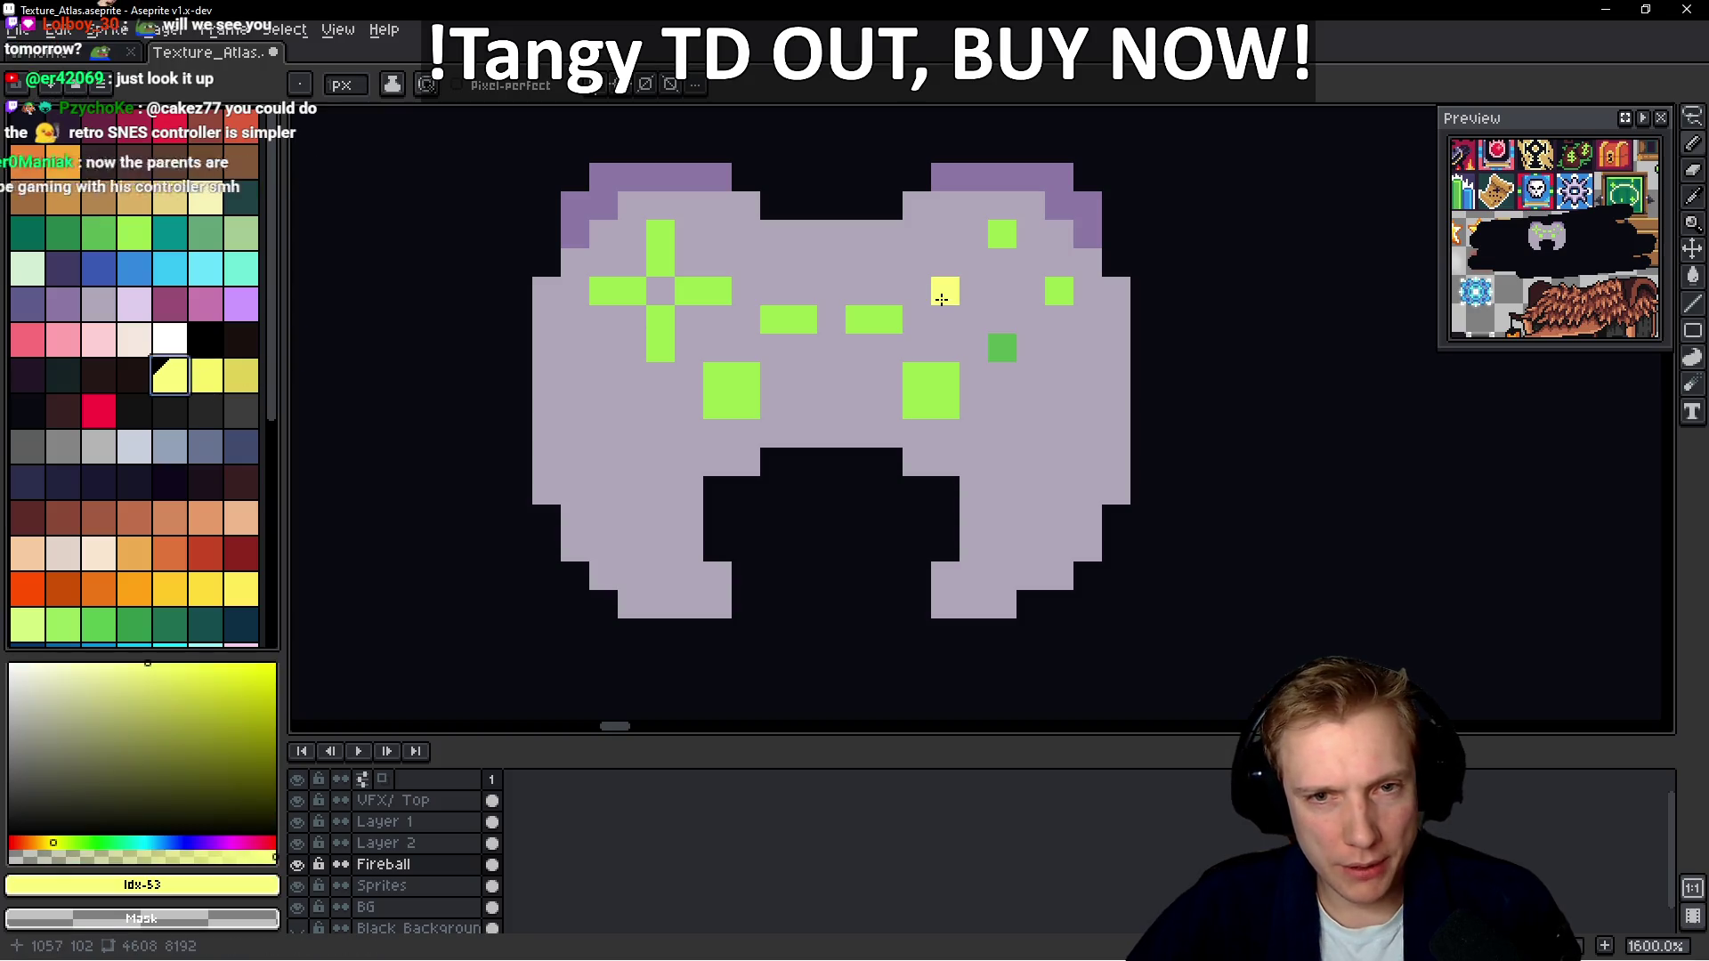
{"action": "left_click", "coordinate": [98, 411]}
{"action": "left_click", "coordinate": [1002, 233]}
{"action": "left_click", "coordinate": [133, 267]}
{"action": "left_click", "coordinate": [1058, 291]}
{"action": "left_click", "coordinate": [1058, 376]}
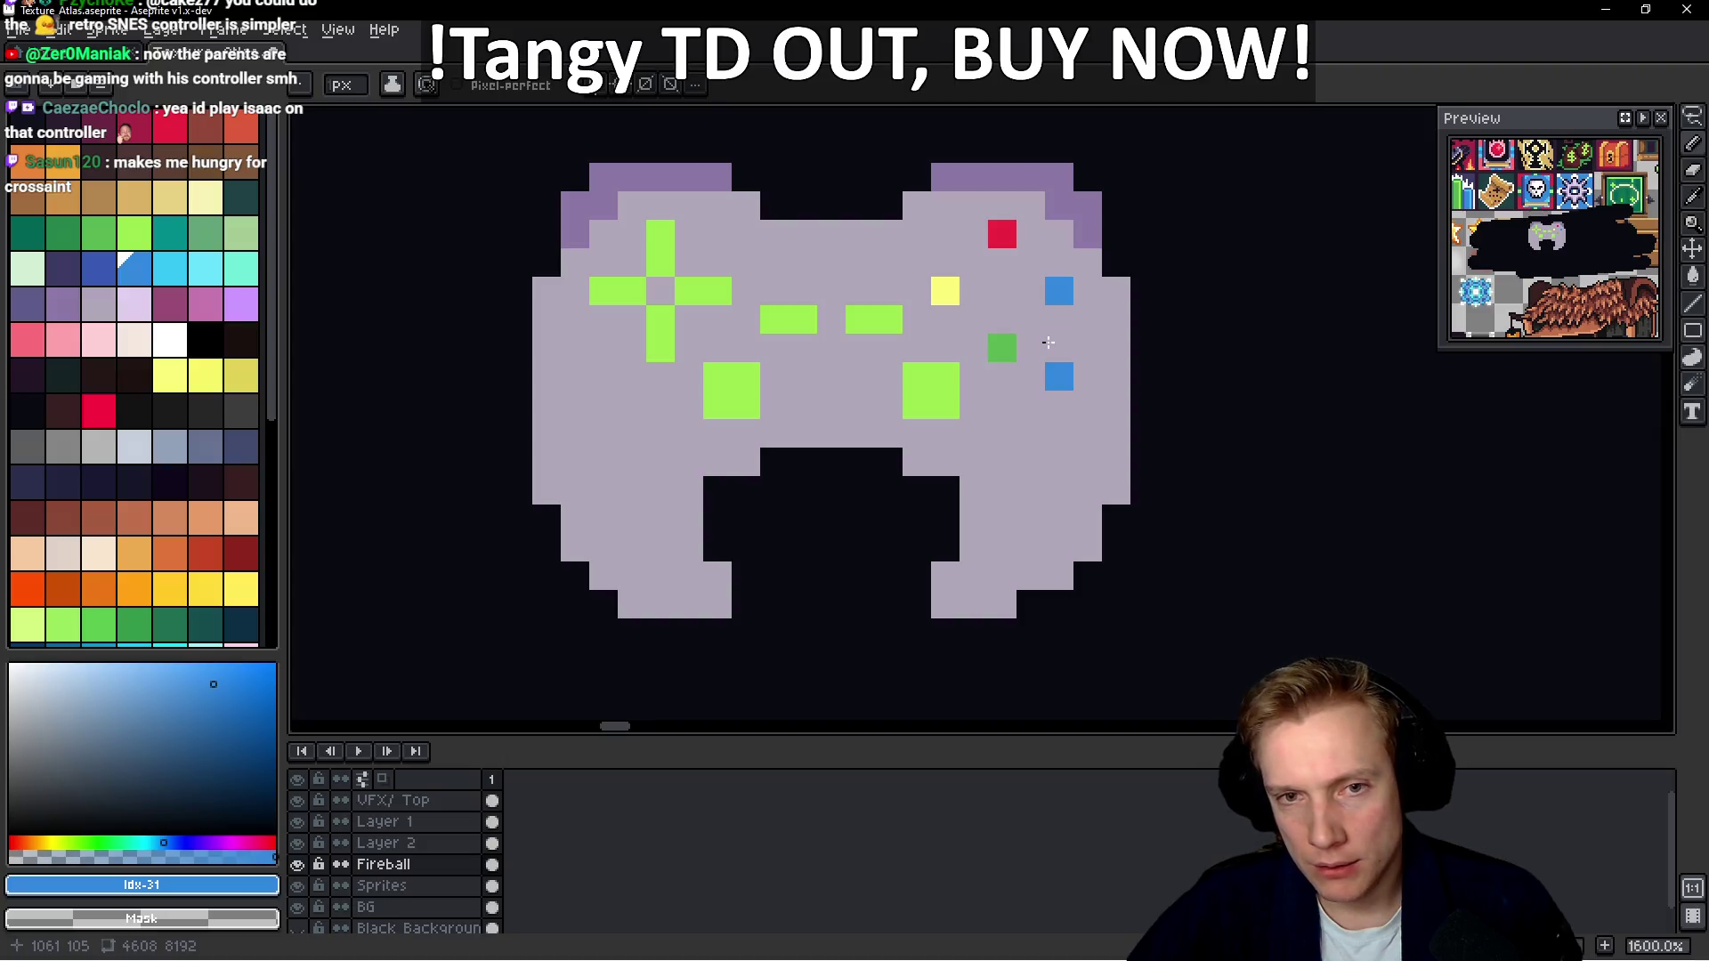
{"action": "key", "text": "ctrl+z"}
Add purple shading beside the blue button, undoing misplaced pixels
{"action": "left_click", "coordinate": [63, 303]}
{"action": "left_click", "coordinate": [1033, 321]}
{"action": "key", "text": "ctrl+z"}
{"action": "left_click", "coordinate": [1058, 319]}
{"action": "left_click", "coordinate": [994, 380]}
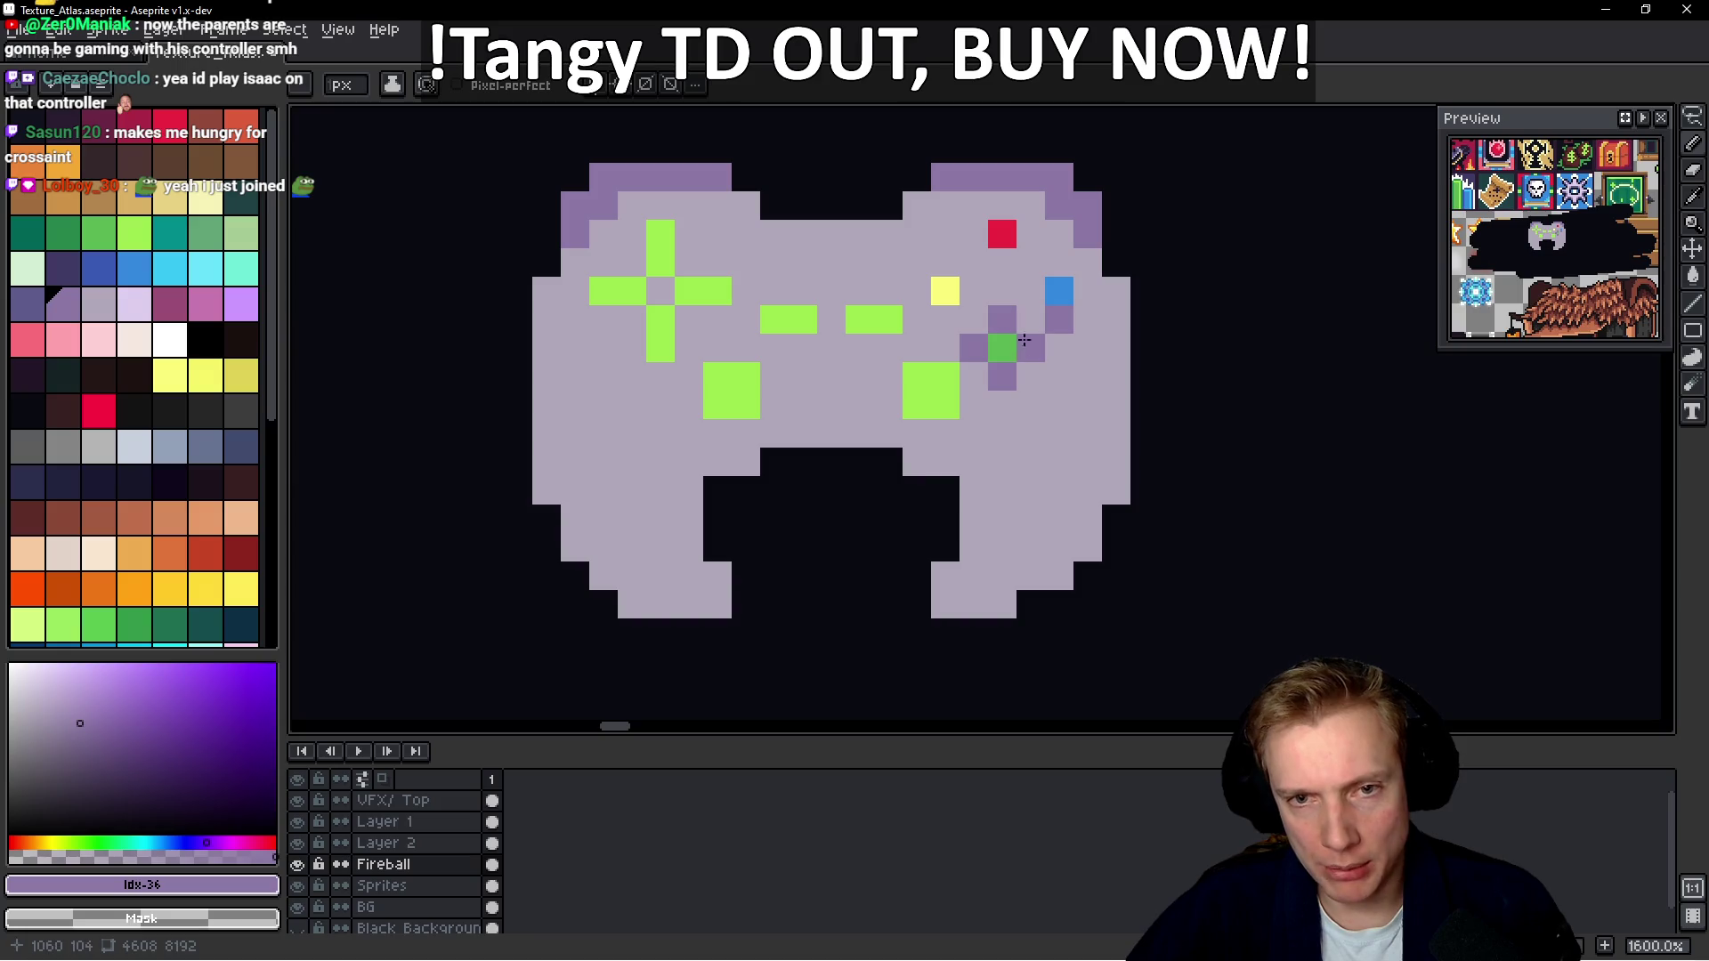
{"action": "key", "text": "ctrl+z"}
Cover the diagonal shading around the buttons with lavender body colour
{"action": "left_click", "coordinate": [1114, 325], "text": "alt"}
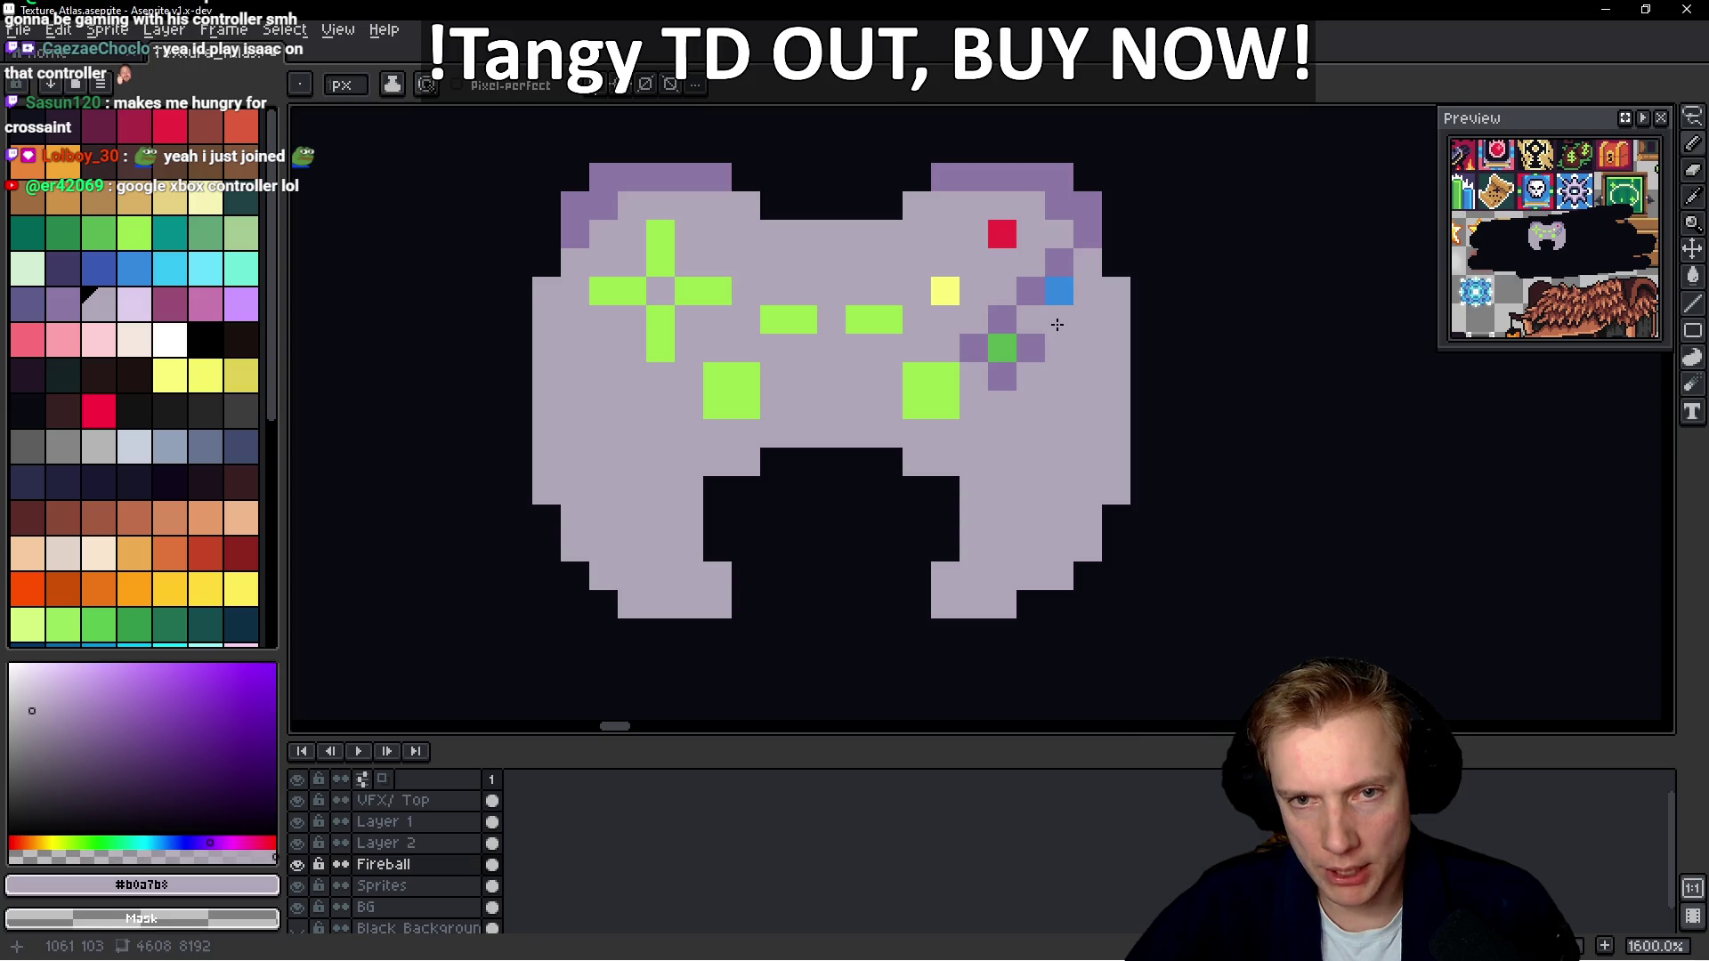
{"action": "left_click", "coordinate": [1059, 262]}
{"action": "left_click", "coordinate": [1030, 291]}
{"action": "left_click", "coordinate": [1002, 320]}
{"action": "left_click", "coordinate": [1030, 348]}
{"action": "left_click", "coordinate": [973, 348]}
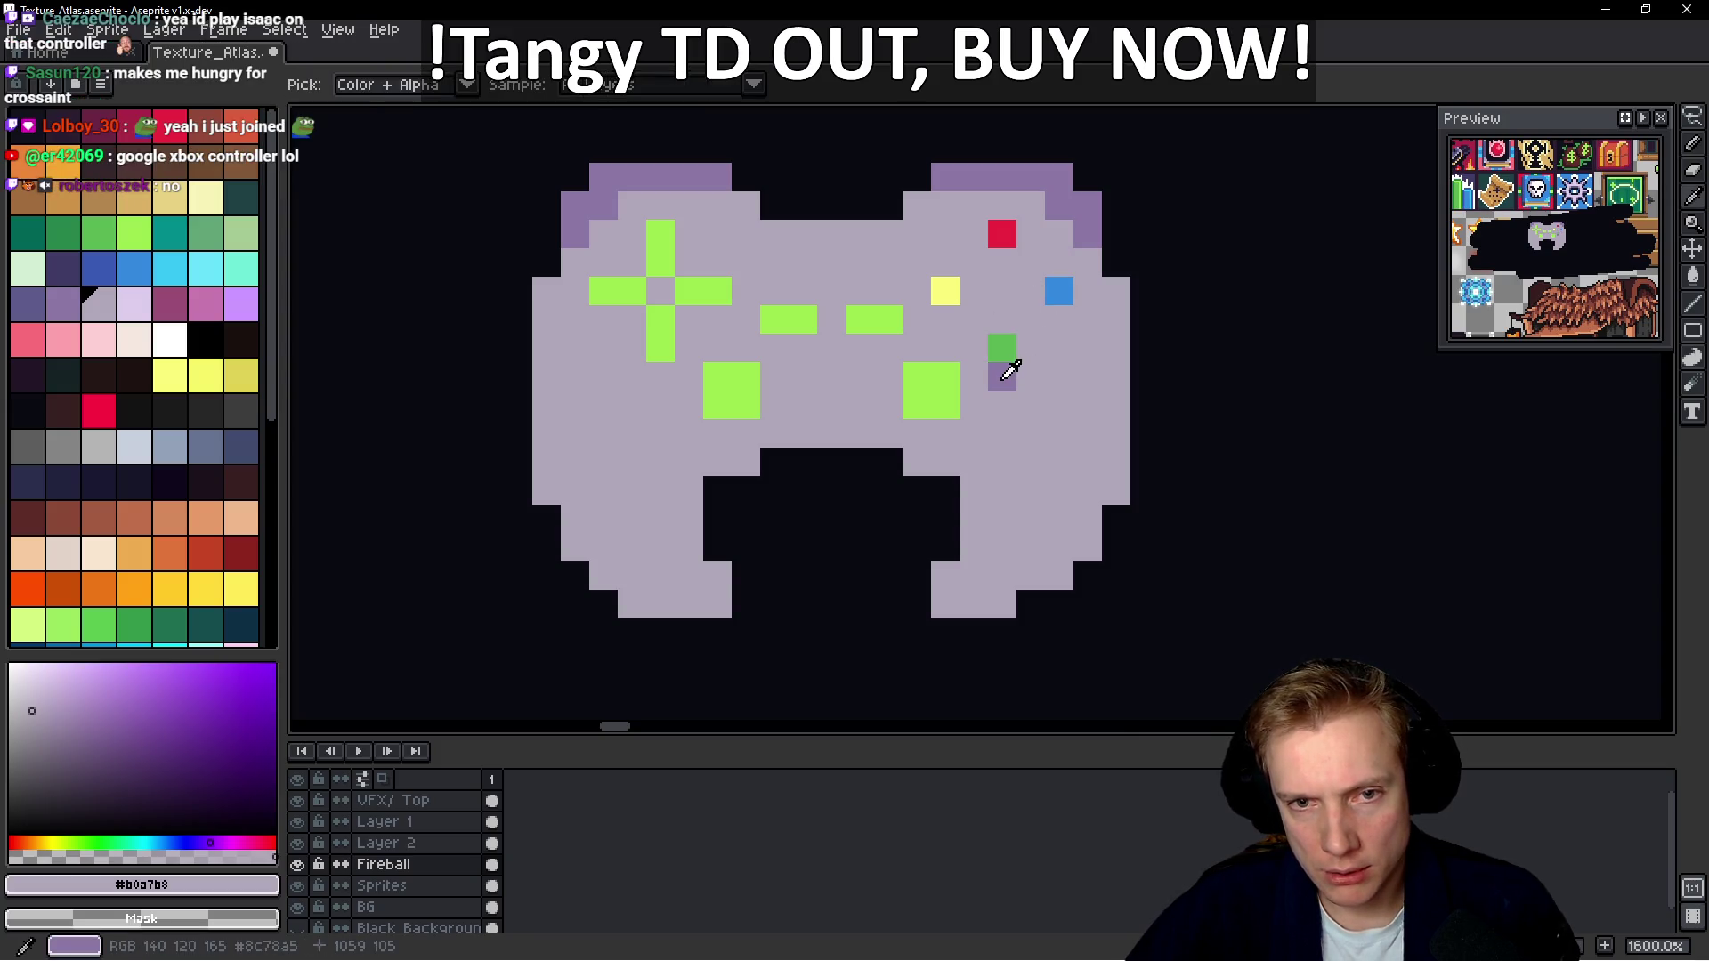
Shade below the blue button, extend the blue button, widen green, add yellow
{"action": "left_click", "coordinate": [1009, 372], "text": "alt"}
{"action": "left_click", "coordinate": [1055, 311]}
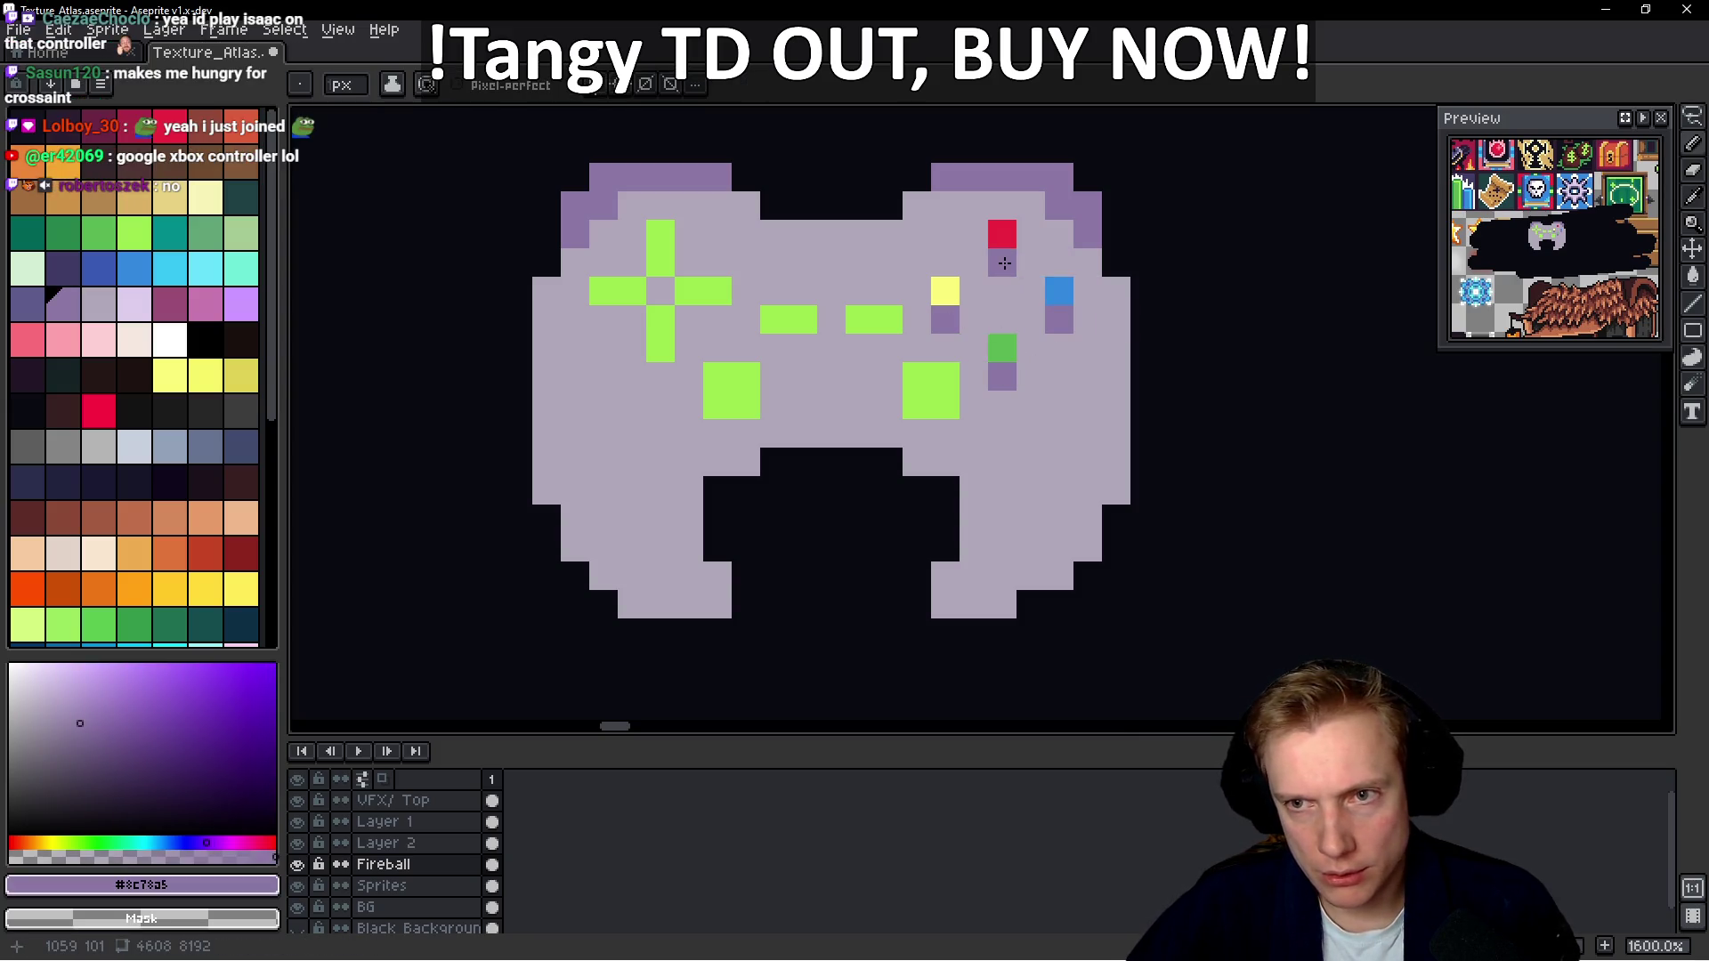
{"action": "scroll", "coordinate": [1076, 388], "scroll_direction": "down", "scroll_amount": 3}
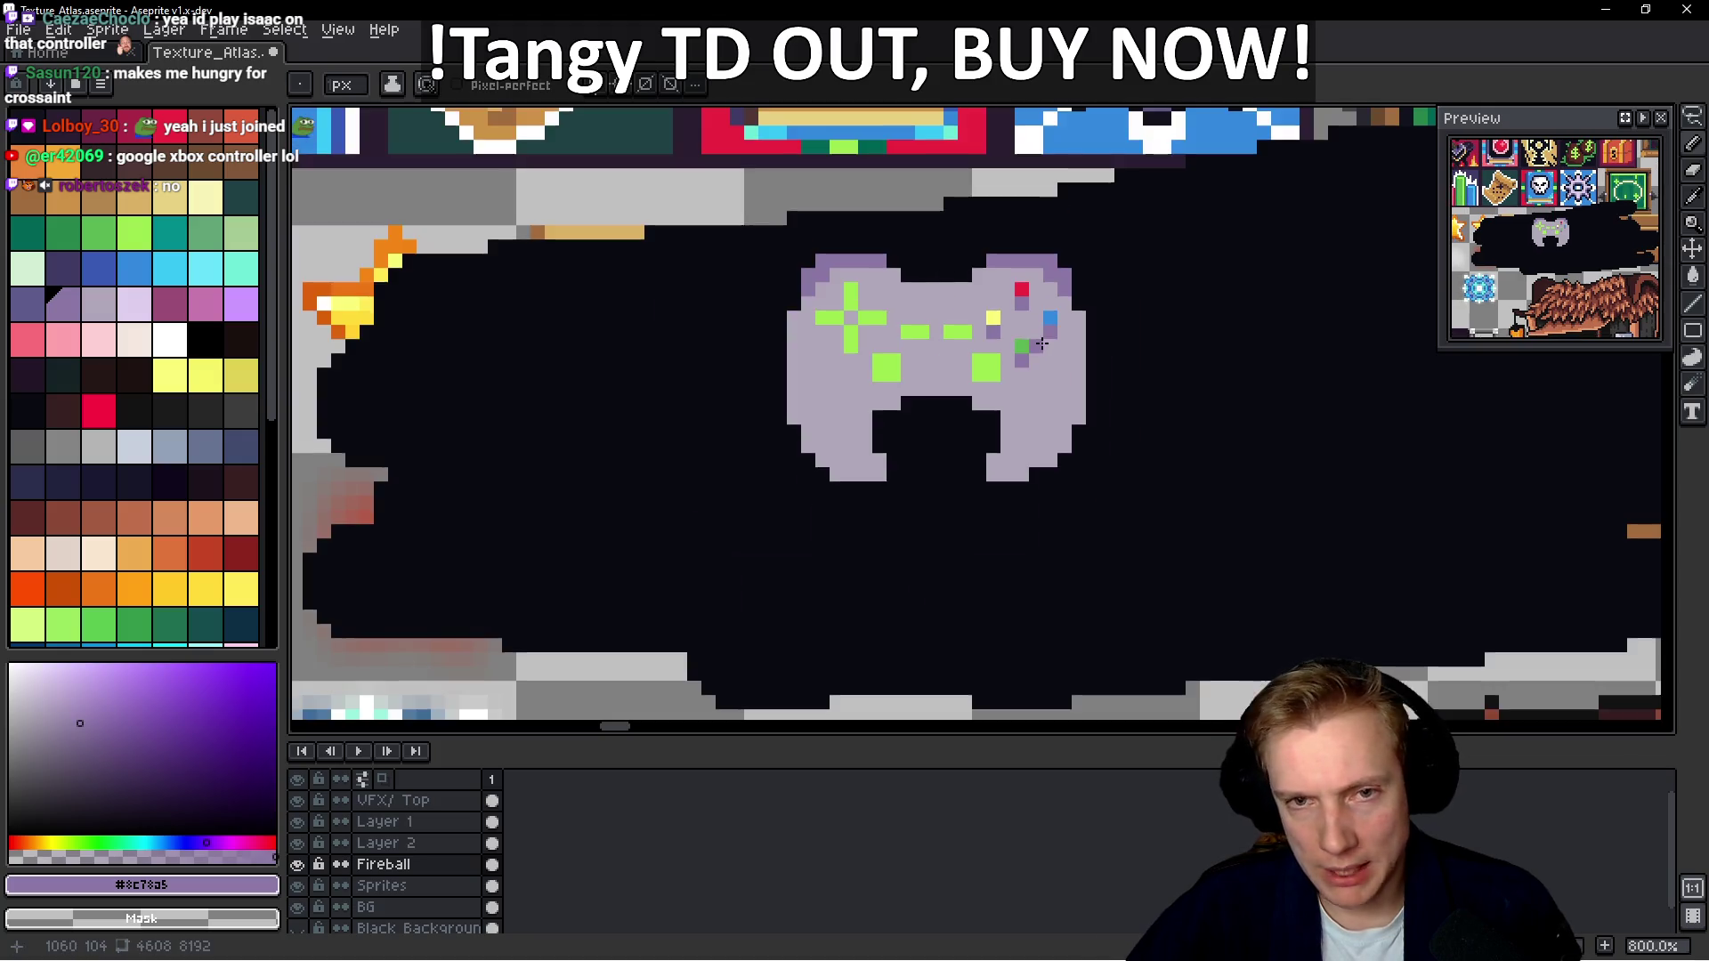
{"action": "scroll", "coordinate": [1079, 365], "scroll_direction": "up", "scroll_amount": 6}
{"action": "left_click", "coordinate": [1084, 262], "text": "alt"}
{"action": "mouse_move", "coordinate": [1083, 294]}
{"action": "left_mouse_down"}
{"action": "mouse_move", "coordinate": [923, 321]}
{"action": "mouse_move", "coordinate": [846, 236]}
{"action": "left_mouse_up"}
{"action": "left_click", "coordinate": [916, 356], "text": "alt"}
{"action": "left_click", "coordinate": [958, 332]}
{"action": "left_click", "coordinate": [801, 241], "text": "alt"}
Sample the red and select the matching purple areas, then deselect
{"action": "left_click", "coordinate": [801, 300]}
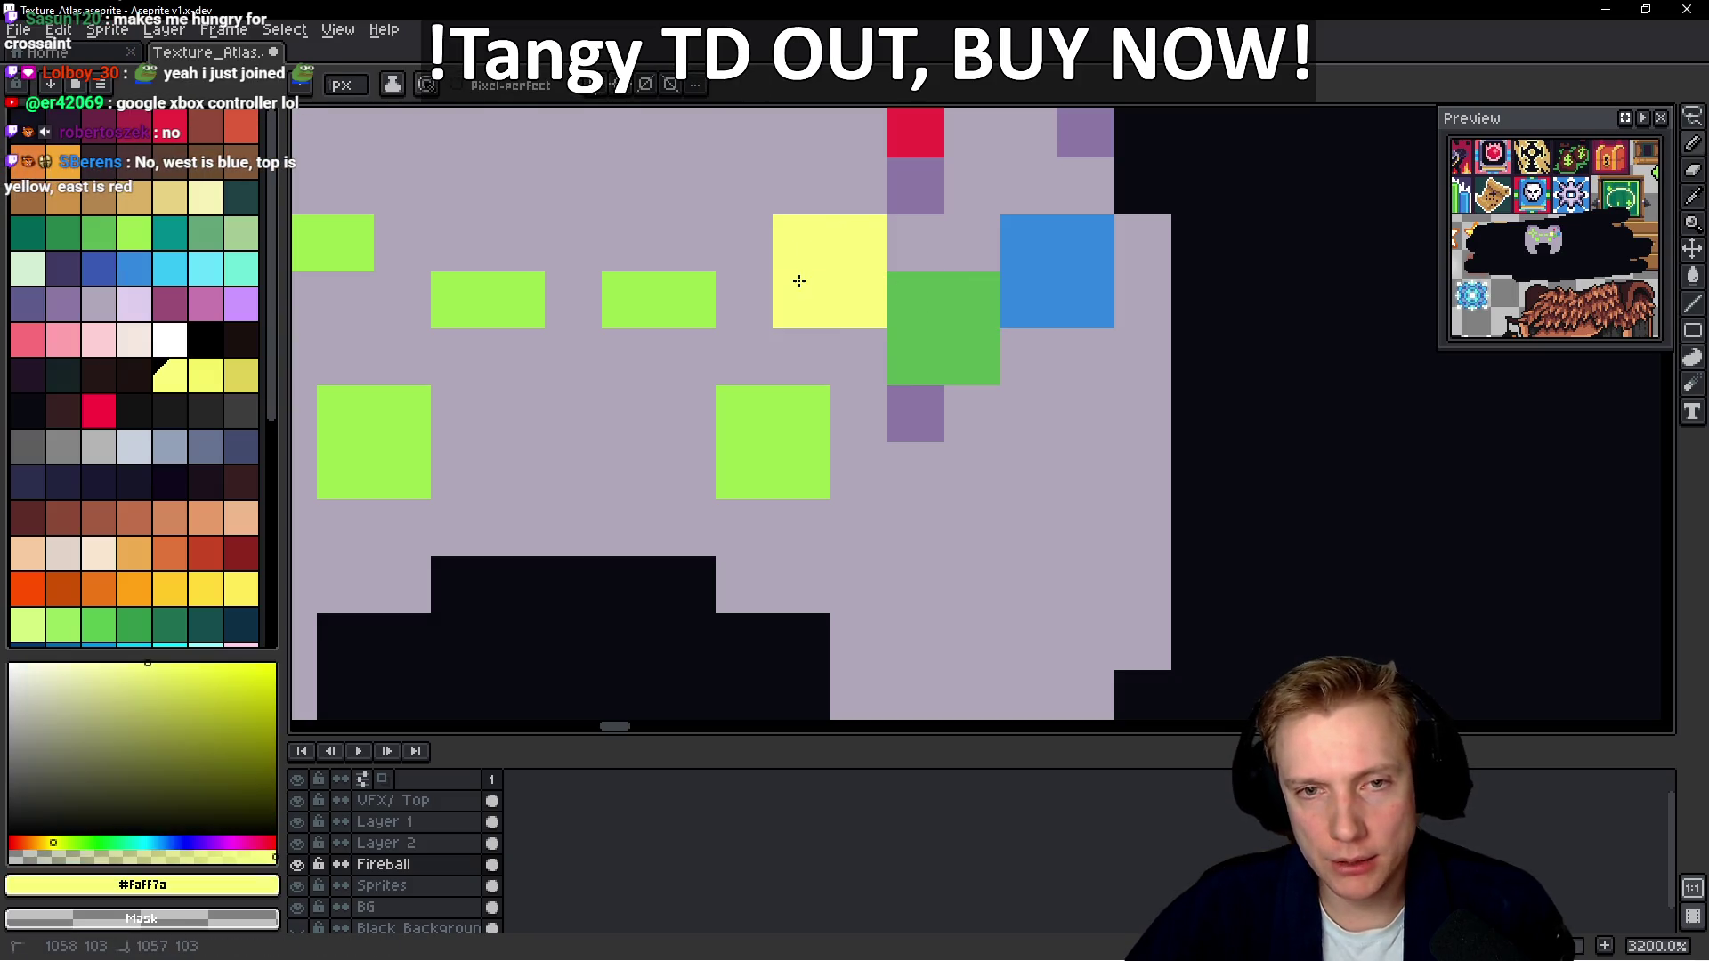
{"action": "scroll", "coordinate": [794, 279], "scroll_direction": "up", "scroll_amount": 2}
{"action": "left_click", "coordinate": [890, 237], "text": "alt"}
{"action": "key", "text": "w"}
{"action": "left_click", "coordinate": [885, 311]}
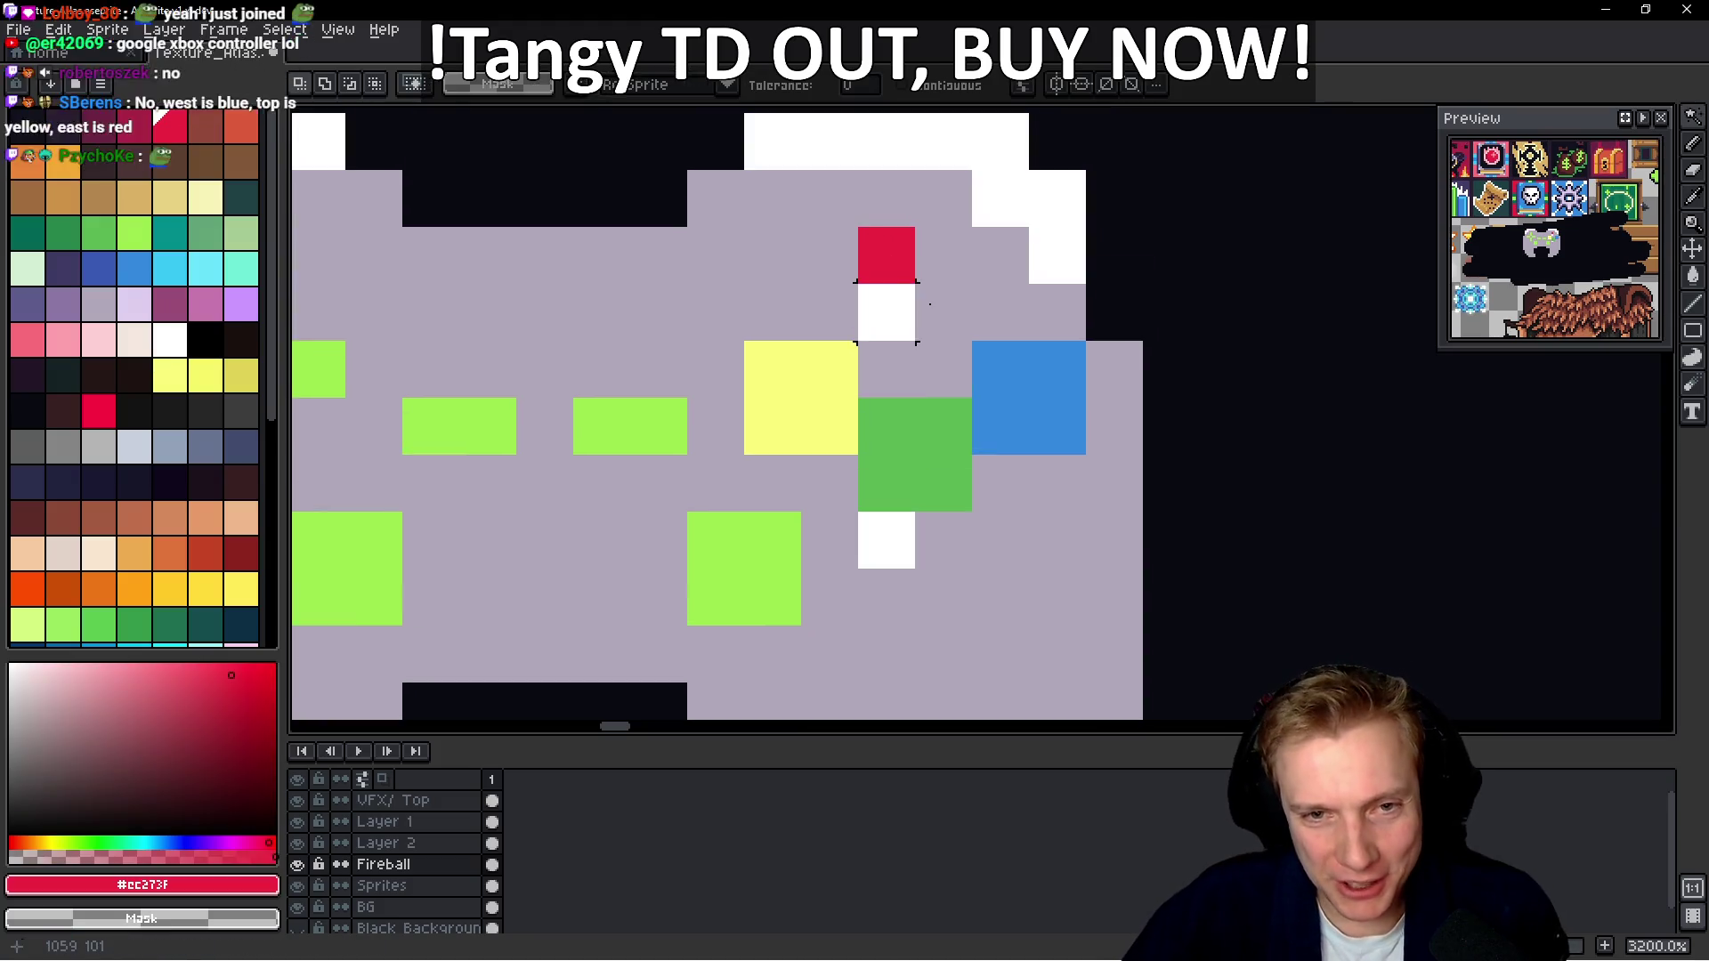
{"action": "key", "text": "ctrl+d"}
{"action": "key", "text": "i"}
{"action": "key", "text": "b"}
Grow the top face button into a 2x2 red block
{"action": "left_click", "coordinate": [944, 255]}
{"action": "key", "text": "ctrl+z"}
{"action": "left_click", "coordinate": [886, 311]}
{"action": "left_click_drag", "start_coordinate": [943, 312], "coordinate": [944, 268]}
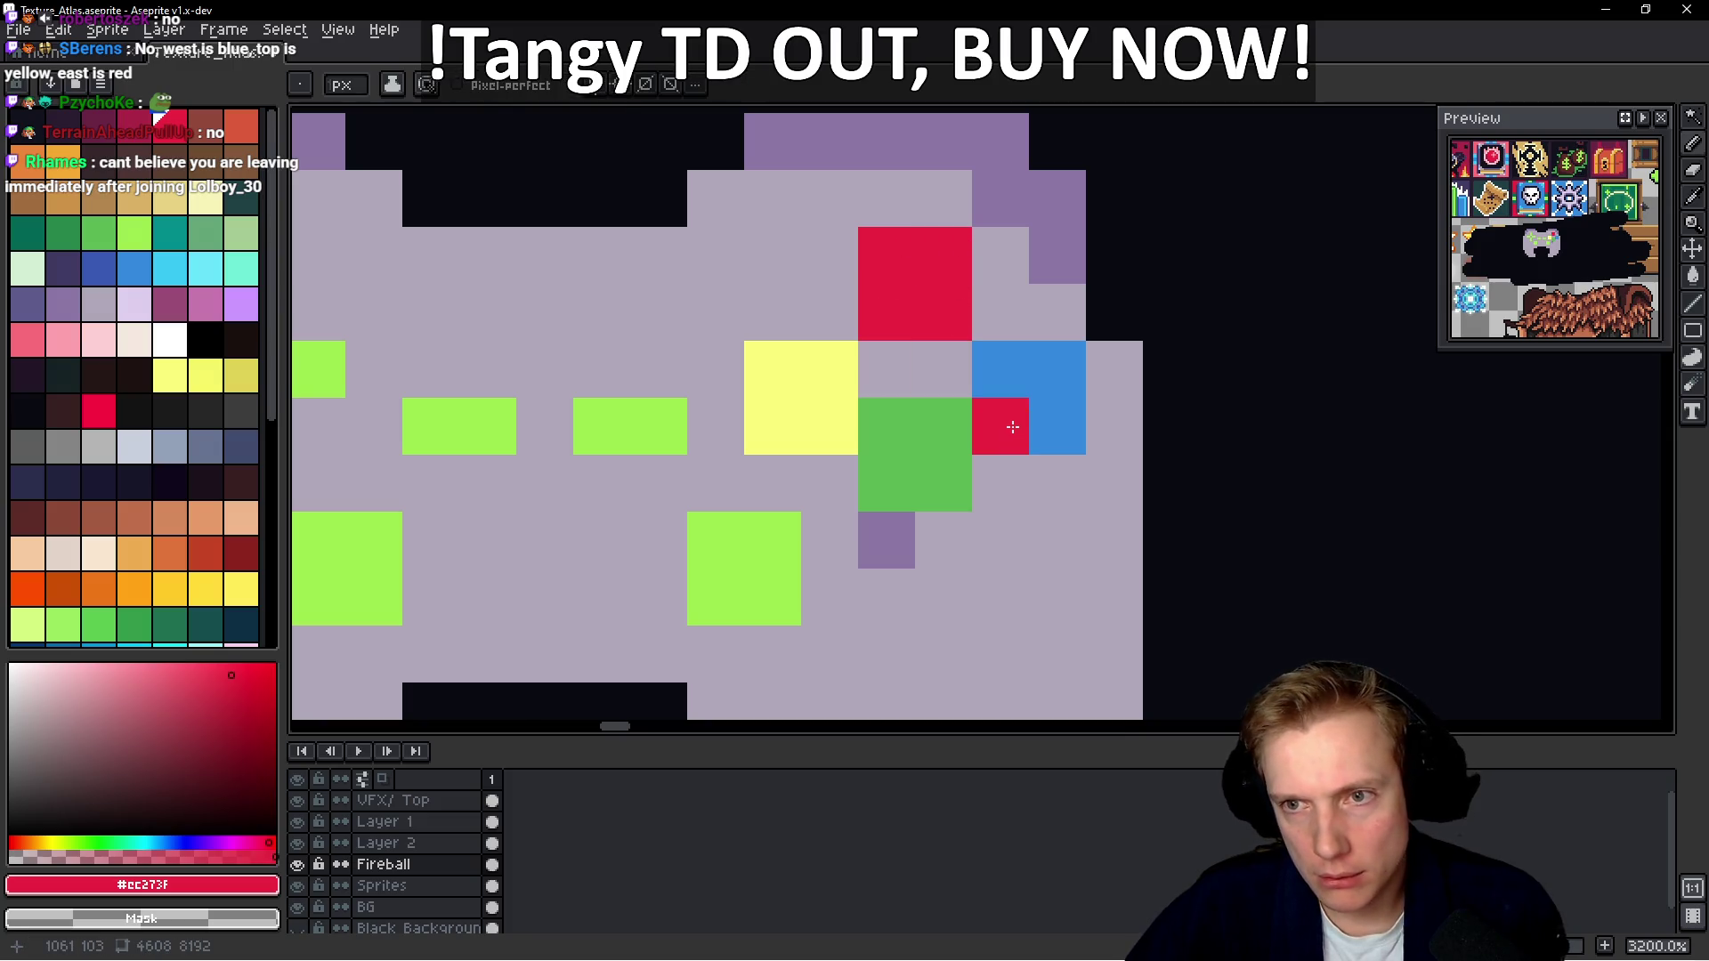
{"action": "scroll", "coordinate": [1021, 526], "scroll_direction": "down", "scroll_amount": 5}
{"action": "scroll", "coordinate": [1021, 526], "scroll_direction": "down", "scroll_amount": 1}
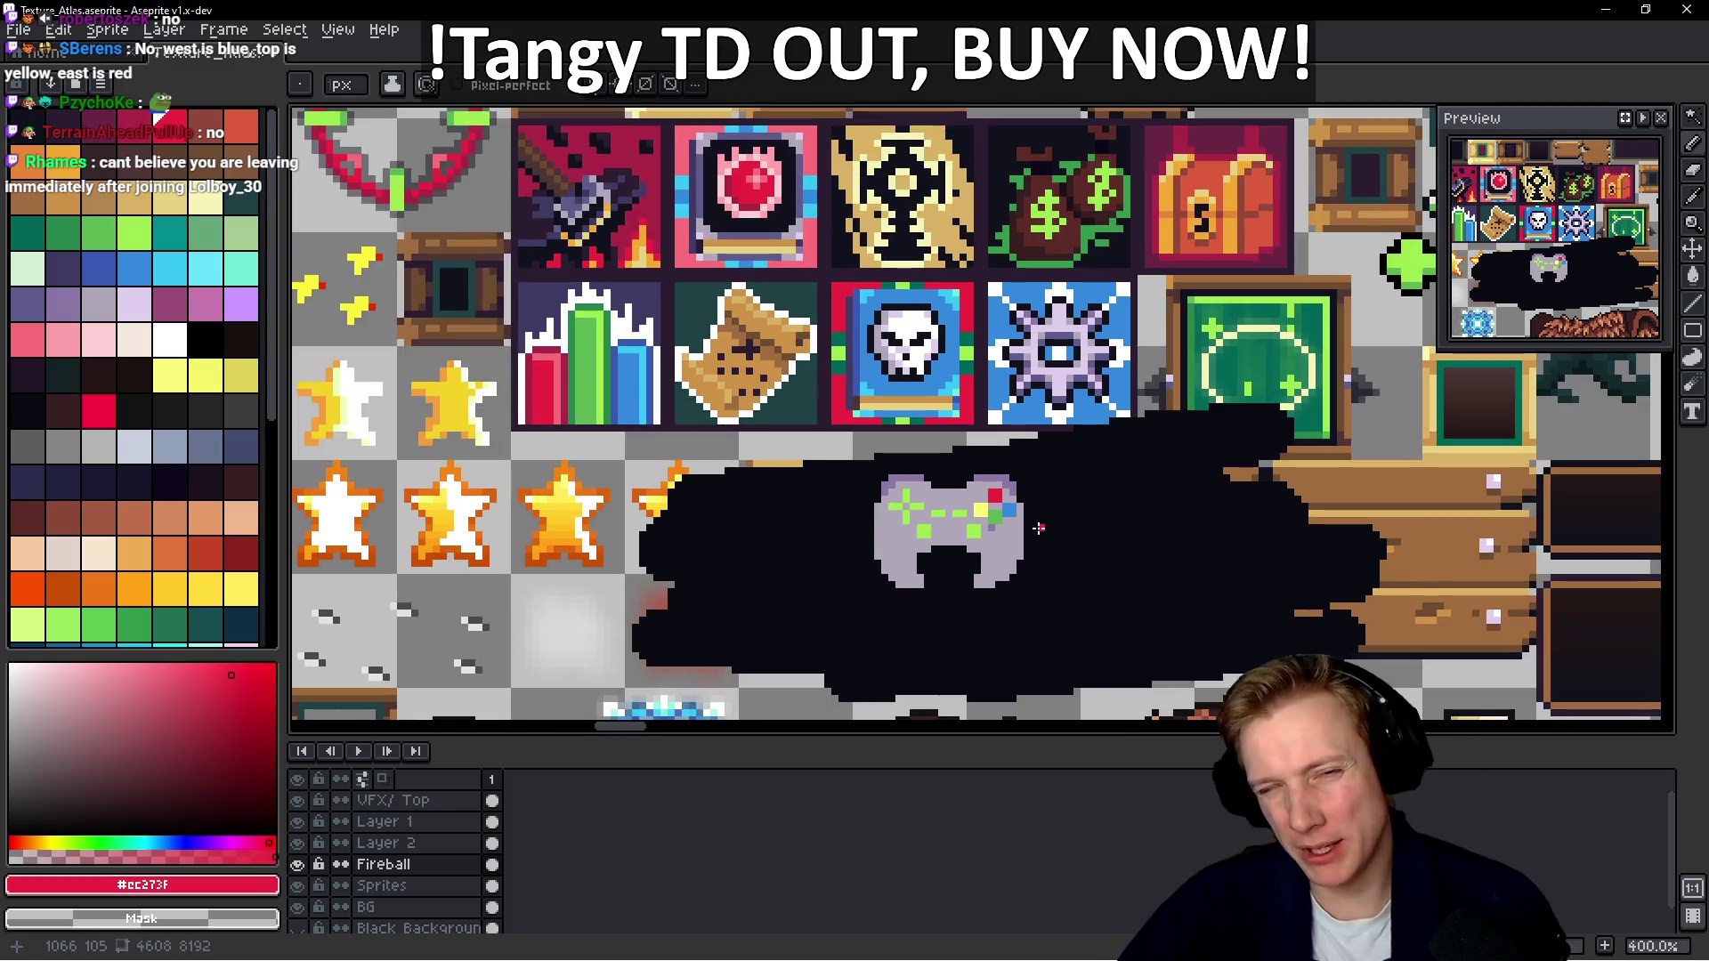
Undo a stray red pixel and paint over the old green bottom button with lavender
{"action": "scroll", "coordinate": [1054, 526], "scroll_direction": "up", "scroll_amount": 1}
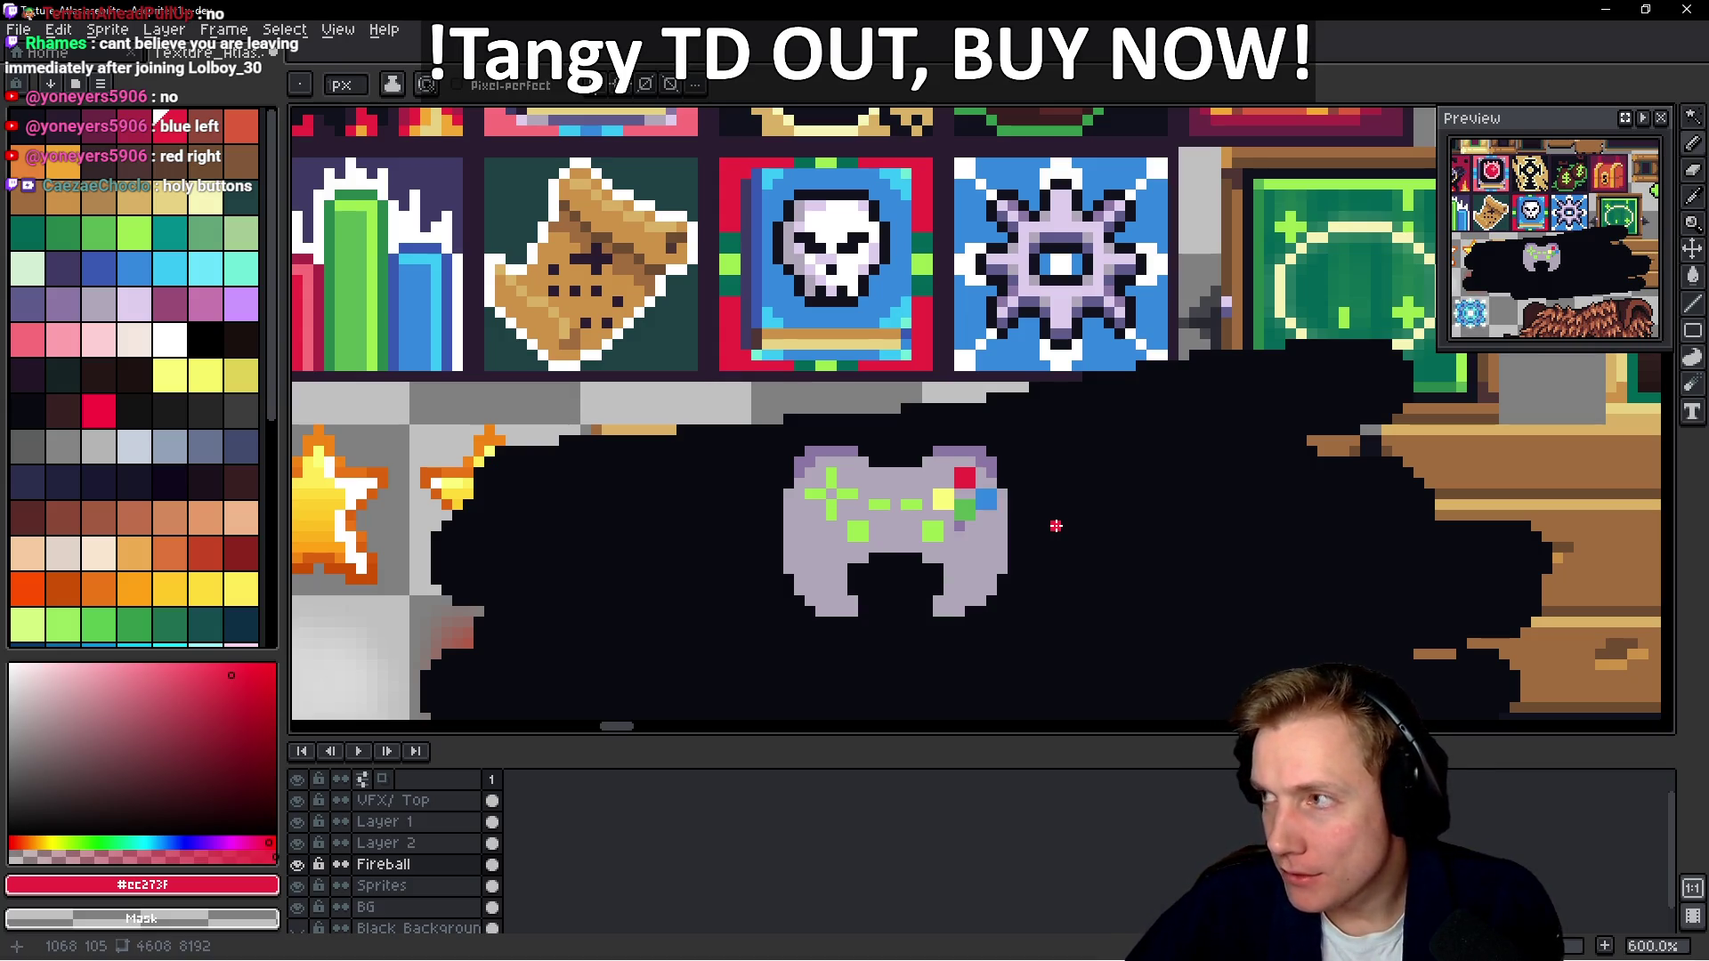
{"action": "scroll", "coordinate": [1055, 526], "scroll_direction": "down", "scroll_amount": 3}
{"action": "scroll", "coordinate": [997, 507], "scroll_direction": "up", "scroll_amount": 9}
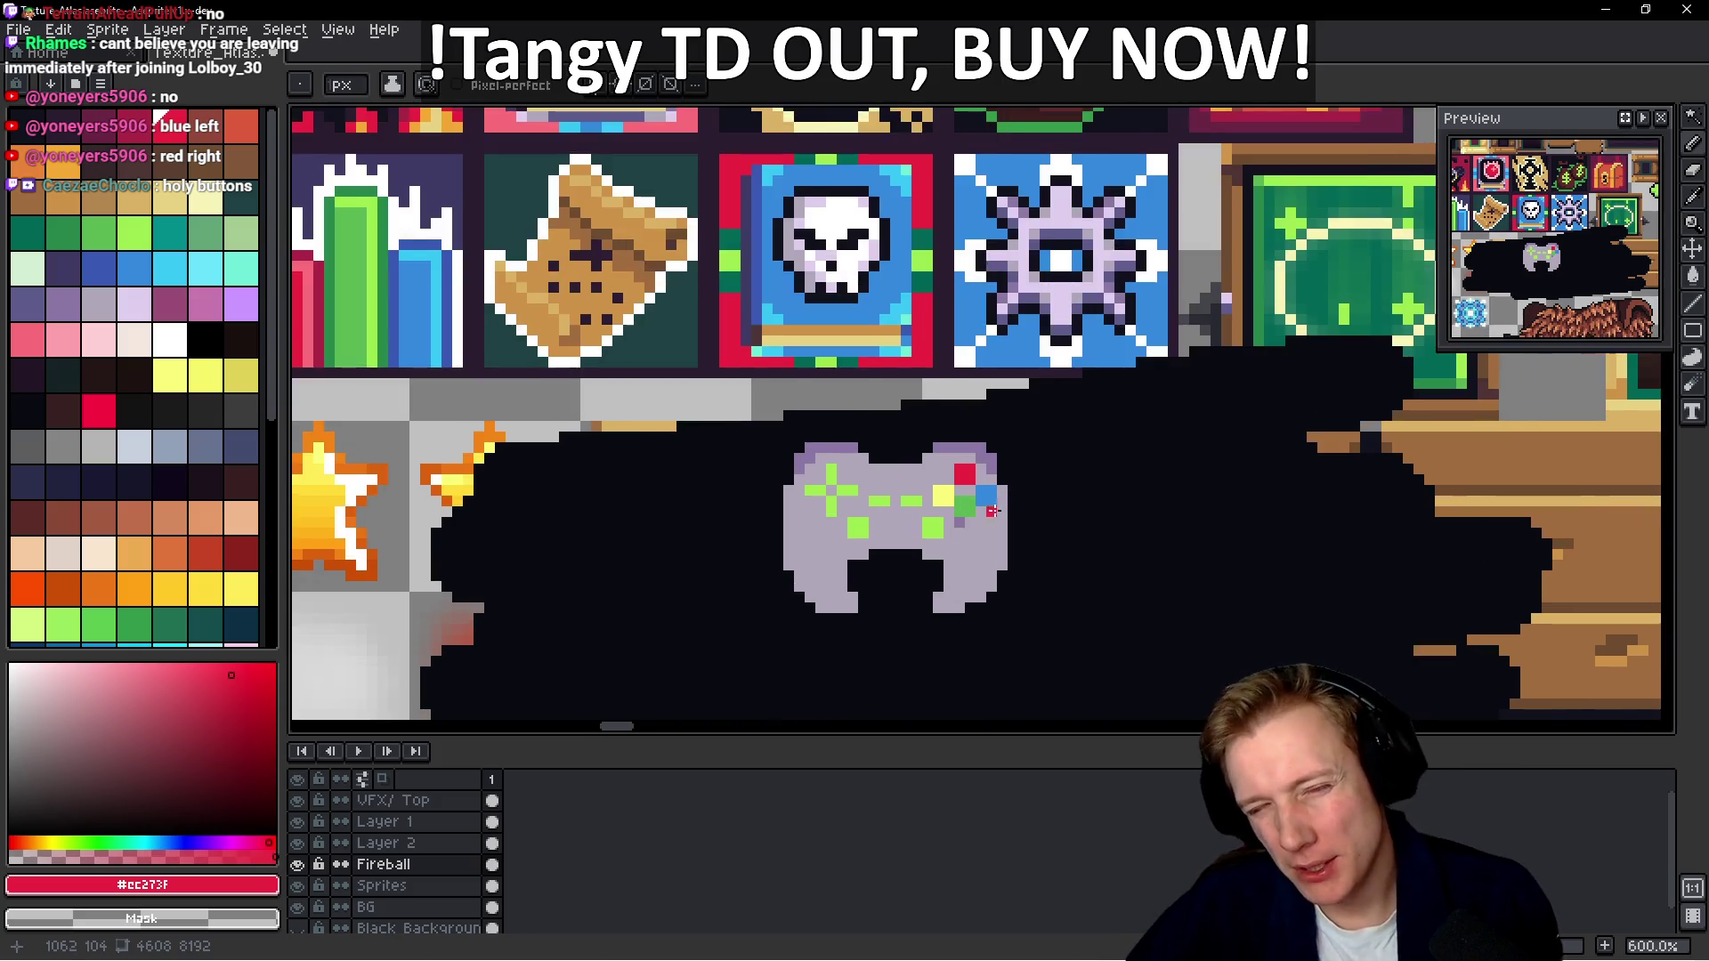
{"action": "left_click", "coordinate": [881, 520]}
{"action": "key", "text": "ctrl+z"}
{"action": "left_click", "coordinate": [967, 534]}
{"action": "scroll", "coordinate": [958, 534], "scroll_direction": "down", "scroll_amount": 2}
{"action": "key", "text": "ctrl+z"}
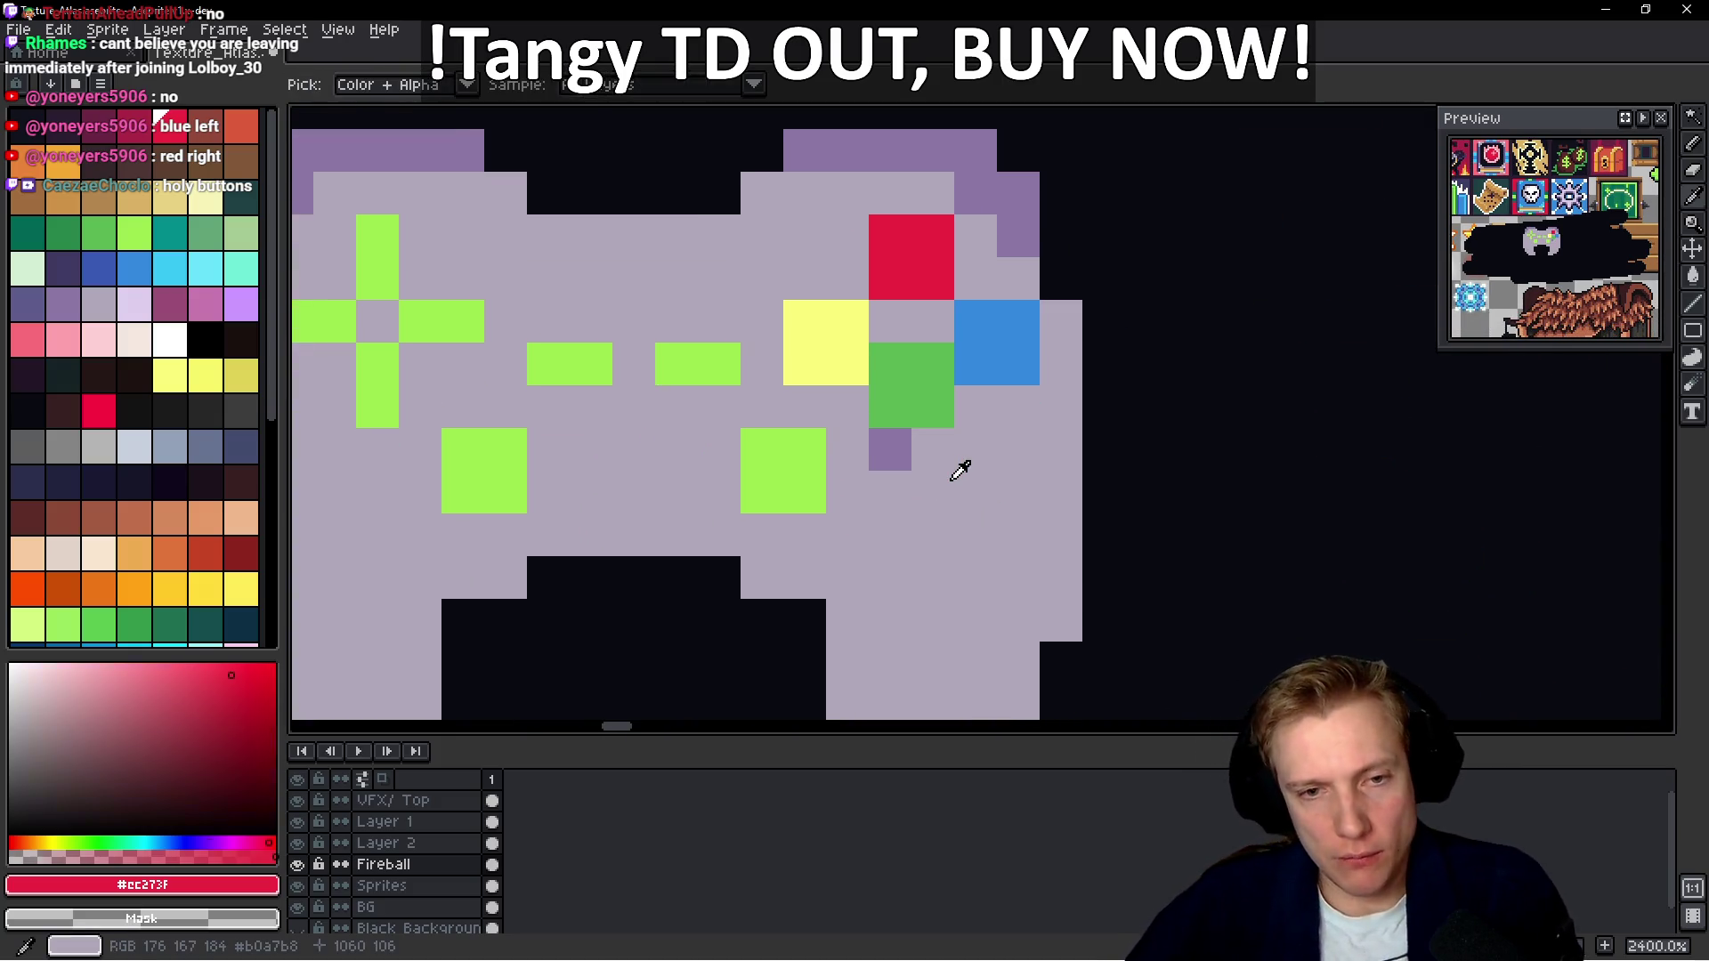
{"action": "left_click", "coordinate": [958, 465], "text": "alt"}
{"action": "left_click", "coordinate": [907, 367]}
{"action": "mouse_move", "coordinate": [907, 367]}
{"action": "left_mouse_down"}
{"action": "mouse_move", "coordinate": [926, 365]}
{"action": "mouse_move", "coordinate": [925, 390]}
{"action": "left_mouse_up"}
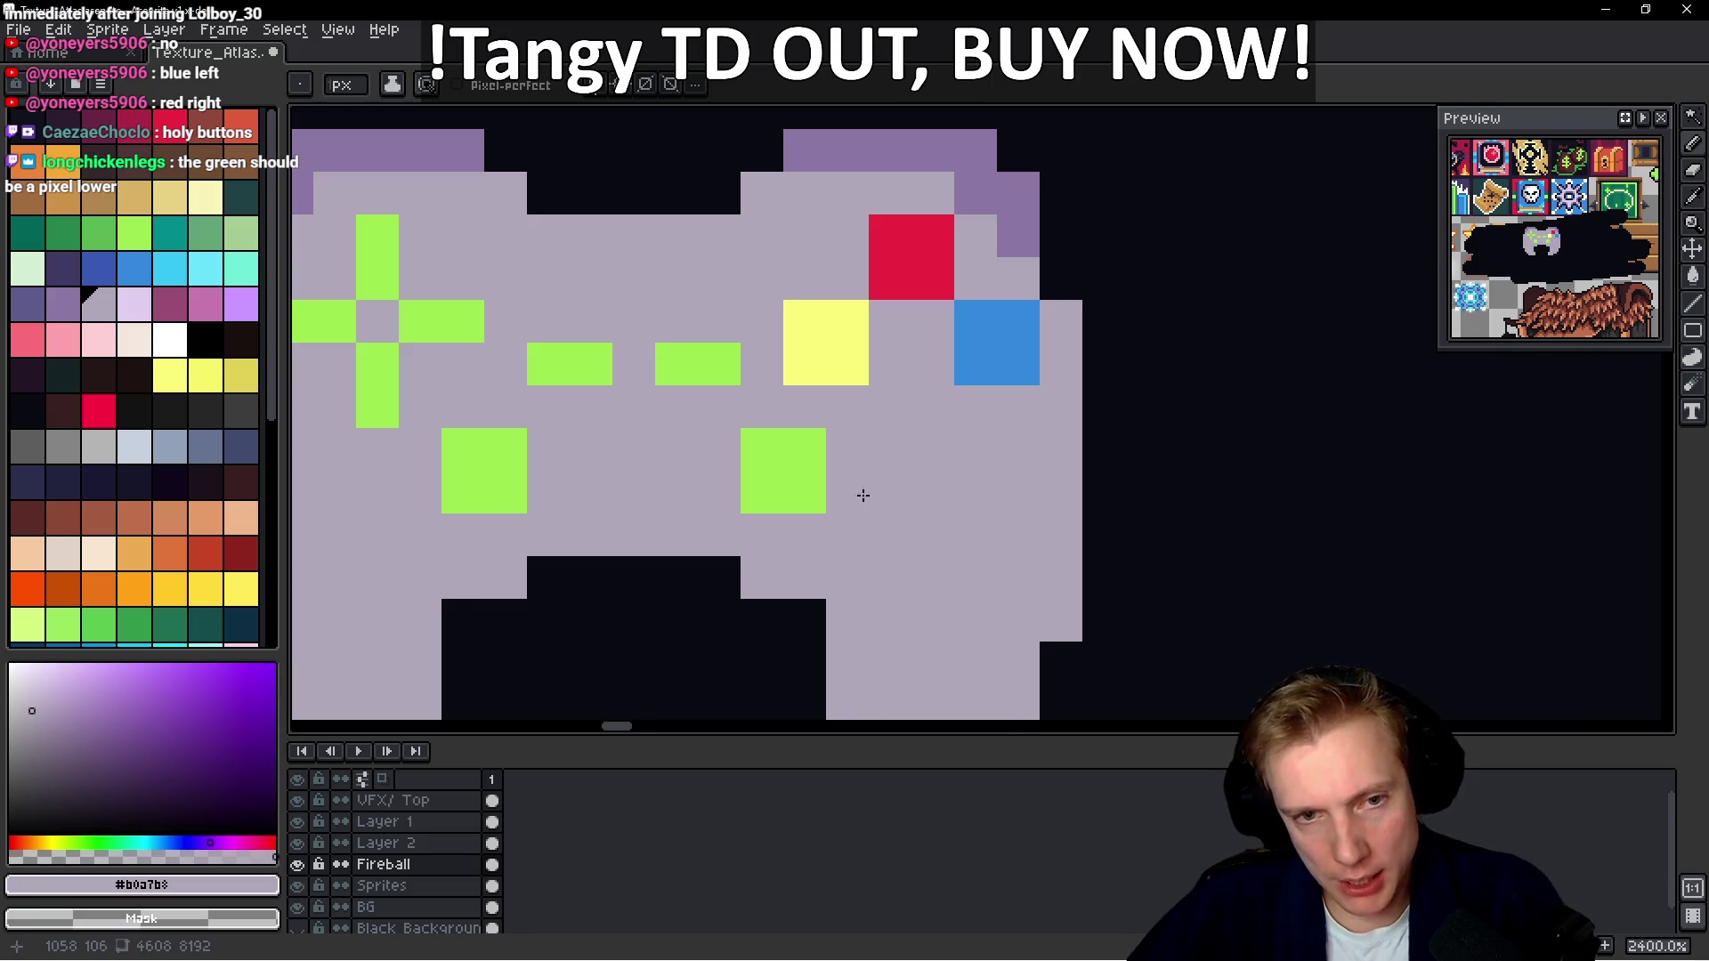
Rework the green right thumbstick, shifting it down one pixel
{"action": "left_click_drag", "start_coordinate": [864, 495], "coordinate": [1008, 406]}
{"action": "left_click", "coordinate": [934, 381], "text": "alt"}
{"action": "left_click", "coordinate": [899, 446]}
{"action": "left_click_drag", "start_coordinate": [949, 490], "coordinate": [937, 454]}
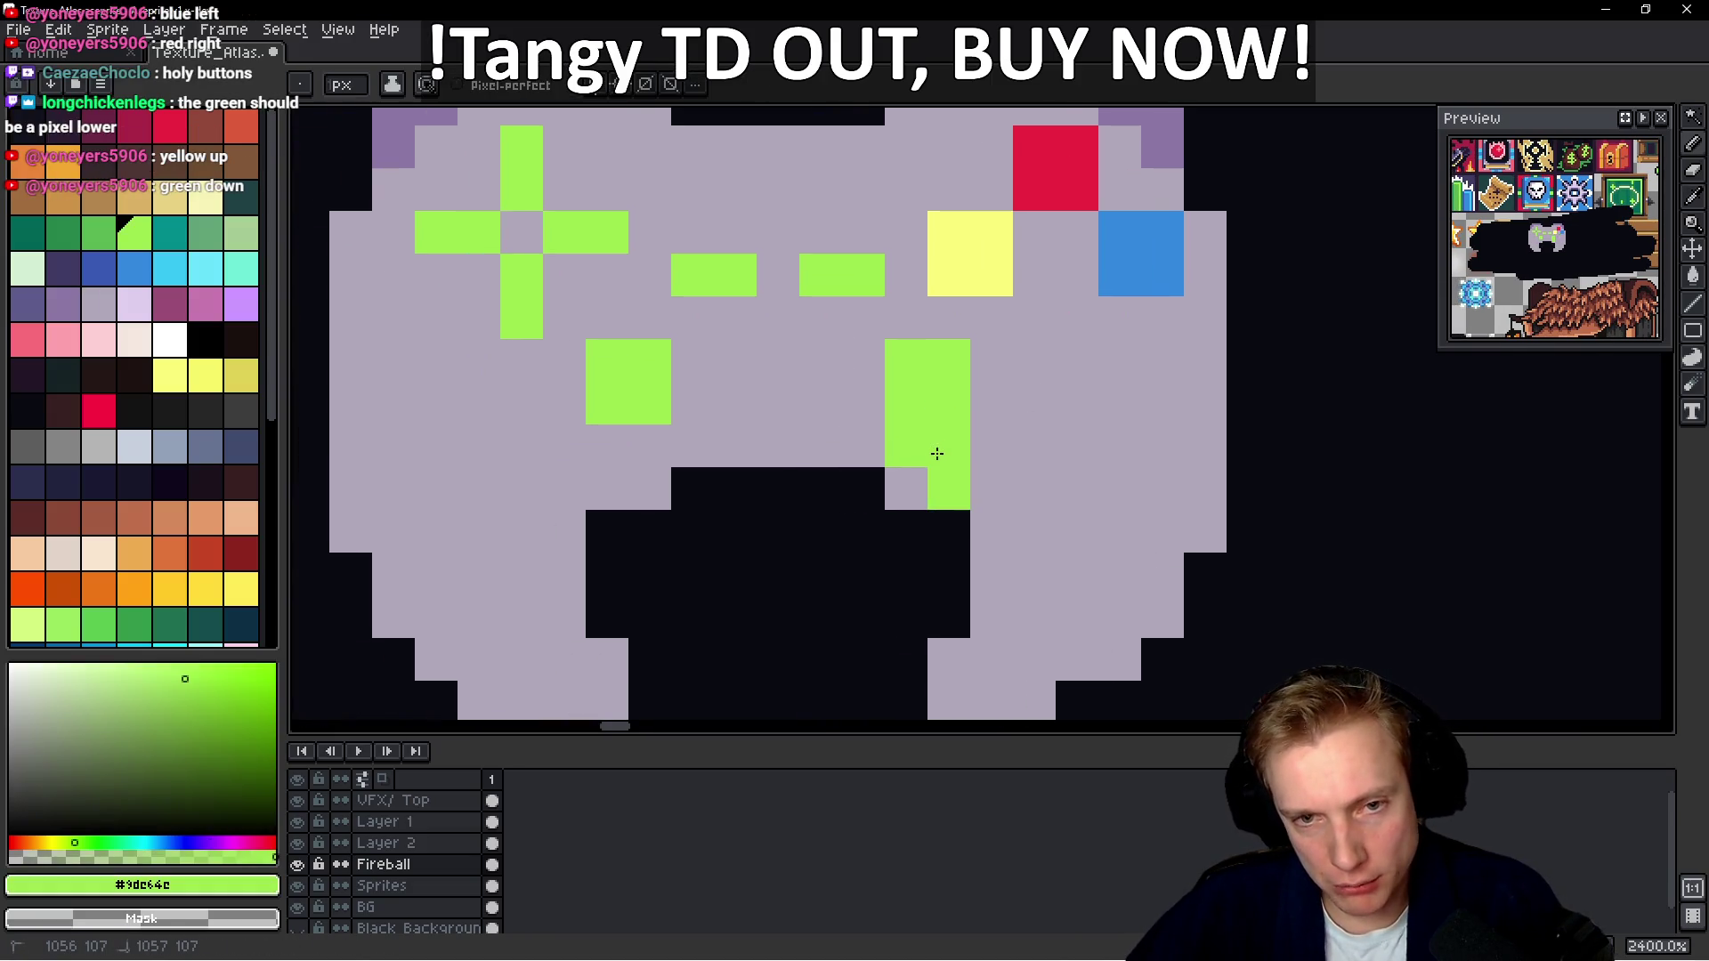
{"action": "left_click", "coordinate": [983, 472], "text": "alt"}
{"action": "left_click", "coordinate": [949, 490]}
{"action": "left_click", "coordinate": [907, 446]}
{"action": "key", "text": "ctrl+z"}
{"action": "left_click_drag", "start_coordinate": [907, 361], "coordinate": [952, 360]}
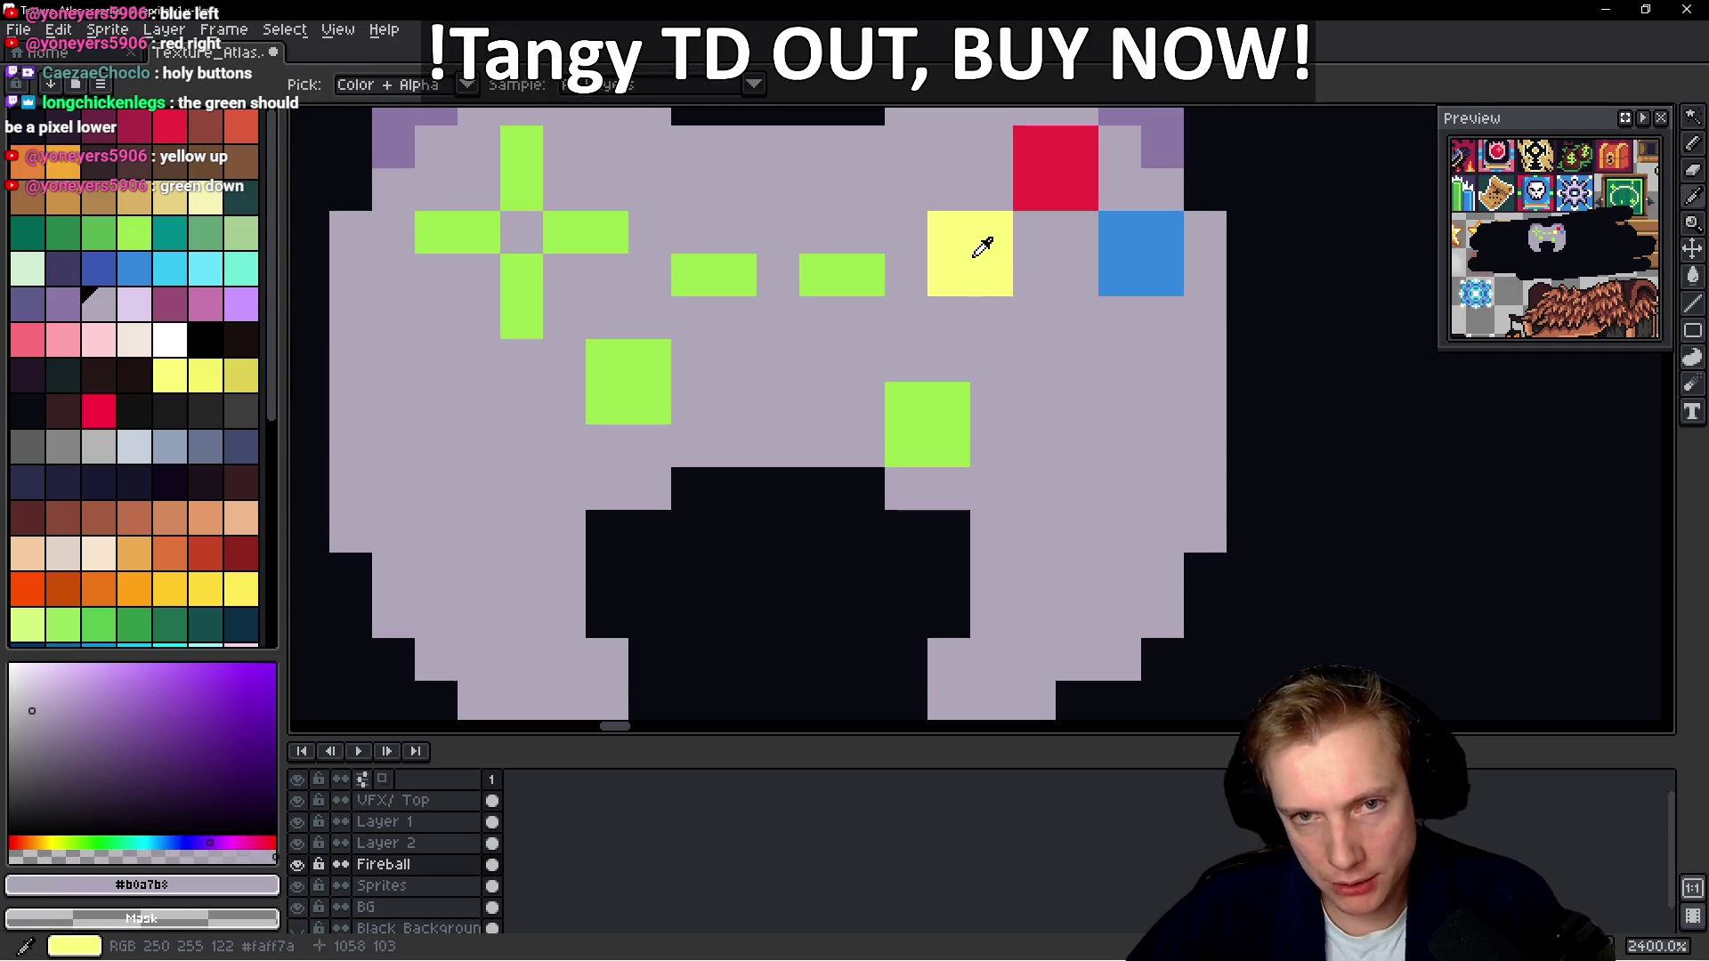
Paint a new green face button one pixel lower, below the yellow button
{"action": "left_click", "coordinate": [981, 250]}
{"action": "key", "text": "ctrl+z"}
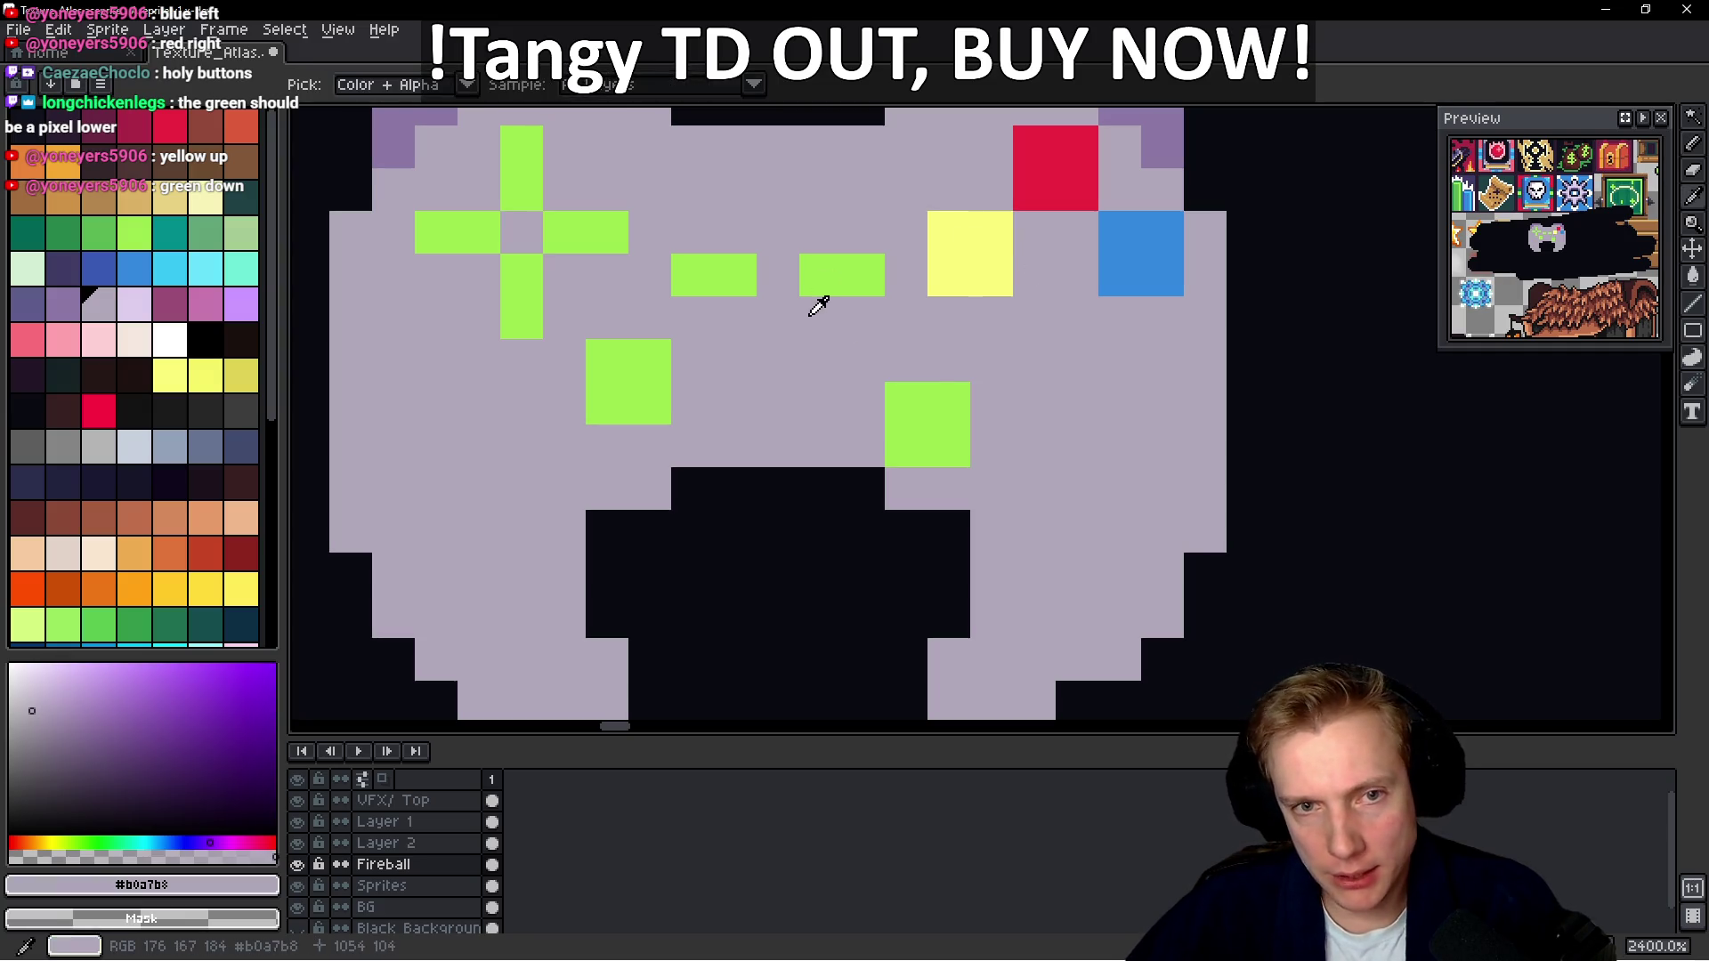
{"action": "left_click", "coordinate": [813, 292], "text": "alt"}
{"action": "mouse_move", "coordinate": [1069, 316]}
{"action": "left_mouse_down"}
{"action": "mouse_move", "coordinate": [1023, 317]}
{"action": "mouse_move", "coordinate": [1084, 349]}
{"action": "left_mouse_up"}
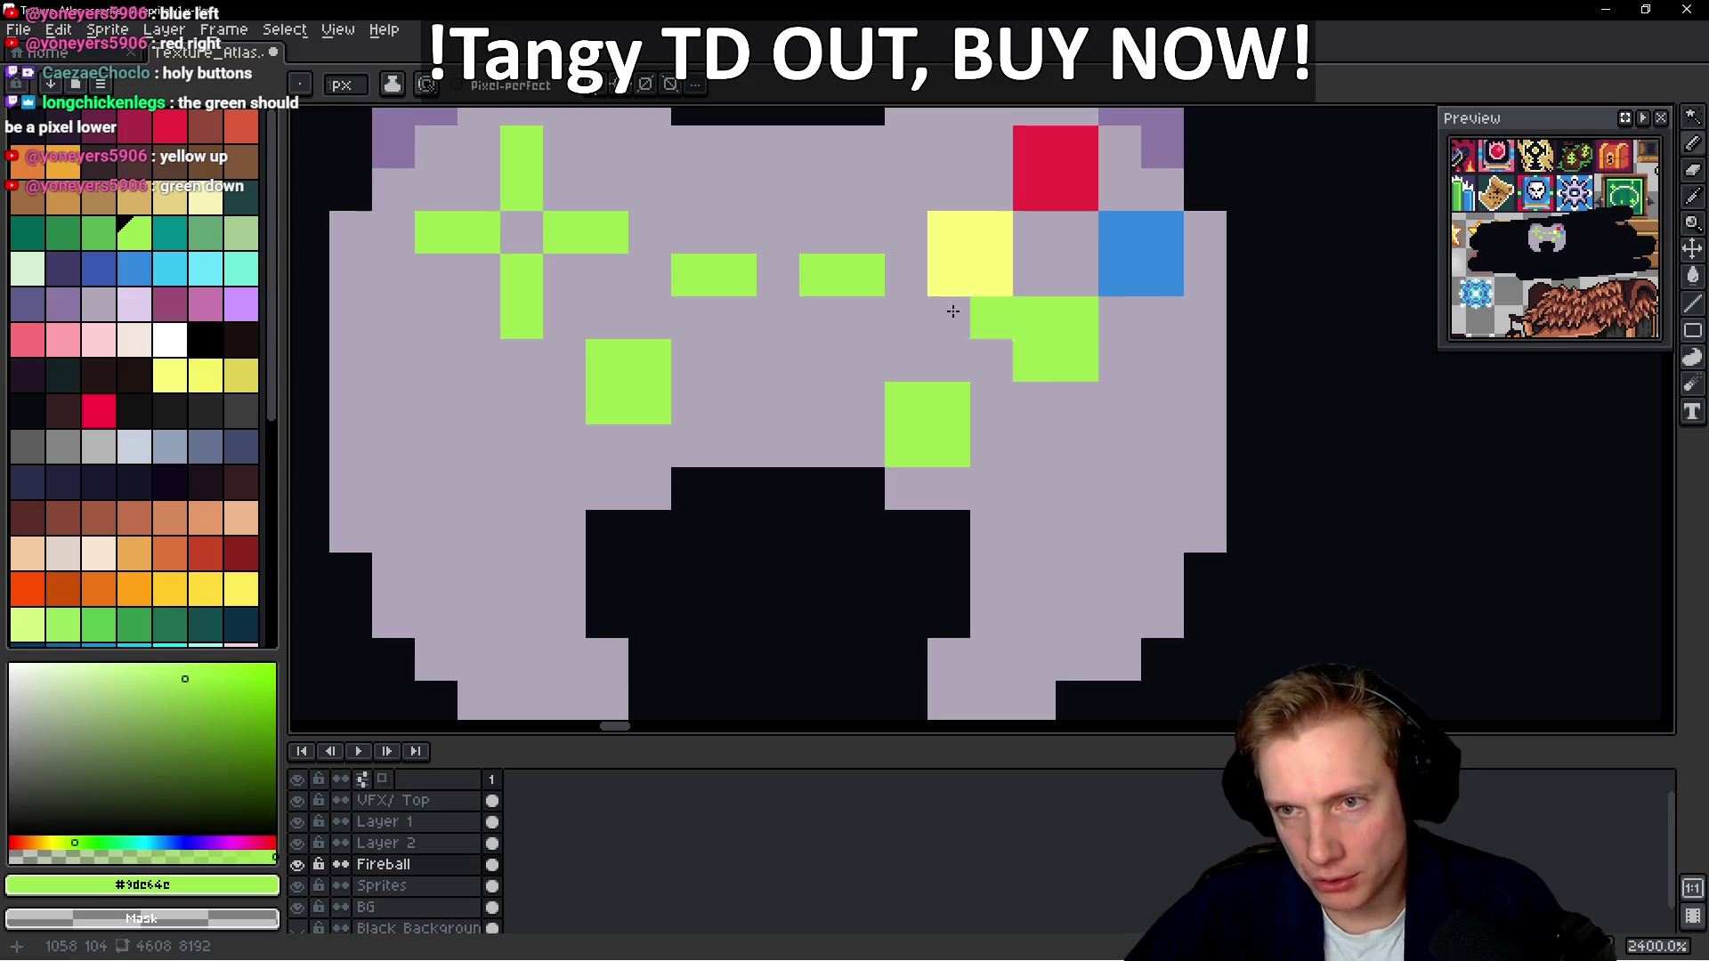
{"action": "left_click", "coordinate": [866, 409]}
{"action": "left_click", "coordinate": [862, 442]}
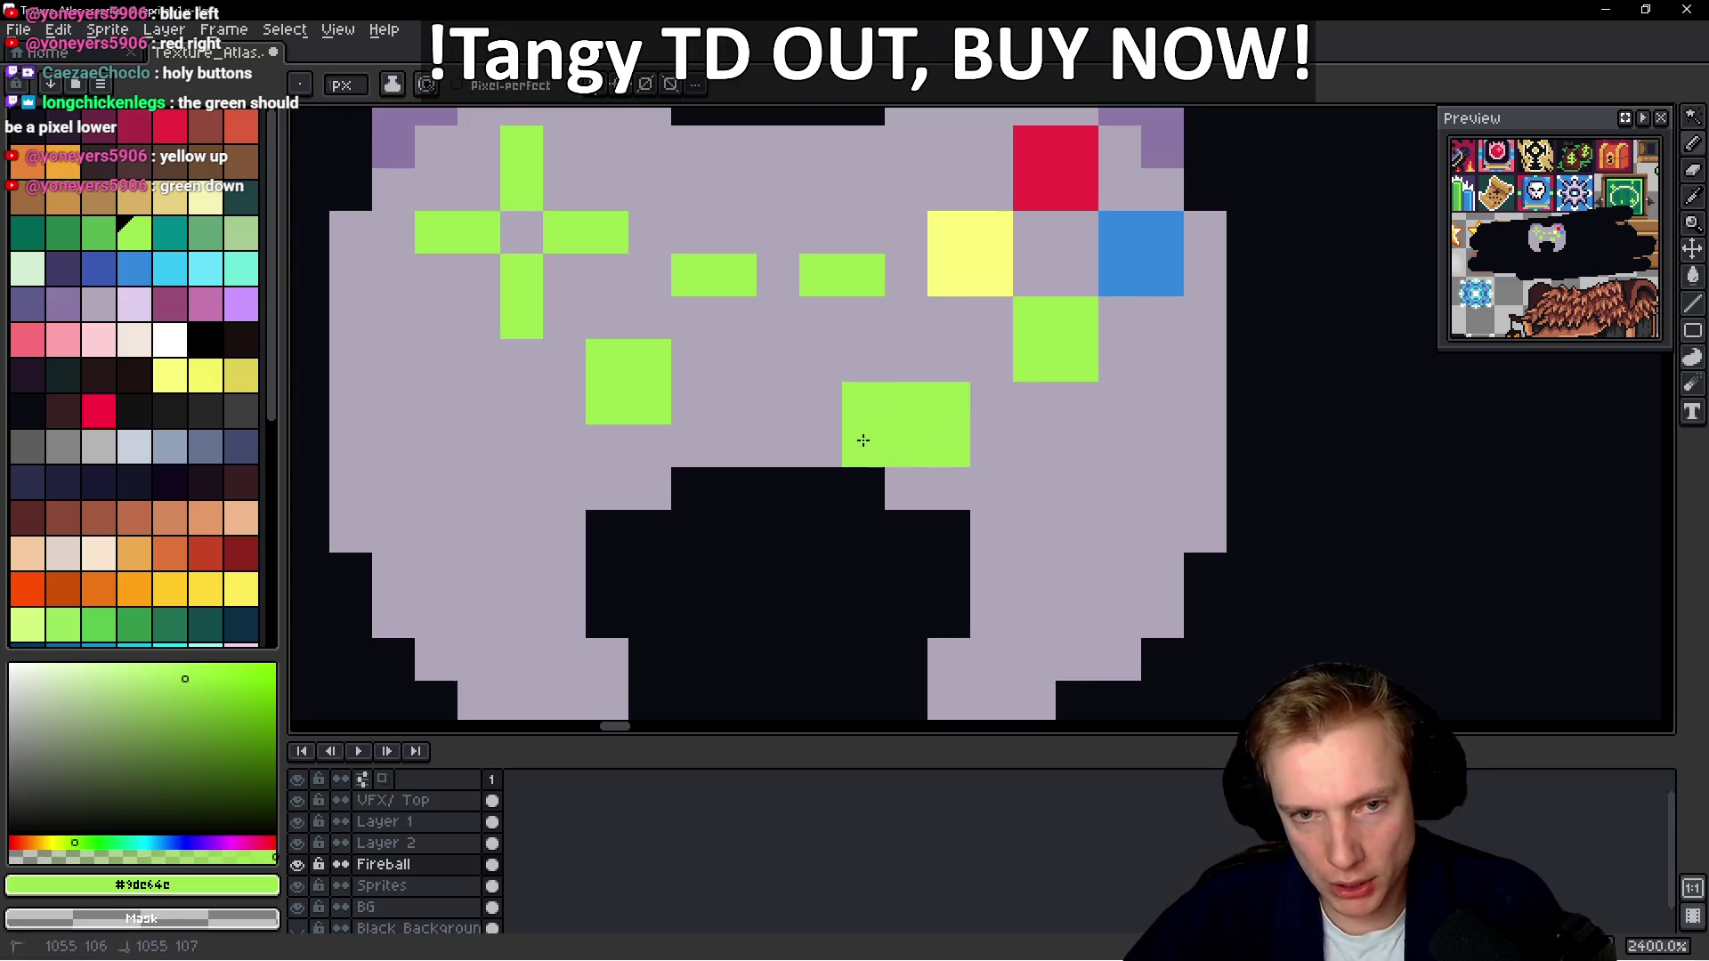
Widen and fill the right stick in green, setting its bottom-left pixel back to lavender
{"action": "left_click_drag", "start_coordinate": [940, 495], "coordinate": [904, 489]}
{"action": "left_click", "coordinate": [864, 488]}
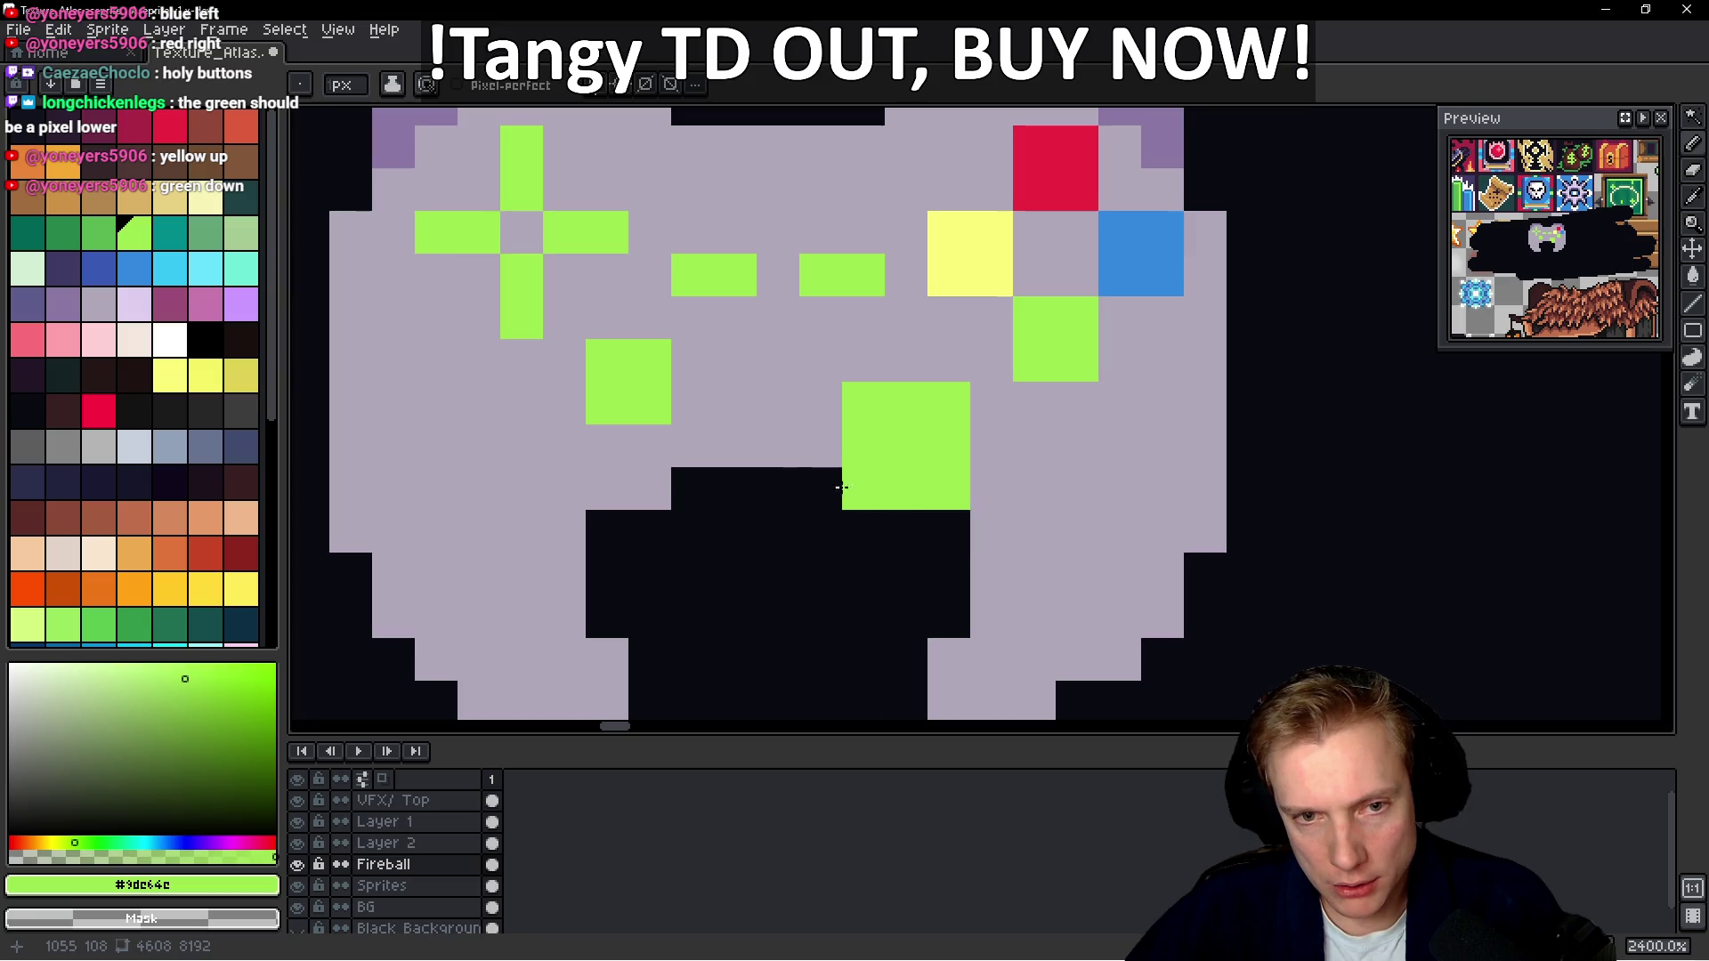
{"action": "left_click", "coordinate": [1113, 507], "text": "alt"}
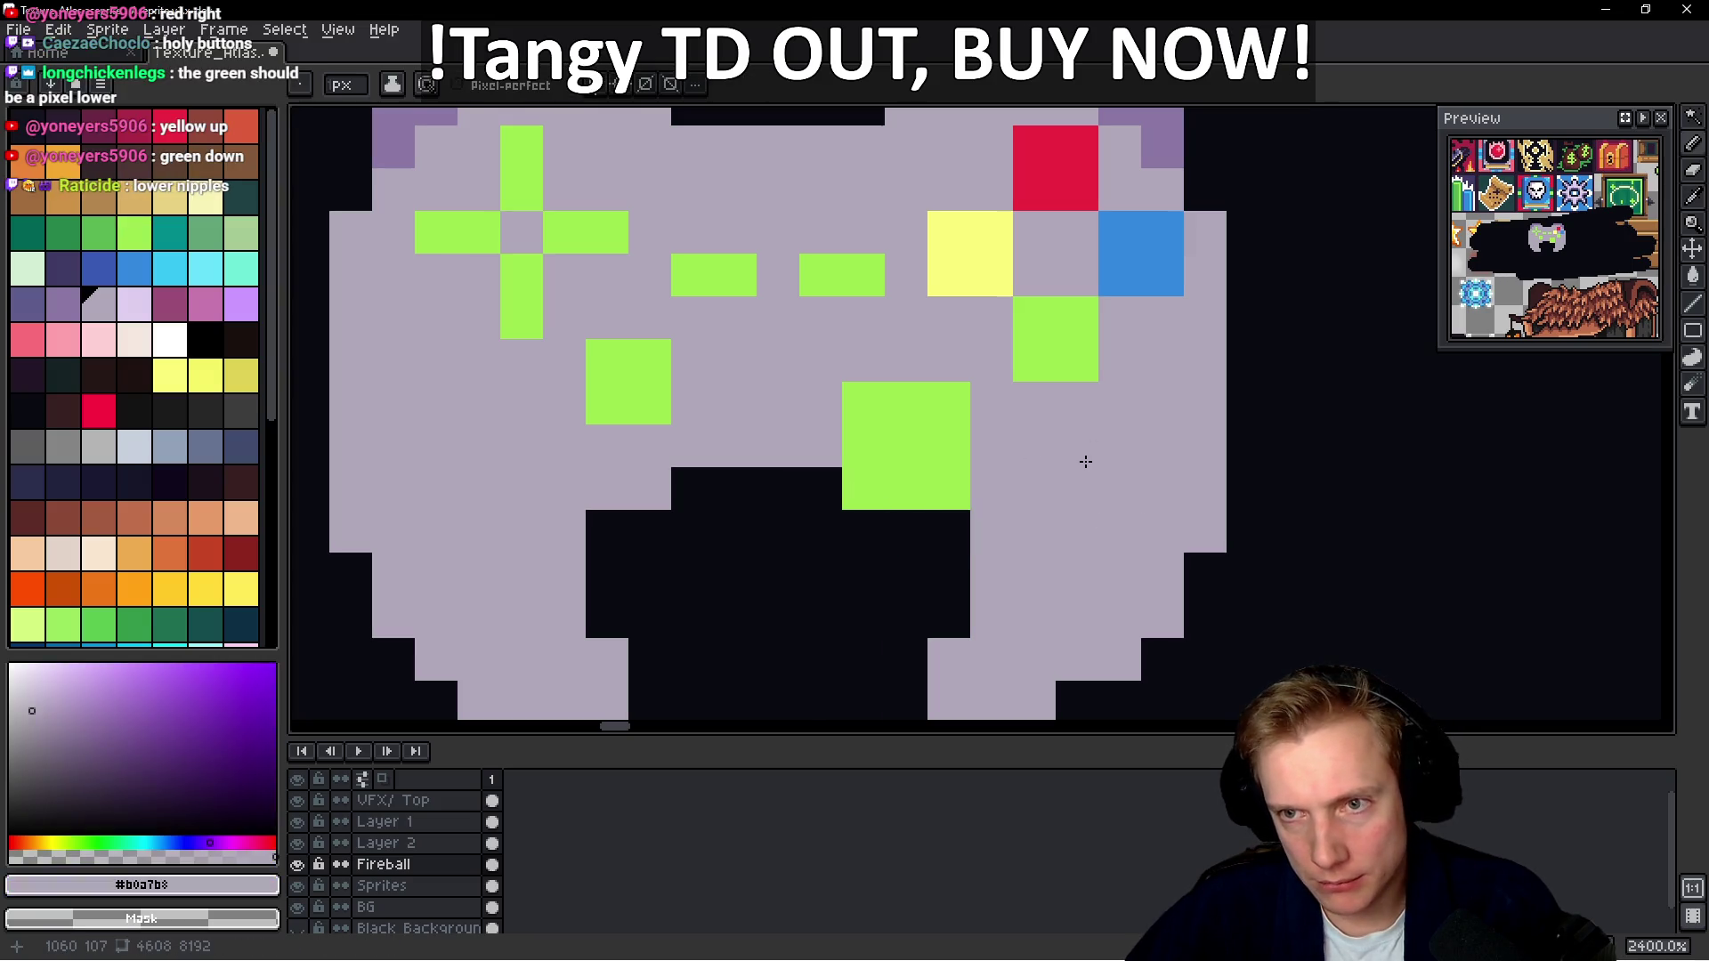
{"action": "left_click", "coordinate": [864, 489]}
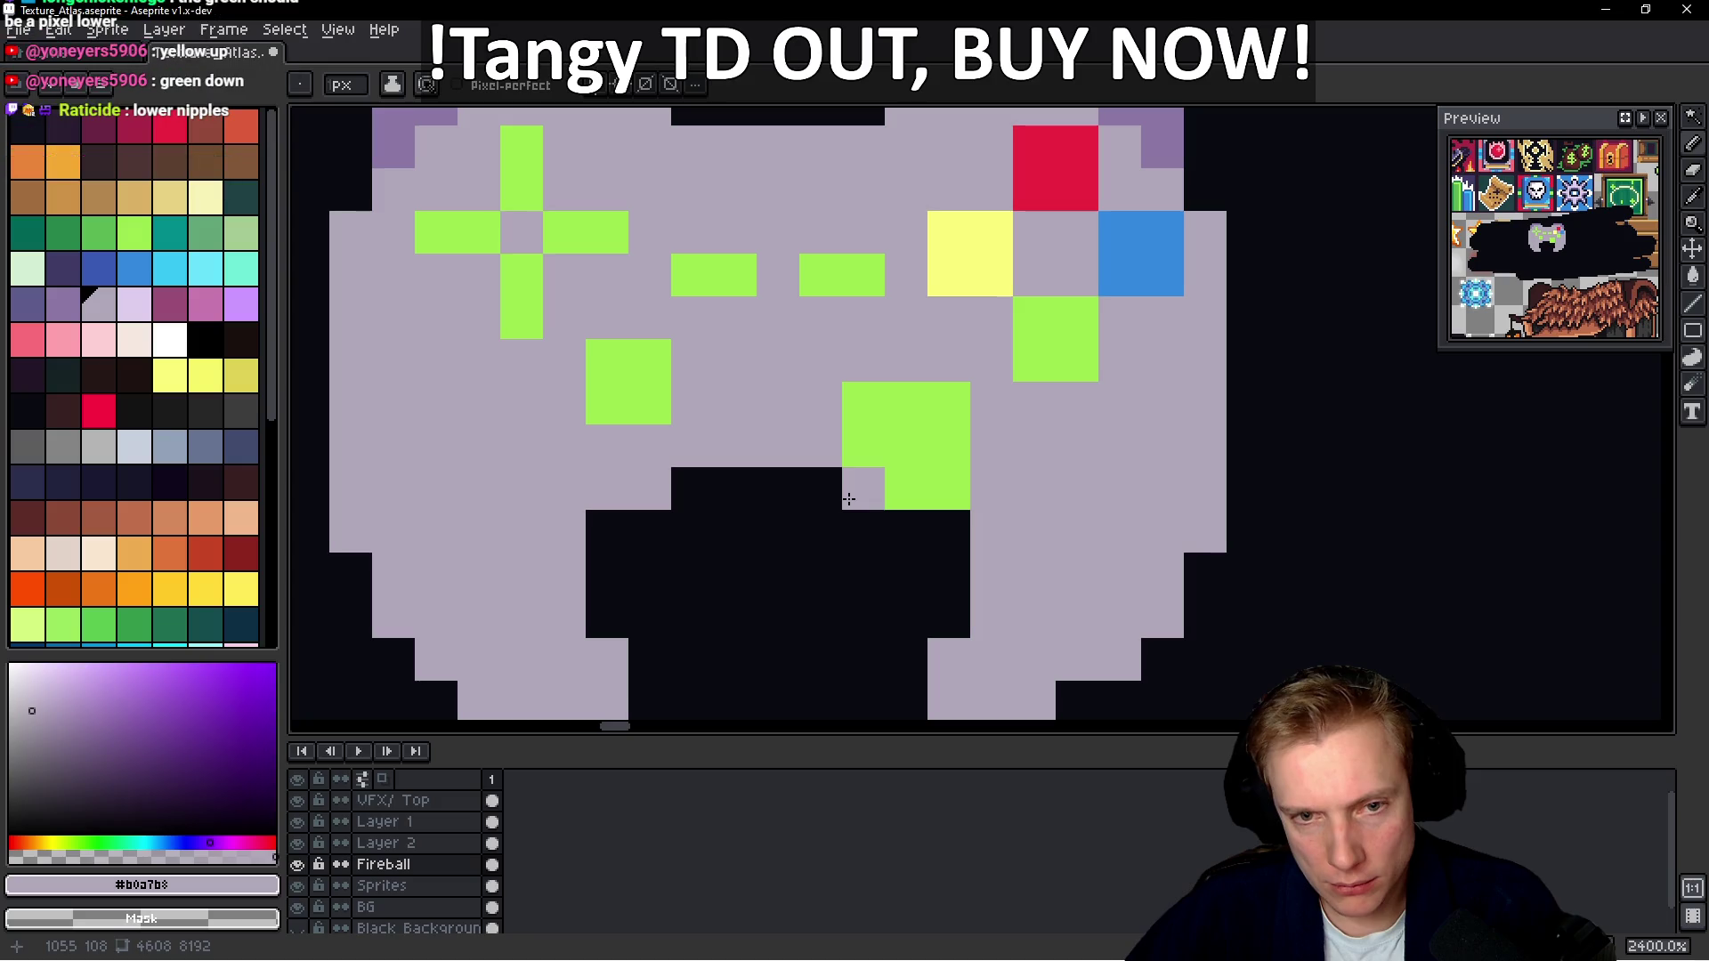
{"action": "left_click", "coordinate": [948, 452], "text": "alt"}
{"action": "left_click", "coordinate": [949, 531]}
Cover the leftover green button with lavender and trim the right stick to a 2x2 block
{"action": "left_click", "coordinate": [710, 397], "text": "alt"}
{"action": "mouse_move", "coordinate": [650, 361]}
{"action": "left_mouse_down"}
{"action": "mouse_move", "coordinate": [595, 400]}
{"action": "mouse_move", "coordinate": [649, 403]}
{"action": "left_mouse_up"}
{"action": "left_click_drag", "start_coordinate": [845, 400], "coordinate": [980, 408]}
{"action": "left_click", "coordinate": [939, 446], "text": "alt"}
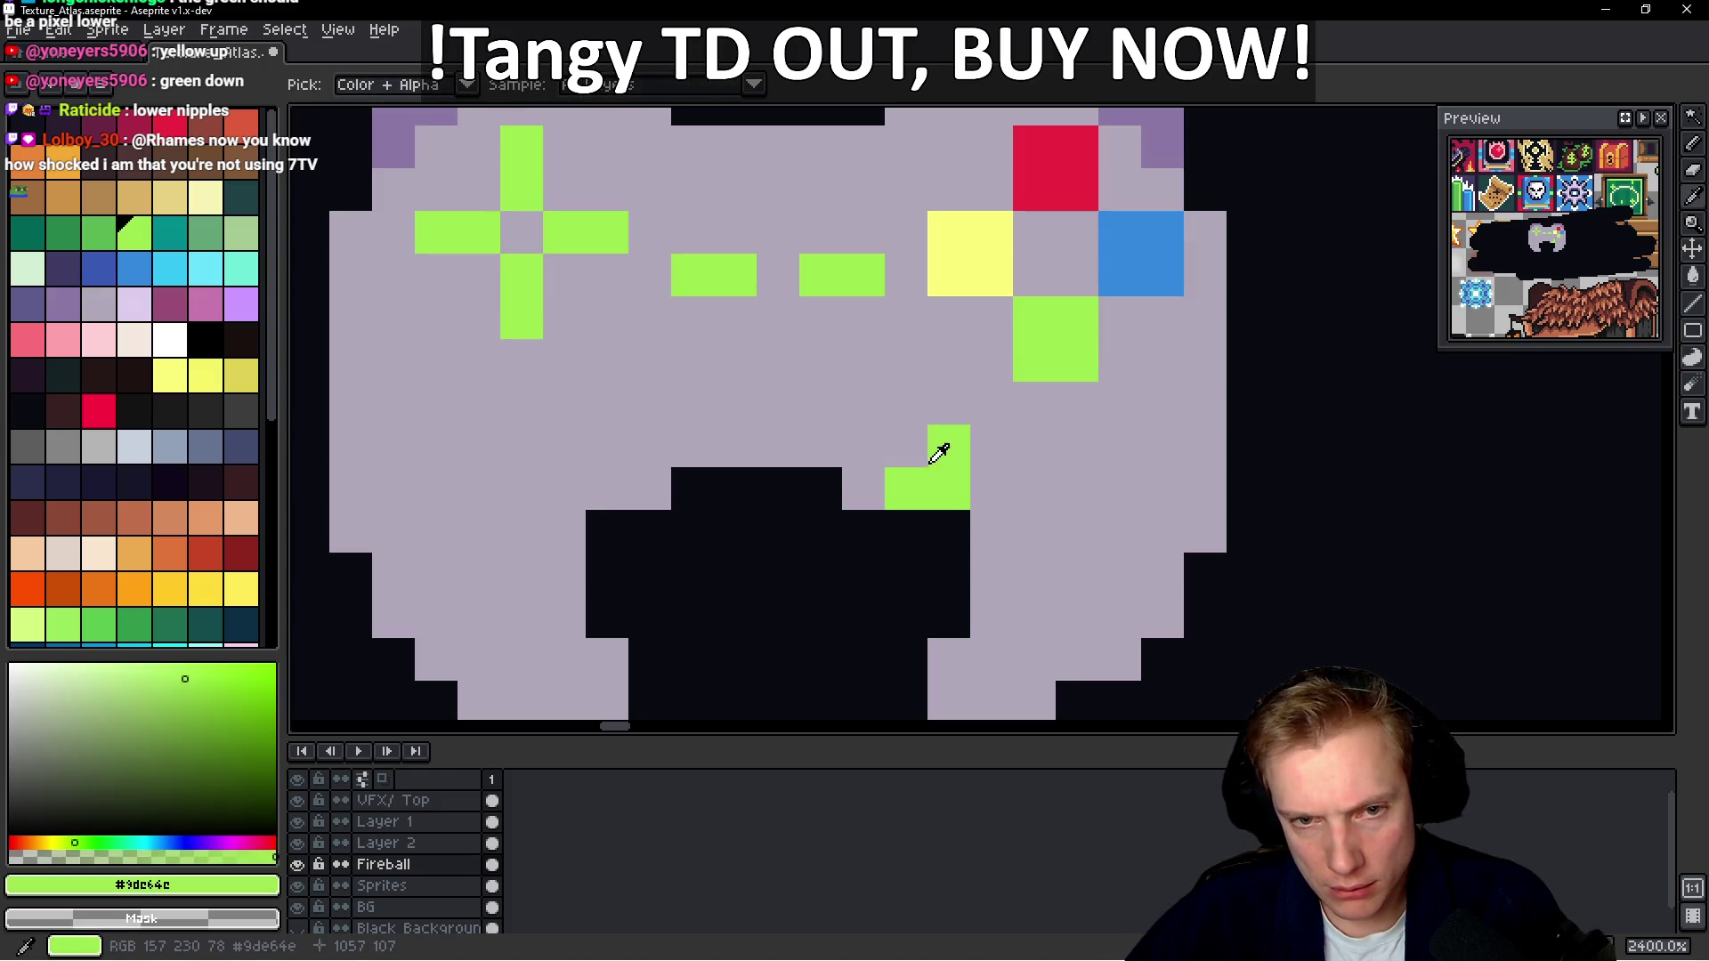
{"action": "left_click", "coordinate": [650, 445]}
{"action": "mouse_move", "coordinate": [639, 457]}
{"action": "left_mouse_down"}
{"action": "mouse_move", "coordinate": [599, 473]}
{"action": "mouse_move", "coordinate": [656, 485]}
{"action": "left_mouse_up"}
Fill the dark gap pixels beside the right stick with lavender
{"action": "left_click", "coordinate": [694, 449], "text": "alt"}
{"action": "left_click", "coordinate": [687, 478]}
{"action": "scroll", "coordinate": [963, 438], "scroll_direction": "down", "scroll_amount": 7}
{"action": "scroll", "coordinate": [962, 438], "scroll_direction": "down", "scroll_amount": 1}
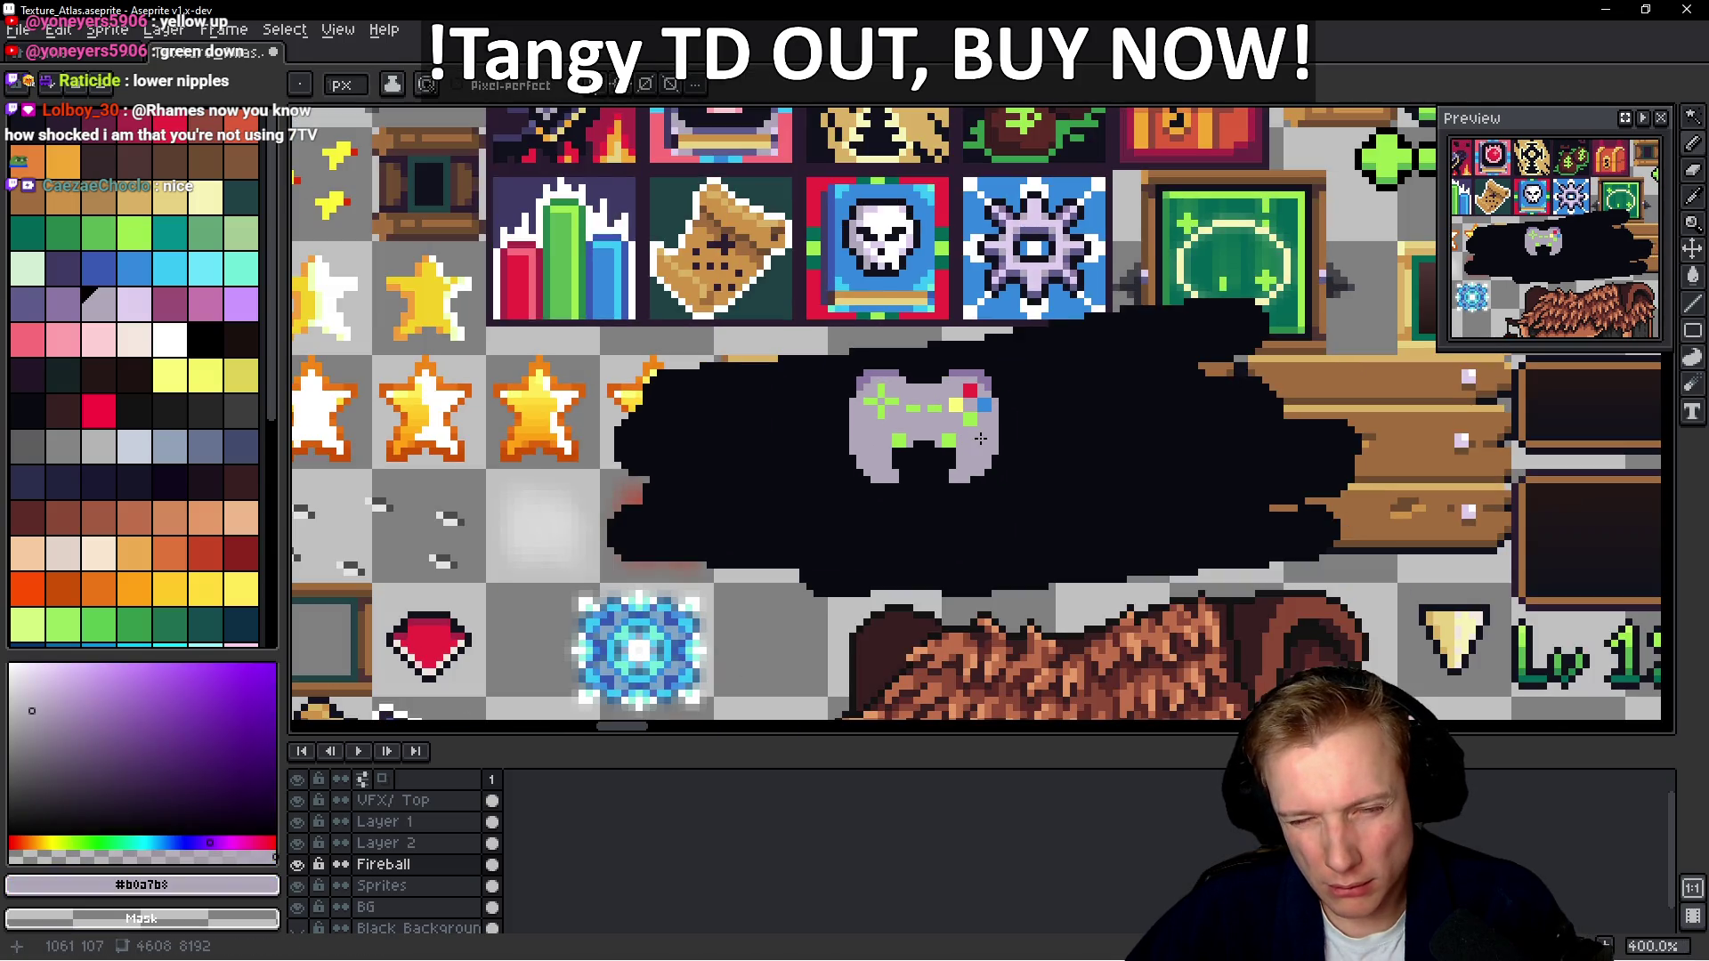
{"action": "scroll", "coordinate": [980, 438], "scroll_direction": "up", "scroll_amount": 8}
{"action": "left_click", "coordinate": [871, 478]}
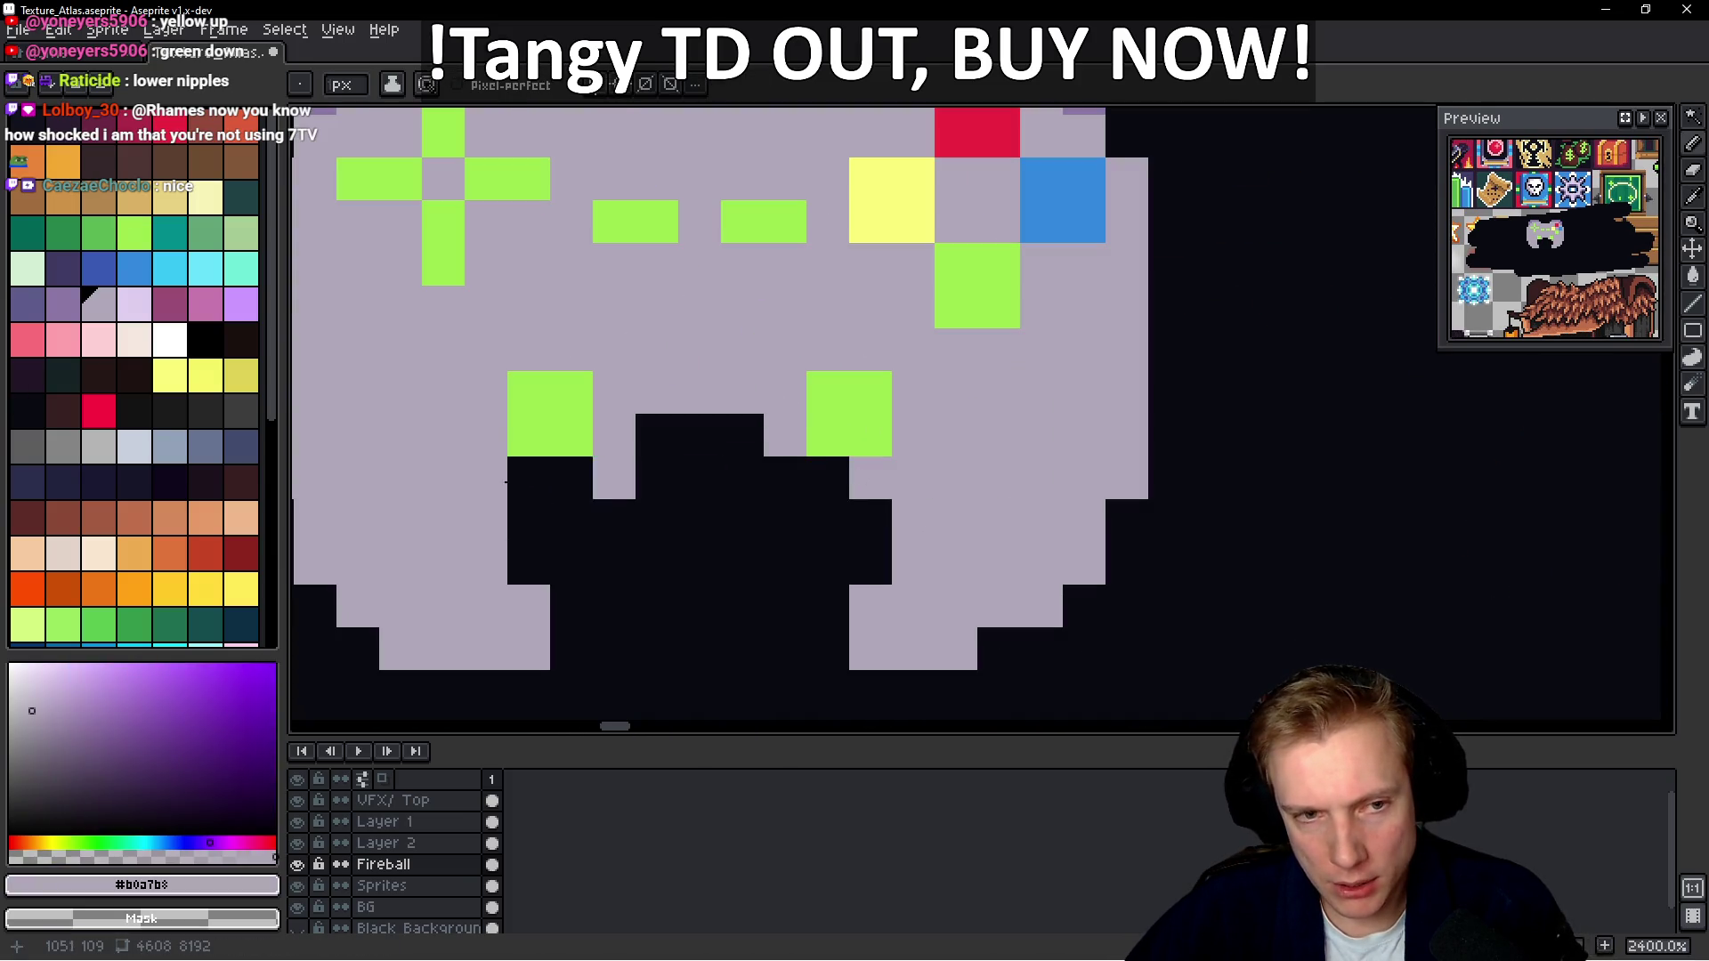
{"action": "scroll", "coordinate": [939, 437], "scroll_direction": "down", "scroll_amount": 8}
{"action": "scroll", "coordinate": [914, 437], "scroll_direction": "up", "scroll_amount": 6}
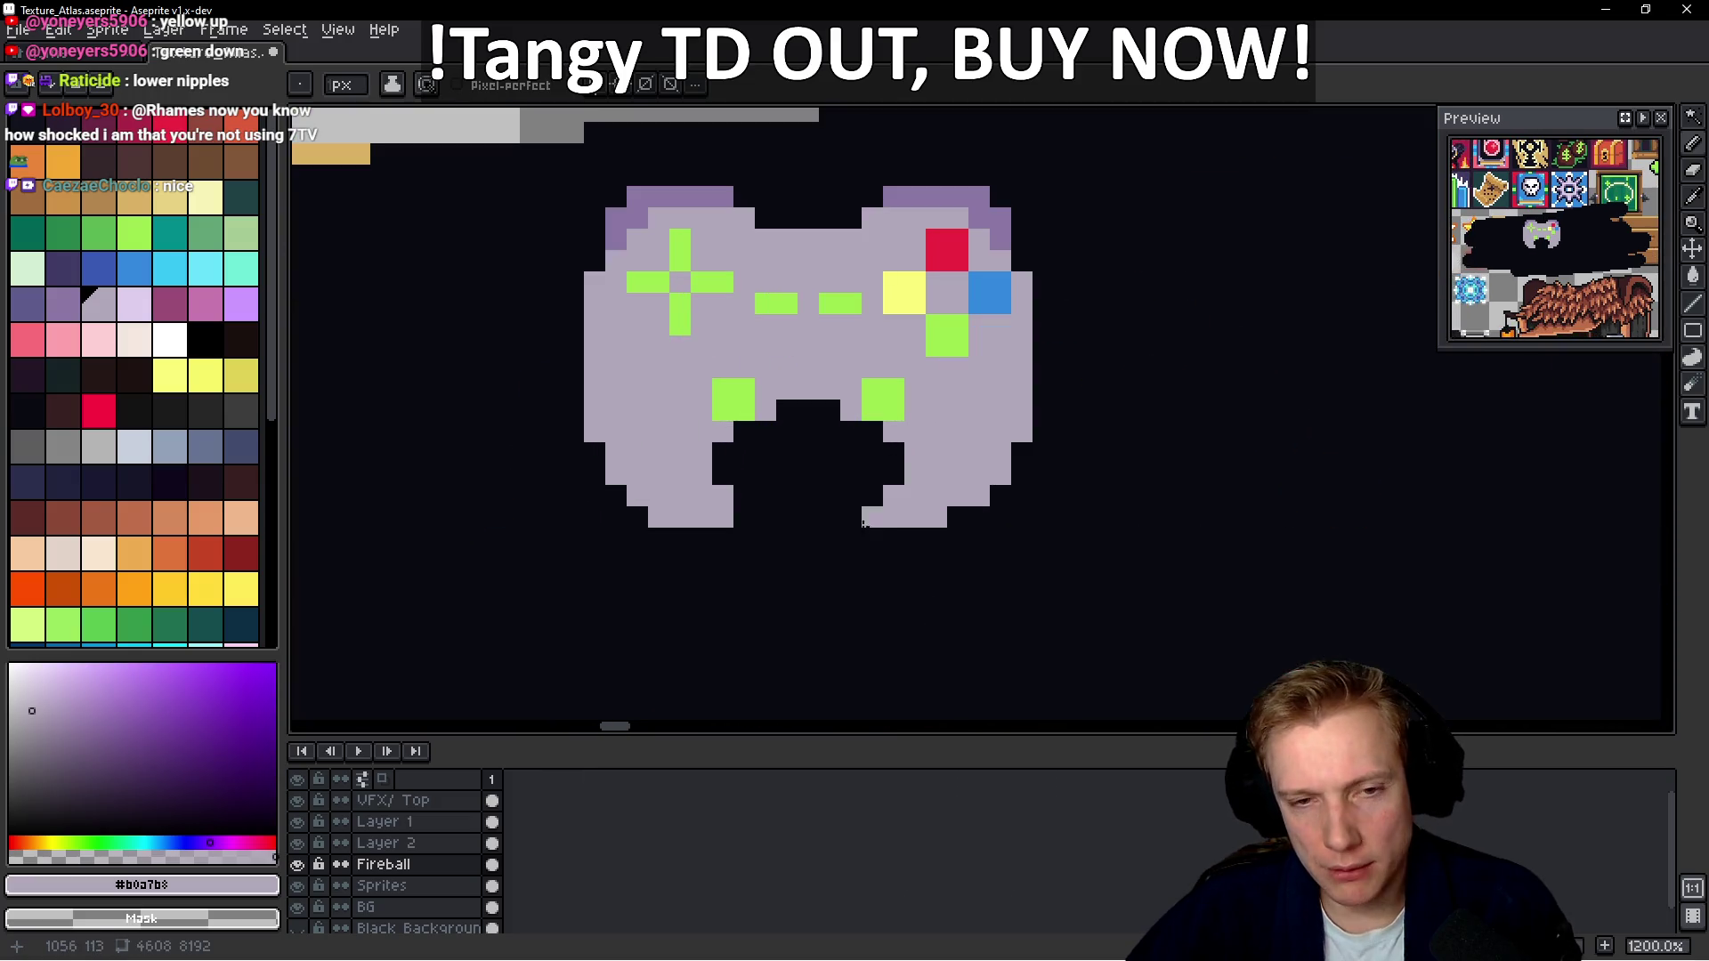
{"action": "left_click", "coordinate": [888, 482], "text": "alt"}
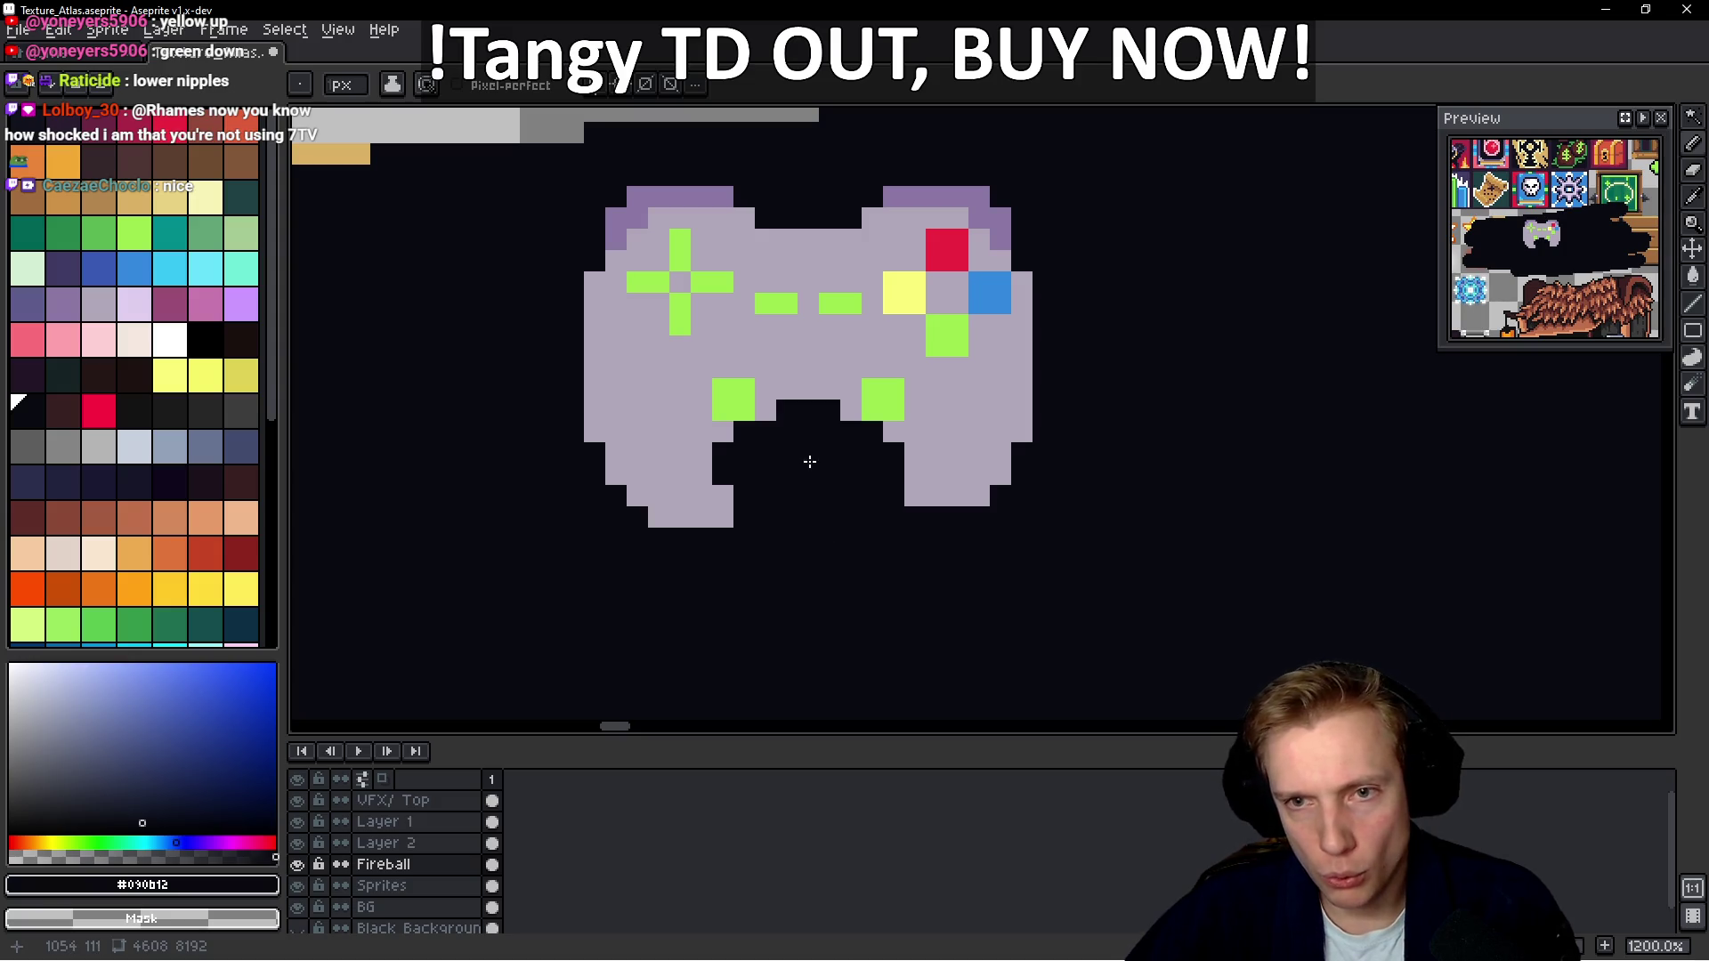
{"action": "scroll", "coordinate": [812, 492], "scroll_direction": "down", "scroll_amount": 5}
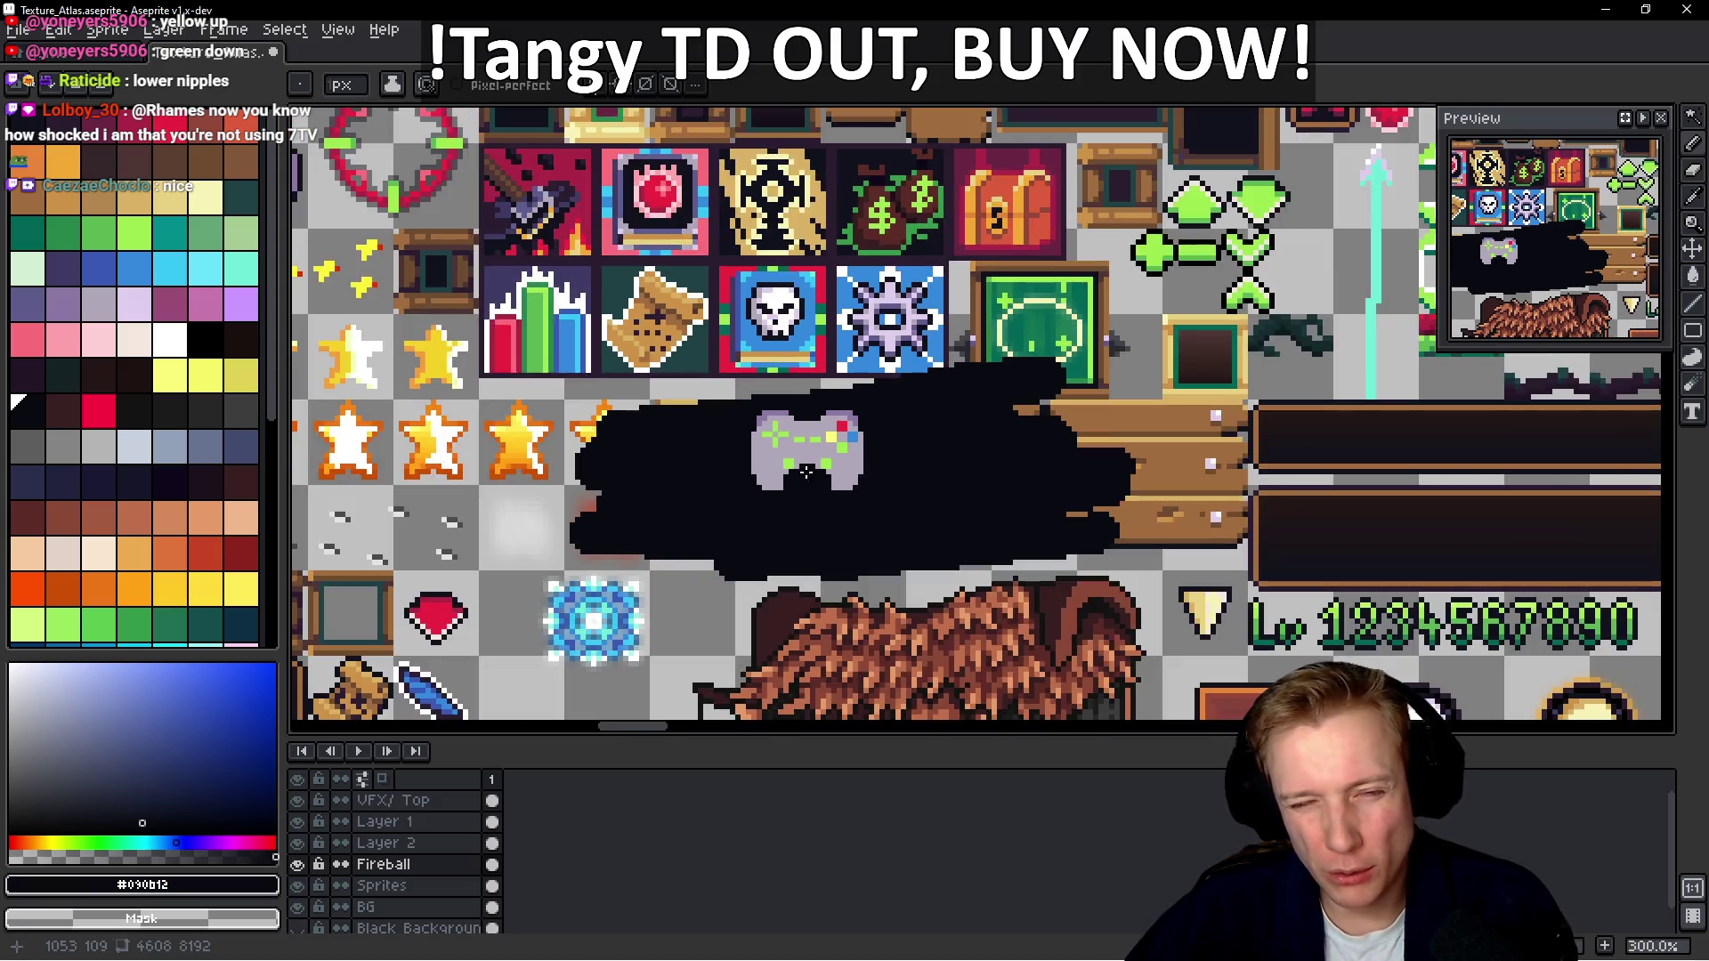
{"action": "scroll", "coordinate": [900, 489], "scroll_direction": "up", "scroll_amount": 5}
Try extra green pixels around the right stick, then paint them back lavender
{"action": "left_click", "coordinate": [881, 412], "text": "alt"}
{"action": "scroll", "coordinate": [880, 426], "scroll_direction": "up", "scroll_amount": 5}
{"action": "left_click", "coordinate": [885, 384]}
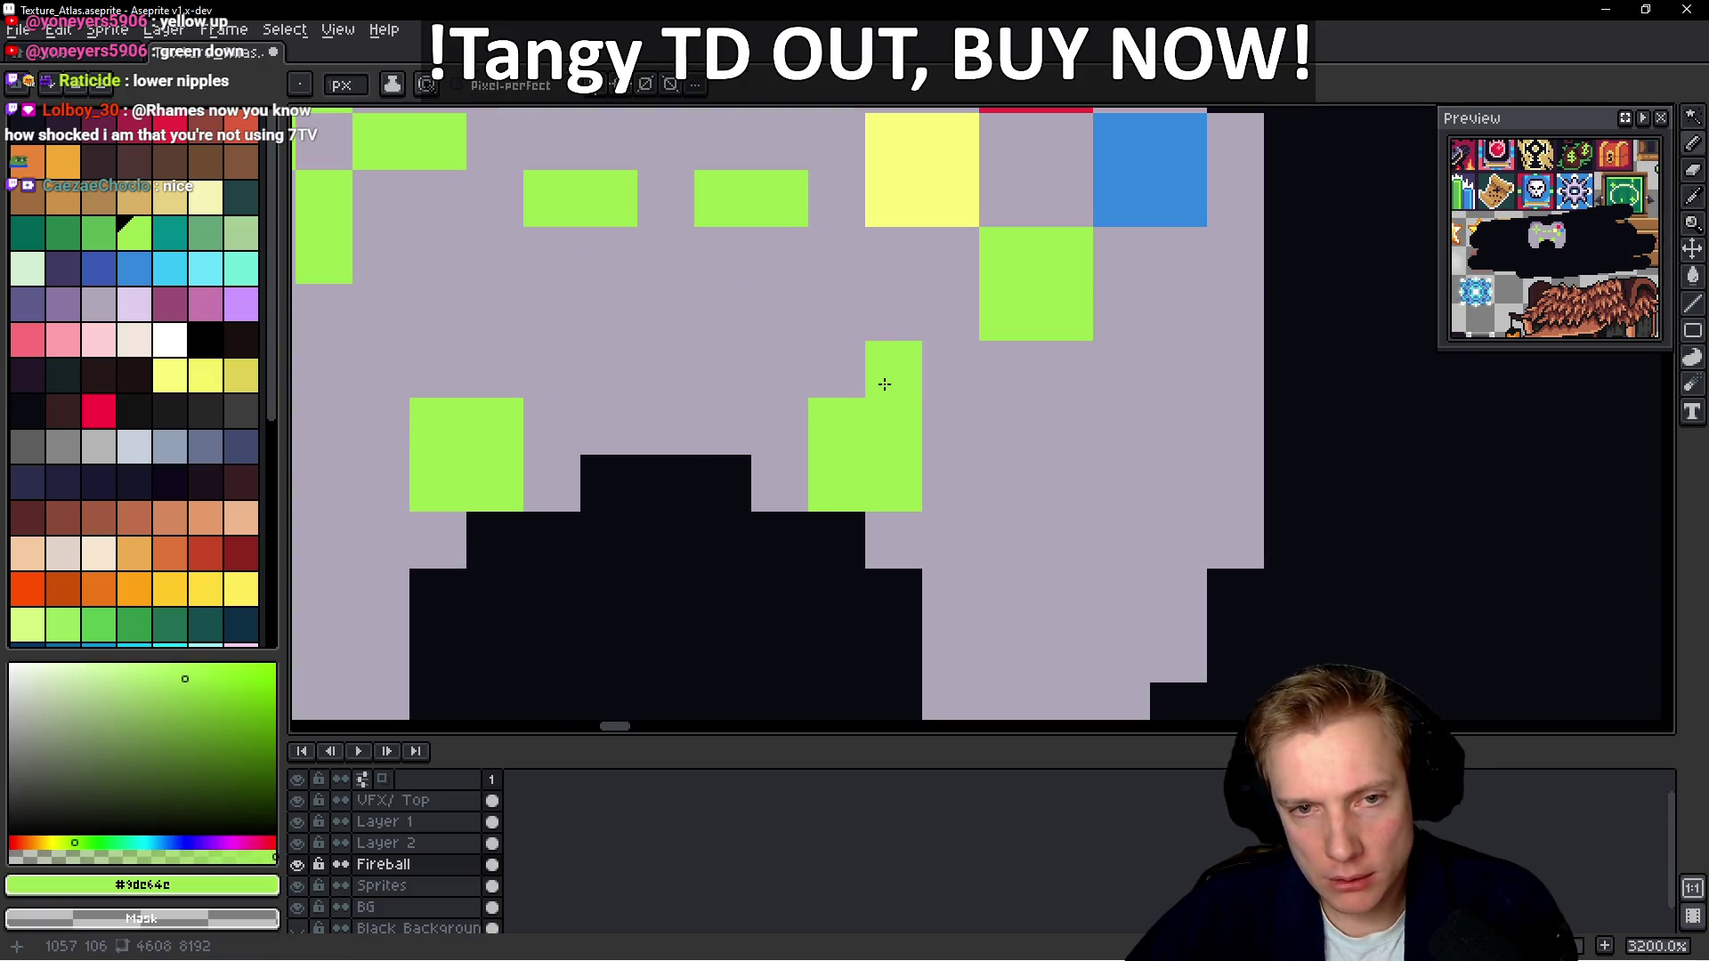
{"action": "left_click", "coordinate": [944, 434]}
{"action": "left_click", "coordinate": [933, 393]}
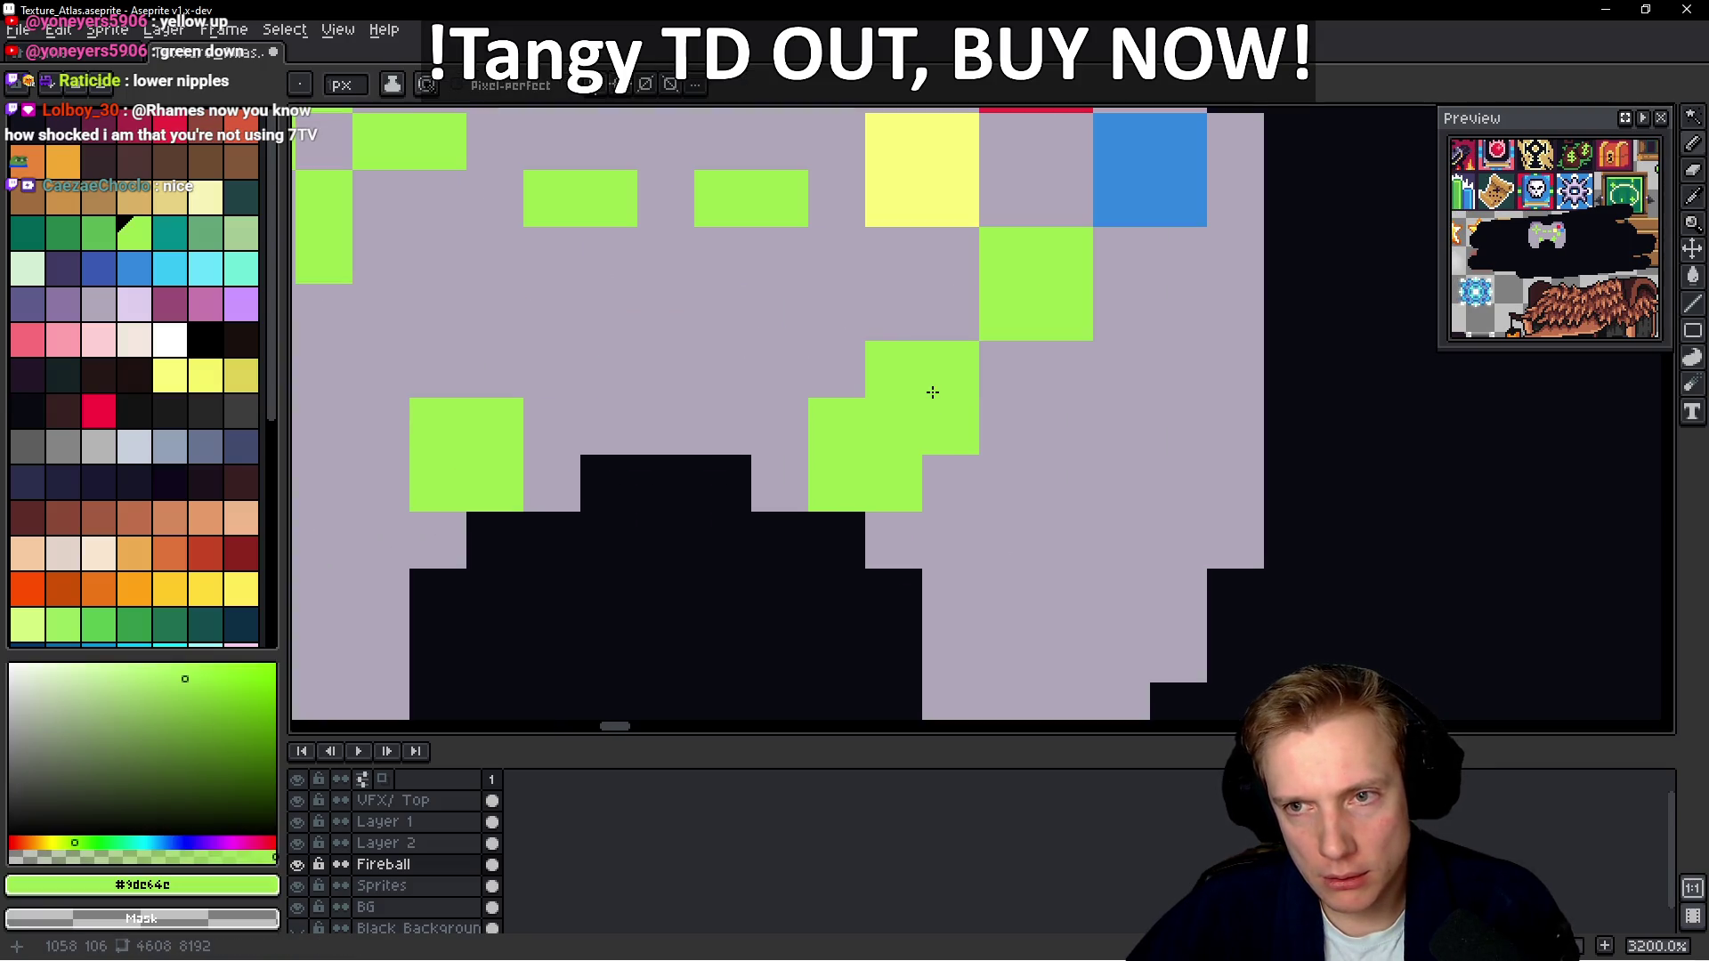
{"action": "left_click", "coordinate": [960, 468]}
{"action": "key", "text": "ctrl+z"}
{"action": "left_click", "coordinate": [1011, 499], "text": "alt"}
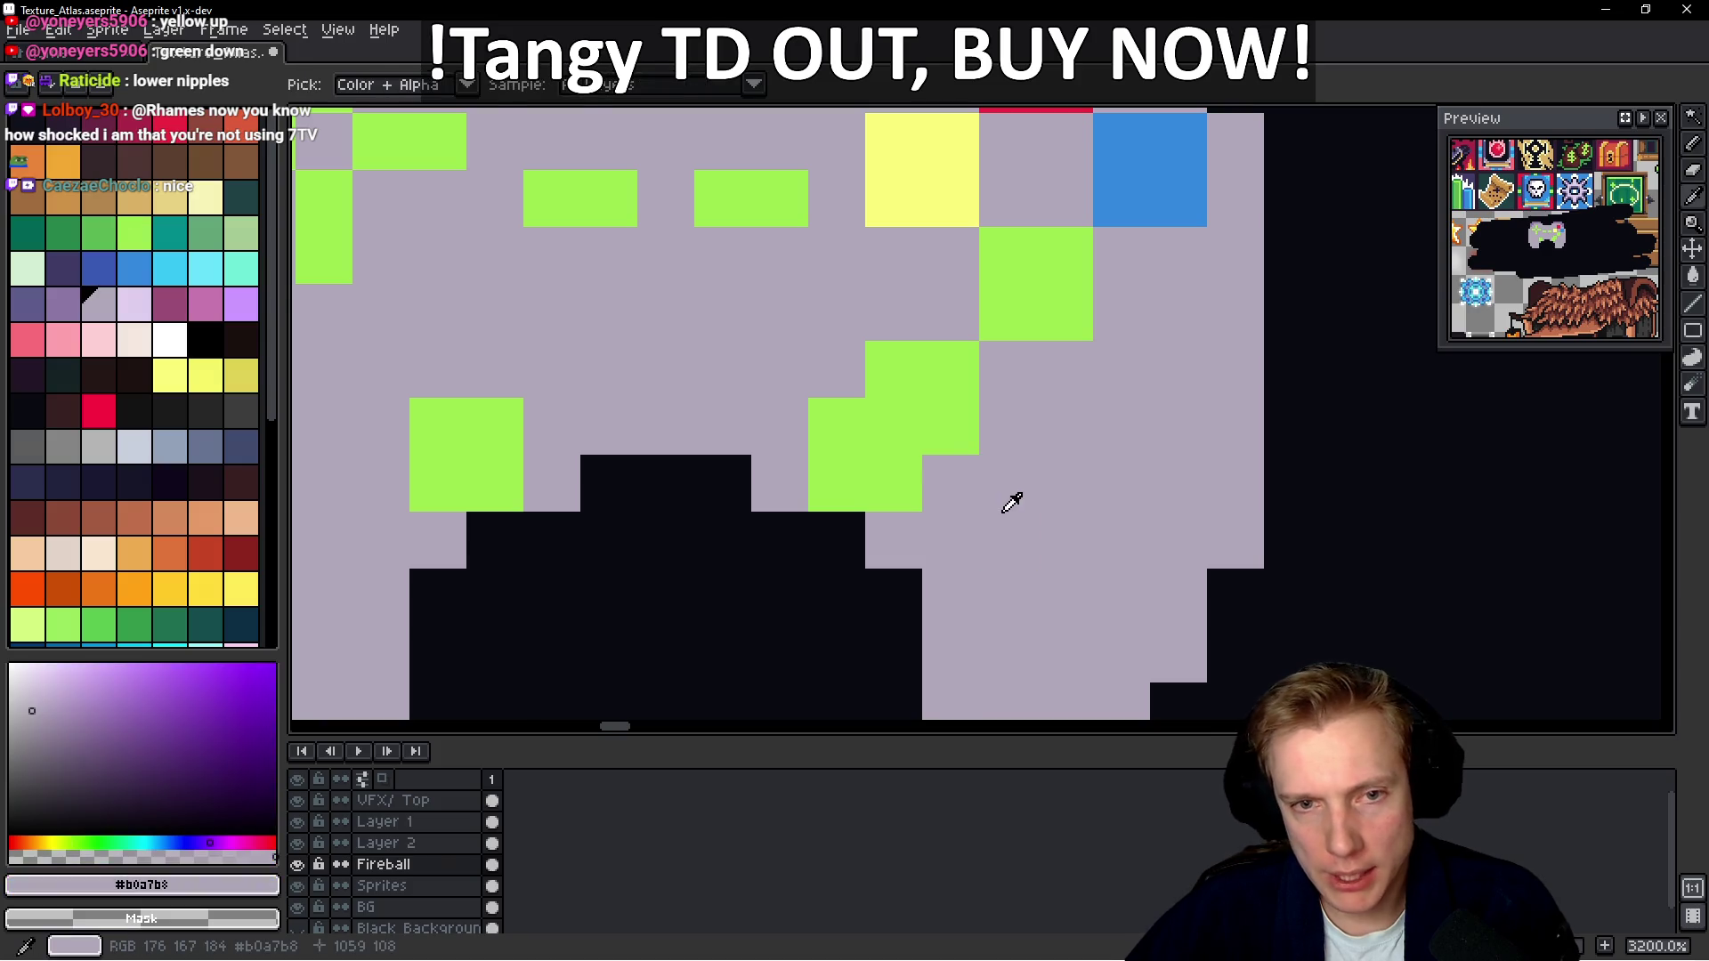
{"action": "left_click_drag", "start_coordinate": [950, 436], "coordinate": [944, 374]}
{"action": "left_click", "coordinate": [908, 374]}
{"action": "scroll", "coordinate": [935, 391], "scroll_direction": "down", "scroll_amount": 4}
{"action": "scroll", "coordinate": [950, 398], "scroll_direction": "up", "scroll_amount": 2}
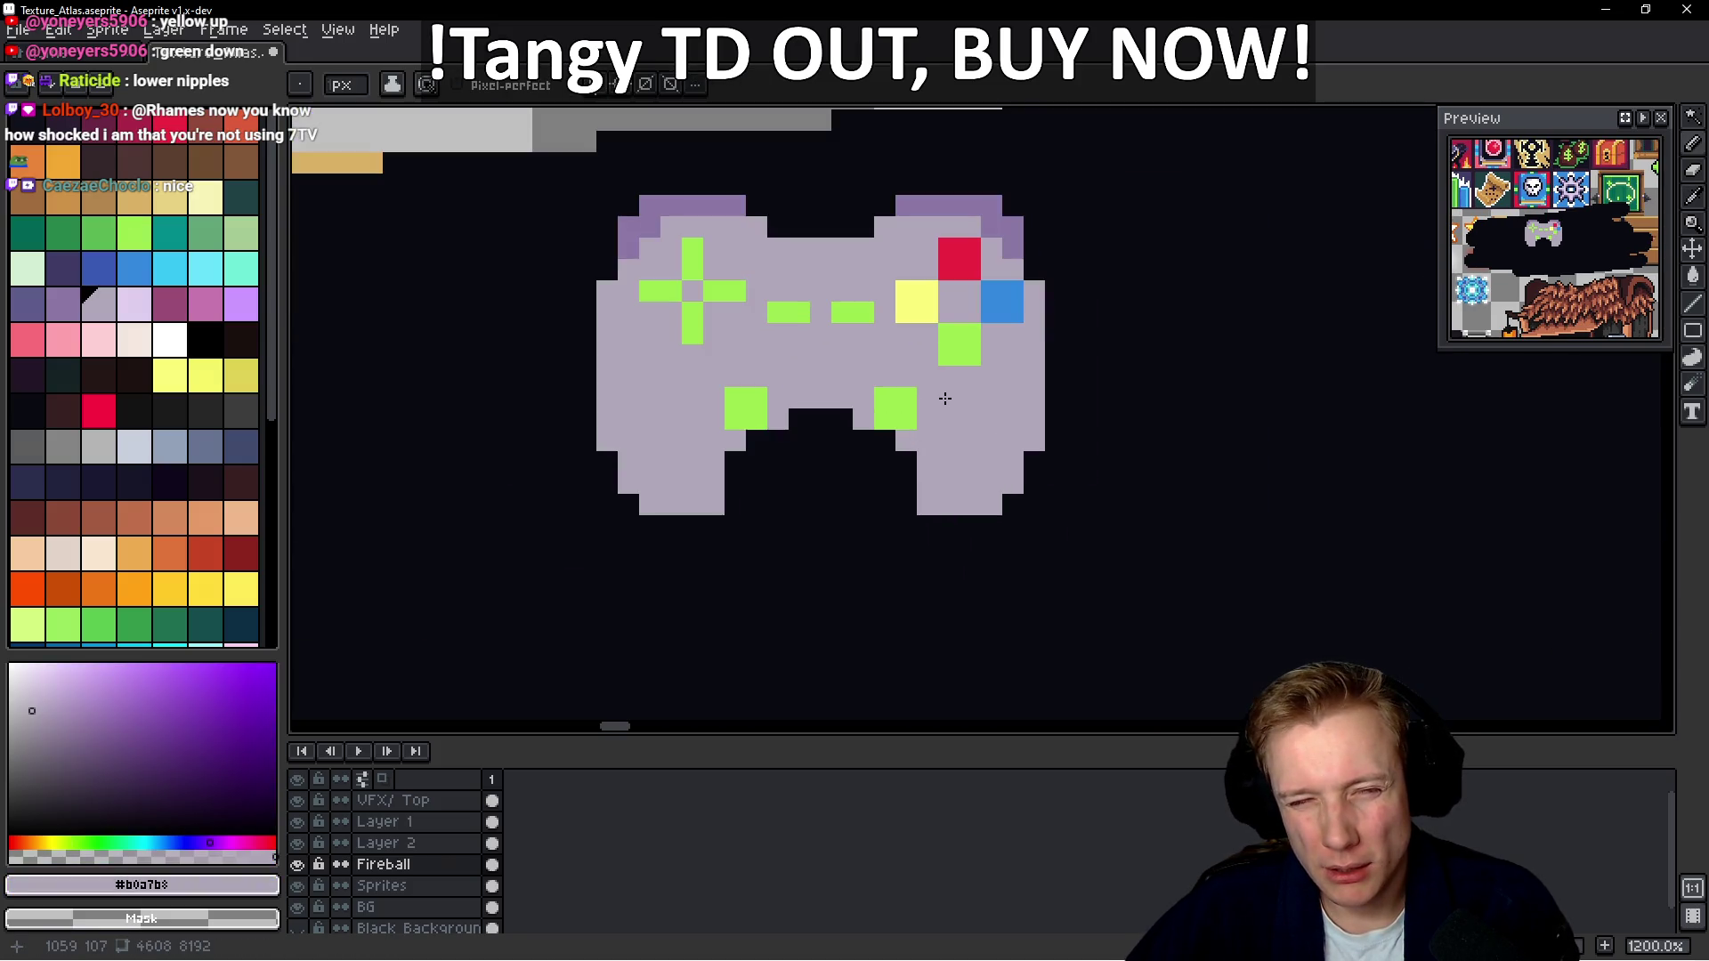
{"action": "scroll", "coordinate": [864, 356], "scroll_direction": "up", "scroll_amount": 3}
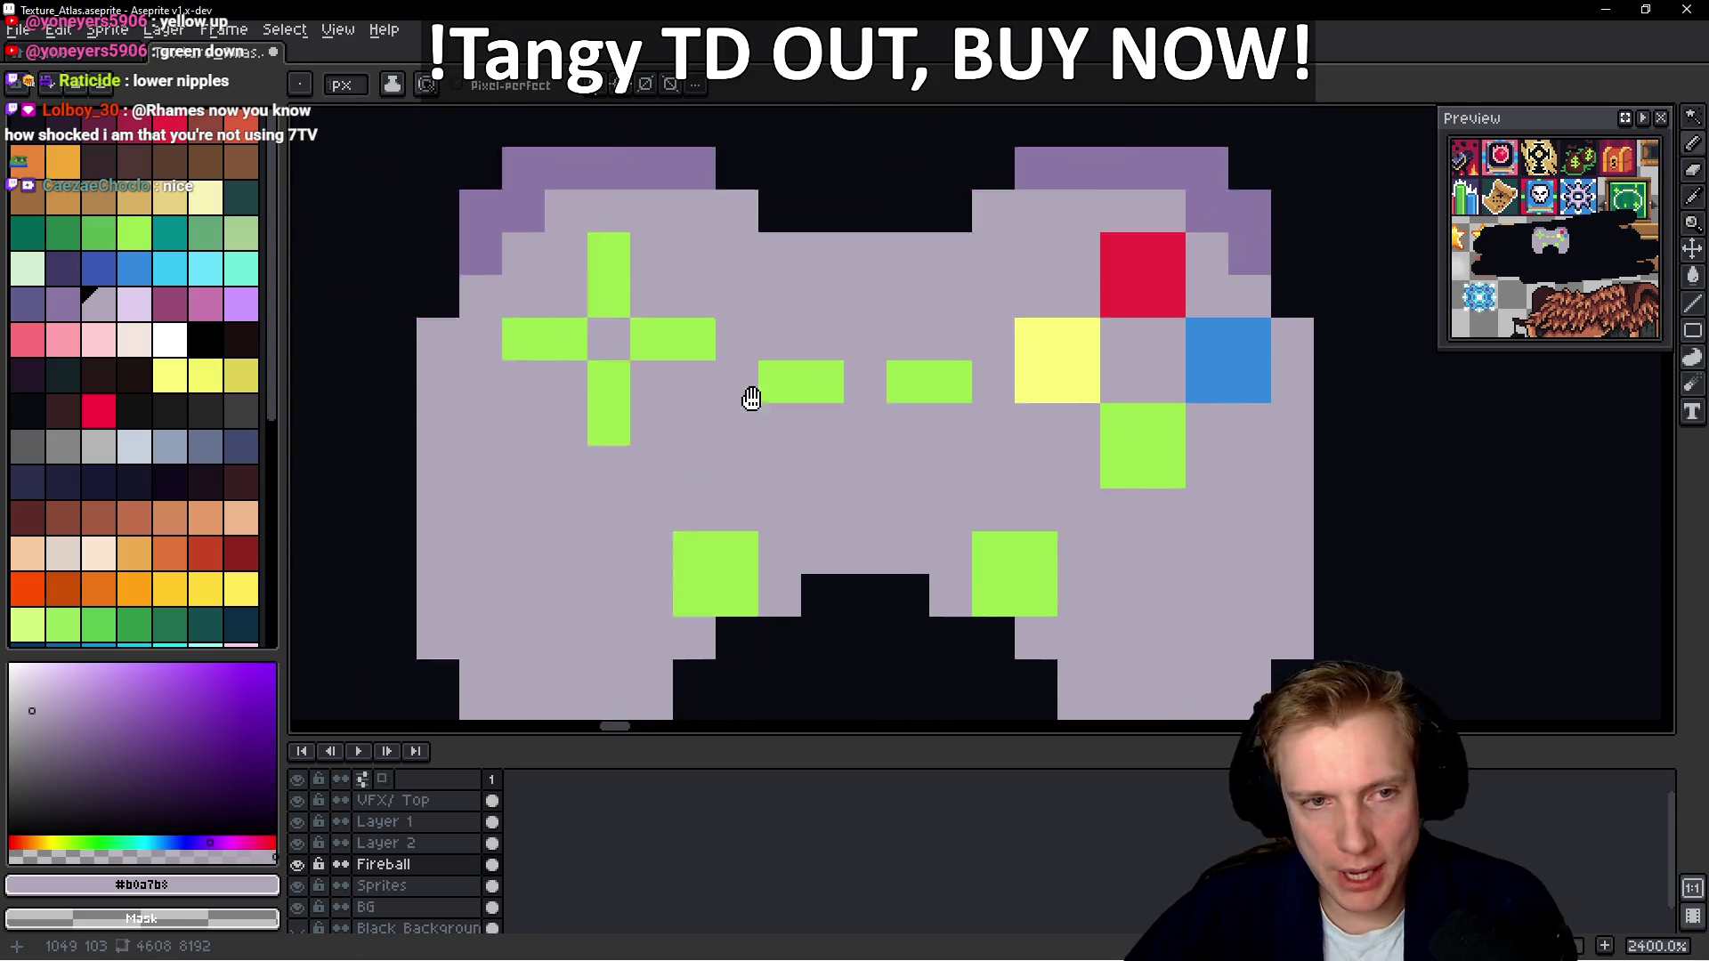
Replace the thin green D-pad with a thicker plus-shaped cross, trimming its edges with lavender
{"action": "left_click", "coordinate": [787, 301], "text": "alt"}
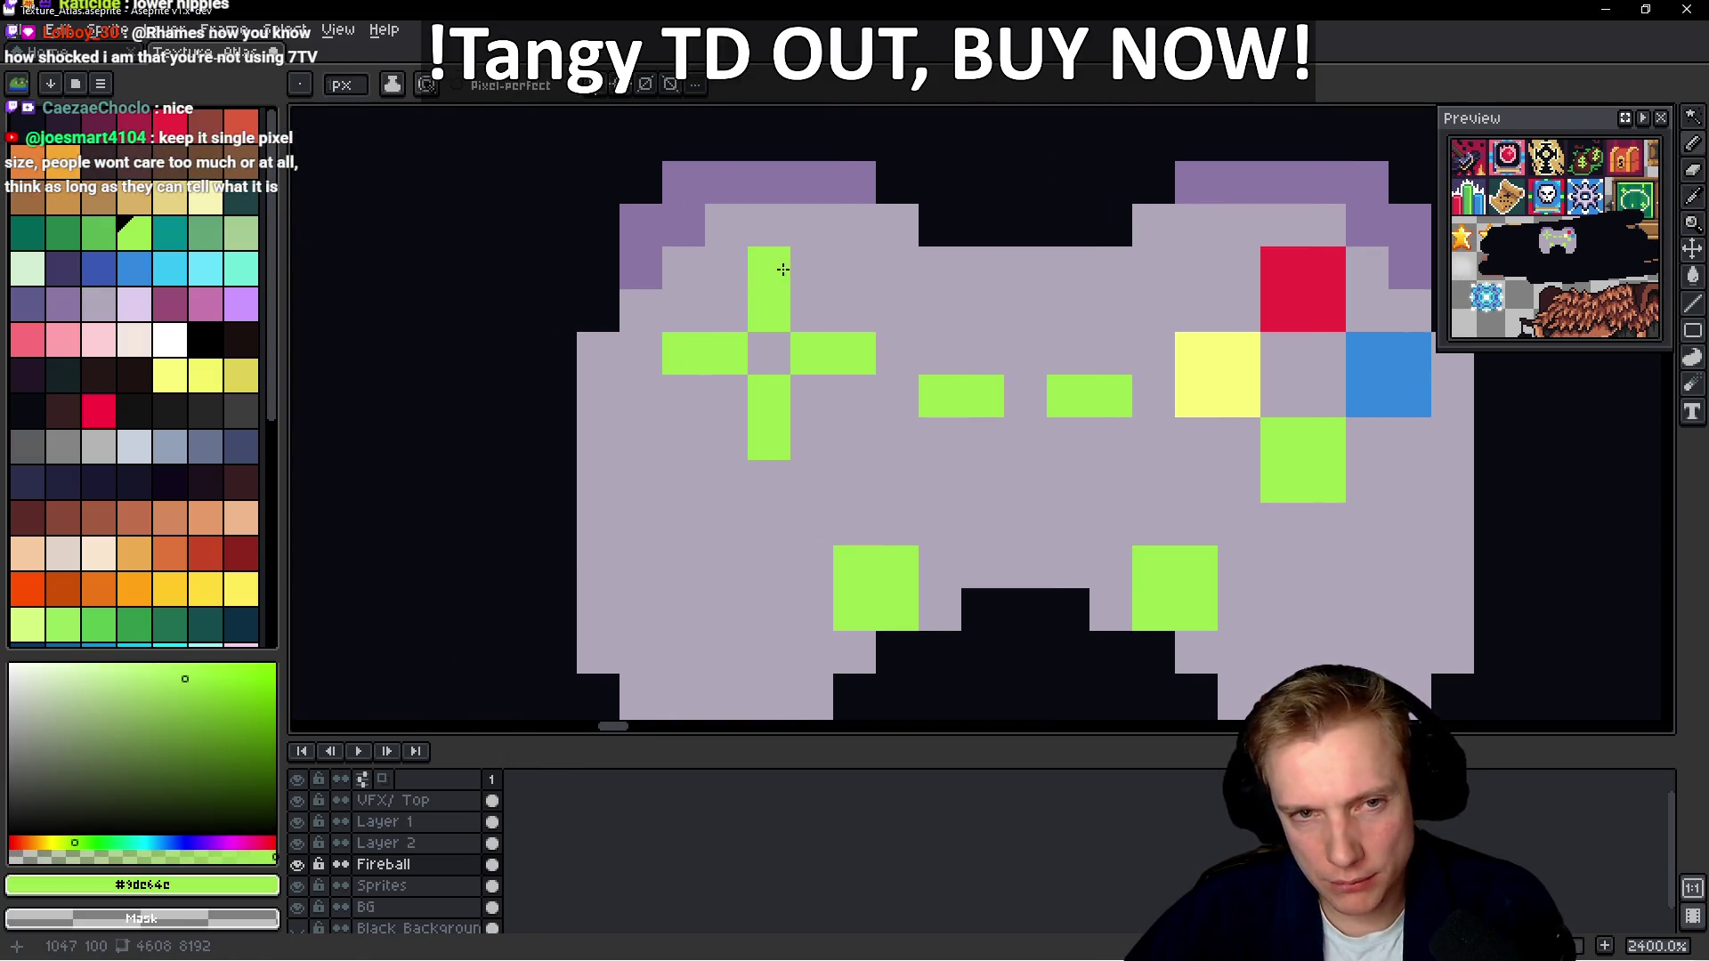
{"action": "left_click", "coordinate": [841, 298], "text": "alt"}
{"action": "left_click", "coordinate": [853, 267]}
{"action": "left_click_drag", "start_coordinate": [772, 267], "coordinate": [670, 351]}
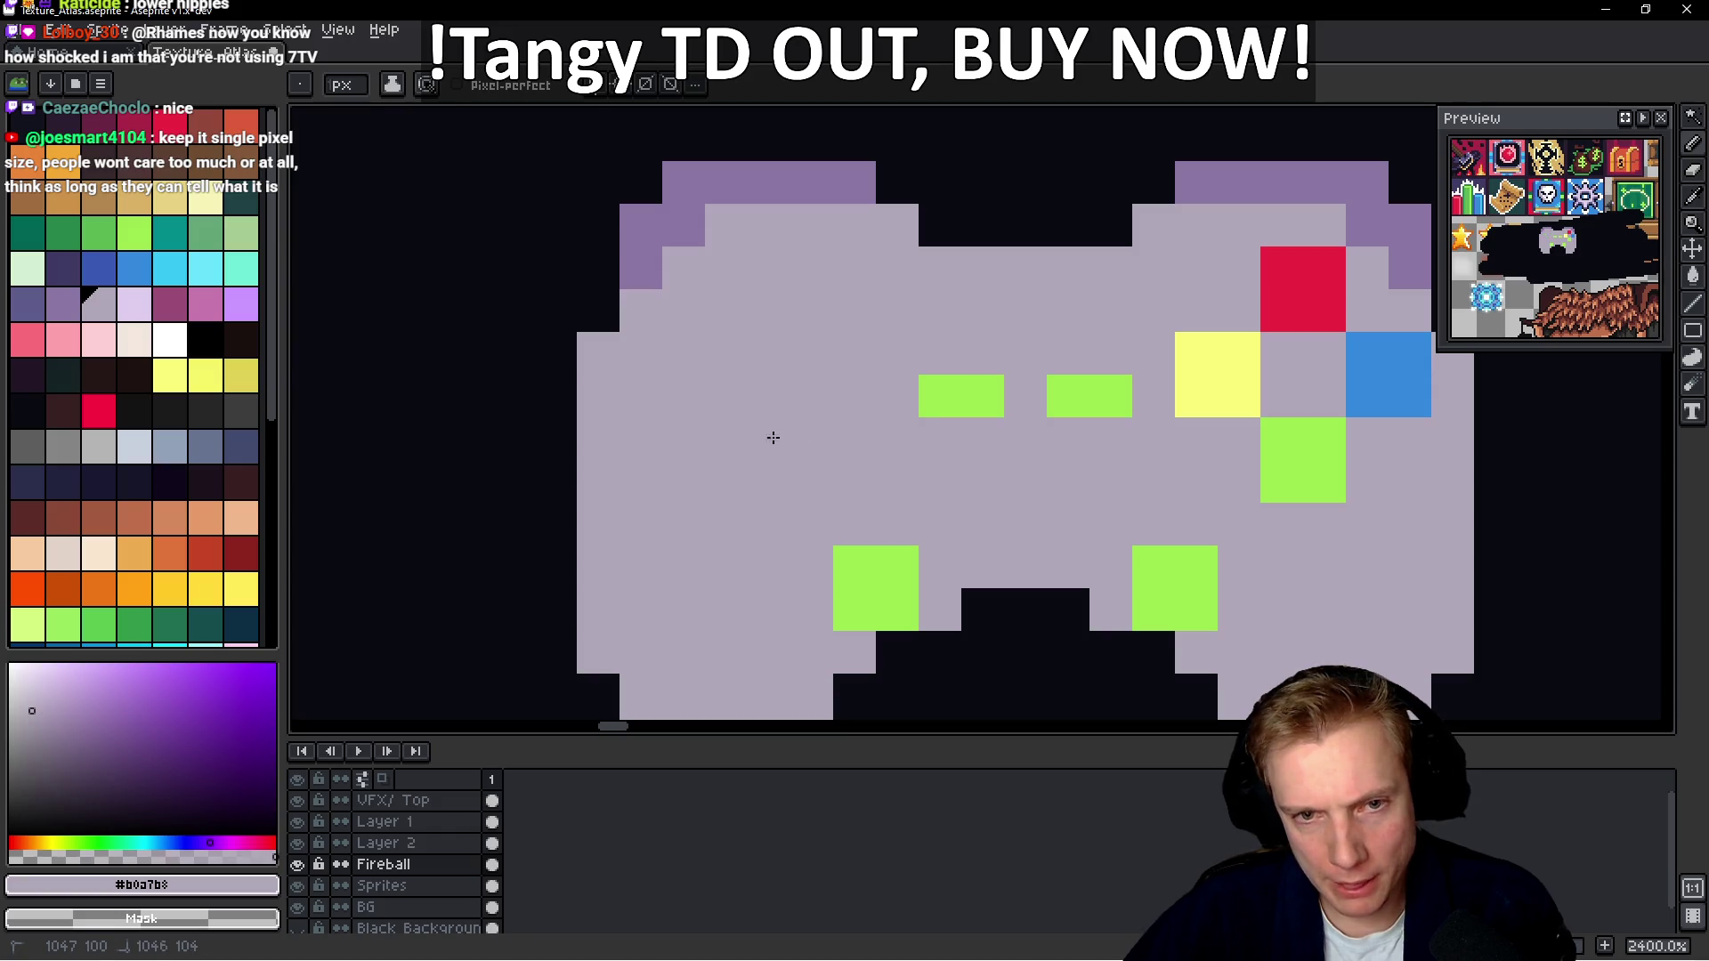
{"action": "key", "text": "x"}
{"action": "mouse_move", "coordinate": [767, 305]}
{"action": "left_mouse_down"}
{"action": "mouse_move", "coordinate": [721, 368]}
{"action": "mouse_move", "coordinate": [843, 404]}
{"action": "mouse_move", "coordinate": [782, 447]}
{"action": "mouse_move", "coordinate": [741, 448]}
{"action": "left_mouse_up"}
{"action": "left_click", "coordinate": [685, 408]}
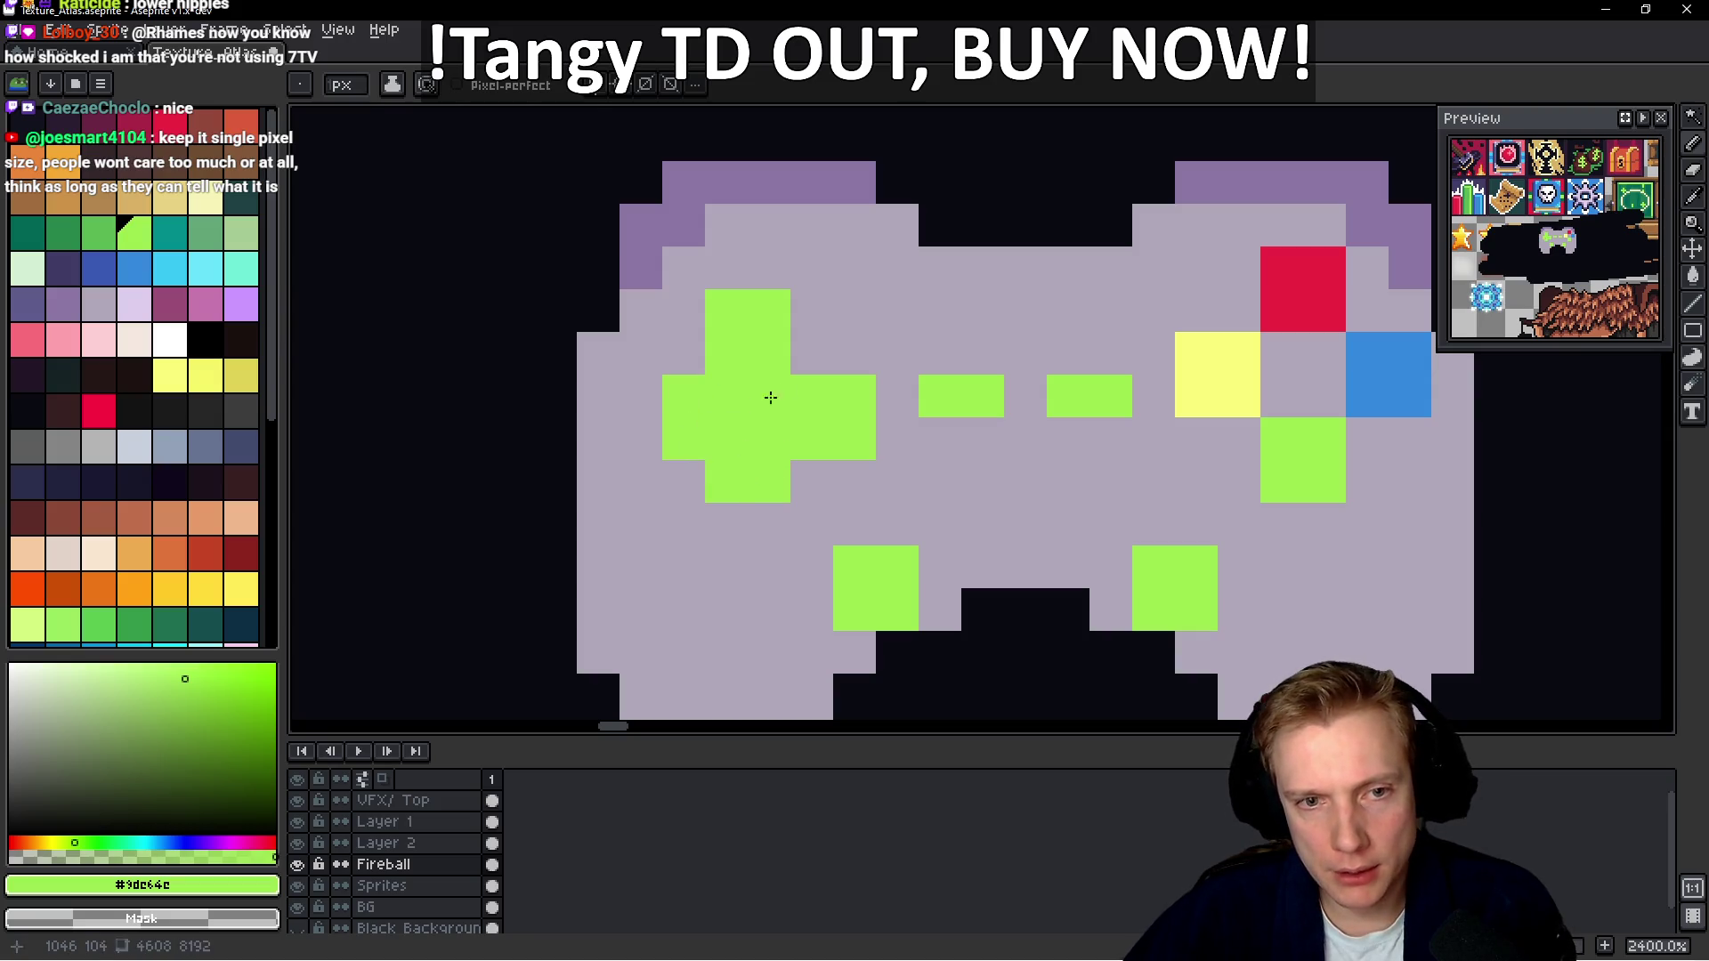
{"action": "key", "text": "x"}
{"action": "left_click", "coordinate": [779, 307]}
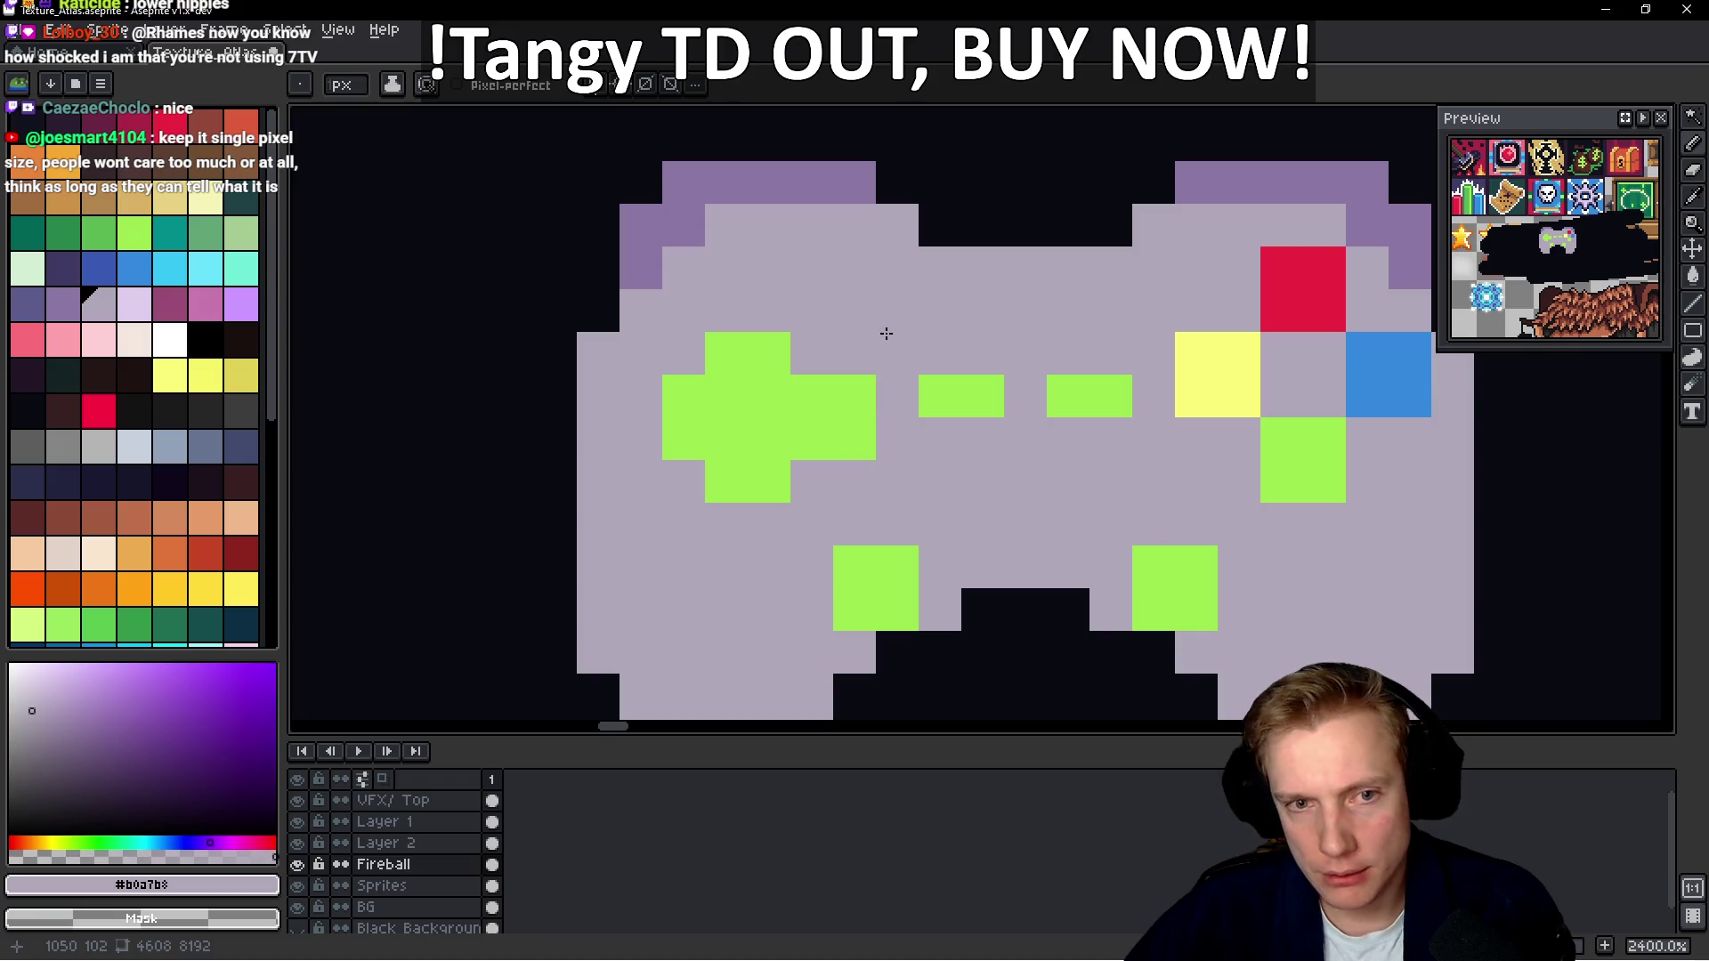
{"action": "left_click_drag", "start_coordinate": [854, 352], "coordinate": [850, 463]}
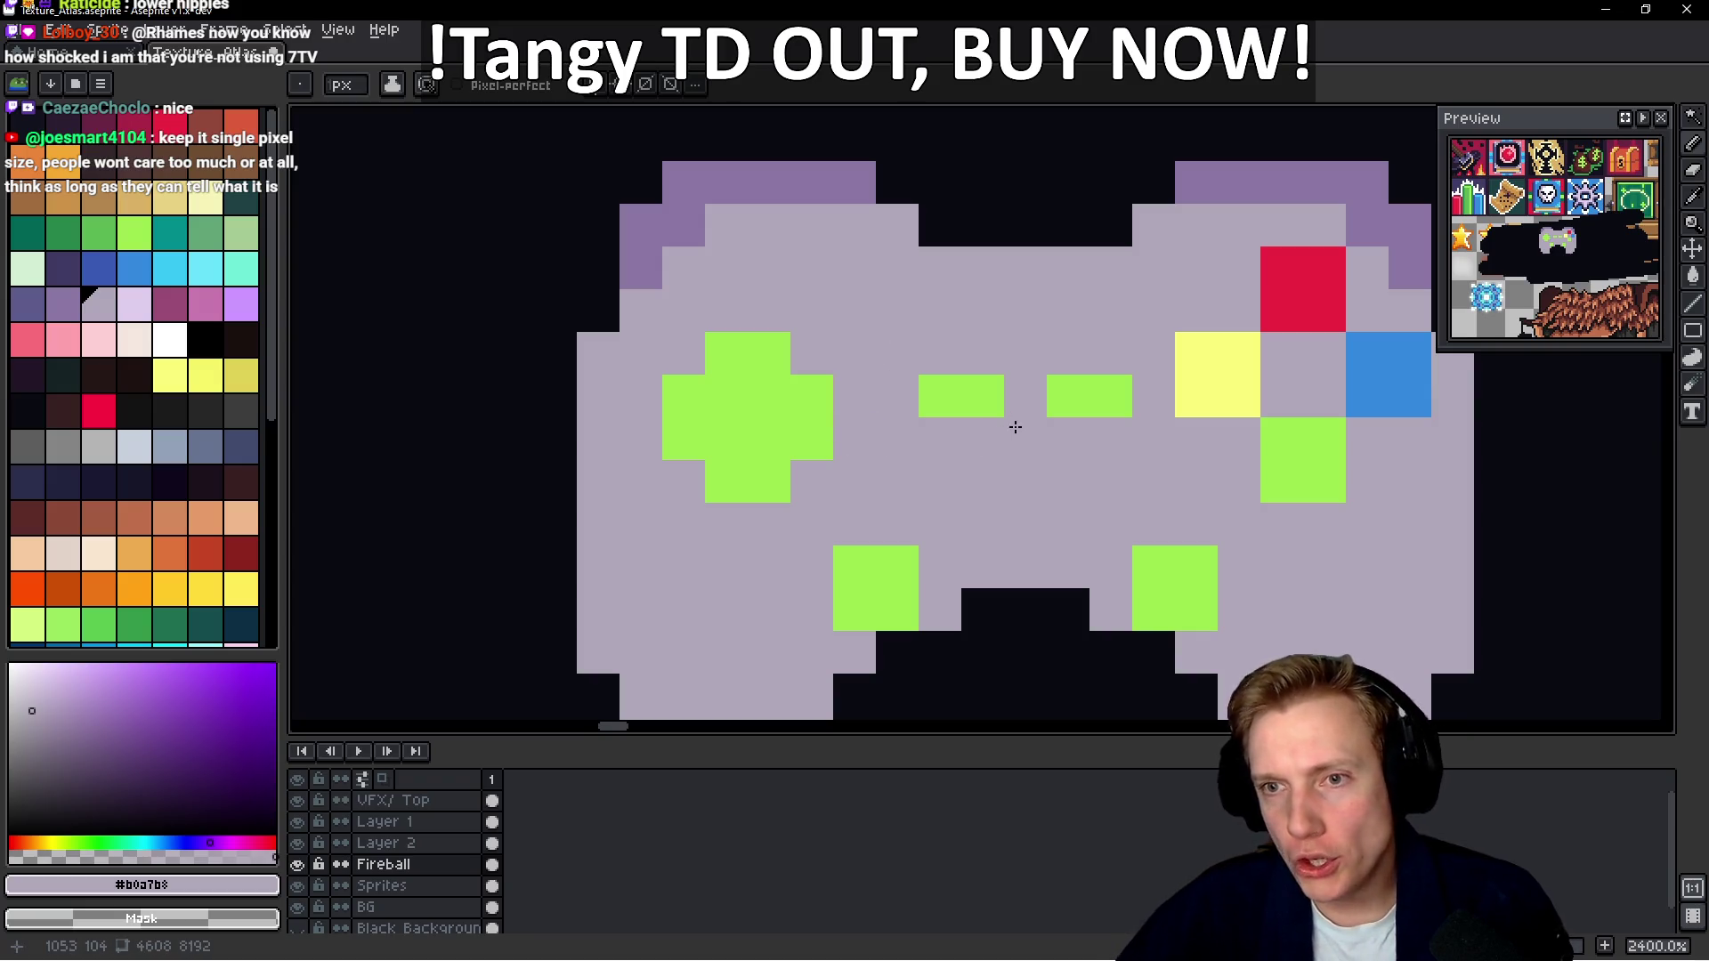
Choose muted purple palette colour 36 as the drawing colour
{"action": "scroll", "coordinate": [1015, 427], "scroll_direction": "down", "scroll_amount": 5}
{"action": "scroll", "coordinate": [1030, 415], "scroll_direction": "up", "scroll_amount": 5}
{"action": "scroll", "coordinate": [1031, 416], "scroll_direction": "down", "scroll_amount": 5}
{"action": "scroll", "coordinate": [1032, 427], "scroll_direction": "up", "scroll_amount": 8}
{"action": "key", "text": "i"}
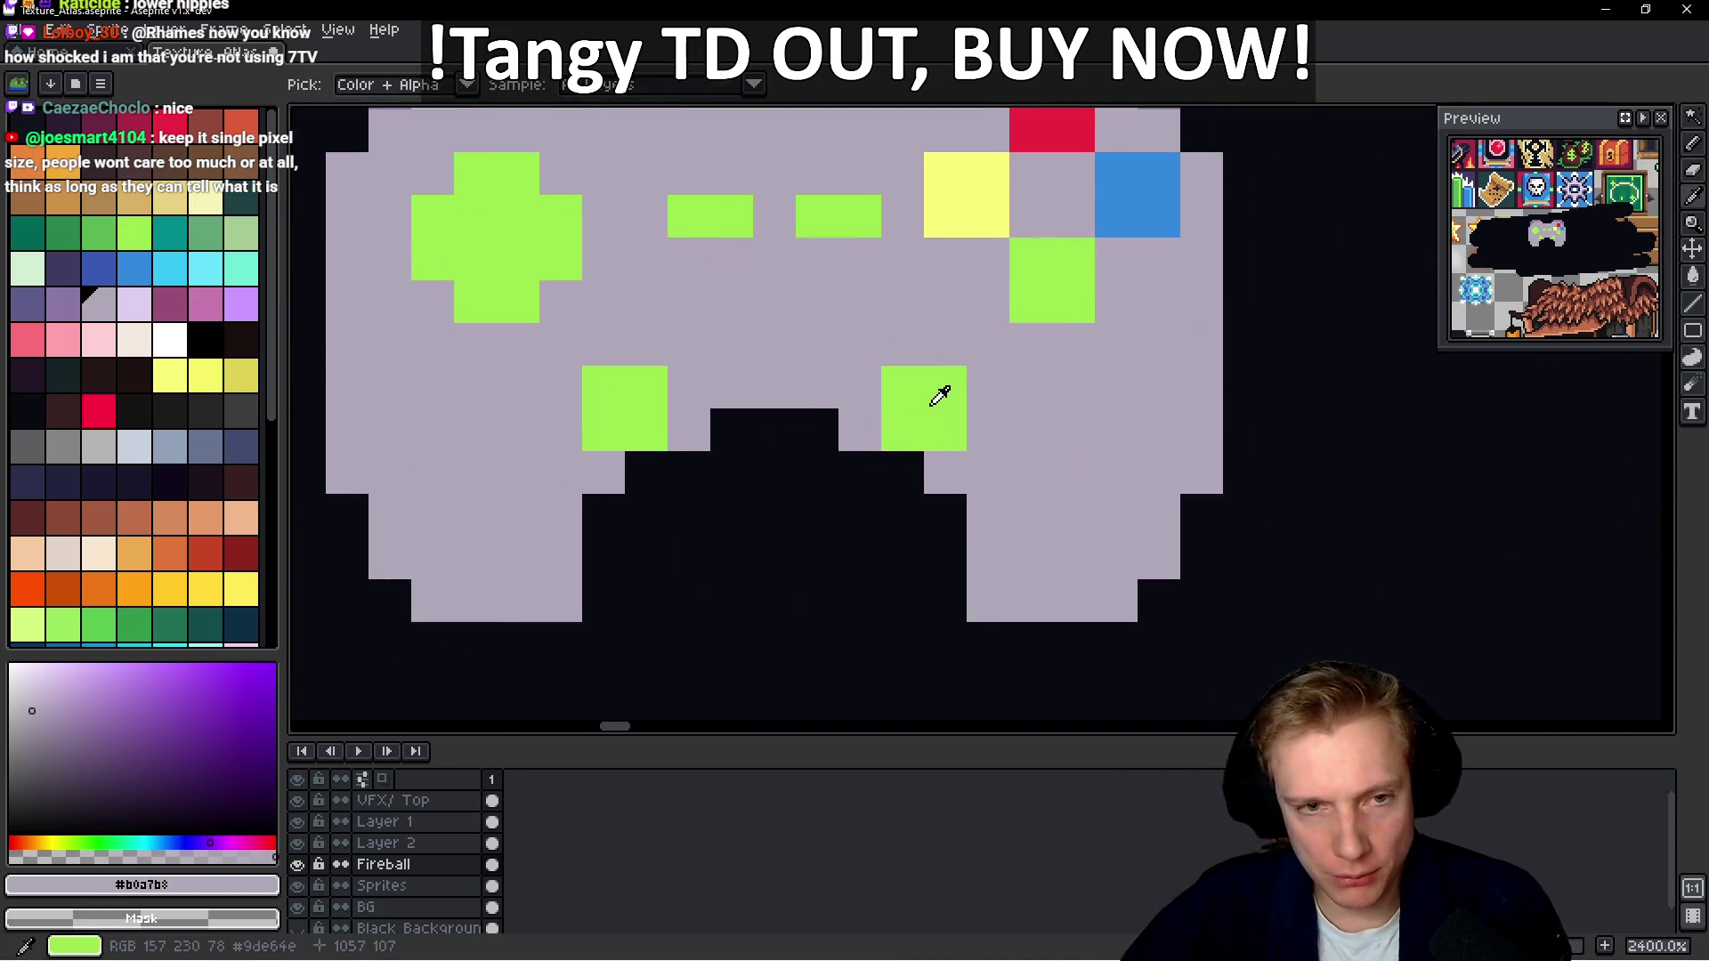
{"action": "left_click", "coordinate": [935, 393]}
{"action": "left_click", "coordinate": [62, 304]}
Paint both green squares purple and add a top pixel and left column to the right stick
{"action": "key", "text": "b"}
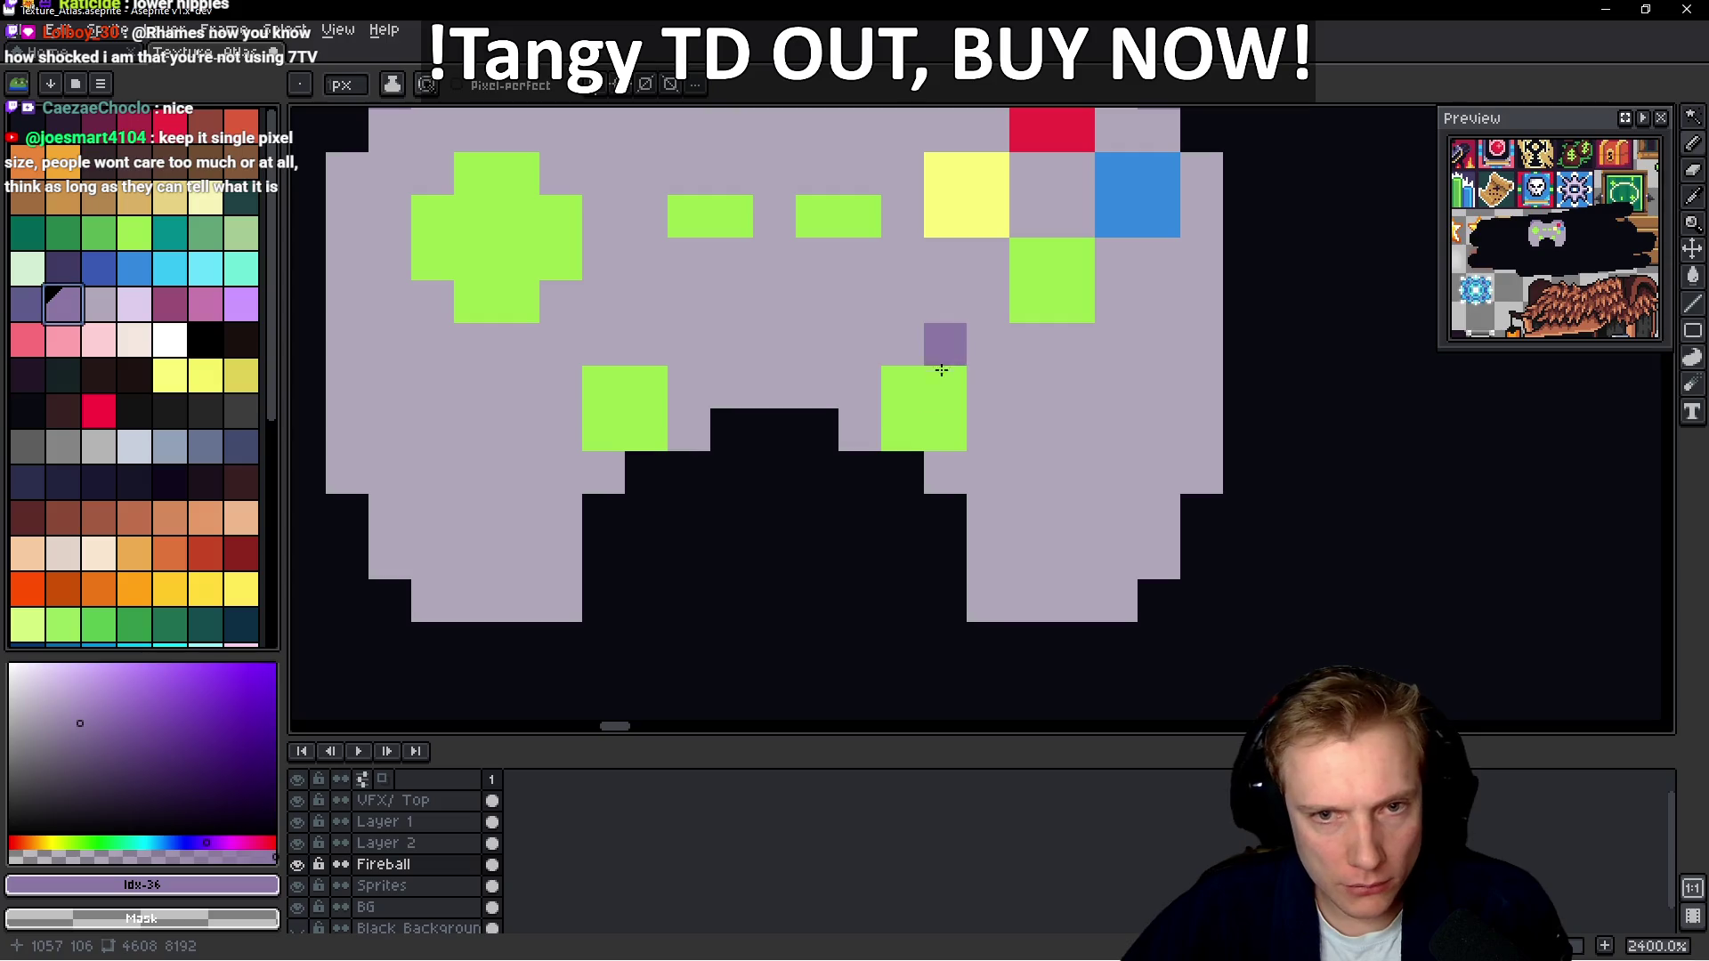
{"action": "left_click_drag", "start_coordinate": [902, 388], "coordinate": [945, 430]}
{"action": "mouse_move", "coordinate": [631, 395]}
{"action": "left_mouse_down"}
{"action": "mouse_move", "coordinate": [653, 405]}
{"action": "mouse_move", "coordinate": [653, 383]}
{"action": "left_mouse_up"}
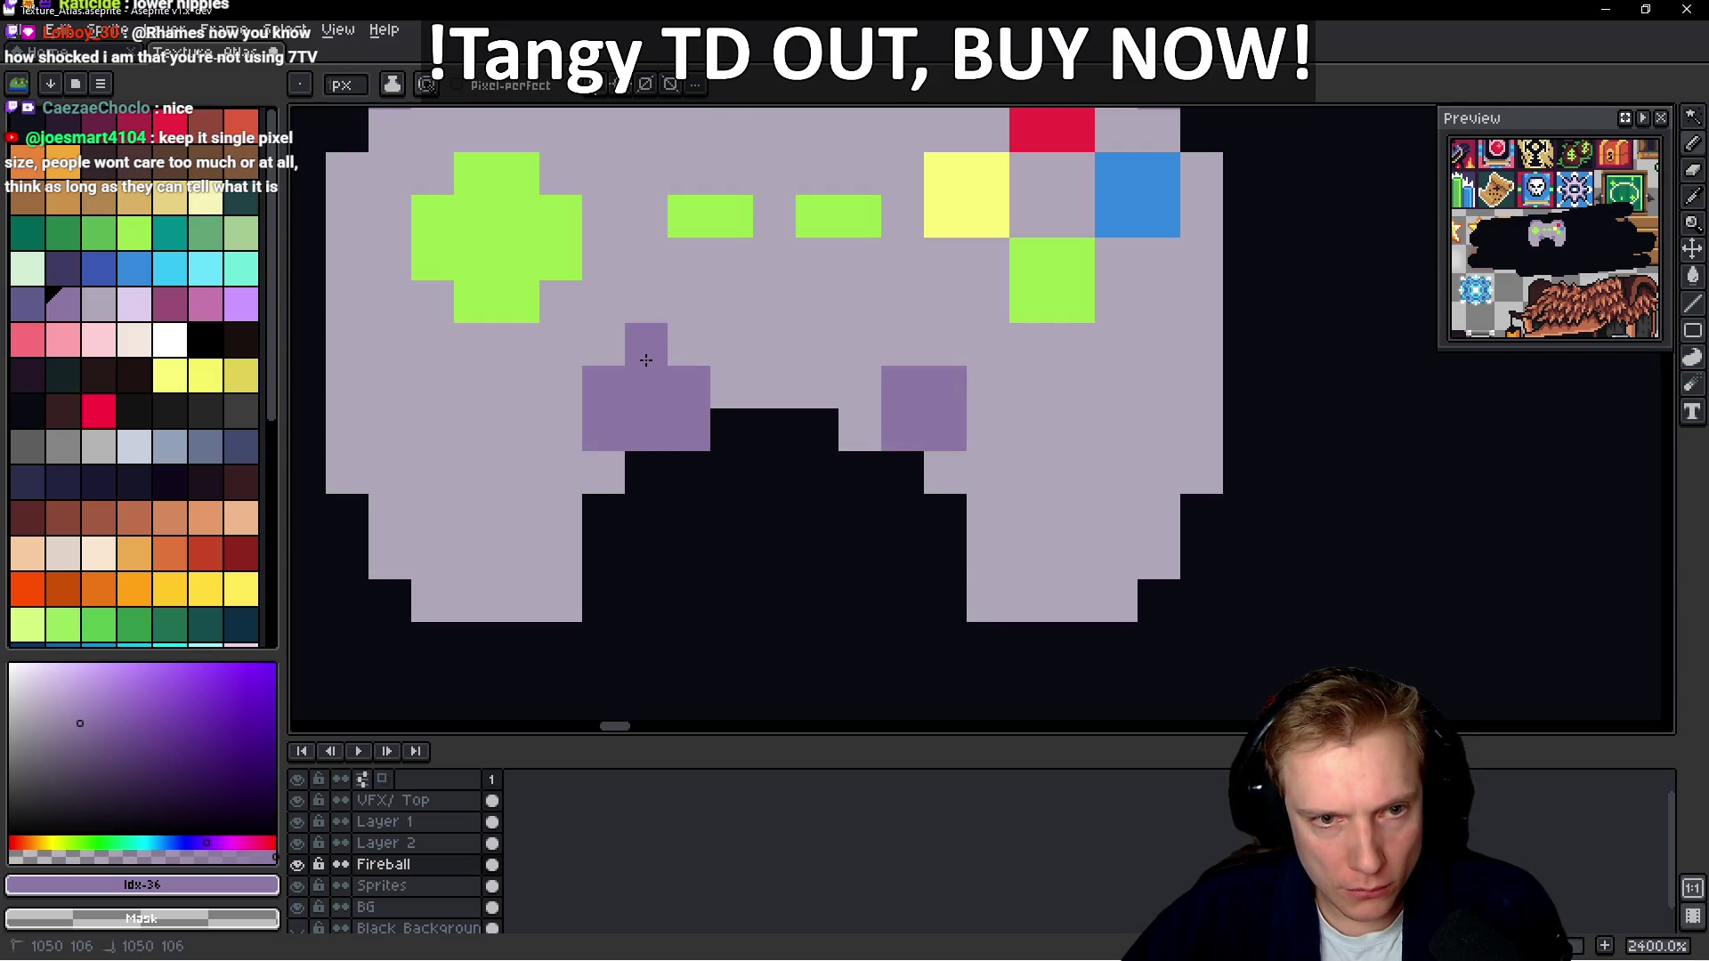
{"action": "left_click", "coordinate": [903, 345]}
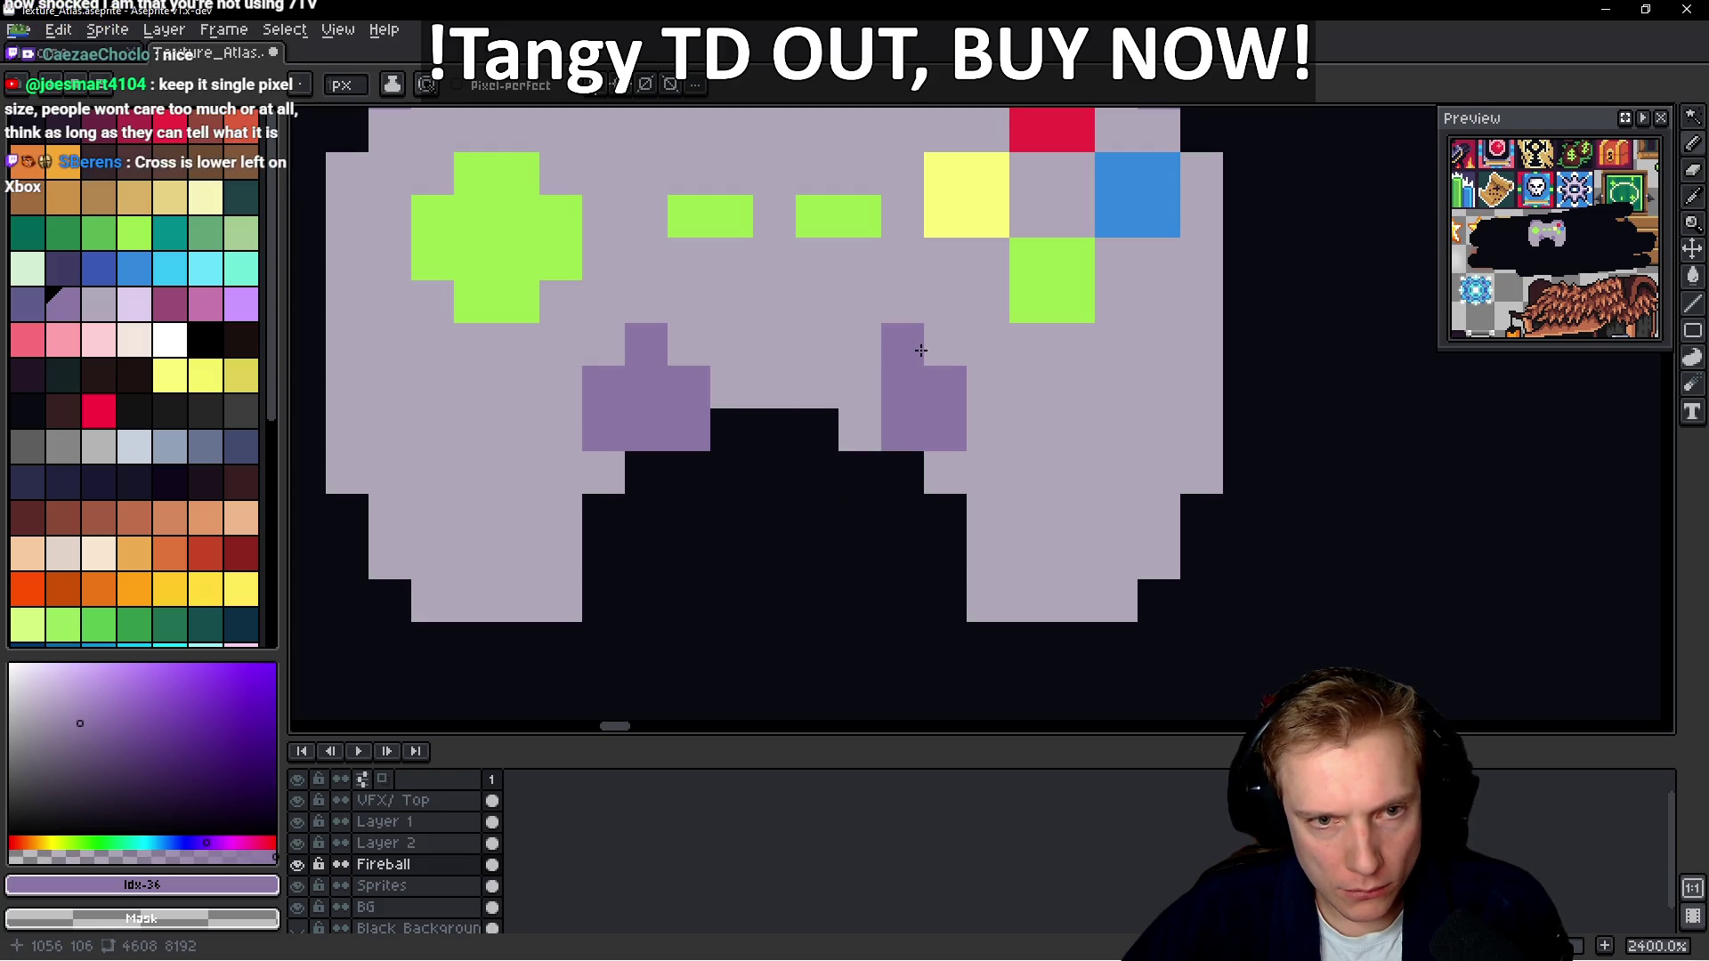
{"action": "left_click_drag", "start_coordinate": [860, 387], "coordinate": [867, 427]}
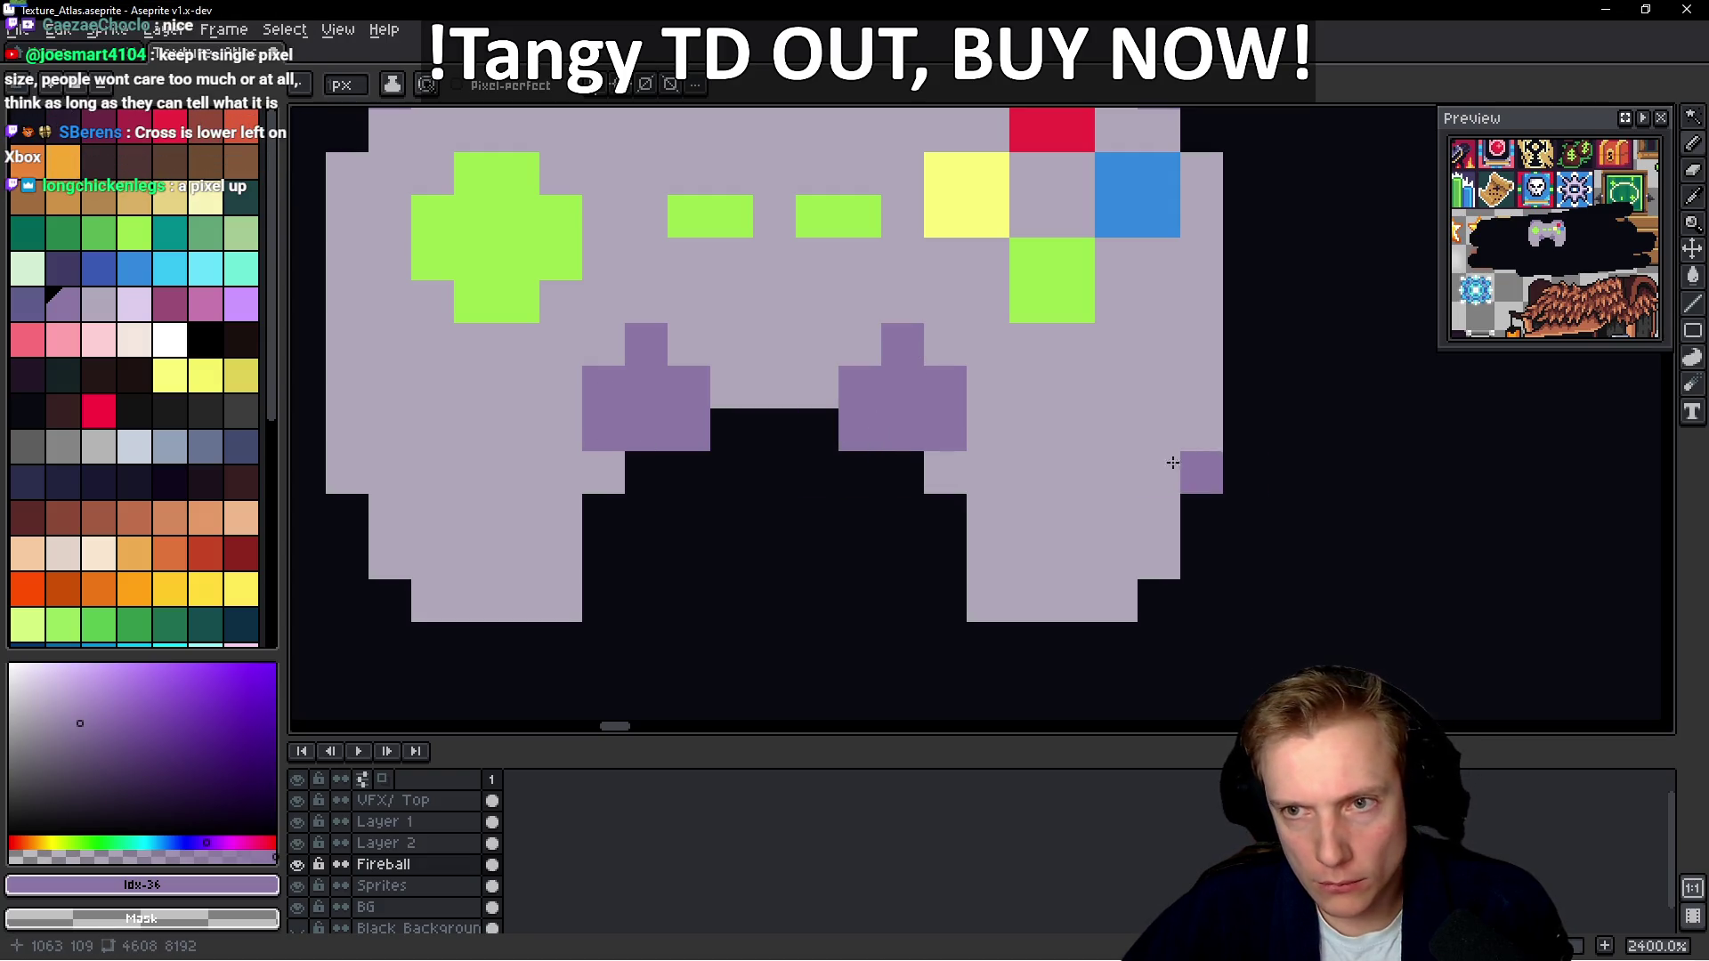
Add purple to the left thumbstick's lower side, then undo the extra strokes
{"action": "scroll", "coordinate": [1173, 443], "scroll_direction": "down", "scroll_amount": 7}
{"action": "scroll", "coordinate": [1090, 428], "scroll_direction": "up", "scroll_amount": 5}
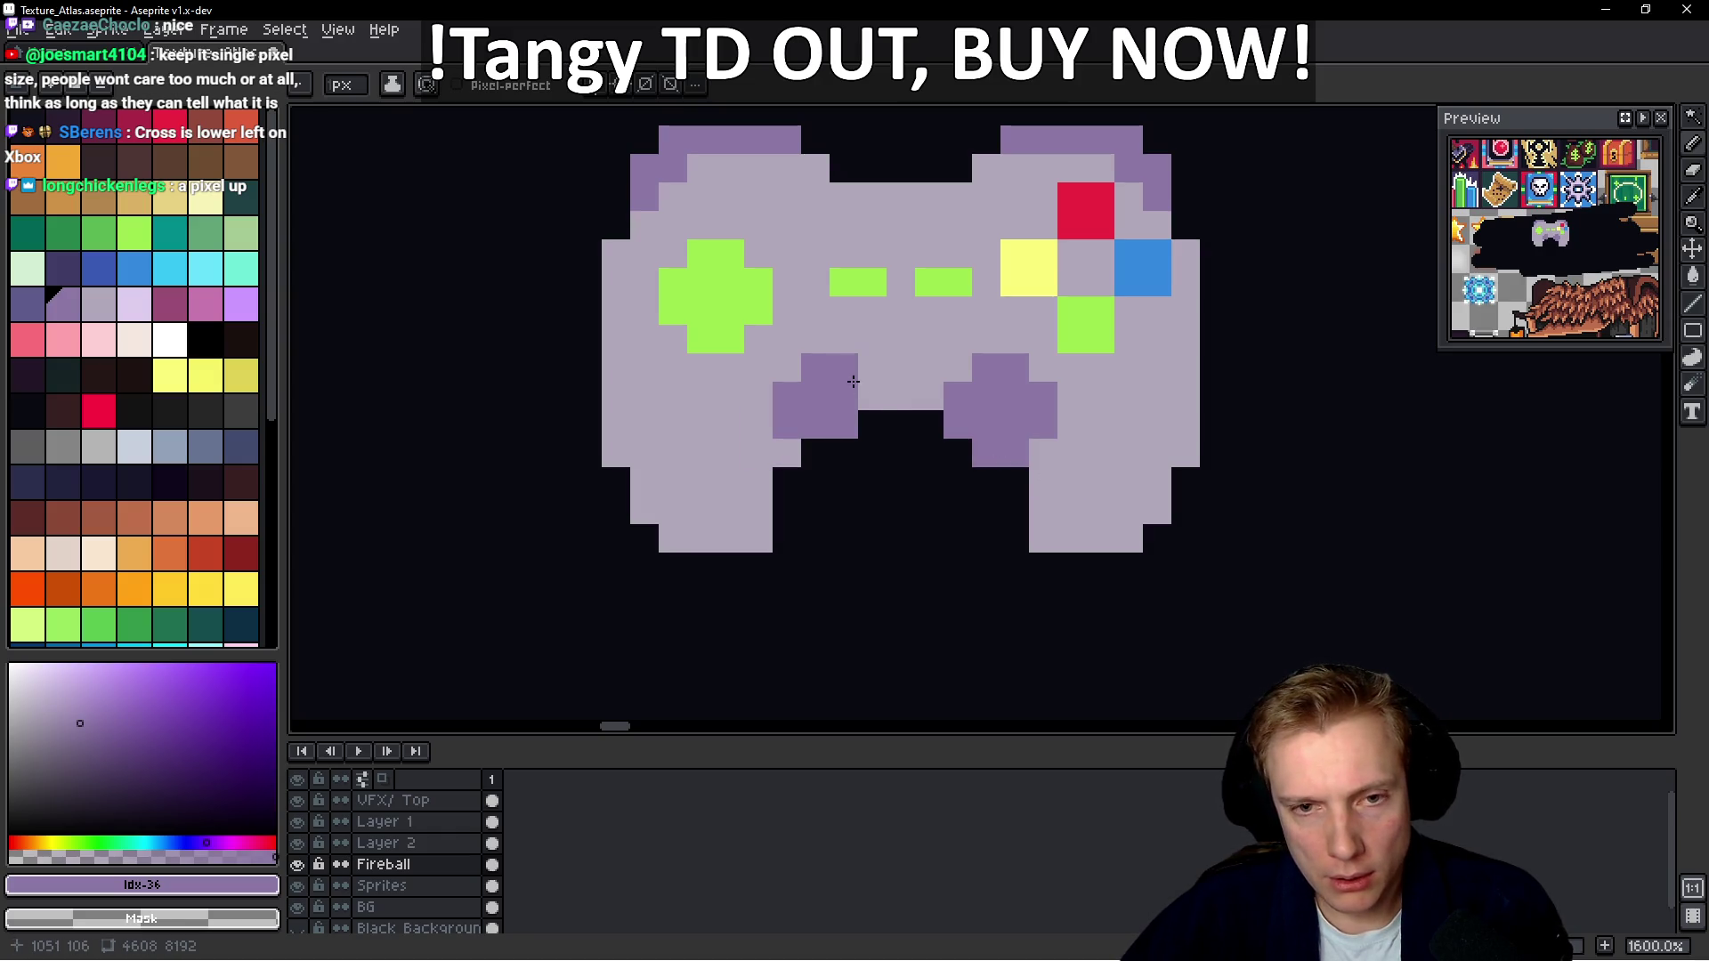
{"action": "left_click_drag", "start_coordinate": [866, 403], "coordinate": [831, 444]}
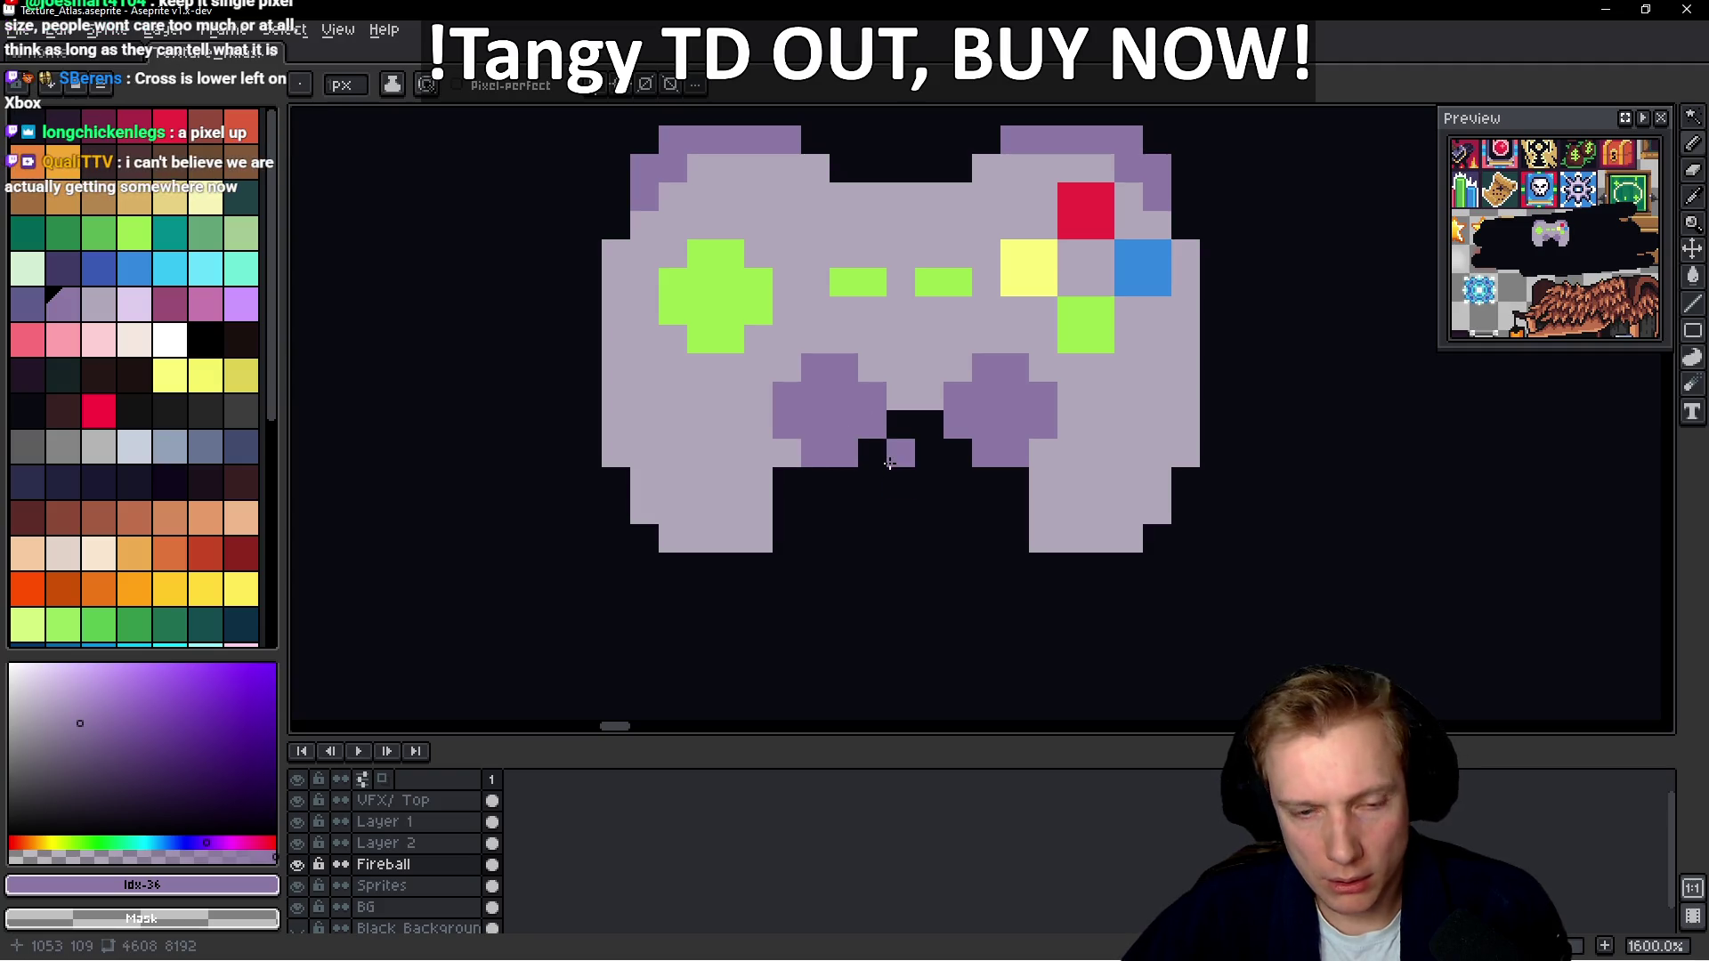
{"action": "key", "text": "ctrl+z"}
{"action": "key", "text": "ctrl+z"}
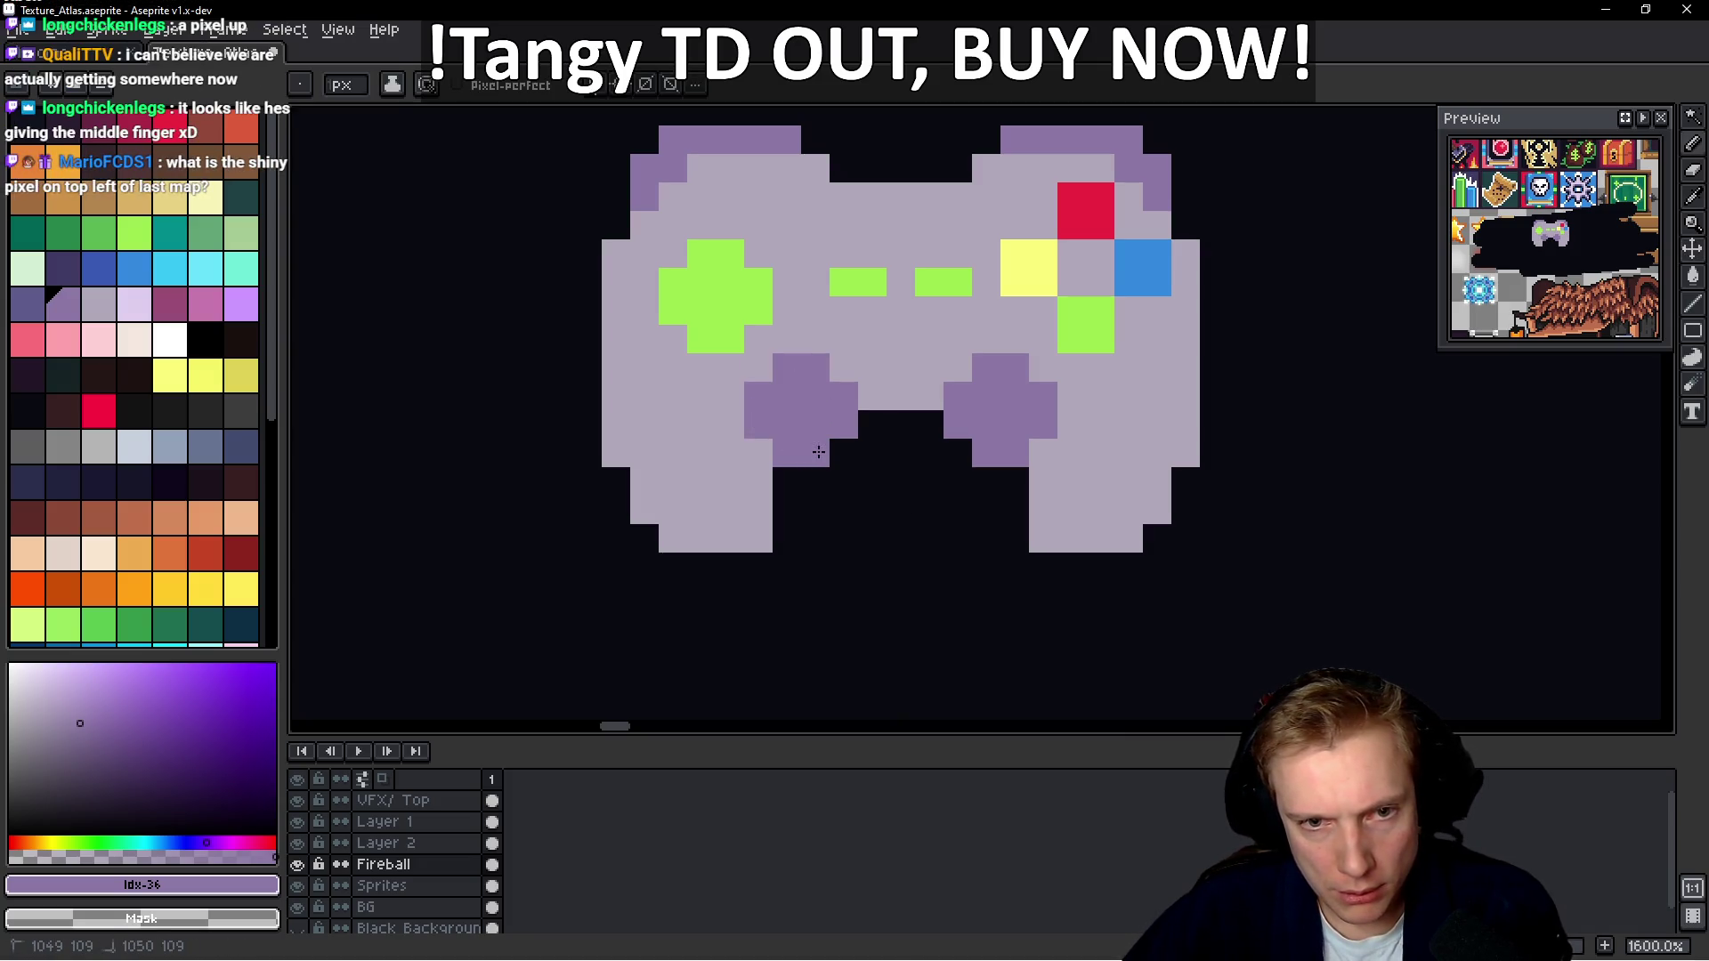
{"action": "scroll", "coordinate": [971, 495], "scroll_direction": "down", "scroll_amount": 4}
{"action": "scroll", "coordinate": [971, 495], "scroll_direction": "down", "scroll_amount": 1}
{"action": "scroll", "coordinate": [1002, 495], "scroll_direction": "up", "scroll_amount": 6}
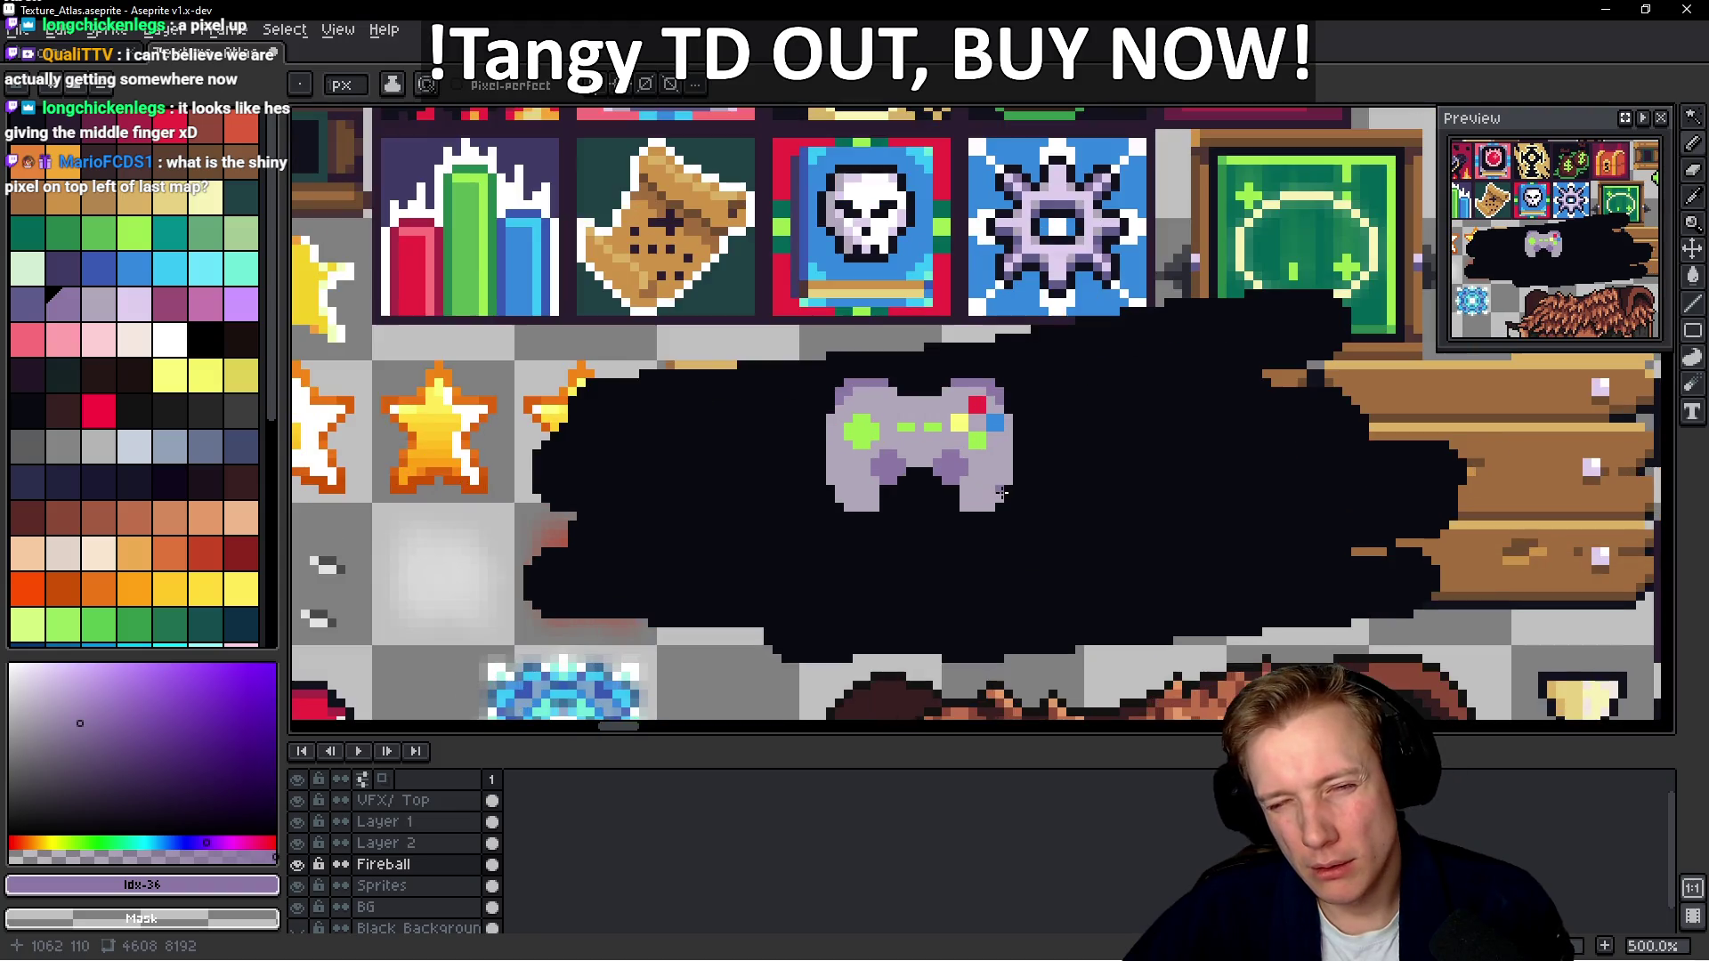
Fix a stray purple pixel, then eyedrop the #8c78a5 purple from the thumbstick
{"action": "left_click", "coordinate": [898, 521]}
{"action": "left_click", "coordinate": [898, 569], "text": "alt"}
{"action": "left_click", "coordinate": [899, 554]}
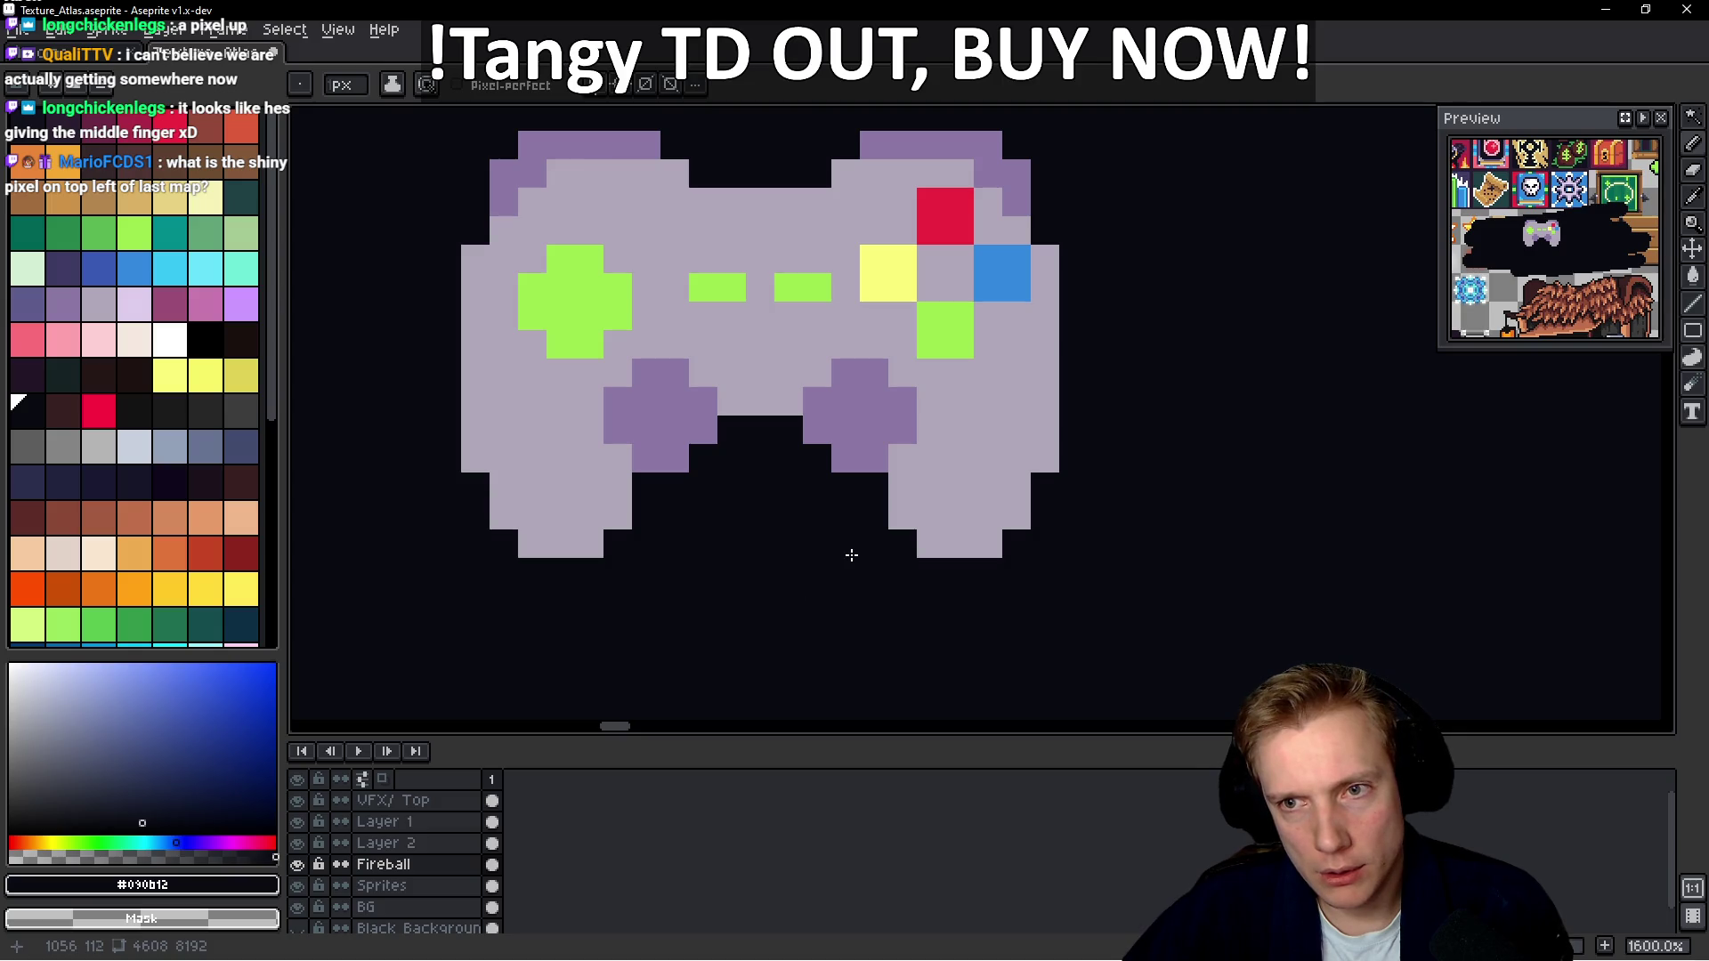
{"action": "key", "text": "ctrl+z"}
{"action": "scroll", "coordinate": [868, 435], "scroll_direction": "down", "scroll_amount": 3}
{"action": "scroll", "coordinate": [869, 305], "scroll_direction": "up", "scroll_amount": 6}
{"action": "scroll", "coordinate": [951, 303], "scroll_direction": "down", "scroll_amount": 3}
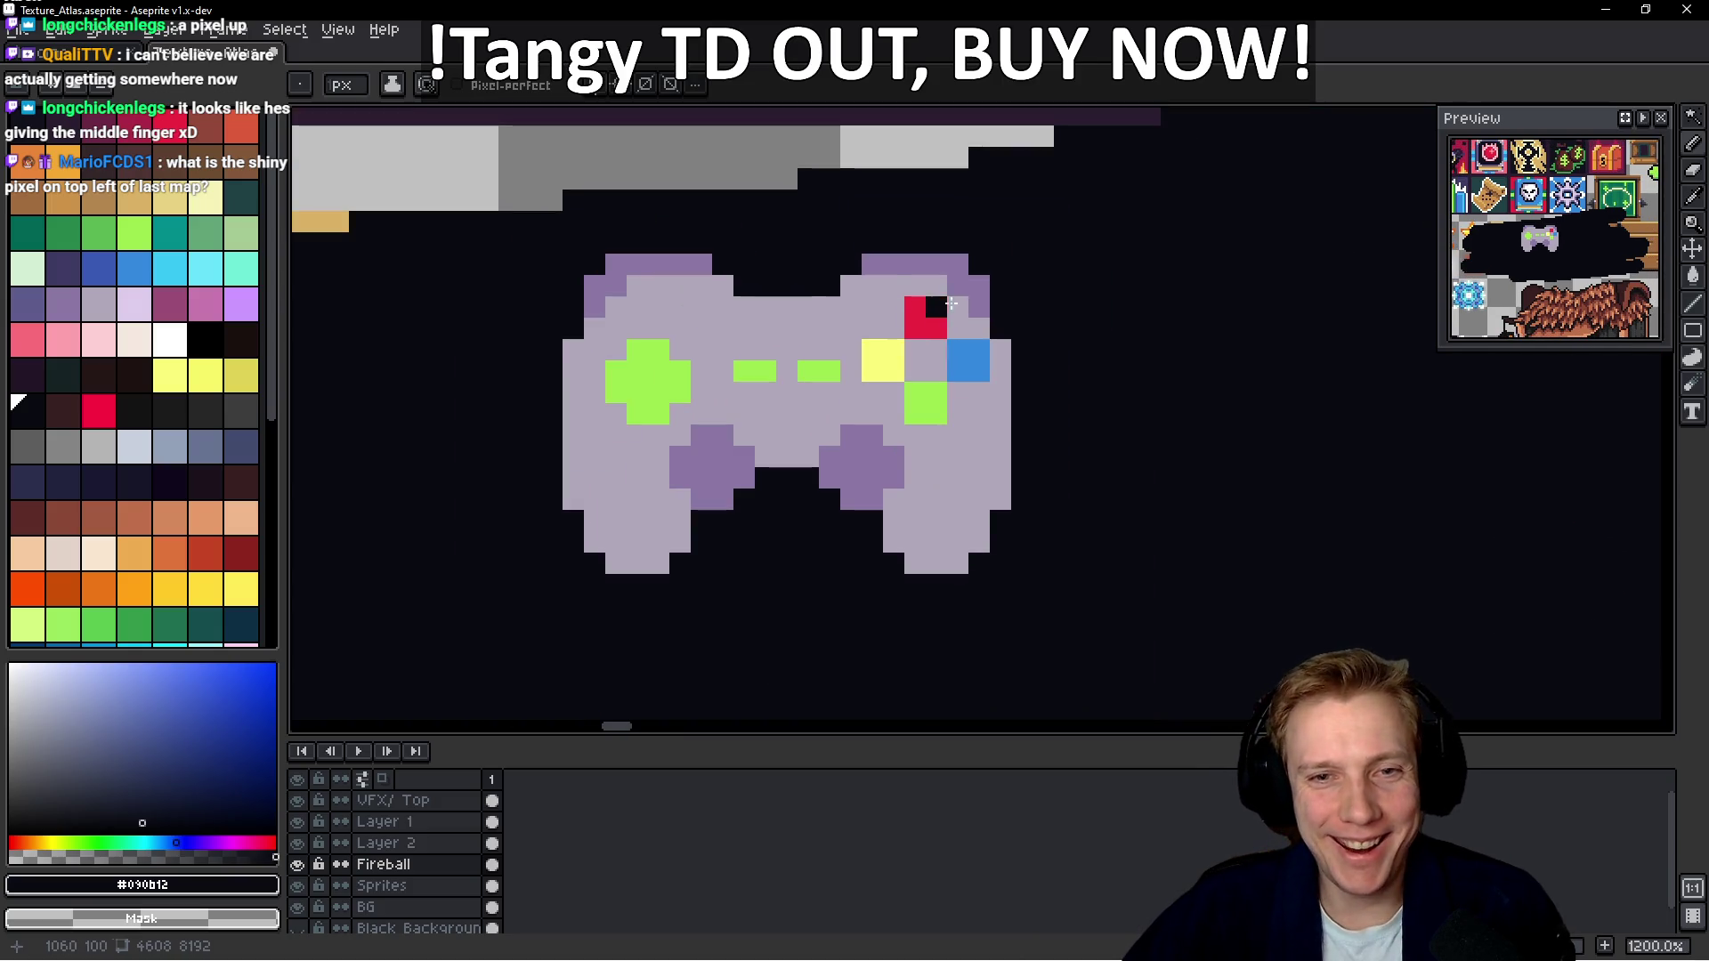
{"action": "scroll", "coordinate": [1005, 286], "scroll_direction": "down", "scroll_amount": 2}
{"action": "scroll", "coordinate": [1003, 314], "scroll_direction": "up", "scroll_amount": 4}
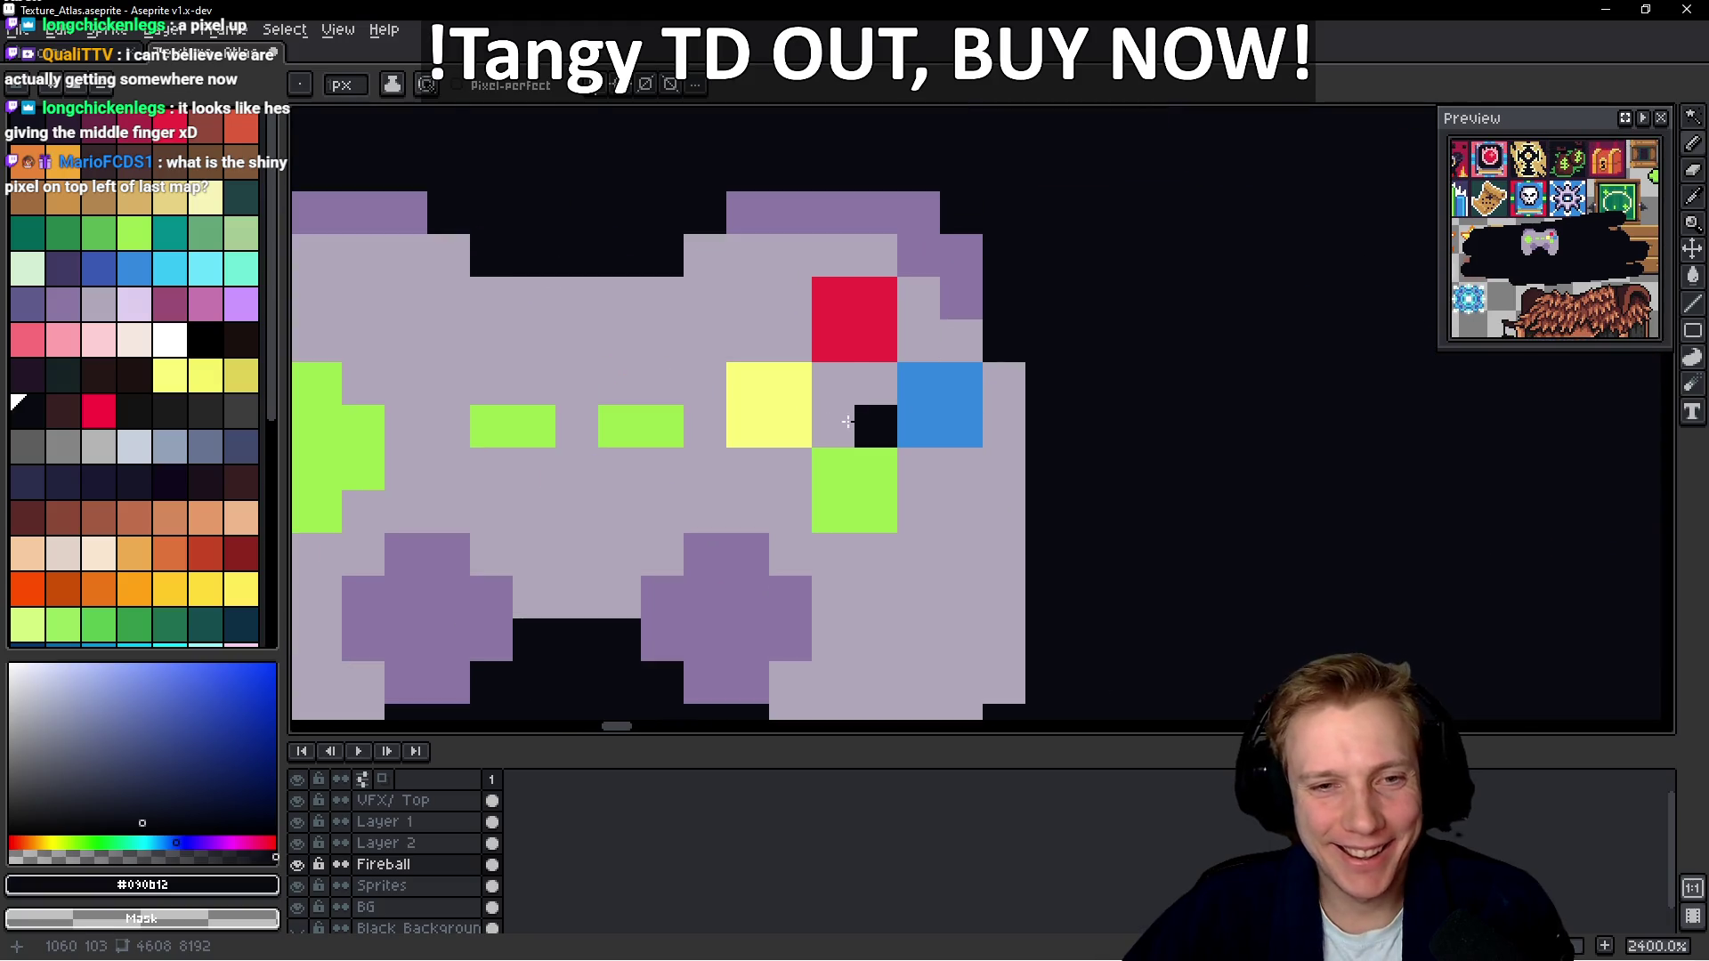
{"action": "left_click", "coordinate": [775, 417], "text": "alt"}
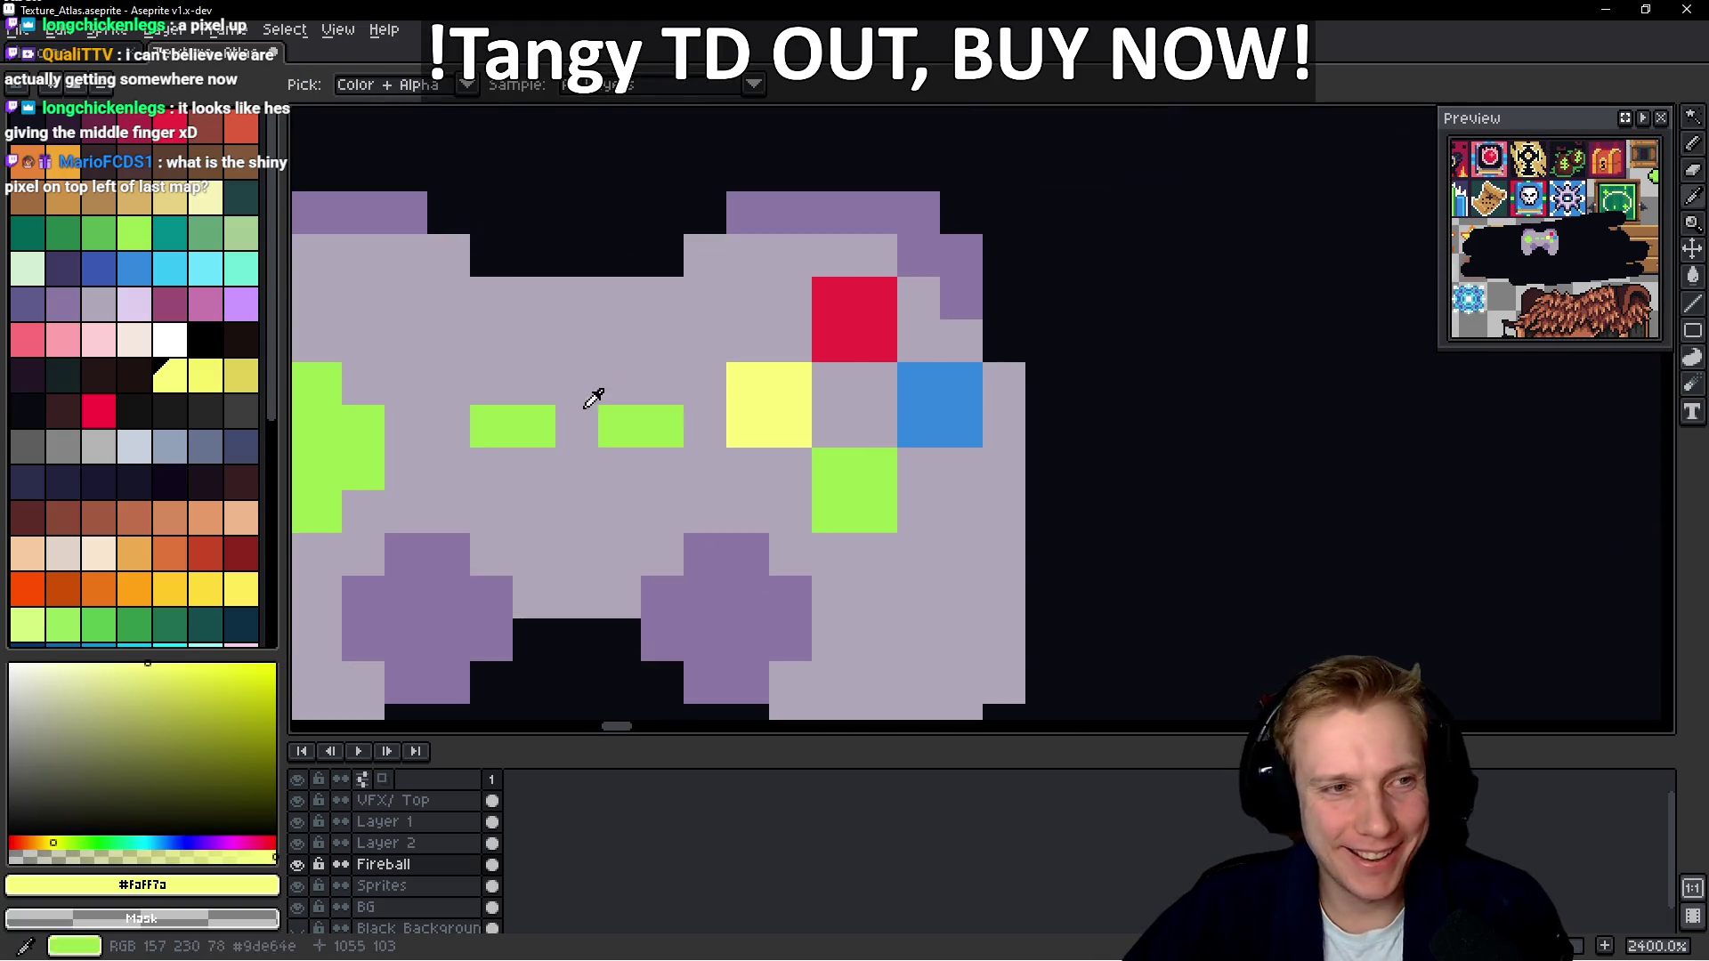
{"action": "left_click", "coordinate": [754, 559], "text": "alt"}
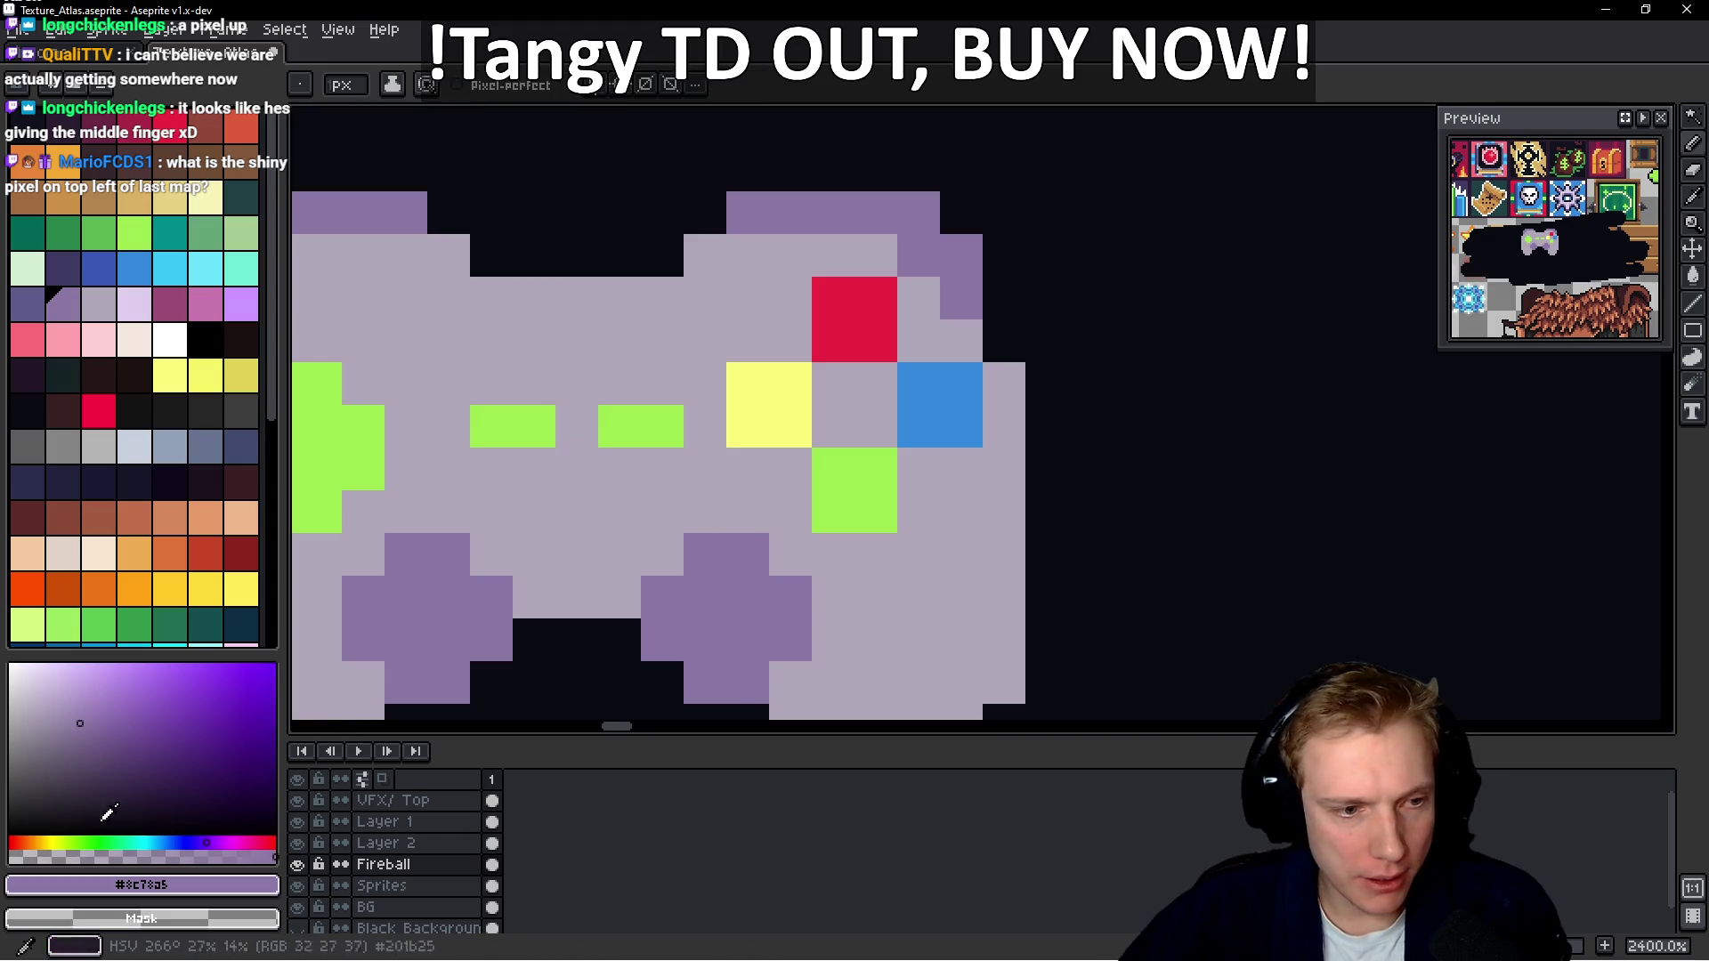
Shade purple around the red, yellow and blue buttons and fill the diamond's centre
{"action": "left_click", "coordinate": [748, 477]}
{"action": "left_click", "coordinate": [791, 471]}
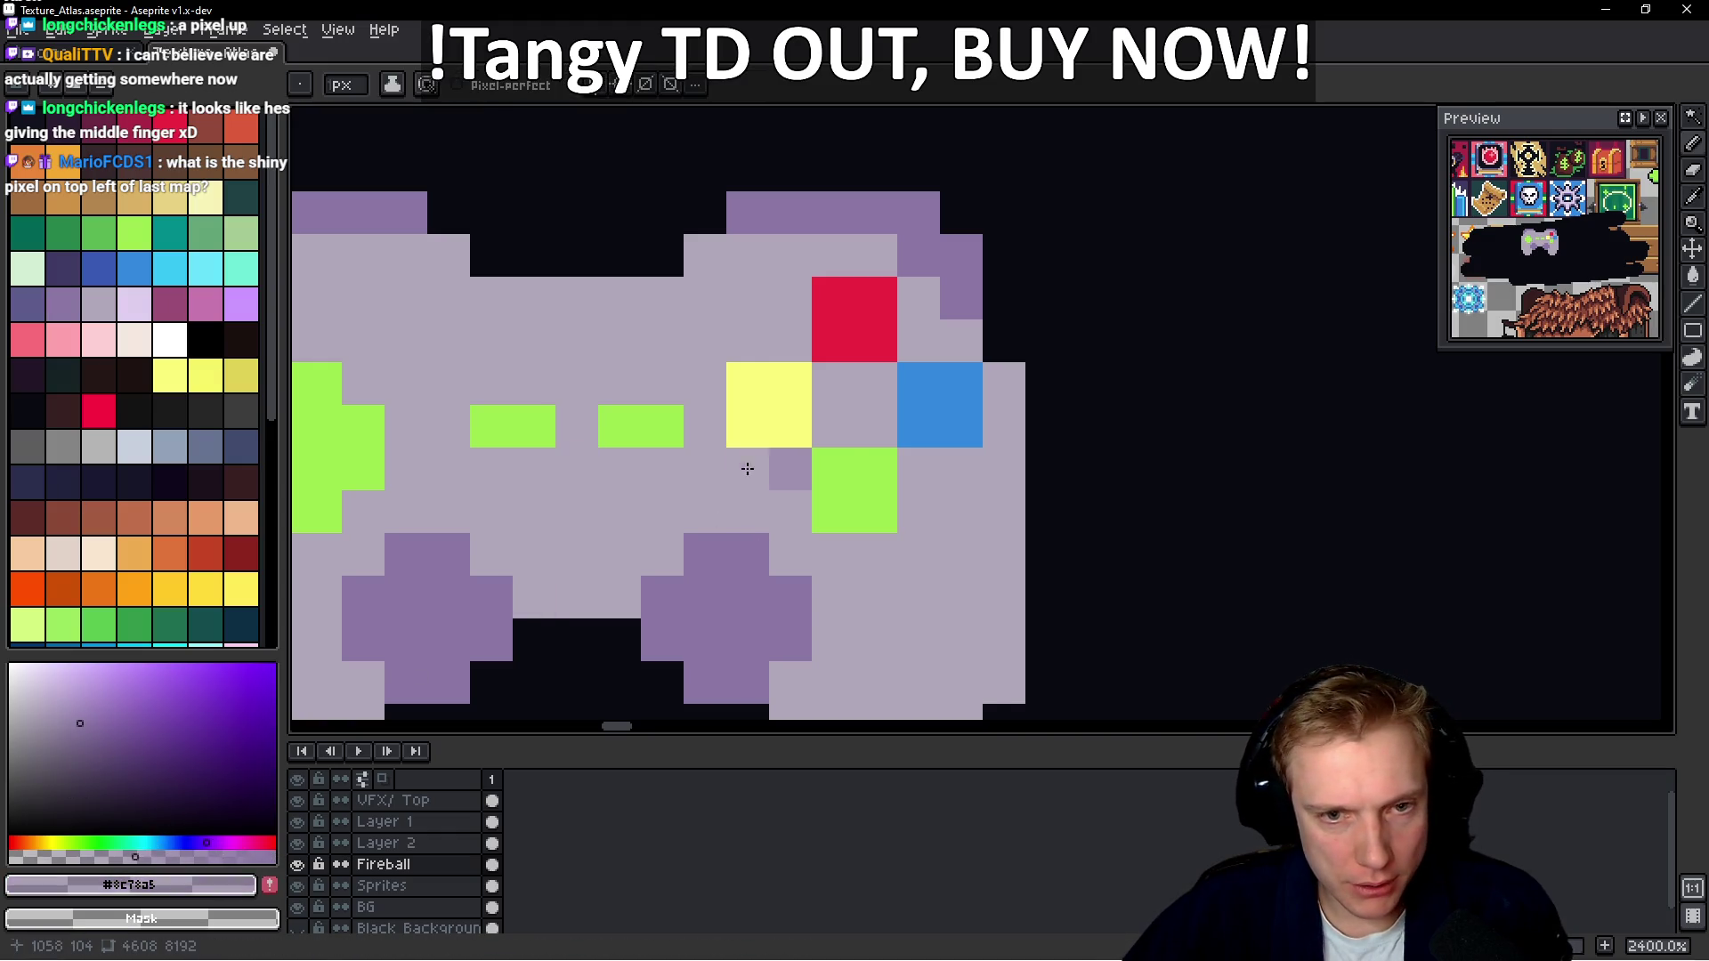
{"action": "left_click", "coordinate": [834, 385]}
{"action": "left_click", "coordinate": [876, 385]}
{"action": "left_click", "coordinate": [919, 470]}
{"action": "left_click", "coordinate": [958, 480]}
{"action": "left_click", "coordinate": [1004, 385]}
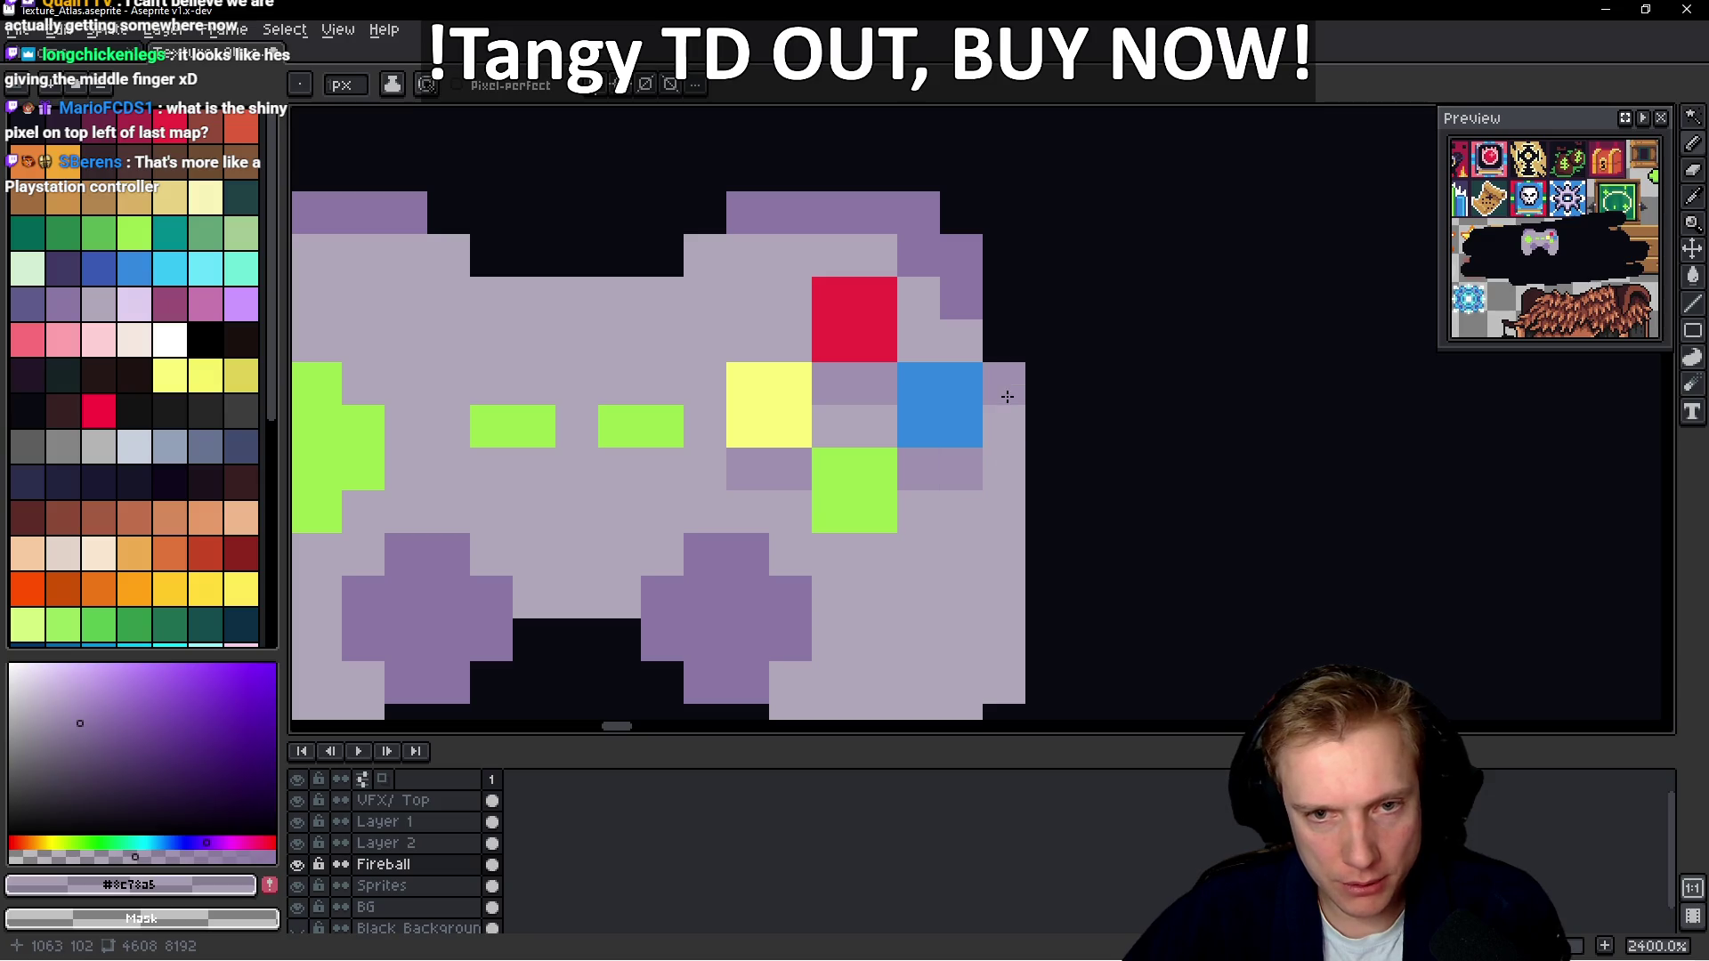
{"action": "left_click", "coordinate": [1004, 428]}
{"action": "left_click", "coordinate": [919, 342]}
{"action": "left_click", "coordinate": [786, 348]}
{"action": "left_click", "coordinate": [833, 427]}
{"action": "left_click", "coordinate": [873, 418]}
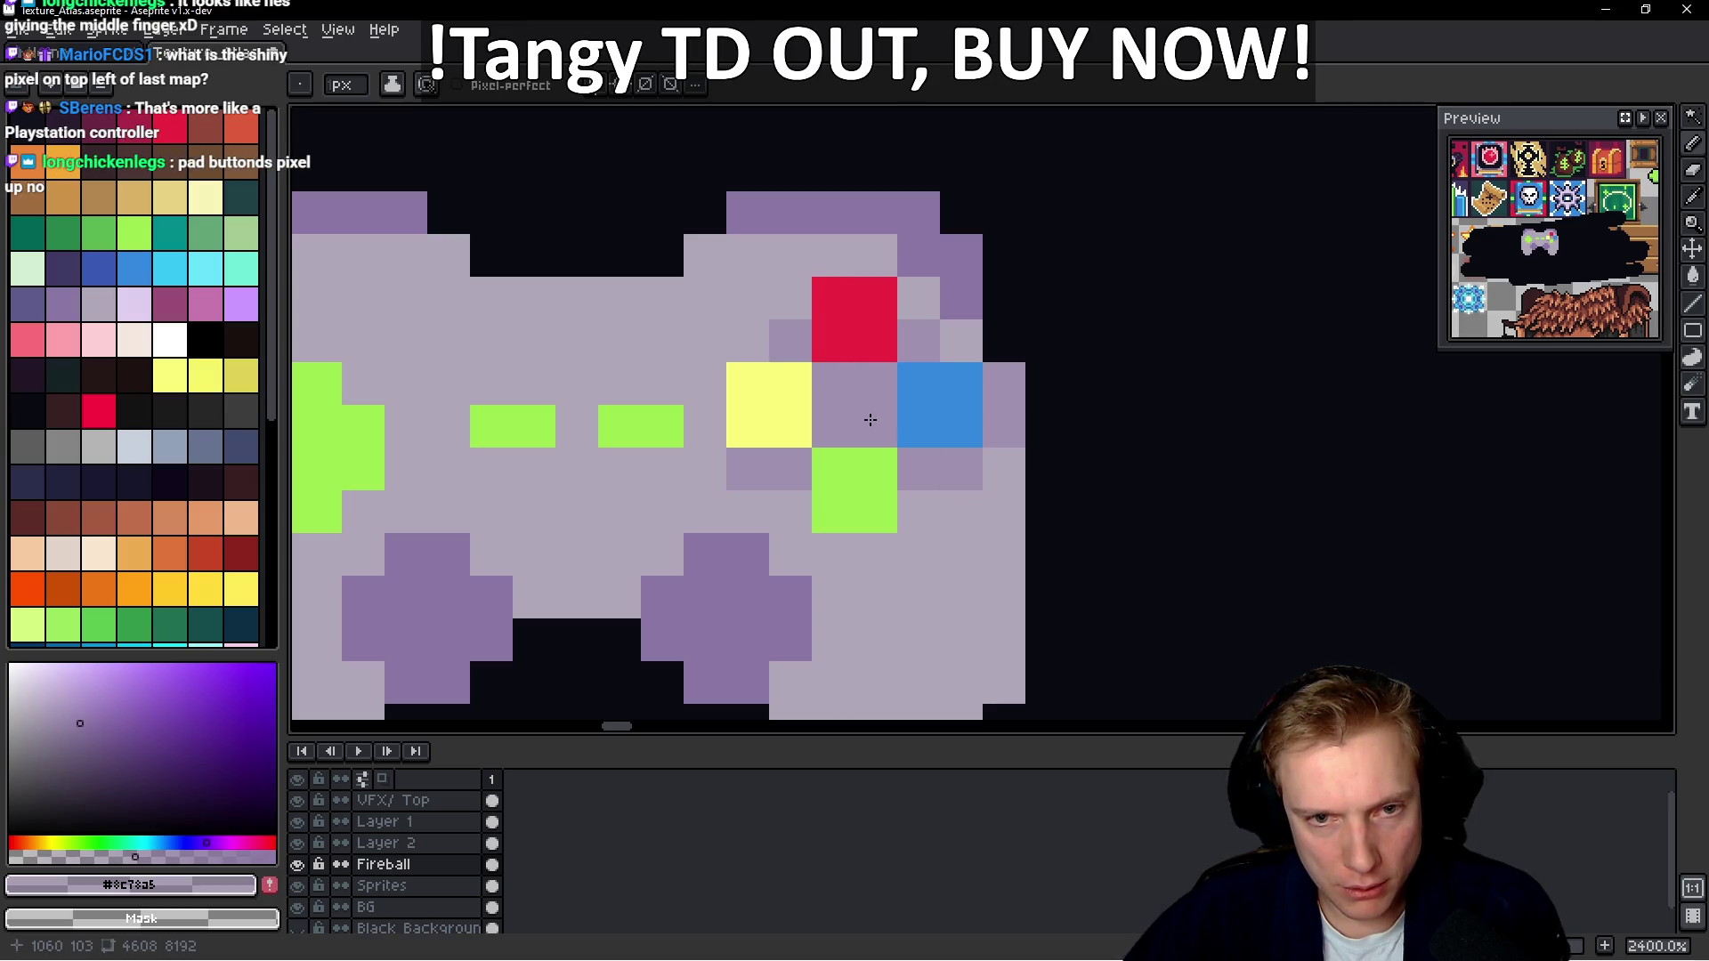
Add purple shading below the blue button, around the green button and left of red
{"action": "left_click", "coordinate": [911, 509]}
{"action": "left_click", "coordinate": [799, 522]}
{"action": "left_click", "coordinate": [837, 559]}
{"action": "left_click", "coordinate": [873, 558]}
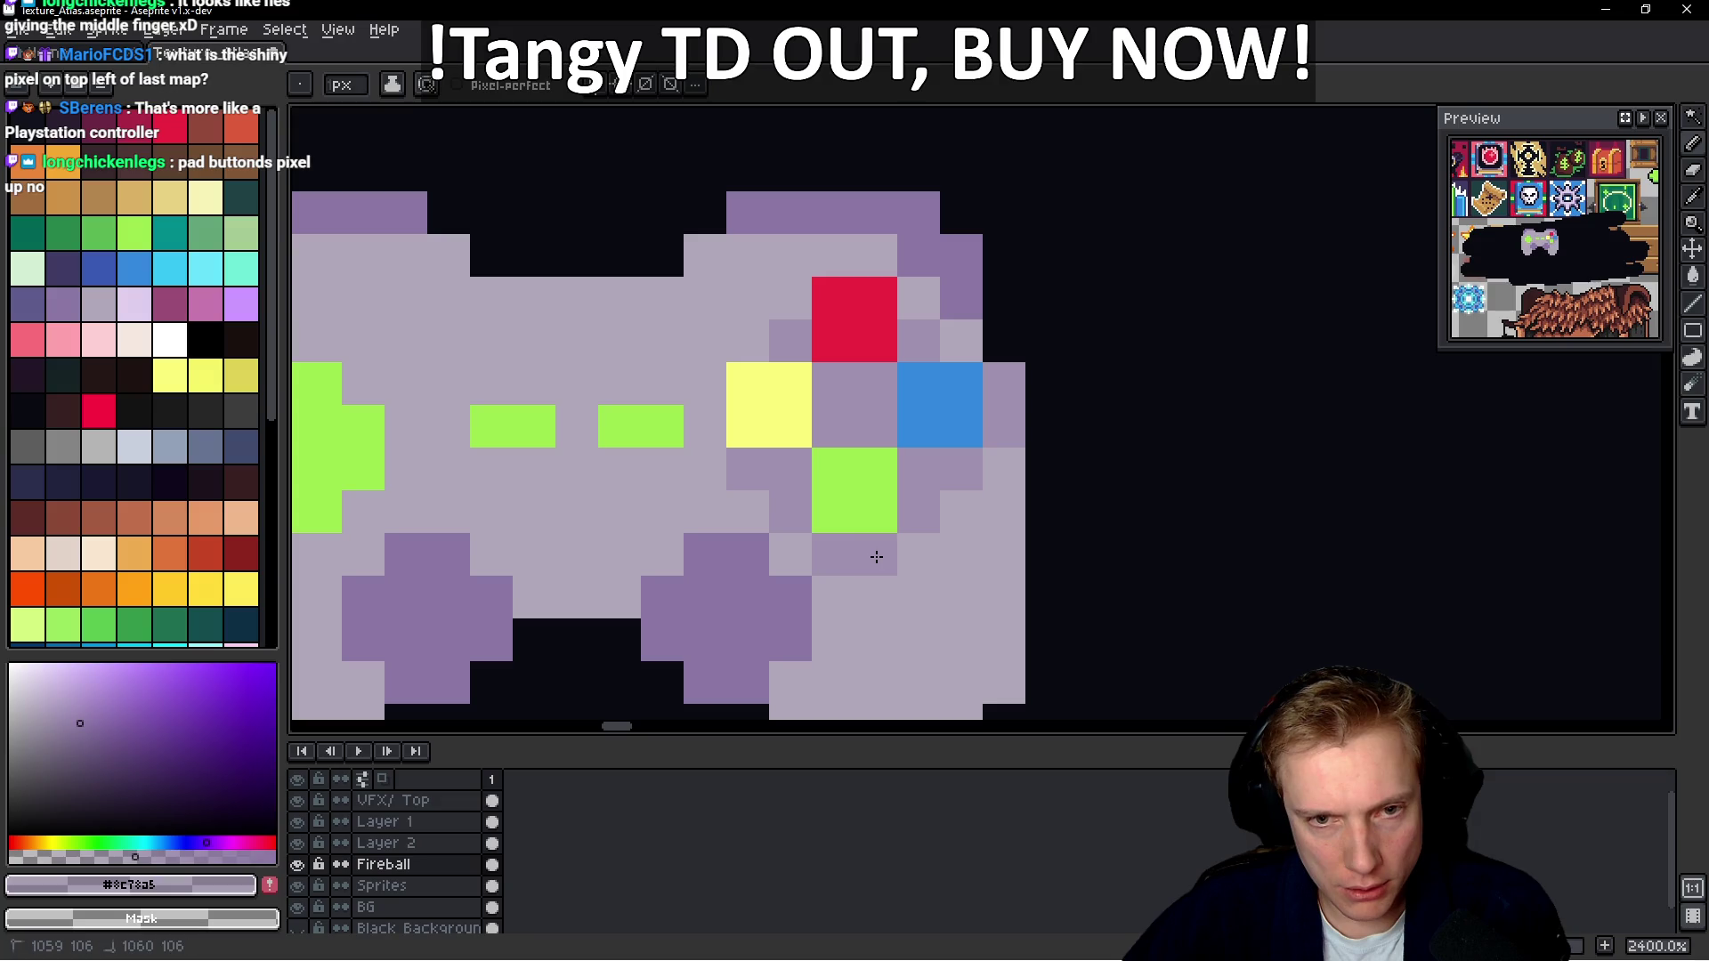
{"action": "left_click", "coordinate": [739, 358]}
Add lighter #9f91af shading spots left of the yellow button and below the centre
{"action": "left_click", "coordinate": [668, 313], "text": "alt"}
{"action": "left_click", "coordinate": [736, 344]}
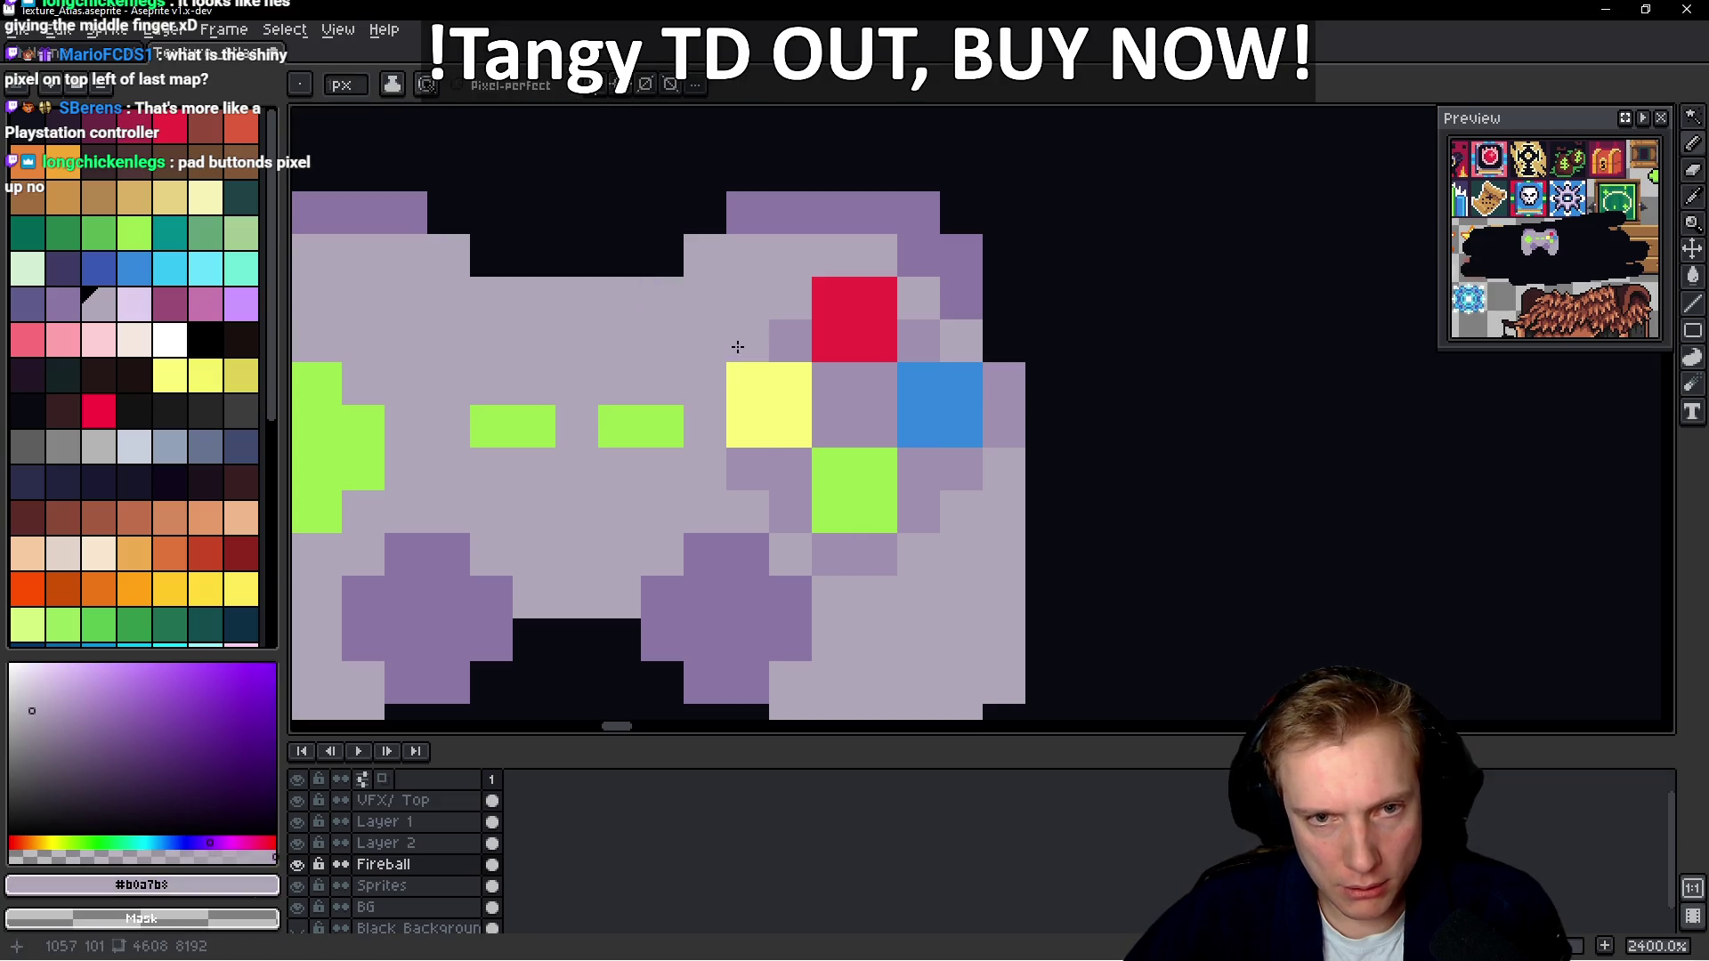
{"action": "left_click", "coordinate": [793, 325], "text": "alt"}
{"action": "left_click", "coordinate": [719, 481]}
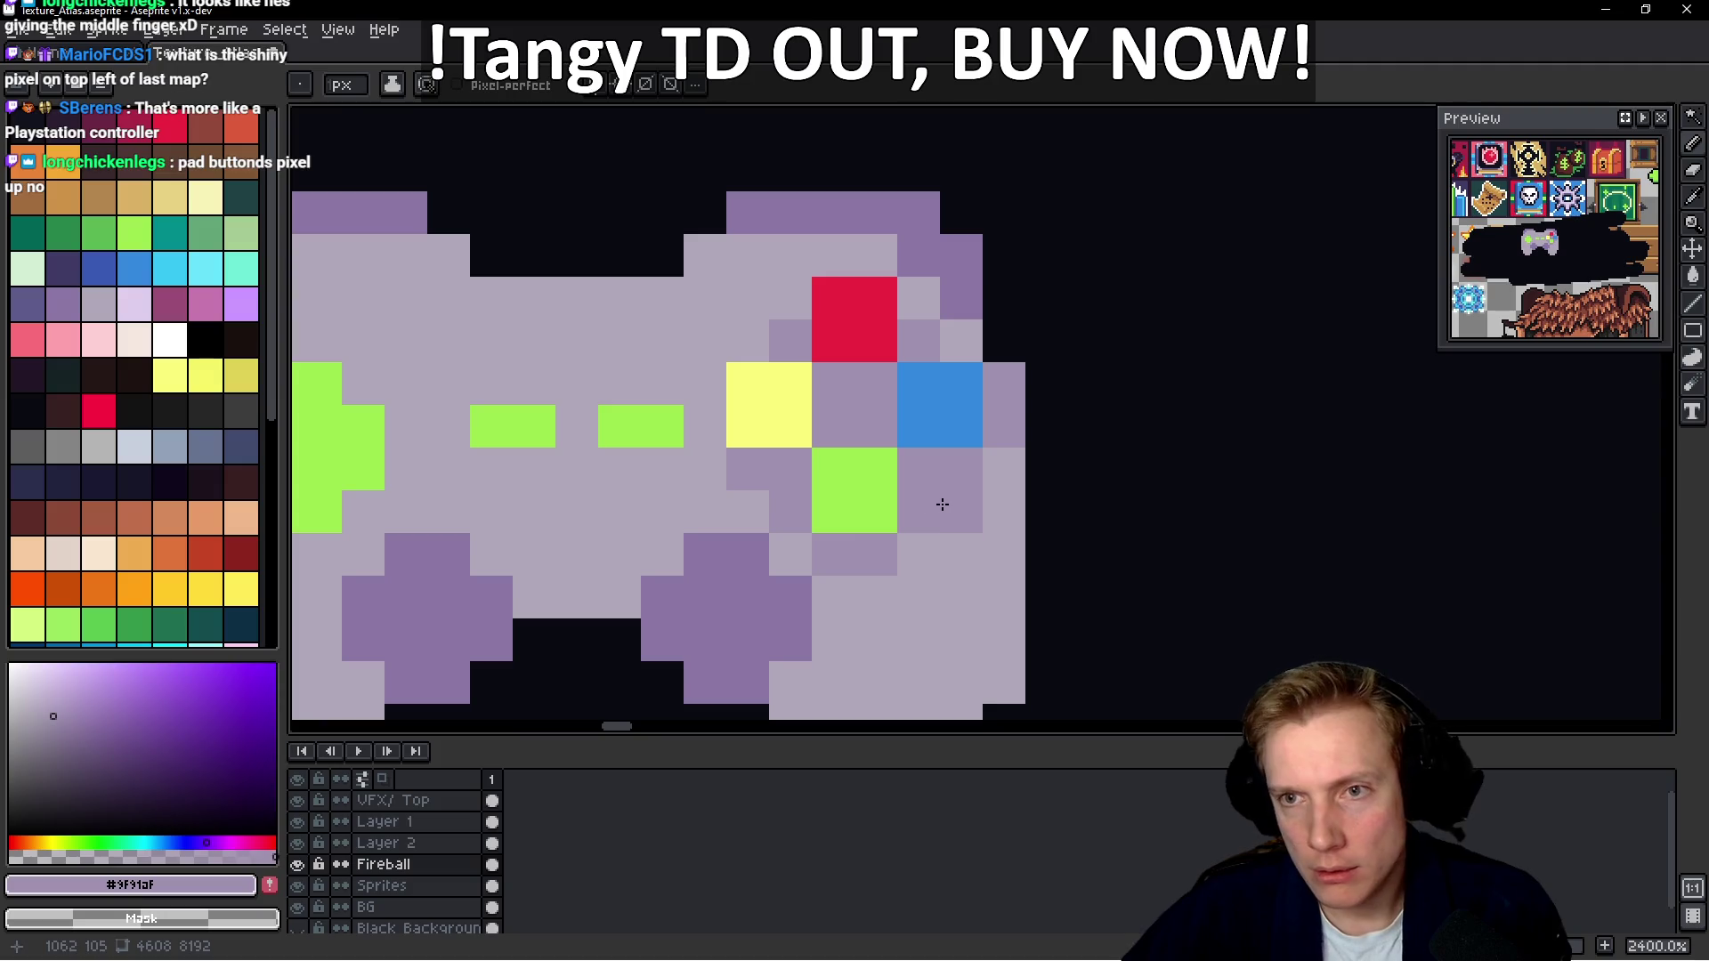
{"action": "scroll", "coordinate": [847, 566], "scroll_direction": "left", "scroll_amount": 3}
{"action": "left_click", "coordinate": [894, 462]}
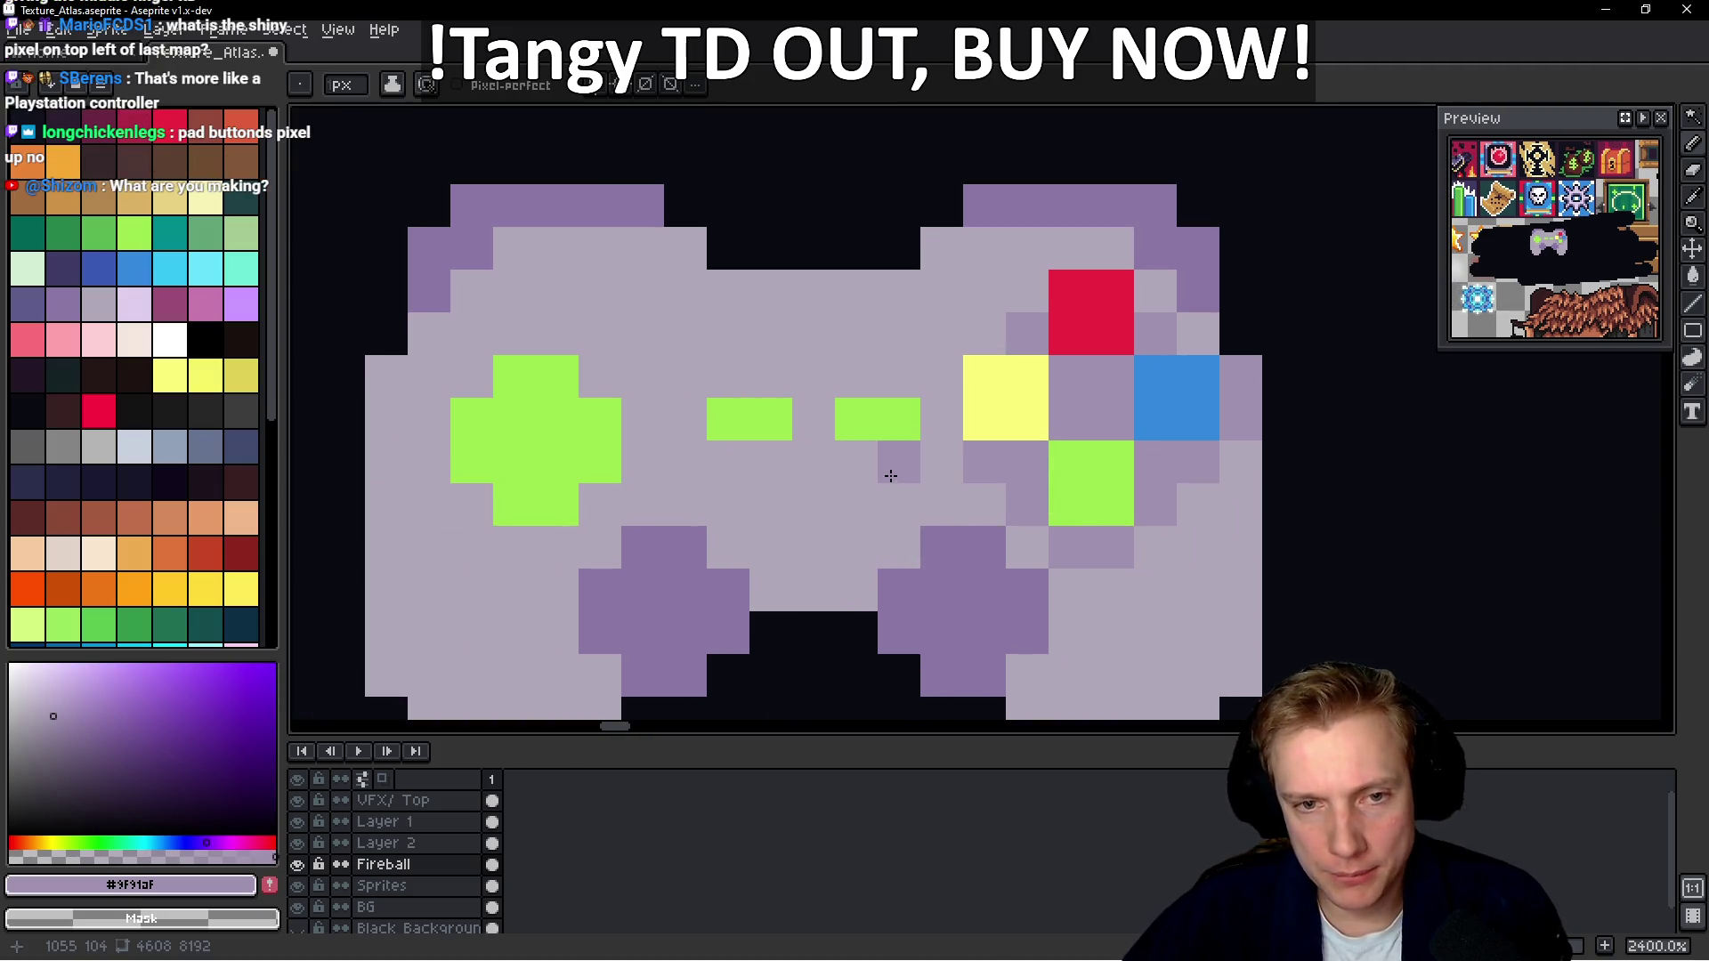
Pencil purple shading pixels beneath the two centre buttons and around the d-pad
{"action": "left_click", "coordinate": [856, 462]}
{"action": "left_click", "coordinate": [771, 462]}
{"action": "left_click", "coordinate": [728, 462]}
{"action": "left_click", "coordinate": [601, 505]}
{"action": "left_click_drag", "start_coordinate": [557, 549], "coordinate": [515, 547]}
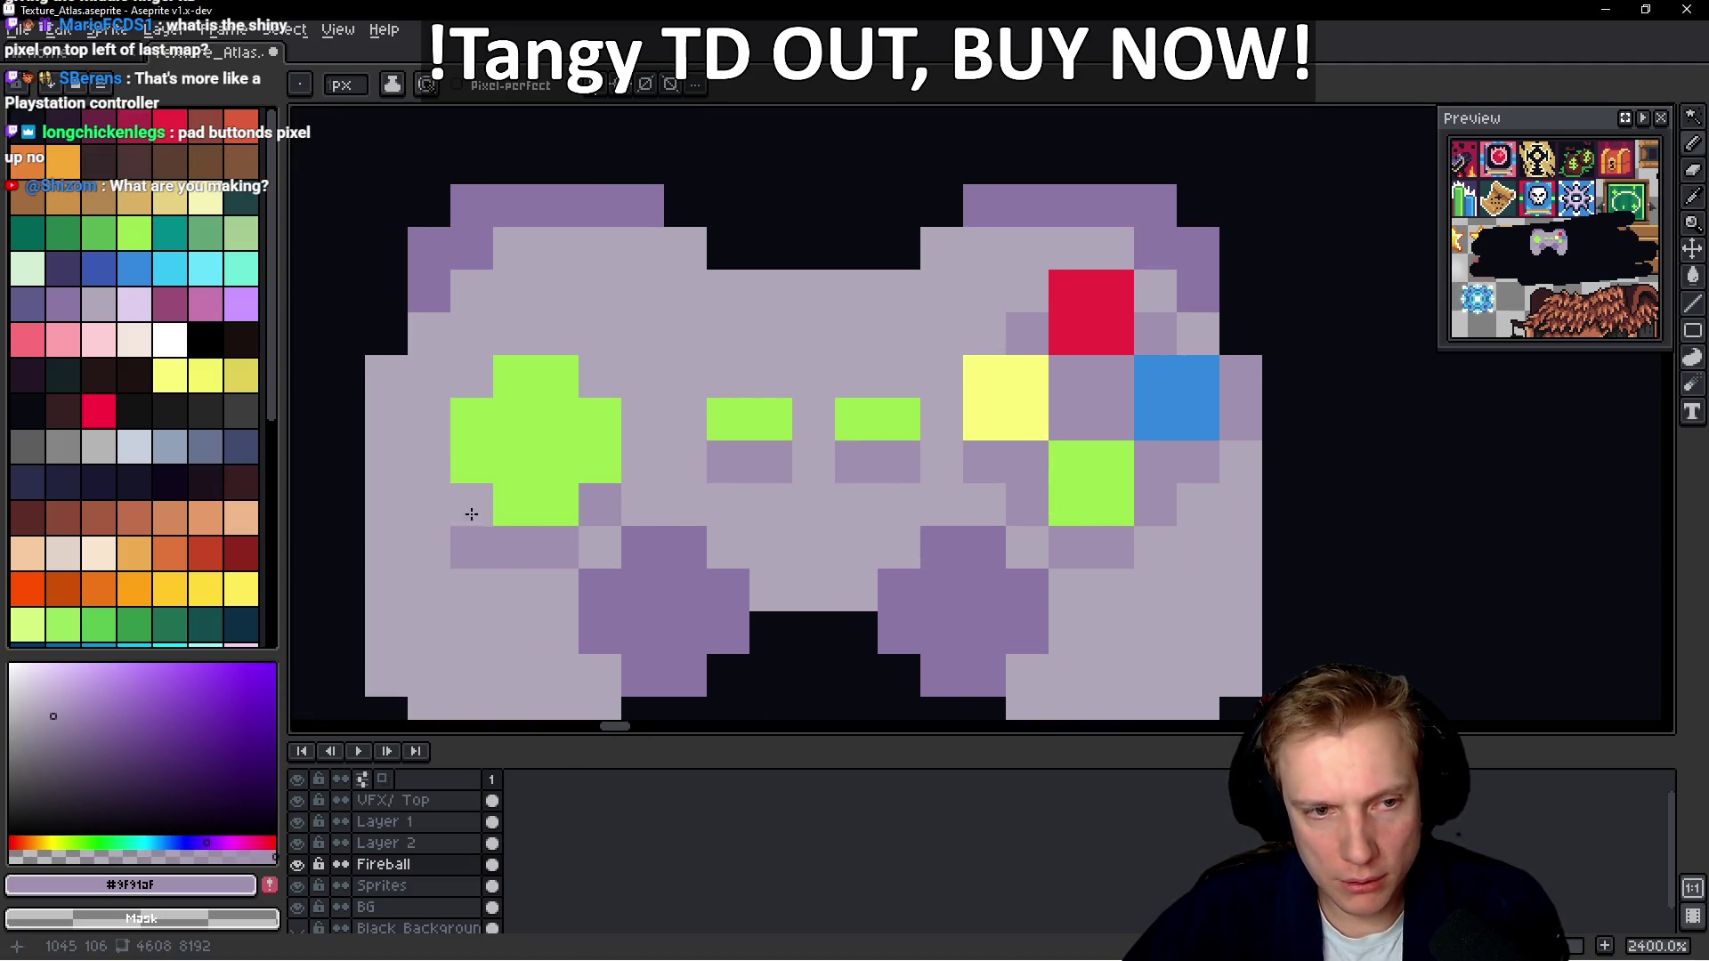
{"action": "left_click", "coordinate": [473, 504]}
Recolour the d-pad slate-blue, then paint it and the right centre button with dark swatch 1
{"action": "left_click", "coordinate": [561, 496], "text": "alt"}
{"action": "left_click", "coordinate": [214, 445]}
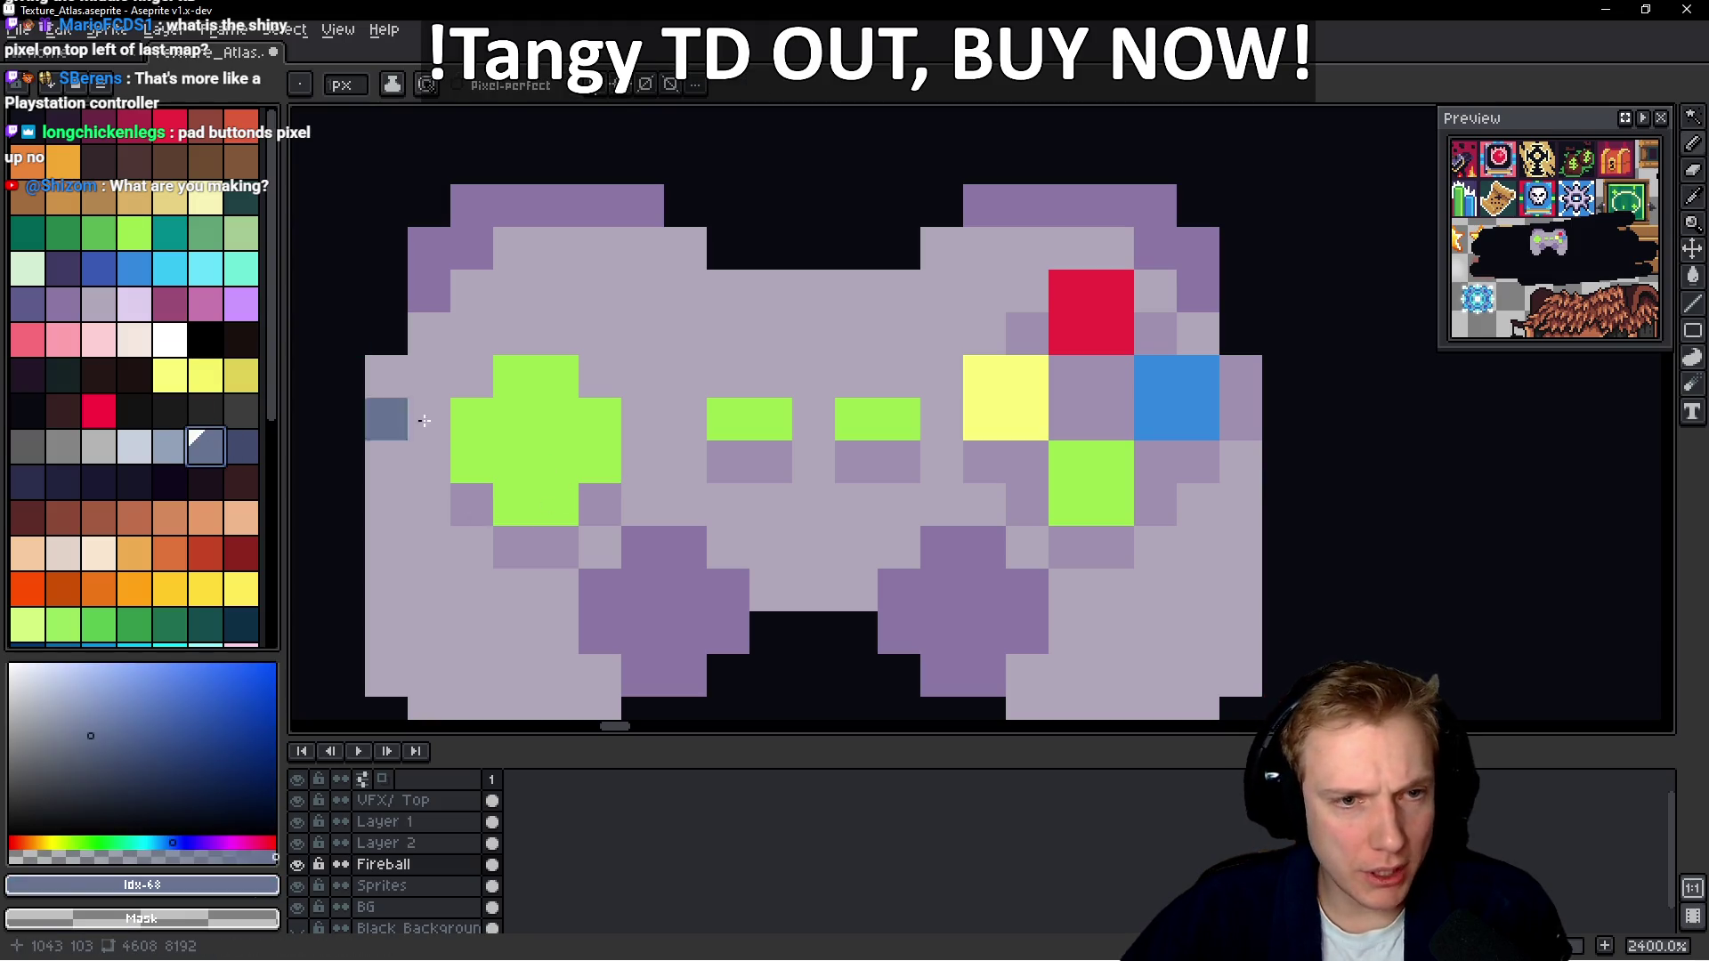
{"action": "left_click_drag", "start_coordinate": [558, 377], "coordinate": [576, 405]}
{"action": "left_click_drag", "start_coordinate": [541, 467], "coordinate": [567, 465]}
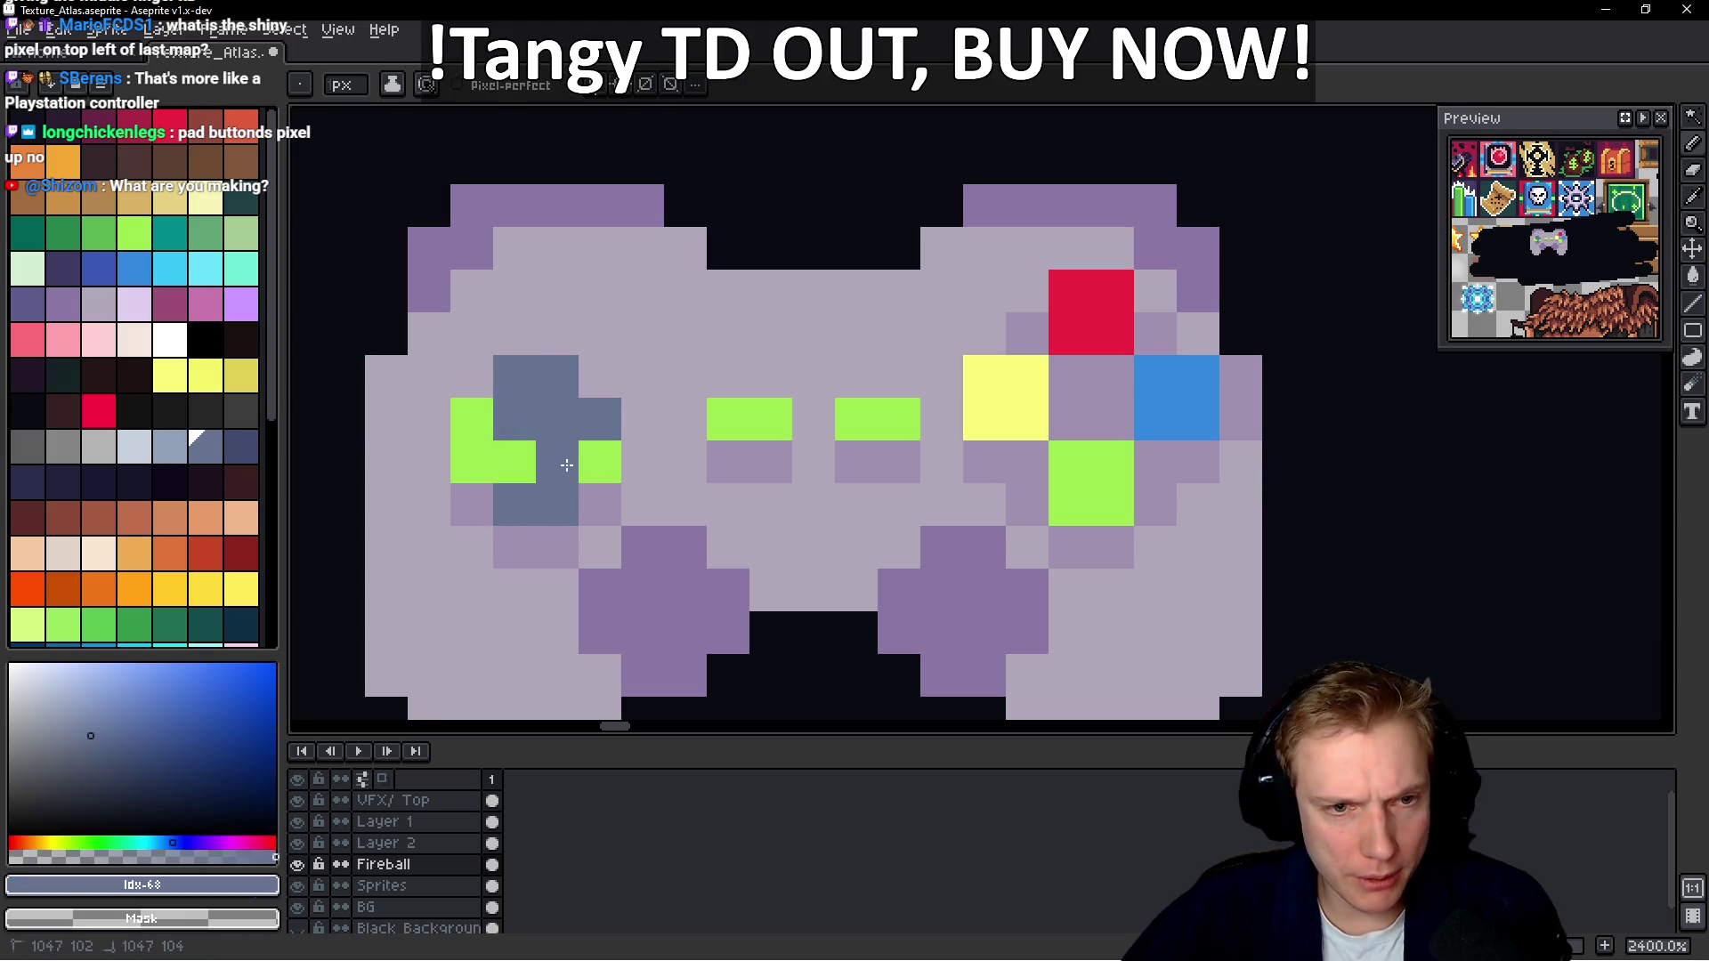
{"action": "left_click", "coordinate": [491, 437]}
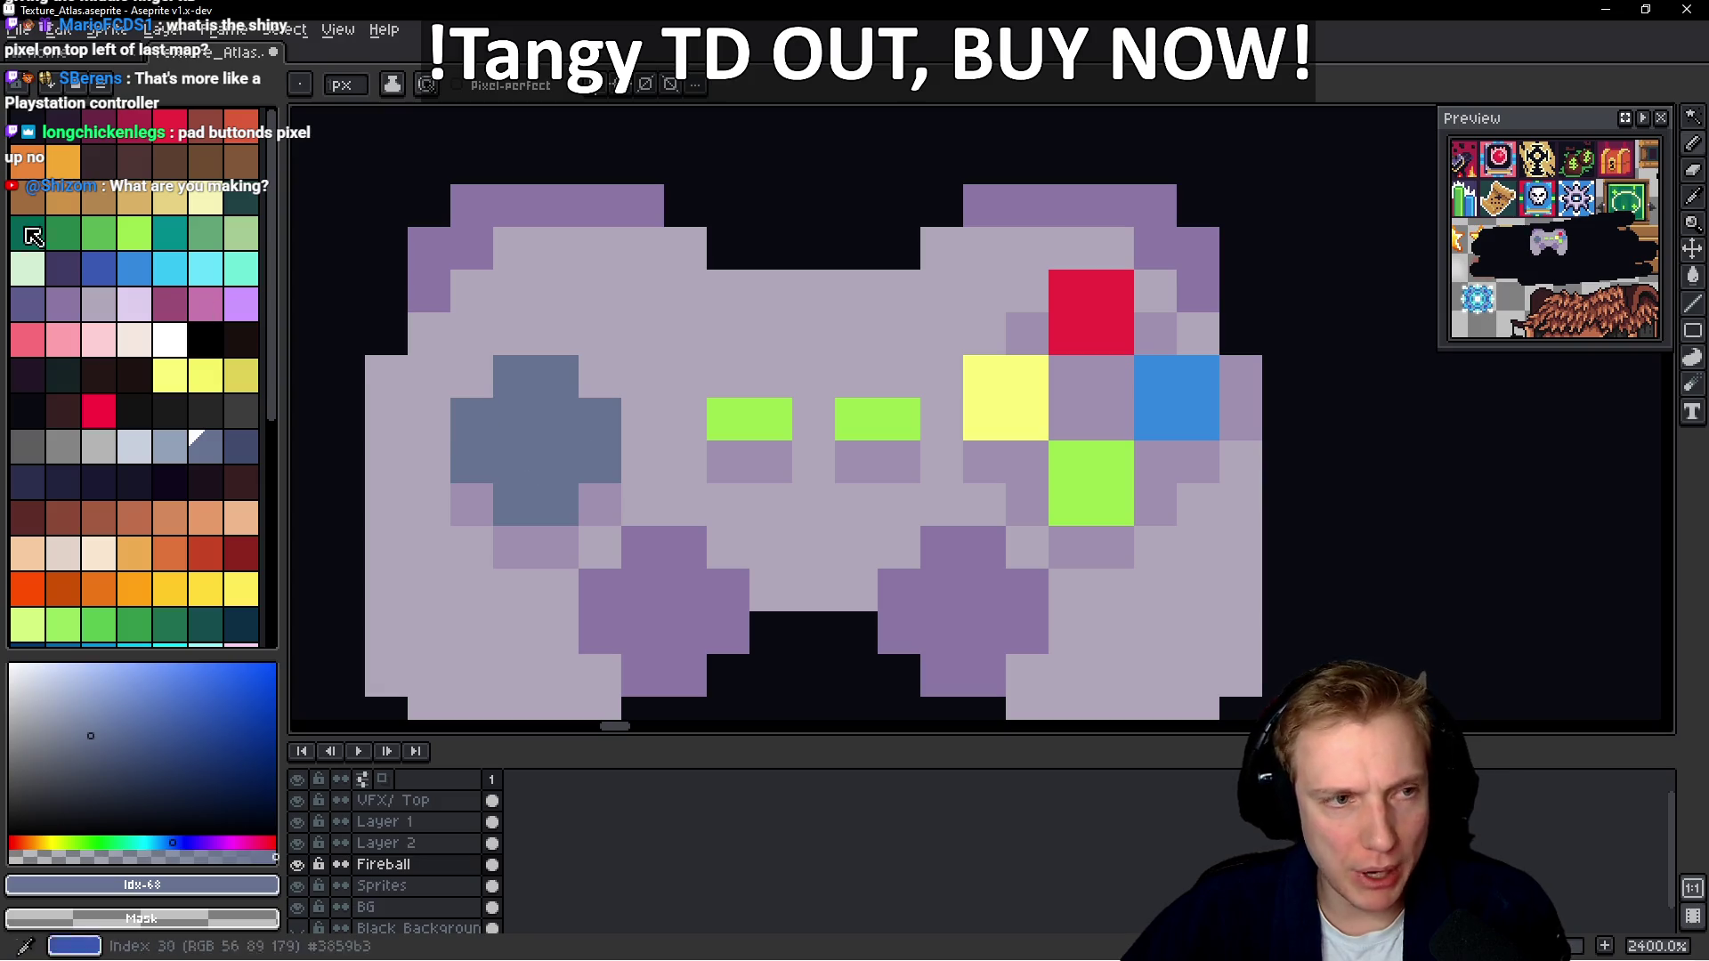
{"action": "left_click", "coordinate": [54, 129]}
{"action": "left_click", "coordinate": [525, 388]}
{"action": "mouse_move", "coordinate": [525, 387]}
{"action": "left_mouse_down"}
{"action": "mouse_move", "coordinate": [546, 489]}
{"action": "mouse_move", "coordinate": [591, 427]}
{"action": "mouse_move", "coordinate": [471, 427]}
{"action": "mouse_move", "coordinate": [471, 462]}
{"action": "left_mouse_up"}
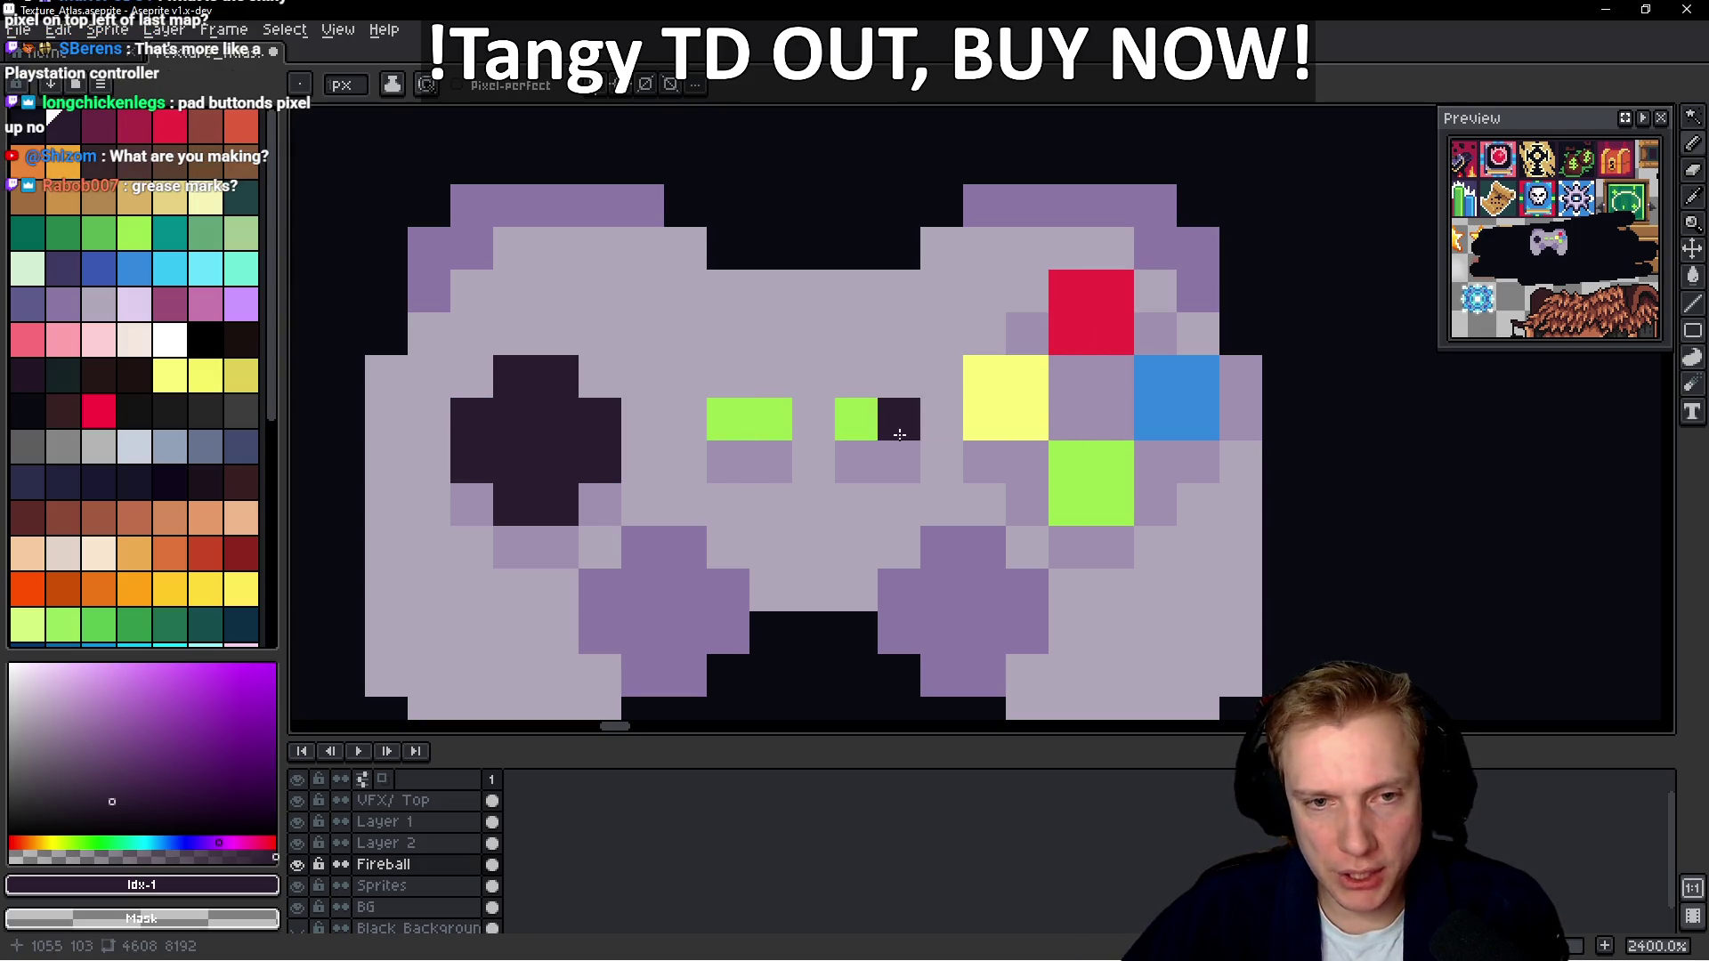
{"action": "left_click", "coordinate": [728, 419]}
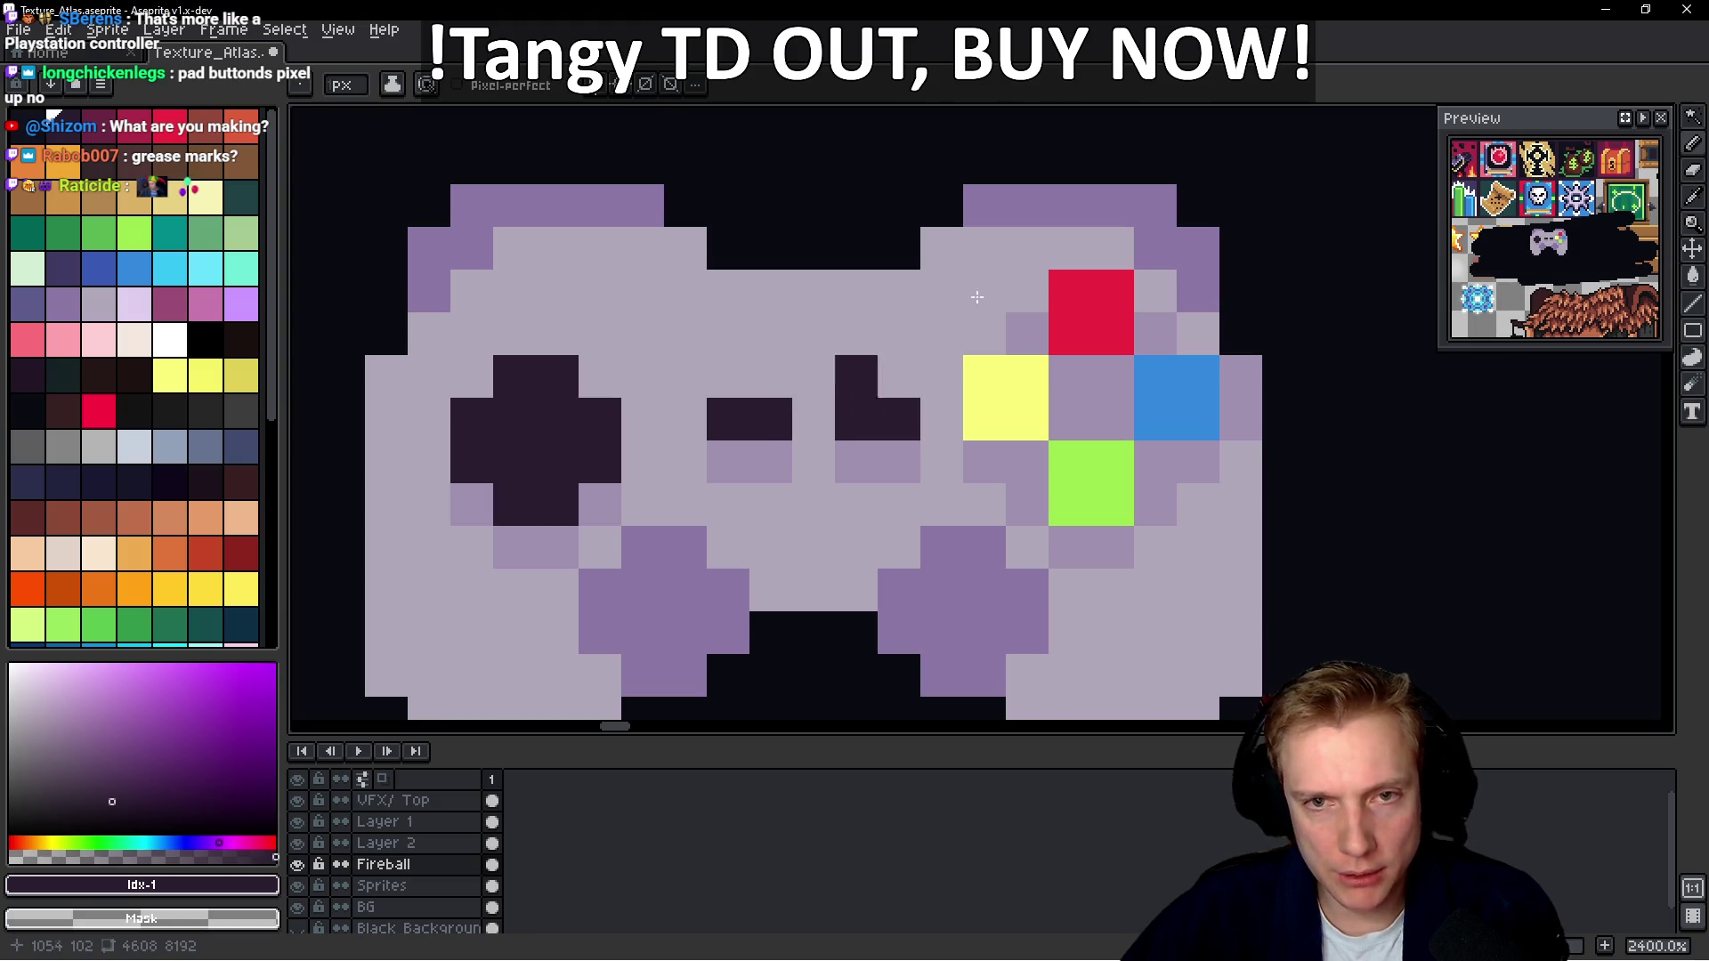
Fill both thumbstick centres with the darker purple swatch 35
{"action": "scroll", "coordinate": [970, 296], "scroll_direction": "down", "scroll_amount": 3}
{"action": "scroll", "coordinate": [1056, 434], "scroll_direction": "down", "scroll_amount": 3}
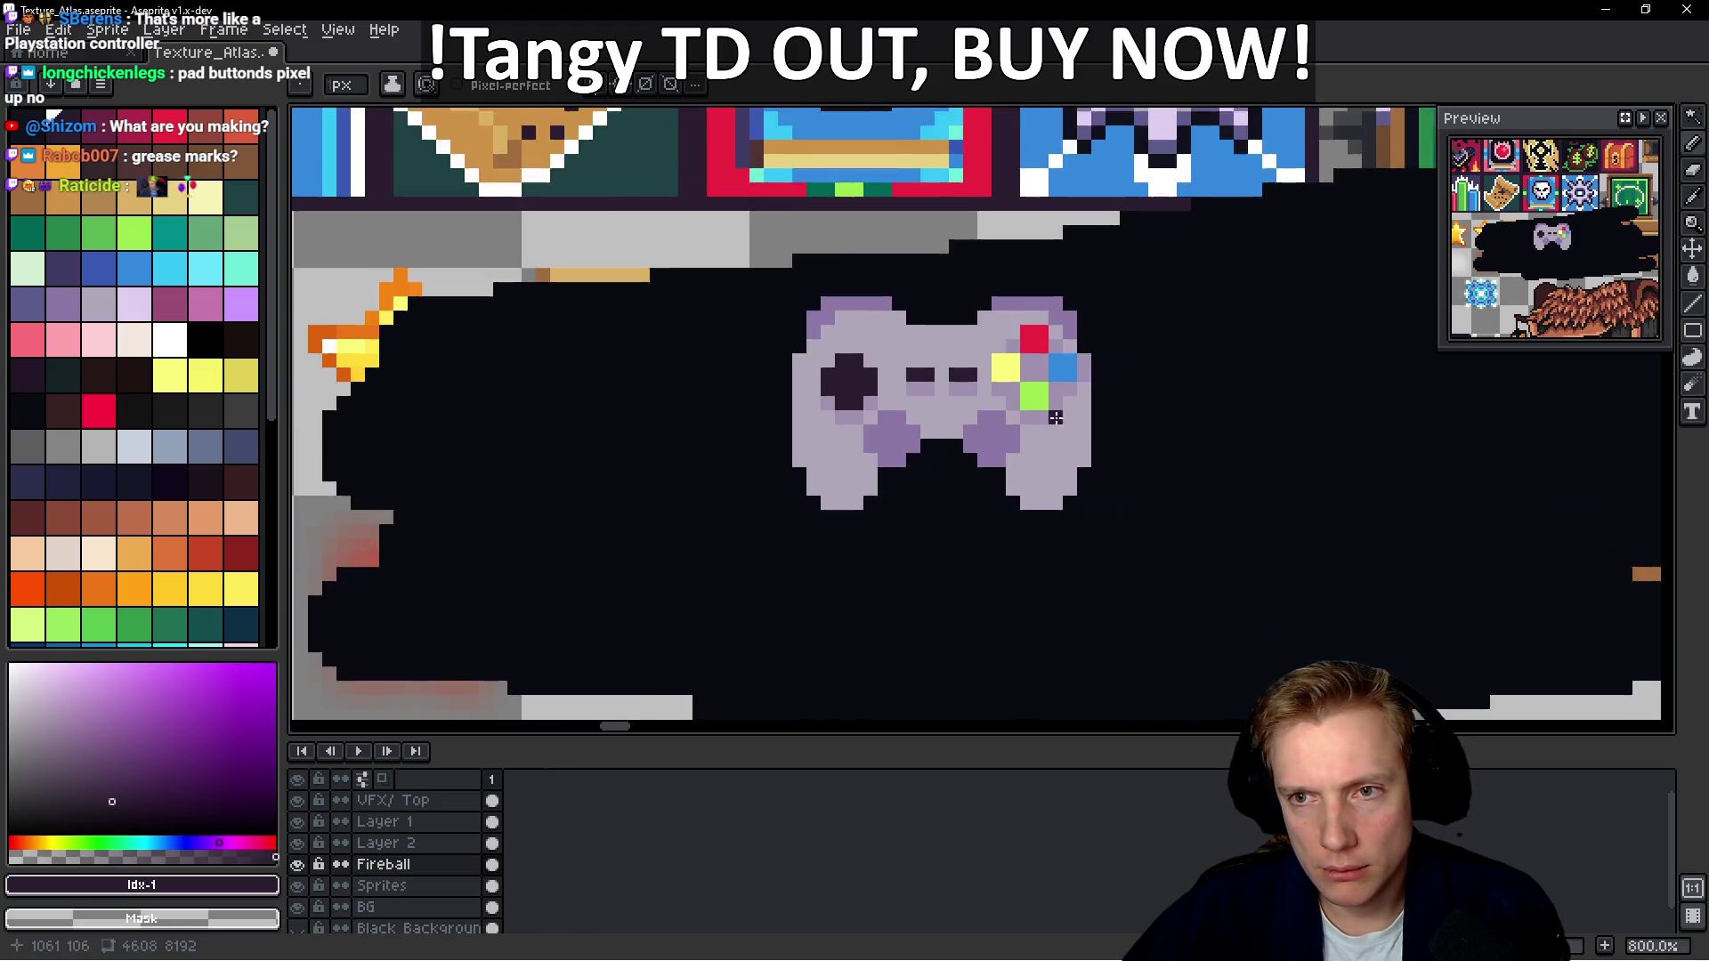
{"action": "scroll", "coordinate": [1056, 434], "scroll_direction": "up", "scroll_amount": 3}
{"action": "left_click_drag", "start_coordinate": [1056, 434], "coordinate": [950, 434]}
{"action": "scroll", "coordinate": [863, 463], "scroll_direction": "down", "scroll_amount": 4}
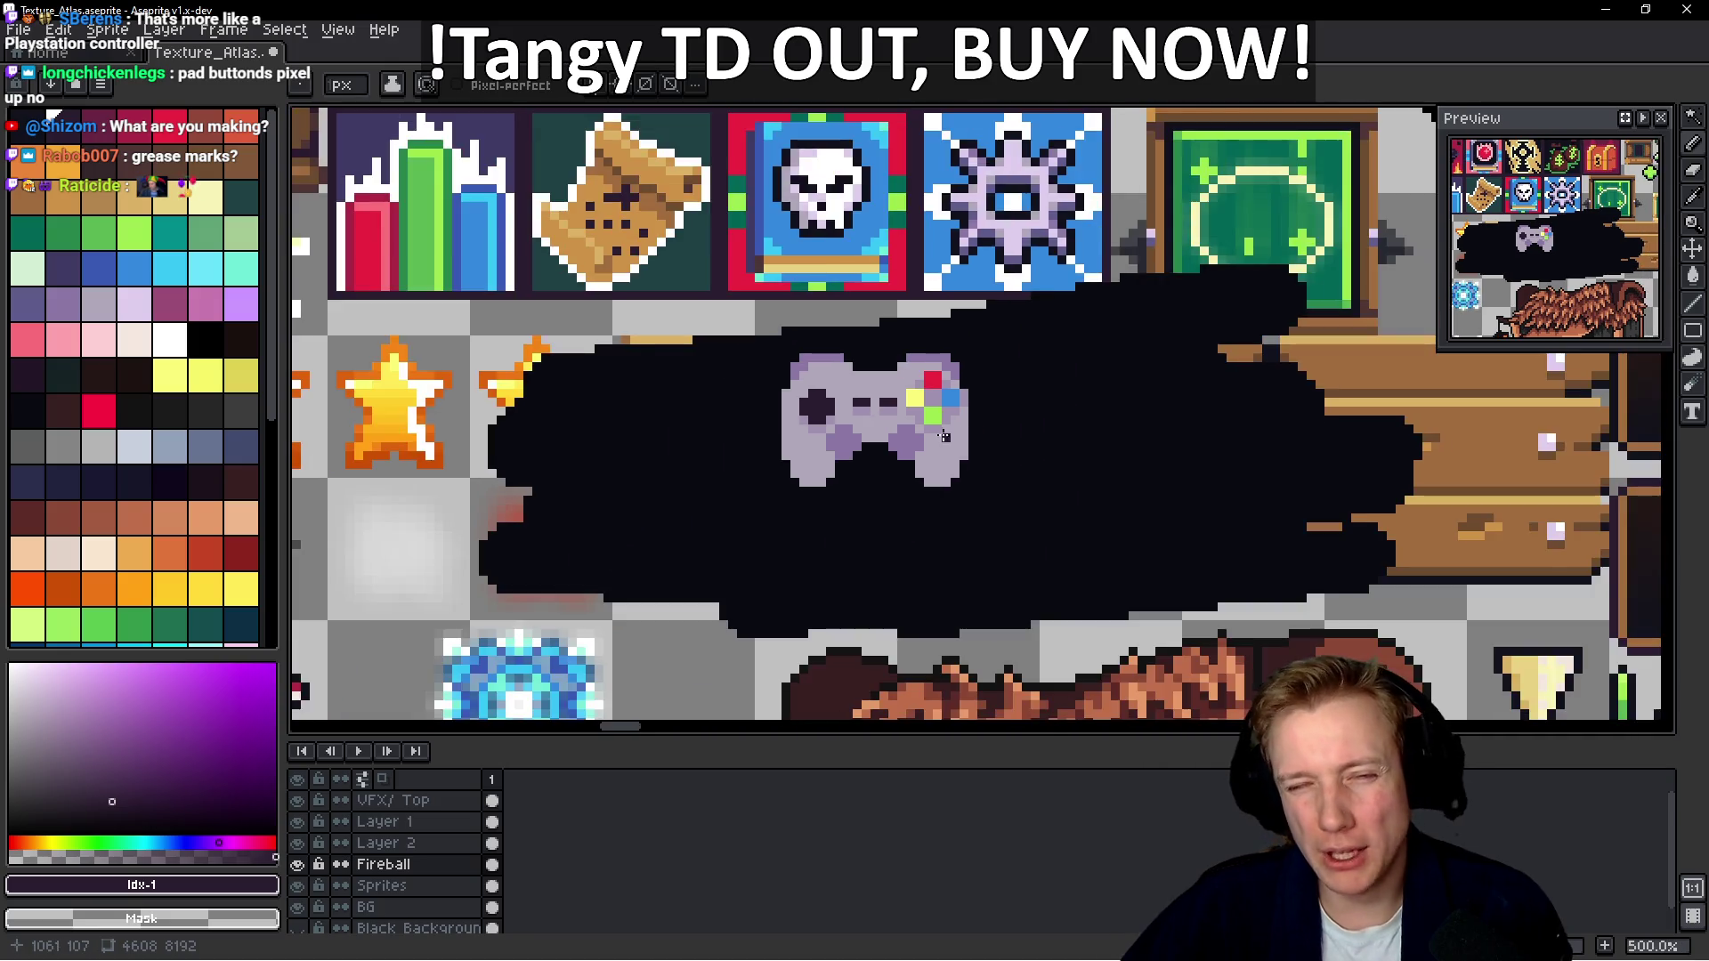
{"action": "scroll", "coordinate": [863, 463], "scroll_direction": "up", "scroll_amount": 5}
{"action": "left_click", "coordinate": [863, 463], "text": "alt"}
{"action": "left_click", "coordinate": [40, 308]}
{"action": "scroll", "coordinate": [765, 467], "scroll_direction": "up", "scroll_amount": 3}
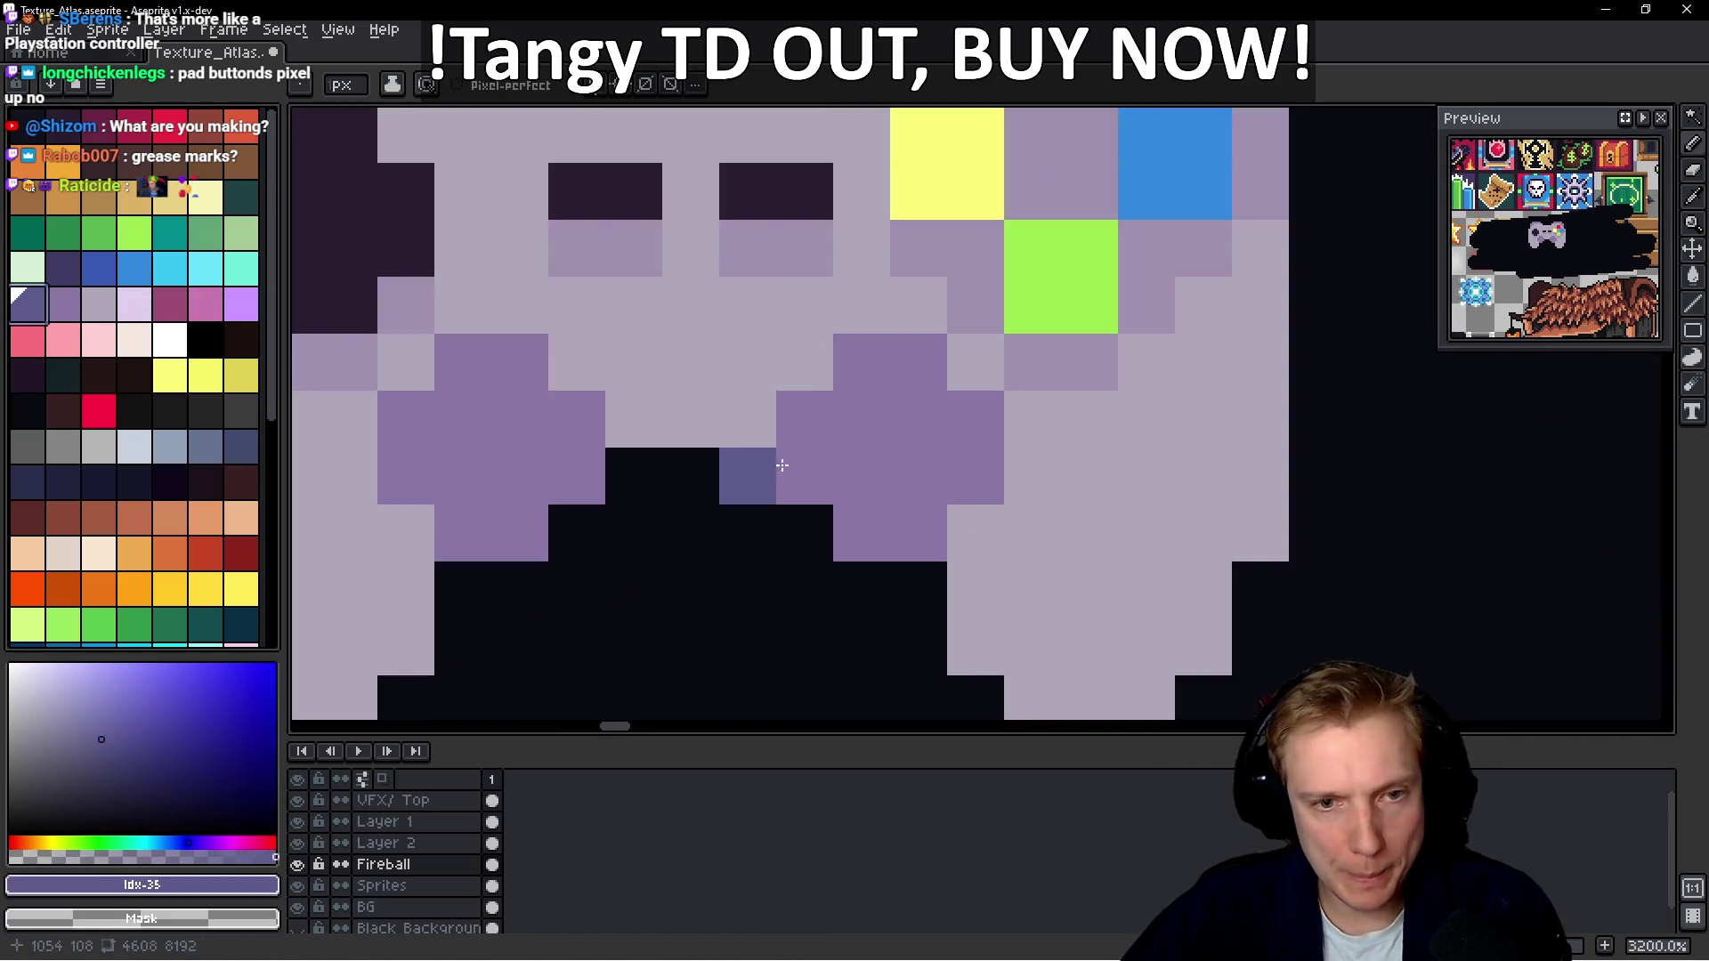
{"action": "left_click", "coordinate": [917, 431]}
{"action": "left_click_drag", "start_coordinate": [905, 427], "coordinate": [908, 450]}
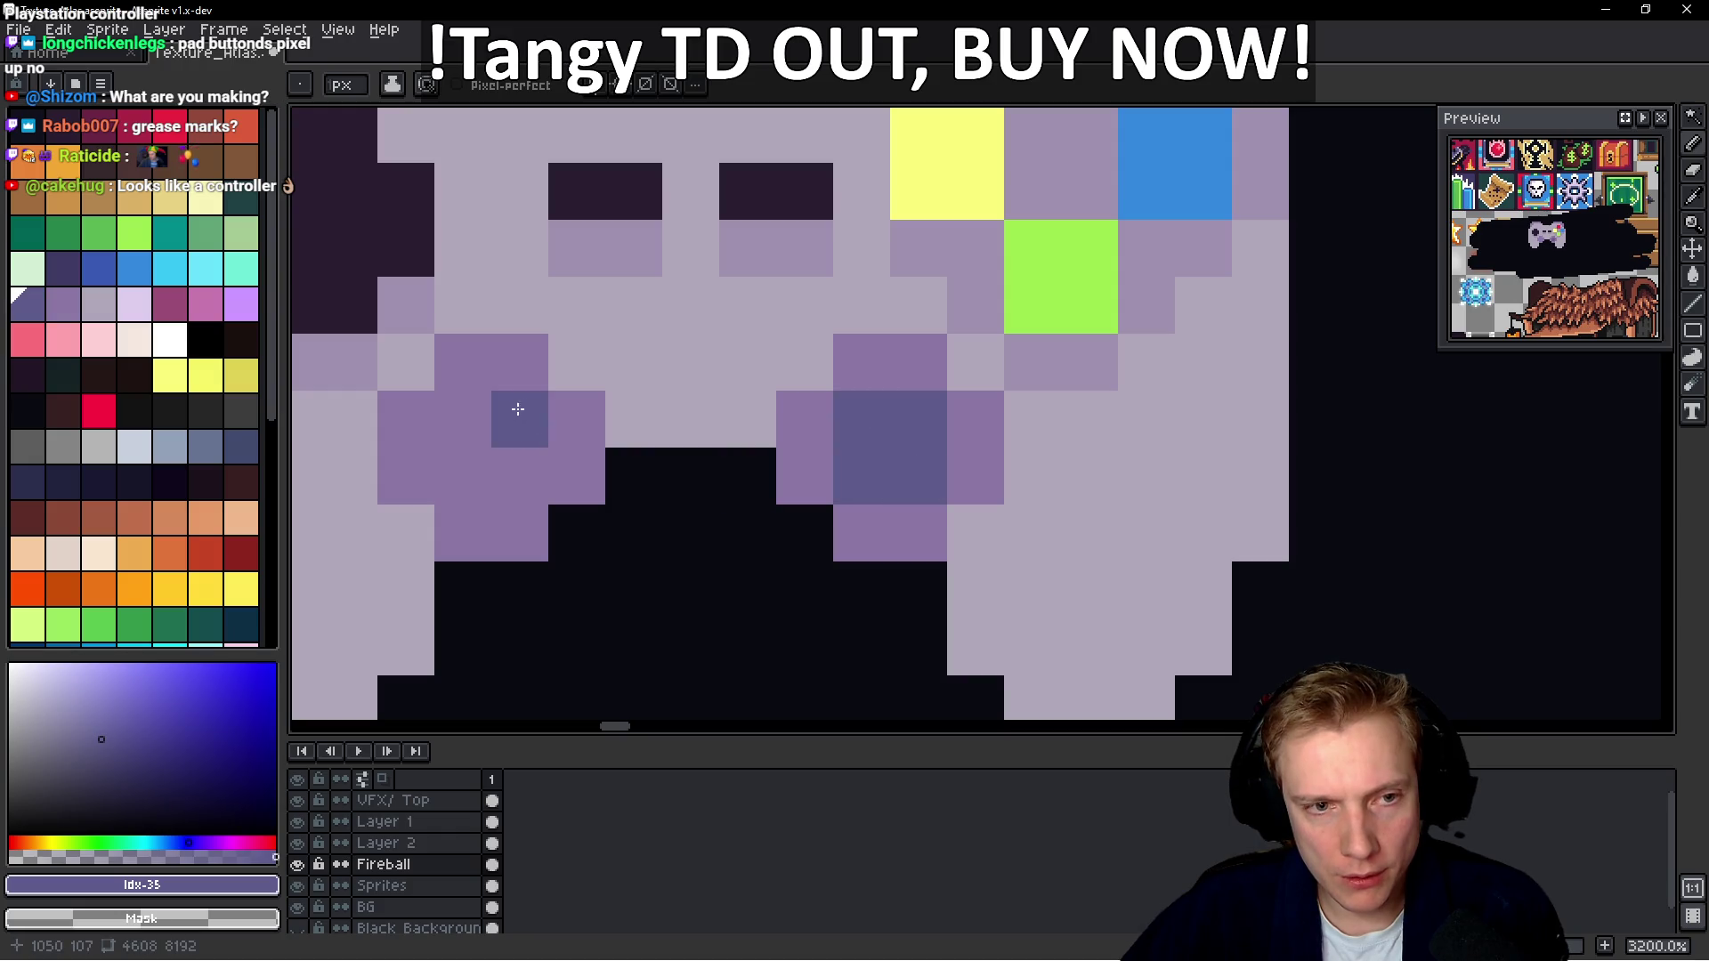
{"action": "left_click_drag", "start_coordinate": [516, 408], "coordinate": [496, 472]}
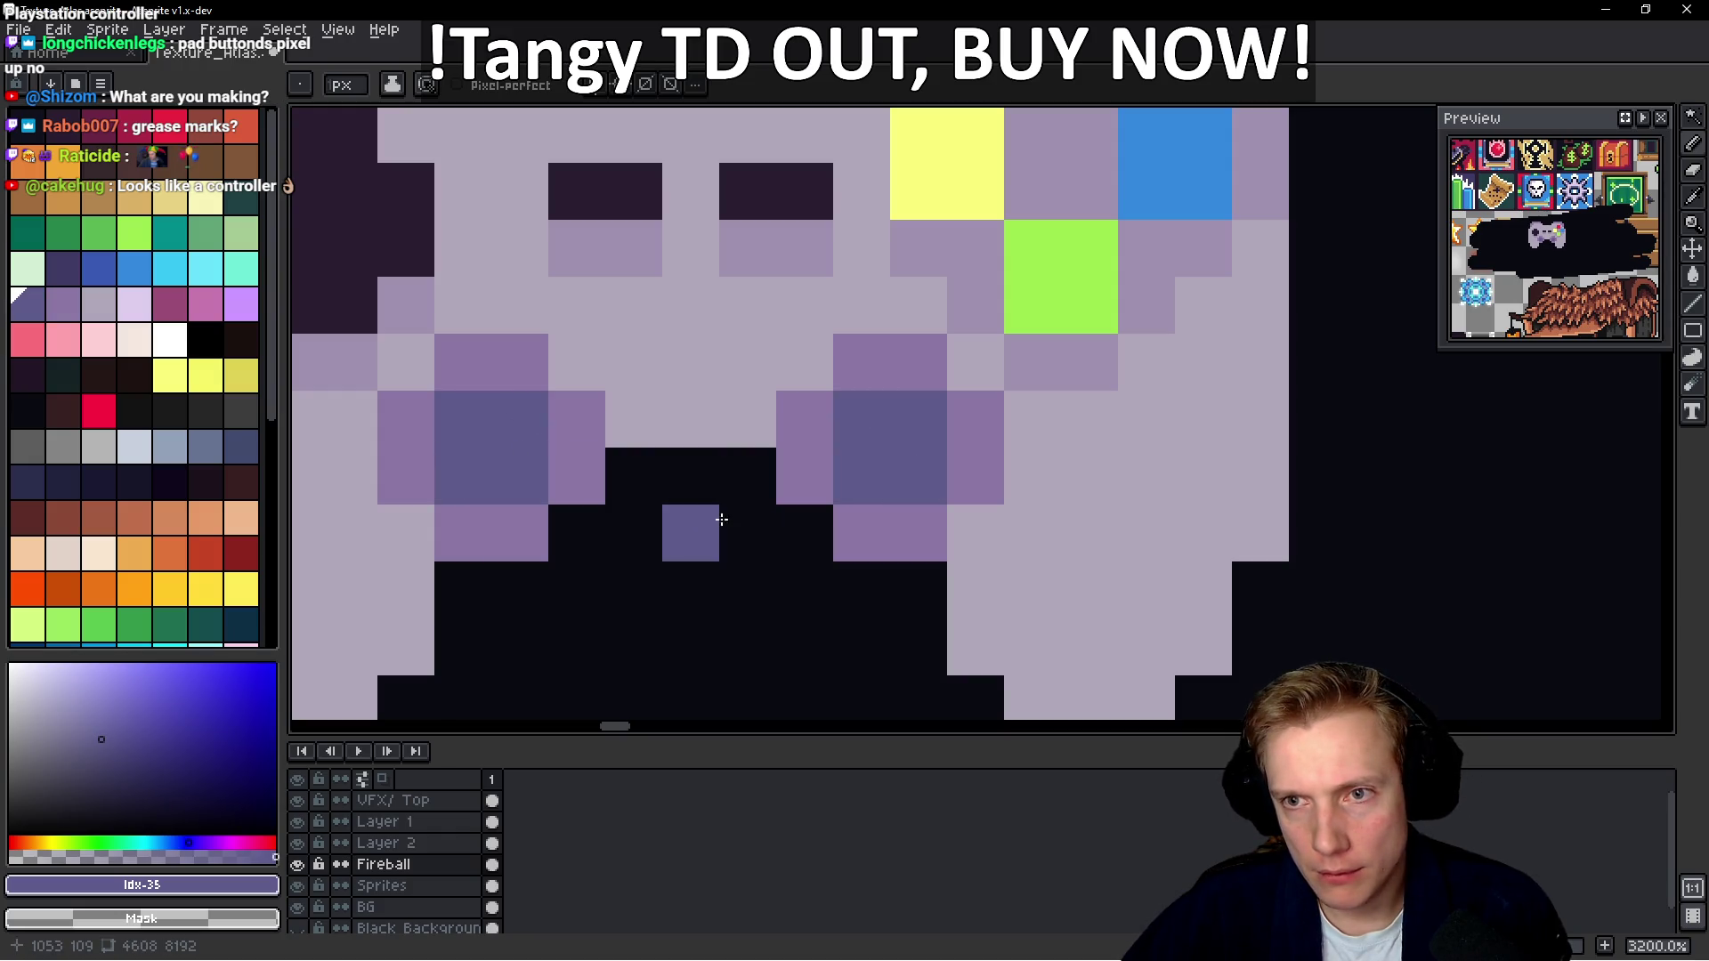
{"action": "scroll", "coordinate": [721, 519], "scroll_direction": "down", "scroll_amount": 5}
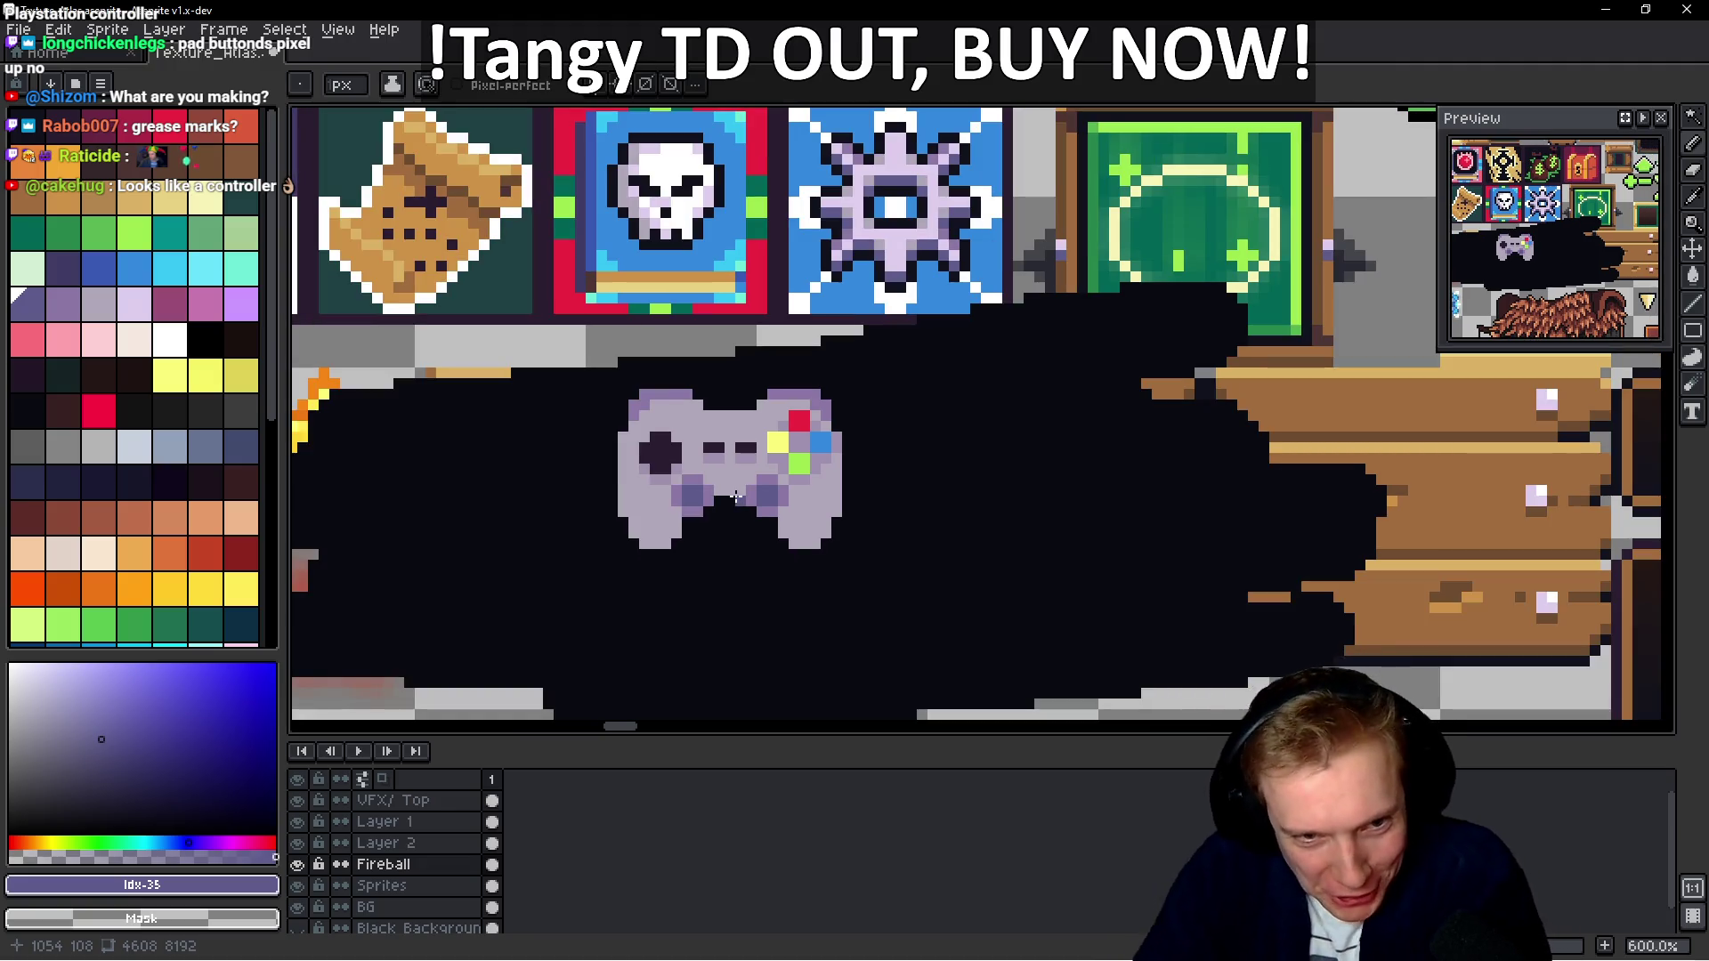
Sample lavender #9F91AF and shade the gamepad's centre rows darker
{"action": "scroll", "coordinate": [765, 496], "scroll_direction": "up", "scroll_amount": 3}
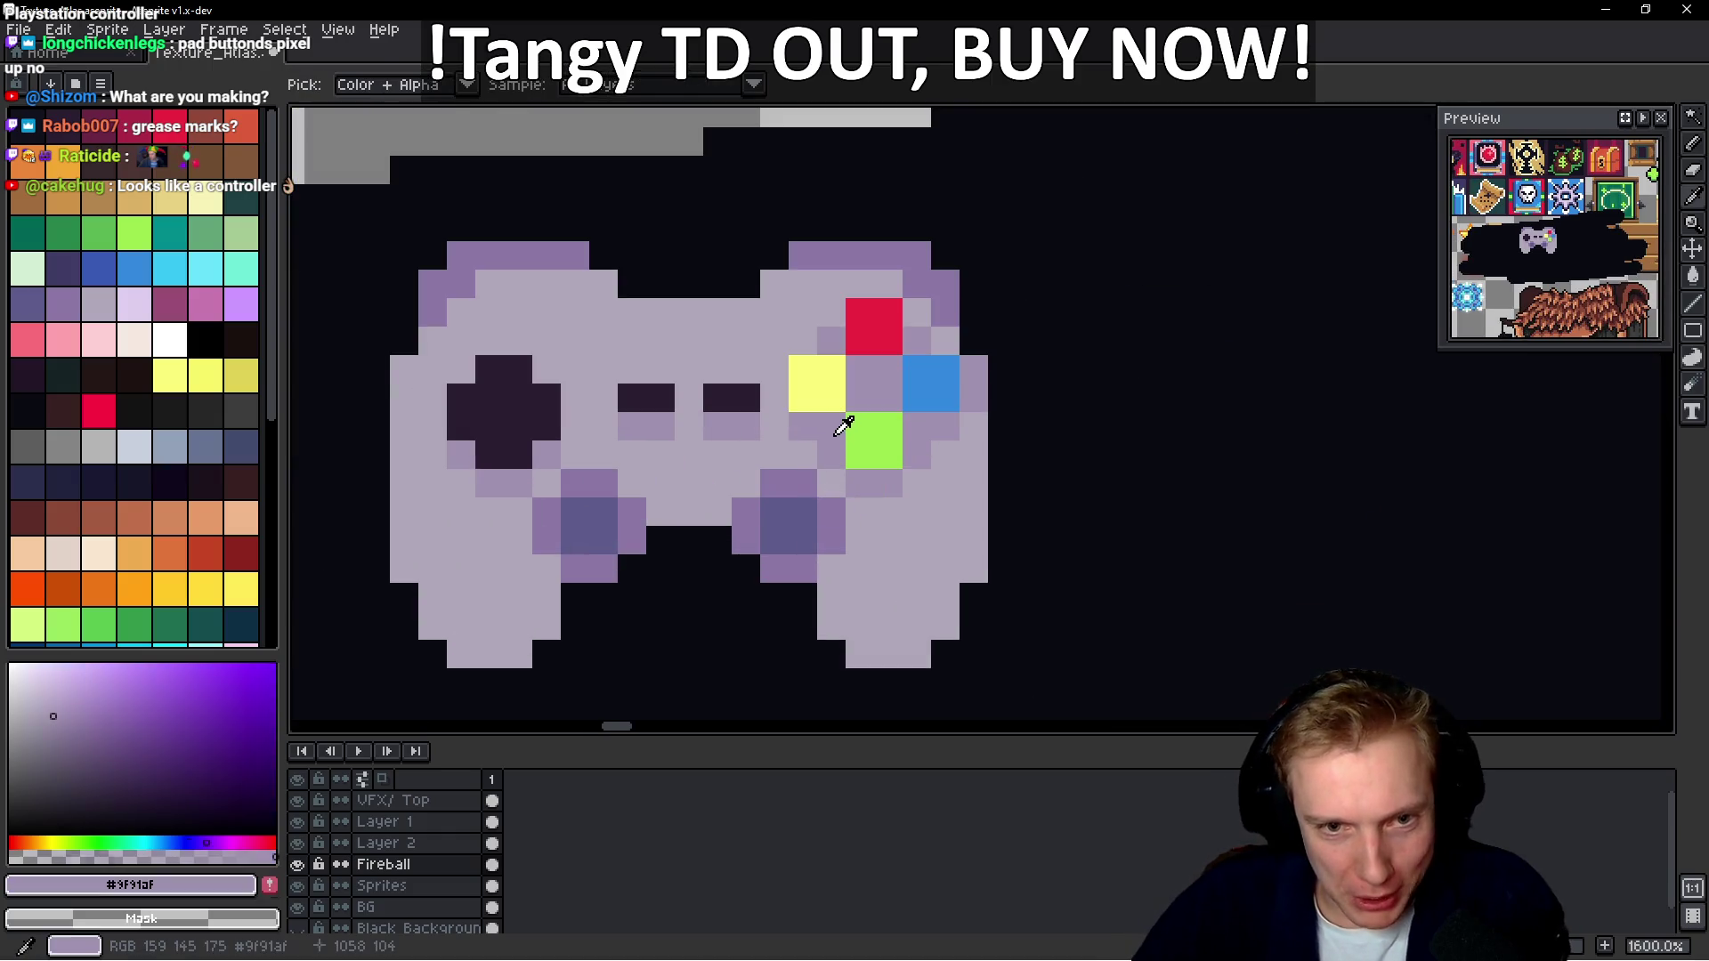
{"action": "left_click", "coordinate": [843, 427], "text": "alt"}
{"action": "scroll", "coordinate": [837, 463], "scroll_direction": "up", "scroll_amount": 3}
{"action": "left_click_drag", "start_coordinate": [796, 570], "coordinate": [842, 570]}
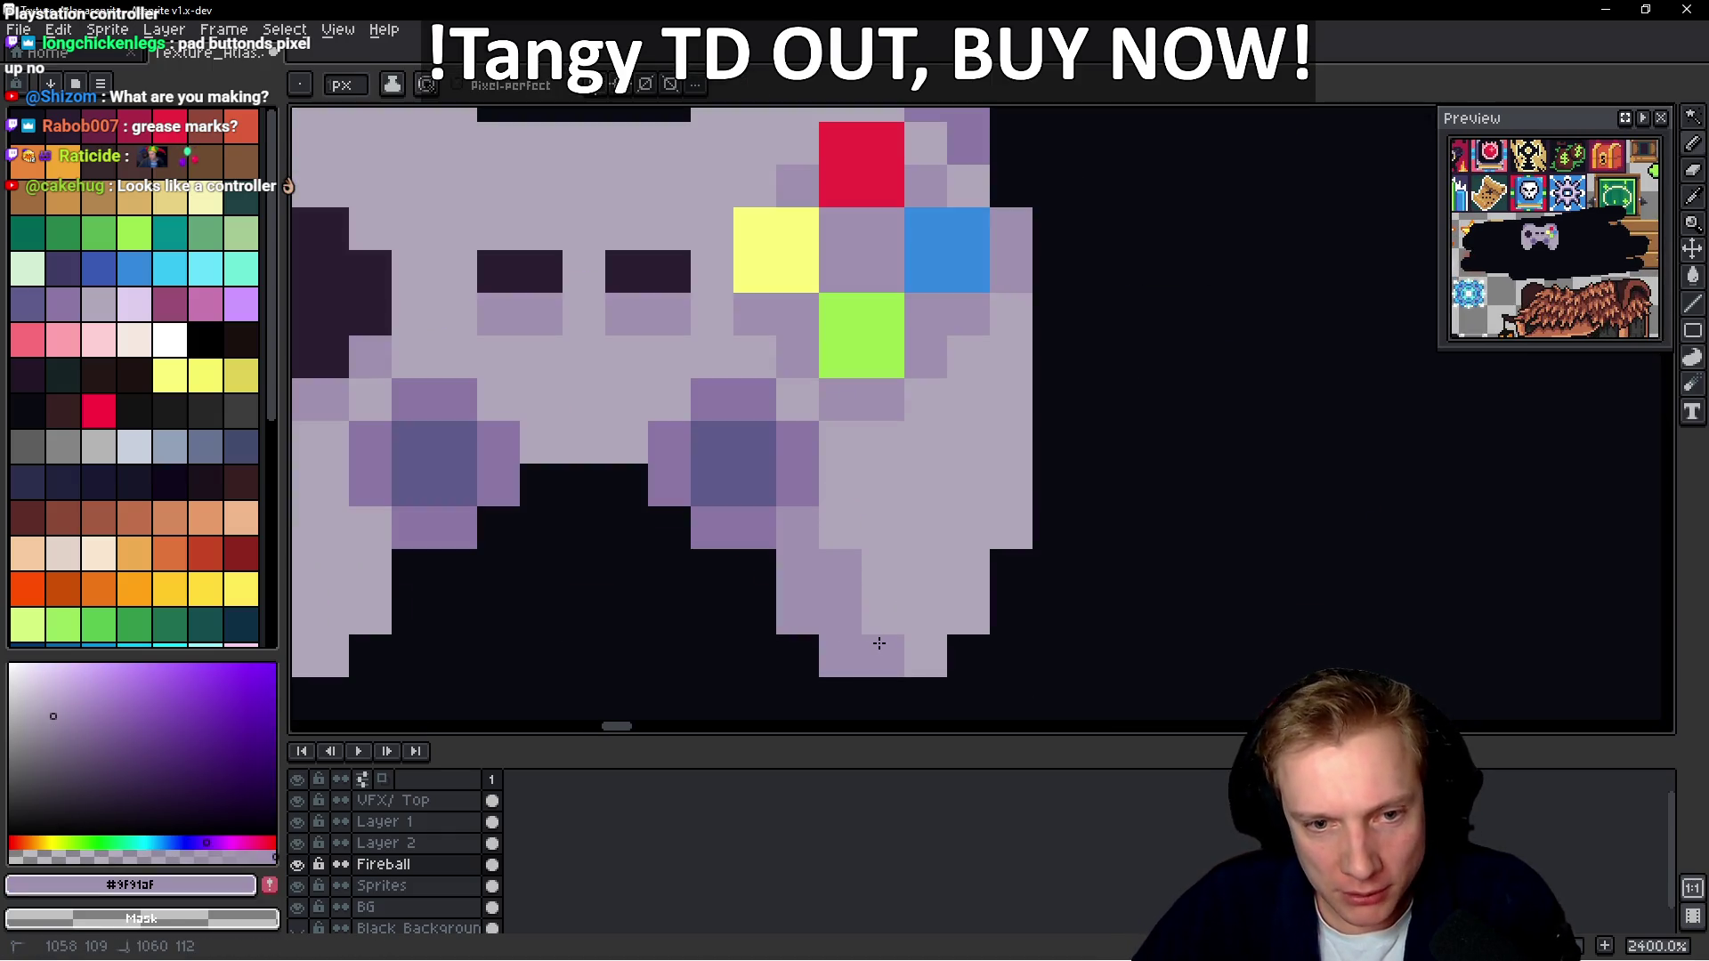
{"action": "scroll", "coordinate": [822, 595], "scroll_direction": "left", "scroll_amount": 4}
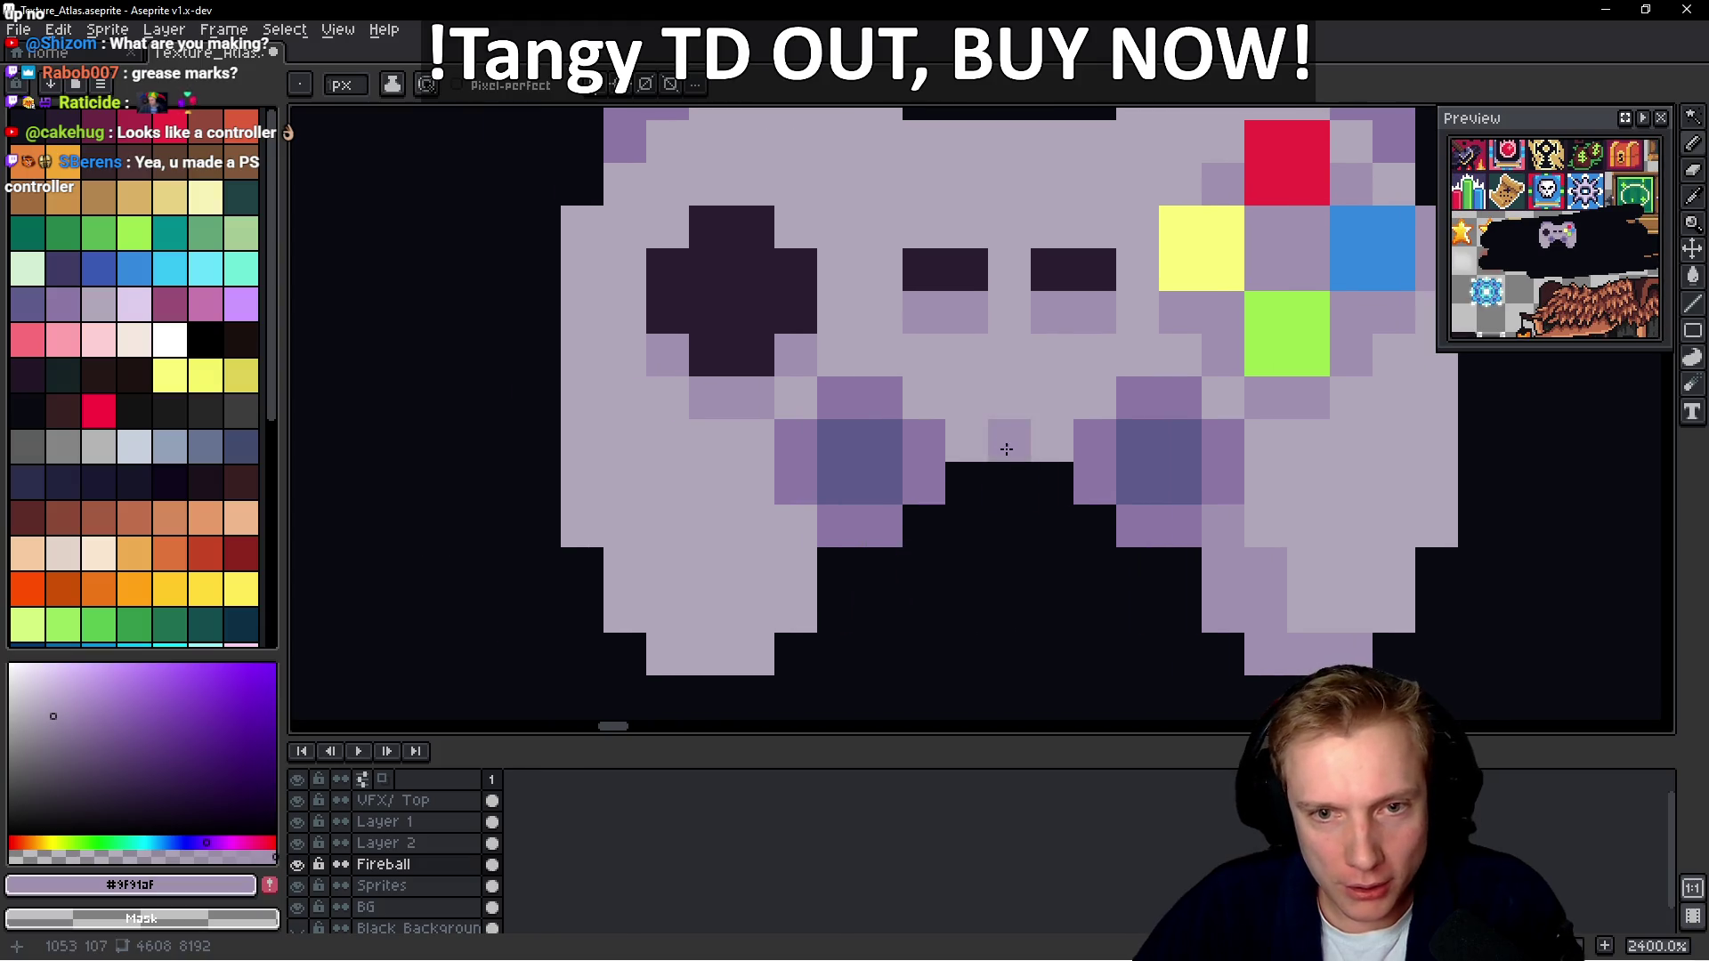
{"action": "left_click_drag", "start_coordinate": [1007, 435], "coordinate": [961, 428]}
{"action": "left_click_drag", "start_coordinate": [1095, 398], "coordinate": [939, 412]}
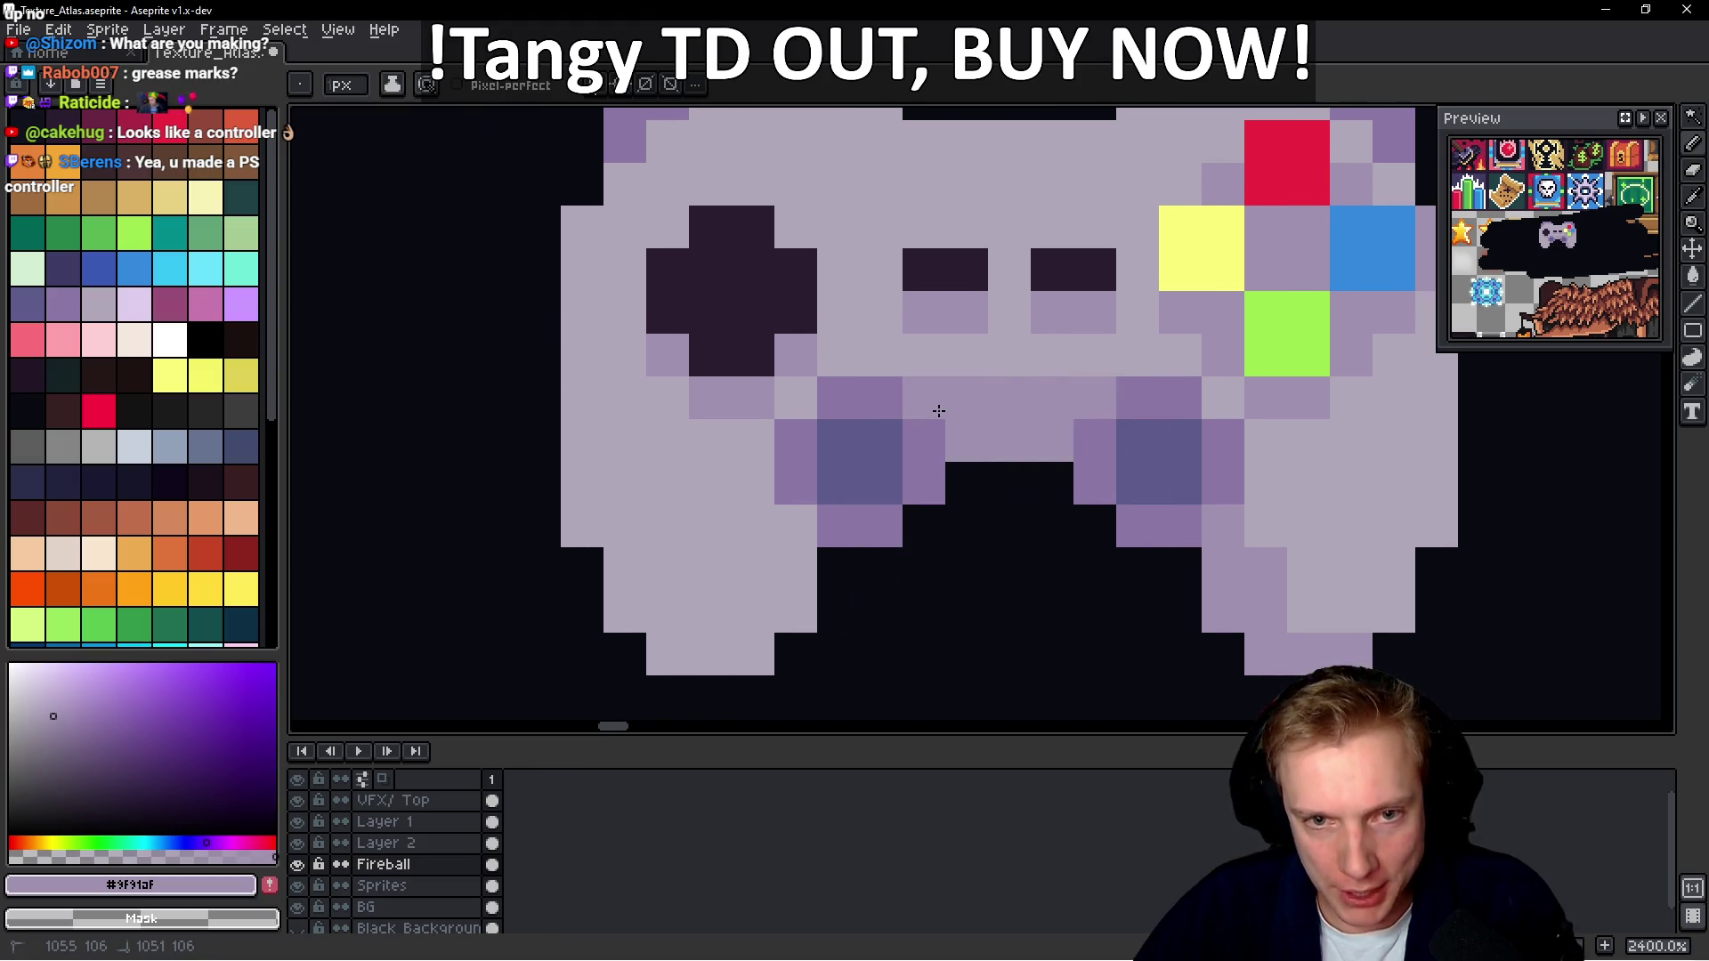
{"action": "left_click", "coordinate": [974, 478]}
Add lavender shading pixels on the right bump, top edge and upper-left edge
{"action": "left_click_drag", "start_coordinate": [1010, 356], "coordinate": [978, 596]}
{"action": "left_click", "coordinate": [1063, 339]}
{"action": "left_click", "coordinate": [1106, 339]}
{"action": "mouse_move", "coordinate": [1067, 376]}
{"action": "left_mouse_down"}
{"action": "mouse_move", "coordinate": [841, 383]}
{"action": "mouse_move", "coordinate": [1042, 369]}
{"action": "left_mouse_up"}
{"action": "mouse_move", "coordinate": [813, 328]}
{"action": "left_mouse_down"}
{"action": "mouse_move", "coordinate": [689, 482]}
{"action": "mouse_move", "coordinate": [679, 596]}
{"action": "mouse_move", "coordinate": [679, 370]}
{"action": "mouse_move", "coordinate": [691, 431]}
{"action": "mouse_move", "coordinate": [770, 499]}
{"action": "left_mouse_up"}
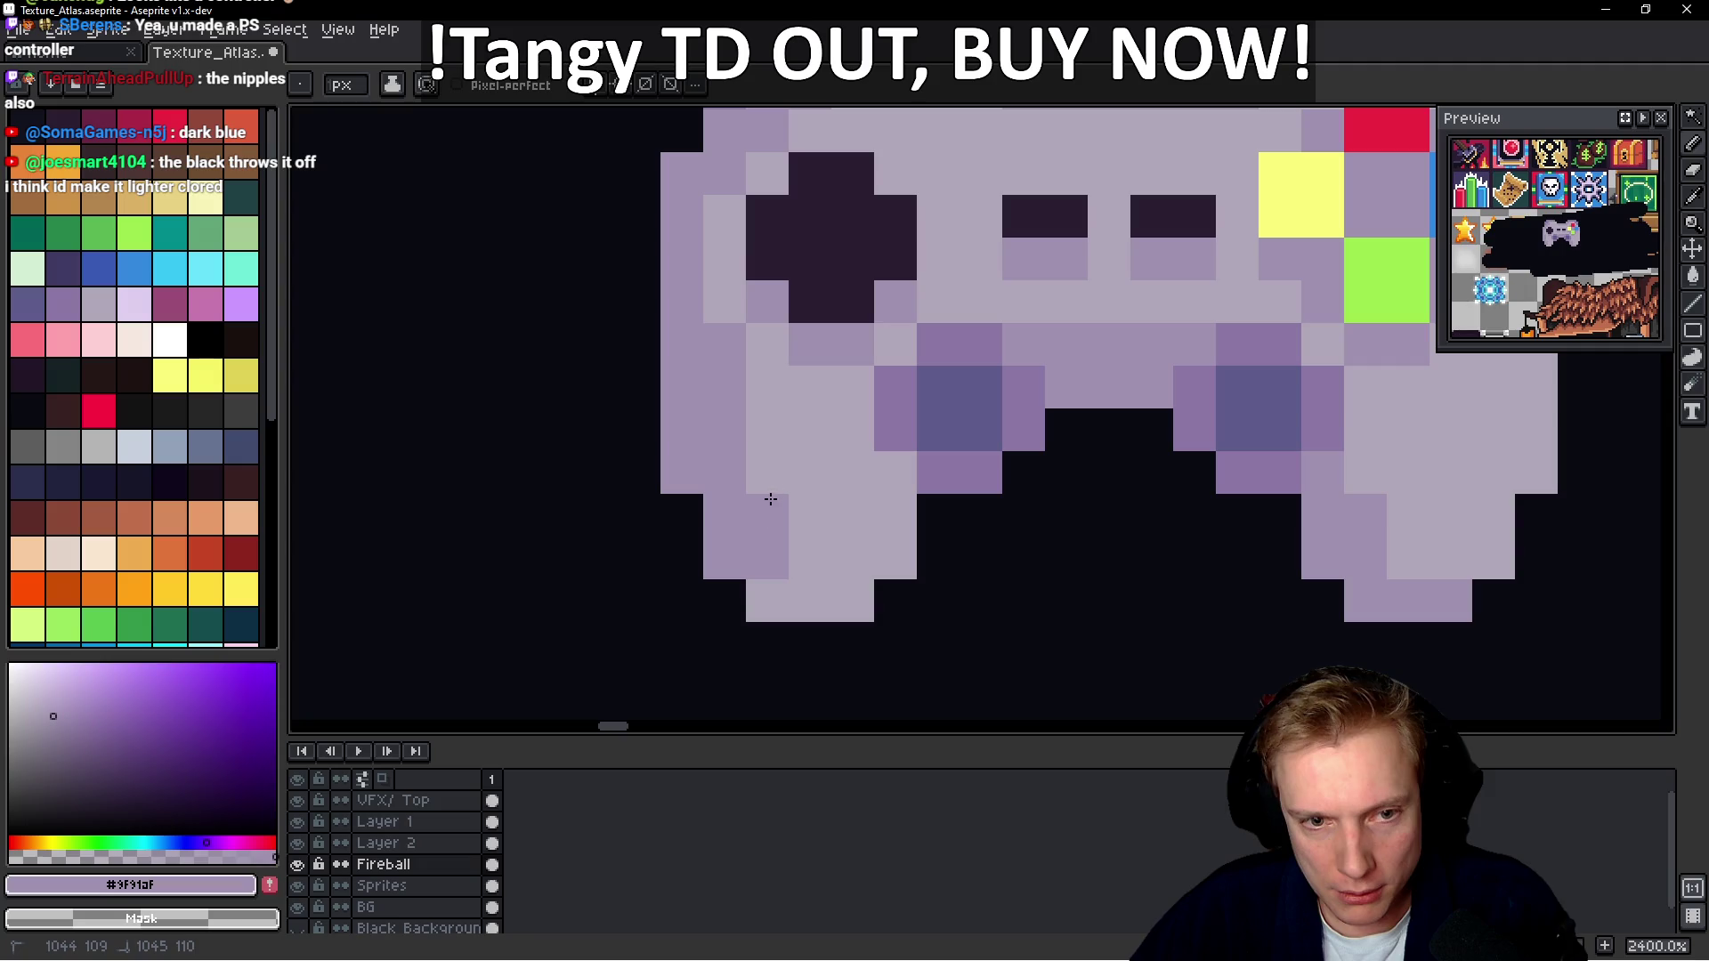
{"action": "scroll", "coordinate": [904, 558], "scroll_direction": "down", "scroll_amount": 2}
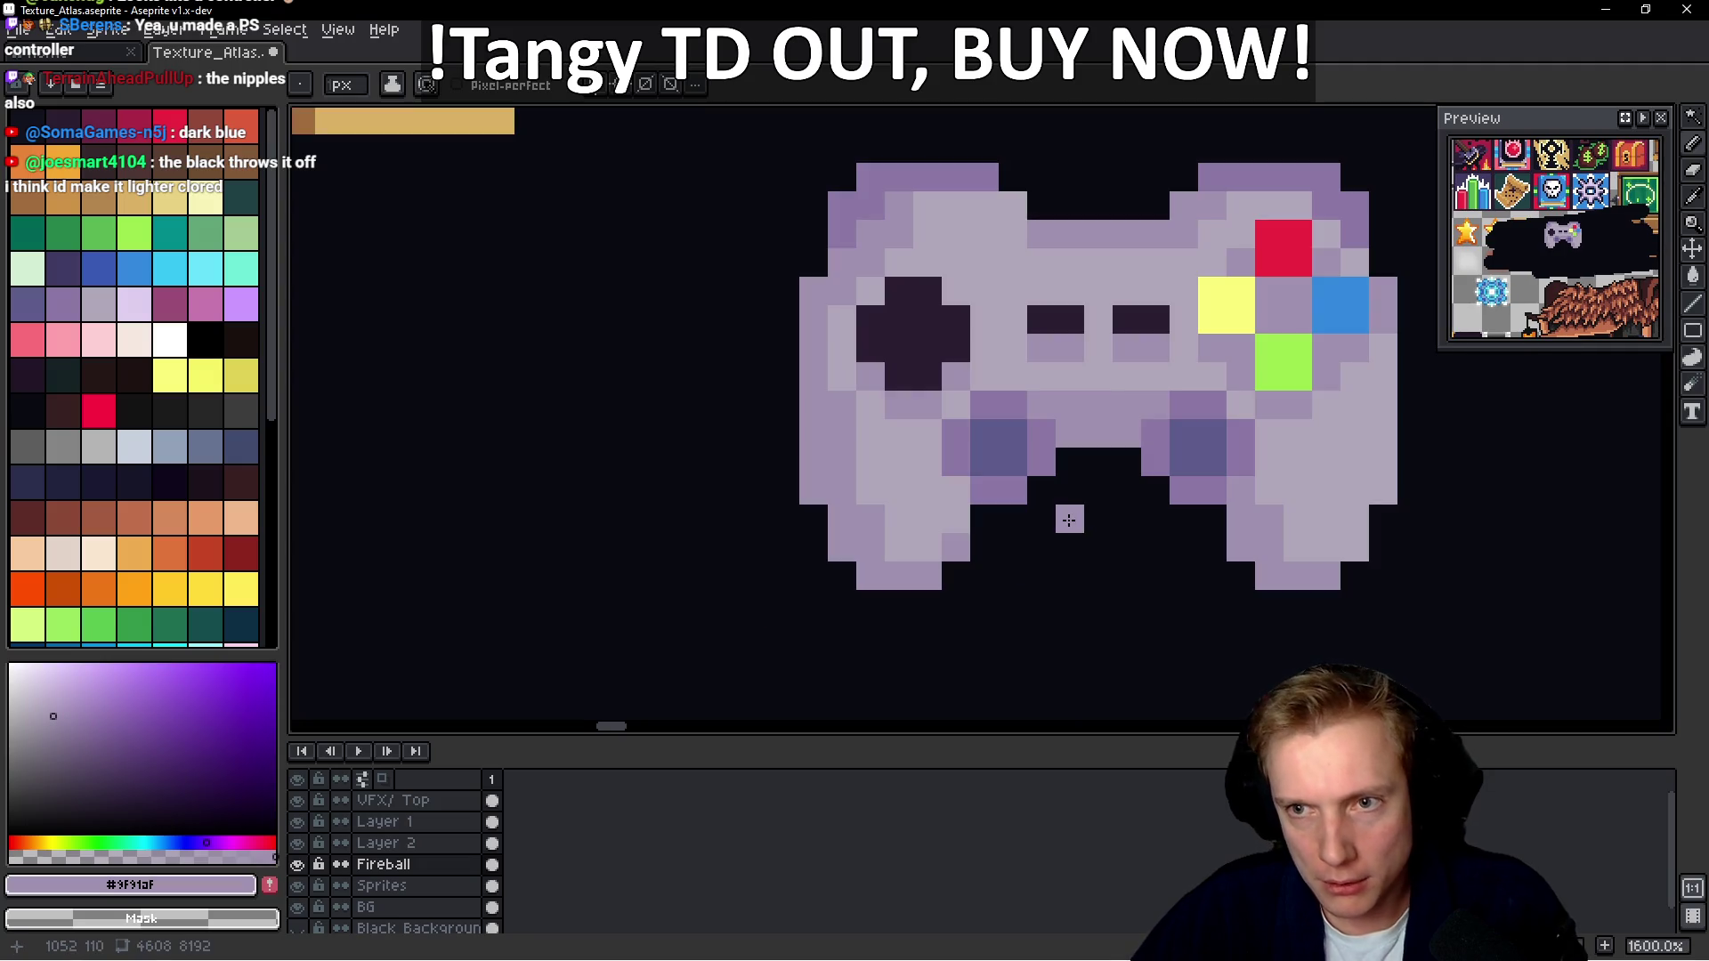
{"action": "scroll", "coordinate": [1106, 503], "scroll_direction": "down", "scroll_amount": 1}
{"action": "scroll", "coordinate": [1103, 418], "scroll_direction": "up", "scroll_amount": 3}
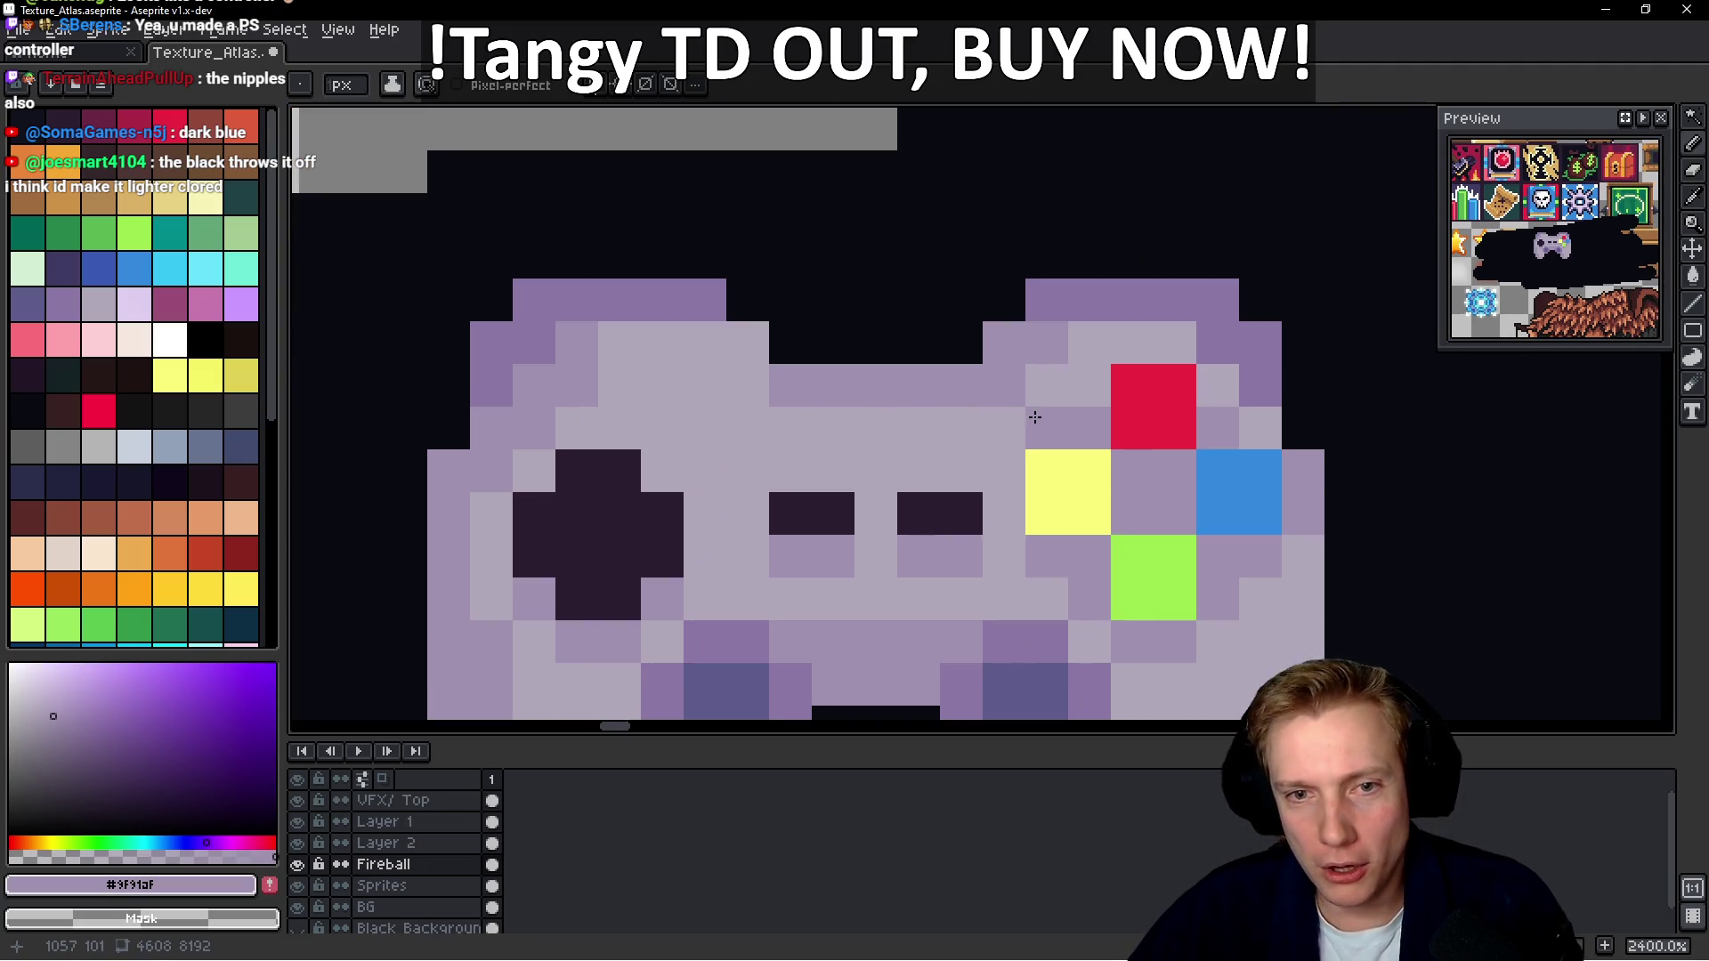
{"action": "scroll", "coordinate": [1036, 452], "scroll_direction": "down", "scroll_amount": 5}
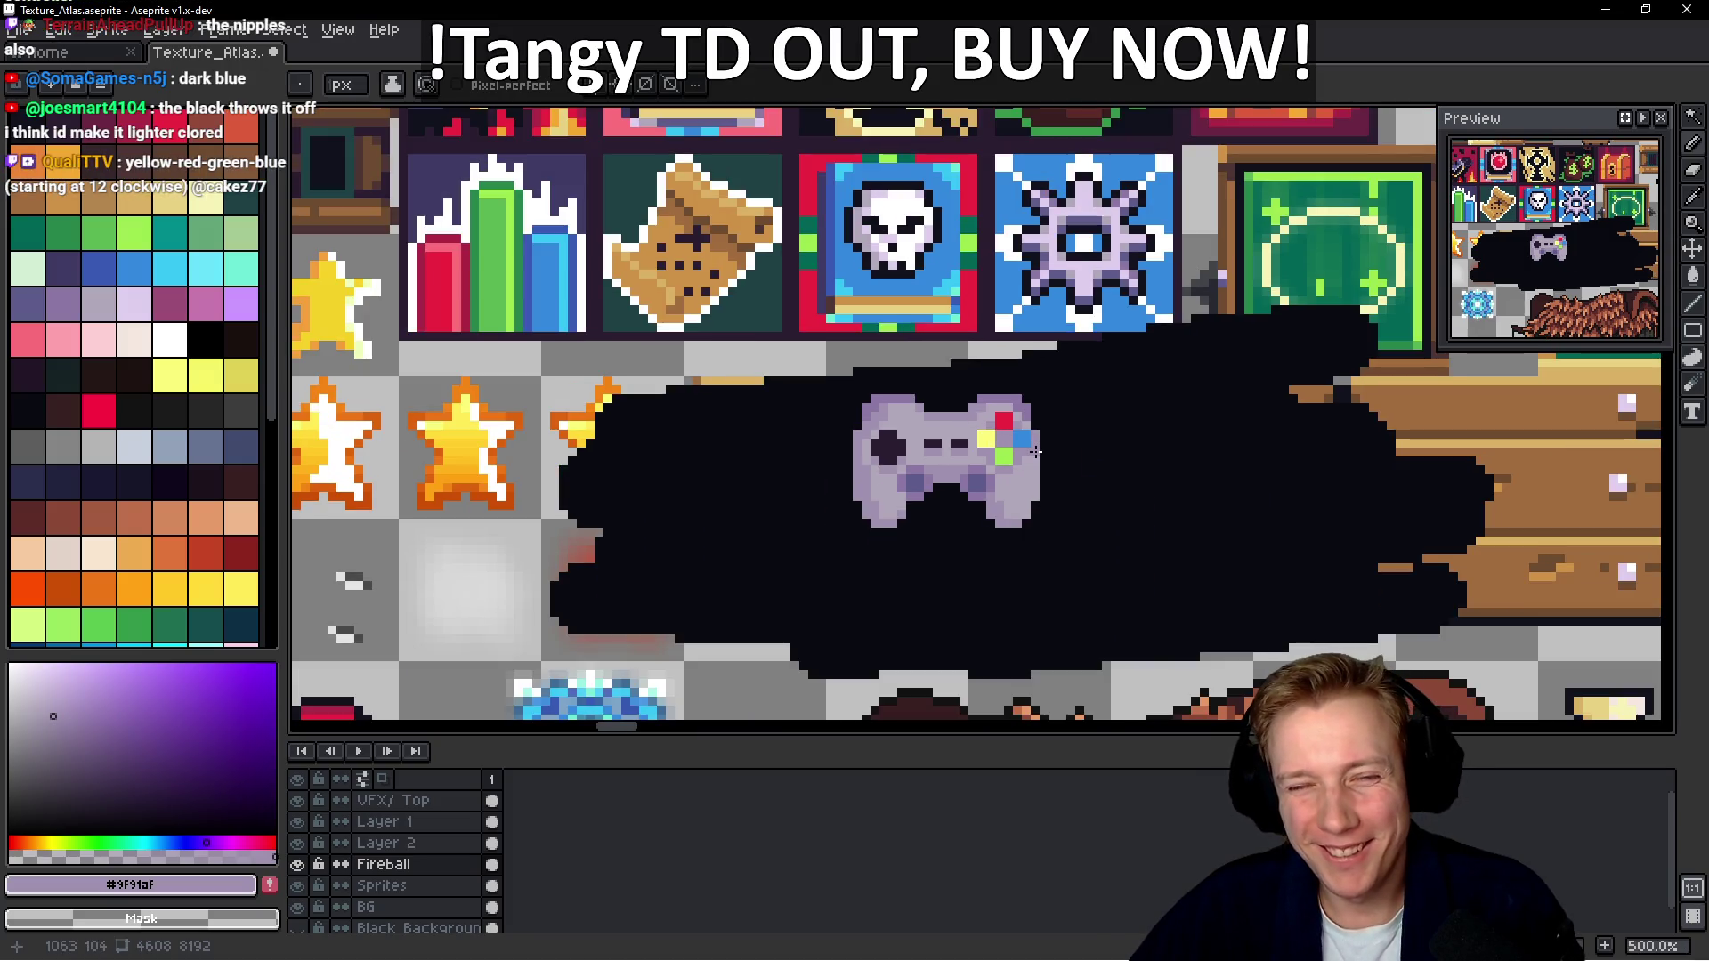
Zoom out to review the atlas and switch to the Lasso freehand selection tool
{"action": "scroll", "coordinate": [1024, 487], "scroll_direction": "down", "scroll_amount": 4}
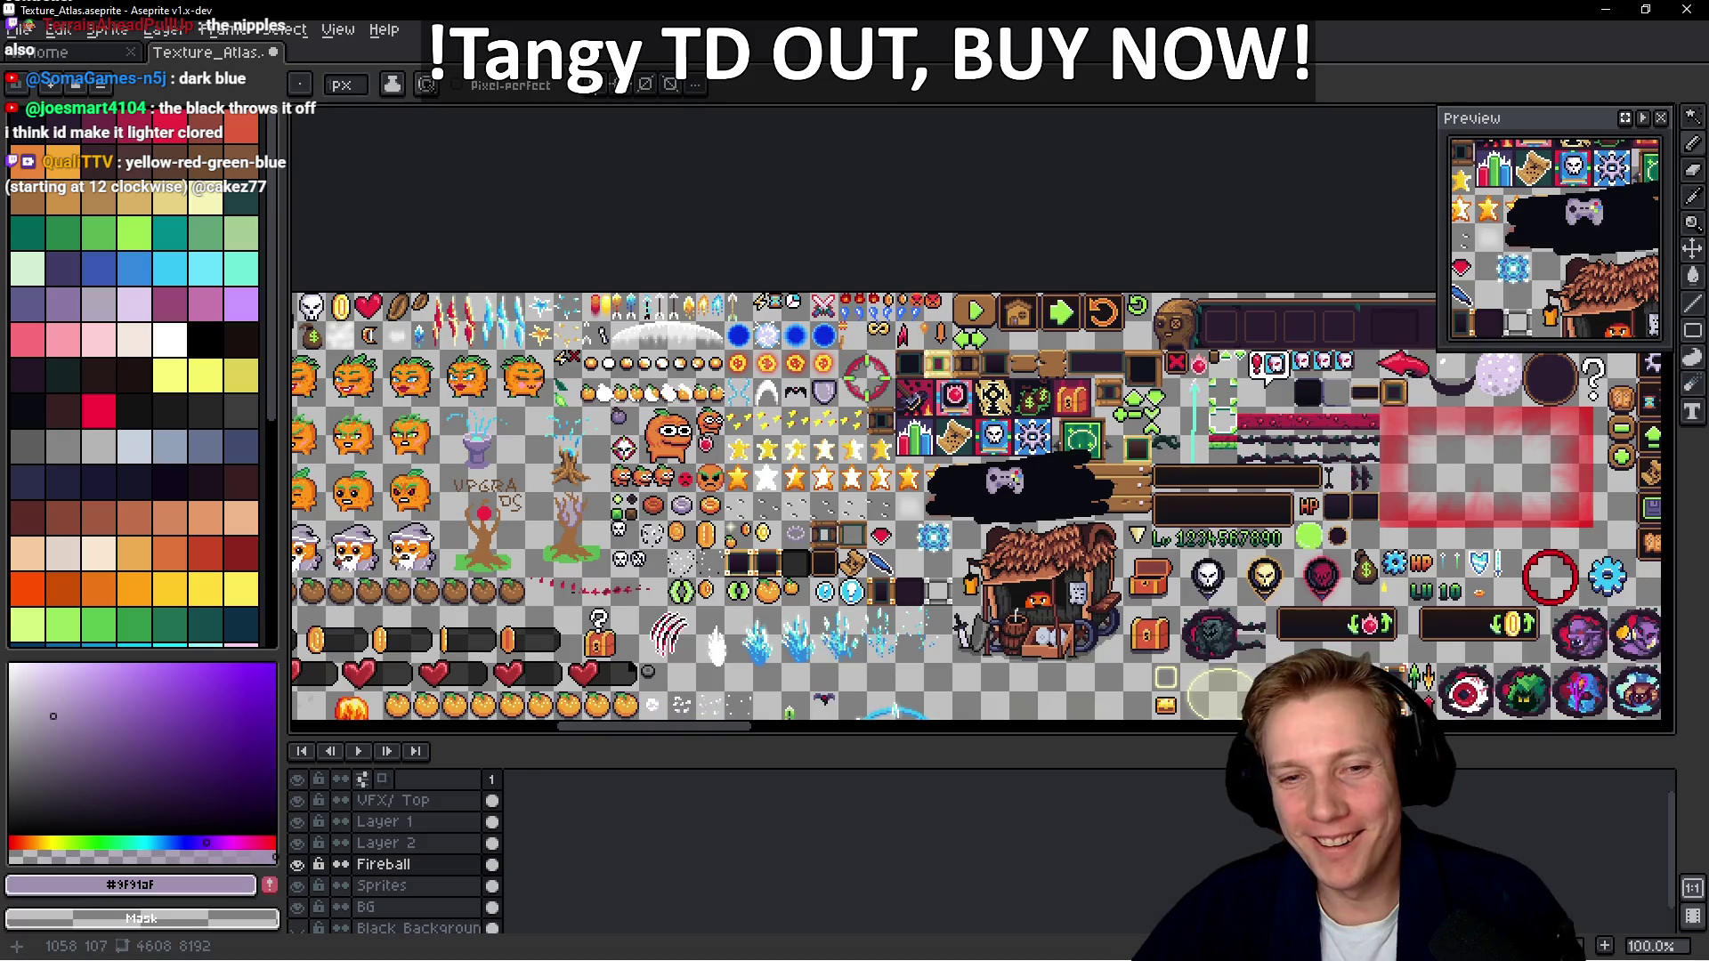
{"action": "scroll", "coordinate": [1022, 486], "scroll_direction": "up", "scroll_amount": 6}
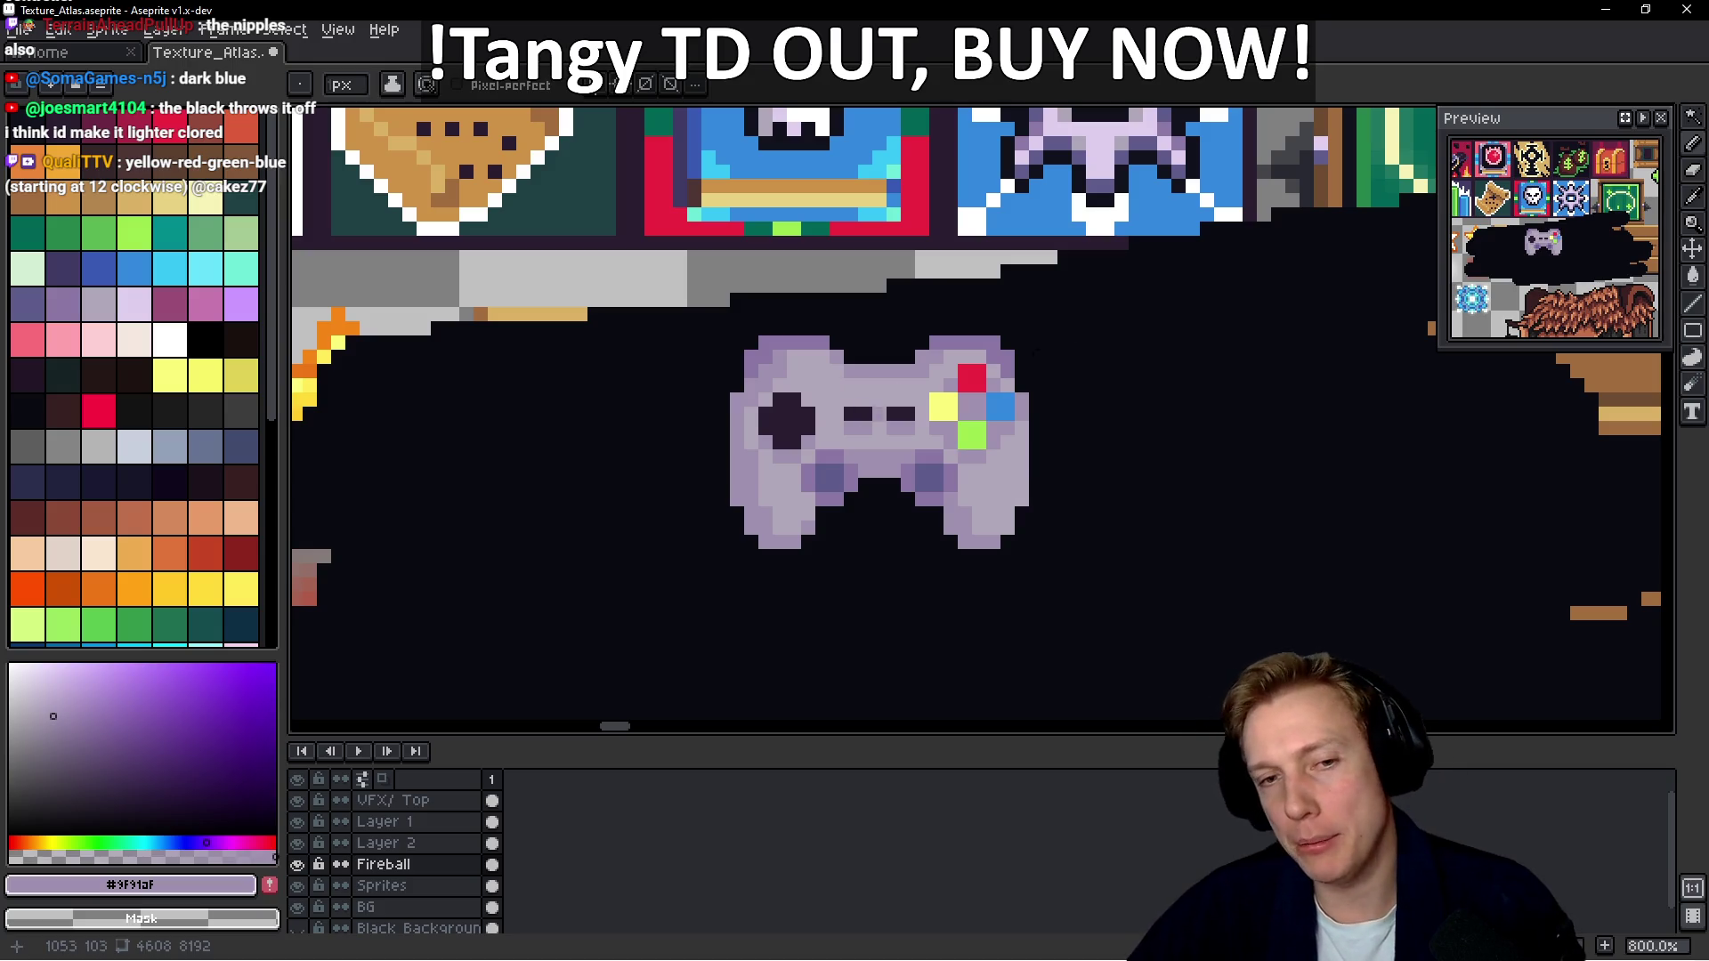
{"action": "scroll", "coordinate": [973, 427], "scroll_direction": "down", "scroll_amount": 4}
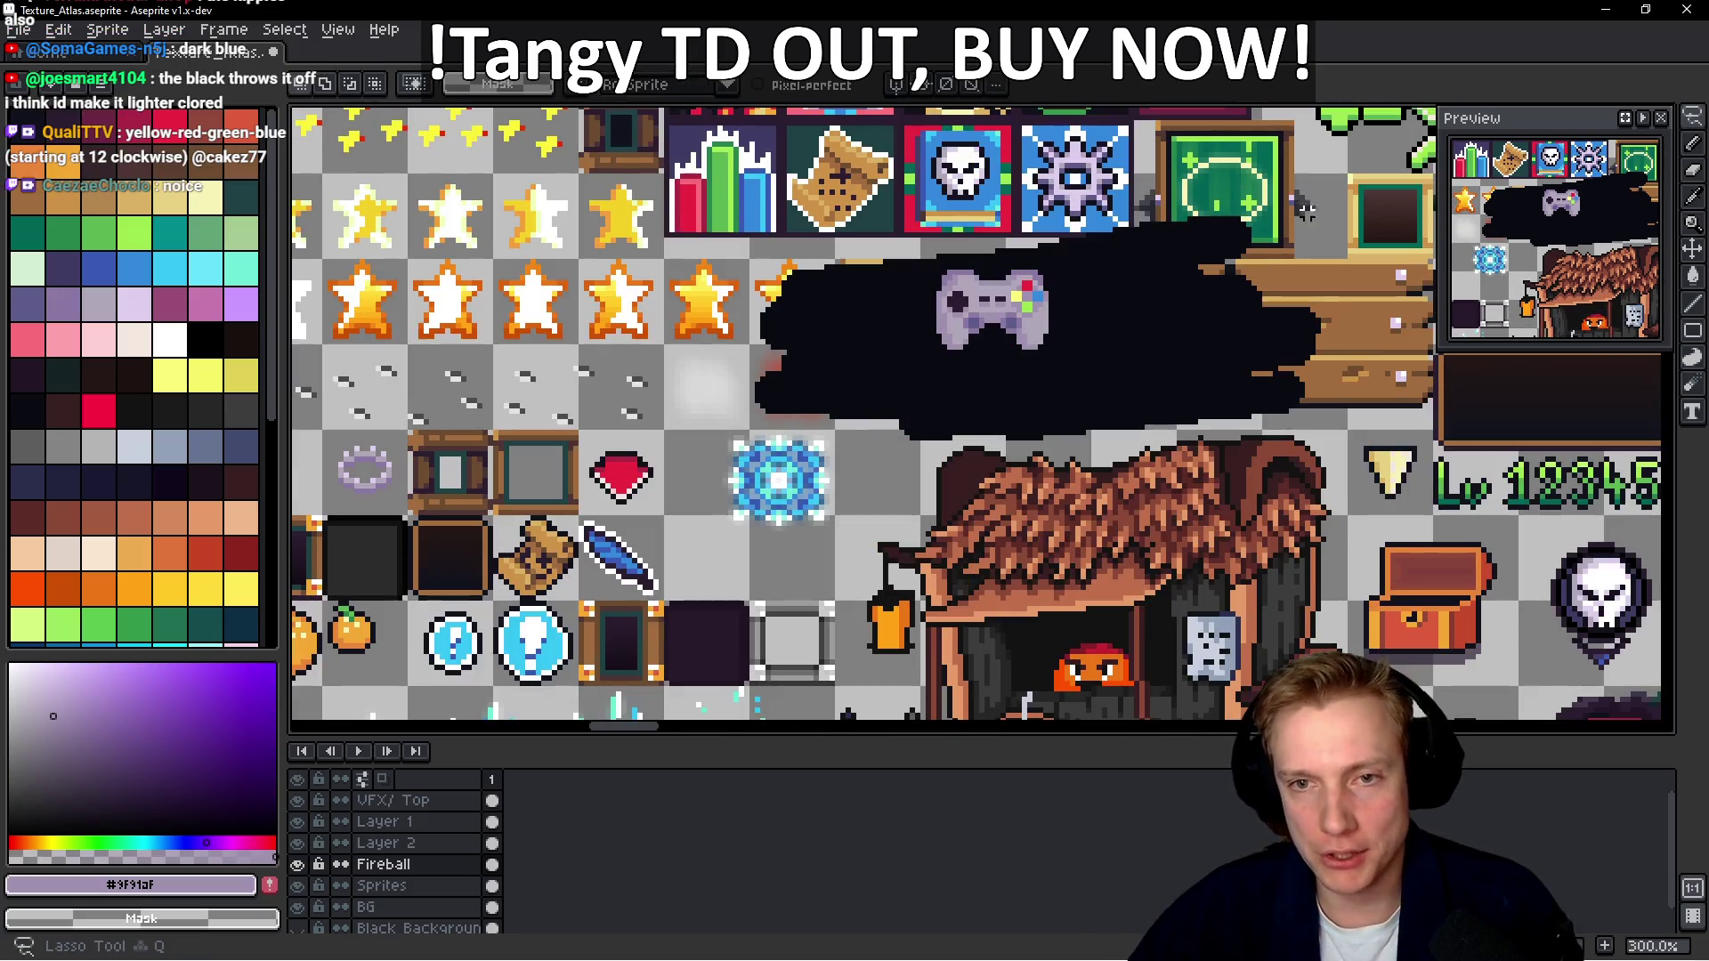
{"action": "key", "text": "ctrl+z"}
{"action": "key", "text": "ctrl+z"}
{"action": "key", "text": "ctrl+z"}
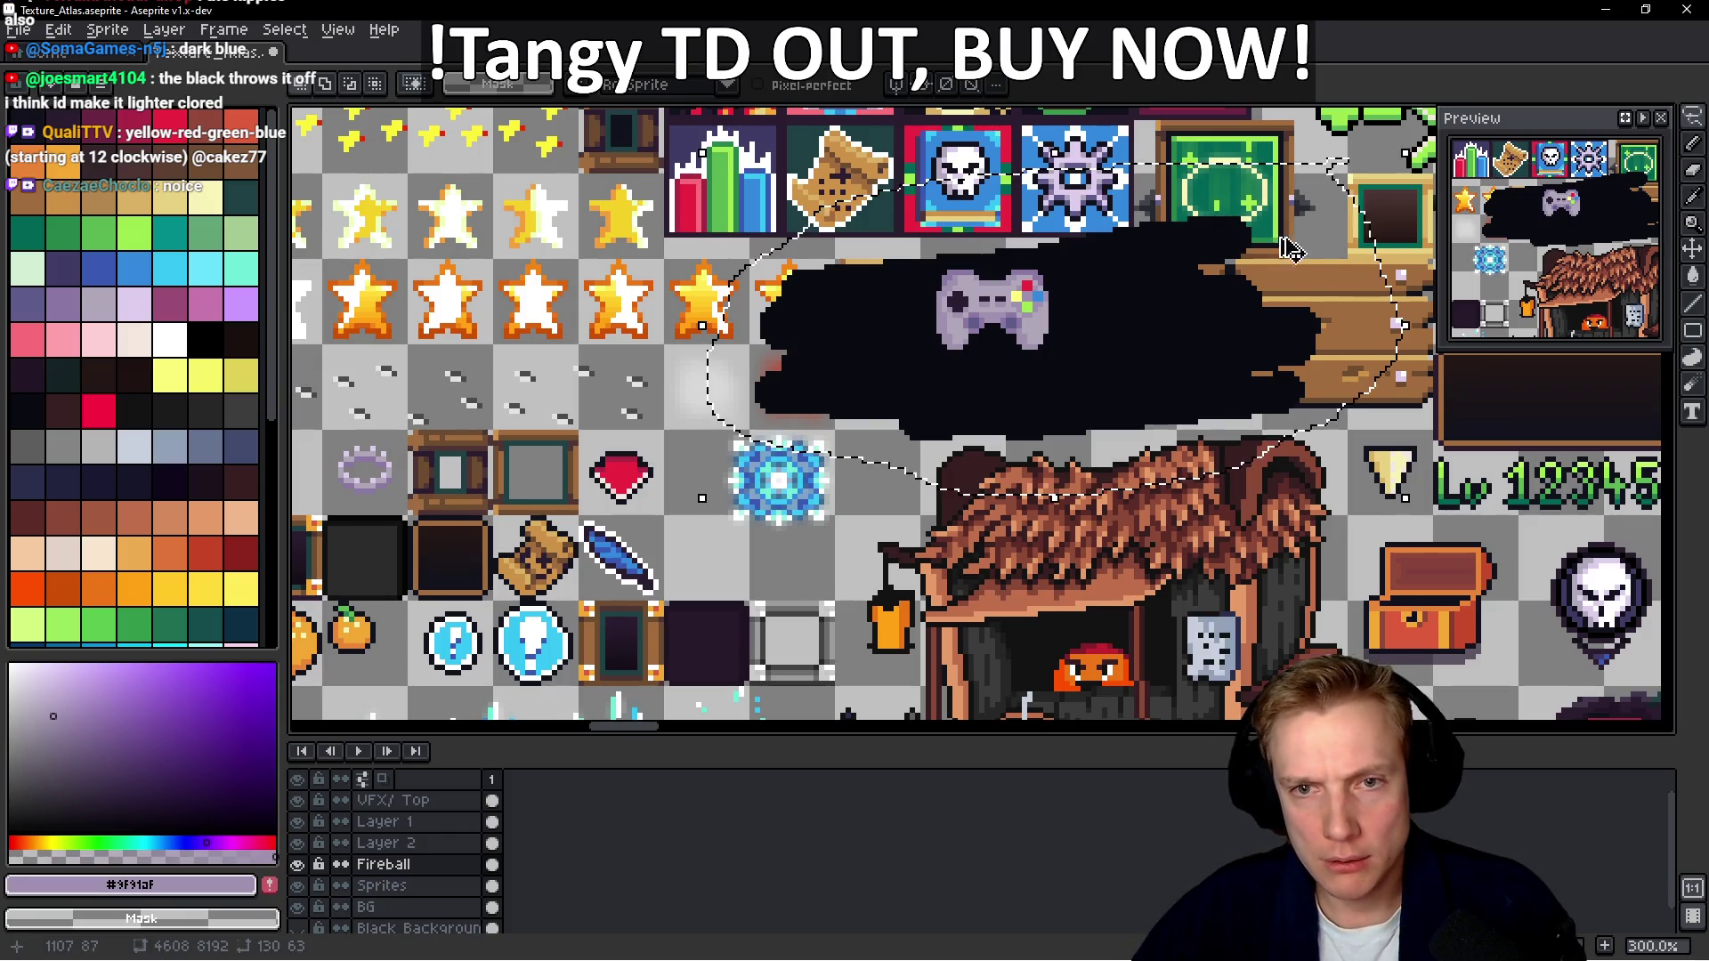
Paste the copied gamepad into a new 130×63 sprite and delete its black backdrop with Magic Wand
{"action": "scroll", "coordinate": [1139, 321], "scroll_direction": "down", "scroll_amount": 2}
{"action": "key", "text": "ctrl+n"}
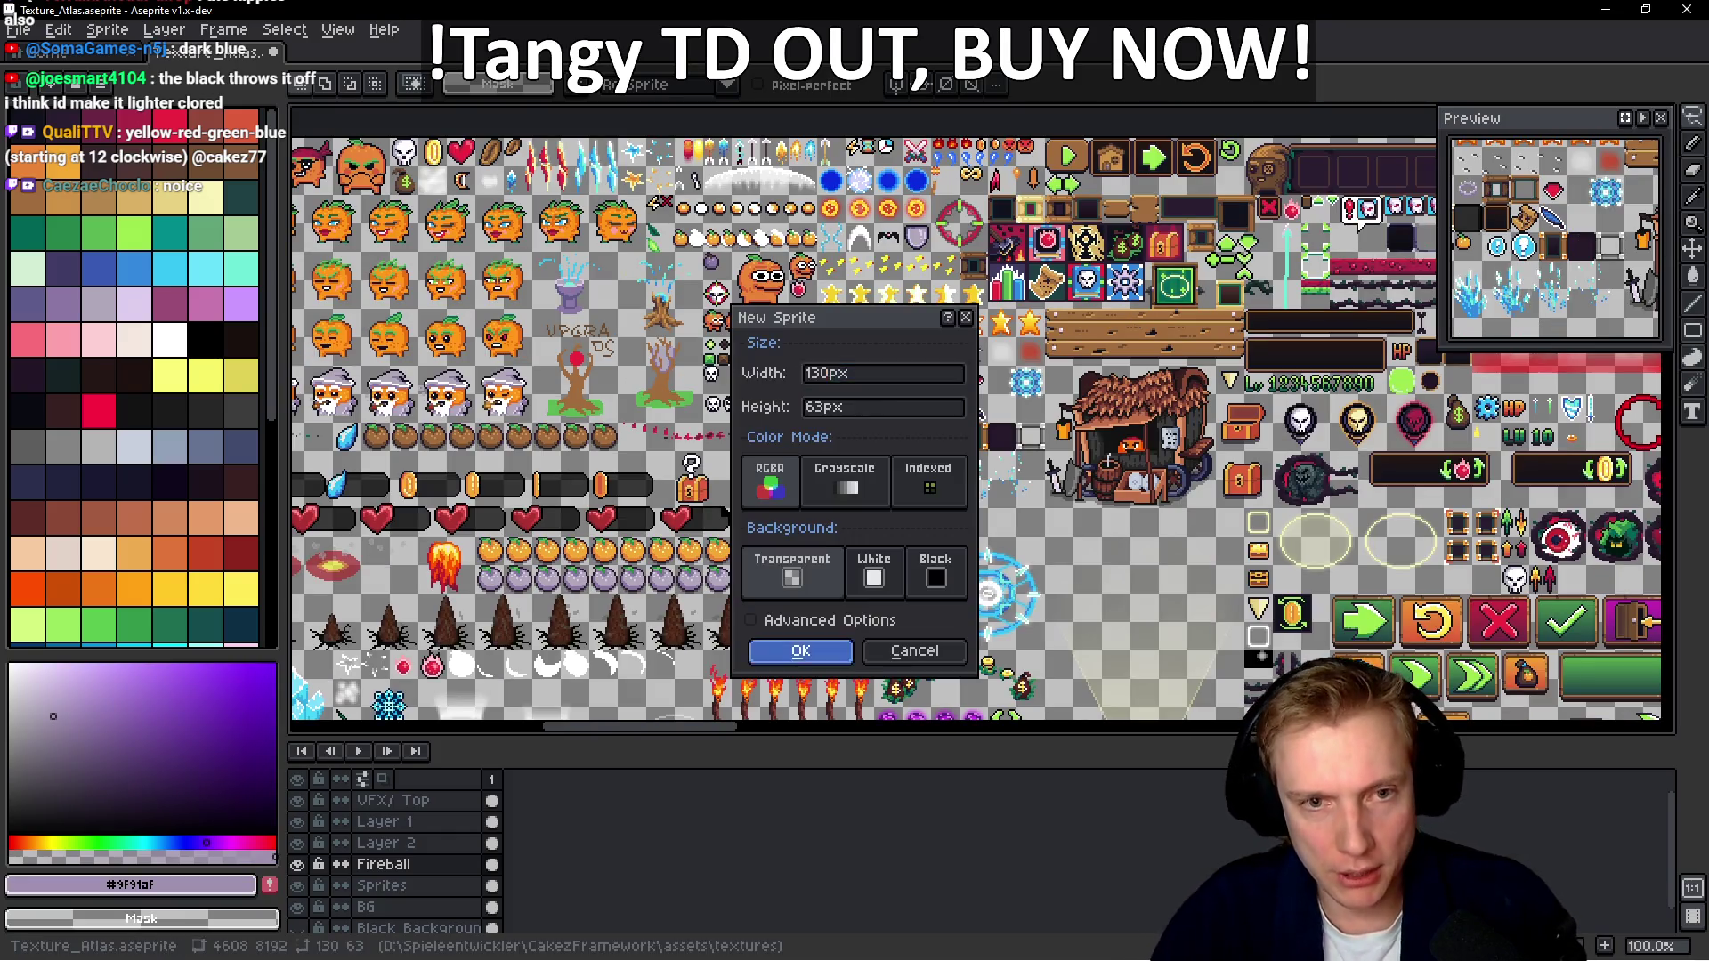
{"action": "key", "text": "Return"}
{"action": "key", "text": "ctrl+v"}
{"action": "scroll", "coordinate": [1136, 316], "scroll_direction": "up", "scroll_amount": 2}
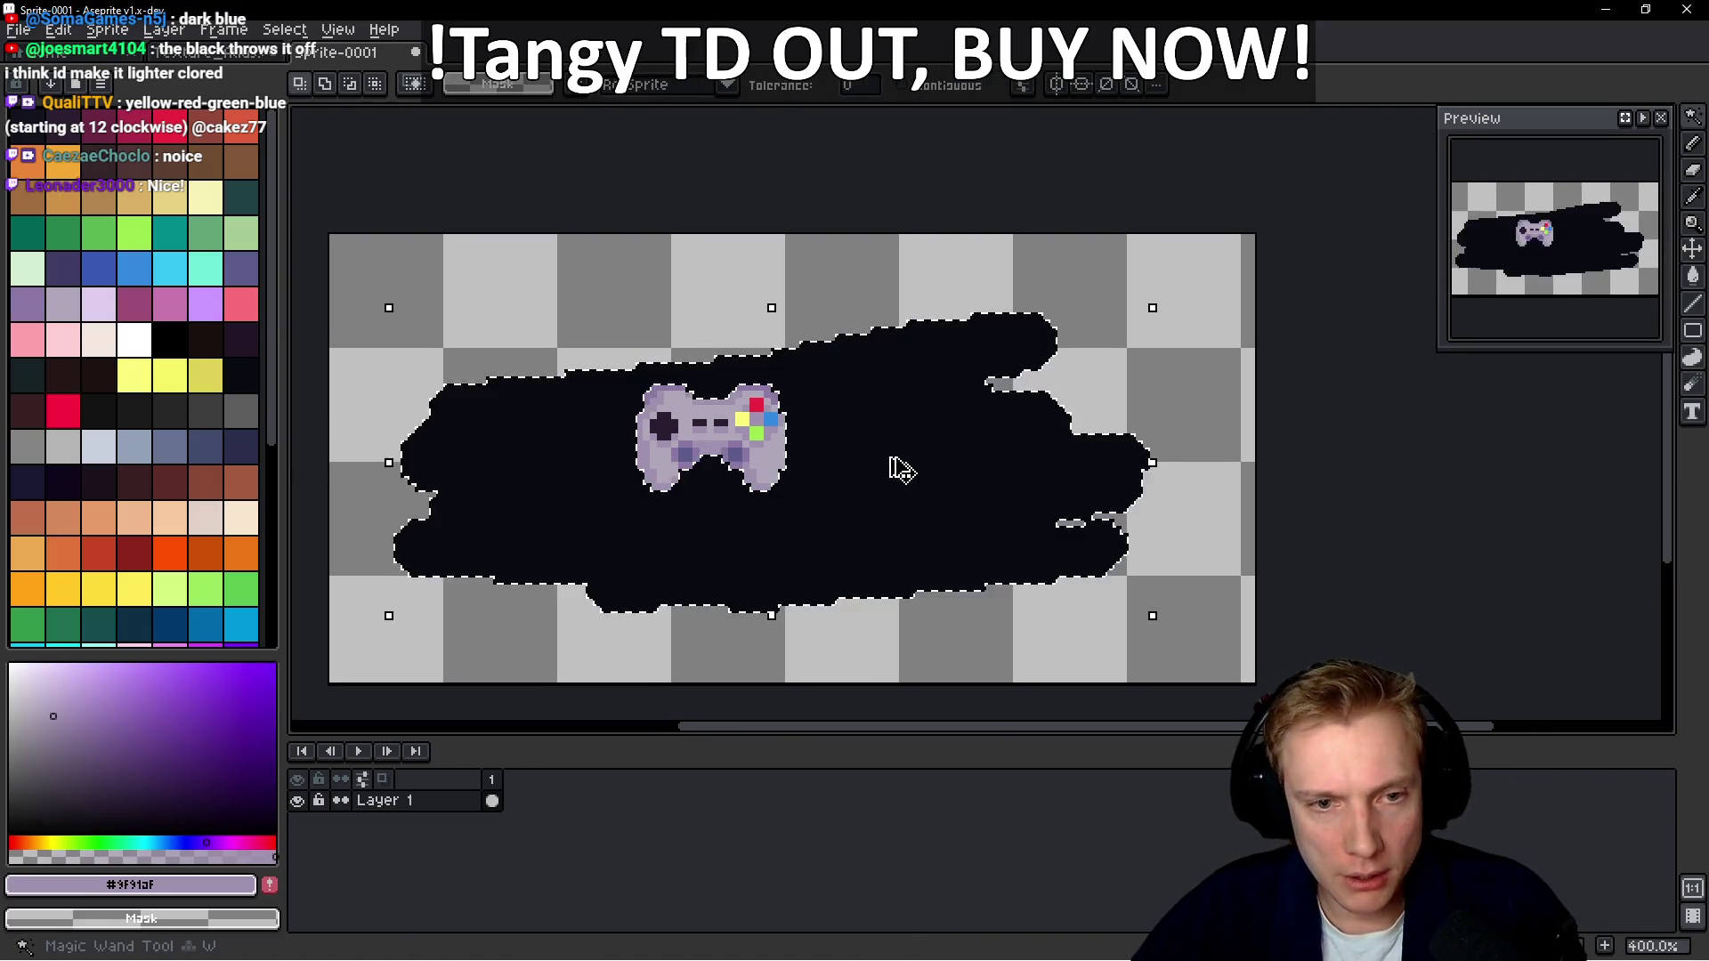
{"action": "key", "text": "w"}
{"action": "left_click", "coordinate": [893, 465]}
{"action": "key", "text": "Delete"}
Marquee-select the controller and move it to the top-left corner
{"action": "key", "text": "m"}
{"action": "left_click_drag", "start_coordinate": [633, 536], "coordinate": [1073, 297]}
{"action": "mouse_move", "coordinate": [835, 439]}
{"action": "left_mouse_down"}
{"action": "mouse_move", "coordinate": [523, 275]}
{"action": "mouse_move", "coordinate": [512, 320]}
{"action": "mouse_move", "coordinate": [511, 247]}
{"action": "mouse_move", "coordinate": [509, 332]}
{"action": "left_mouse_up"}
{"action": "key", "text": "Return"}
{"action": "key", "text": "ctrl+d"}
{"action": "scroll", "coordinate": [510, 307], "scroll_direction": "up", "scroll_amount": 1}
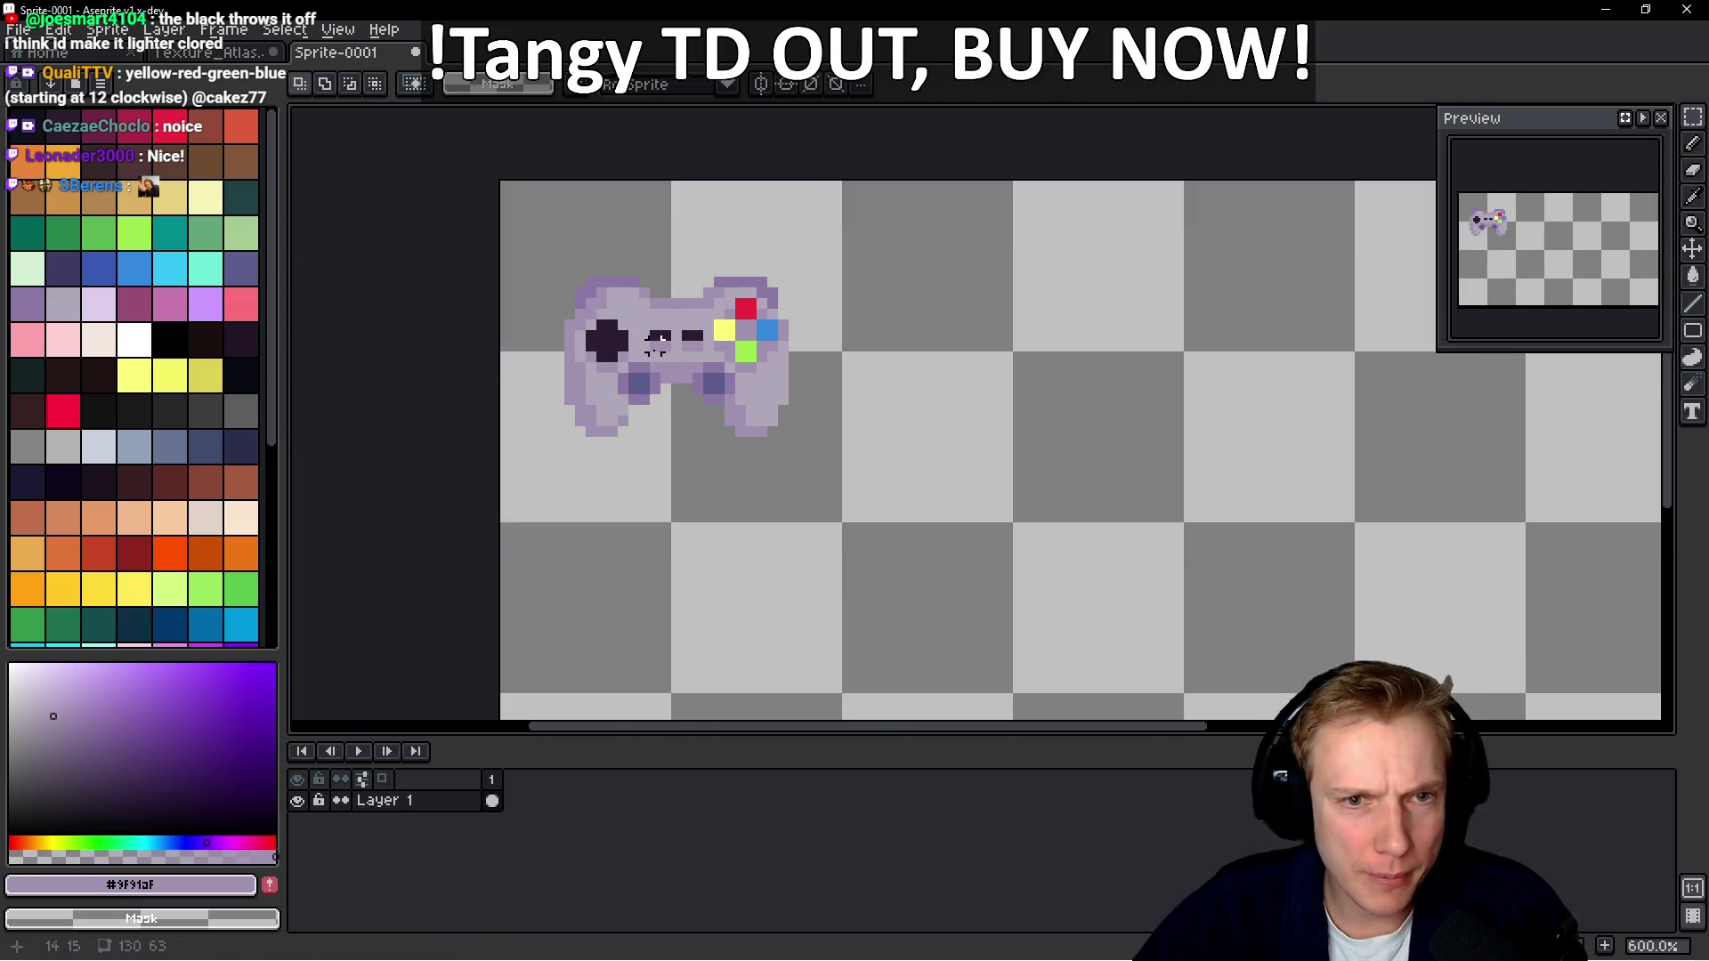
Apply a black Outline effect using palette index 0 to the gamepad
{"action": "key", "text": "shift+o"}
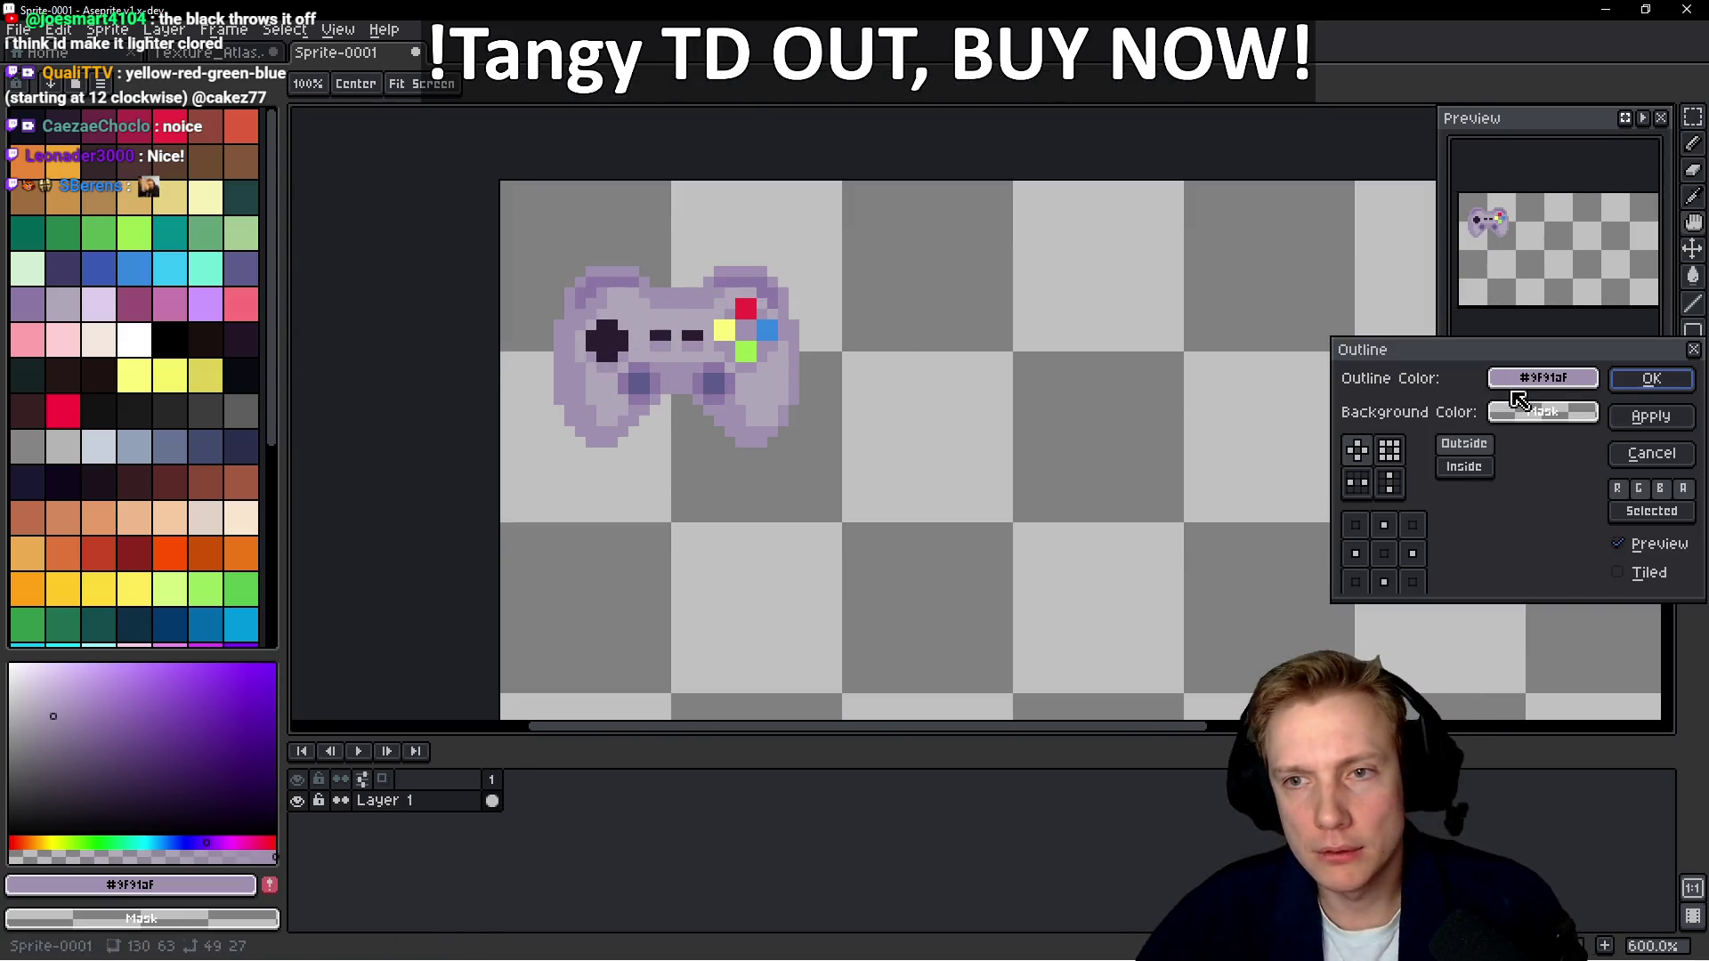
{"action": "left_click", "coordinate": [1549, 381]}
{"action": "left_click", "coordinate": [1202, 413]}
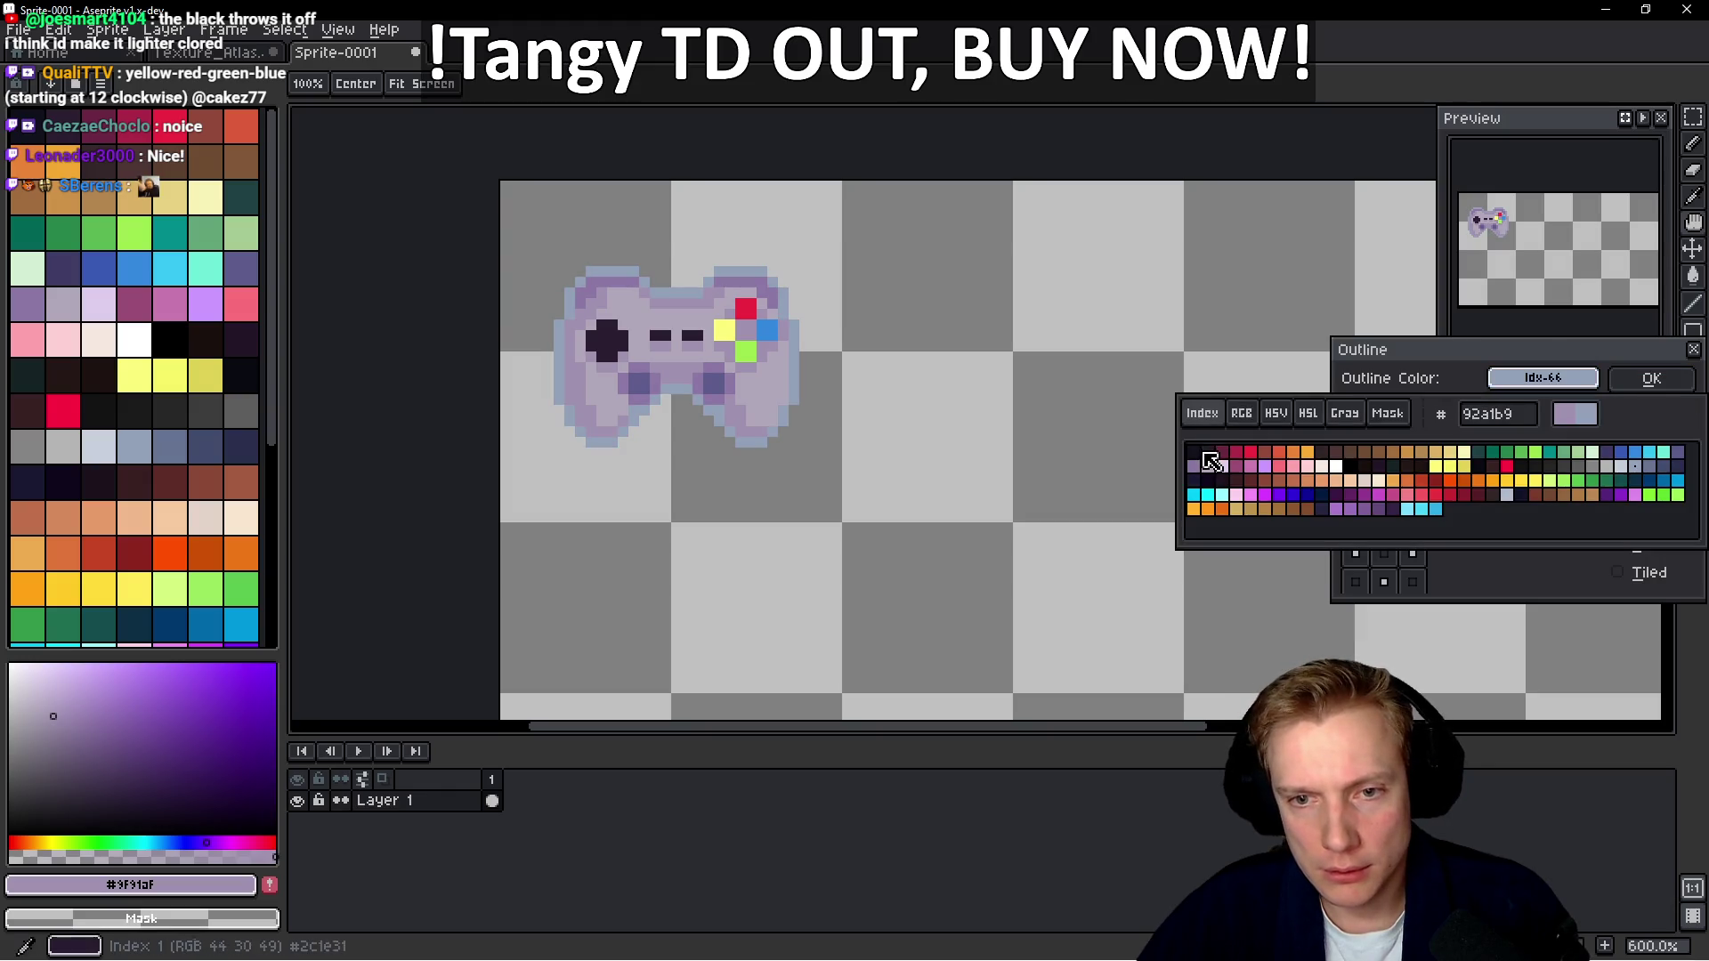
{"action": "left_click", "coordinate": [1194, 453]}
{"action": "left_click", "coordinate": [1661, 385]}
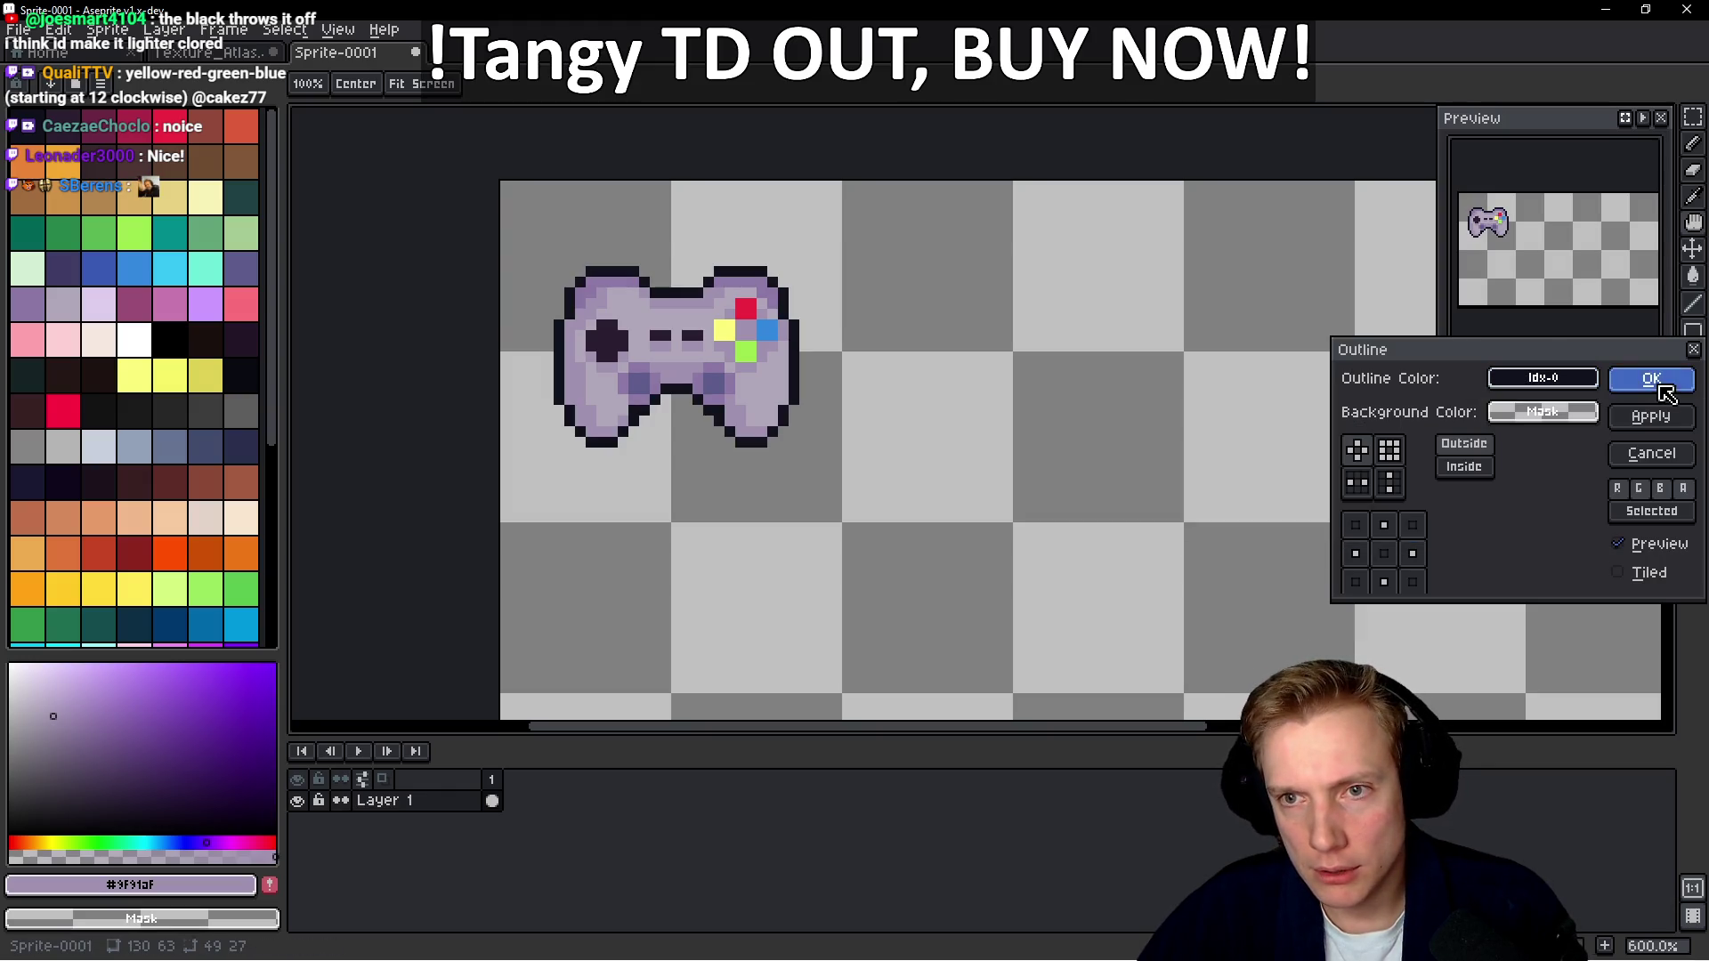
Move the outlined gamepad two pixels up and left
{"action": "scroll", "coordinate": [836, 336], "scroll_direction": "up", "scroll_amount": 3}
{"action": "scroll", "coordinate": [672, 527], "scroll_direction": "down", "scroll_amount": 4}
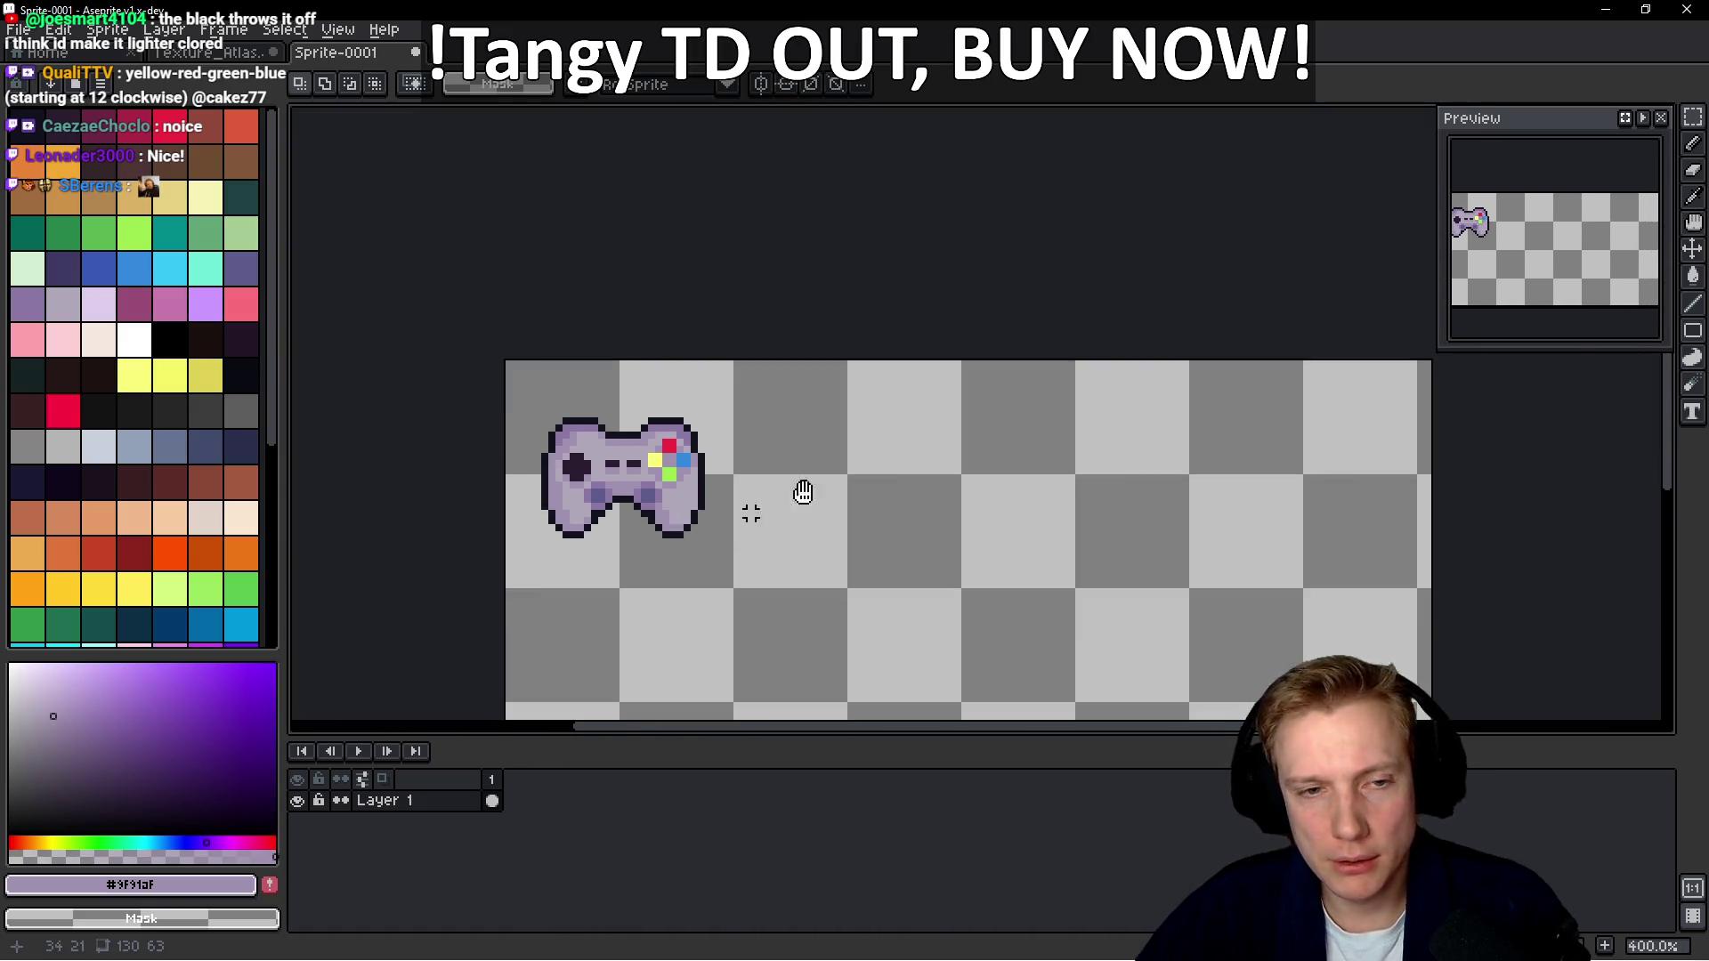
{"action": "scroll", "coordinate": [752, 514], "scroll_direction": "up", "scroll_amount": 2}
{"action": "left_click_drag", "start_coordinate": [621, 557], "coordinate": [982, 260]}
{"action": "left_click_drag", "start_coordinate": [808, 413], "coordinate": [797, 402]}
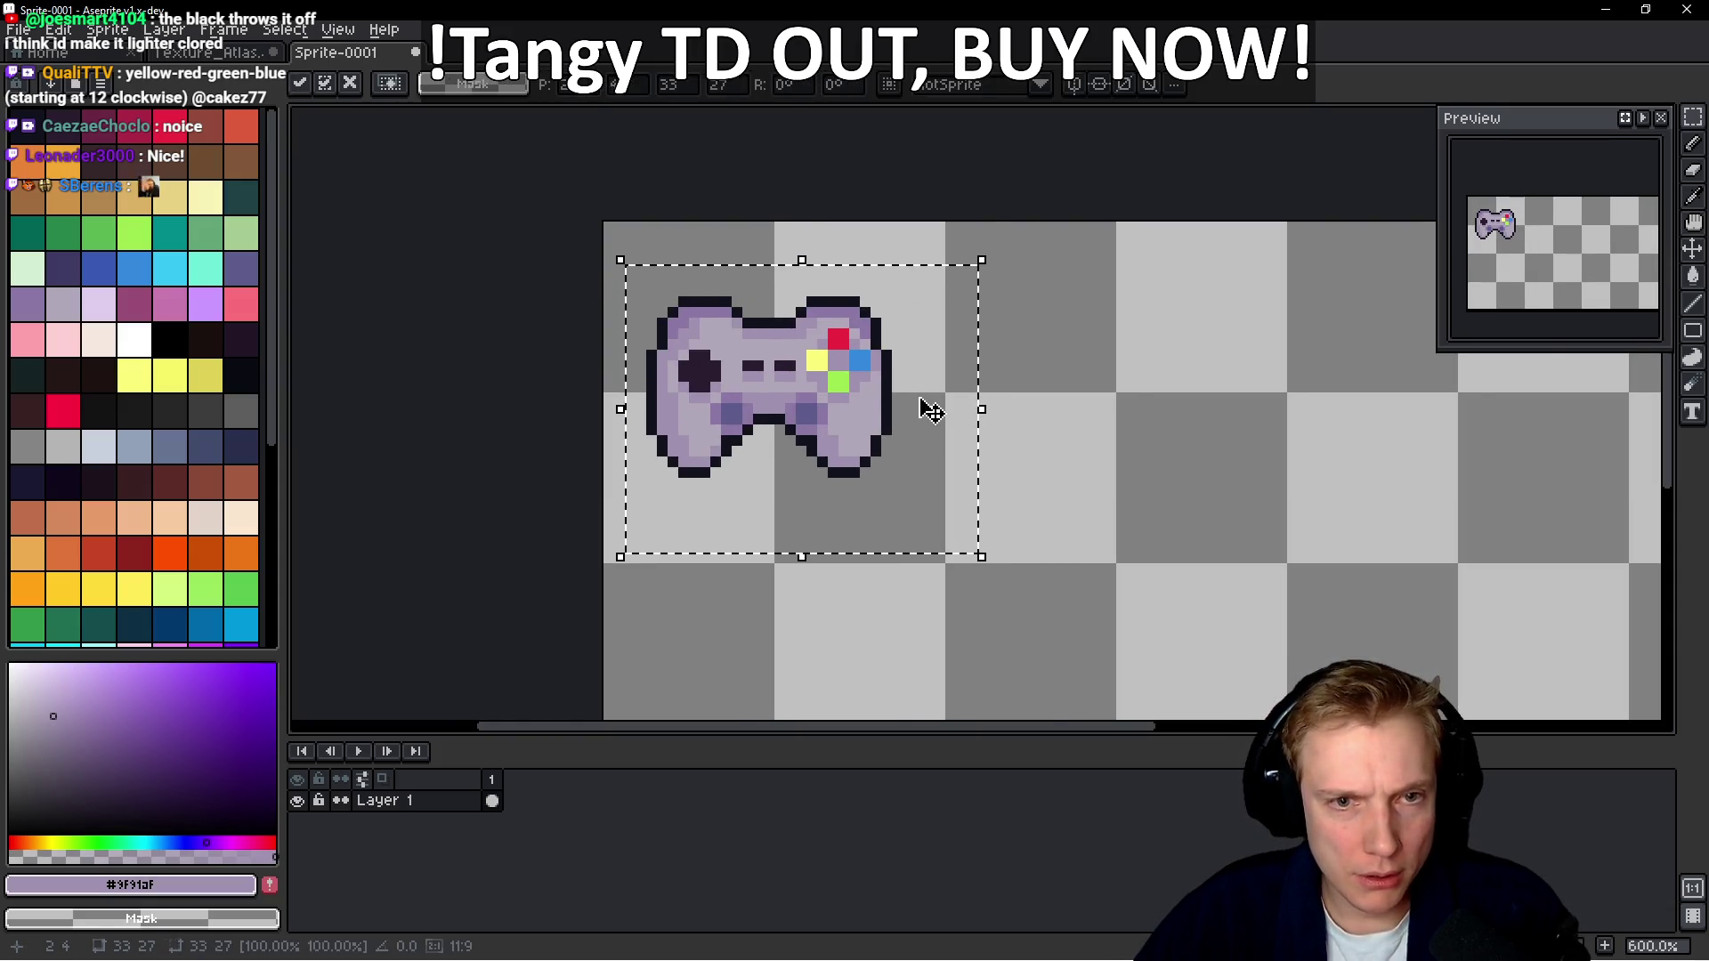
{"action": "scroll", "coordinate": [926, 401], "scroll_direction": "down", "scroll_amount": 1}
{"action": "scroll", "coordinate": [846, 361], "scroll_direction": "up", "scroll_amount": 3}
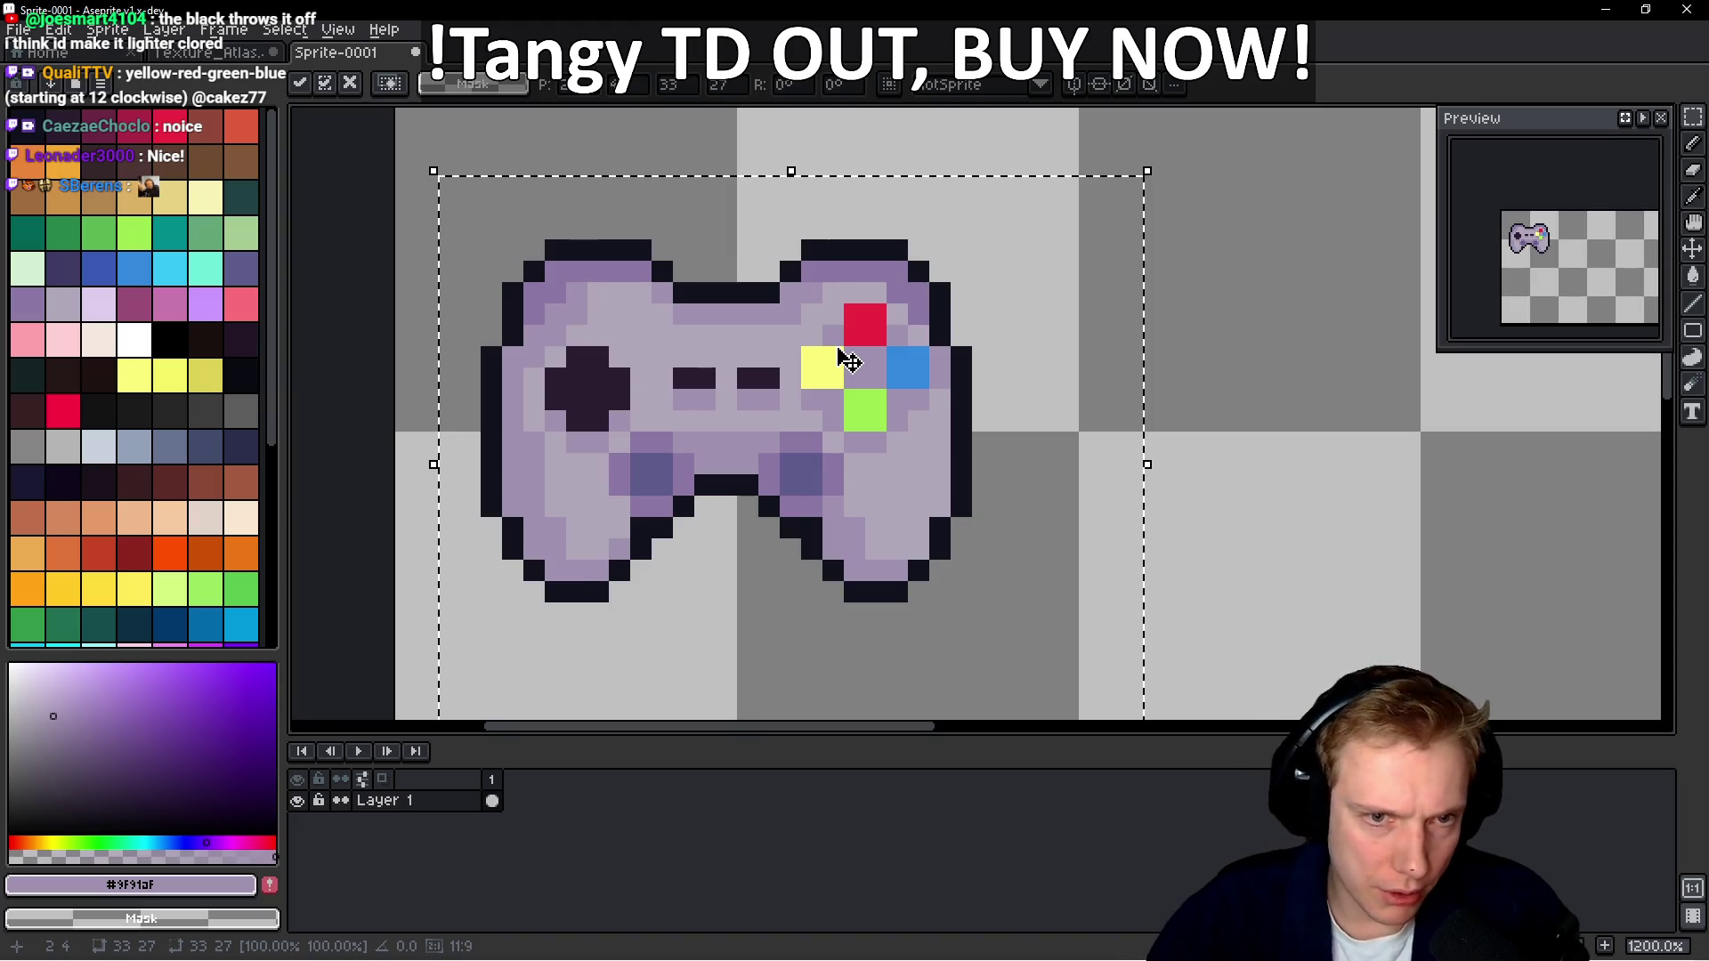
{"action": "key", "text": "ctrl+d"}
Shift the right half one pixel right and fill the centre column gap
{"action": "left_click_drag", "start_coordinate": [727, 634], "coordinate": [1110, 218]}
{"action": "key", "text": "Right"}
{"action": "key", "text": "ctrl+d"}
{"action": "scroll", "coordinate": [897, 227], "scroll_direction": "up", "scroll_amount": 4}
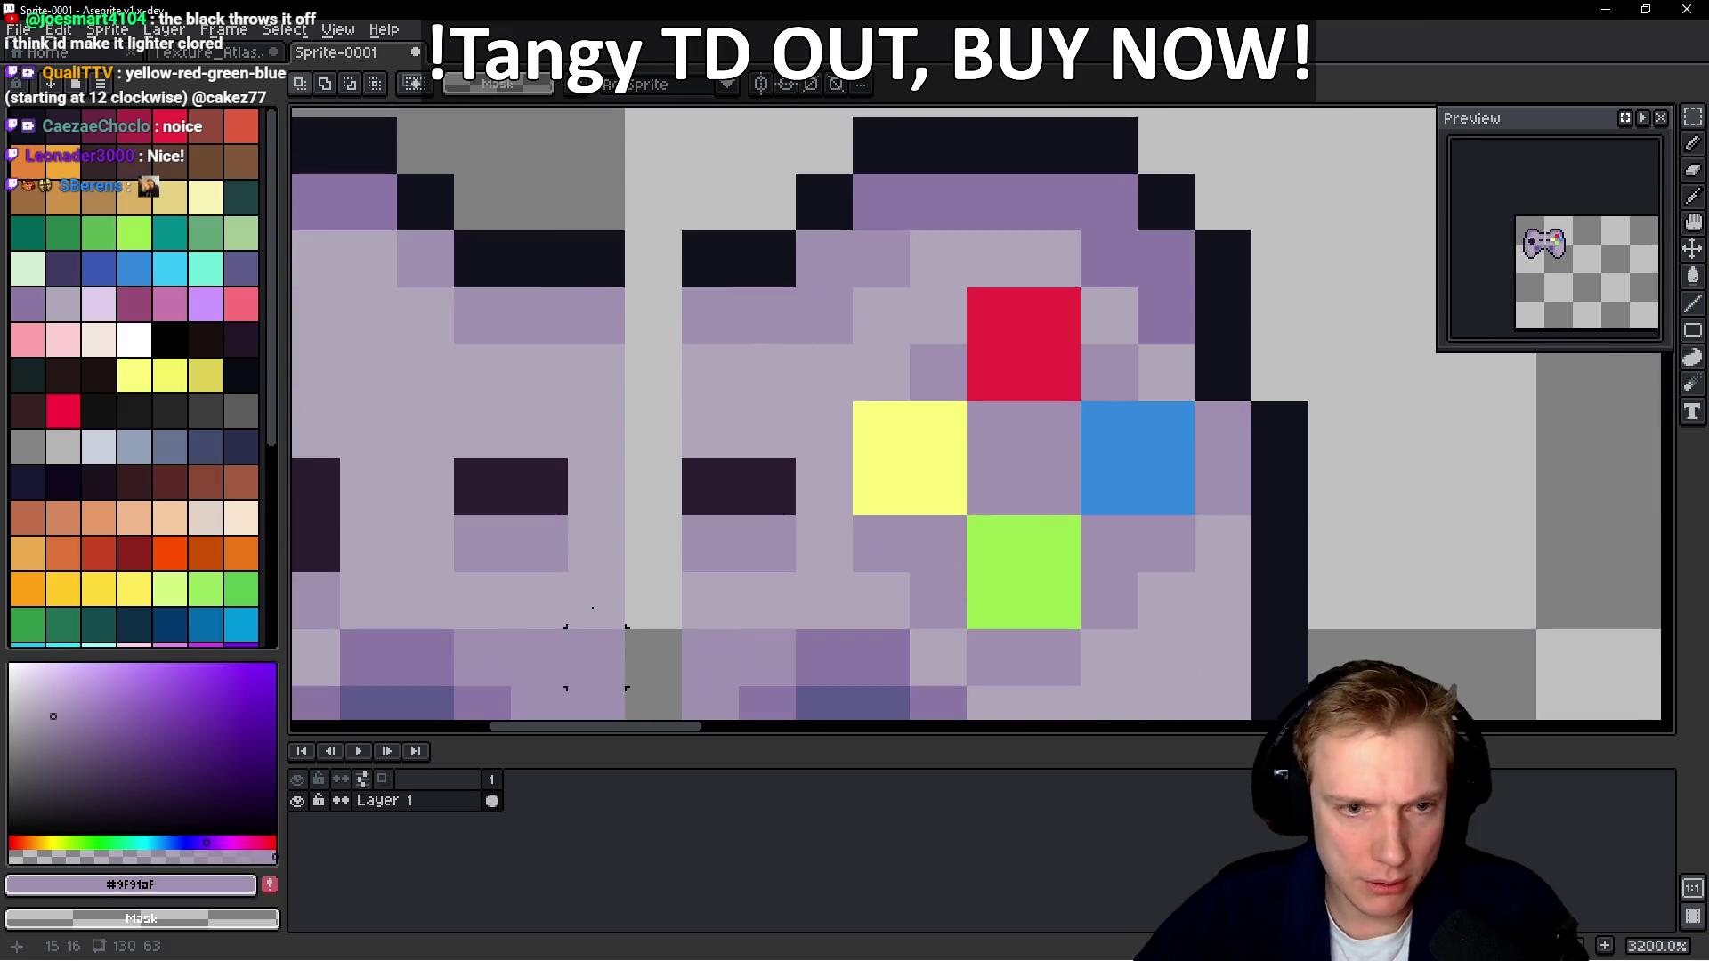
{"action": "scroll", "coordinate": [645, 488], "scroll_direction": "down", "scroll_amount": 3}
{"action": "left_click_drag", "start_coordinate": [659, 545], "coordinate": [693, 273]}
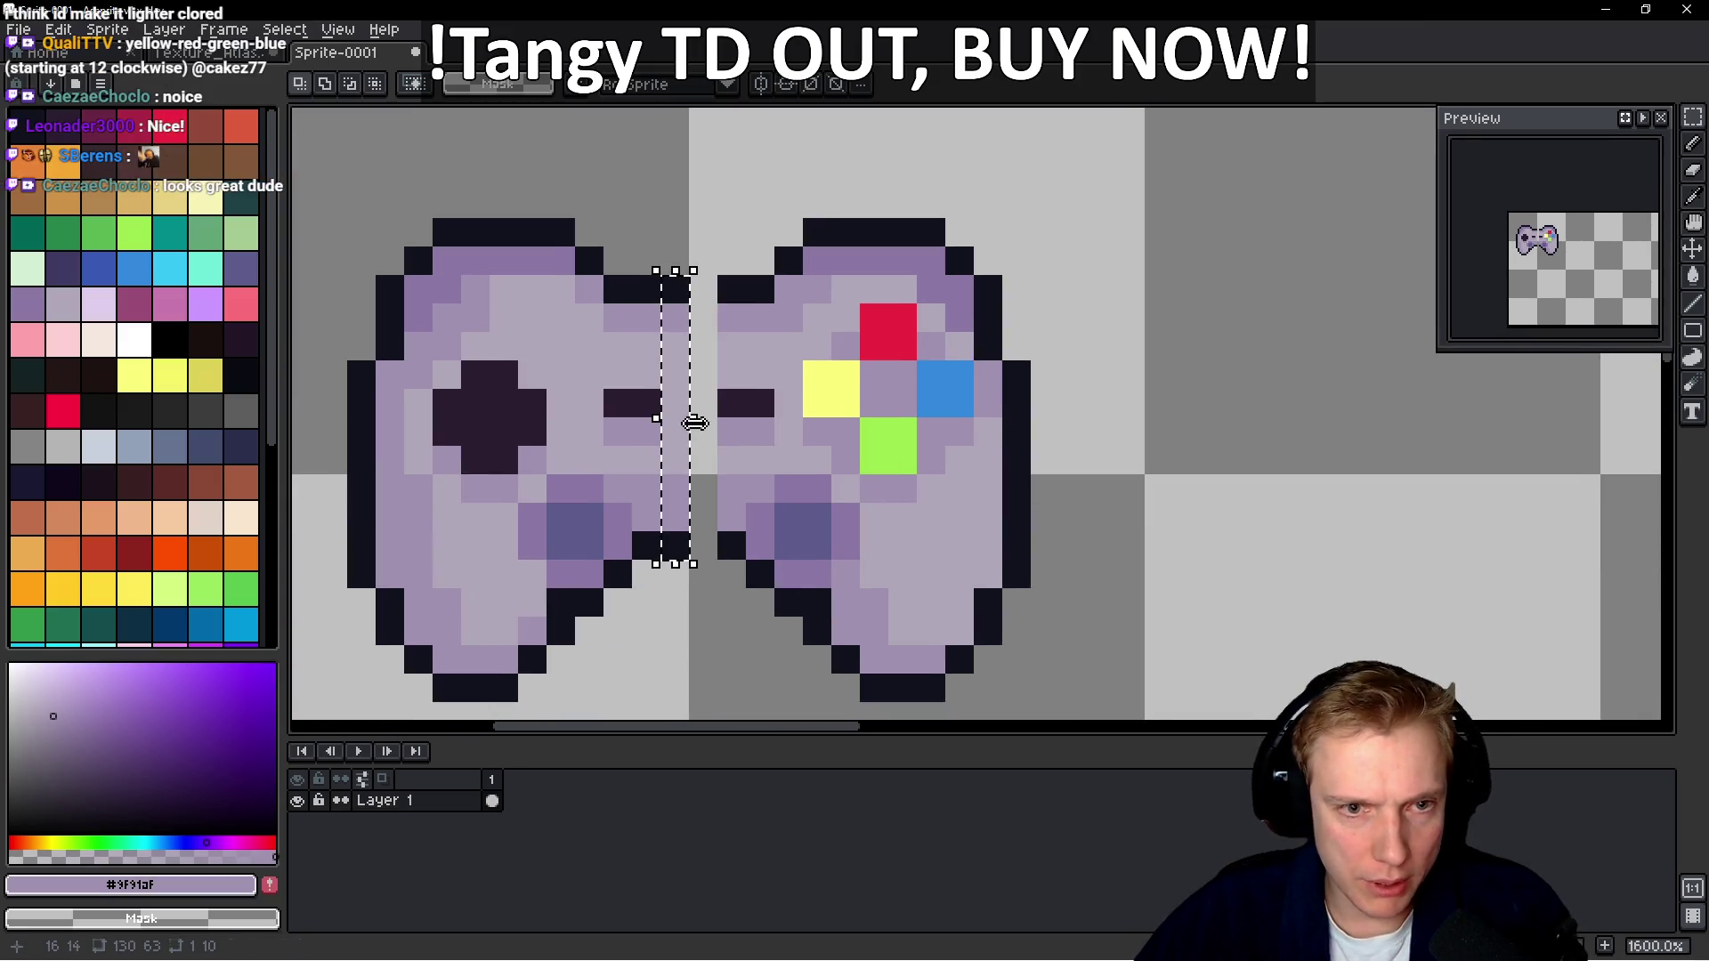
{"action": "key", "text": "Right"}
{"action": "scroll", "coordinate": [938, 368], "scroll_direction": "down", "scroll_amount": 5}
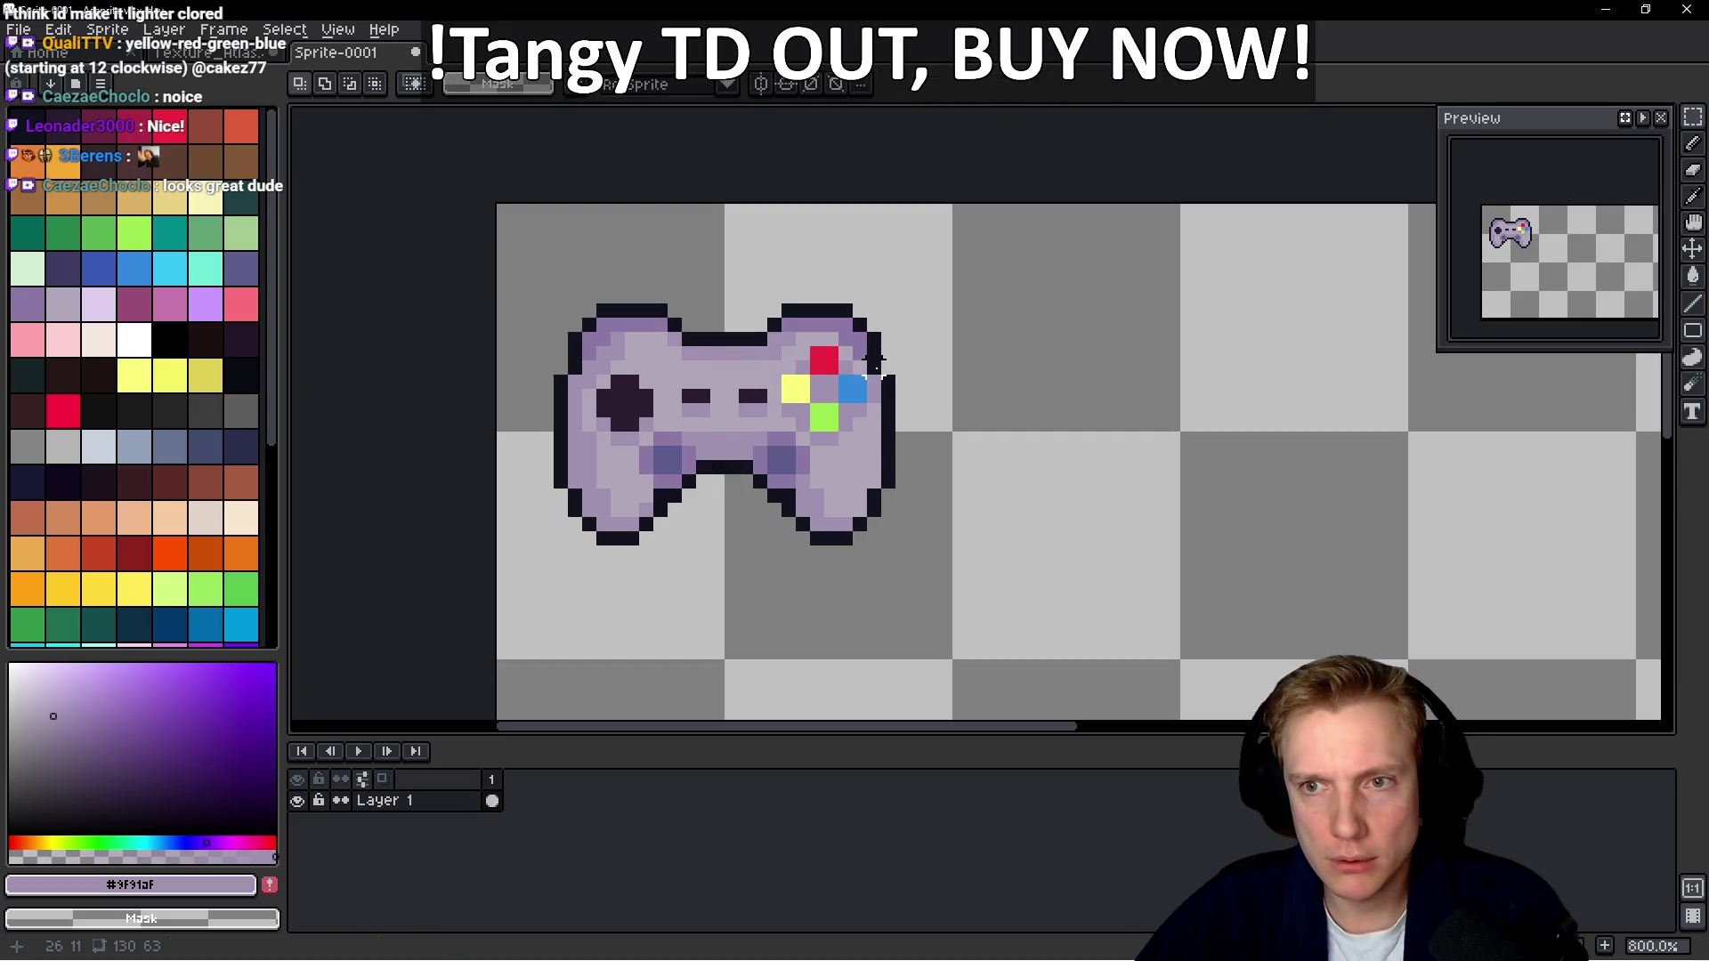
{"action": "key", "text": "Return"}
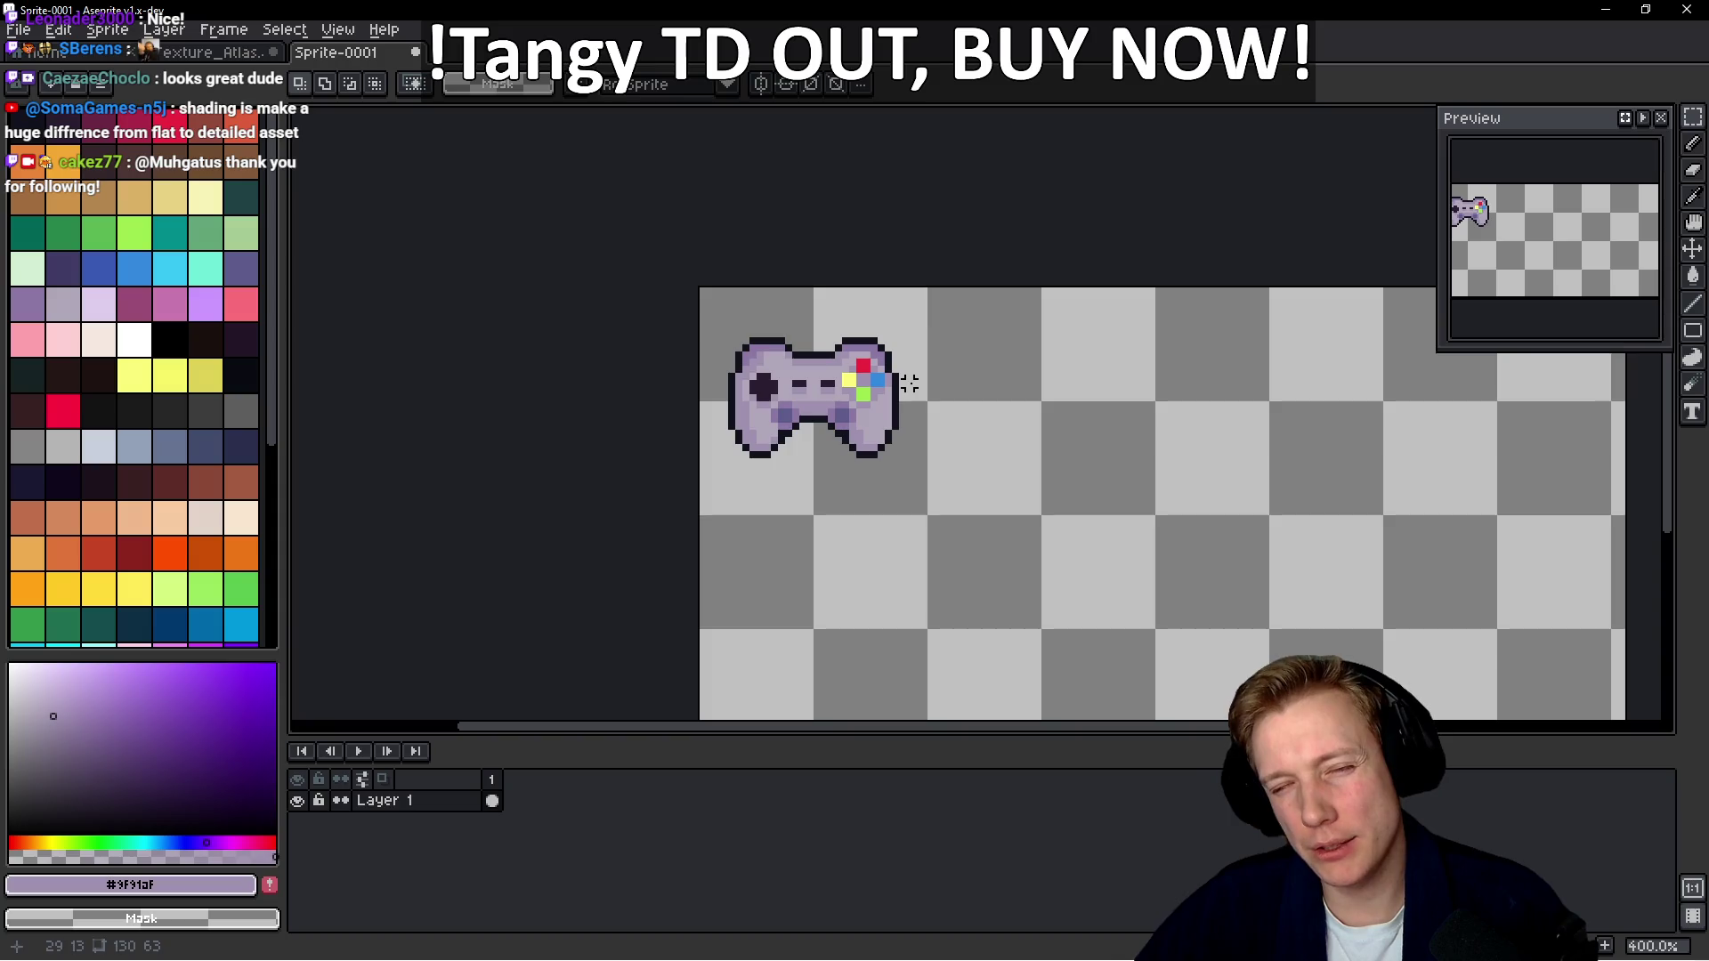
{"action": "scroll", "coordinate": [903, 383], "scroll_direction": "up", "scroll_amount": 1}
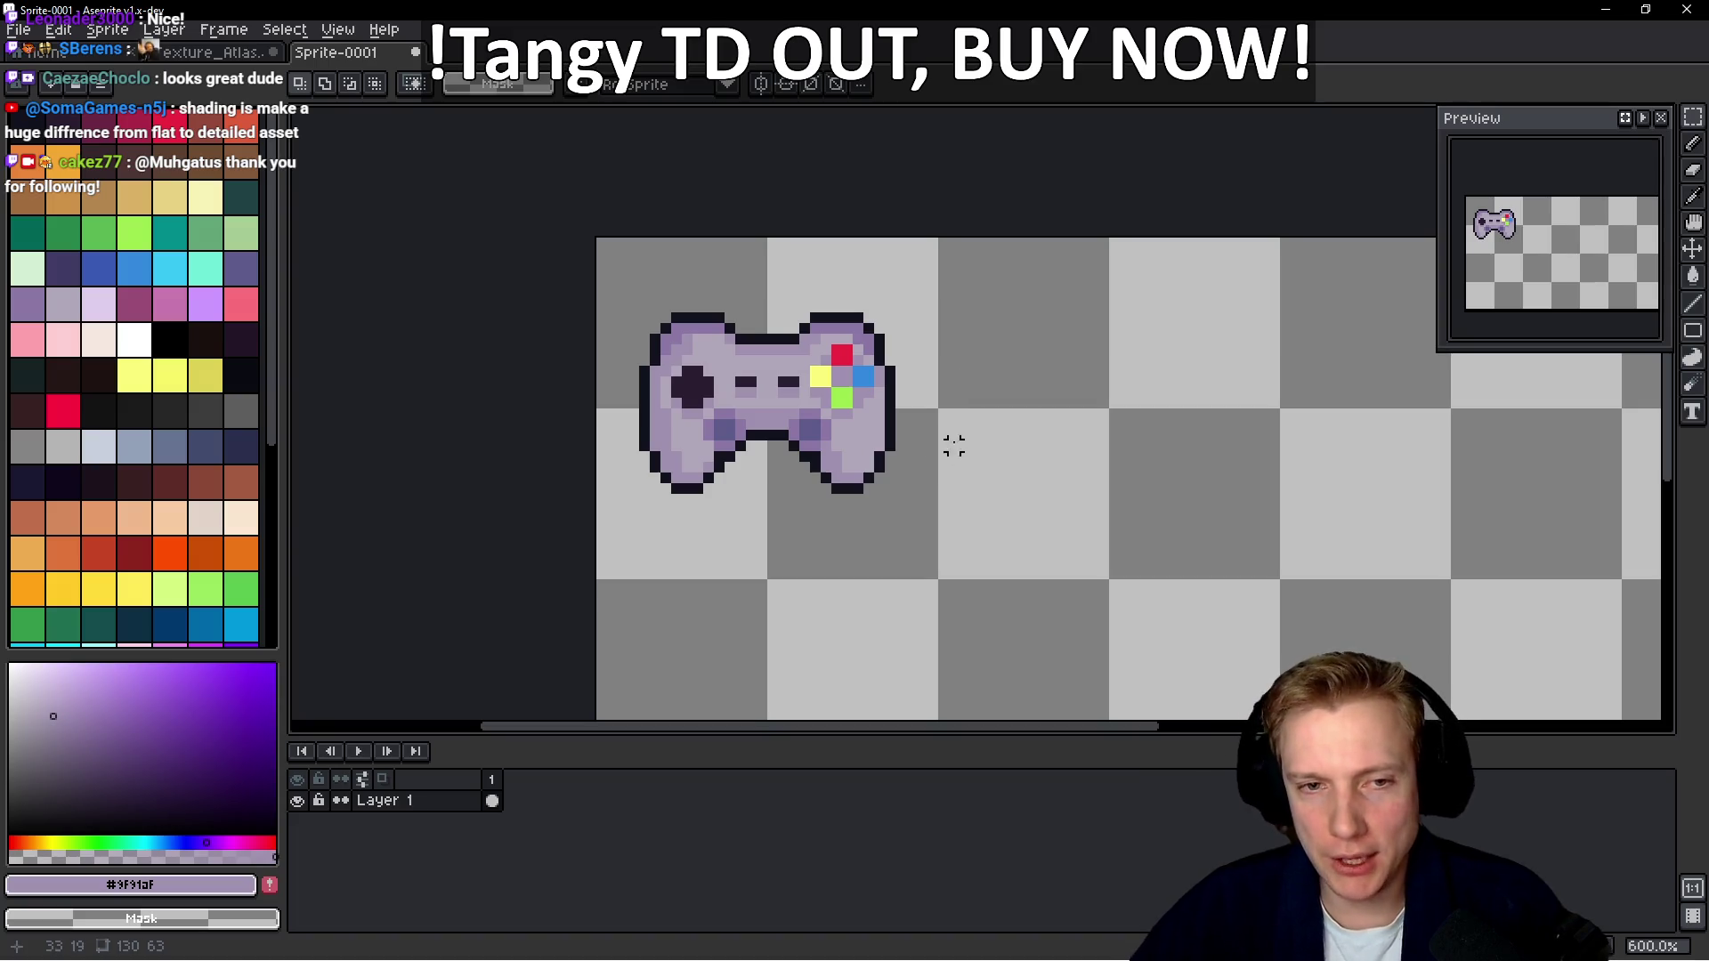
{"action": "scroll", "coordinate": [904, 365], "scroll_direction": "down", "scroll_amount": 3}
Crop the canvas to 32×32 pixels with Canvas Size, then bring up Save File with Ctrl+S
{"action": "key", "text": "ctrl+alt+c"}
{"action": "left_click_drag", "start_coordinate": [1401, 495], "coordinate": [879, 470]}
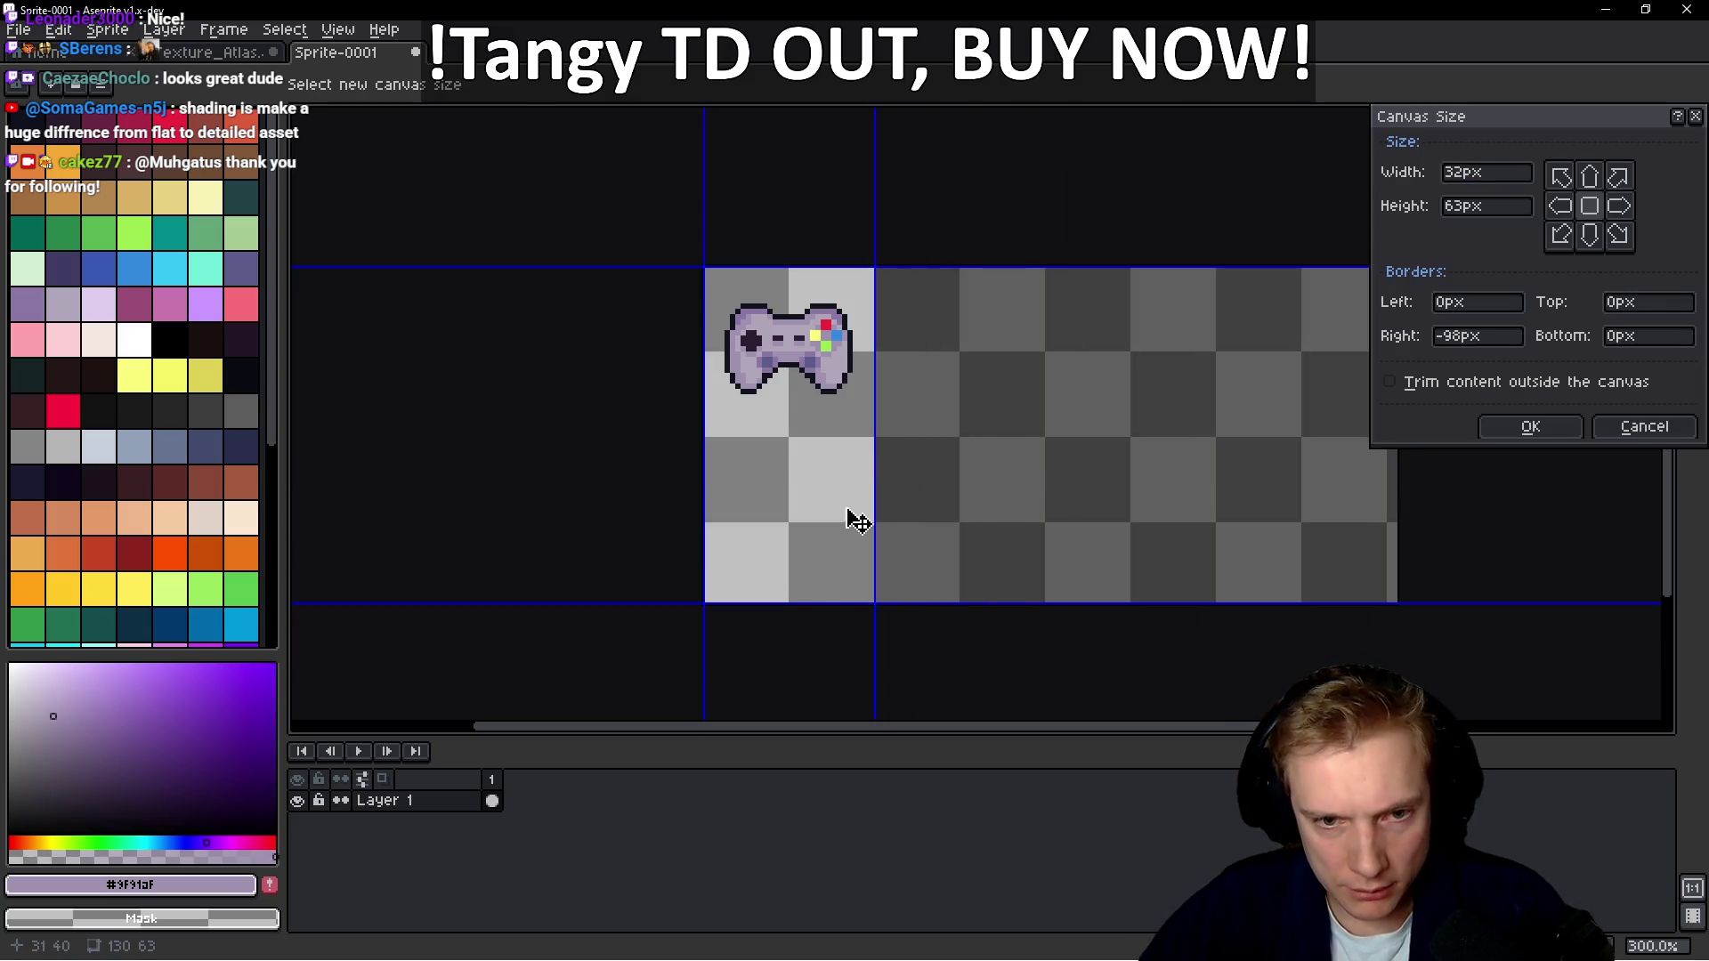
{"action": "left_click_drag", "start_coordinate": [807, 600], "coordinate": [791, 437]}
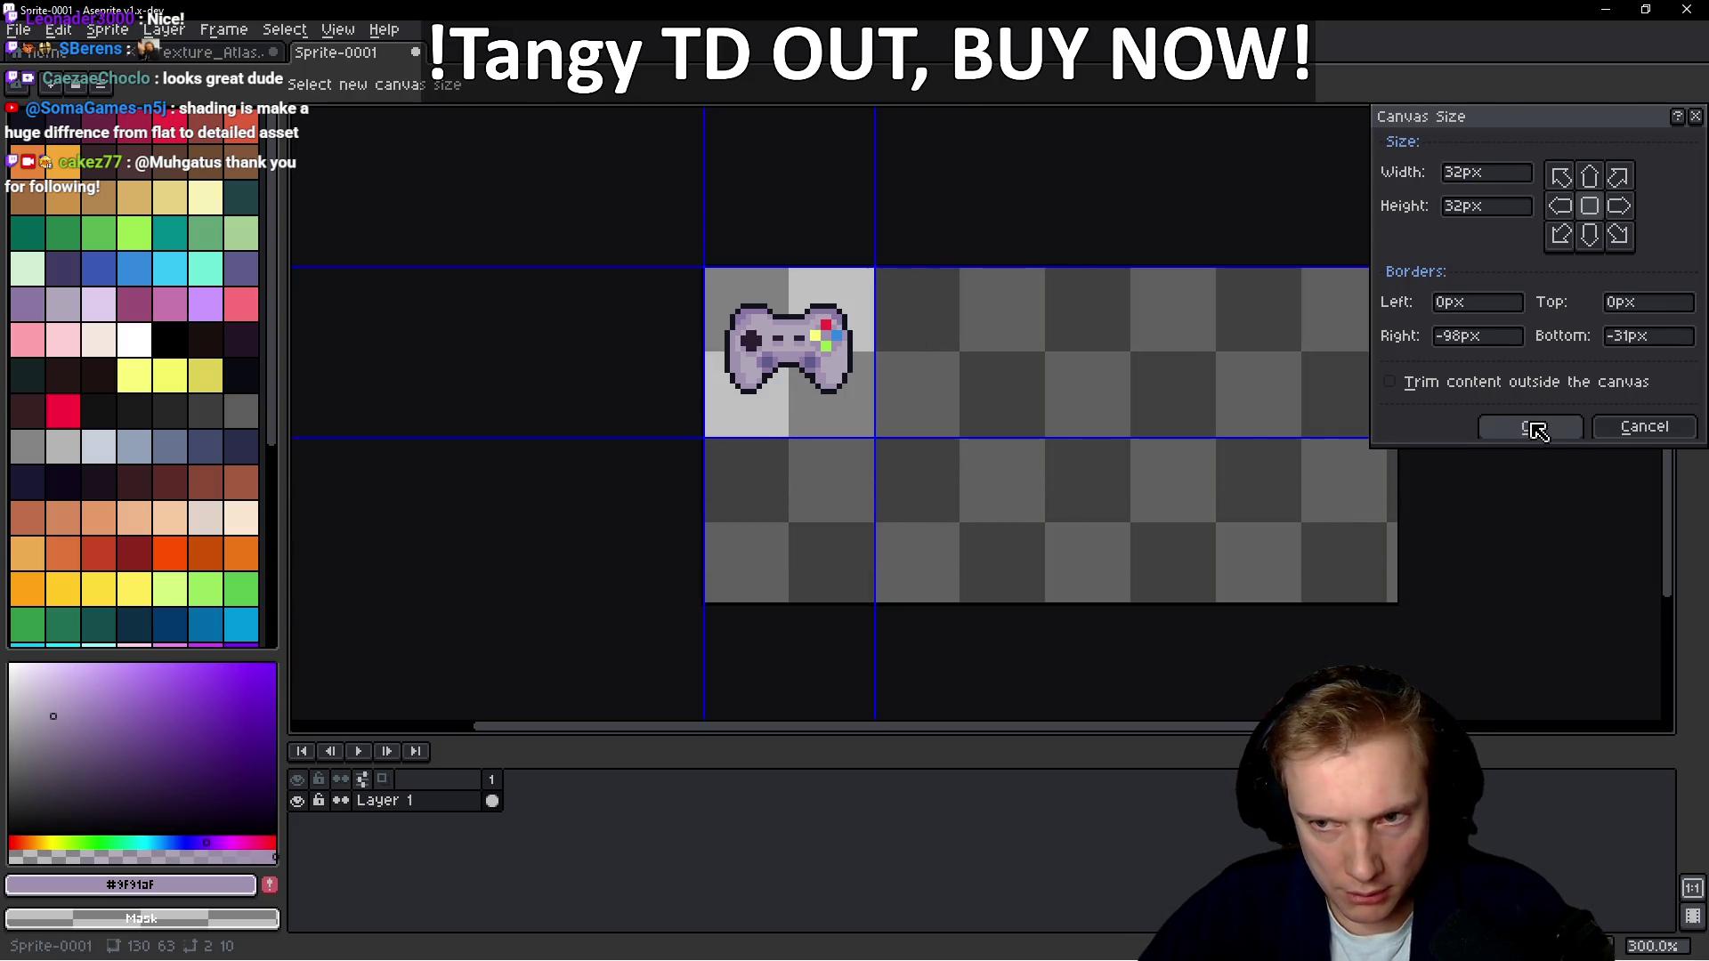
{"action": "left_click", "coordinate": [1530, 426]}
{"action": "scroll", "coordinate": [1241, 382], "scroll_direction": "down", "scroll_amount": 1}
{"action": "left_click_drag", "start_coordinate": [1241, 382], "coordinate": [794, 374]}
{"action": "scroll", "coordinate": [806, 375], "scroll_direction": "up", "scroll_amount": 3}
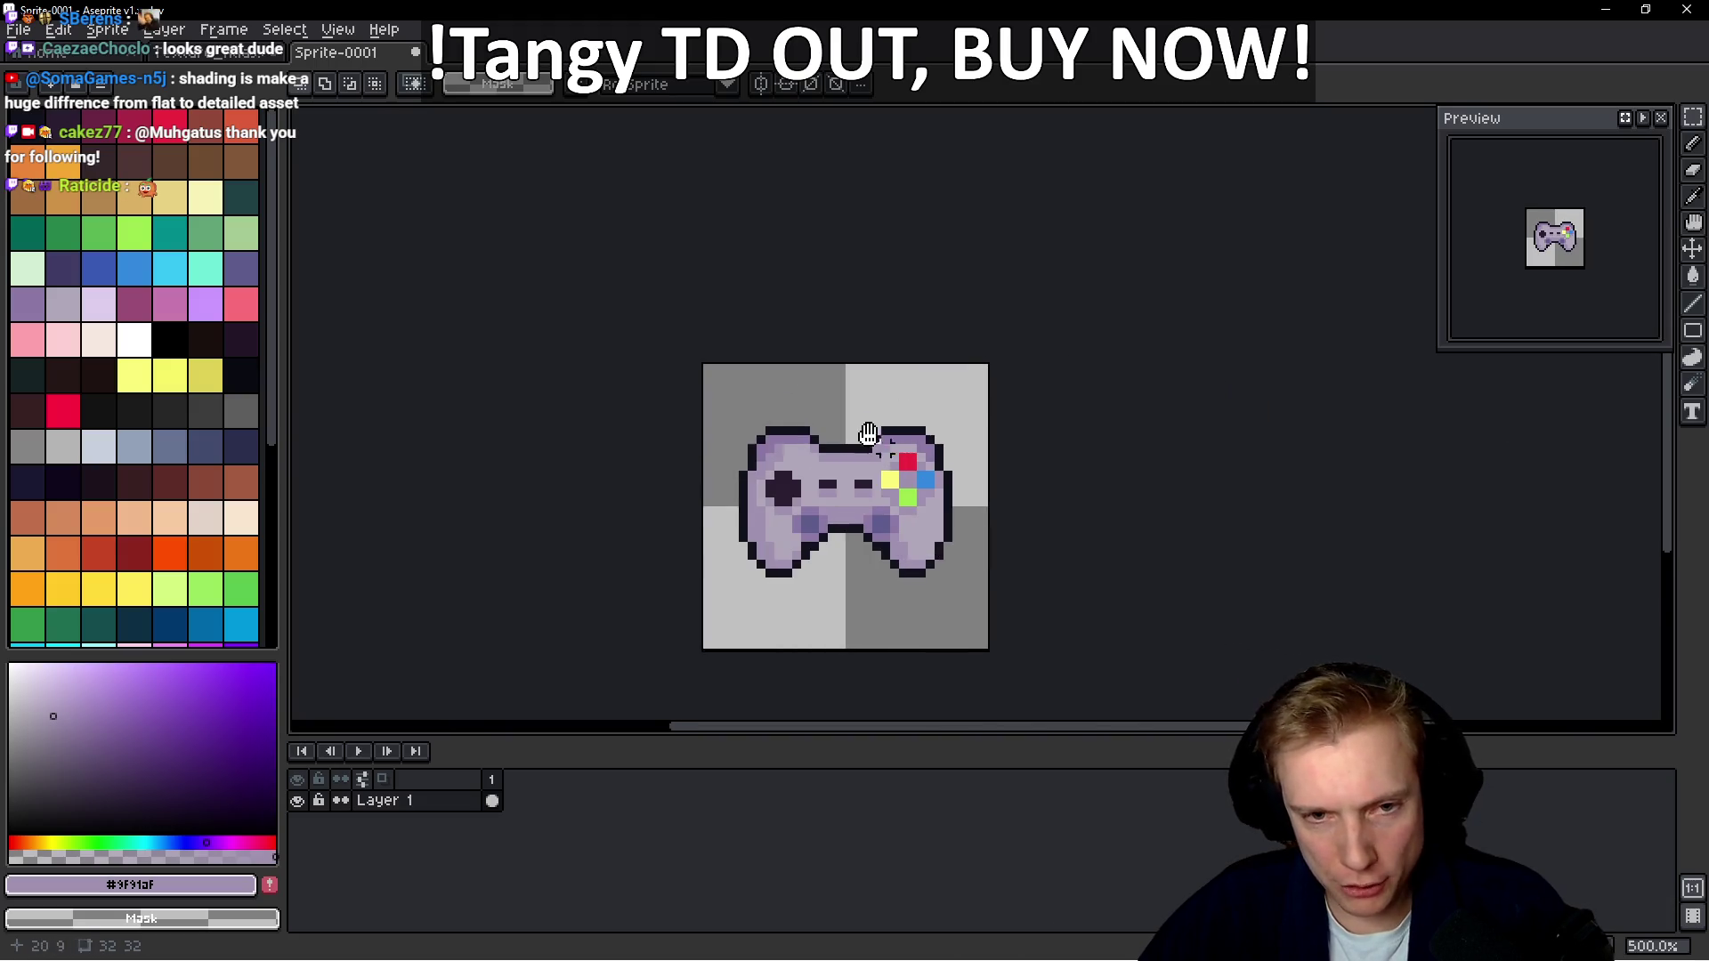
{"action": "scroll", "coordinate": [808, 375], "scroll_direction": "up", "scroll_amount": 4}
{"action": "scroll", "coordinate": [810, 366], "scroll_direction": "down", "scroll_amount": 4}
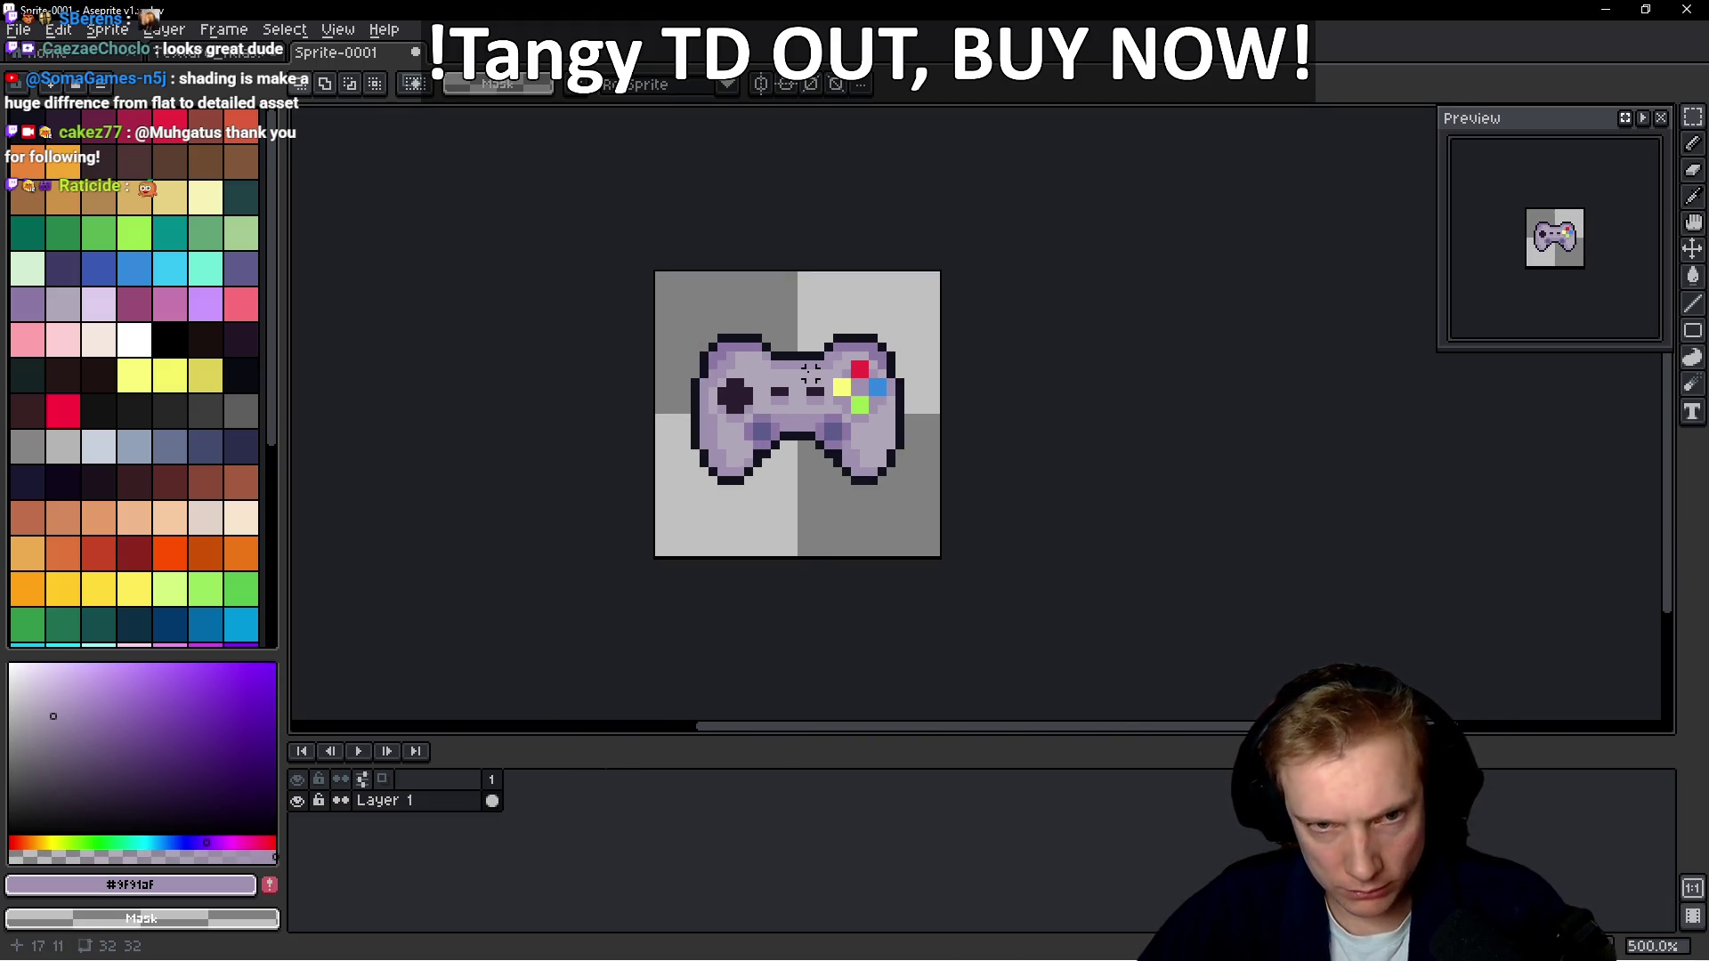
{"action": "key", "text": "ctrl+s"}
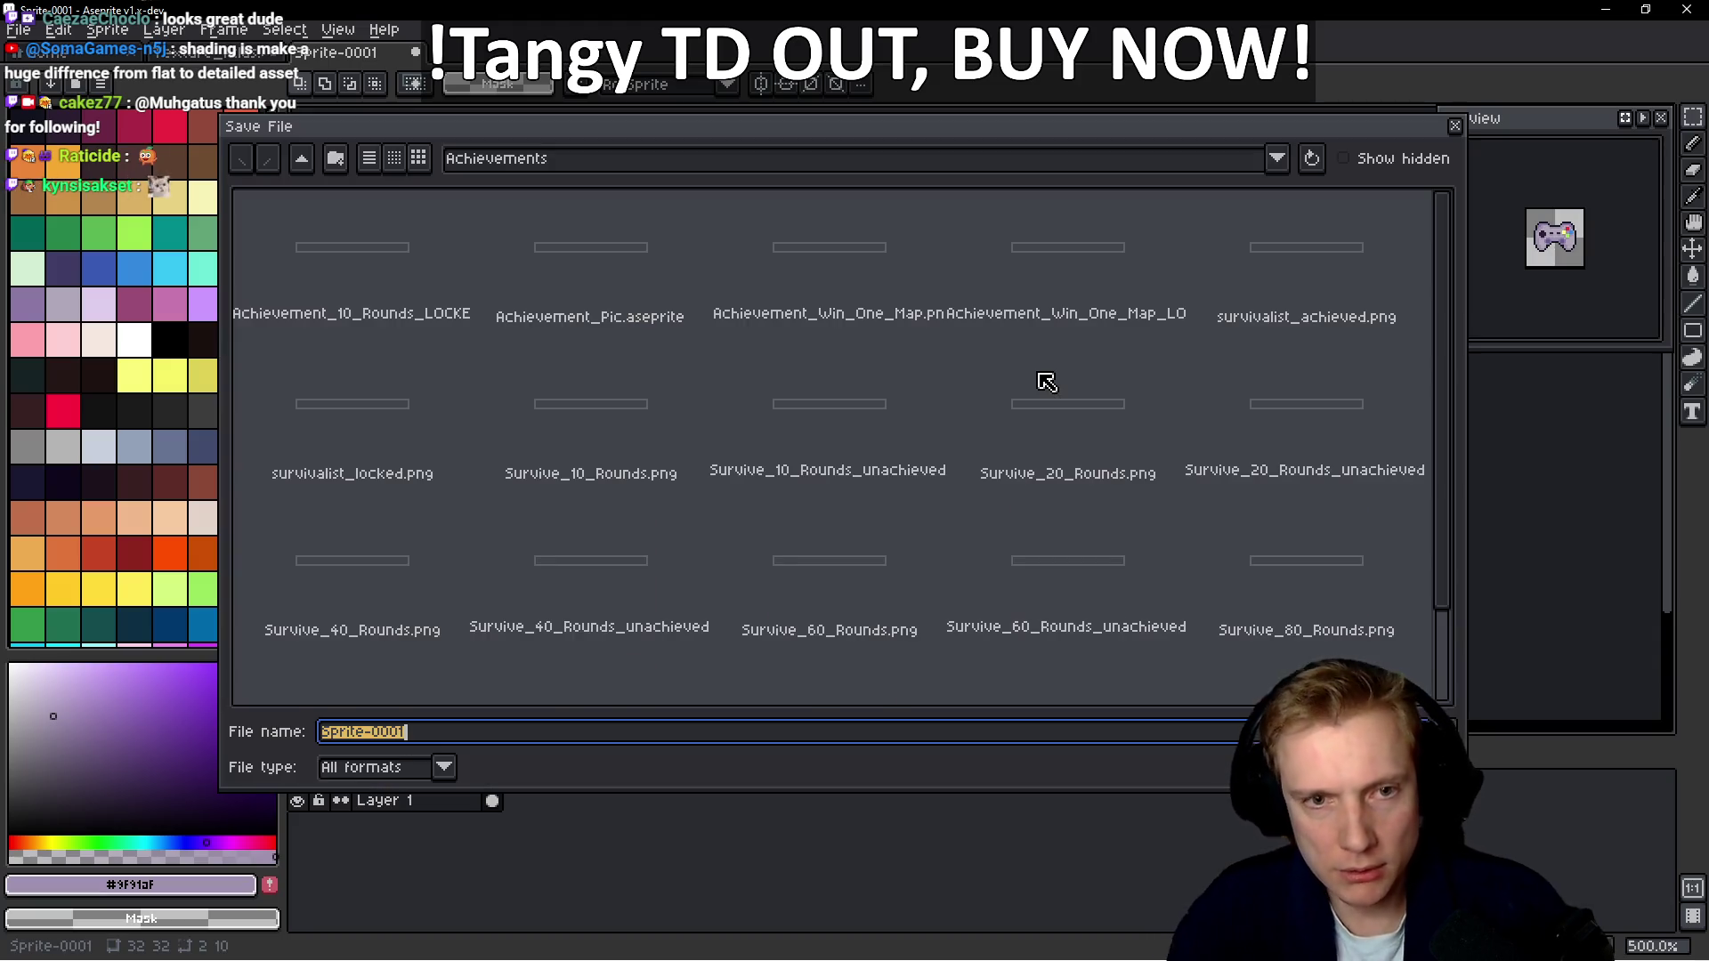
Save the sprite as Controller-Sheet in My Drive > Gamedev Assets > Sprites
{"action": "left_click", "coordinate": [960, 153]}
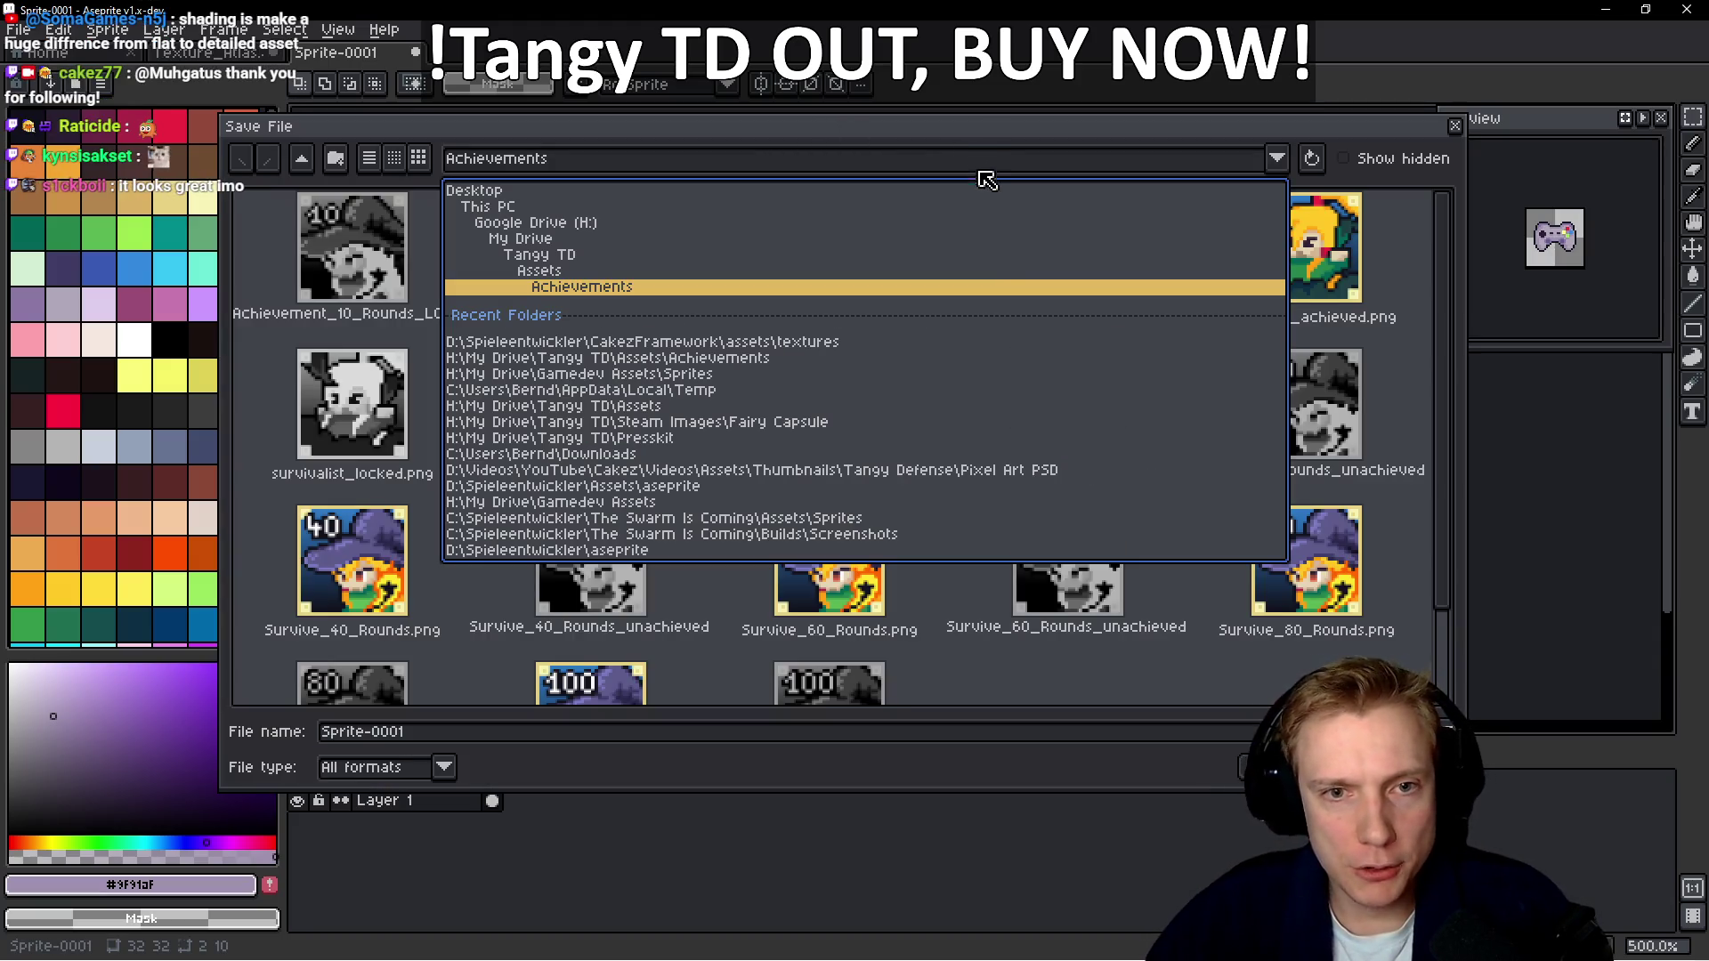
{"action": "left_click", "coordinate": [532, 242]}
{"action": "double_click", "coordinate": [538, 259]}
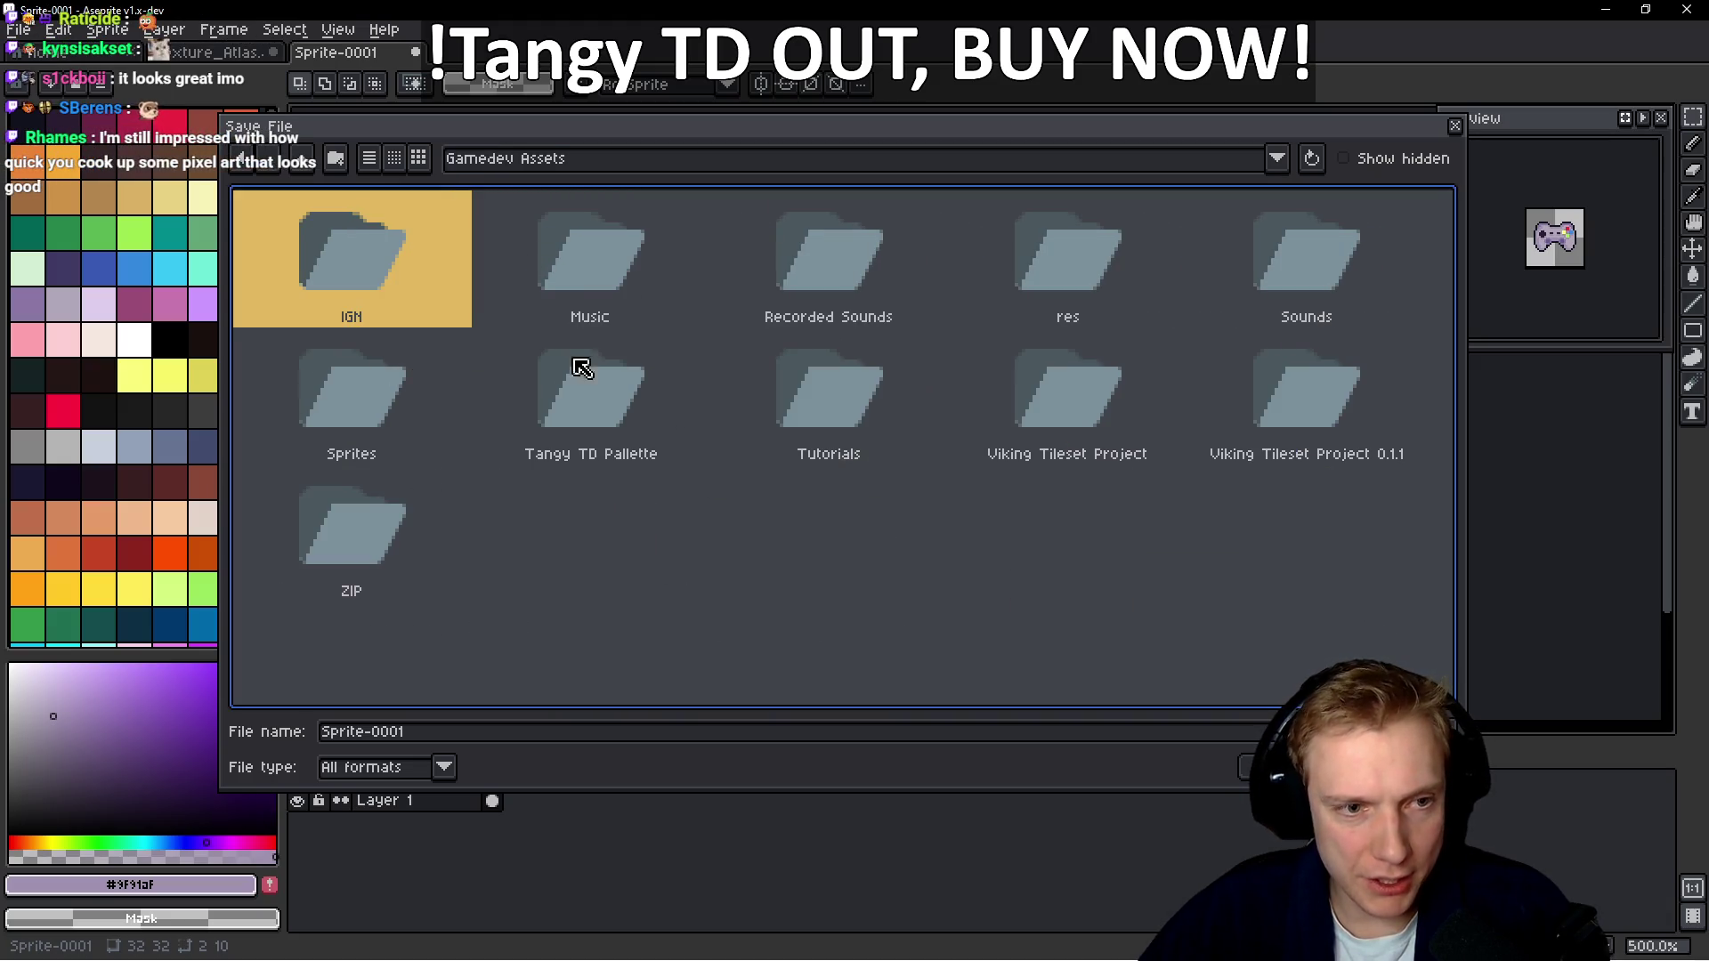
{"action": "double_click", "coordinate": [352, 428]}
{"action": "left_click", "coordinate": [678, 734]}
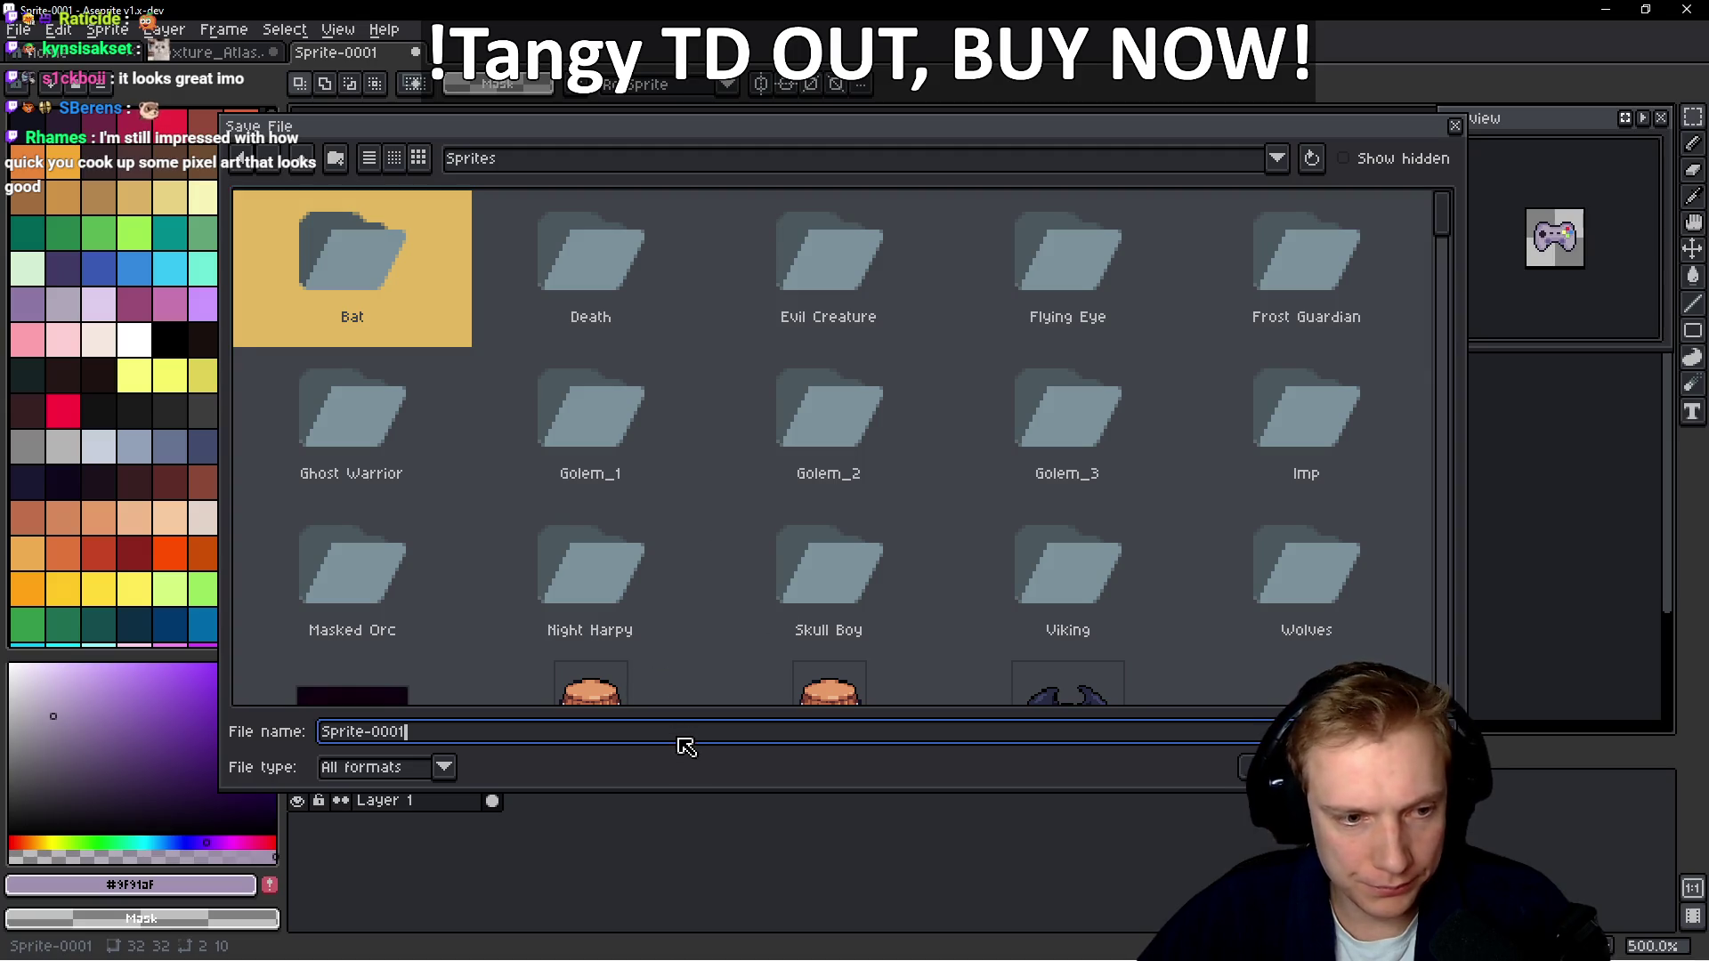
{"action": "key", "text": "BackSpace"}
{"action": "key", "text": "BackSpace"}
{"action": "key", "text": "BackSpace"}
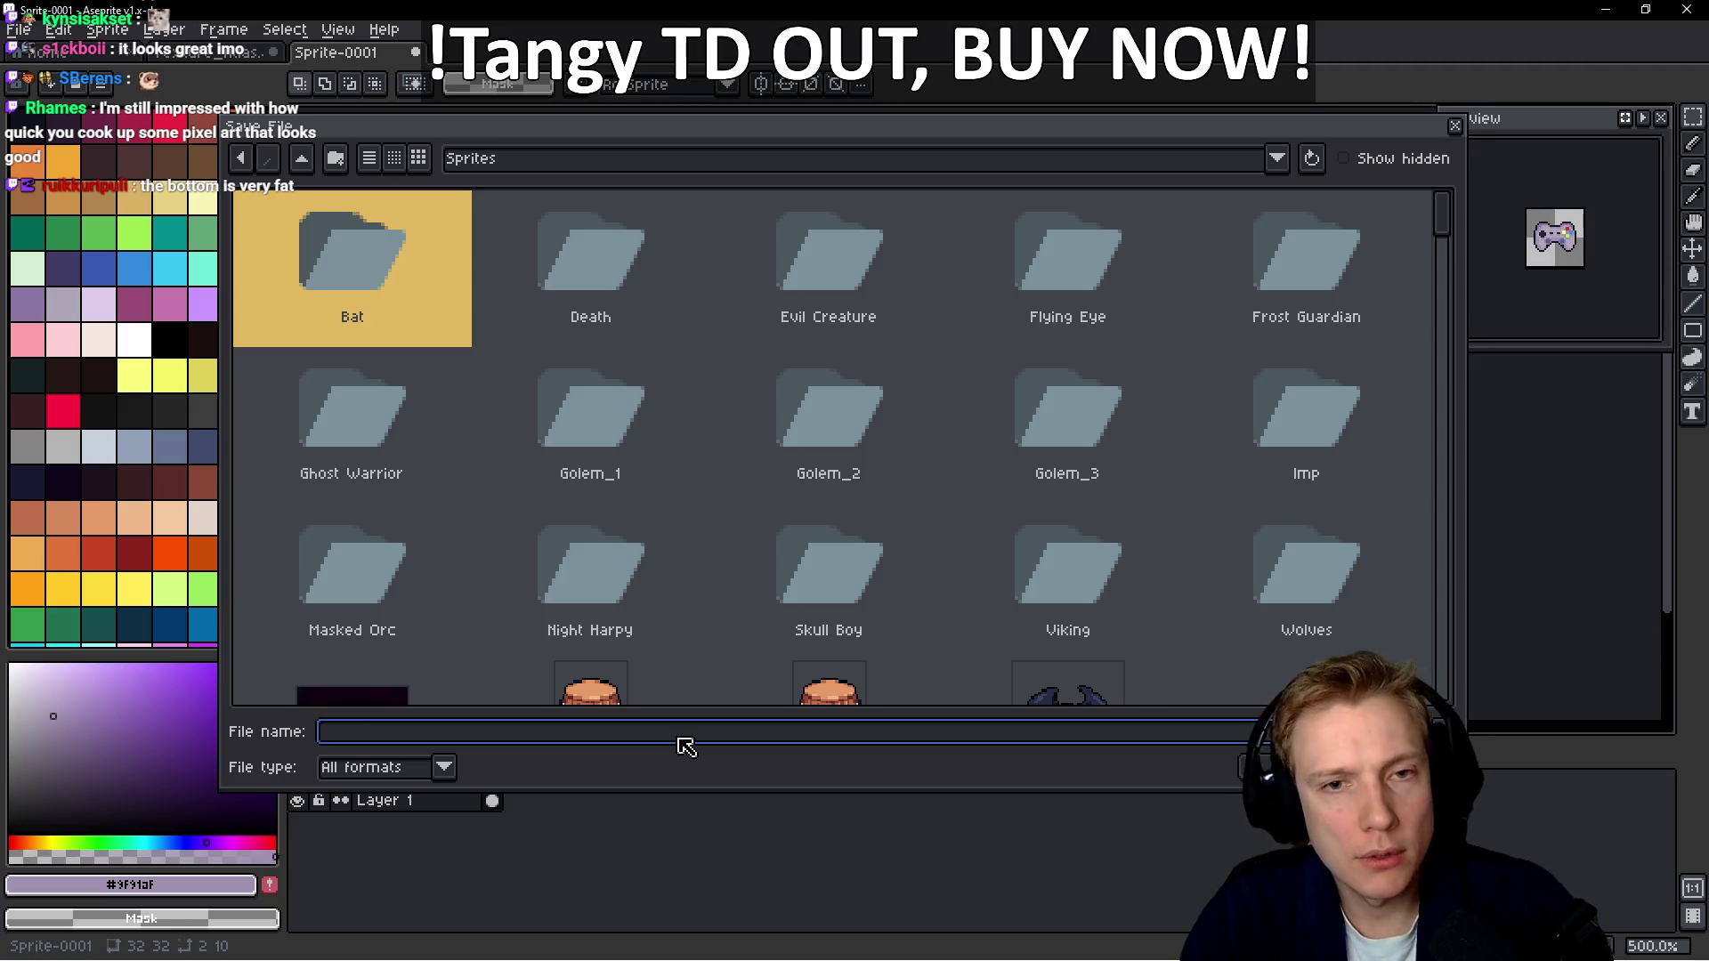
{"action": "type", "text": "Controller-Sheet"}
{"action": "key", "text": "Return"}
Export the sprite sheet with output file Controller.png
{"action": "key", "text": "ctrl+e"}
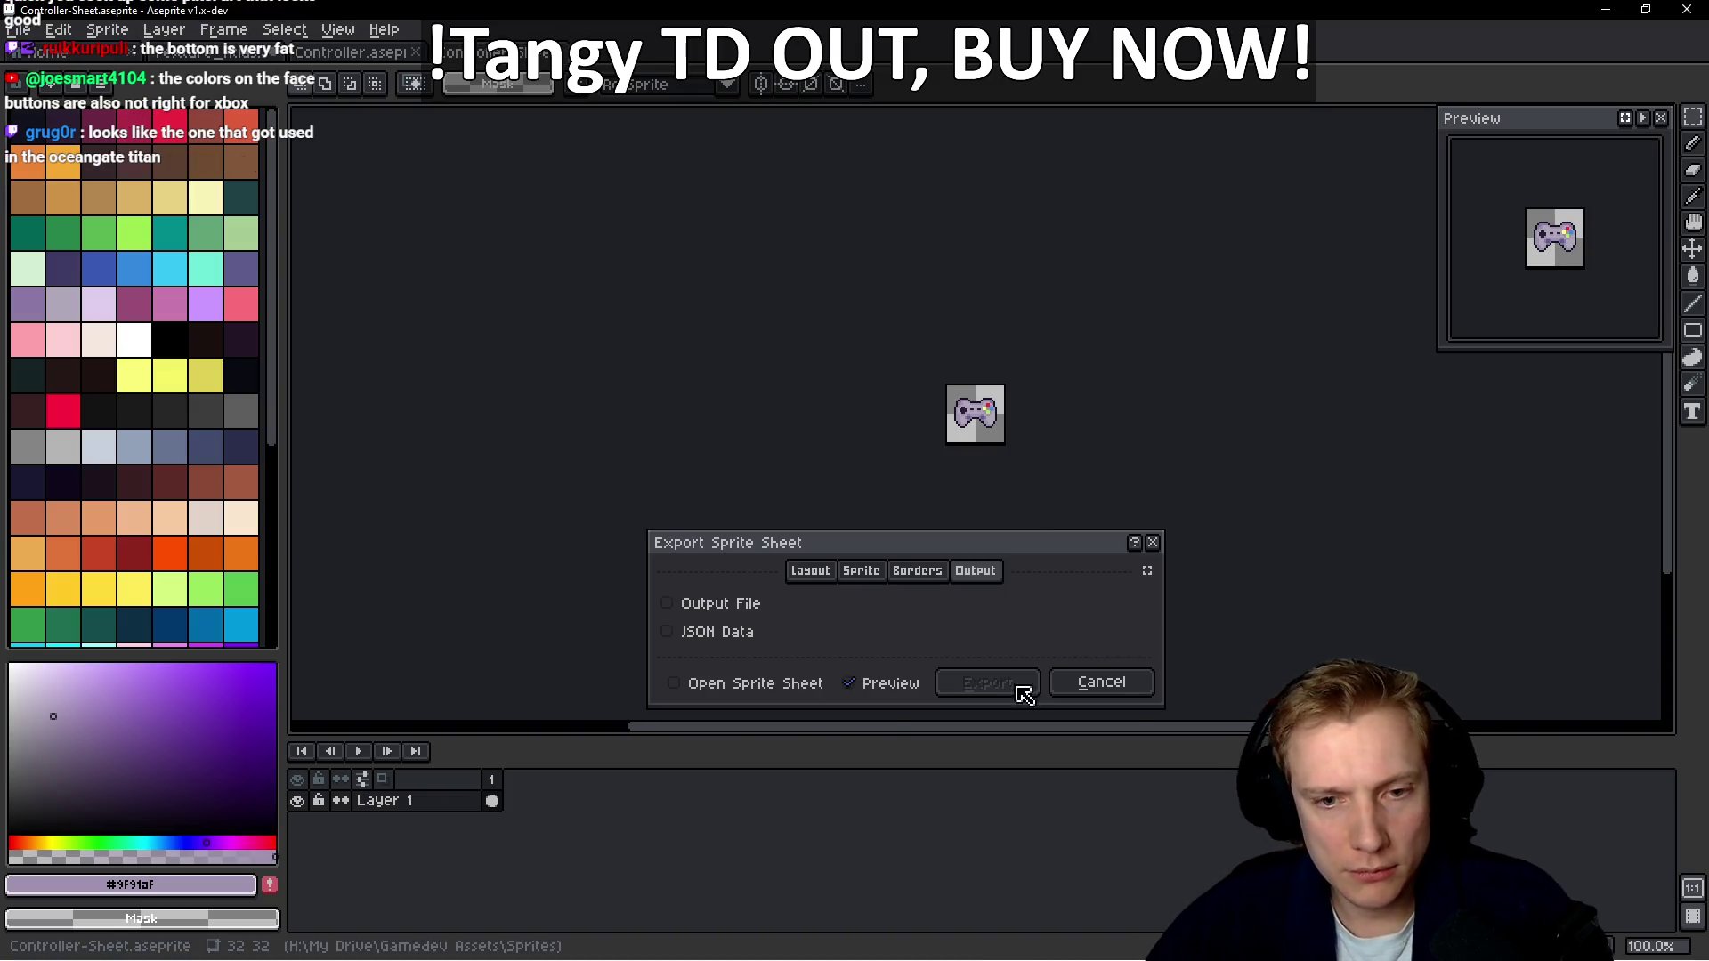
{"action": "left_click", "coordinate": [759, 609]}
{"action": "left_click", "coordinate": [988, 686]}
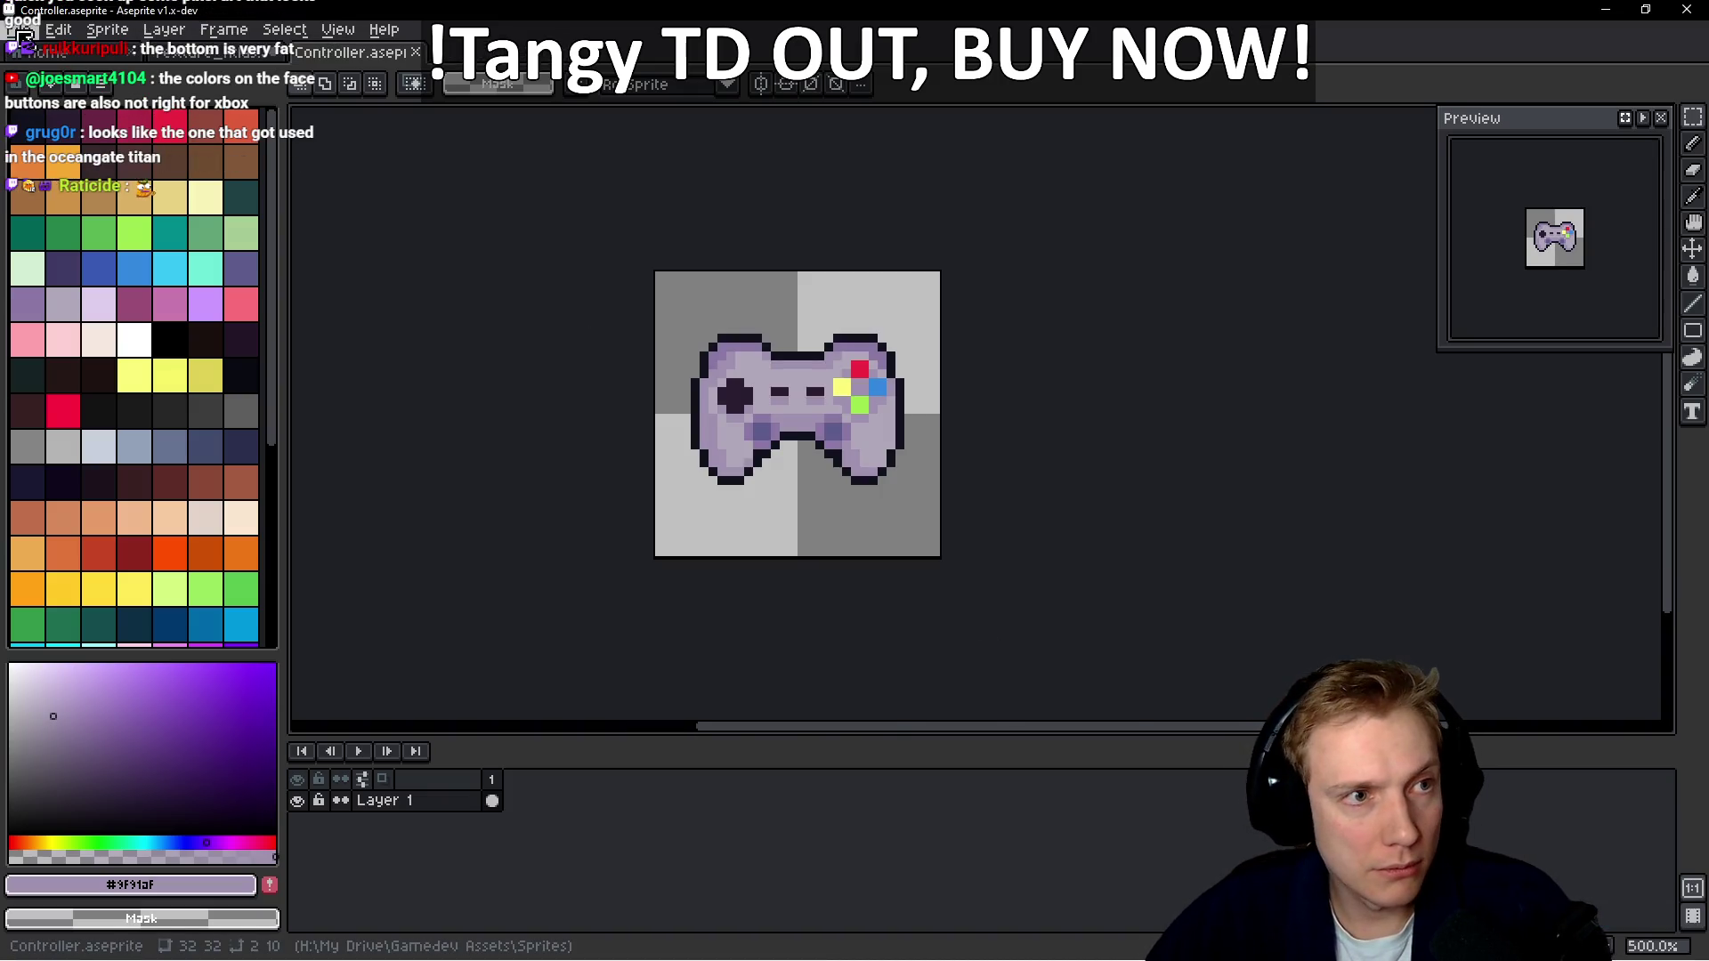
Open Controller.png from File > Open Recent
{"action": "left_click", "coordinate": [22, 33]}
{"action": "mouse_move", "coordinate": [111, 210]}
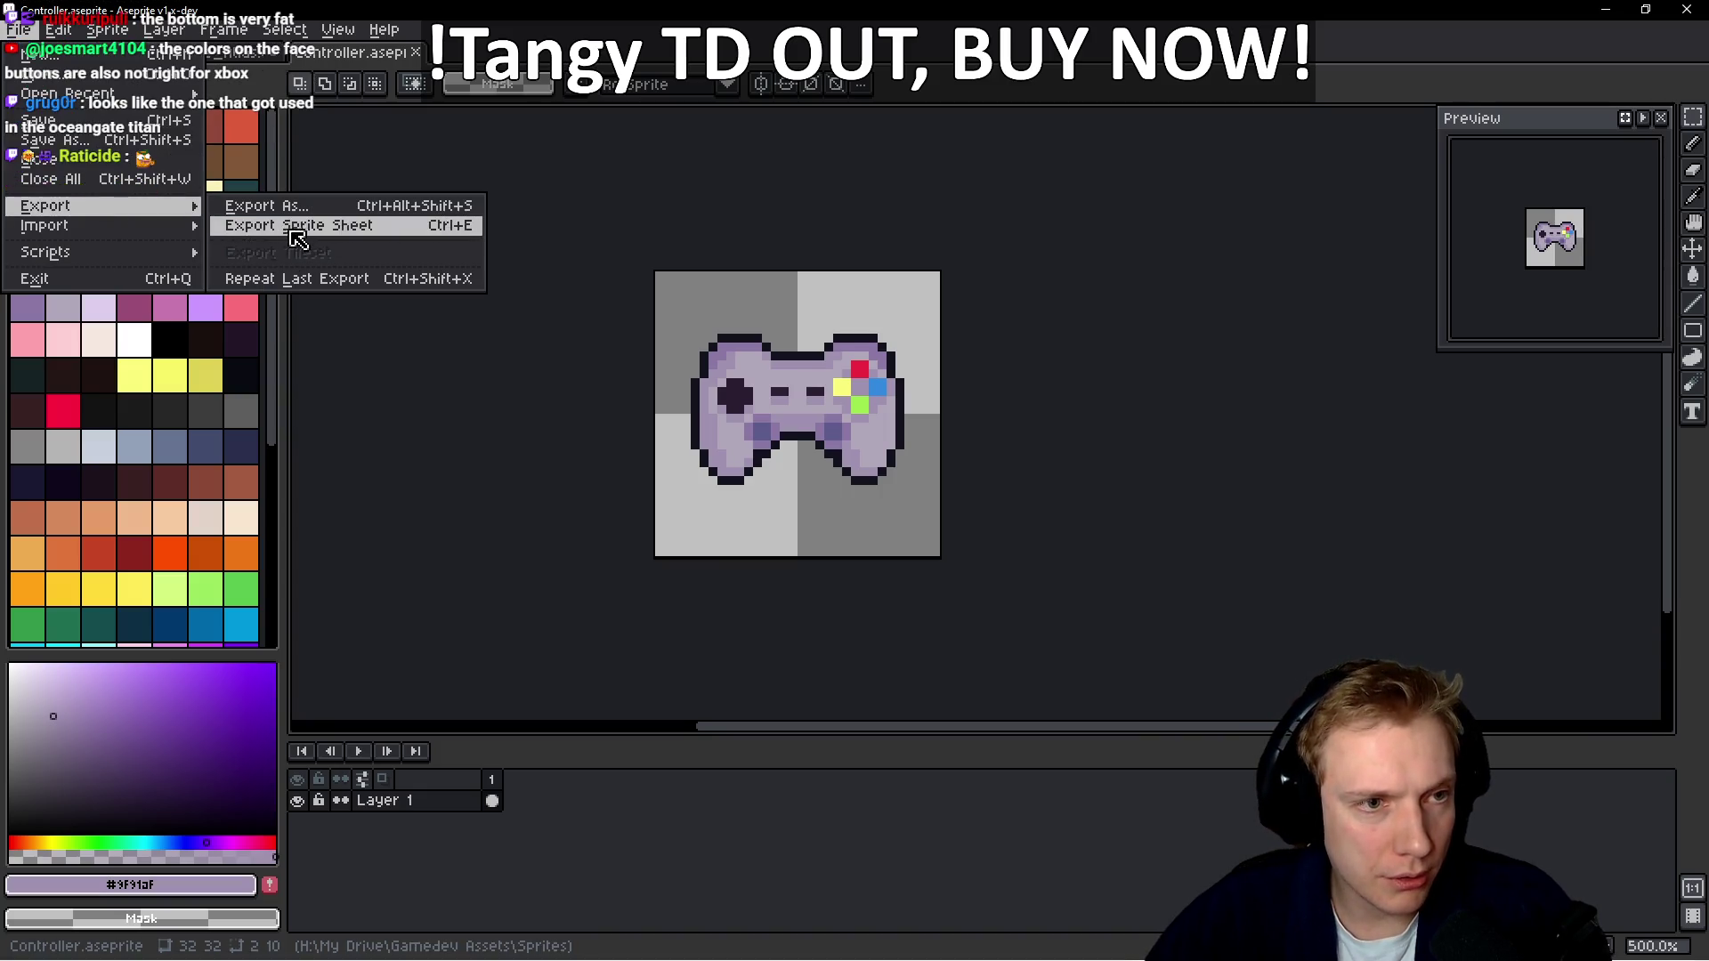
{"action": "mouse_move", "coordinate": [105, 95]}
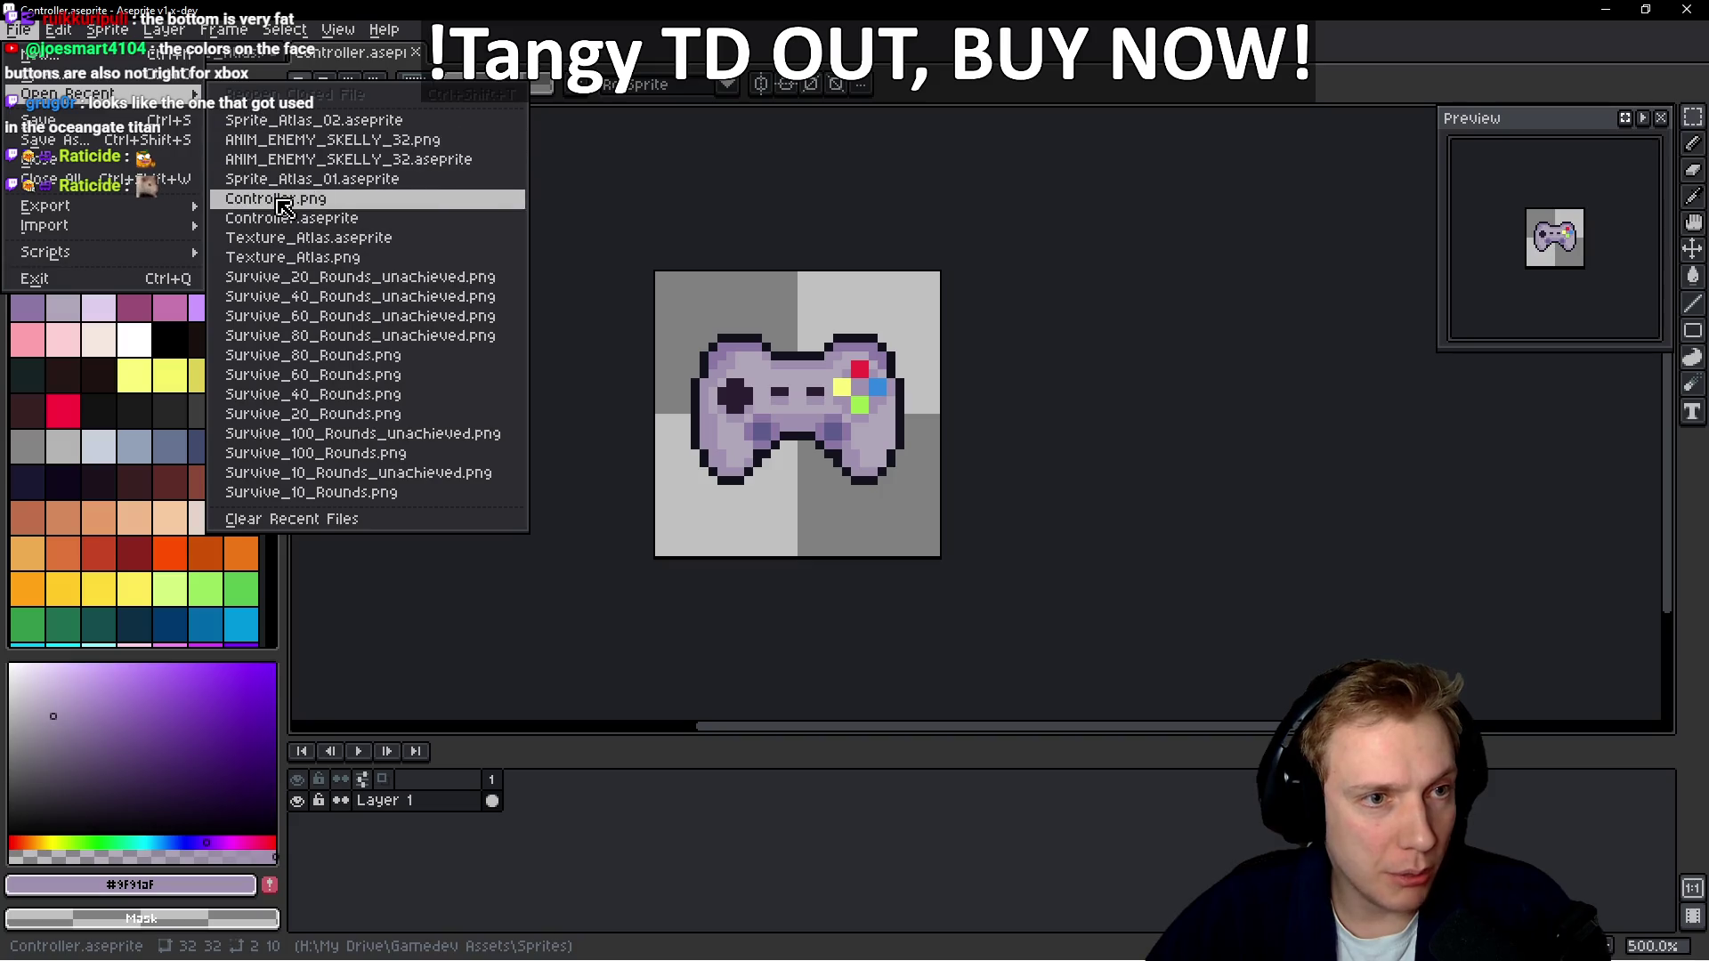
{"action": "left_click", "coordinate": [284, 203]}
{"action": "scroll", "coordinate": [968, 423], "scroll_direction": "up", "scroll_amount": 4}
{"action": "left_click_drag", "start_coordinate": [969, 423], "coordinate": [801, 405]}
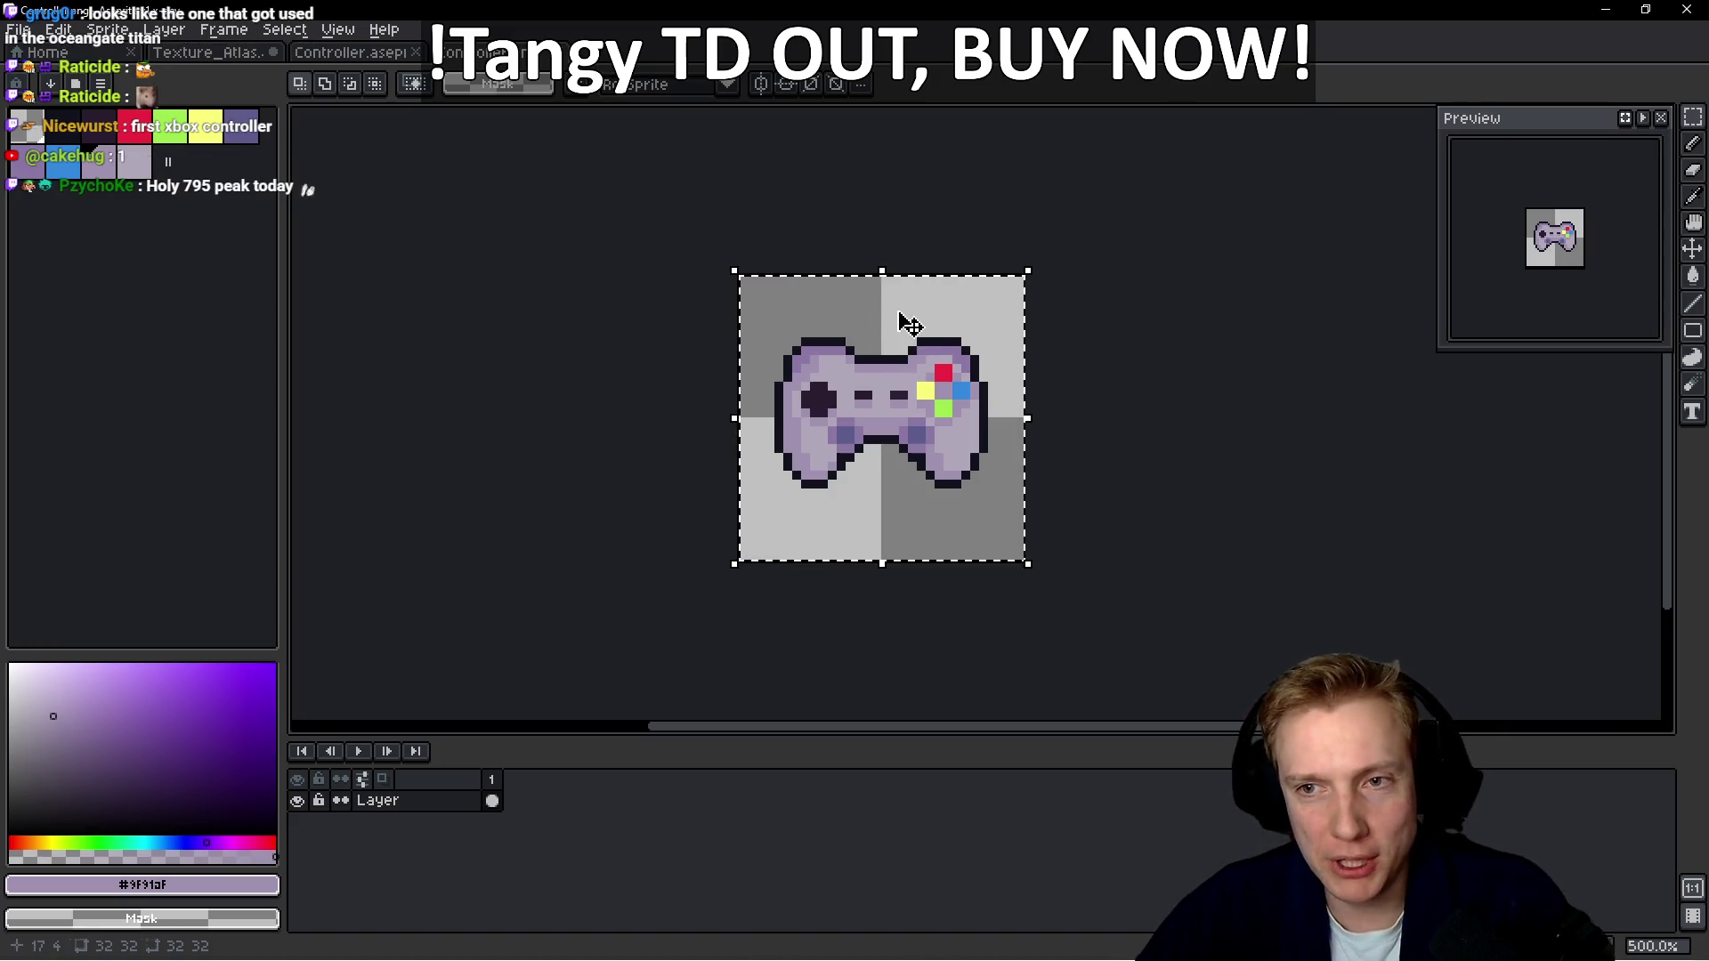
Paste the gamepad into Texture_Atlas and place it in the empty tile beside the fireballs
{"action": "middle_click", "coordinate": [92, 59]}
{"action": "scroll", "coordinate": [765, 434], "scroll_direction": "up", "scroll_amount": 5}
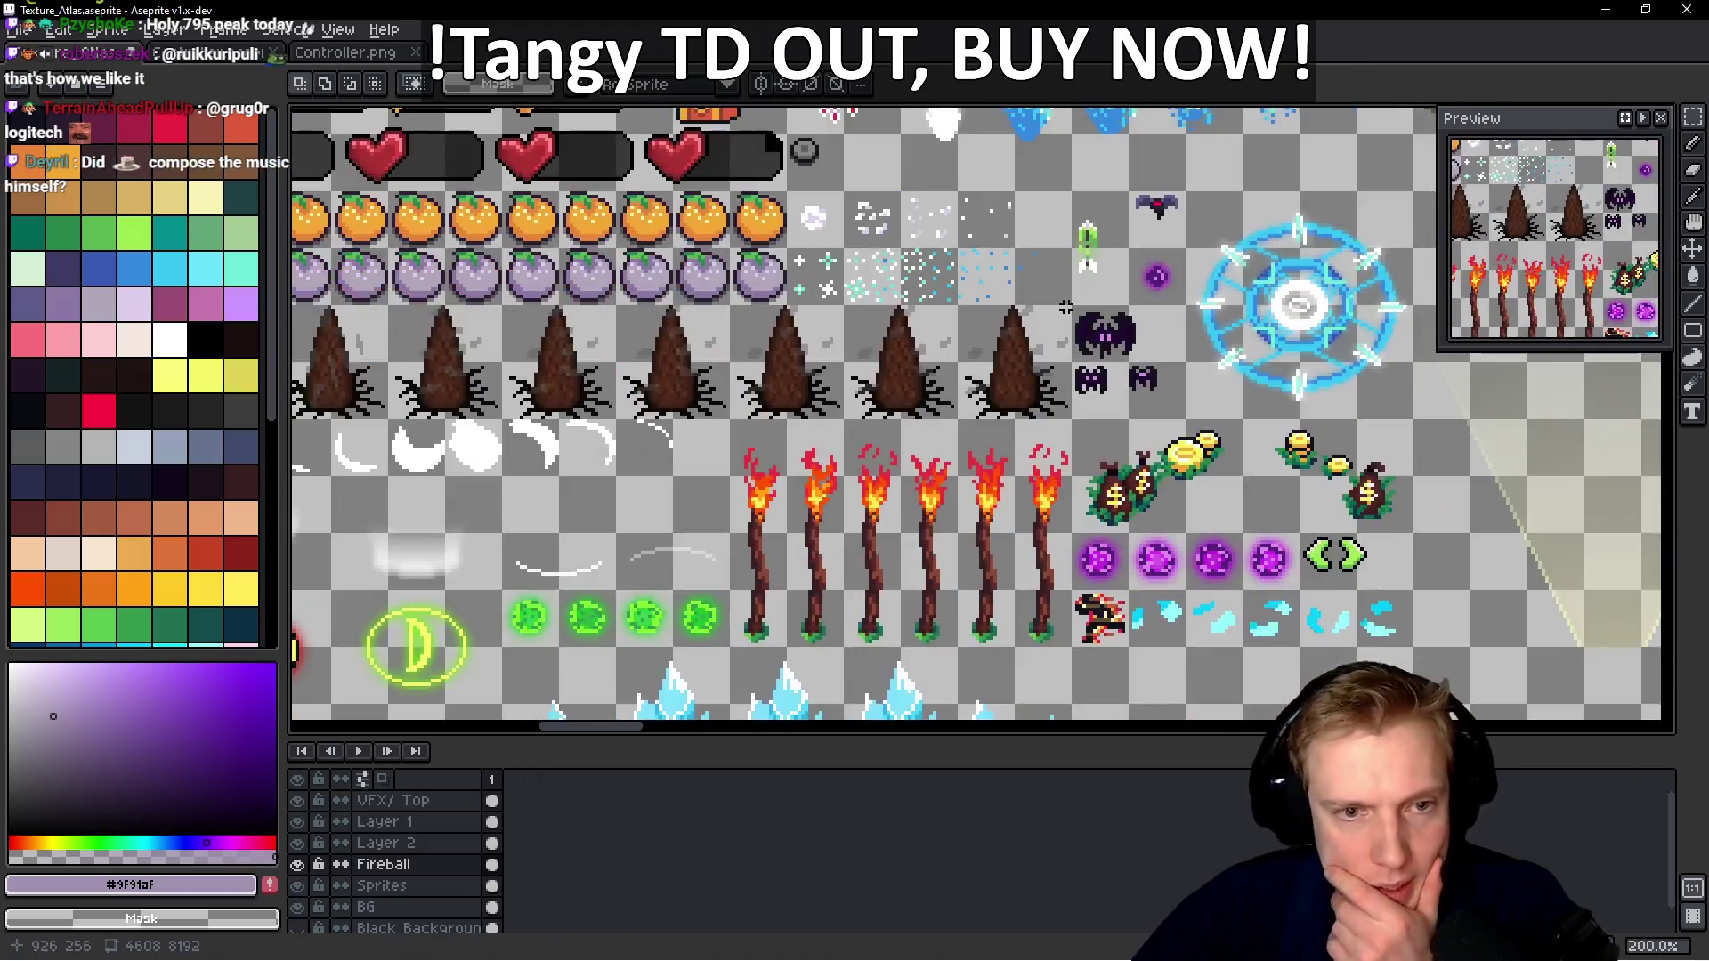
{"action": "mouse_move", "coordinate": [1066, 307]}
{"action": "left_mouse_down"}
{"action": "mouse_move", "coordinate": [1012, 356]}
{"action": "mouse_move", "coordinate": [1157, 338]}
{"action": "mouse_move", "coordinate": [1113, 312]}
{"action": "mouse_move", "coordinate": [1296, 368]}
{"action": "mouse_move", "coordinate": [1350, 299]}
{"action": "mouse_move", "coordinate": [1197, 108]}
{"action": "mouse_move", "coordinate": [1102, 109]}
{"action": "left_mouse_up"}
{"action": "scroll", "coordinate": [1015, 422], "scroll_direction": "up", "scroll_amount": 2}
{"action": "left_click_drag", "start_coordinate": [1015, 422], "coordinate": [500, 555]}
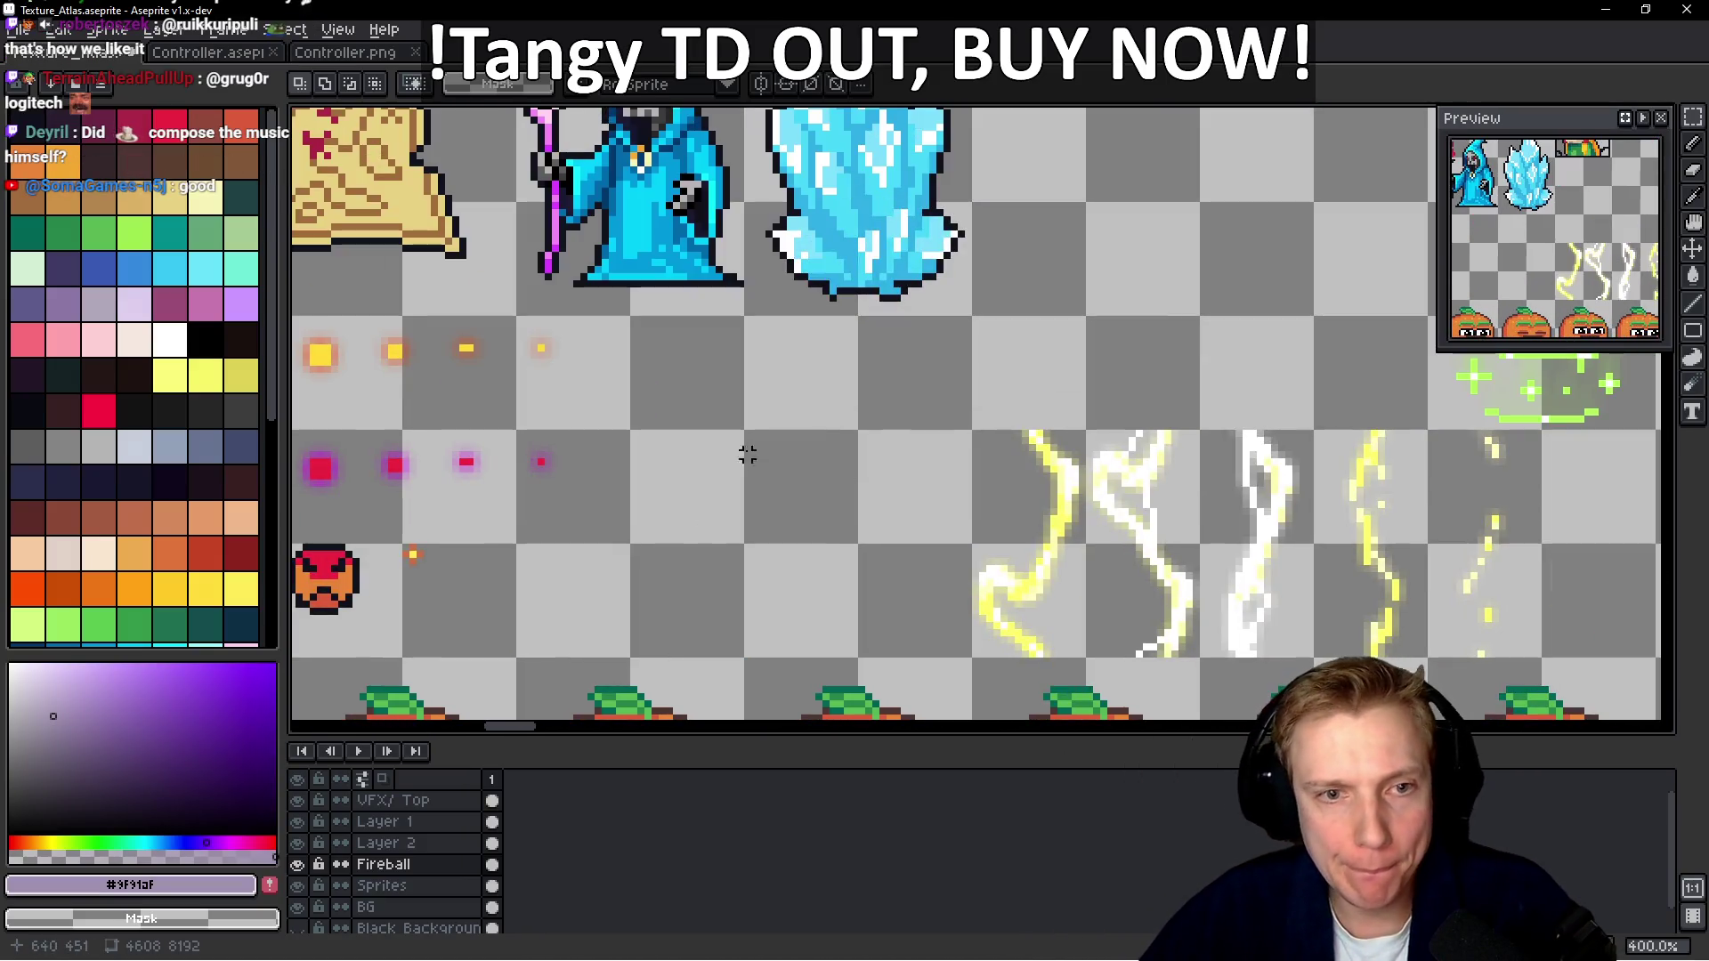
{"action": "key", "text": "ctrl+v"}
{"action": "left_click_drag", "start_coordinate": [948, 436], "coordinate": [757, 448]}
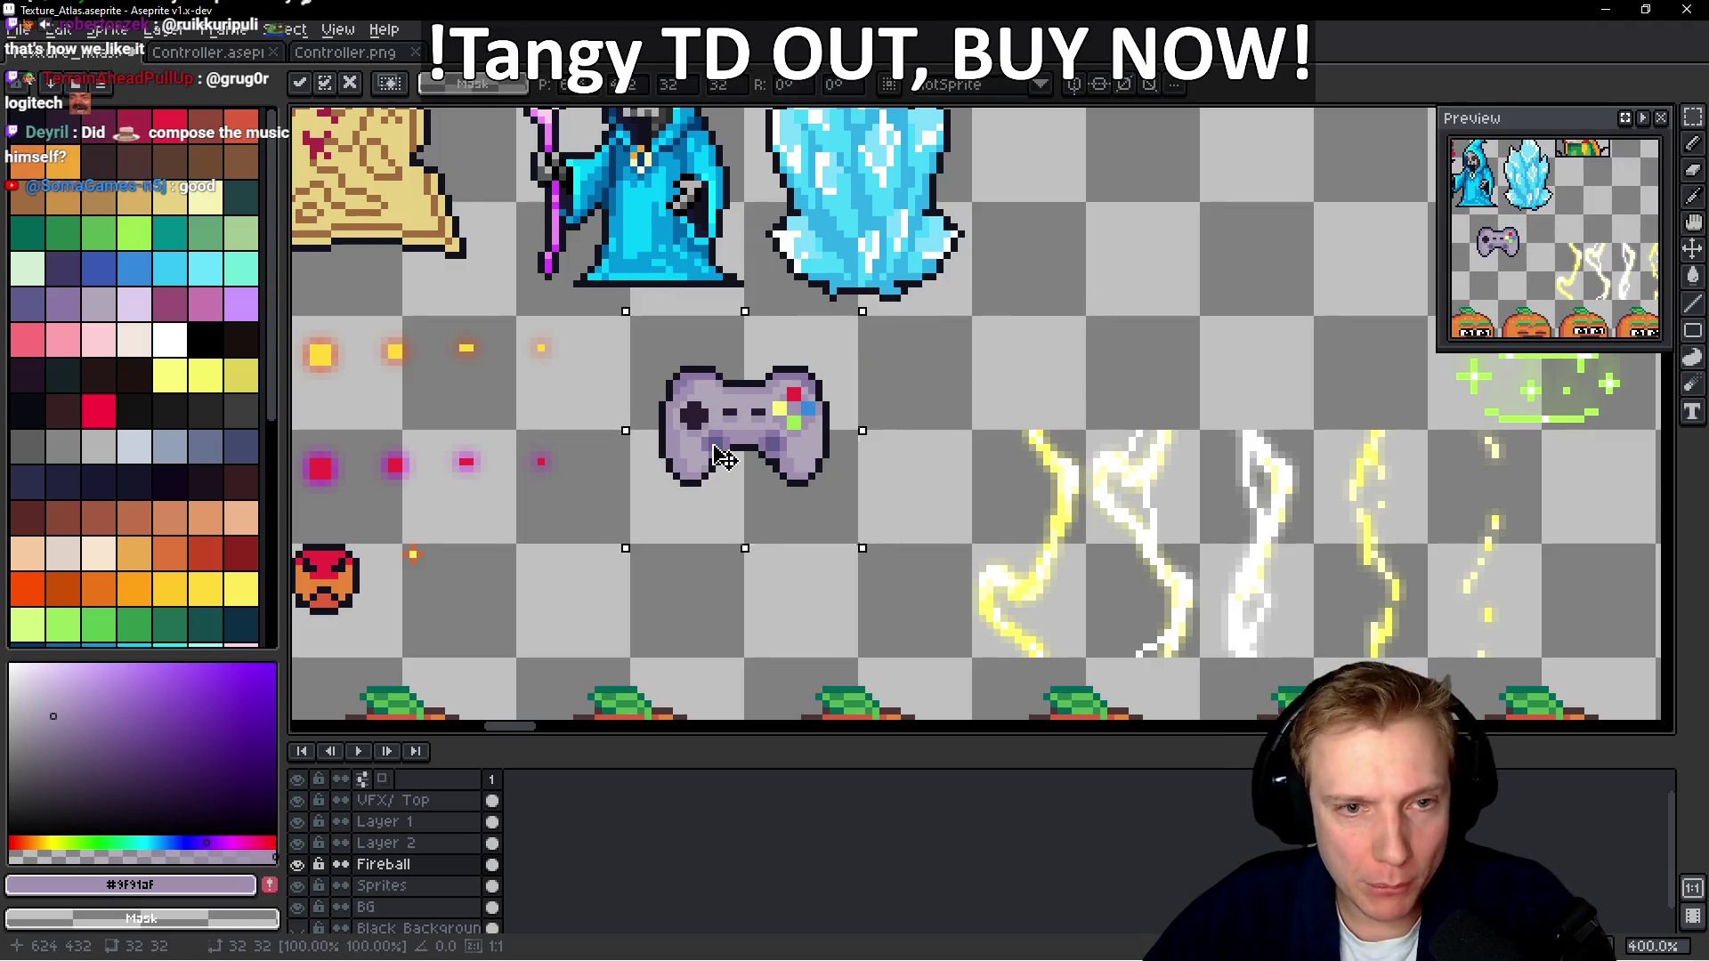
Save the atlas as Texture_Atlas.aseprite
{"action": "scroll", "coordinate": [723, 456], "scroll_direction": "up", "scroll_amount": 2}
{"action": "key", "text": "ctrl+s"}
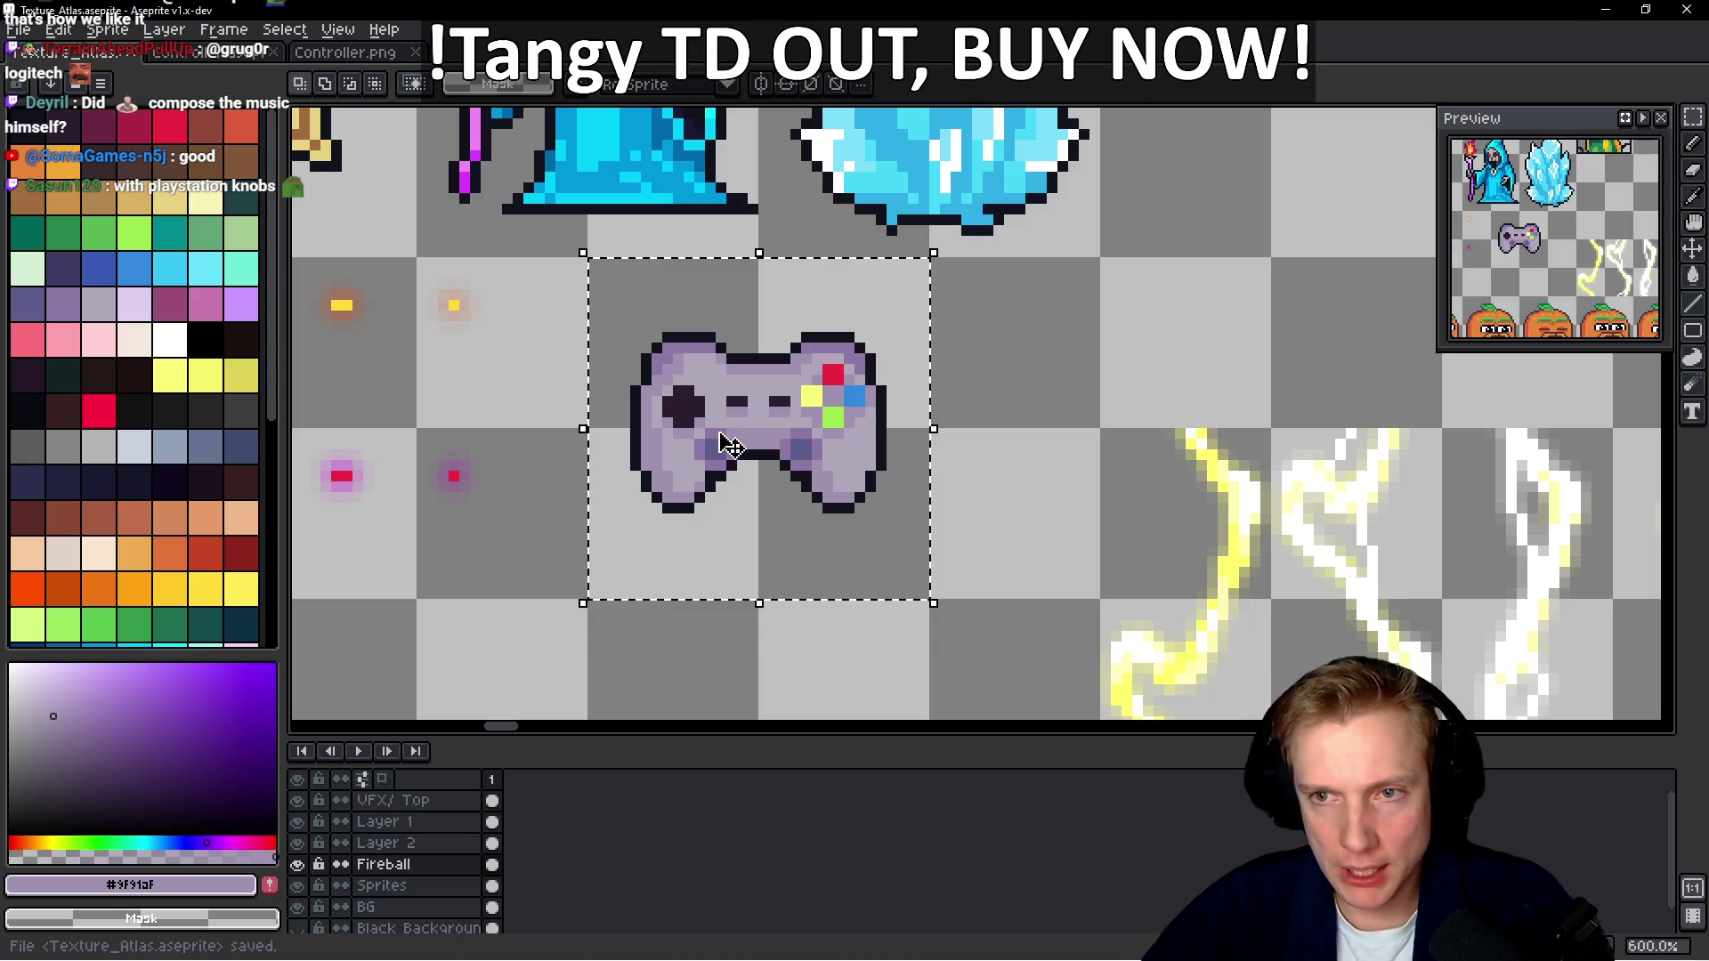
{"action": "scroll", "coordinate": [730, 445], "scroll_direction": "up", "scroll_amount": 3}
{"action": "key", "text": "b"}
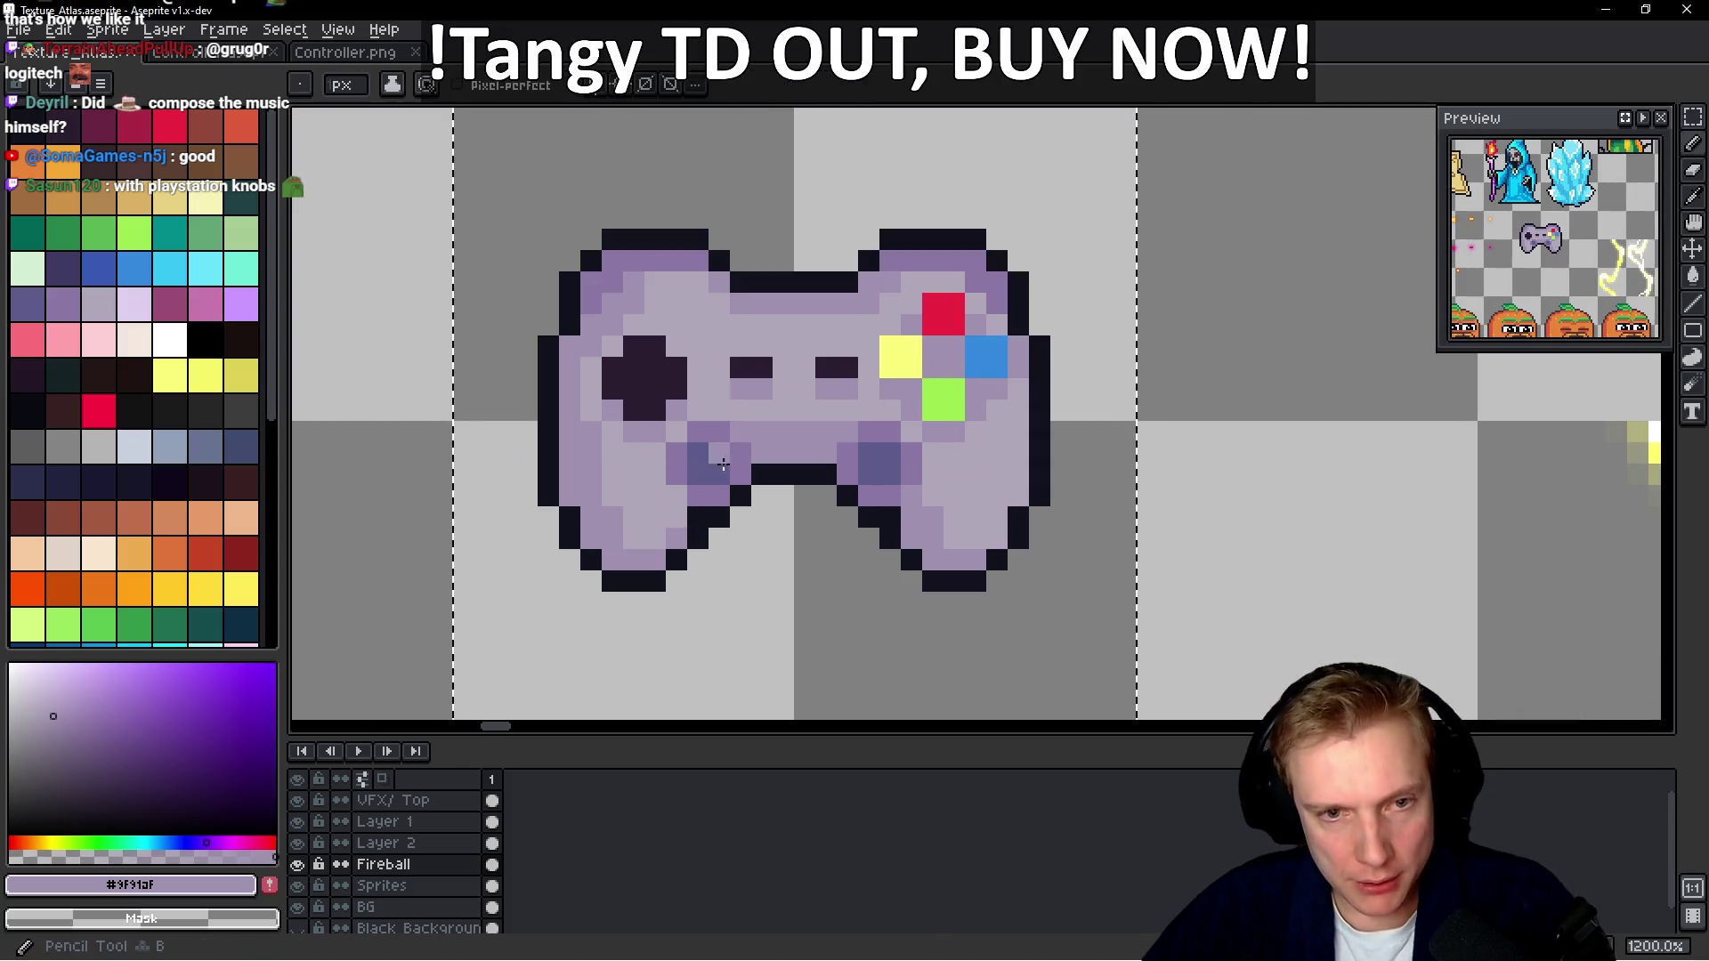
{"action": "left_click", "coordinate": [72, 147]}
{"action": "scroll", "coordinate": [699, 458], "scroll_direction": "up", "scroll_amount": 1}
{"action": "left_click", "coordinate": [694, 446]}
{"action": "mouse_move", "coordinate": [686, 446]}
{"action": "left_mouse_down"}
{"action": "mouse_move", "coordinate": [697, 500]}
{"action": "mouse_move", "coordinate": [672, 501]}
{"action": "mouse_move", "coordinate": [641, 441]}
{"action": "mouse_move", "coordinate": [699, 414]}
{"action": "left_mouse_up"}
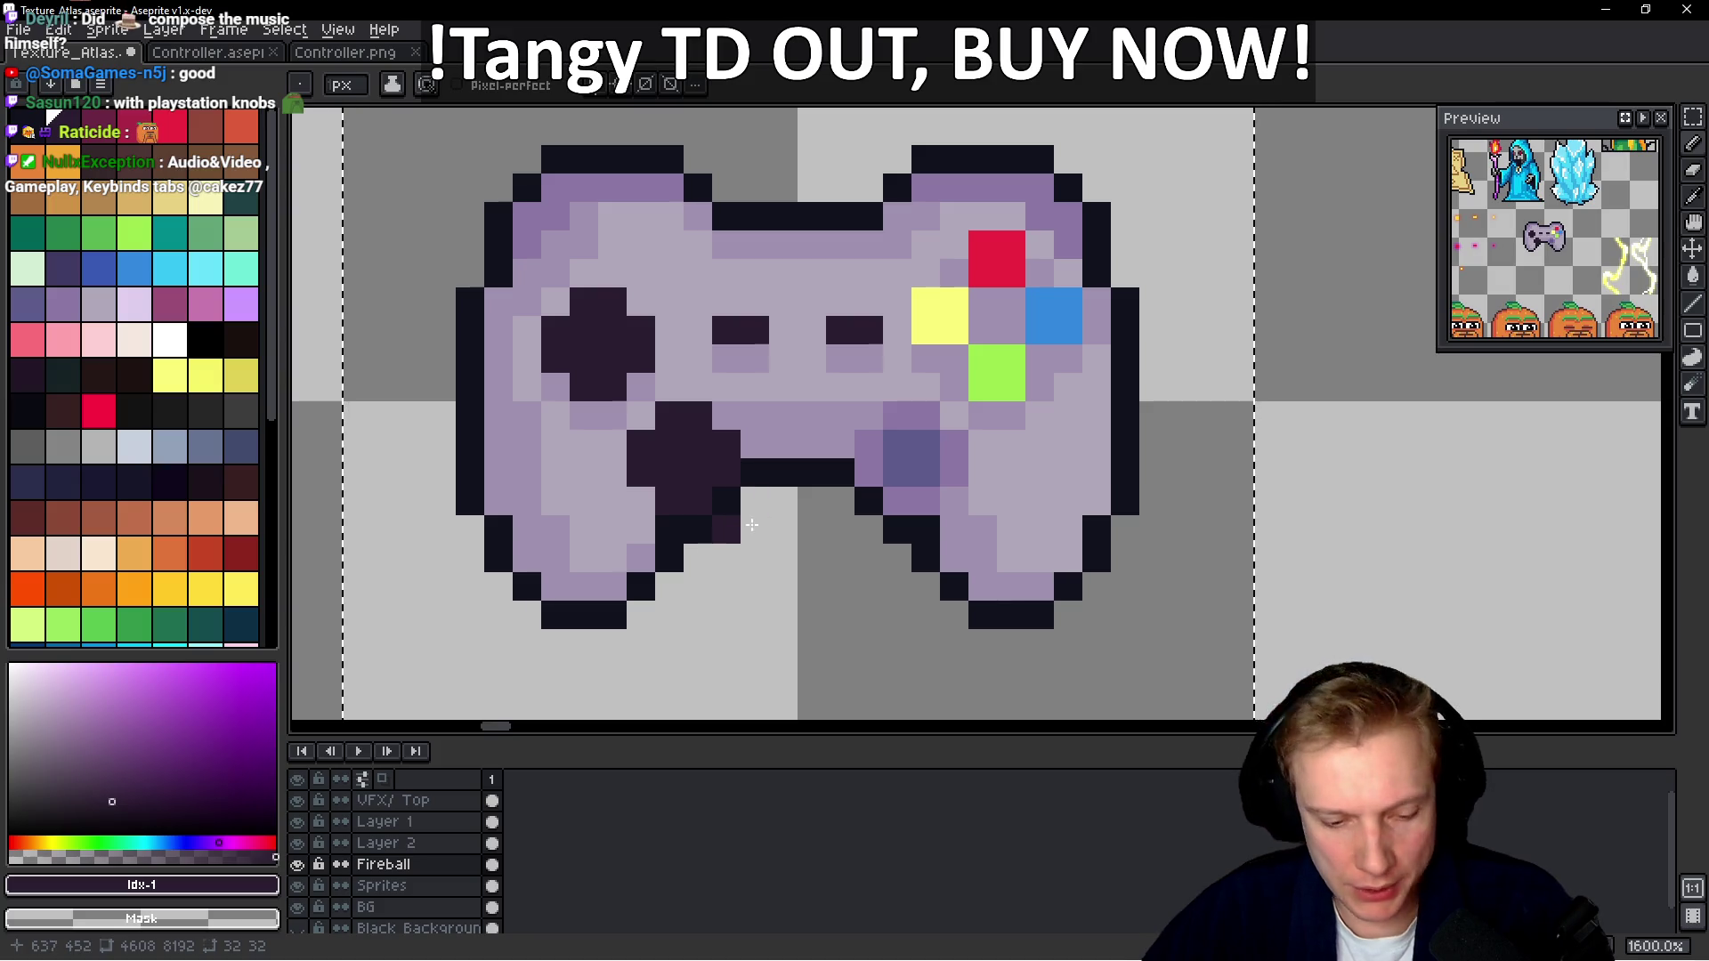
{"action": "key", "text": "ctrl+z"}
{"action": "key", "text": "ctrl+z"}
{"action": "key", "text": "ctrl+z"}
{"action": "key", "text": "ctrl+z"}
{"action": "key", "text": "ctrl+z"}
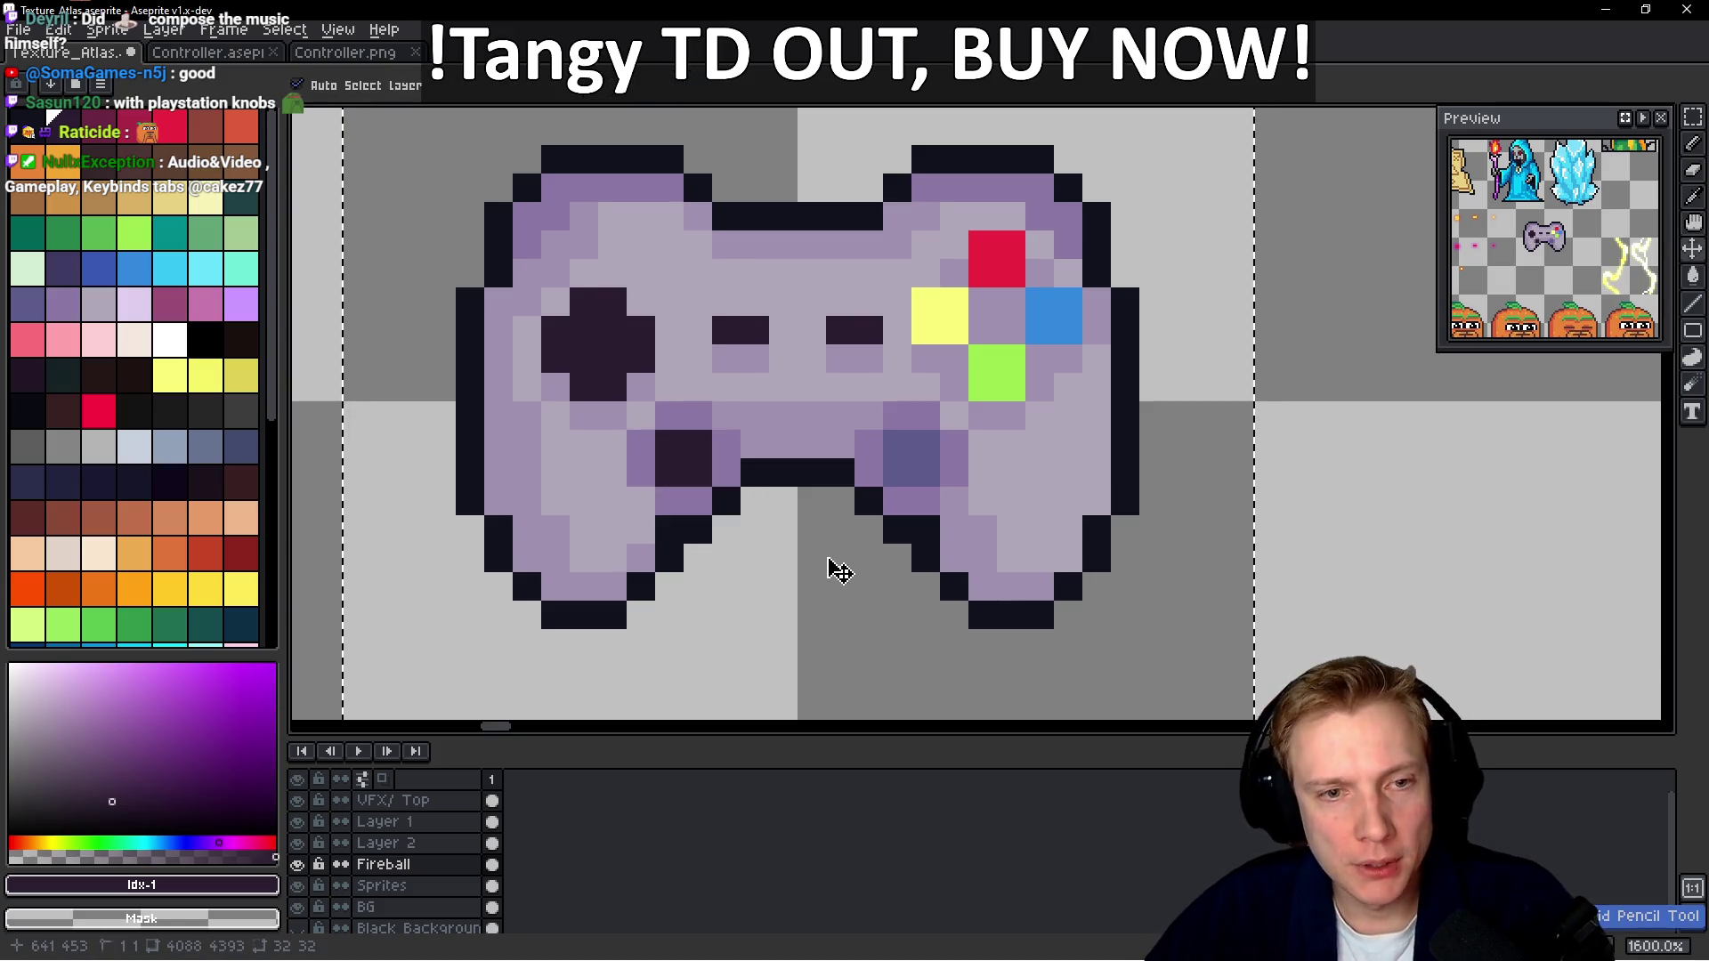
{"action": "scroll", "coordinate": [836, 552], "scroll_direction": "down", "scroll_amount": 4}
{"action": "scroll", "coordinate": [853, 496], "scroll_direction": "up", "scroll_amount": 4}
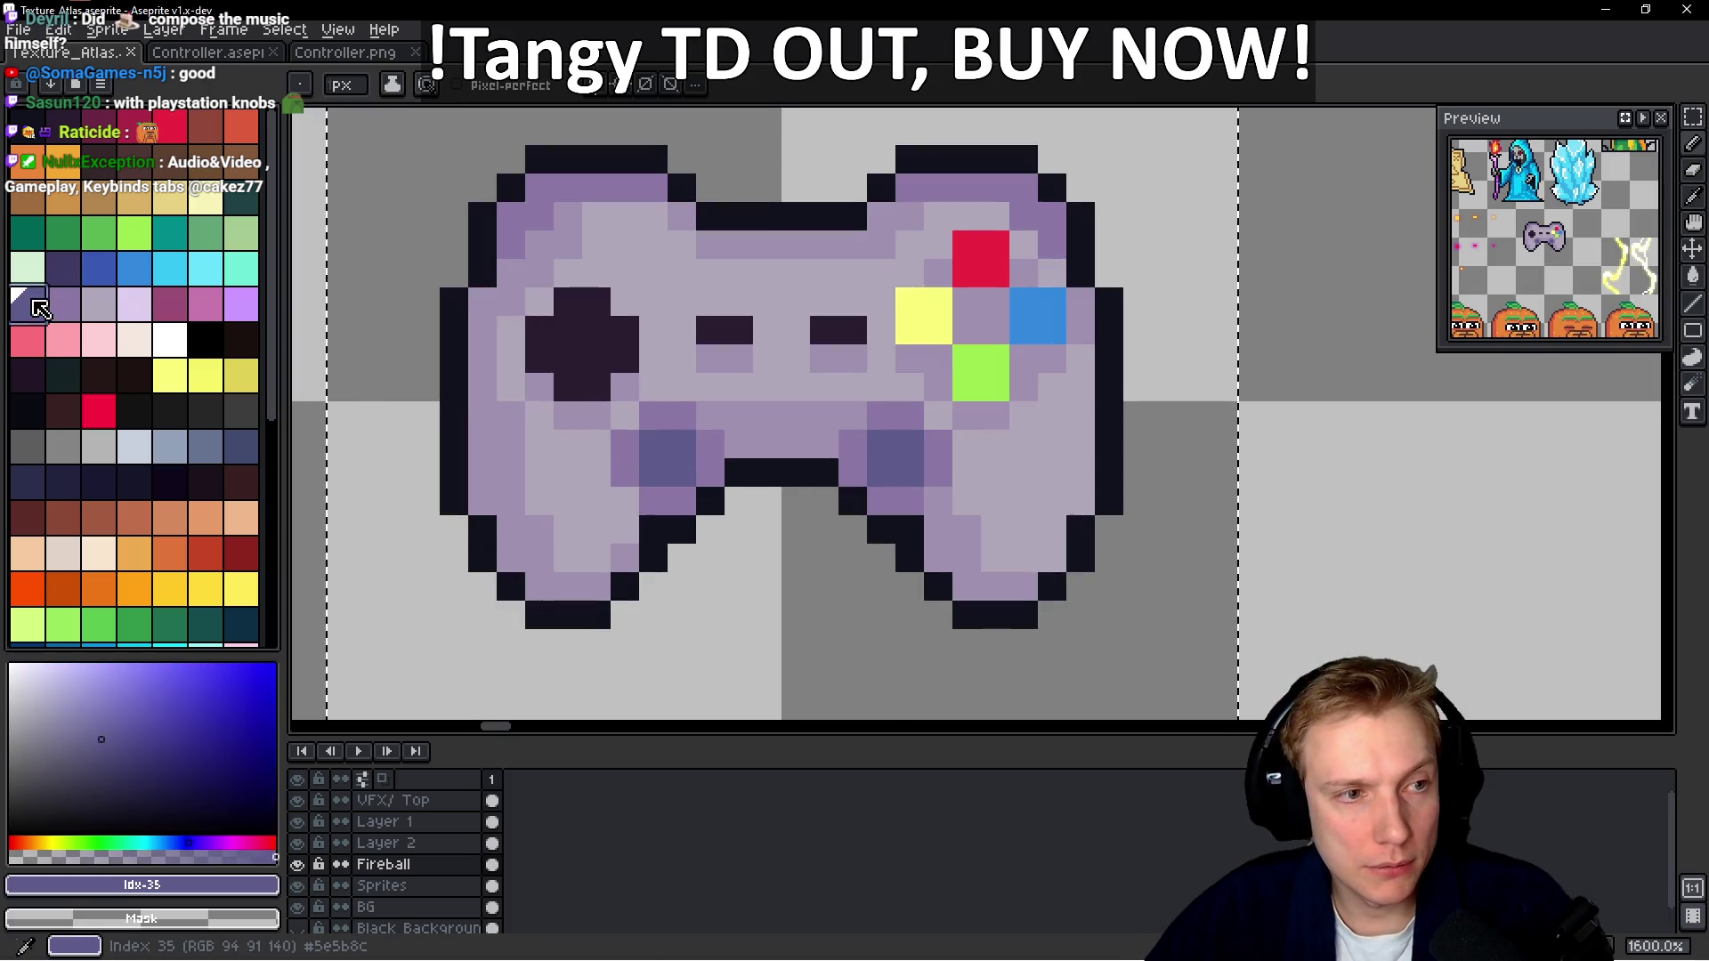
{"action": "left_click", "coordinate": [672, 436], "text": "alt"}
{"action": "scroll", "coordinate": [674, 431], "scroll_direction": "up", "scroll_amount": 2}
{"action": "left_click", "coordinate": [98, 268]}
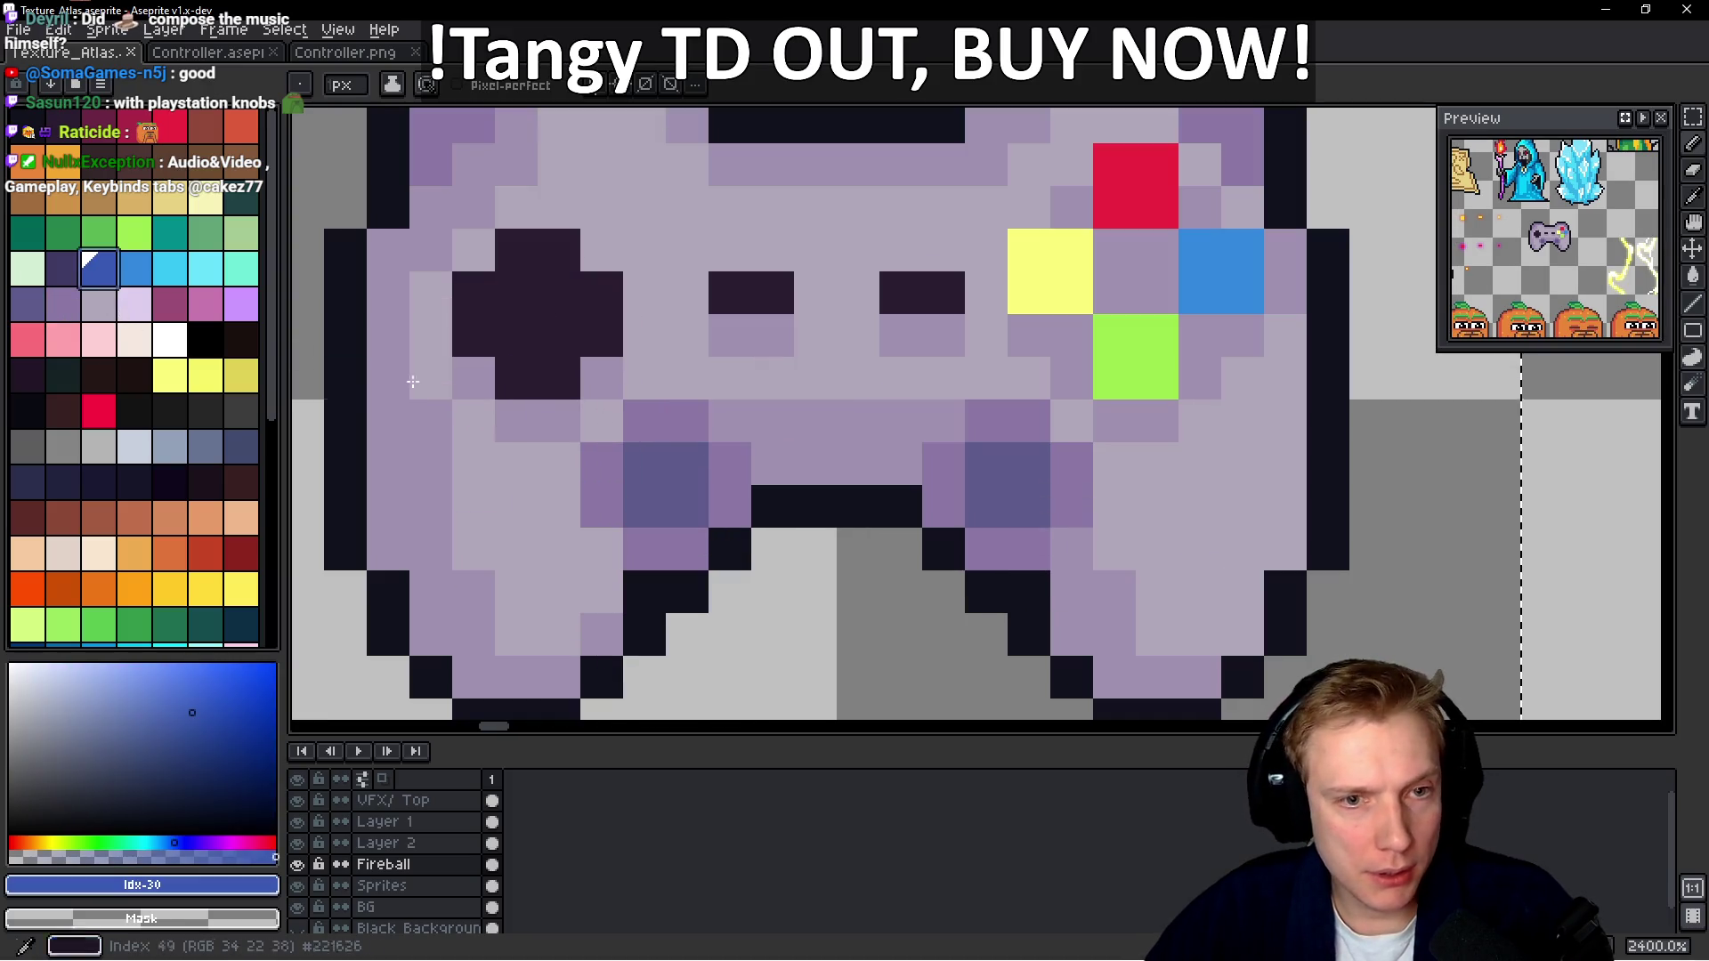
{"action": "left_click", "coordinate": [653, 436]}
{"action": "mouse_move", "coordinate": [654, 435]}
{"action": "left_mouse_down"}
{"action": "mouse_move", "coordinate": [730, 464]}
{"action": "mouse_move", "coordinate": [712, 503]}
{"action": "mouse_move", "coordinate": [602, 464]}
{"action": "mouse_move", "coordinate": [602, 506]}
{"action": "left_mouse_up"}
{"action": "left_click", "coordinate": [1058, 470]}
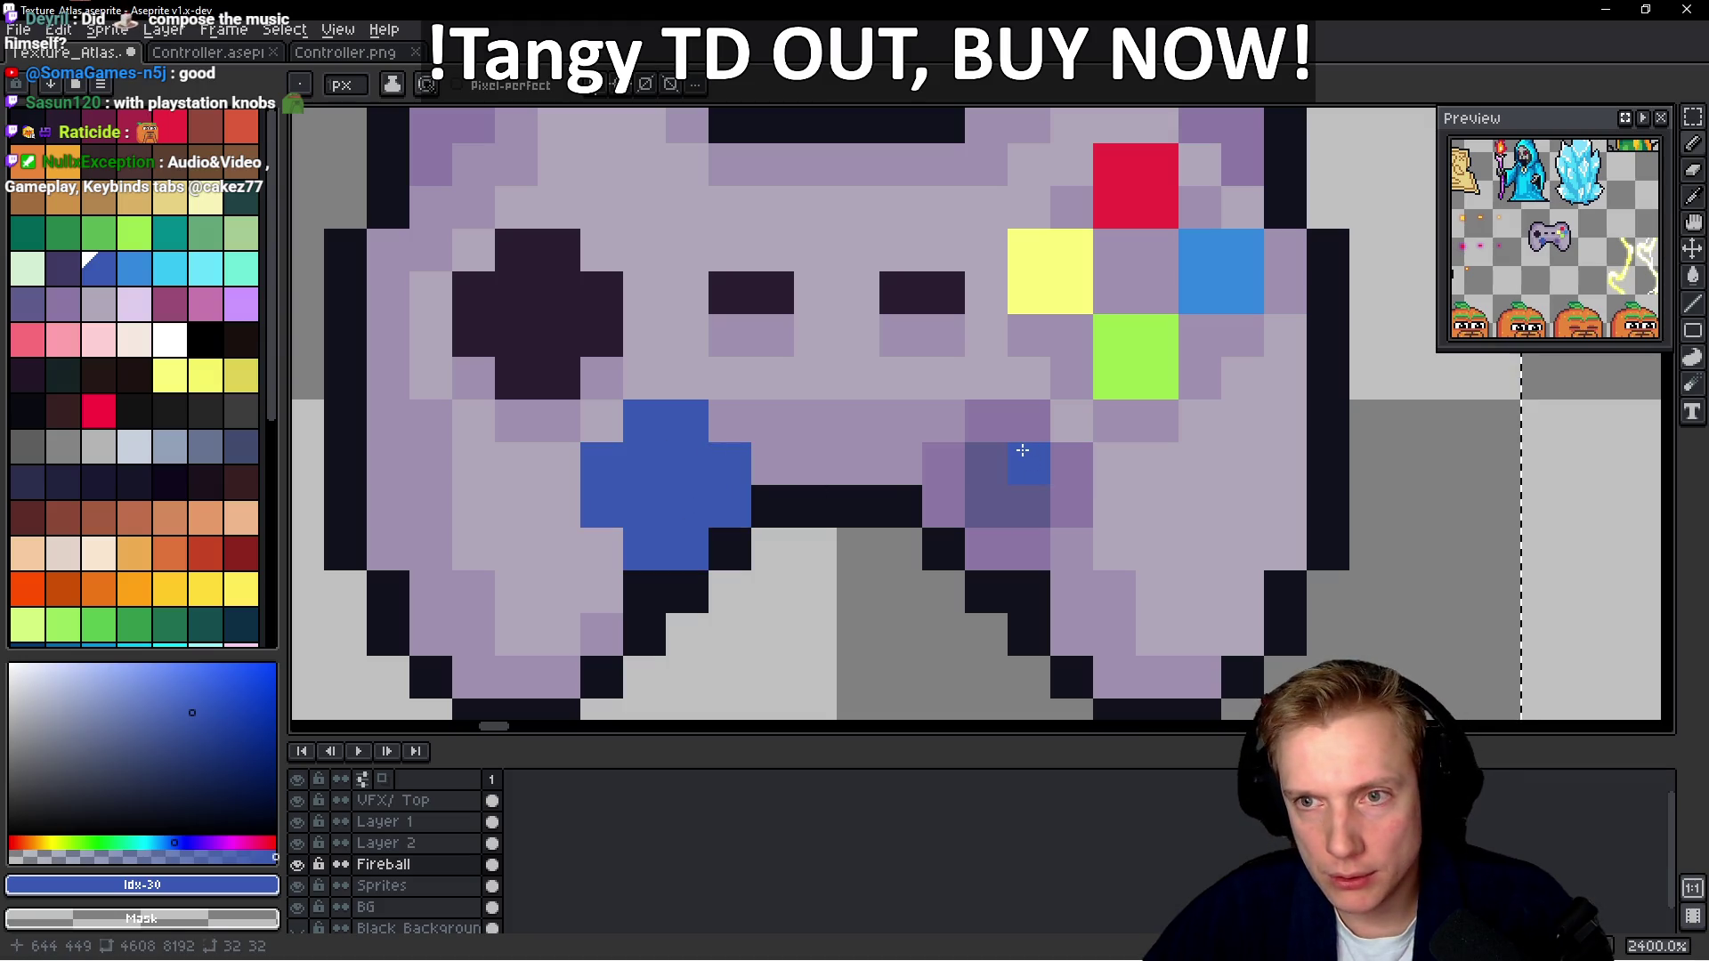
{"action": "mouse_move", "coordinate": [1028, 421]}
{"action": "left_mouse_down"}
{"action": "mouse_move", "coordinate": [1068, 466]}
{"action": "mouse_move", "coordinate": [1014, 494]}
{"action": "mouse_move", "coordinate": [953, 476]}
{"action": "left_mouse_up"}
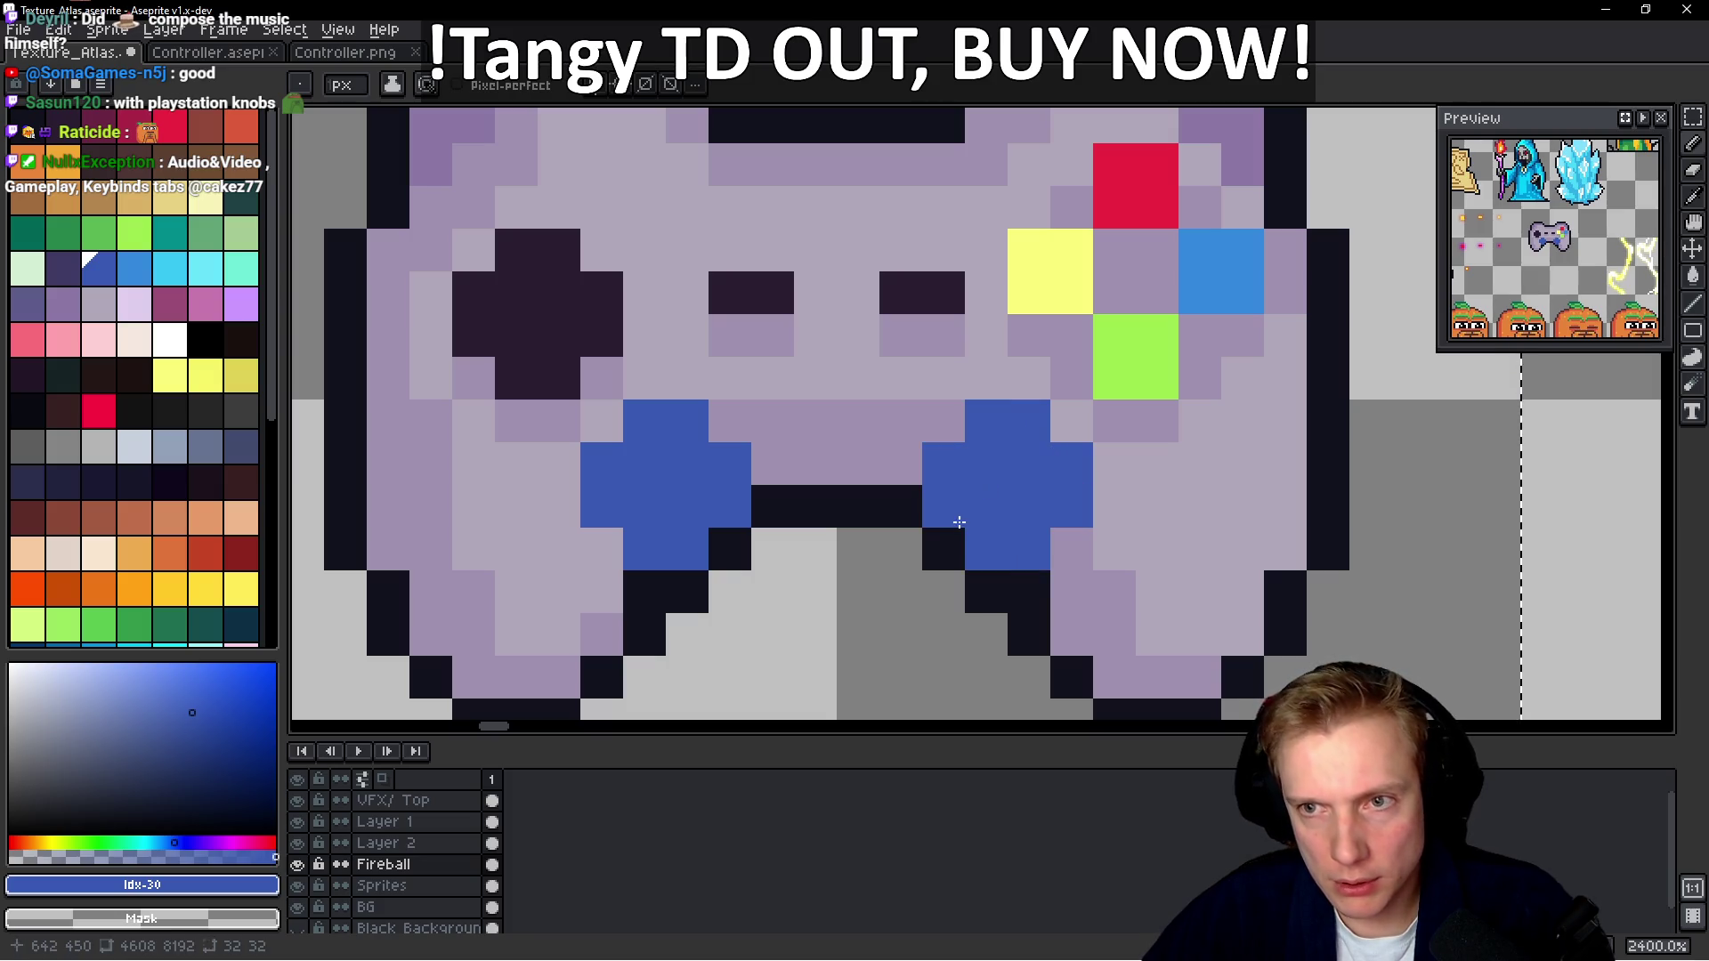
{"action": "scroll", "coordinate": [868, 470], "scroll_direction": "down", "scroll_amount": 6}
{"action": "scroll", "coordinate": [917, 374], "scroll_direction": "up", "scroll_amount": 3}
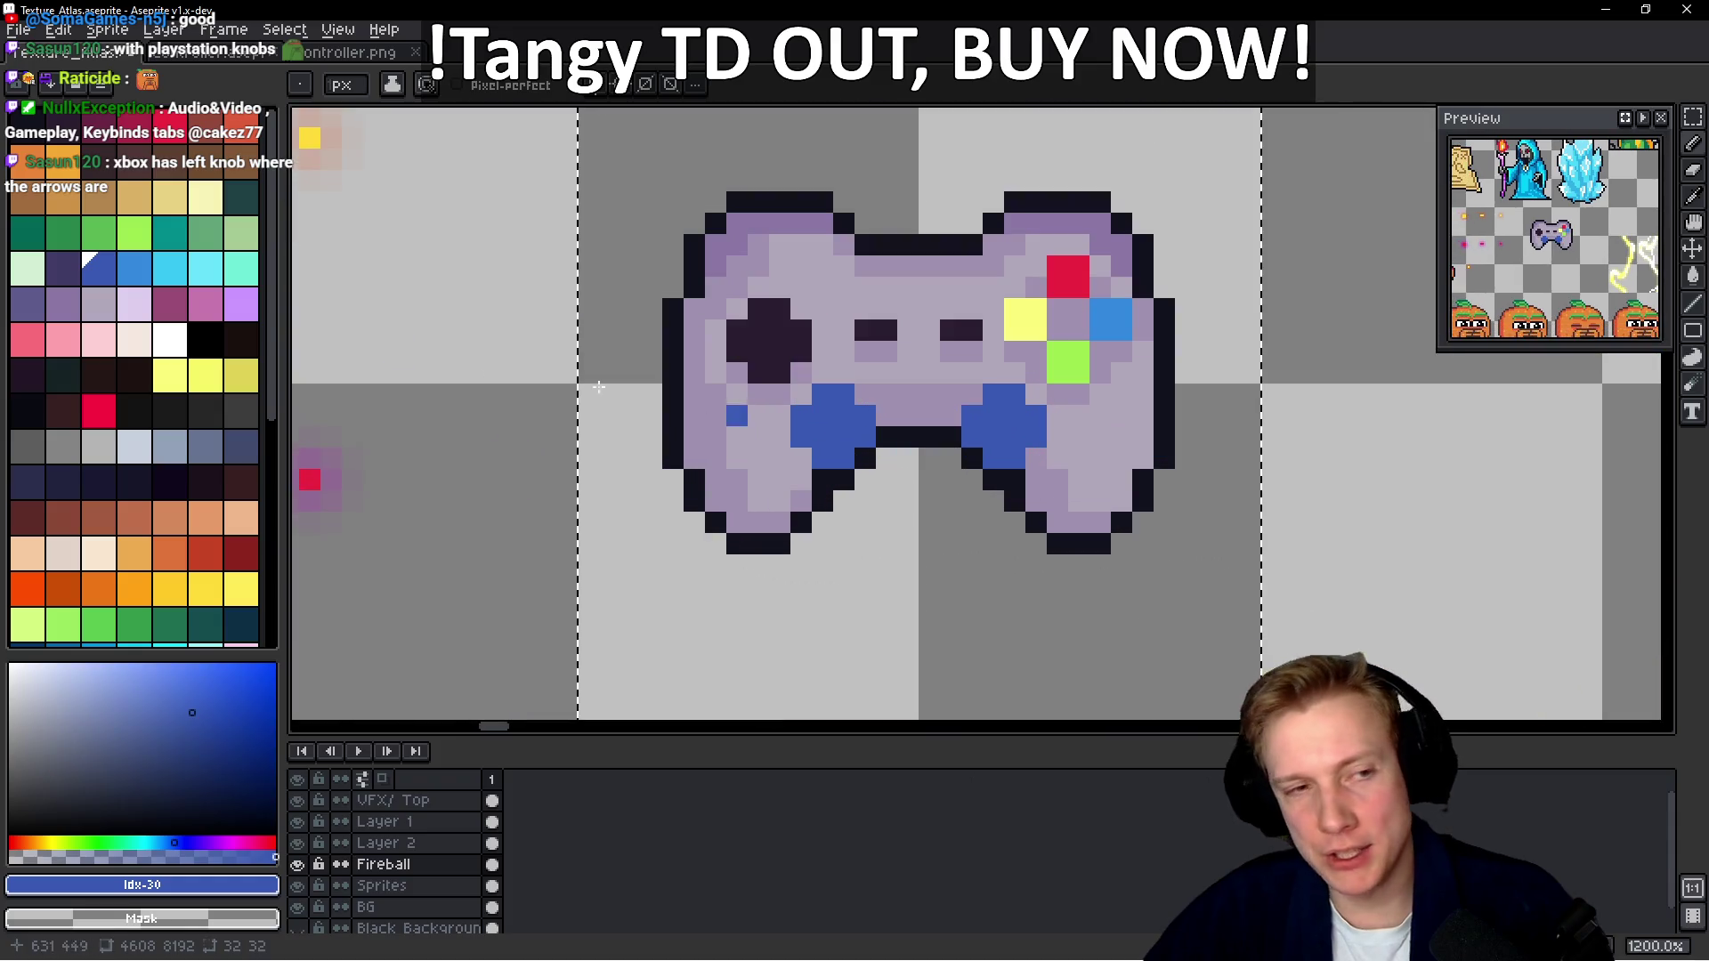
{"action": "left_click", "coordinate": [55, 277]}
{"action": "scroll", "coordinate": [768, 409], "scroll_direction": "up", "scroll_amount": 2}
{"action": "mouse_move", "coordinate": [921, 422]}
{"action": "left_mouse_down"}
{"action": "mouse_move", "coordinate": [877, 422]}
{"action": "mouse_move", "coordinate": [921, 464]}
{"action": "left_mouse_up"}
{"action": "left_click", "coordinate": [1255, 419]}
{"action": "left_click_drag", "start_coordinate": [1220, 422], "coordinate": [1229, 450]}
{"action": "left_click", "coordinate": [1091, 504]}
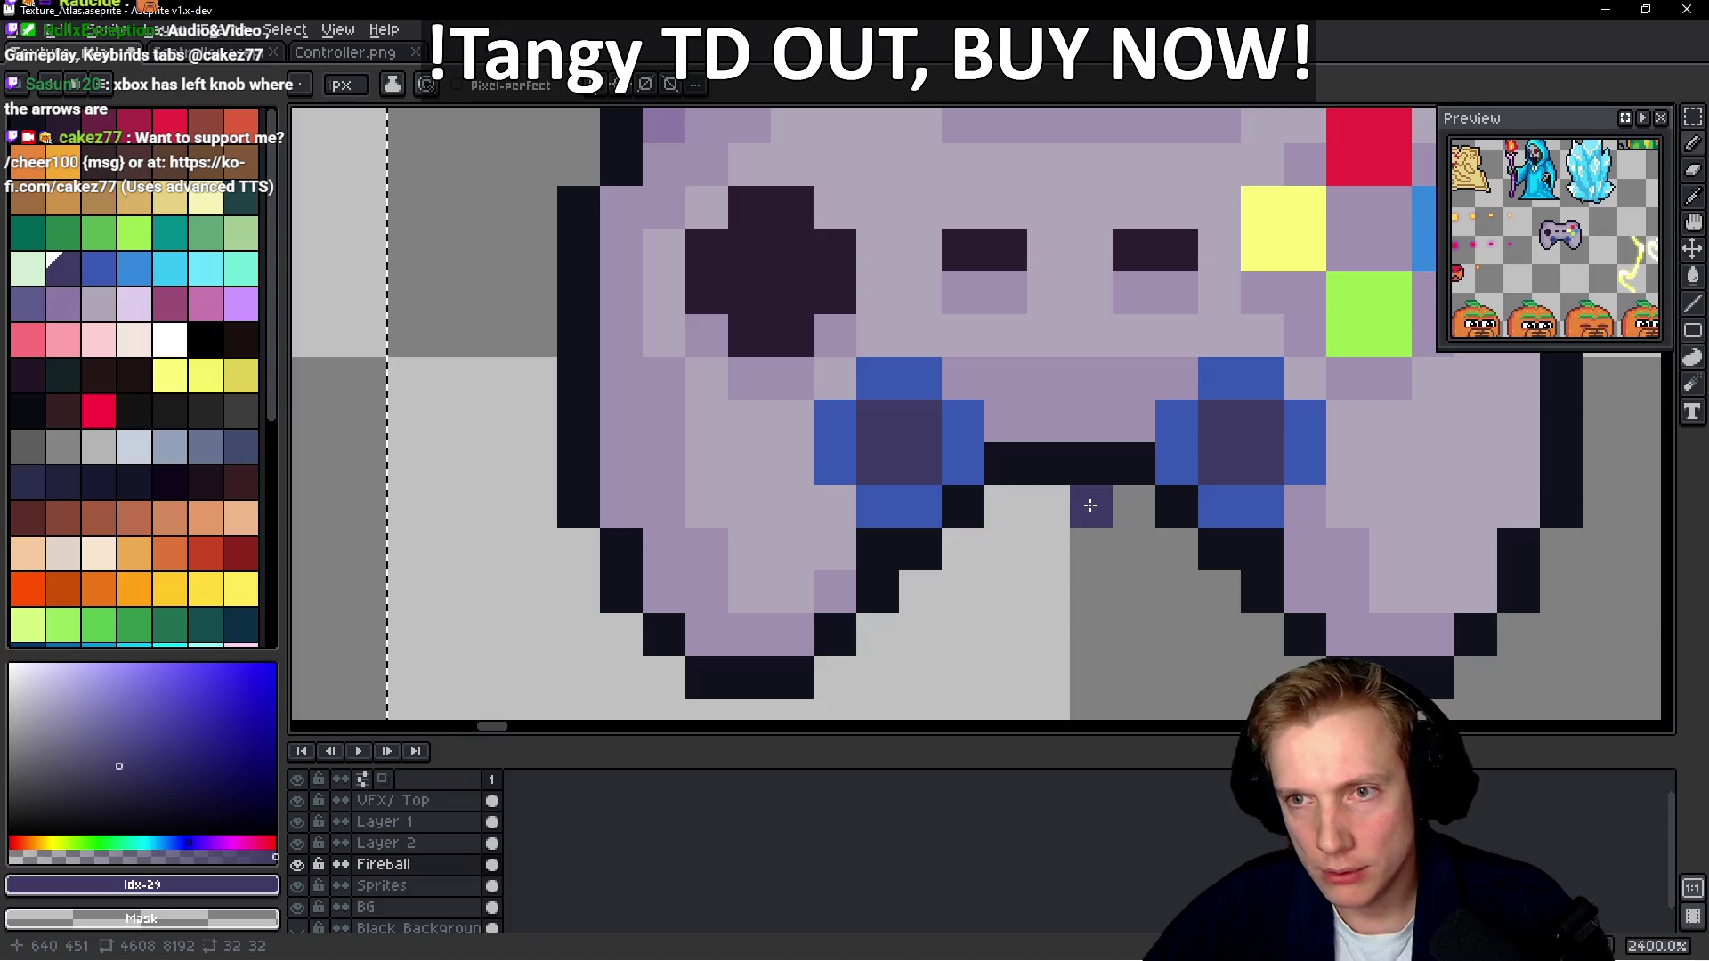
{"action": "scroll", "coordinate": [1094, 505], "scroll_direction": "down", "scroll_amount": 5}
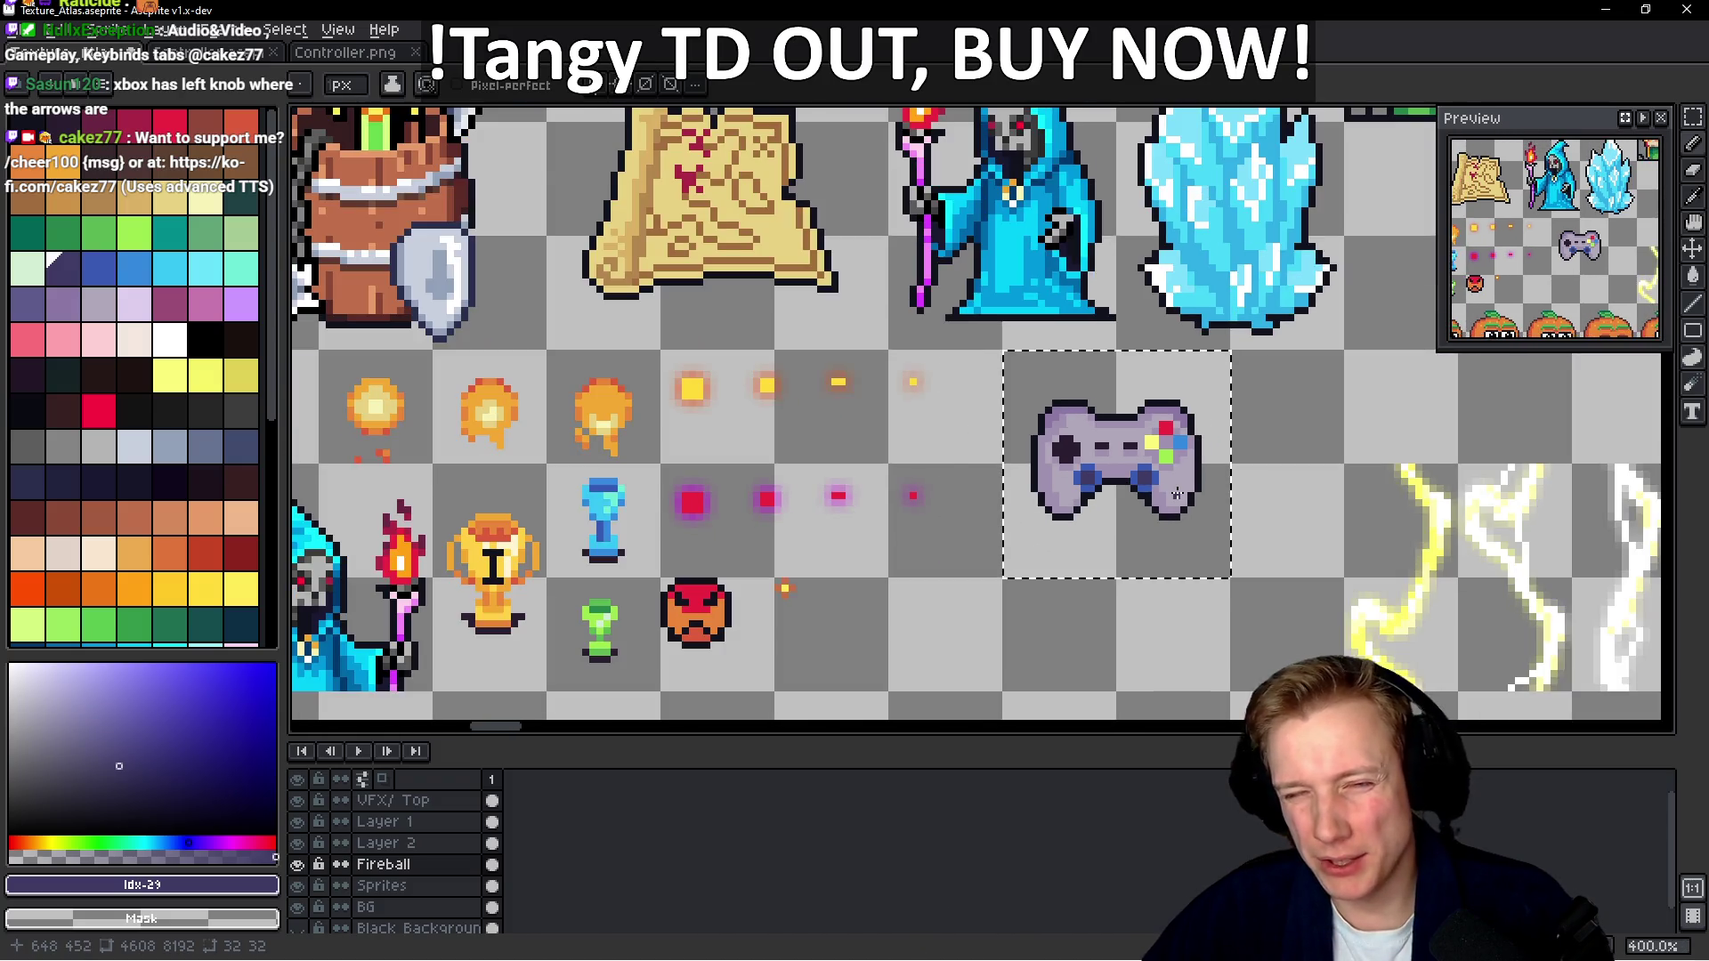
{"action": "key", "text": "v"}
{"action": "key", "text": "ctrl+z"}
{"action": "key", "text": "ctrl+z"}
{"action": "key", "text": "ctrl+z"}
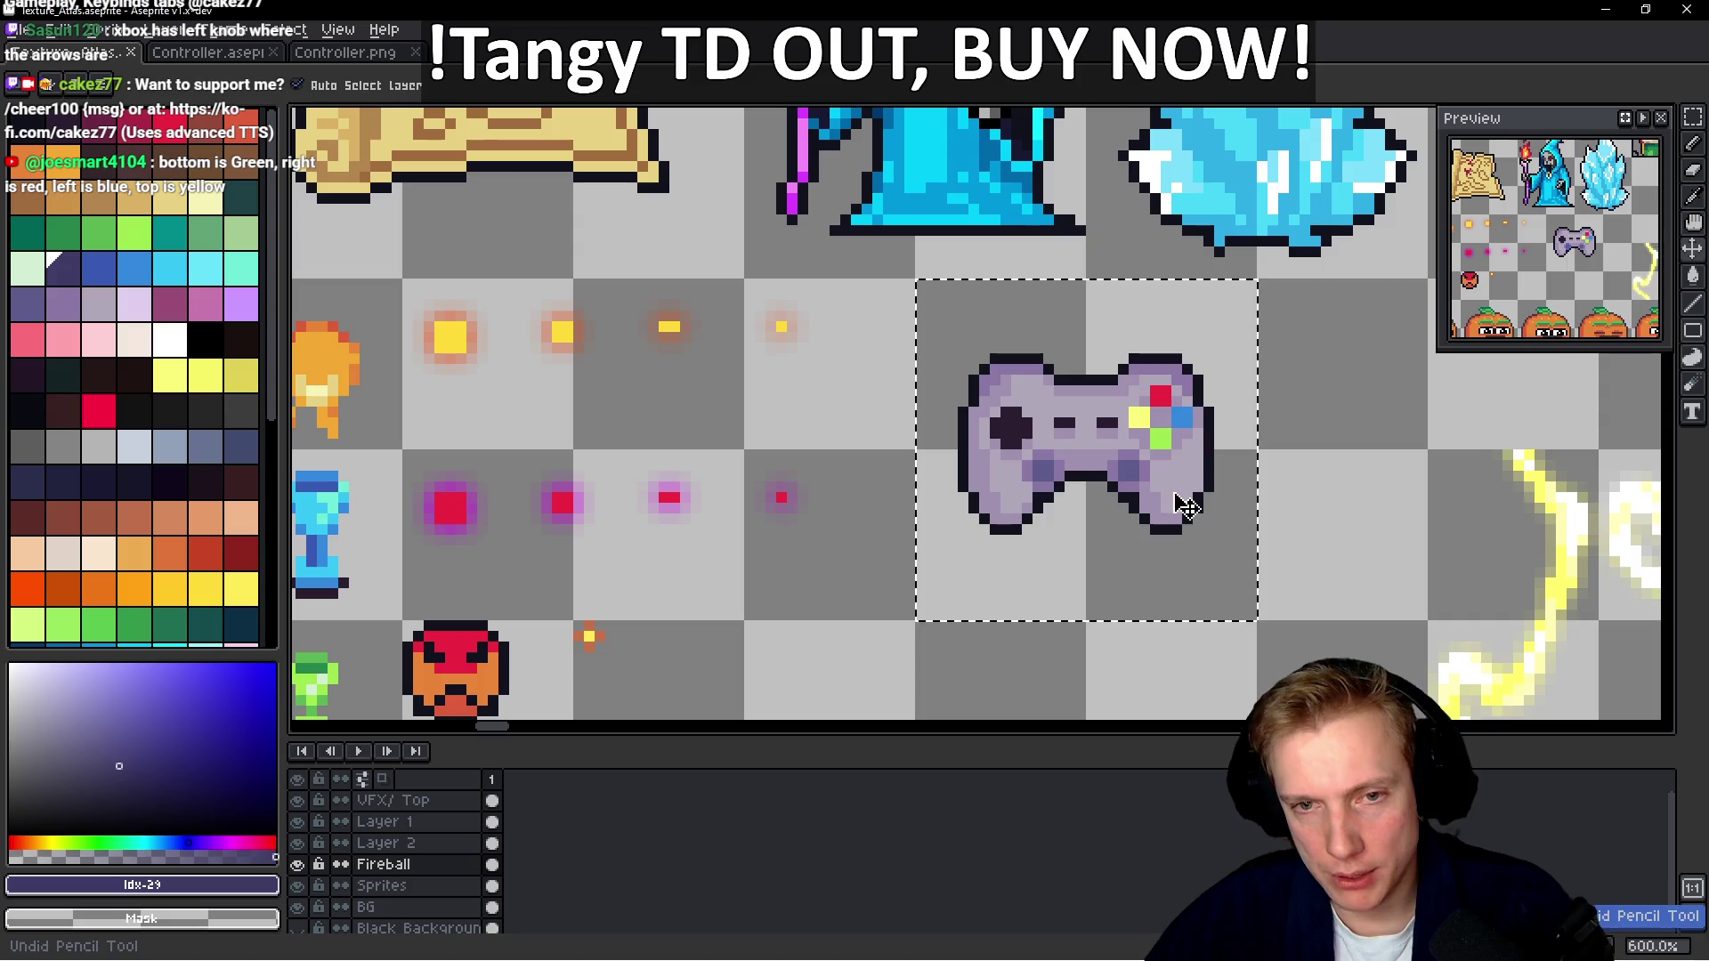
Save Texture_Atlas and re-export its sprite sheet to Texture_Atlas.png
{"action": "key", "text": "ctrl+s"}
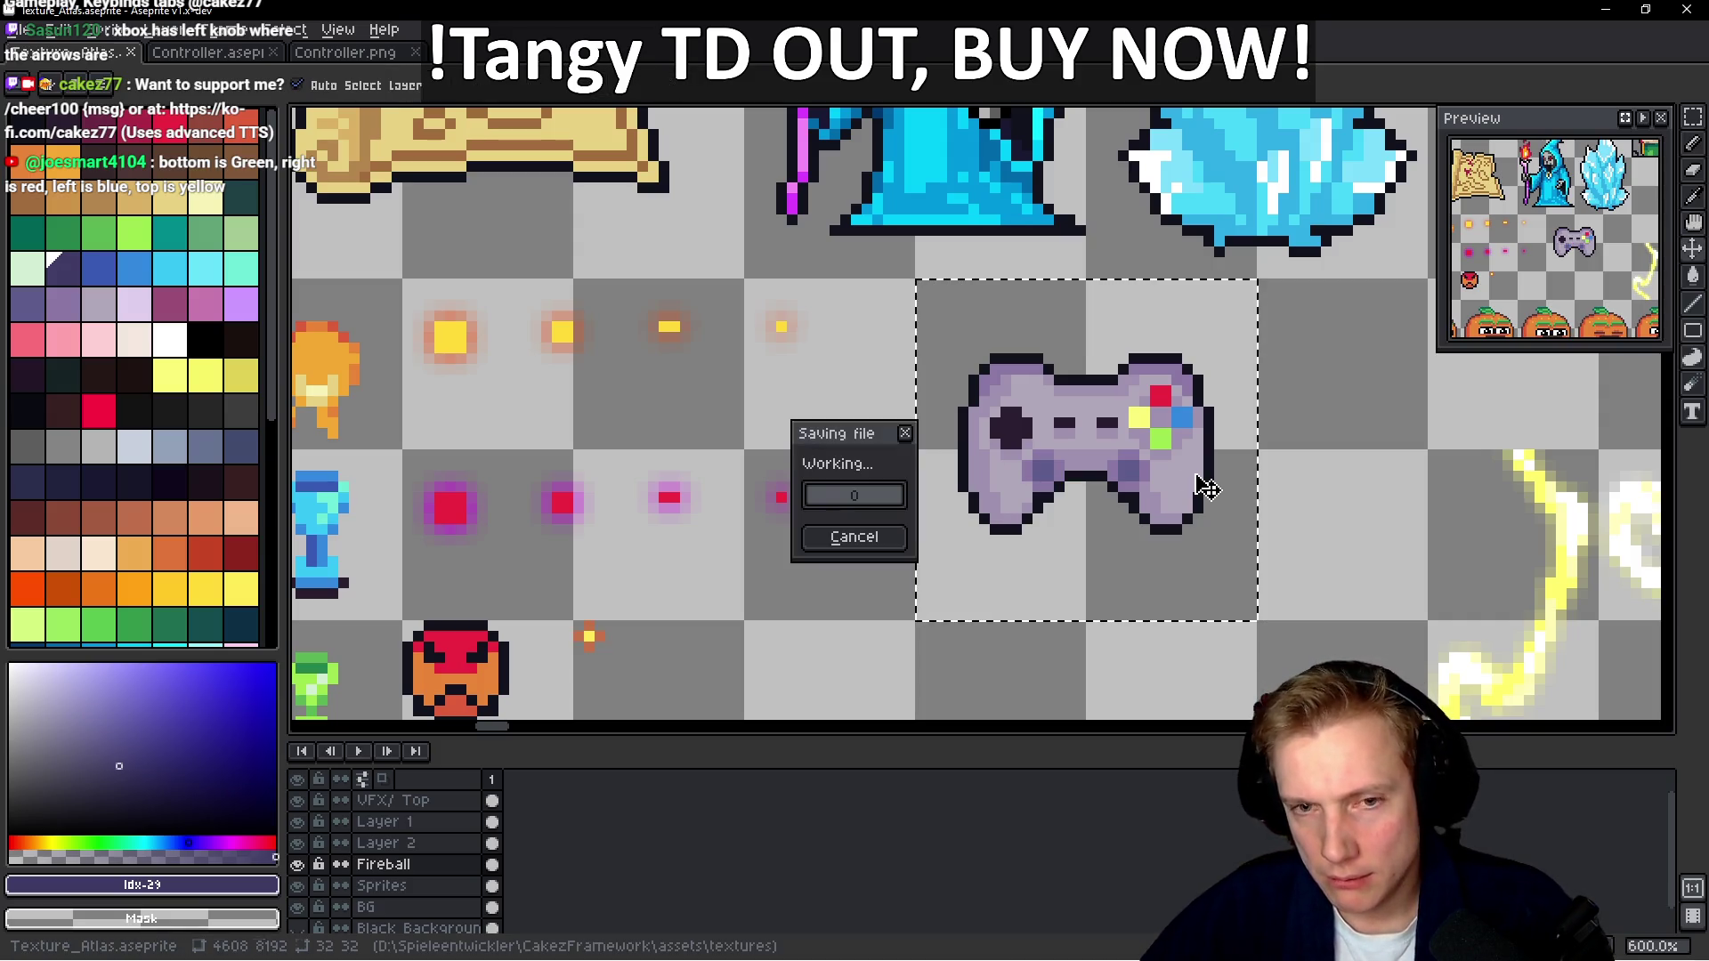
{"action": "key", "text": "ctrl+e"}
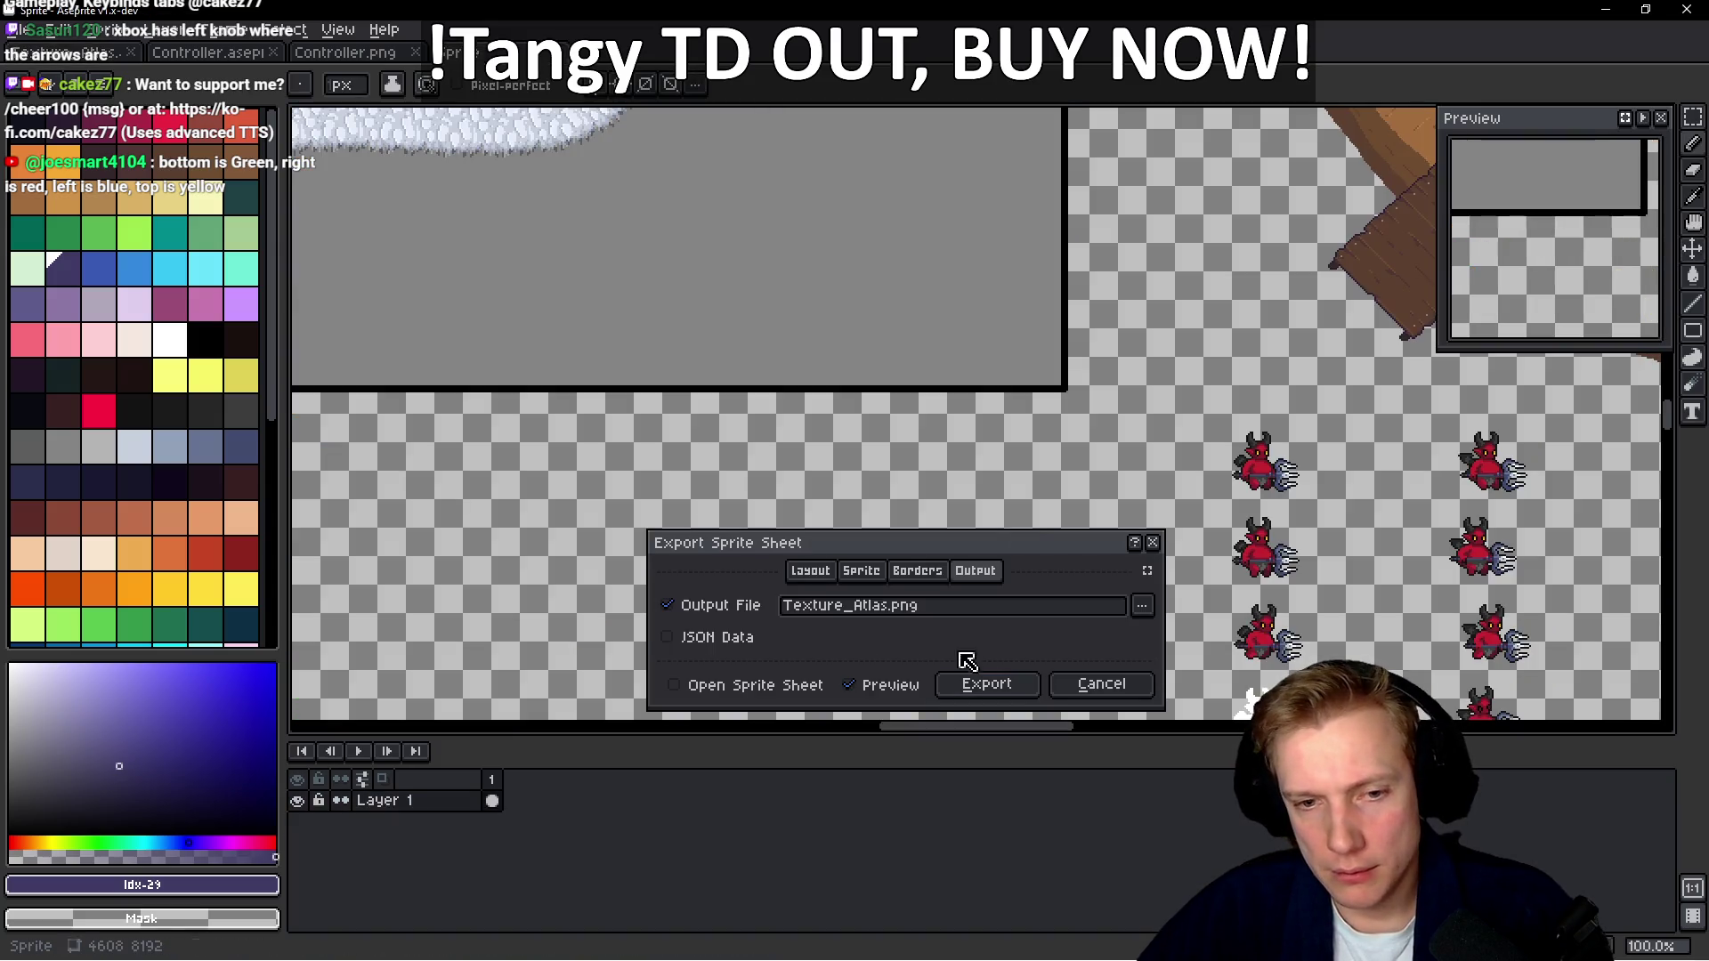
{"action": "left_click", "coordinate": [986, 687]}
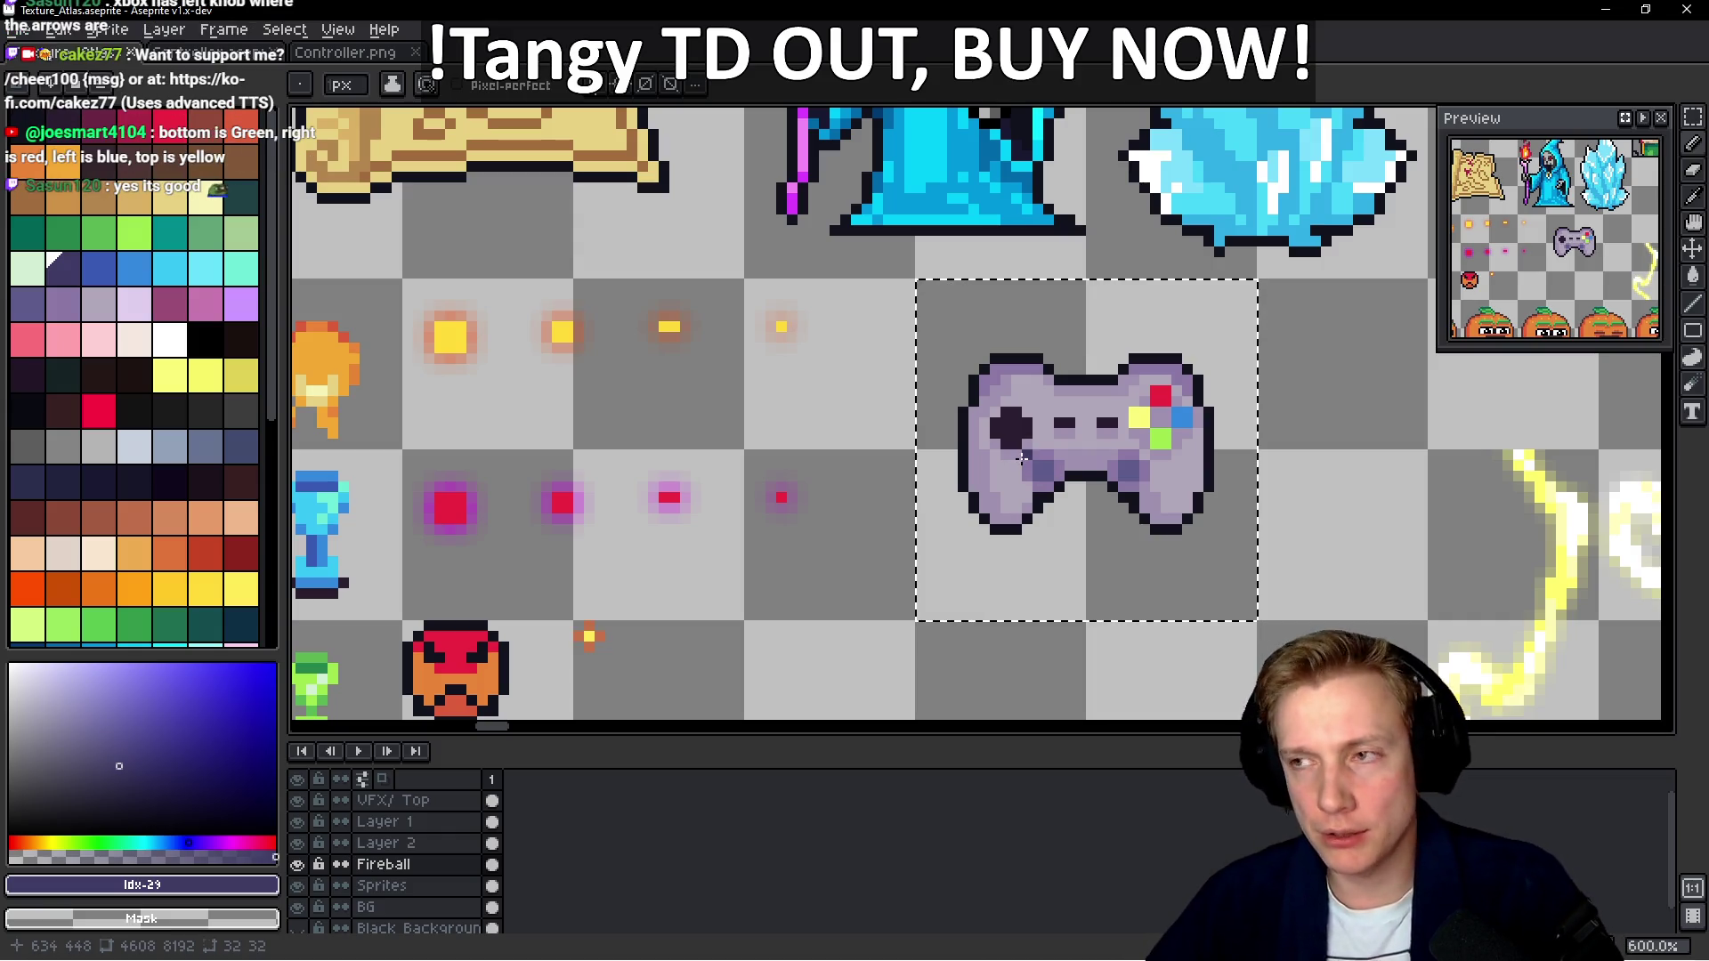
{"action": "scroll", "coordinate": [1021, 458], "scroll_direction": "down", "scroll_amount": 2}
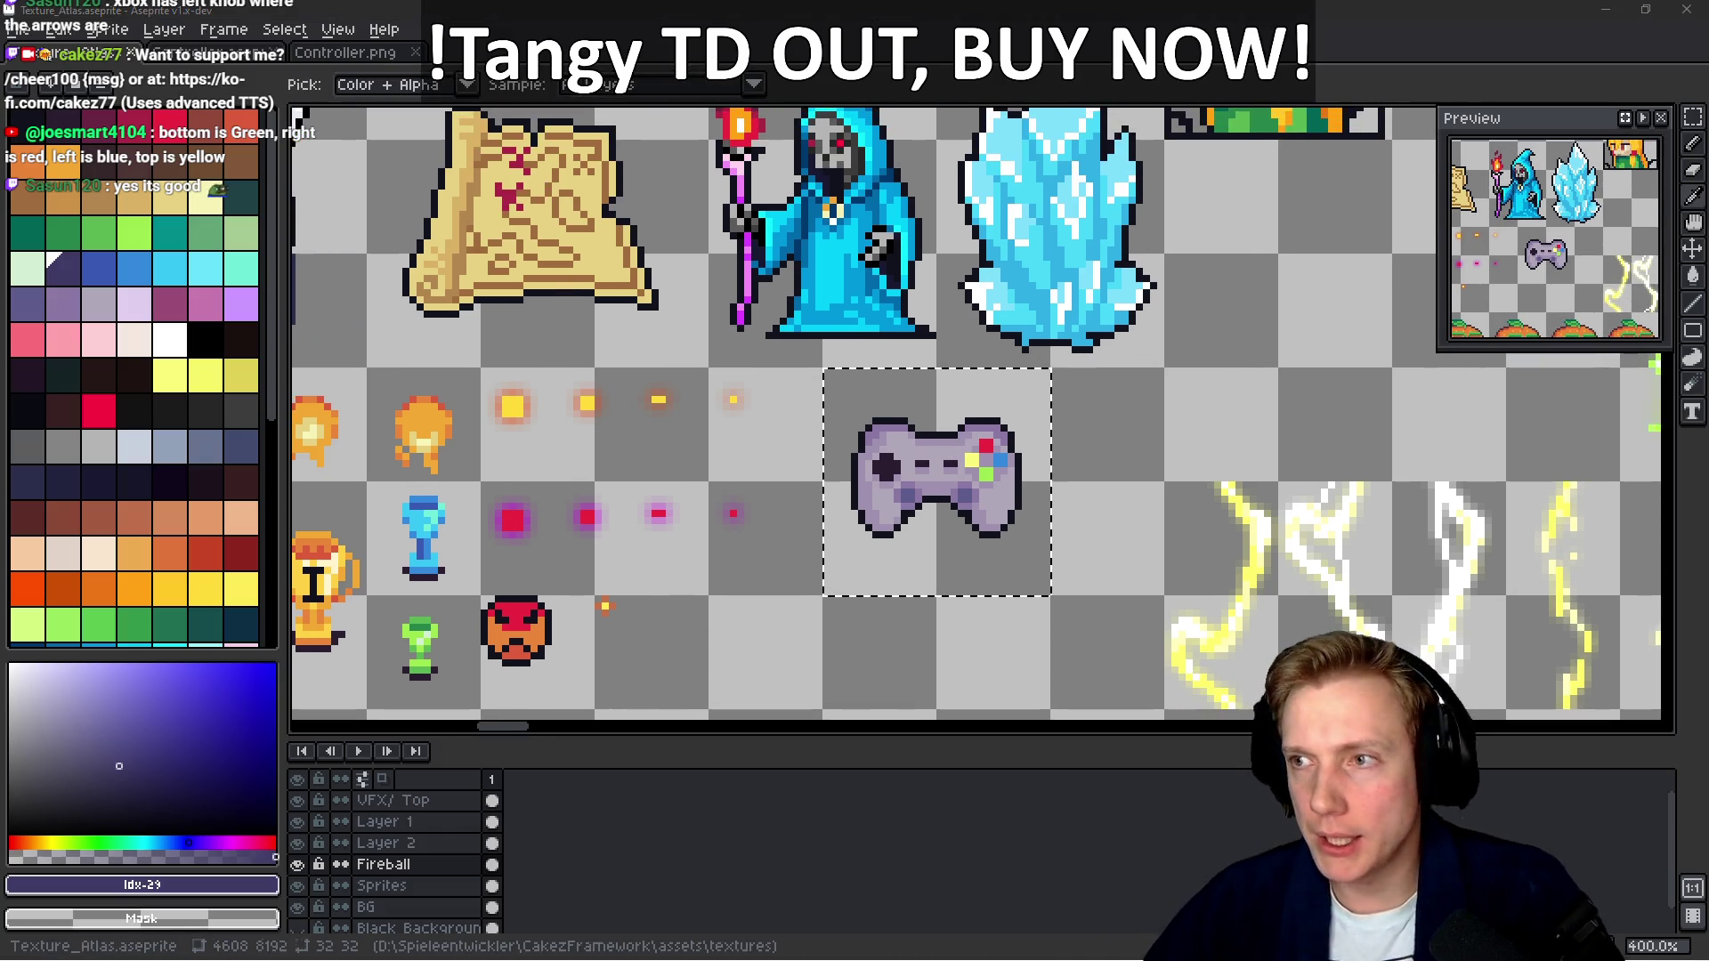
{"action": "key", "text": "alt+Tab"}
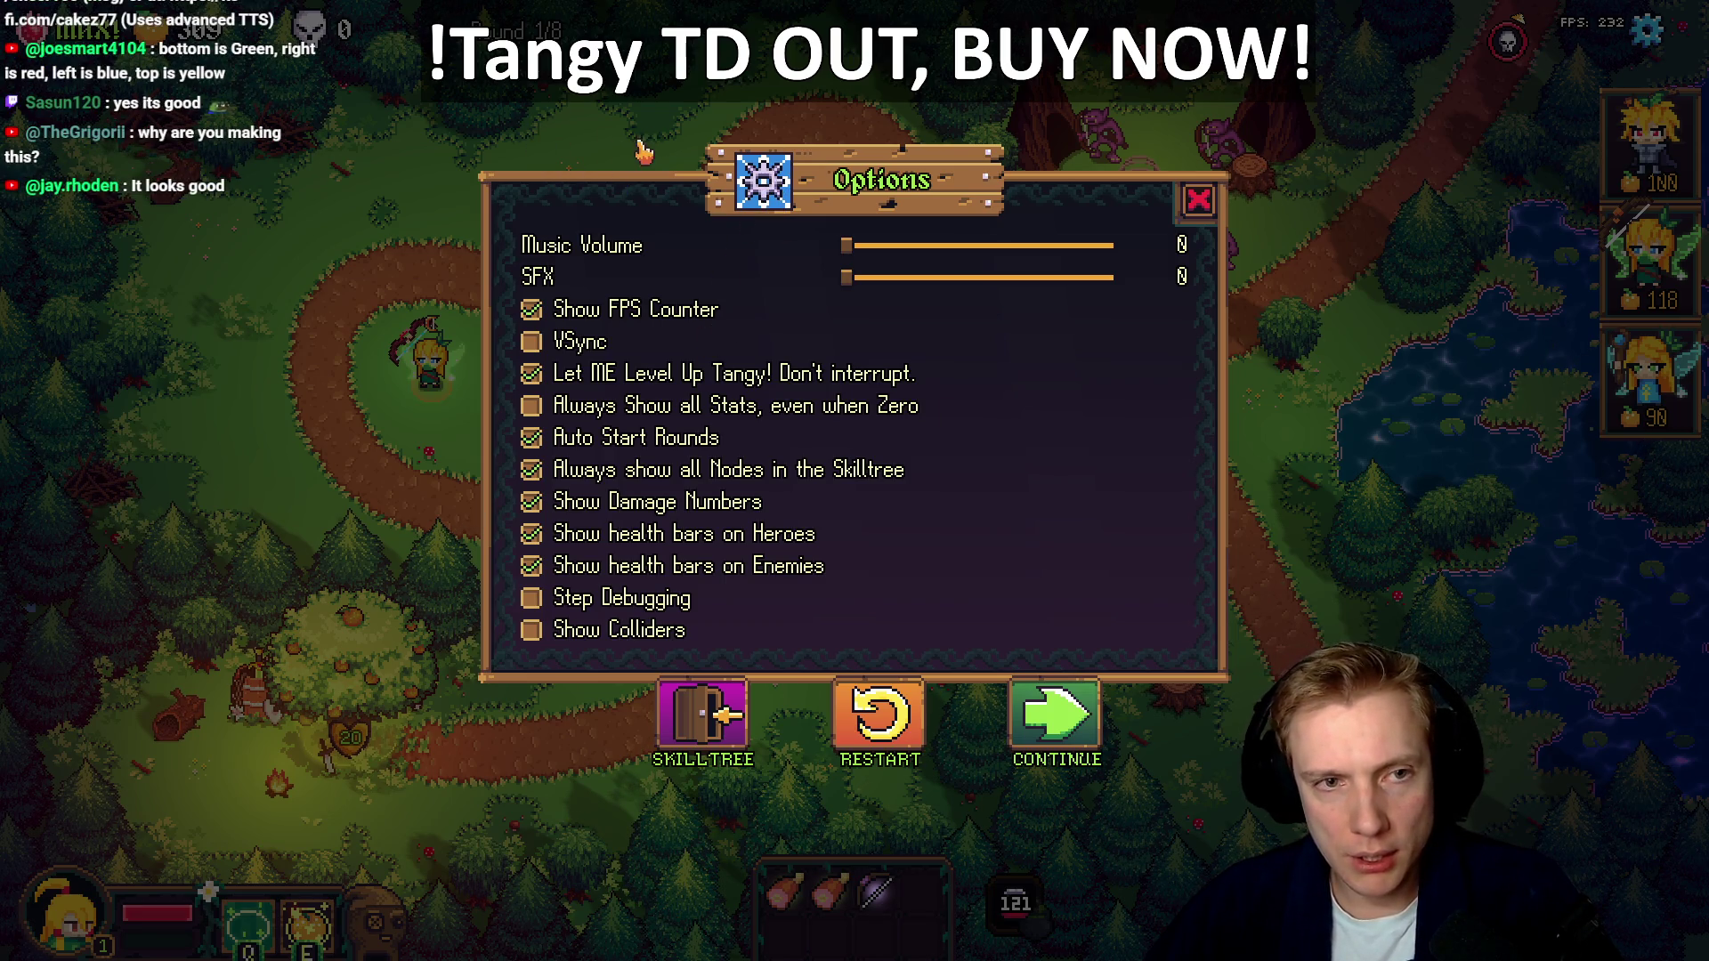
{"action": "key", "text": "alt+Tab"}
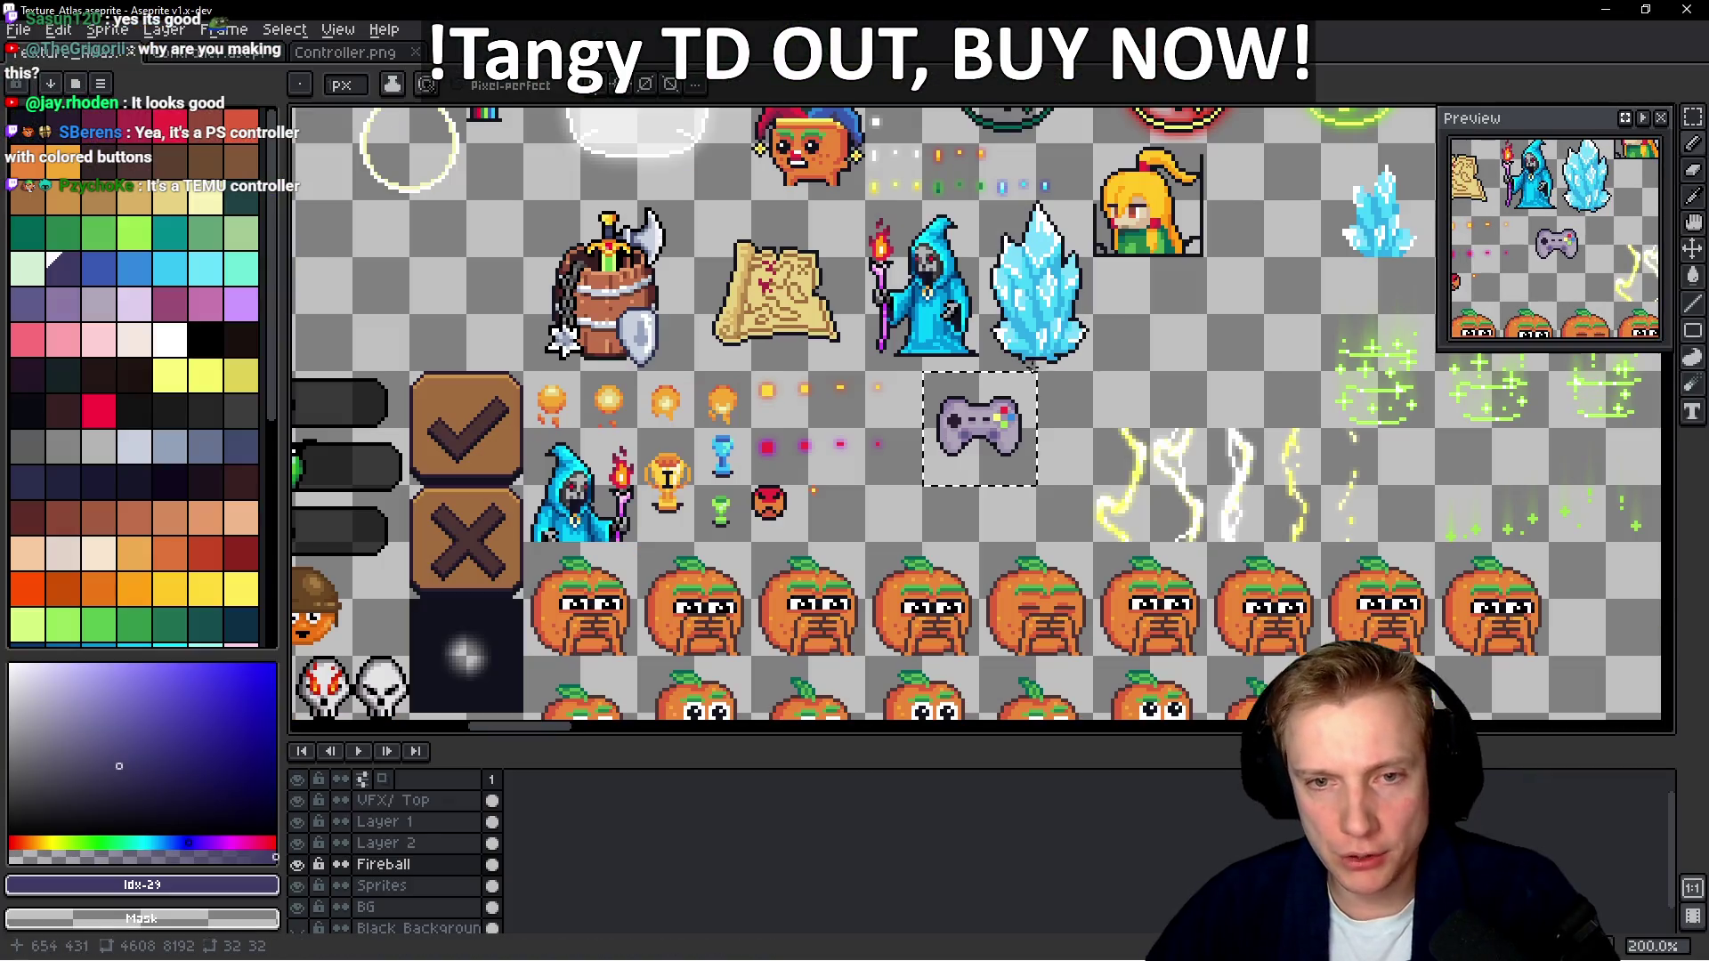
{"action": "scroll", "coordinate": [808, 635], "scroll_direction": "down", "scroll_amount": 4}
{"action": "scroll", "coordinate": [1004, 450], "scroll_direction": "up", "scroll_amount": 2}
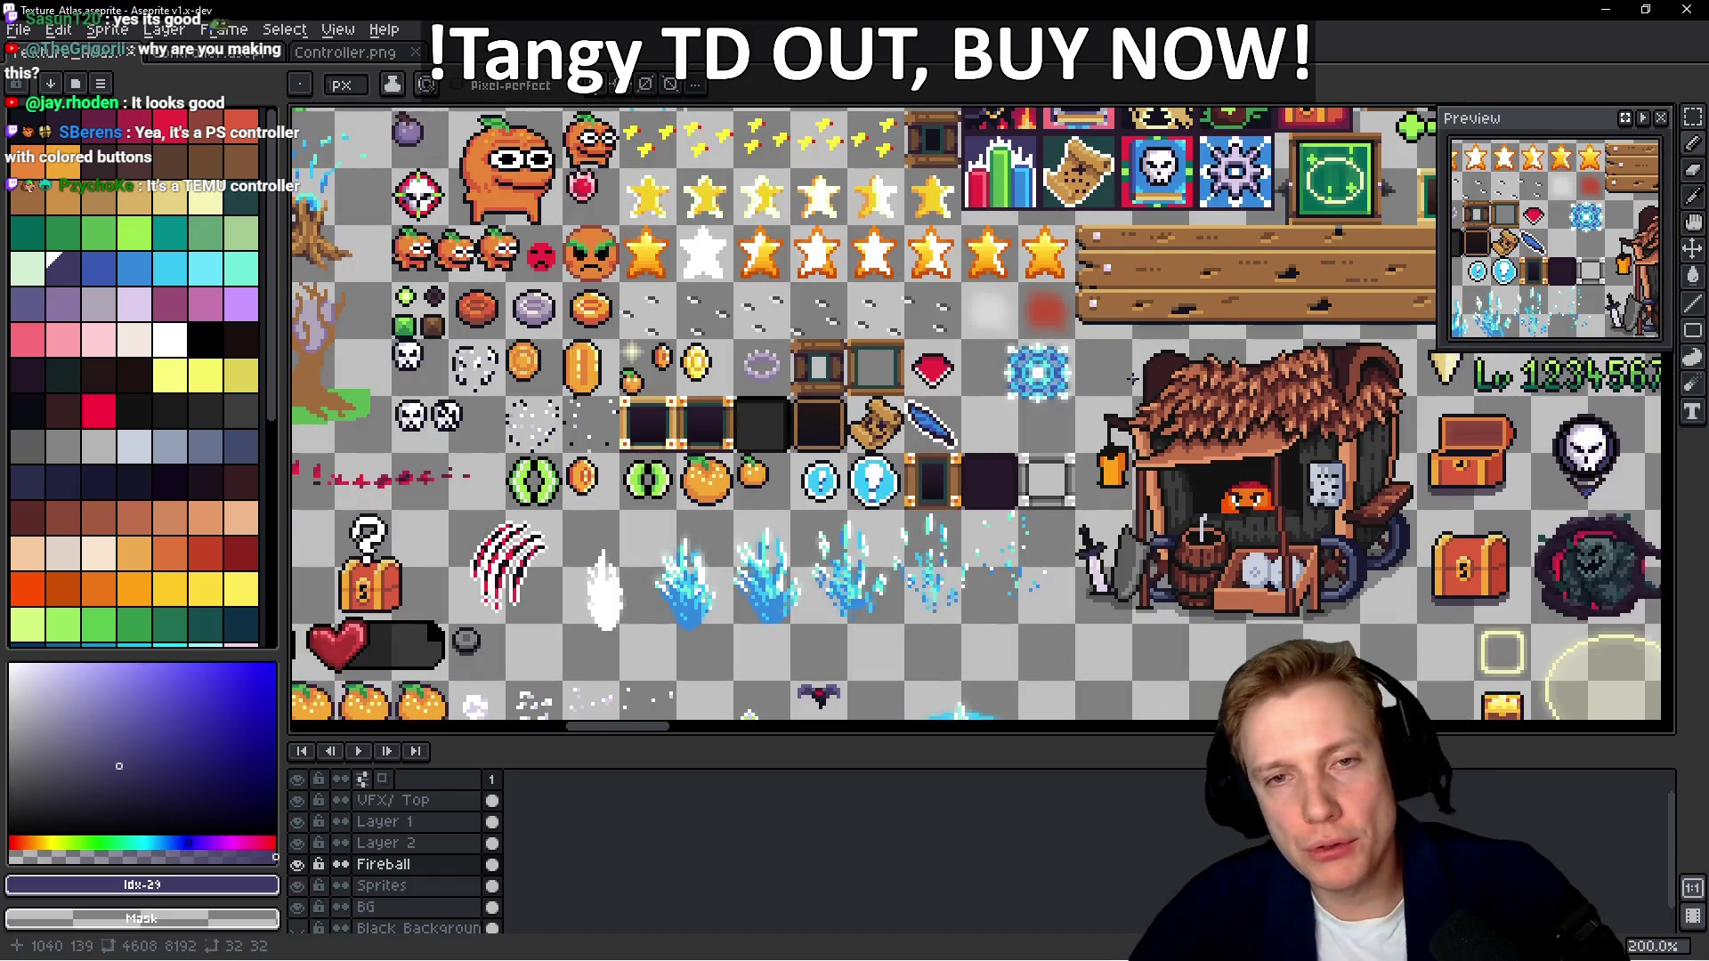
{"action": "scroll", "coordinate": [1103, 410], "scroll_direction": "down", "scroll_amount": 2}
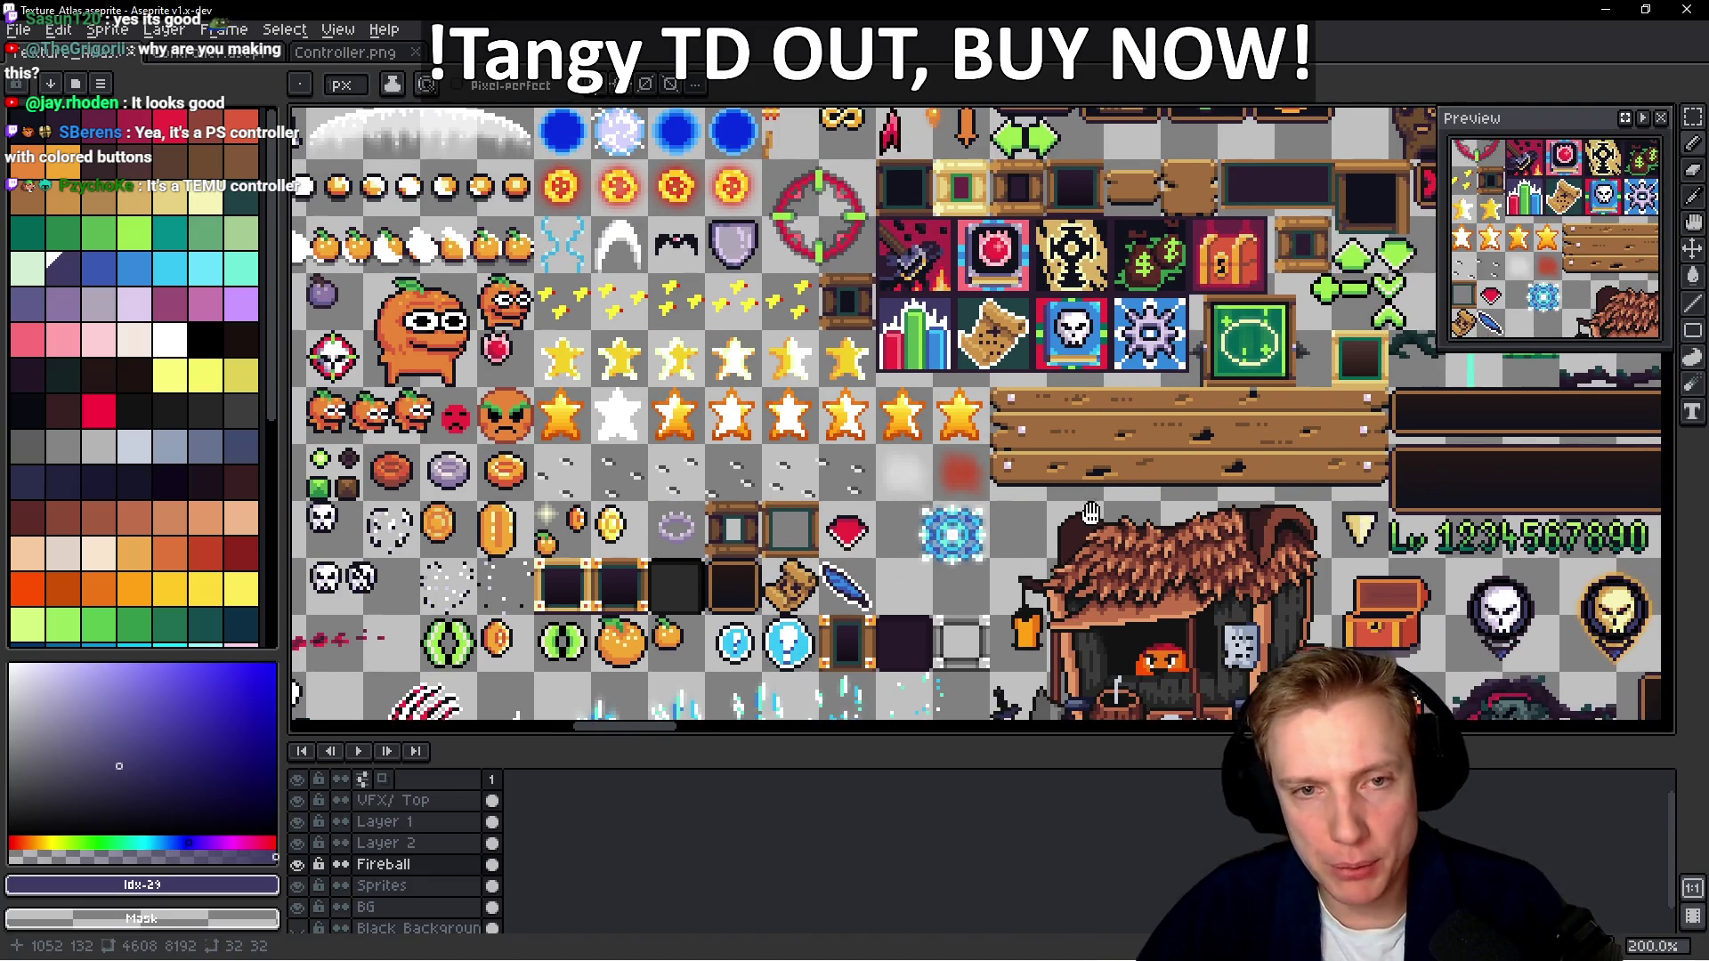
{"action": "scroll", "coordinate": [1077, 397], "scroll_direction": "up", "scroll_amount": 2}
{"action": "scroll", "coordinate": [1075, 399], "scroll_direction": "down", "scroll_amount": 2}
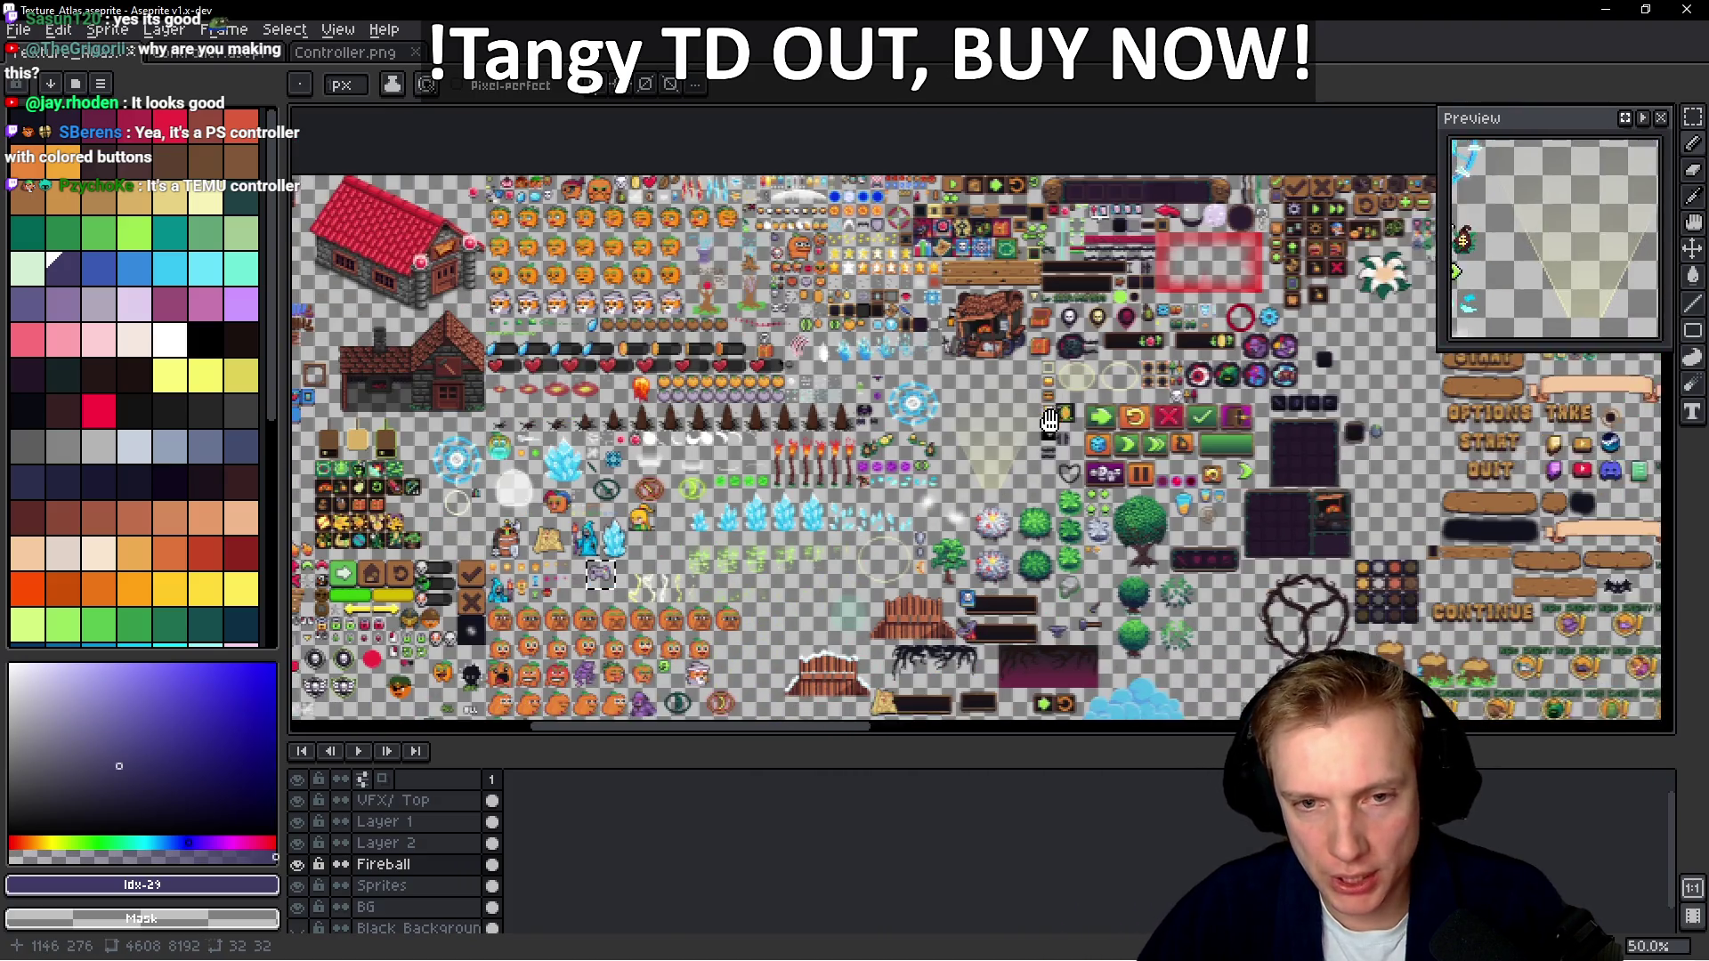
{"action": "scroll", "coordinate": [1093, 413], "scroll_direction": "up", "scroll_amount": 4}
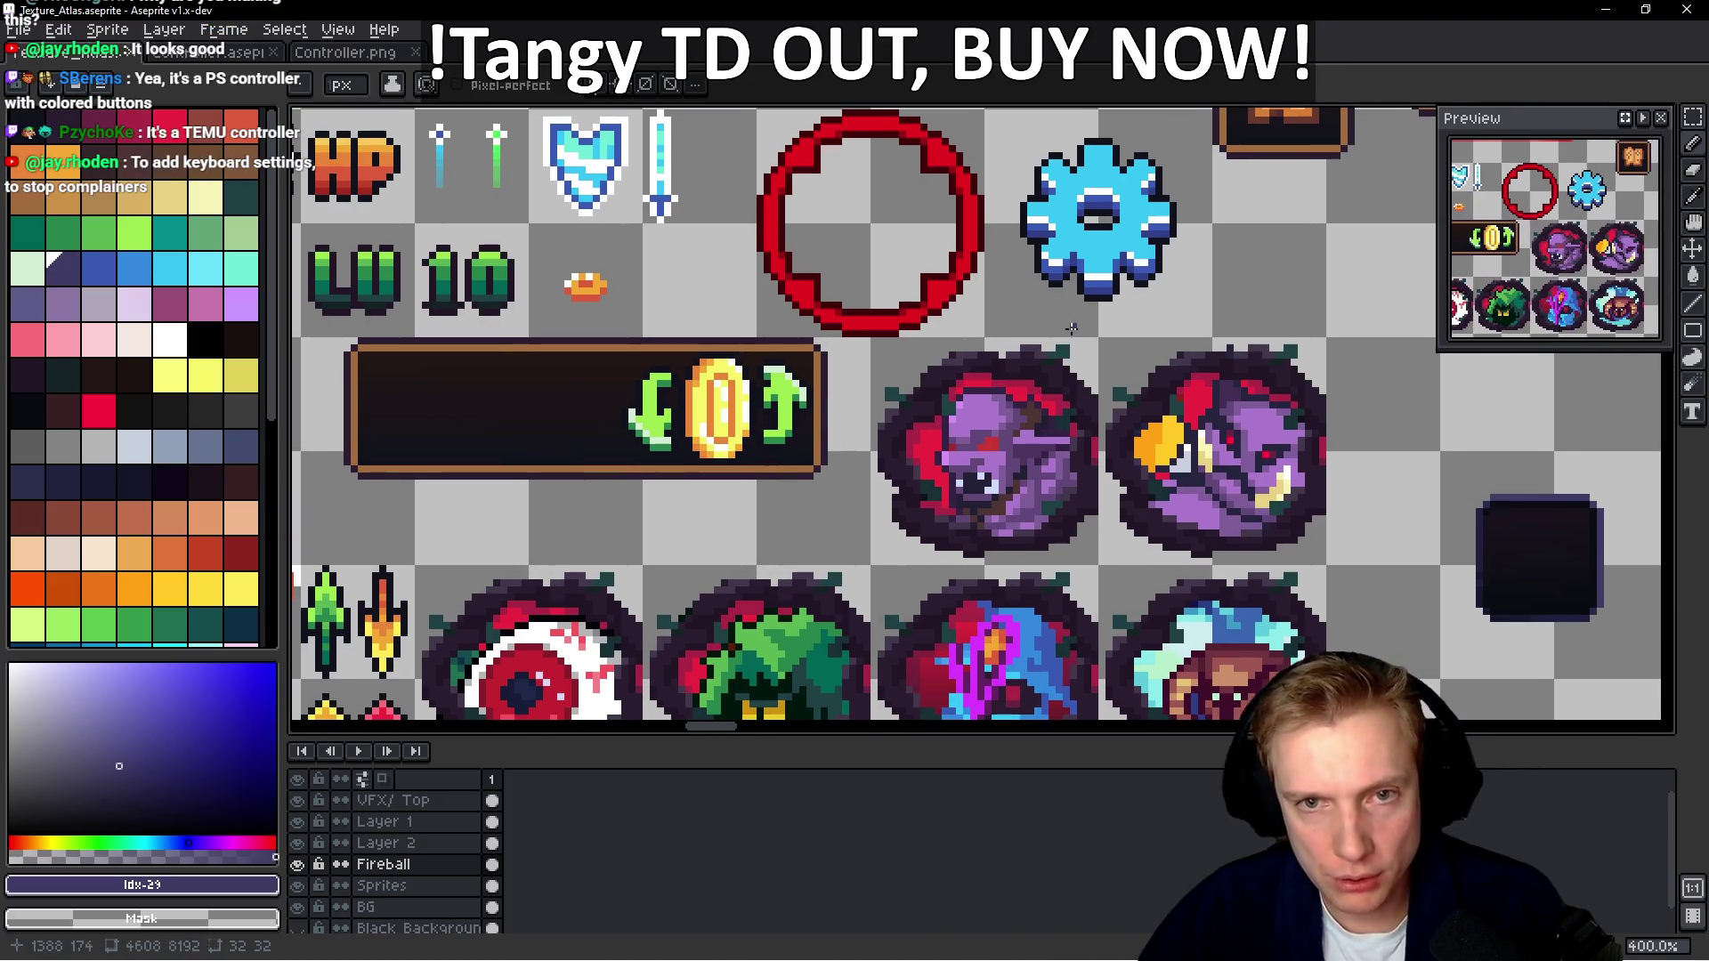
{"action": "key", "text": "alt+Tab"}
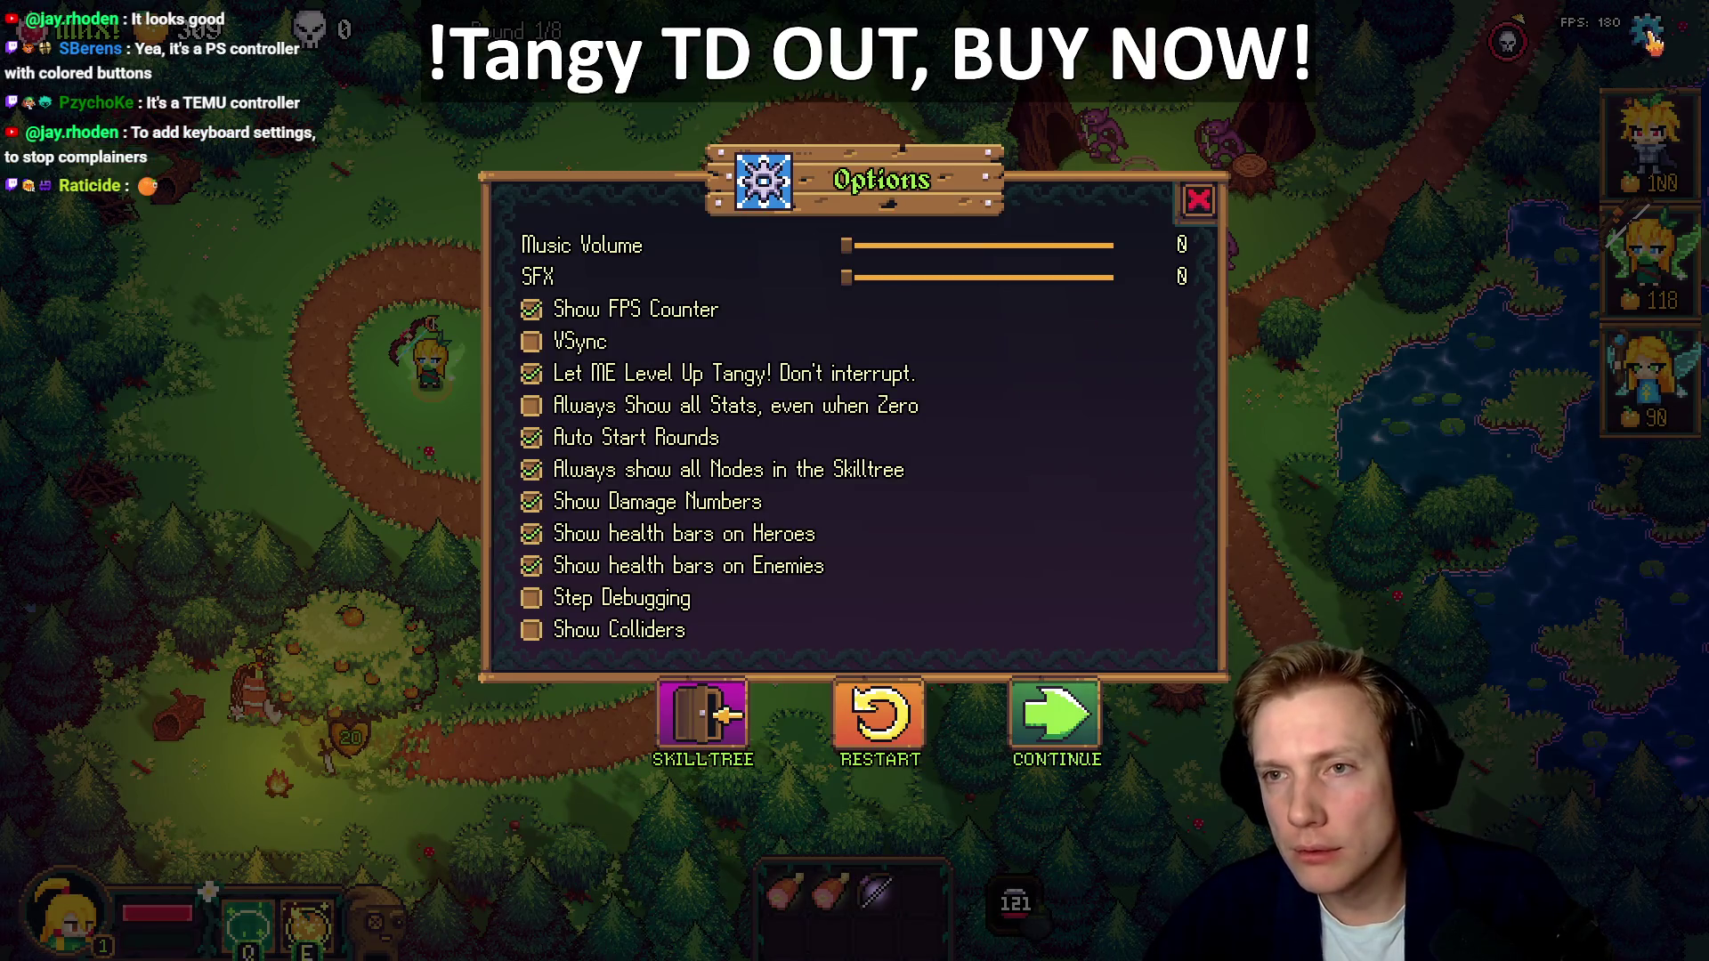
{"action": "key", "text": "alt+Tab"}
{"action": "scroll", "coordinate": [924, 392], "scroll_direction": "down", "scroll_amount": 3}
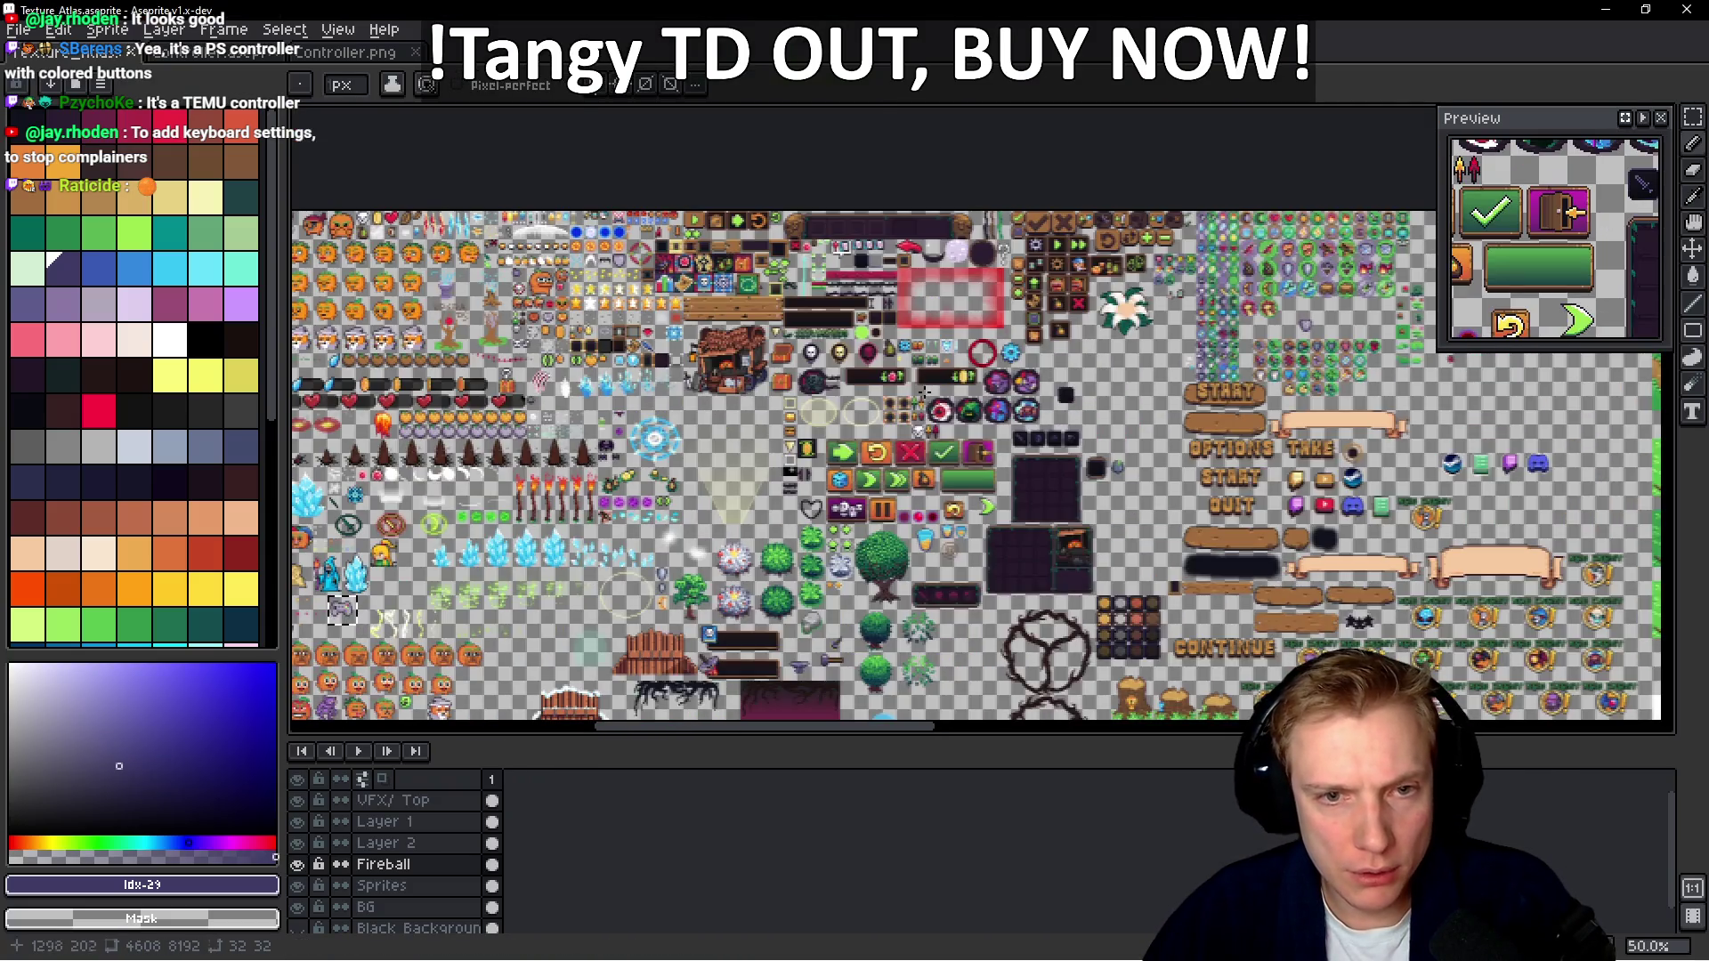
{"action": "scroll", "coordinate": [924, 392], "scroll_direction": "up", "scroll_amount": 1}
{"action": "left_click_drag", "start_coordinate": [1148, 434], "coordinate": [1180, 520]}
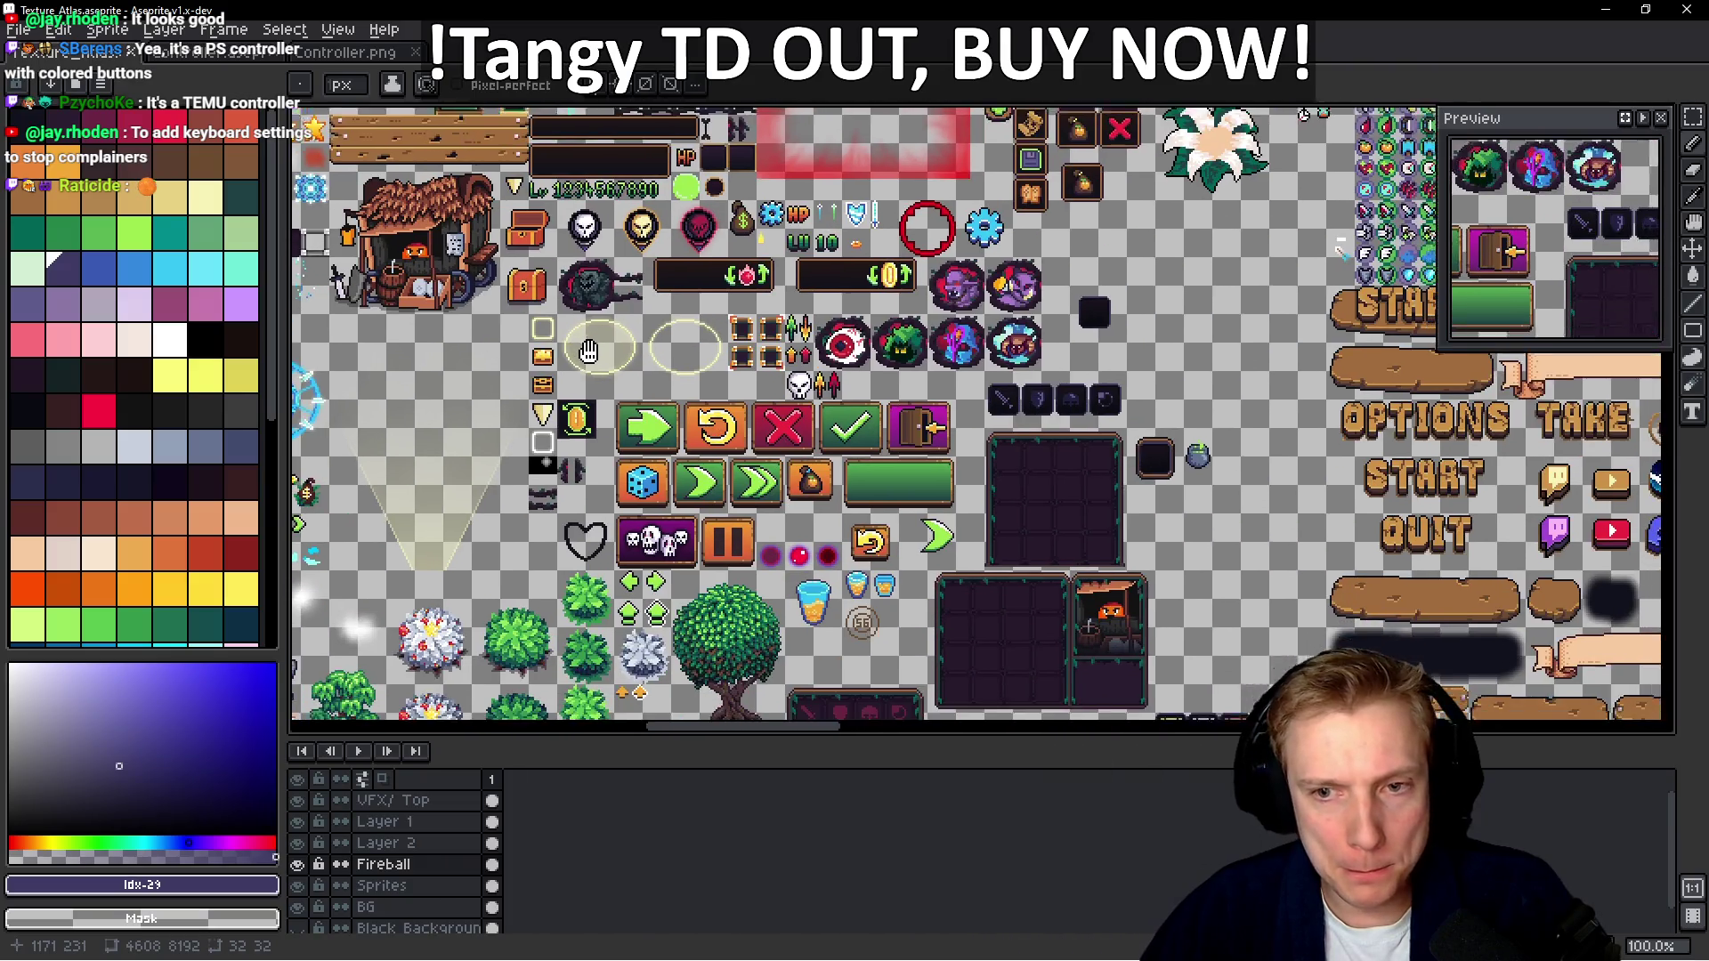
{"action": "key", "text": "alt+Tab"}
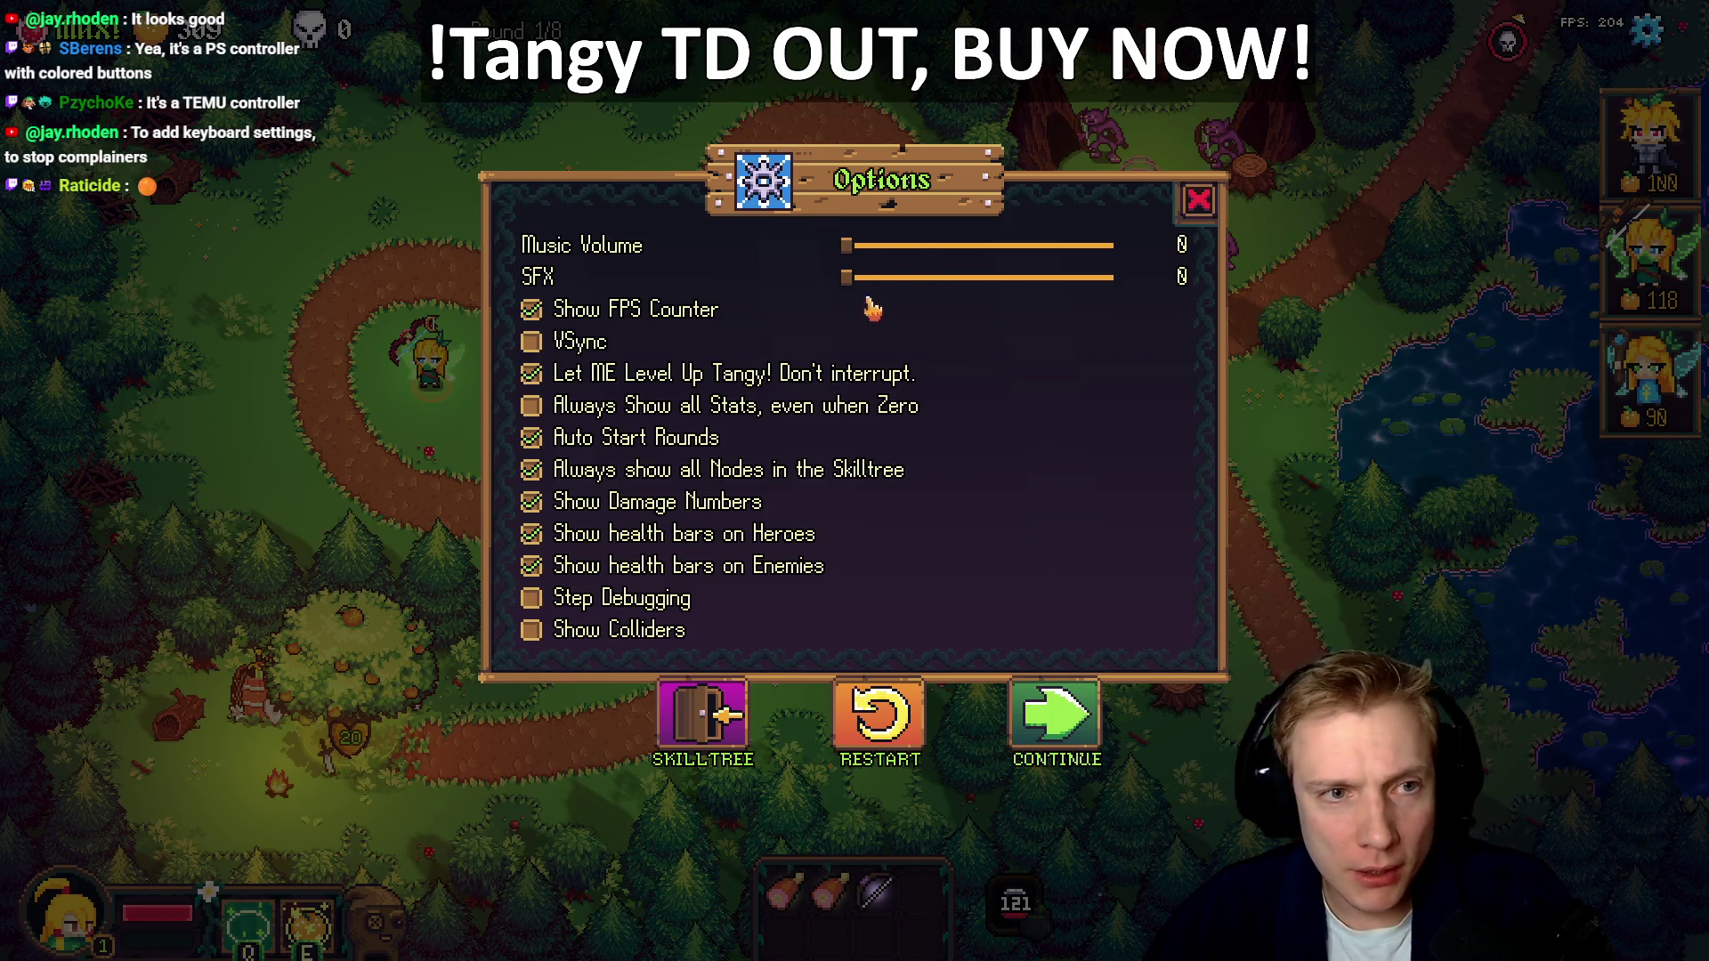
{"action": "key", "text": "alt+Tab"}
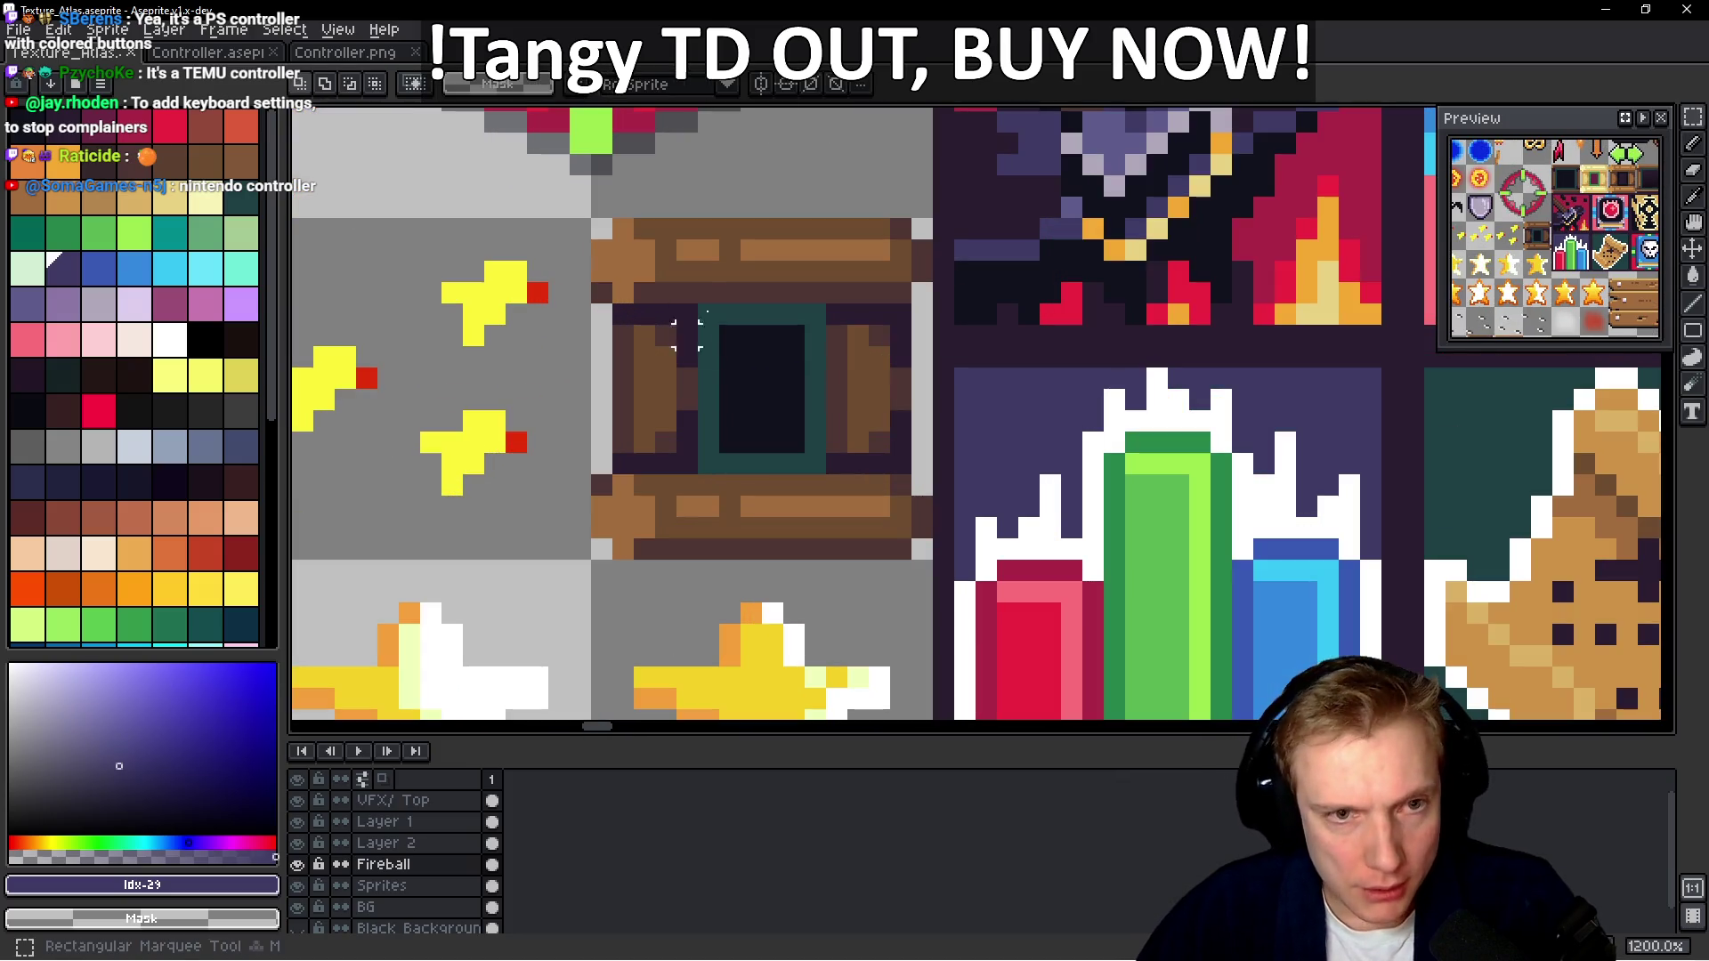
Make a rough selection, then pan across the atlas toward the large dark purple panel
{"action": "left_click_drag", "start_coordinate": [599, 229], "coordinate": [899, 527]}
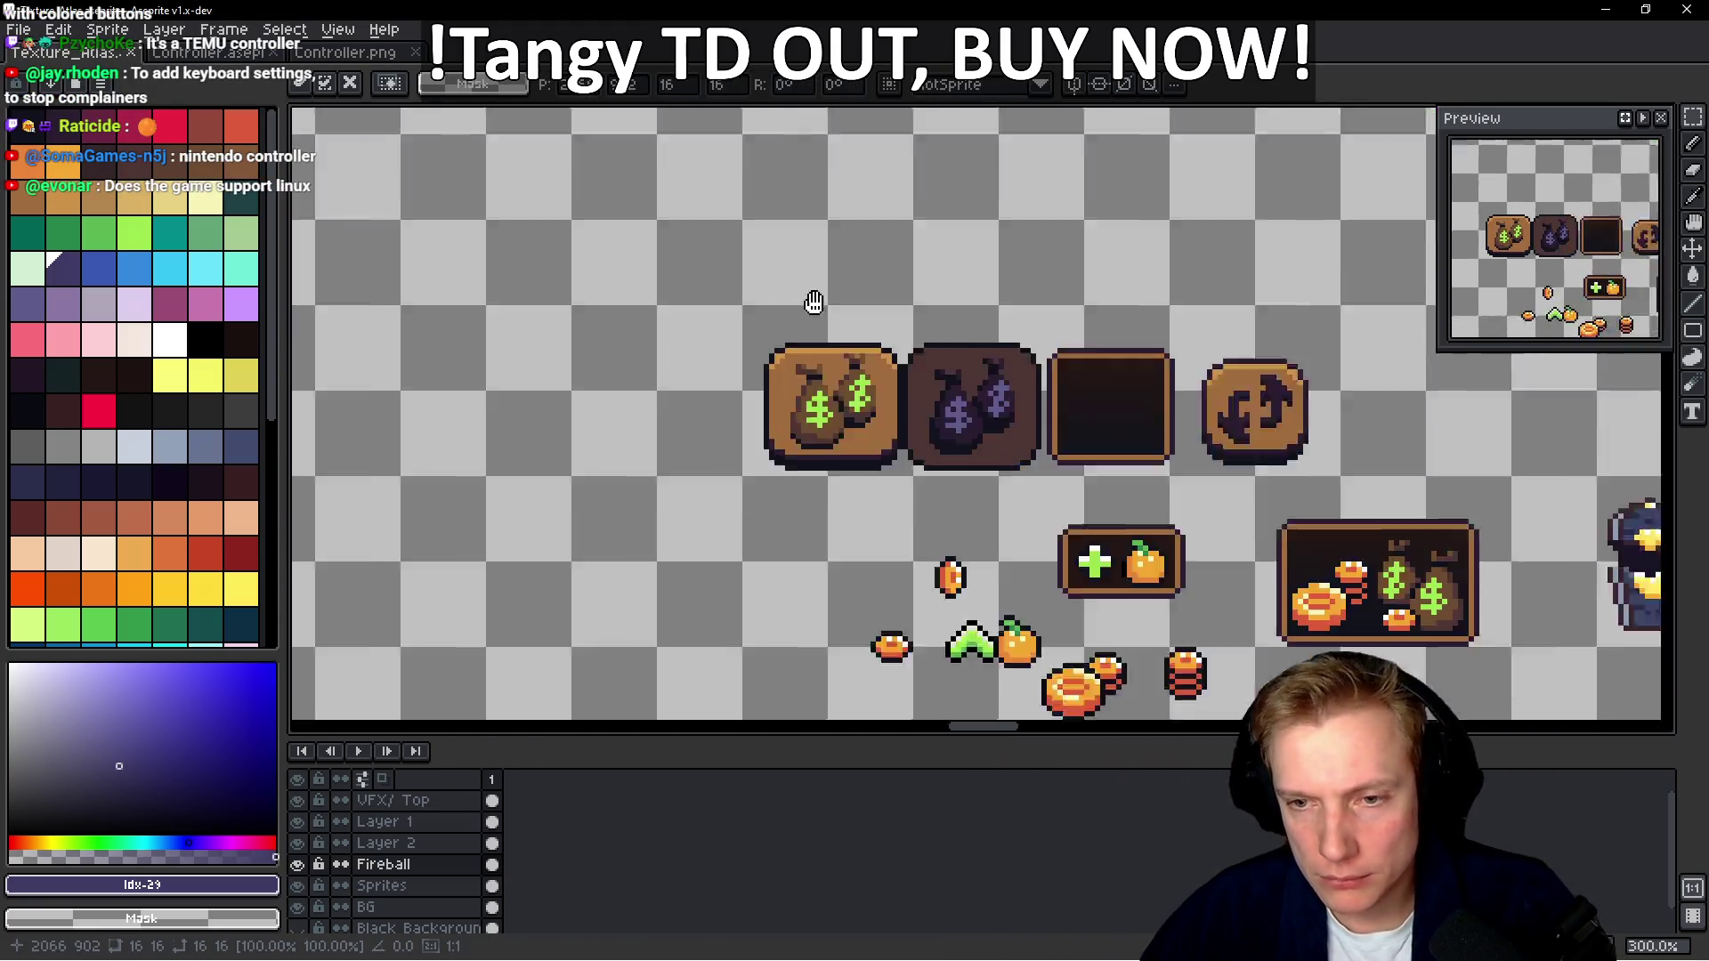
{"action": "scroll", "coordinate": [813, 303], "scroll_direction": "down", "scroll_amount": 5}
{"action": "left_click_drag", "start_coordinate": [1059, 256], "coordinate": [744, 306]}
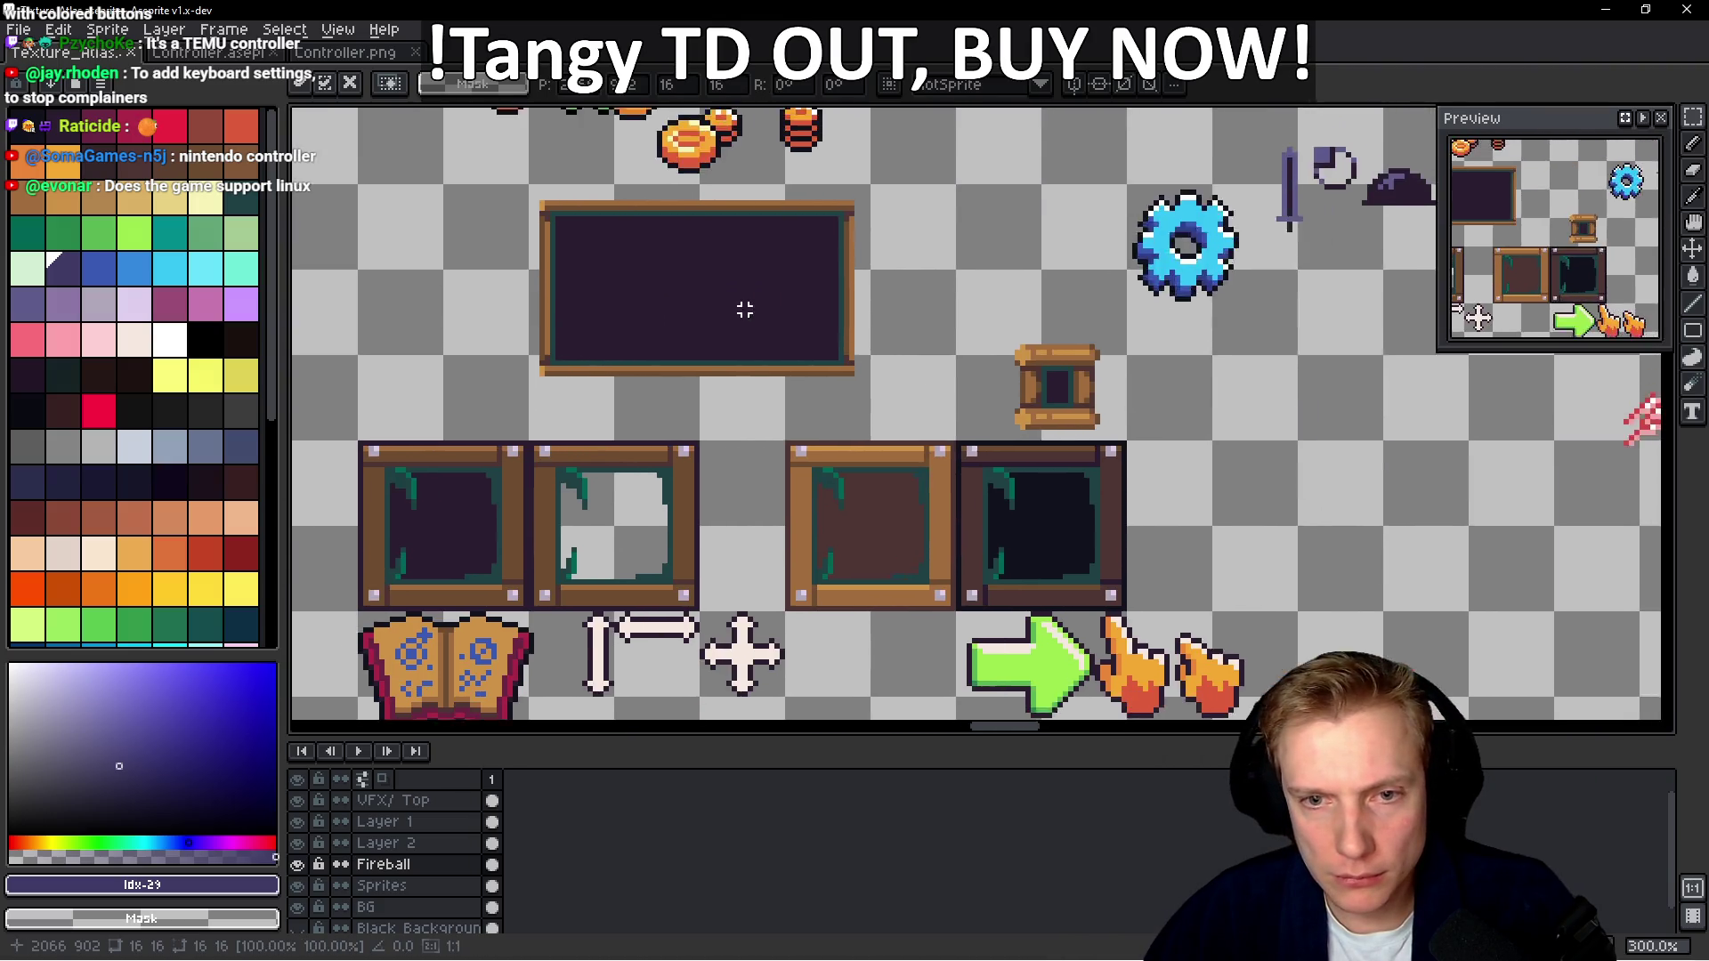
{"action": "scroll", "coordinate": [744, 305], "scroll_direction": "down", "scroll_amount": 3}
{"action": "scroll", "coordinate": [945, 458], "scroll_direction": "up", "scroll_amount": 3}
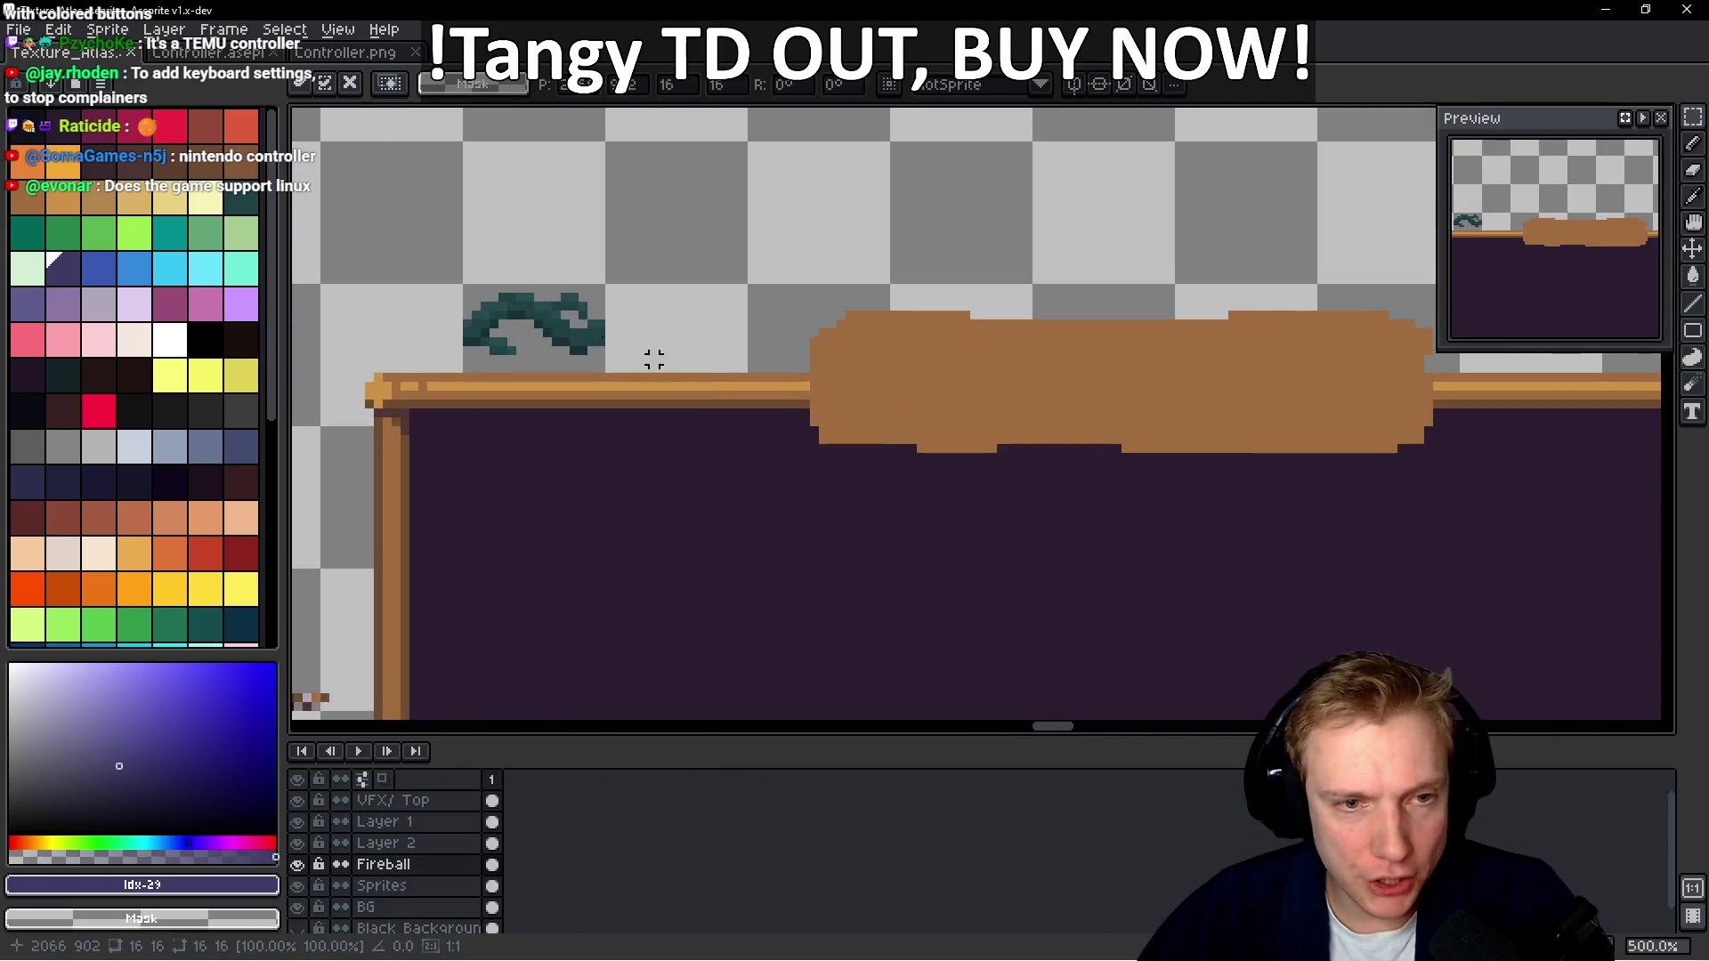
{"action": "scroll", "coordinate": [788, 393], "scroll_direction": "down", "scroll_amount": 4}
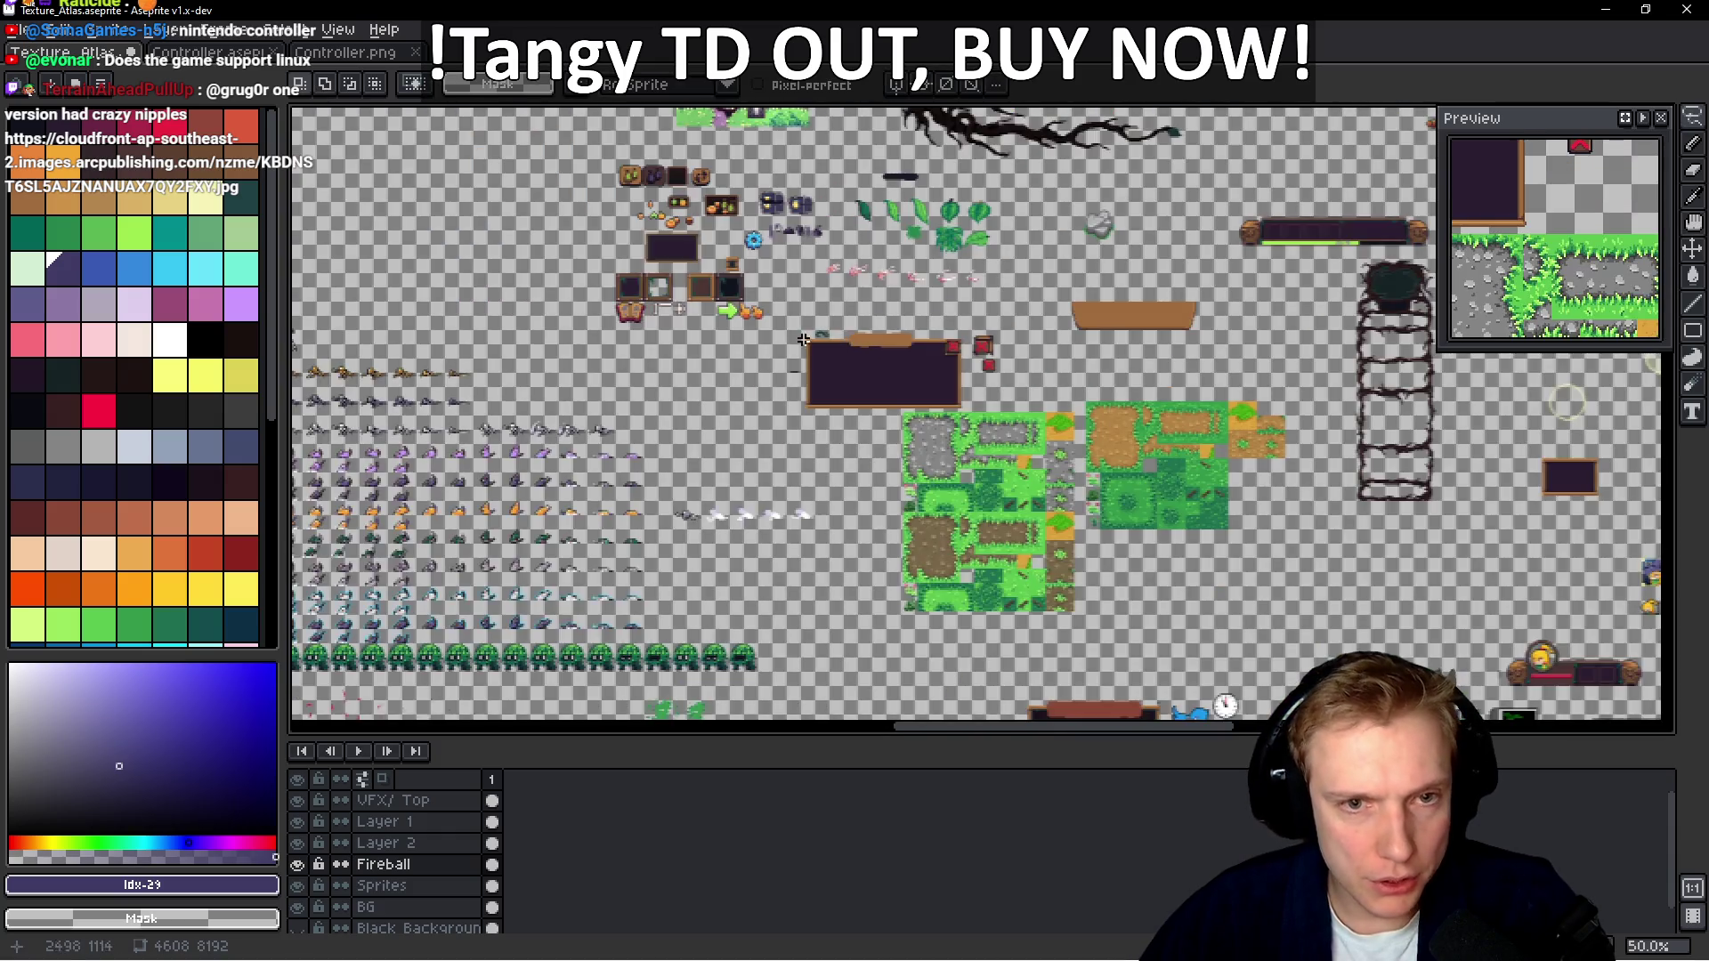
{"action": "left_click_drag", "start_coordinate": [803, 339], "coordinate": [1071, 366]}
{"action": "scroll", "coordinate": [794, 381], "scroll_direction": "up", "scroll_amount": 2}
{"action": "scroll", "coordinate": [792, 386], "scroll_direction": "down", "scroll_amount": 1}
{"action": "scroll", "coordinate": [623, 548], "scroll_direction": "up", "scroll_amount": 4}
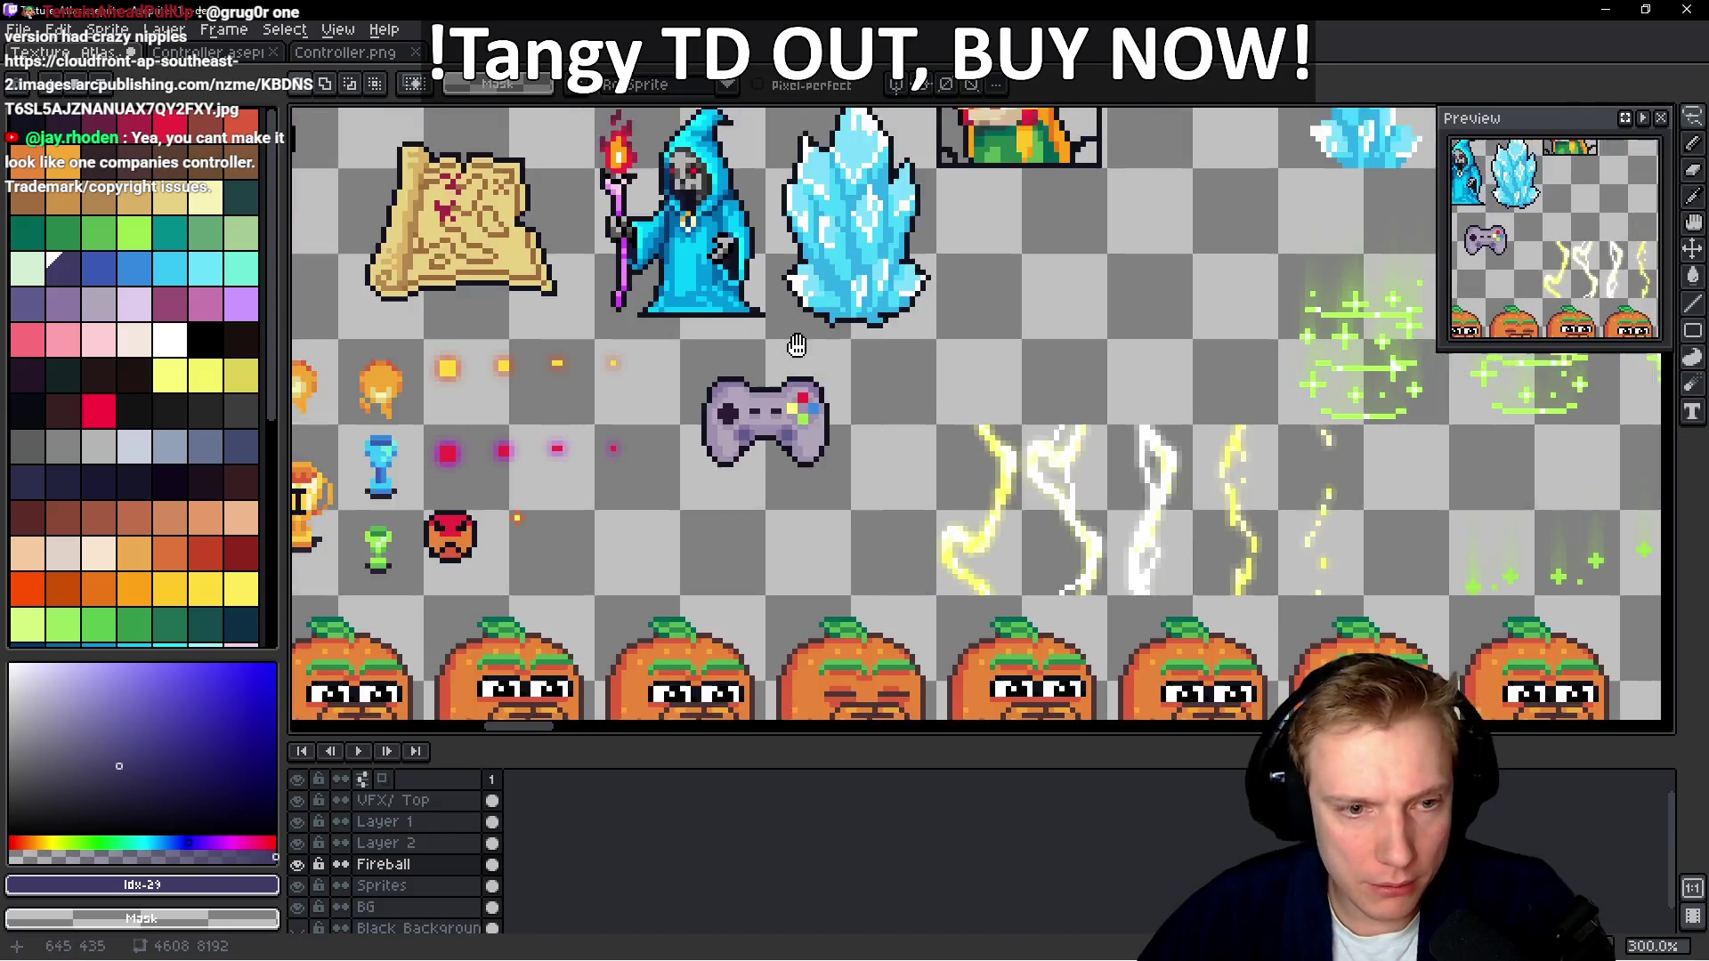
Roughly select the area around the gamepad sprite, then clear that selection
{"action": "left_click_drag", "start_coordinate": [666, 541], "coordinate": [886, 328]}
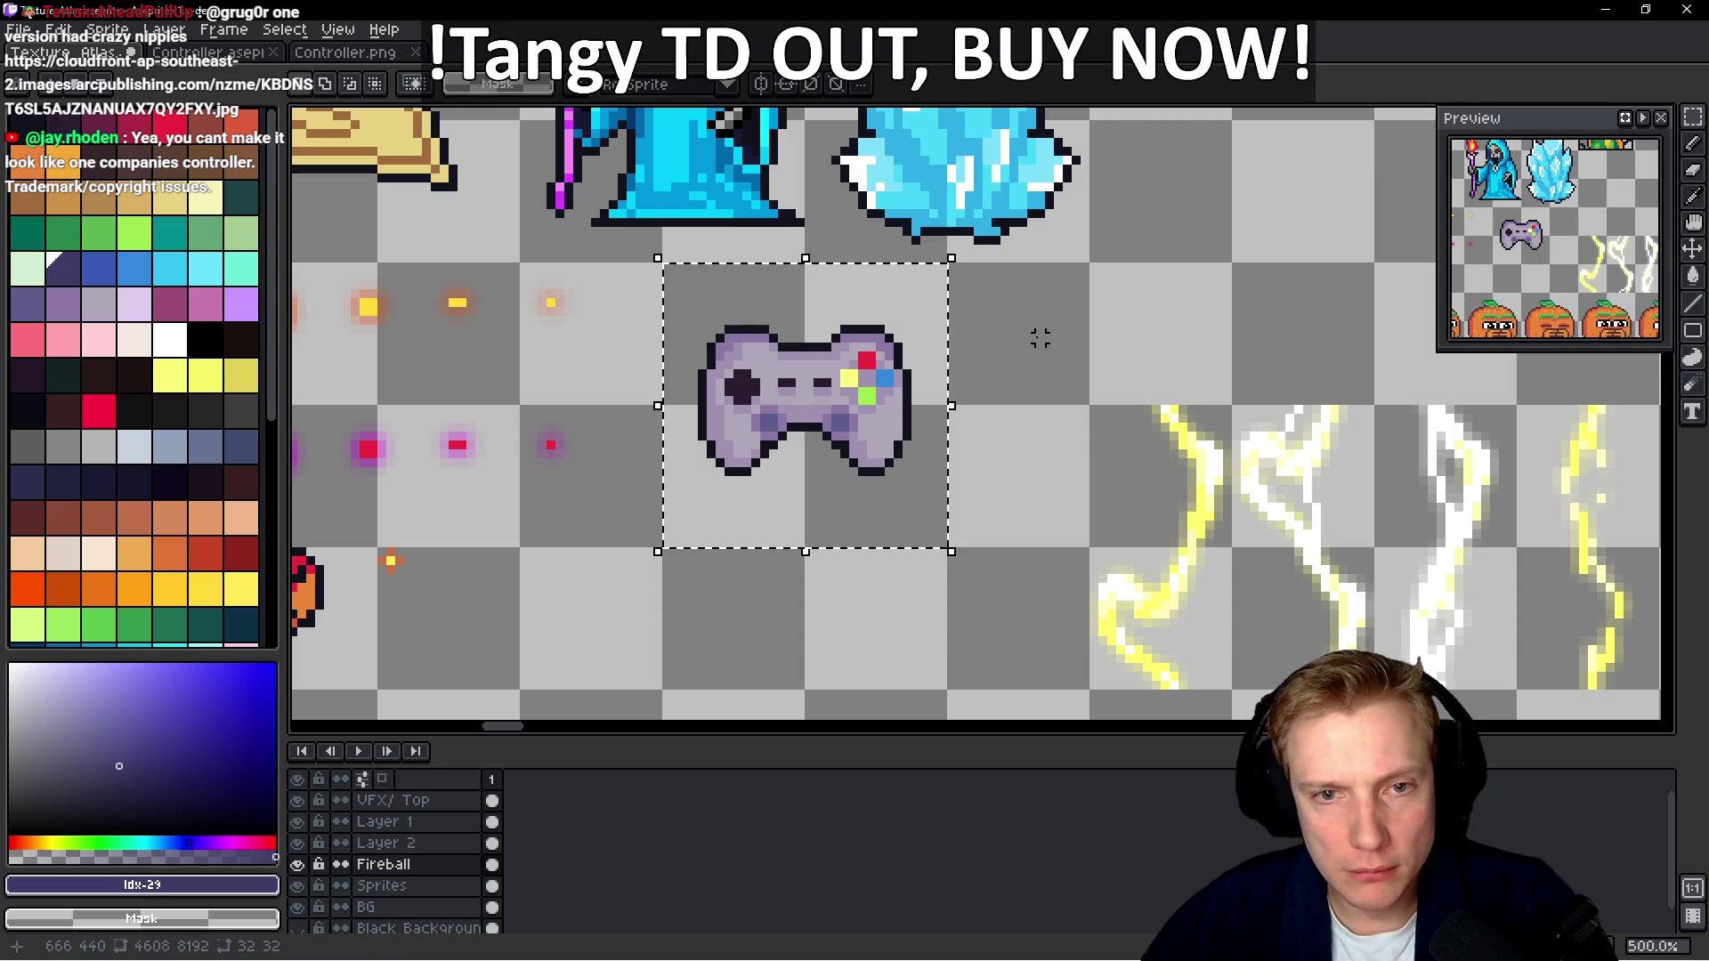
{"action": "scroll", "coordinate": [1038, 336], "scroll_direction": "down", "scroll_amount": 4}
{"action": "mouse_move", "coordinate": [1038, 336]}
{"action": "left_mouse_down"}
{"action": "mouse_move", "coordinate": [623, 320]}
{"action": "mouse_move", "coordinate": [1028, 138]}
{"action": "mouse_move", "coordinate": [970, 436]}
{"action": "mouse_move", "coordinate": [873, 580]}
{"action": "left_mouse_up"}
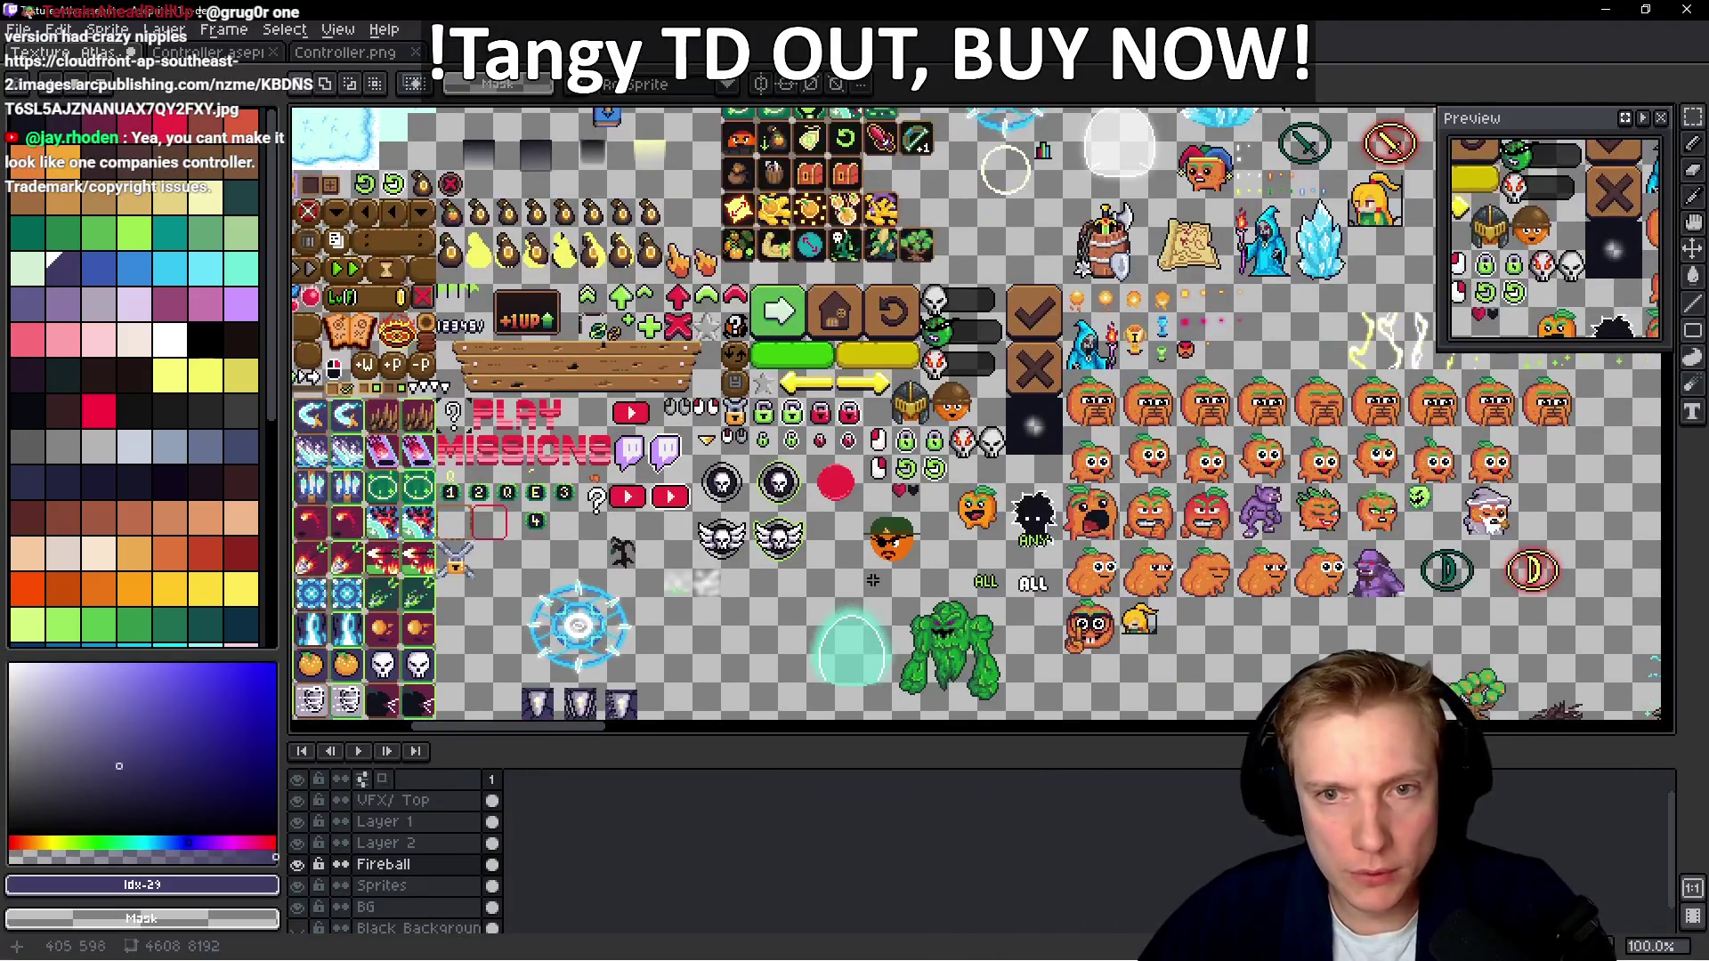
{"action": "scroll", "coordinate": [905, 455], "scroll_direction": "up", "scroll_amount": 3}
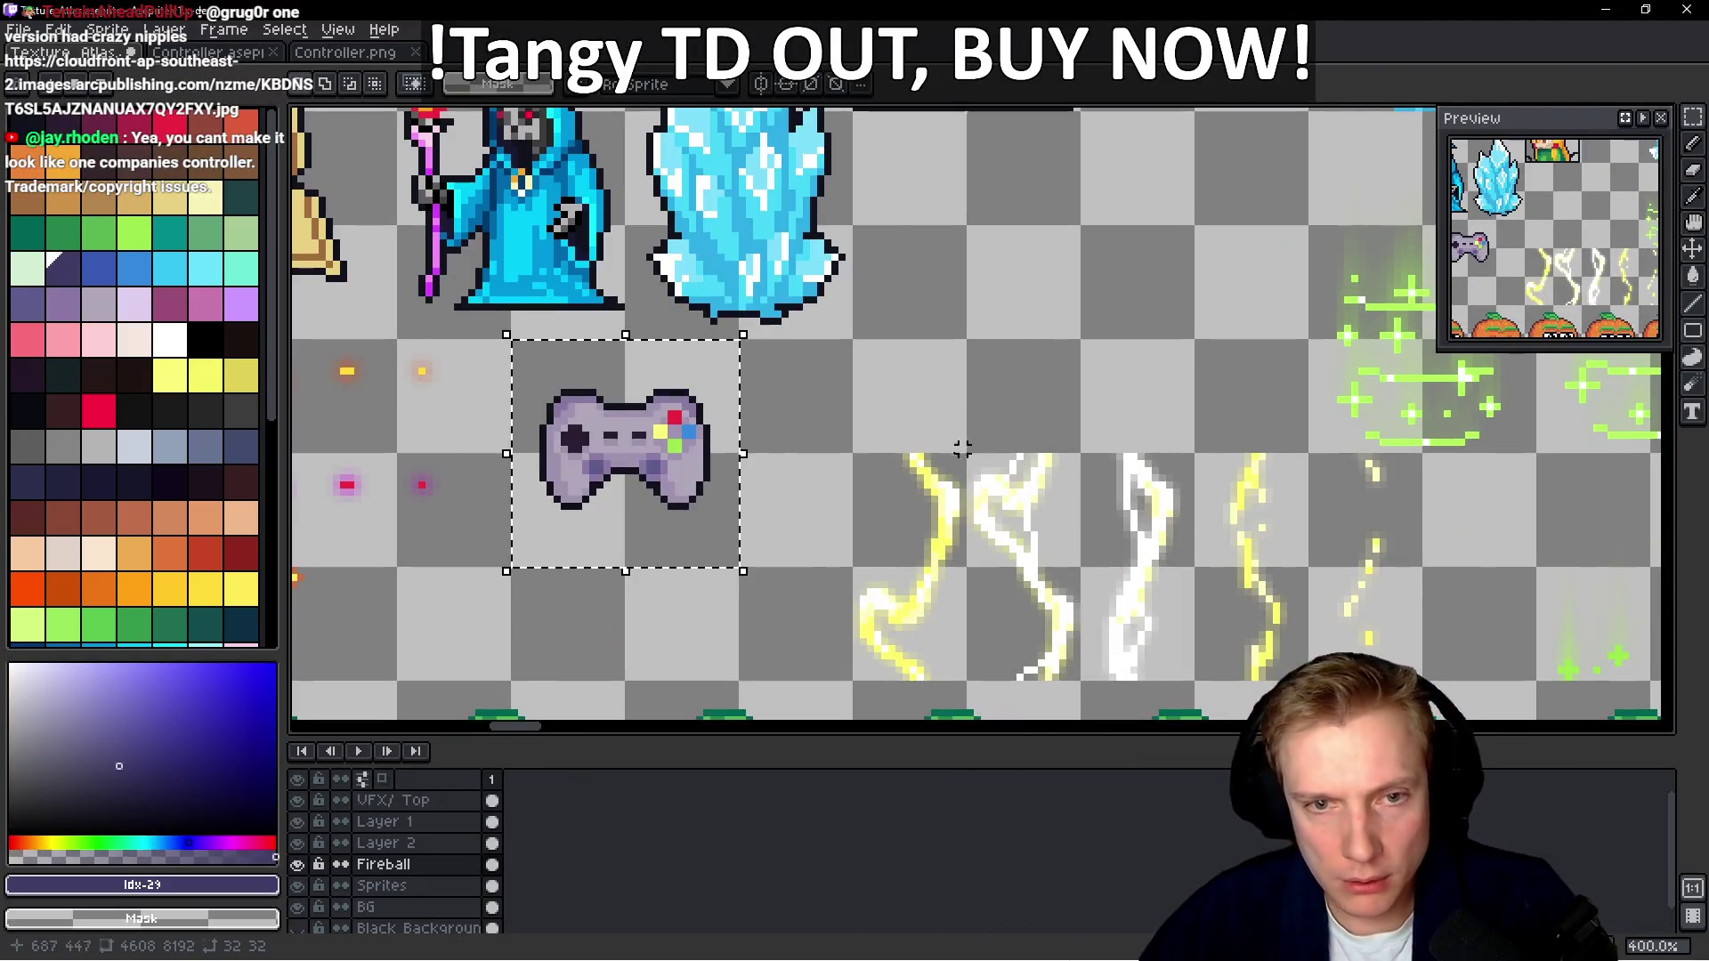
{"action": "left_click", "coordinate": [813, 435]}
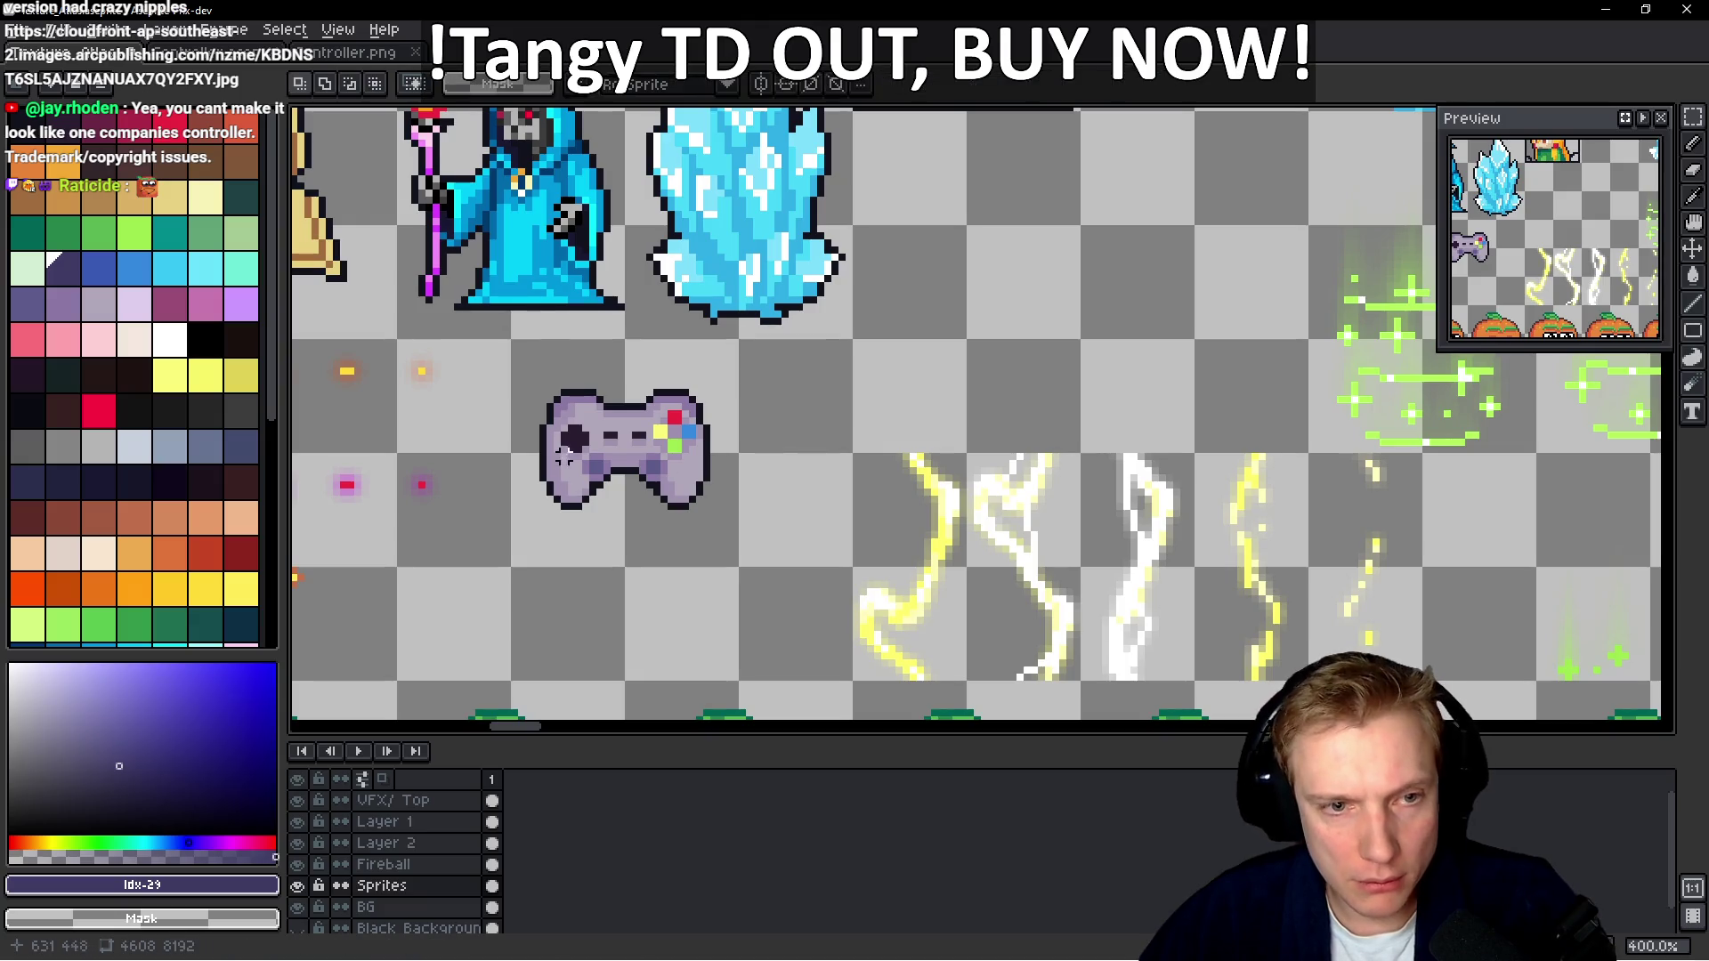
Select a 32x32 square around the gamepad, paste a copy, and drag it above the dark panel
{"action": "left_click_drag", "start_coordinate": [515, 342], "coordinate": [739, 566]}
{"action": "scroll", "coordinate": [877, 478], "scroll_direction": "down", "scroll_amount": 5}
{"action": "scroll", "coordinate": [1191, 385], "scroll_direction": "up", "scroll_amount": 2}
{"action": "scroll", "coordinate": [1191, 385], "scroll_direction": "up", "scroll_amount": 3}
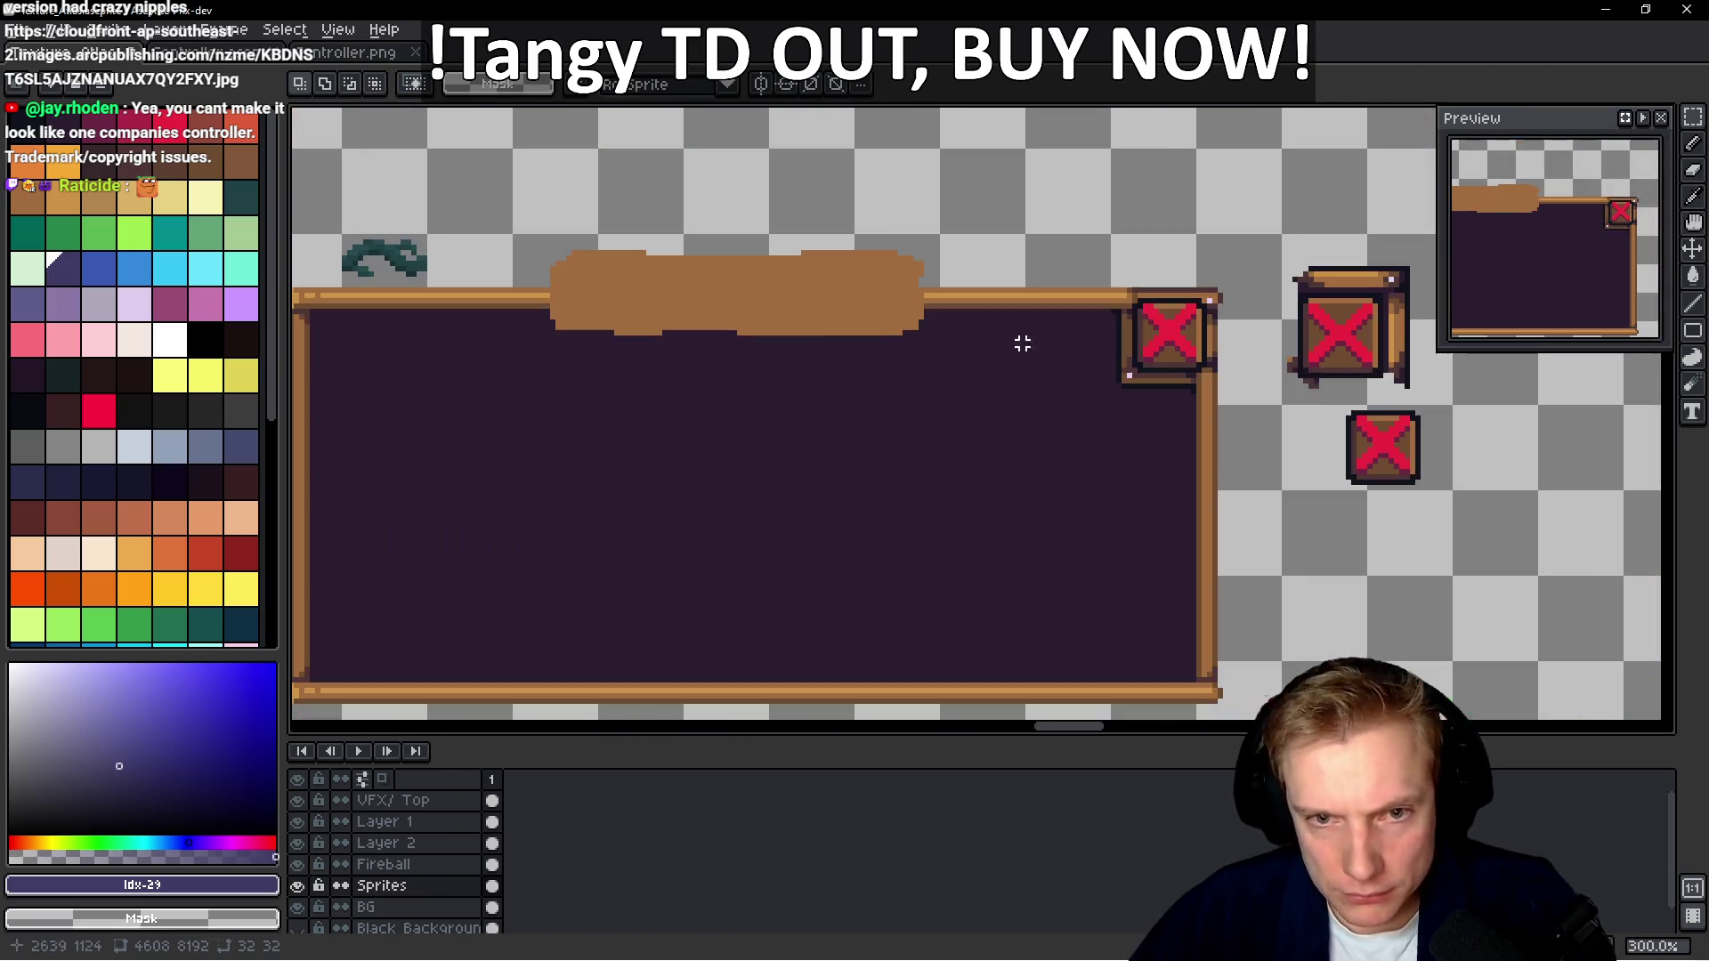
{"action": "key", "text": "ctrl+v"}
{"action": "mouse_move", "coordinate": [965, 282]}
{"action": "left_mouse_down"}
{"action": "mouse_move", "coordinate": [1046, 210]}
{"action": "mouse_move", "coordinate": [932, 205]}
{"action": "mouse_move", "coordinate": [906, 351]}
{"action": "mouse_move", "coordinate": [901, 267]}
{"action": "left_mouse_up"}
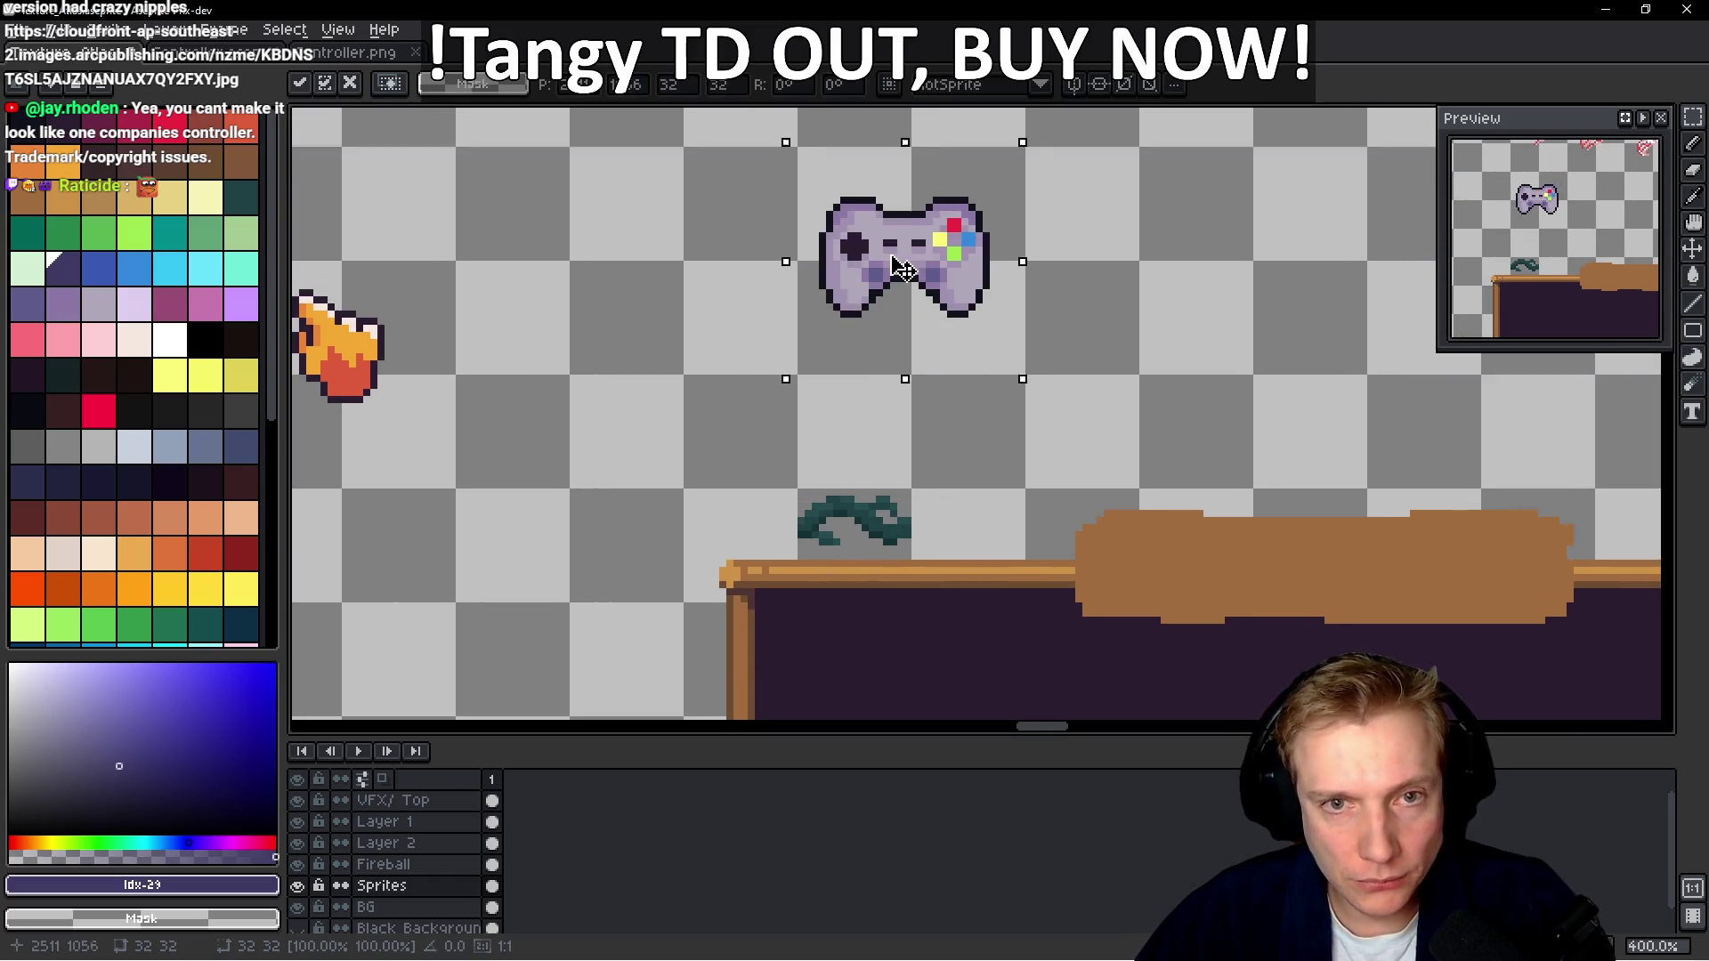
{"action": "scroll", "coordinate": [842, 366], "scroll_direction": "down", "scroll_amount": 5}
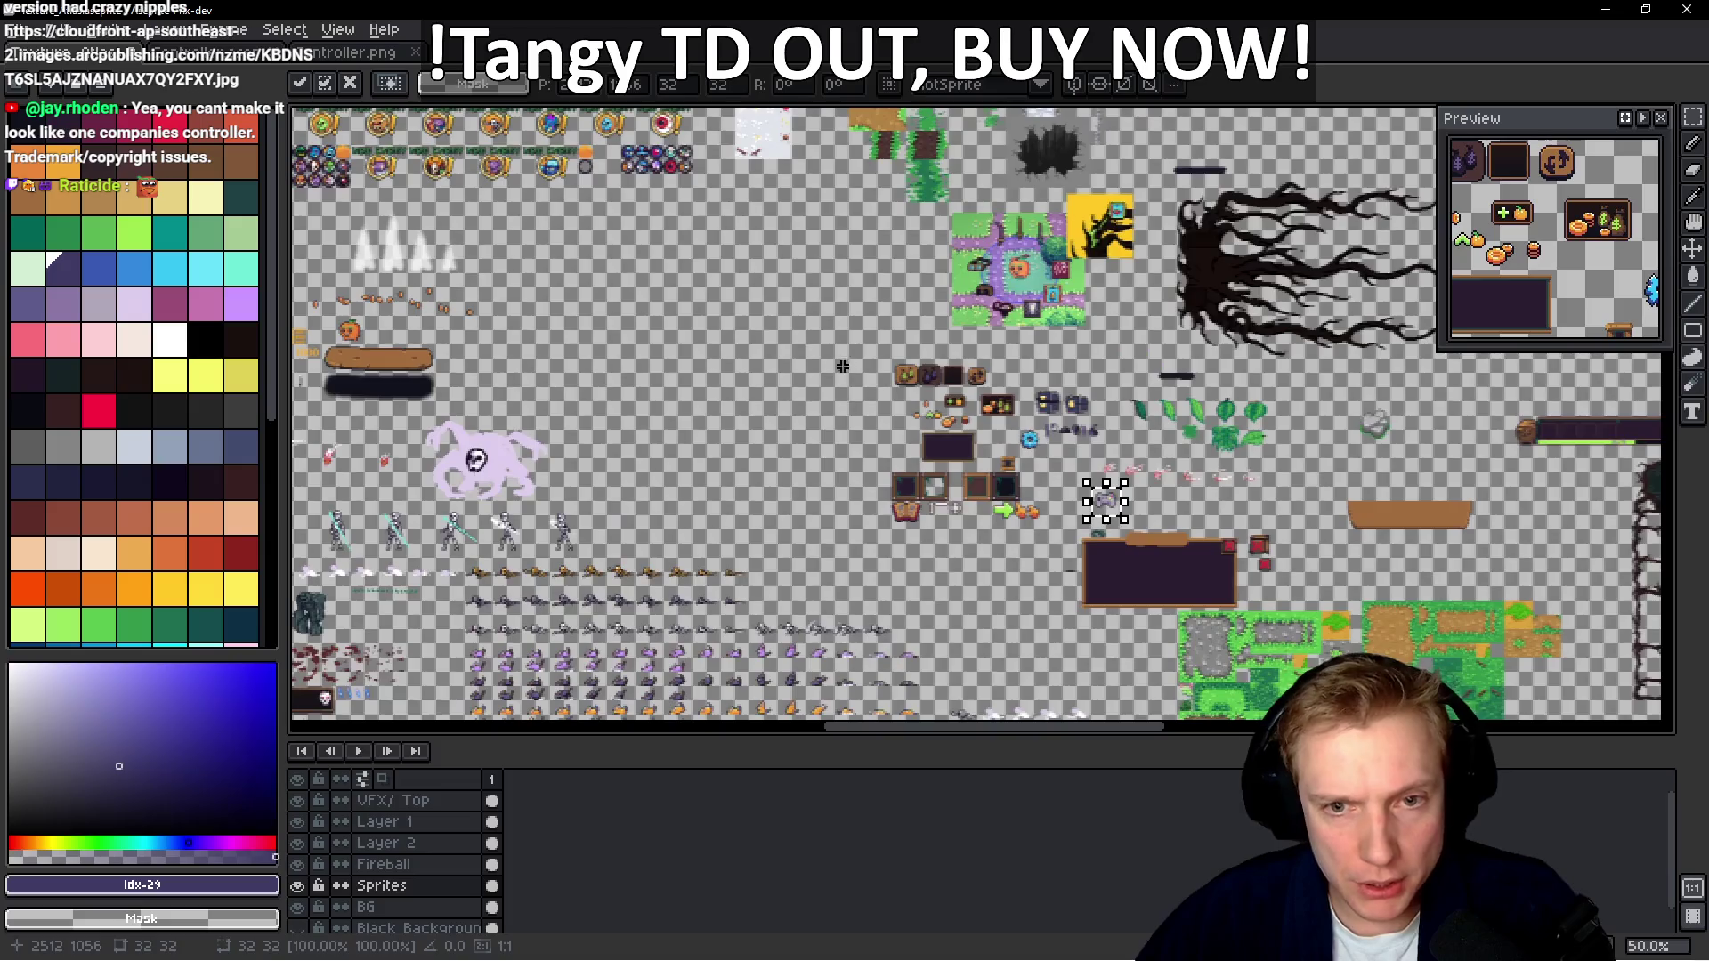
Glance at Tangy TD, then commit the pasted gamepad in place above the dark panel
{"action": "scroll", "coordinate": [1065, 439], "scroll_direction": "up", "scroll_amount": 3}
{"action": "key", "text": "alt+Tab"}
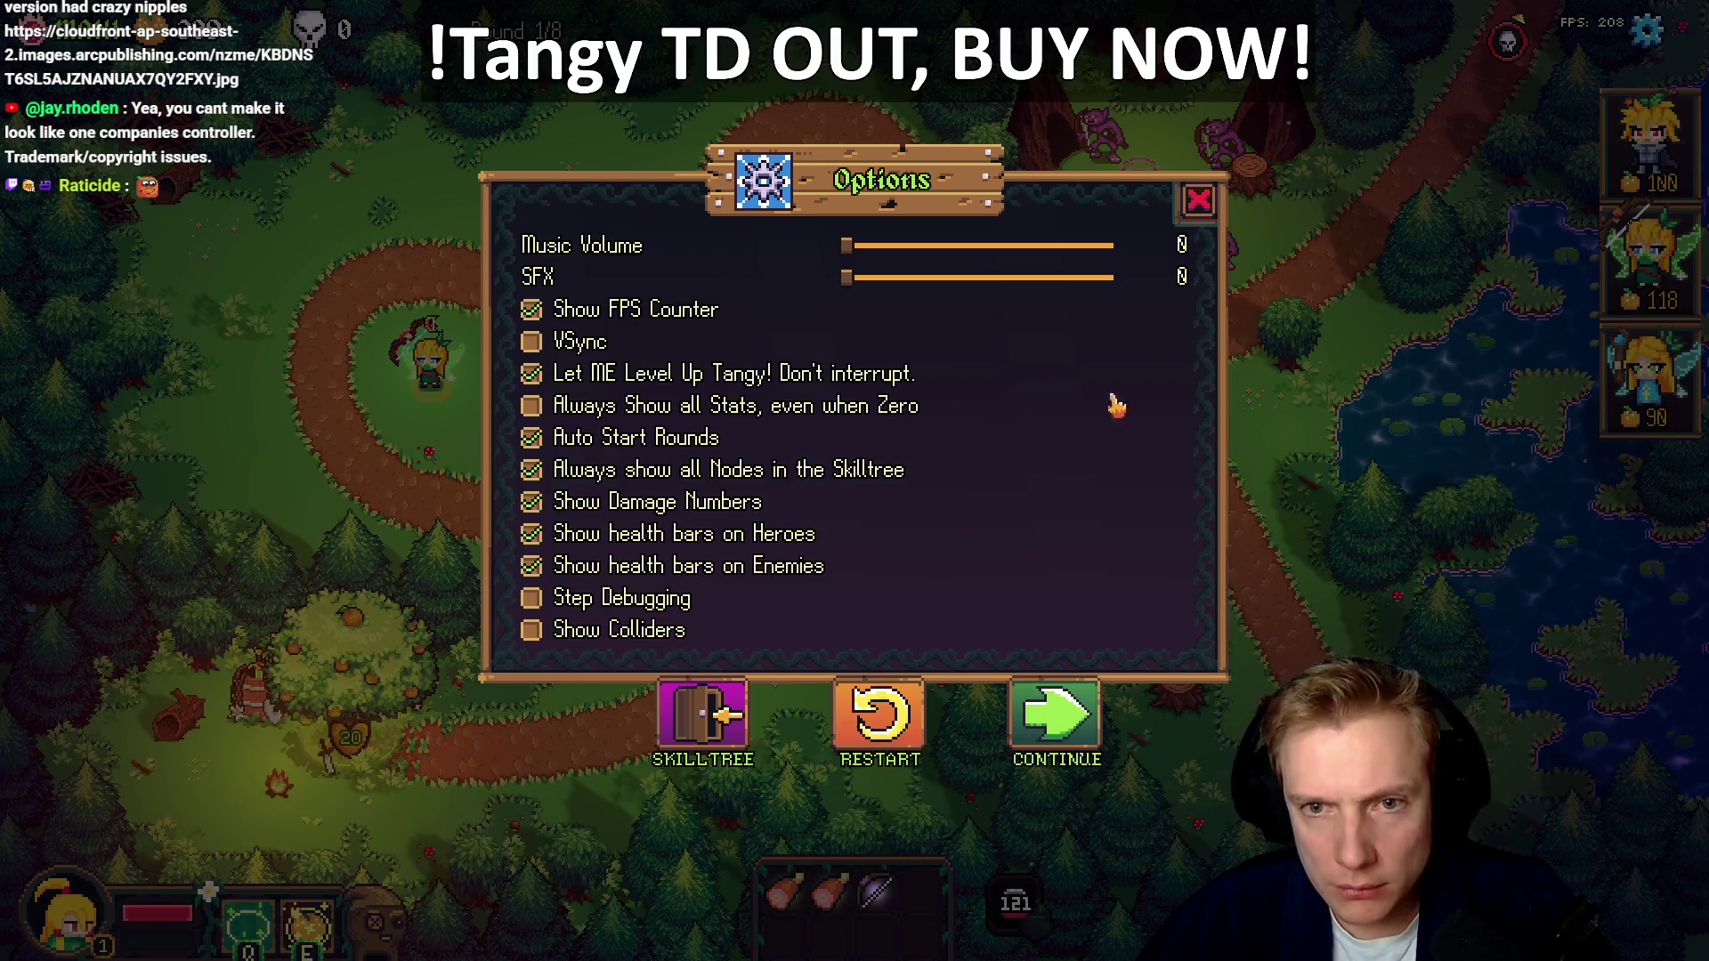
{"action": "key", "text": "alt+Tab"}
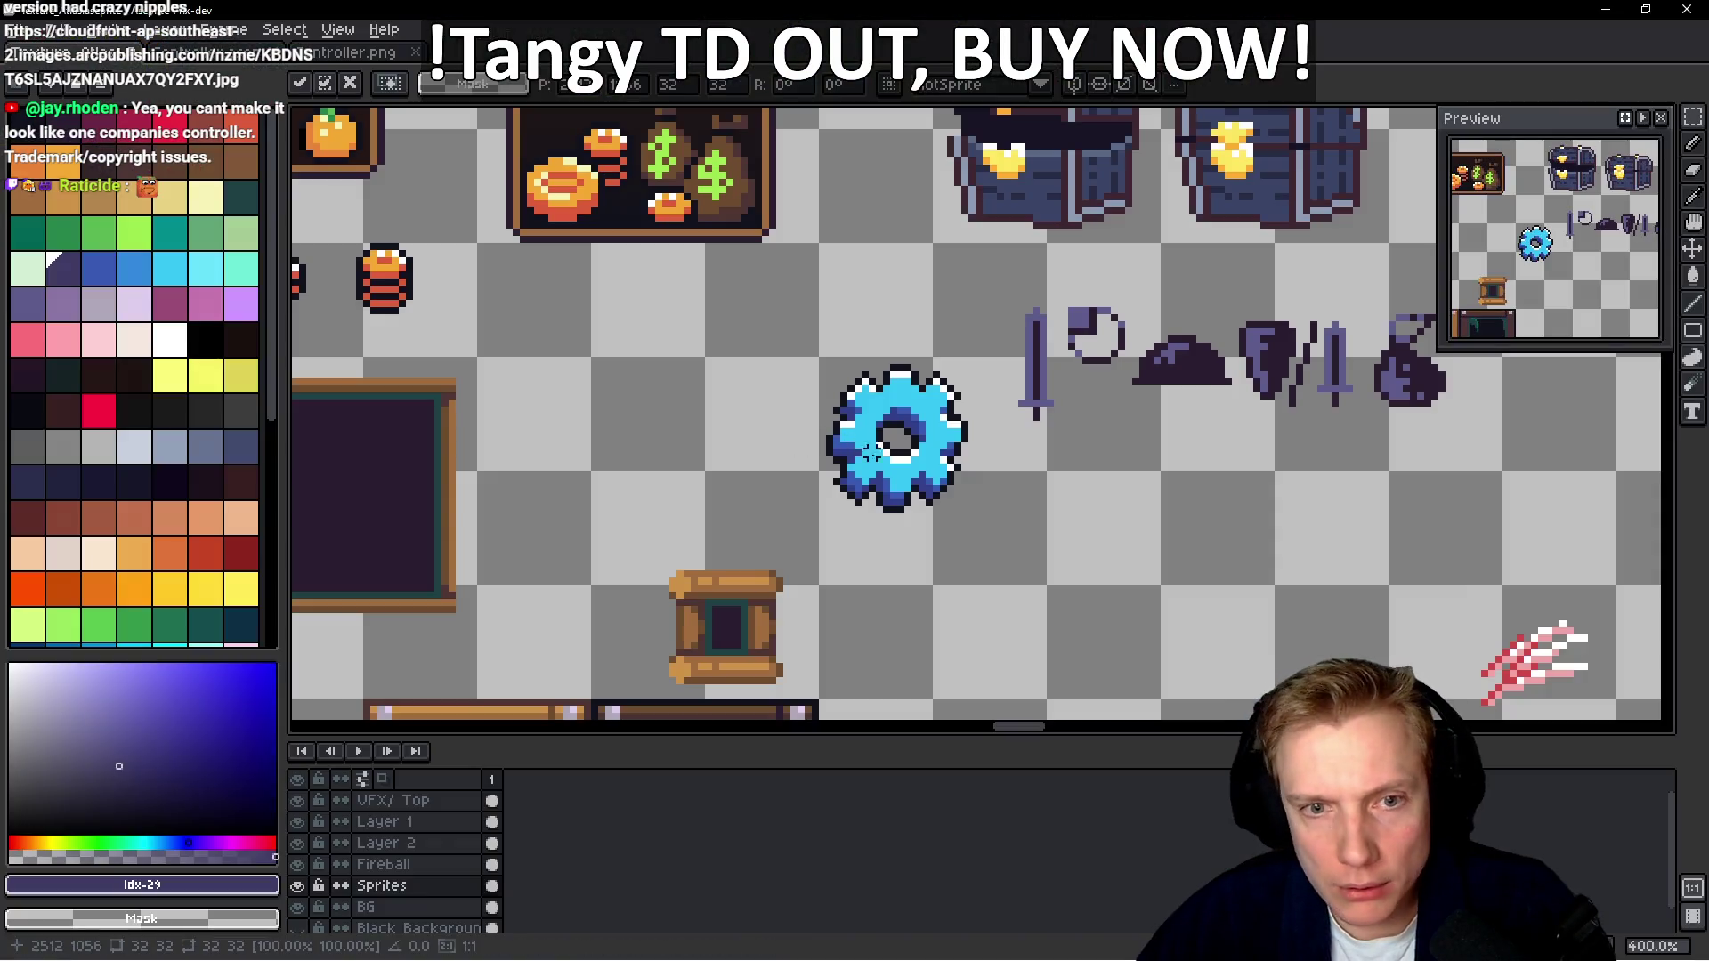
{"action": "scroll", "coordinate": [835, 378], "scroll_direction": "down", "scroll_amount": 3}
{"action": "left_click_drag", "start_coordinate": [569, 249], "coordinate": [1102, 502]}
{"action": "scroll", "coordinate": [835, 377], "scroll_direction": "up", "scroll_amount": 2}
{"action": "mouse_move", "coordinate": [623, 267]}
{"action": "left_mouse_down"}
{"action": "mouse_move", "coordinate": [834, 660]}
{"action": "mouse_move", "coordinate": [795, 382]}
{"action": "left_mouse_up"}
{"action": "mouse_move", "coordinate": [704, 293]}
{"action": "left_mouse_down"}
{"action": "mouse_move", "coordinate": [1154, 439]}
{"action": "mouse_move", "coordinate": [1112, 471]}
{"action": "left_mouse_up"}
{"action": "scroll", "coordinate": [831, 443], "scroll_direction": "up", "scroll_amount": 3}
{"action": "scroll", "coordinate": [832, 439], "scroll_direction": "up", "scroll_amount": 2}
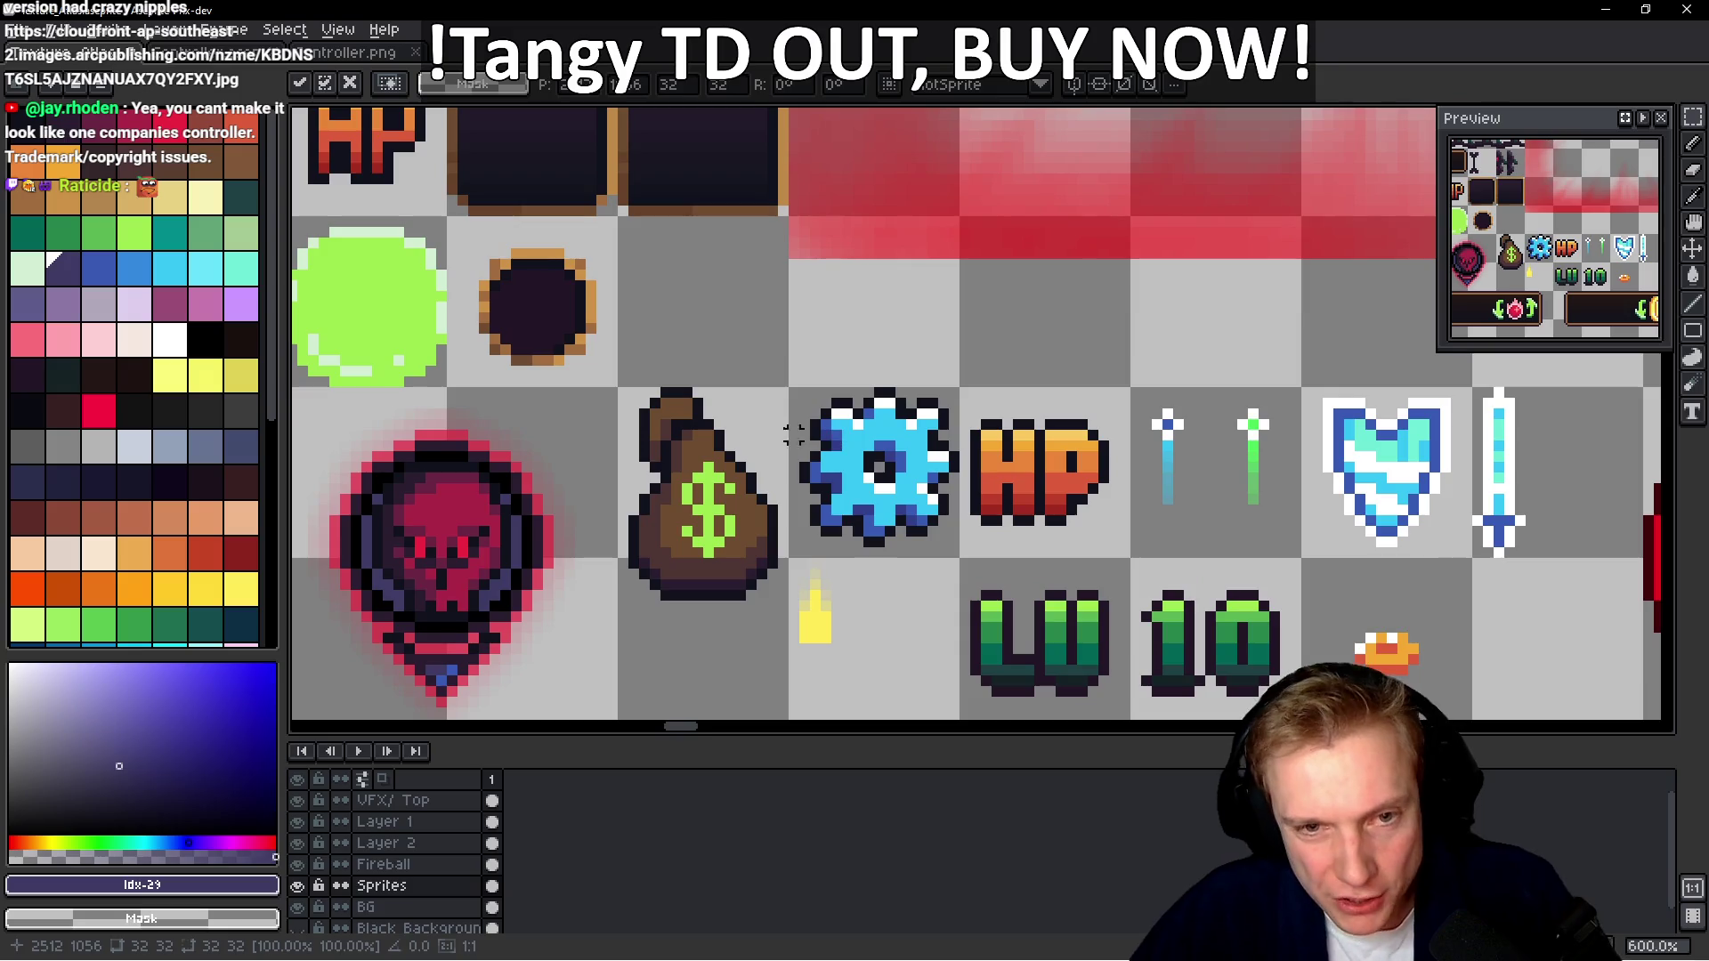
{"action": "left_click", "coordinate": [794, 392]}
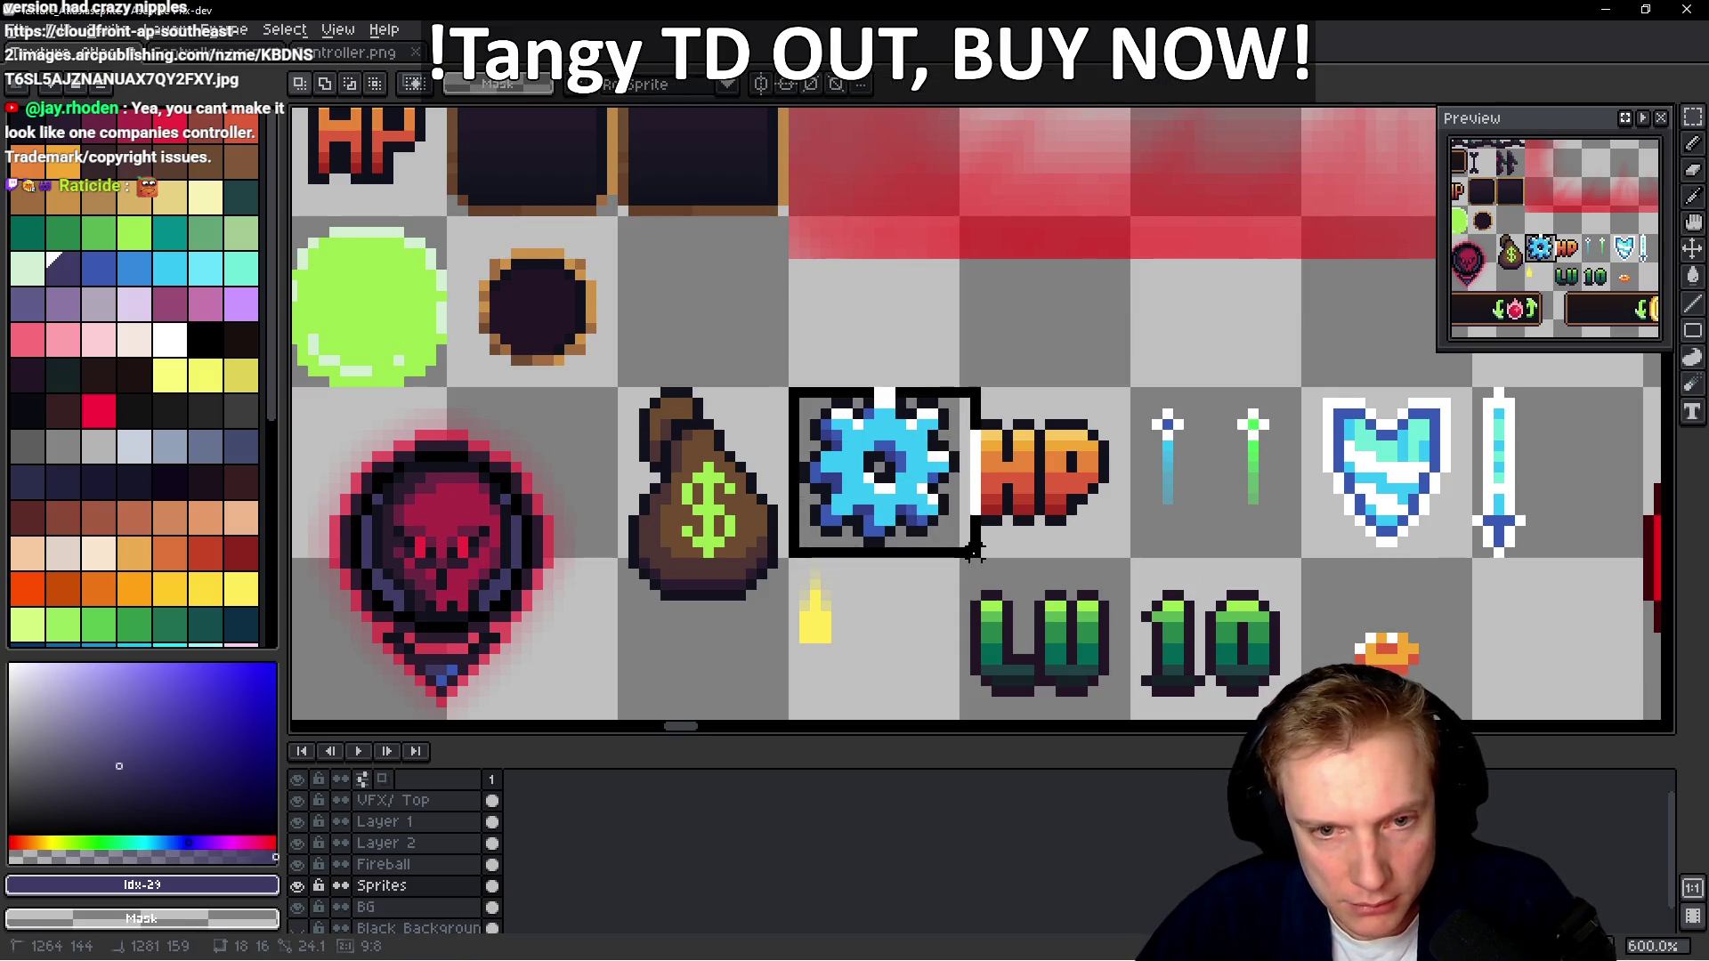
Pan past the forest, tent and Tangy TD logo sprites, then back to the gamepad
{"action": "scroll", "coordinate": [952, 551], "scroll_direction": "down", "scroll_amount": 3}
{"action": "left_click_drag", "start_coordinate": [1093, 487], "coordinate": [917, 402]}
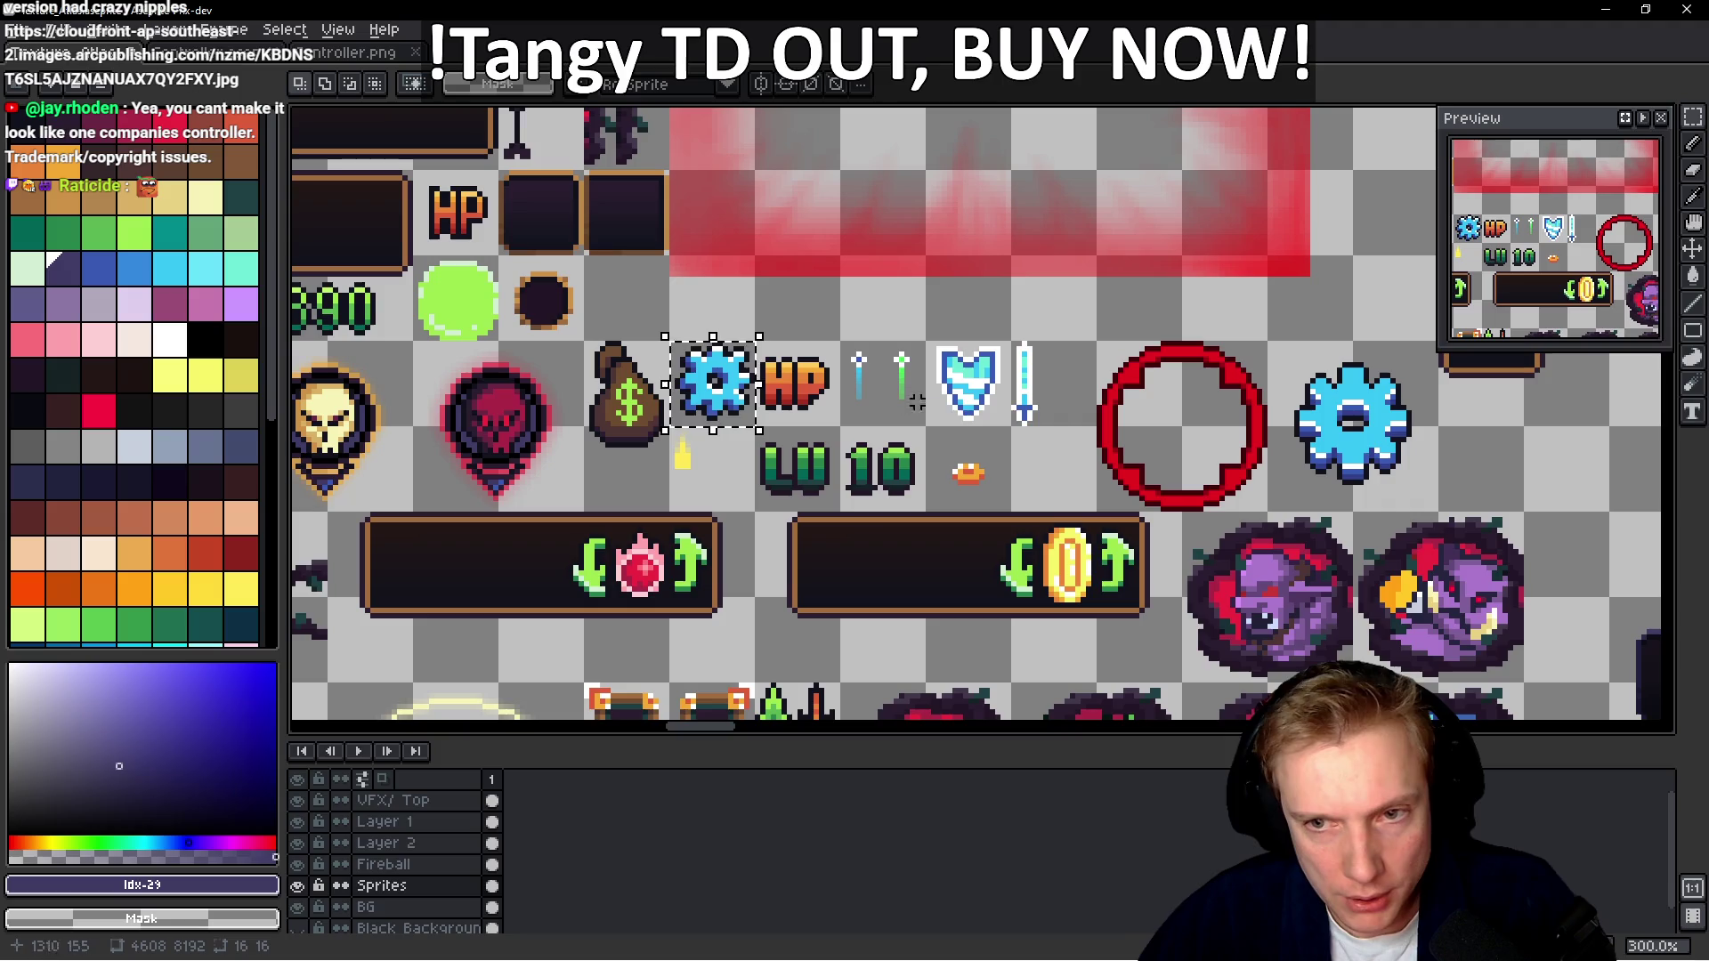
{"action": "scroll", "coordinate": [1104, 466], "scroll_direction": "down", "scroll_amount": 5}
{"action": "mouse_move", "coordinate": [1104, 466]}
{"action": "left_mouse_down"}
{"action": "mouse_move", "coordinate": [880, 257]}
{"action": "mouse_move", "coordinate": [874, 445]}
{"action": "mouse_move", "coordinate": [927, 347]}
{"action": "left_mouse_up"}
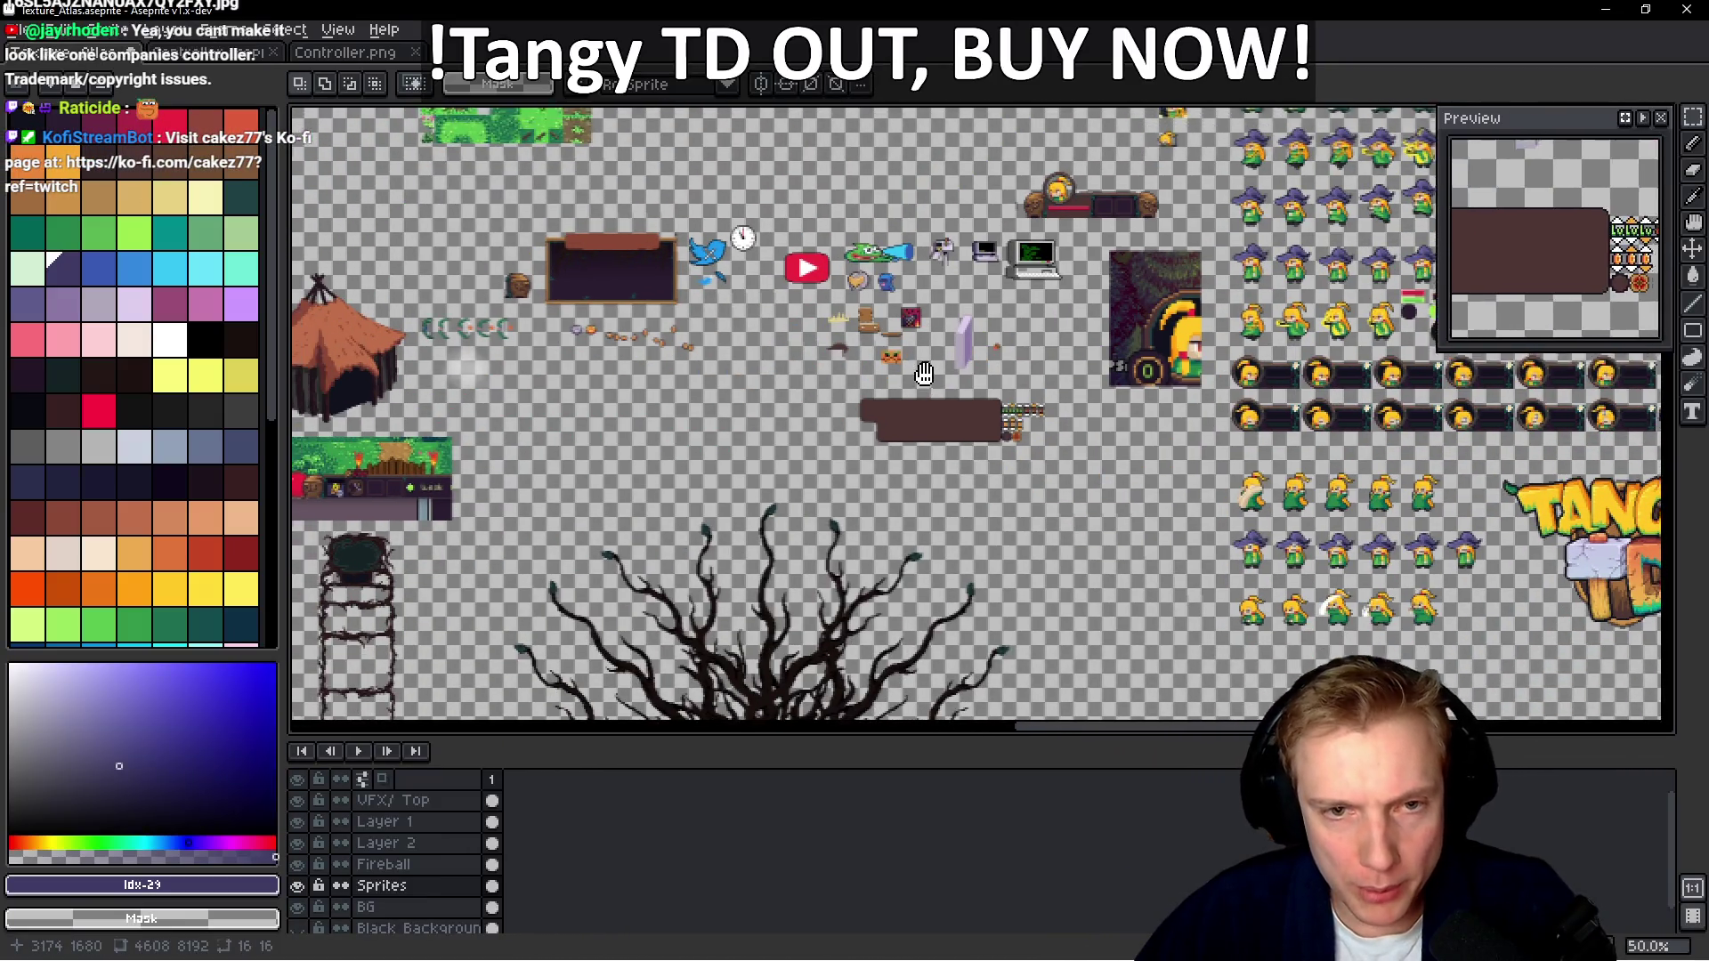
{"action": "left_click_drag", "start_coordinate": [873, 446], "coordinate": [873, 338]}
{"action": "left_click_drag", "start_coordinate": [1316, 467], "coordinate": [872, 316]}
{"action": "scroll", "coordinate": [871, 316], "scroll_direction": "down", "scroll_amount": 1}
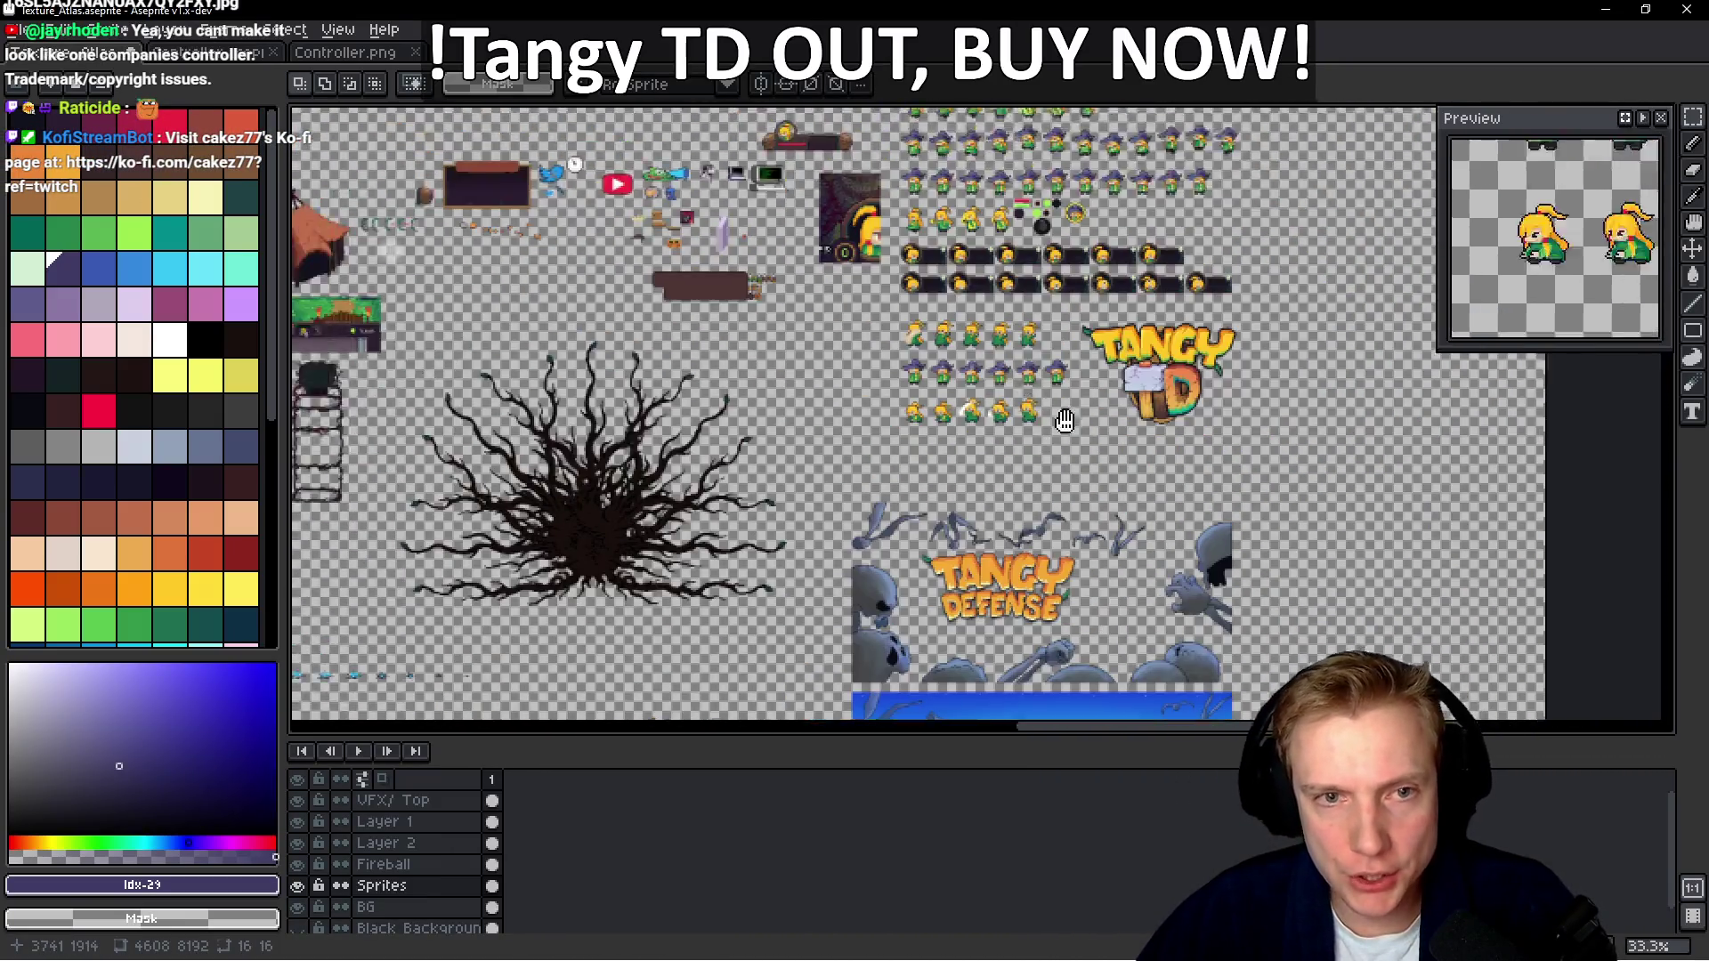
{"action": "scroll", "coordinate": [649, 332], "scroll_direction": "up", "scroll_amount": 5}
{"action": "scroll", "coordinate": [649, 332], "scroll_direction": "down", "scroll_amount": 5}
{"action": "mouse_move", "coordinate": [649, 332]}
{"action": "left_mouse_down"}
{"action": "mouse_move", "coordinate": [871, 613]}
{"action": "mouse_move", "coordinate": [996, 542]}
{"action": "left_mouse_up"}
{"action": "scroll", "coordinate": [995, 542], "scroll_direction": "up", "scroll_amount": 1}
{"action": "scroll", "coordinate": [748, 374], "scroll_direction": "up", "scroll_amount": 4}
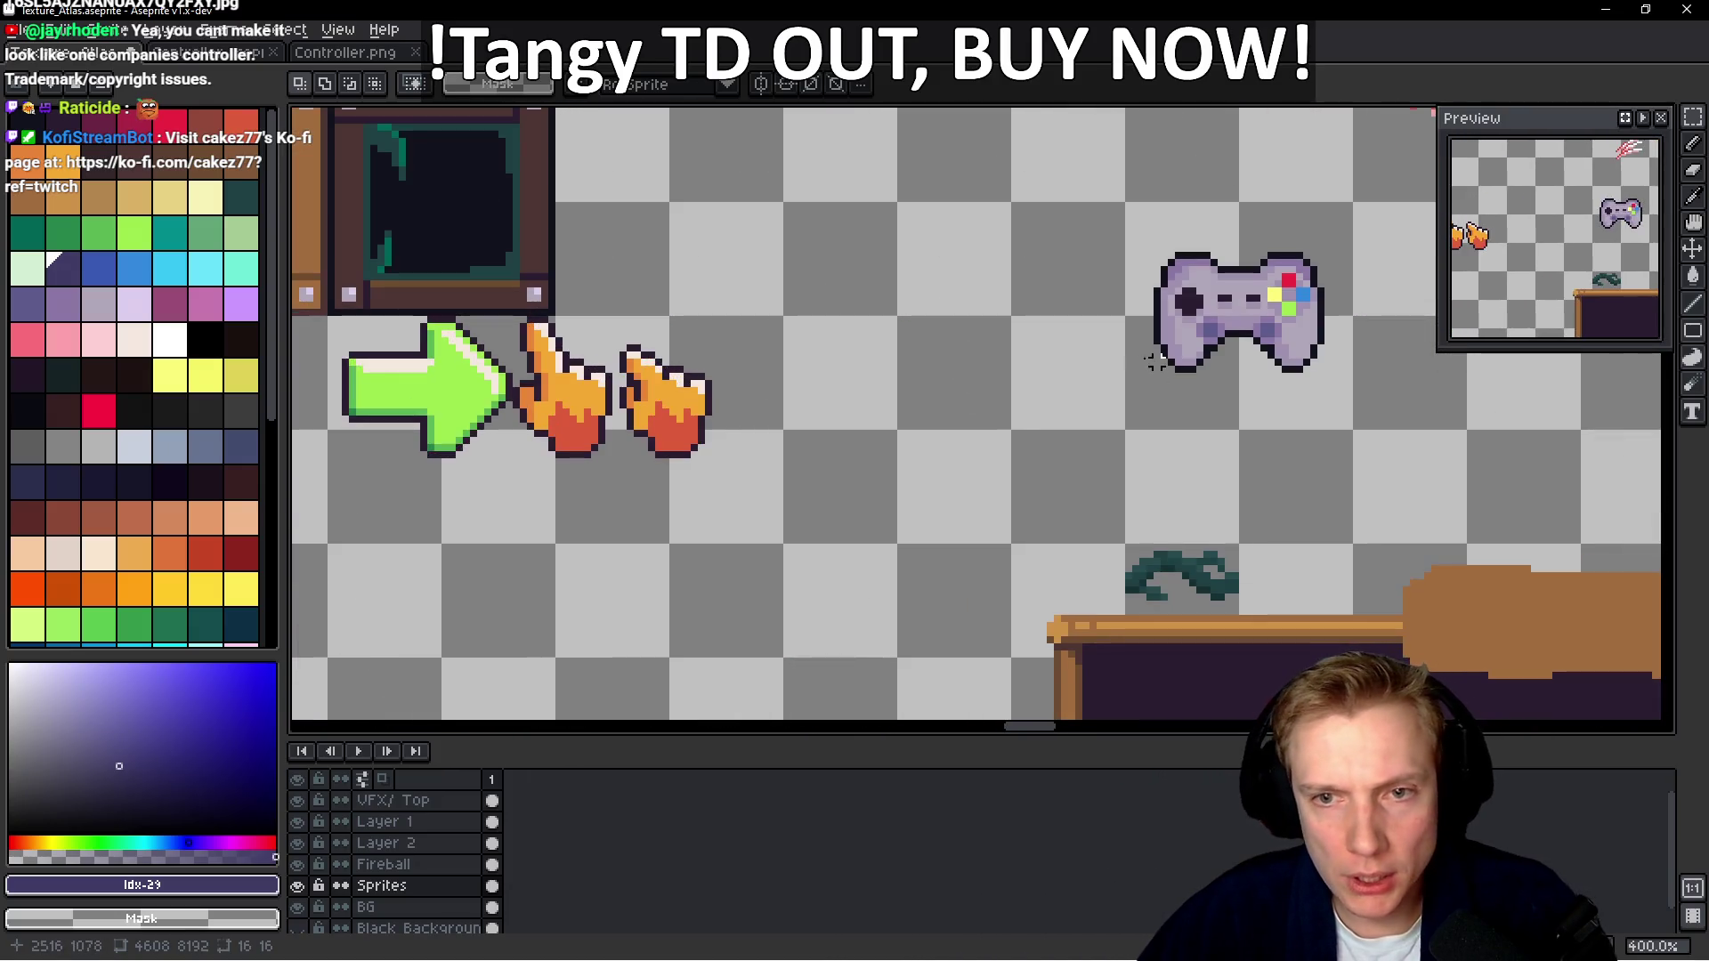
Paste the blue gear just left of the gamepad, commit it, and switch to Tangy TD
{"action": "key", "text": "ctrl+v"}
{"action": "mouse_move", "coordinate": [968, 416]}
{"action": "left_mouse_down"}
{"action": "mouse_move", "coordinate": [1026, 331]}
{"action": "mouse_move", "coordinate": [998, 338]}
{"action": "left_mouse_up"}
{"action": "key", "text": "Return"}
{"action": "scroll", "coordinate": [1071, 339], "scroll_direction": "down", "scroll_amount": 2}
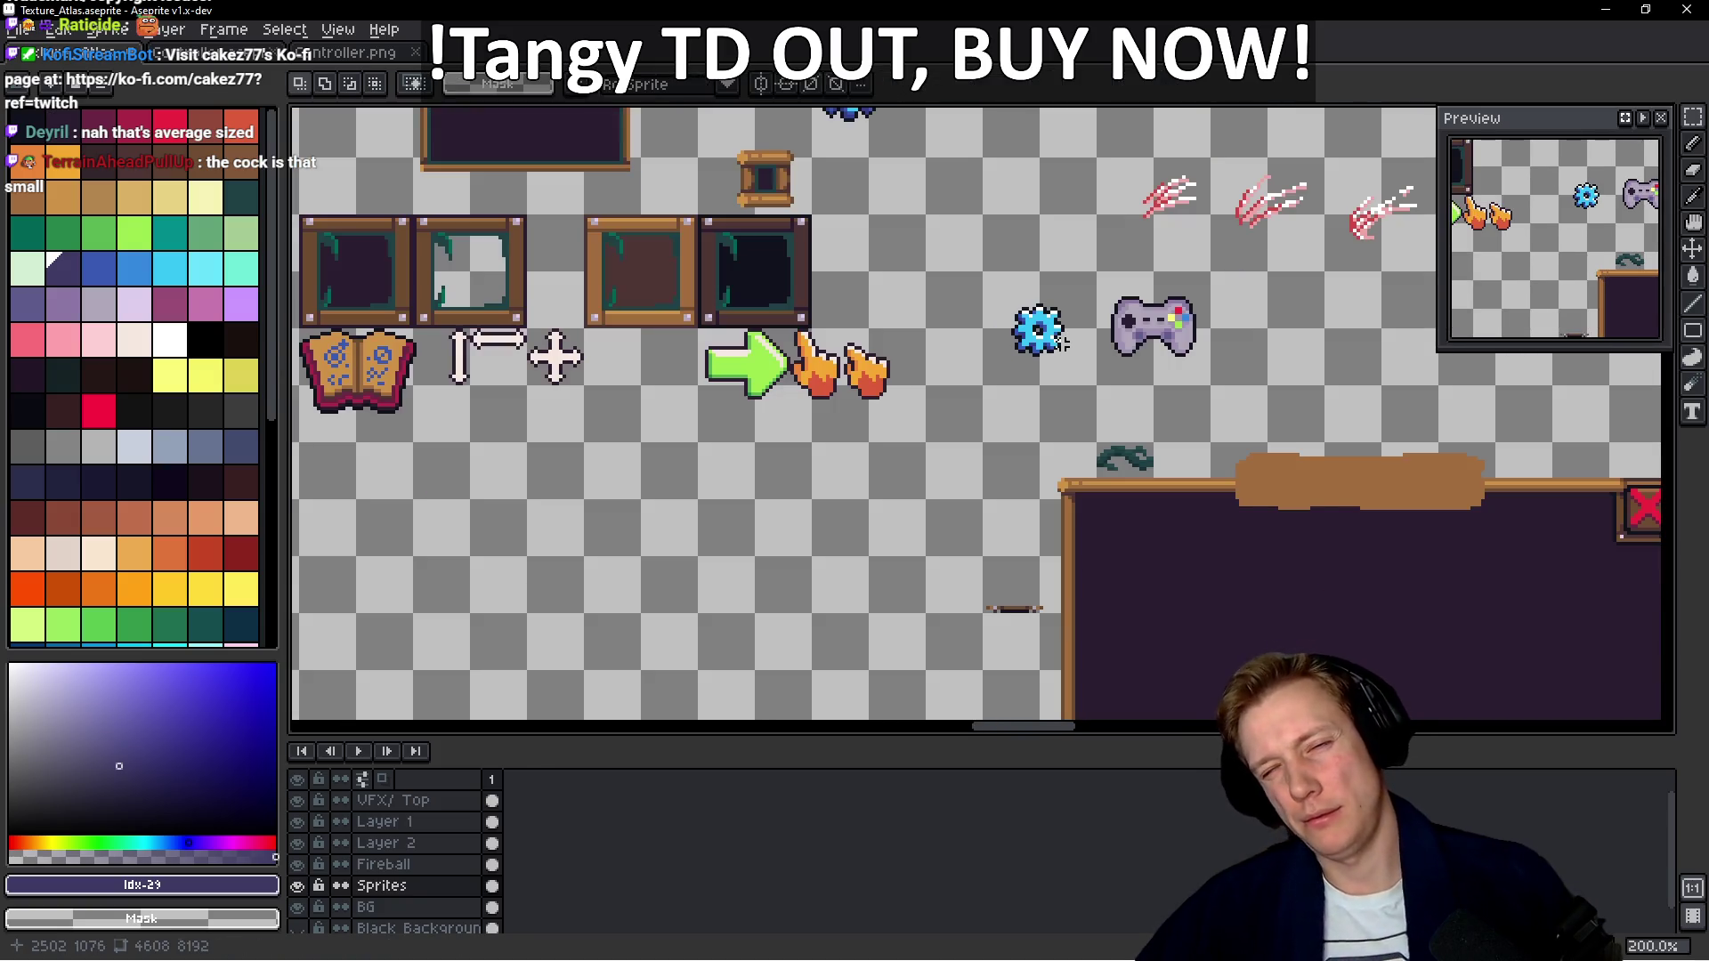
{"action": "scroll", "coordinate": [1056, 372], "scroll_direction": "up", "scroll_amount": 1}
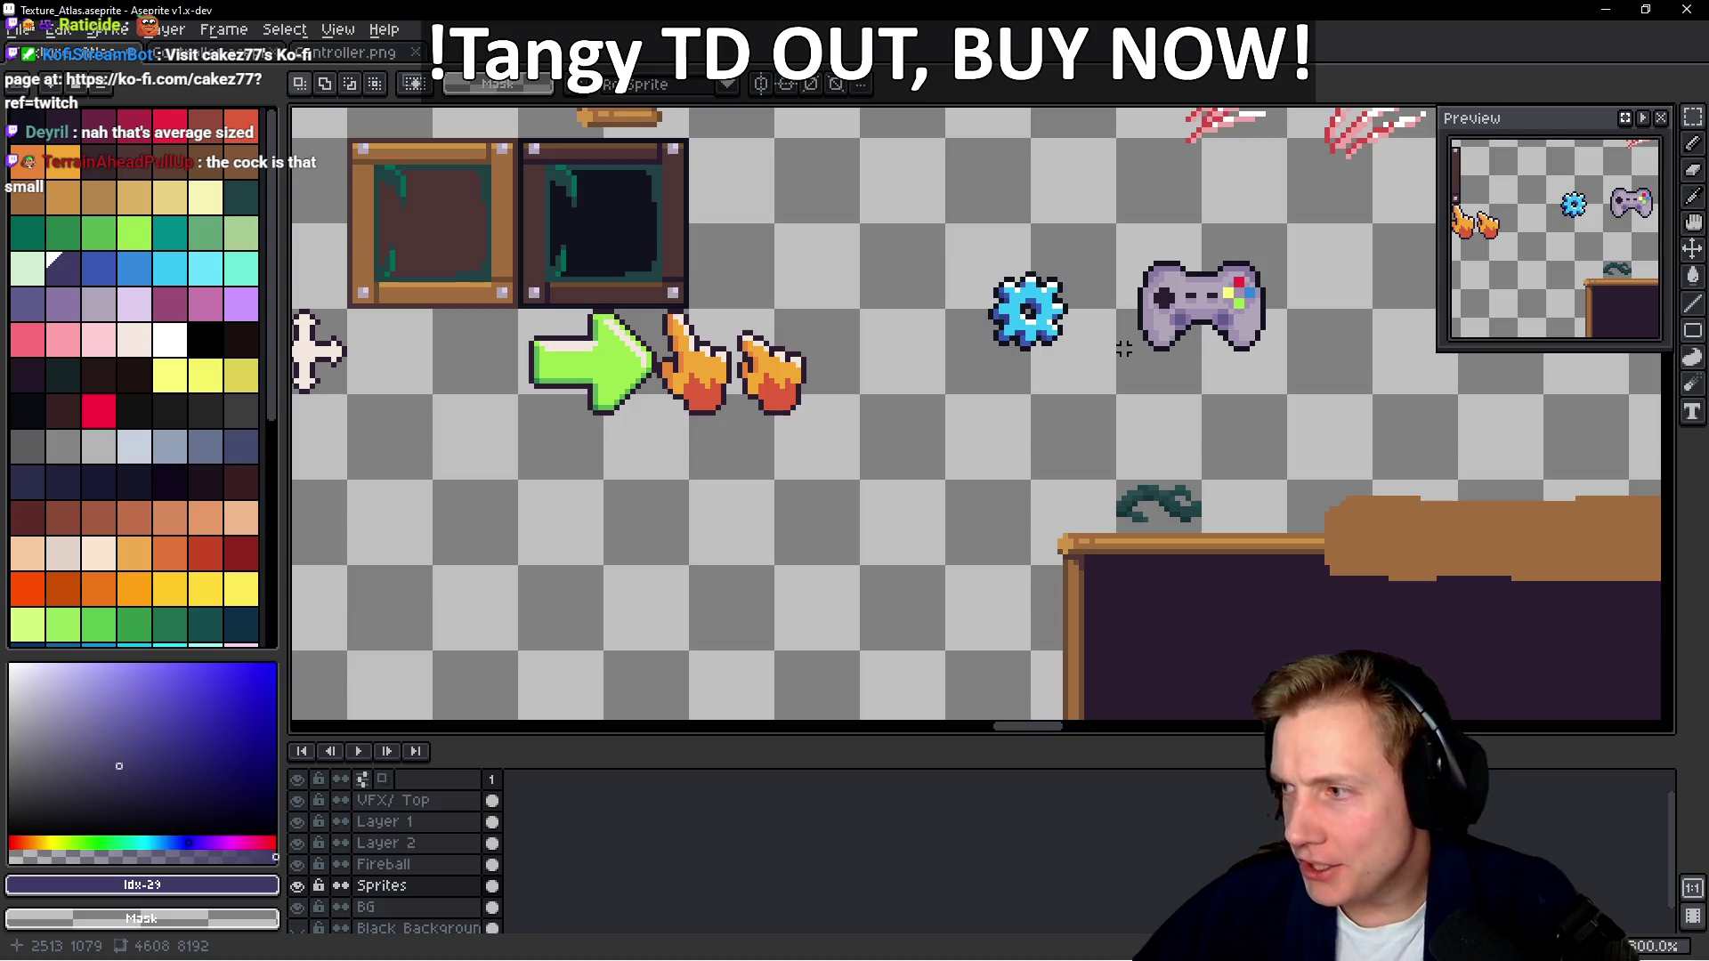
{"action": "scroll", "coordinate": [1040, 386], "scroll_direction": "down", "scroll_amount": 2}
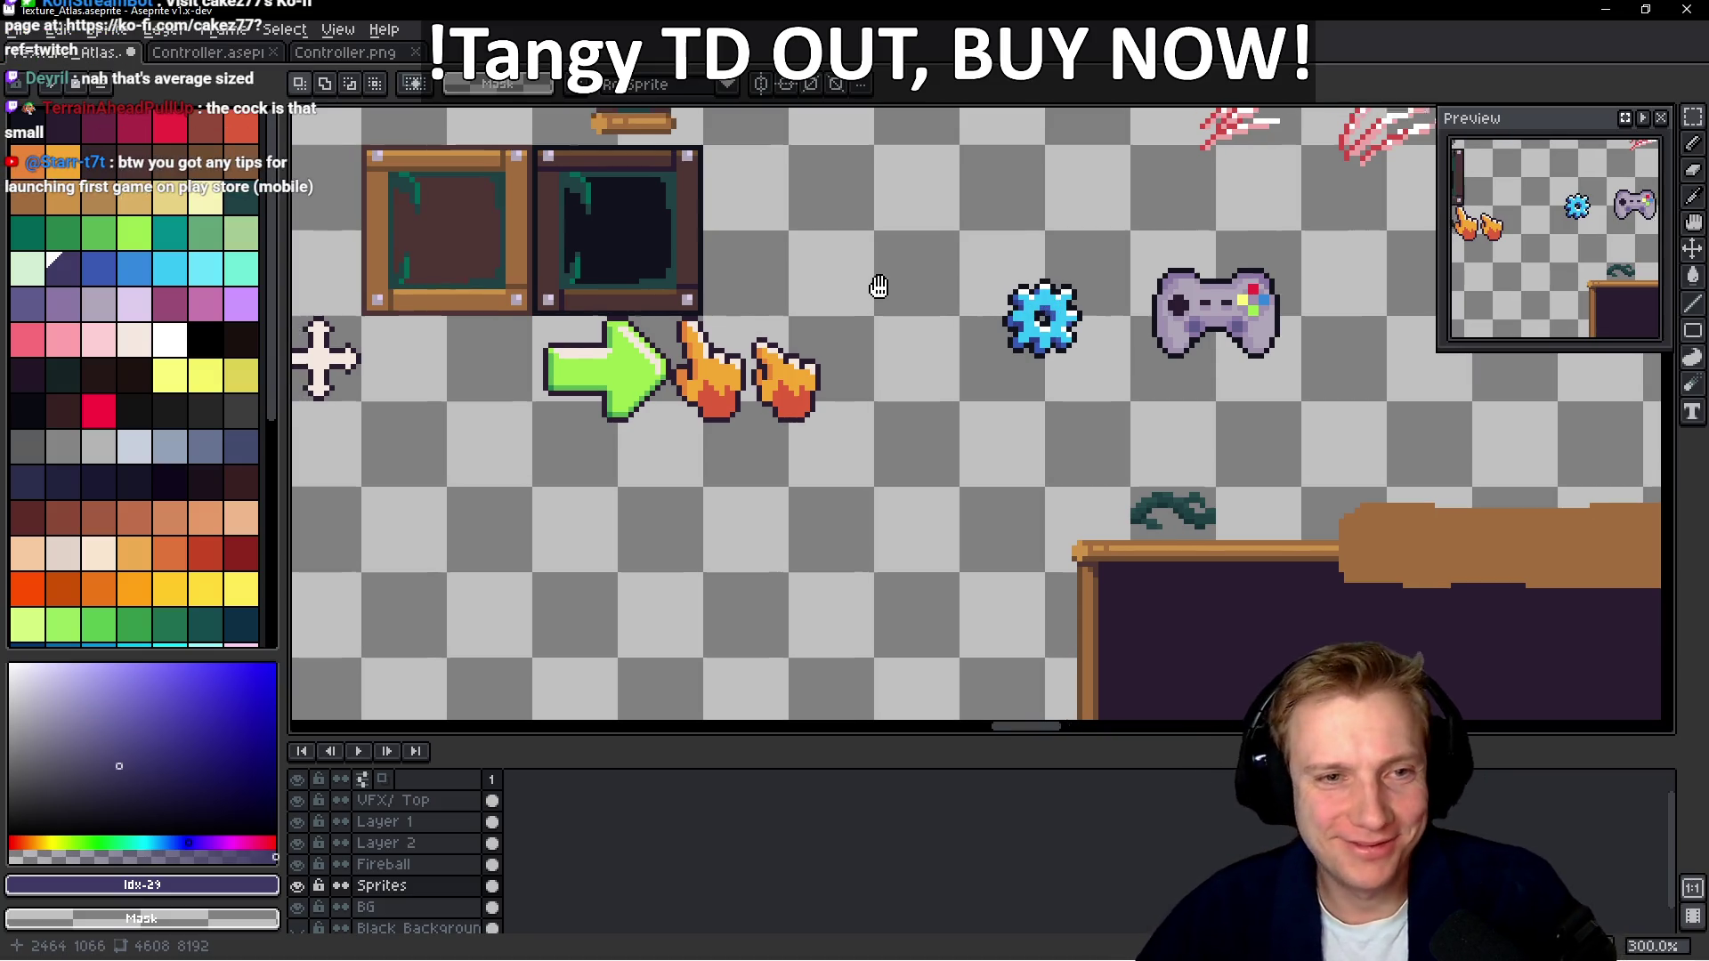
{"action": "key", "text": "alt+Tab"}
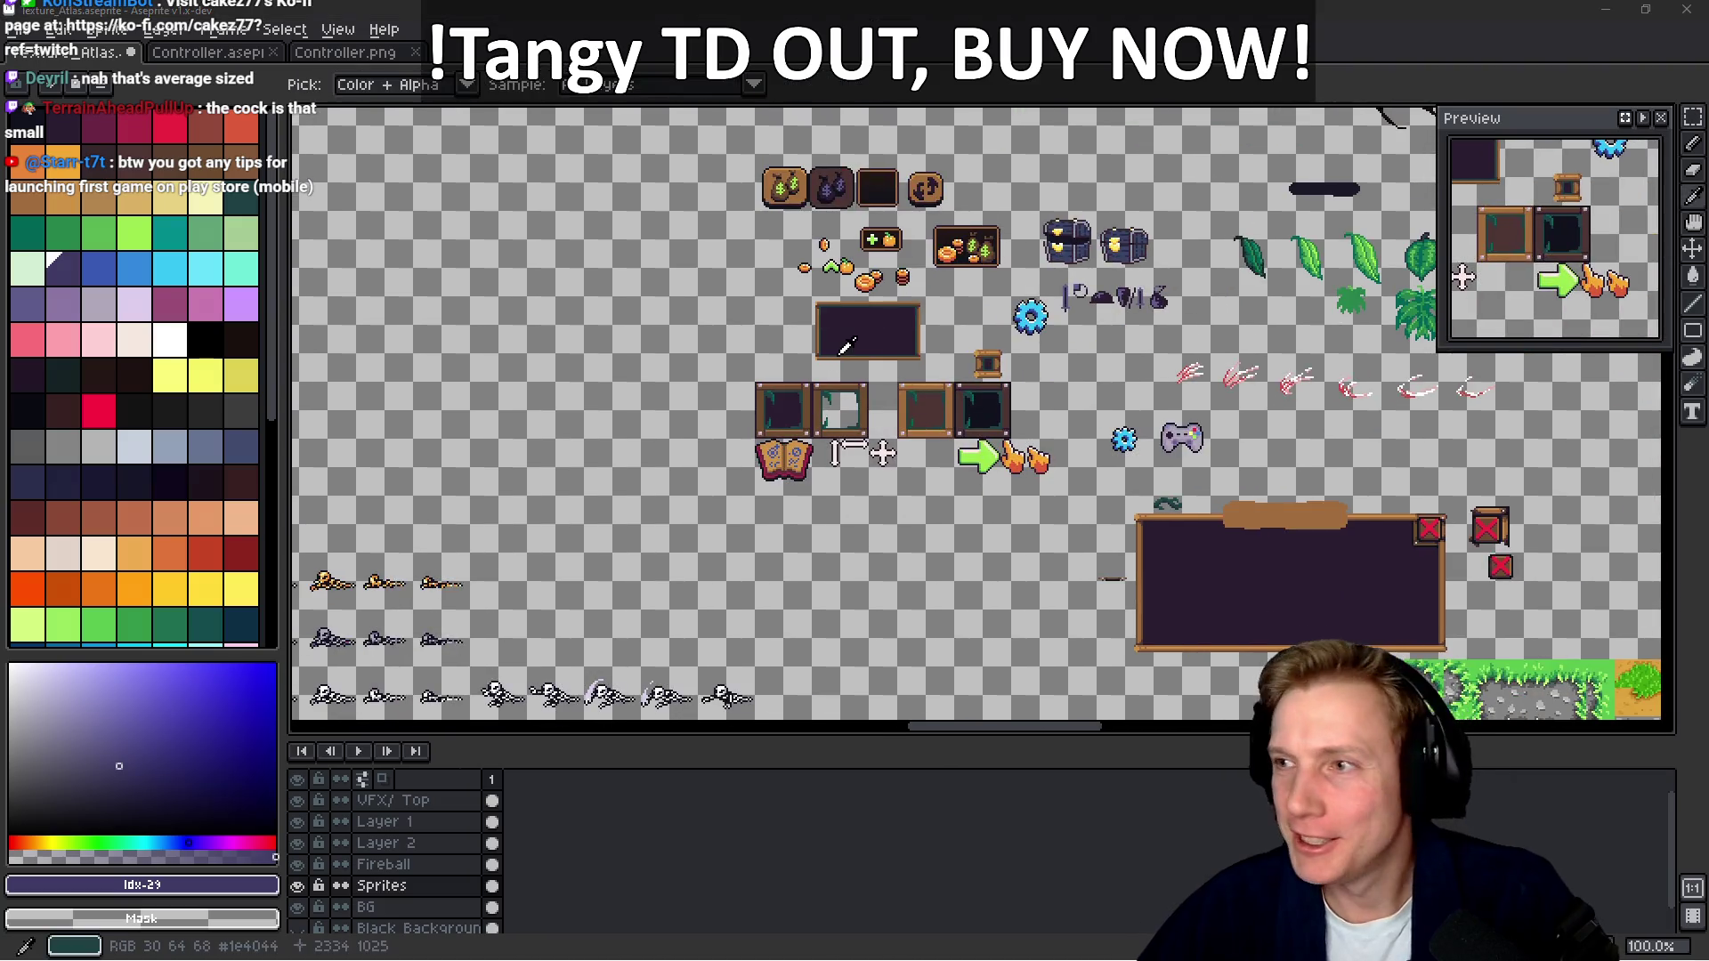
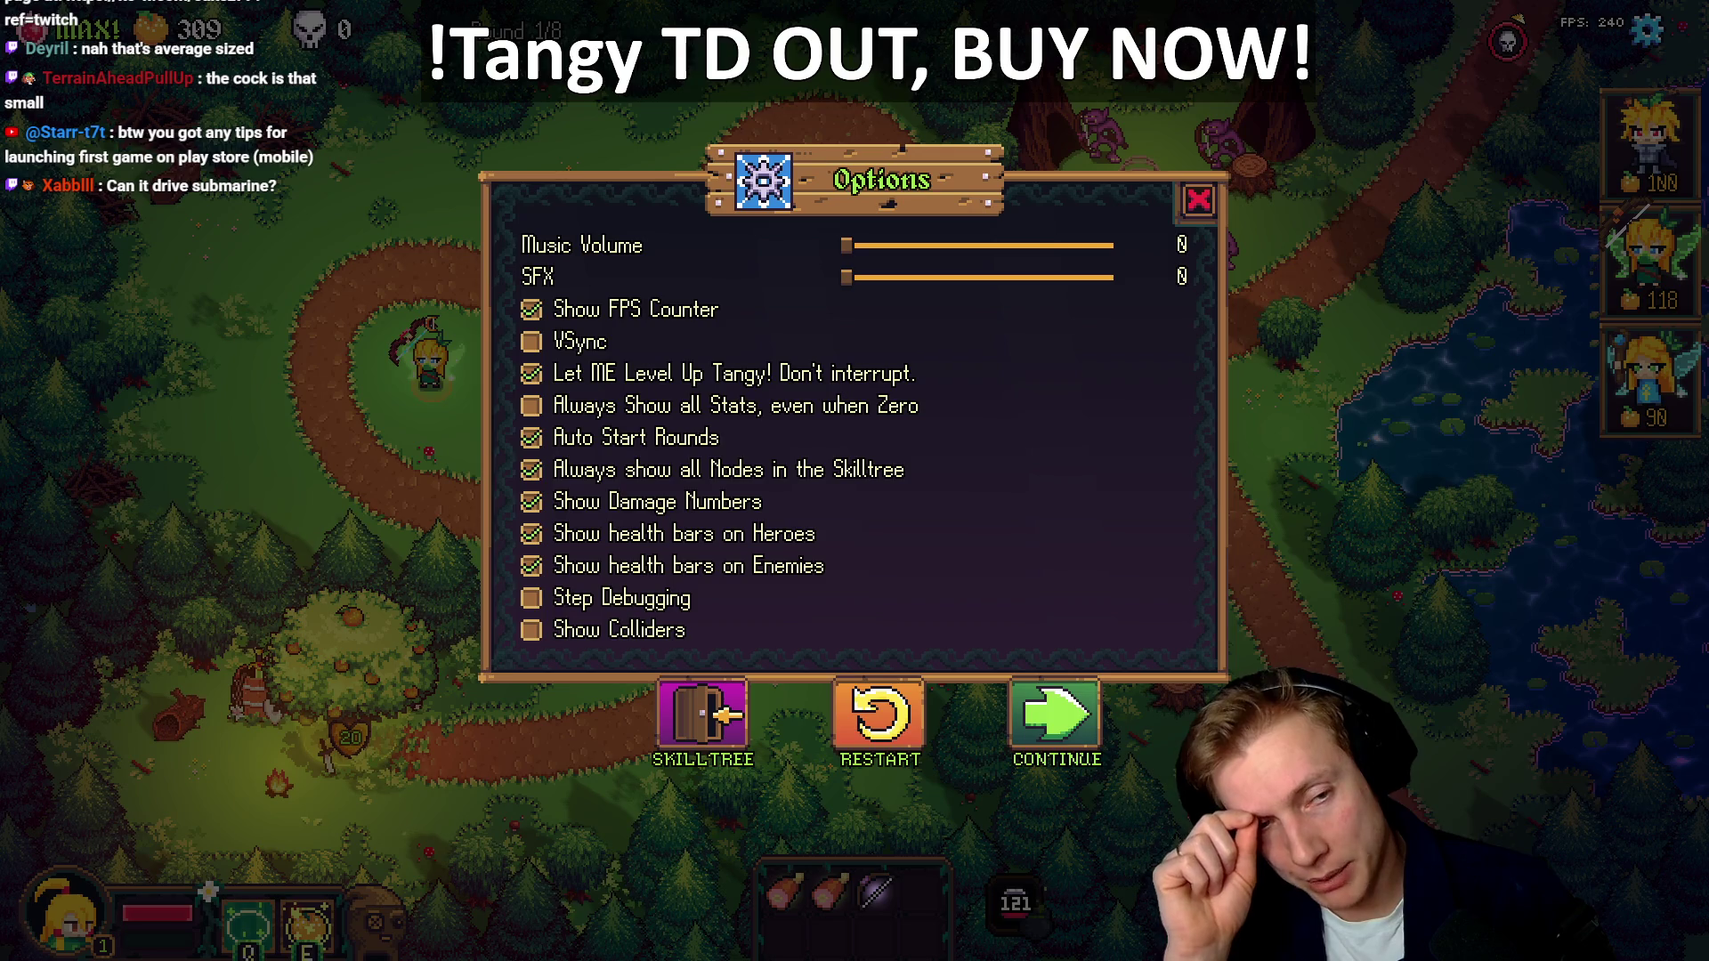
Create a new 1027×808 sprite and paste the game Options screenshot into it
{"action": "key", "text": "alt+Tab"}
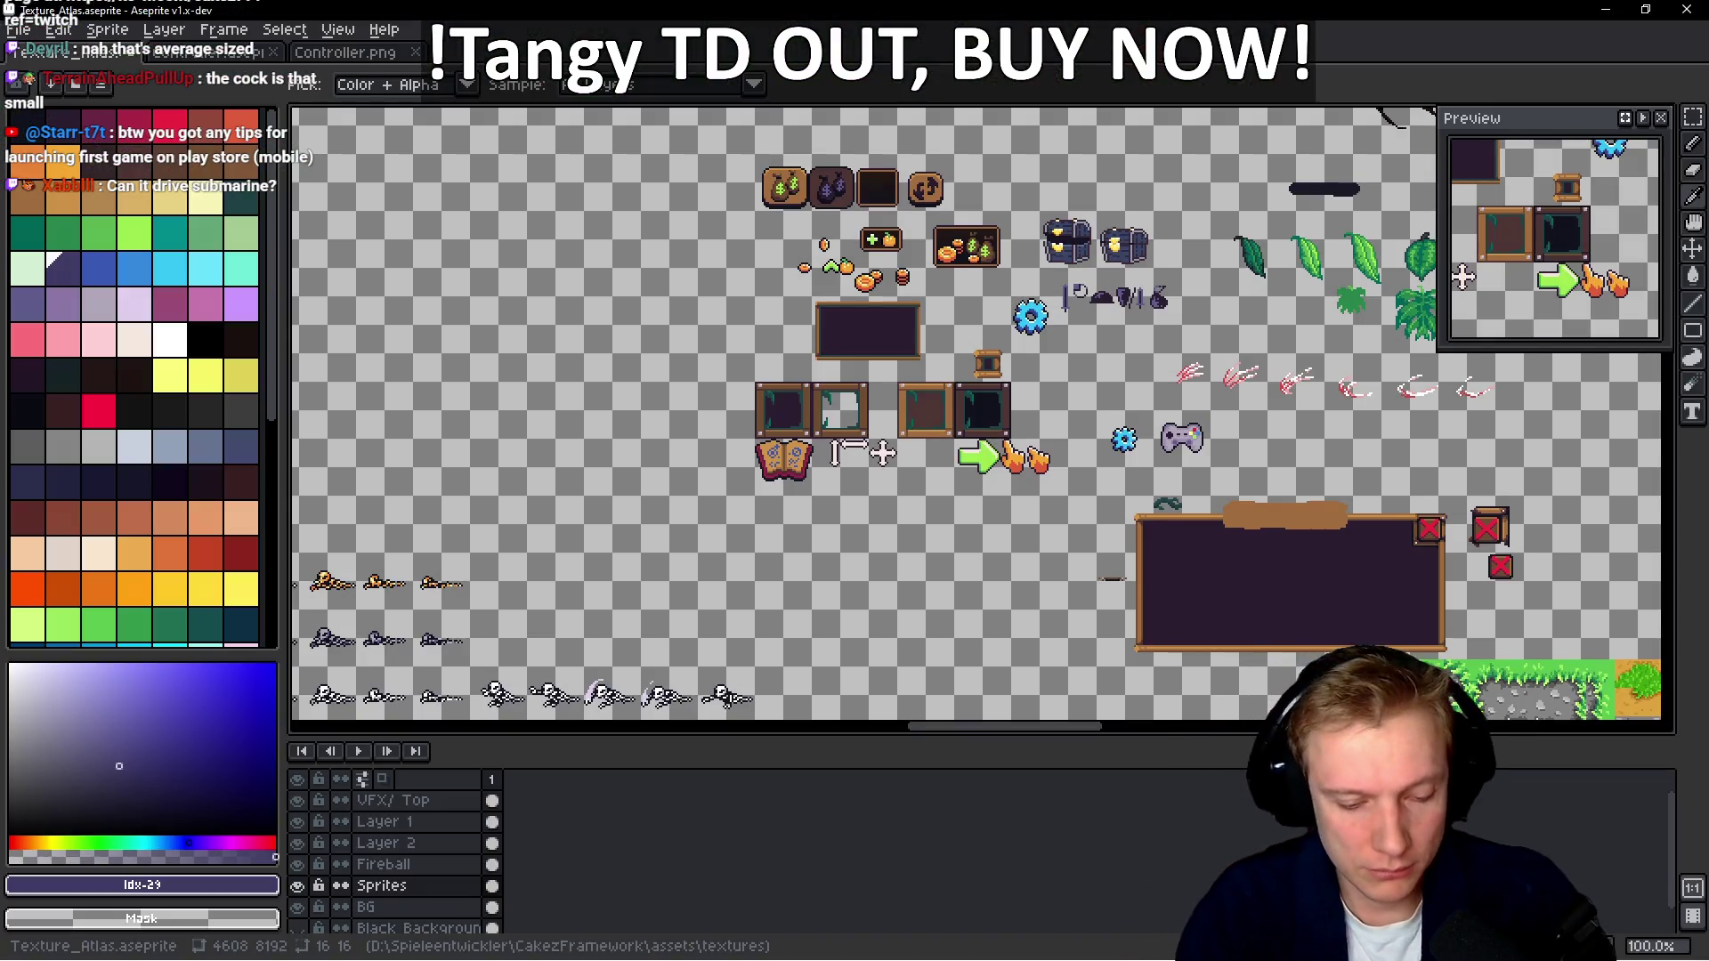
{"action": "key", "text": "ctrl+n"}
{"action": "key", "text": "Return"}
{"action": "key", "text": "ctrl+v"}
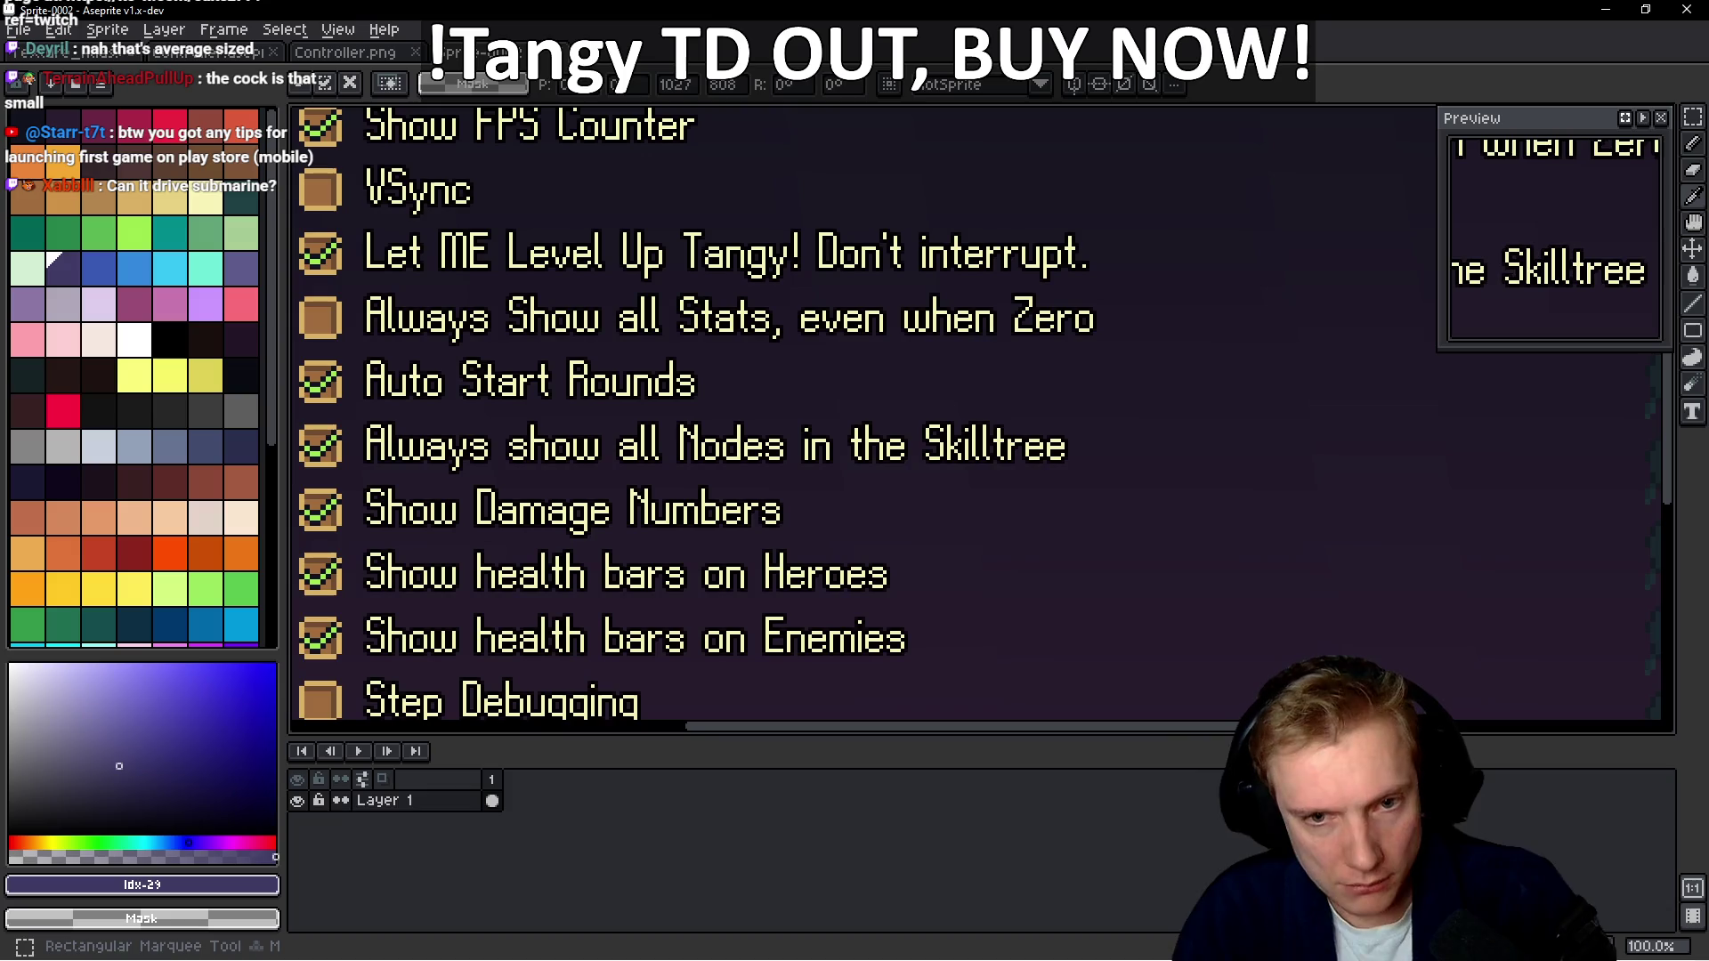
{"action": "scroll", "coordinate": [947, 440], "scroll_direction": "down", "scroll_amount": 2}
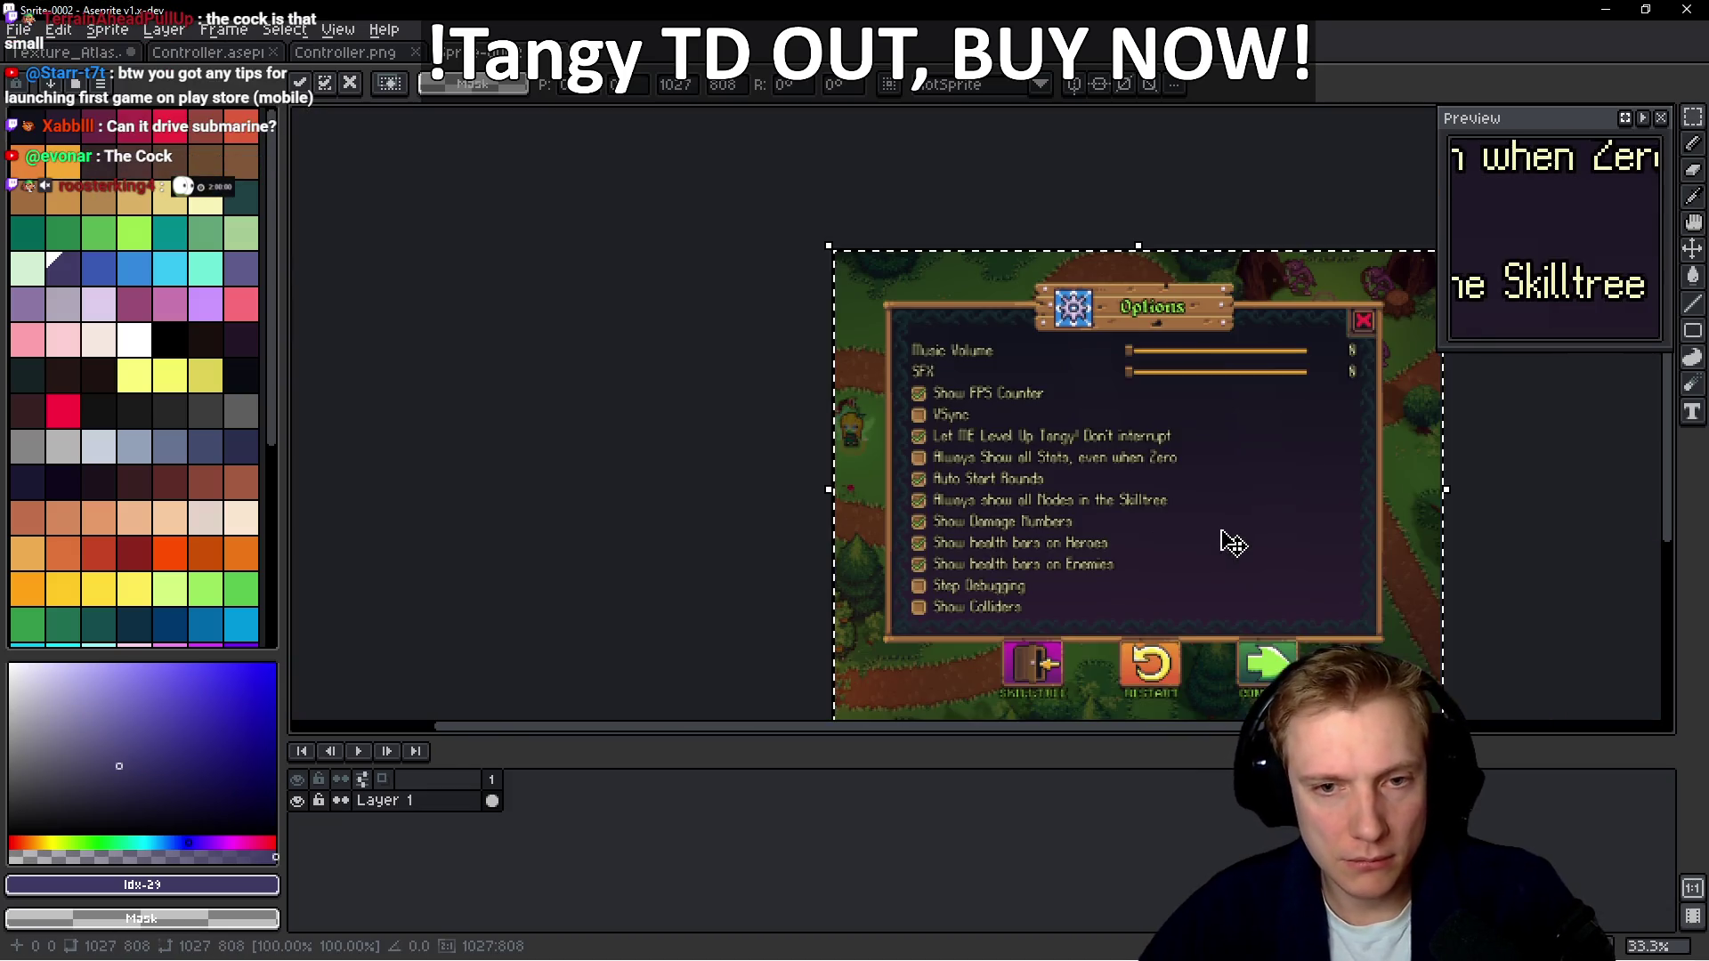
Resize the sprite to 342 pixels wide
{"action": "key", "text": "ctrl+alt+i"}
{"action": "type", "text": "342"}
{"action": "key", "text": "Return"}
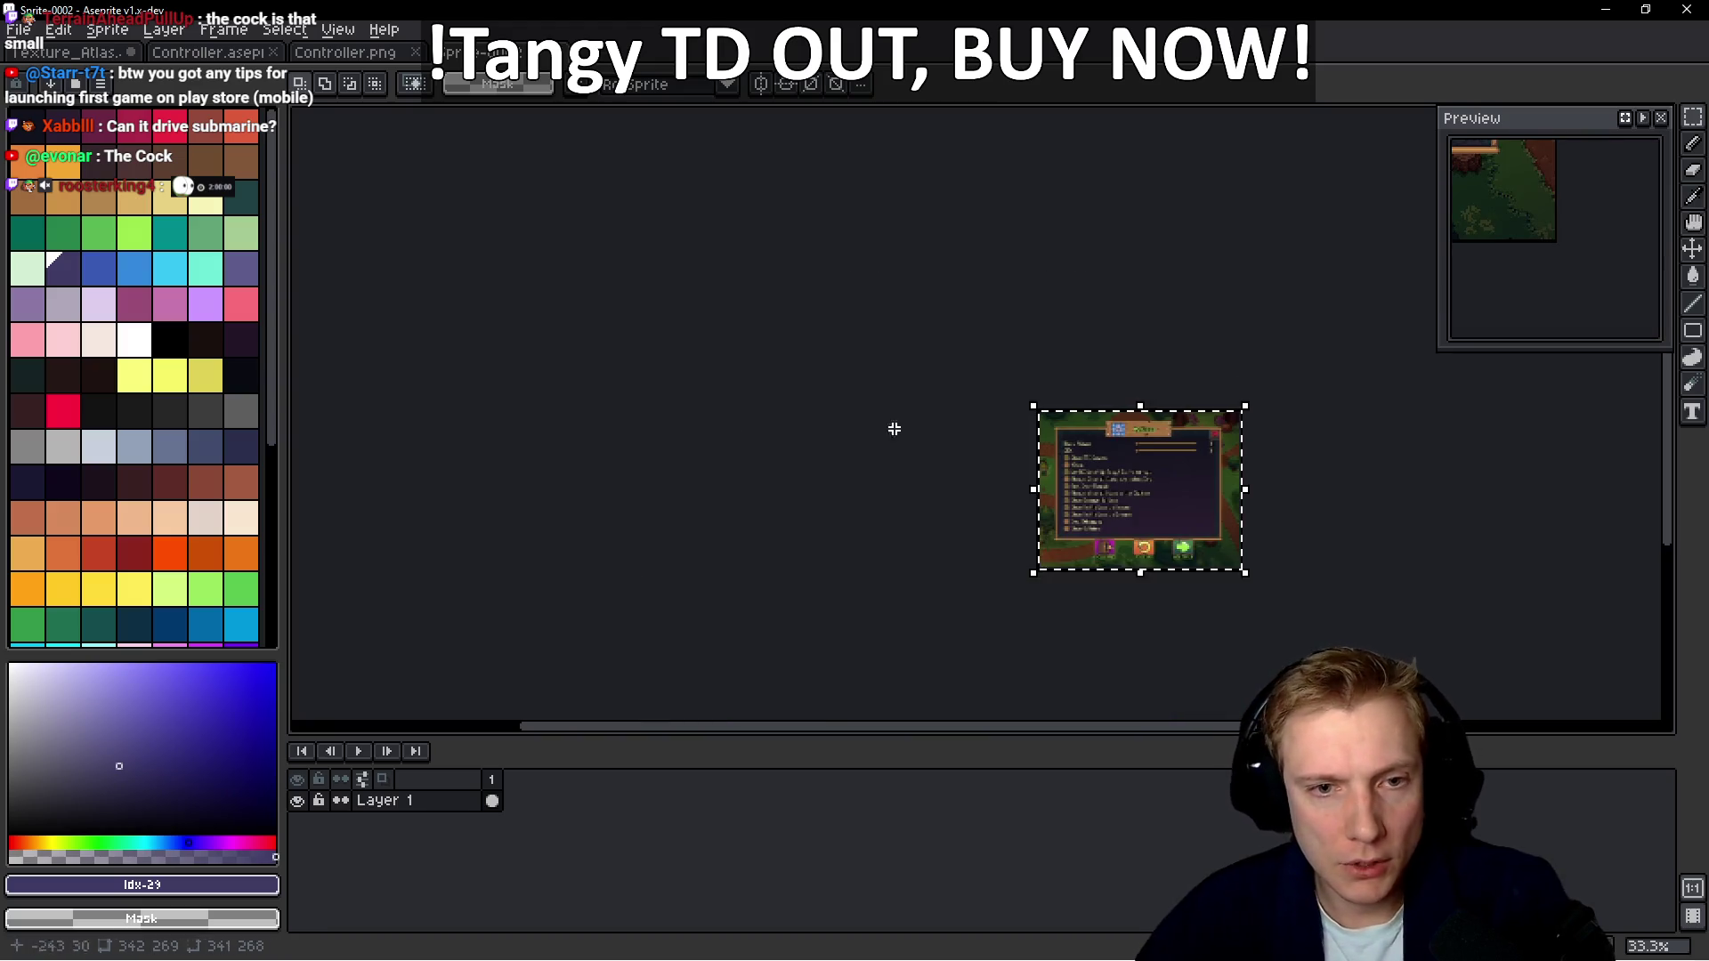
Enlarge the canvas upward to add a transparent strip above the screenshot
{"action": "scroll", "coordinate": [893, 427], "scroll_direction": "up", "scroll_amount": 5}
{"action": "scroll", "coordinate": [722, 406], "scroll_direction": "up", "scroll_amount": 3}
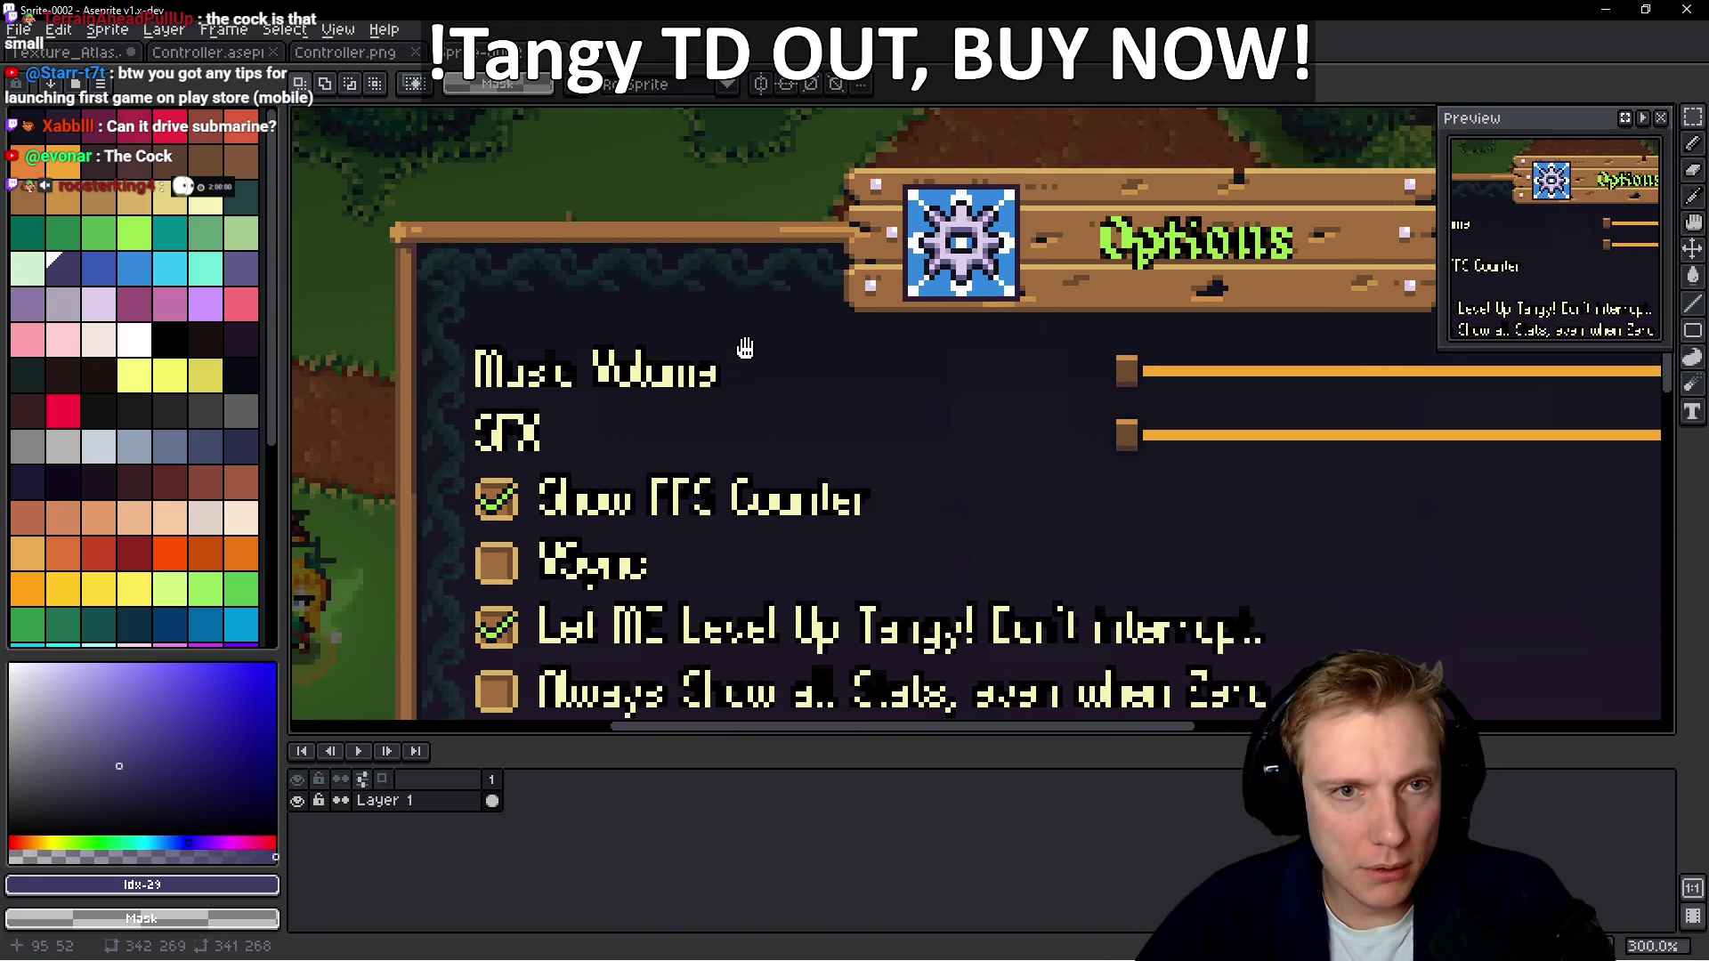
{"action": "scroll", "coordinate": [756, 228], "scroll_direction": "up", "scroll_amount": 3}
{"action": "left_click_drag", "start_coordinate": [774, 260], "coordinate": [915, 294]}
{"action": "scroll", "coordinate": [957, 316], "scroll_direction": "down", "scroll_amount": 1}
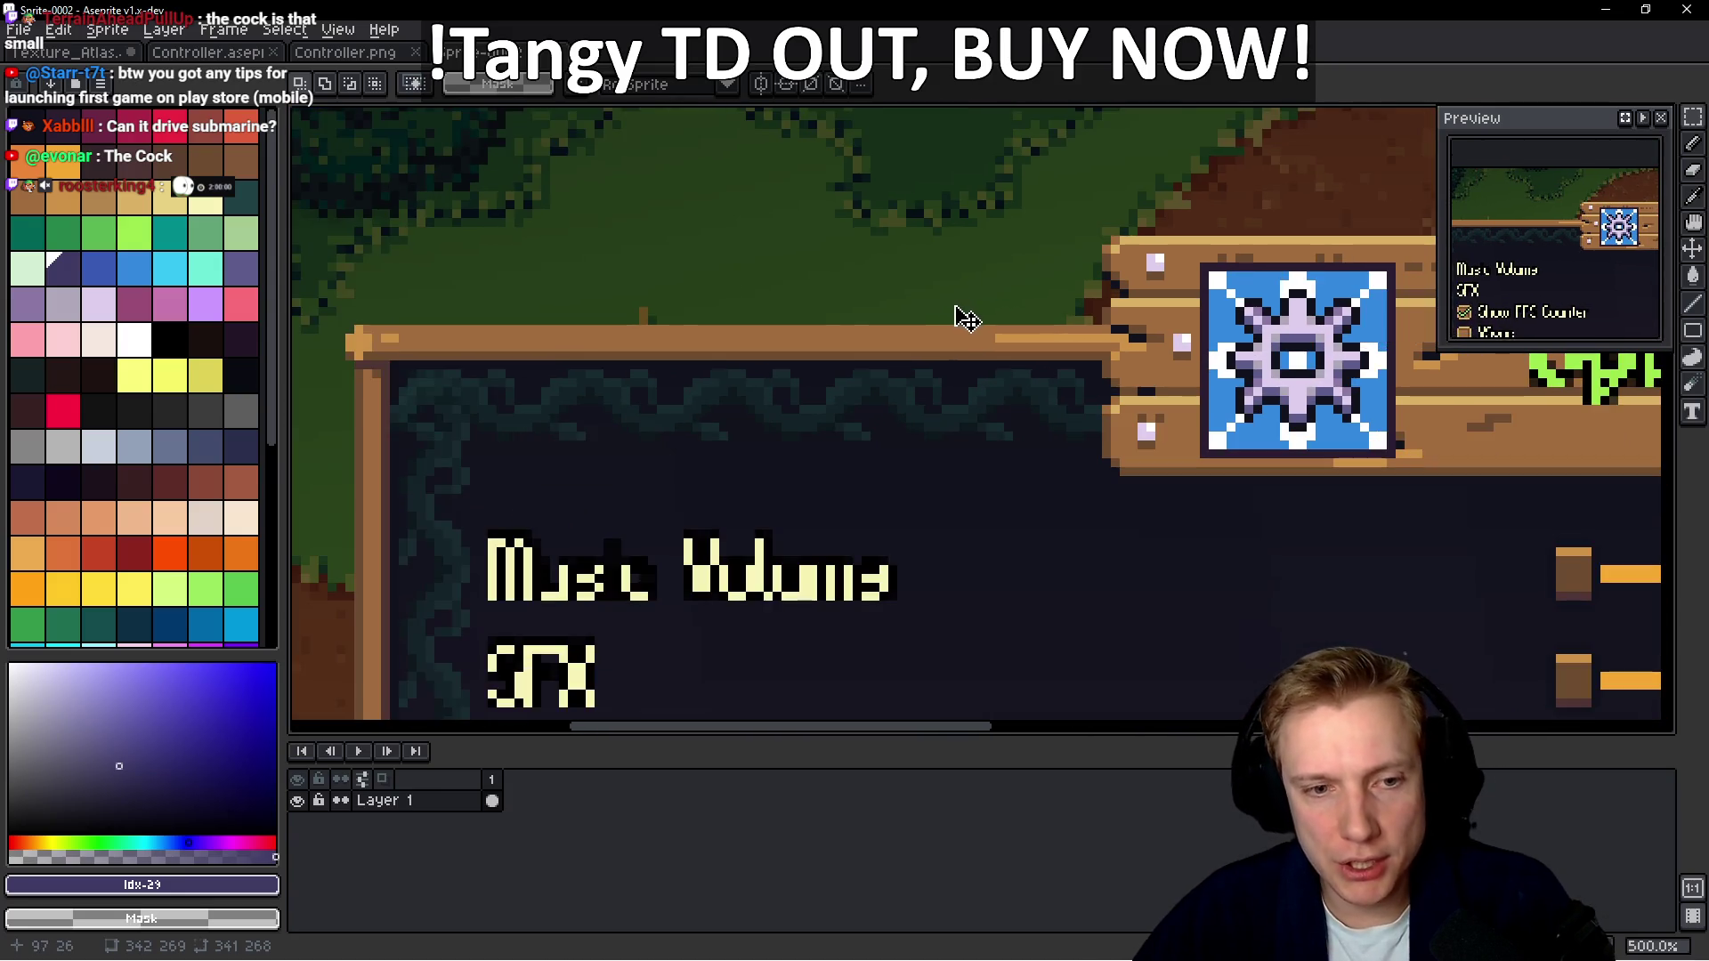
{"action": "scroll", "coordinate": [855, 356], "scroll_direction": "up", "scroll_amount": 1}
{"action": "scroll", "coordinate": [881, 357], "scroll_direction": "down", "scroll_amount": 1}
{"action": "scroll", "coordinate": [882, 370], "scroll_direction": "down", "scroll_amount": 2}
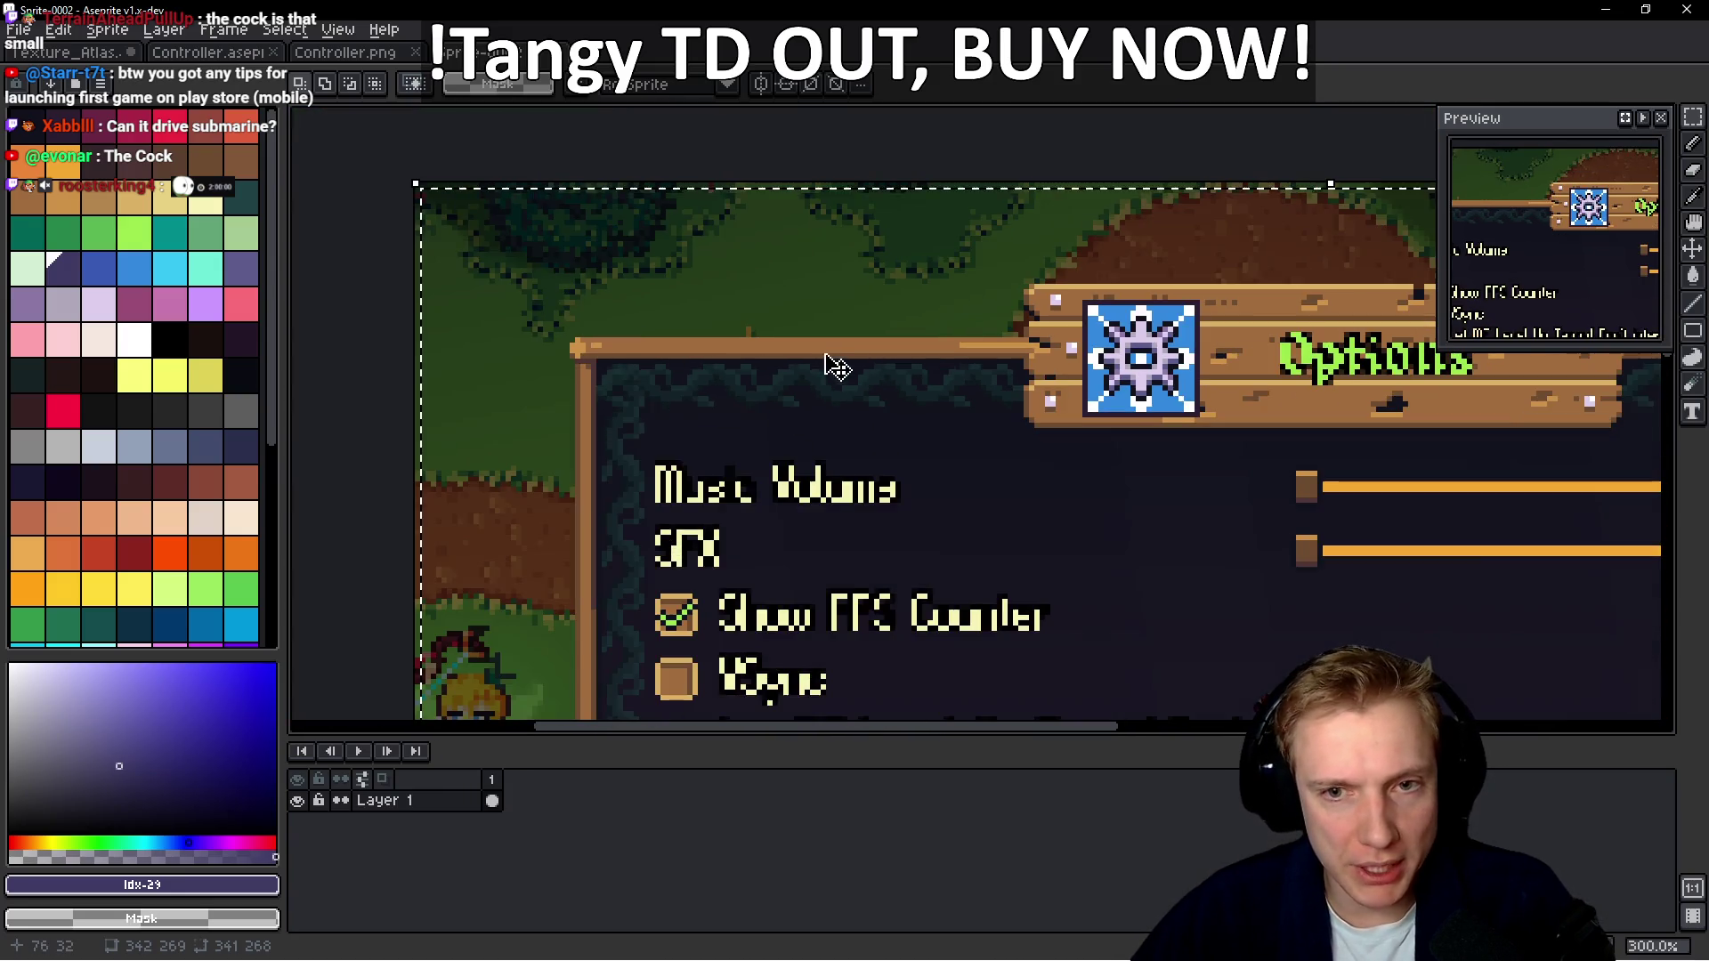
{"action": "key", "text": "ctrl+alt+c"}
{"action": "left_click_drag", "start_coordinate": [763, 321], "coordinate": [763, 123]}
{"action": "left_click", "coordinate": [1526, 425]}
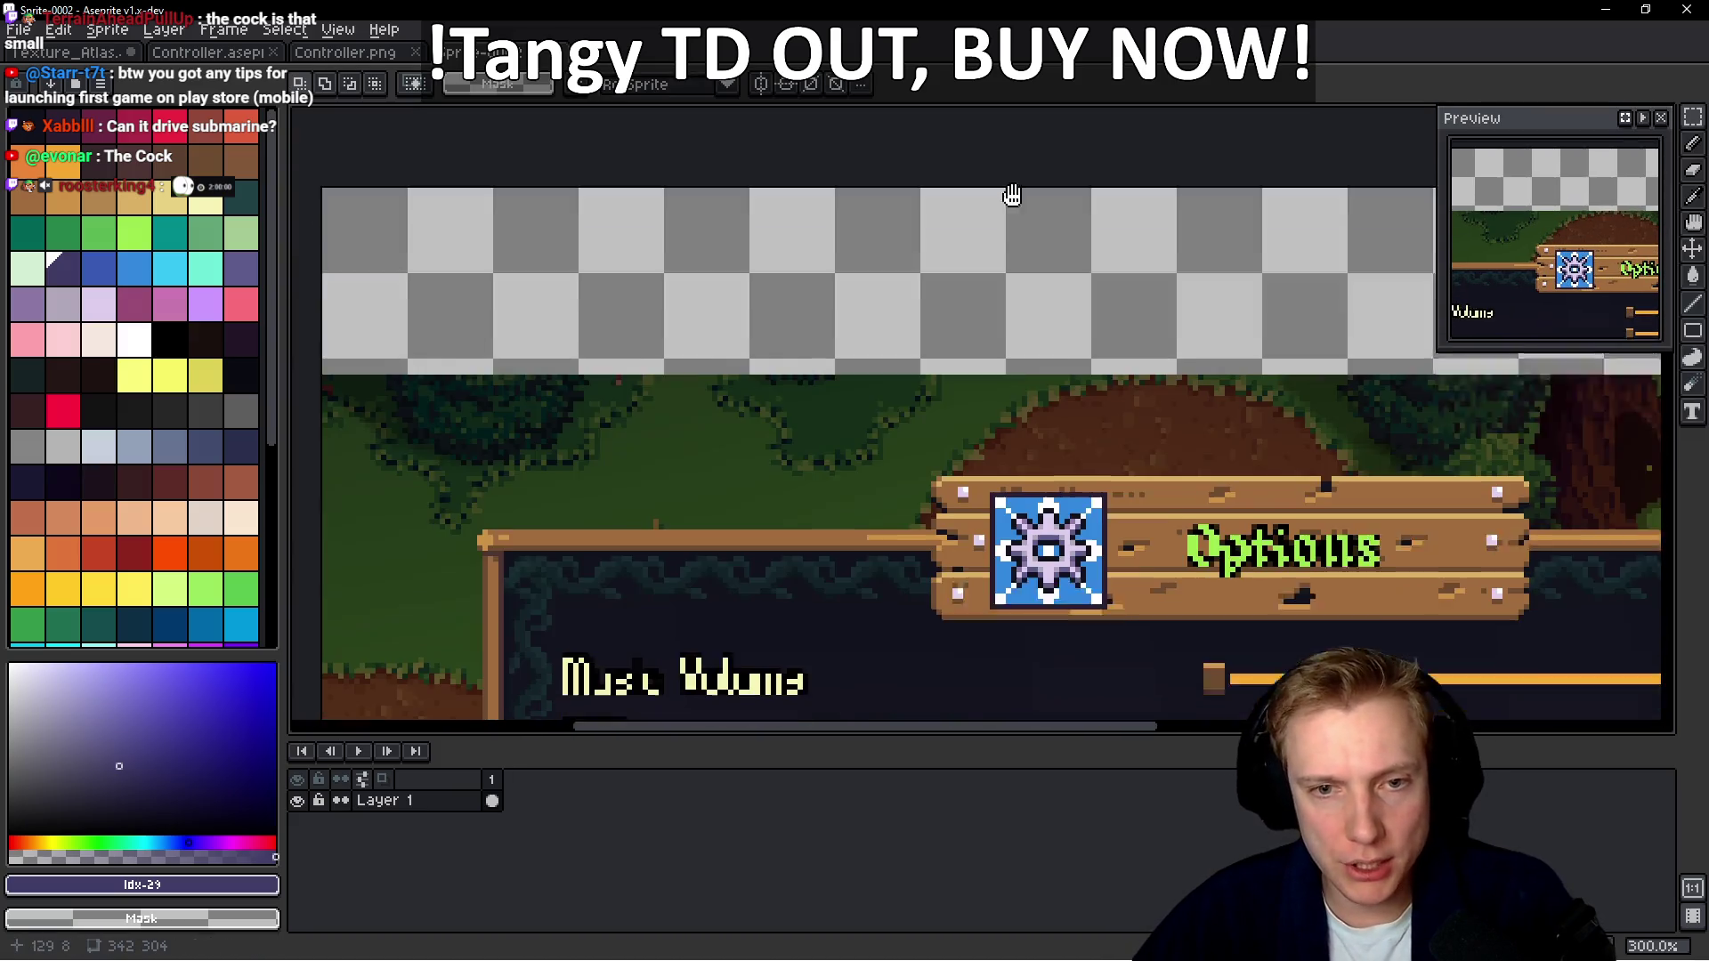
{"action": "scroll", "coordinate": [906, 333], "scroll_direction": "down", "scroll_amount": 1}
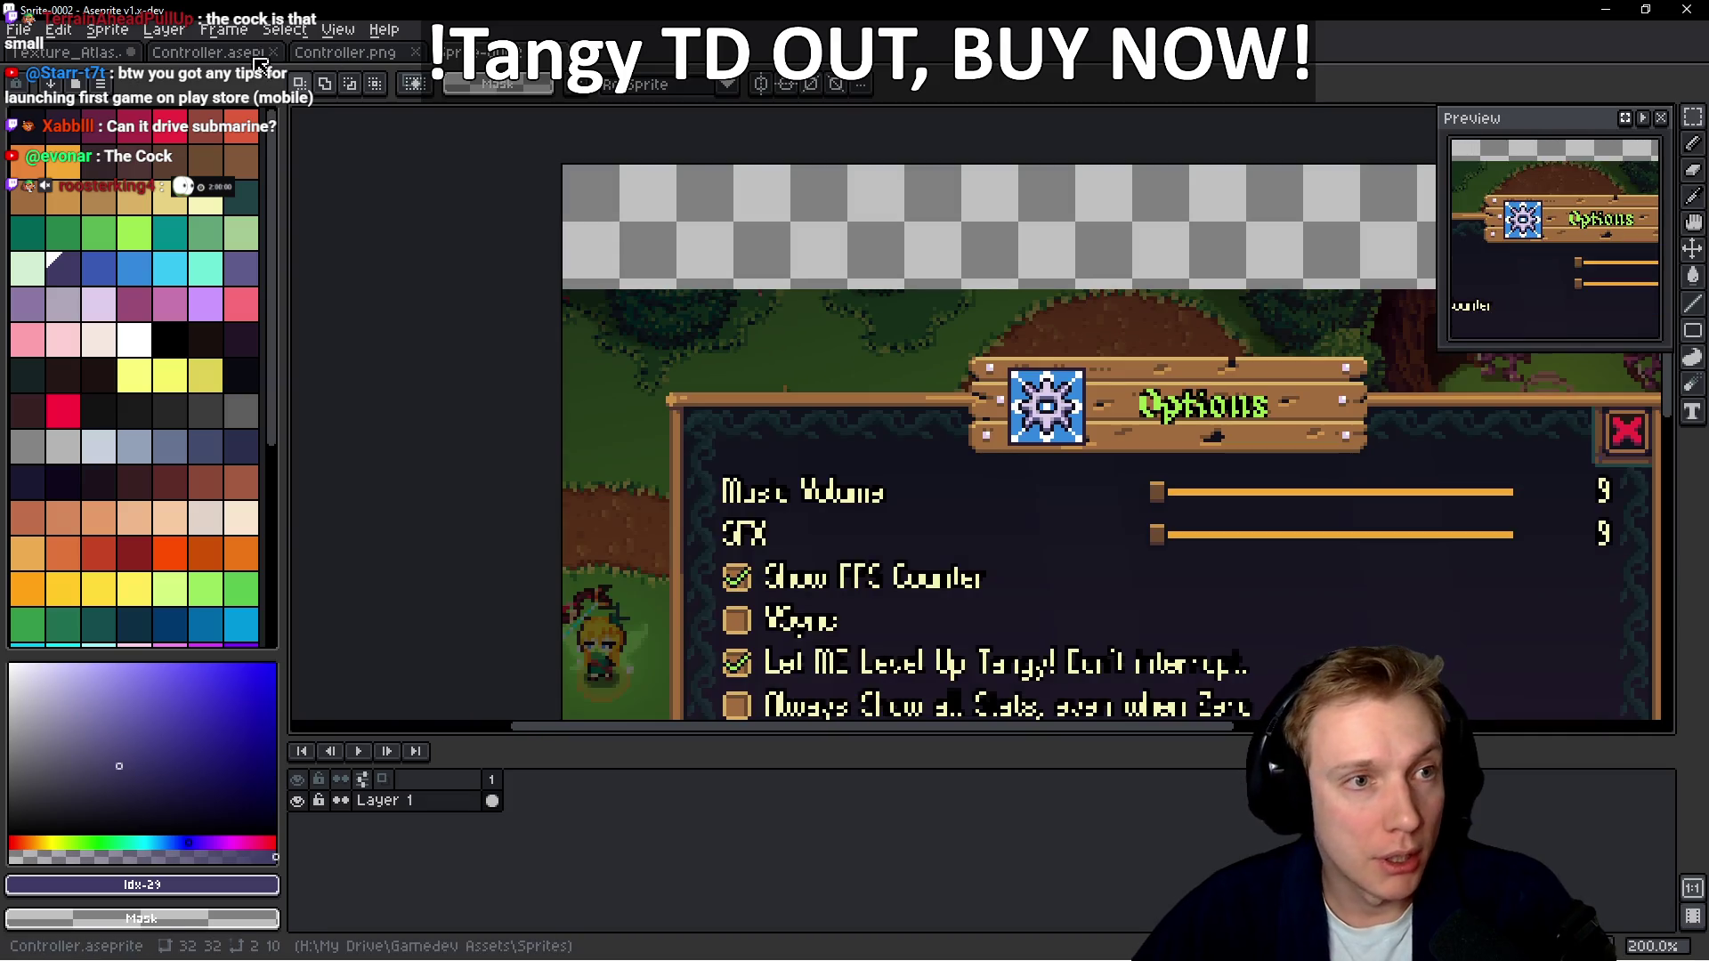
Copy the controller icon from Controller.png and paste it into the Options mockup
{"action": "key", "text": "ctrl+shift+Tab"}
{"action": "key", "text": "ctrl+c"}
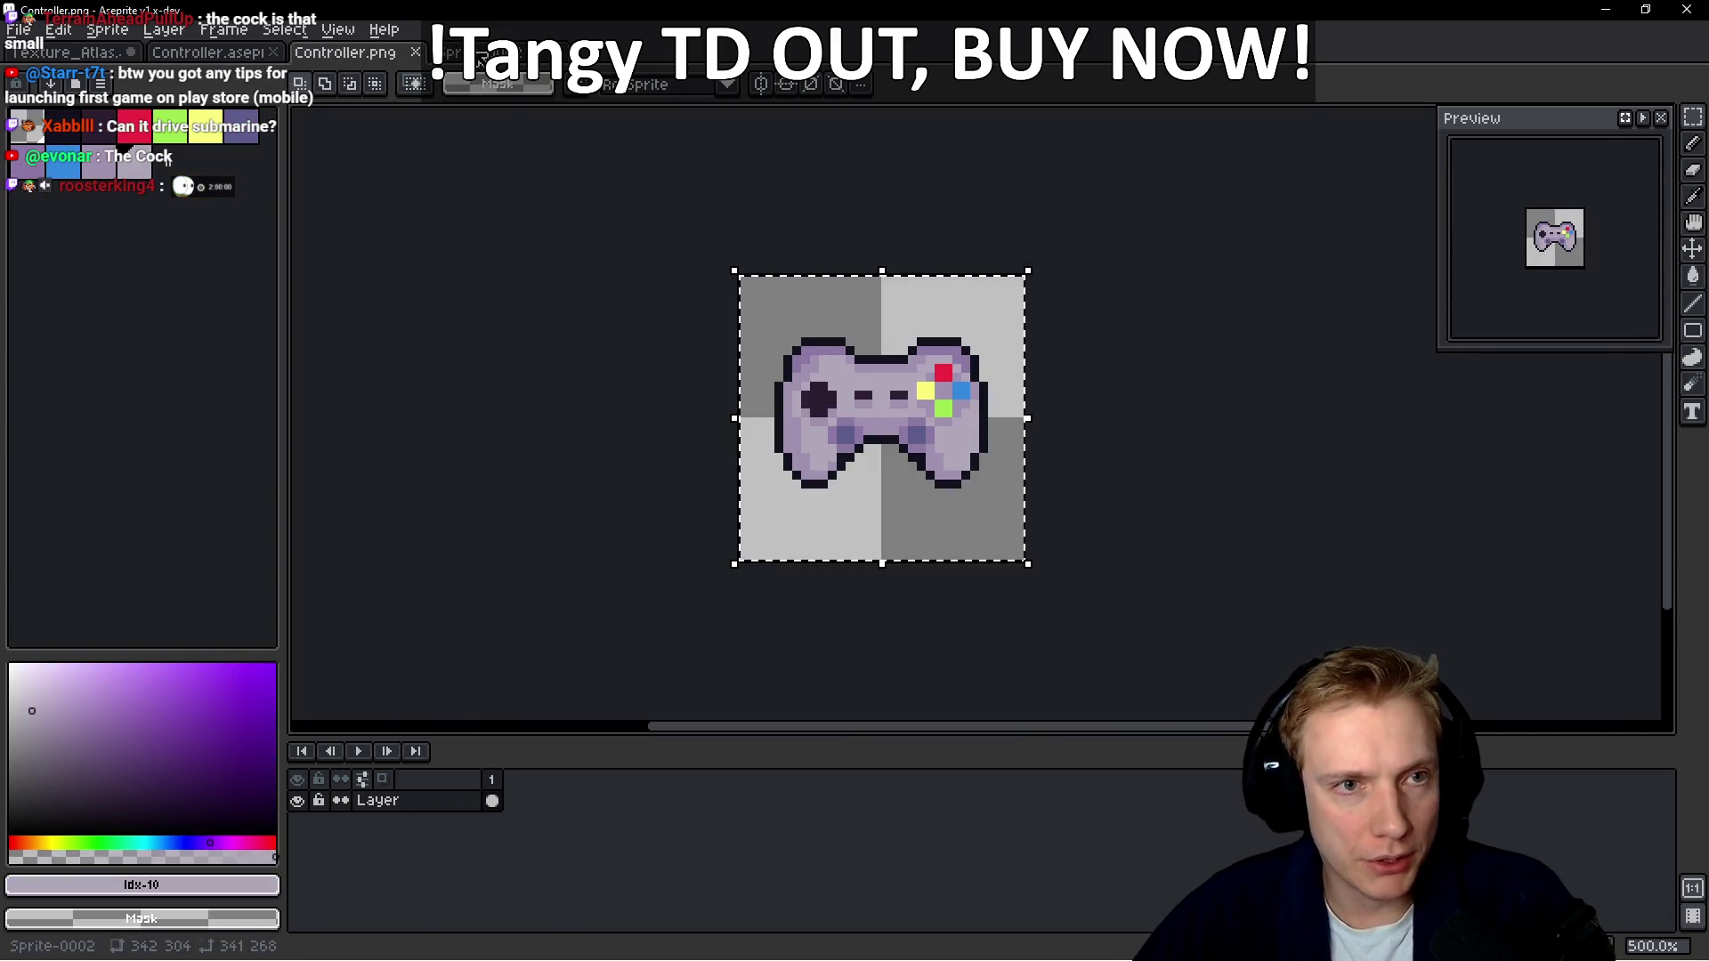
{"action": "key", "text": "ctrl+Tab"}
{"action": "key", "text": "ctrl+v"}
{"action": "mouse_move", "coordinate": [623, 227]}
{"action": "left_mouse_down"}
{"action": "mouse_move", "coordinate": [908, 352]}
{"action": "mouse_move", "coordinate": [881, 235]}
{"action": "left_mouse_up"}
{"action": "key", "text": "Escape"}
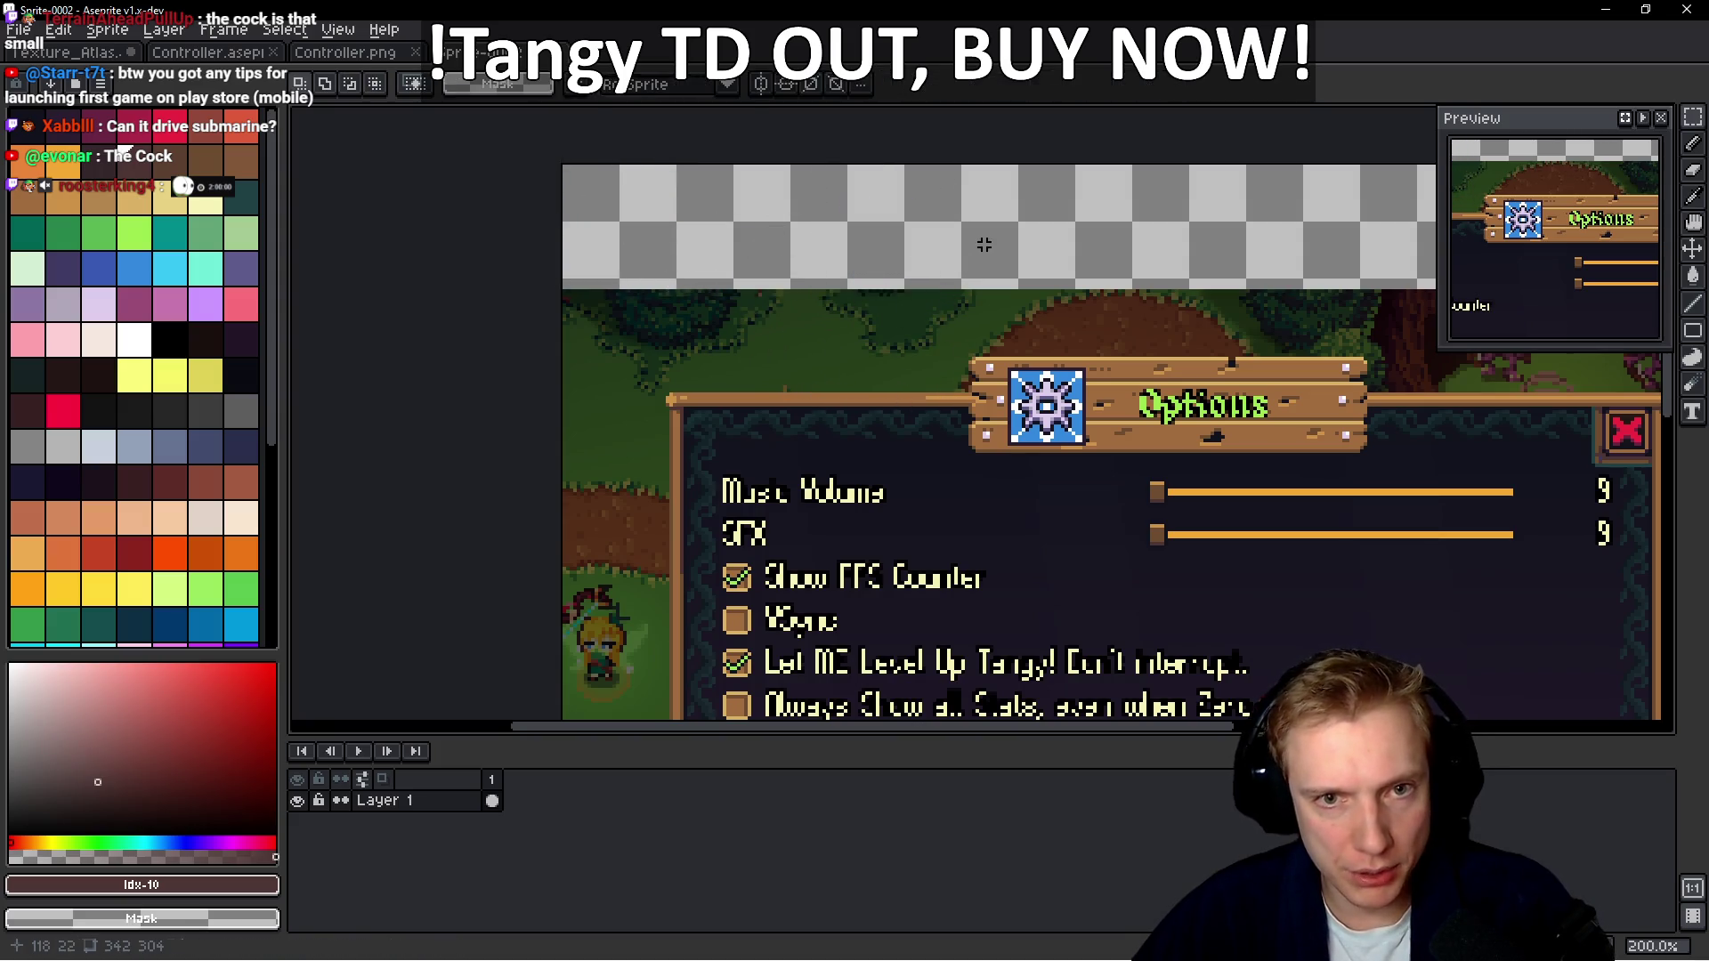
{"action": "key", "text": "ctrl+z"}
{"action": "key", "text": "ctrl+Tab"}
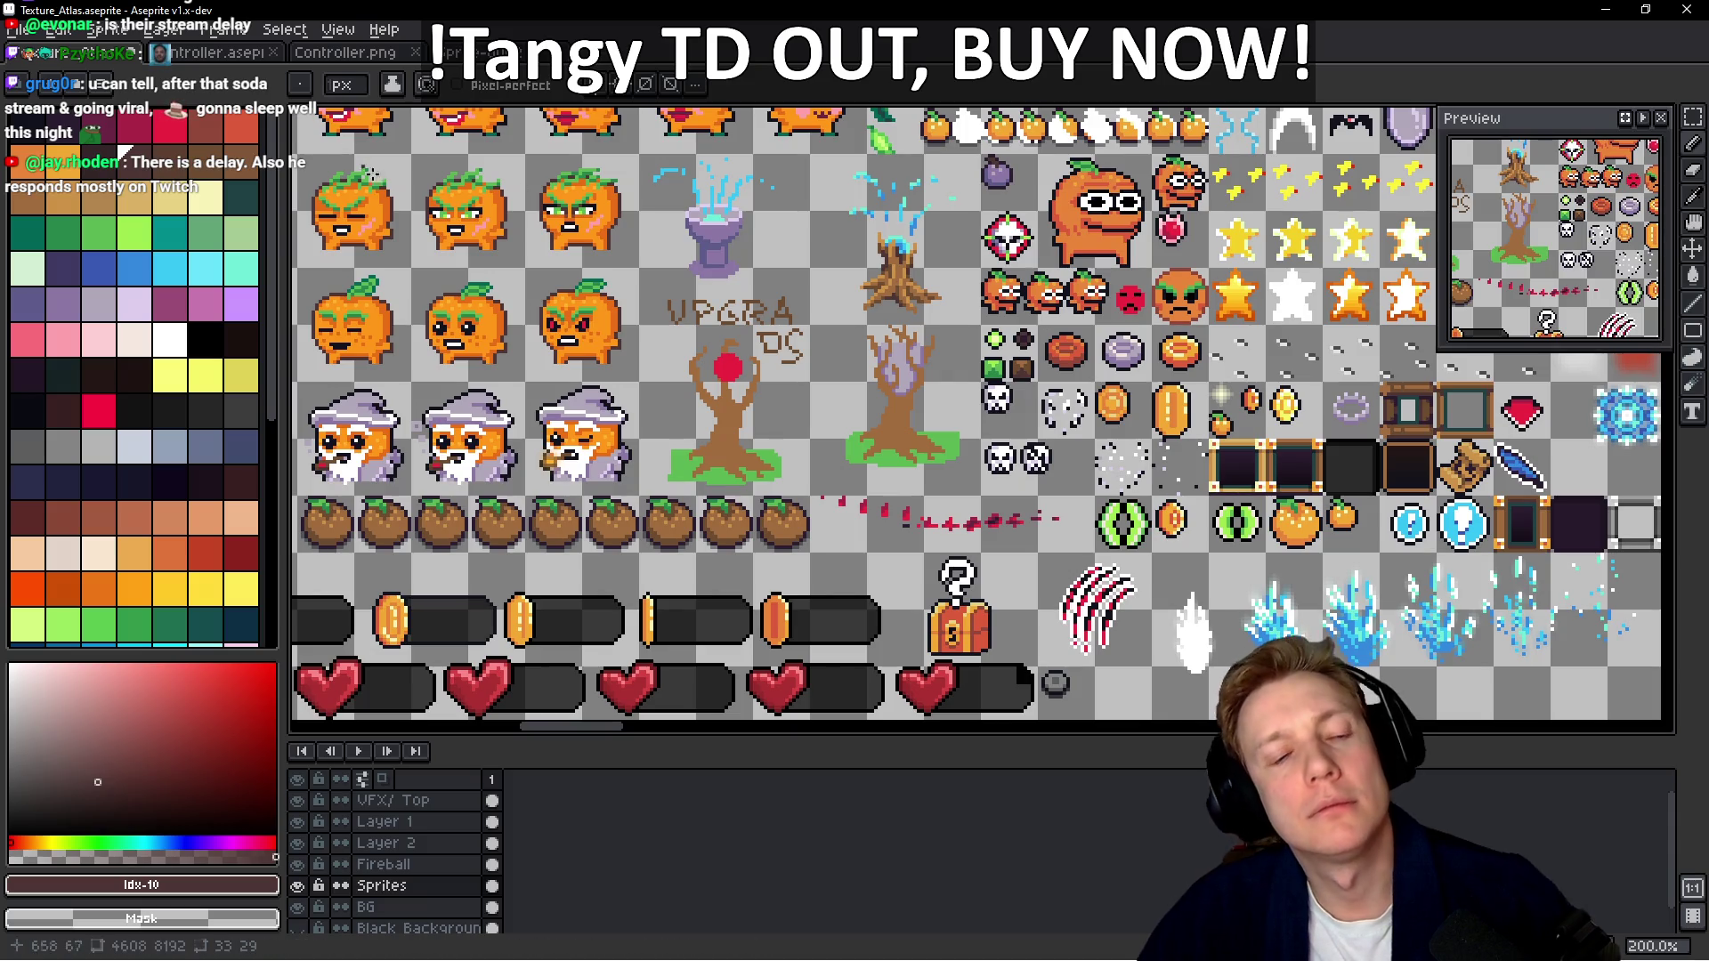
Pan and zoom the texture atlas to bring the dark button frame sprites into view
{"action": "key", "text": "alt"}
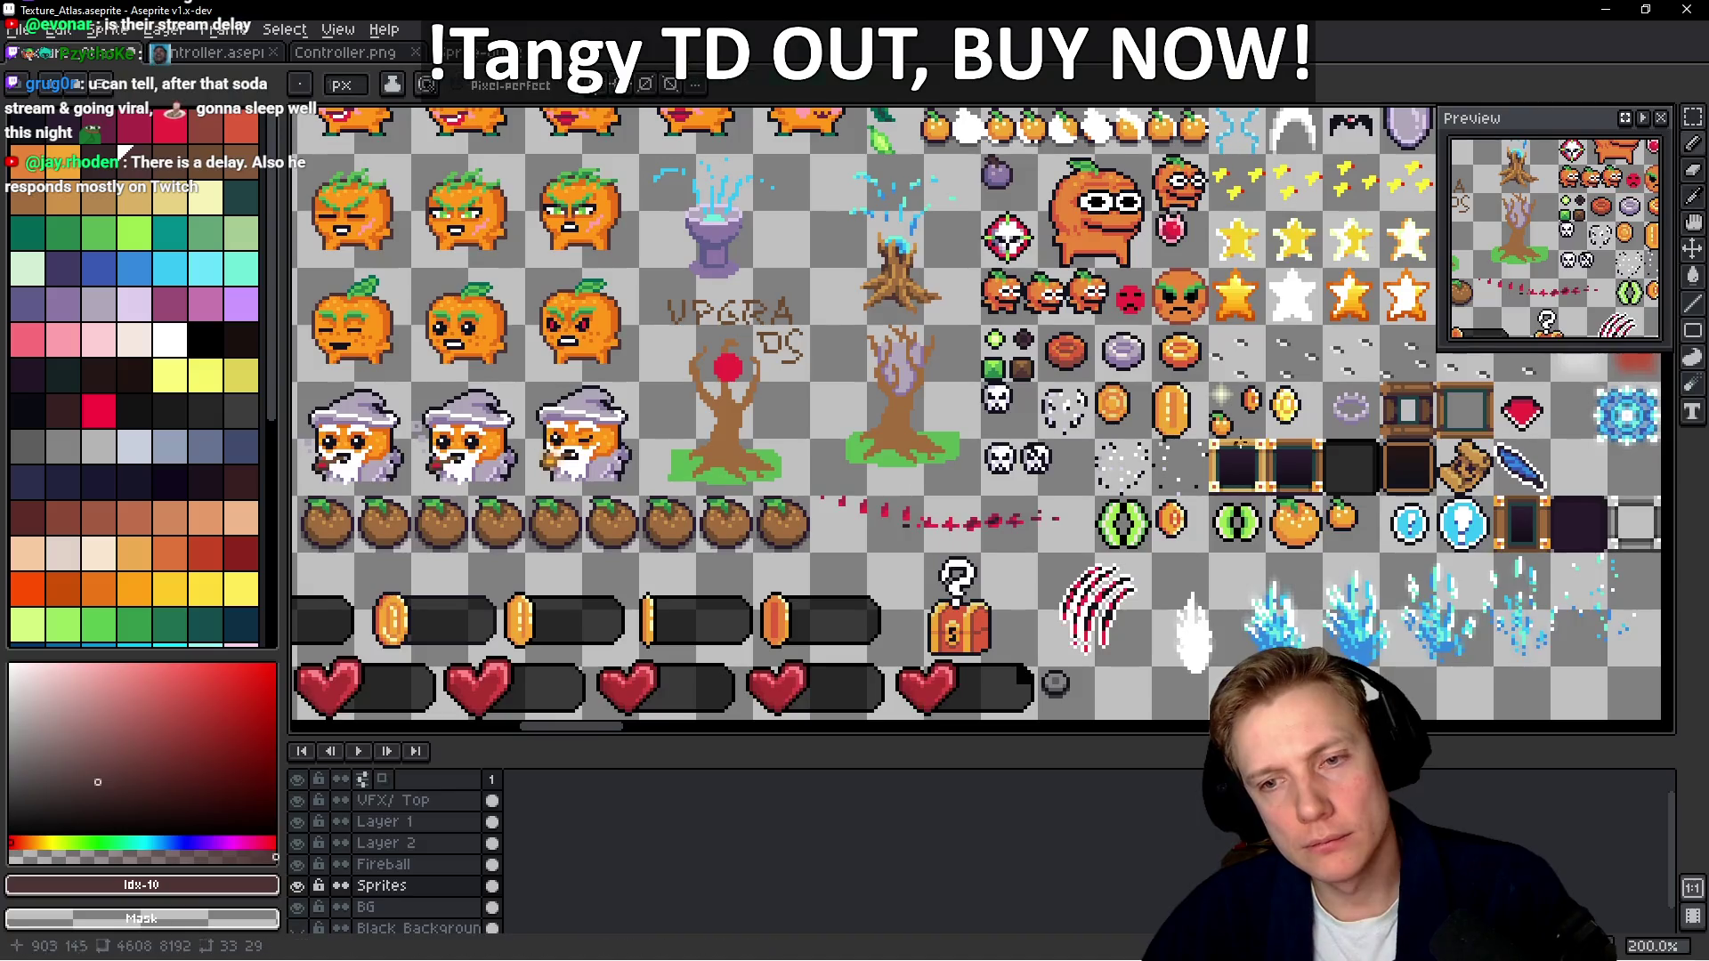
{"action": "mouse_move", "coordinate": [1138, 402]}
{"action": "left_mouse_down"}
{"action": "mouse_move", "coordinate": [1076, 414]}
{"action": "mouse_move", "coordinate": [988, 534]}
{"action": "mouse_move", "coordinate": [988, 436]}
{"action": "mouse_move", "coordinate": [1023, 320]}
{"action": "left_mouse_up"}
{"action": "scroll", "coordinate": [1033, 437], "scroll_direction": "up", "scroll_amount": 3}
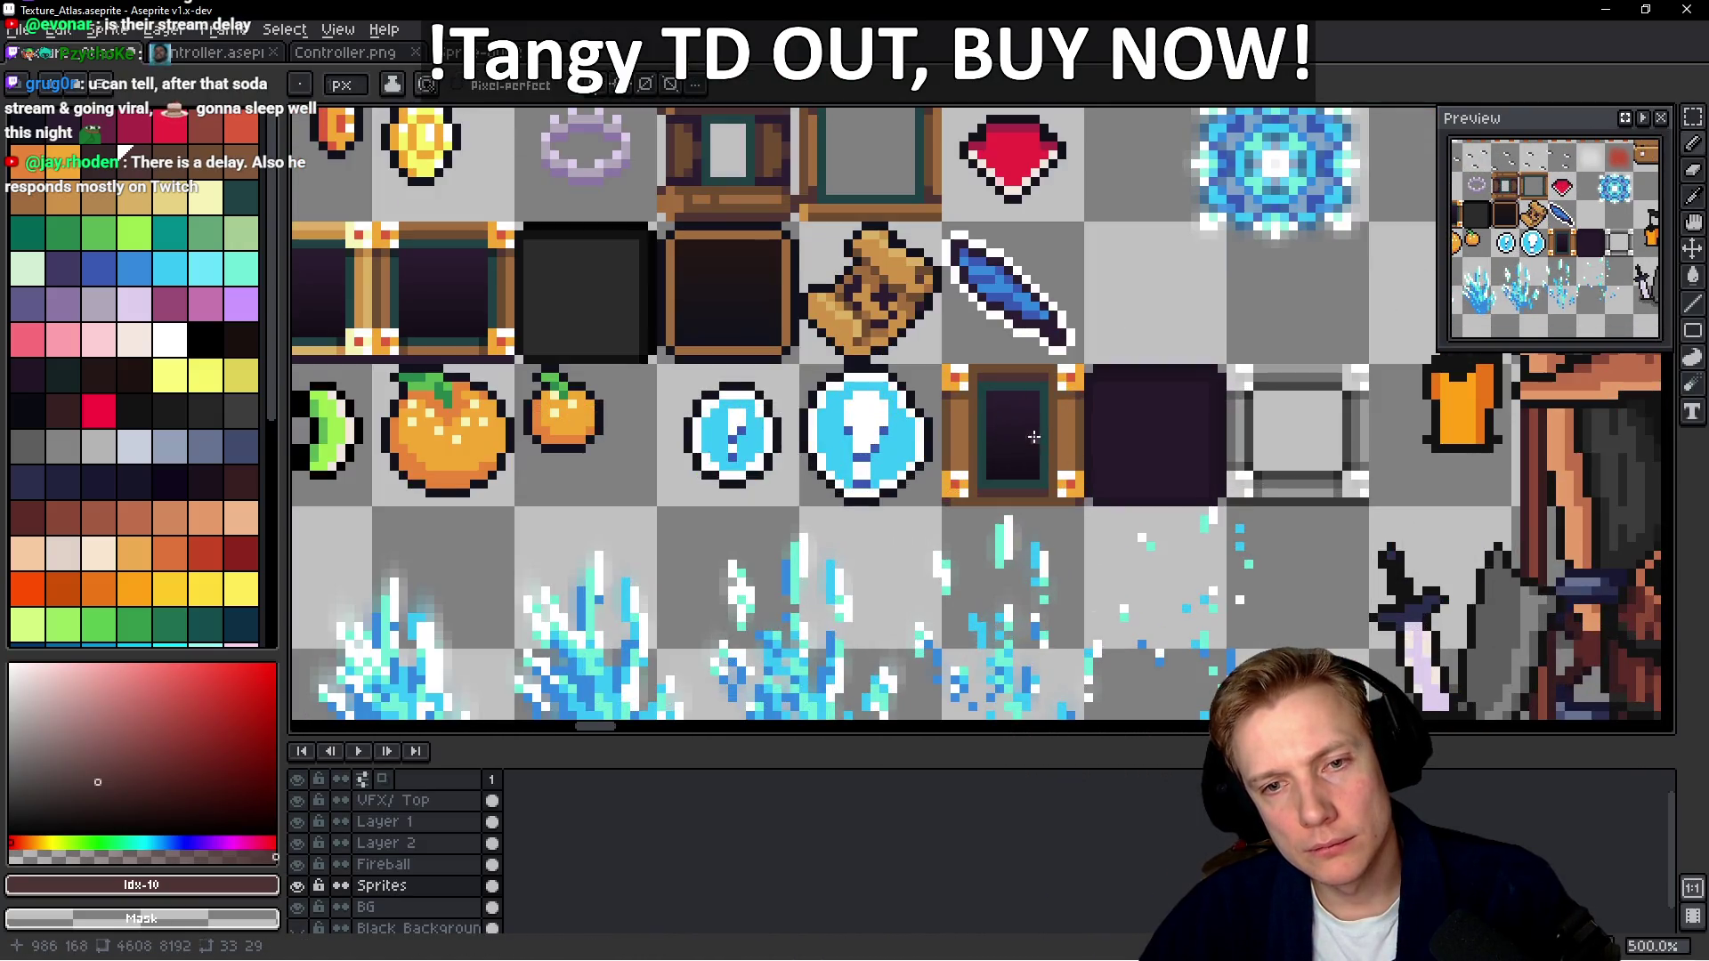
{"action": "scroll", "coordinate": [1033, 437], "scroll_direction": "up", "scroll_amount": 2}
{"action": "scroll", "coordinate": [956, 381], "scroll_direction": "down", "scroll_amount": 4}
{"action": "left_click_drag", "start_coordinate": [803, 145], "coordinate": [1026, 252]}
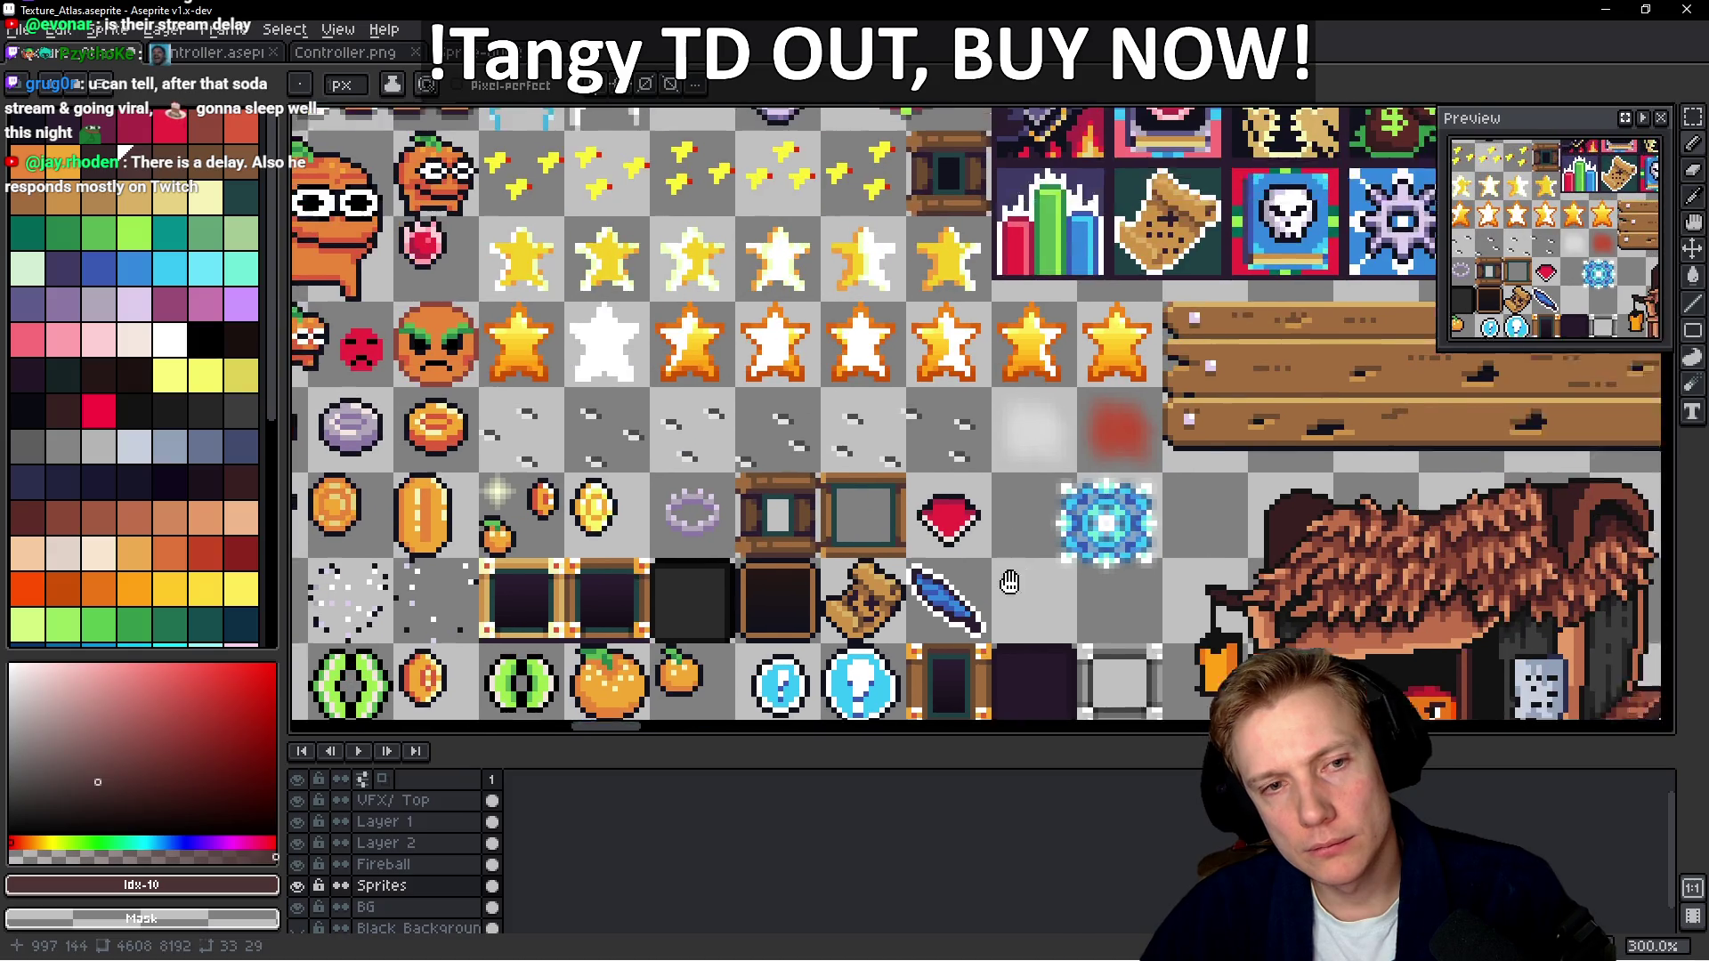
{"action": "scroll", "coordinate": [805, 393], "scroll_direction": "up", "scroll_amount": 8}
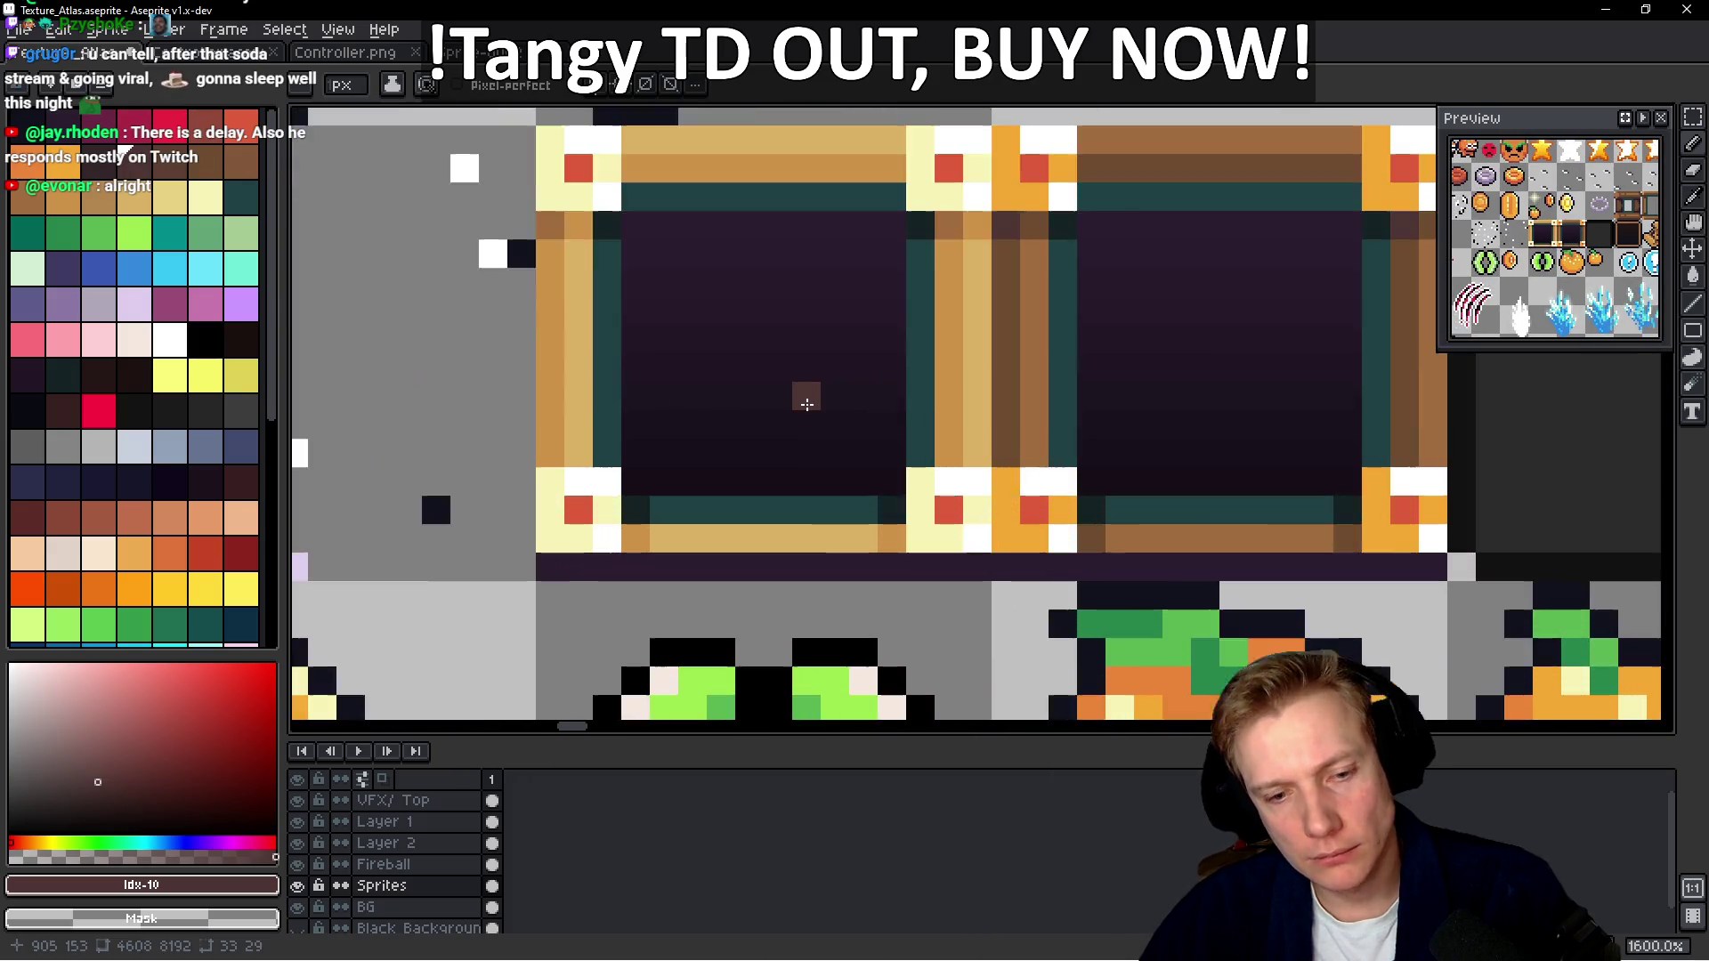
{"action": "scroll", "coordinate": [829, 443], "scroll_direction": "down", "scroll_amount": 1}
{"action": "scroll", "coordinate": [829, 443], "scroll_direction": "down", "scroll_amount": 1}
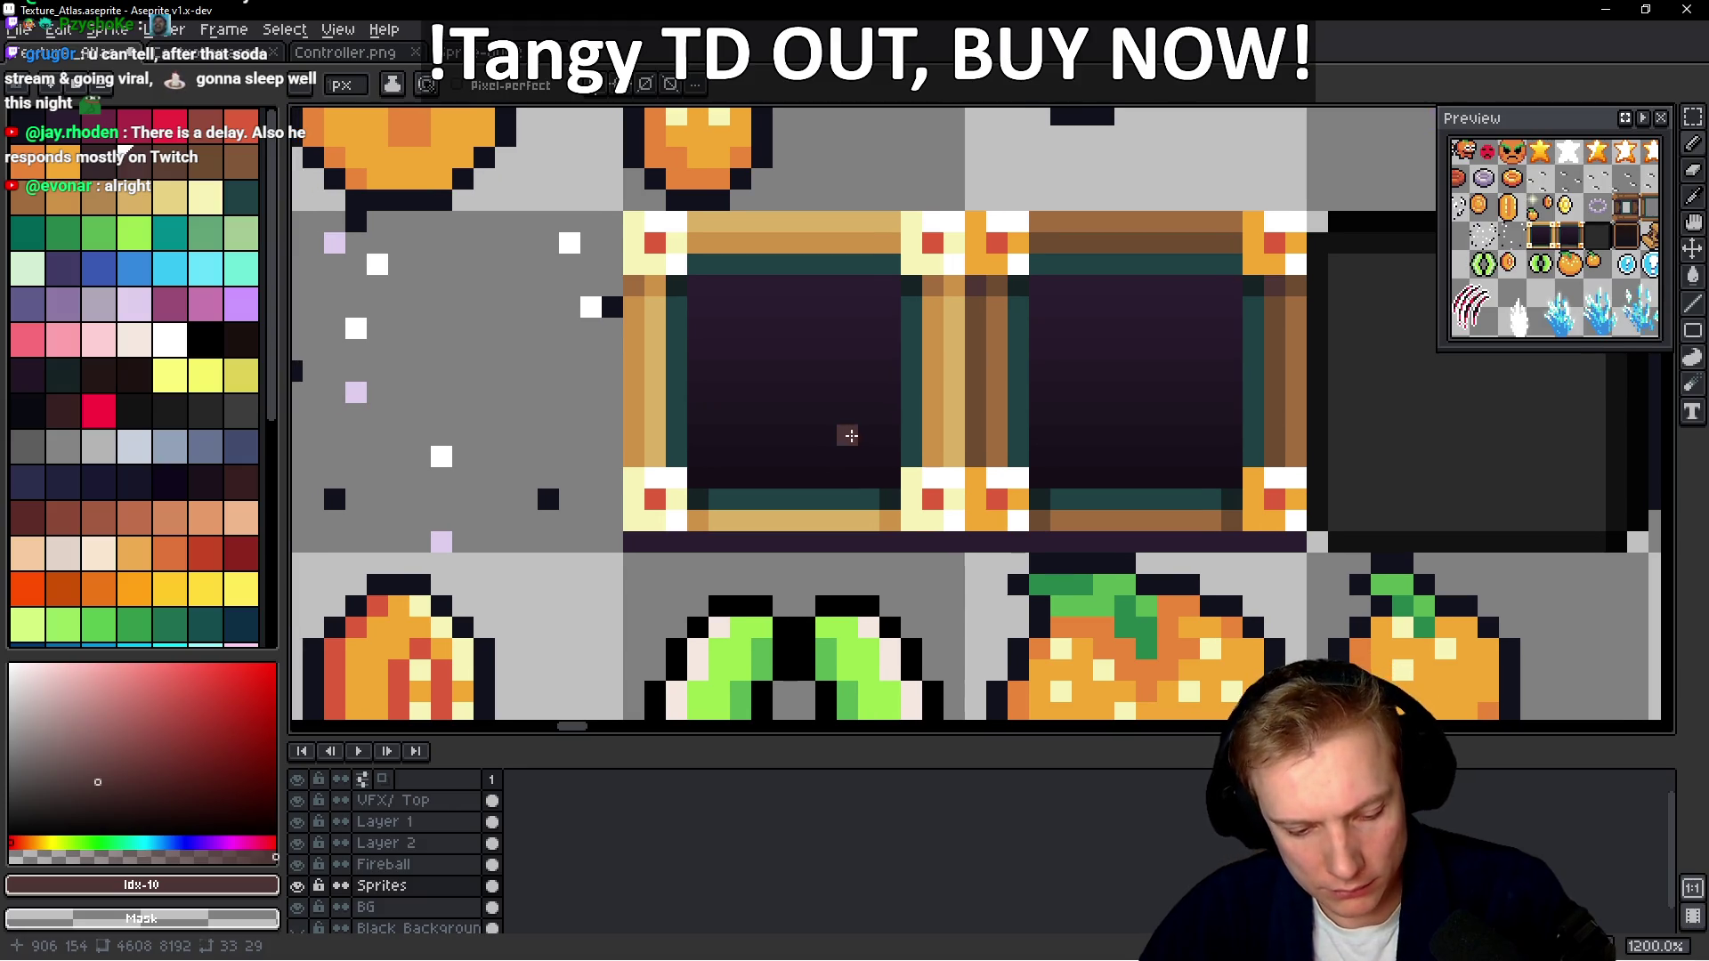
Select the double dark frame sprite and paste it into the Options mockup
{"action": "key", "text": "m"}
{"action": "mouse_move", "coordinate": [708, 490]}
{"action": "left_mouse_down"}
{"action": "mouse_move", "coordinate": [1308, 218]}
{"action": "mouse_move", "coordinate": [1315, 233]}
{"action": "left_mouse_up"}
{"action": "scroll", "coordinate": [1050, 280], "scroll_direction": "down", "scroll_amount": 2}
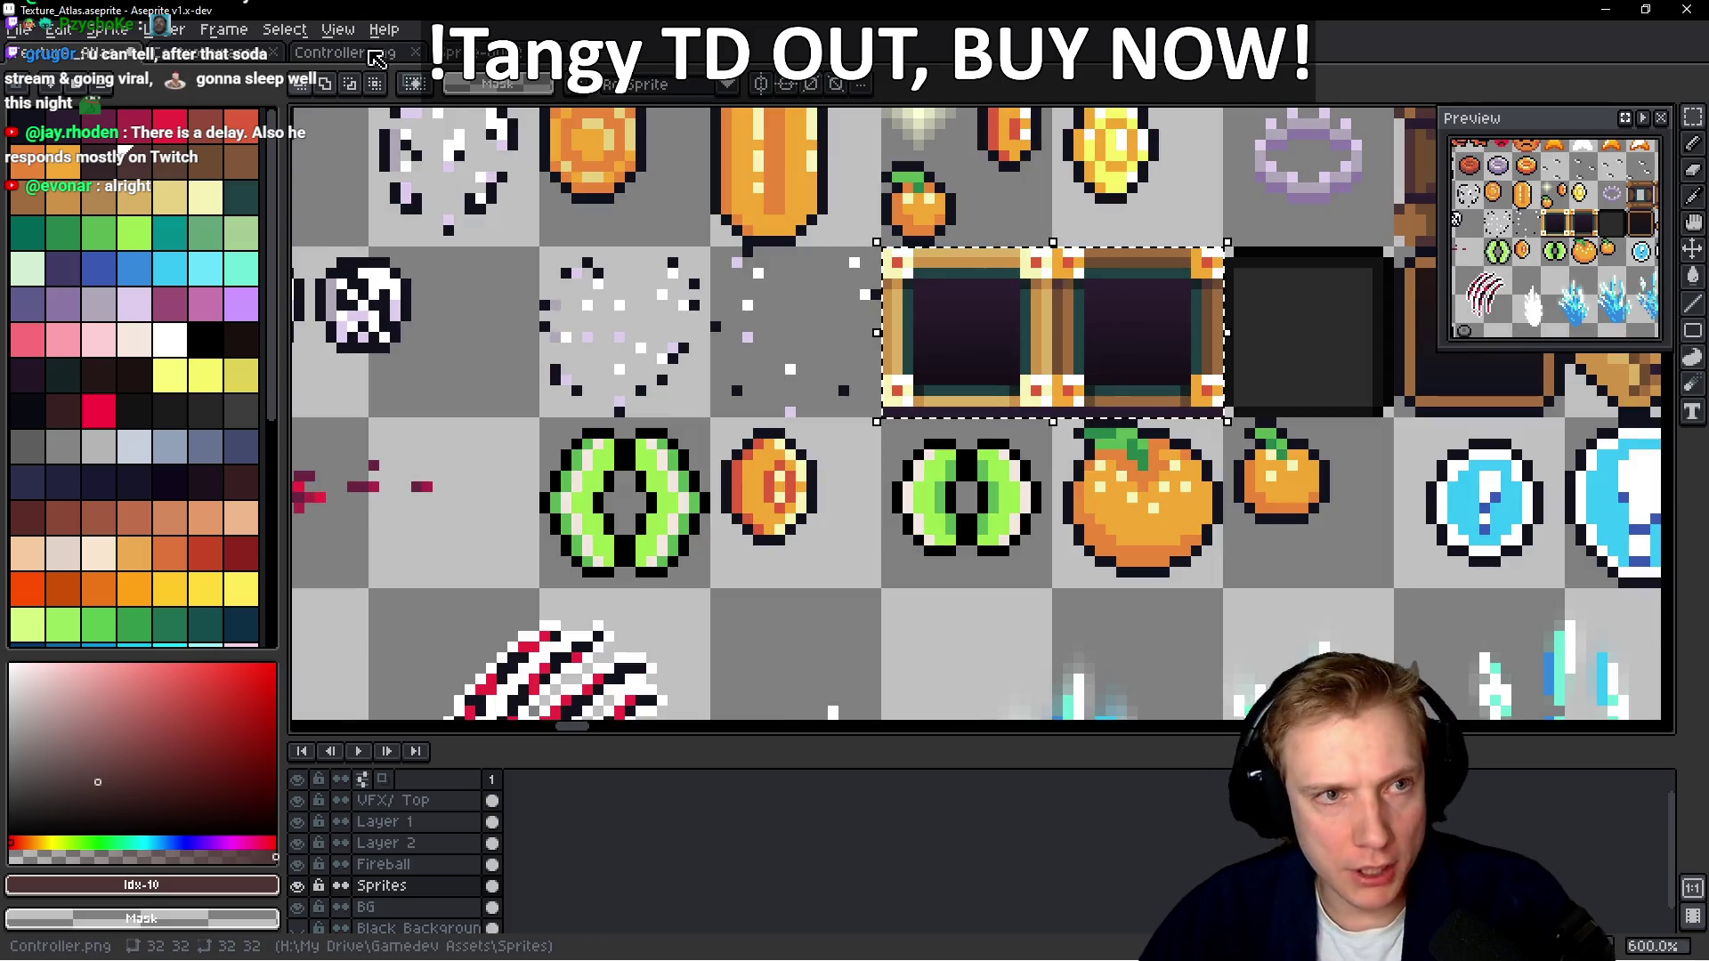
{"action": "key", "text": "ctrl+Tab"}
{"action": "key", "text": "ctrl+Tab"}
{"action": "key", "text": "ctrl+v"}
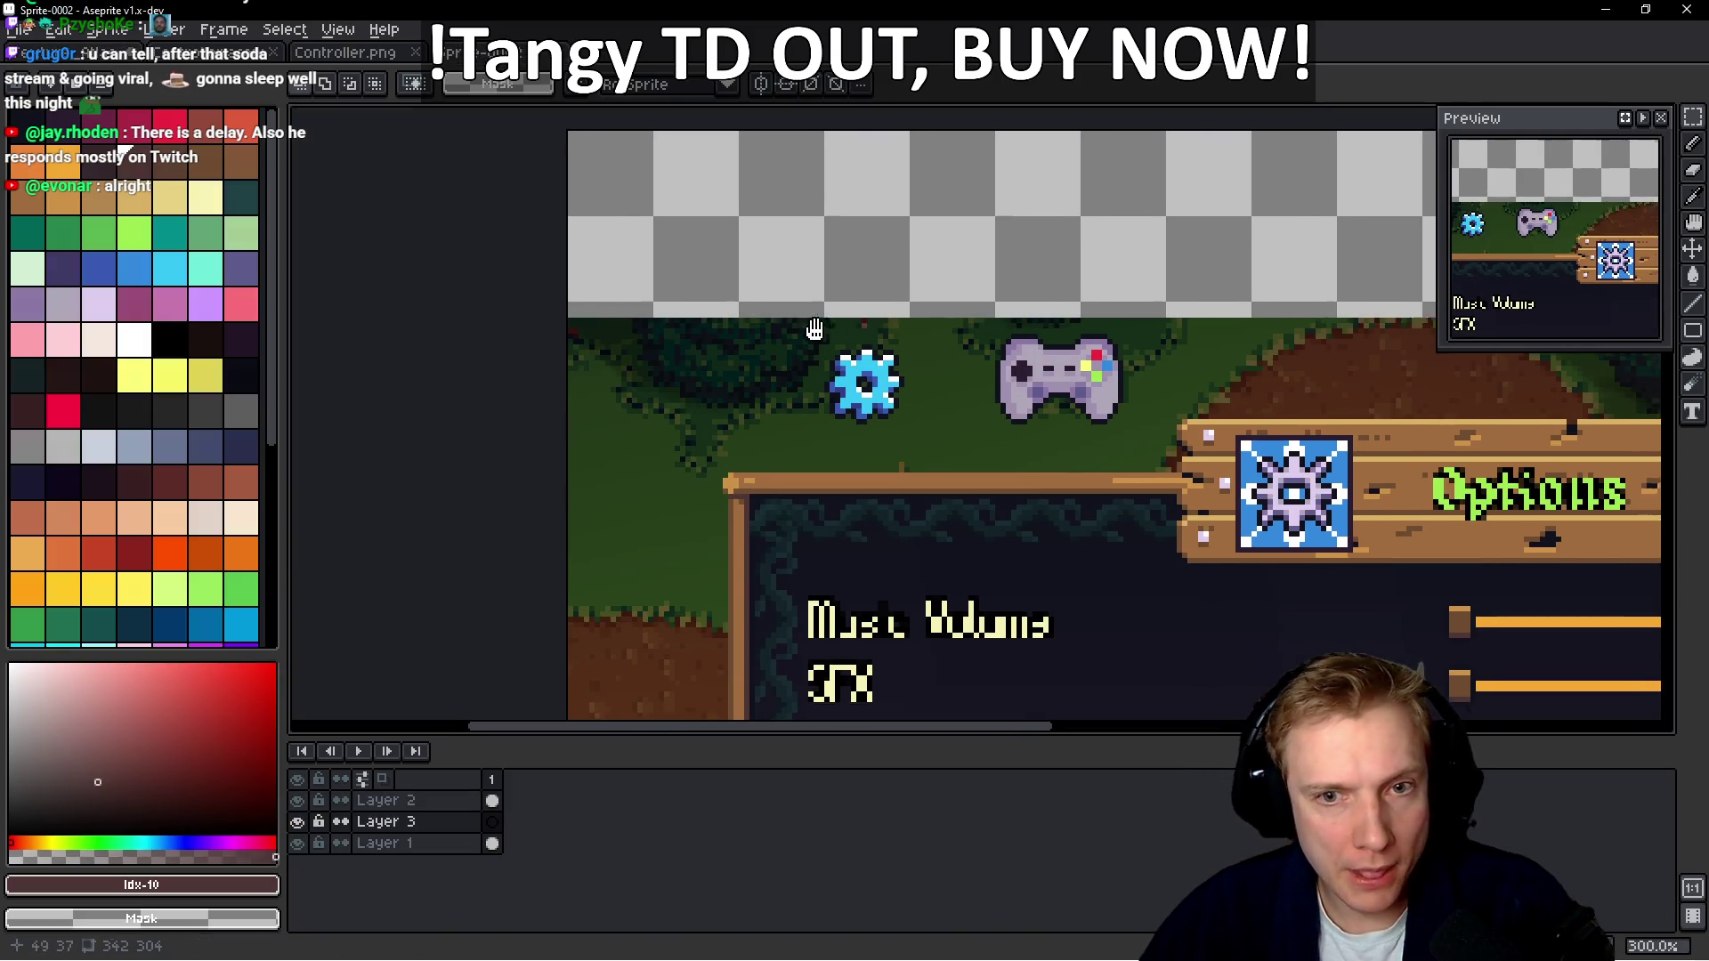
Move the pasted frames into the top strip and place one frame just below the gear
{"action": "left_click_drag", "start_coordinate": [939, 419], "coordinate": [850, 249]}
{"action": "scroll", "coordinate": [775, 178], "scroll_direction": "up", "scroll_amount": 4}
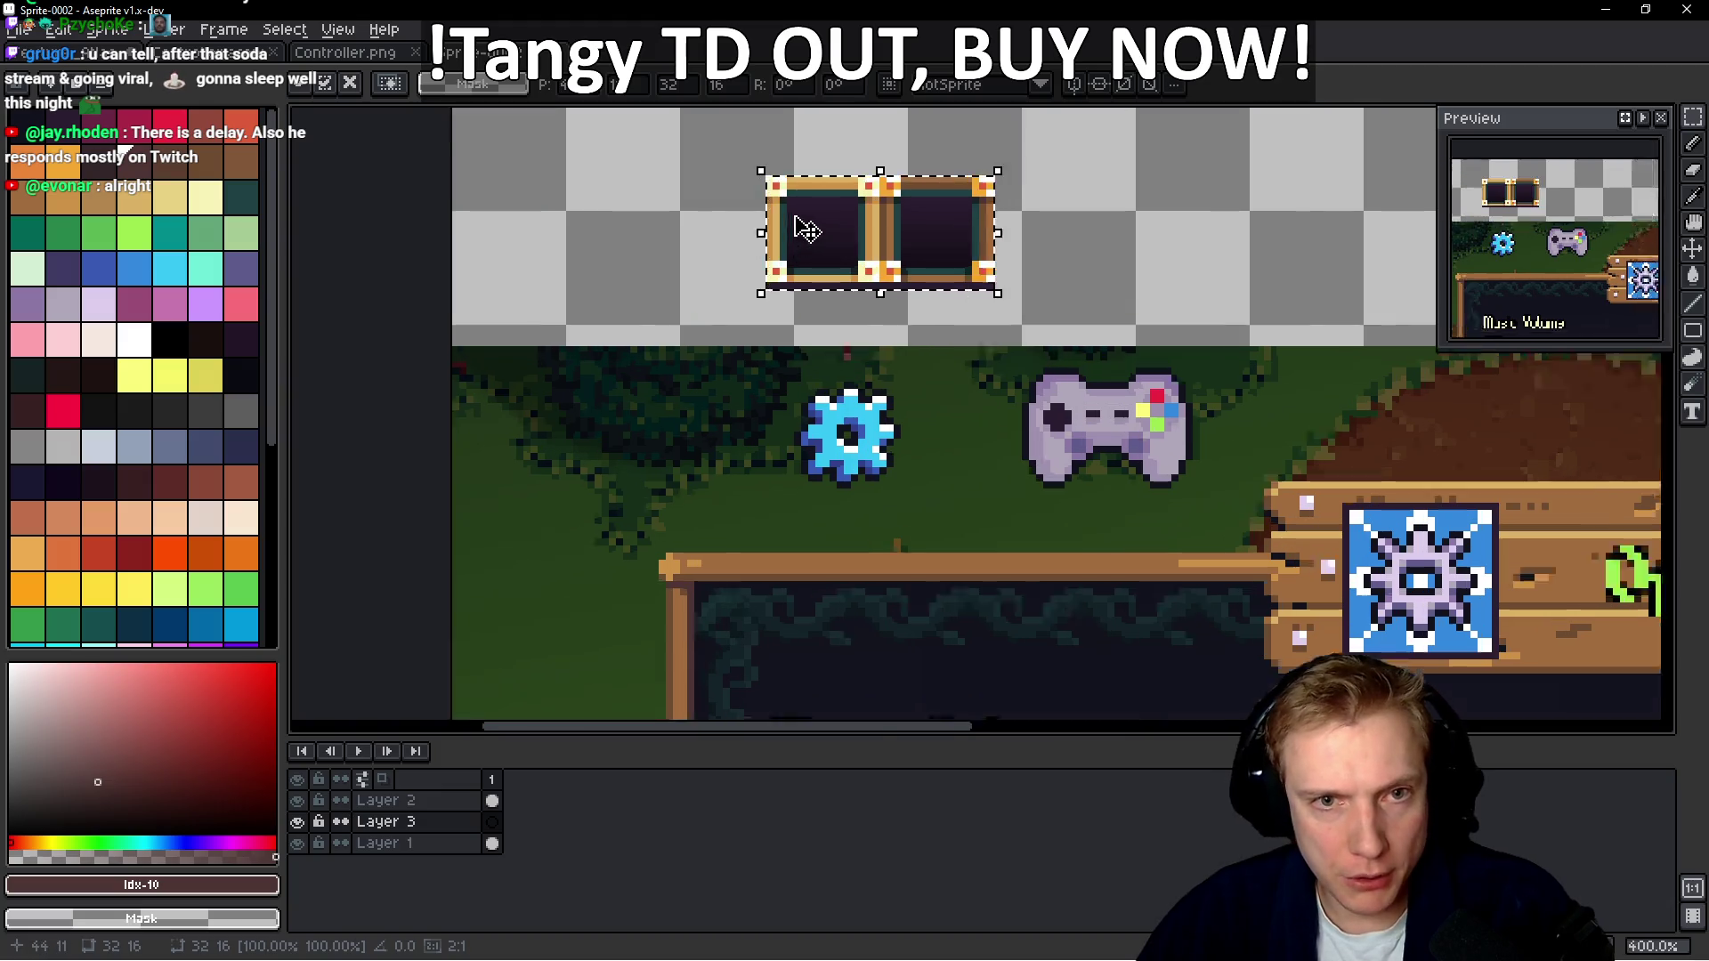
{"action": "left_click_drag", "start_coordinate": [742, 140], "coordinate": [954, 355]}
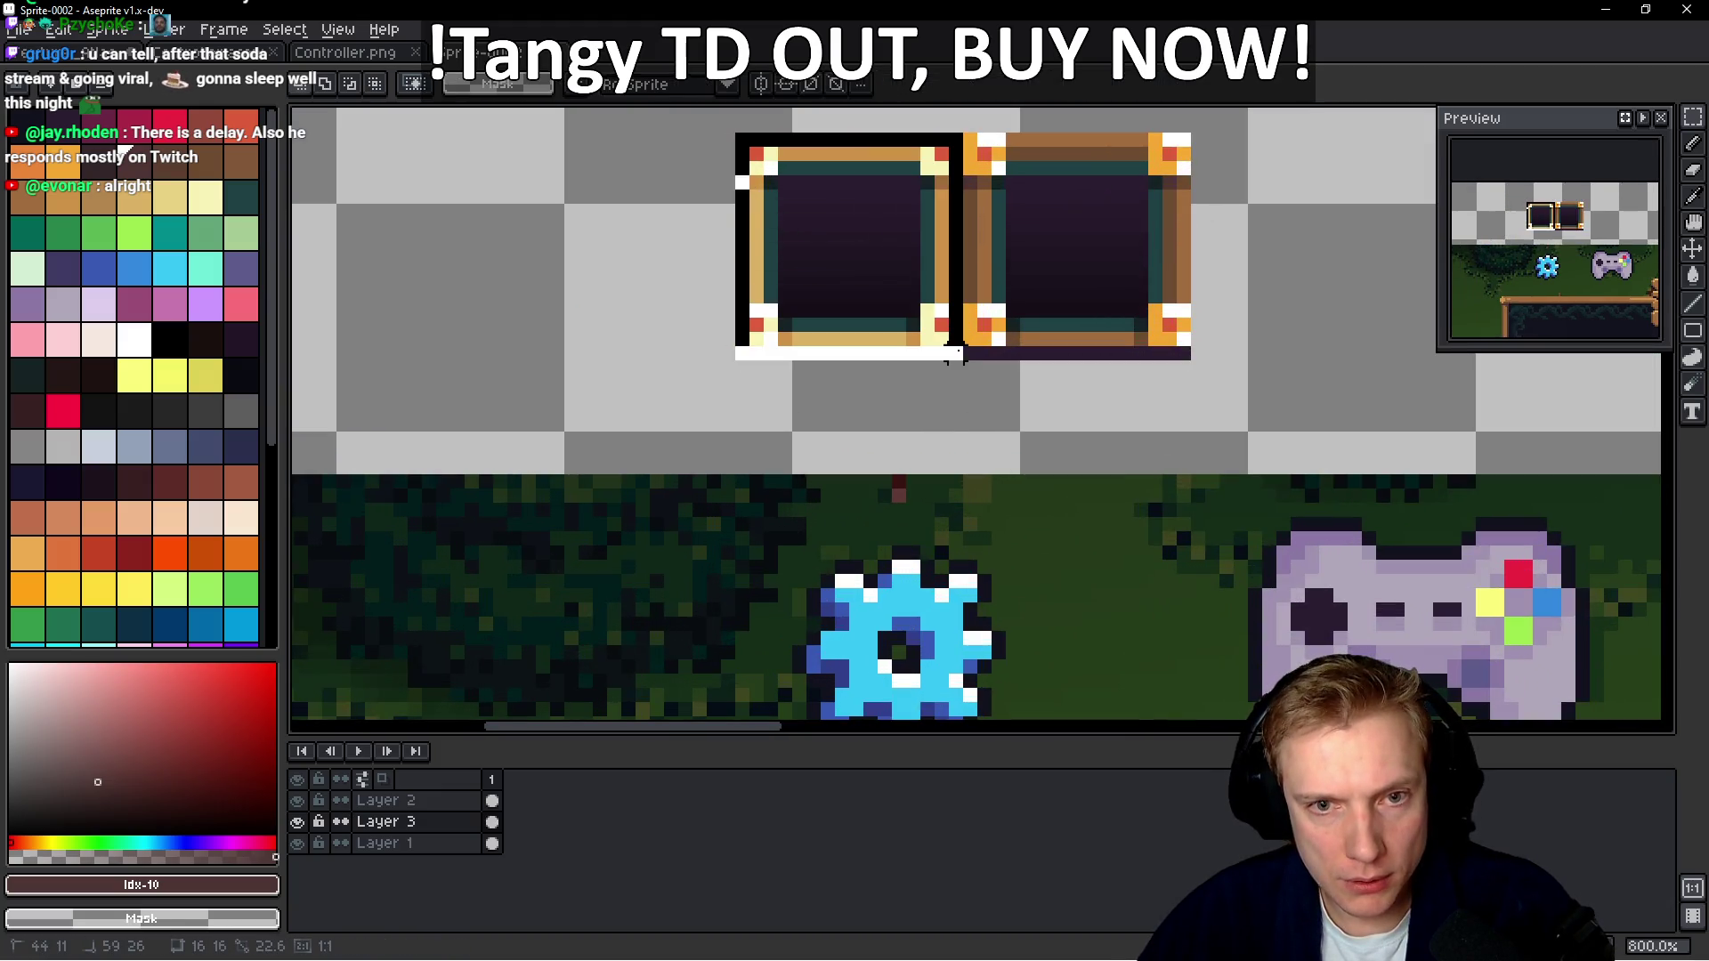
{"action": "left_click_drag", "start_coordinate": [916, 275], "coordinate": [985, 649]}
{"action": "scroll", "coordinate": [980, 469], "scroll_direction": "down", "scroll_amount": 3}
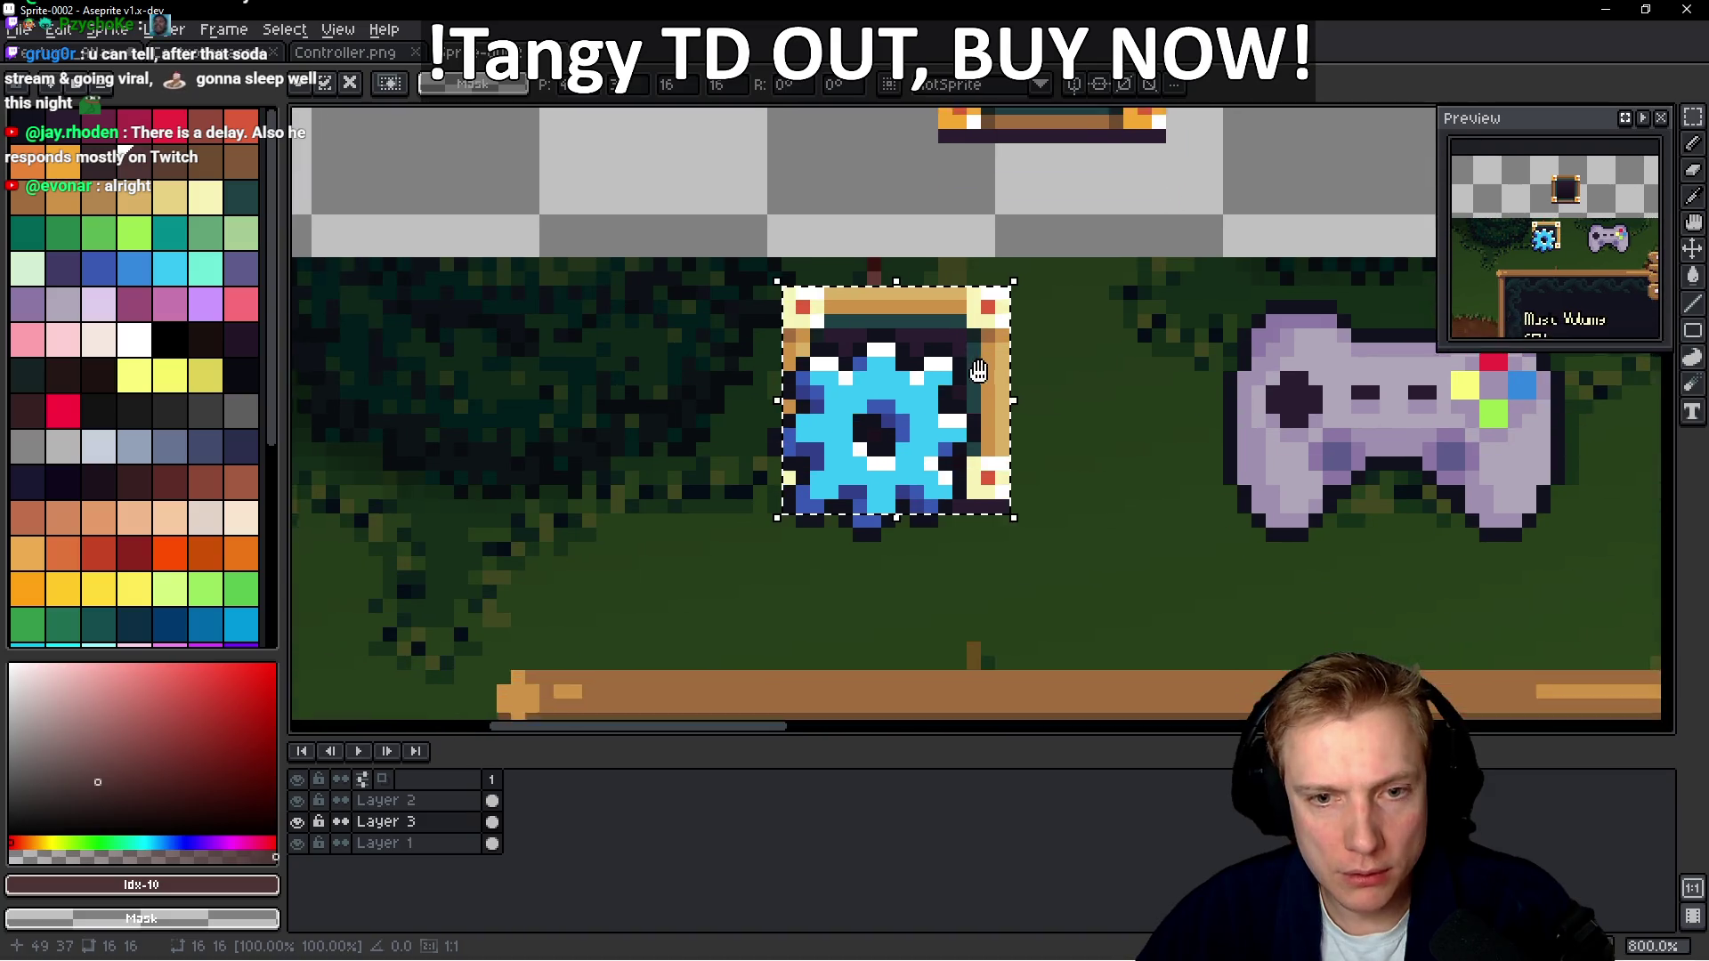
{"action": "left_click_drag", "start_coordinate": [988, 416], "coordinate": [958, 605]}
{"action": "scroll", "coordinate": [958, 605], "scroll_direction": "down", "scroll_amount": 1}
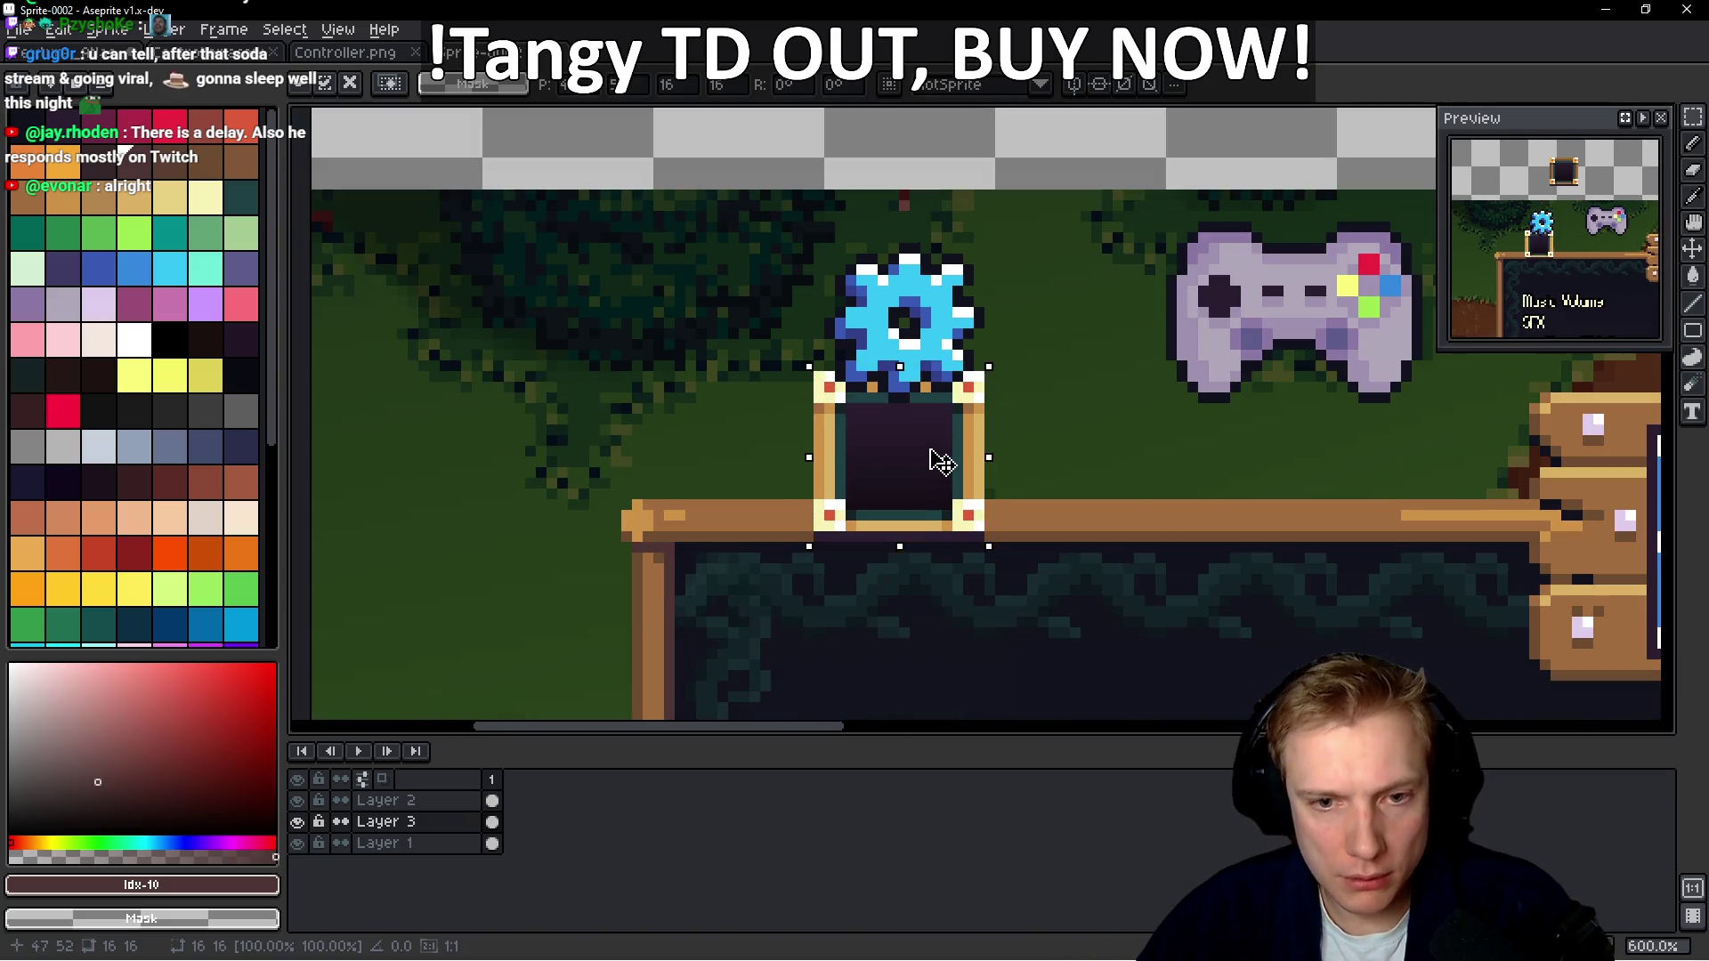
{"action": "left_click_drag", "start_coordinate": [935, 459], "coordinate": [943, 463]}
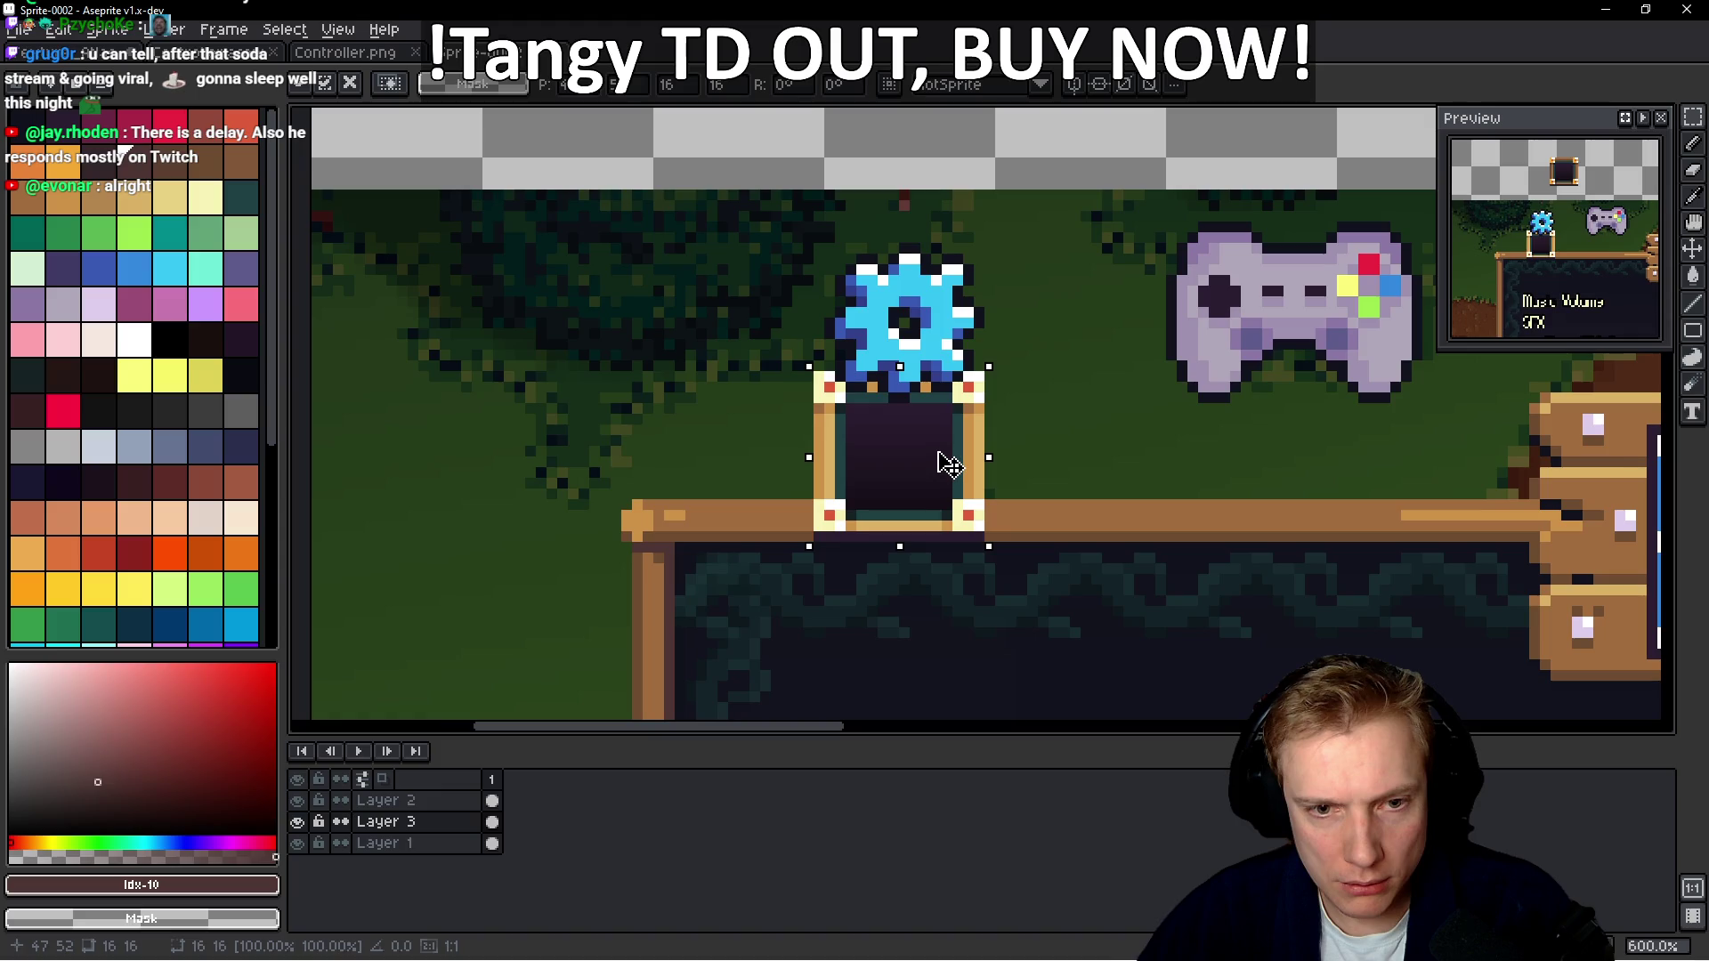
{"action": "scroll", "coordinate": [949, 463], "scroll_direction": "down", "scroll_amount": 4}
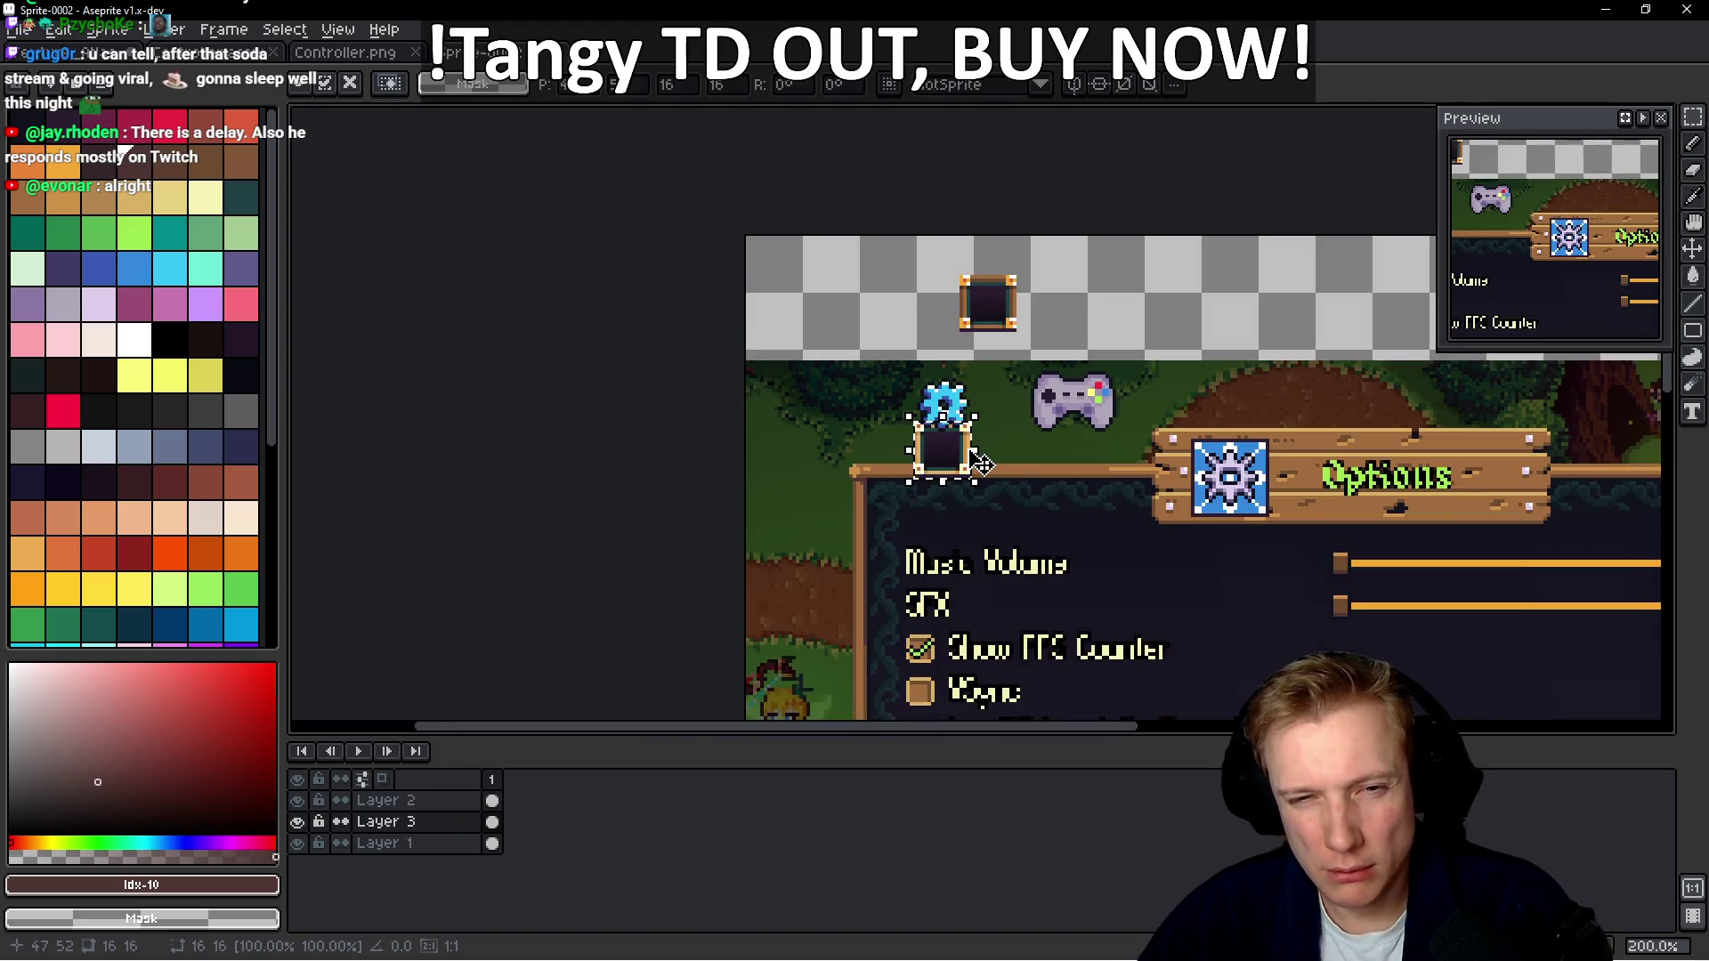
{"action": "scroll", "coordinate": [982, 451], "scroll_direction": "up", "scroll_amount": 7}
Shift the gear and its frame up, then reposition them down and right
{"action": "mouse_move", "coordinate": [574, 476]}
{"action": "left_mouse_down"}
{"action": "mouse_move", "coordinate": [841, 403]}
{"action": "mouse_move", "coordinate": [1104, 302]}
{"action": "left_mouse_up"}
{"action": "key", "text": "Up"}
{"action": "key", "text": "Up"}
{"action": "key", "text": "Up"}
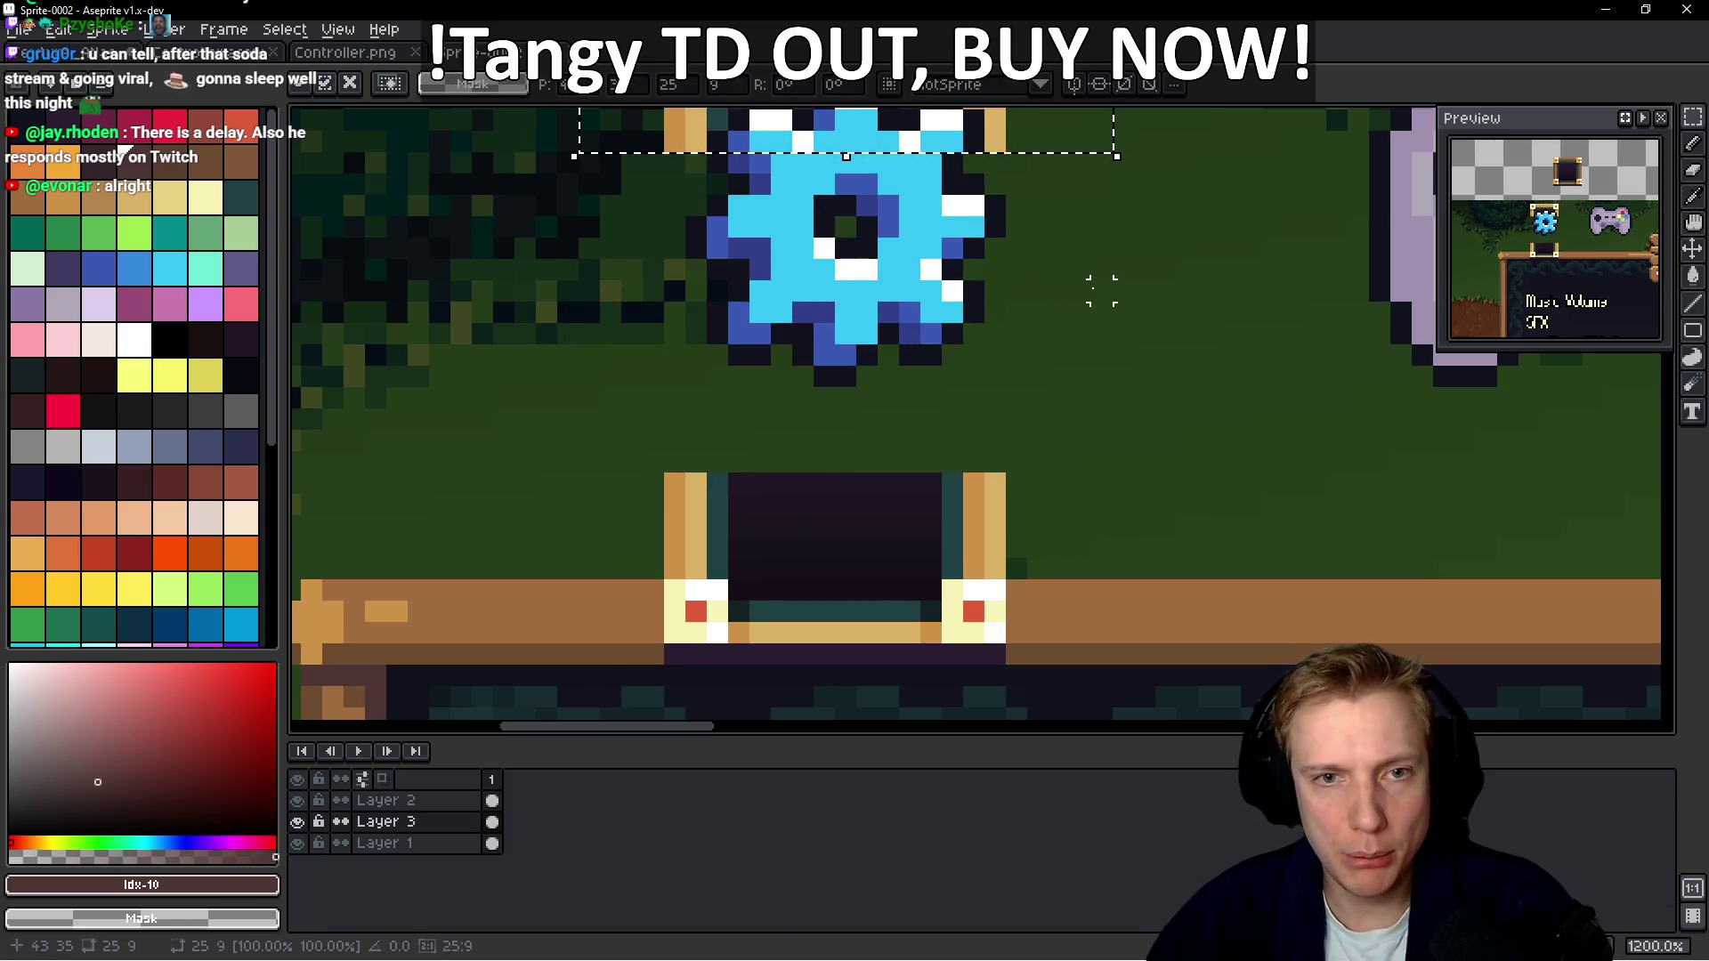
{"action": "scroll", "coordinate": [980, 418], "scroll_direction": "down", "scroll_amount": 4}
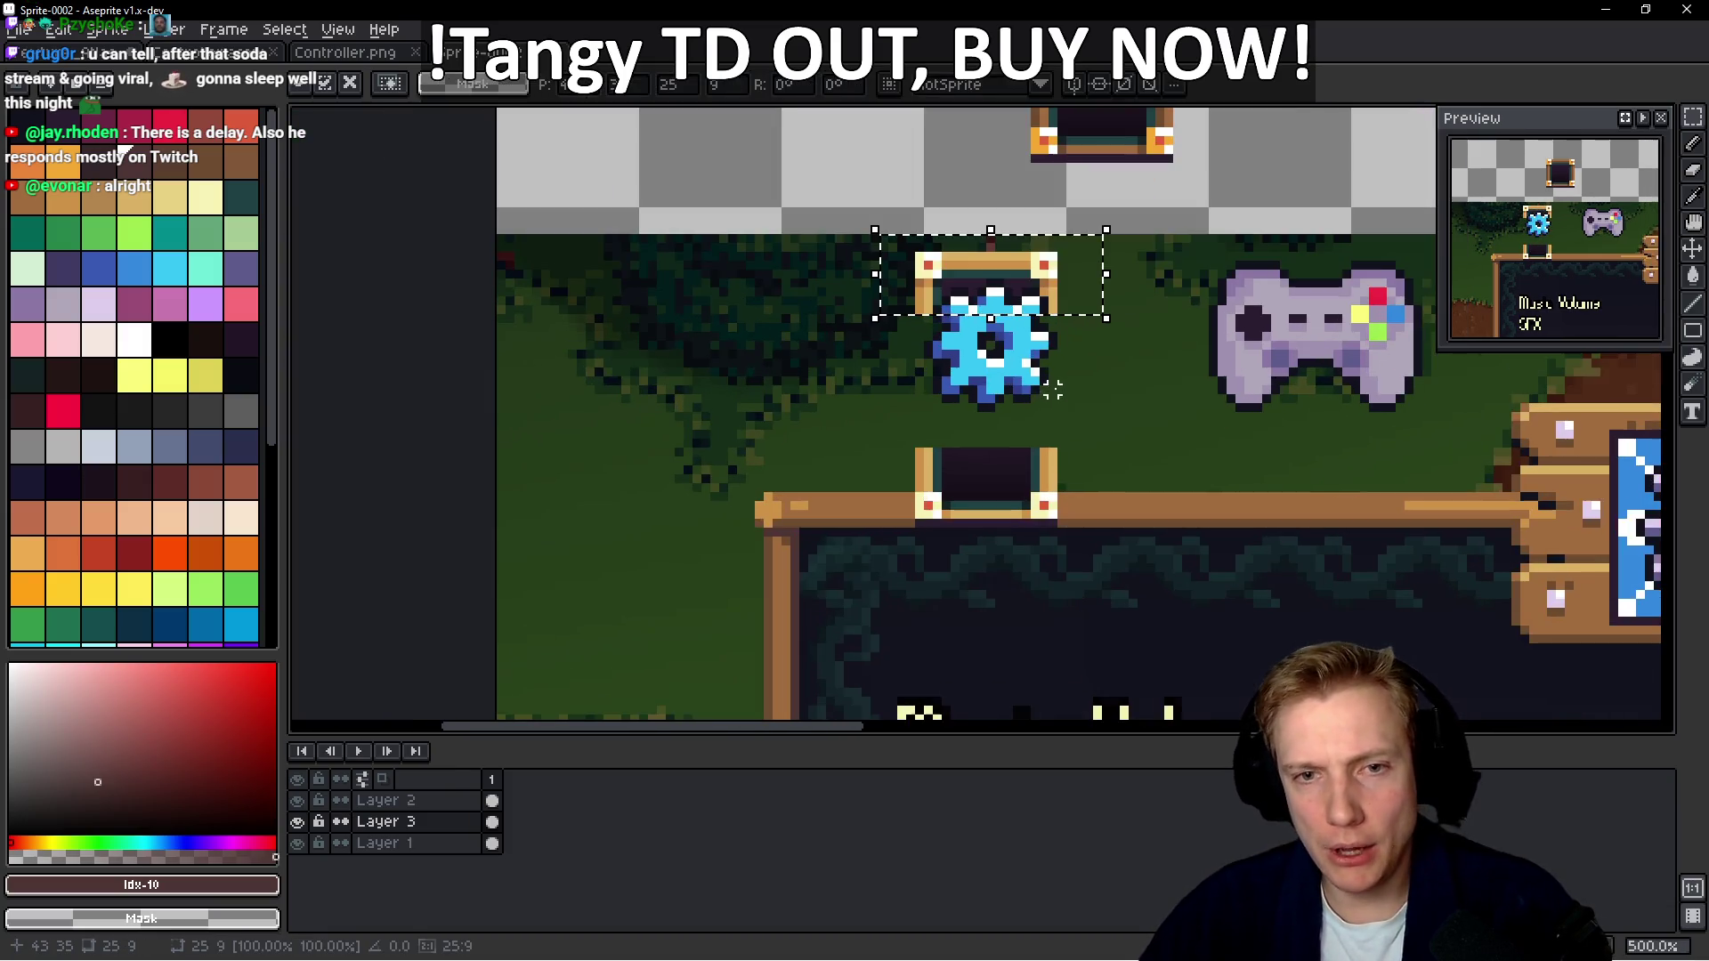
{"action": "key", "text": "Up"}
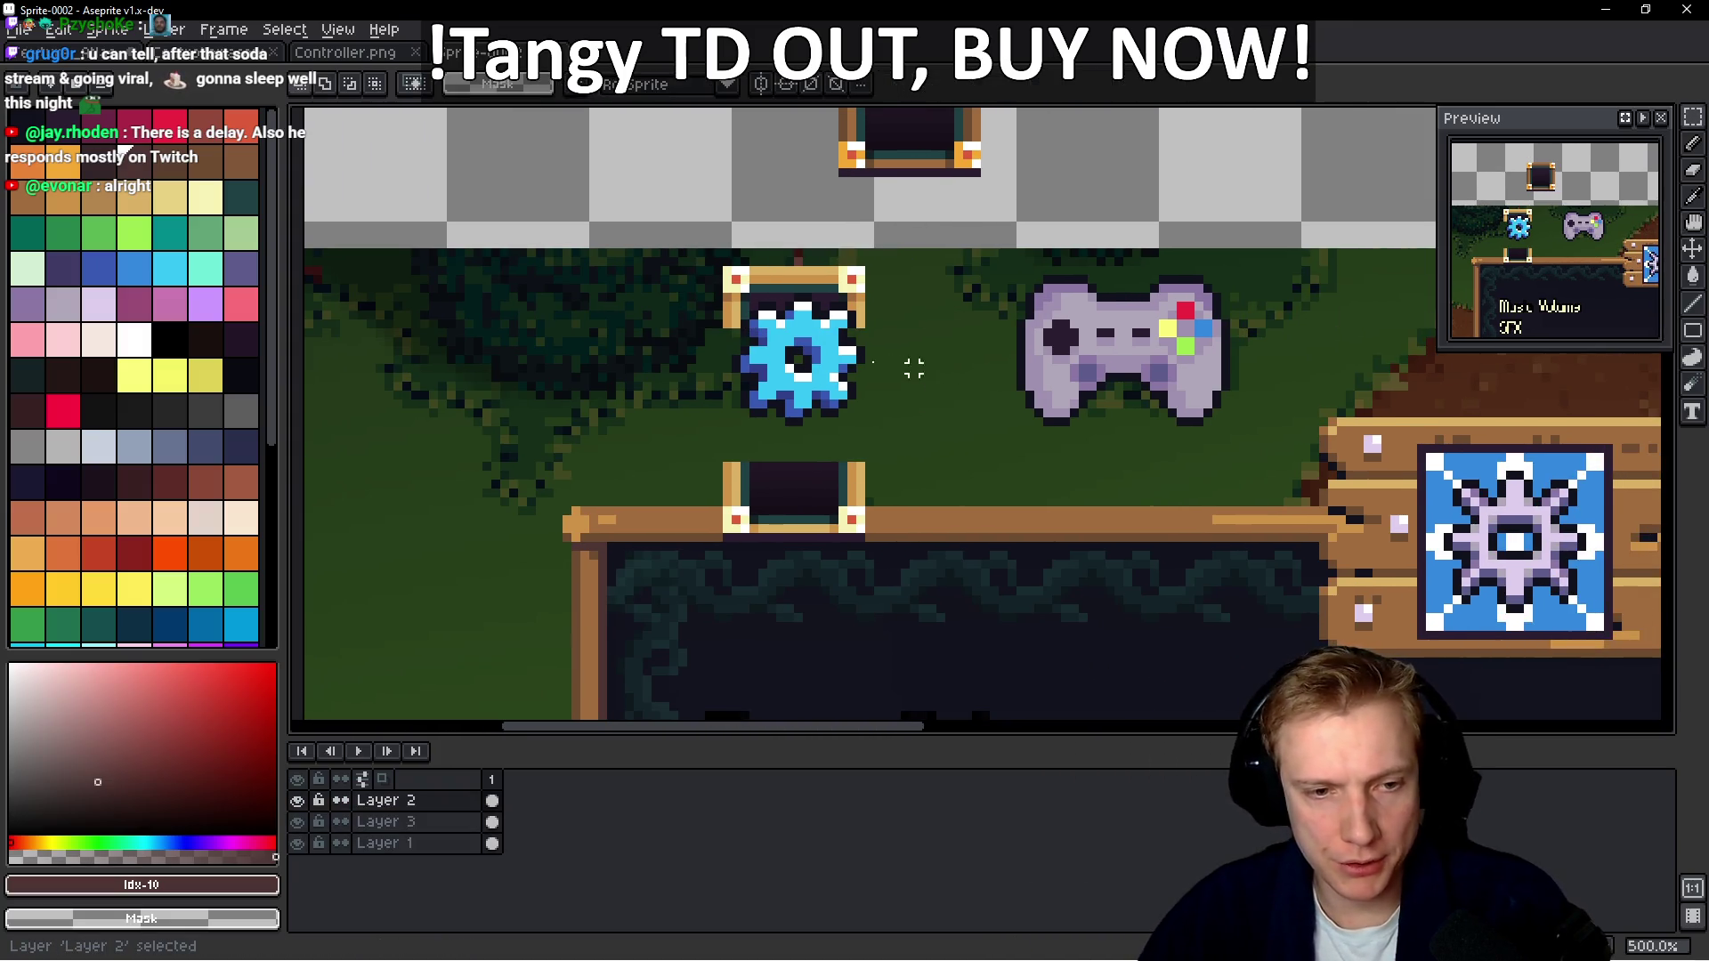
{"action": "key", "text": "ctrl+shift+d"}
{"action": "left_click_drag", "start_coordinate": [783, 374], "coordinate": [823, 416]}
{"action": "key", "text": "m"}
Move the controller down level with the gear and select the spare frame on Layer 3
{"action": "scroll", "coordinate": [919, 431], "scroll_direction": "right", "scroll_amount": 2}
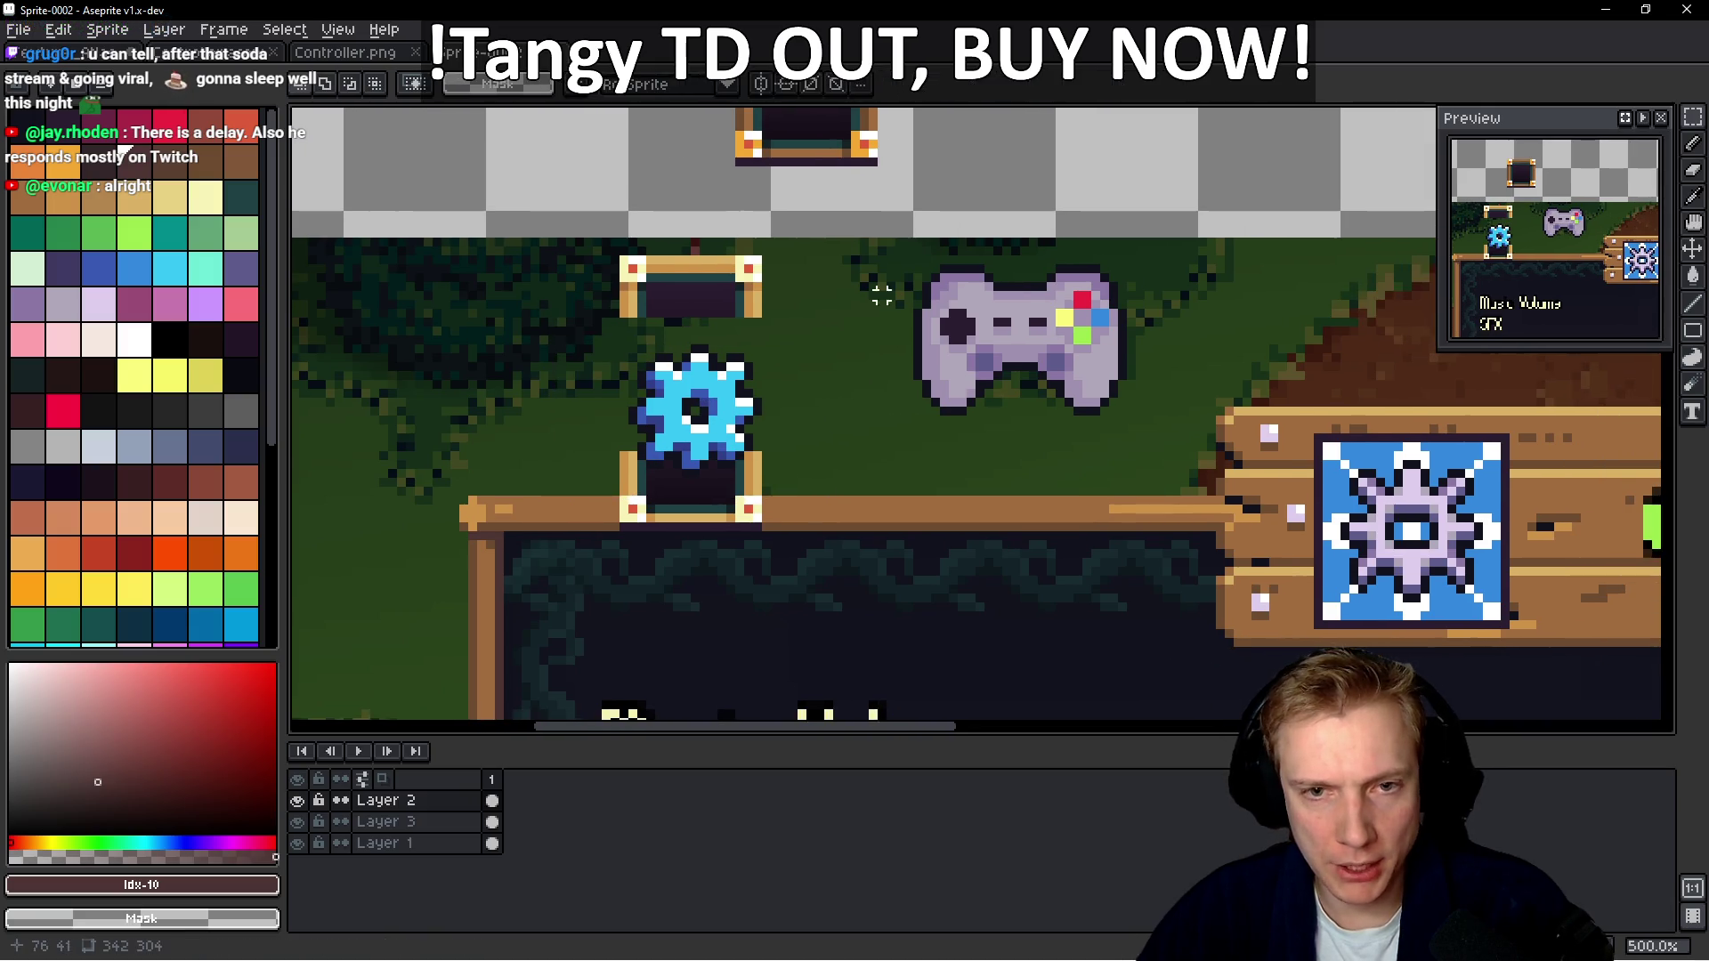
{"action": "left_click_drag", "start_coordinate": [844, 240], "coordinate": [1183, 423]}
{"action": "mouse_move", "coordinate": [1084, 356]}
{"action": "left_mouse_down"}
{"action": "mouse_move", "coordinate": [1047, 401]}
{"action": "mouse_move", "coordinate": [1081, 424]}
{"action": "mouse_move", "coordinate": [1064, 411]}
{"action": "left_mouse_up"}
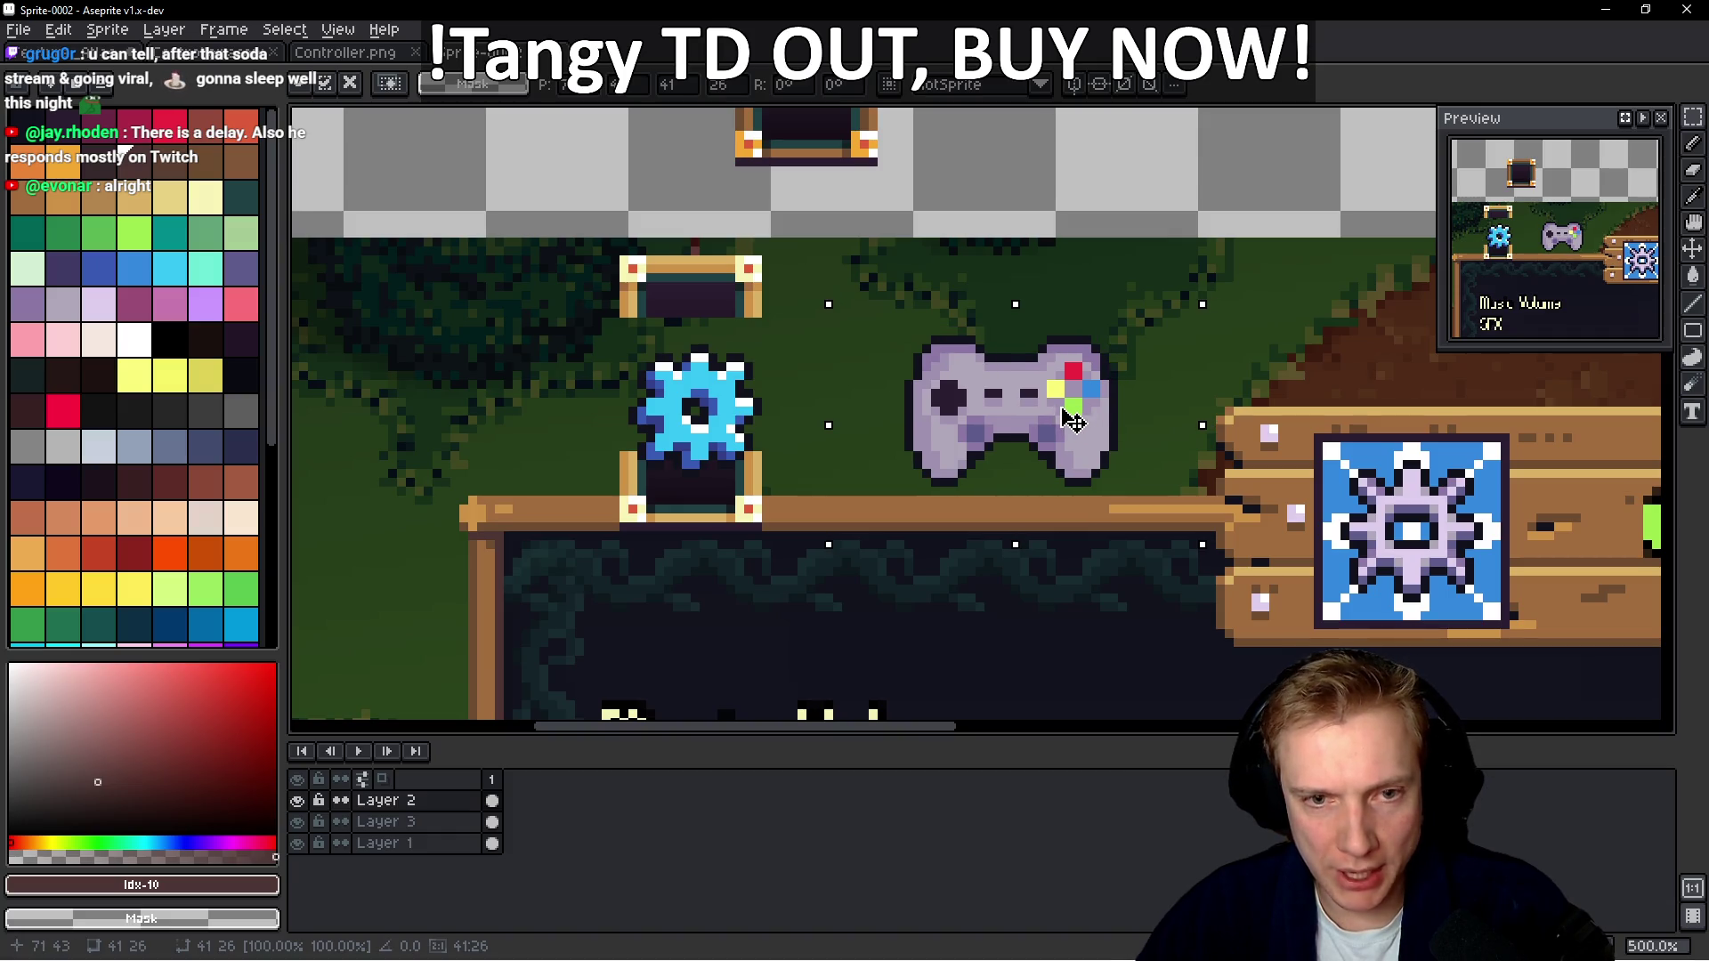
{"action": "key", "text": "Return"}
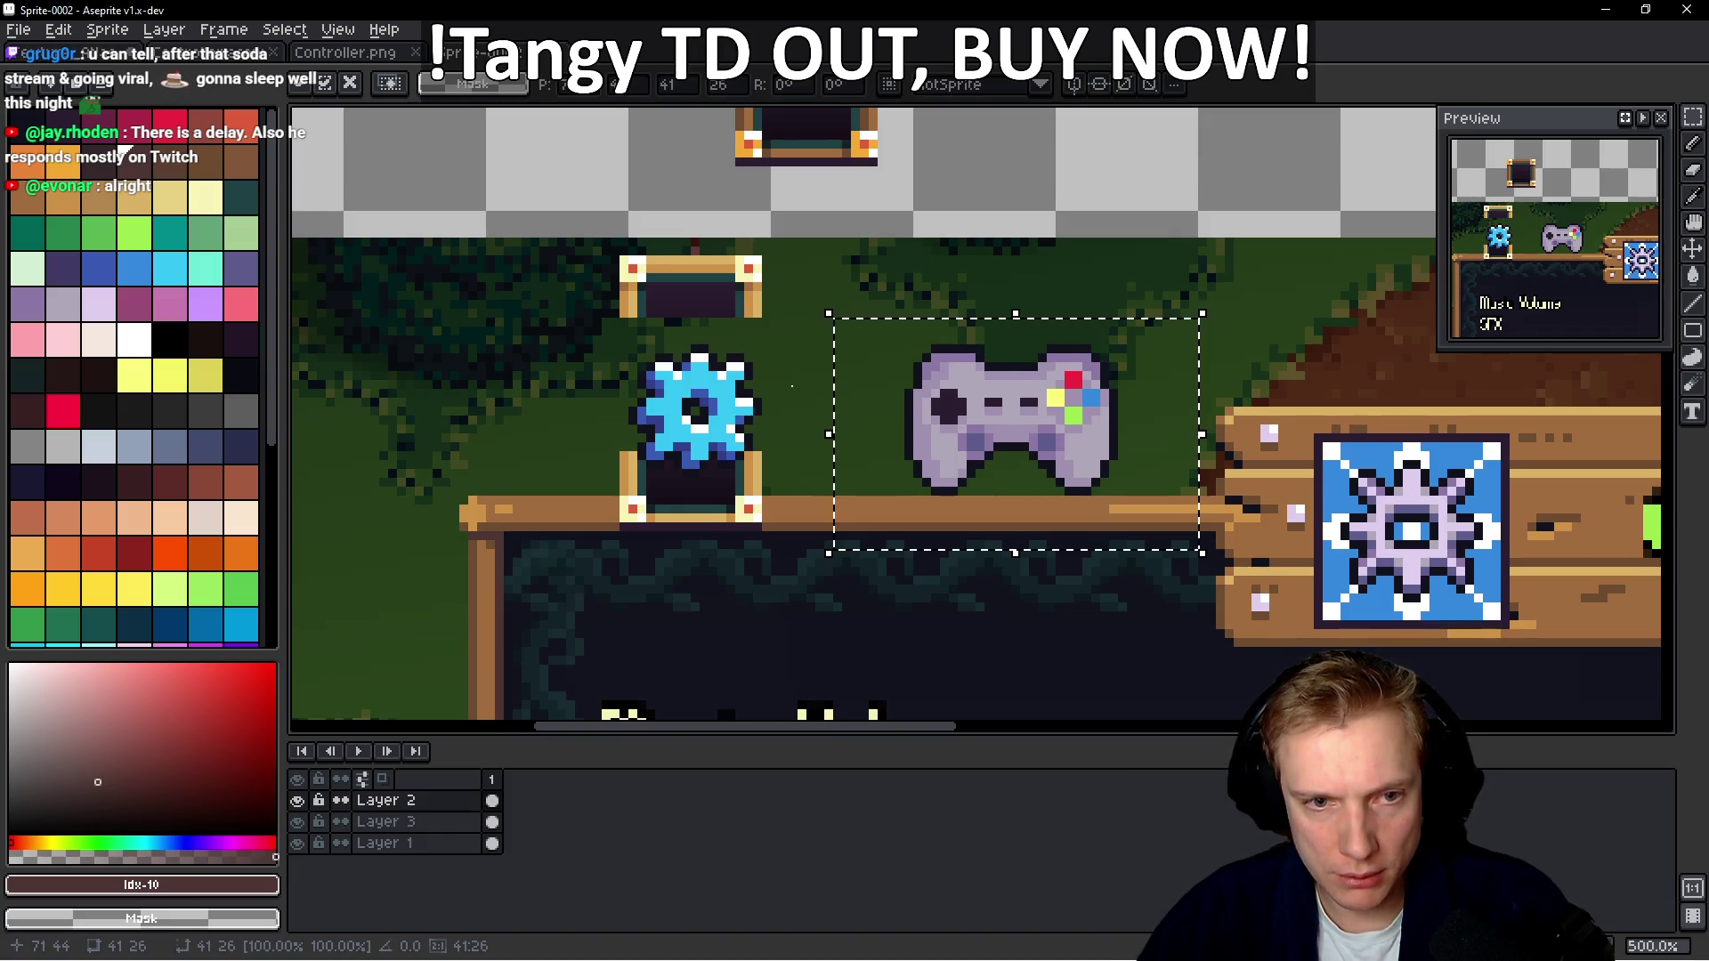
{"action": "scroll", "coordinate": [799, 299], "scroll_direction": "left", "scroll_amount": 2}
{"action": "left_click", "coordinate": [799, 298], "text": "ctrl"}
{"action": "left_click_drag", "start_coordinate": [641, 347], "coordinate": [951, 244]}
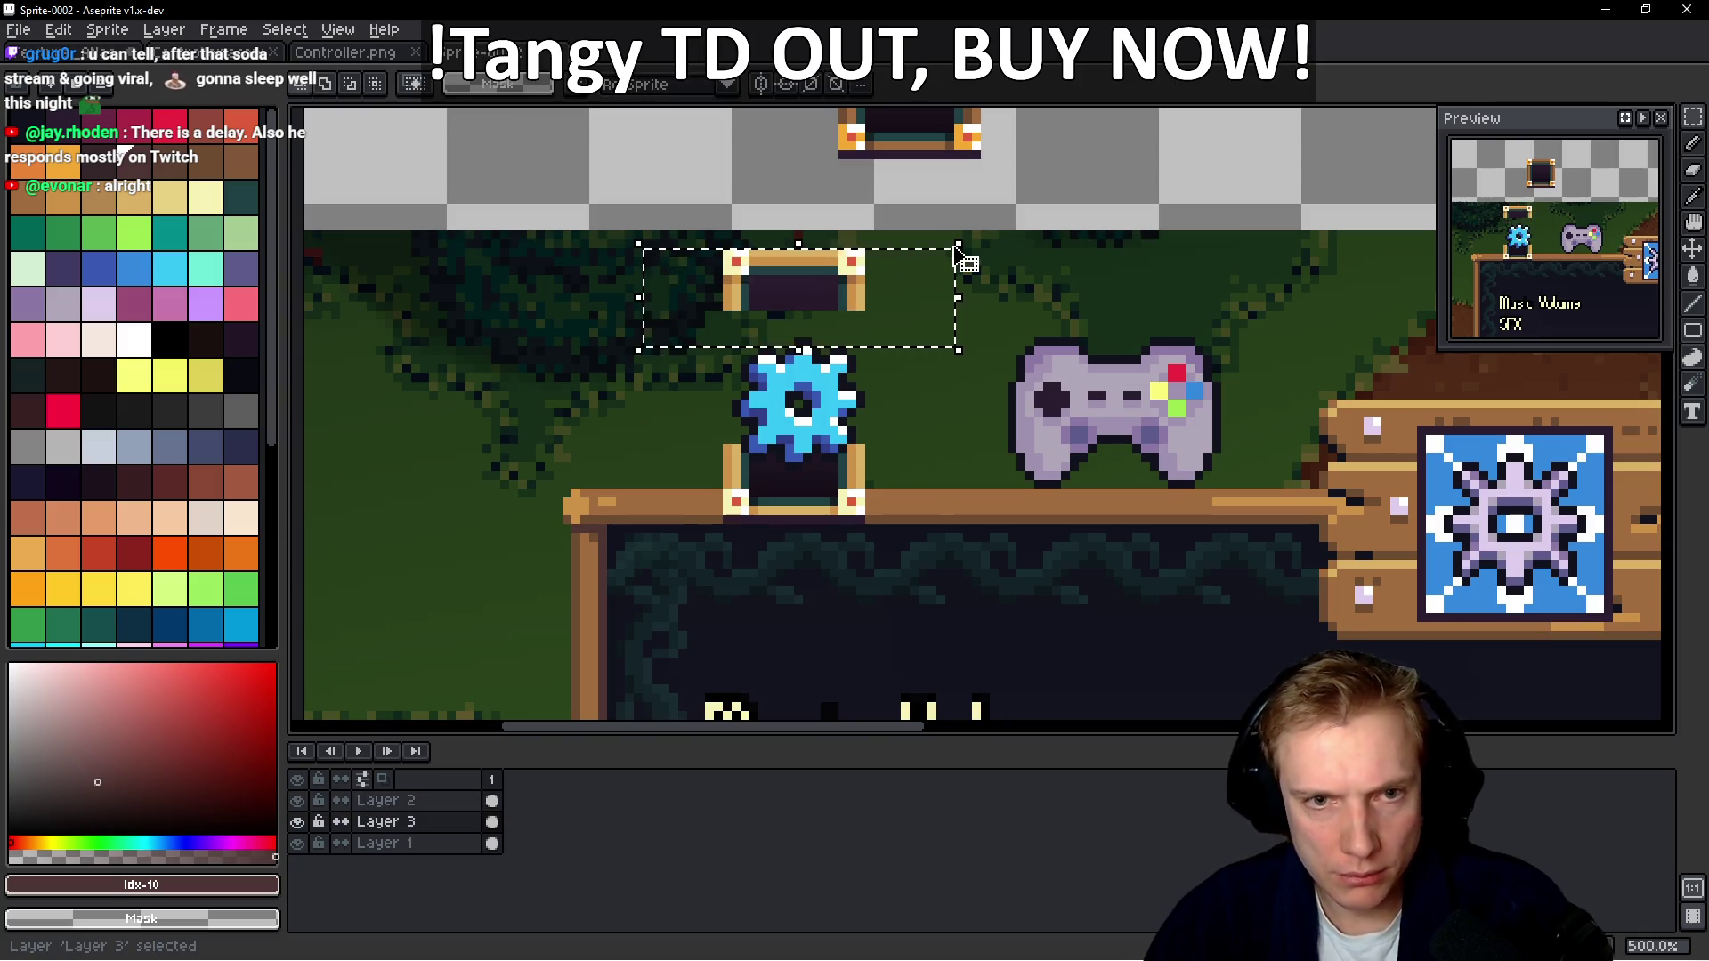
Drop the spare frame over the gear and widen it by shifting its halves outward
{"action": "key", "text": "Down"}
{"action": "key", "text": "Down"}
{"action": "key", "text": "Down"}
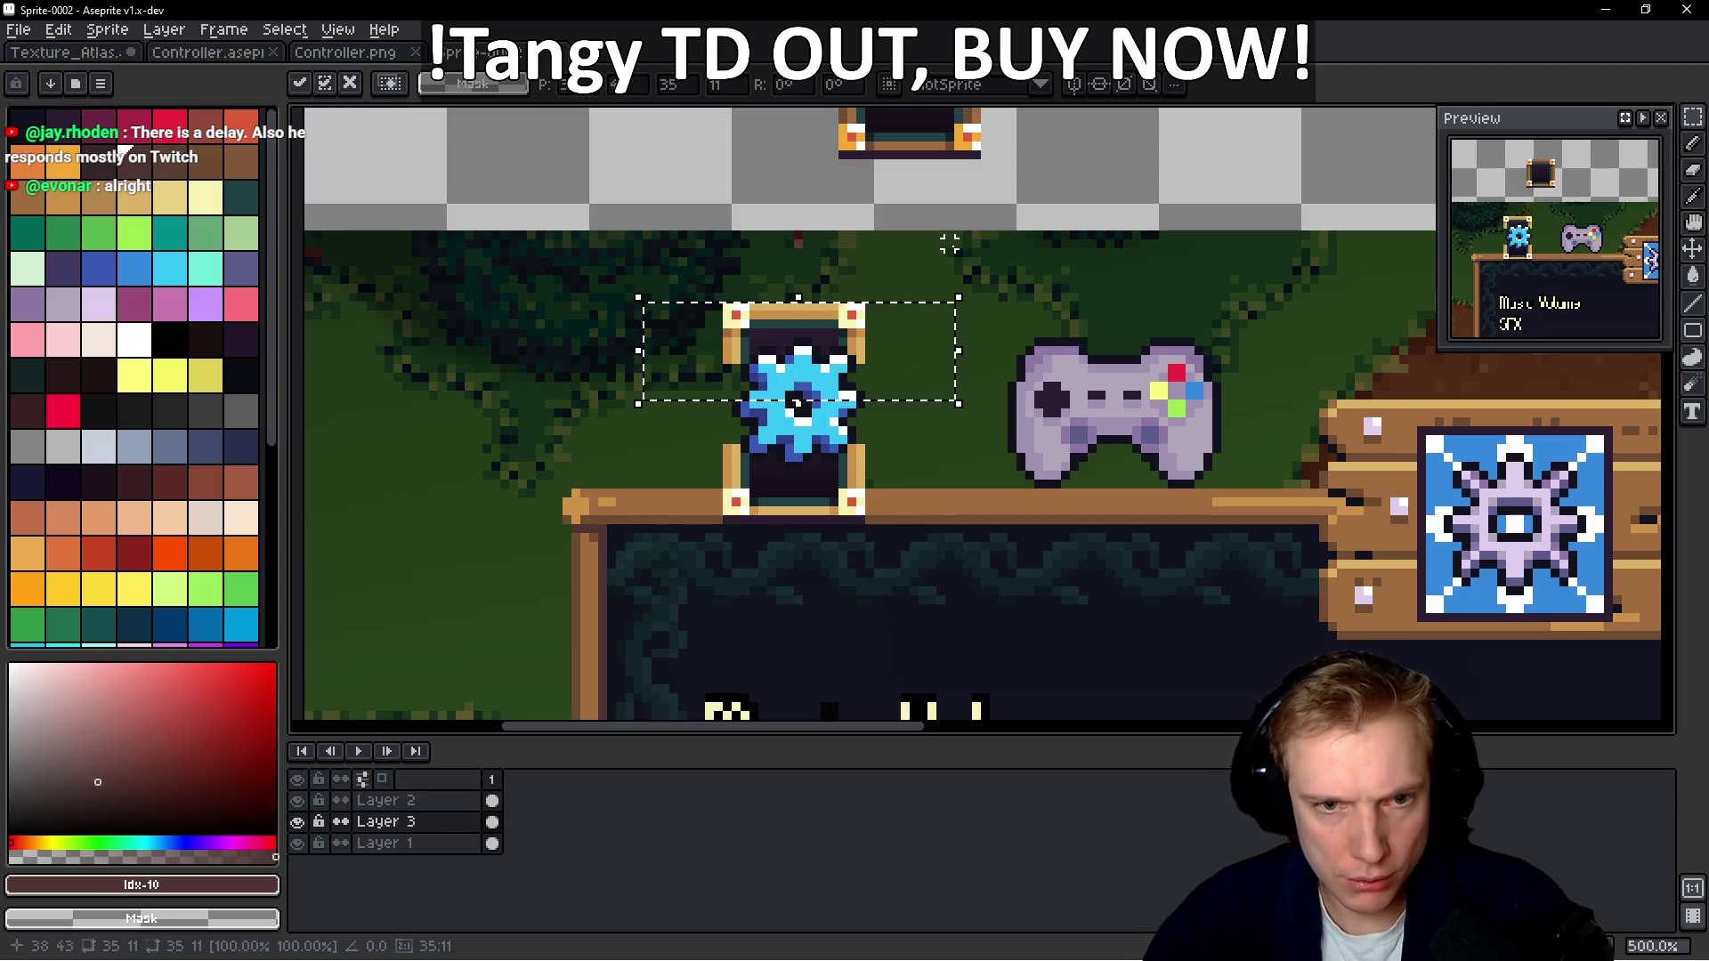
{"action": "key", "text": "Return"}
{"action": "mouse_move", "coordinate": [628, 583]}
{"action": "left_mouse_down"}
{"action": "mouse_move", "coordinate": [824, 294]}
{"action": "mouse_move", "coordinate": [801, 294]}
{"action": "left_mouse_up"}
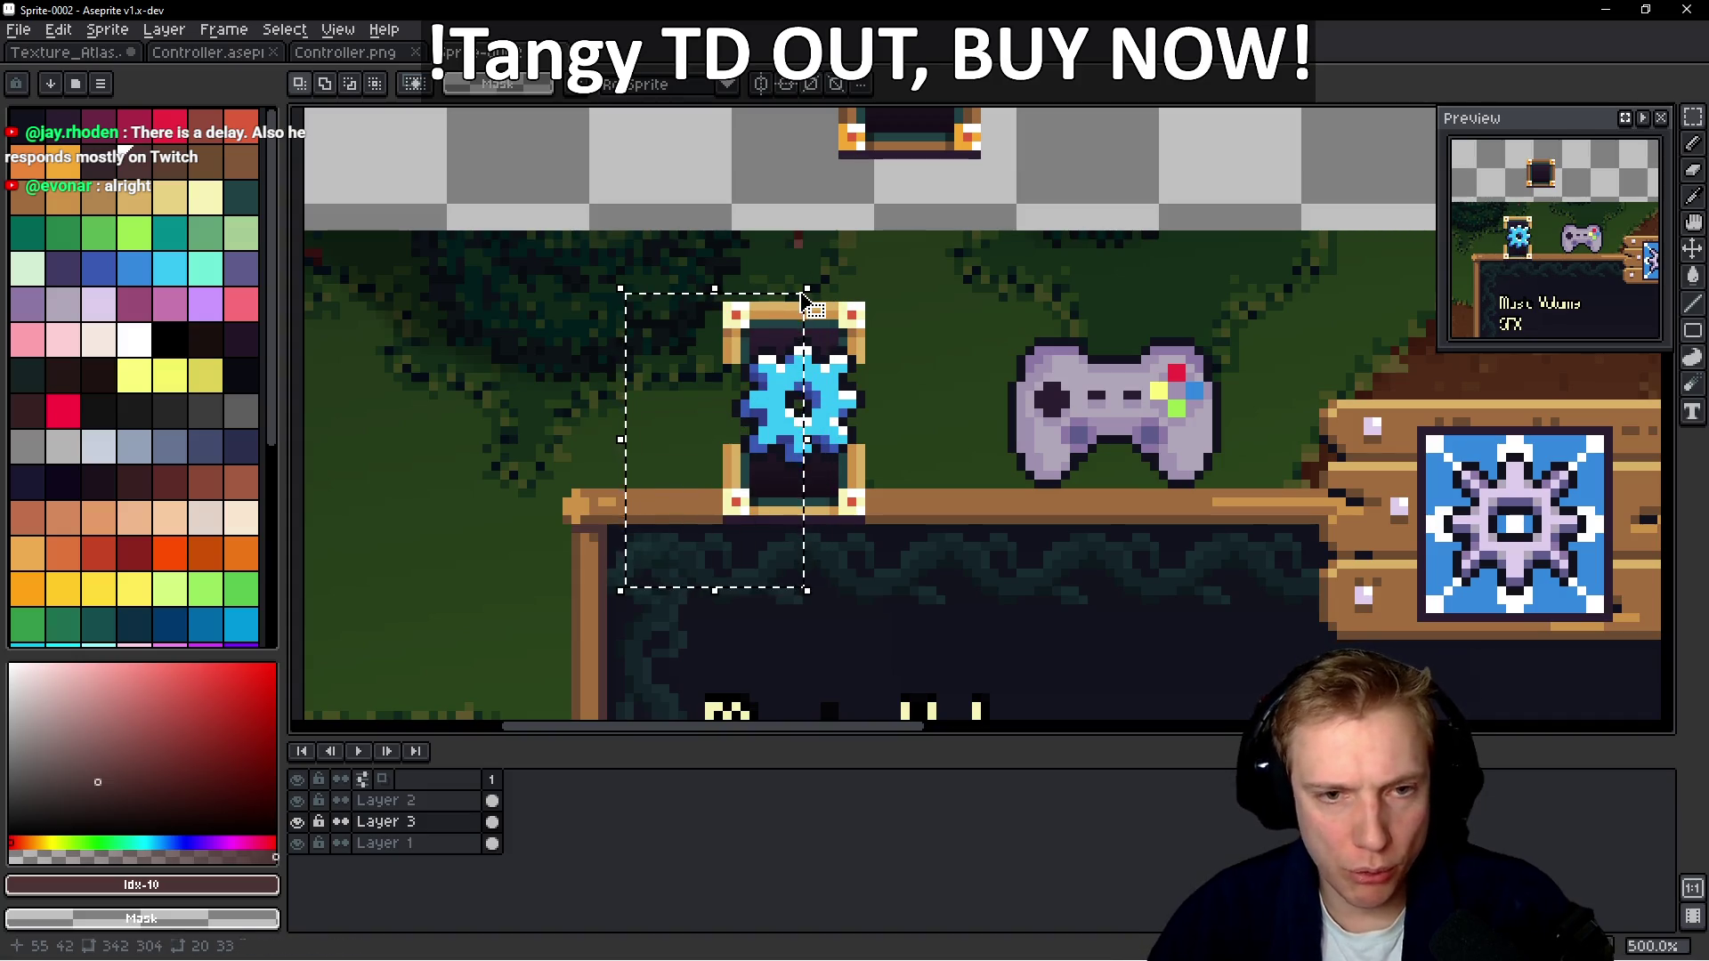
{"action": "key", "text": "Left"}
{"action": "key", "text": "Left"}
{"action": "key", "text": "Left"}
{"action": "key", "text": "Right"}
{"action": "key", "text": "Right"}
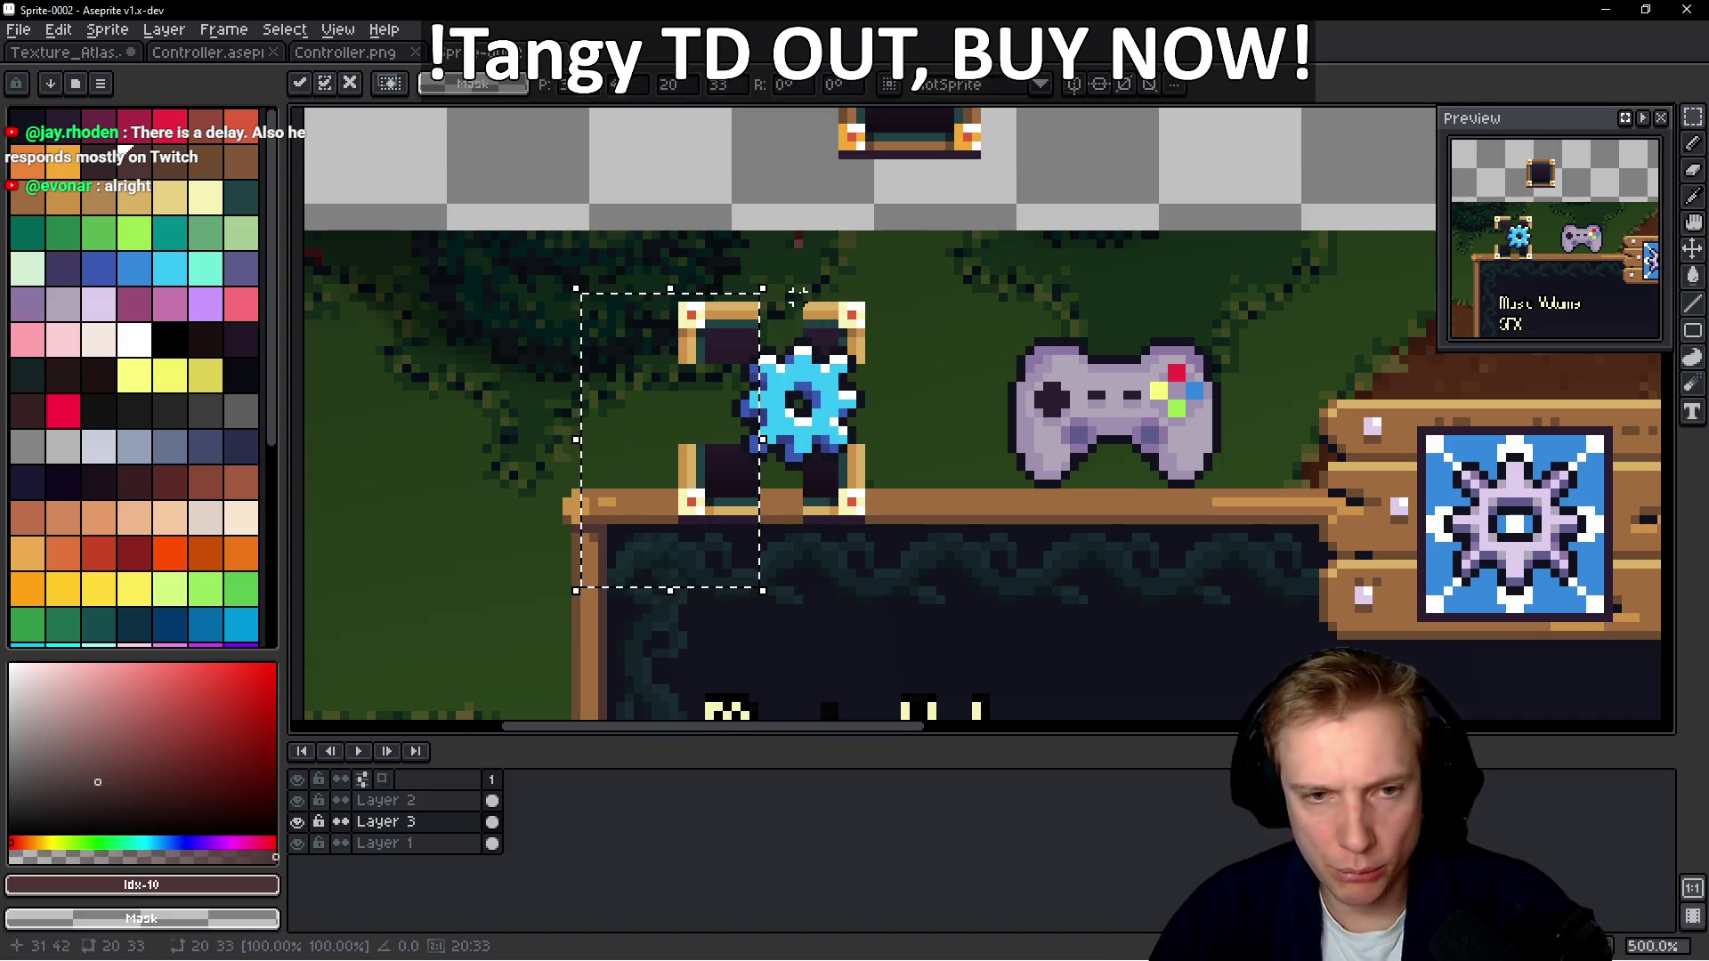
{"action": "left_click_drag", "start_coordinate": [939, 281], "coordinate": [767, 564]}
{"action": "key", "text": "Right"}
{"action": "key", "text": "Right"}
{"action": "key", "text": "Right"}
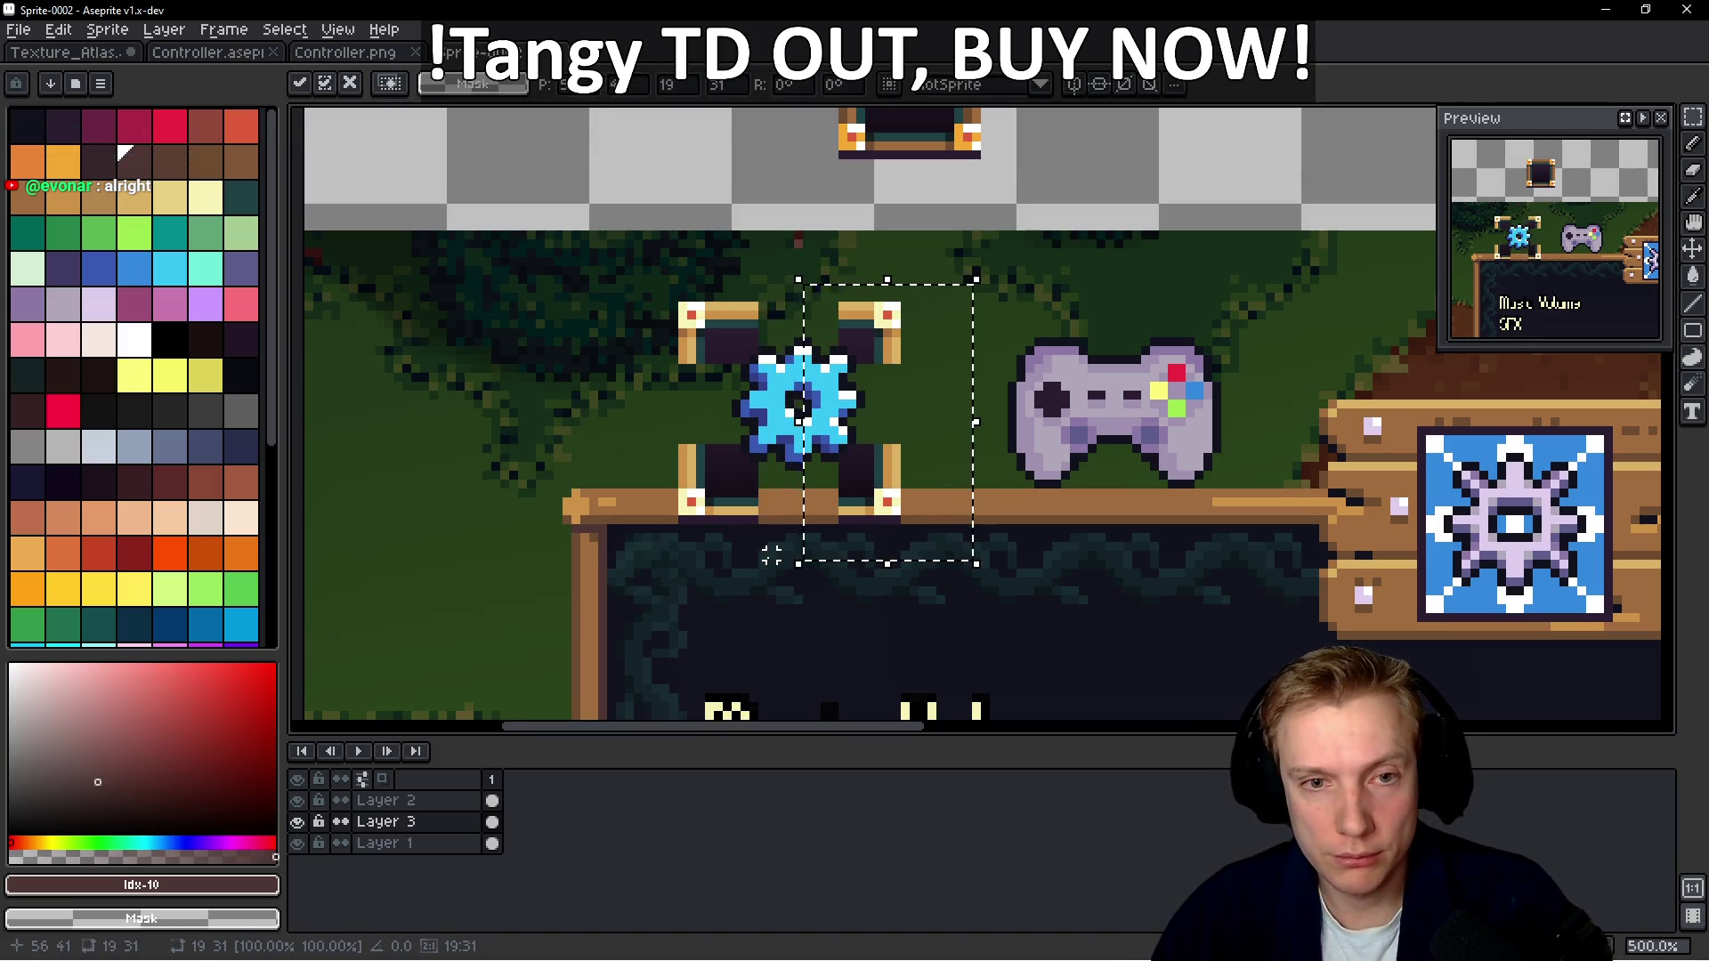
{"action": "key", "text": "Right"}
{"action": "key", "text": "Right"}
{"action": "key", "text": "Right"}
{"action": "key", "text": "ctrl+d"}
Copy the frame corners around the controller and adjust the controller frame's right side
{"action": "left_click_drag", "start_coordinate": [621, 281], "coordinate": [968, 591]}
{"action": "left_click_drag", "start_coordinate": [855, 463], "coordinate": [1159, 461]}
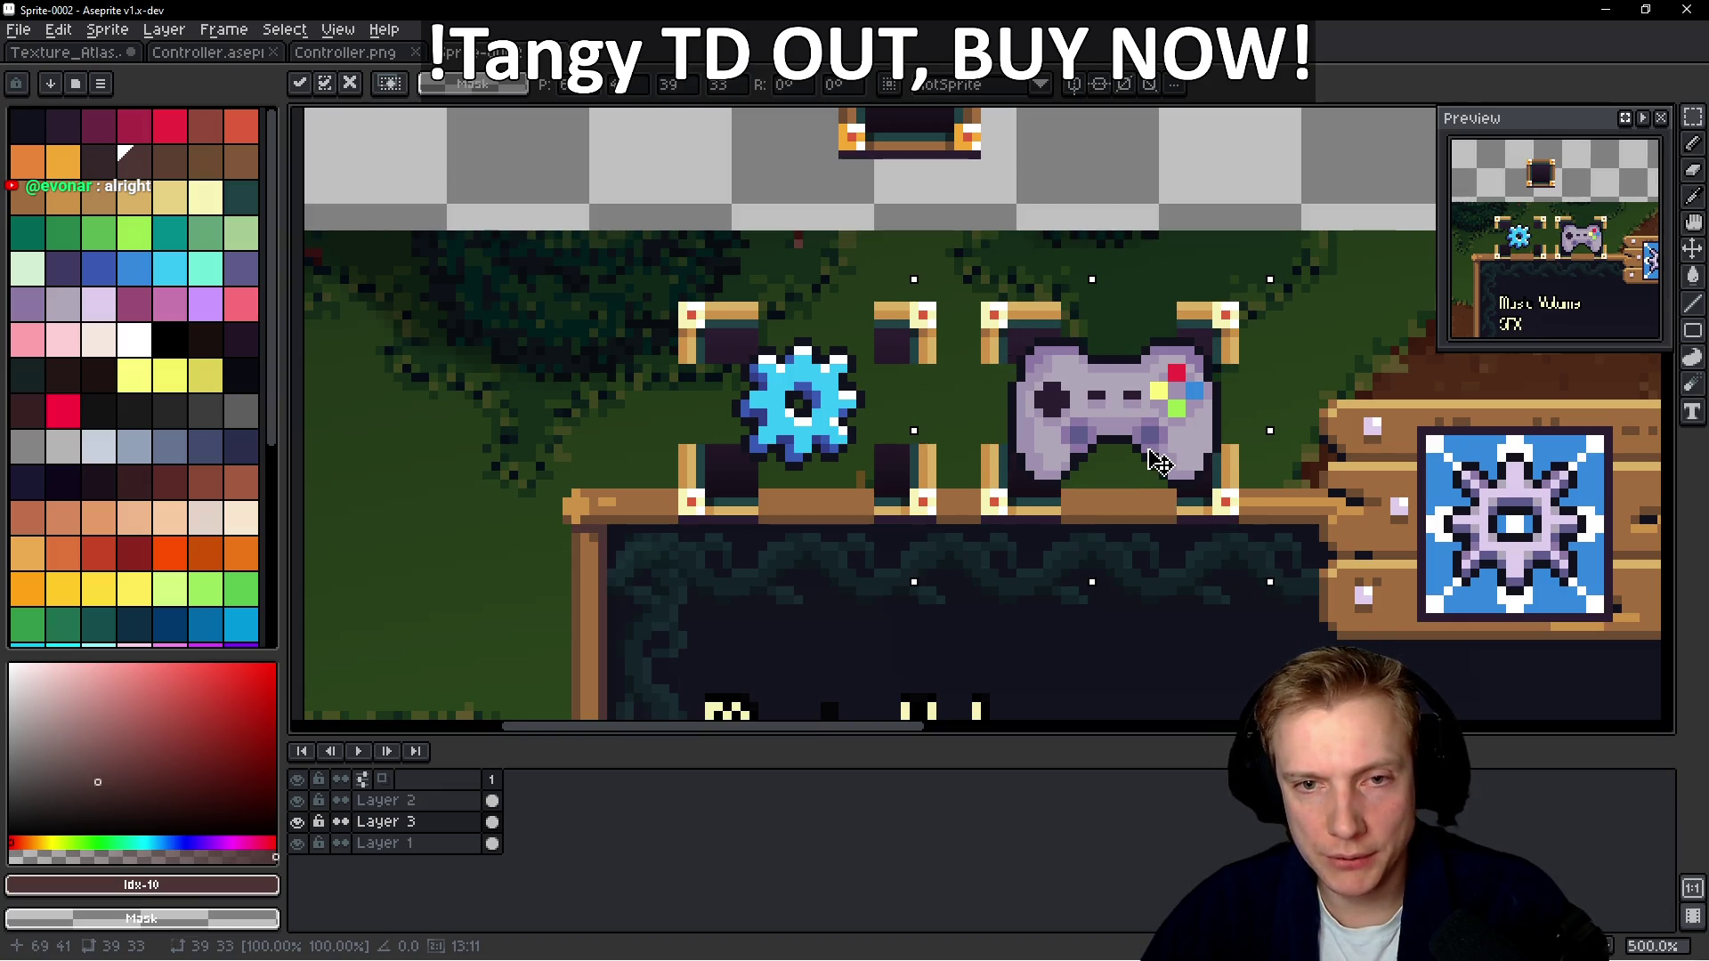
{"action": "key", "text": "Return"}
{"action": "scroll", "coordinate": [1156, 462], "scroll_direction": "right", "scroll_amount": 3}
{"action": "mouse_move", "coordinate": [921, 558]}
{"action": "left_mouse_down"}
{"action": "mouse_move", "coordinate": [1110, 285]}
{"action": "mouse_move", "coordinate": [1142, 260]}
{"action": "mouse_move", "coordinate": [1151, 274]}
{"action": "left_mouse_up"}
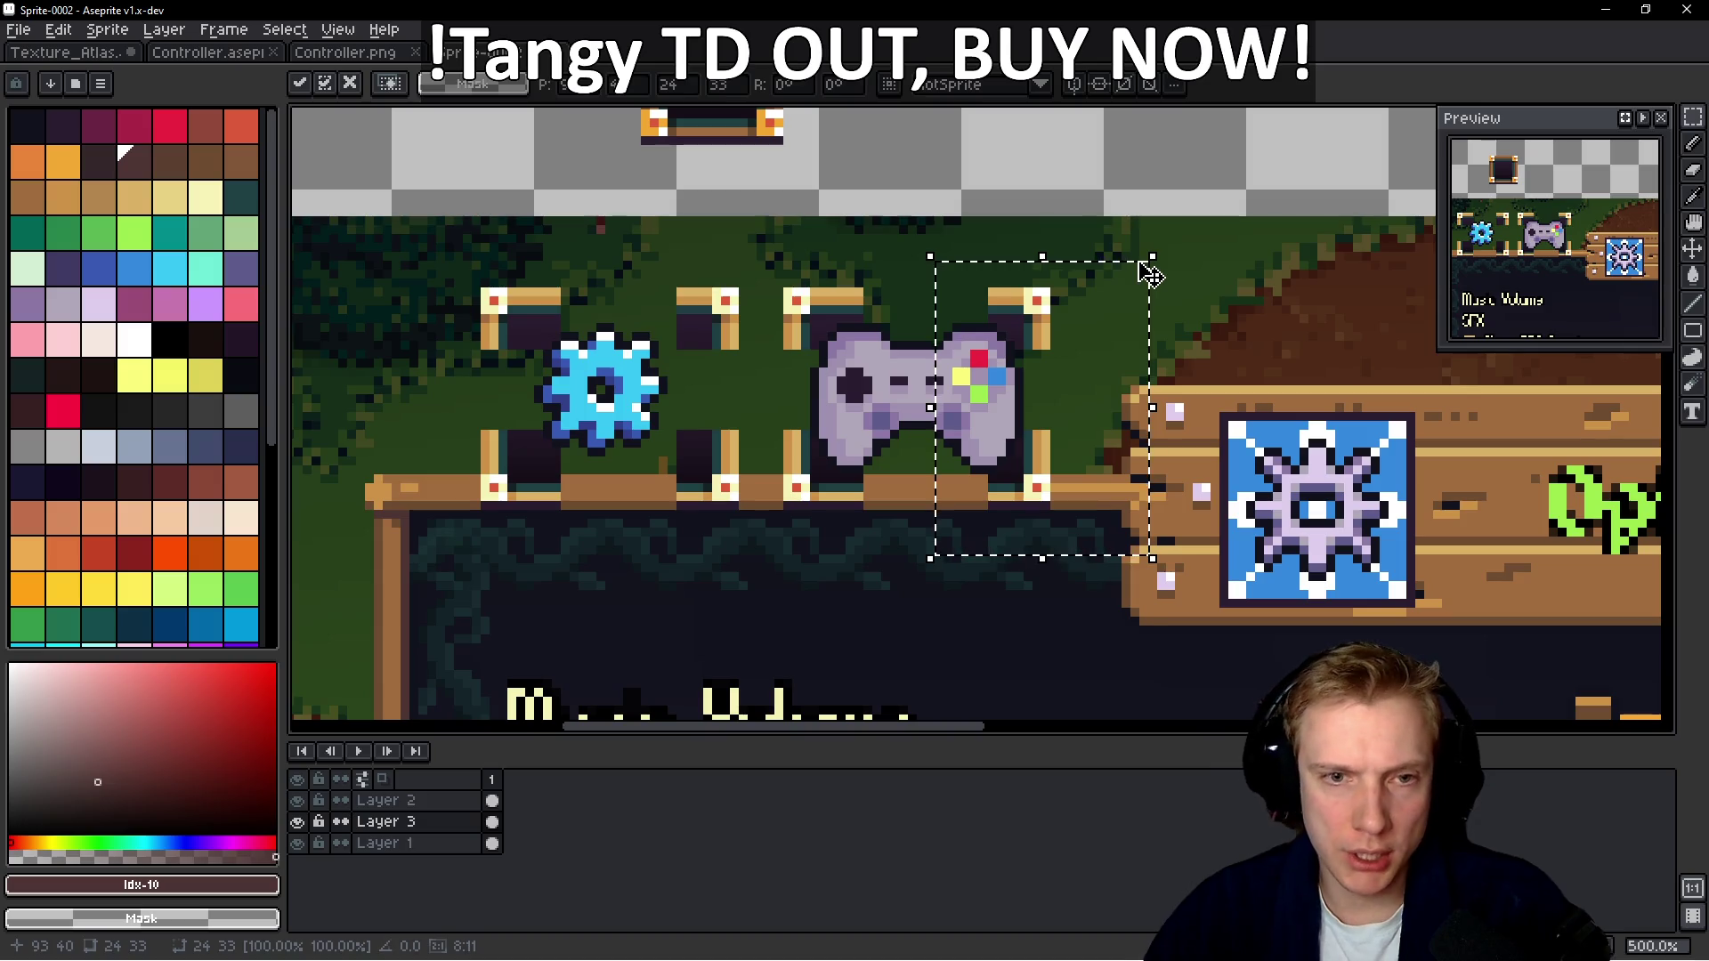
{"action": "key", "text": "ctrl+d"}
{"action": "scroll", "coordinate": [957, 292], "scroll_direction": "down", "scroll_amount": 2}
{"action": "scroll", "coordinate": [957, 292], "scroll_direction": "up", "scroll_amount": 2}
{"action": "left_click_drag", "start_coordinate": [650, 540], "coordinate": [790, 252]}
{"action": "key", "text": "ctrl+d"}
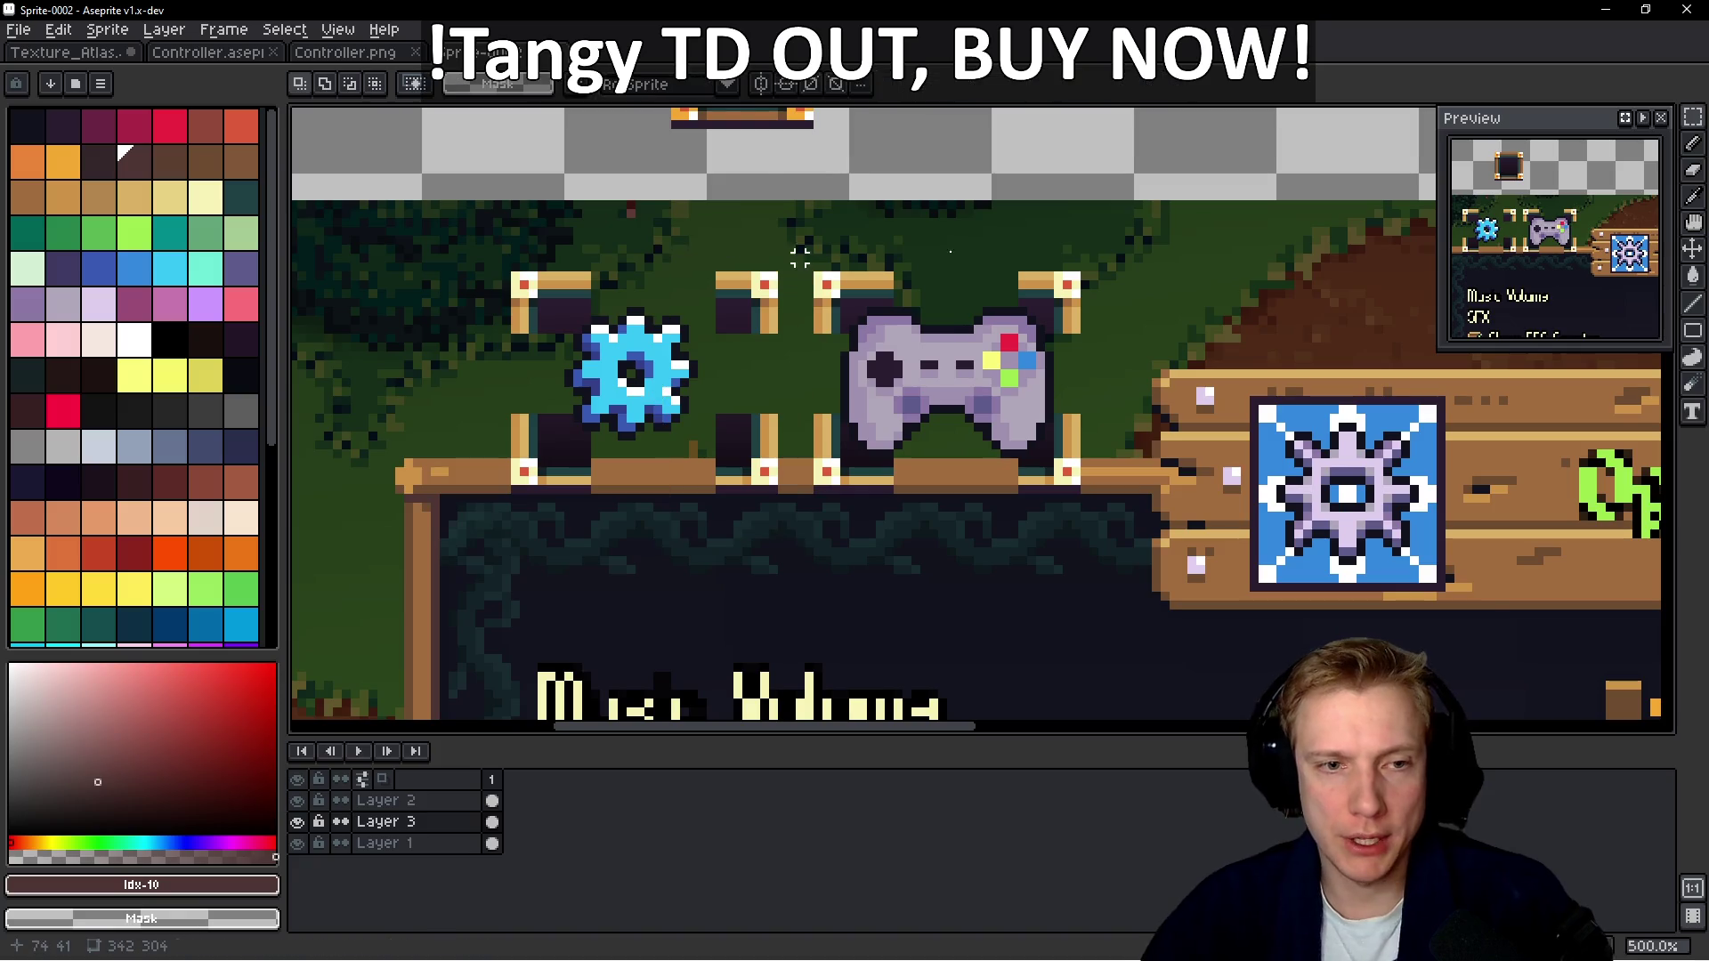
Stretch the gear frame wider around the gear icon
{"action": "scroll", "coordinate": [951, 343], "scroll_direction": "down", "scroll_amount": 4}
{"action": "scroll", "coordinate": [962, 305], "scroll_direction": "up", "scroll_amount": 9}
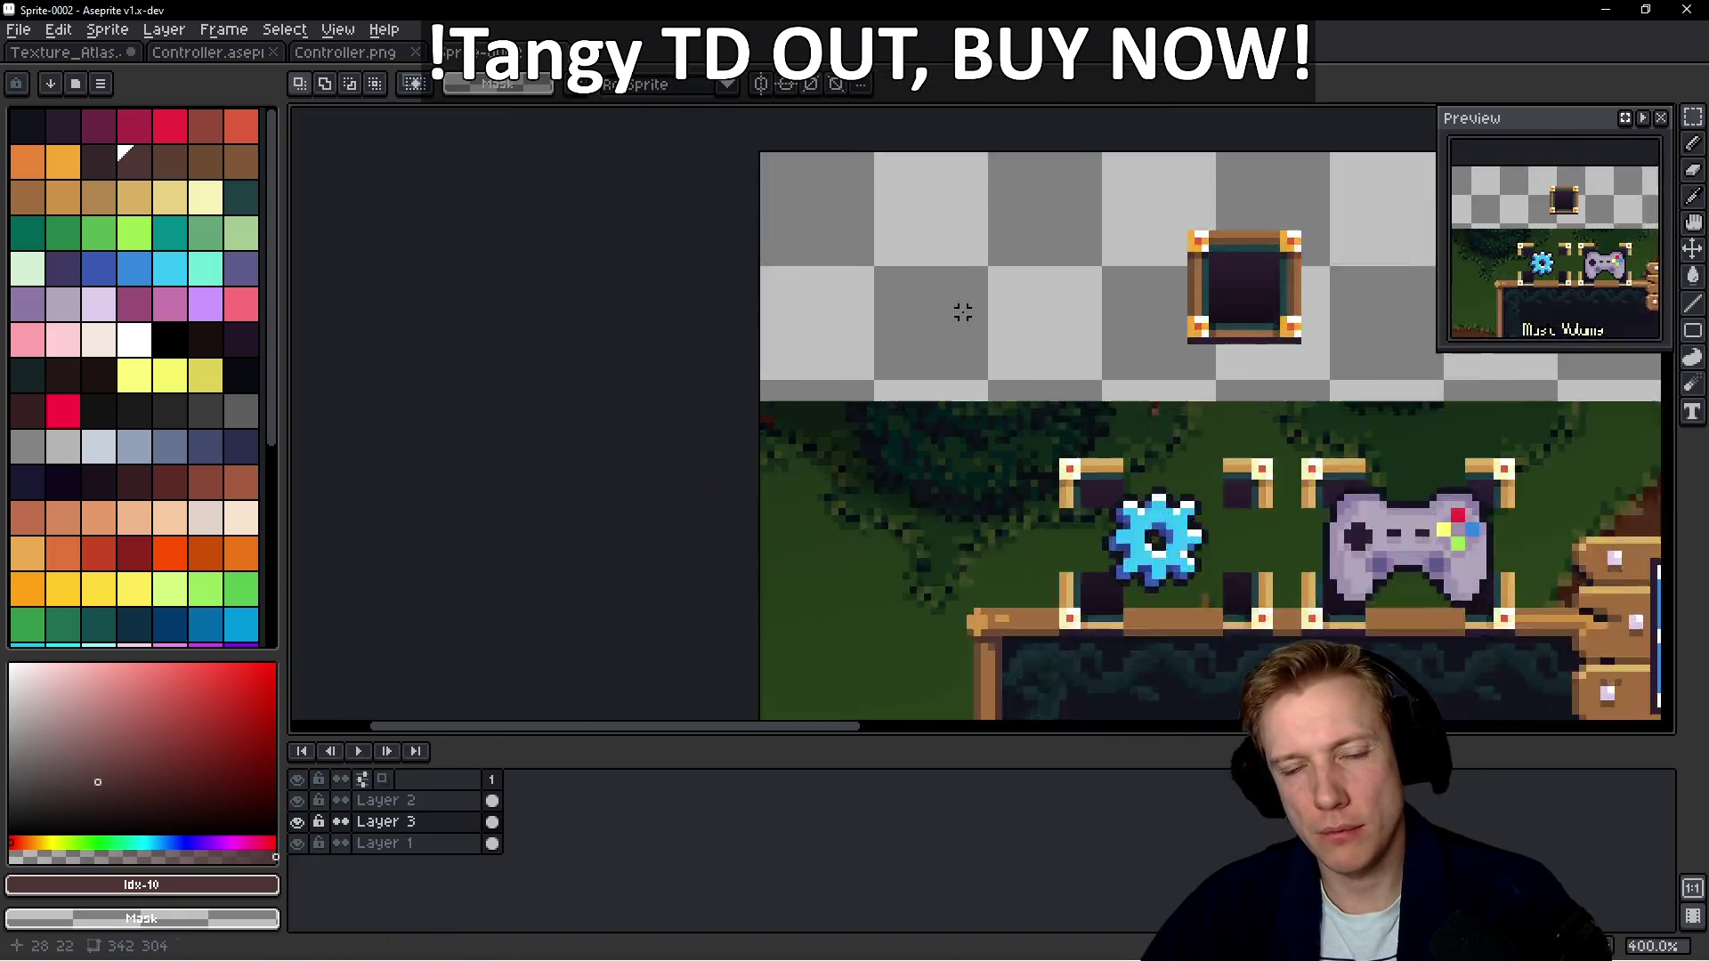
{"action": "scroll", "coordinate": [751, 454], "scroll_direction": "down", "scroll_amount": 1}
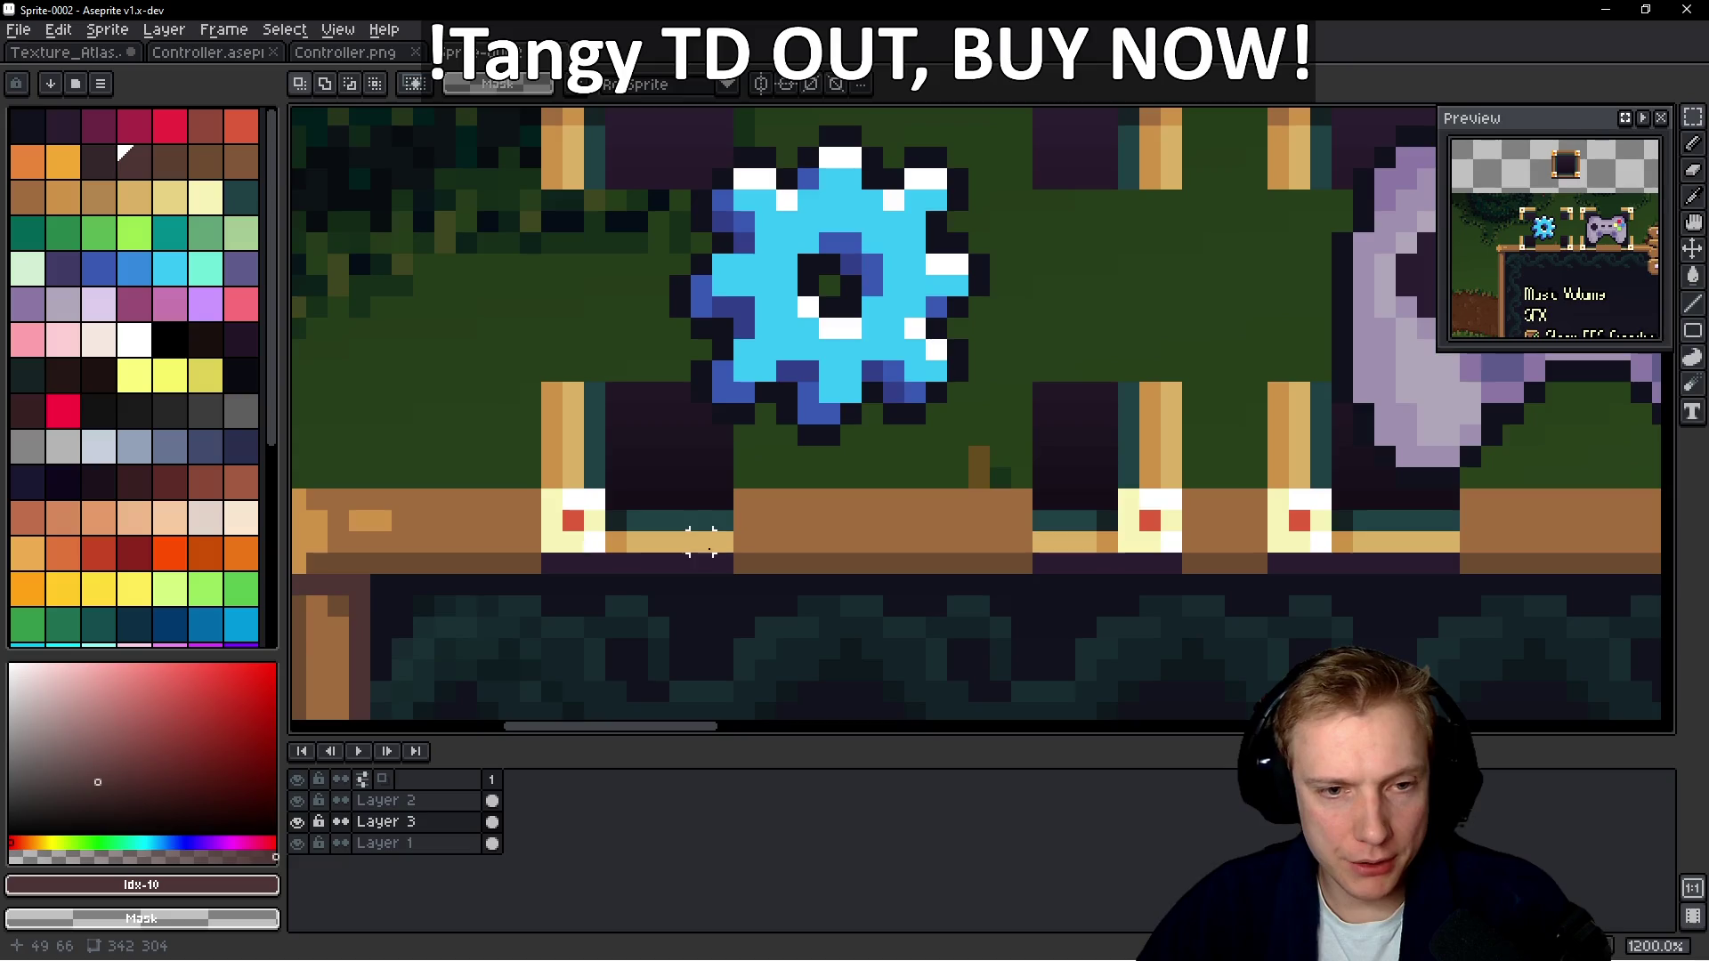
{"action": "left_click_drag", "start_coordinate": [710, 590], "coordinate": [707, 190]}
{"action": "mouse_move", "coordinate": [745, 555]}
{"action": "left_mouse_down"}
{"action": "mouse_move", "coordinate": [1157, 558]}
{"action": "mouse_move", "coordinate": [1143, 554]}
{"action": "left_mouse_up"}
{"action": "scroll", "coordinate": [858, 446], "scroll_direction": "down", "scroll_amount": 1}
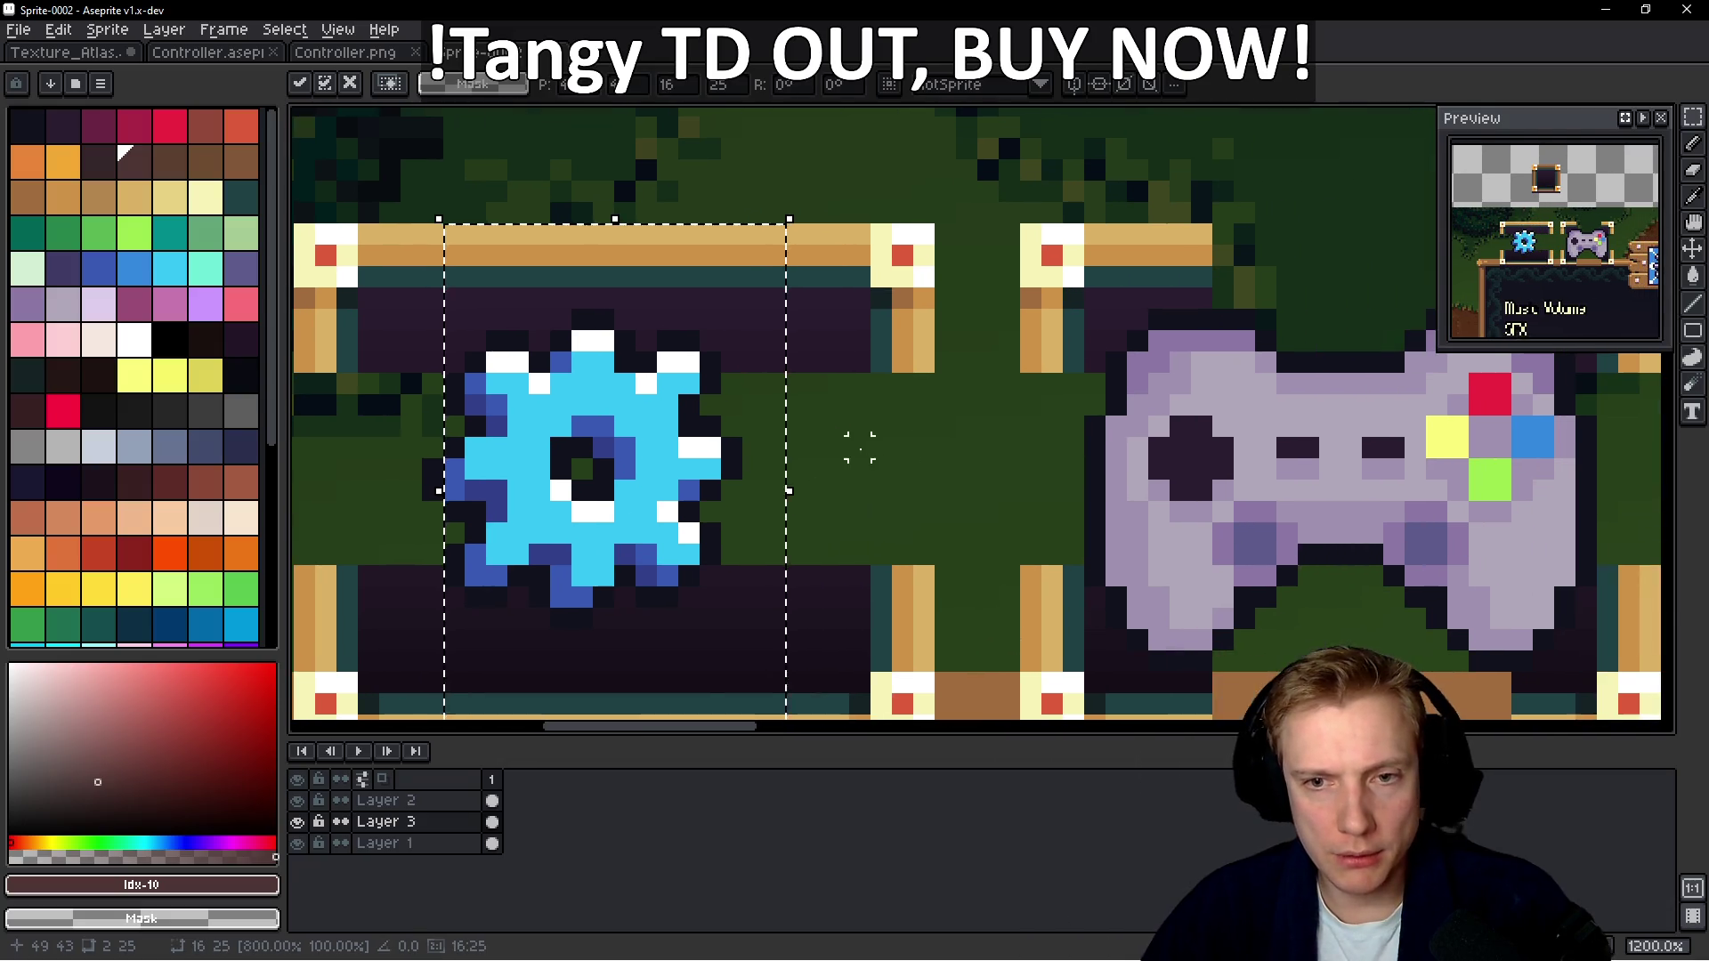
{"action": "key", "text": "Return"}
Stretch the controller frame wider to match the gear frame
{"action": "scroll", "coordinate": [930, 608], "scroll_direction": "up", "scroll_amount": 1}
{"action": "mouse_move", "coordinate": [917, 630]}
{"action": "left_mouse_down"}
{"action": "mouse_move", "coordinate": [853, 102]}
{"action": "mouse_move", "coordinate": [853, 244]}
{"action": "left_mouse_up"}
{"action": "left_click_drag", "start_coordinate": [926, 512], "coordinate": [1244, 530]}
{"action": "scroll", "coordinate": [1132, 472], "scroll_direction": "down", "scroll_amount": 4}
{"action": "key", "text": "Return"}
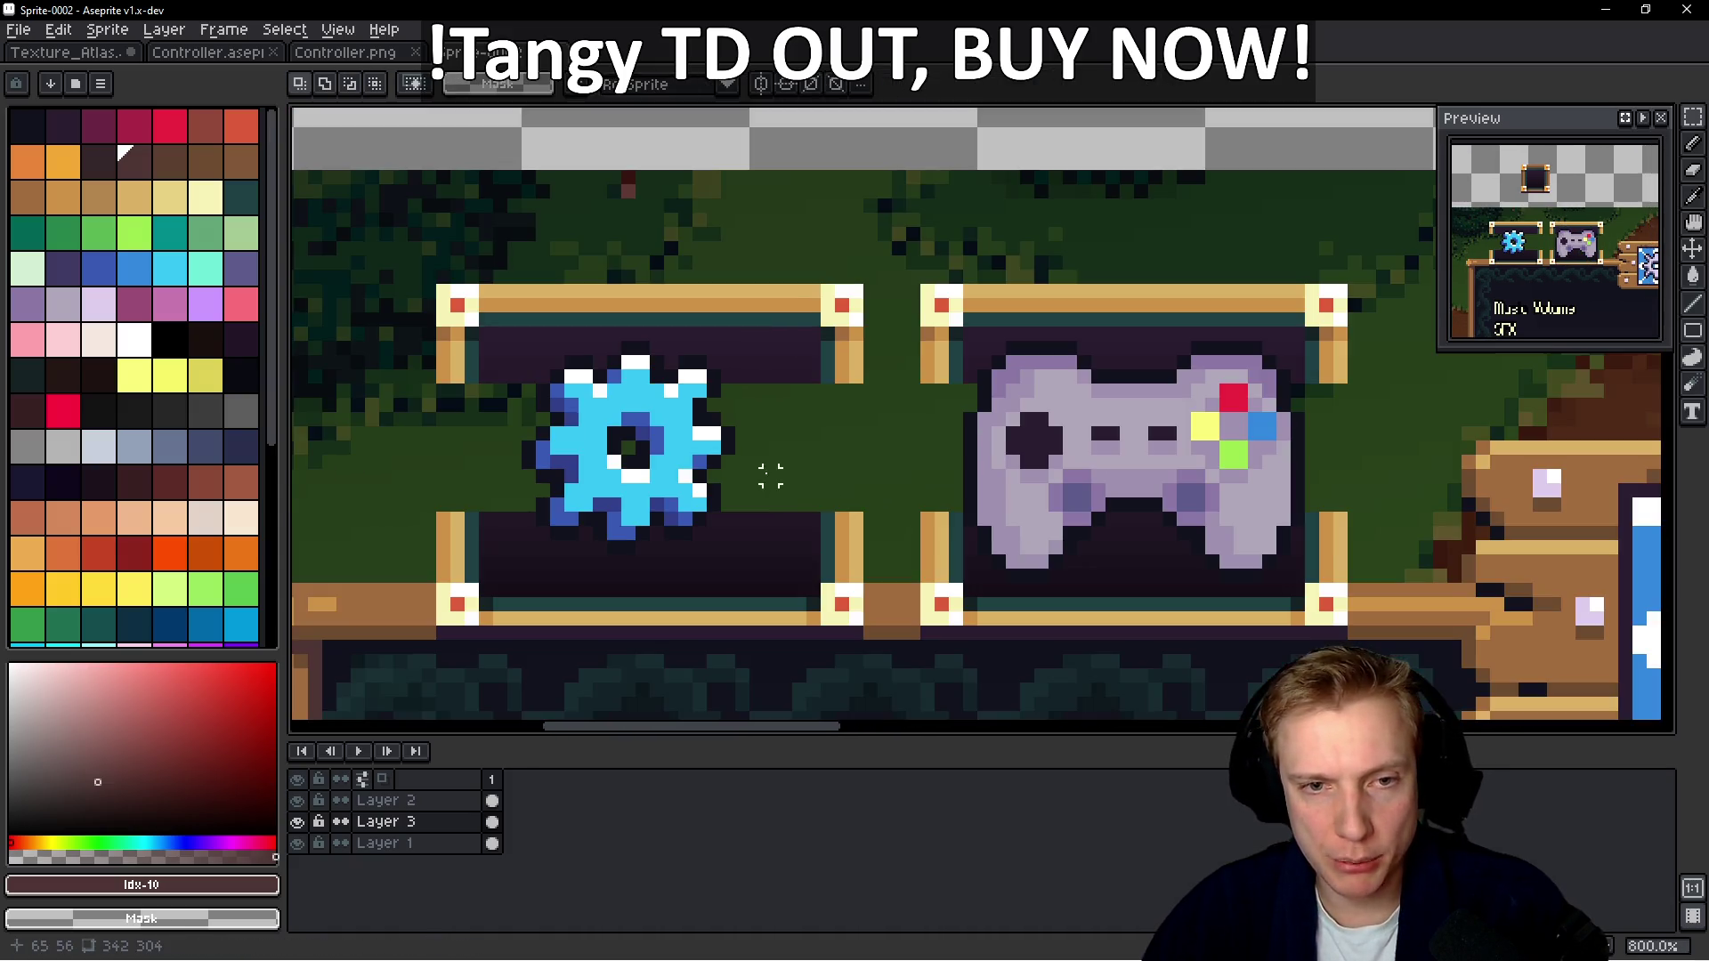
{"action": "scroll", "coordinate": [708, 456], "scroll_direction": "up", "scroll_amount": 2}
Stretch both frames taller and nudge the gear two pixels right inside its frame
{"action": "left_click_drag", "start_coordinate": [550, 512], "coordinate": [1446, 504]}
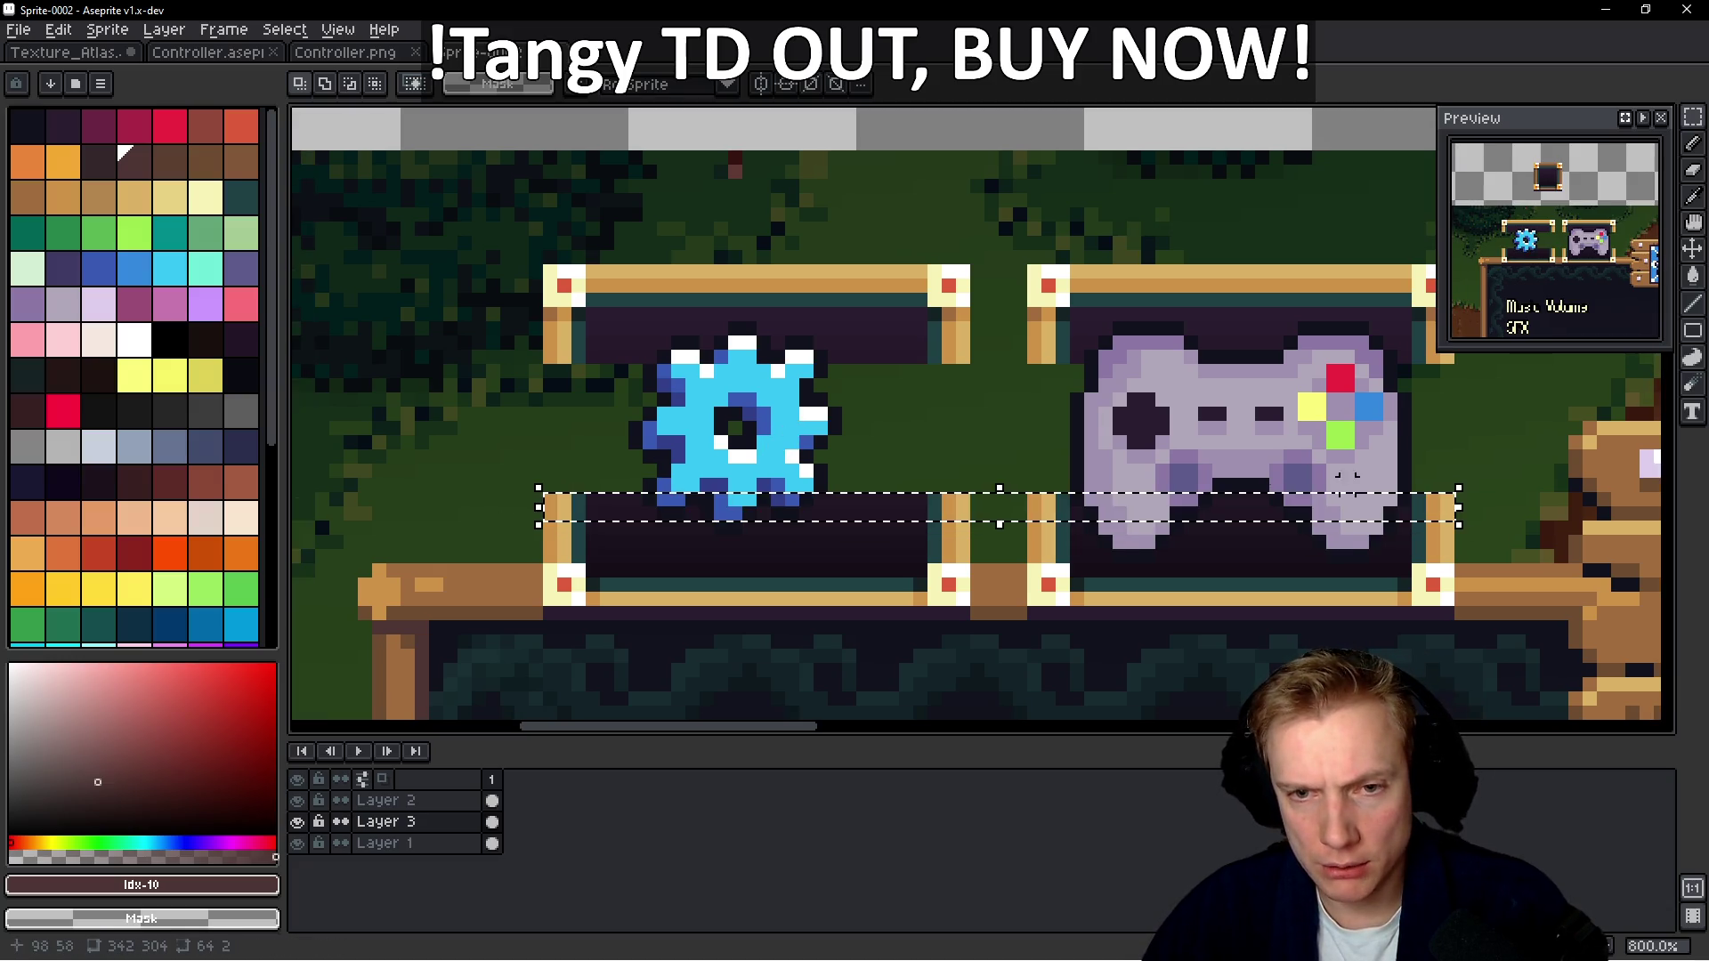
{"action": "left_click_drag", "start_coordinate": [1003, 484], "coordinate": [1004, 345]}
{"action": "key", "text": "ctrl+d"}
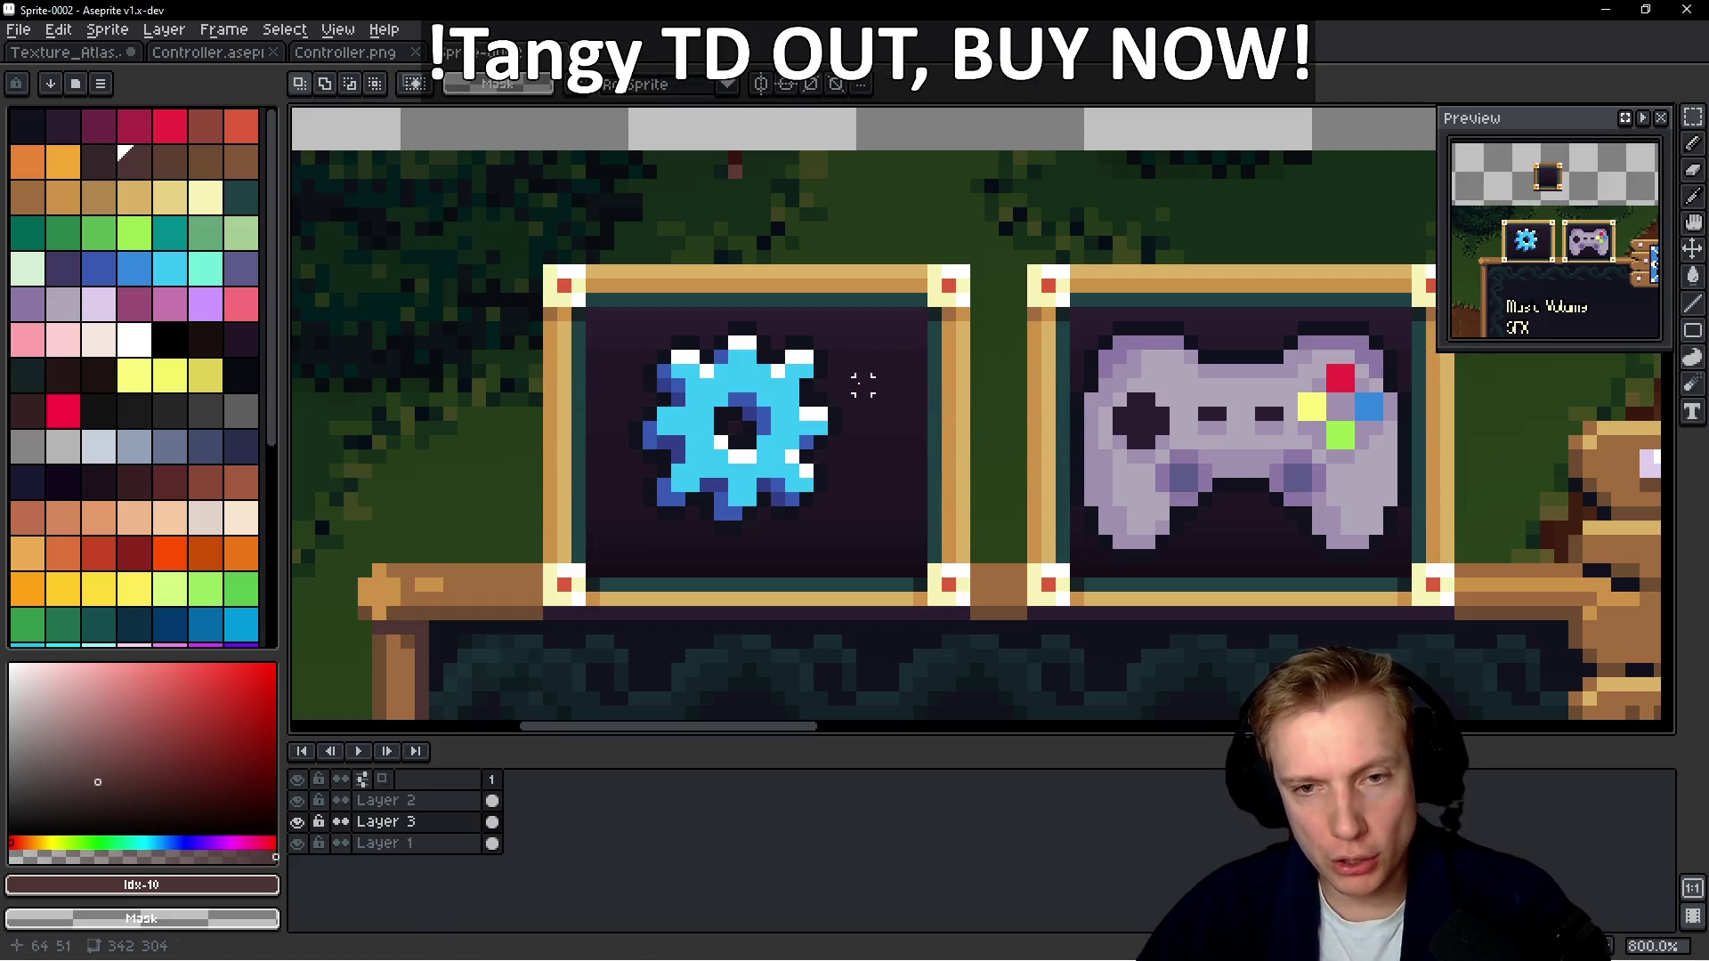
{"action": "left_click", "coordinate": [603, 500], "text": "ctrl"}
{"action": "left_click_drag", "start_coordinate": [584, 551], "coordinate": [887, 319]}
{"action": "key", "text": "Right"}
{"action": "key", "text": "Right"}
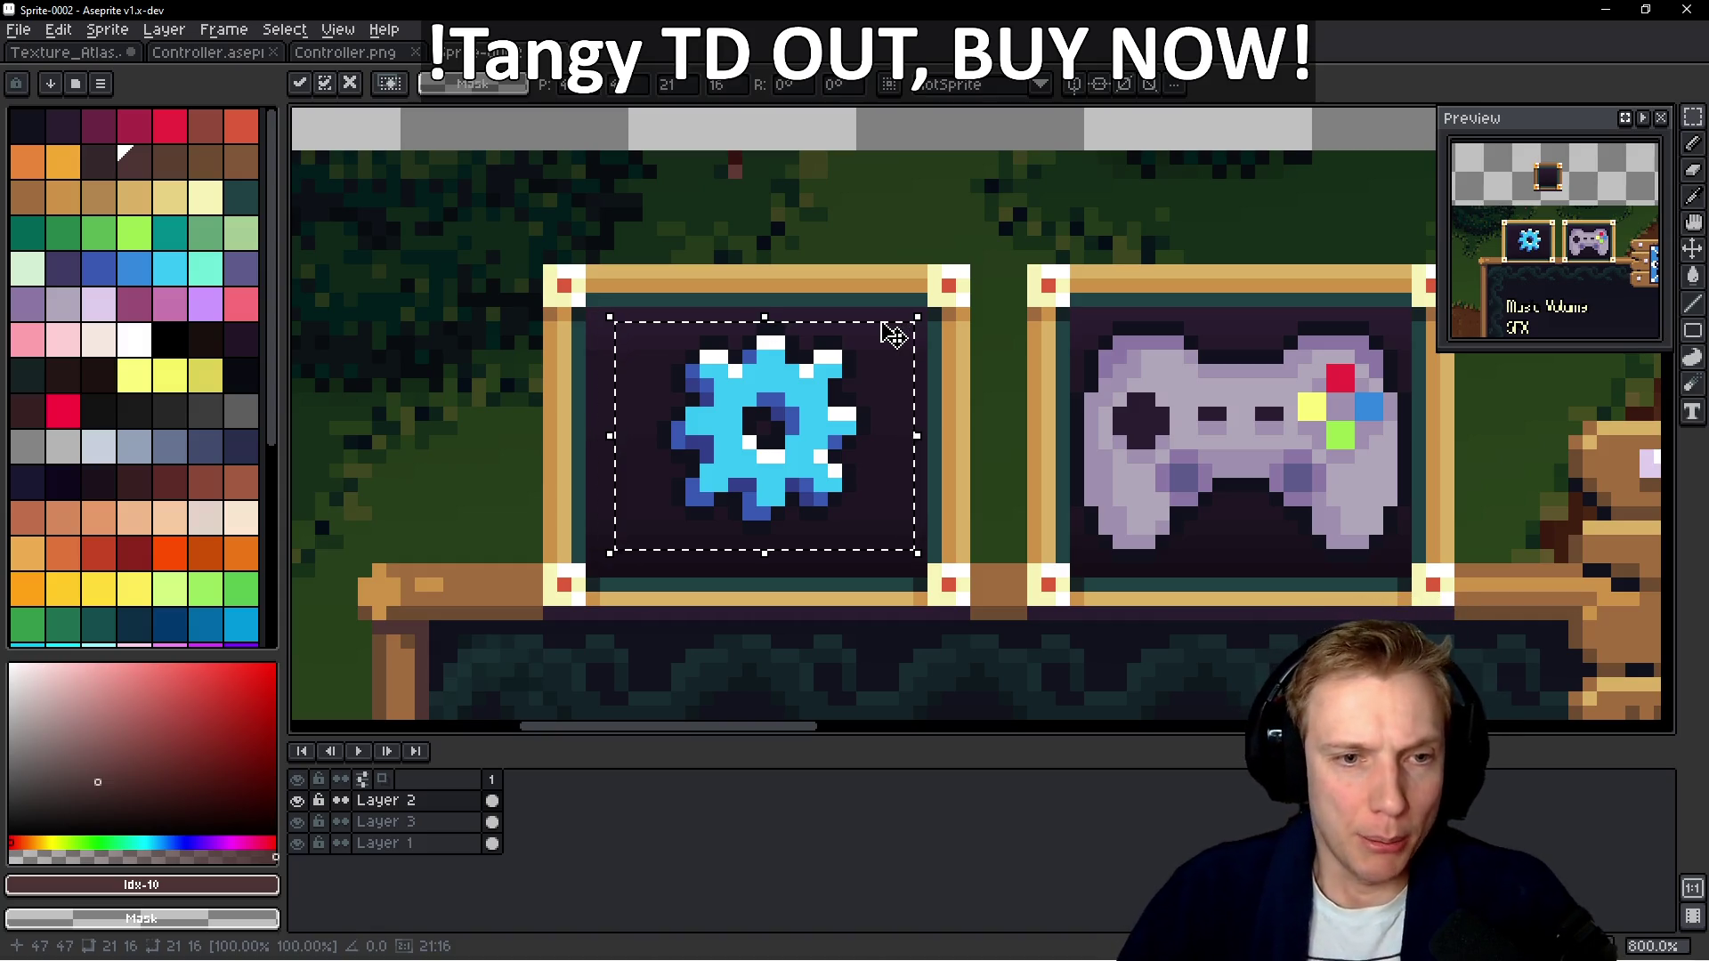
Commit the gear's centred position and zoom out to review both framed buttons
{"action": "key", "text": "ctrl+d"}
{"action": "scroll", "coordinate": [884, 329], "scroll_direction": "down", "scroll_amount": 5}
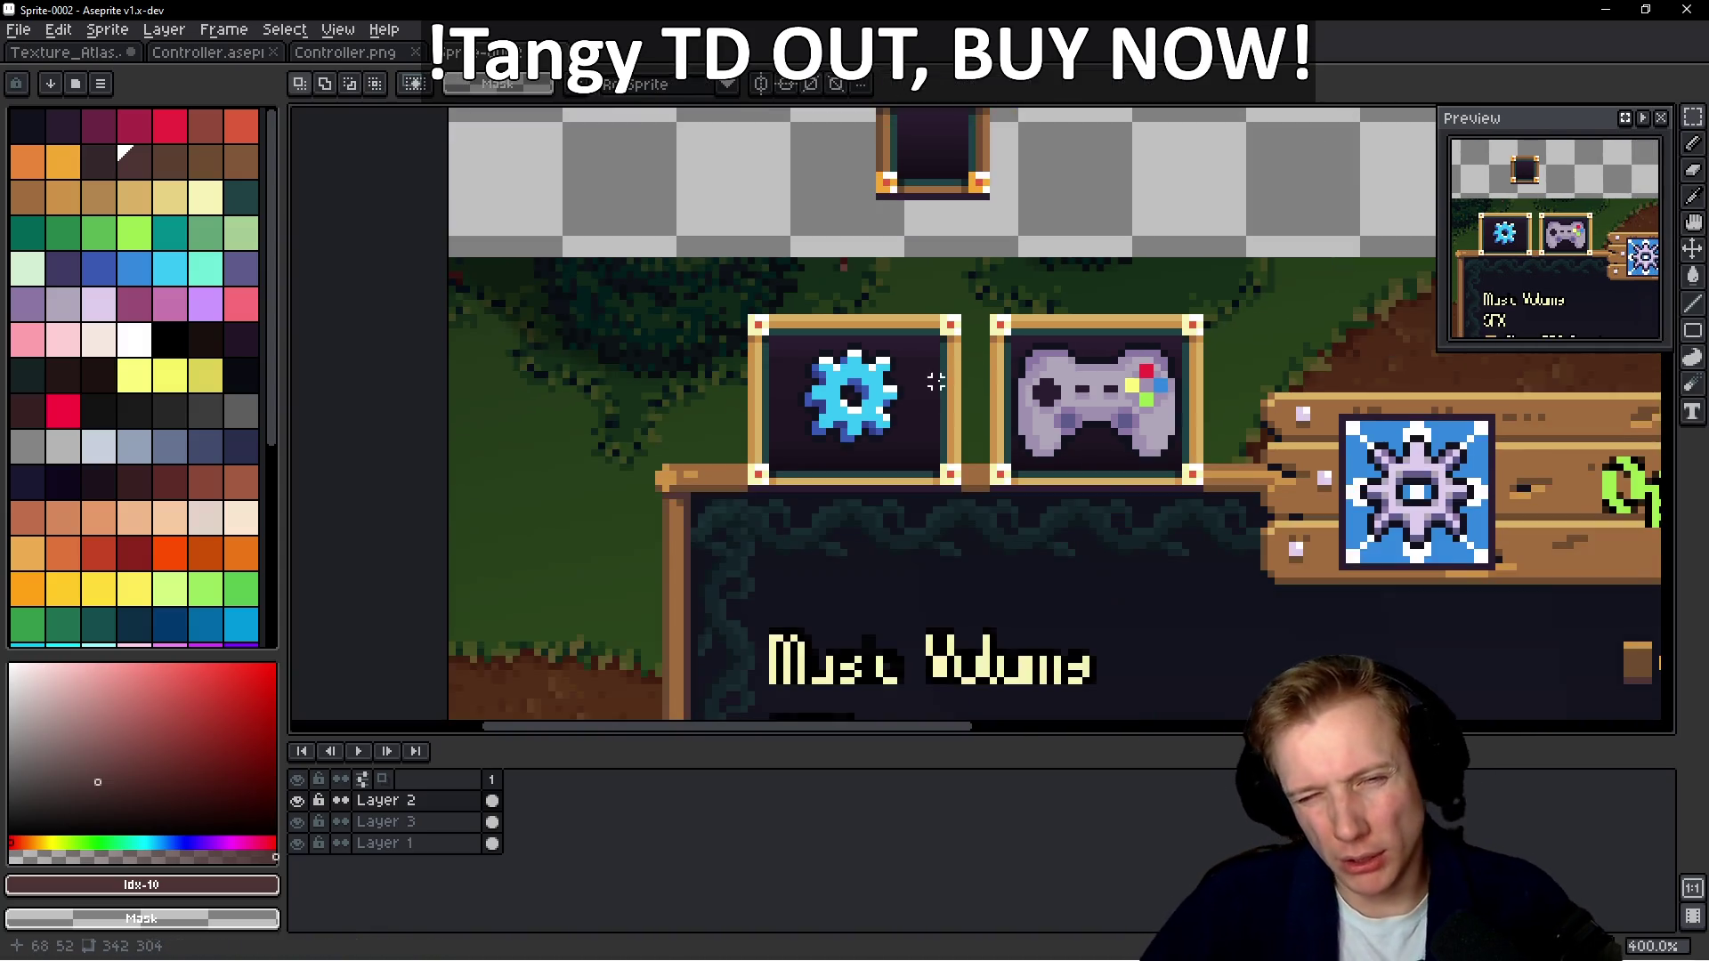
{"action": "scroll", "coordinate": [1004, 422], "scroll_direction": "down", "scroll_amount": 1}
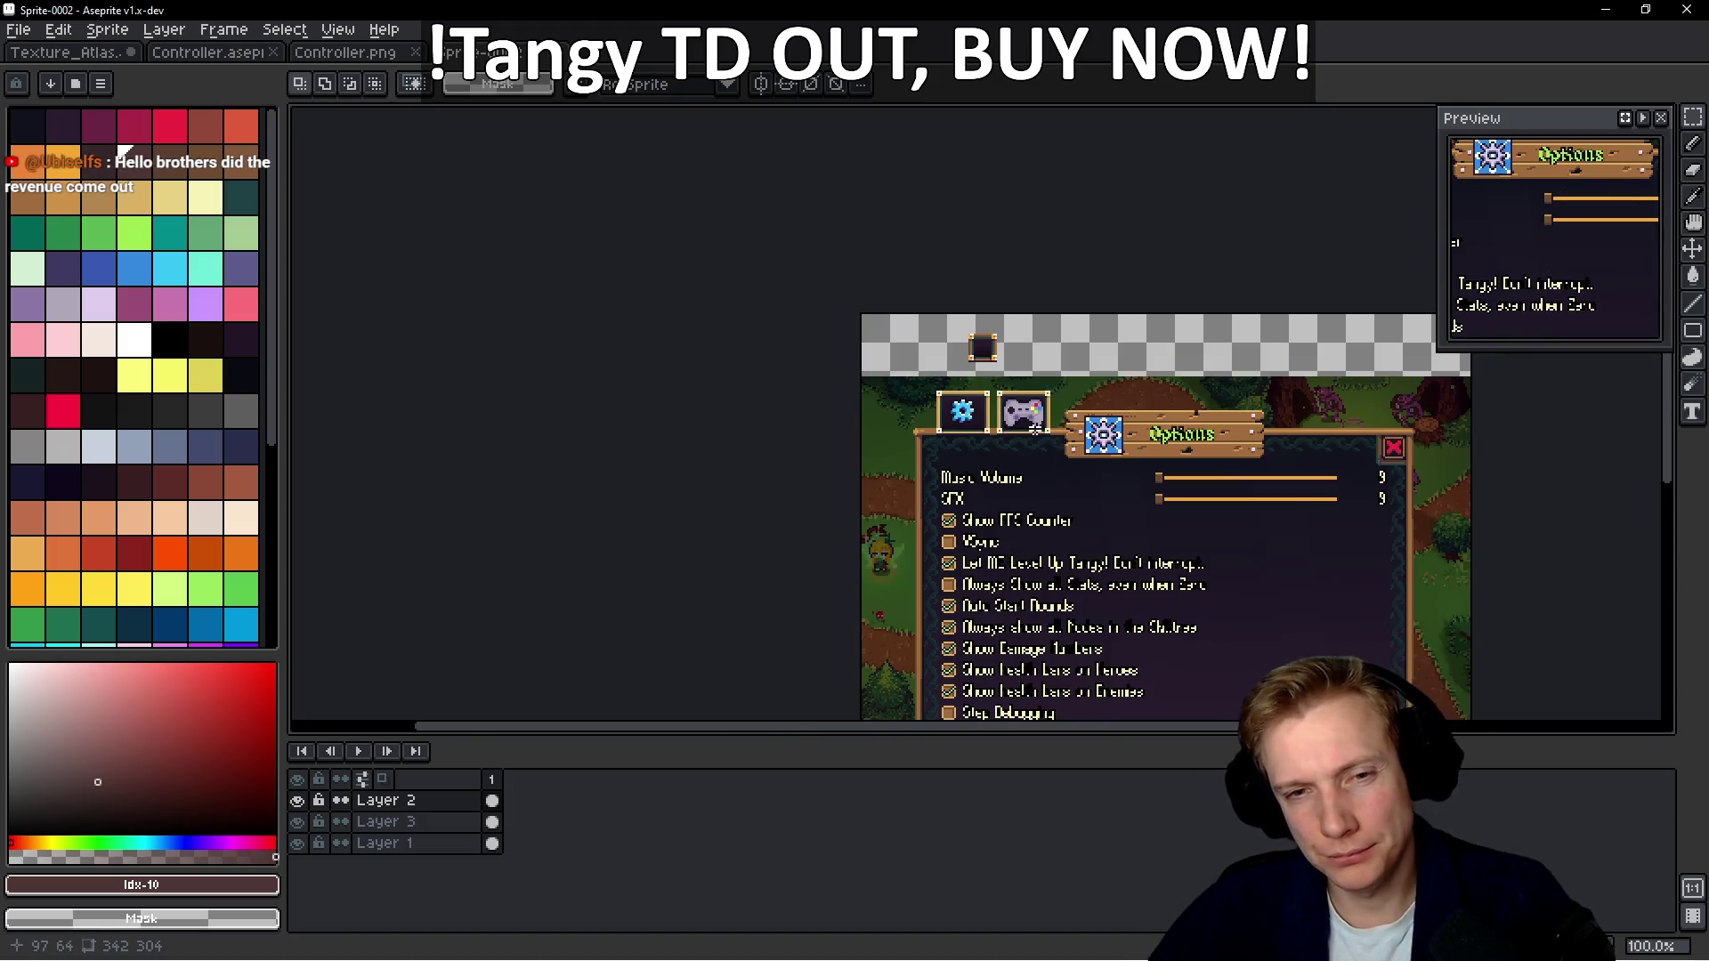
{"action": "scroll", "coordinate": [1039, 423], "scroll_direction": "up", "scroll_amount": 2}
{"action": "scroll", "coordinate": [1039, 424], "scroll_direction": "up", "scroll_amount": 2}
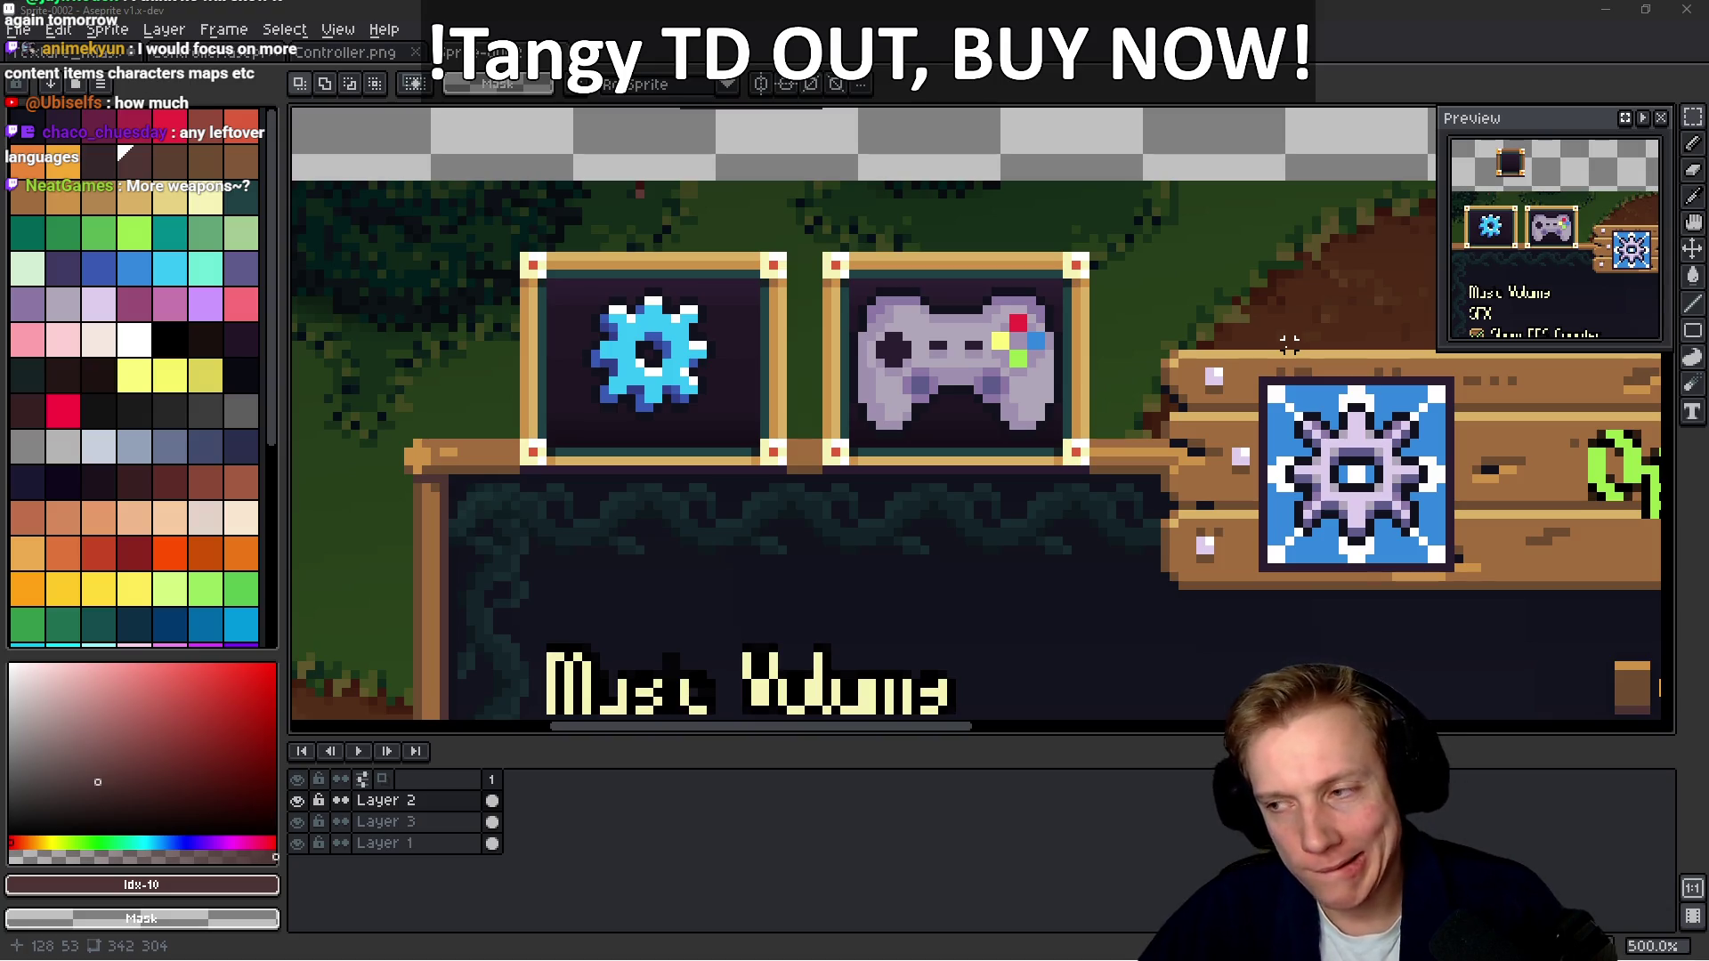
{"action": "scroll", "coordinate": [1272, 343], "scroll_direction": "down", "scroll_amount": 5}
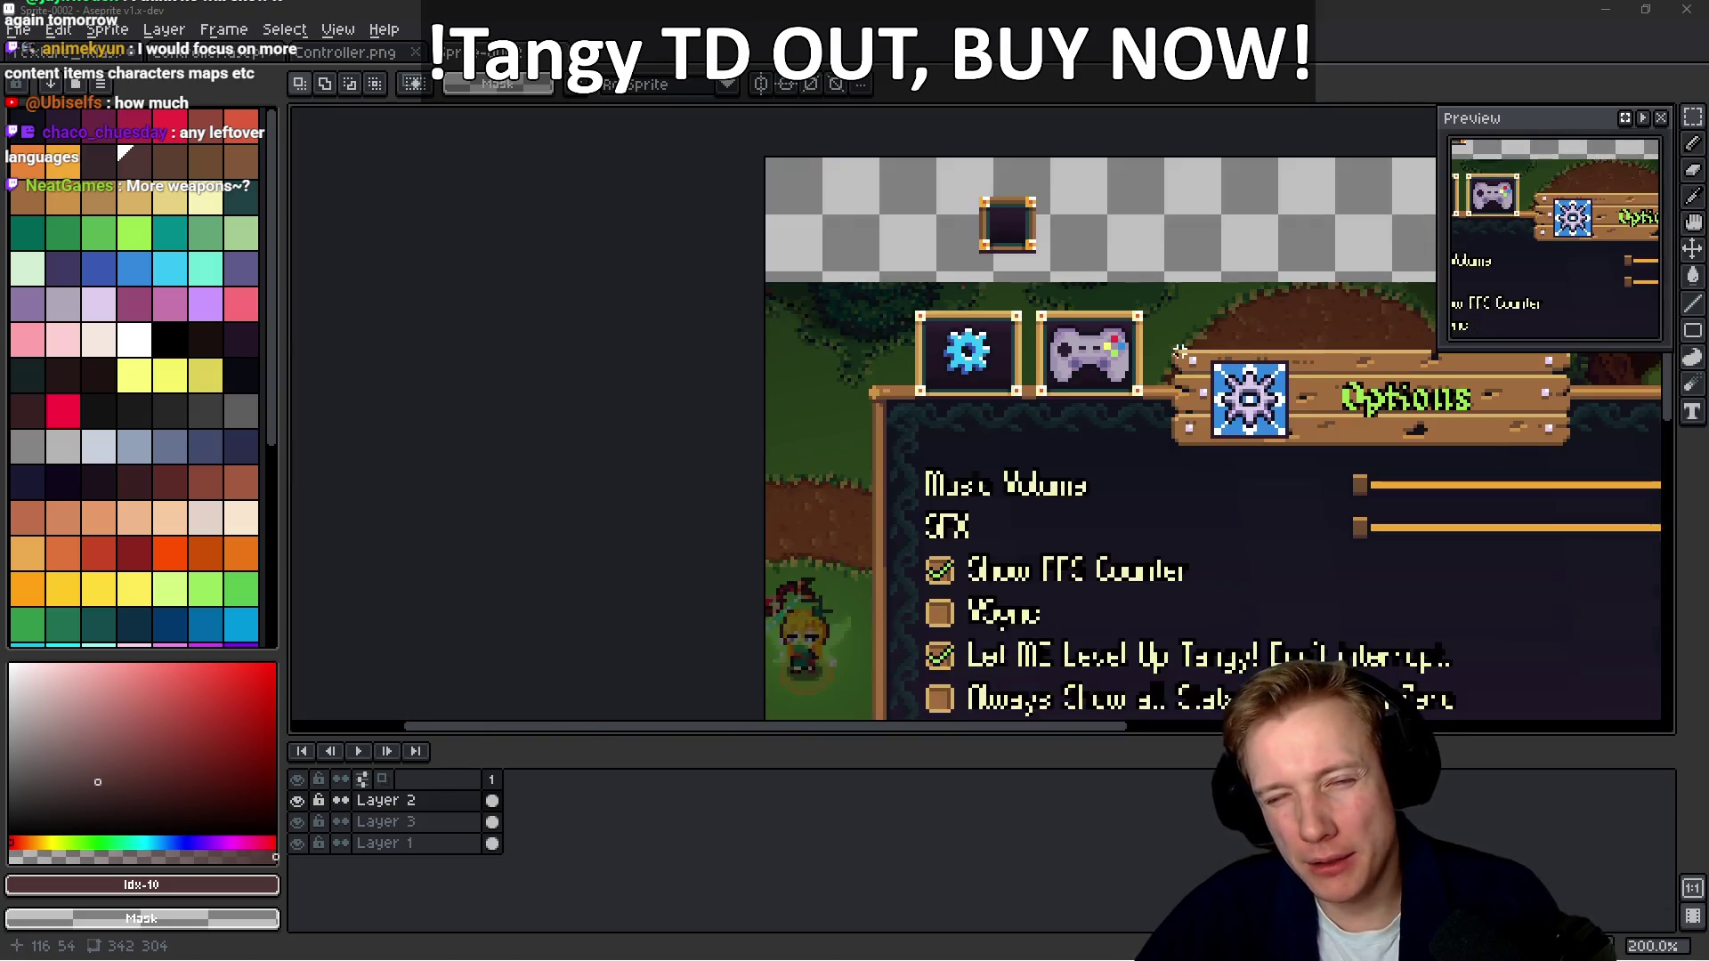
Switch to the Pencil and pick the frame's orange colour
{"action": "scroll", "coordinate": [1182, 345], "scroll_direction": "up", "scroll_amount": 4}
{"action": "scroll", "coordinate": [1181, 345], "scroll_direction": "down", "scroll_amount": 1}
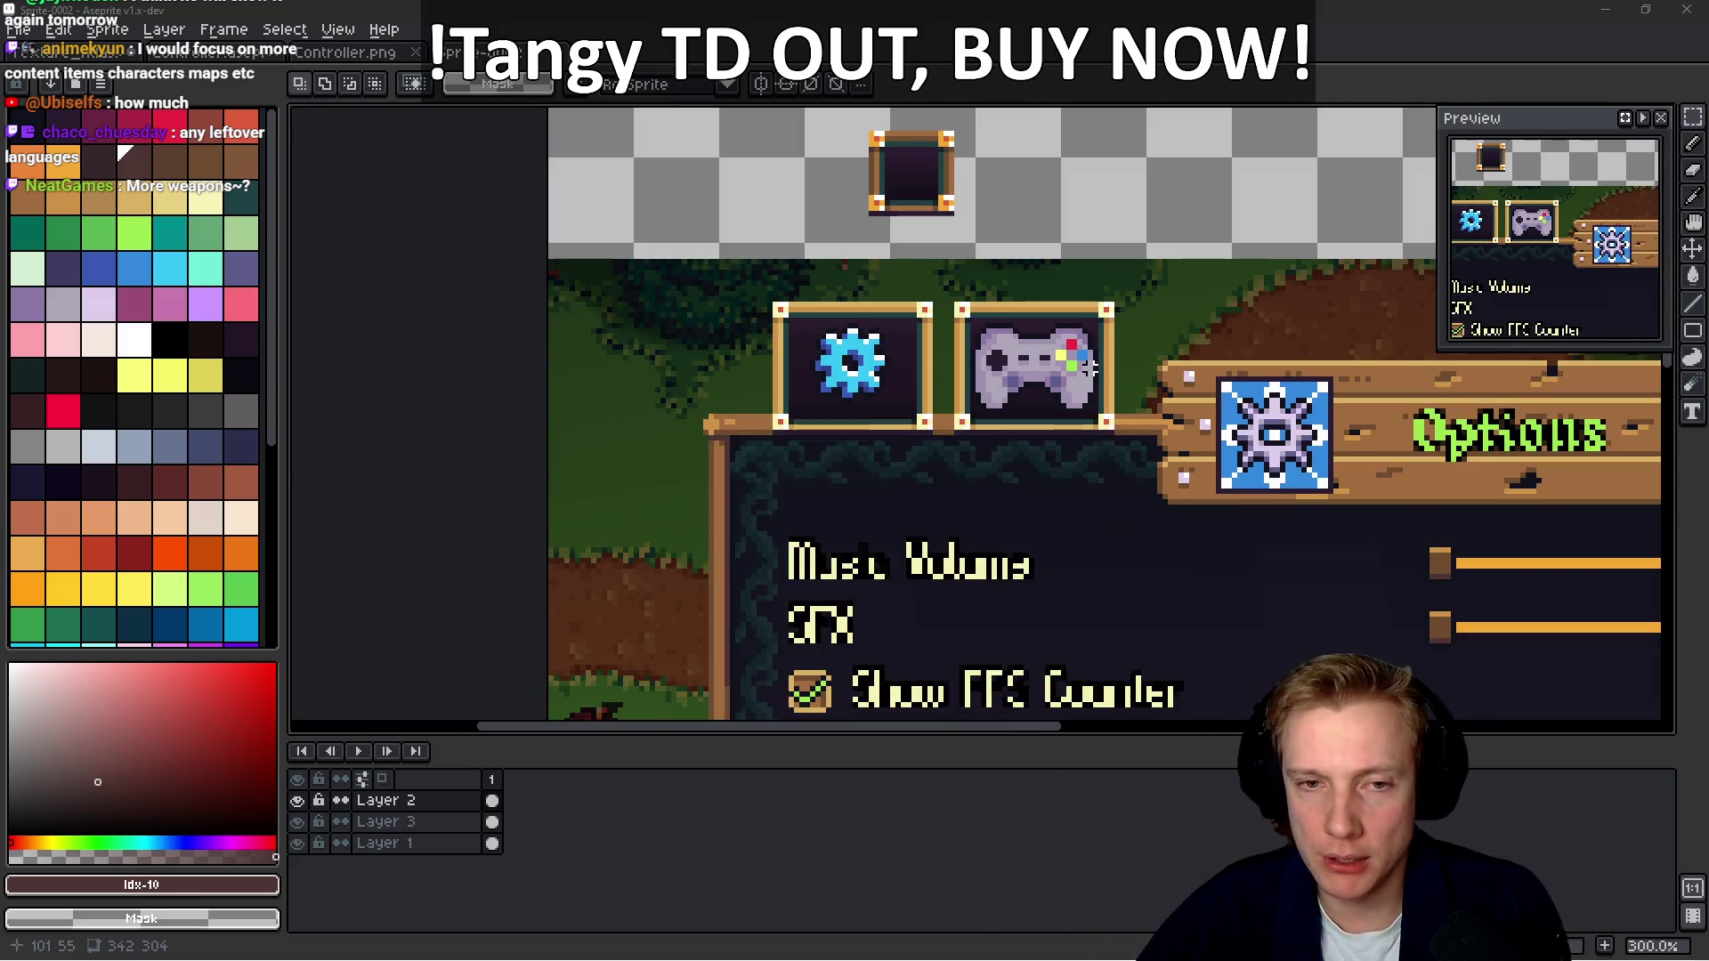
{"action": "scroll", "coordinate": [1090, 367], "scroll_direction": "up", "scroll_amount": 2}
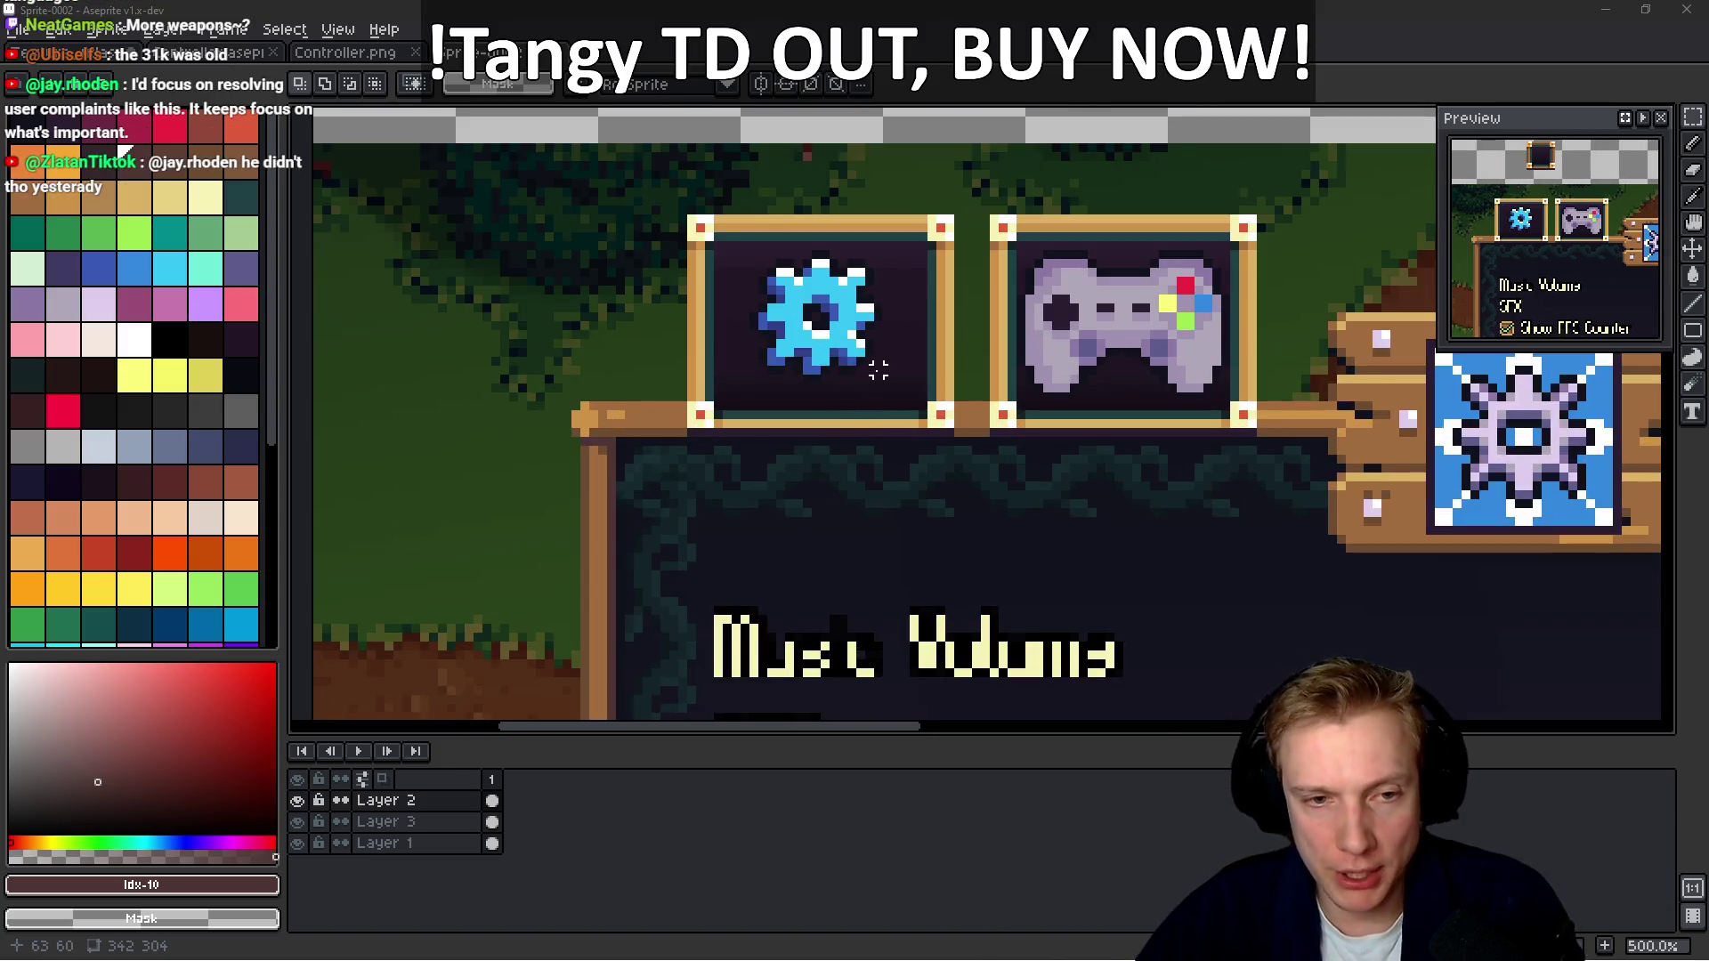
{"action": "scroll", "coordinate": [748, 450], "scroll_direction": "up", "scroll_amount": 4}
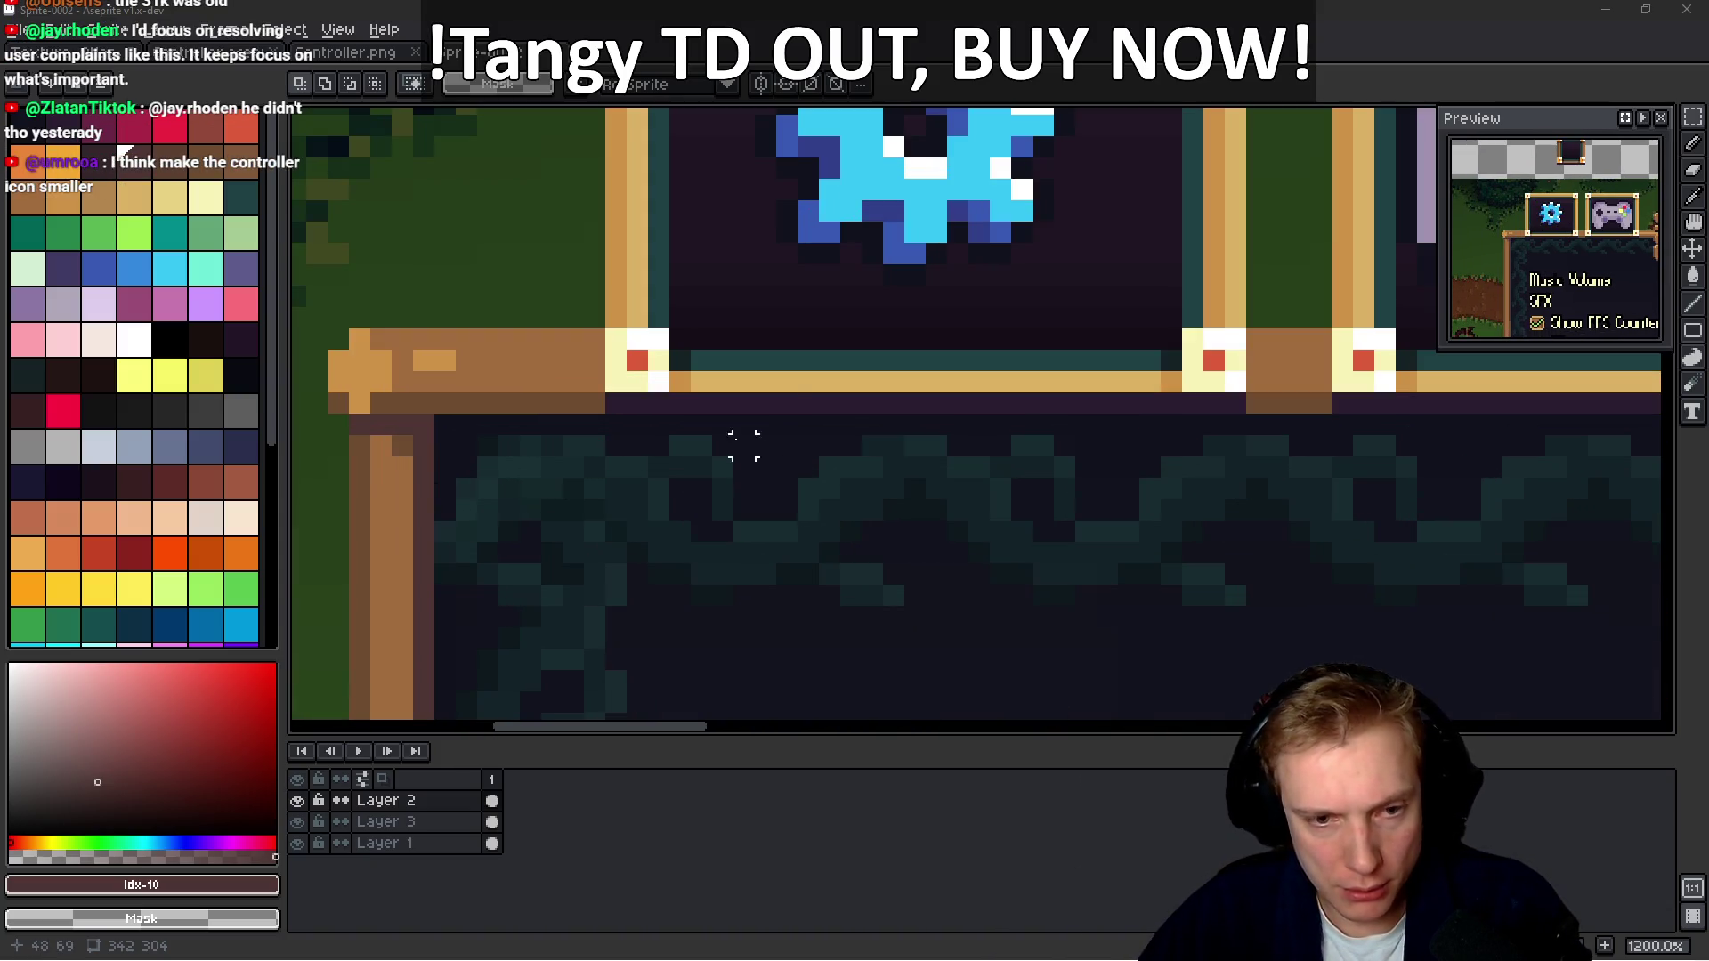
{"action": "scroll", "coordinate": [808, 404], "scroll_direction": "down", "scroll_amount": 2}
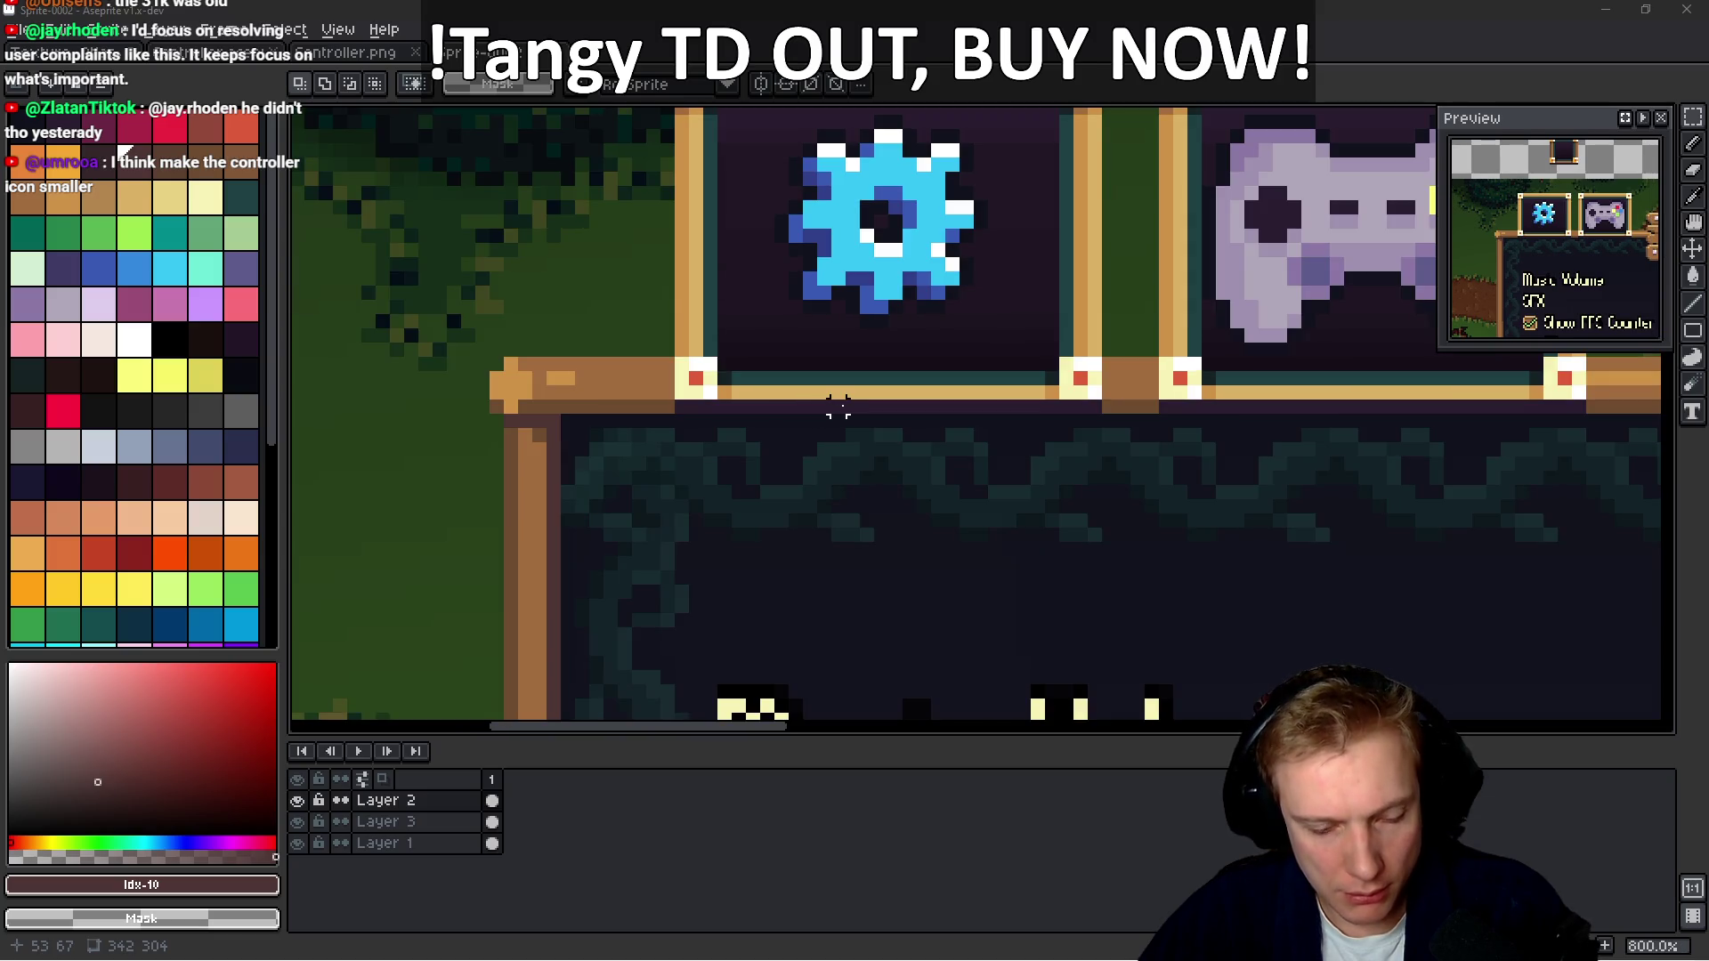
{"action": "left_click", "coordinate": [667, 405], "text": "alt"}
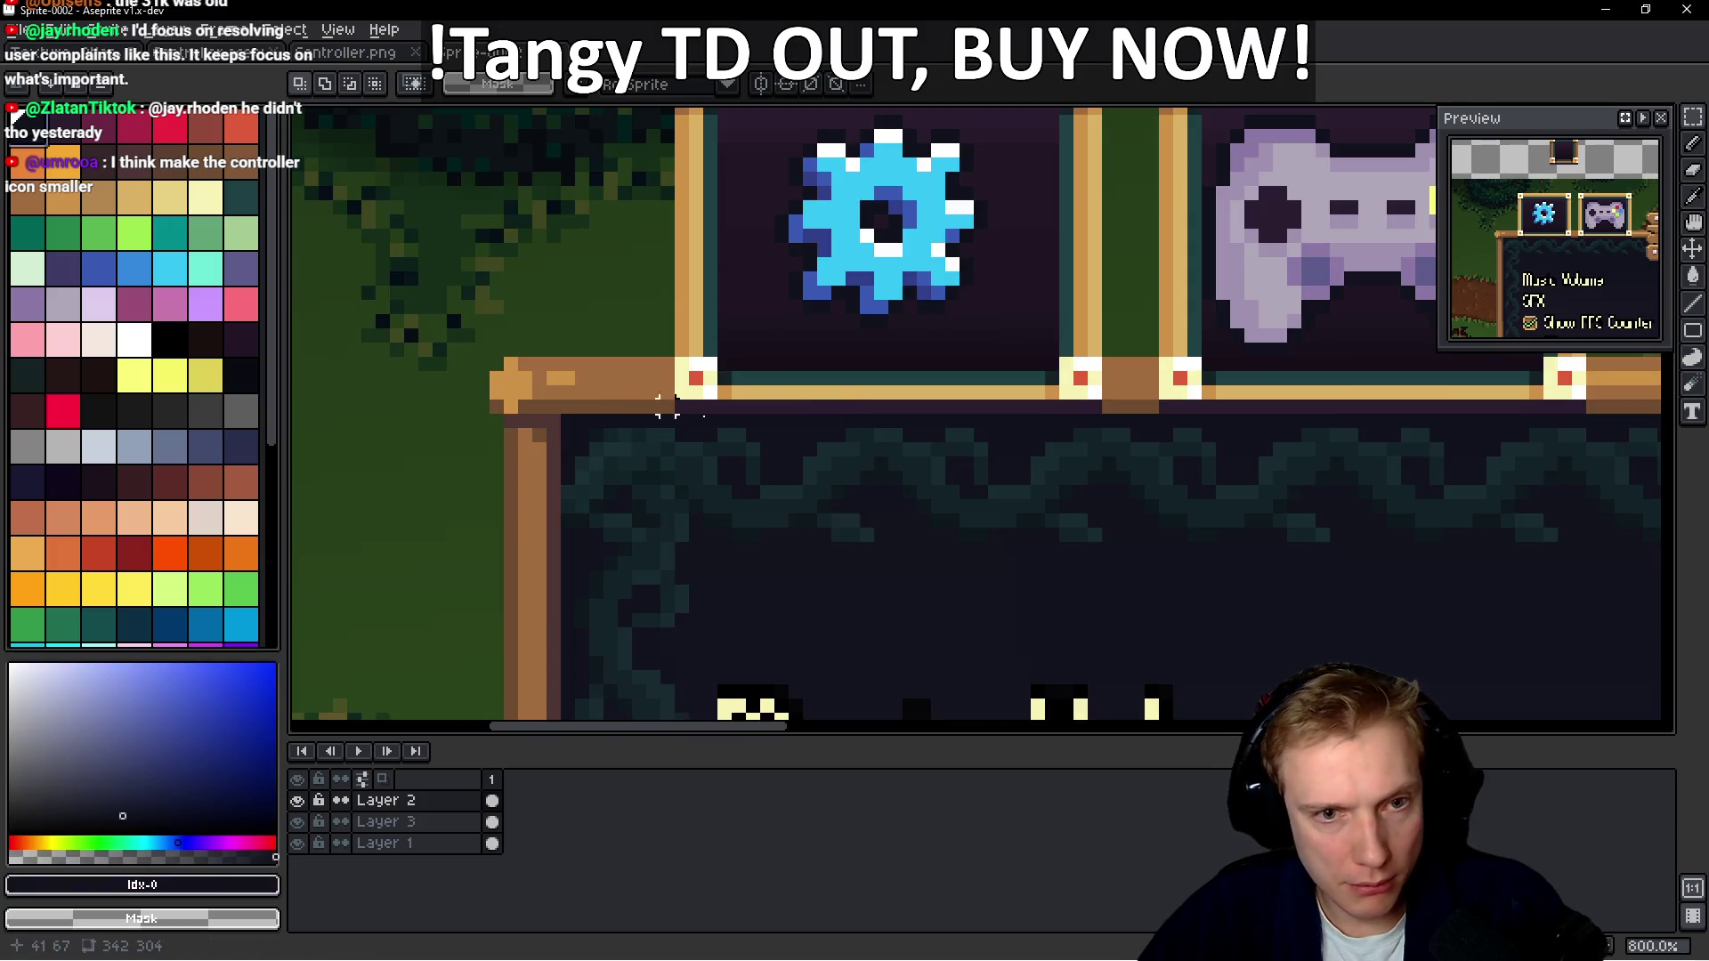
{"action": "key", "text": "b"}
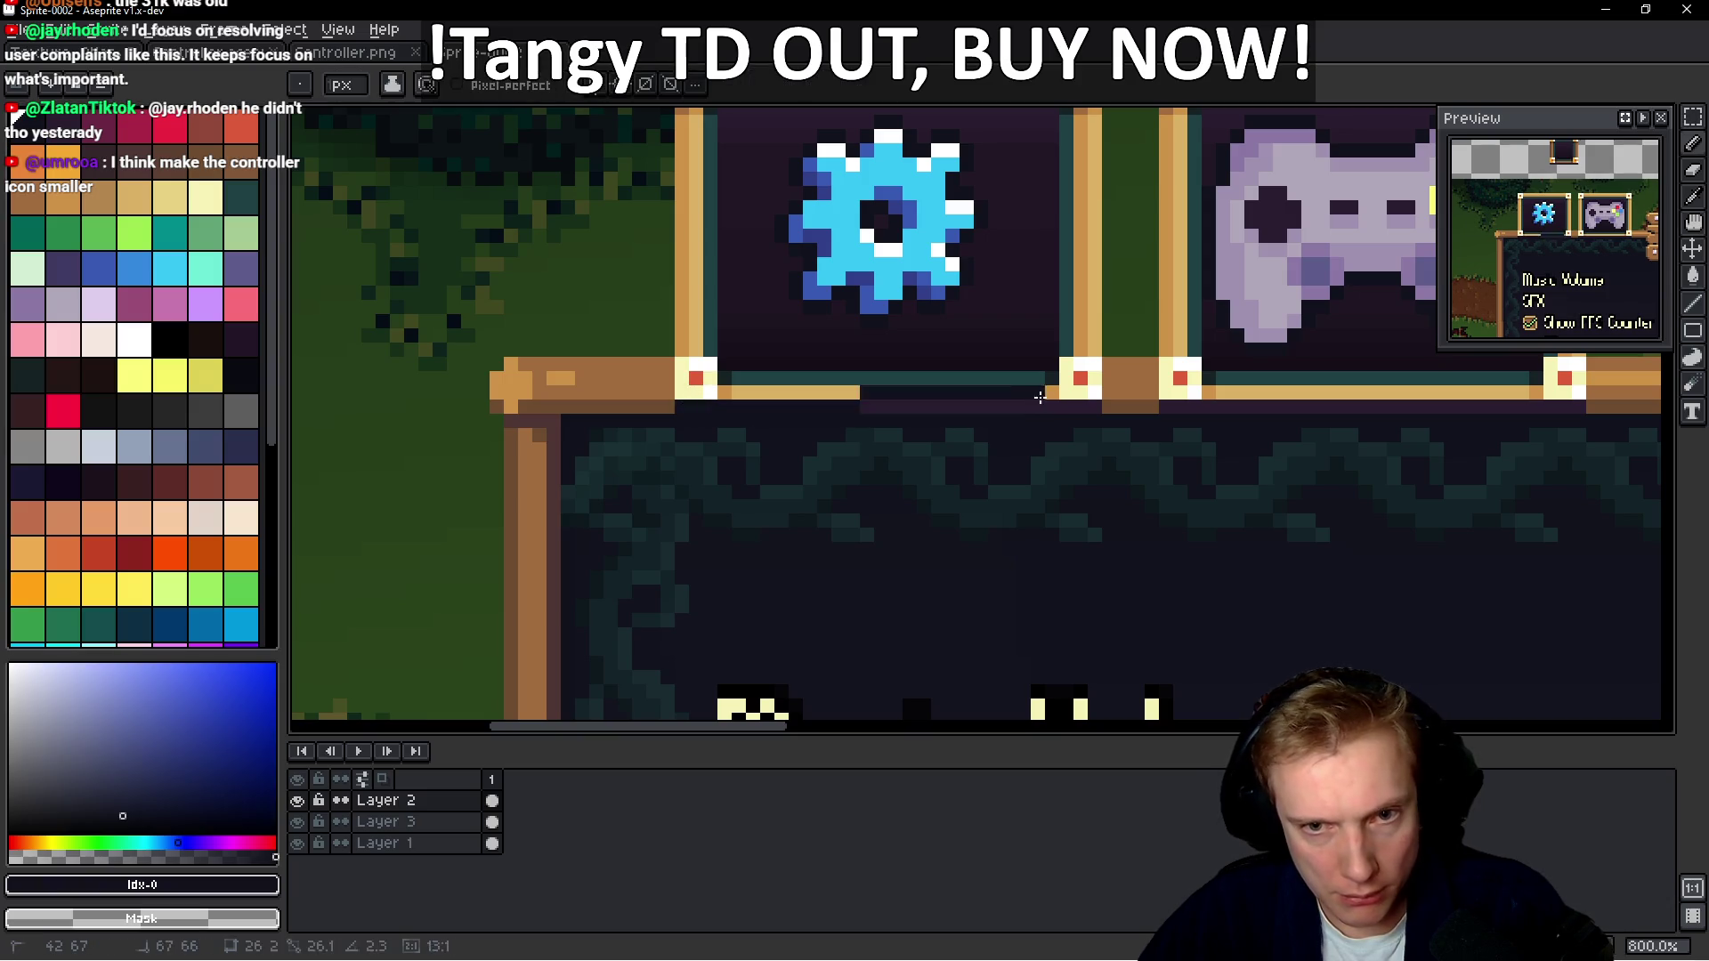
{"action": "left_click_drag", "start_coordinate": [1198, 515], "coordinate": [895, 533]}
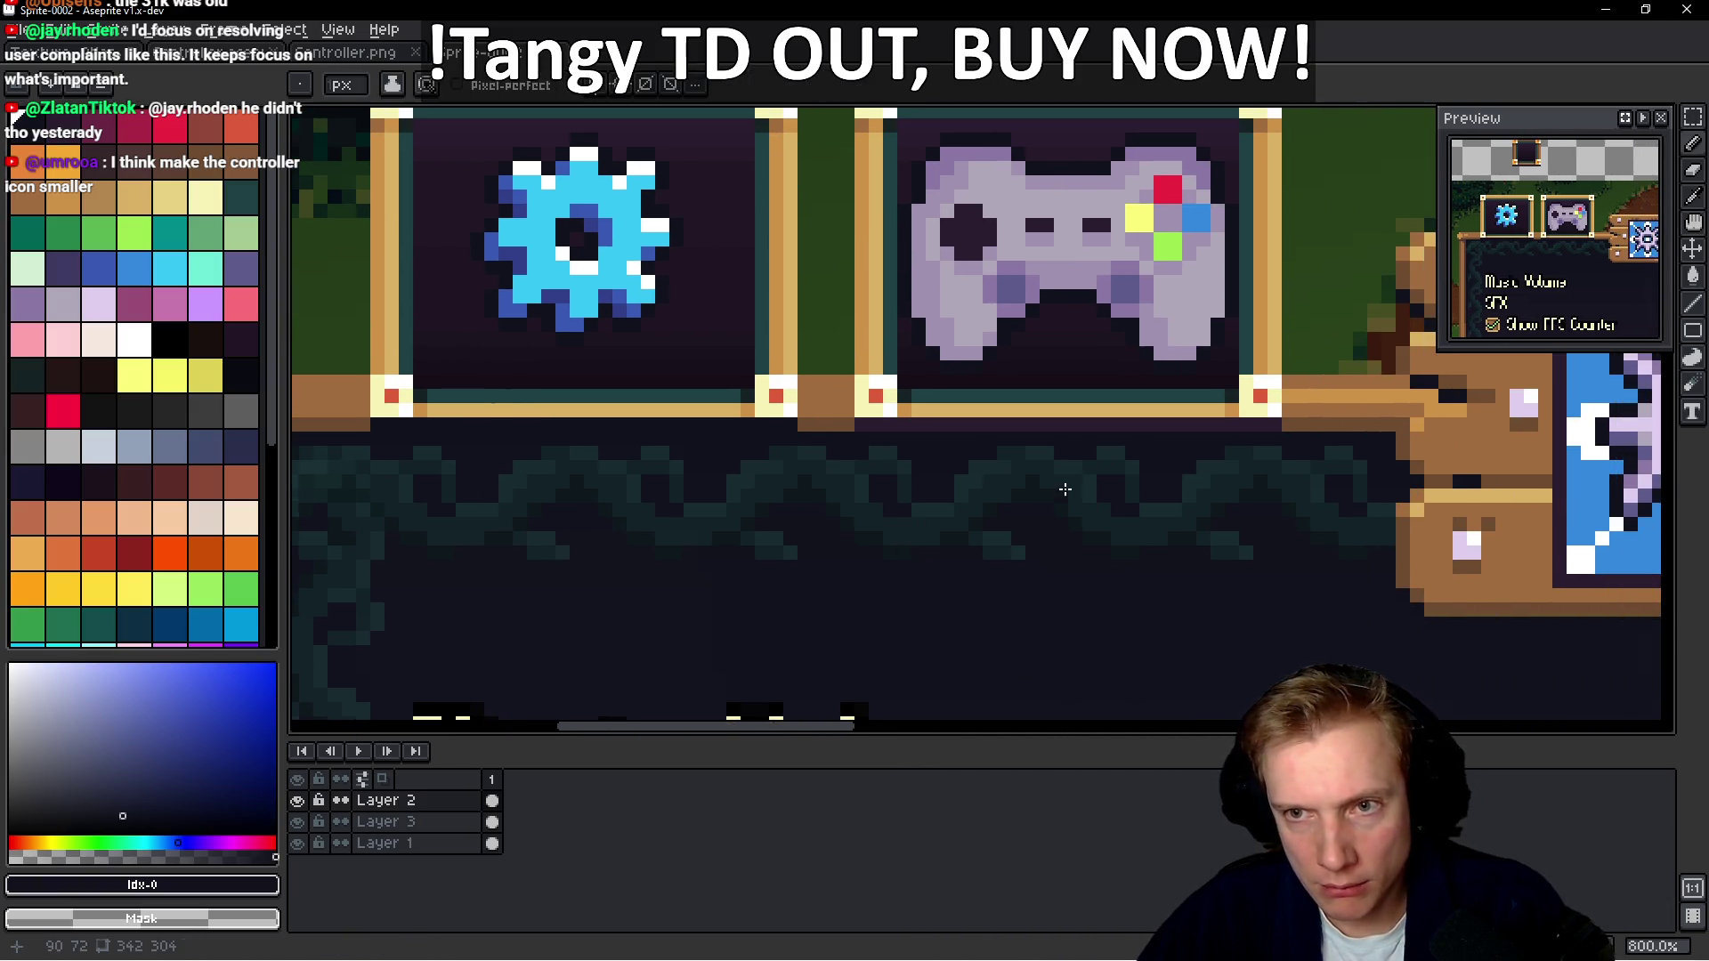
{"action": "scroll", "coordinate": [878, 469], "scroll_direction": "down", "scroll_amount": 2}
{"action": "scroll", "coordinate": [689, 257], "scroll_direction": "up", "scroll_amount": 2}
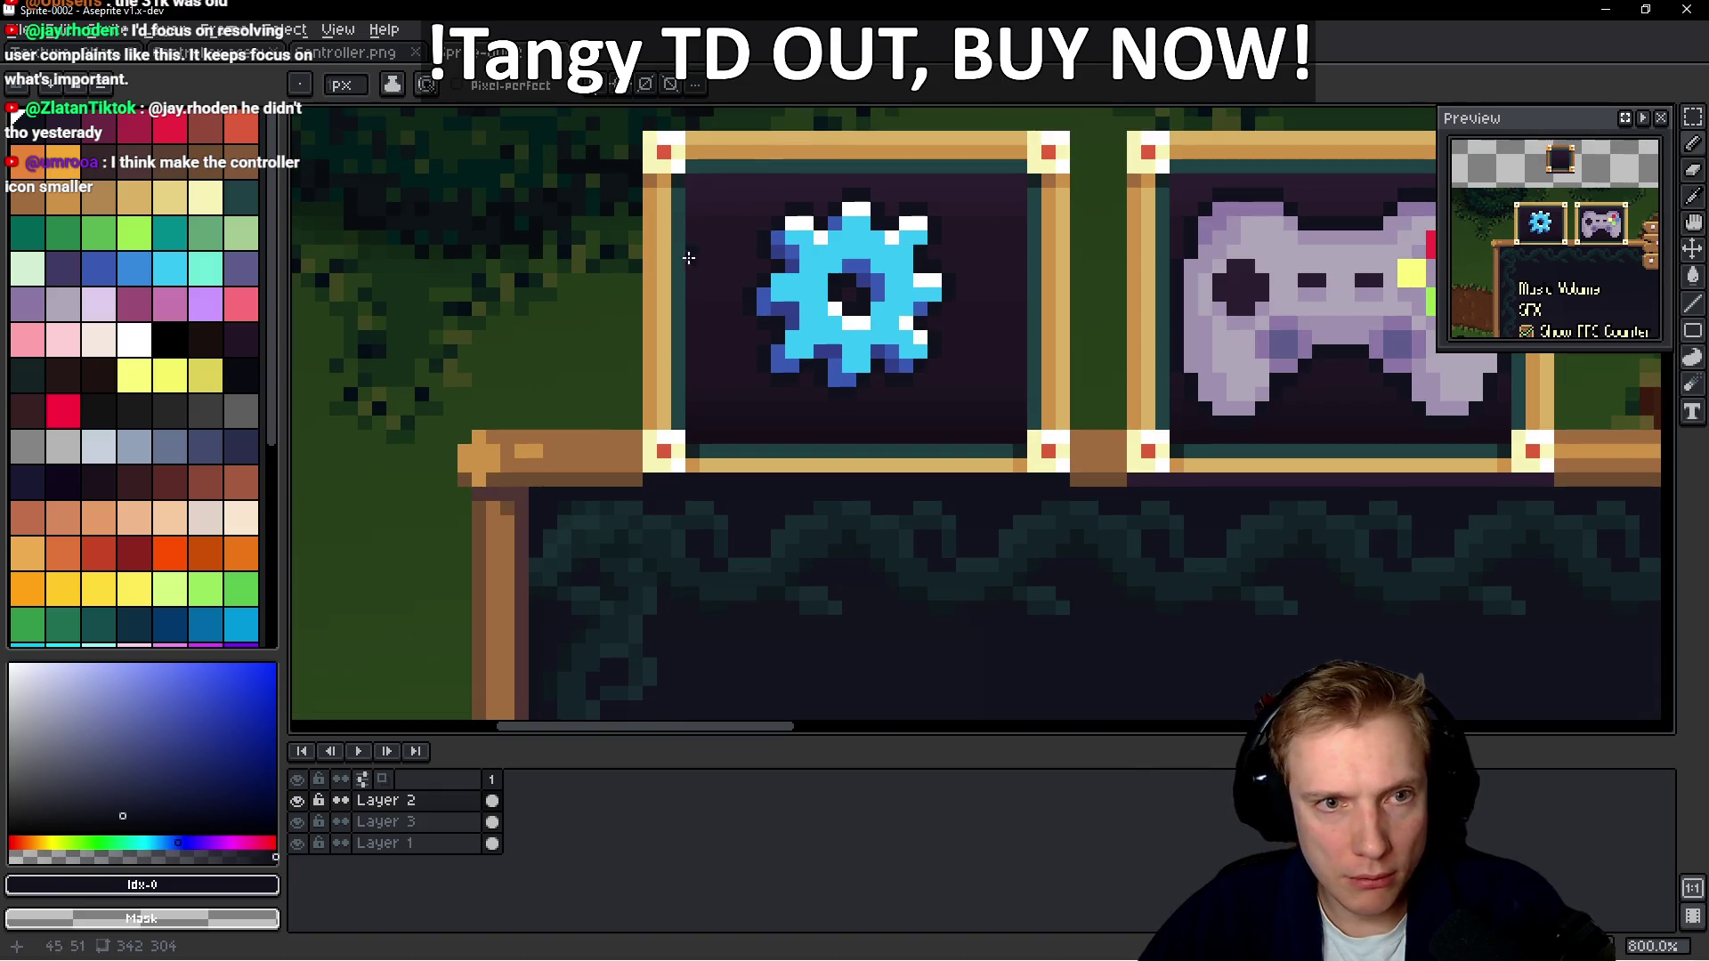
{"action": "scroll", "coordinate": [686, 478], "scroll_direction": "up", "scroll_amount": 2}
{"action": "left_click", "coordinate": [649, 351], "text": "alt"}
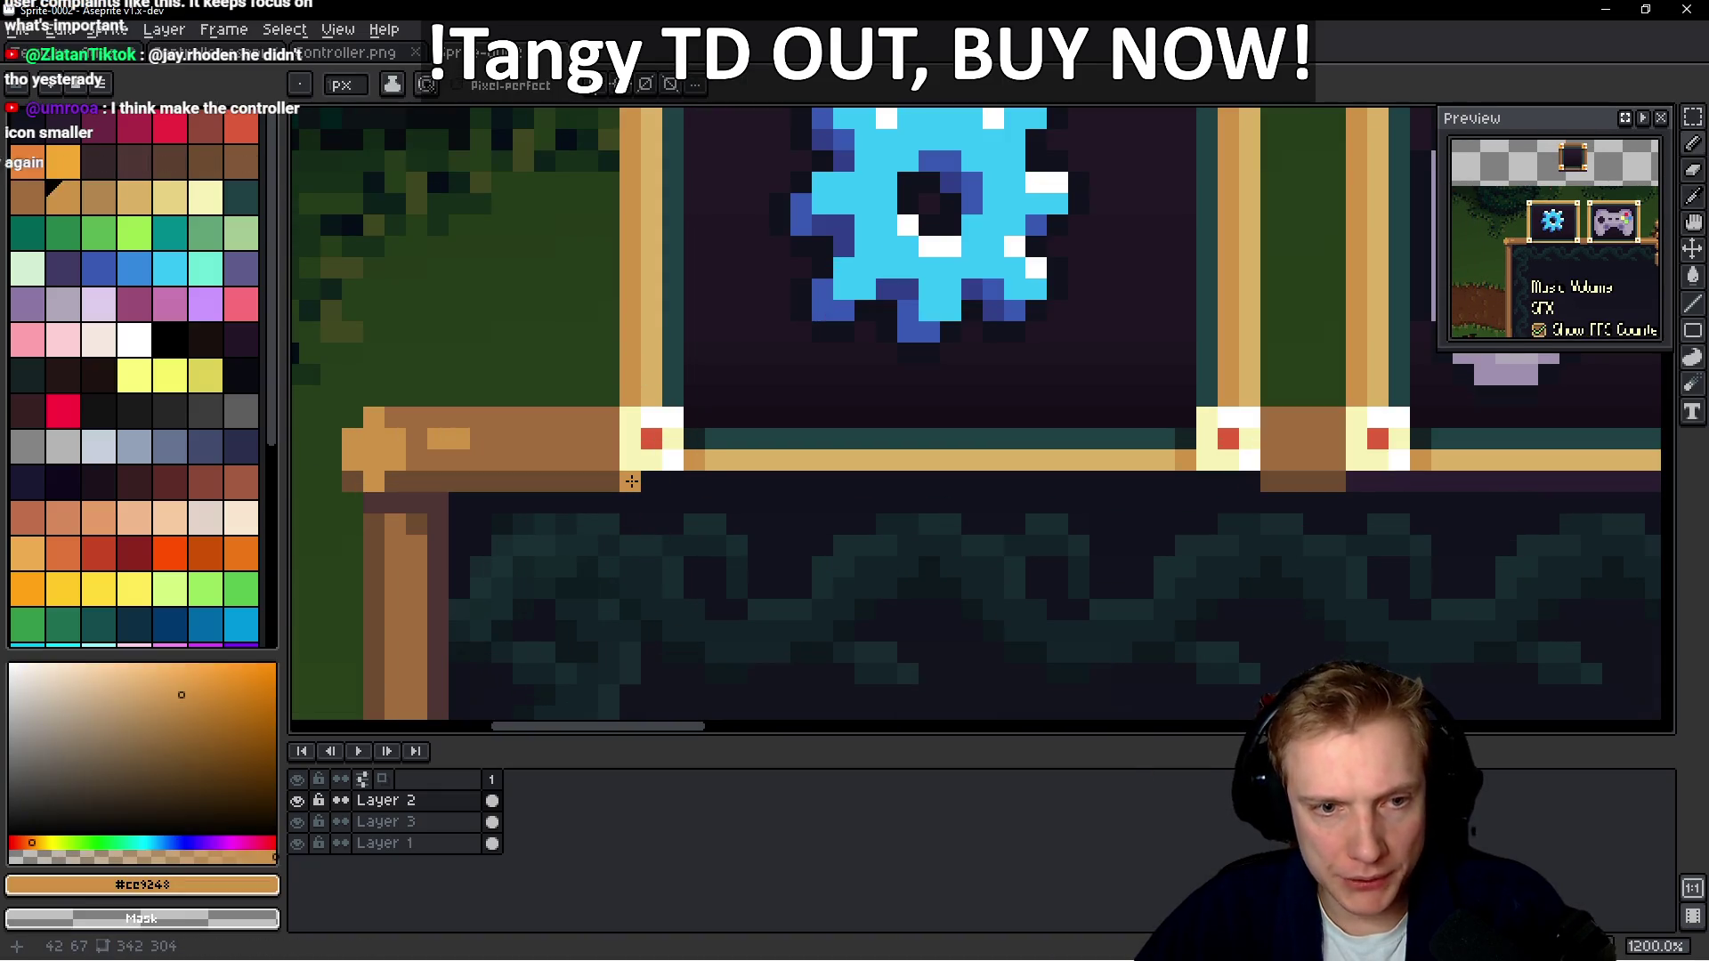
Draw an orange line along the dark row beneath the gear and controller frames
{"action": "left_click", "coordinate": [1150, 469], "text": "shift"}
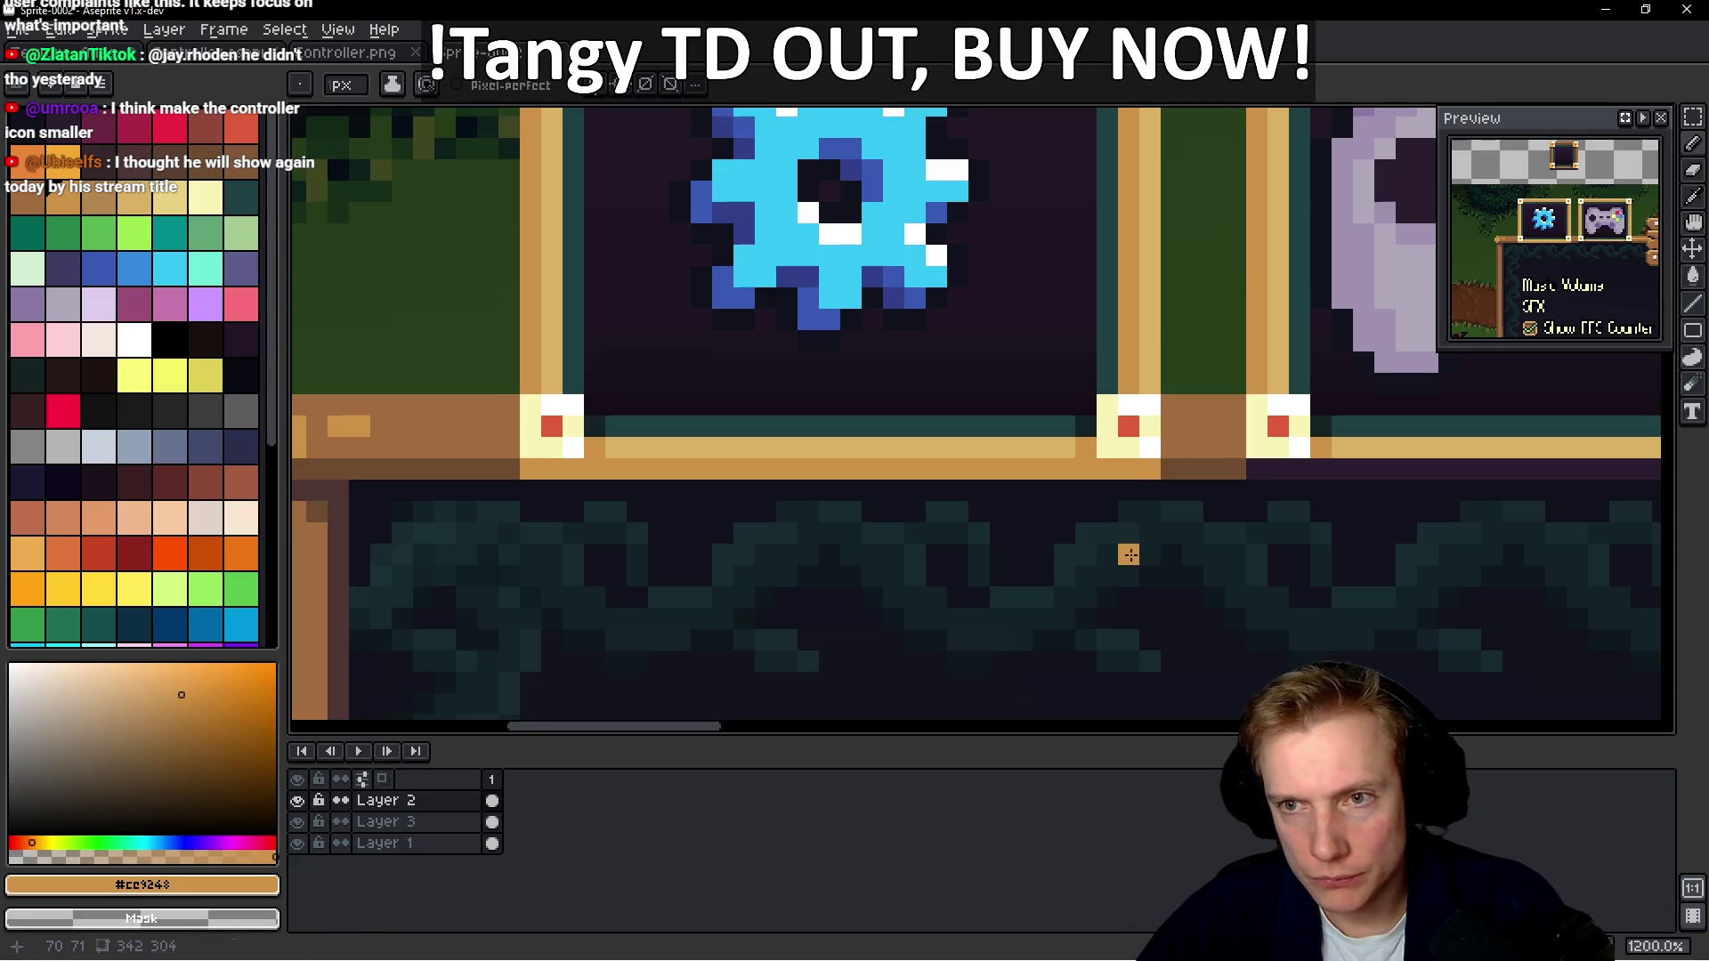
{"action": "left_click_drag", "start_coordinate": [1317, 580], "coordinate": [943, 566]}
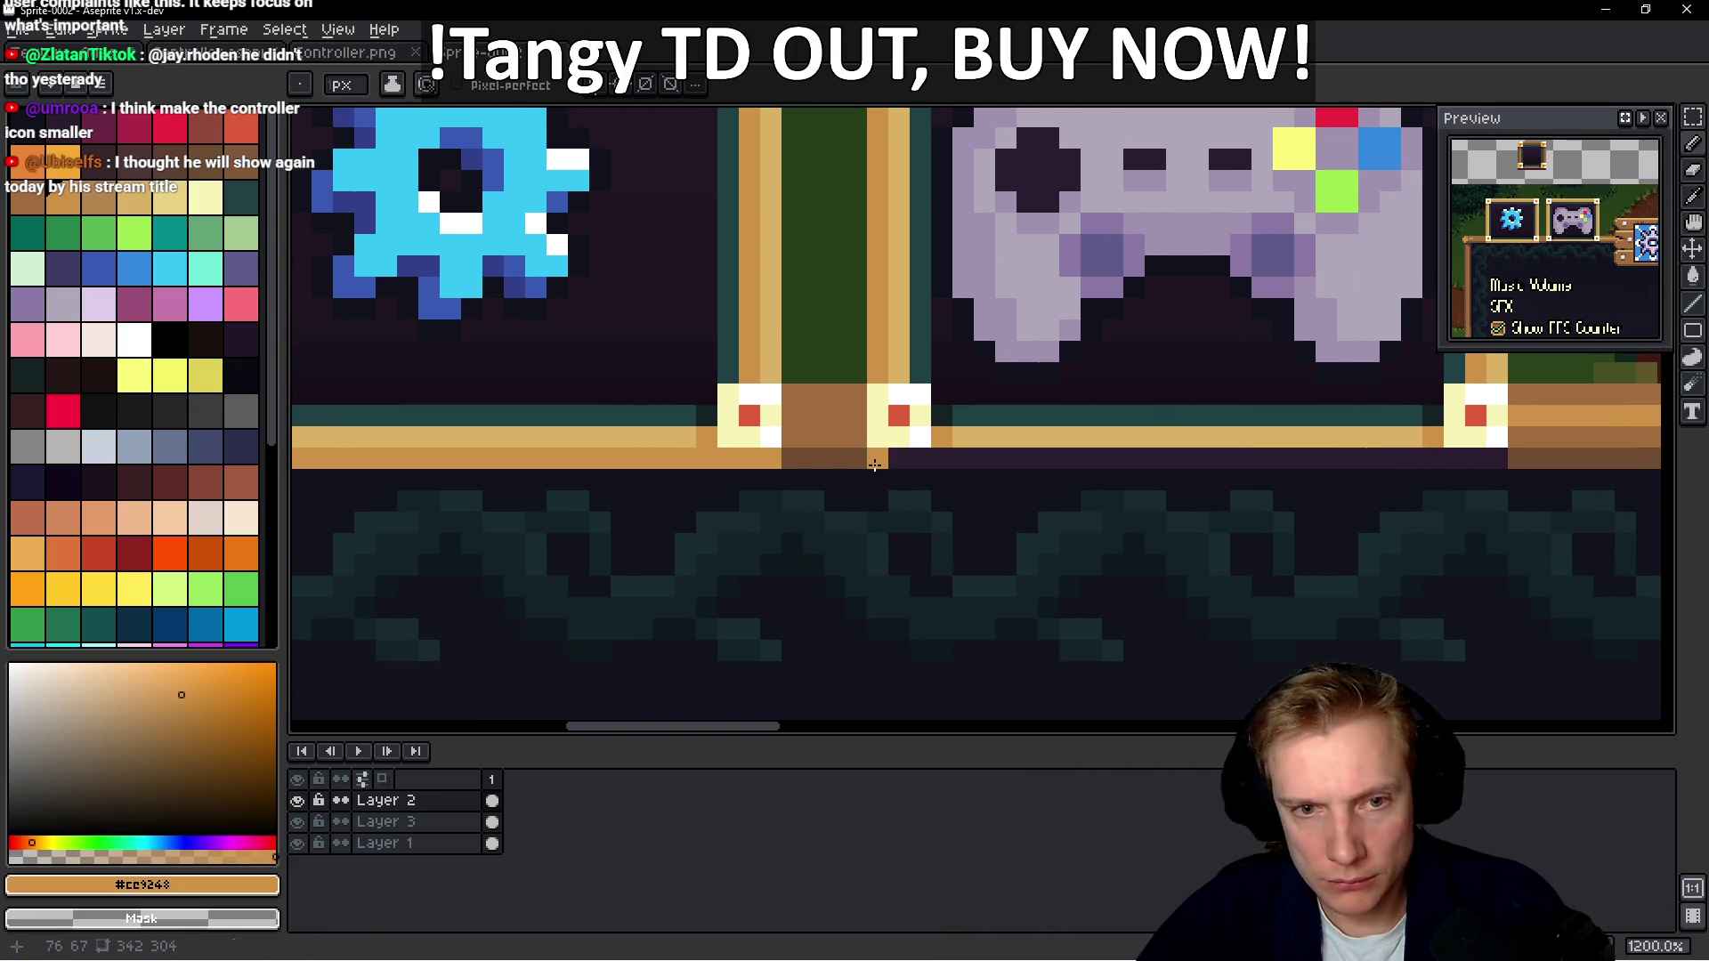
{"action": "scroll", "coordinate": [874, 466], "scroll_direction": "down", "scroll_amount": 1}
{"action": "left_click", "coordinate": [1247, 467], "text": "shift"}
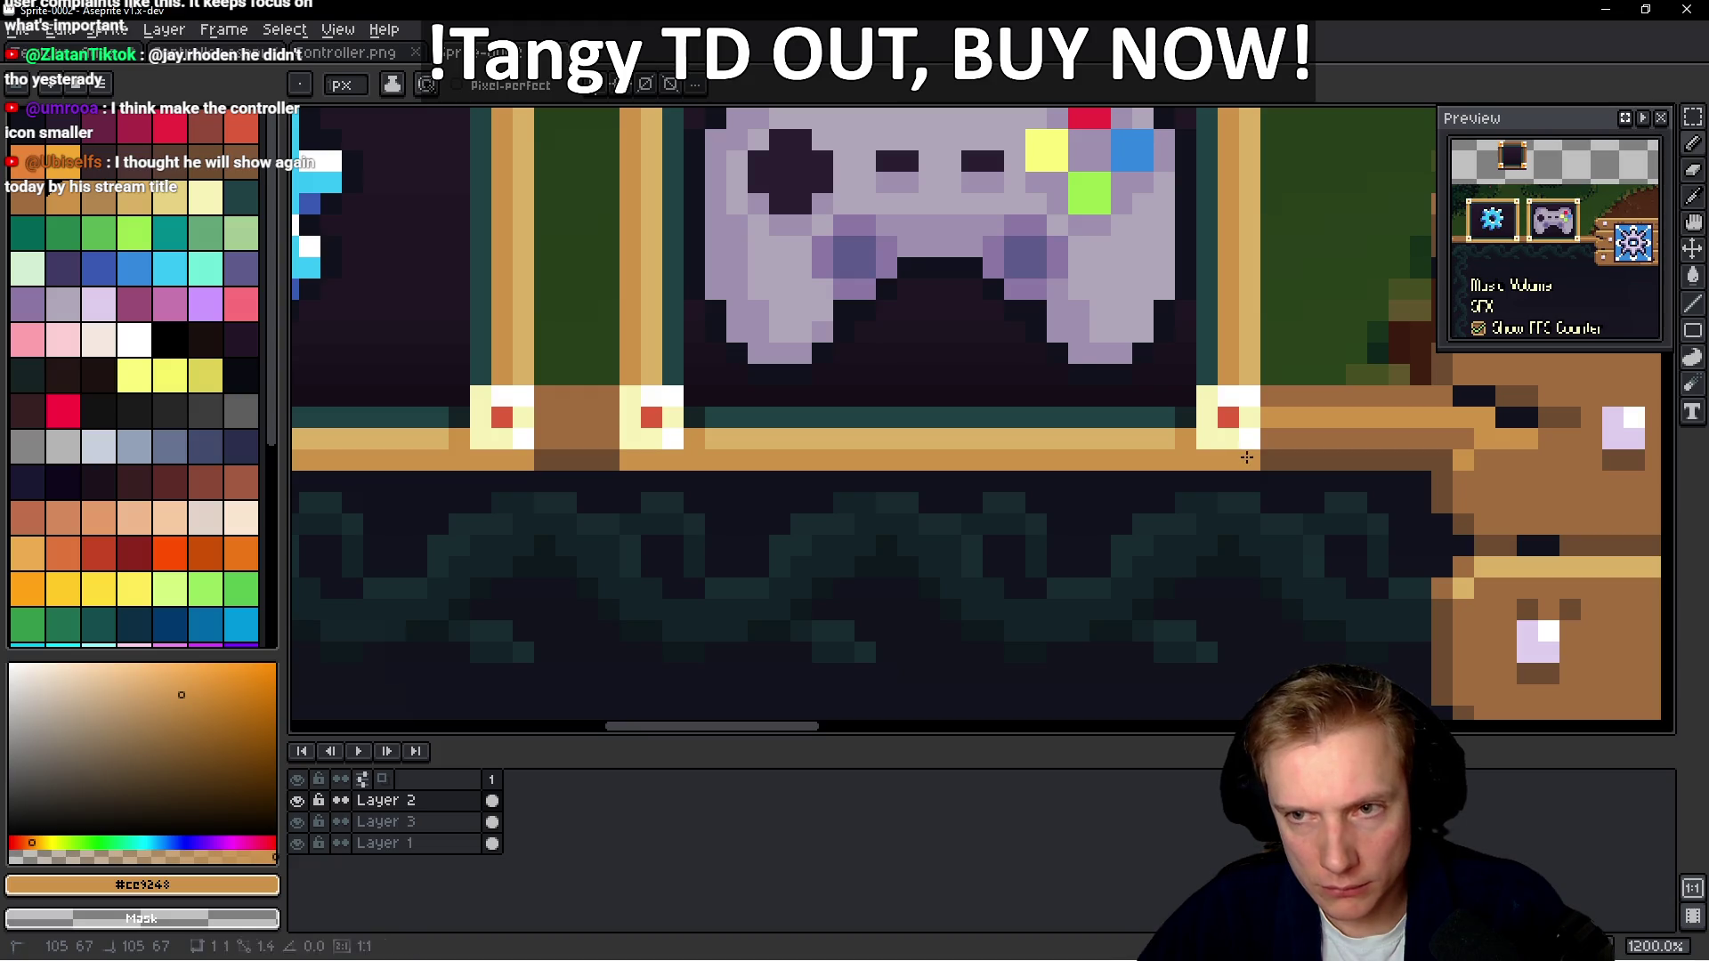
{"action": "scroll", "coordinate": [1073, 532], "scroll_direction": "down", "scroll_amount": 1}
{"action": "scroll", "coordinate": [1074, 531], "scroll_direction": "down", "scroll_amount": 3}
{"action": "scroll", "coordinate": [1059, 508], "scroll_direction": "down", "scroll_amount": 2}
{"action": "scroll", "coordinate": [1047, 481], "scroll_direction": "up", "scroll_amount": 2}
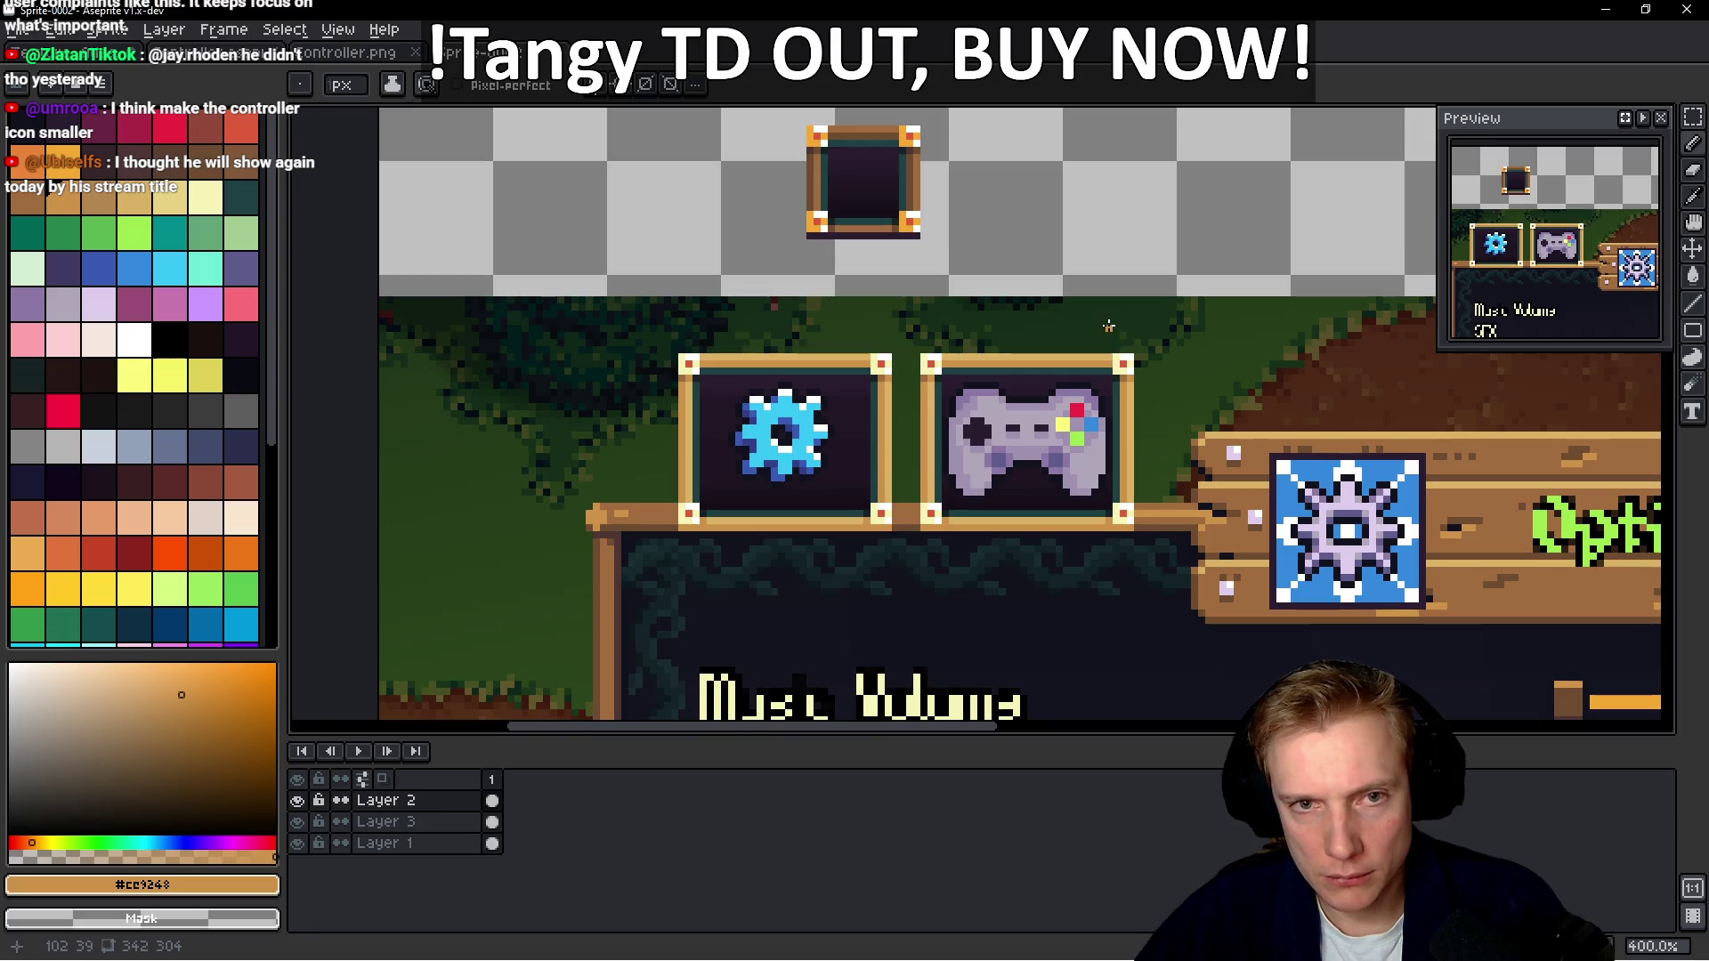
{"action": "left_click_drag", "start_coordinate": [1087, 318], "coordinate": [1078, 351]}
Lasso-select the area around the controller frame and fill it brown
{"action": "key", "text": "q"}
{"action": "mouse_move", "coordinate": [1171, 376]}
{"action": "left_mouse_down"}
{"action": "mouse_move", "coordinate": [965, 336]}
{"action": "mouse_move", "coordinate": [906, 374]}
{"action": "left_mouse_up"}
{"action": "mouse_move", "coordinate": [901, 469]}
{"action": "left_mouse_down"}
{"action": "mouse_move", "coordinate": [916, 572]}
{"action": "mouse_move", "coordinate": [1182, 352]}
{"action": "mouse_move", "coordinate": [1173, 369]}
{"action": "left_mouse_up"}
{"action": "key", "text": "w"}
{"action": "scroll", "coordinate": [973, 210], "scroll_direction": "up", "scroll_amount": 3}
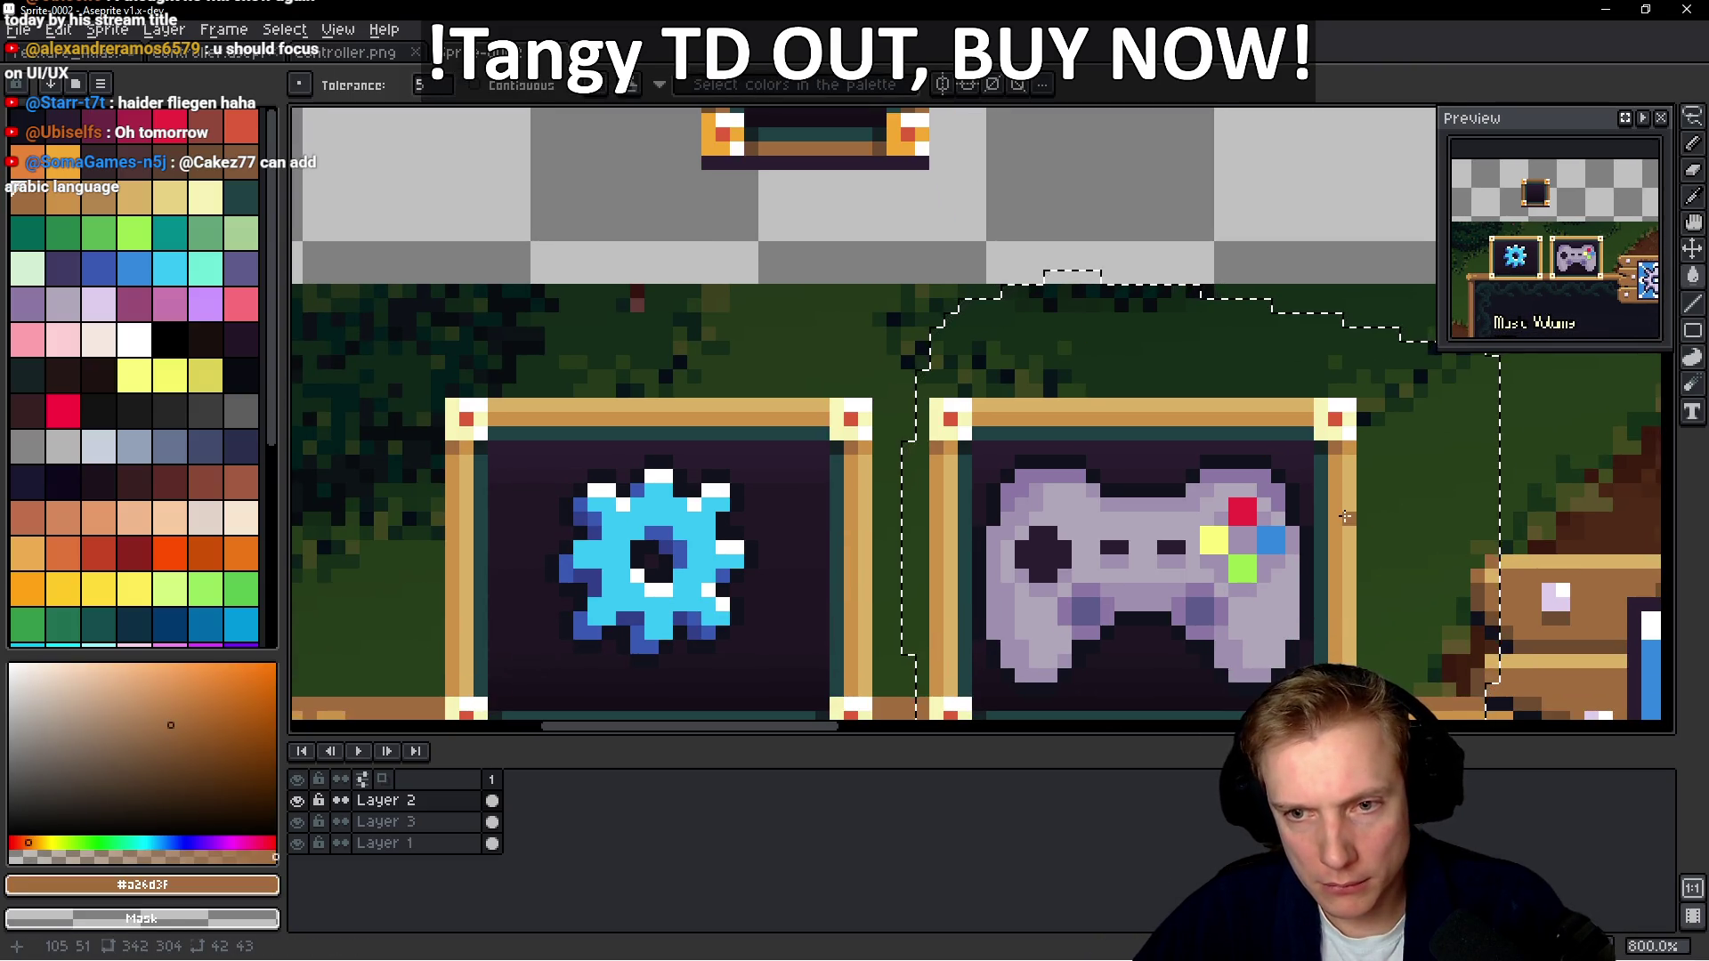
{"action": "left_click", "coordinate": [1344, 516]}
Undo the brown fill and bring the empty frame sprite back into view
{"action": "key", "text": "ctrl+z"}
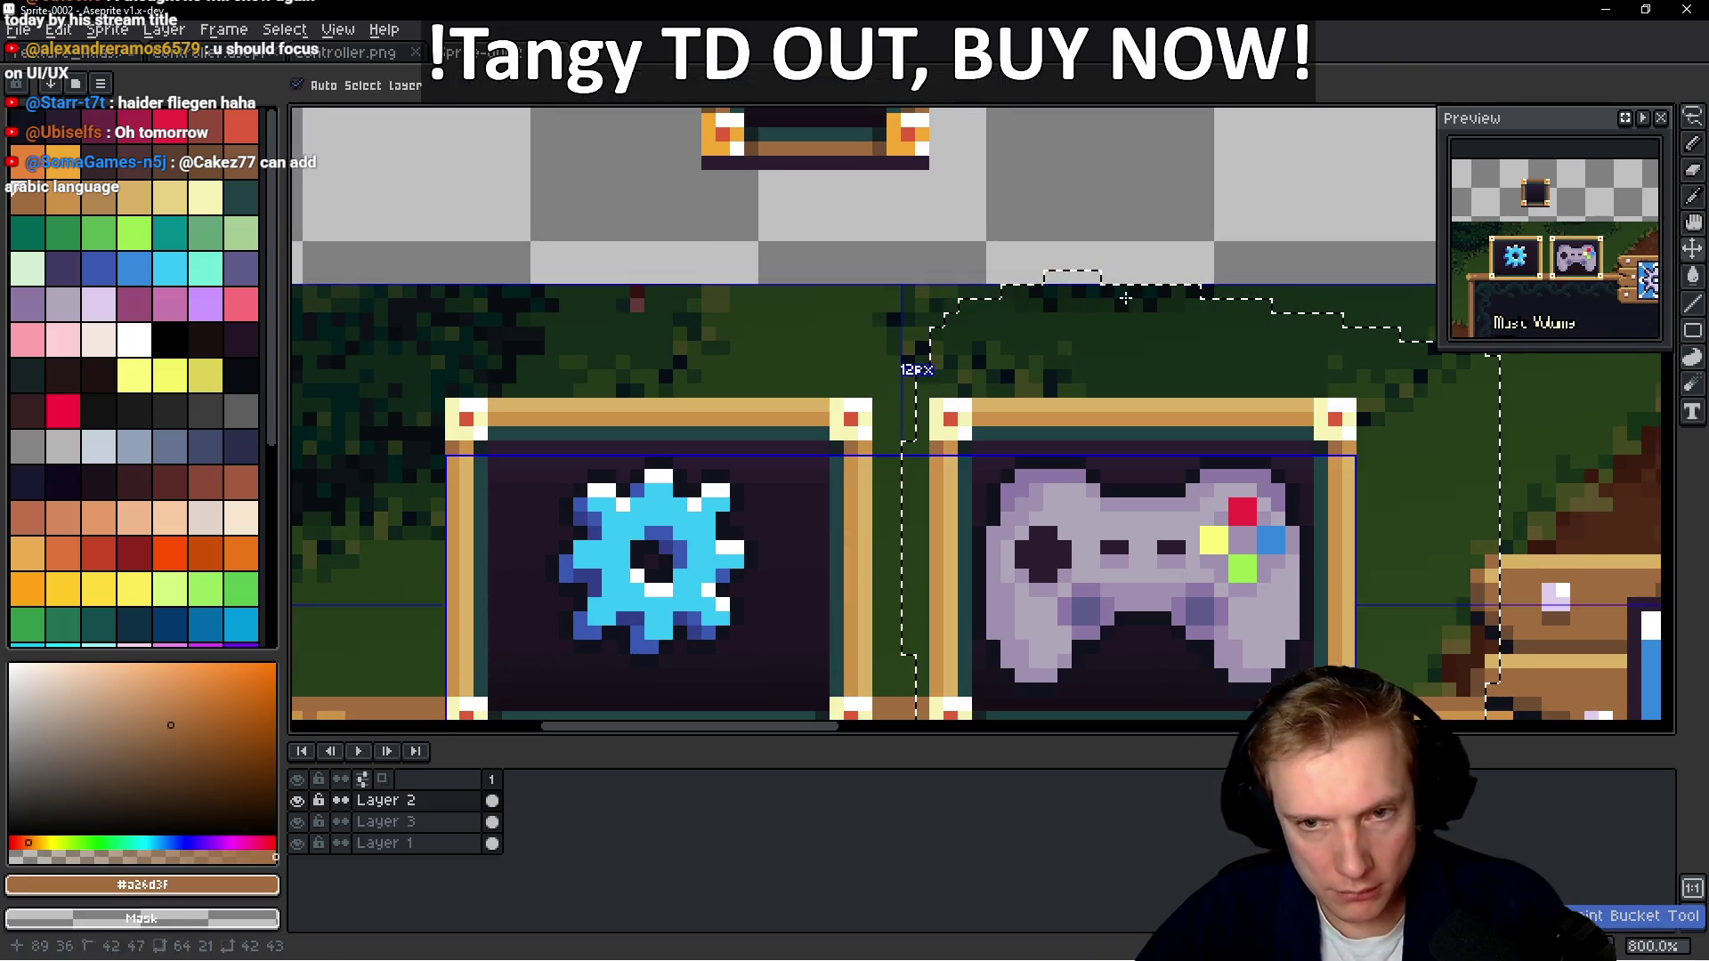
{"action": "key", "text": "ctrl+z"}
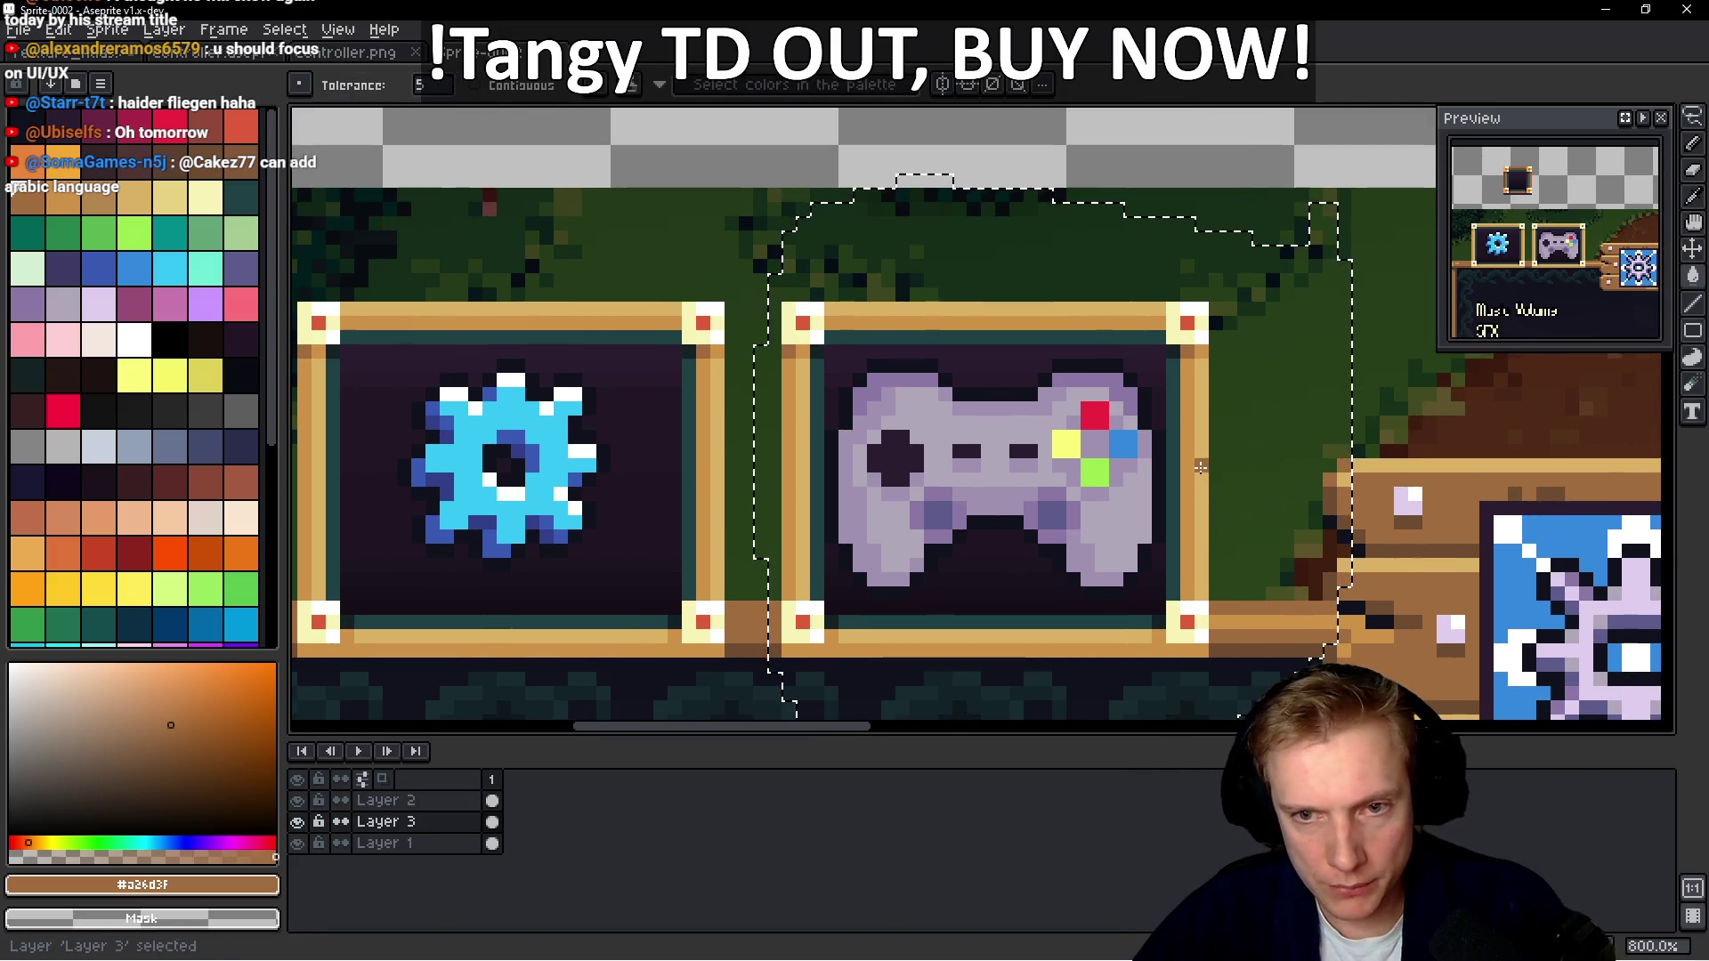
{"action": "key", "text": "ctrl+z"}
{"action": "left_click_drag", "start_coordinate": [1026, 519], "coordinate": [1028, 545]}
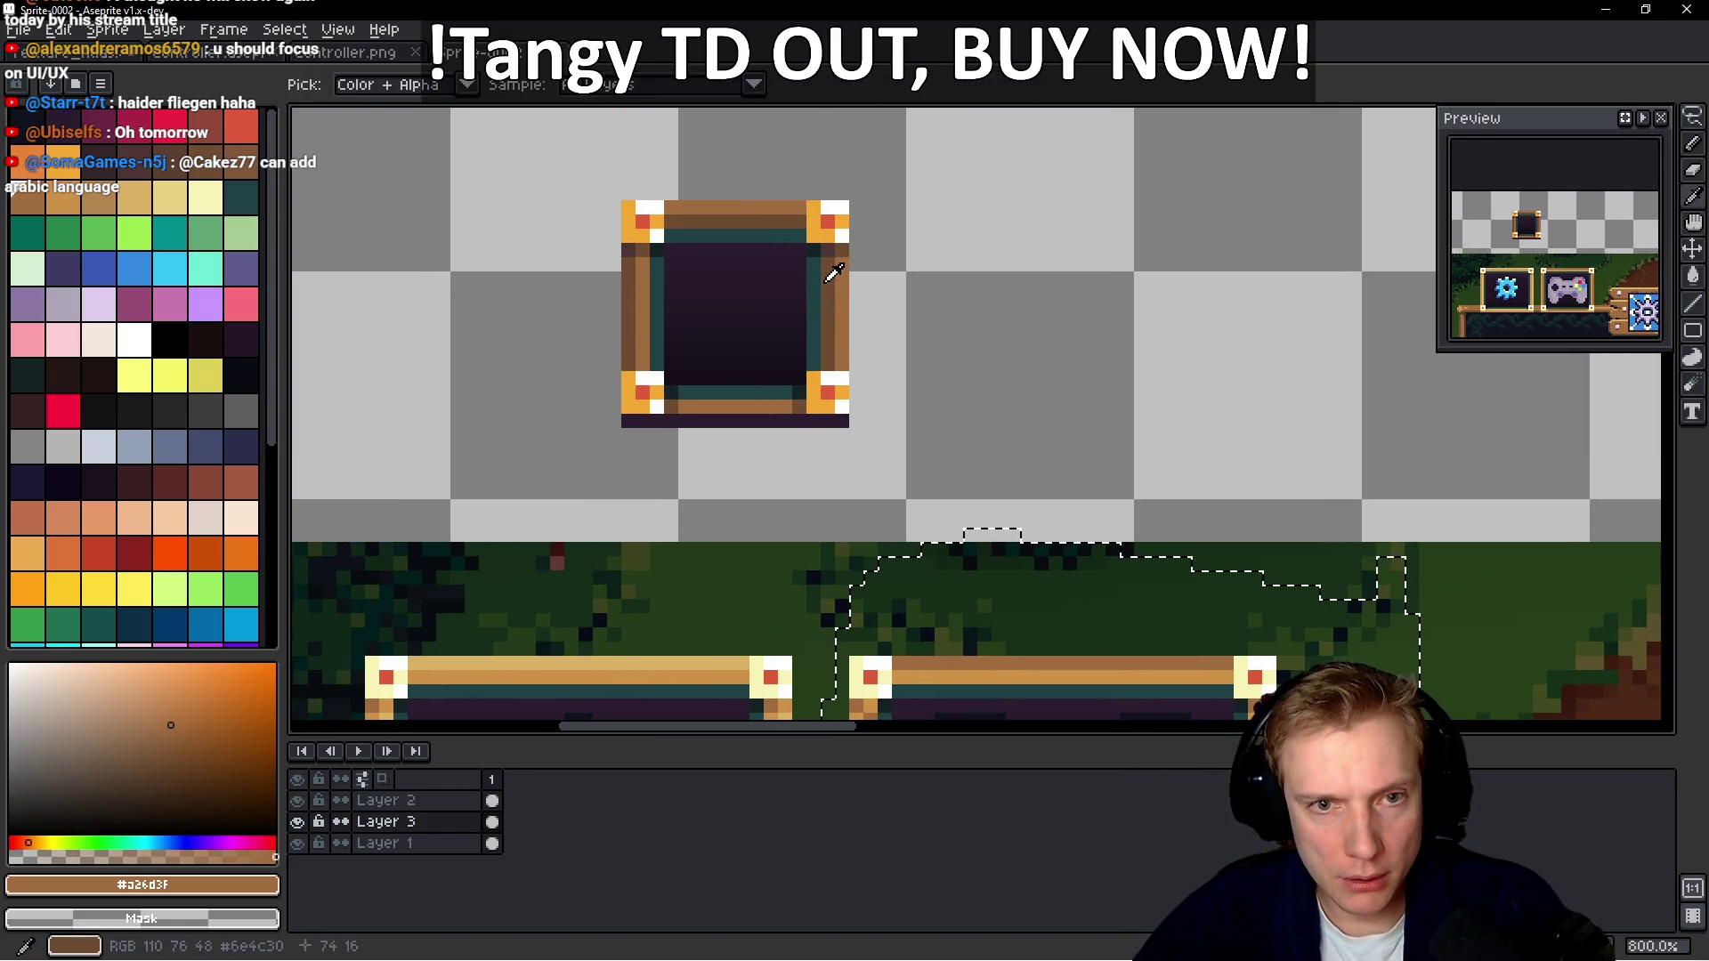
{"action": "left_click_drag", "start_coordinate": [1032, 388], "coordinate": [965, 199]}
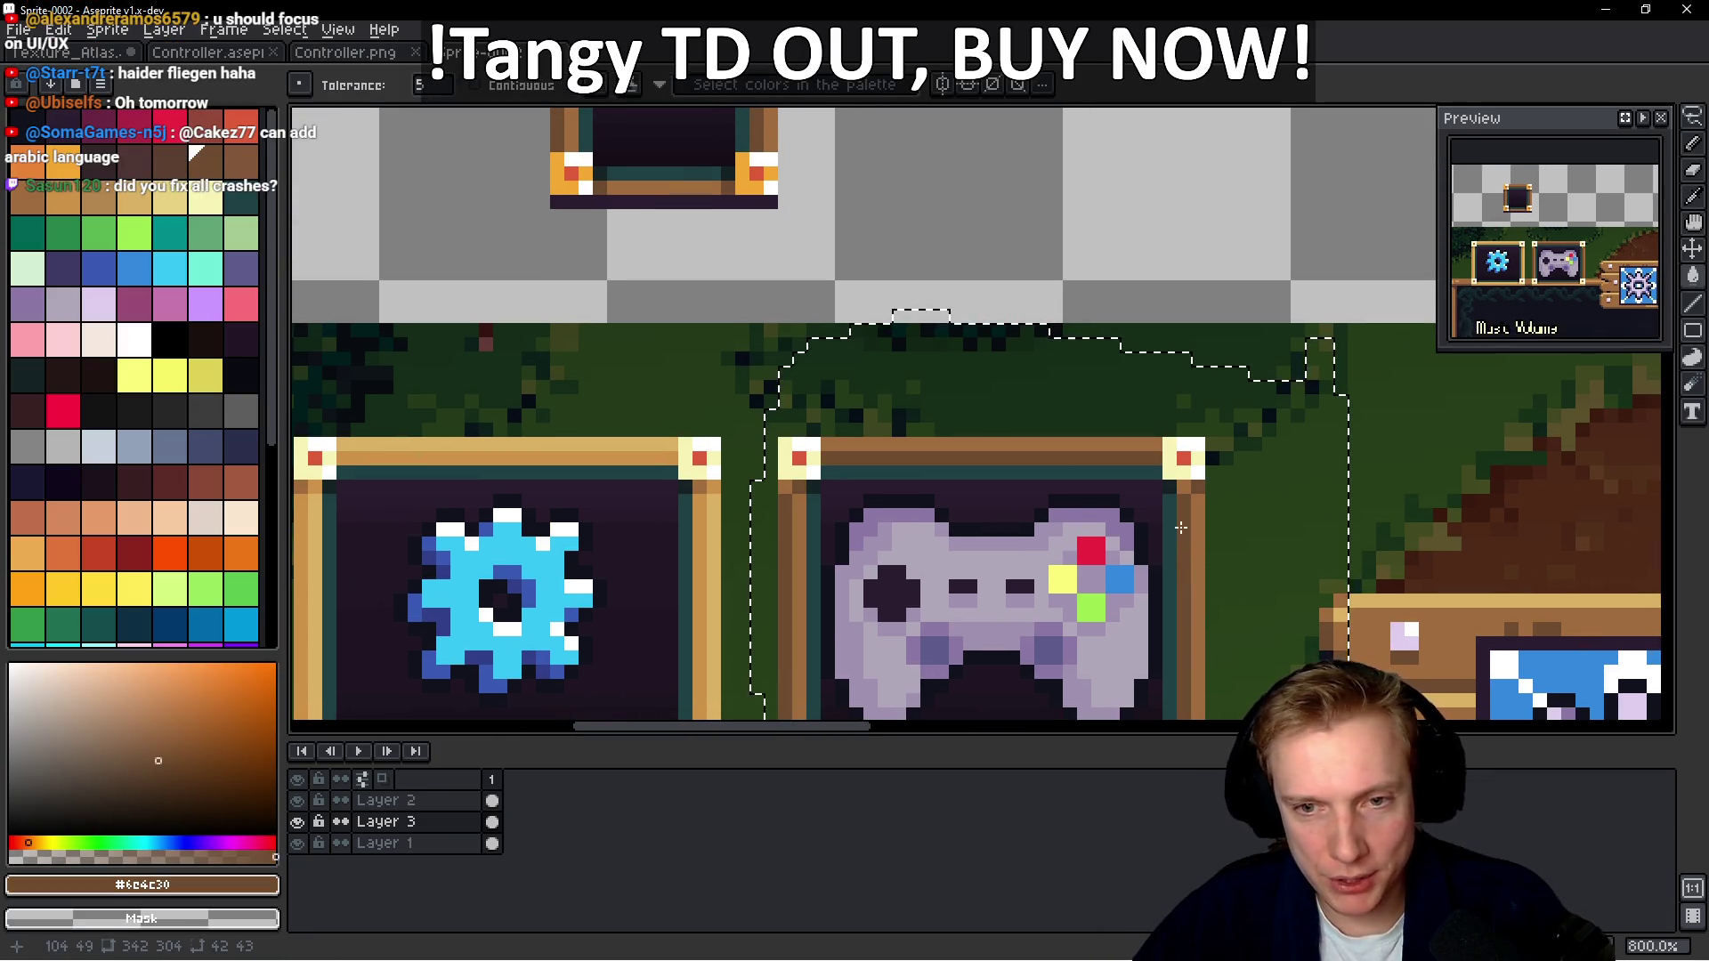
{"action": "scroll", "coordinate": [1181, 528], "scroll_direction": "down", "scroll_amount": 4}
{"action": "scroll", "coordinate": [874, 181], "scroll_direction": "up", "scroll_amount": 3}
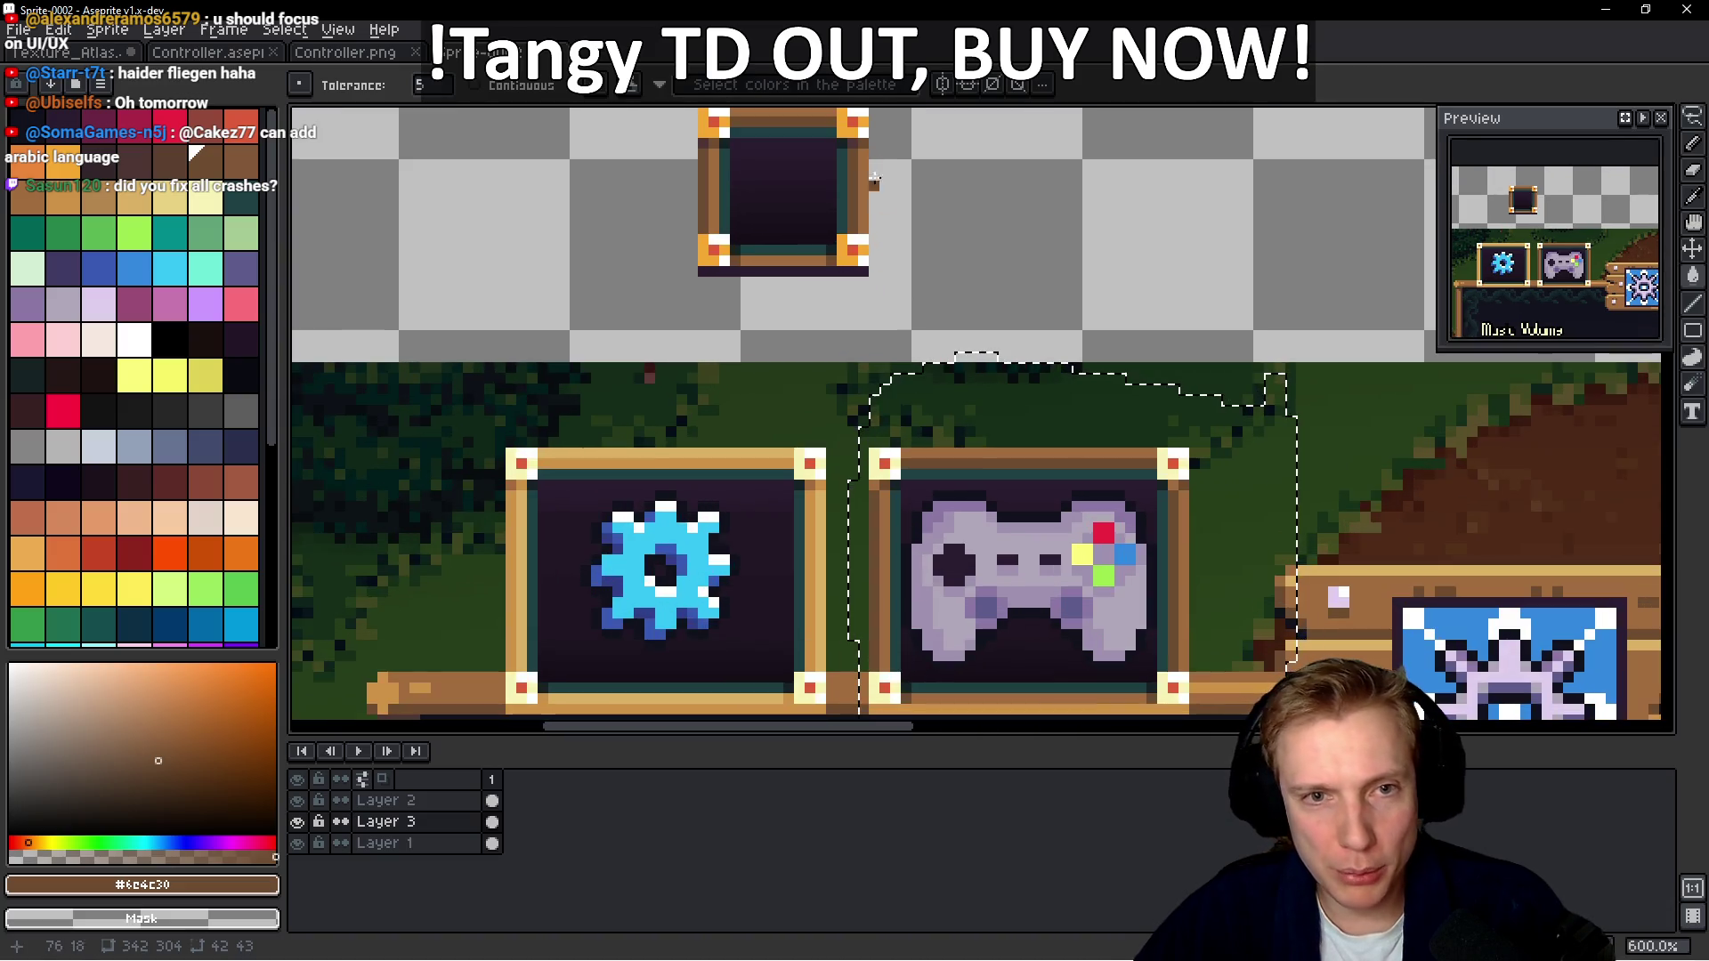
{"action": "scroll", "coordinate": [874, 181], "scroll_direction": "up", "scroll_amount": 4}
{"action": "scroll", "coordinate": [1203, 481], "scroll_direction": "down", "scroll_amount": 4}
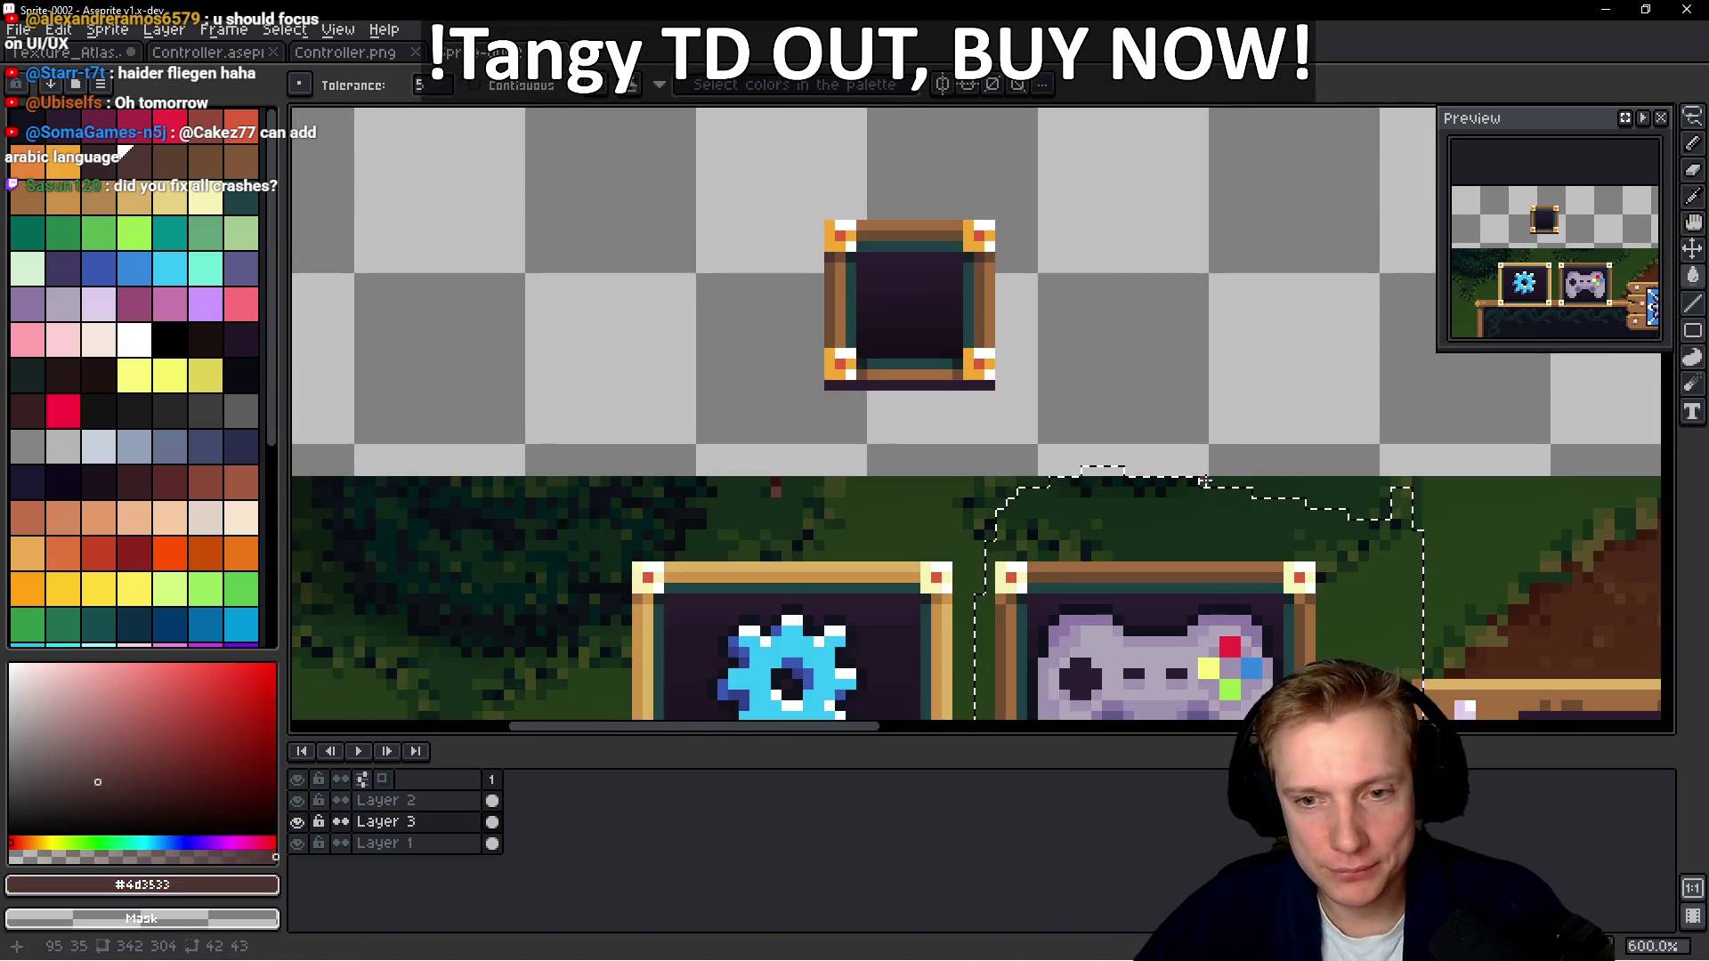
{"action": "scroll", "coordinate": [983, 415], "scroll_direction": "up", "scroll_amount": 4}
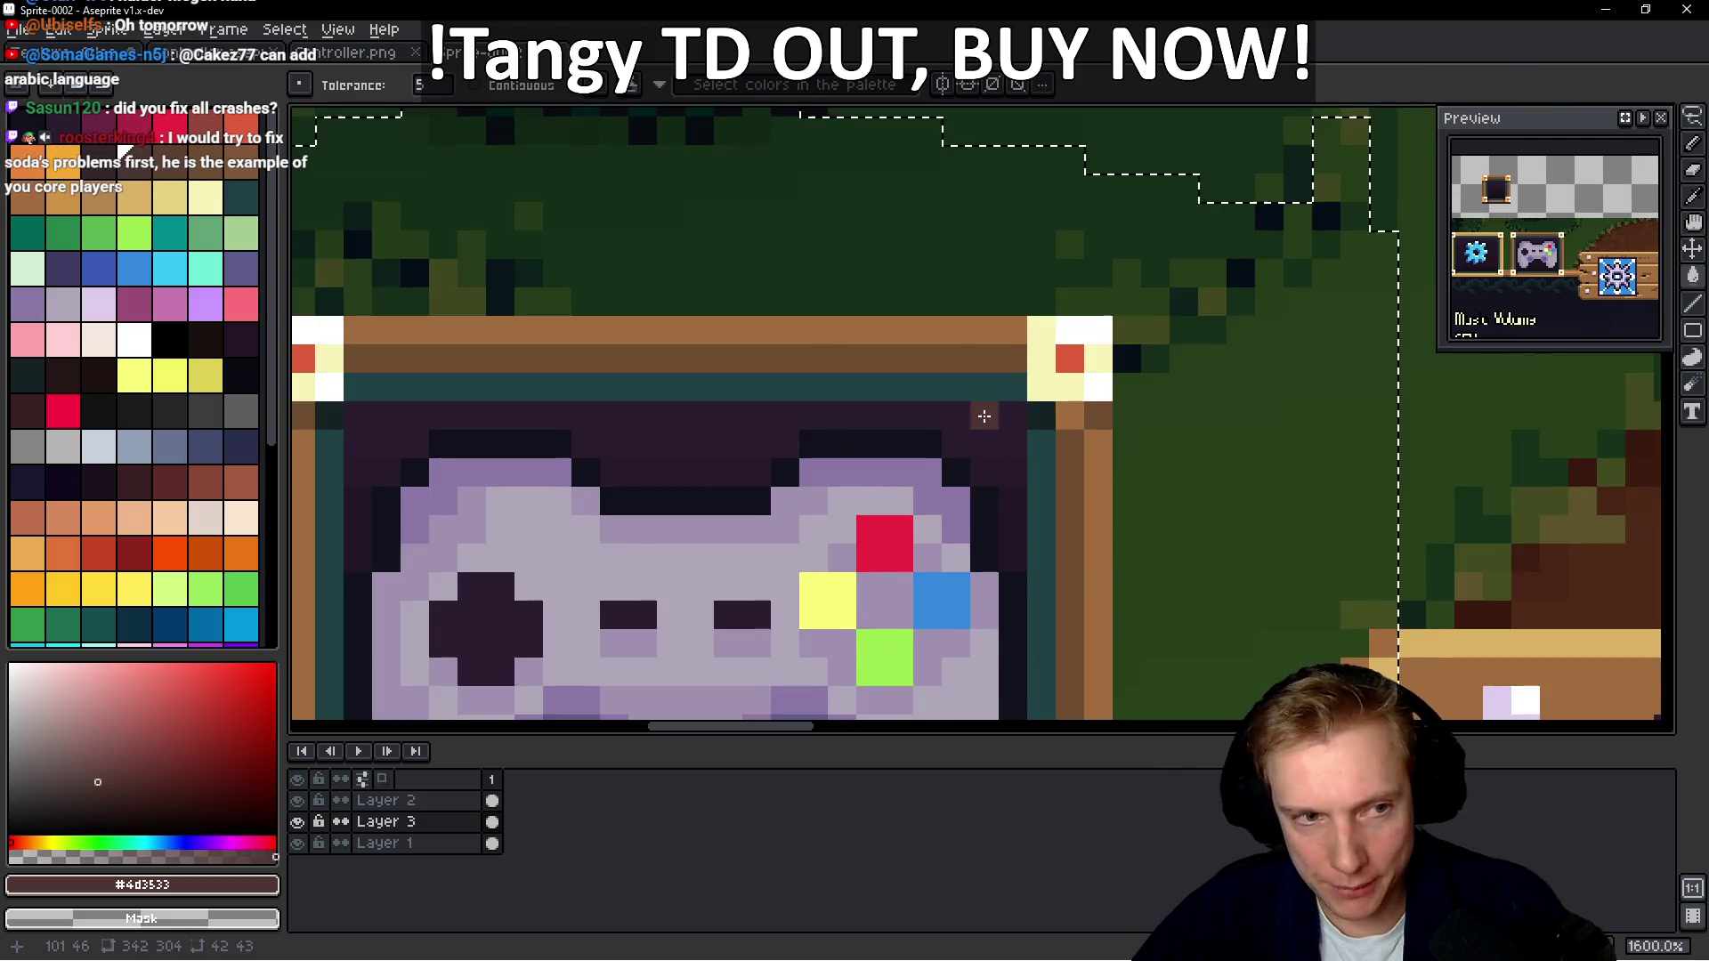
With the pencil, pick the frame's brown colour from the canvas
{"action": "key", "text": "b"}
{"action": "scroll", "coordinate": [984, 416], "scroll_direction": "left", "scroll_amount": 5}
{"action": "scroll", "coordinate": [983, 416], "scroll_direction": "down", "scroll_amount": 1}
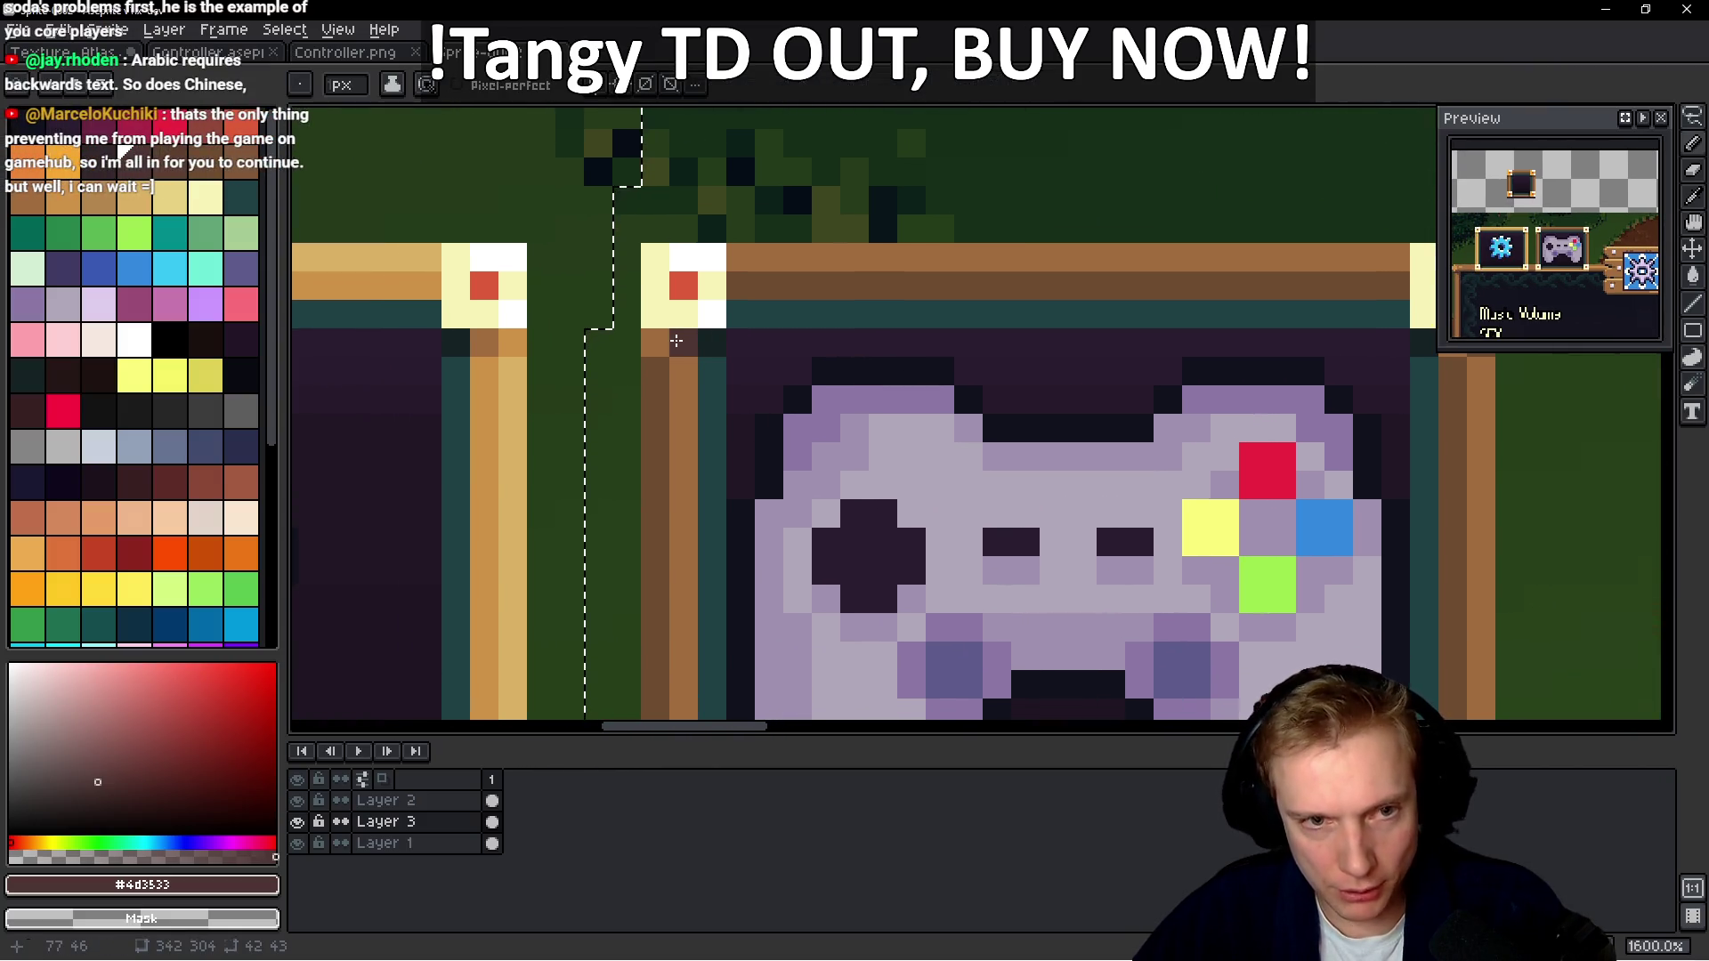
{"action": "scroll", "coordinate": [1111, 399], "scroll_direction": "right", "scroll_amount": 3}
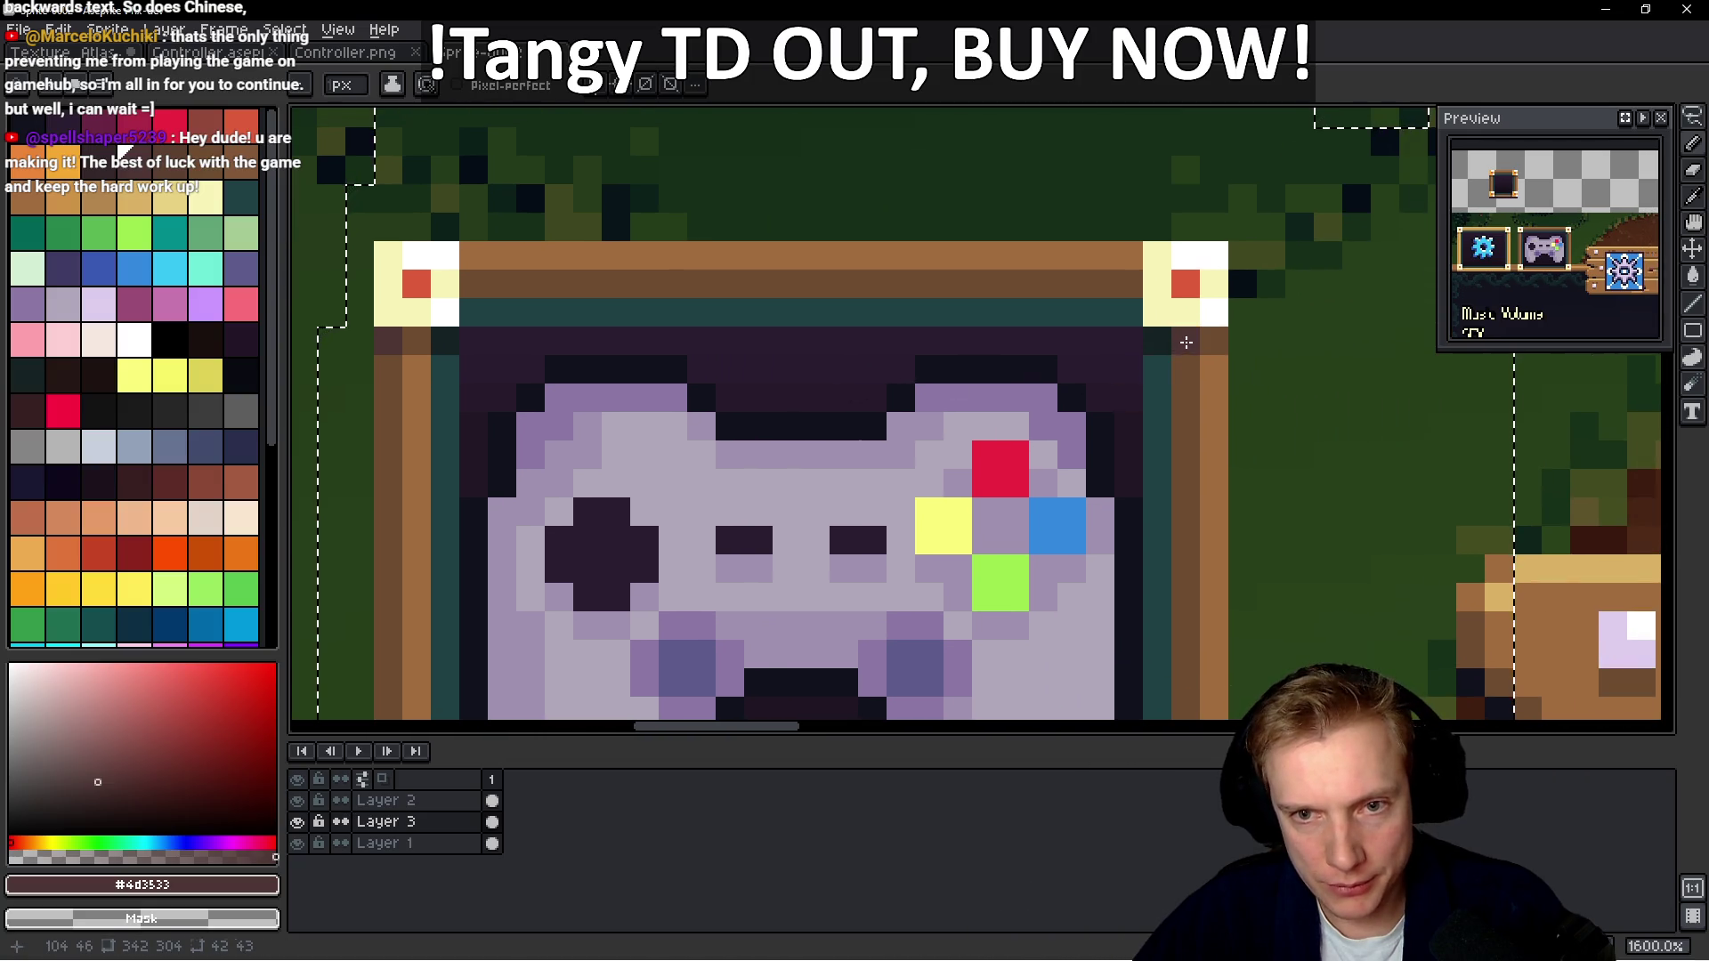
{"action": "scroll", "coordinate": [1187, 341], "scroll_direction": "down", "scroll_amount": 4}
{"action": "scroll", "coordinate": [748, 378], "scroll_direction": "up", "scroll_amount": 3}
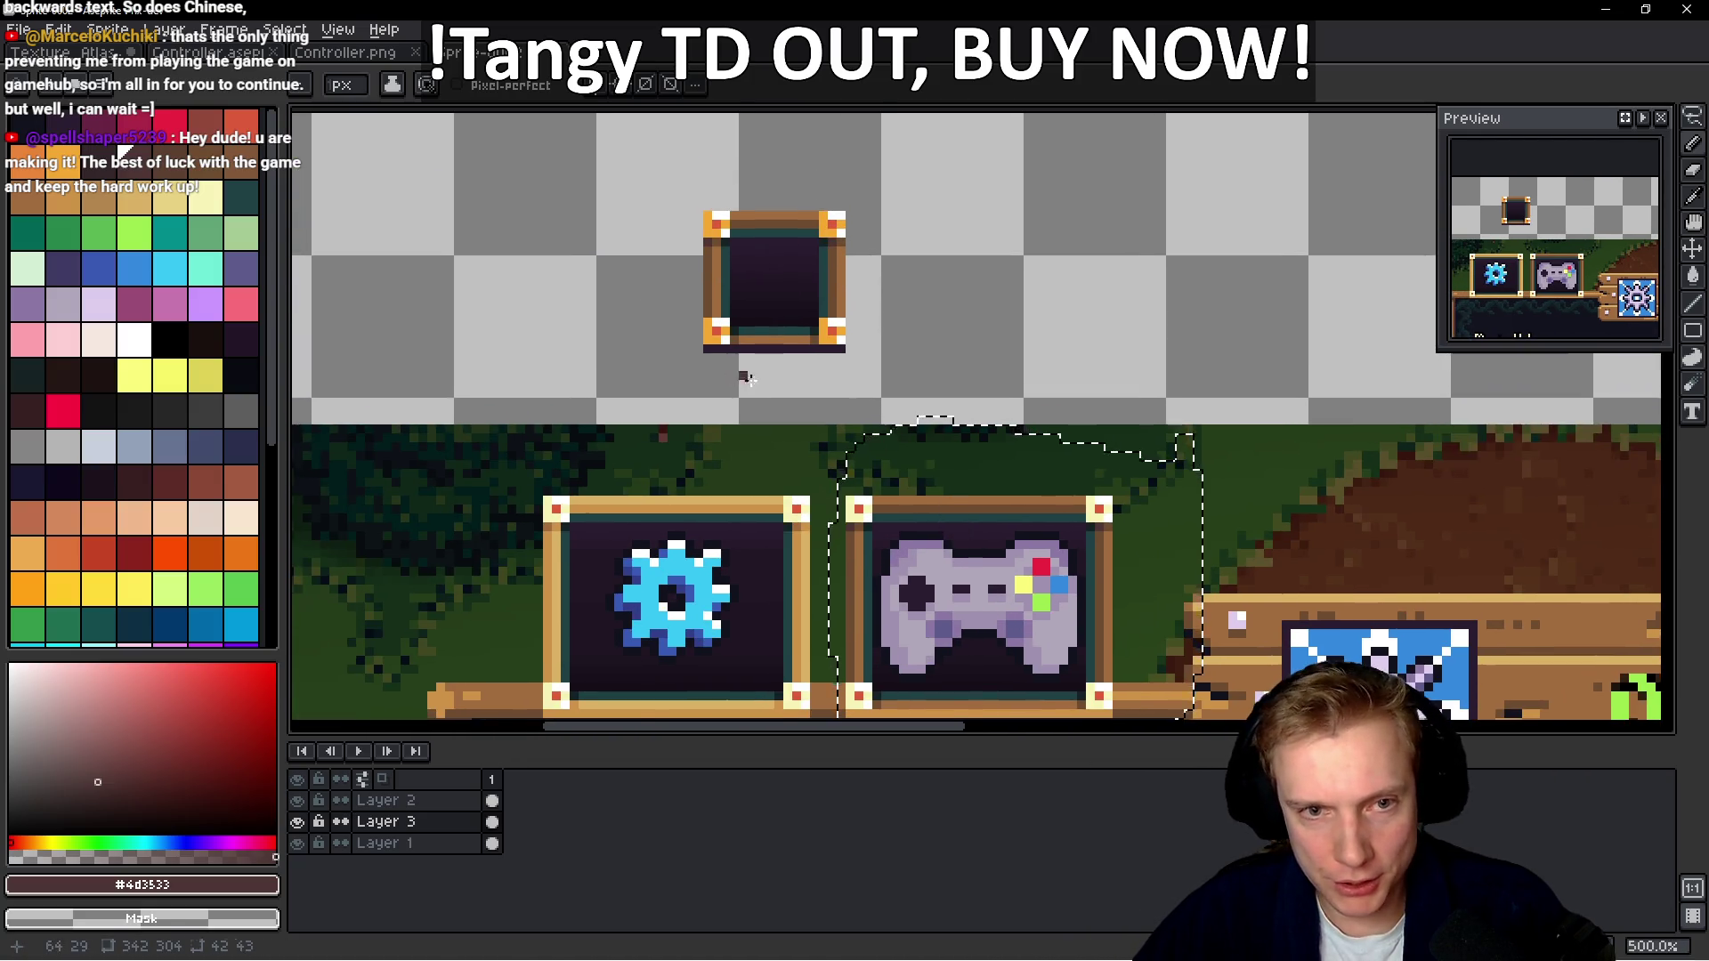
{"action": "scroll", "coordinate": [783, 378], "scroll_direction": "down", "scroll_amount": 2}
{"action": "scroll", "coordinate": [895, 463], "scroll_direction": "up", "scroll_amount": 4}
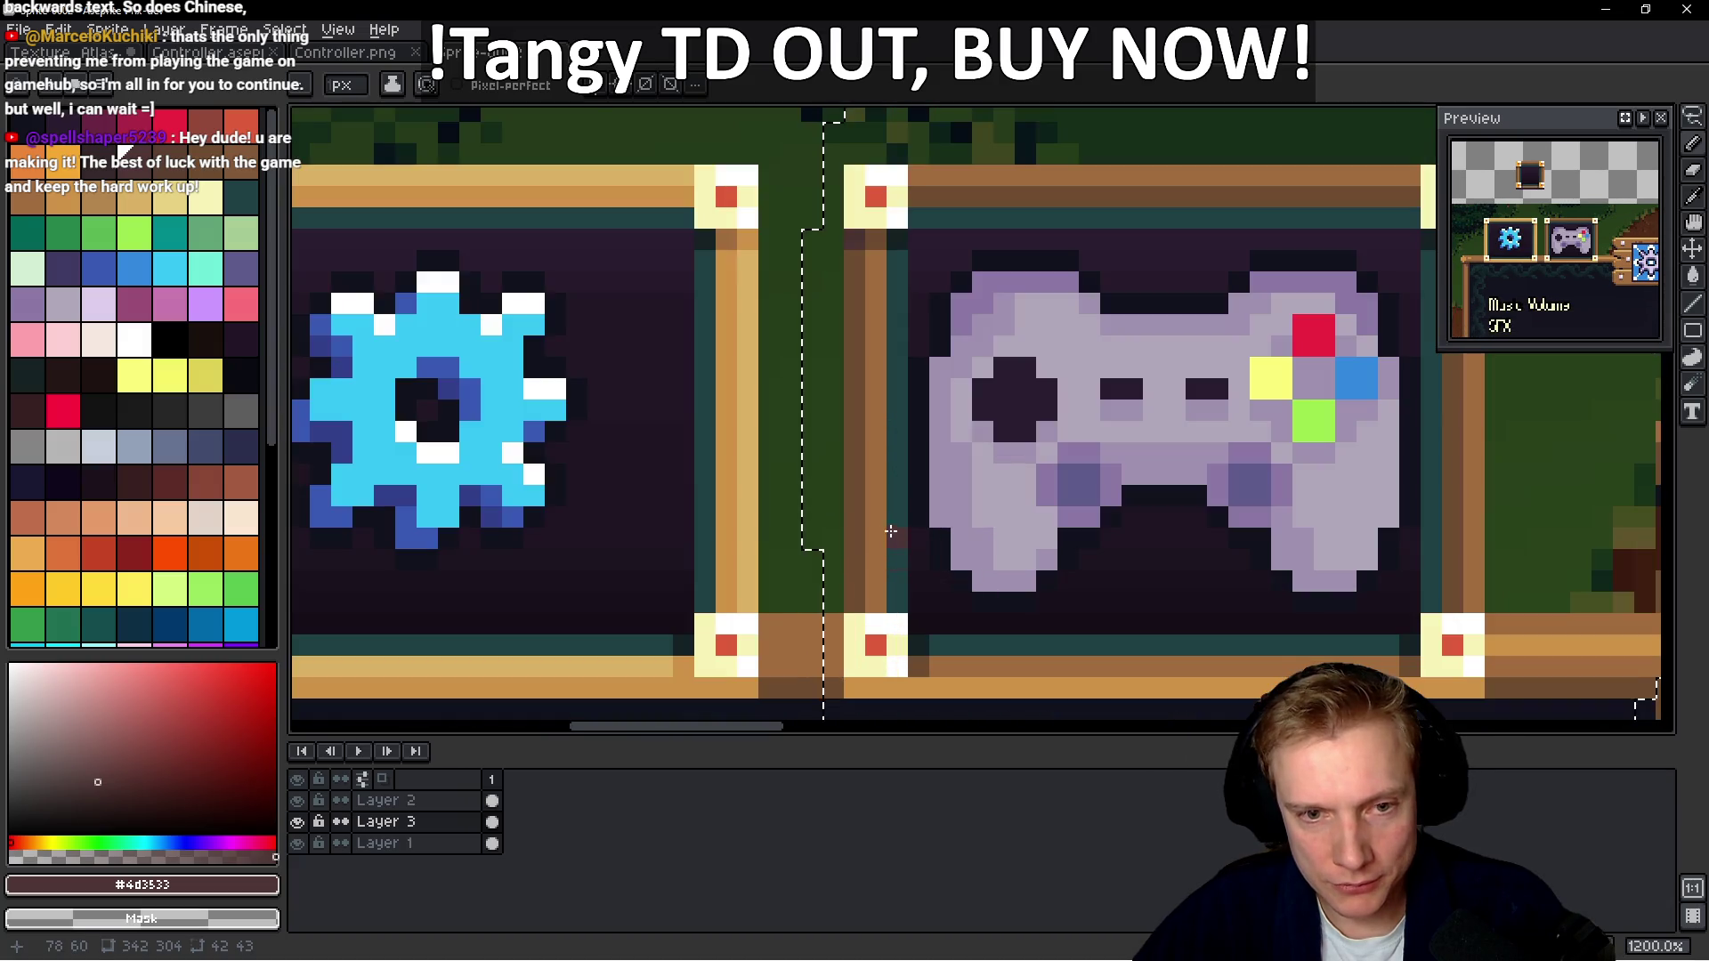
{"action": "left_click", "coordinate": [863, 516], "text": "alt"}
{"action": "scroll", "coordinate": [895, 481], "scroll_direction": "down", "scroll_amount": 2}
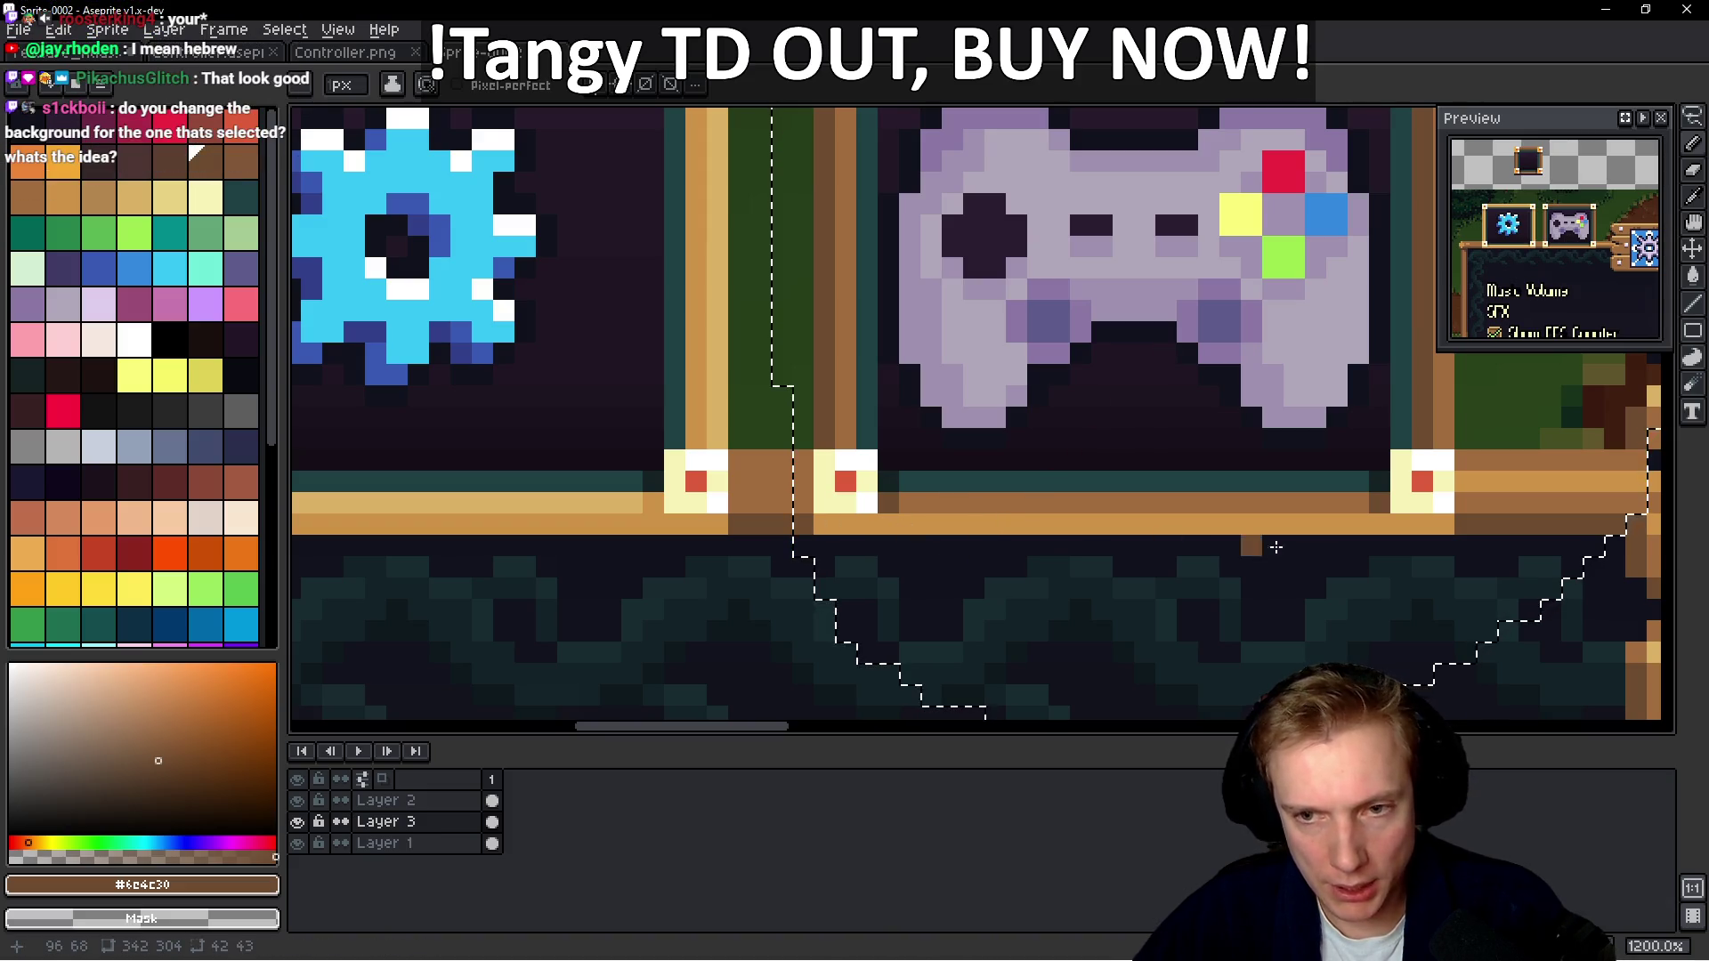
Draw brown lines along the bottom row under the controller frame on Layers 2 and 3
{"action": "key", "text": "b"}
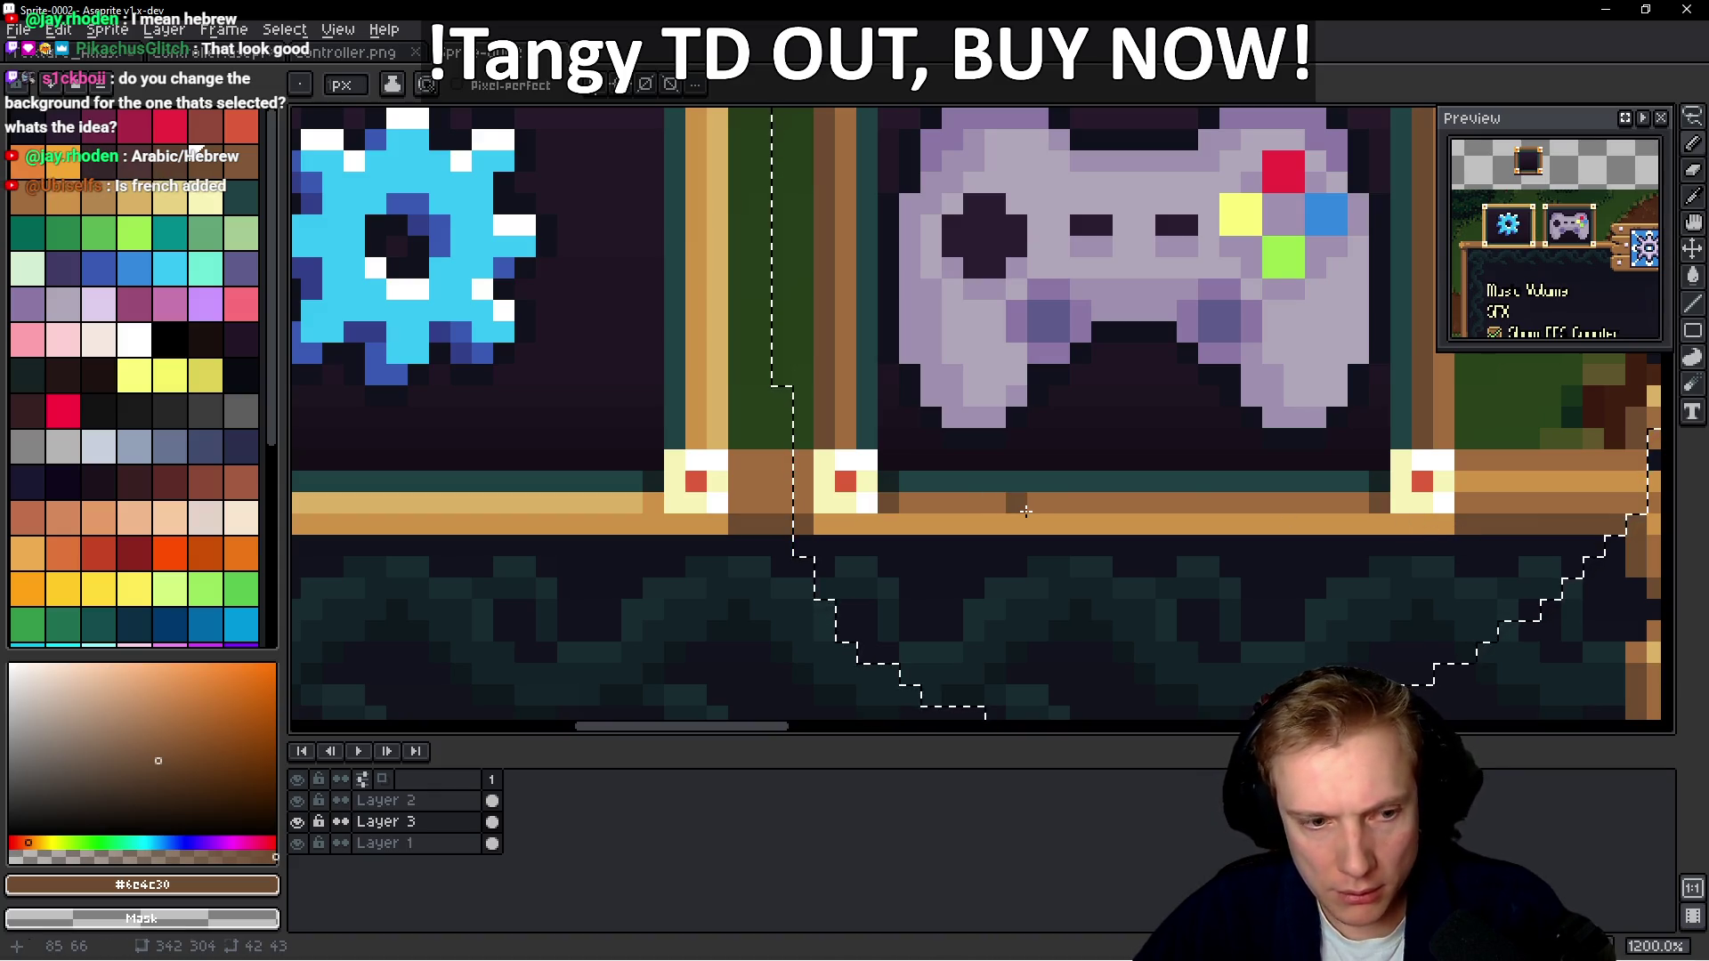
{"action": "left_click", "coordinate": [832, 521], "text": "ctrl"}
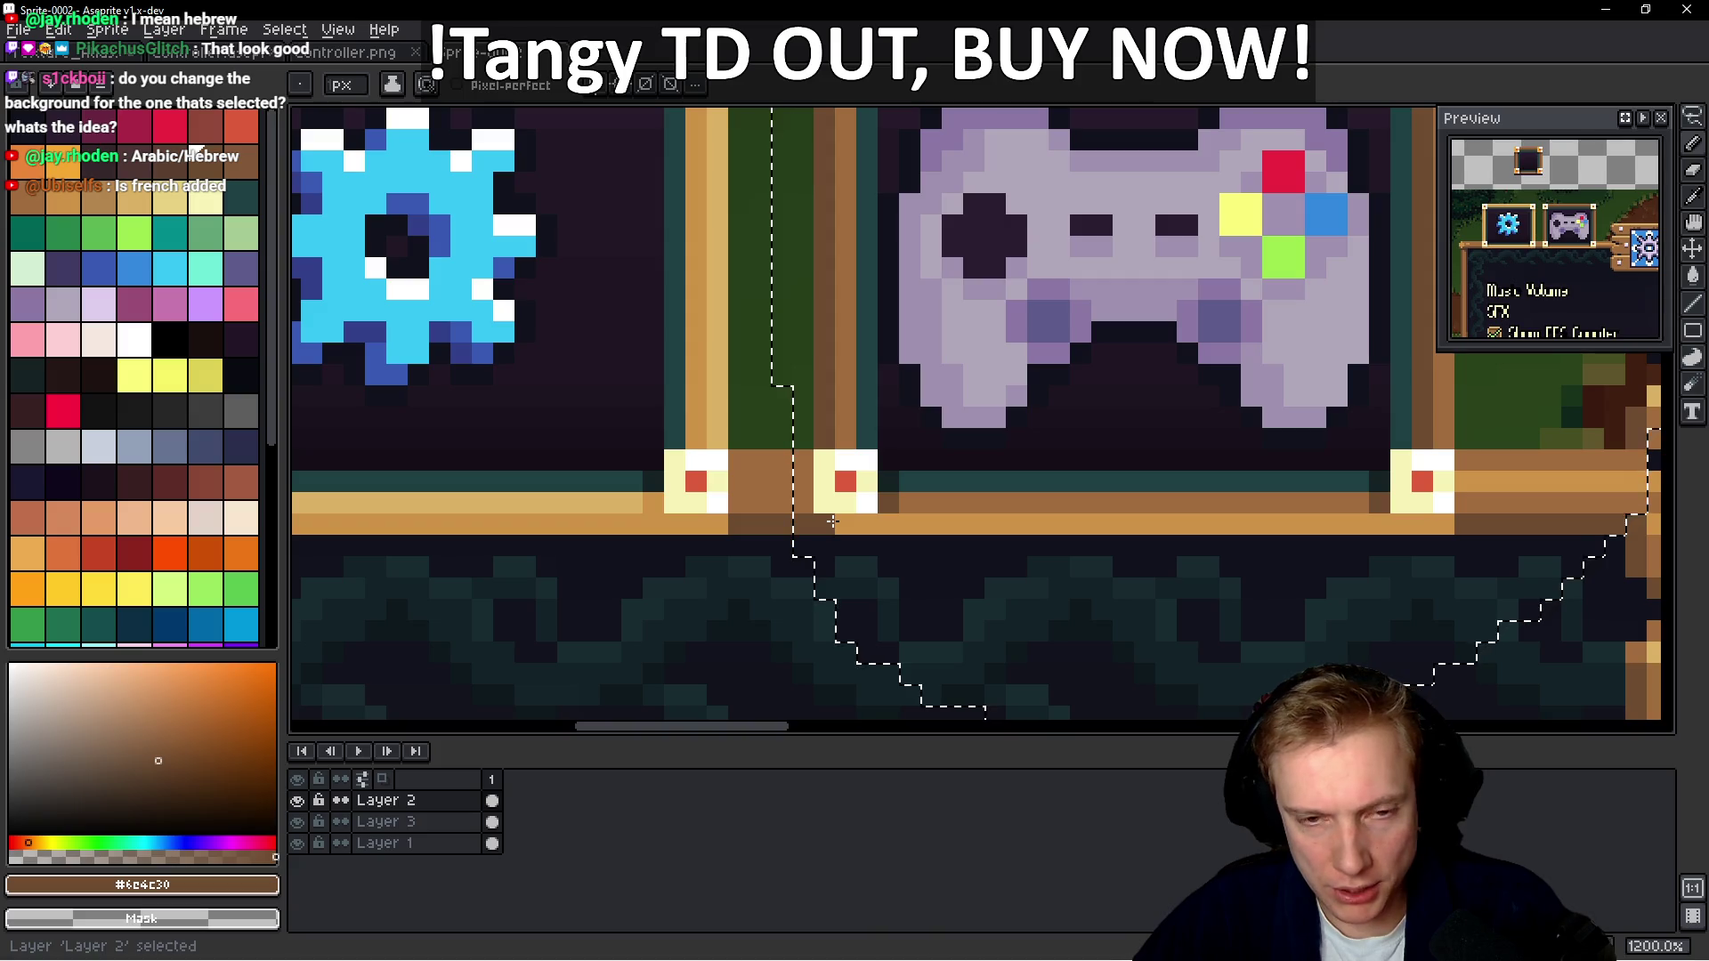
{"action": "mouse_move", "coordinate": [922, 518]}
{"action": "left_mouse_down"}
{"action": "mouse_move", "coordinate": [1121, 525]}
{"action": "mouse_move", "coordinate": [1086, 537]}
{"action": "mouse_move", "coordinate": [1429, 526]}
{"action": "left_mouse_up"}
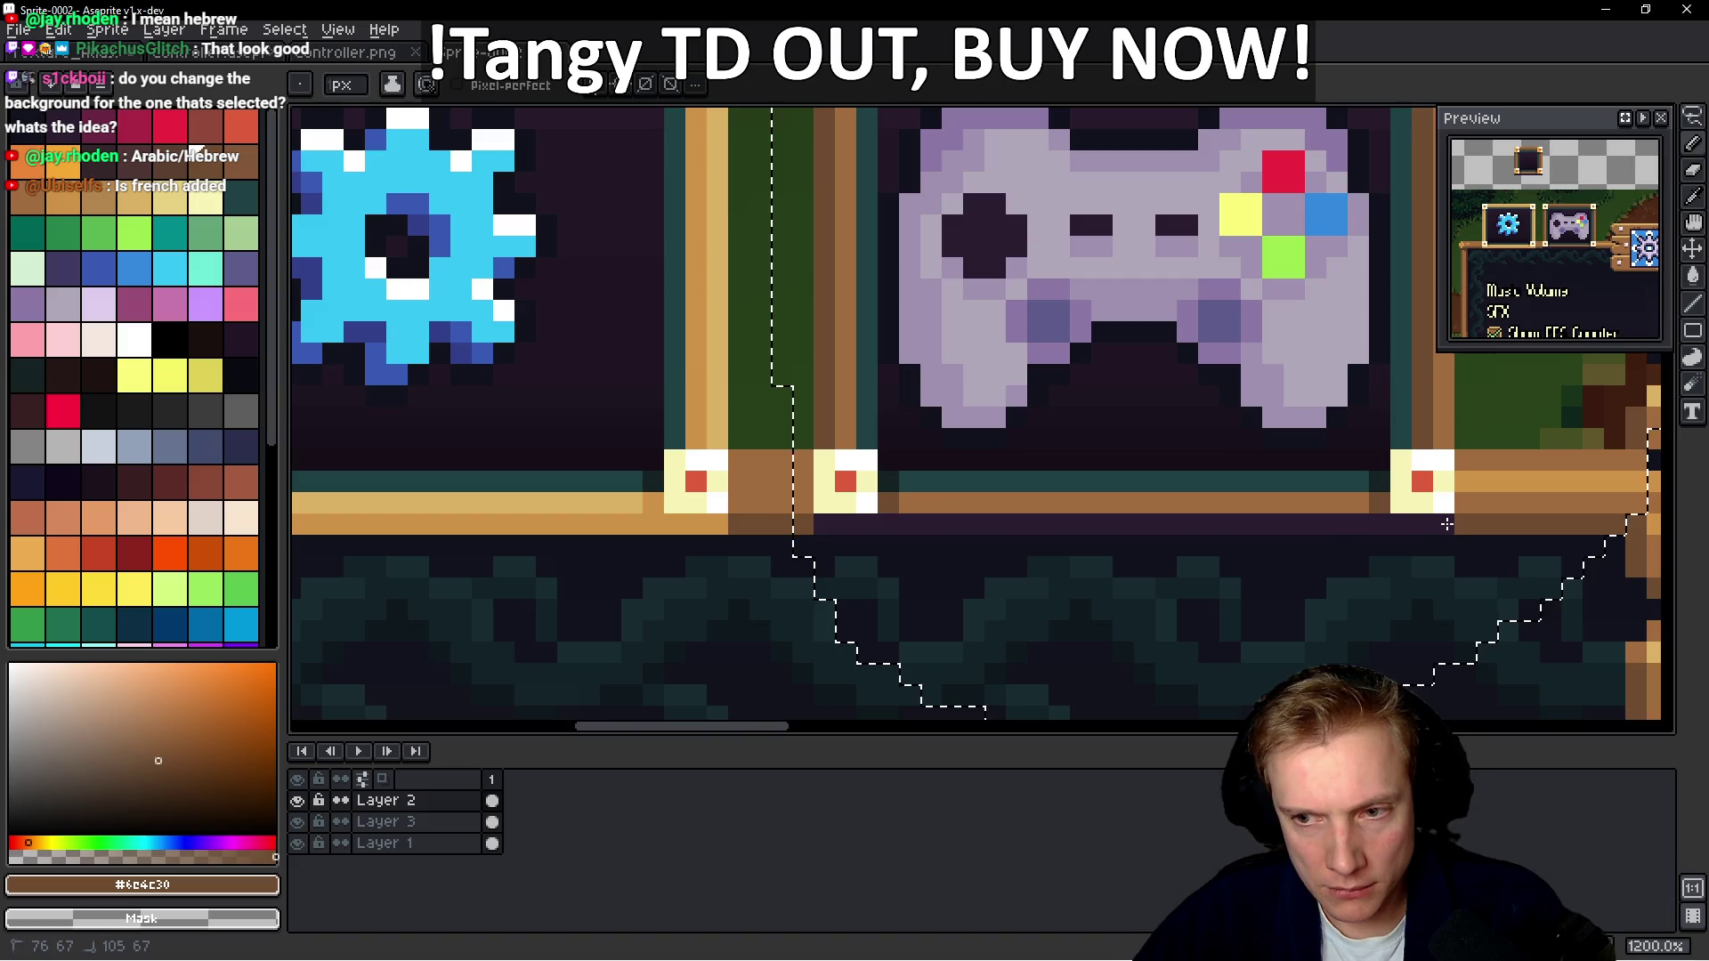
{"action": "left_click", "coordinate": [1442, 525], "text": "ctrl"}
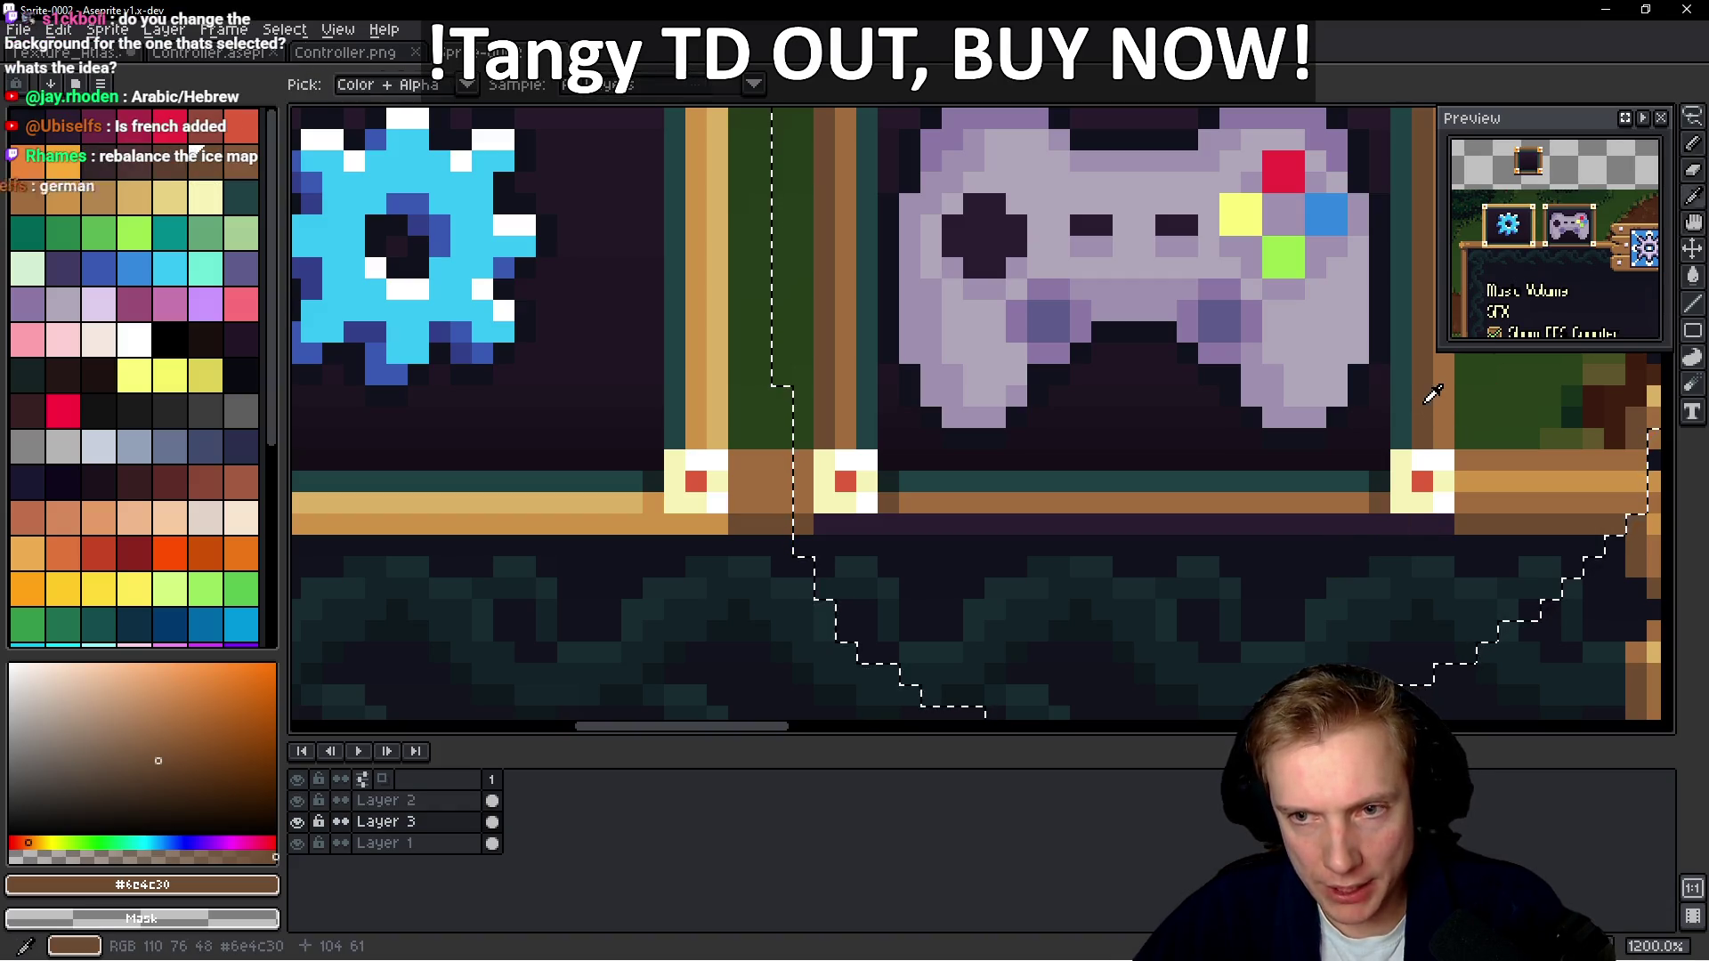
{"action": "left_click_drag", "start_coordinate": [1439, 525], "coordinate": [826, 527]}
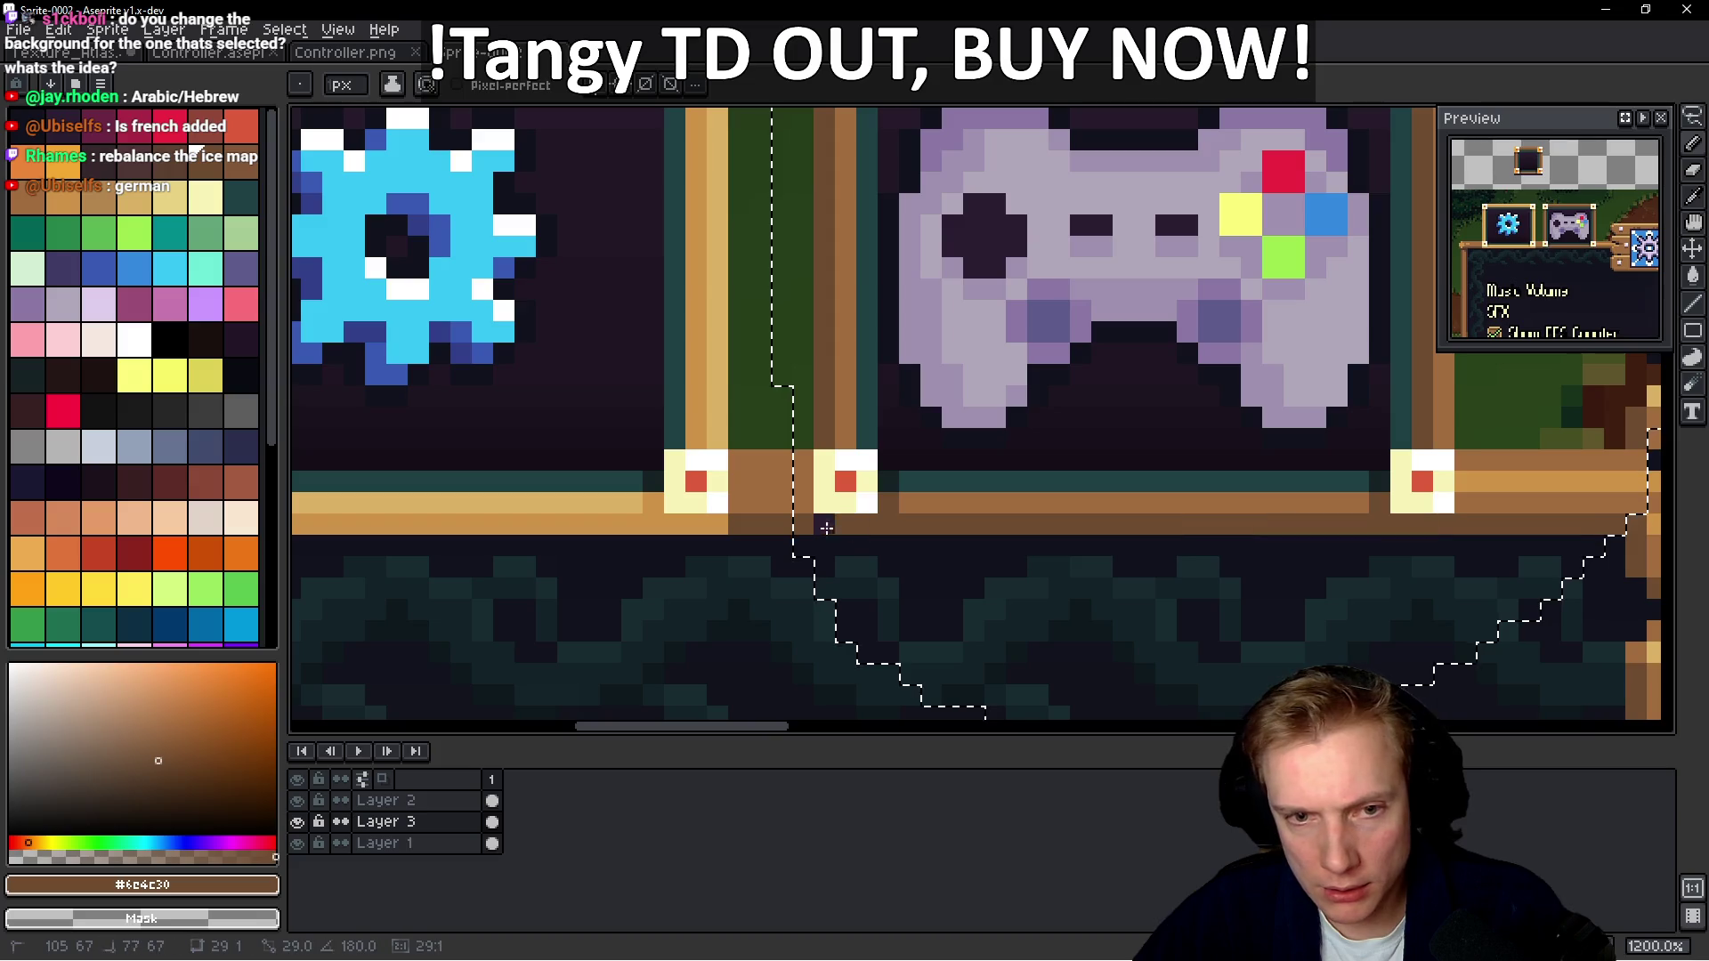
{"action": "left_click", "coordinate": [974, 547]}
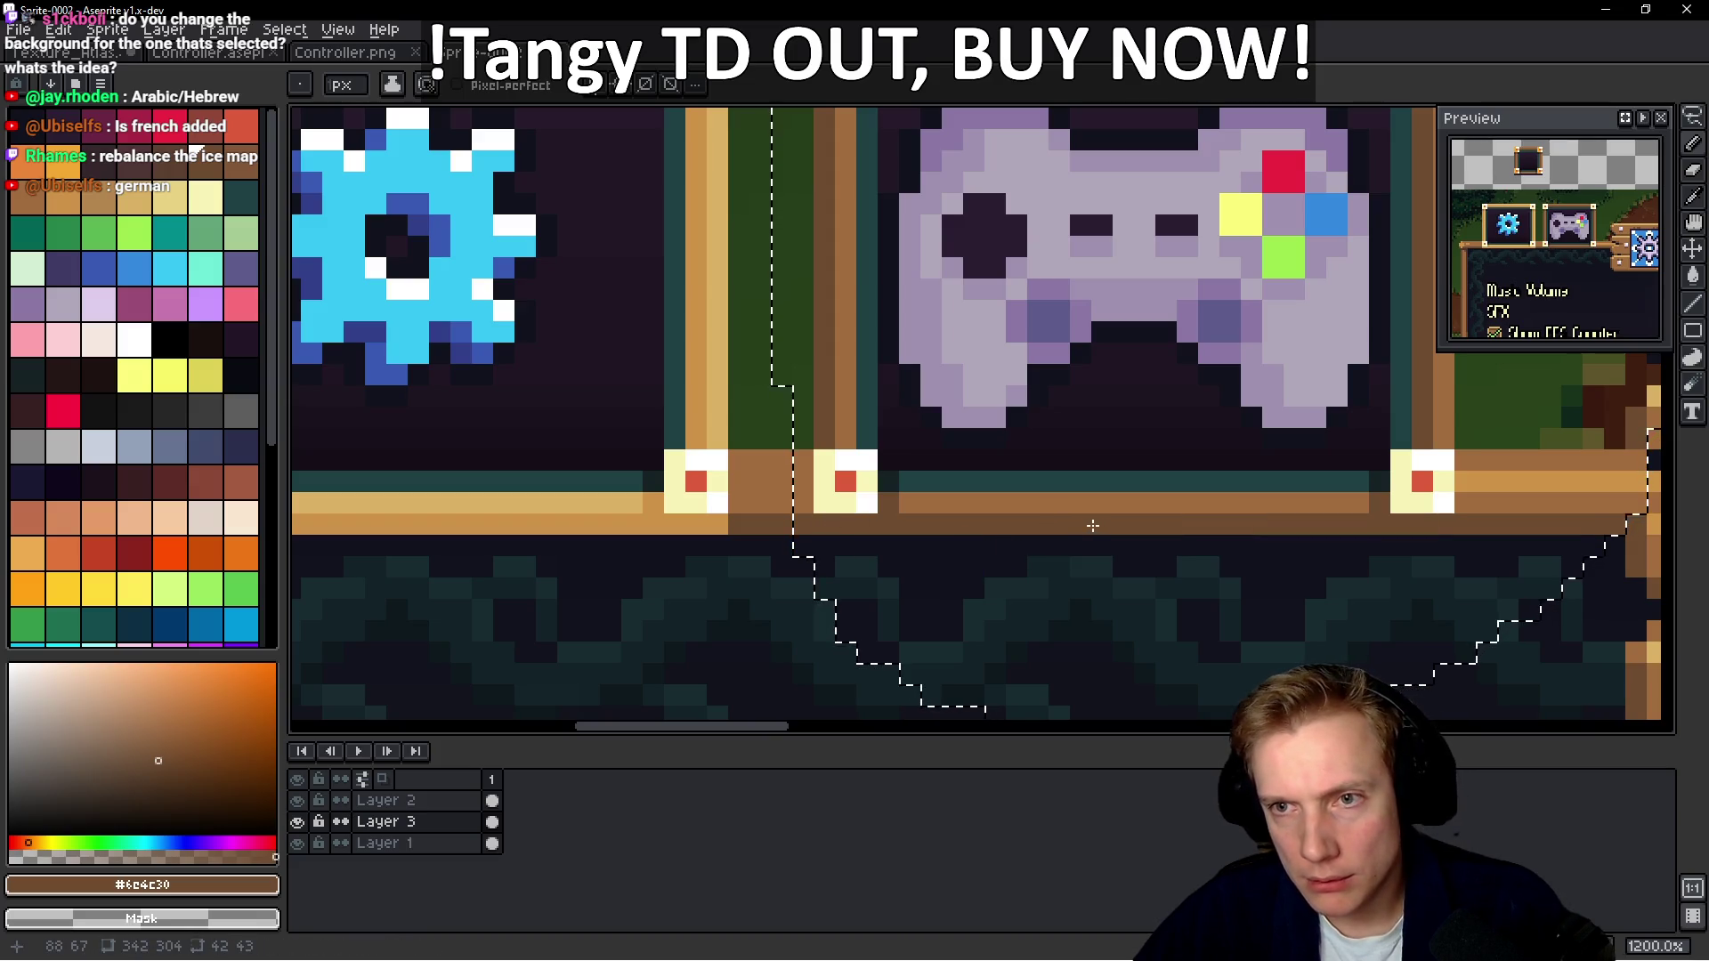
Sample the orange corner colour, then choose the cream palette swatch
{"action": "scroll", "coordinate": [1109, 526], "scroll_direction": "down", "scroll_amount": 5}
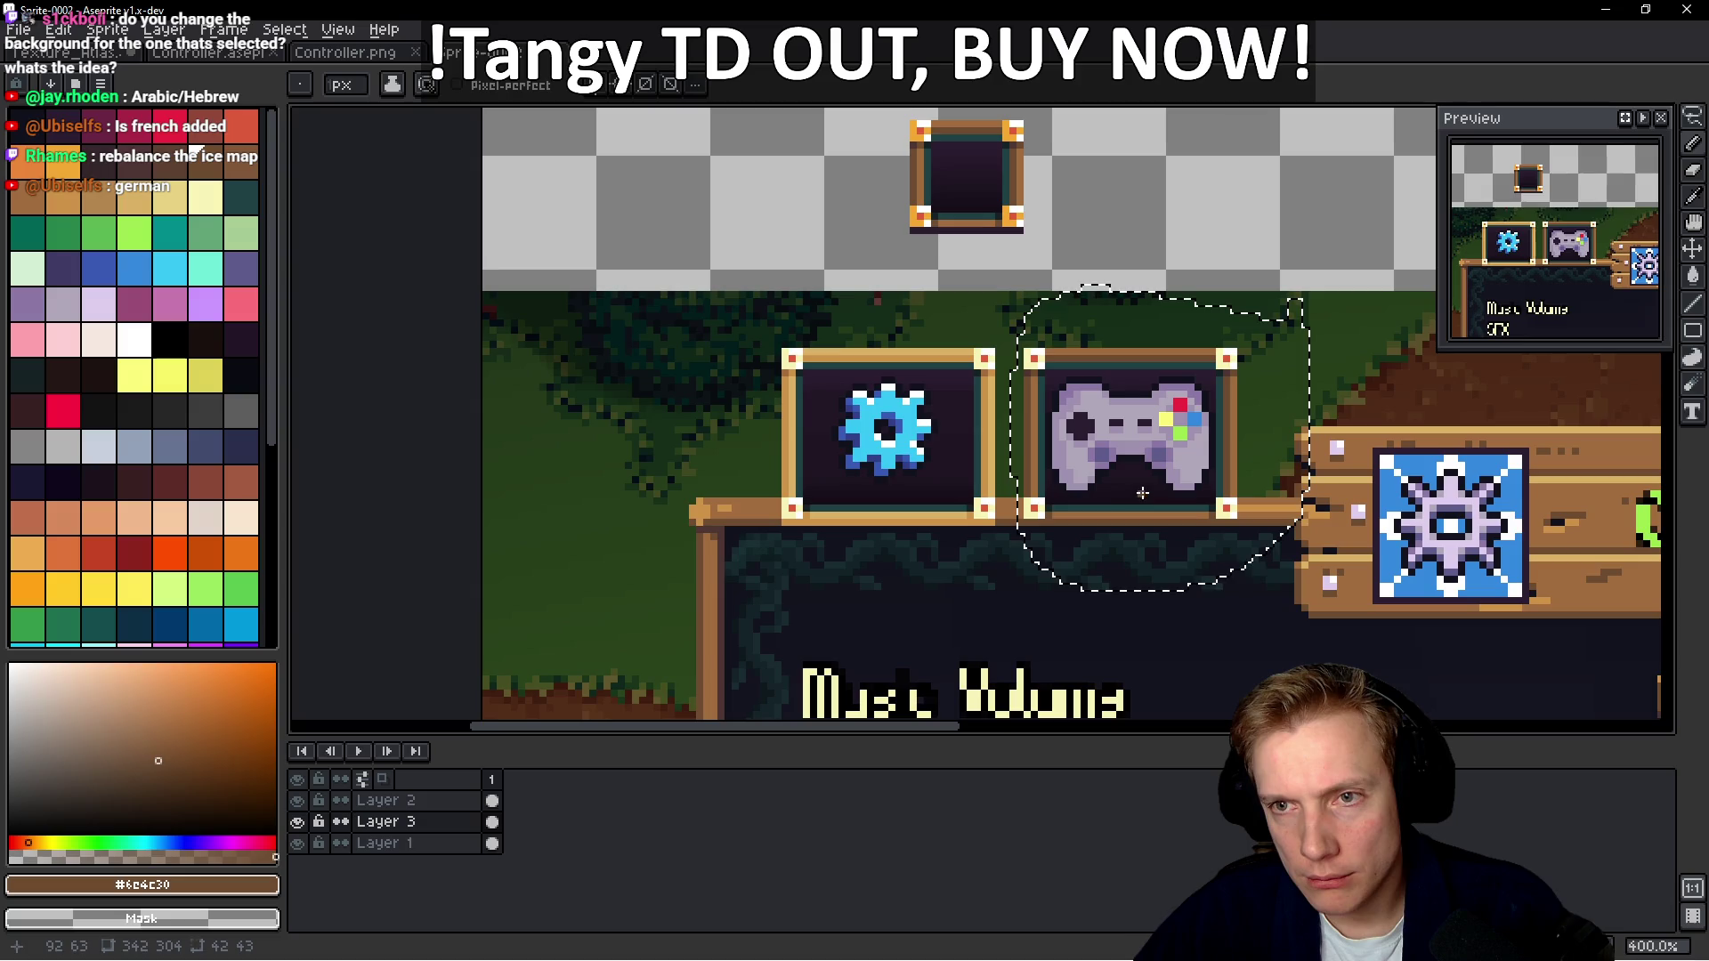
{"action": "scroll", "coordinate": [1154, 478], "scroll_direction": "up", "scroll_amount": 2}
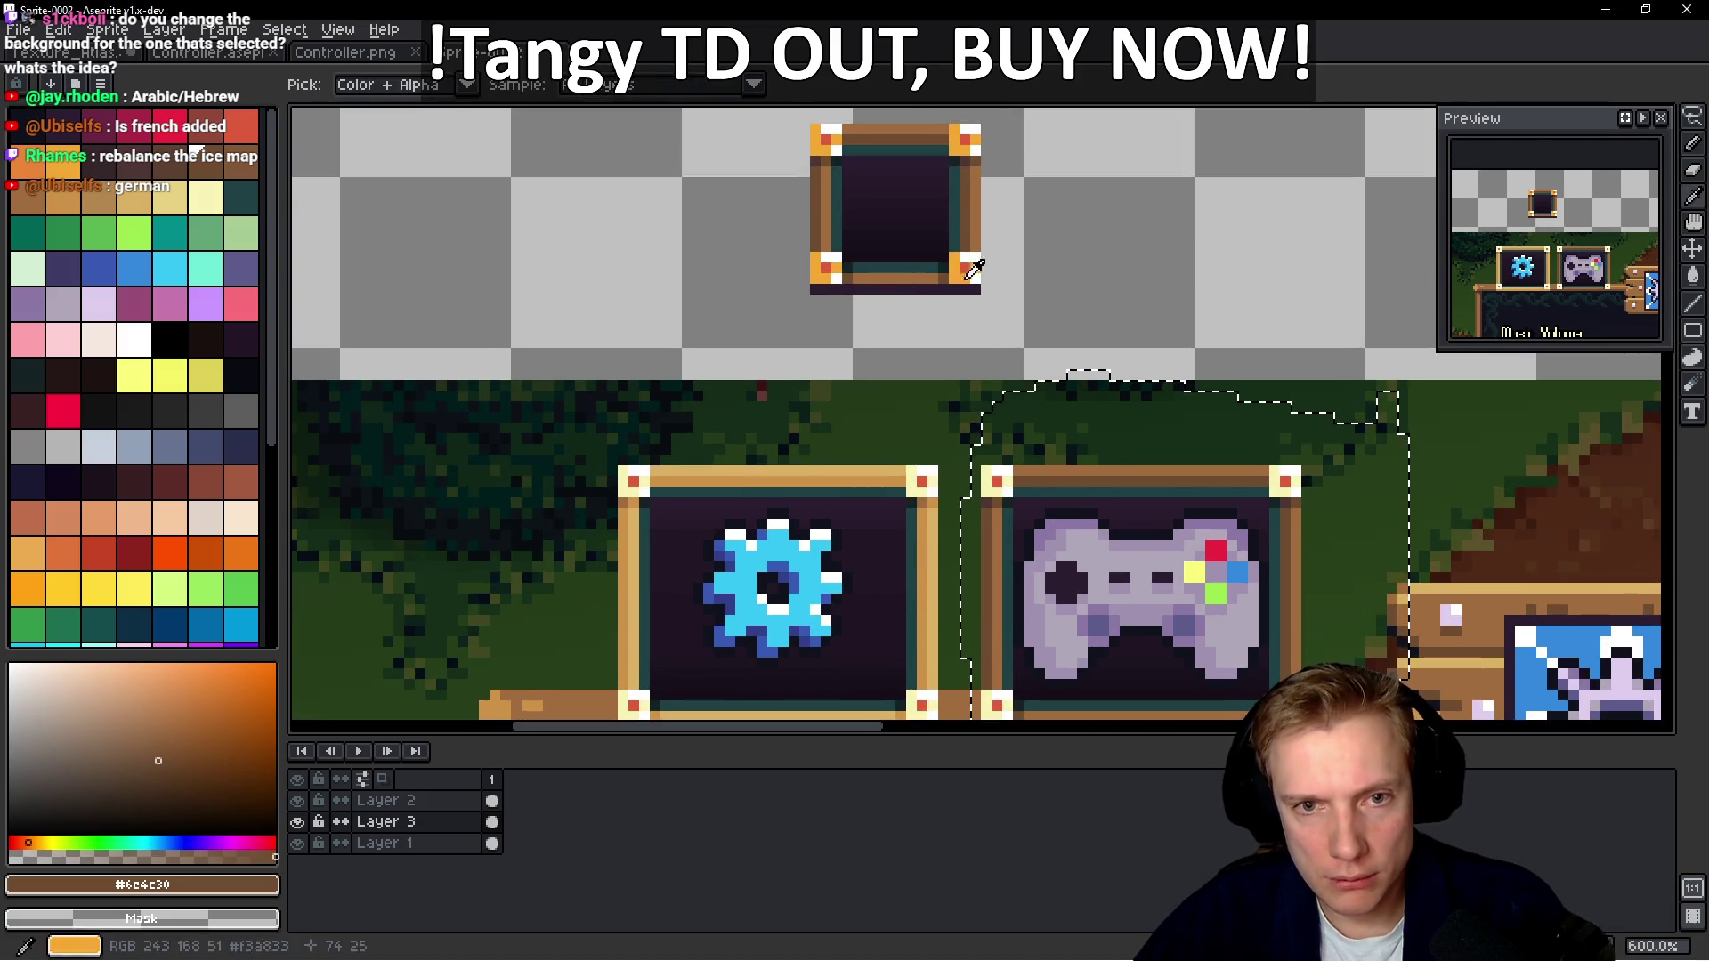
{"action": "left_click", "coordinate": [968, 269], "text": "alt"}
{"action": "scroll", "coordinate": [931, 505], "scroll_direction": "up", "scroll_amount": 3}
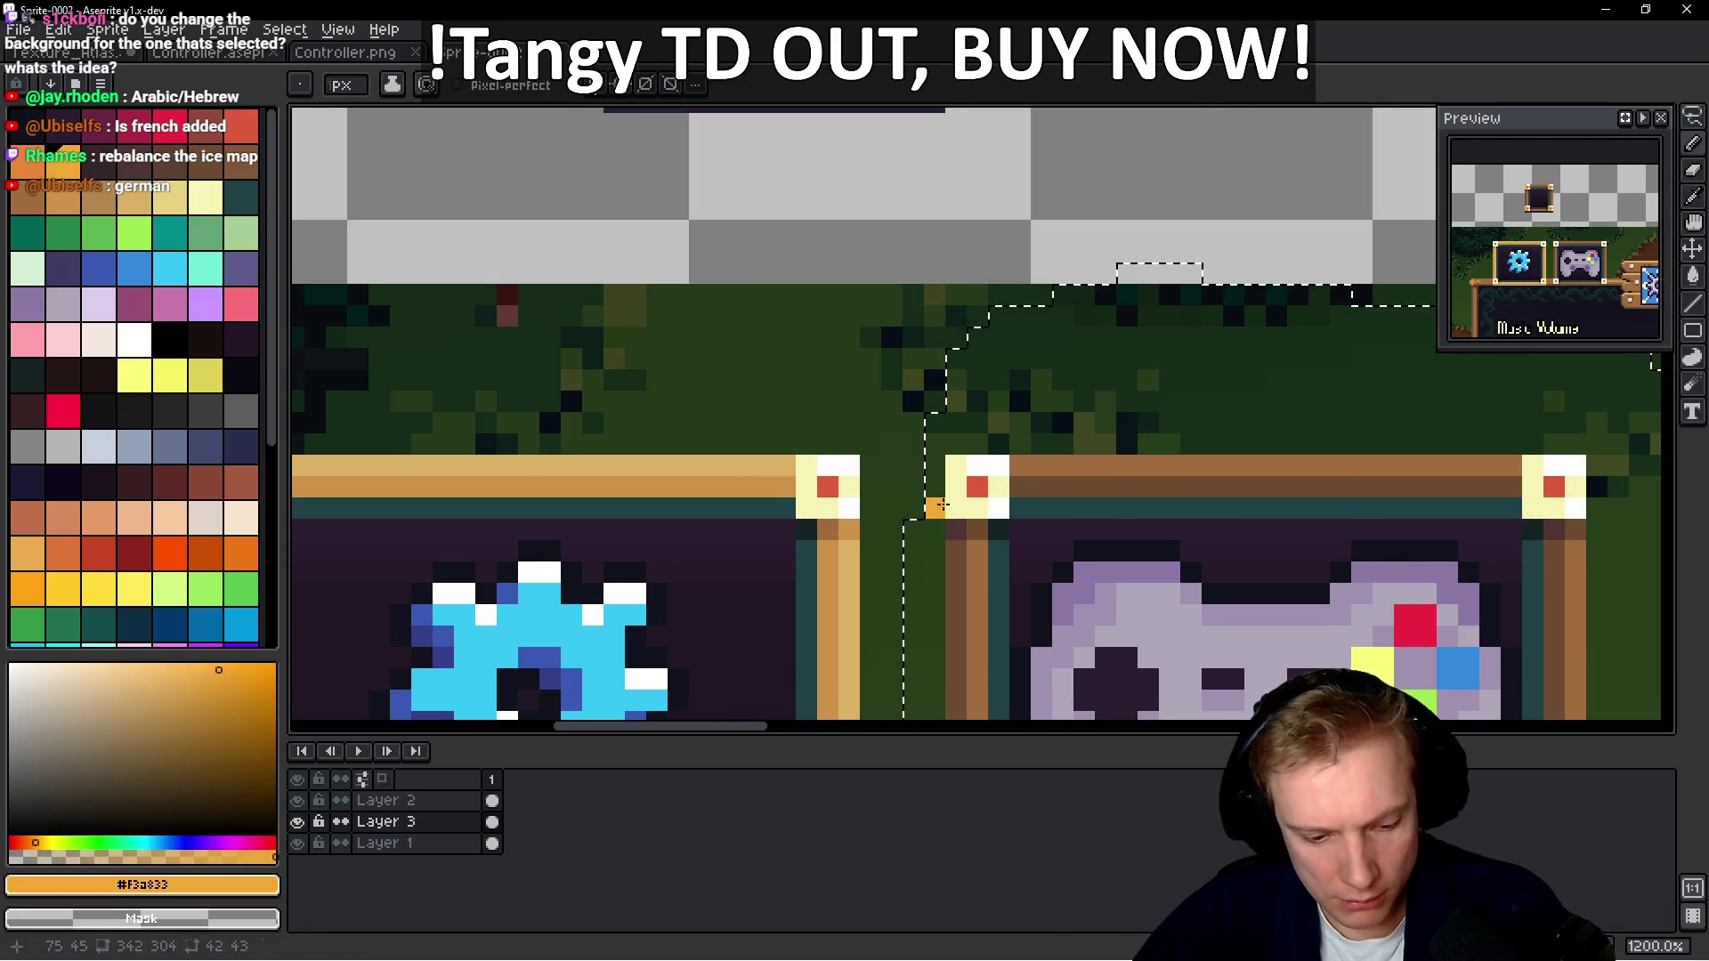
{"action": "scroll", "coordinate": [943, 505], "scroll_direction": "up", "scroll_amount": 3}
{"action": "key", "text": "w"}
{"action": "scroll", "coordinate": [945, 304], "scroll_direction": "down", "scroll_amount": 2}
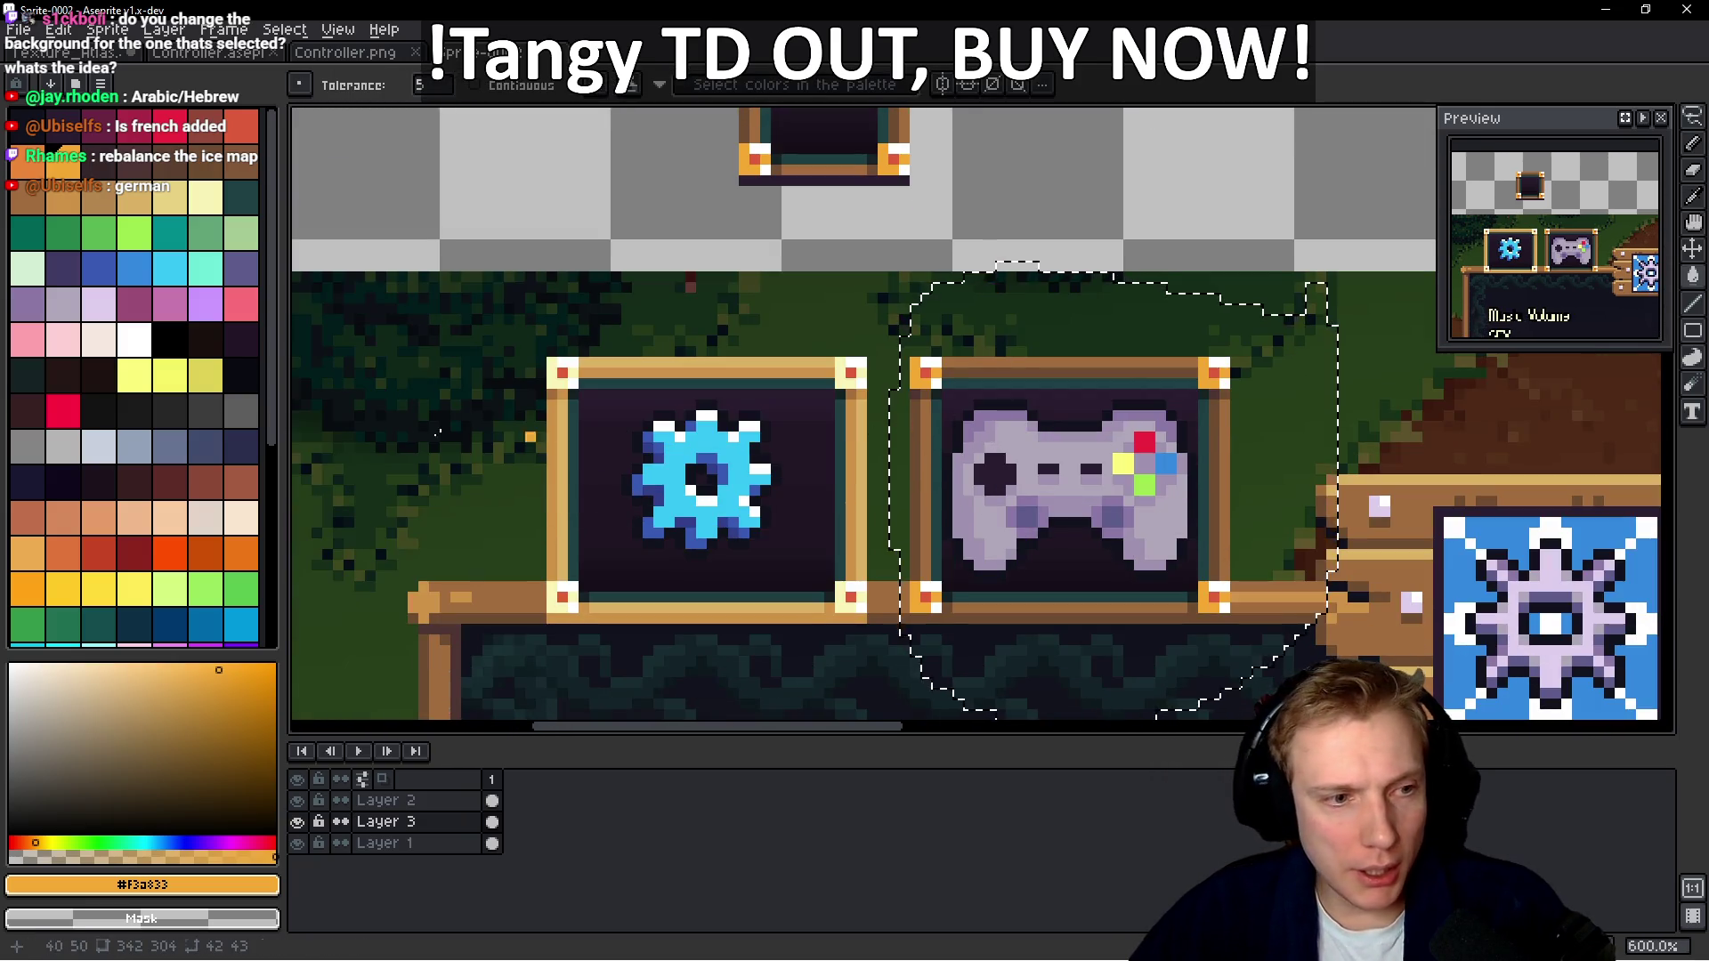
{"action": "left_click", "coordinate": [204, 198]}
Clear the lasso selection around the controller button and zoom to 500%
{"action": "scroll", "coordinate": [893, 318], "scroll_direction": "up", "scroll_amount": 3}
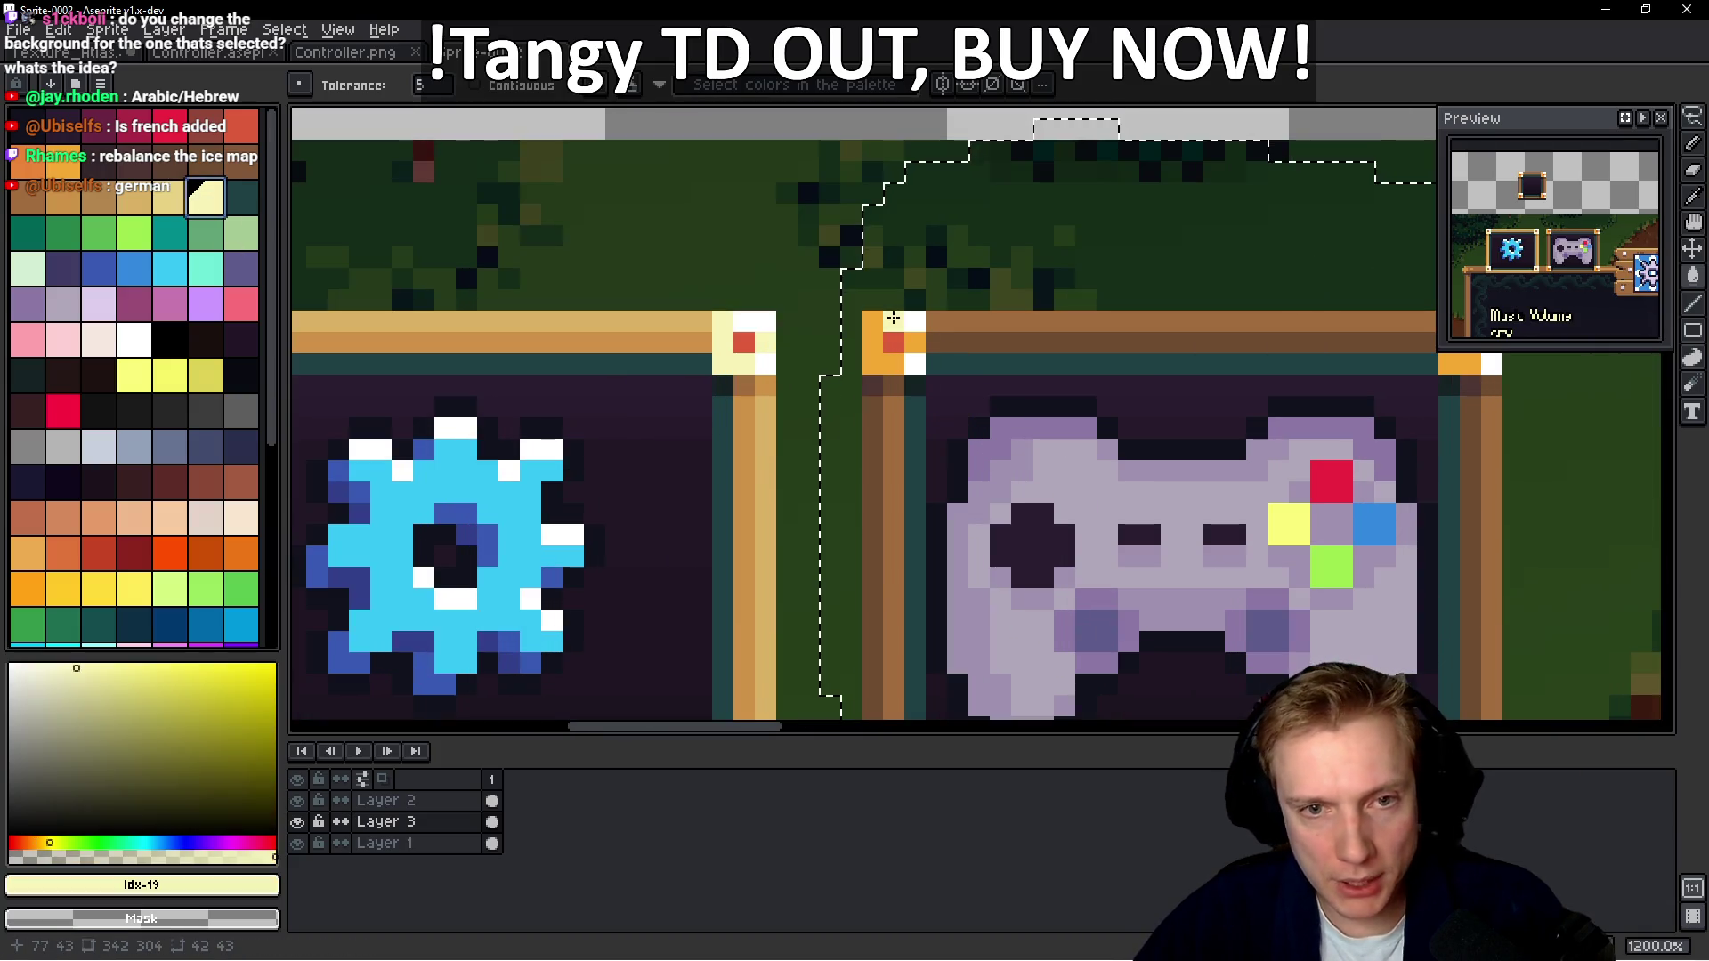
{"action": "scroll", "coordinate": [1091, 360], "scroll_direction": "down", "scroll_amount": 2}
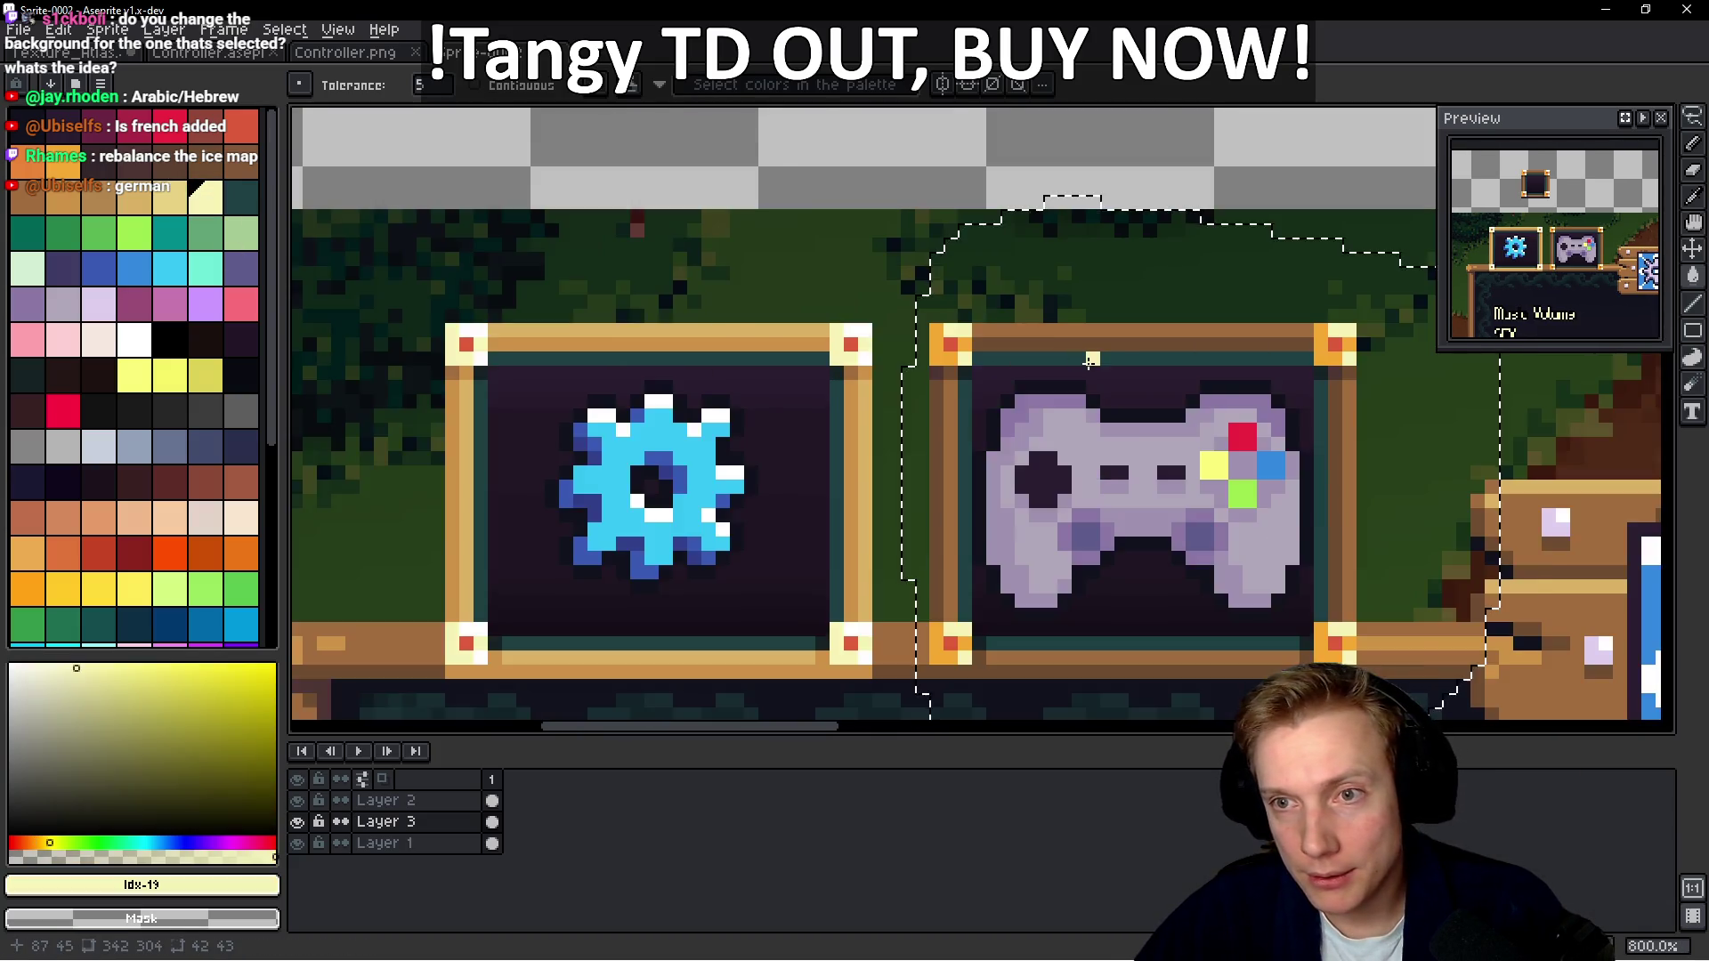
{"action": "scroll", "coordinate": [1090, 361], "scroll_direction": "down", "scroll_amount": 3}
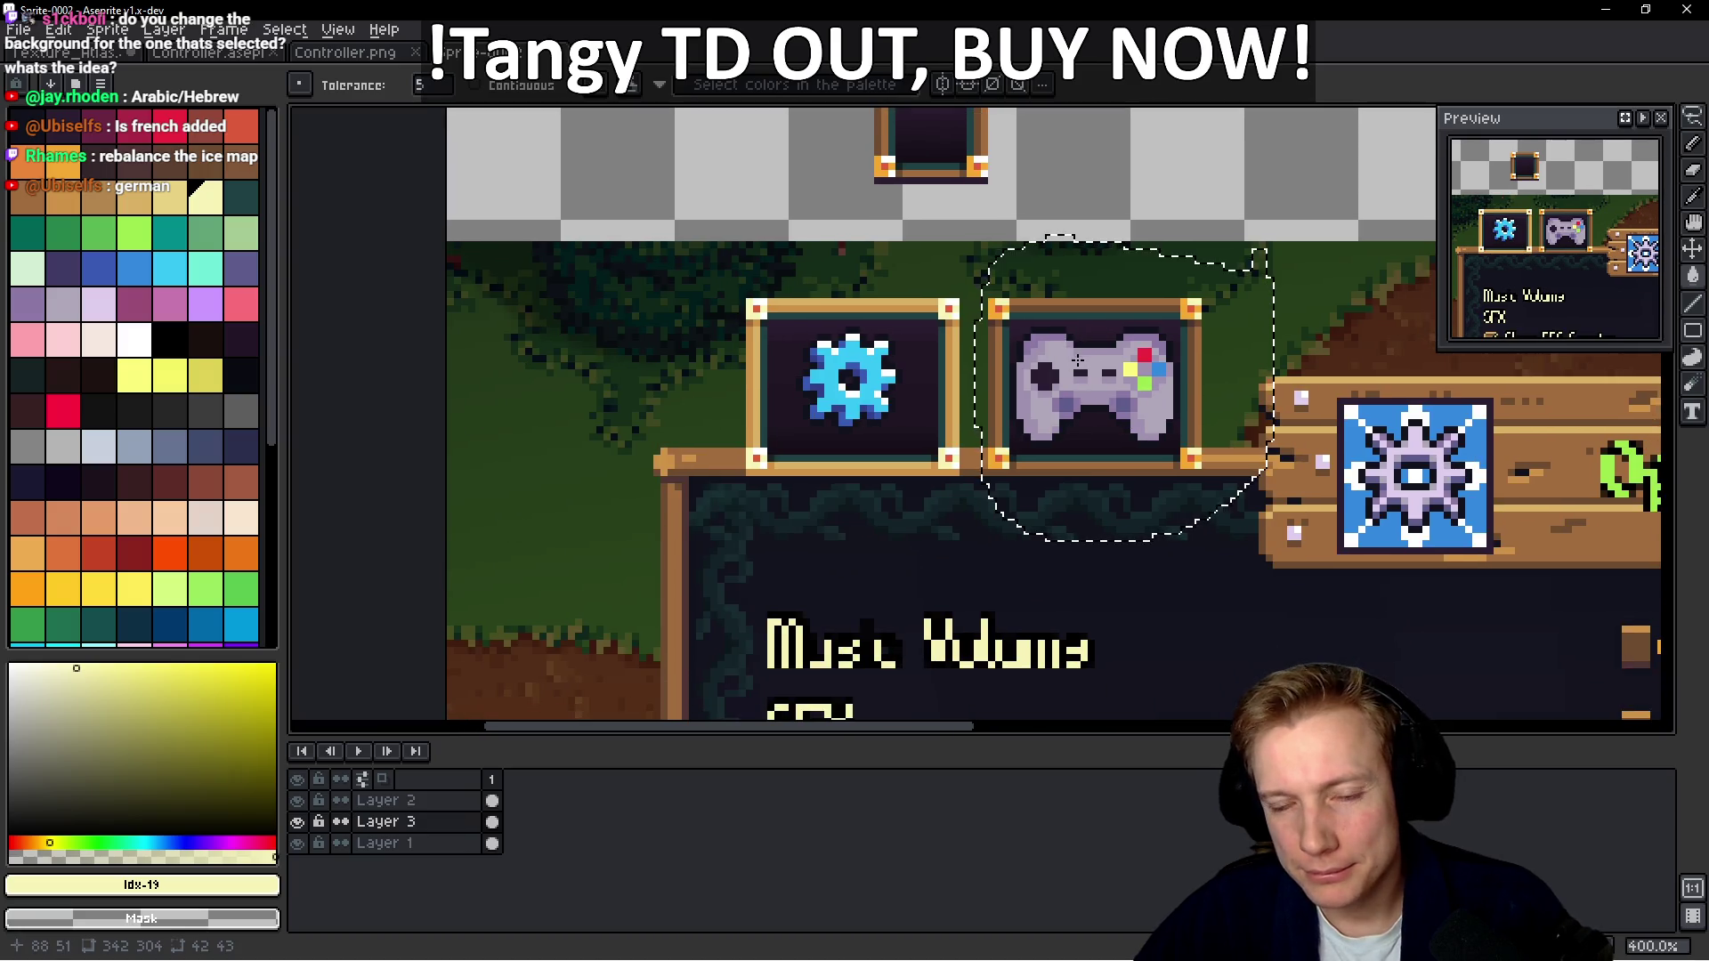
{"action": "scroll", "coordinate": [1078, 361], "scroll_direction": "down", "scroll_amount": 2}
{"action": "key", "text": "ctrl+d"}
{"action": "scroll", "coordinate": [929, 389], "scroll_direction": "up", "scroll_amount": 1}
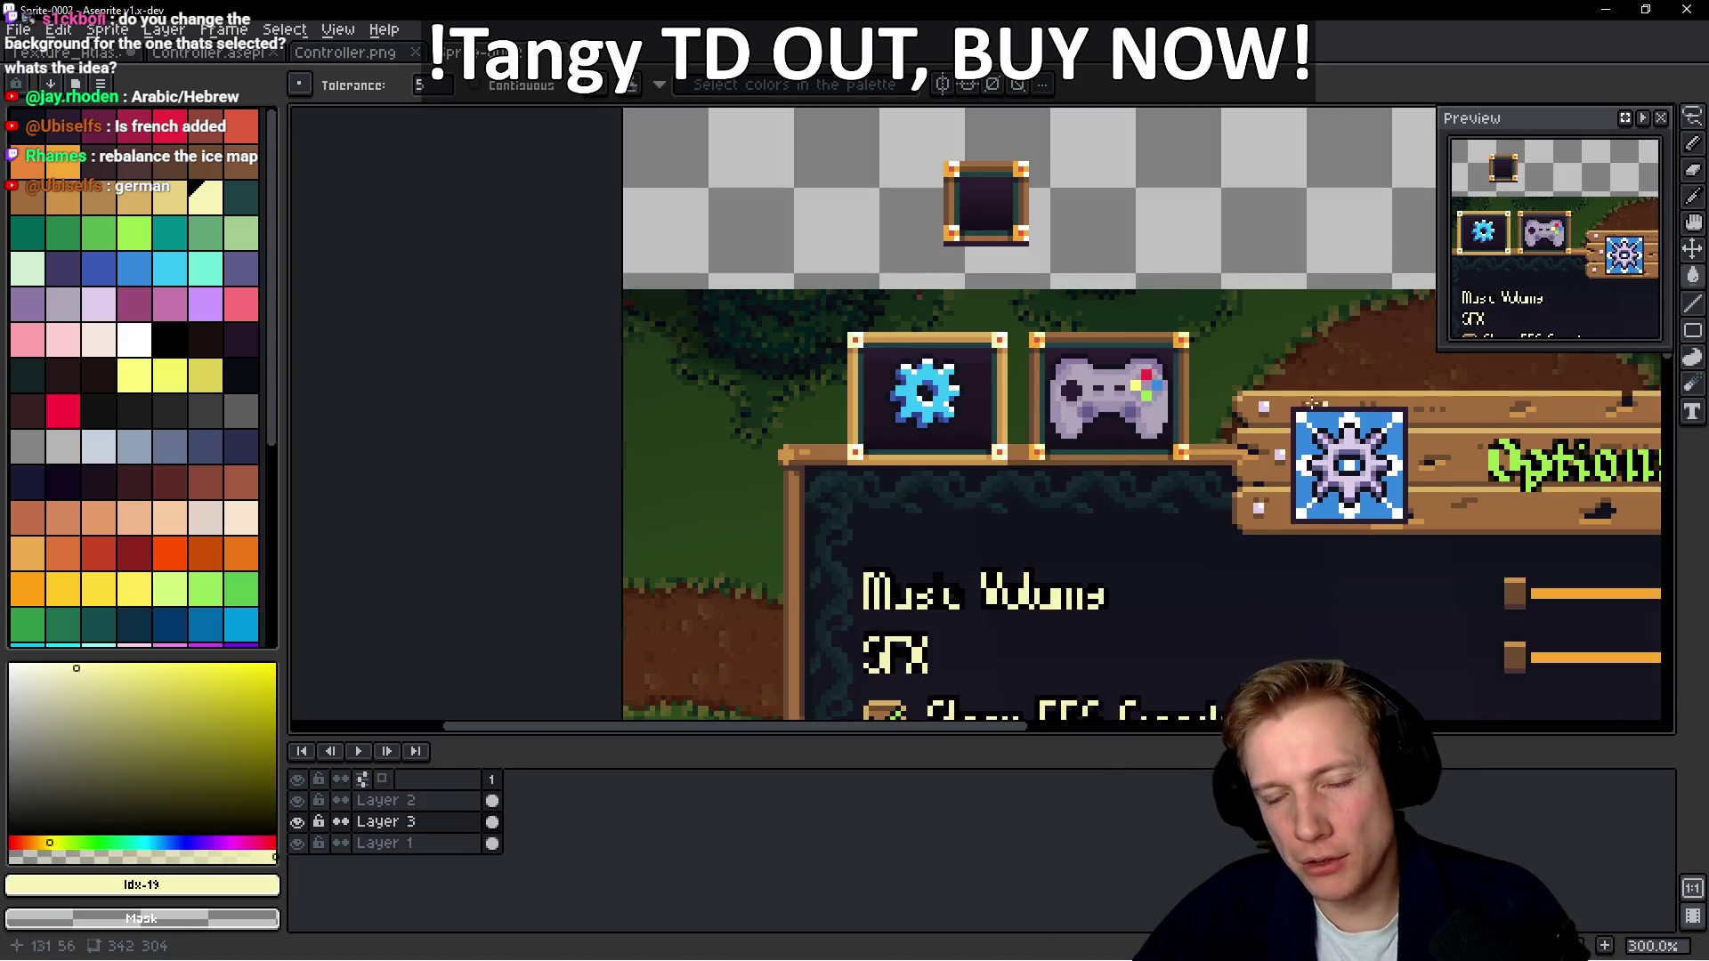
{"action": "scroll", "coordinate": [1313, 402], "scroll_direction": "down", "scroll_amount": 2}
{"action": "scroll", "coordinate": [1253, 420], "scroll_direction": "up", "scroll_amount": 4}
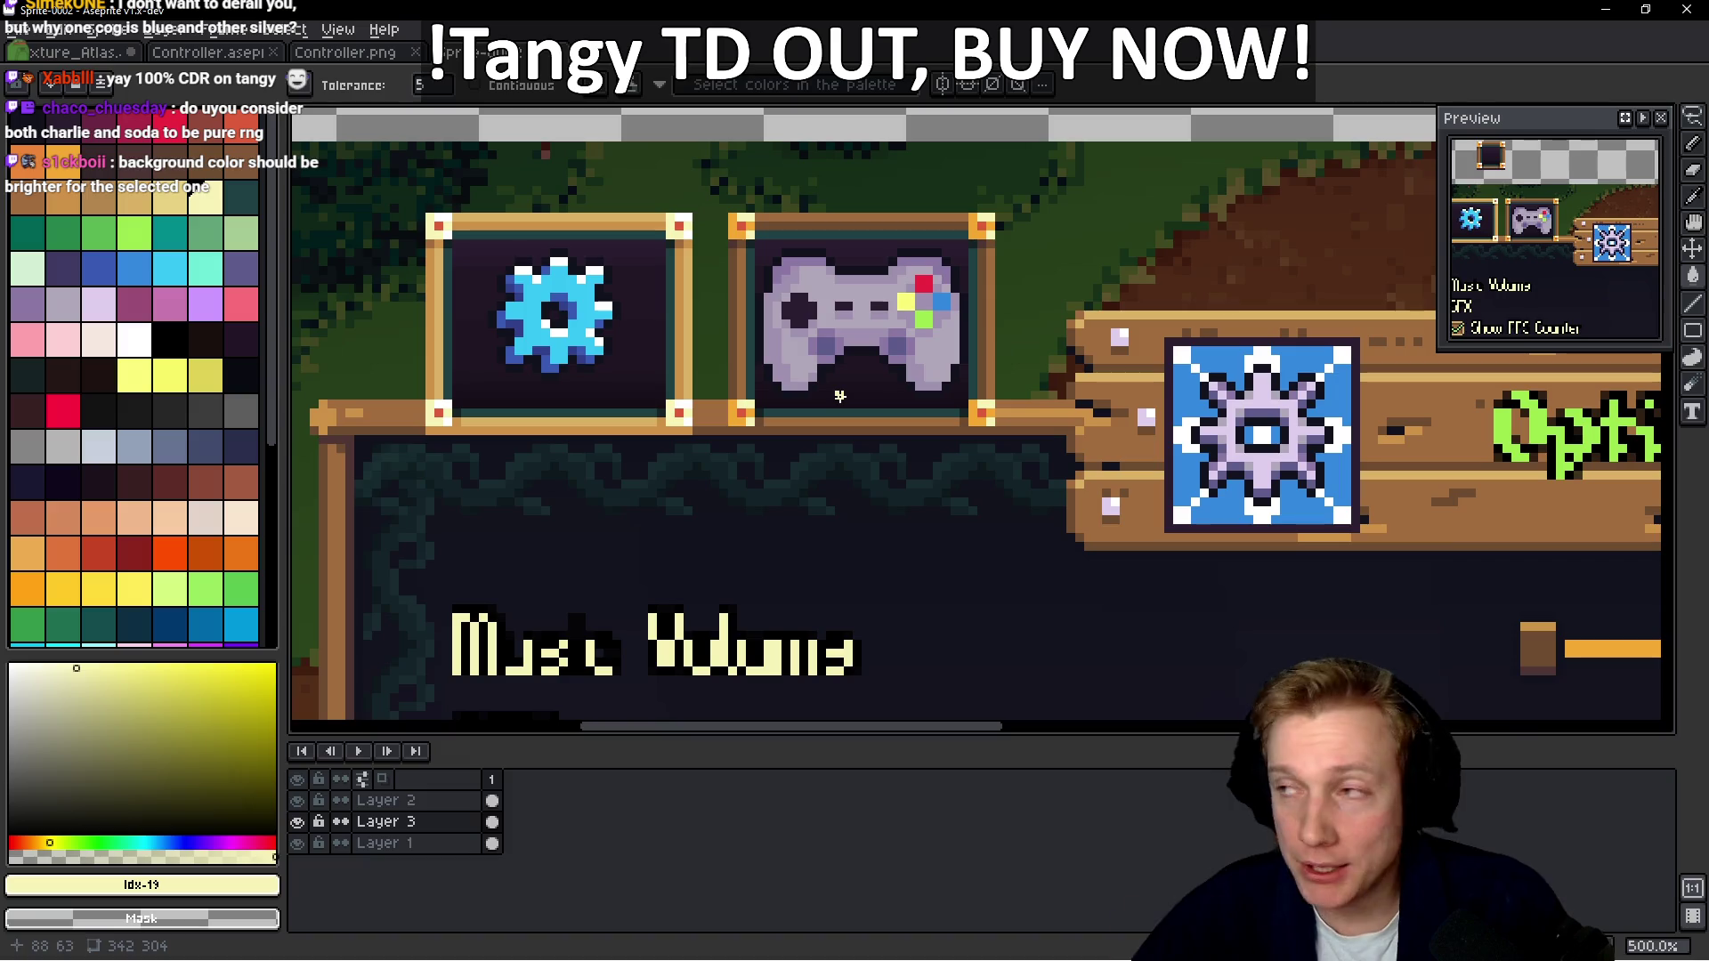
{"action": "key", "text": "i"}
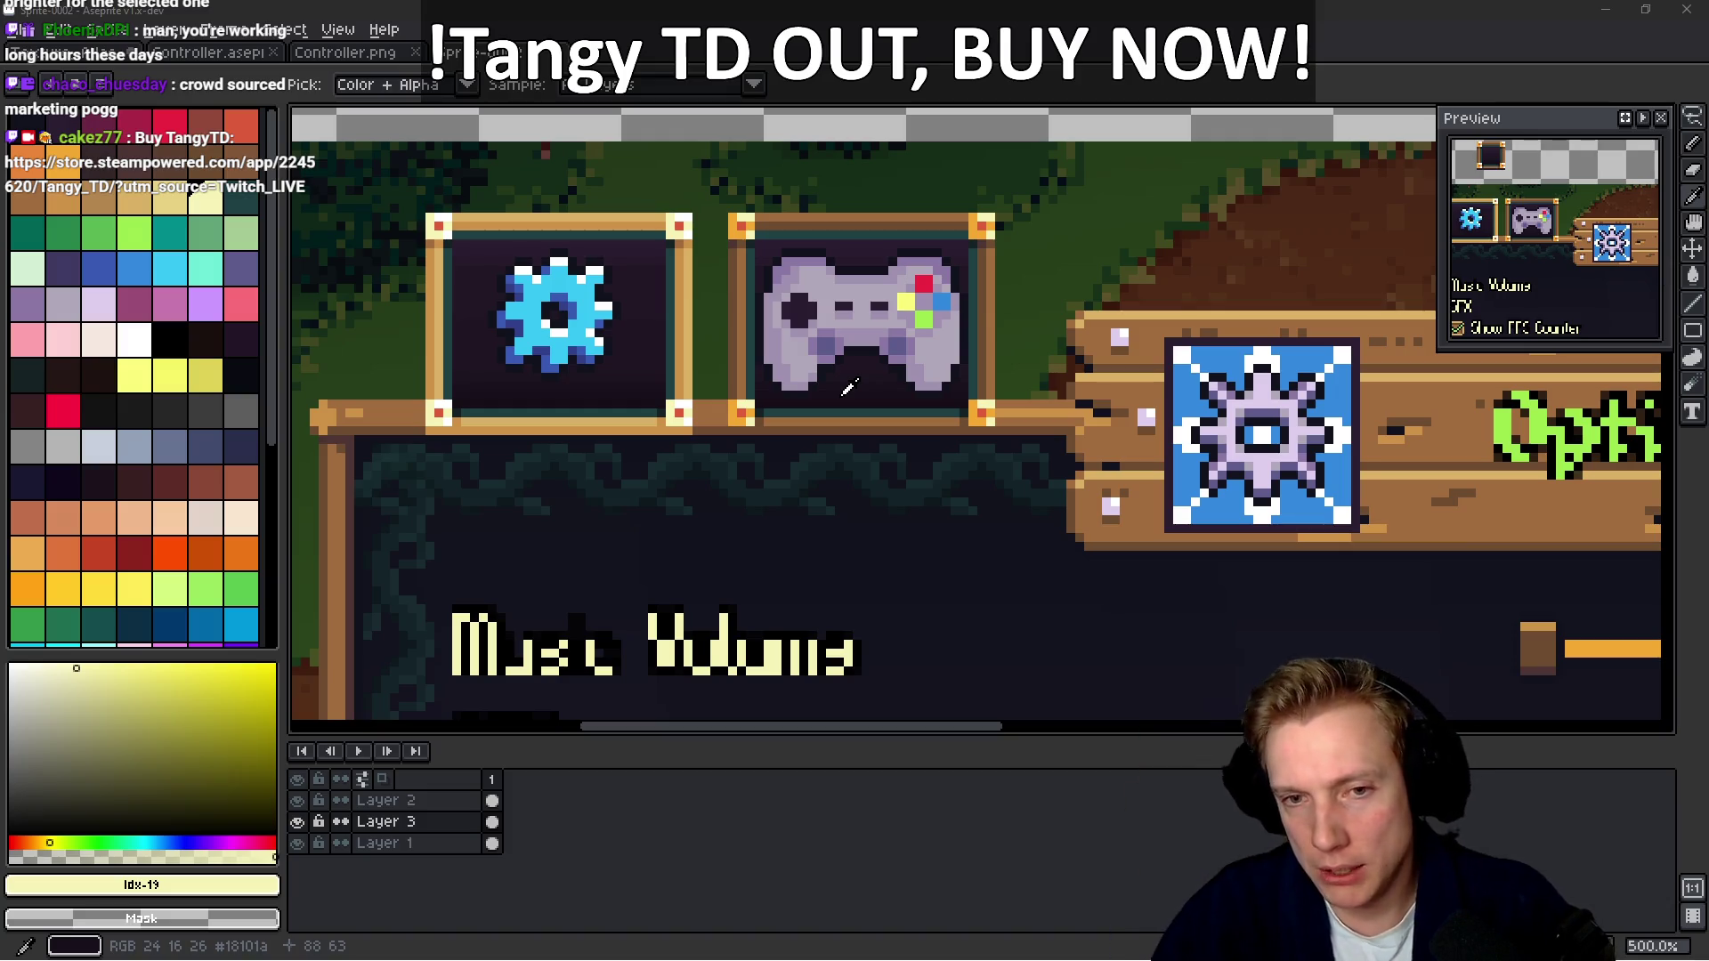
{"action": "key", "text": "alt+Tab"}
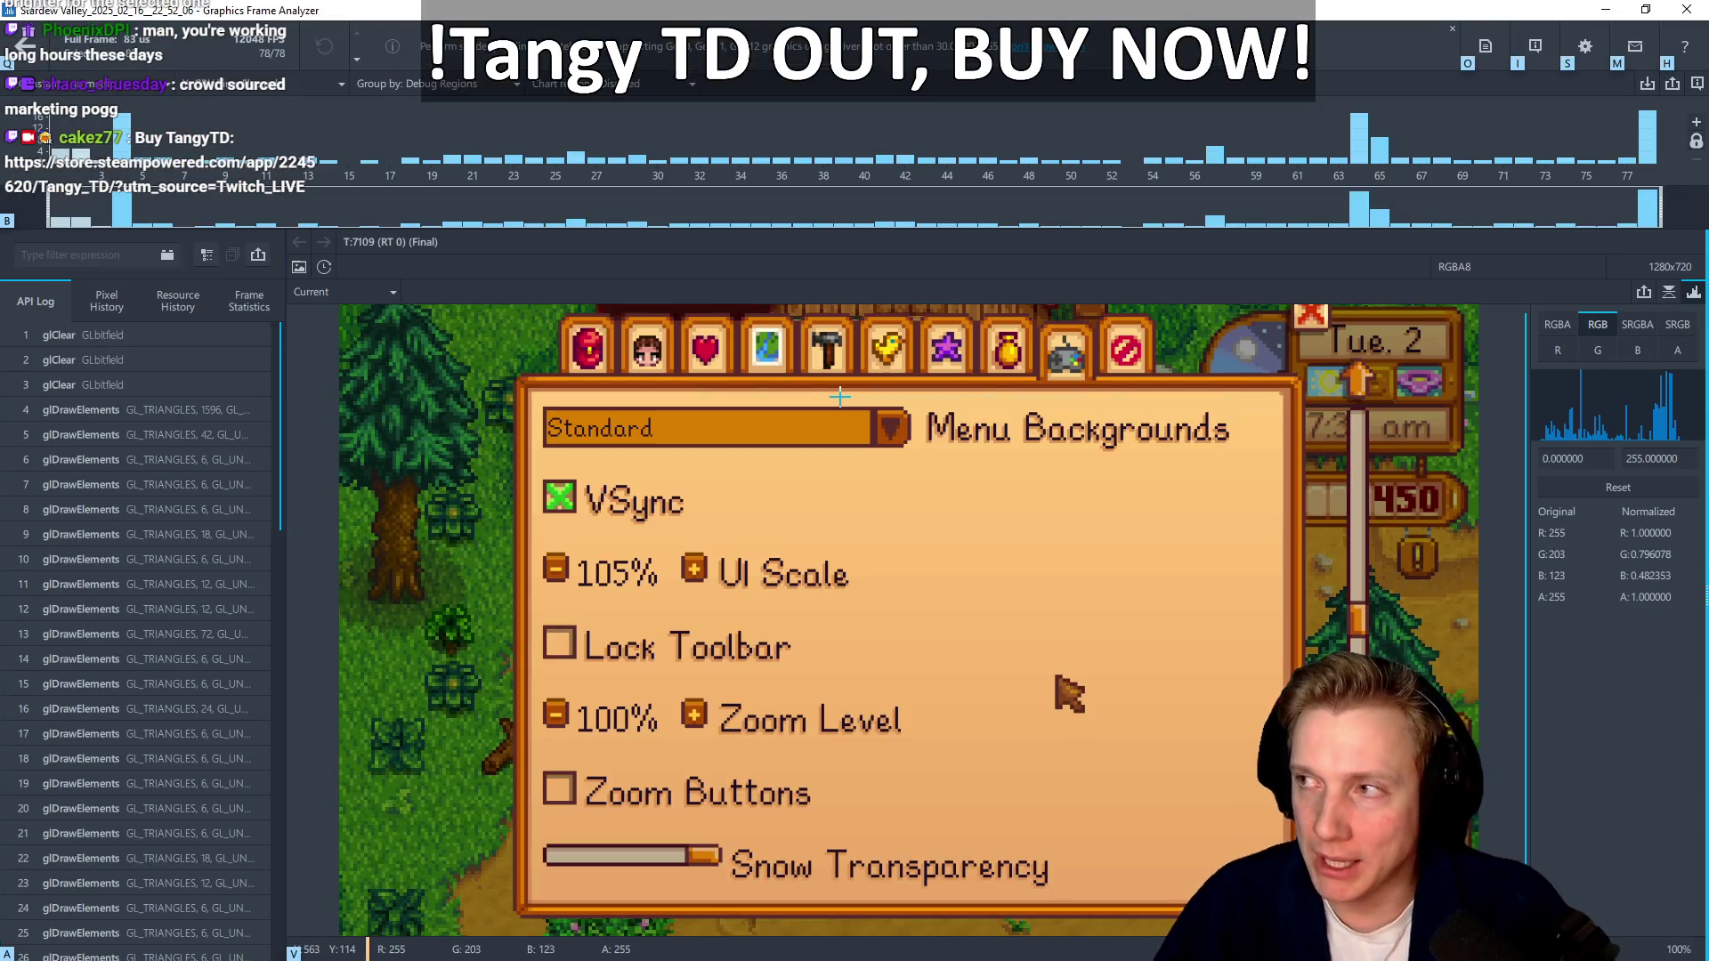
{"action": "key", "text": "alt+Tab"}
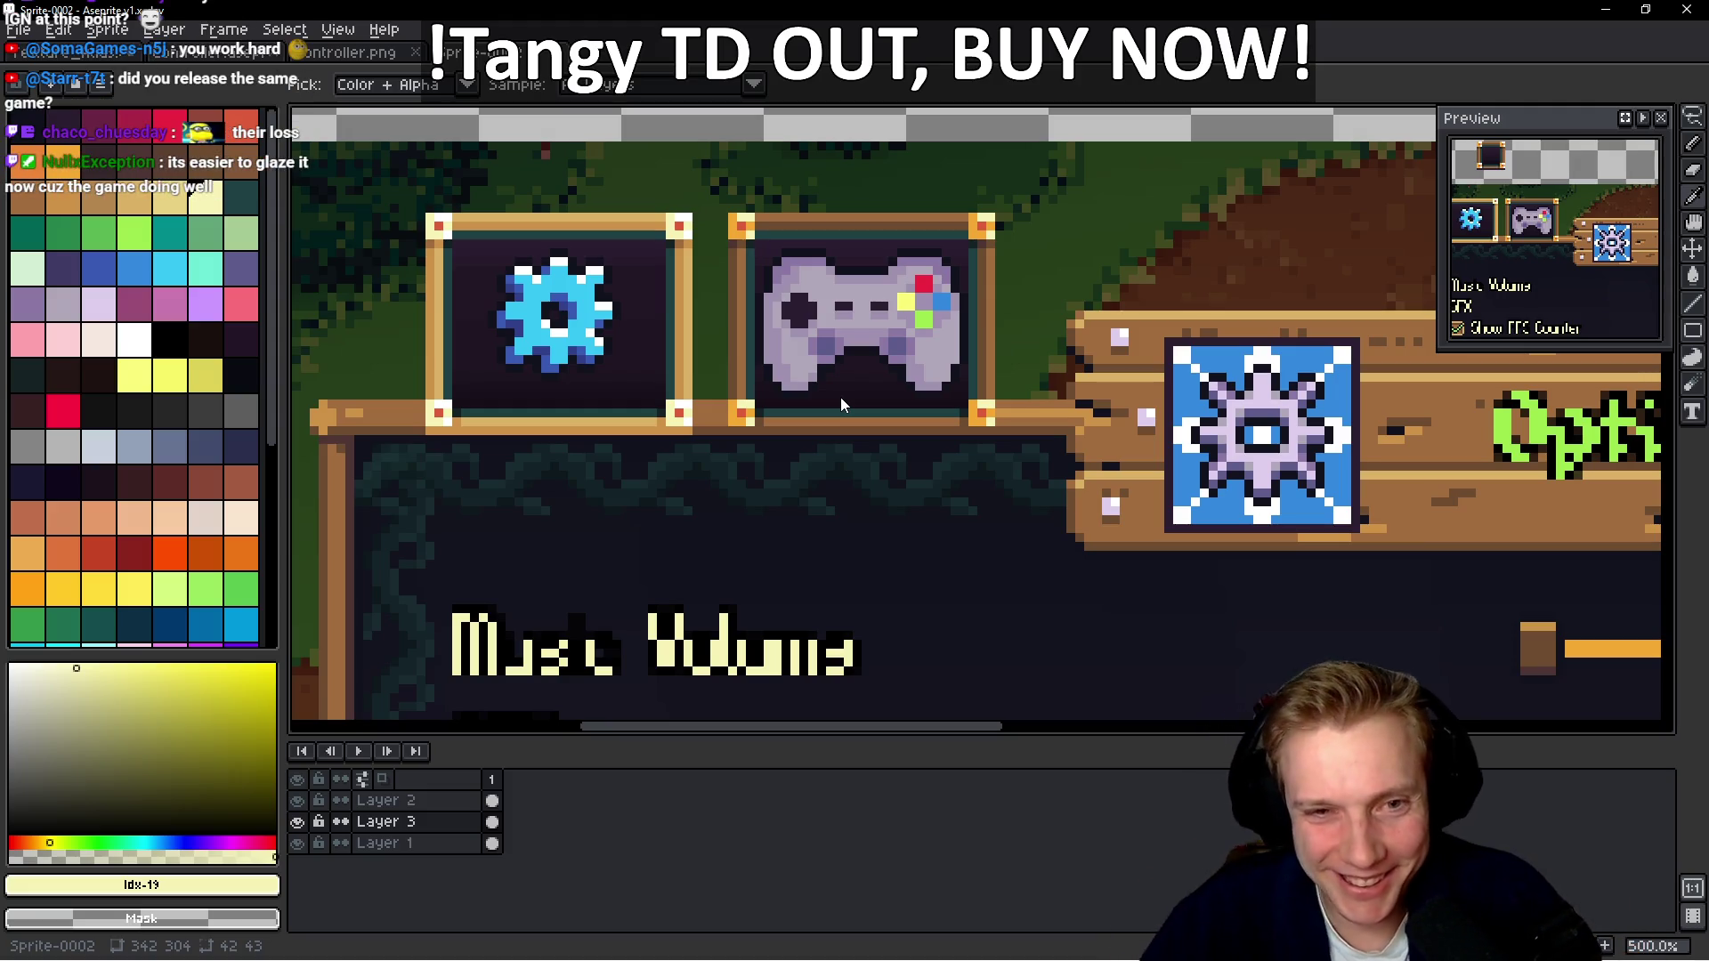
{"action": "key", "text": "w"}
{"action": "scroll", "coordinate": [979, 317], "scroll_direction": "down", "scroll_amount": 3}
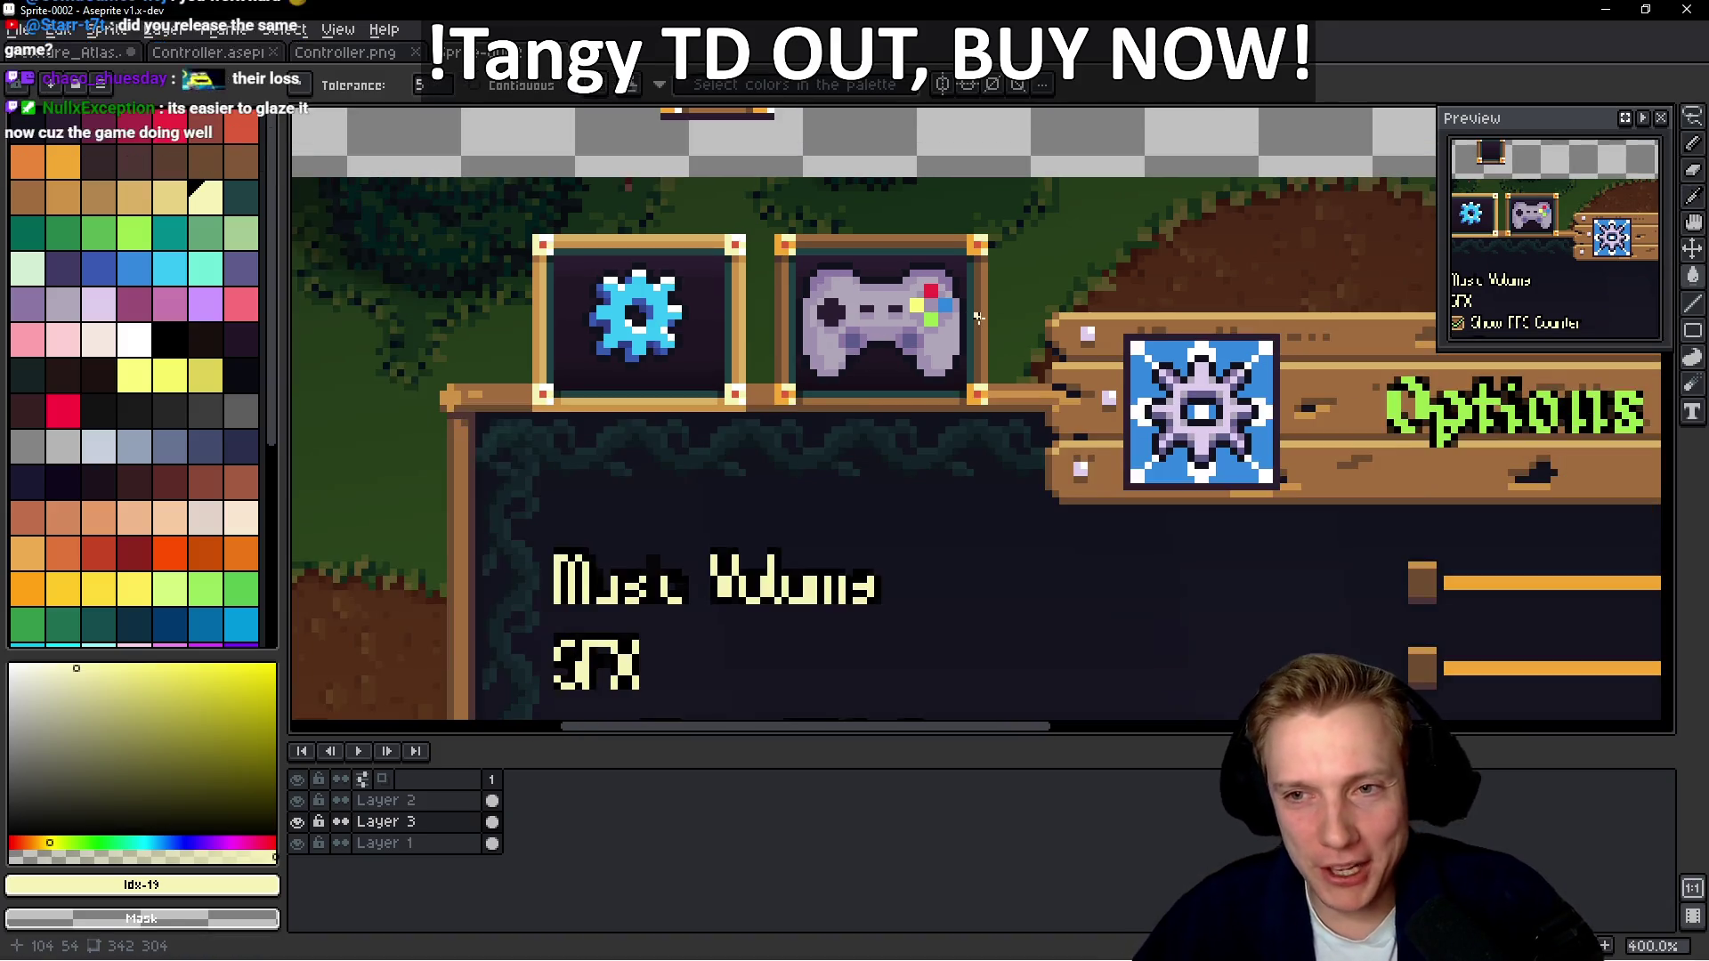
{"action": "scroll", "coordinate": [978, 317], "scroll_direction": "down", "scroll_amount": 1}
{"action": "scroll", "coordinate": [978, 318], "scroll_direction": "up", "scroll_amount": 4}
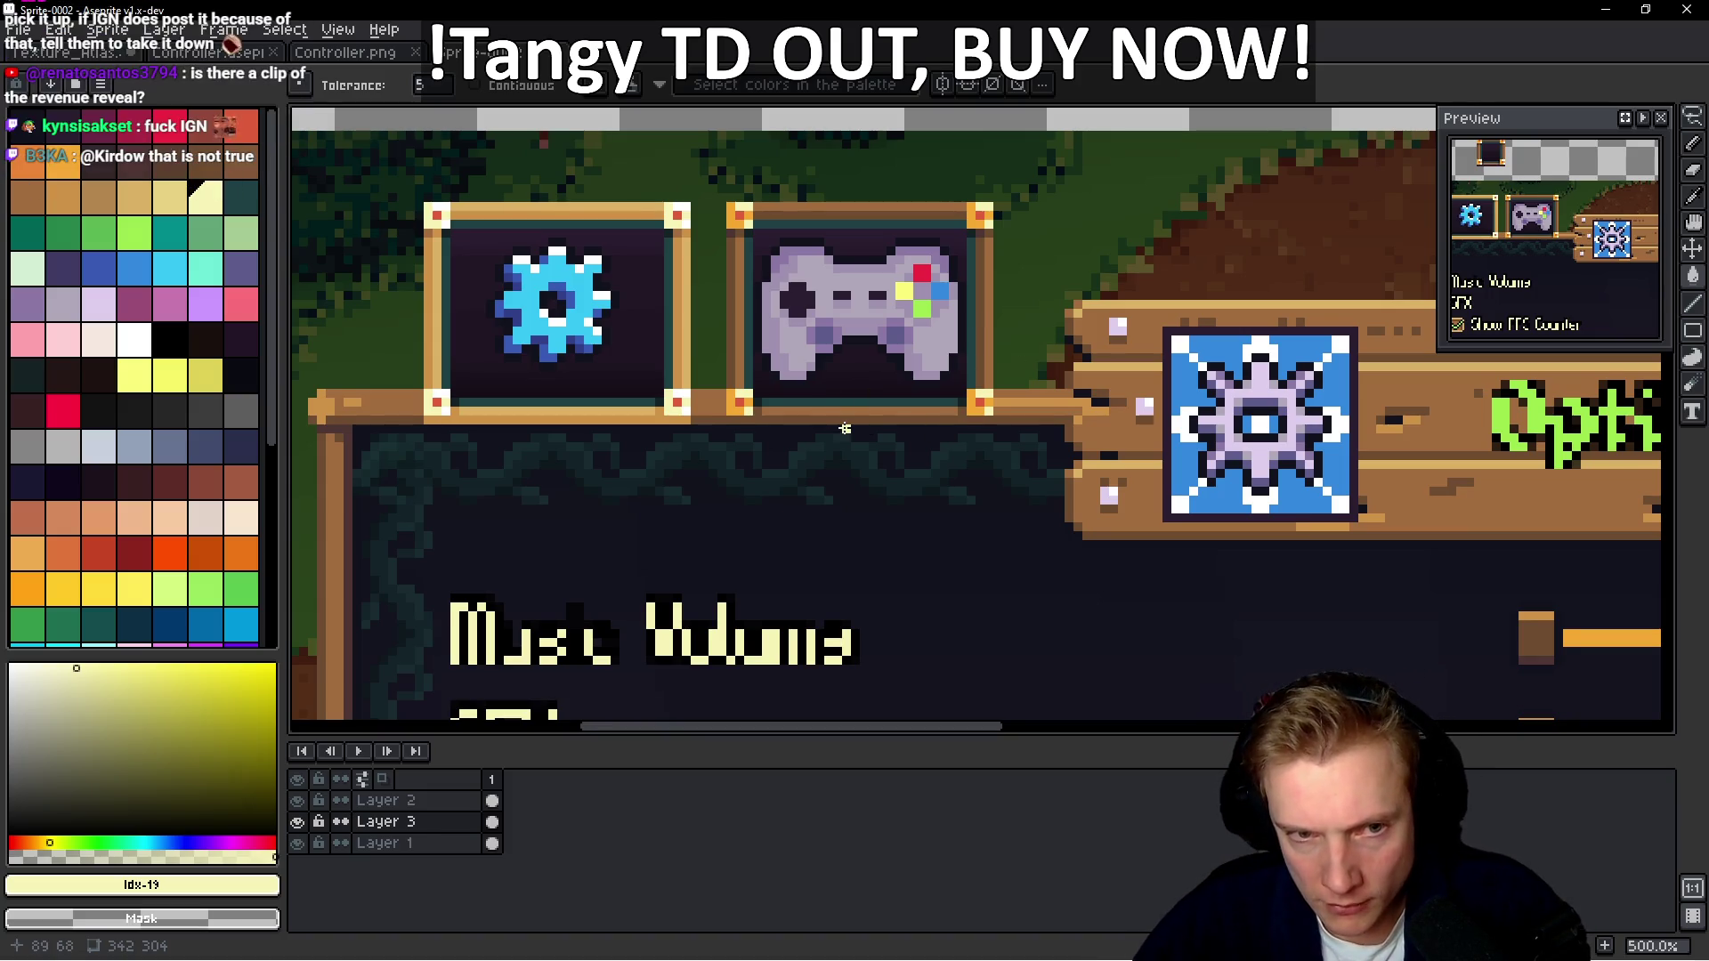
{"action": "left_click_drag", "start_coordinate": [845, 429], "coordinate": [839, 389]}
{"action": "key", "text": "alt+Up"}
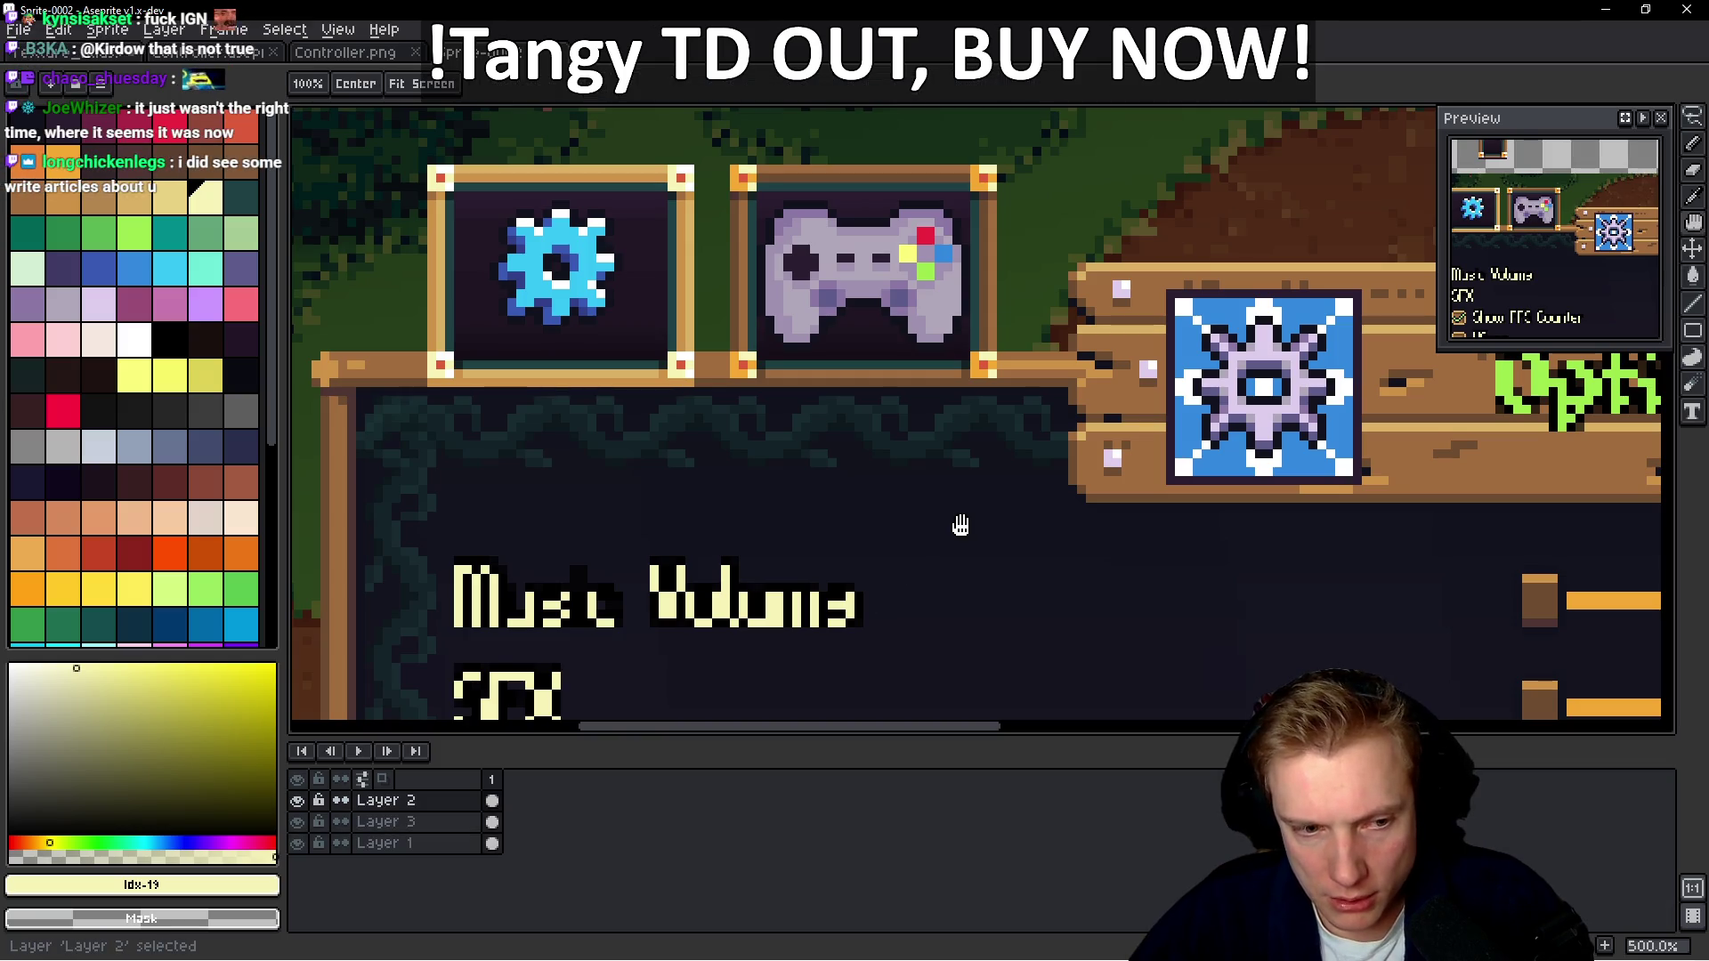
{"action": "left_click", "coordinate": [385, 821]}
{"action": "left_click", "coordinate": [297, 822]}
{"action": "double_click", "coordinate": [297, 822]}
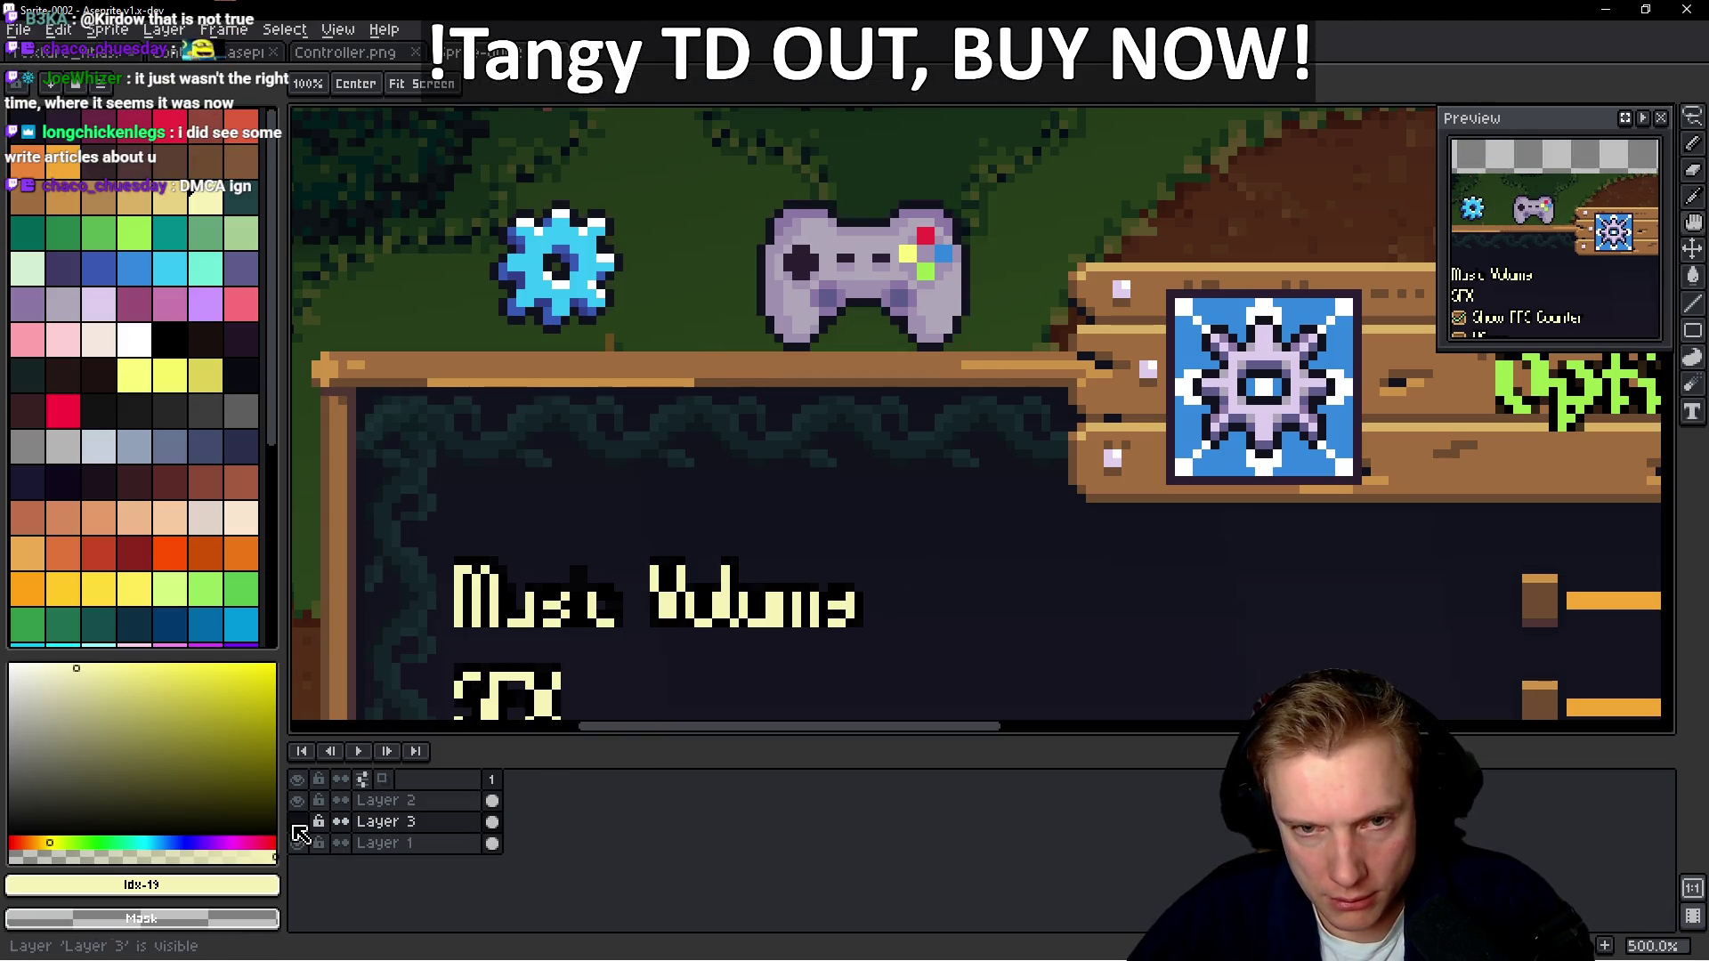
{"action": "left_click", "coordinate": [297, 822]}
{"action": "key", "text": "w"}
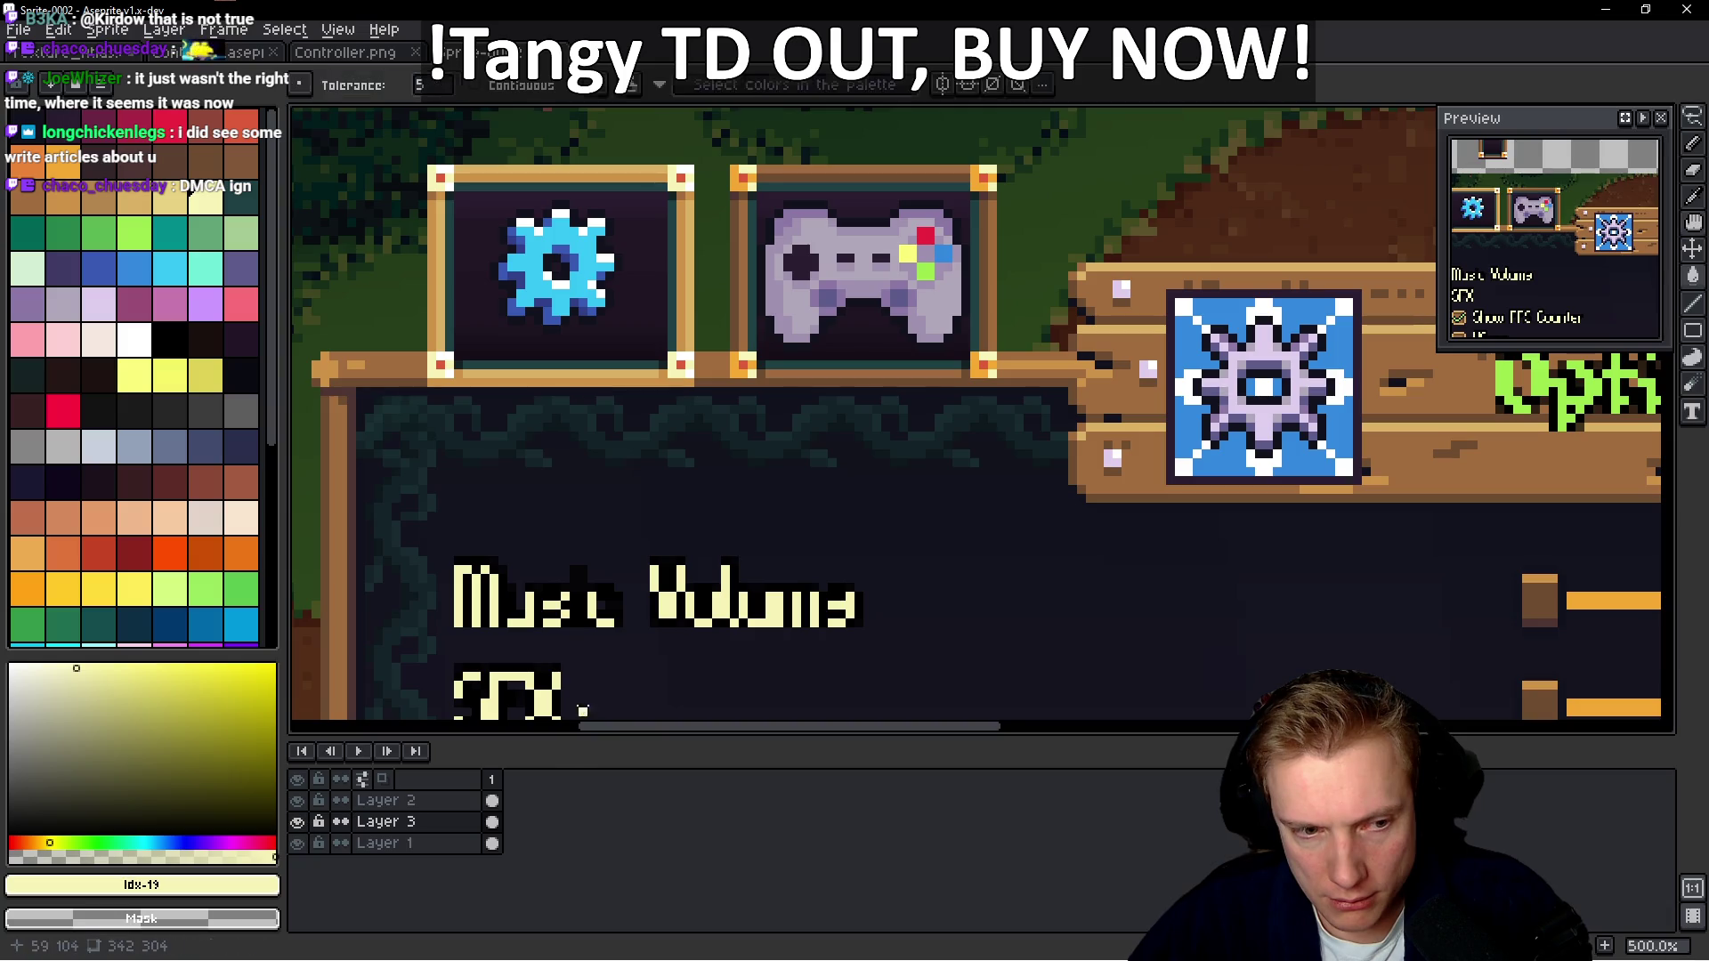
{"action": "key", "text": "alt+Up"}
{"action": "scroll", "coordinate": [470, 413], "scroll_direction": "up", "scroll_amount": 2}
{"action": "key", "text": "m"}
Try a strip selection below the gear frame, then clear it and return to Layer 3
{"action": "left_click_drag", "start_coordinate": [436, 374], "coordinate": [936, 411]}
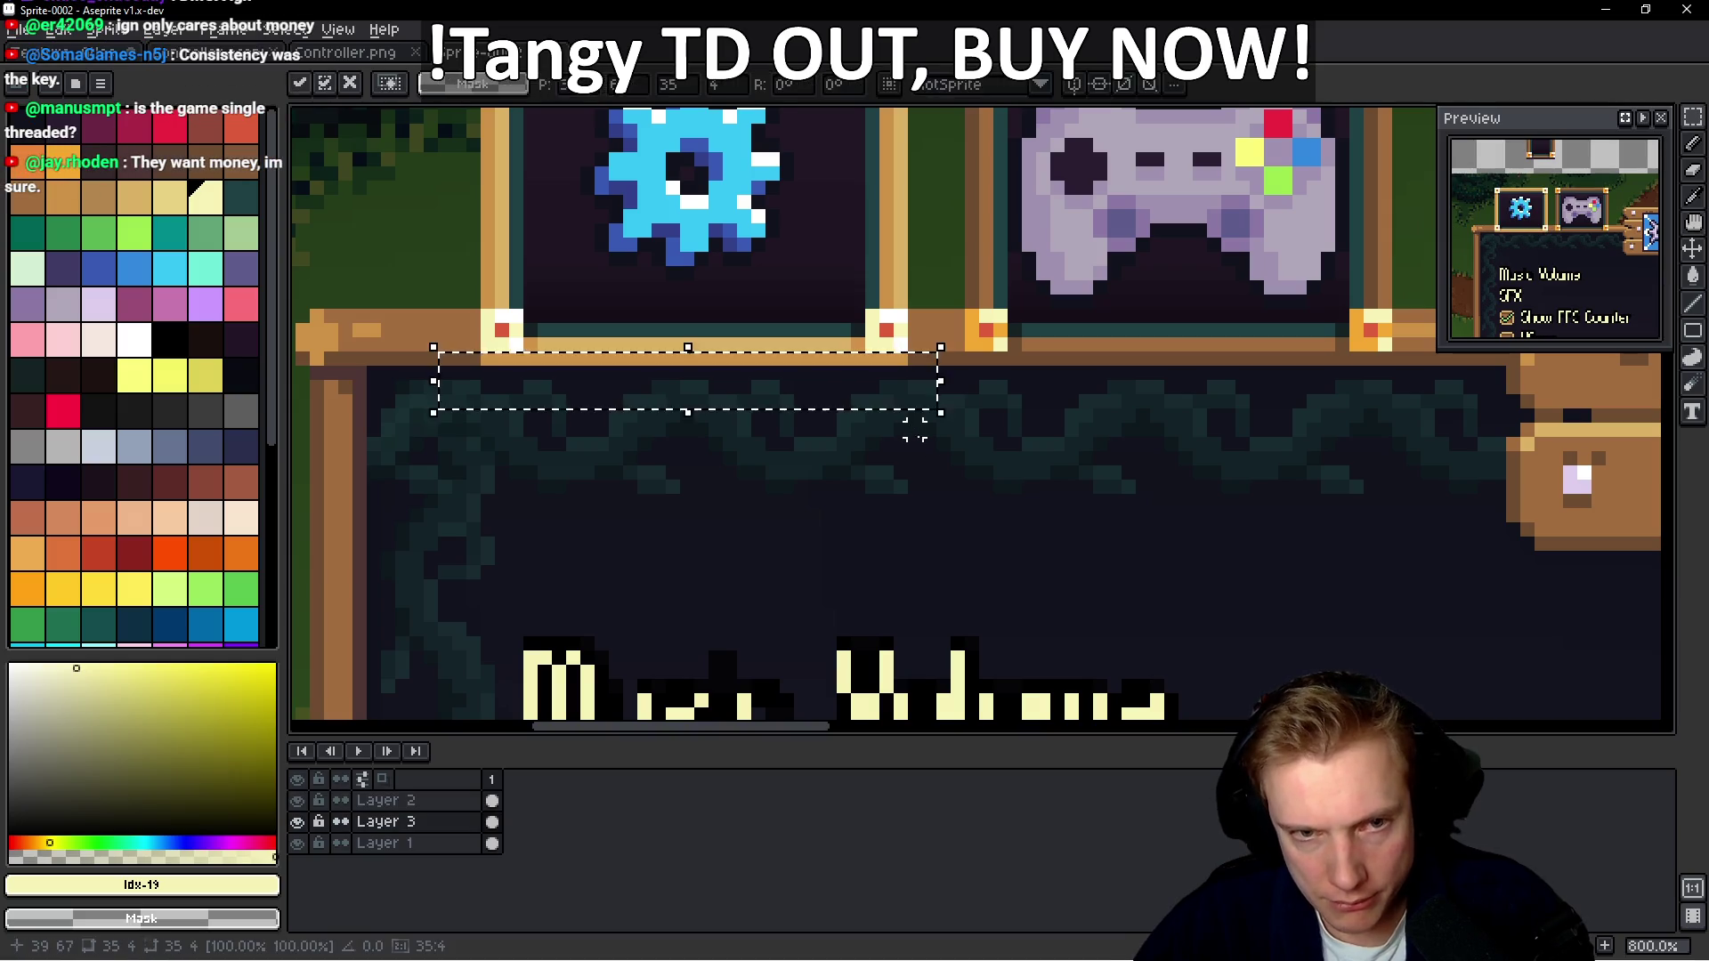
{"action": "key", "text": "ctrl+d"}
{"action": "key", "text": "alt+Down"}
{"action": "scroll", "coordinate": [888, 514], "scroll_direction": "down", "scroll_amount": 1}
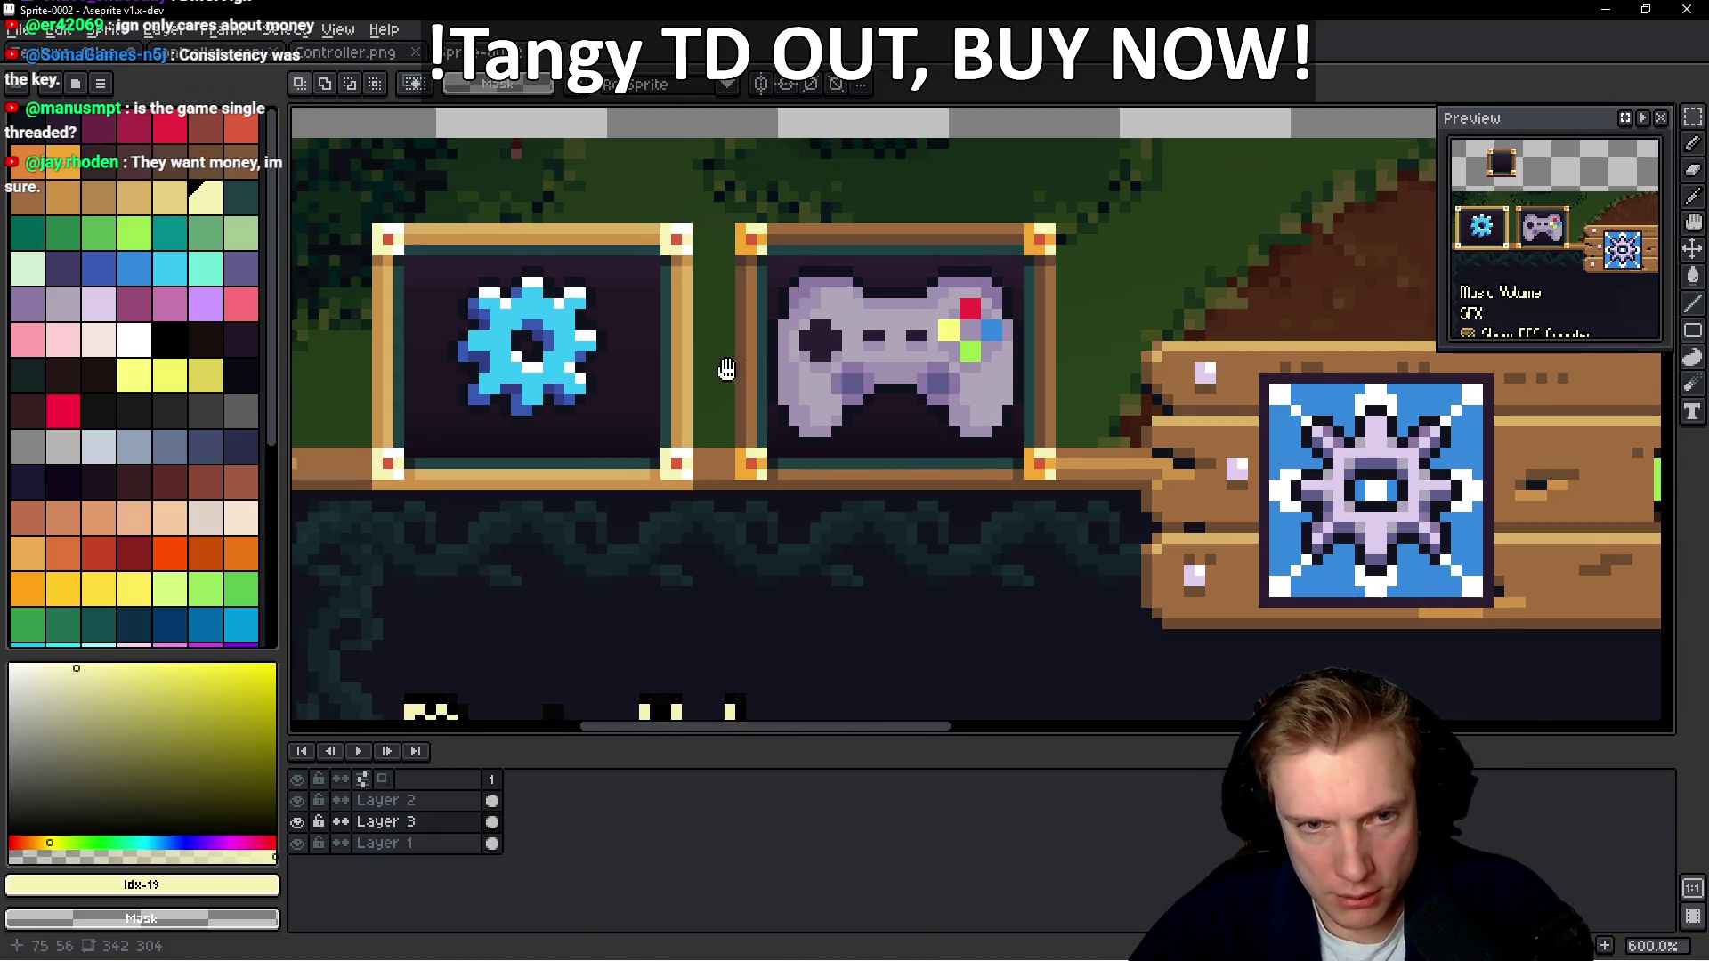
{"action": "scroll", "coordinate": [724, 370], "scroll_direction": "left", "scroll_amount": 2}
{"action": "scroll", "coordinate": [660, 392], "scroll_direction": "up", "scroll_amount": 1}
{"action": "key", "text": "b"}
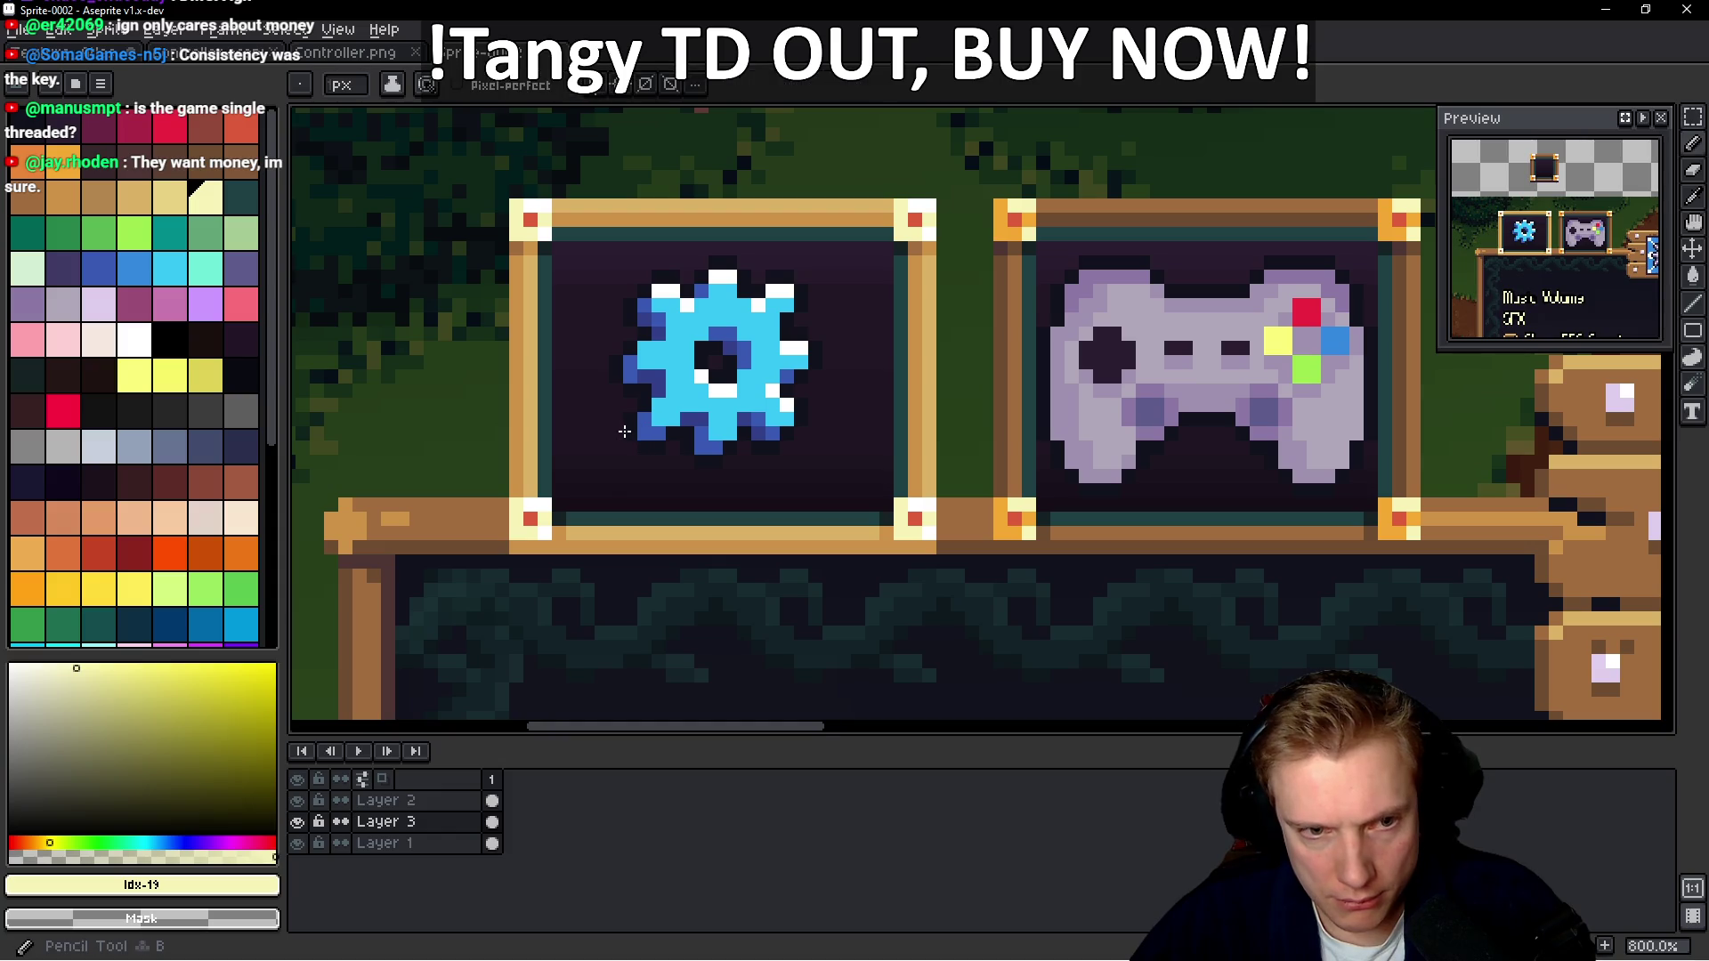
{"action": "scroll", "coordinate": [623, 429], "scroll_direction": "up", "scroll_amount": 3}
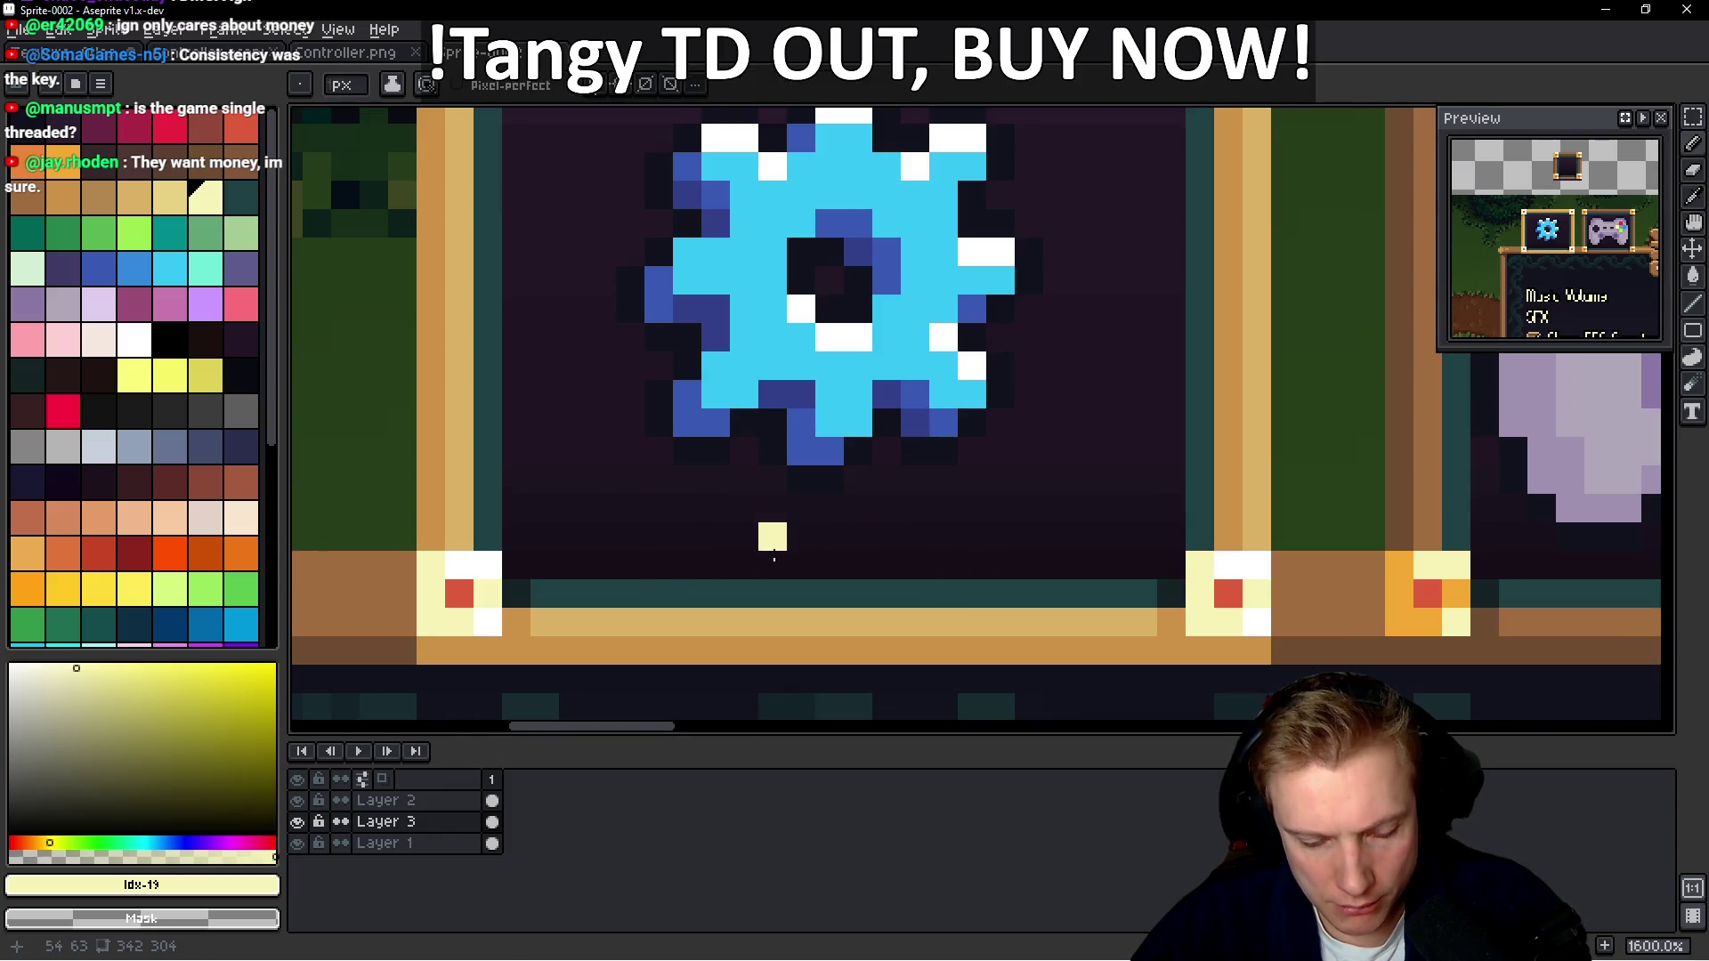
{"action": "scroll", "coordinate": [770, 525], "scroll_direction": "down", "scroll_amount": 1}
Marquee-select the gear frame's interior and choose the darkest navy palette colour
{"action": "key", "text": "m"}
{"action": "left_click_drag", "start_coordinate": [574, 562], "coordinate": [1097, 157]}
{"action": "scroll", "coordinate": [1004, 287], "scroll_direction": "down", "scroll_amount": 1}
{"action": "left_click_drag", "start_coordinate": [969, 341], "coordinate": [895, 406]}
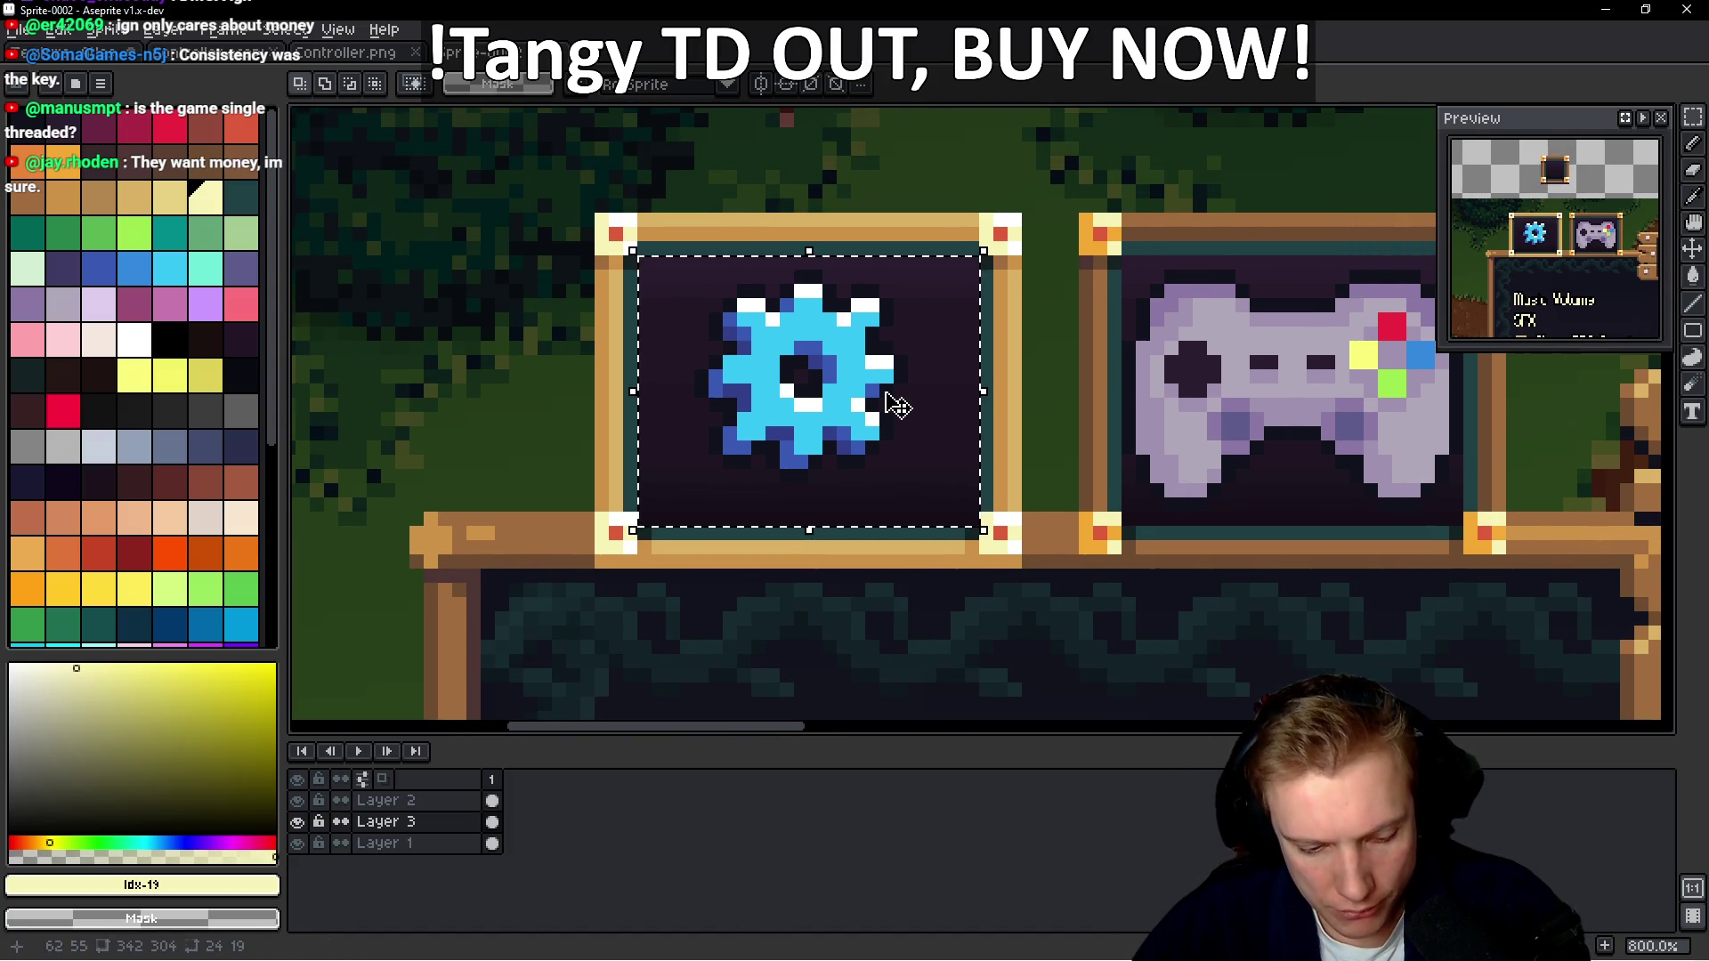
{"action": "key", "text": "b"}
{"action": "left_click", "coordinate": [63, 133]}
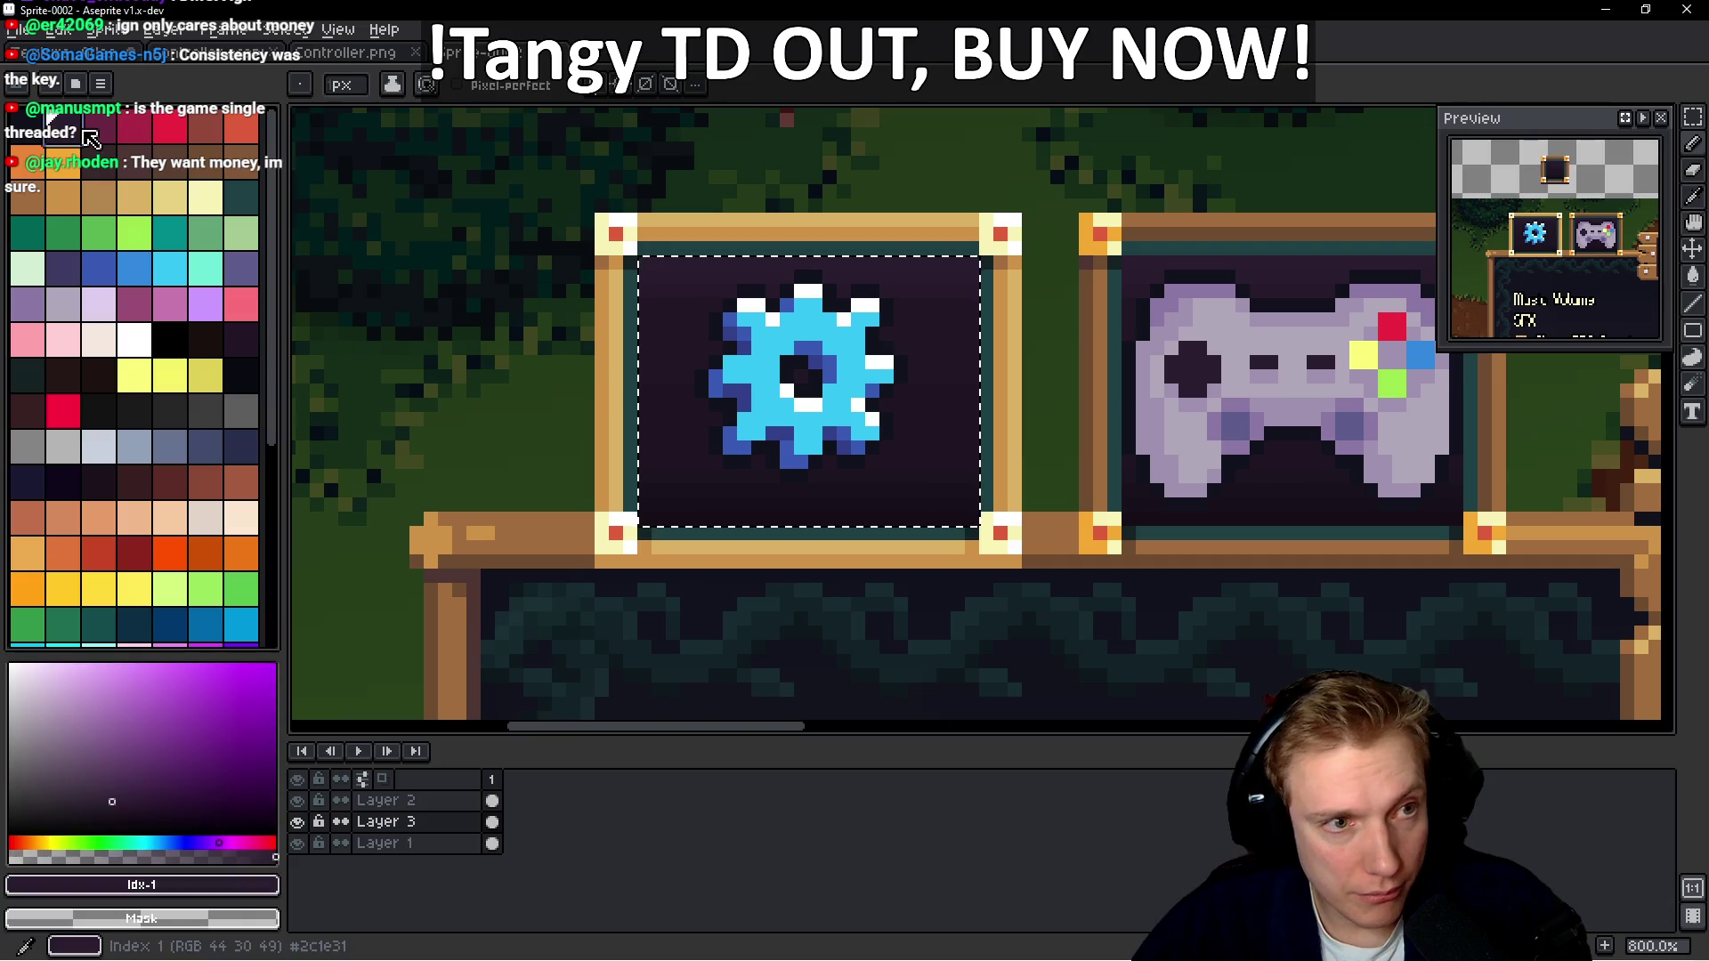
{"action": "key", "text": "plus"}
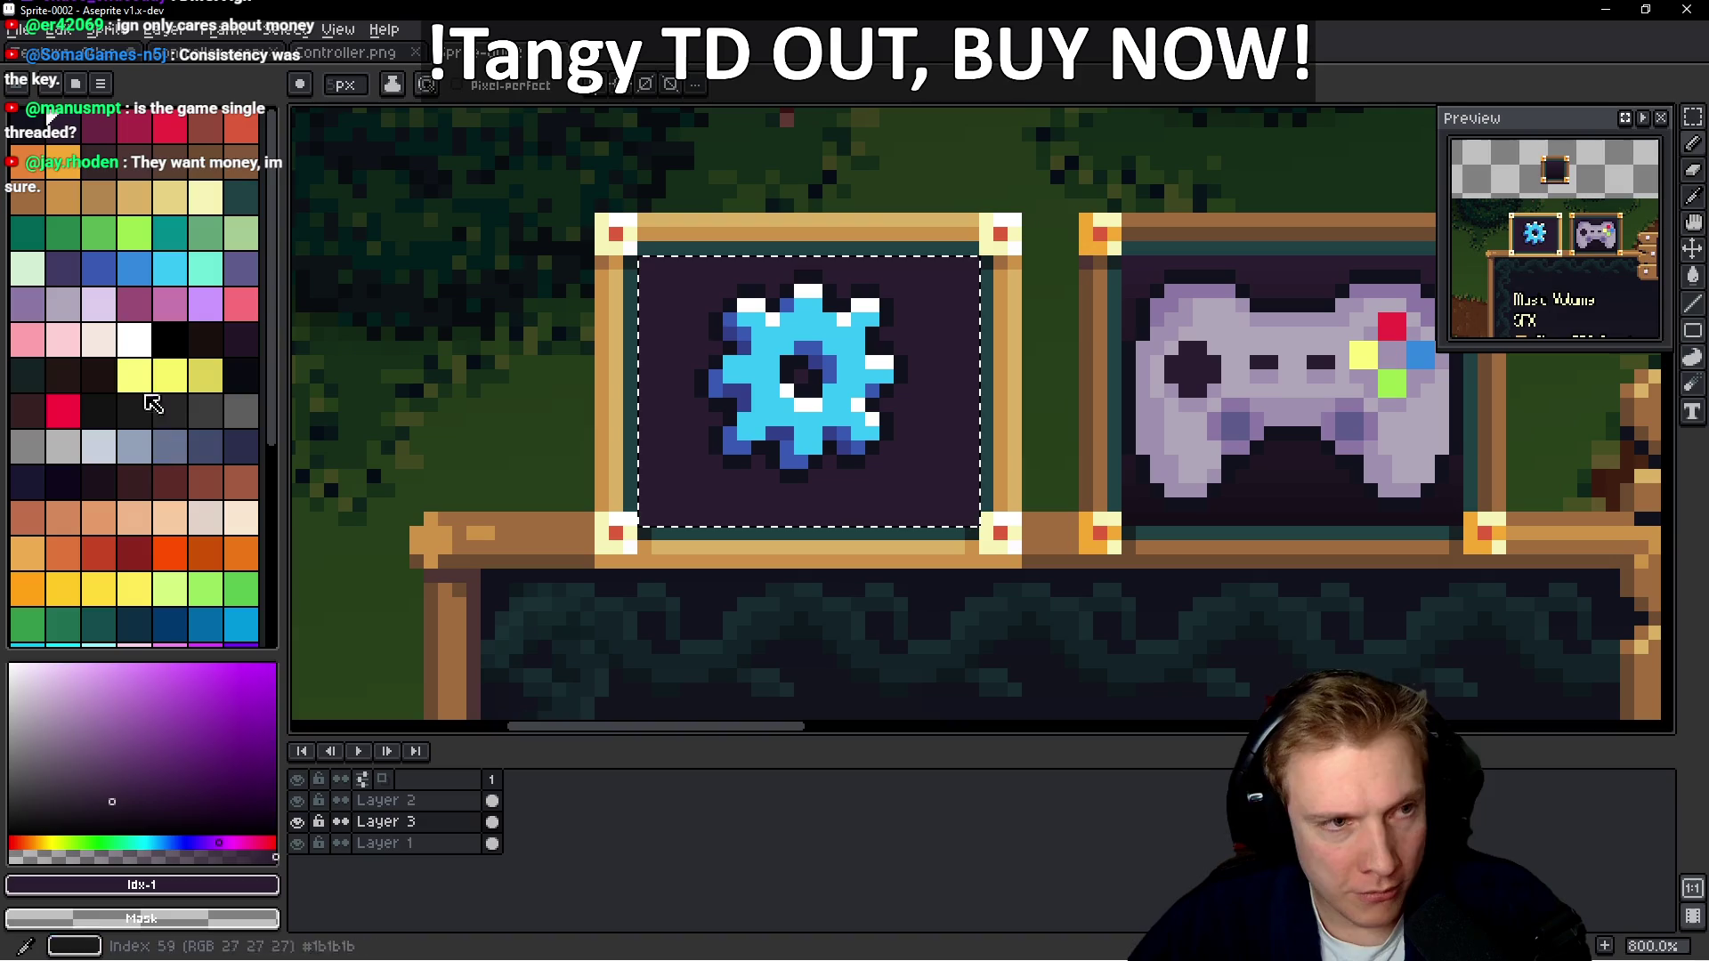
{"action": "left_click", "coordinate": [29, 134]}
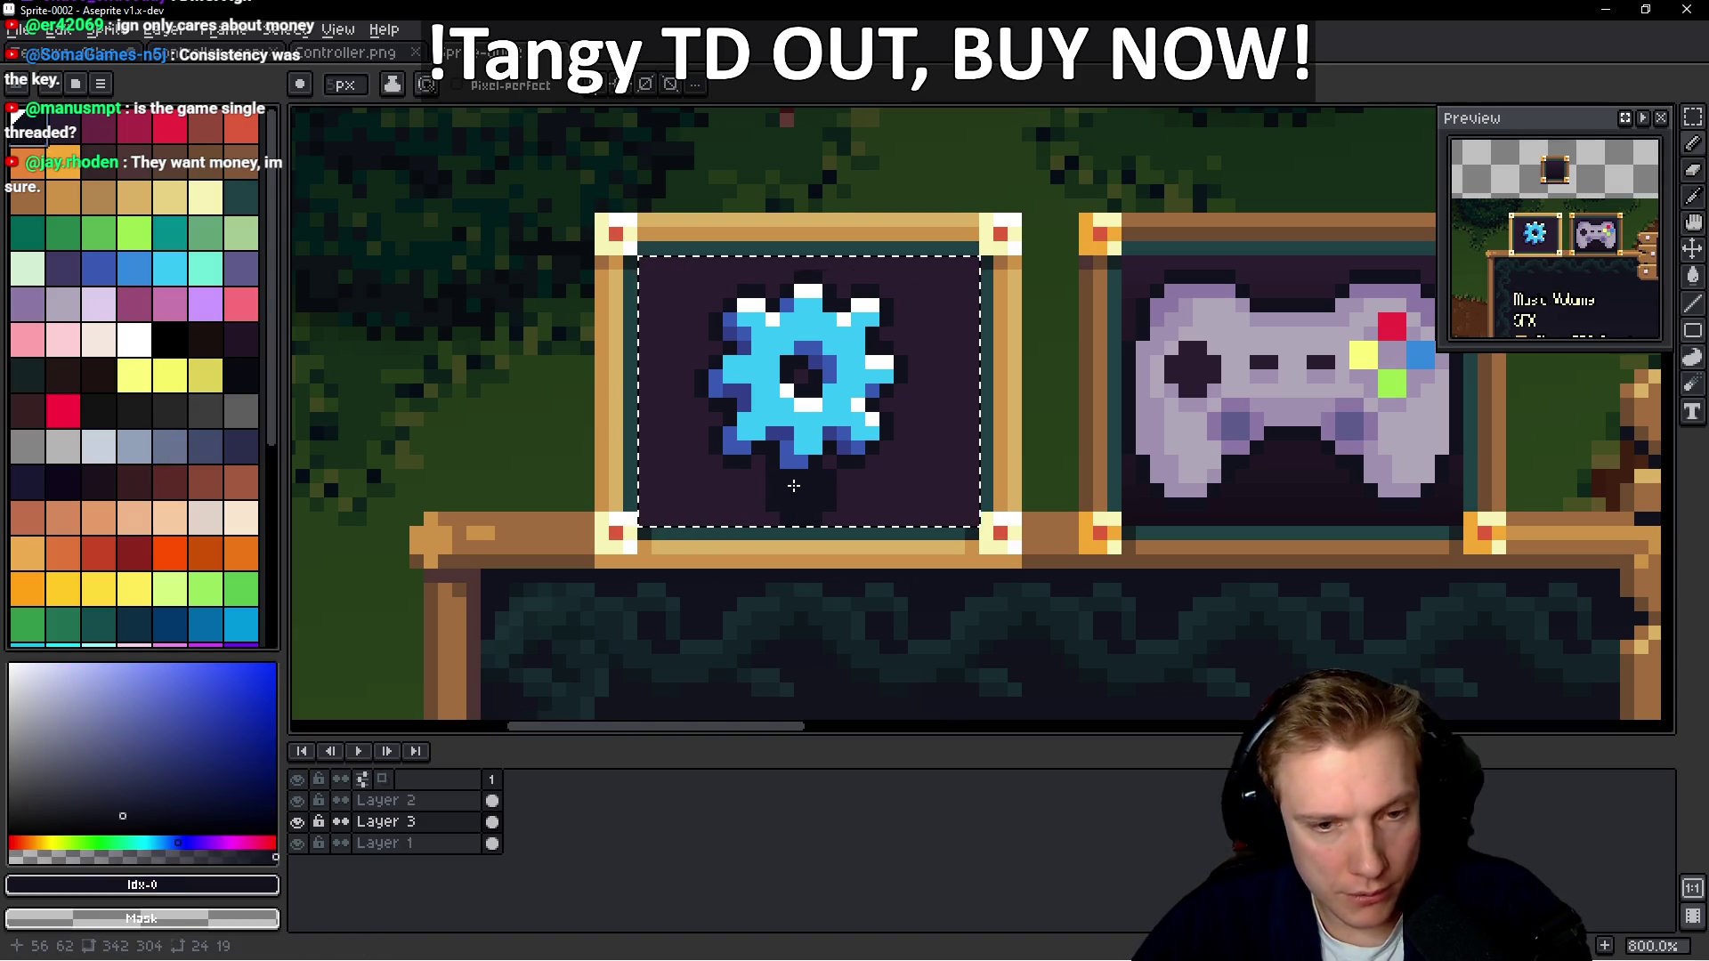
Fill the gear background dark navy and drag a purple-to-dark vertical gradient over it
{"action": "key", "text": "g"}
{"action": "left_click", "coordinate": [801, 519]}
{"action": "left_click_drag", "start_coordinate": [801, 519], "coordinate": [814, 389]}
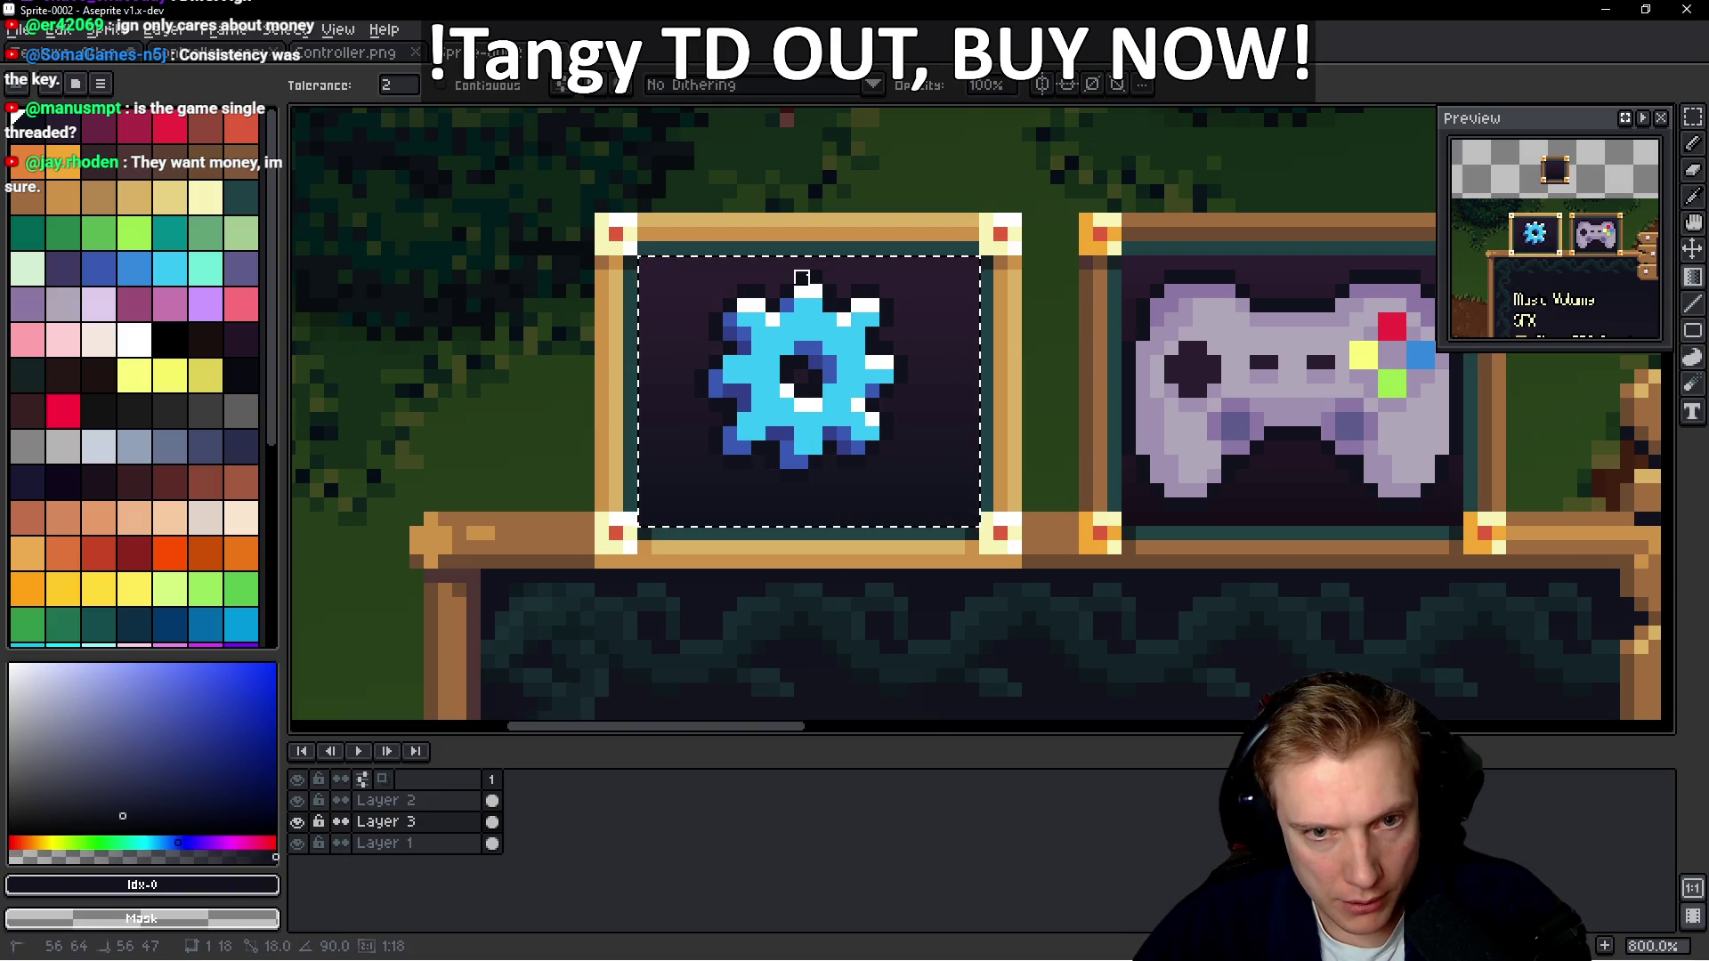
{"action": "left_click_drag", "start_coordinate": [916, 374], "coordinate": [641, 400]}
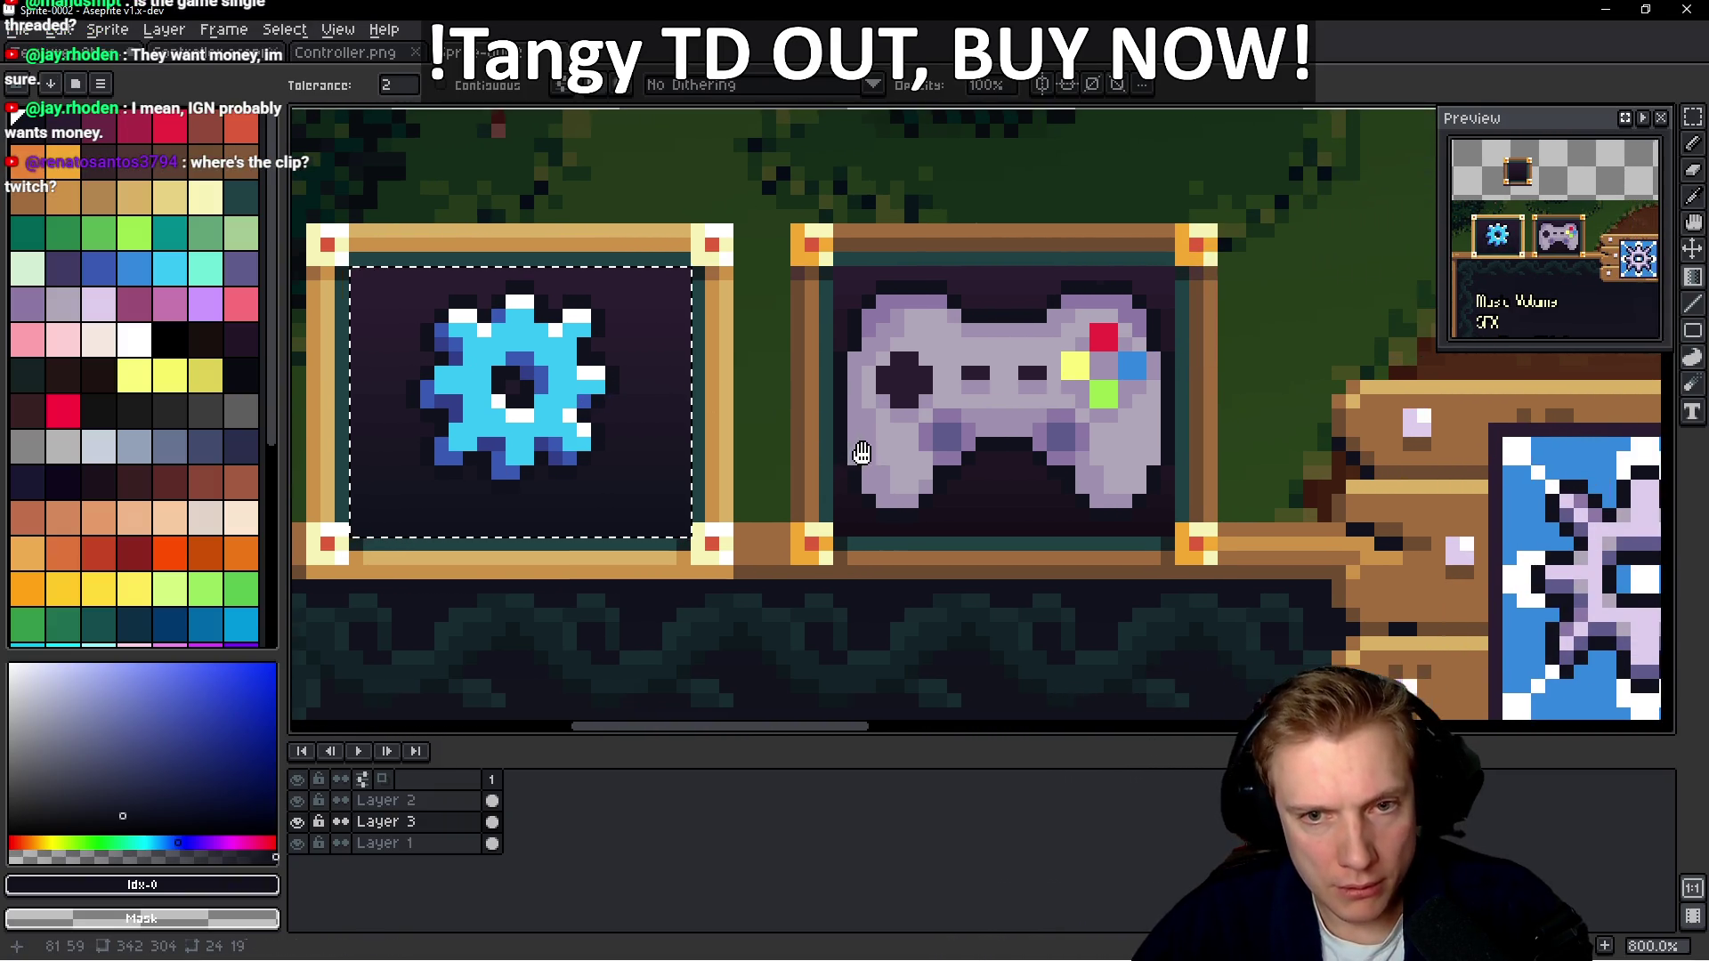
{"action": "left_click_drag", "start_coordinate": [862, 453], "coordinate": [858, 453]}
Choose the dark purple colour and clear the selection around the gear
{"action": "key", "text": "b"}
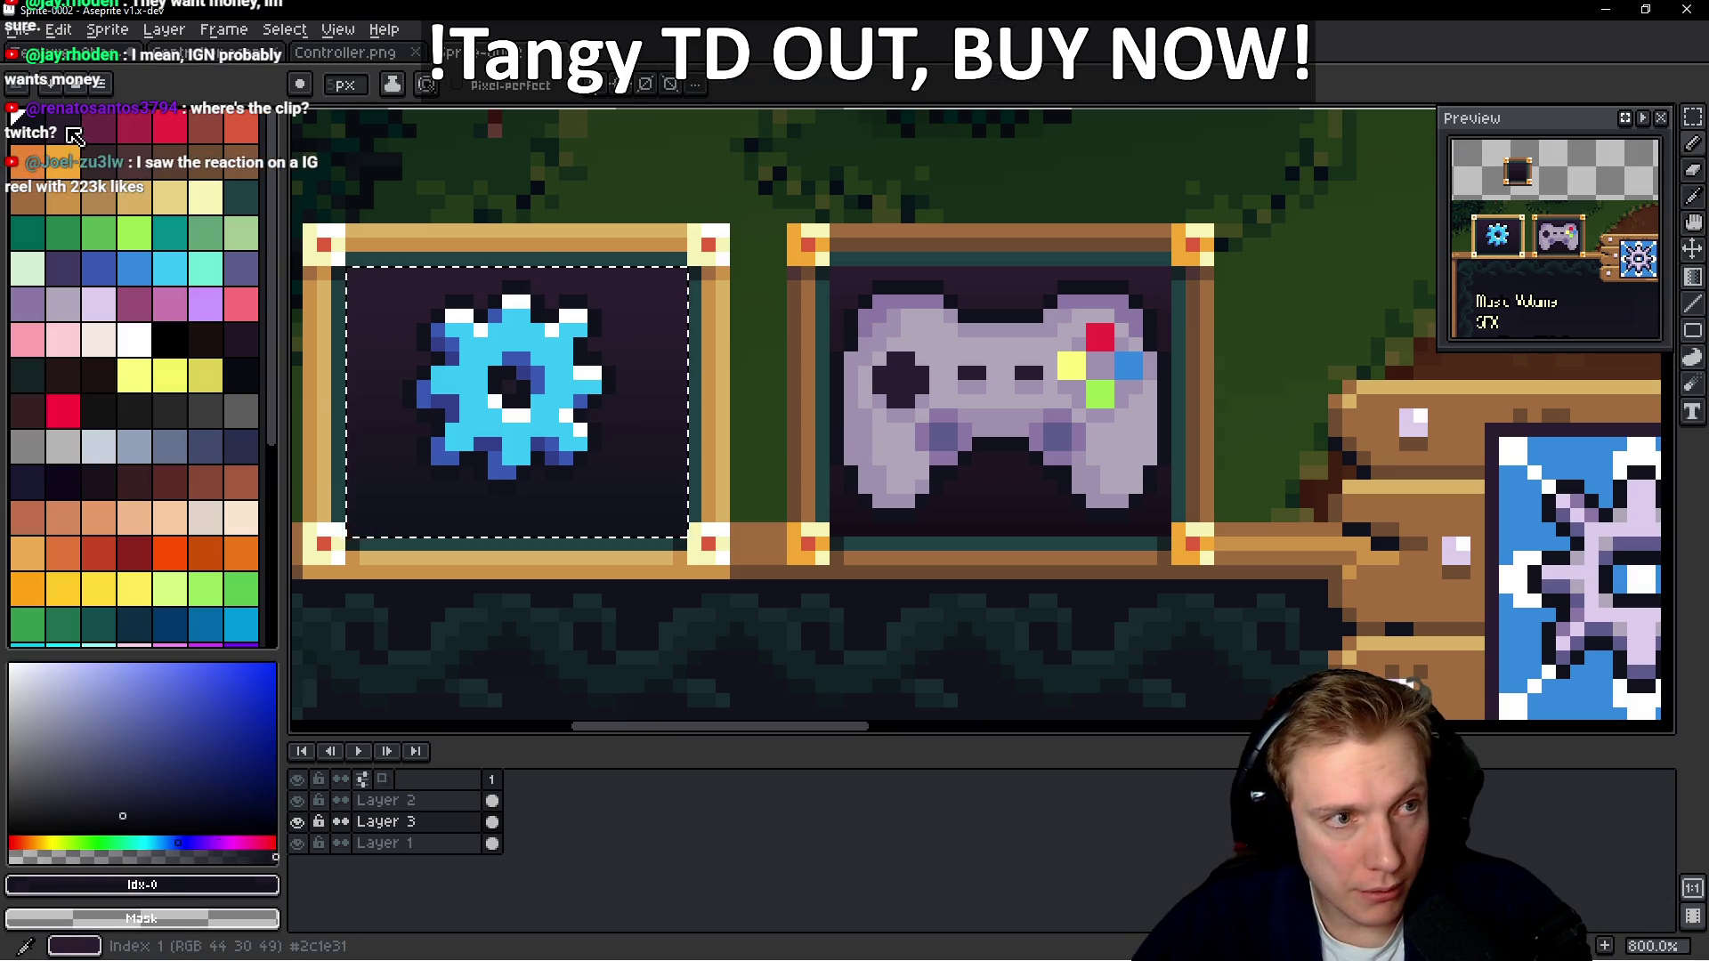
{"action": "left_click", "coordinate": [74, 135]}
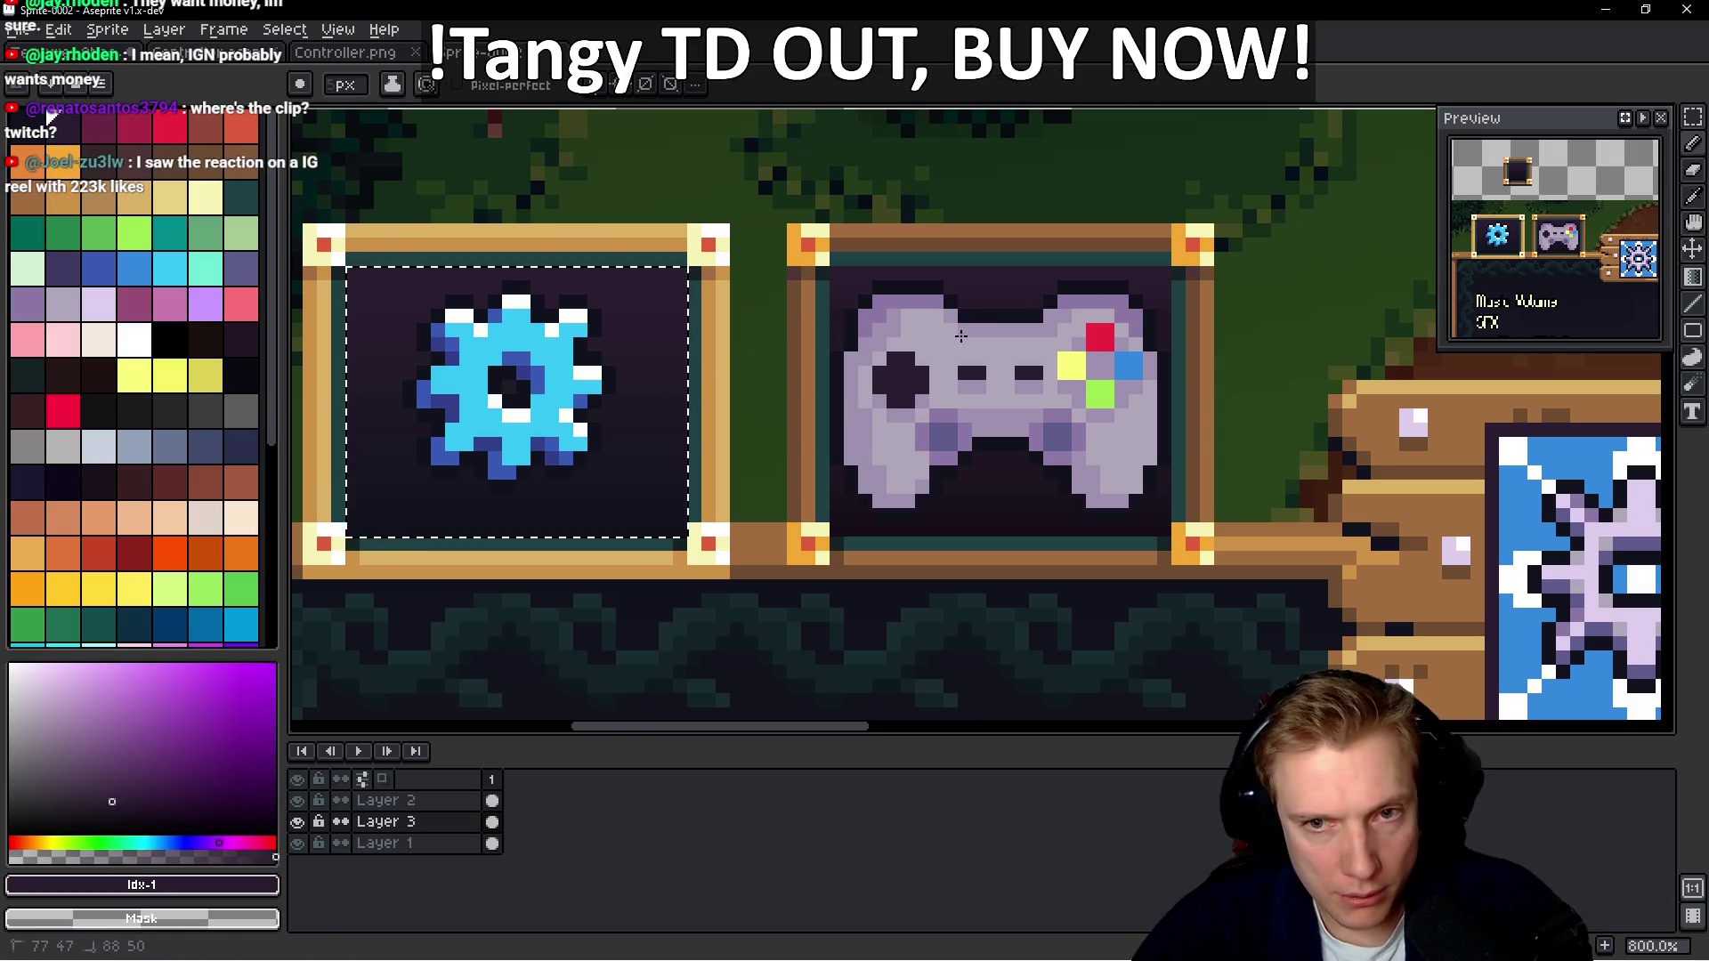
{"action": "key", "text": "ctrl+d"}
{"action": "key", "text": "m"}
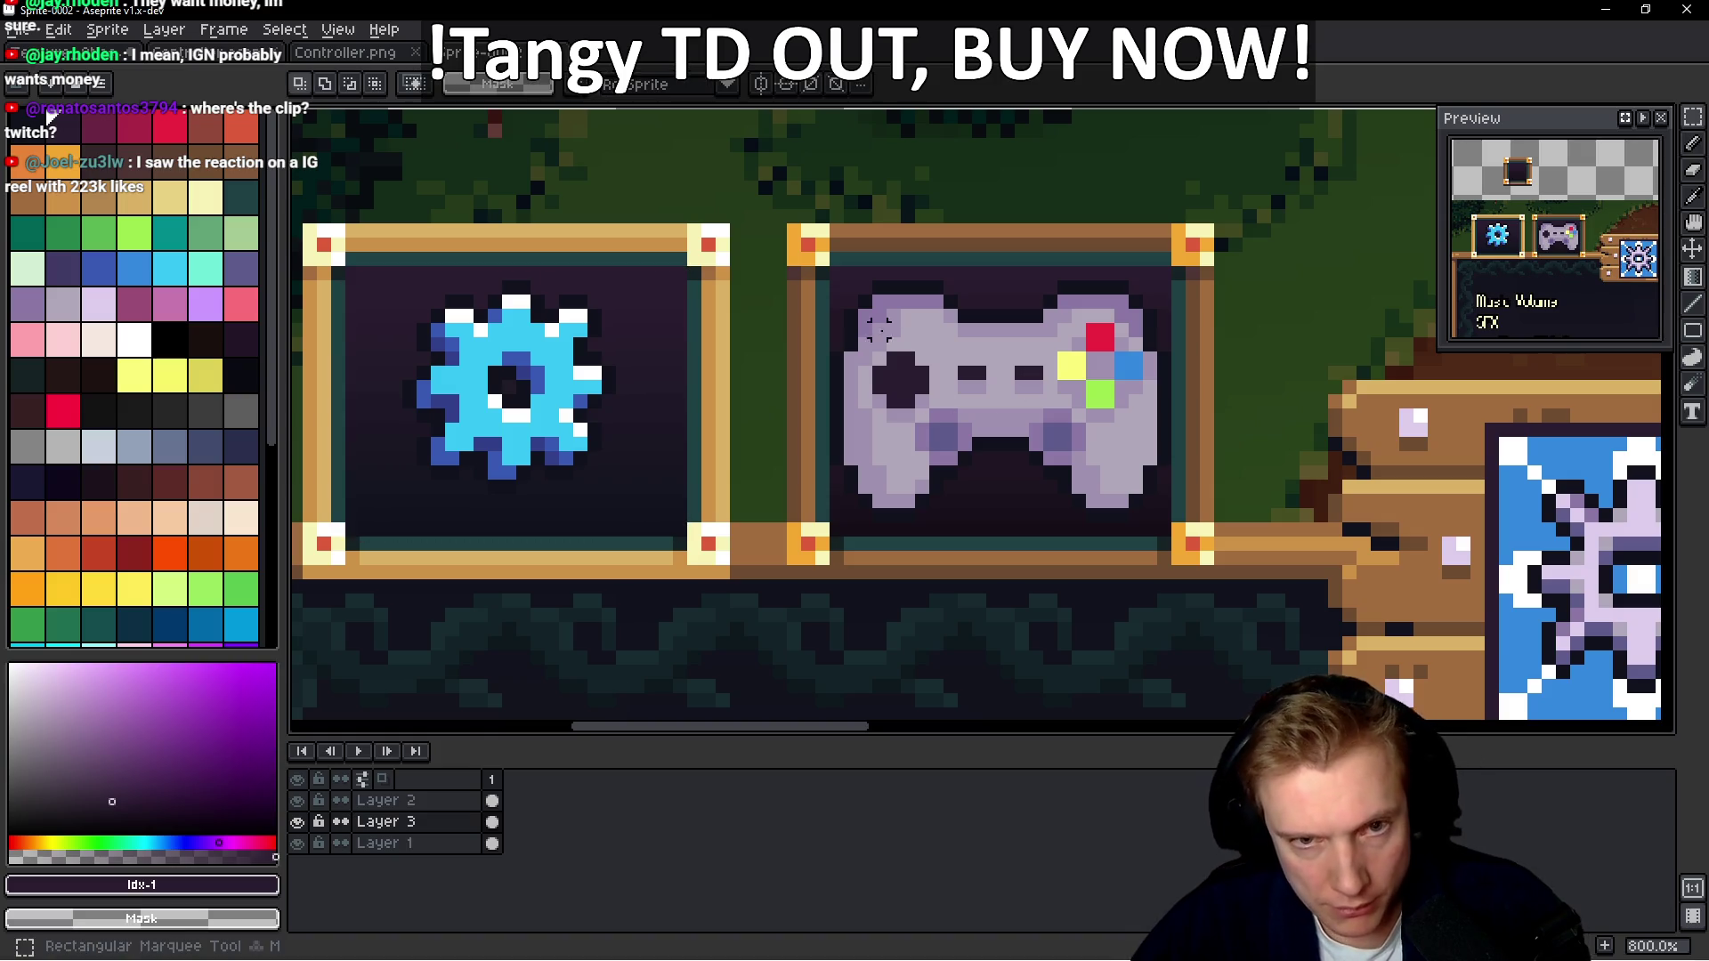